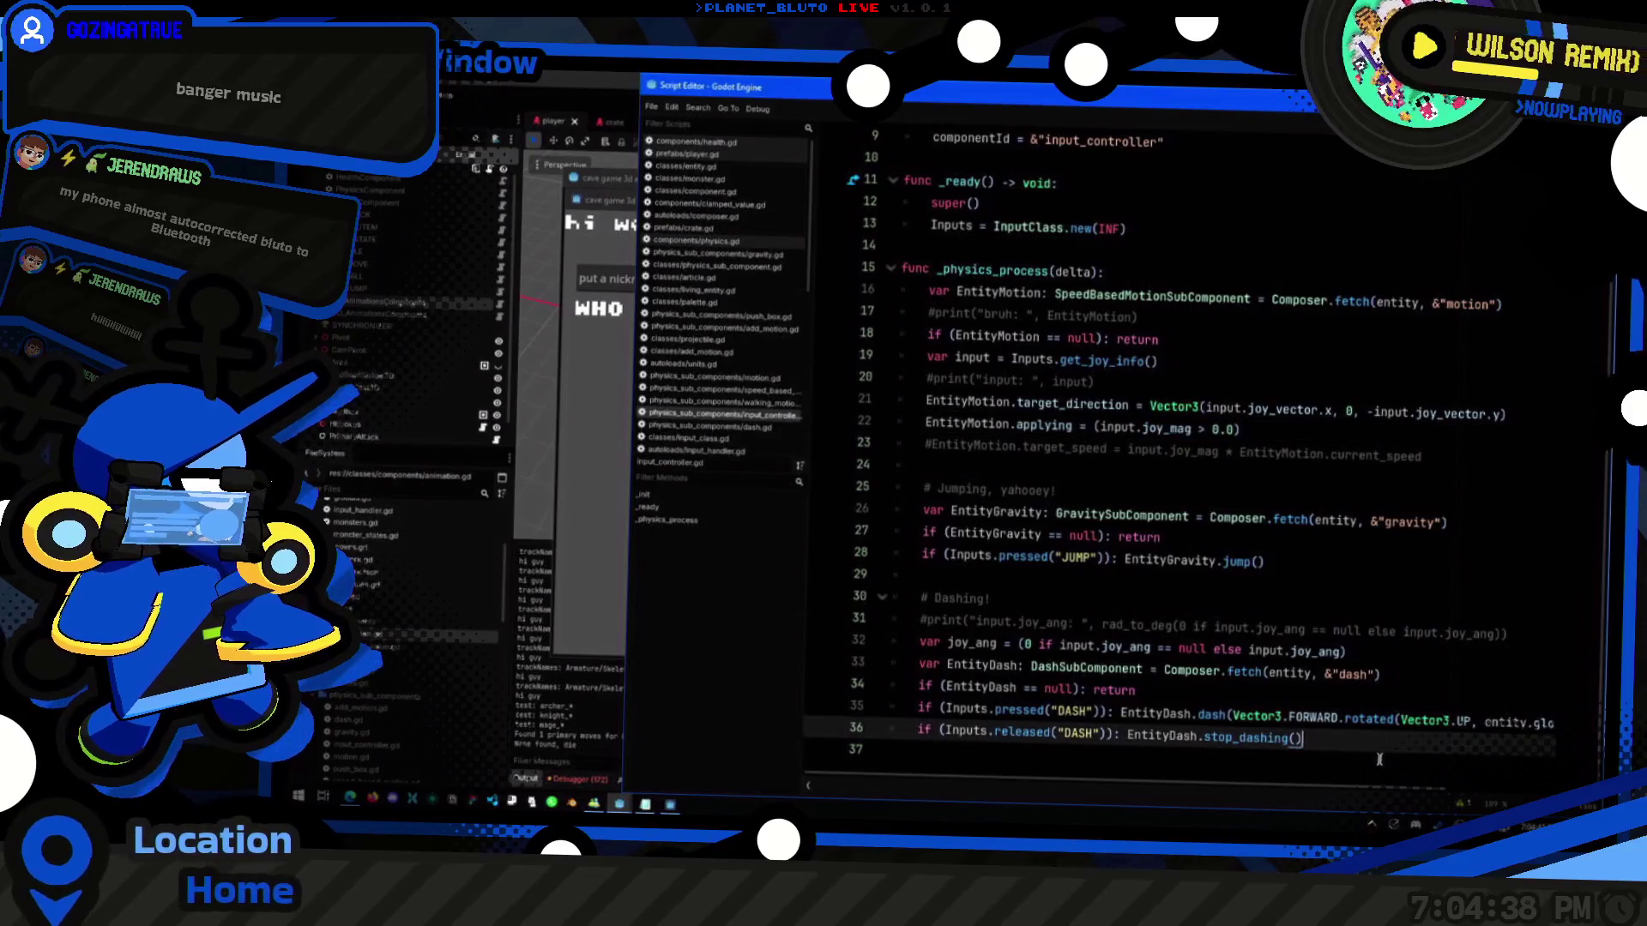
- Add lines below the dash code, try an if on input.joy_mag, then undo it
key(Return)
key(Return)
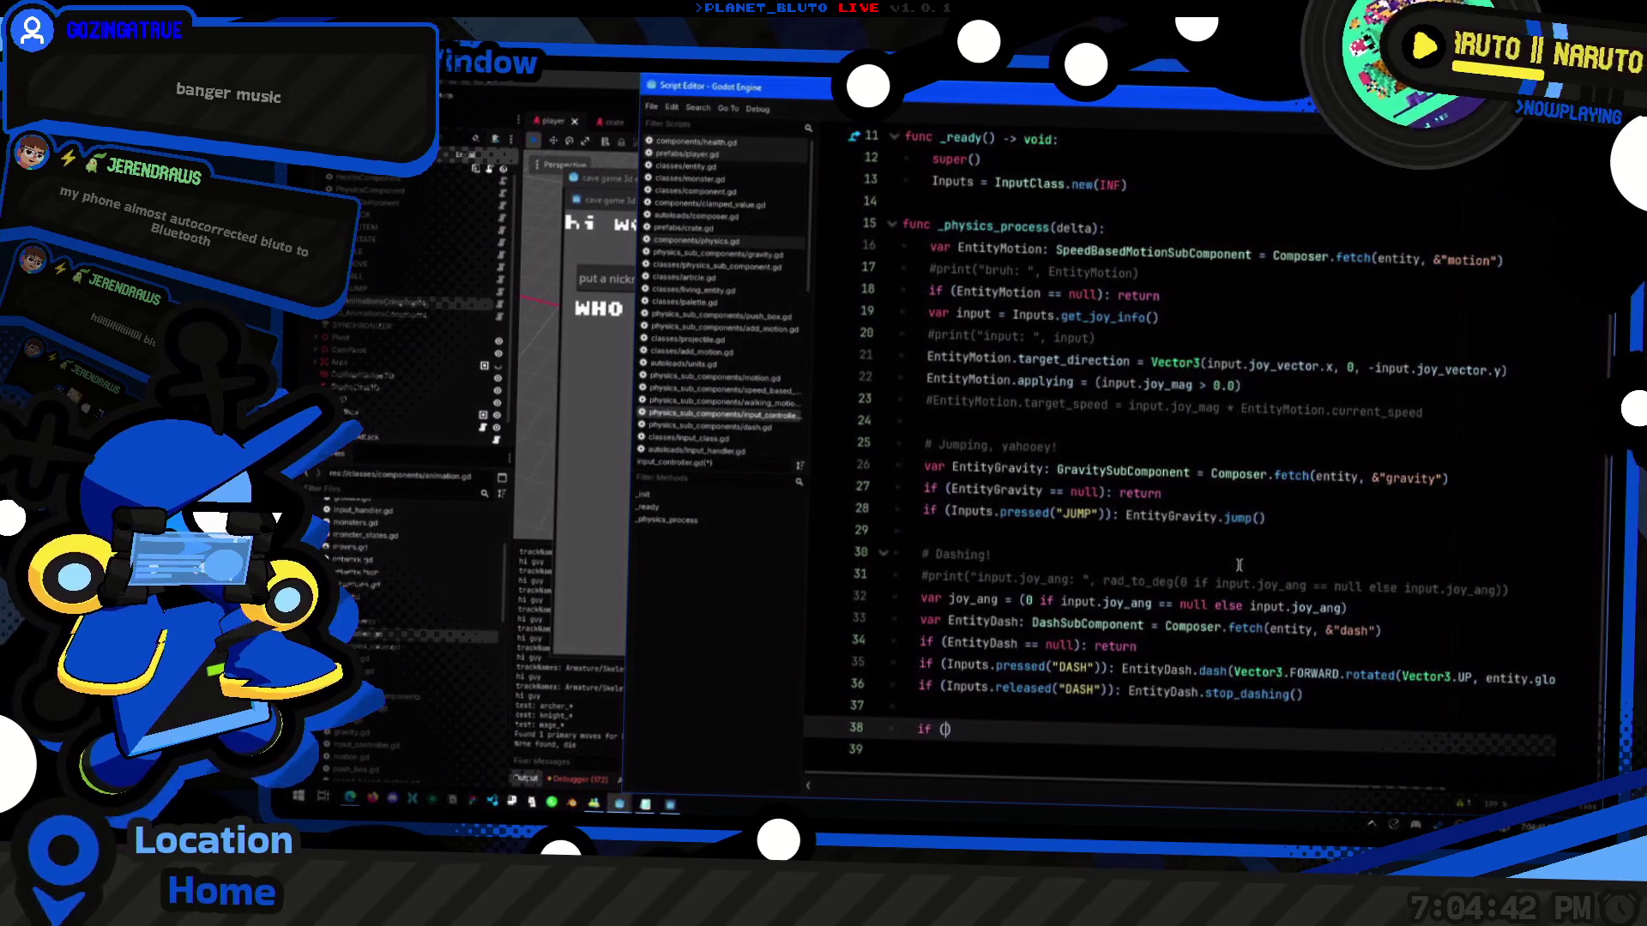
text((input.joy_mag > 0.0))
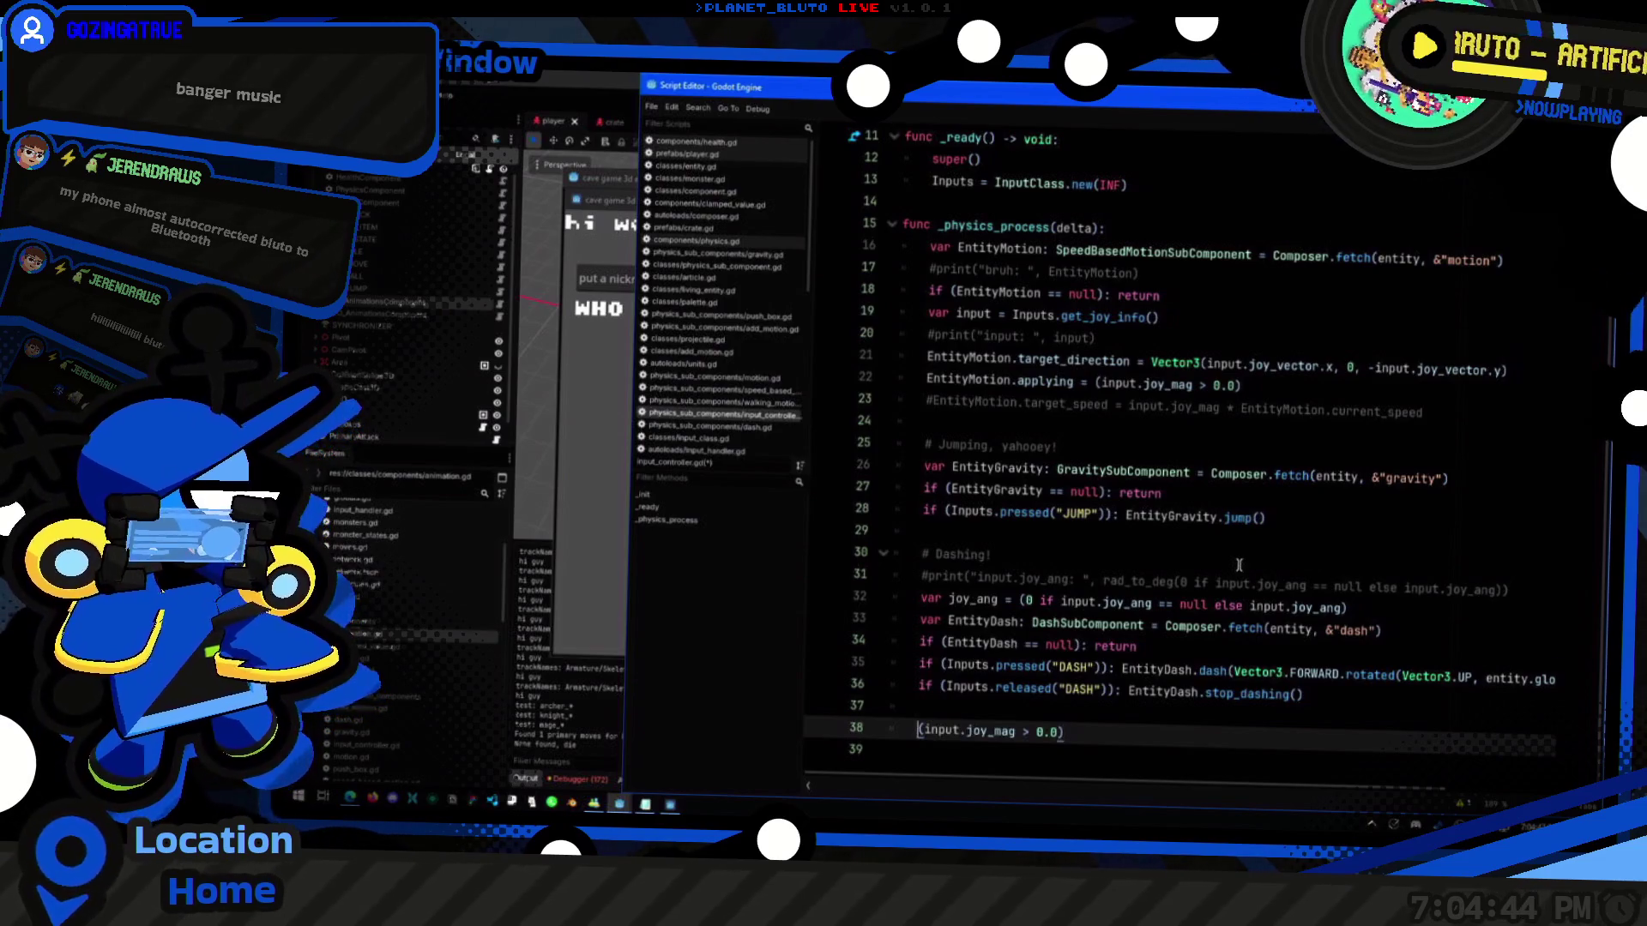
text(if)
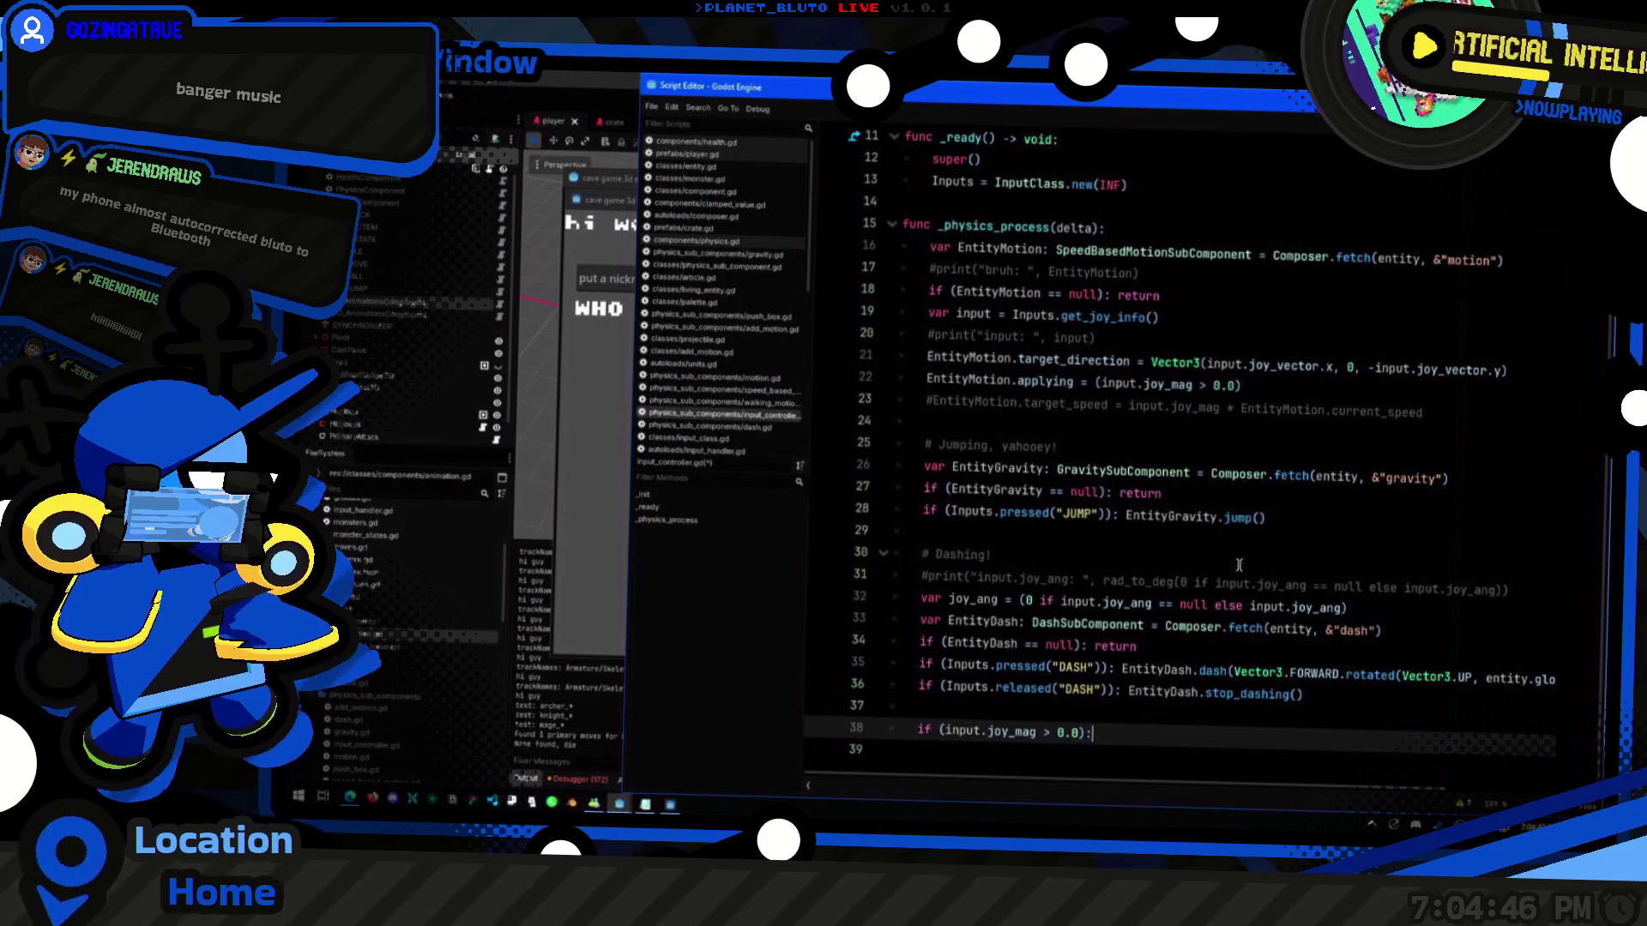
key(Return)
text((input.joy_mag > 0.0))
key(BackSpace)
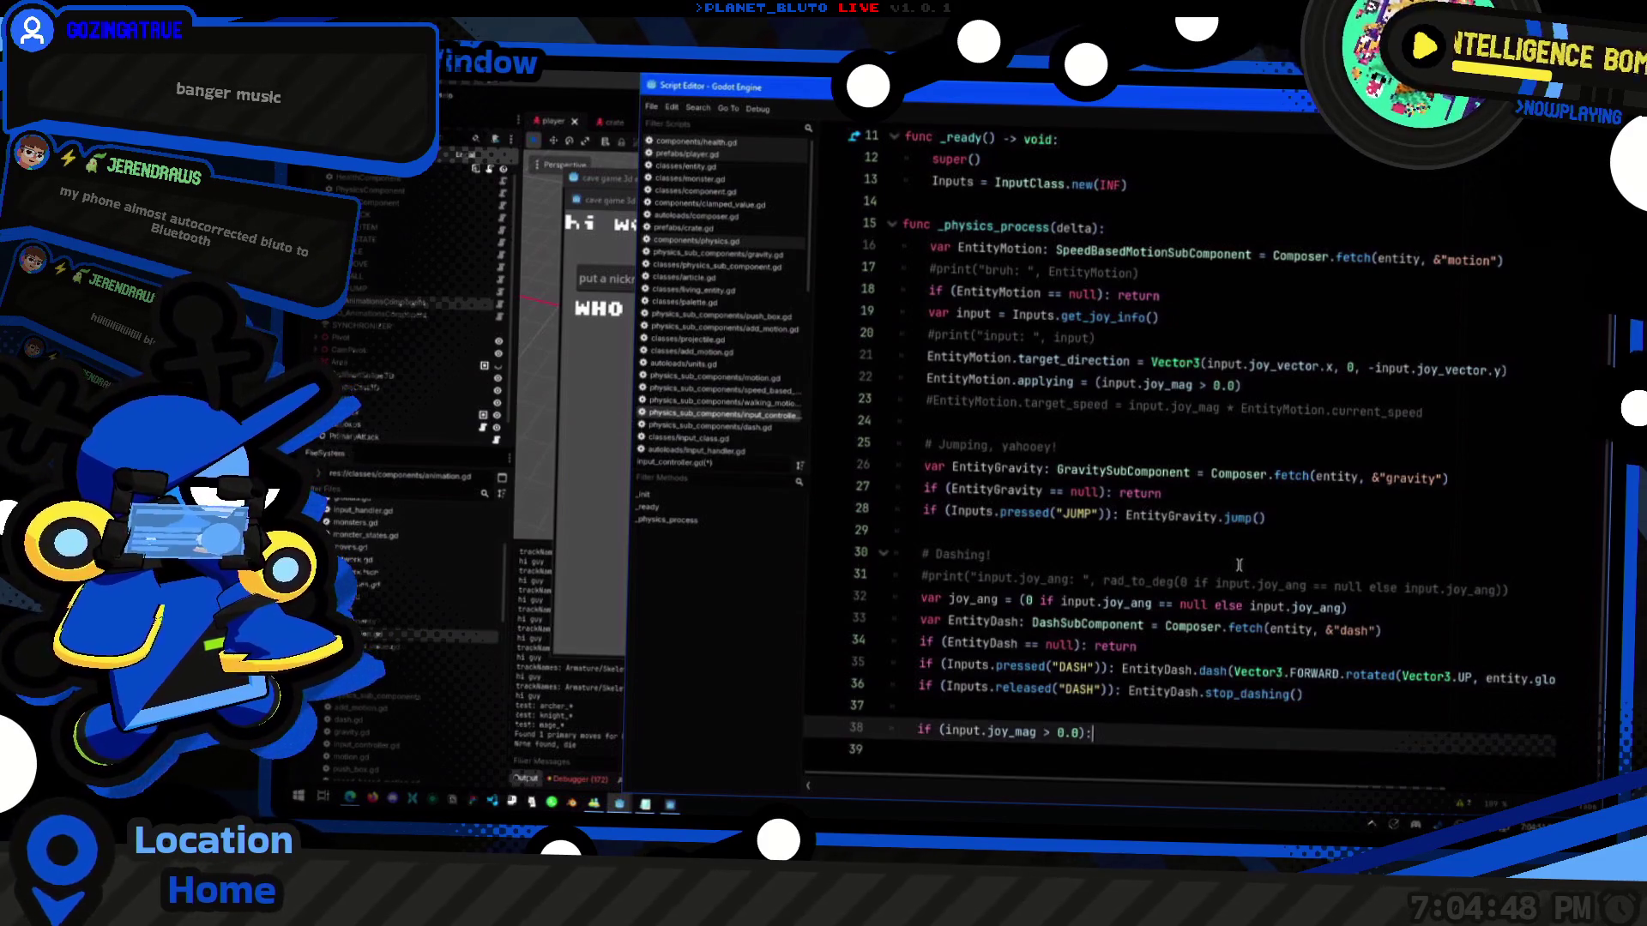
key(Left)
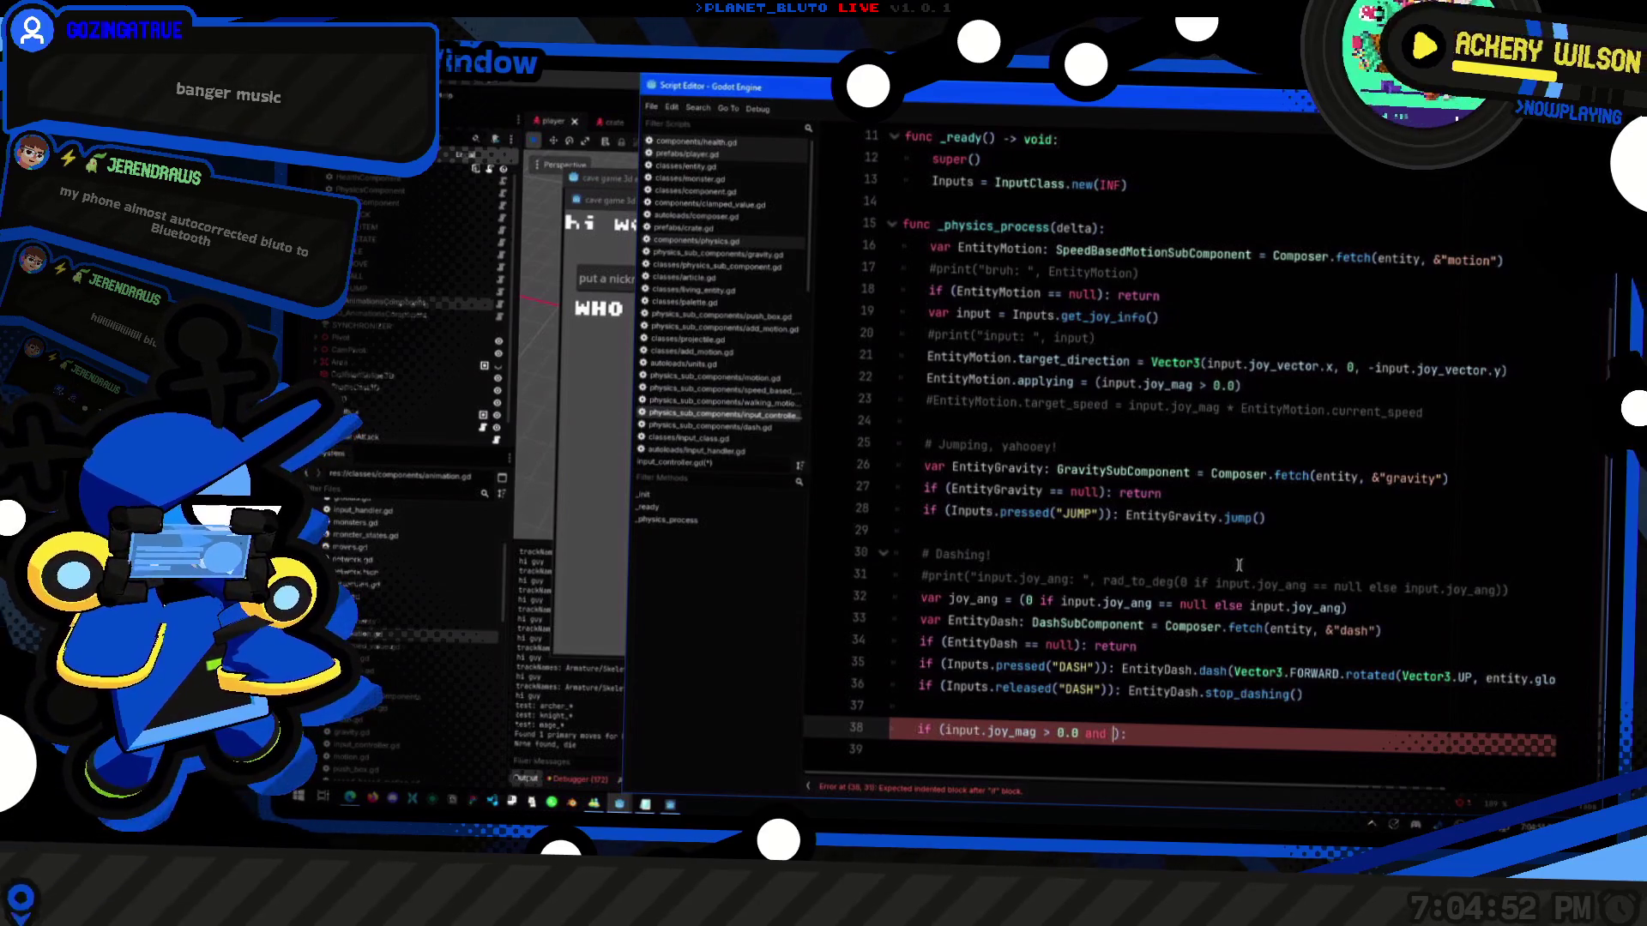
key(ctrl+z)
key(ctrl+z)
- Replace the unfinished if with the start of a 'var EntityState' declaration
key(ctrl+shift+Return)
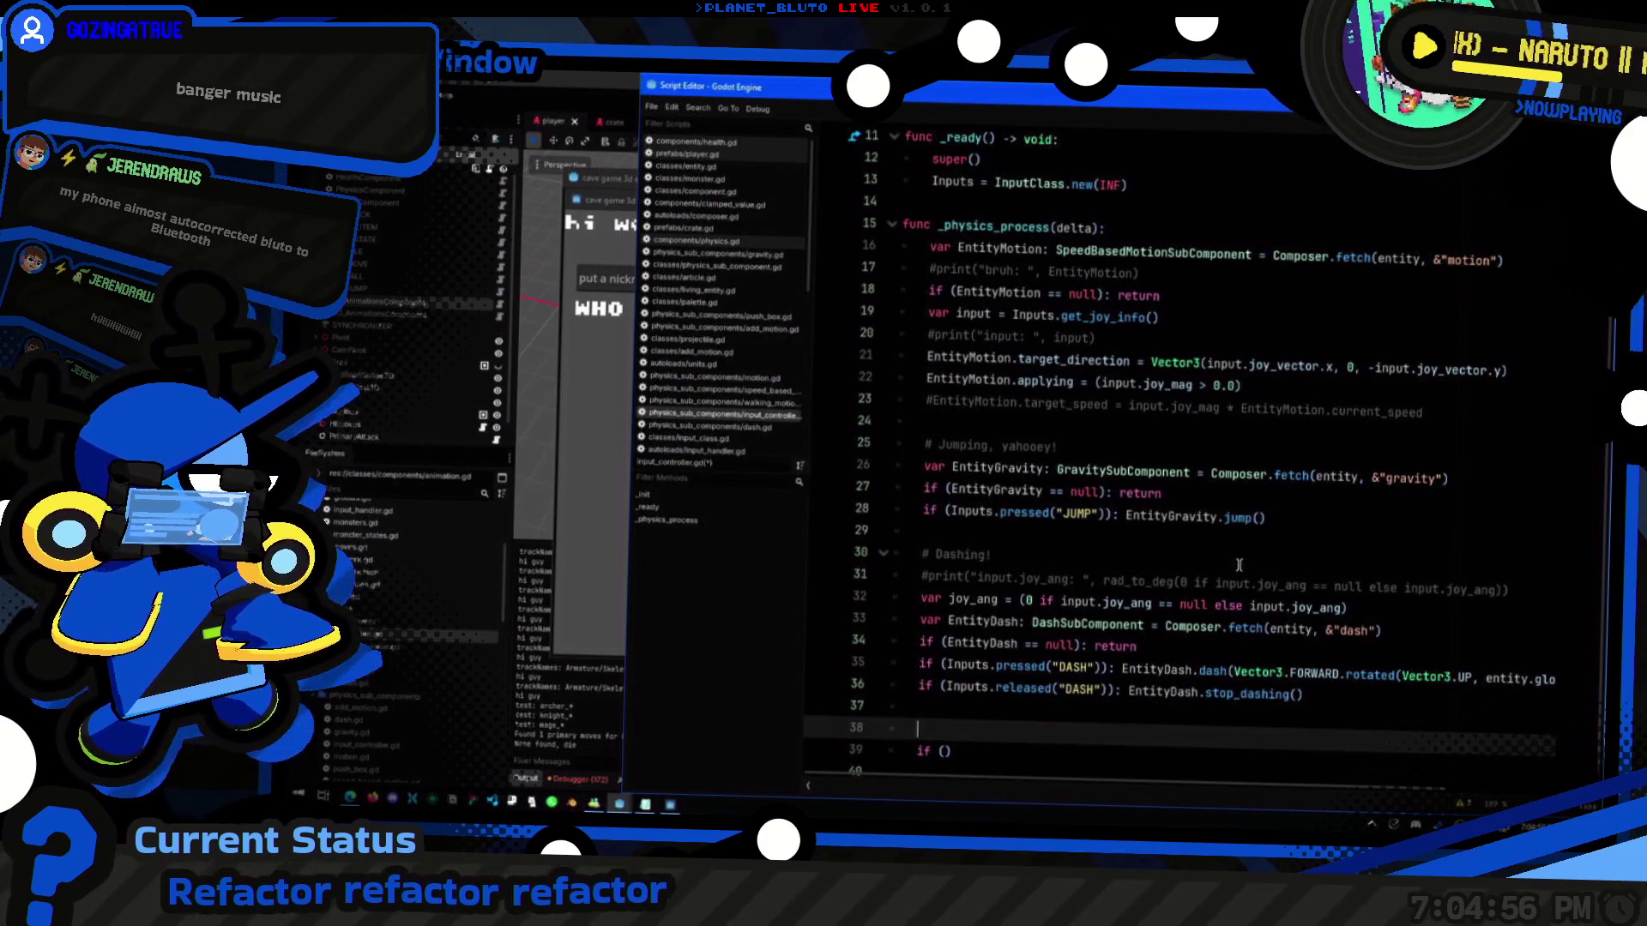
key(shift+Down)
key(shift+End)
text(var )
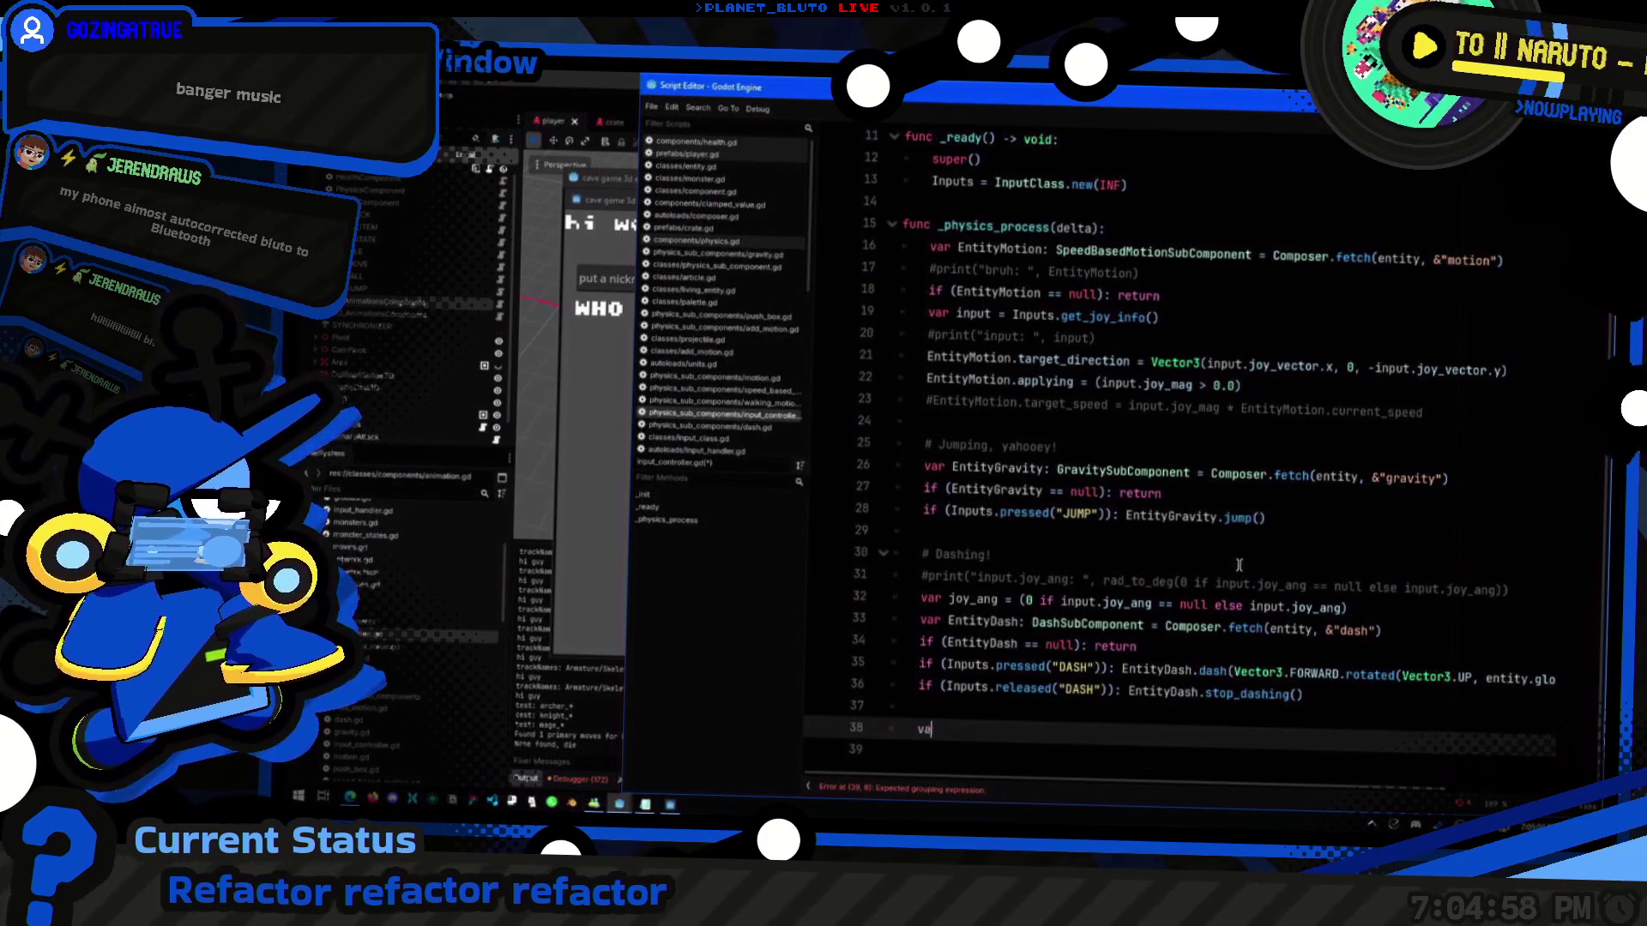
text(EntityState =)
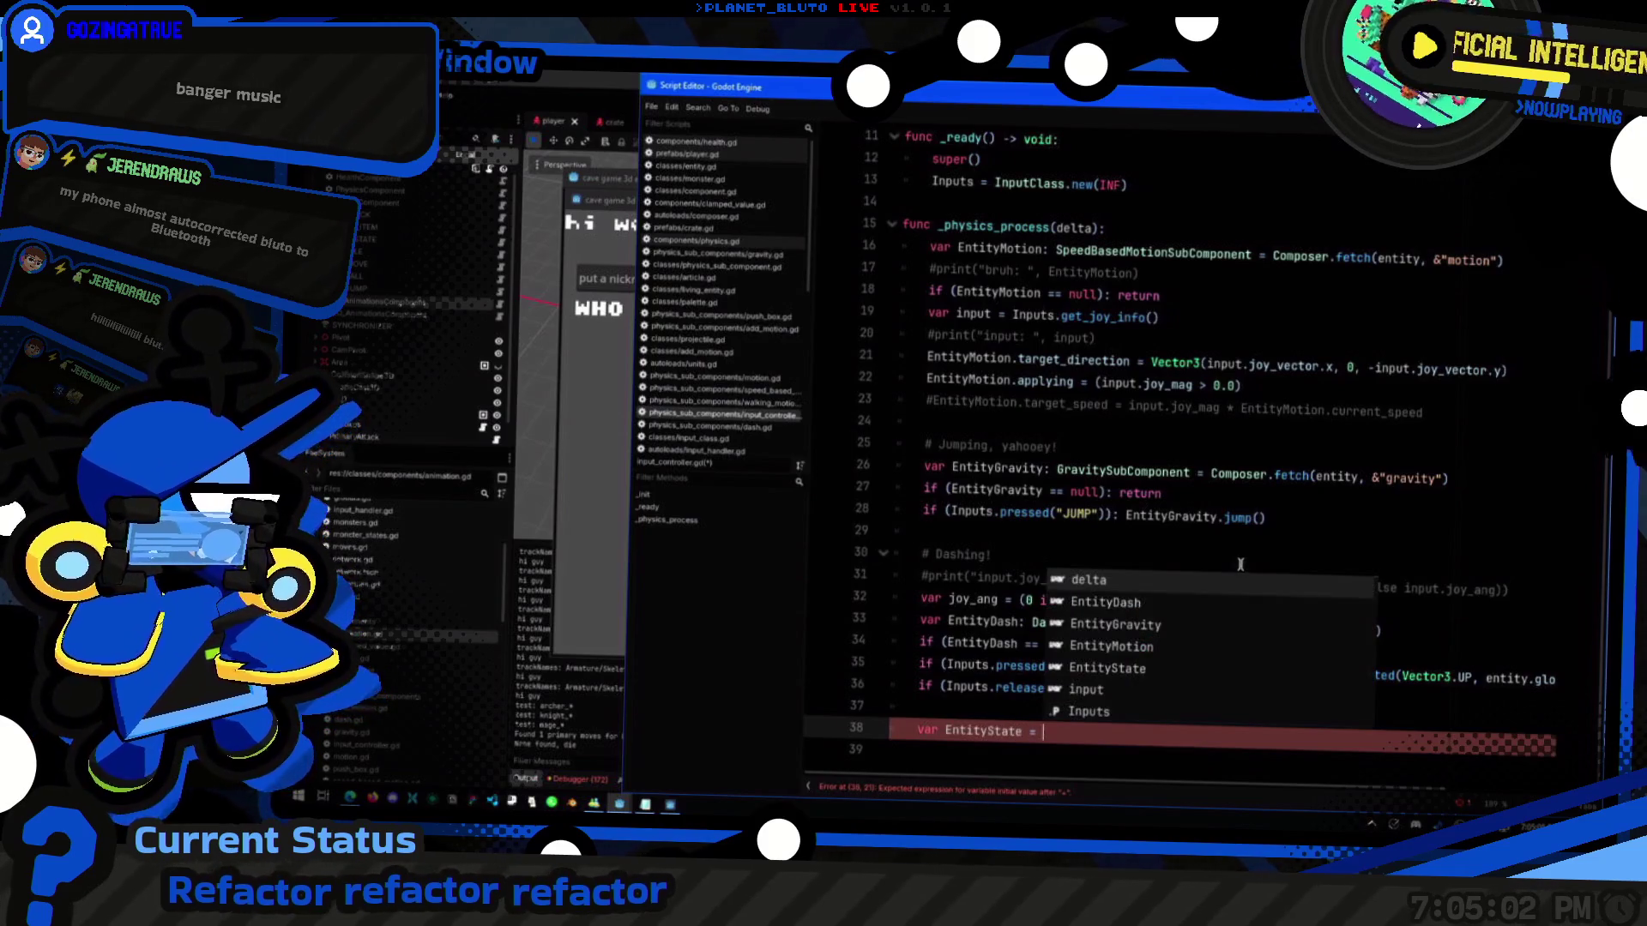
- Declare 'var EntityState: StateComponent = Composer.fetch(entity, "states")'
key(BackSpace)
key(BackSpace)
key(BackSpace)
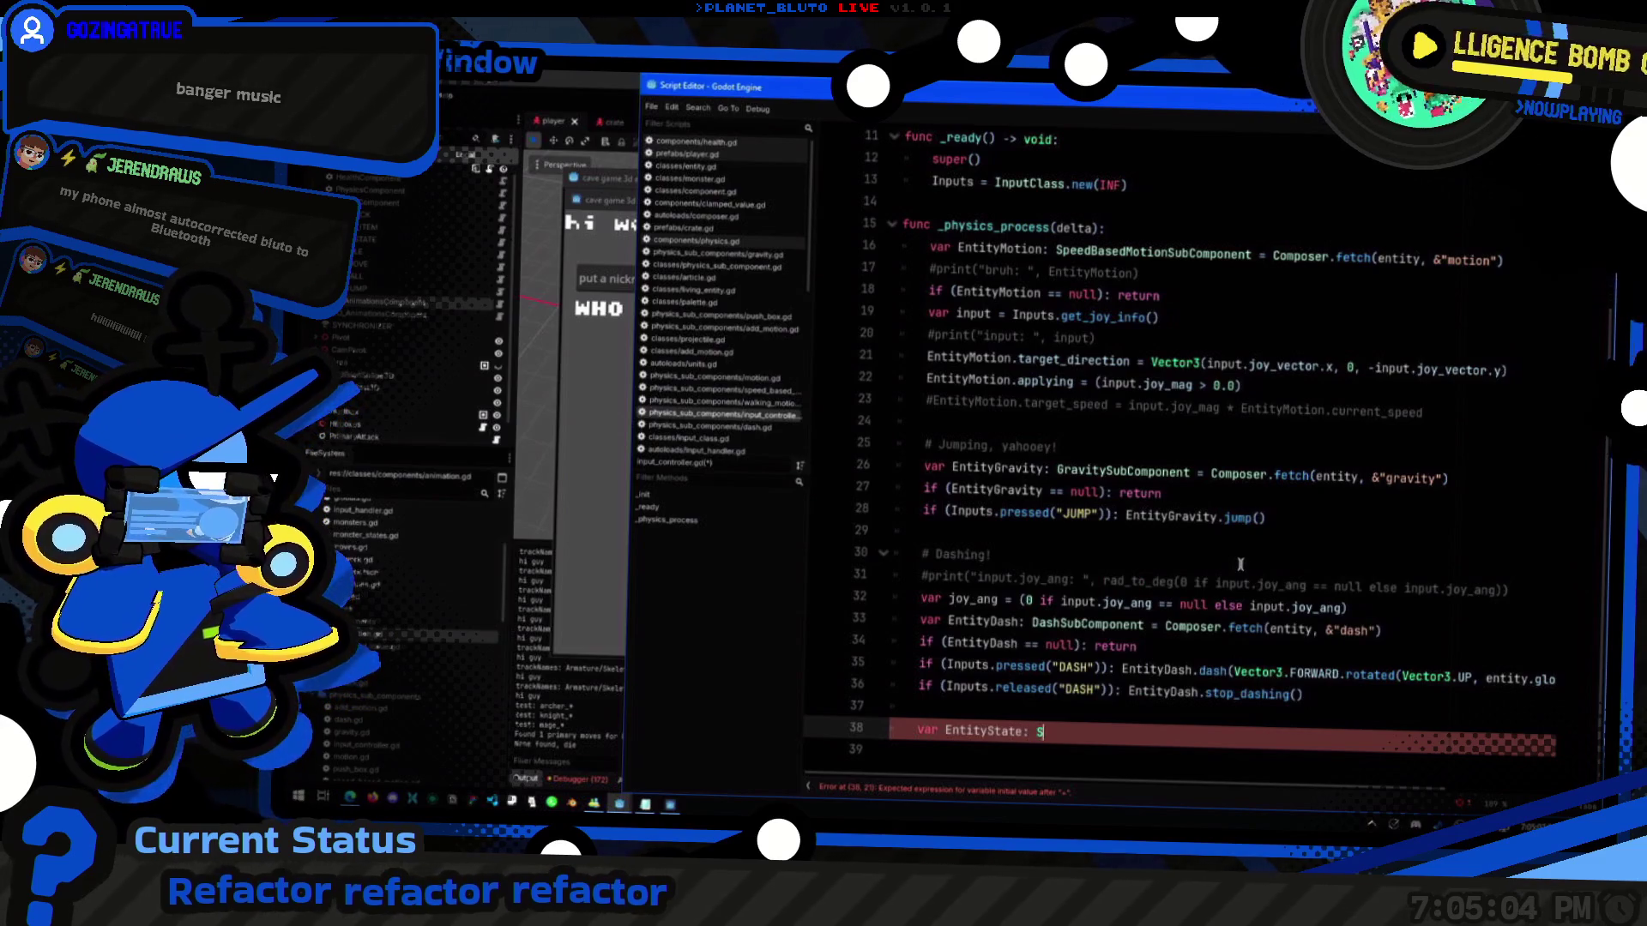
text(tateC)
key(Return)
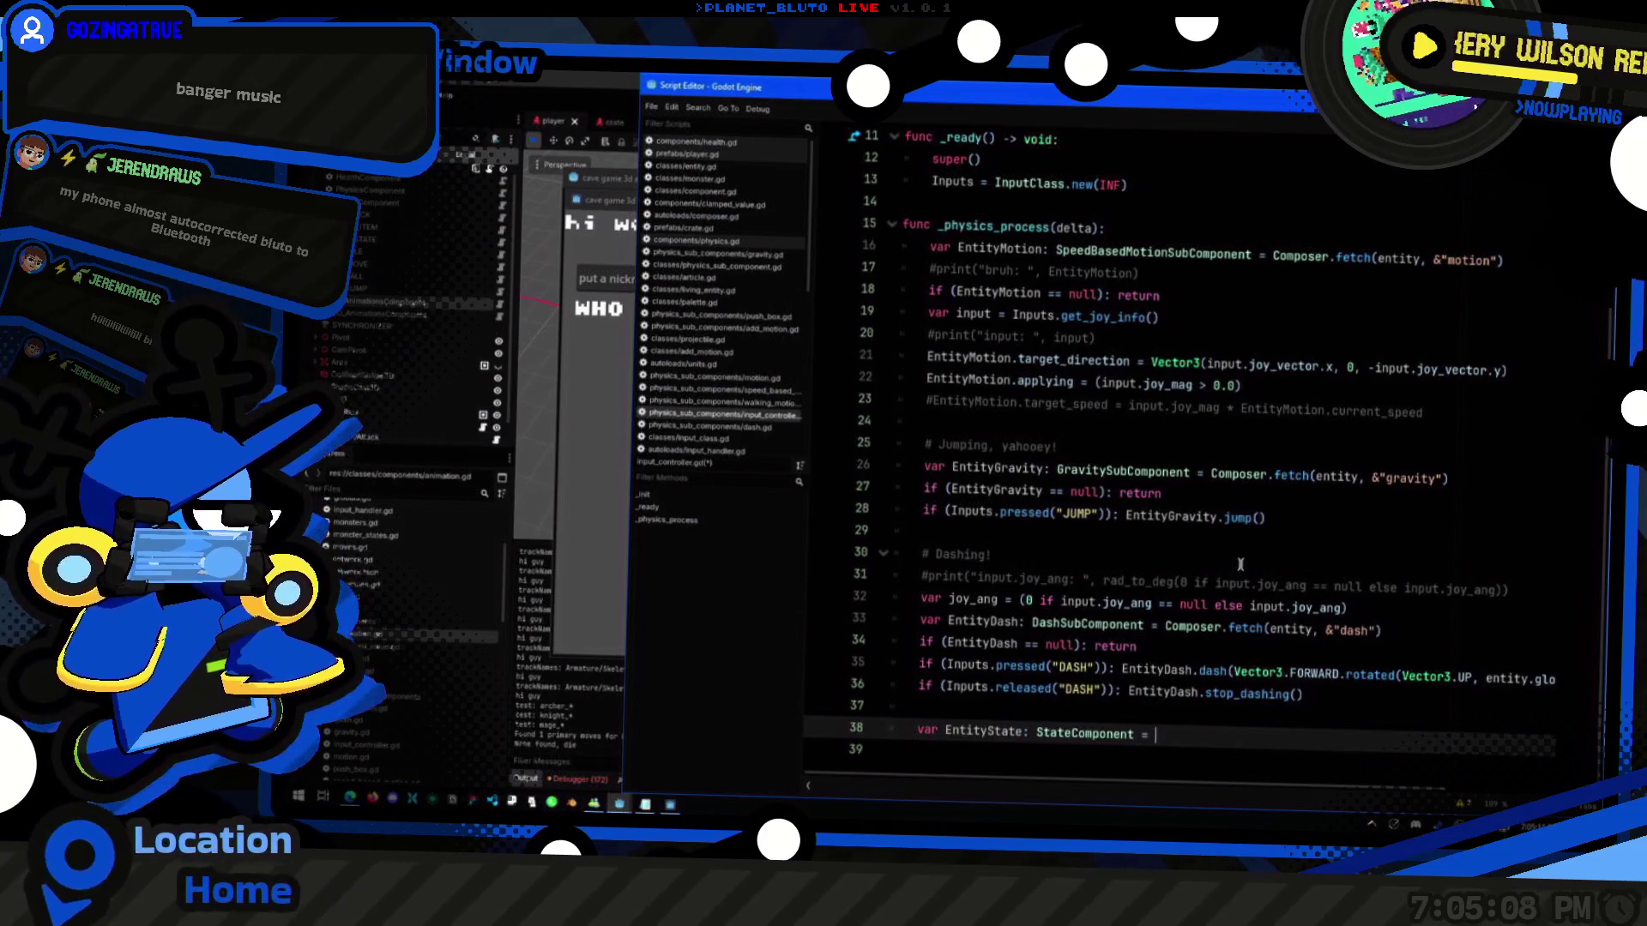
text(Compo)
key(Down)
key(Return)
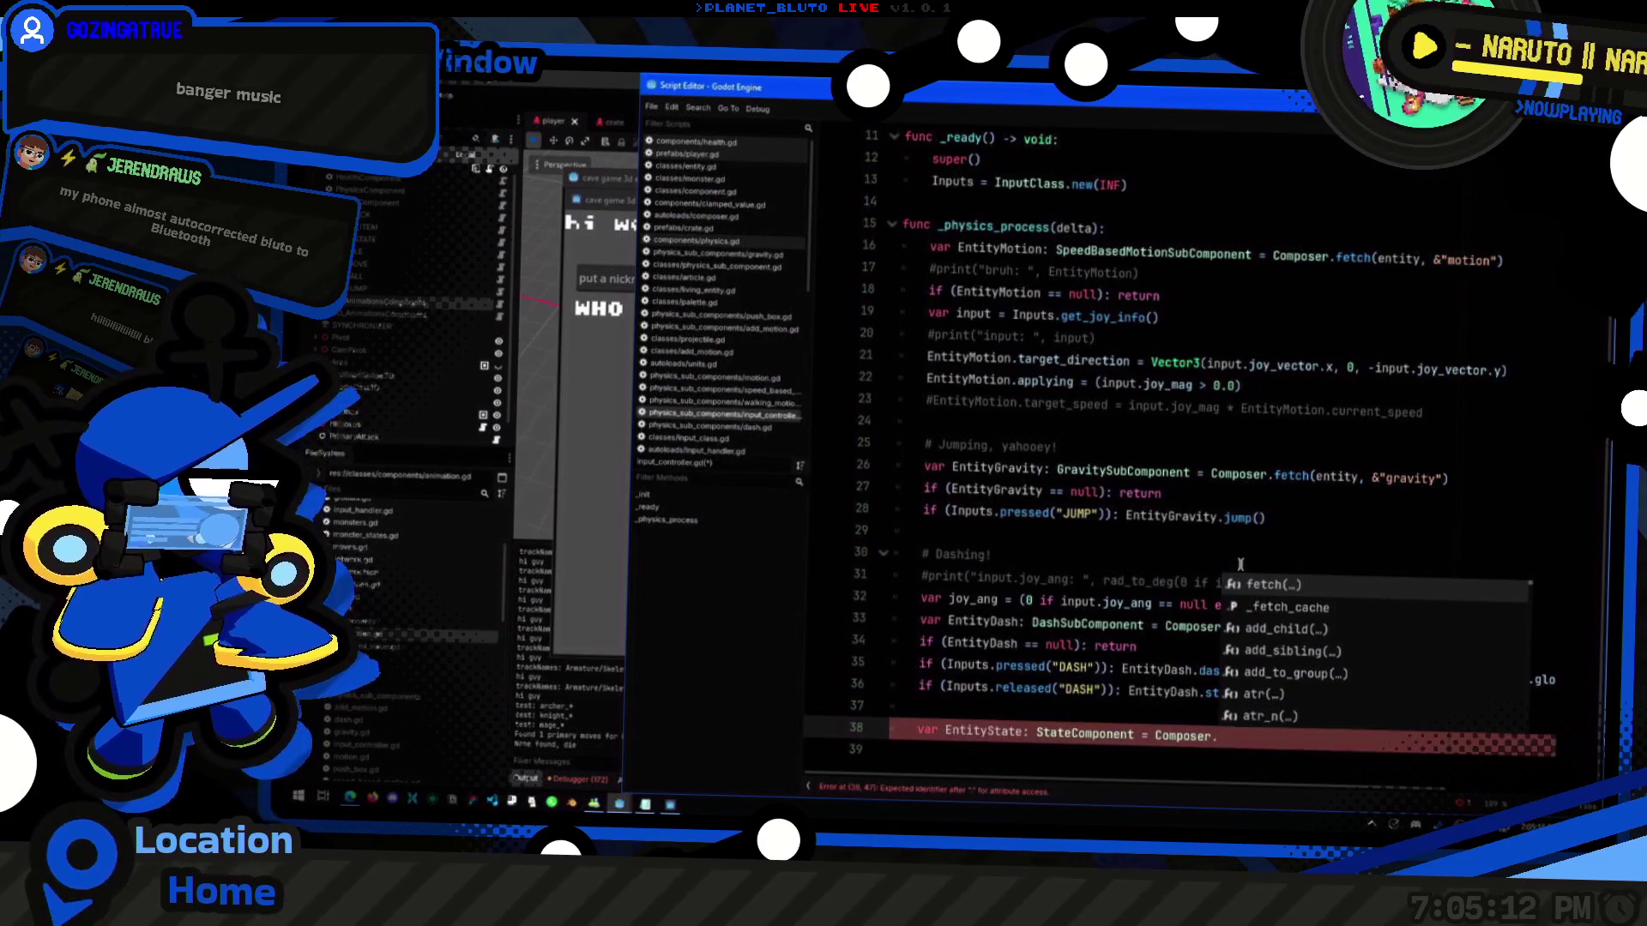
key(Return)
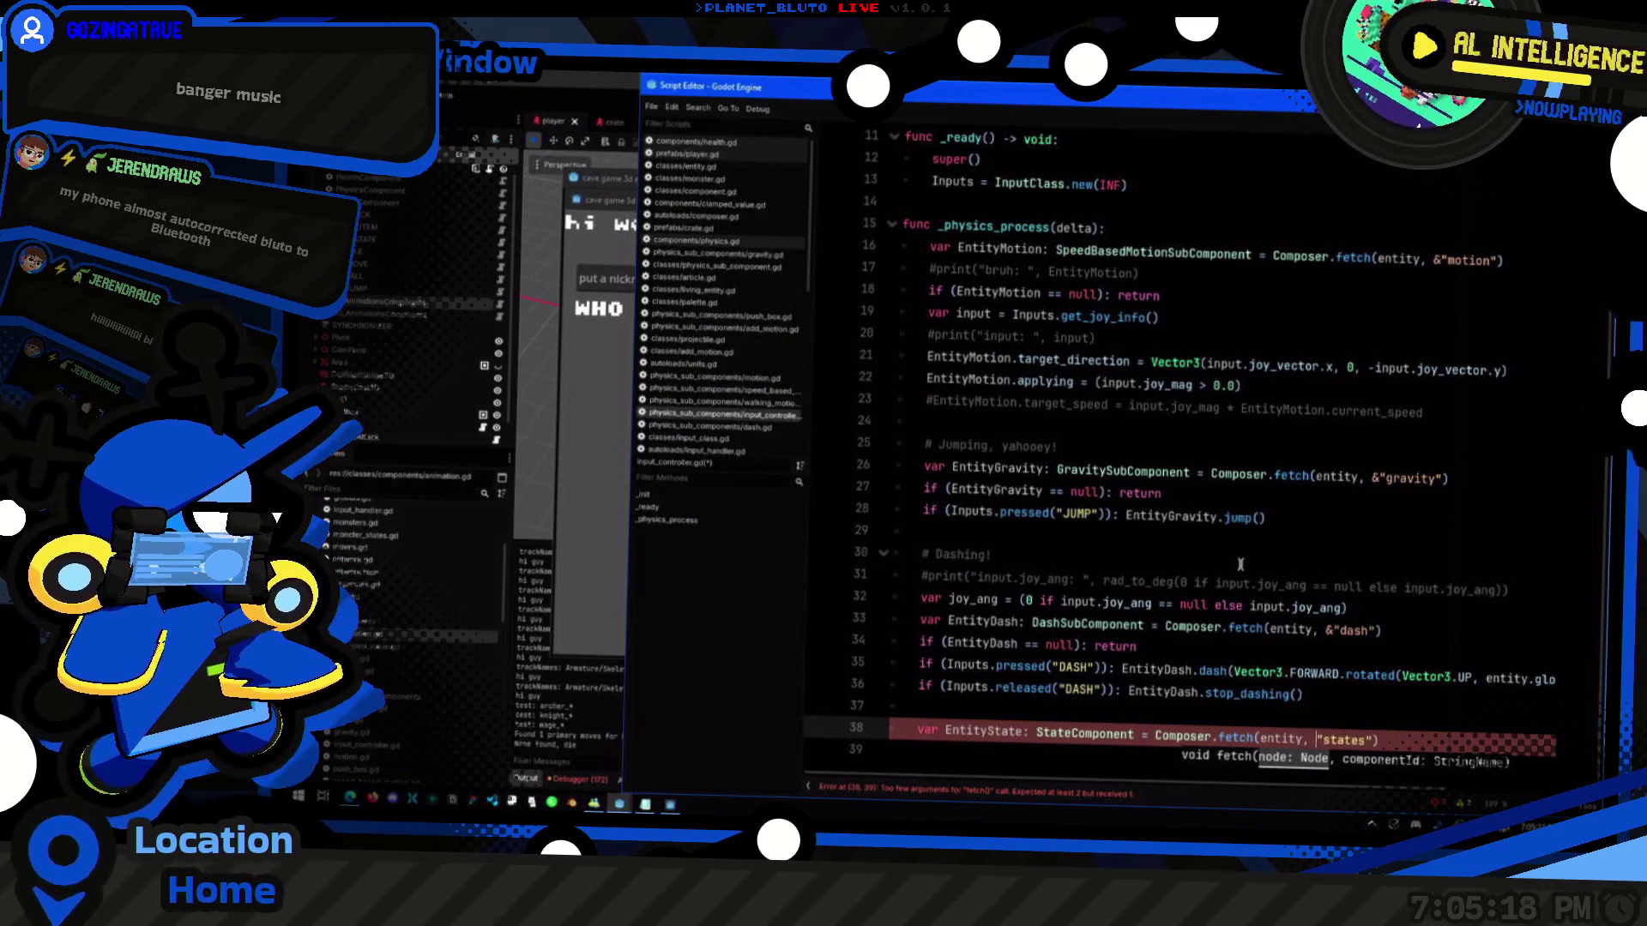
key(End)
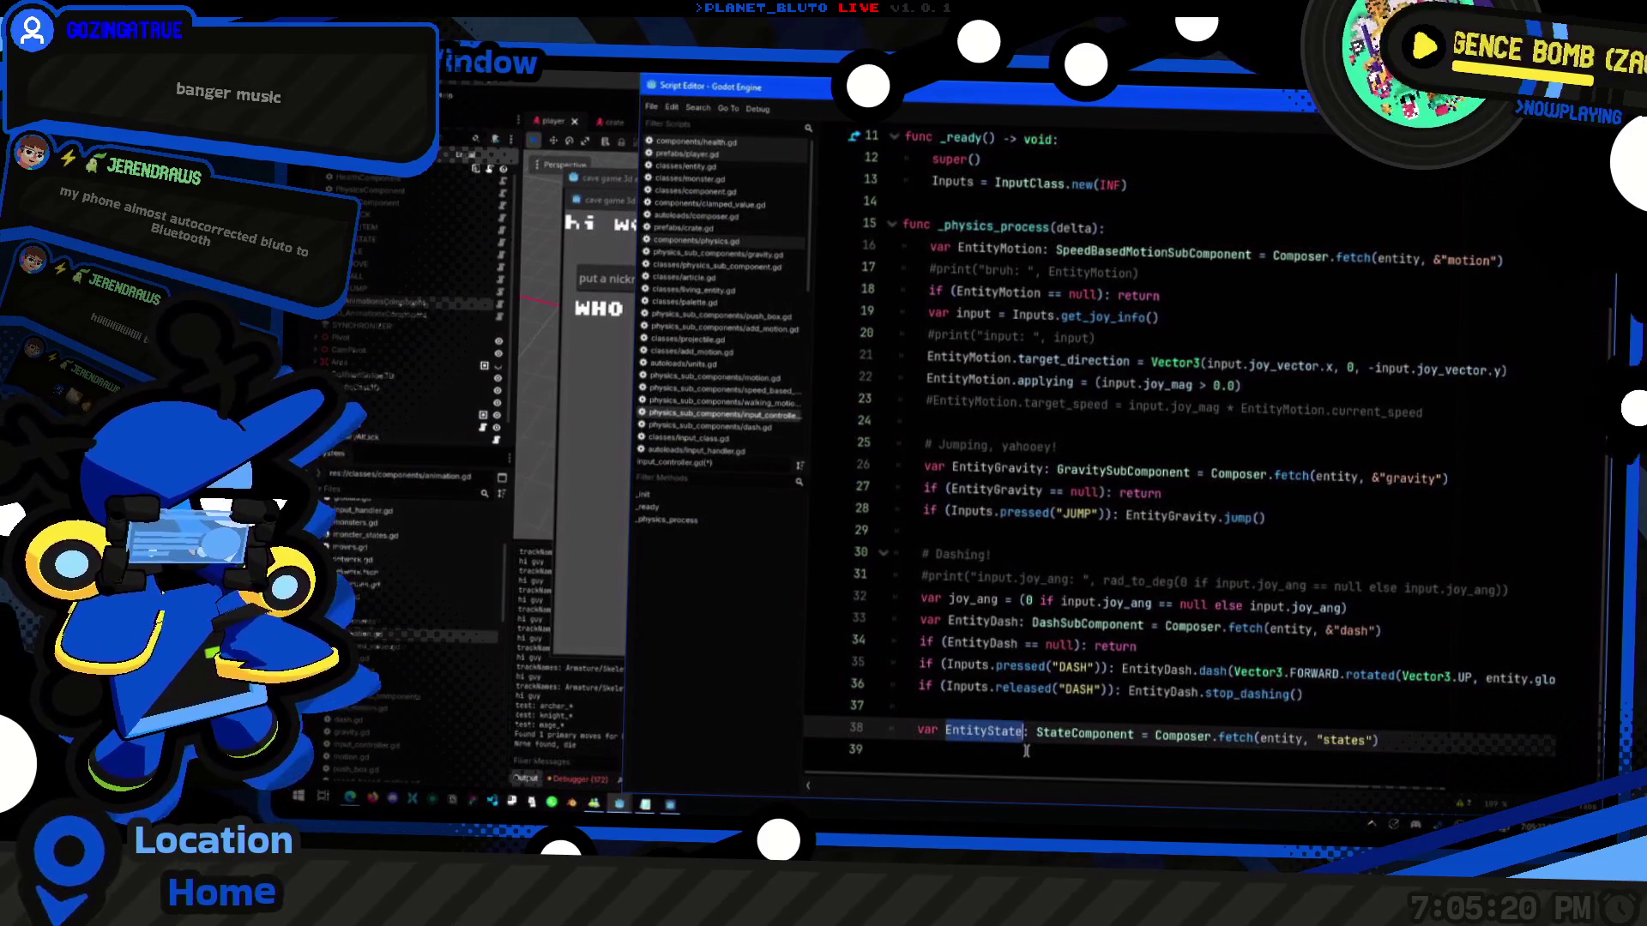
- Add EntityState.set_state(&"IDLE") on the next line and run the game with F5
key(Return)
text(EntityState)
scroll(1092, 704, down, 1)
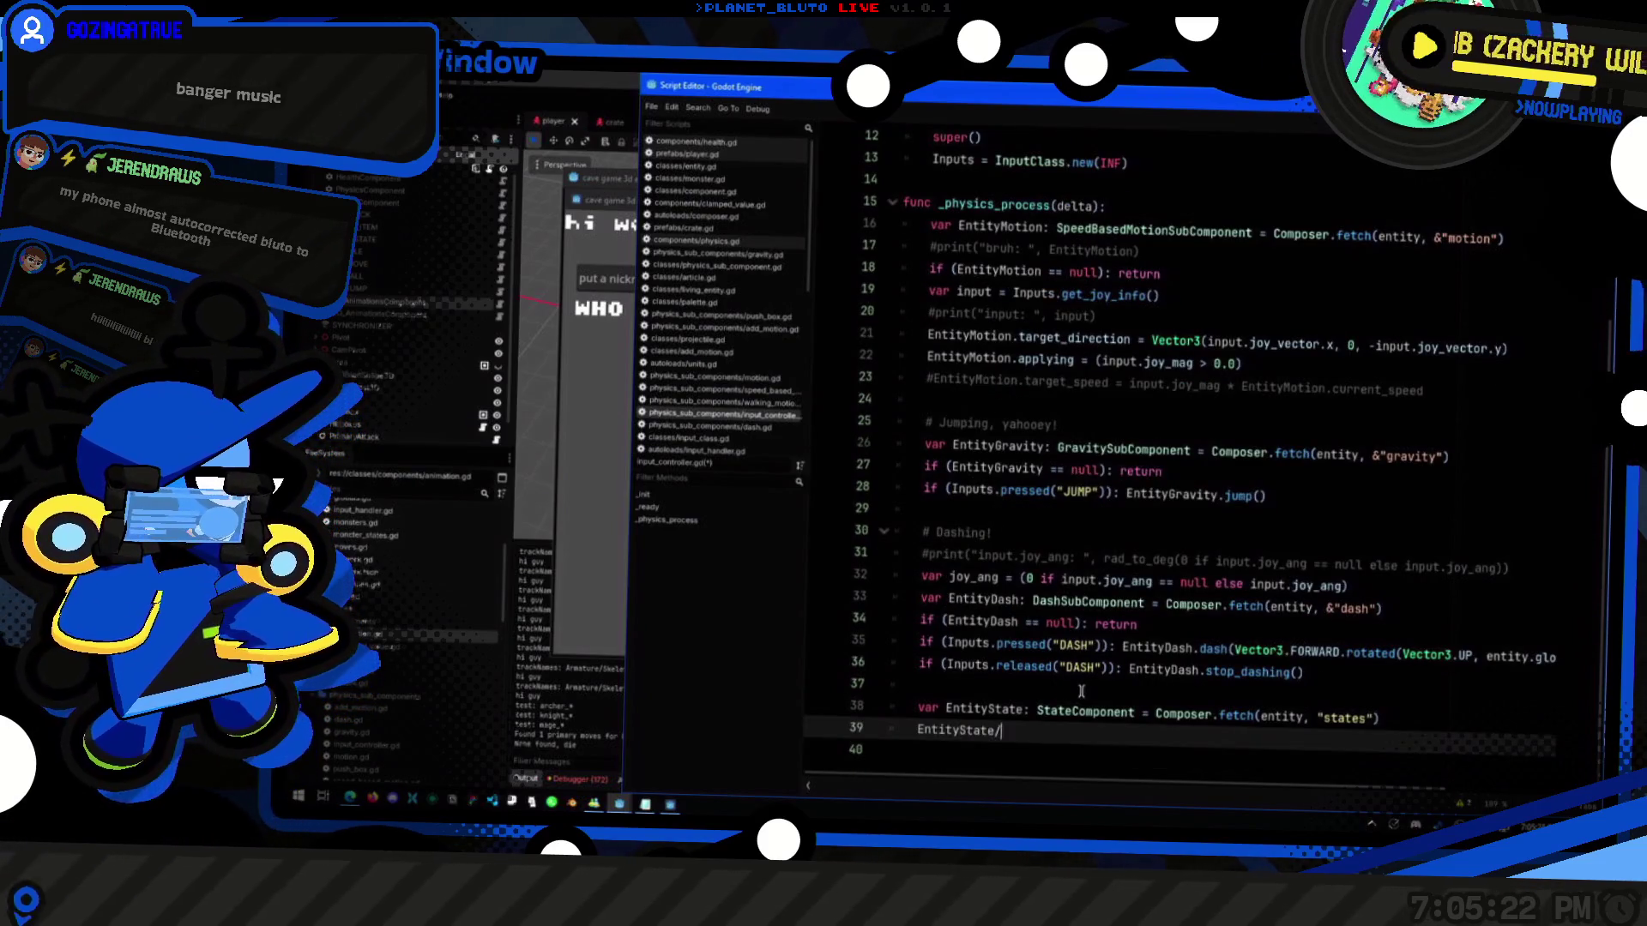
key(BackSpace)
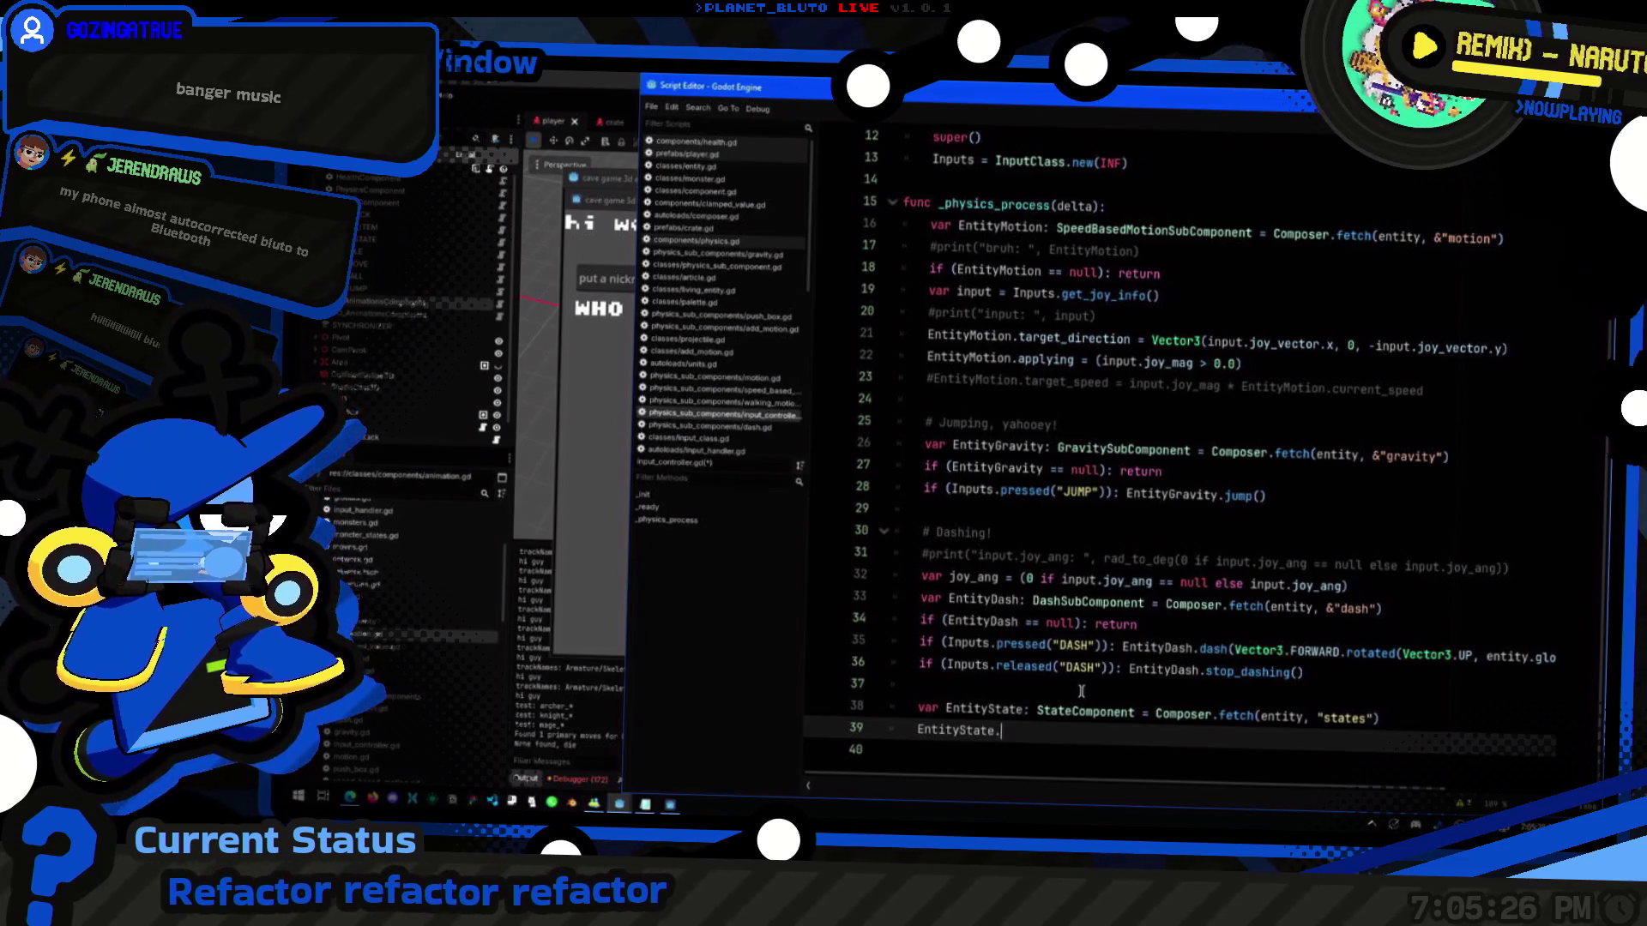
key(Escape)
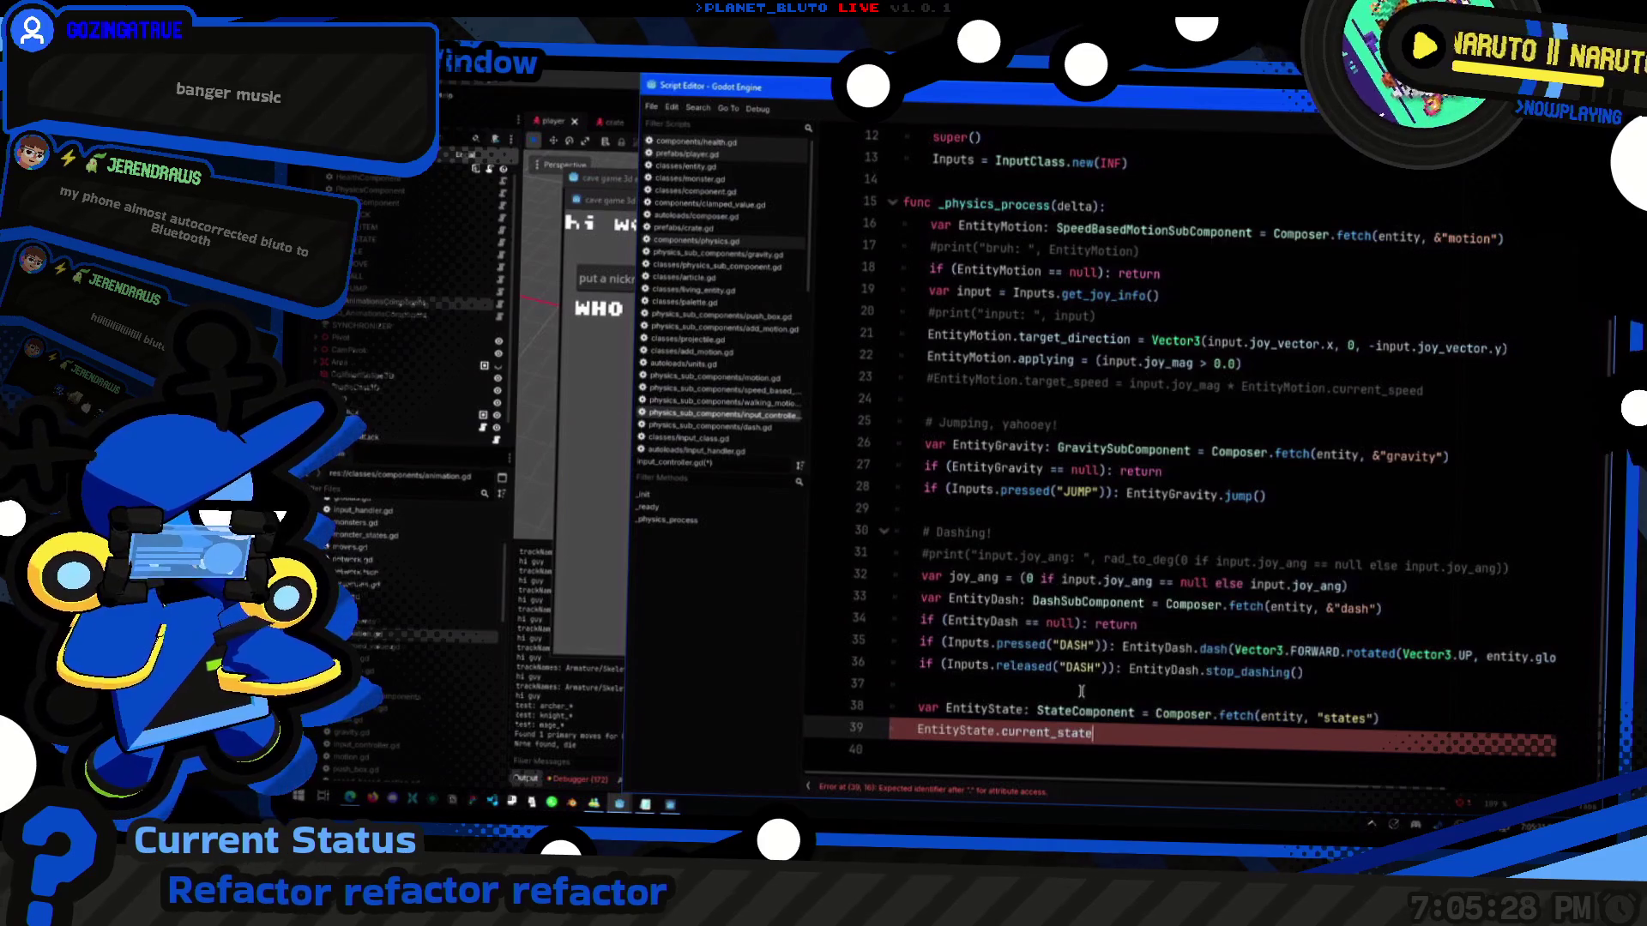
text(set)
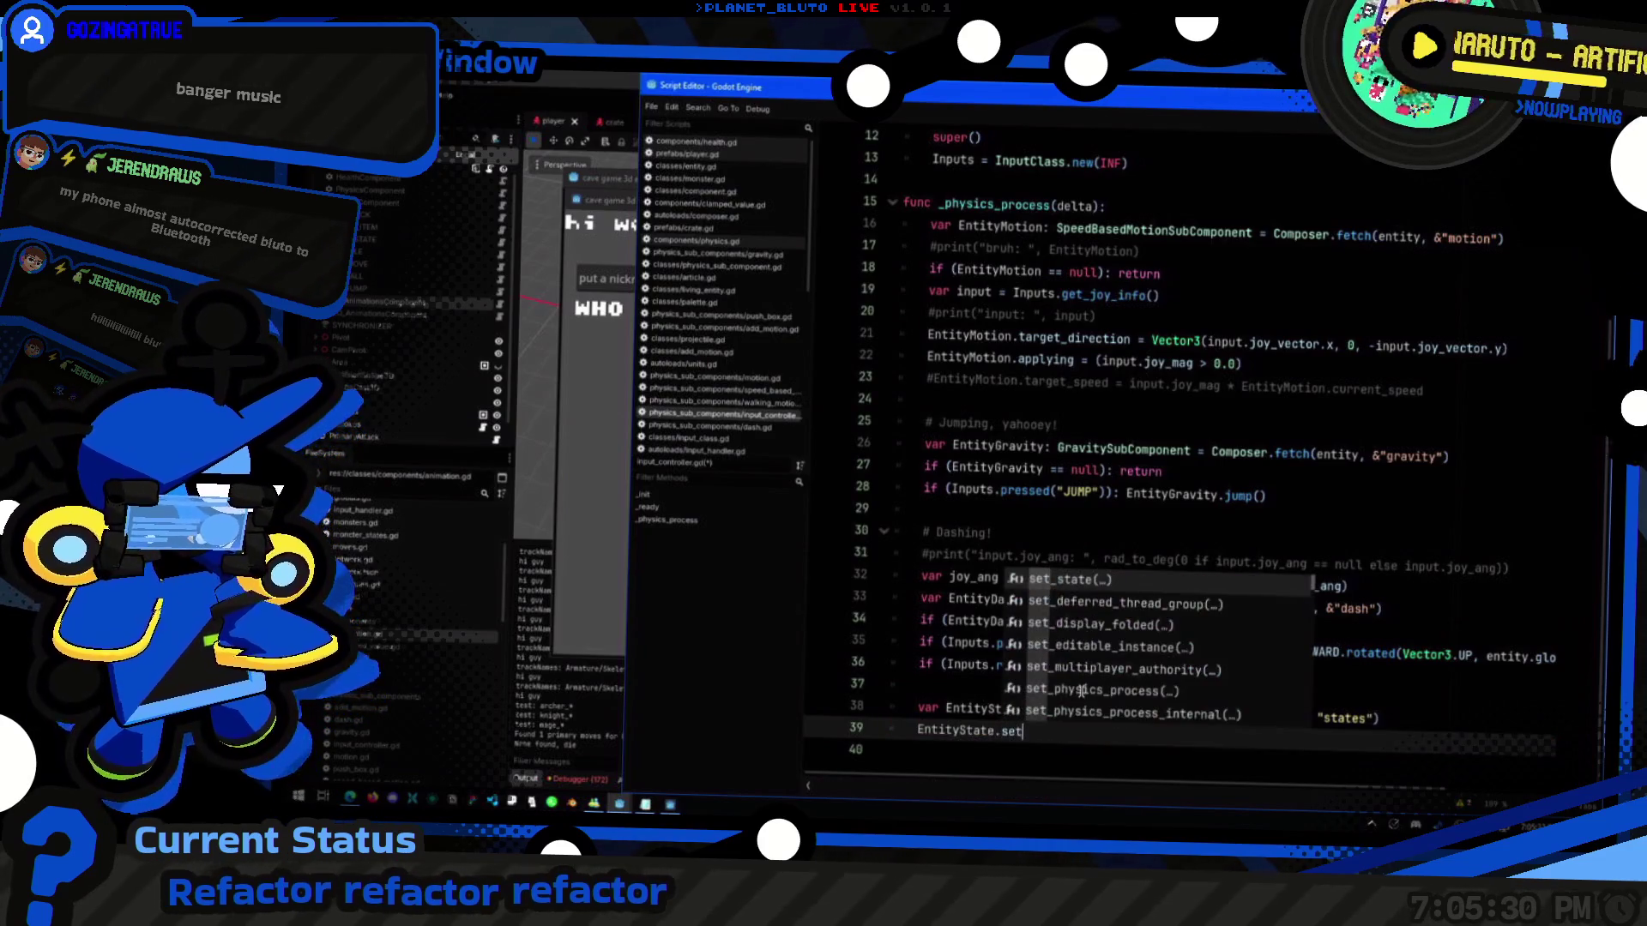
key(Return)
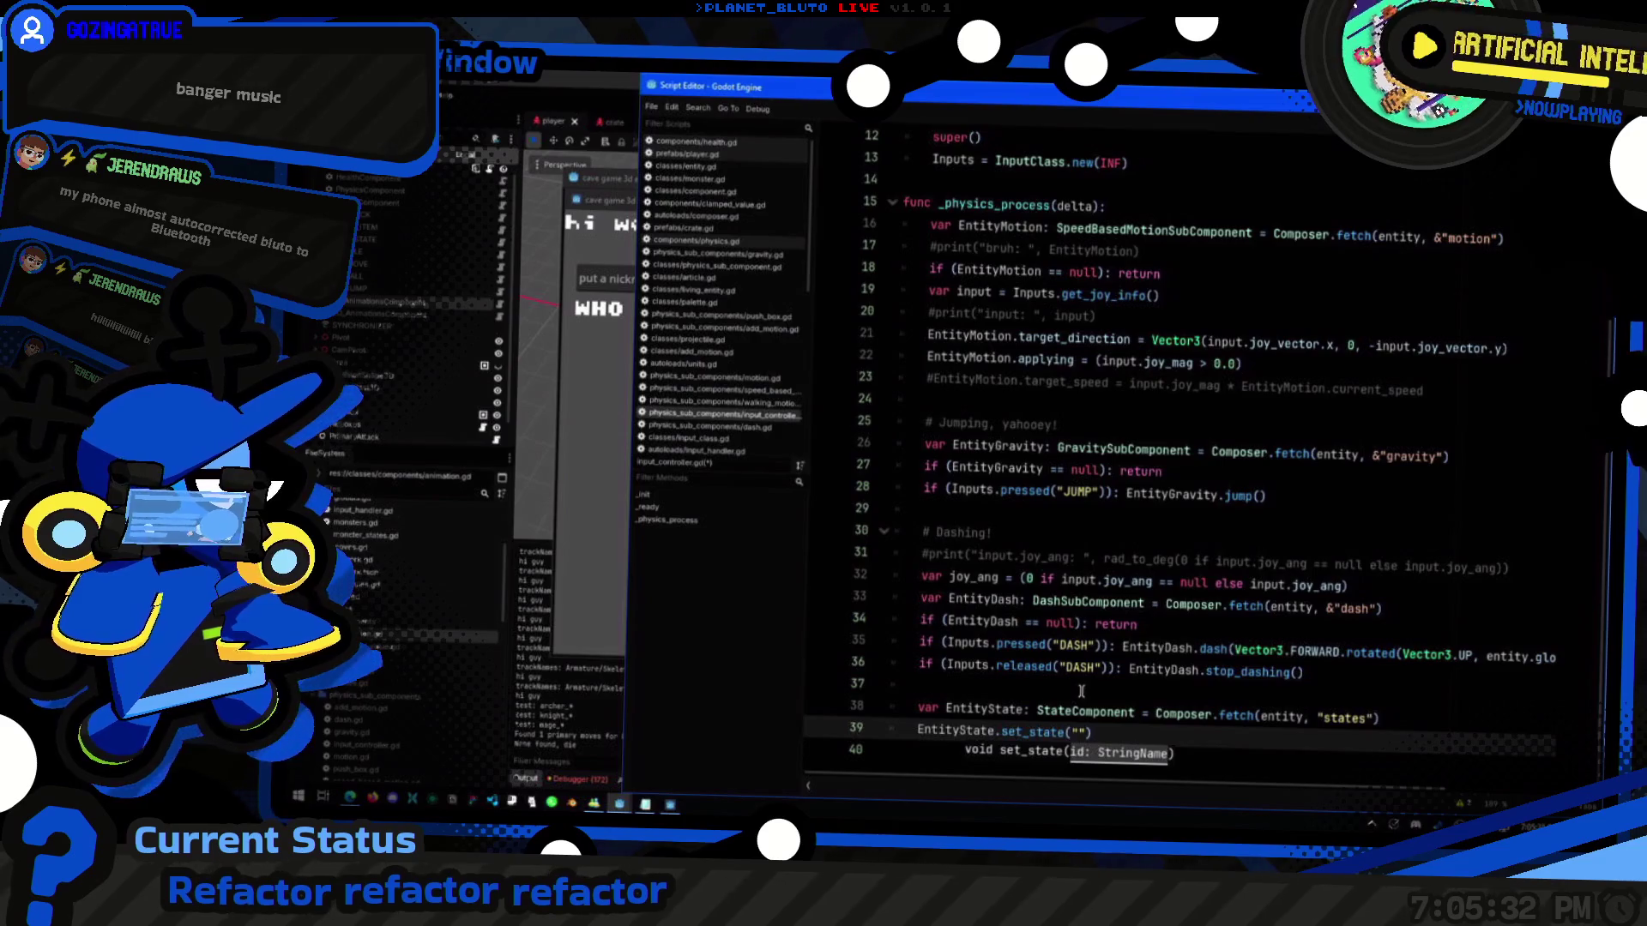
key(Escape)
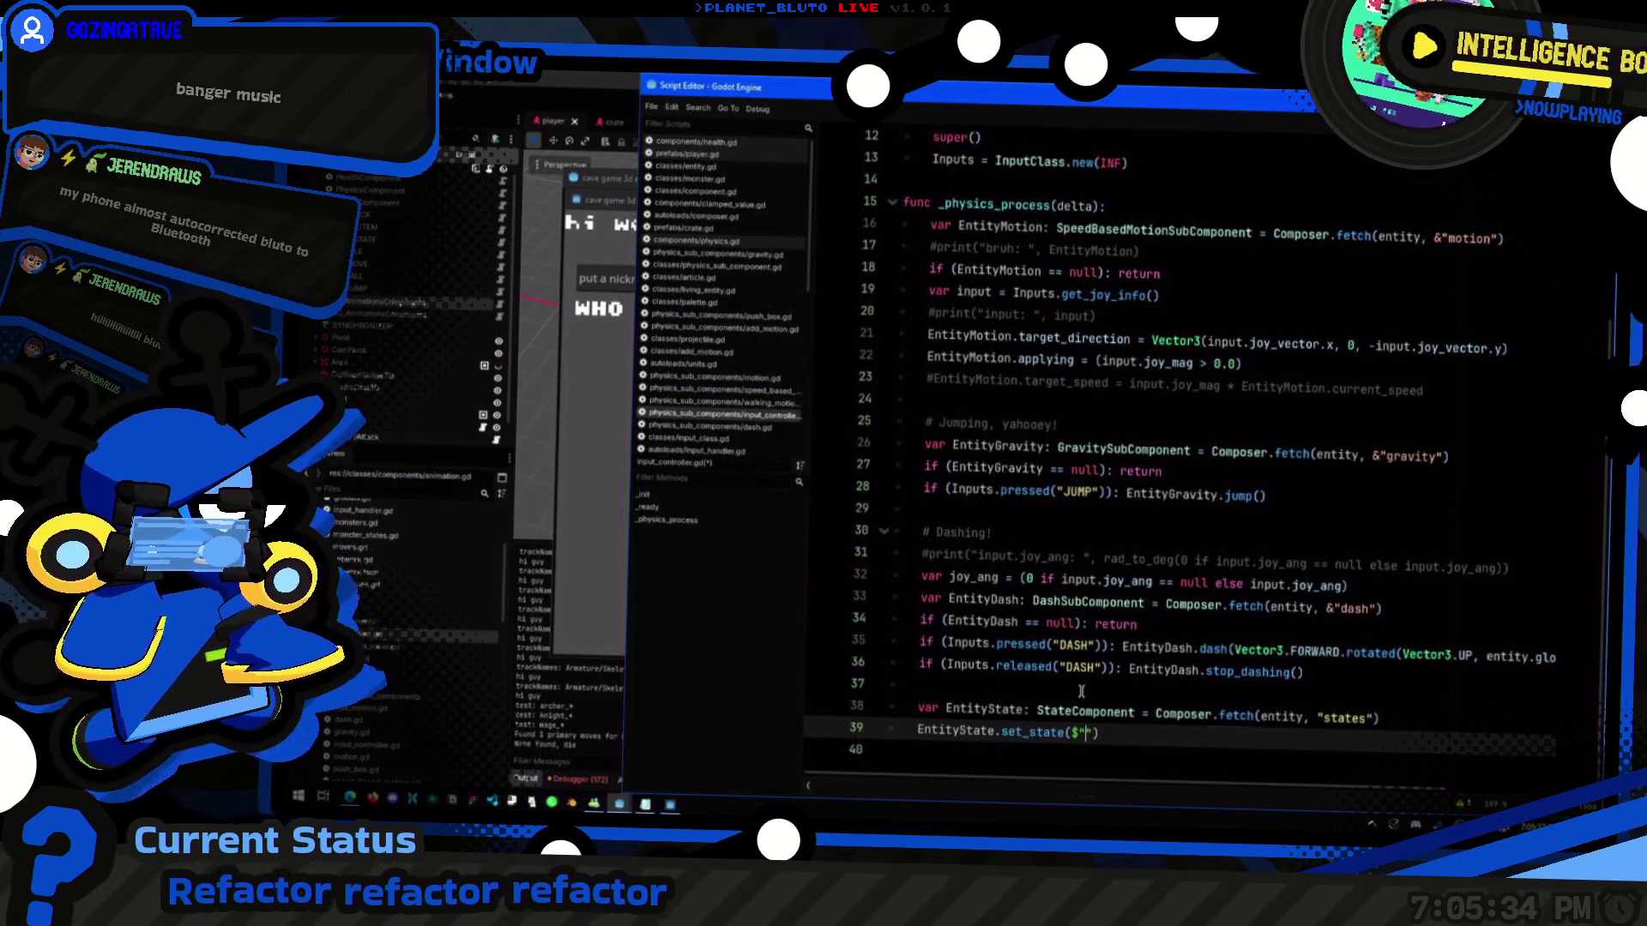
key(BackSpace)
key(BackSpace)
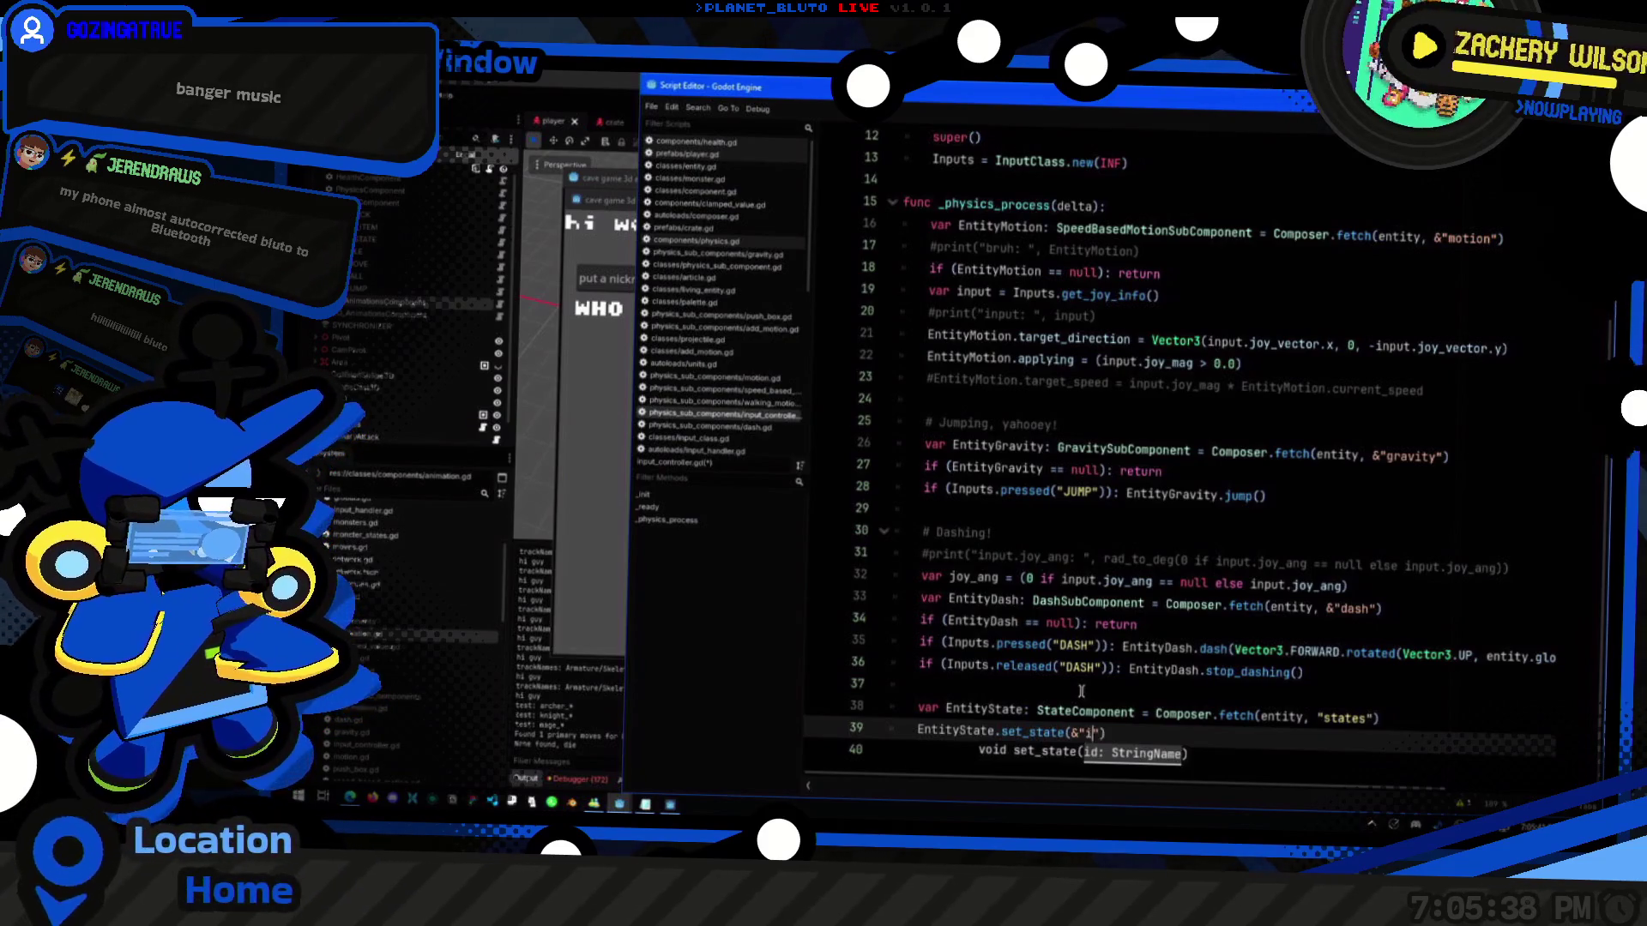
text(E)
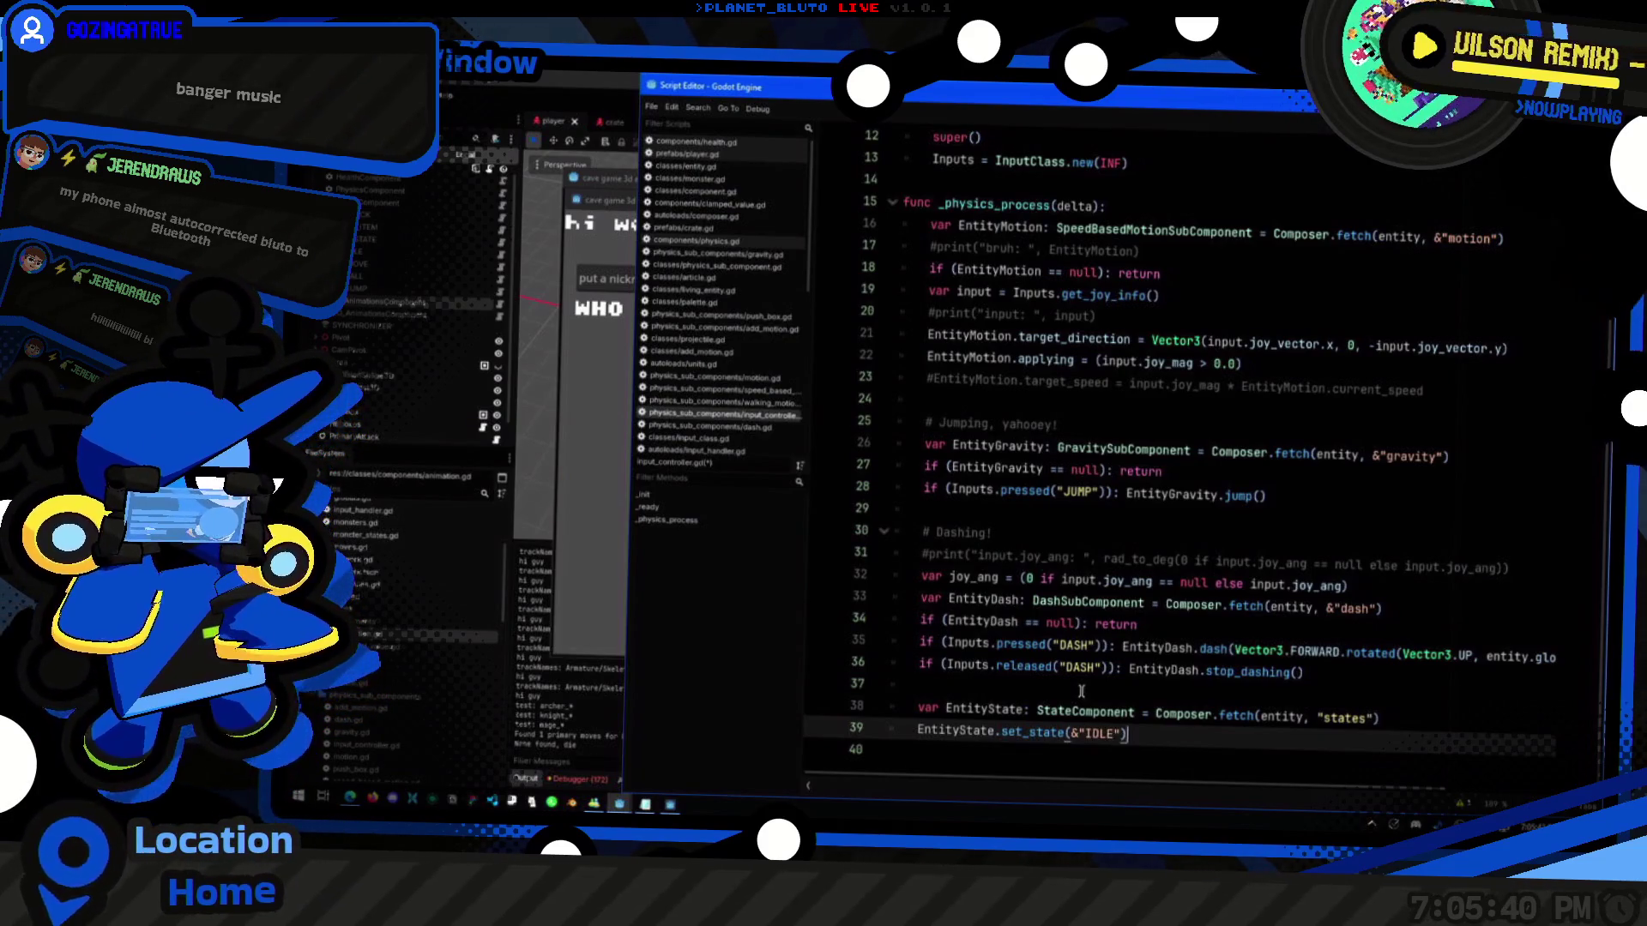
key(F5)
key(alt+Tab)
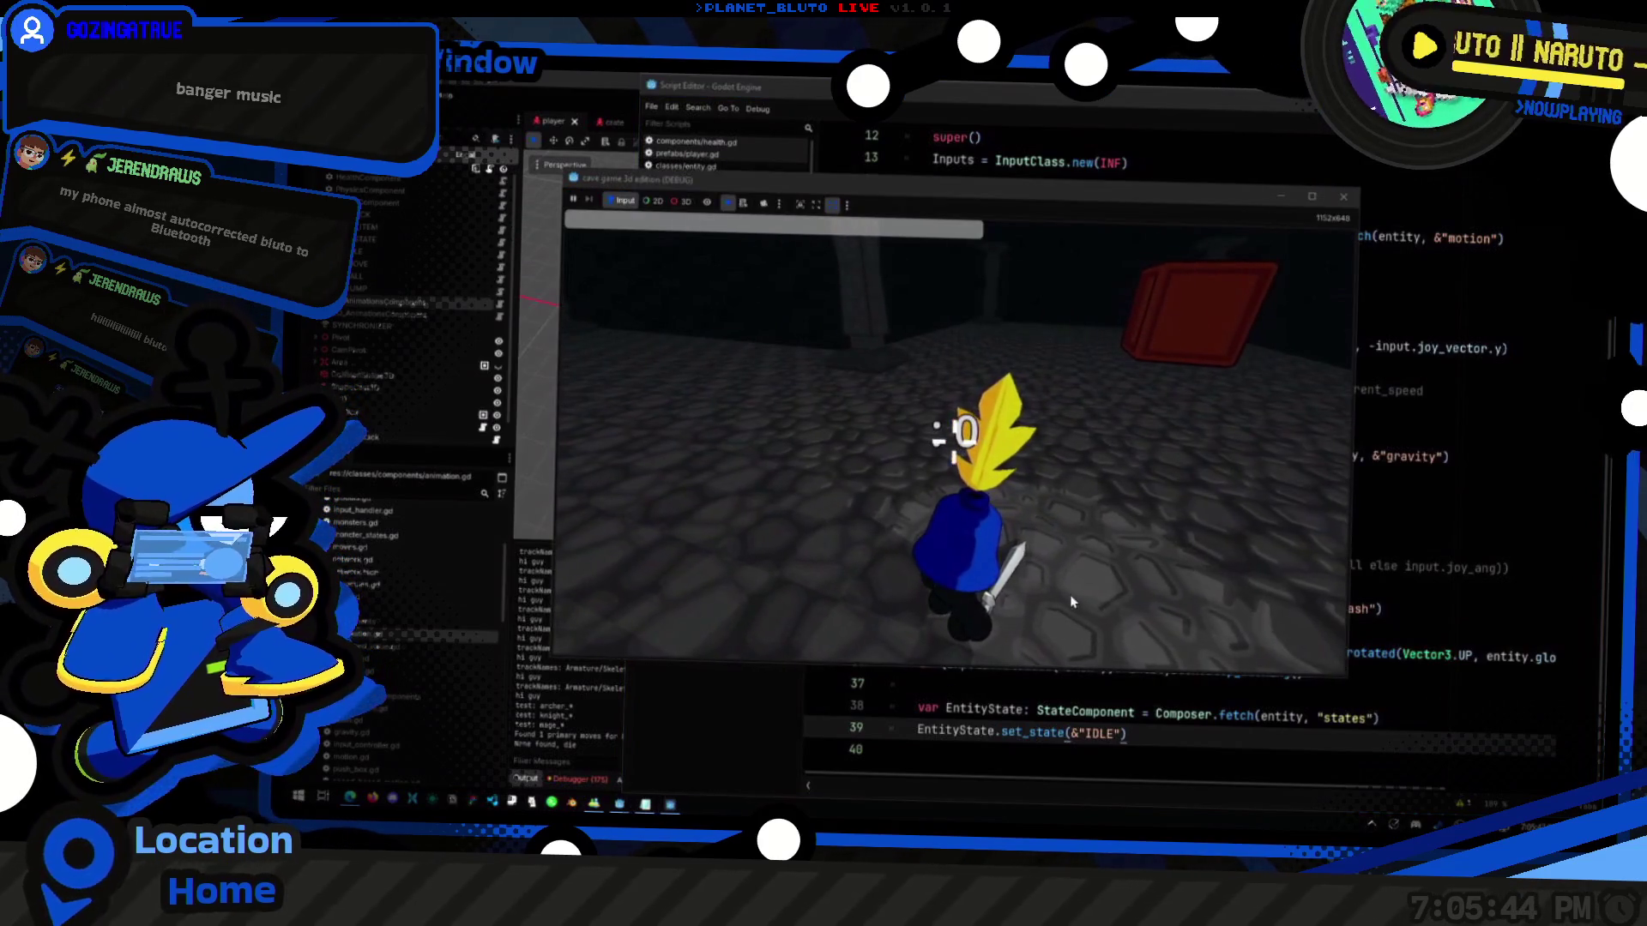
- Wrap set_state(&"IDLE") in an if joy_mag > 0.0 and current_state != &"IDLE" check
click(1165, 736)
key(shift+Home)
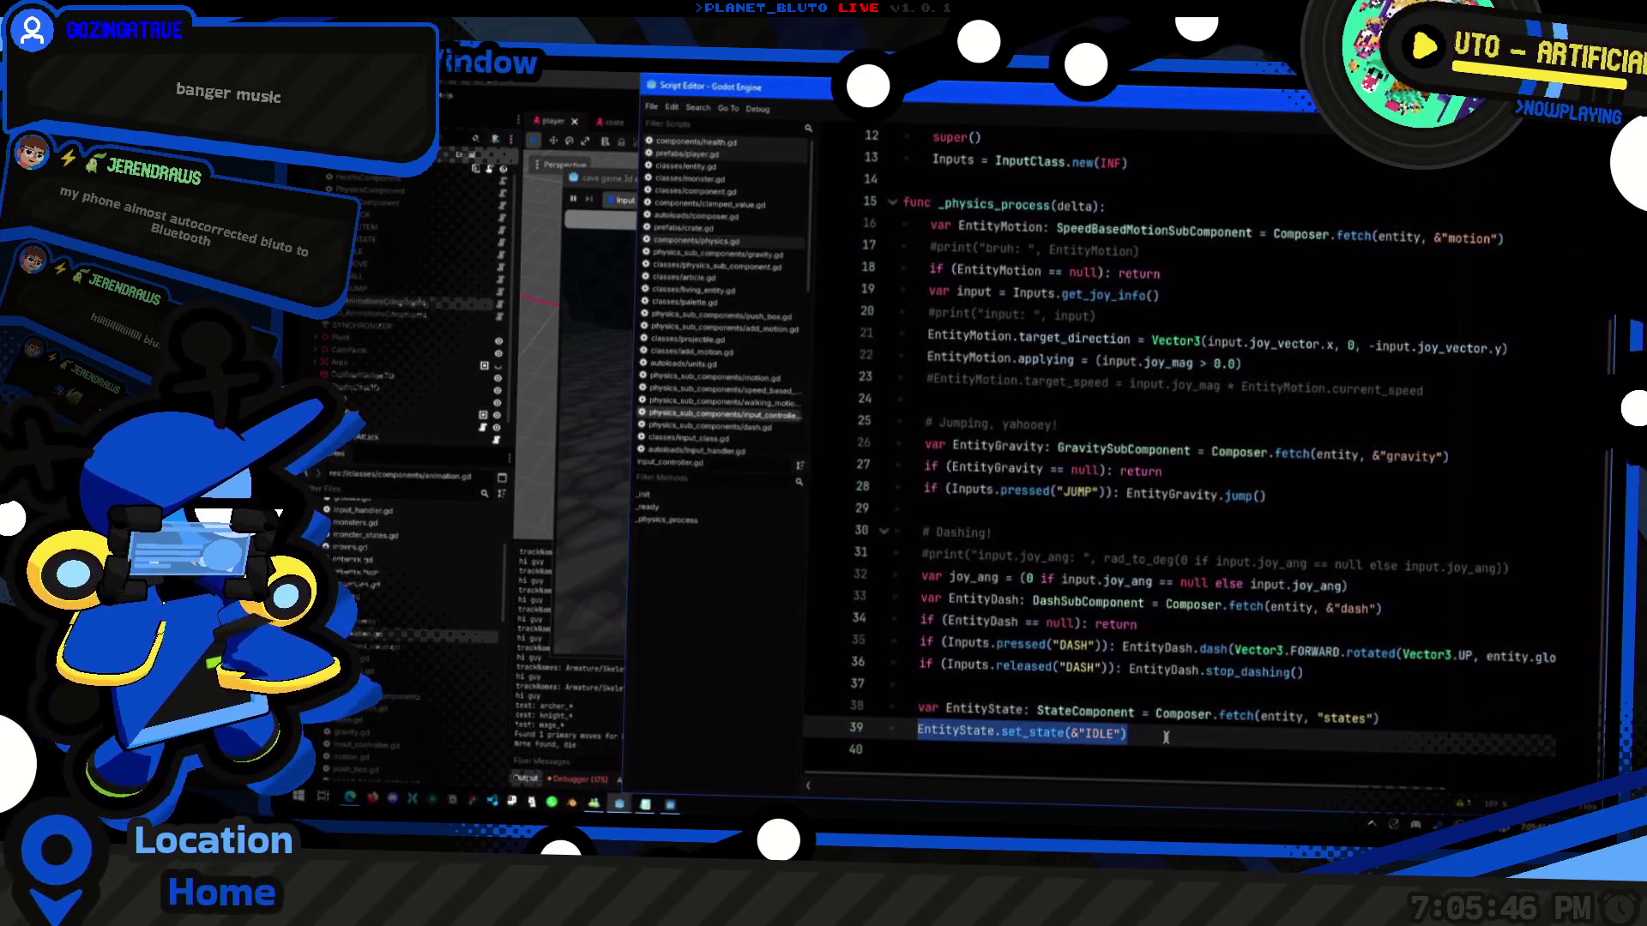
key(Left)
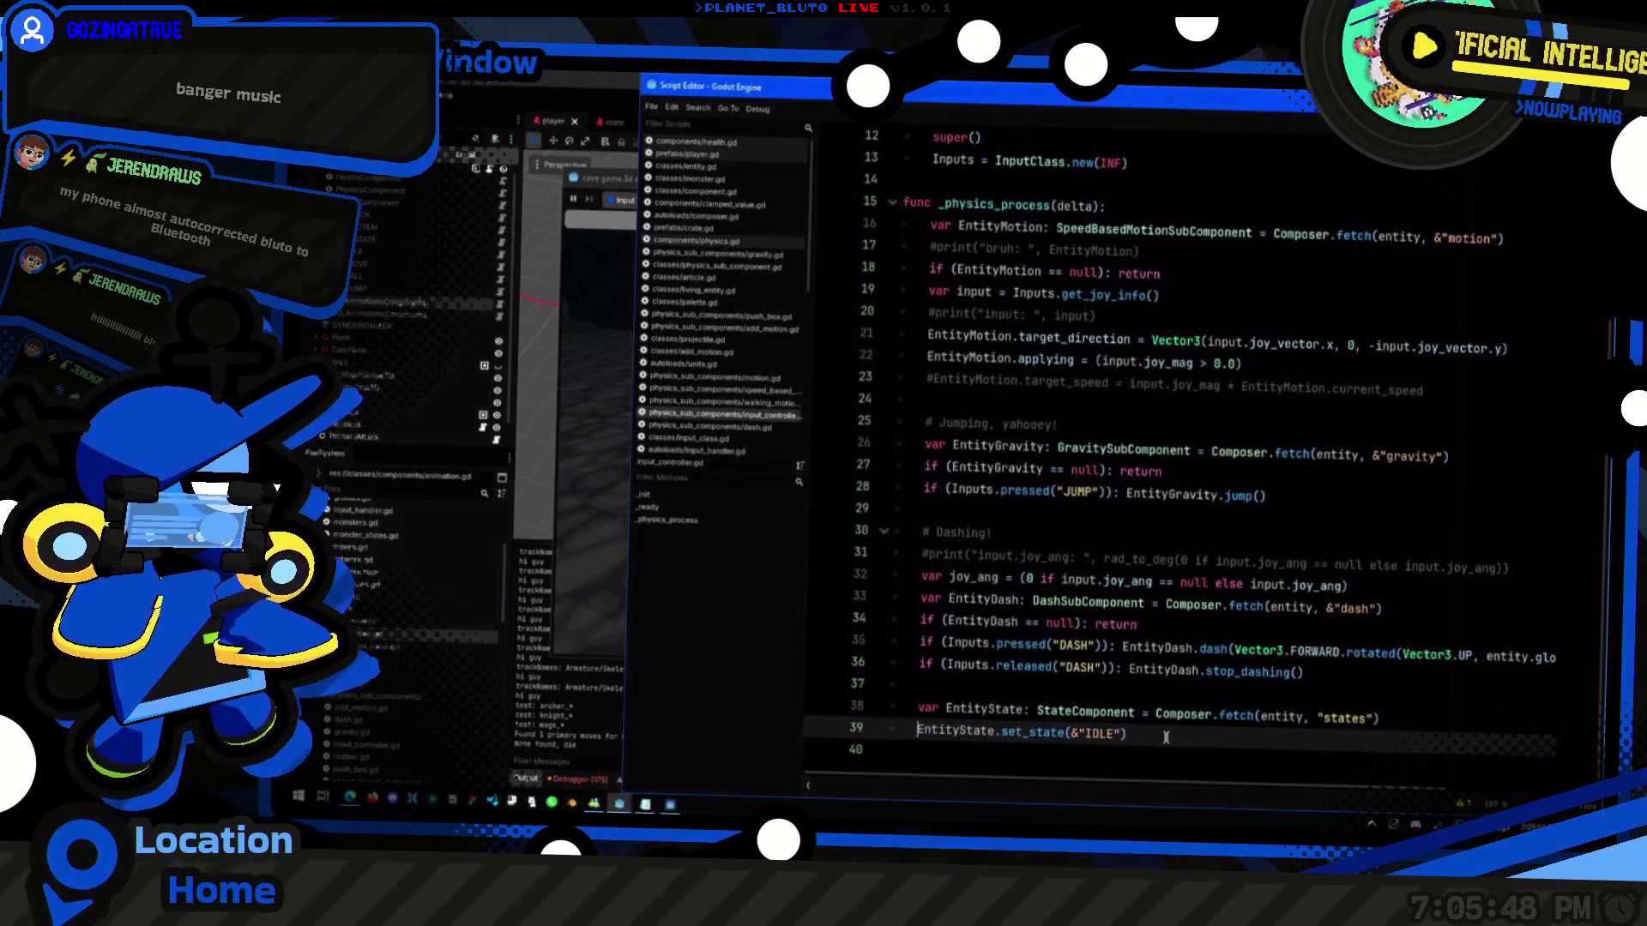
key(Return)
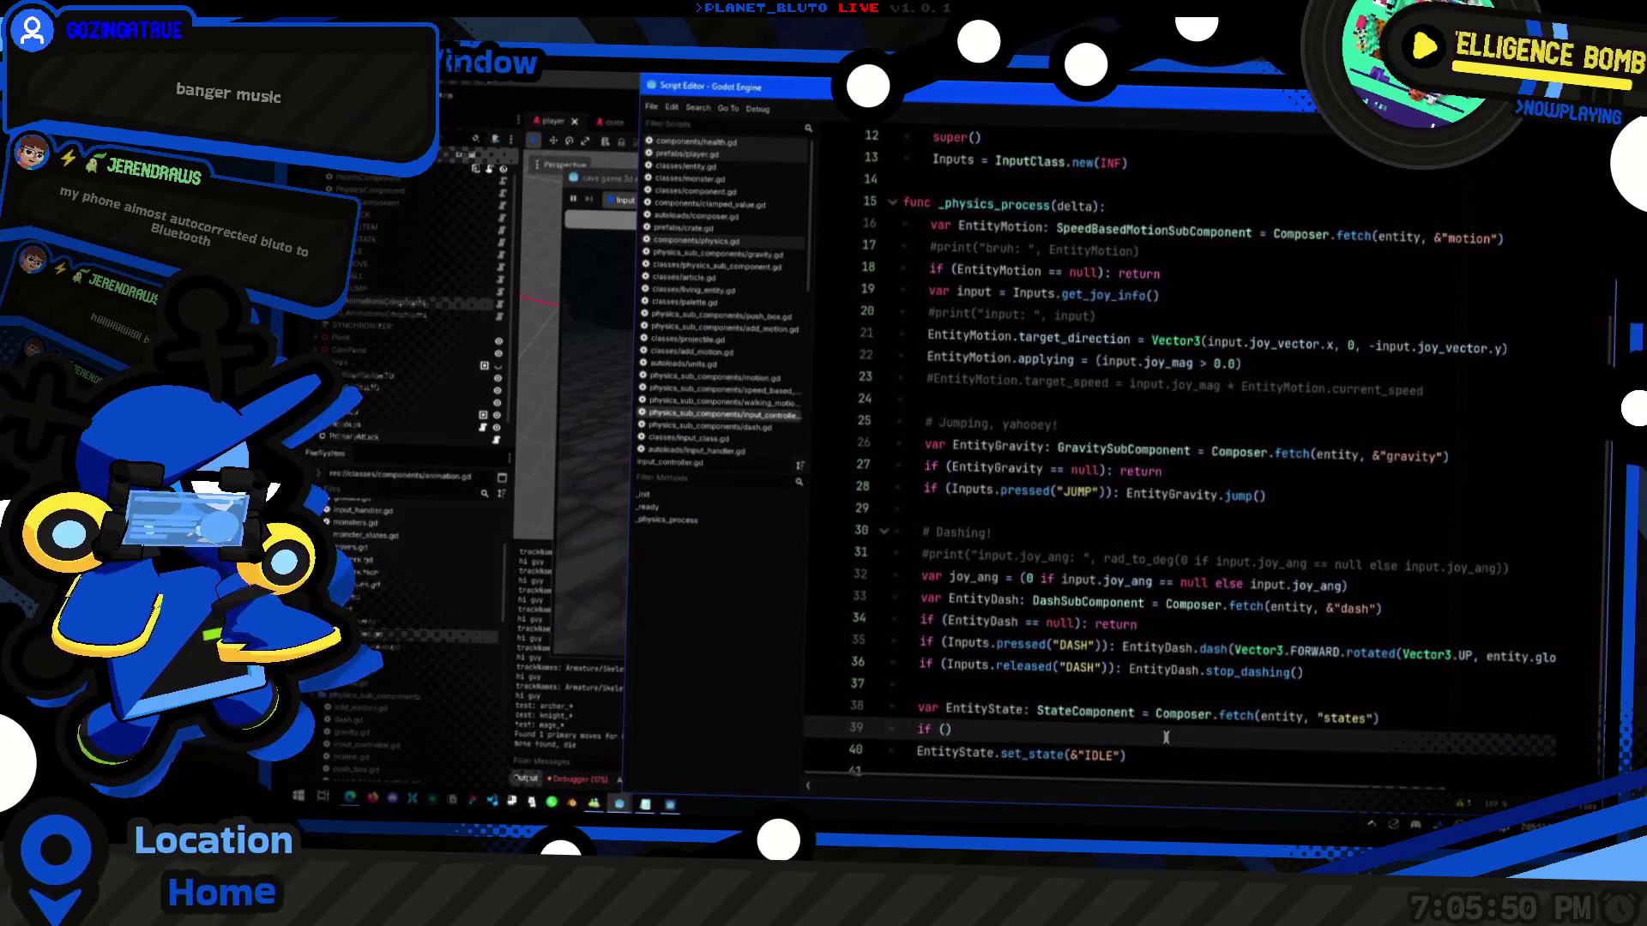
text(joy_mag)
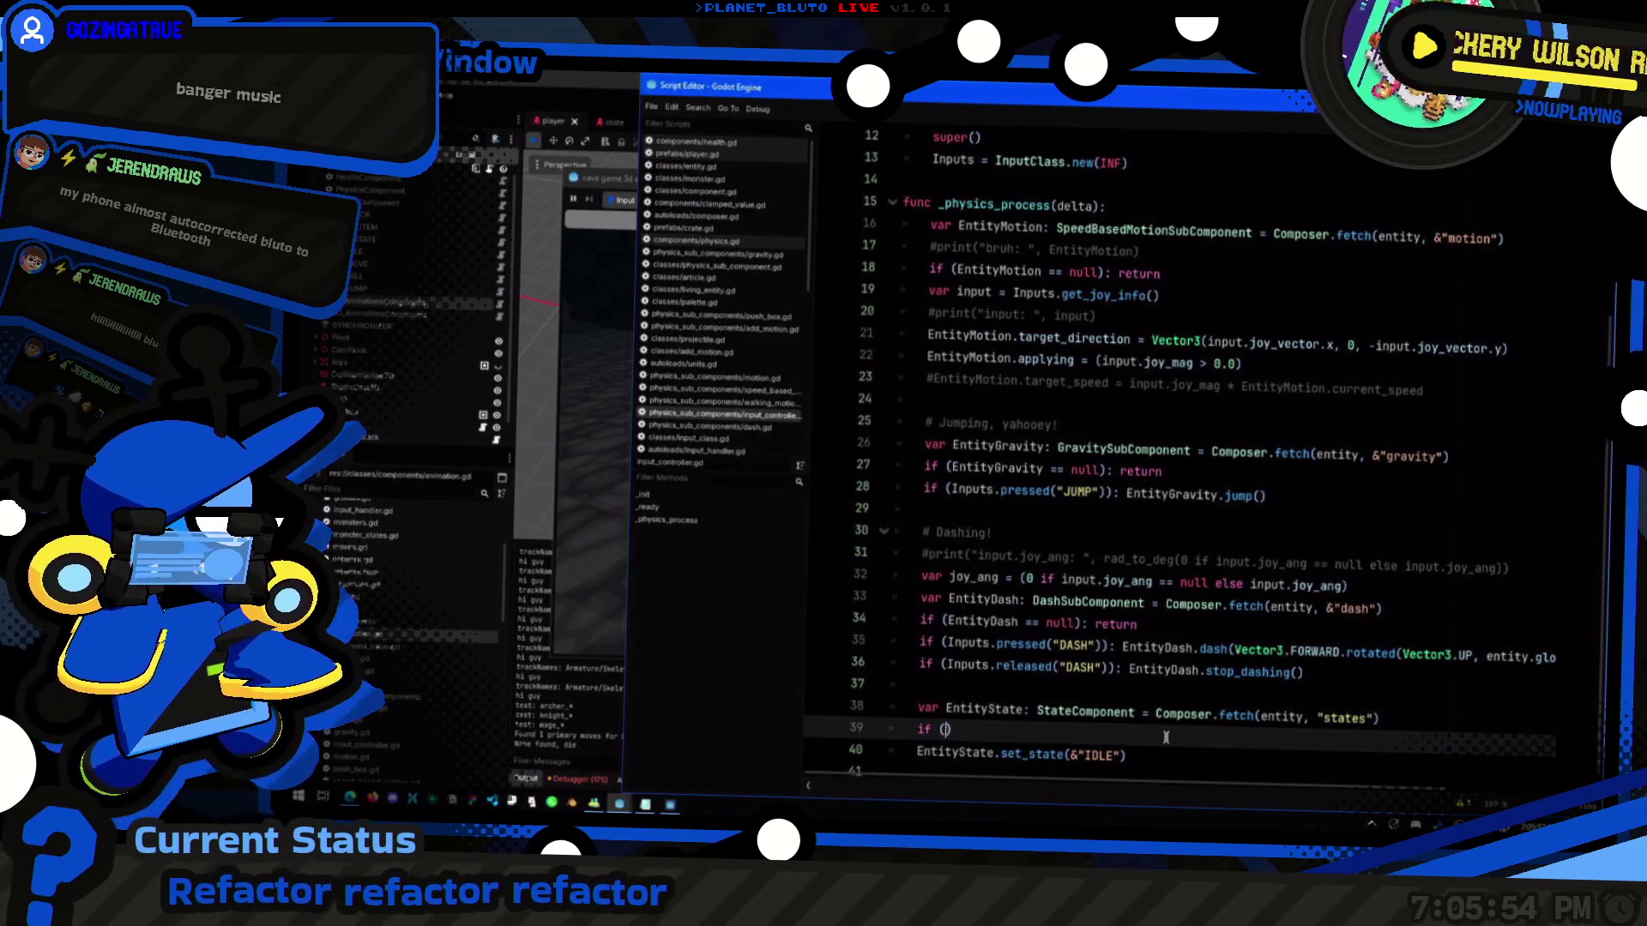
text(.)
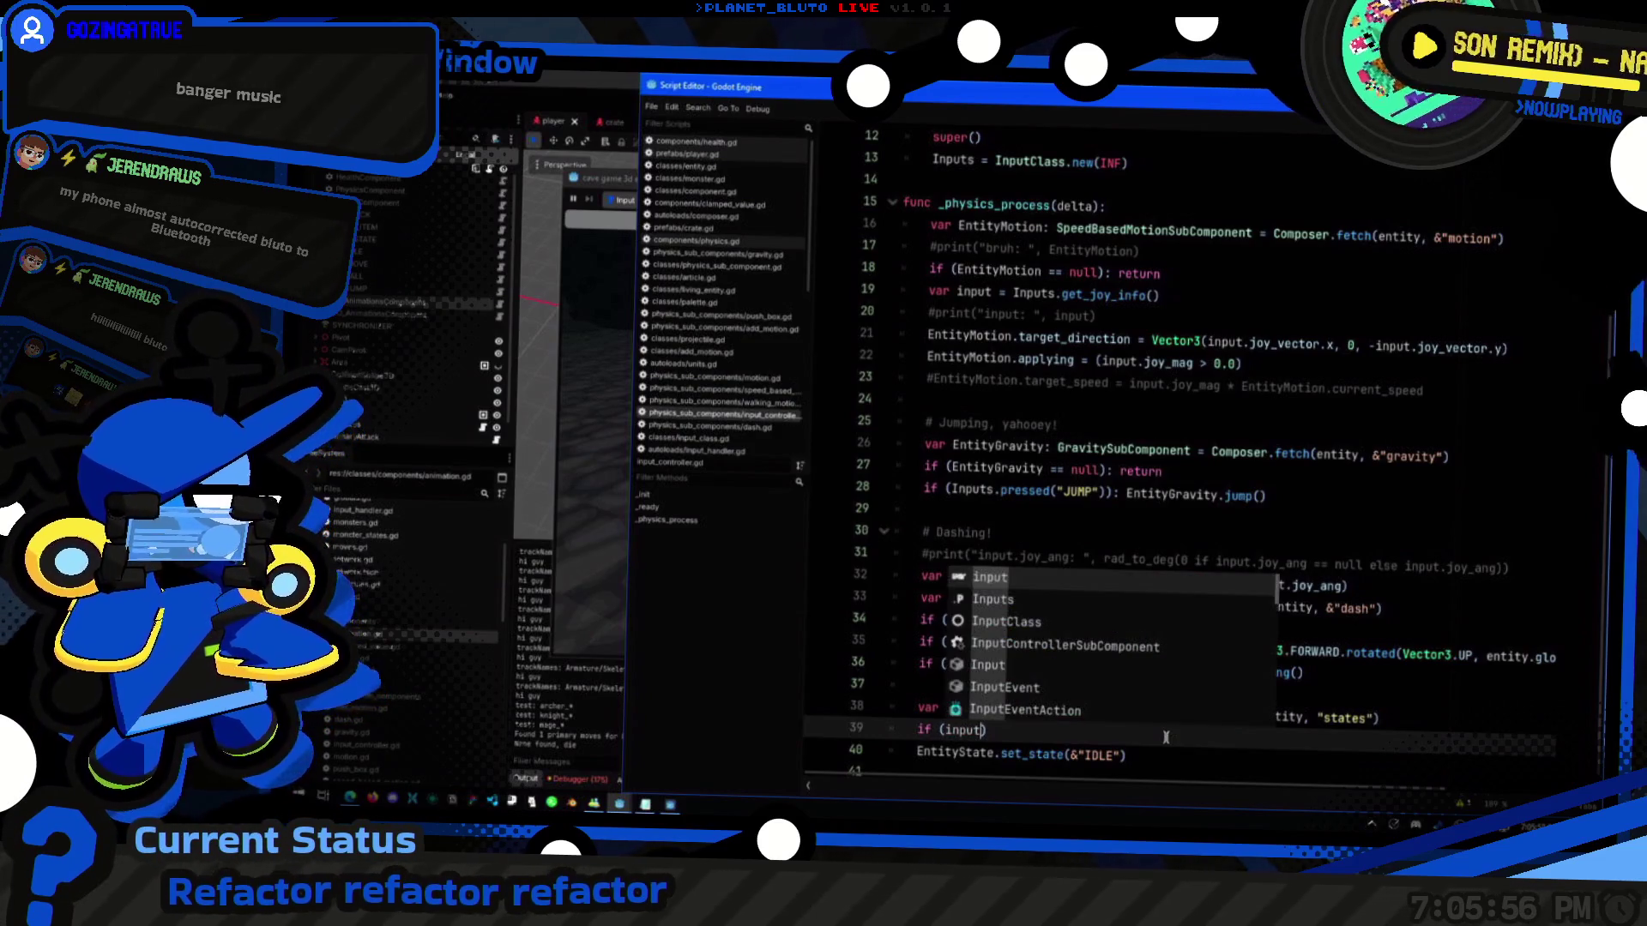
text(joy_)
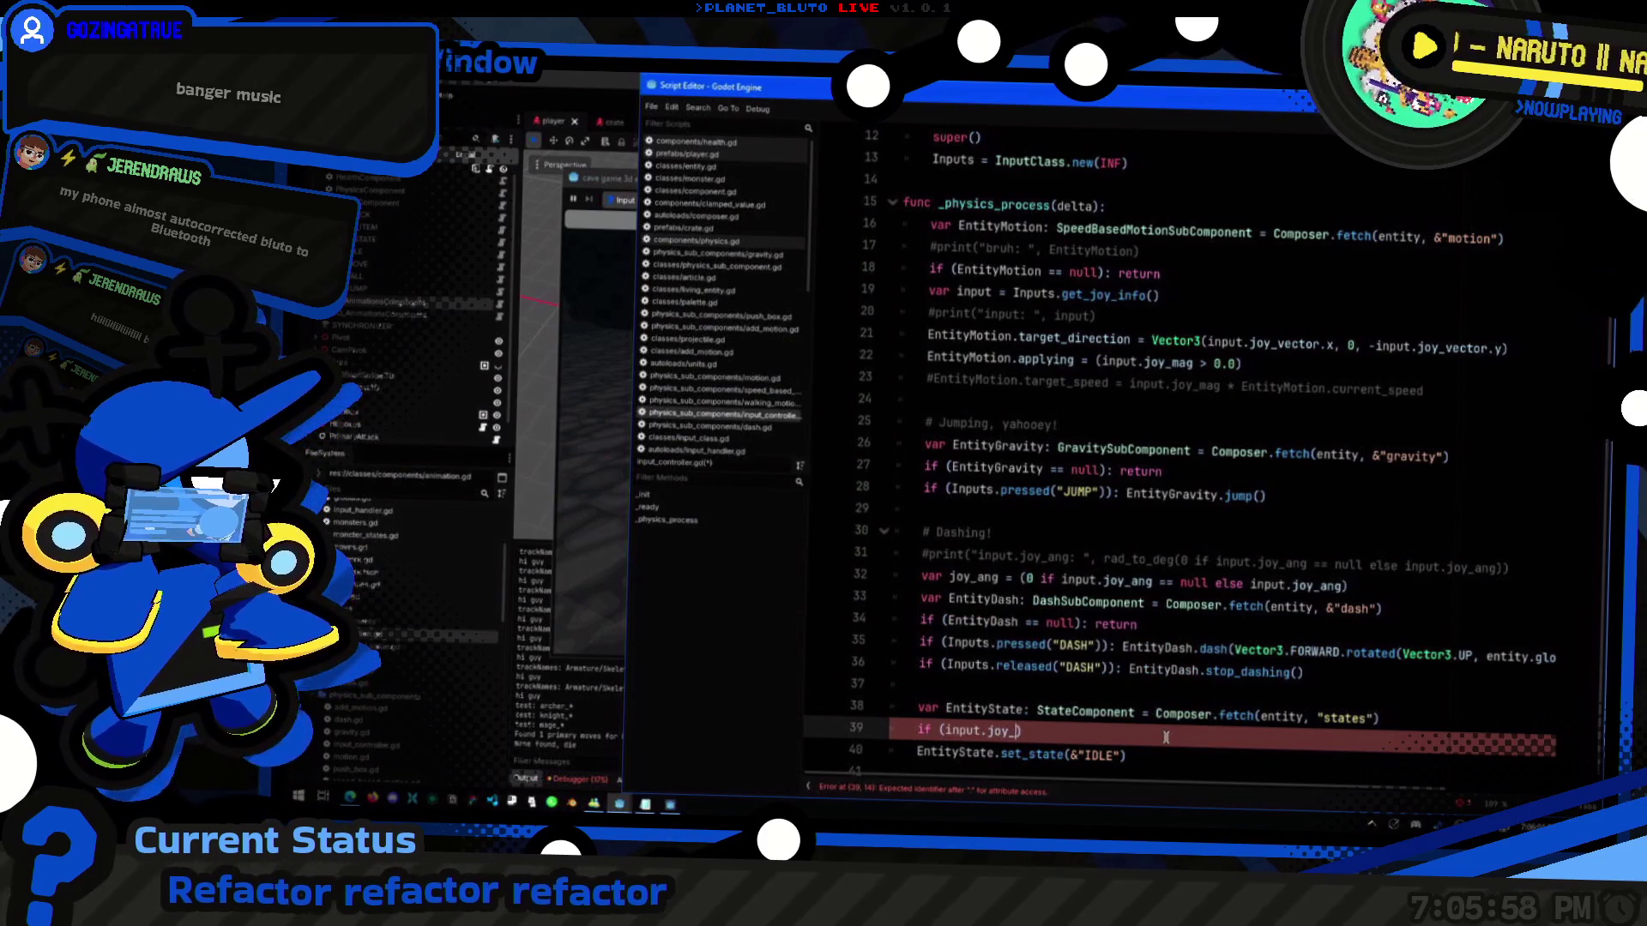
text(mag > )
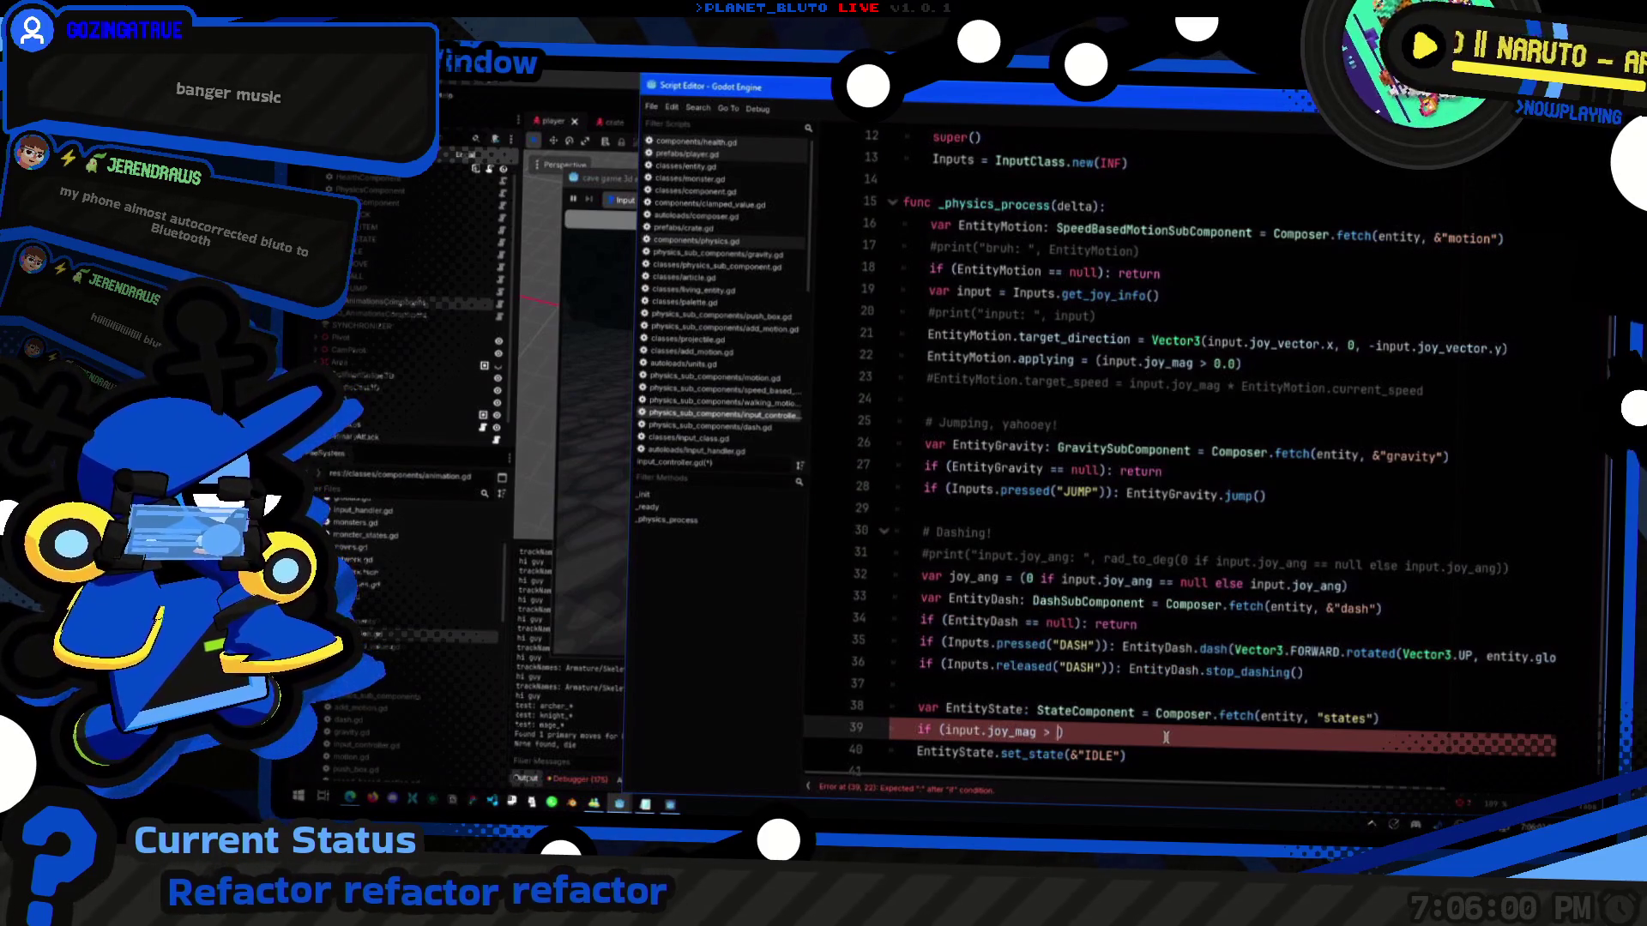
text(0.0 and)
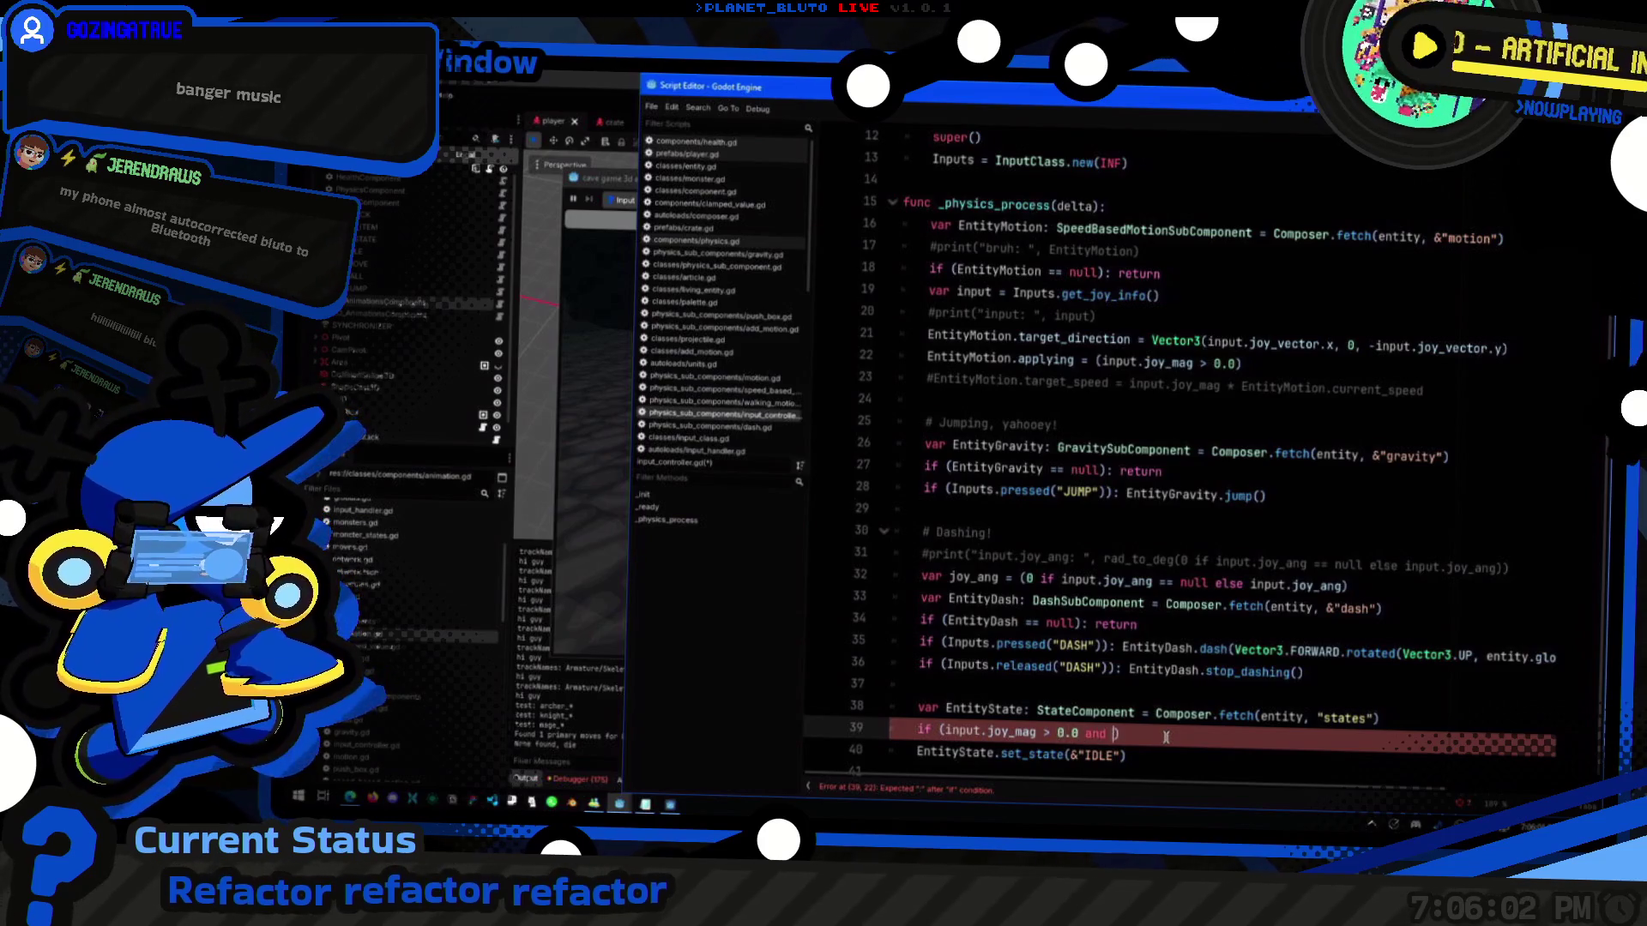
text(.current_state.)
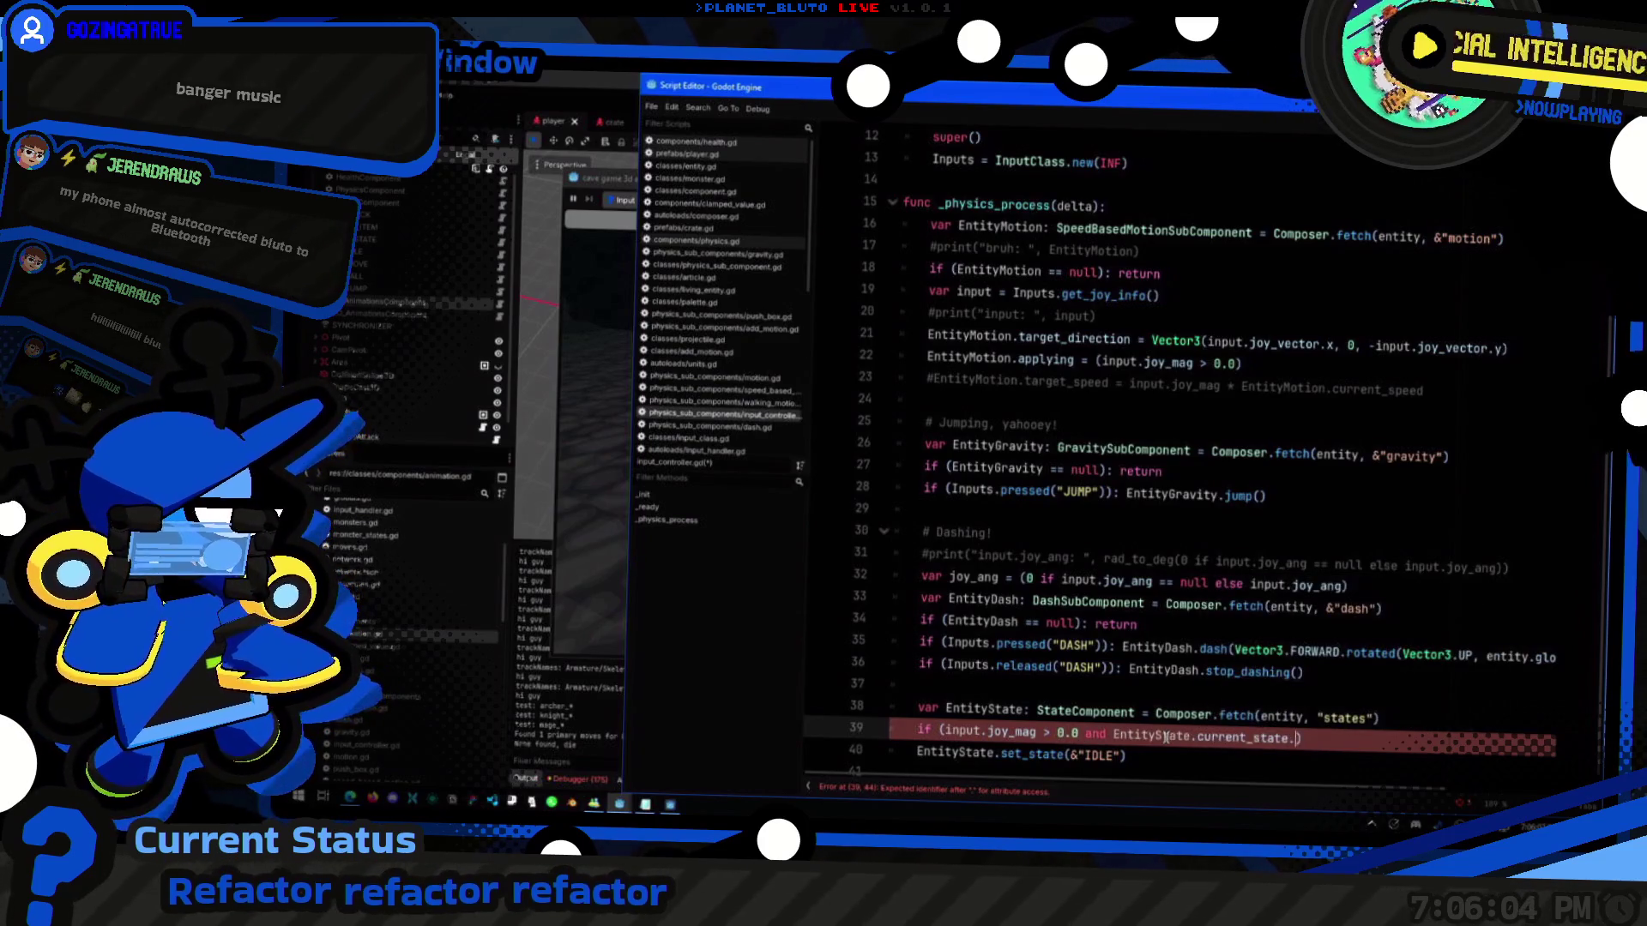
text( != )
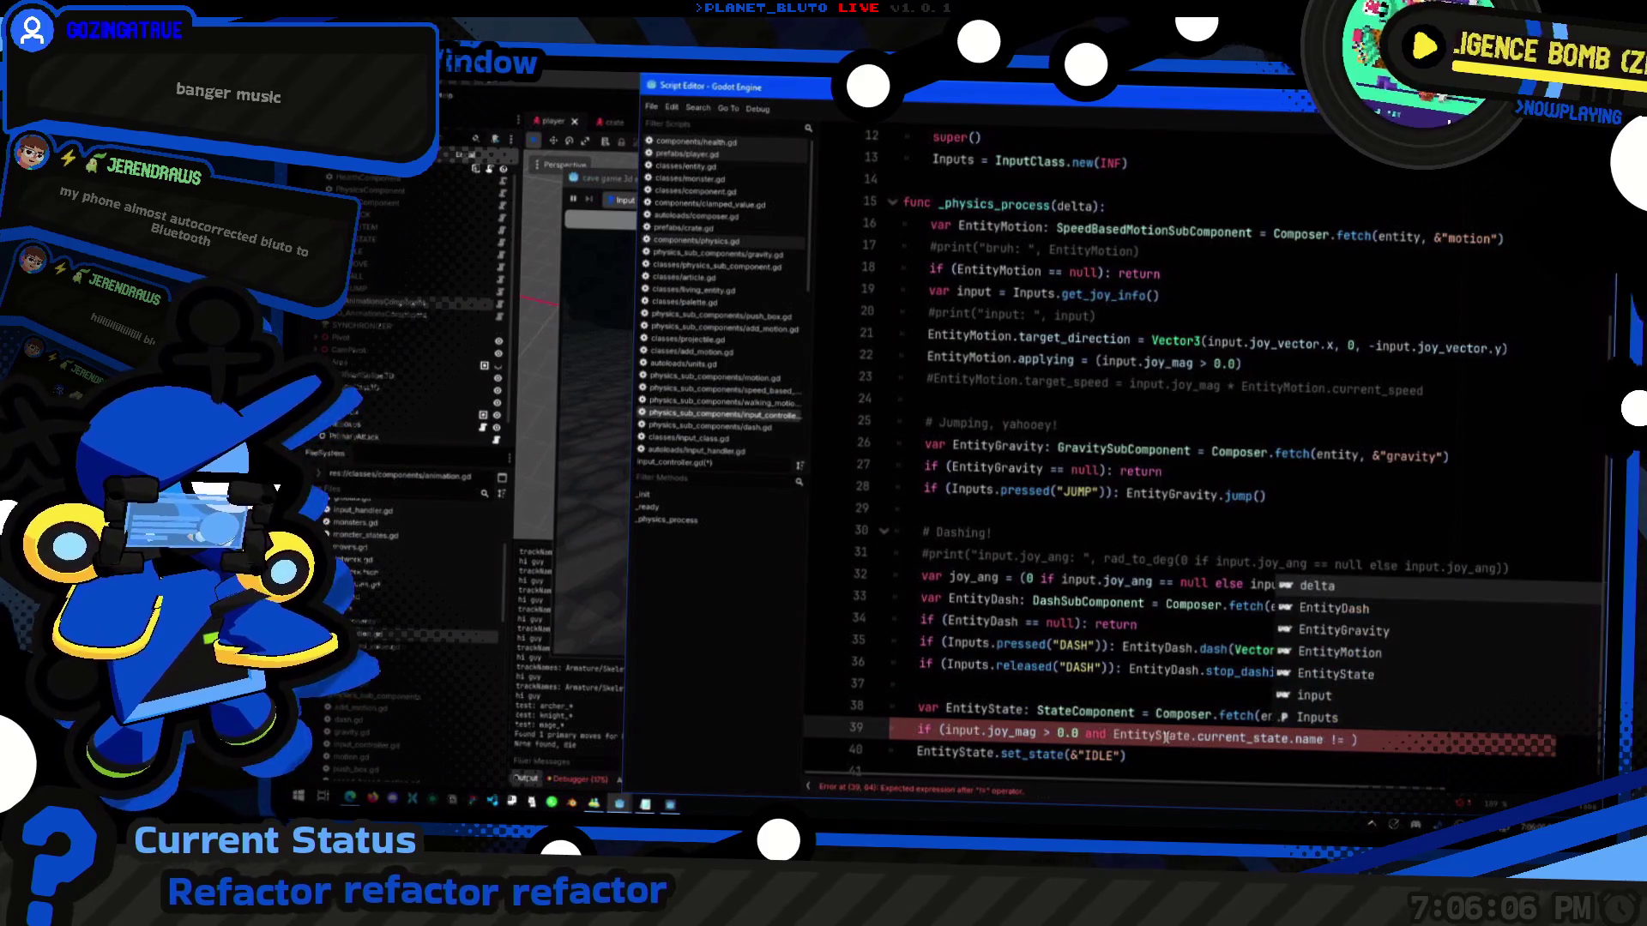
text(&"IDLE"):)
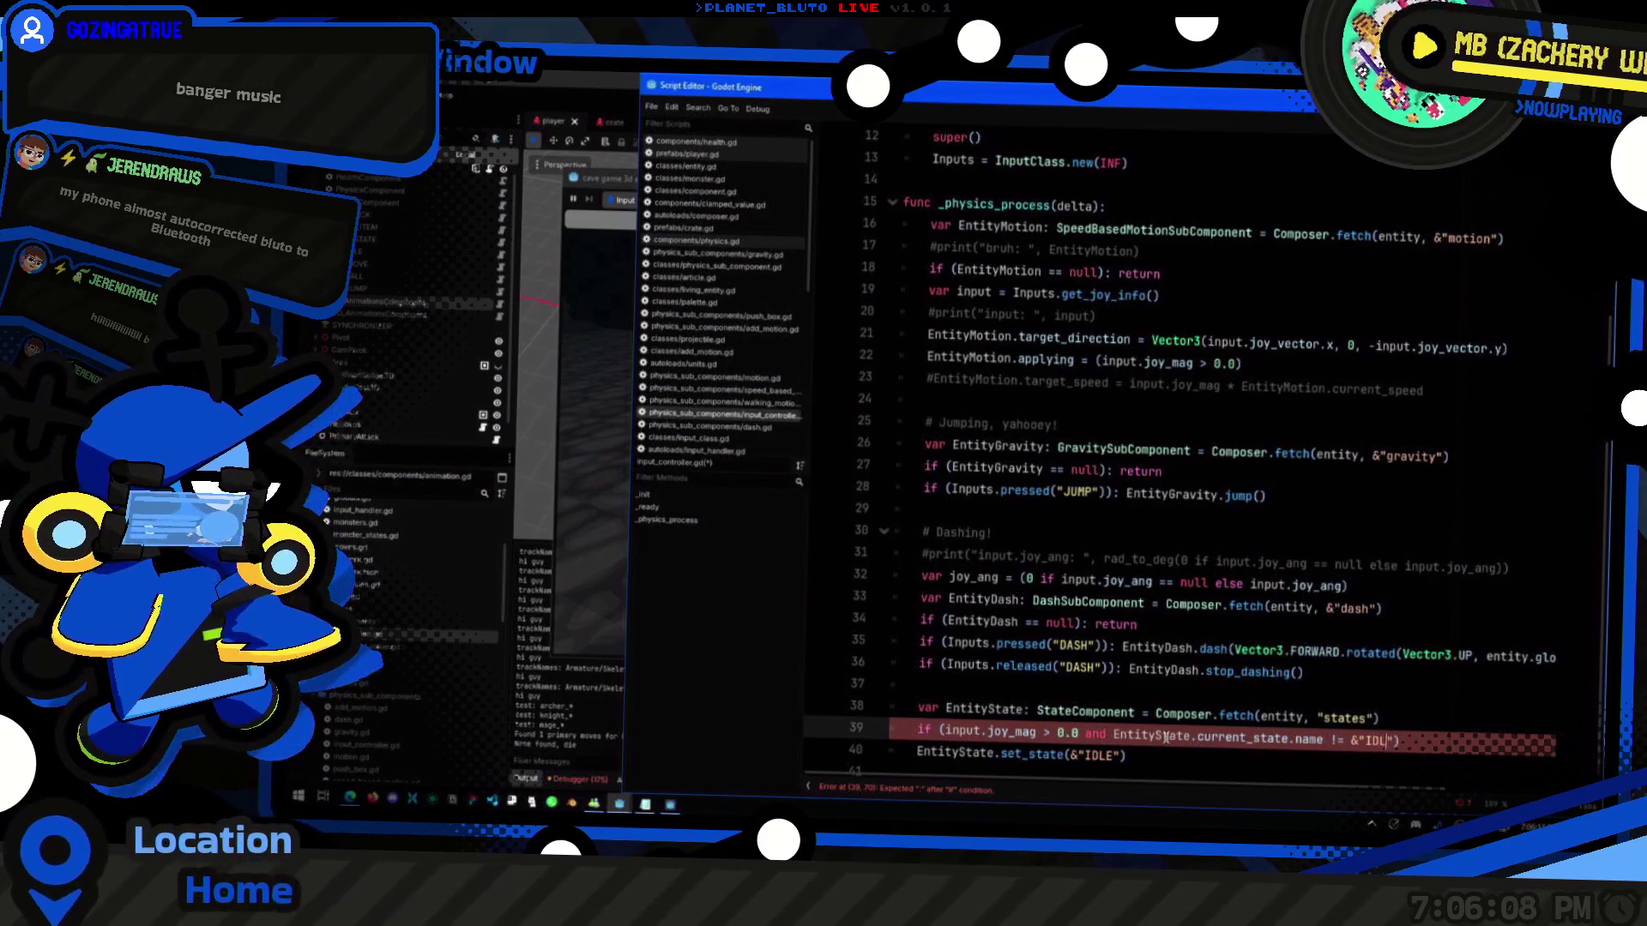
key(shift+Down)
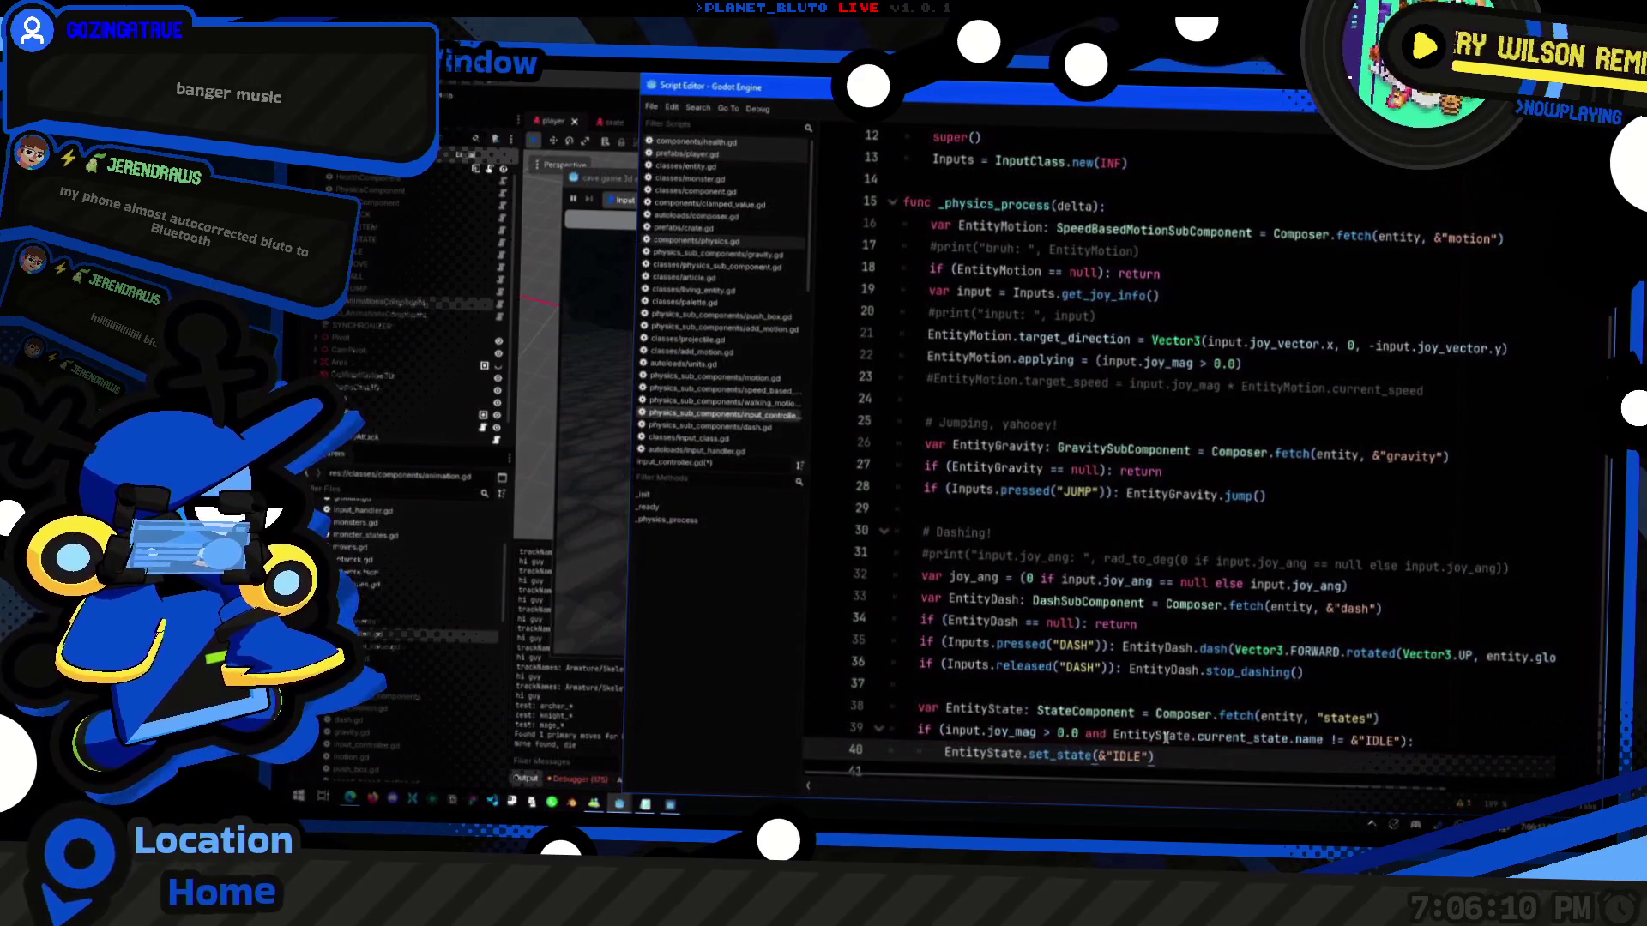
key(Tab)
- Duplicate the IDLE check block and change the copy to set MOVE when not MOVE
key(ctrl+shift+d)
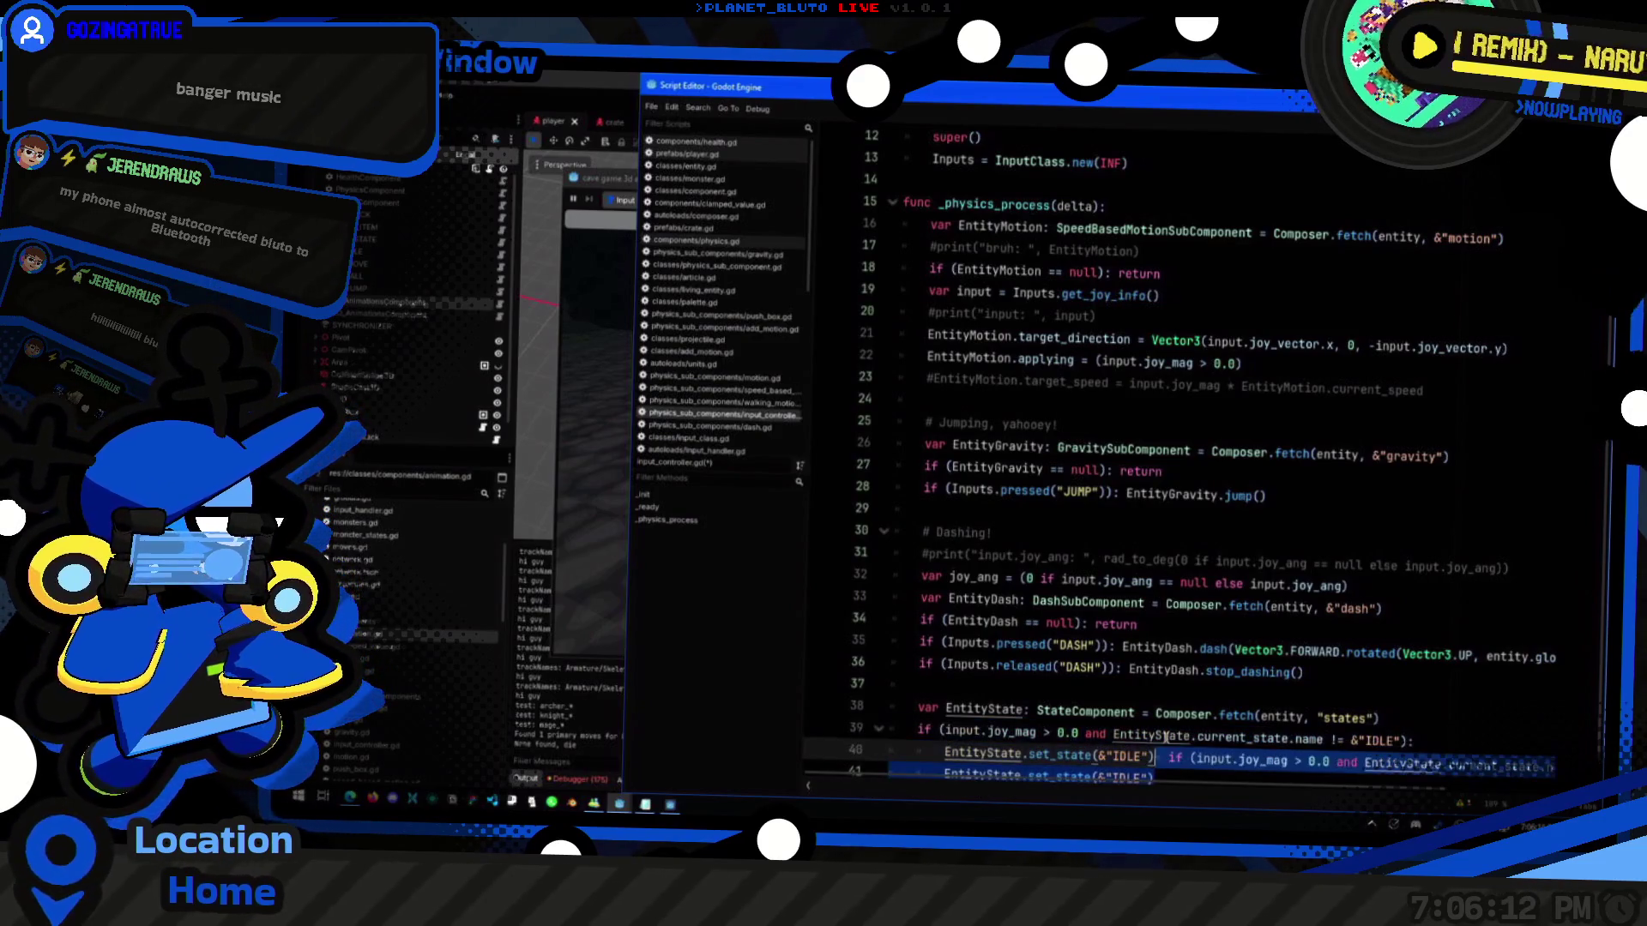
key(ctrl+z)
key(ctrl+alt+Down)
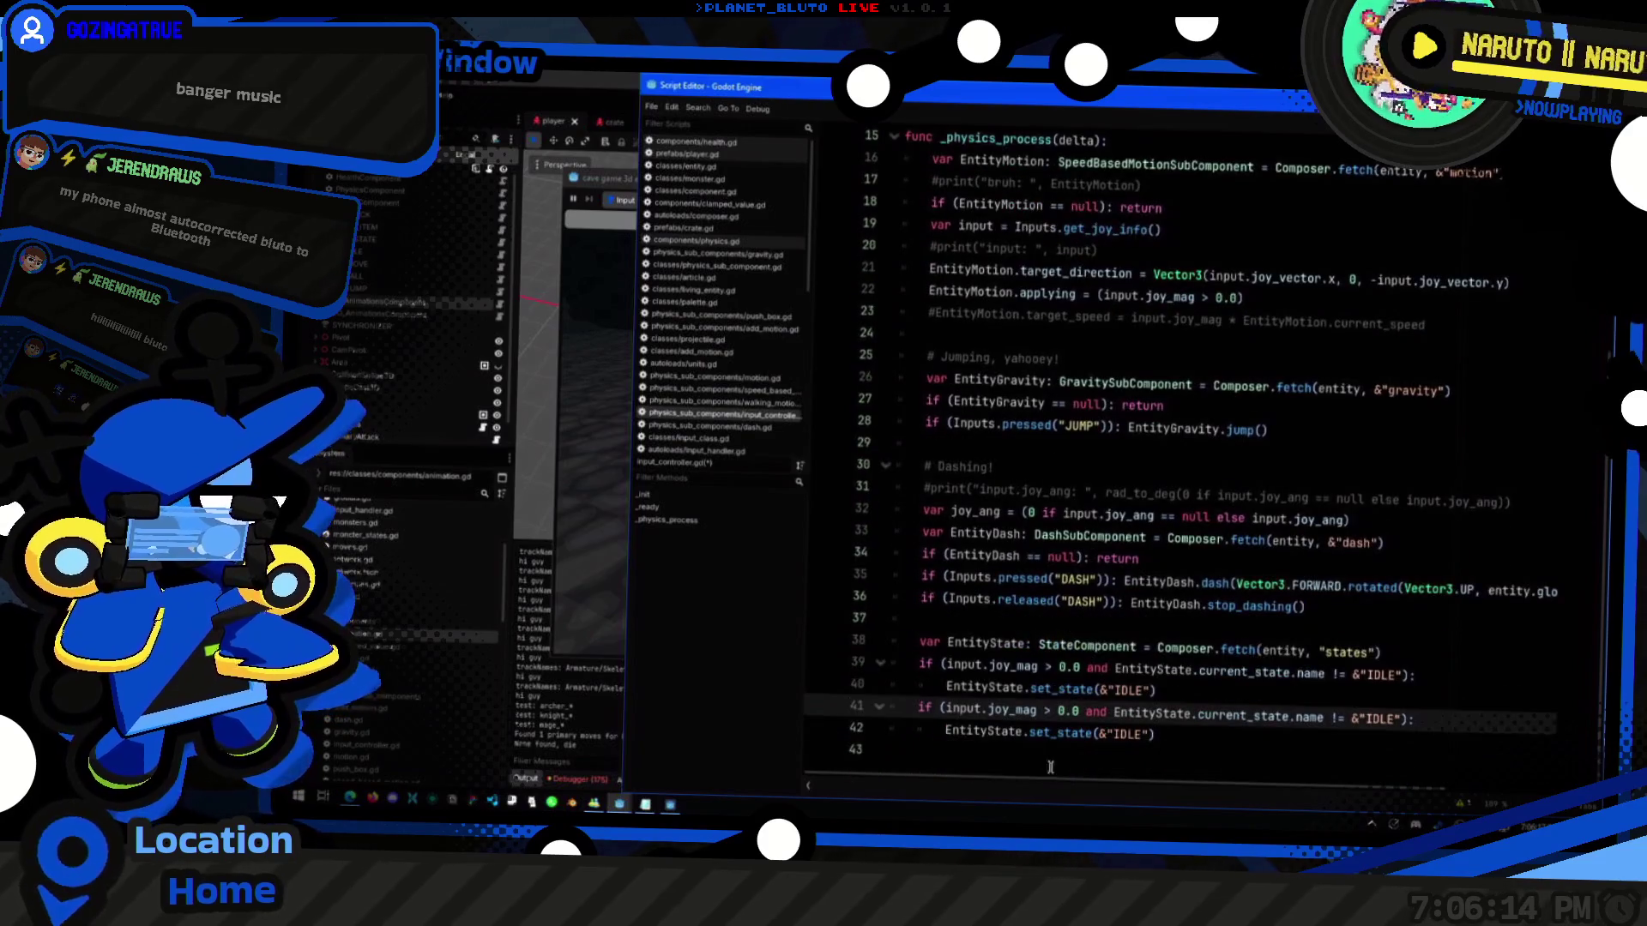
double_click(1126, 735)
text(MOVE)
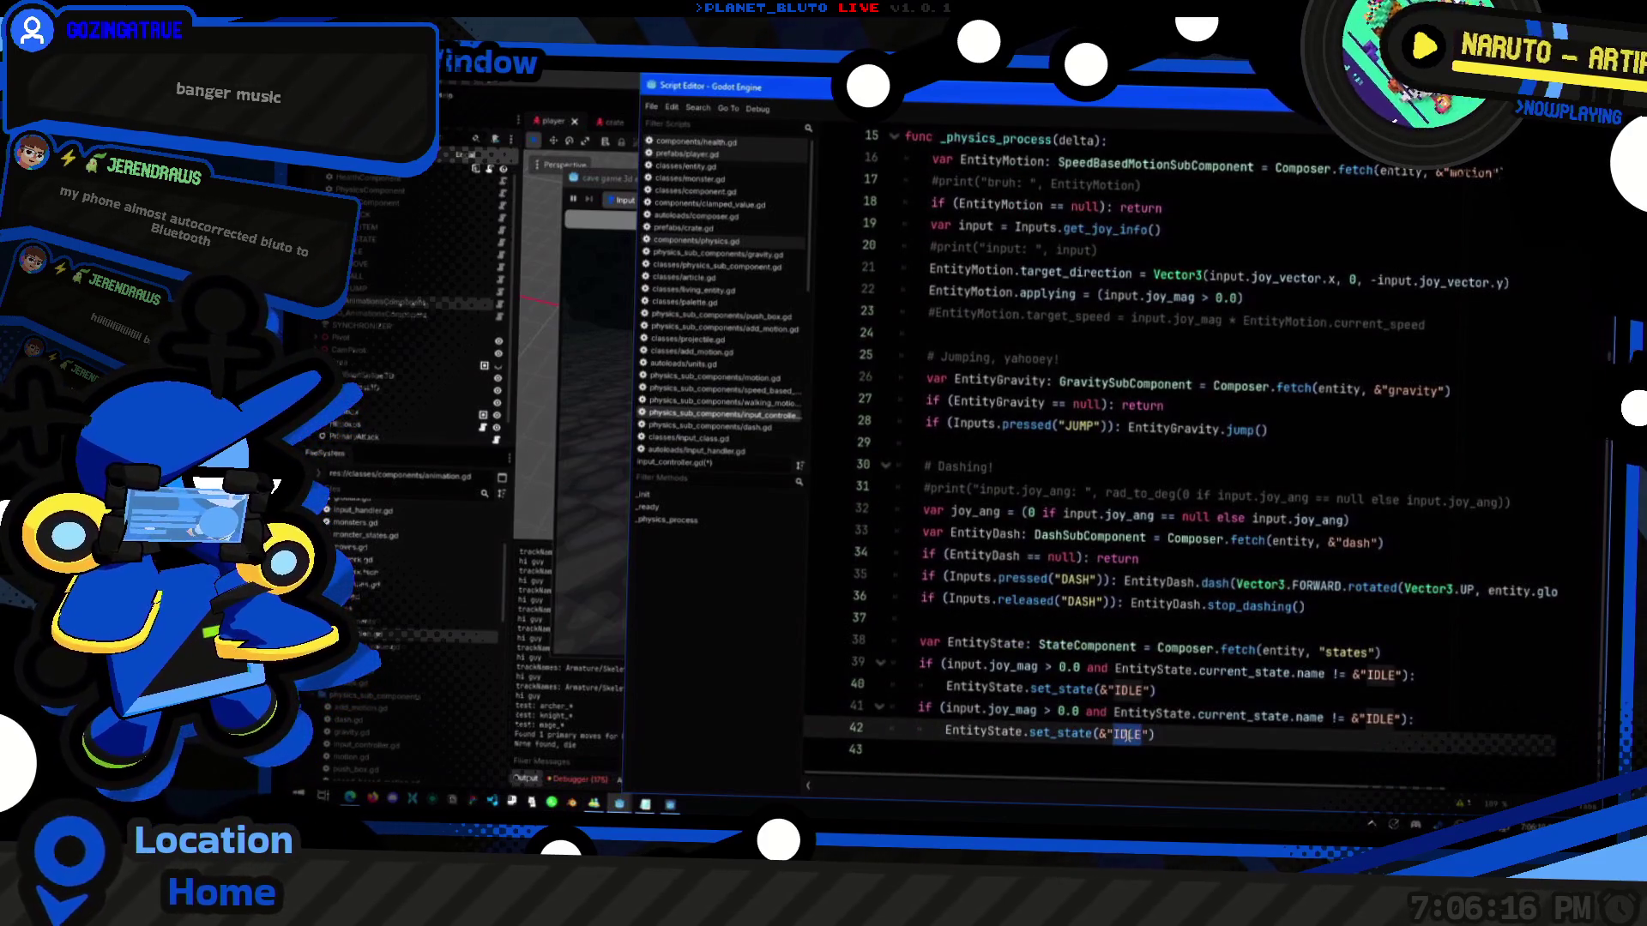
key(Up)
key(End)
key(Left)
key(Left)
key(Left)
key(ctrl+shift+Left)
text(MOVCE)
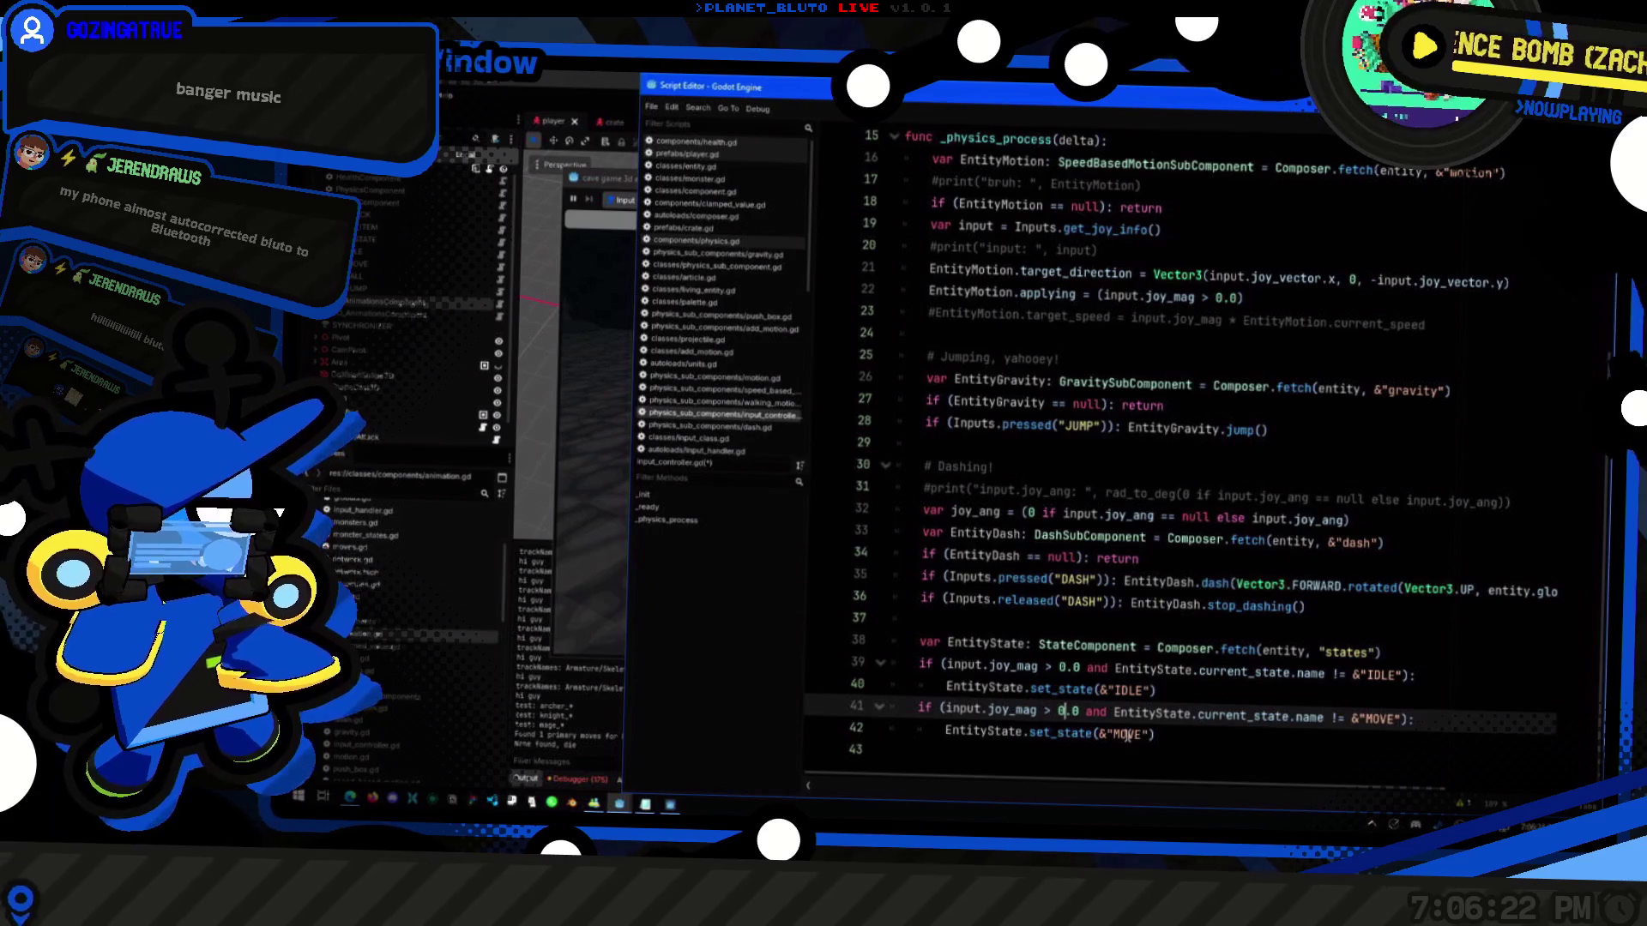
key(Up)
key(Up)
- Run the game, walk the character around the cave, then return to the script at line 28
key(F5)
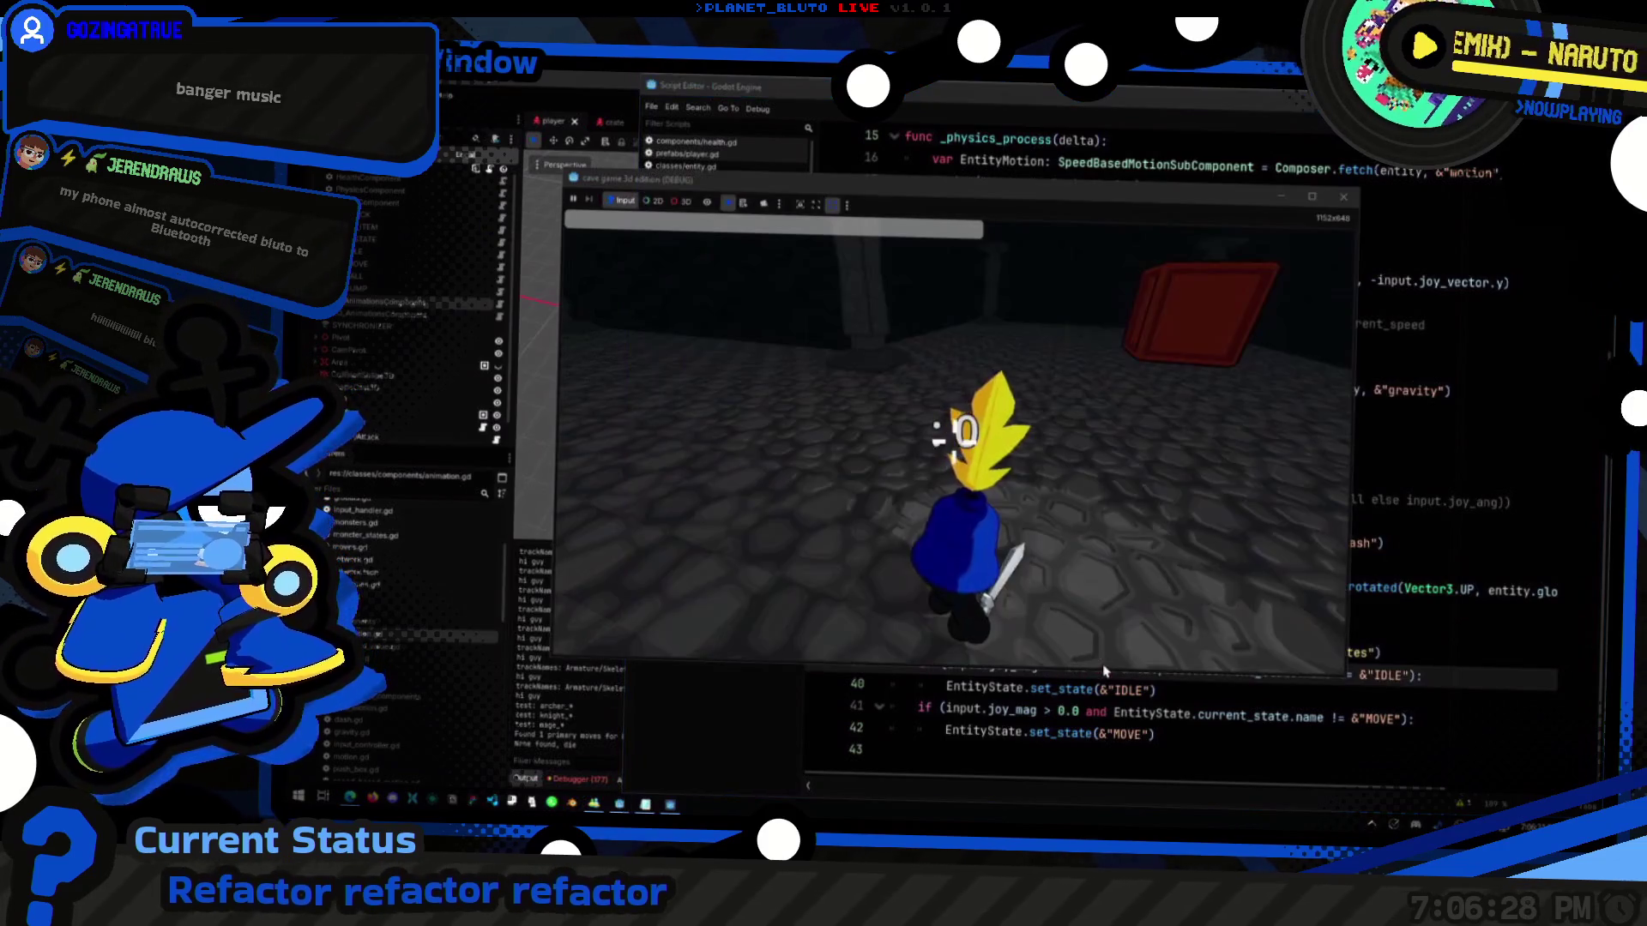
key(w)
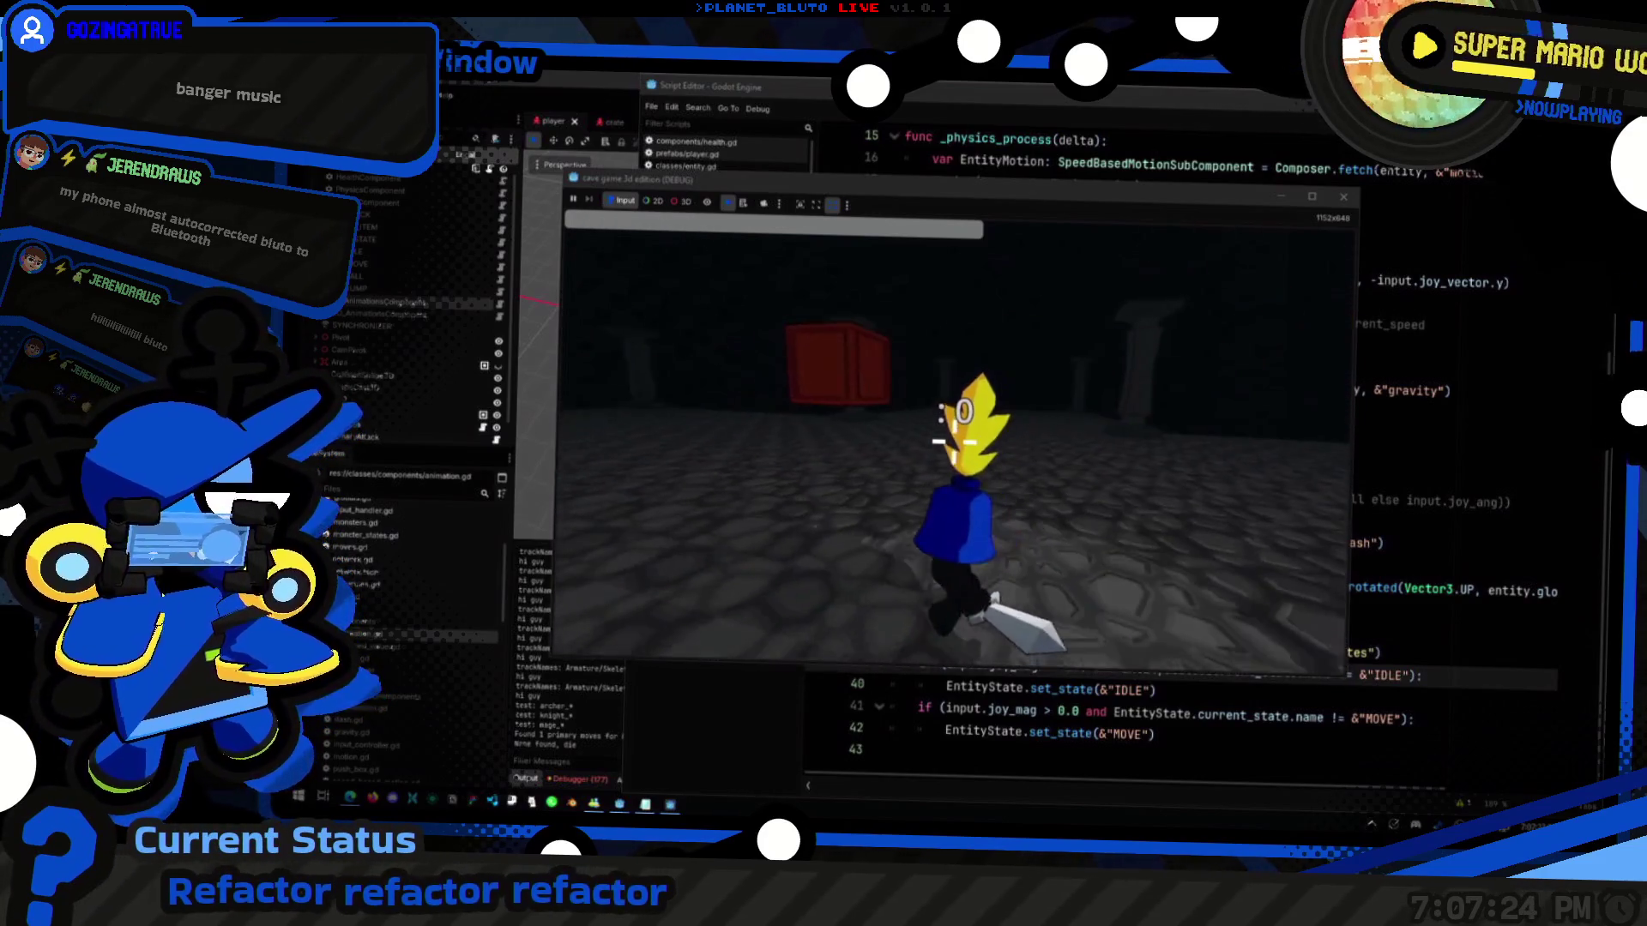
click(1602, 532)
scroll(1458, 557, up, 3)
click(1348, 614)
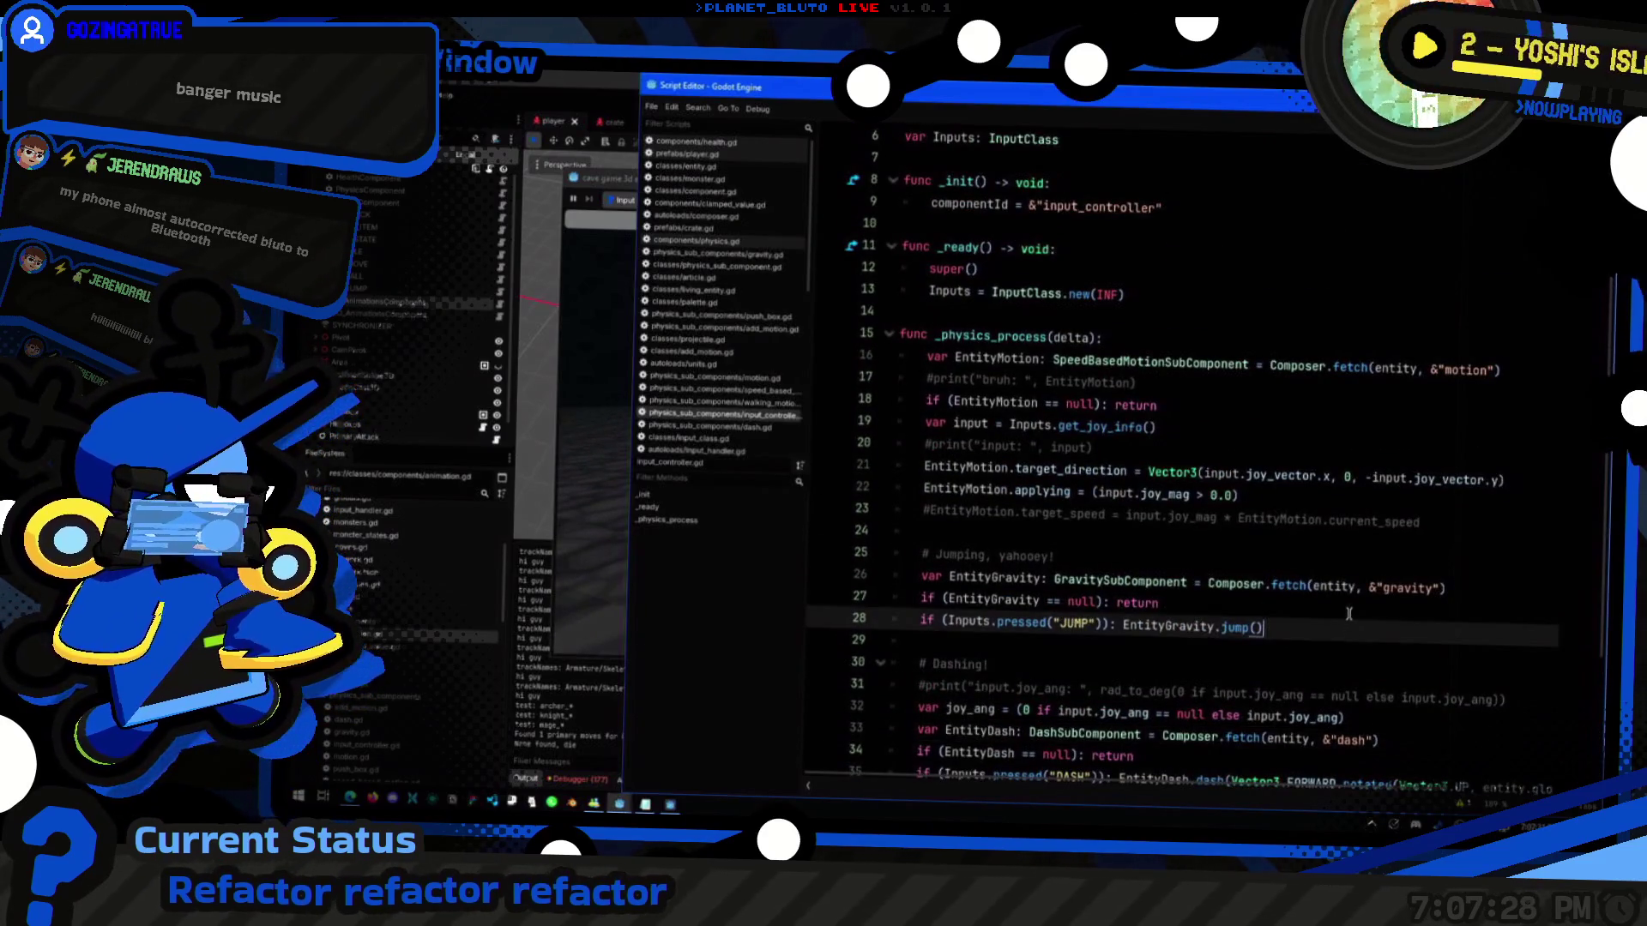
key(alt+Tab)
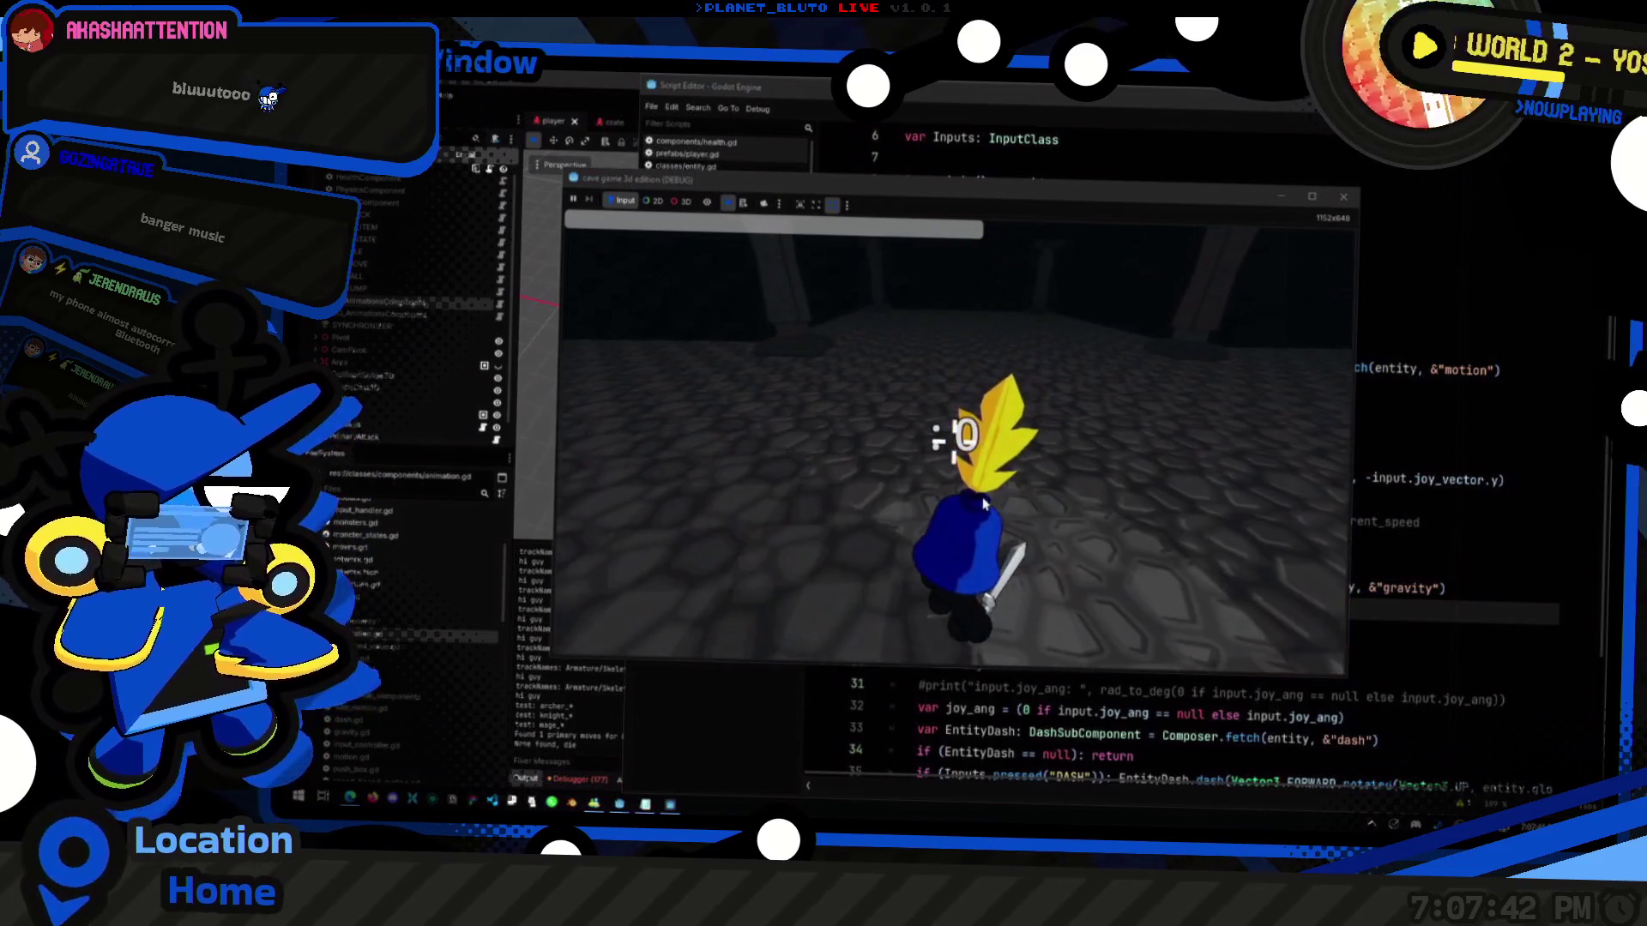
key(alt+Tab)
scroll(1188, 649, down, 2)
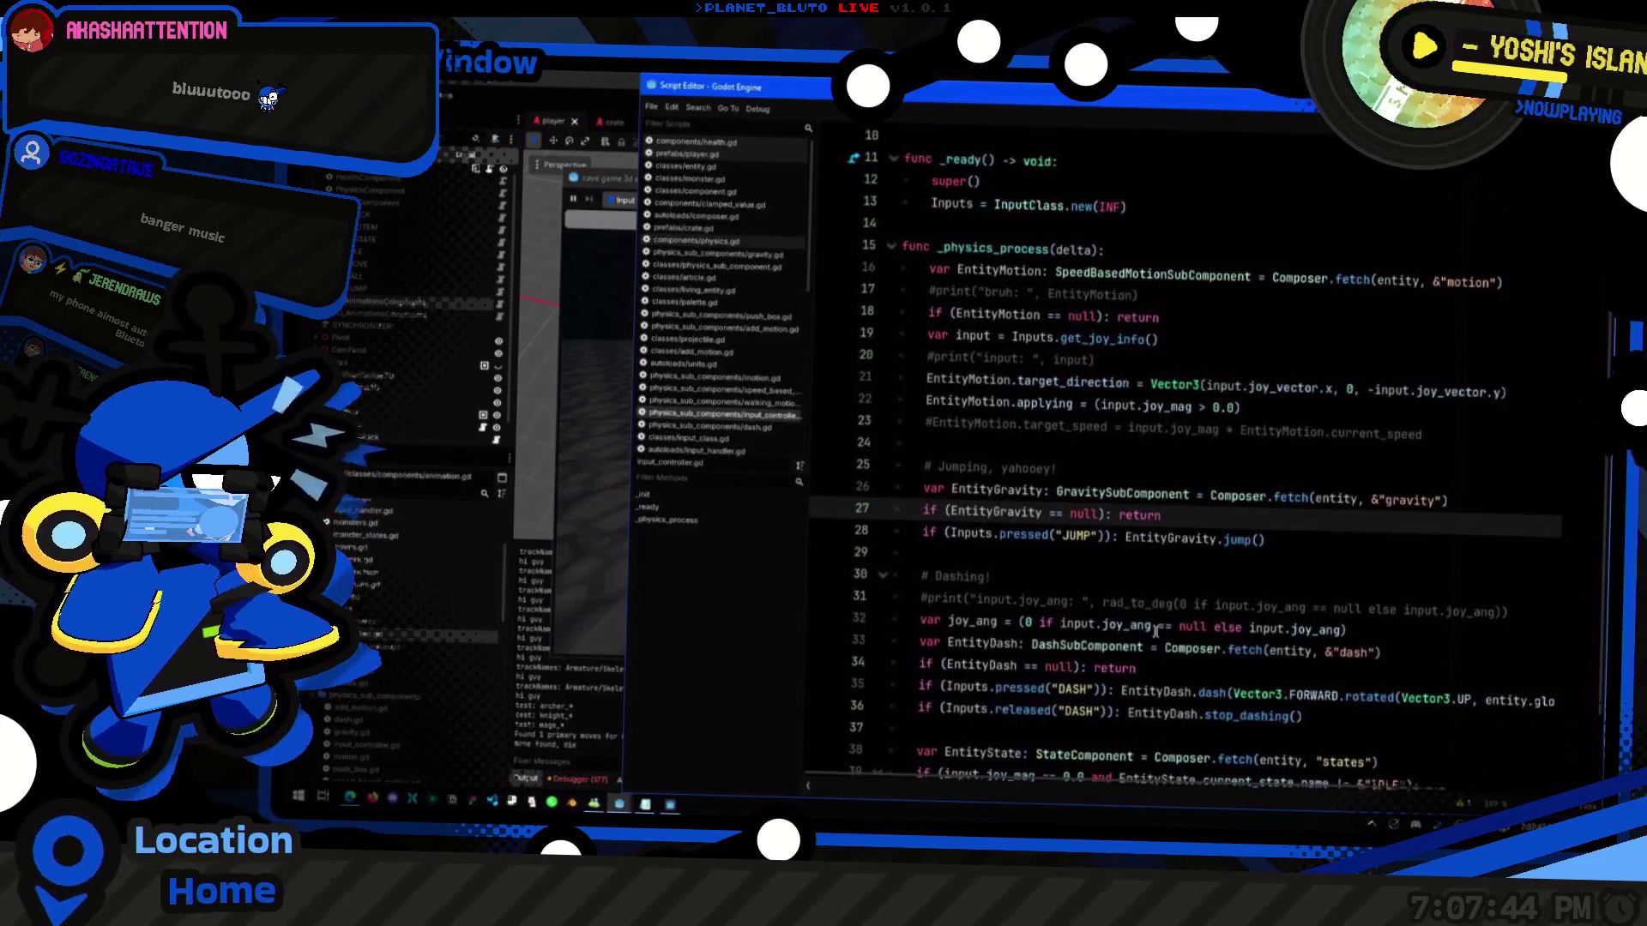
click(1432, 655)
click(1472, 702)
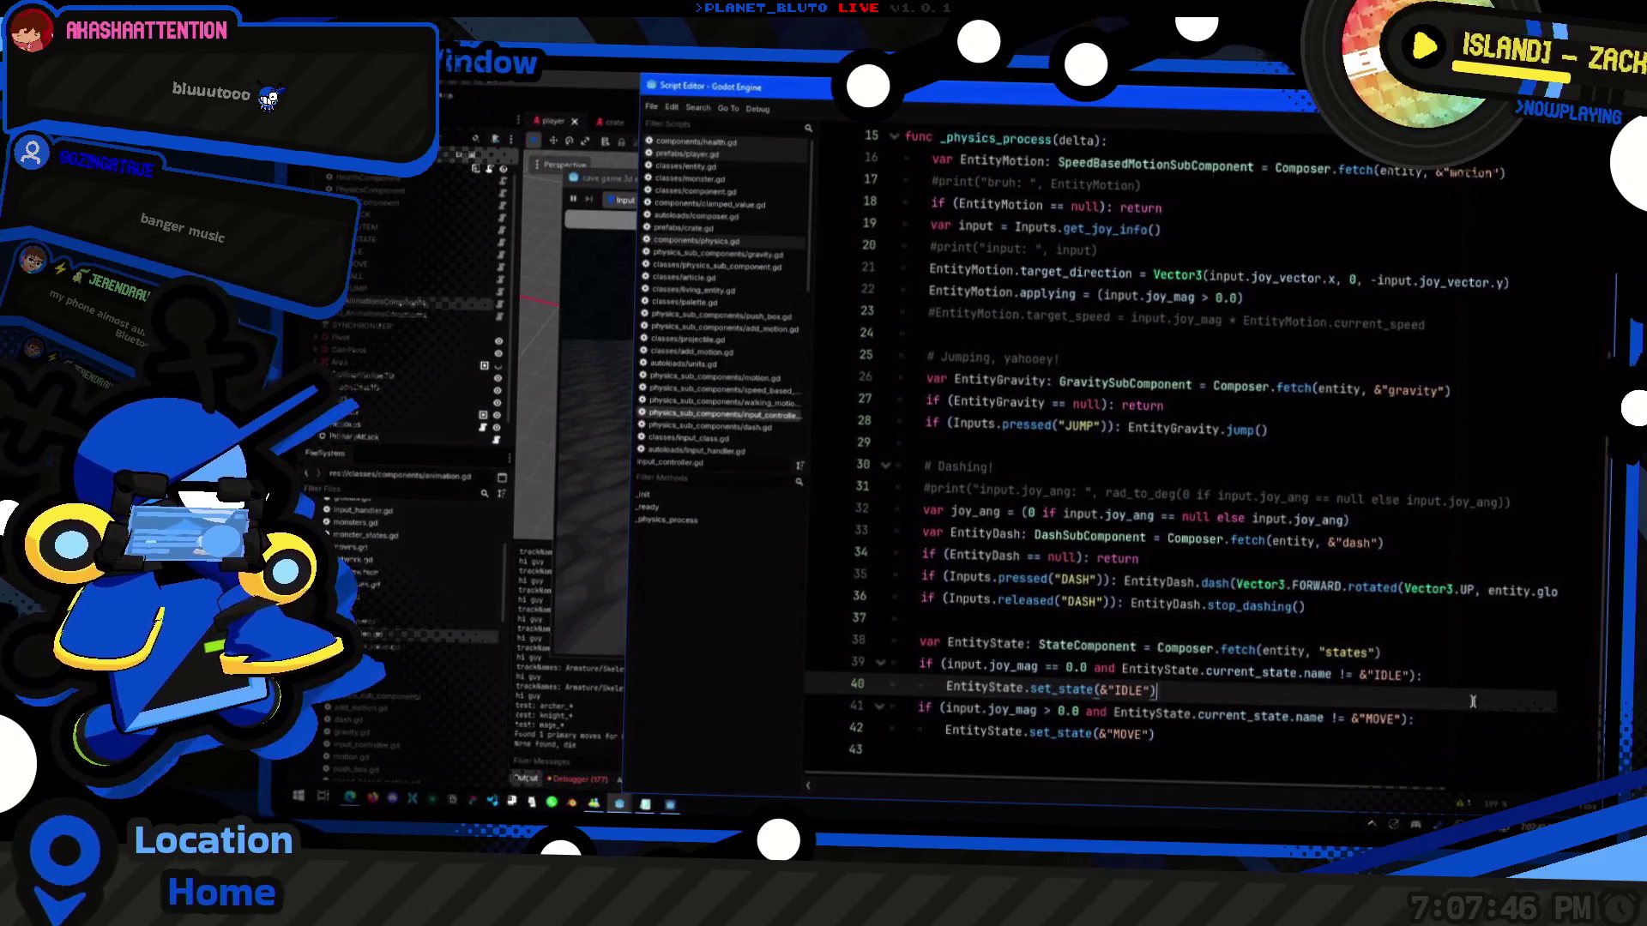
scroll(1289, 665, up, 5)
scroll(1289, 665, down, 5)
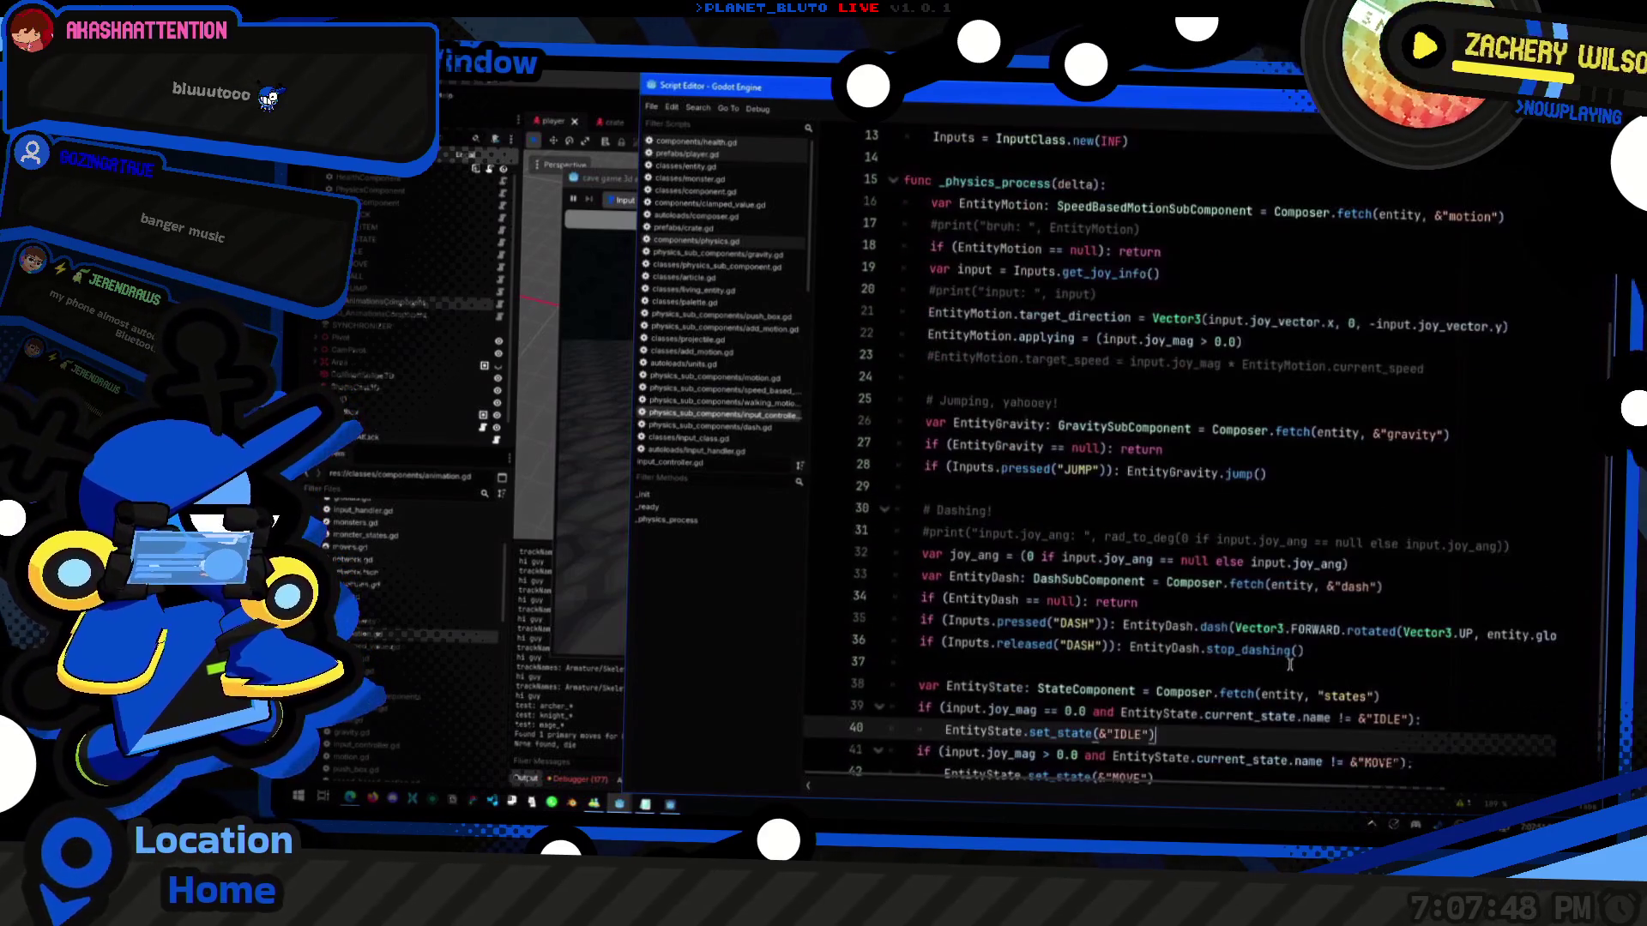
scroll(1289, 664, up, 1)
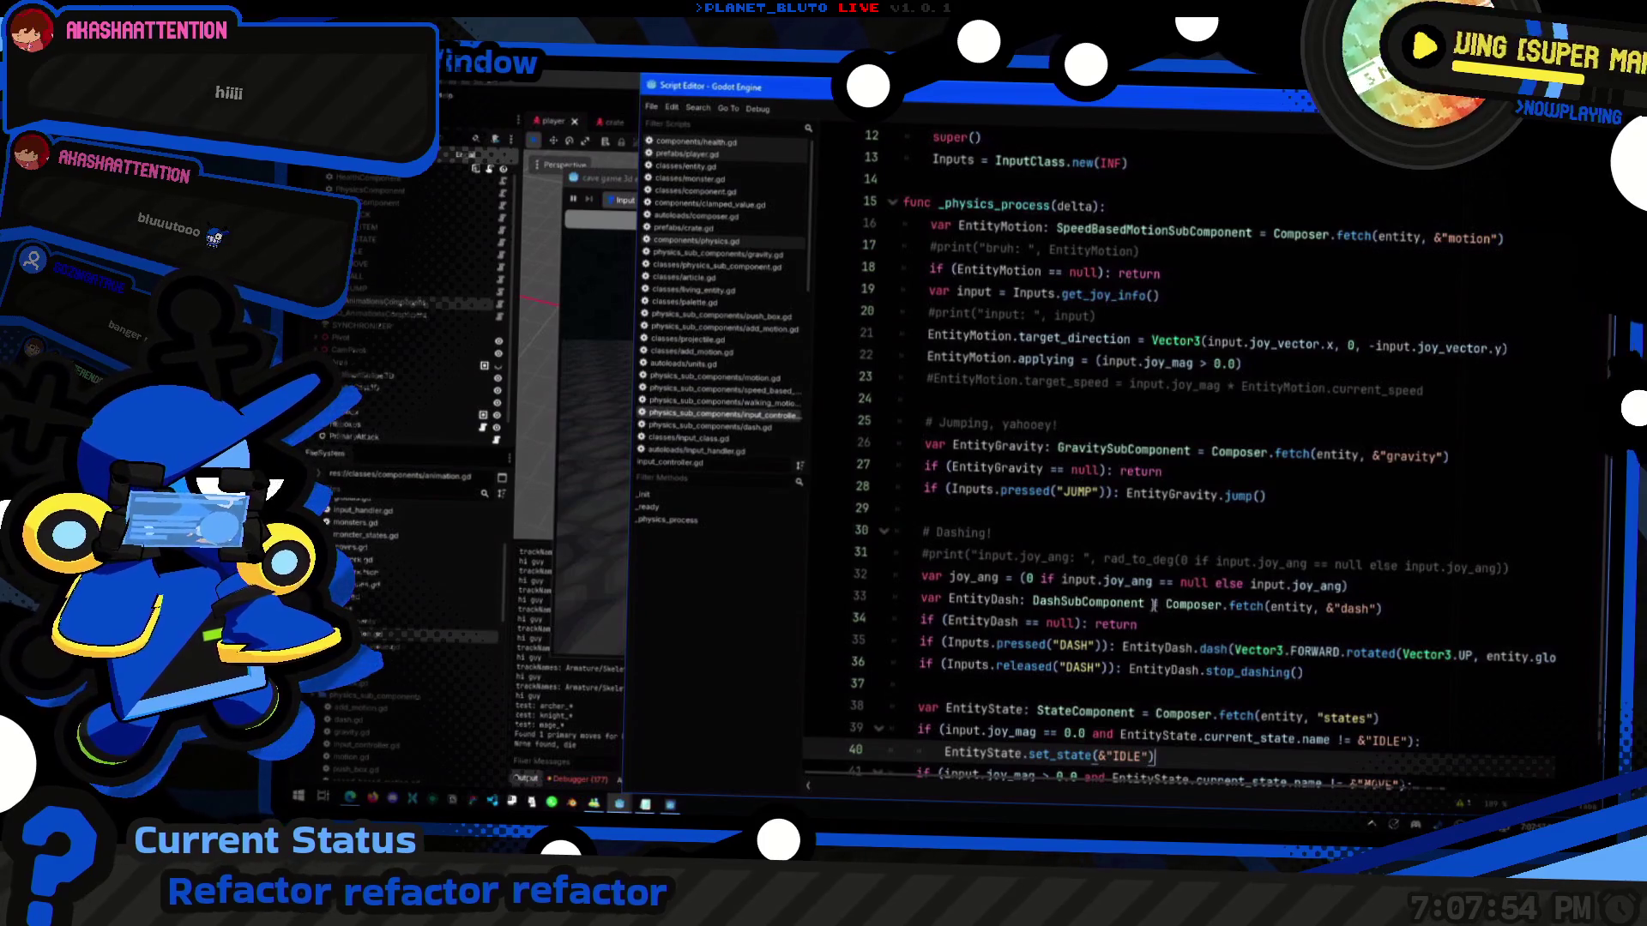
click(1331, 503)
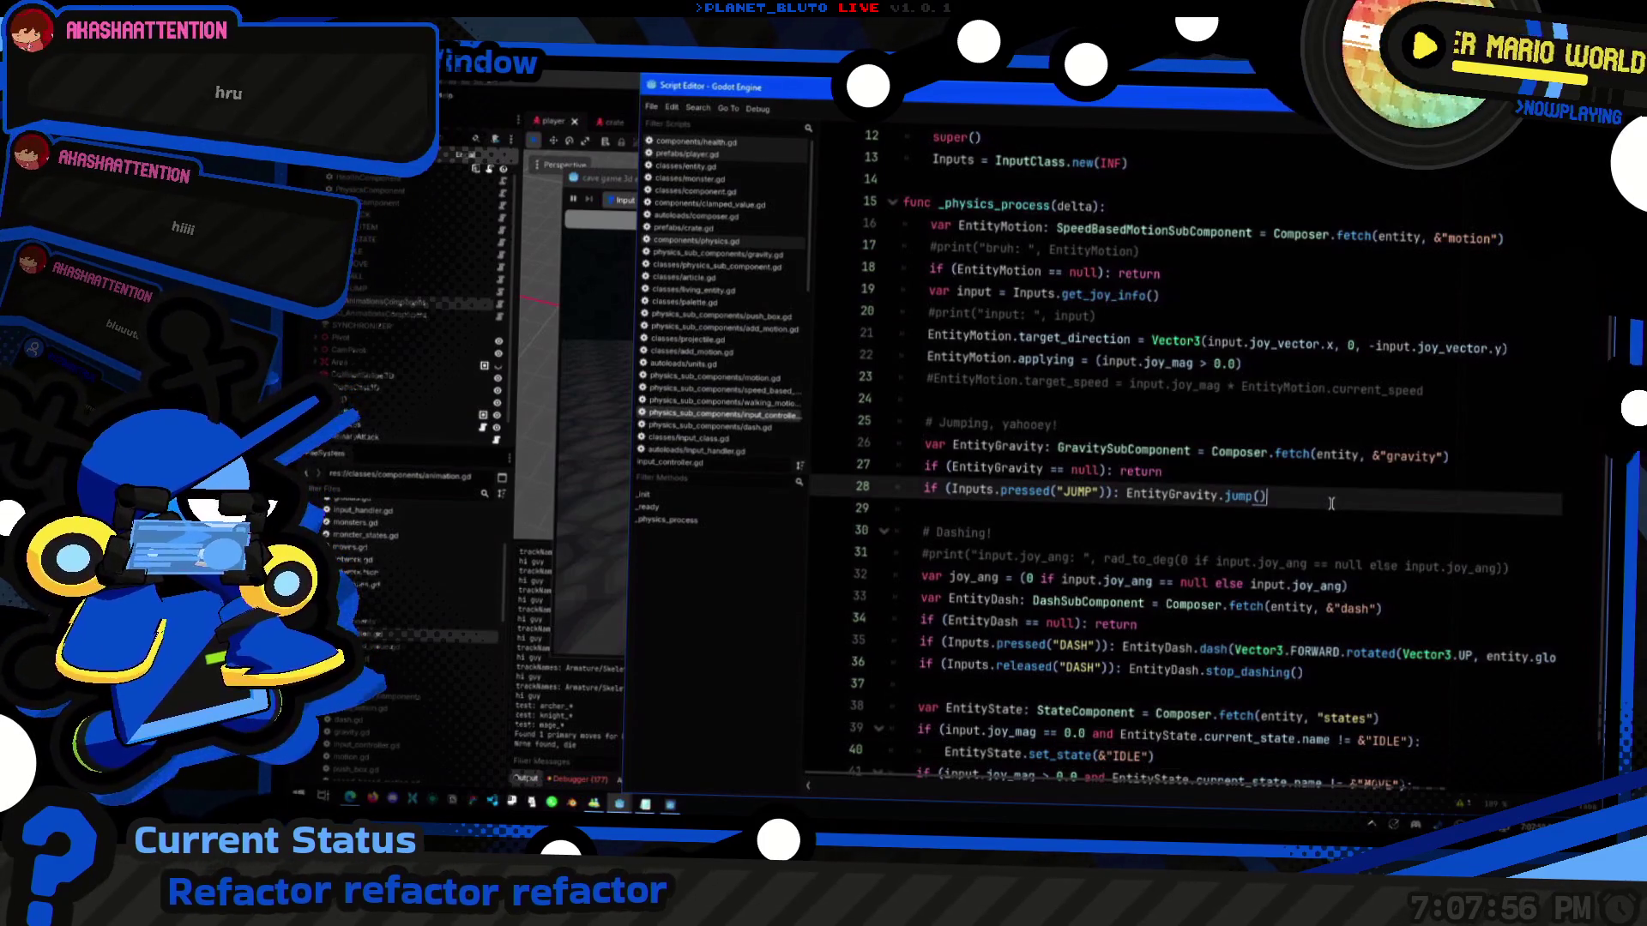
scroll(1325, 508, up, 2)
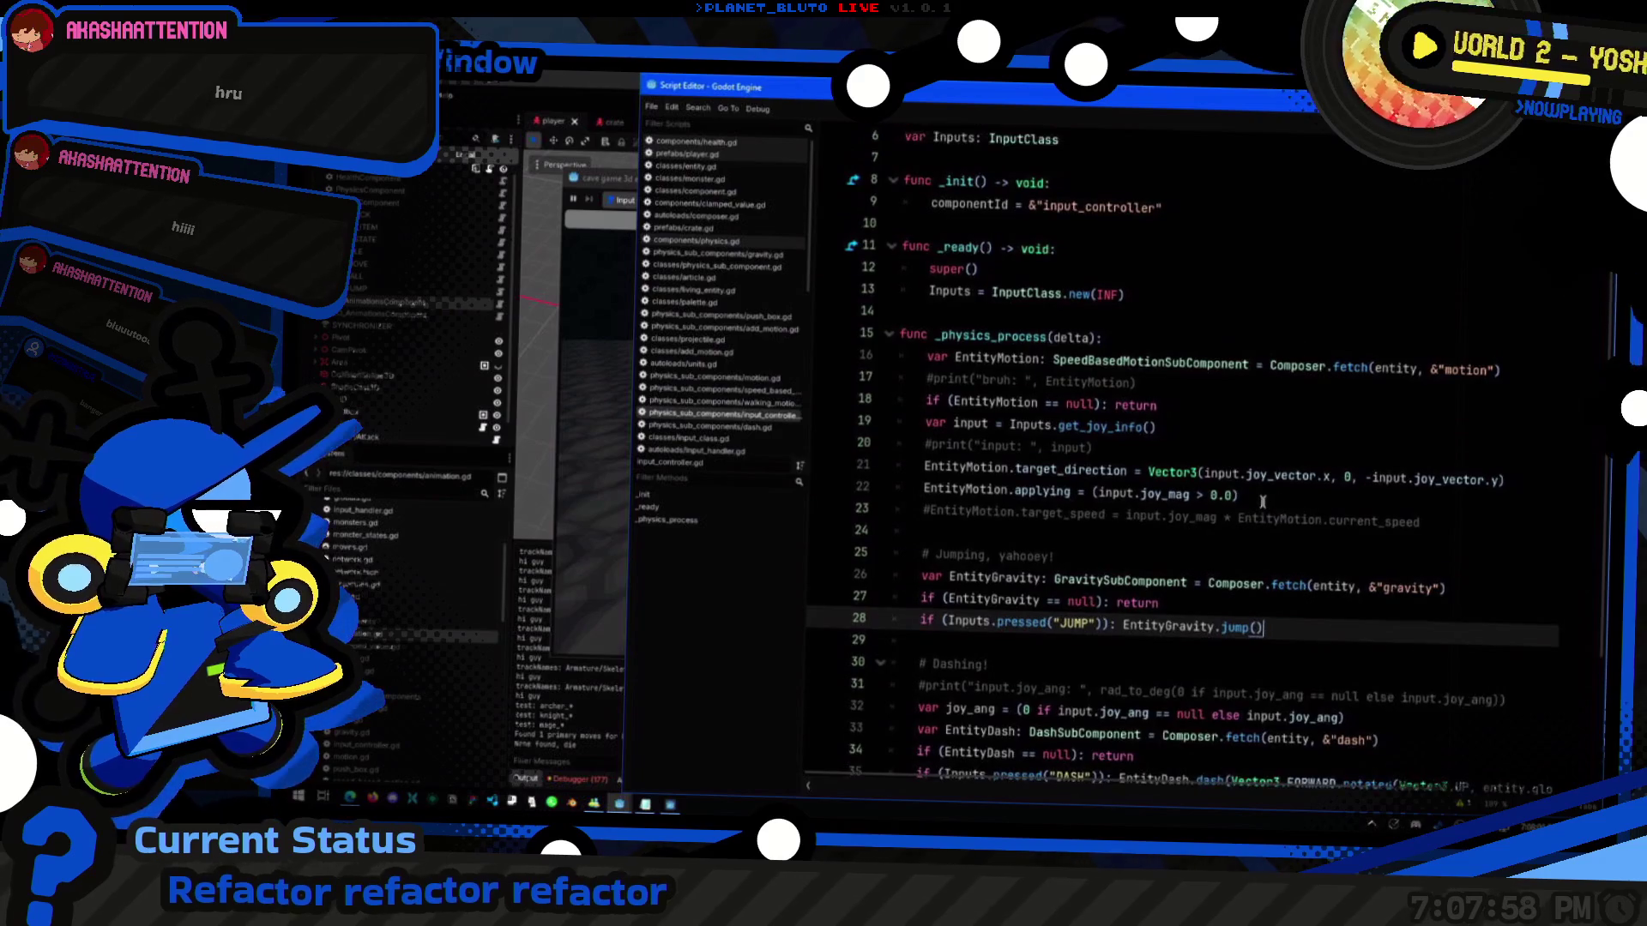
click(1259, 407)
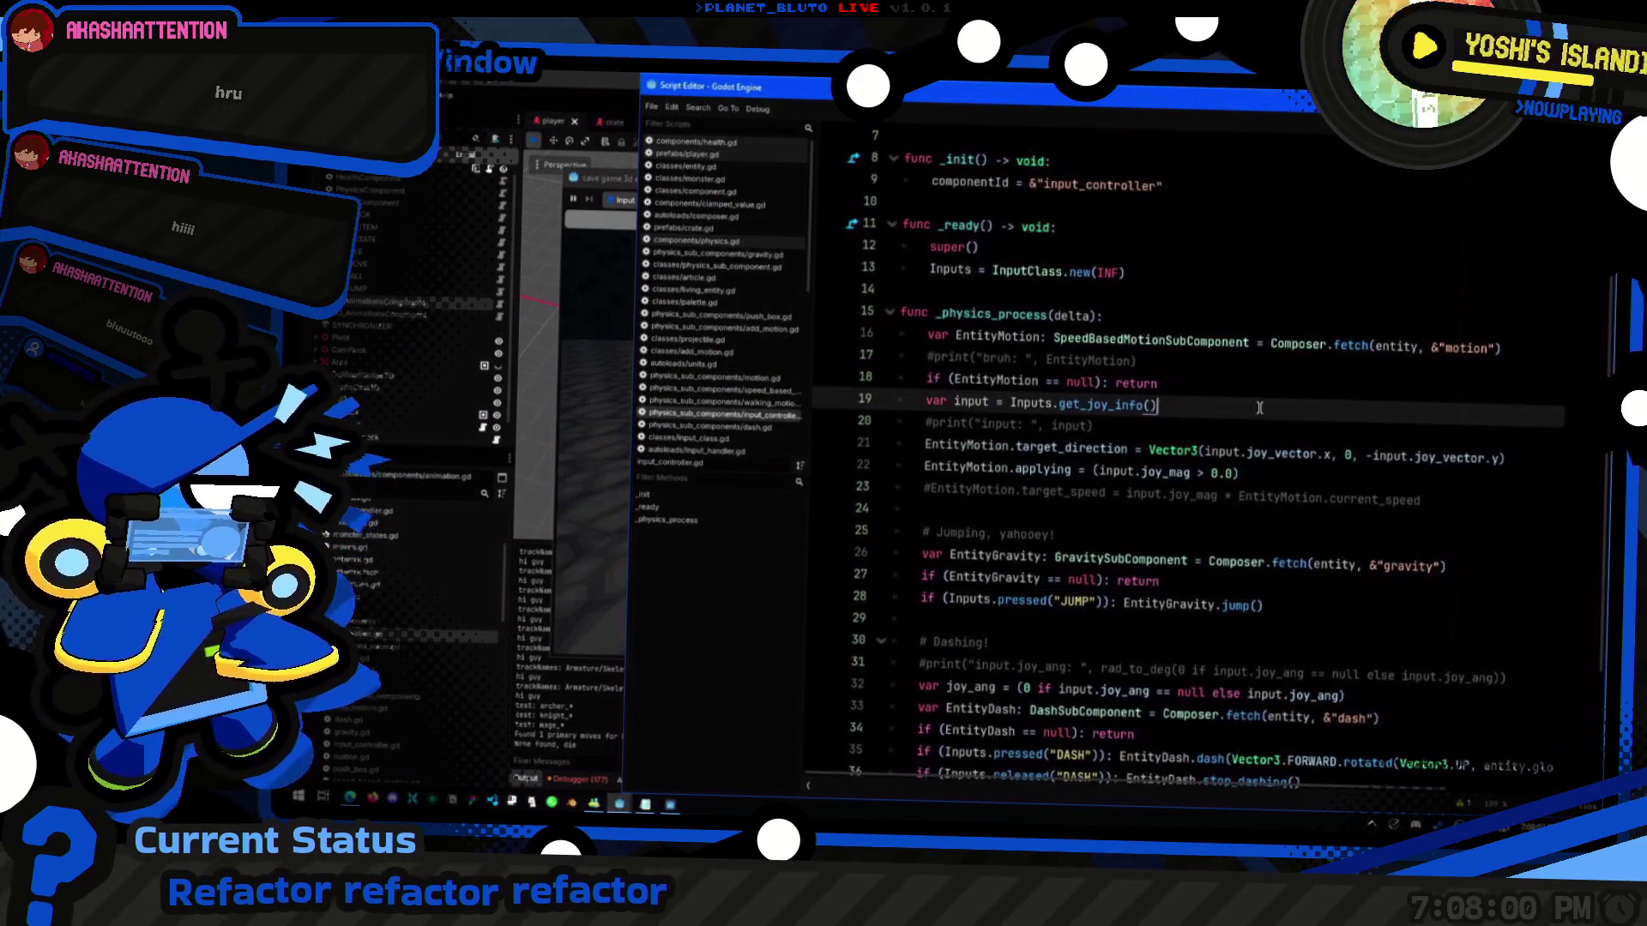
click(1151, 358)
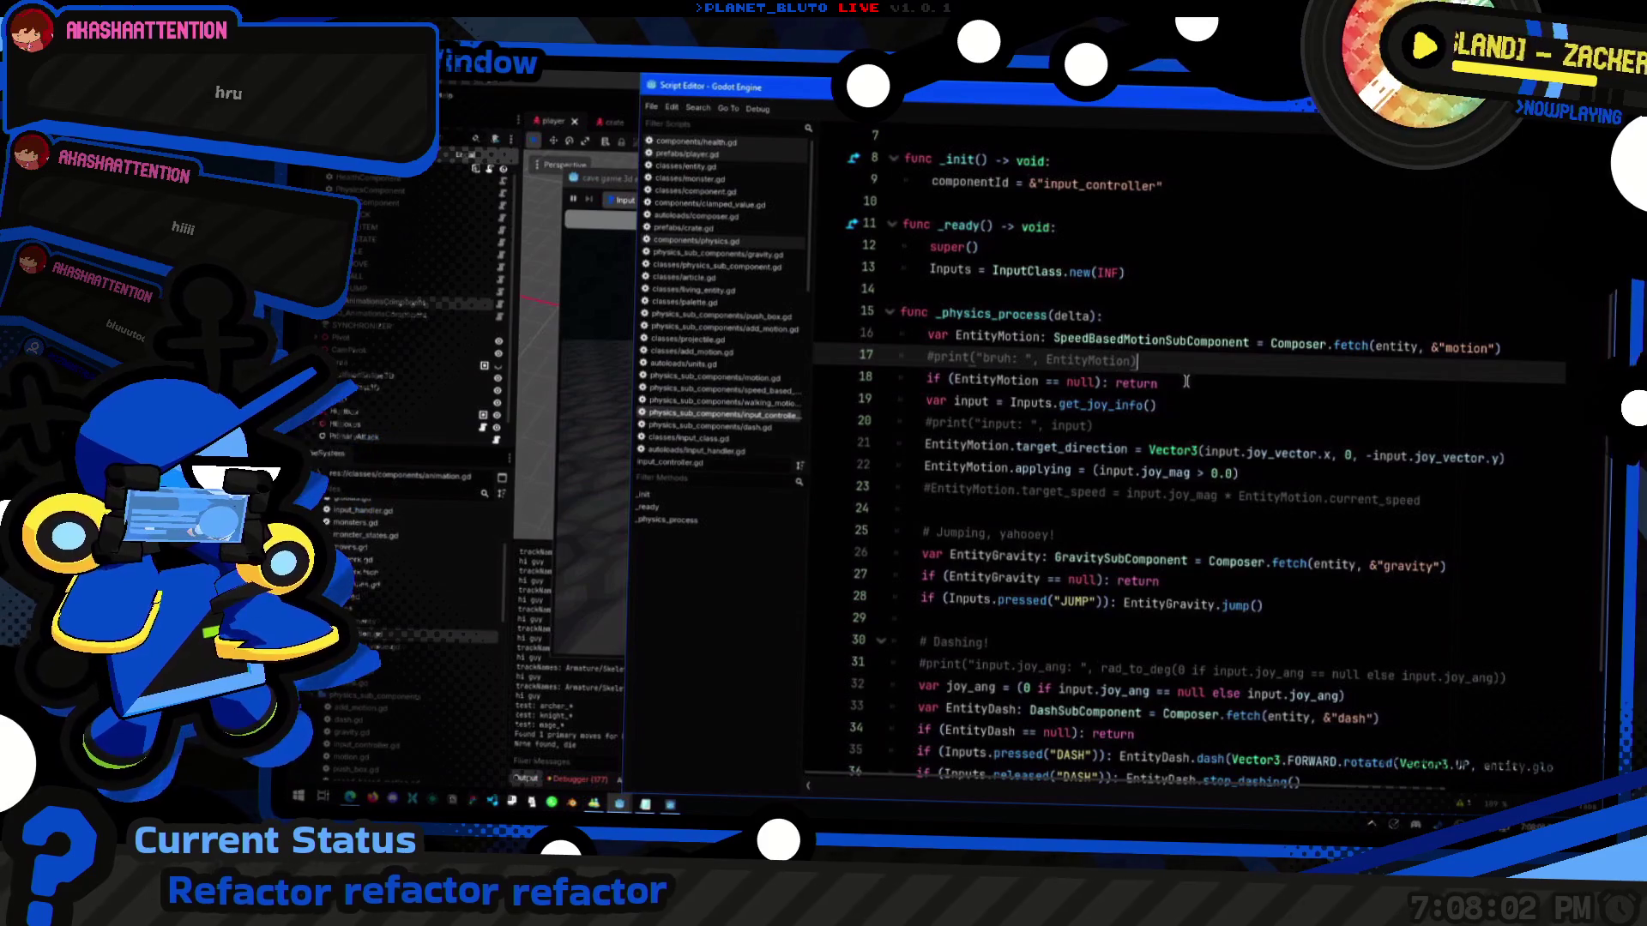
scroll(1195, 402, down, 4)
click(1286, 433)
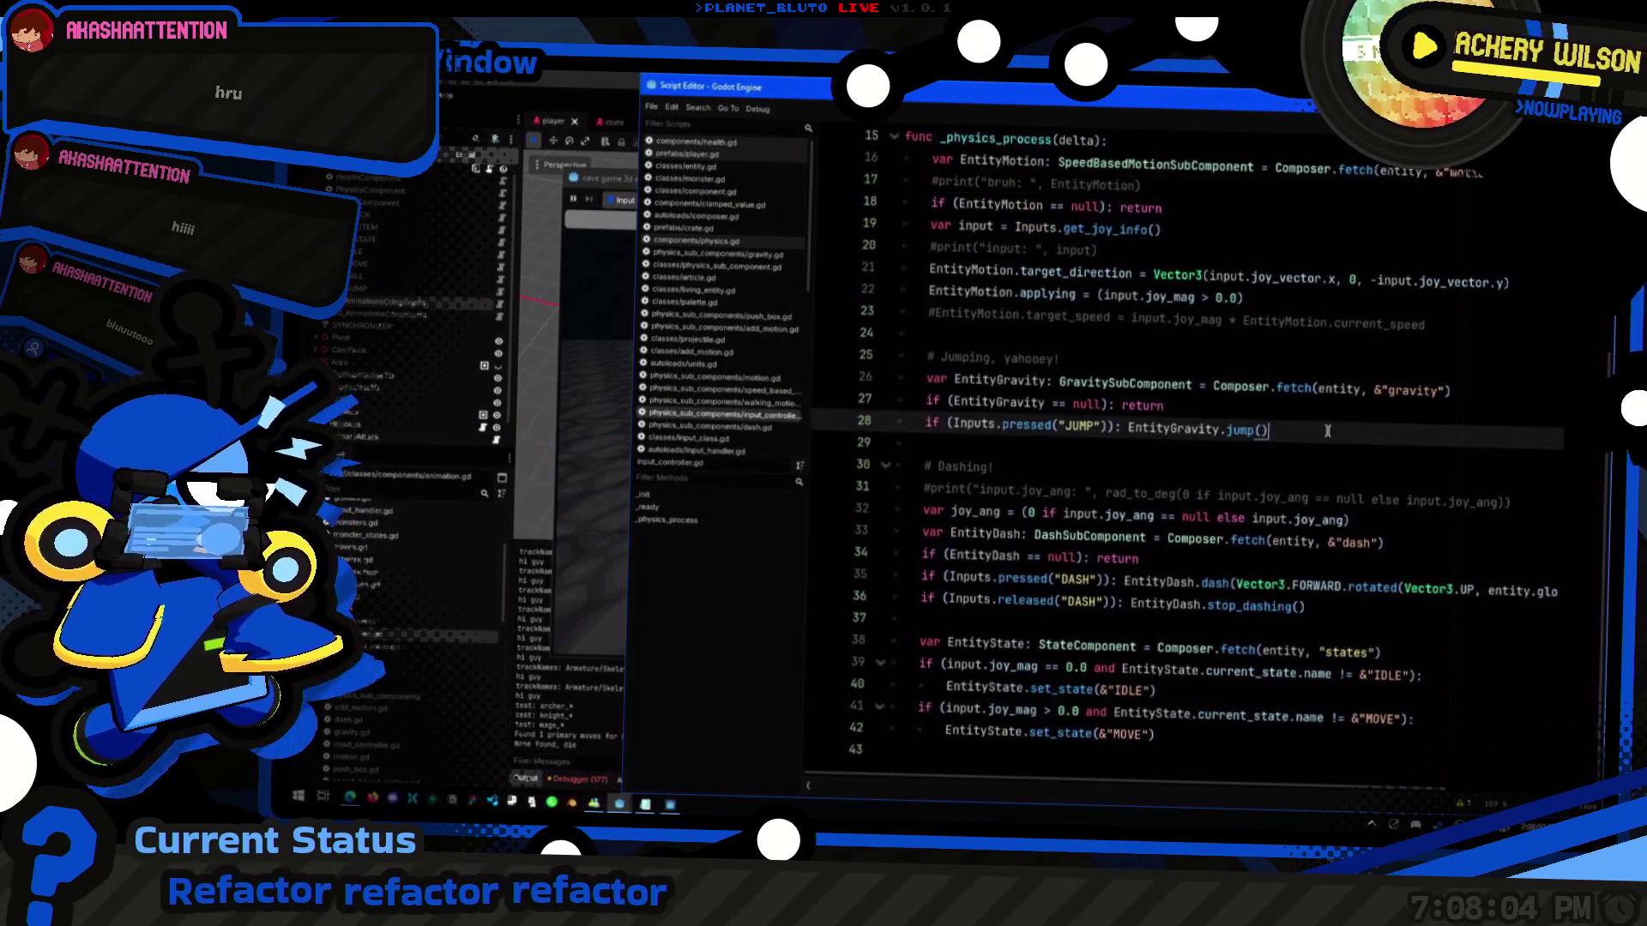
key(alt+Tab)
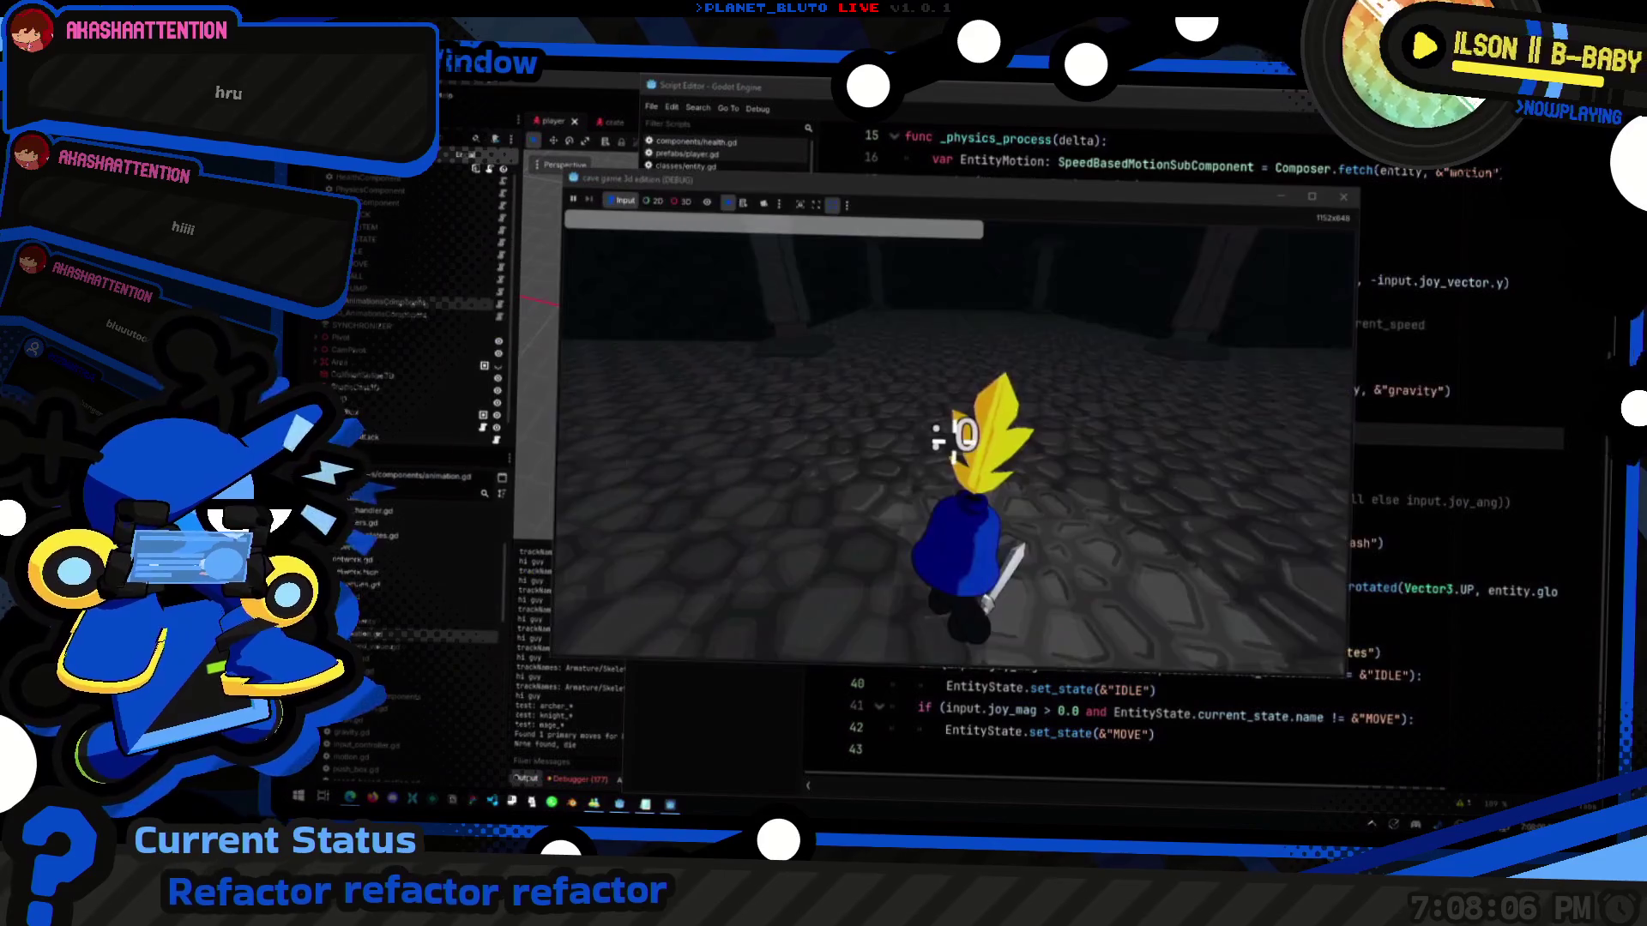
key(s)
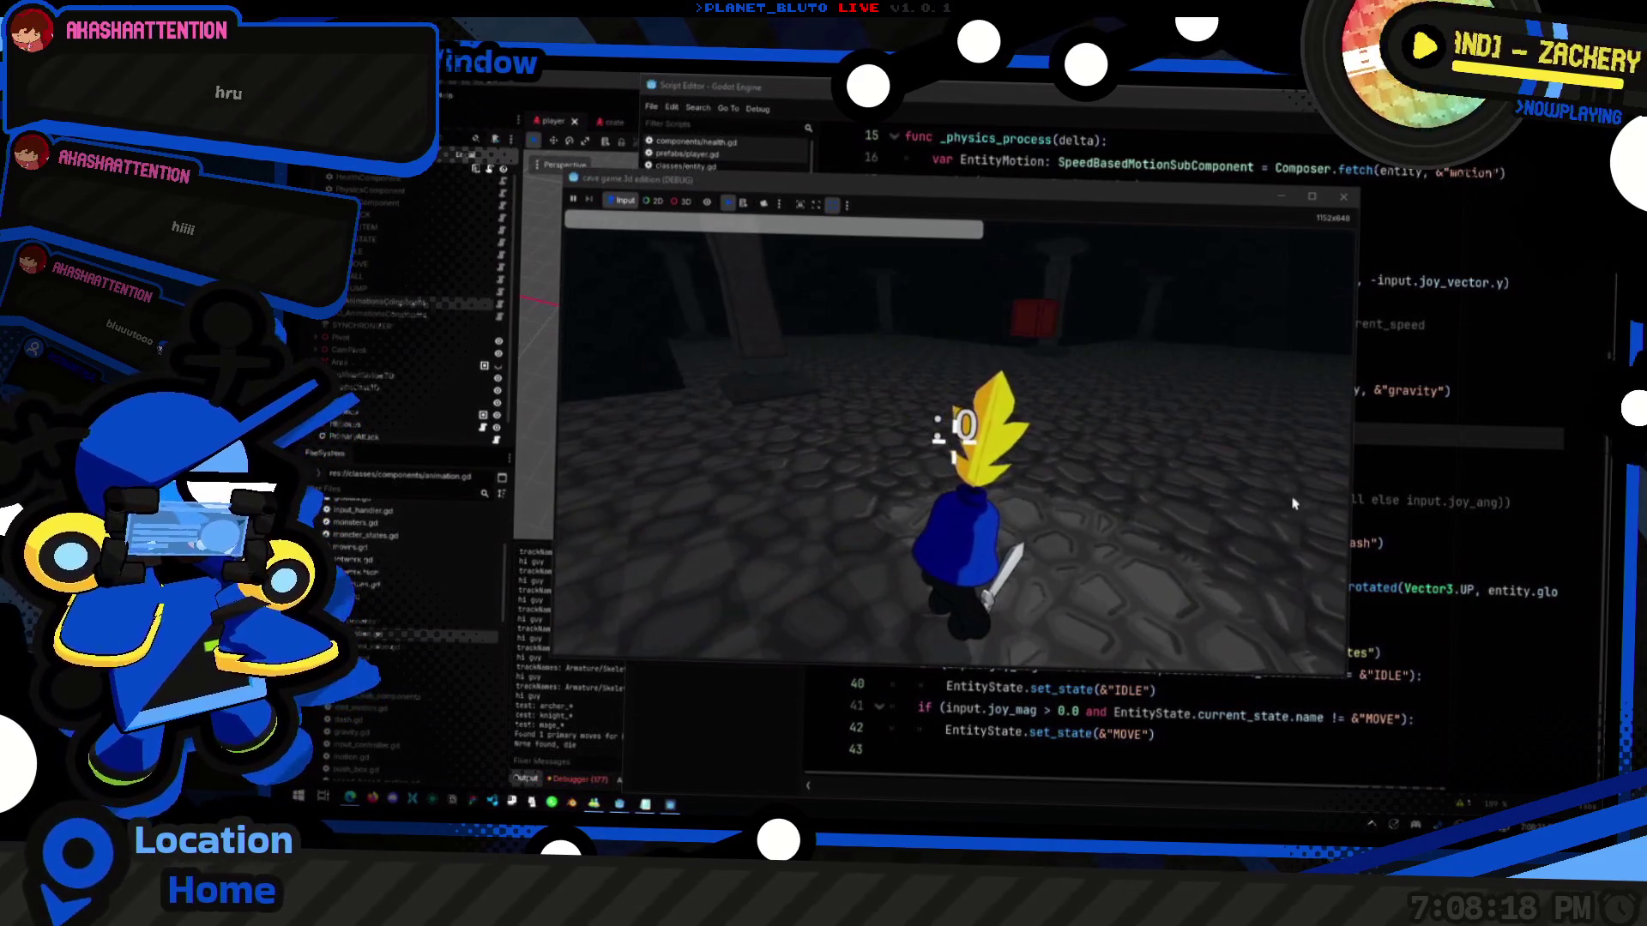
click(1417, 517)
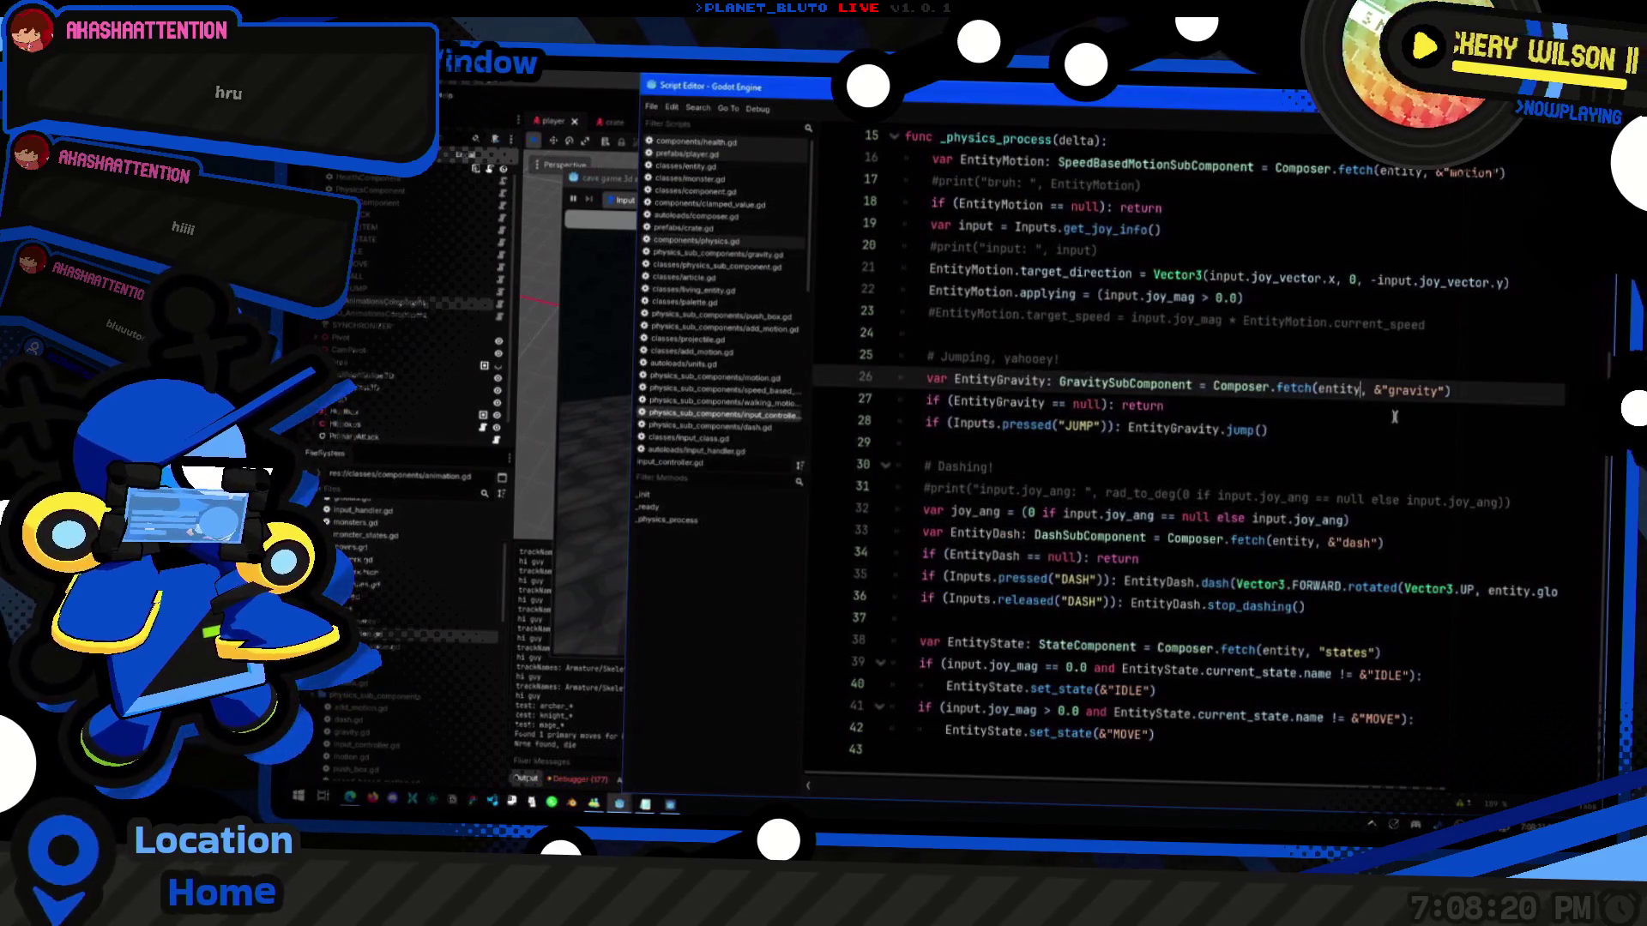
- Look over the motion code around lines 19–22 of the input controller
scroll(1225, 487, up, 5)
scroll(1225, 487, down, 4)
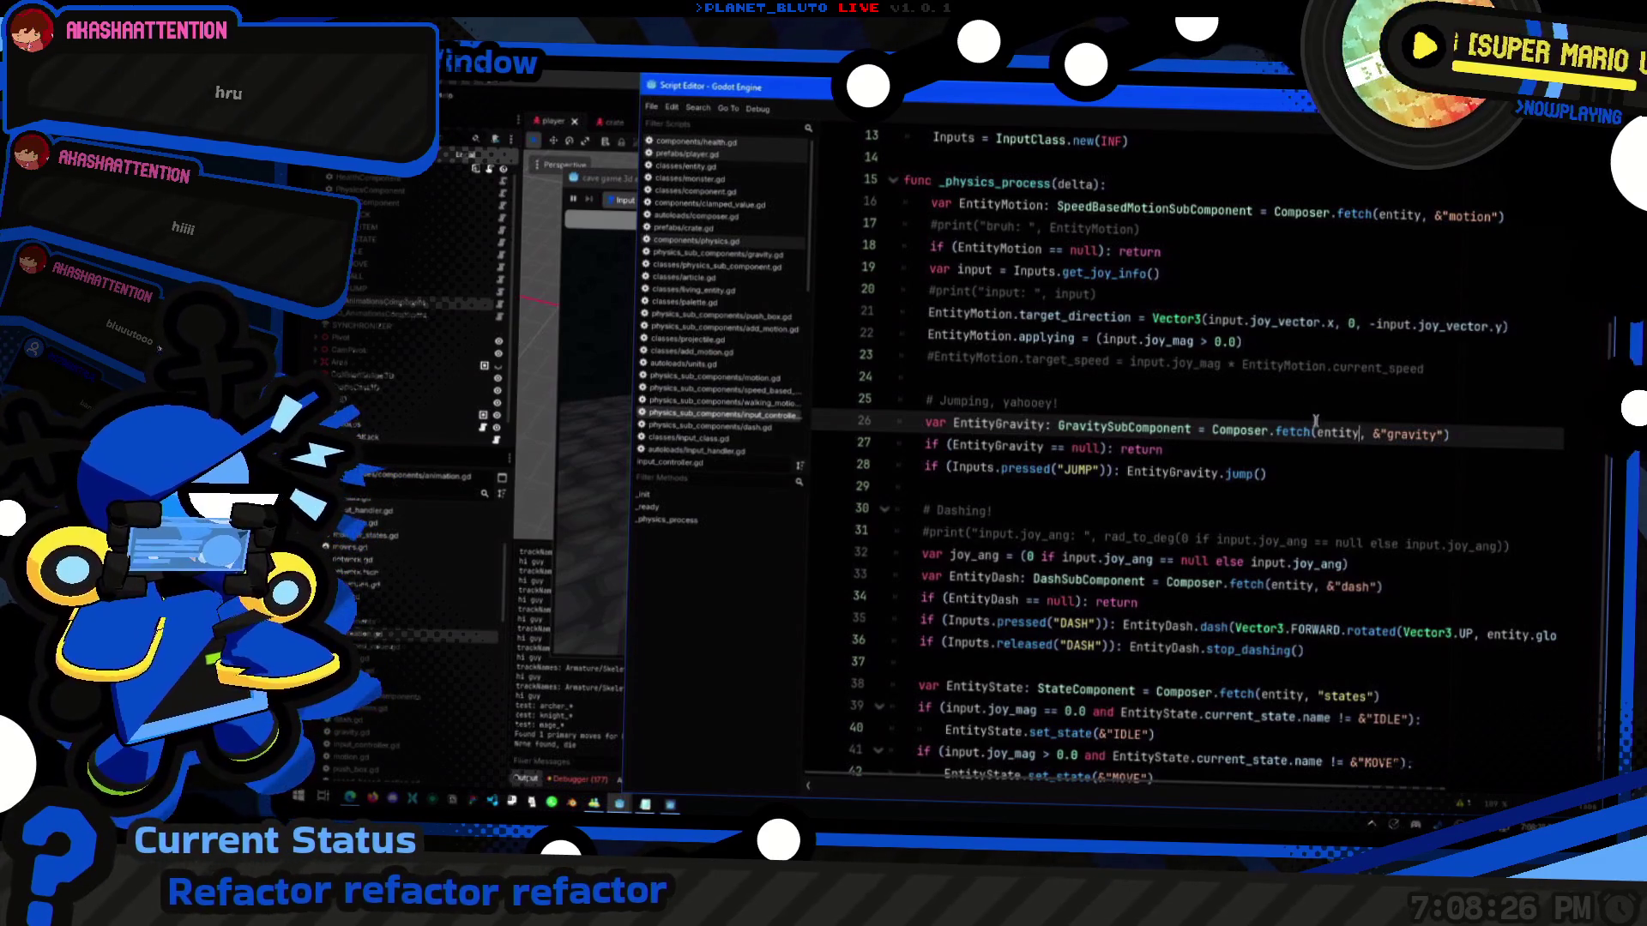
scroll(1322, 436, up, 2)
click(1276, 480)
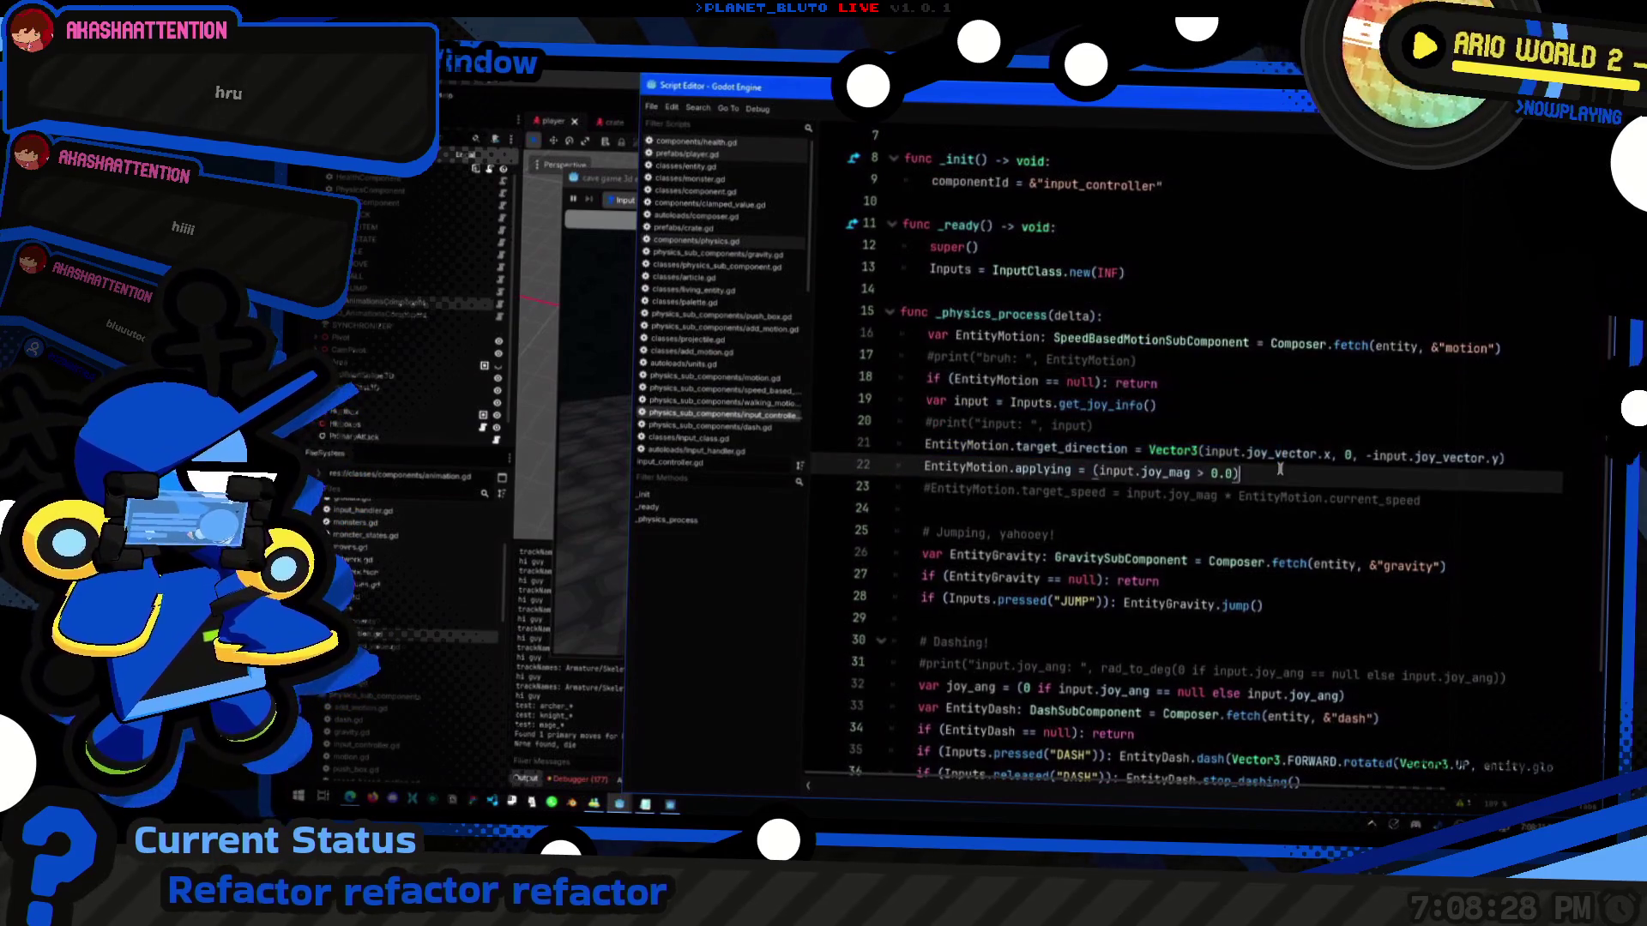
mouse_move(1277, 480)
mouse_down()
mouse_move(1338, 410)
mouse_move(1342, 427)
mouse_up()
click(1341, 429)
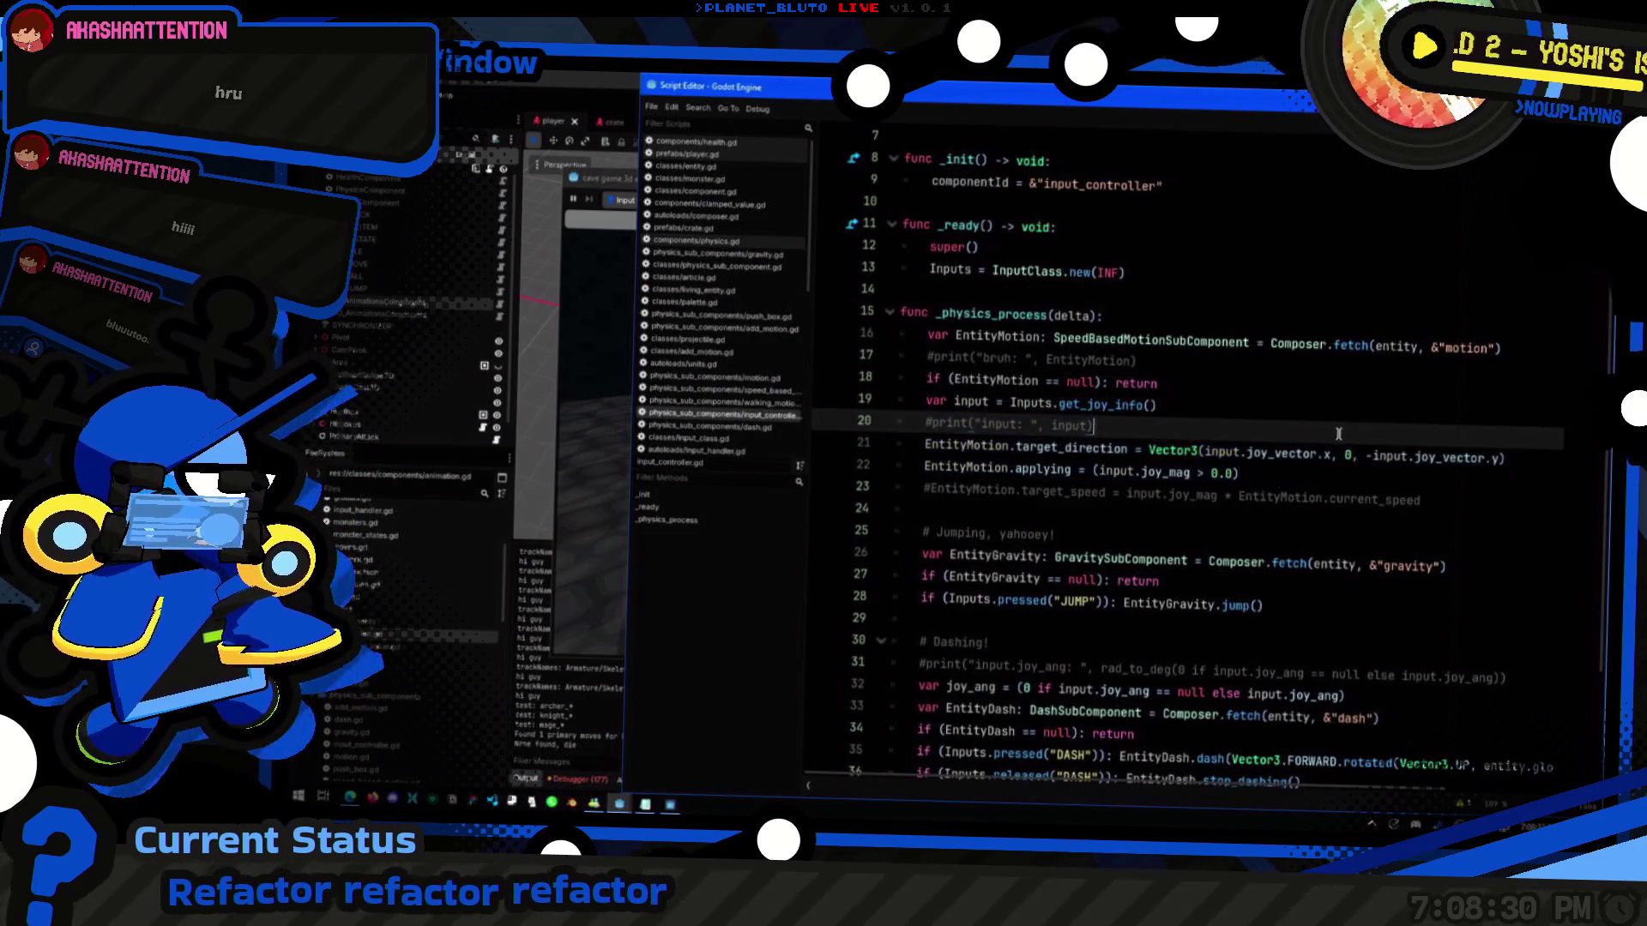
click(1345, 412)
scroll(1346, 412, down, 3)
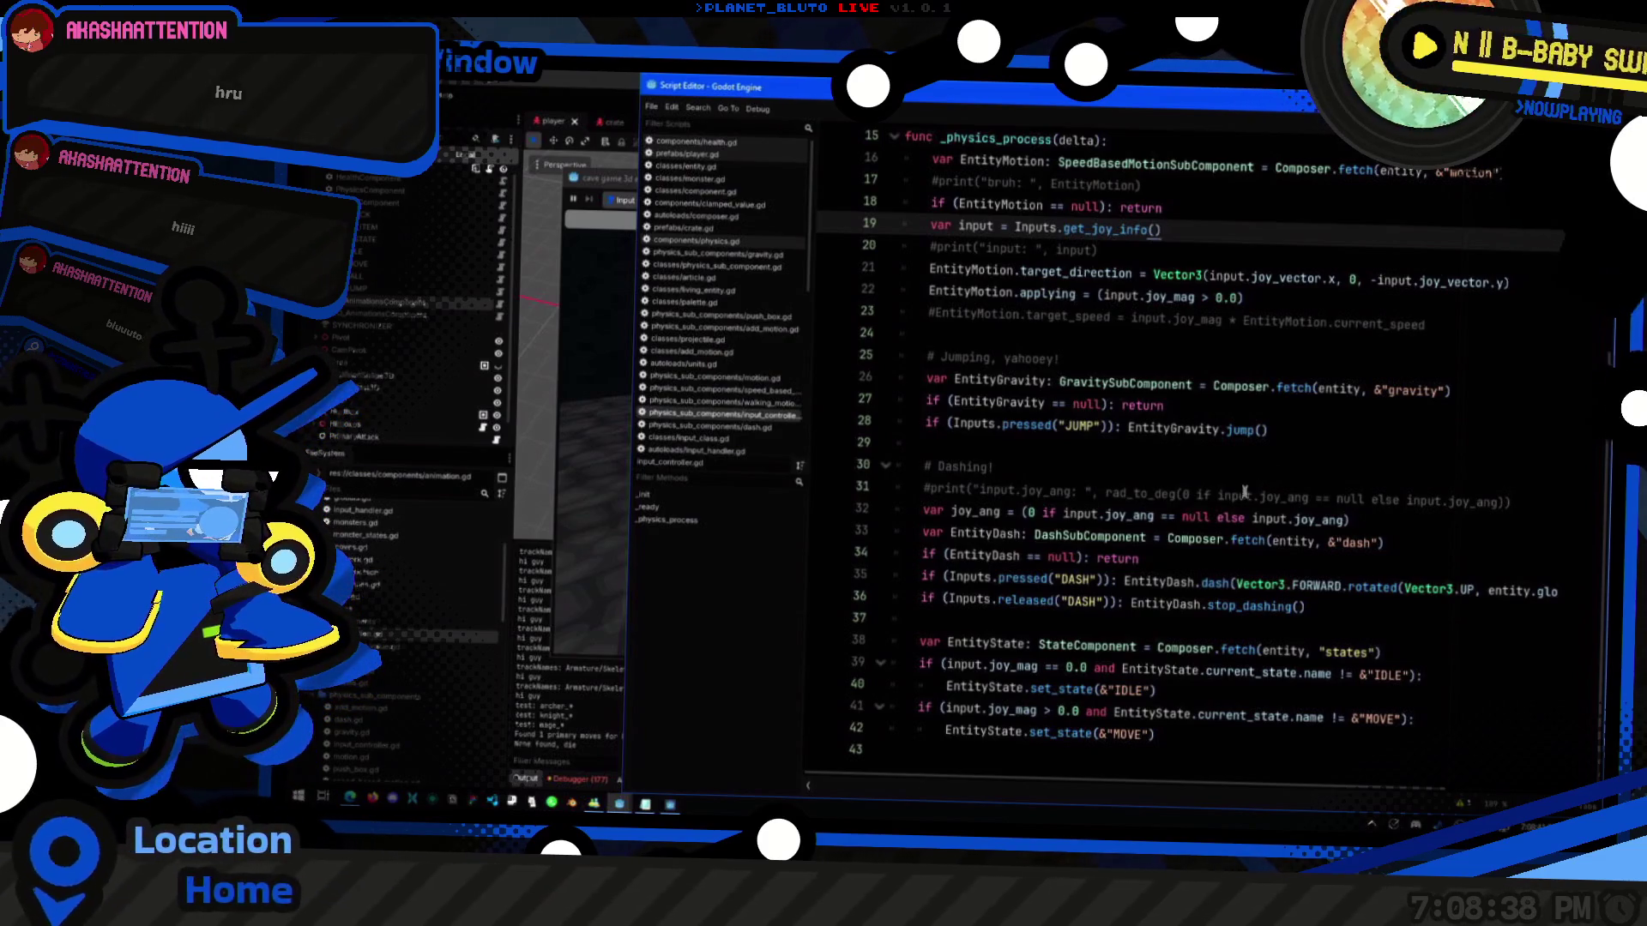
- Jump to the Inputs declaration and open its InputClass script, input_class.gd
click(972, 580)
ctrl+click(972, 582)
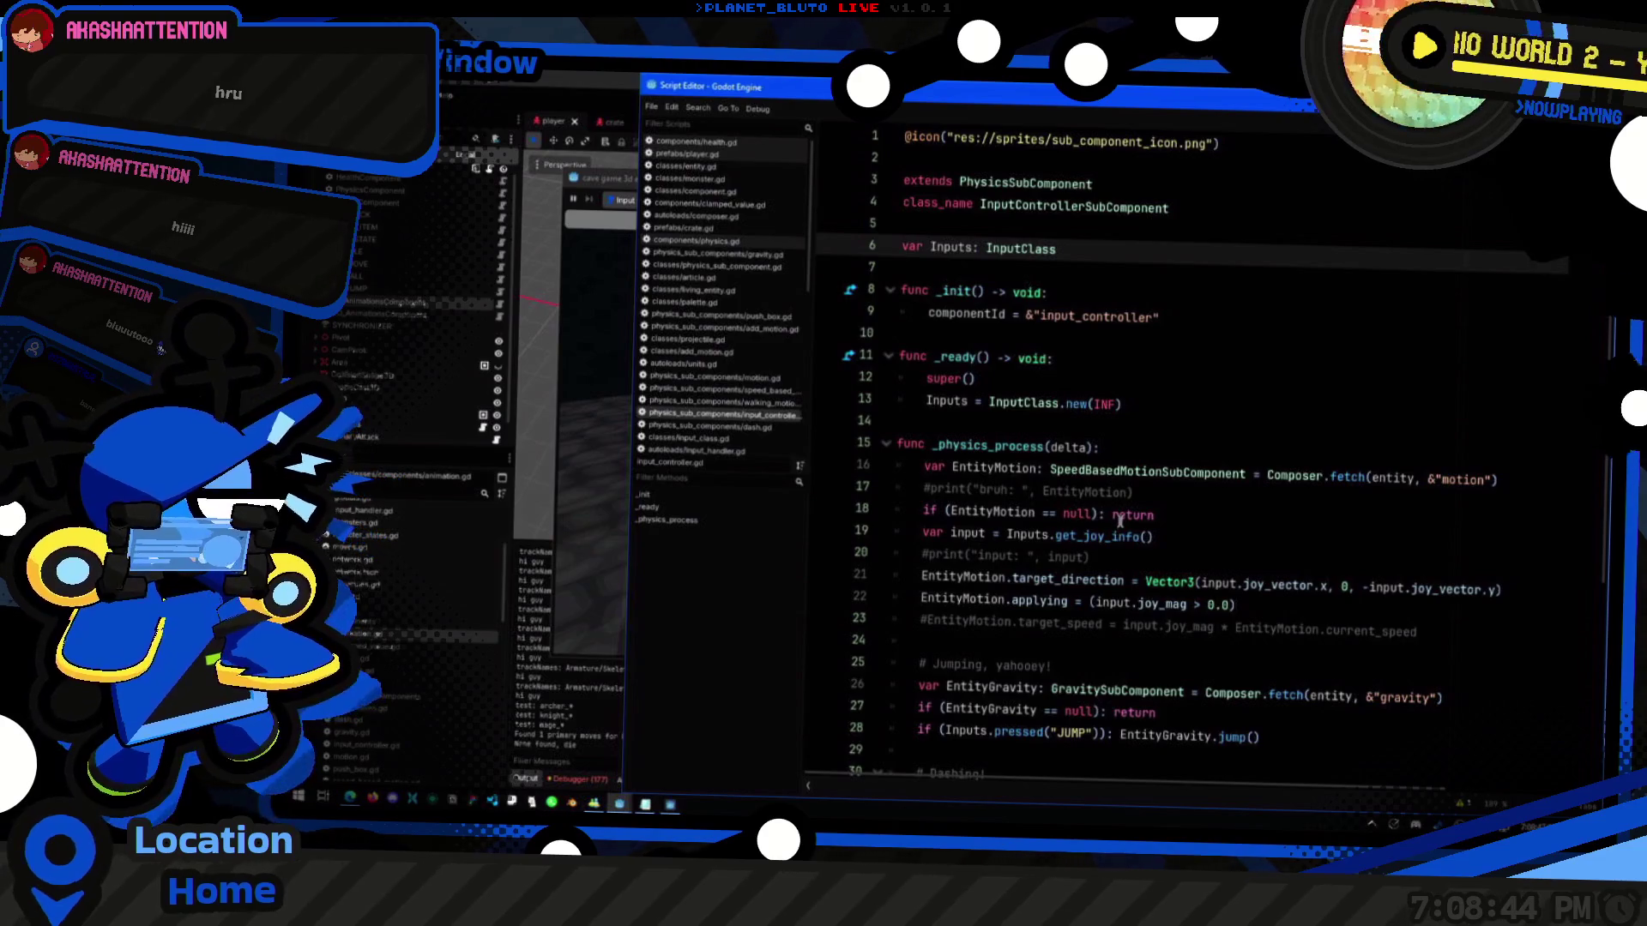
ctrl+click(1042, 251)
- Review get_joy_info in input_class.gd, then go back to input_controller.gd's _physics_process
scroll(1114, 343, up, 5)
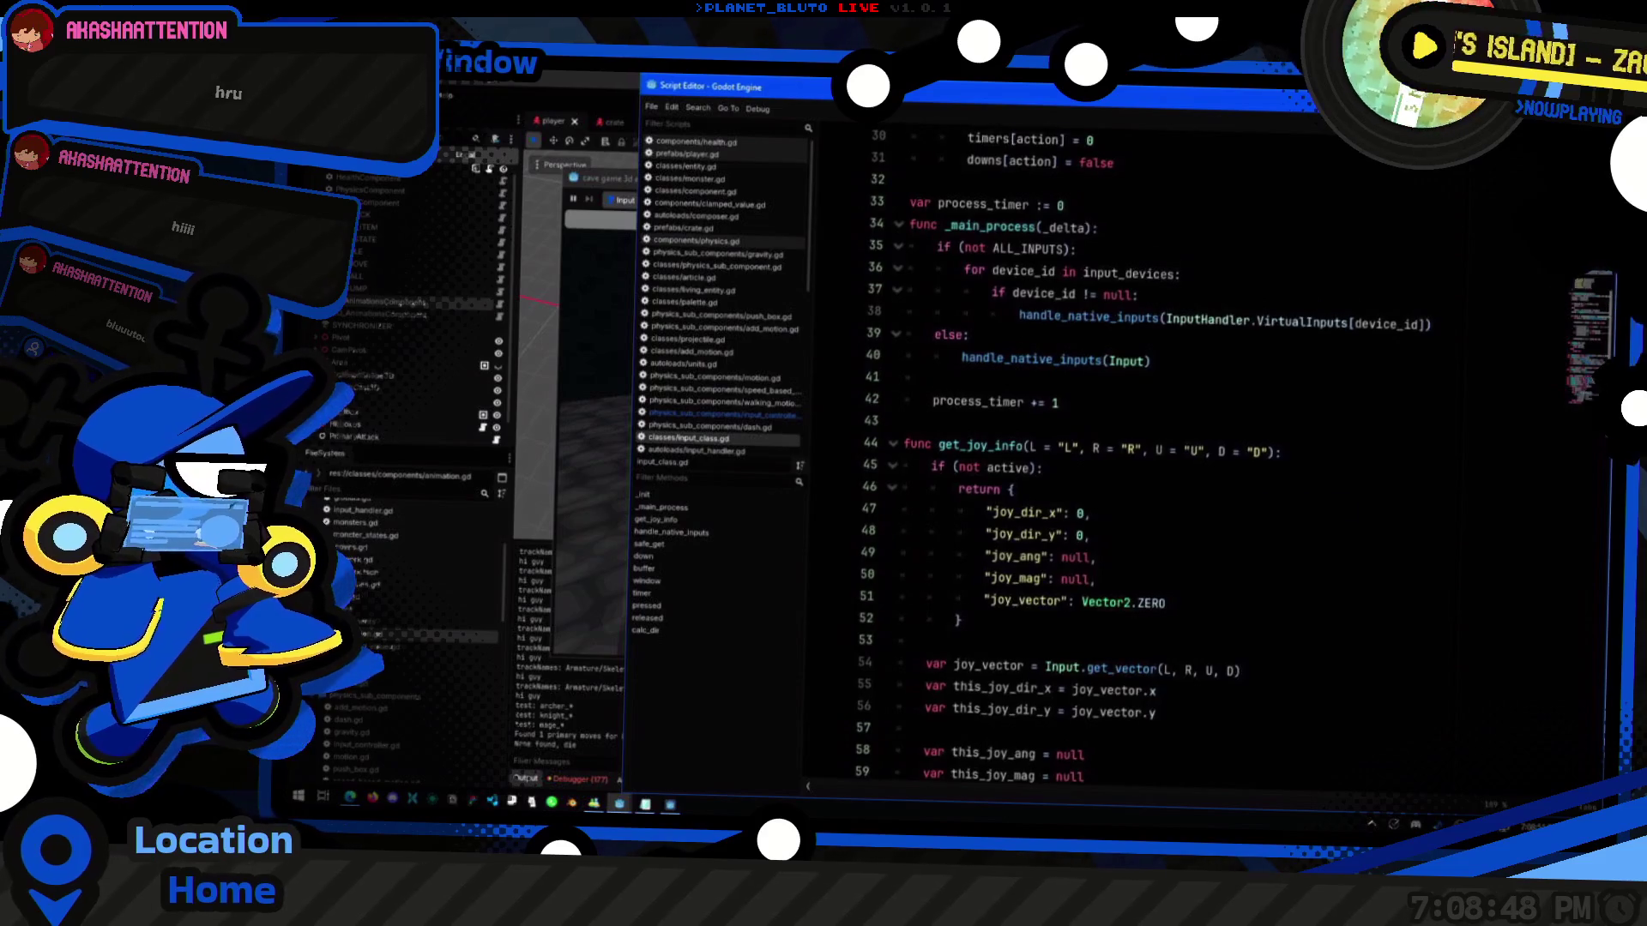
scroll(1115, 455, up, 10)
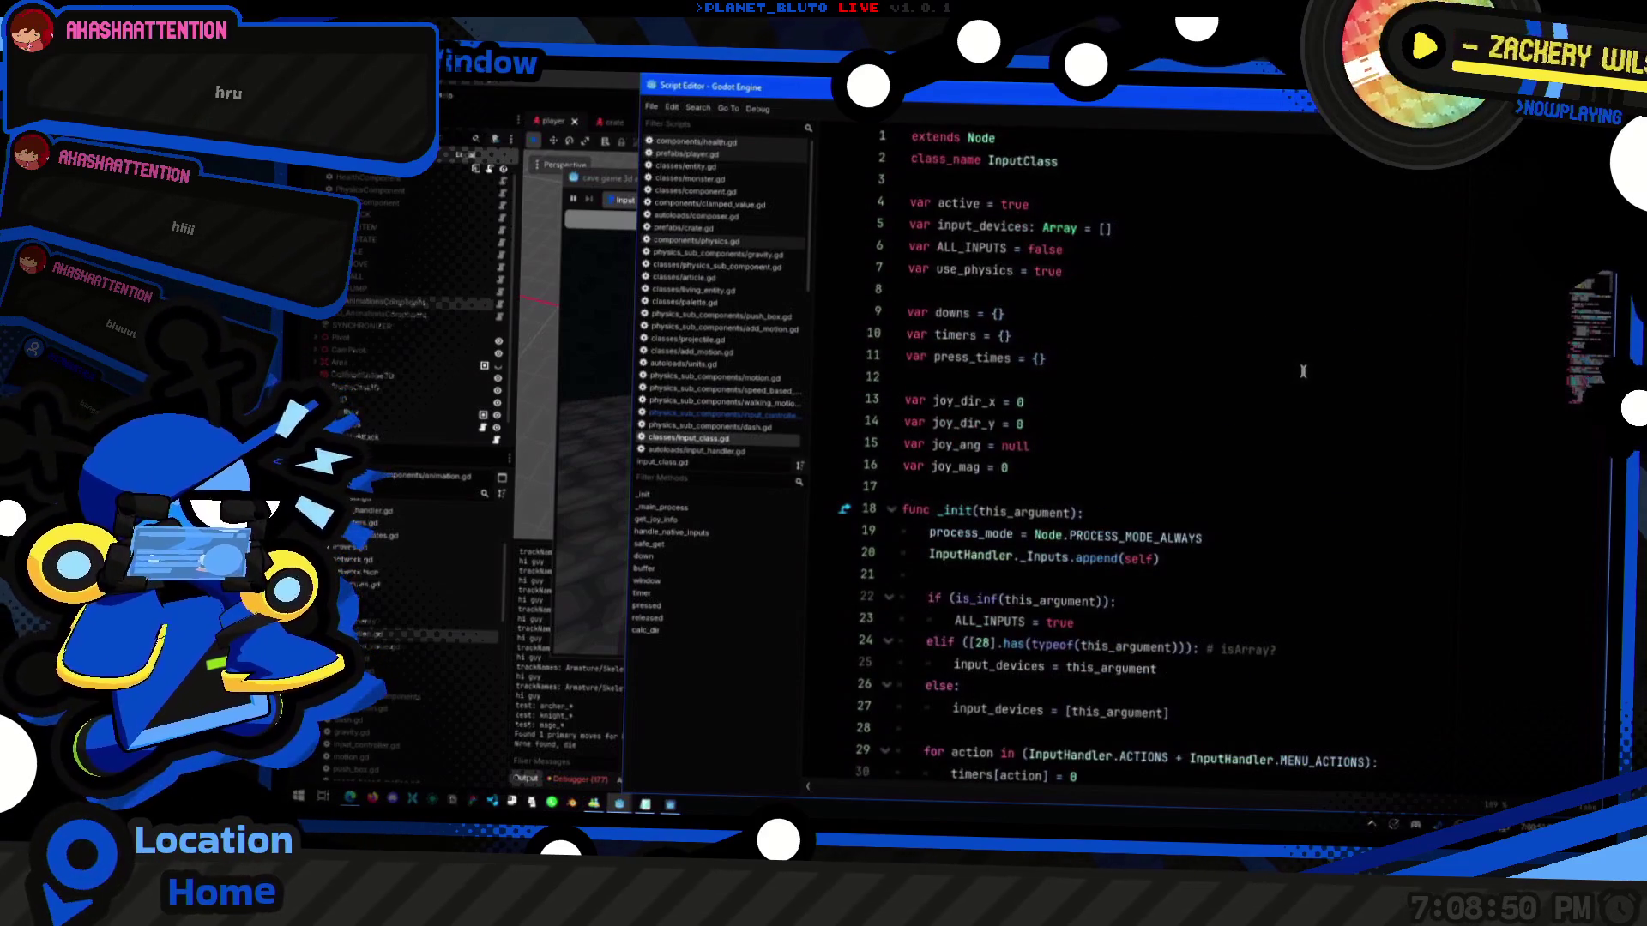
scroll(1296, 390, down, 7)
scroll(1297, 390, down, 6)
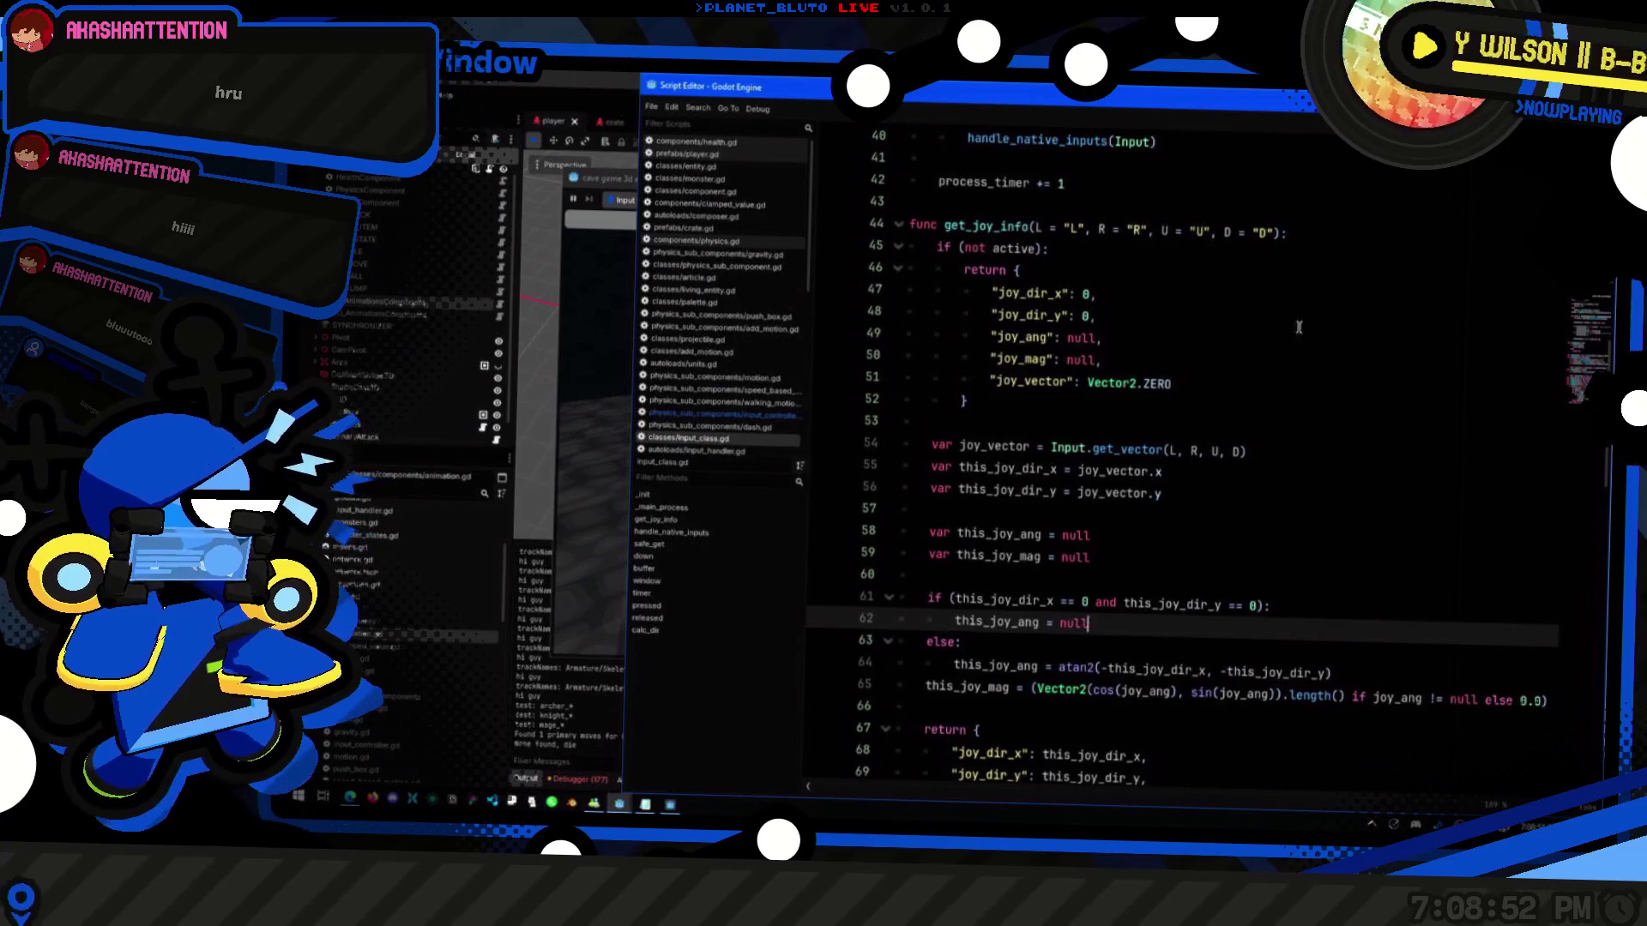
scroll(1312, 373, up, 6)
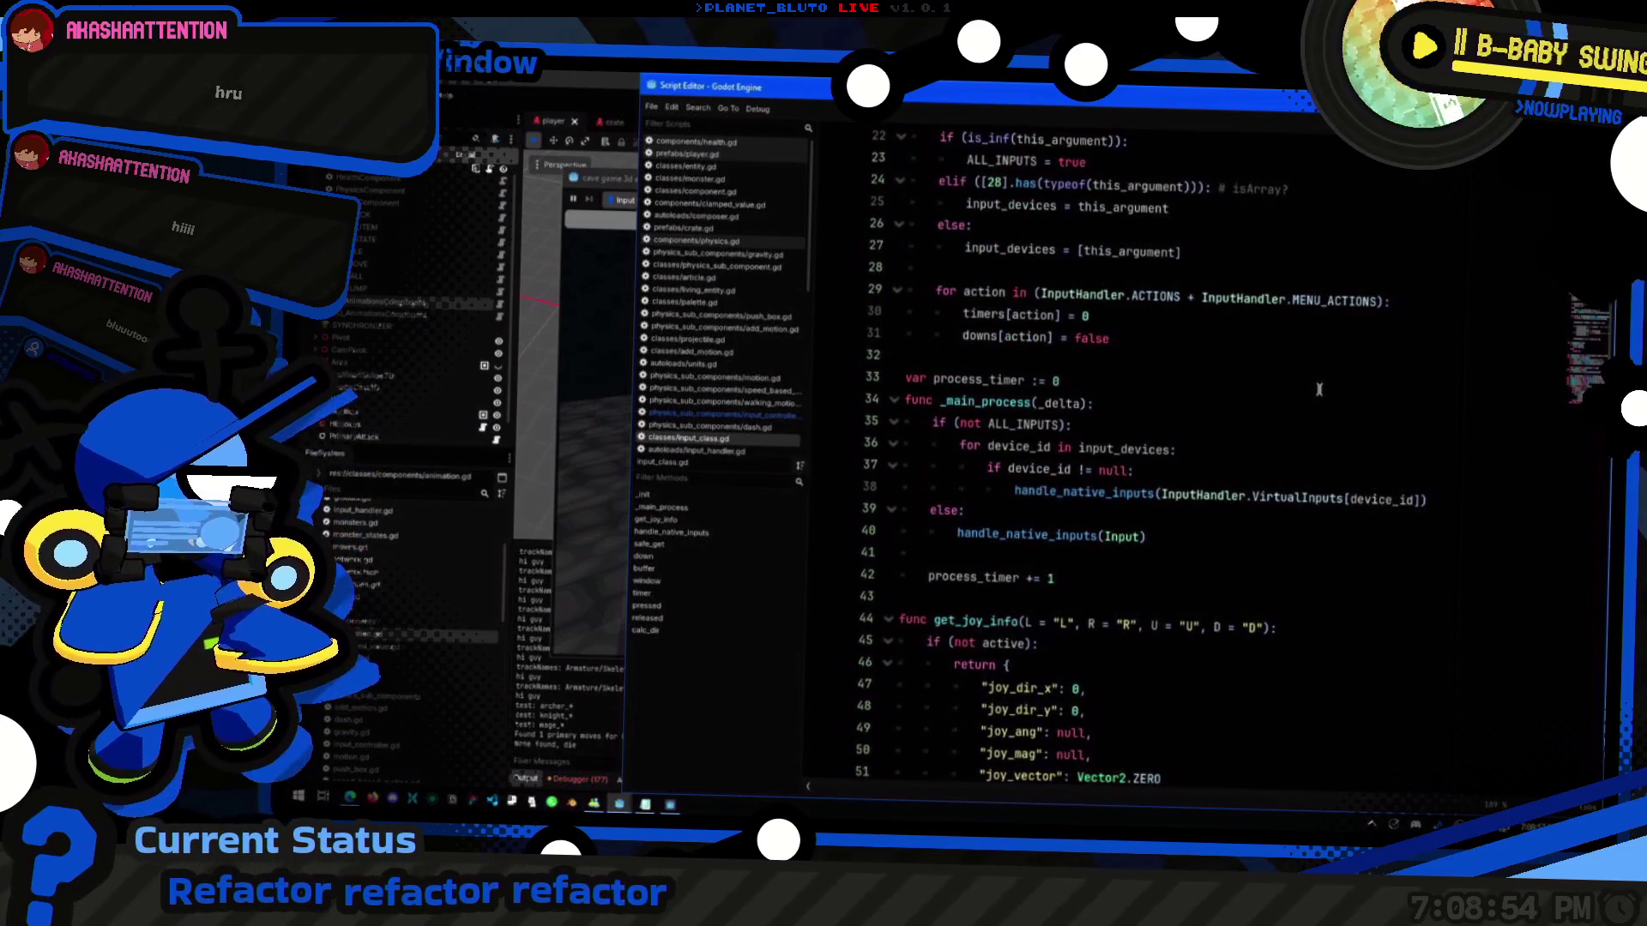
key(alt+Left)
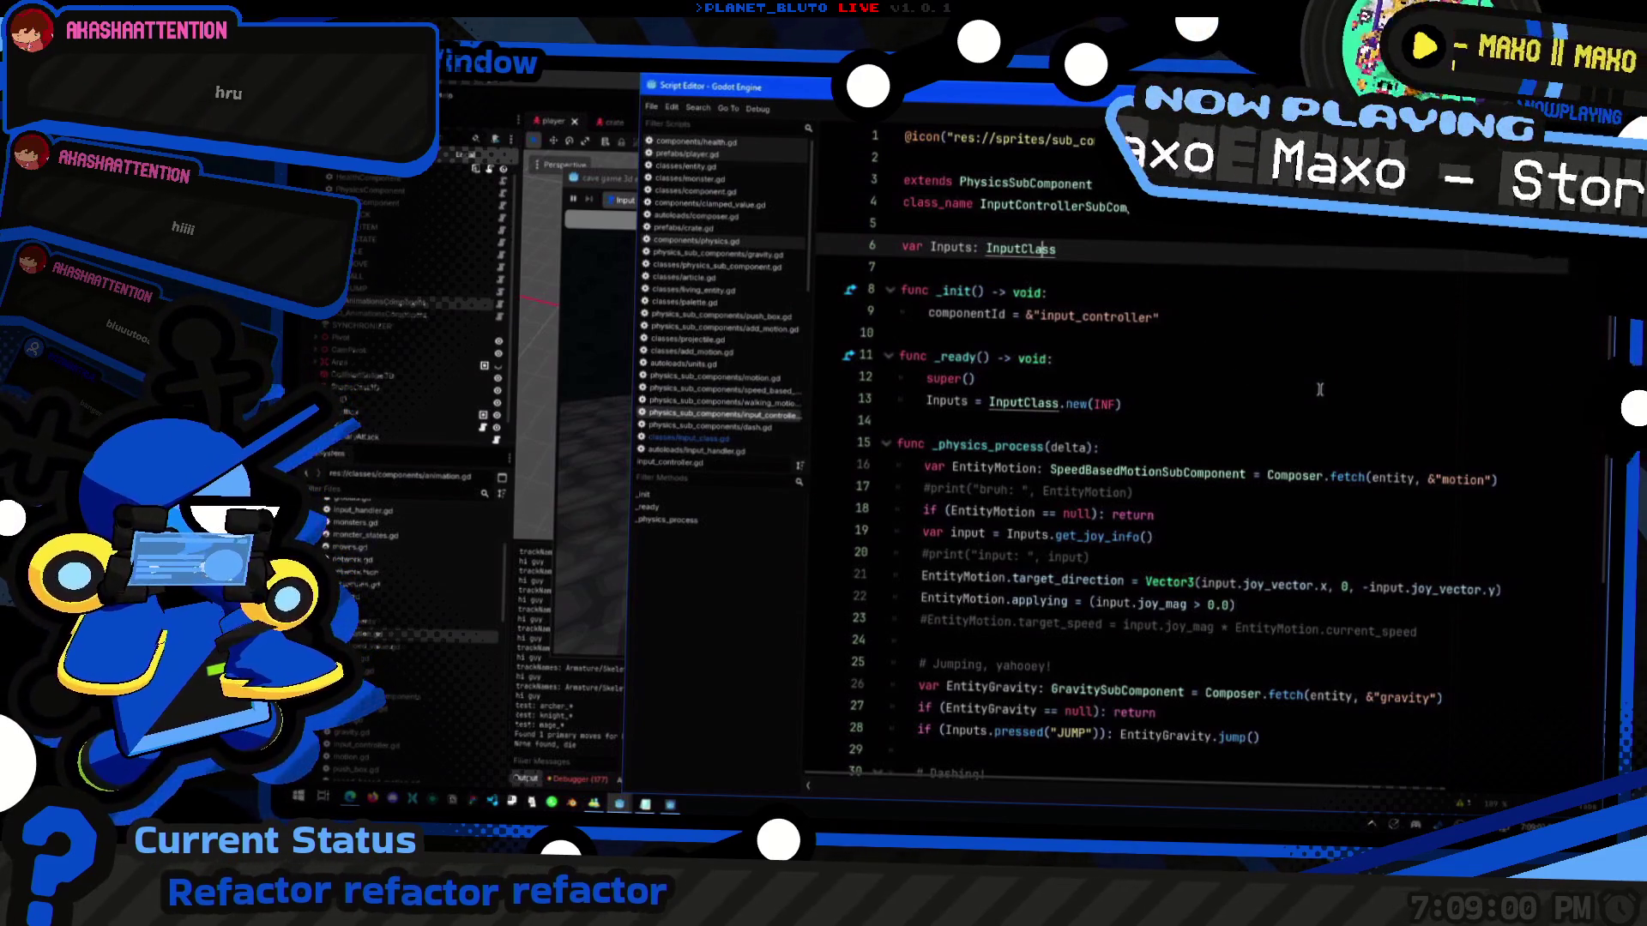
scroll(1222, 497, down, 5)
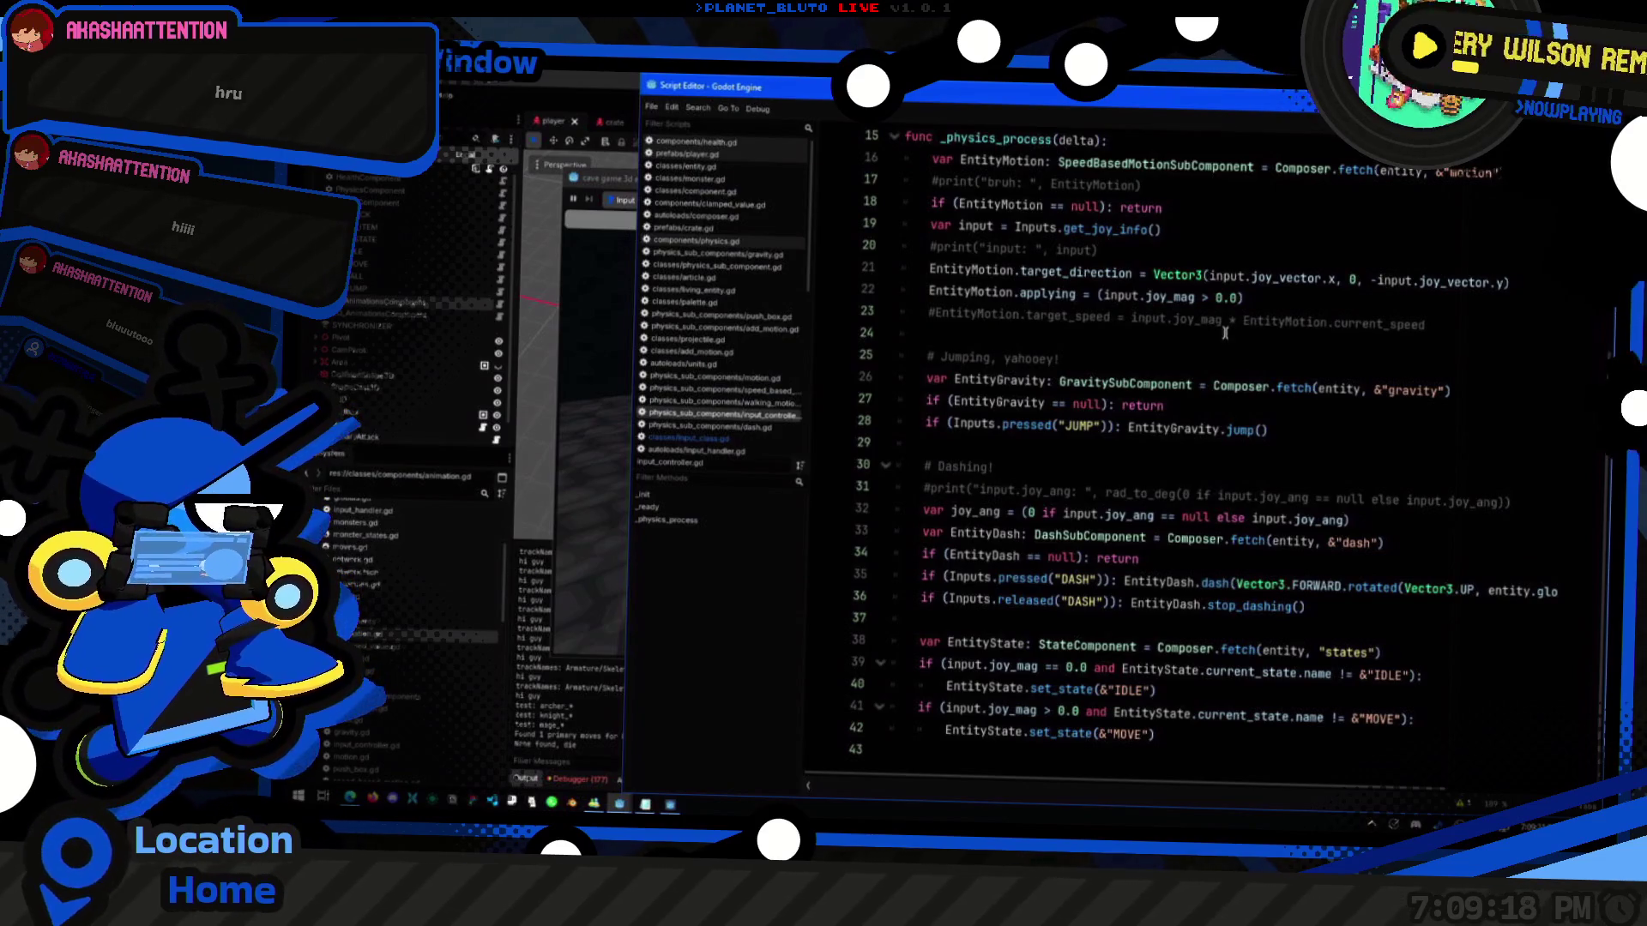
- Run the game, walk the player around the red crate with W, A, D, then return to the script
key(F5)
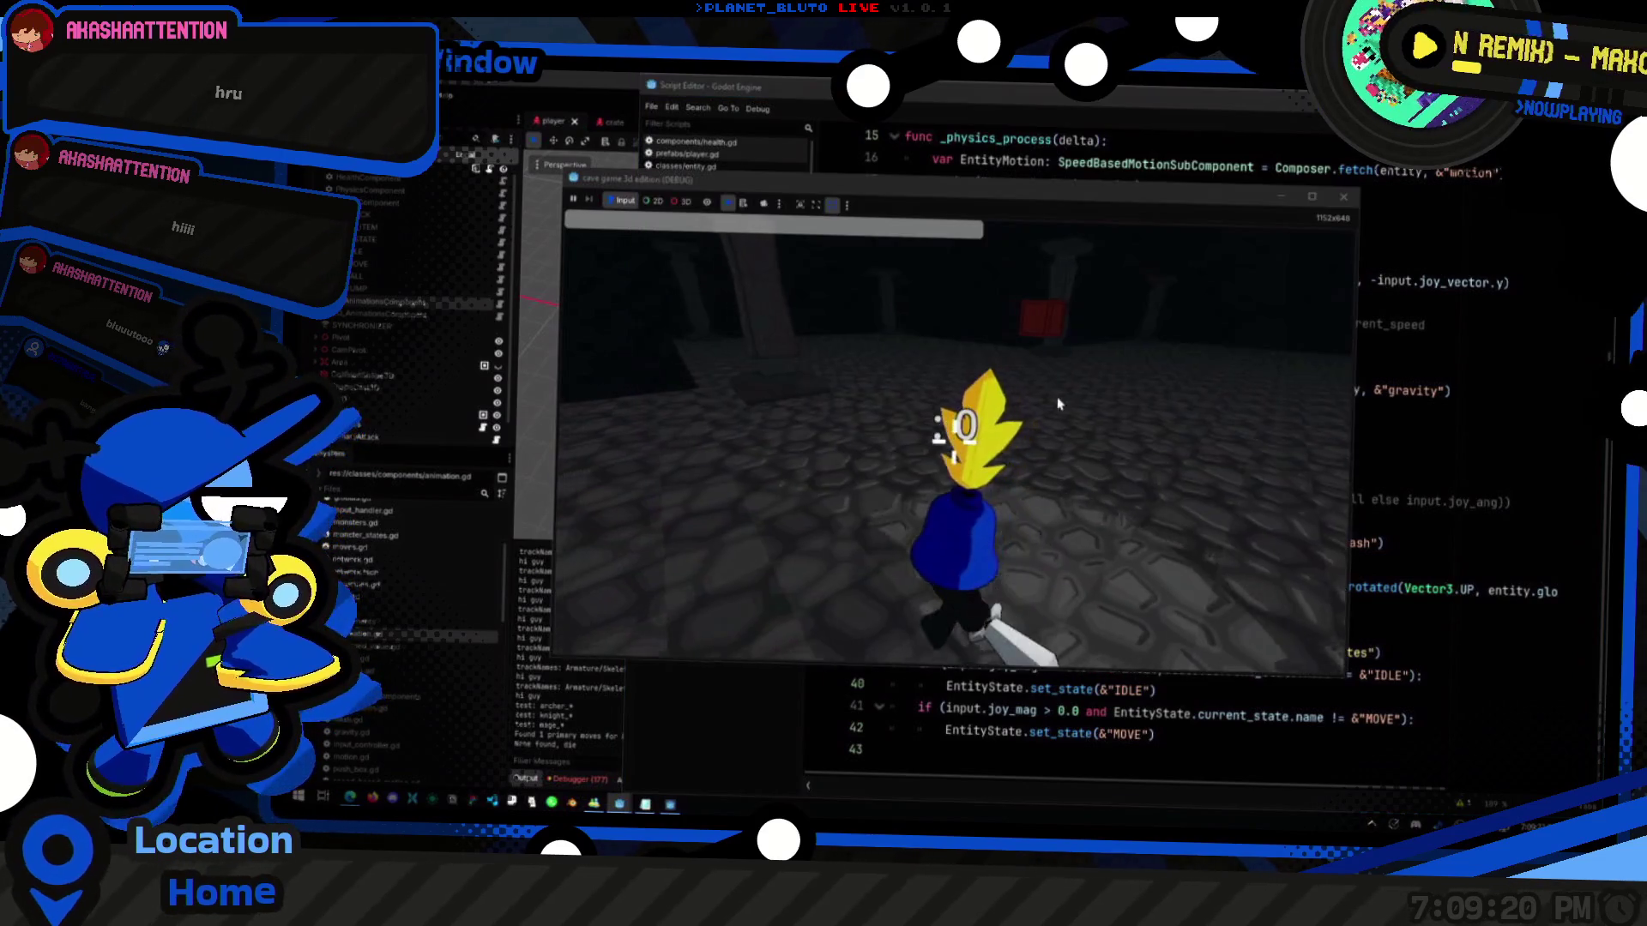
key(w)
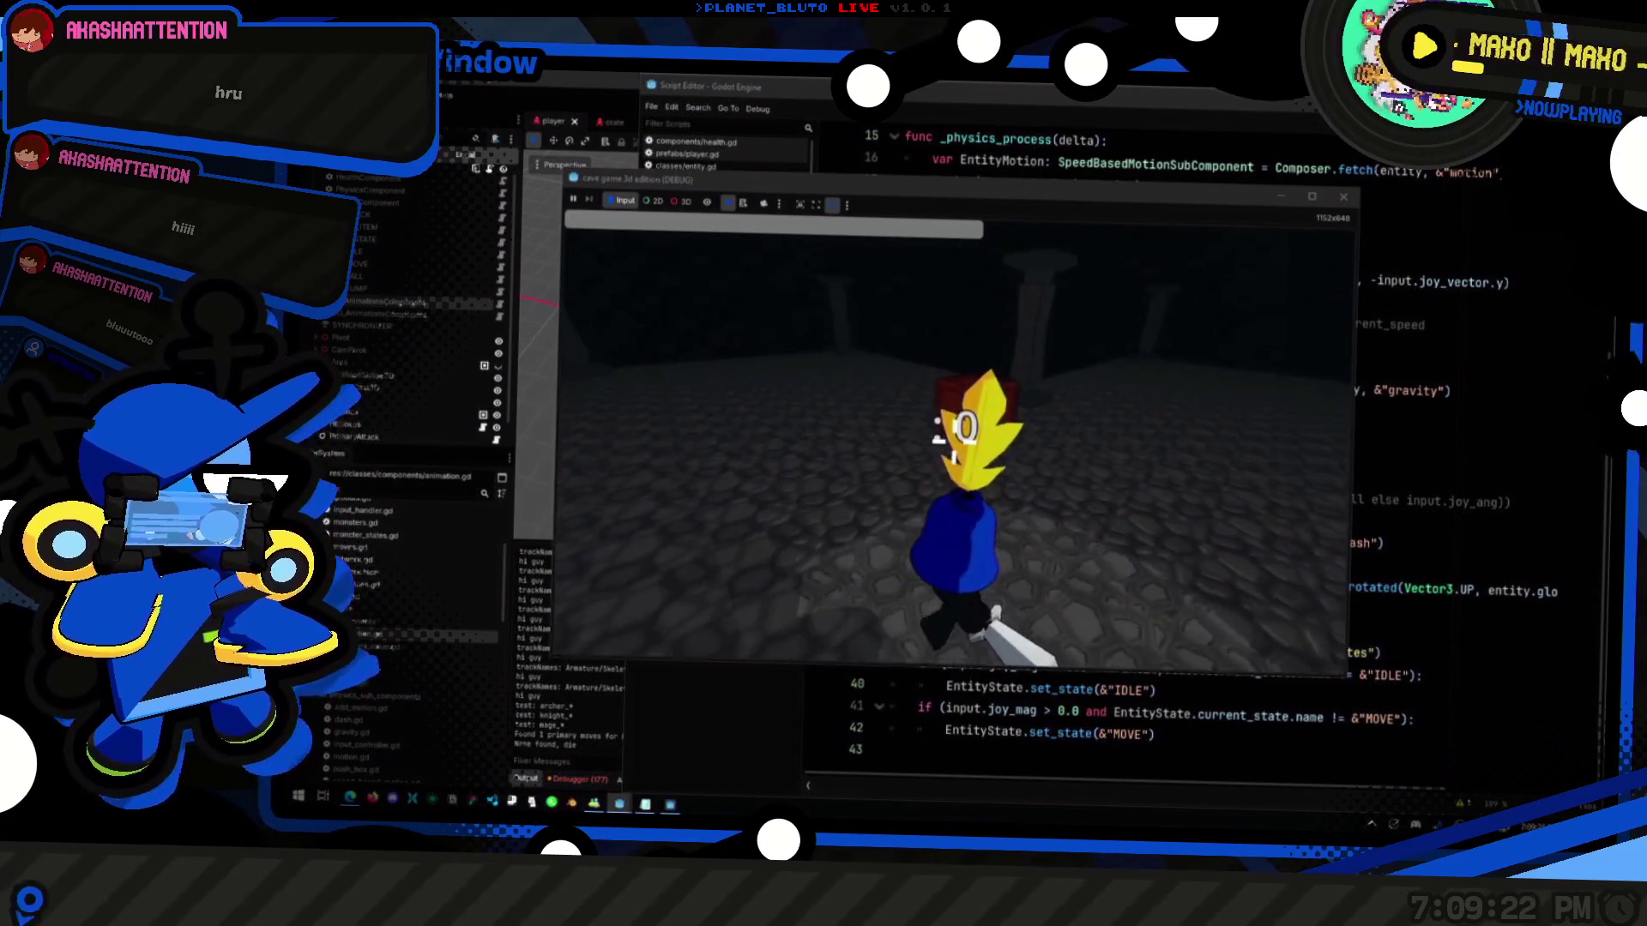
key(a)
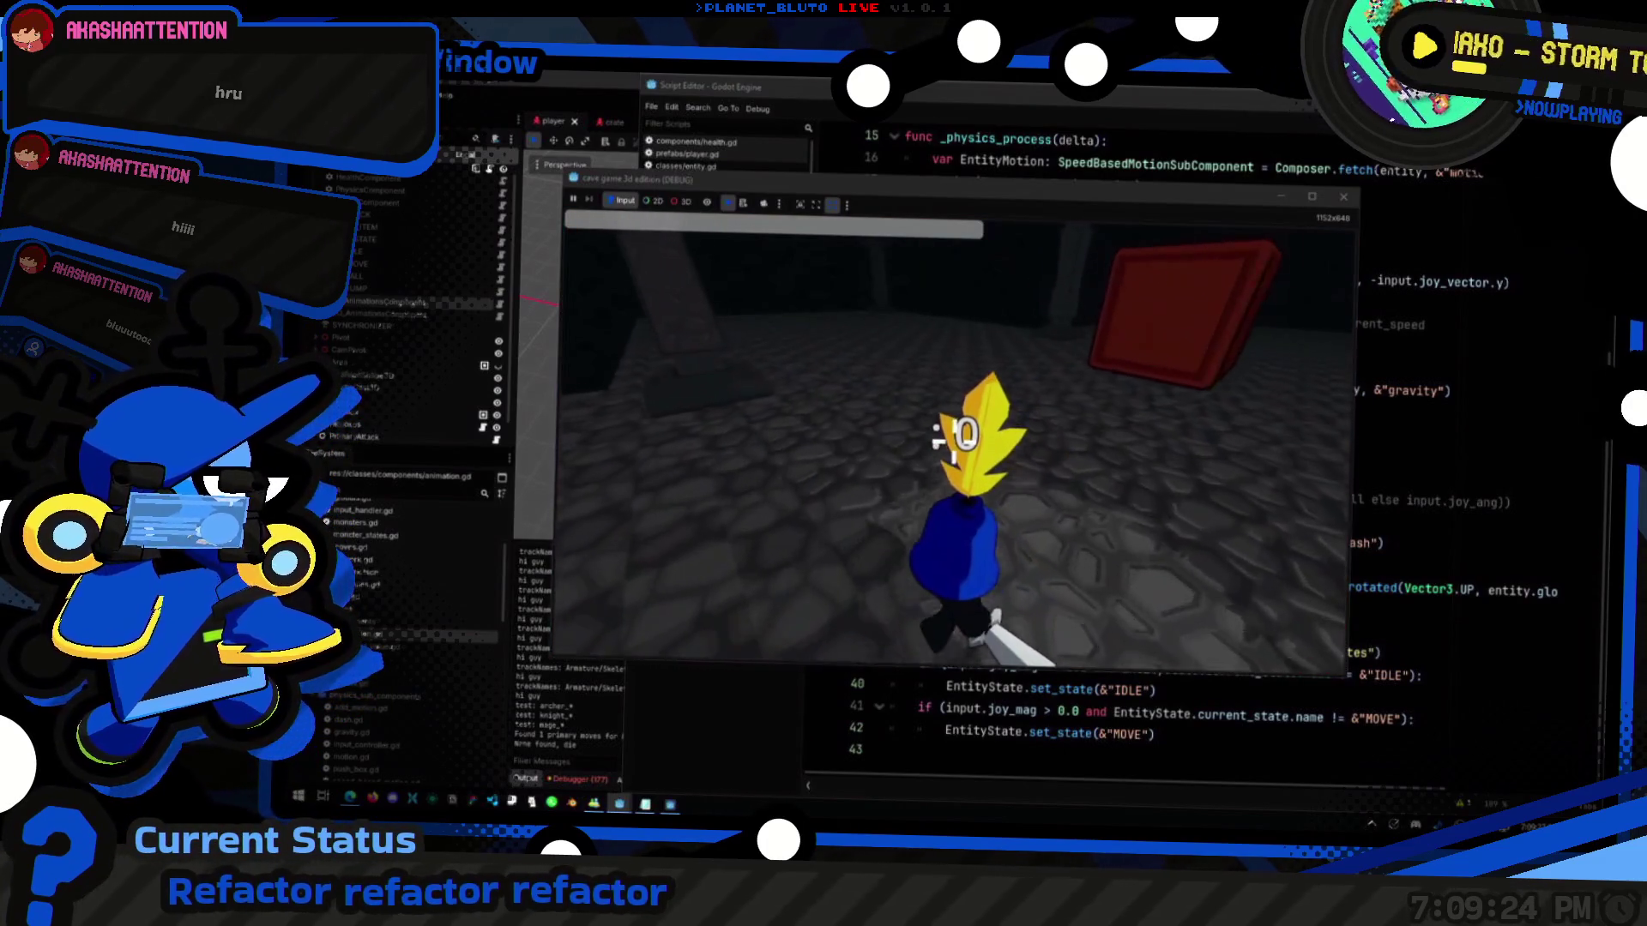
key(d)
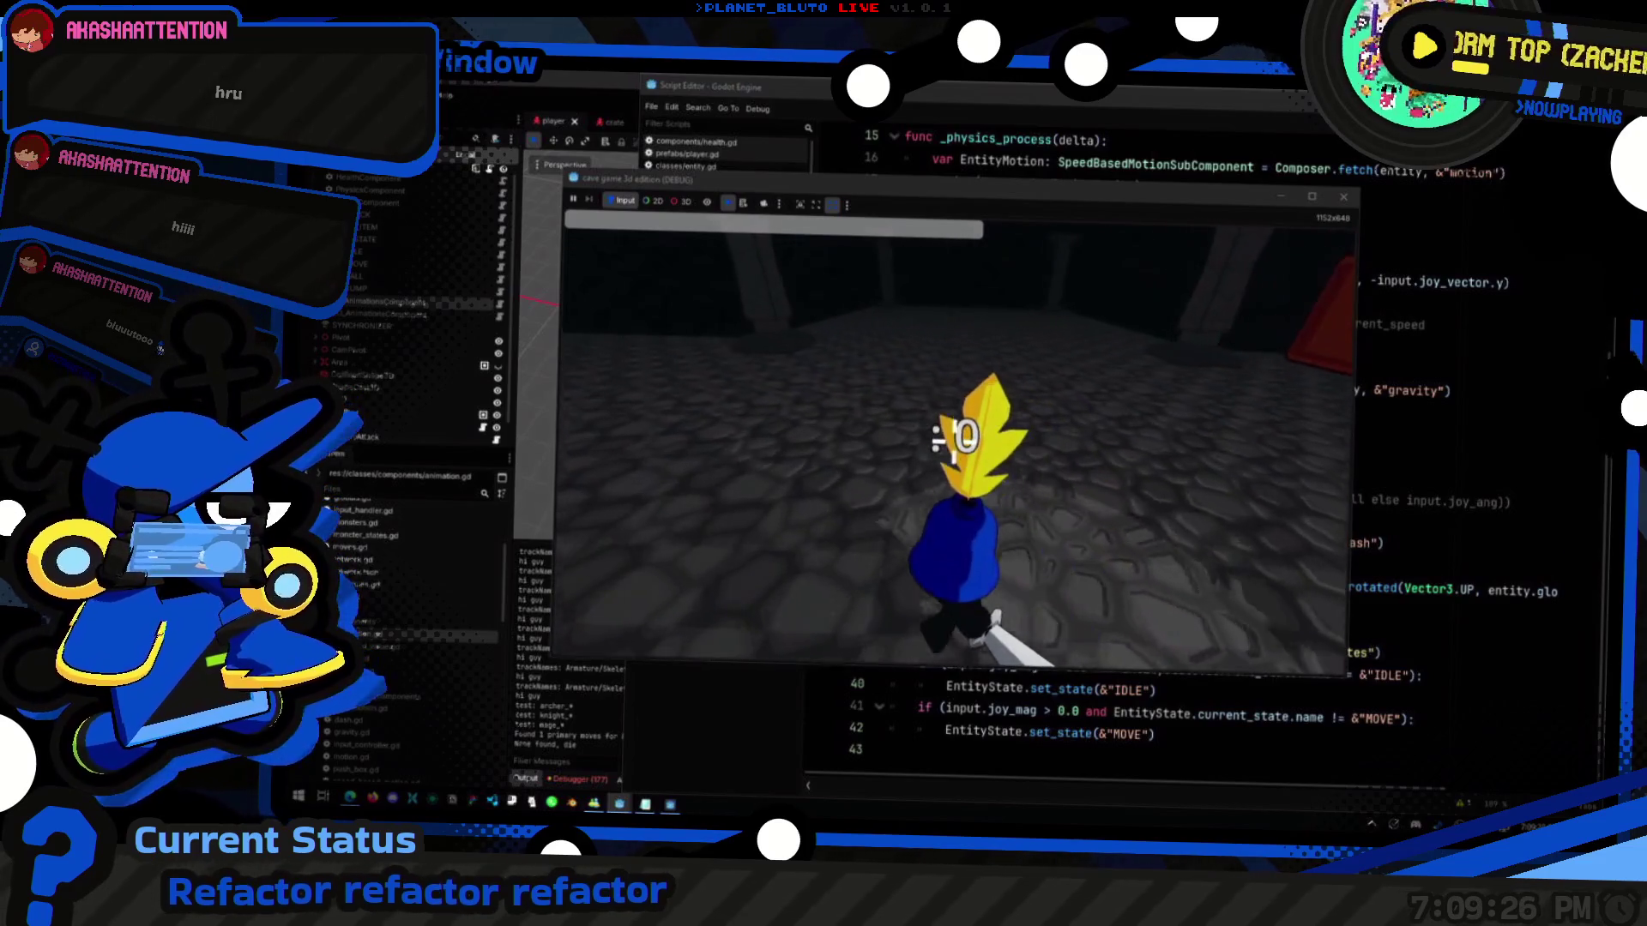
key(w)
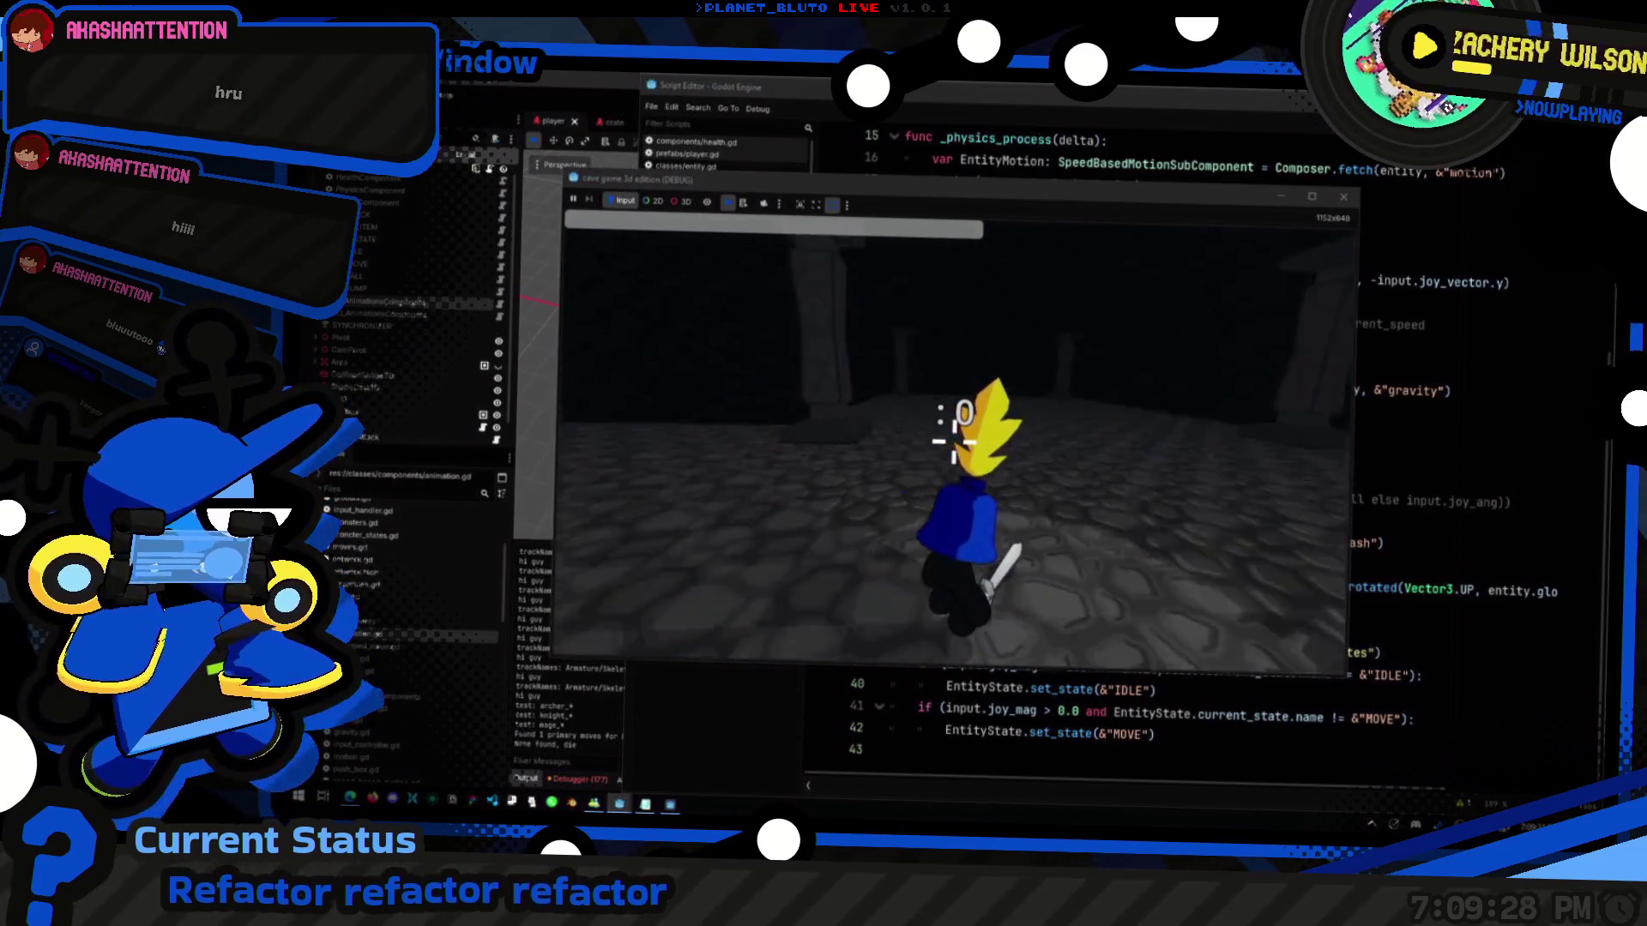
key(alt+Tab)
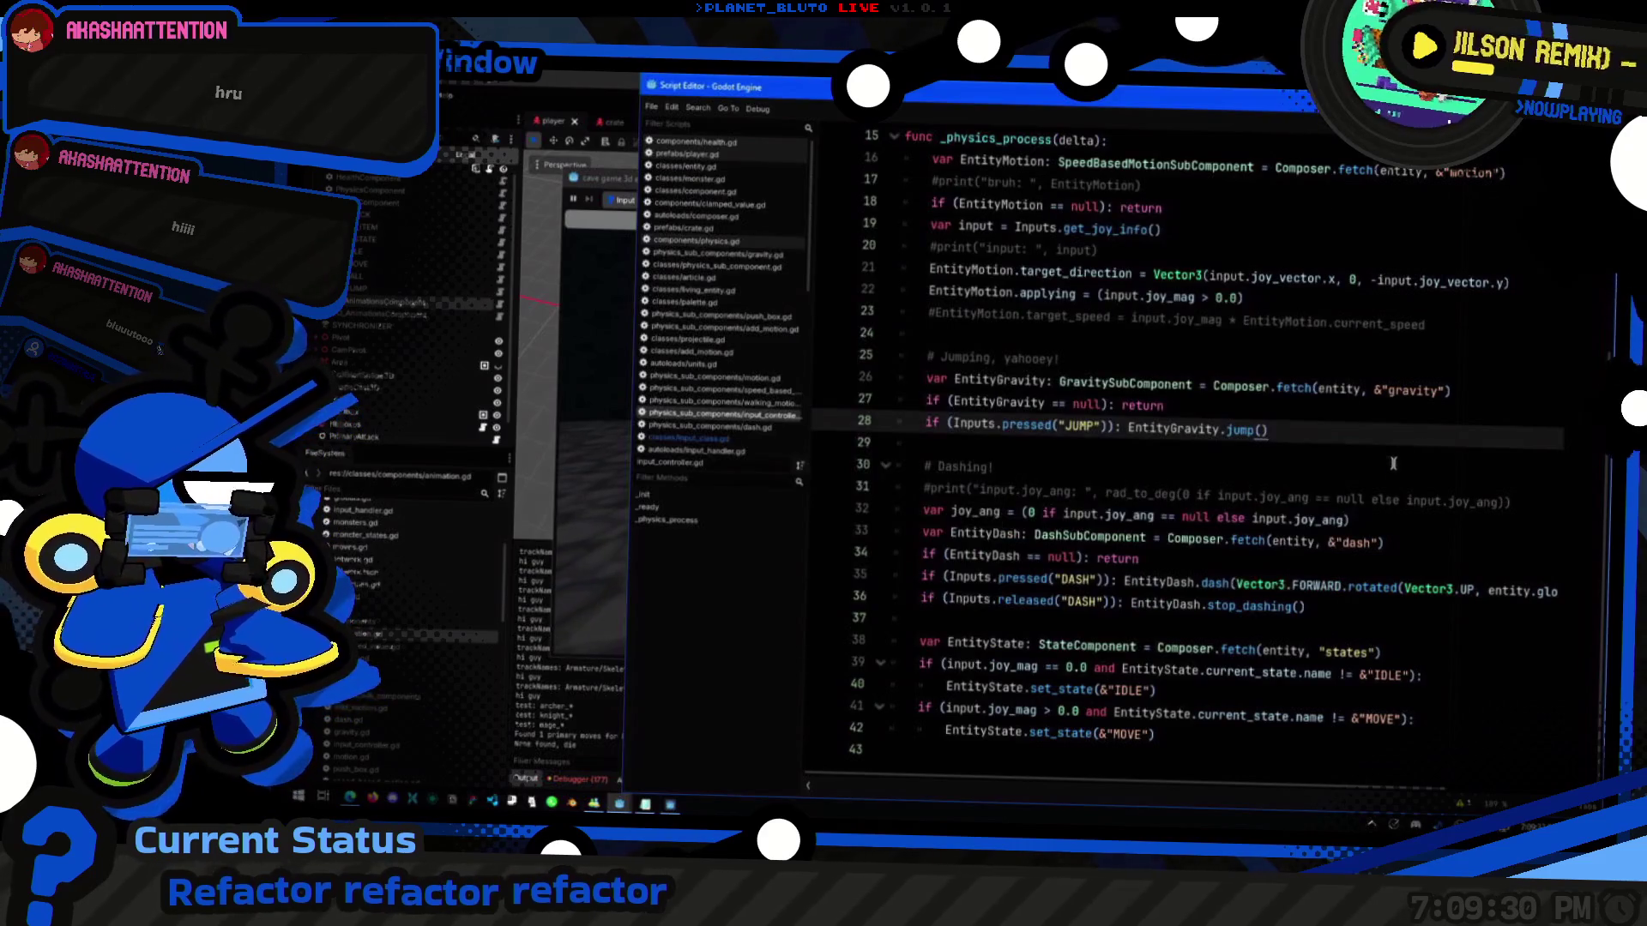
- Check where joy_vector is used, then jump to get_joy_info's definition in input_class.gd
scroll(1345, 476, up, 1)
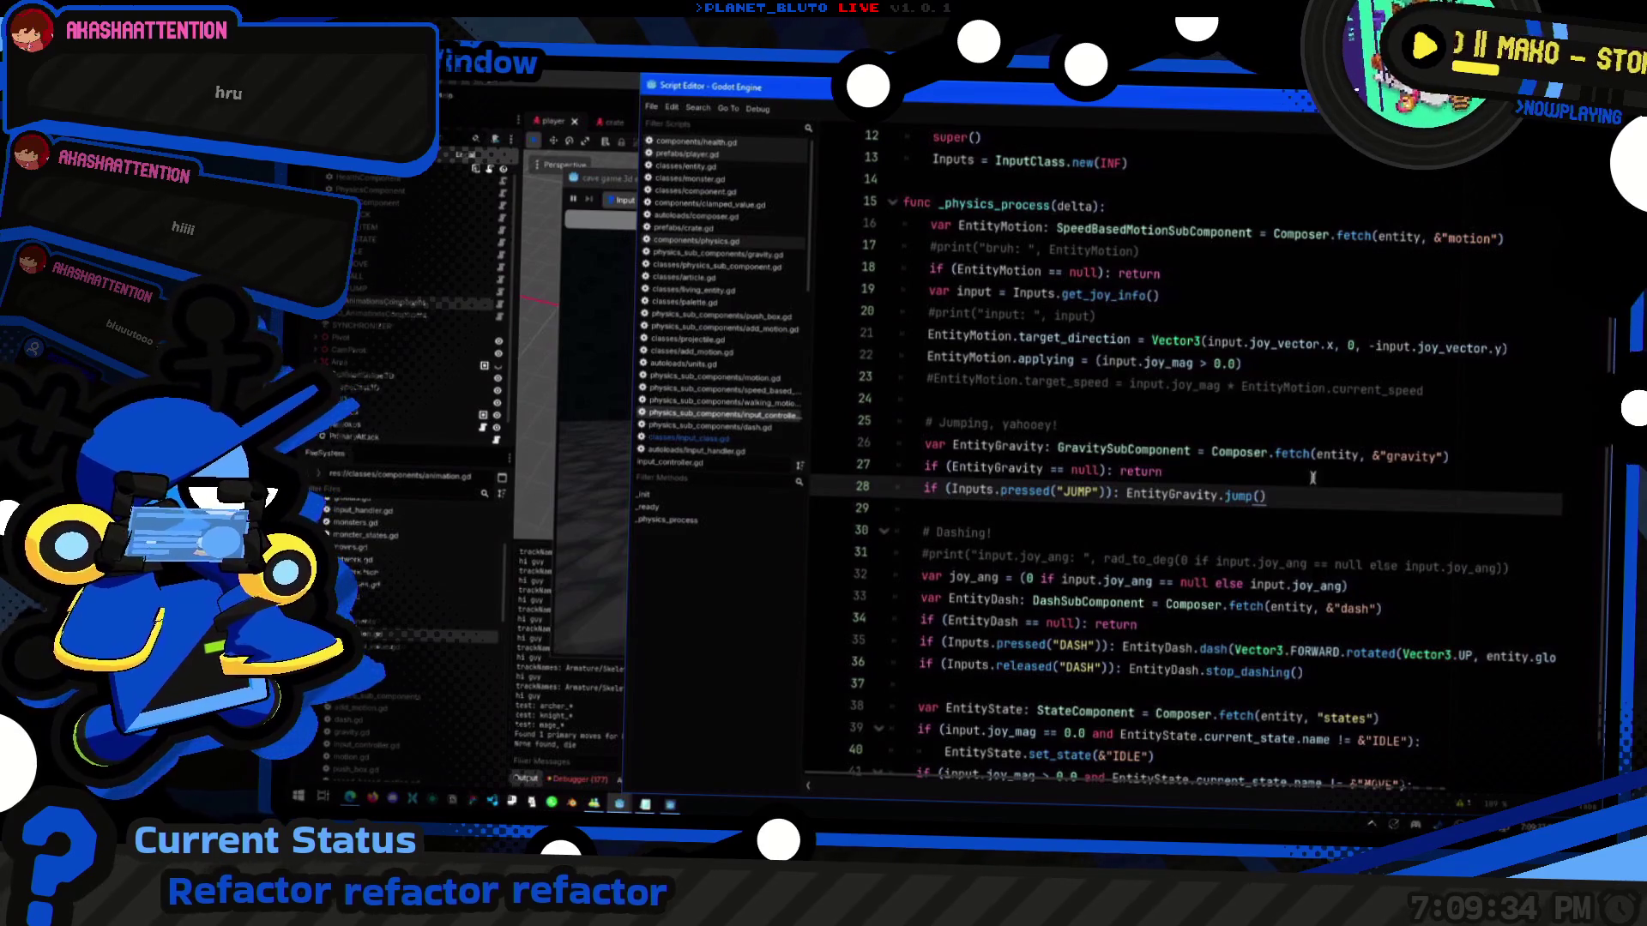
scroll(1144, 428, down, 1)
scroll(1144, 428, up, 4)
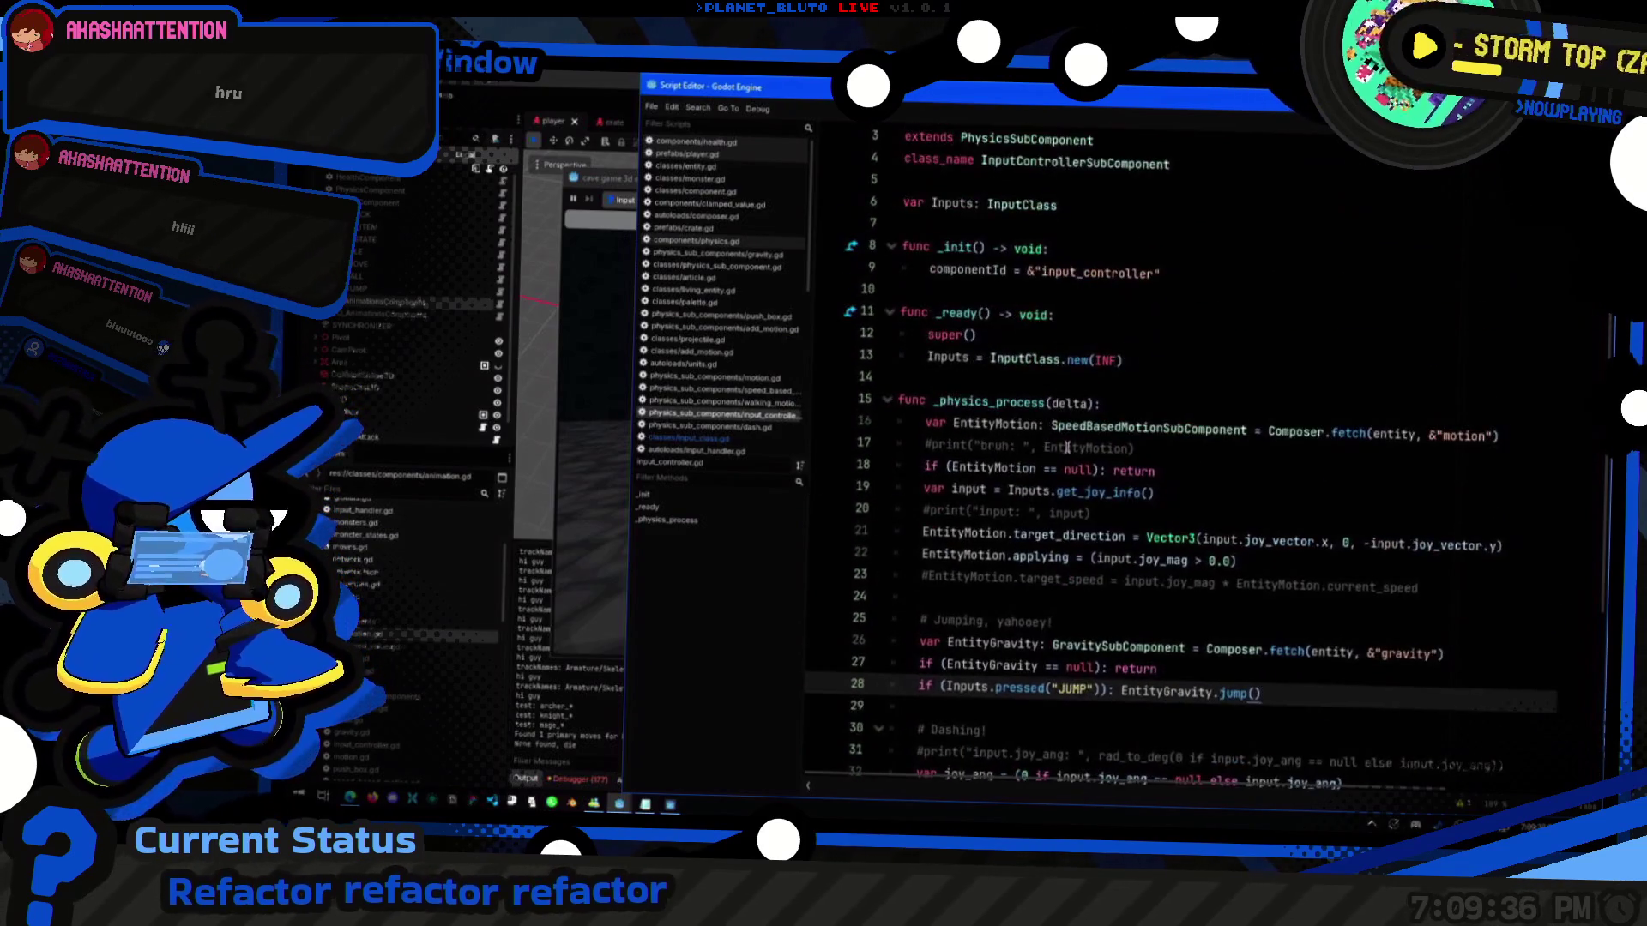
click(1262, 566)
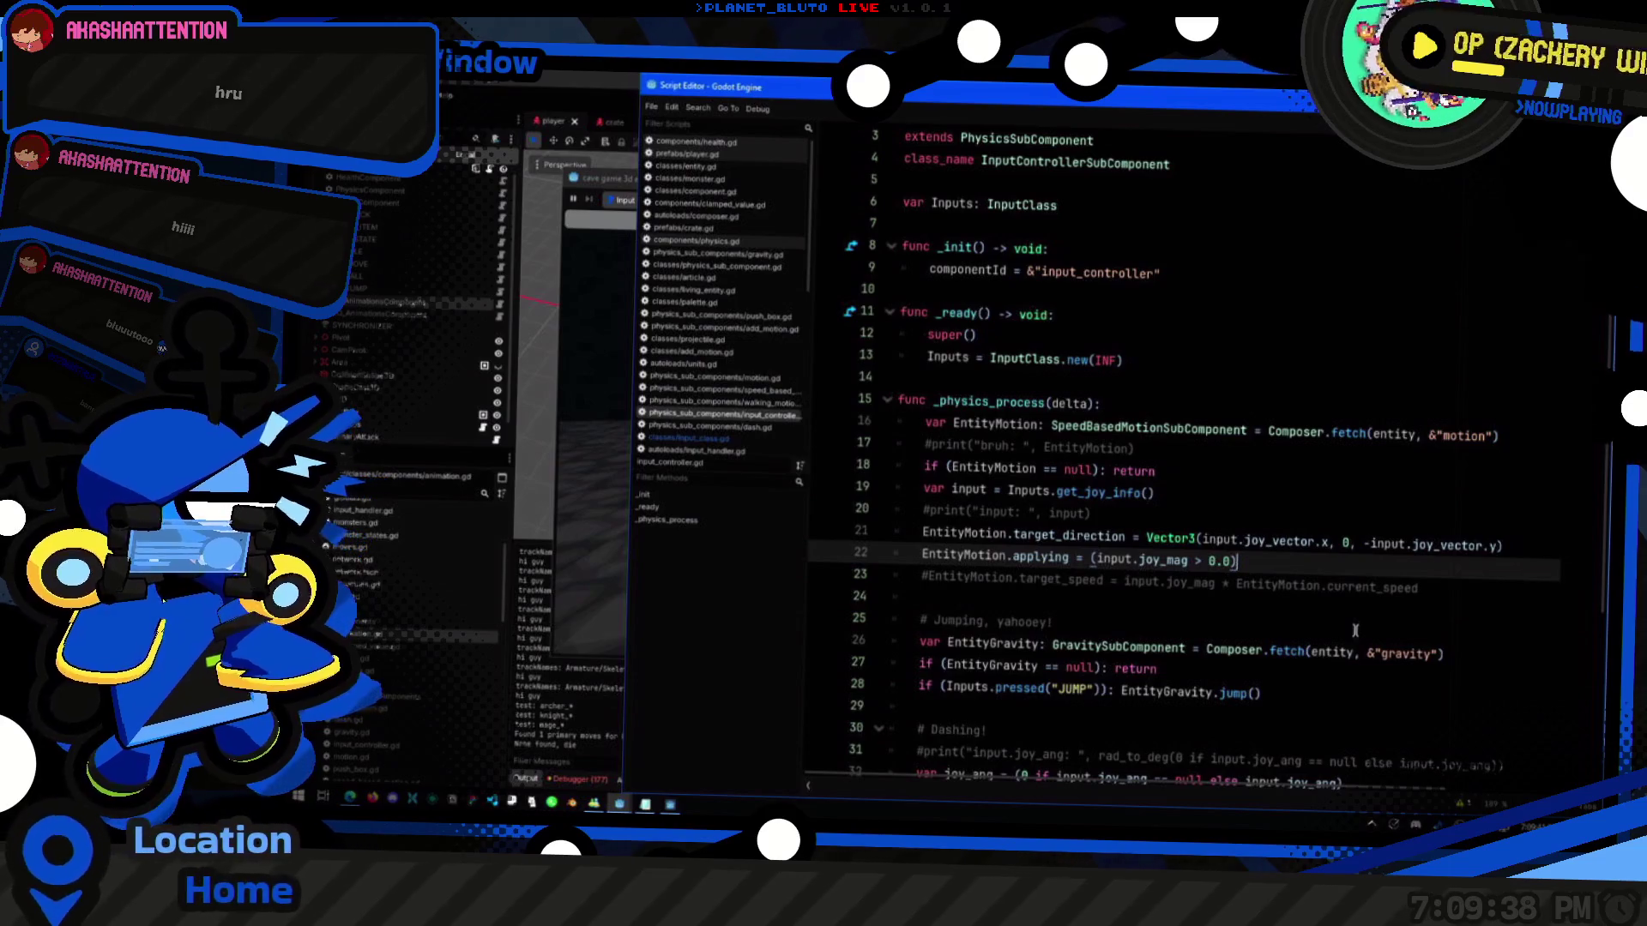
double_click(1264, 542)
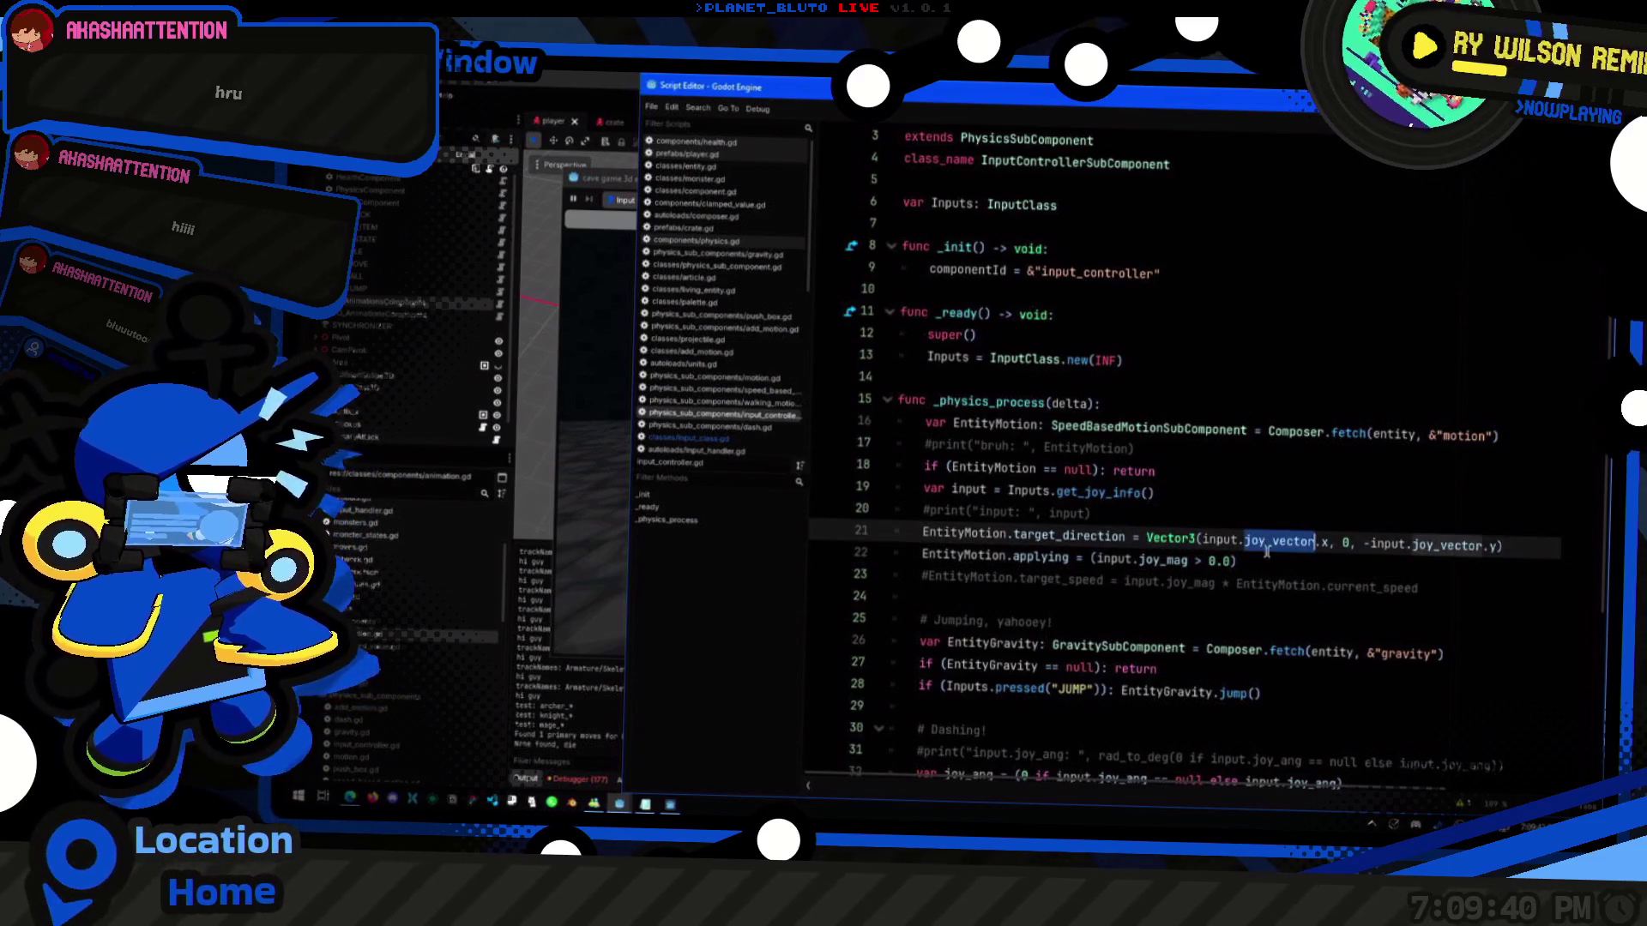
click(1242, 561)
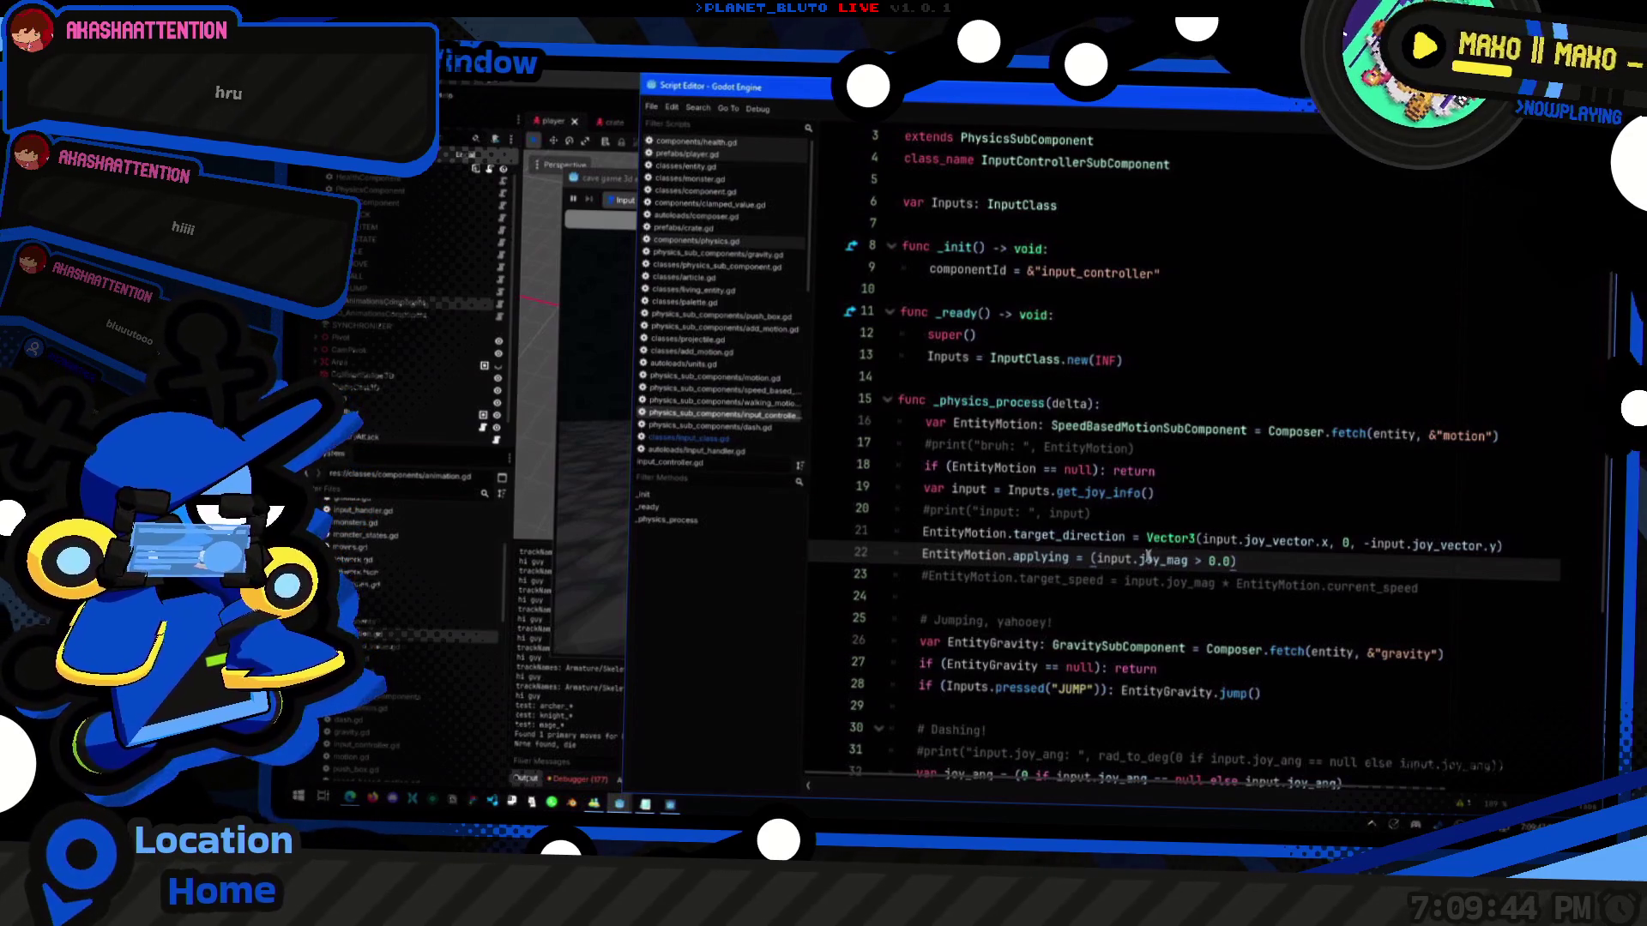
ctrl+click(1071, 494)
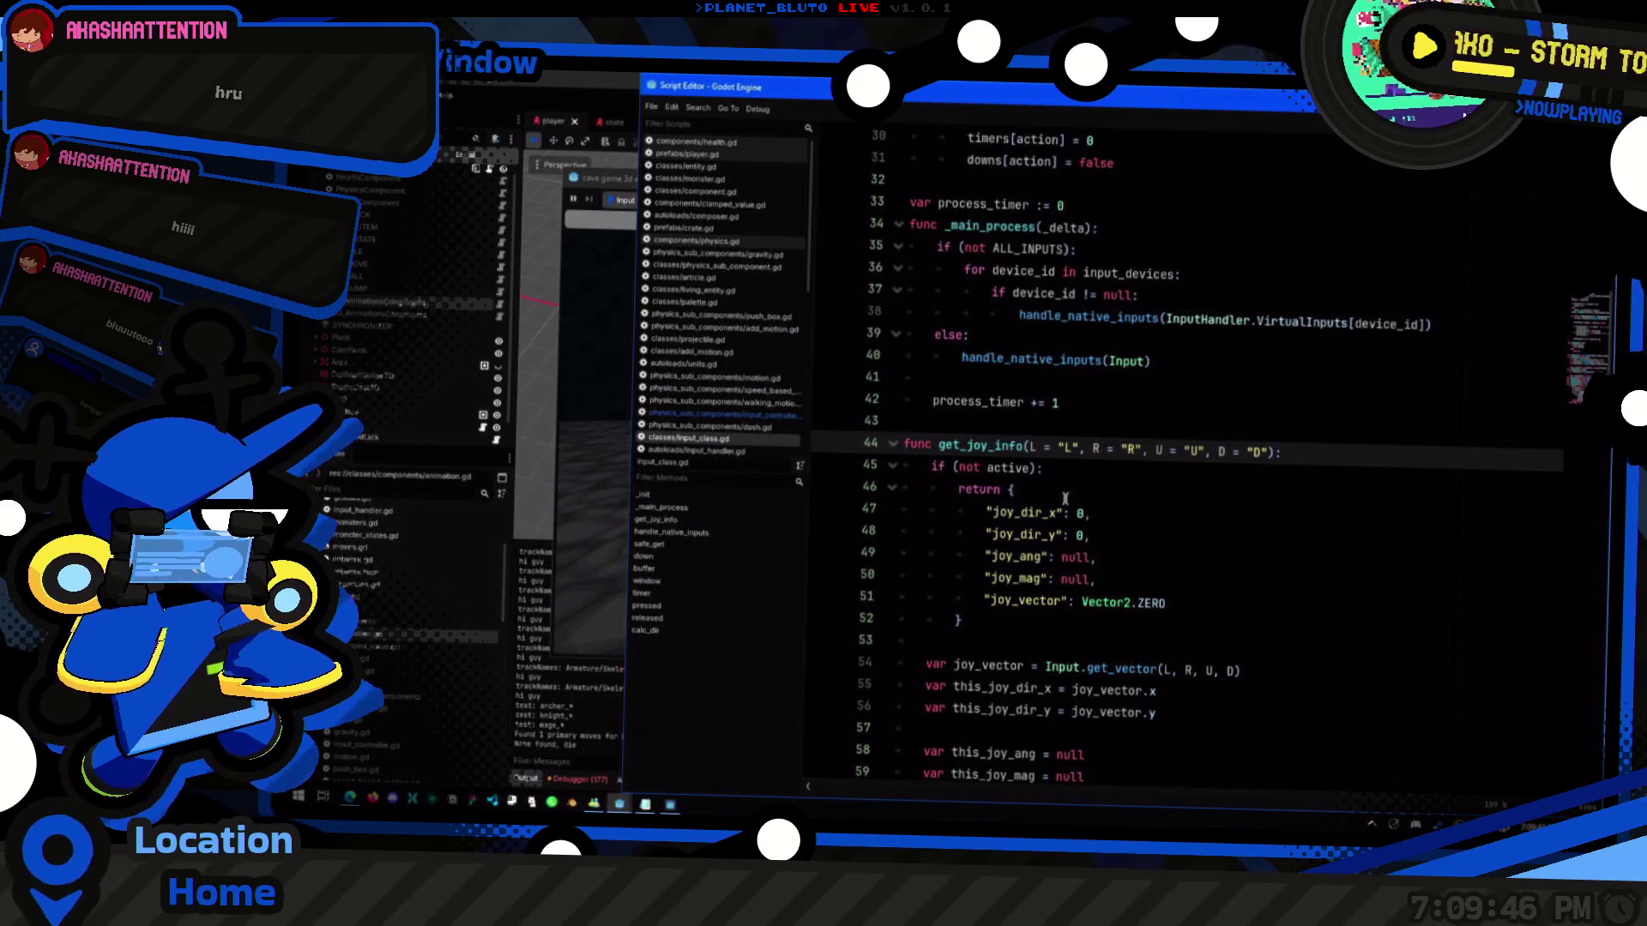
scroll(1065, 499, down, 5)
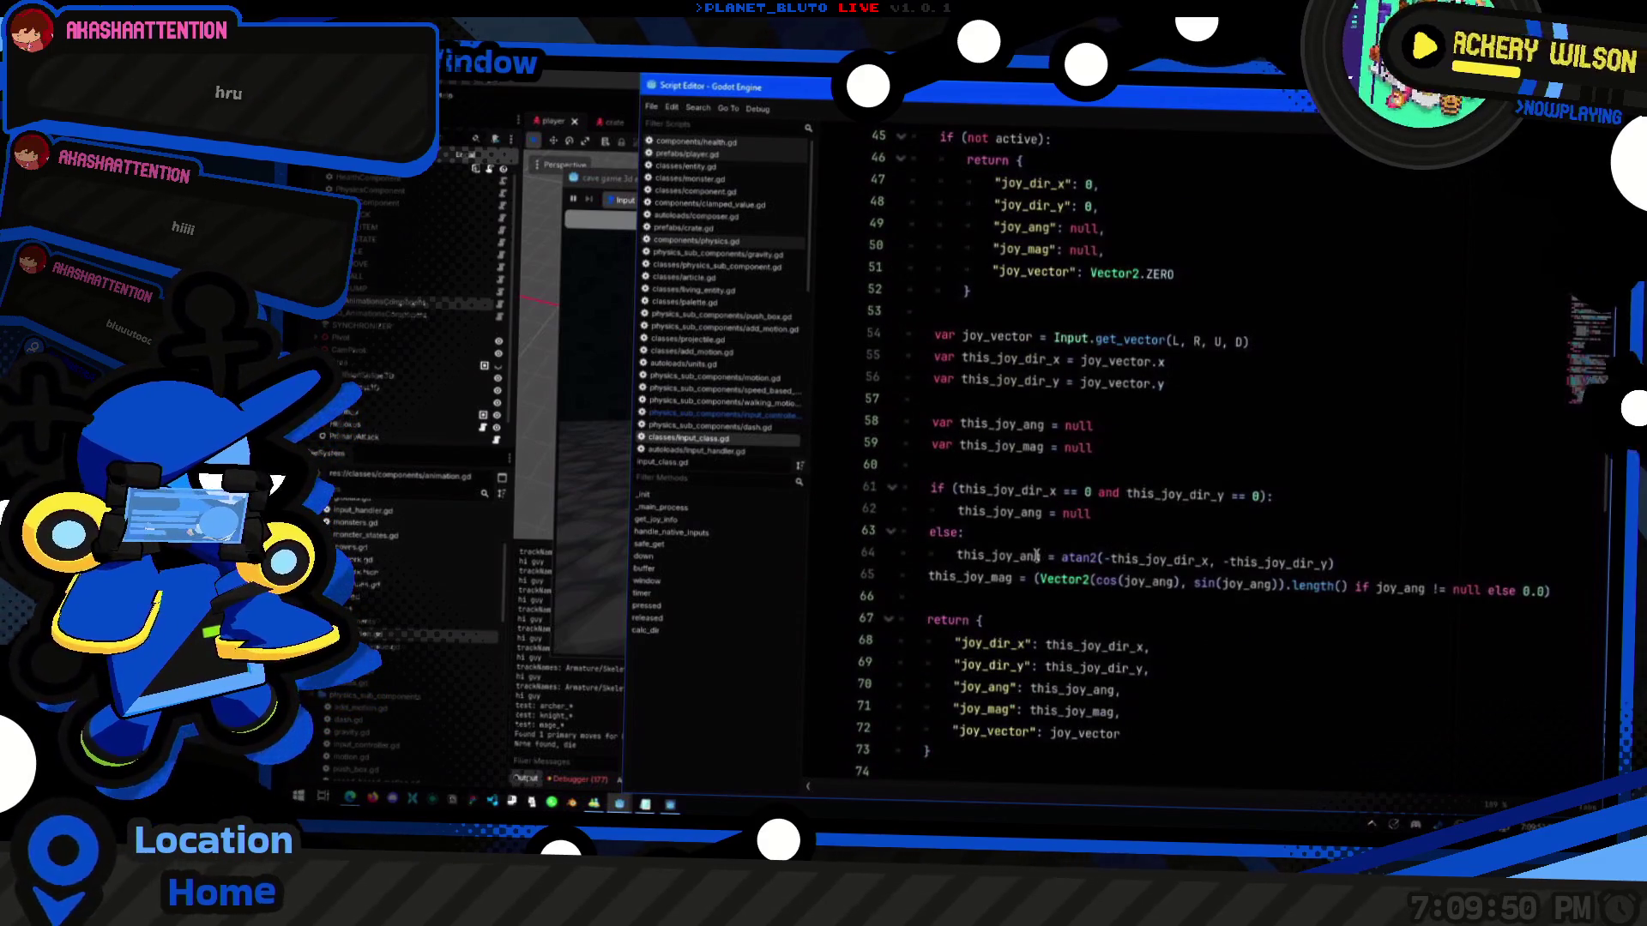
scroll(1021, 559, up, 1)
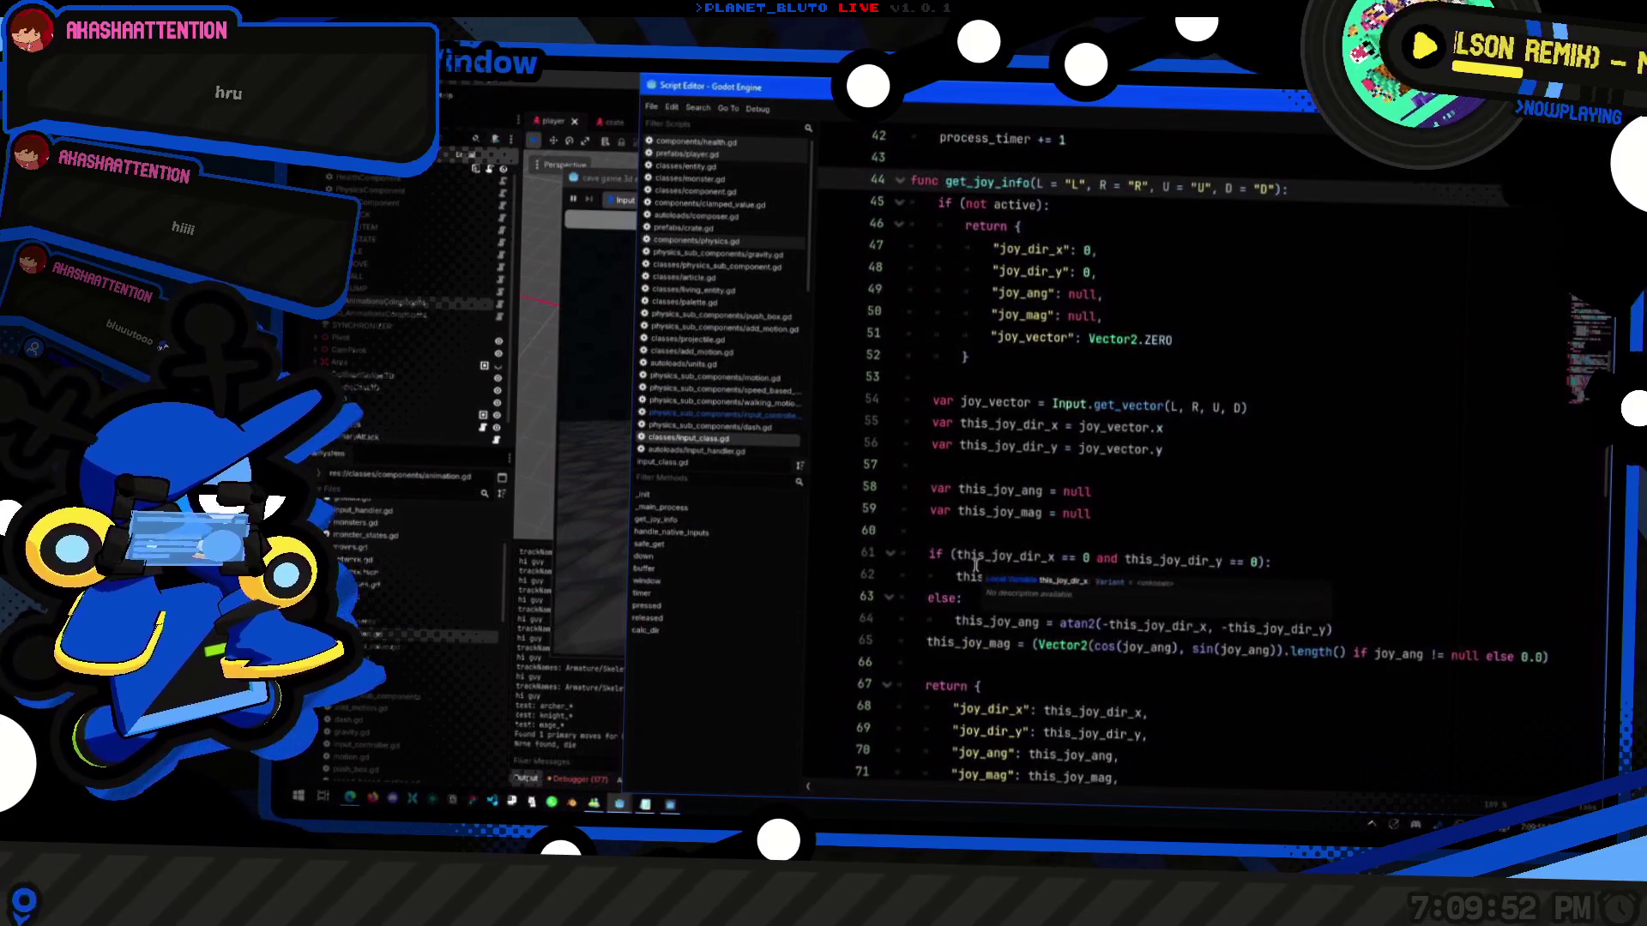
click(1206, 487)
click(1232, 443)
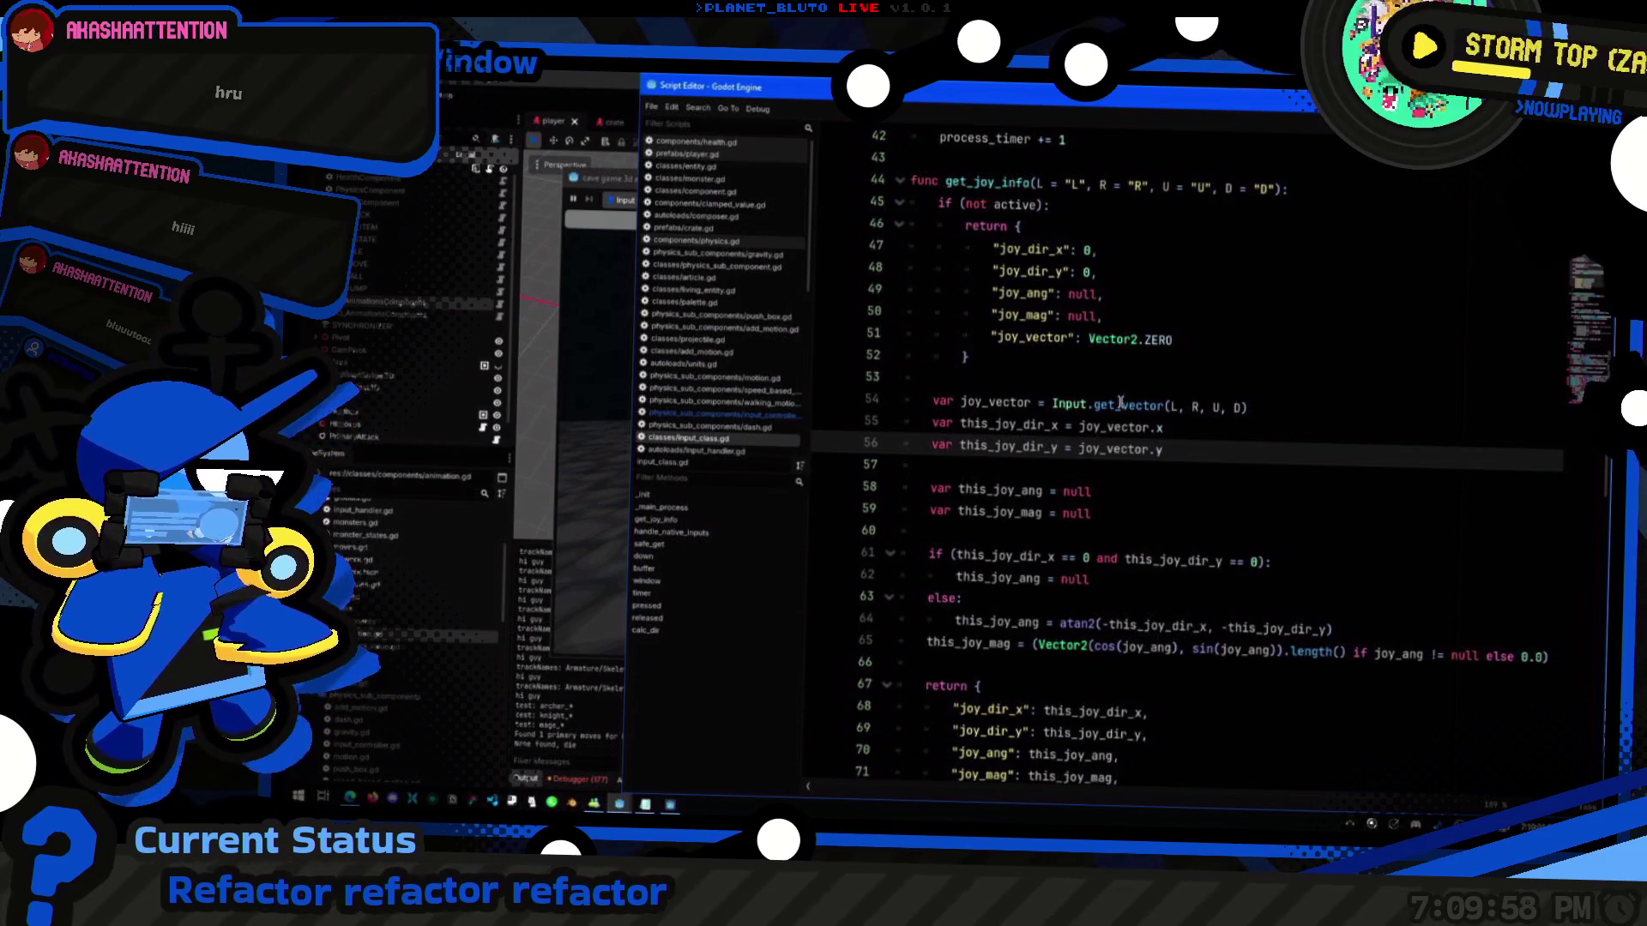
ctrl+click(1114, 414)
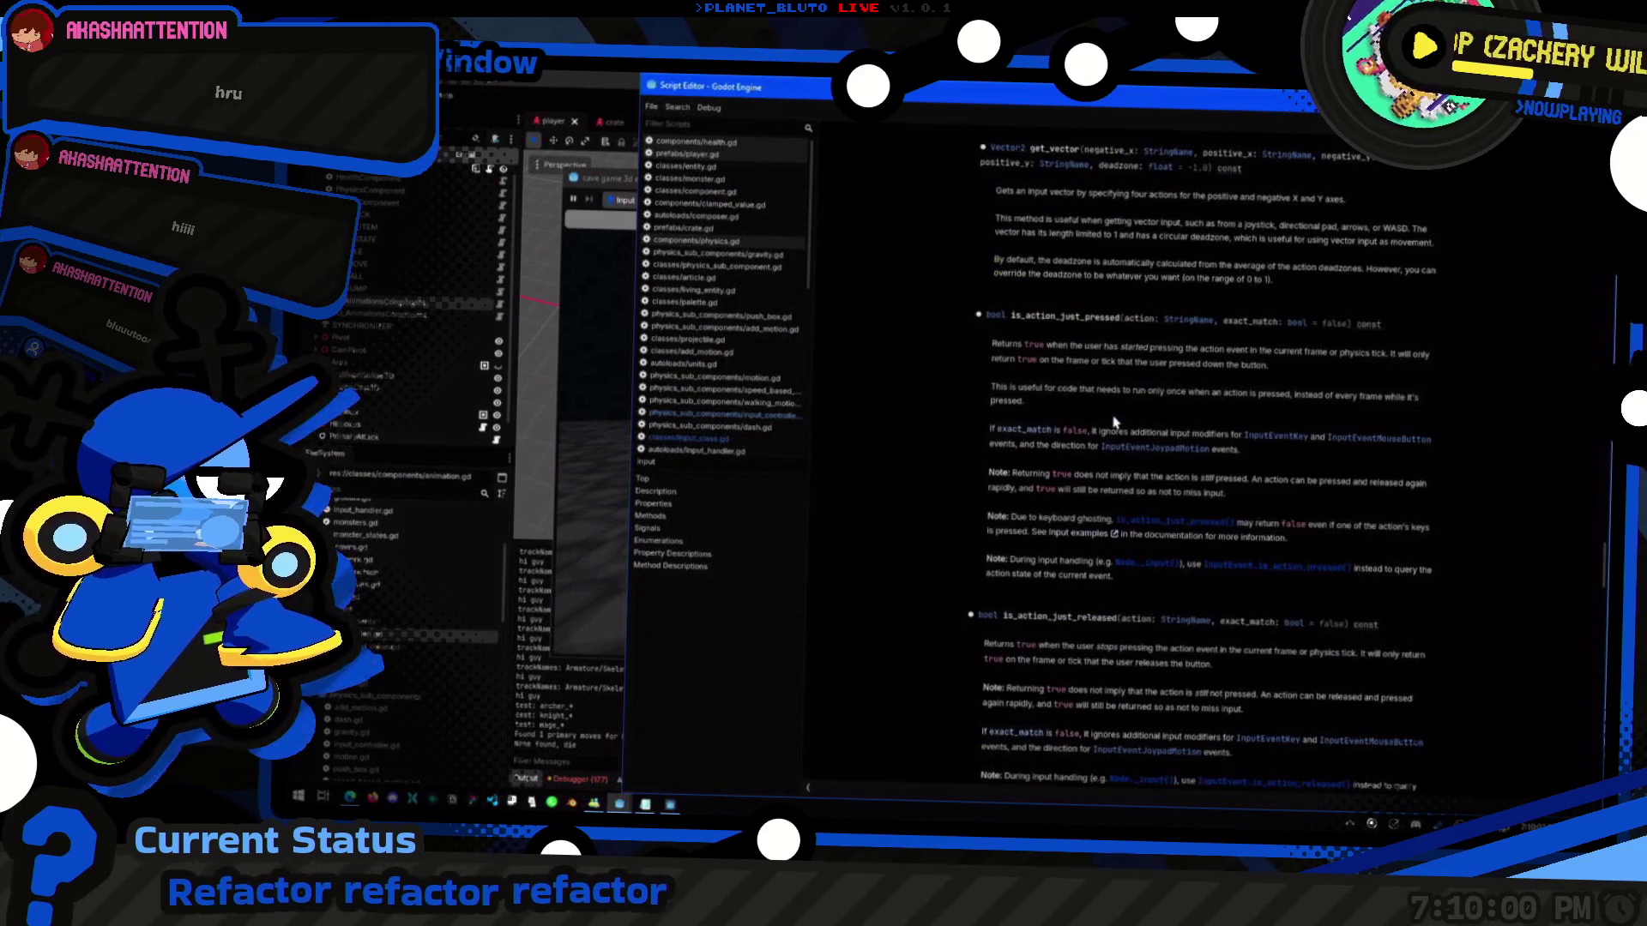
key(ctrl+w)
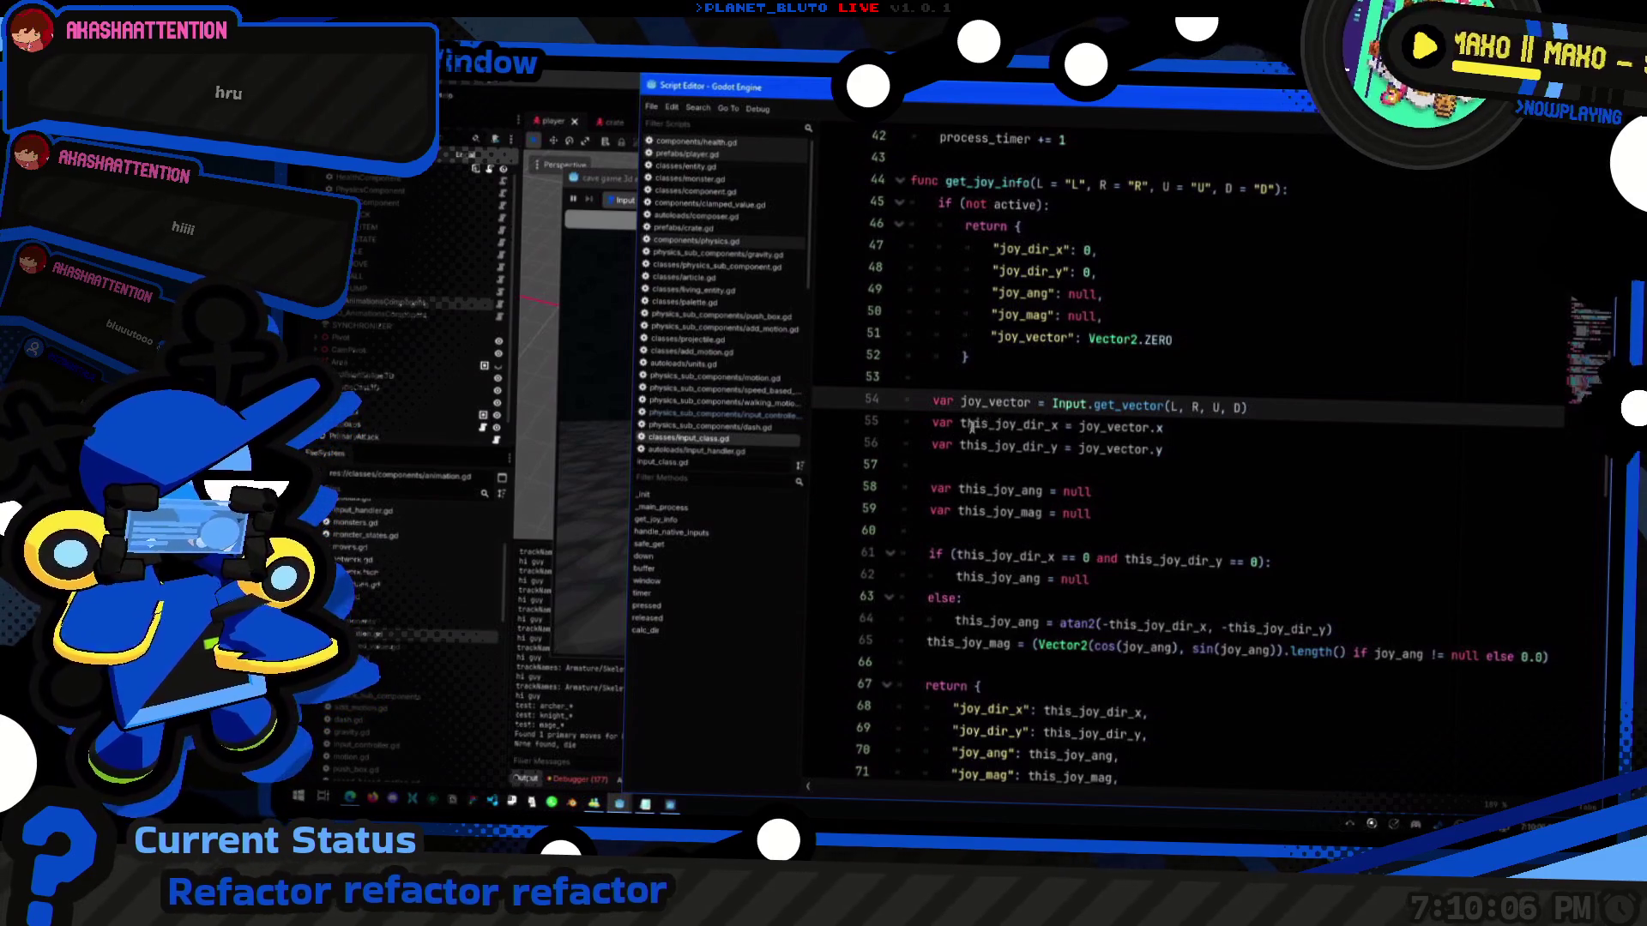
scroll(943, 433, up, 5)
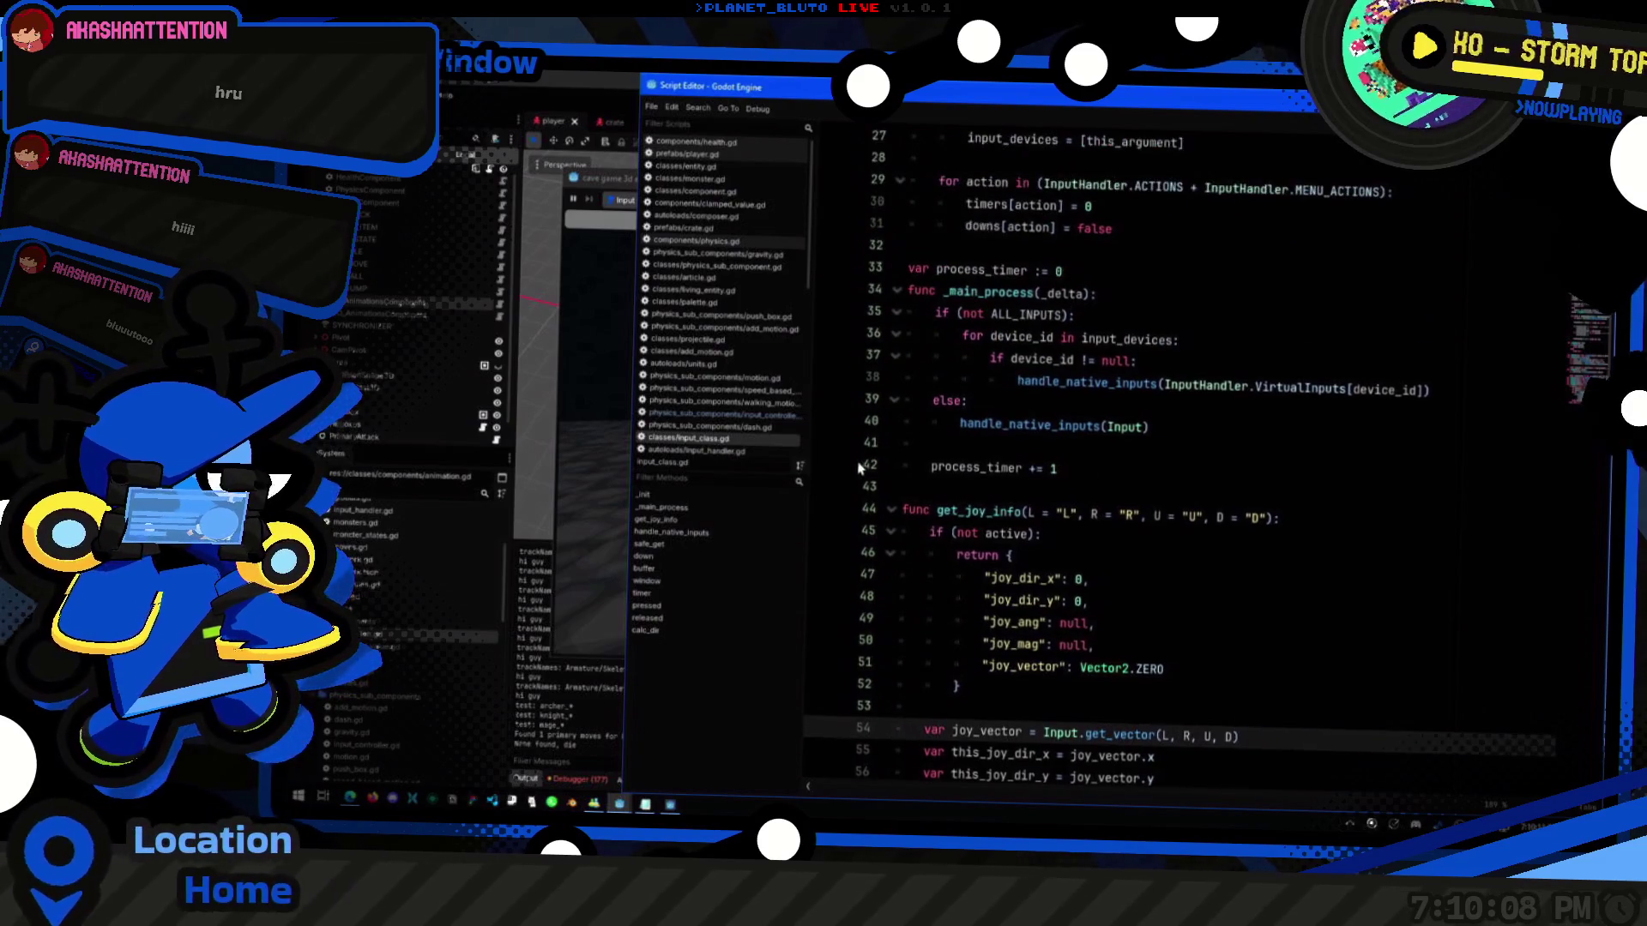
scroll(836, 479, down, 4)
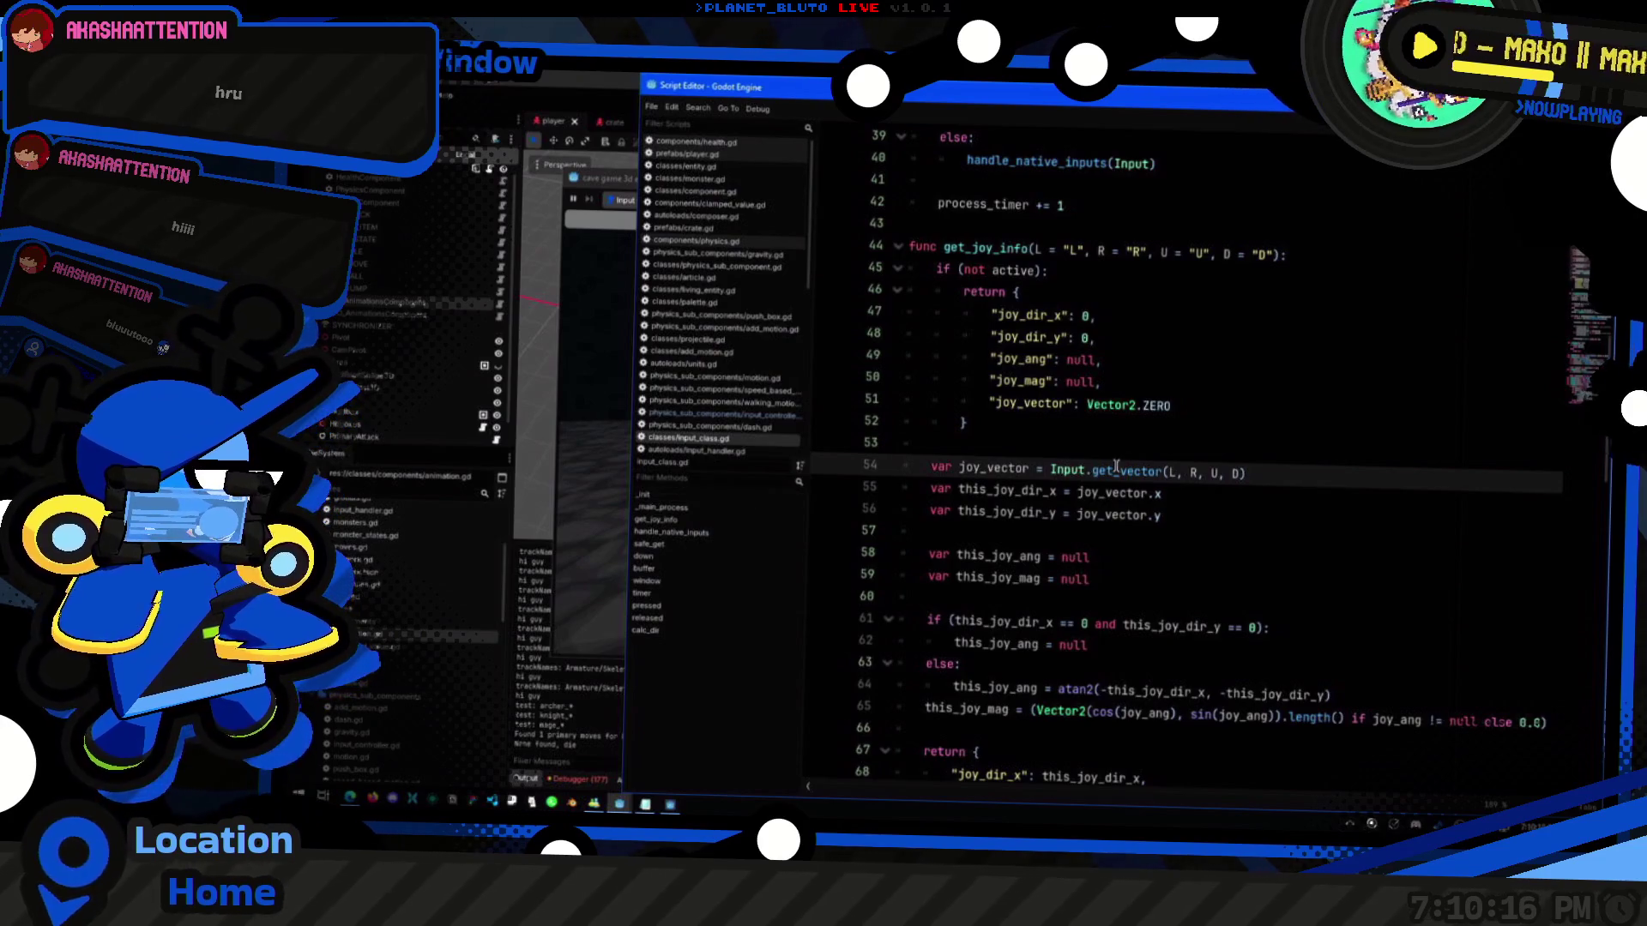
mouse_move(1116, 466)
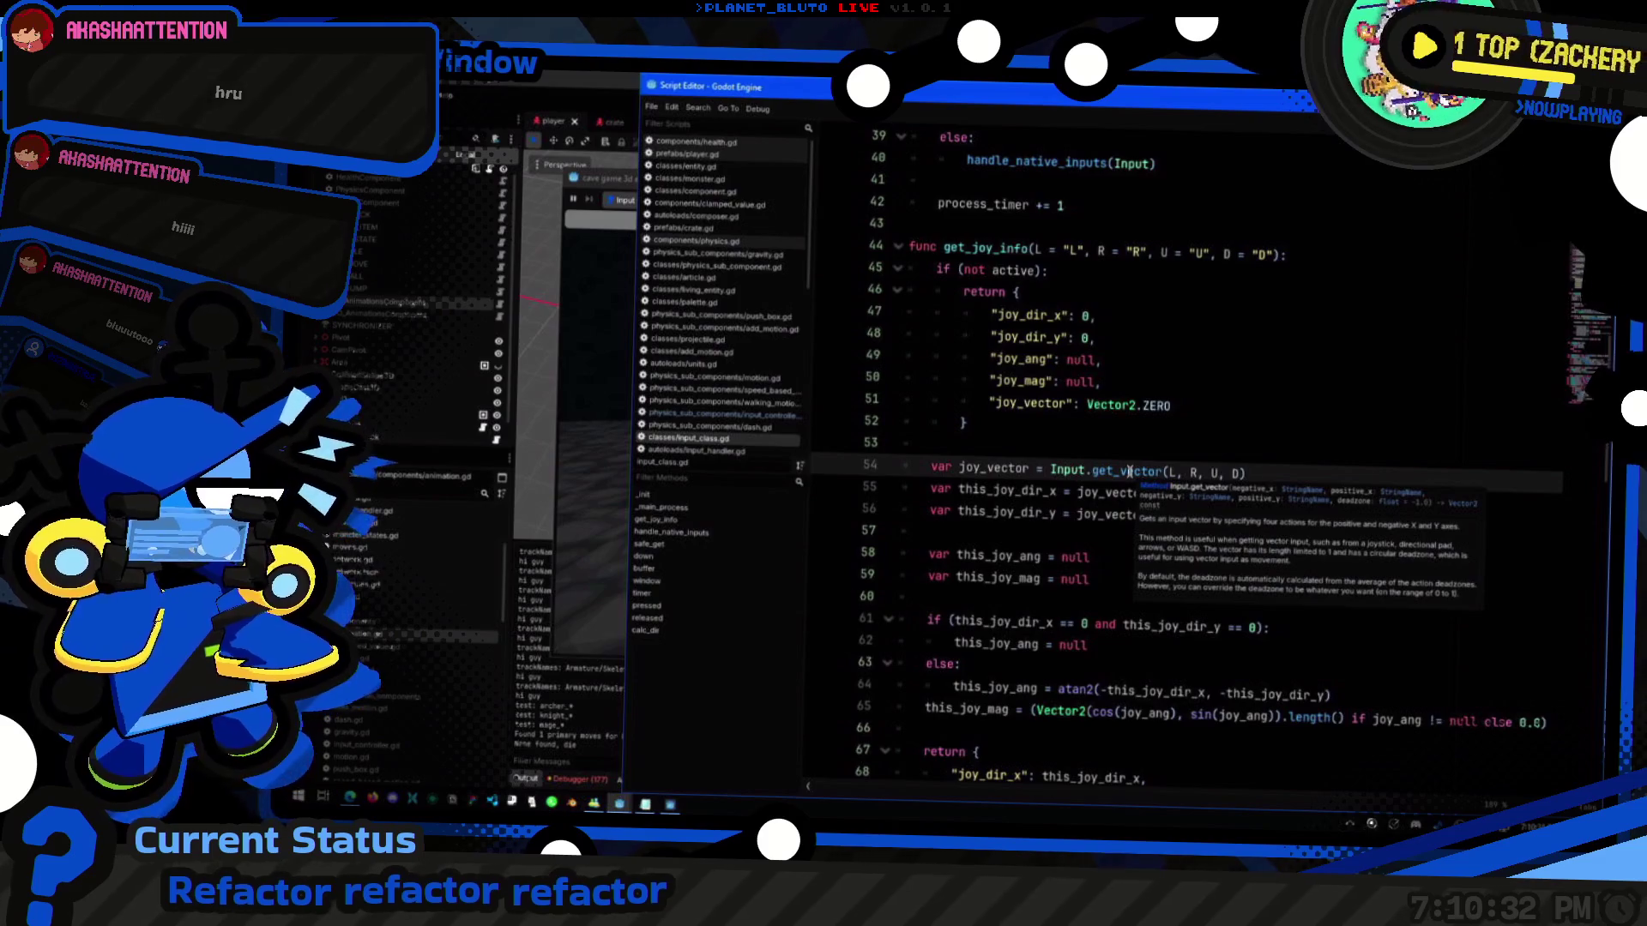
scroll(1059, 498, down, 4)
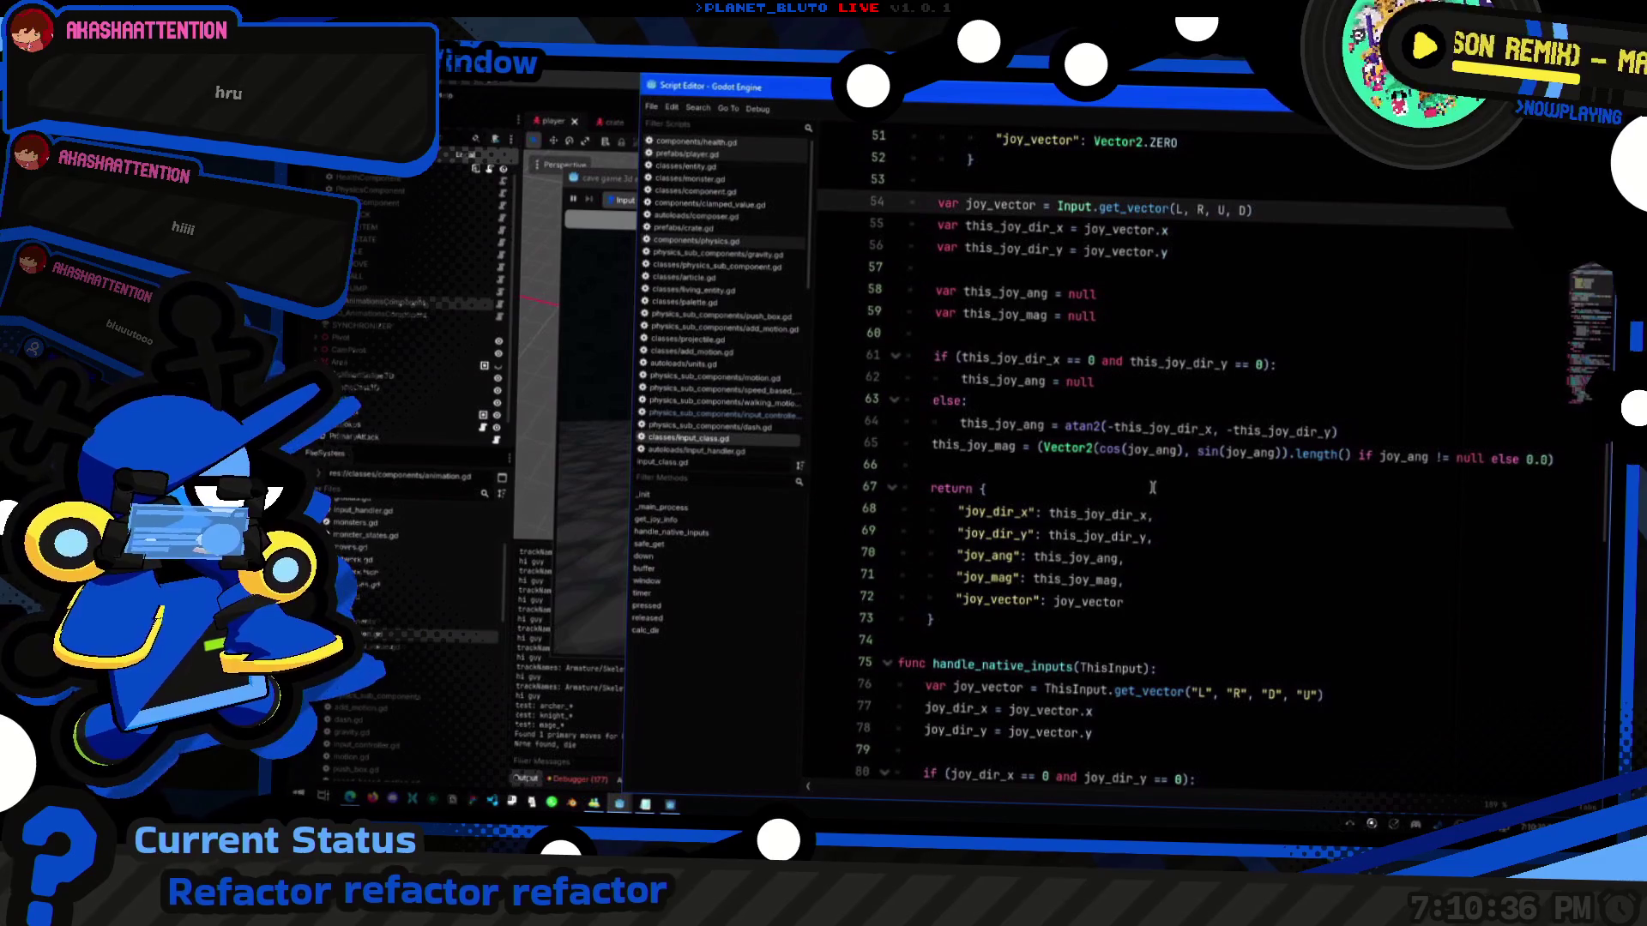
scroll(1143, 489, down, 4)
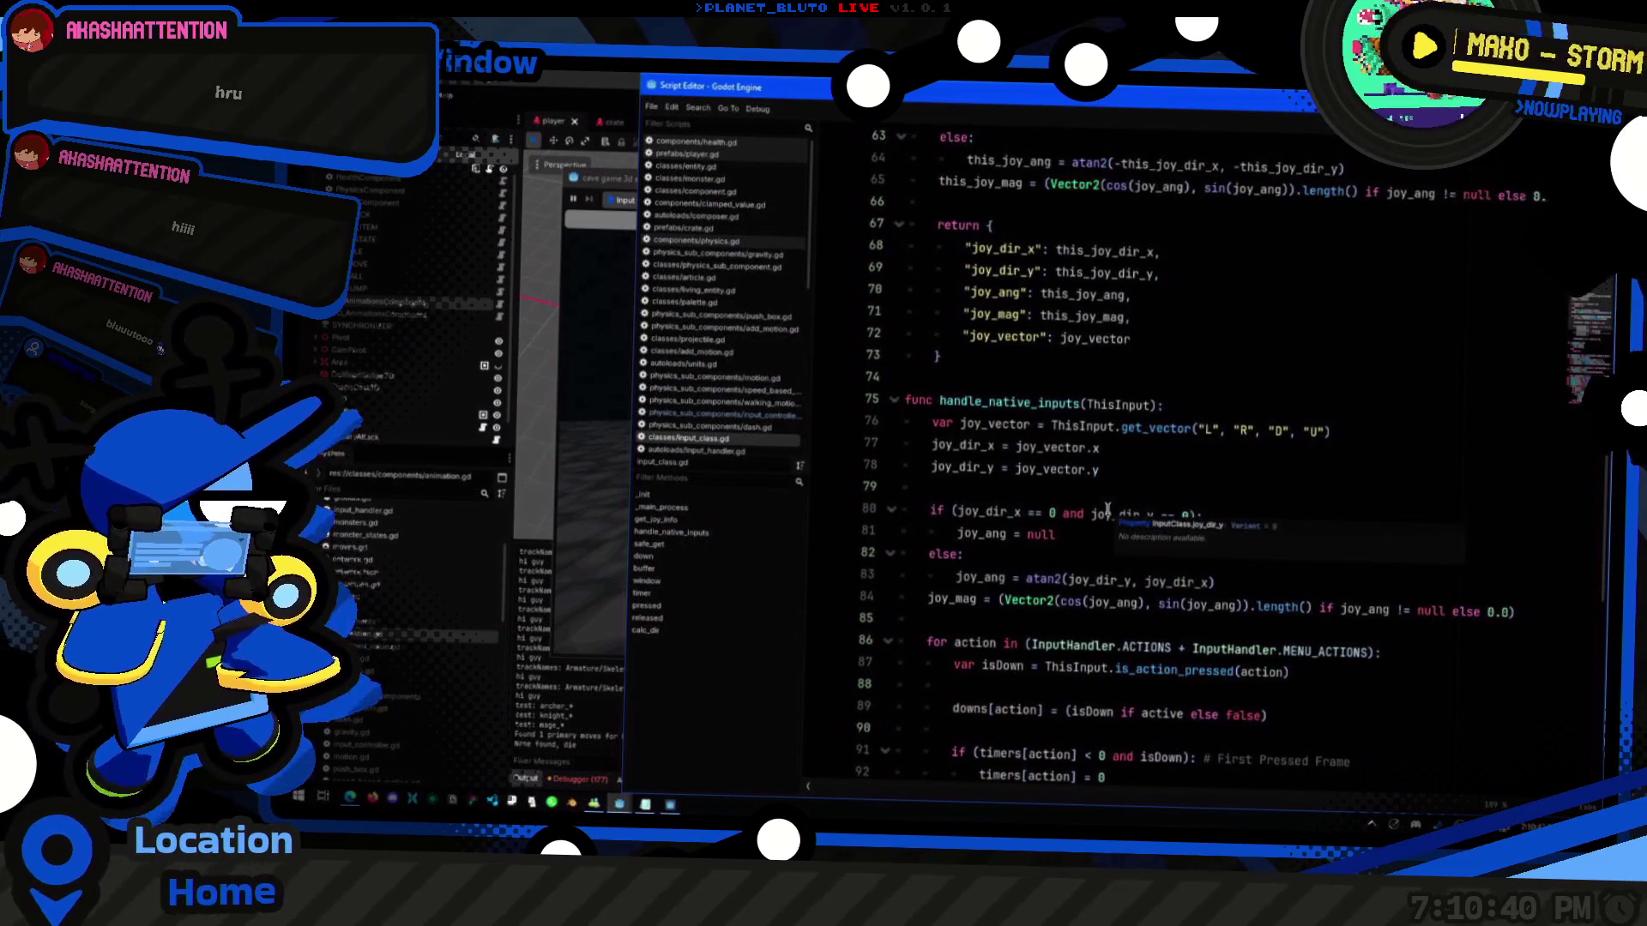
ctrl+click(1082, 432)
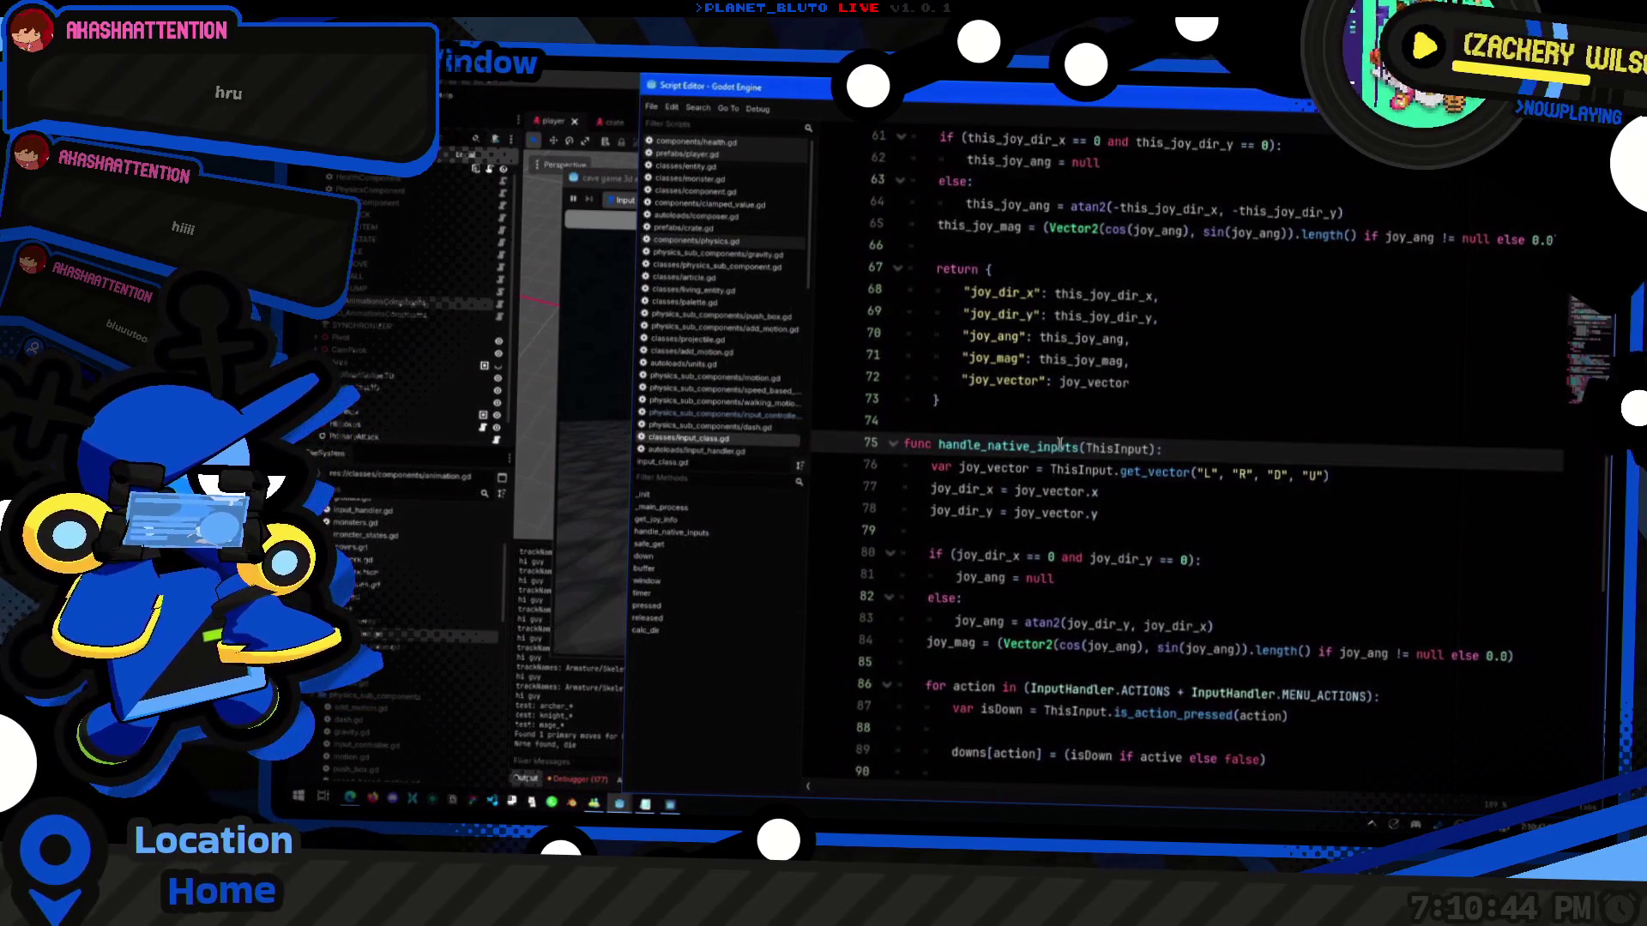
scroll(1162, 474, down, 3)
scroll(1077, 386, down, 3)
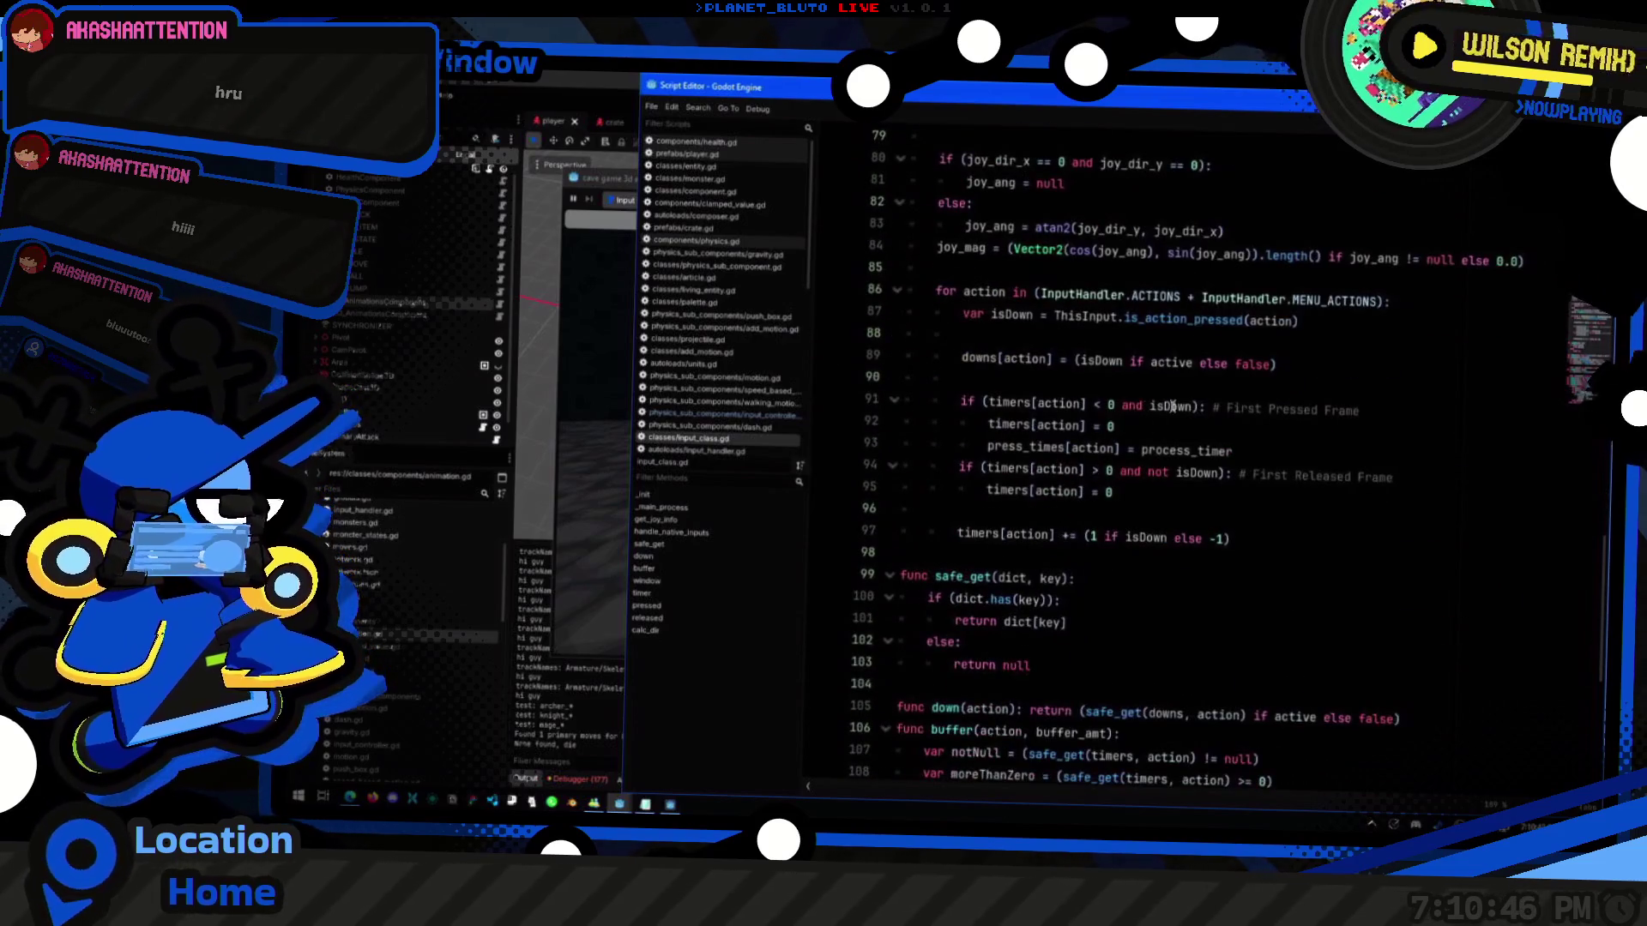
scroll(1046, 350, up, 4)
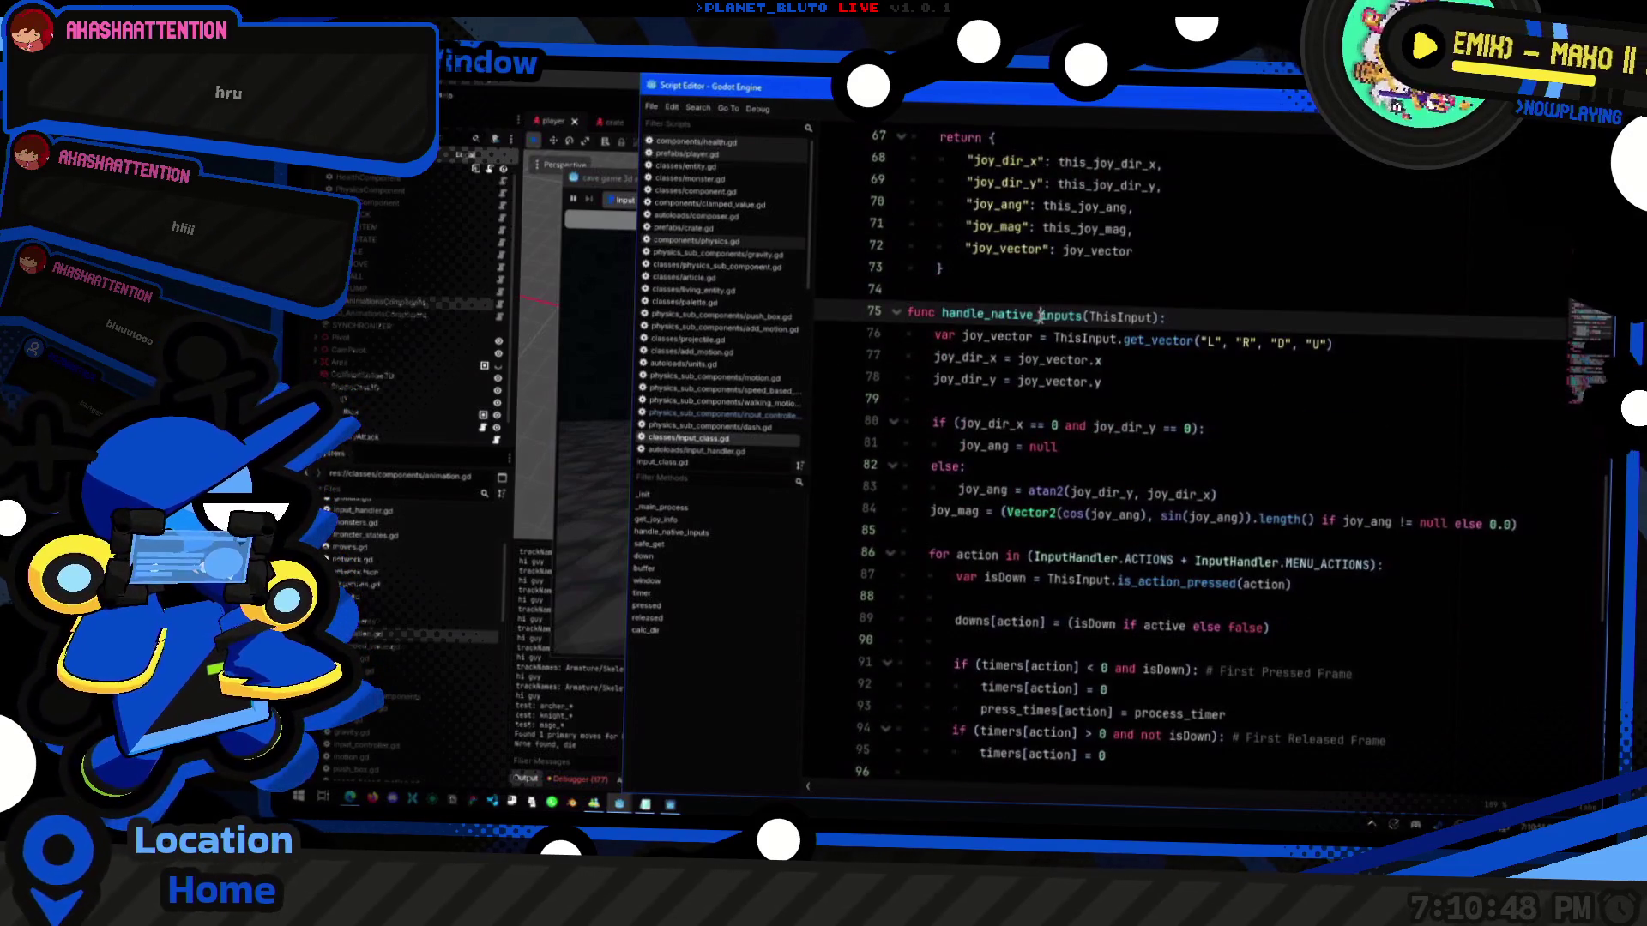
scroll(1091, 417, up, 2)
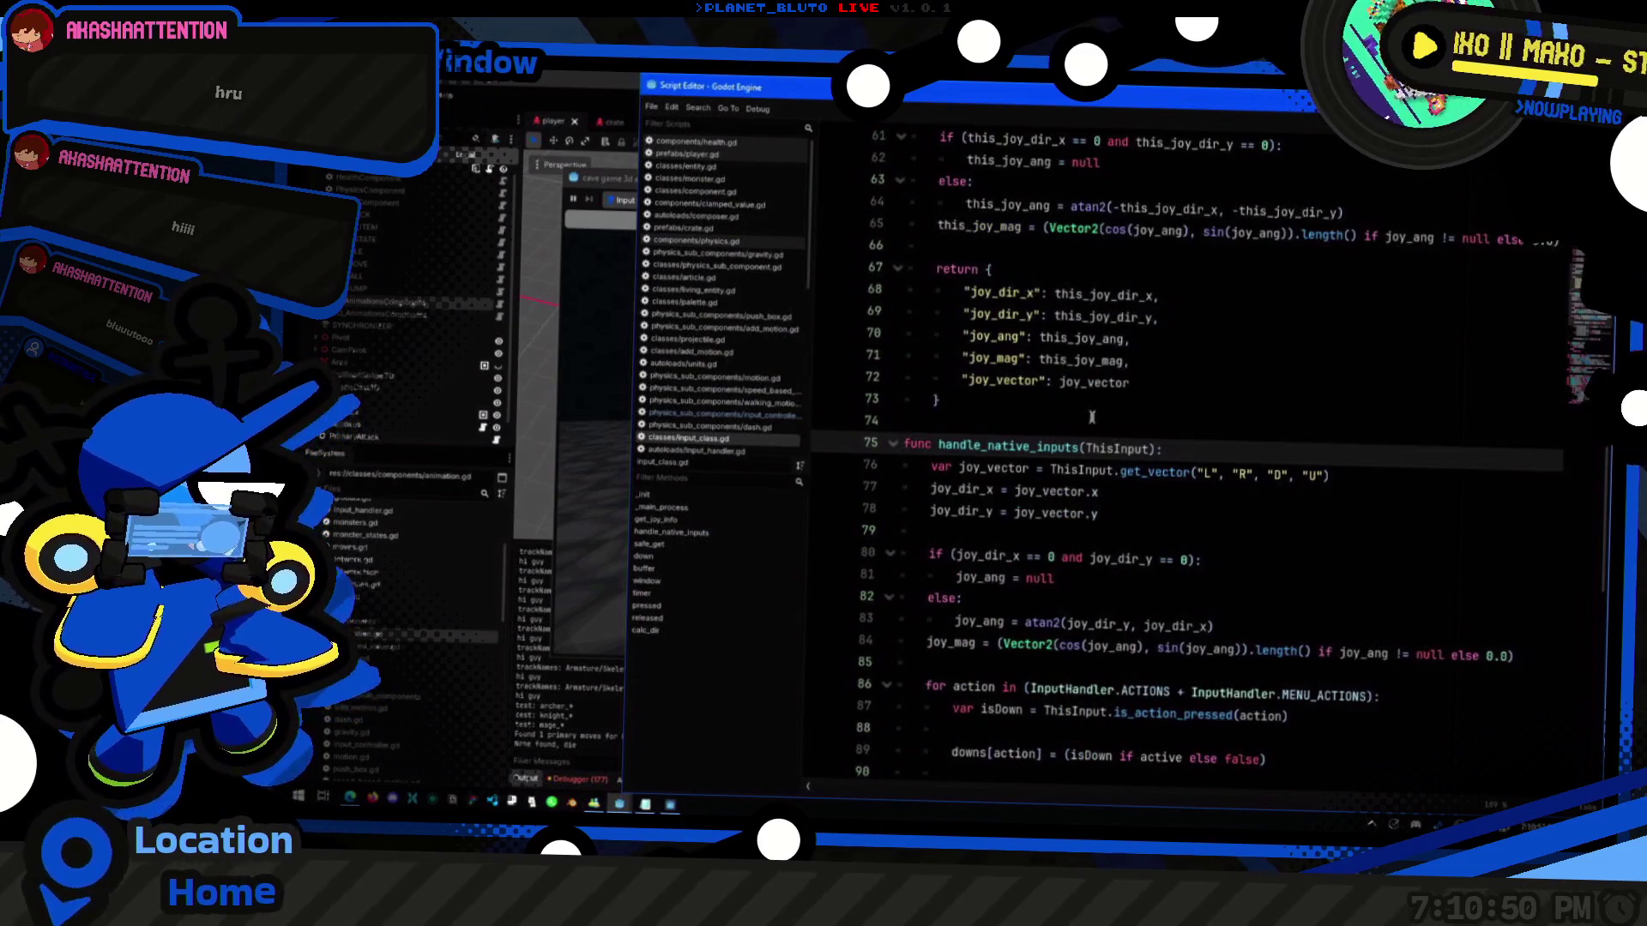
scroll(1128, 452, down, 7)
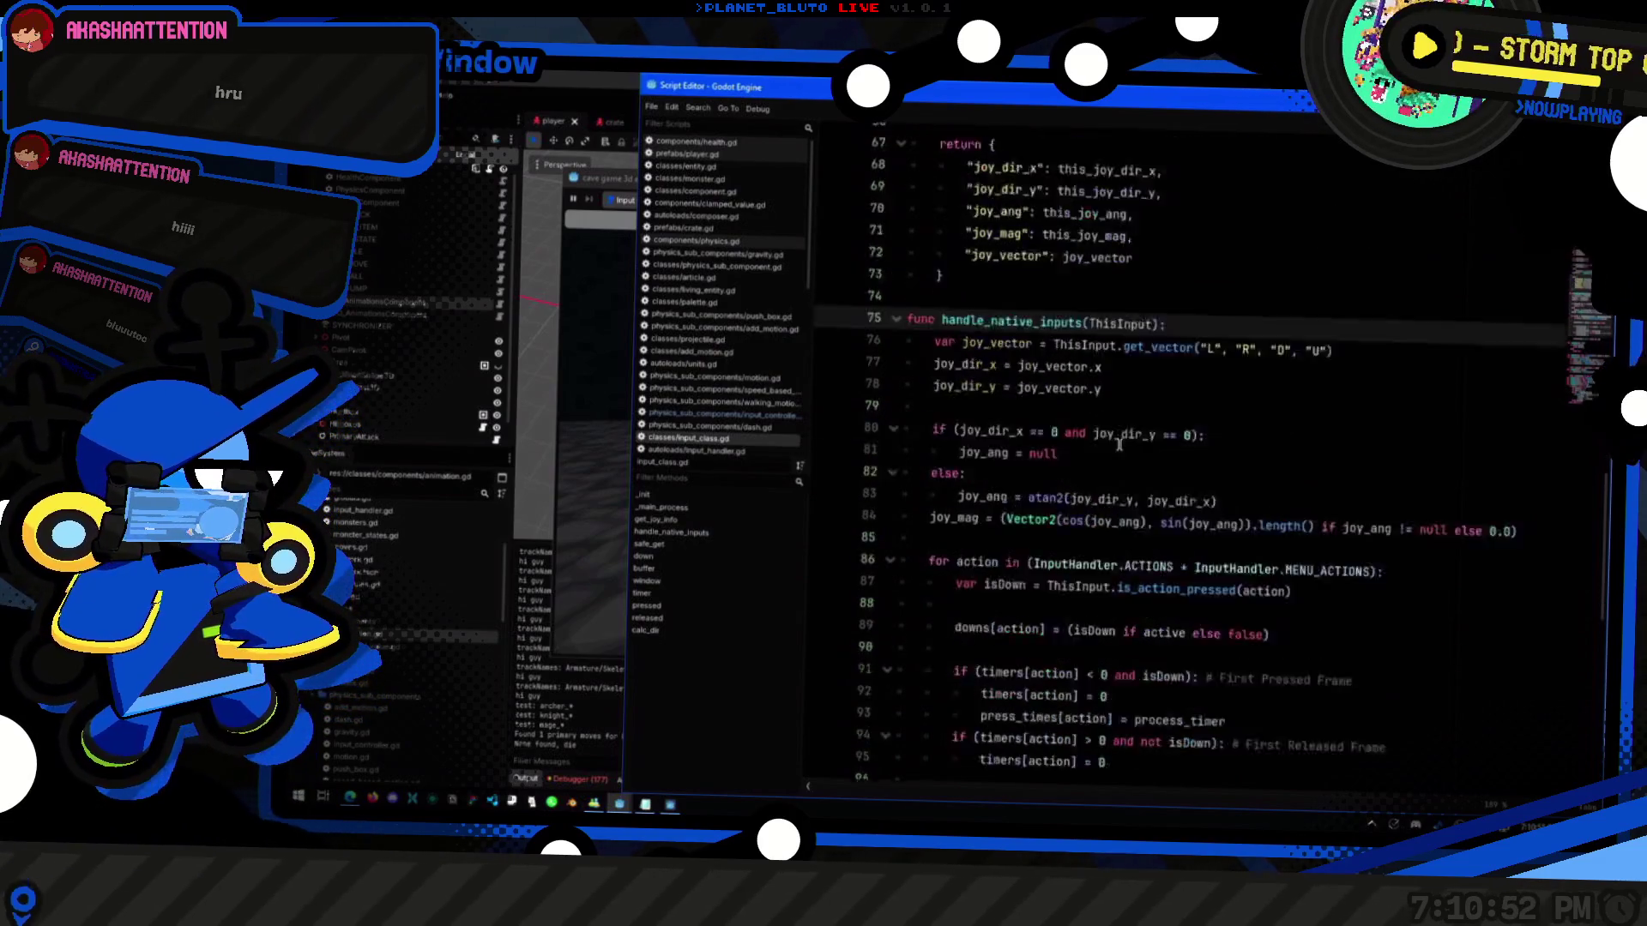
scroll(1102, 438, up, 9)
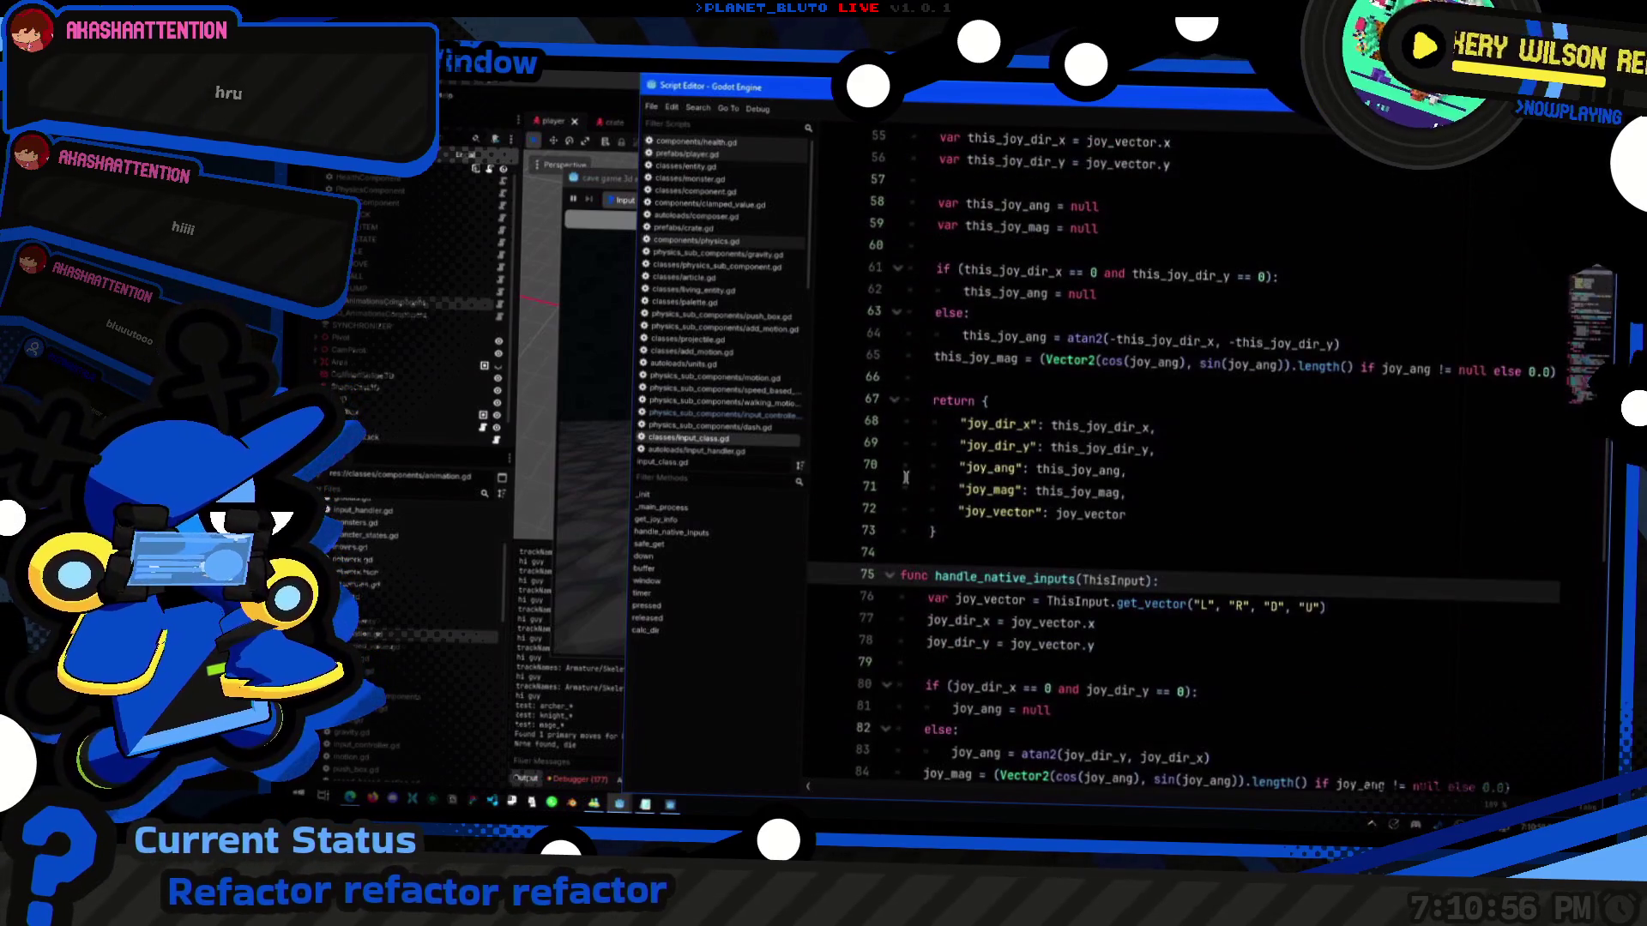
scroll(1103, 598, up, 13)
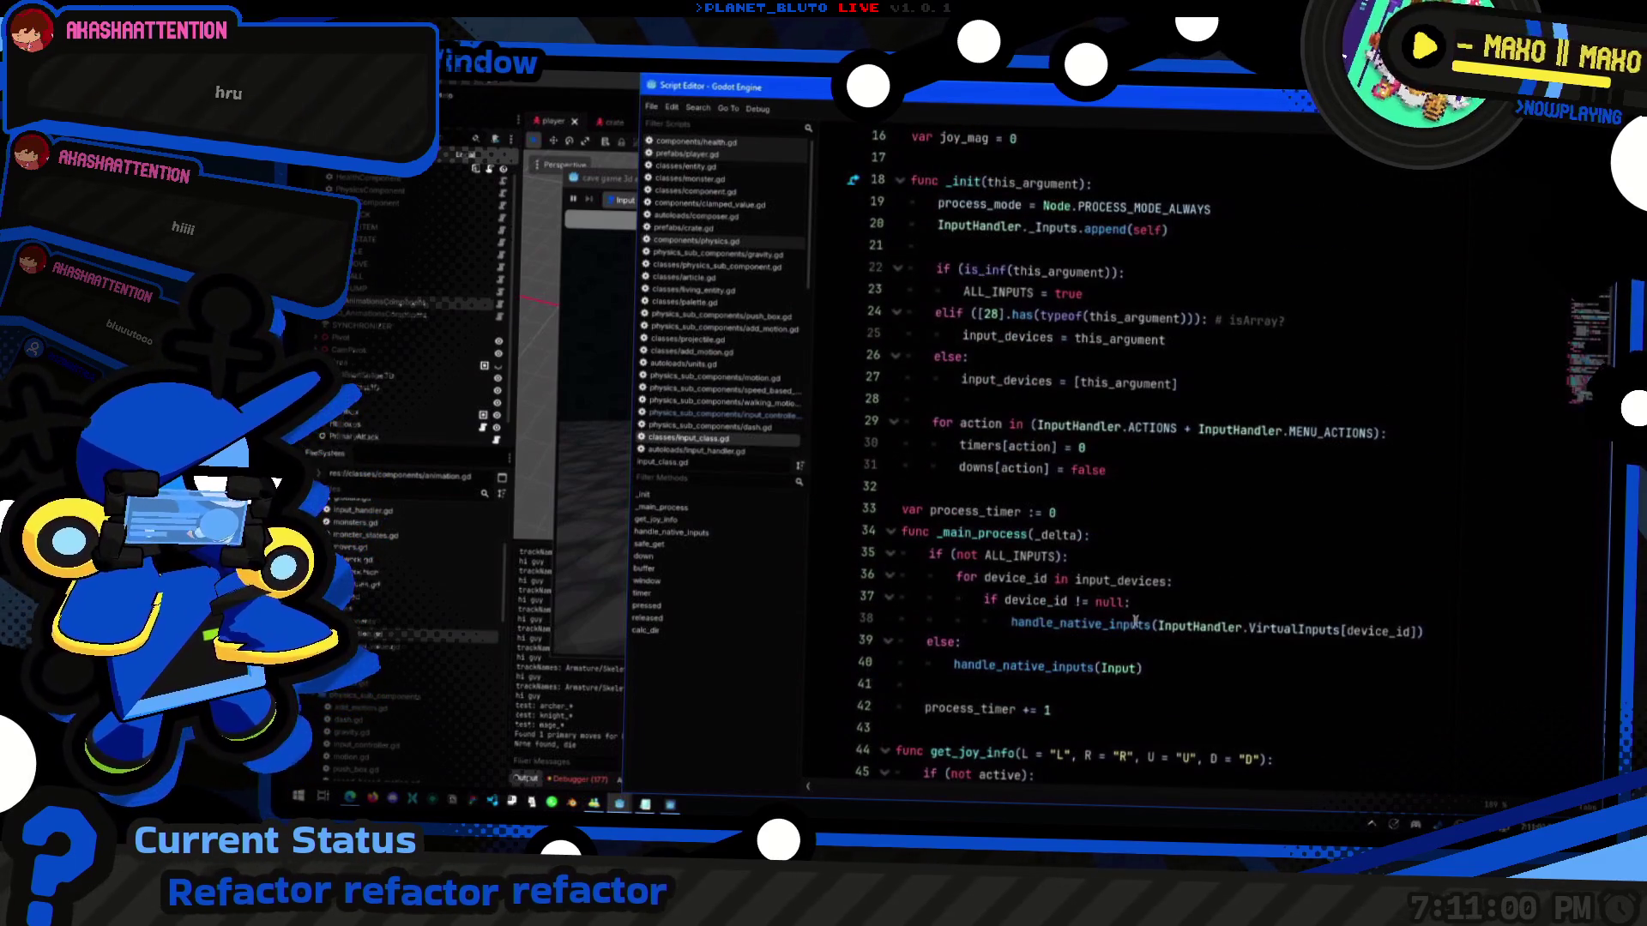
click(1192, 629)
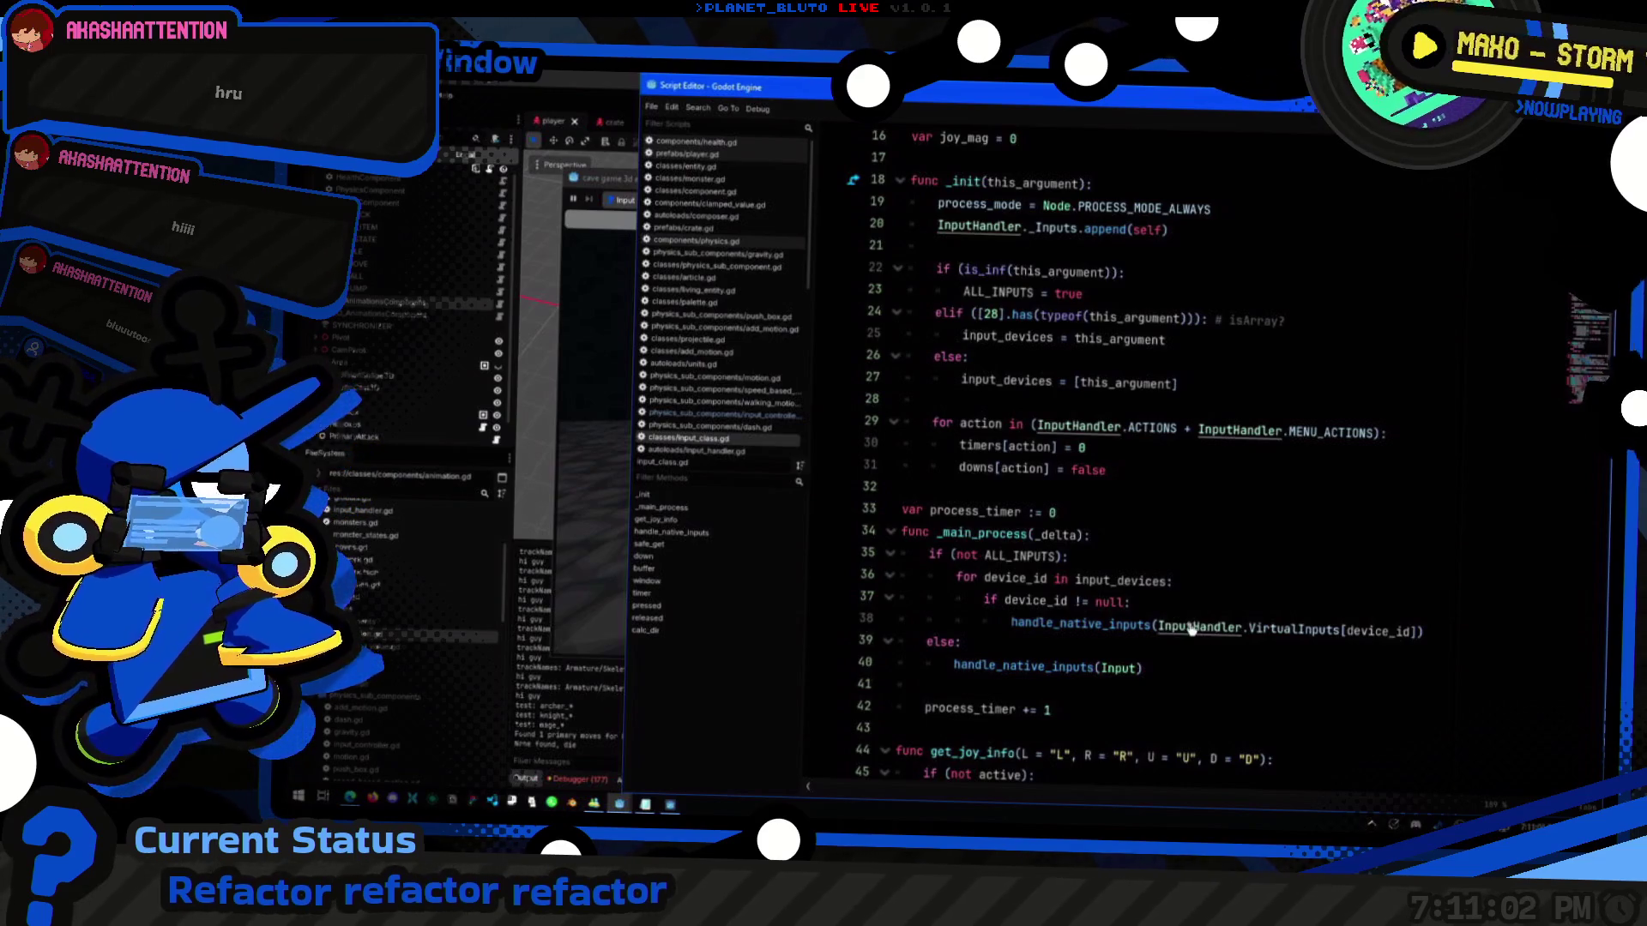
click(1288, 633)
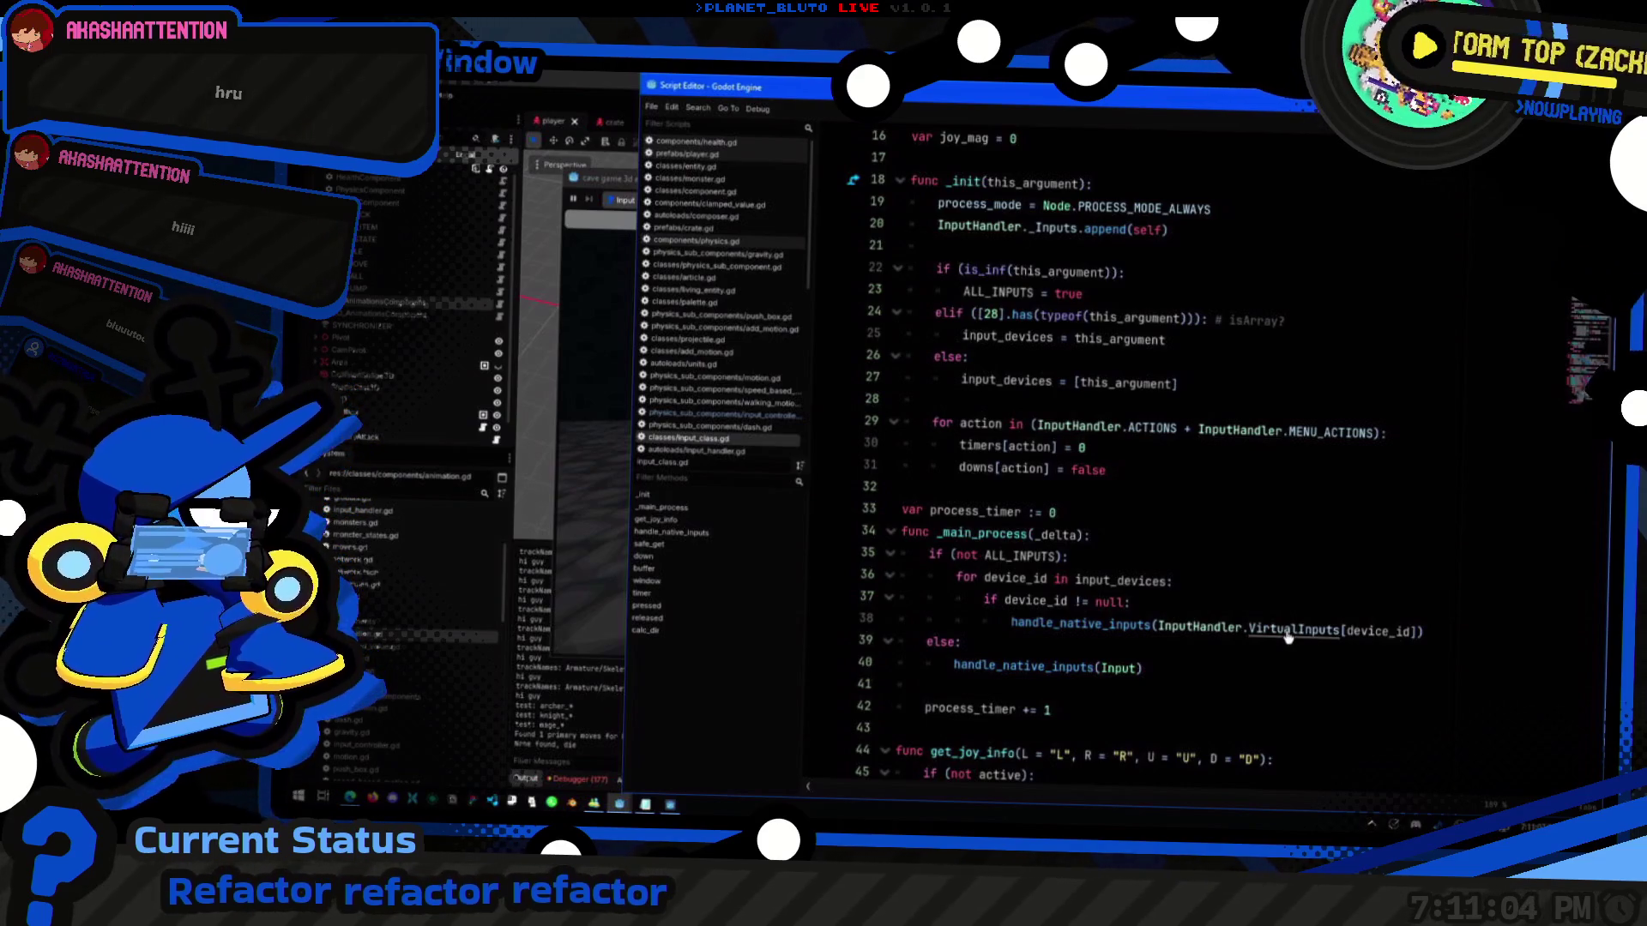
ctrl+click(1289, 632)
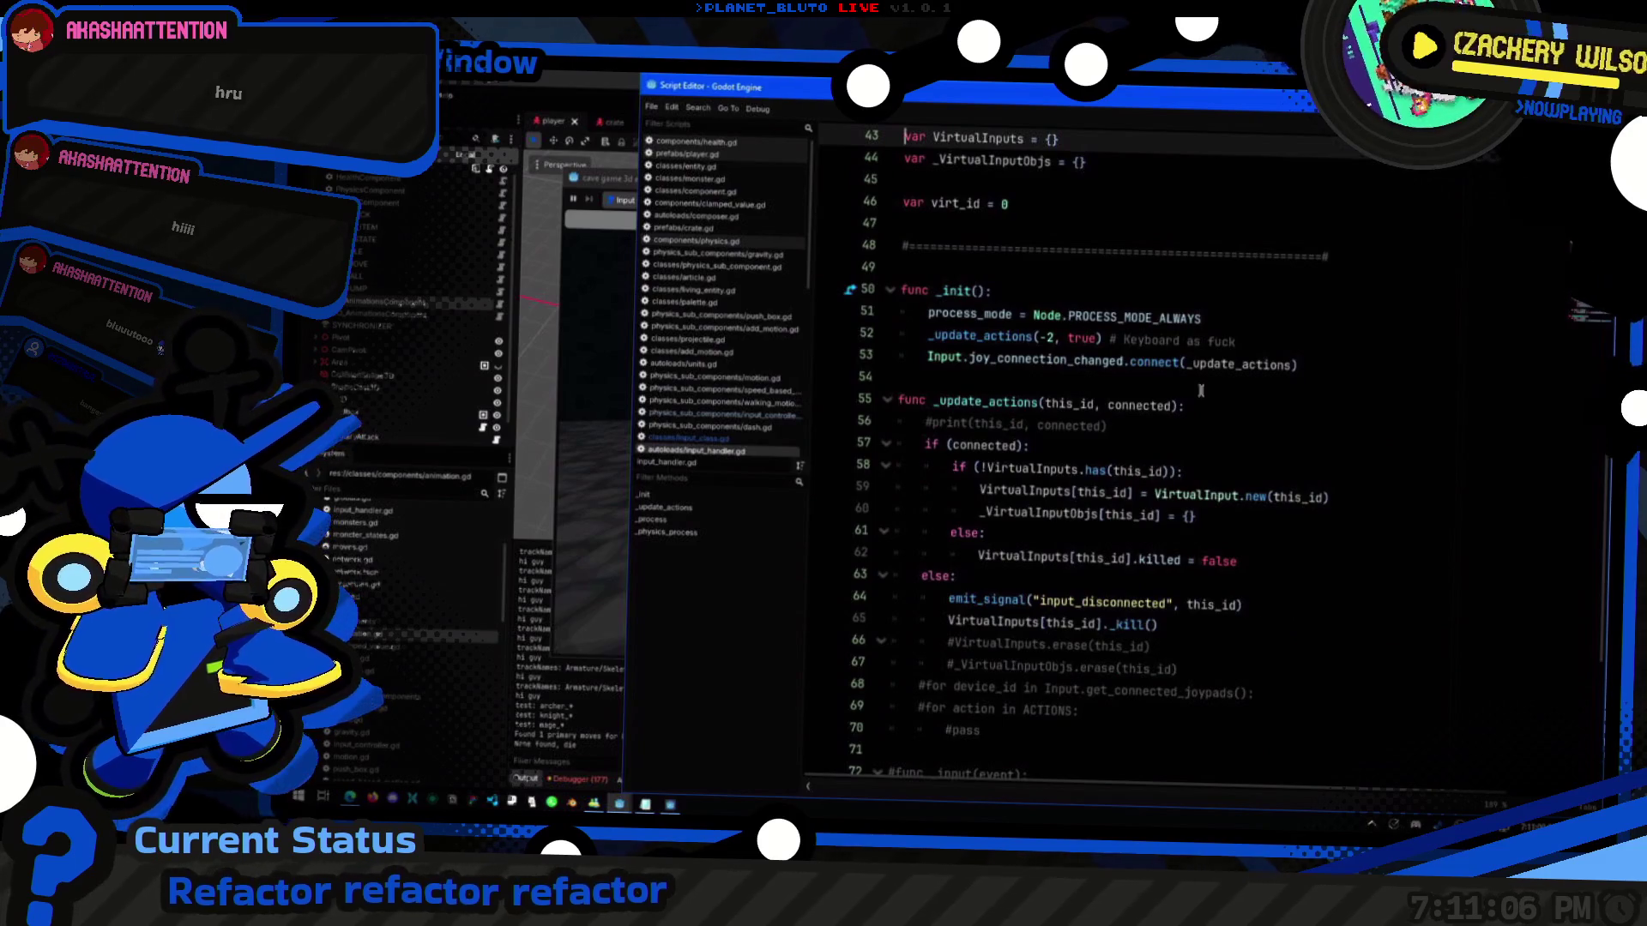
scroll(1193, 466, down, 2)
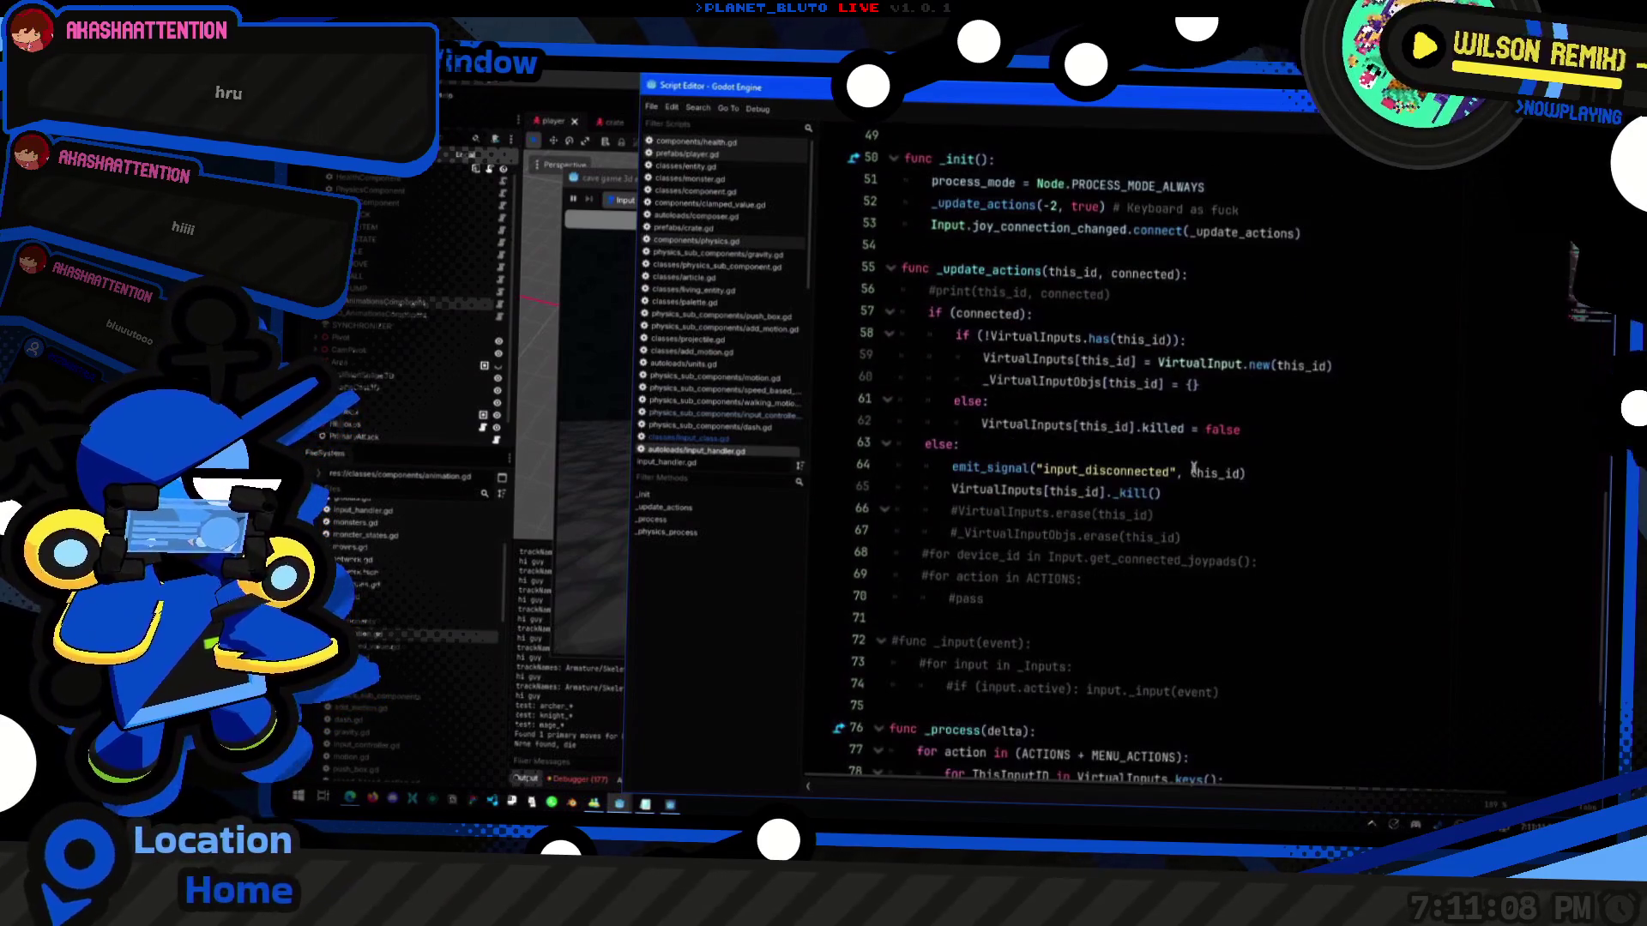
ctrl+click(1226, 376)
scroll(1245, 481, down, 6)
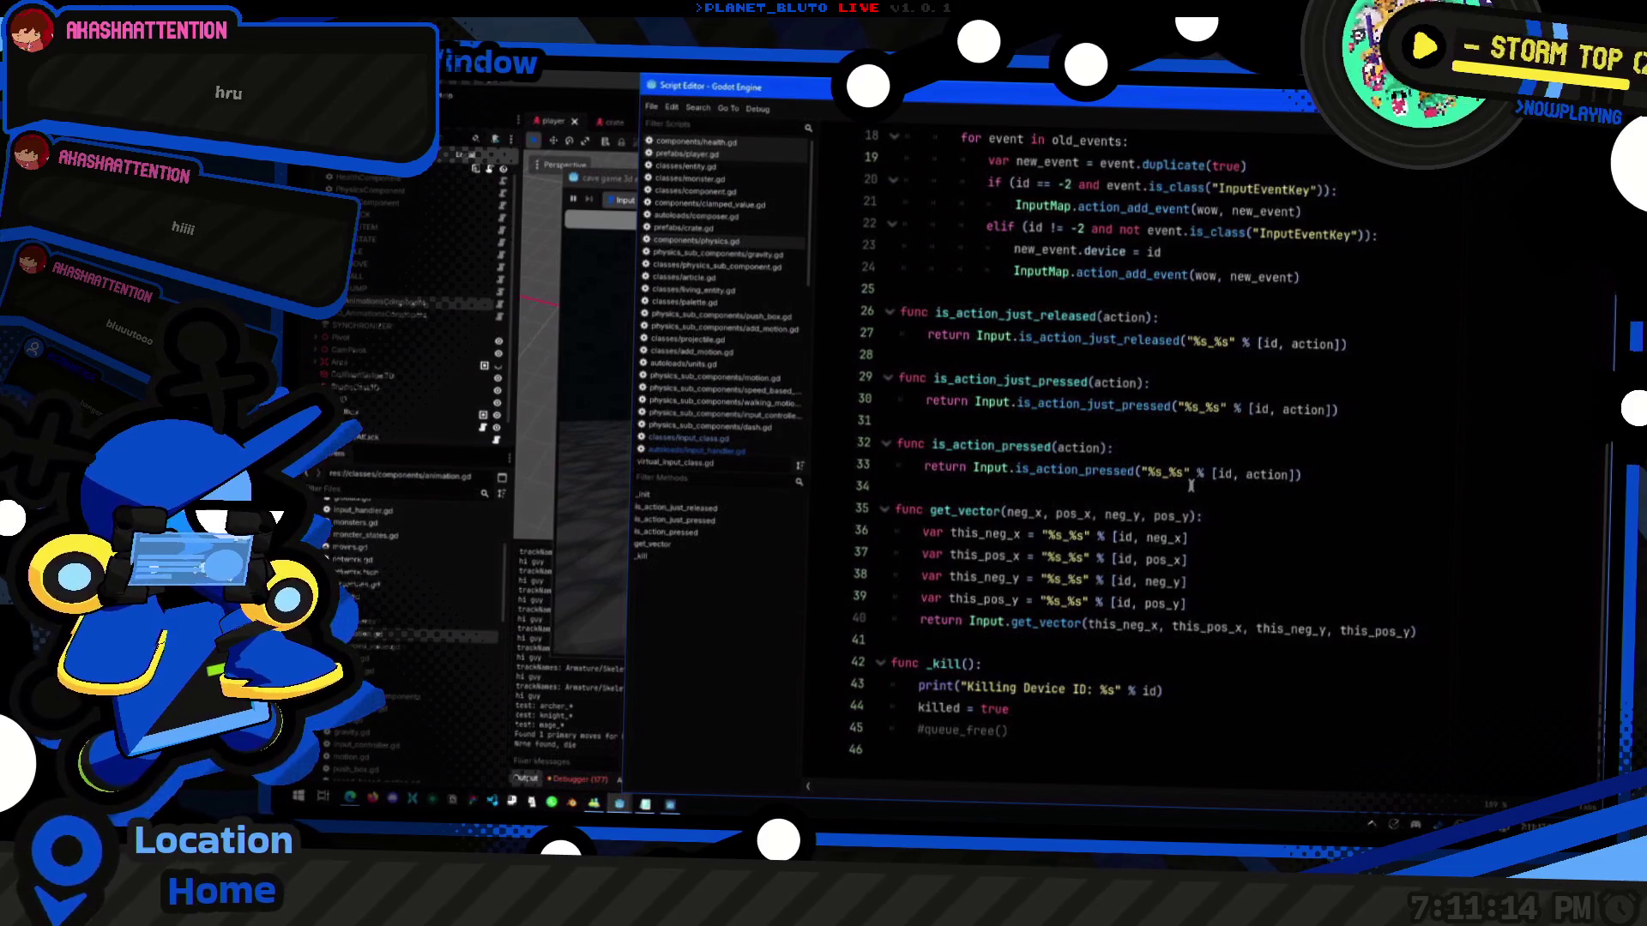
scroll(1186, 485, up, 5)
key(alt+Left)
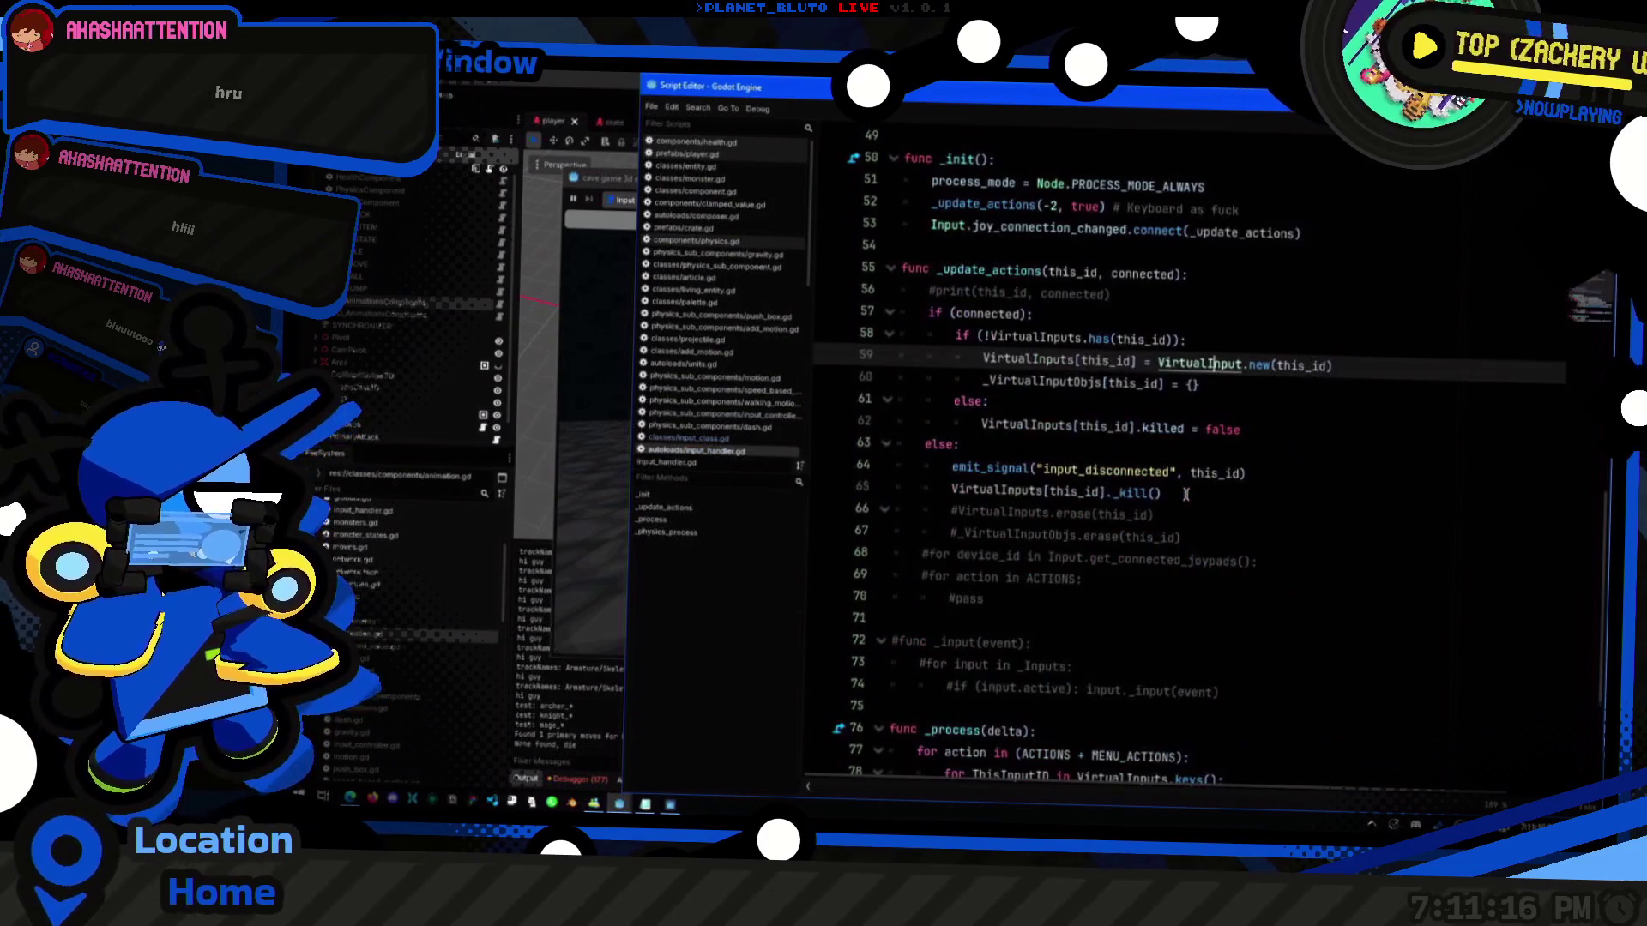
key(alt+Left)
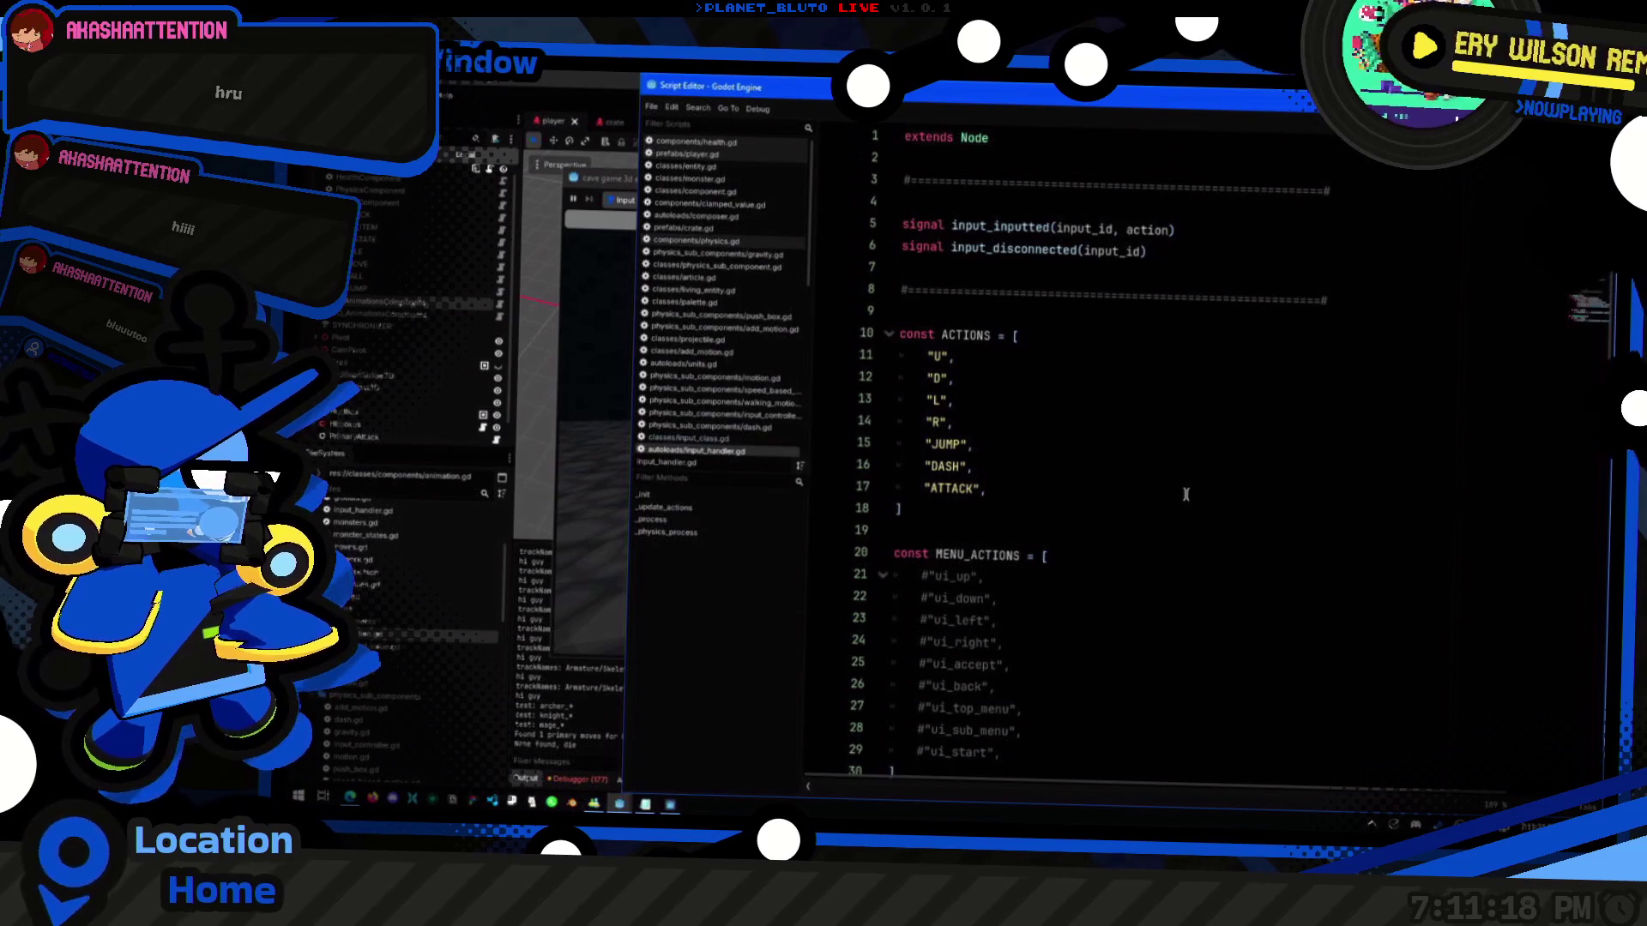
key(alt+Left)
scroll(1186, 494, down, 10)
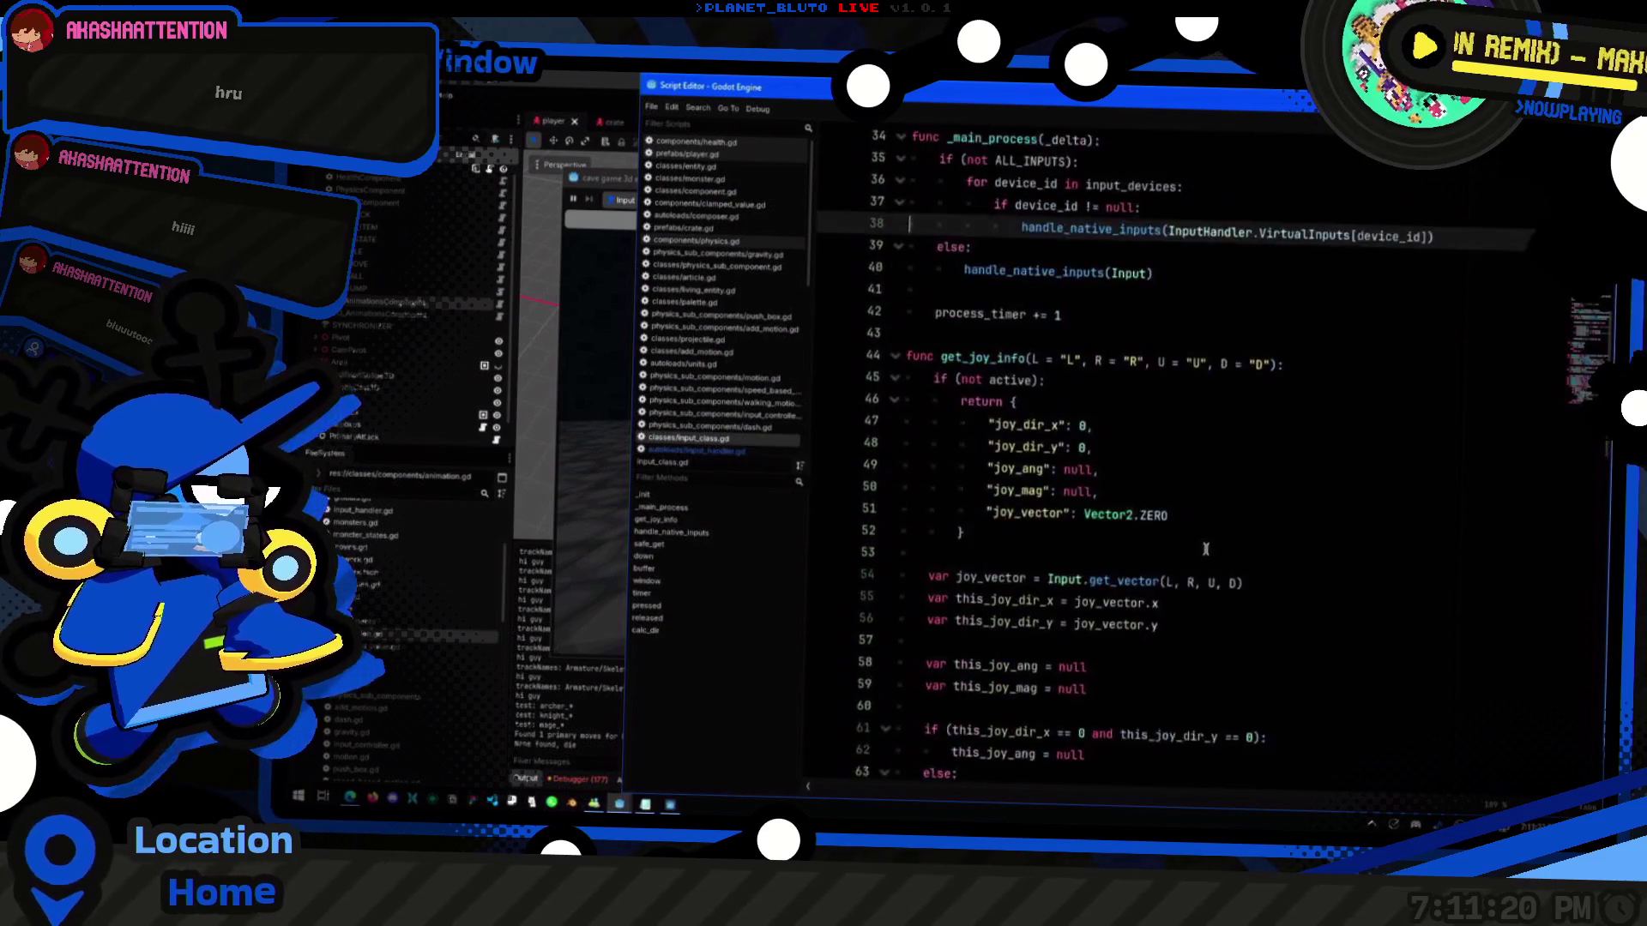
- Examine the get_joy_info function in input_class.gd, including the joy_dir_y line
scroll(1198, 563, down, 1)
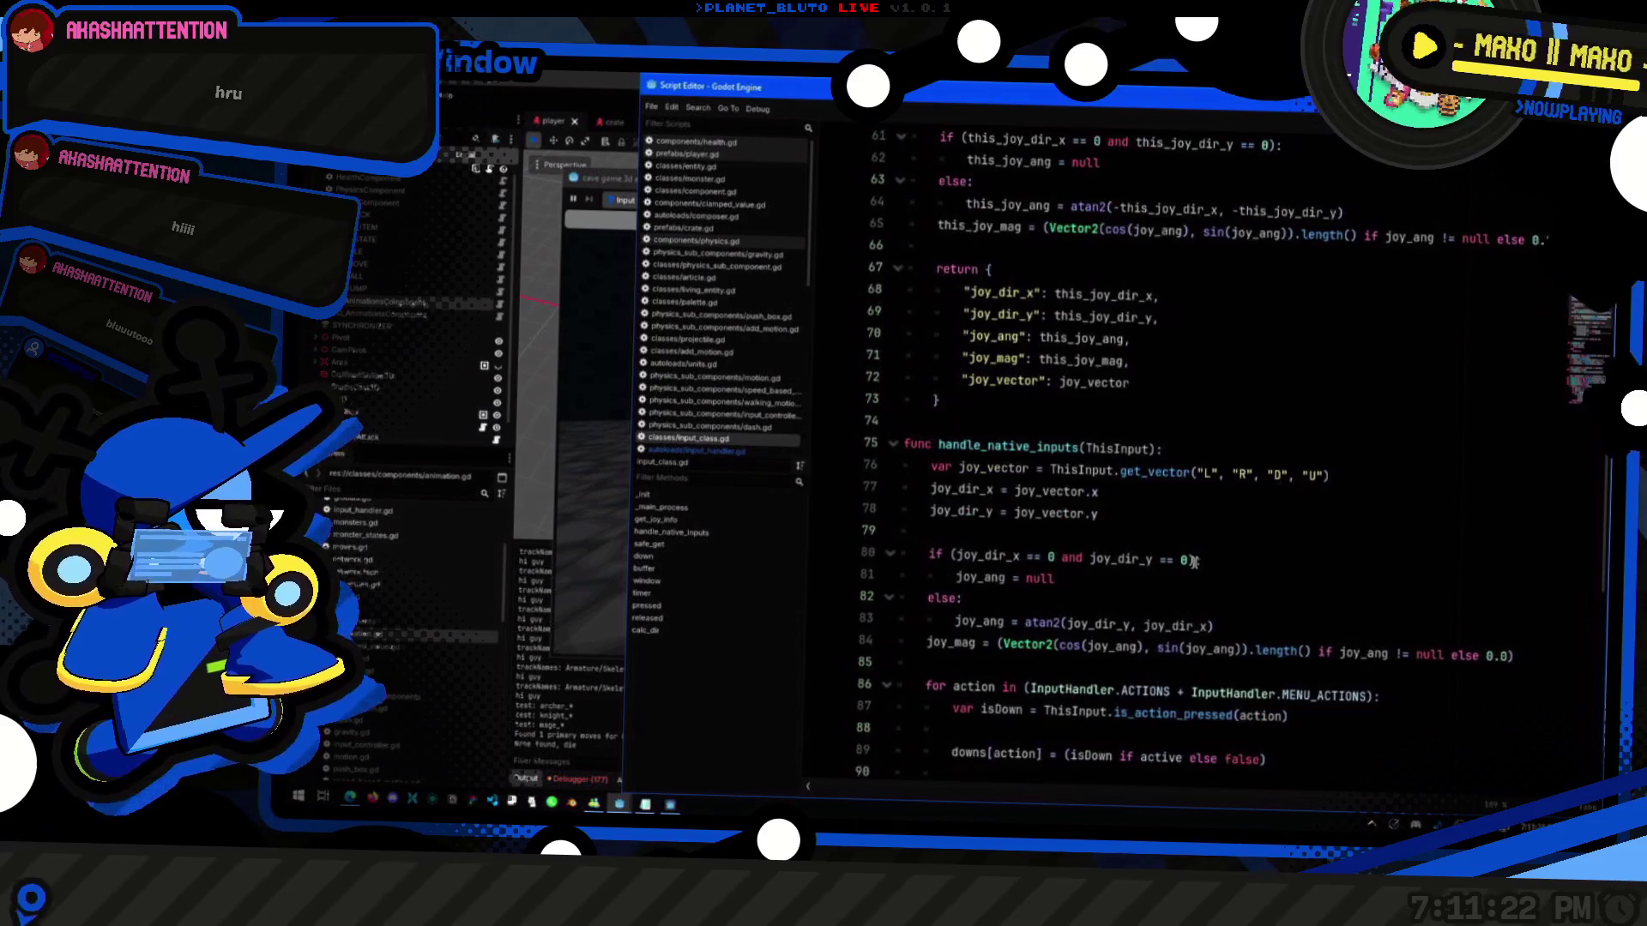
scroll(1163, 526, up, 8)
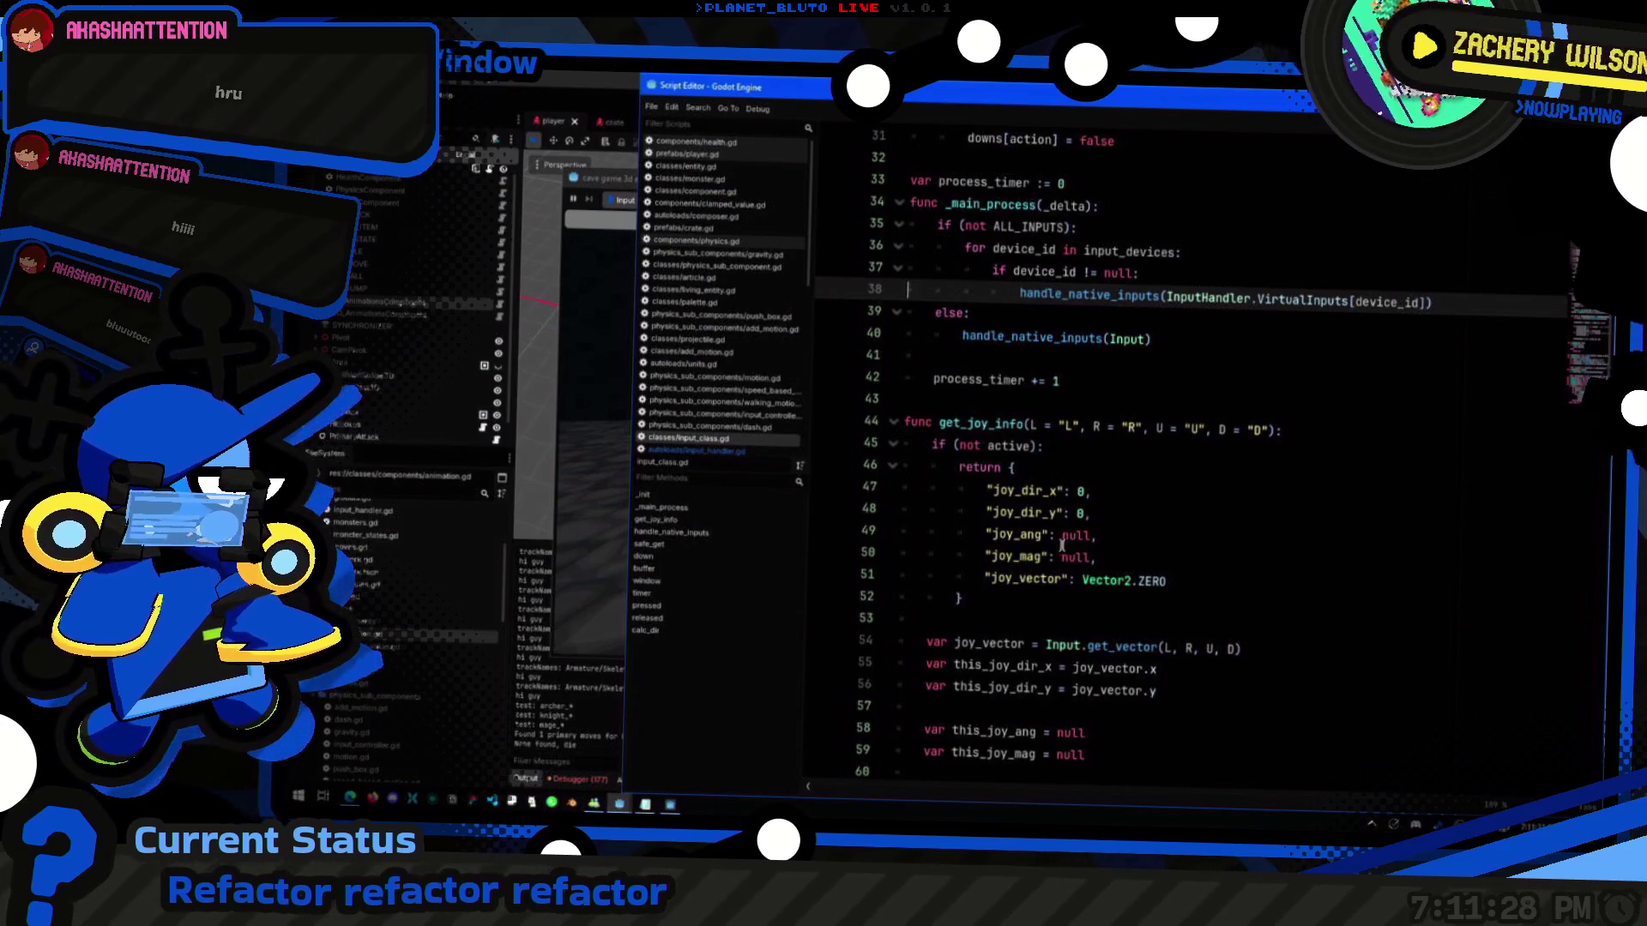
scroll(1062, 546, up, 1)
scroll(1051, 546, down, 4)
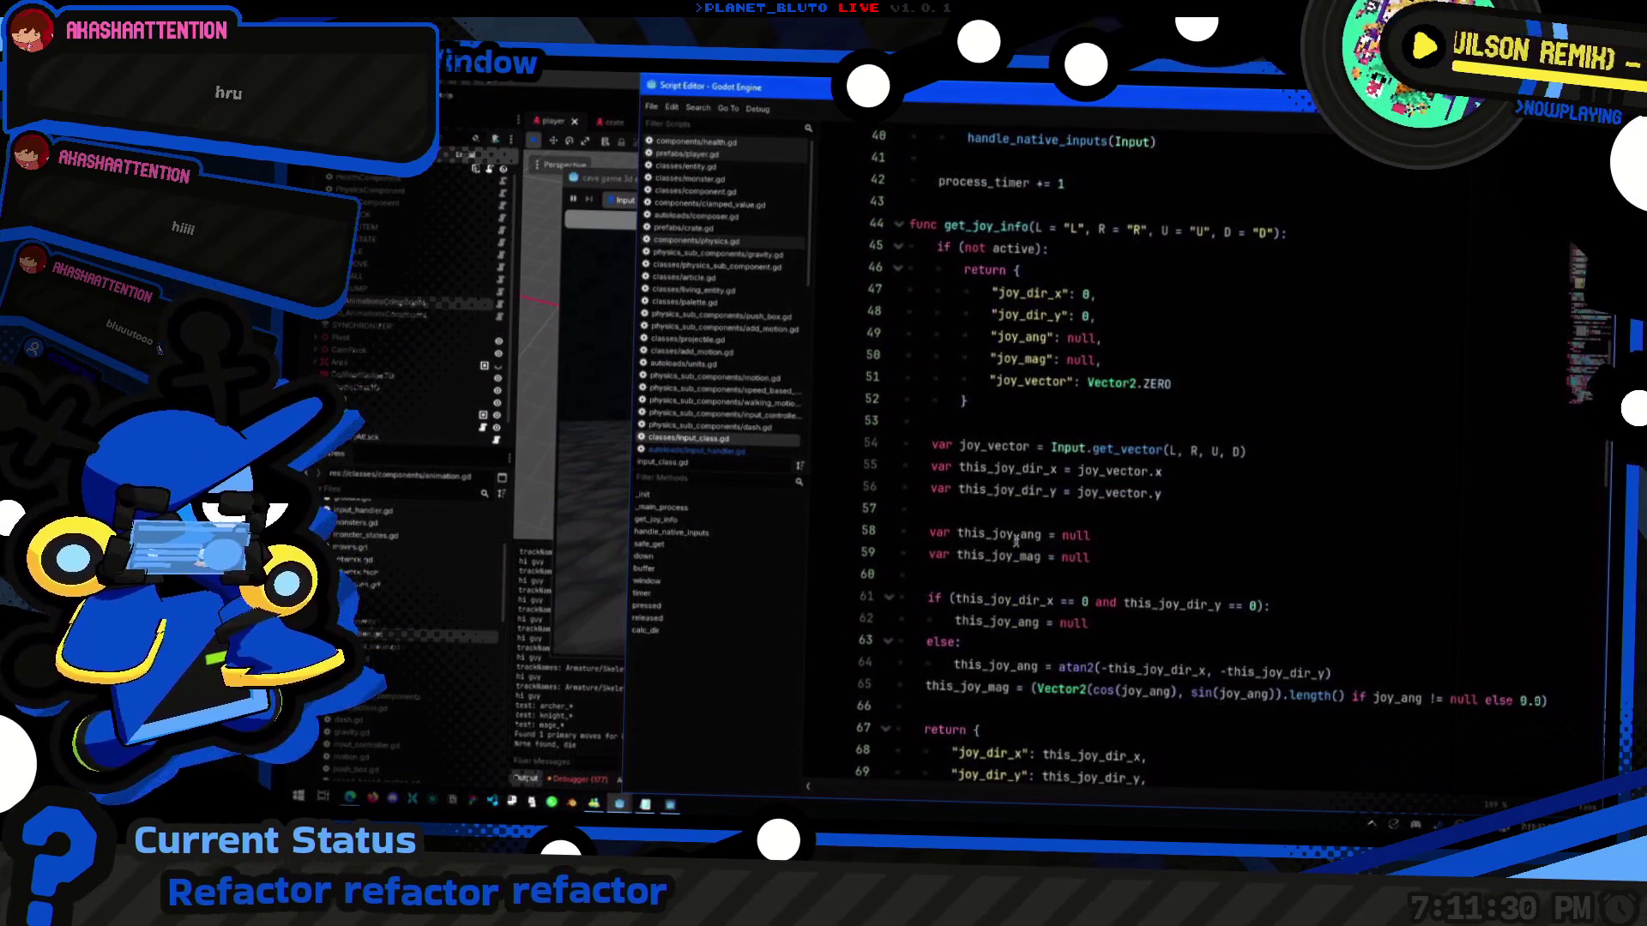
scroll(1013, 447, up, 2)
double_click(997, 363)
click(1115, 447)
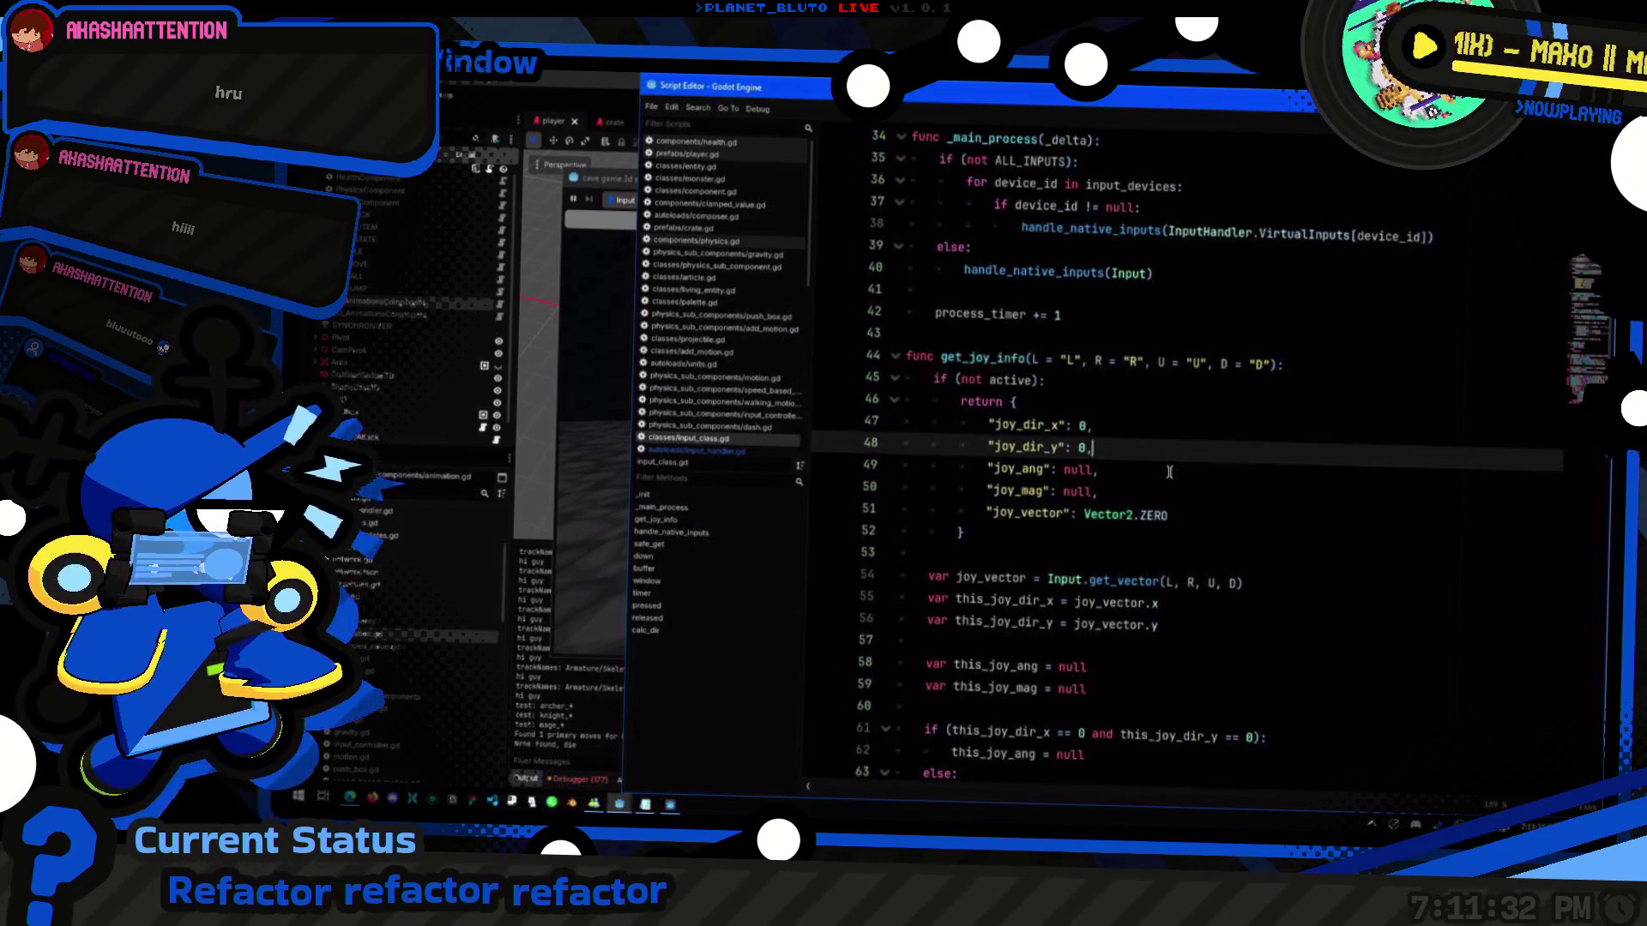
scroll(1026, 447, down, 3)
scroll(1025, 447, up, 2)
scroll(1025, 446, down, 1)
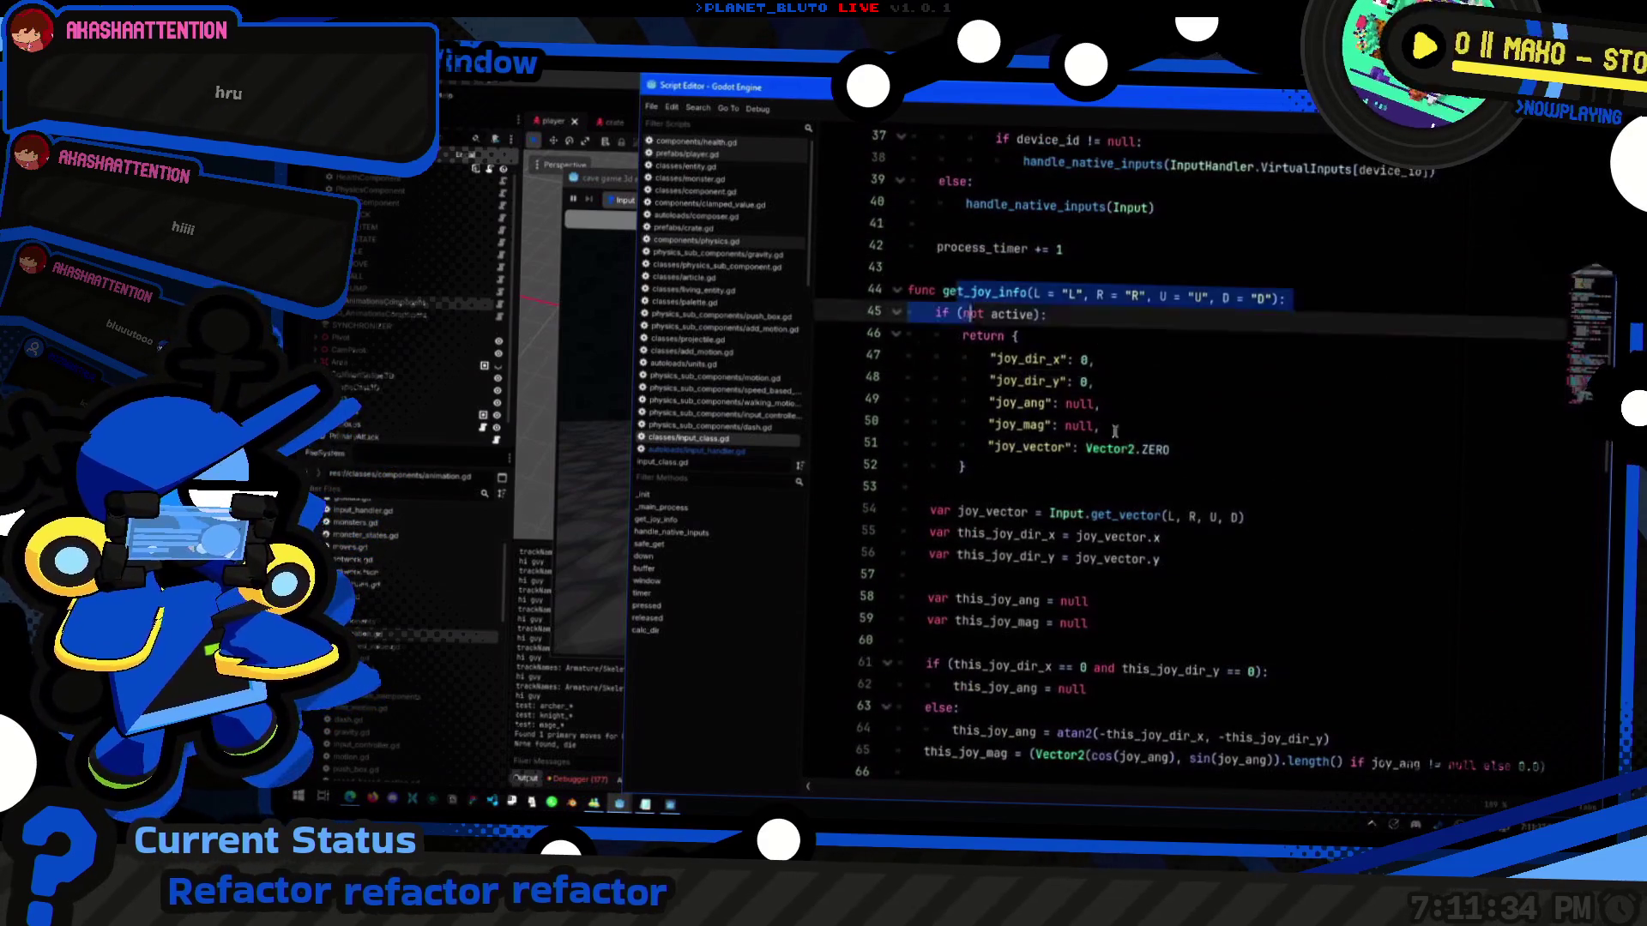
click(1141, 534)
- Inspect handle_native_inputs and its joy_ang = null line, then bring the main editor forward
scroll(1217, 598, down, 5)
scroll(1218, 598, down, 4)
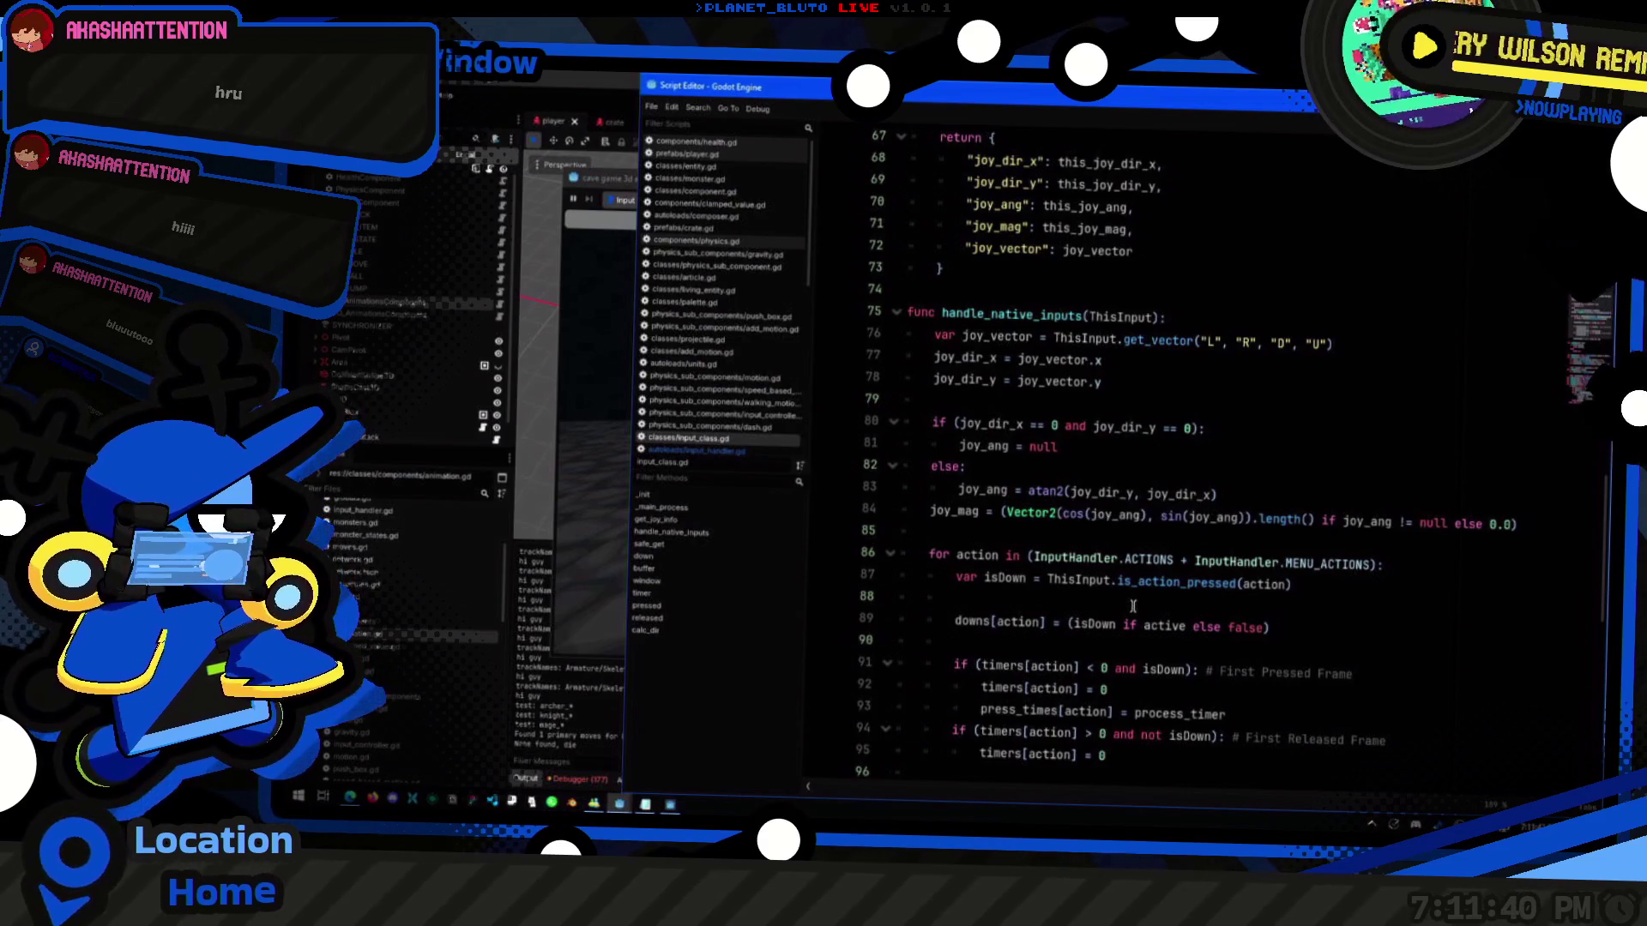
scroll(1132, 605, down, 2)
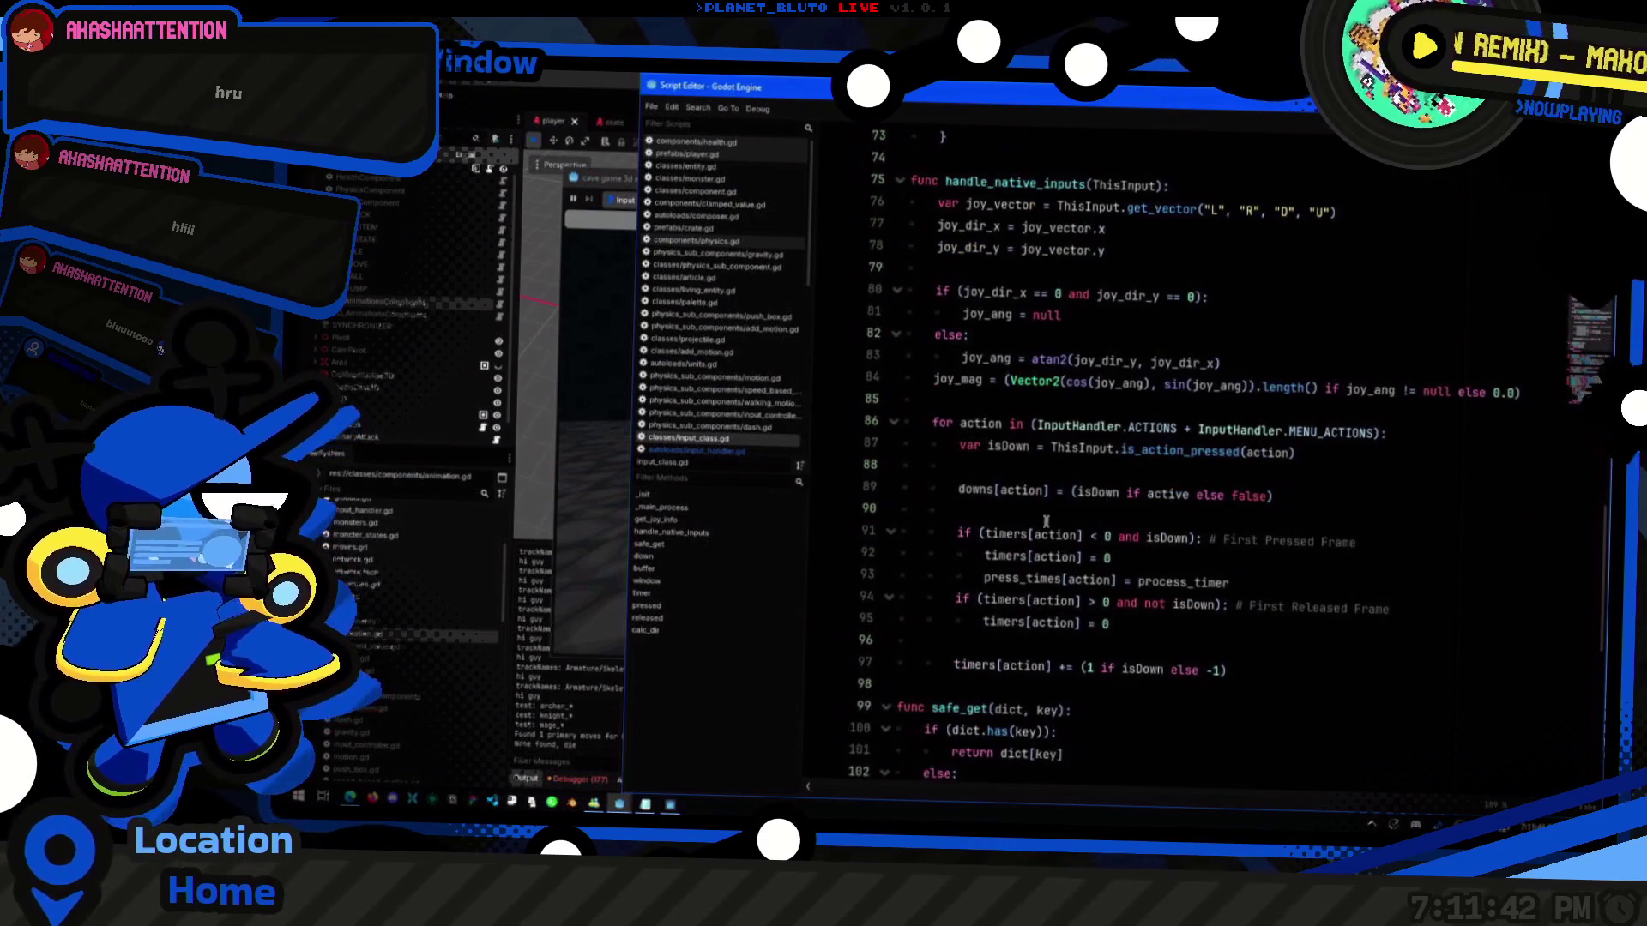
drag(945, 182, 1018, 184)
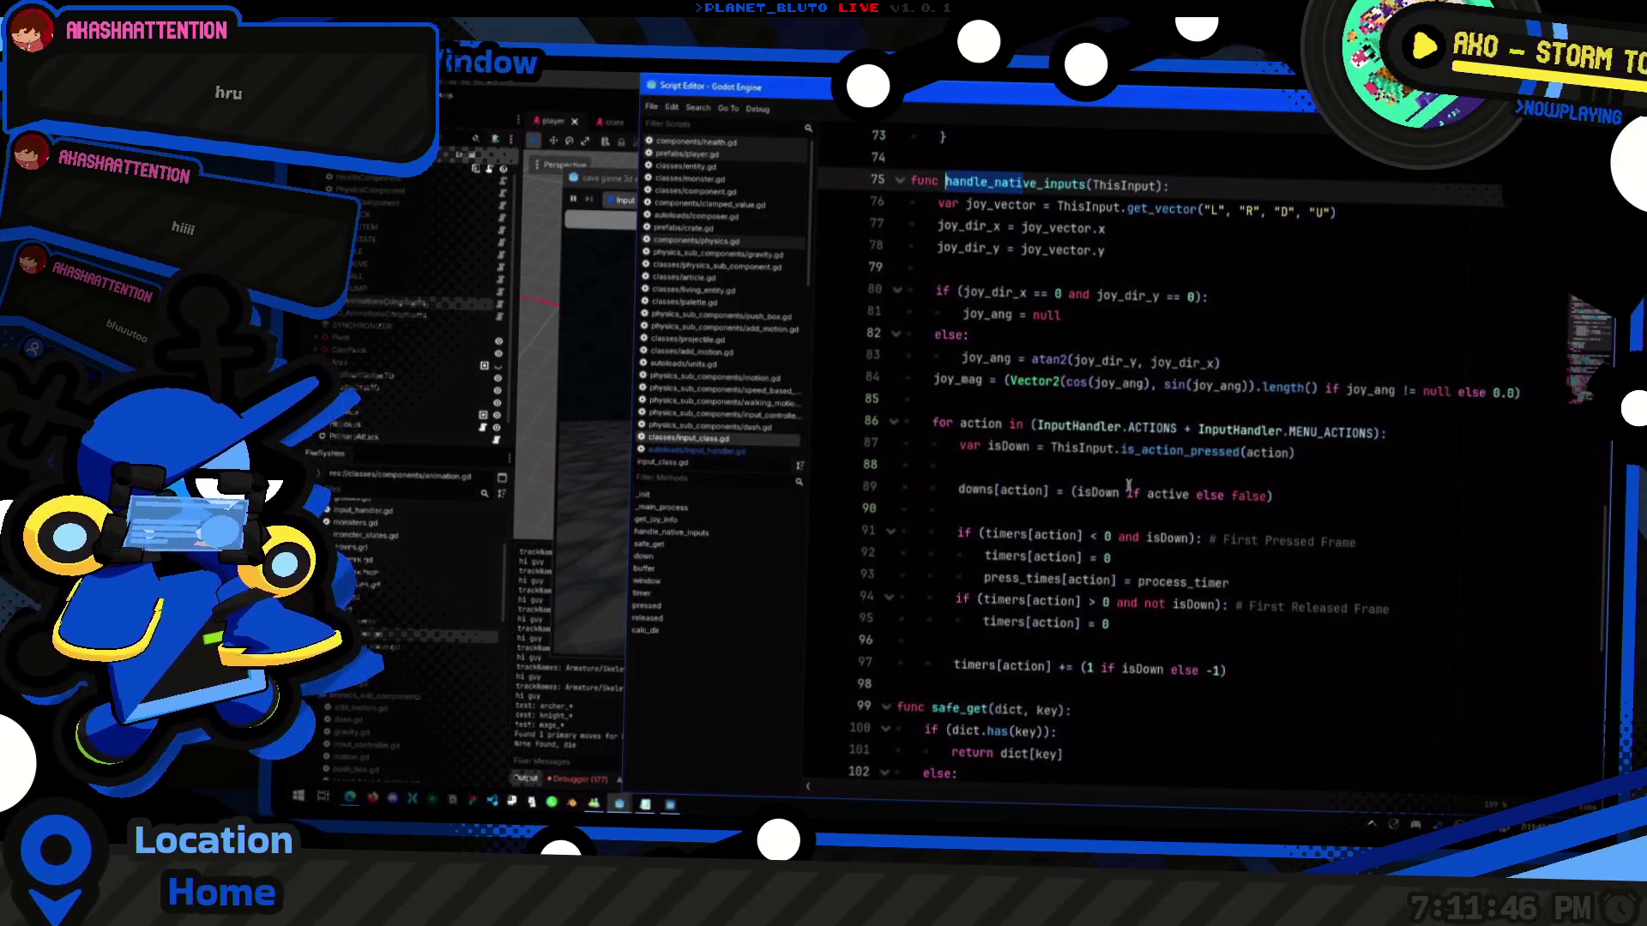
click(1173, 261)
key(Up)
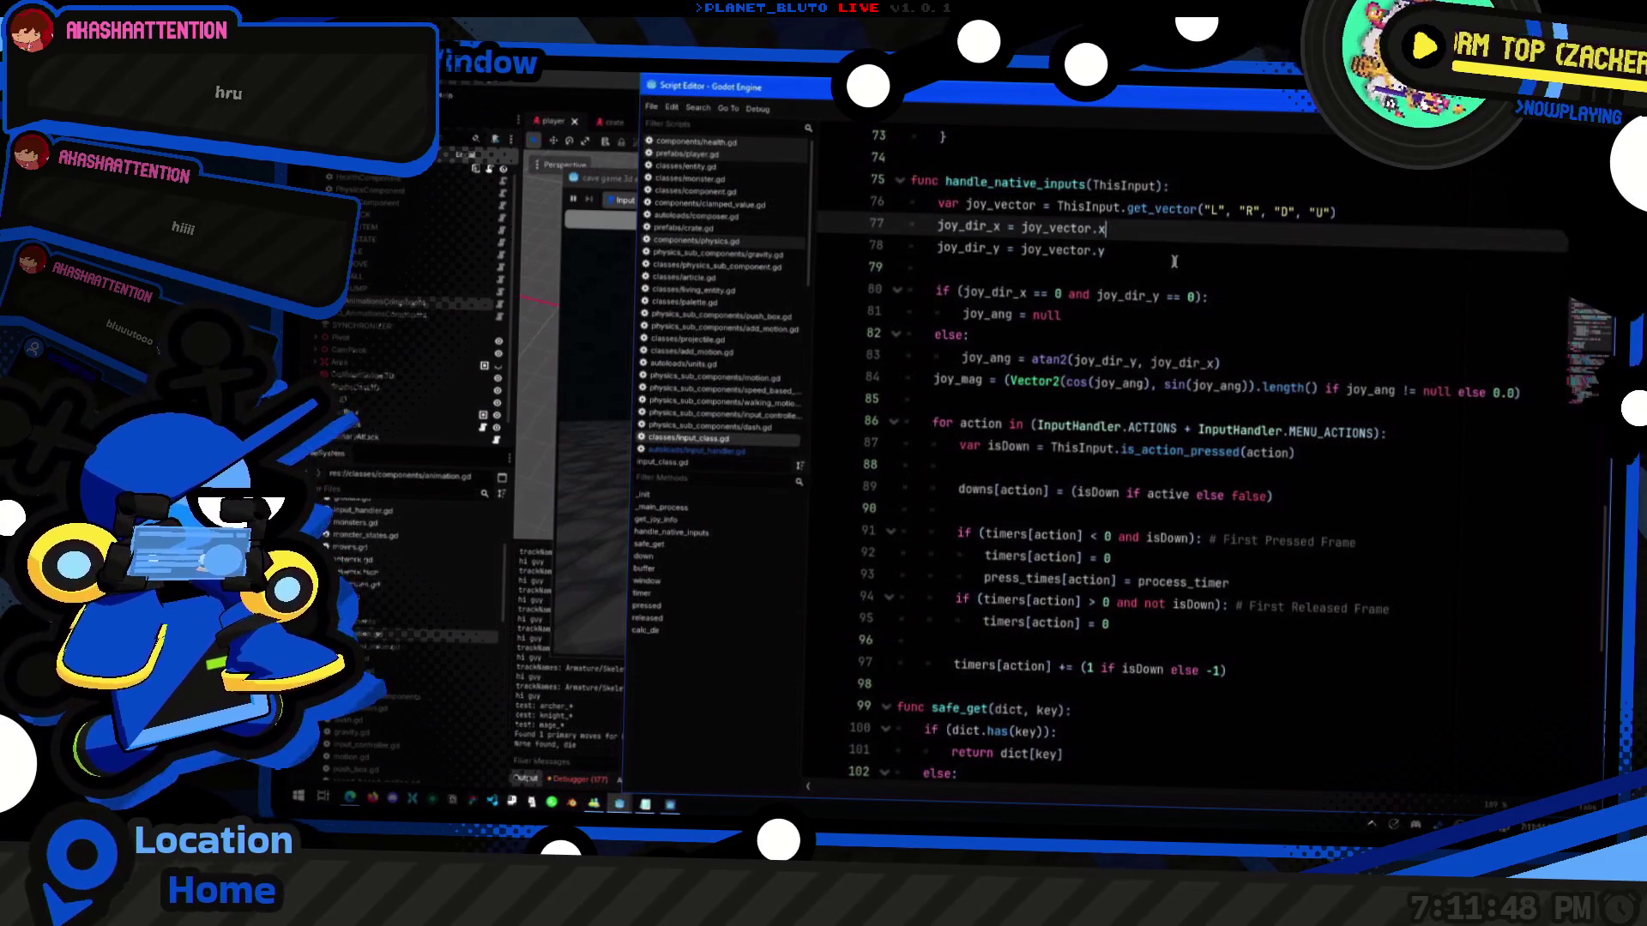
click(1136, 313)
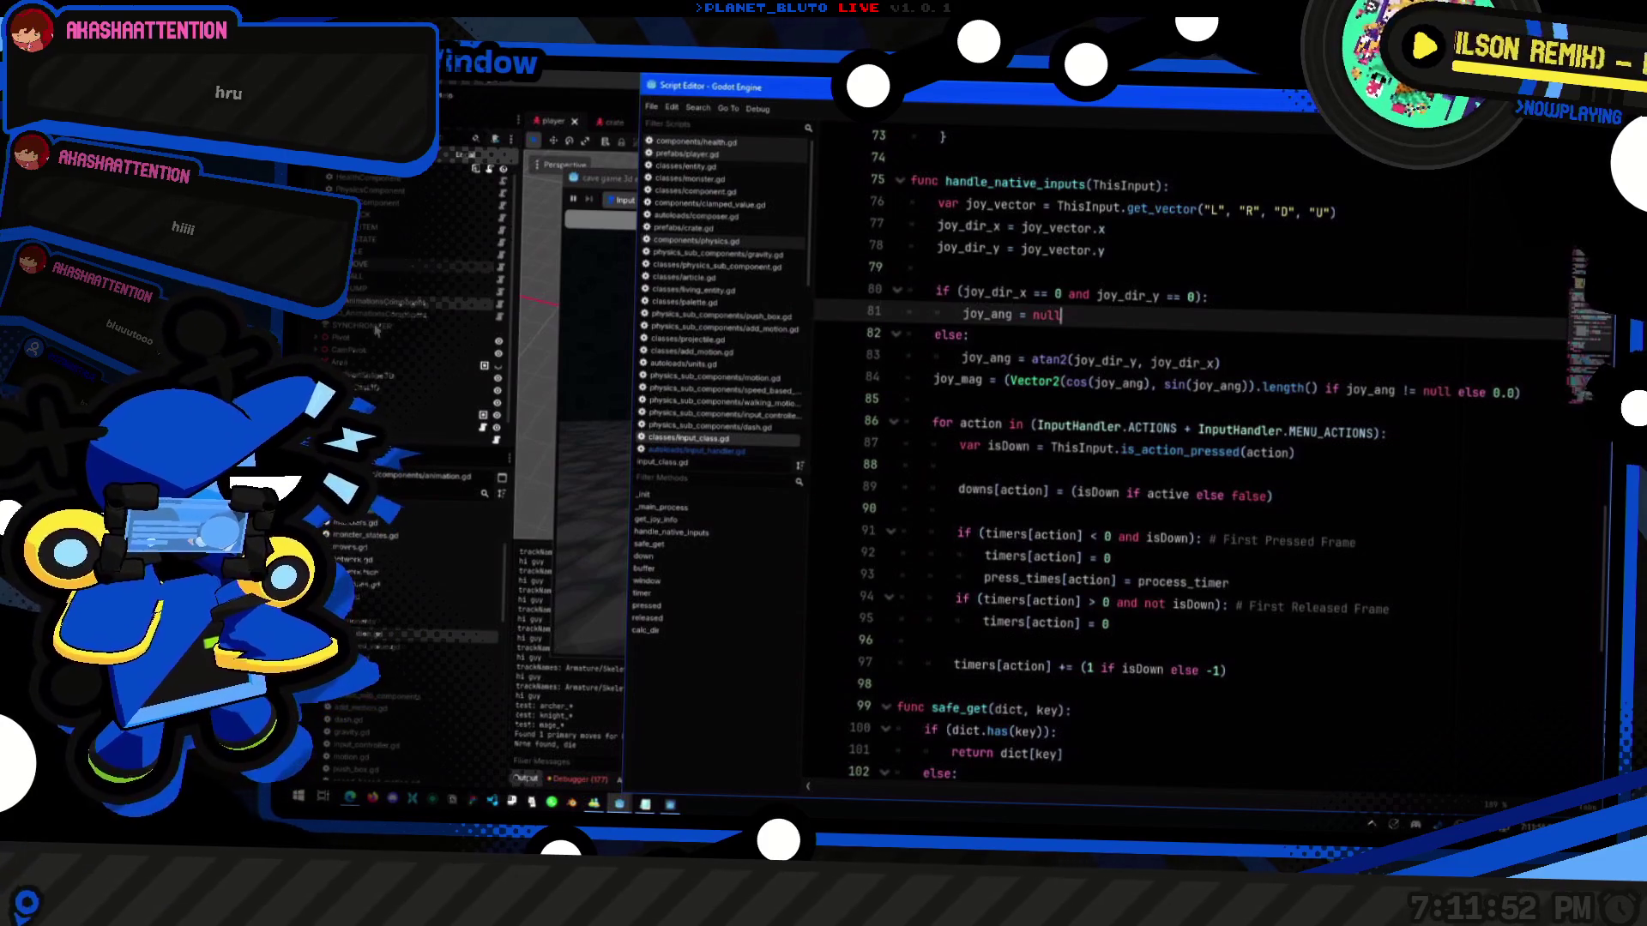
click(370, 178)
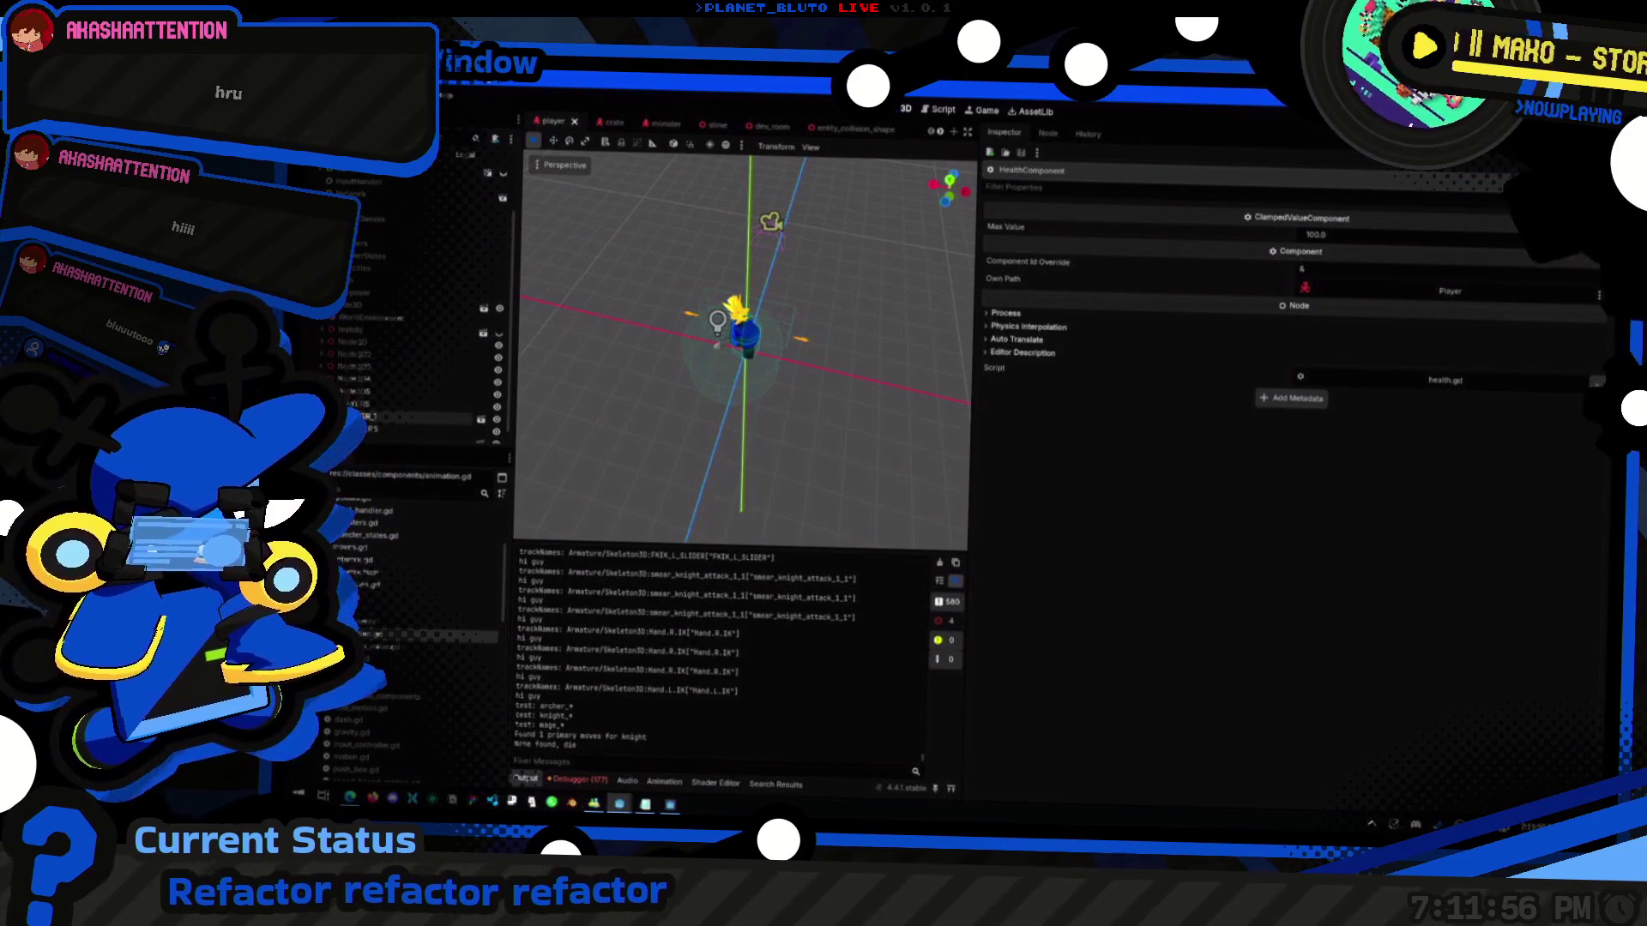
- Inspect the running PLAYER_1/physics node's dash, input_controller and input node properties in the Remote tree
scroll(429, 424, down, 5)
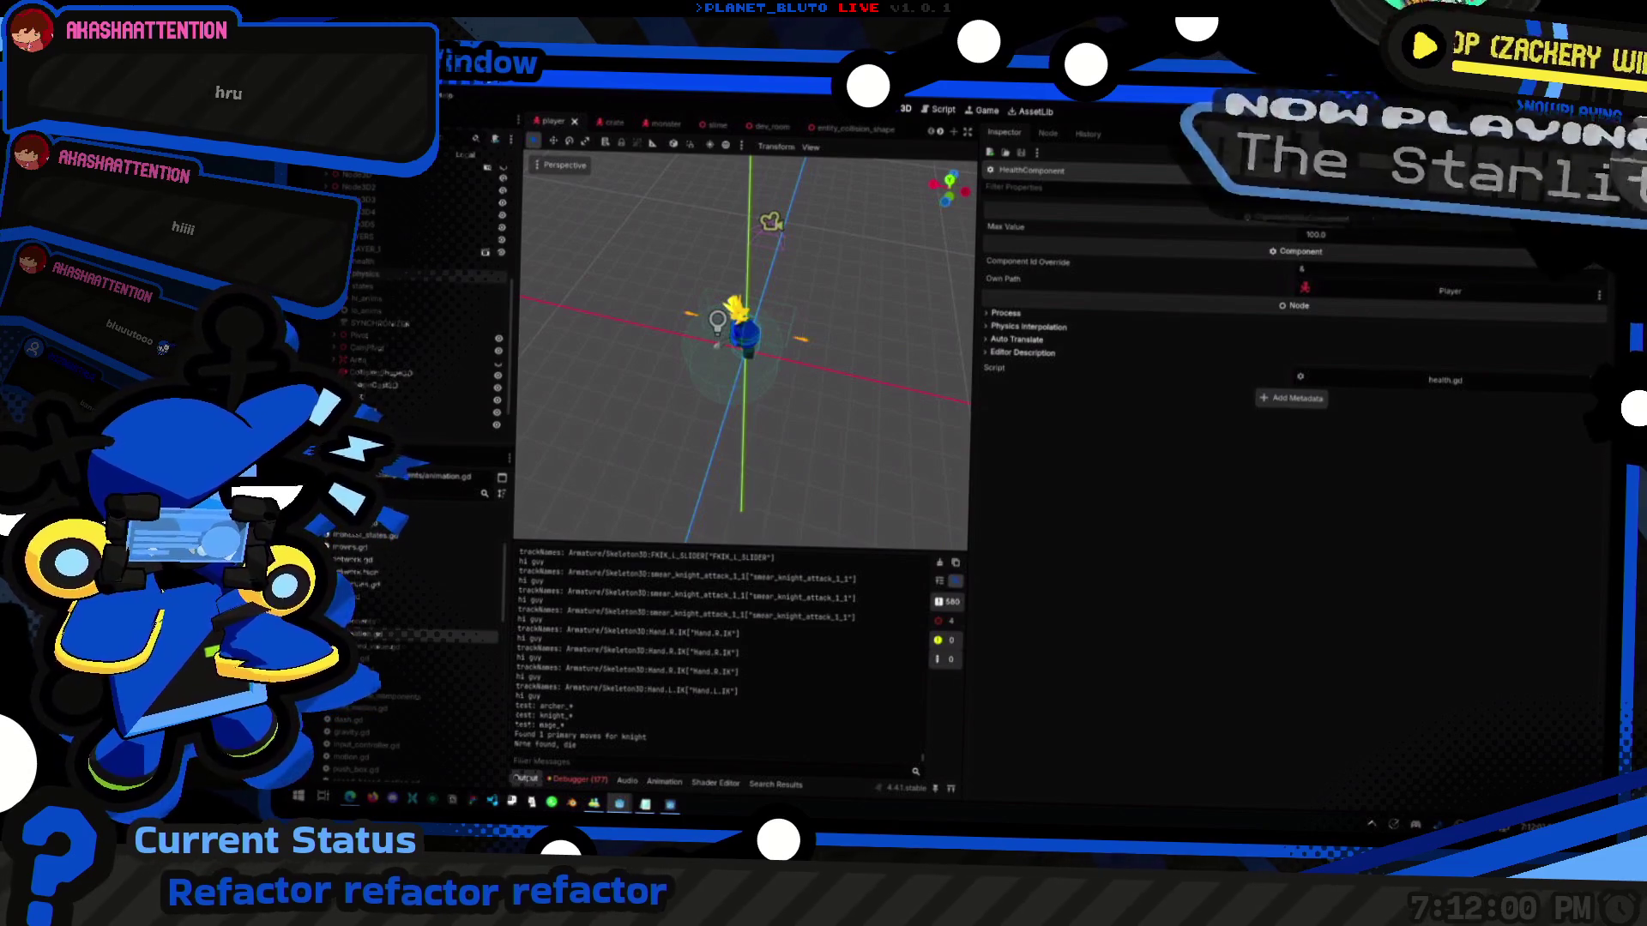
click(368, 274)
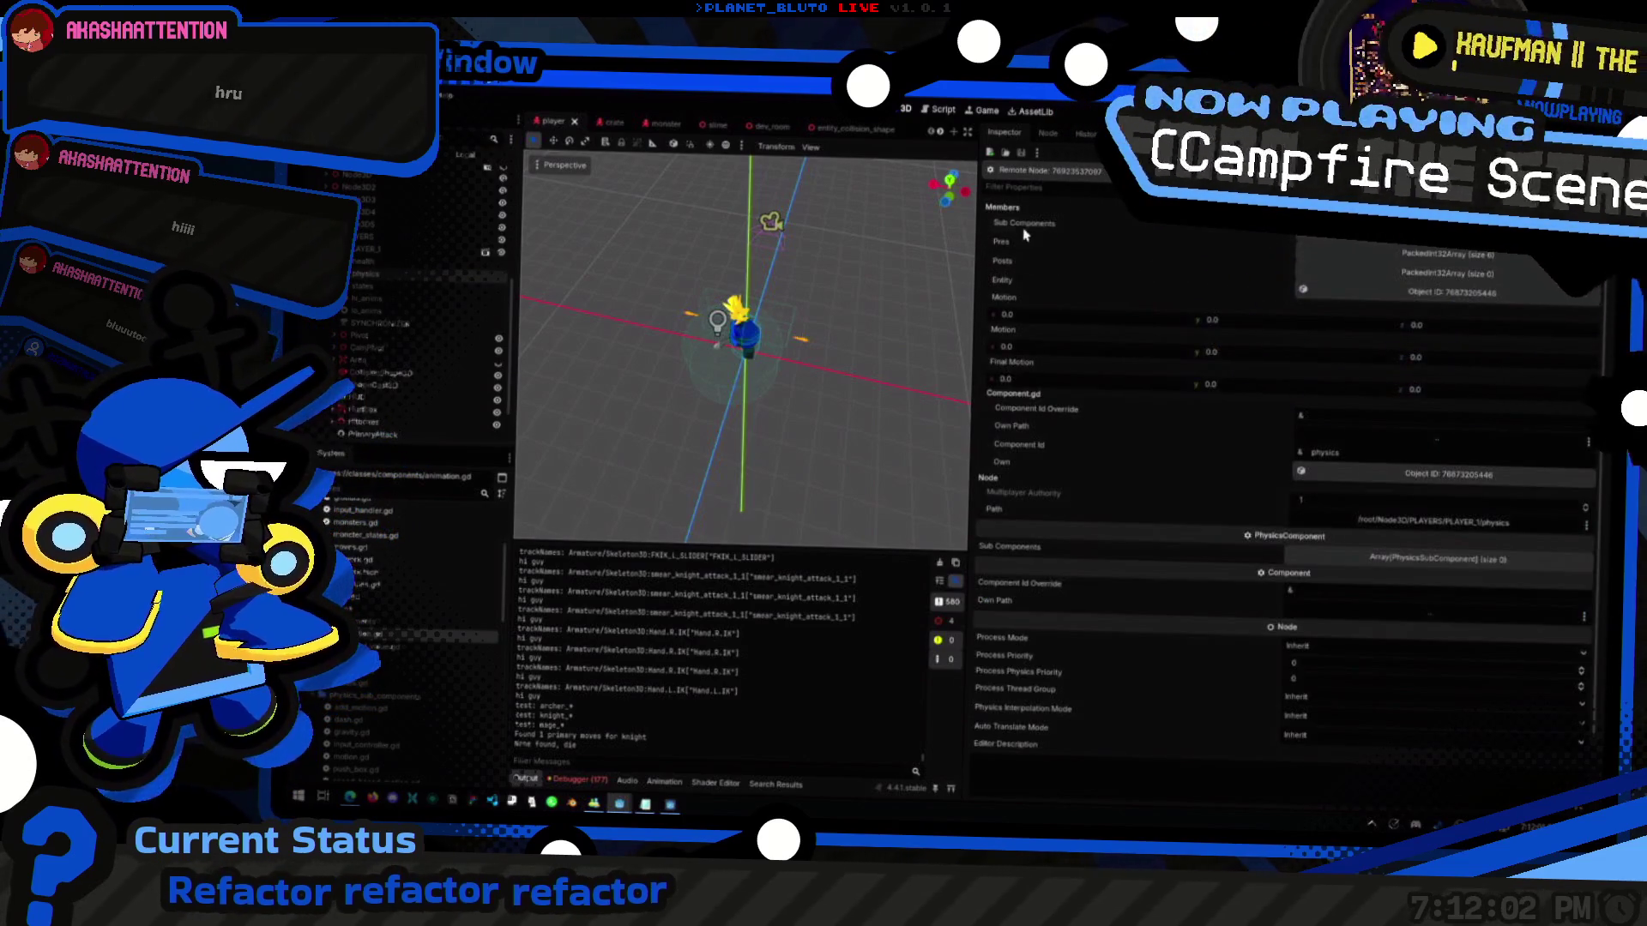
click(1396, 242)
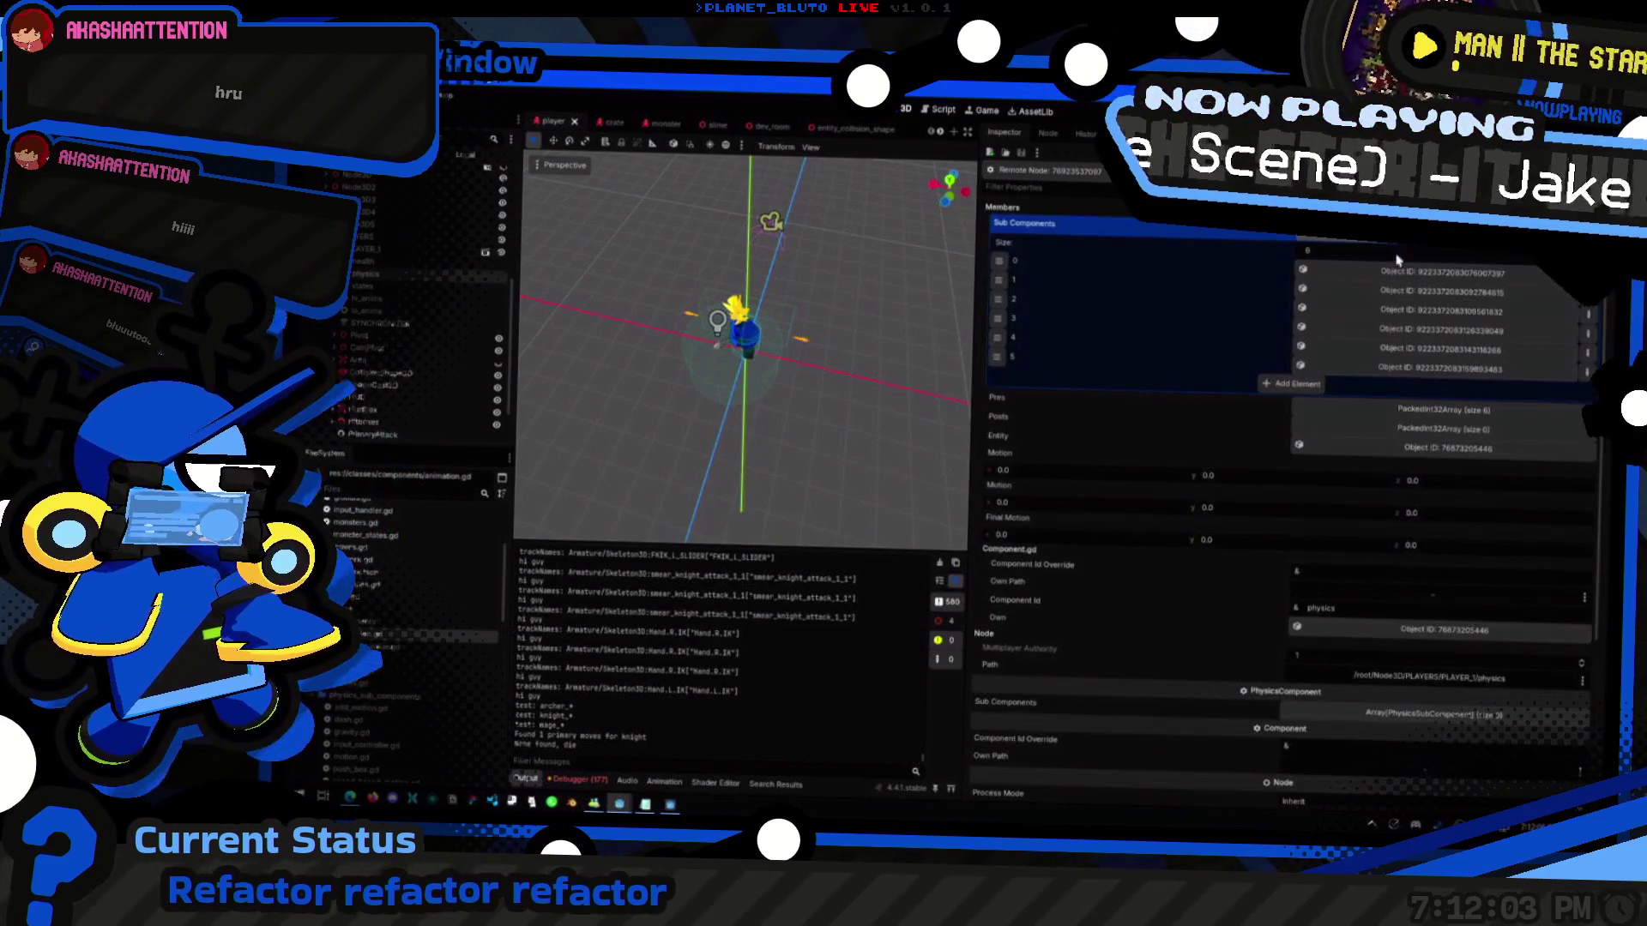
click(1391, 350)
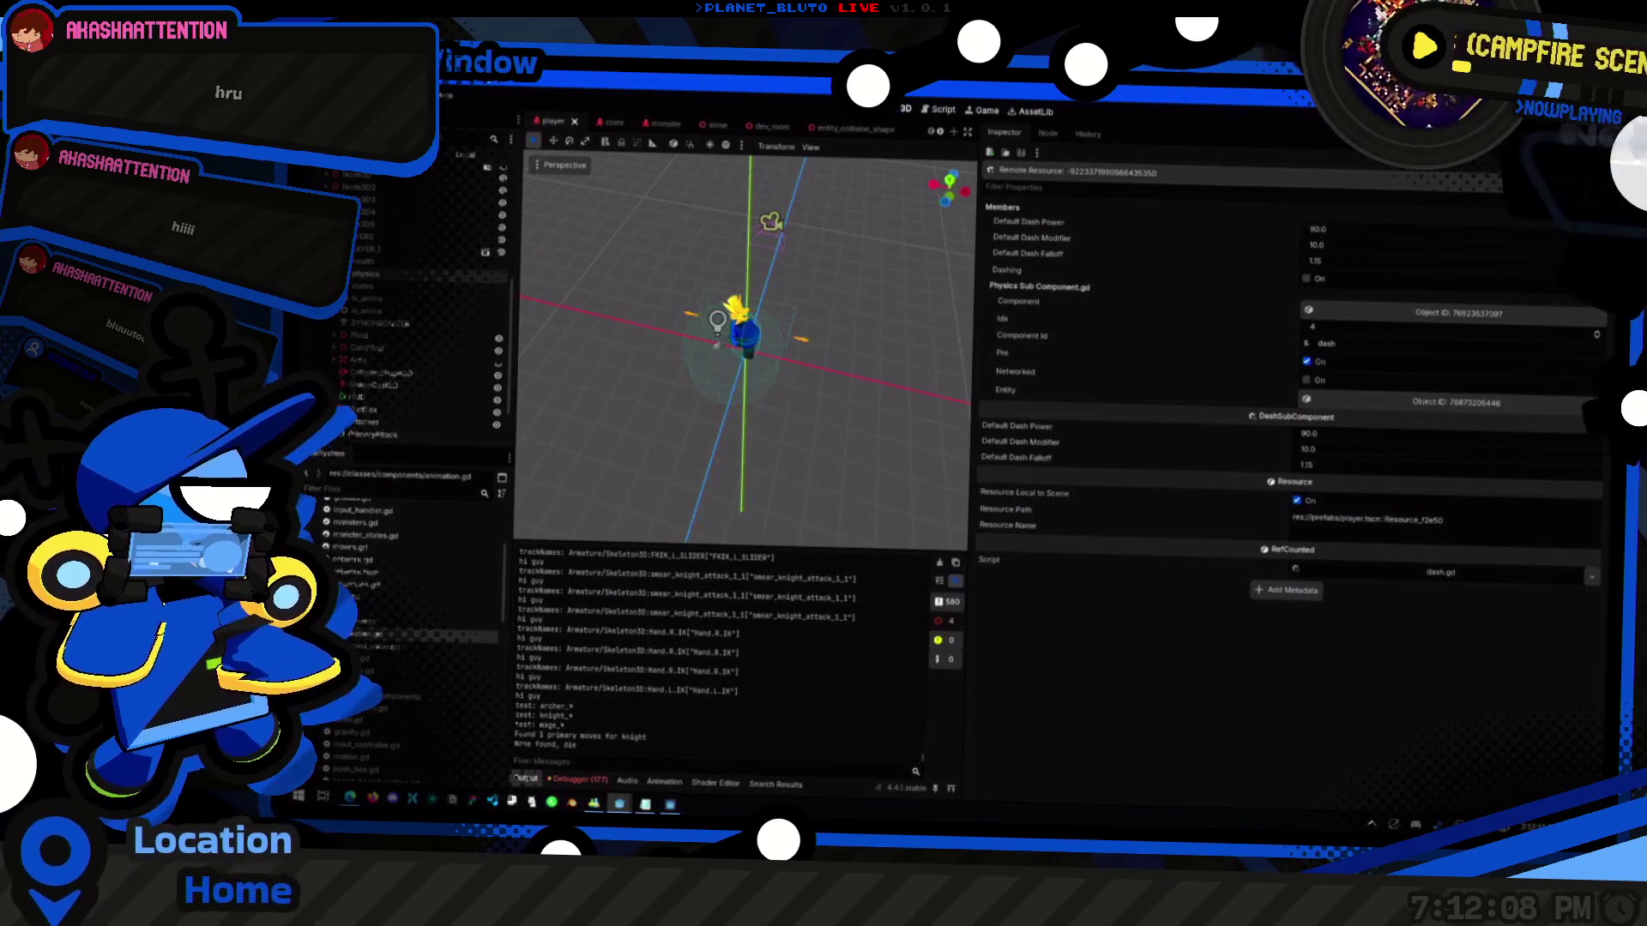
click(1448, 318)
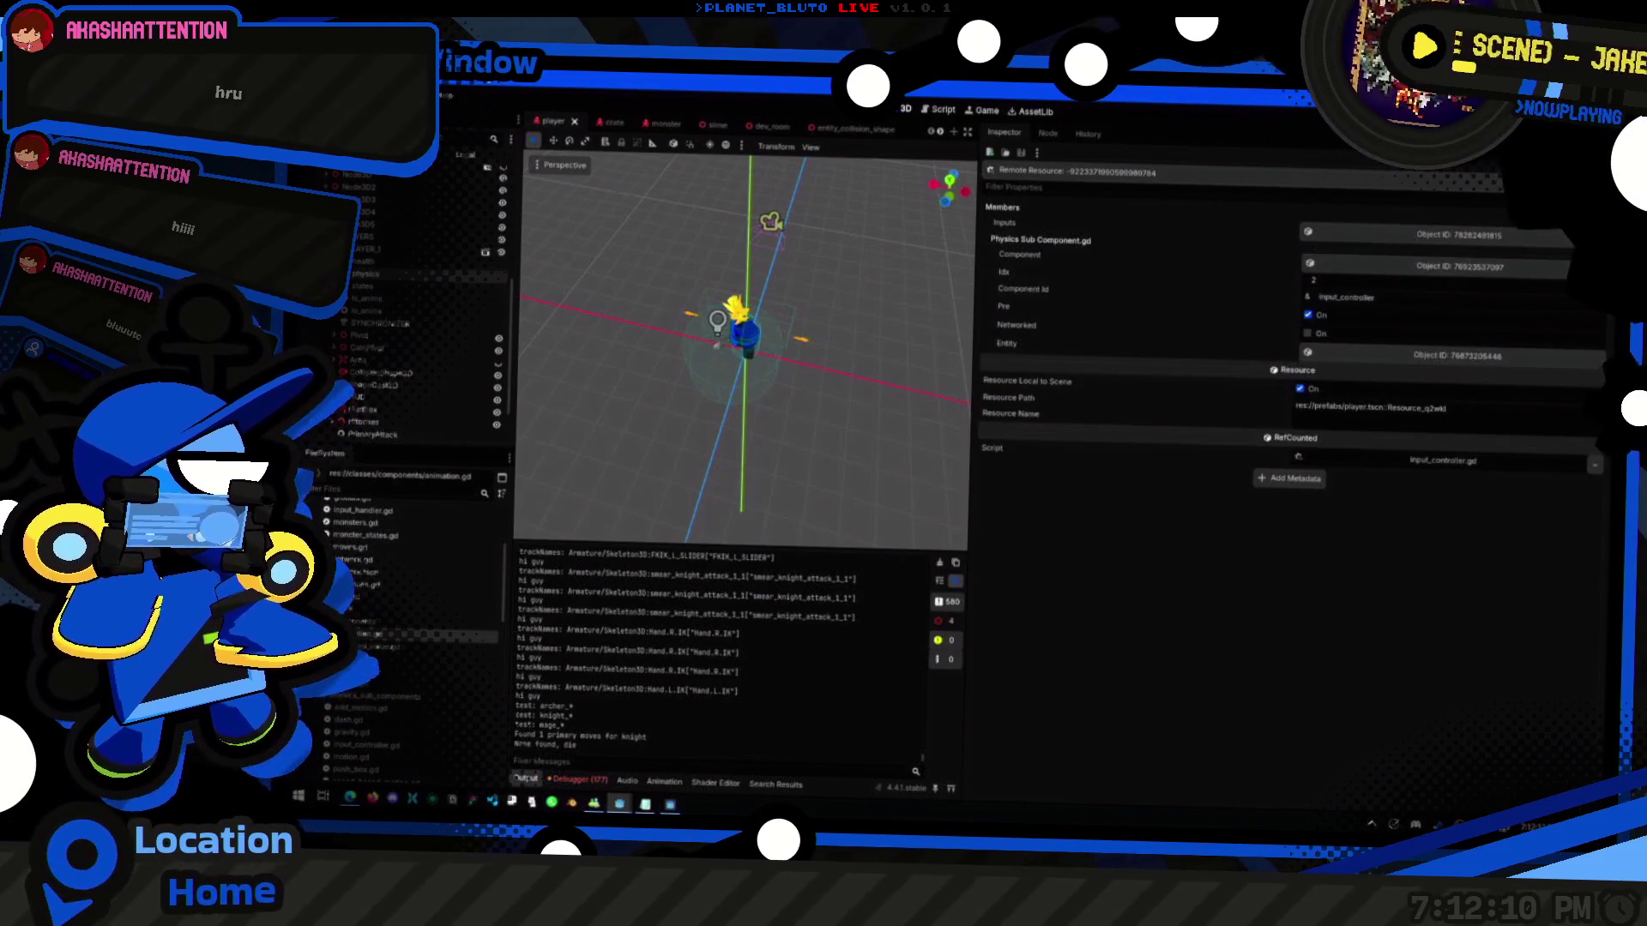
click(1372, 233)
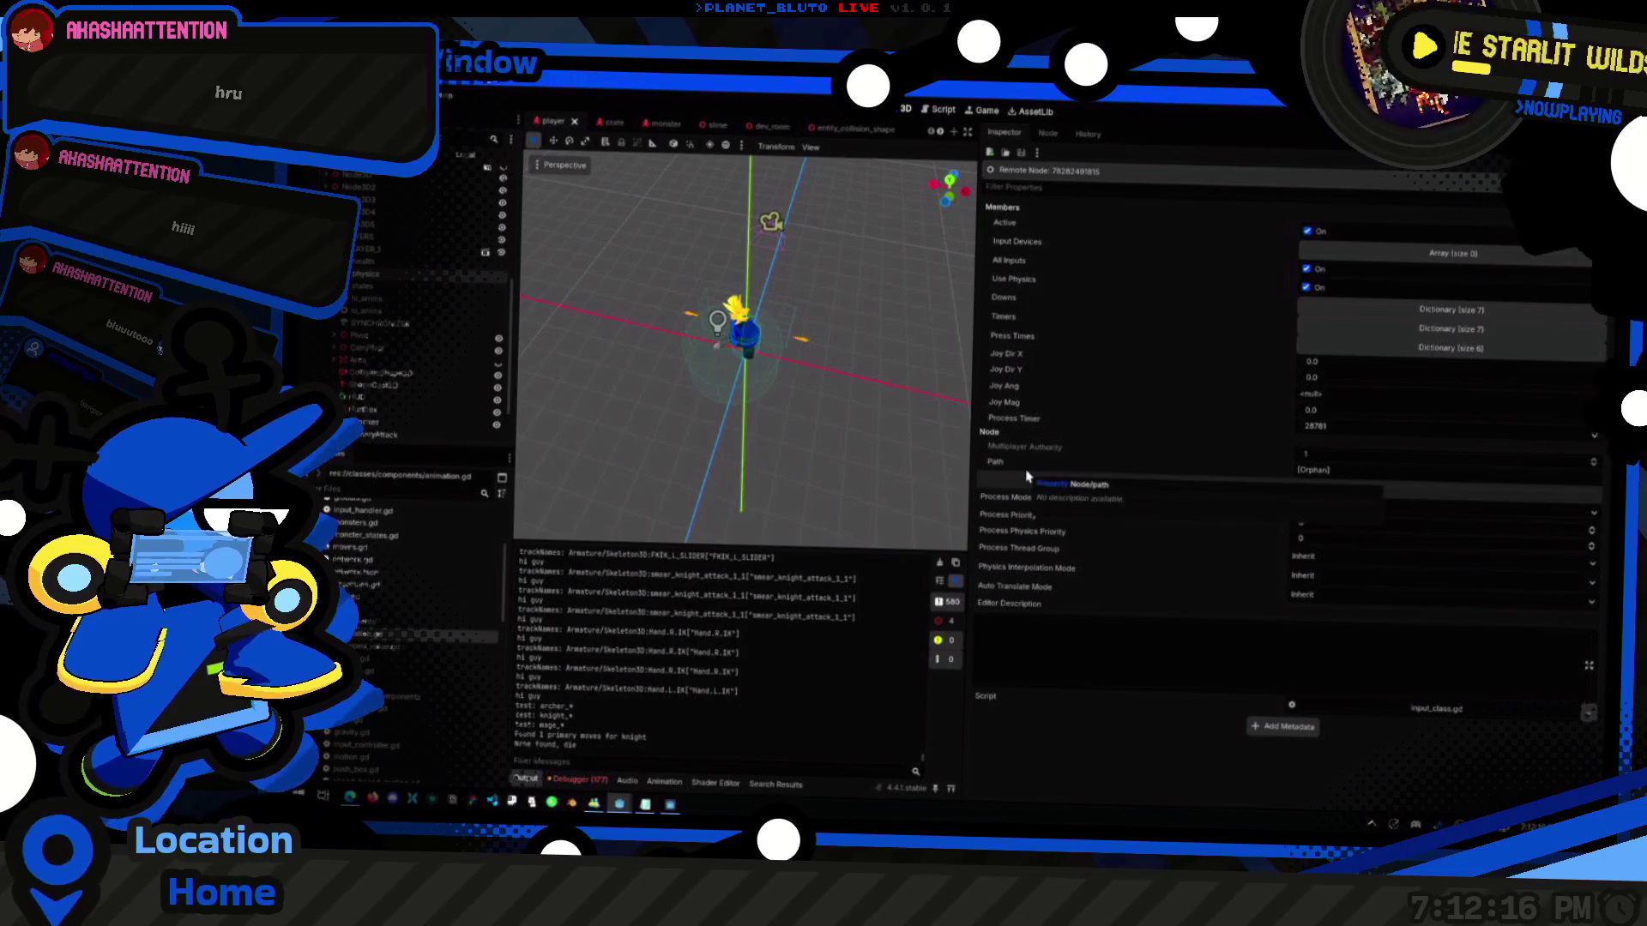
key(alt+Tab)
key(alt+shift+Tab)
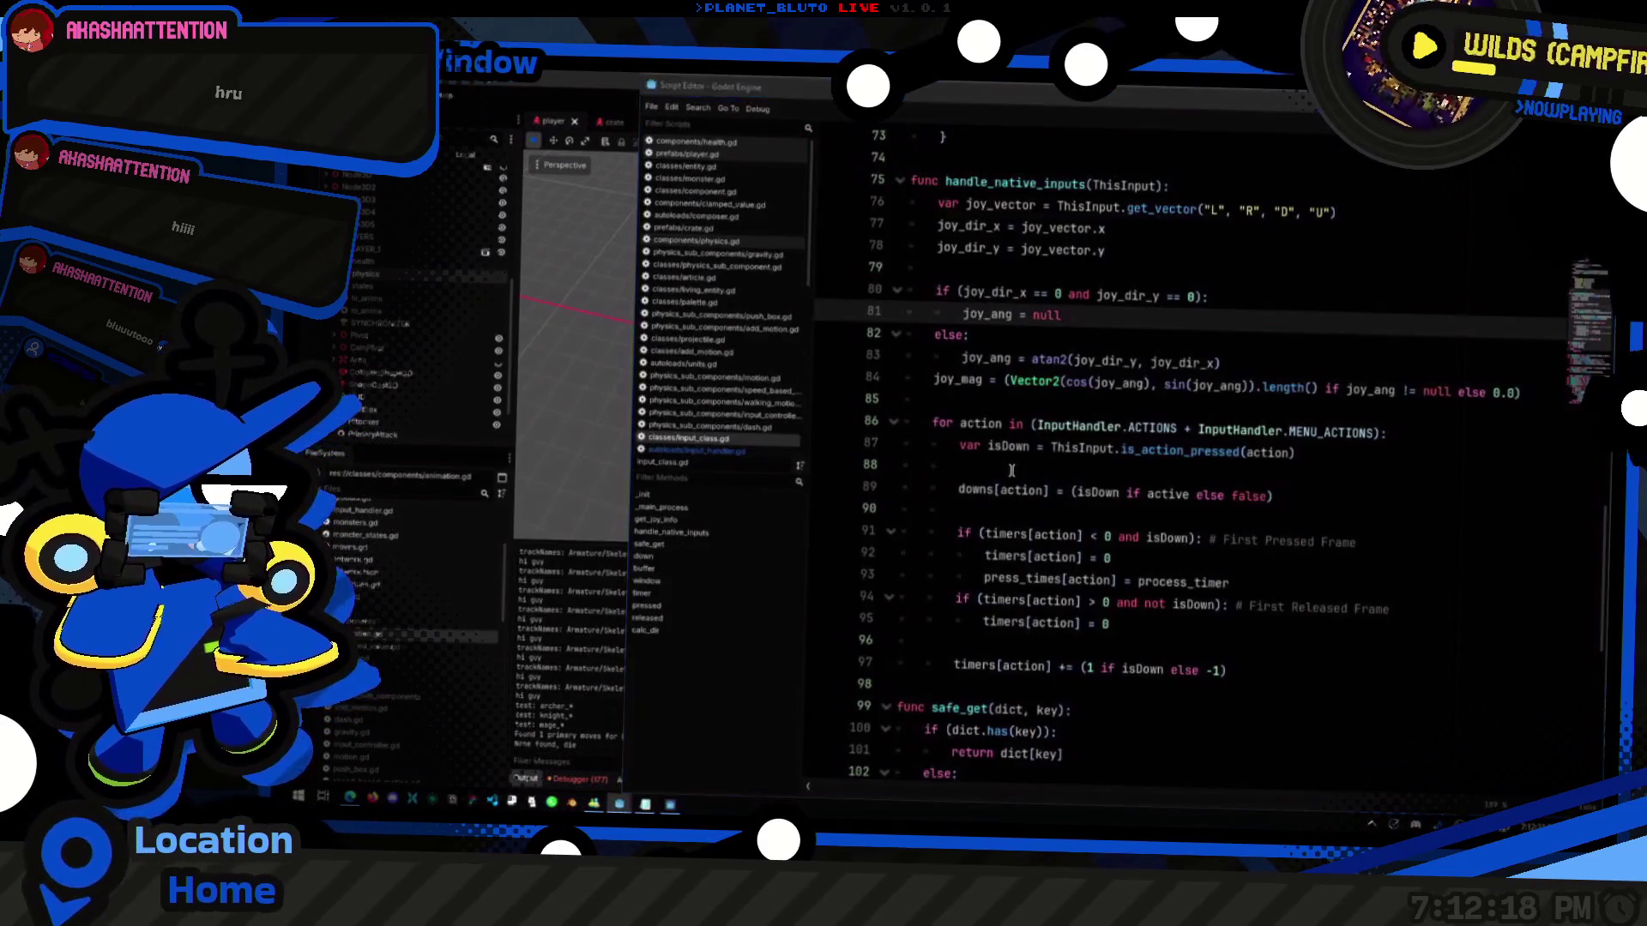
- Bring the running cave game forward and narrow its window so the Inspector stays visible
key(alt+Tab)
key(alt+Tab)
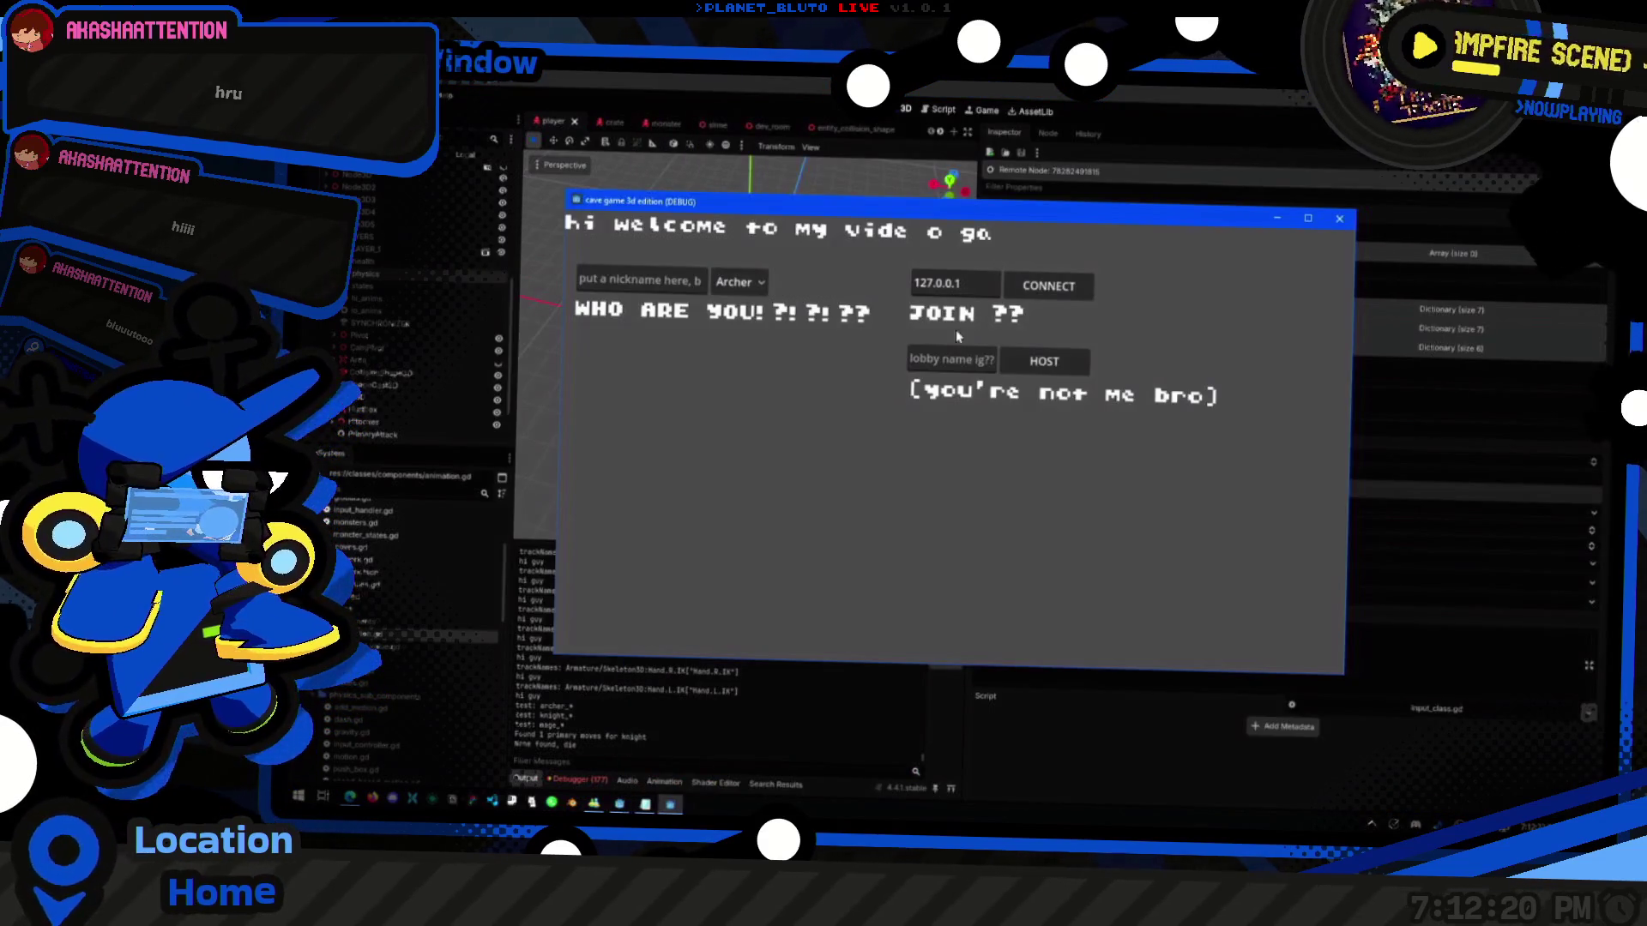
key(alt+Tab)
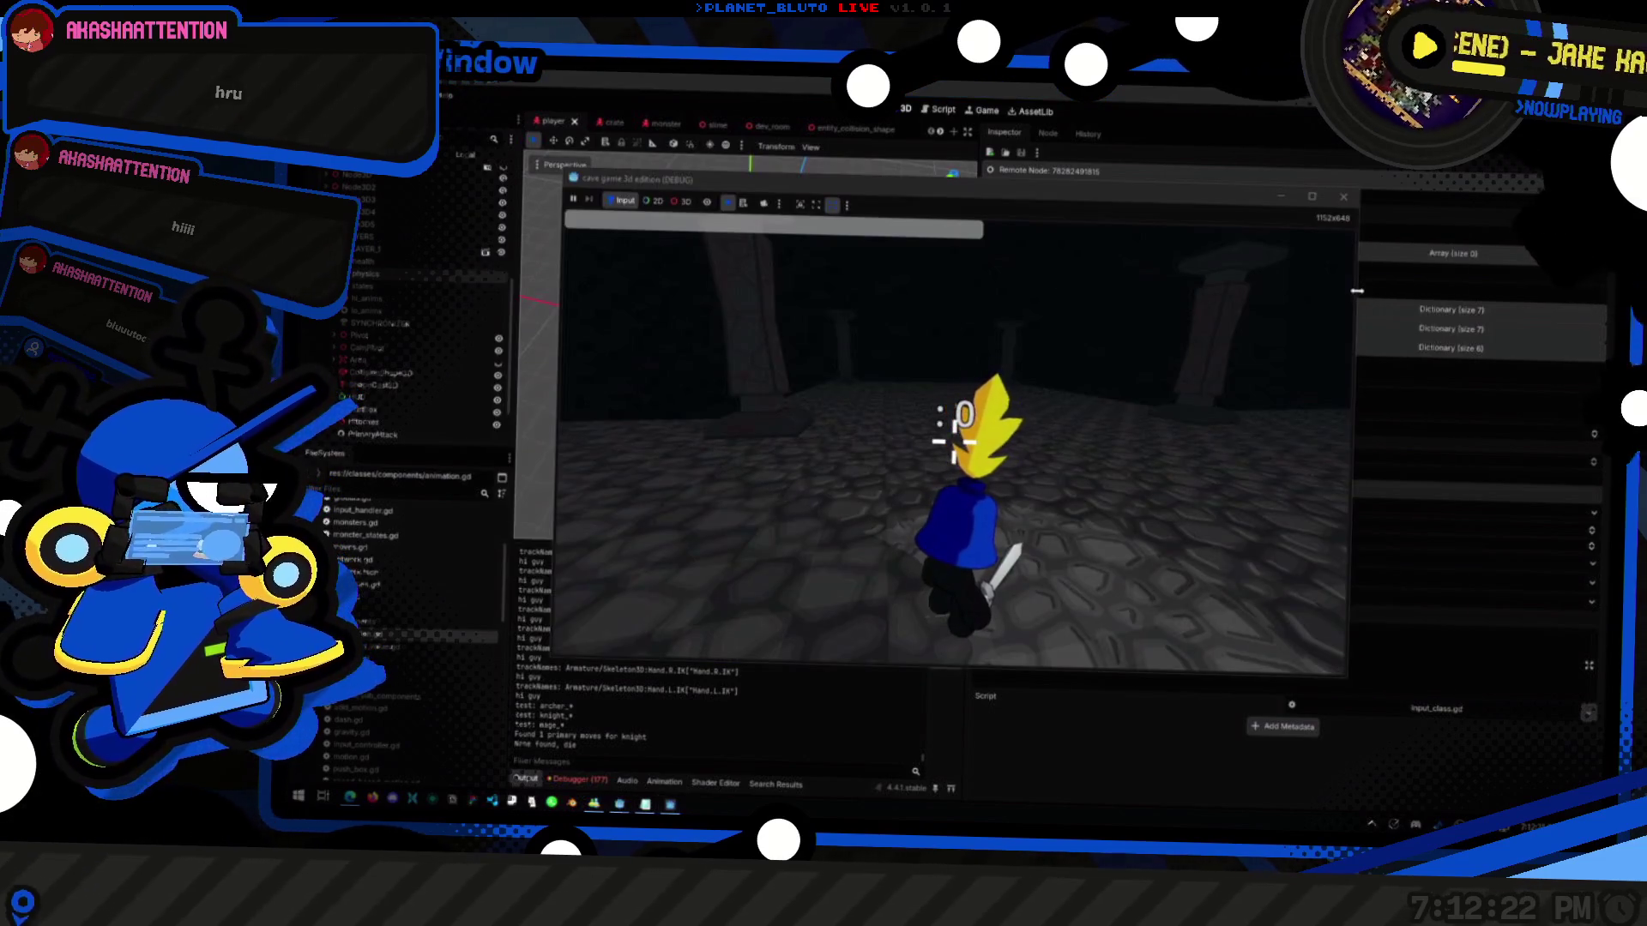
drag(1355, 291, 985, 267)
click(986, 266)
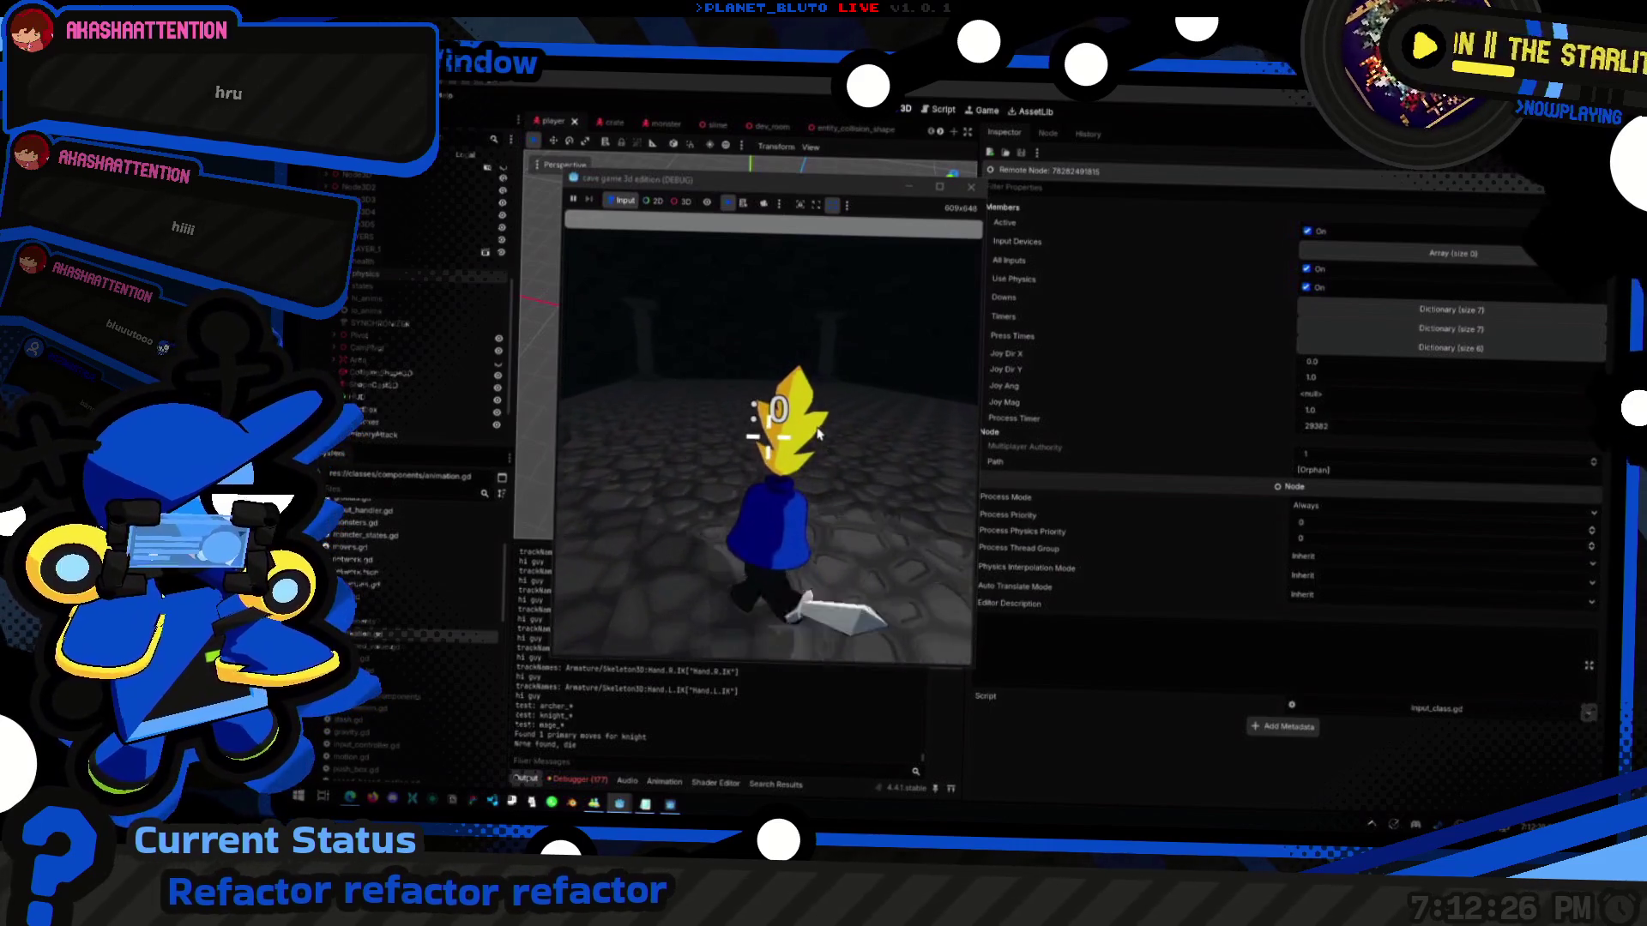
- Walk the player left, forward and diagonally toward the red box, then return to the script editor
key(a)
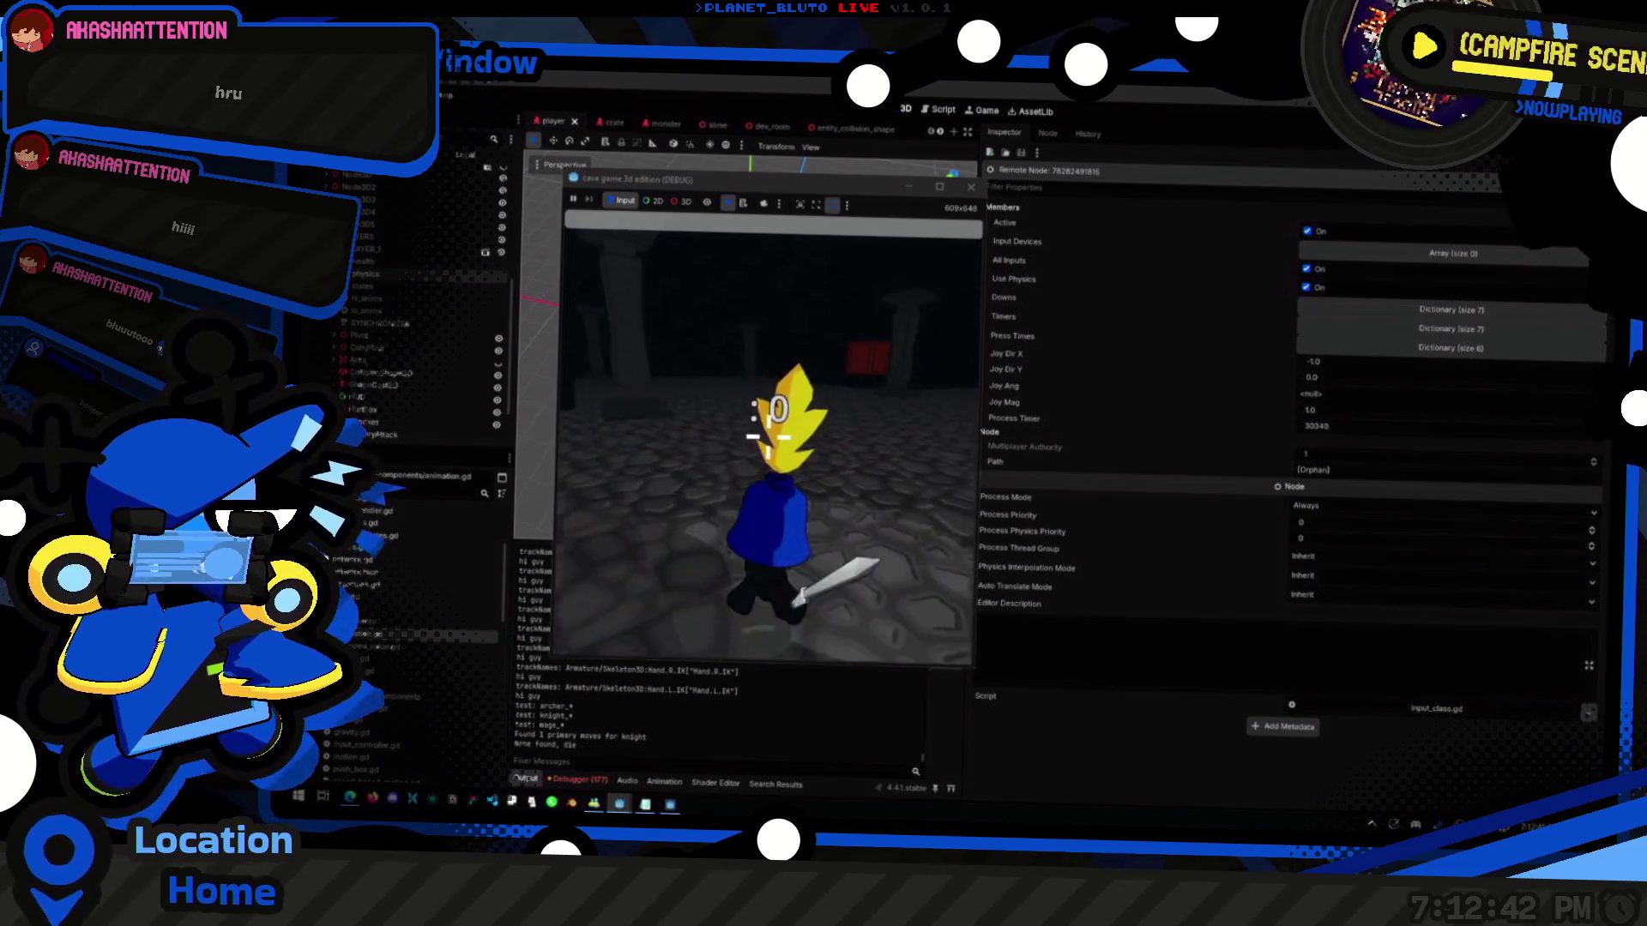
key(a)
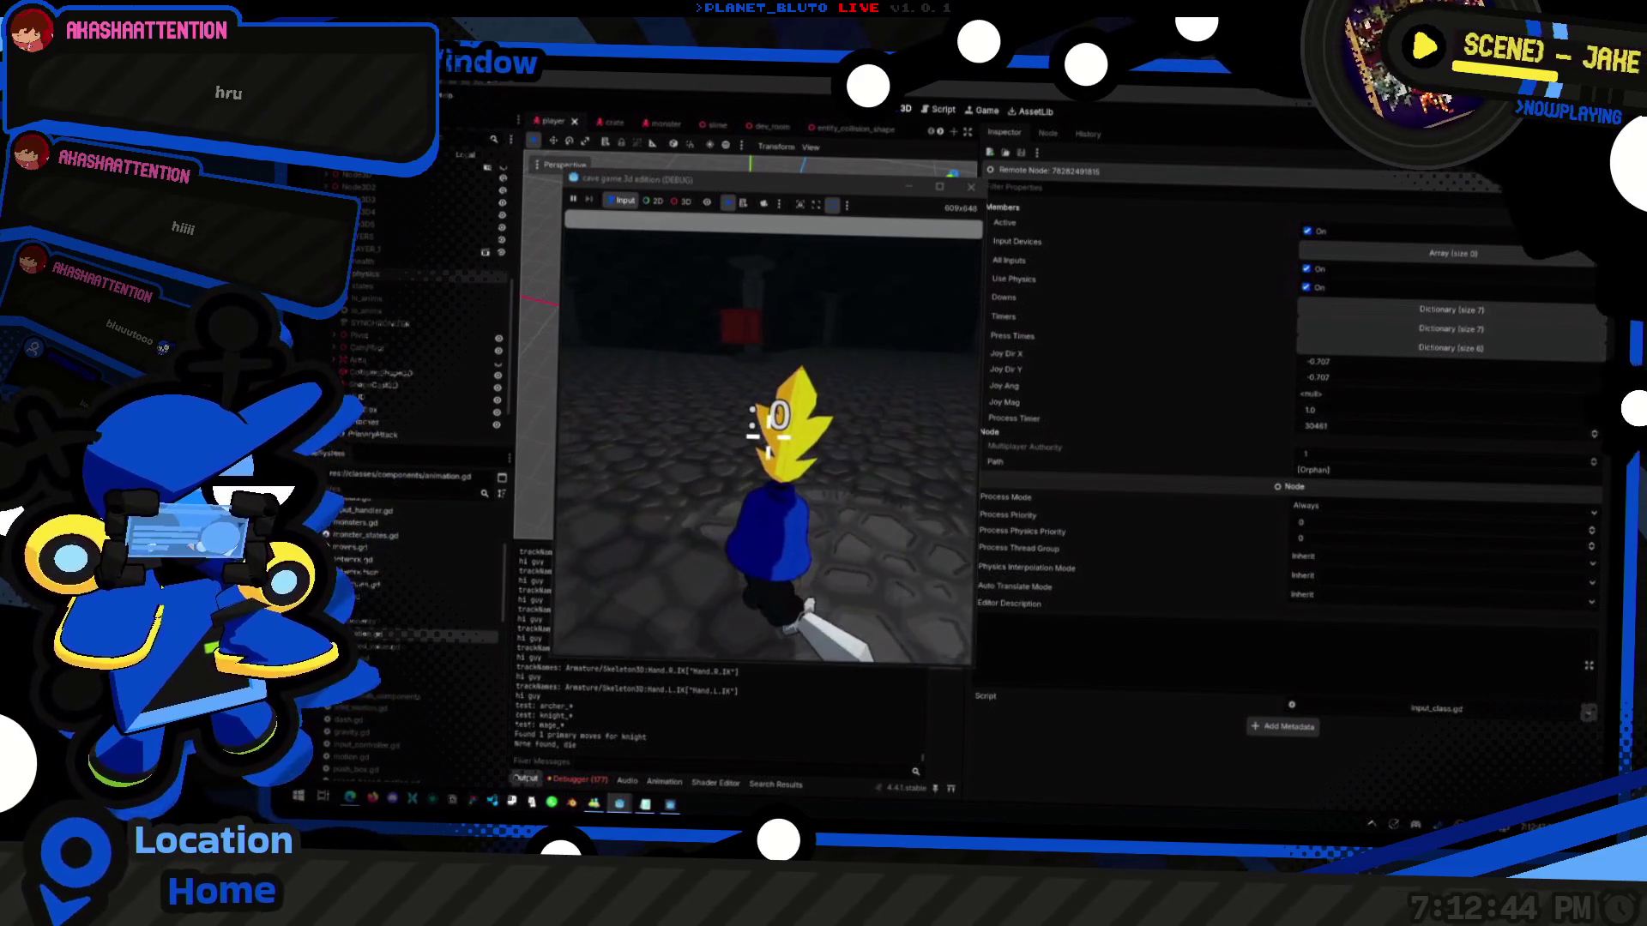
key(d)
key(s)
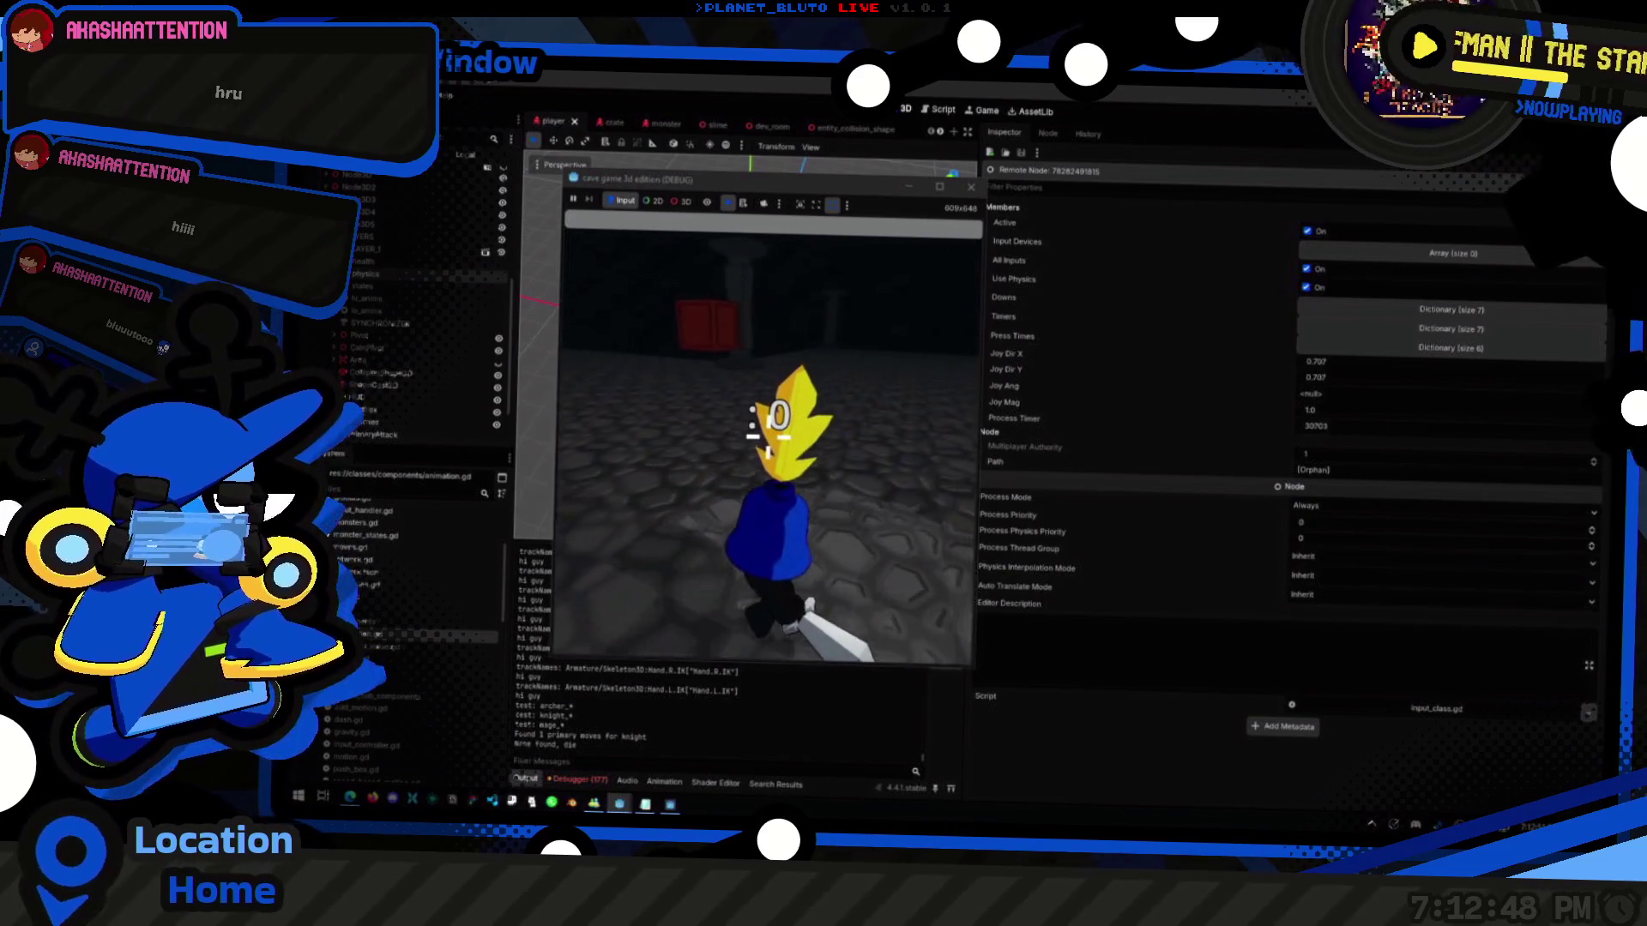
key(s)
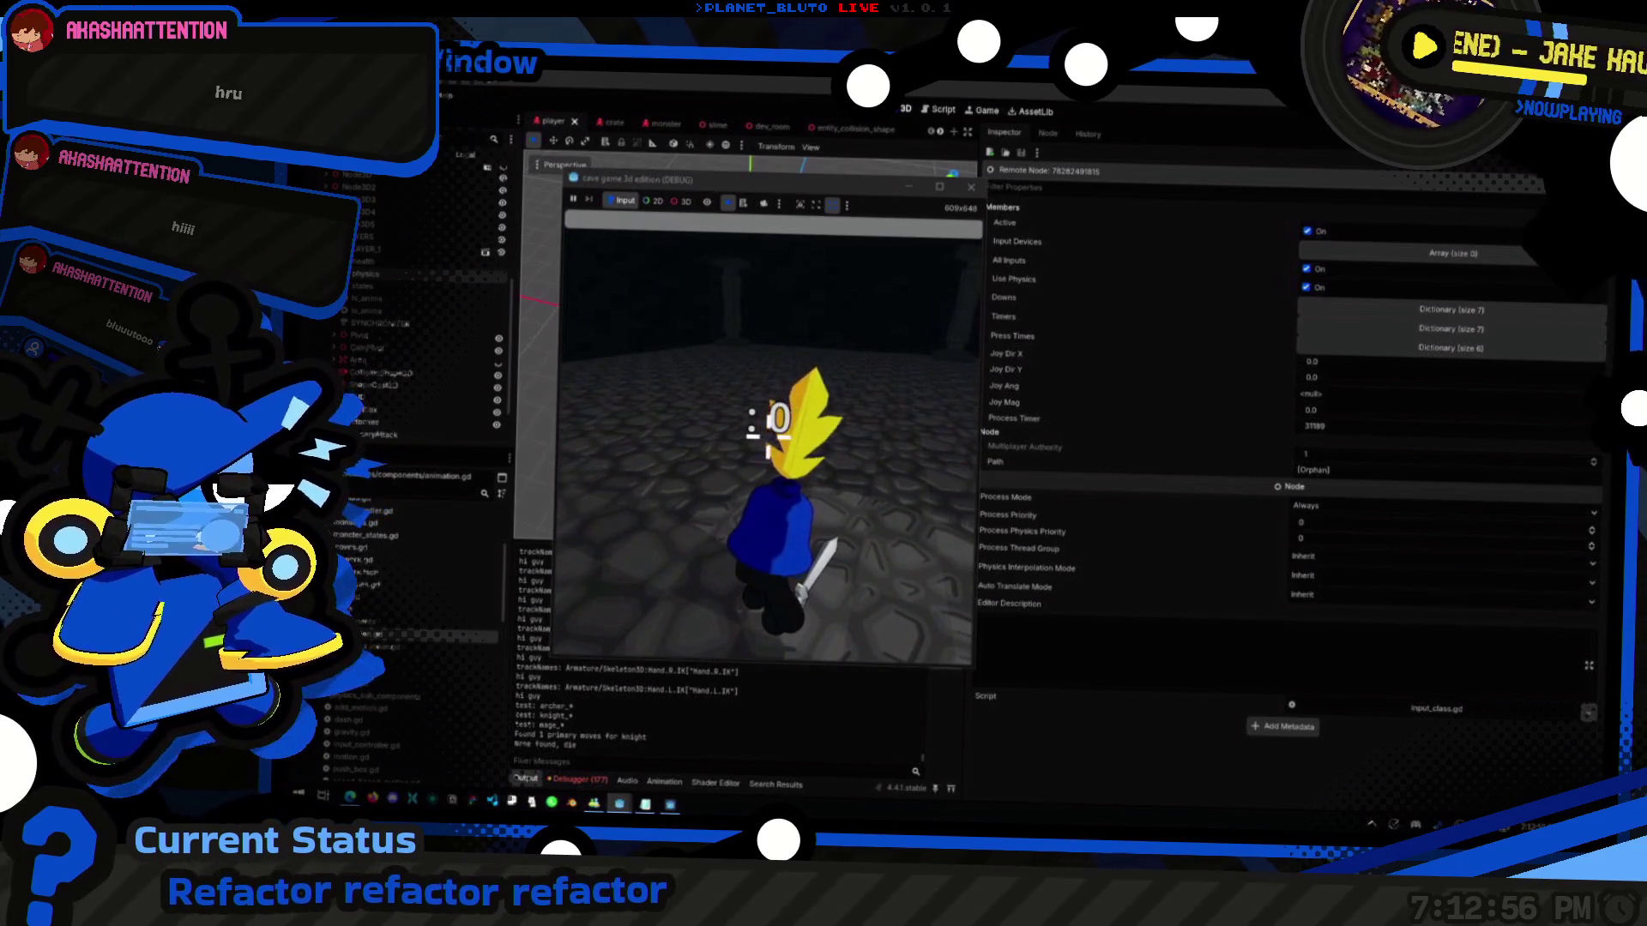
key(w)
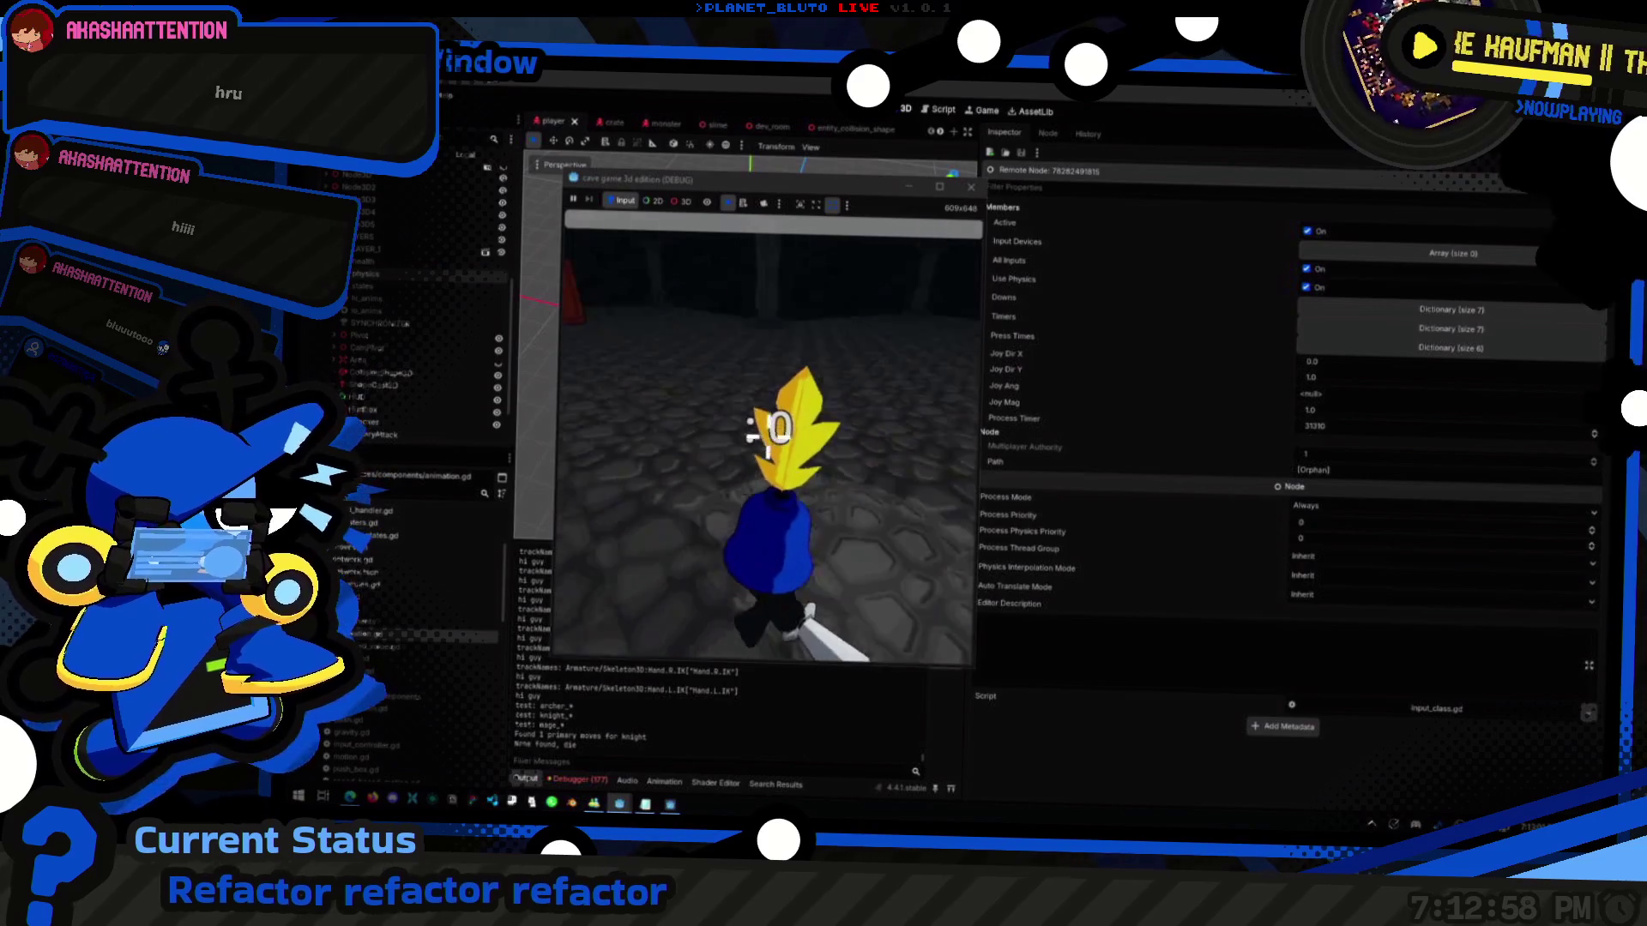
key(a)
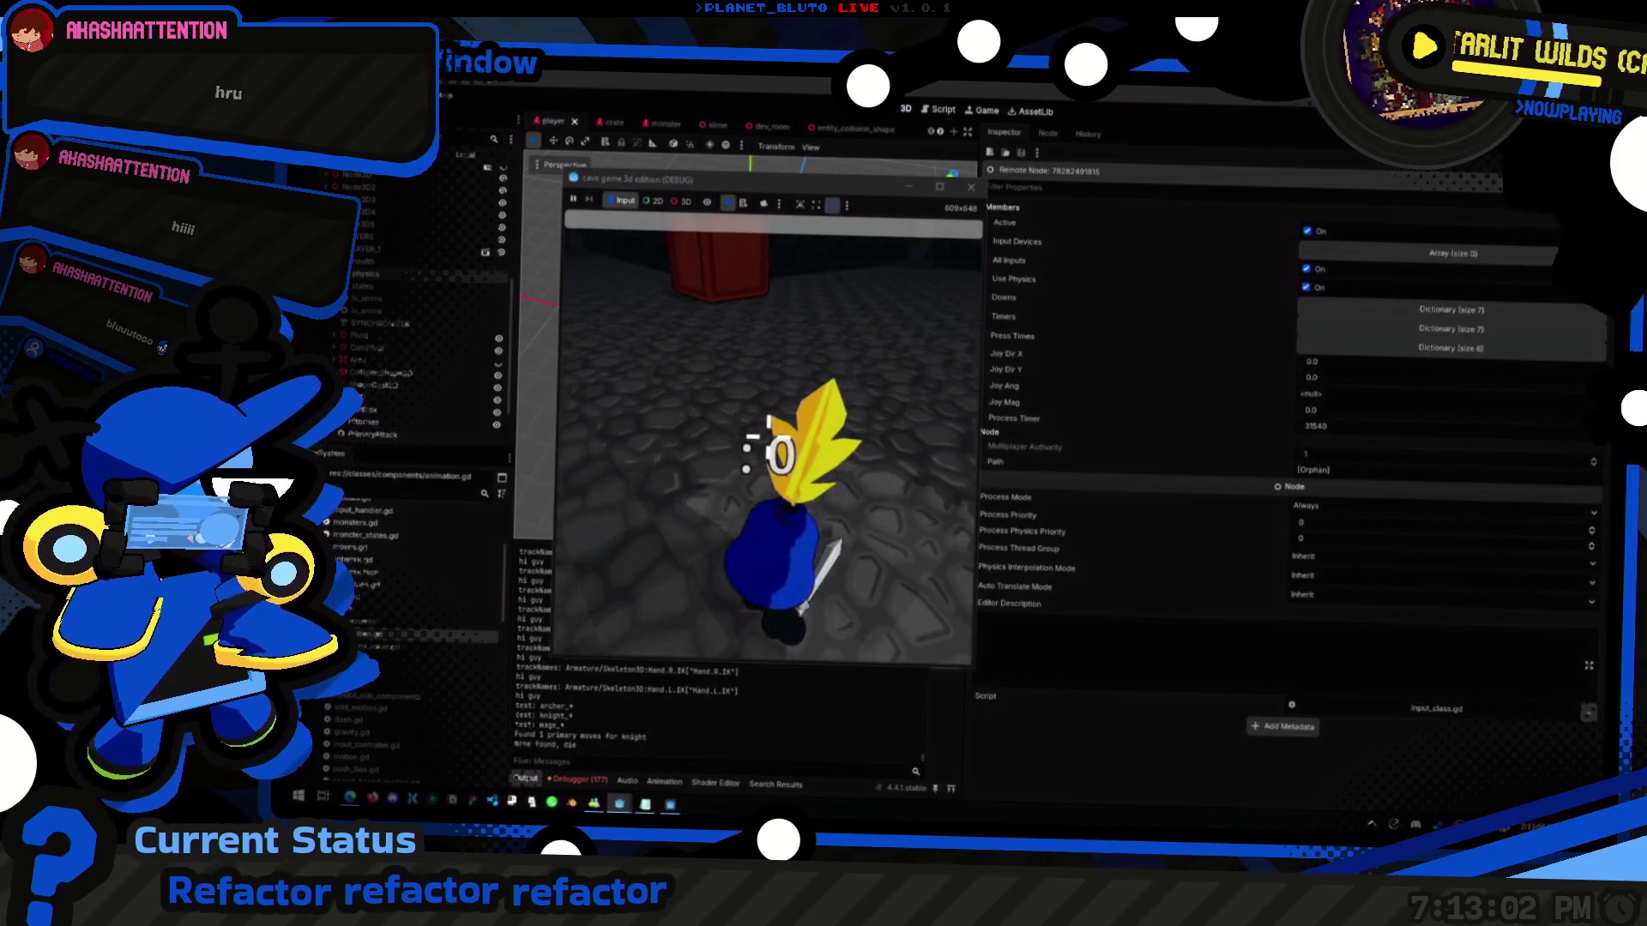
key(alt+Tab)
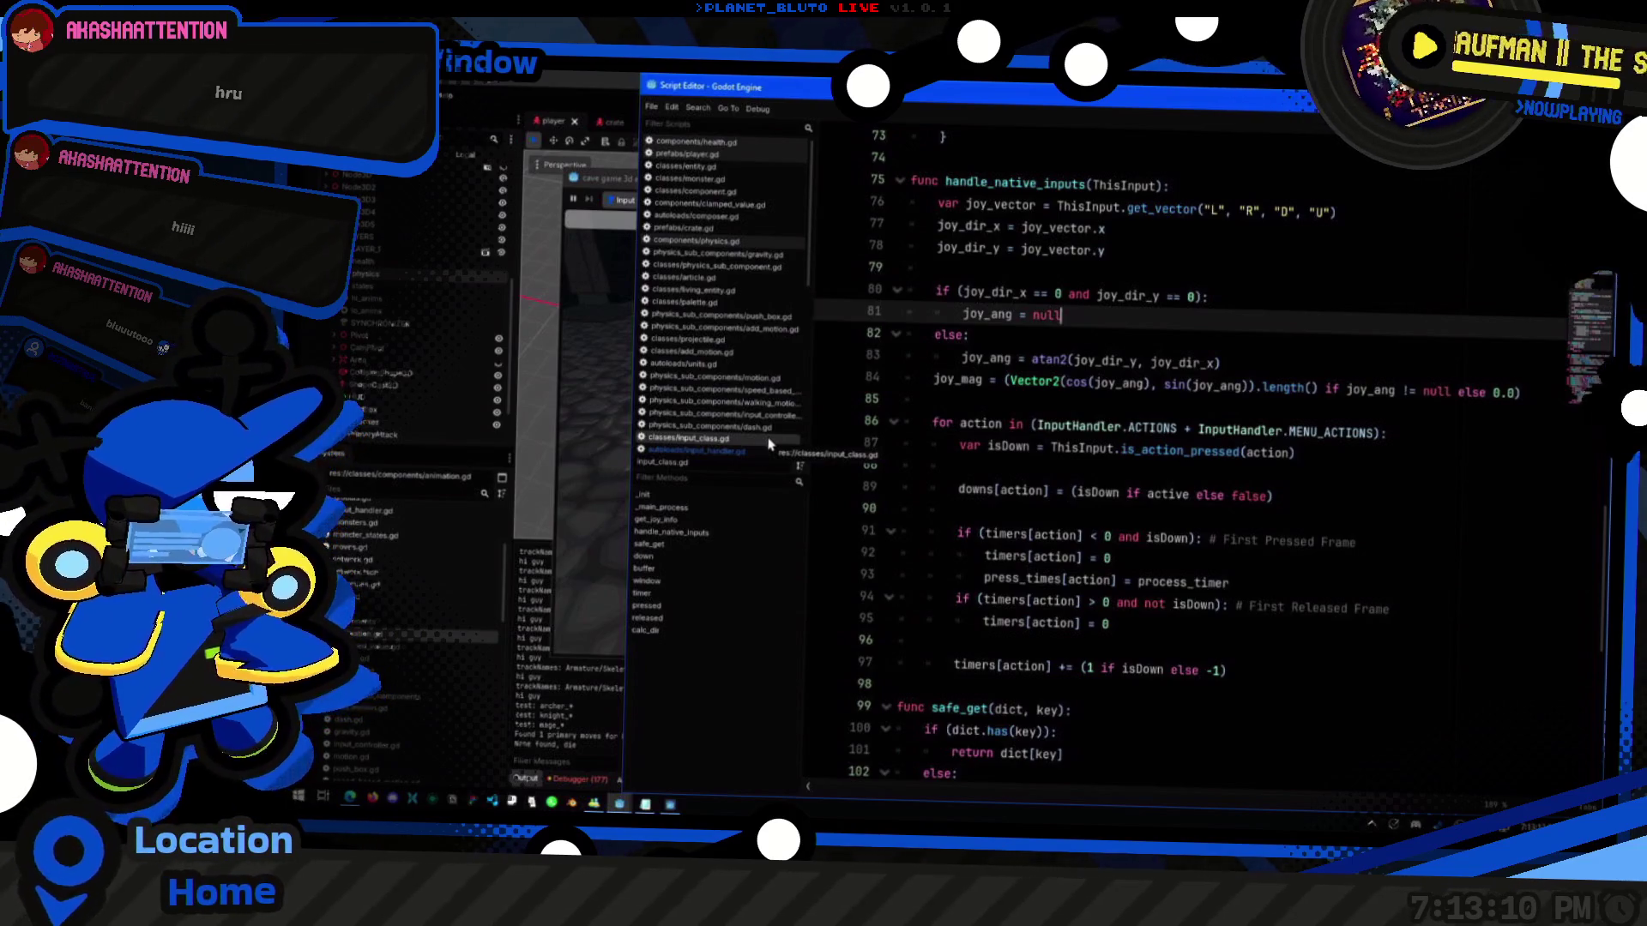
- Review handle_native_inputs' atan2 joystick angle and magnitude code, then relaunch the cave game with F5
scroll(1141, 444, down, 7)
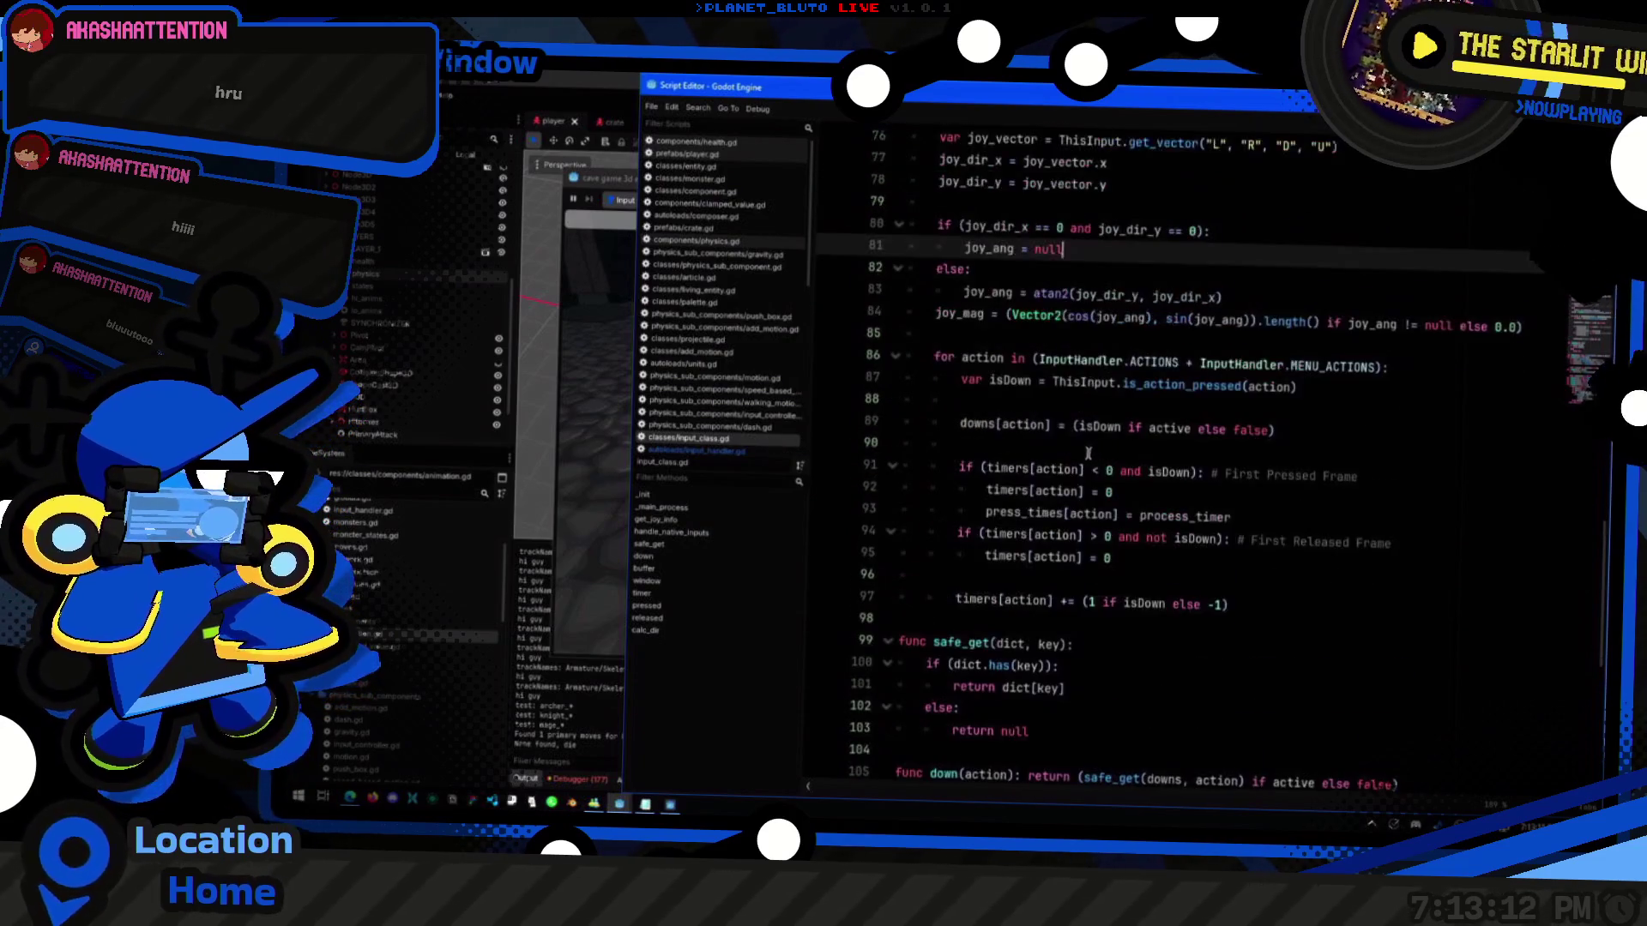
scroll(1072, 463, up, 10)
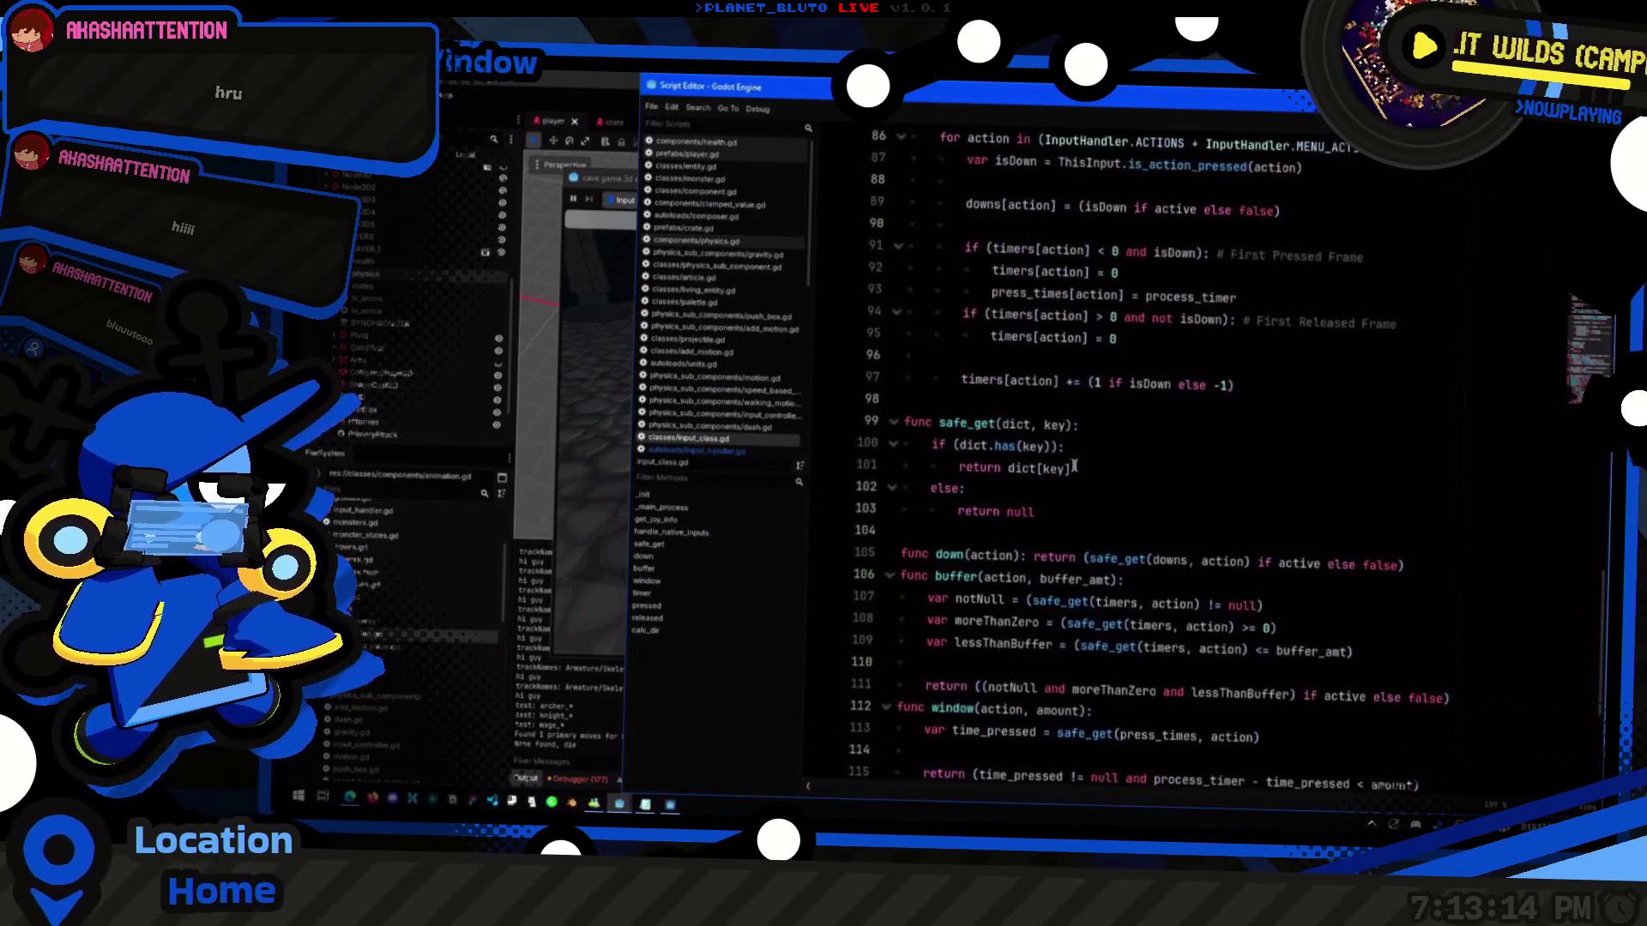
scroll(1060, 467, up, 2)
scroll(1058, 468, down, 2)
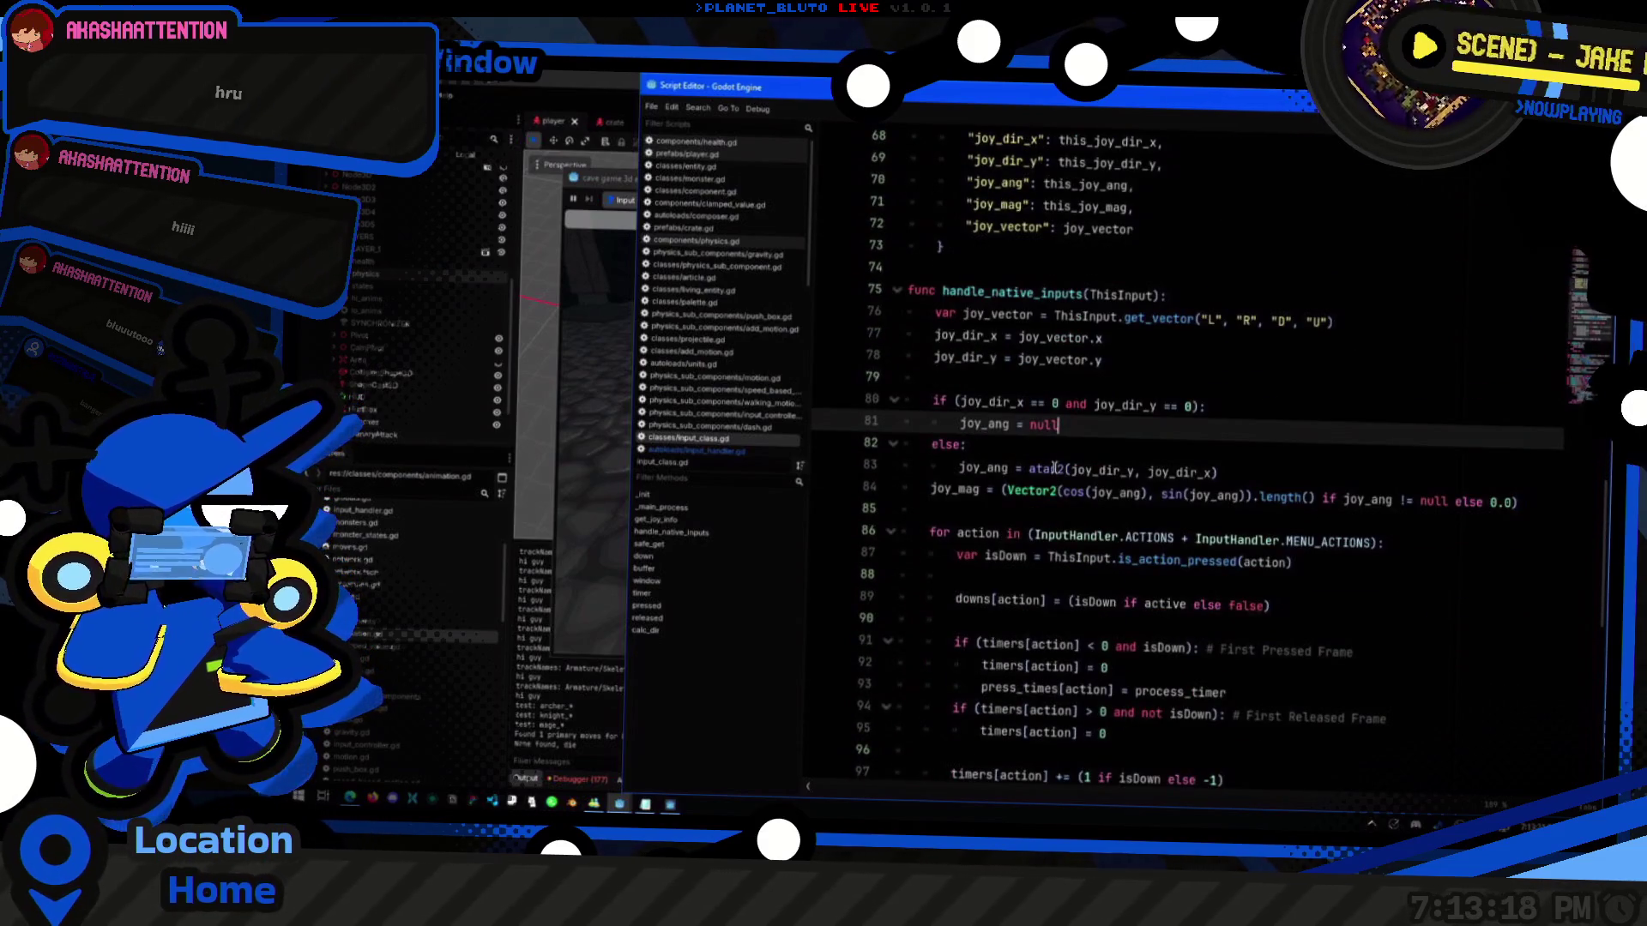
mouse_move(1048, 464)
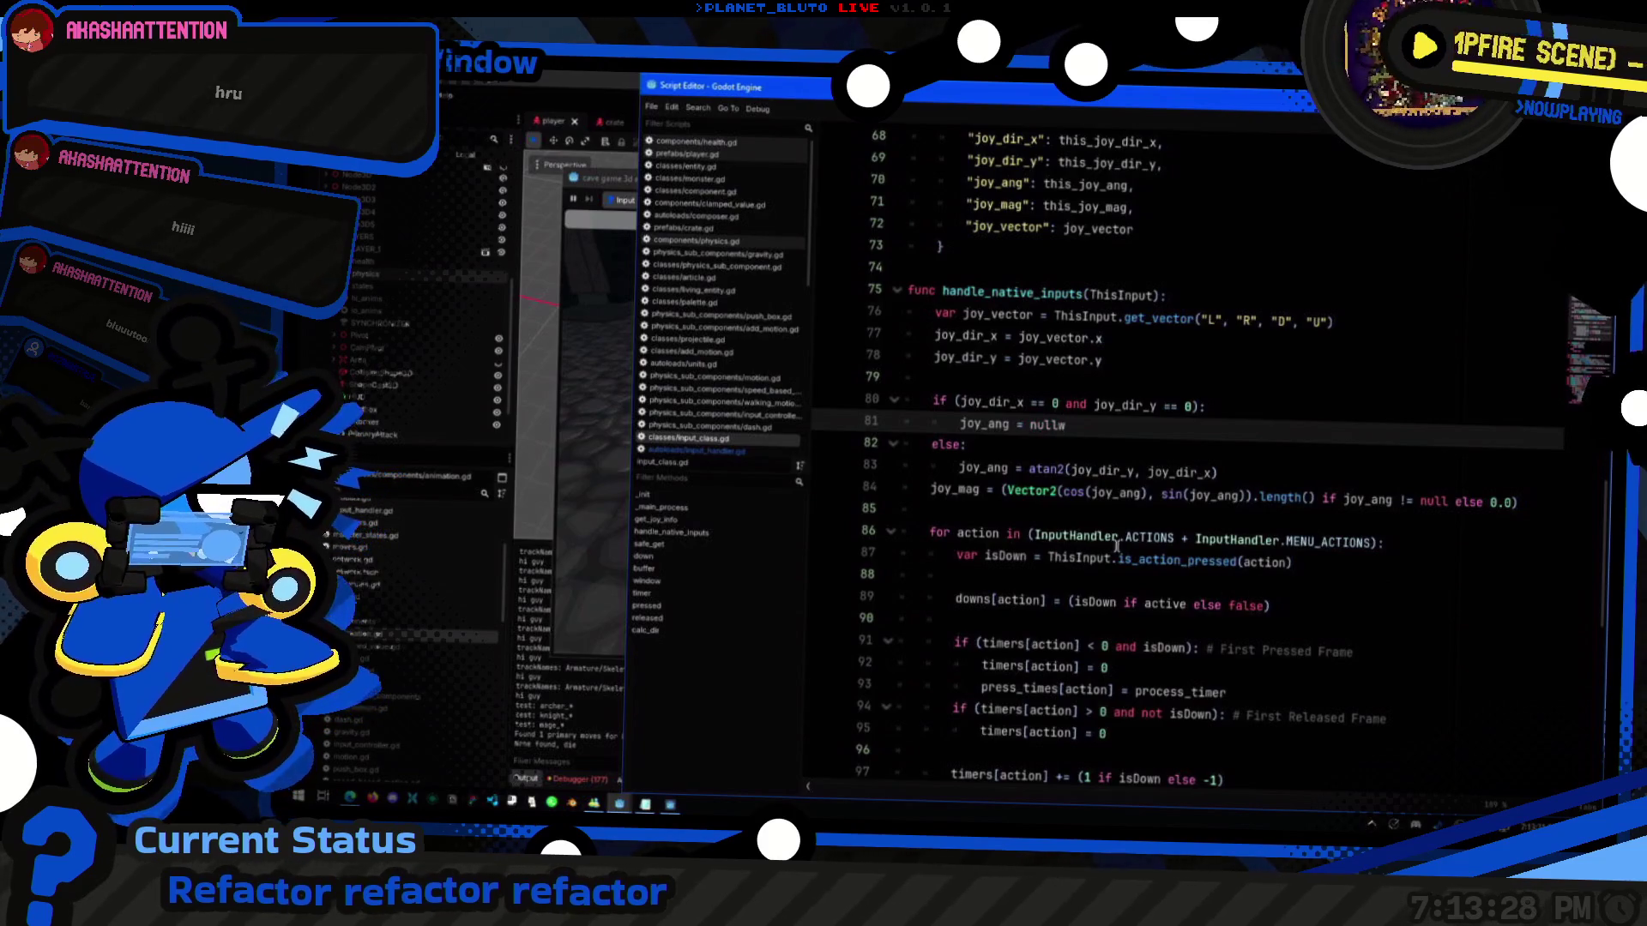
key(F5)
key(alt+Tab)
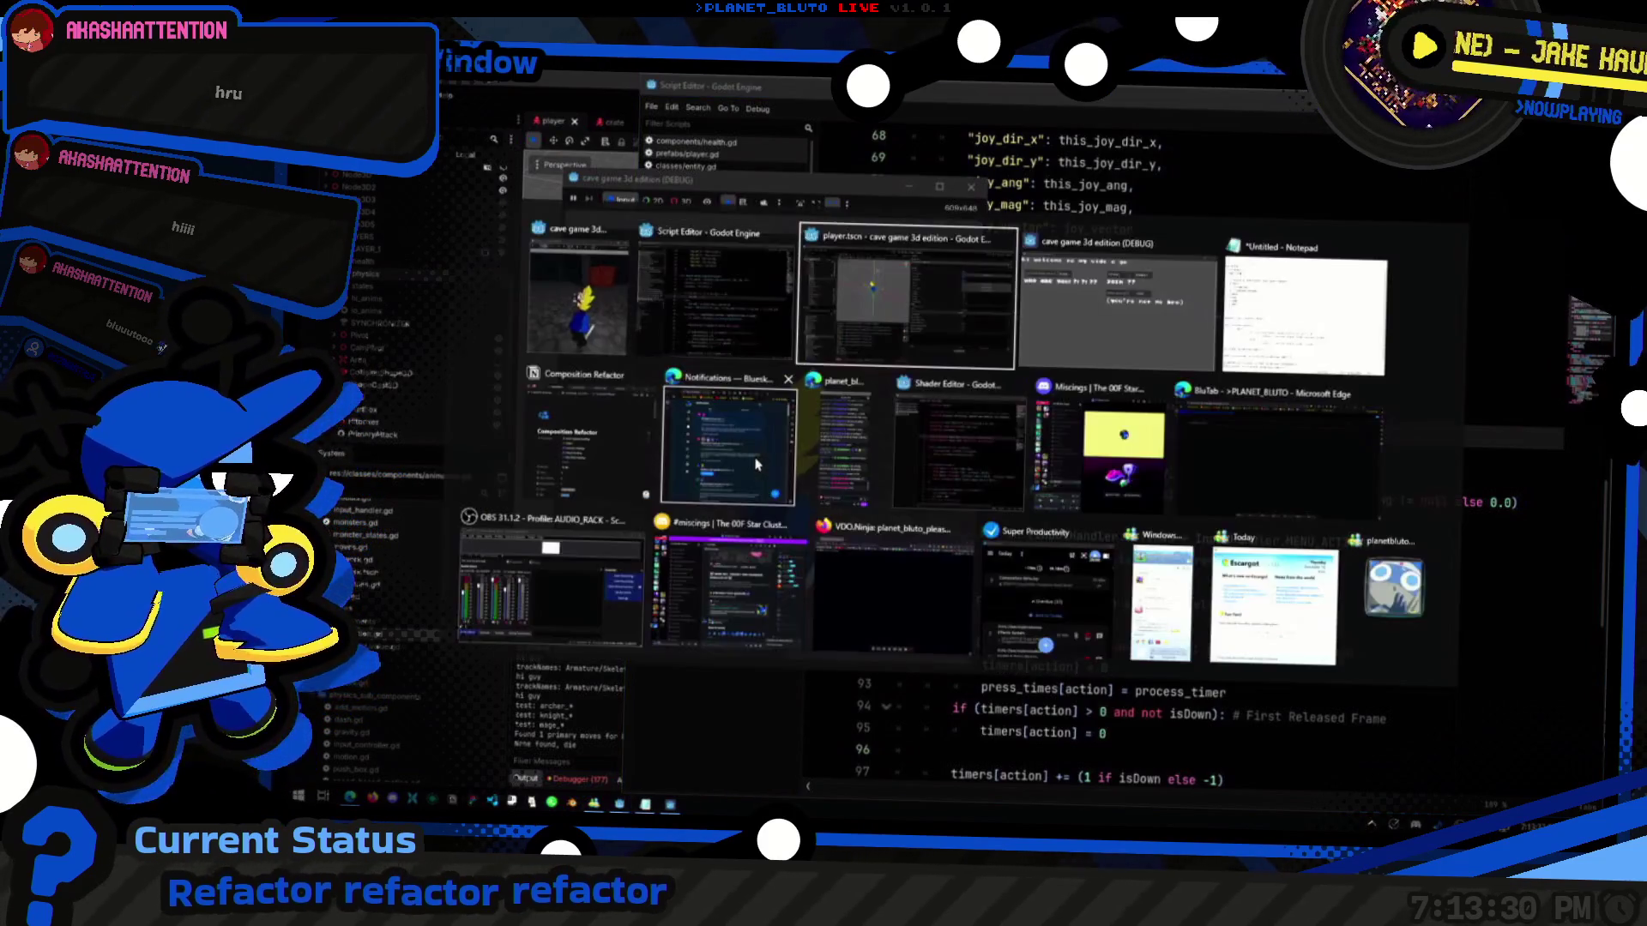
- Walk the player forward, left, right and diagonally around the cave while watching Joy Dir and Joy Mag update
key(alt+Tab)
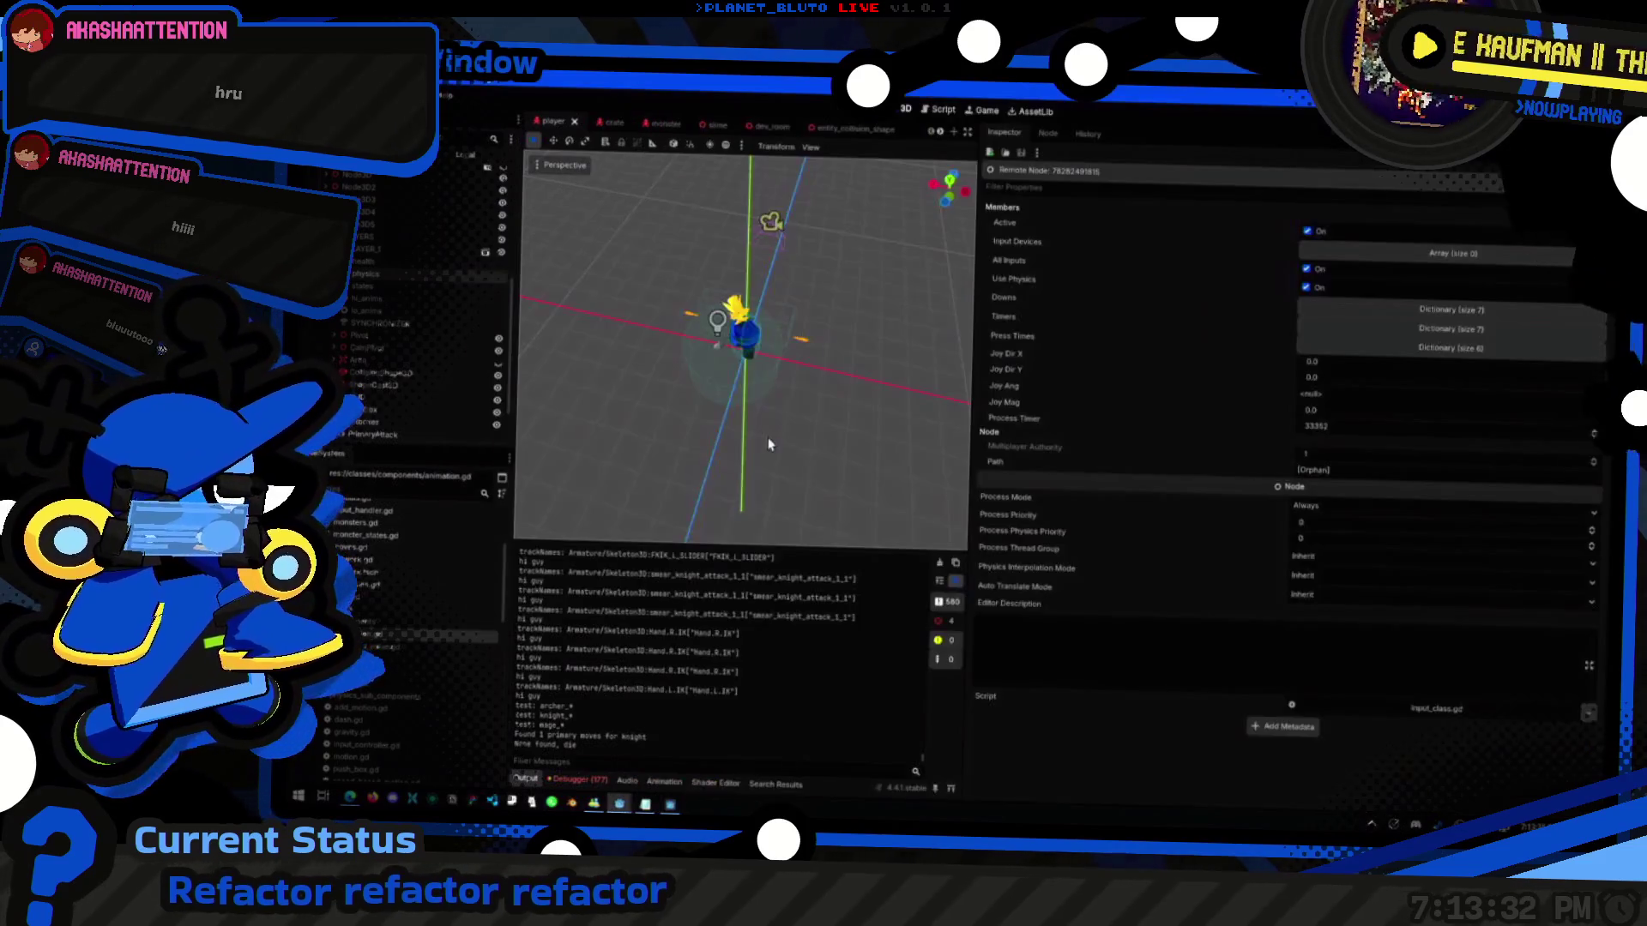
key(alt+Tab)
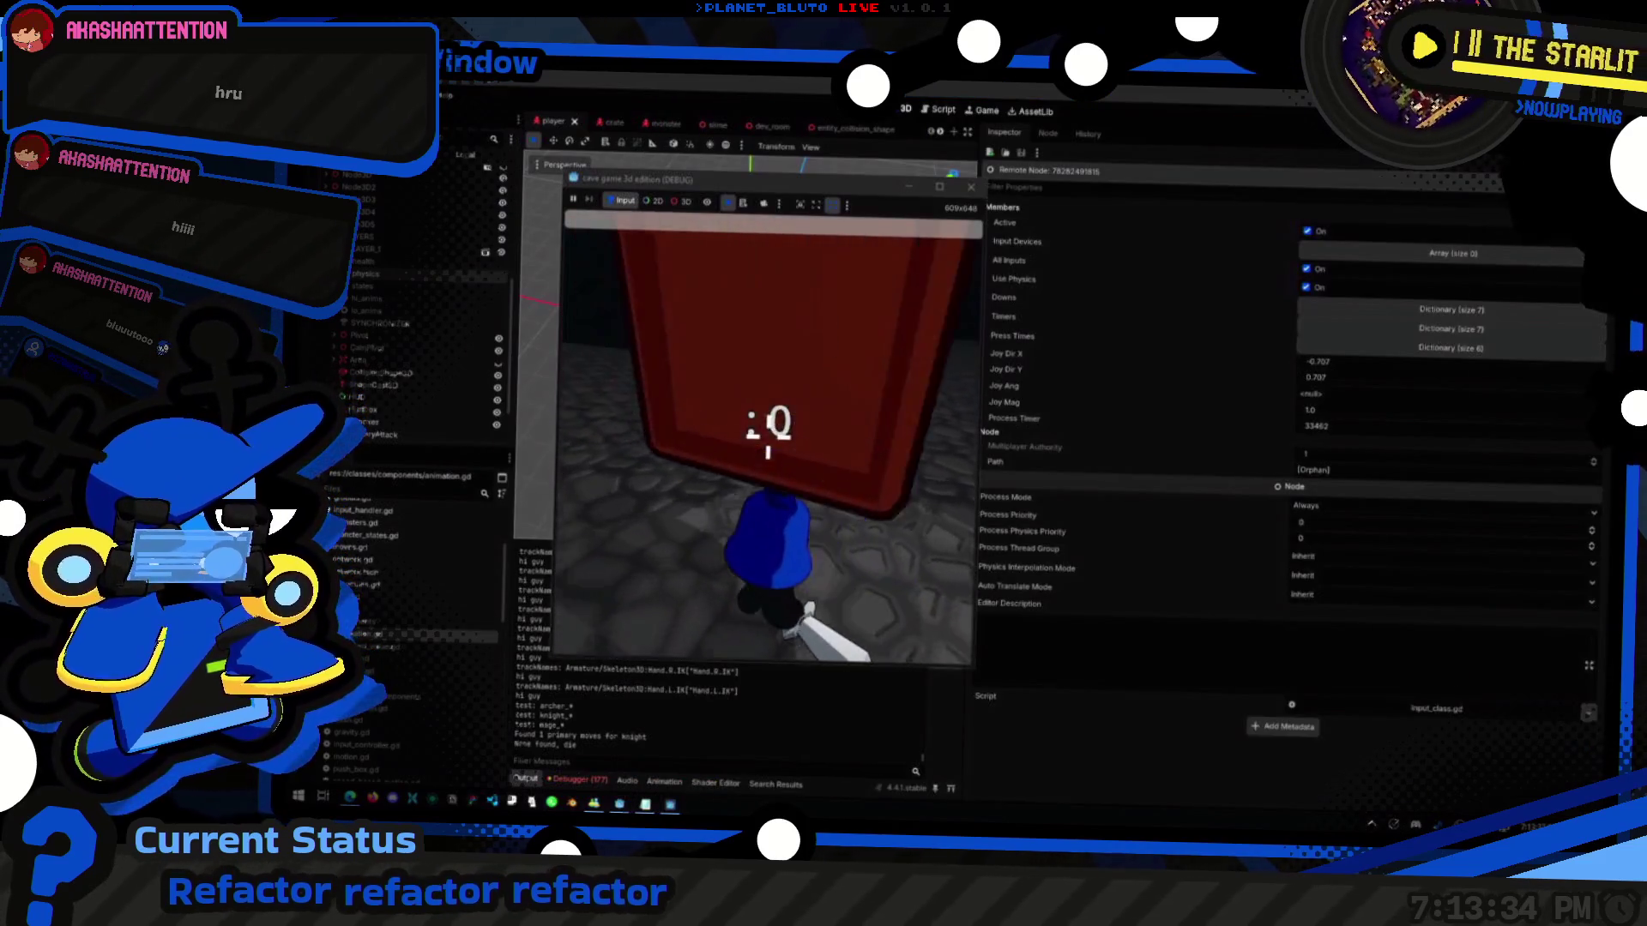
key(s)
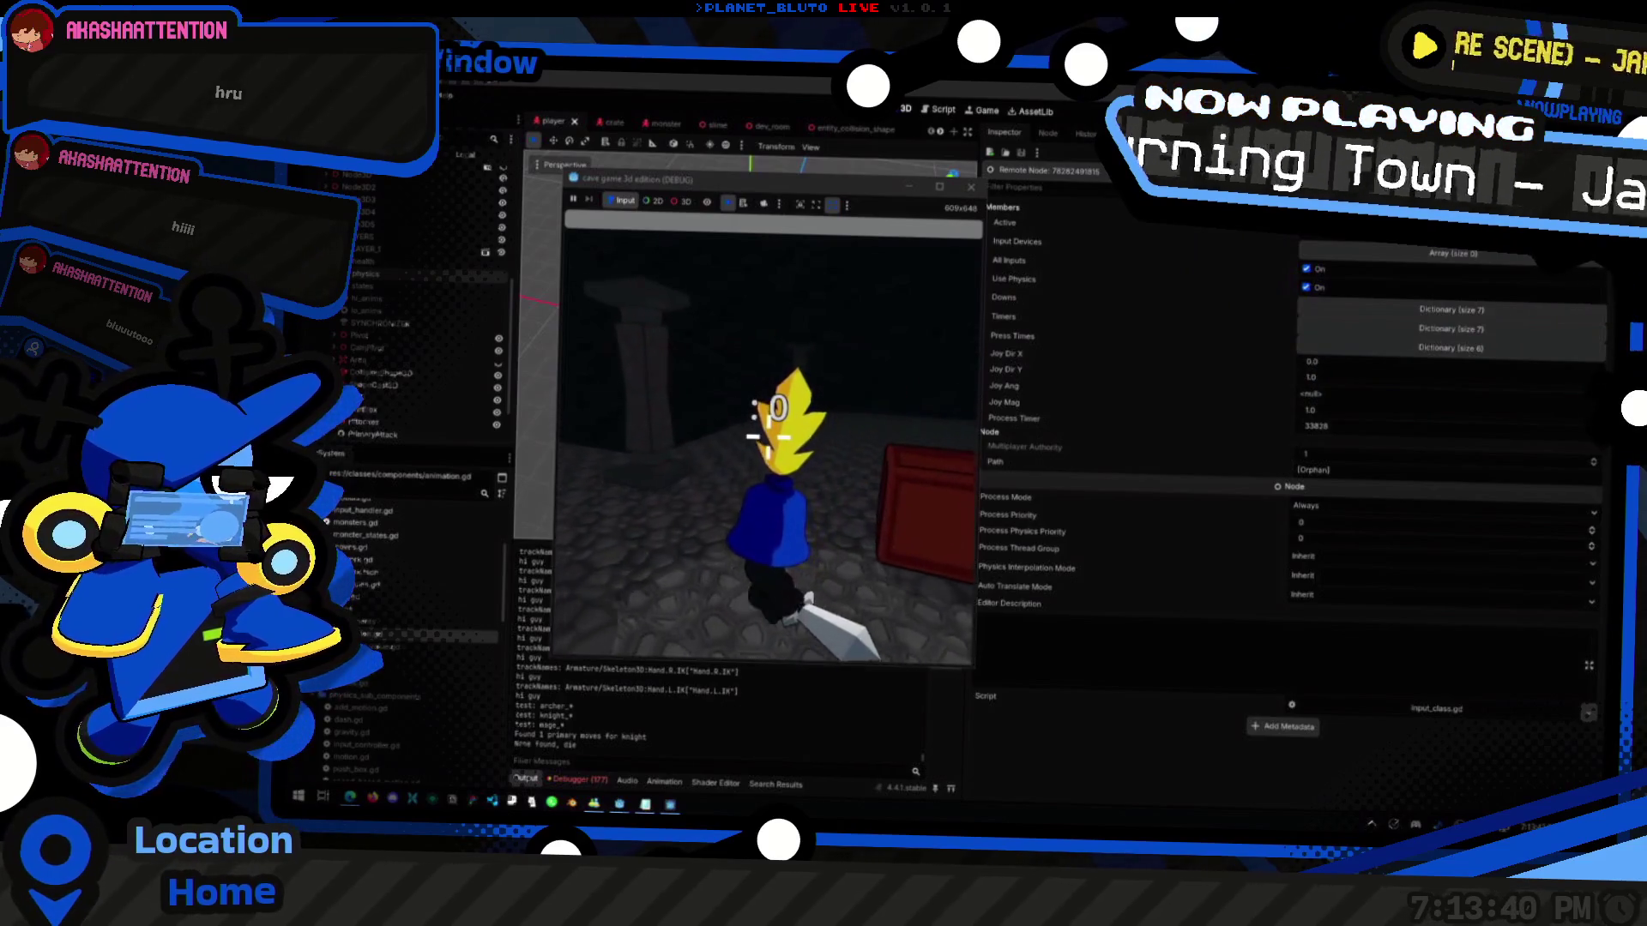
key(a)
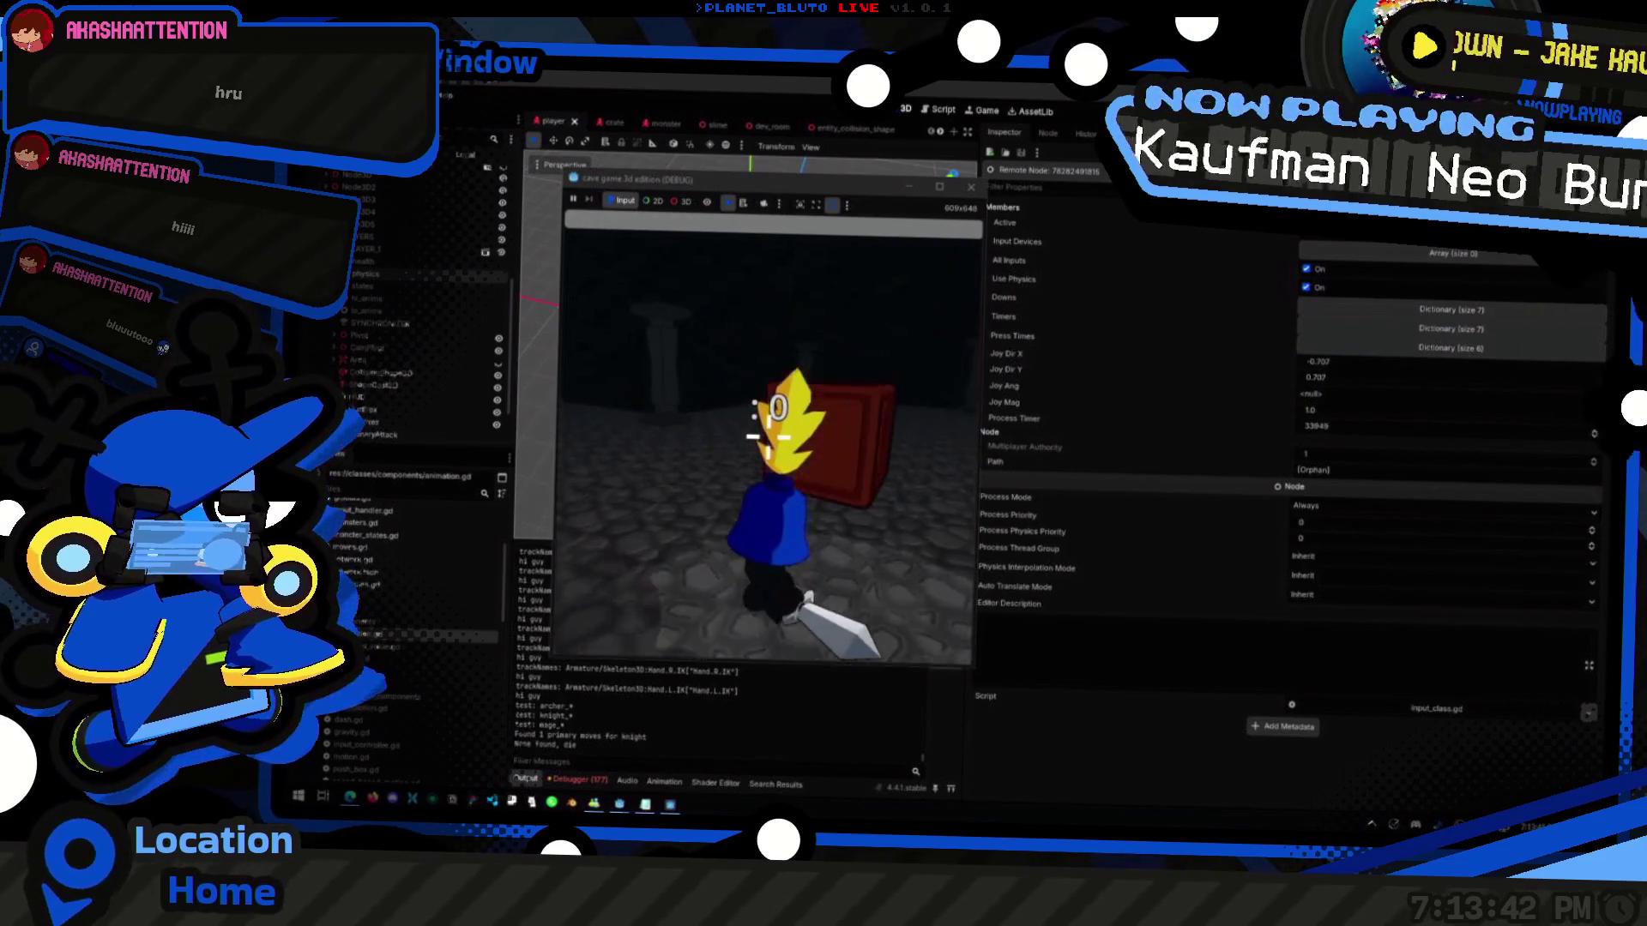
key(d)
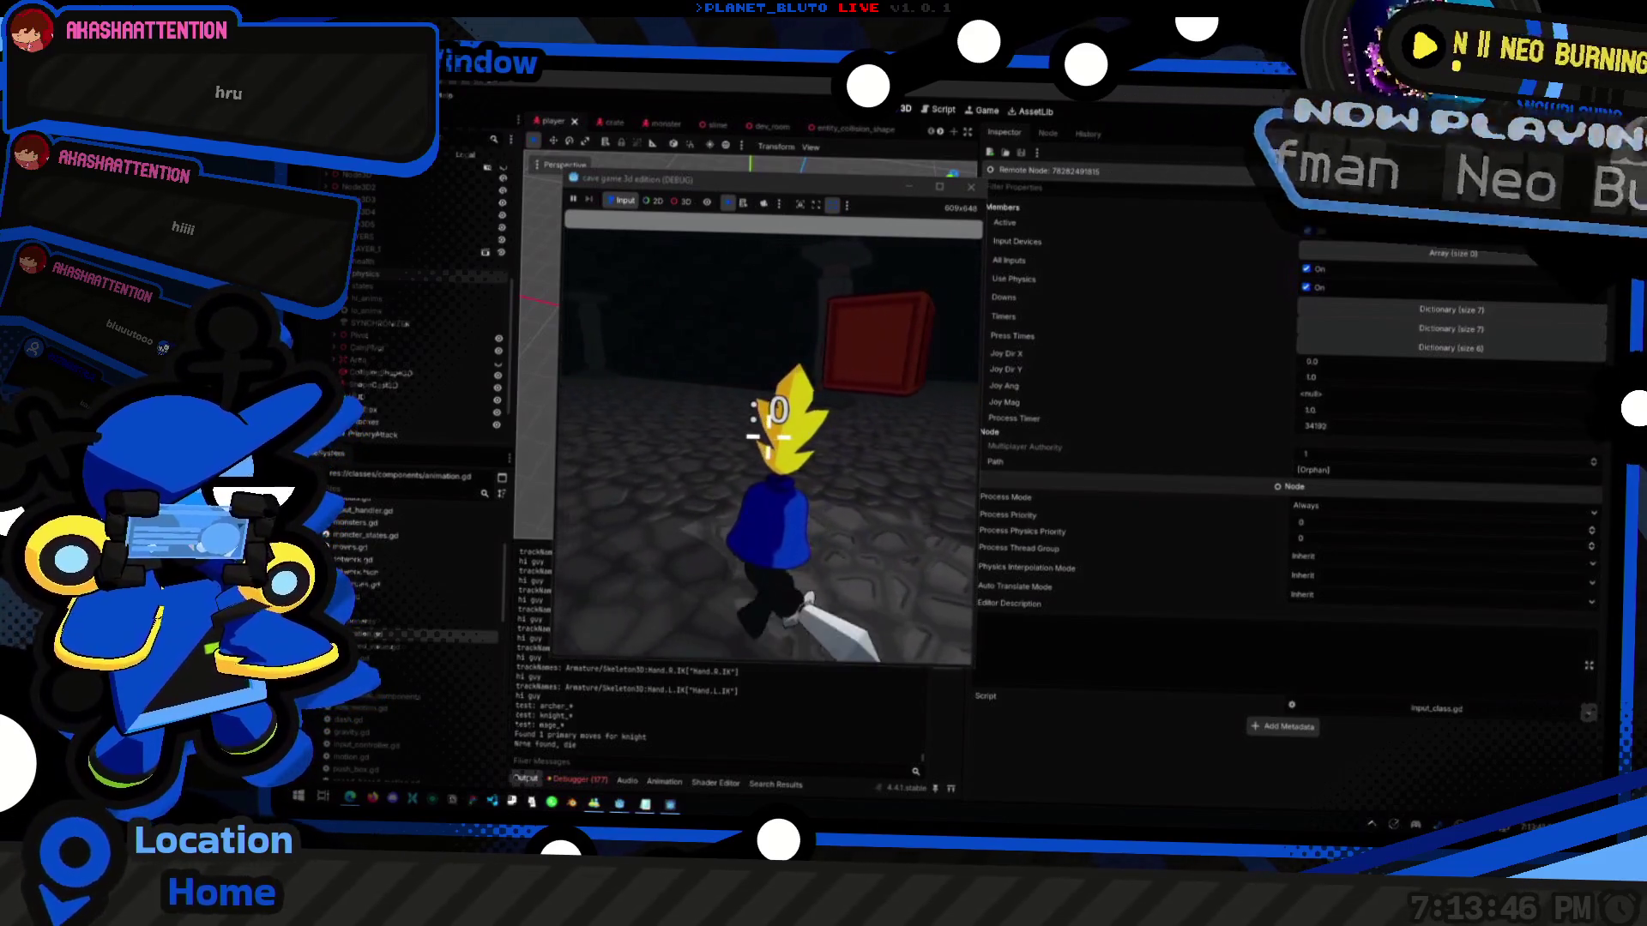
key(d)
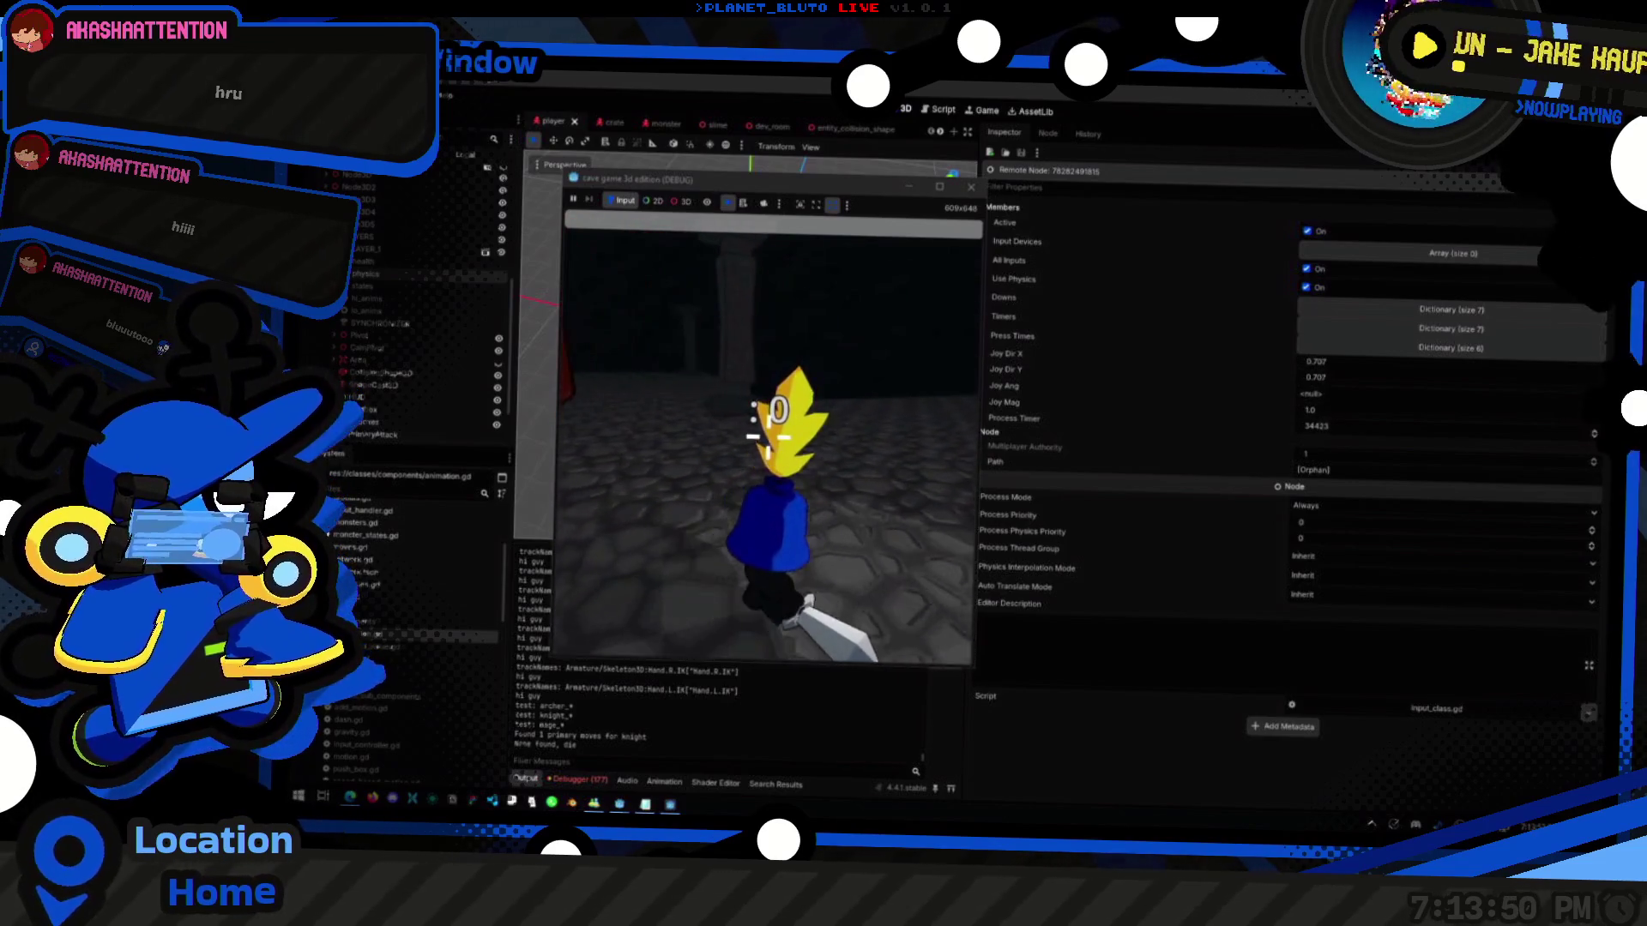
key(a+s)
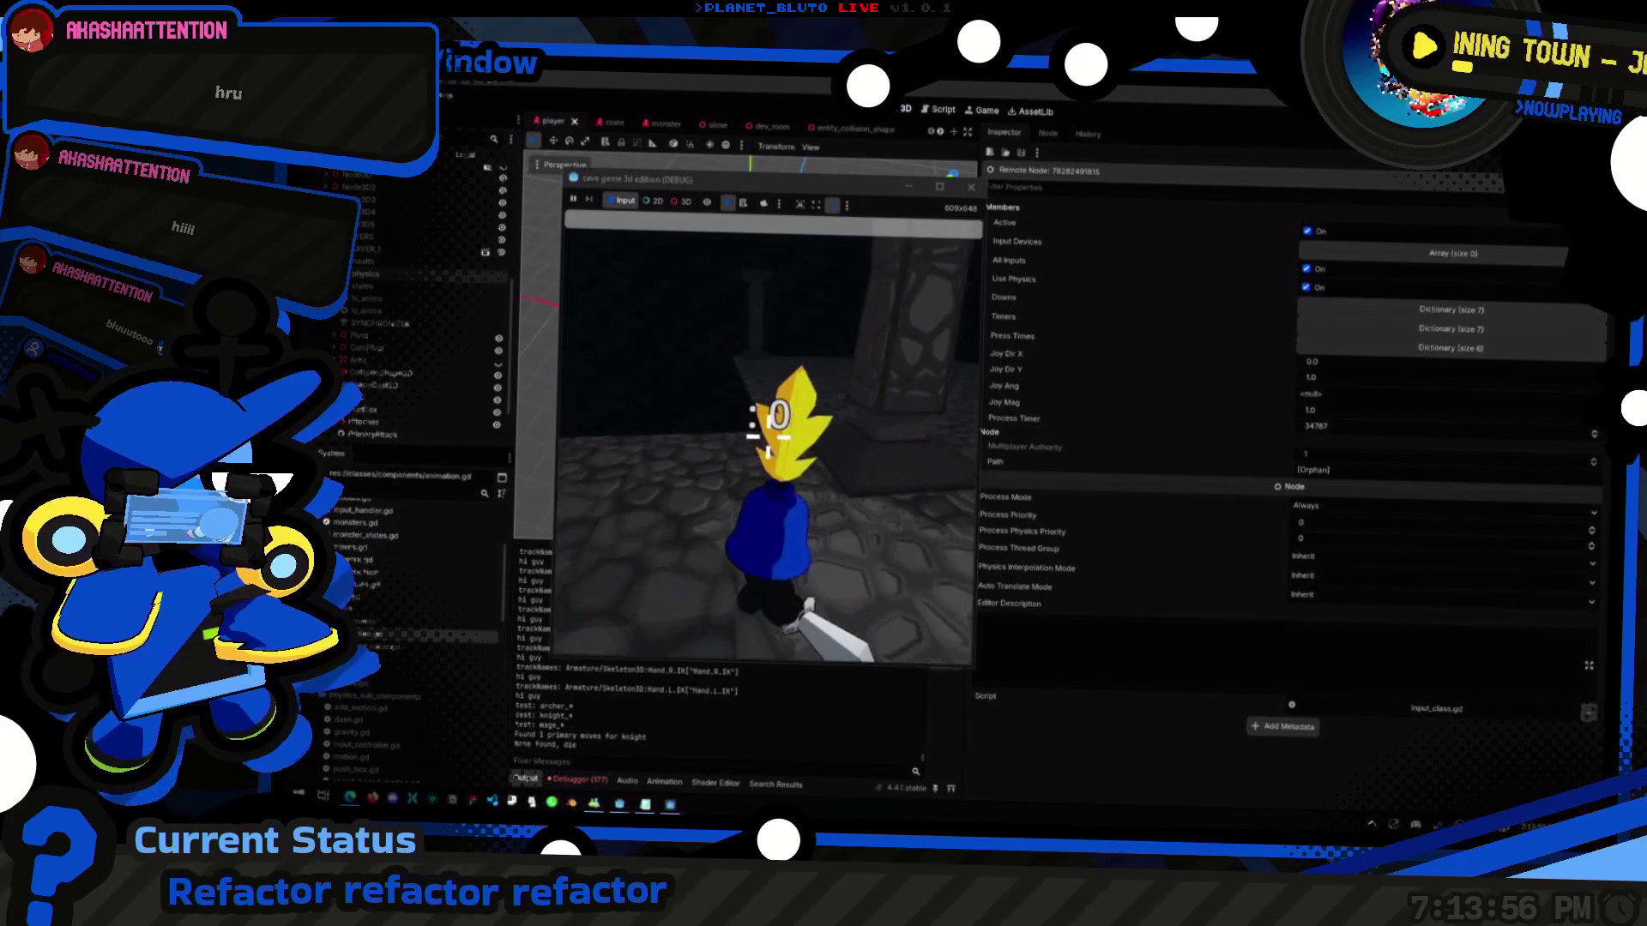
key(s)
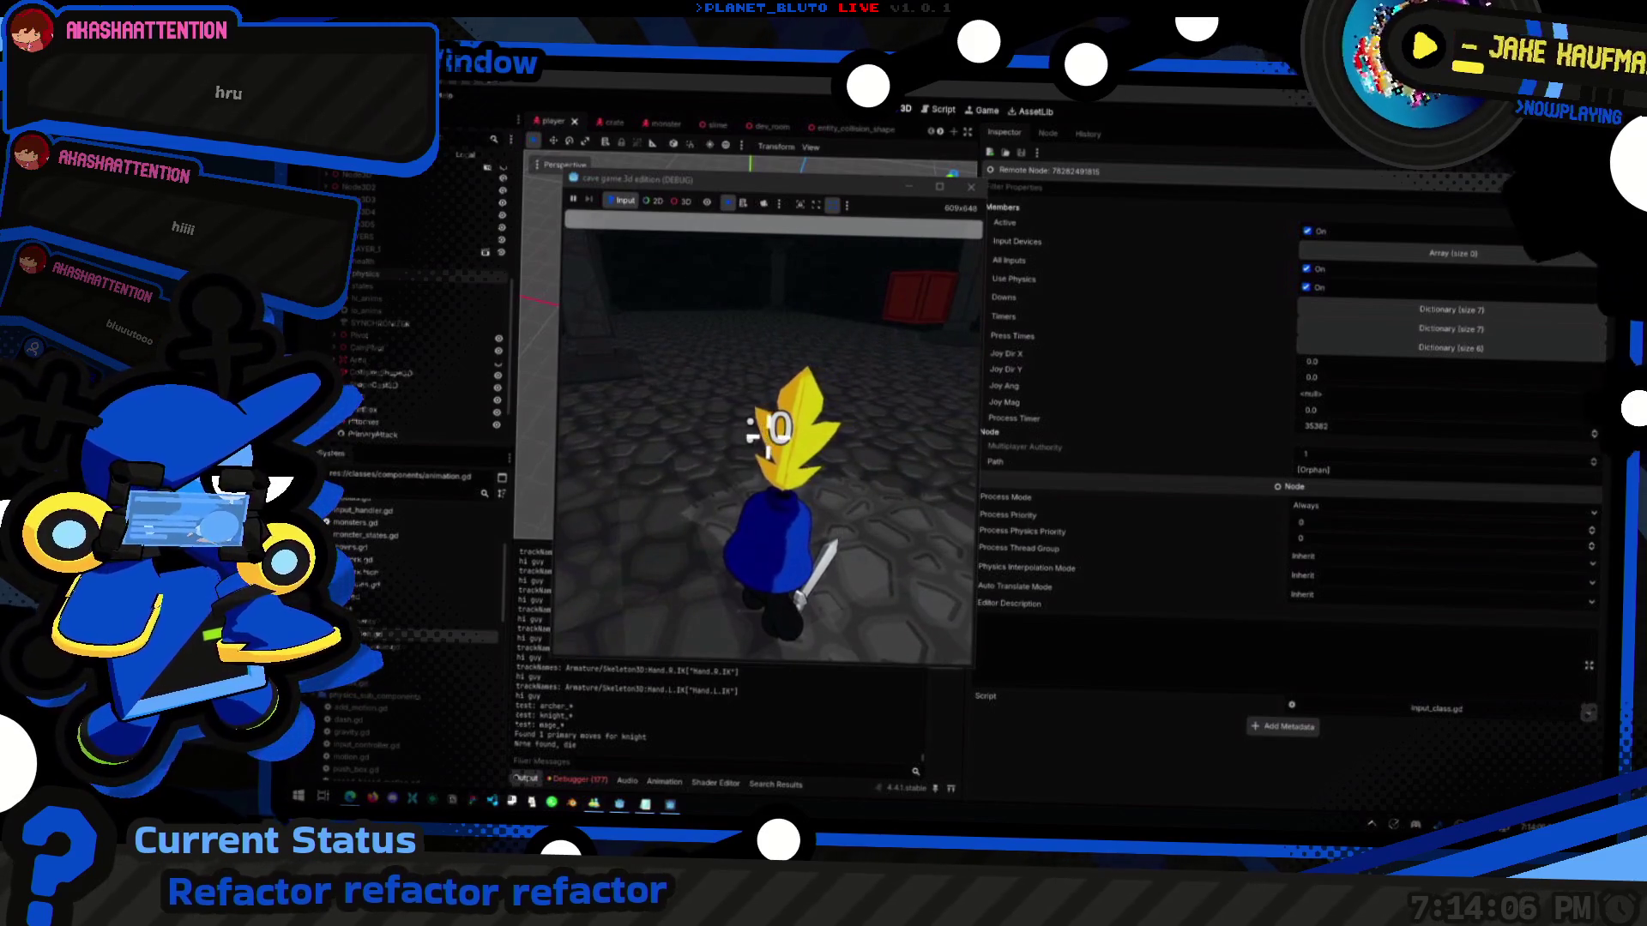
key(alt+Tab)
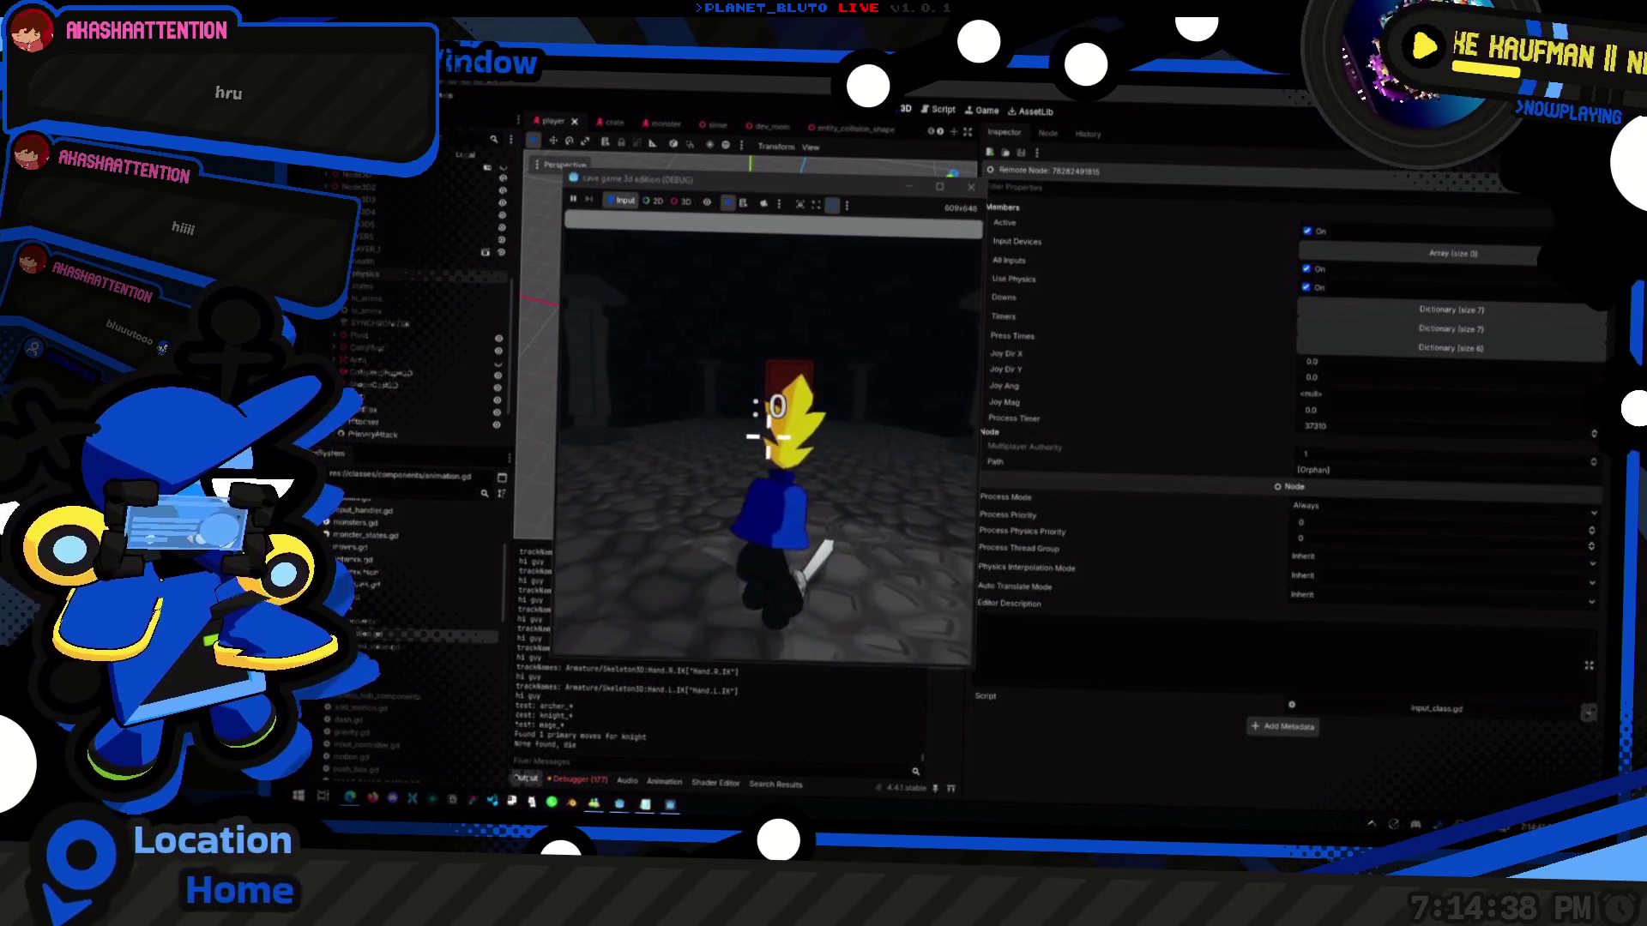
key(alt+Tab)
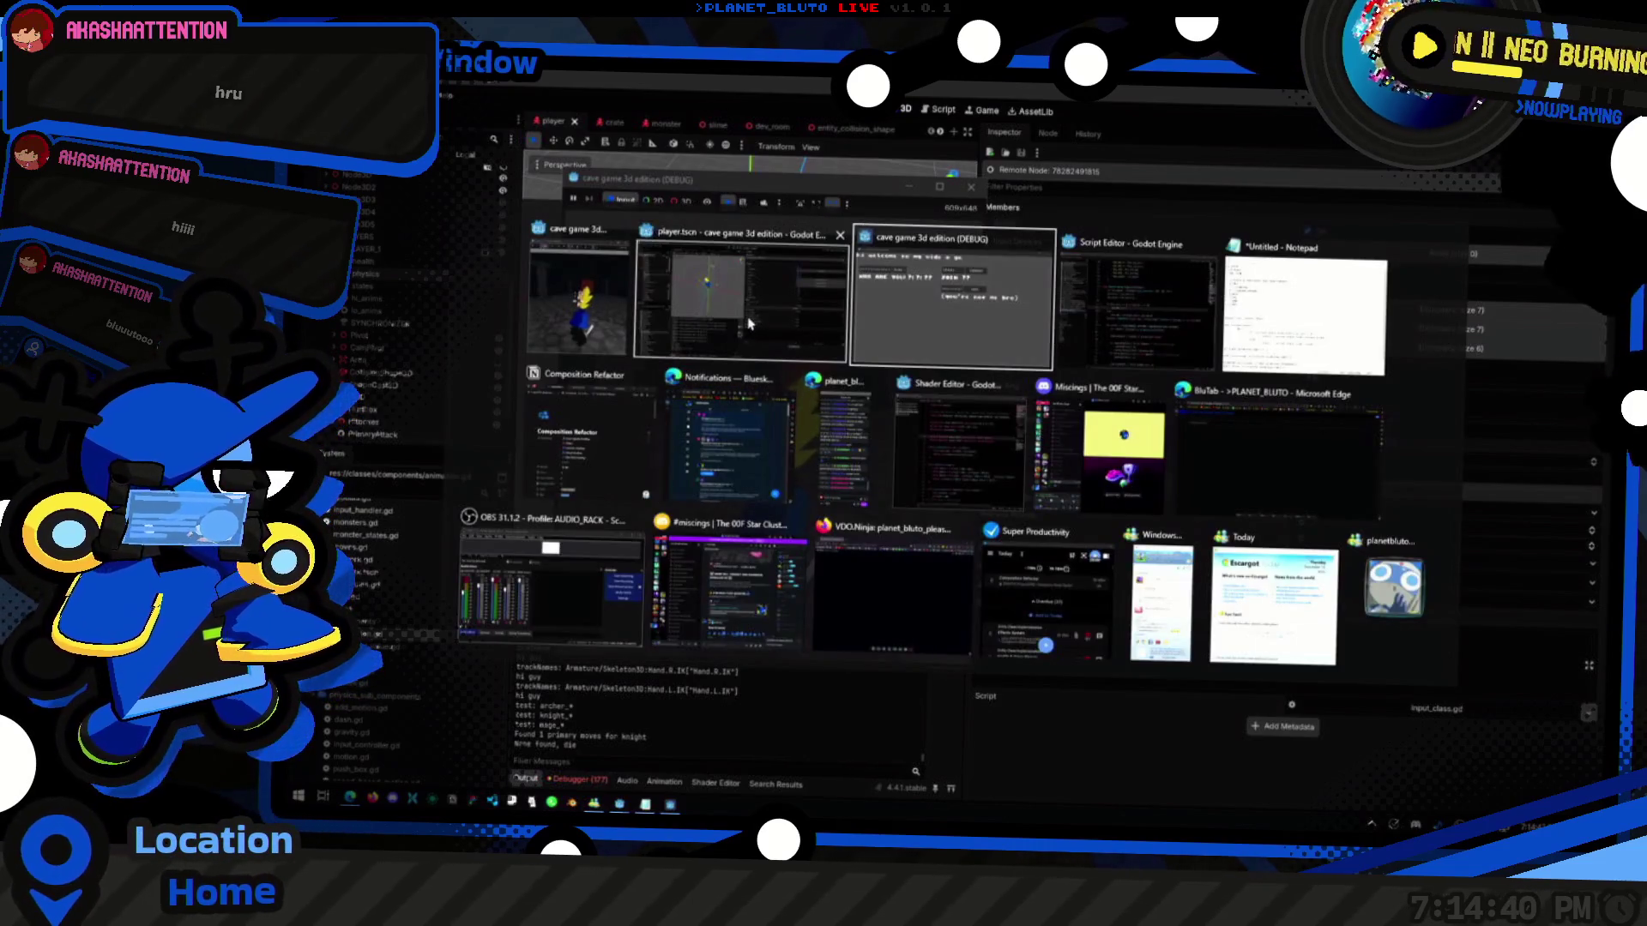
- Return to the floating Script Editor and open components/states.gd from the script list
click(752, 348)
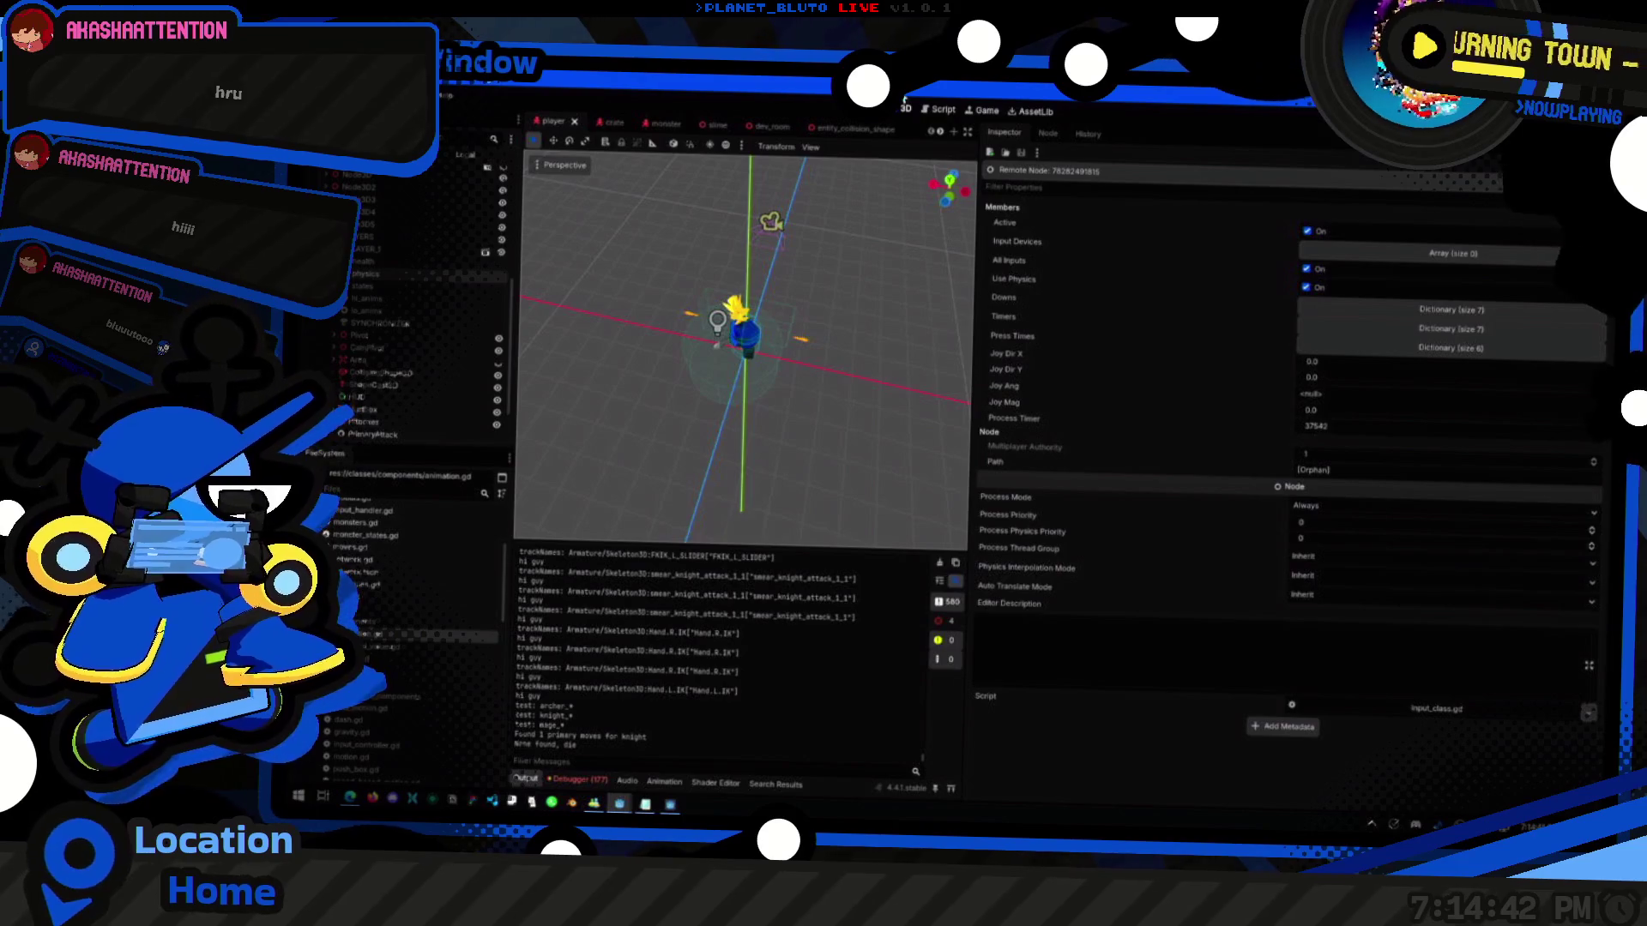
click(943, 110)
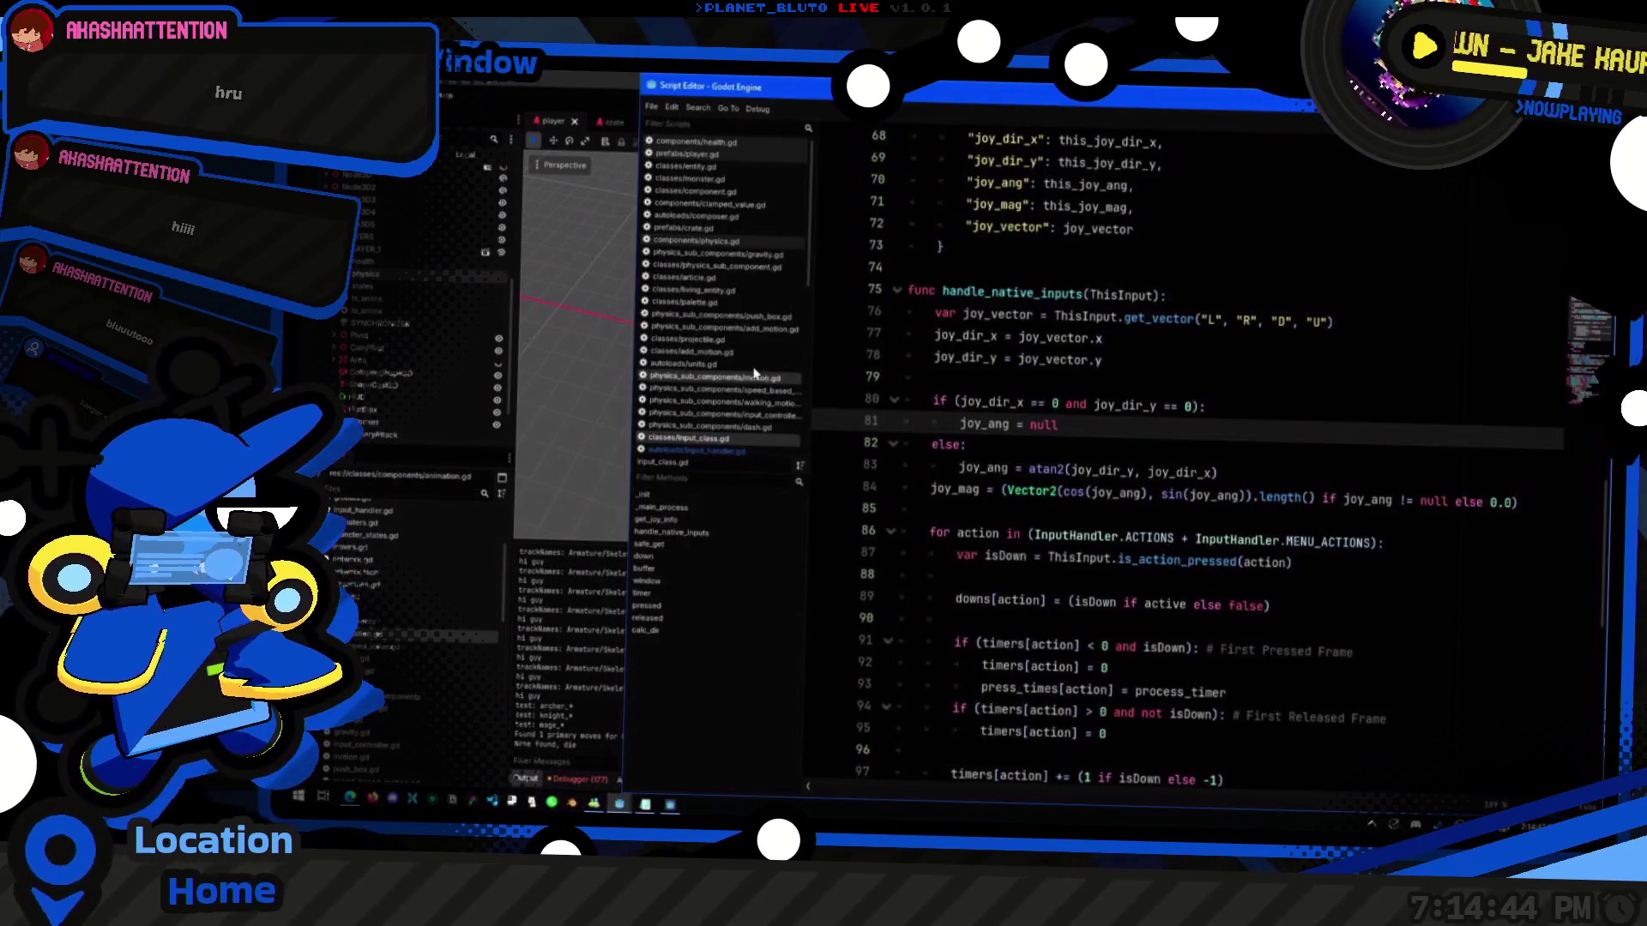
scroll(746, 368, down, 5)
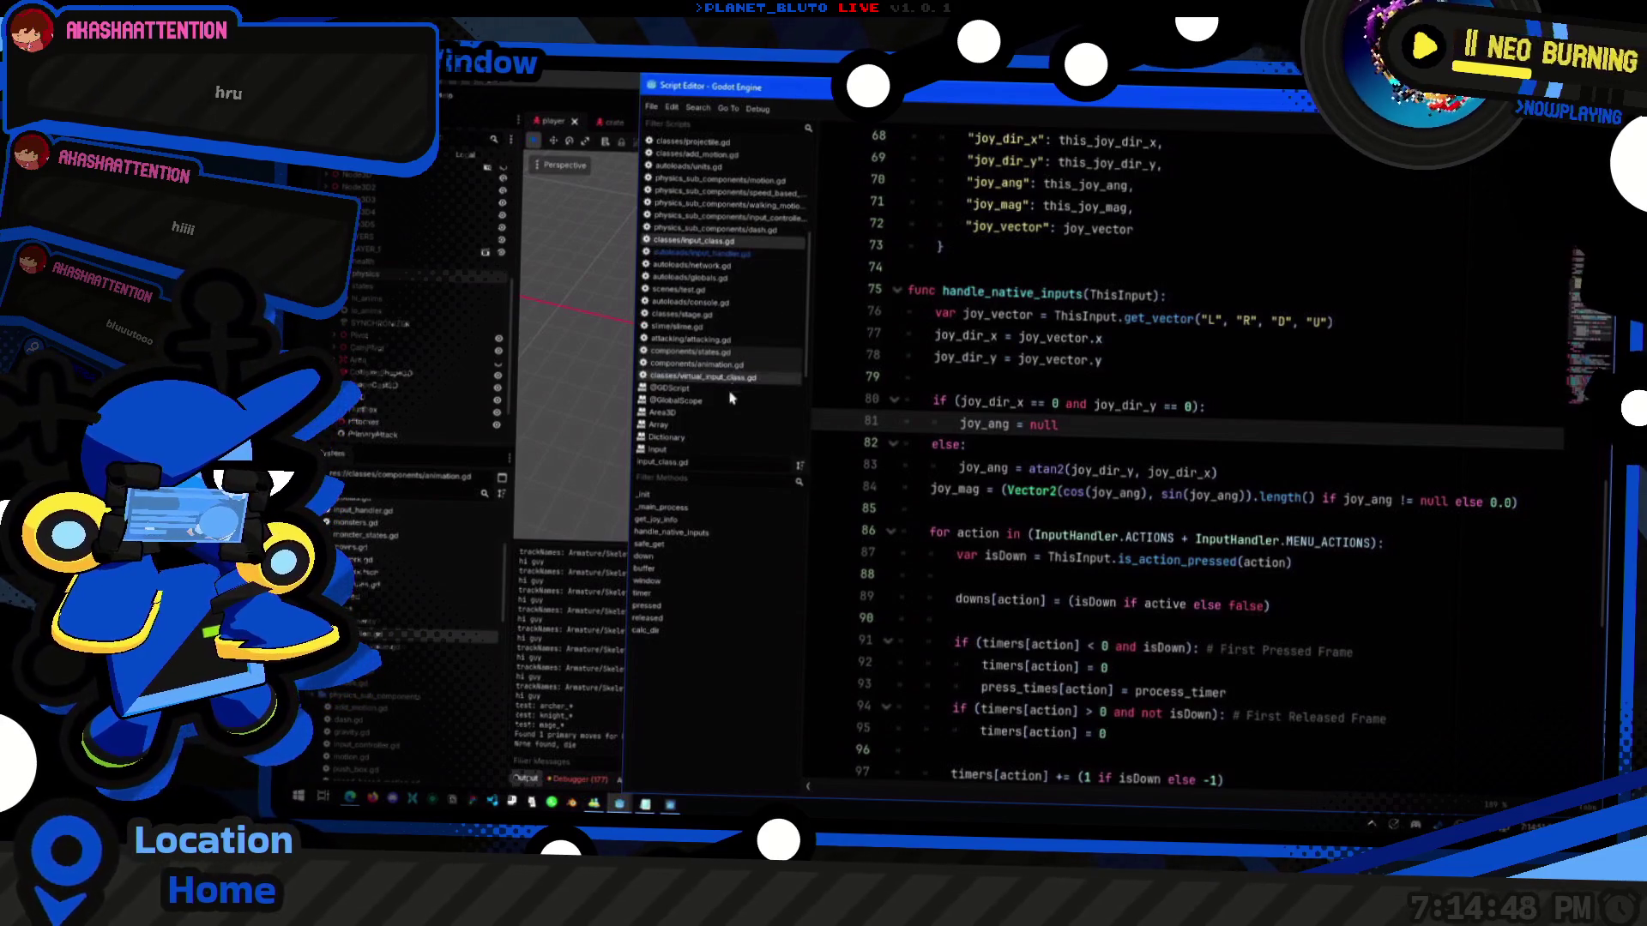
scroll(738, 387, up, 3)
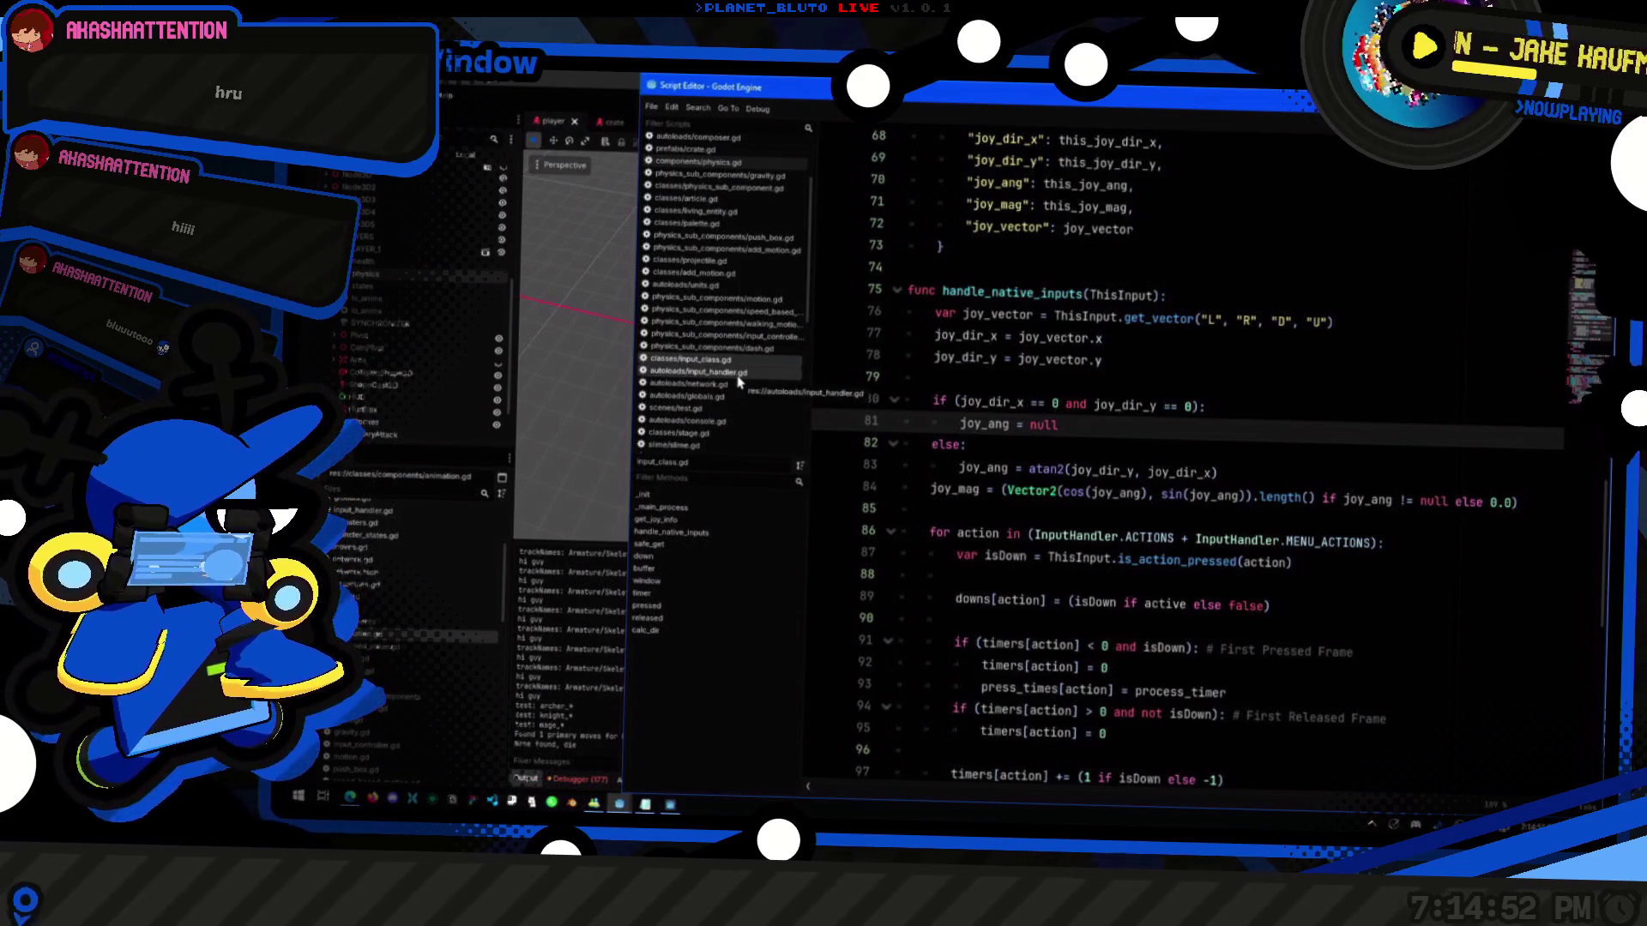
scroll(743, 380, up, 2)
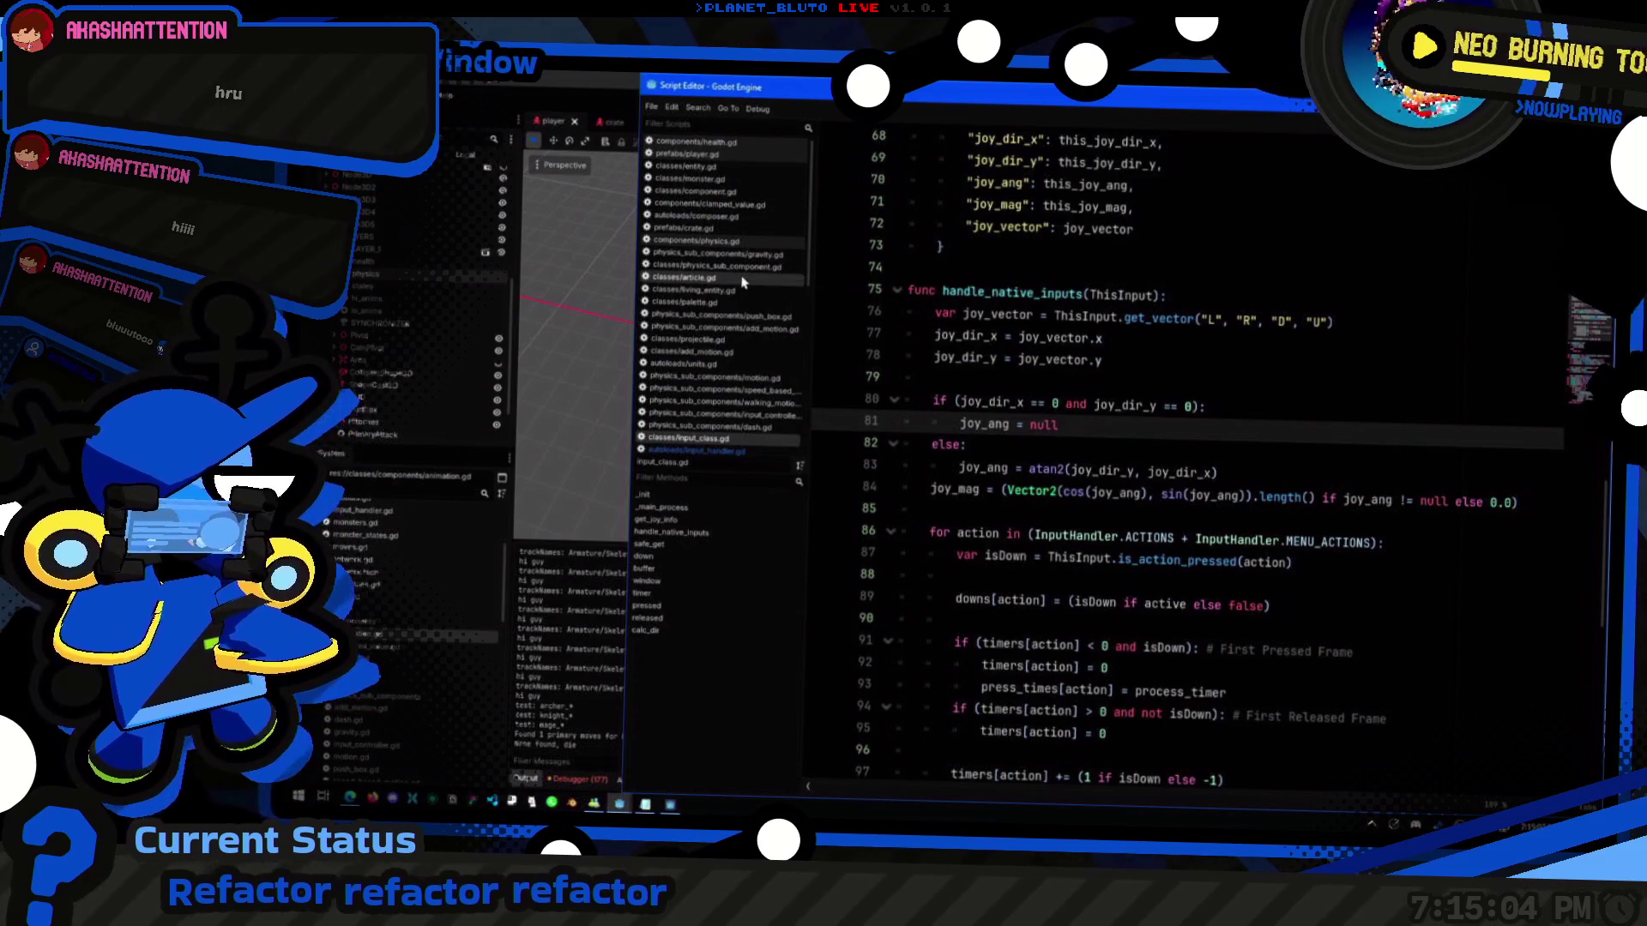
scroll(742, 283, down, 3)
scroll(742, 283, down, 3)
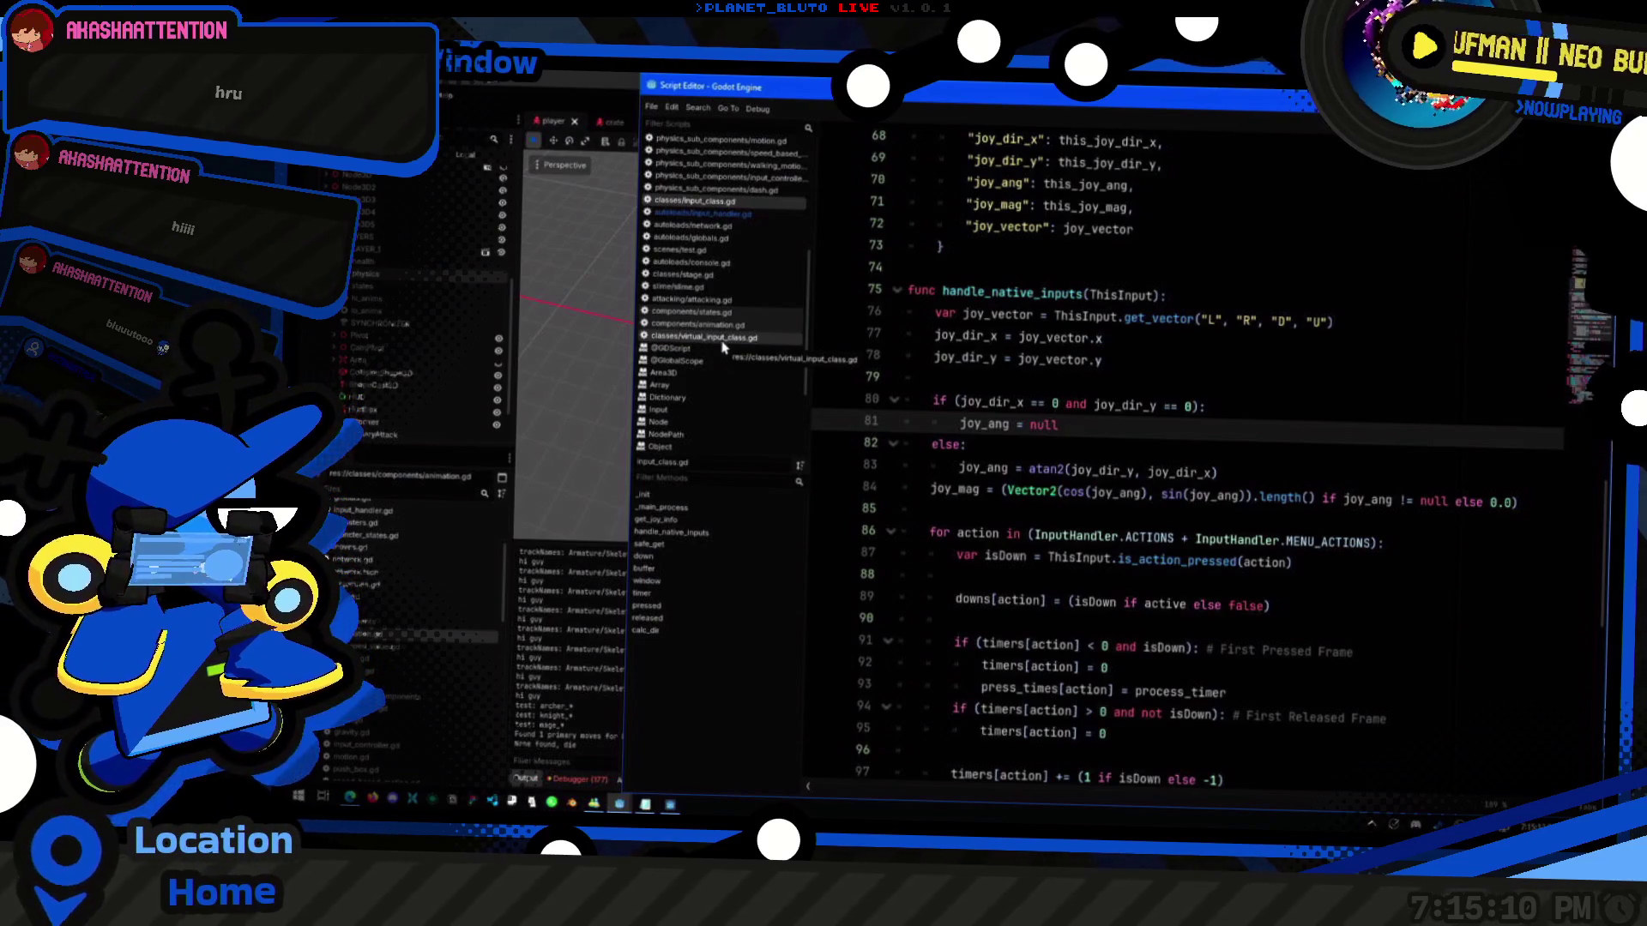
scroll(723, 346, up, 3)
click(713, 394)
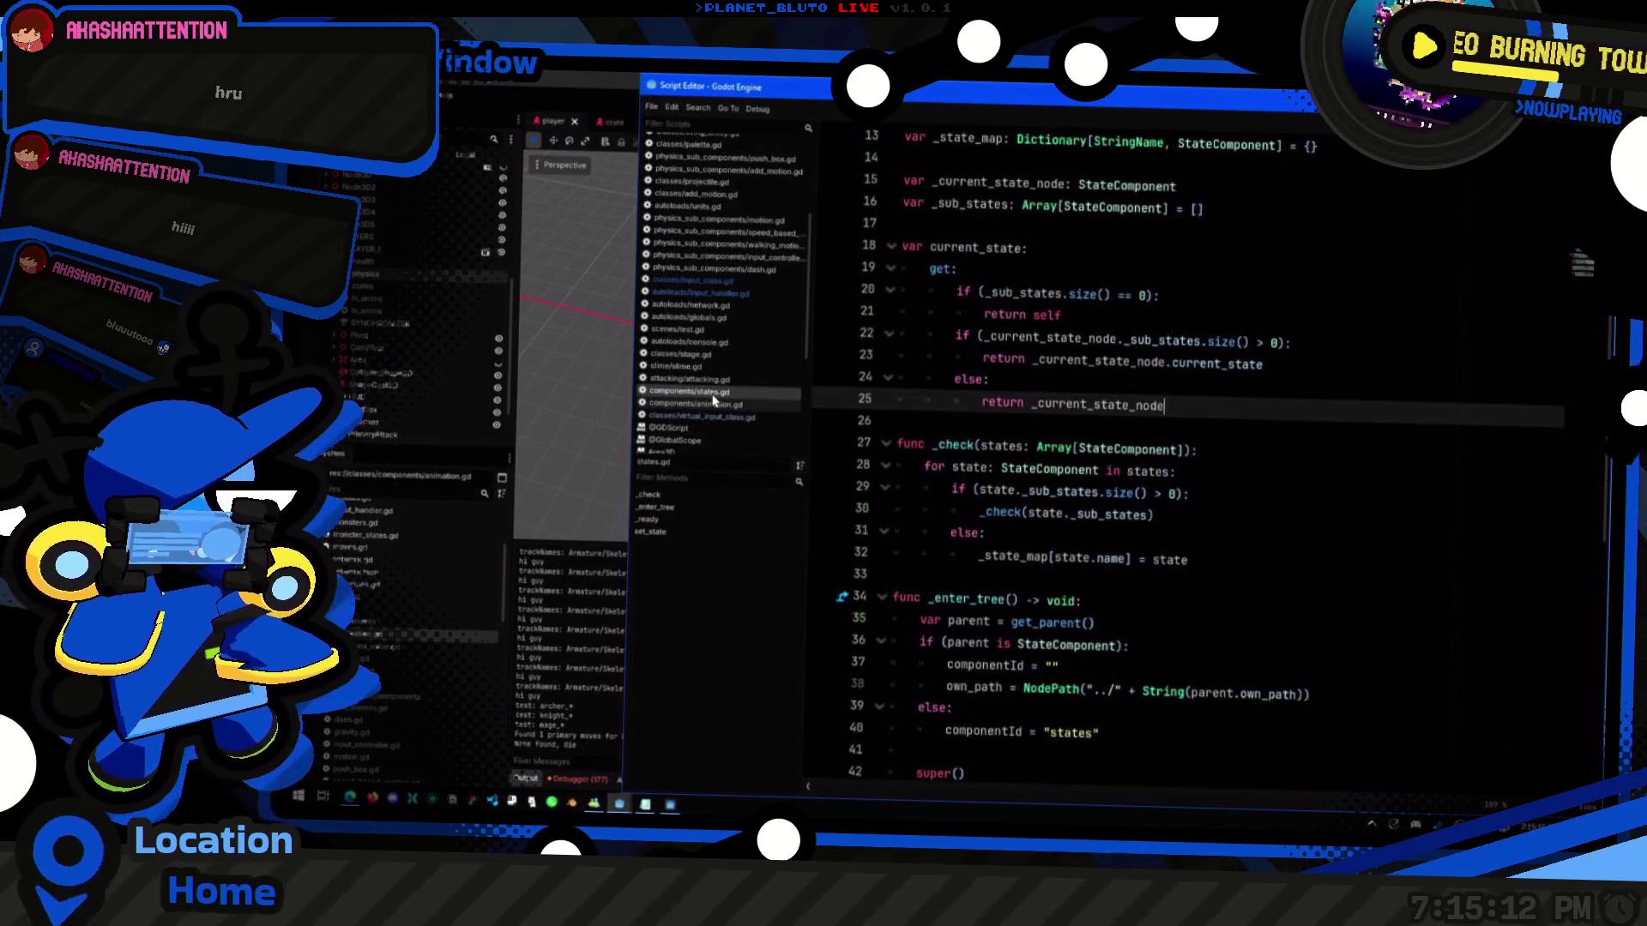
- Glance over states.gd, then open input_controller.gd and scroll to its _physics_process IDLE/MOVE checks
scroll(923, 433, down, 9)
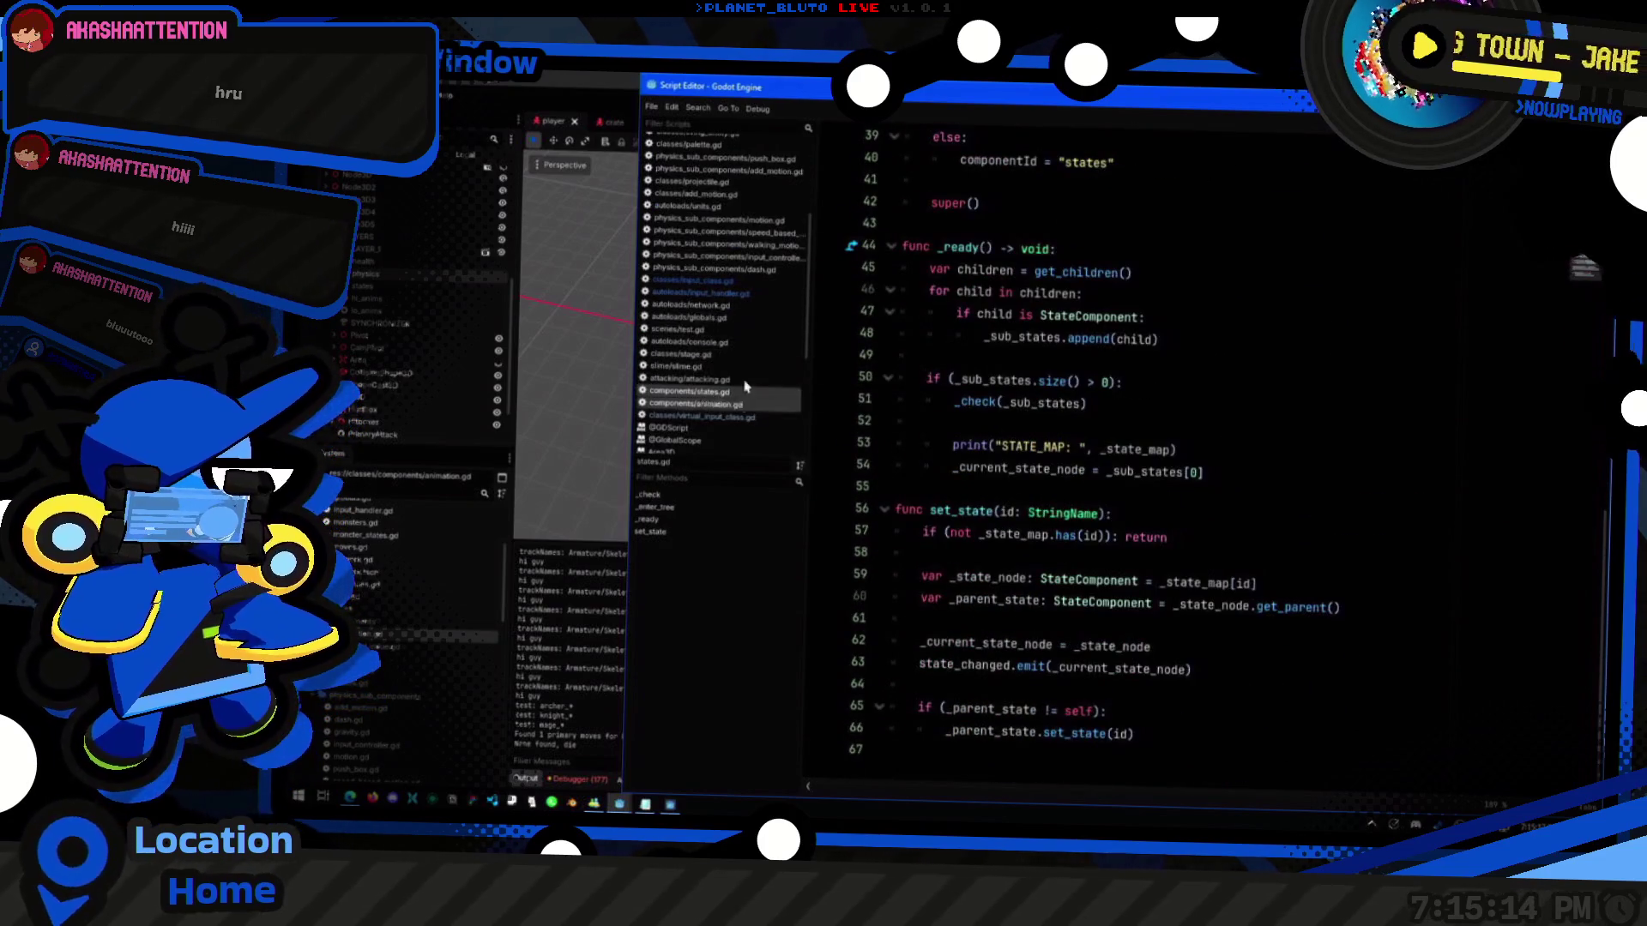
scroll(749, 358, up, 1)
click(724, 296)
scroll(1216, 559, down, 5)
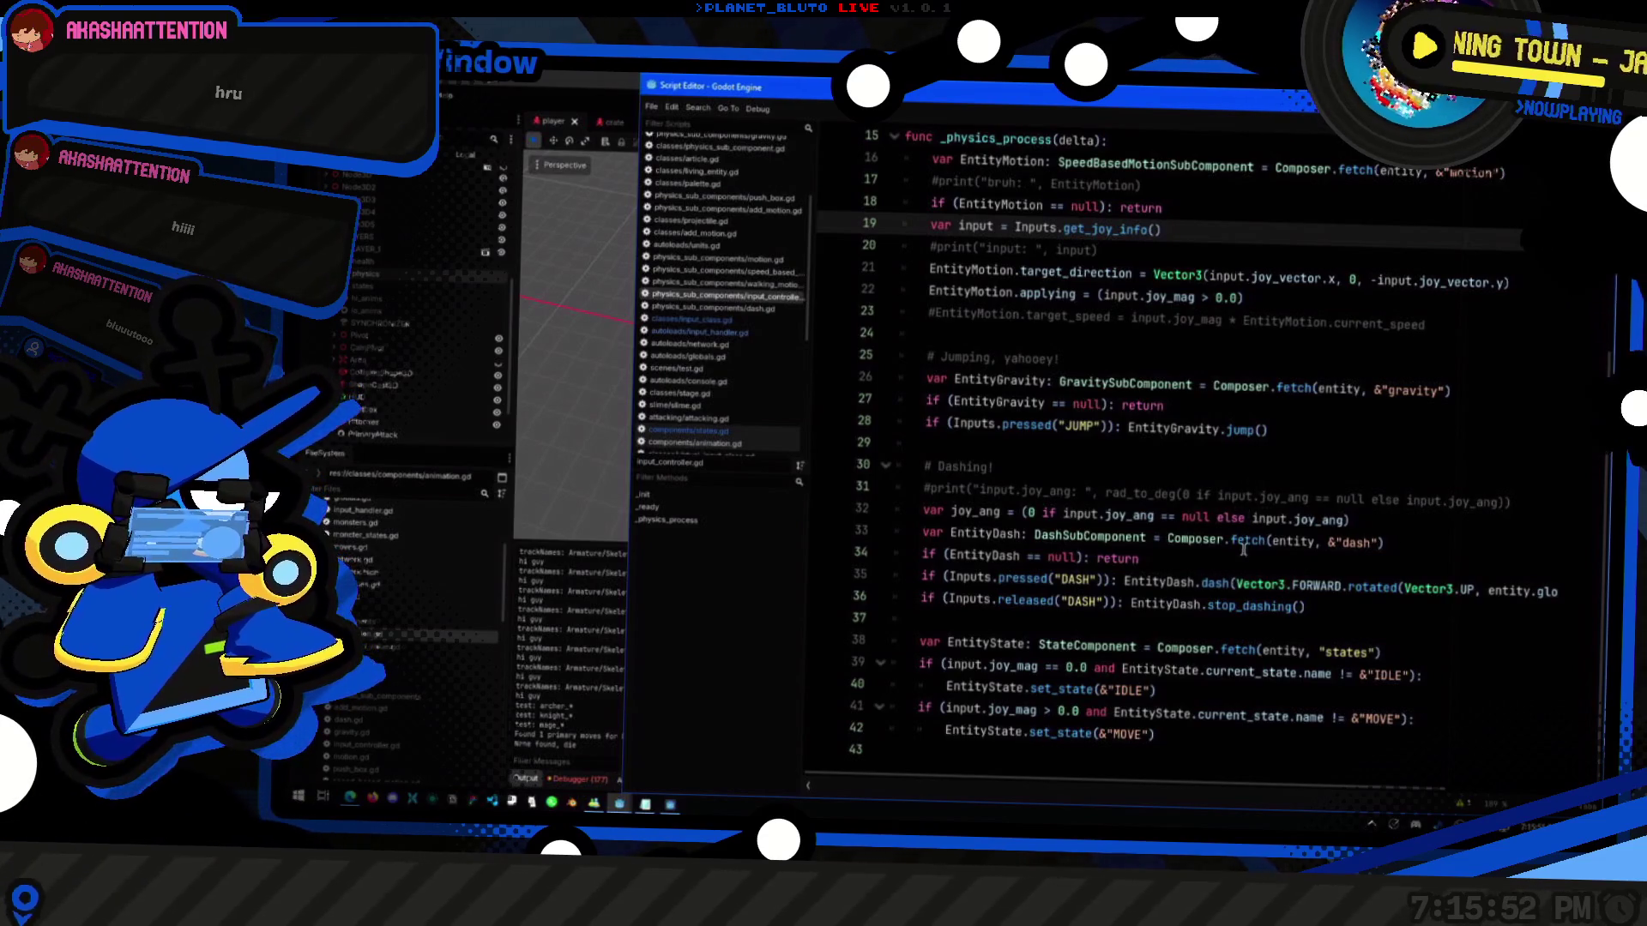
- Inspect the IDLE and MOVE set_state calls, then prefix "states" on line 38 with & to make it &"states"
click(1187, 694)
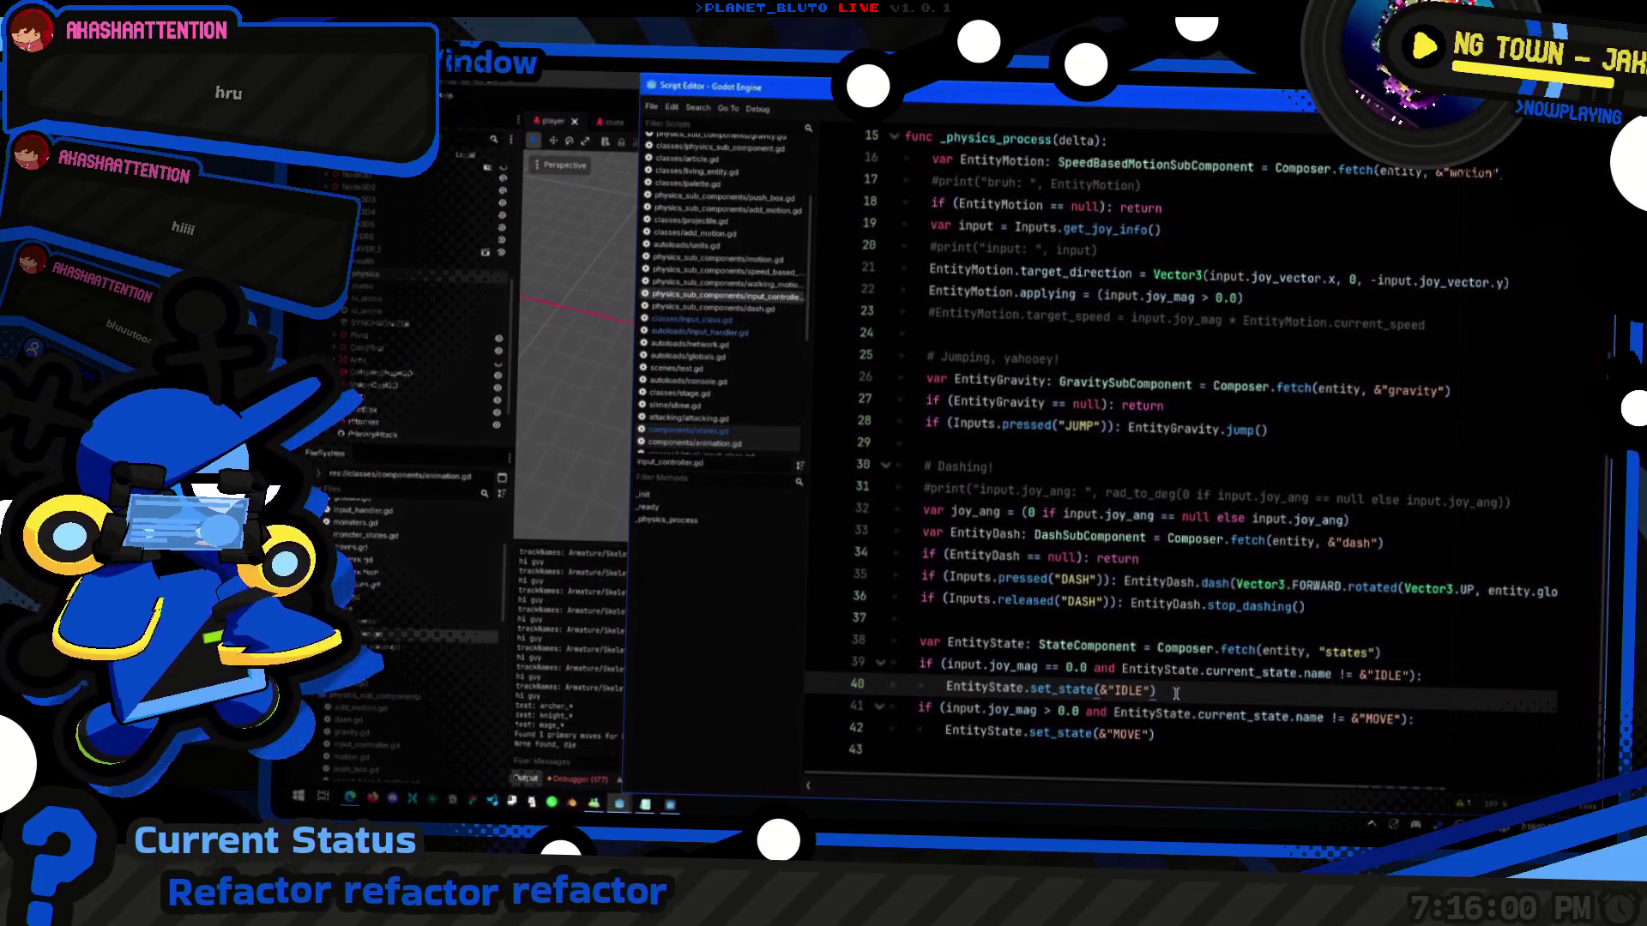
drag(1177, 693, 944, 690)
drag(1184, 693, 950, 683)
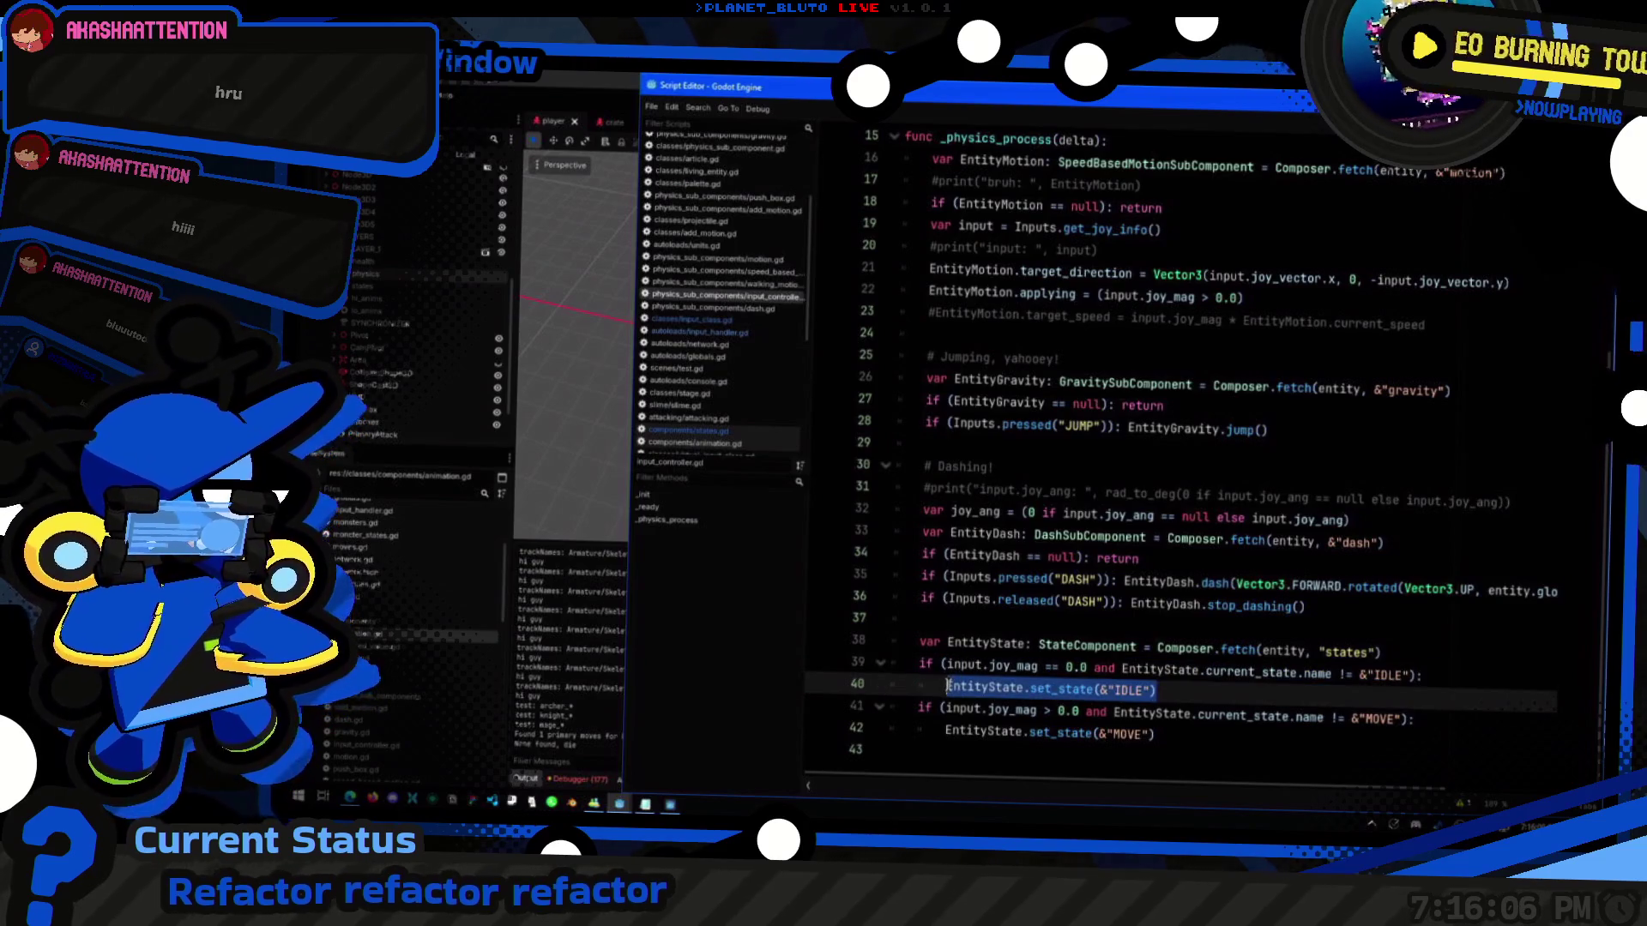
drag(1172, 729, 945, 731)
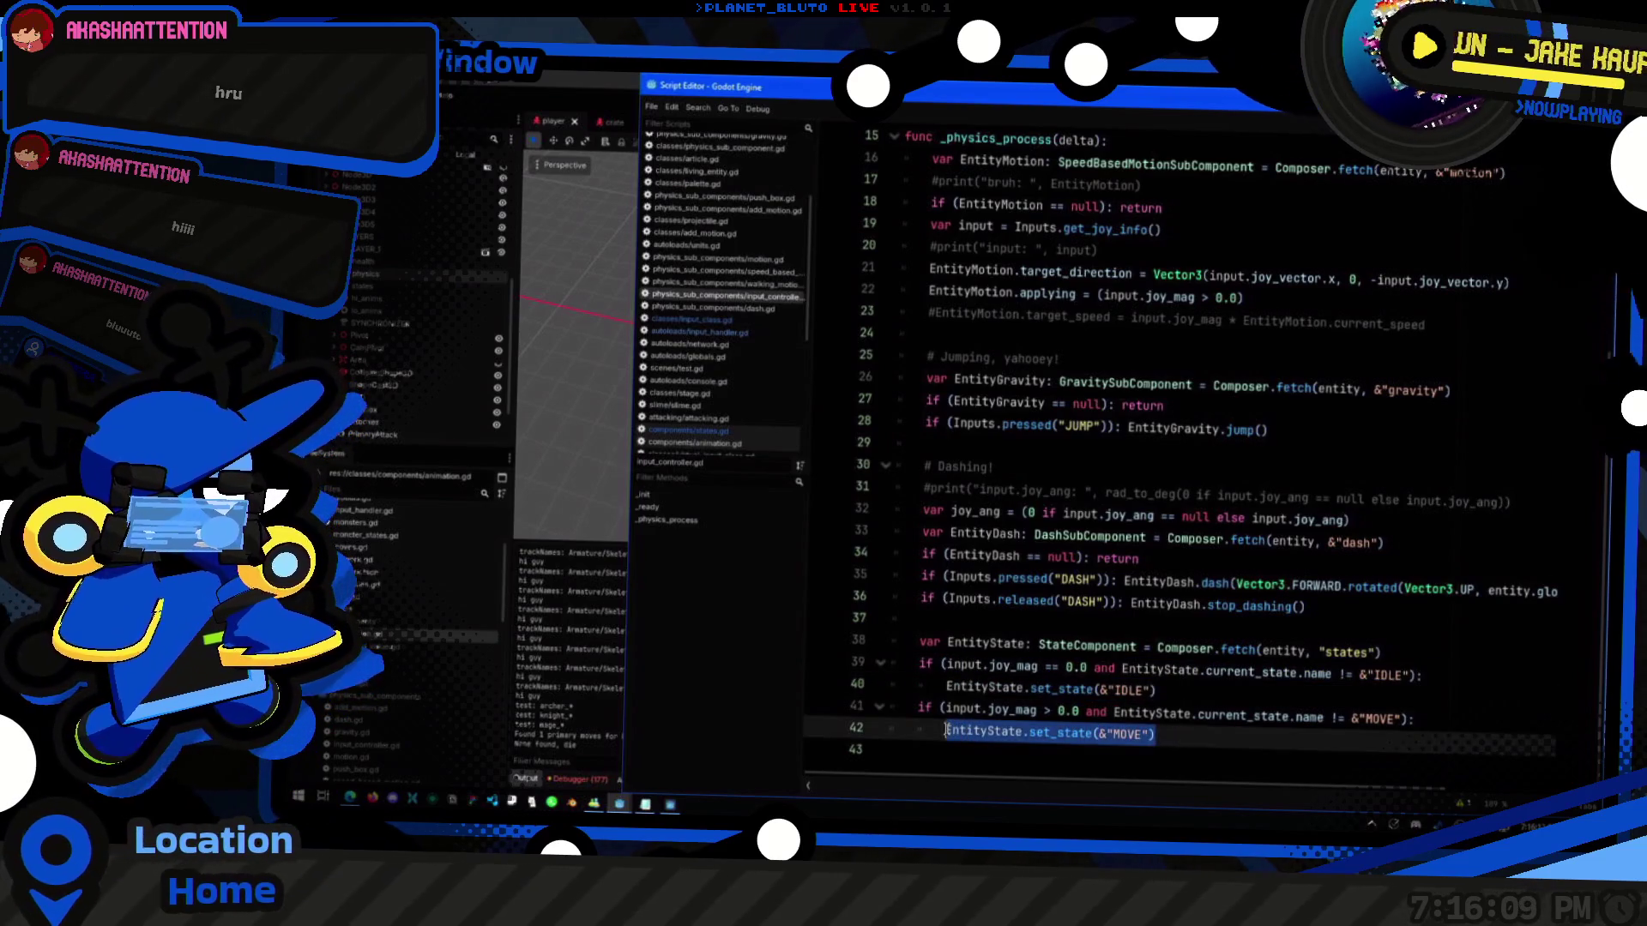
click(1178, 696)
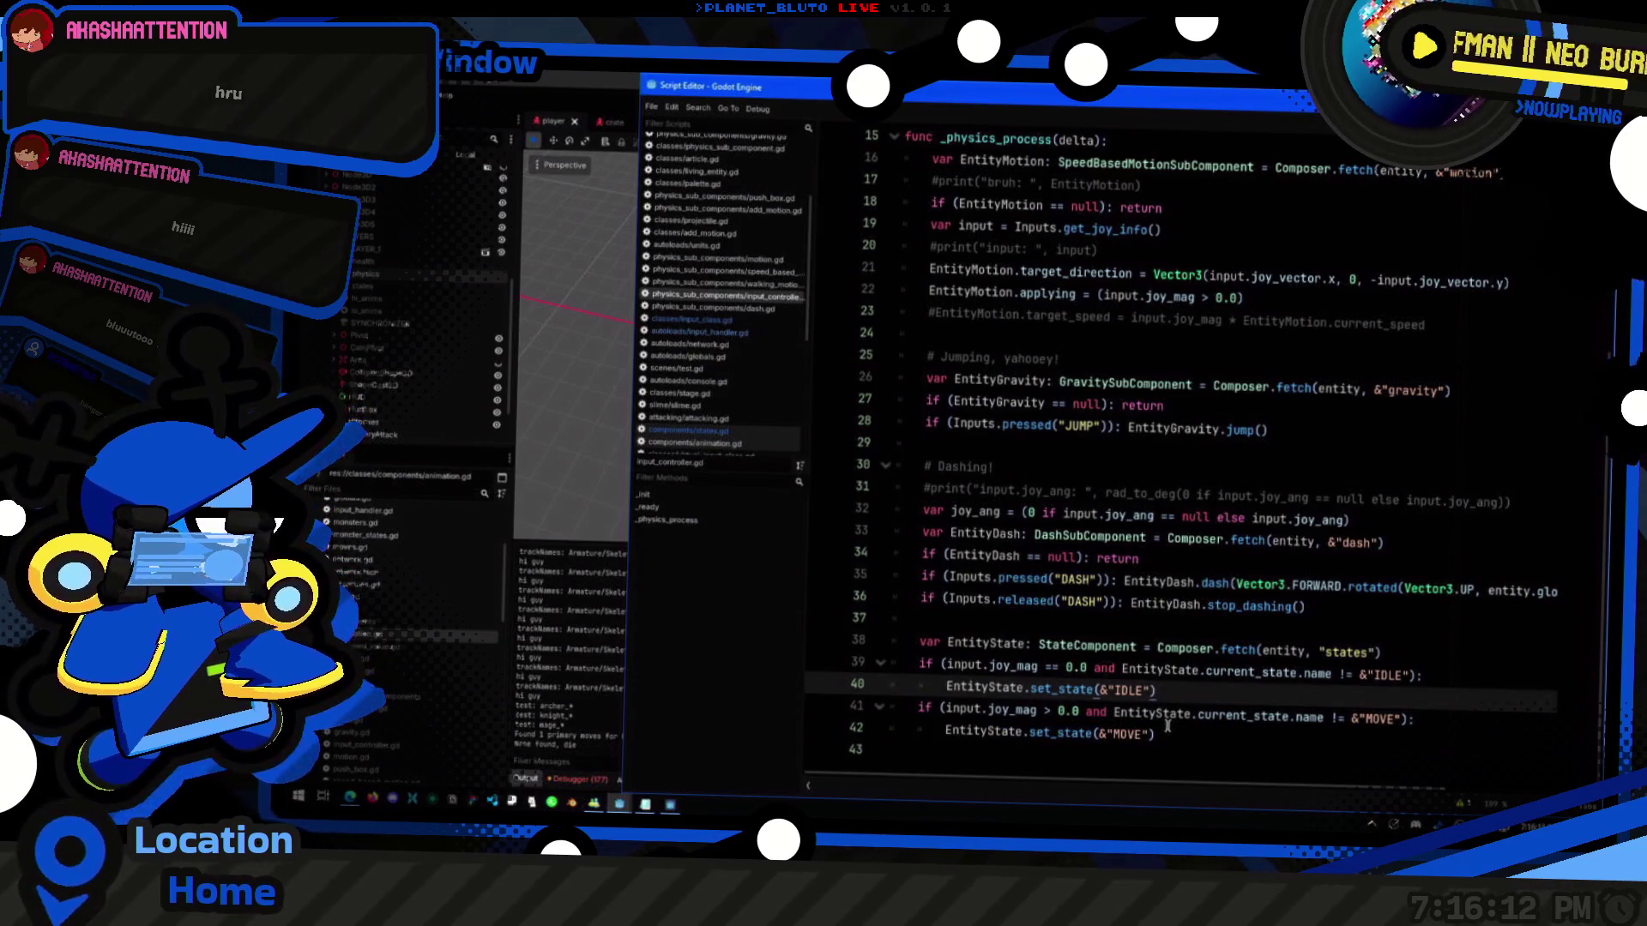
click(1320, 650)
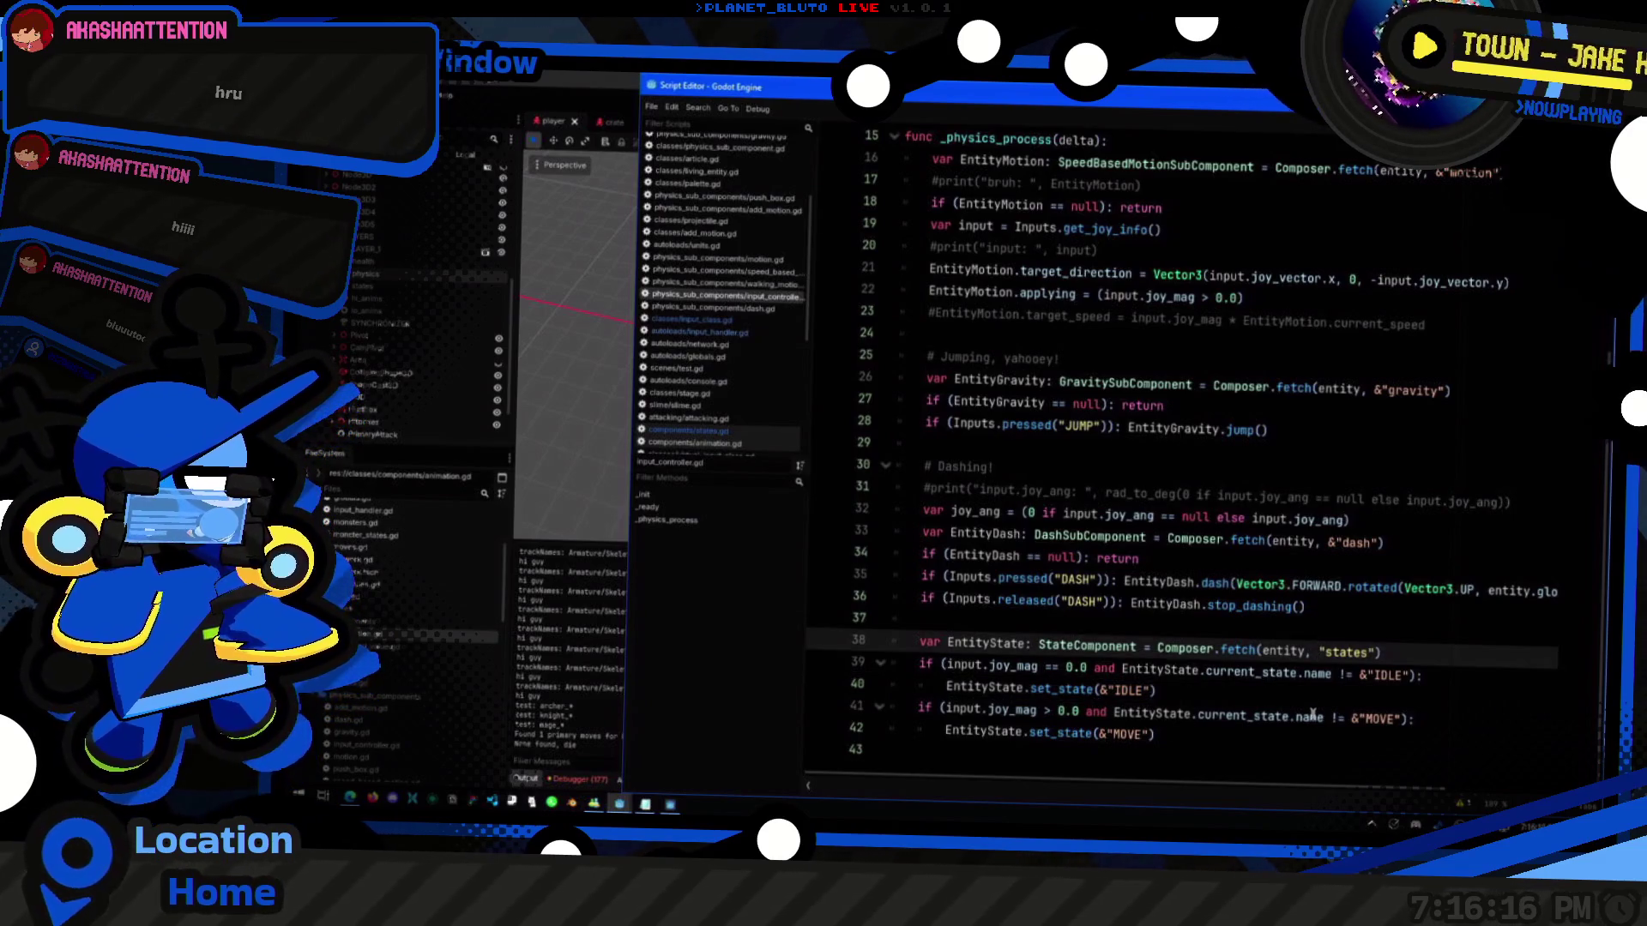
text(&)
click(1426, 652)
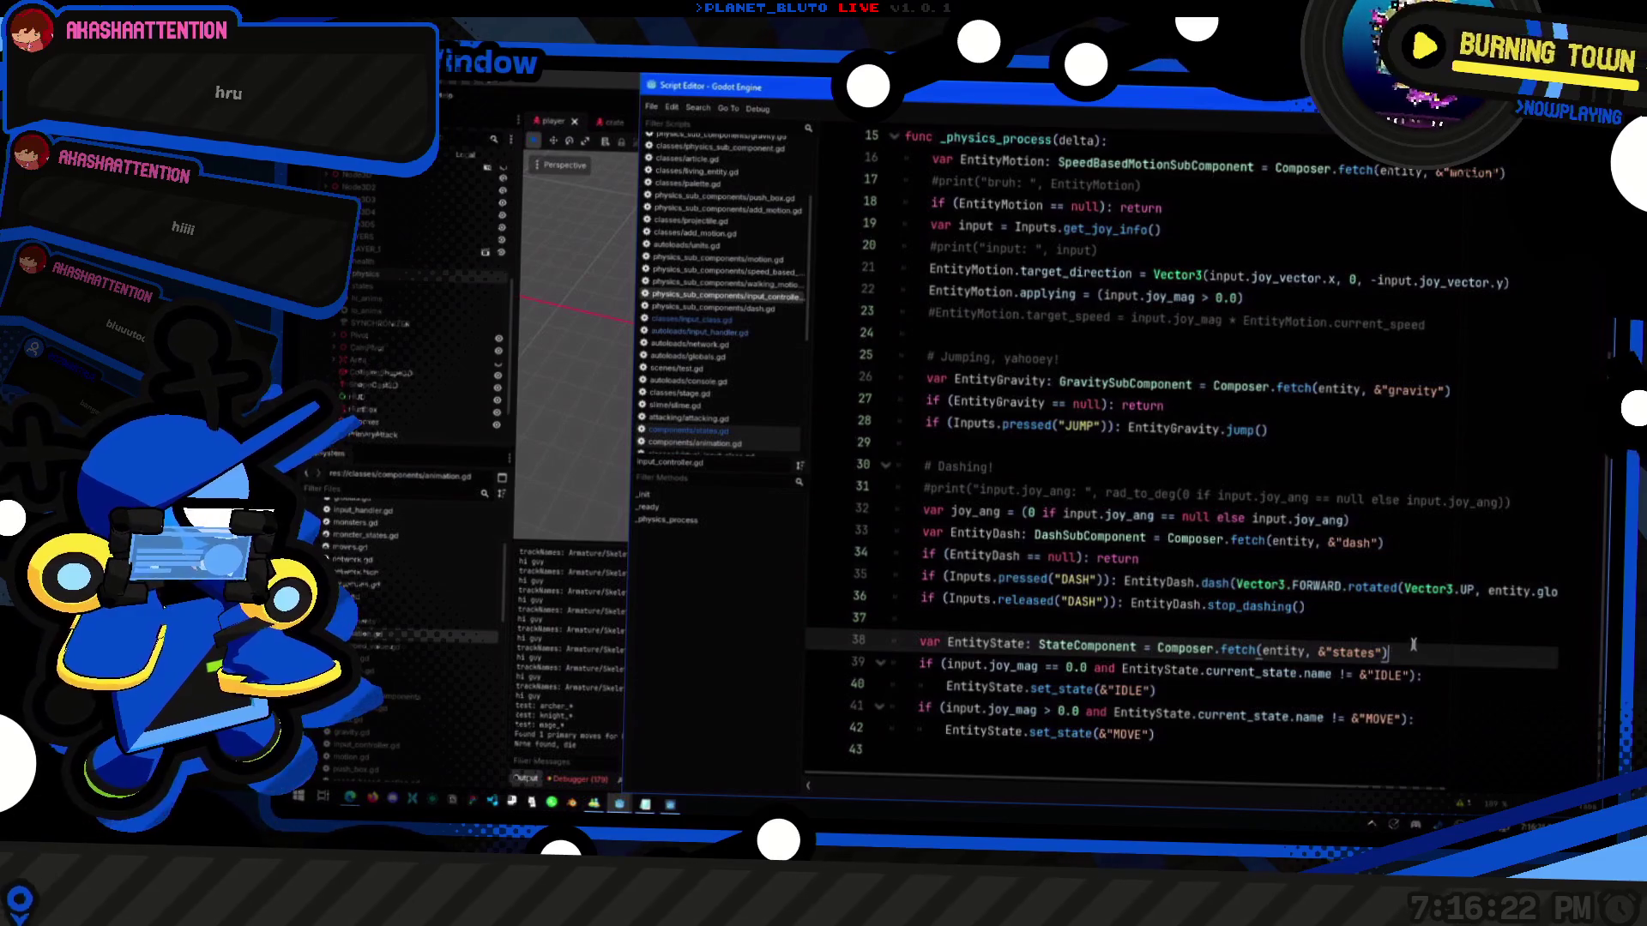
- Check the running game, then jump to set_state's definition in states.gd
key(alt+Tab)
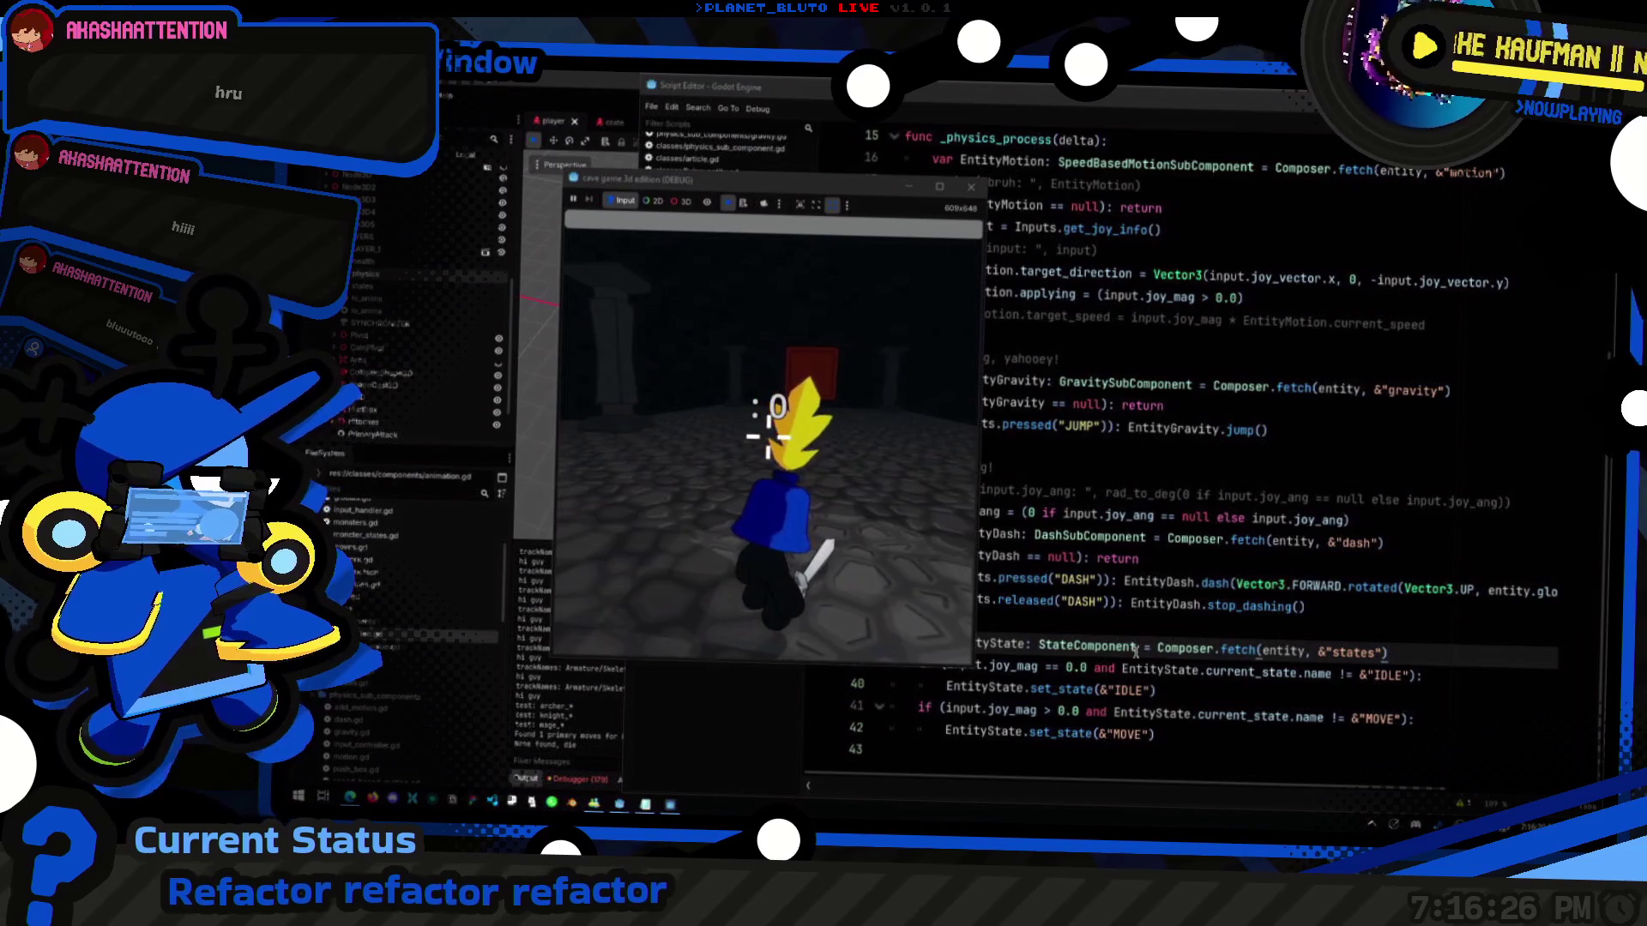
click(1237, 691)
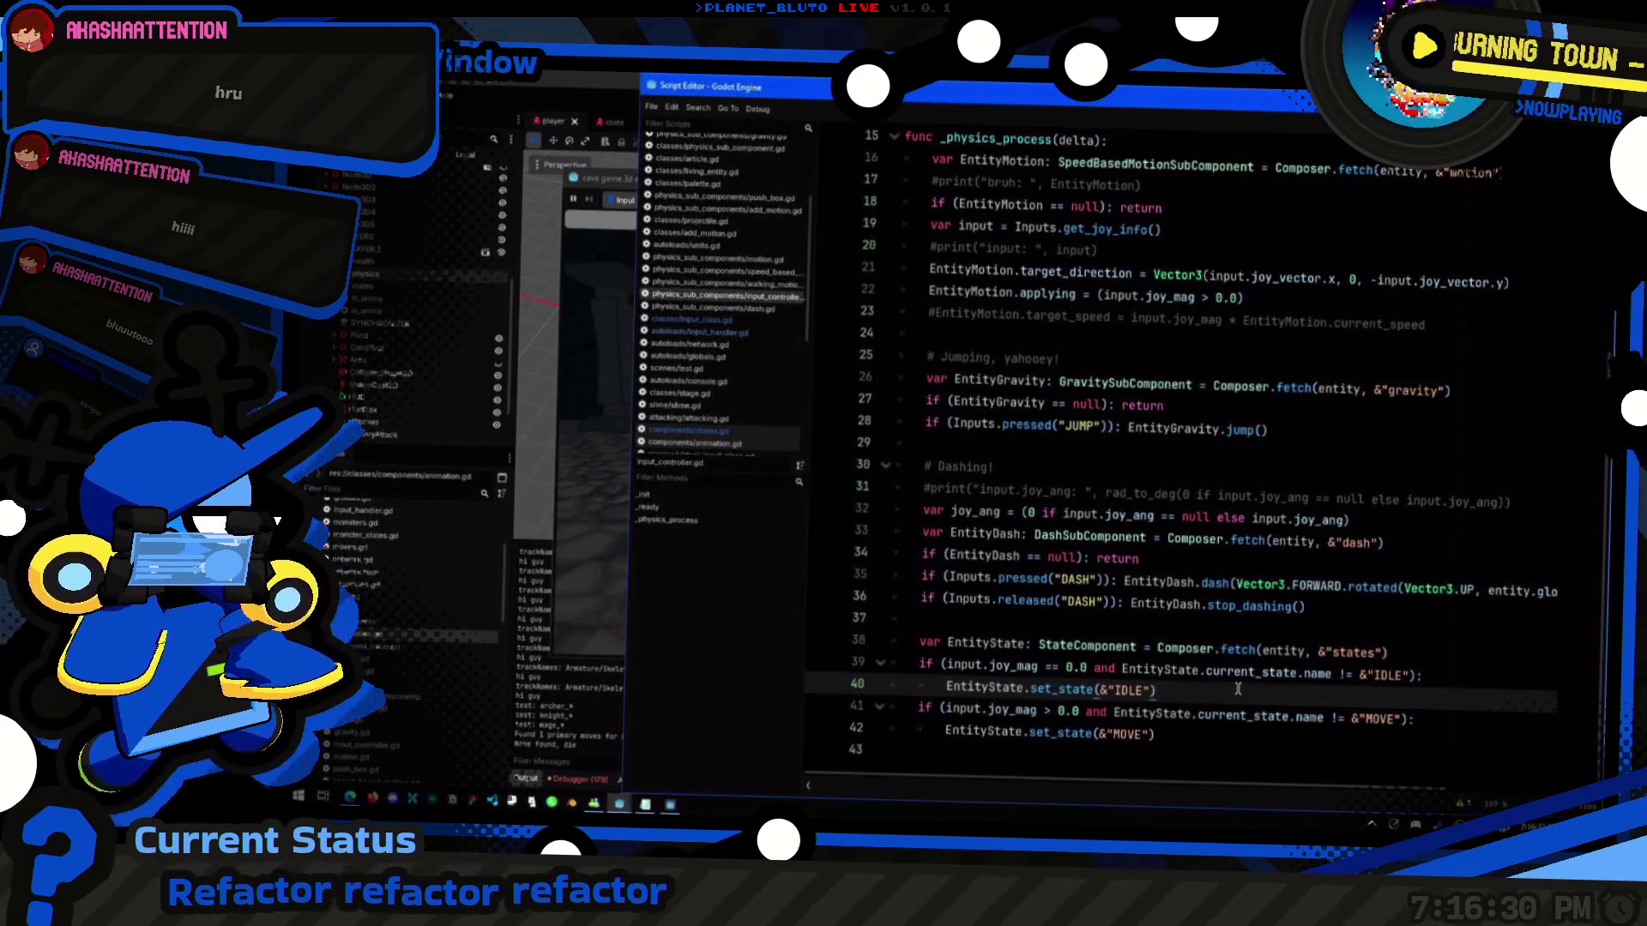
mouse_move(1228, 678)
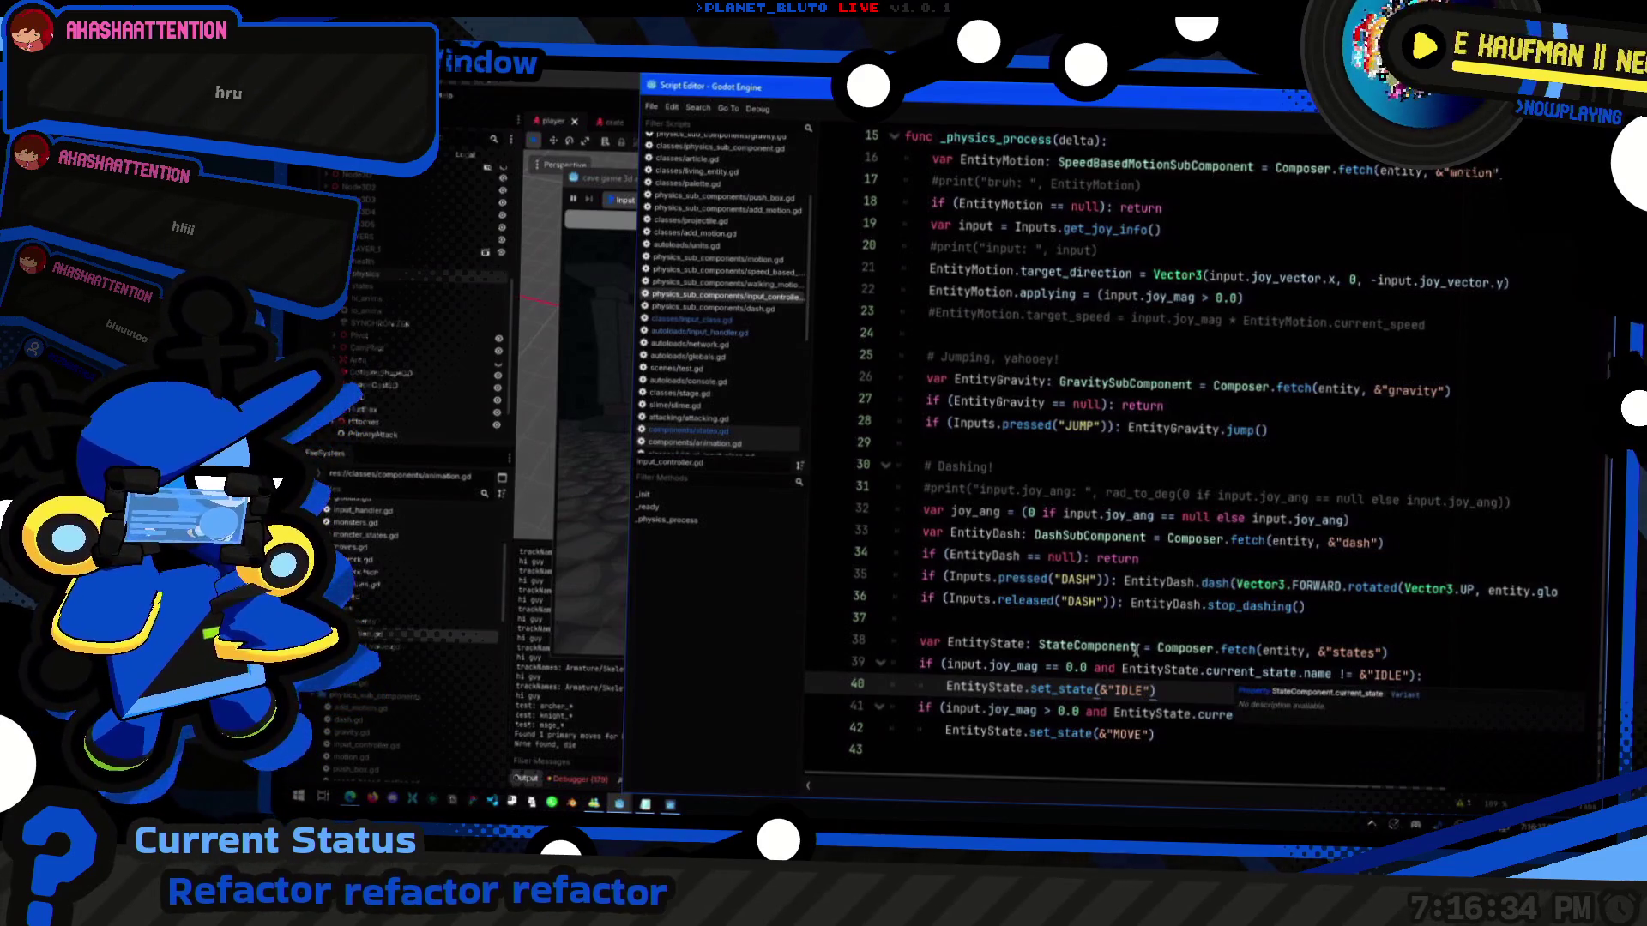
ctrl+click(1056, 683)
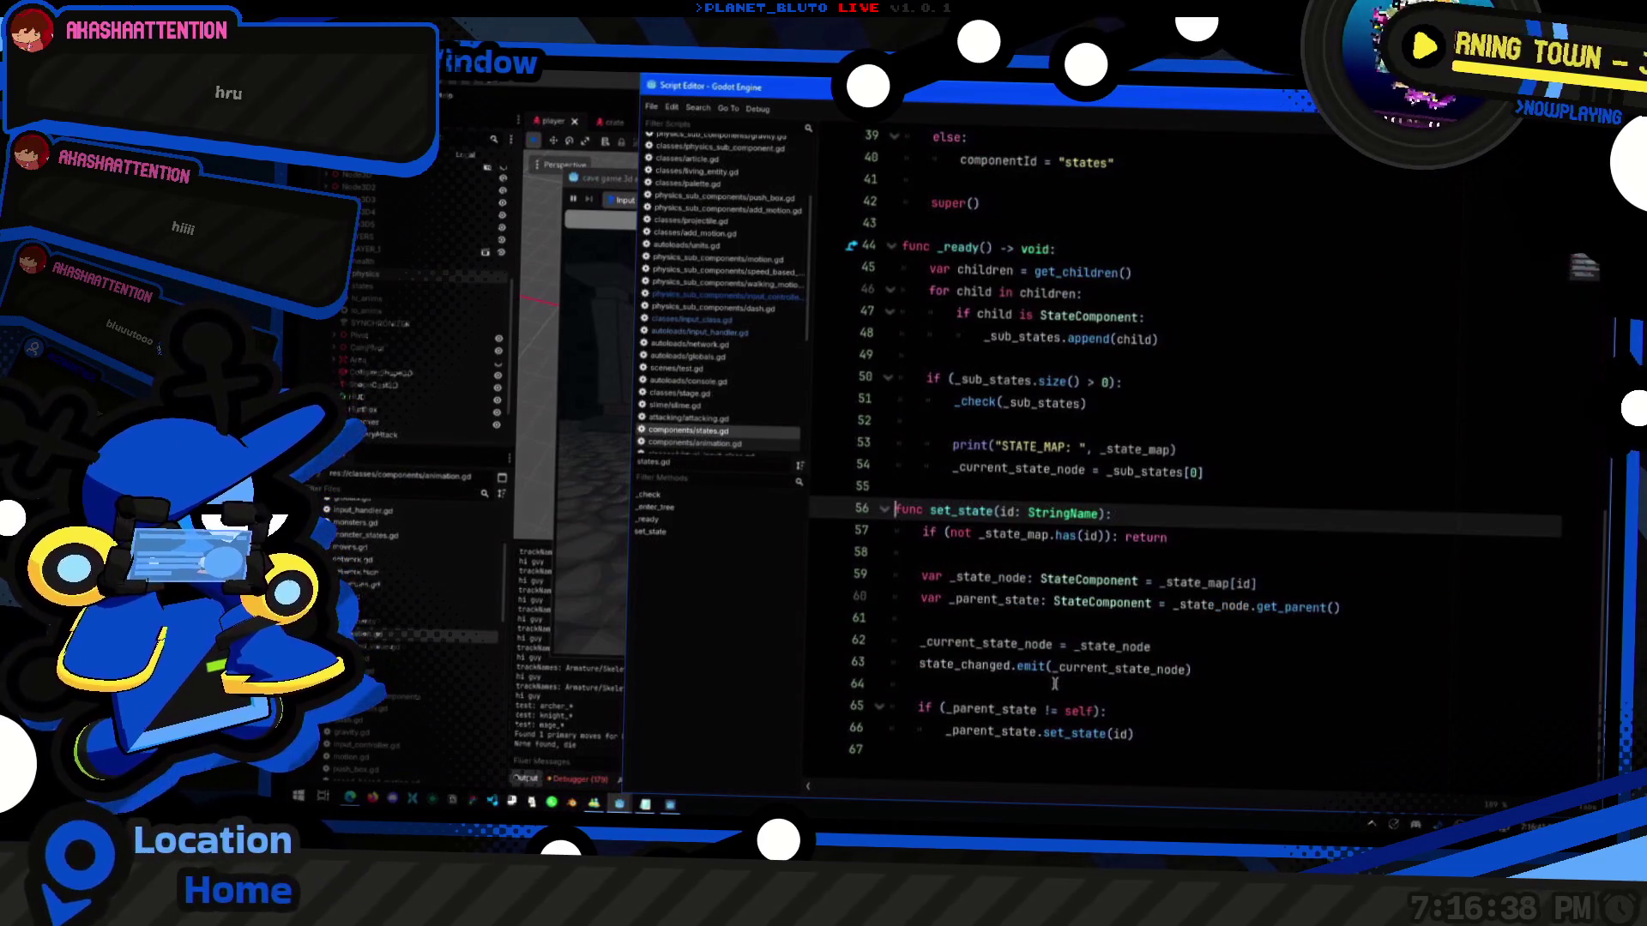
- Search all files for state_changed and open its match in animation.gd's _animation_update
ctrl+click(970, 653)
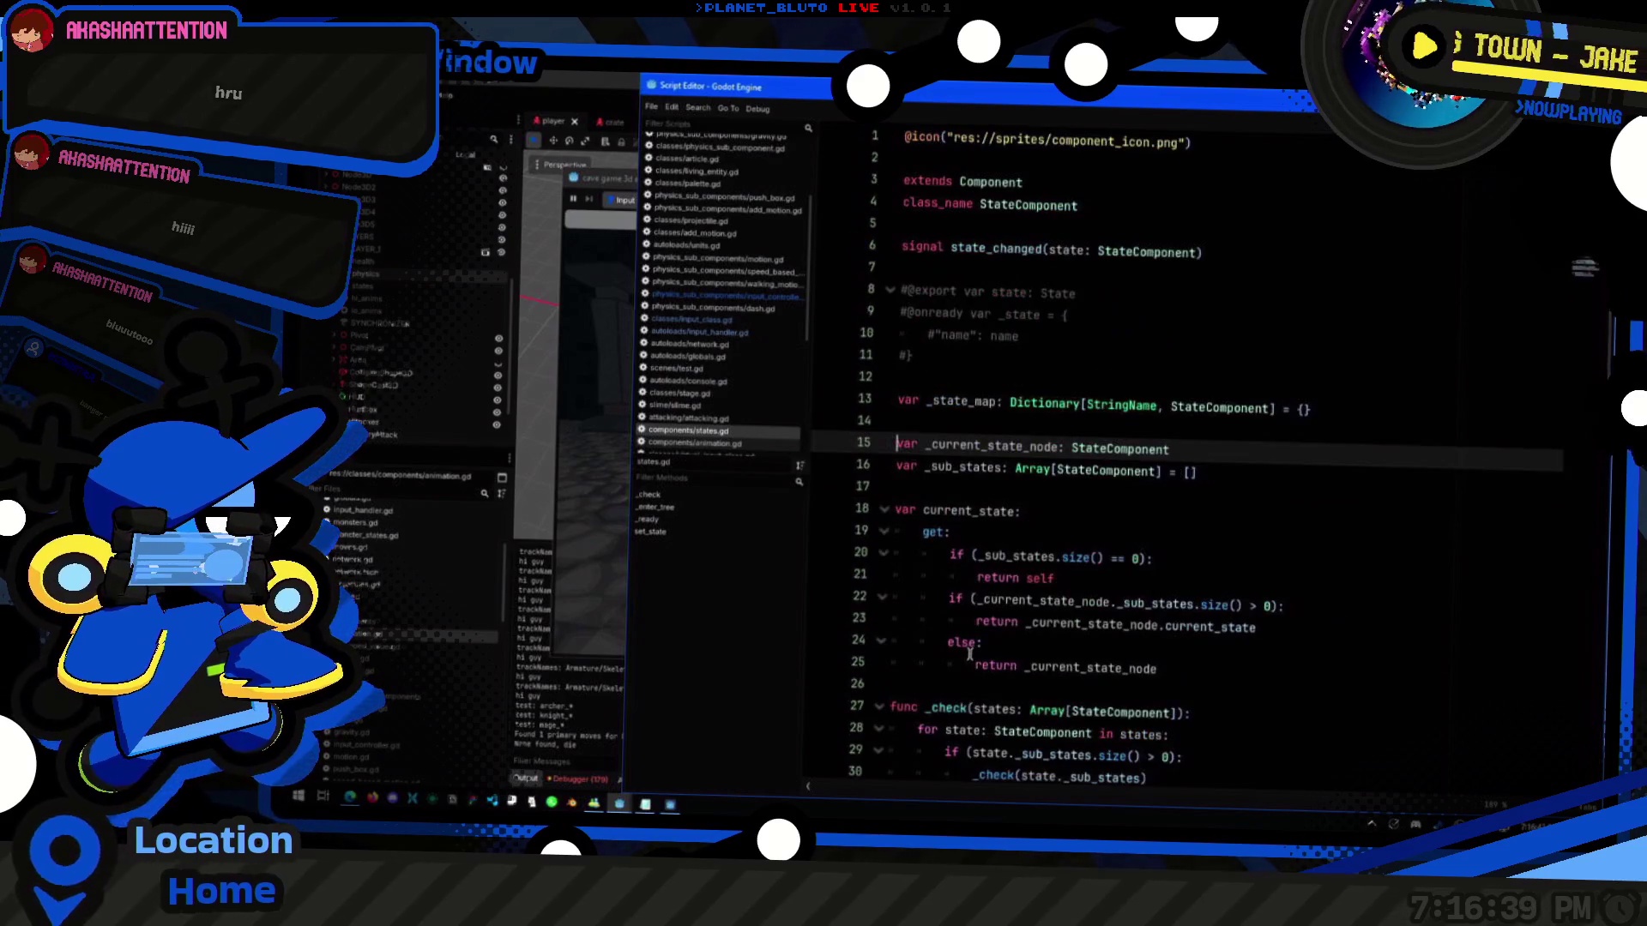
click(1010, 248)
double_click(1008, 248)
key(ctrl+shift+f)
key(Return)
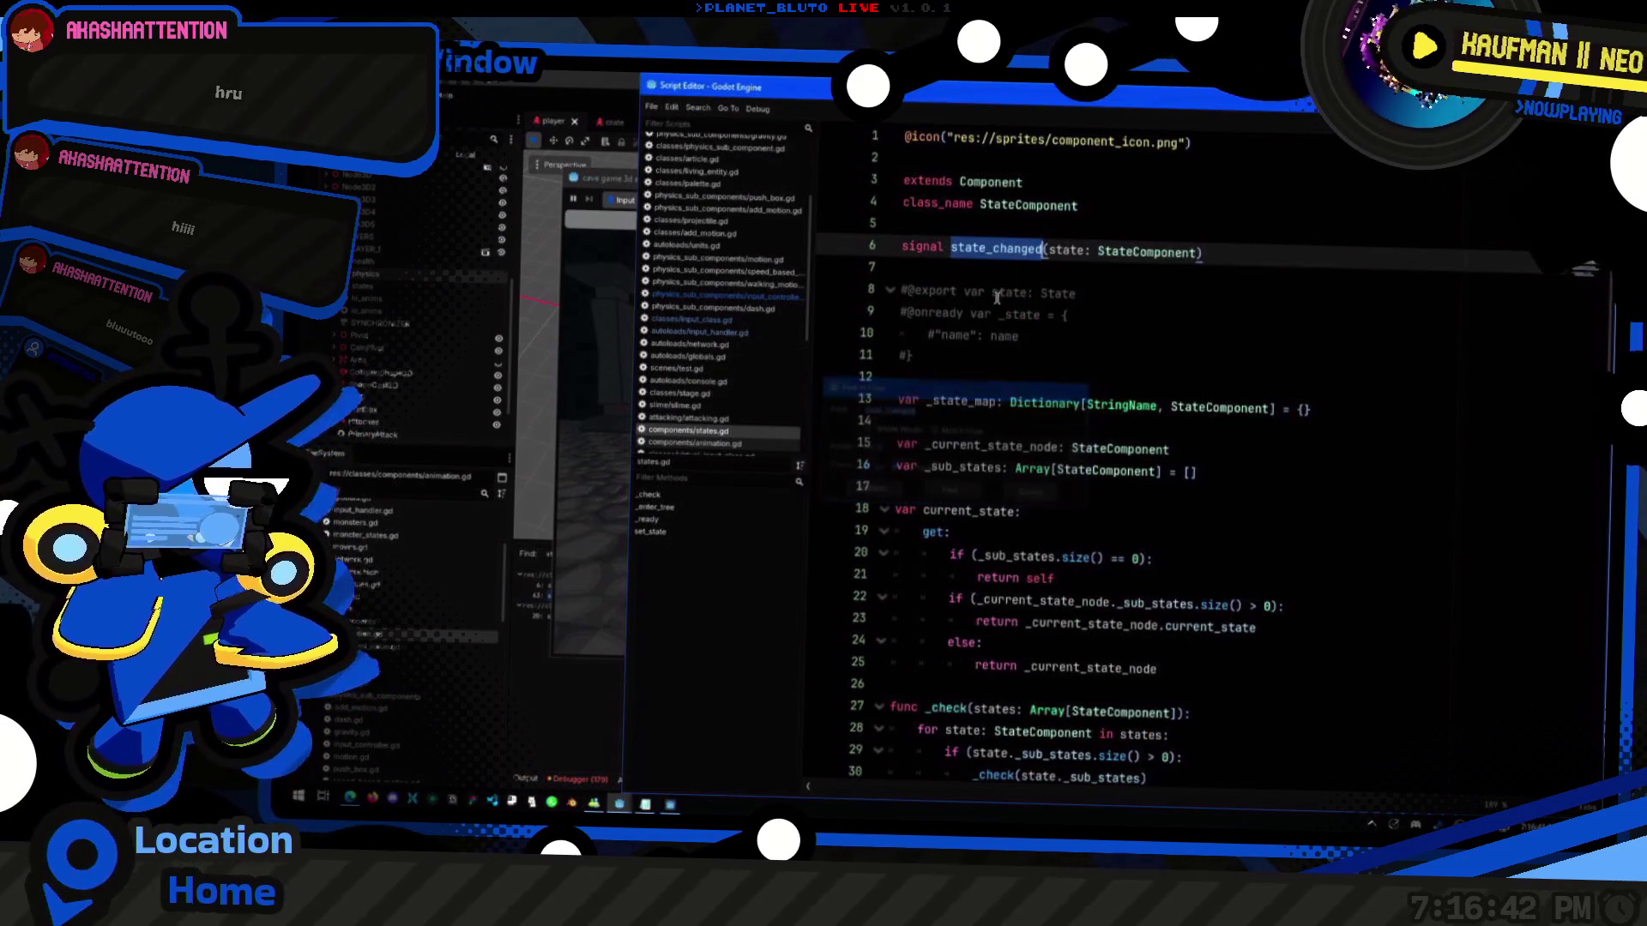
click(575, 616)
click(1144, 632)
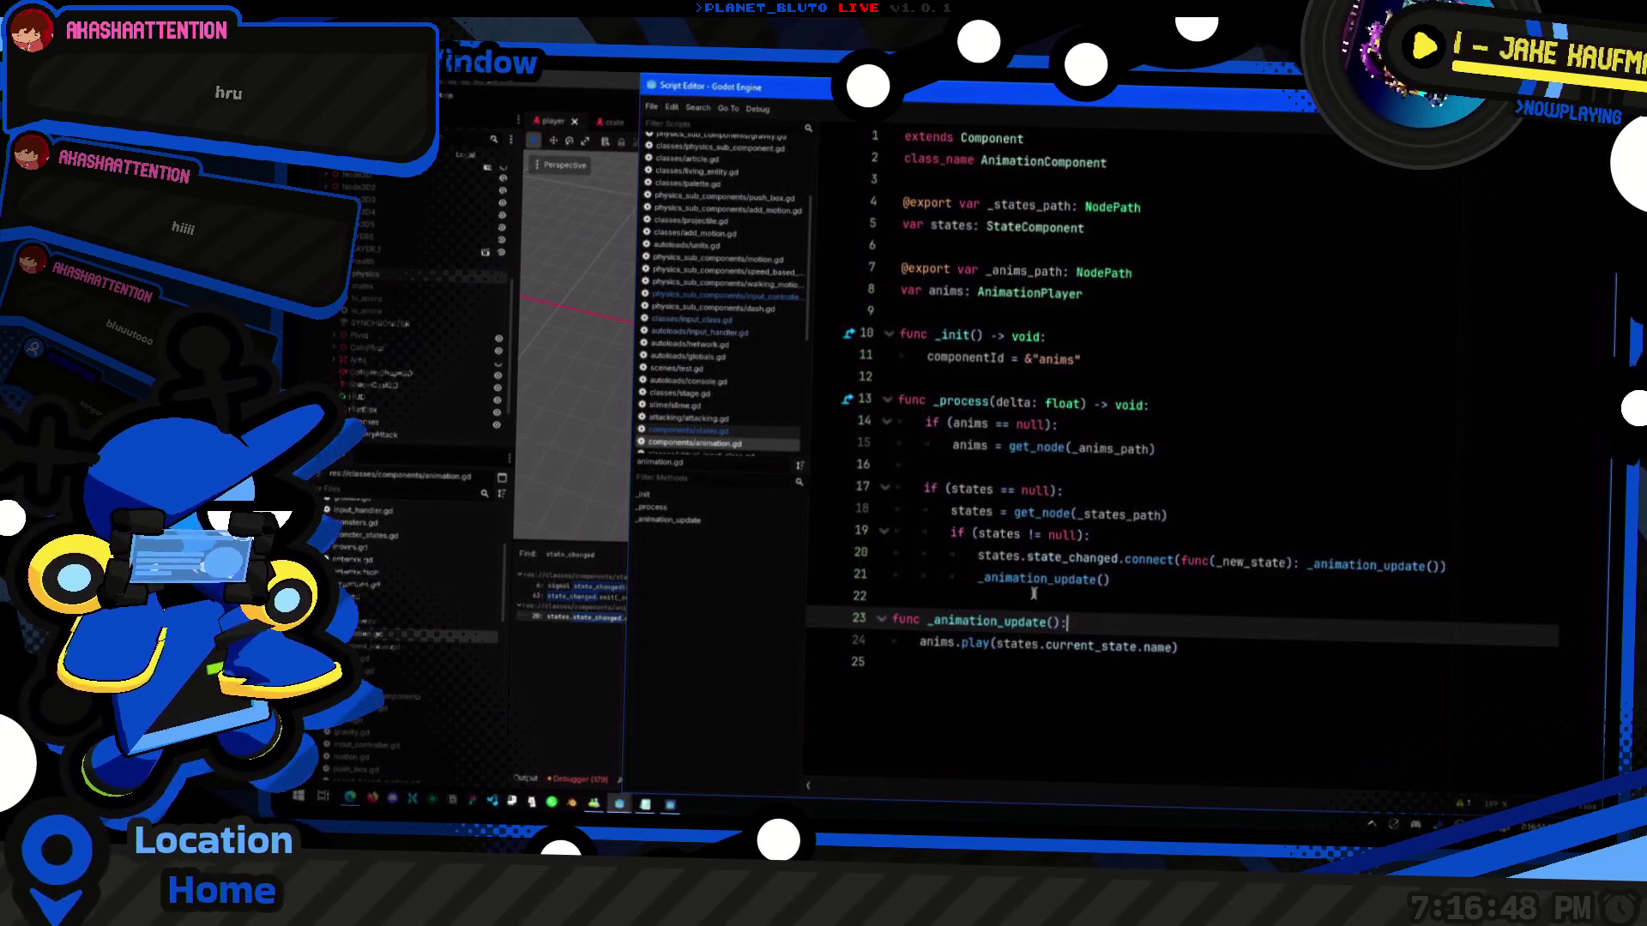
- Back in input_controller.gd, inspect the running game's hi_anims and SYNCHRONIZER remote nodes
click(721, 296)
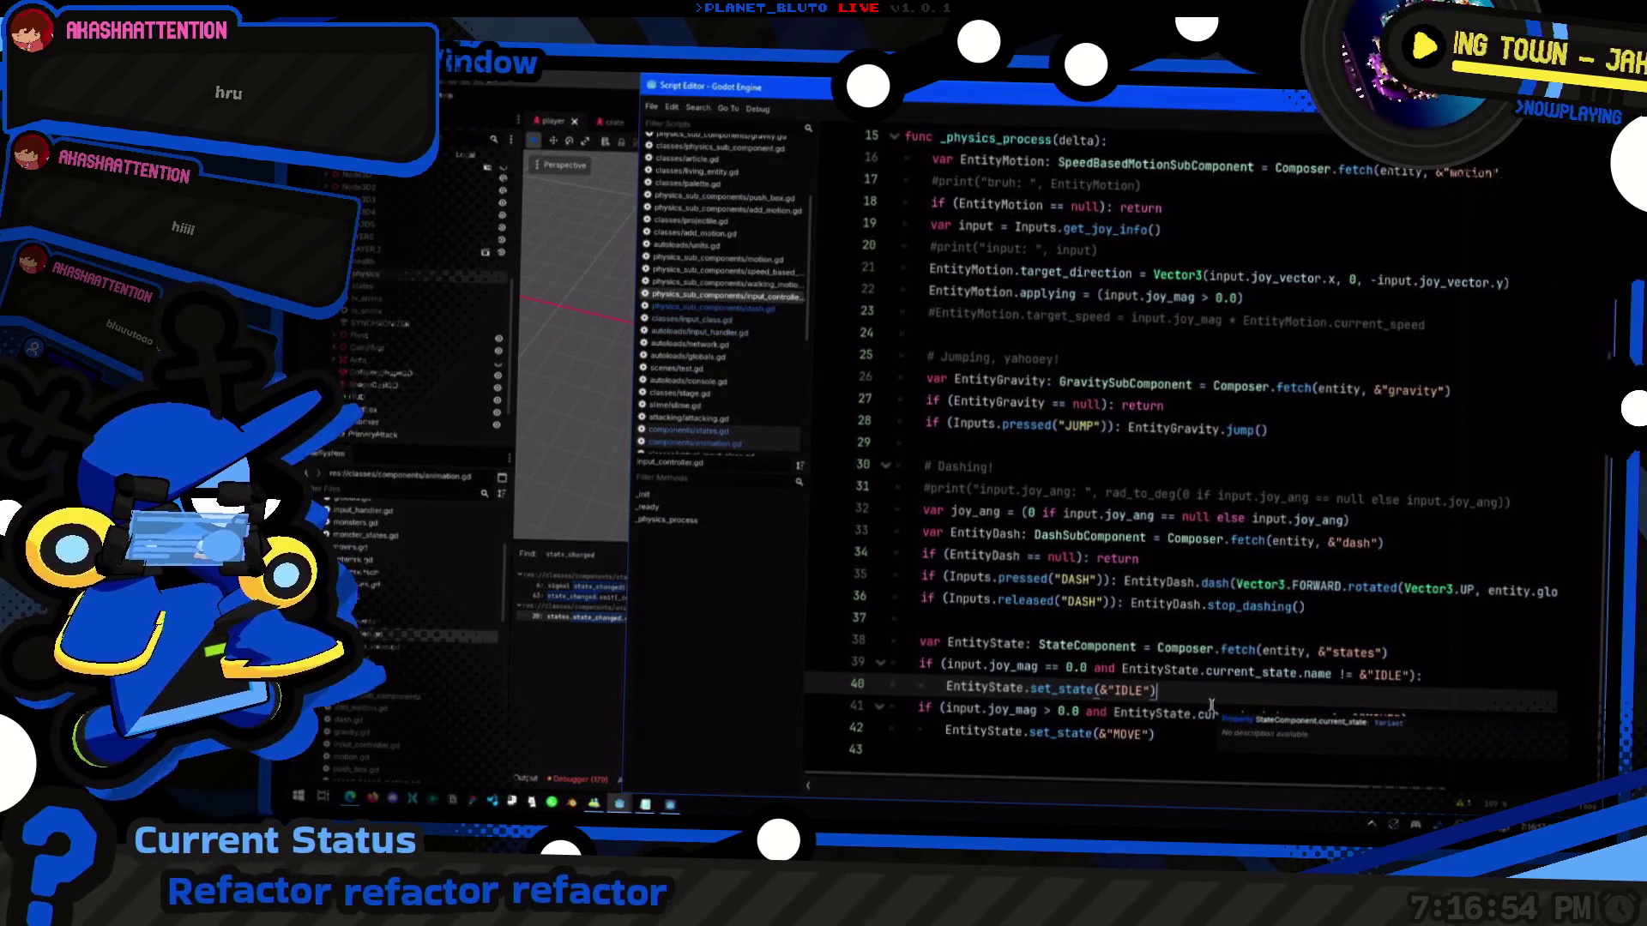
double_click(1266, 674)
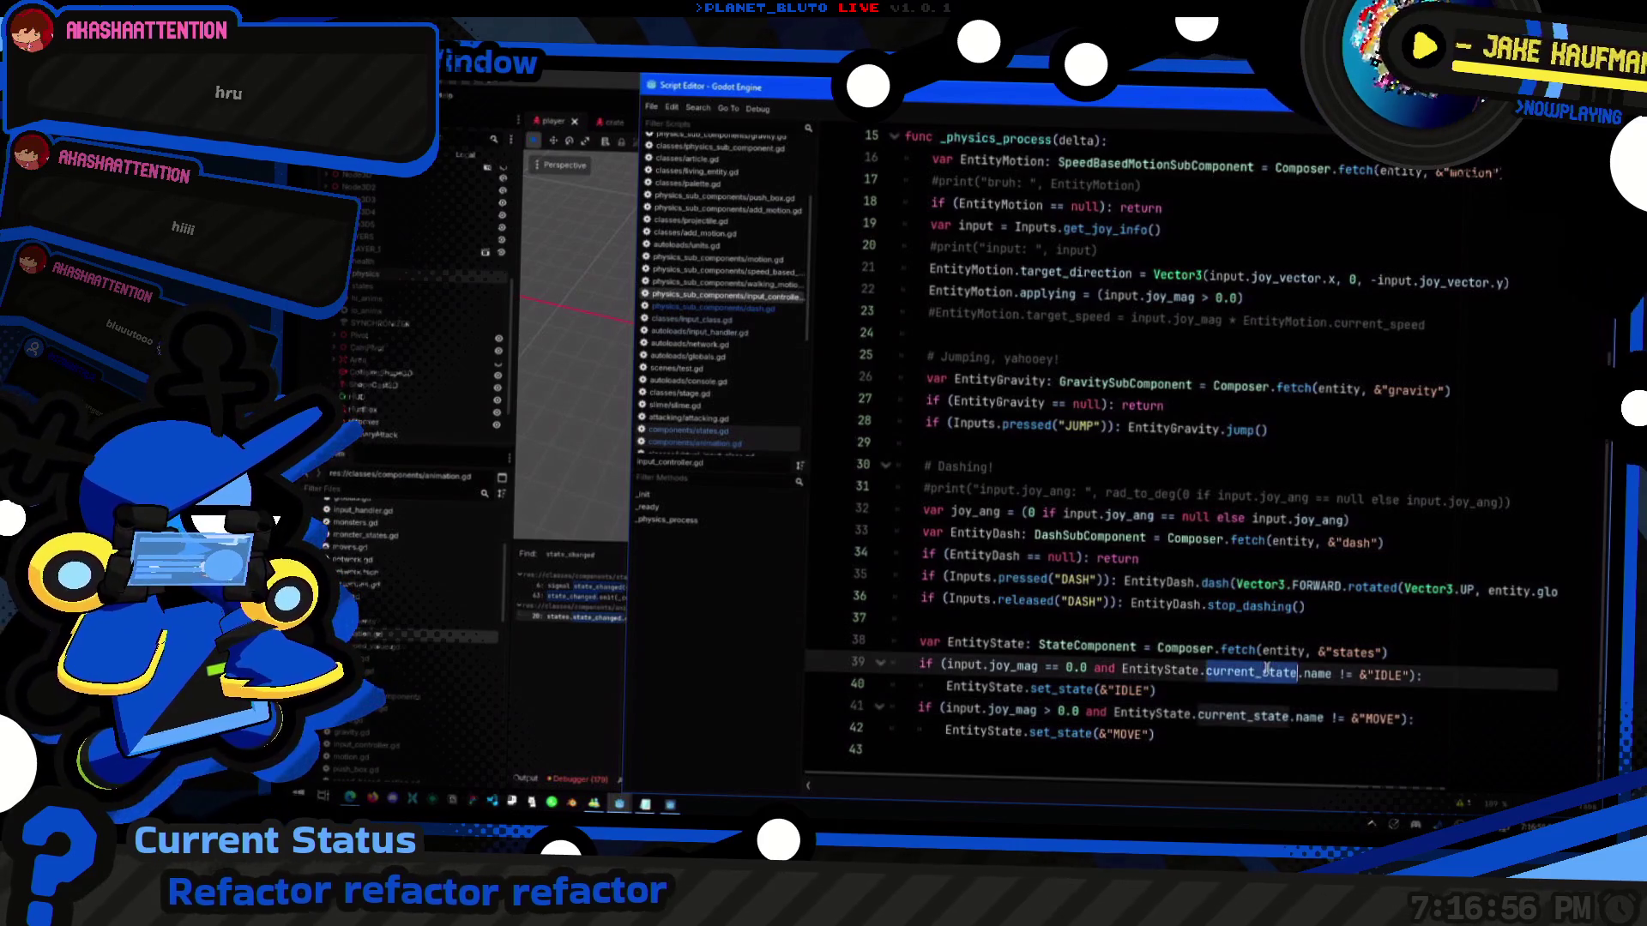
click(1204, 691)
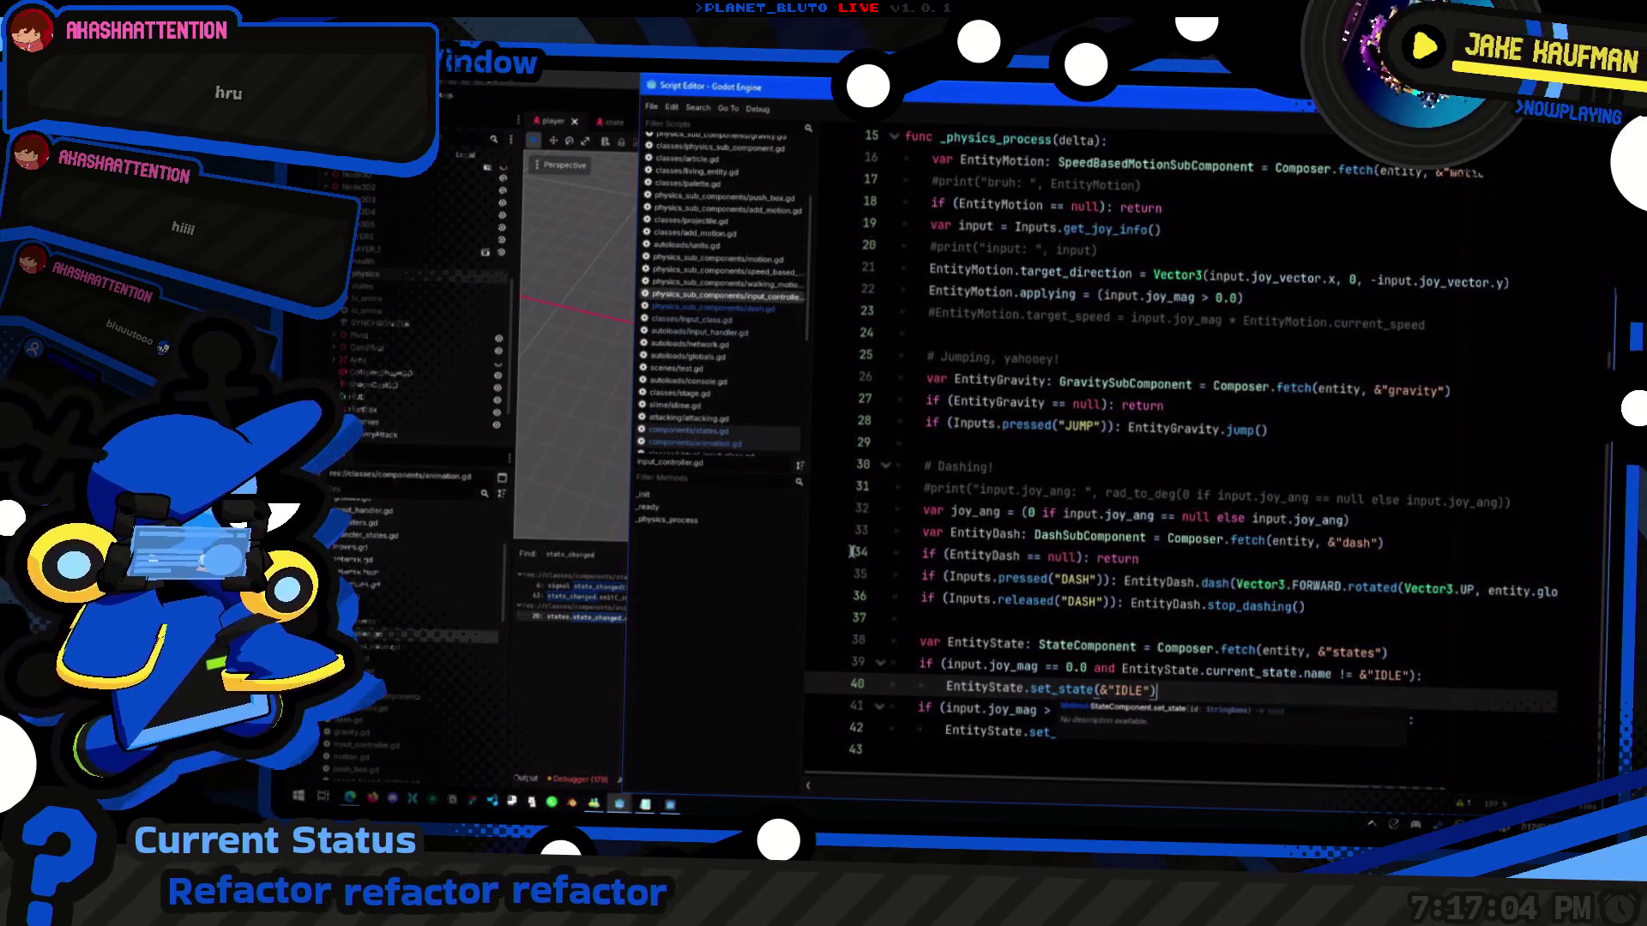
click(364, 300)
click(385, 322)
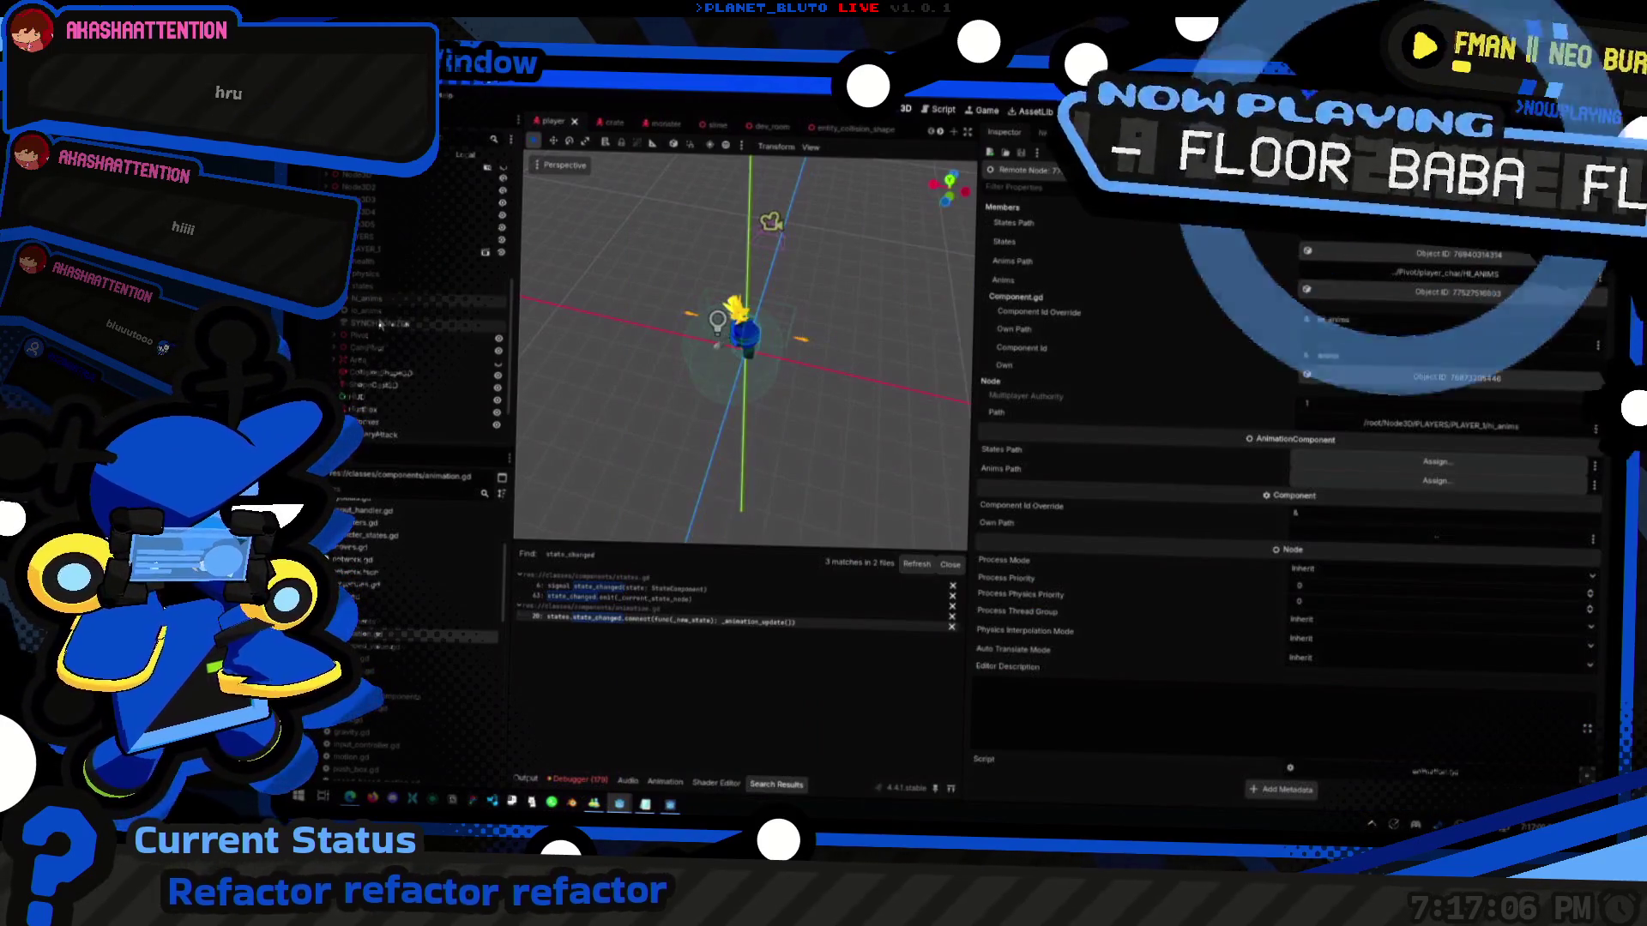
- Check hi_anims' AnimationComponent properties, then bring the script editor back to front
click(390, 313)
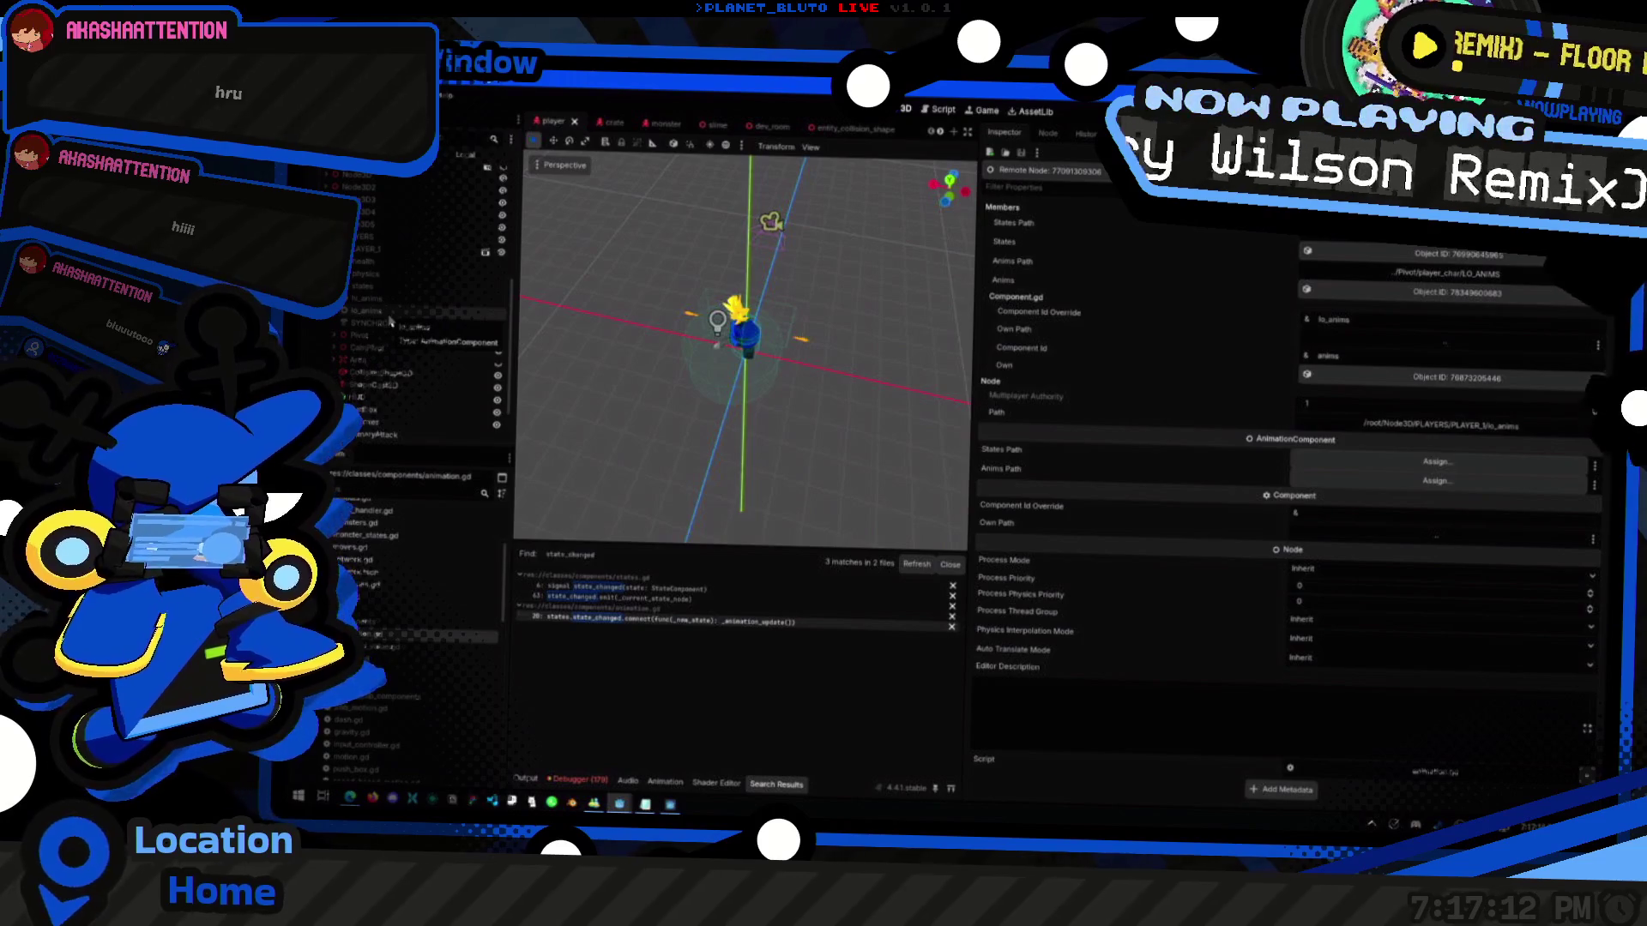
key(alt+Tab)
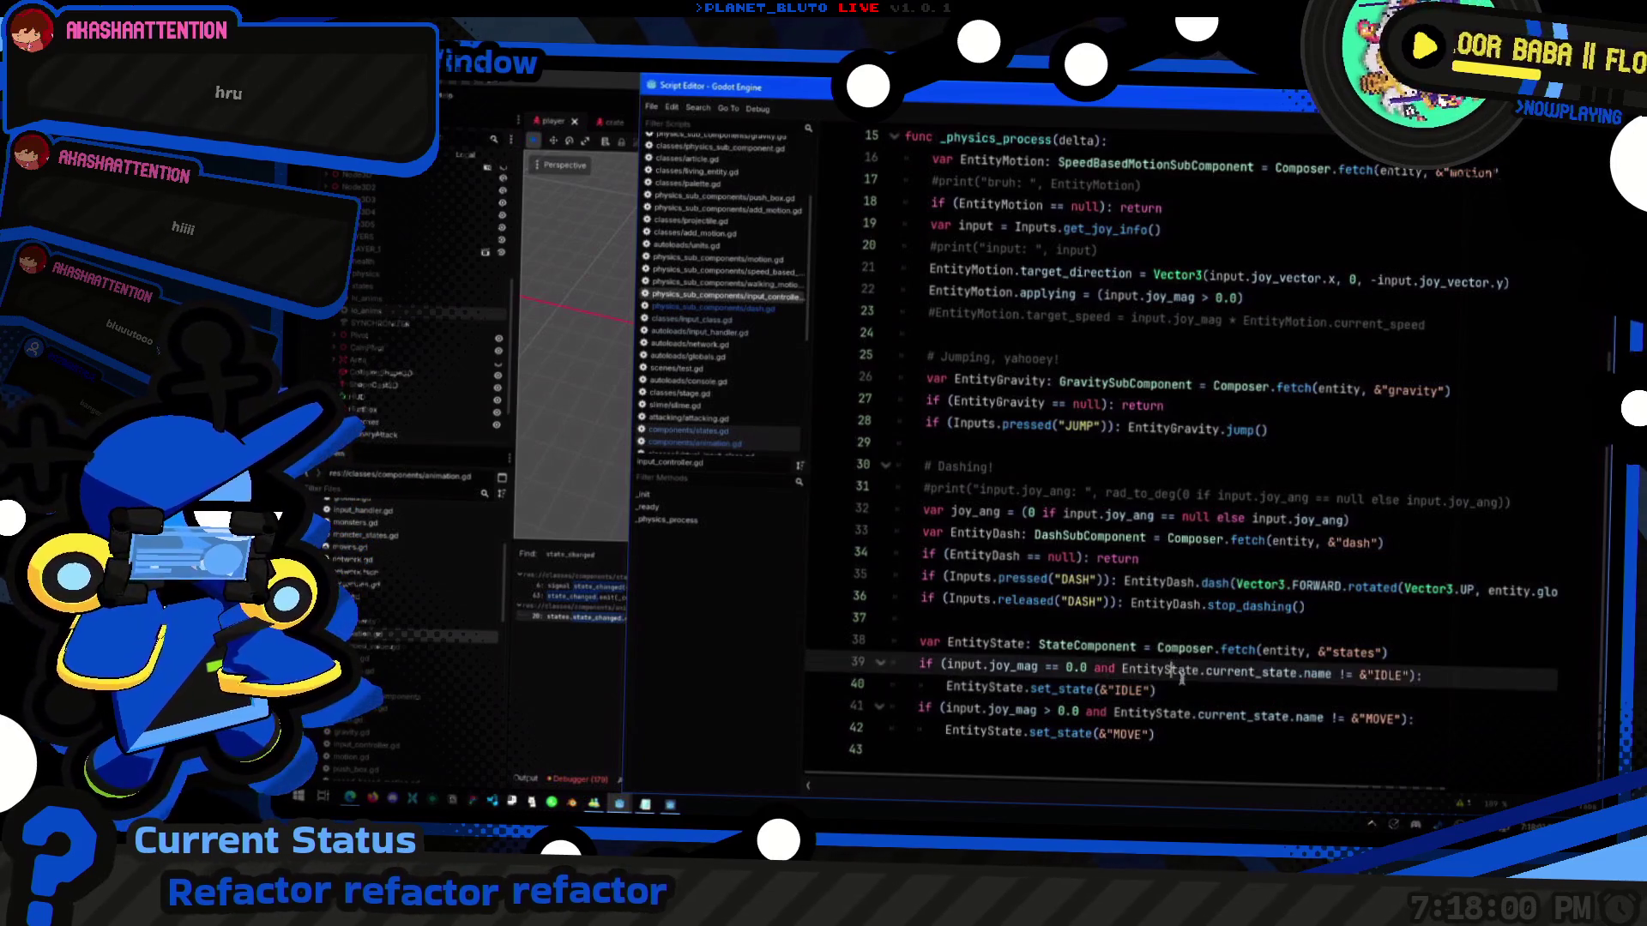
mouse_move(1178, 695)
mouse_down()
mouse_move(952, 668)
mouse_move(946, 686)
mouse_up()
click(1226, 699)
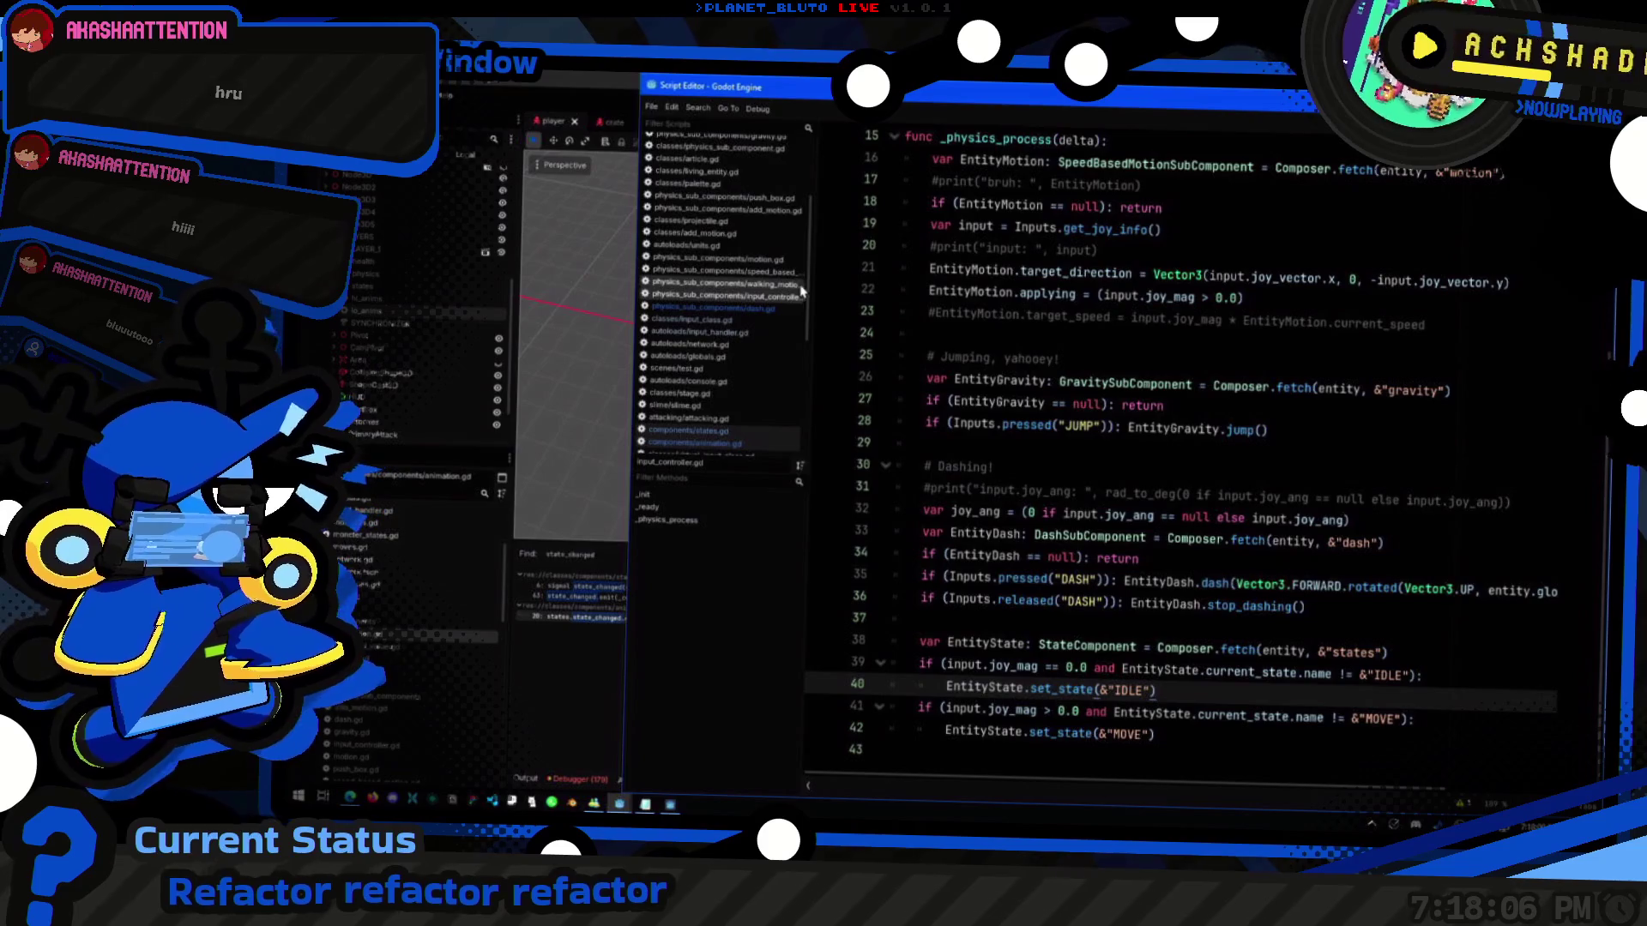
scroll(797, 292, down, 5)
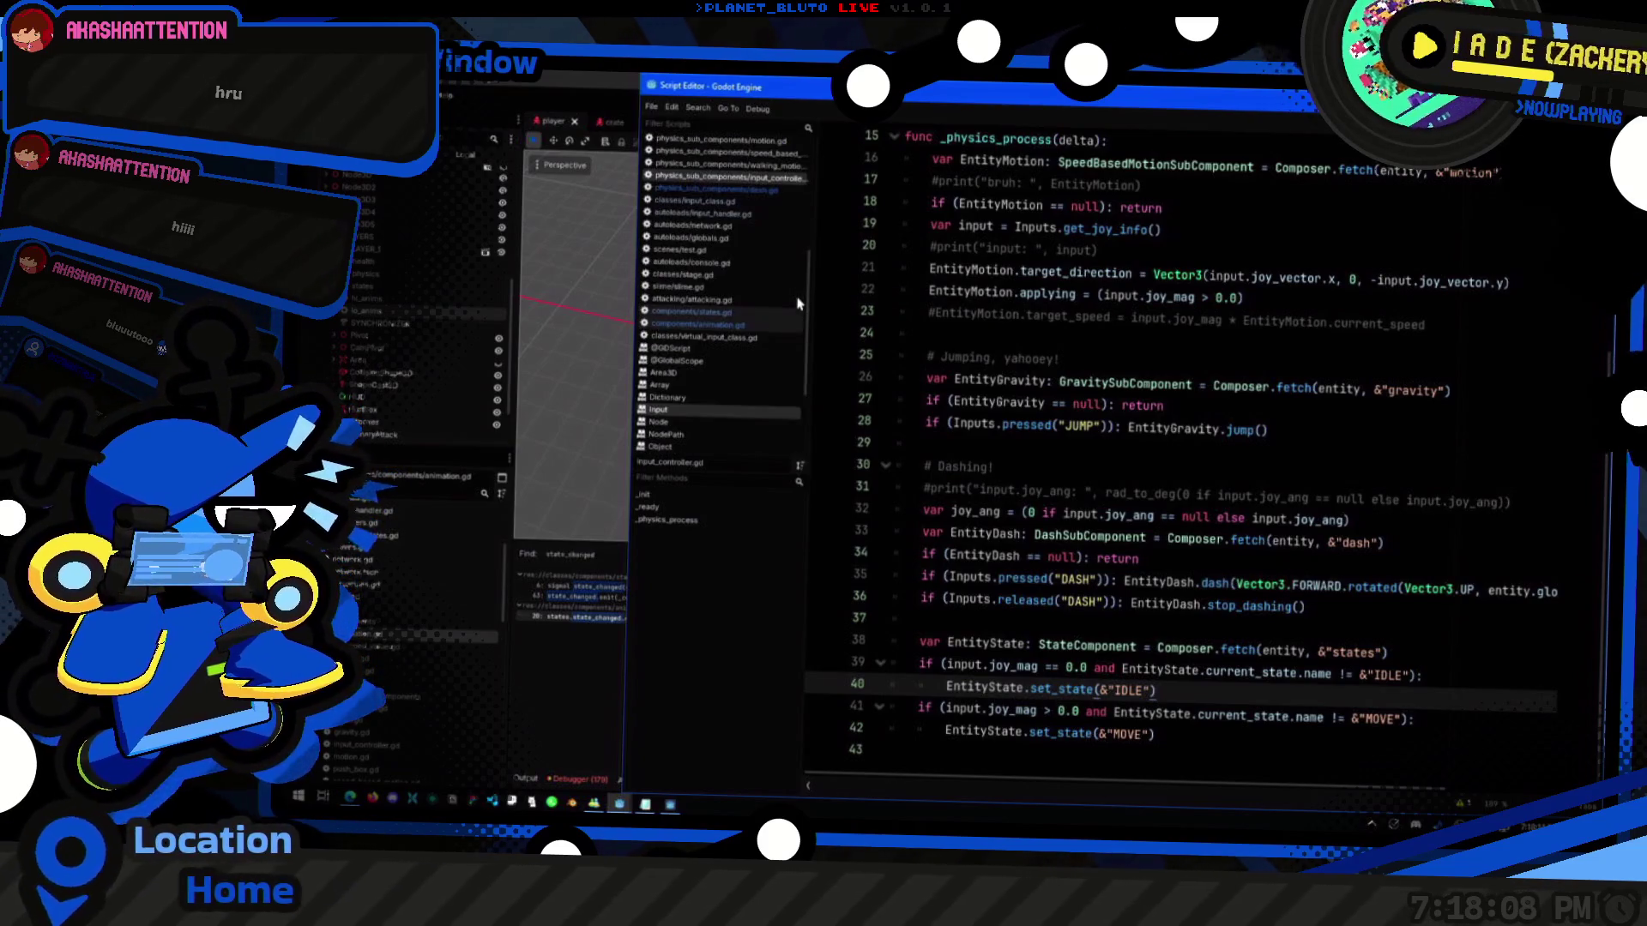
scroll(797, 303, up, 3)
click(772, 393)
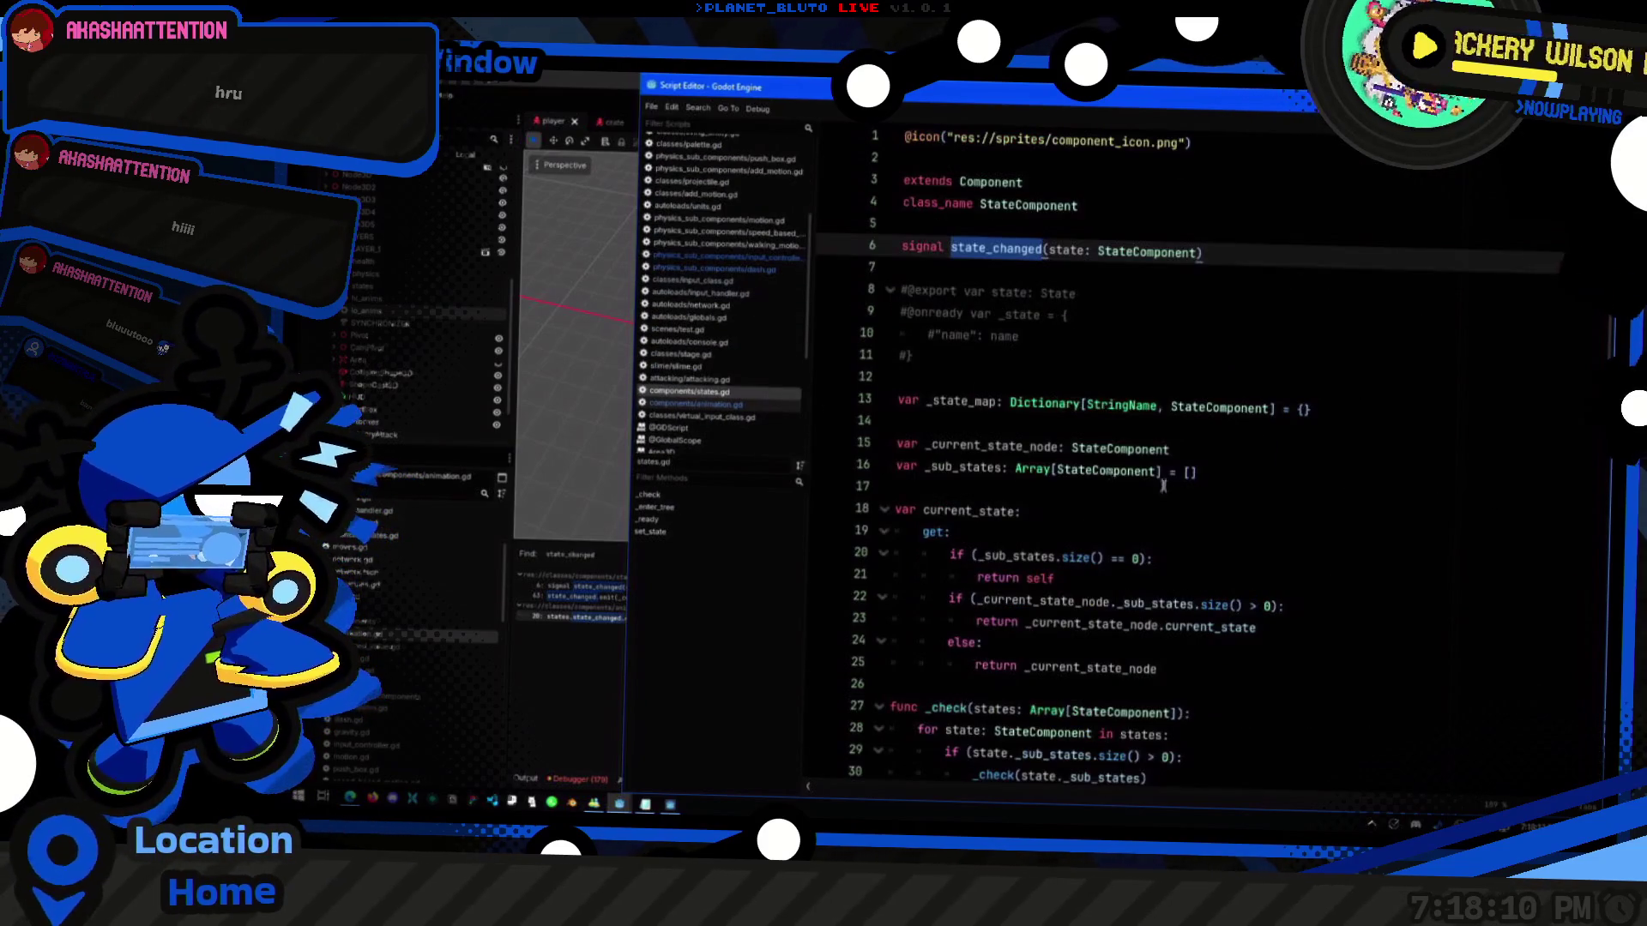
scroll(1112, 476, down, 13)
scroll(1179, 536, up, 2)
scroll(1179, 536, down, 1)
mouse_move(1225, 659)
mouse_down()
mouse_move(1218, 731)
mouse_move(1201, 249)
mouse_up()
click(1225, 673)
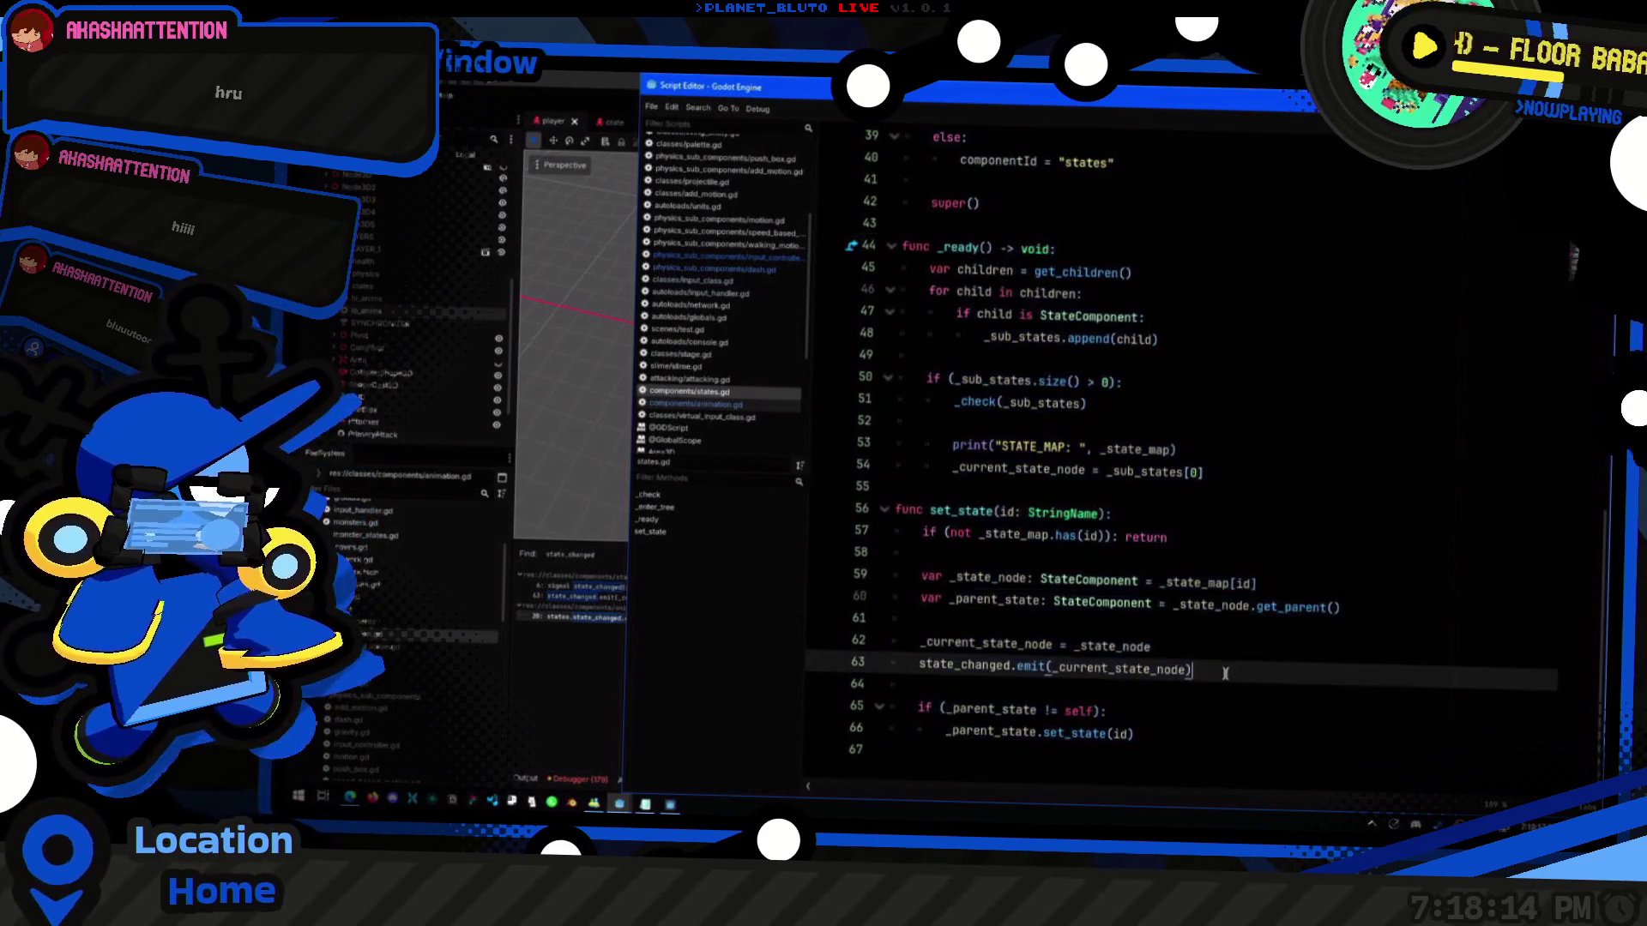
click(1250, 730)
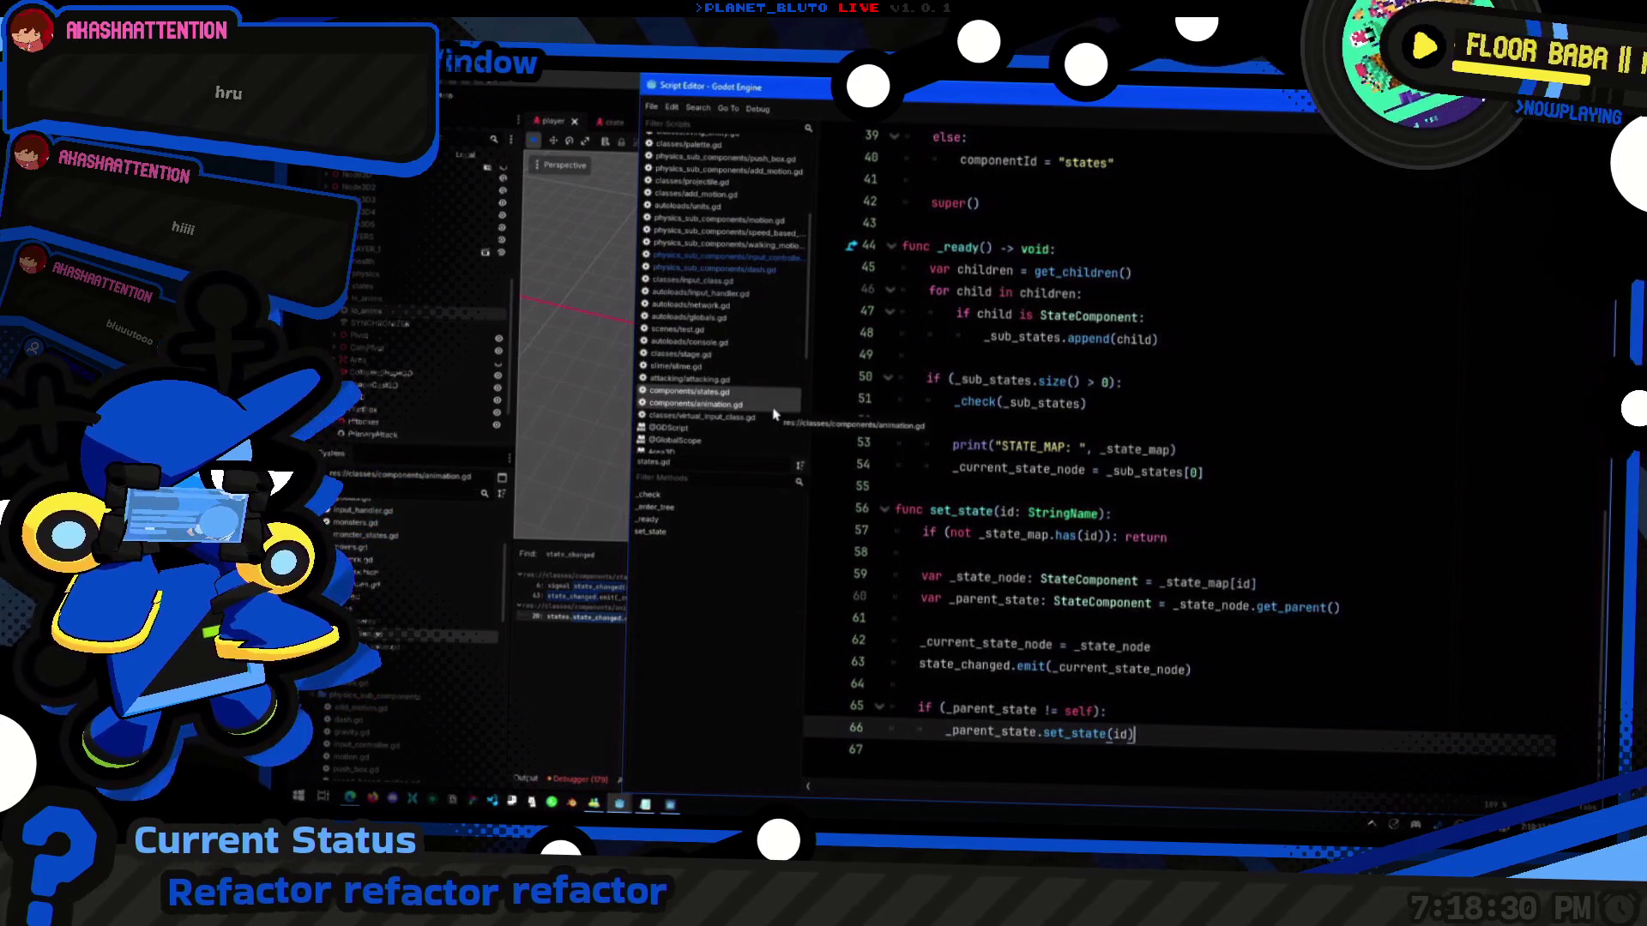
click(773, 410)
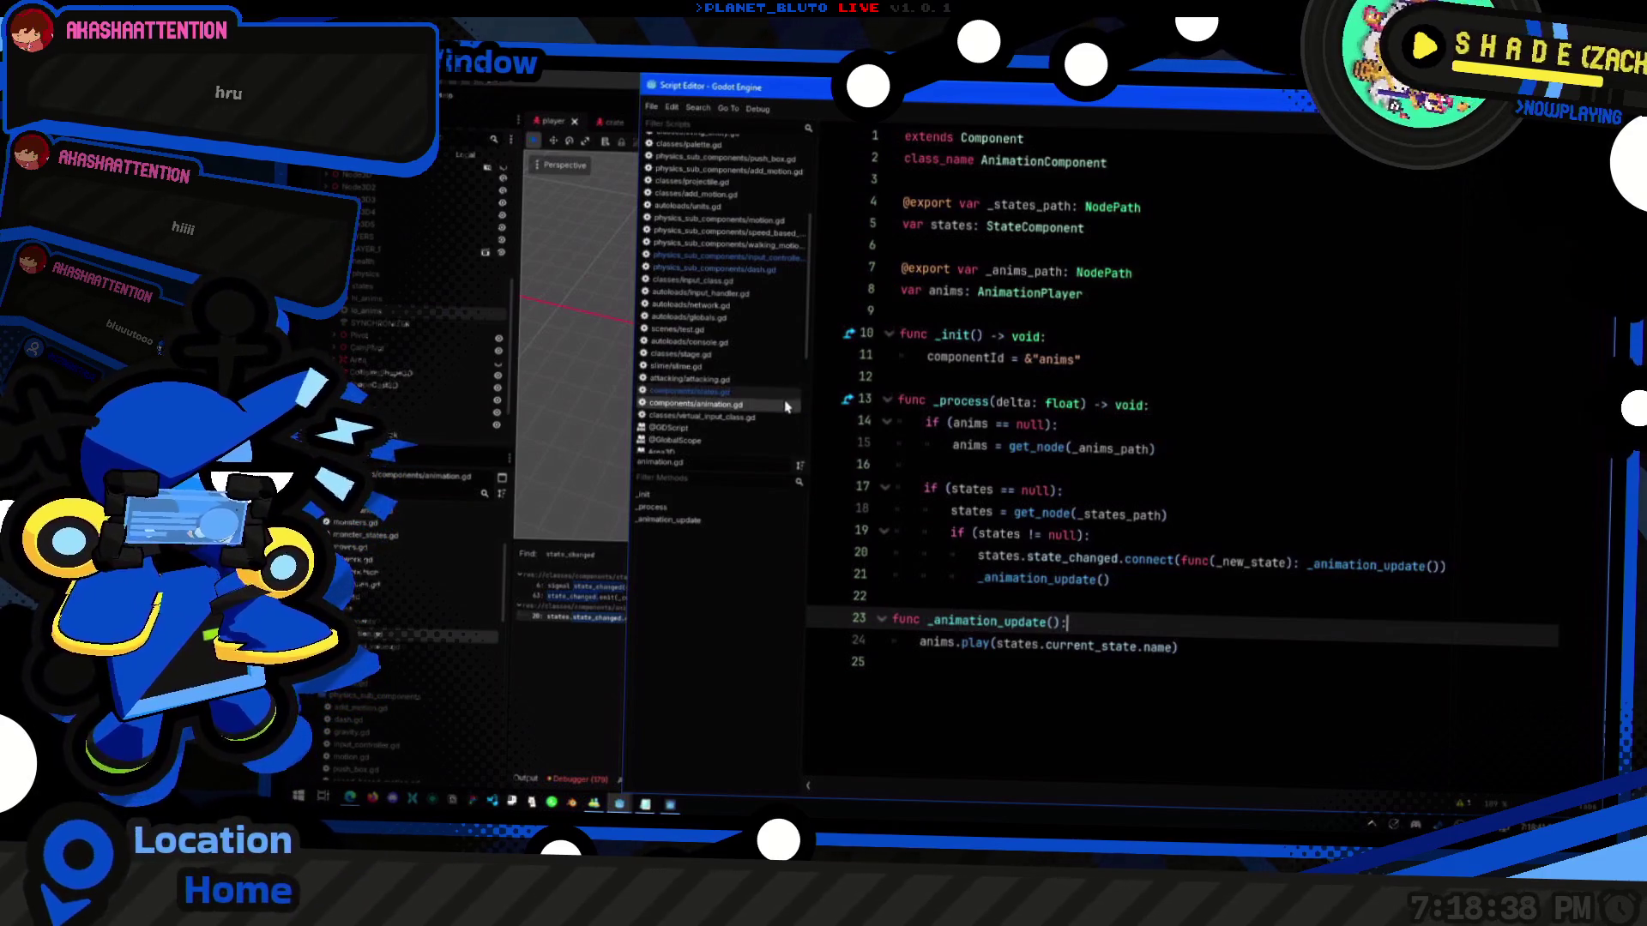
click(776, 260)
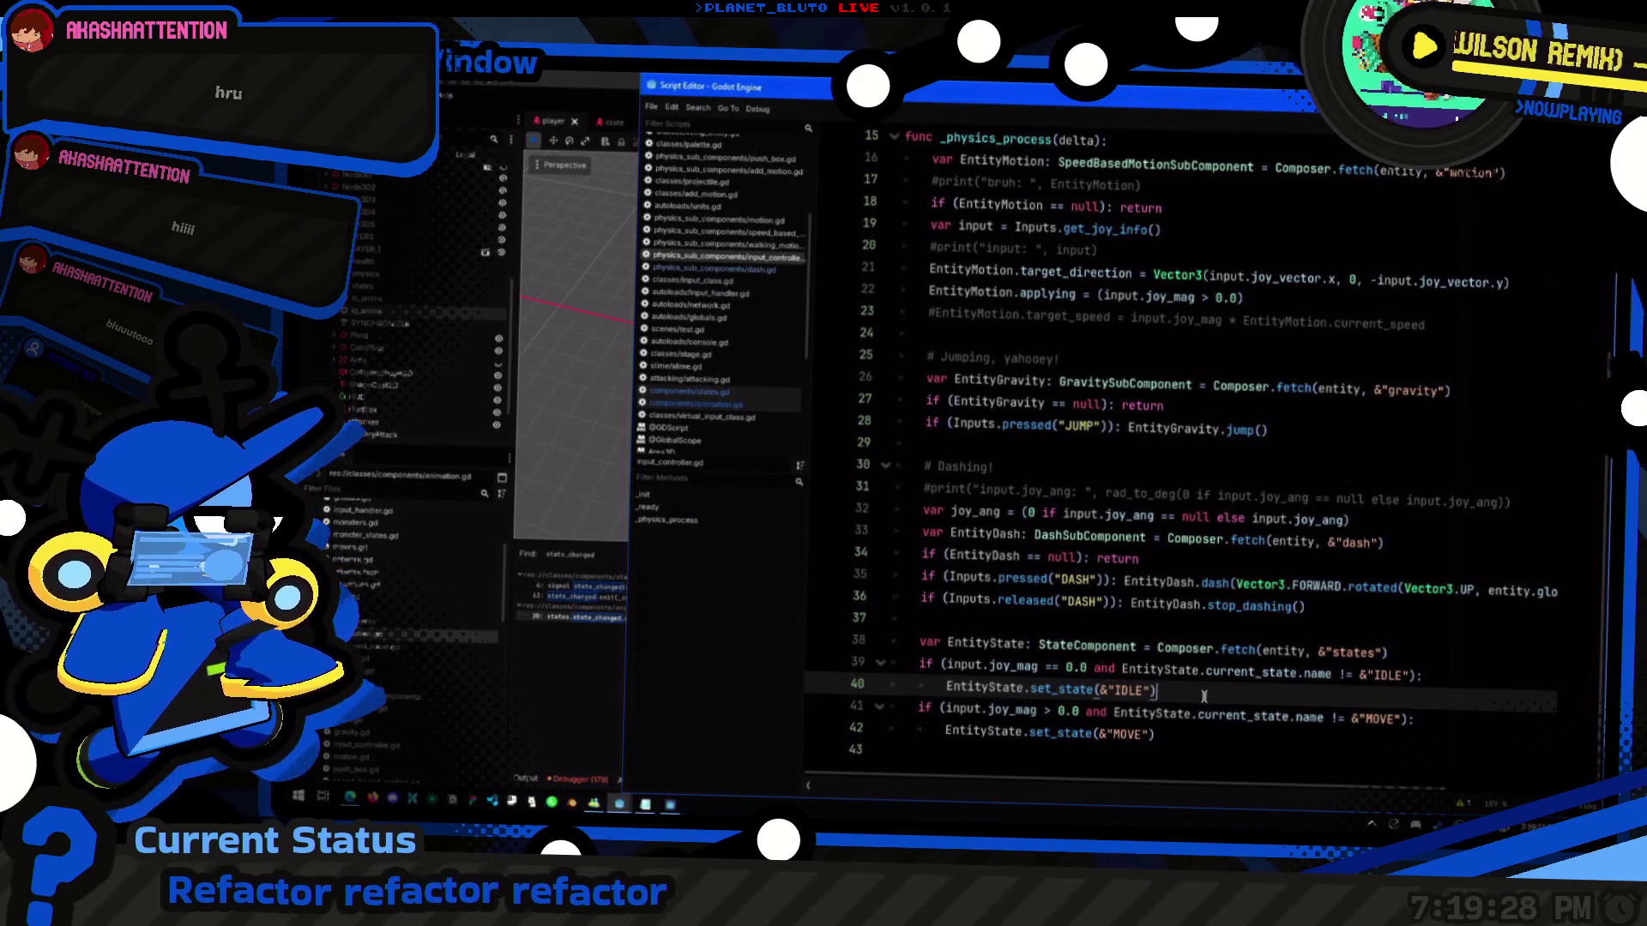
- Review the joy_mag-based IDLE and MOVE set_state lines in input_controller.gd, then open prefabs/player.gd
scroll(1203, 696, up, 5)
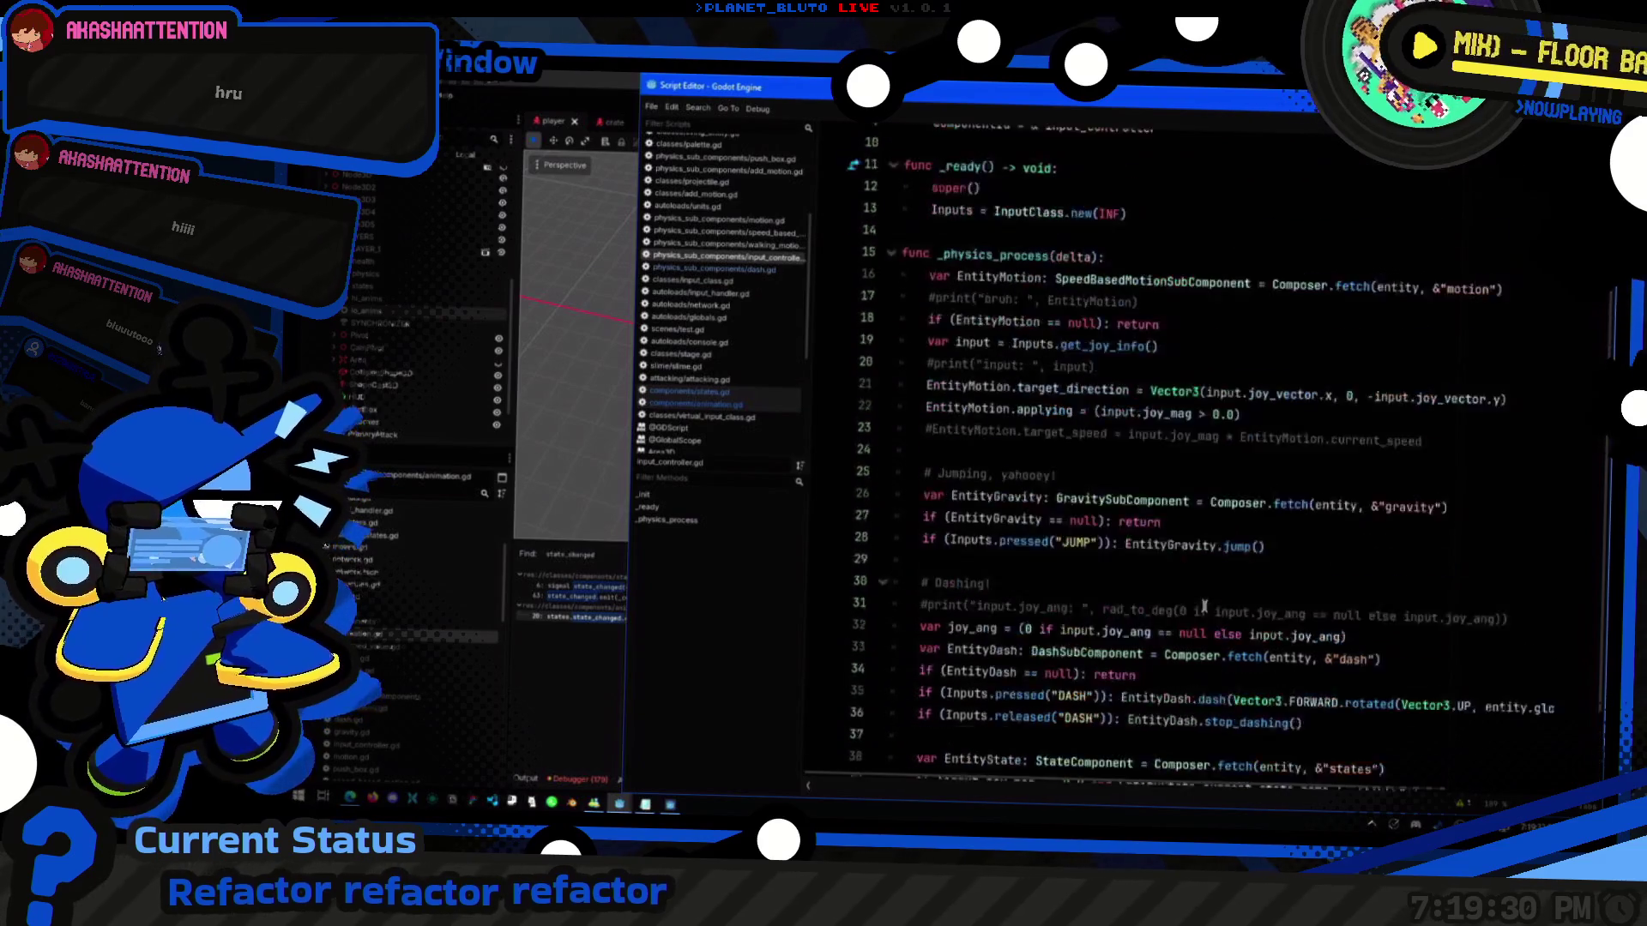
drag(984, 358, 1051, 666)
scroll(1252, 532, down, 5)
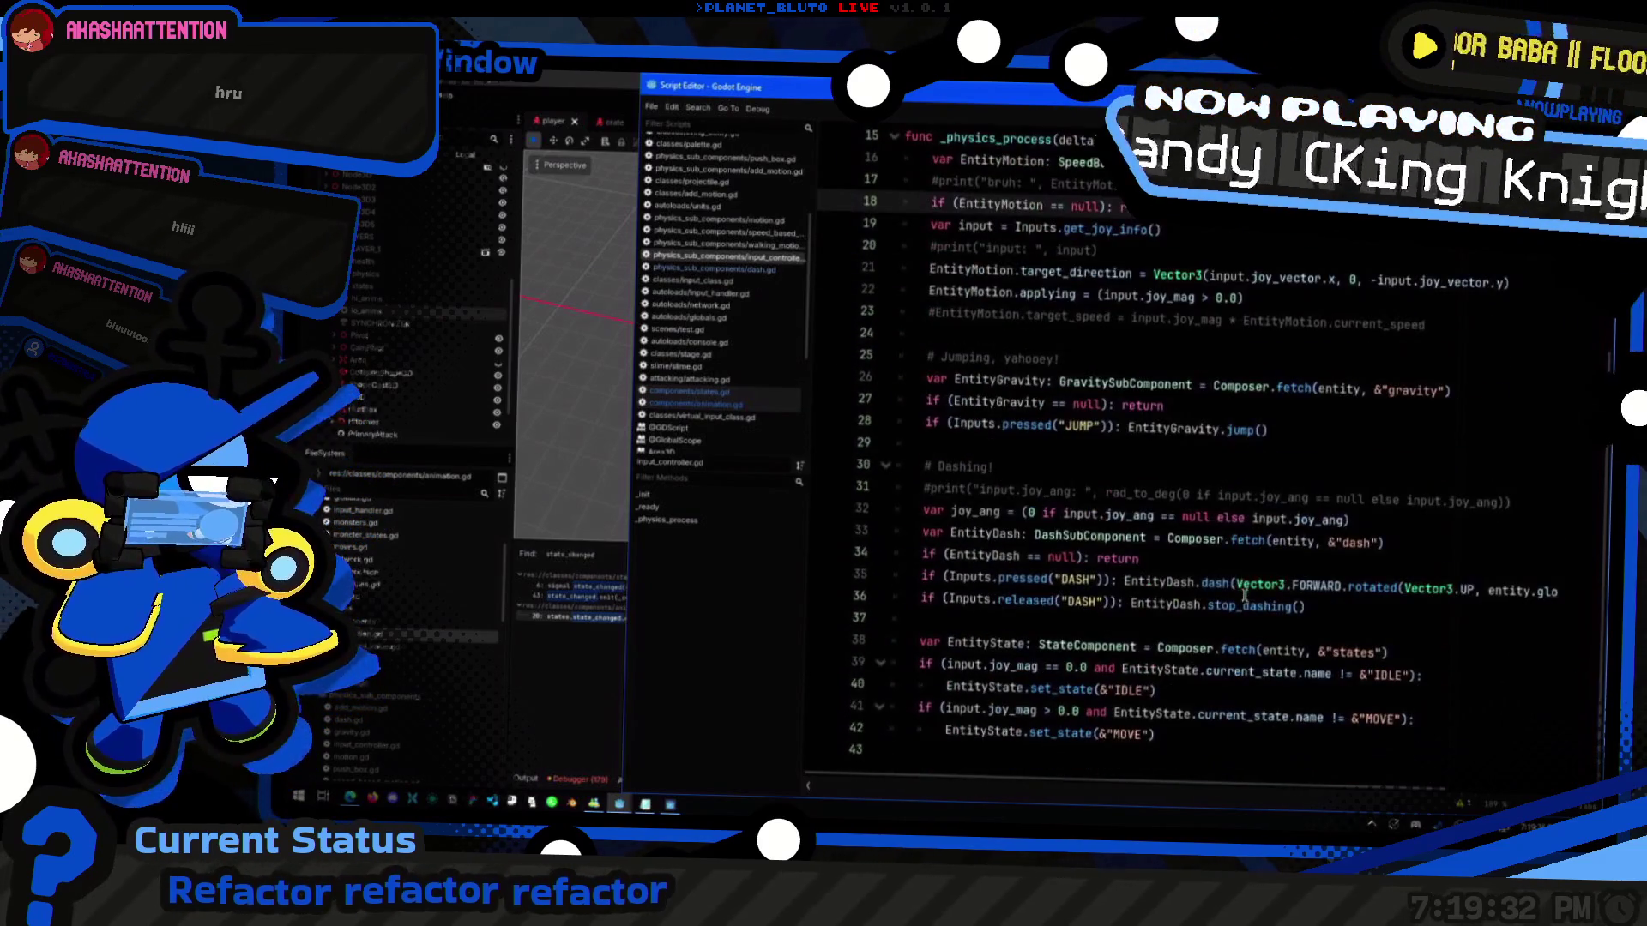
click(1188, 747)
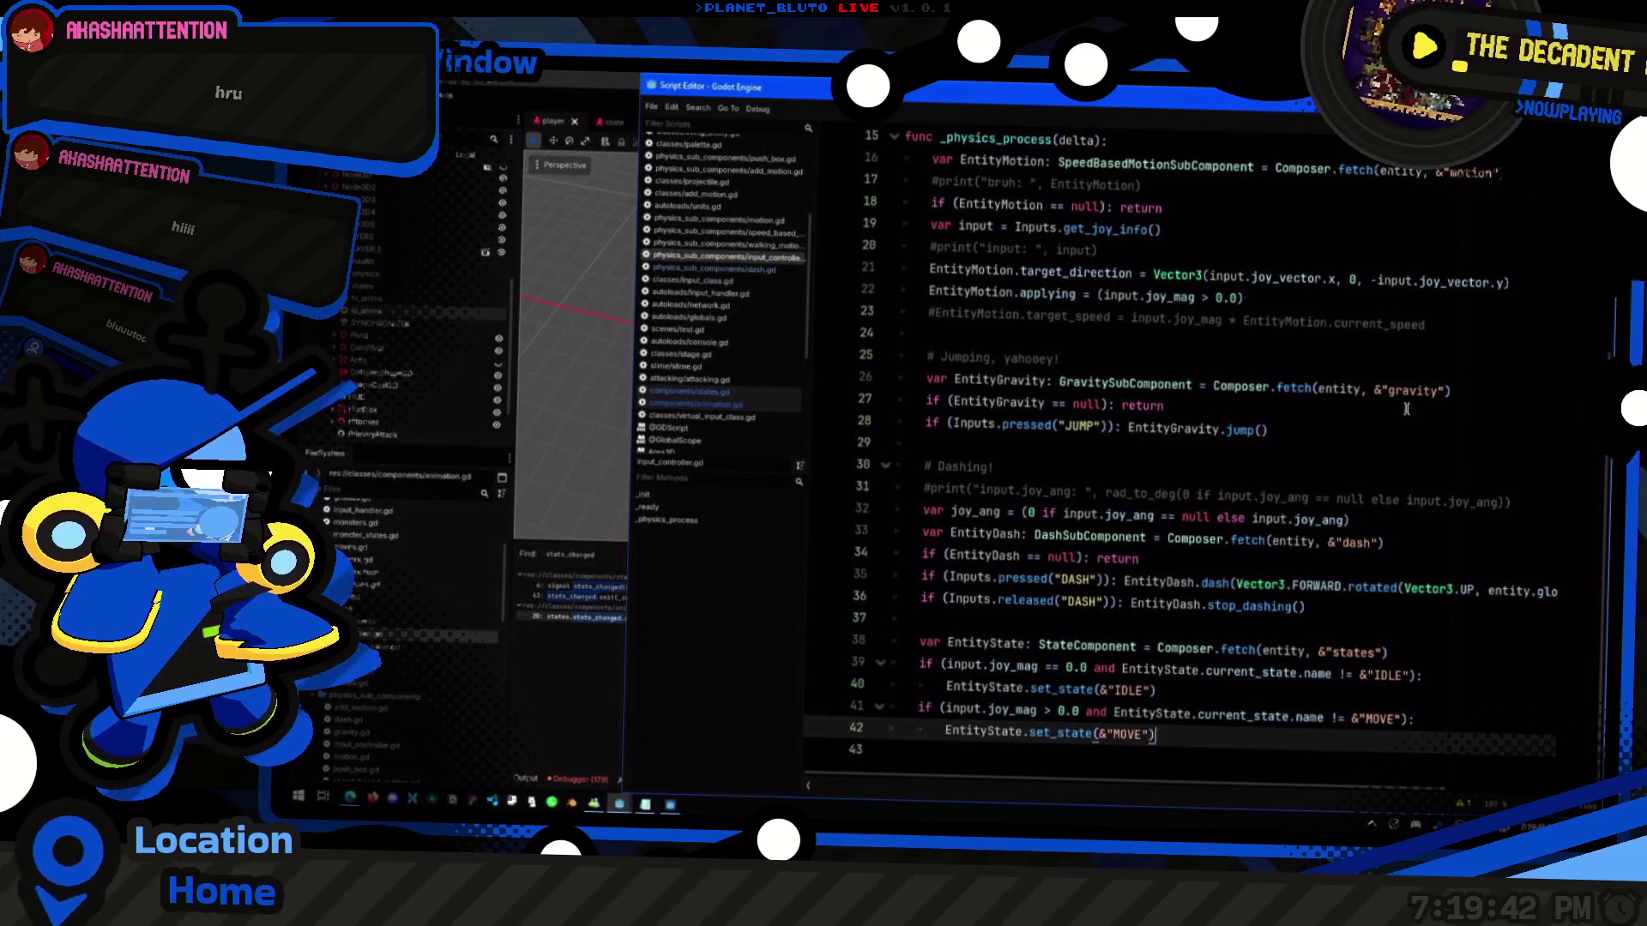
scroll(1320, 352, up, 3)
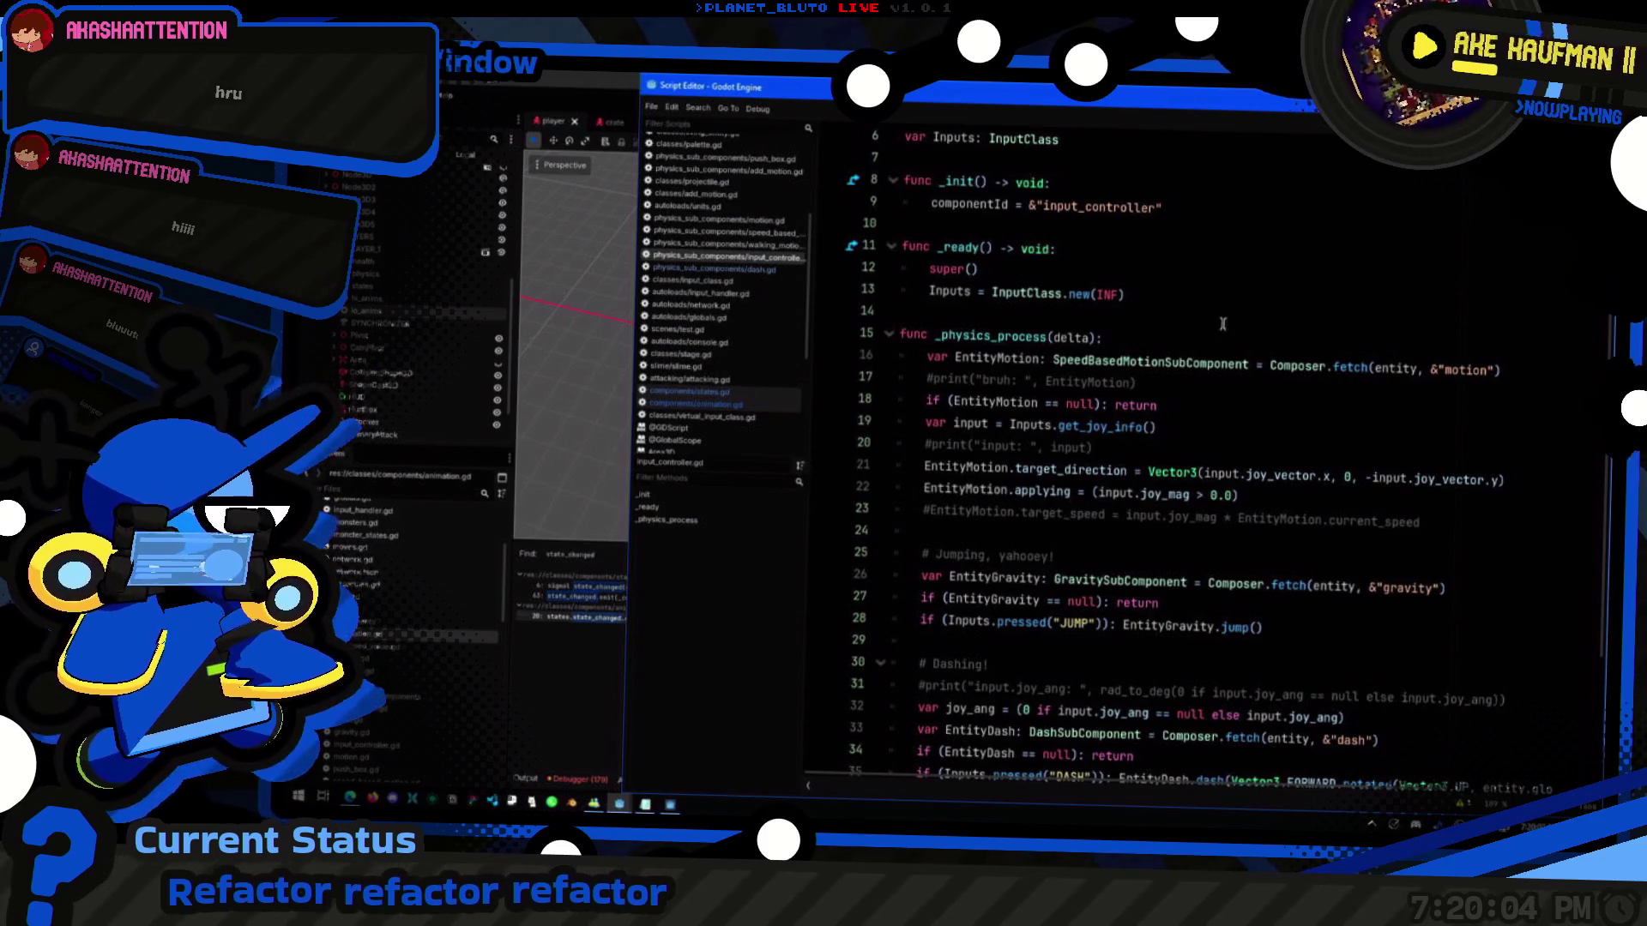
scroll(1008, 373, down, 3)
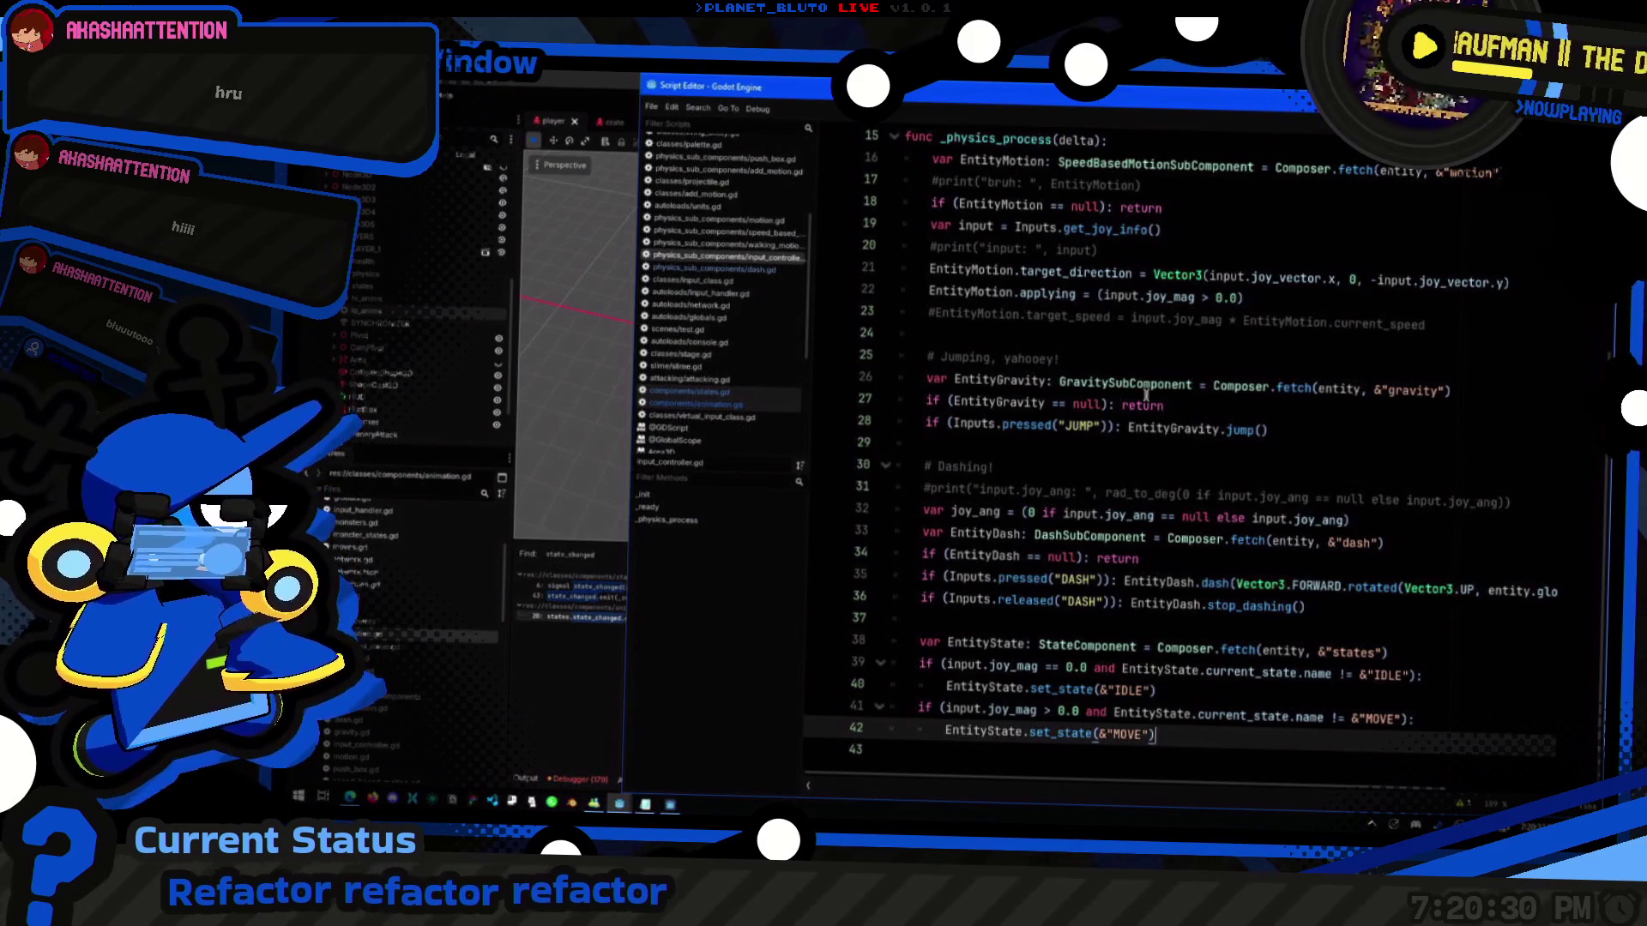
scroll(725, 254, up, 5)
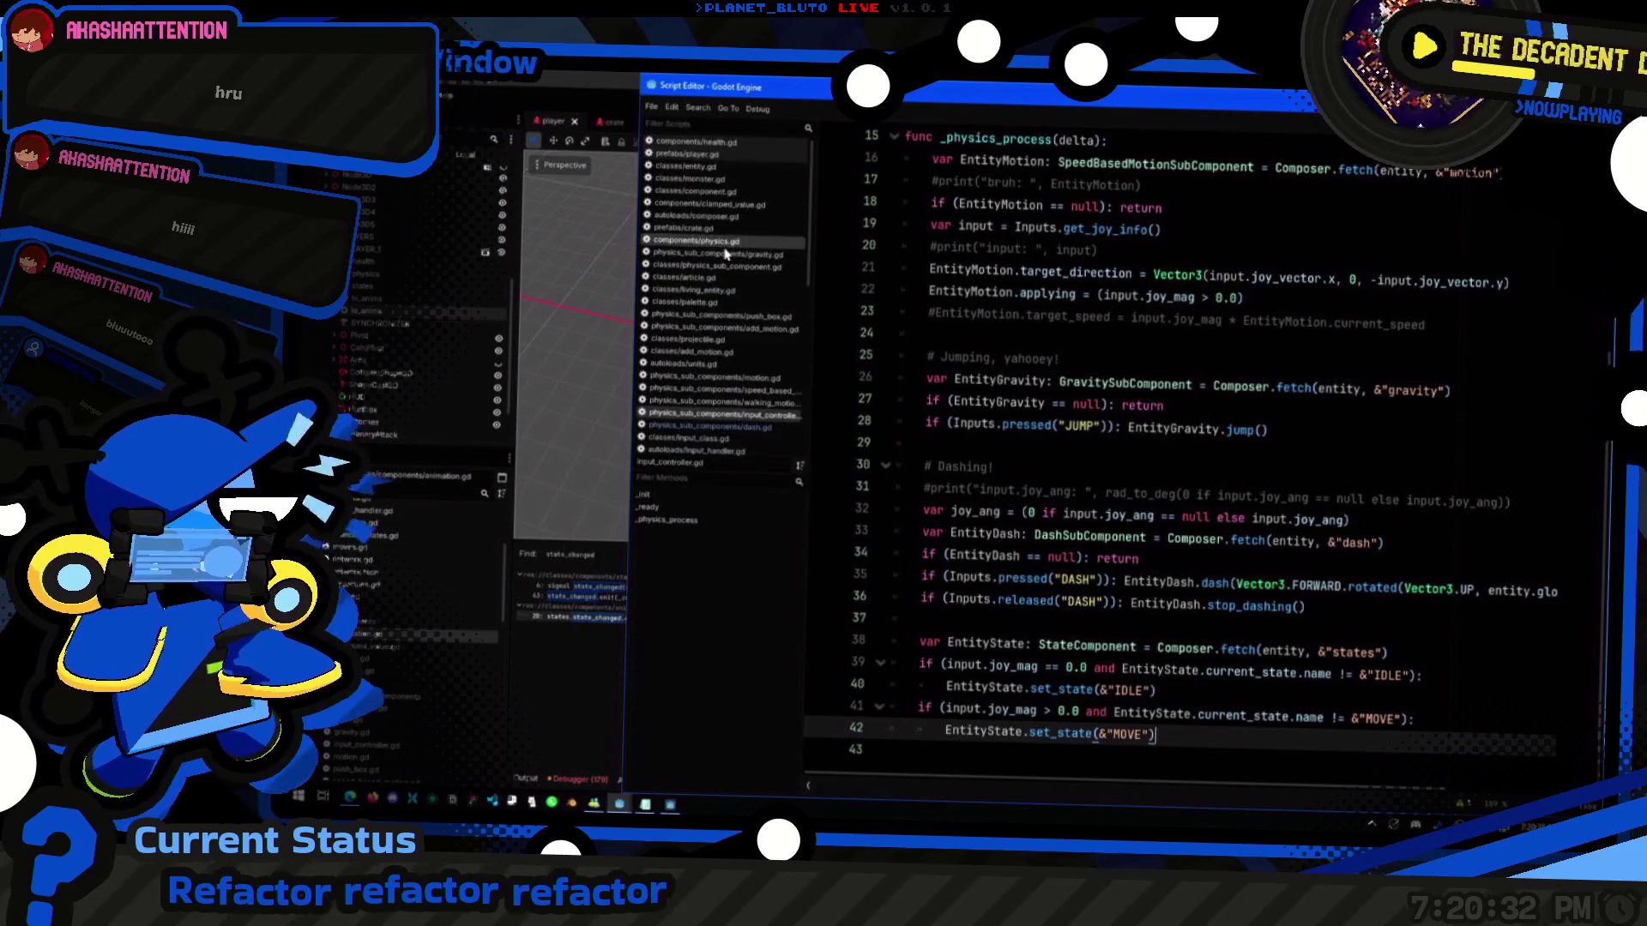
click(689, 154)
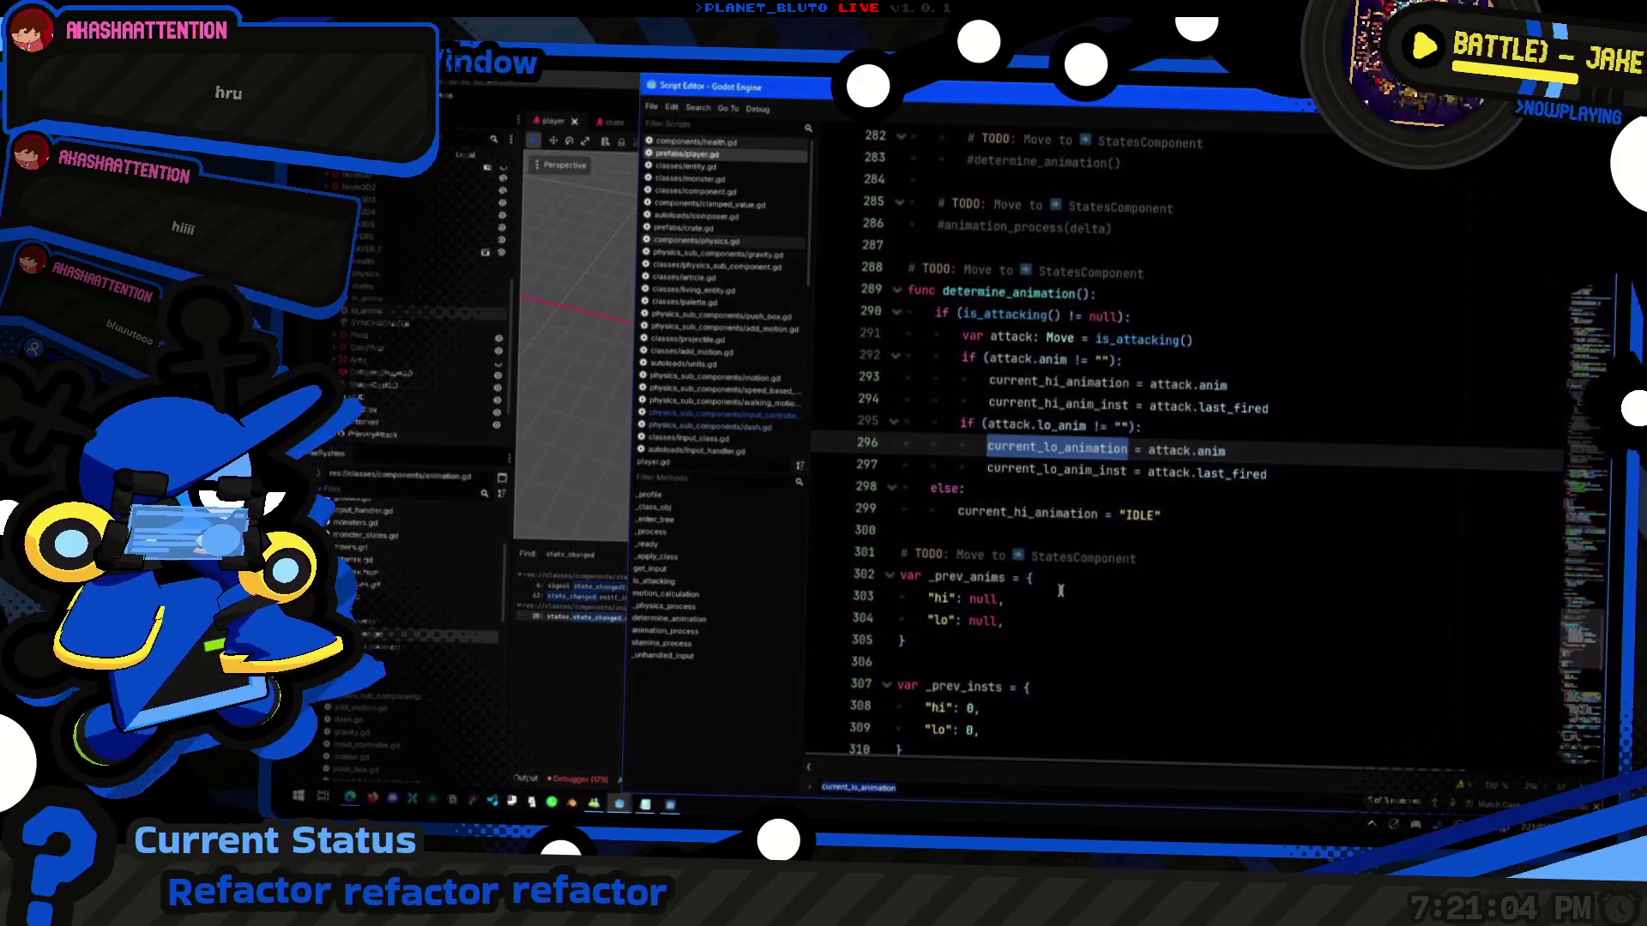
- Step through every current_lo_animation match in player.gd, then return to input_controller.gd's IDLE line
key(Return)
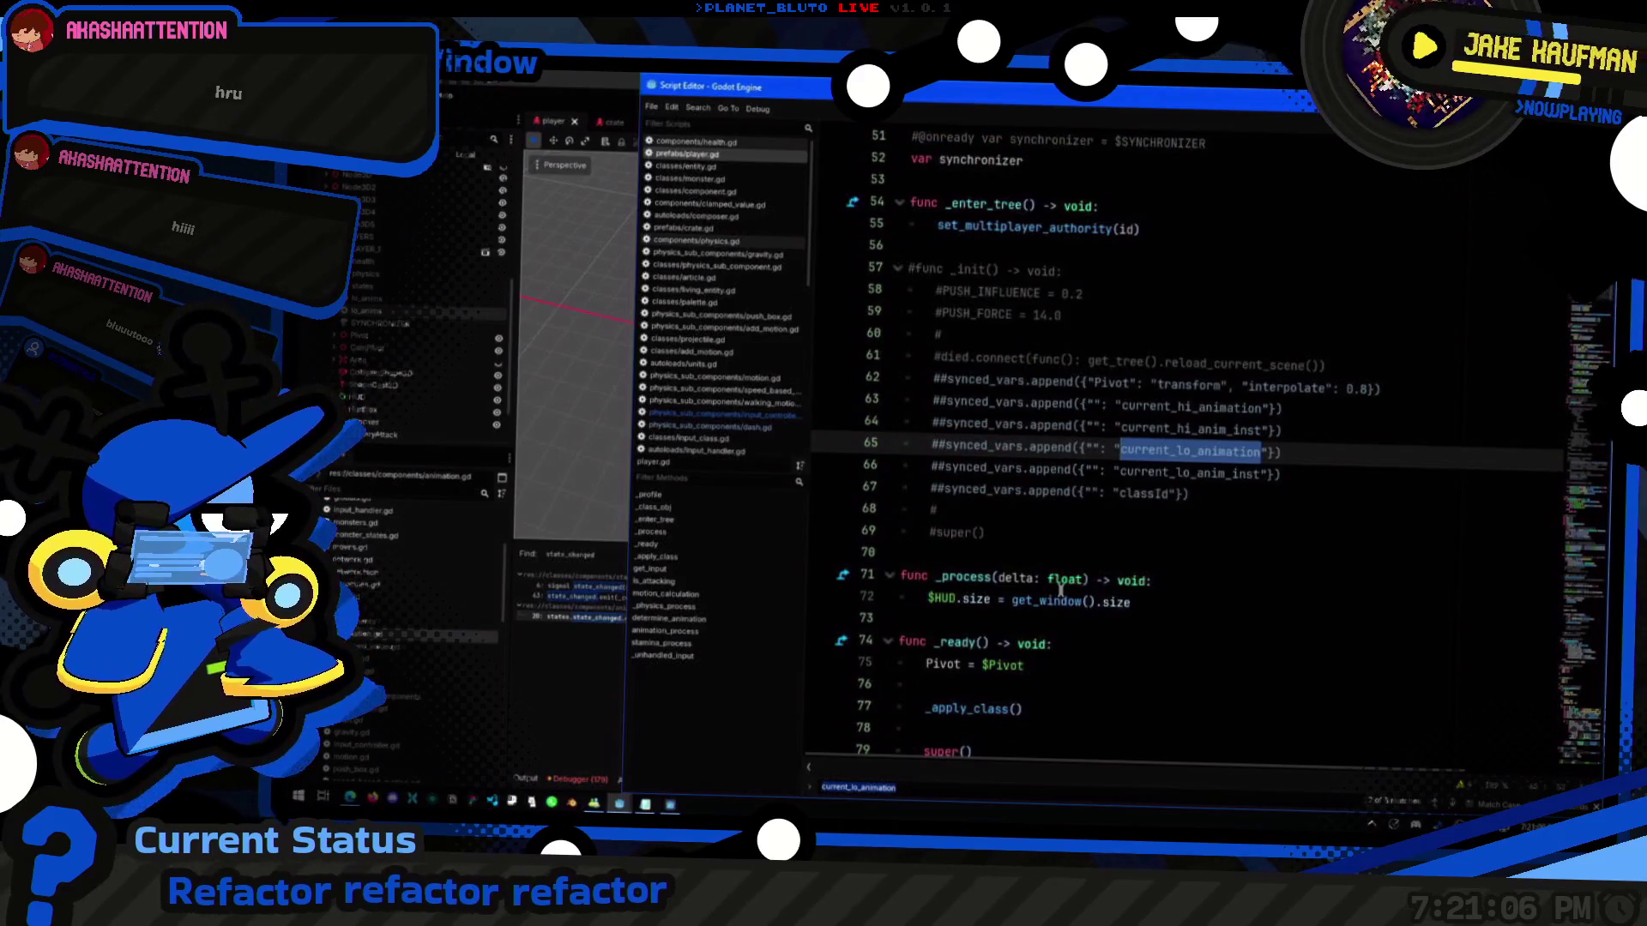
key(Return)
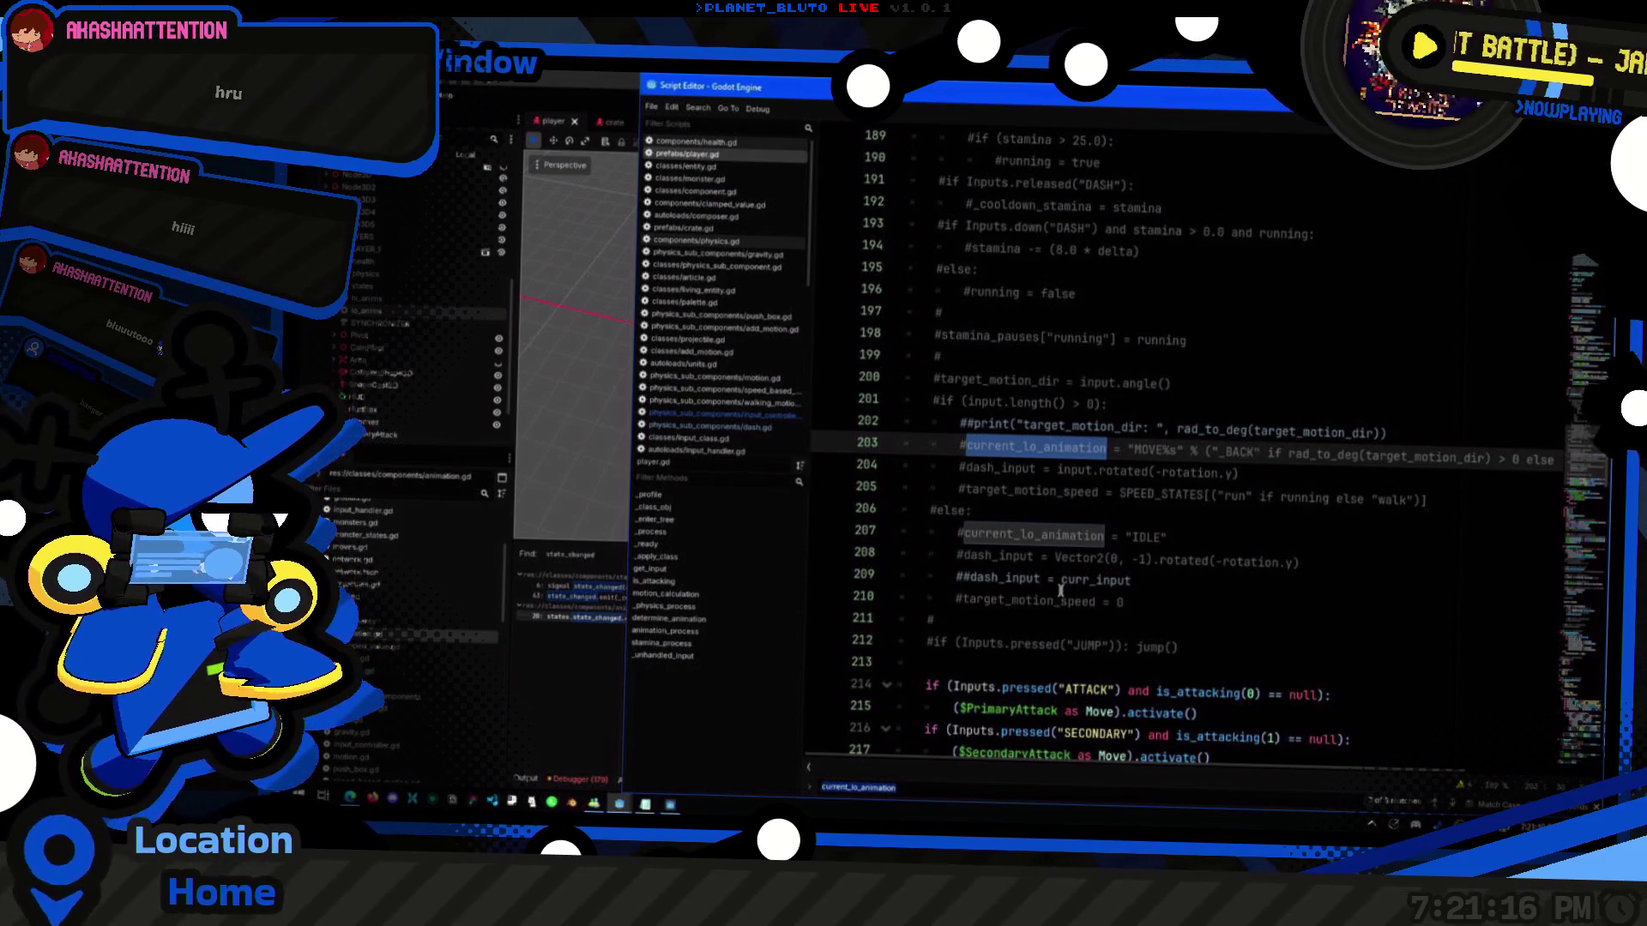
key(Return)
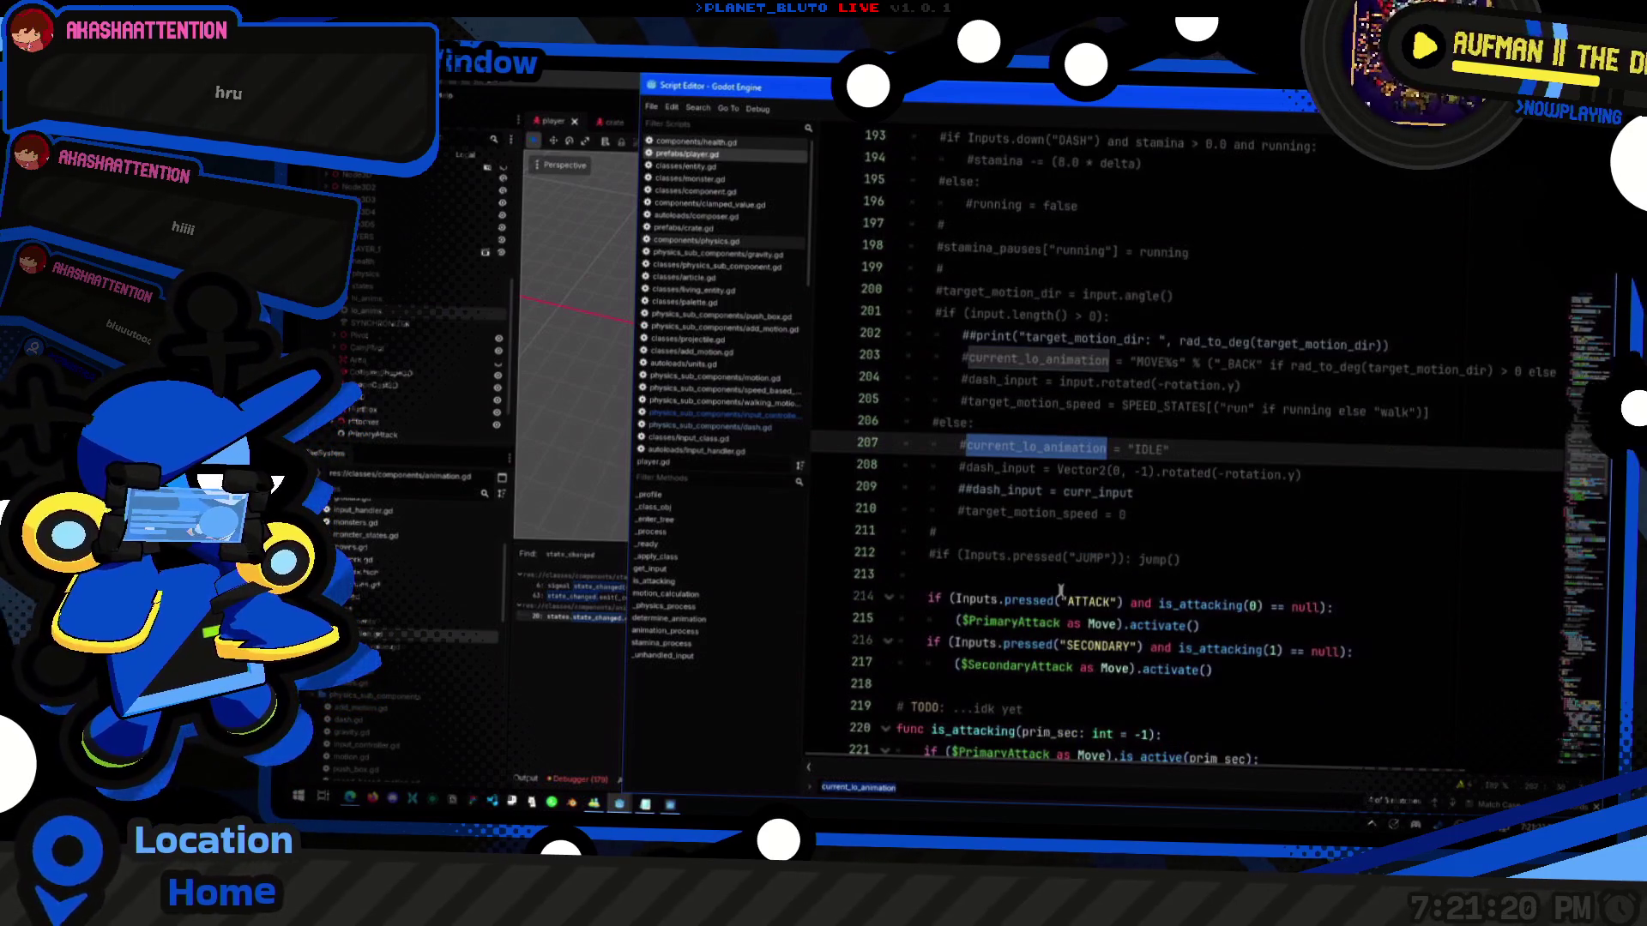
key(Return)
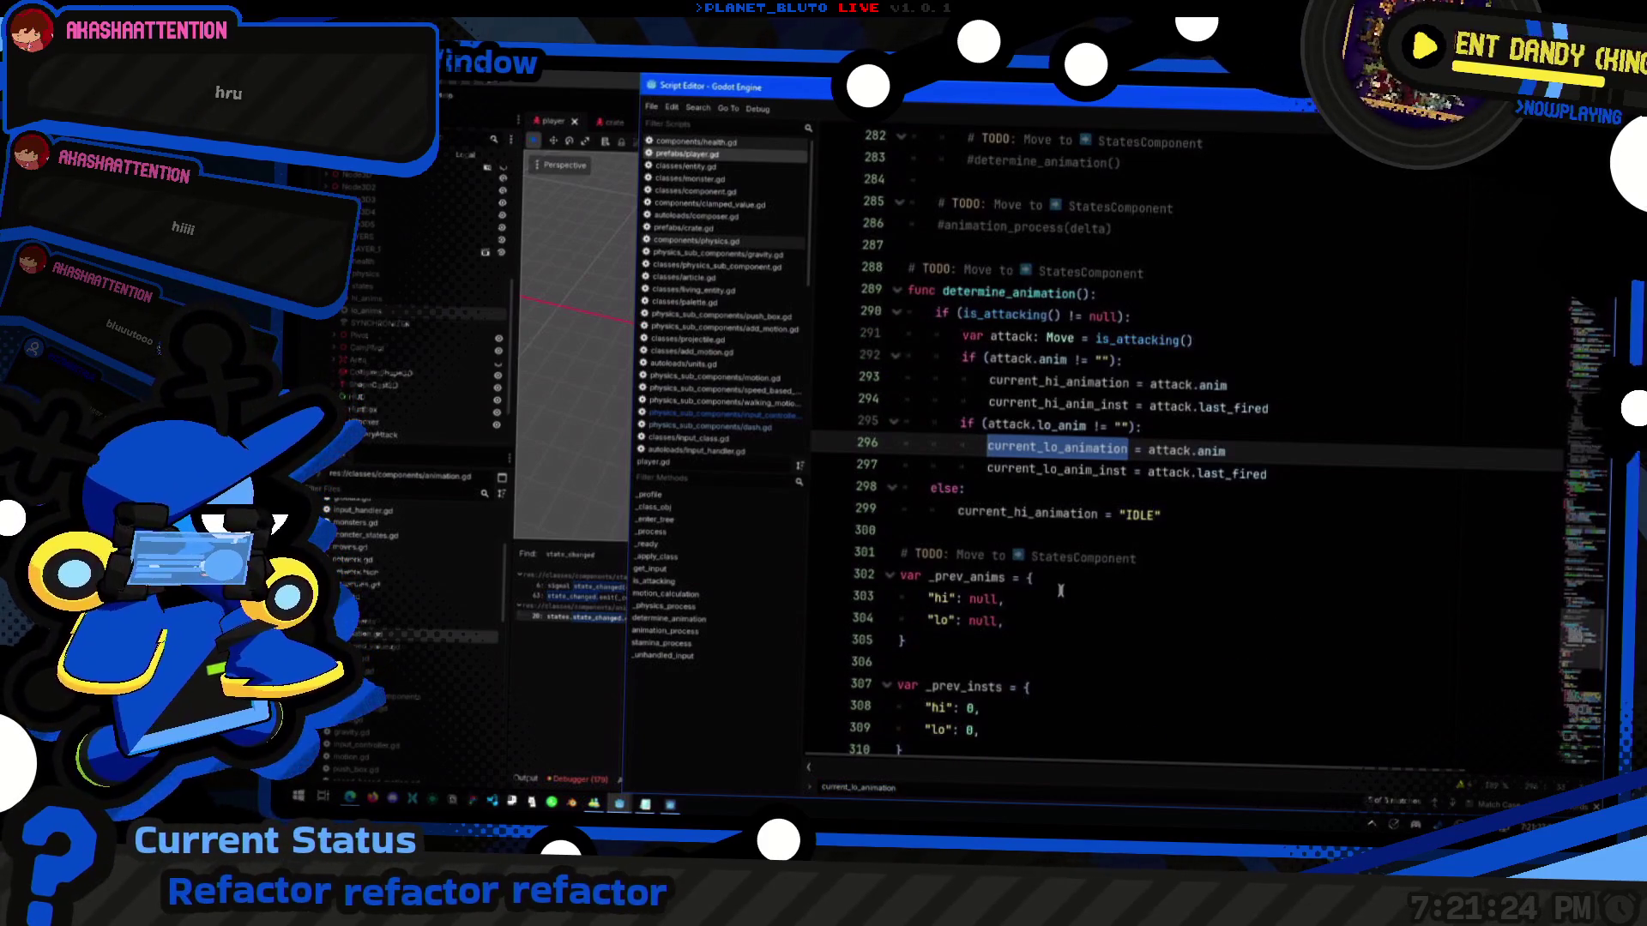
key(Escape)
key(Up)
key(Down)
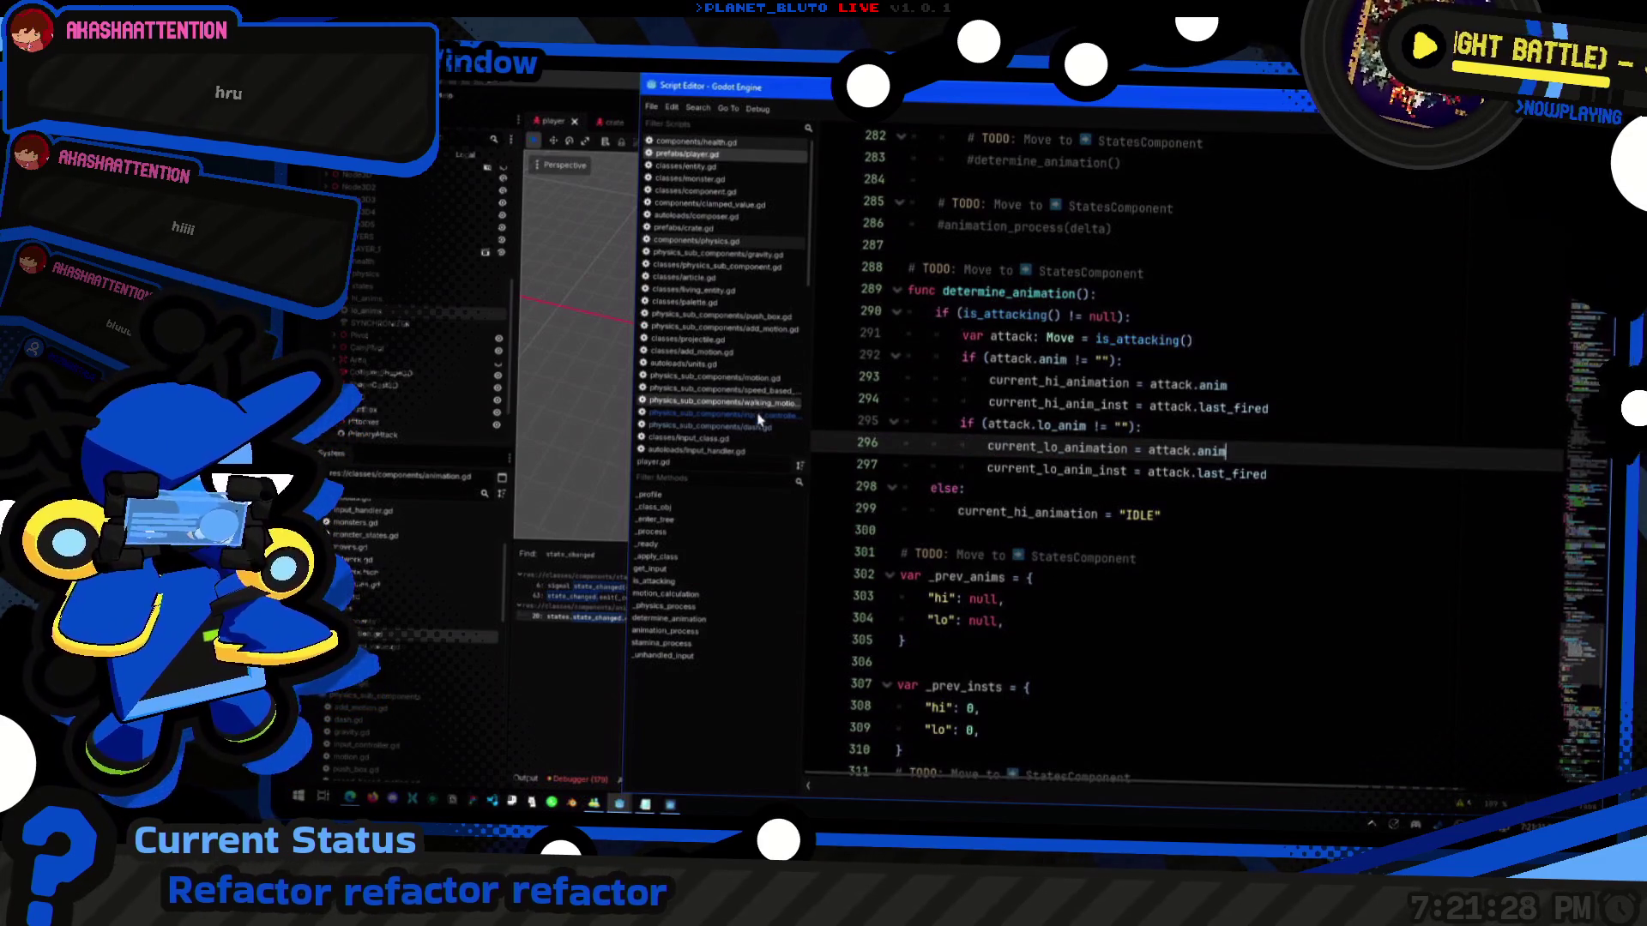
click(759, 415)
click(1189, 696)
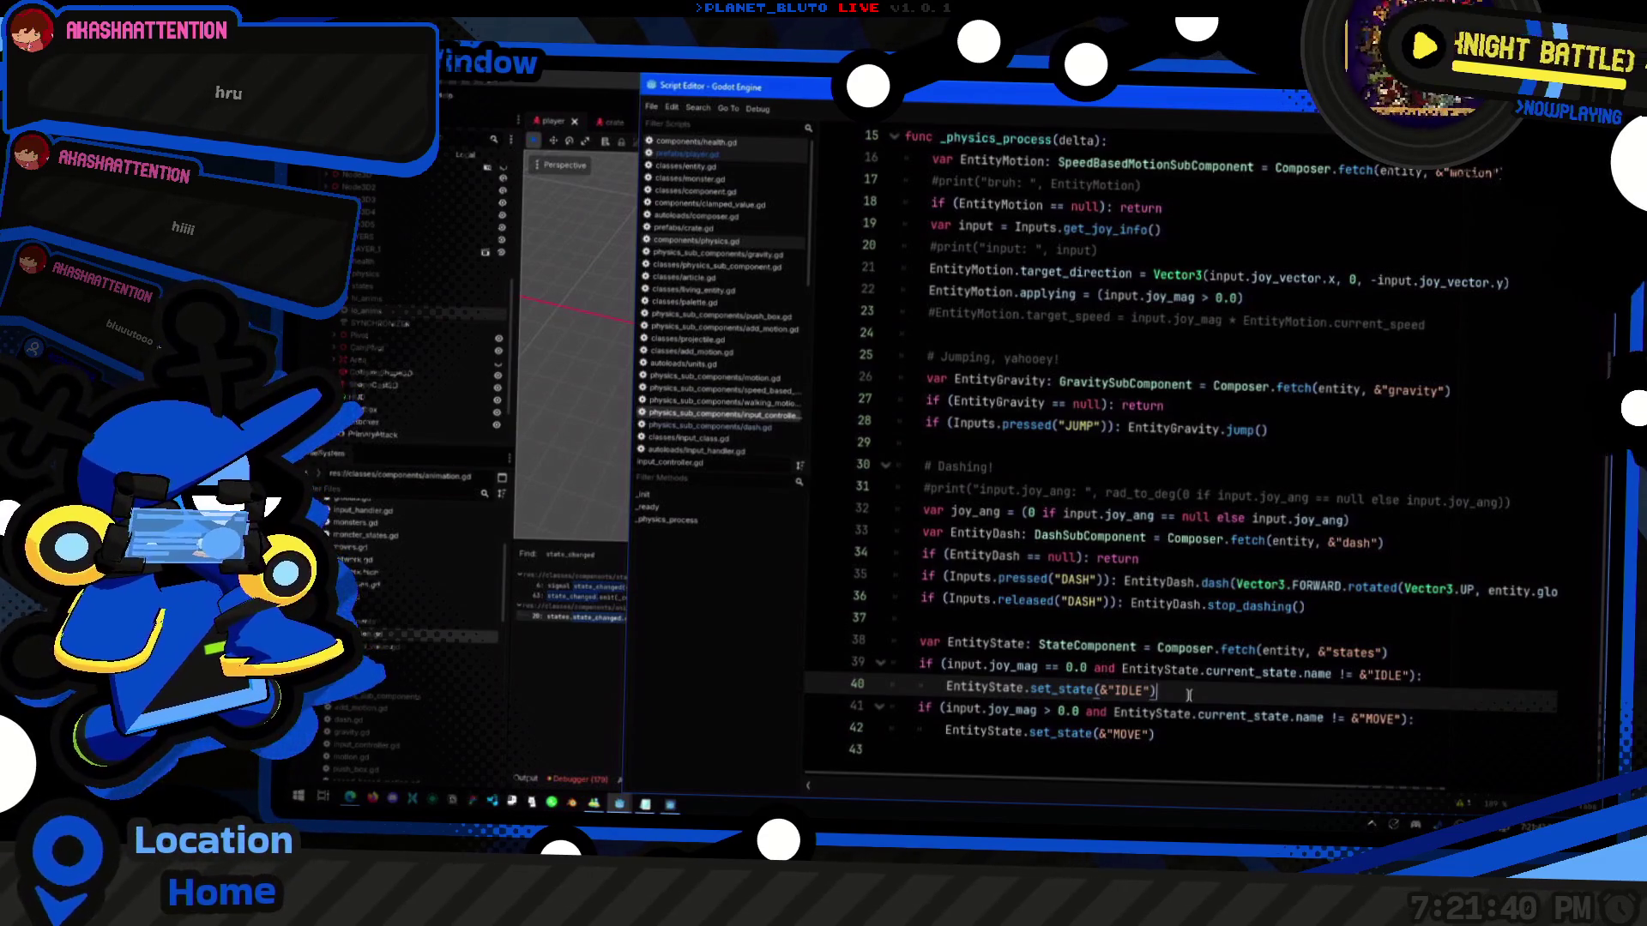
- Review line 40 of input_controller.gd, then switch to player.gd's determine_animation function
click(1140, 725)
click(1203, 701)
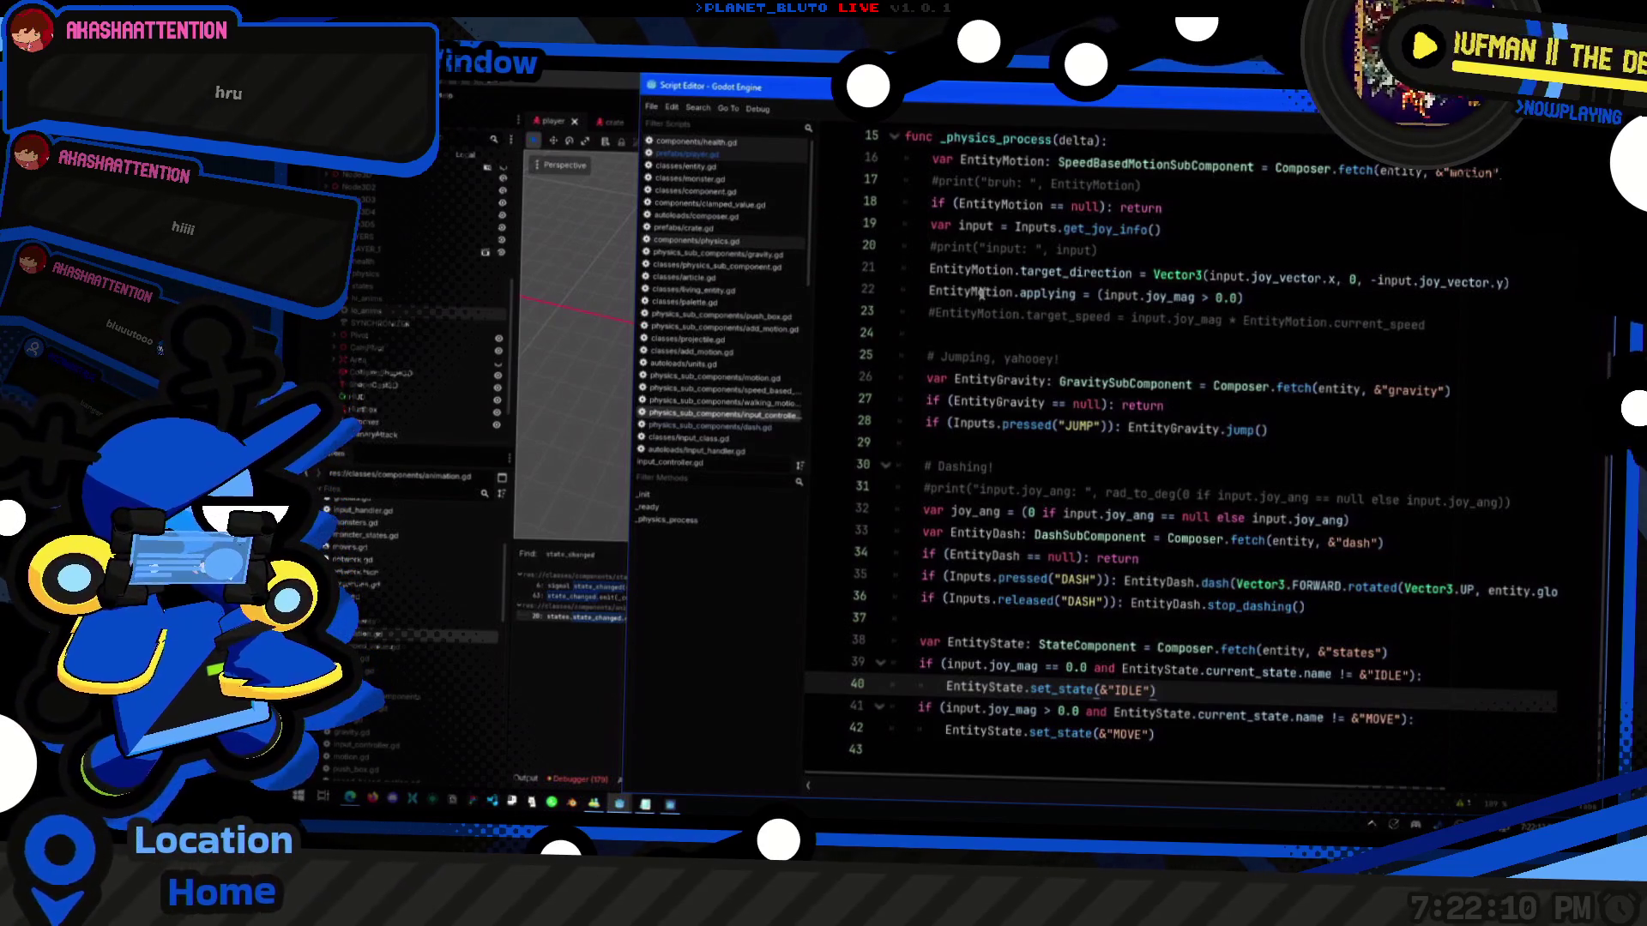
scroll(1088, 409, up, 5)
scroll(1088, 409, down, 5)
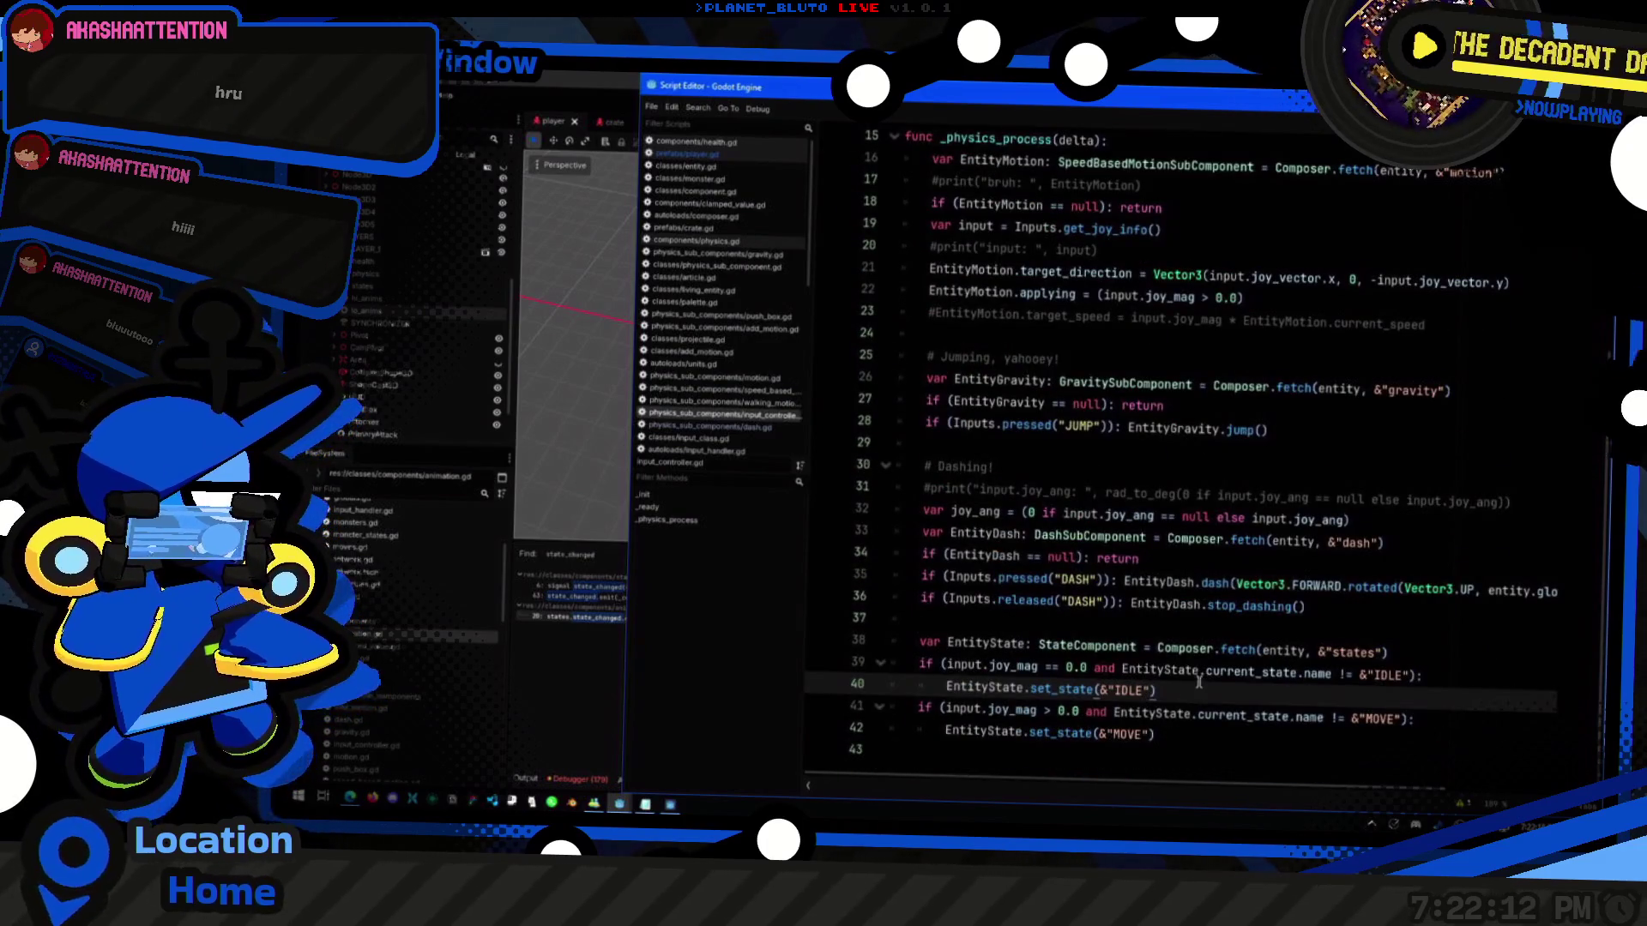
key(Up)
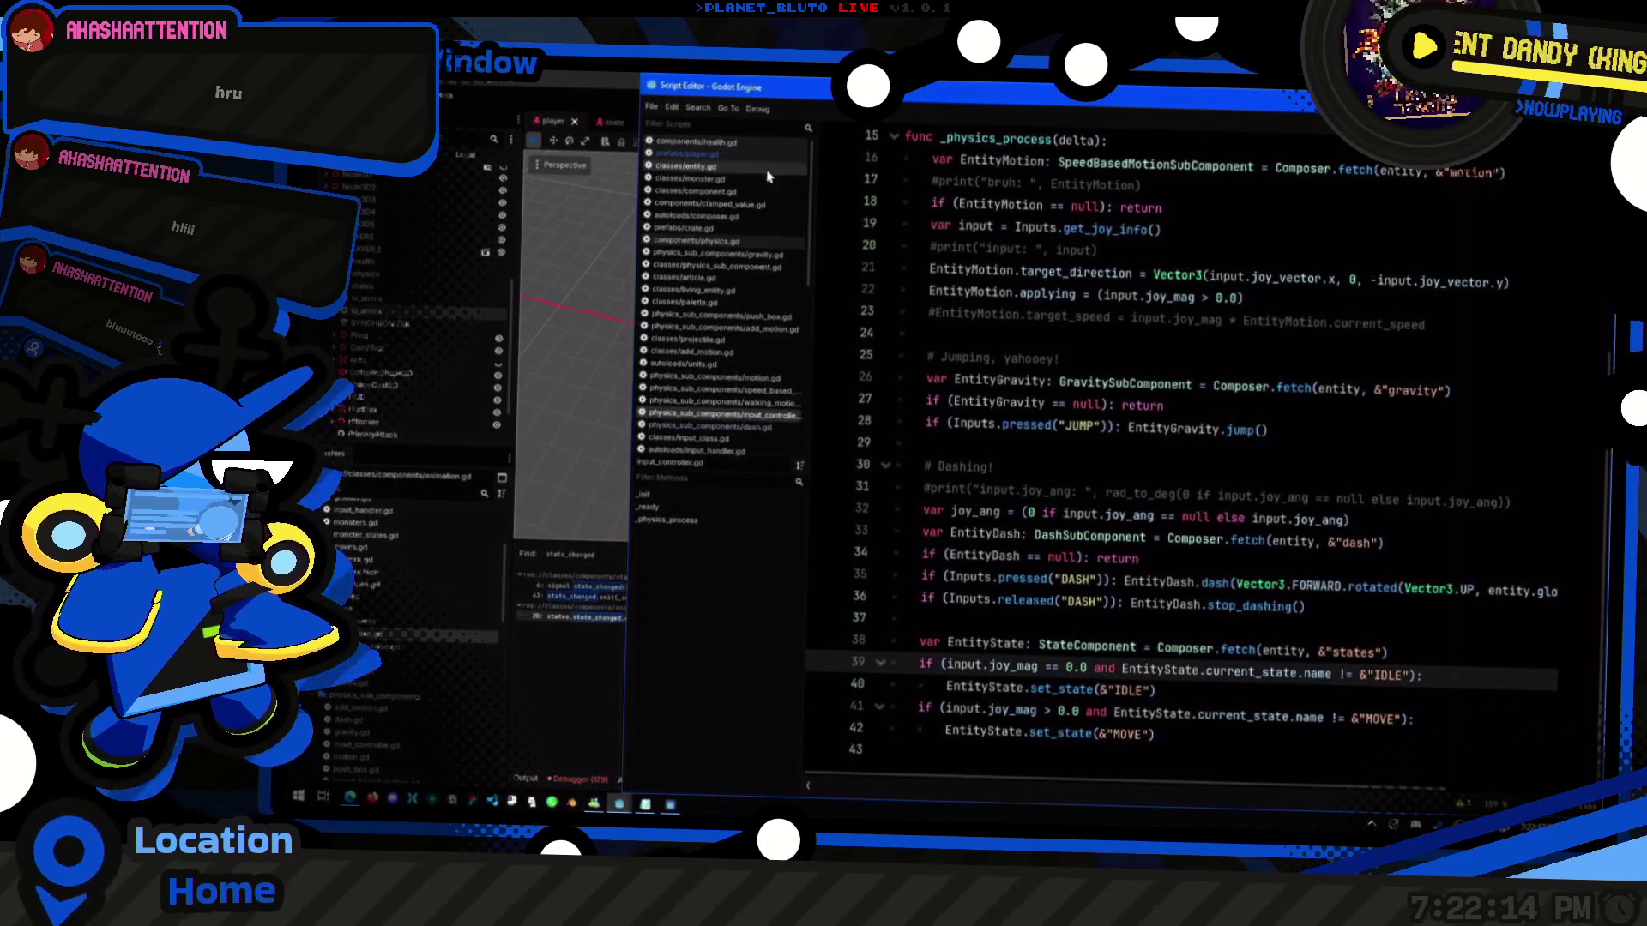
click(686, 153)
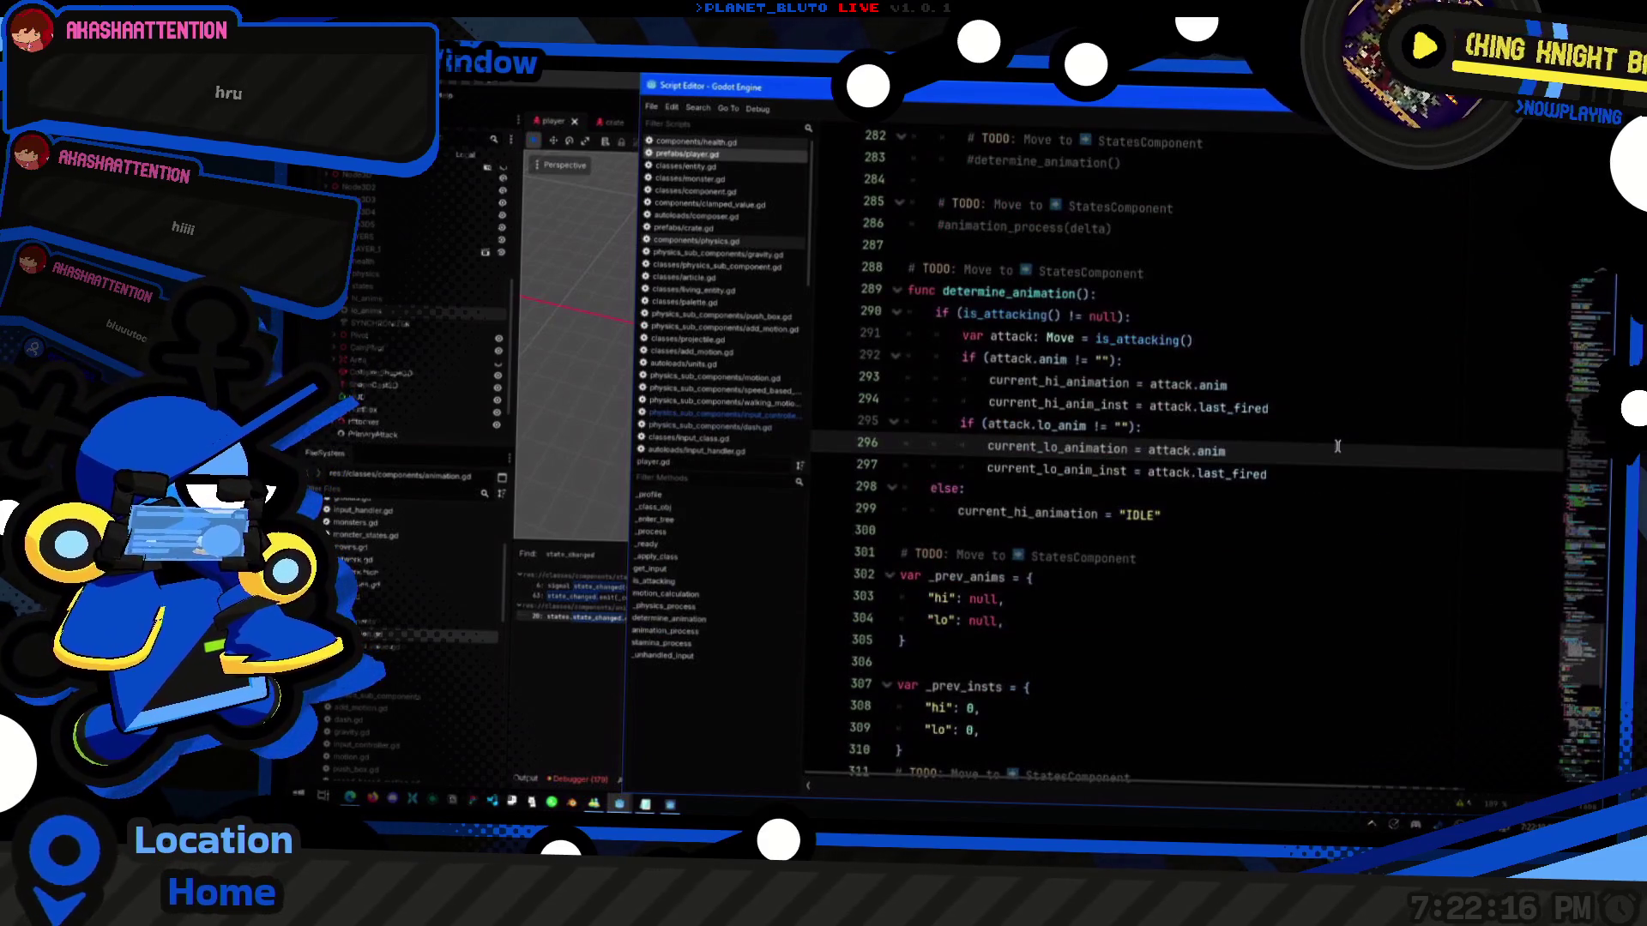
- Highlight current_lo_animation and is_attacking in player.gd's animation code
double_click(1025, 447)
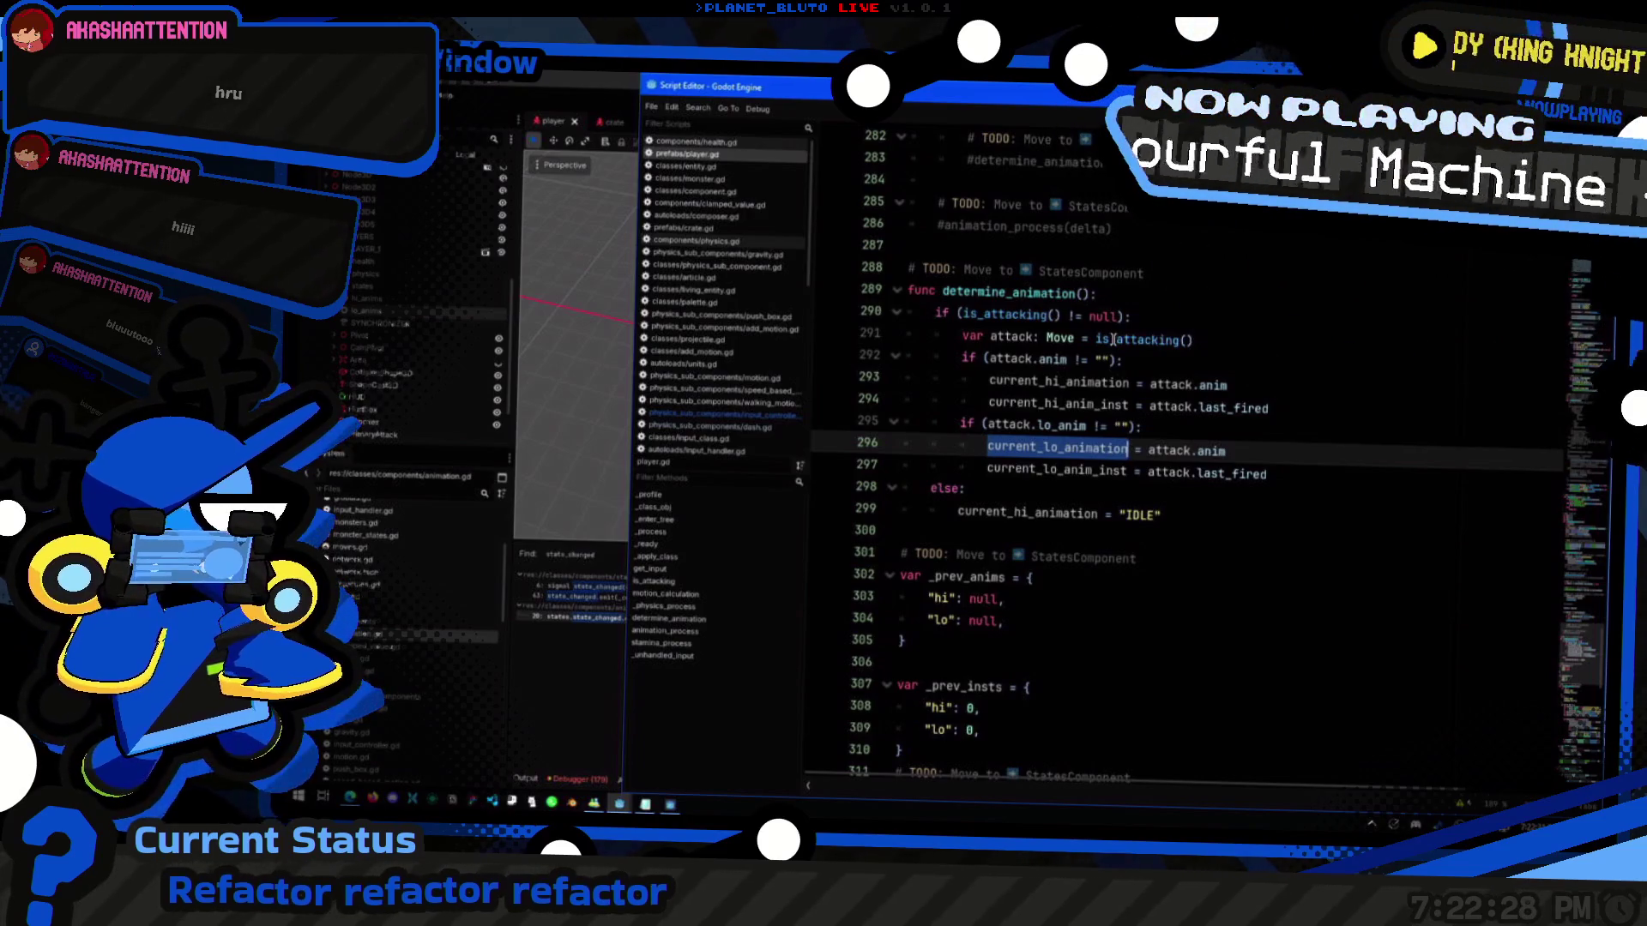
double_click(1113, 339)
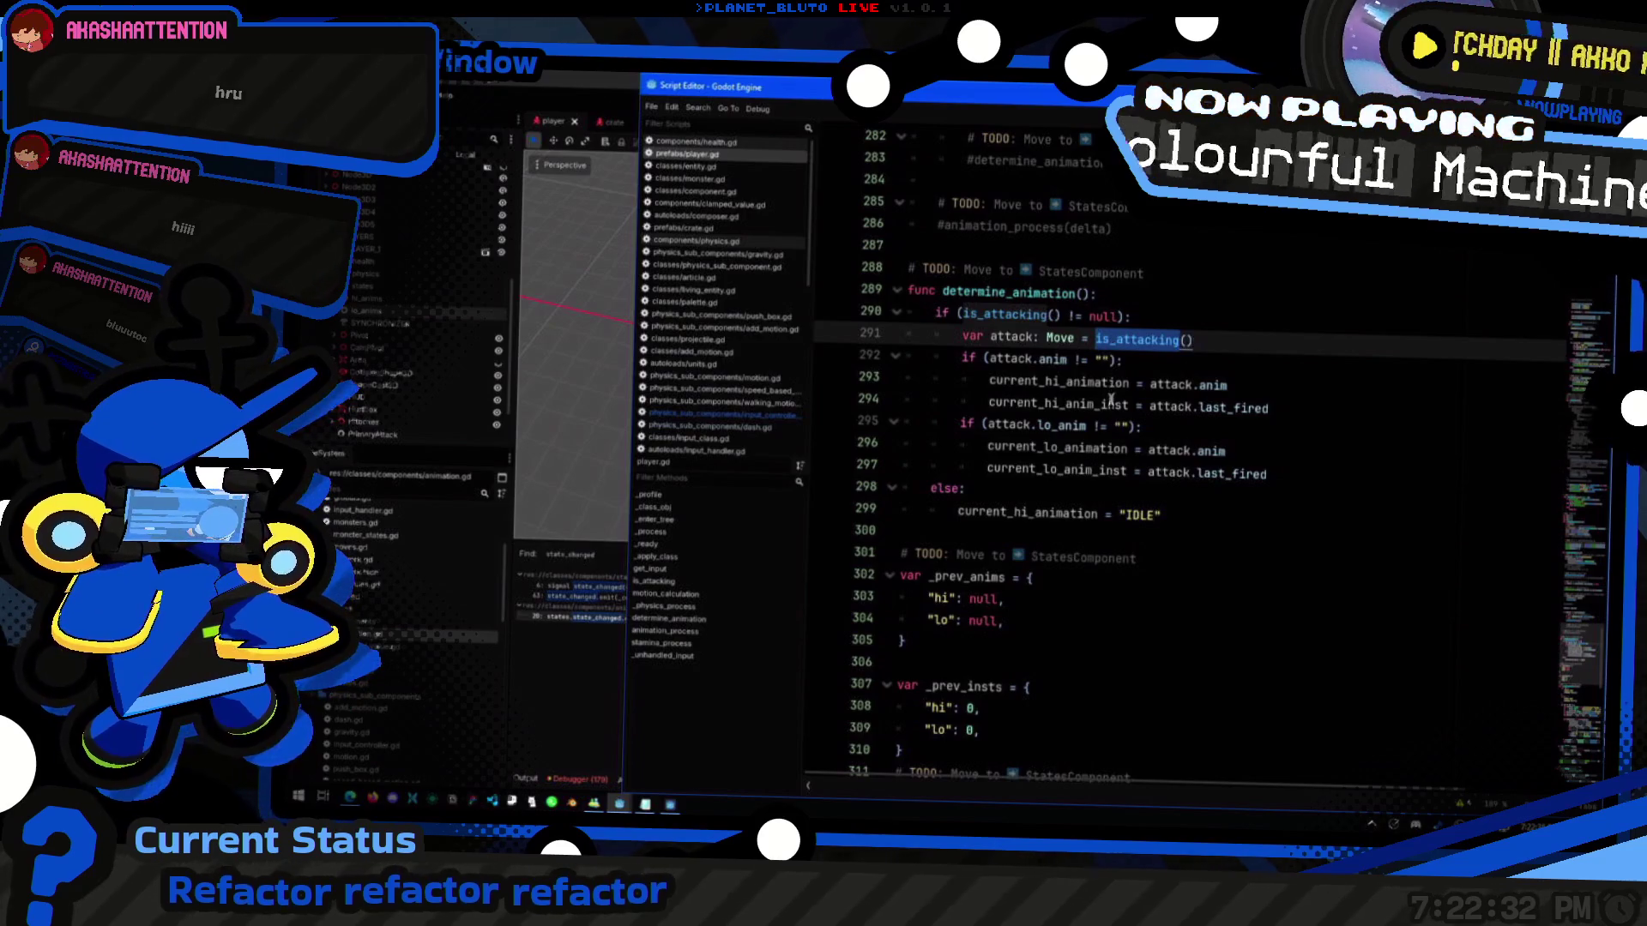
scroll(1111, 377, down, 1)
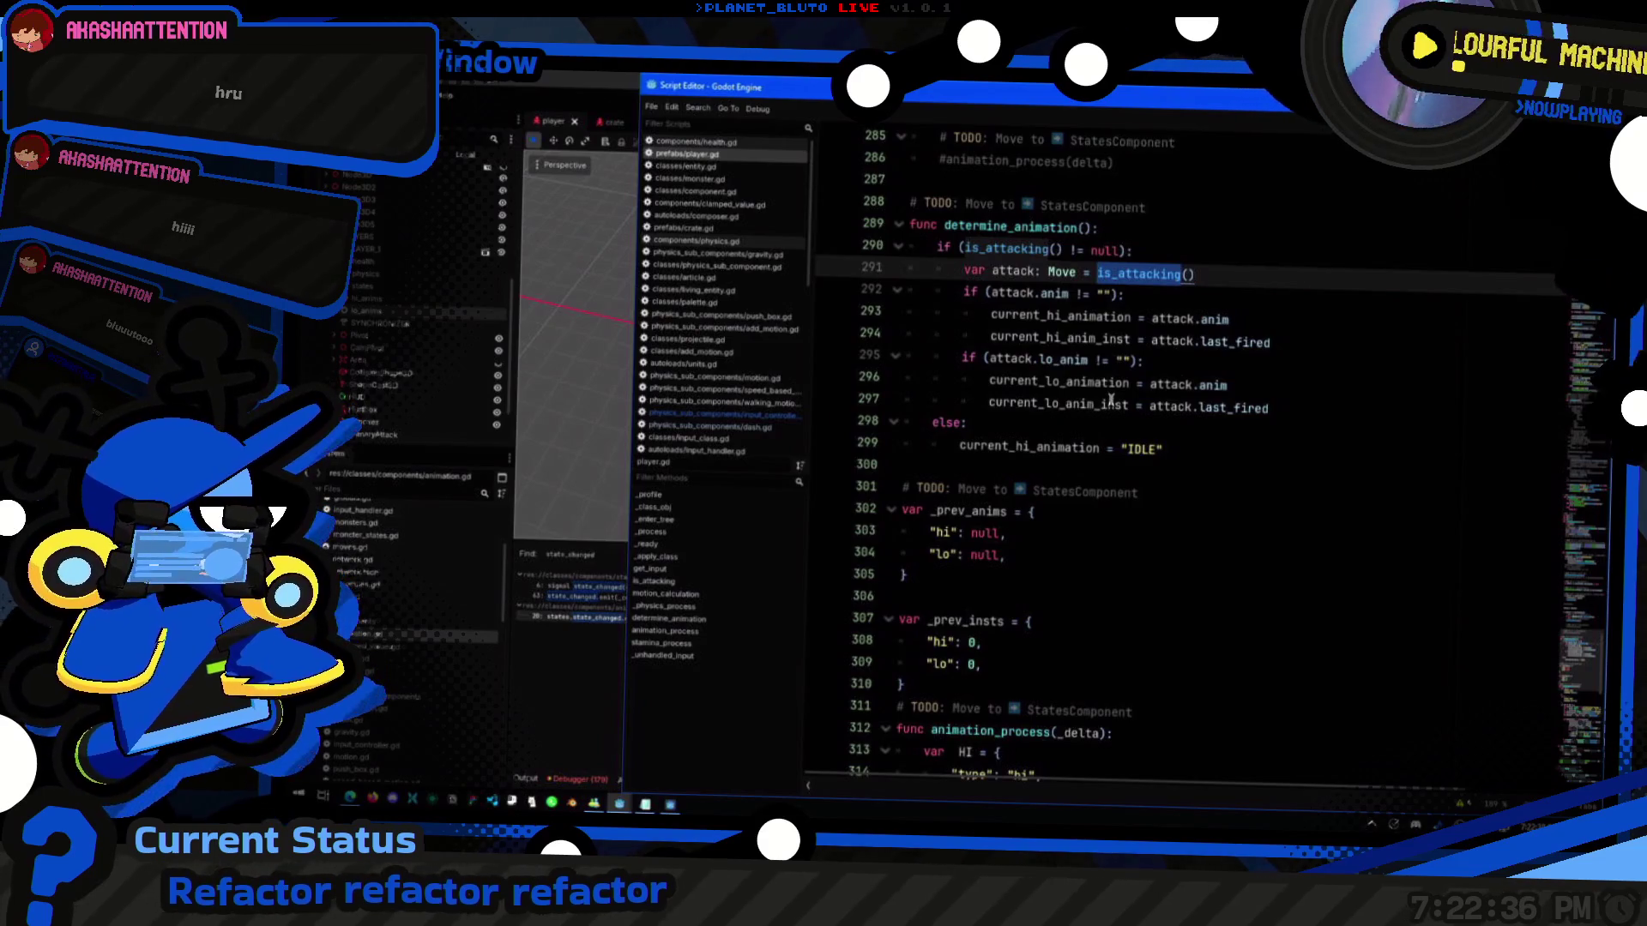
scroll(1106, 425, down, 4)
scroll(1107, 426, down, 9)
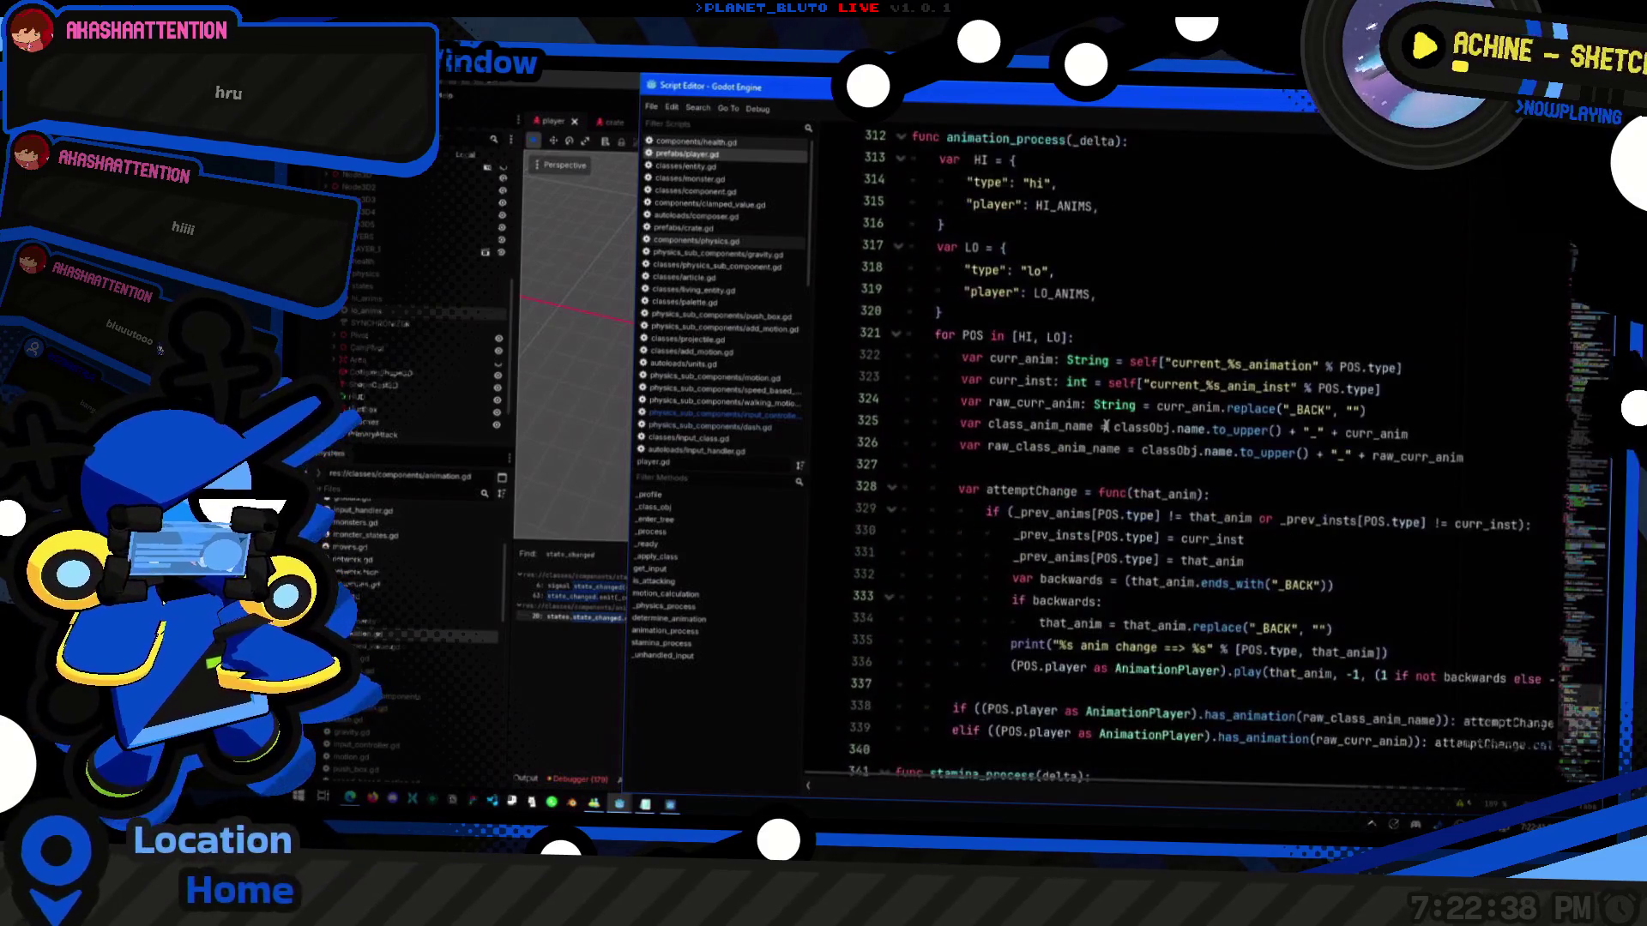
scroll(1107, 425, up, 3)
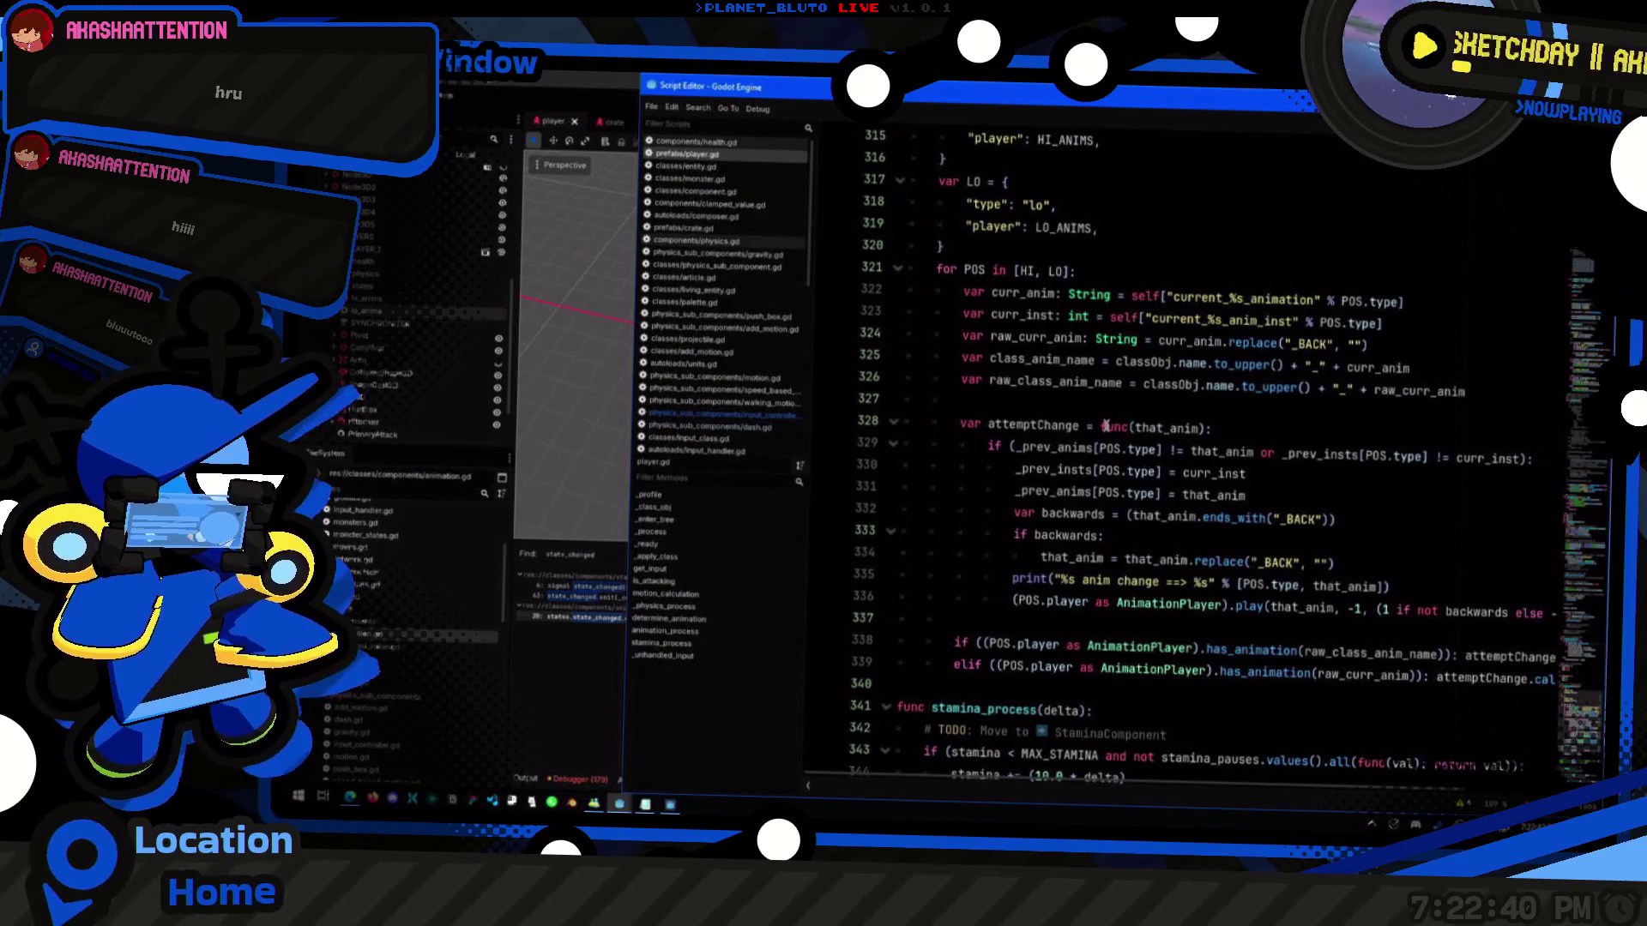
scroll(1106, 425, down, 1)
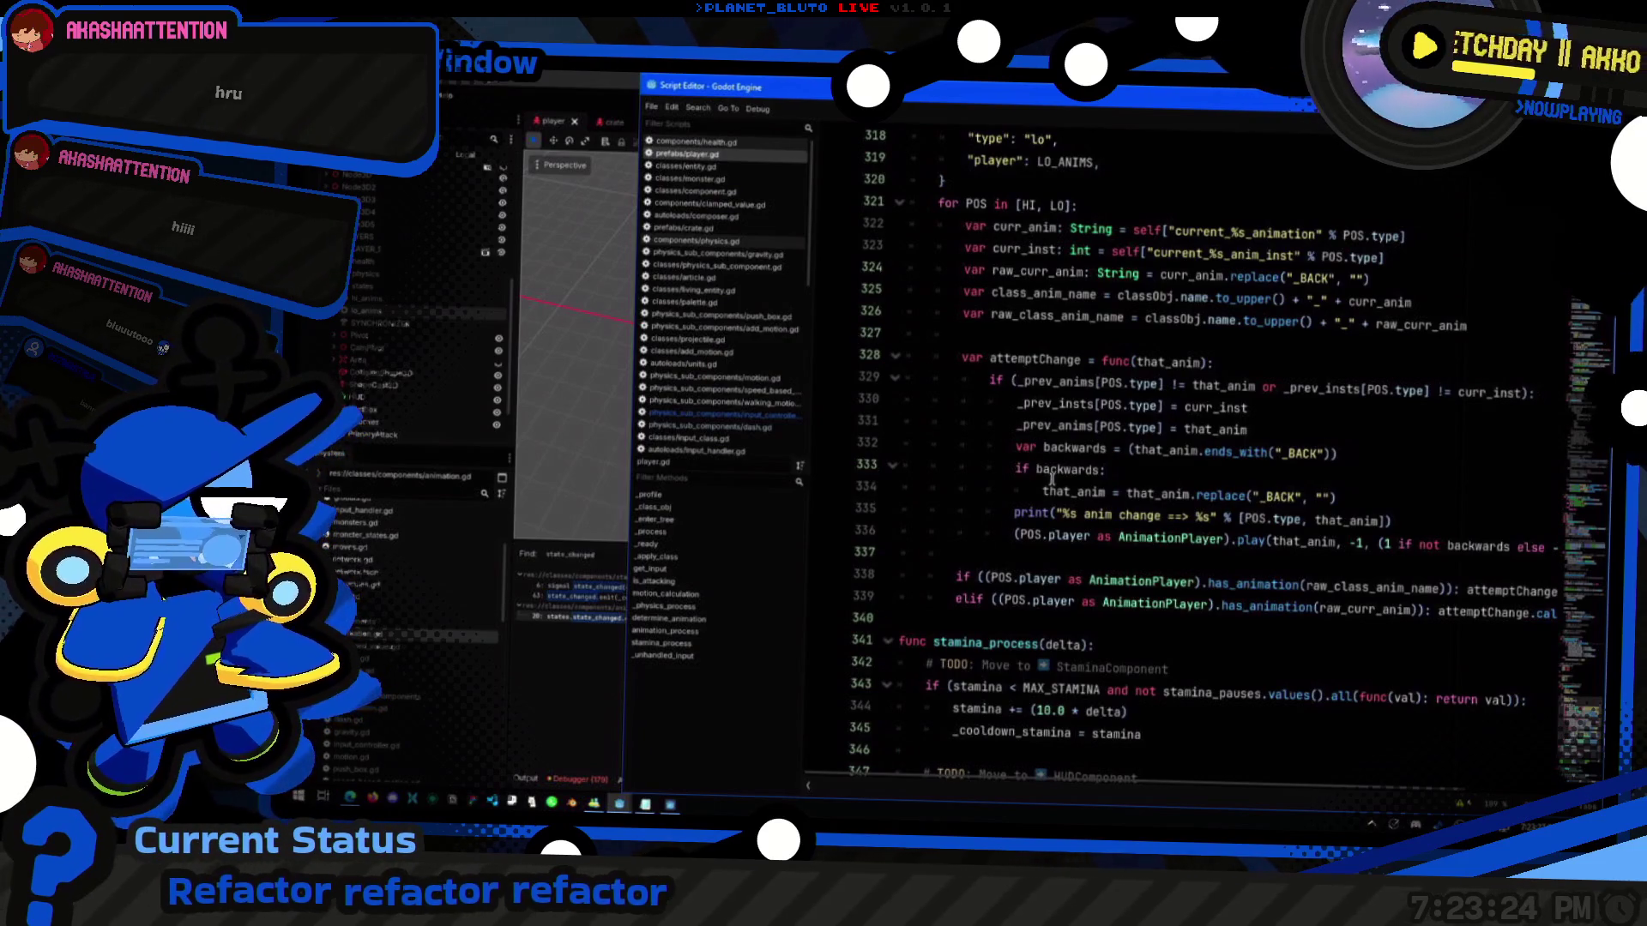
- Read through animation_process and stamina_process, then return to input_controller.gd
scroll(1321, 585, down, 5)
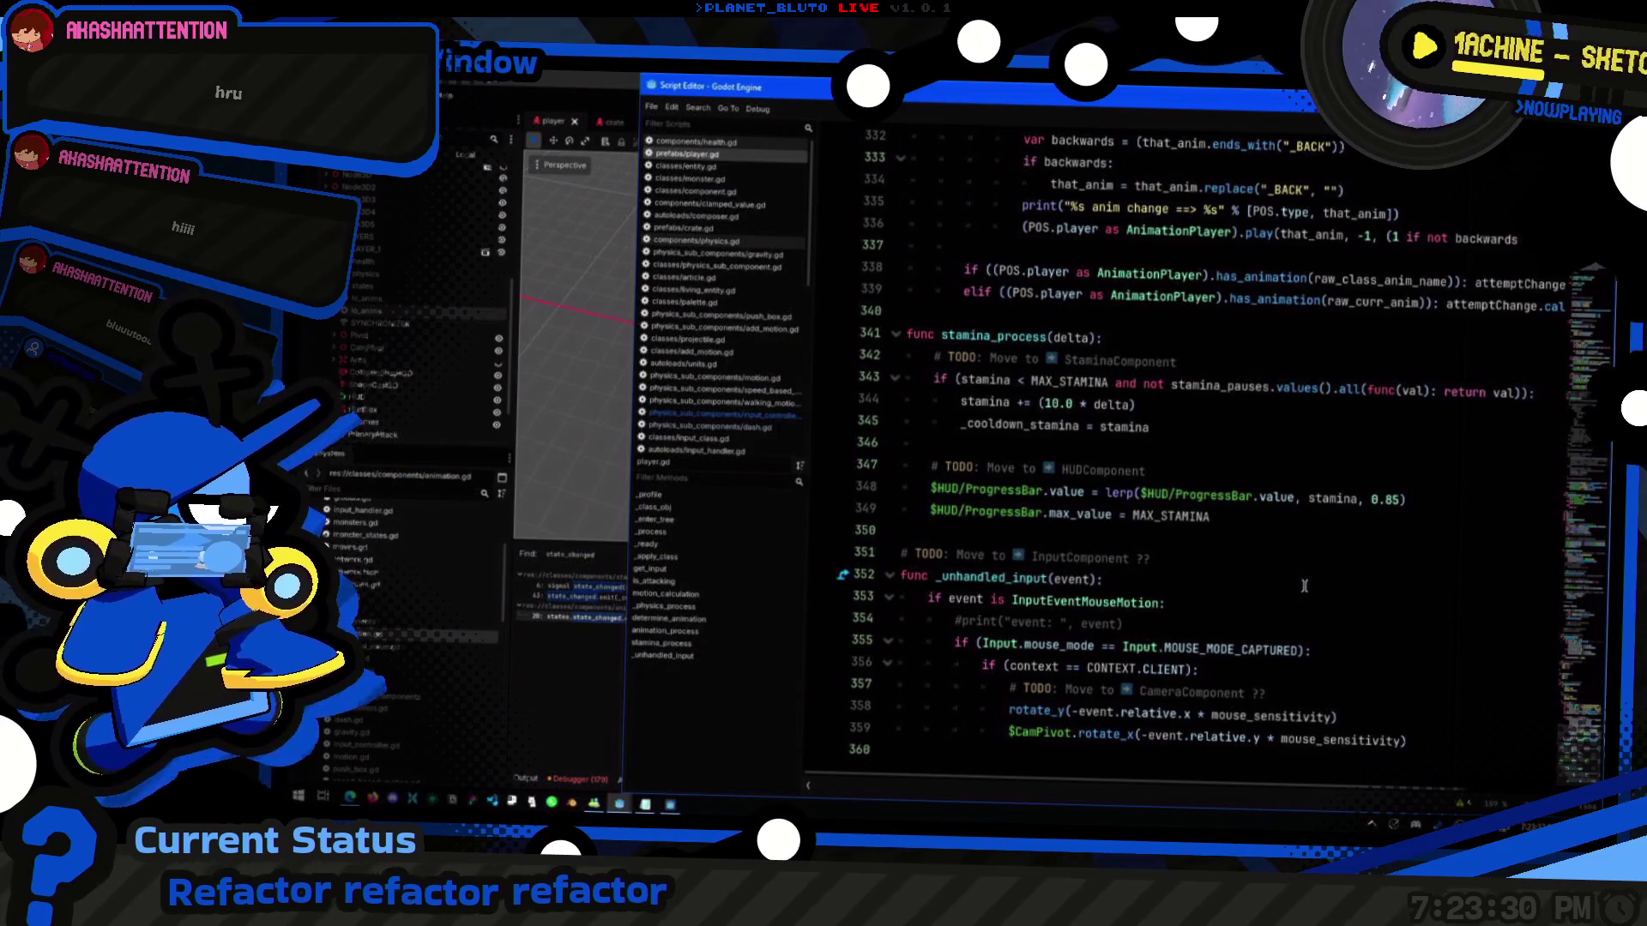
scroll(1309, 591, up, 10)
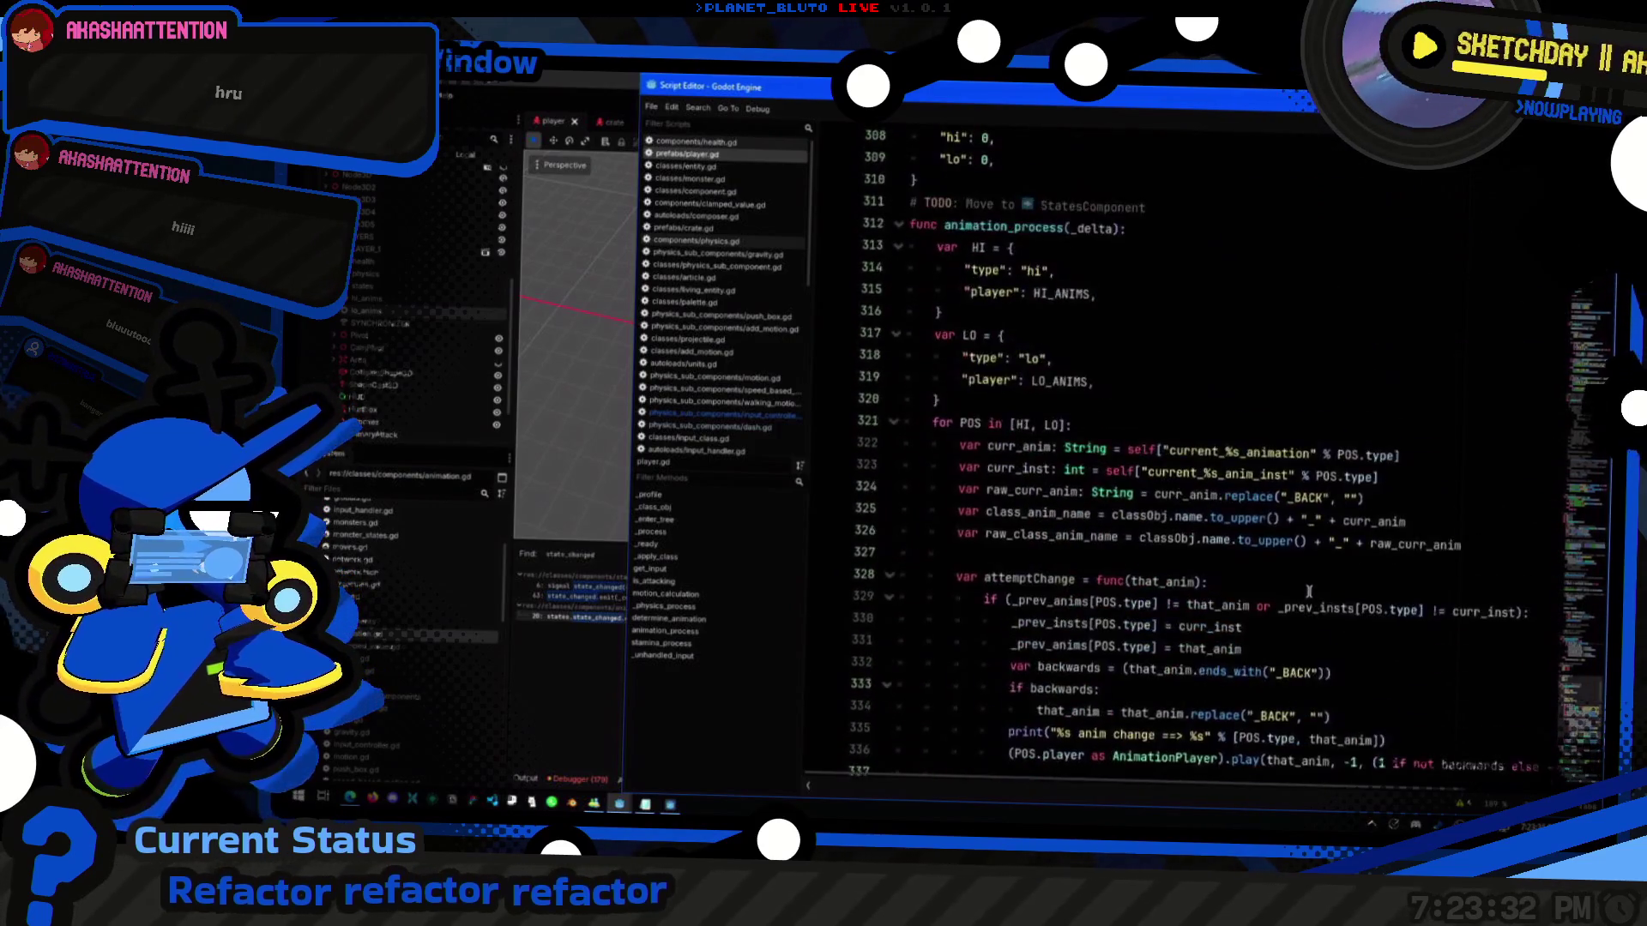
scroll(1309, 592, up, 2)
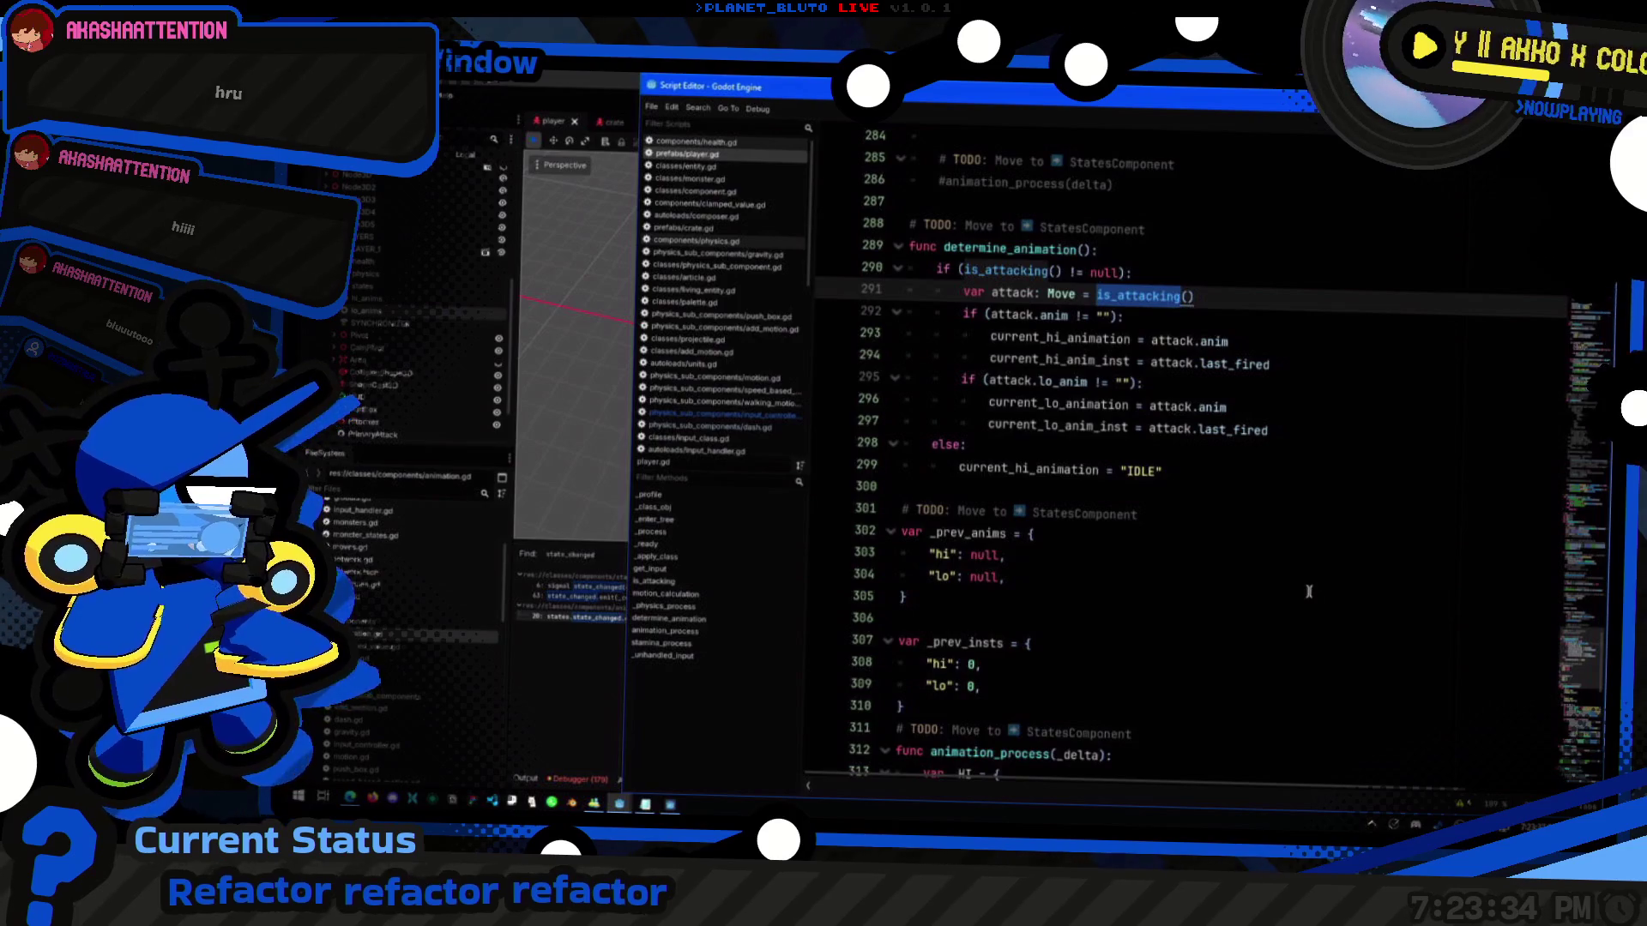
scroll(1308, 591, up, 4)
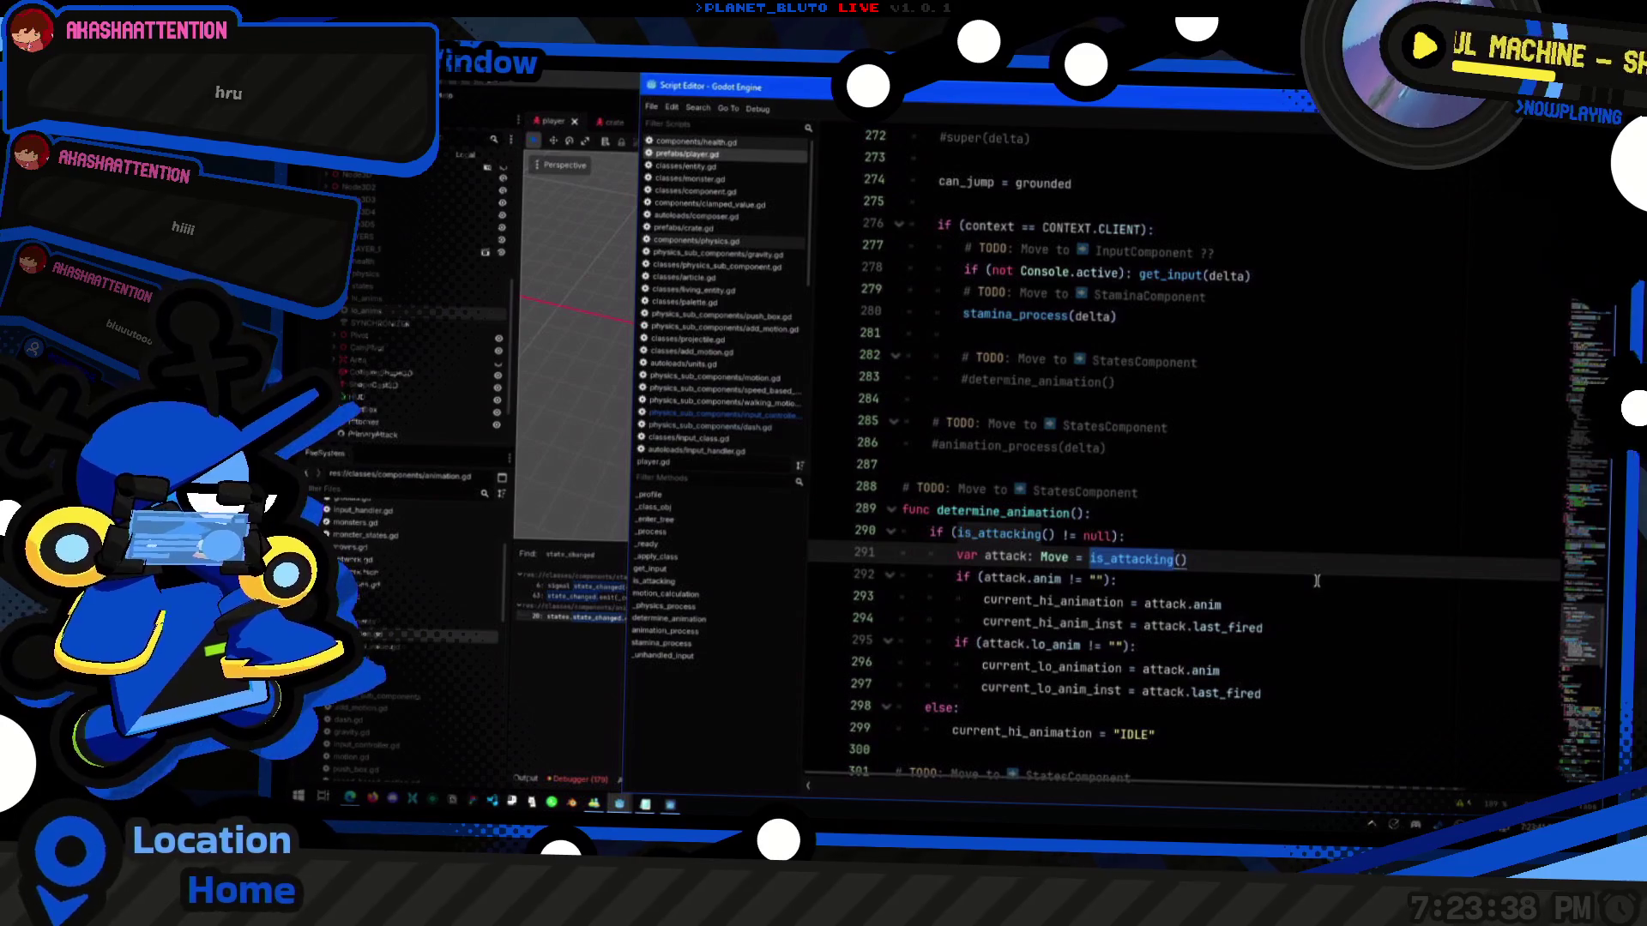
scroll(1316, 581, up, 1)
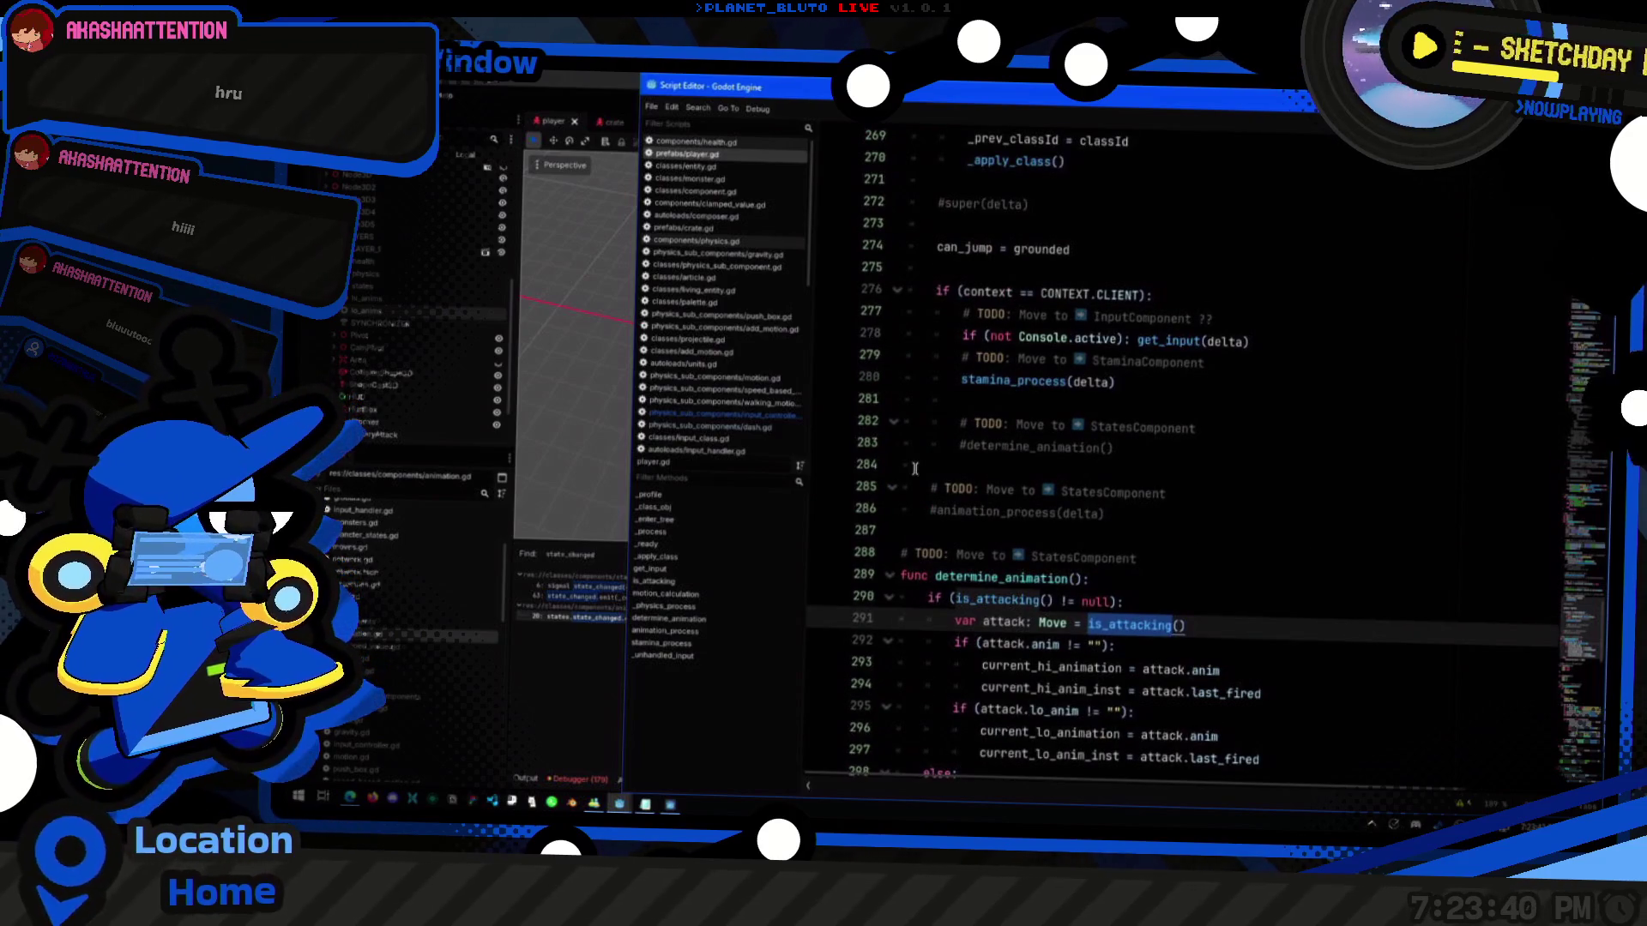
click(729, 422)
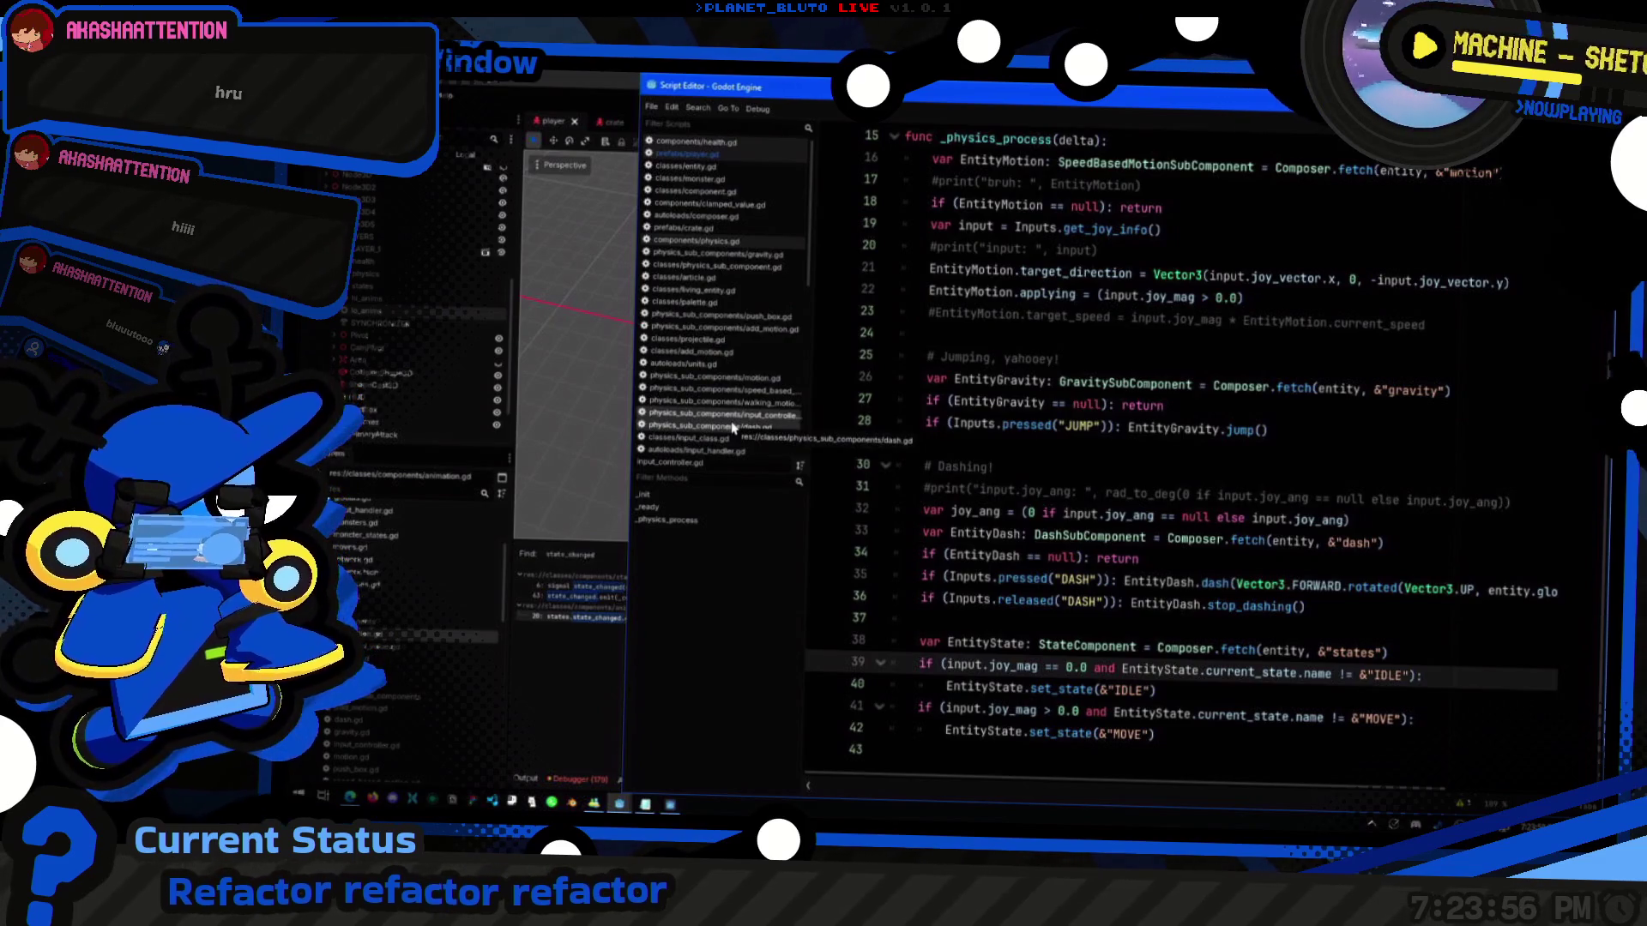
- Reopen player.gd, highlight current_hi_animation, and fold and unfold determine_animation
click(736, 158)
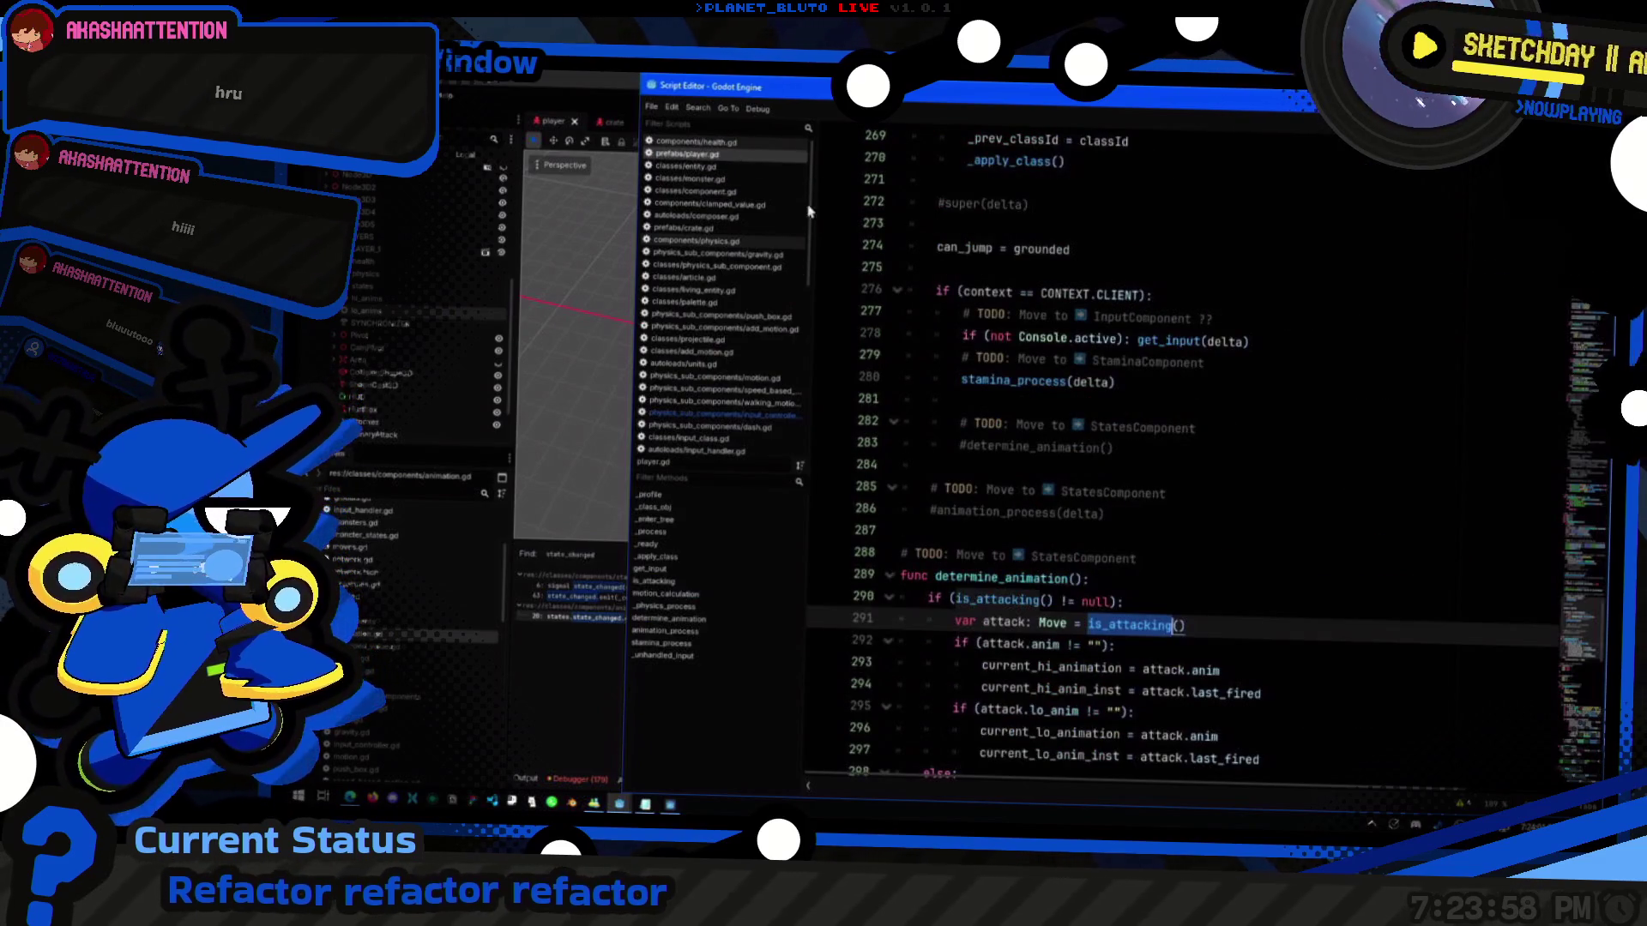
scroll(1267, 499, down, 9)
scroll(1267, 500, up, 4)
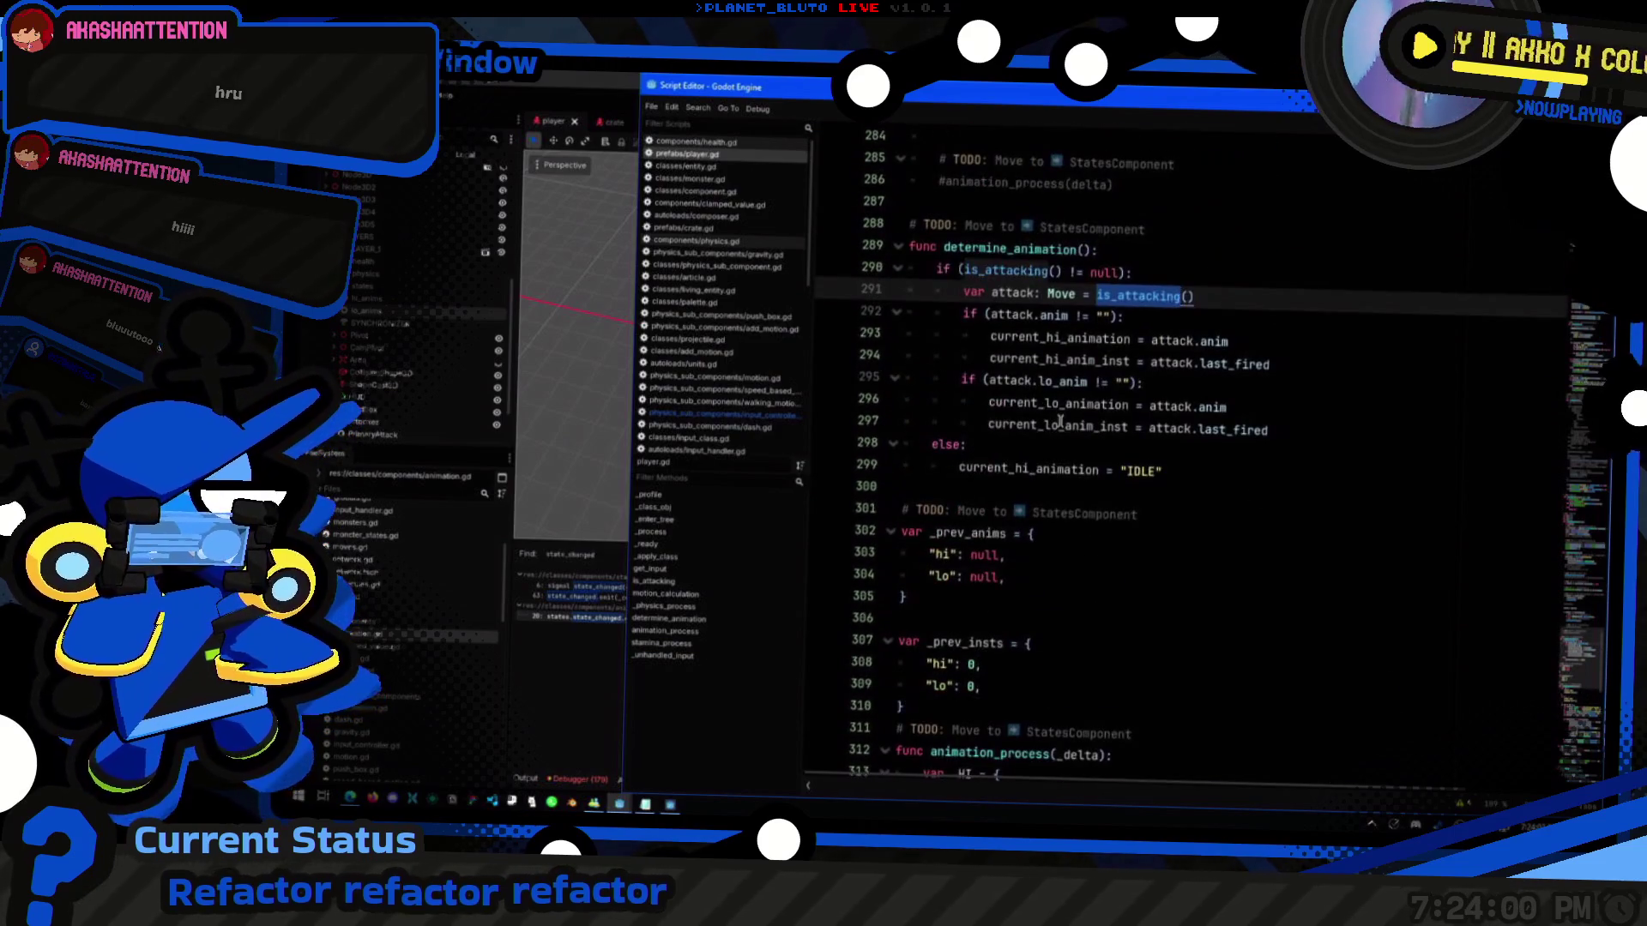
double_click(1054, 472)
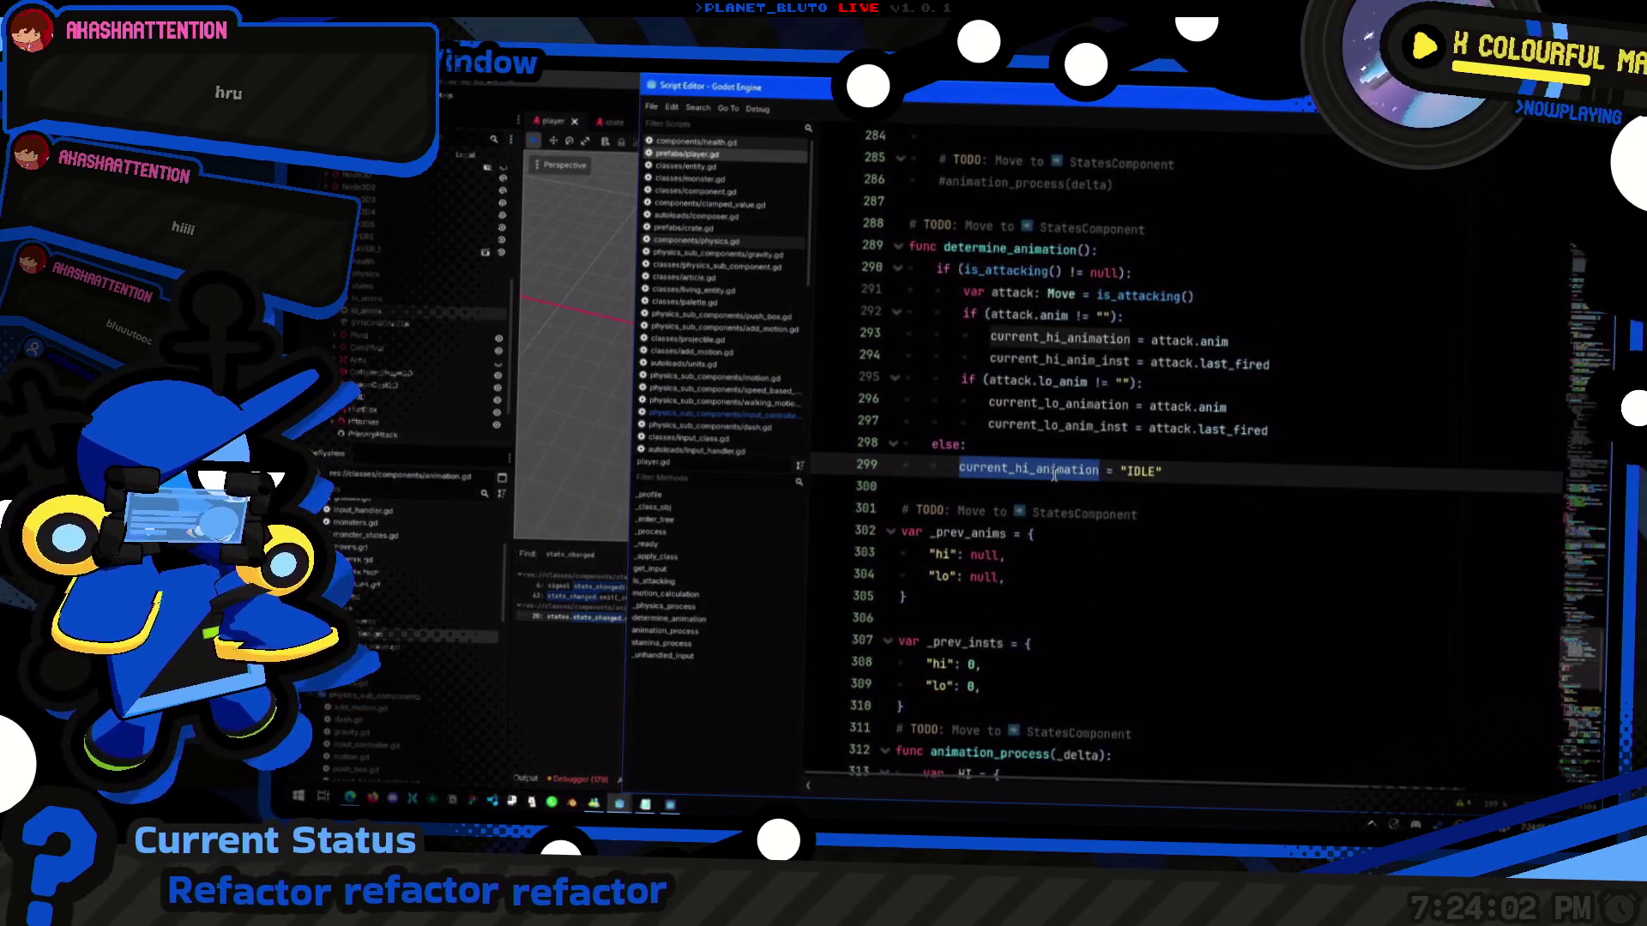
click(895, 249)
click(893, 250)
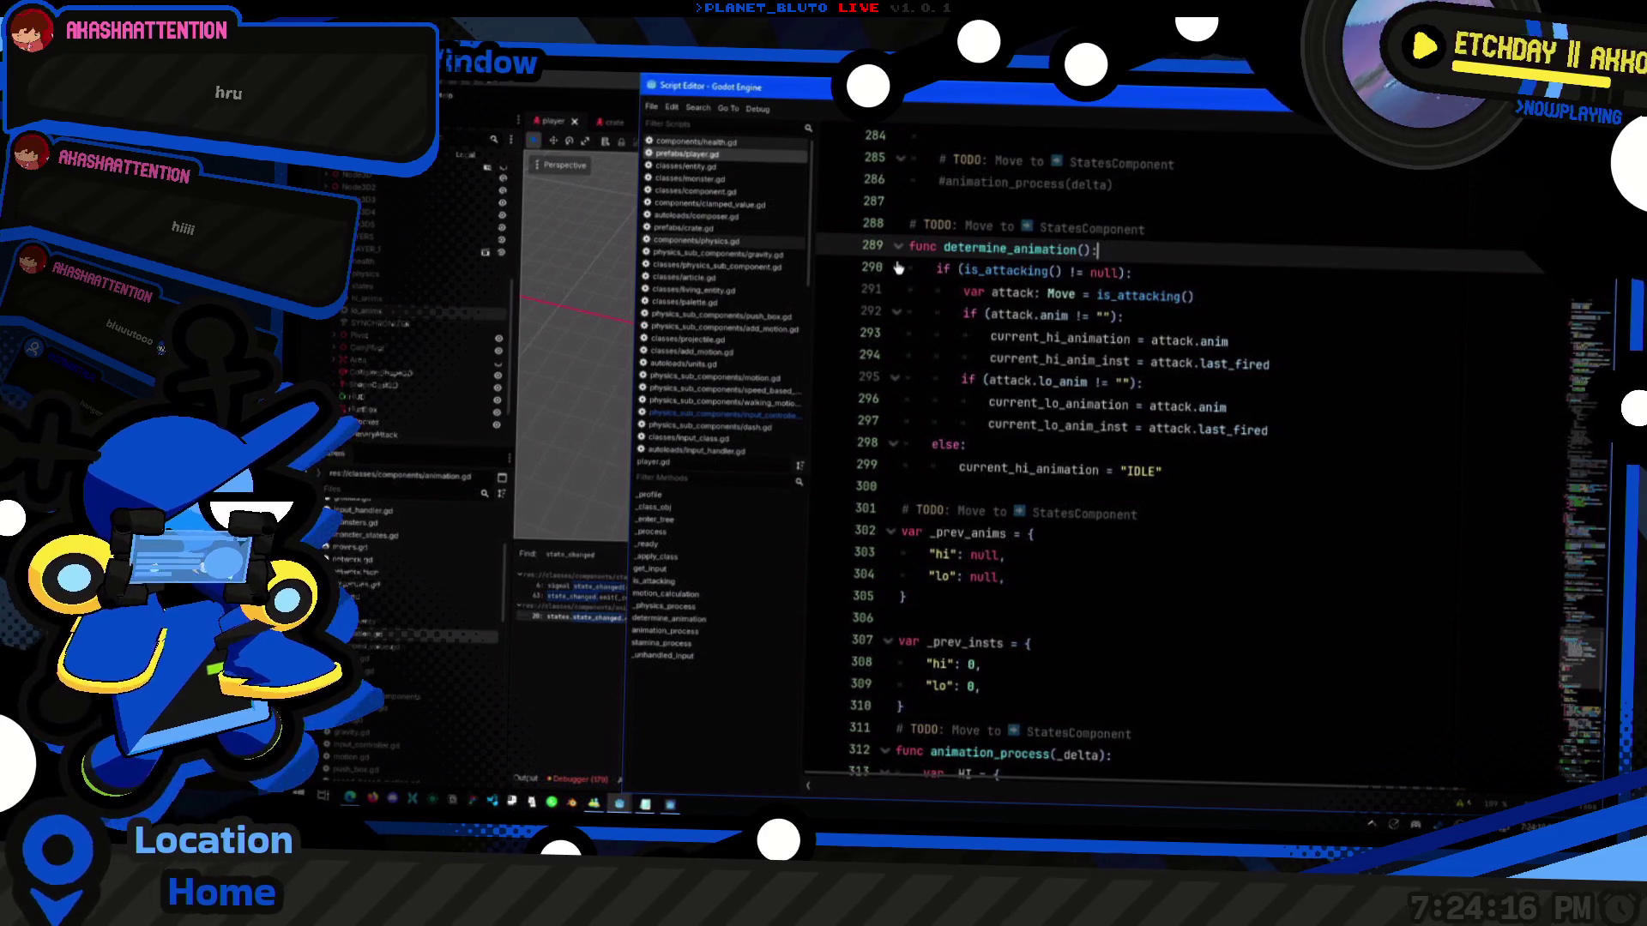
- Scroll through the player script, then bring the main editor with the 3D scene forward
scroll(898, 269, down, 6)
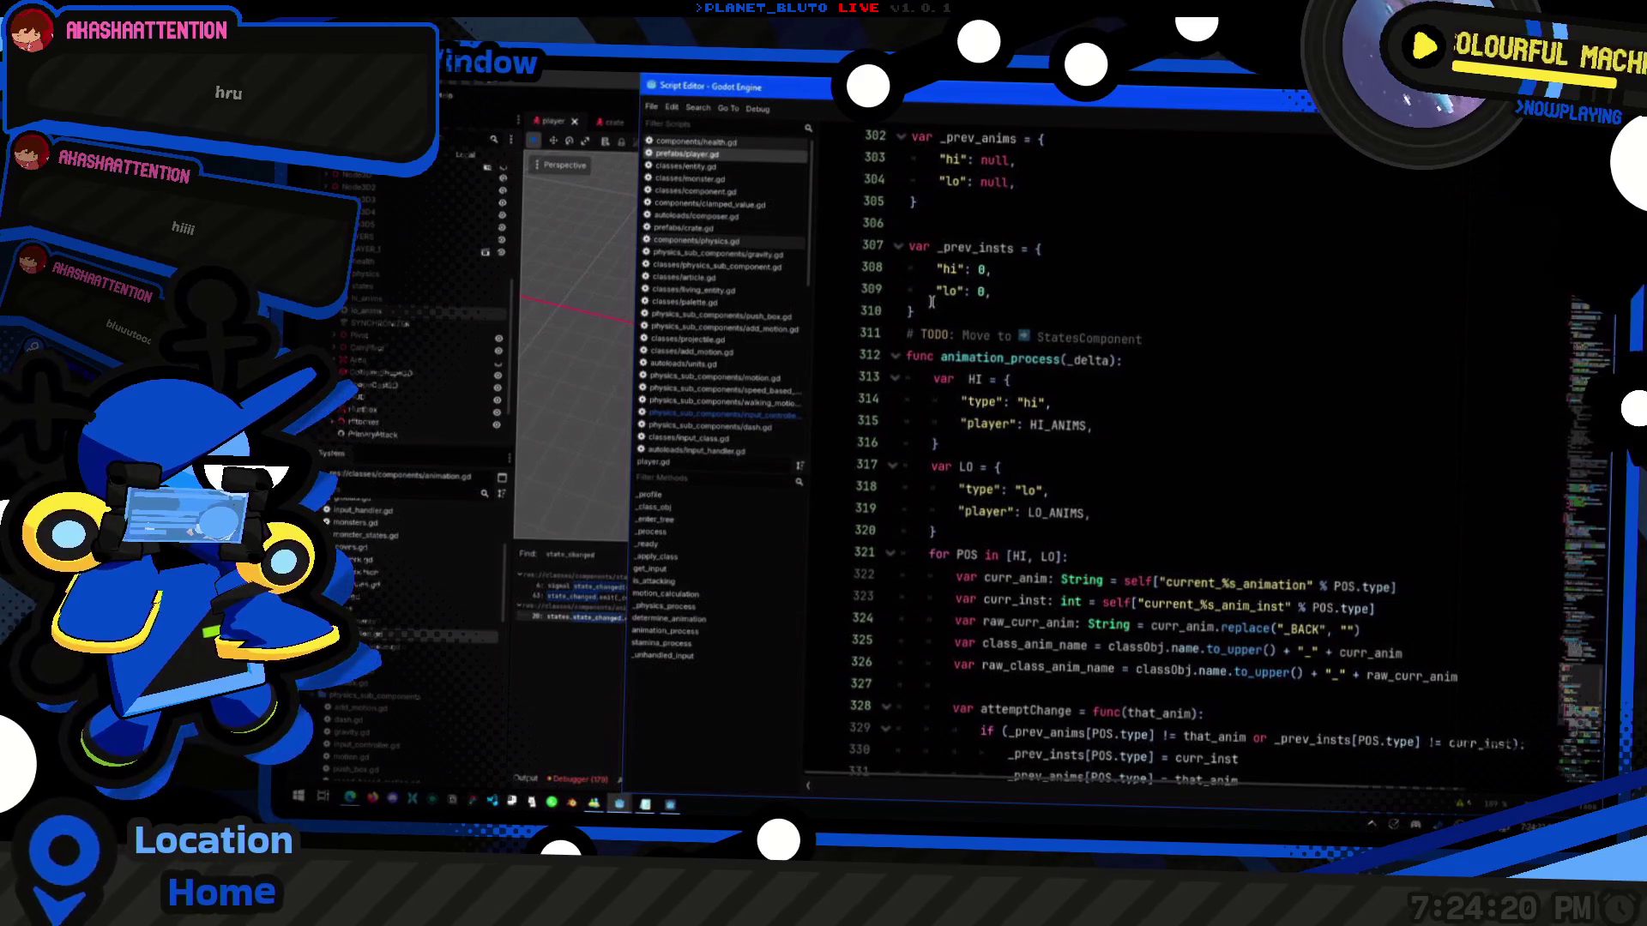
scroll(930, 302, down, 4)
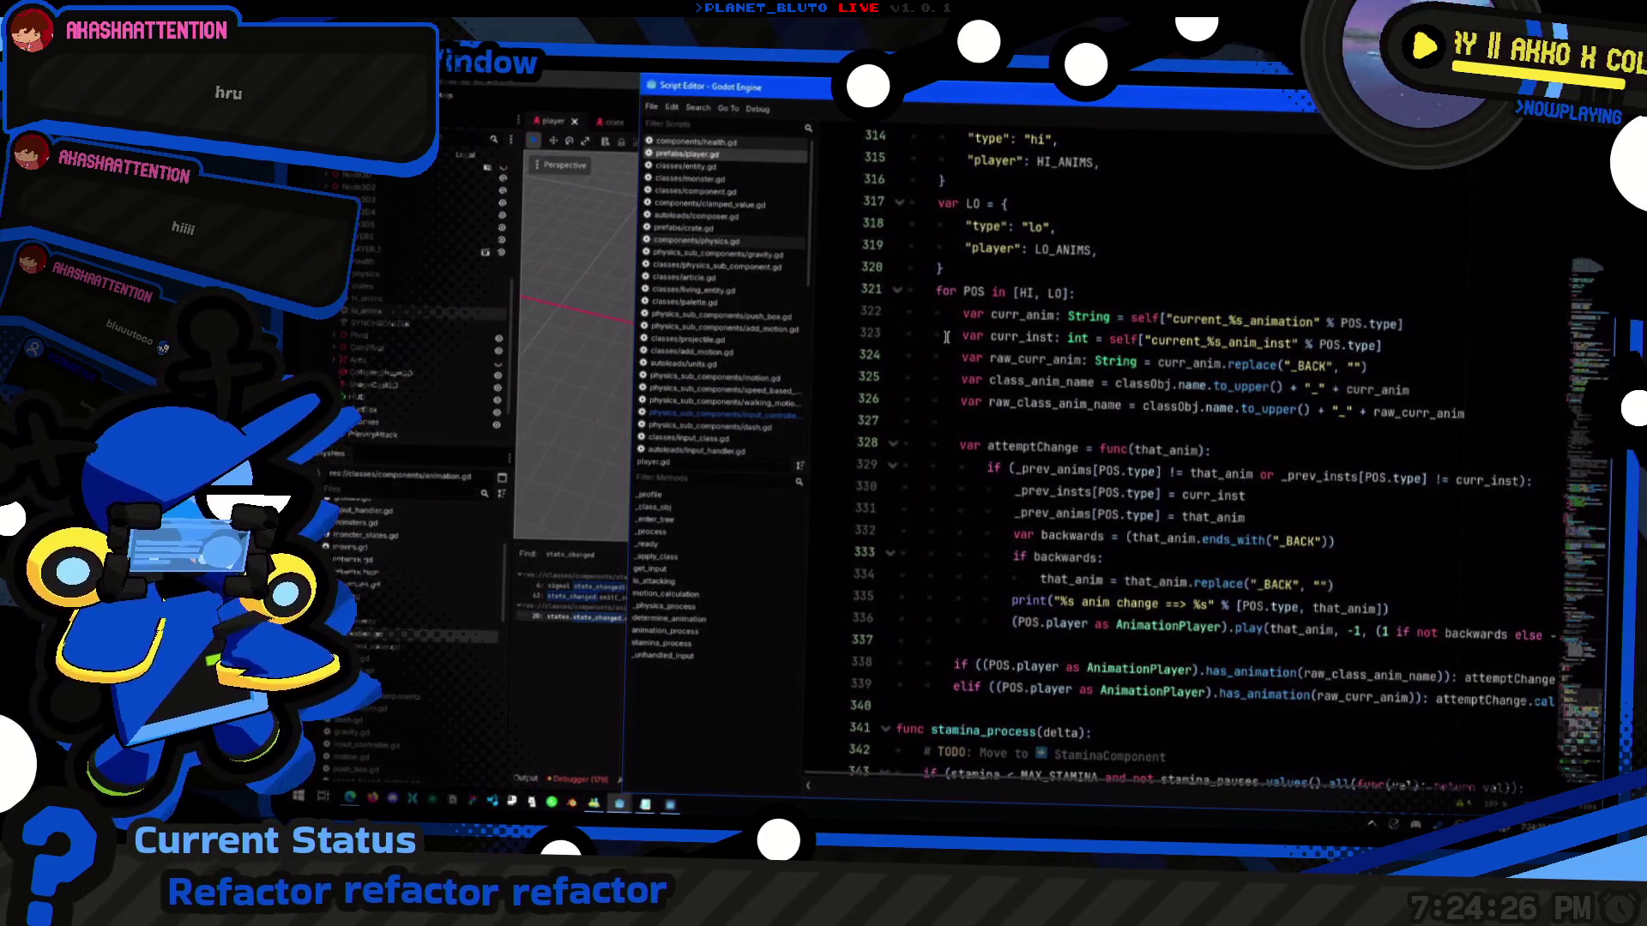
scroll(946, 337, up, 11)
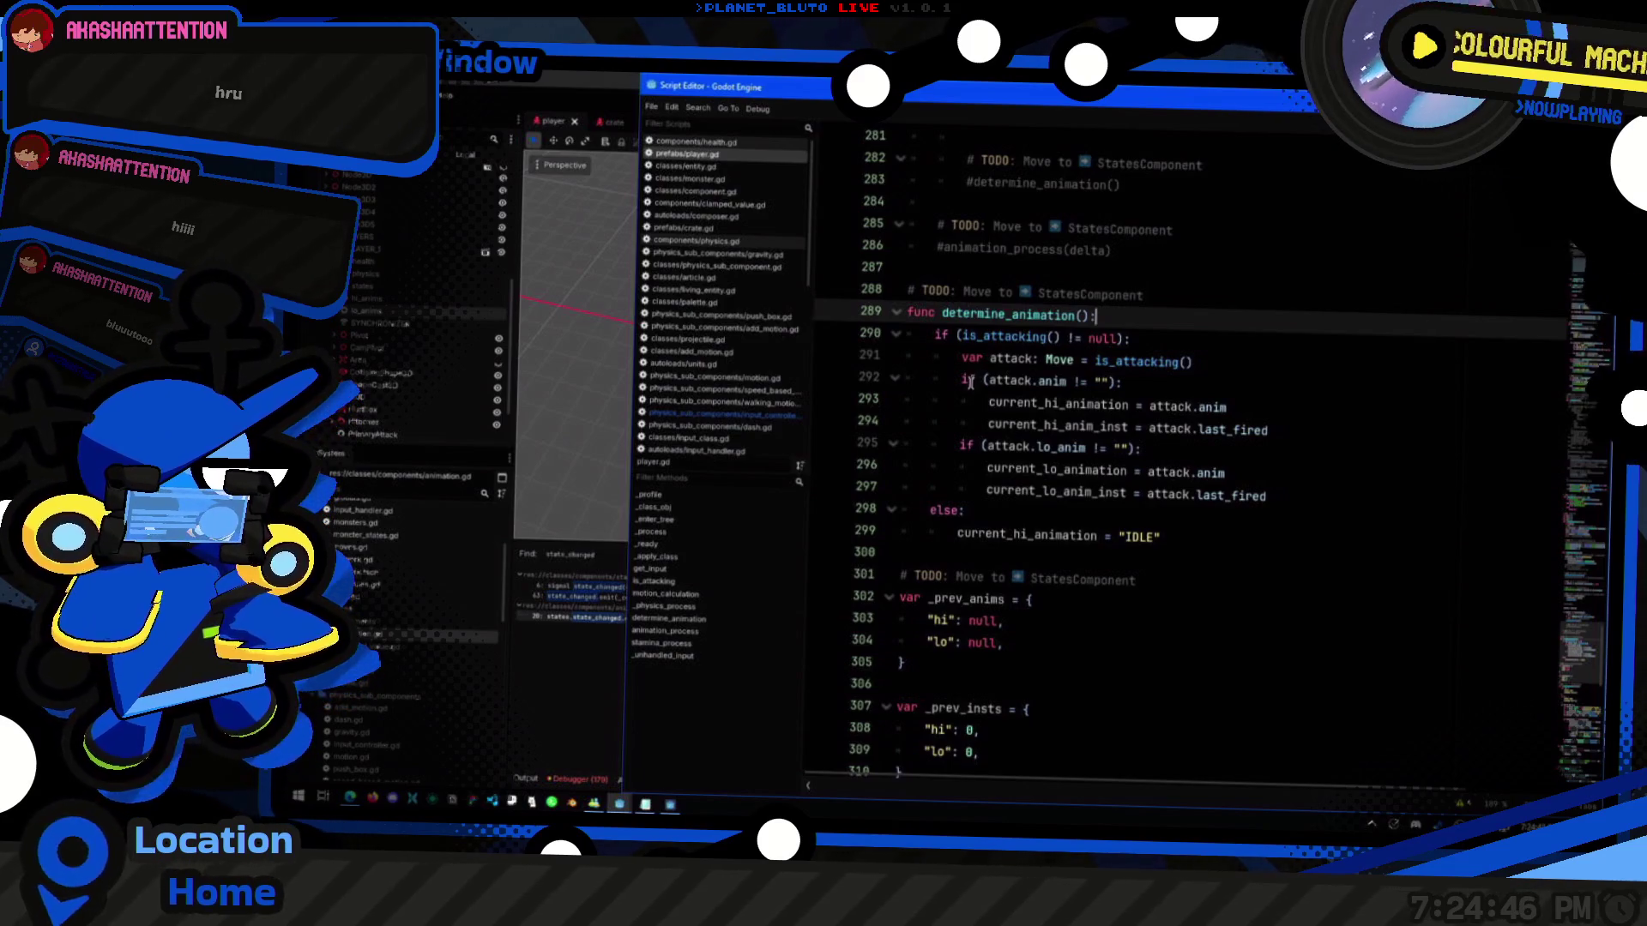
click(474, 157)
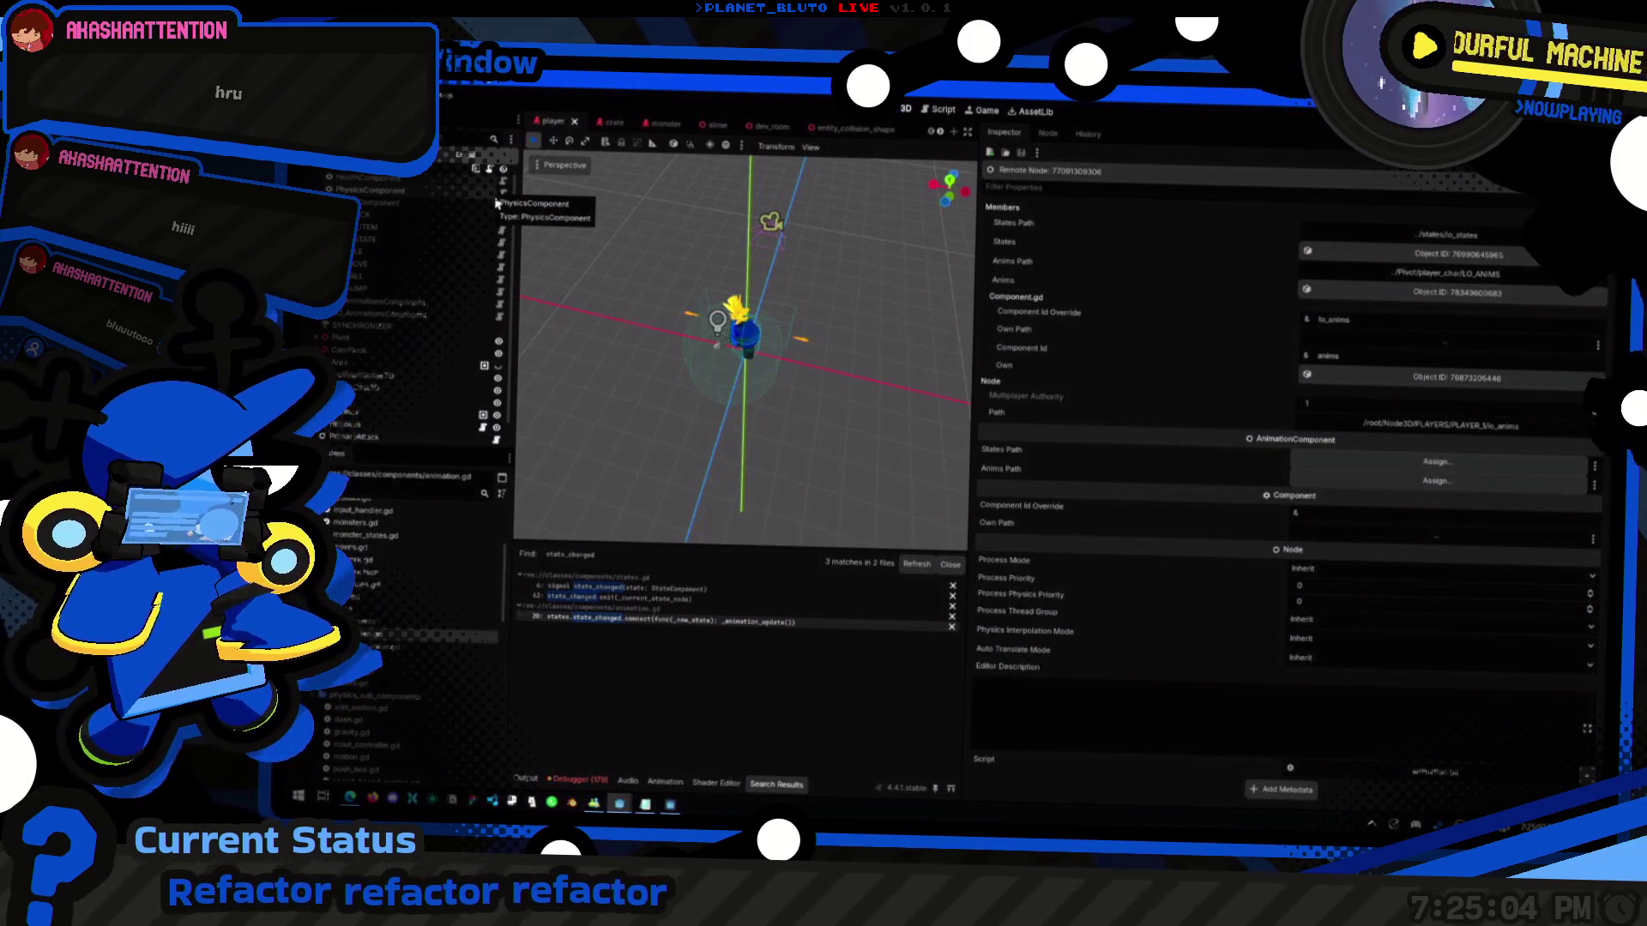
- Walk the character past the red crate toward the pillars in the running game, then return to the editor
key(alt+Tab)
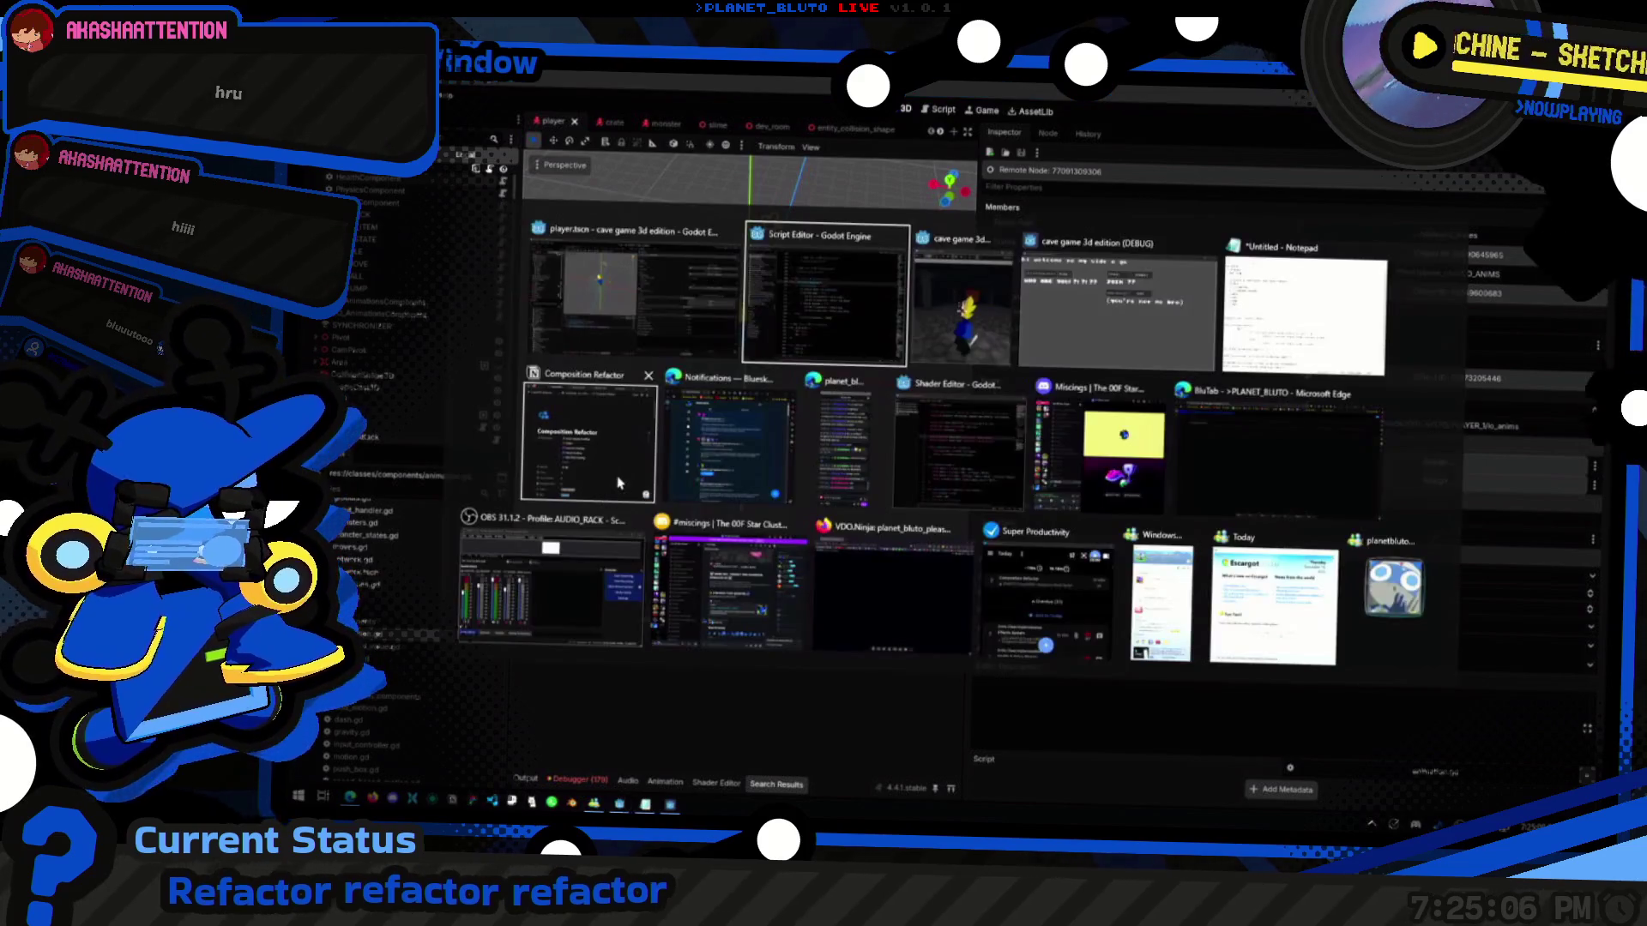
key(Tab)
key(Tab)
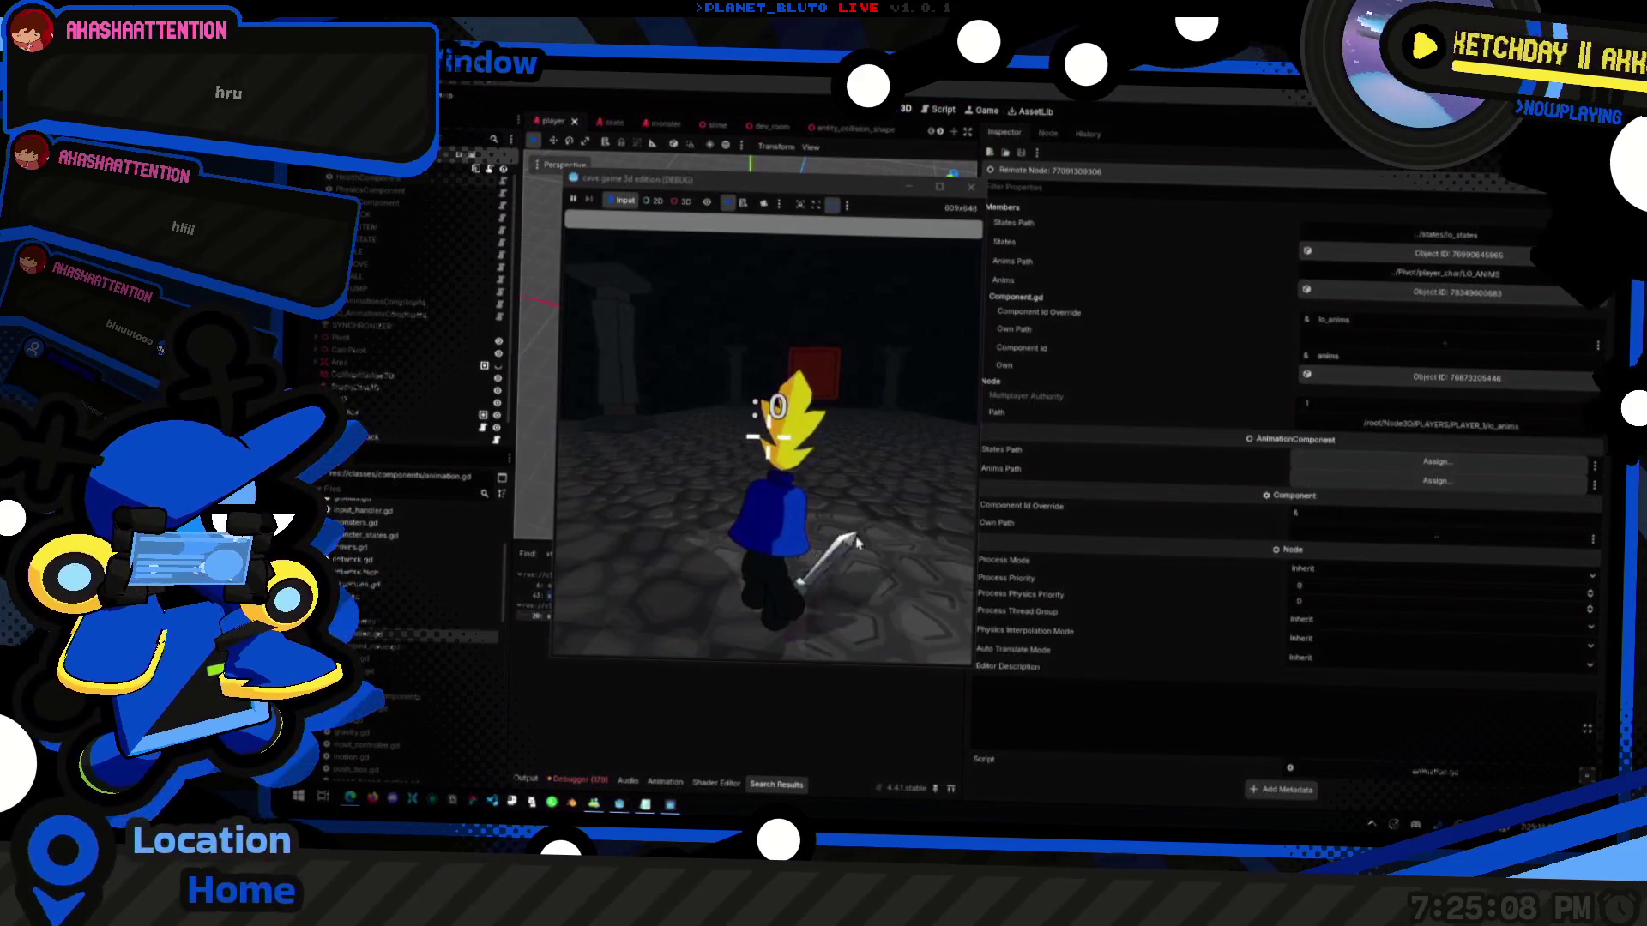
key(w)
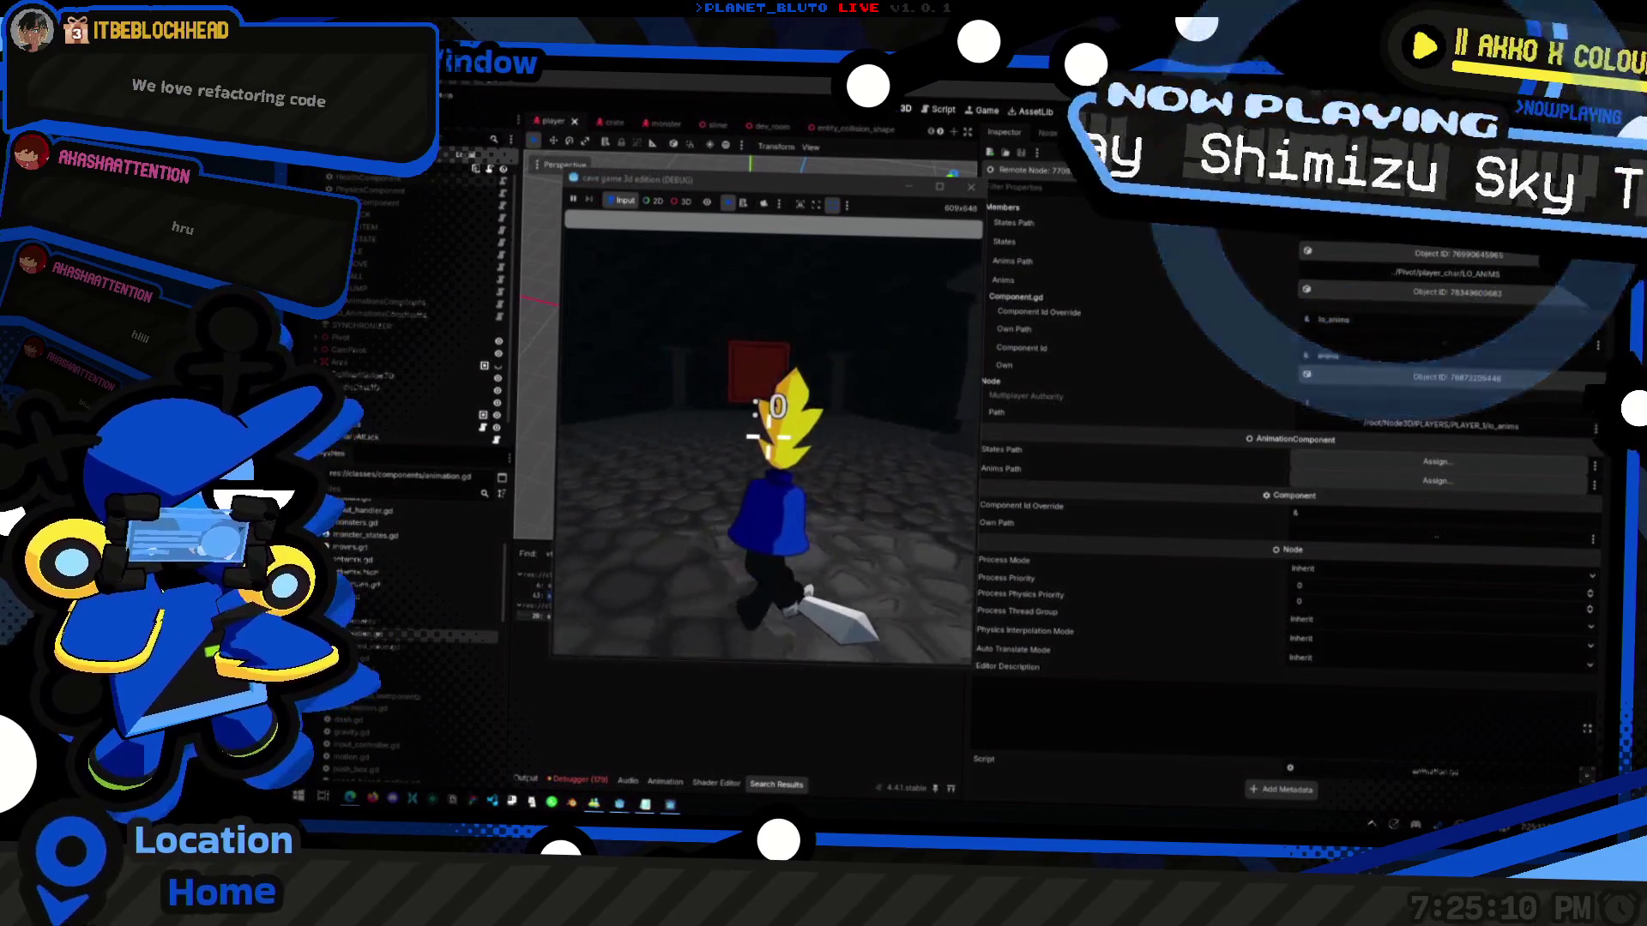
key(w)
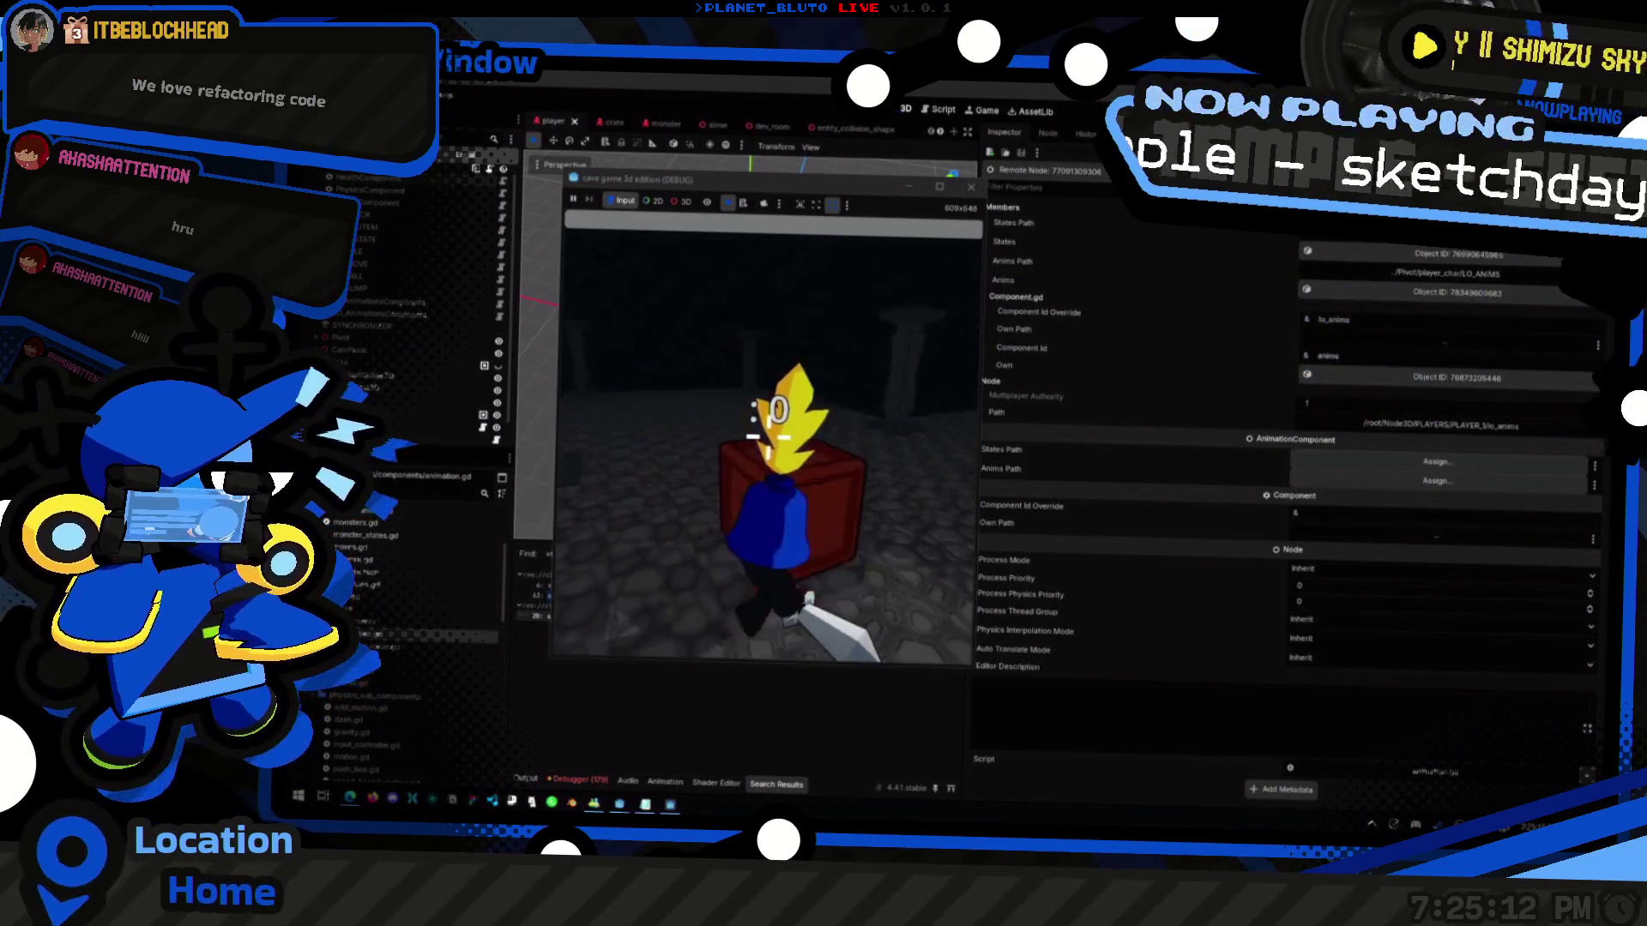
key(w)
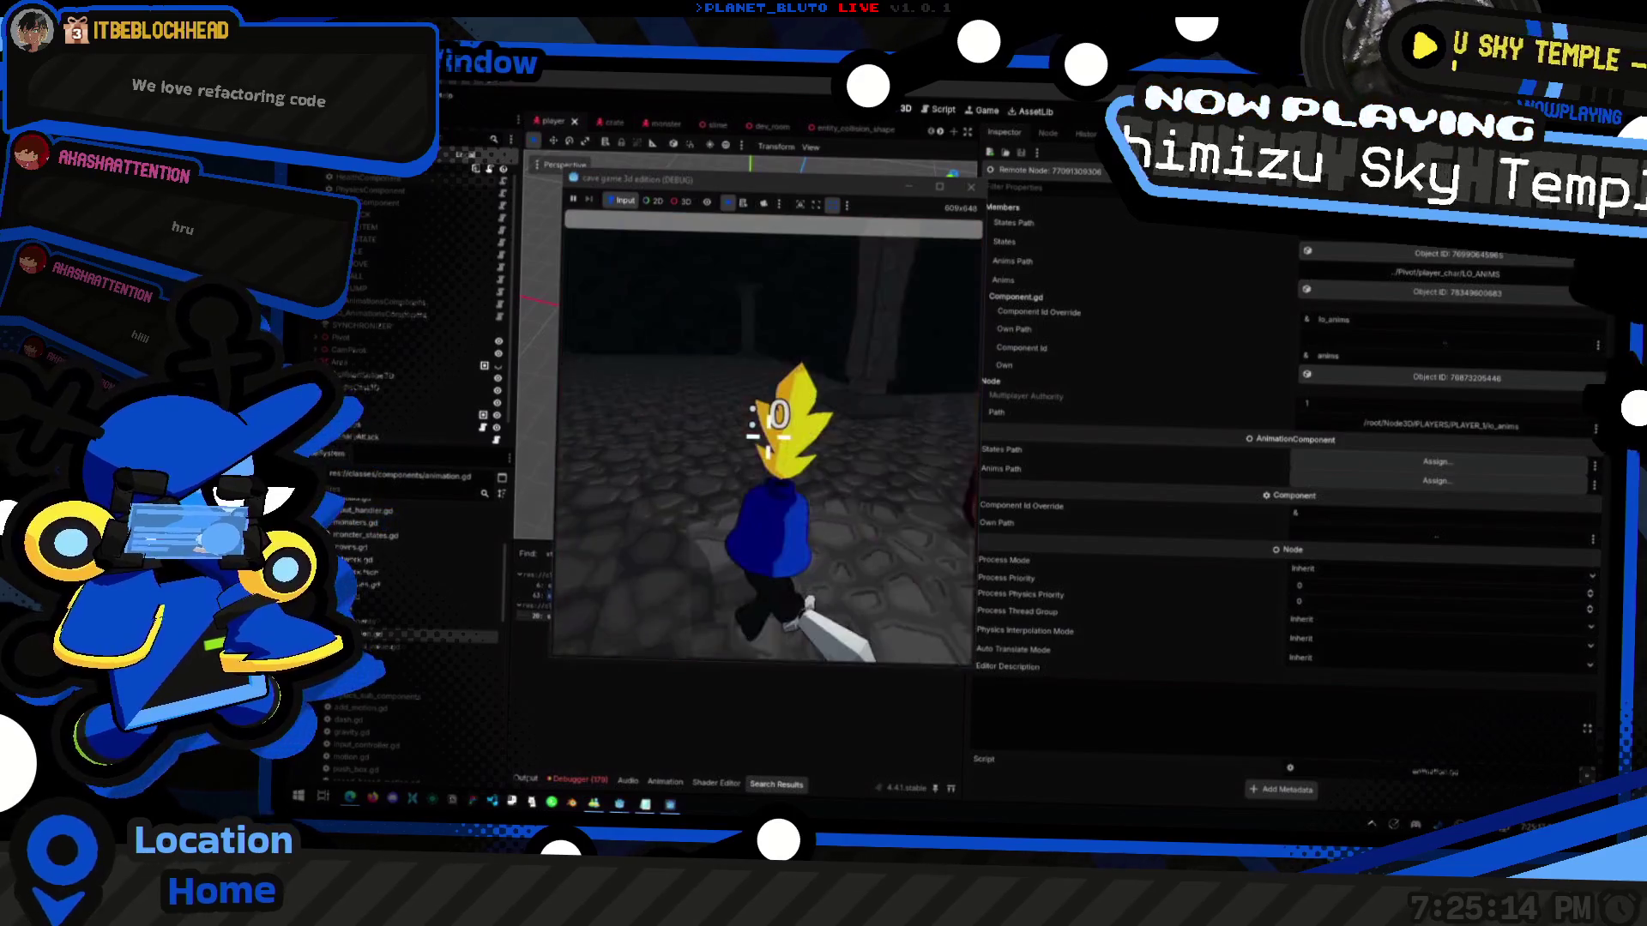
key(w)
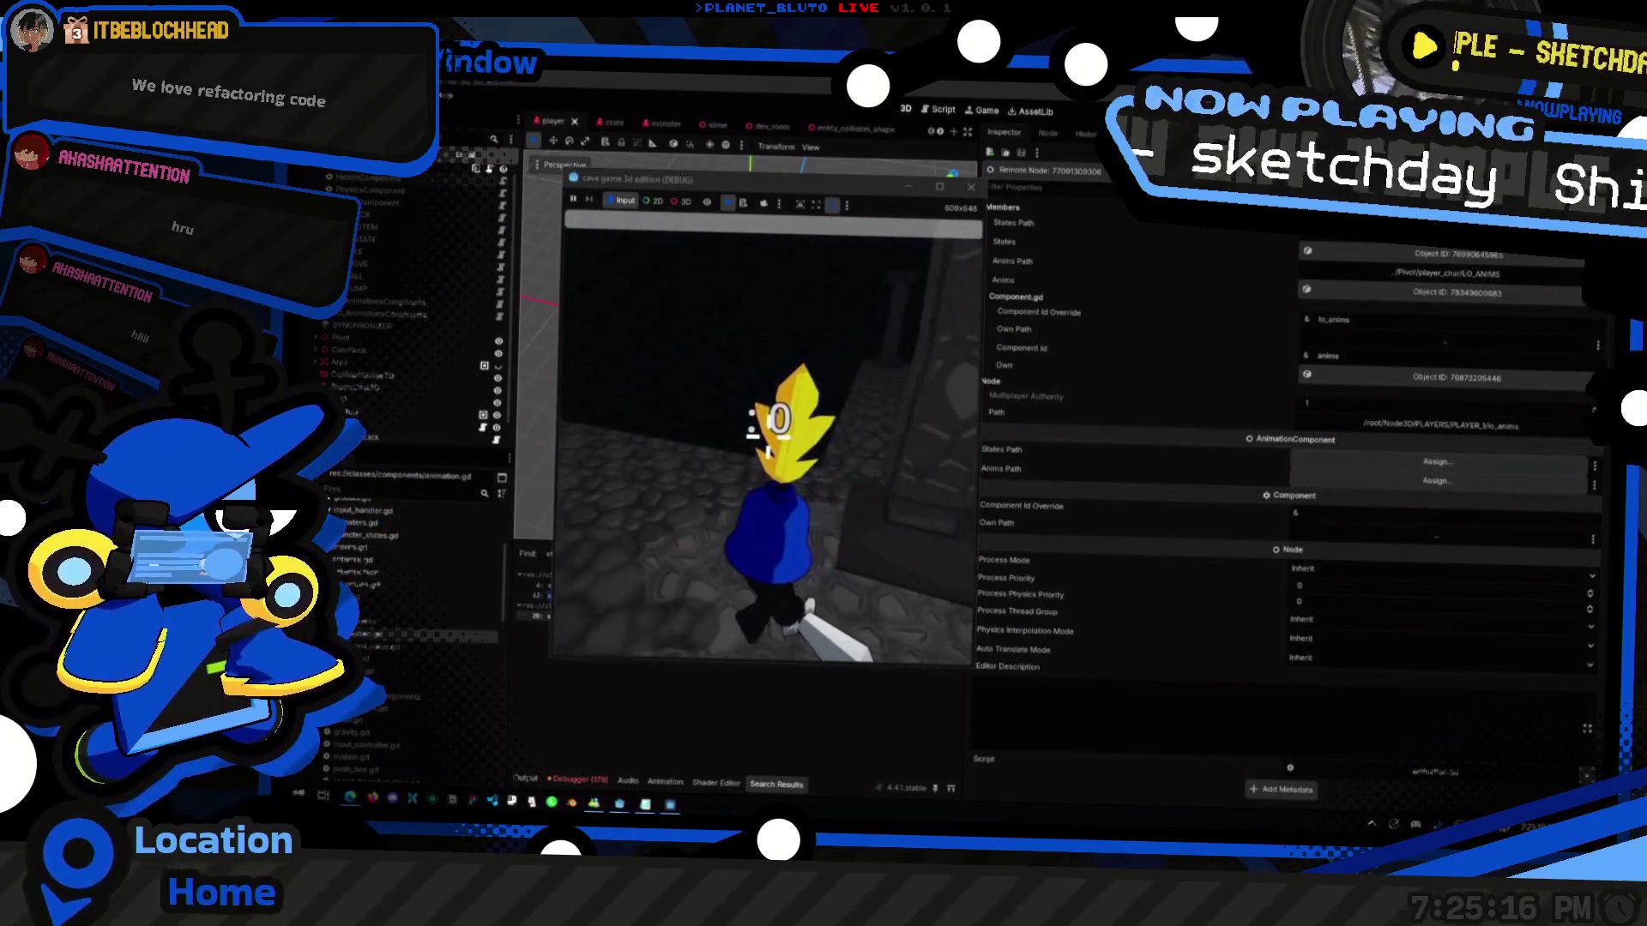
key(w)
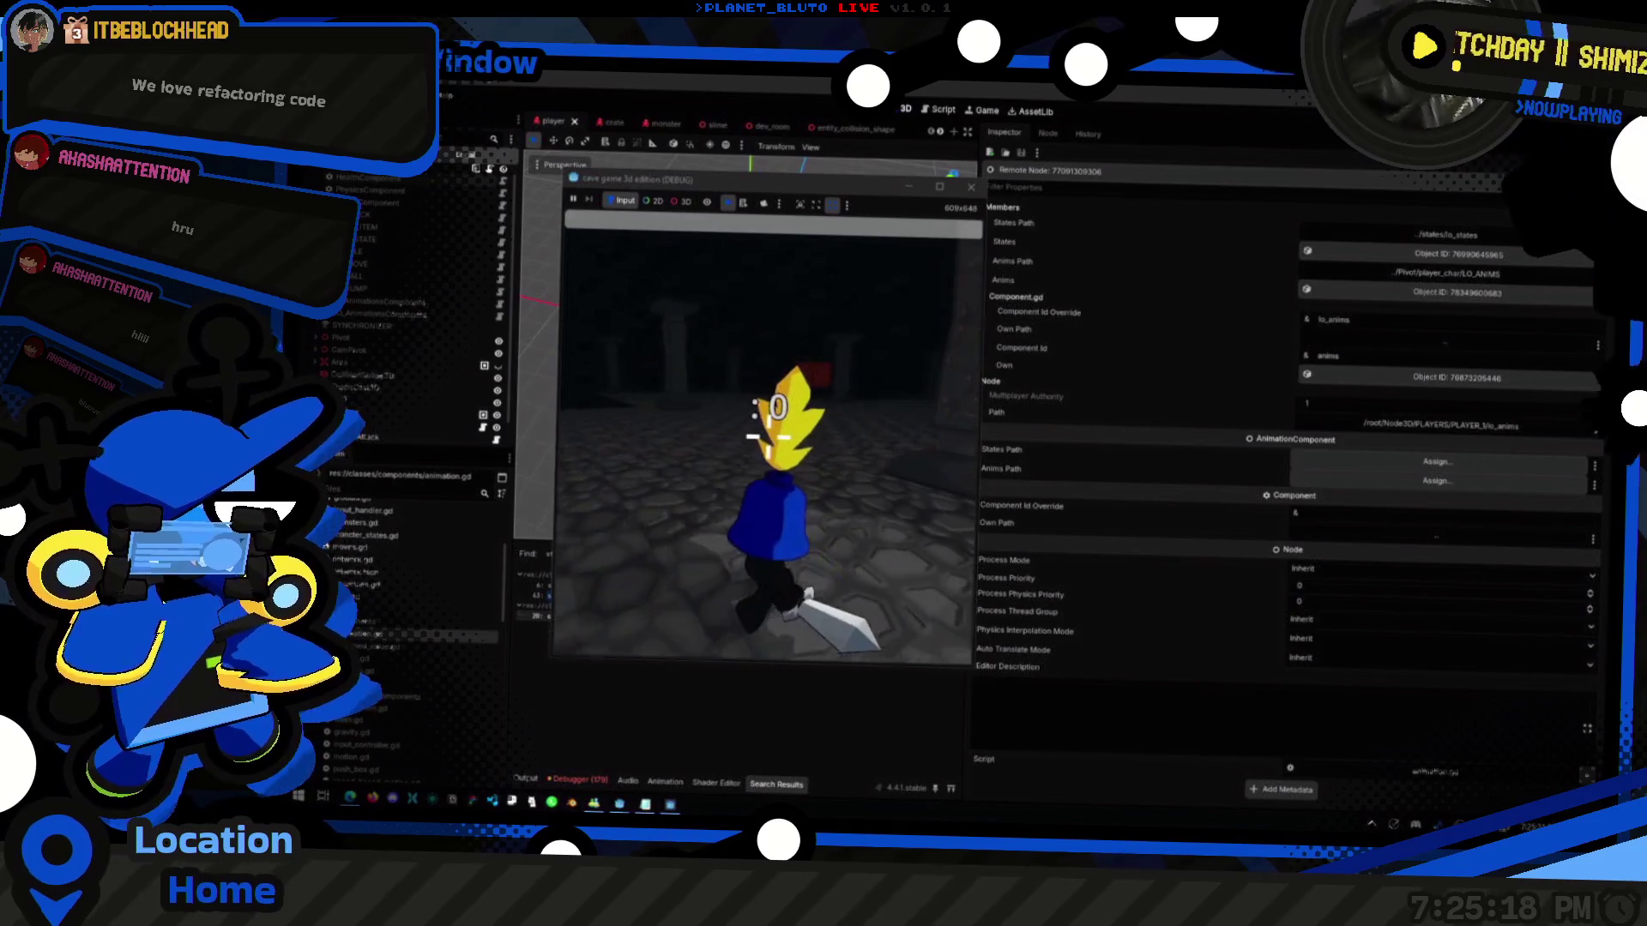
key(w)
key(w)
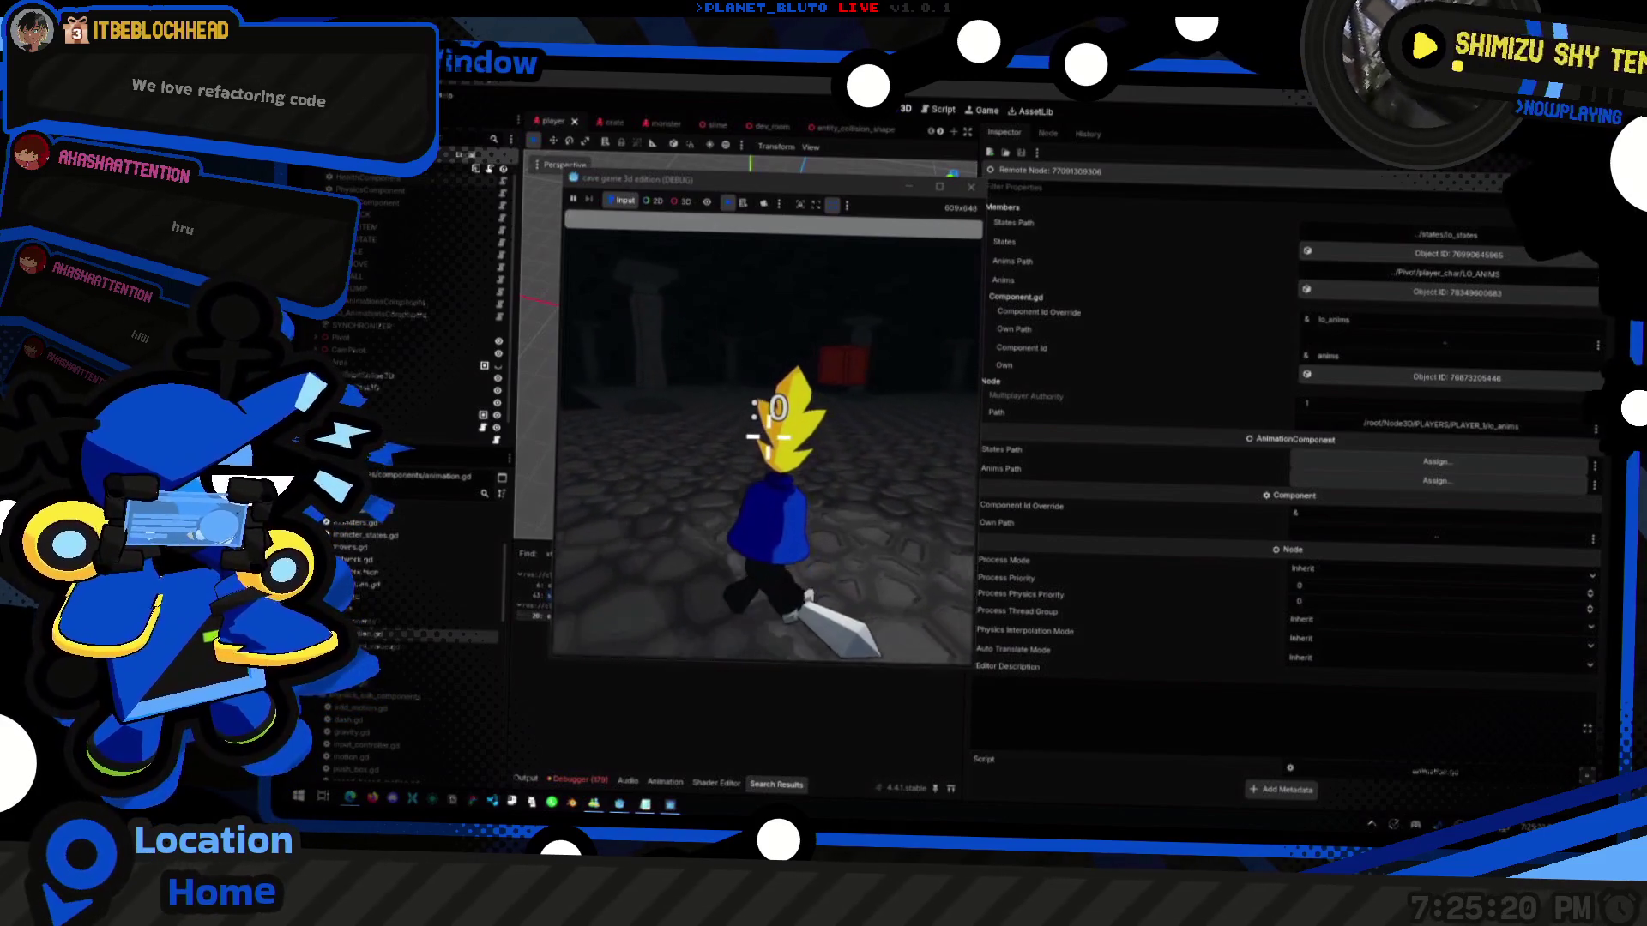
key(w)
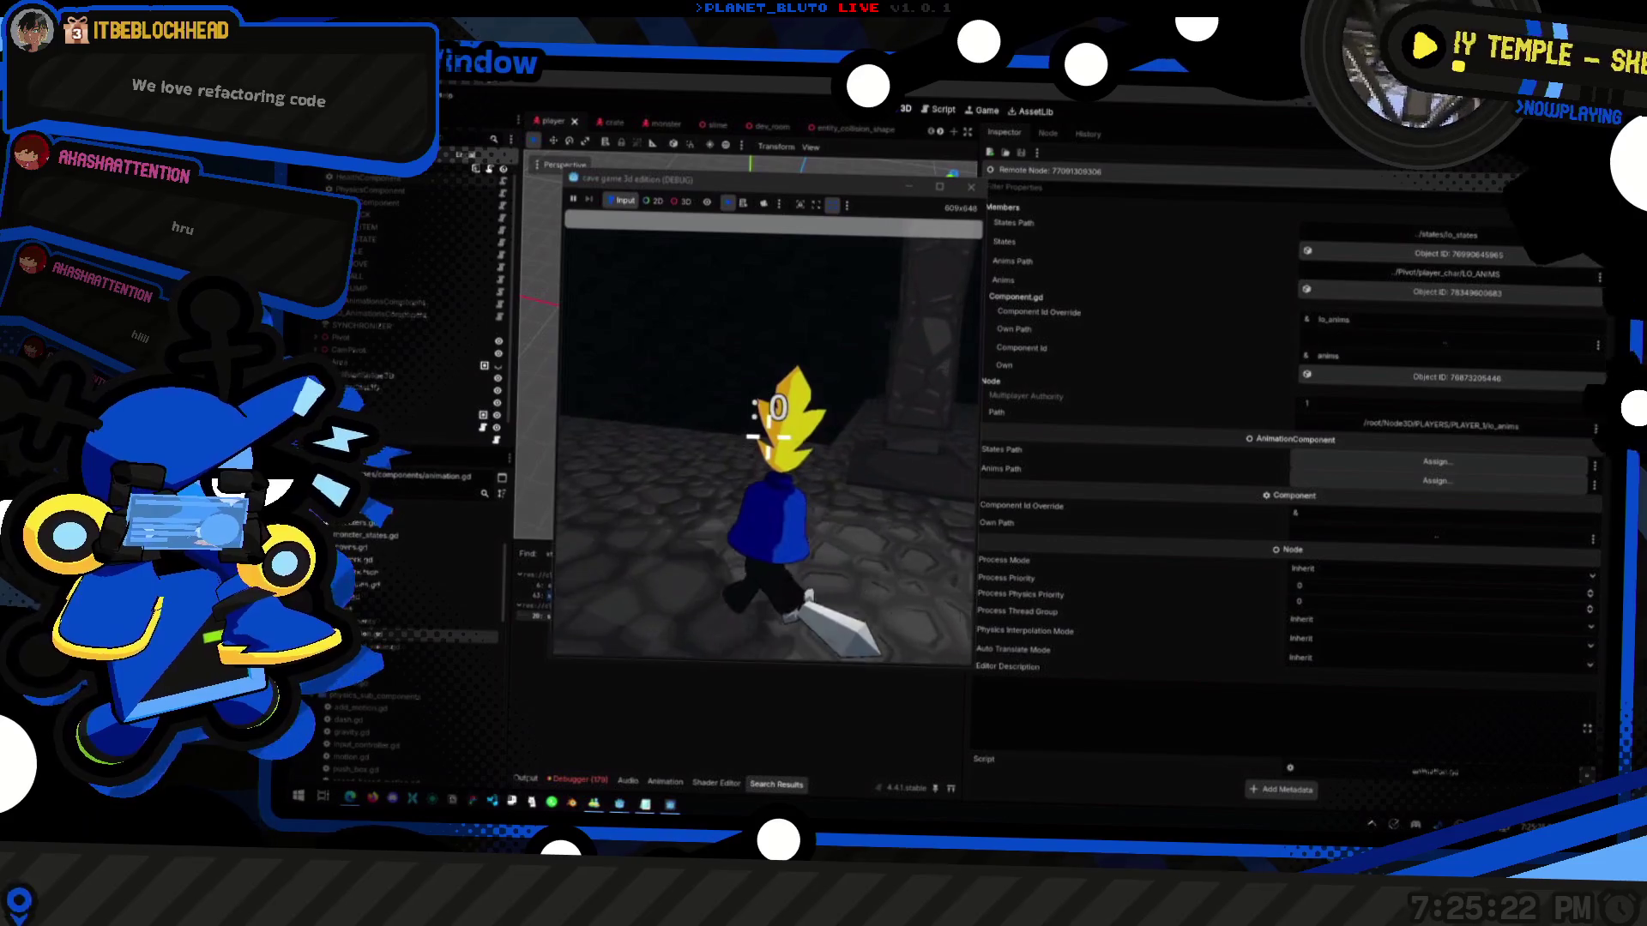
key(w)
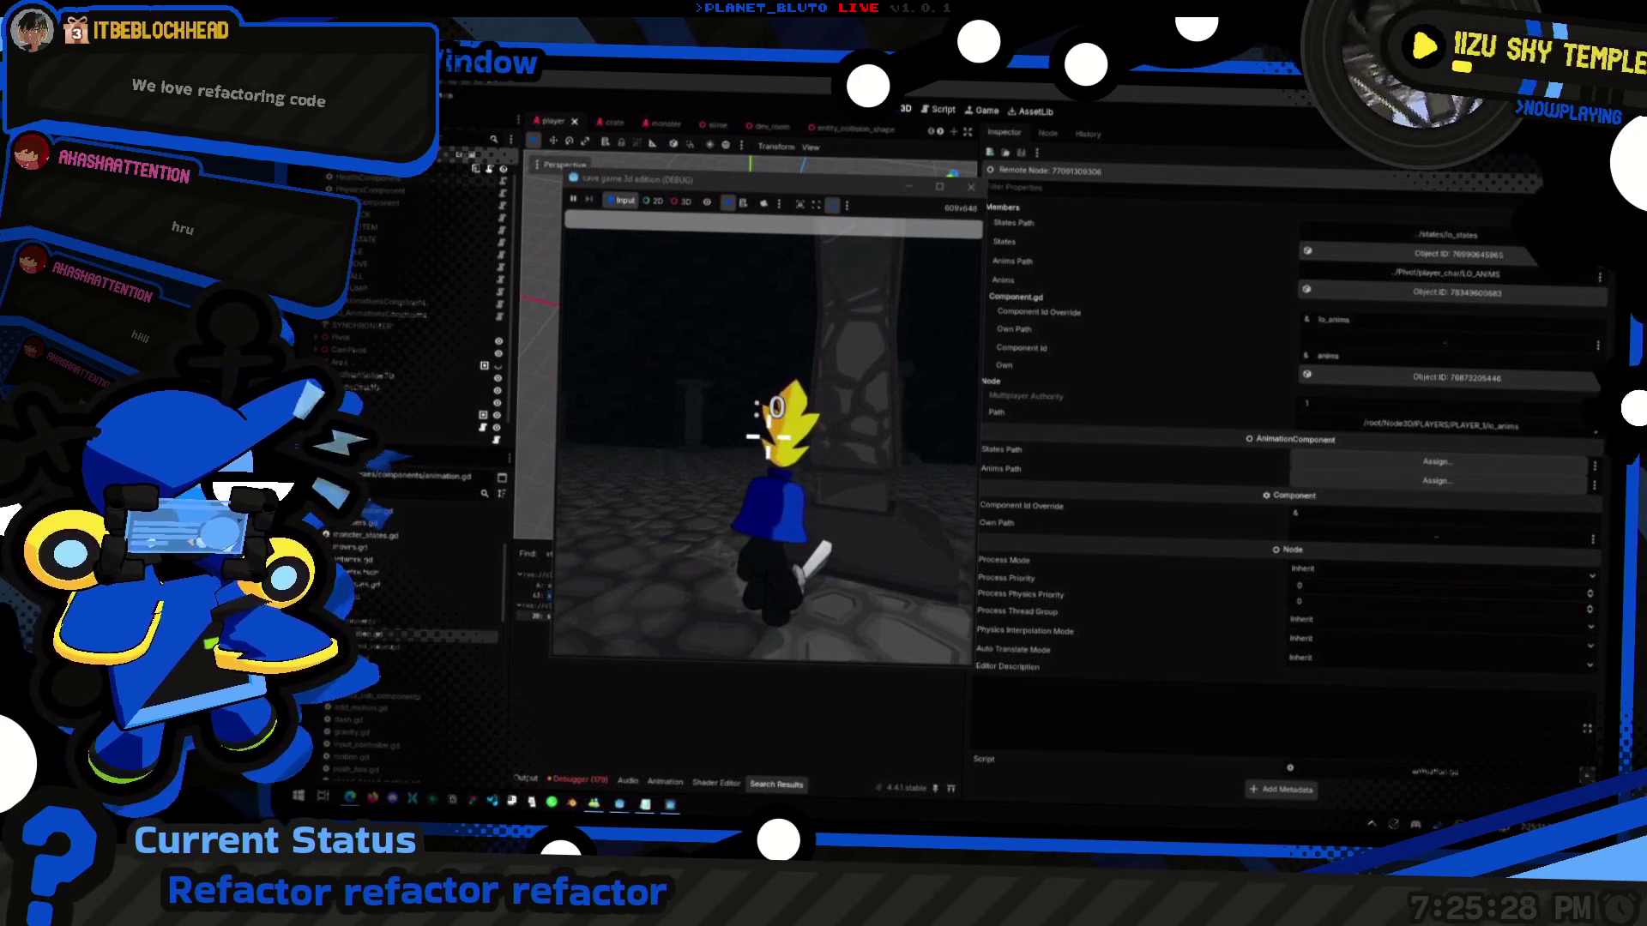
key(alt+Tab)
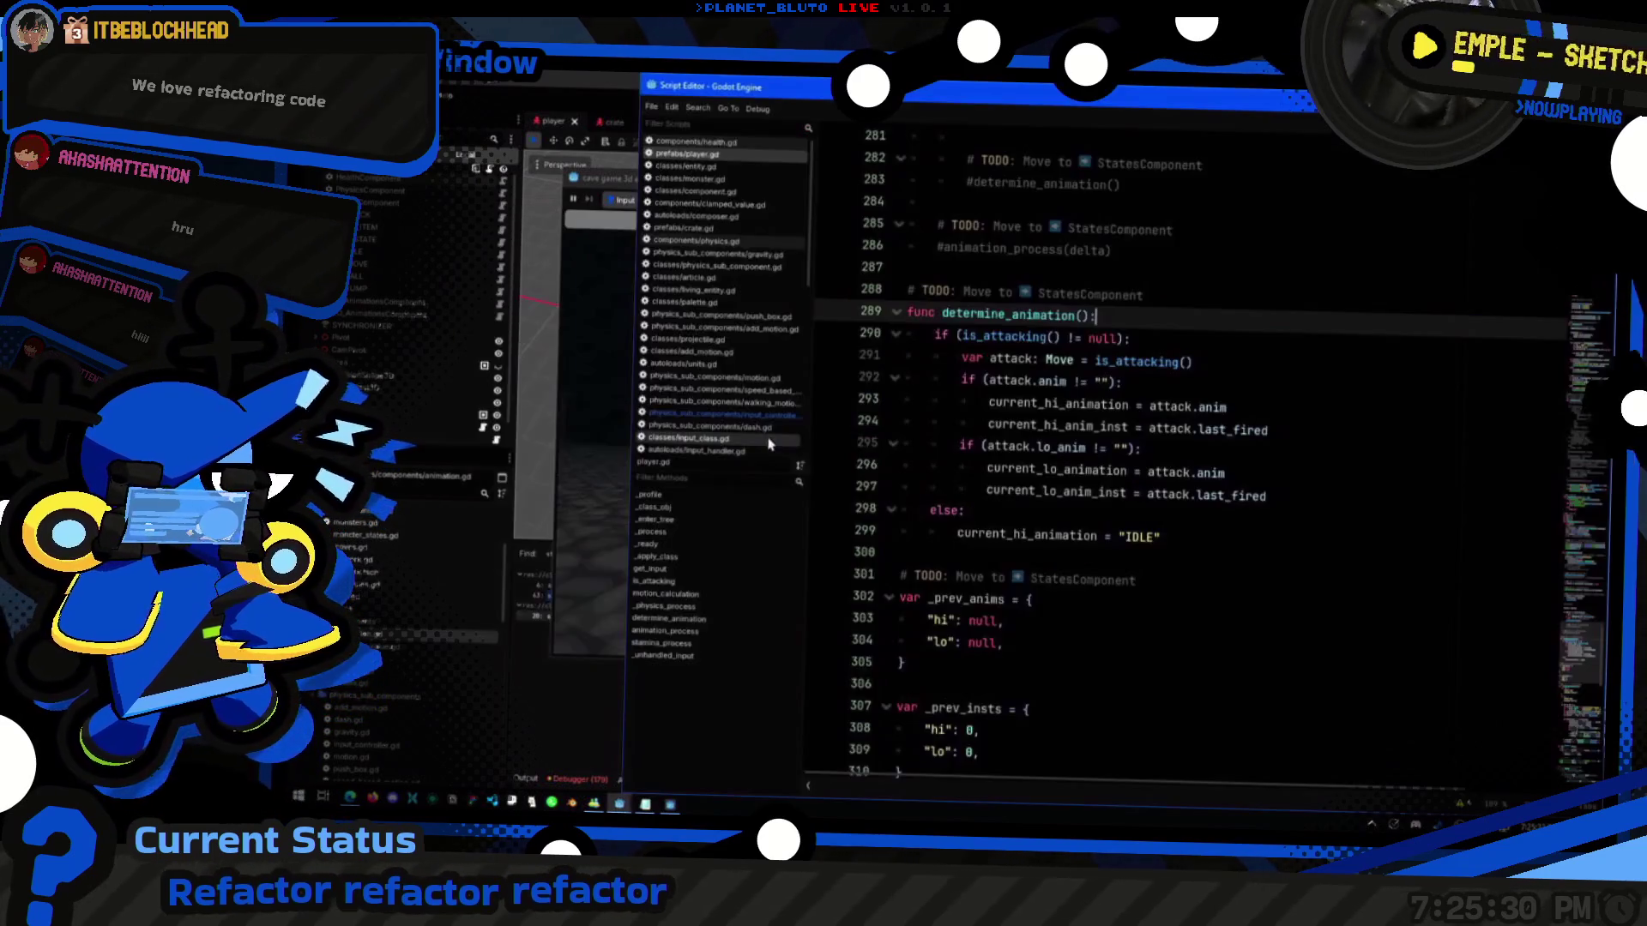
- Open walking_motion.gd, then review input_controller.gd's EntityState block on lines 38–42
scroll(1115, 455, down, 8)
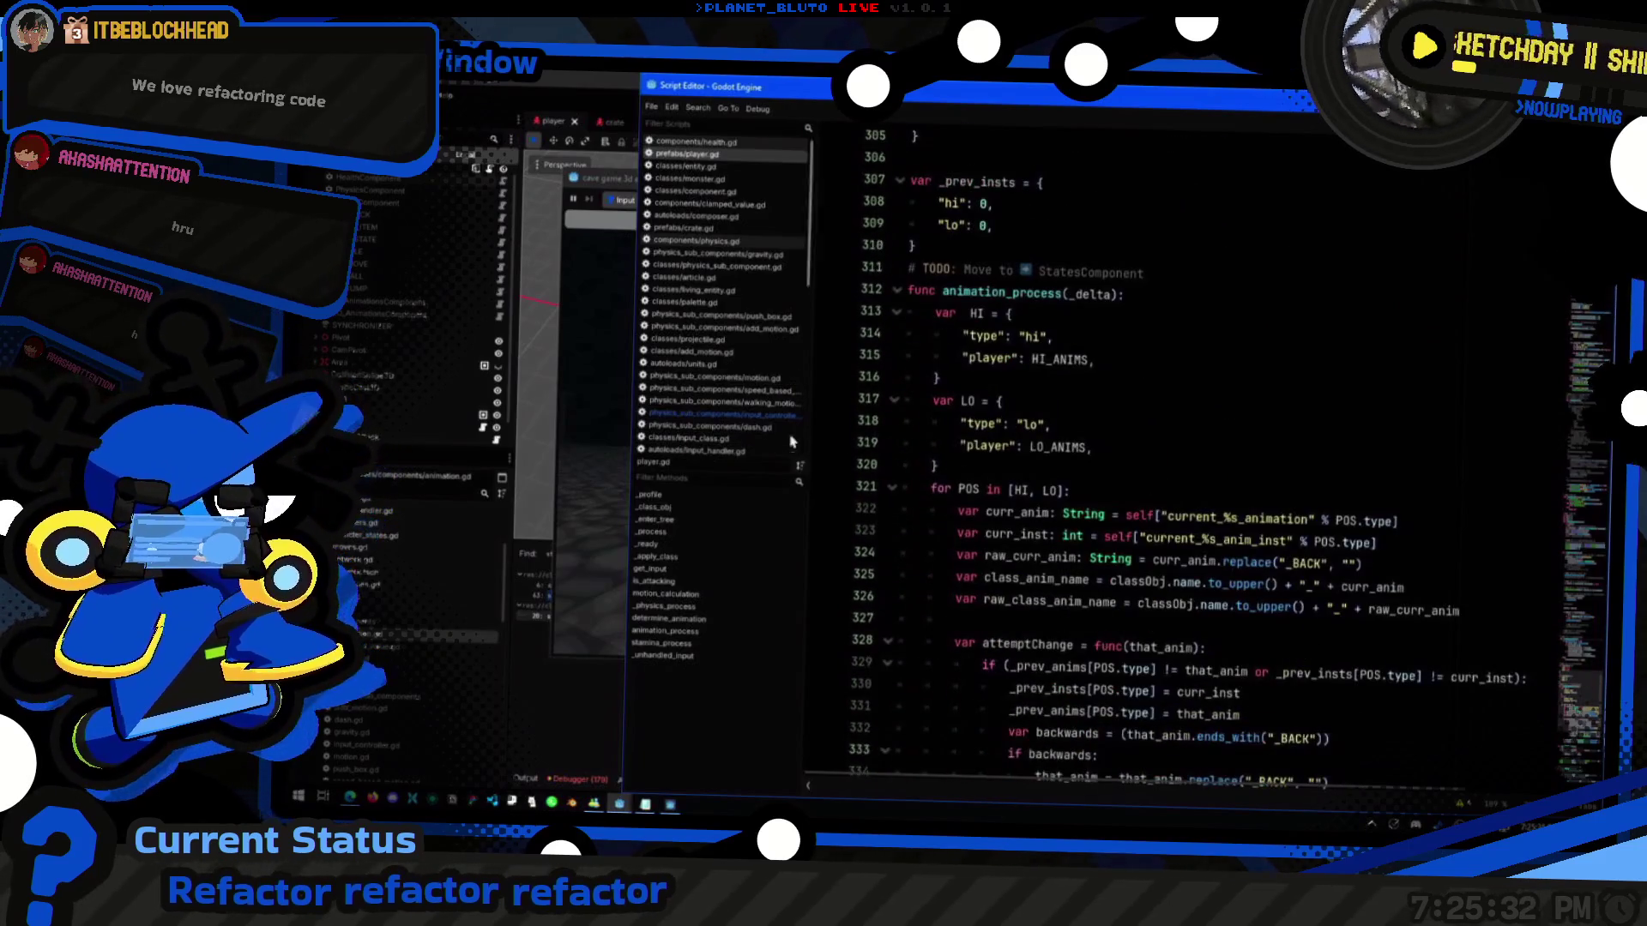
click(755, 403)
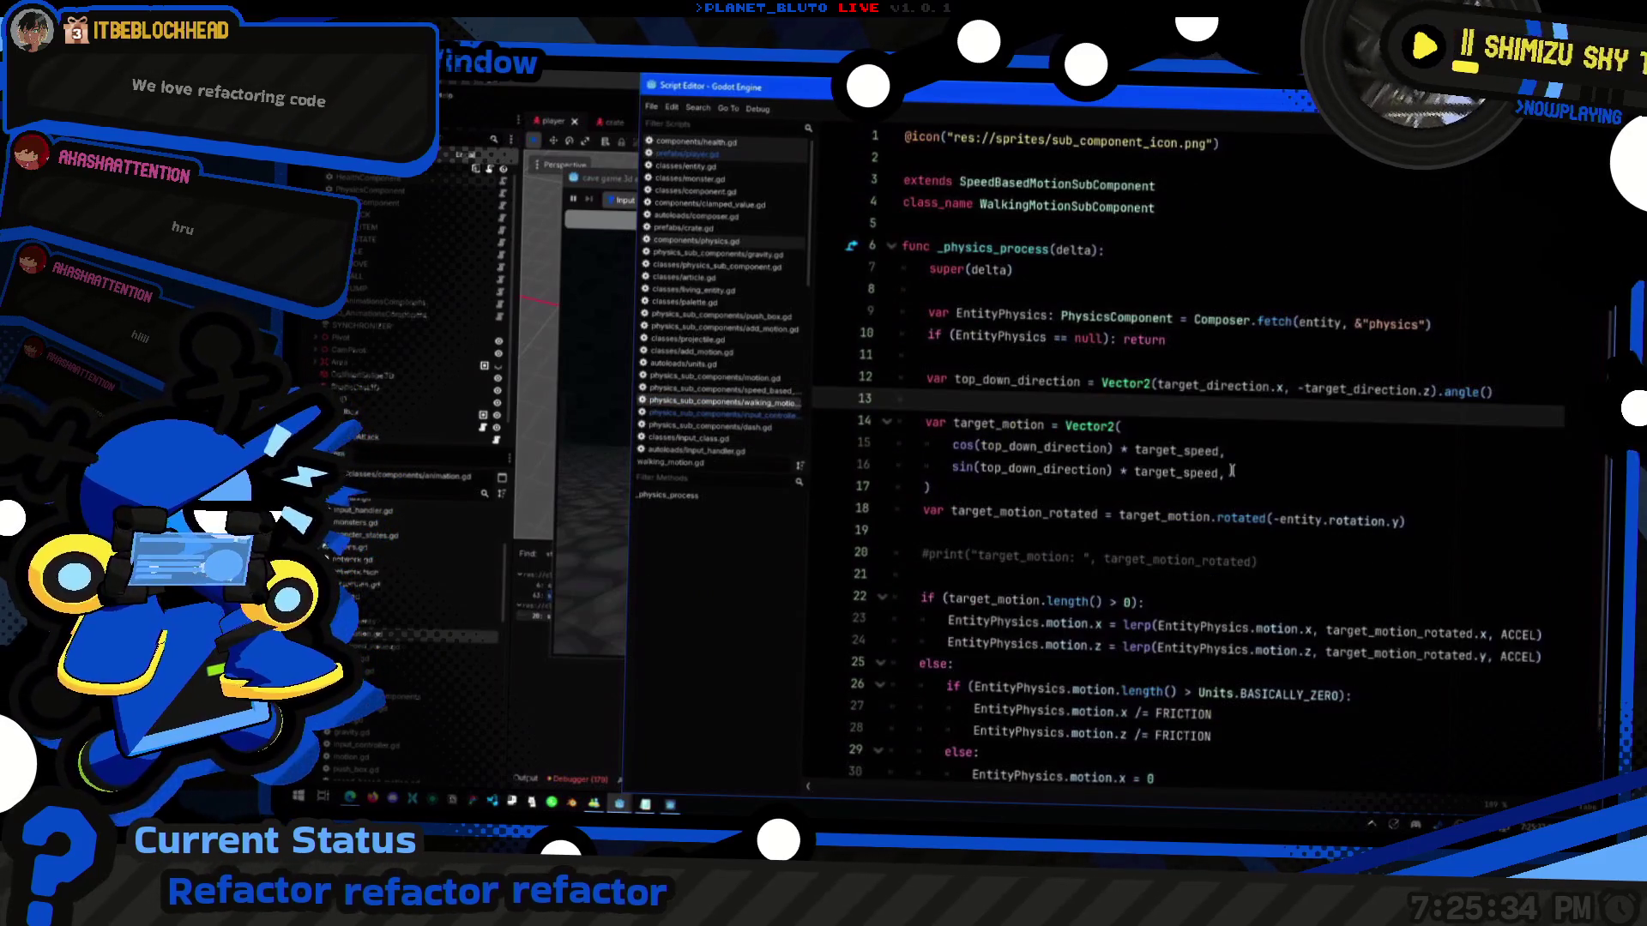
click(753, 416)
drag(1181, 735, 896, 656)
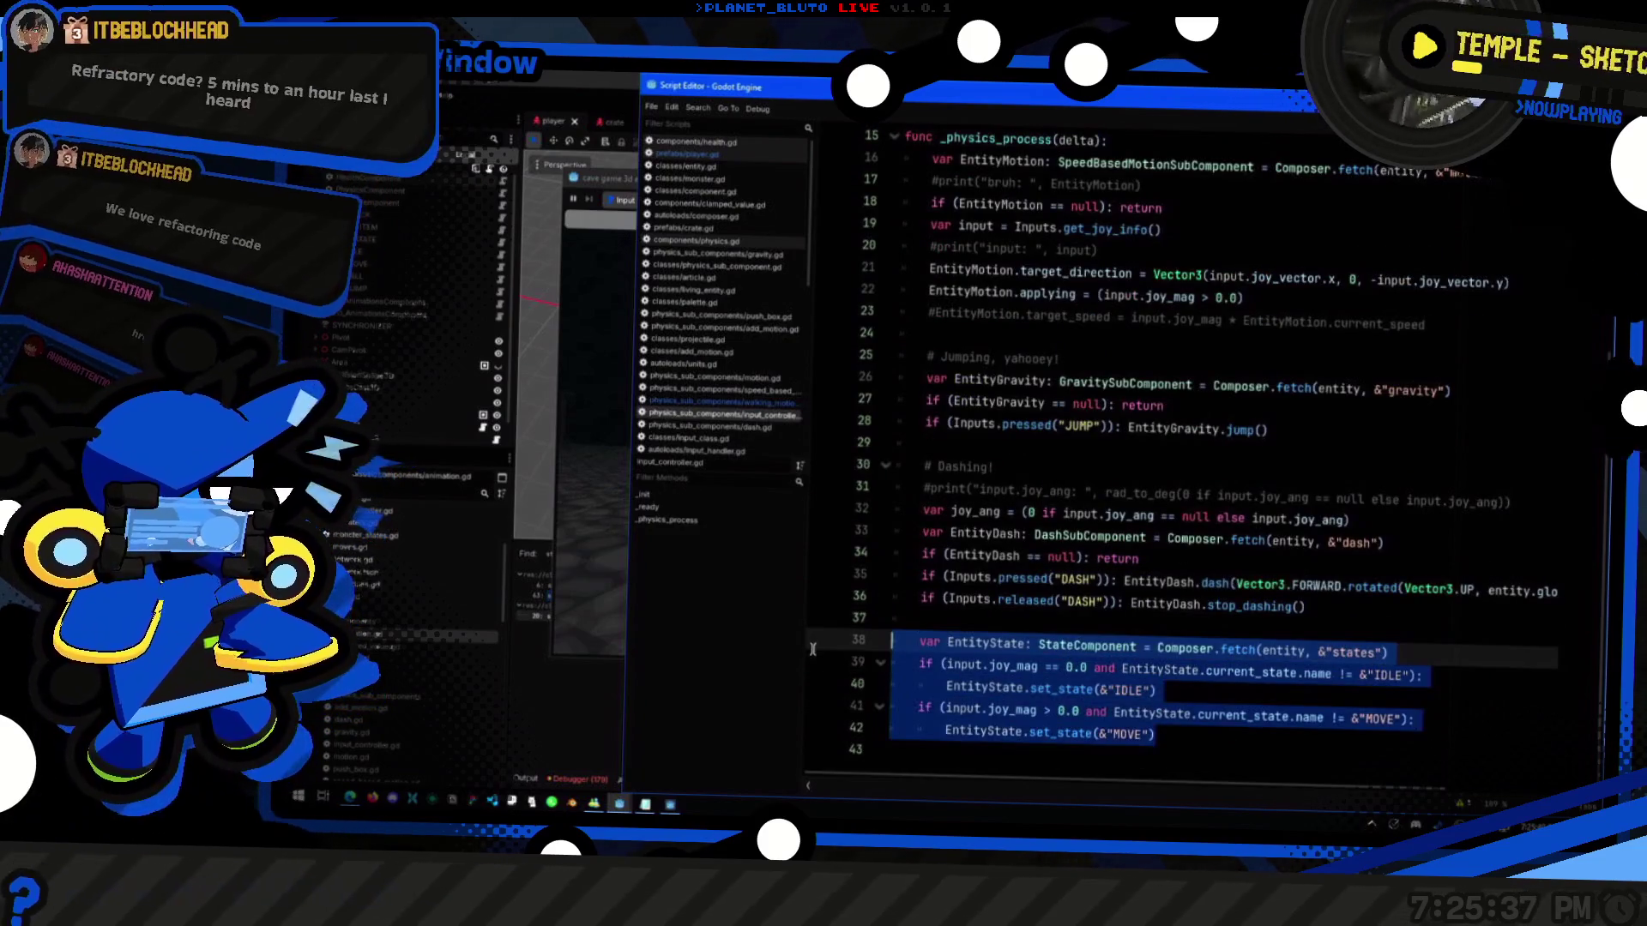
click(1249, 702)
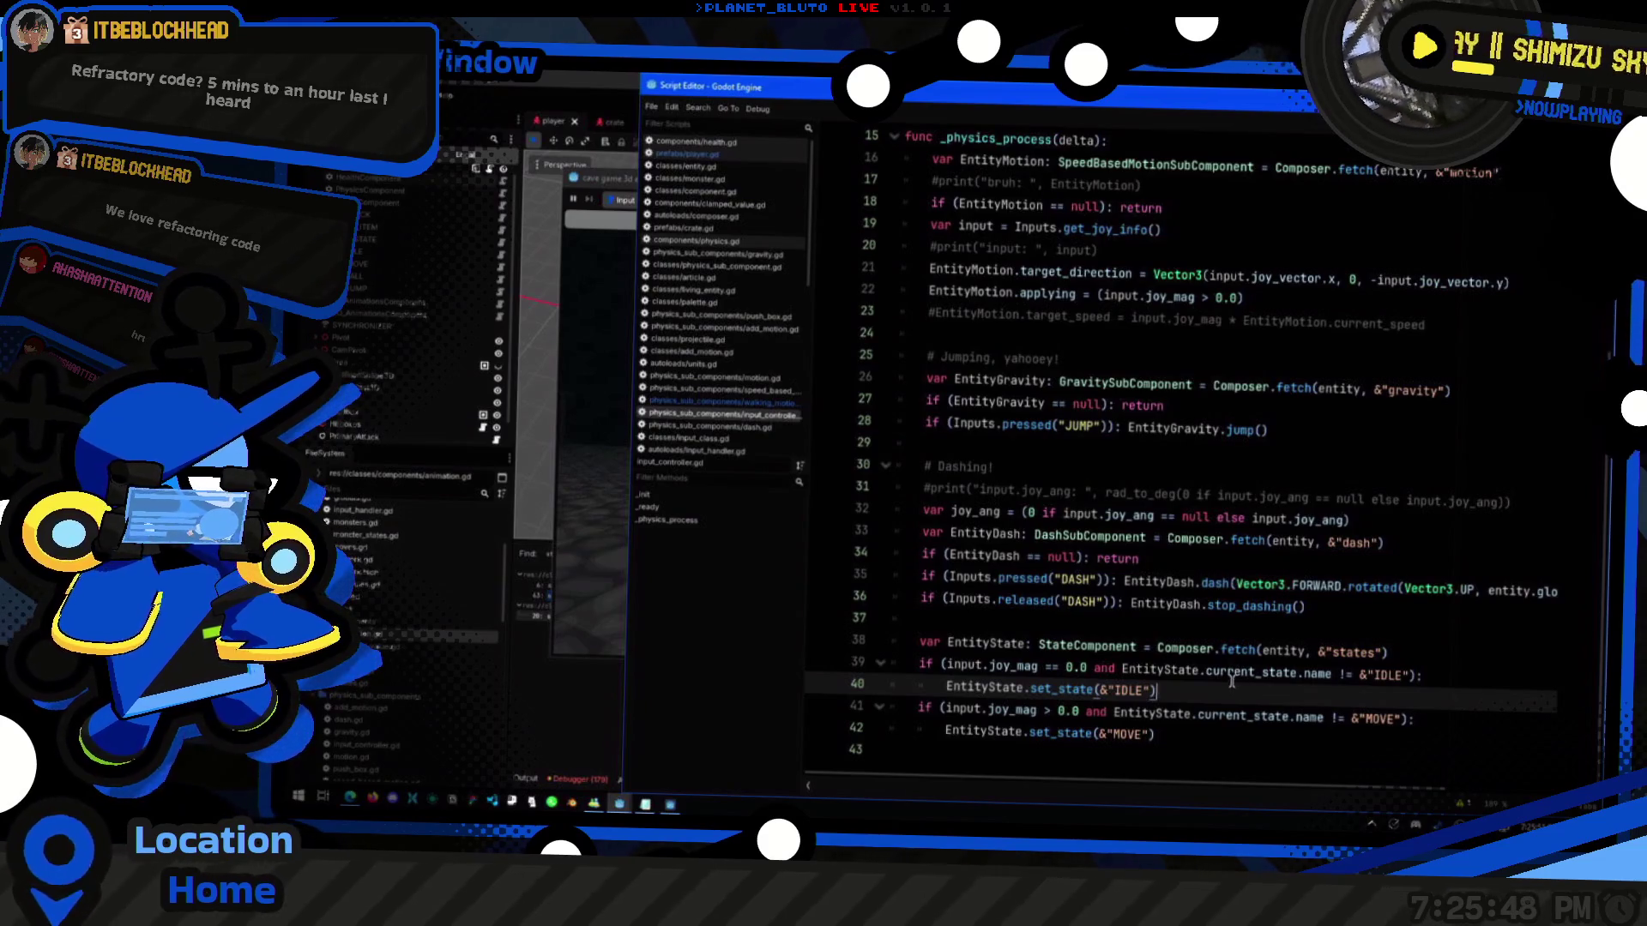
mouse_move(1232, 682)
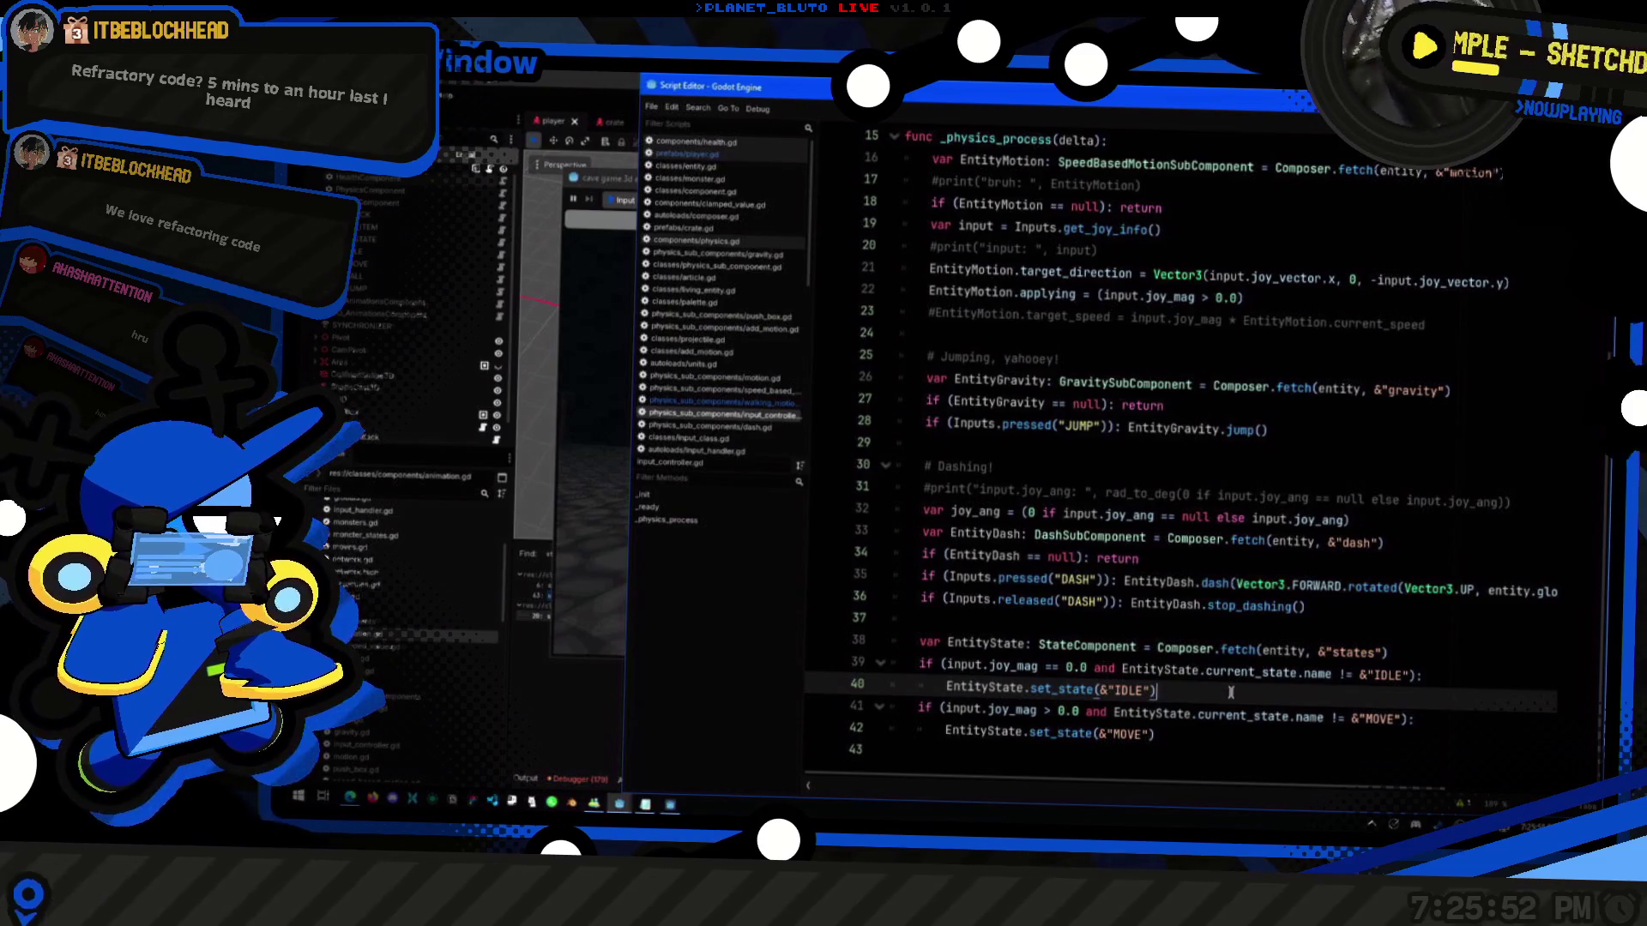
scroll(1229, 705, up, 1)
scroll(1226, 705, down, 1)
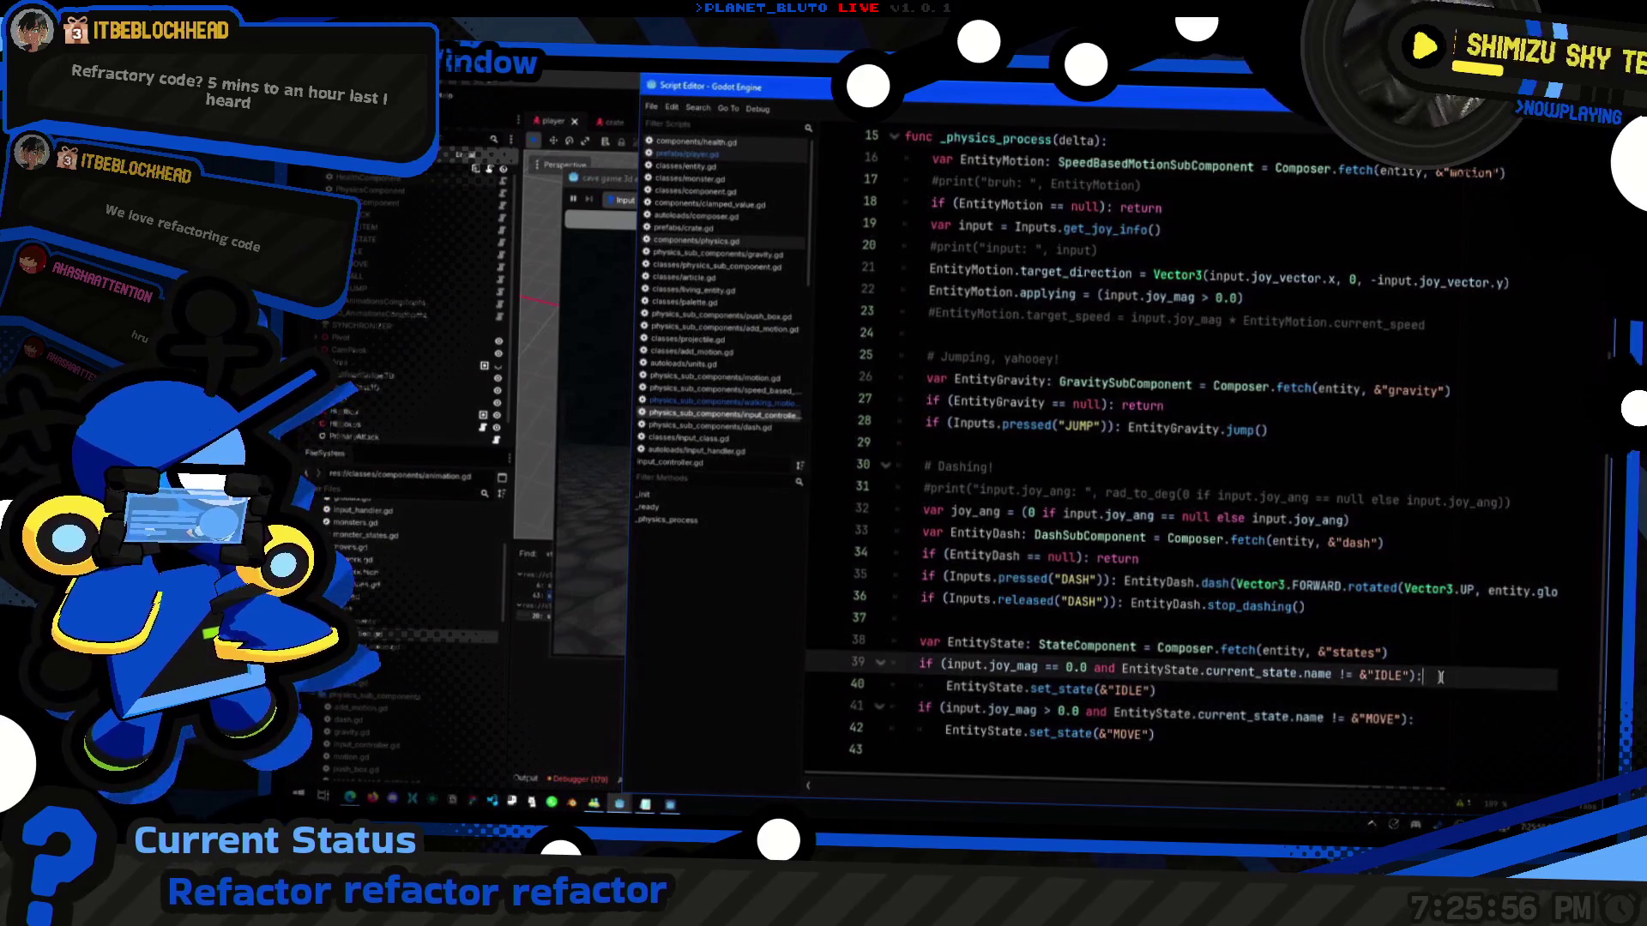
click(1406, 661)
click(1233, 692)
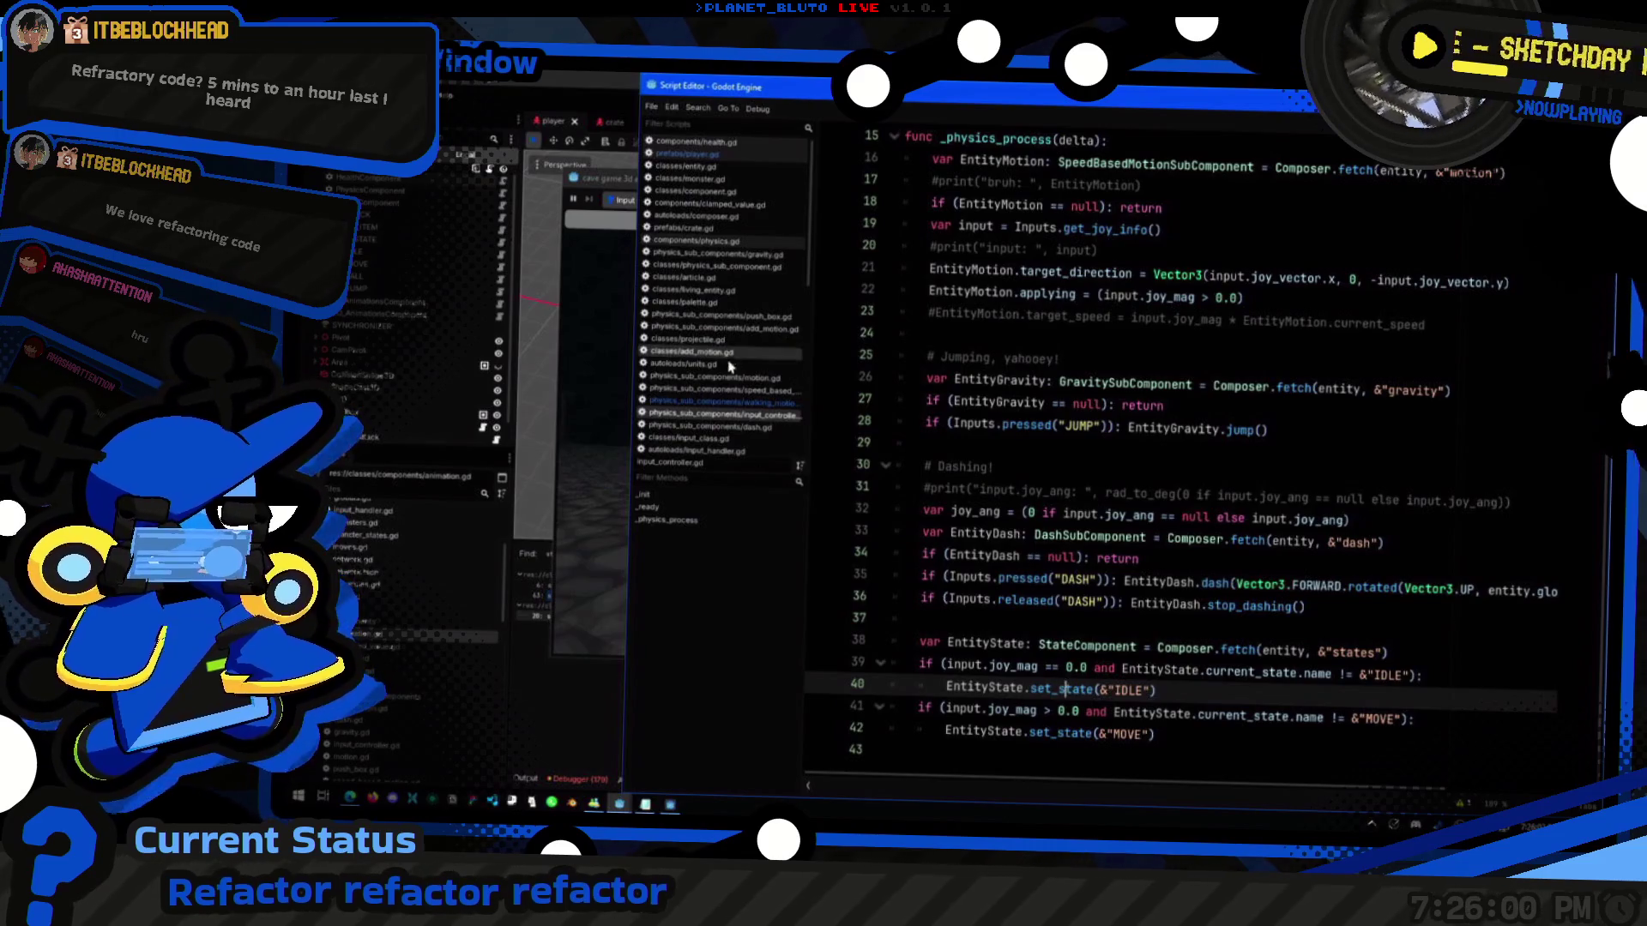
- Open speed_based_motion.gd after checking the LO_AnimationsComponent node in the main editor
click(720, 389)
click(391, 271)
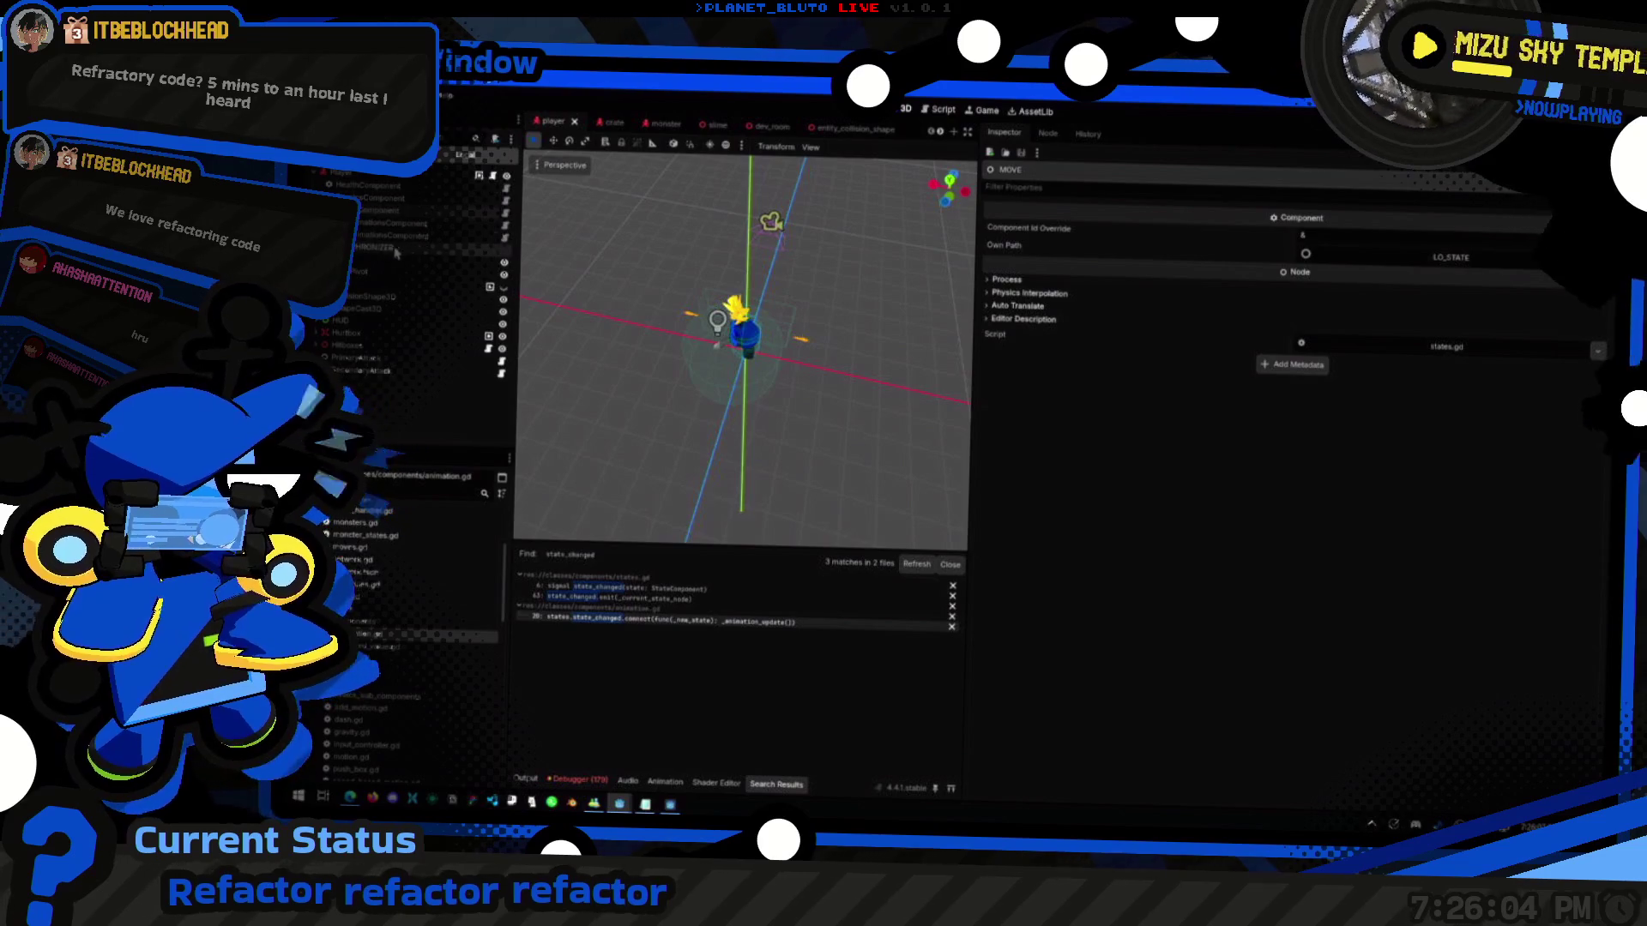
click(438, 238)
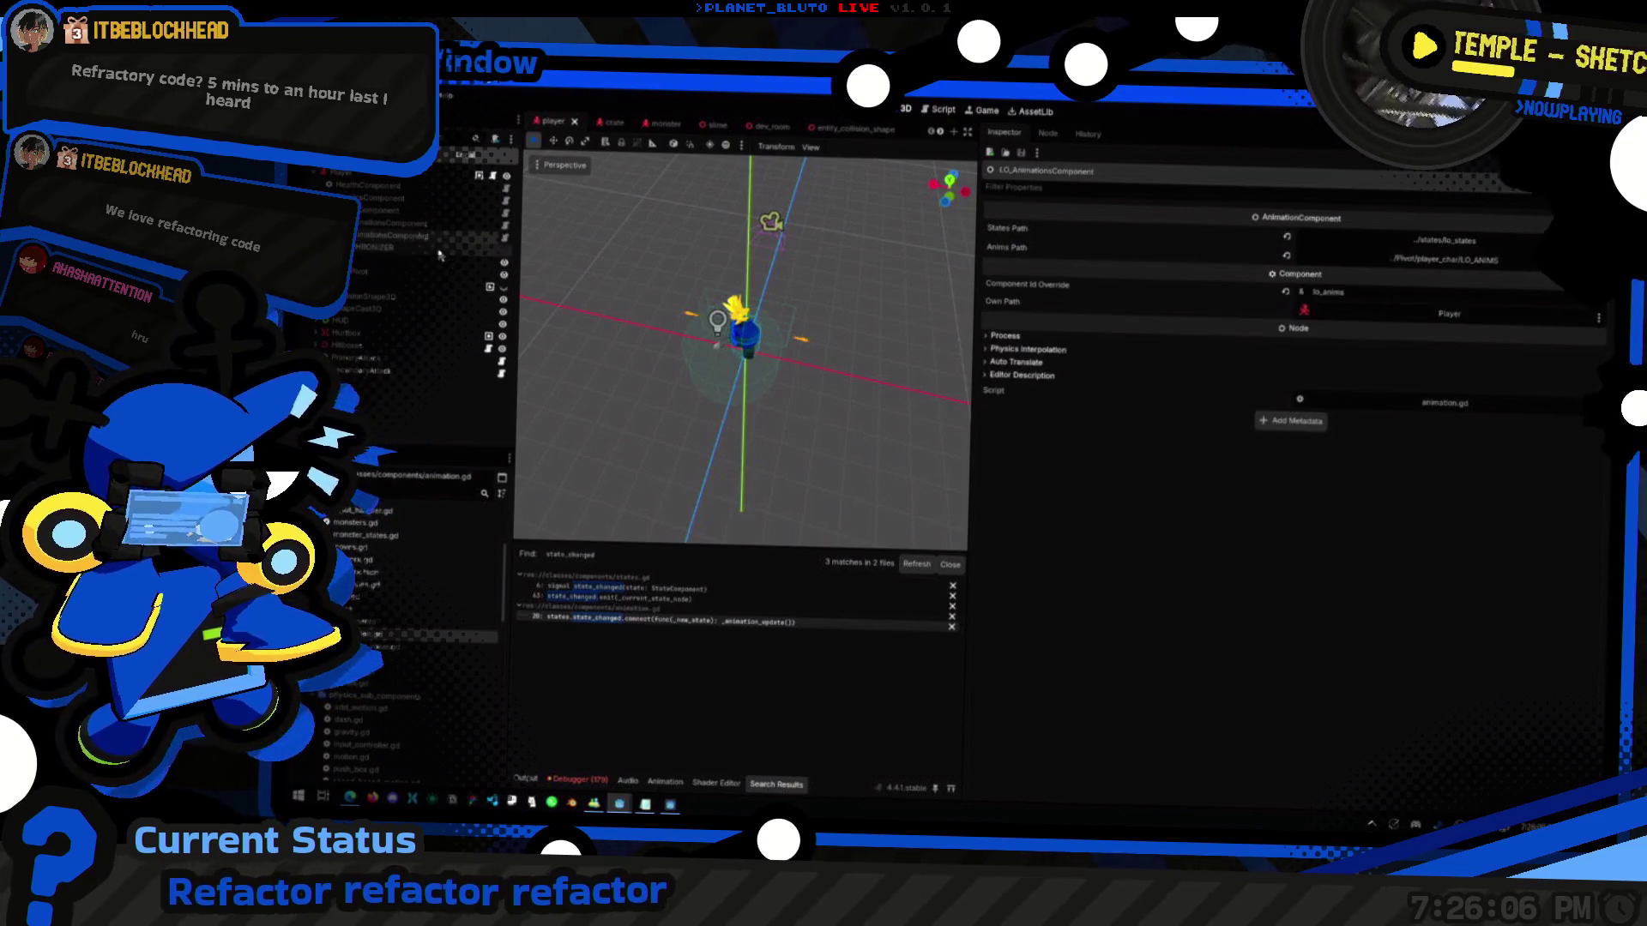
key(alt+Tab)
scroll(1053, 443, down, 8)
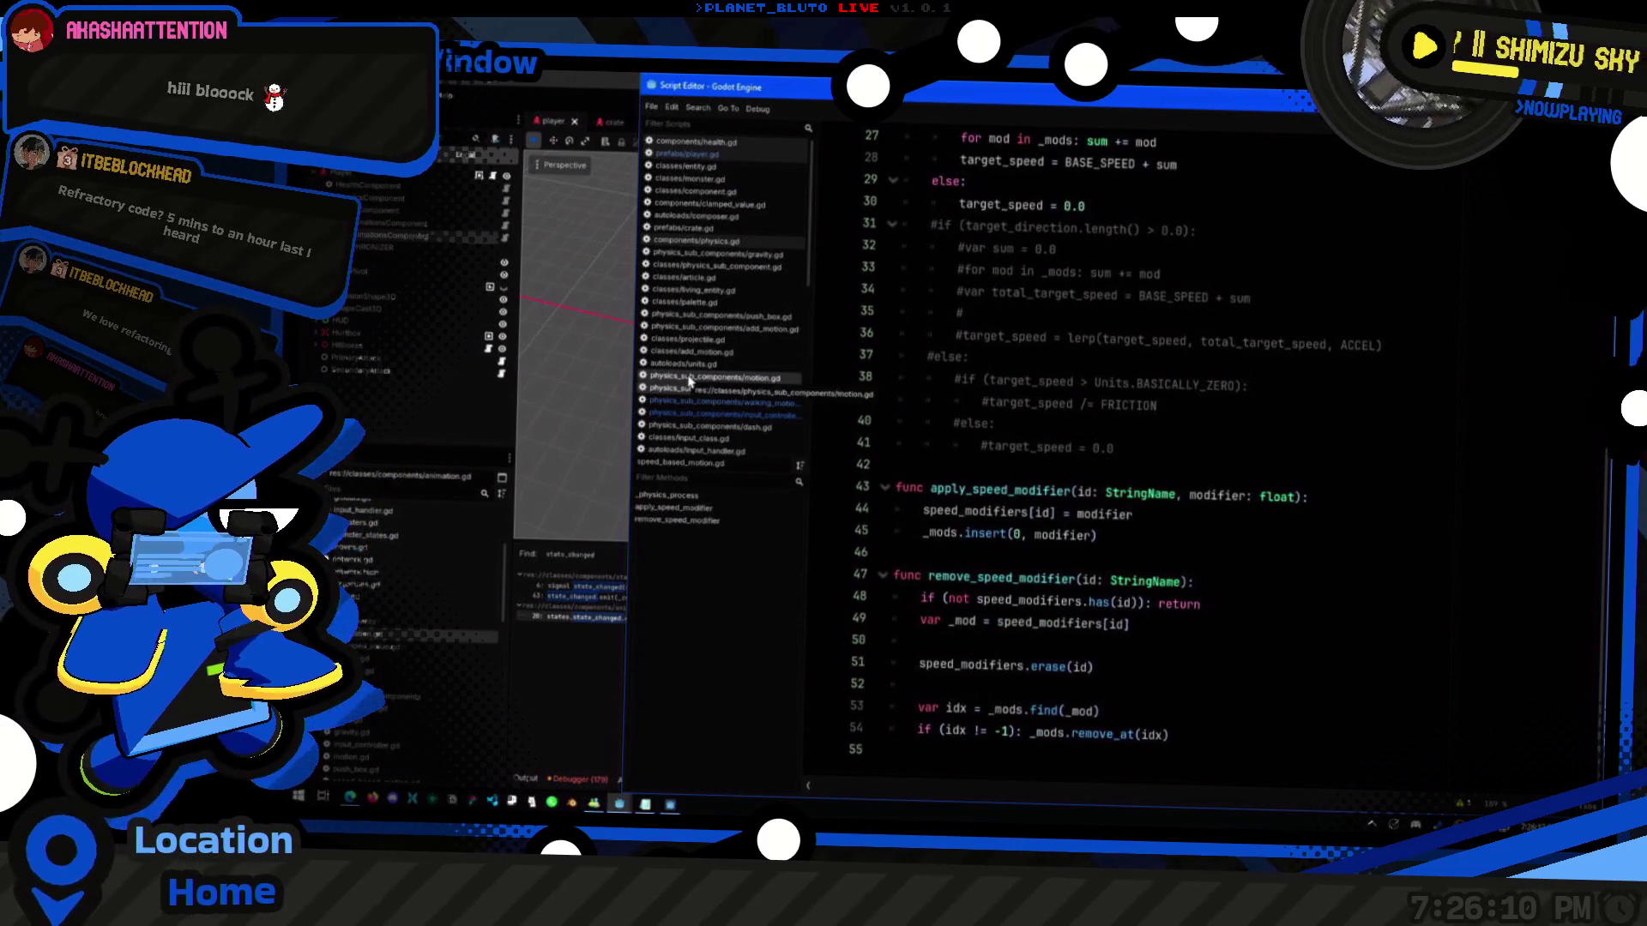
- Switch from walking_motion.gd back to input_controller.gd's IDLE and MOVE state checks
click(745, 403)
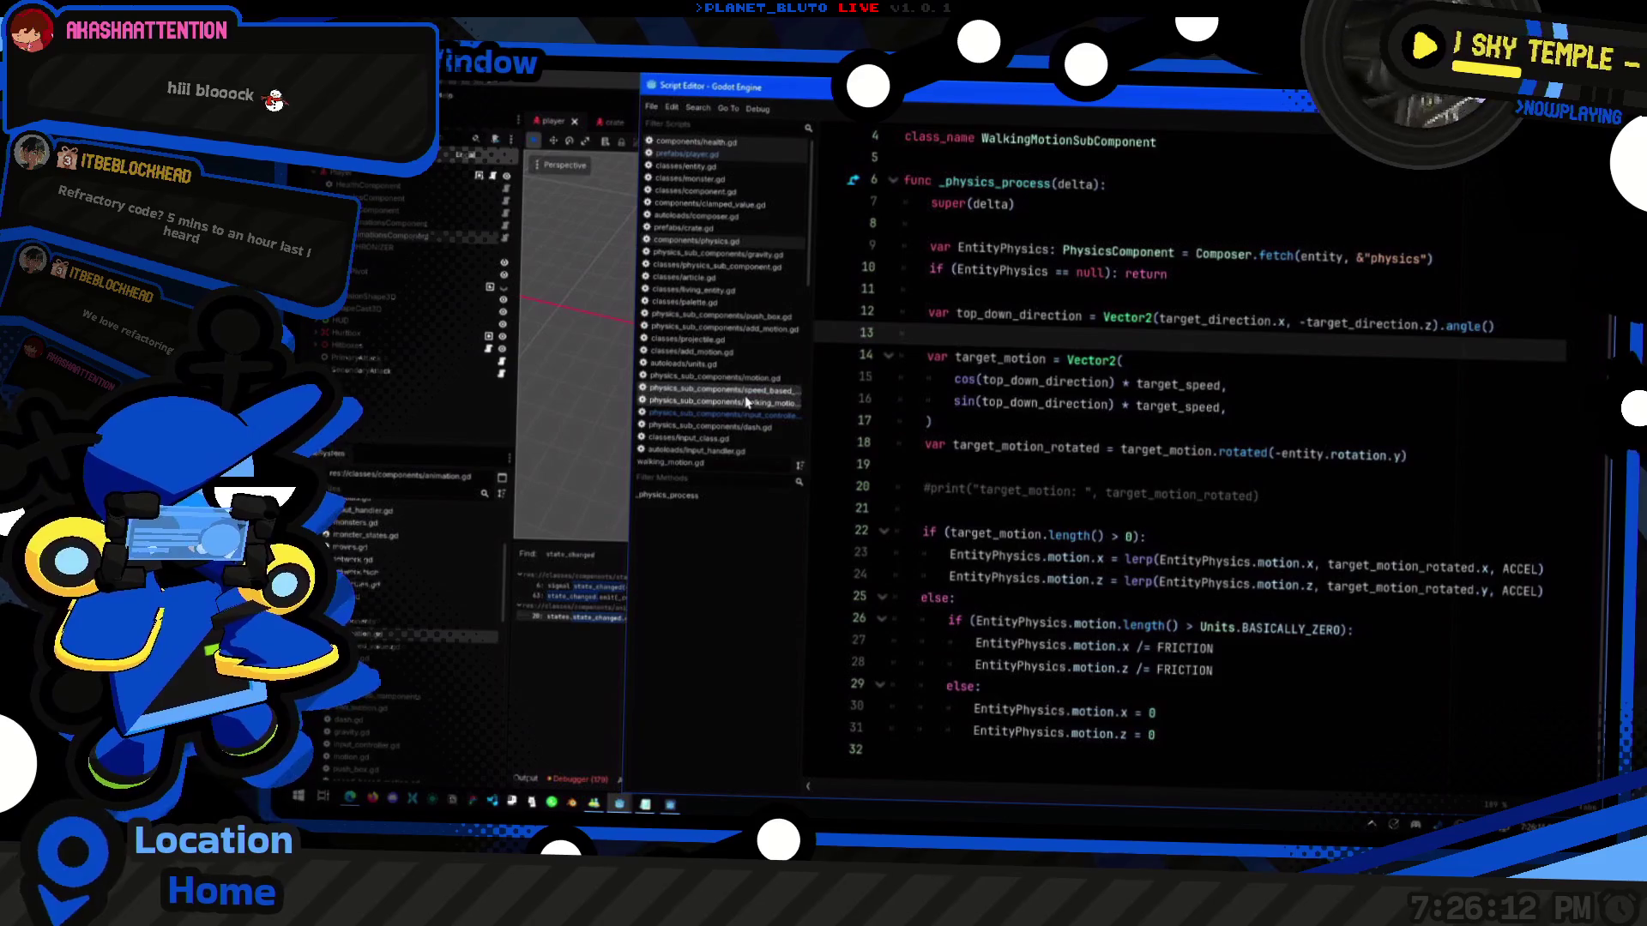
click(750, 390)
click(752, 414)
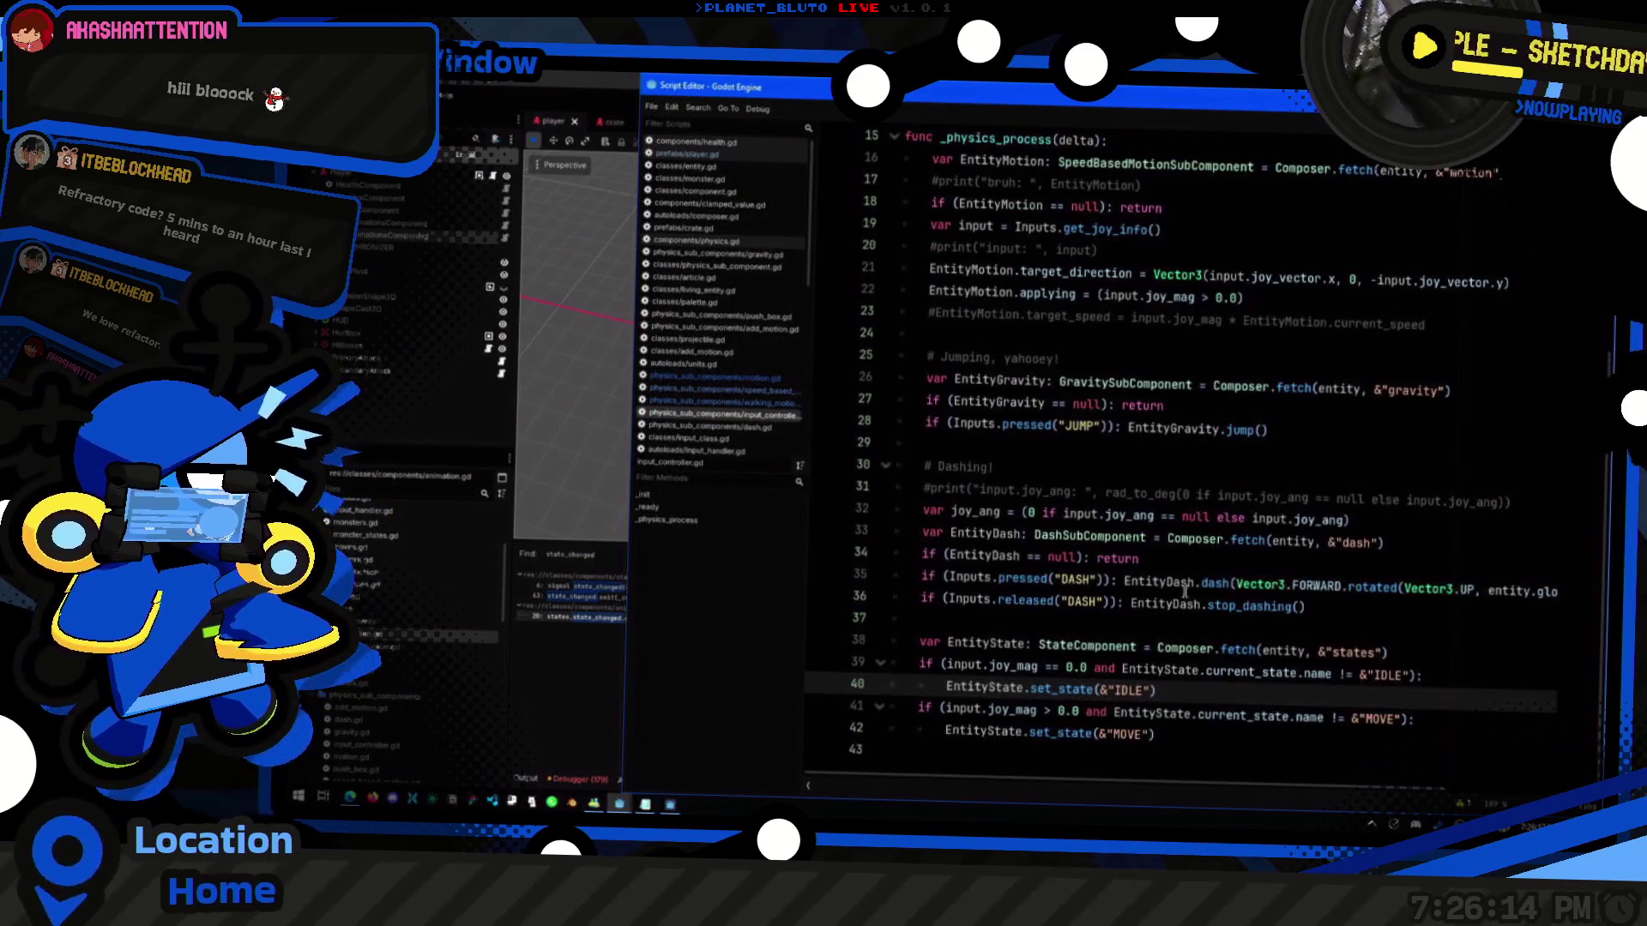
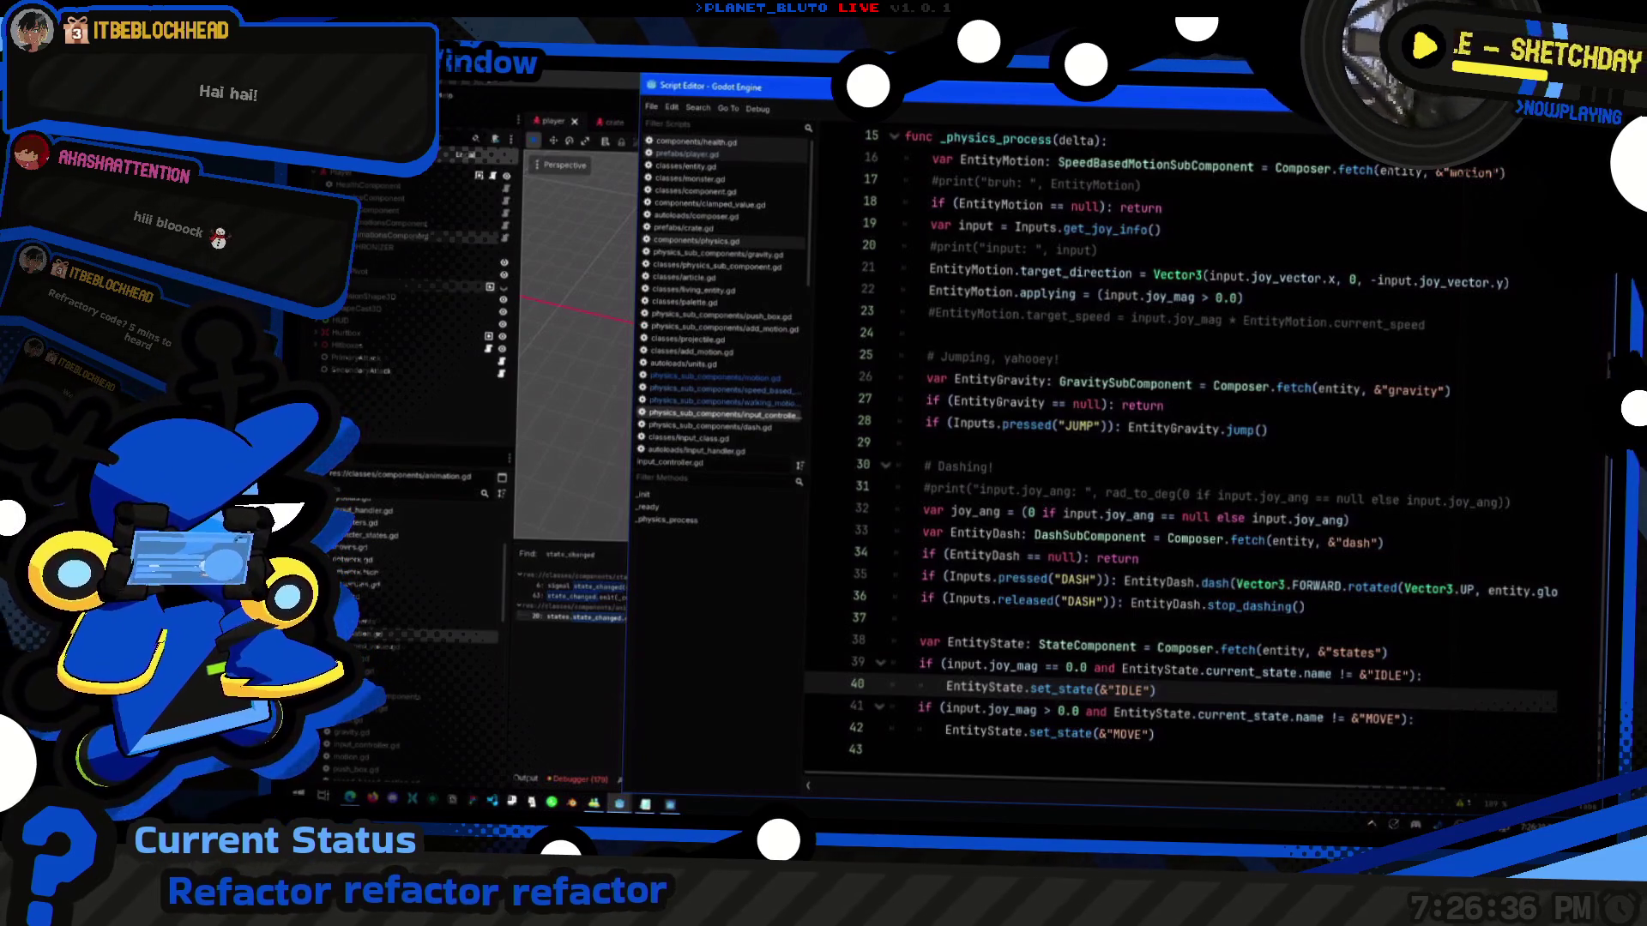
- Search the built-in help for 'Packed', then close the help search
click(403, 313)
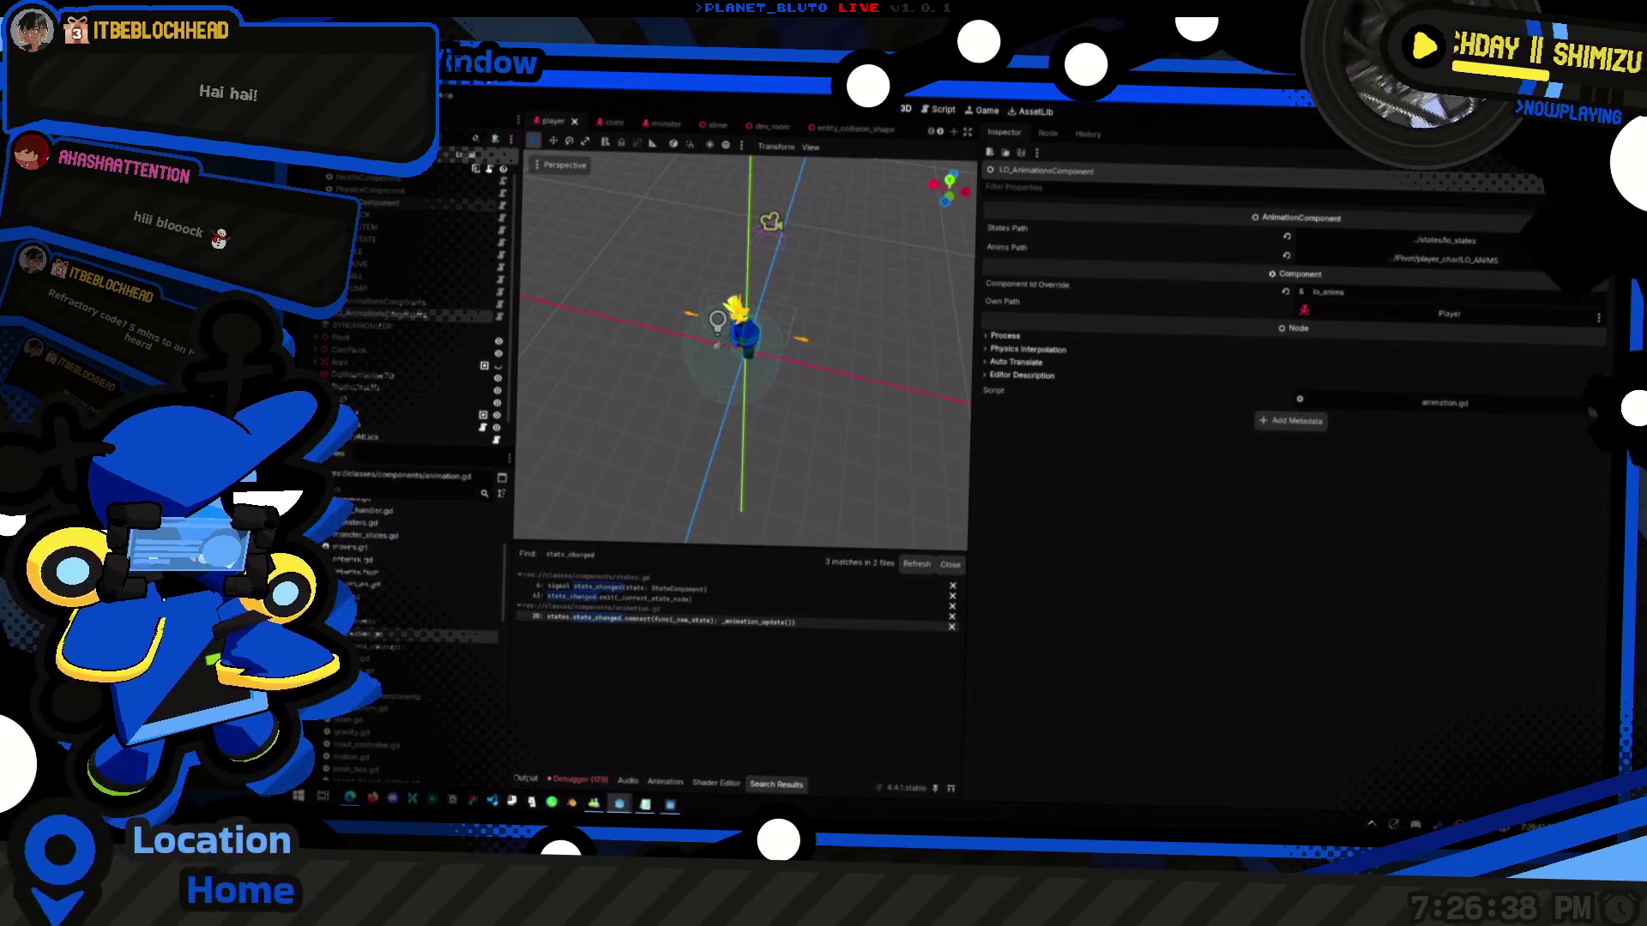
click(377, 230)
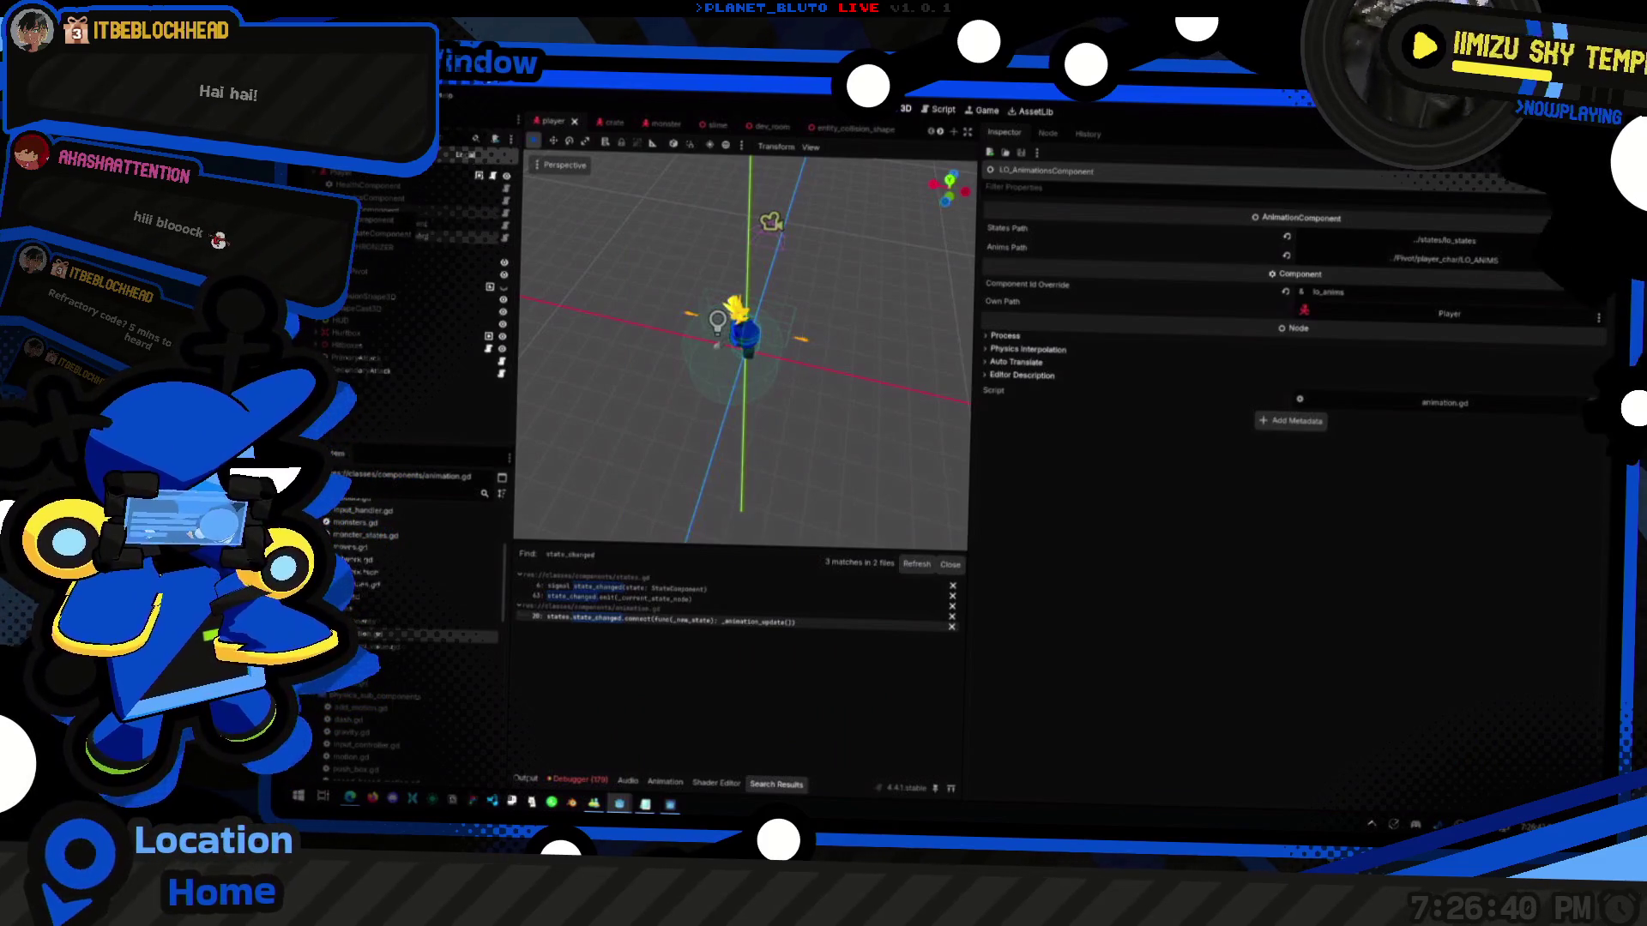
key(alt+Tab)
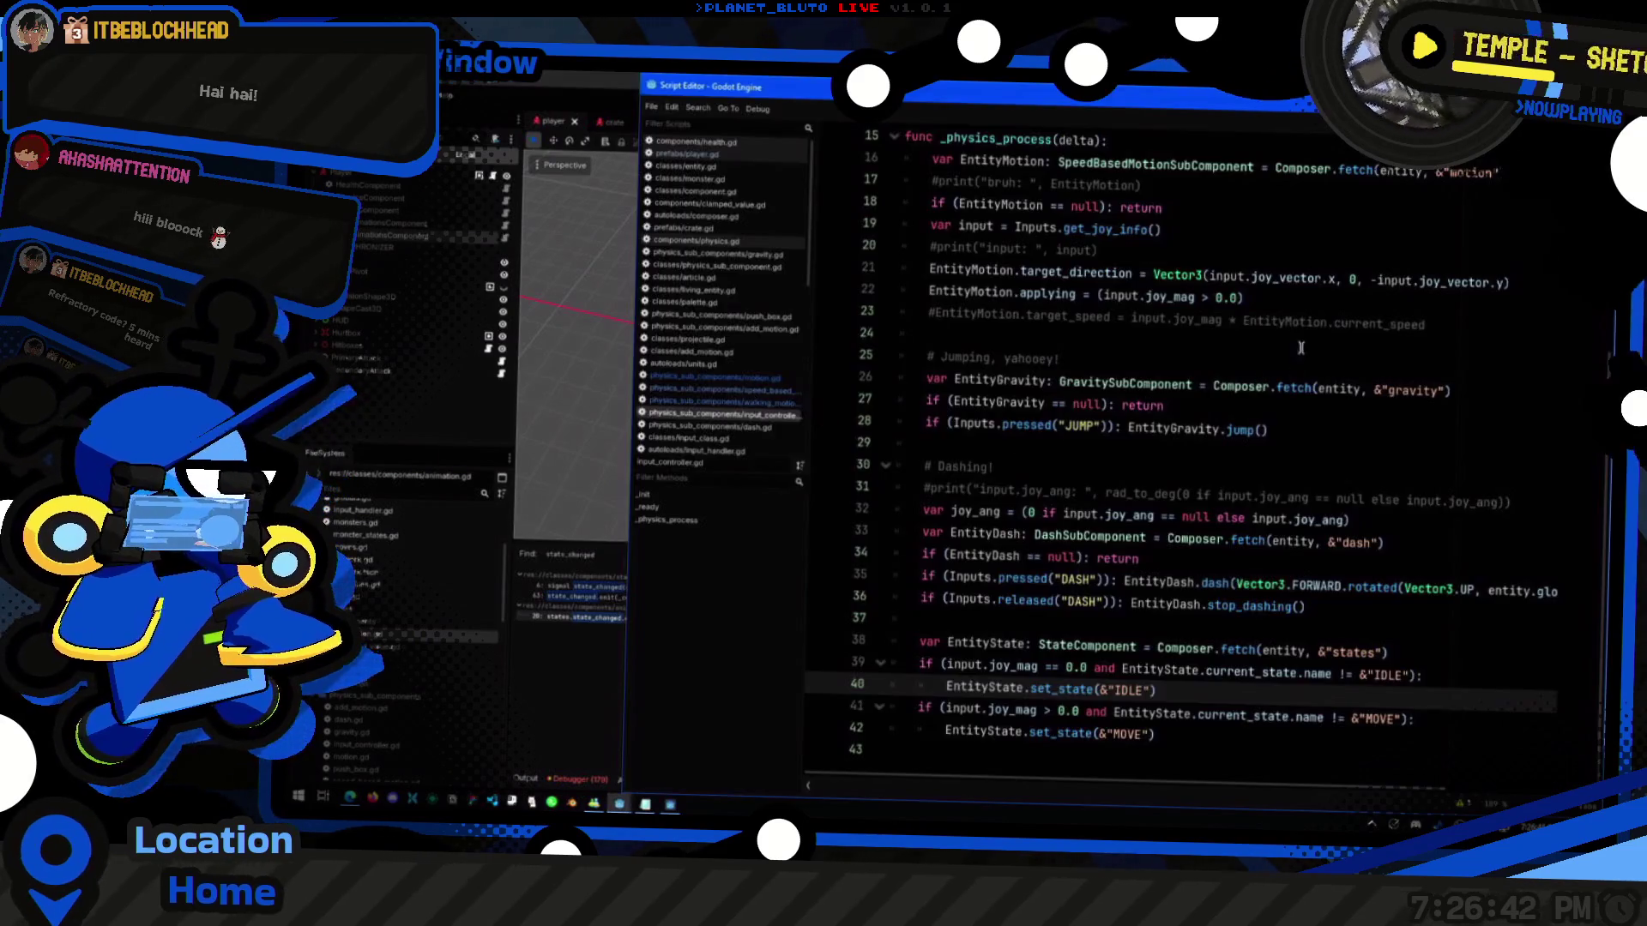
key(F1)
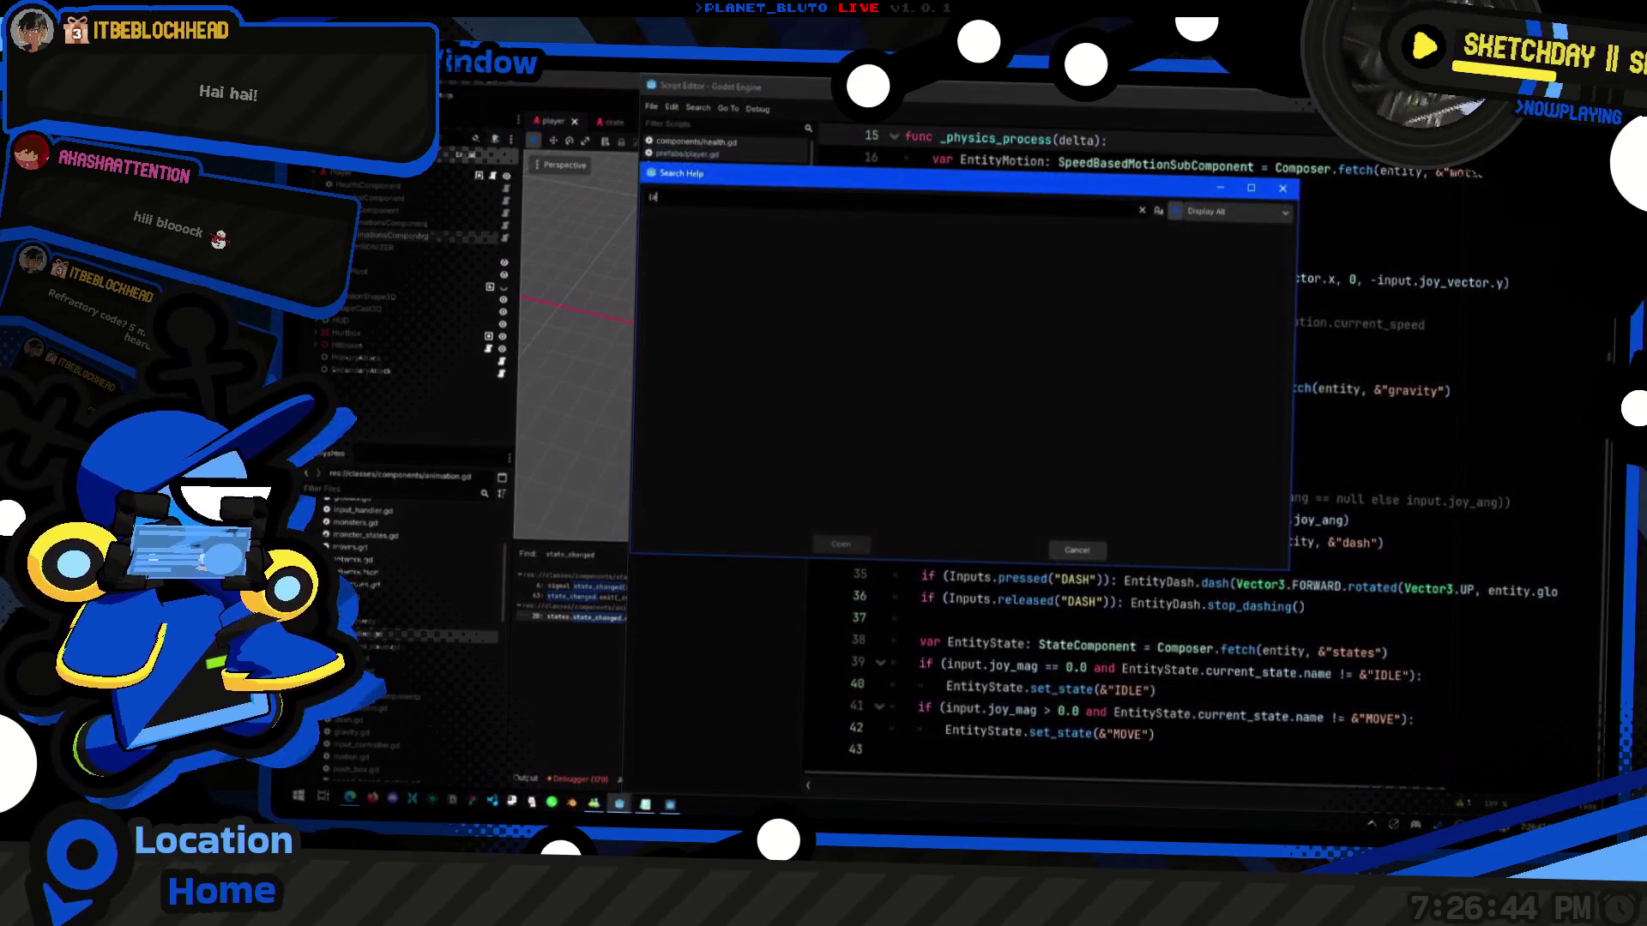
text(Packed)
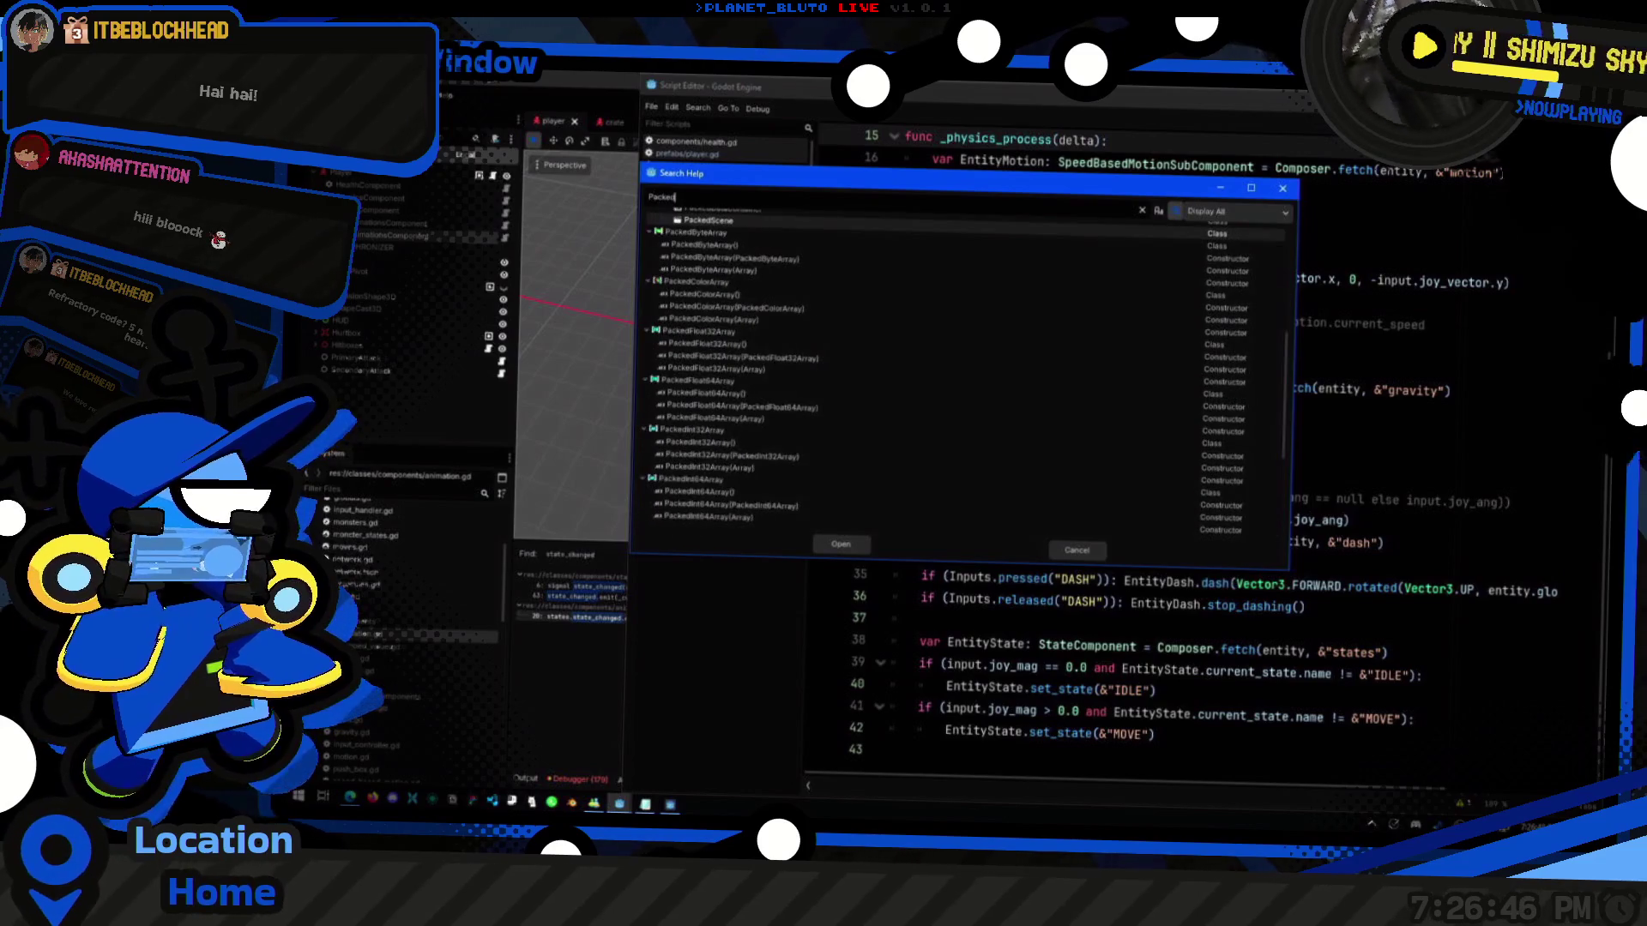
key(Escape)
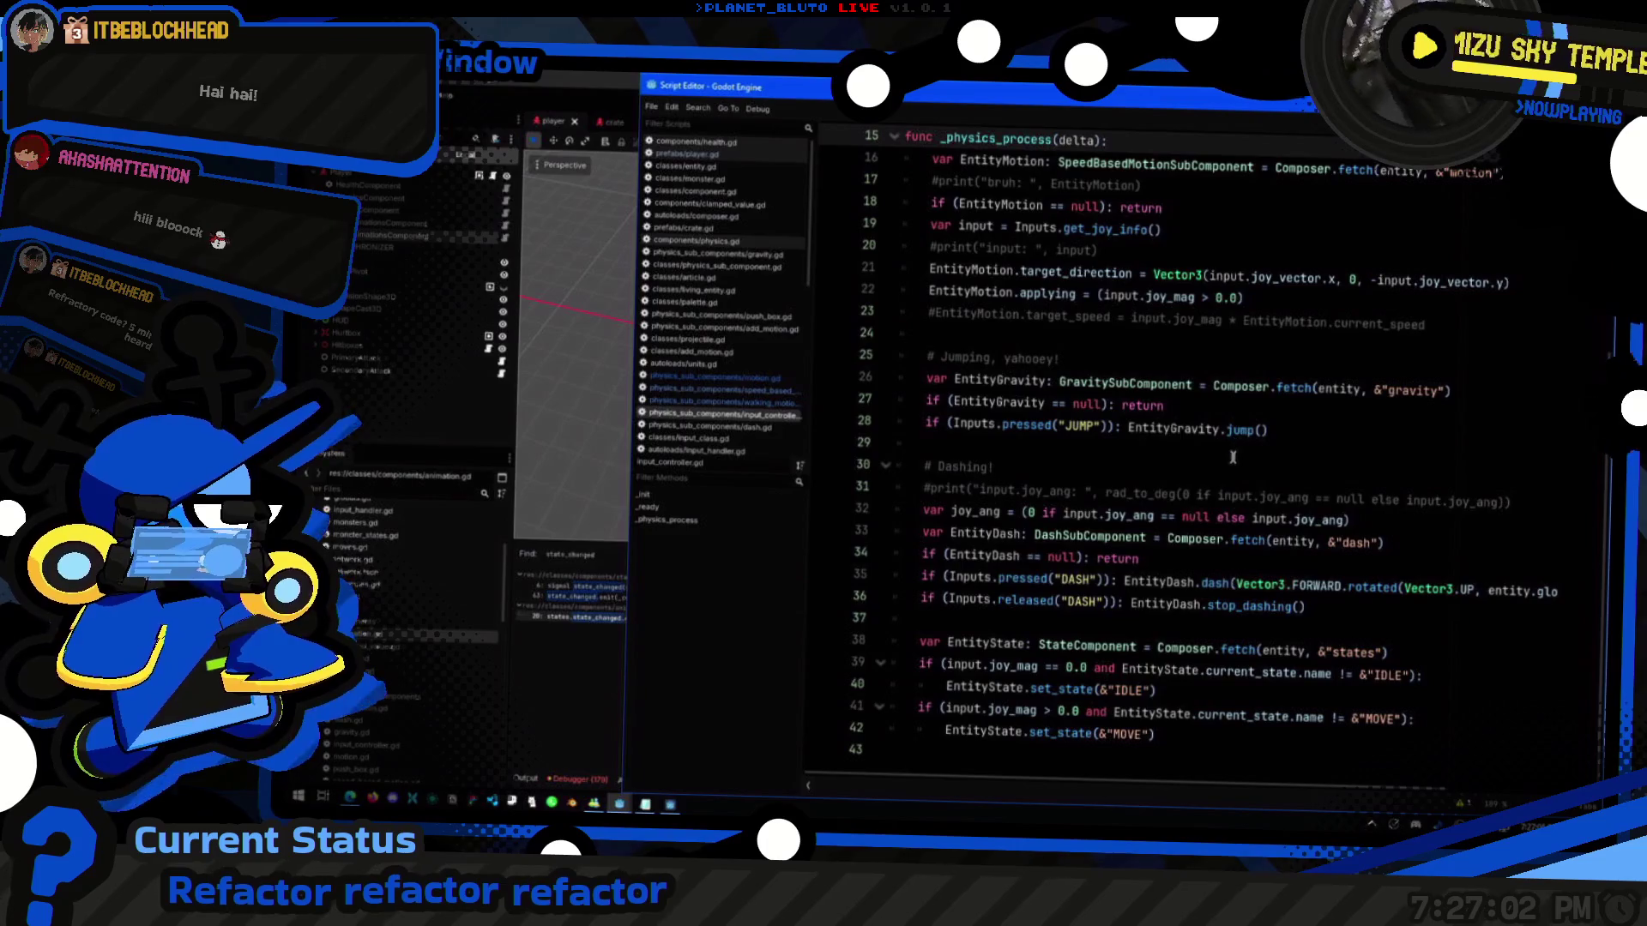
- Open walking_motion.gd and speed_based_motion.gd, highlight uses of 'applying', then hide the script editor
scroll(888, 343, up, 5)
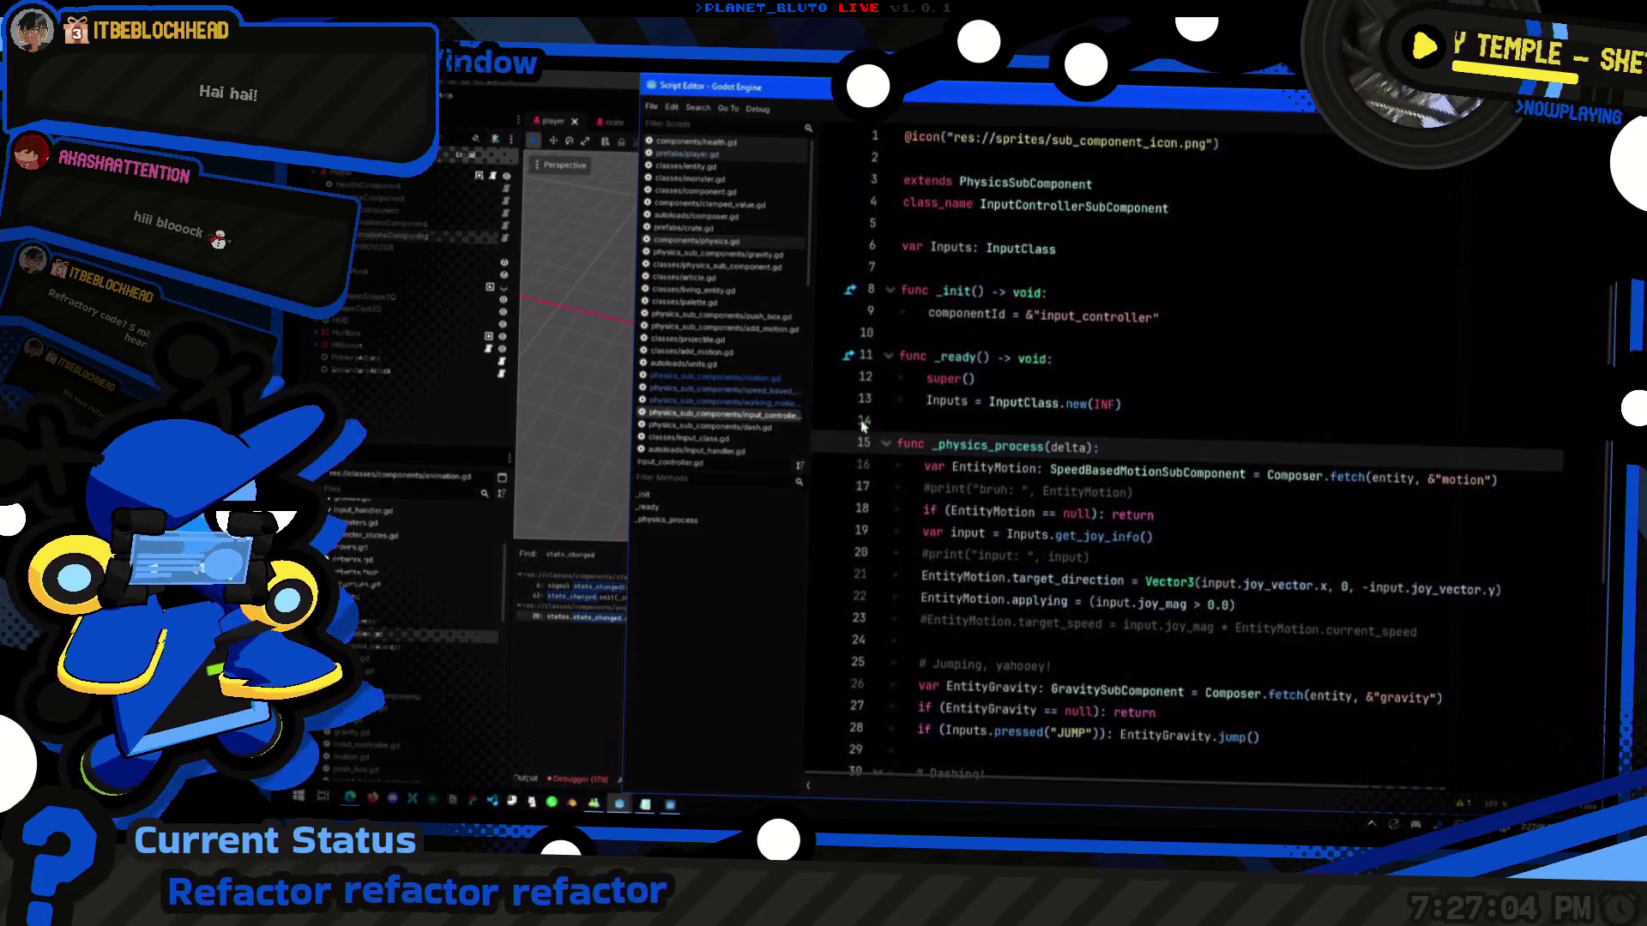
click(760, 404)
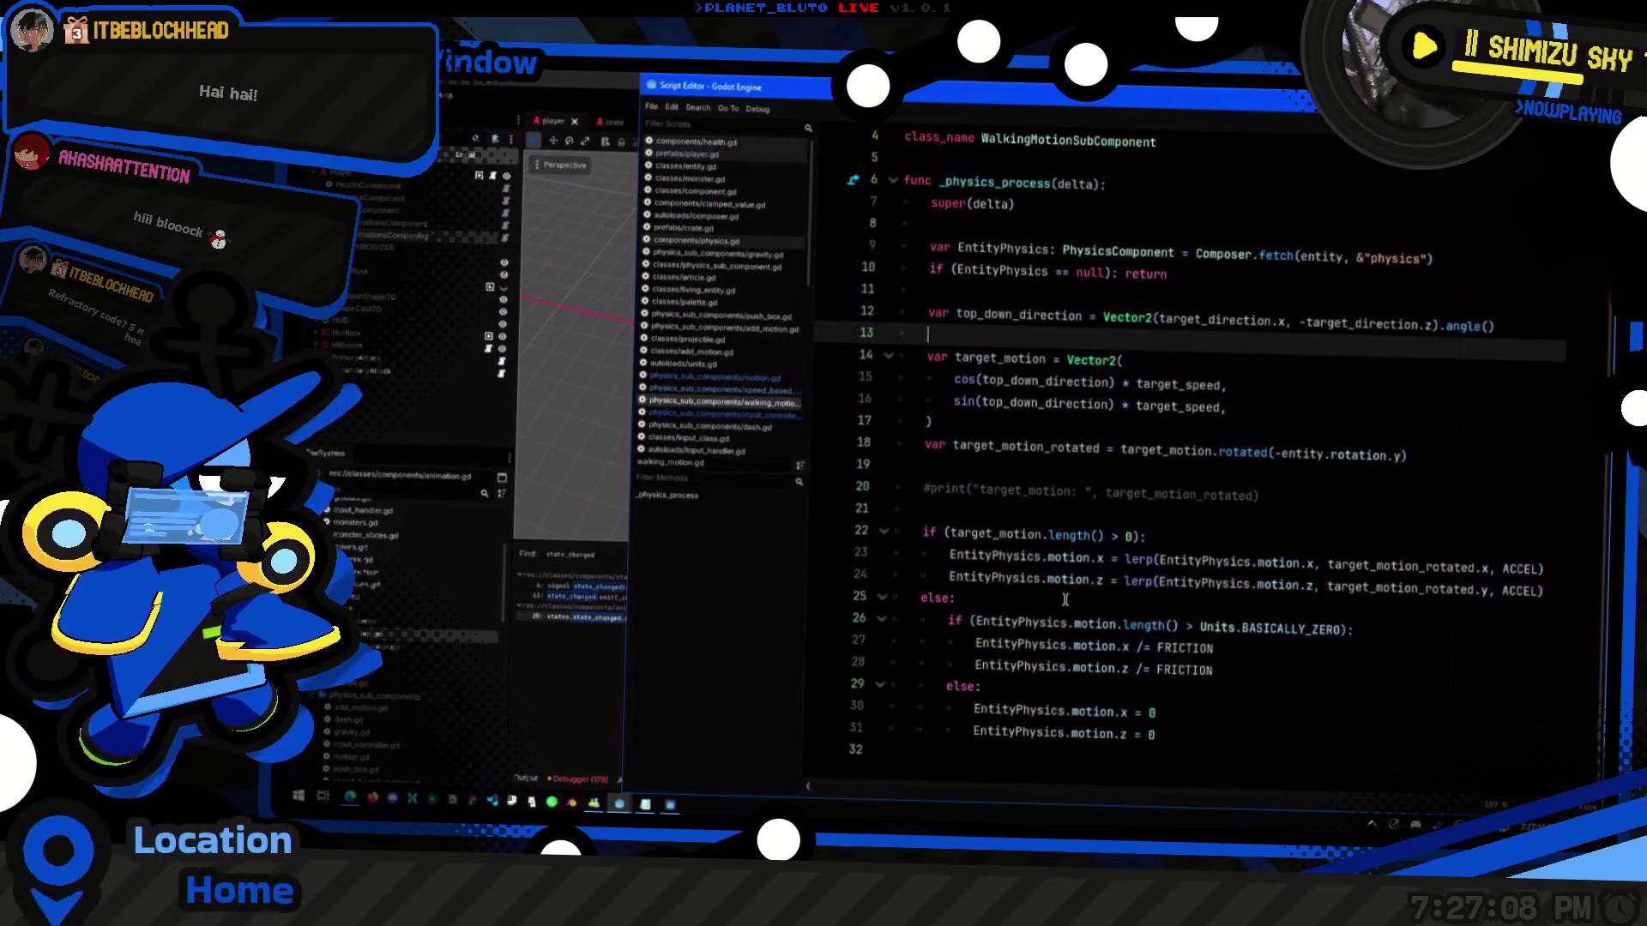
scroll(1215, 429, up, 1)
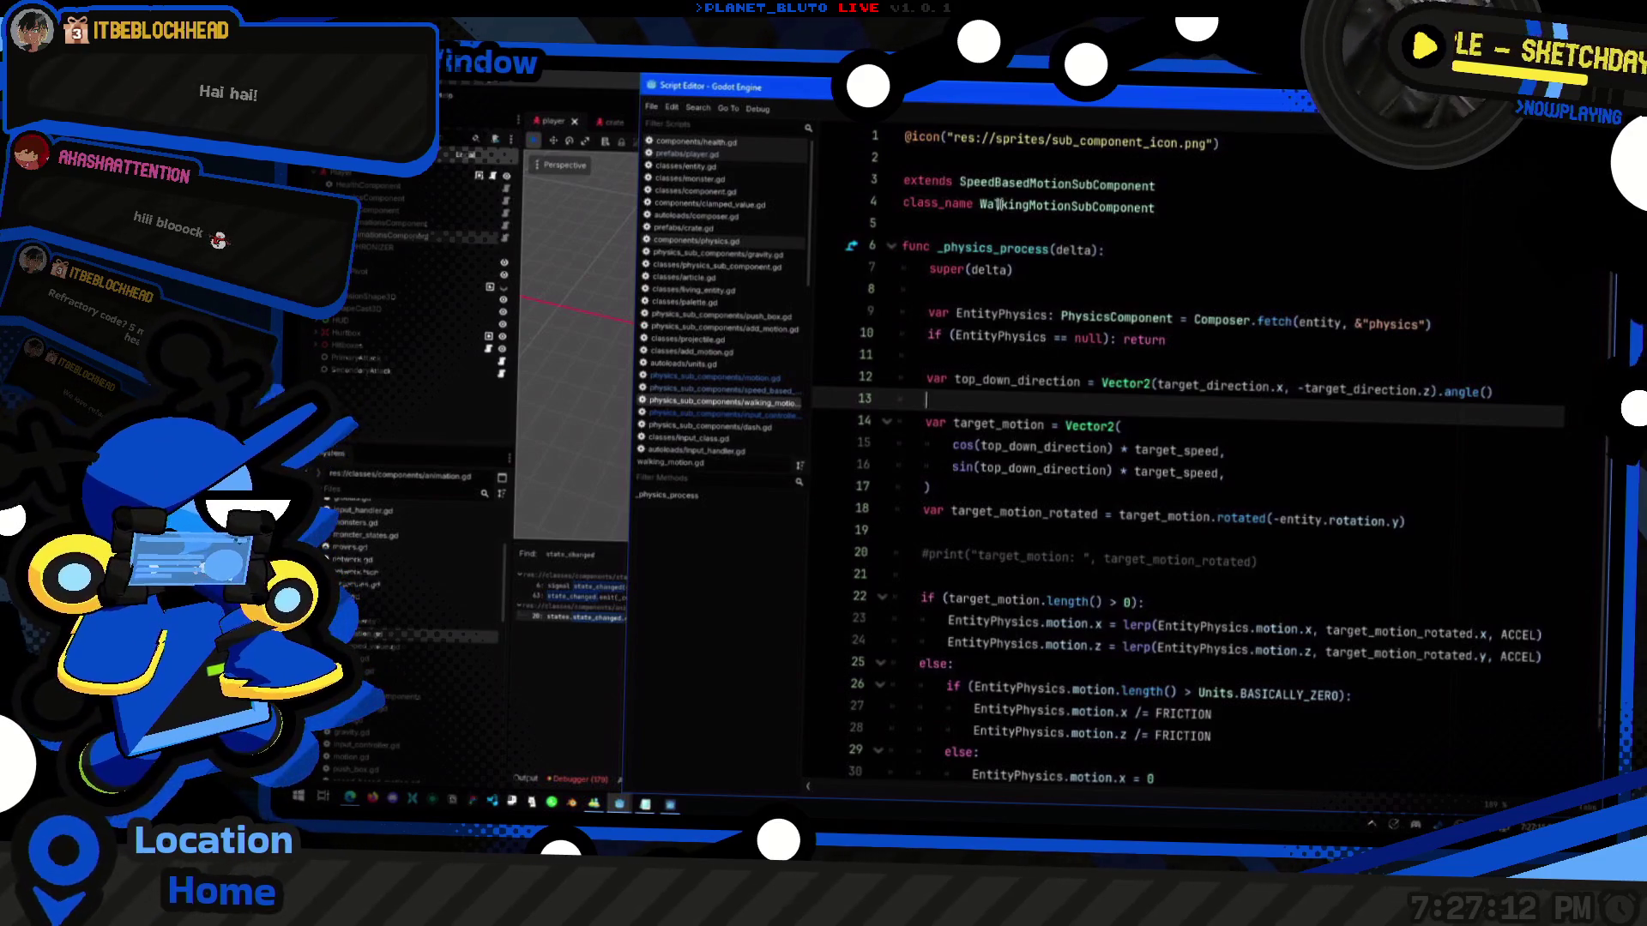
ctrl+click(1055, 185)
scroll(1105, 497, up, 9)
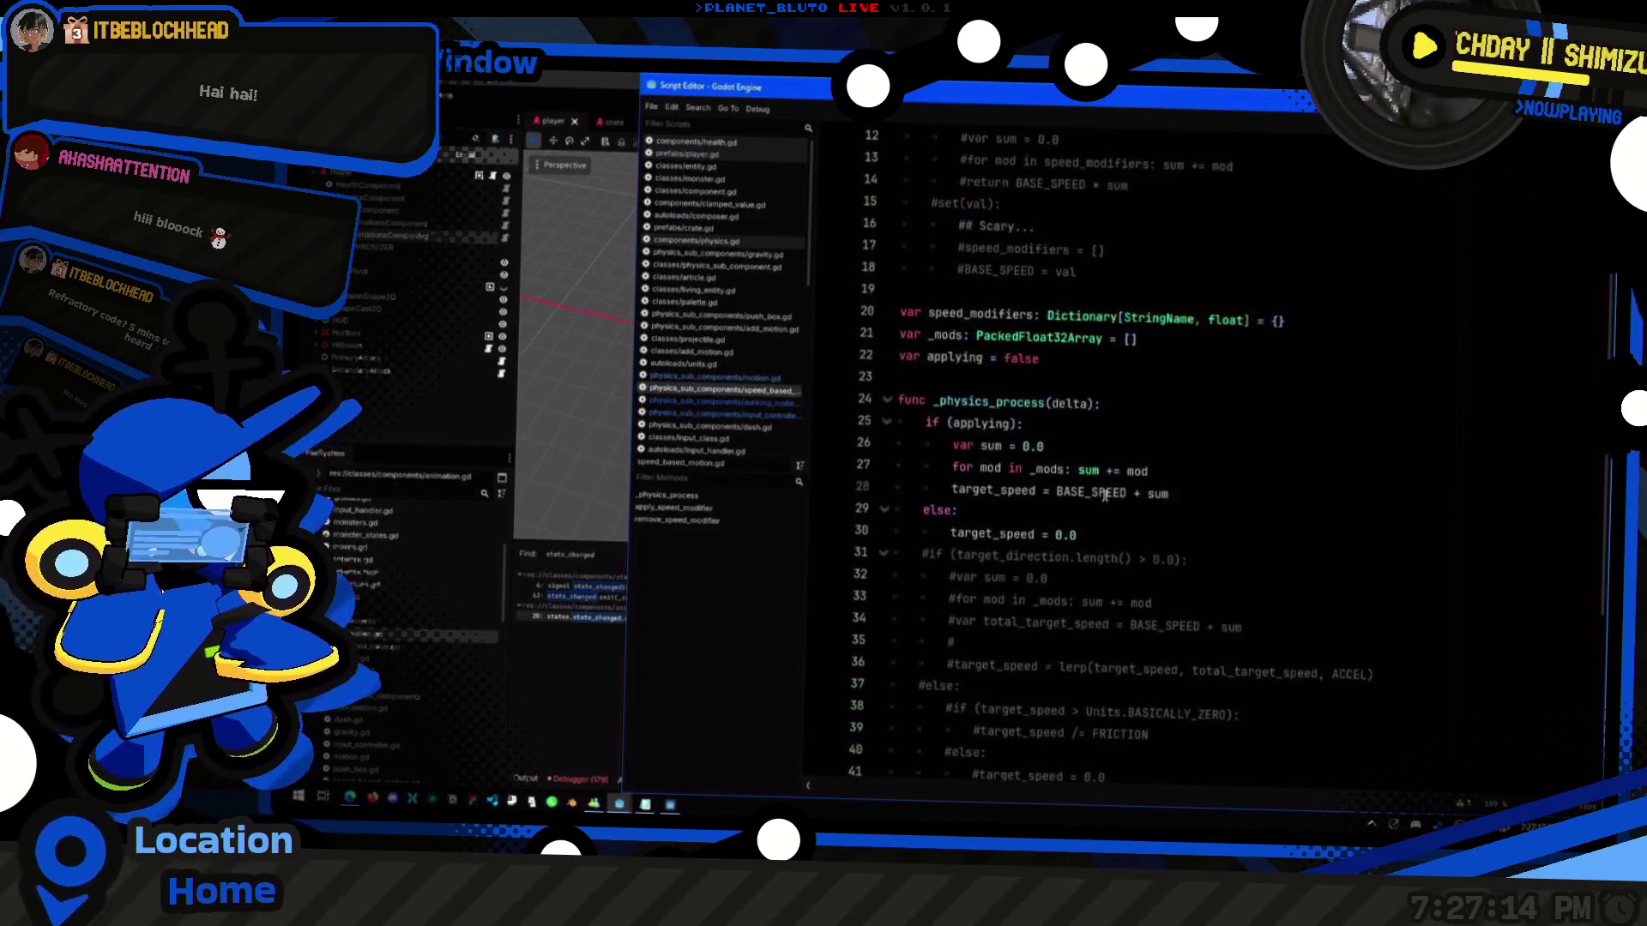
click(929, 601)
double_click(930, 600)
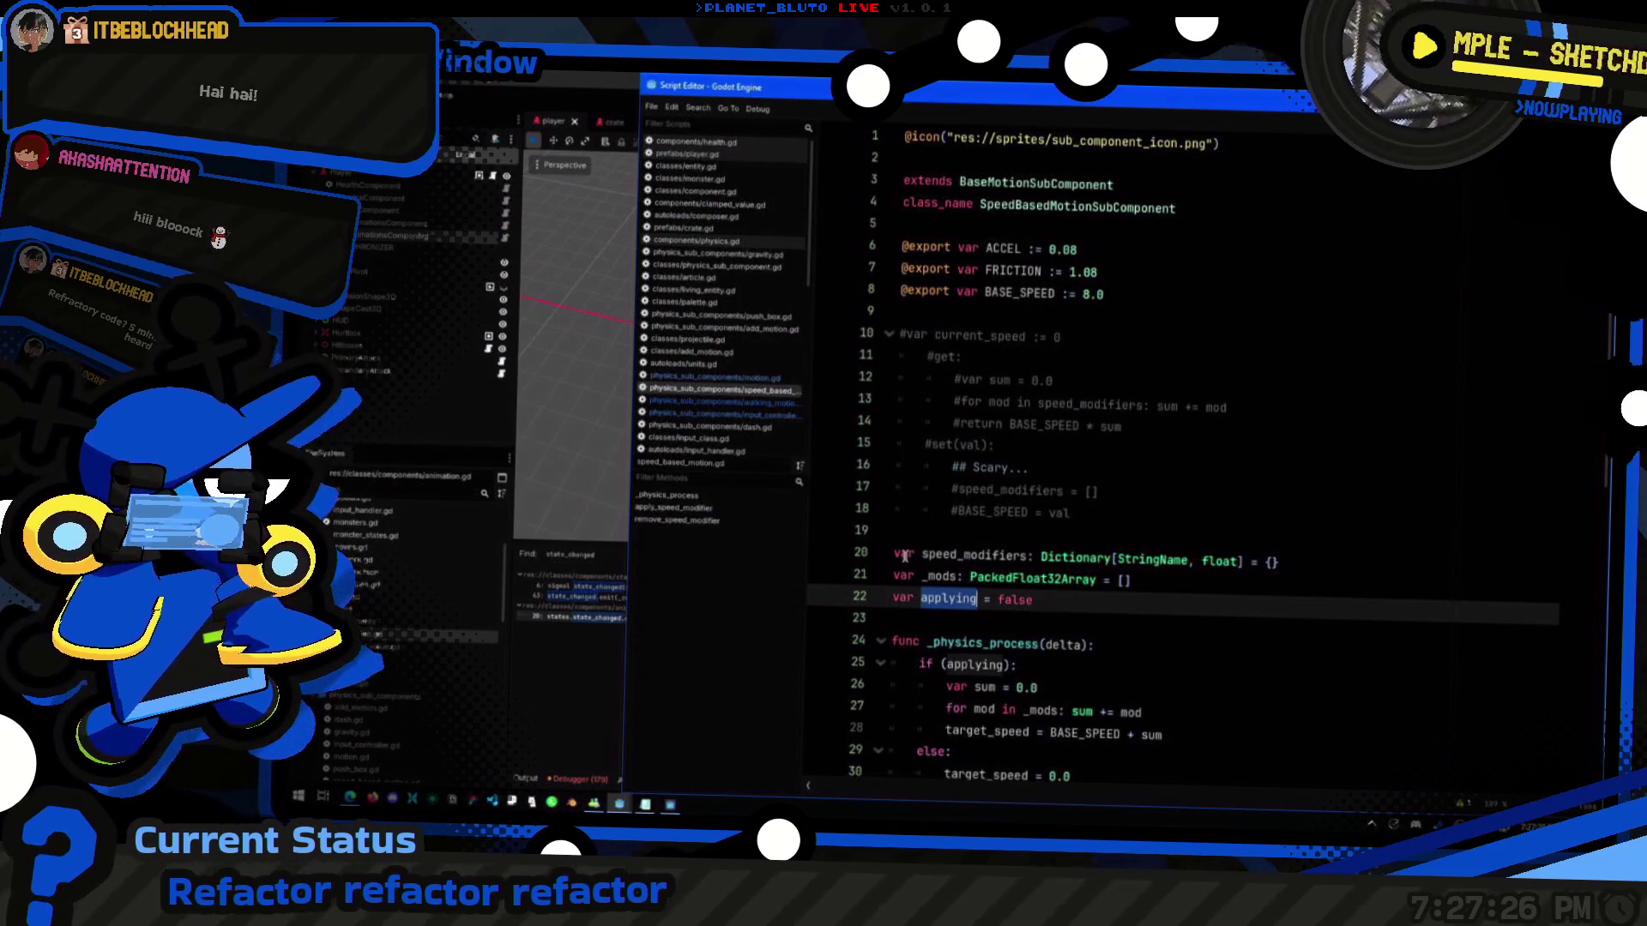
key(alt+Tab)
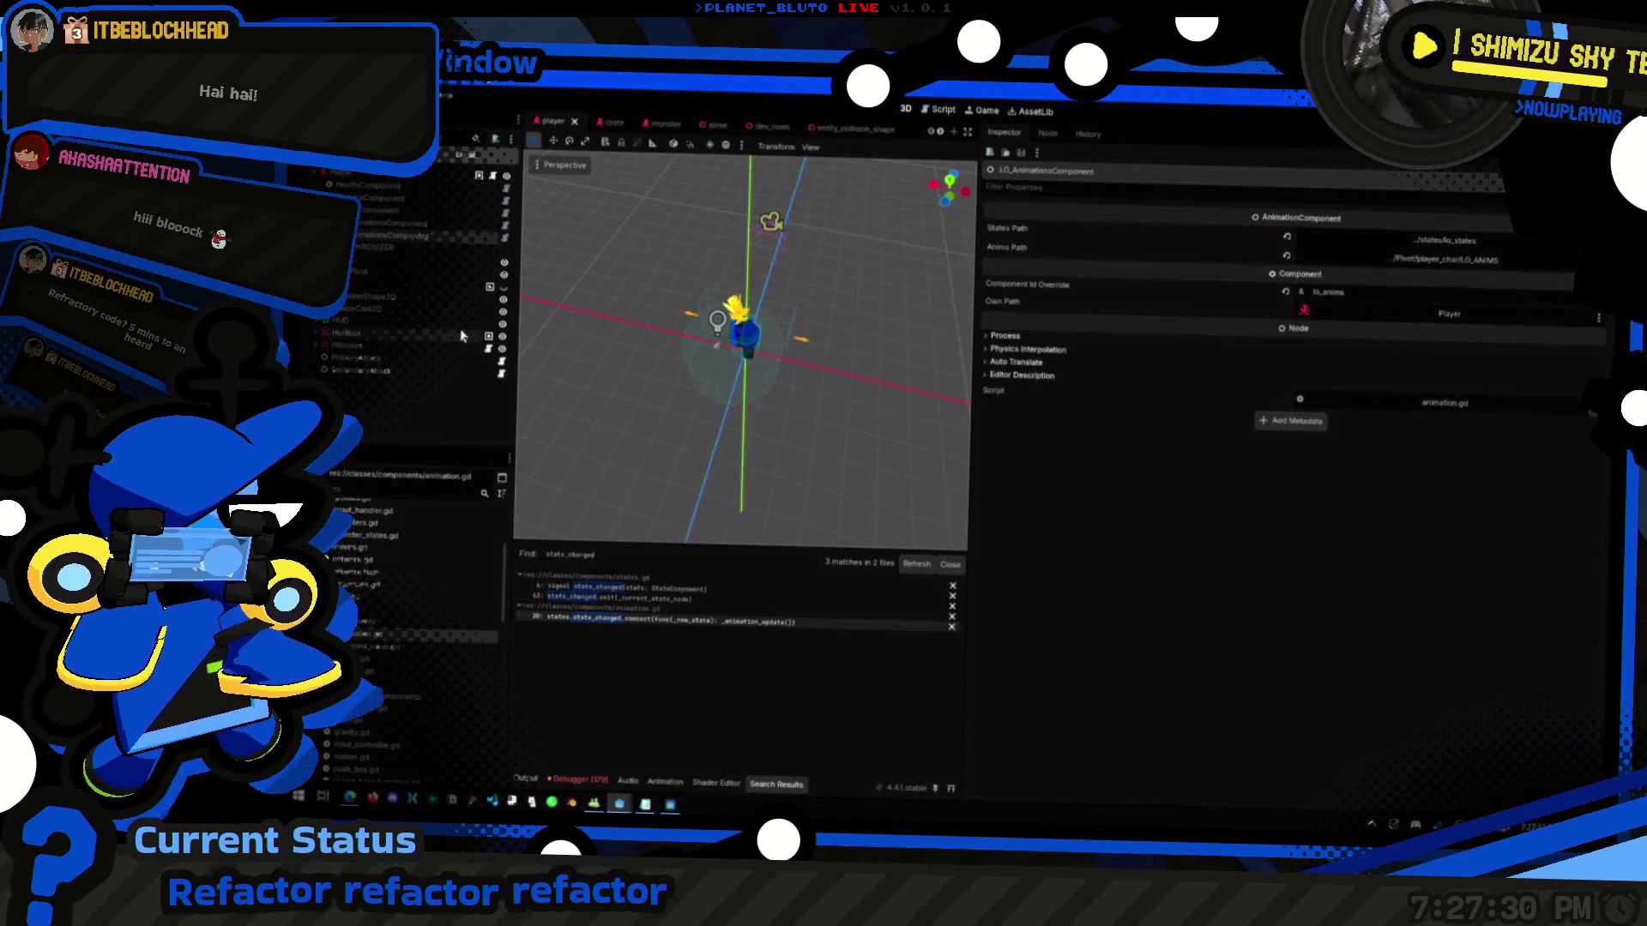
- Create state_controller.gd in the classes/components folder and open it for editing
click(343, 175)
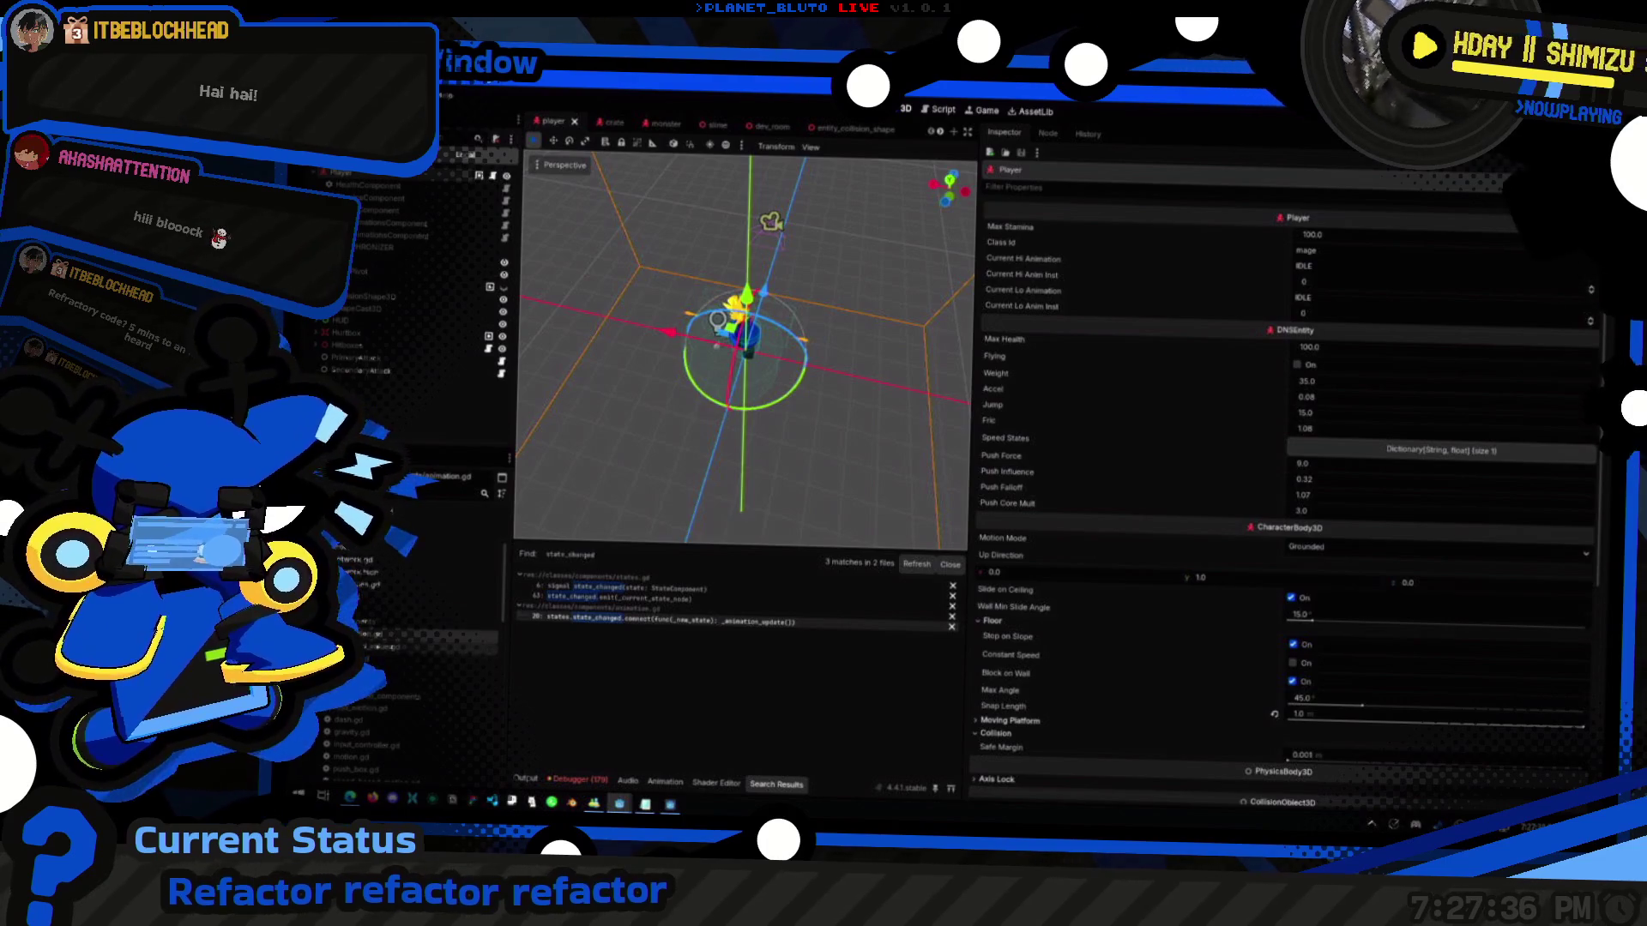
click(412, 624)
right_click(420, 600)
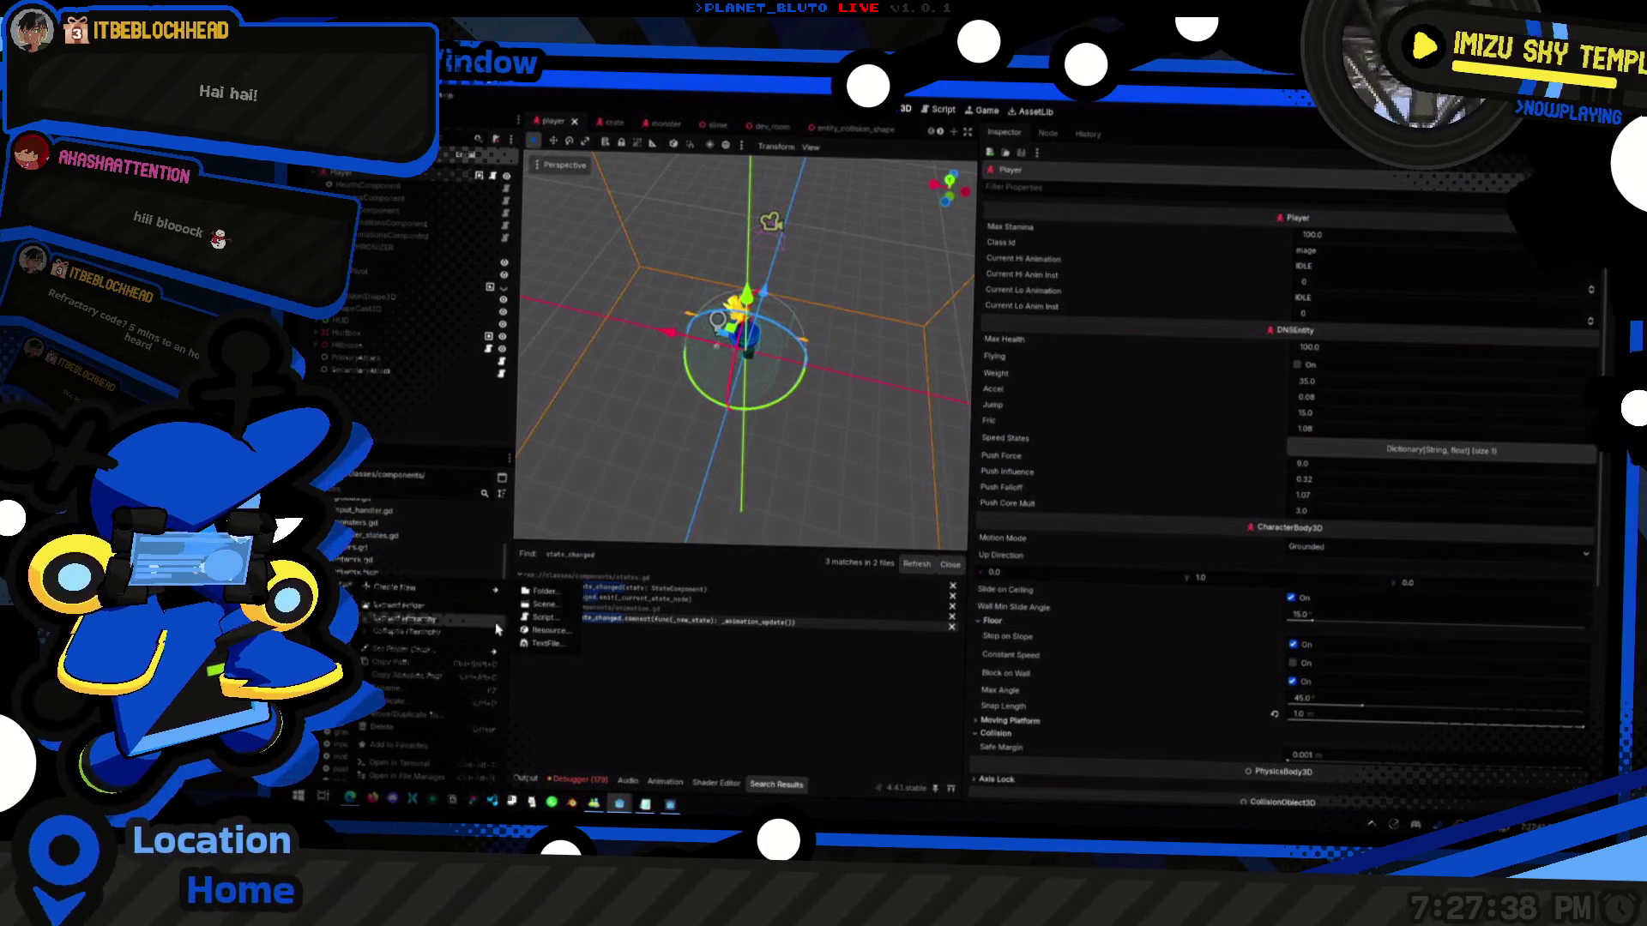
click(542, 627)
text(state_controller)
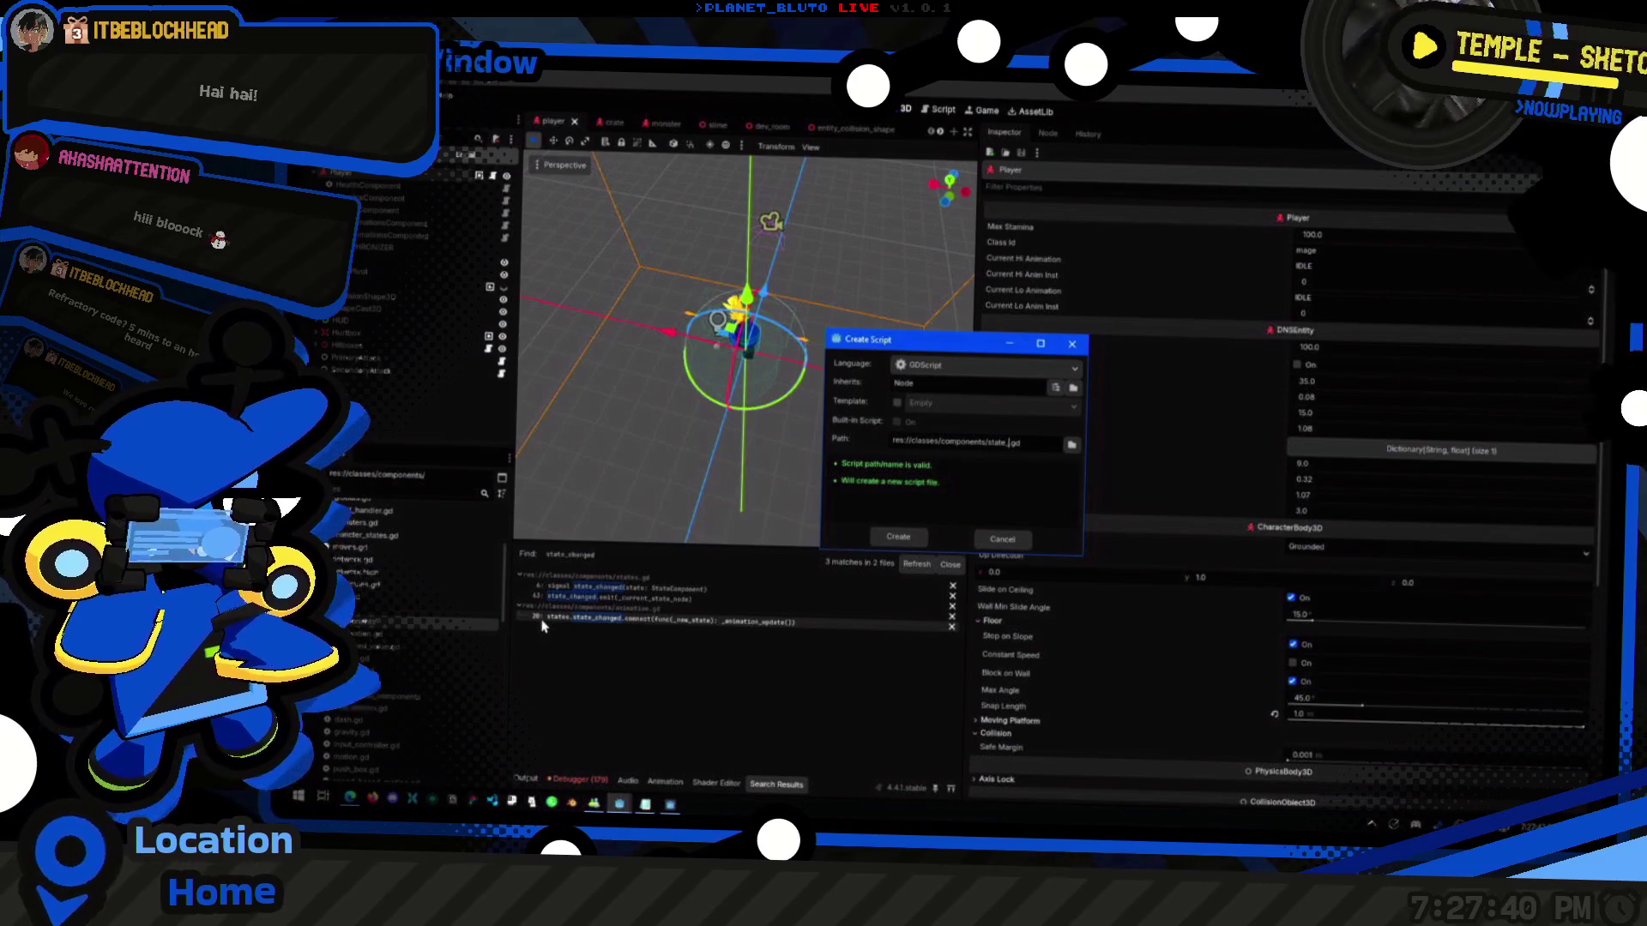
key(Return)
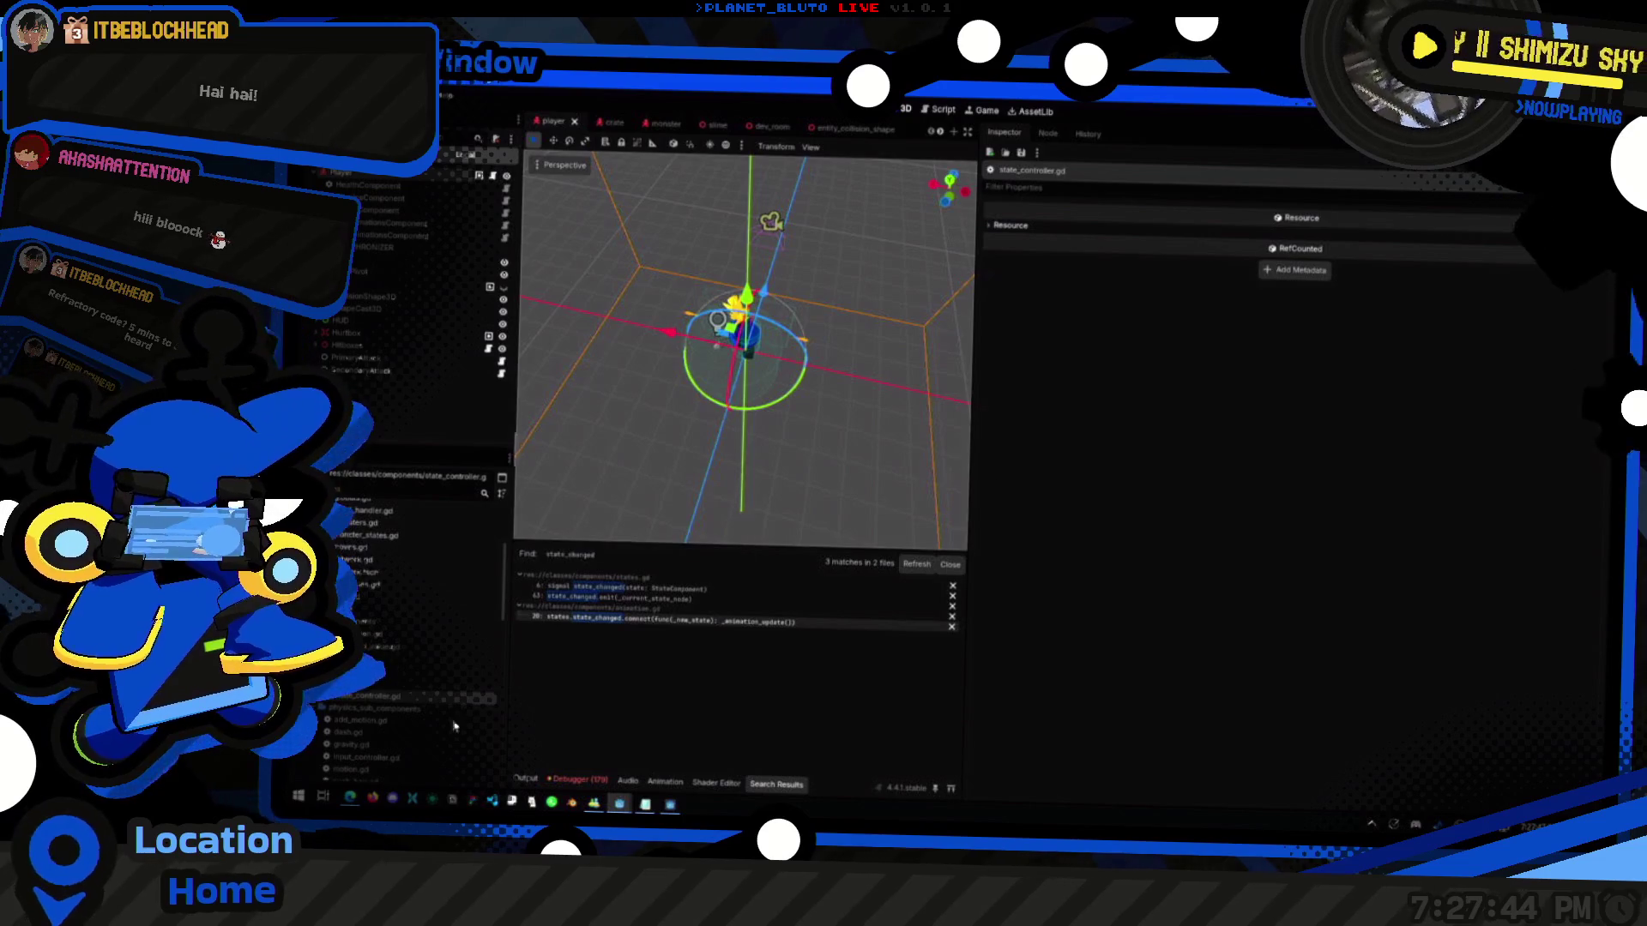
double_click(402, 703)
- Make the script extend Component with class_name StateControllerComponent
click(1191, 328)
key(BackSpace)
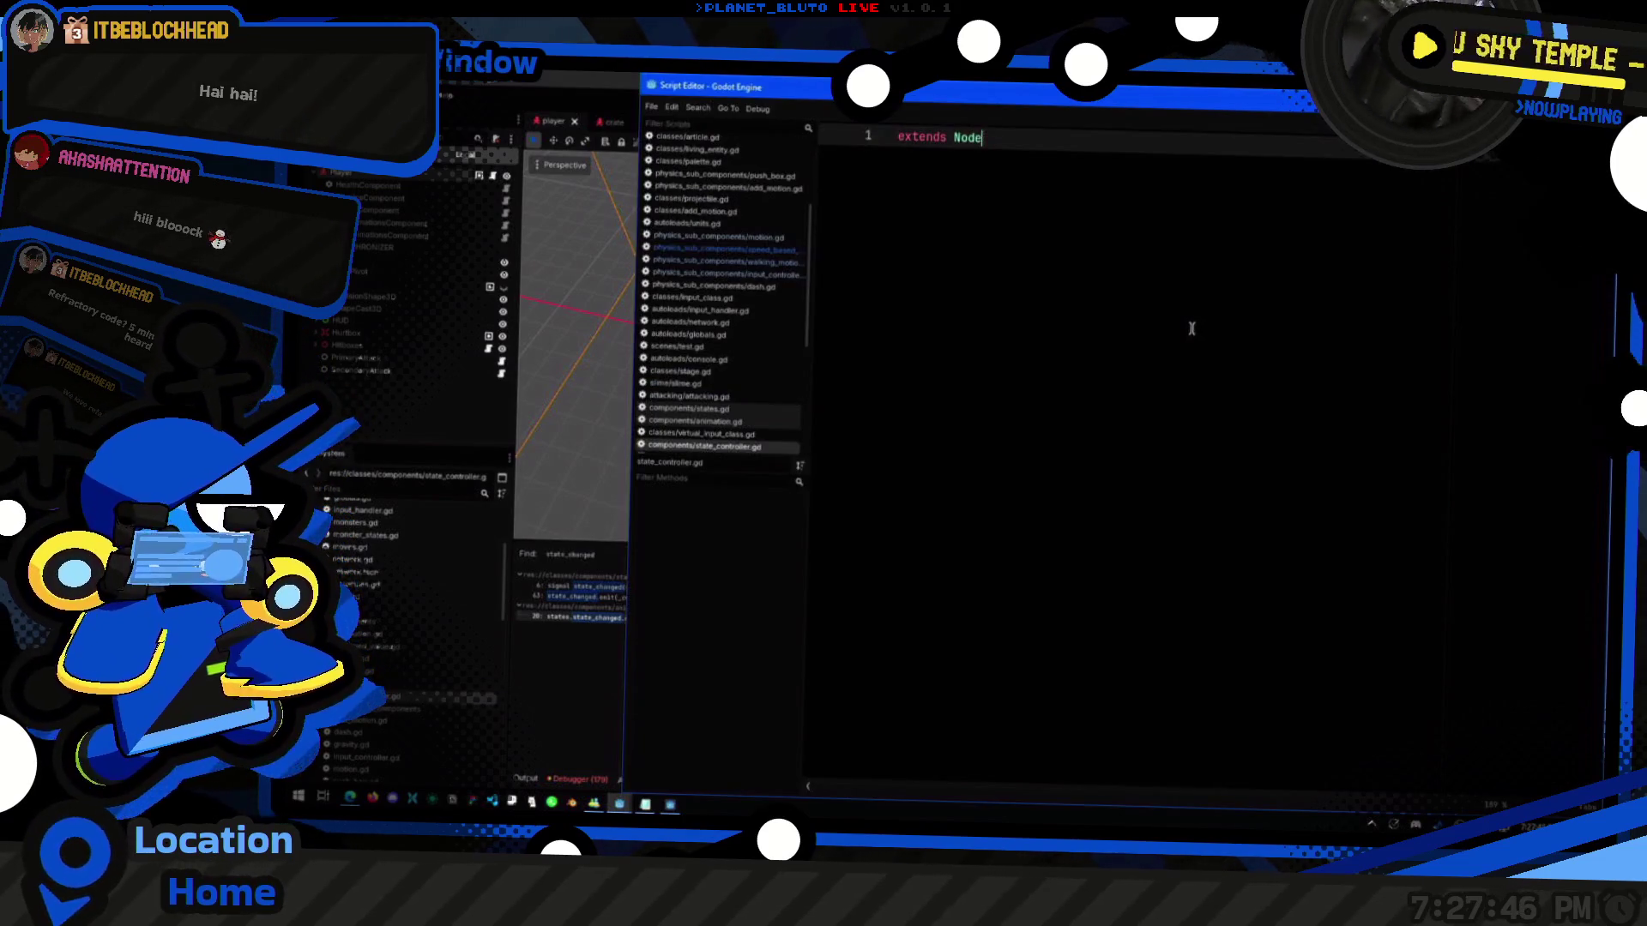
text(Component)
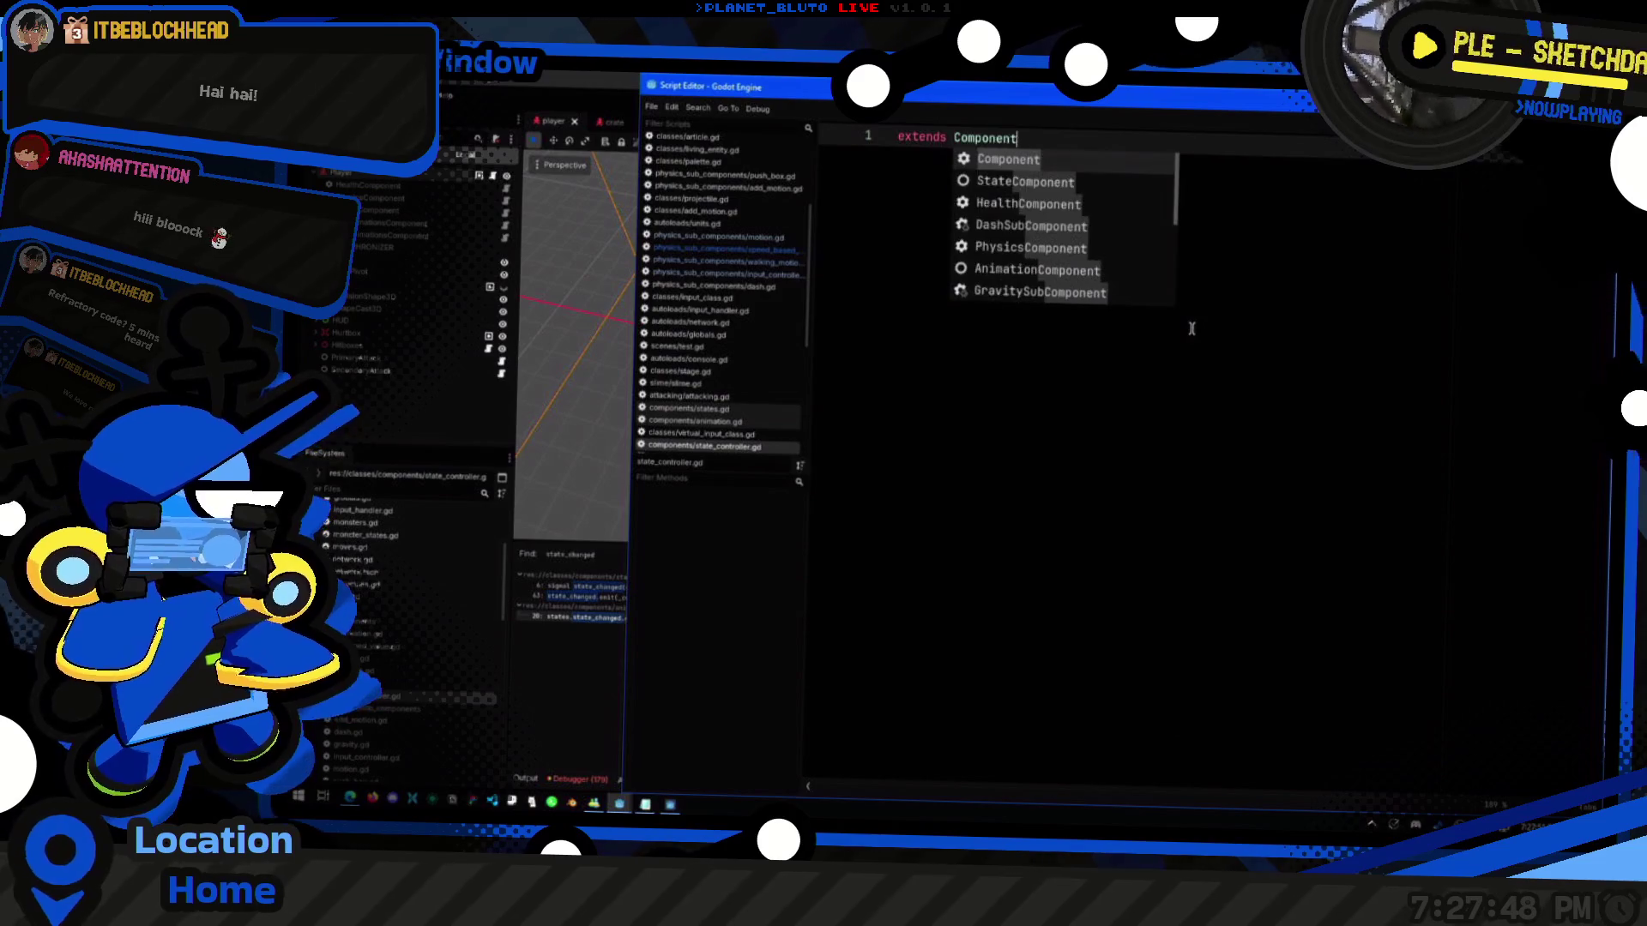
key(Escape)
ctrl+click(986, 138)
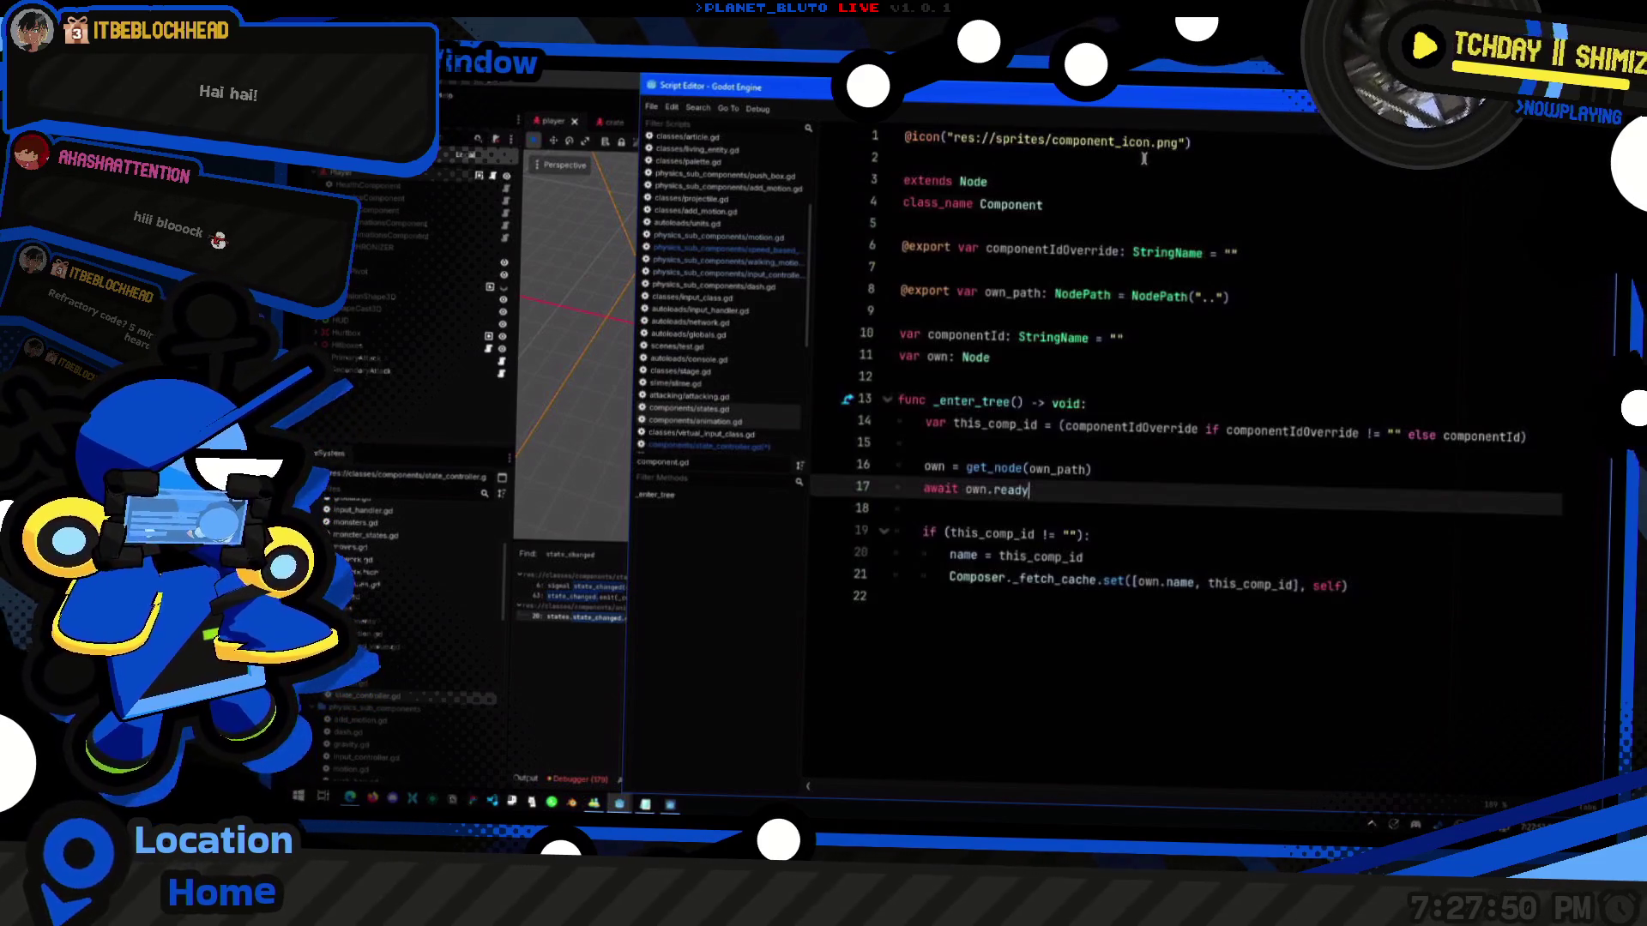
key(Up)
key(Up)
key(Up)
key(shift+End)
key(ctrl+c)
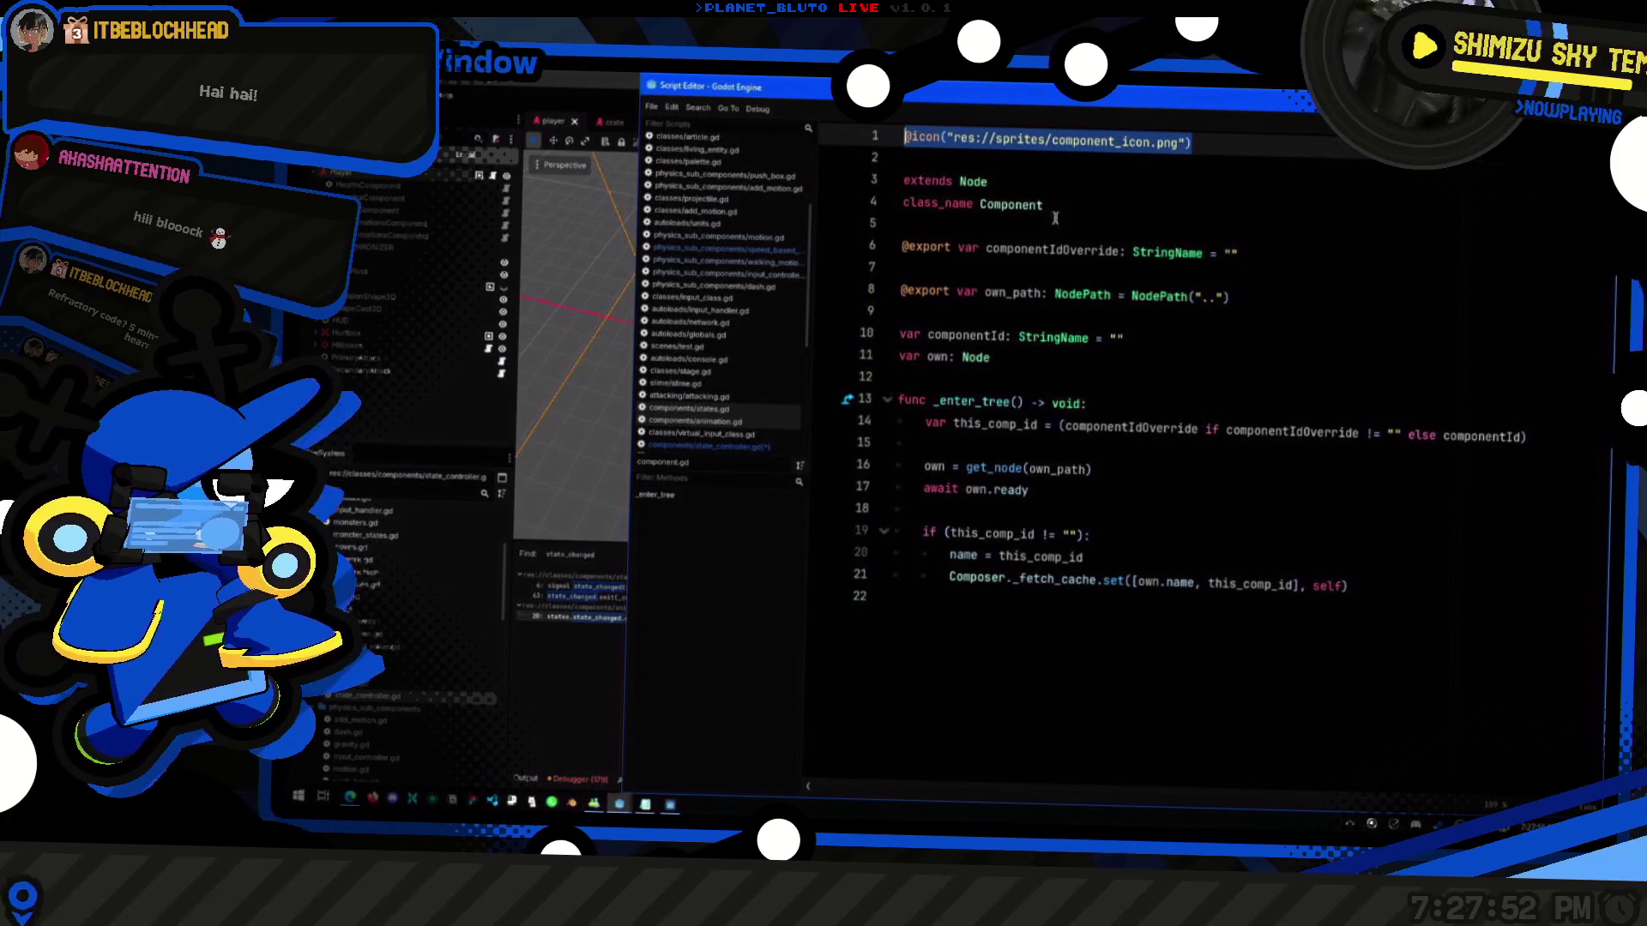
key(alt+Left)
key(Return)
text(class_name)
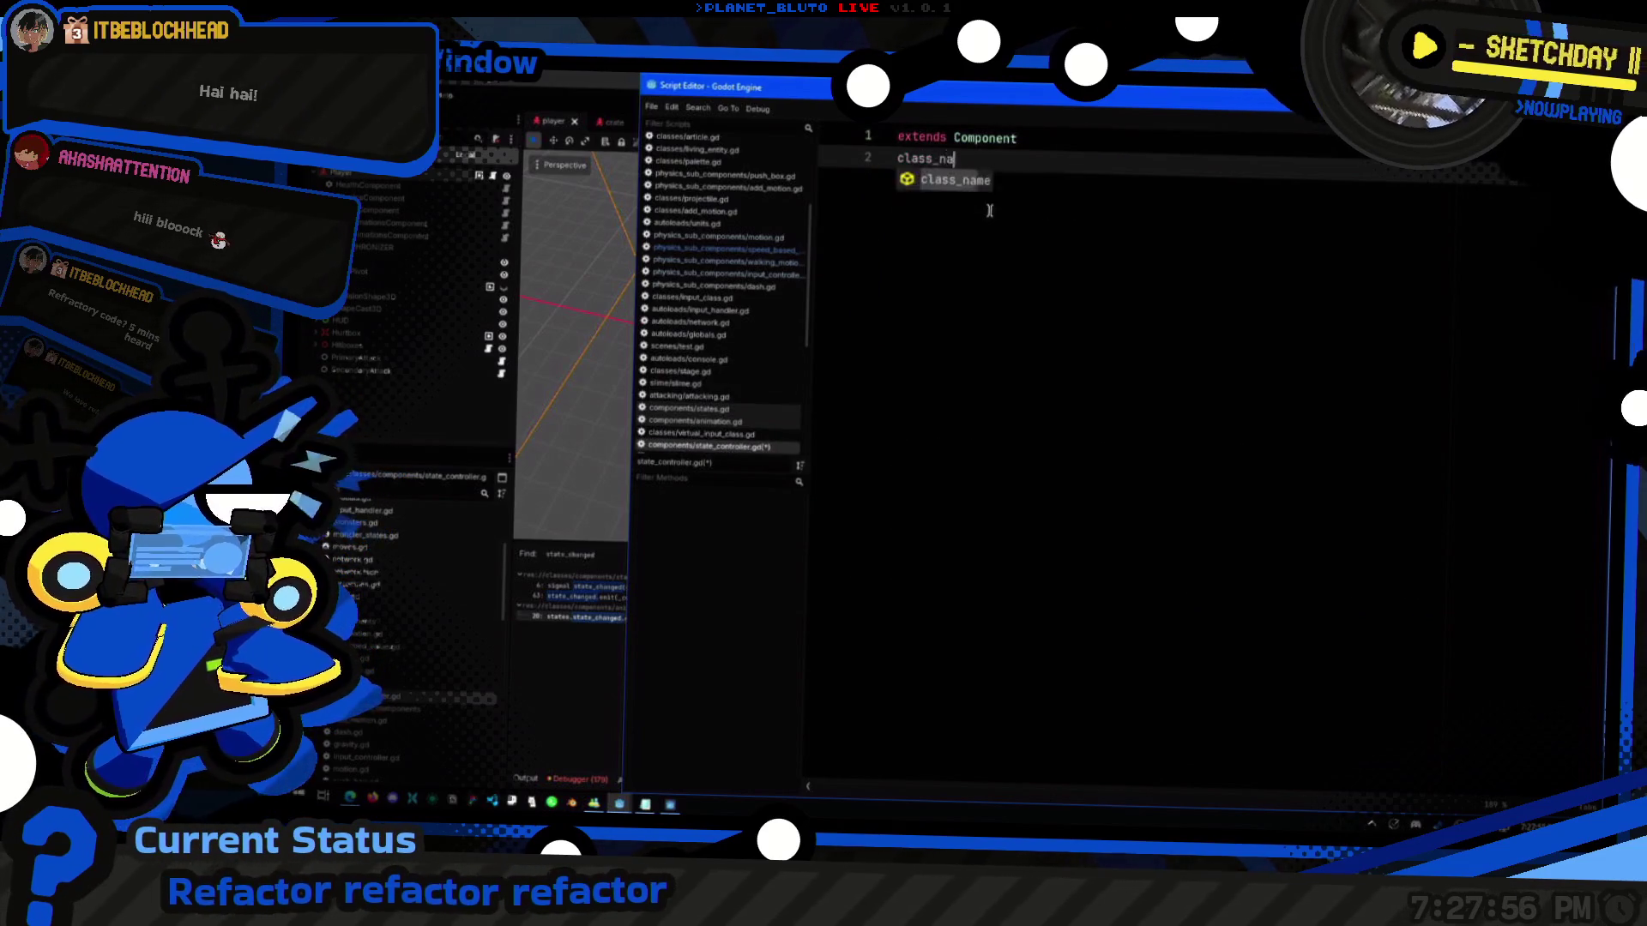
key(ctrl+v)
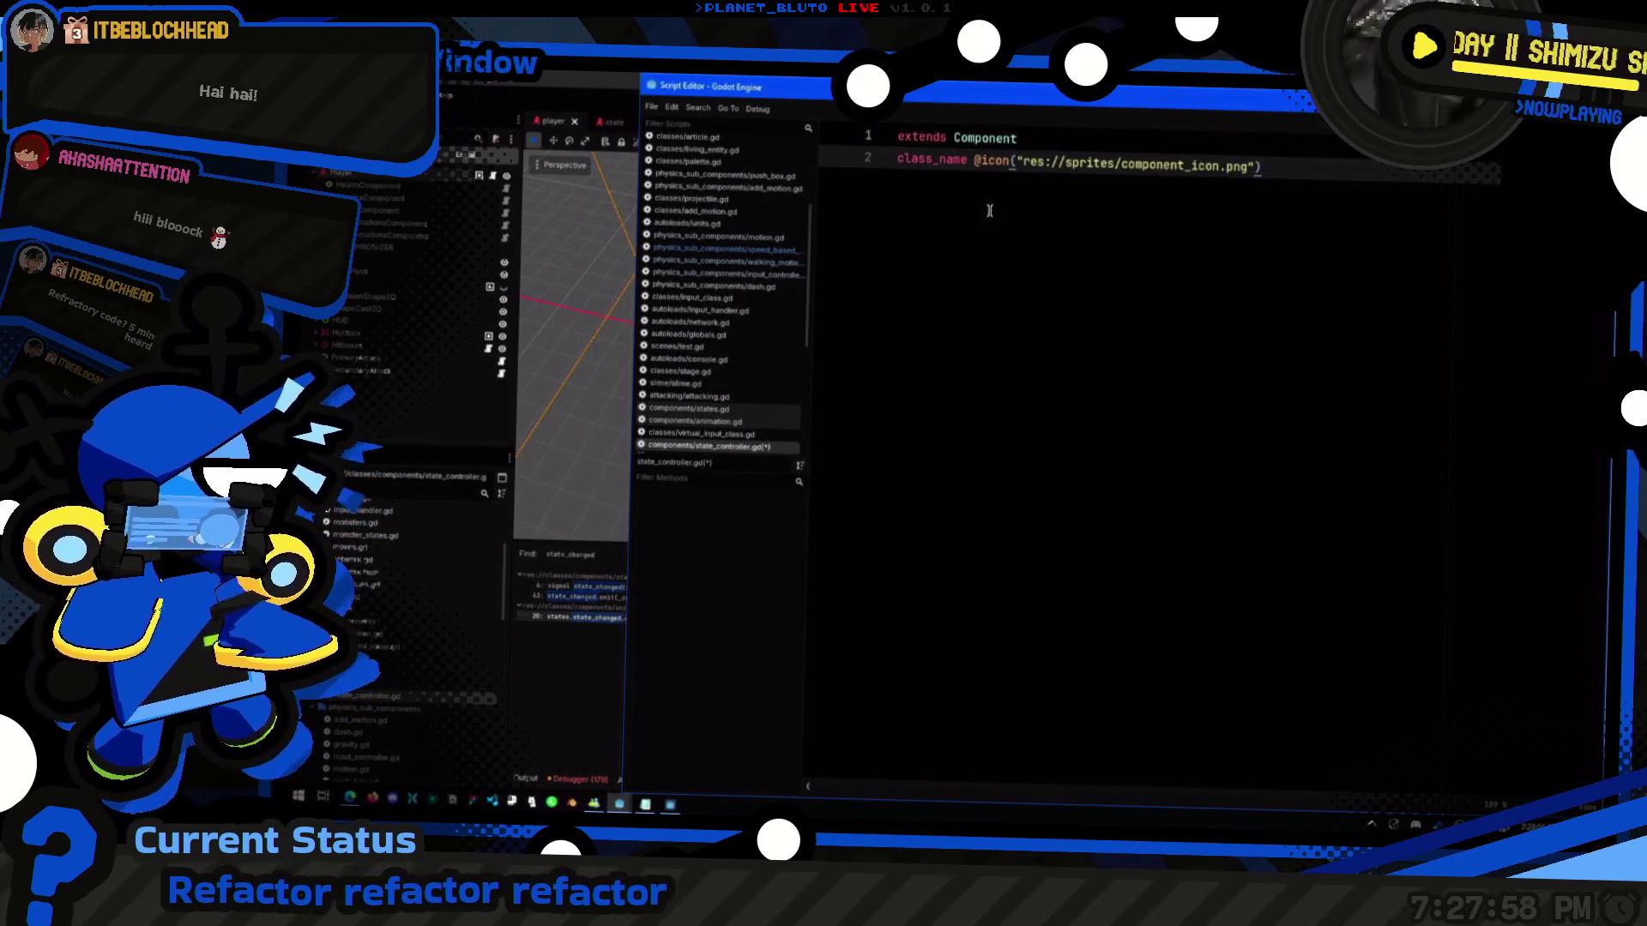
key(ctrl+z)
text(StateControllerComponent)
key(Return)
key(Return)
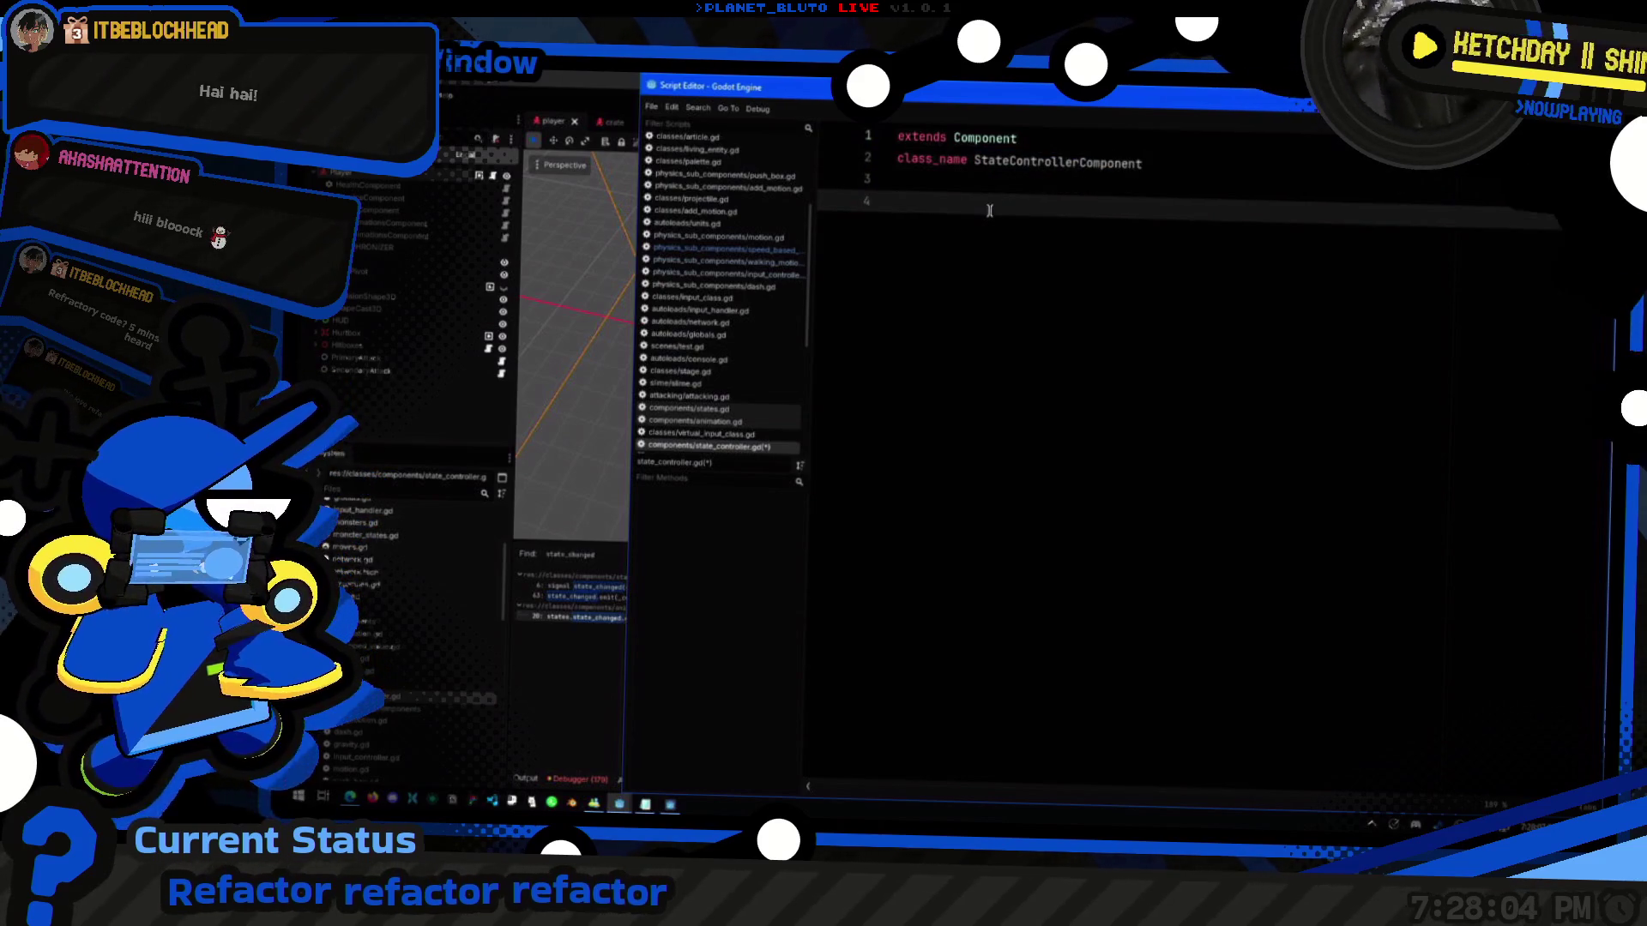
- Add an _init that sets componentId to &"state_controller"
text(func _ini)
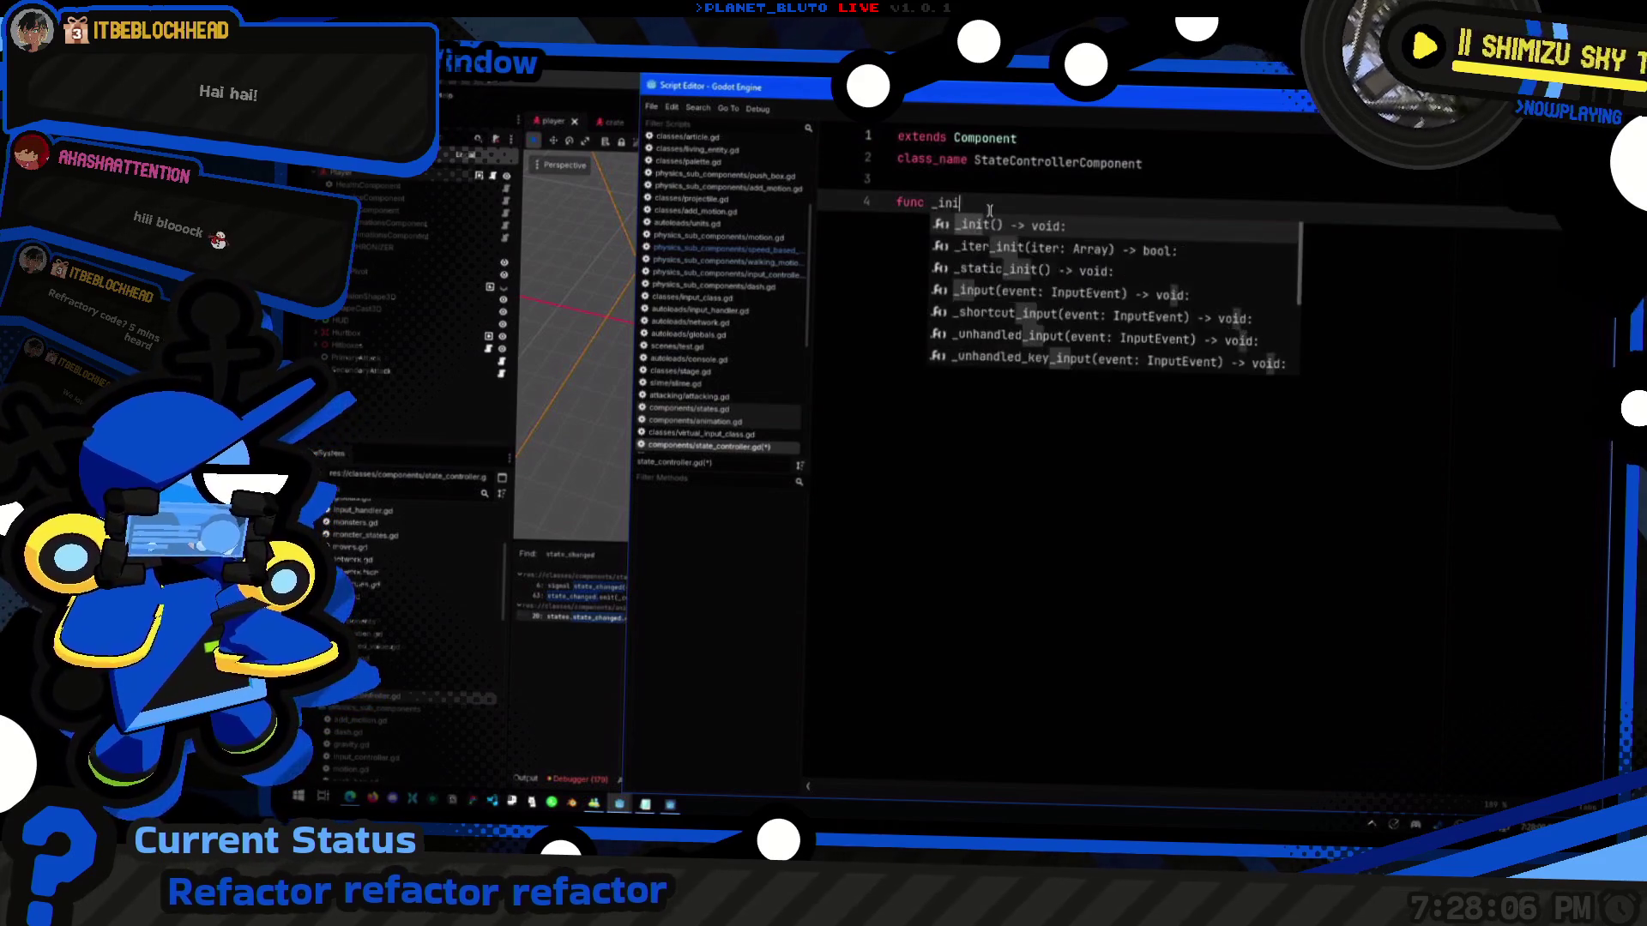
key(Return)
key(Return)
text("state_controller)
key(Home)
text(c)
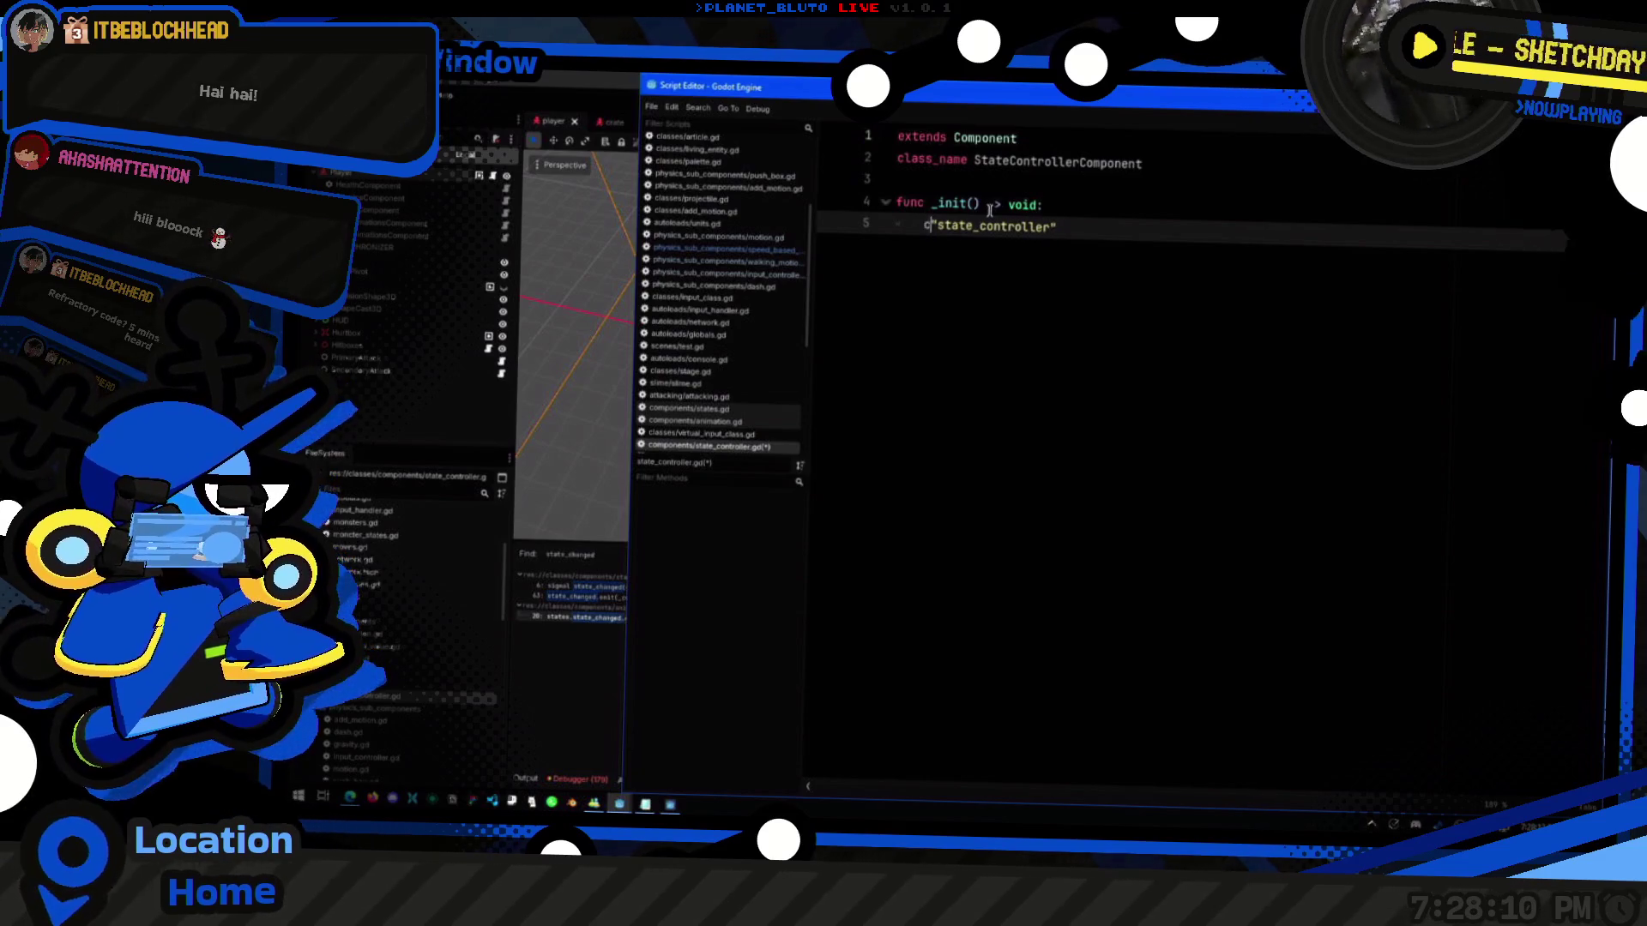
text(omponentId = )
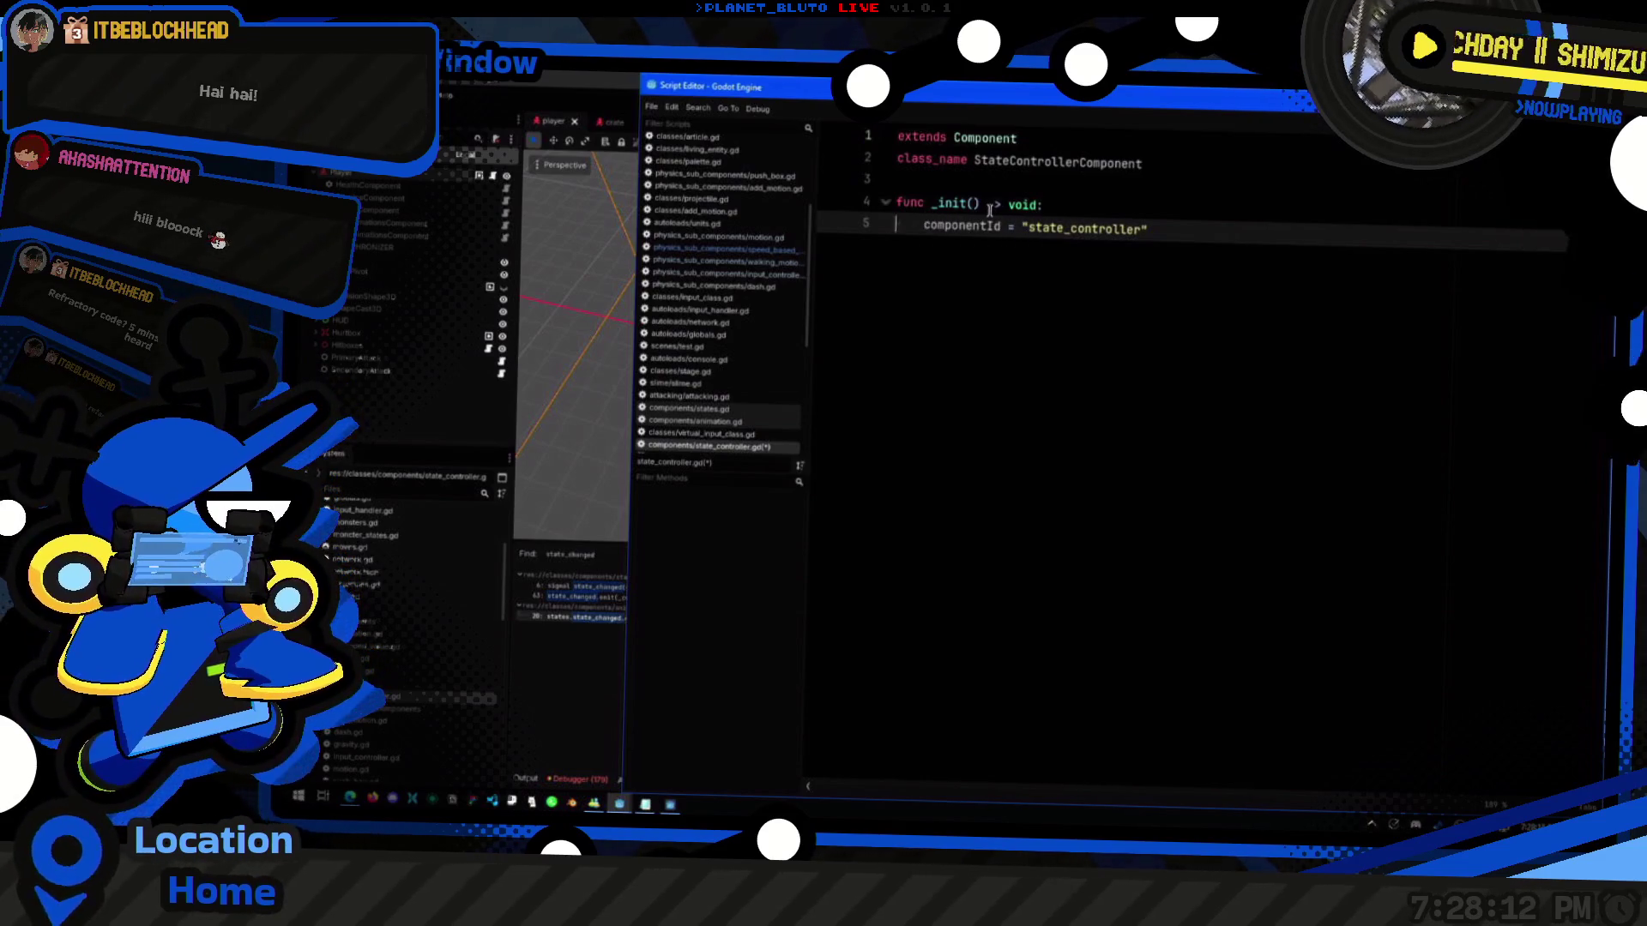
text(&)
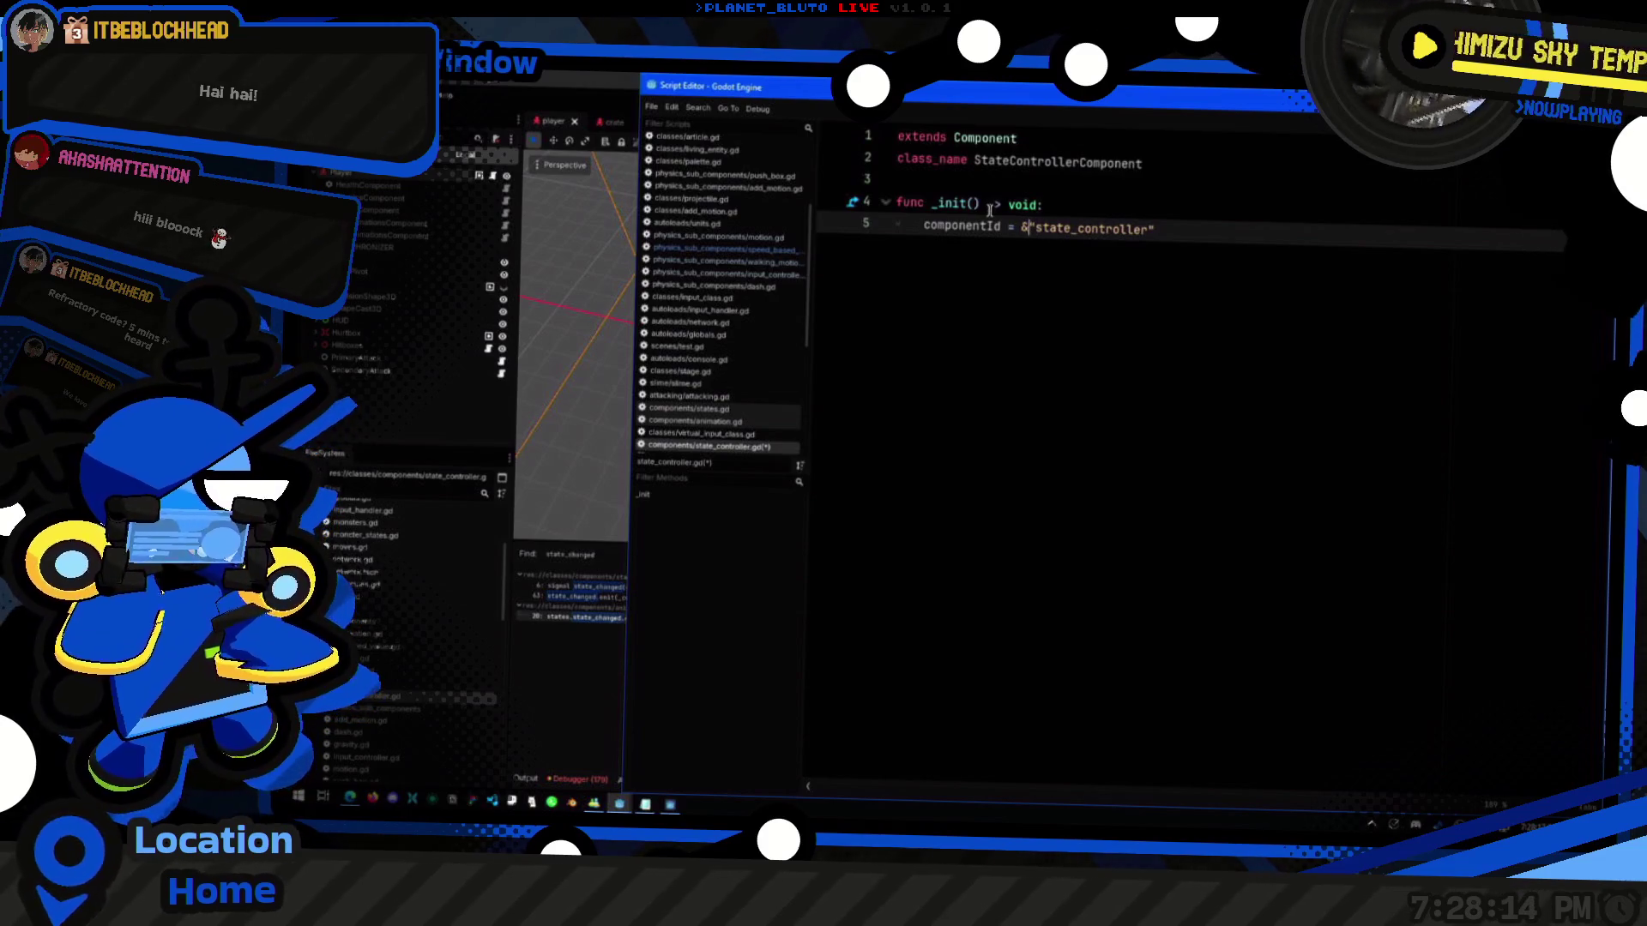
key(End)
key(Return)
key(Return)
key(BackSpace)
- Add a stub _ready() -> void containing pass and select the pass line
text(func _)
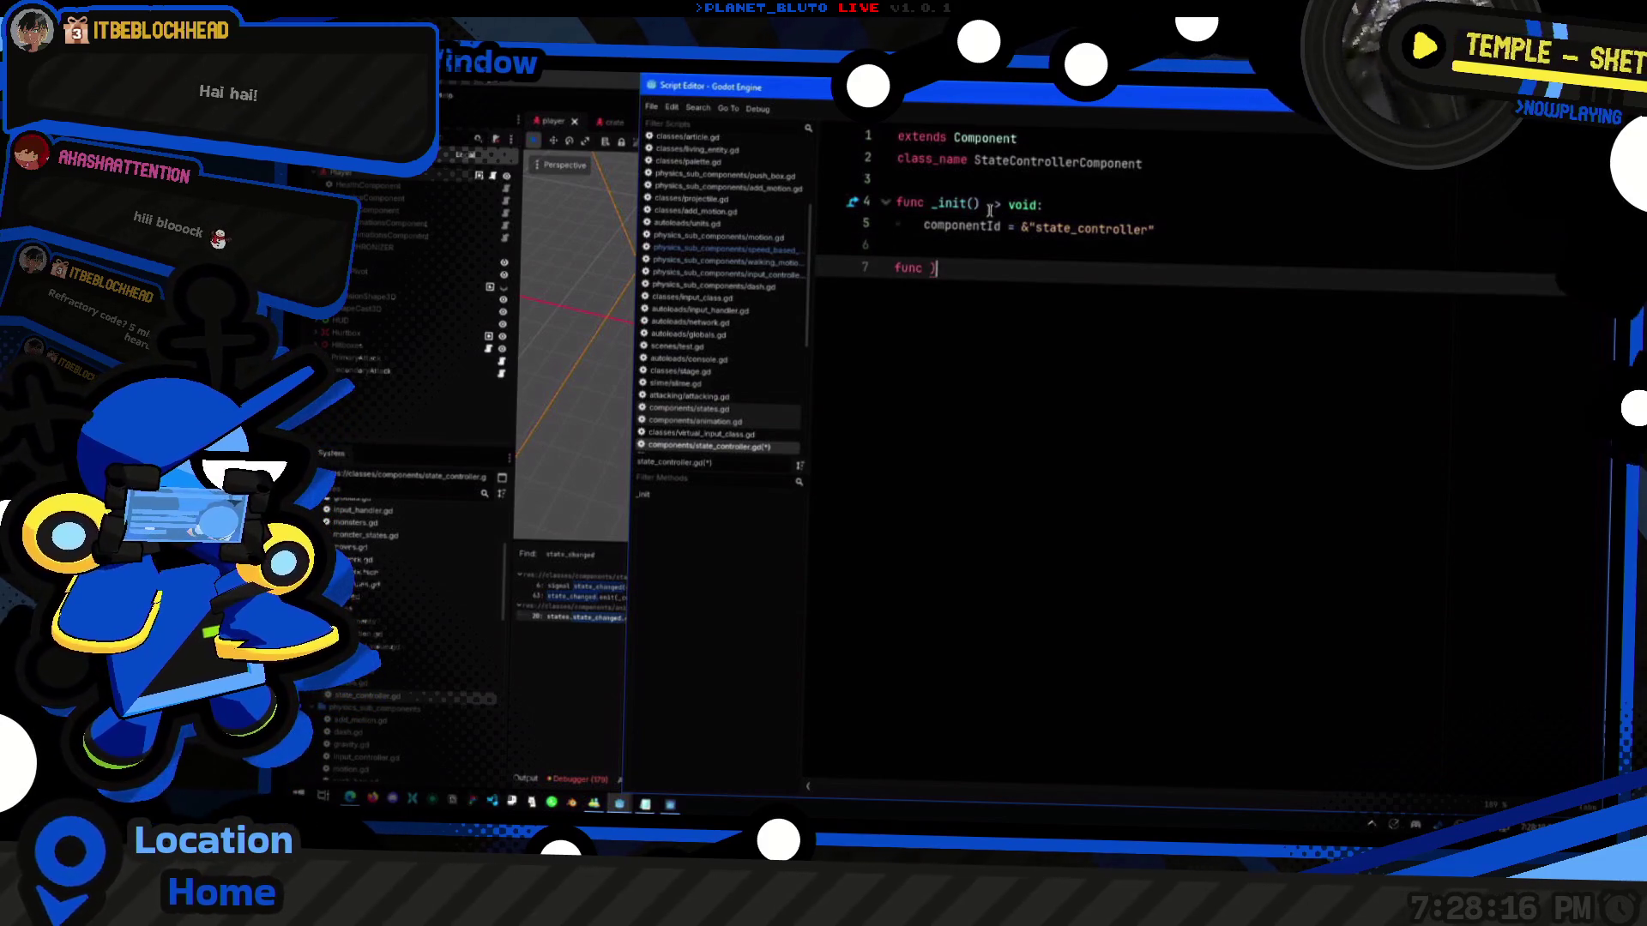
text(re)
key(Return)
key(Return)
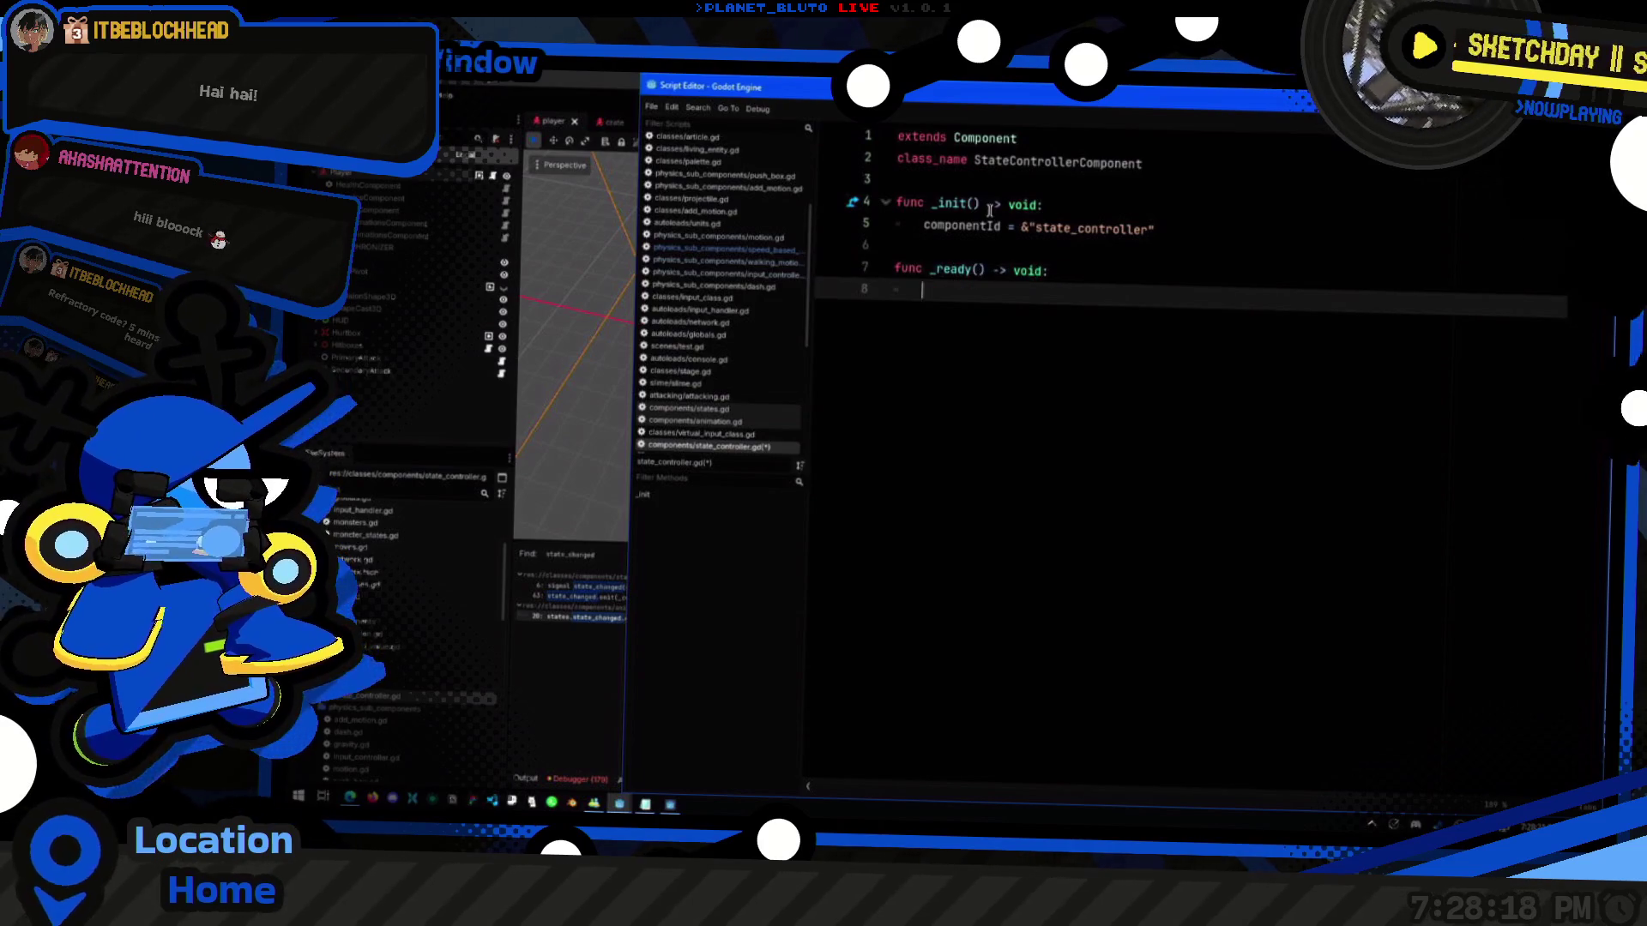
key(BackSpace)
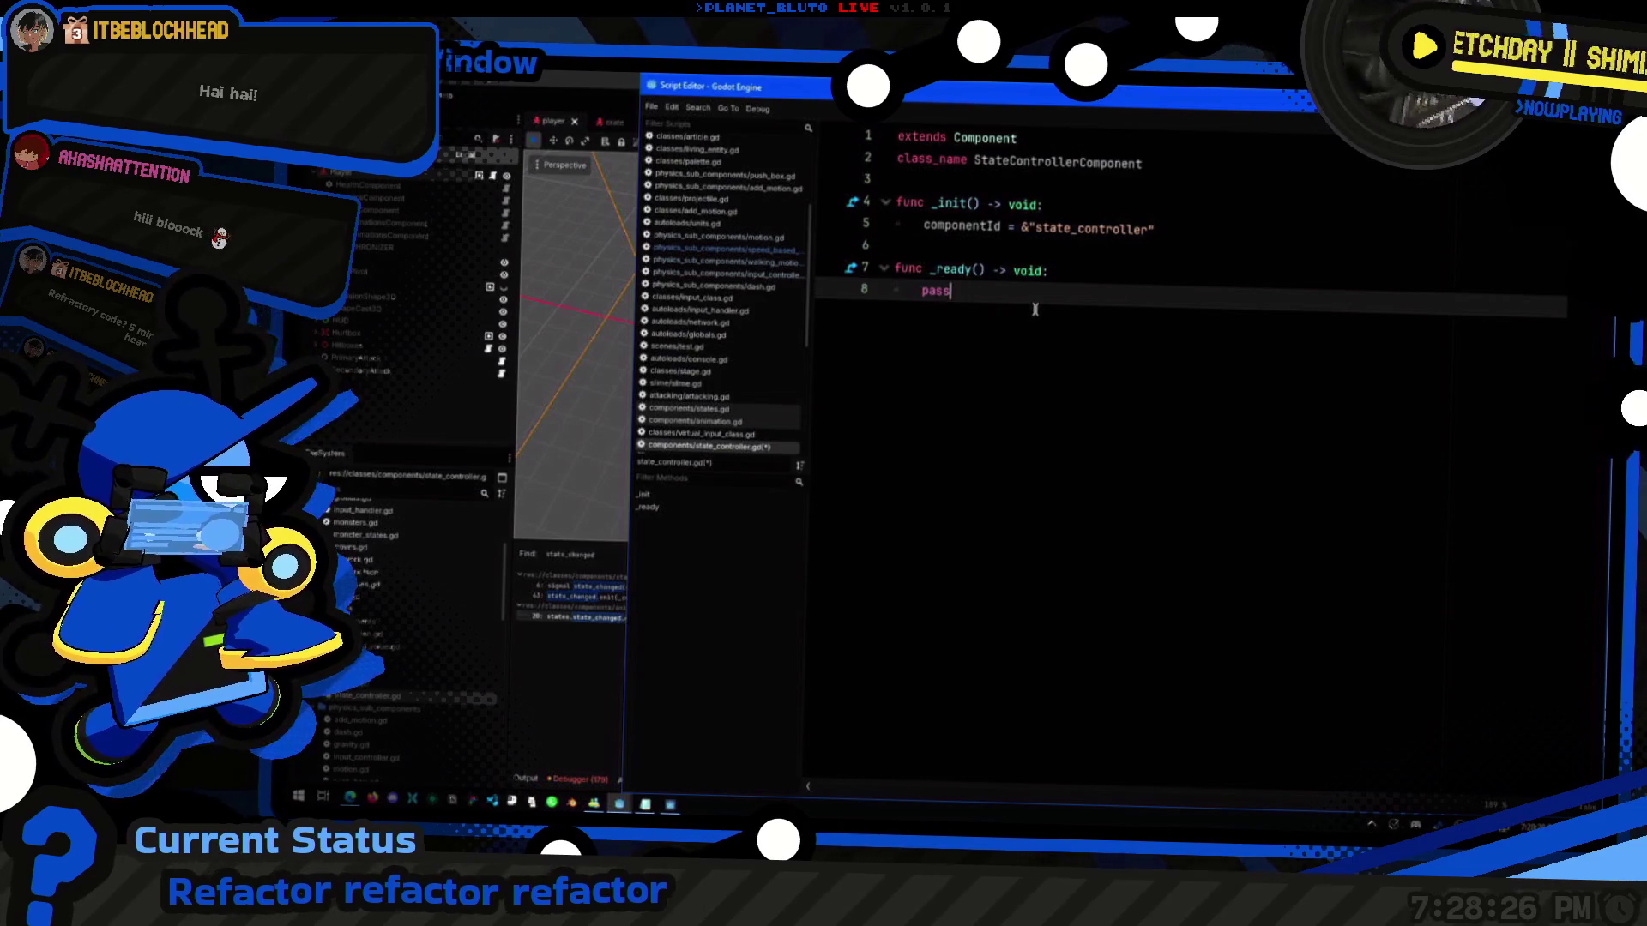
key(shift+Home)
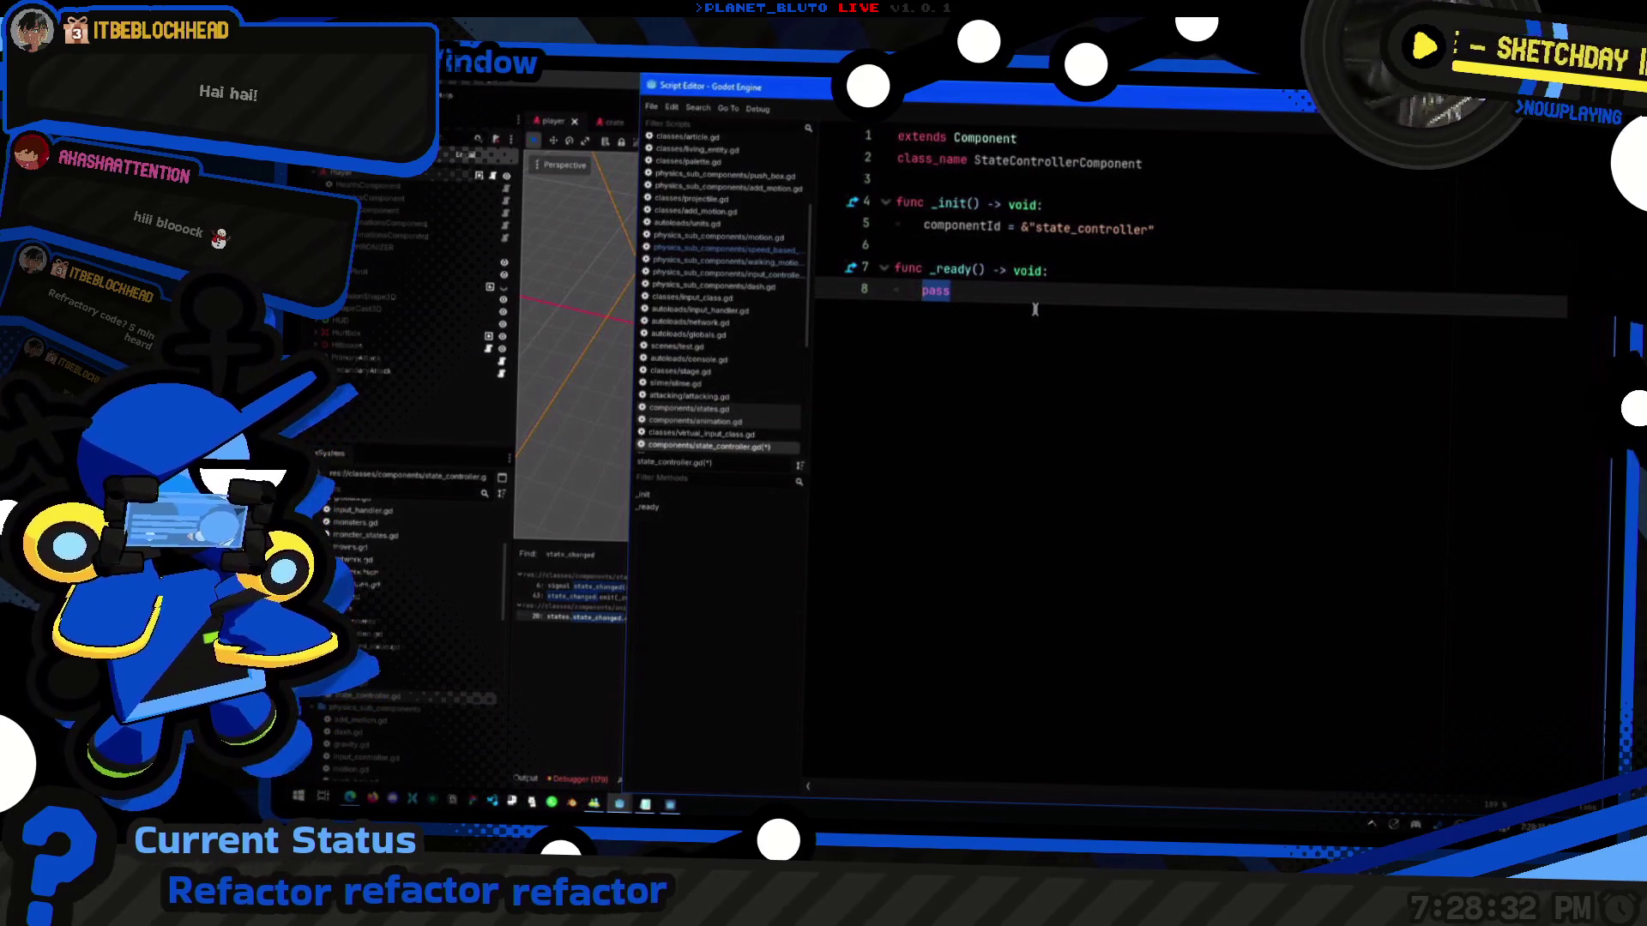
- Write var EntityStates = Composer.fetch(own, &"states") inside _ready
text(Composer.)
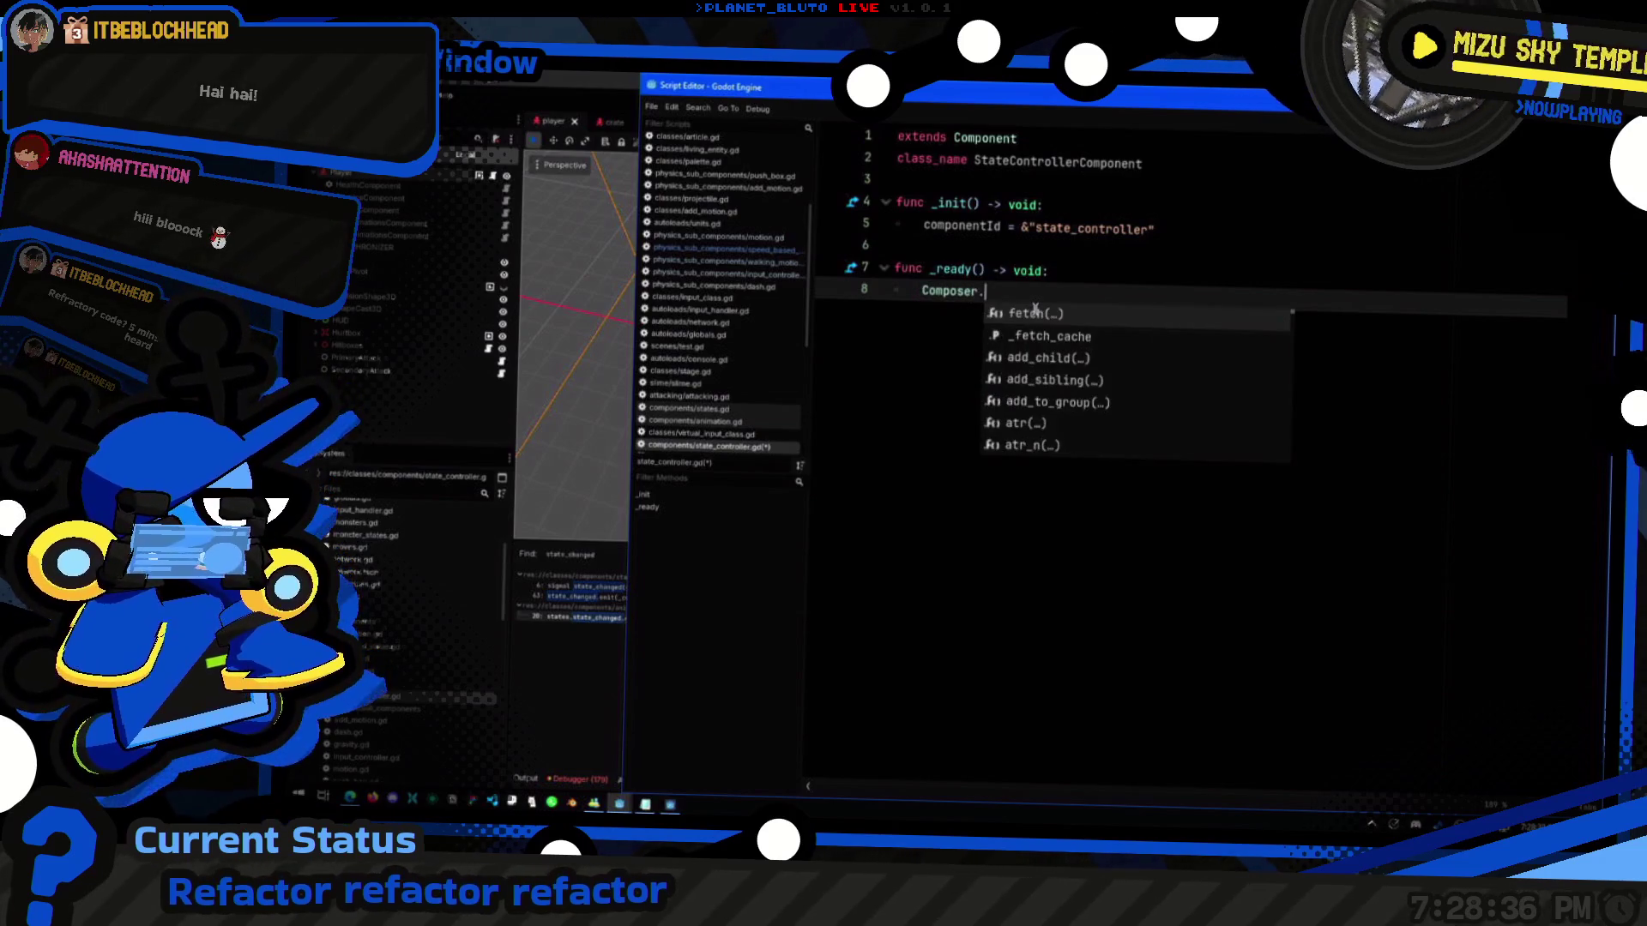
text(f)
key(Return)
text(own,)
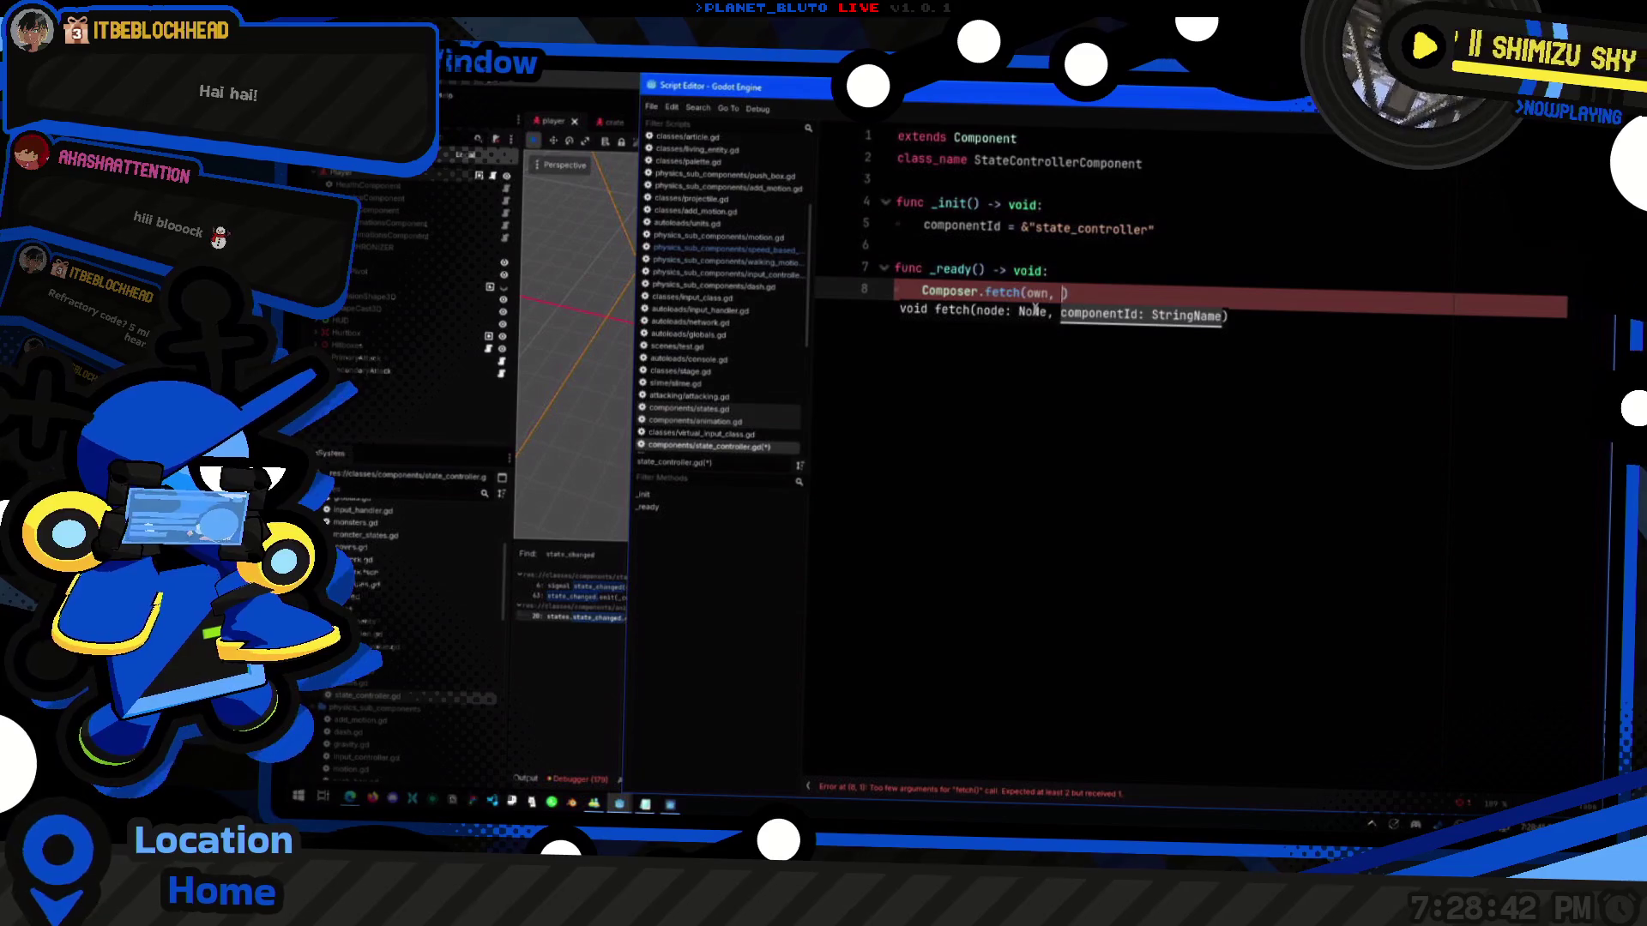
text(")
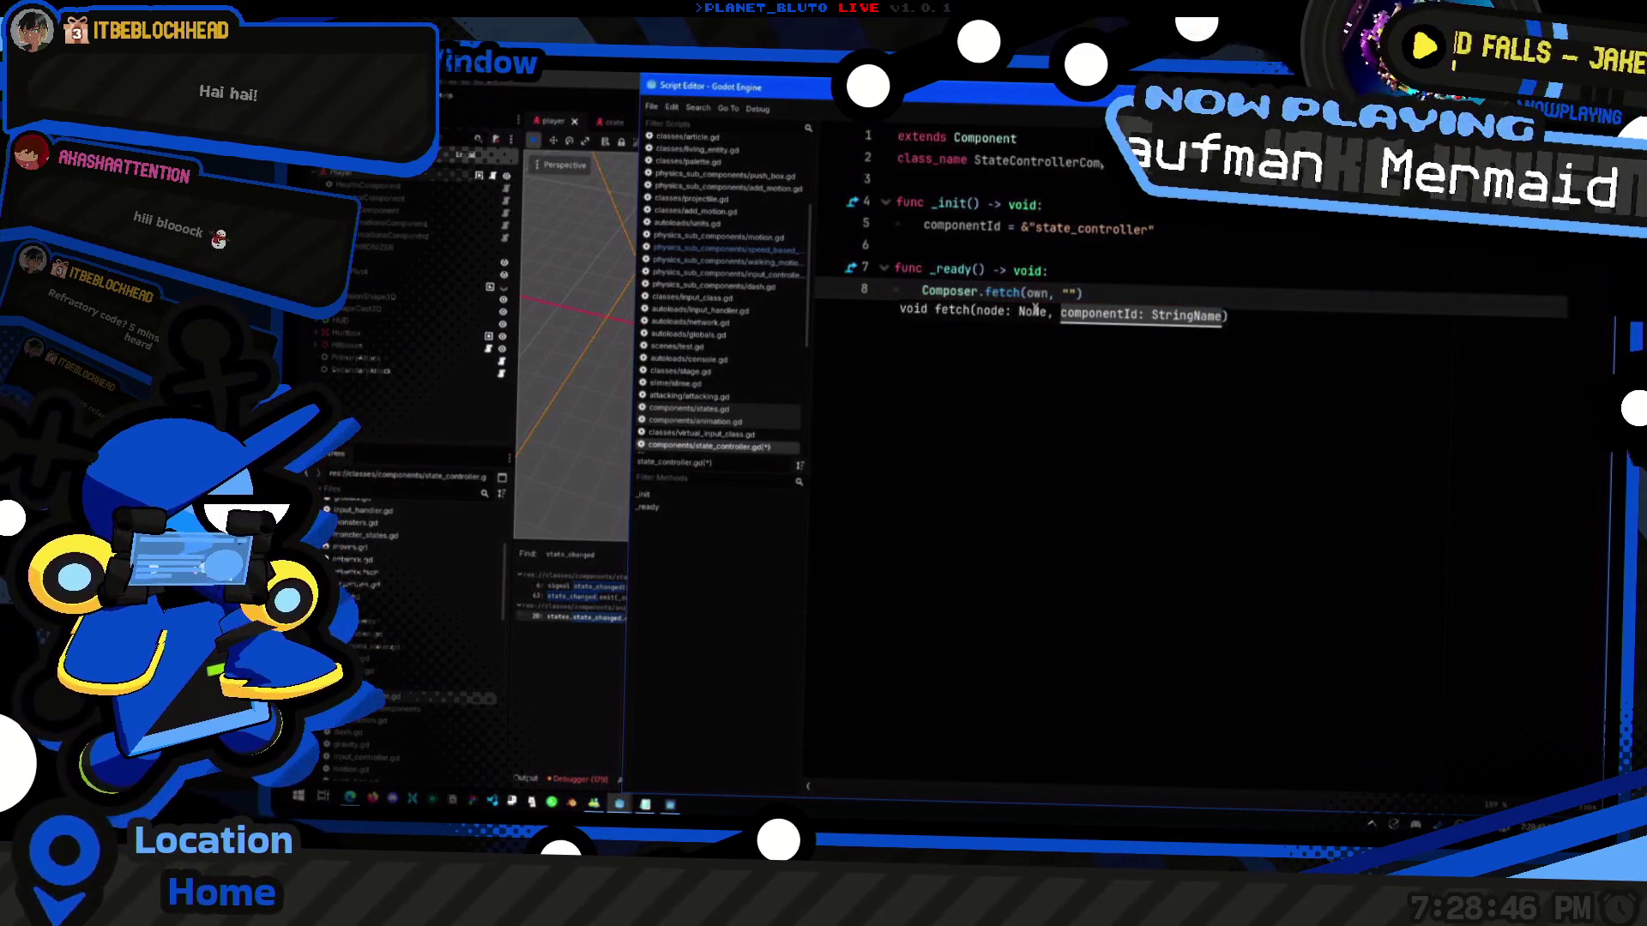
text(&)
text(states)
key(Home)
text(var Entity)
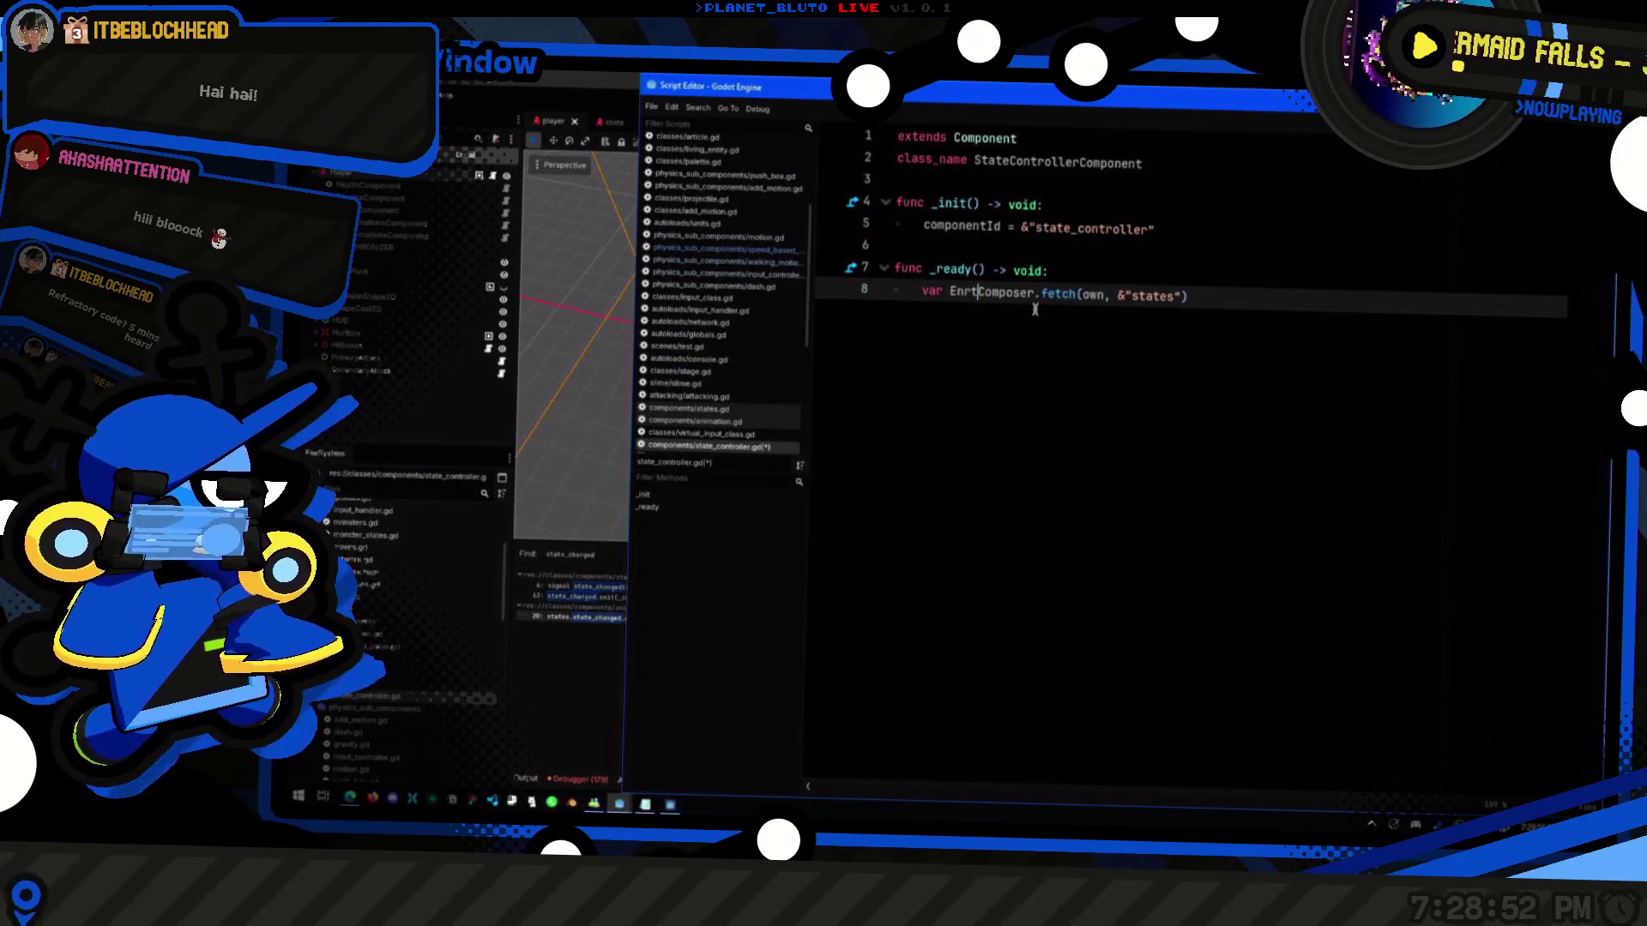
text(States)
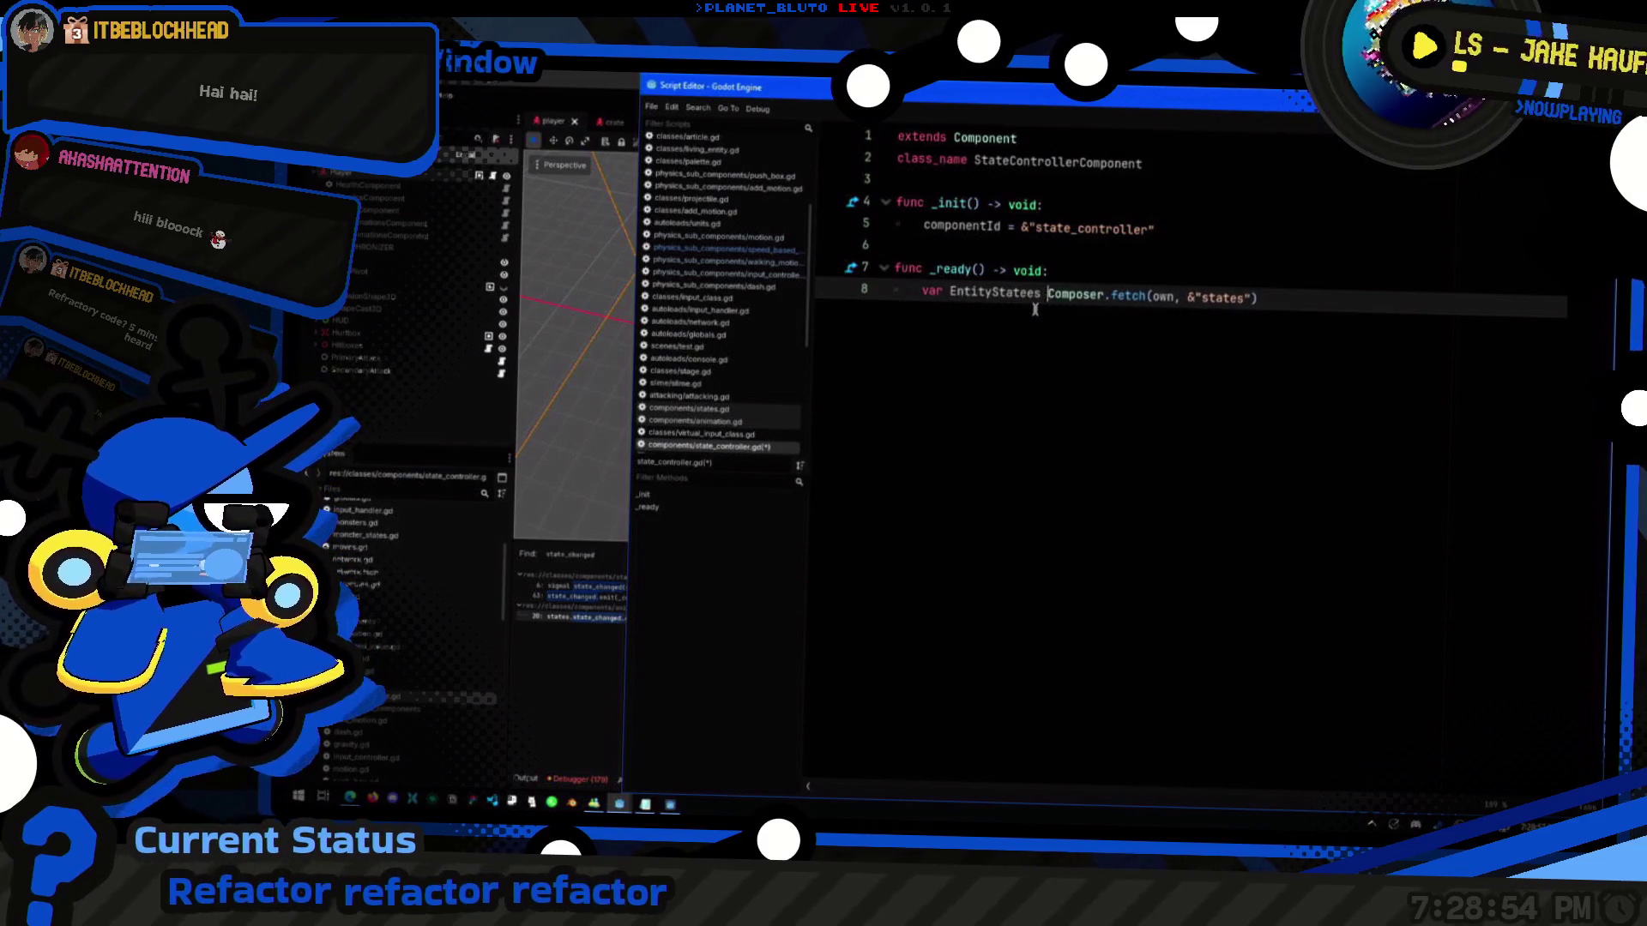
text( =)
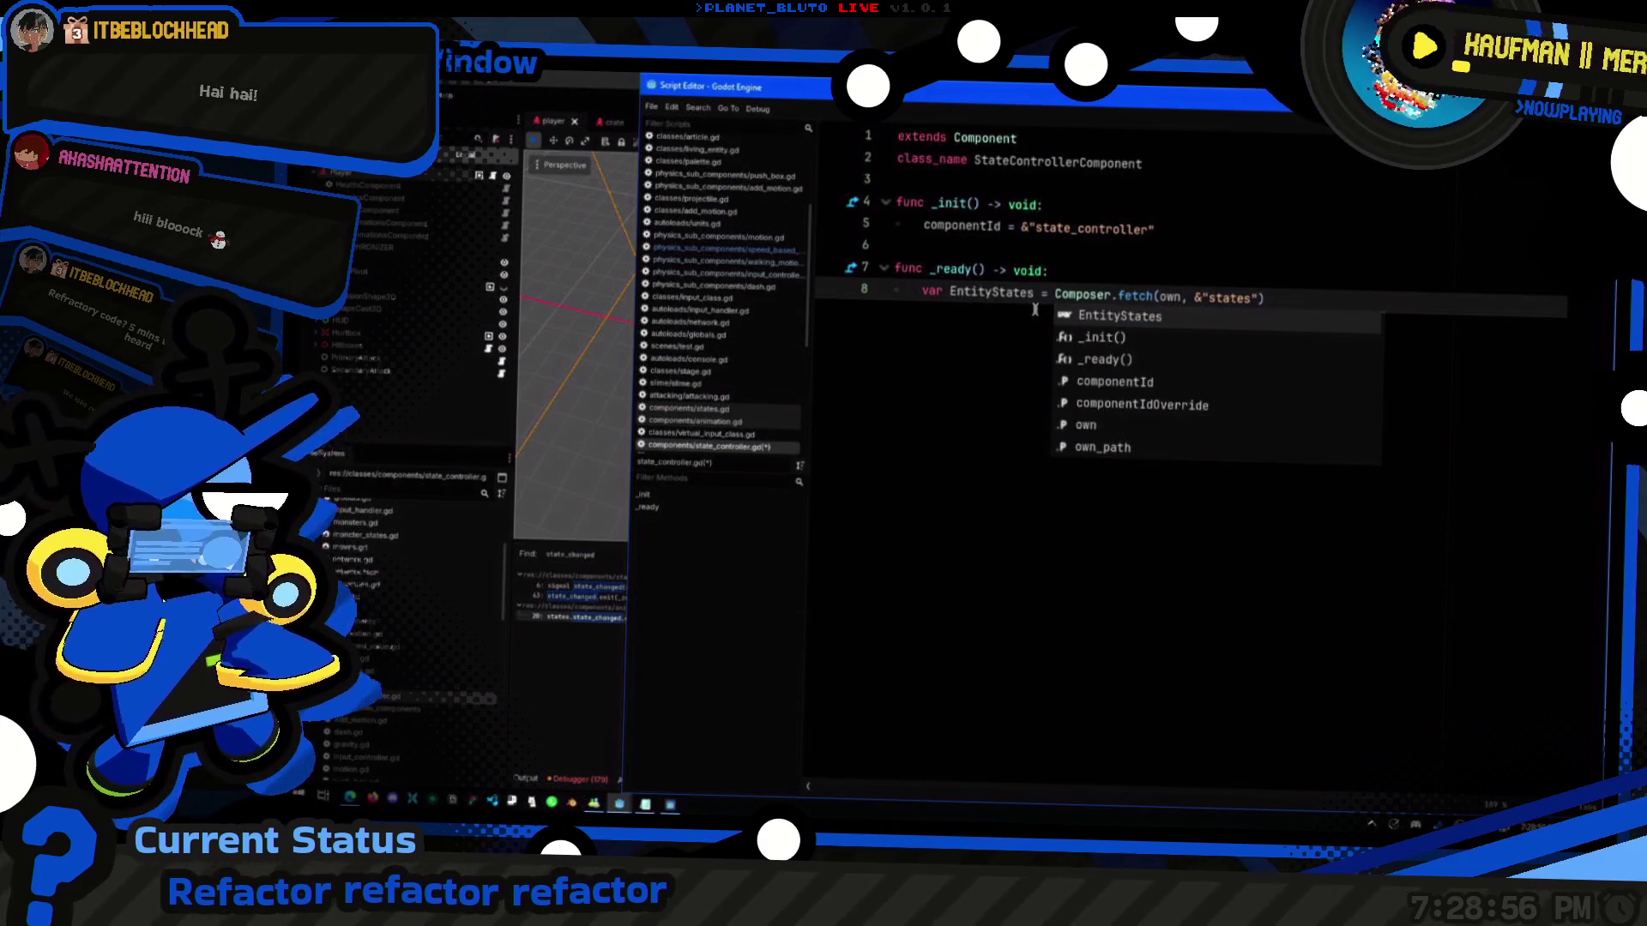
key(End)
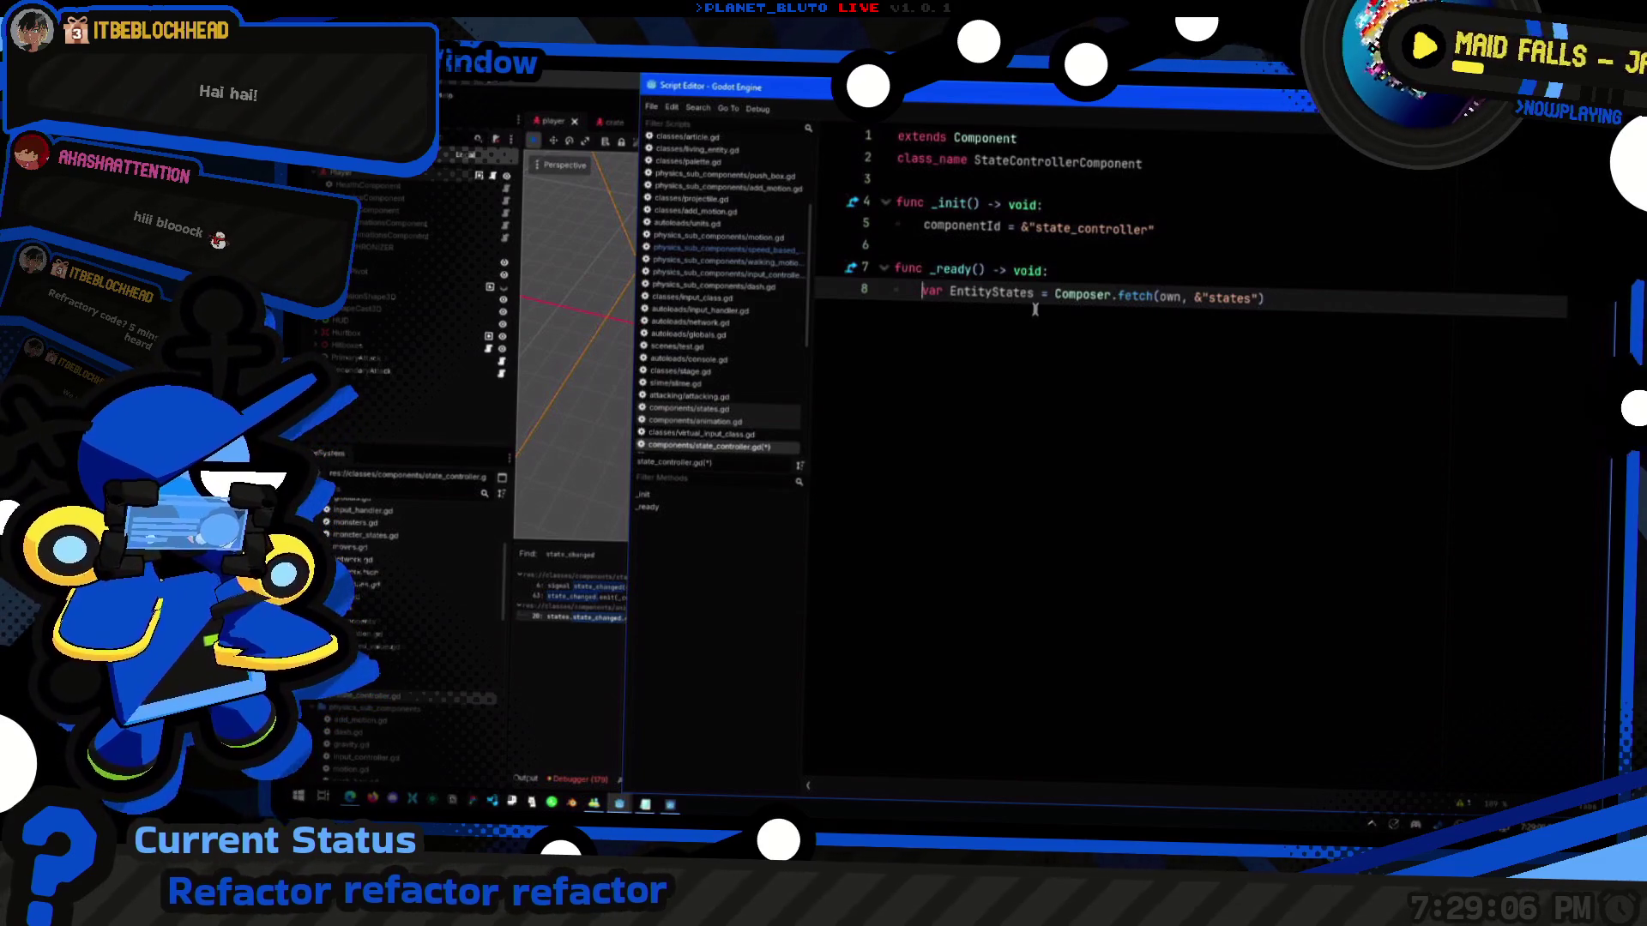
- Delete the whole _ready function and save state_controller.gd
key(Home)
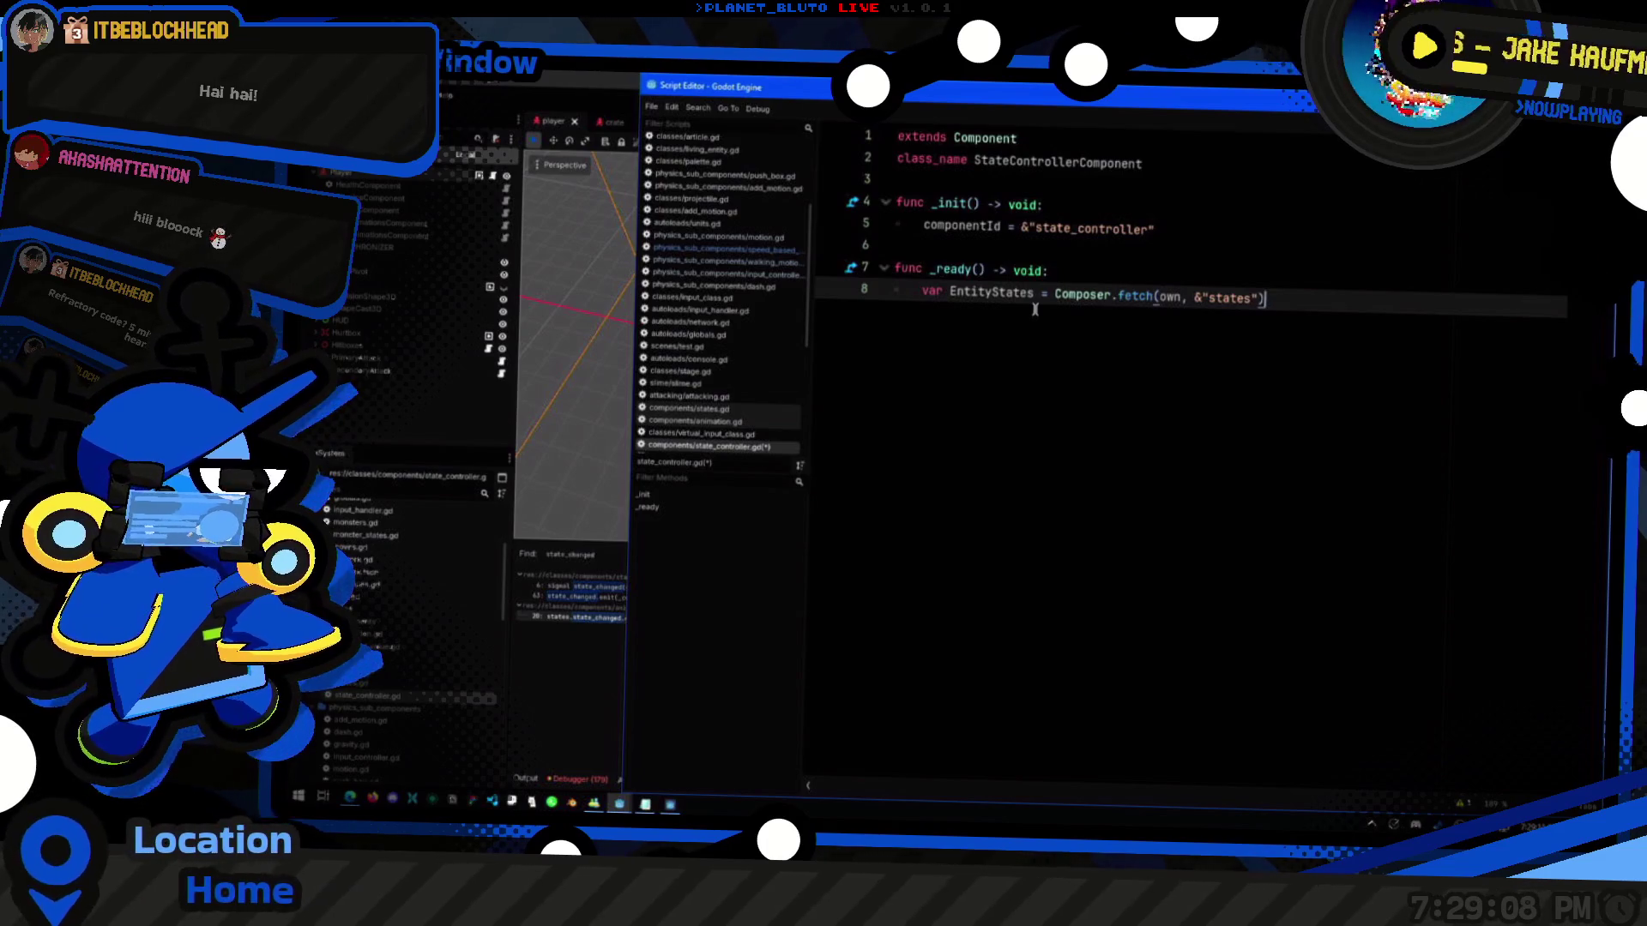
key(Home)
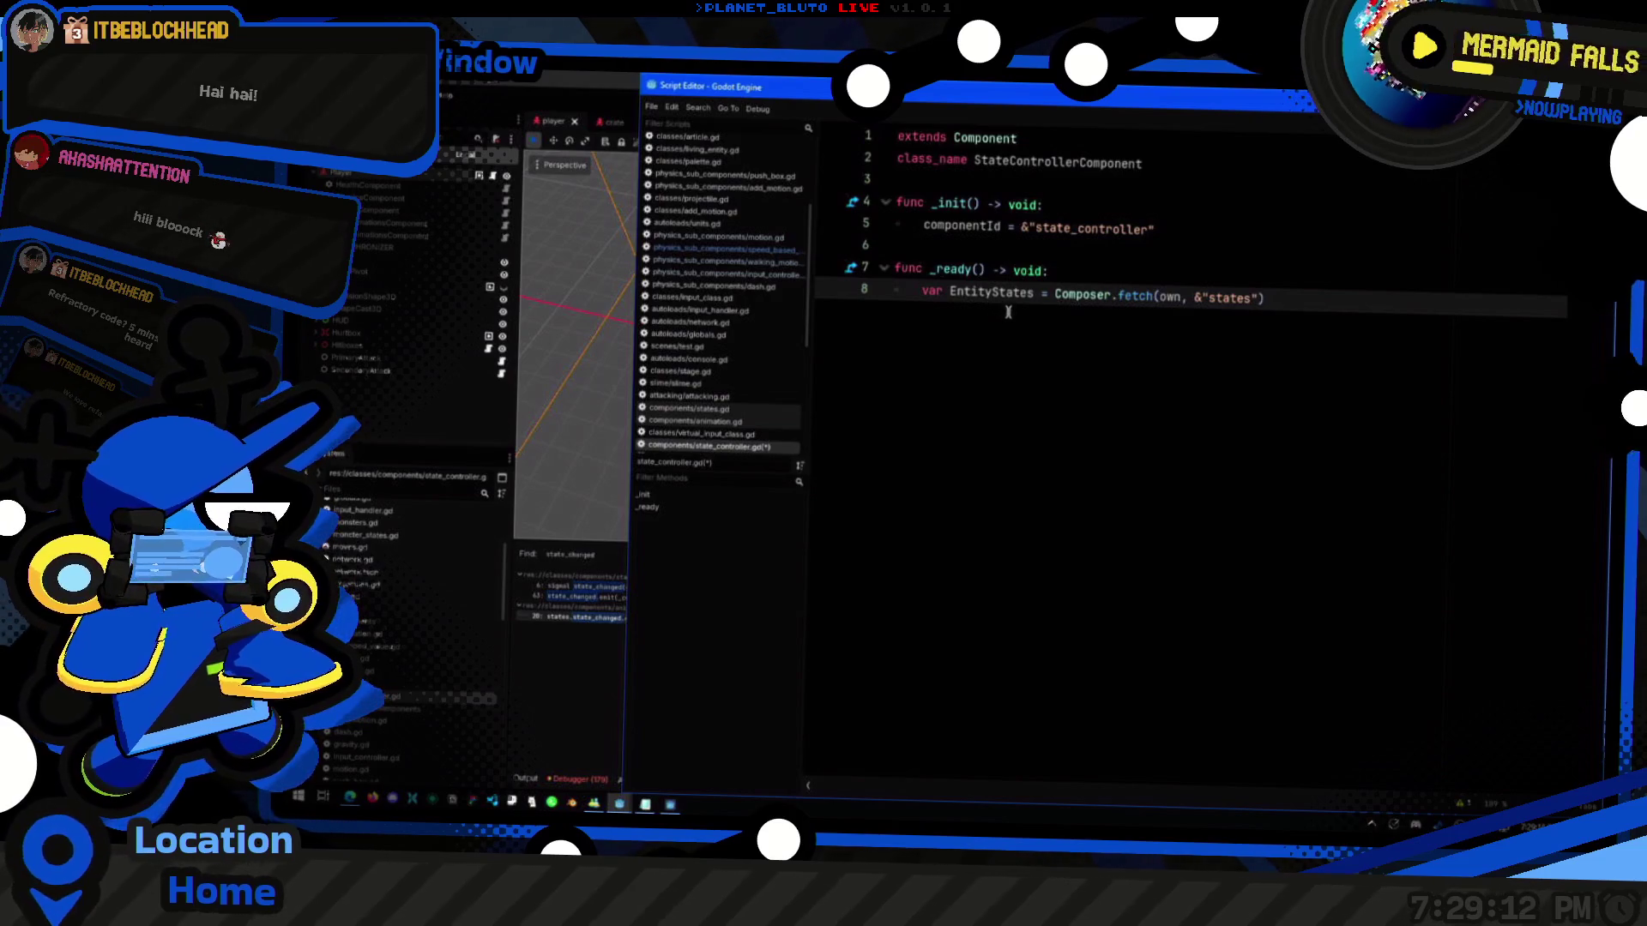
click(1309, 318)
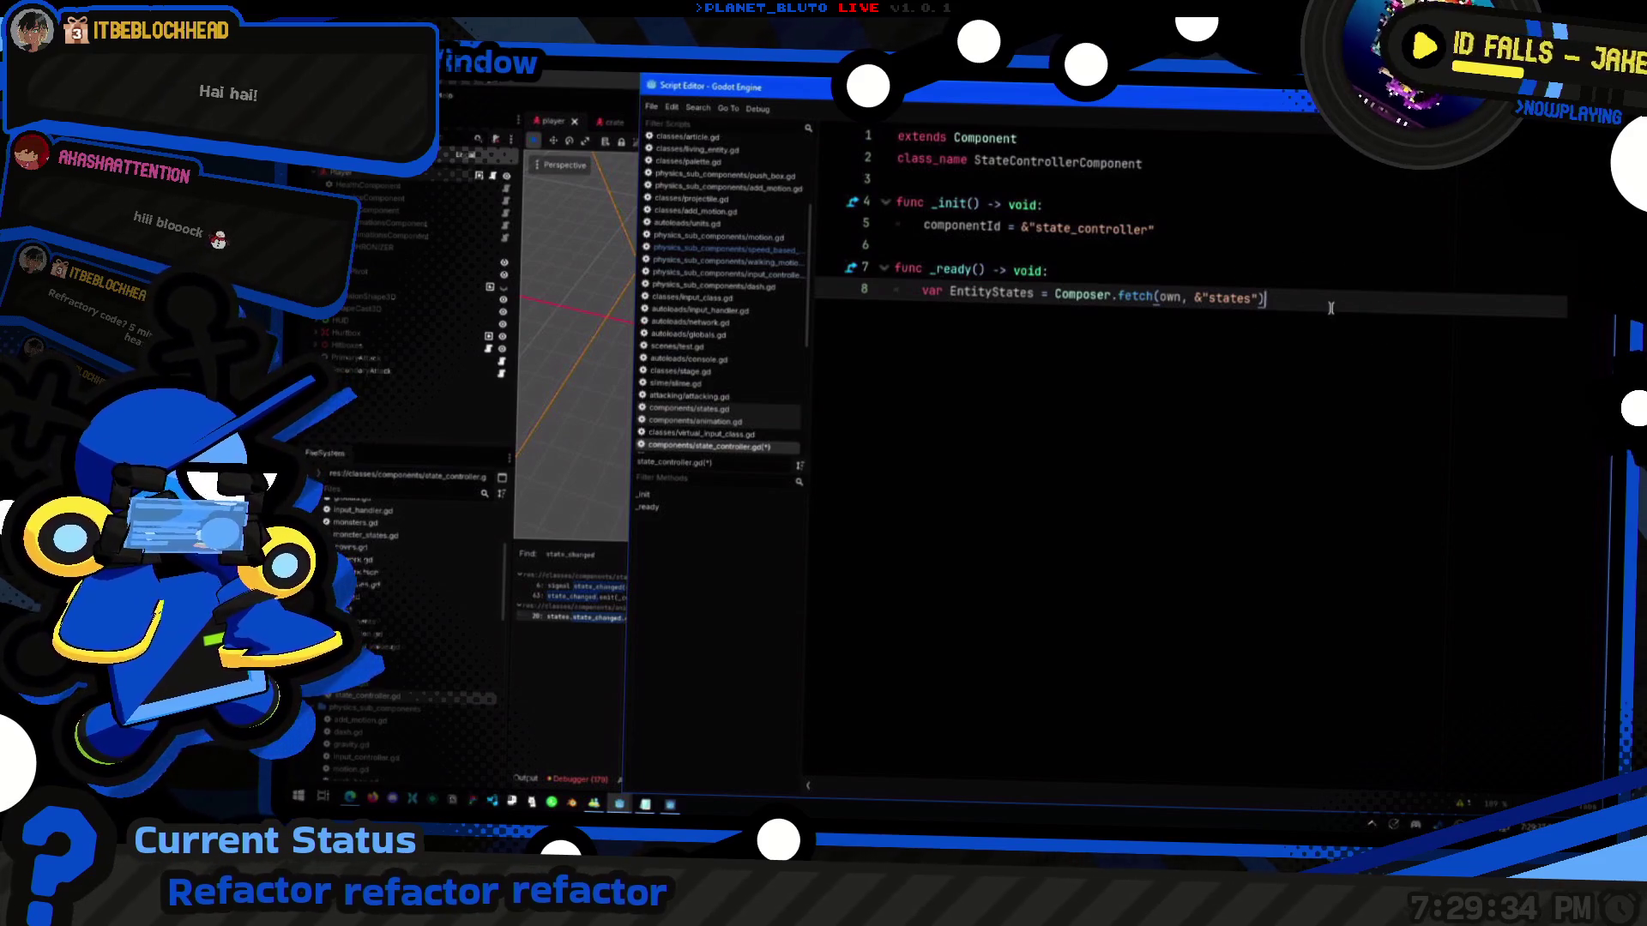
key(shift+Home)
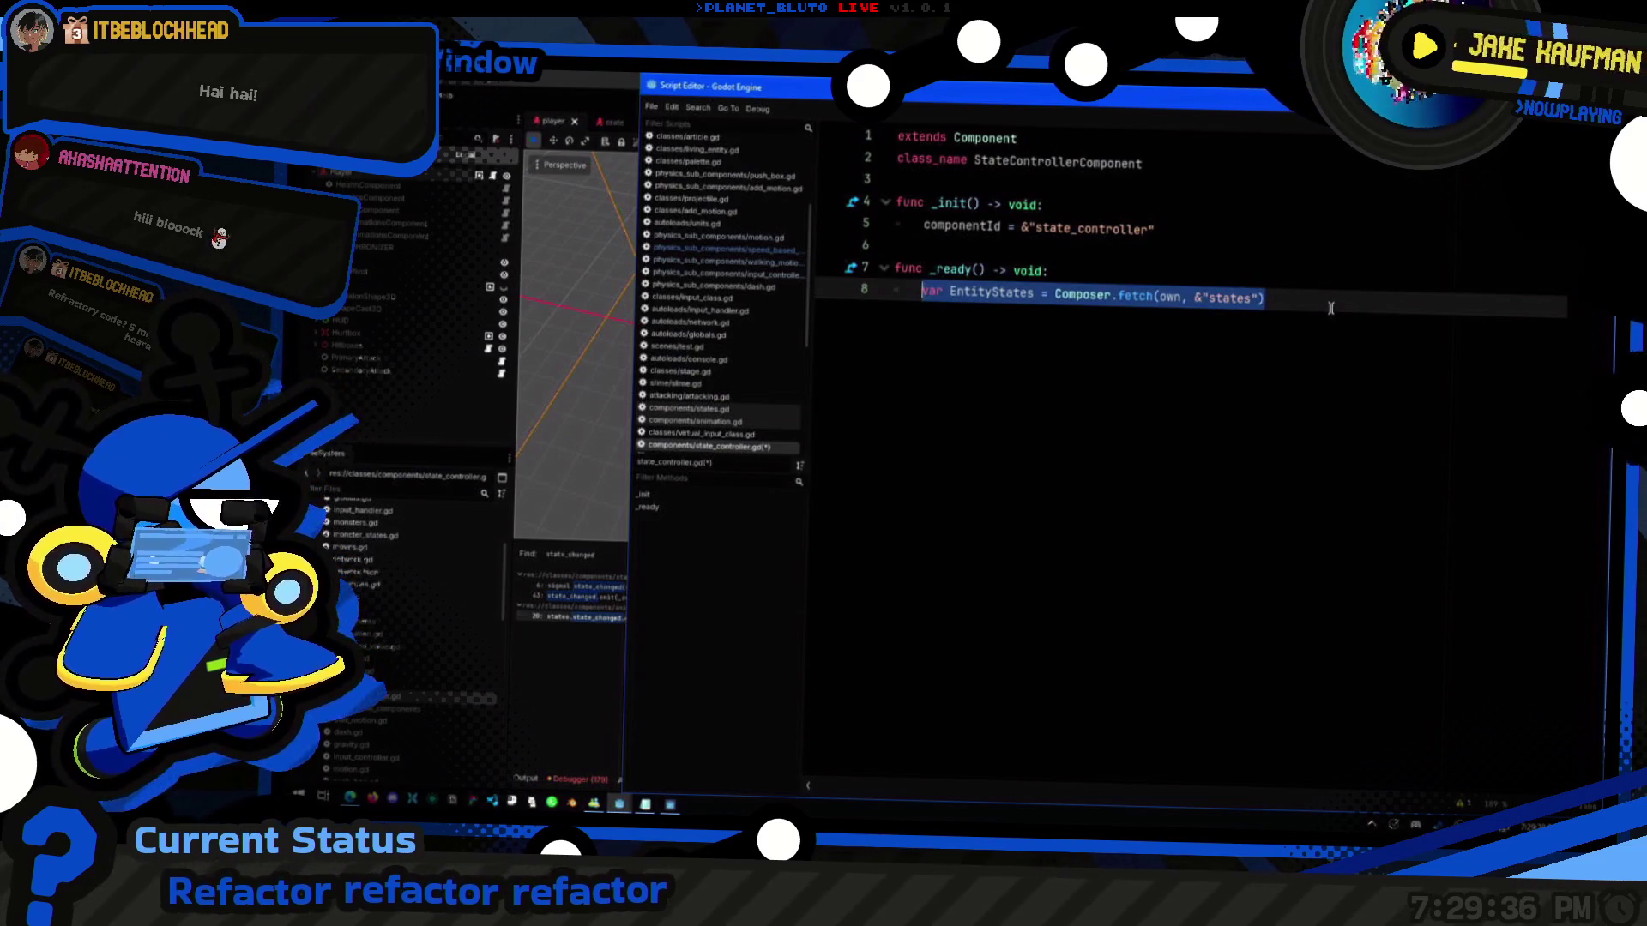
key(BackSpace)
key(BackSpace)
key(BackSpace)
key(ctrl+s)
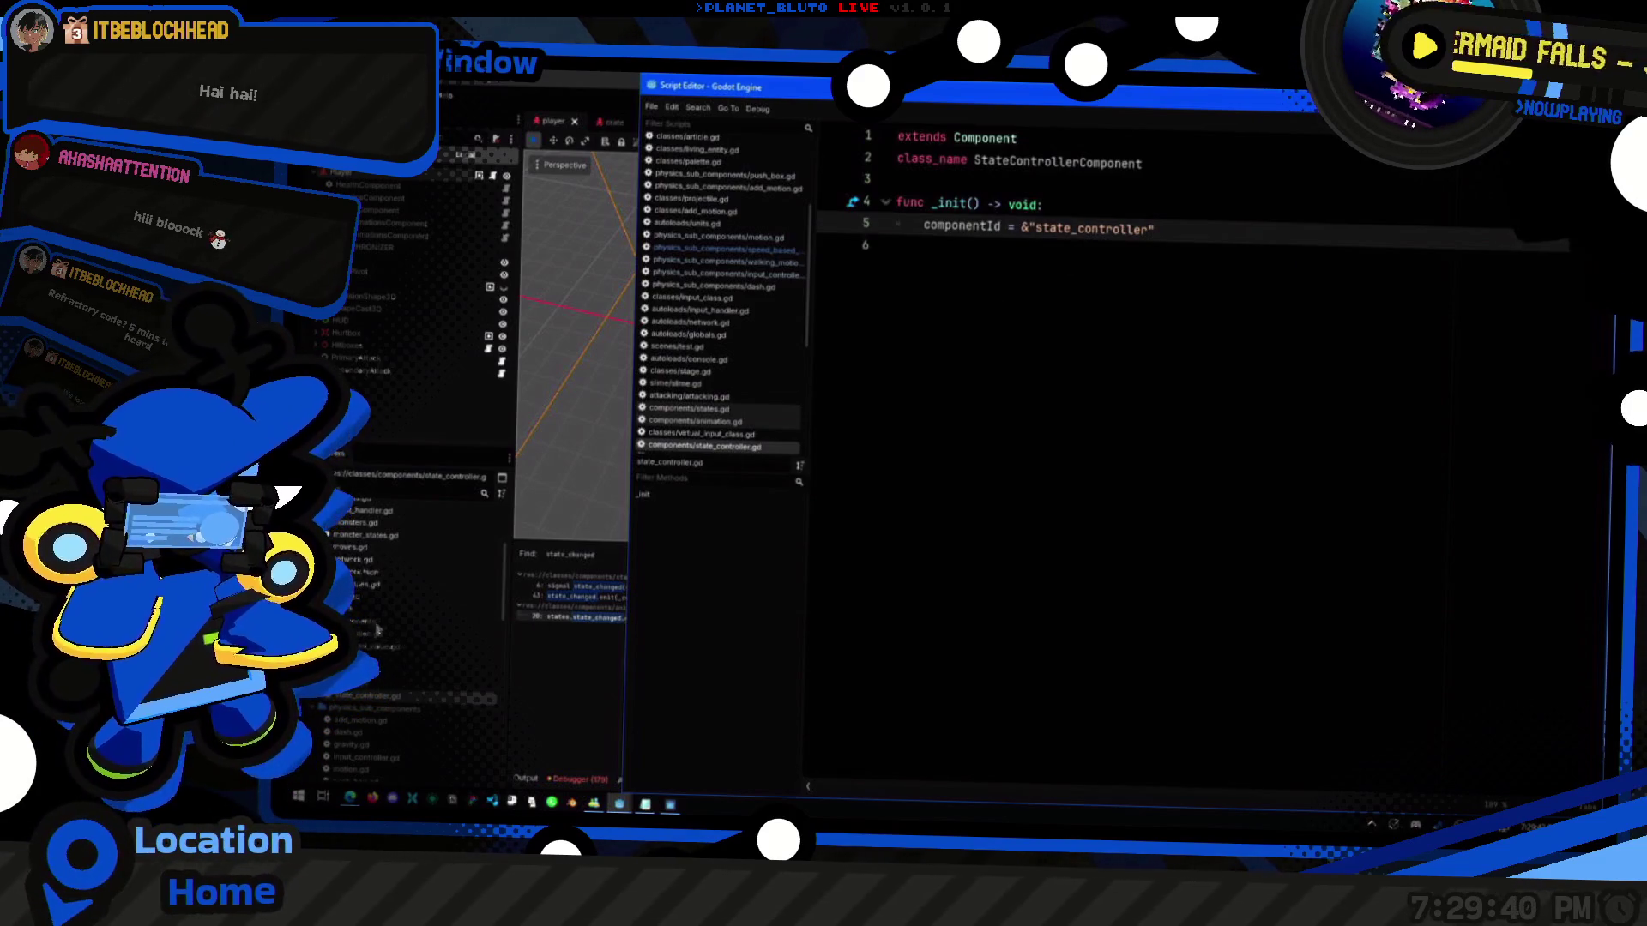
- Create hilo_state_controller.gd in the components folder, correcting the mistyped 'hitb' name
click(375, 632)
right_click(386, 581)
mouse_move(463, 588)
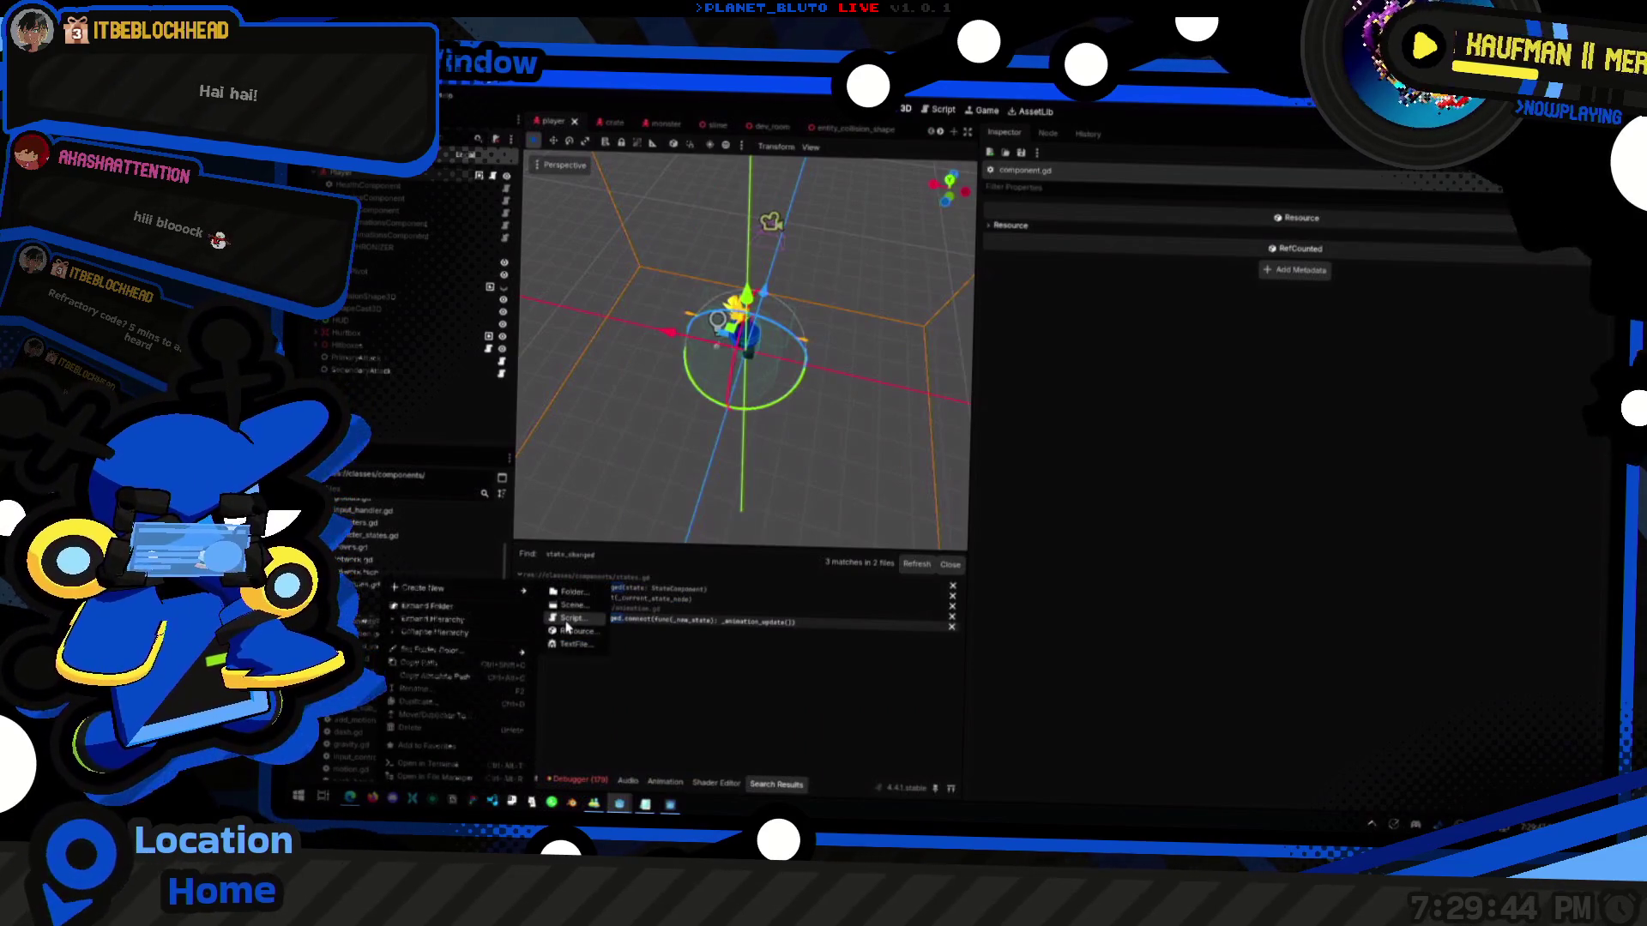
click(566, 621)
text(hitb_s)
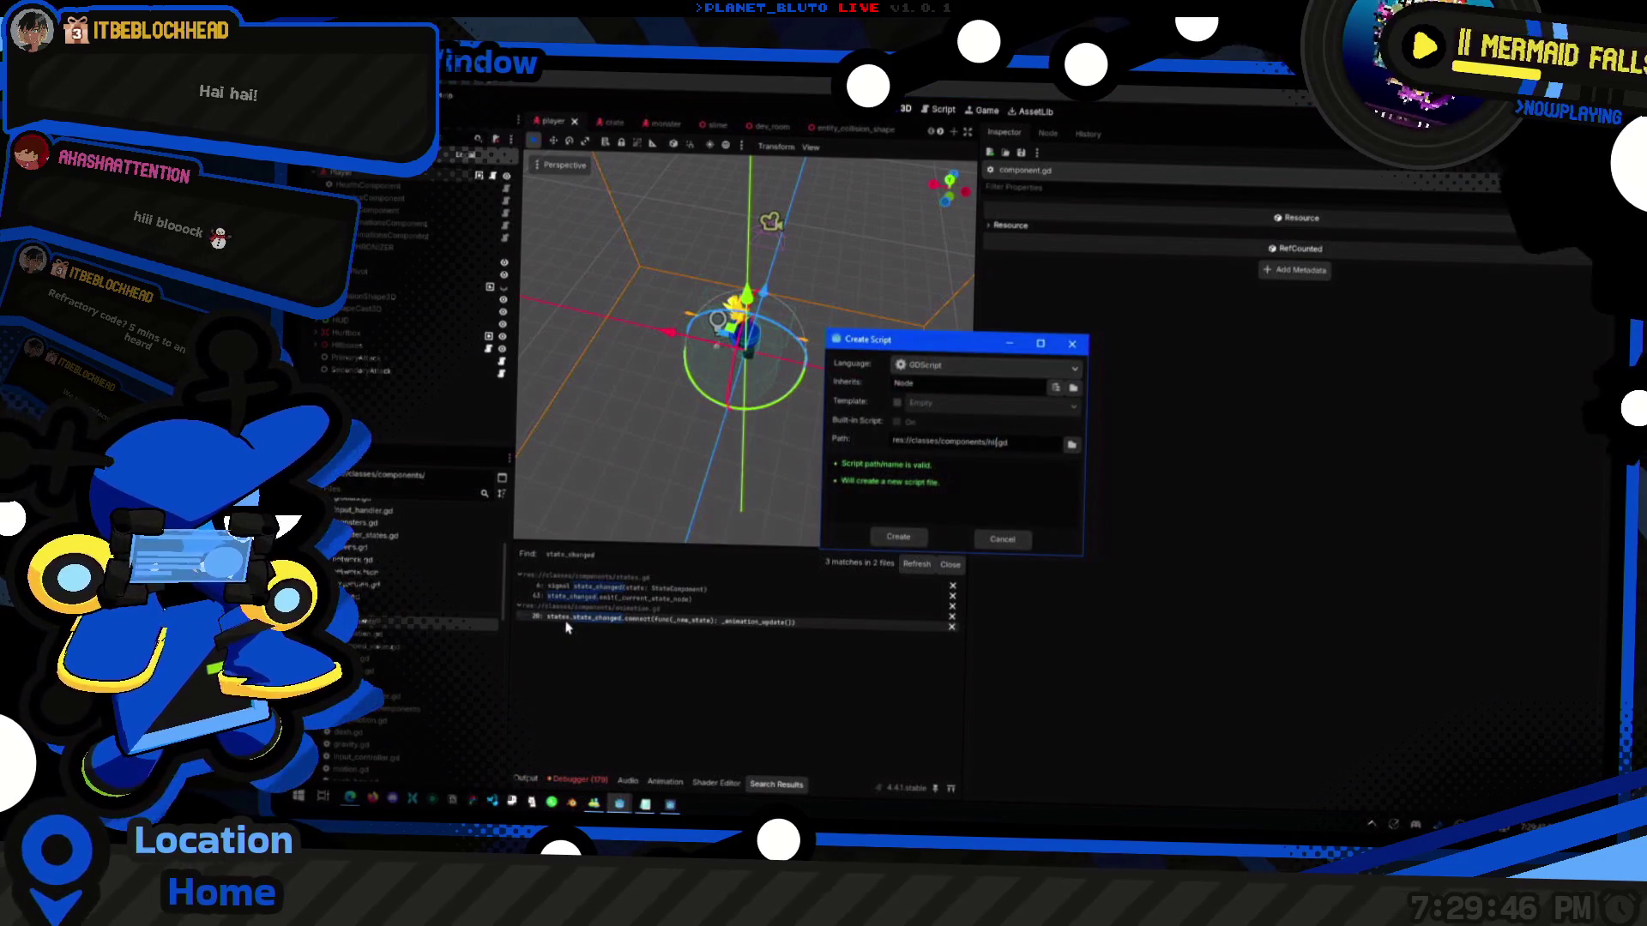
text(tate_controller)
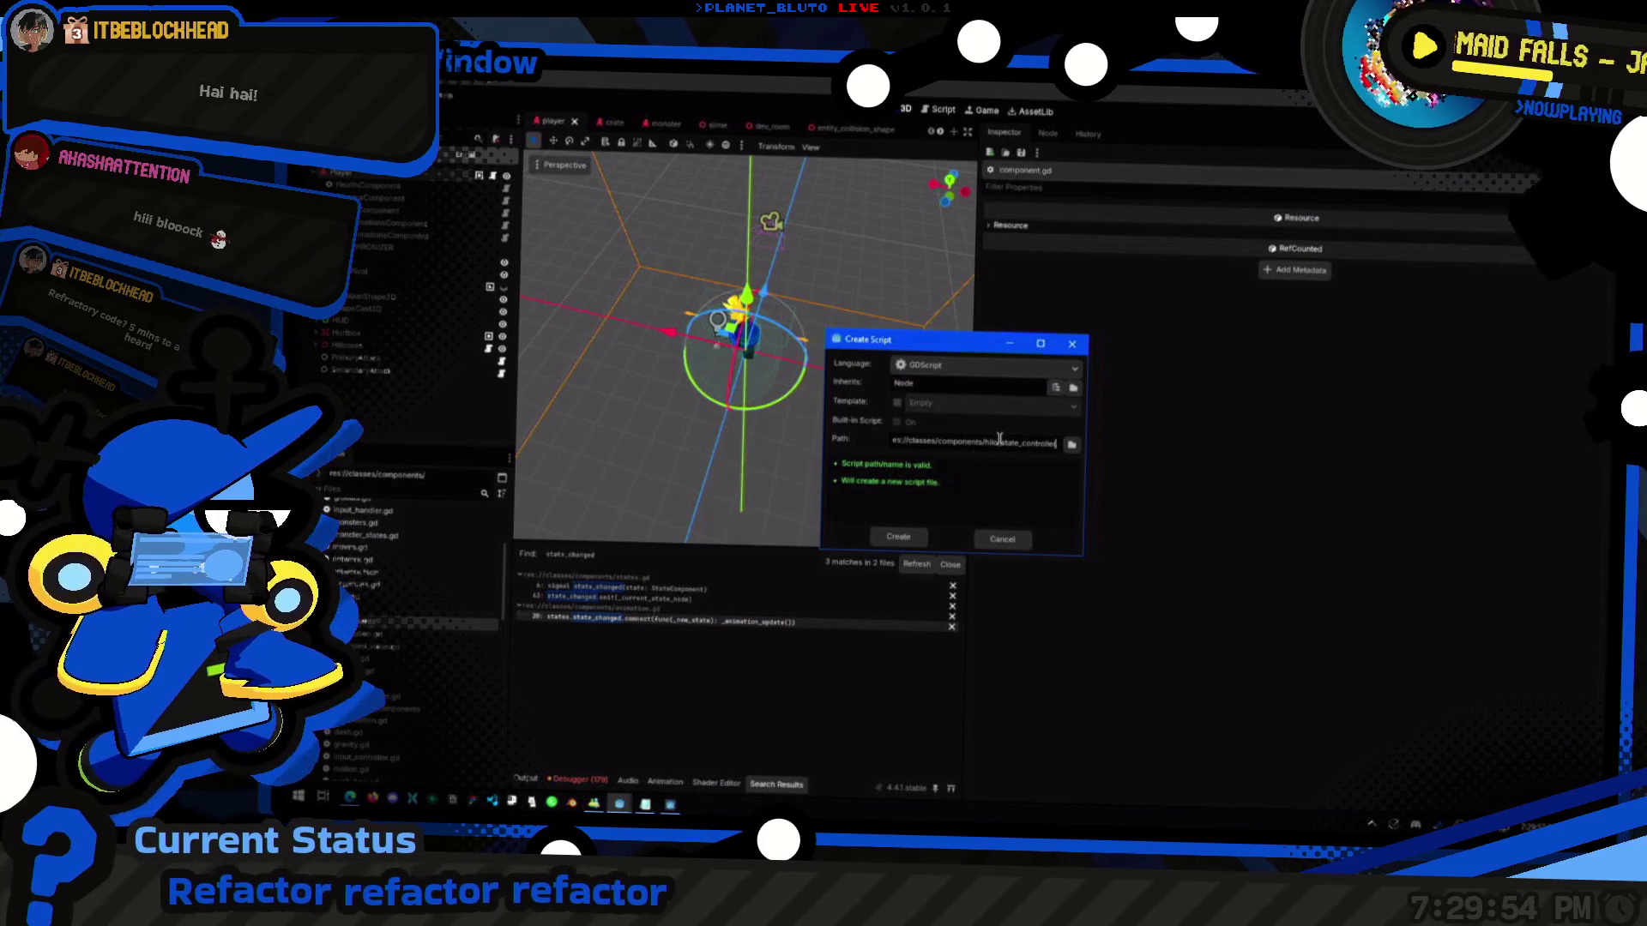
drag(999, 441, 987, 442)
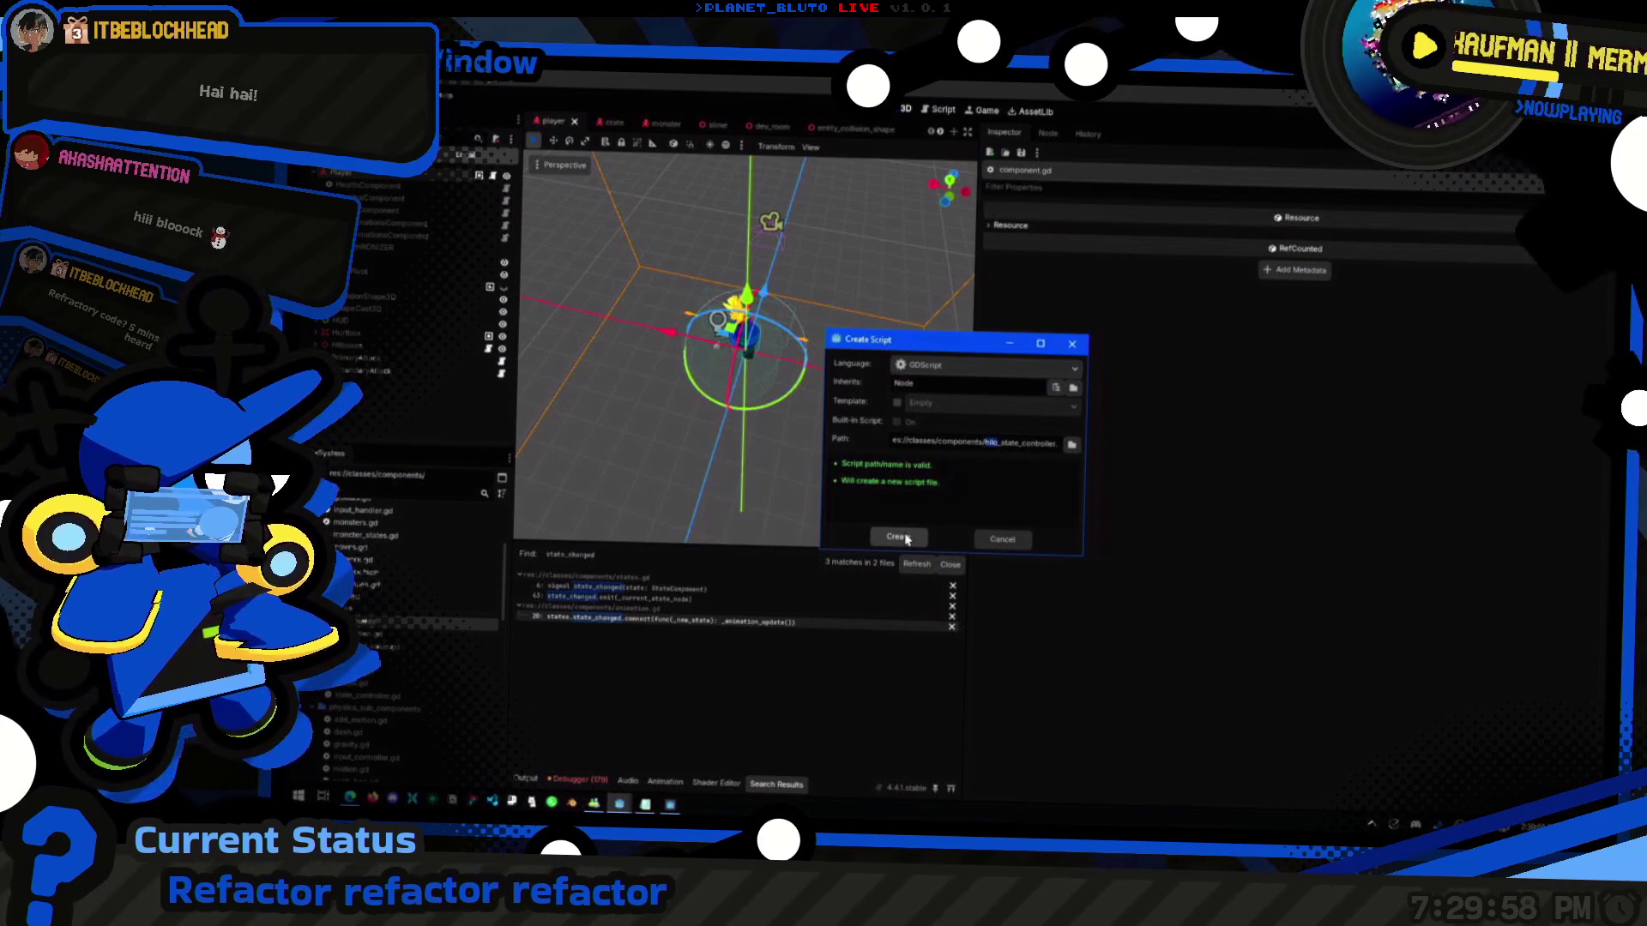
click(898, 537)
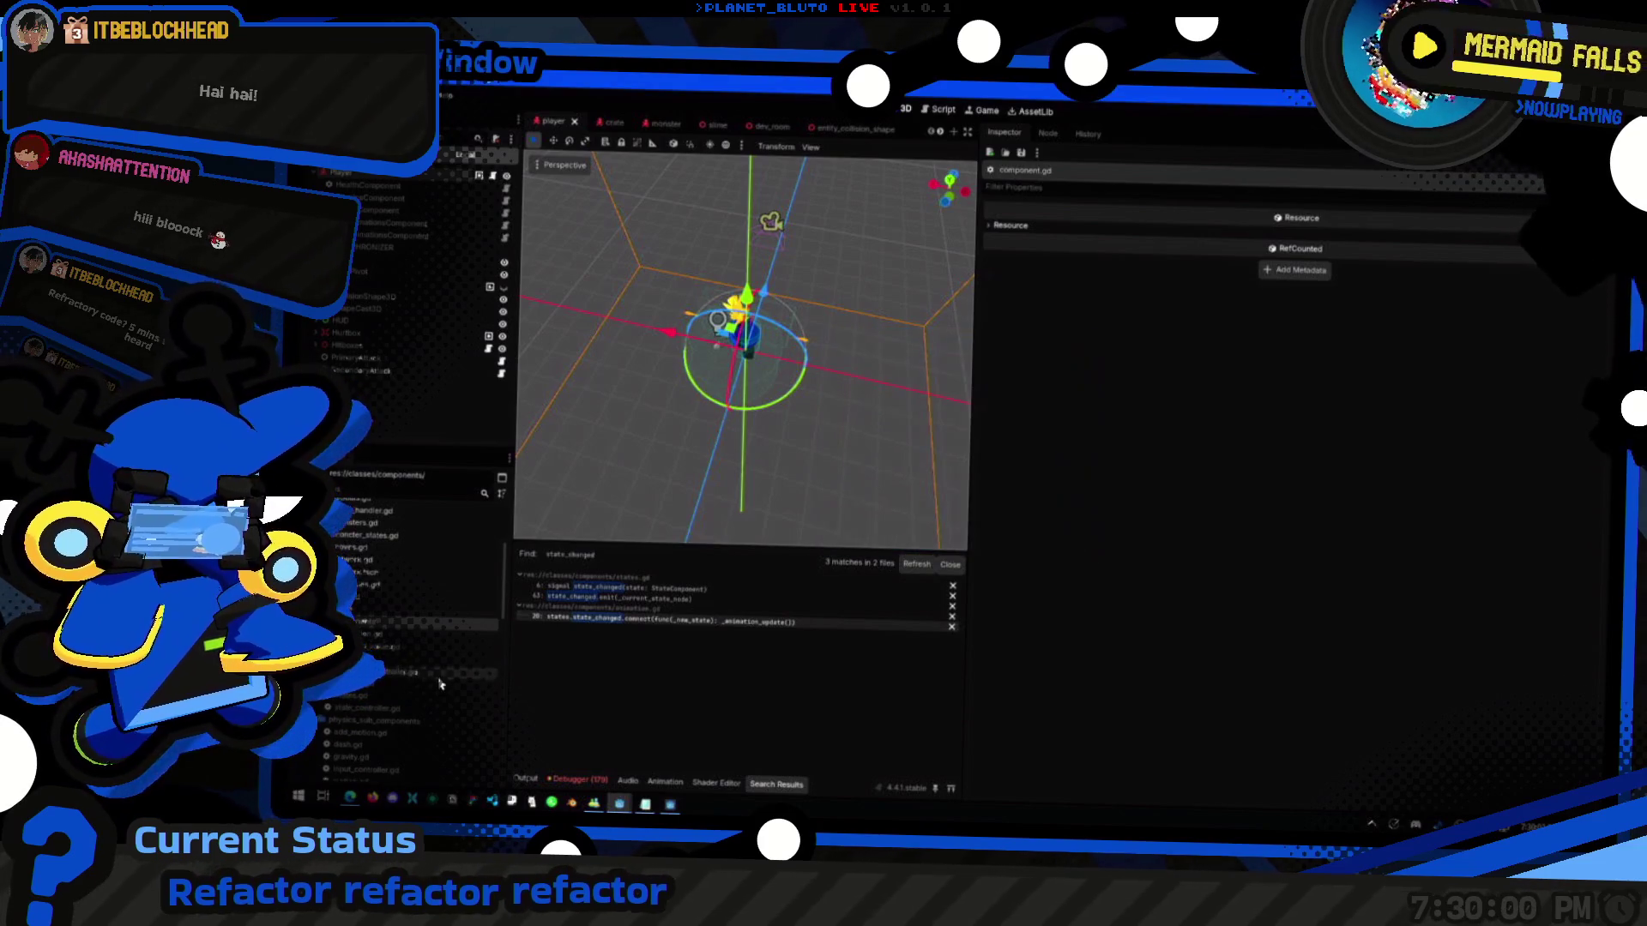
key(BackSpace)
key(ctrl+shift+Left)
text(StateContro)
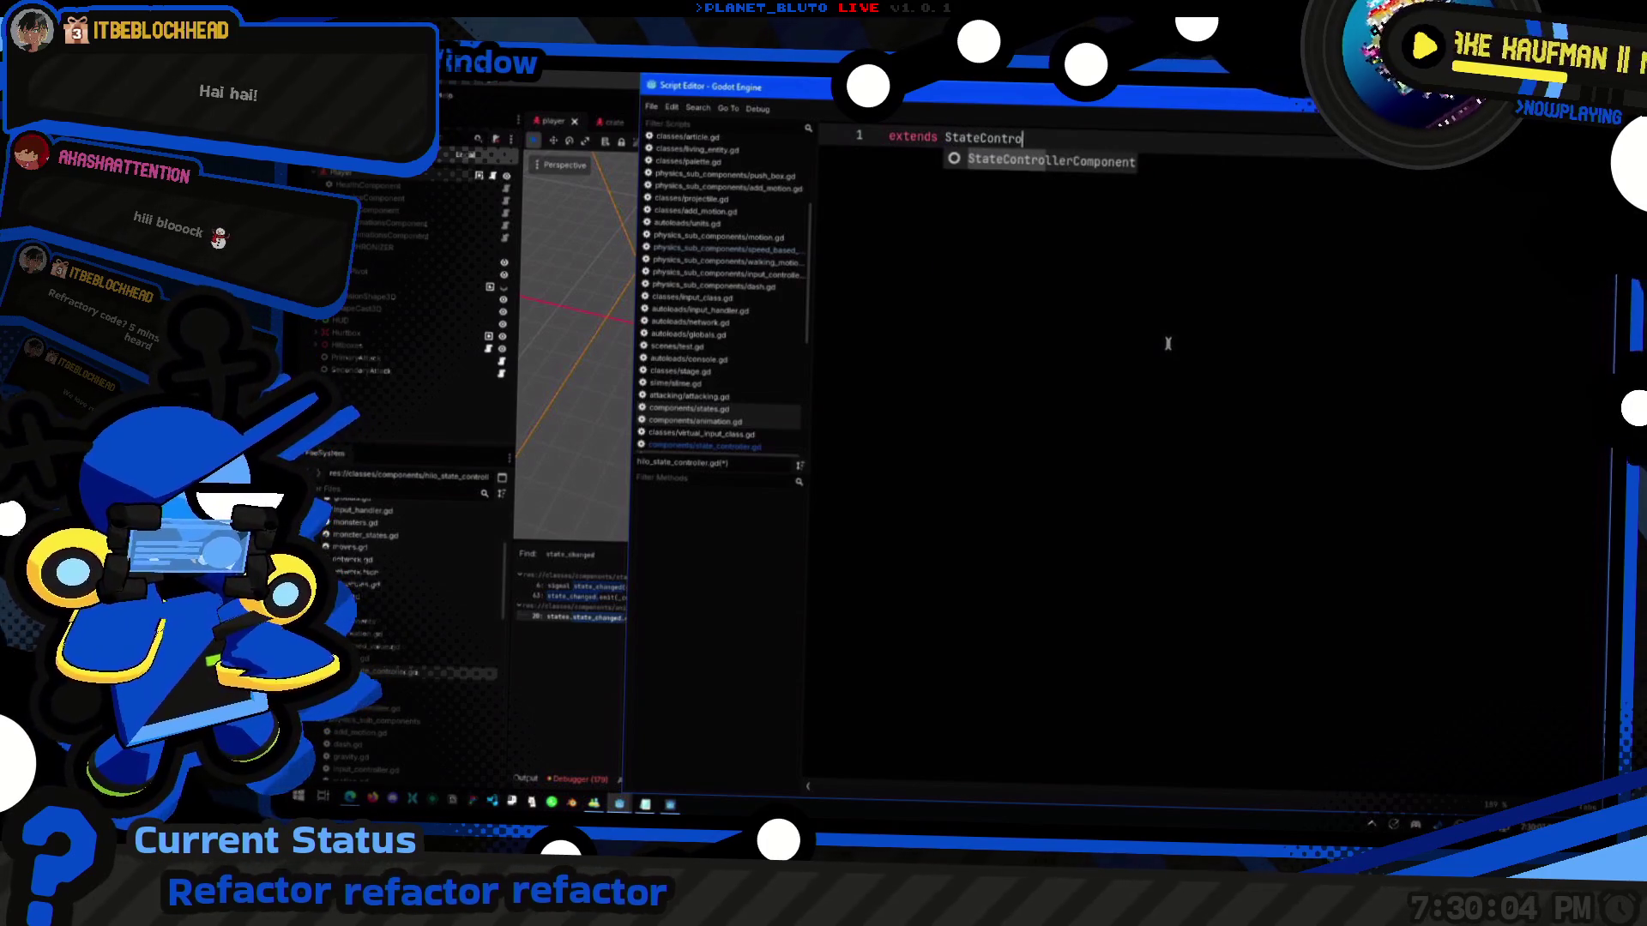
key(Return)
key(Return)
key(Return)
key(Up)
key(Up)
key(super+v)
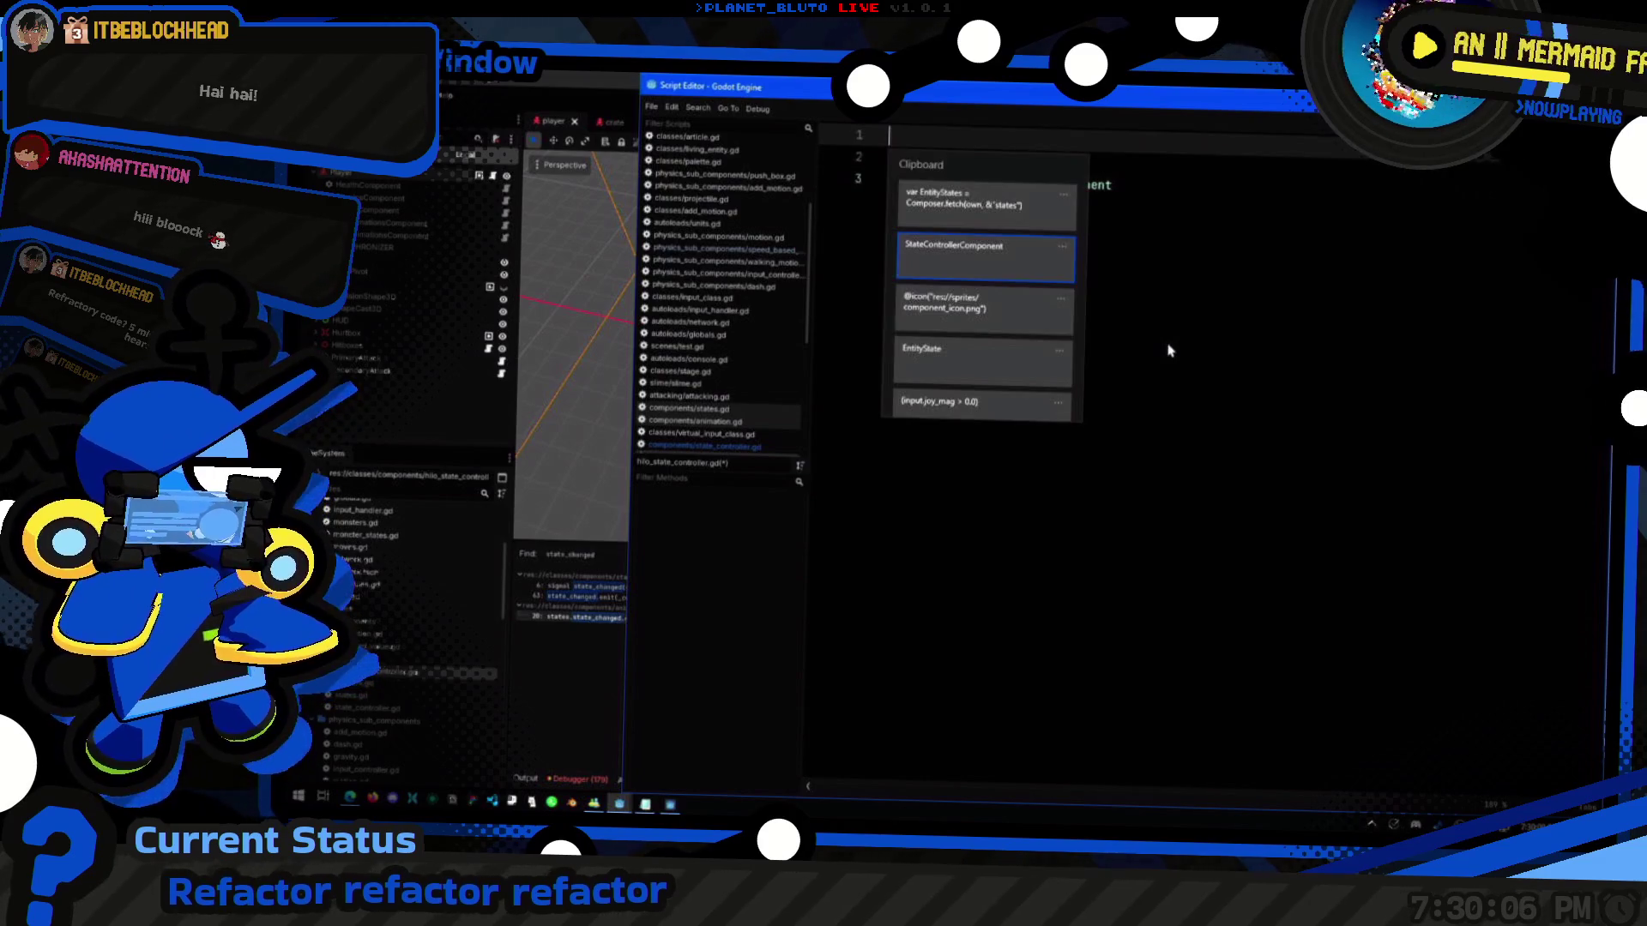
key(Up)
key(Return)
key(Down)
key(Down)
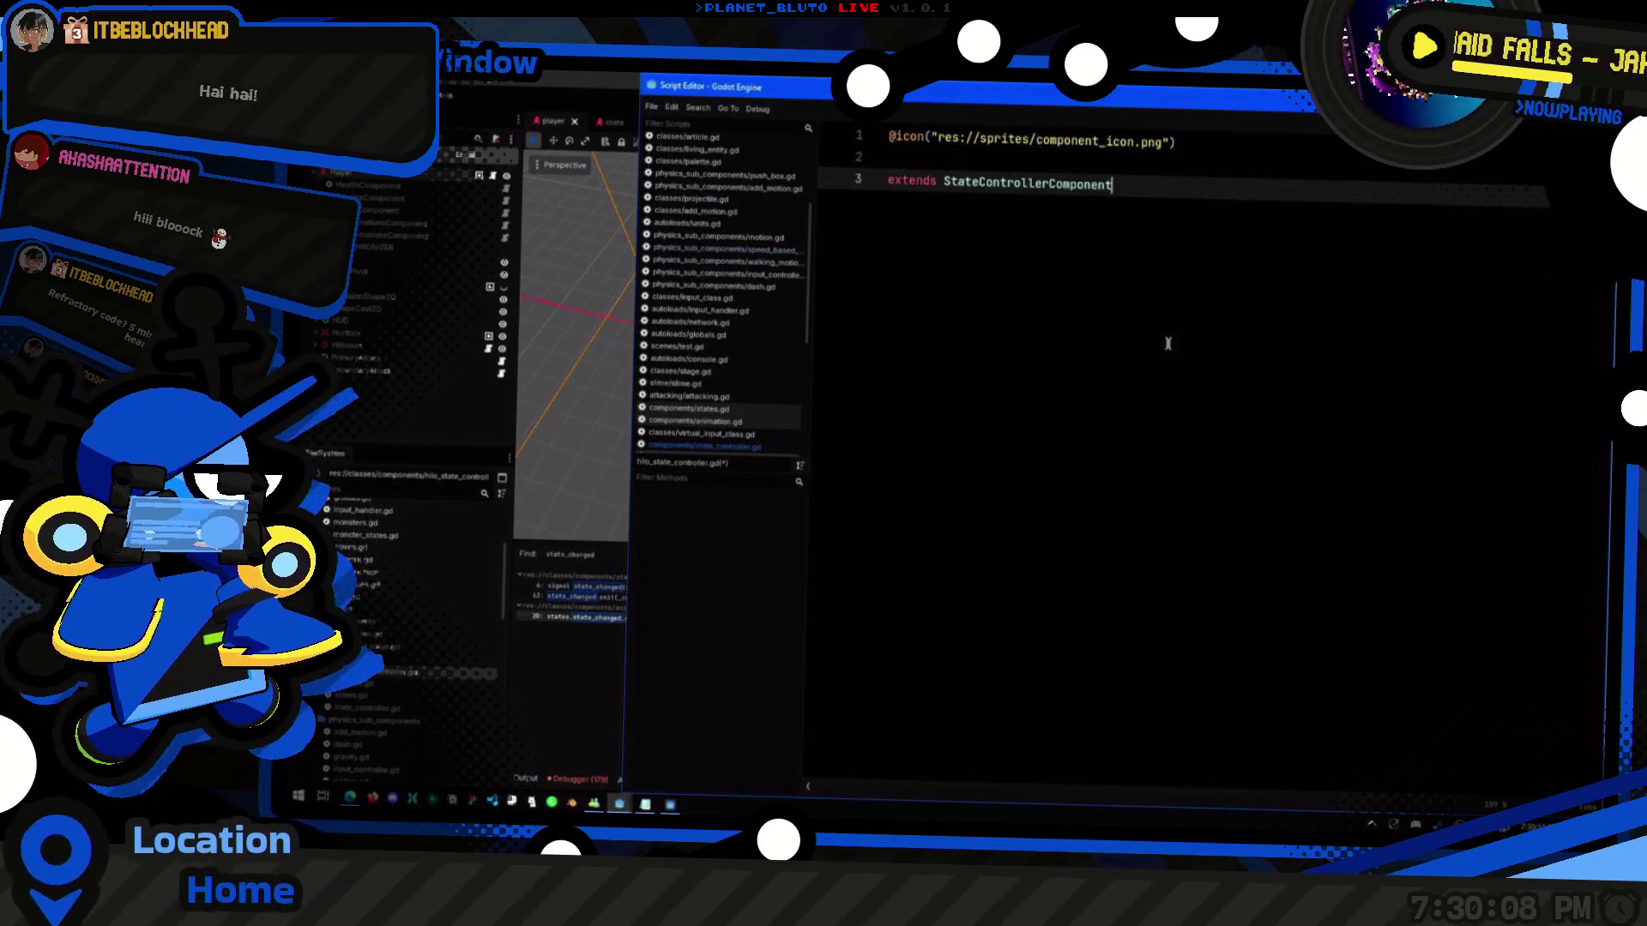
- Add class_name HiLoStateControllerComponent below the extends line
key(Return)
text(cl;a)
key(BackSpace)
key(BackSpace)
text(ass_name S)
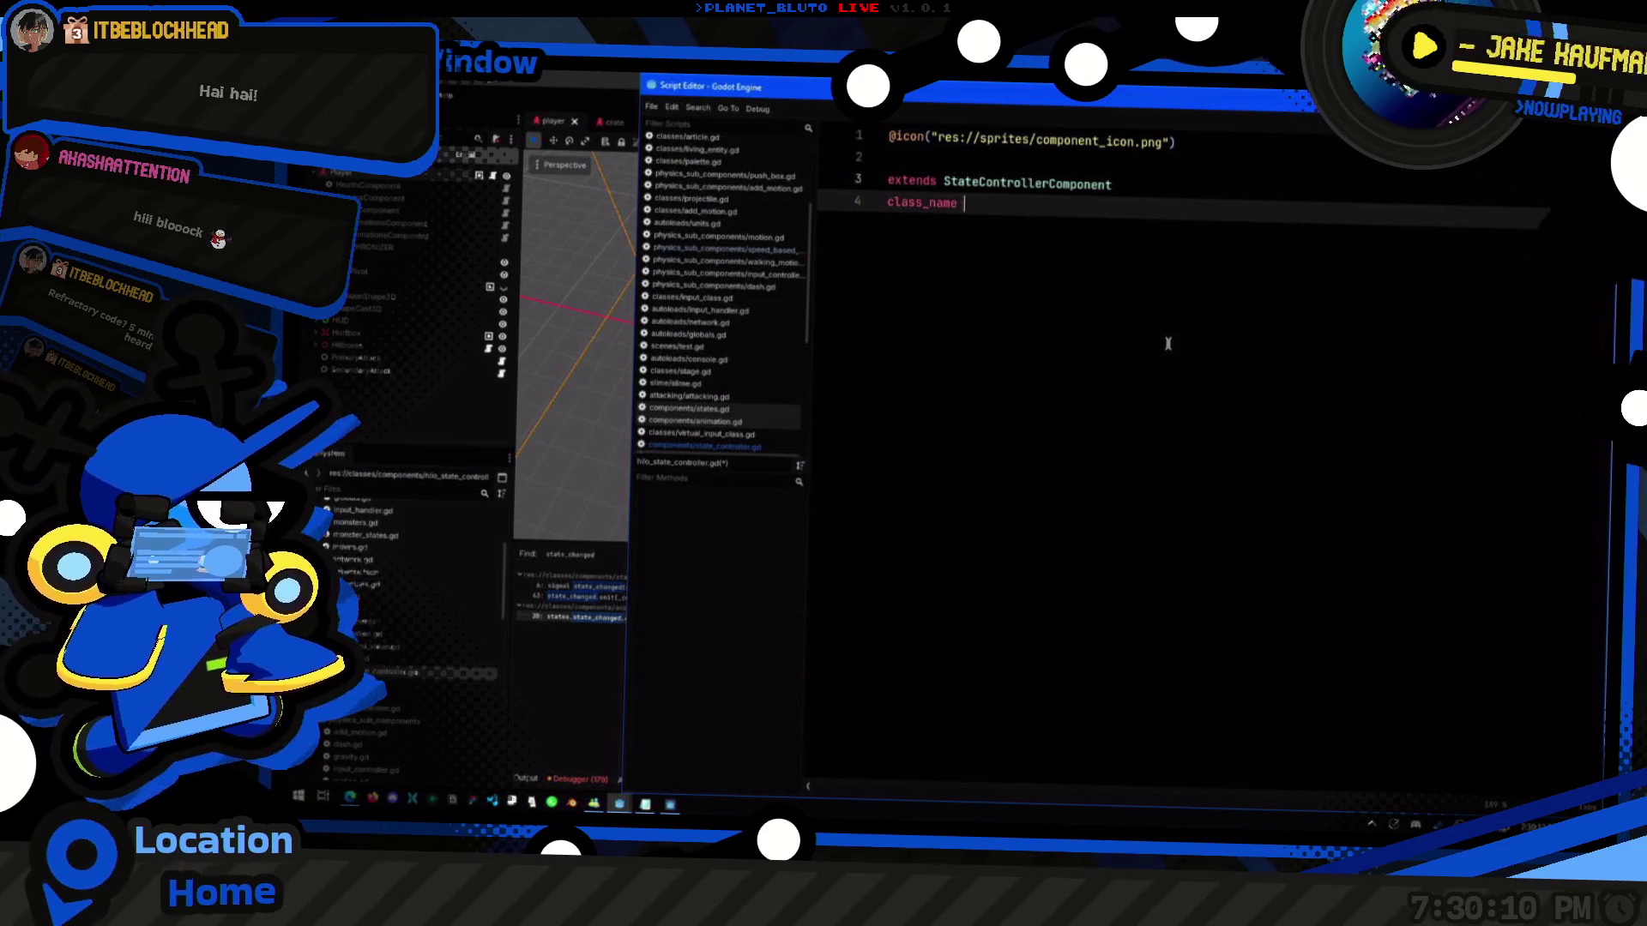
key(BackSpace)
text(HiLo)
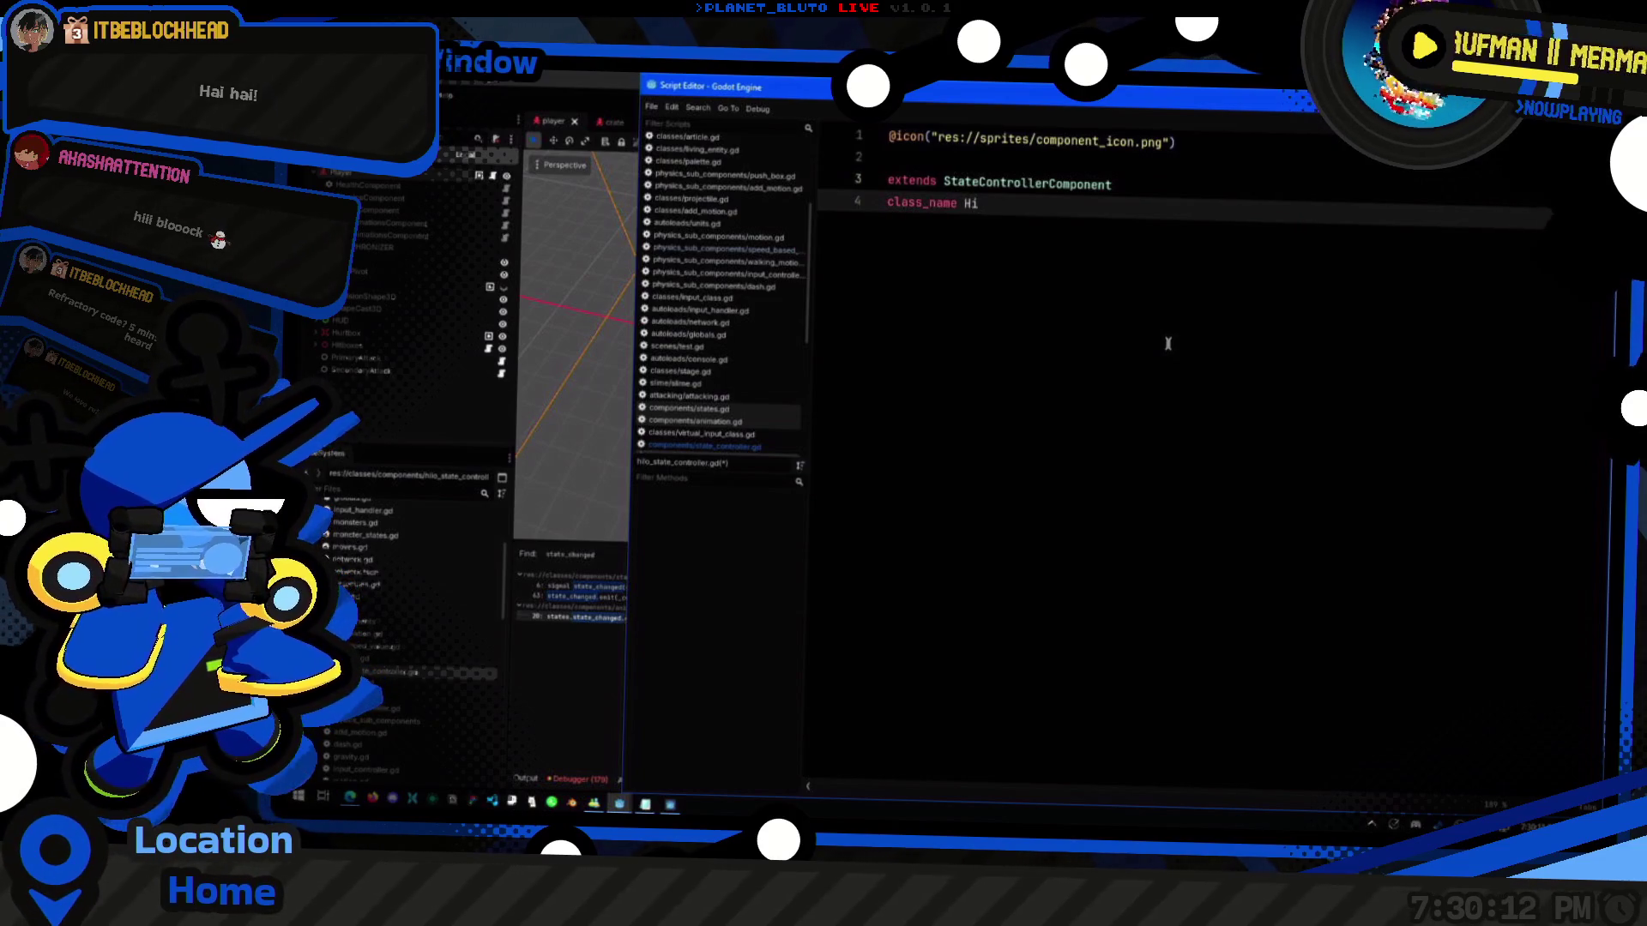
text(StateControl)
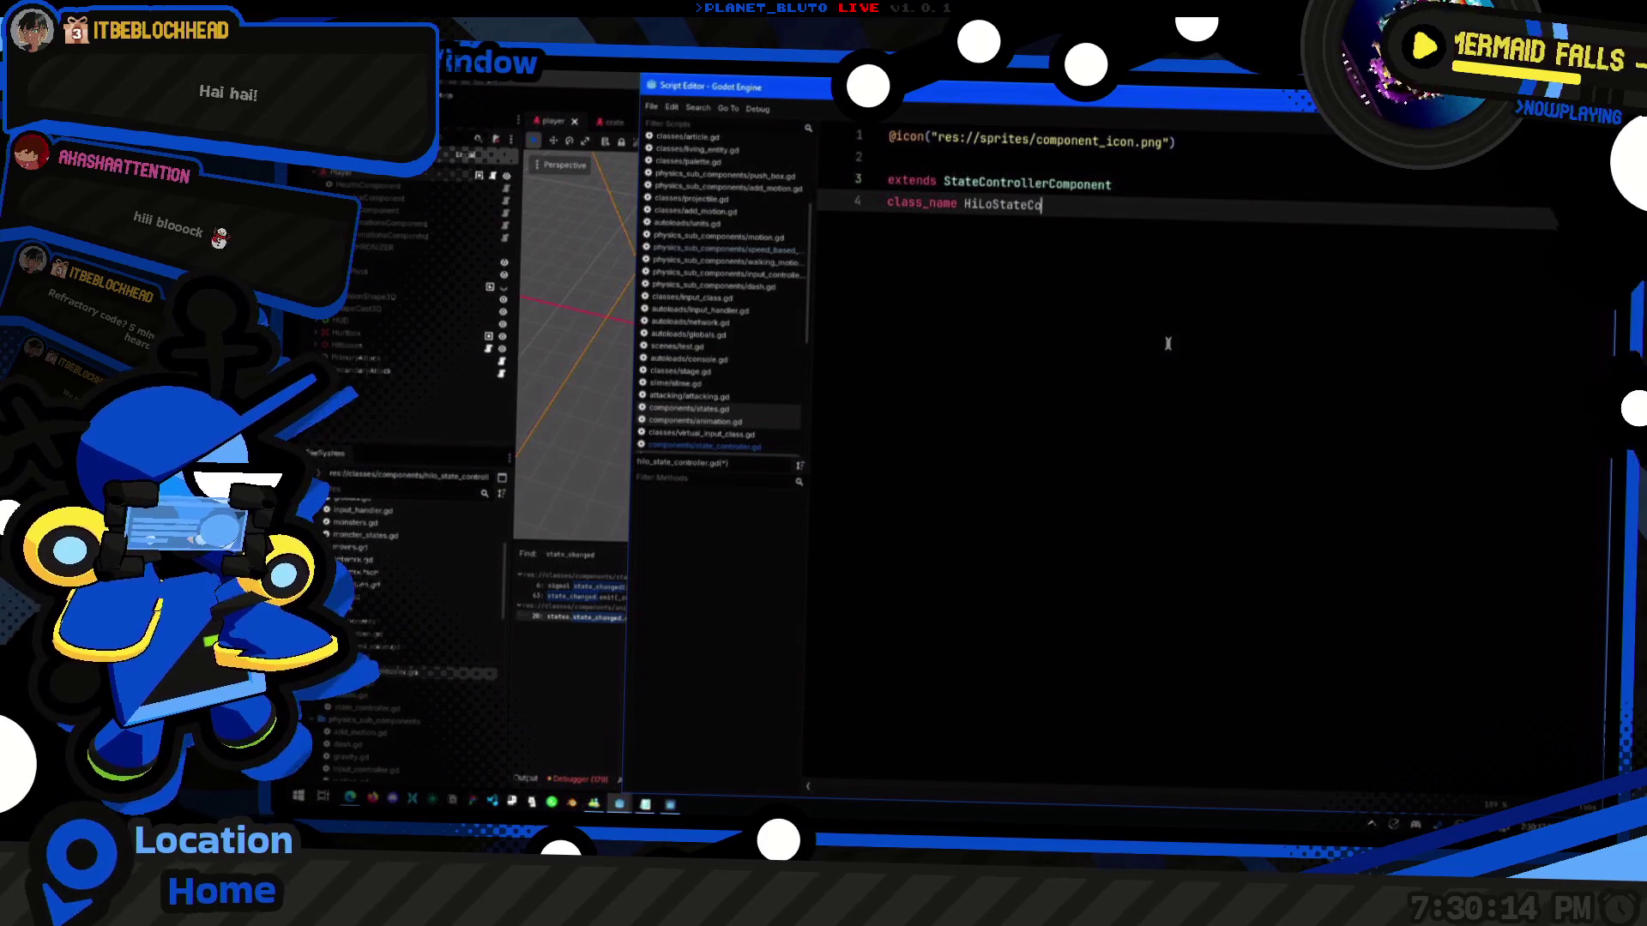
text(lerComponen)
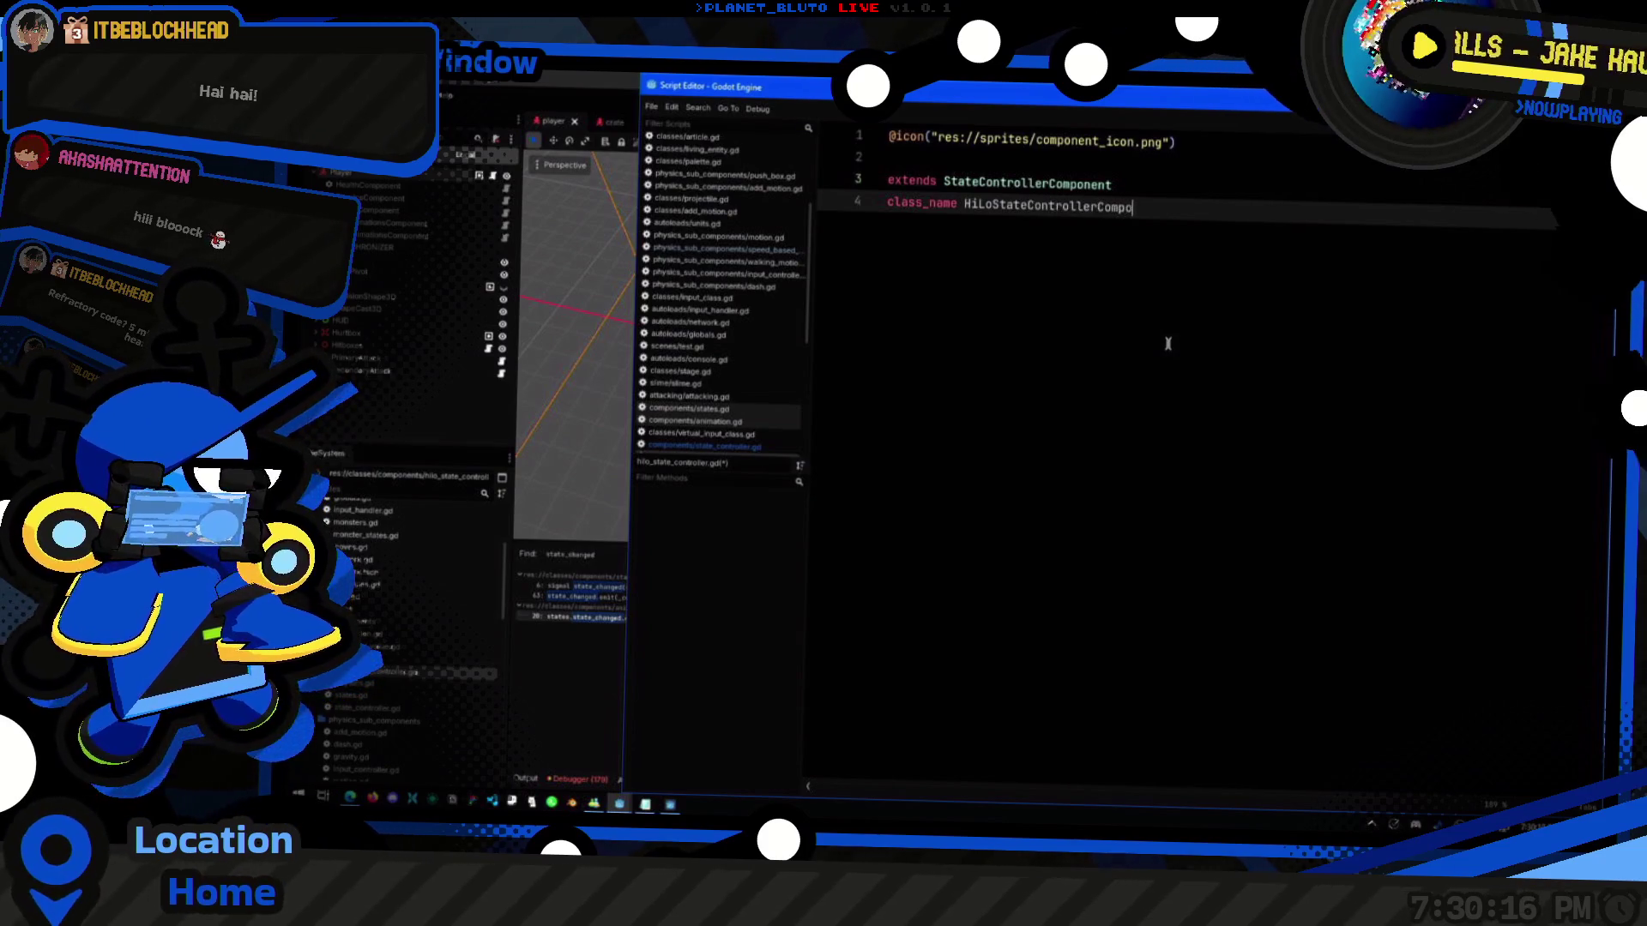
text(t)
- Add a _ready function with a placeholder pass and select it
key(Home)
key(End)
key(Return)
key(Return)
text(f)
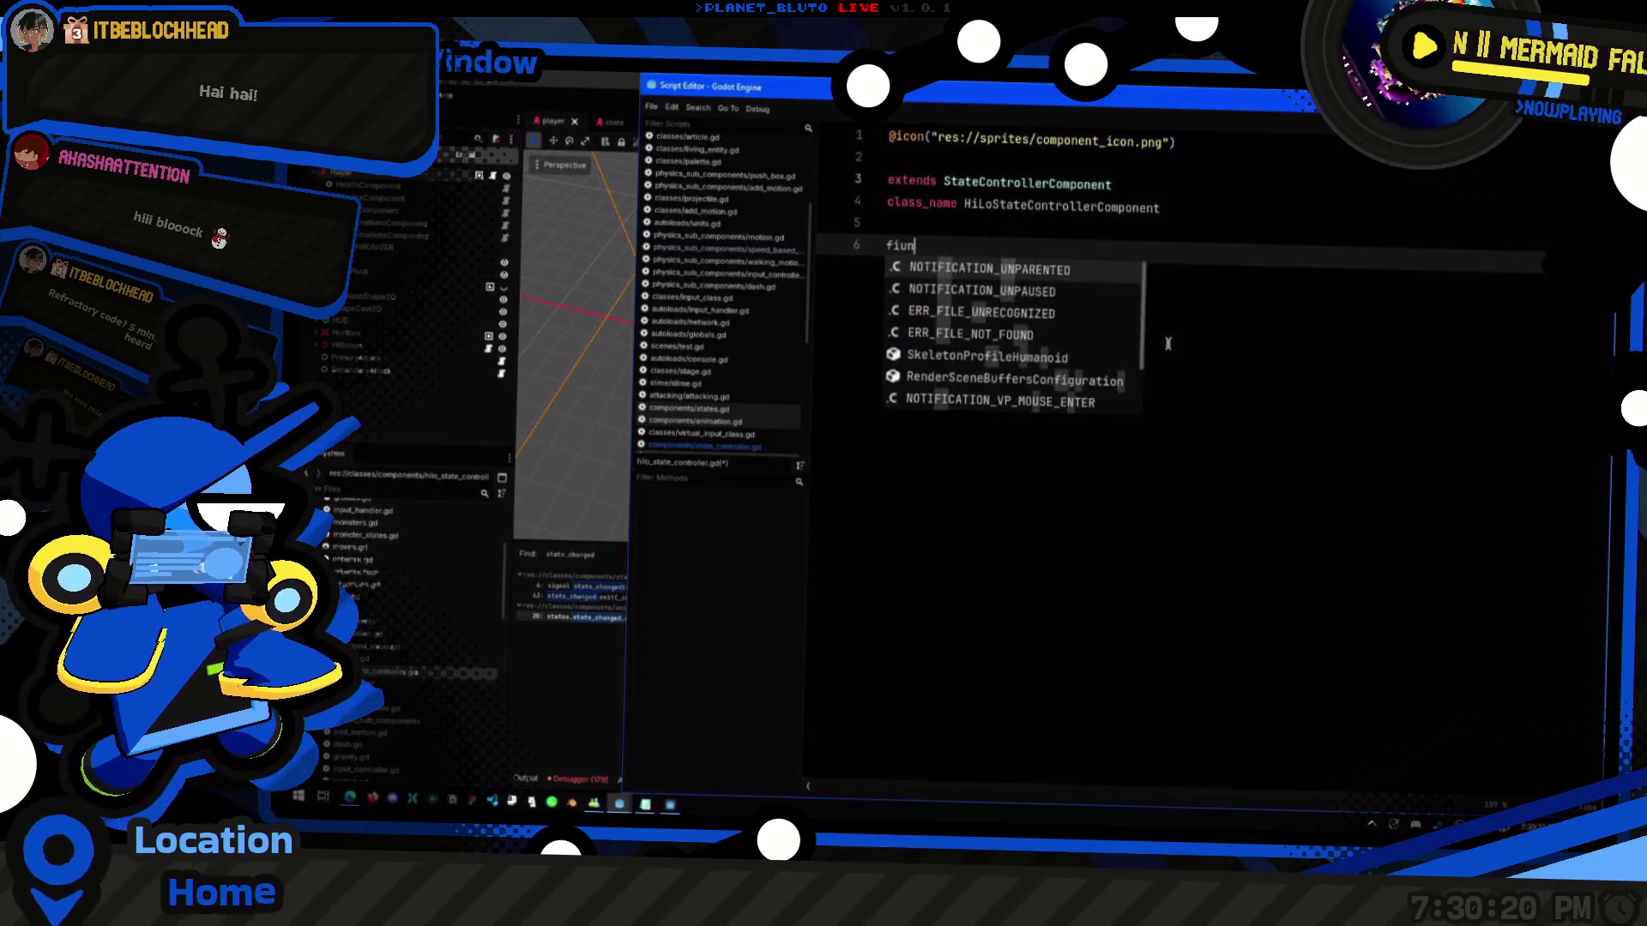
text(unc _re)
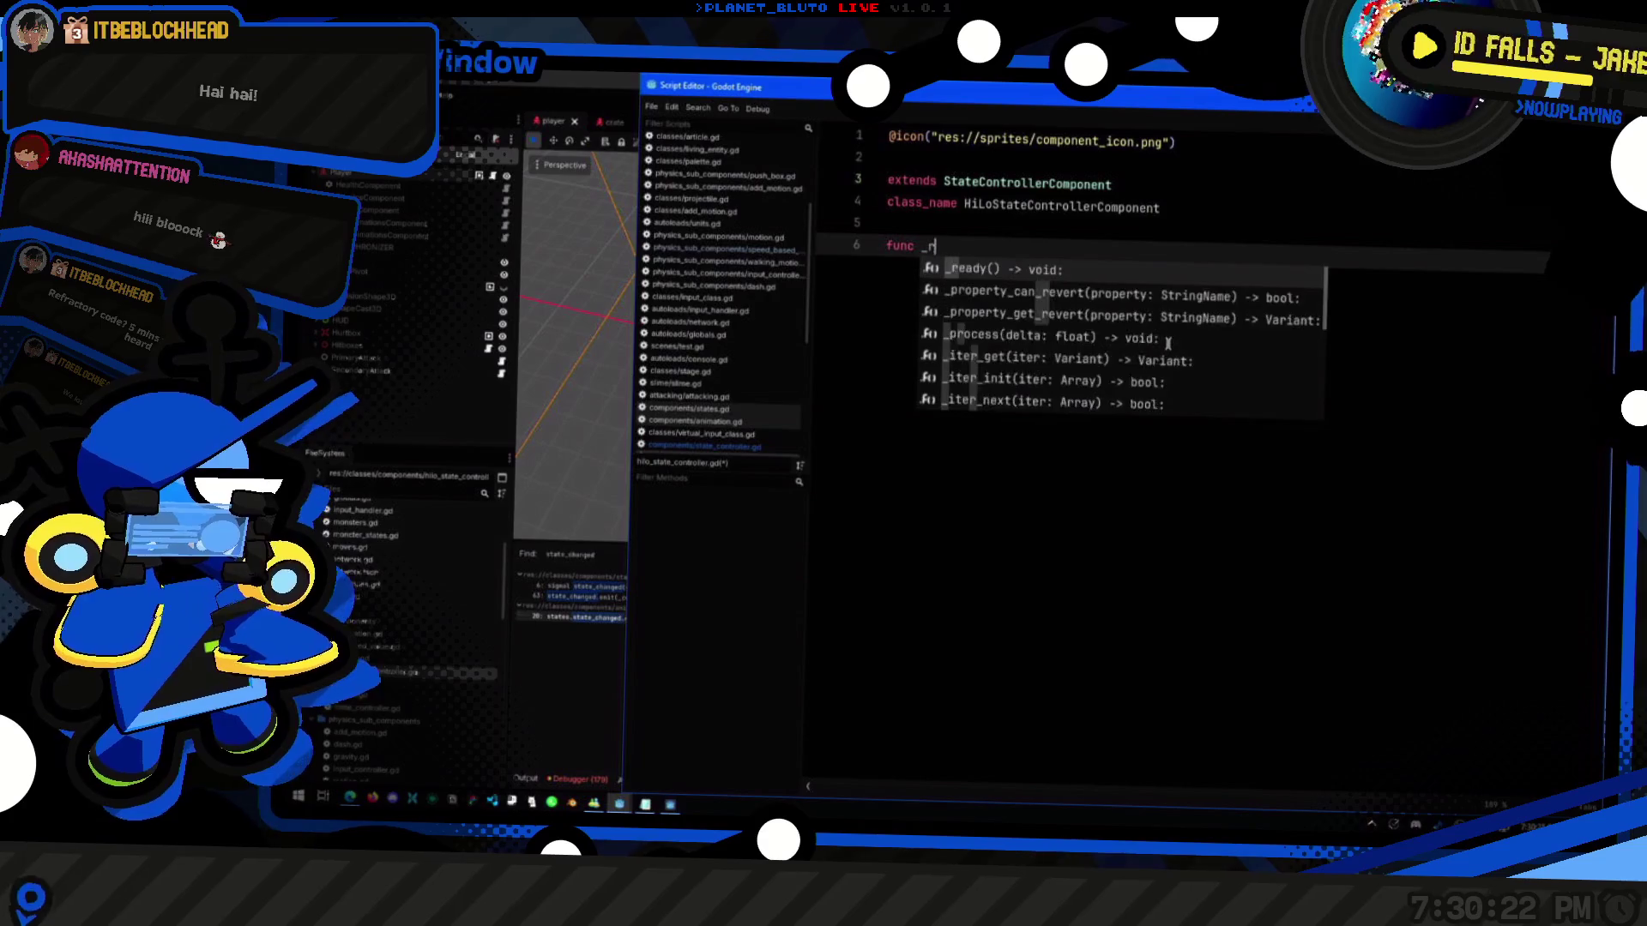
key(Return)
key(Return)
text(pass)
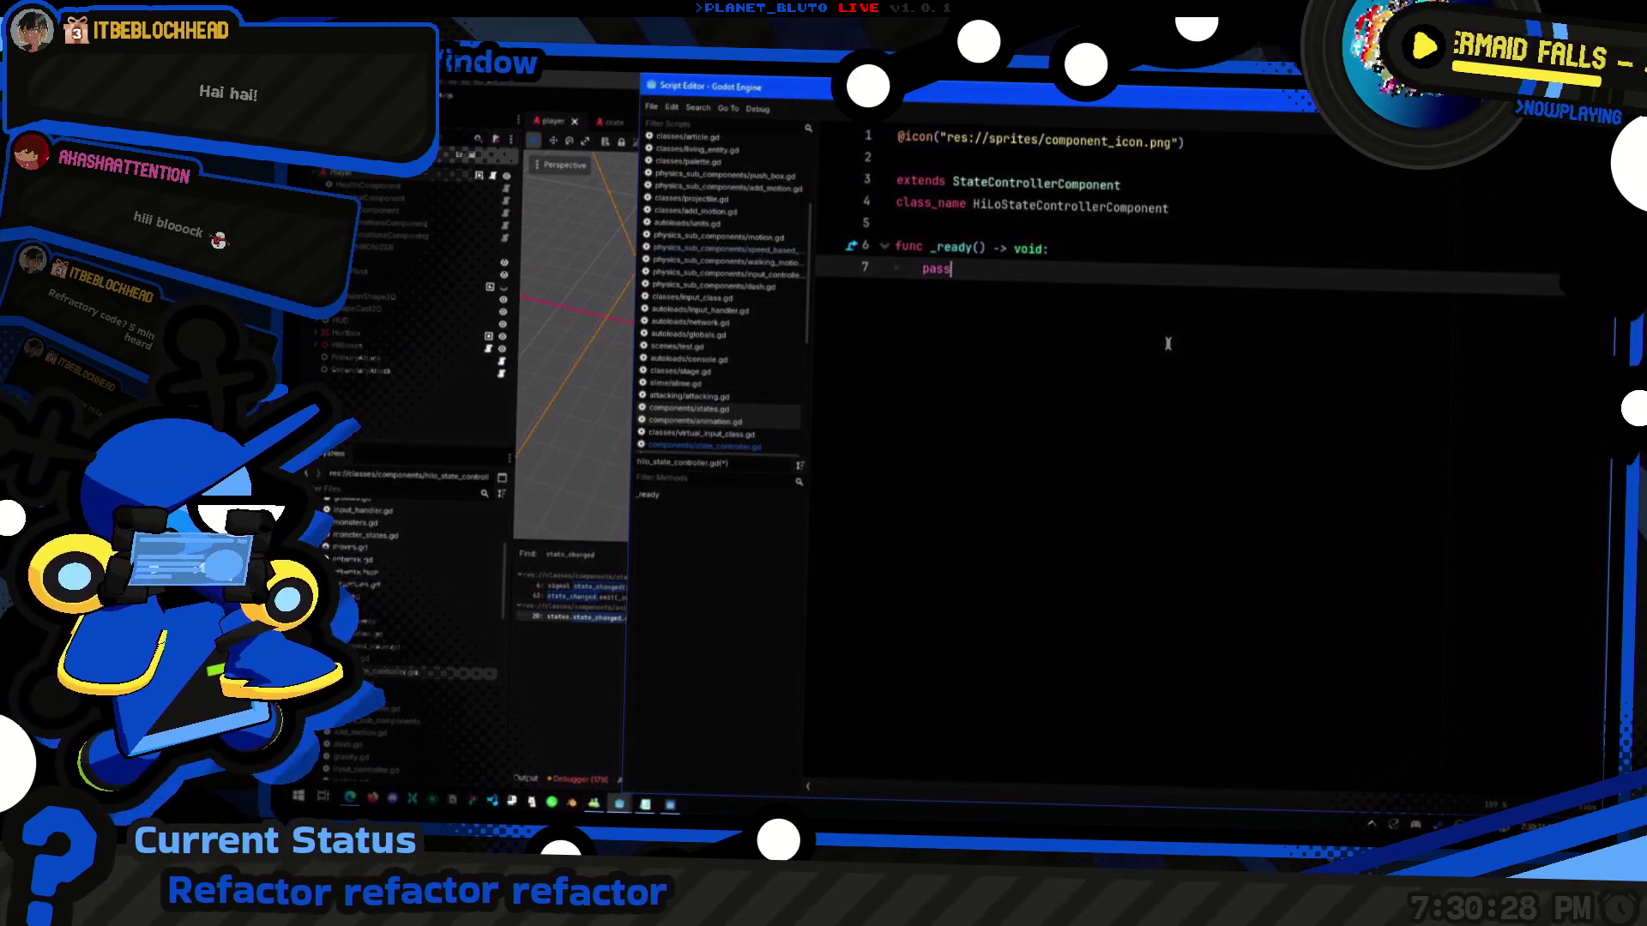
key(Return)
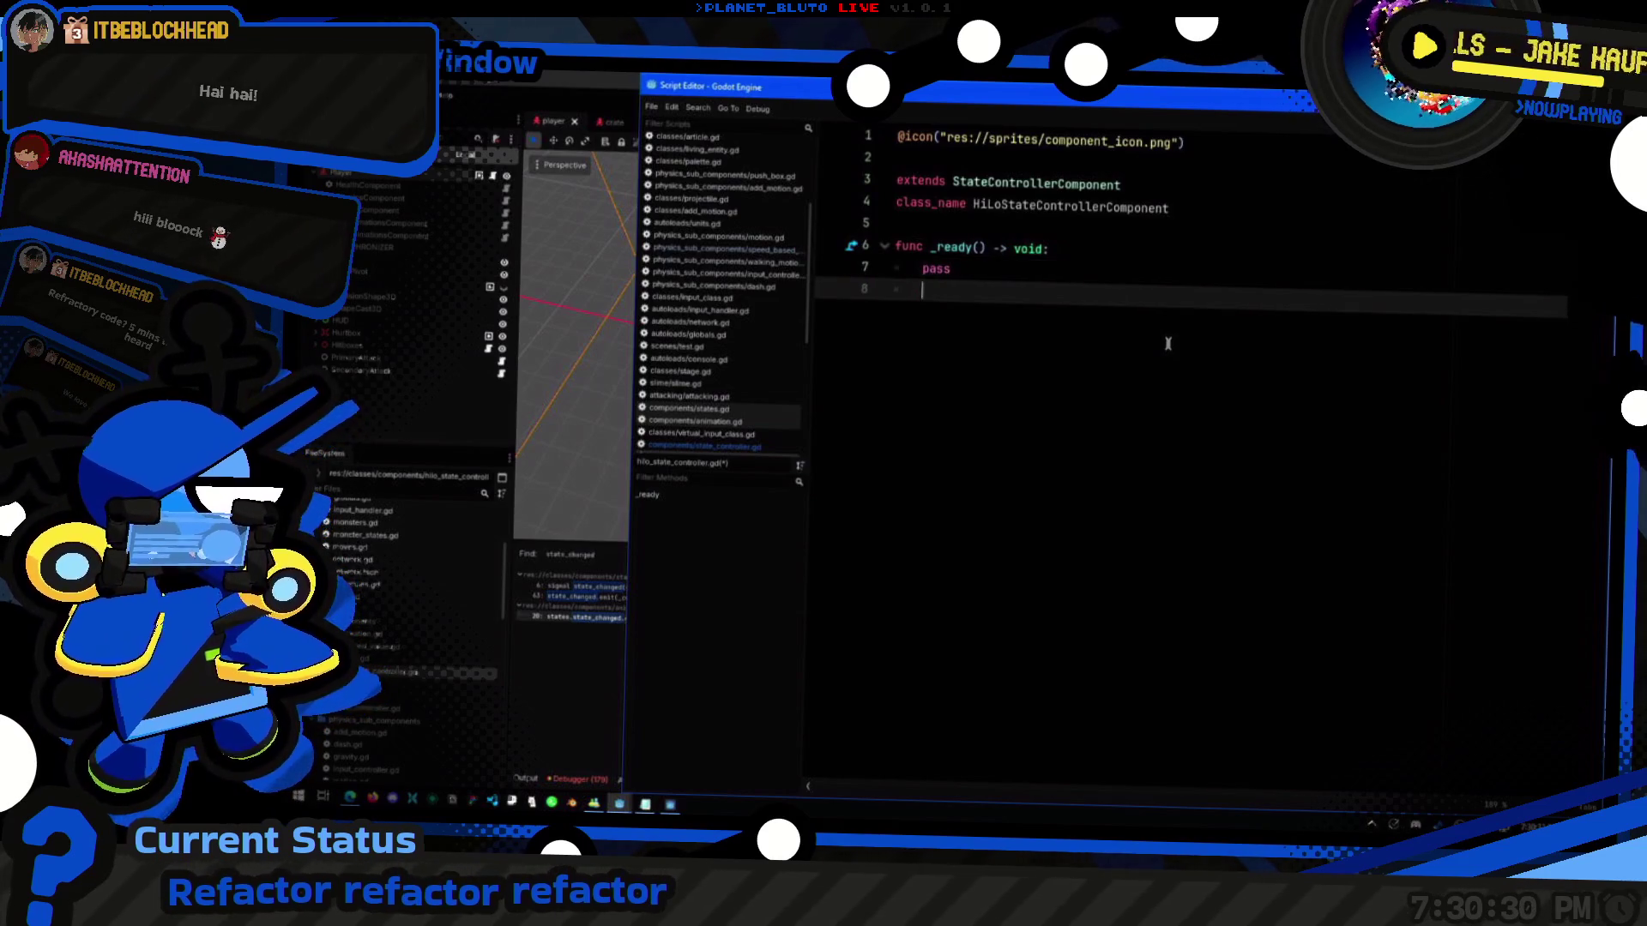
key(BackSpace)
key(BackSpace)
key(shift+Home)
- Replace pass with var HiEntityState: StateComponent = Composer.fetch(own, "states")
text(var En)
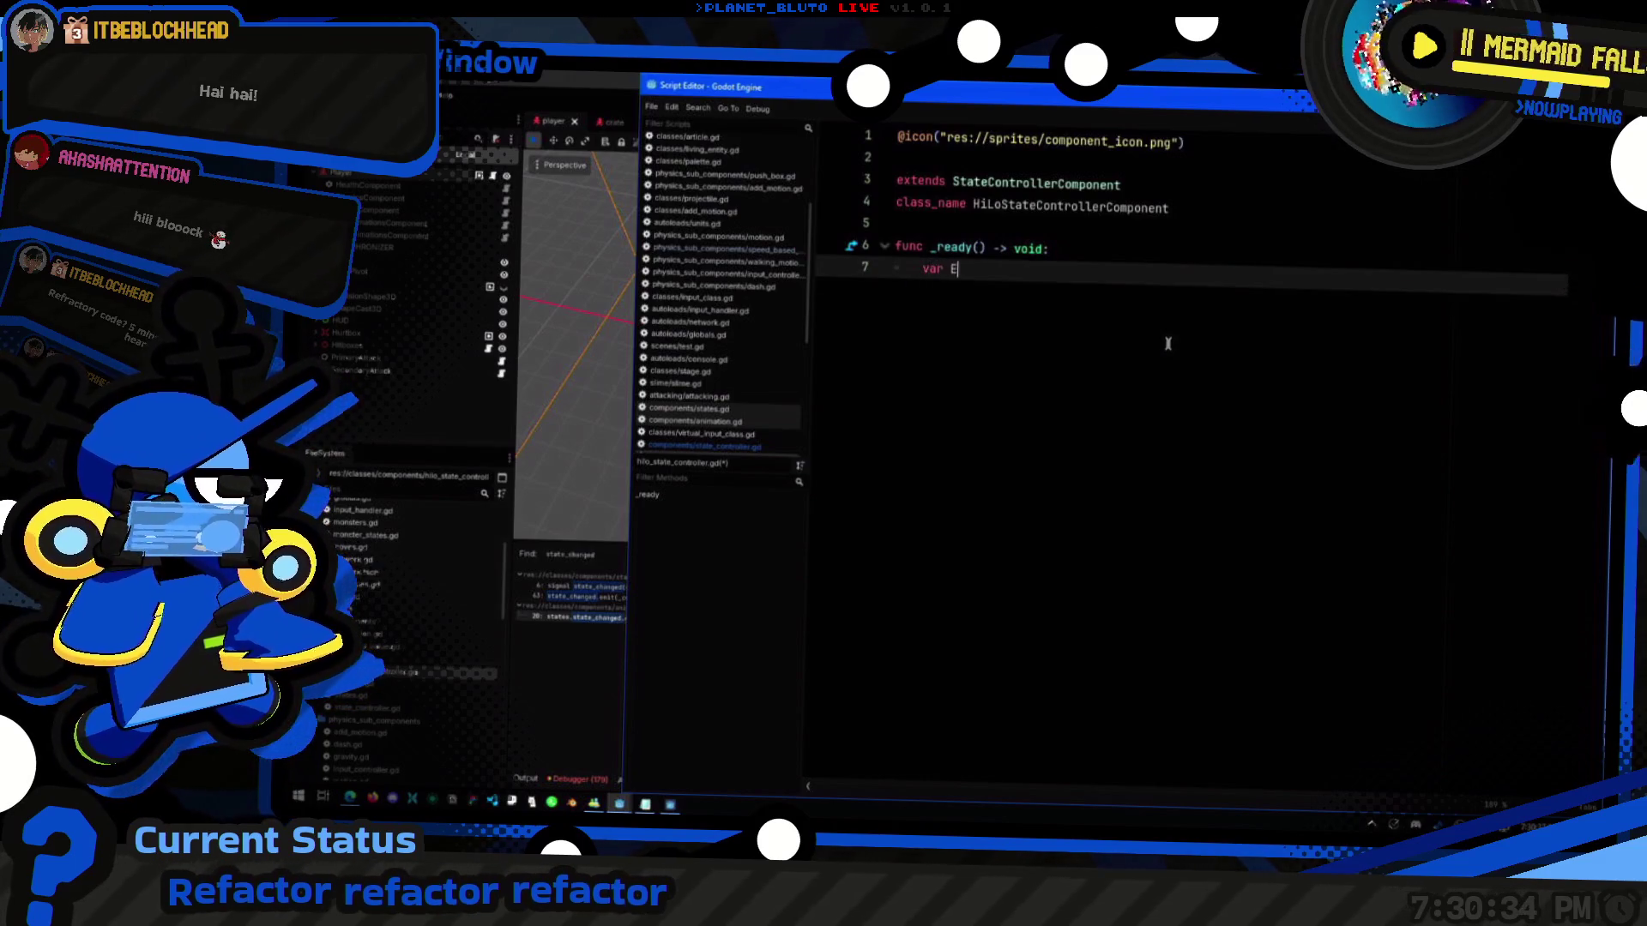
text(tity)
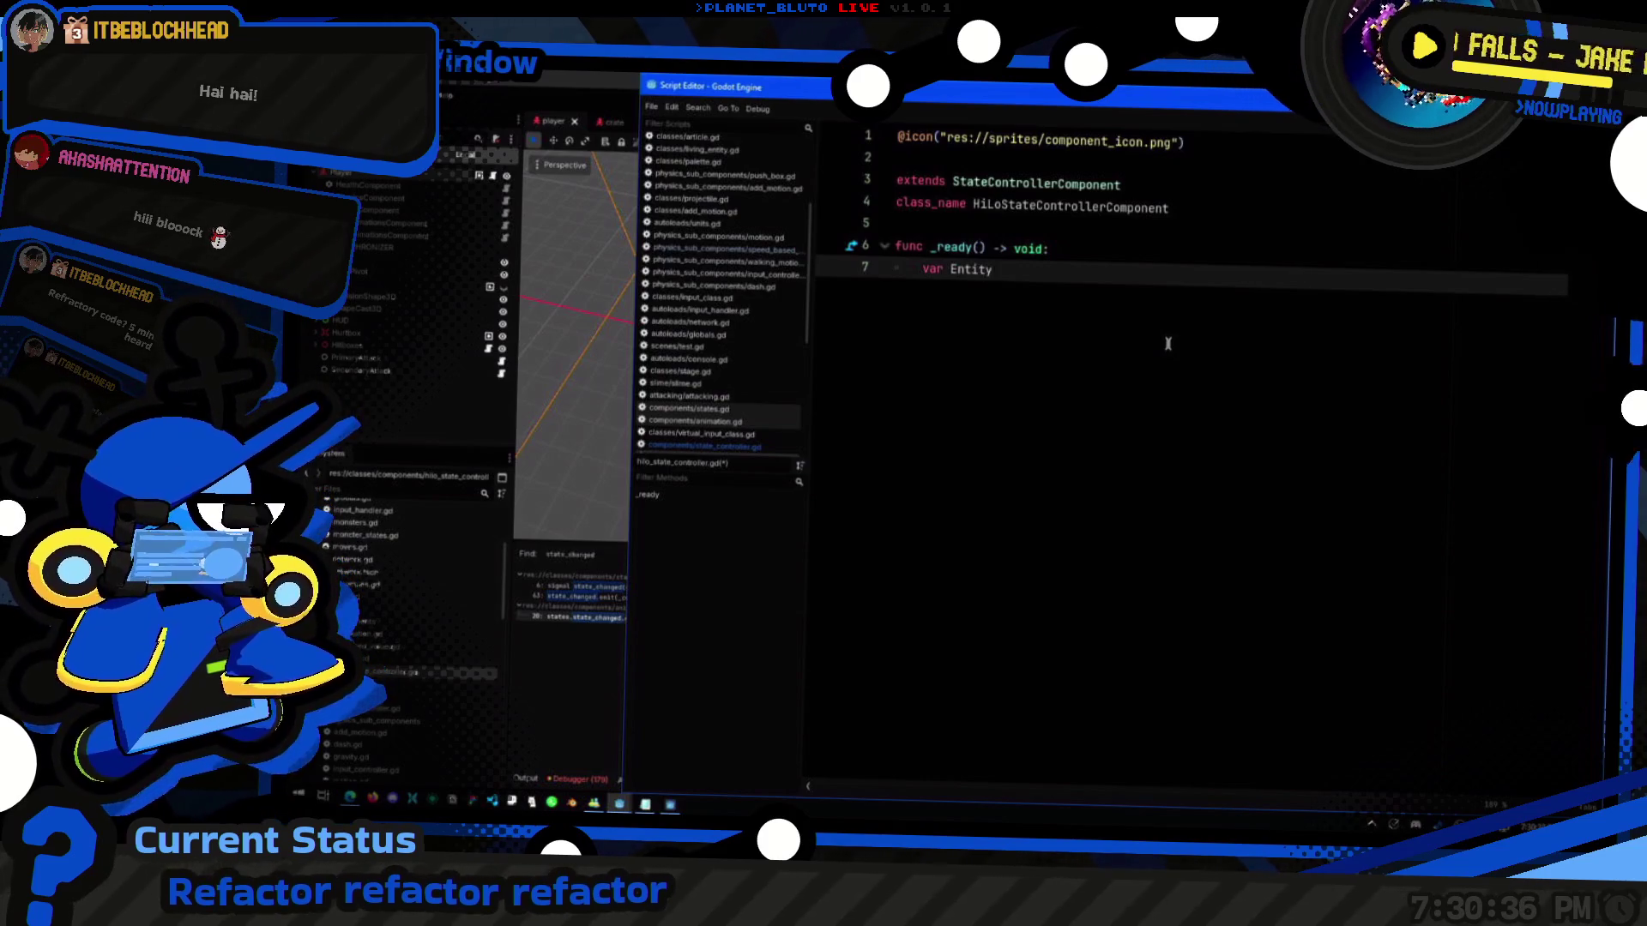
text(State)
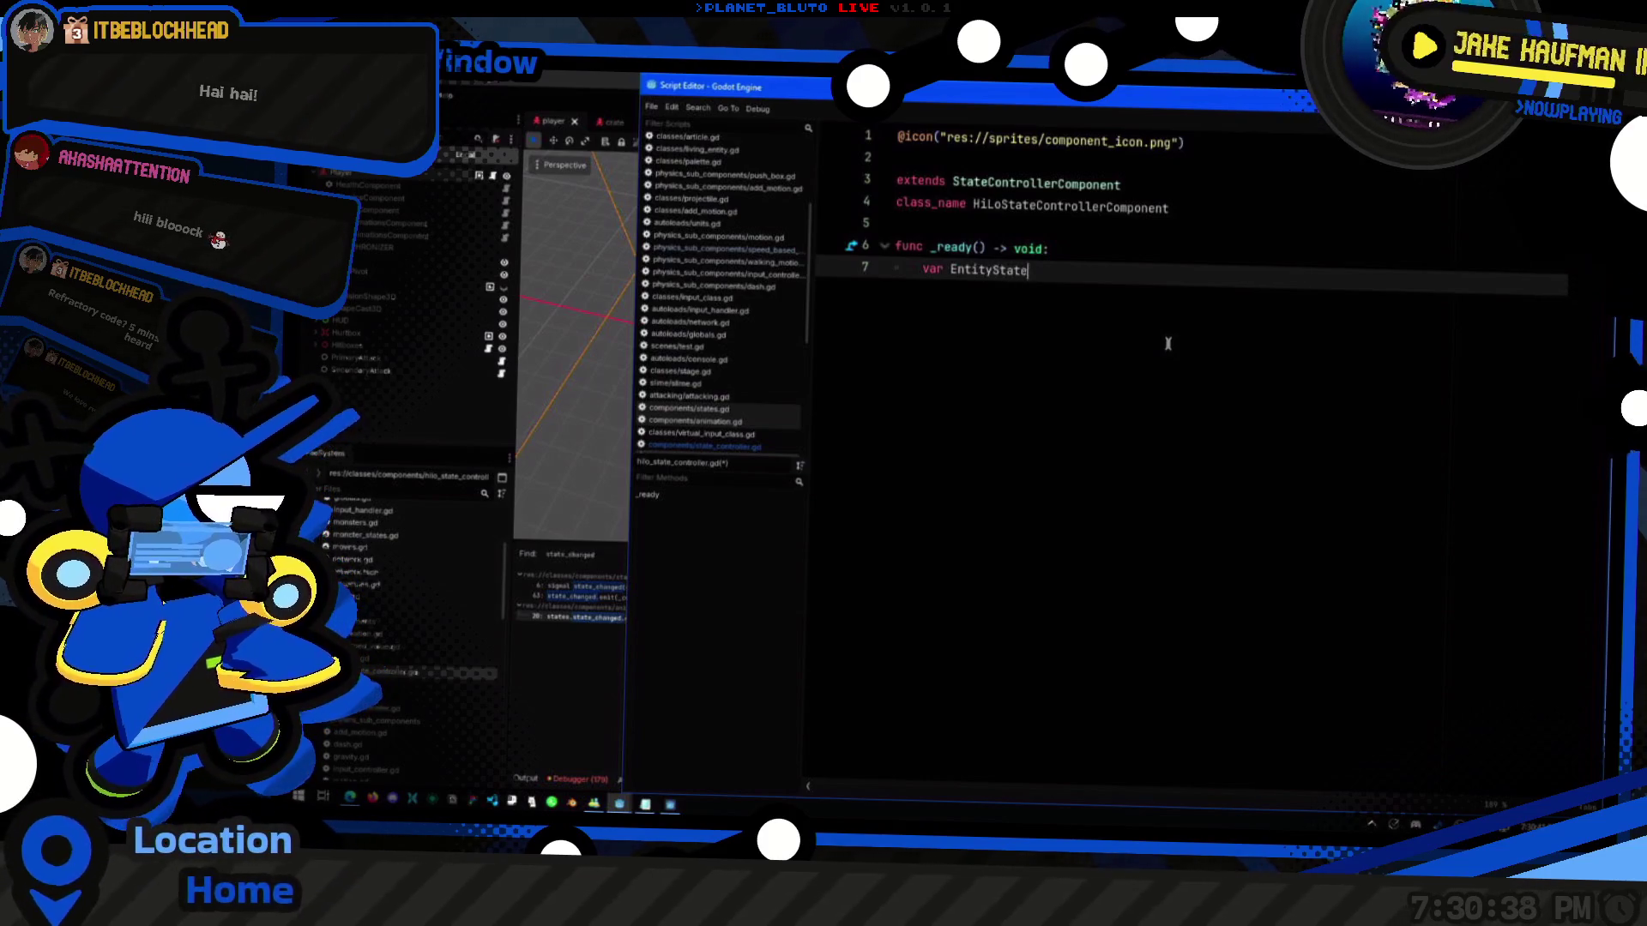
key(BackSpace)
text(HiEntityState = Composer.)
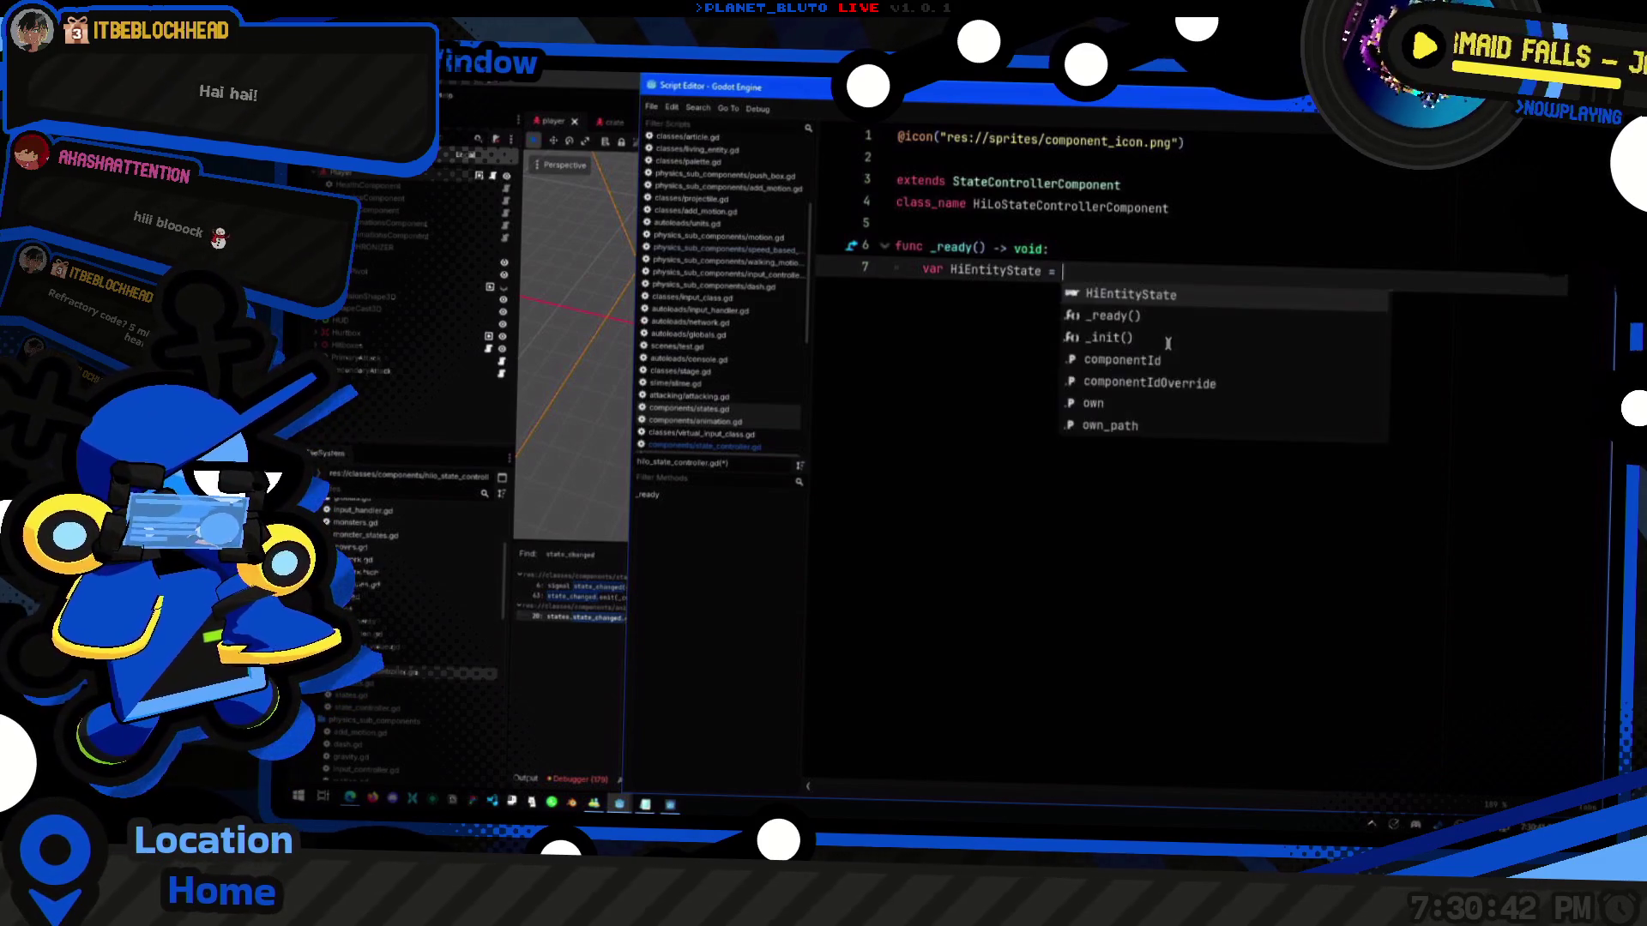
key(Left)
key(Left)
key(Left)
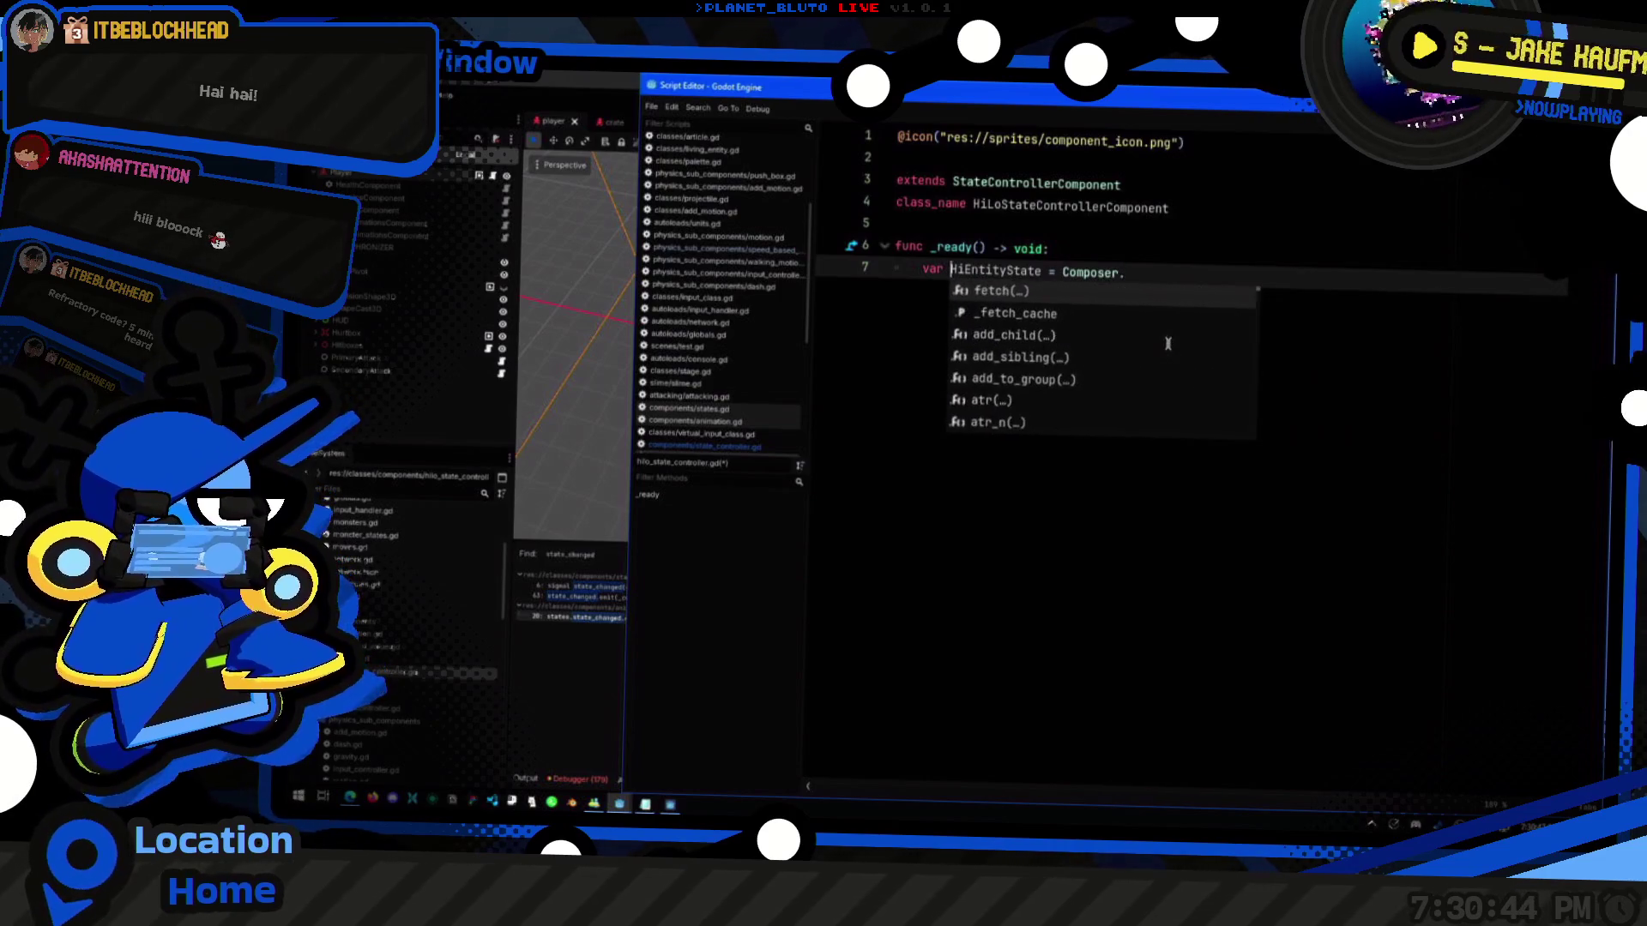
text(: C)
key(BackSpace)
text(State)
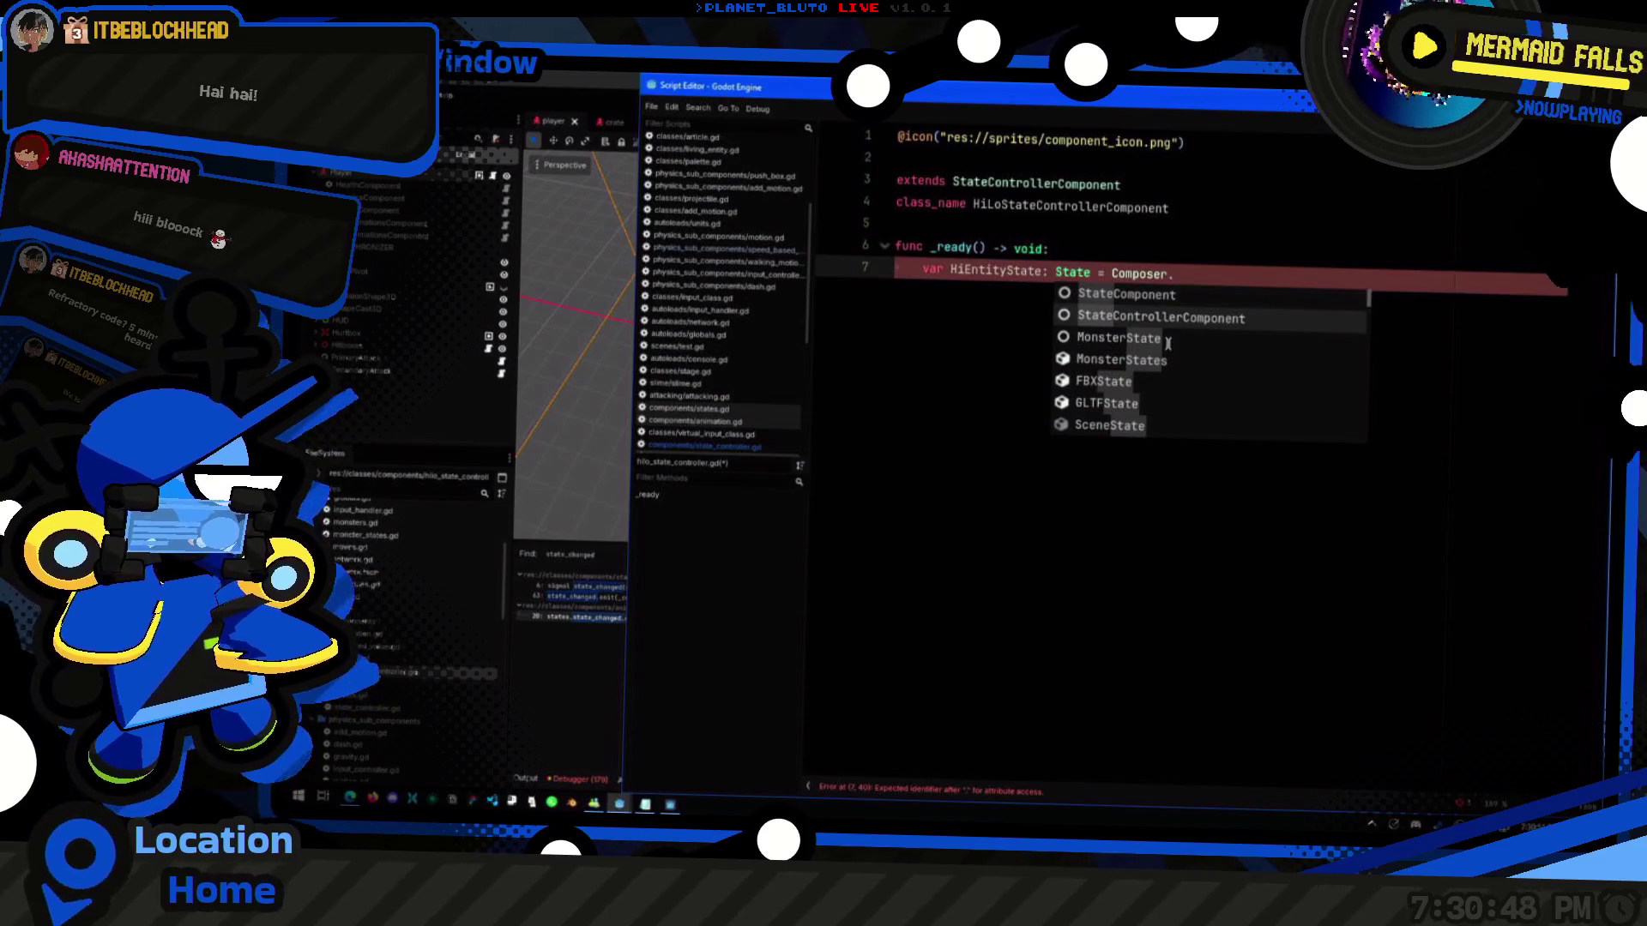
key(Return)
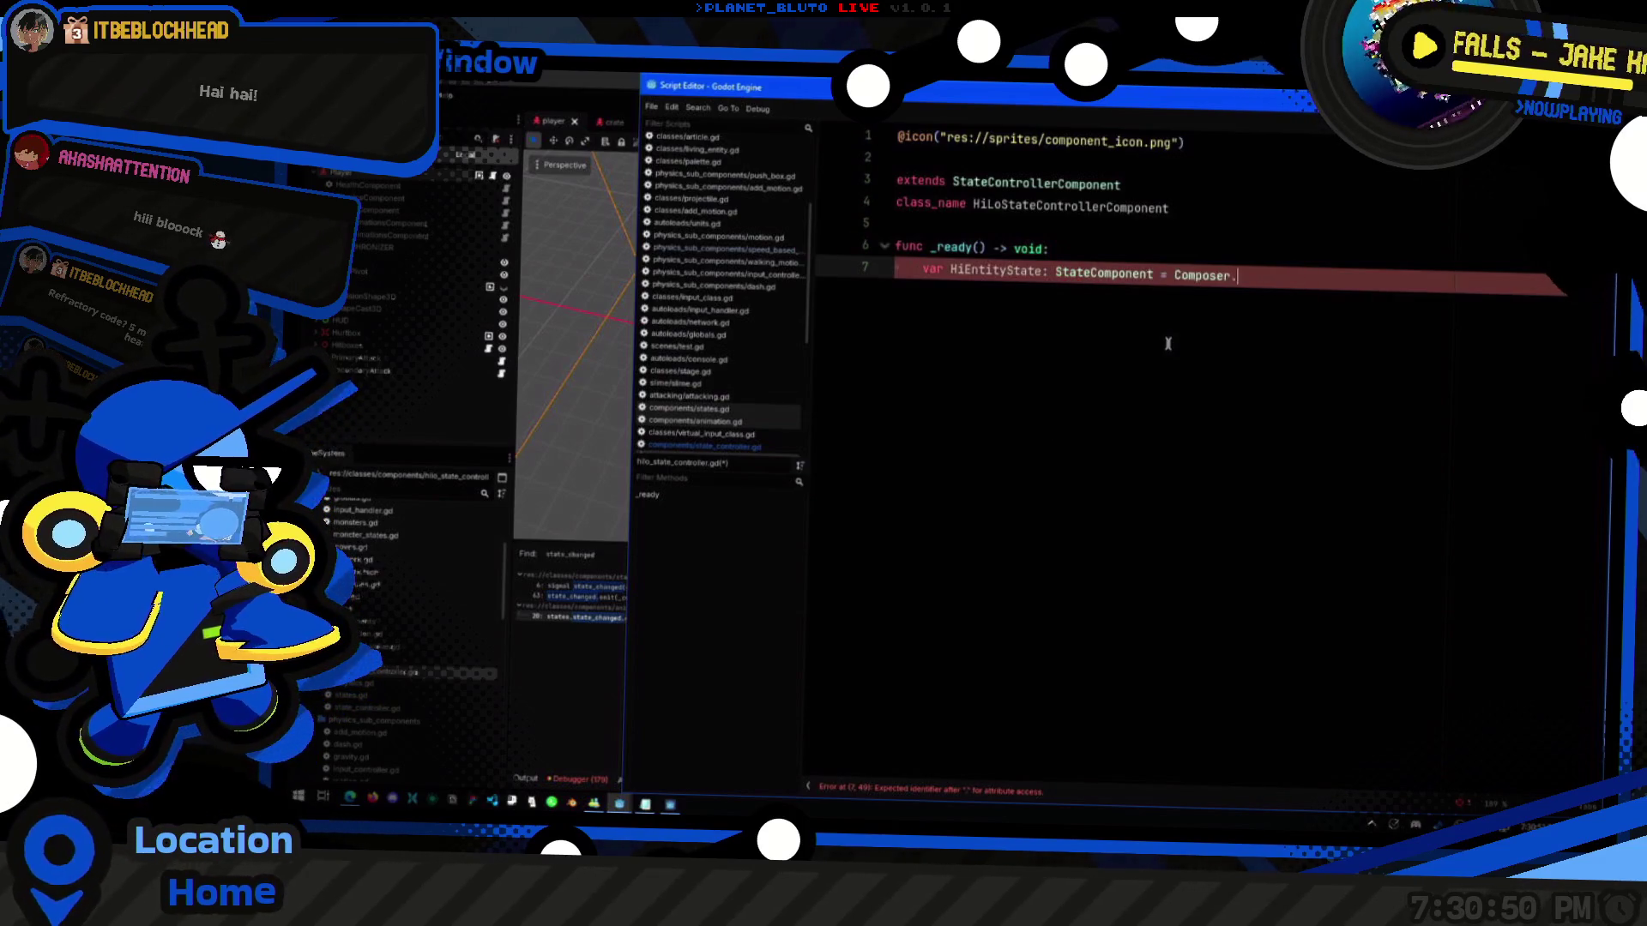
text(f)
key(Return)
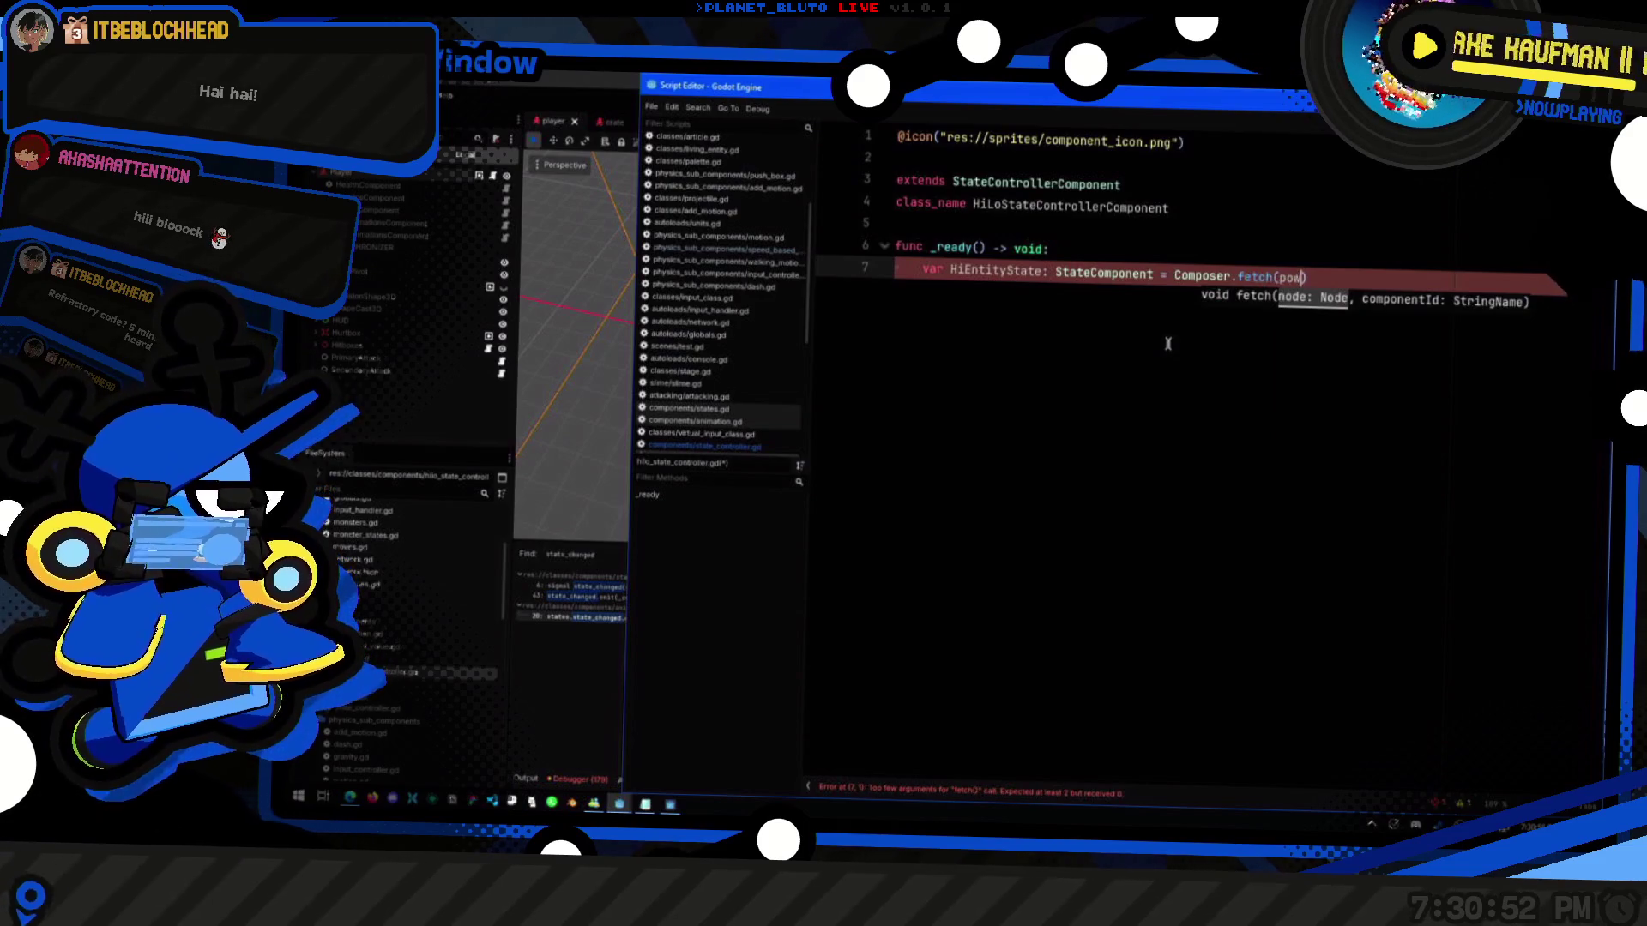
text(o)
key(Escape)
text(wn, "state)
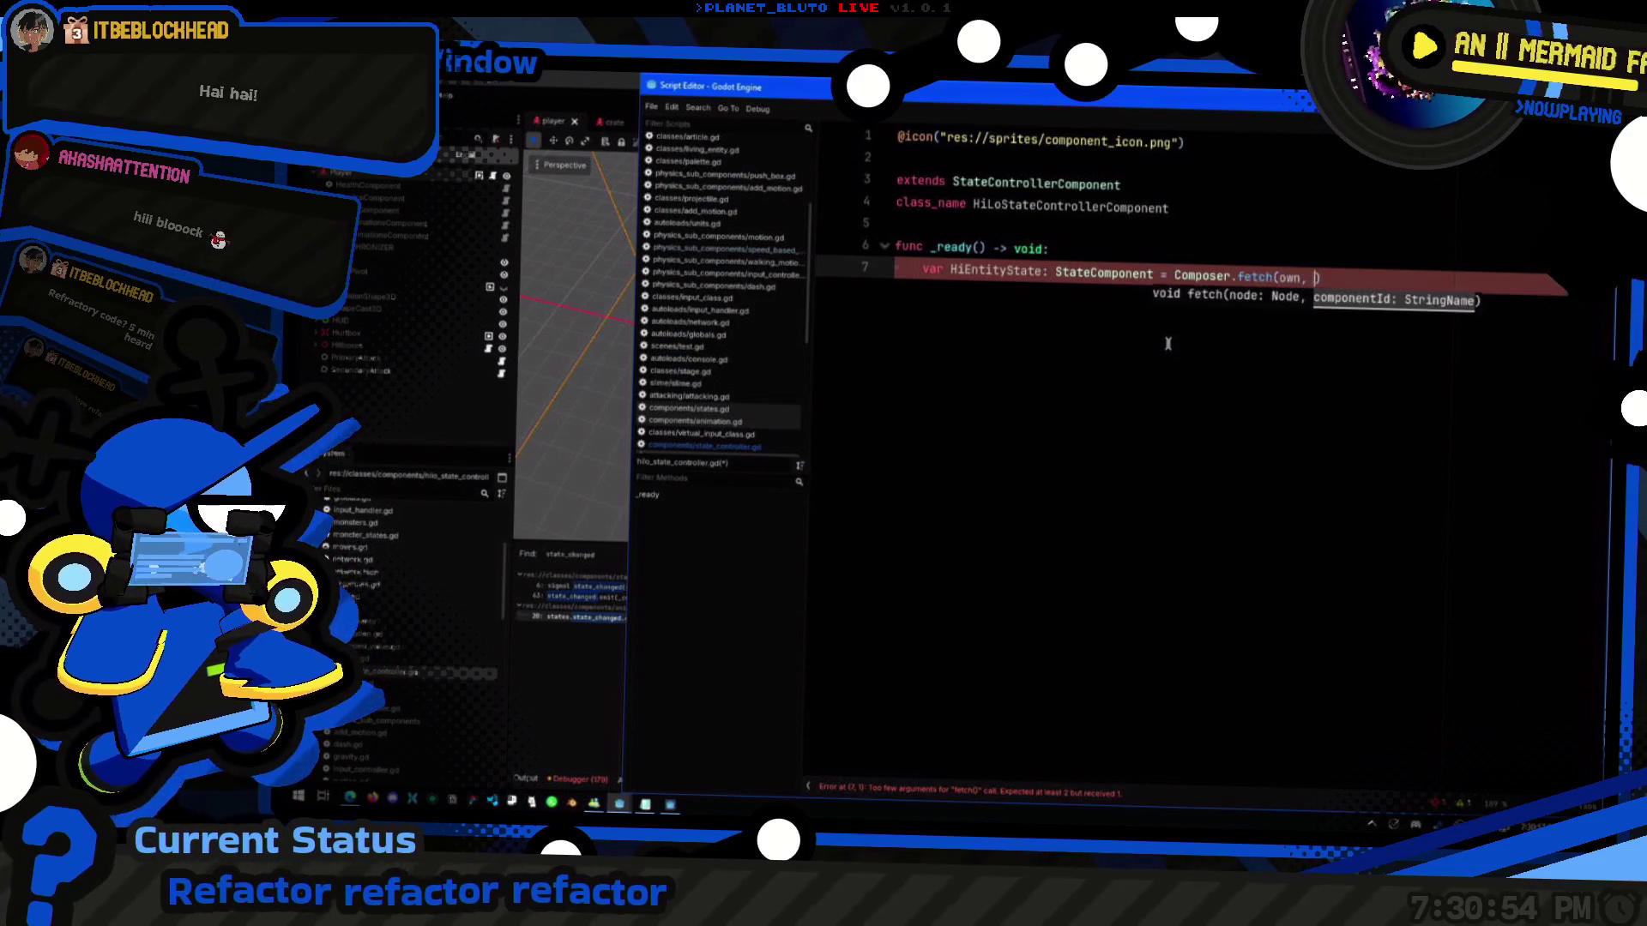
text(s)
- Duplicate that line as LoEntityState fetching "lo_states"
key(ctrl+shift+d)
key(ctrl+Left)
key(Delete)
key(Delete)
text(Lo)
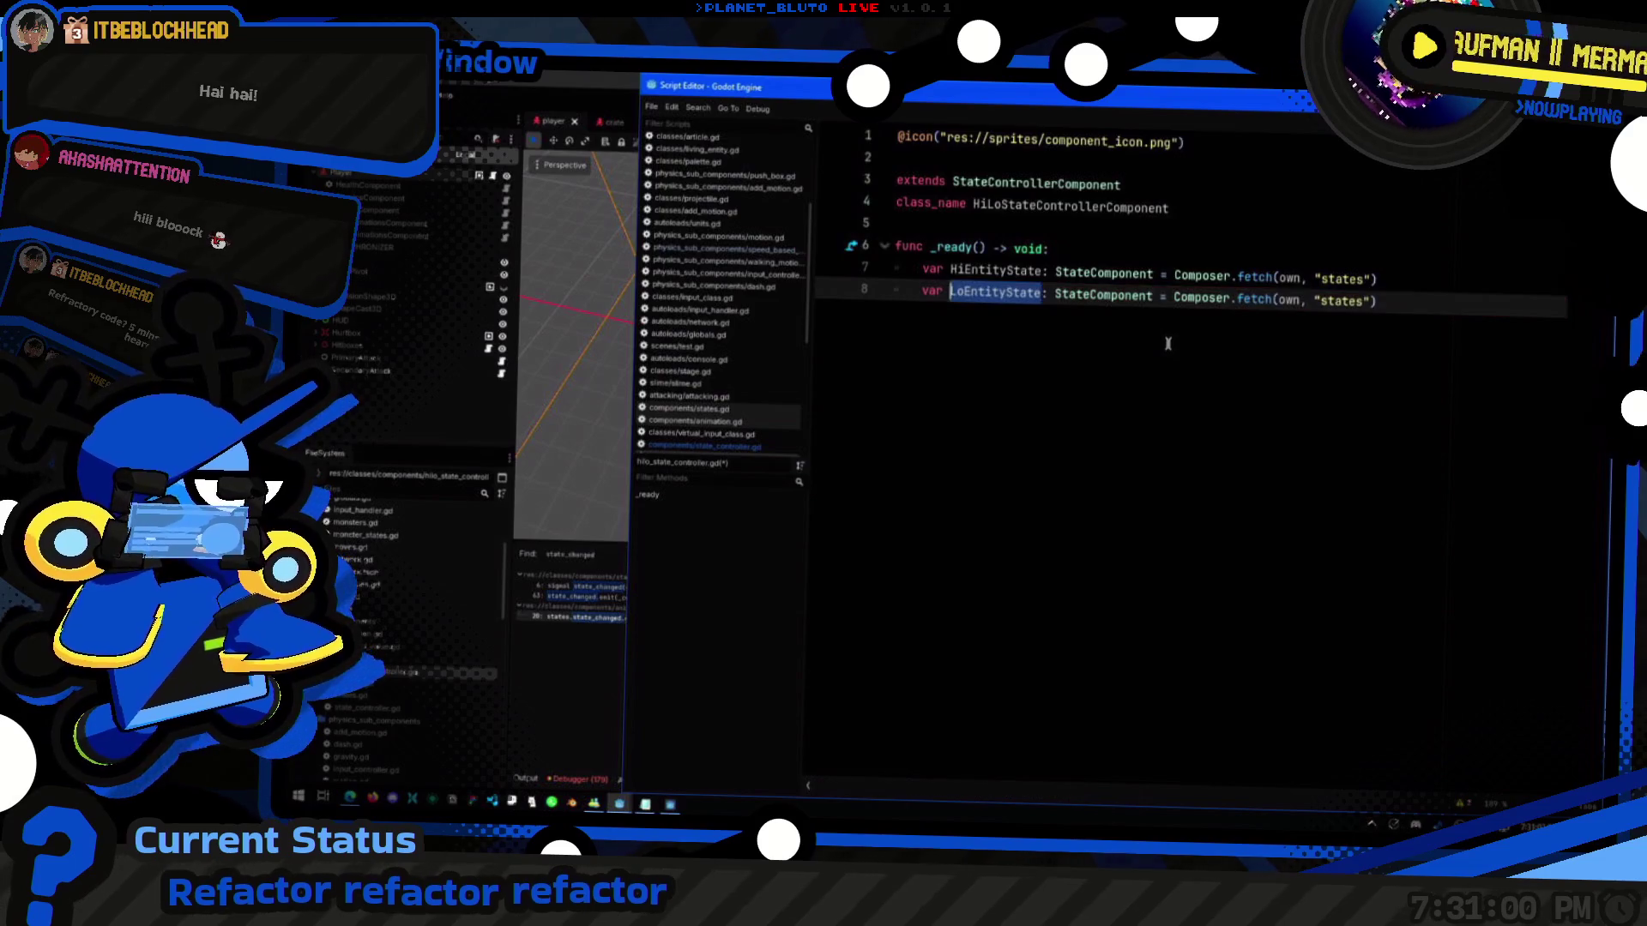
key(End)
key(Left)
key(Left)
key(Left)
text(lo_)
key(End)
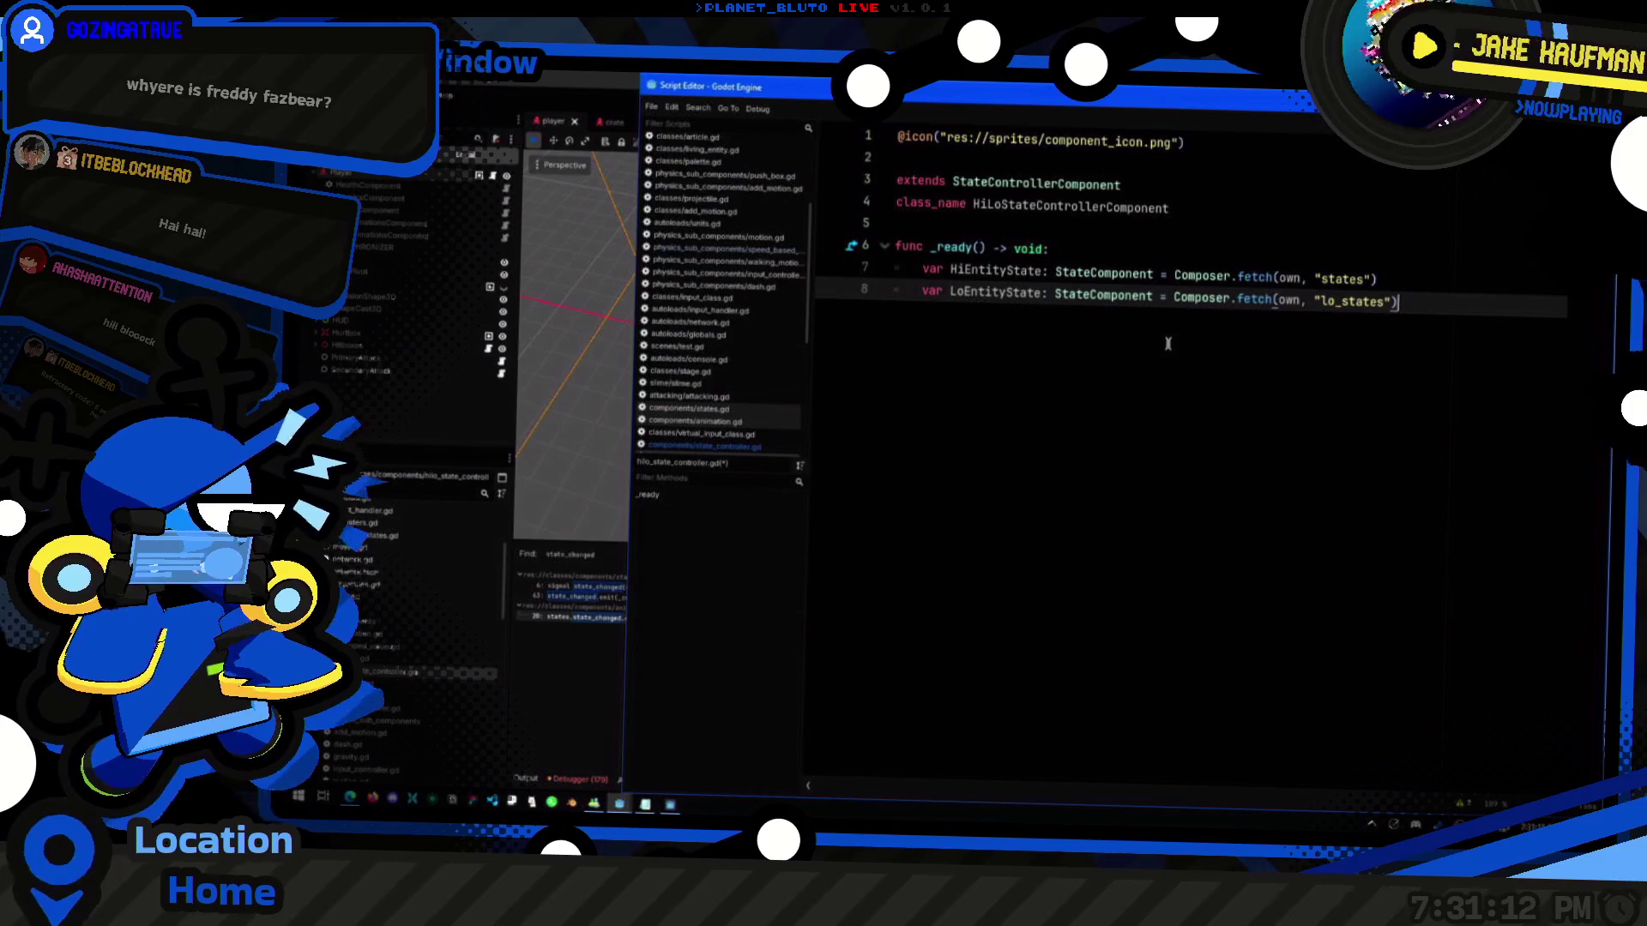
- Review the LoEntityState fetch line and add a blank line after it
double_click(1102, 295)
double_click(1199, 296)
click(1244, 298)
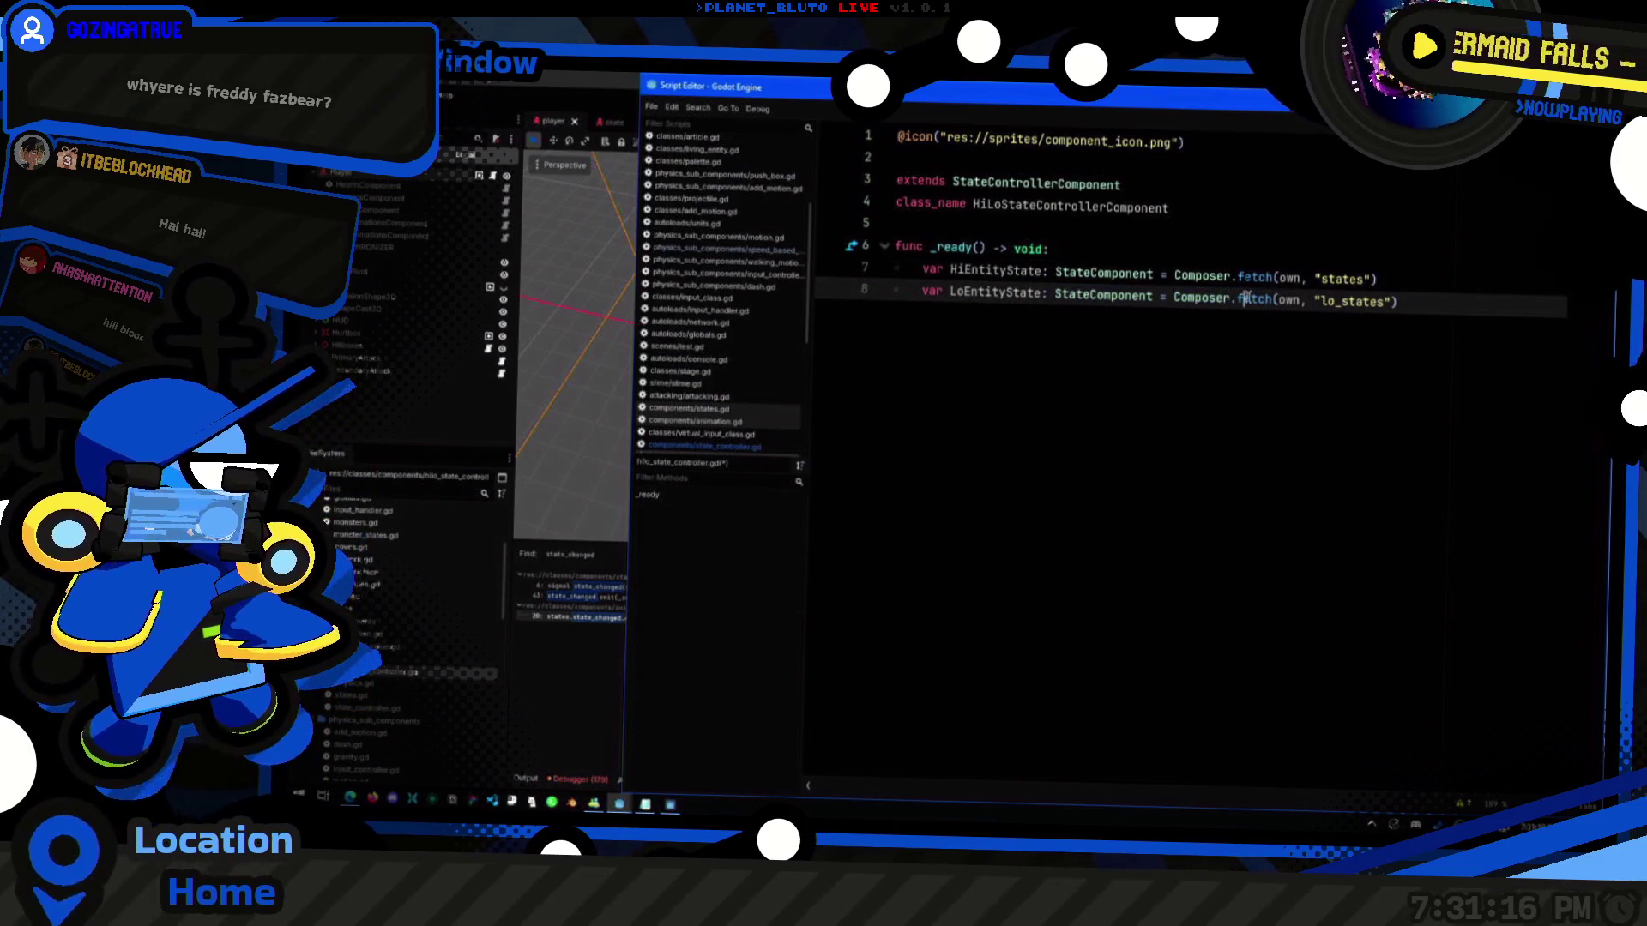
double_click(972, 291)
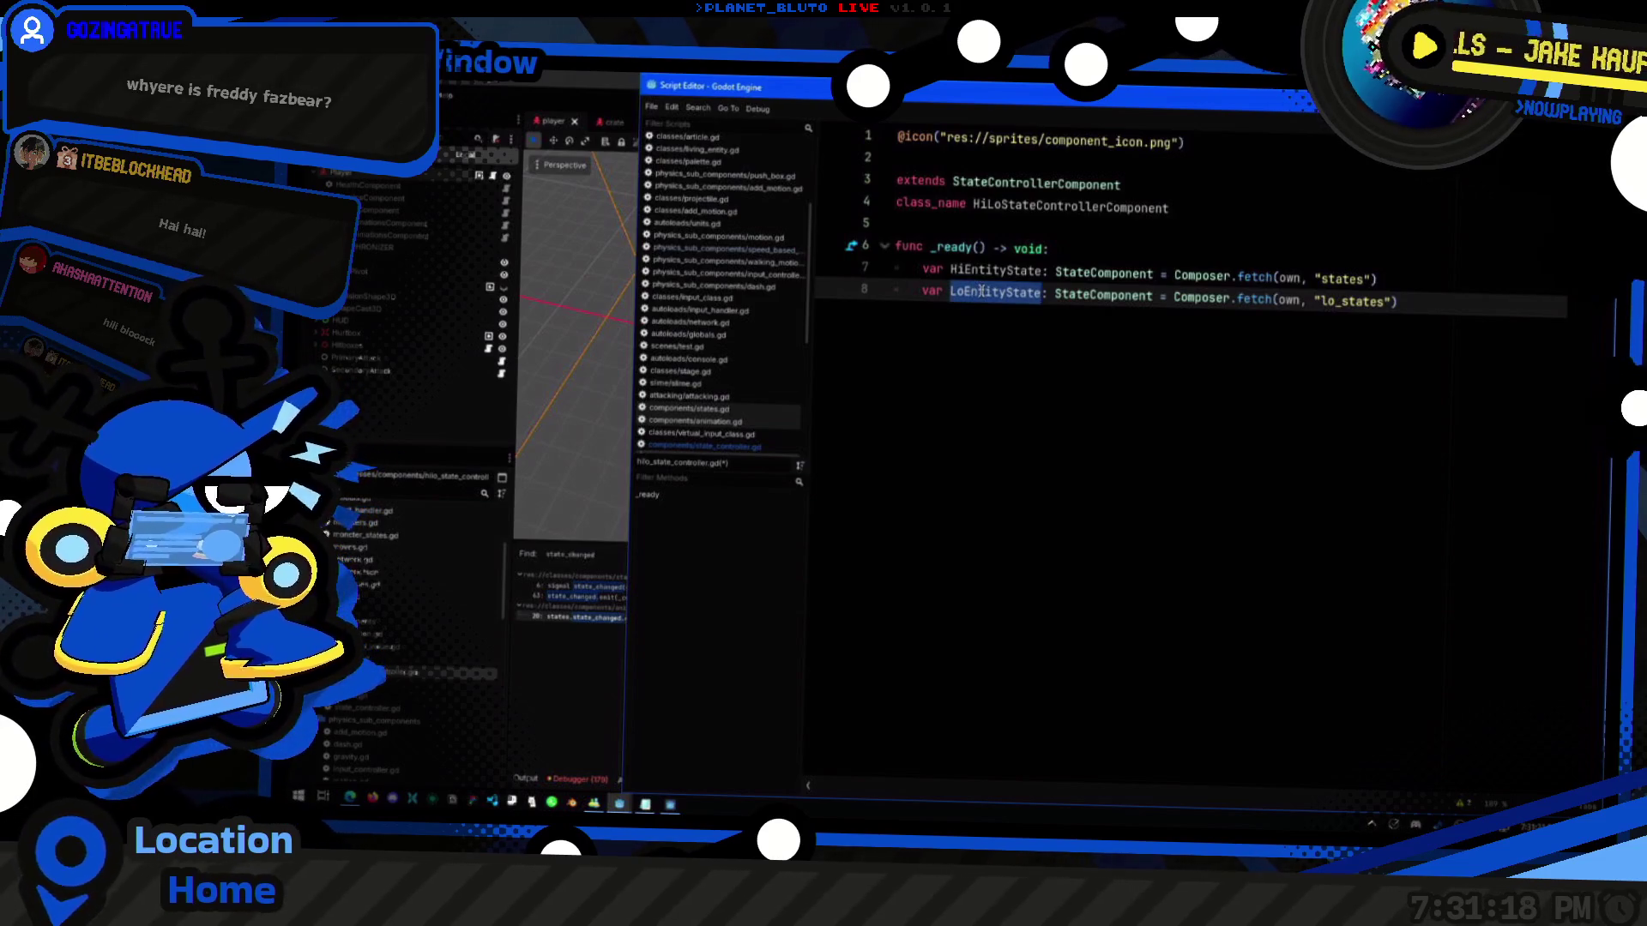
key(End)
key(Return)
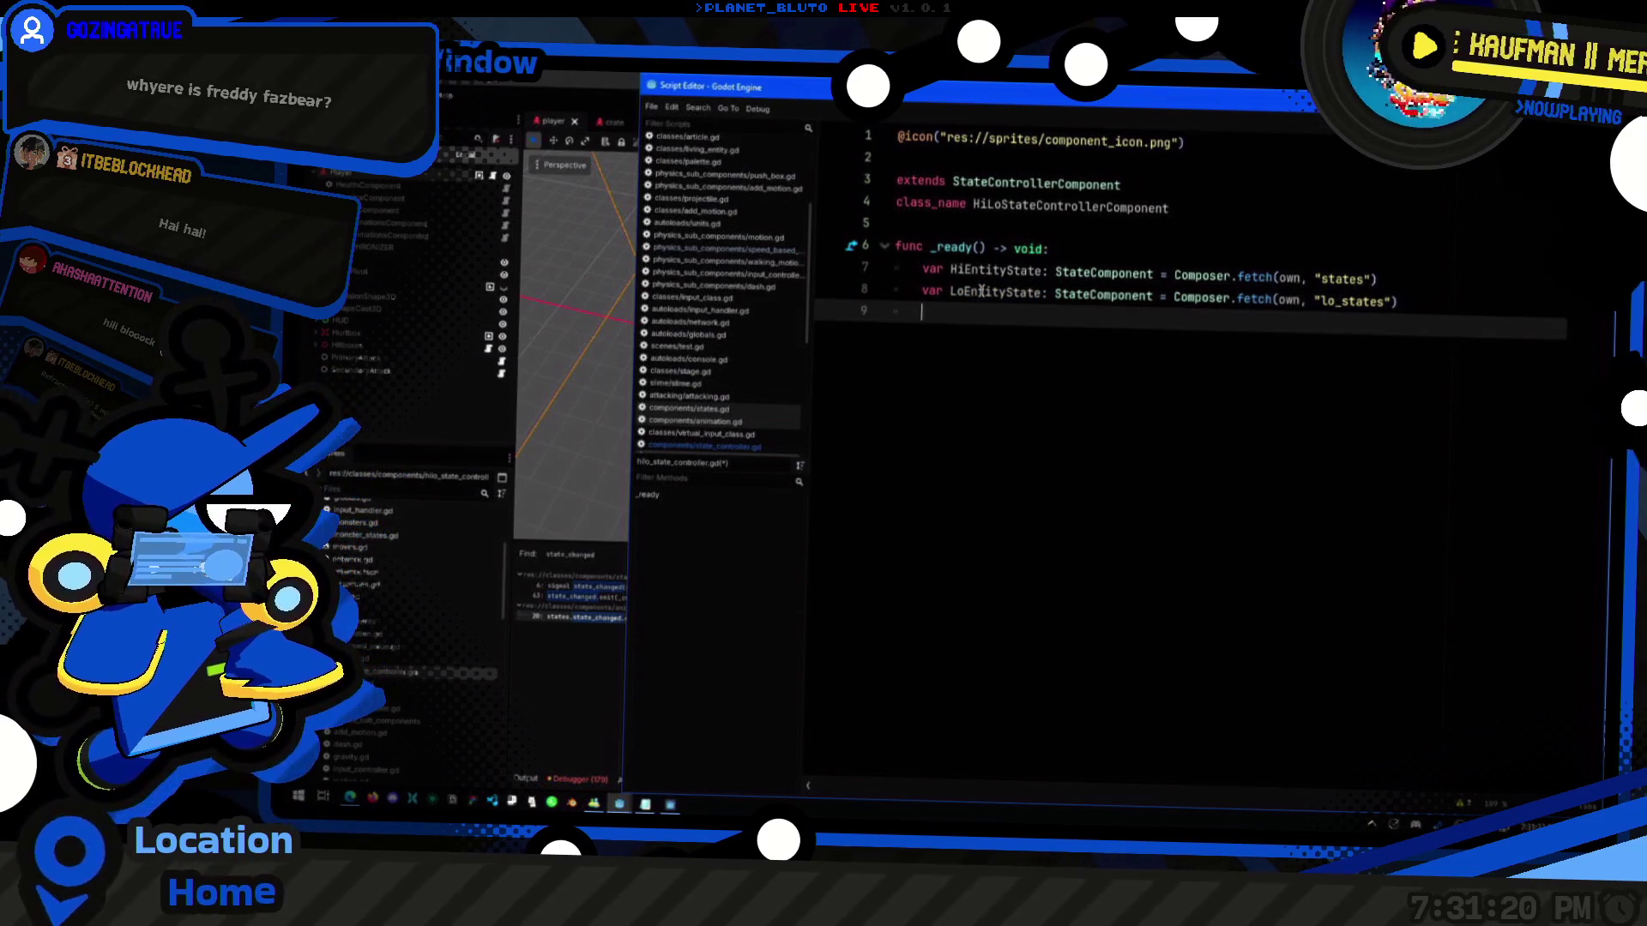
double_click(996, 291)
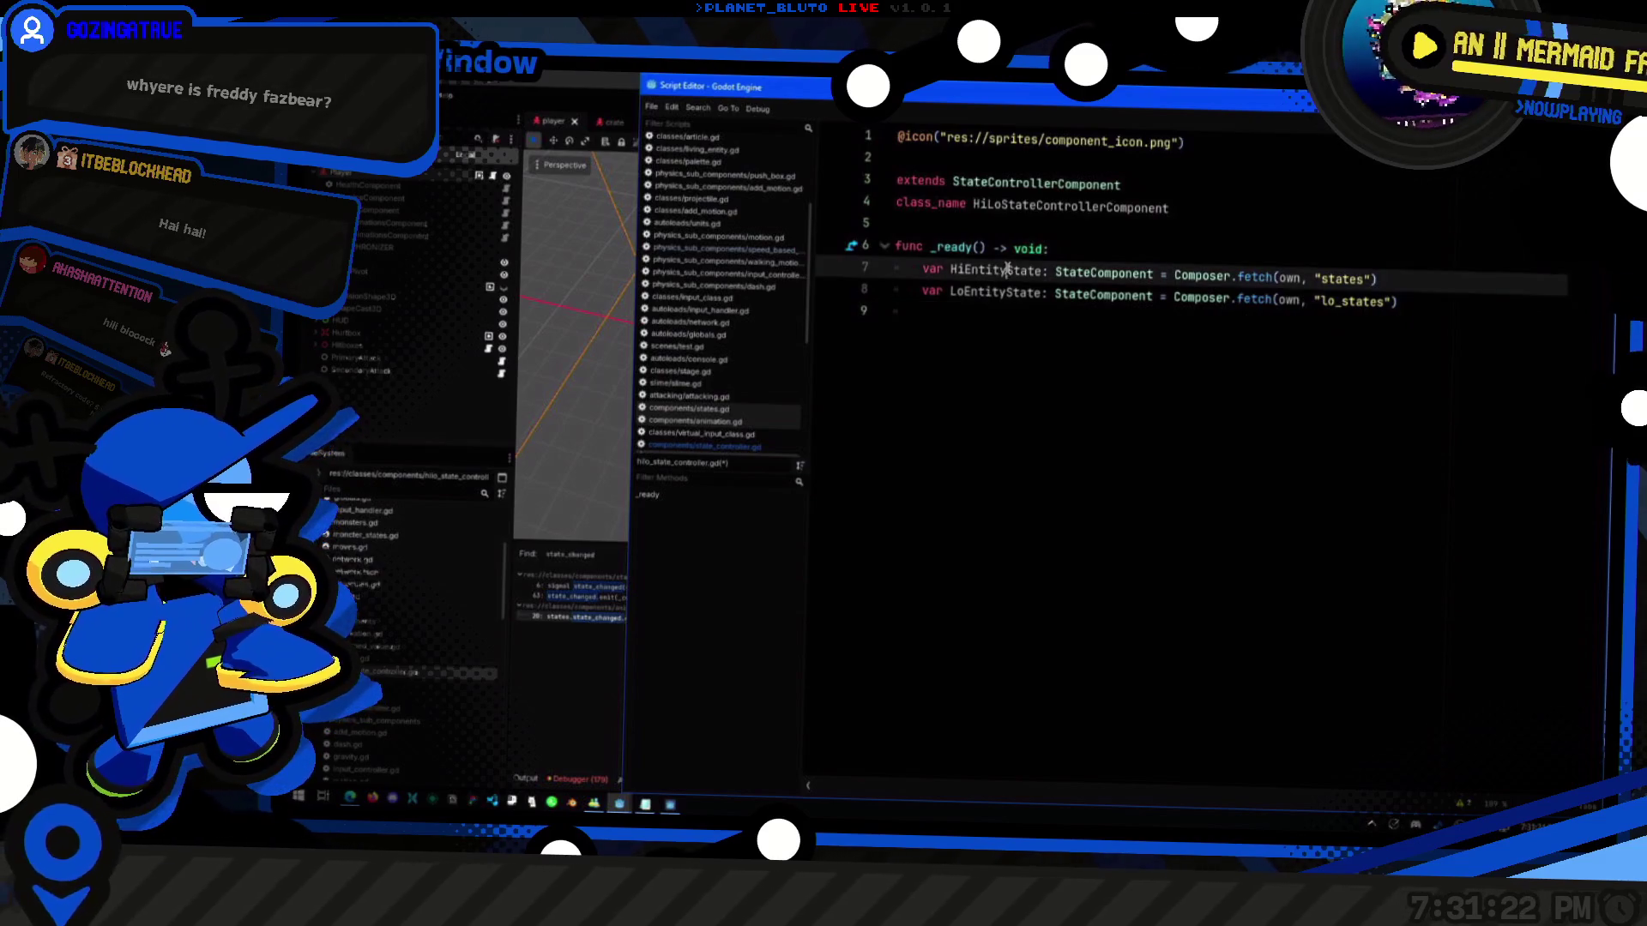
click(1003, 327)
key(Up)
key(Up)
key(ctrl+shift+Left)
key(ctrl+shift+Left)
key(ctrl+shift+Left)
key(Left)
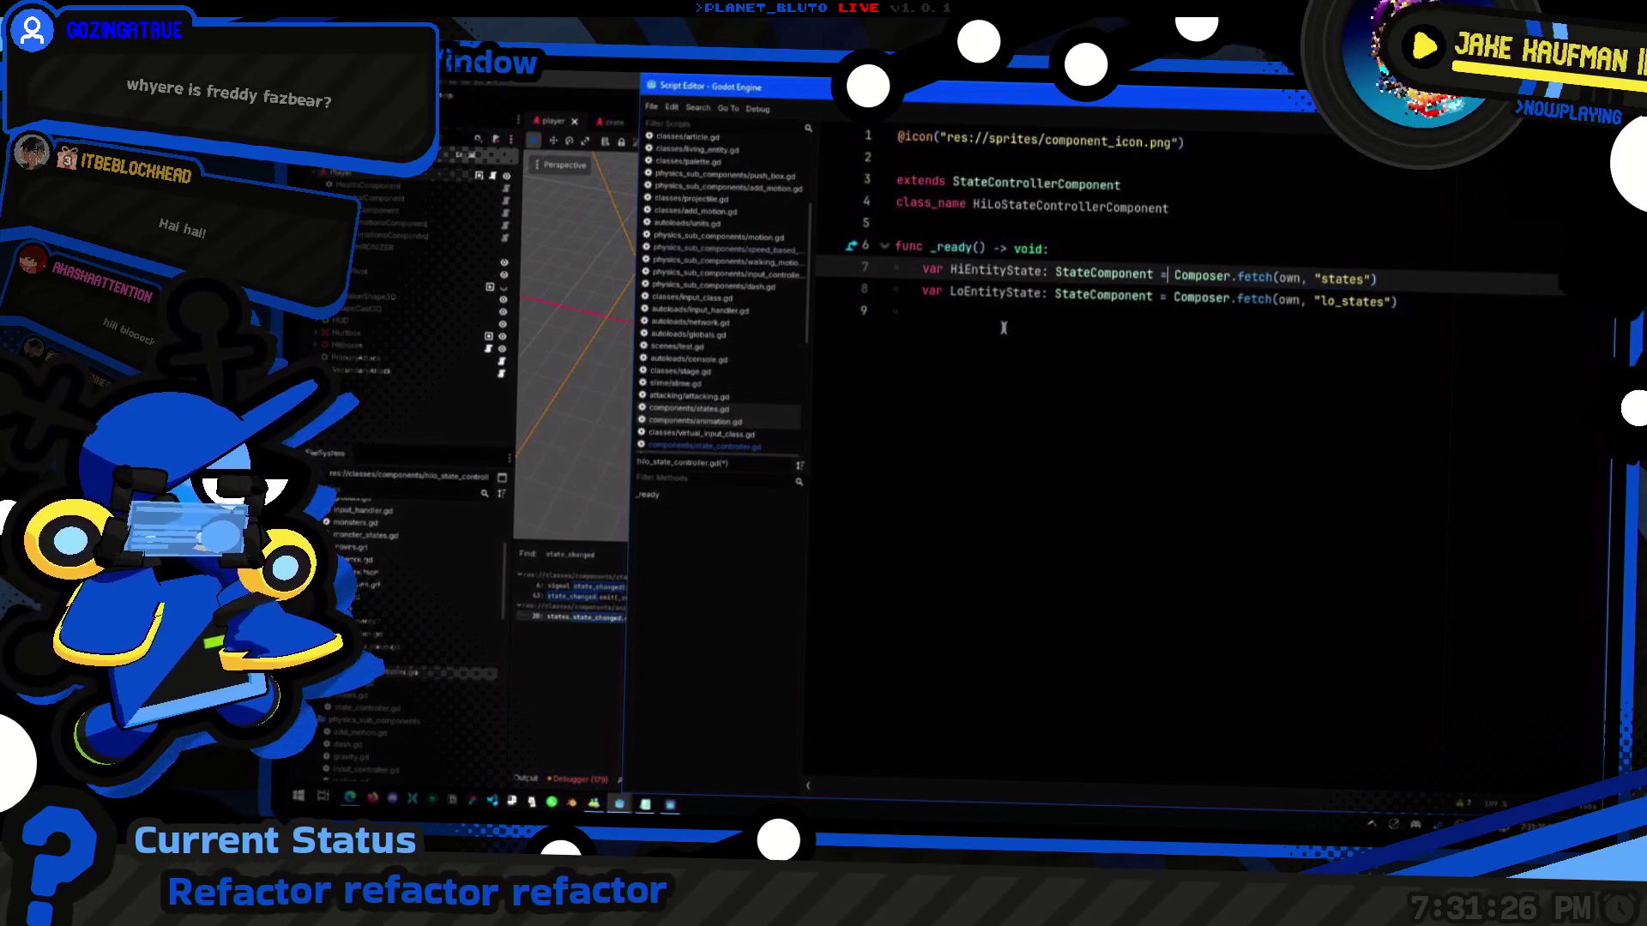
- Rename the class to WalkingHiLoStateControllerComponent and copy the new name
key(Up)
key(Up)
key(Up)
key(Left)
key(Left)
key(Left)
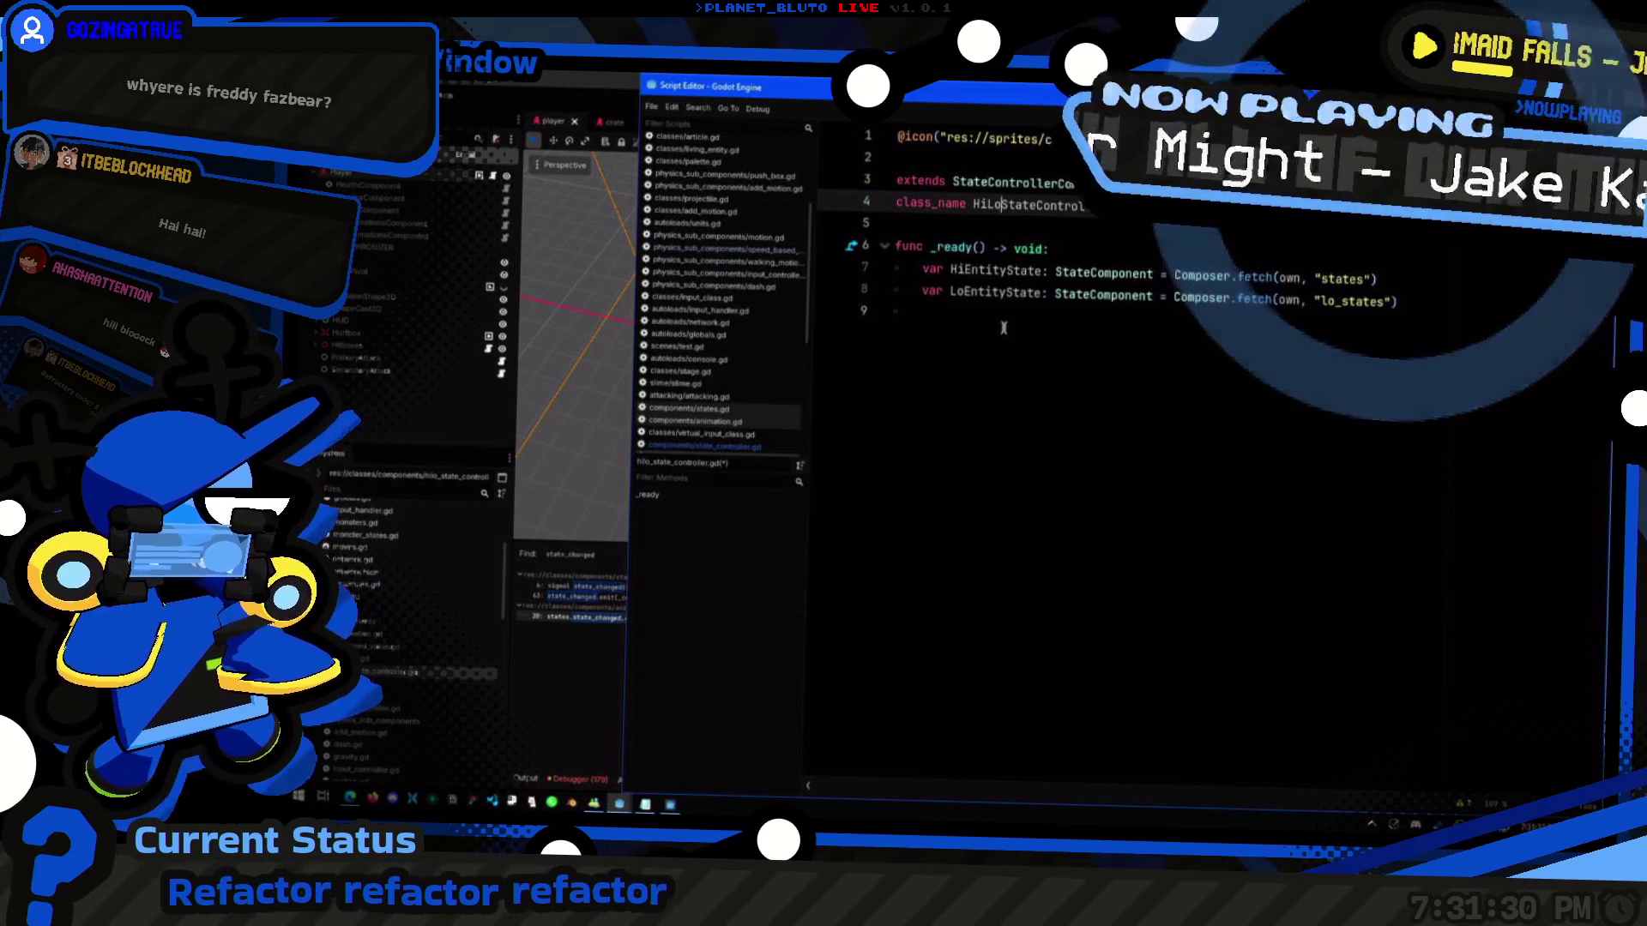
text(Walking)
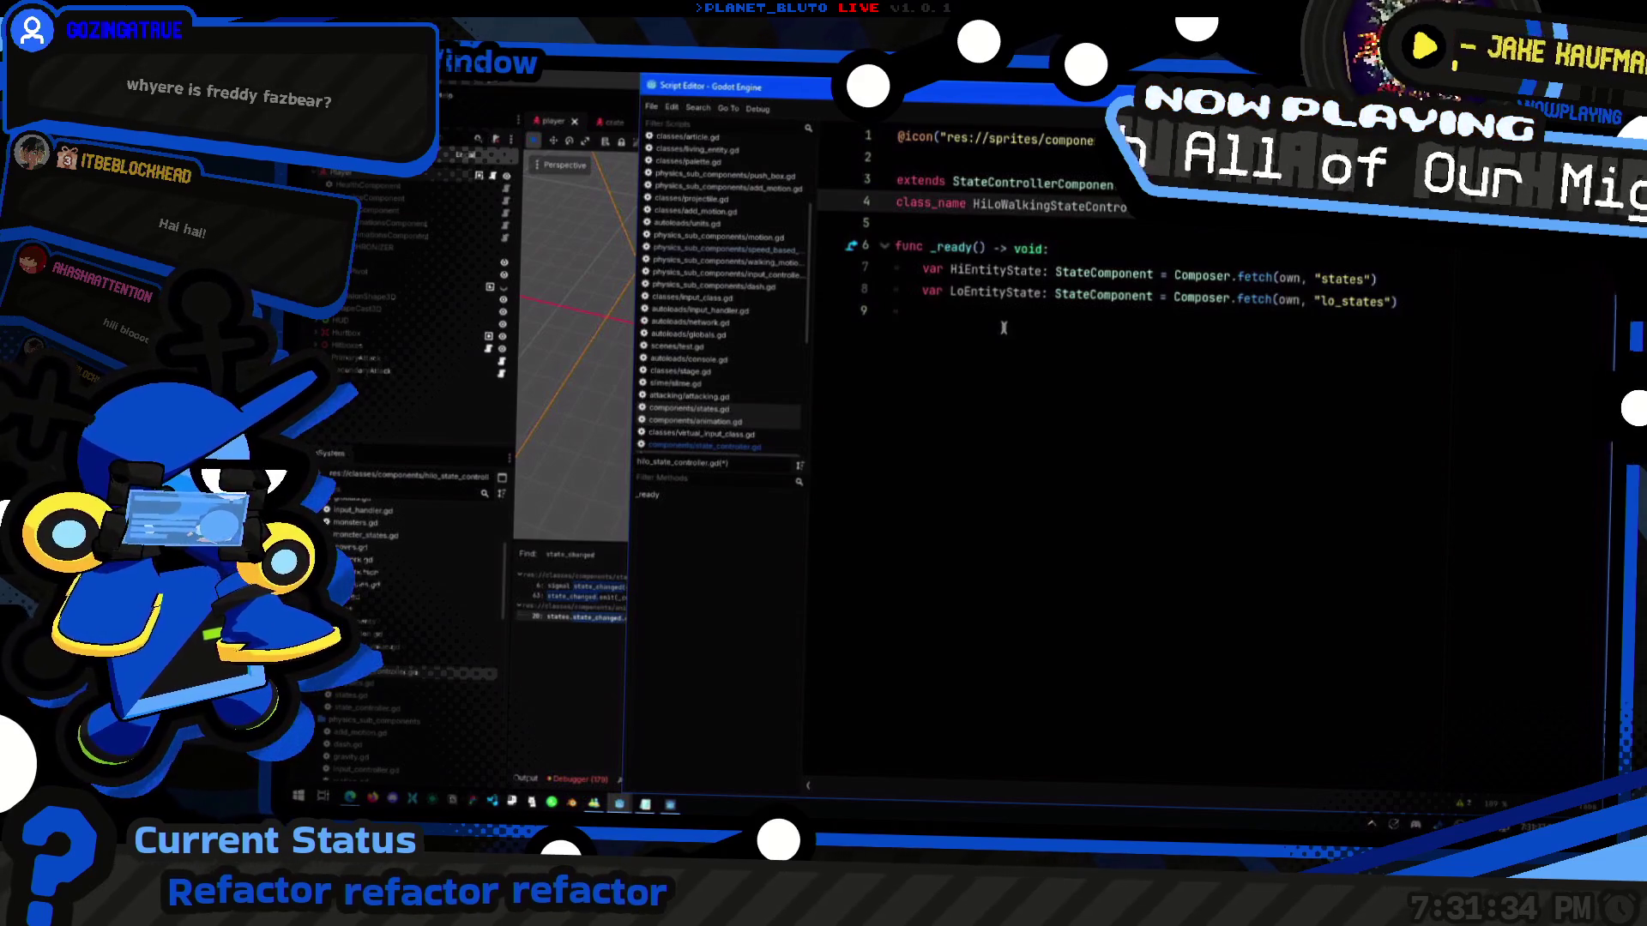
key(shift+Left)
key(ctrl+x)
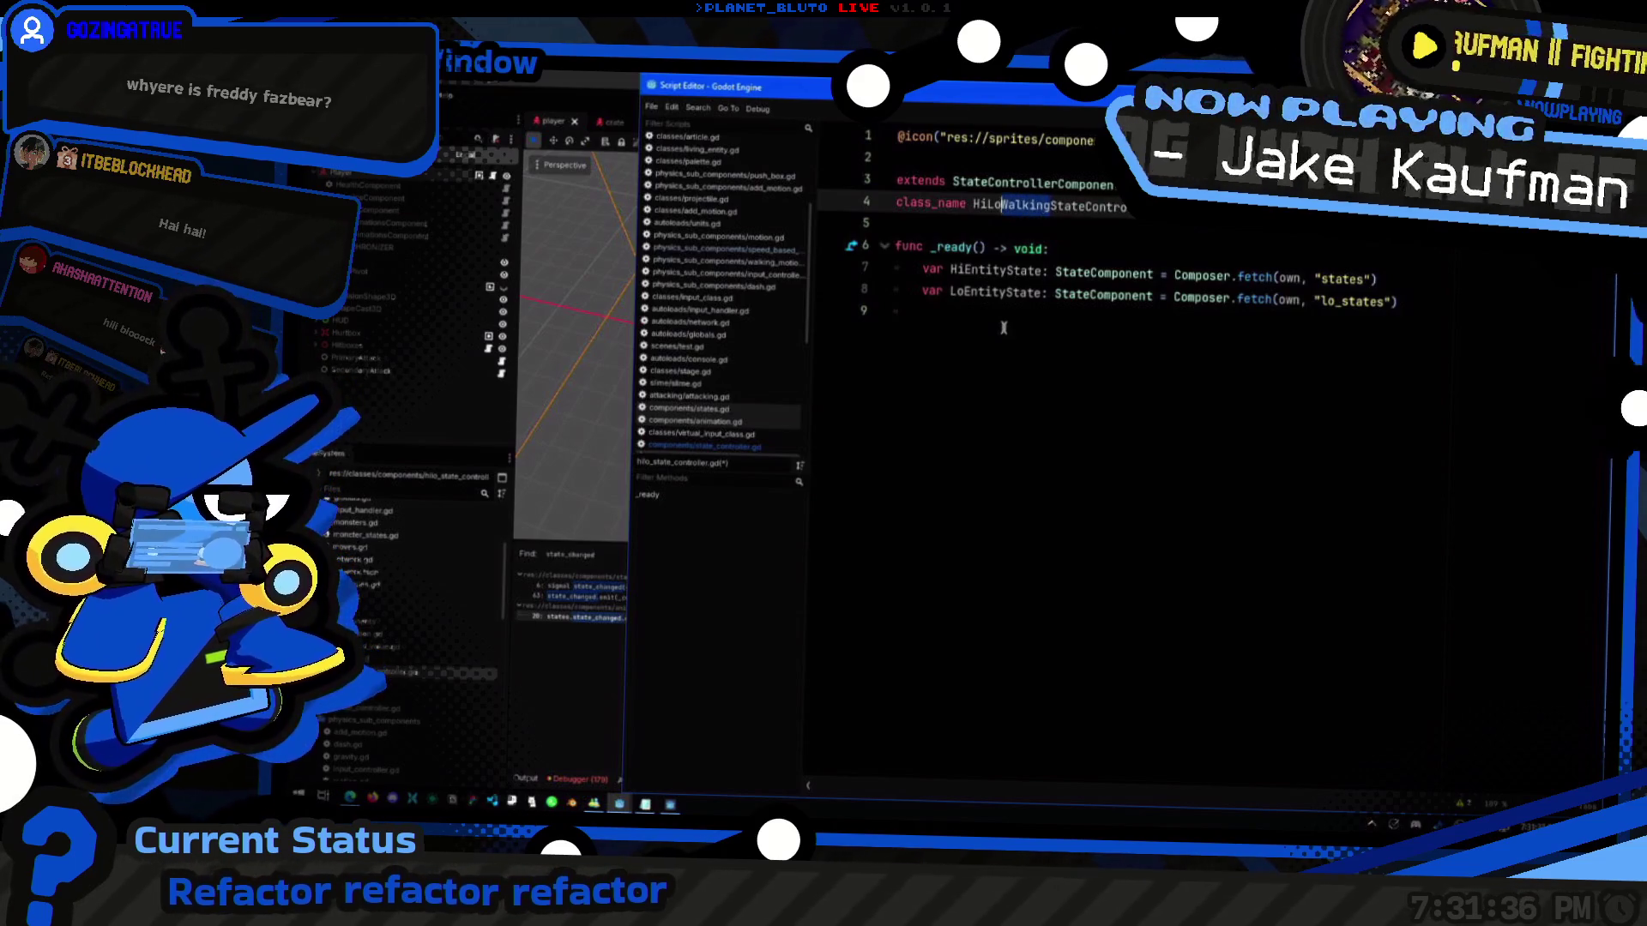
key(ctrl+Left)
key(ctrl+v)
key(End)
key(ctrl+Left)
key(shift+End)
key(End)
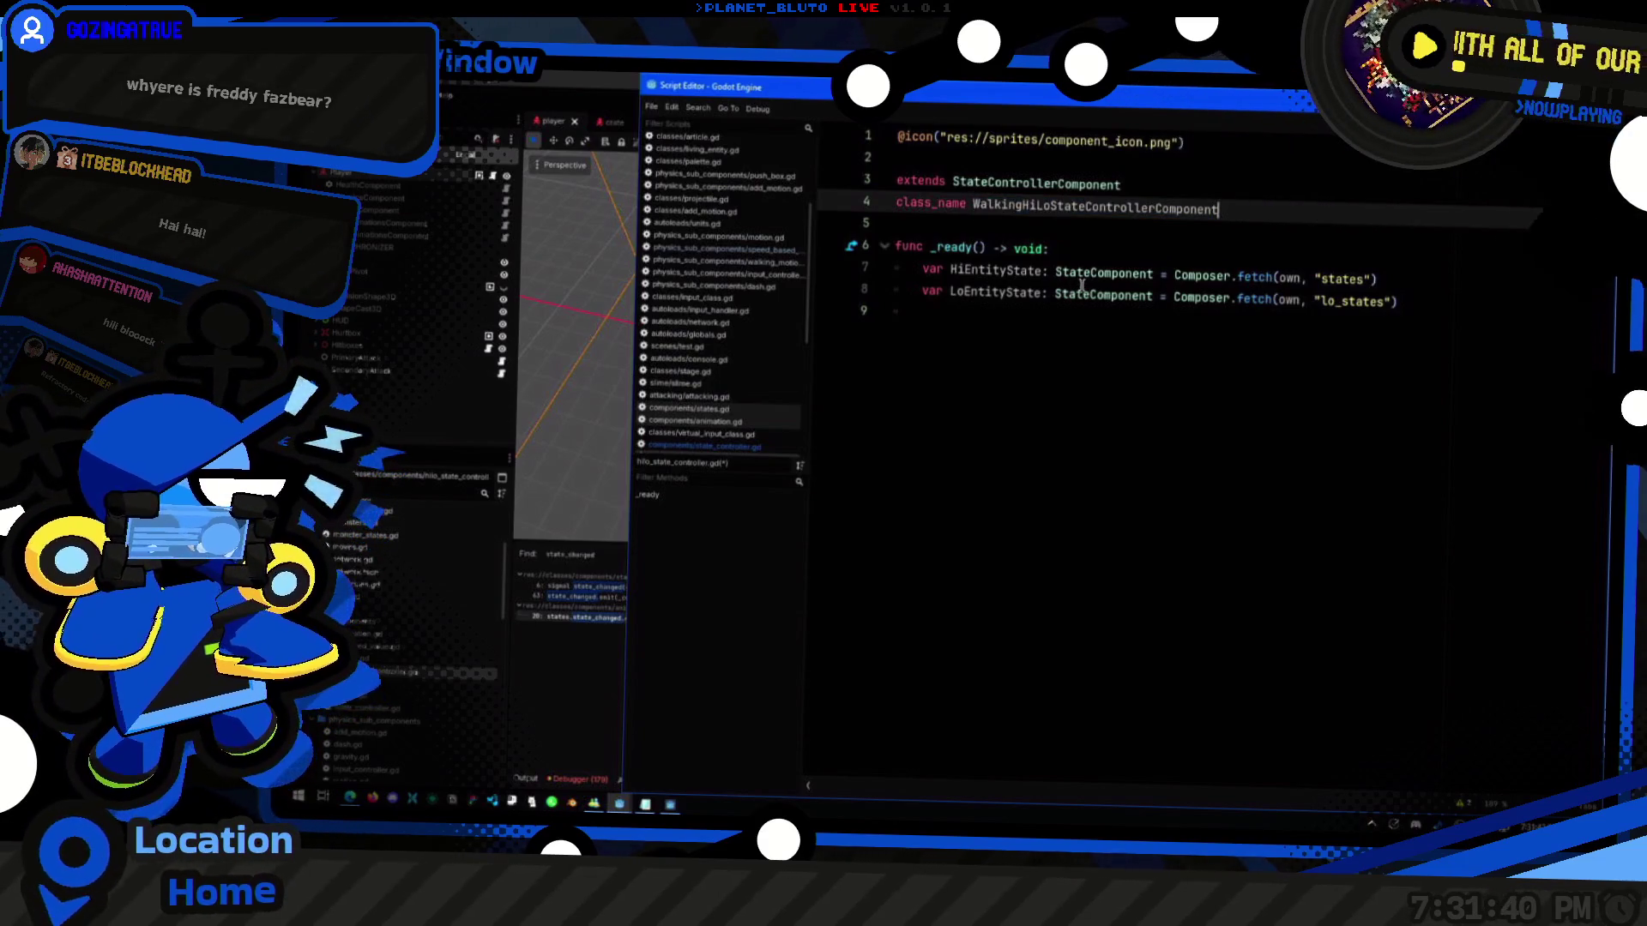
key(ctrl+shift+Left)
- Rename the script file to walking_hilo_state_controller.gd in the FileSystem dock
click(420, 673)
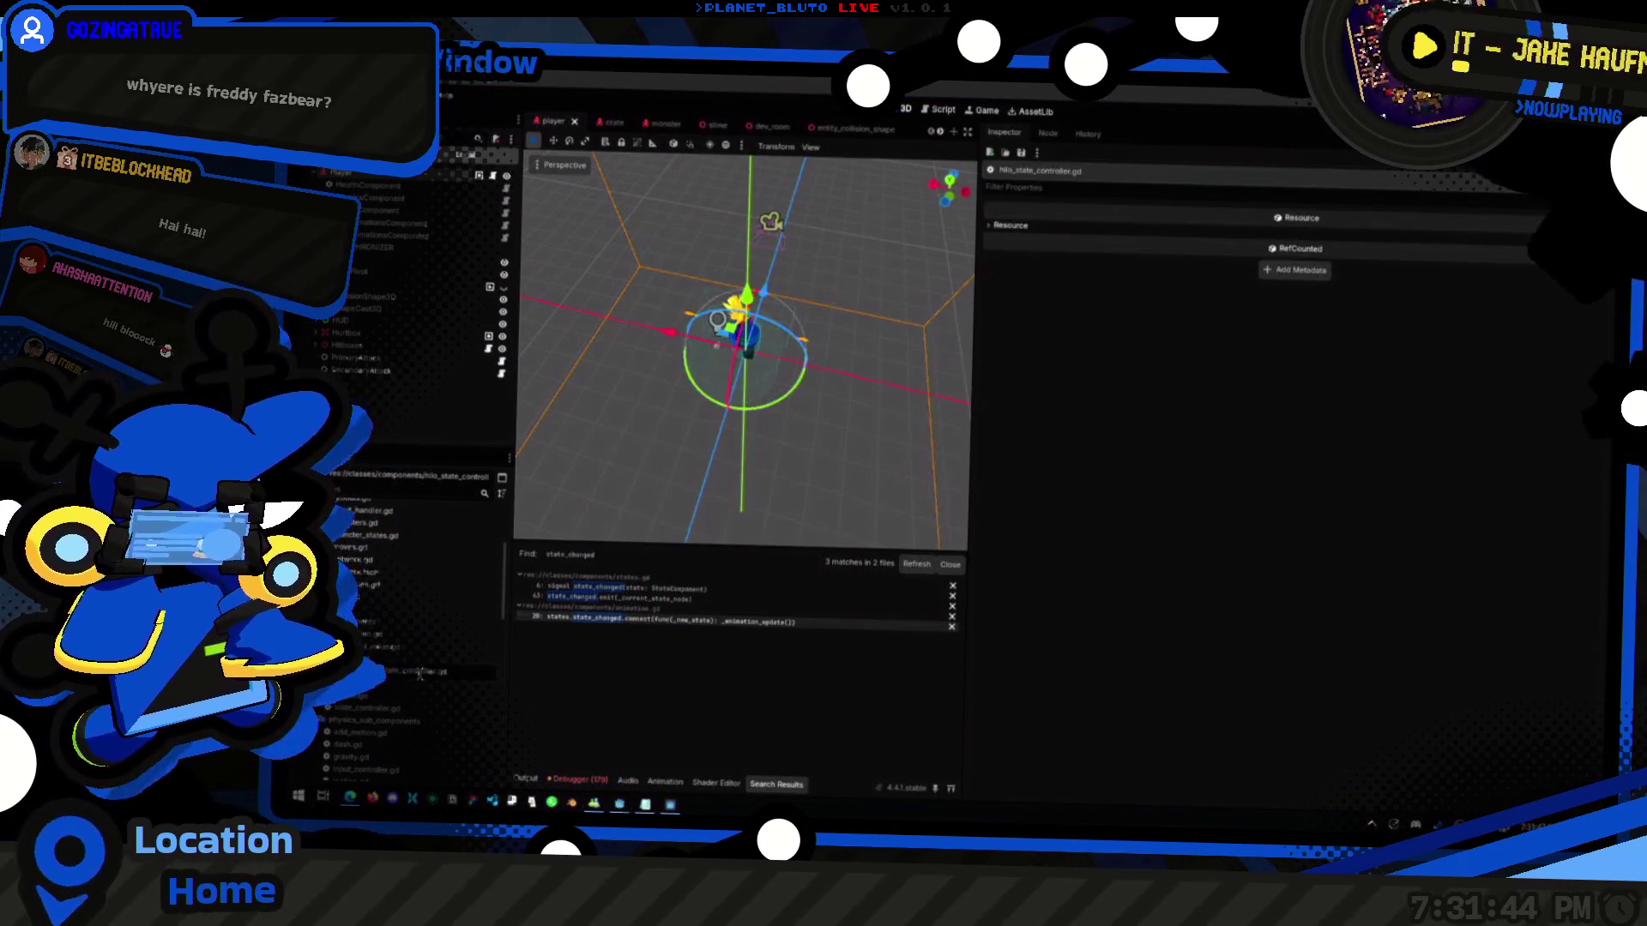
key(Return)
click(1044, 458)
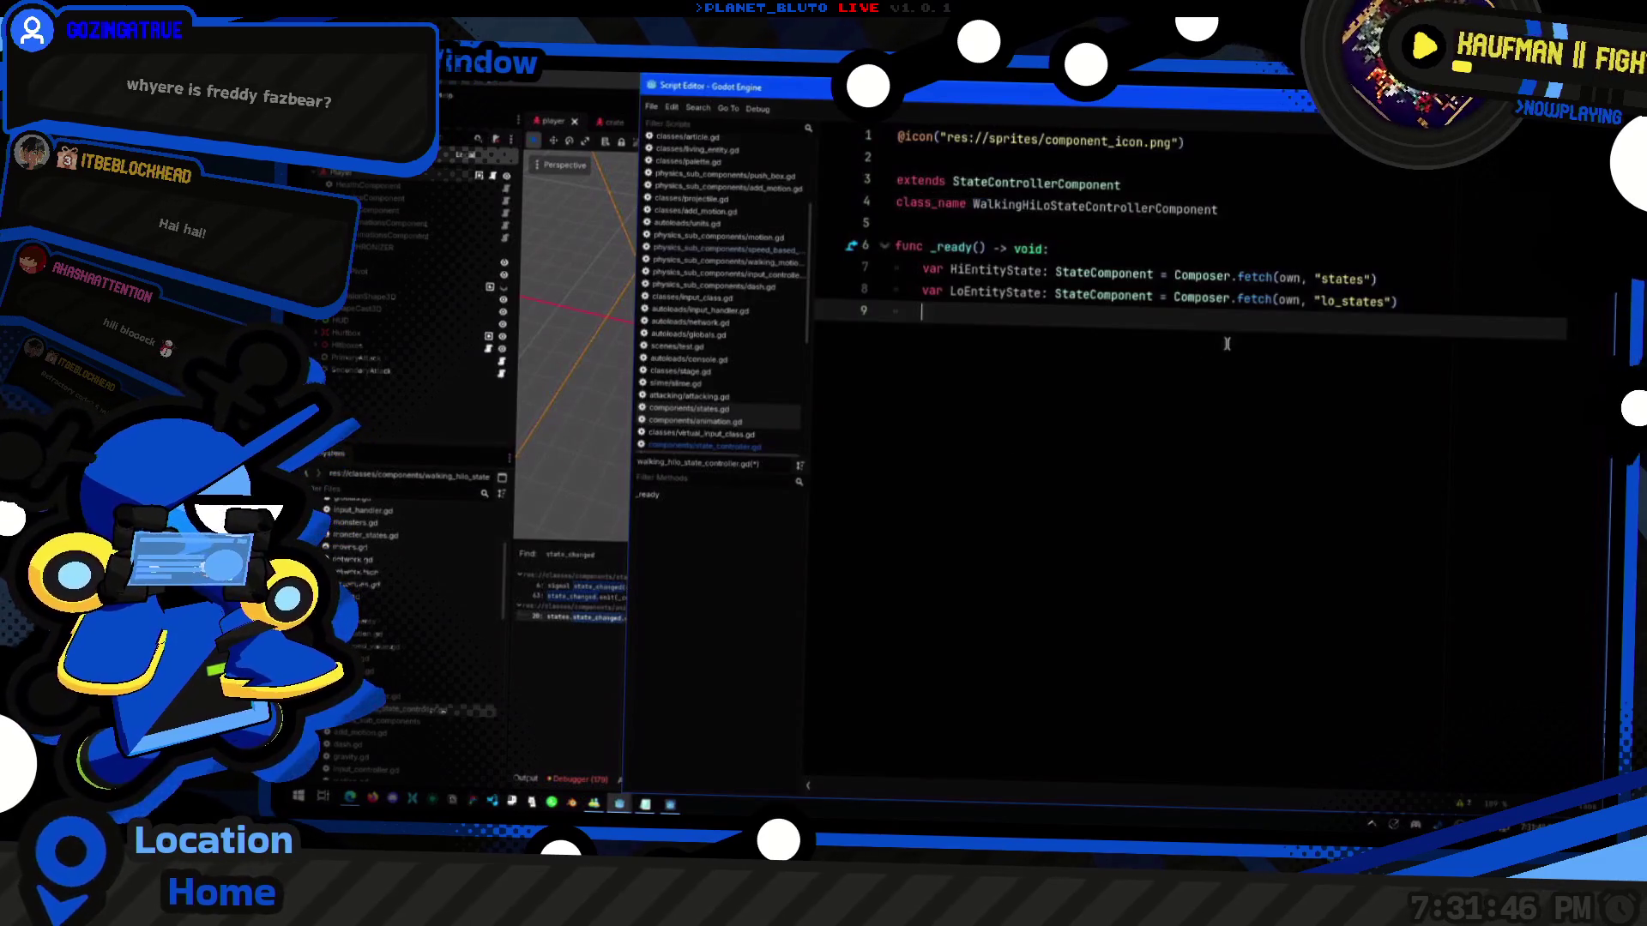
- Add a new EntityMotion variable below the fetch calls, typed as WalkingMotionSubComponent
key(Return)
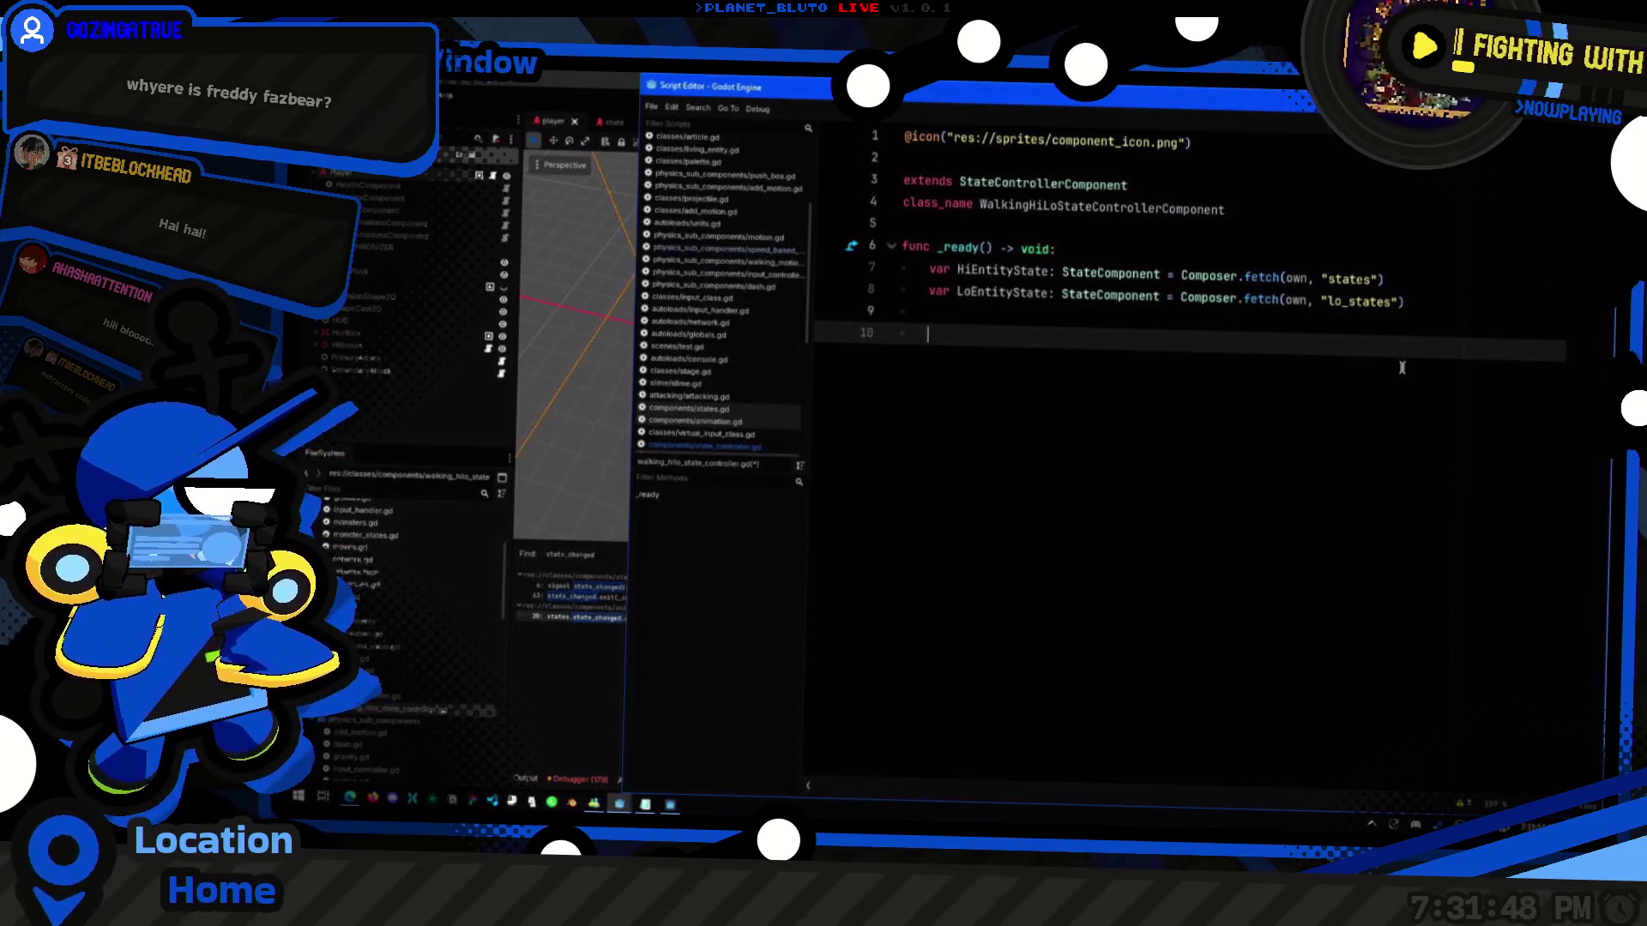
key(BackSpace)
key(Return)
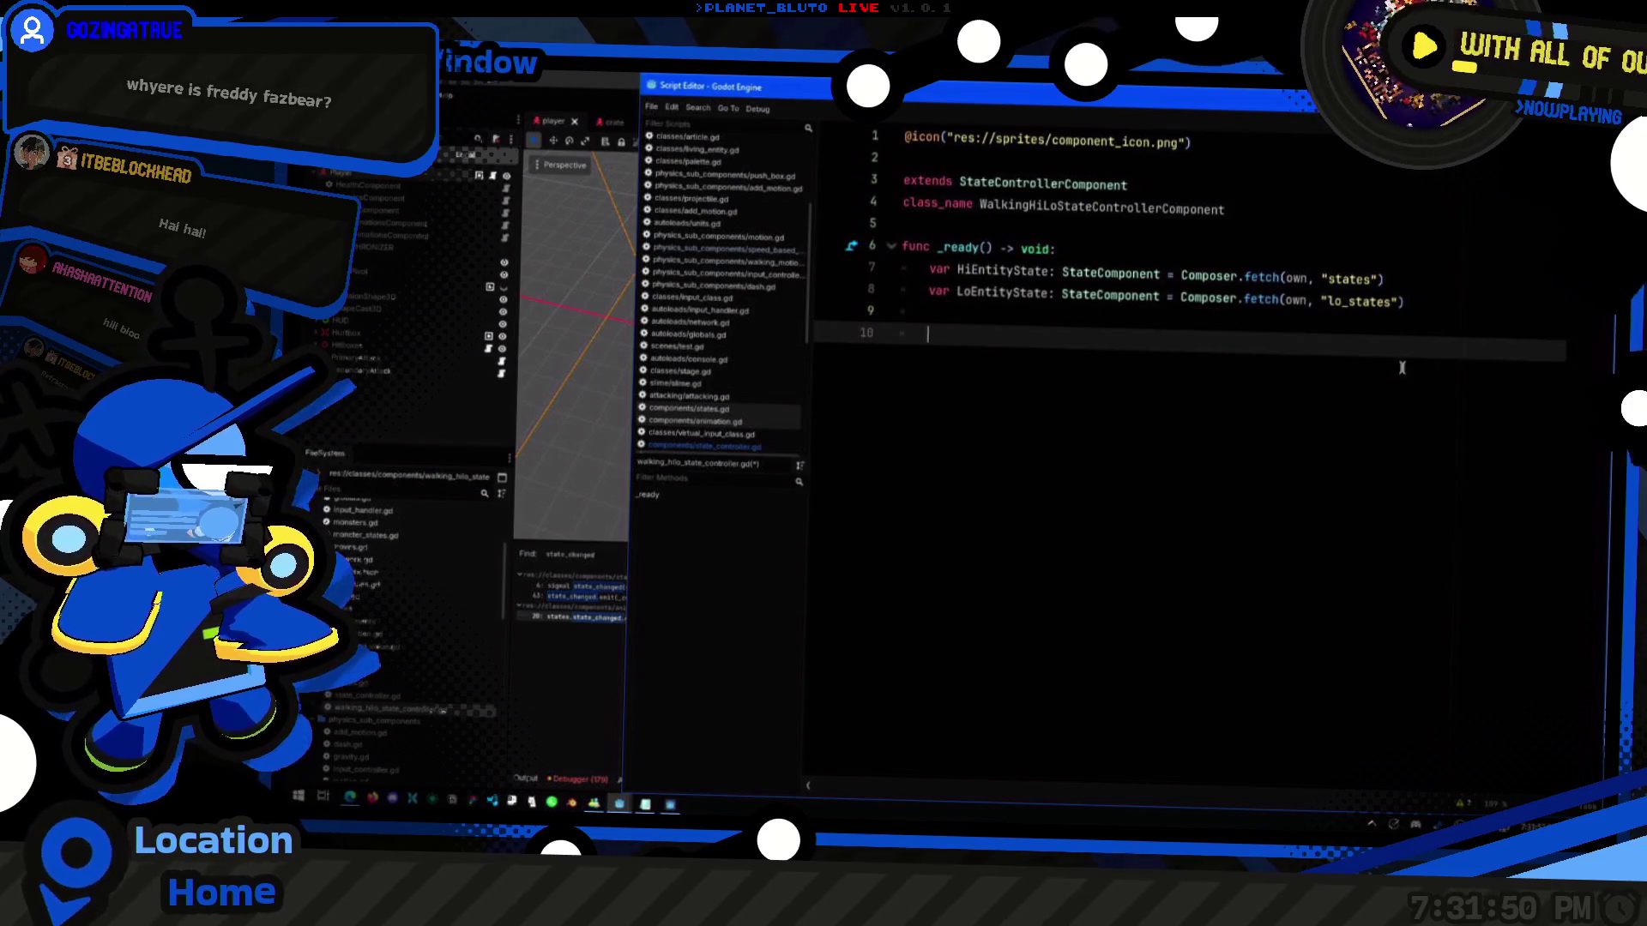
key(ctrl+v)
key(ctrl+z)
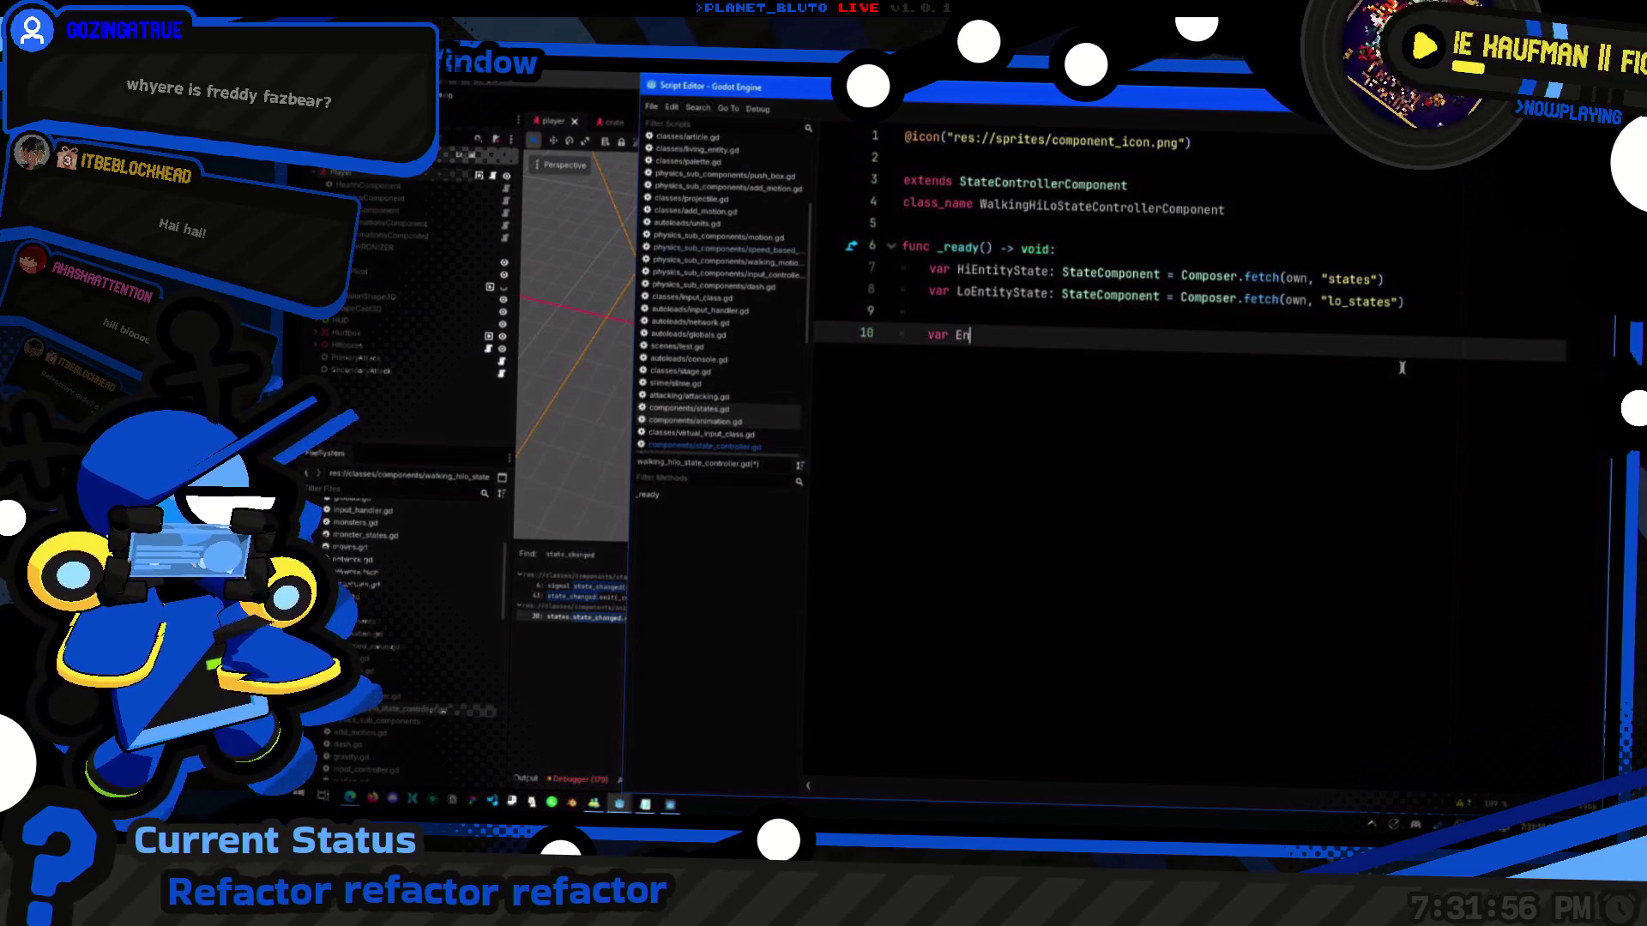
text(ityPhysics)
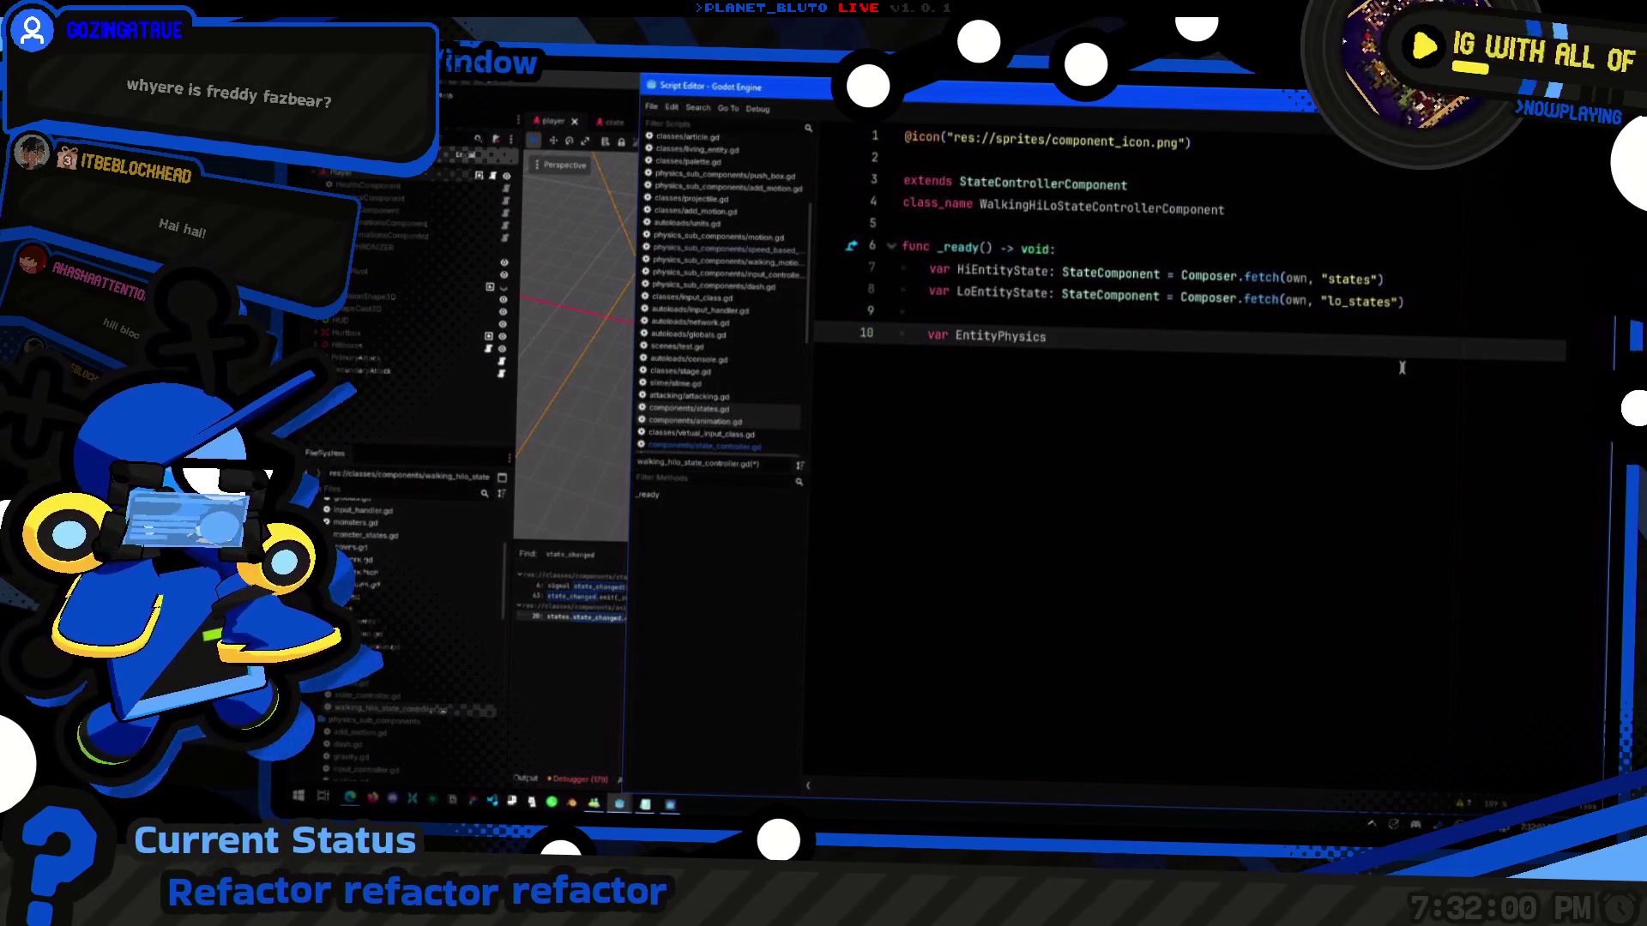
key(BackSpace)
key(BackSpace)
key(BackSpace)
text(Motion)
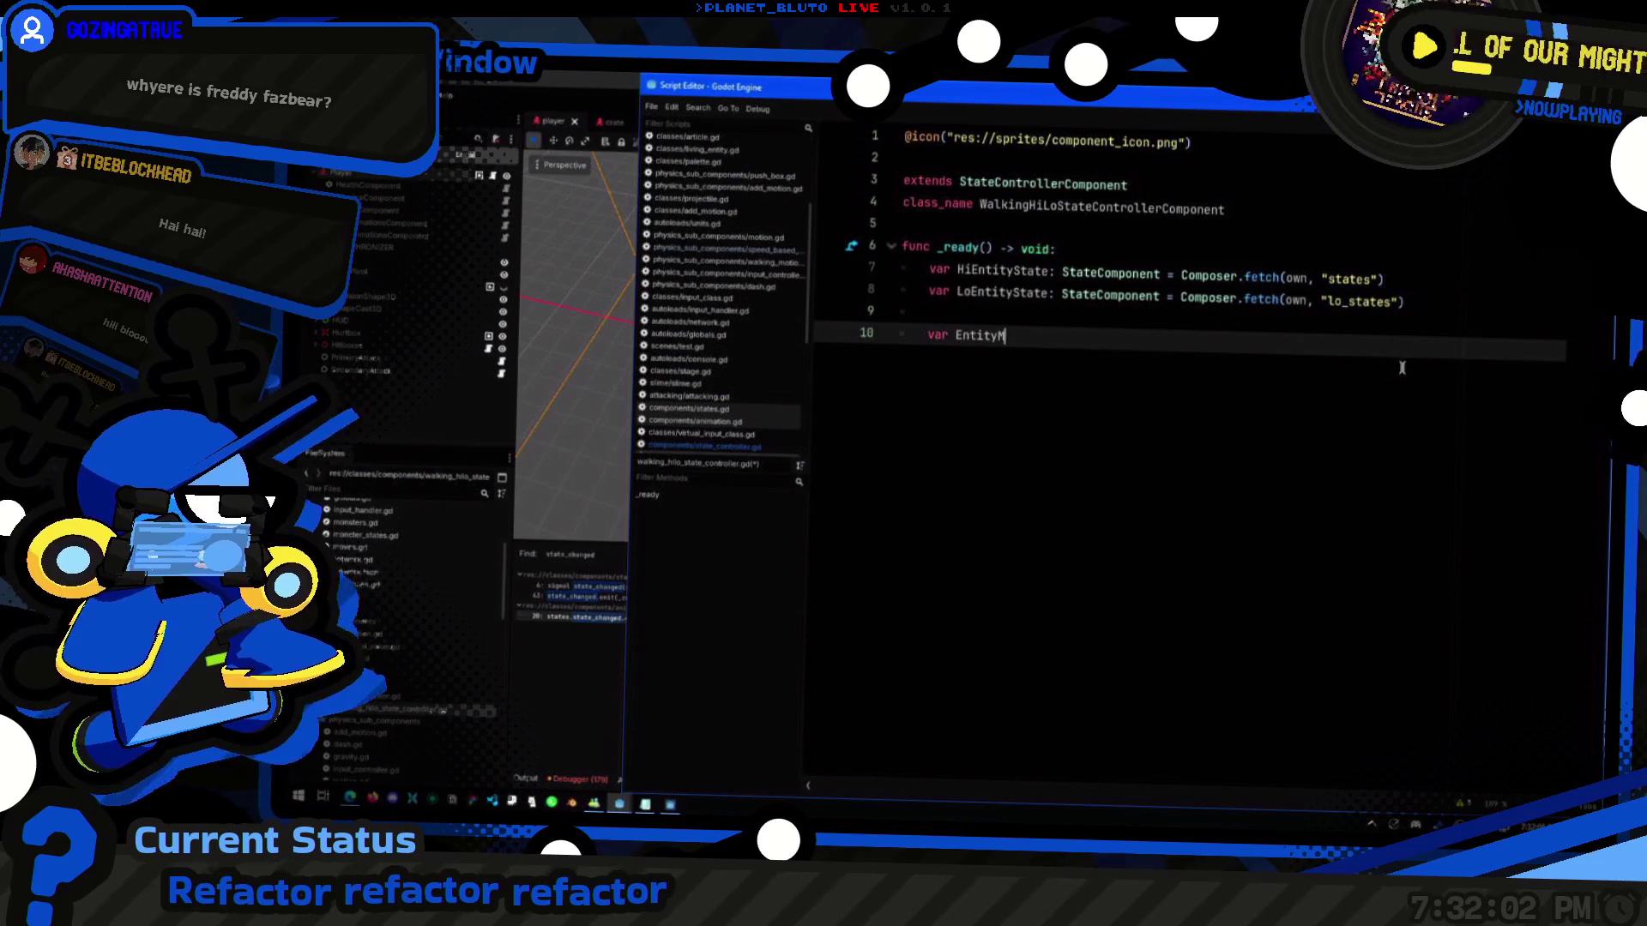
text(S)
key(BackSpace)
text(Sp)
key(Return)
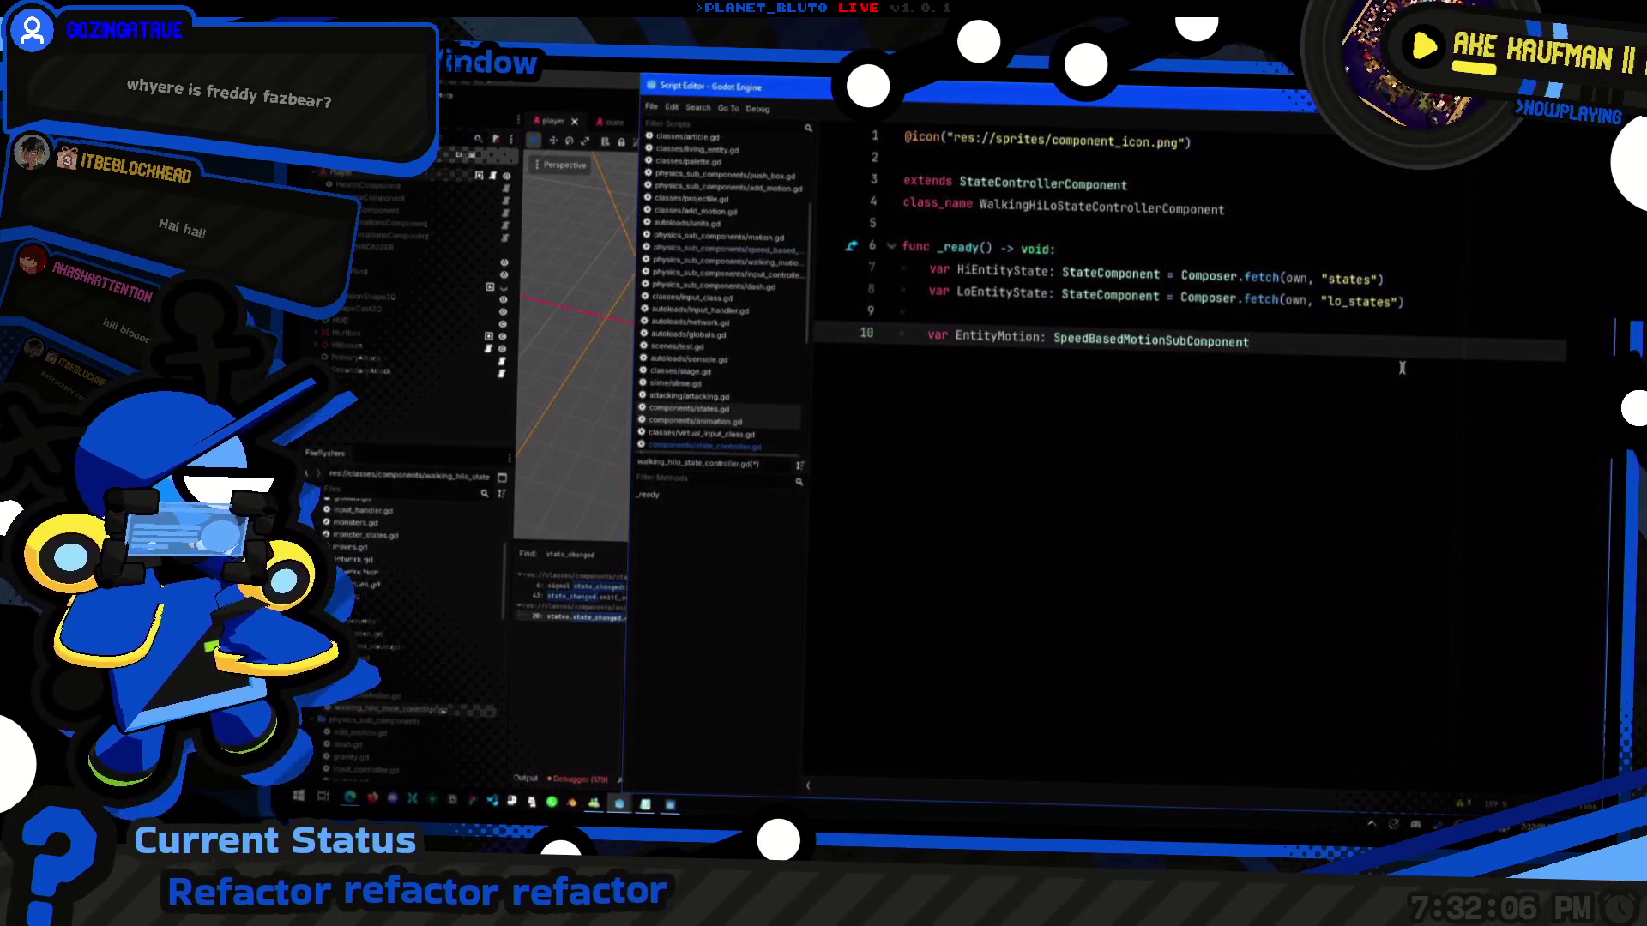
key(ctrl+BackSpace)
text(Walk)
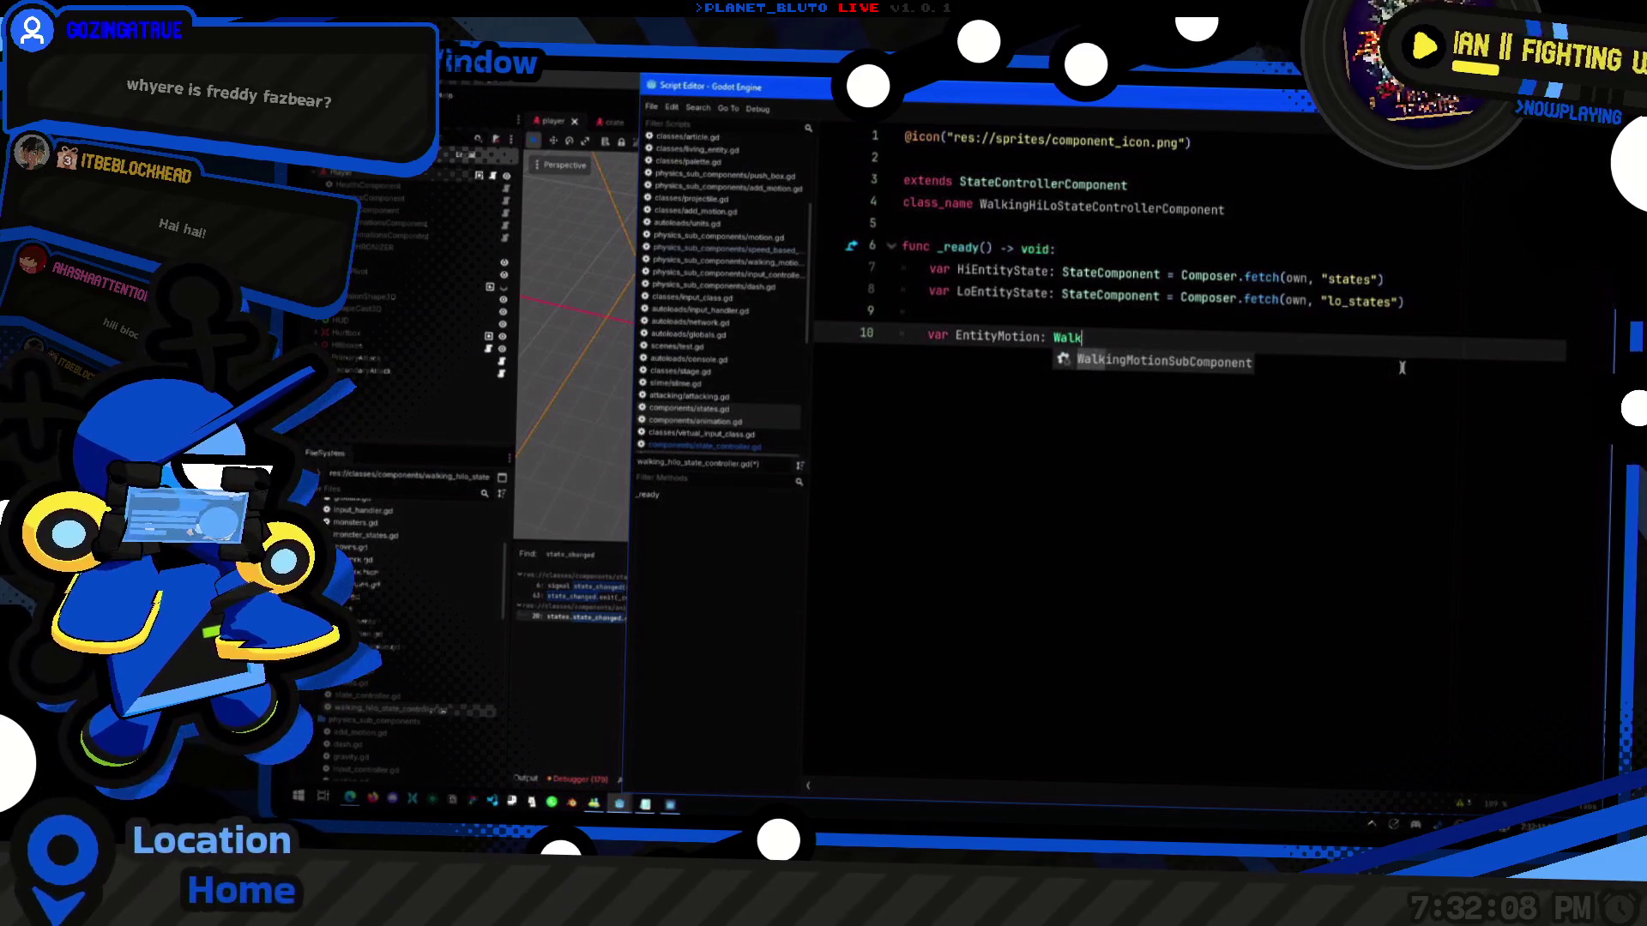
key(Return)
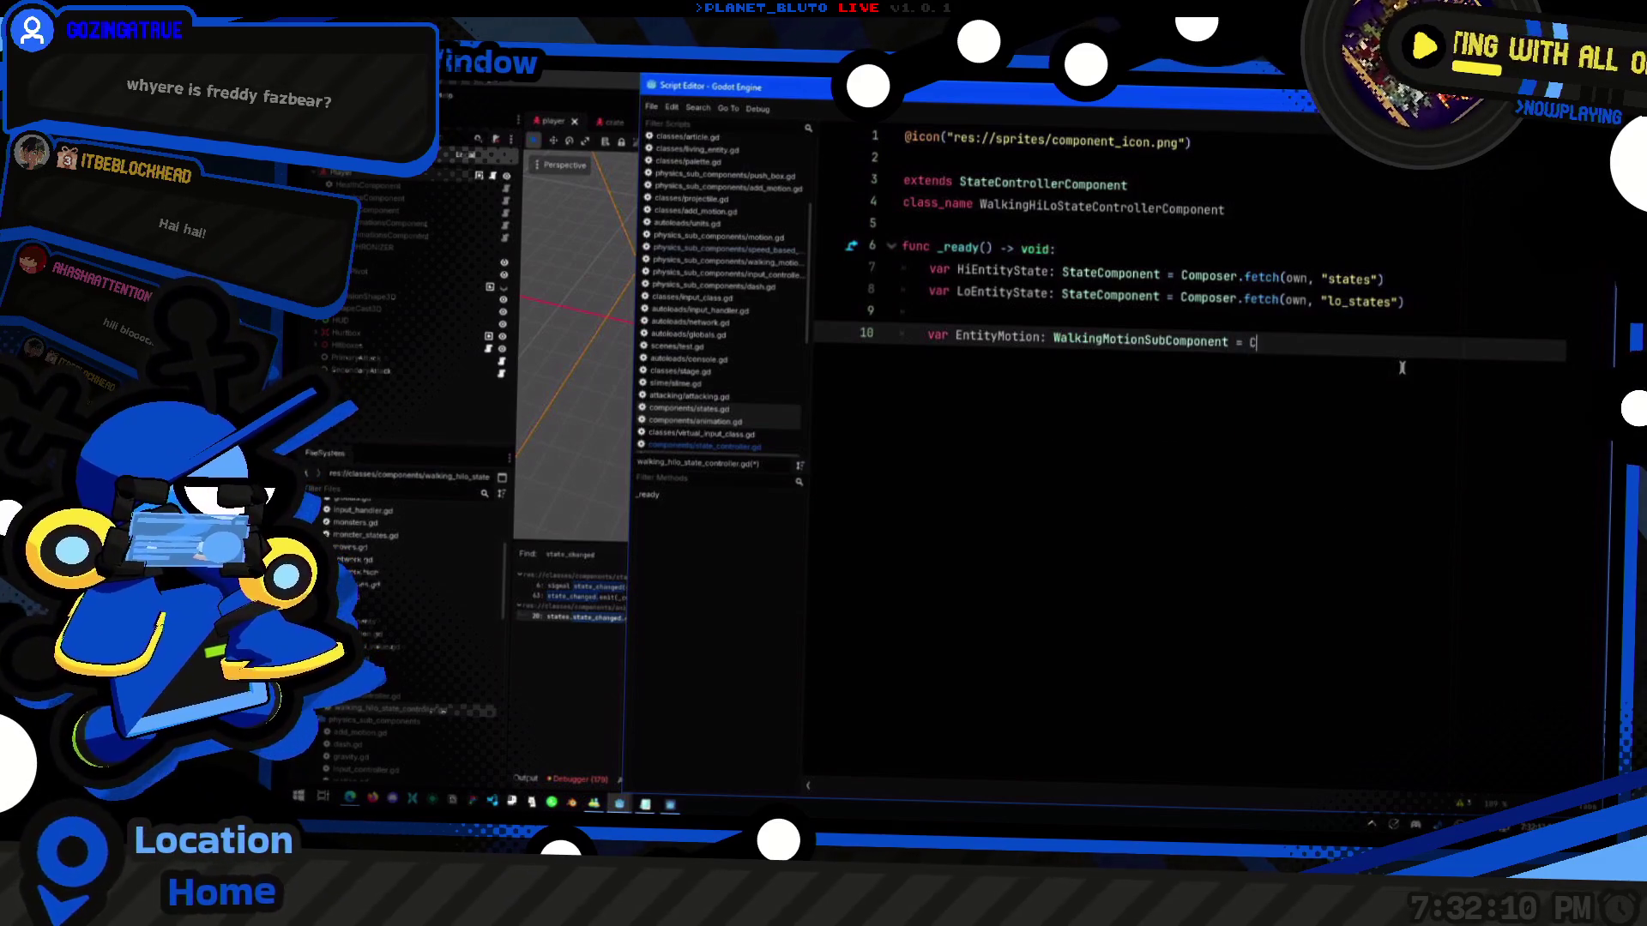
- Assign it Composer.fetch(own, "motion")
text(omposer.fetch()
key(Return)
text(p)
key(BackSpace)
text(own, "motionm)
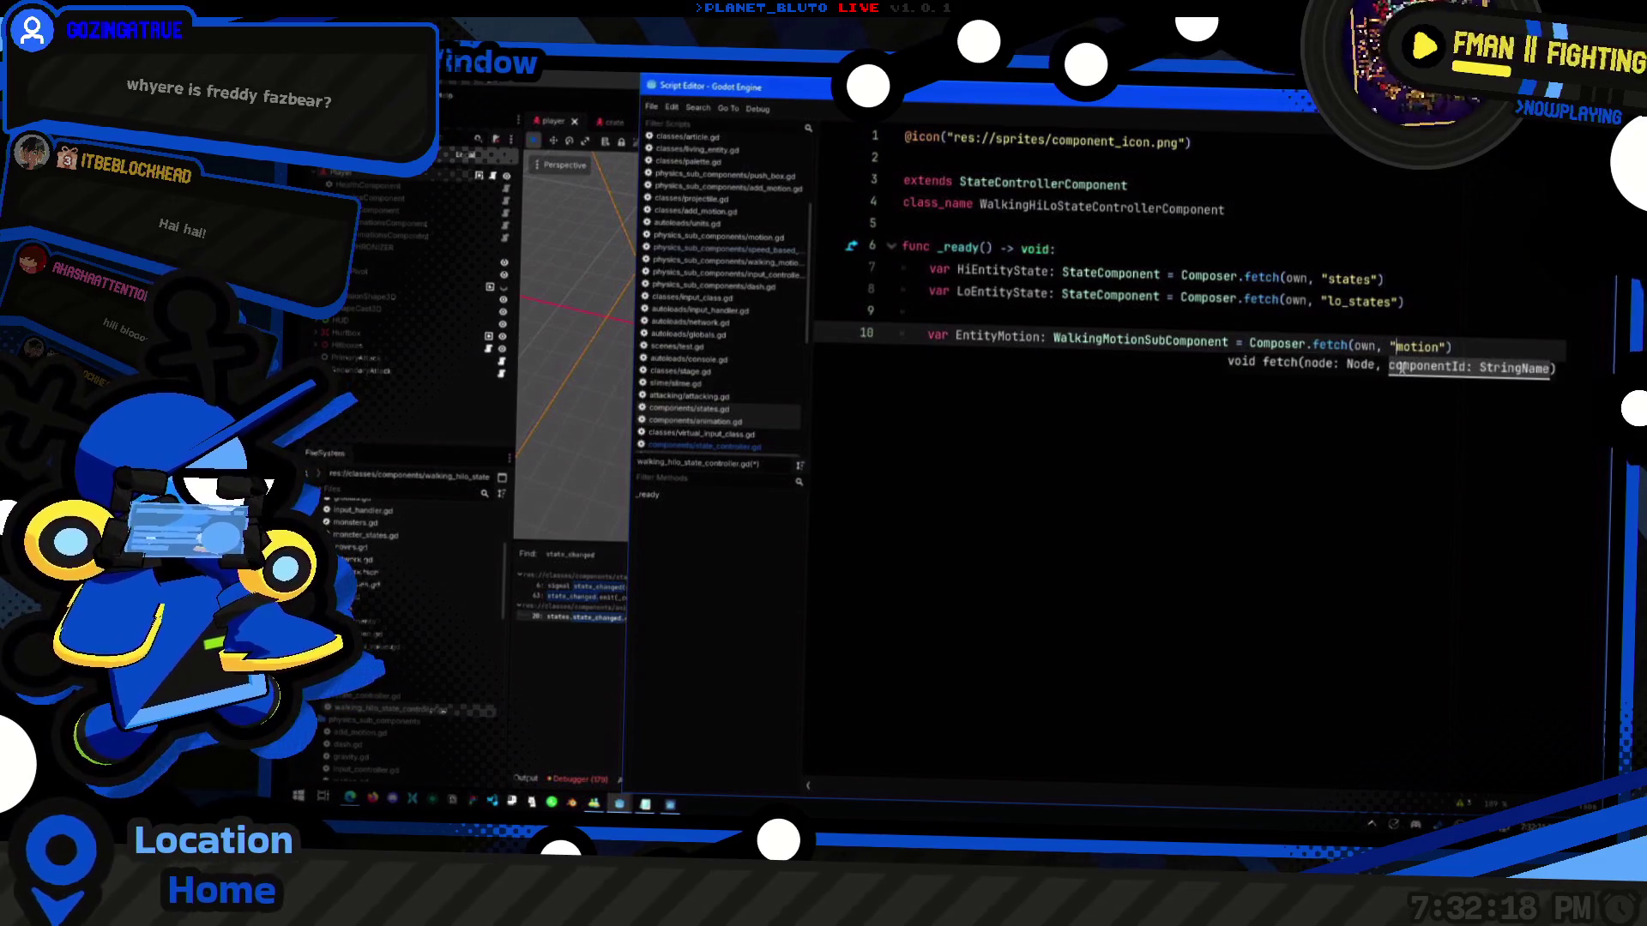
text(&)
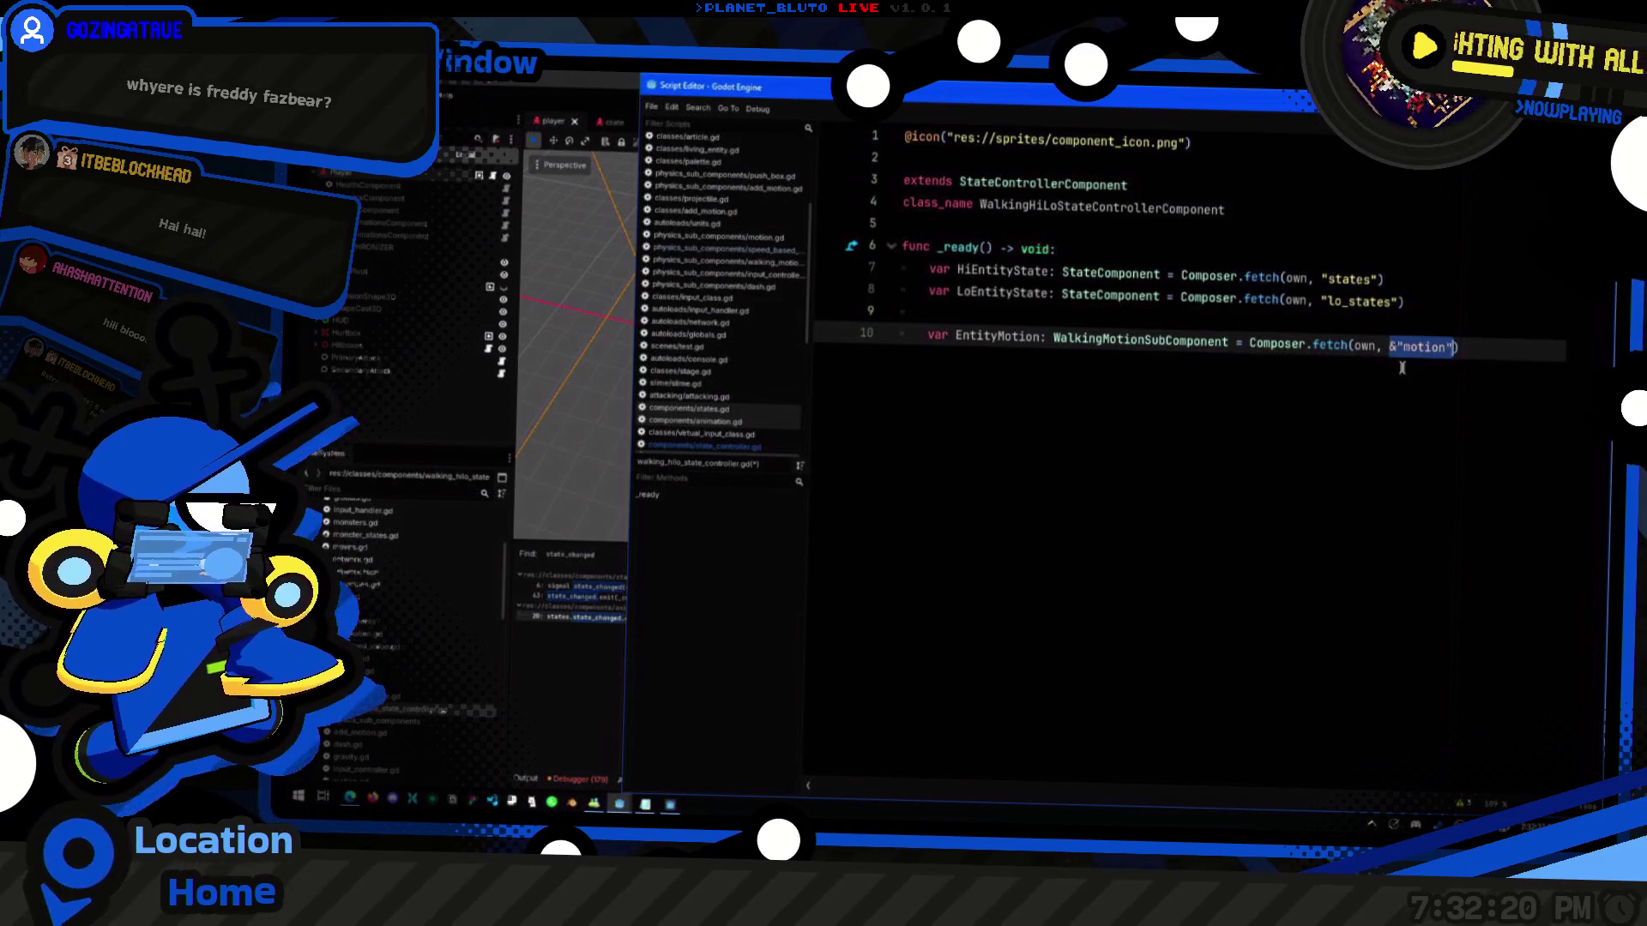
- Prefix the motion, lo_states and states ids with & to make them StringName literals
key(Up)
key(Up)
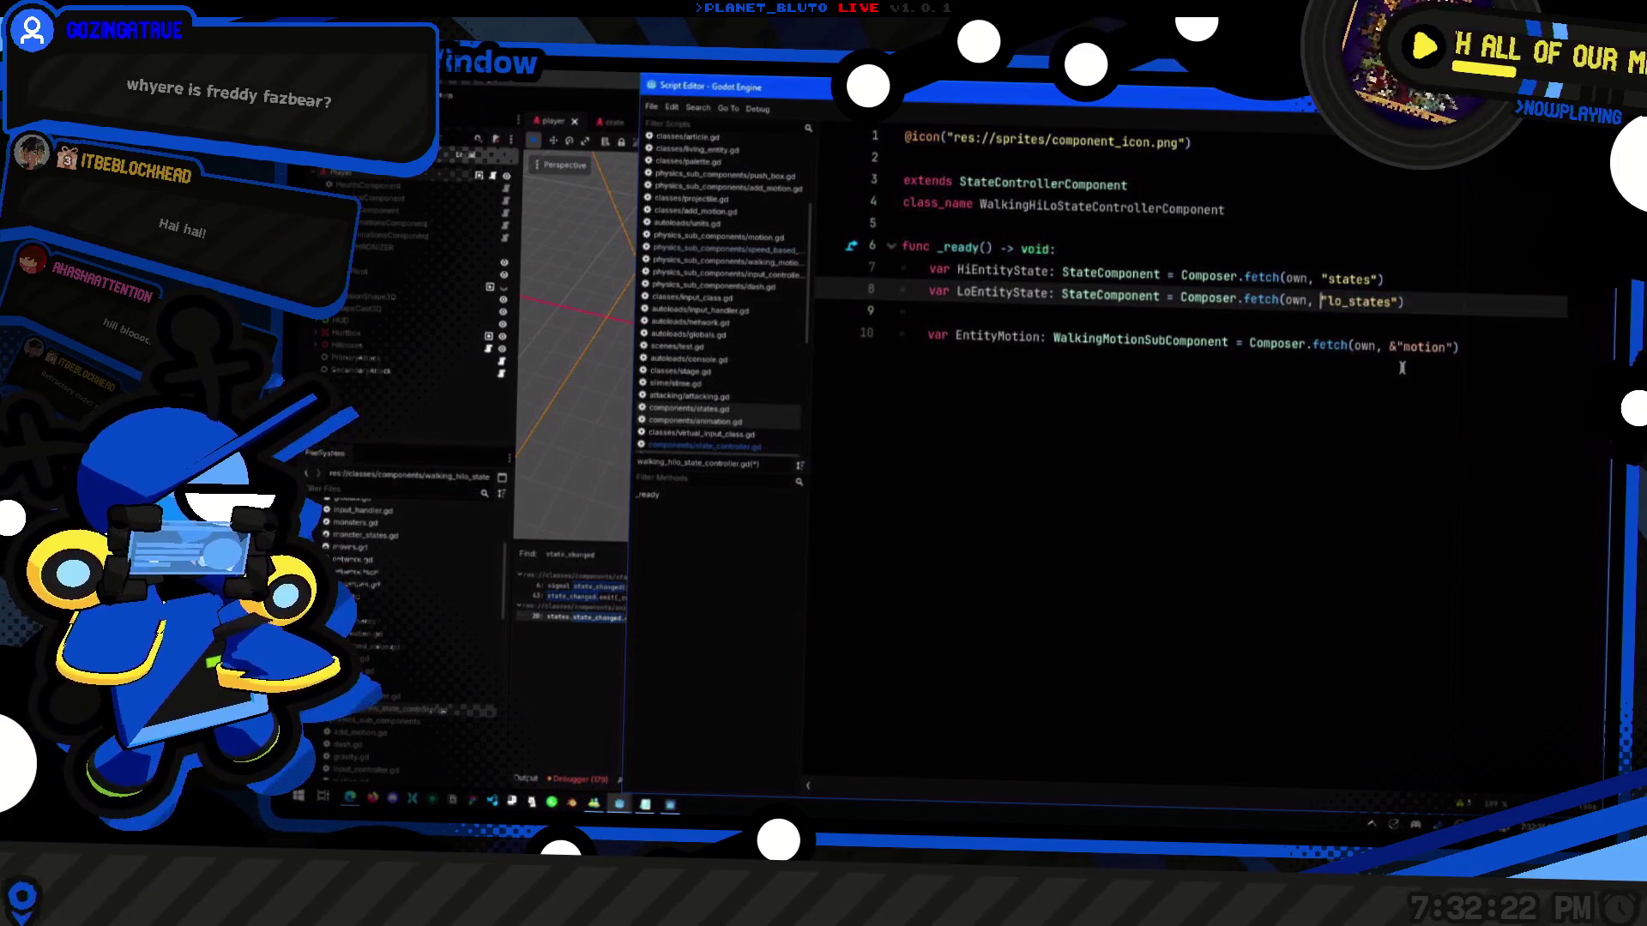
text(&)
key(Up)
key(Left)
text(&)
key(End)
key(Down)
key(Down)
key(Down)
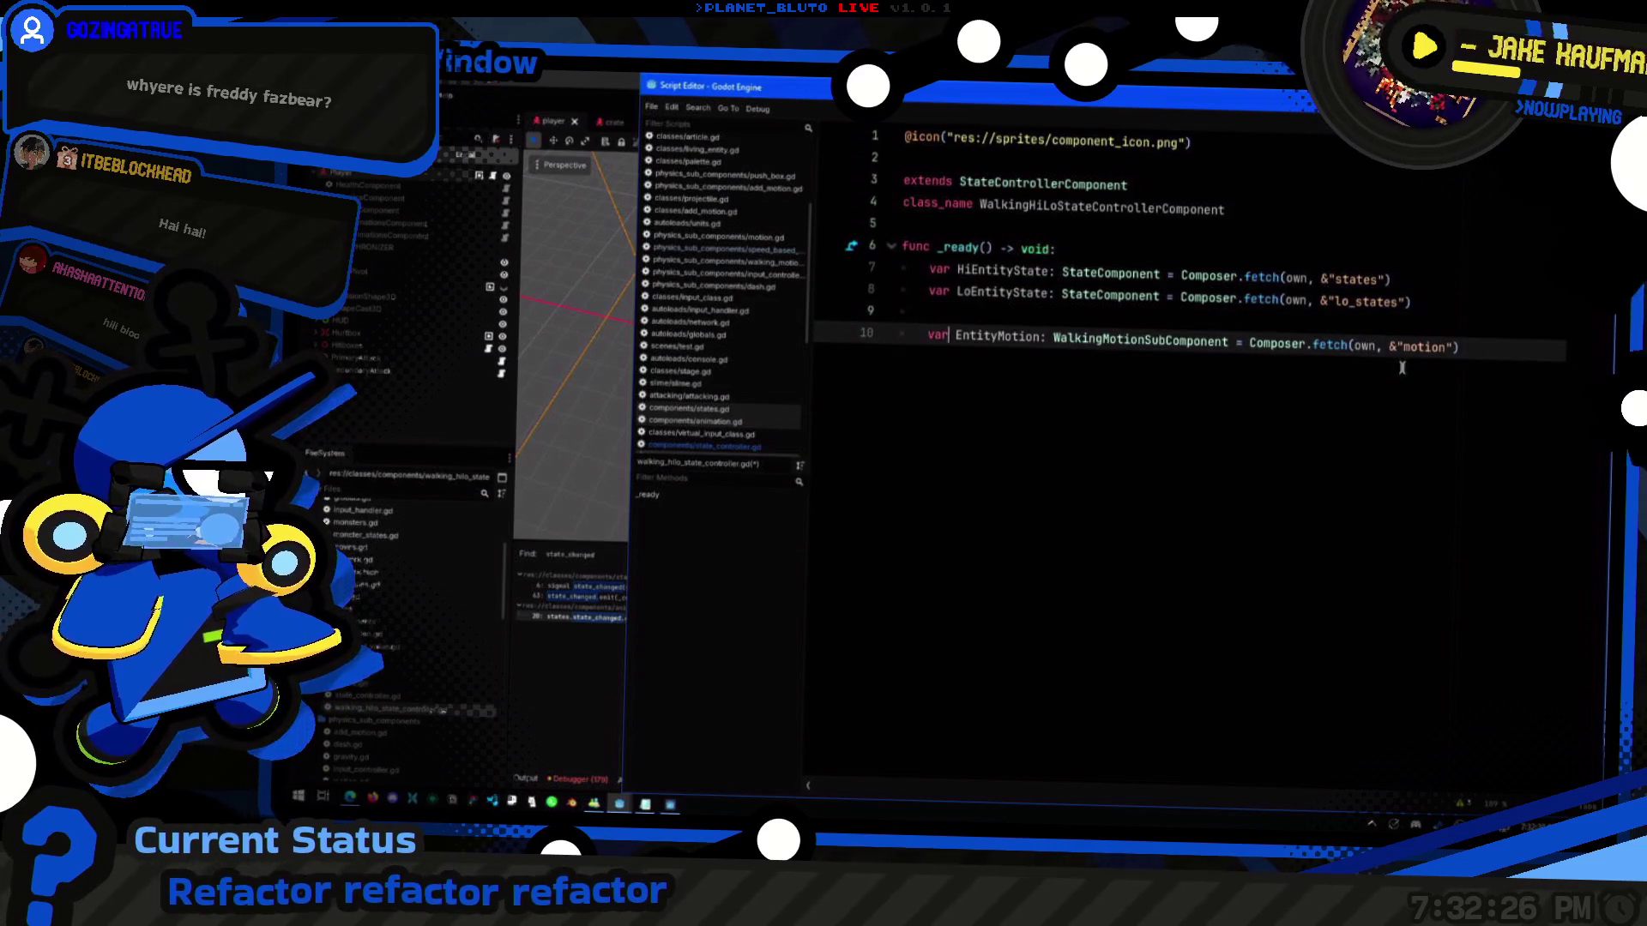
- Paste EntityMotion on a new line below the fetches and open the WalkingMotionSubComponent script
key(ctrl+shift+Left)
key(ctrl+c)
key(End)
key(Return)
key(ctrl+v)
text(.)
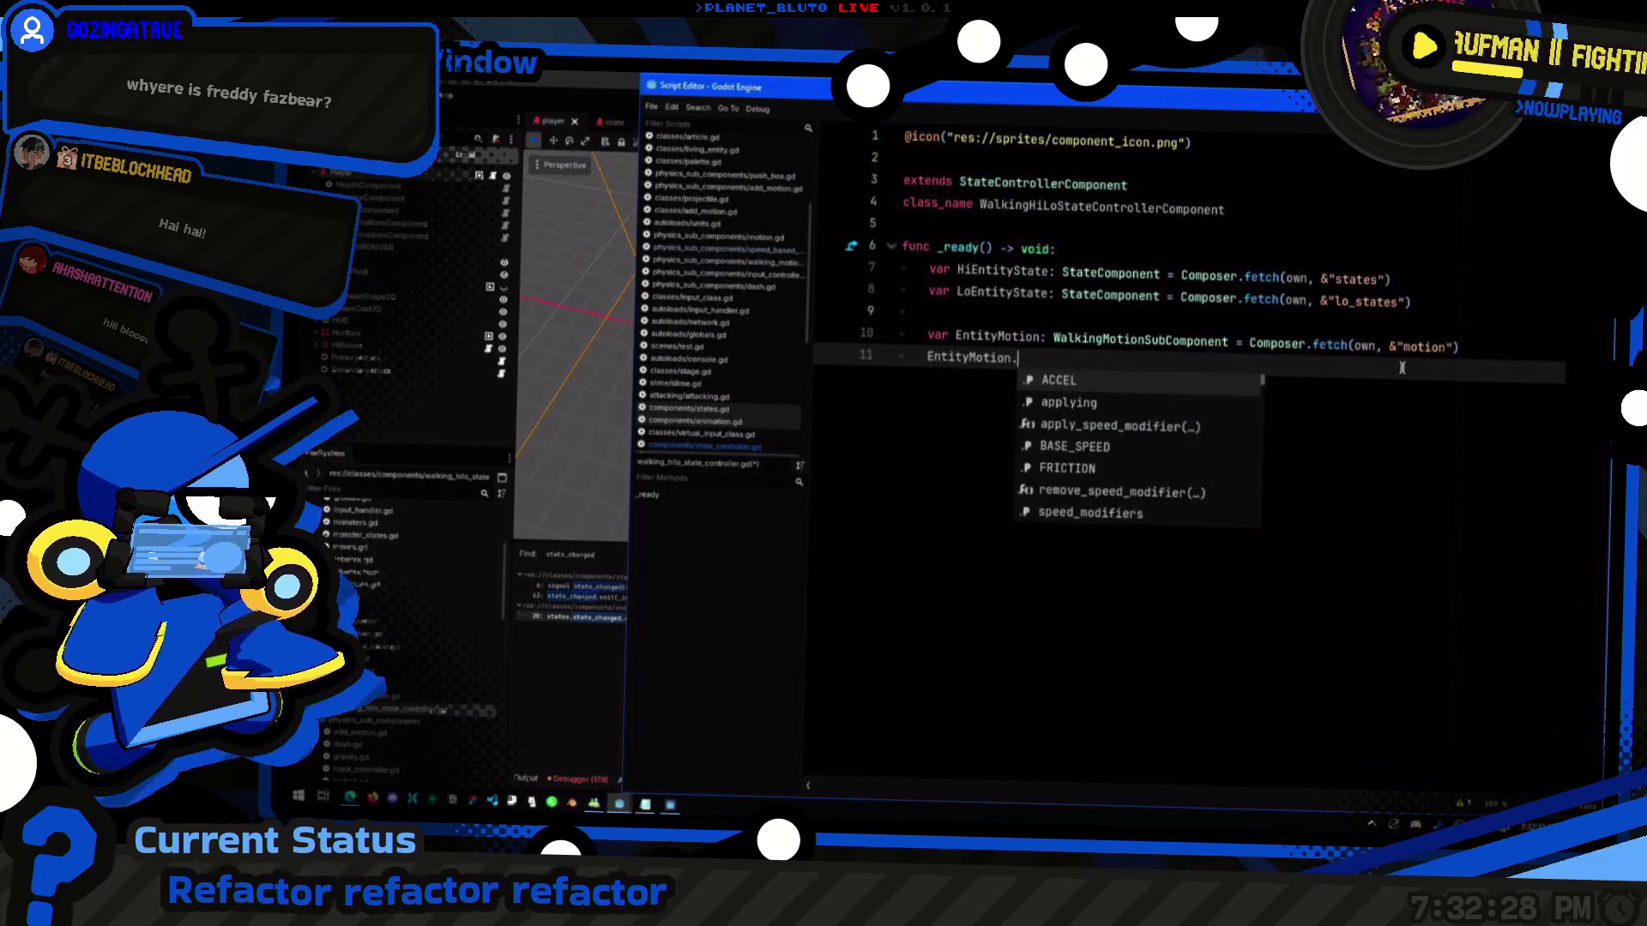
key(BackSpace)
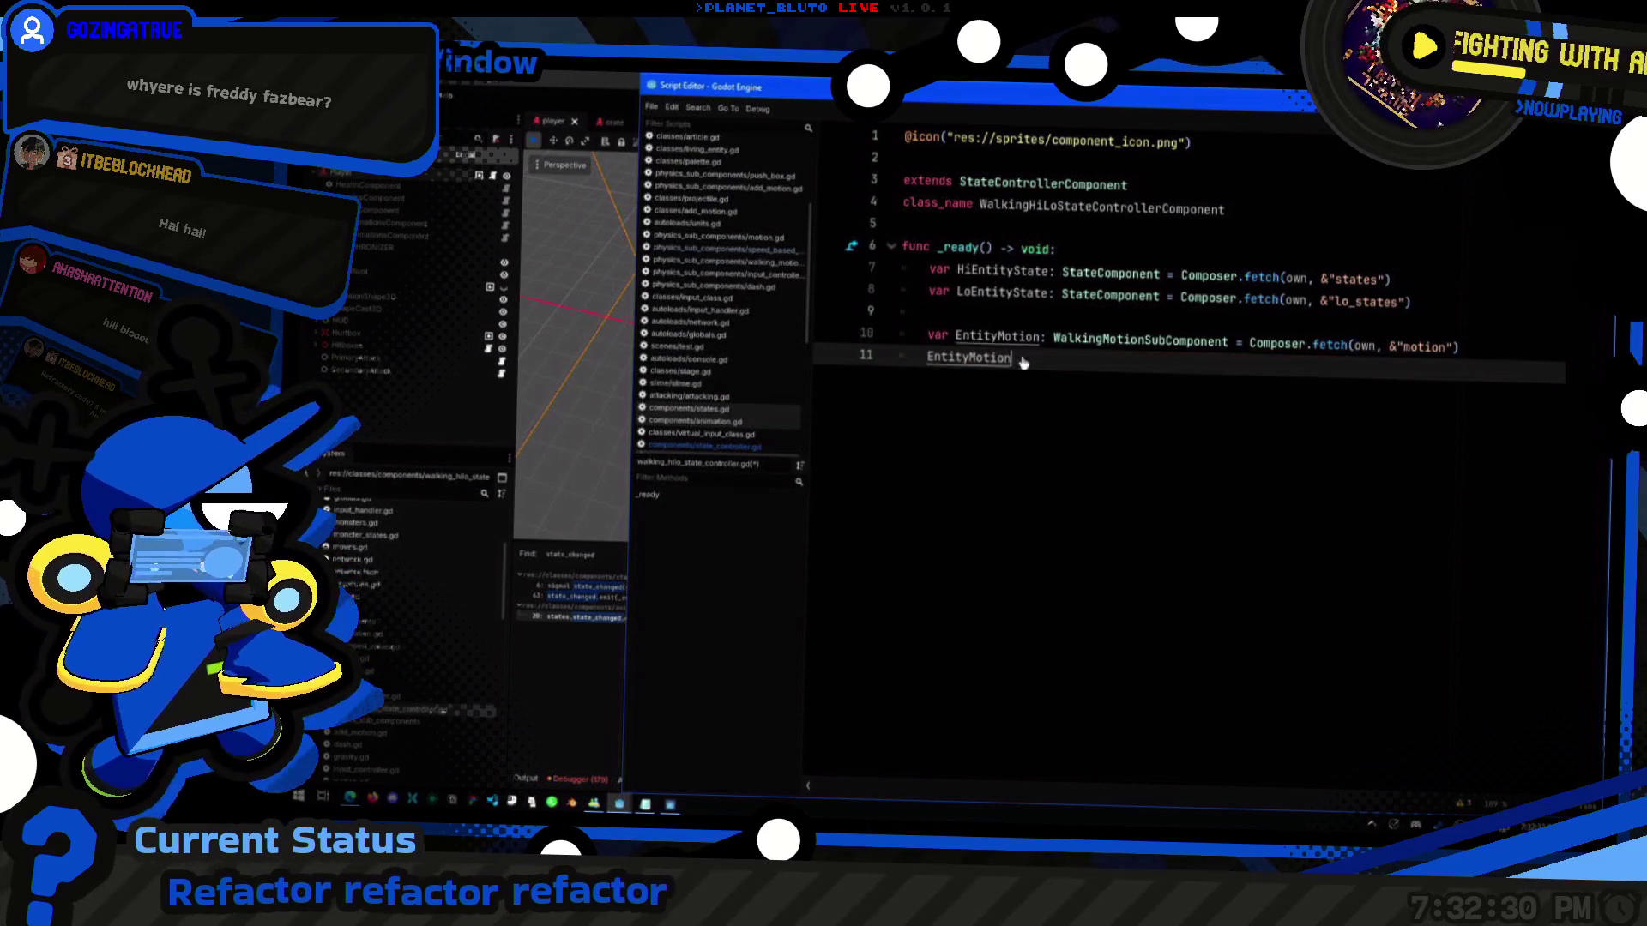
double_click(970, 338)
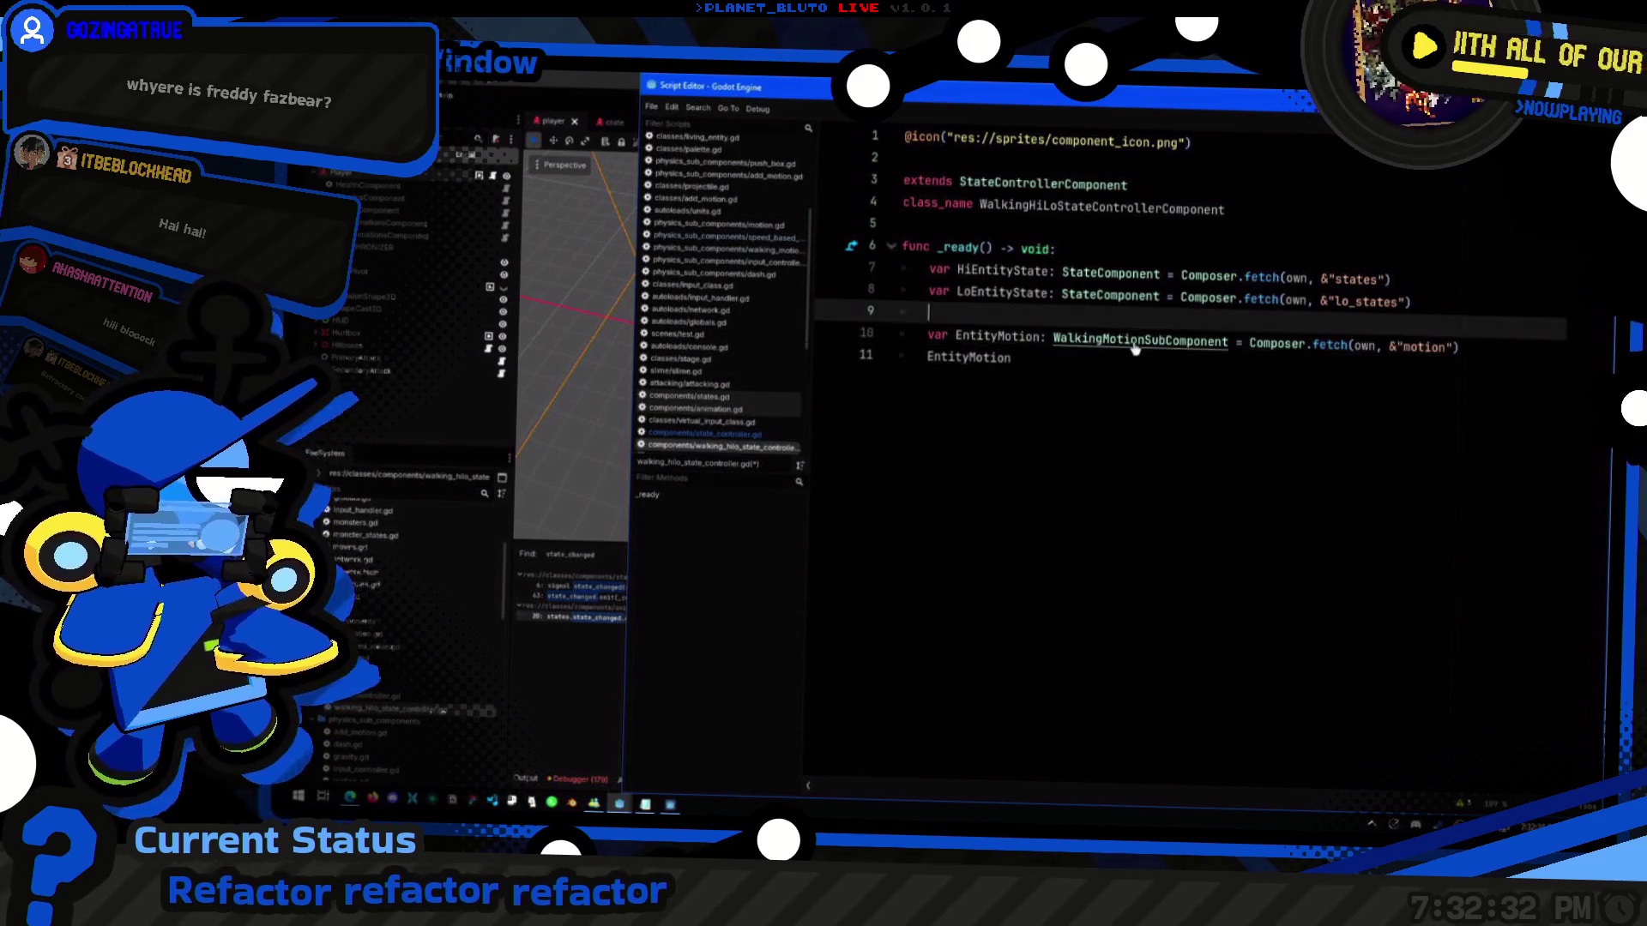
ctrl+click(1131, 341)
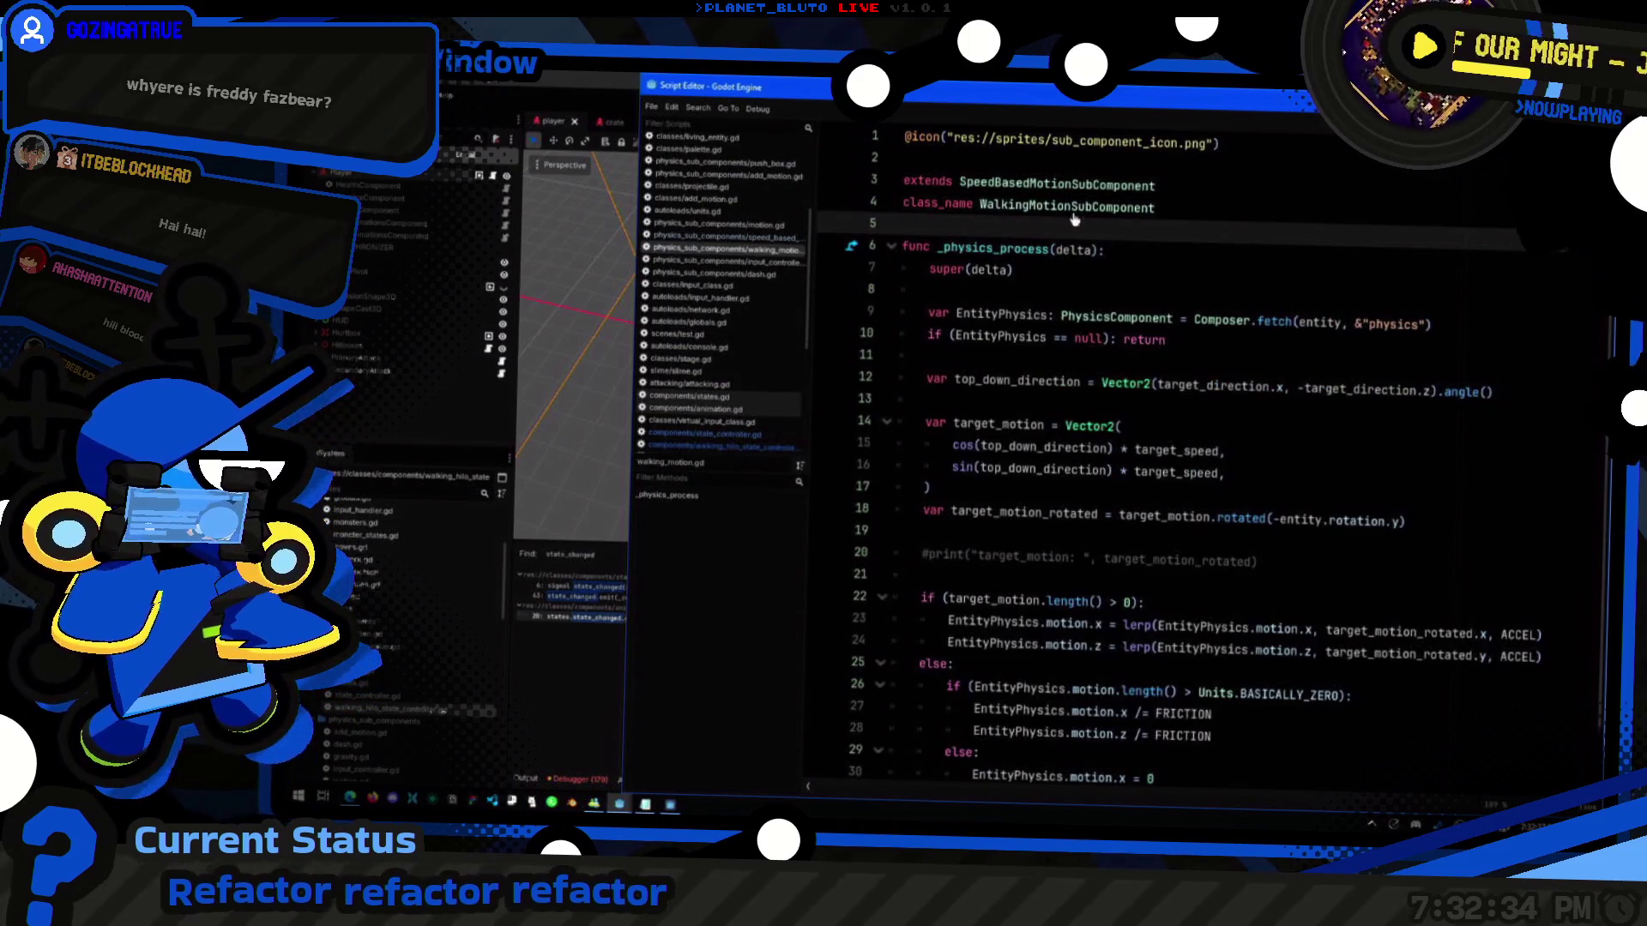
- In the parent SpeedBasedMotionSubComponent script, declare signal started_applying() under class_name
ctrl+click(1054, 185)
key(Return)
key(Return)
key(Up)
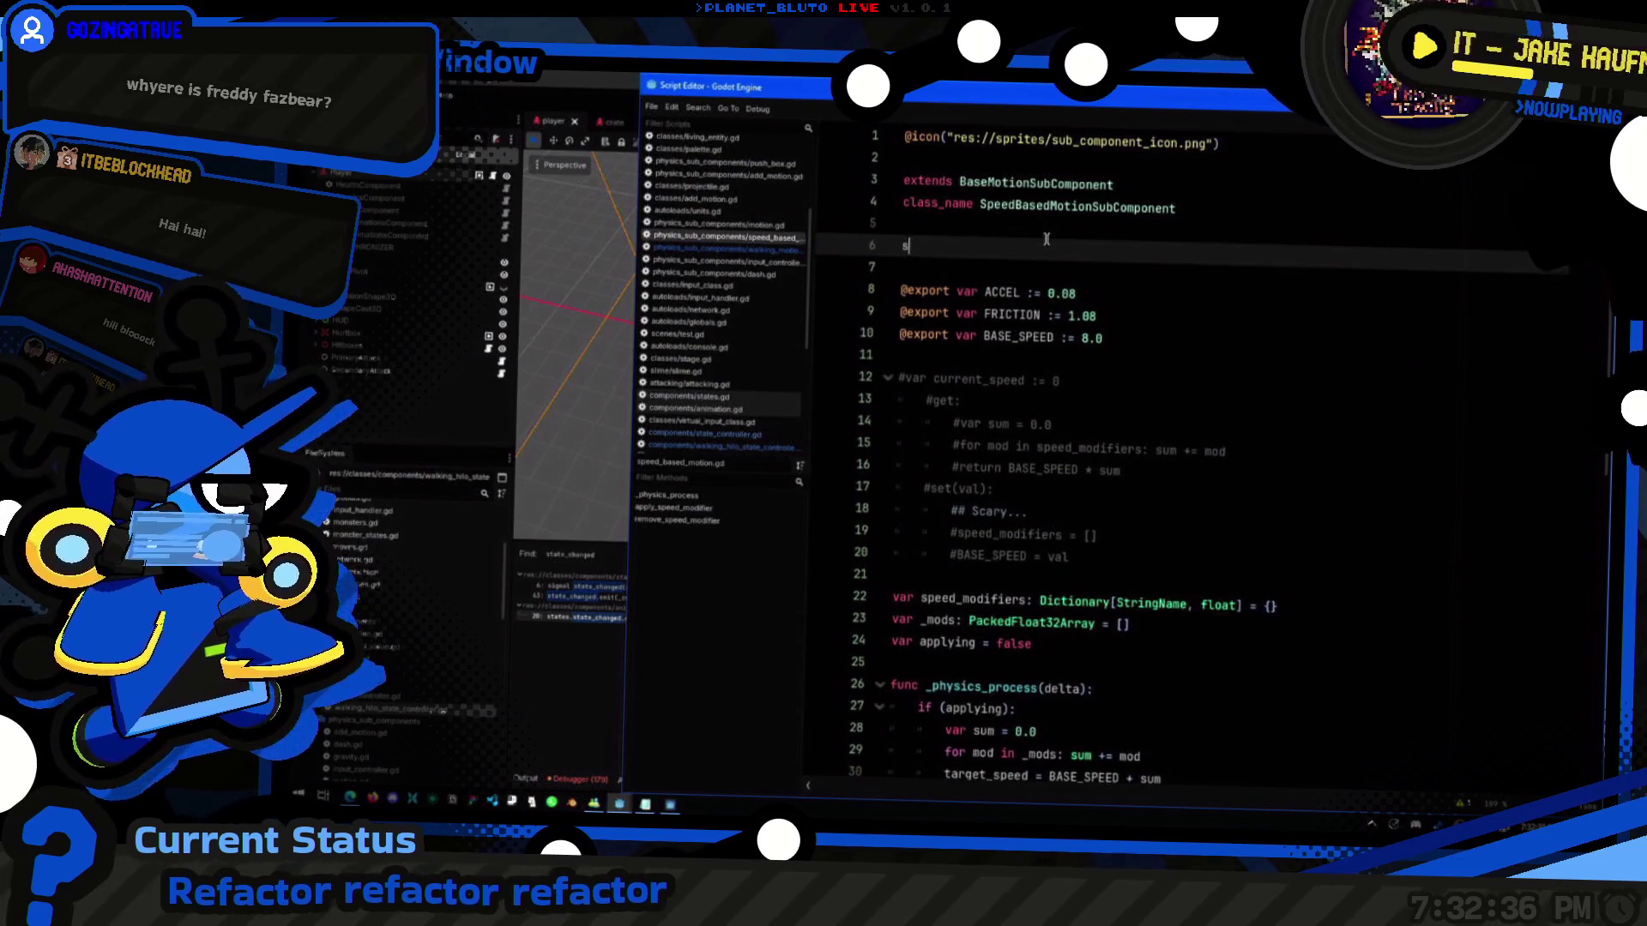
text(signal start_)
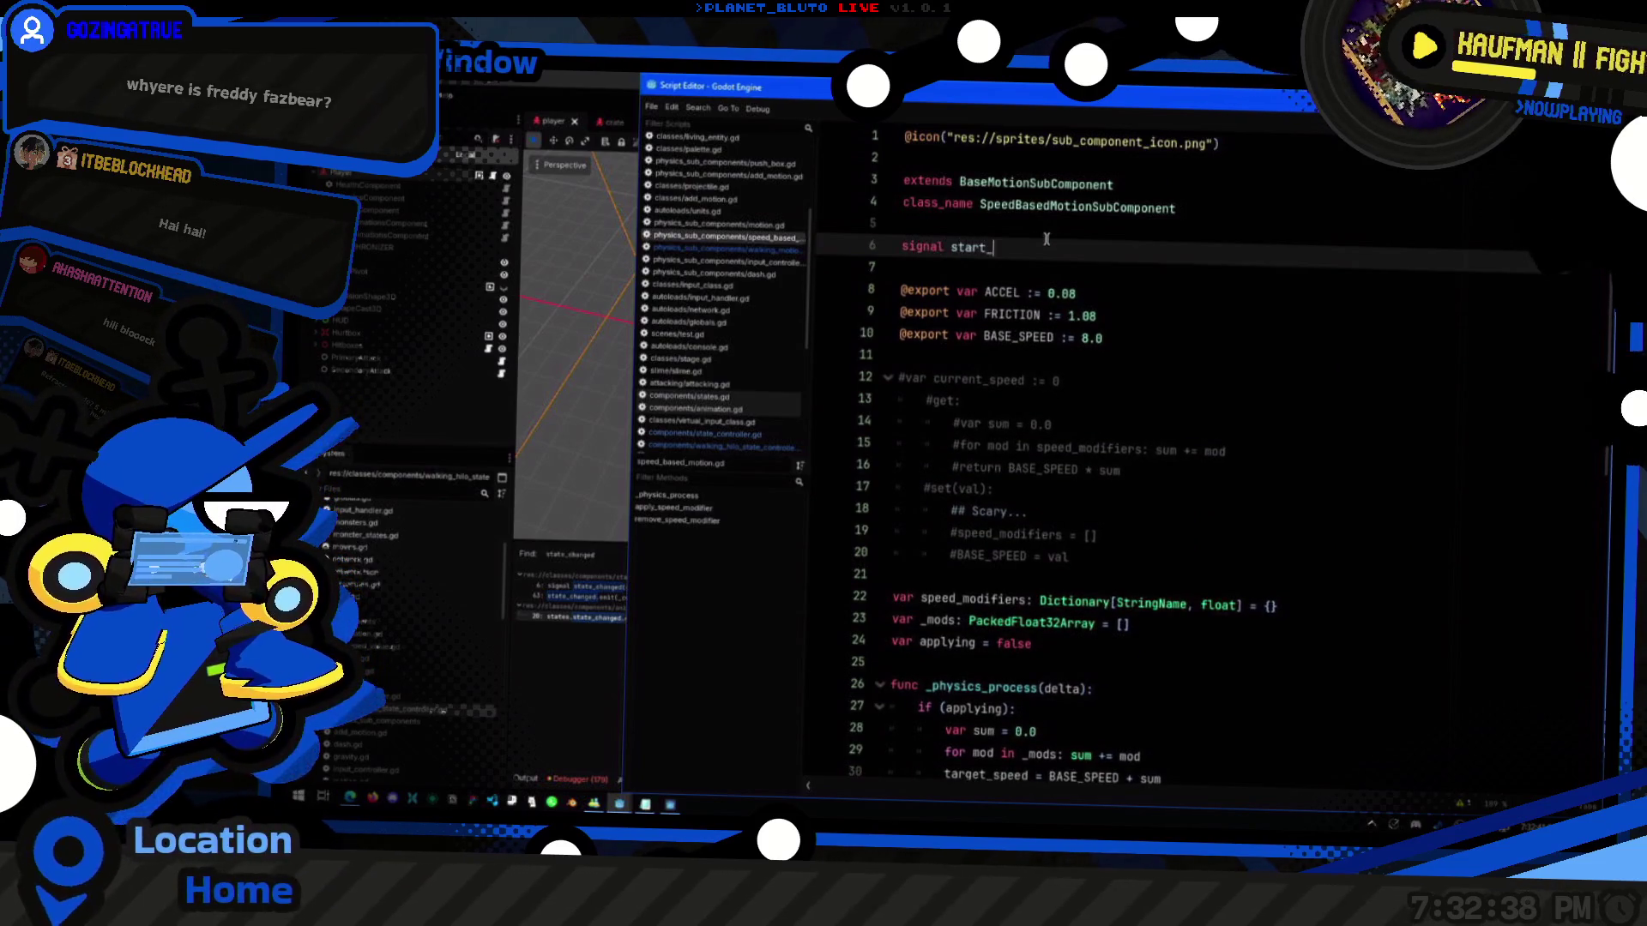
key(ctrl+BackSpace)
text(started_applying())
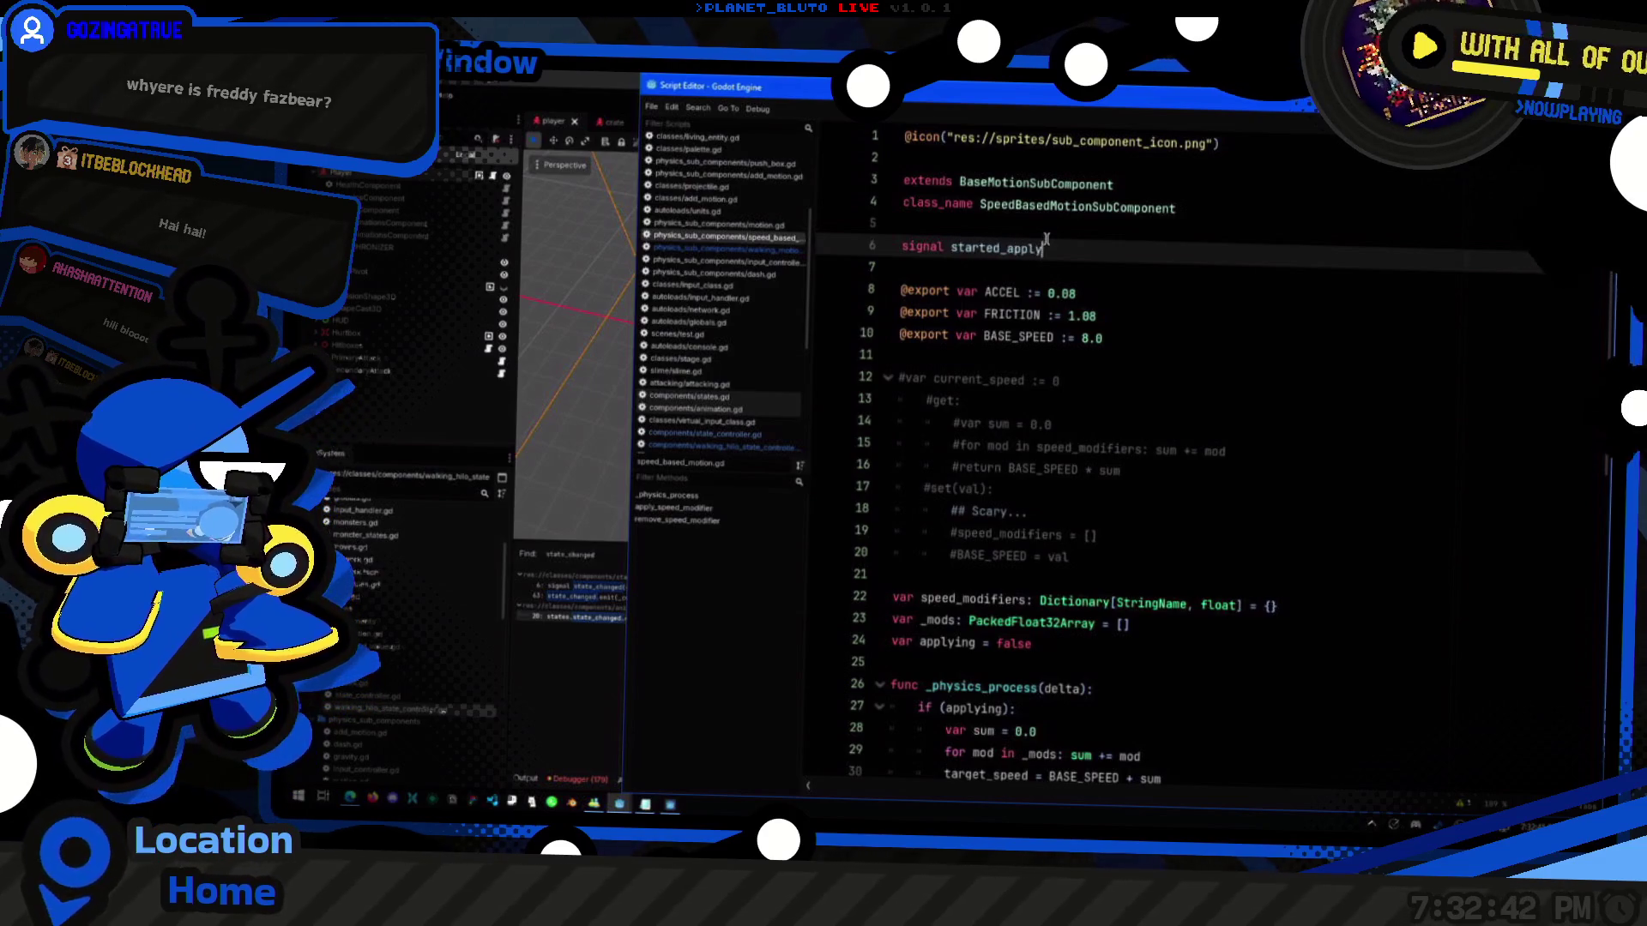
- Duplicate that line into signal stopped_applying()
key(ctrl+shift+d)
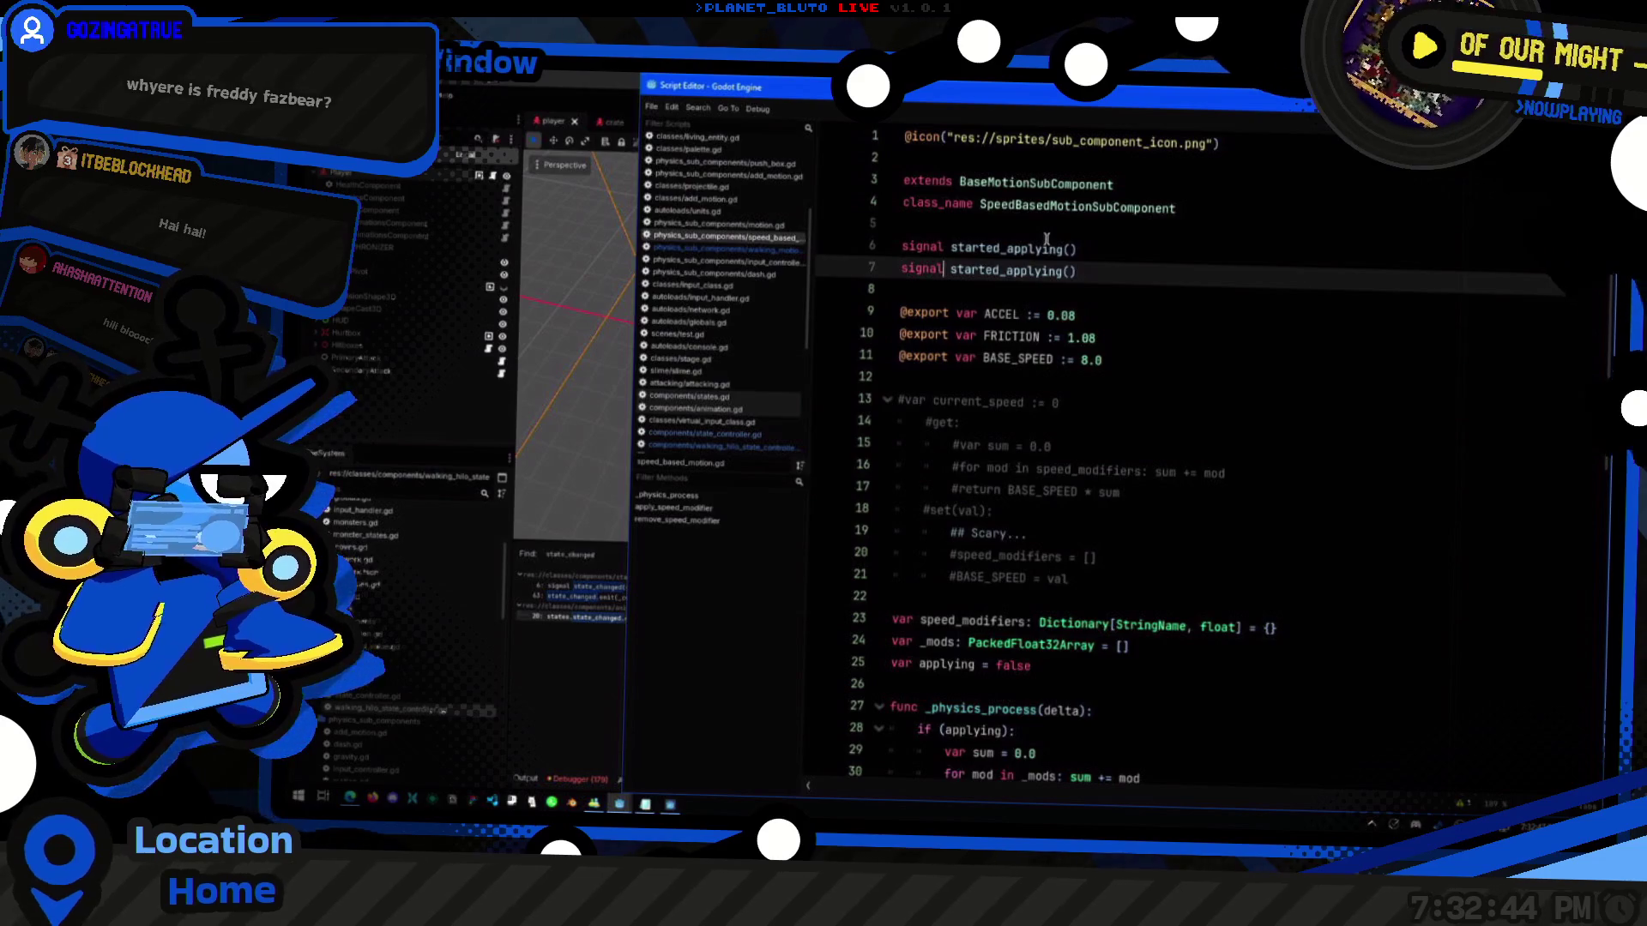
key(shift+Right)
key(shift+Right)
key(shift+Right)
text(stopped)
double_click(1047, 246)
scroll(1029, 377, down, 9)
scroll(1028, 385, up, 4)
click(1059, 404)
- Add var _prev_applying = applying below the applying declaration
click(1132, 439)
click(1198, 472)
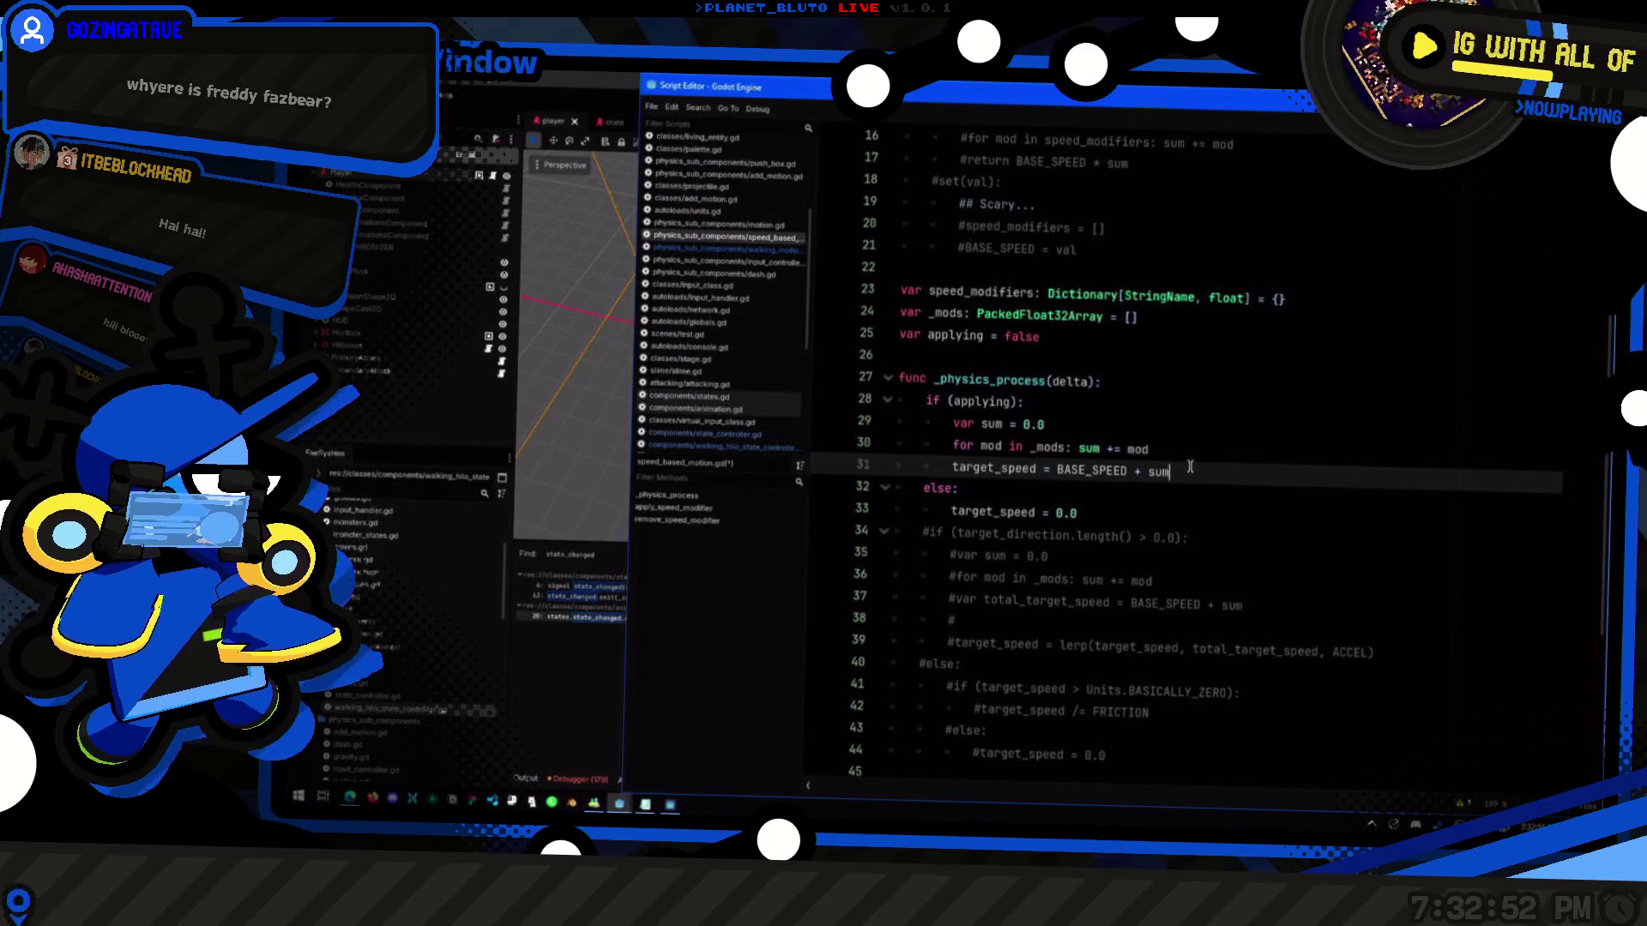
key(Up)
key(Up)
key(Up)
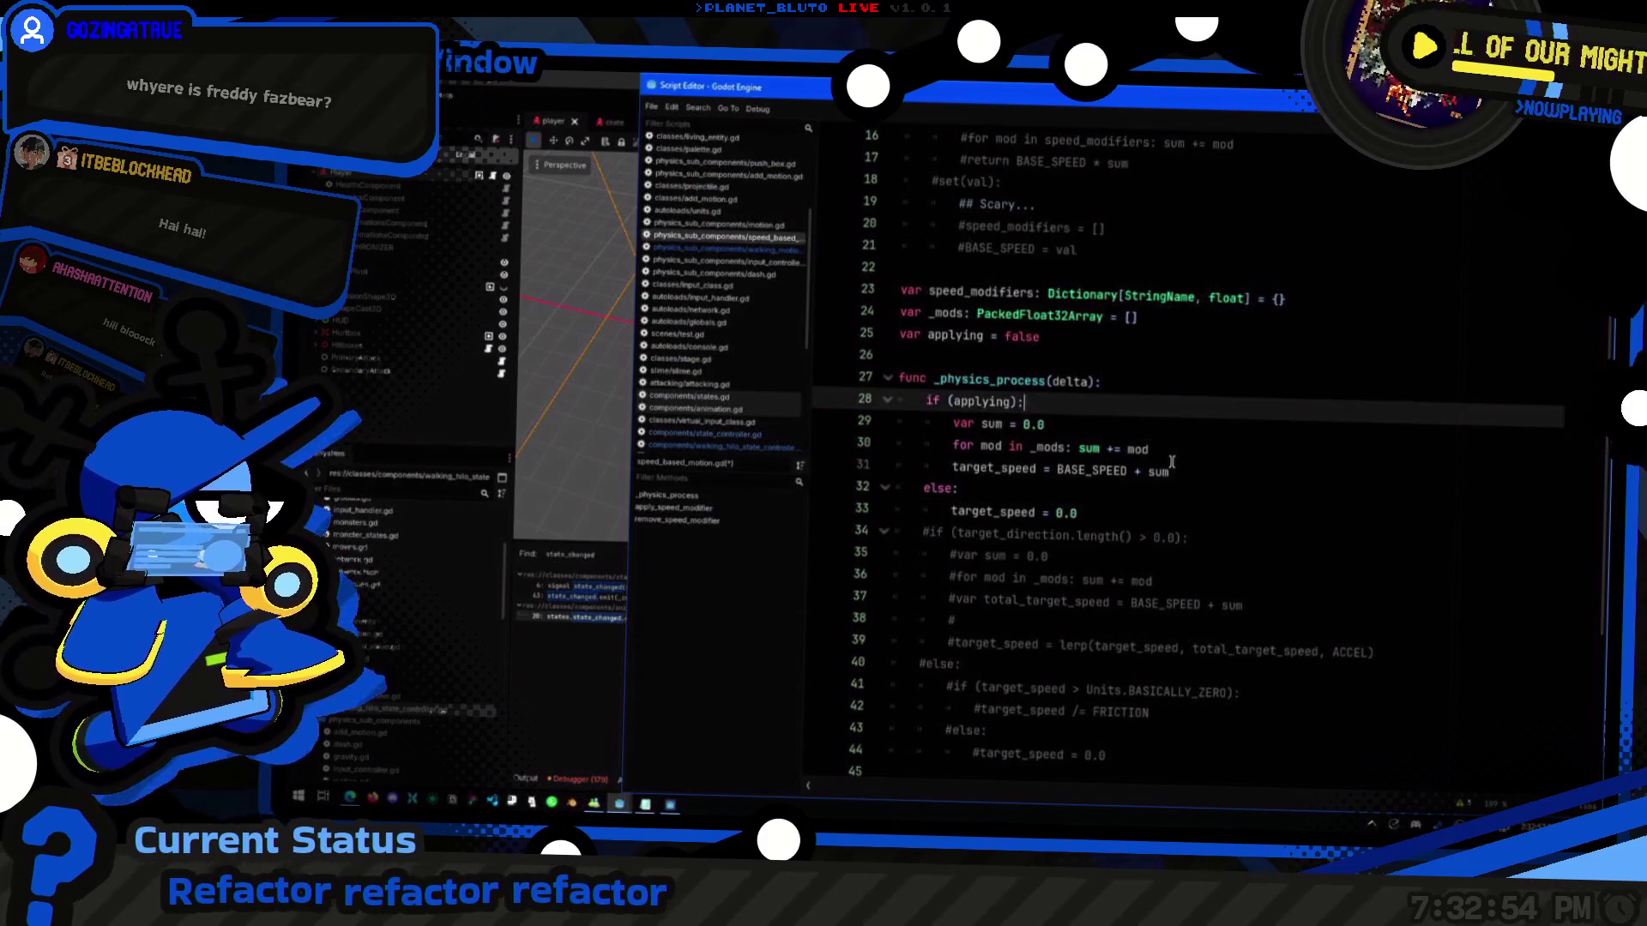
key(Up)
key(Up)
key(Up)
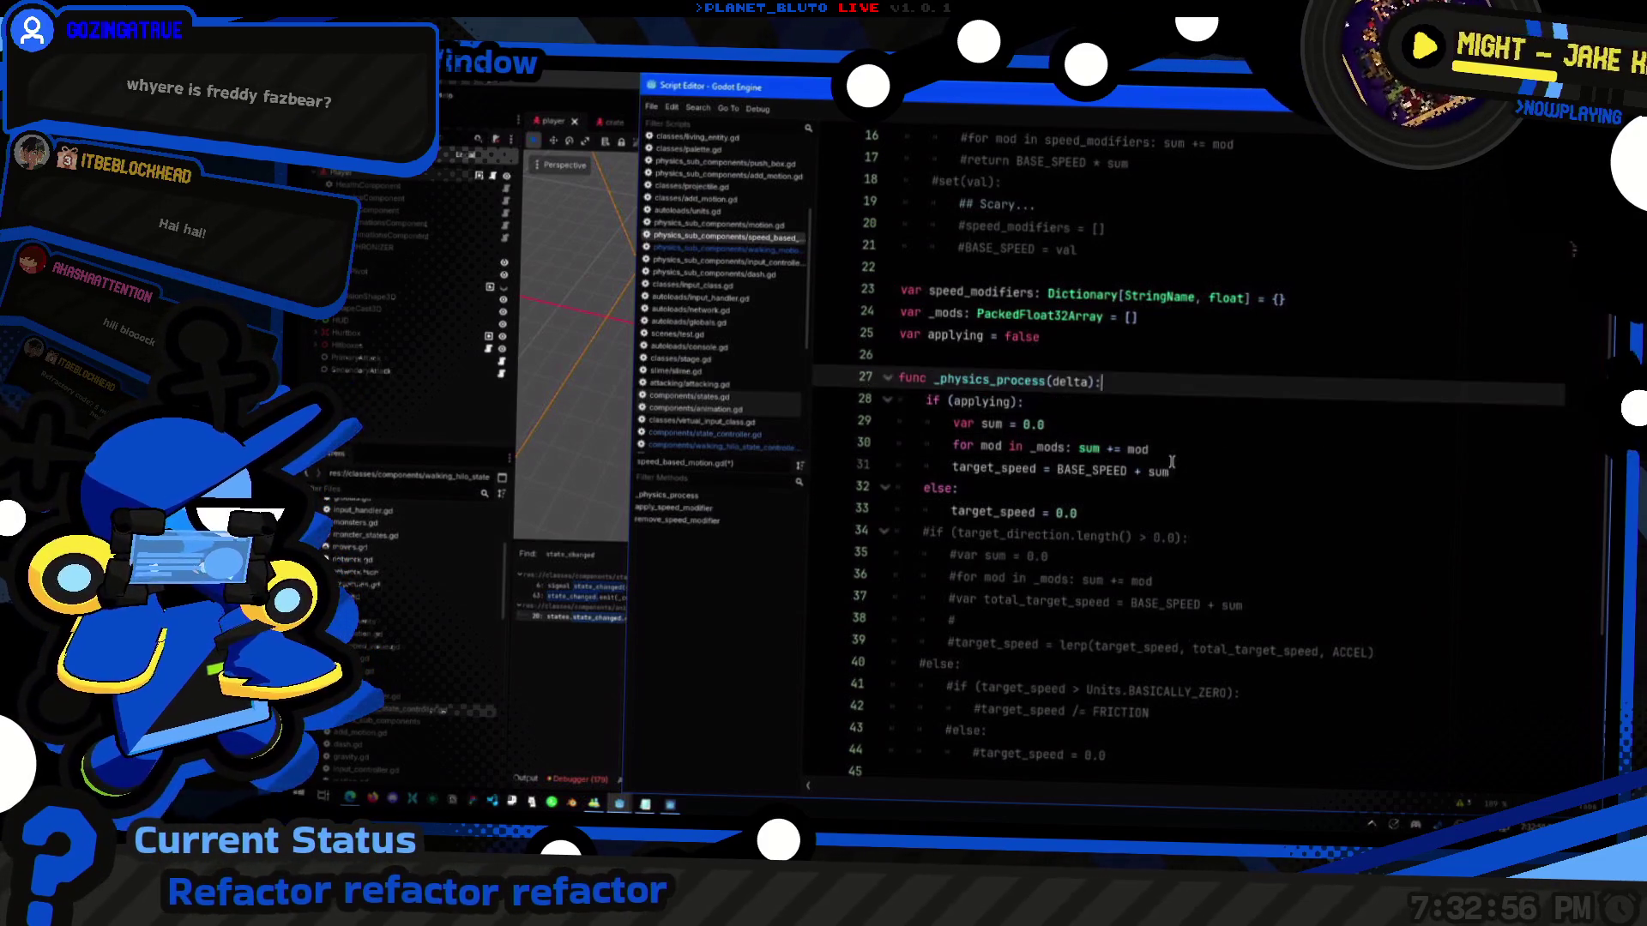
key(ctrl+shift+d)
text(_prev_)
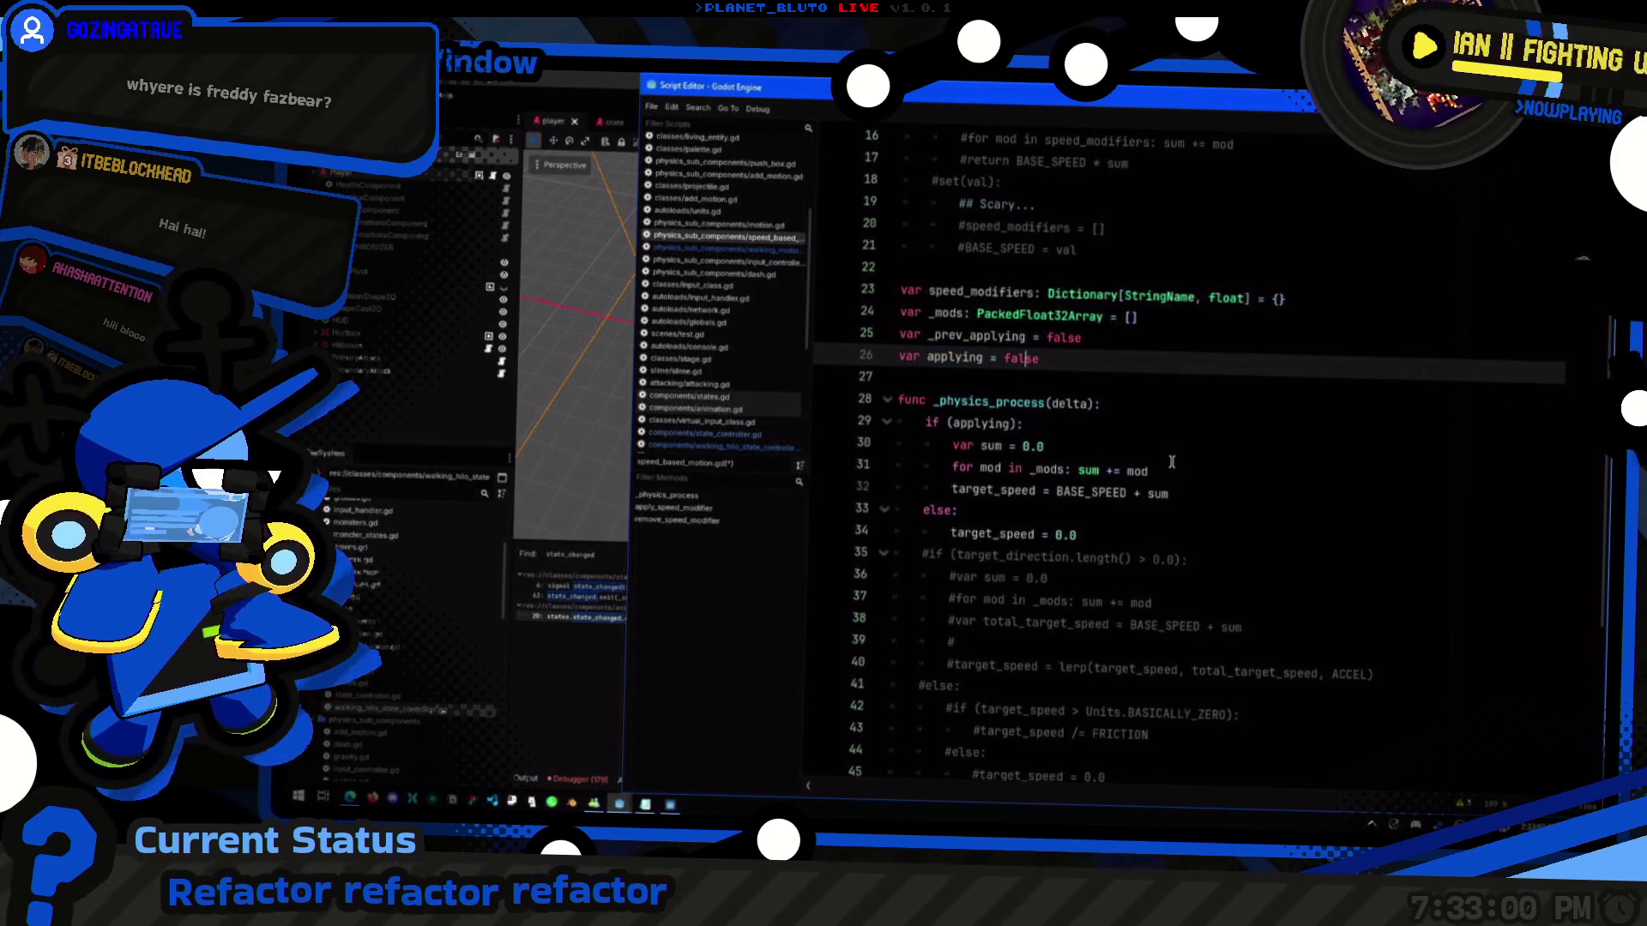
key(ctrl+z)
key(ctrl+z)
key(ctrl+y)
key(alt+Up)
key(alt+Down)
key(ctrl+BackSpace)
text(applying)
- After the else branch, add the check if (_prev_applying != applying):
key(Down)
key(Down)
key(Down)
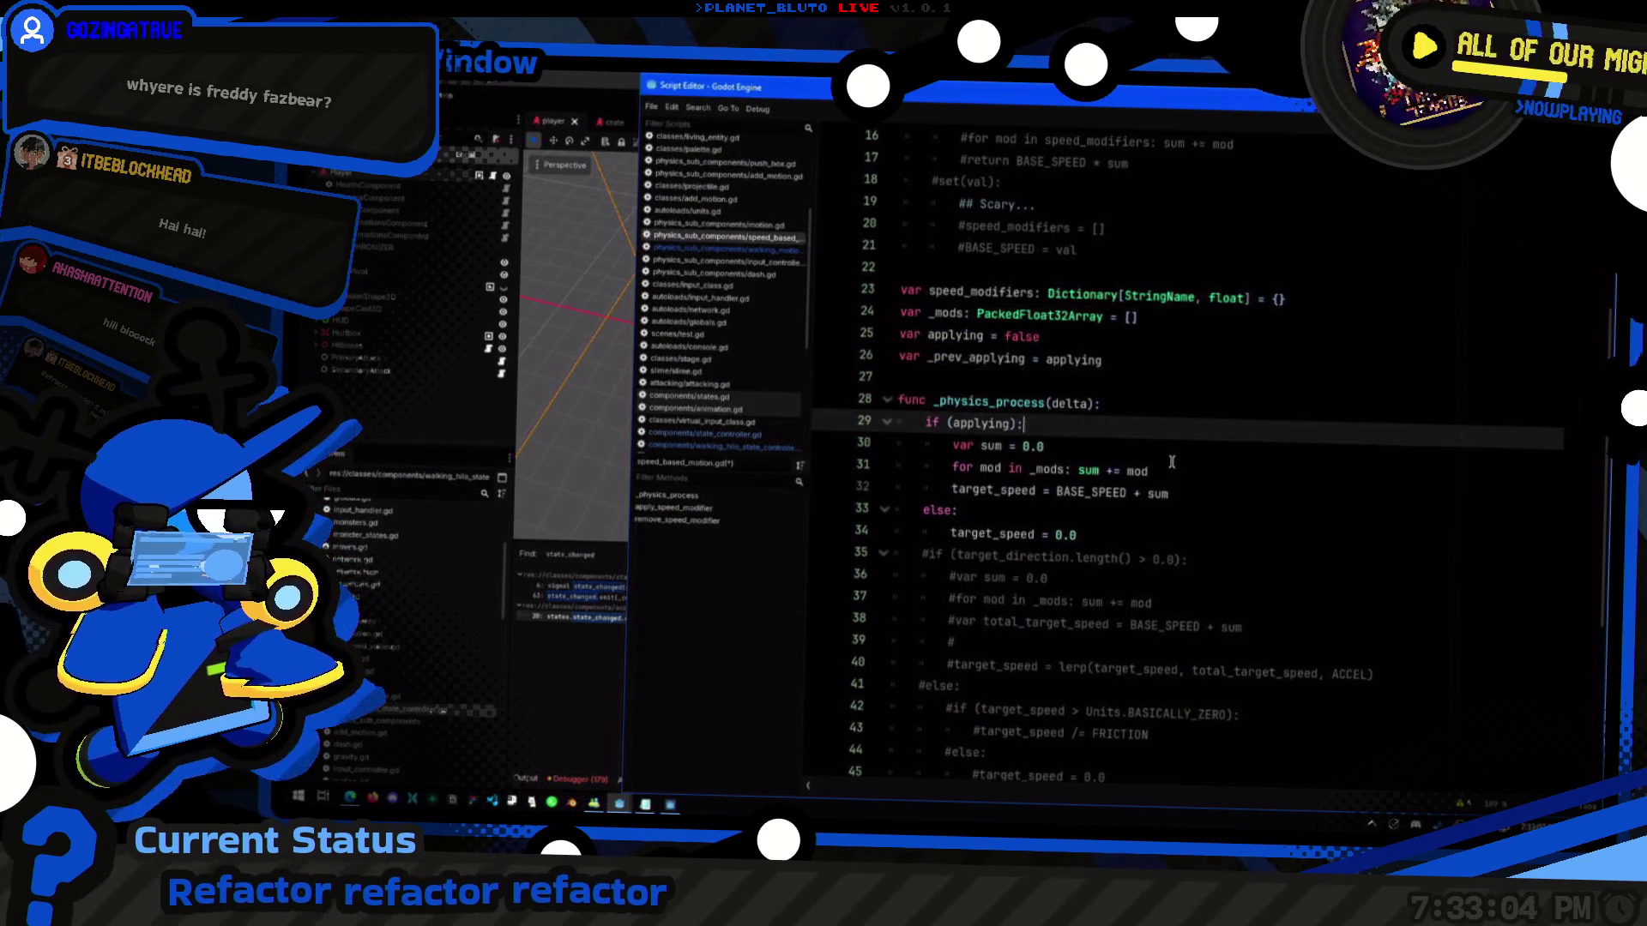
key(Up)
key(Up)
key(Up)
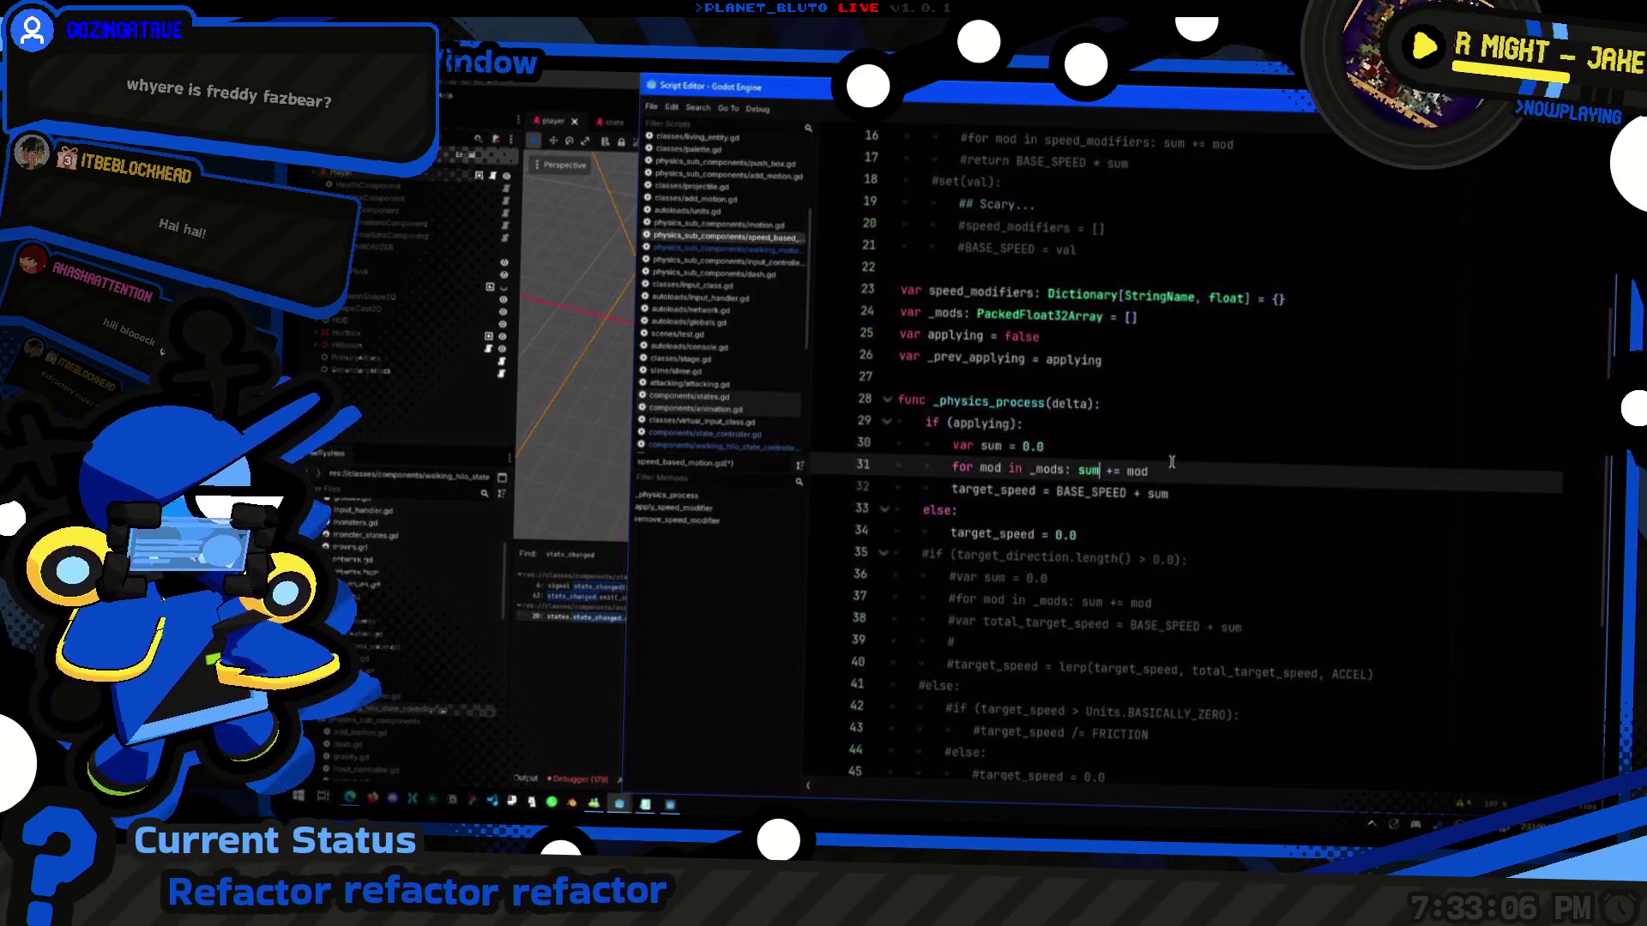
key(Down)
key(Down)
key(Down)
key(End)
key(Return)
key(Return)
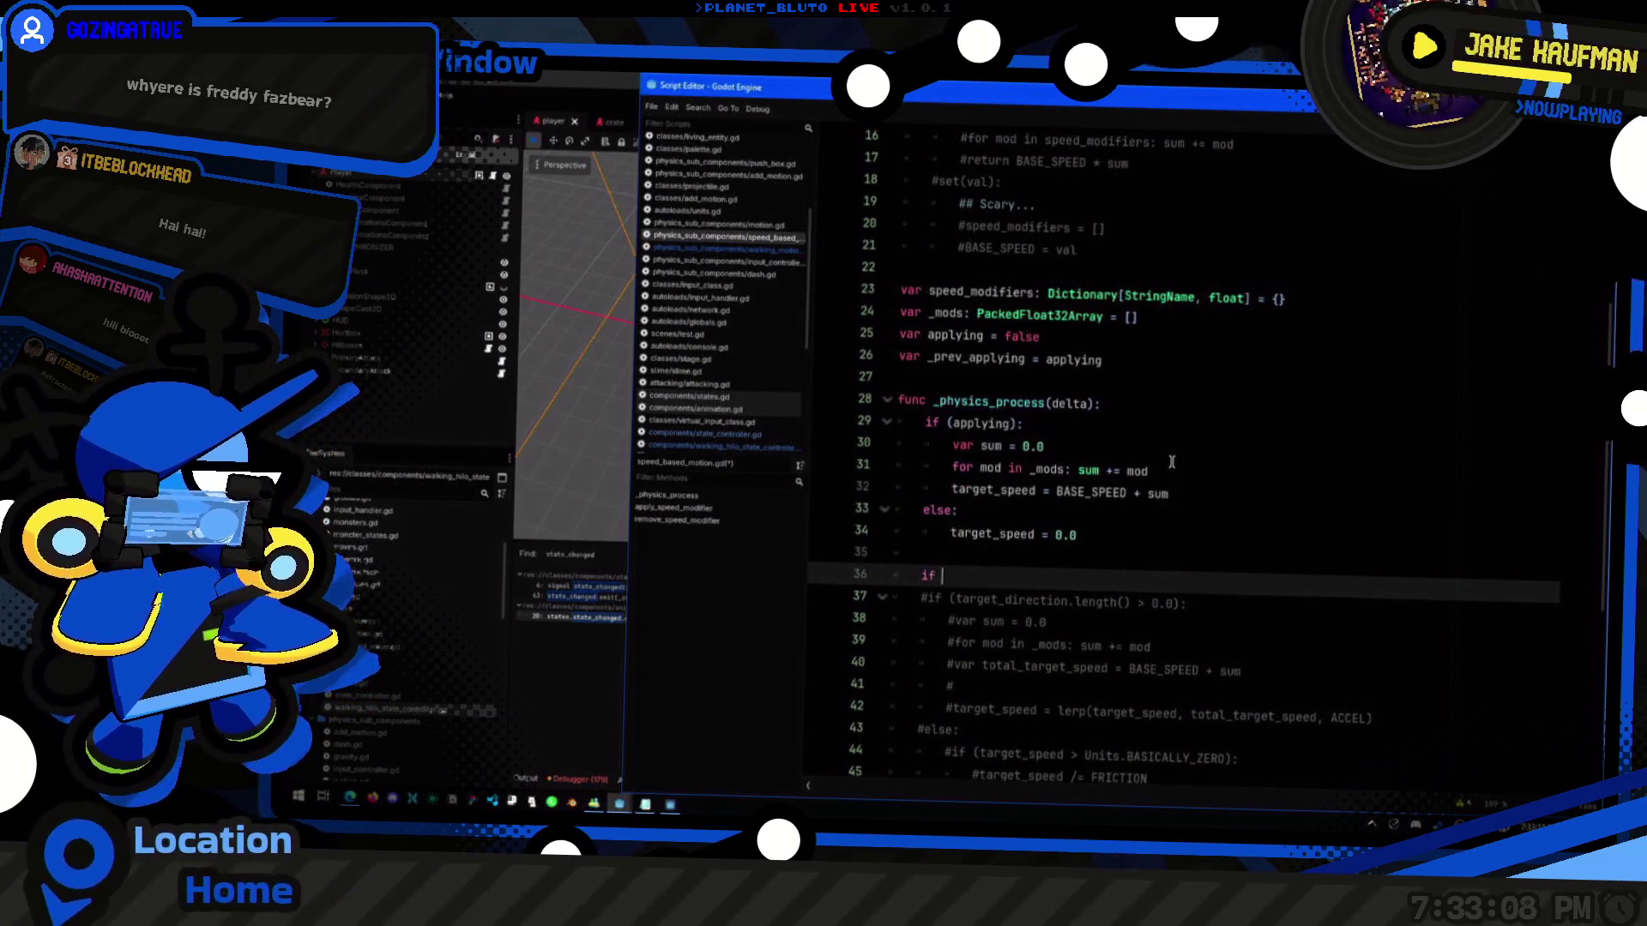
text(pre)
key(Return)
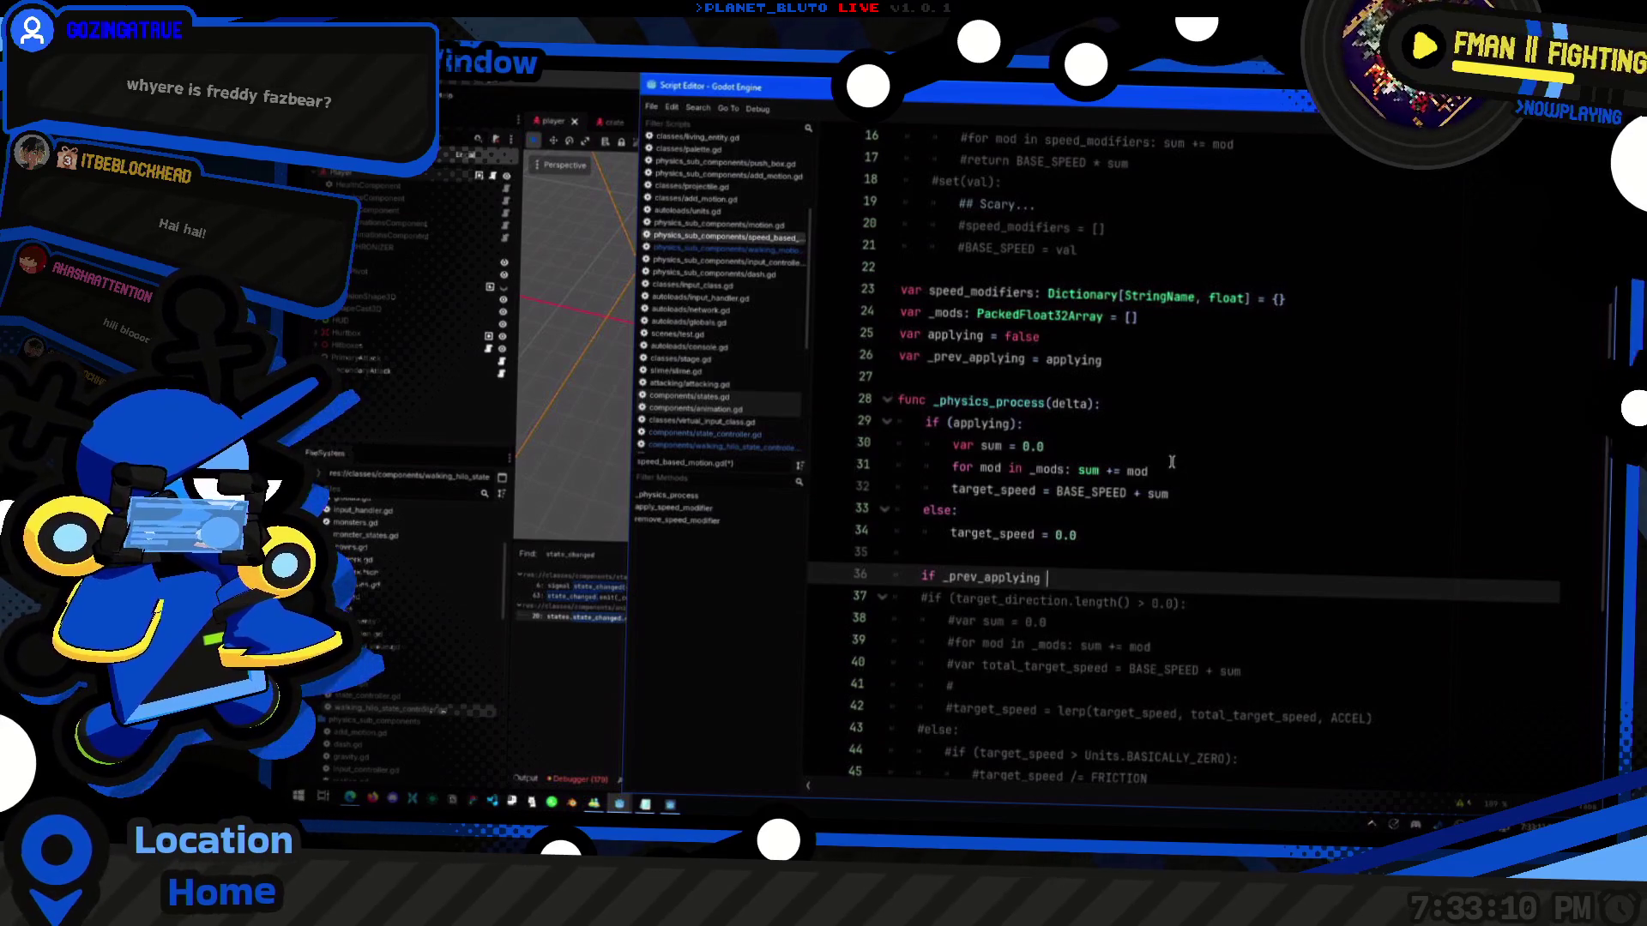
text(app)
key(Return)
text(:)
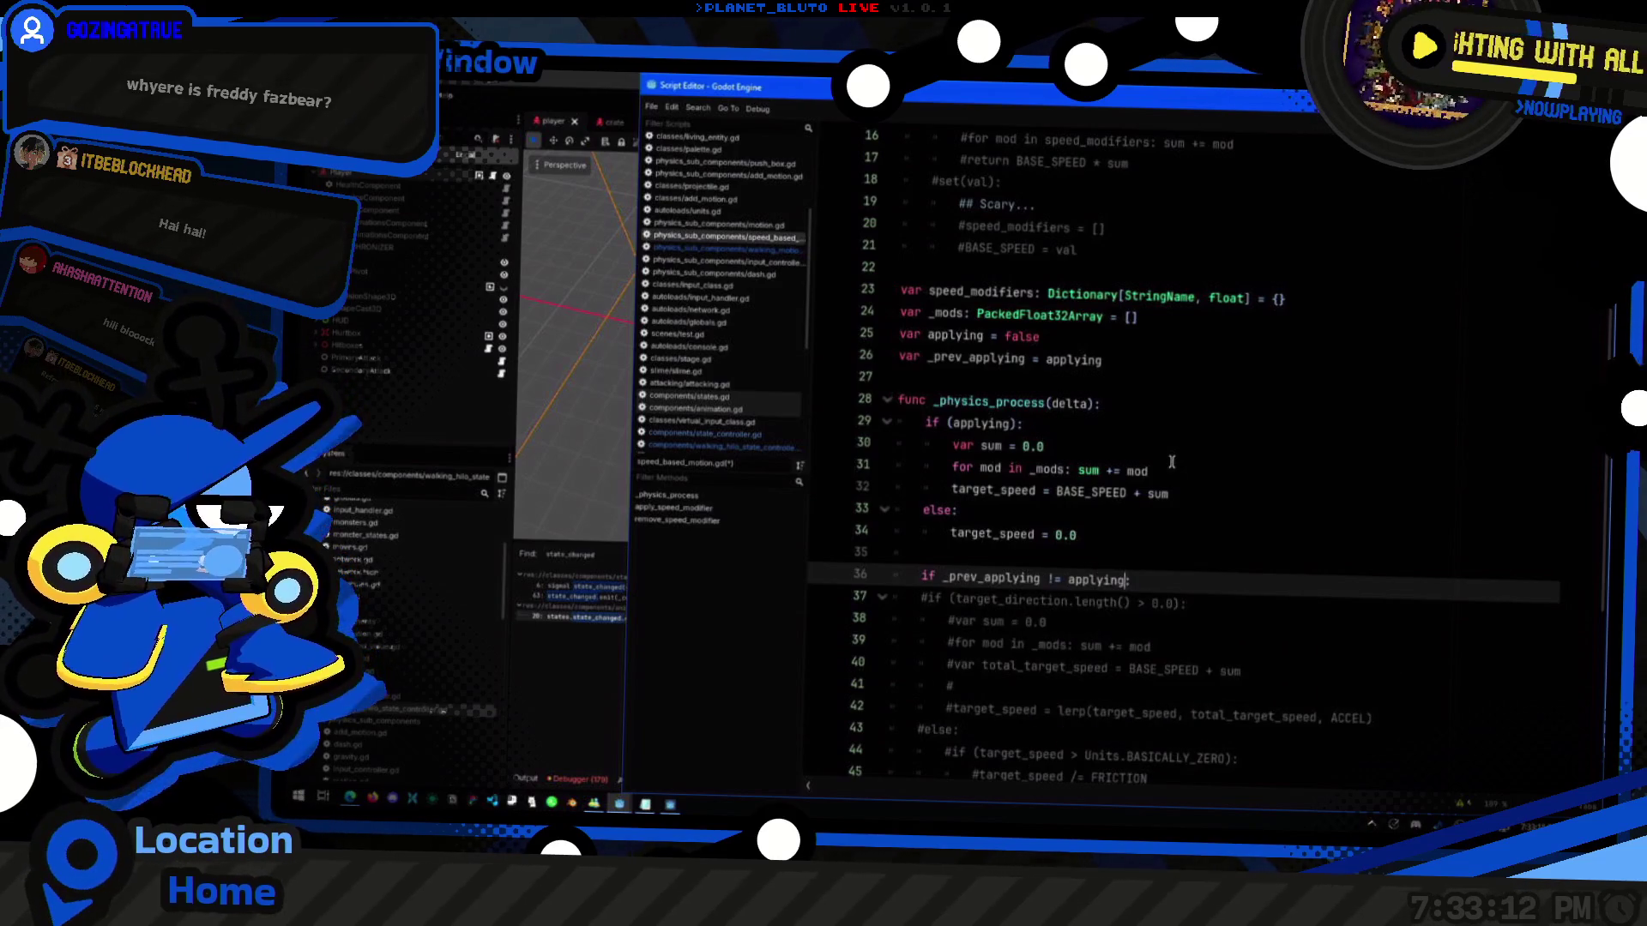
key(shift+Home)
text(())
- Leave an empty indented body line under the new if check
key(Return)
text(app)
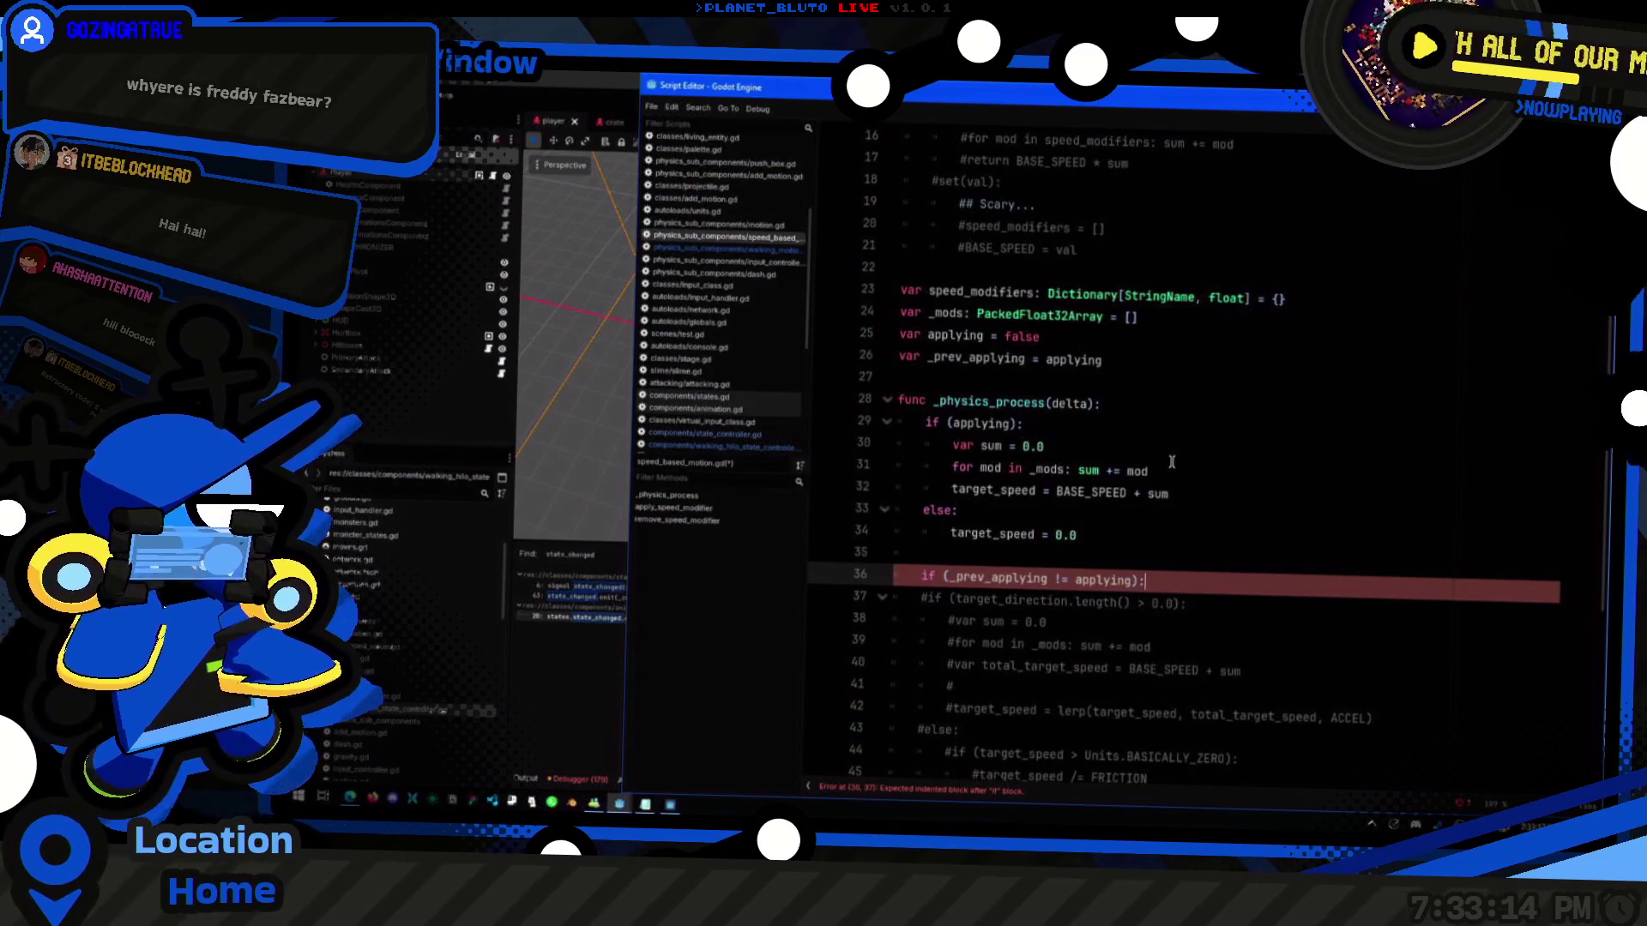
key(Return)
key(BackSpace)
key(BackSpace)
key(BackSpace)
text(var _prev_applying = false)
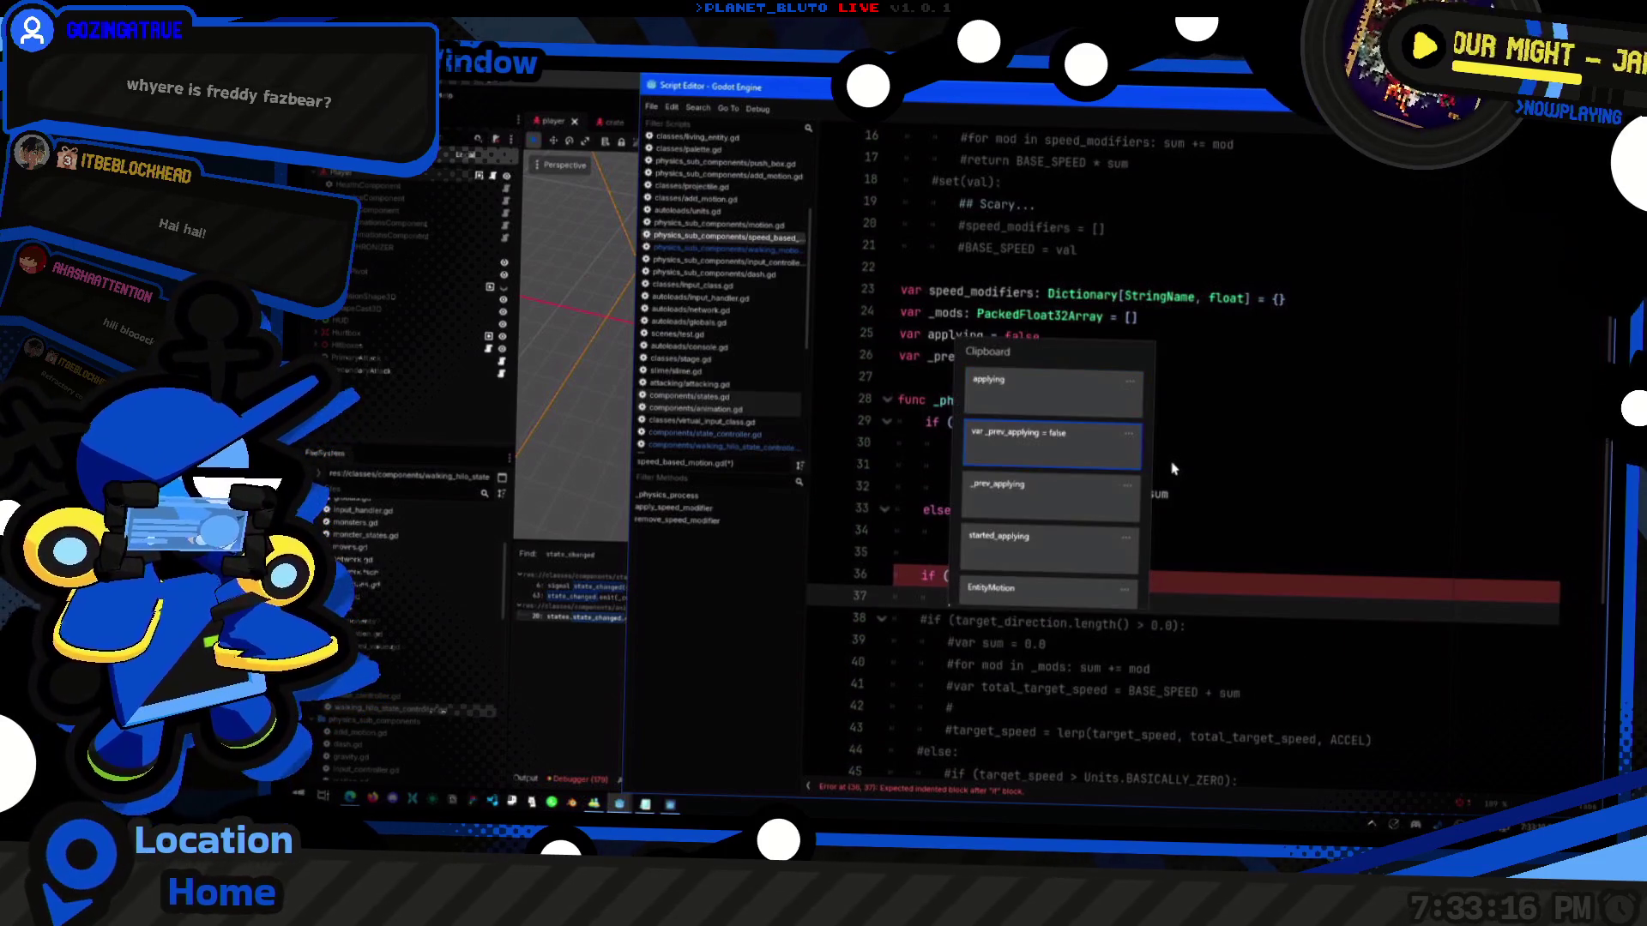
key(shift+Home)
key(BackSpace)
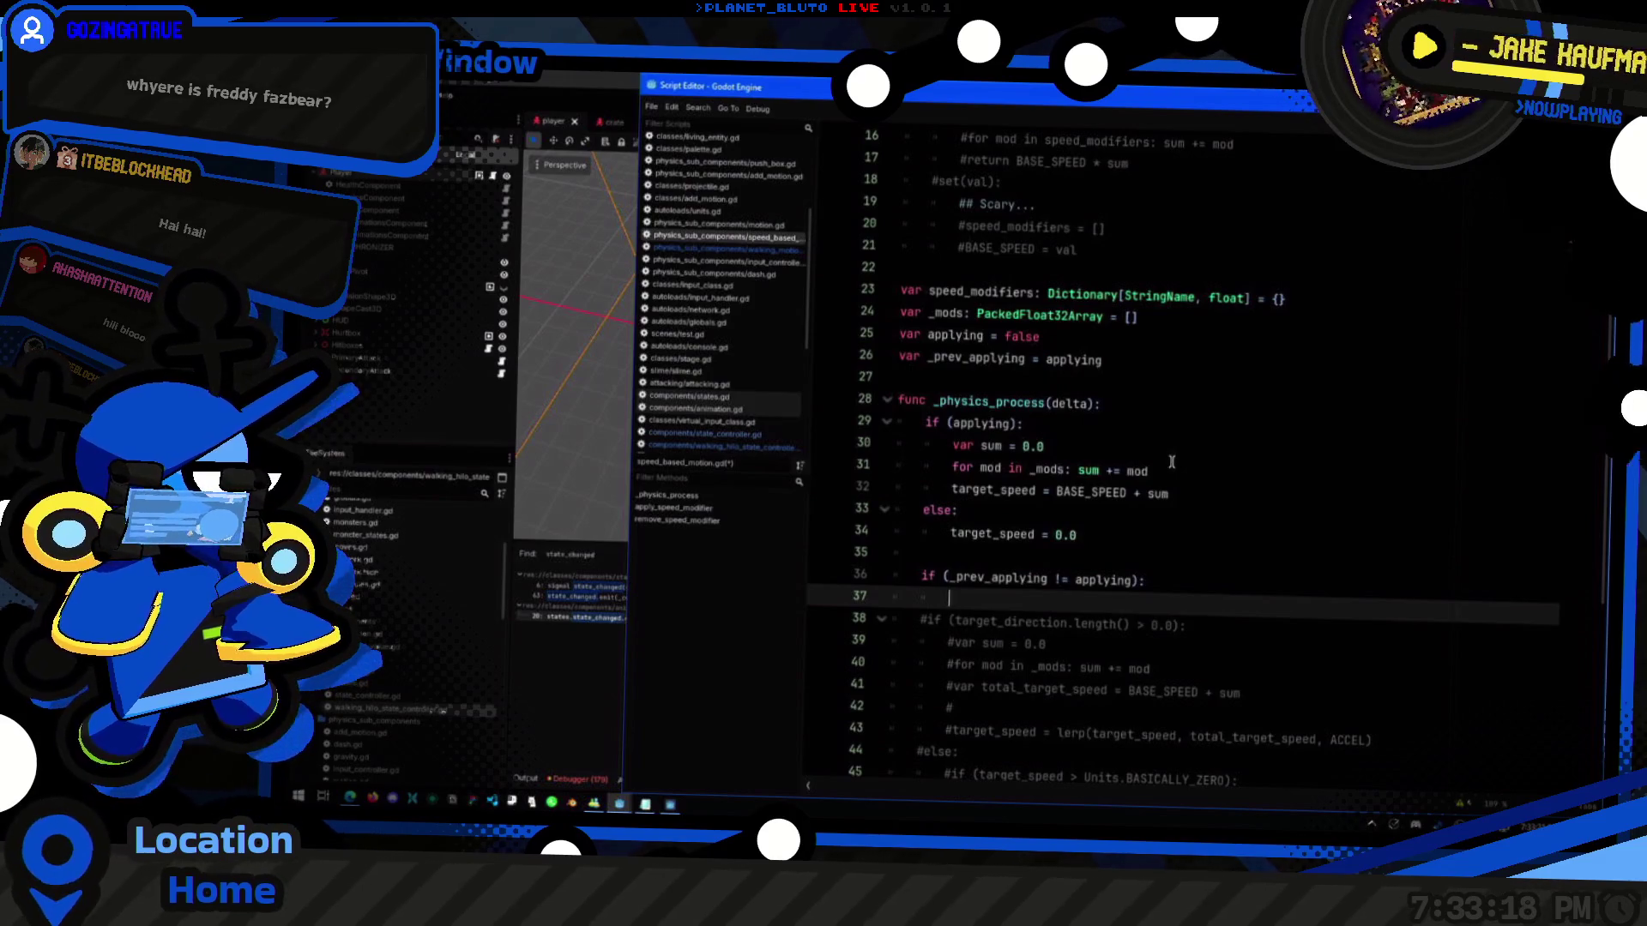
- Inside the if, call started_applying.emit()
text(star)
key(Return)
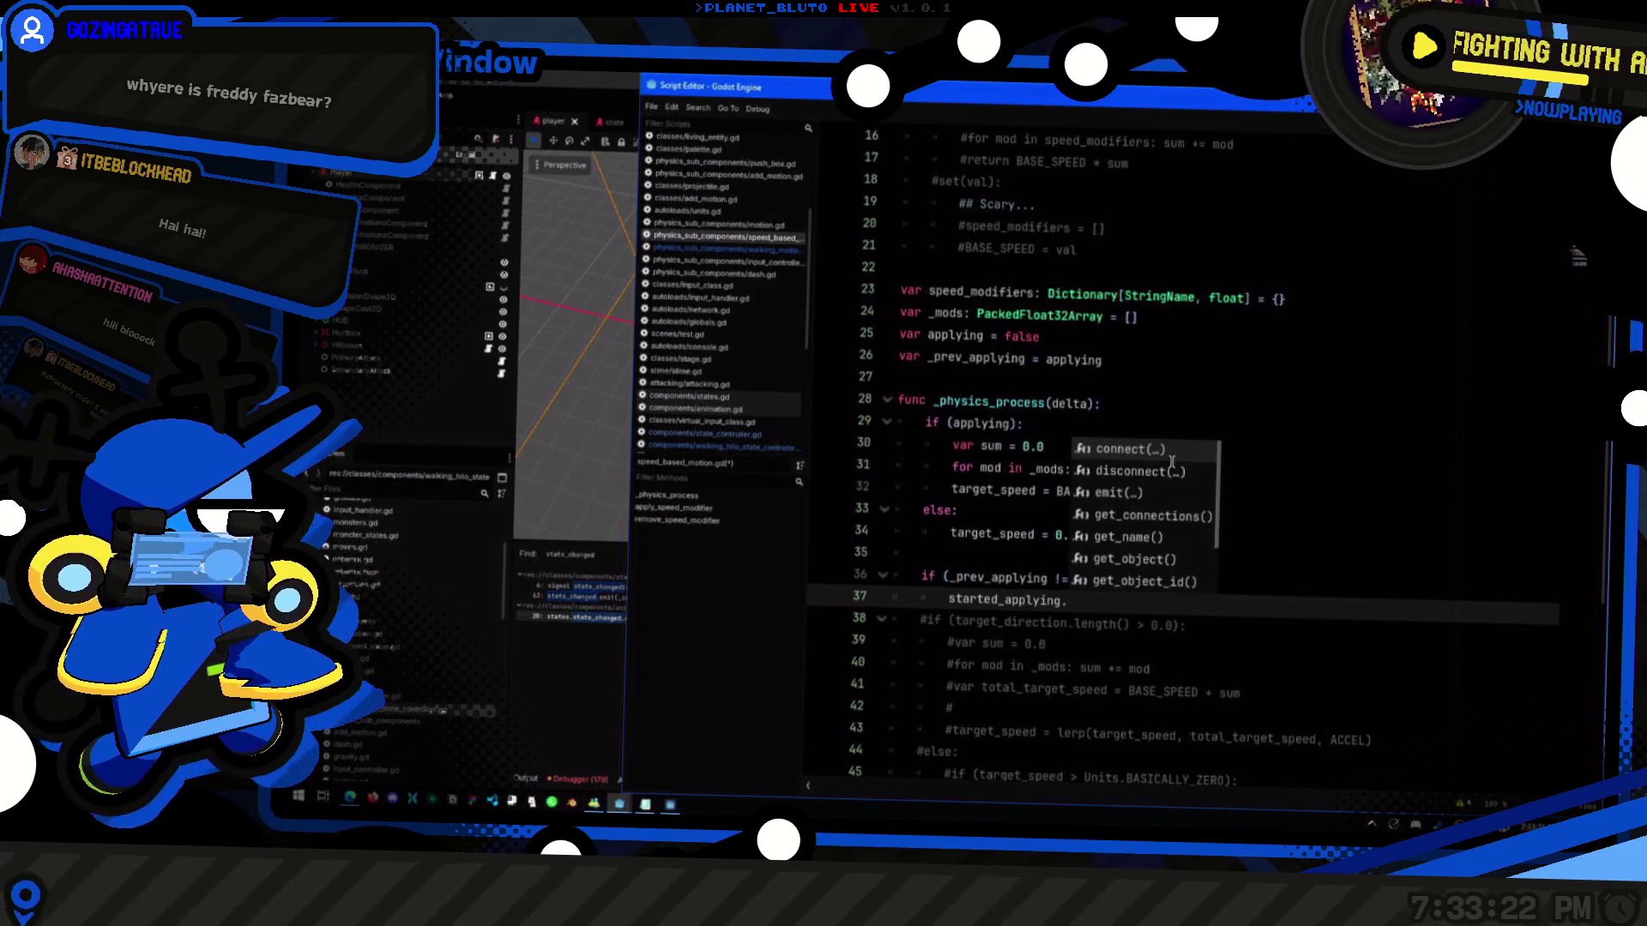
key(Return)
key(End)
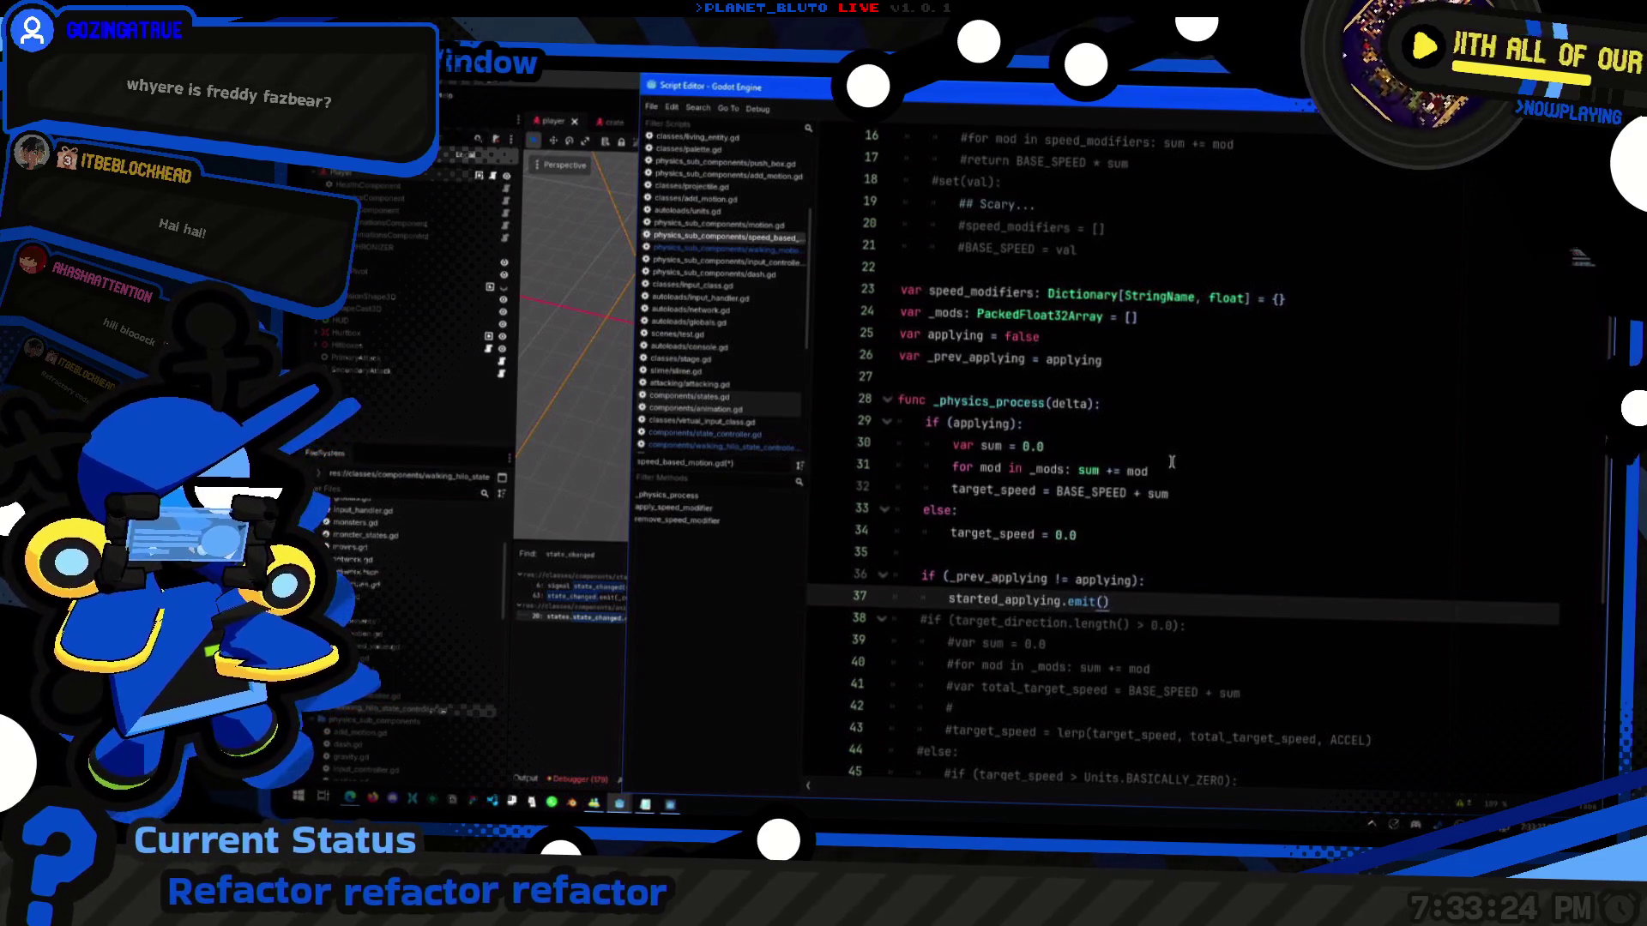
- Add _prev_applying = applying as the first line of the if body
key(Up)
key(ctrl+Right)
key(ctrl+Left)
key(ctrl+Left)
key(ctrl+shift+Right)
key(ctrl+c)
key(End)
key(Return)
key(ctrl+v)
key(Escape)
key(Up)
key(ctrl+Right)
key(ctrl+shift+Left)
key(ctrl+c)
key(Down)
key(End)
key(ctrl+v)
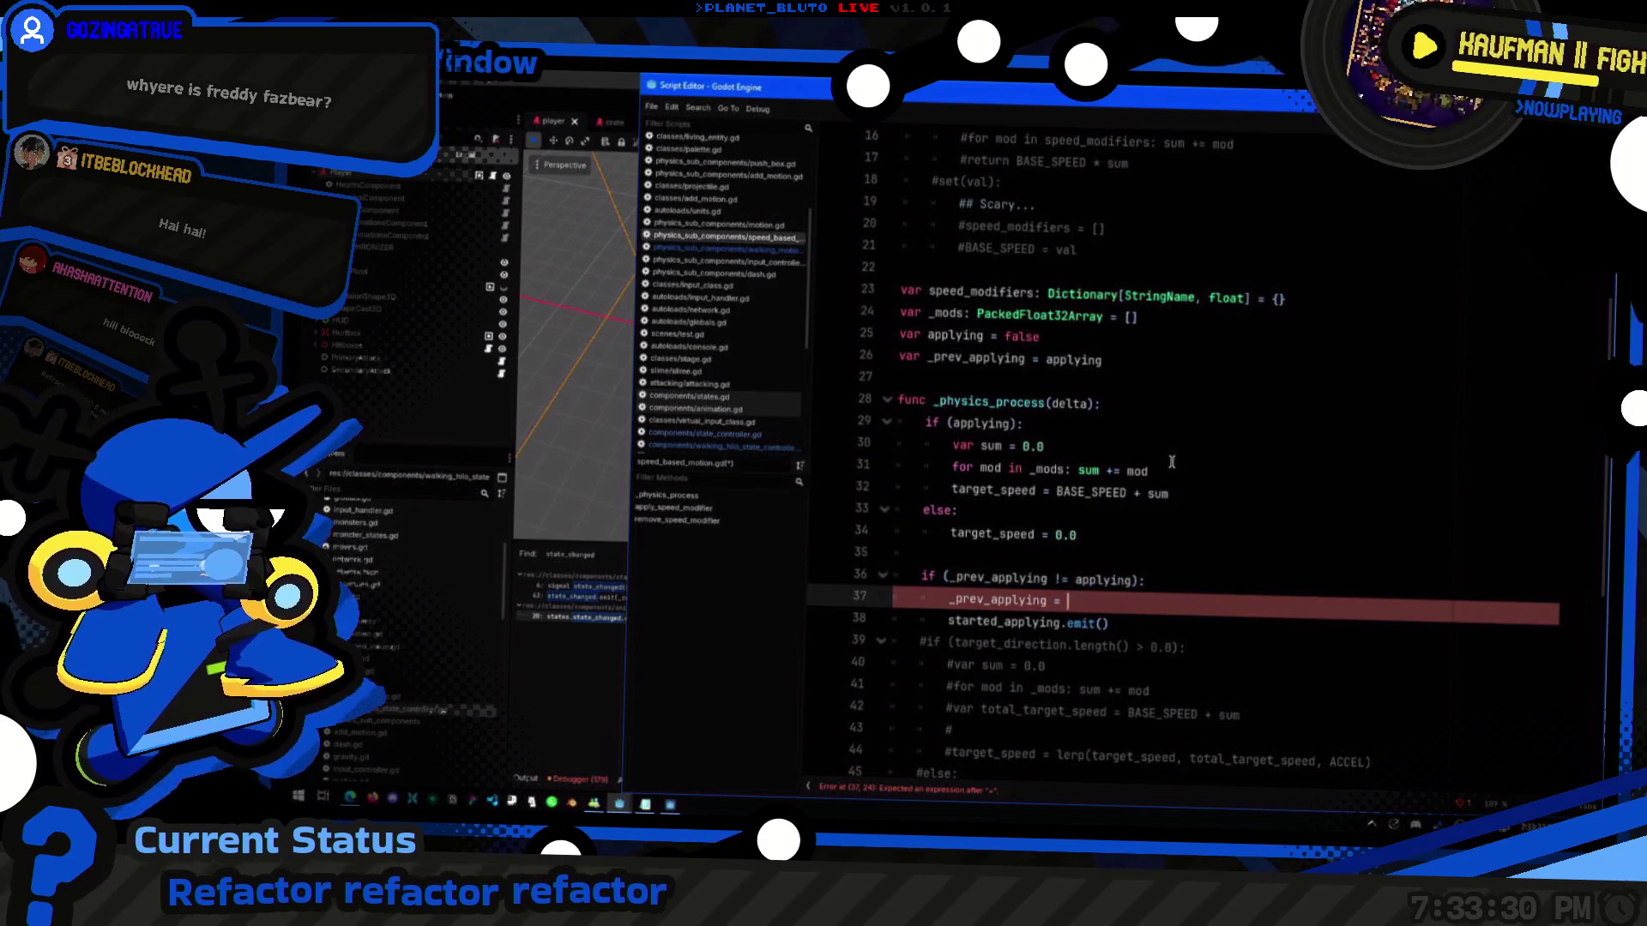
key(Down)
- Wrap the started_applying emit in a nested if (_prev_applying): check
text(if)
key(ctrl+v)
text(()
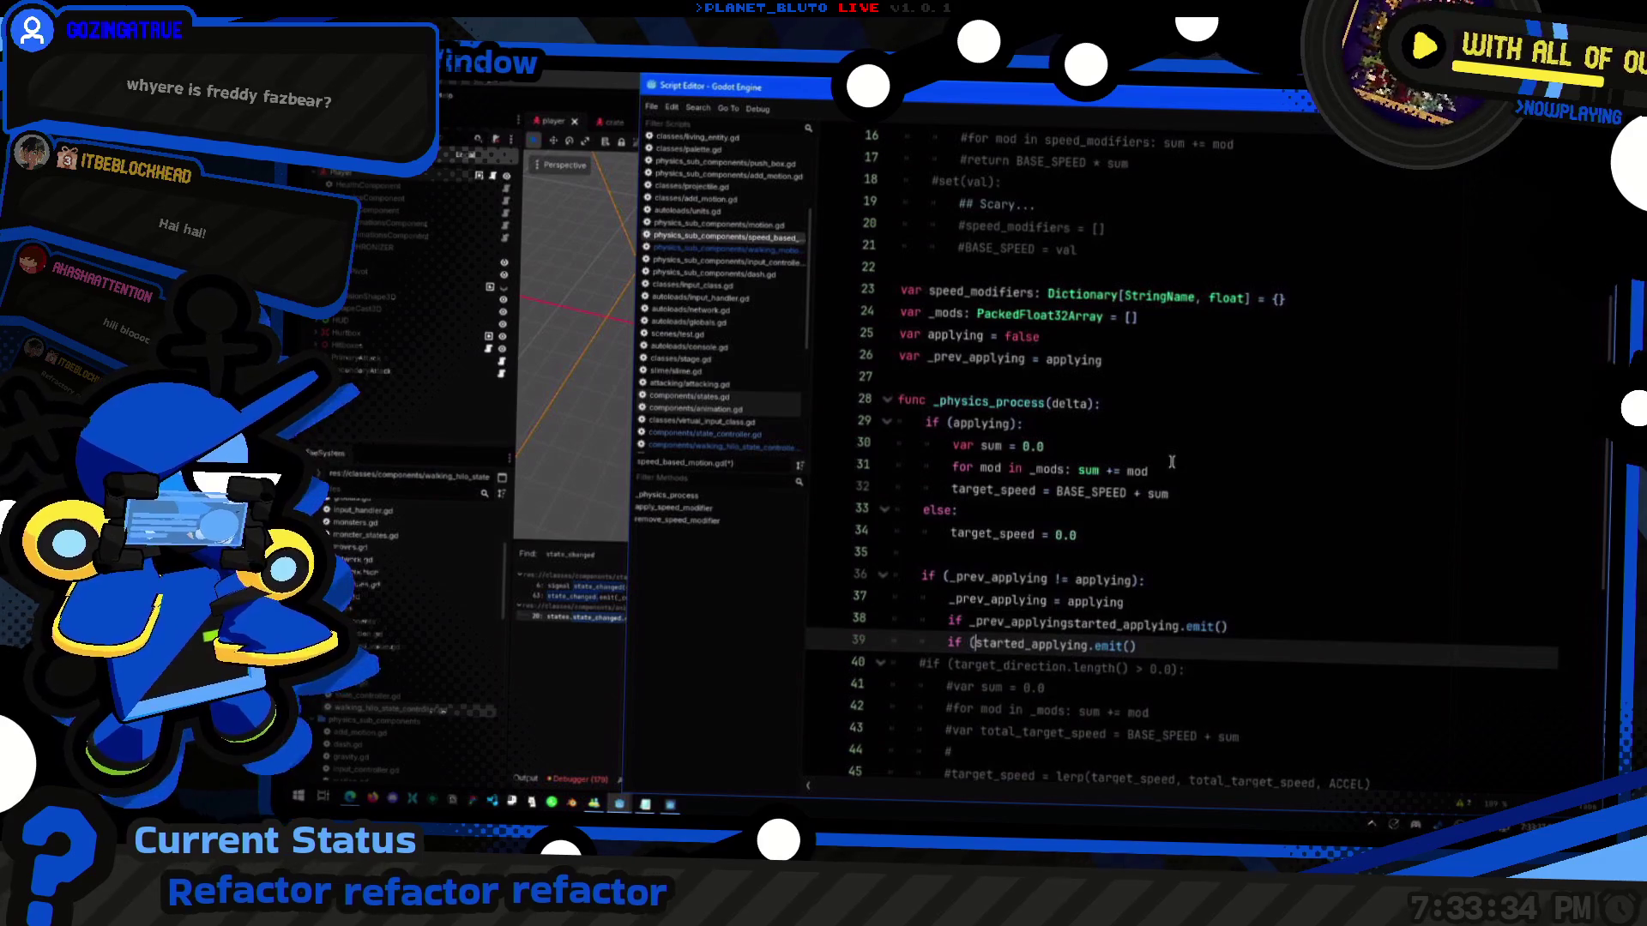
key(Up)
key(ctrl+shift+k)
key(Up)
key(Down)
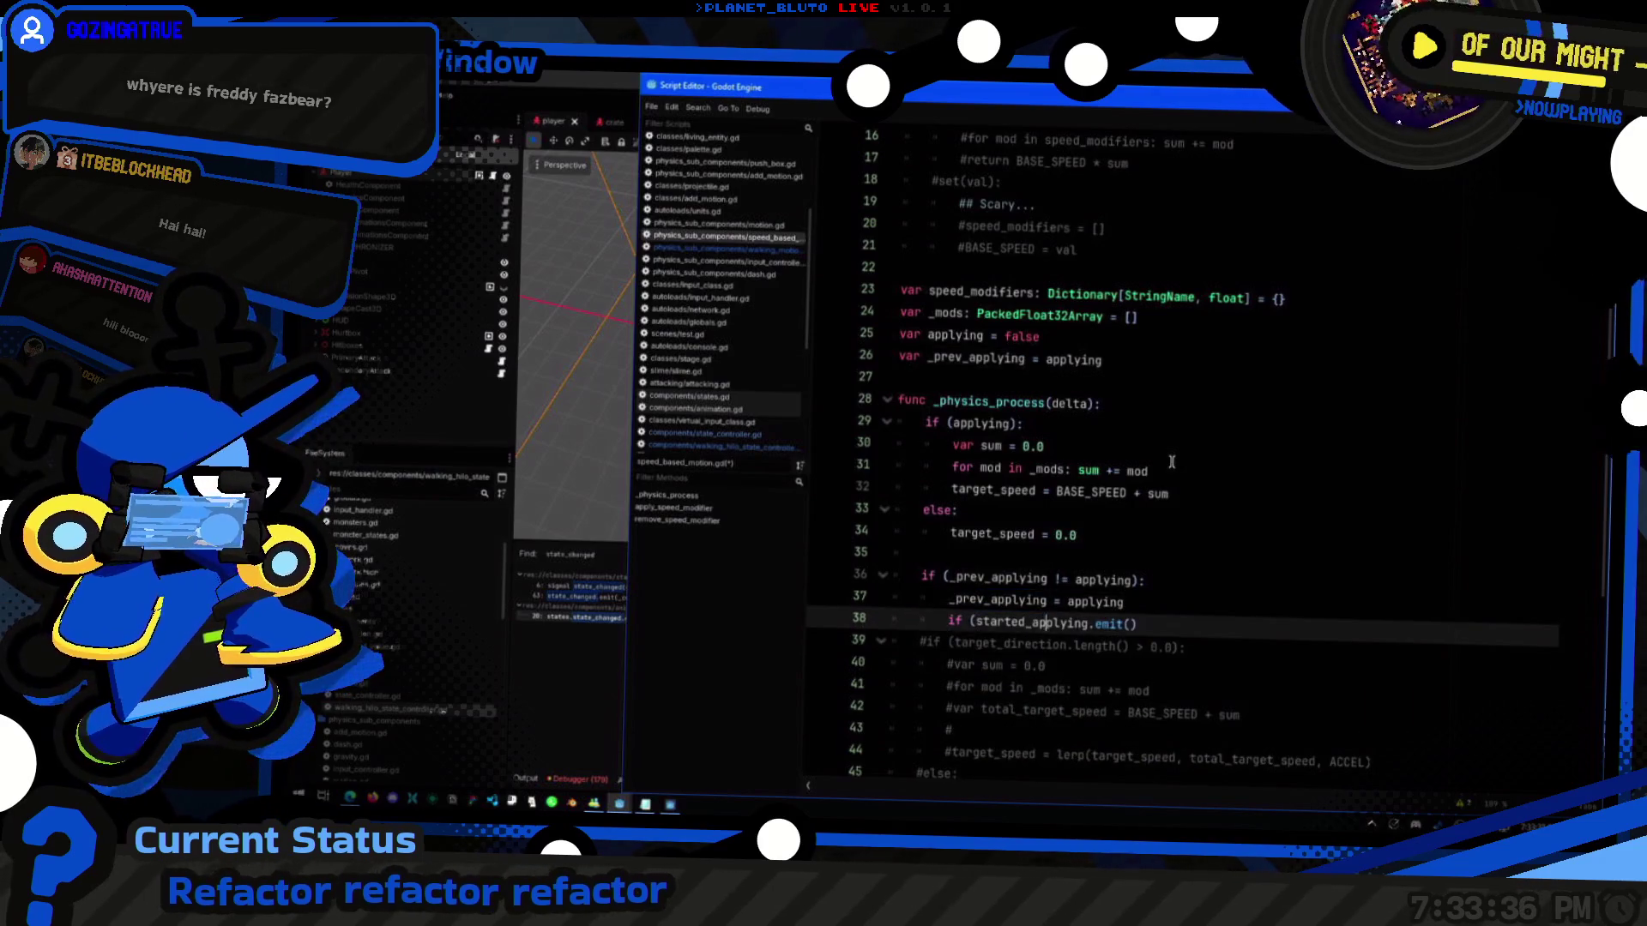
text(_prev_applying):)
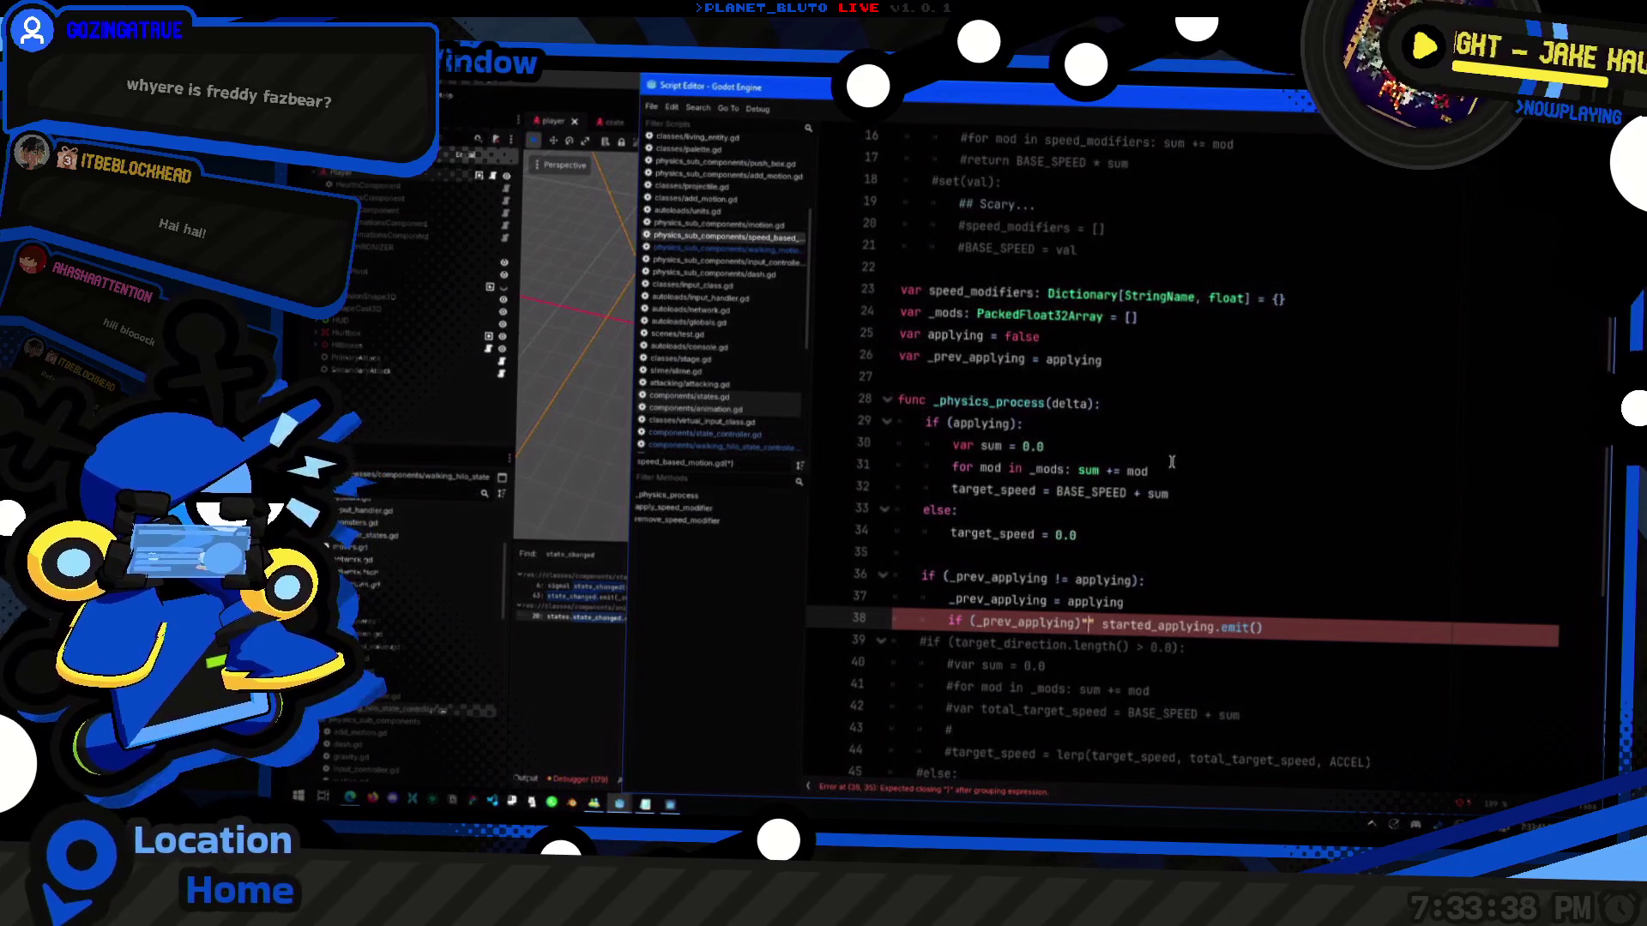
key(Return)
key(End)
- Add an else branch calling stopped_applying.emit(), then run the game with F5
key(Return)
key(BackSpace)
text(else:)
key(Return)
text(stop)
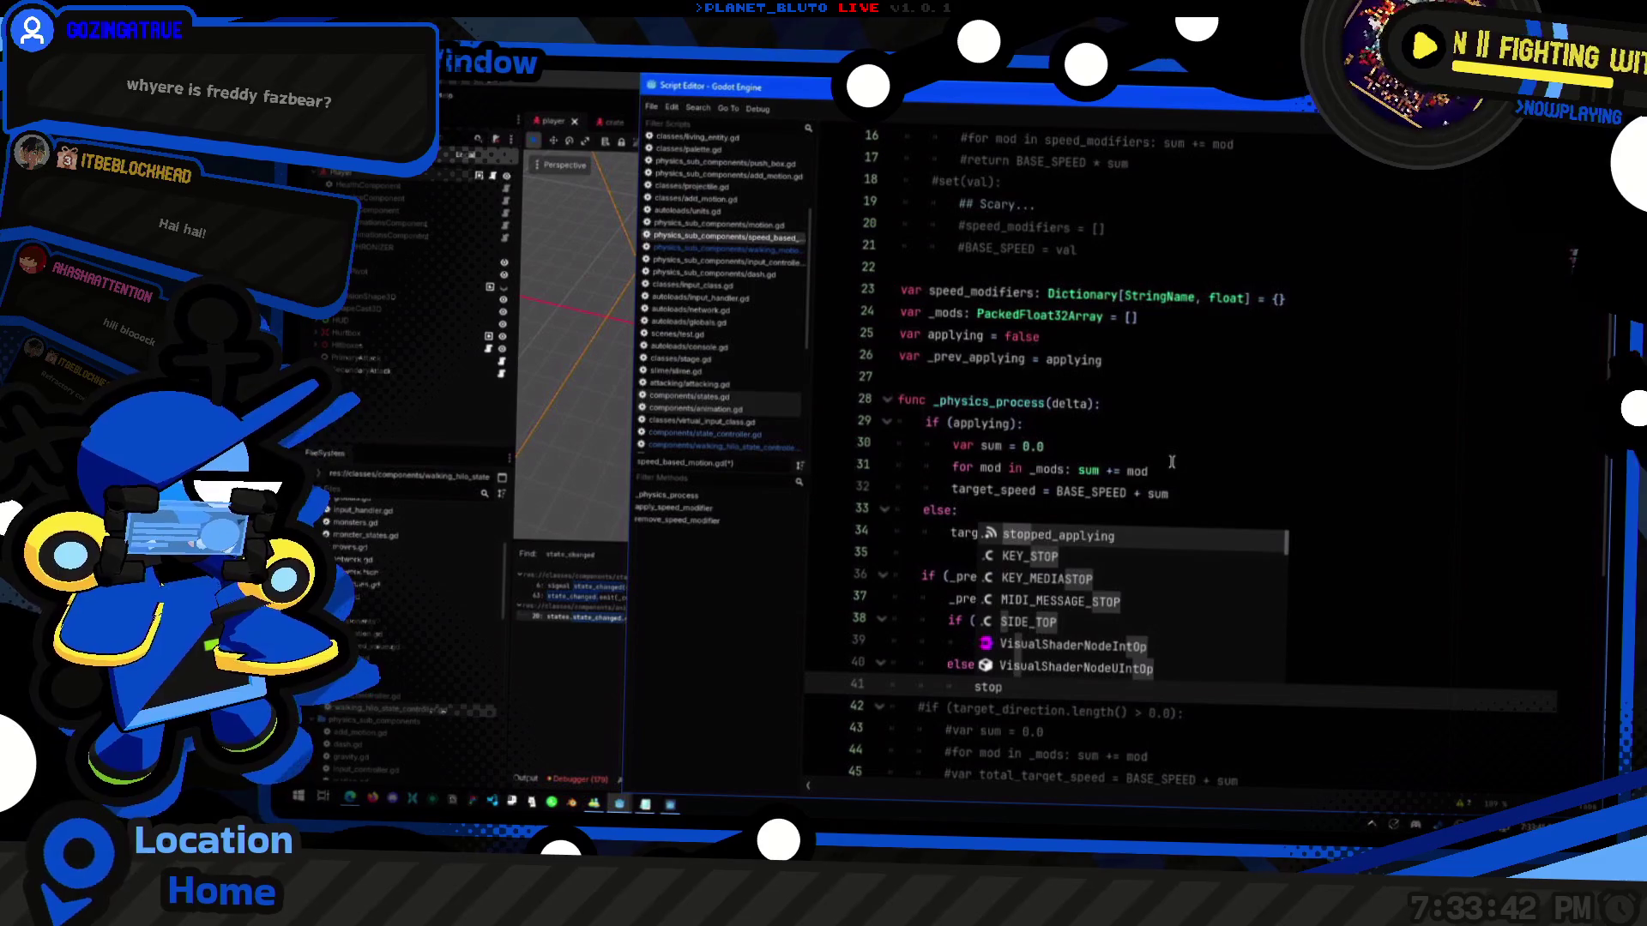
key(Return)
text(.emi)
key(Return)
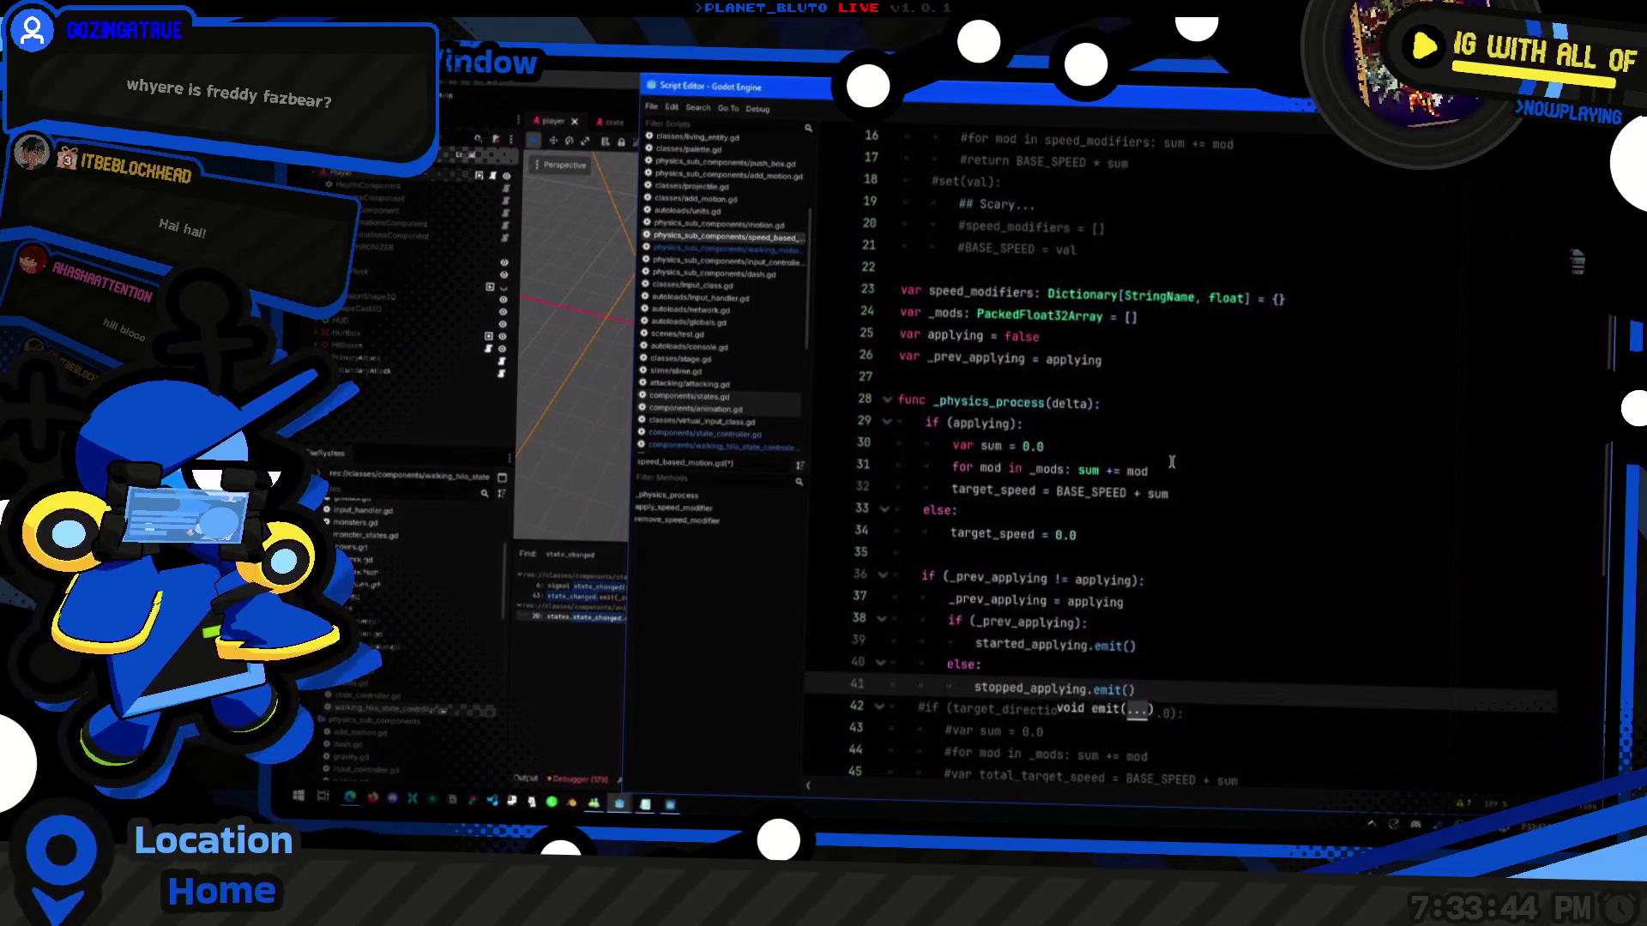
click(1237, 634)
key(F5)
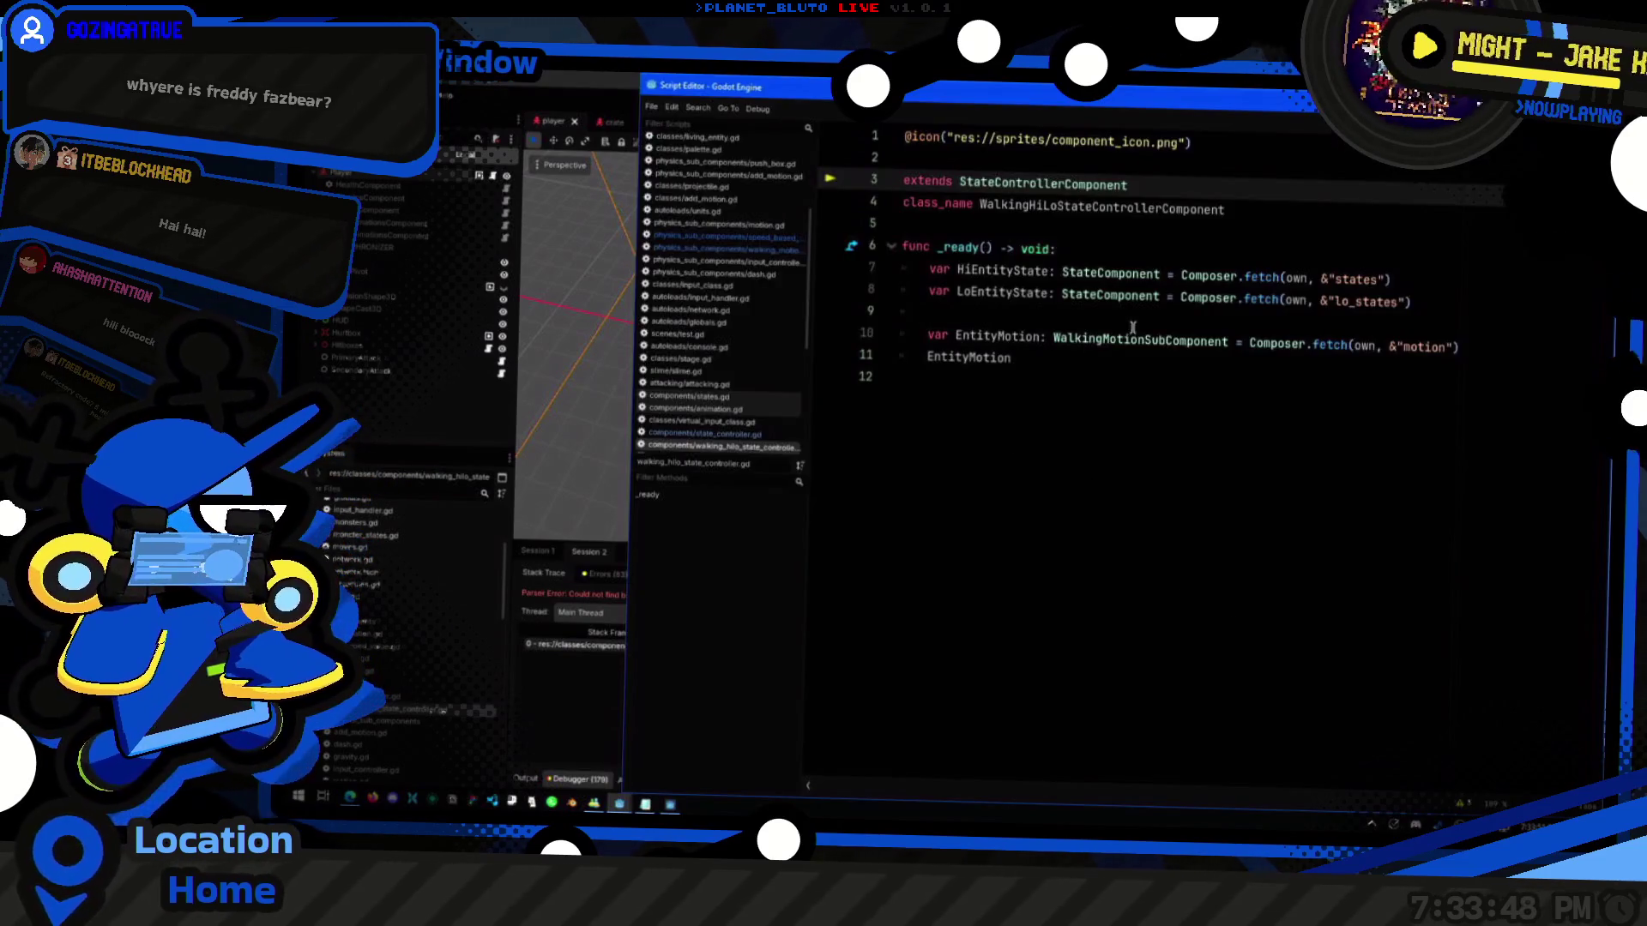
- Inspect the StateControllerComponent definition, then return to walking_hilo_state_controller.gd
click(1193, 371)
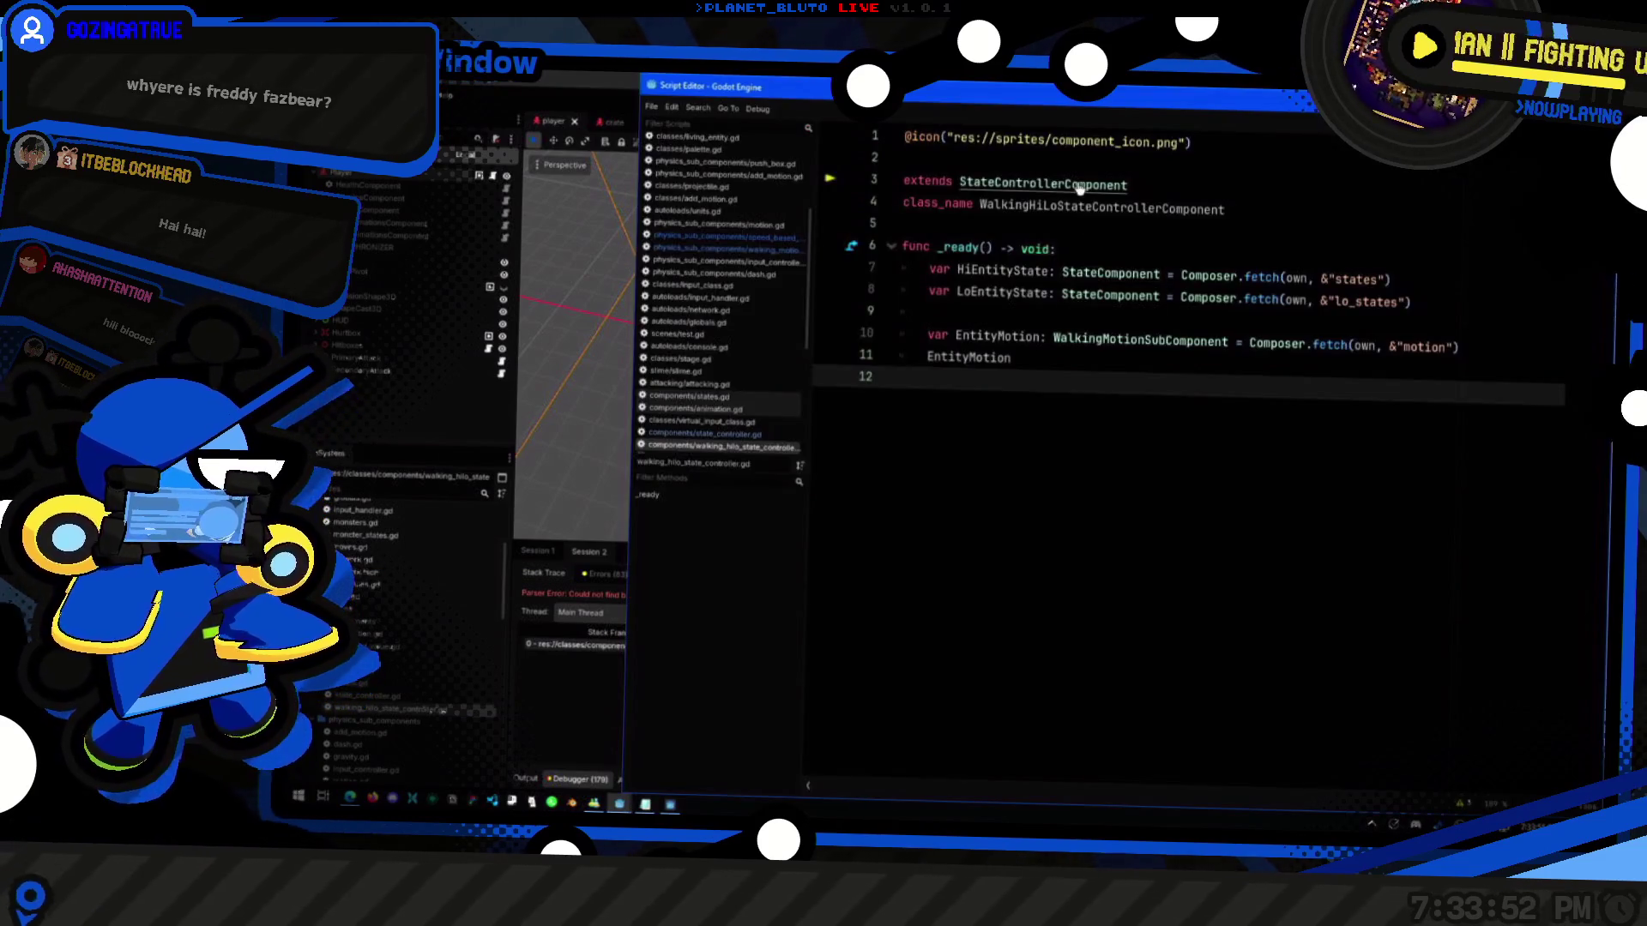
ctrl+click(1079, 186)
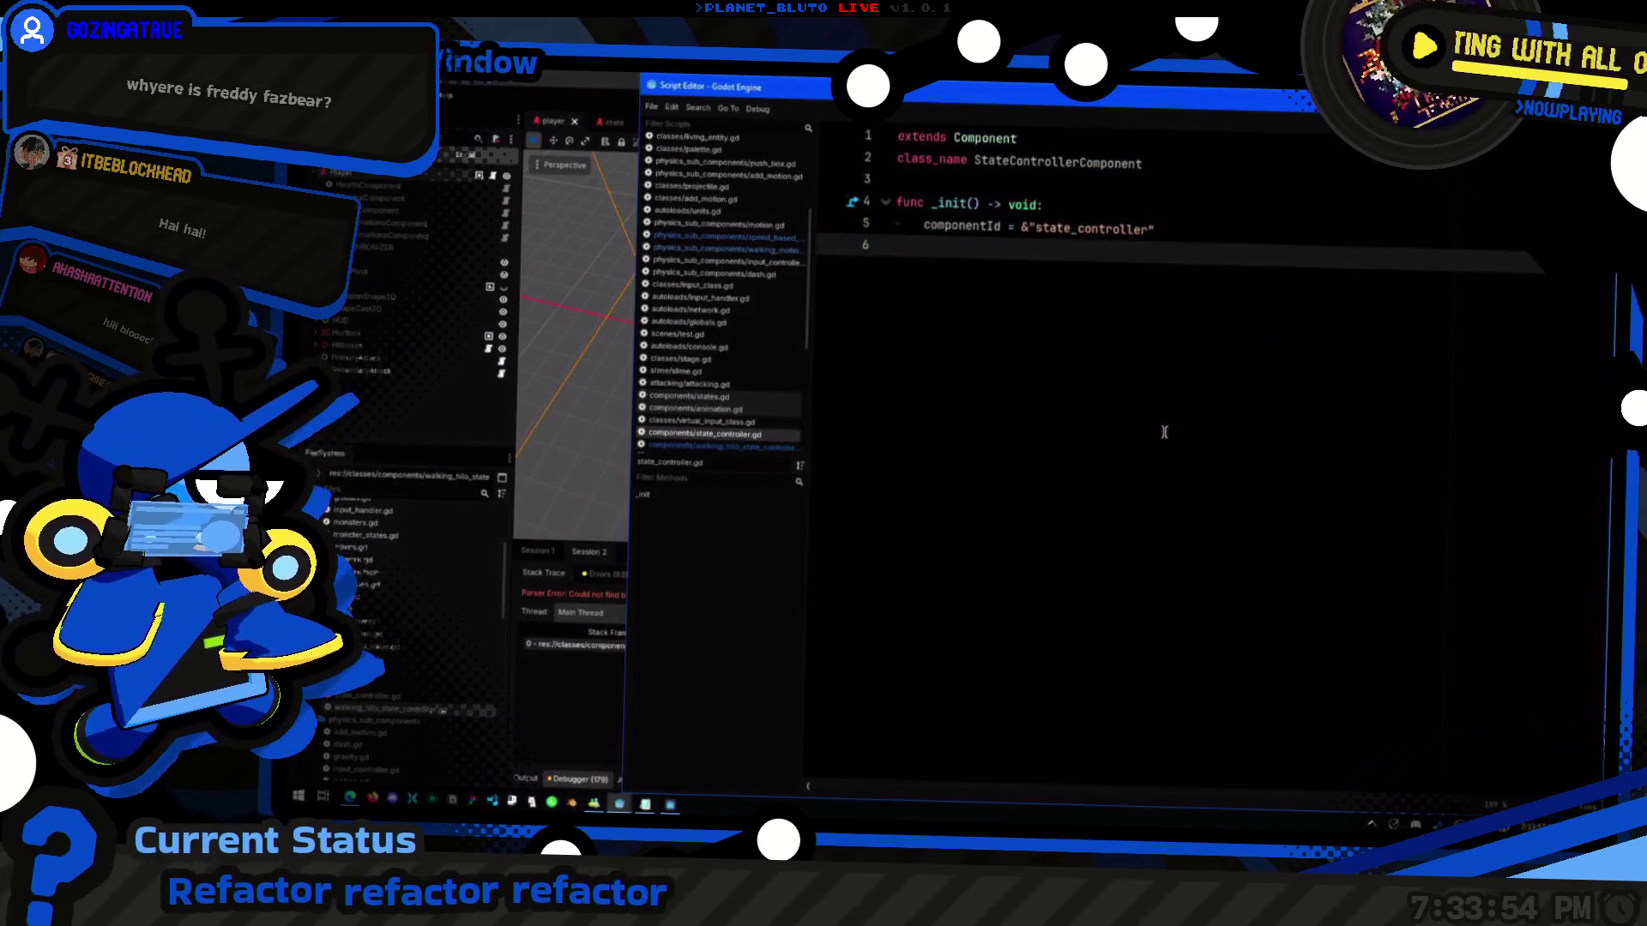
double_click(1076, 163)
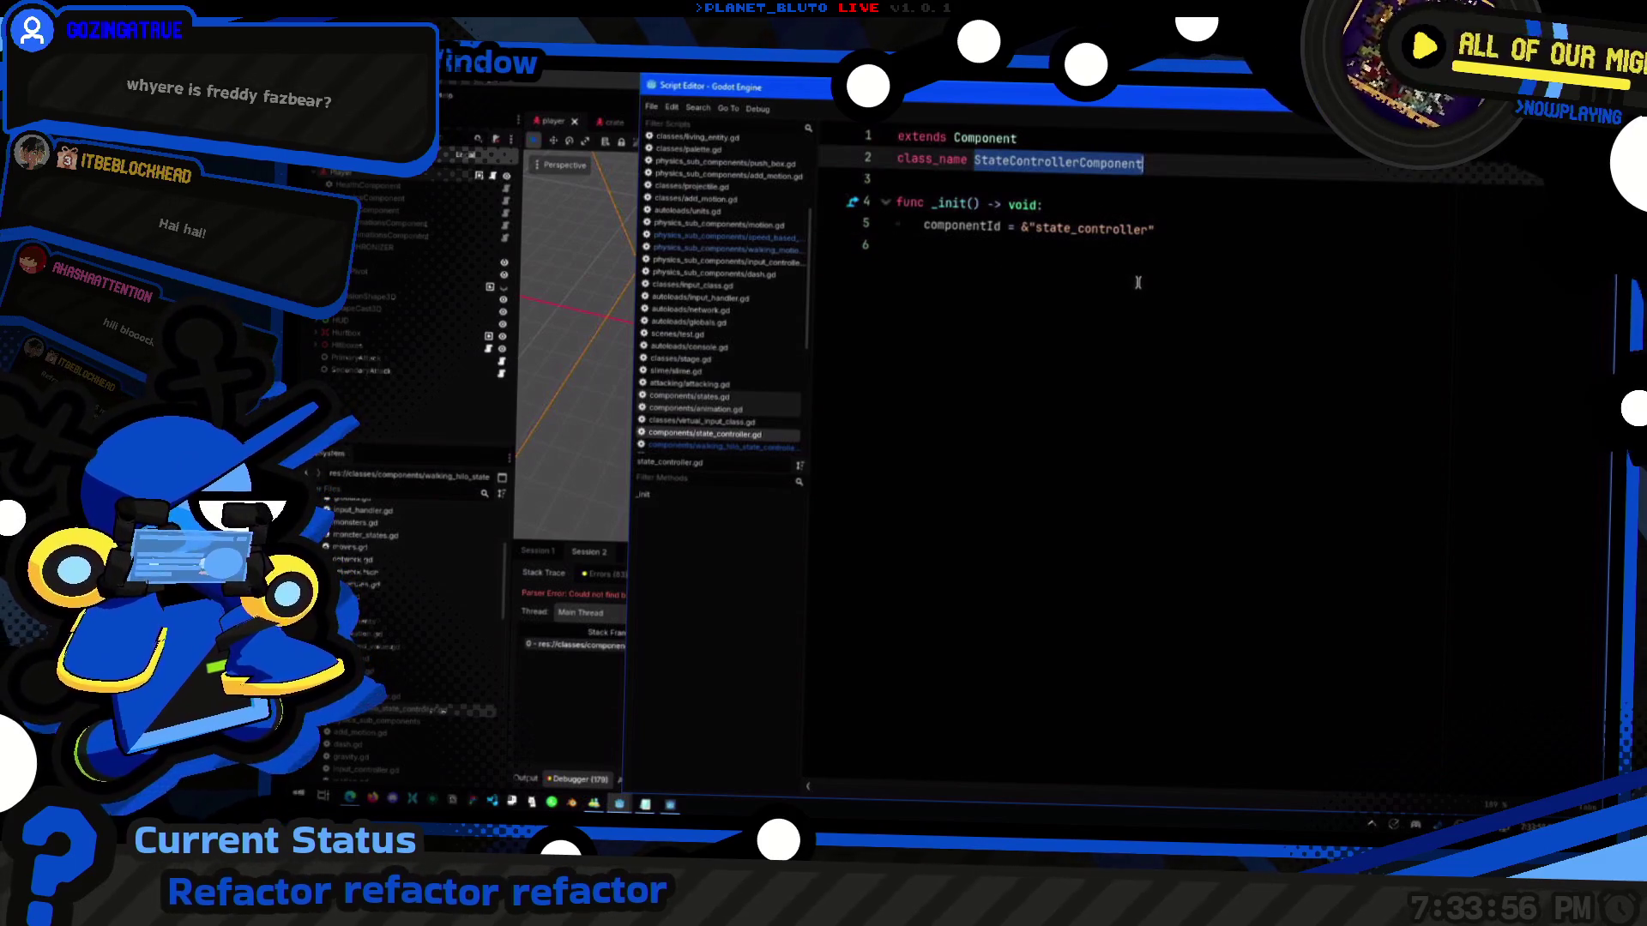
key(alt+Left)
- Complete line 11 as EntityMotion.started_applying.connect(func(): ) and duplicate the LoEntityState line
click(1009, 515)
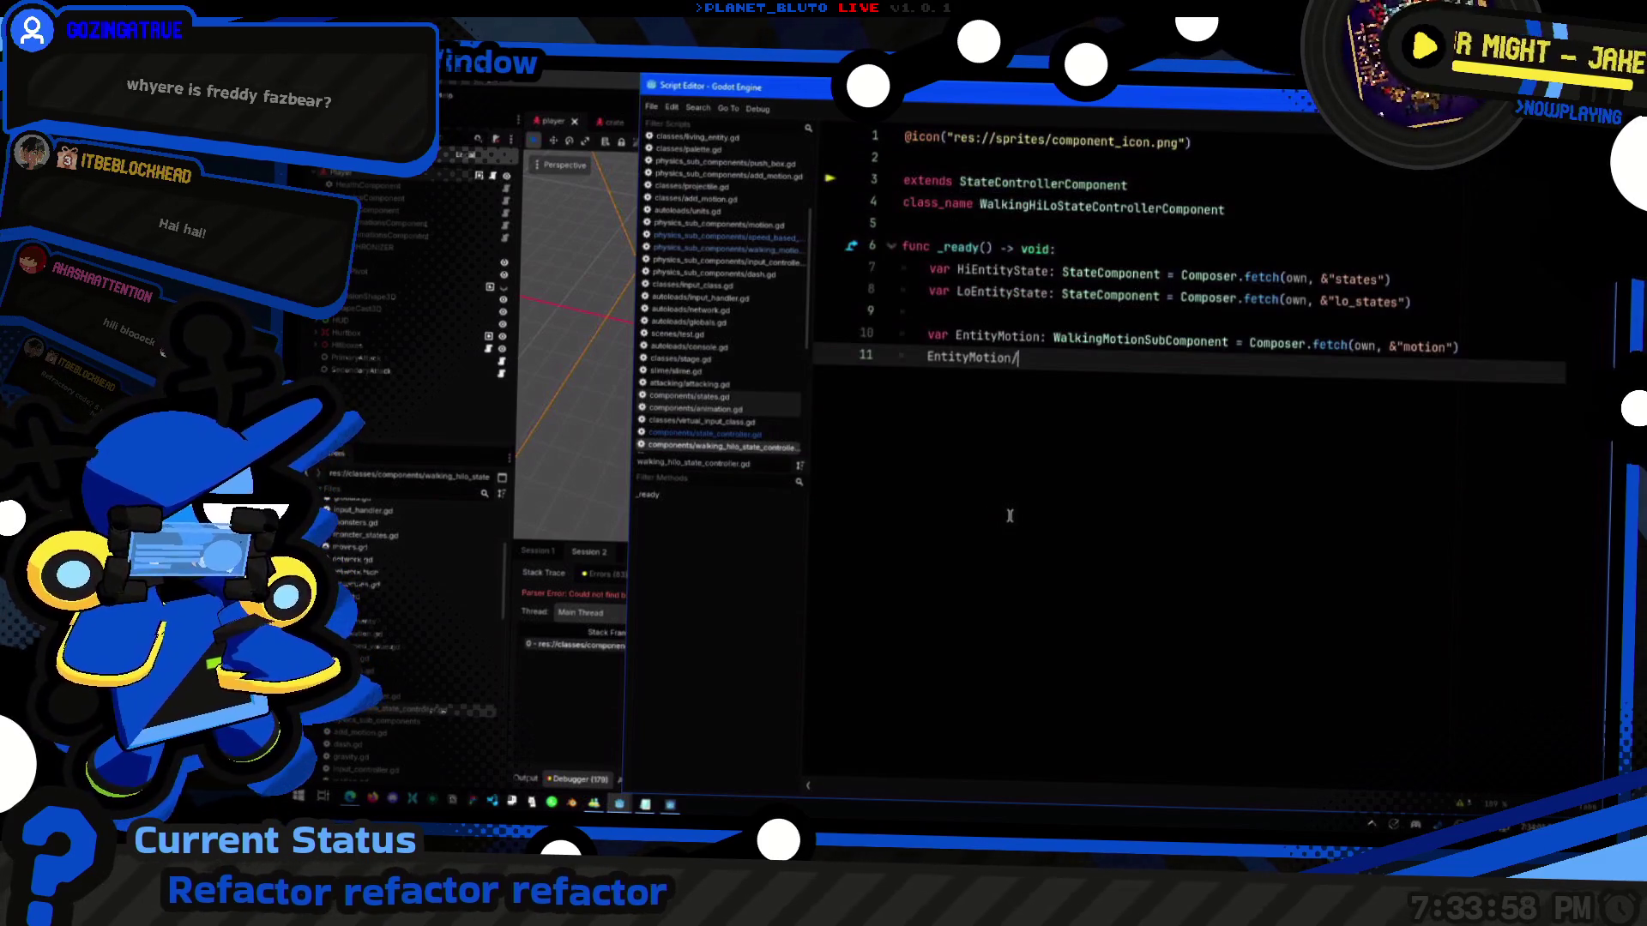
text(.)
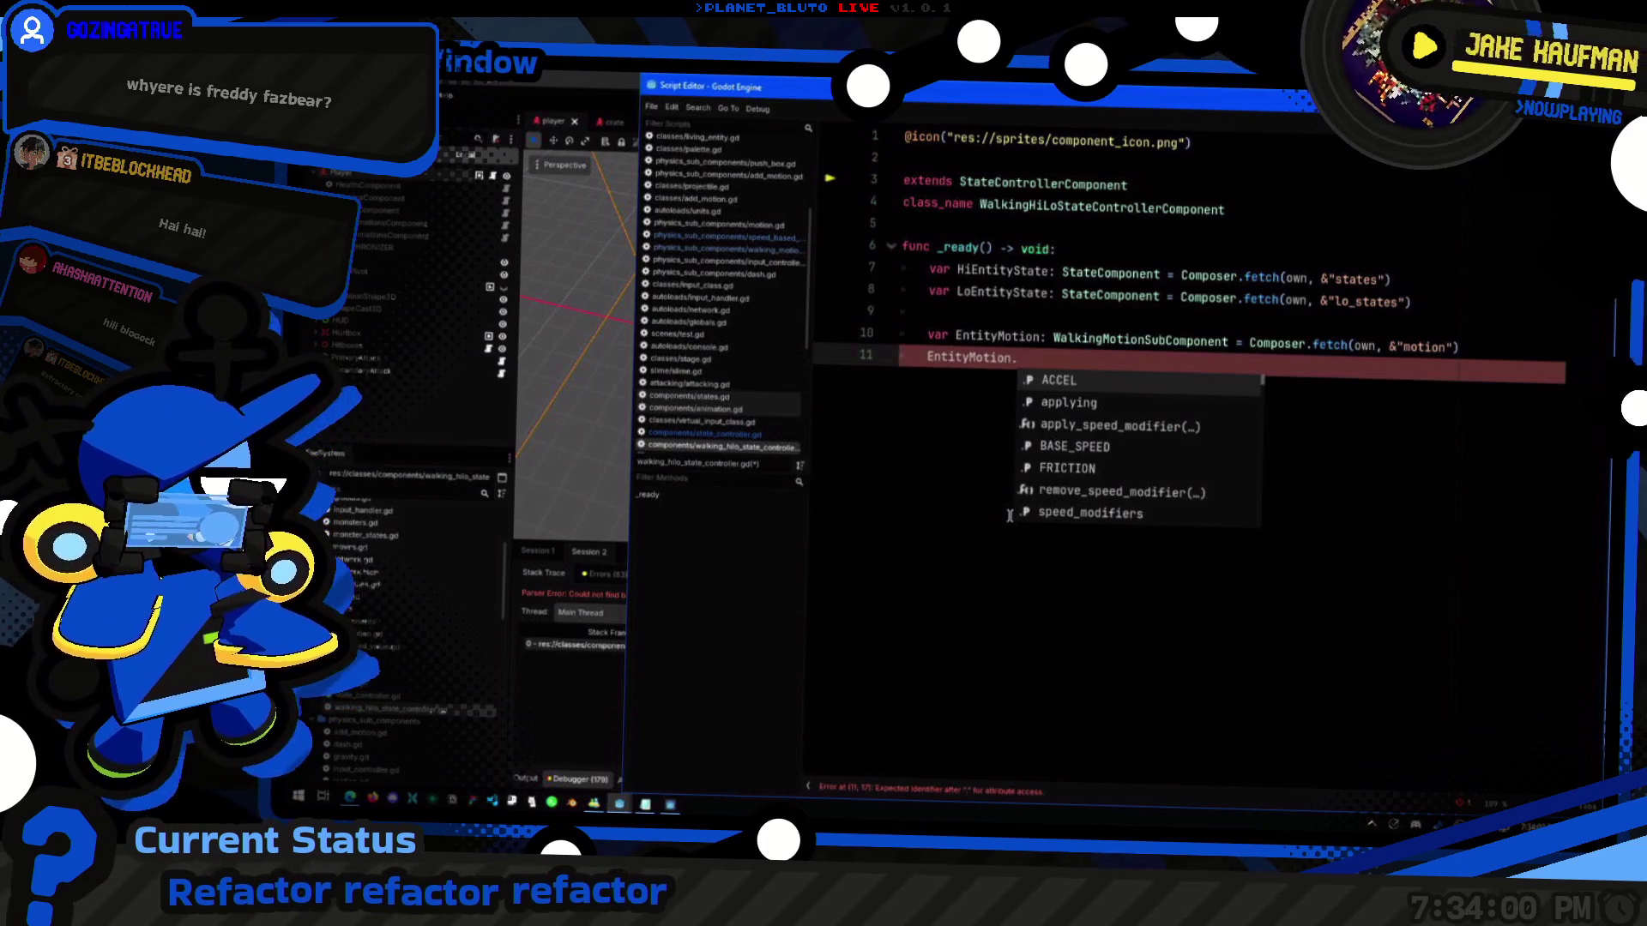
text(star)
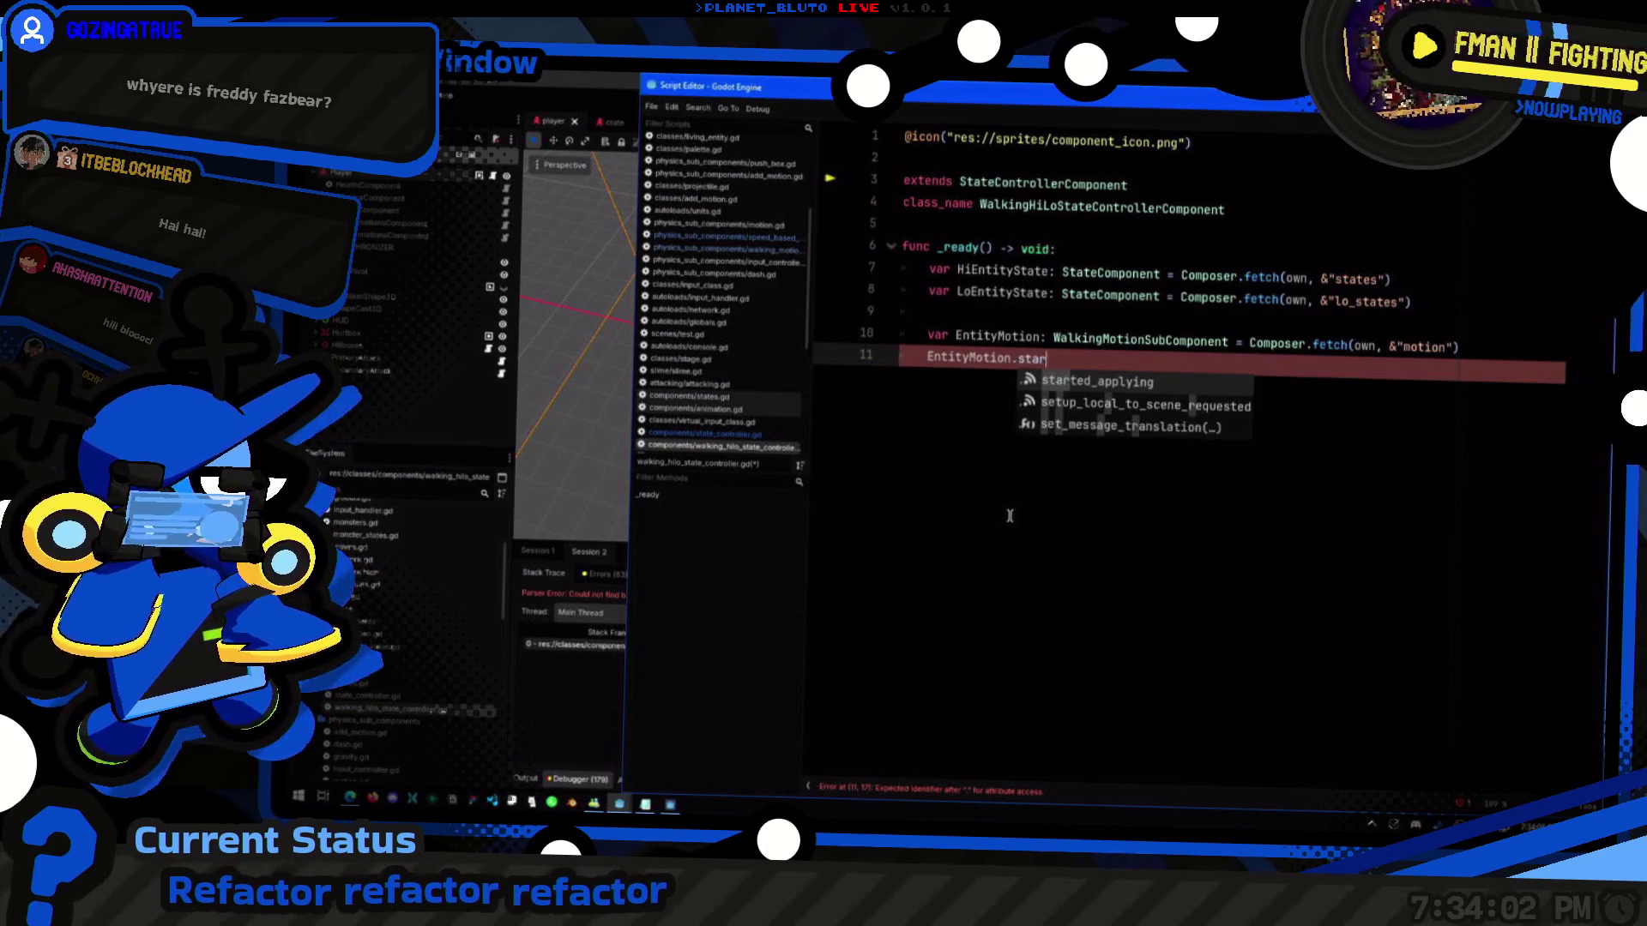
key(Return)
key(Return)
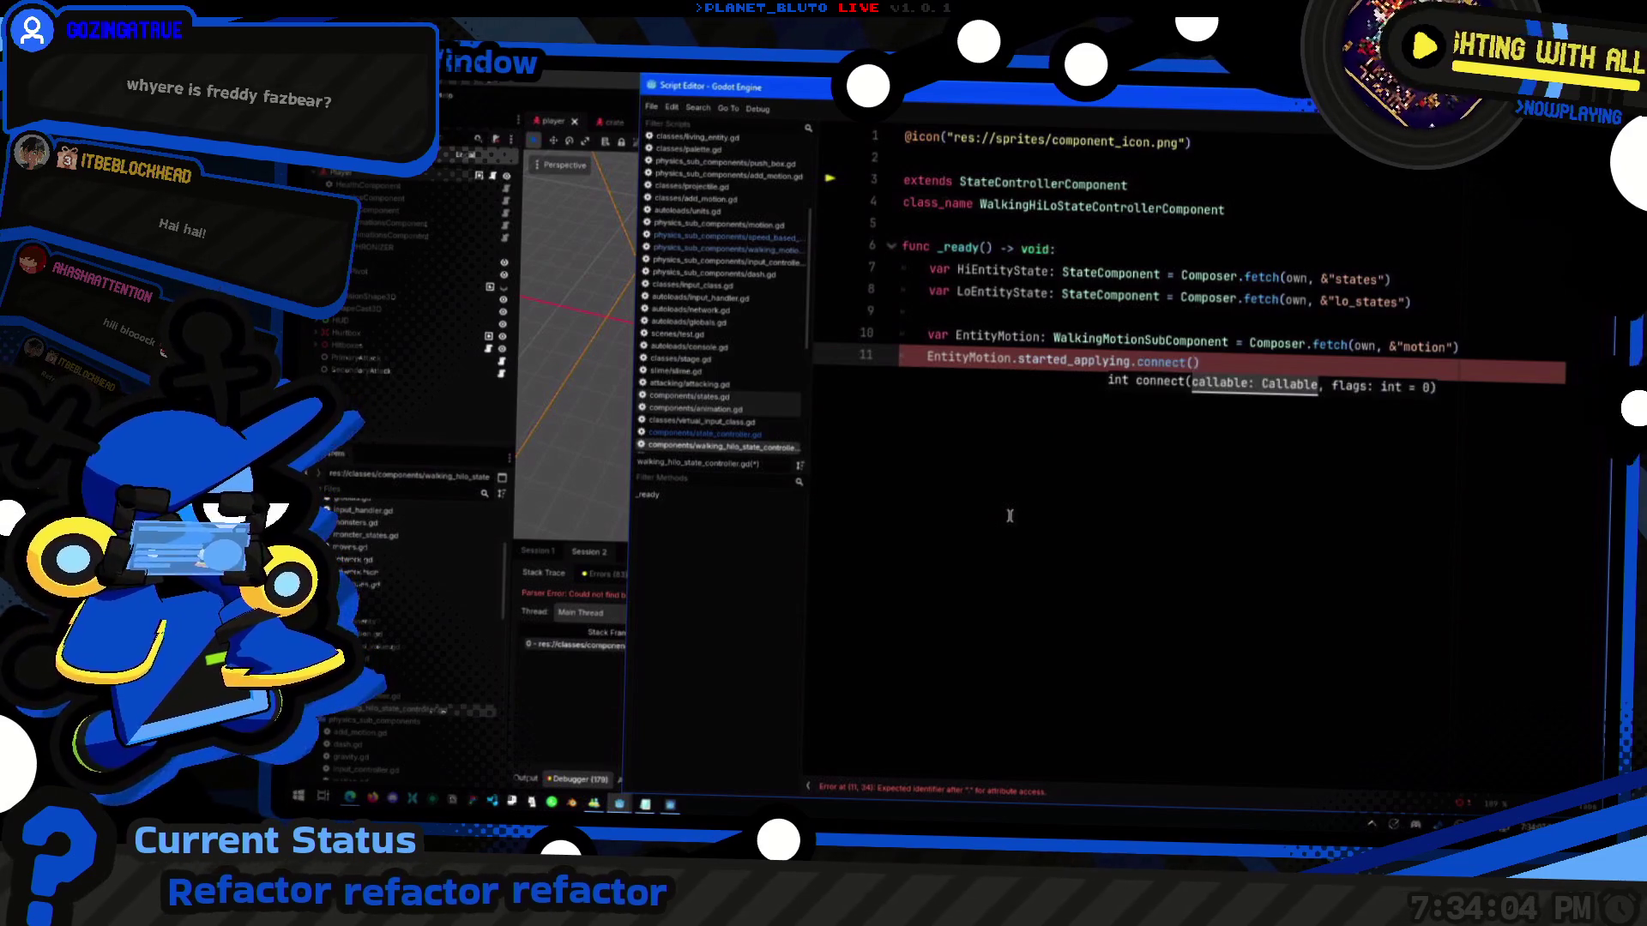
text(func )
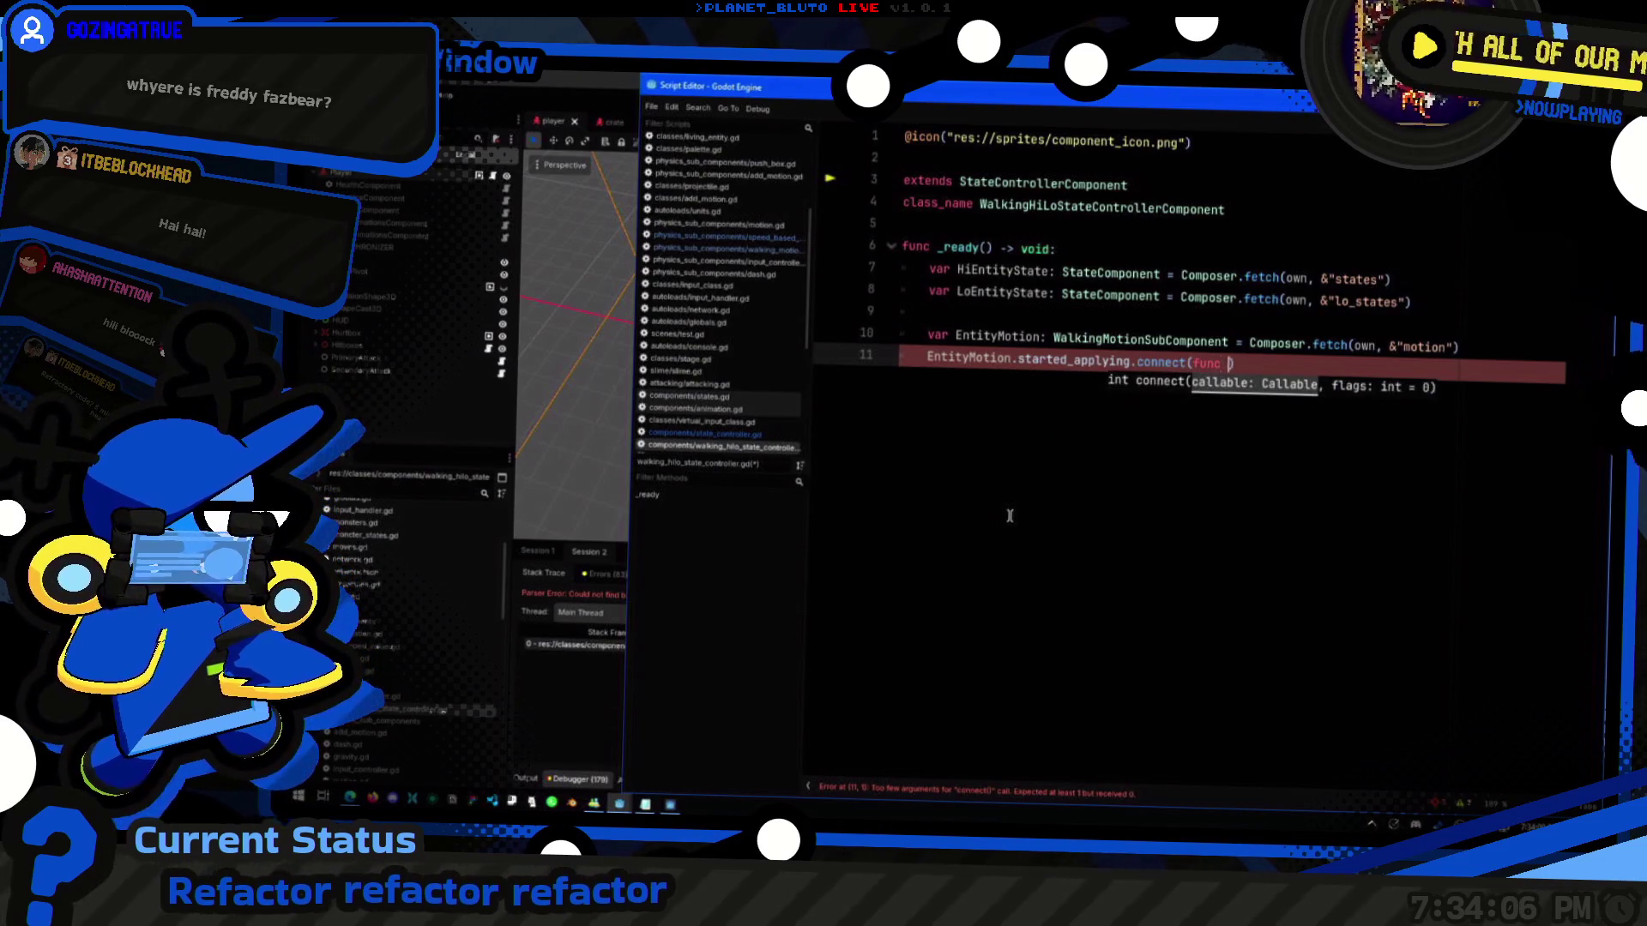
text(():)
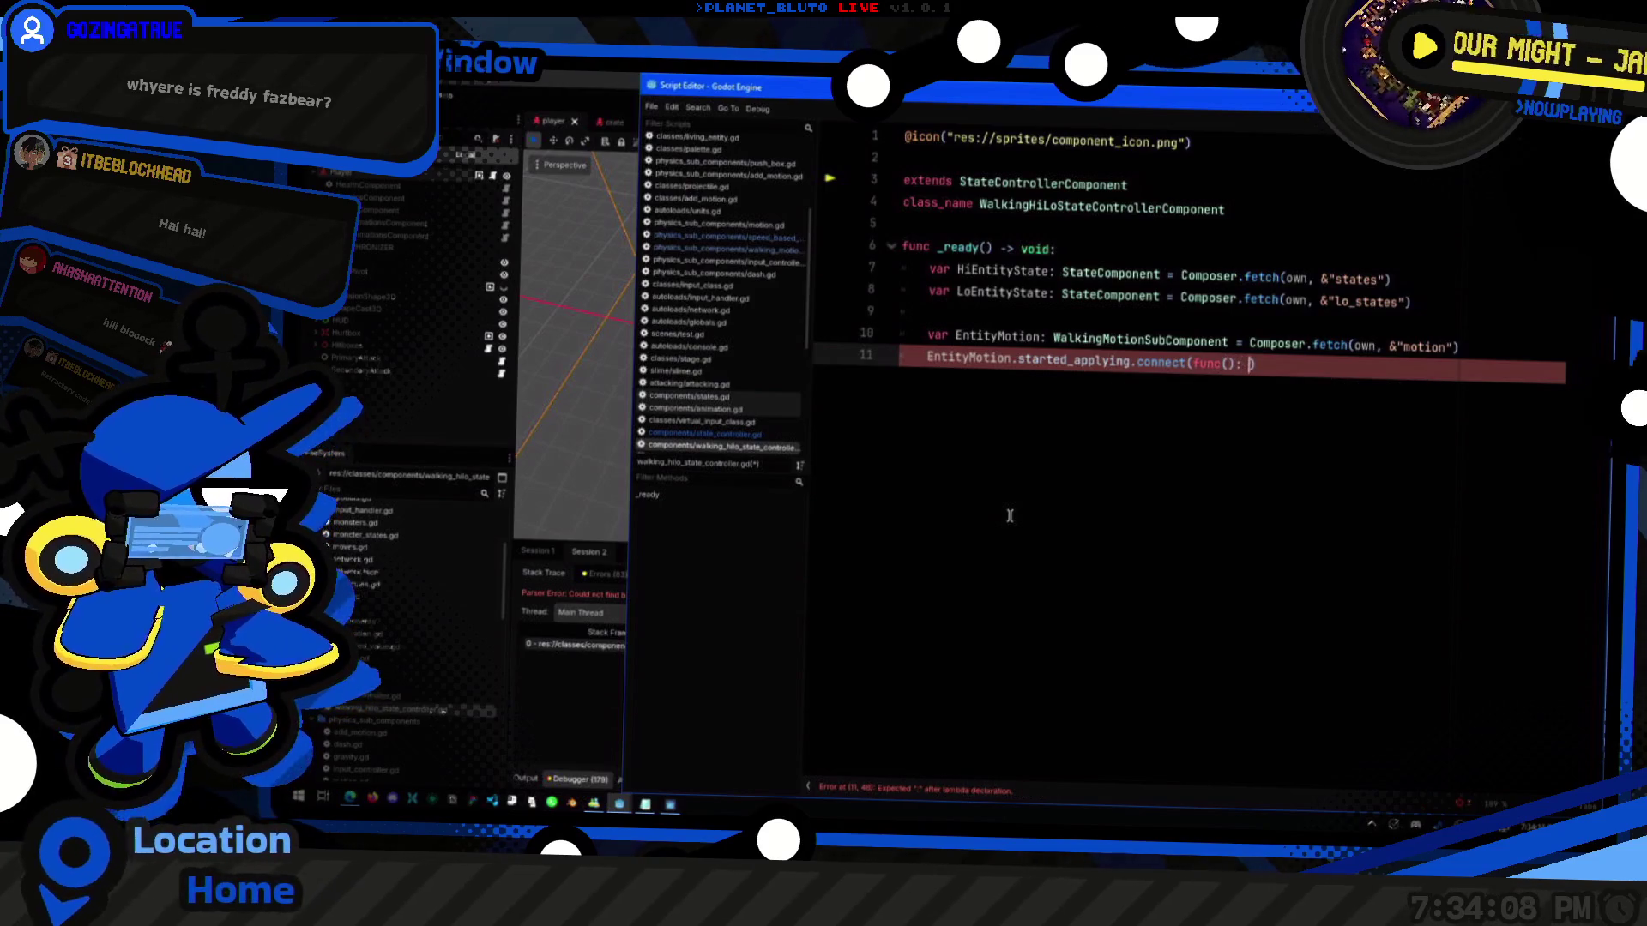
key(Up)
key(Up)
key(Up)
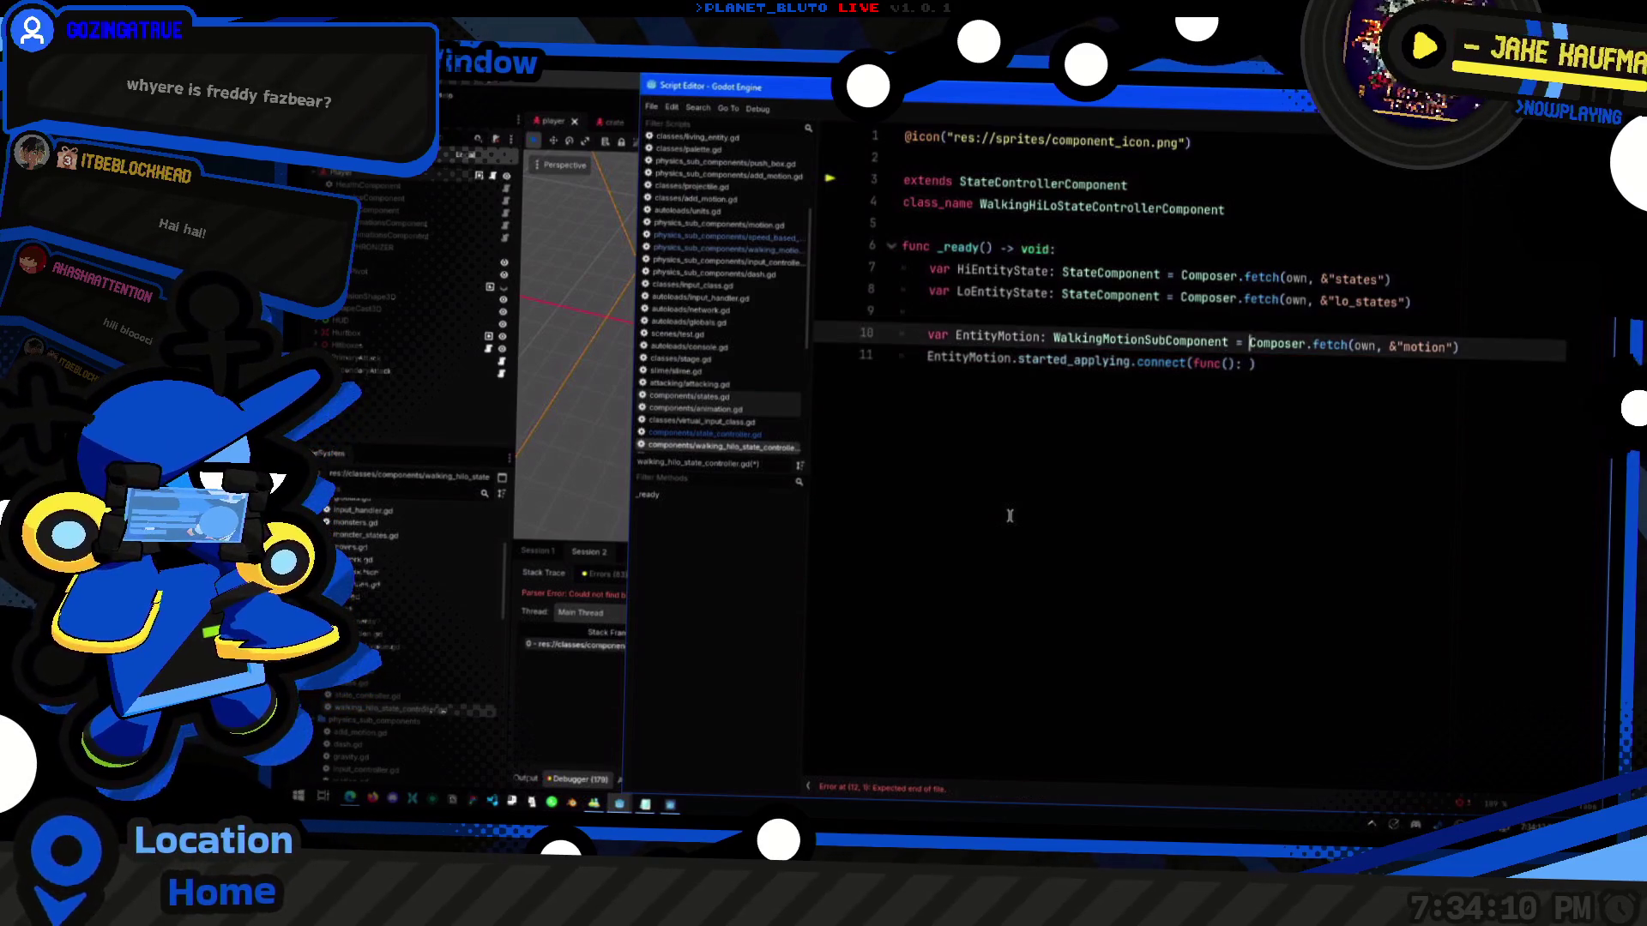
key(ctrl+shift+d)
- Duplicate the two state fetch lines and rename the copies to HiEntityAnims and LoEntityAnims
key(ctrl+z)
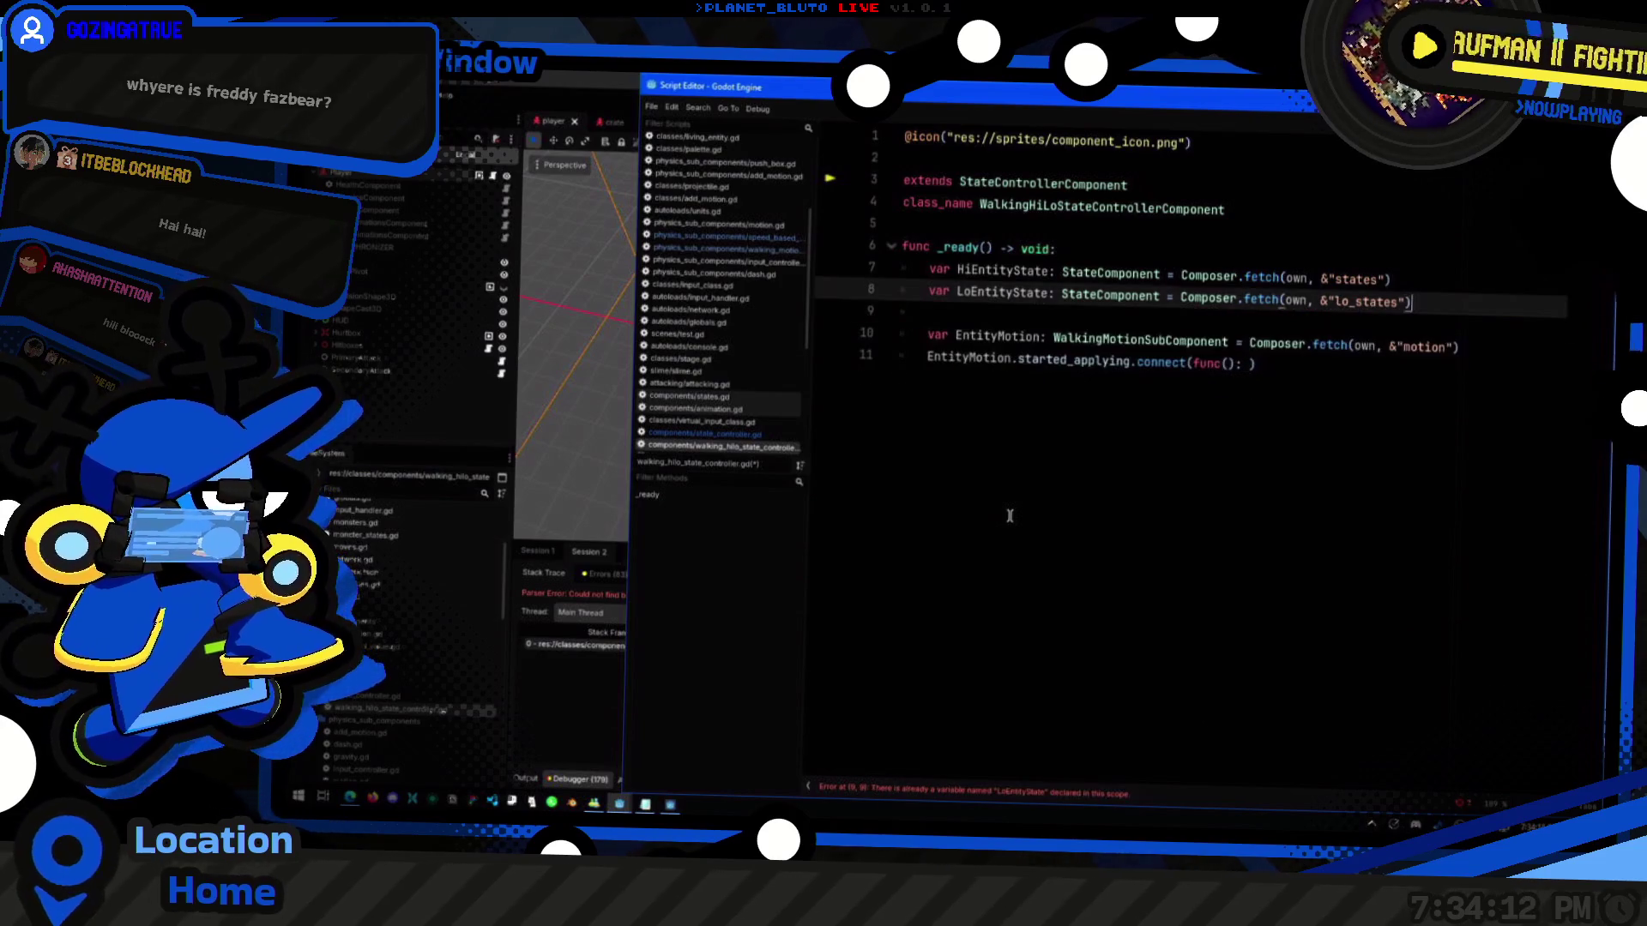
key(Up)
key(Down)
key(End)
key(shift+Up)
key(shift+Home)
key(shift+Home)
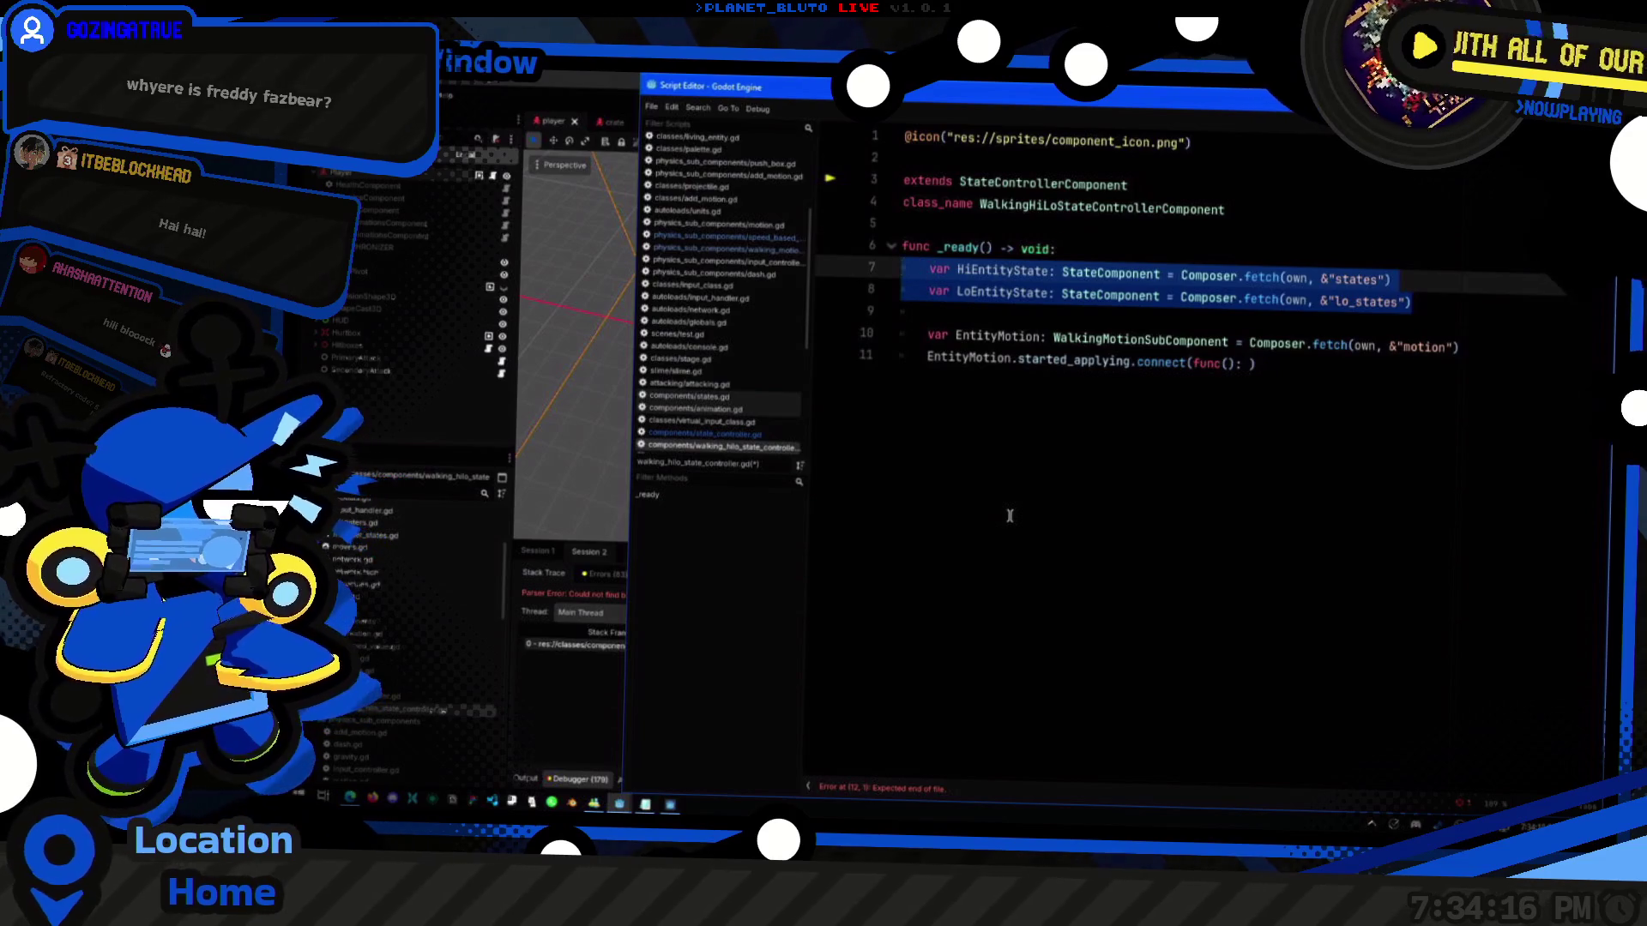
key(ctrl+shift+d)
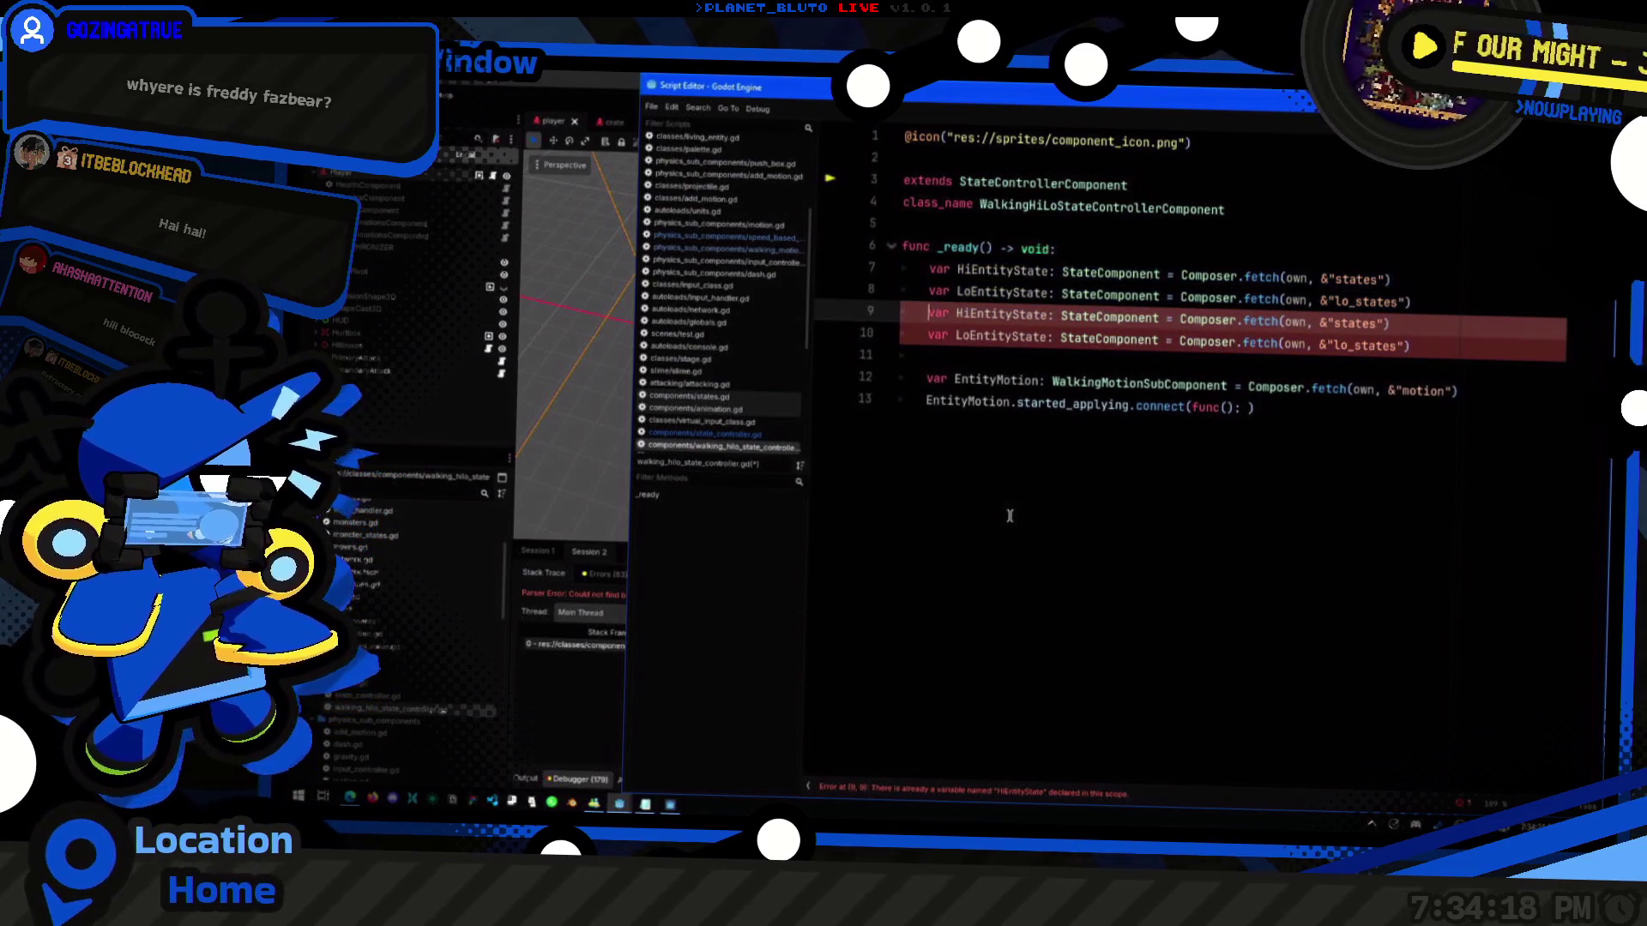
key(shift+alt+Down)
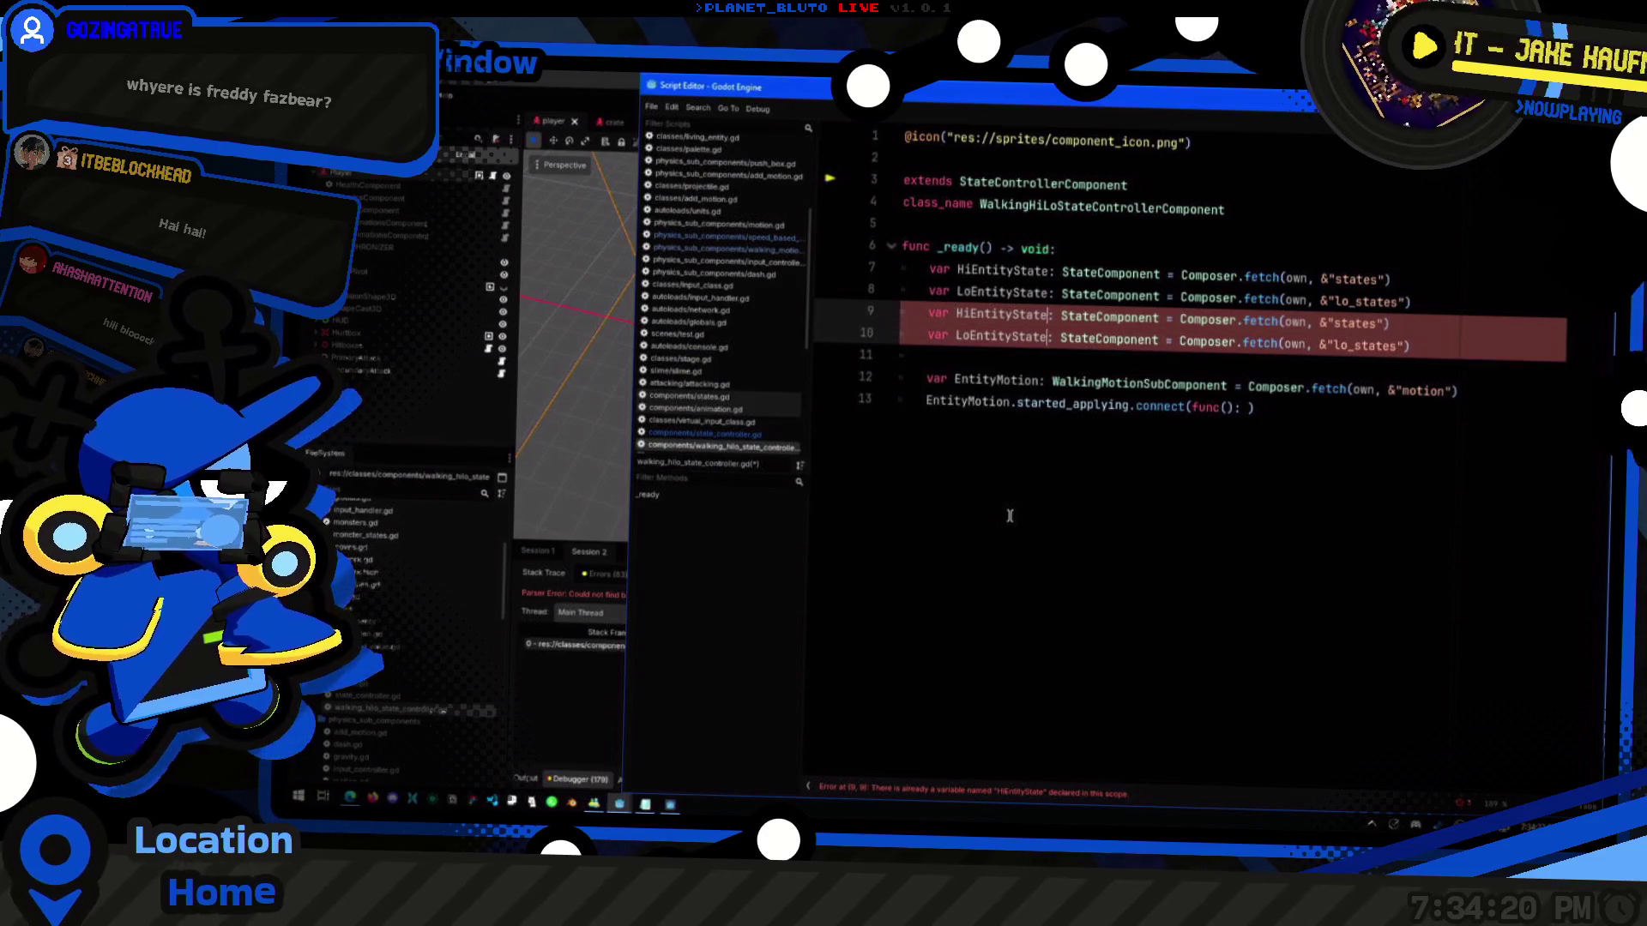
text(Anims)
- Change the duplicated fetch strings to &"anims" and &"lo_anims" and check the animations component node
key(ctrl+Right)
key(ctrl+Right)
key(ctrl+Right)
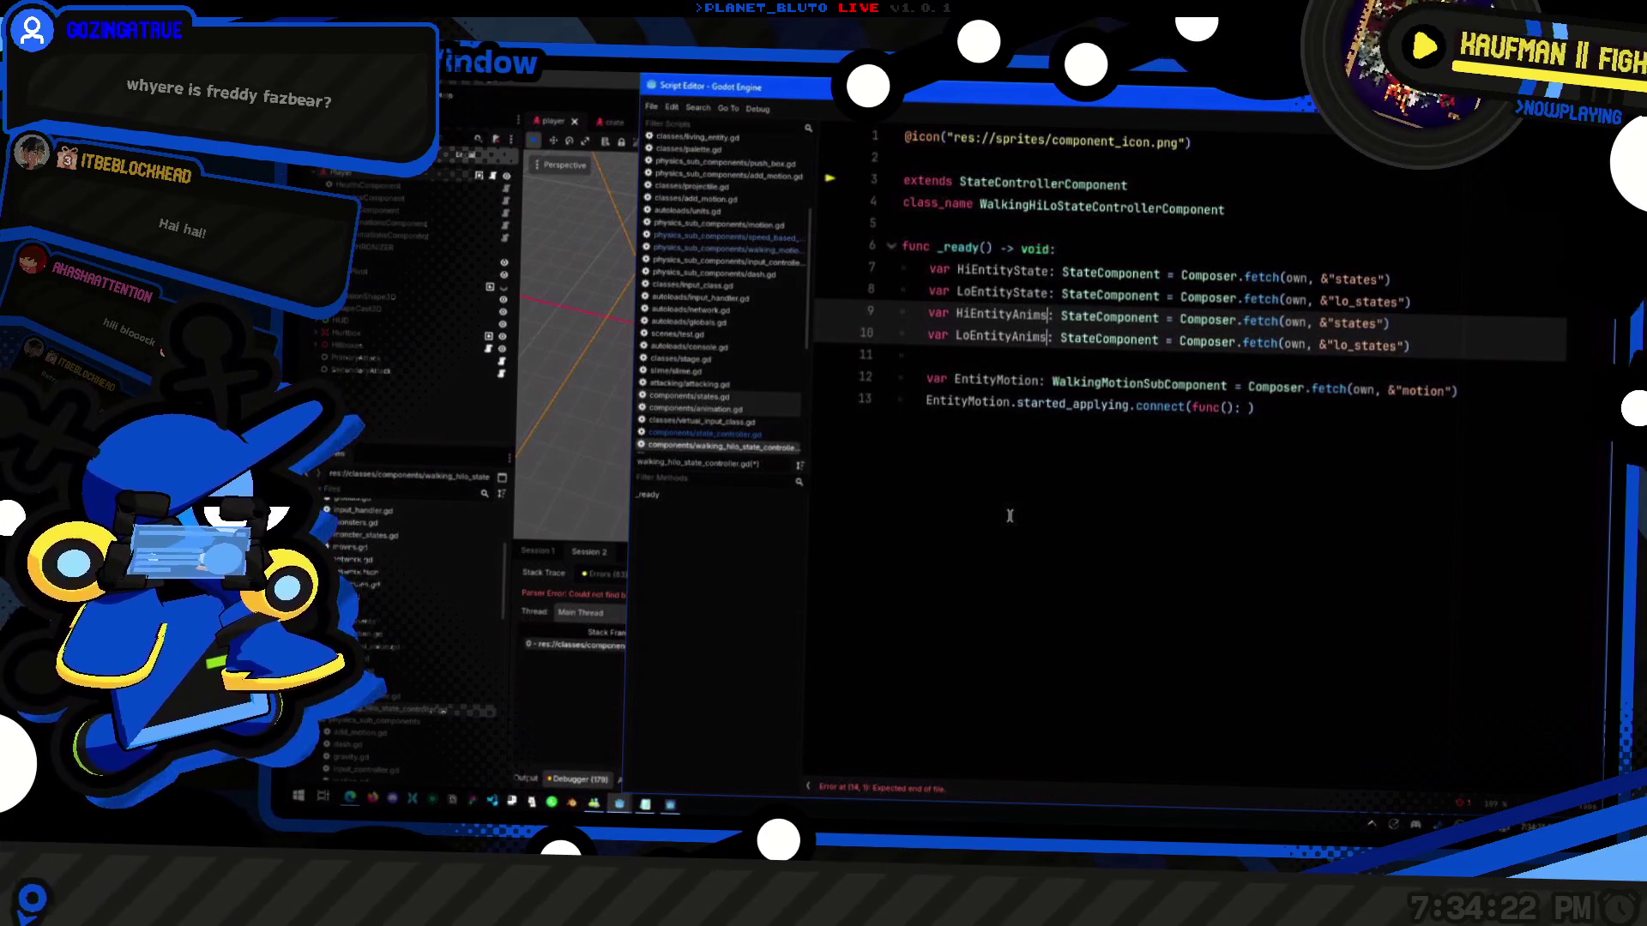
key(ctrl+shift+Right)
key(BackSpace)
text(anims)
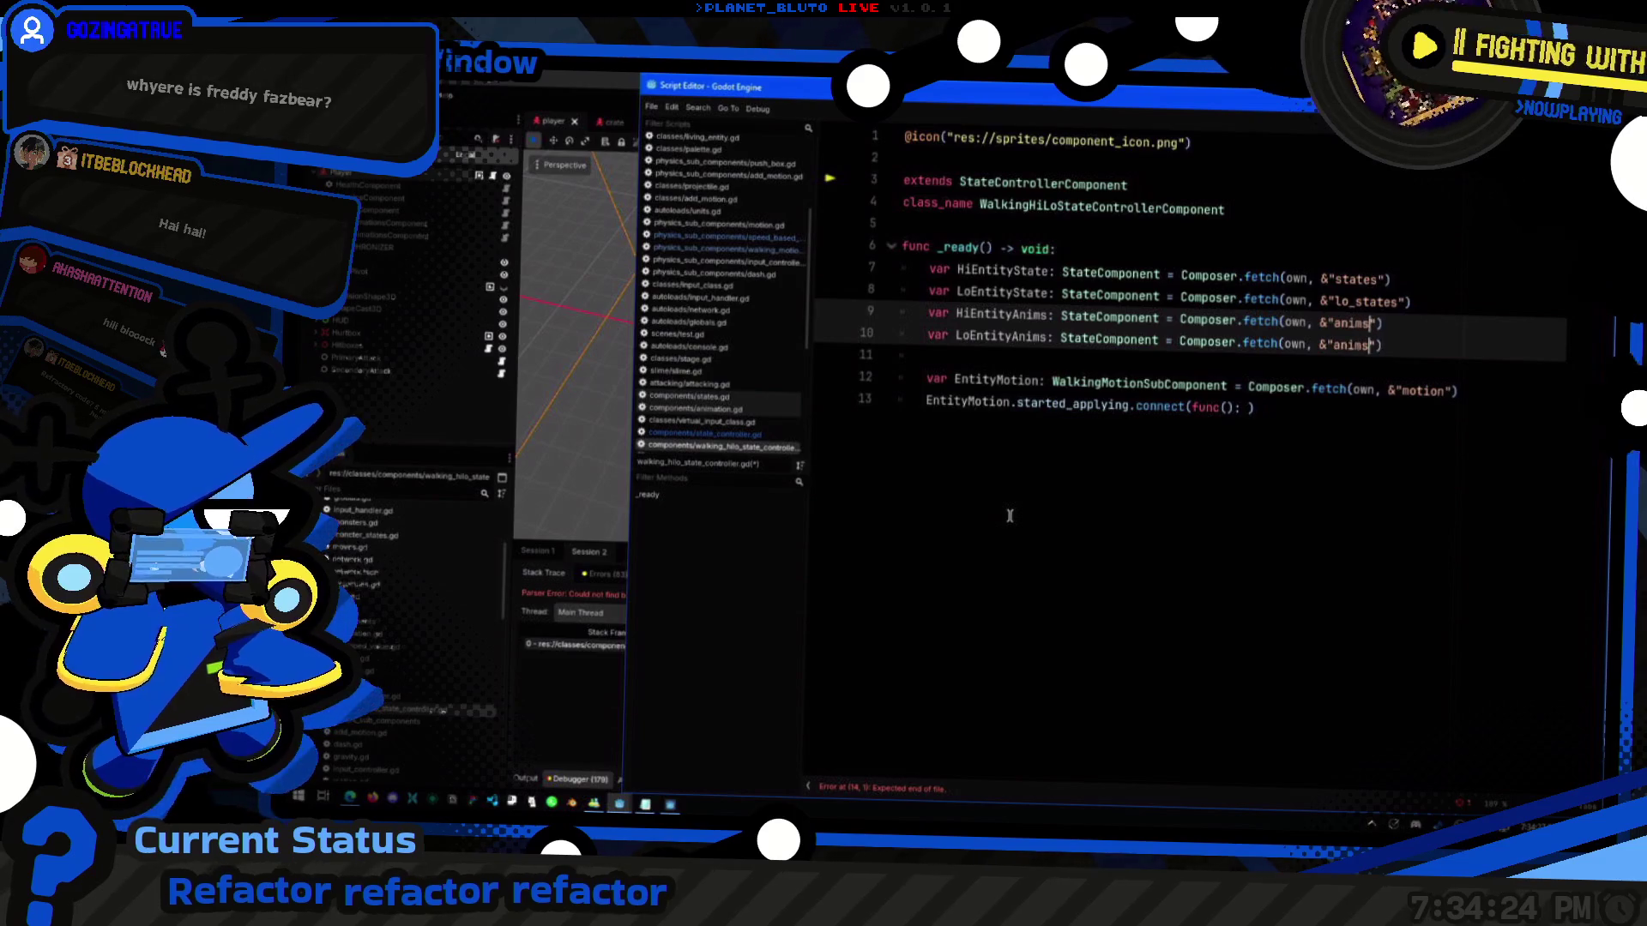
key(ctrl+Left)
click(1354, 345)
text(lo_)
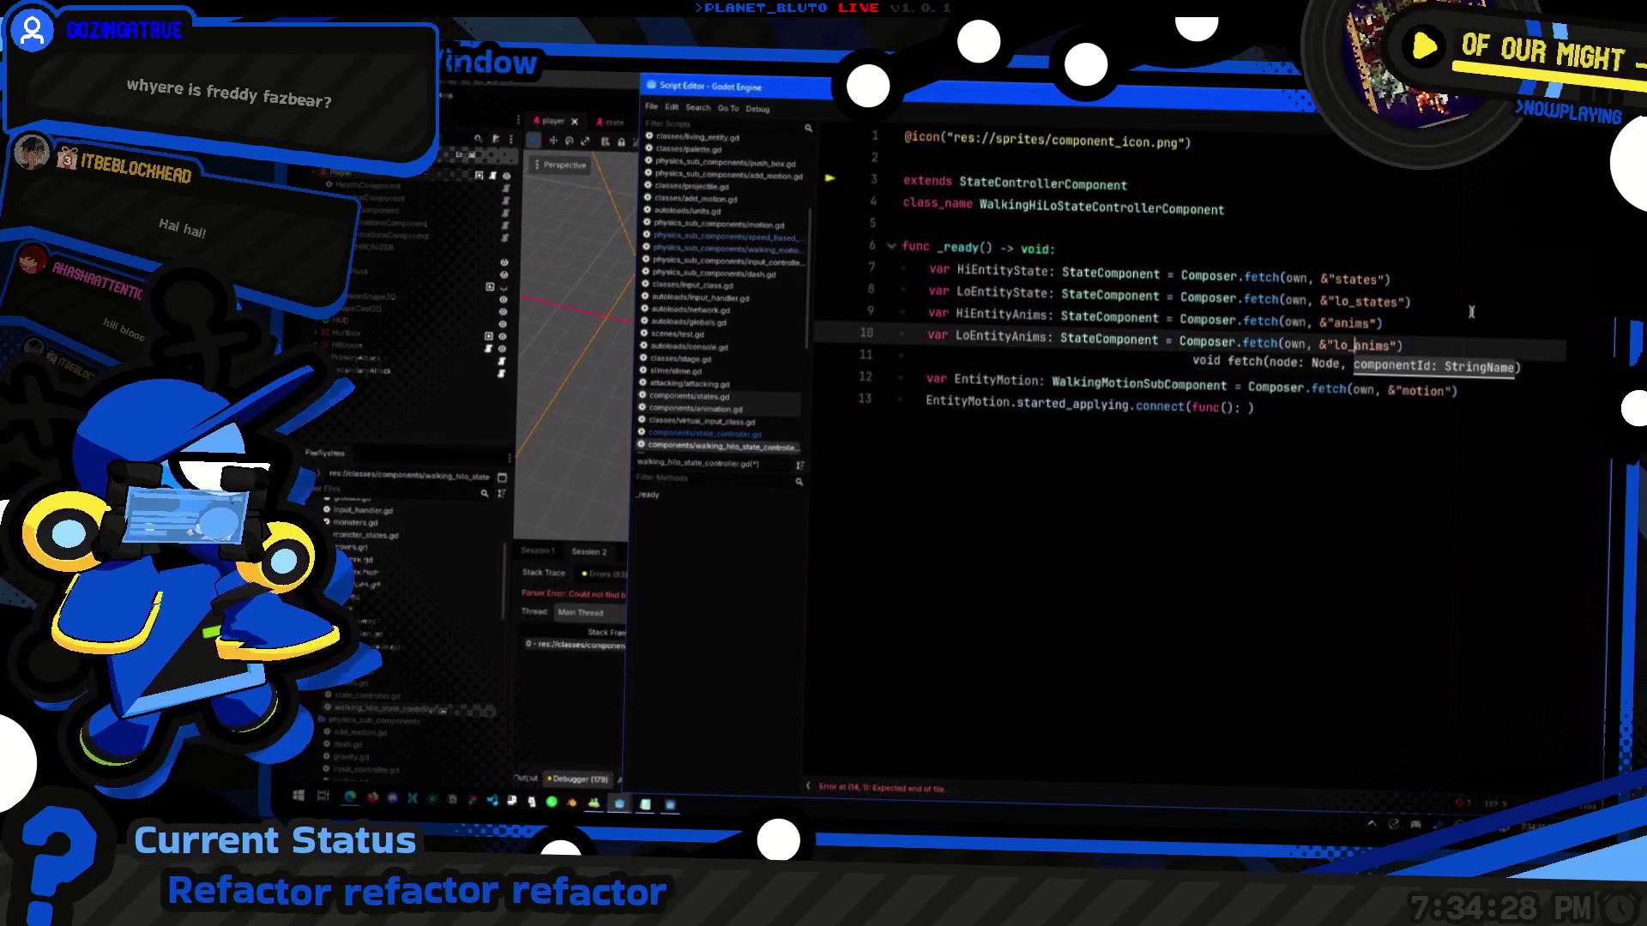
click(1482, 328)
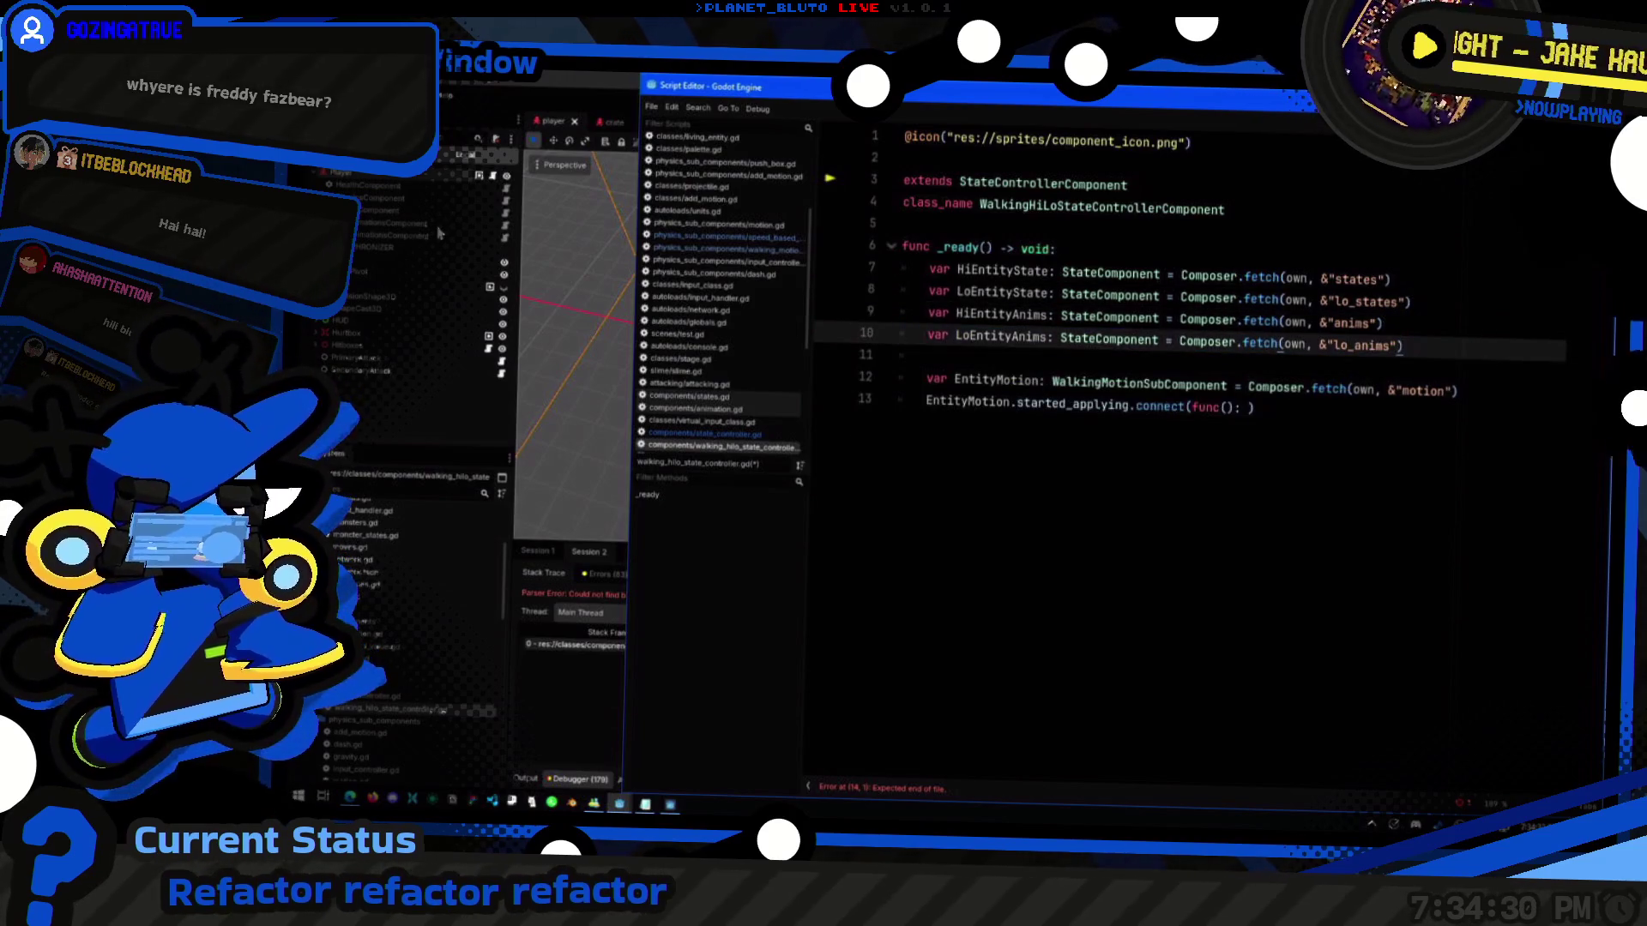
click(441, 225)
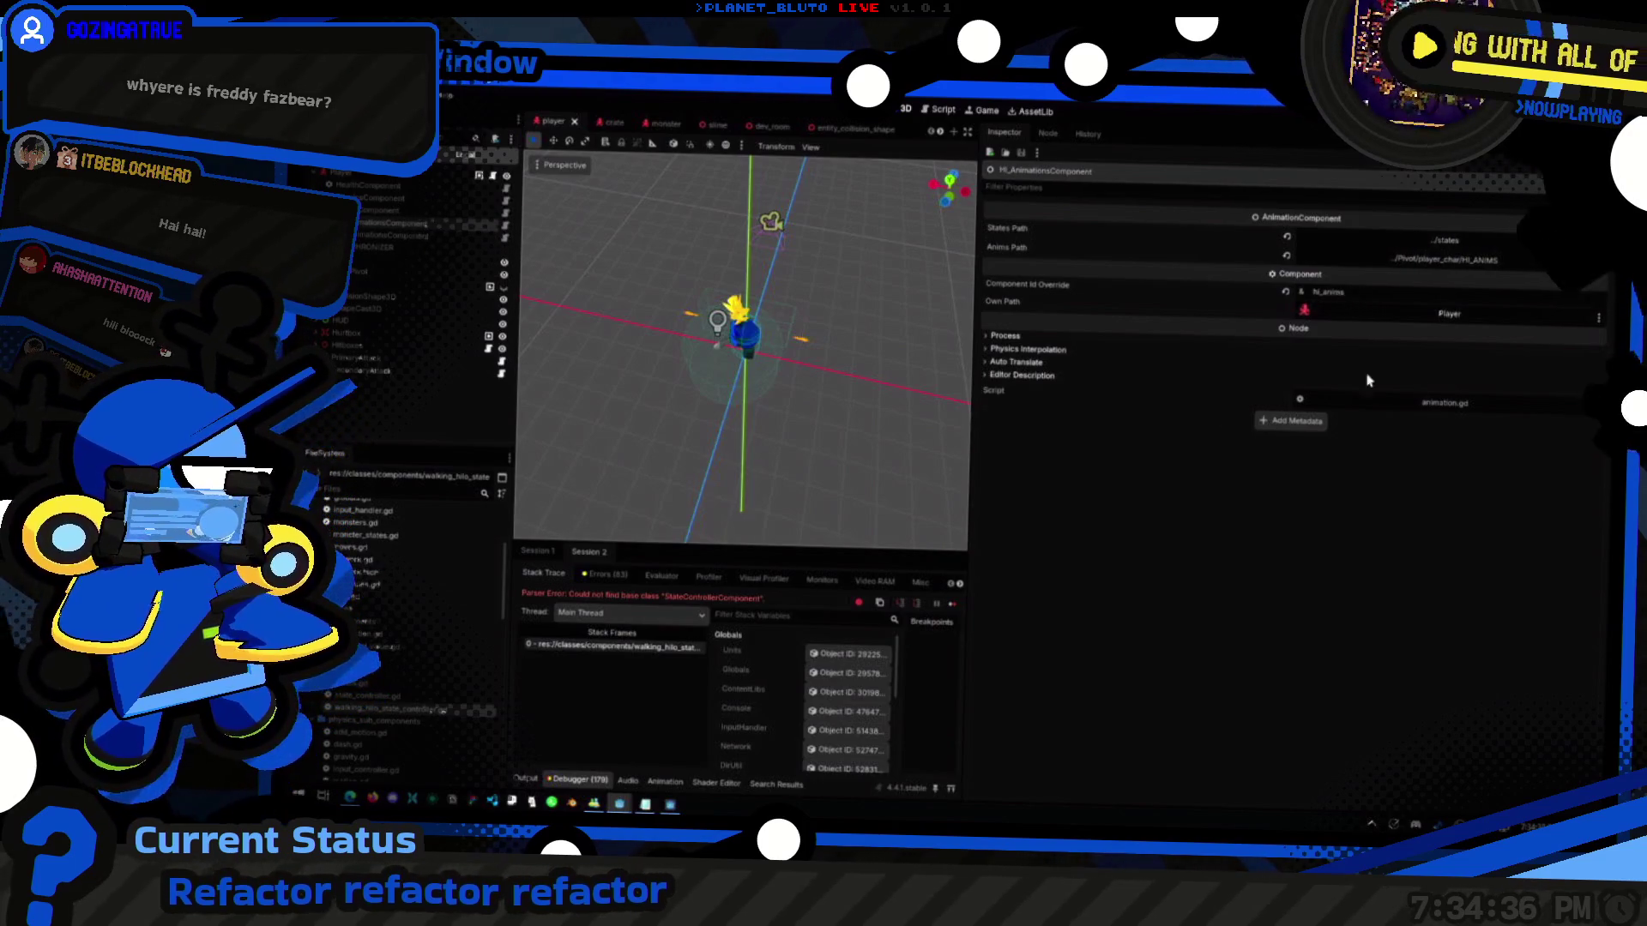
- Change line 9's fetch string to &"hi_anims"
key(alt+Tab)
key(Up)
key(Left)
key(Left)
text(hi_)
key(Home)
key(ctrl+shift+Left)
key(ctrl+c)
click(1293, 403)
key(Left)
key(ctrl+v)
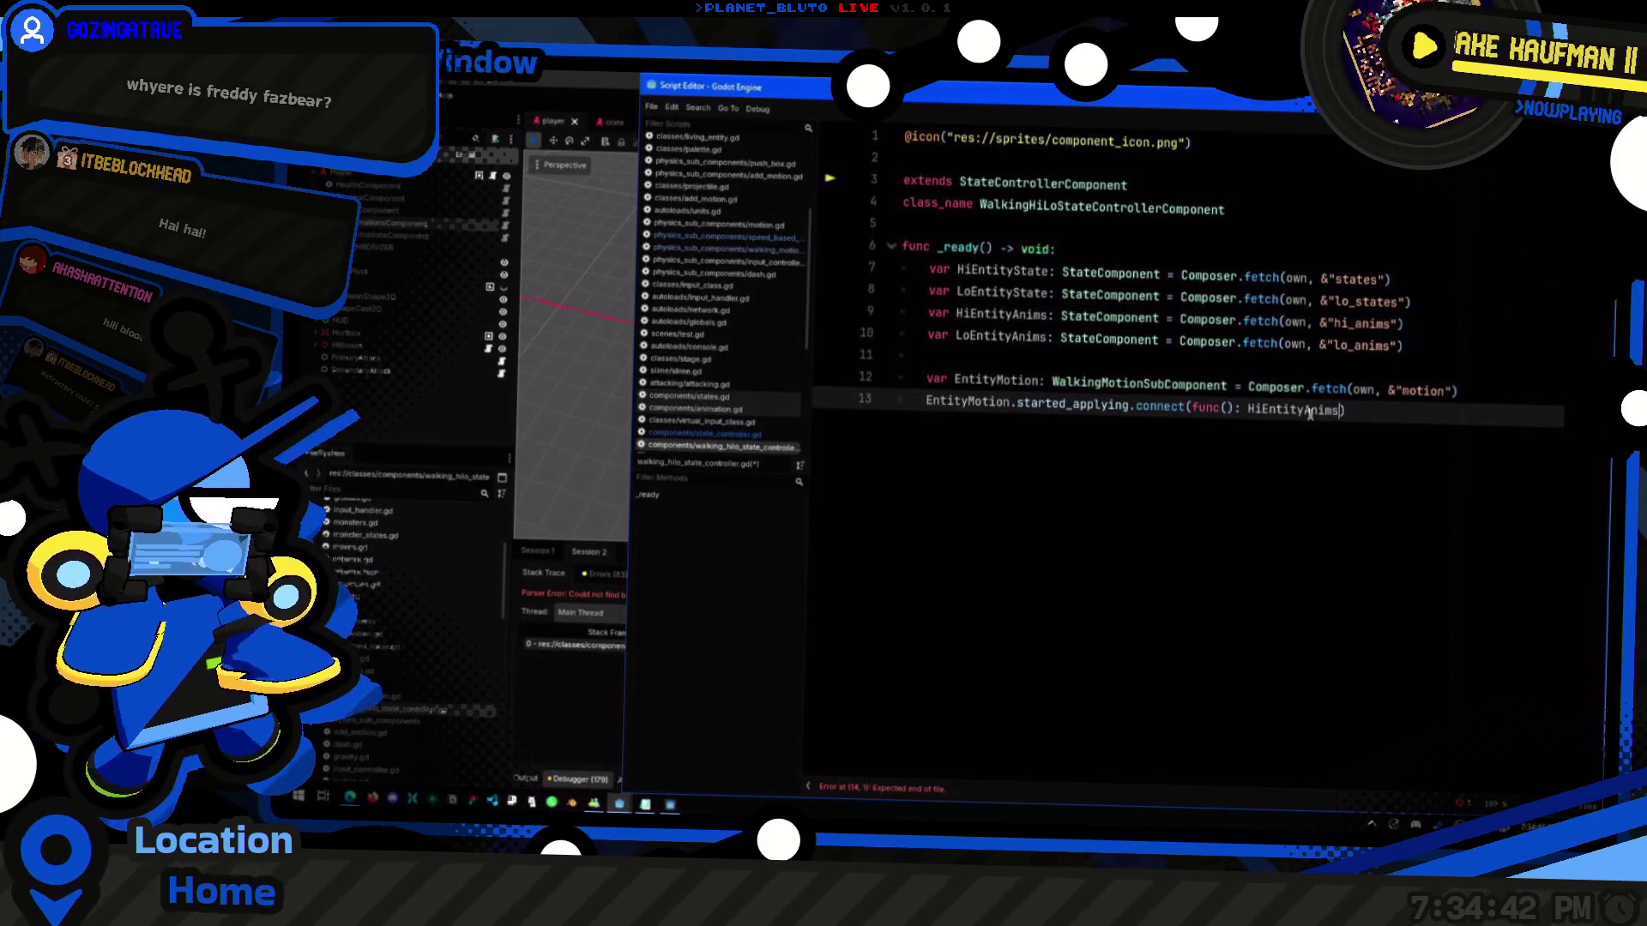
key(ctrl+z)
- Write the started_applying lambda body on its own line, setting LoEntityState to &"MOVE"
key(Up)
key(Up)
key(Up)
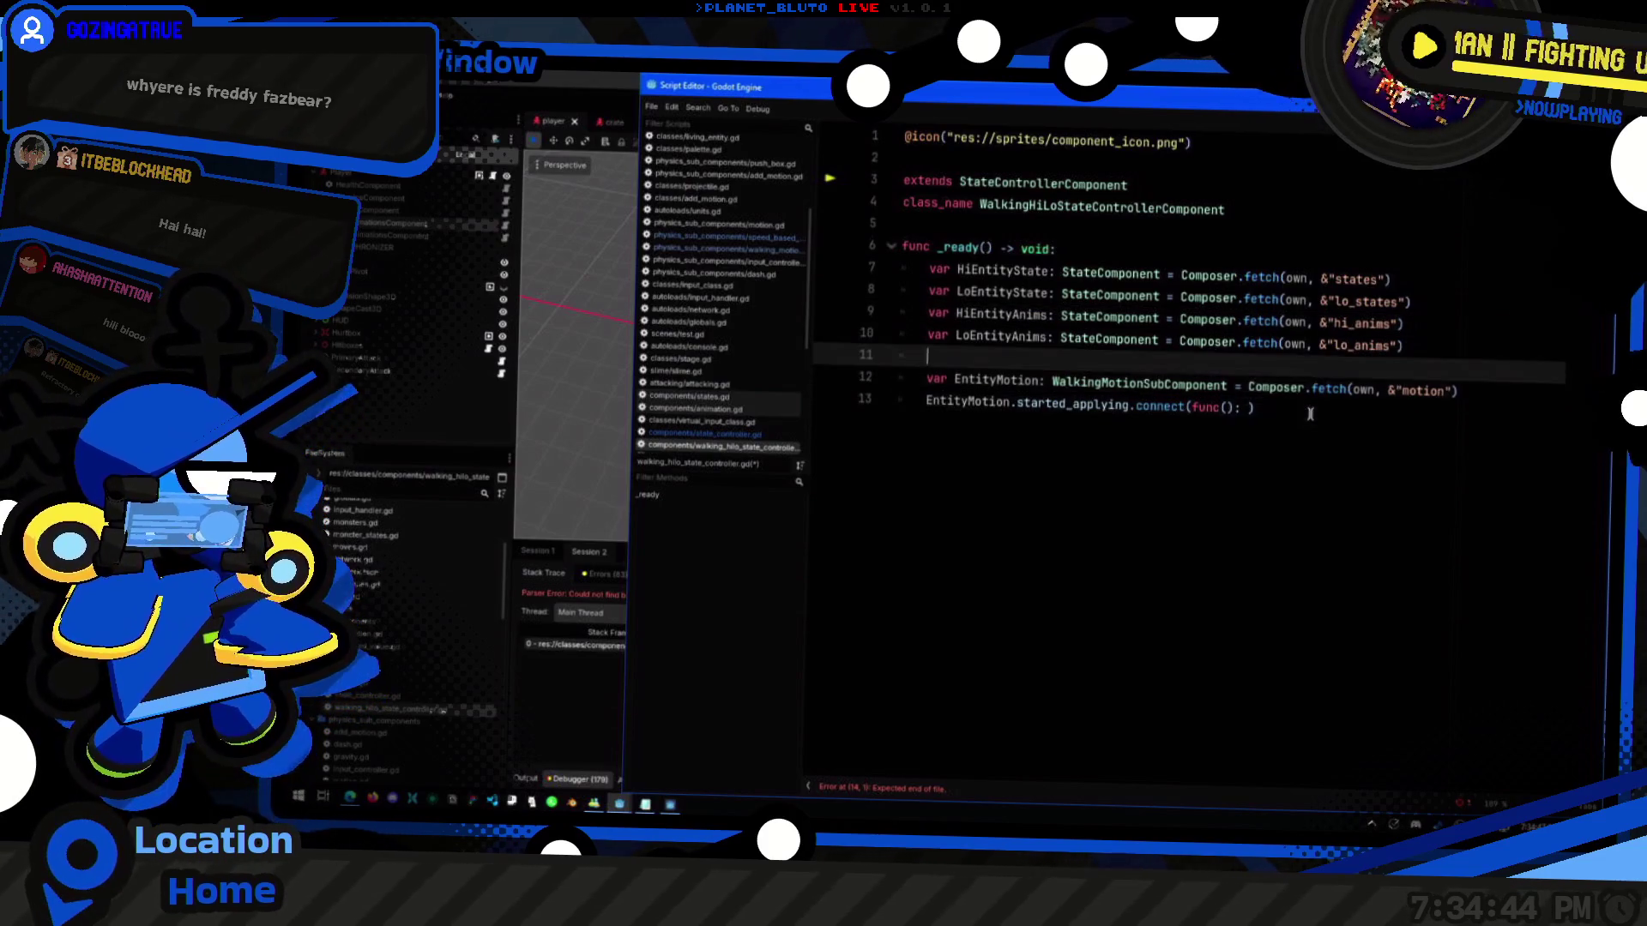
key(ctrl+shift+Left)
key(ctrl+c)
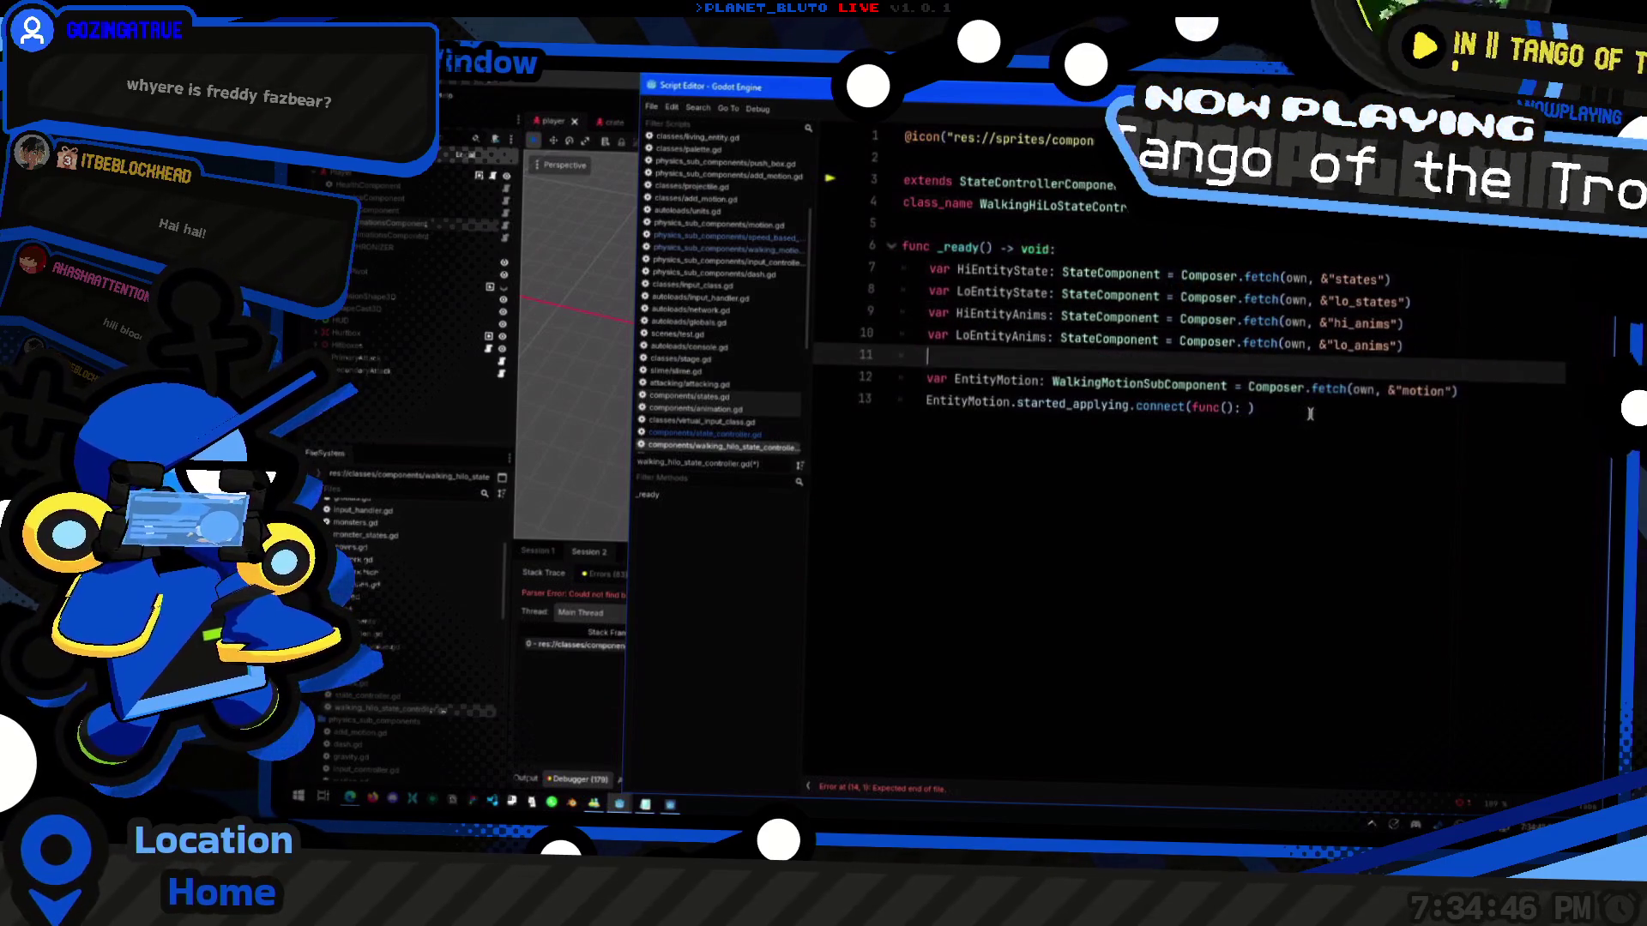
click(1310, 413)
key(Left)
key(ctrl+v)
text(.)
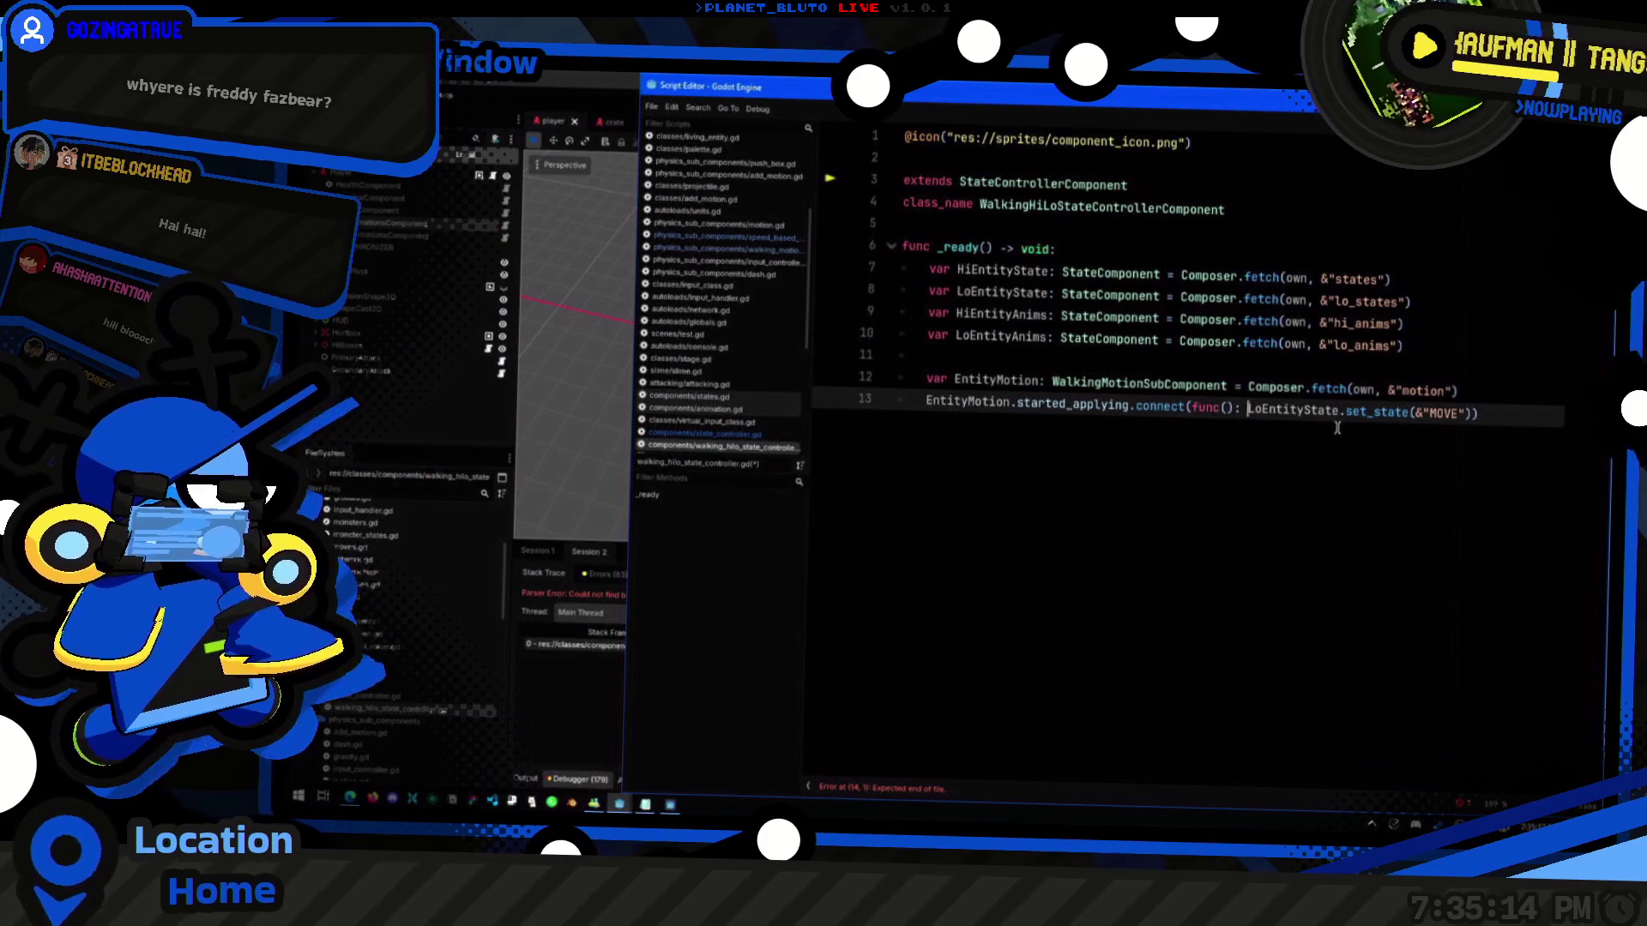
key(Return)
key(End)
key(Left)
key(Return)
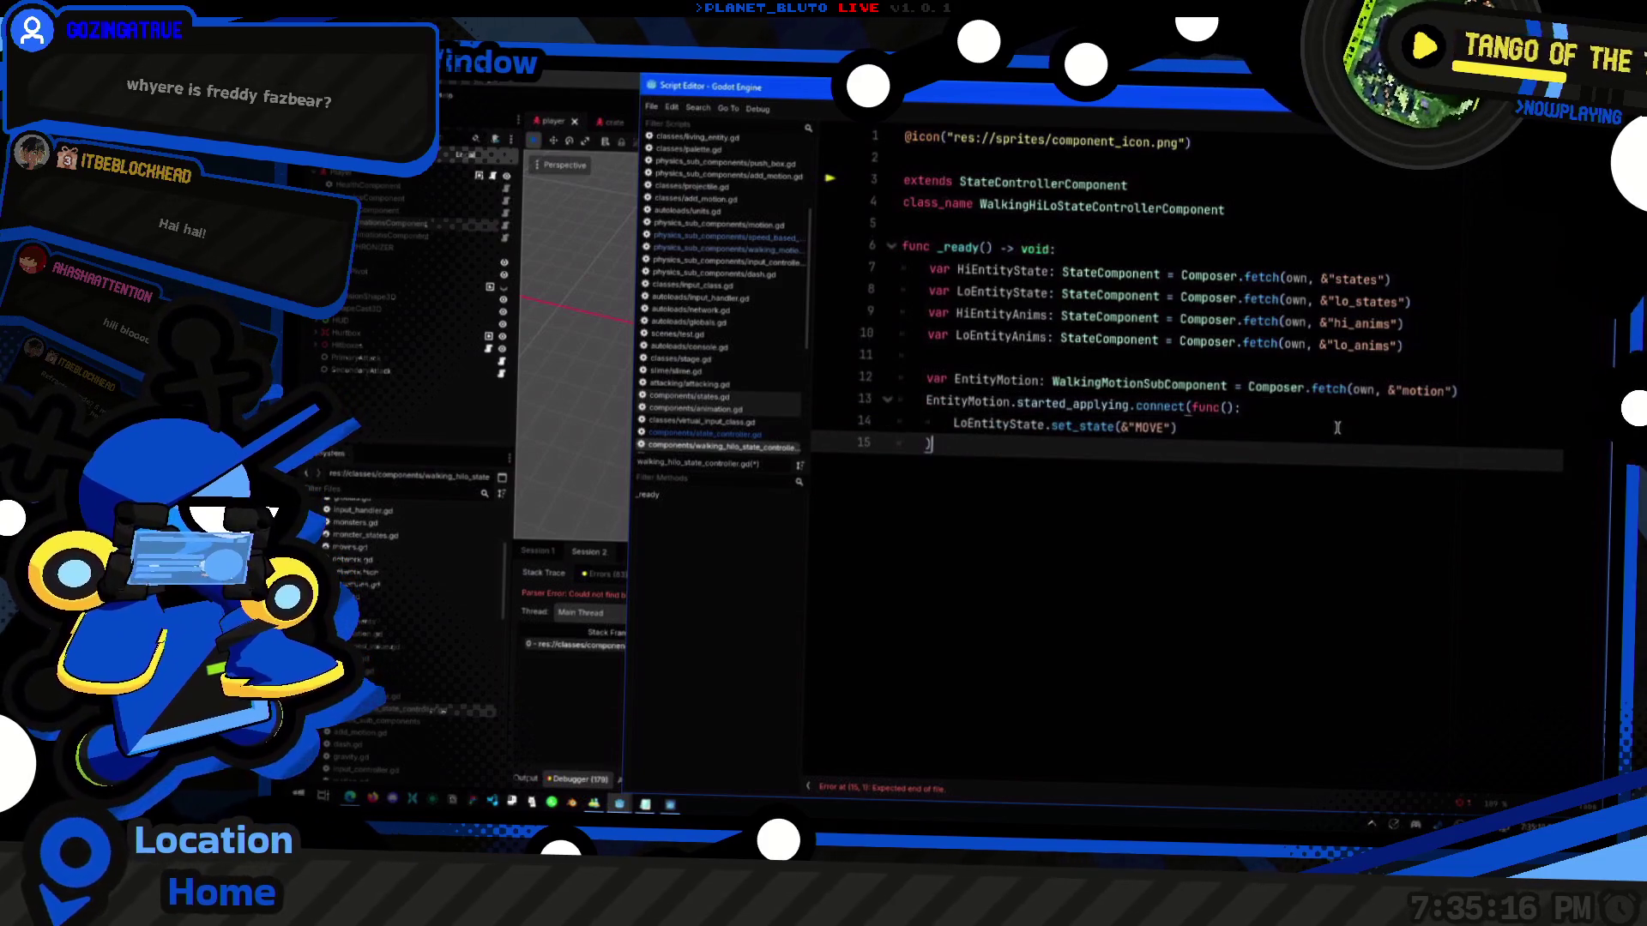
- Duplicate the connection as a stopped_applying lambda that sets the lo state to &"IDLE"
key(shift+Up)
key(shift+Up)
key(shift+Home)
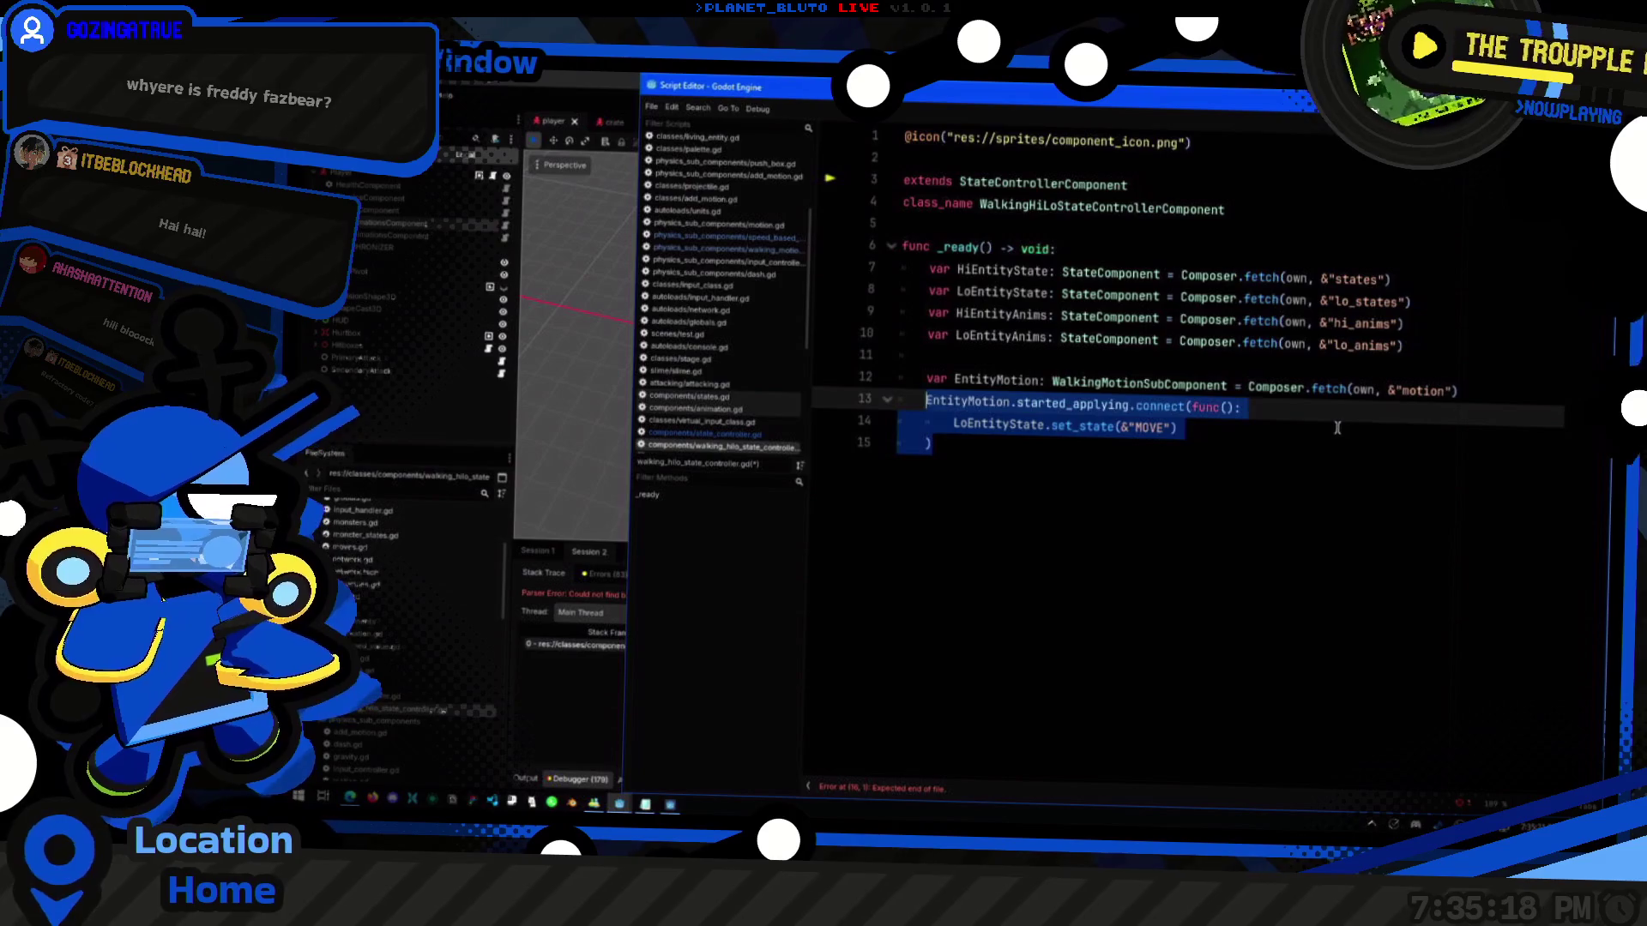
key(ctrl+shift+d)
key(End)
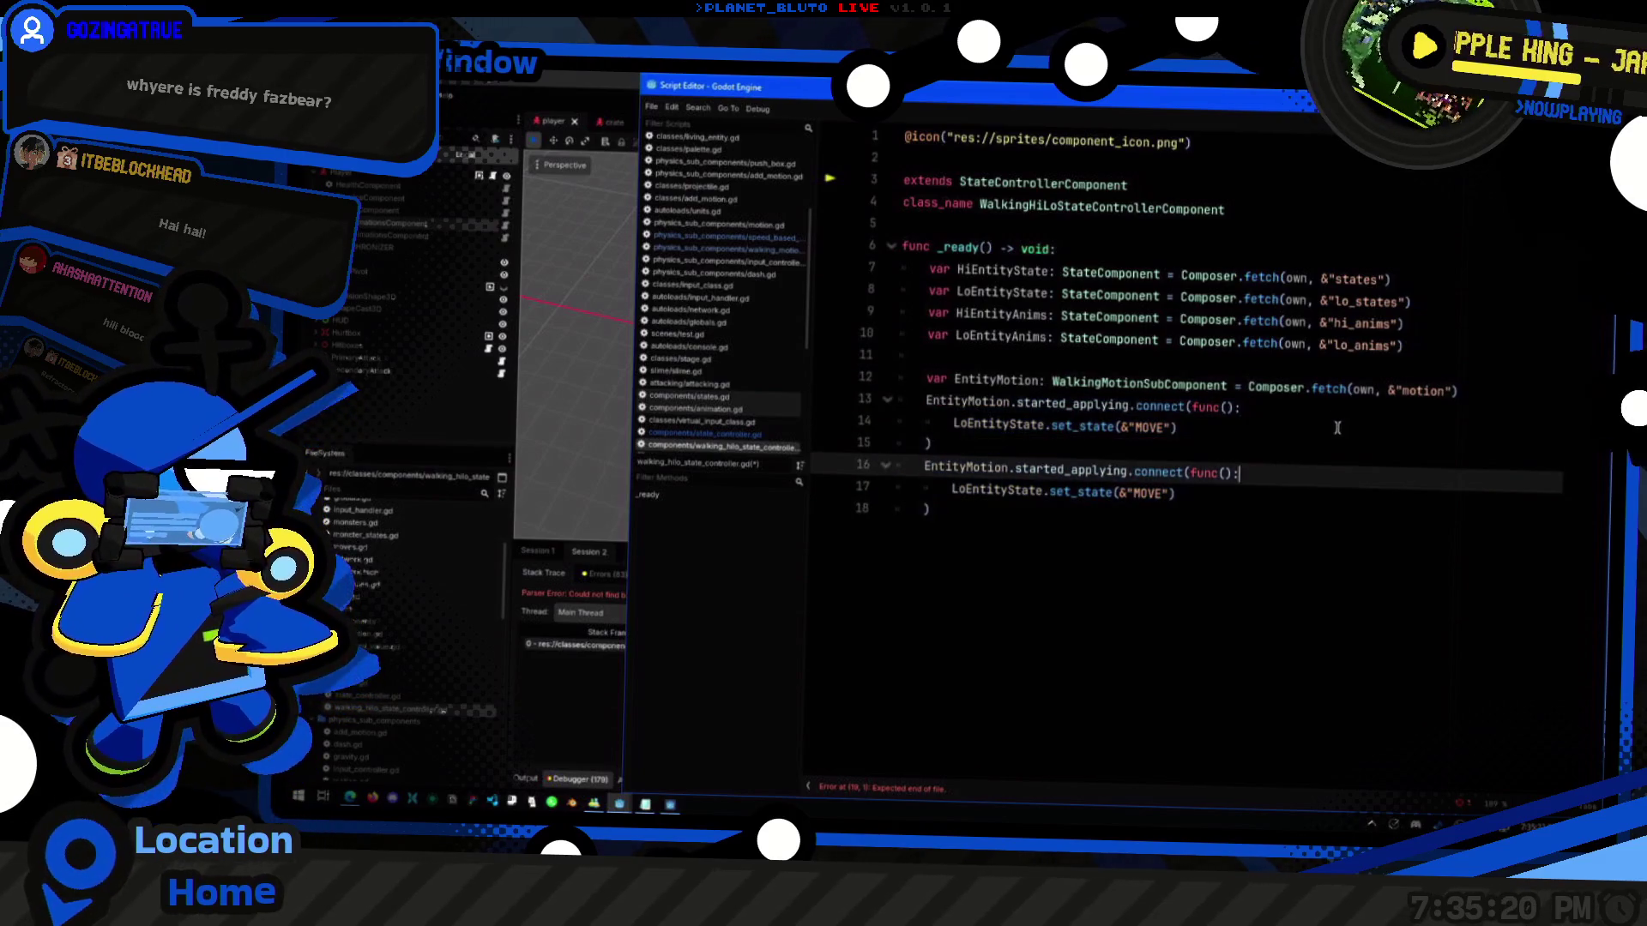
key(Down)
key(Left)
key(ctrl+shift+Right)
text(IDLE)
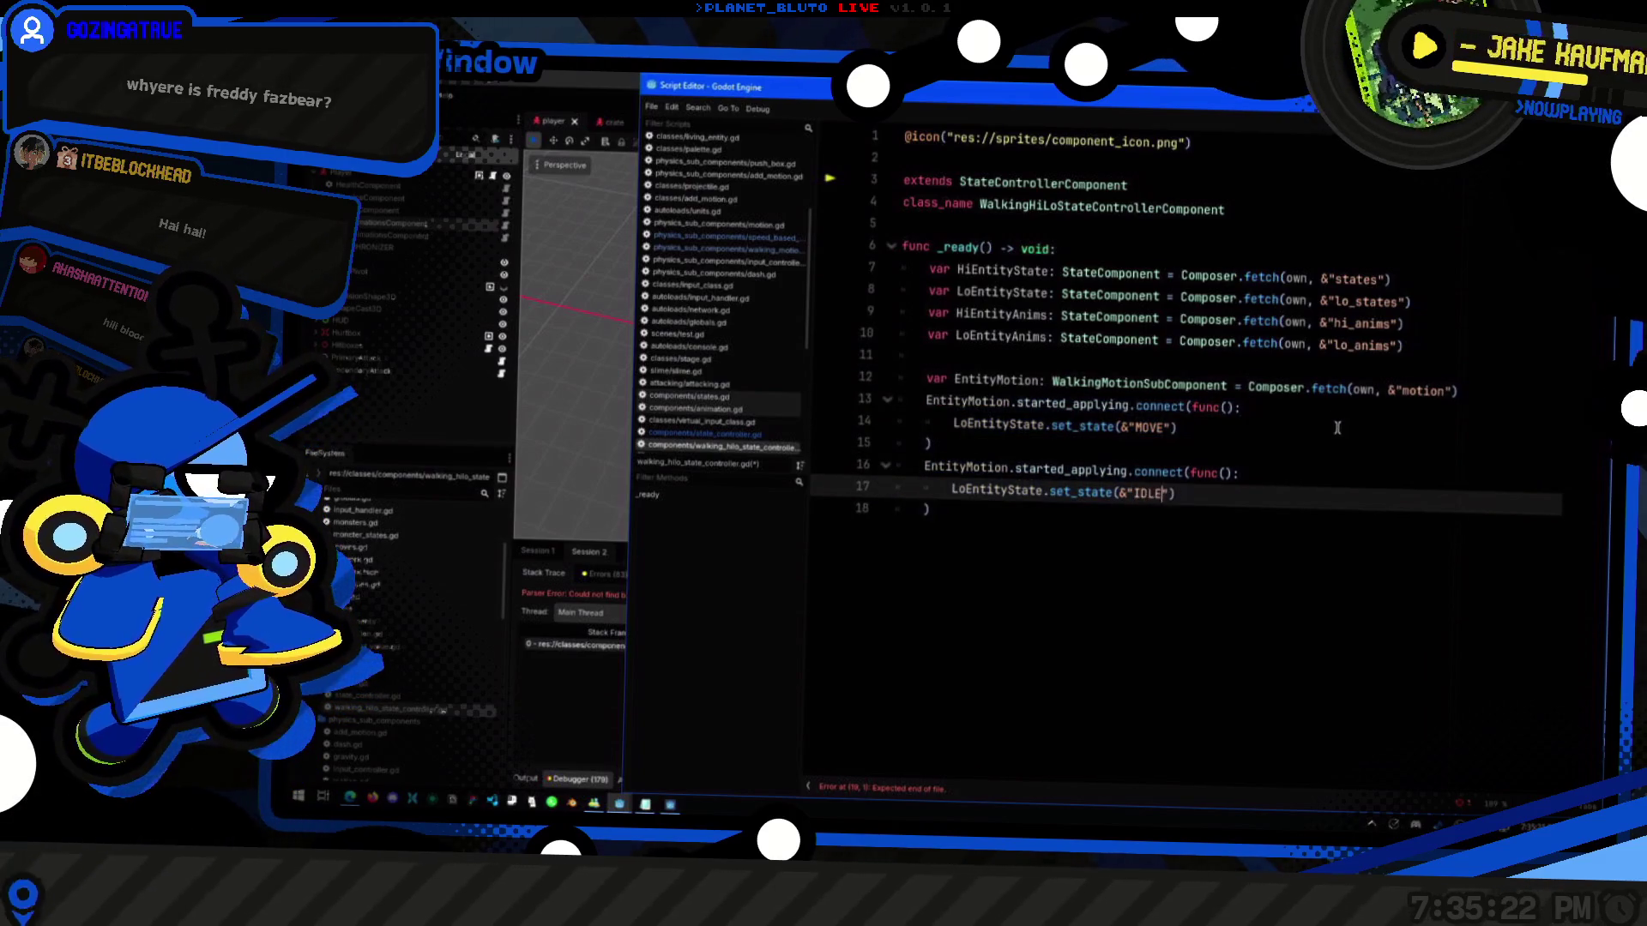
key(Up)
key(ctrl+shift+Left)
text(stop)
key(Return)
key(End)
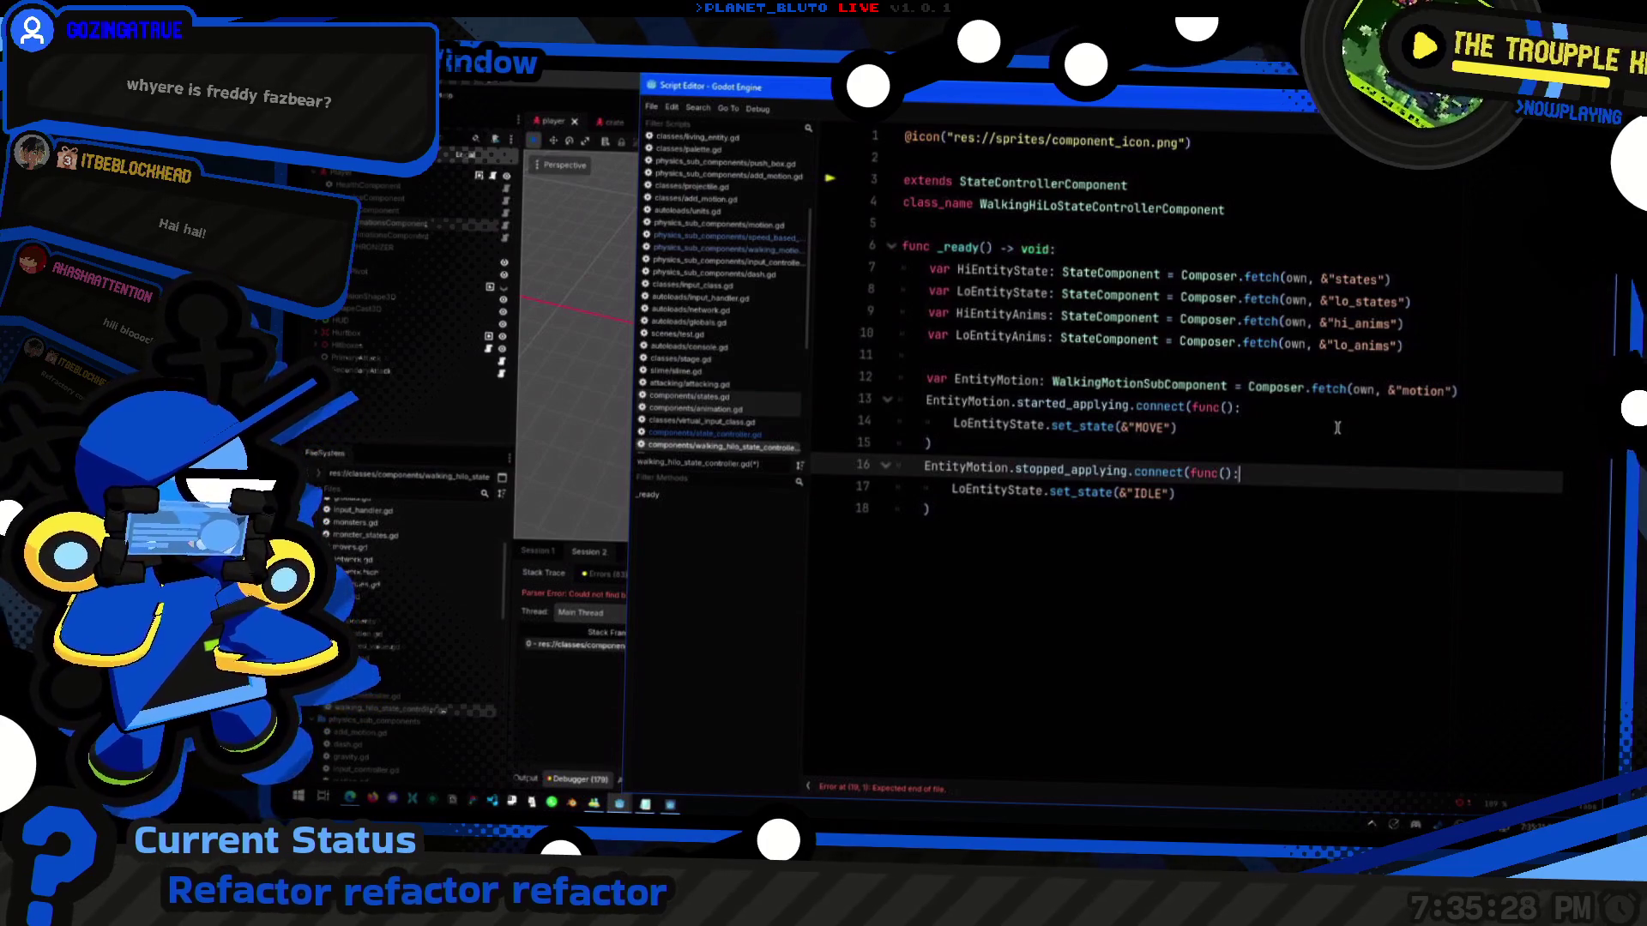
click(1253, 411)
- Review the signal-connection block on lines 12–18 and save walking_hilo_state_controller.gd
click(1288, 435)
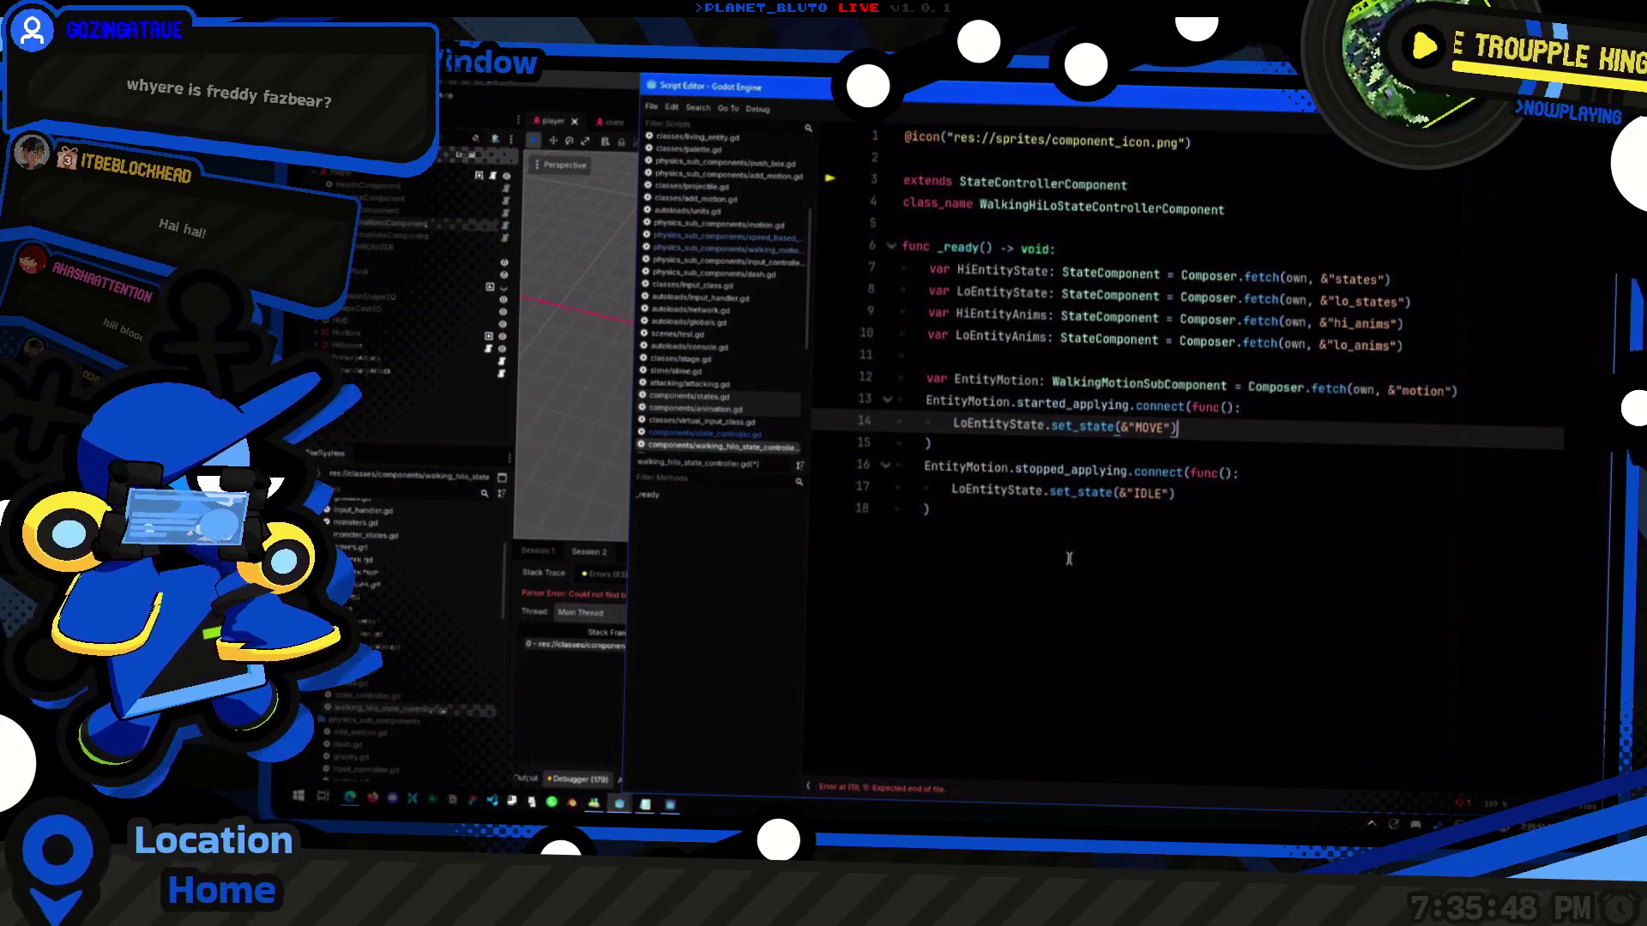
click(1015, 517)
mouse_move(1015, 518)
mouse_down()
mouse_move(909, 377)
mouse_move(1129, 610)
mouse_up()
key(ctrl+s)
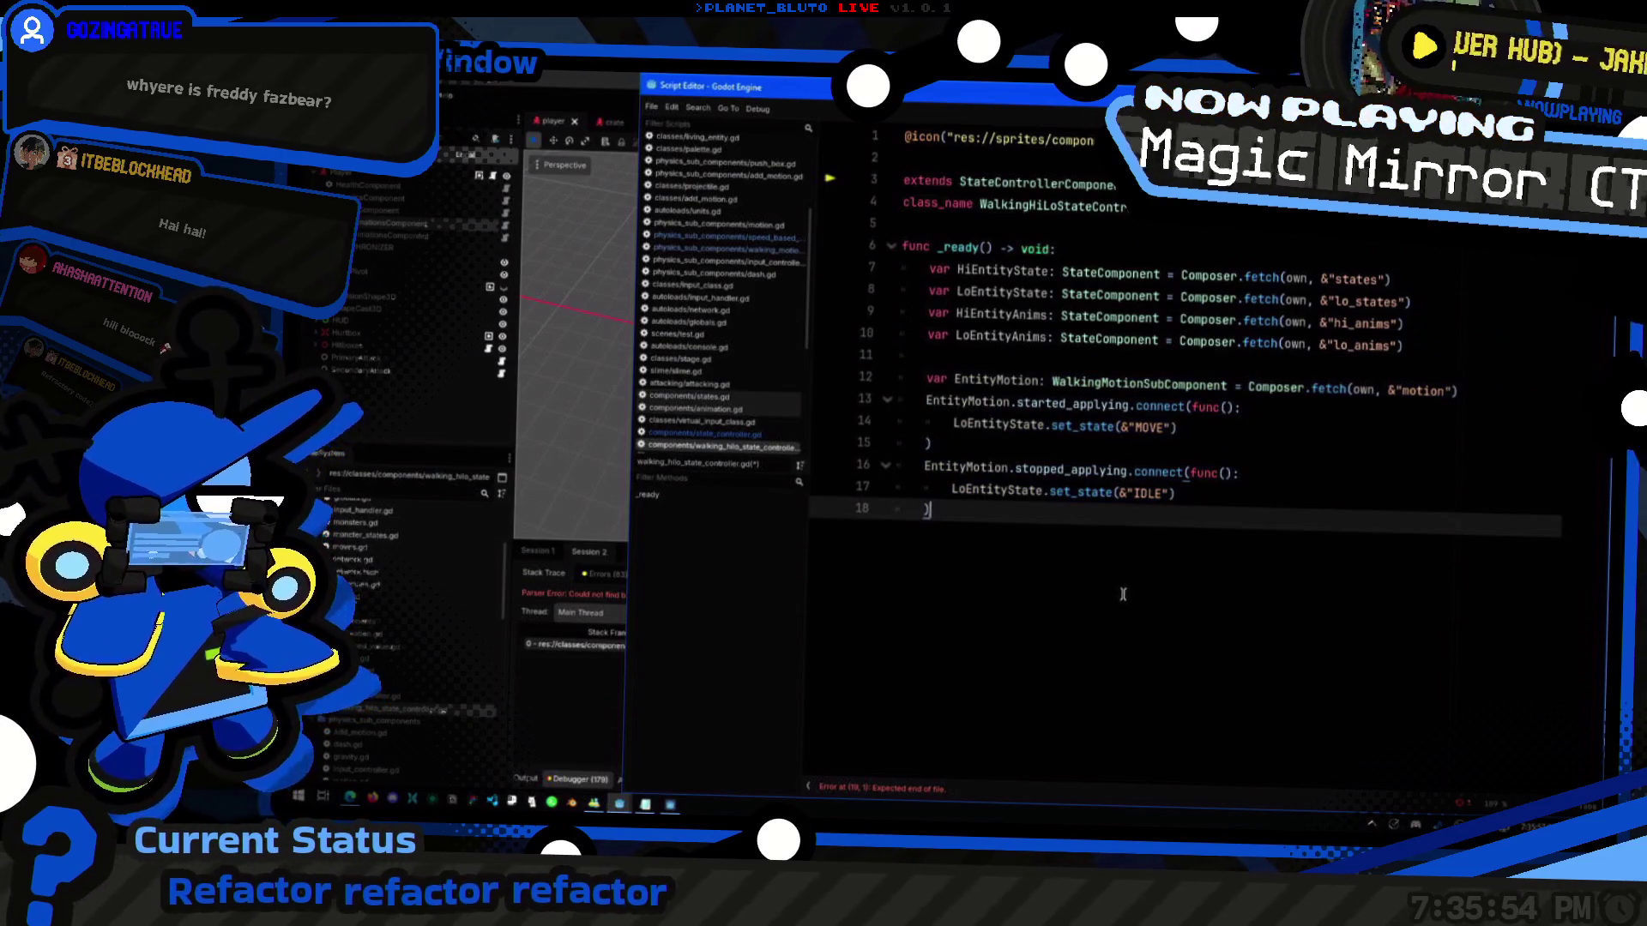
- Add a WalkingHiLoStateControllerComponent node to the player scene and move it higher in the tree
click(482, 230)
key(ctrl+a)
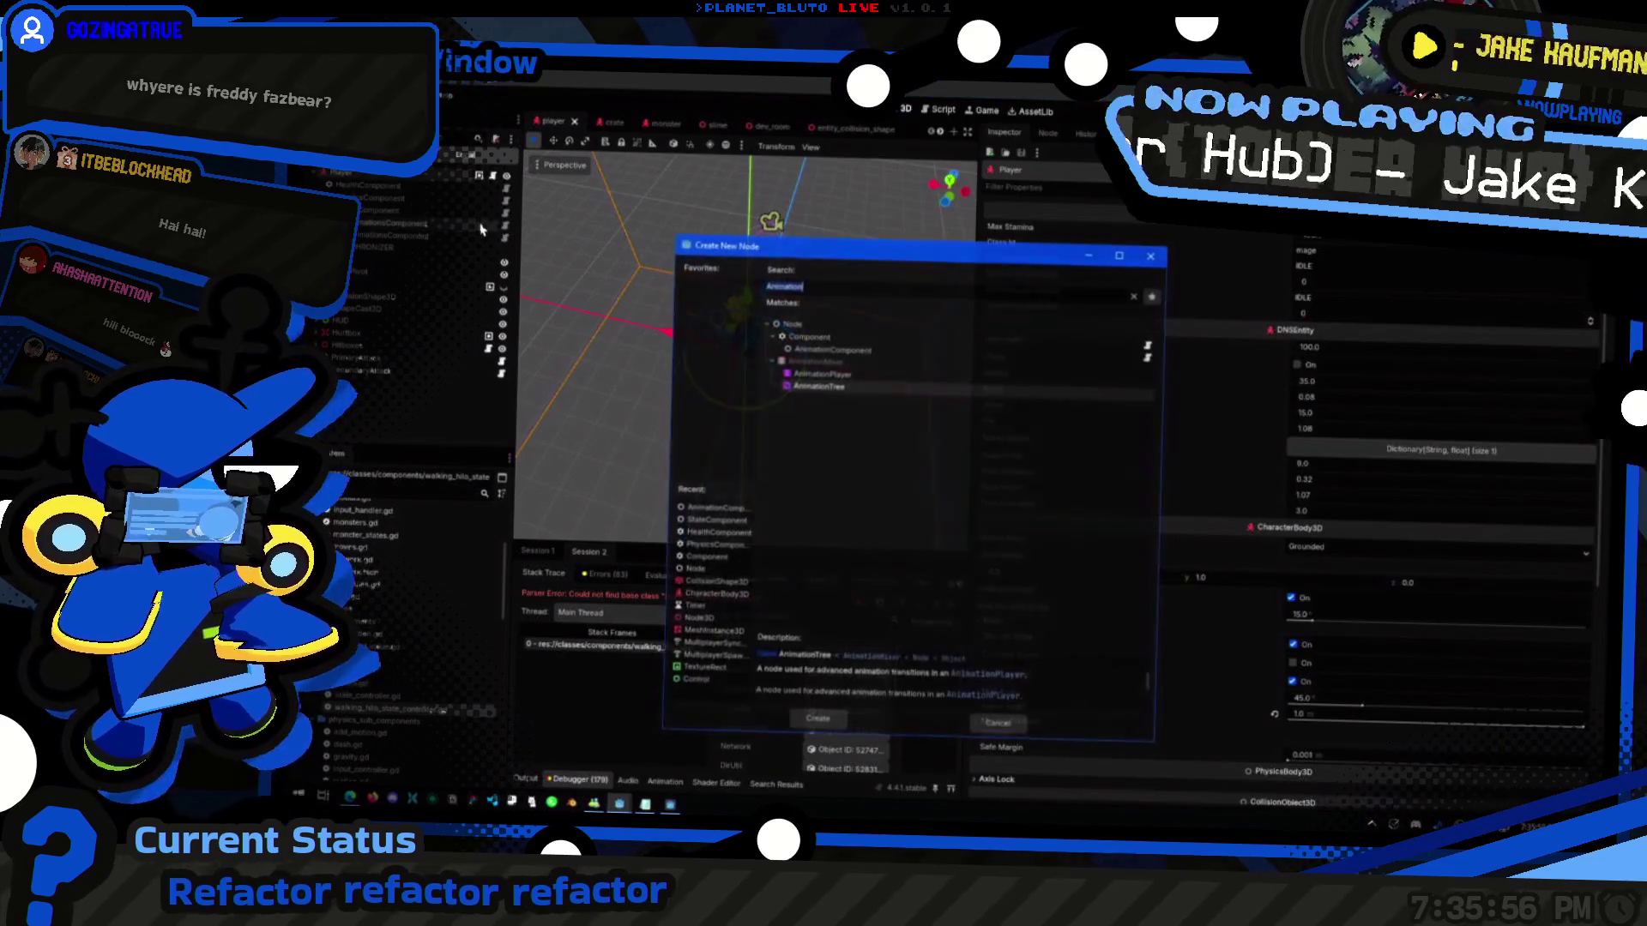
text(Hi)
key(BackSpace)
key(BackSpace)
text(Walk)
key(Return)
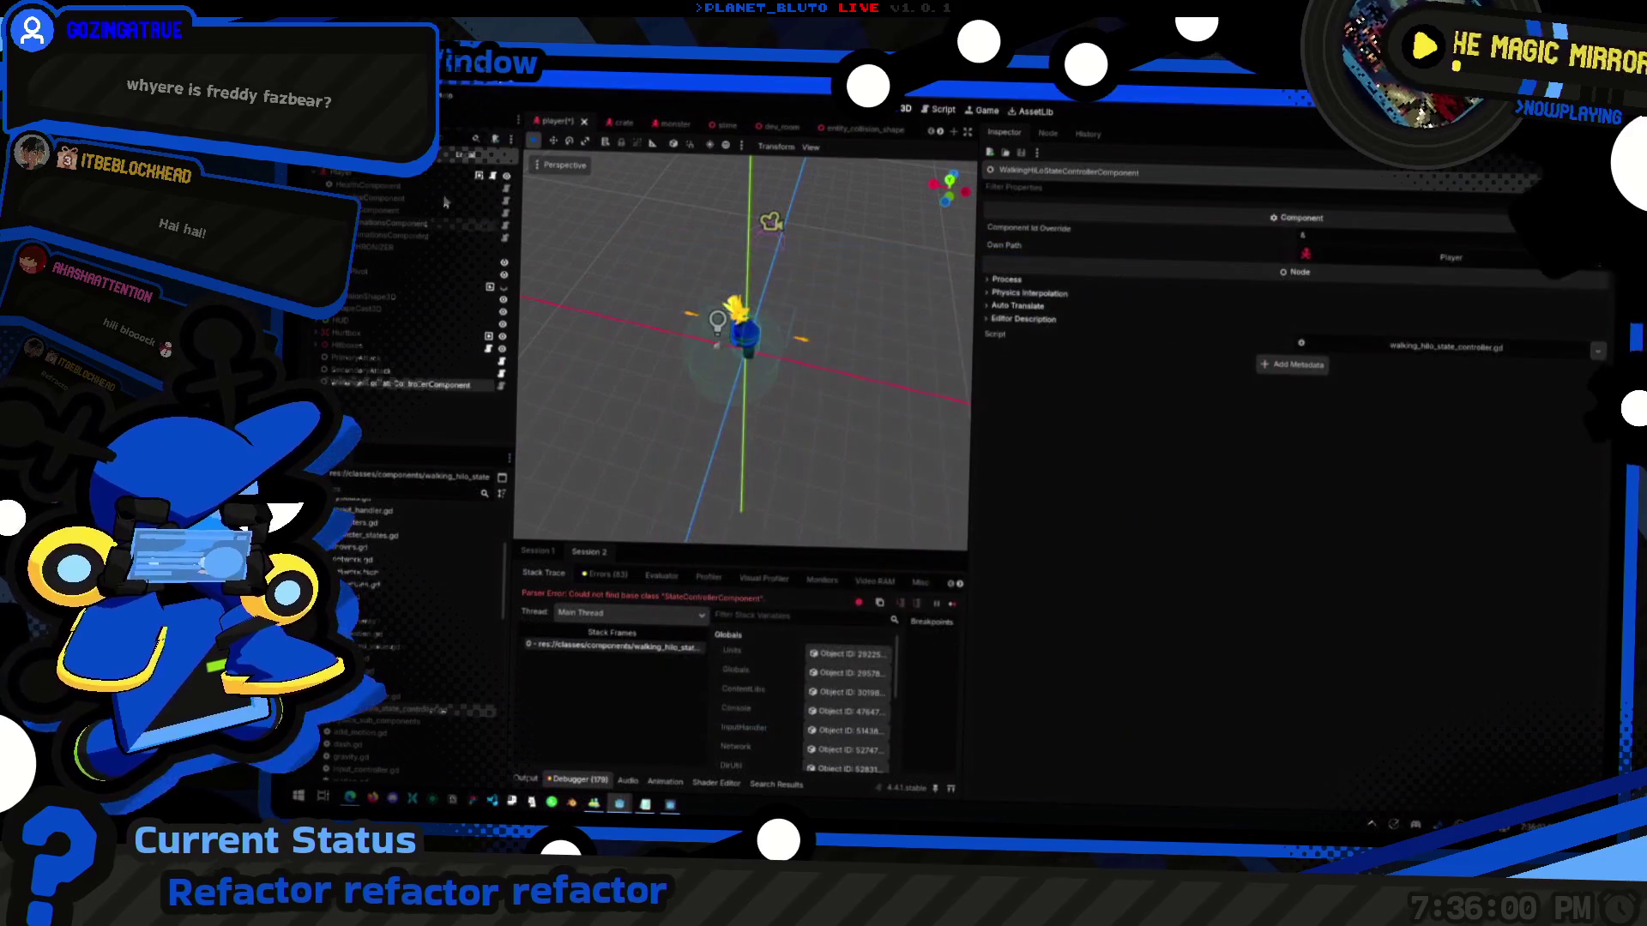
mouse_move(412, 375)
mouse_down()
mouse_move(406, 229)
mouse_move(408, 251)
mouse_up()
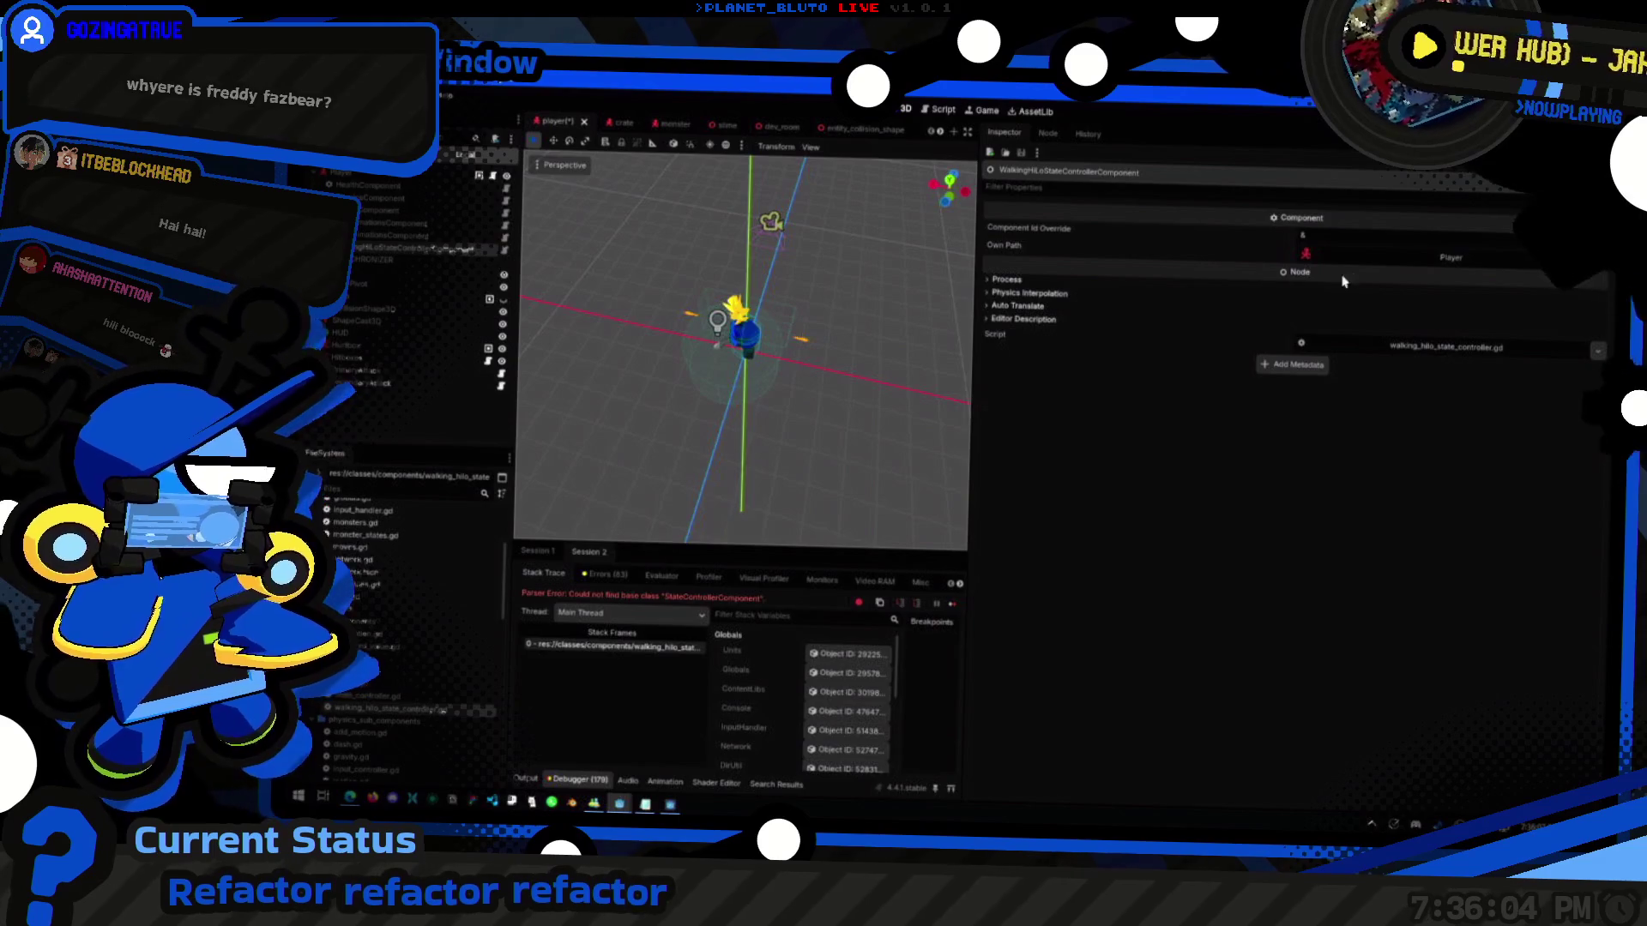
- Save the player scene
key(ctrl+F3)
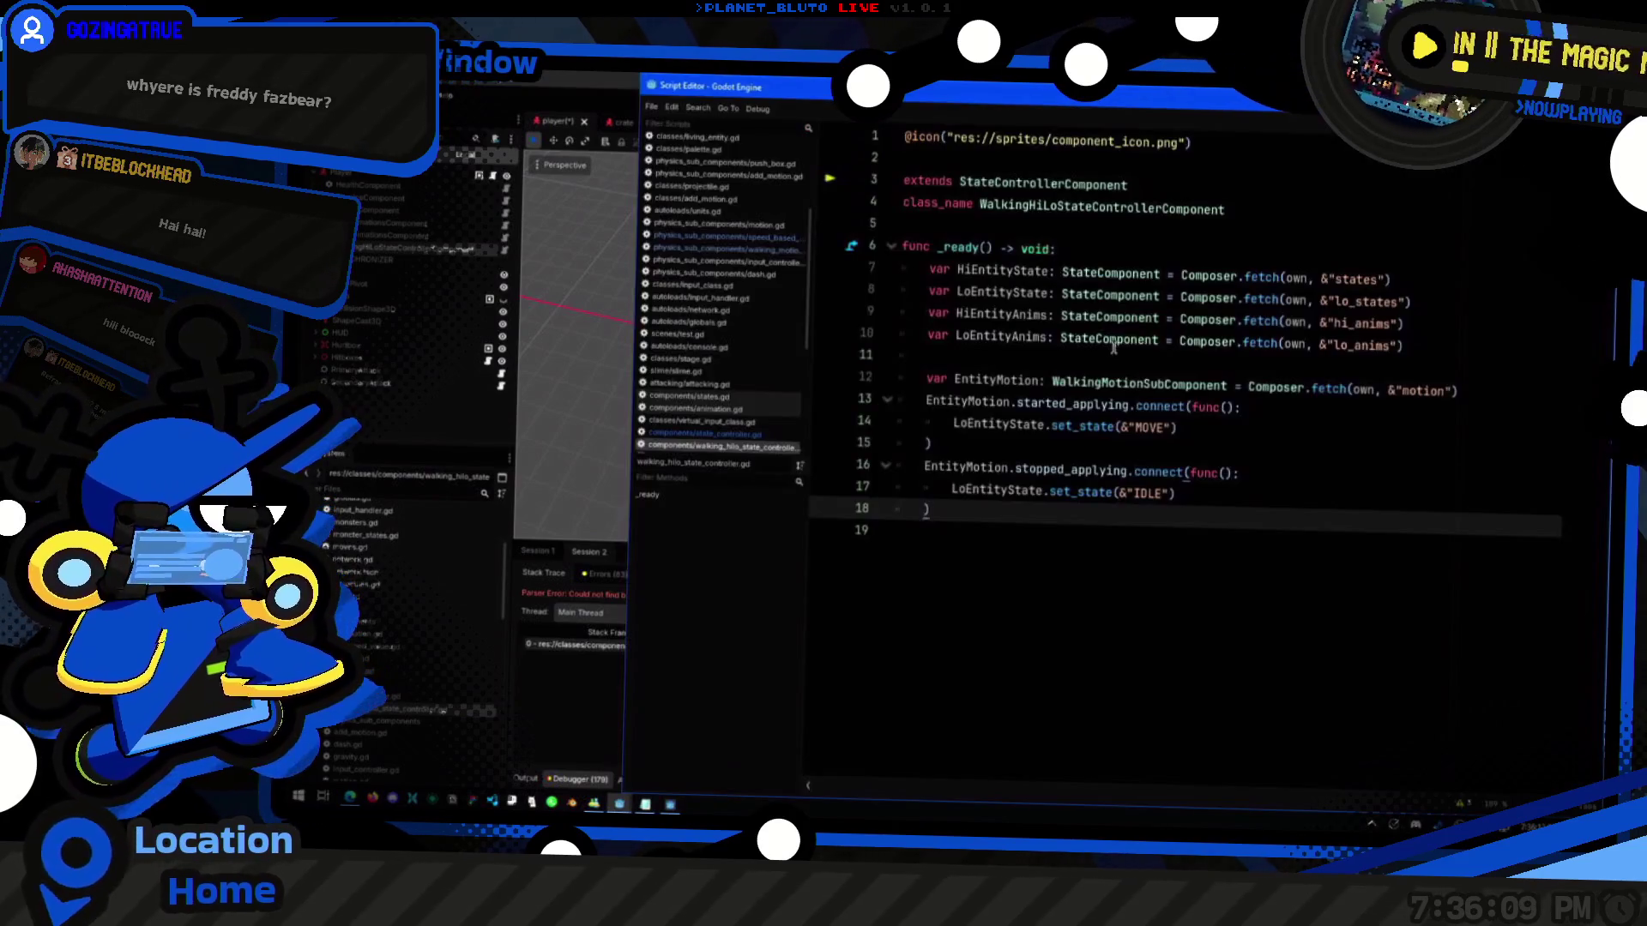
click(1226, 571)
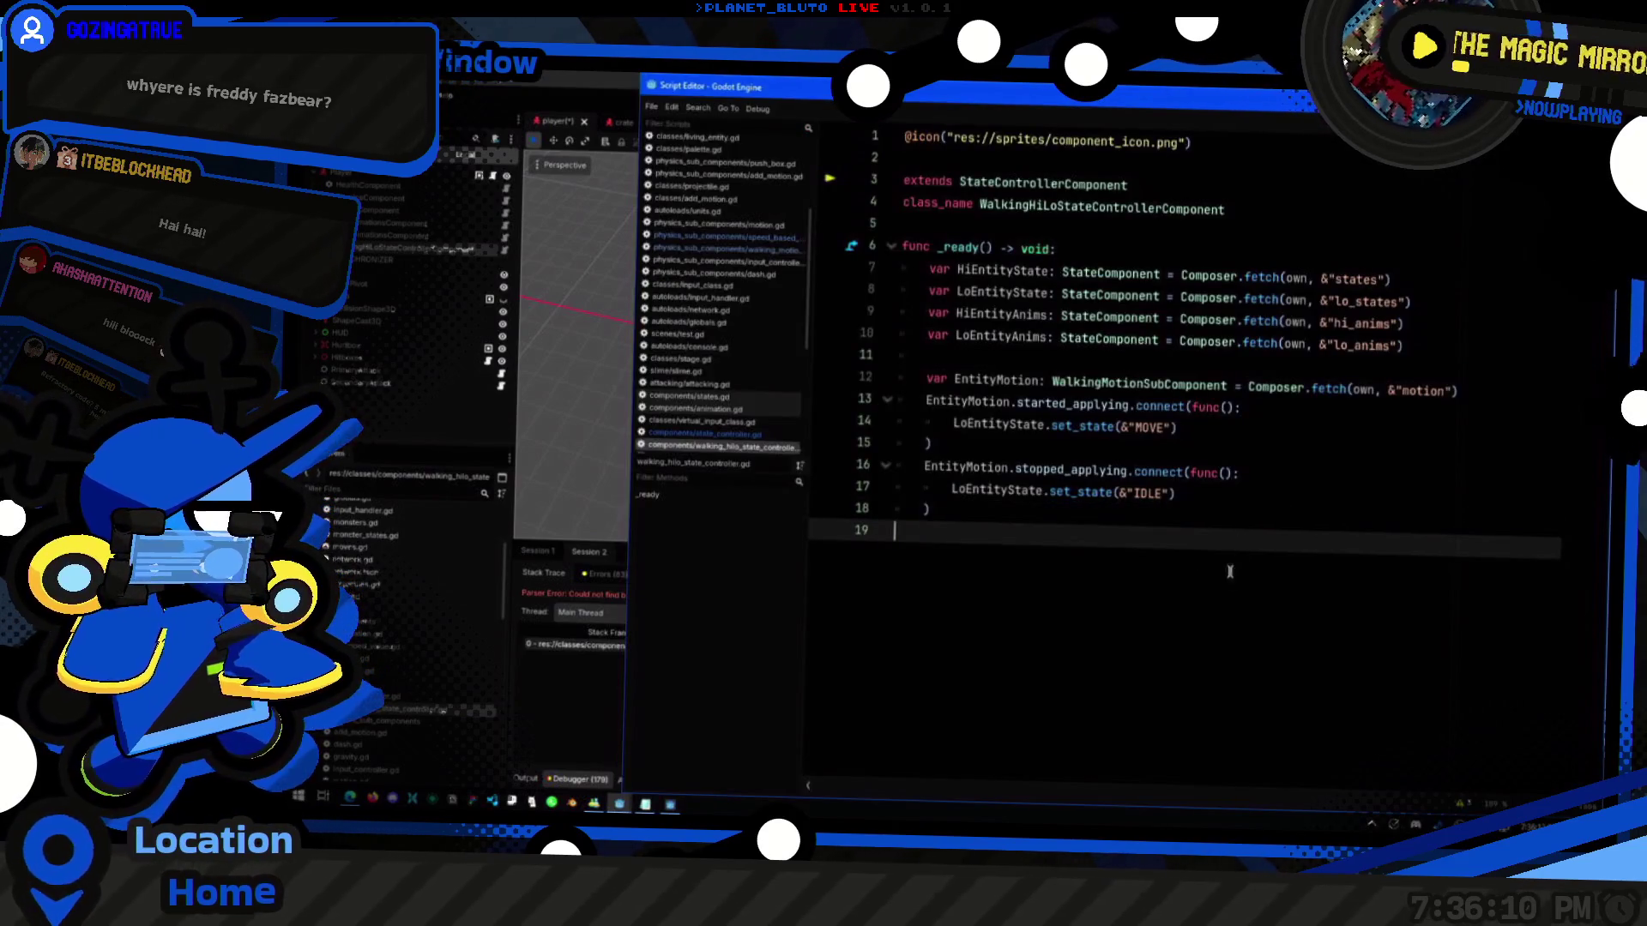
key(ctrl+s)
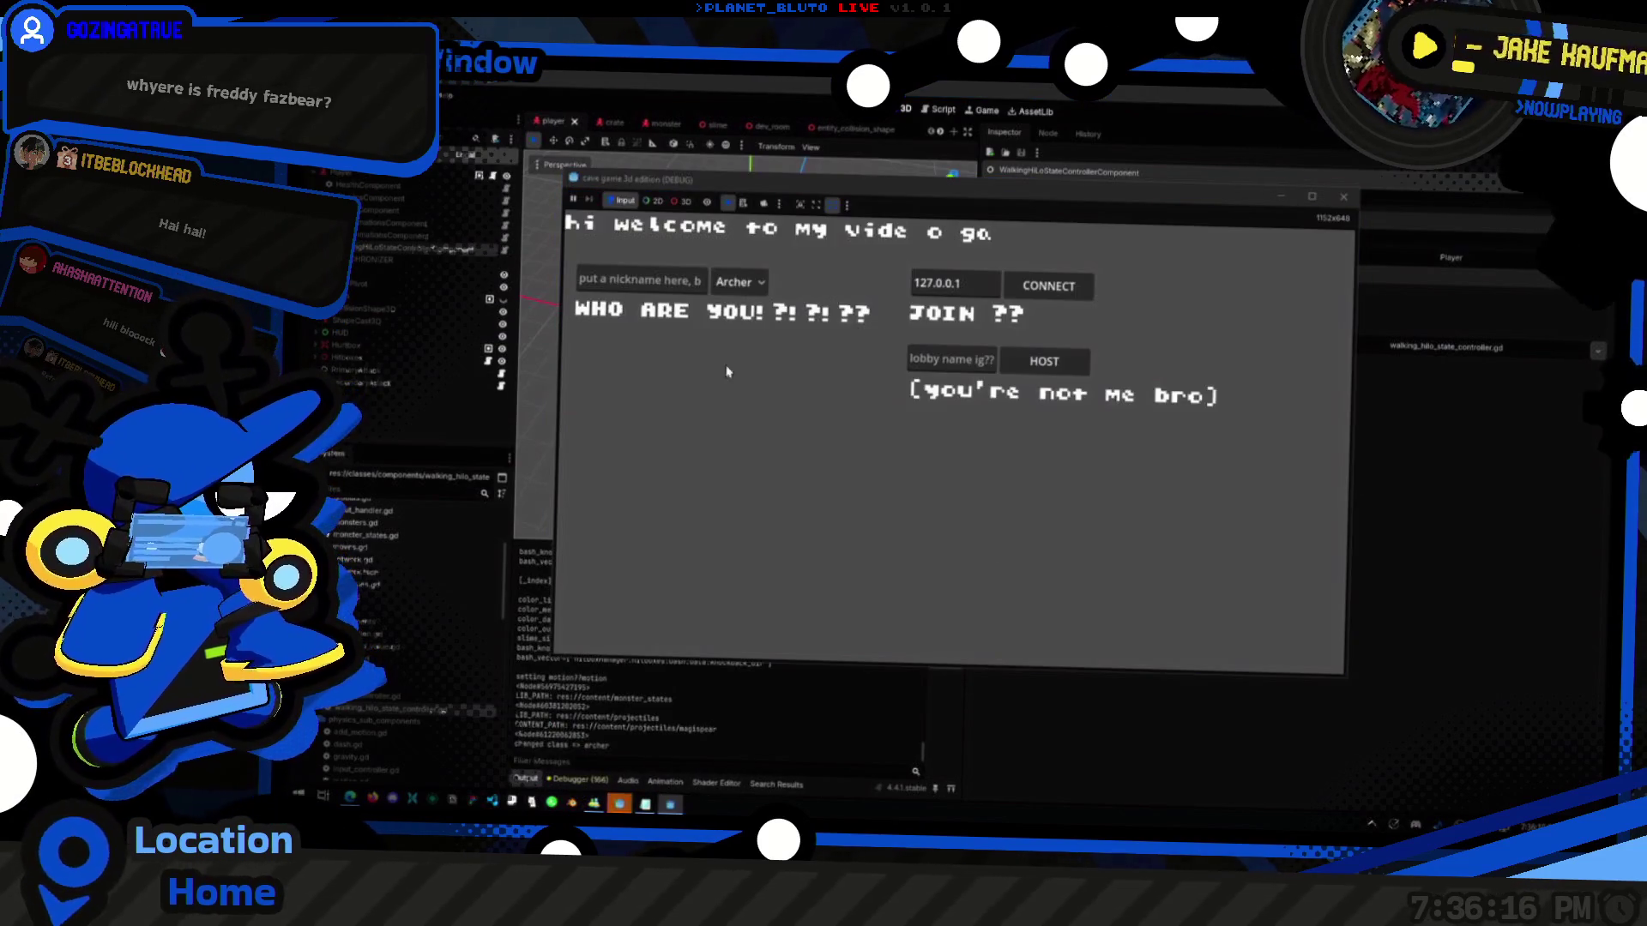
- In the running game, choose the Knight class and host a game
click(748, 294)
click(730, 310)
click(1037, 363)
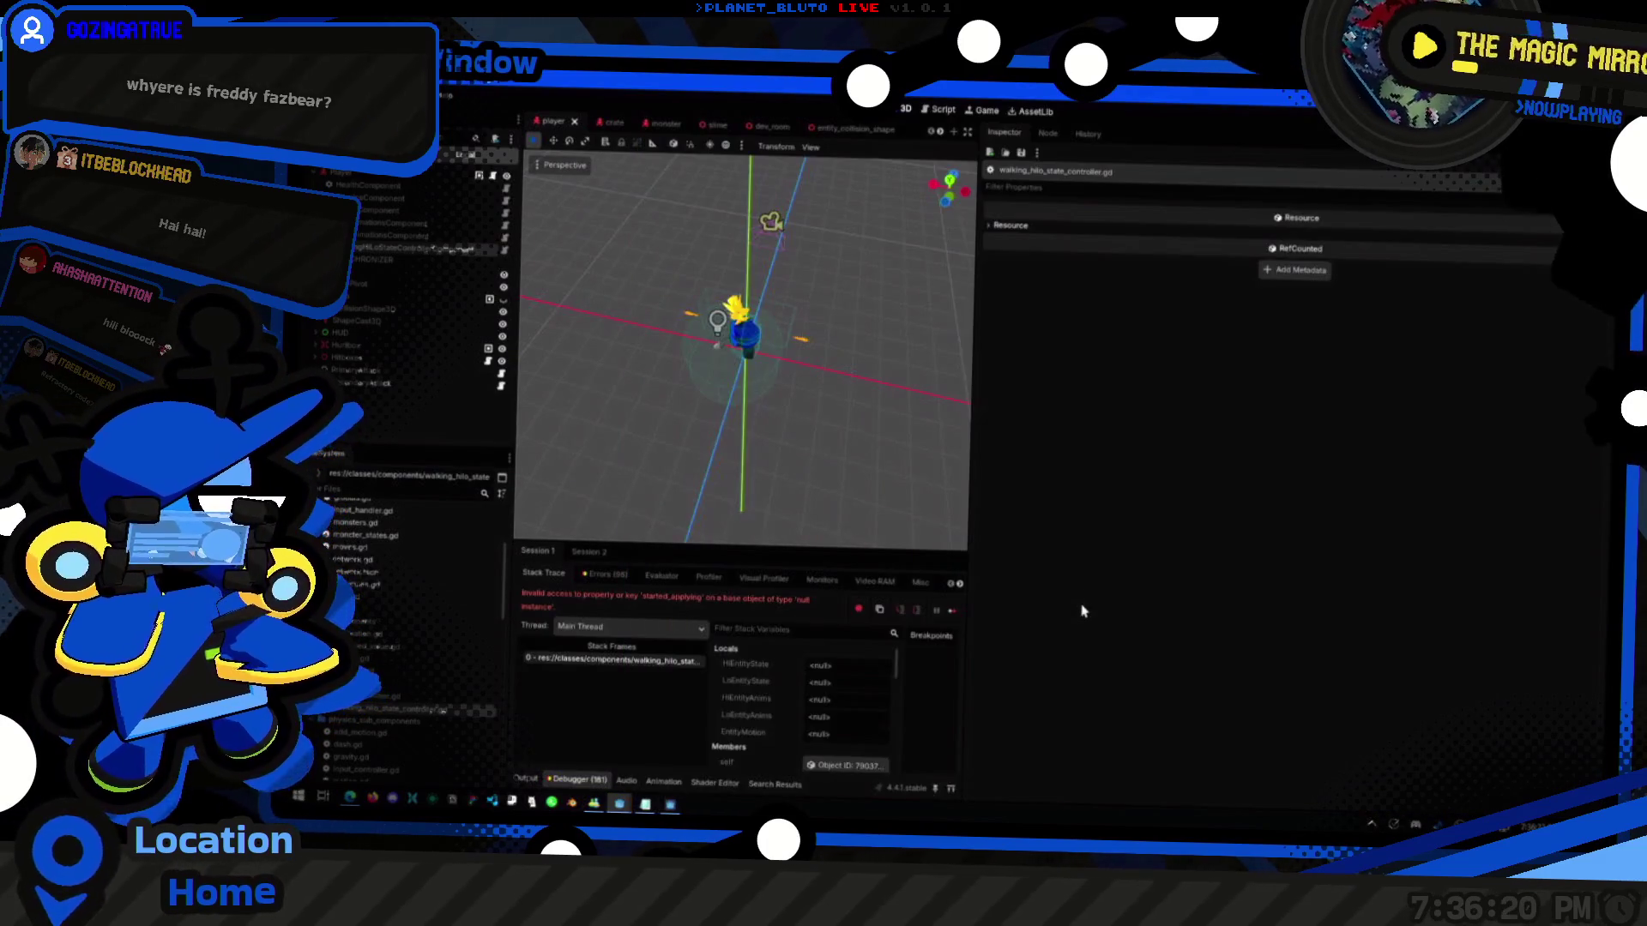
- After the crash, check EntityMotion on line 13 and expand Composer's Fetch Cache in the remote tree
key(alt+Tab)
double_click(984, 400)
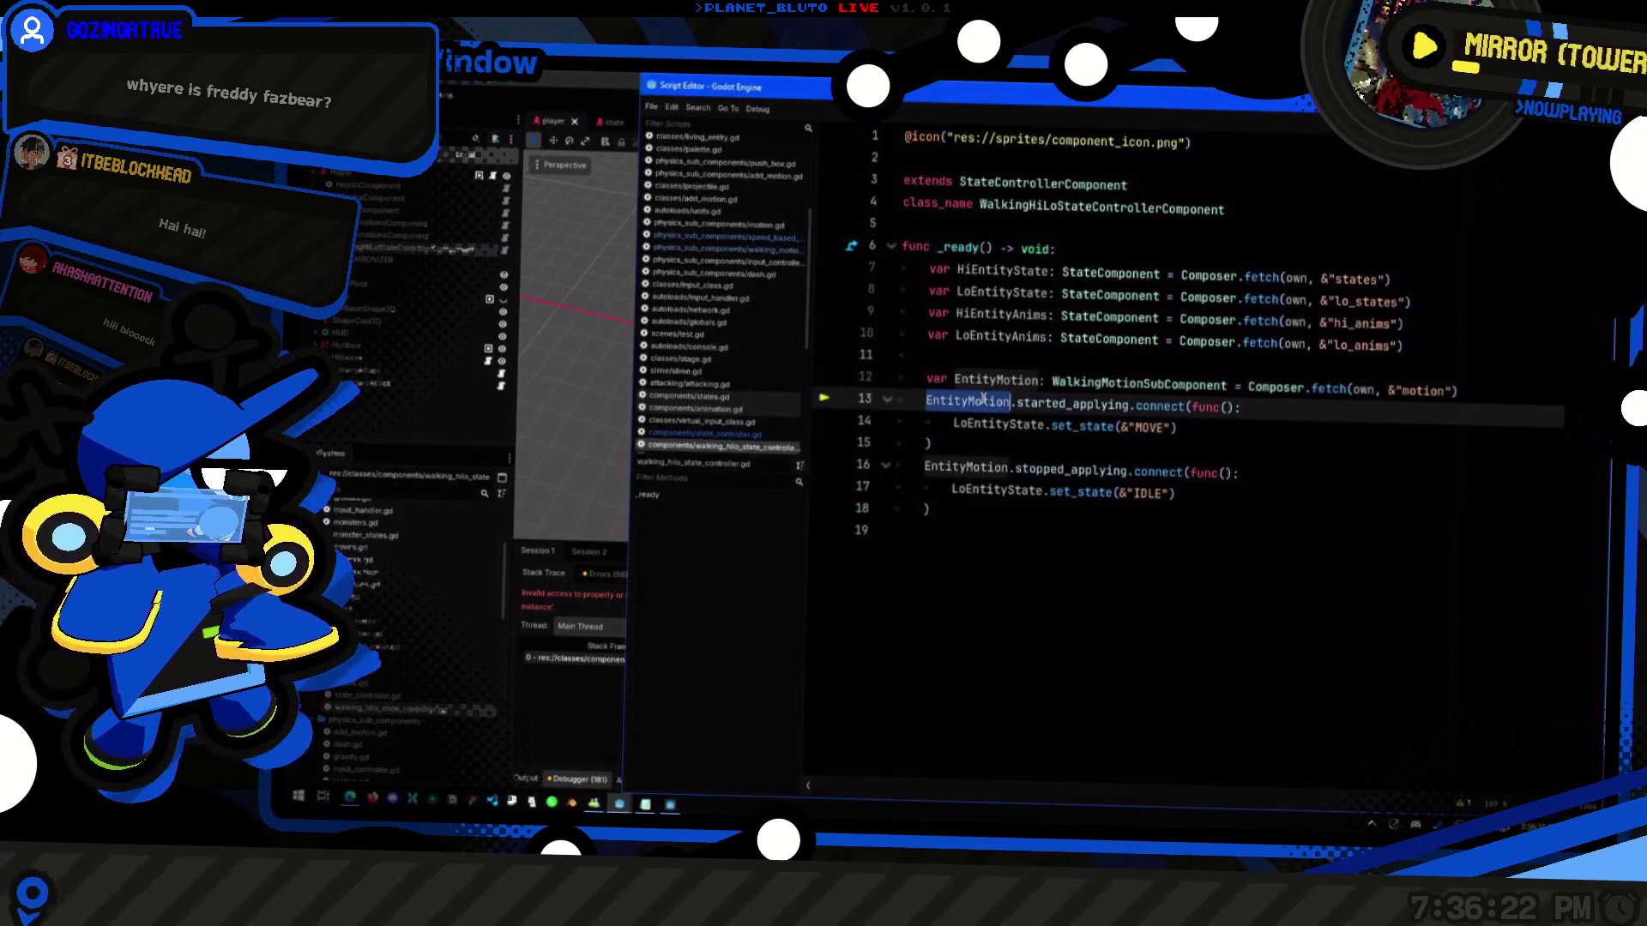
key(alt+Tab)
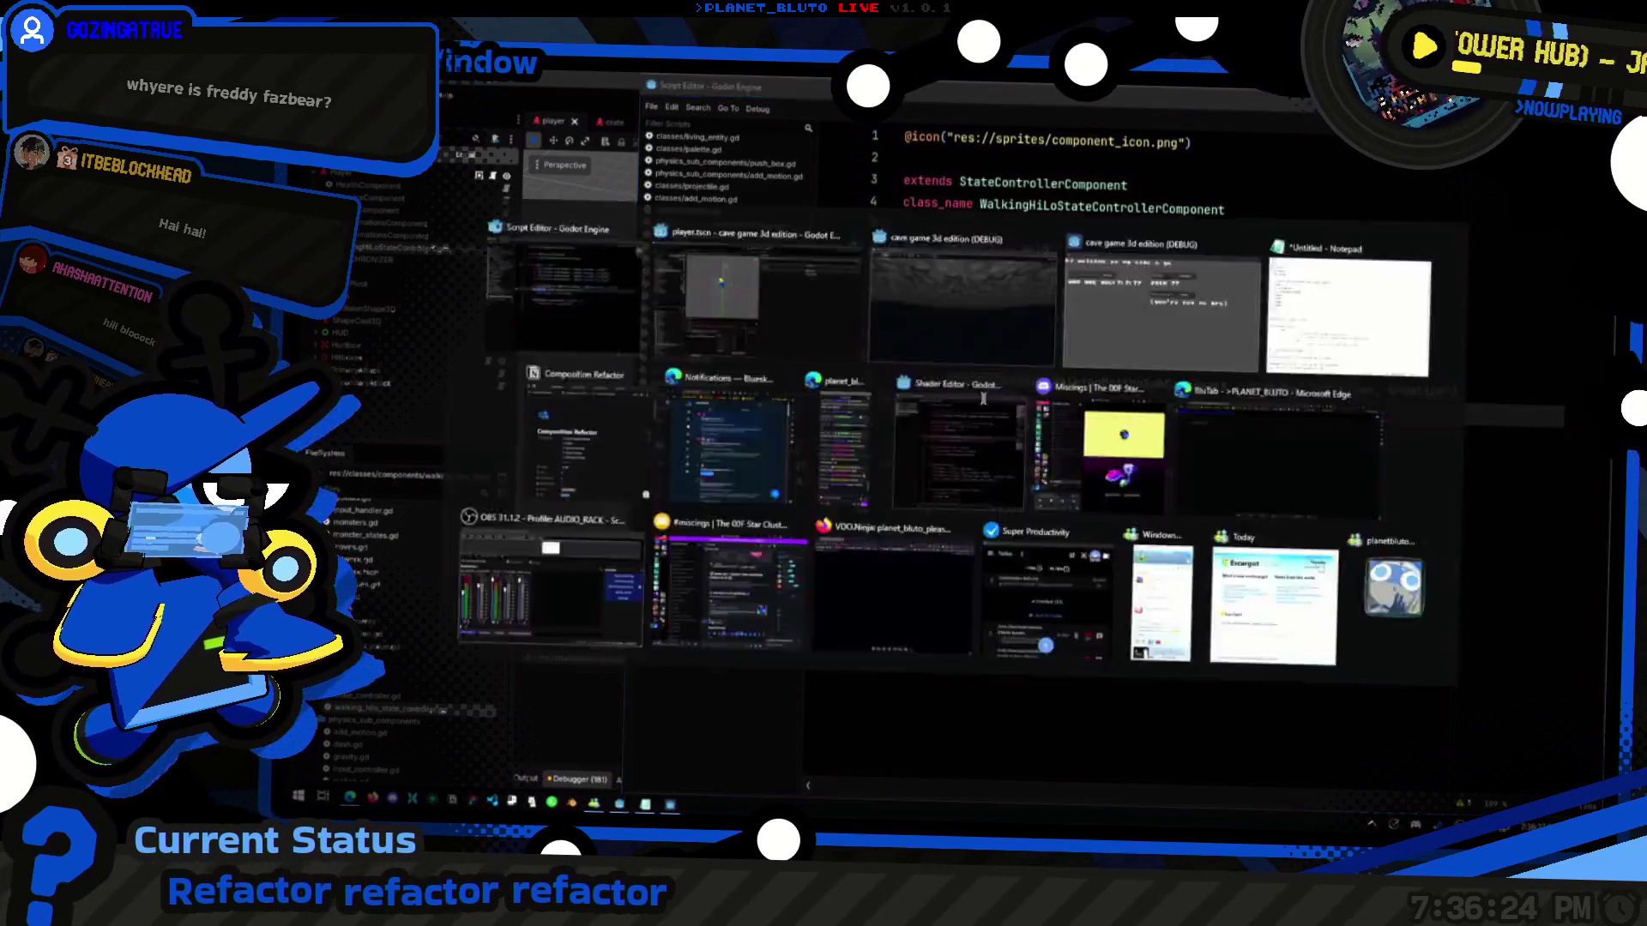
scroll(778, 705, down, 3)
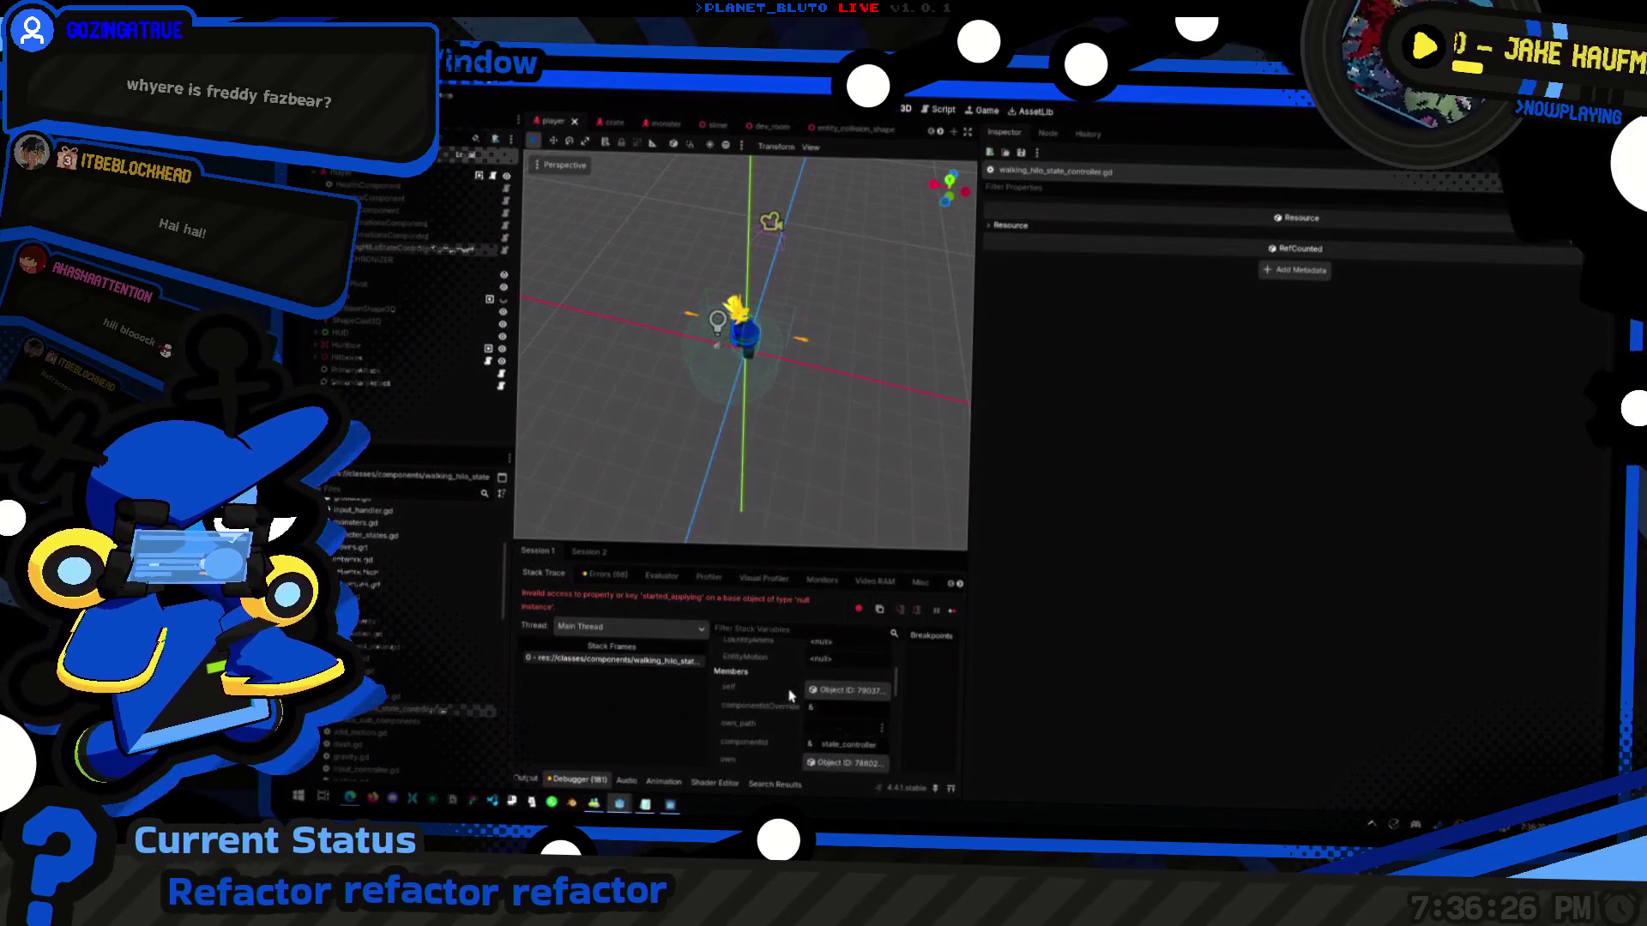
scroll(789, 696, down, 1)
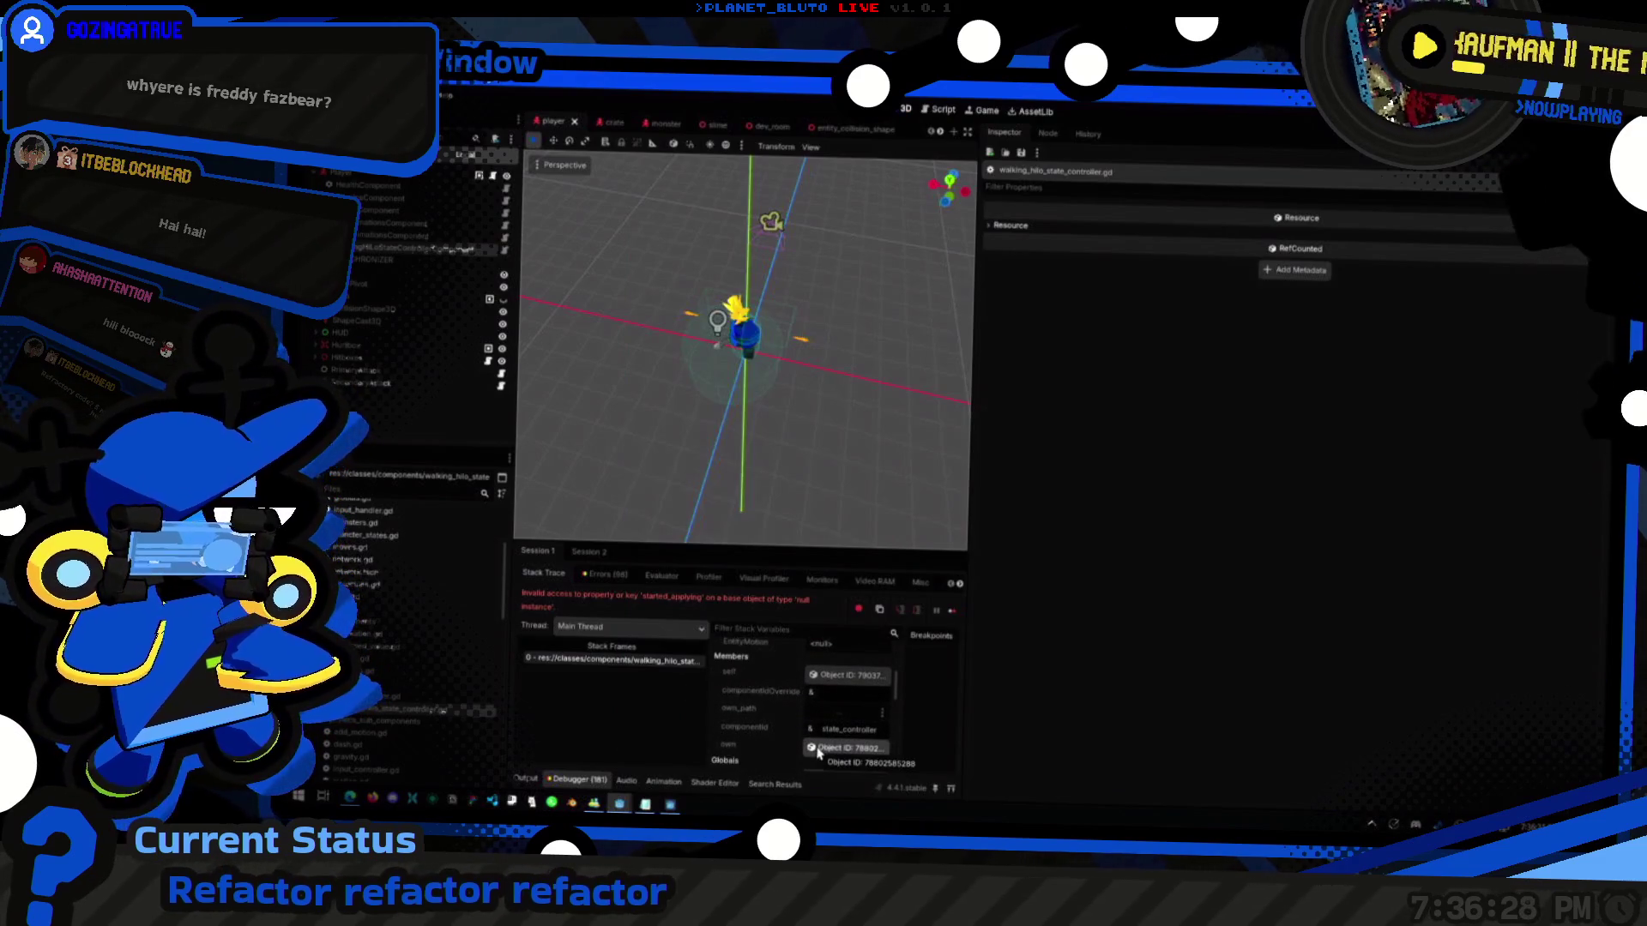
click(443, 154)
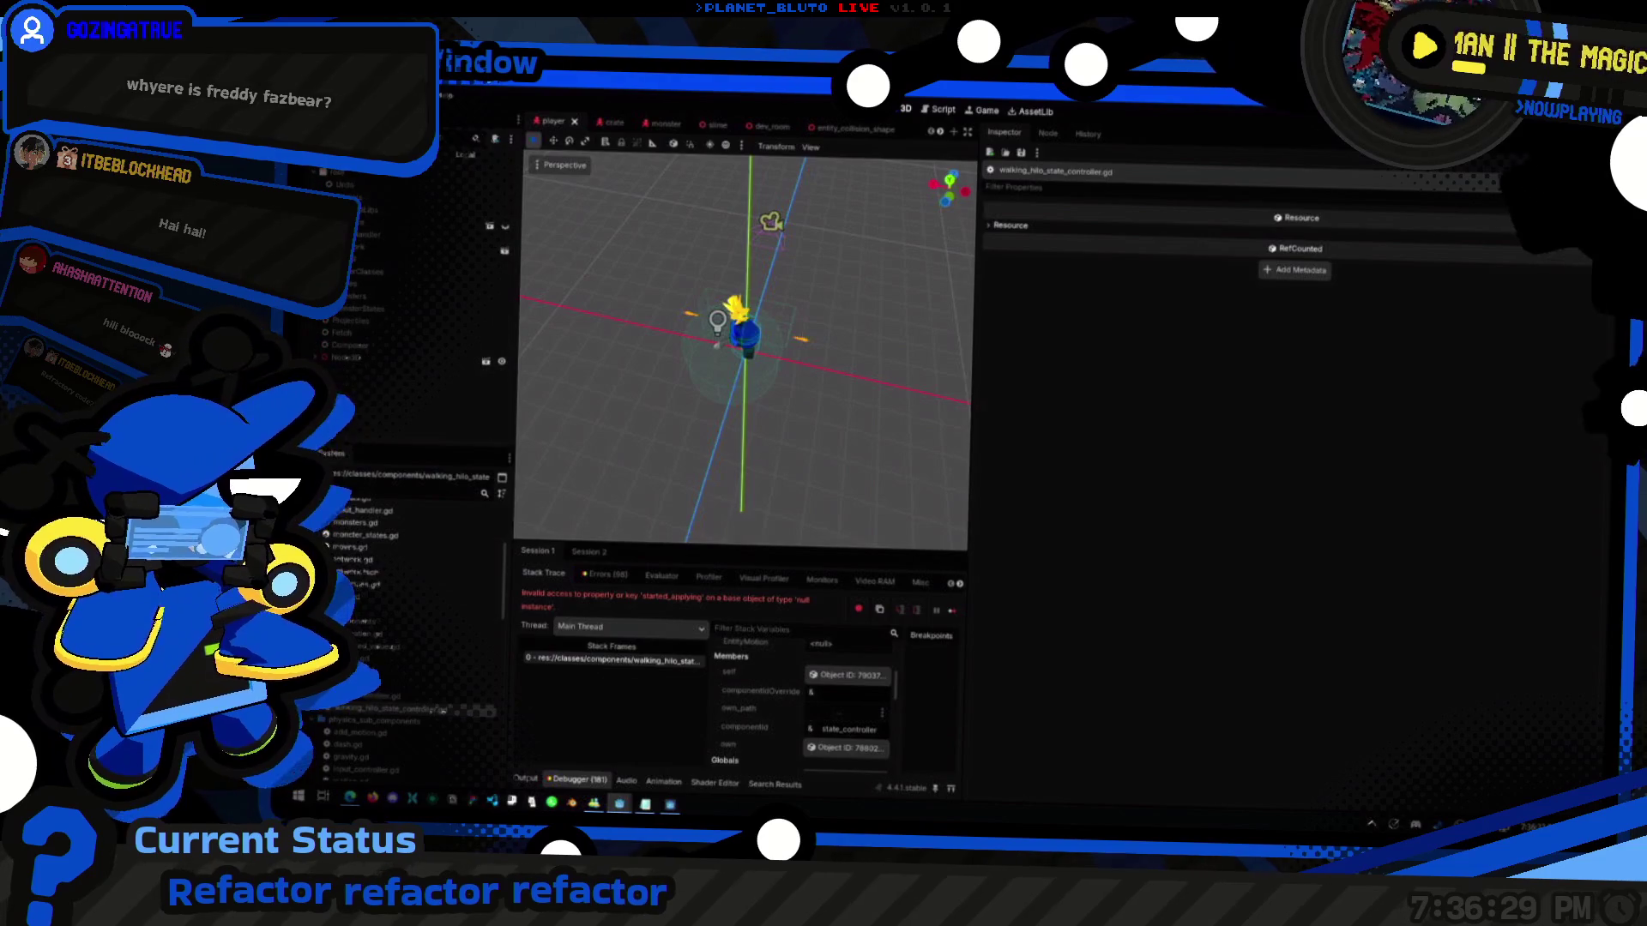
click(350, 345)
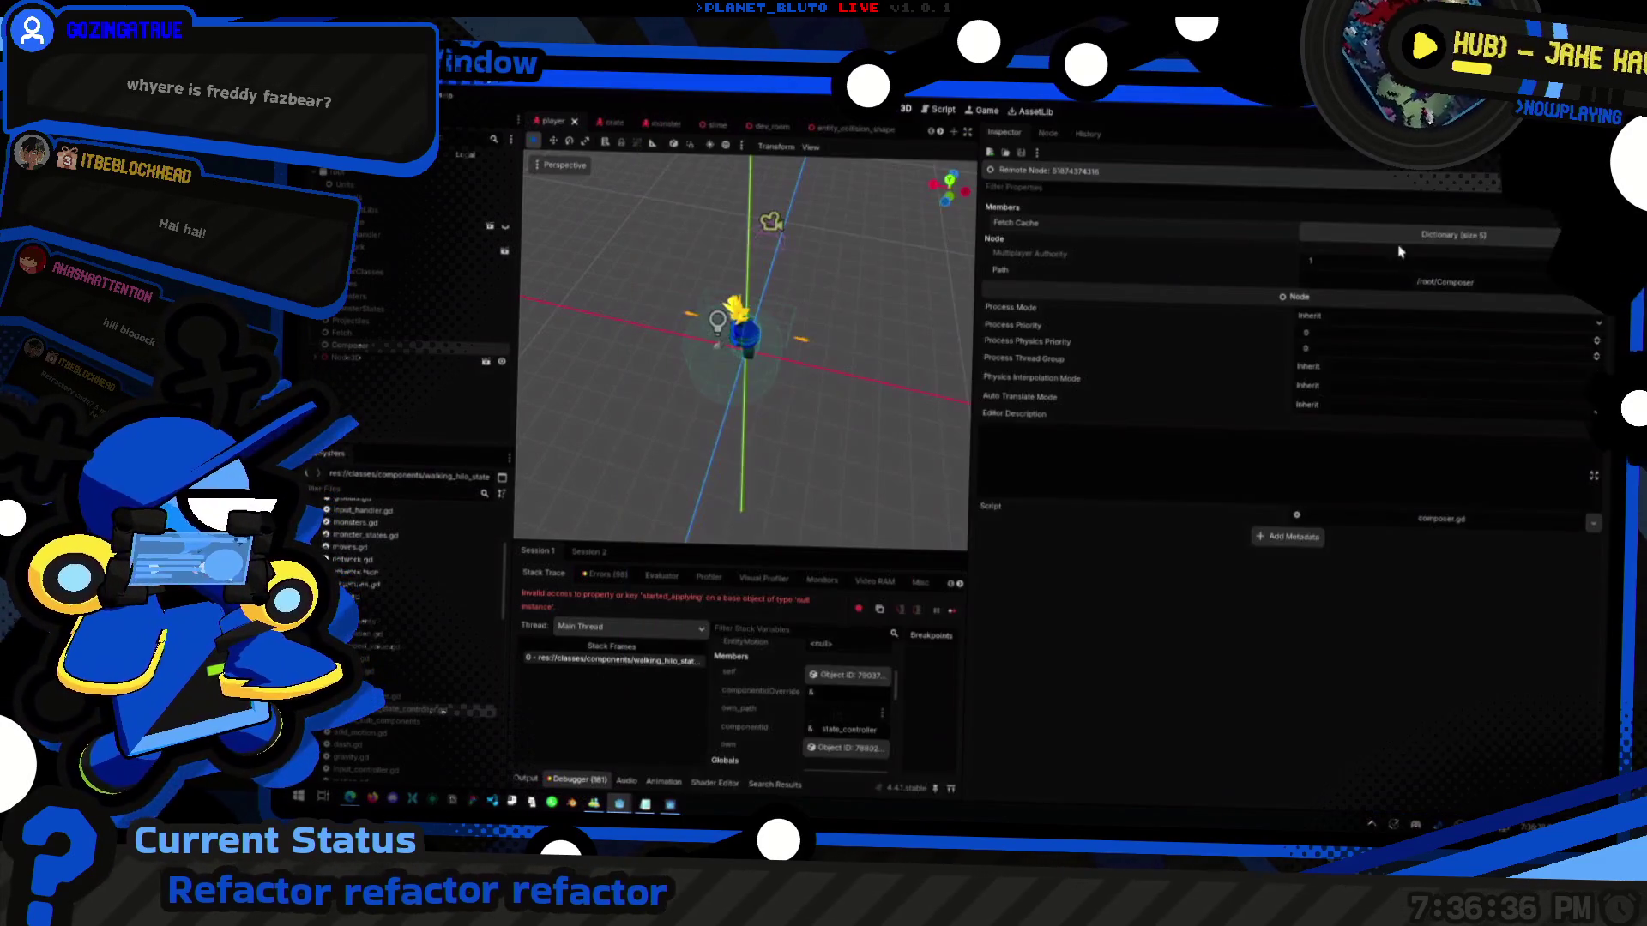
click(1400, 250)
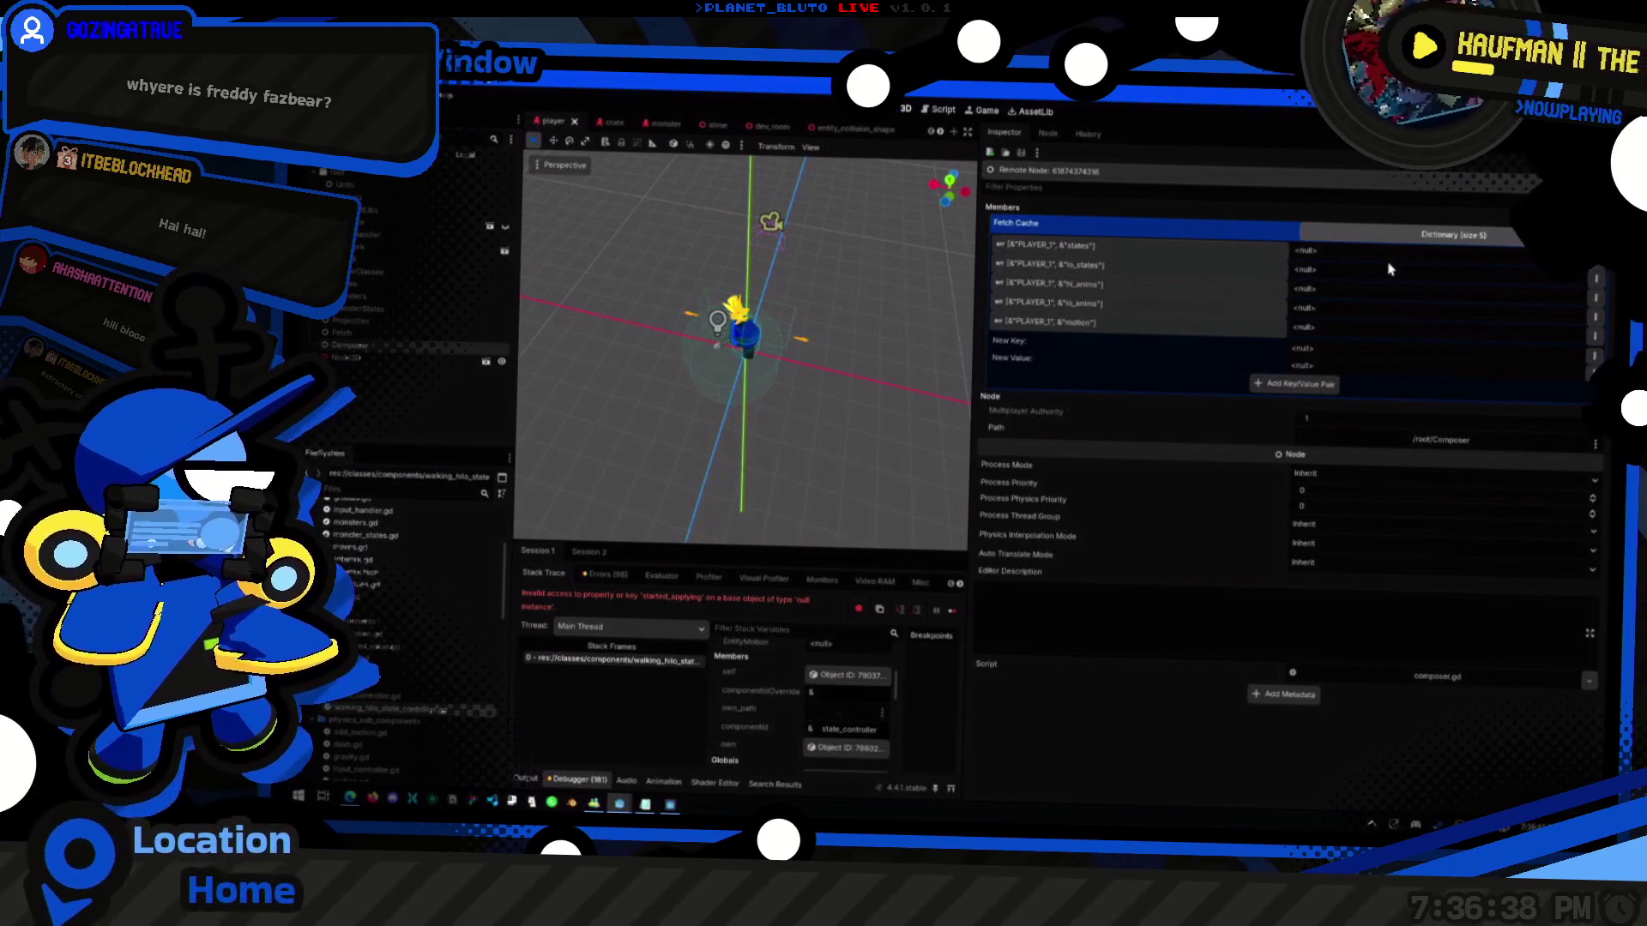
key(alt+Tab)
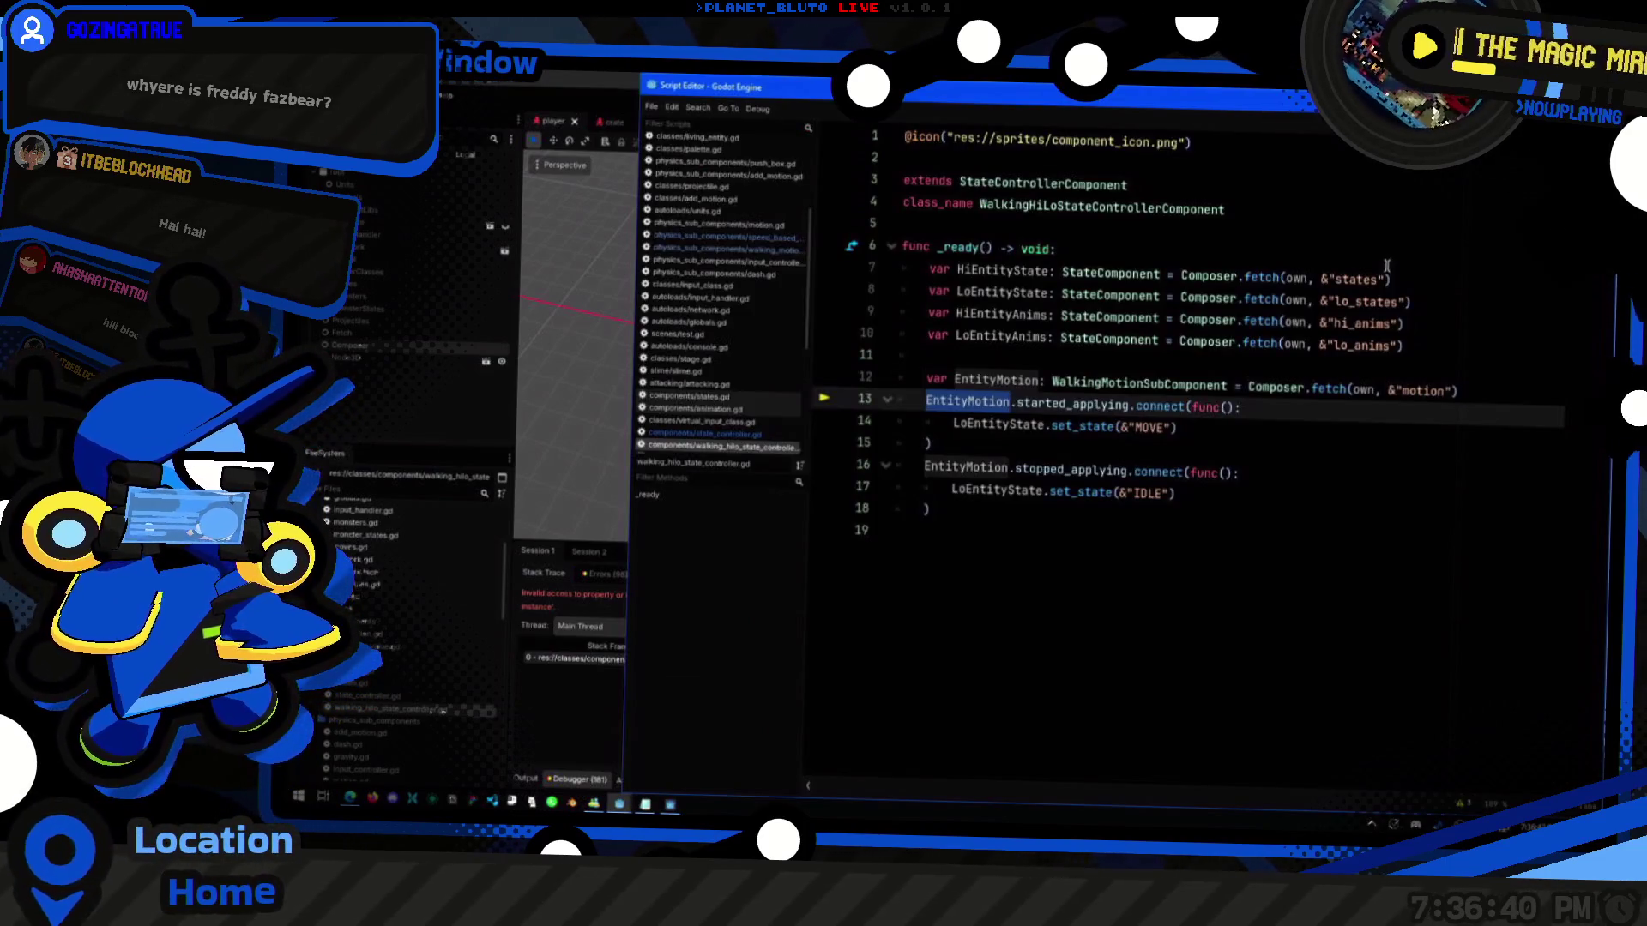
- Open the Node class reference for _ready() from line 6 of the controller script
double_click(967, 249)
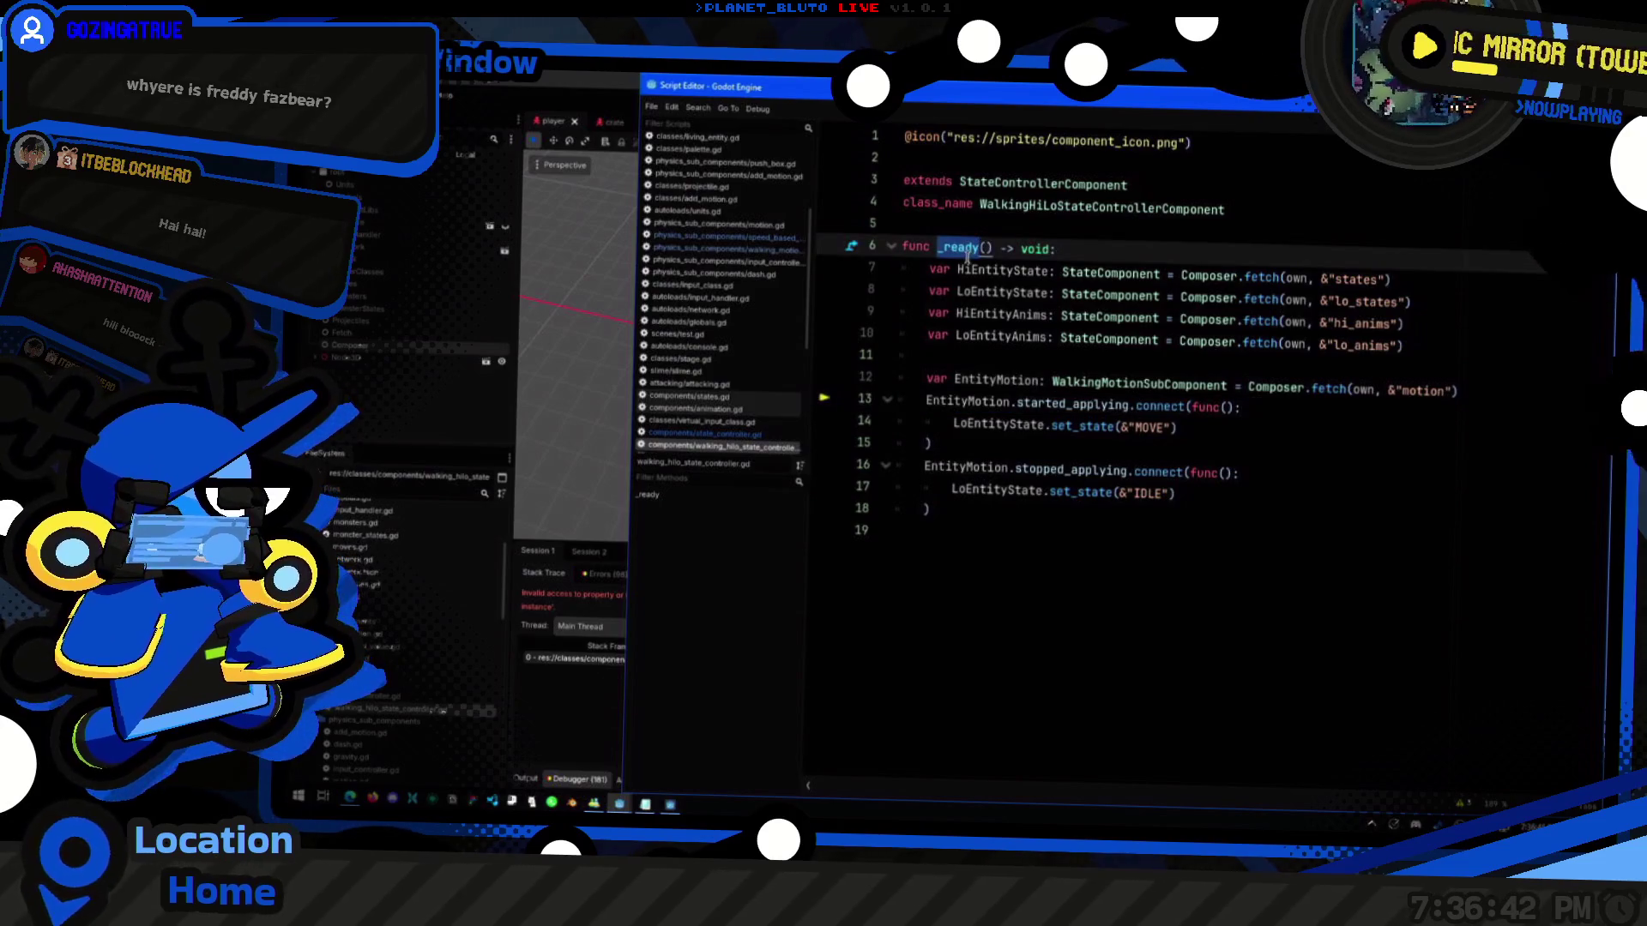
double_click(1217, 280)
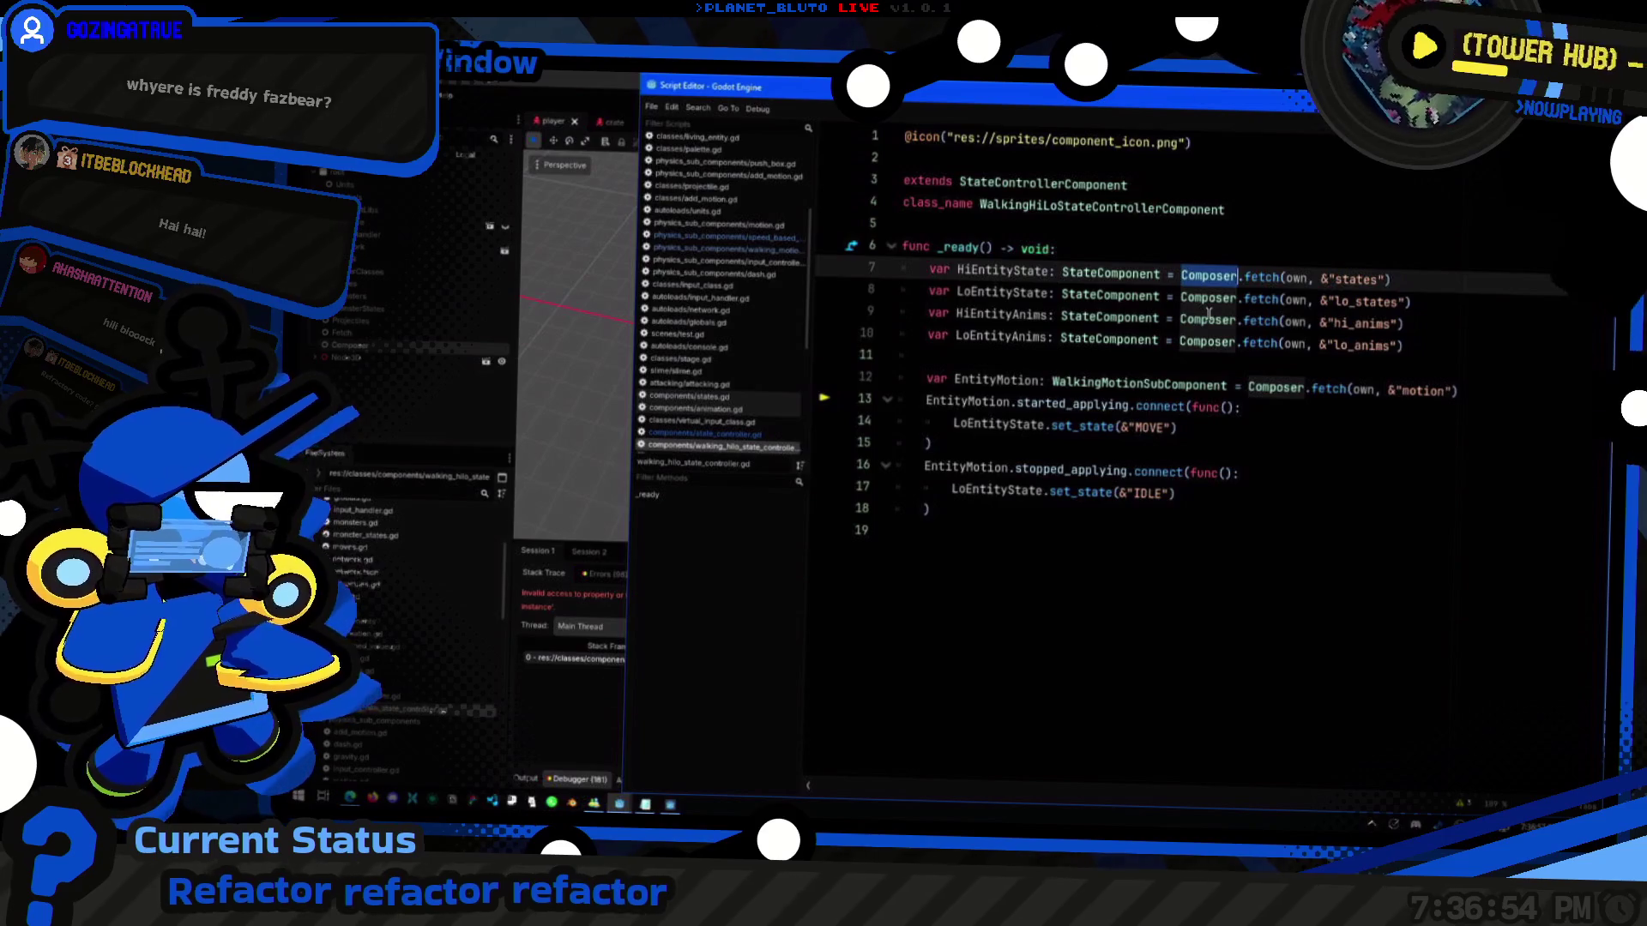
double_click(960, 249)
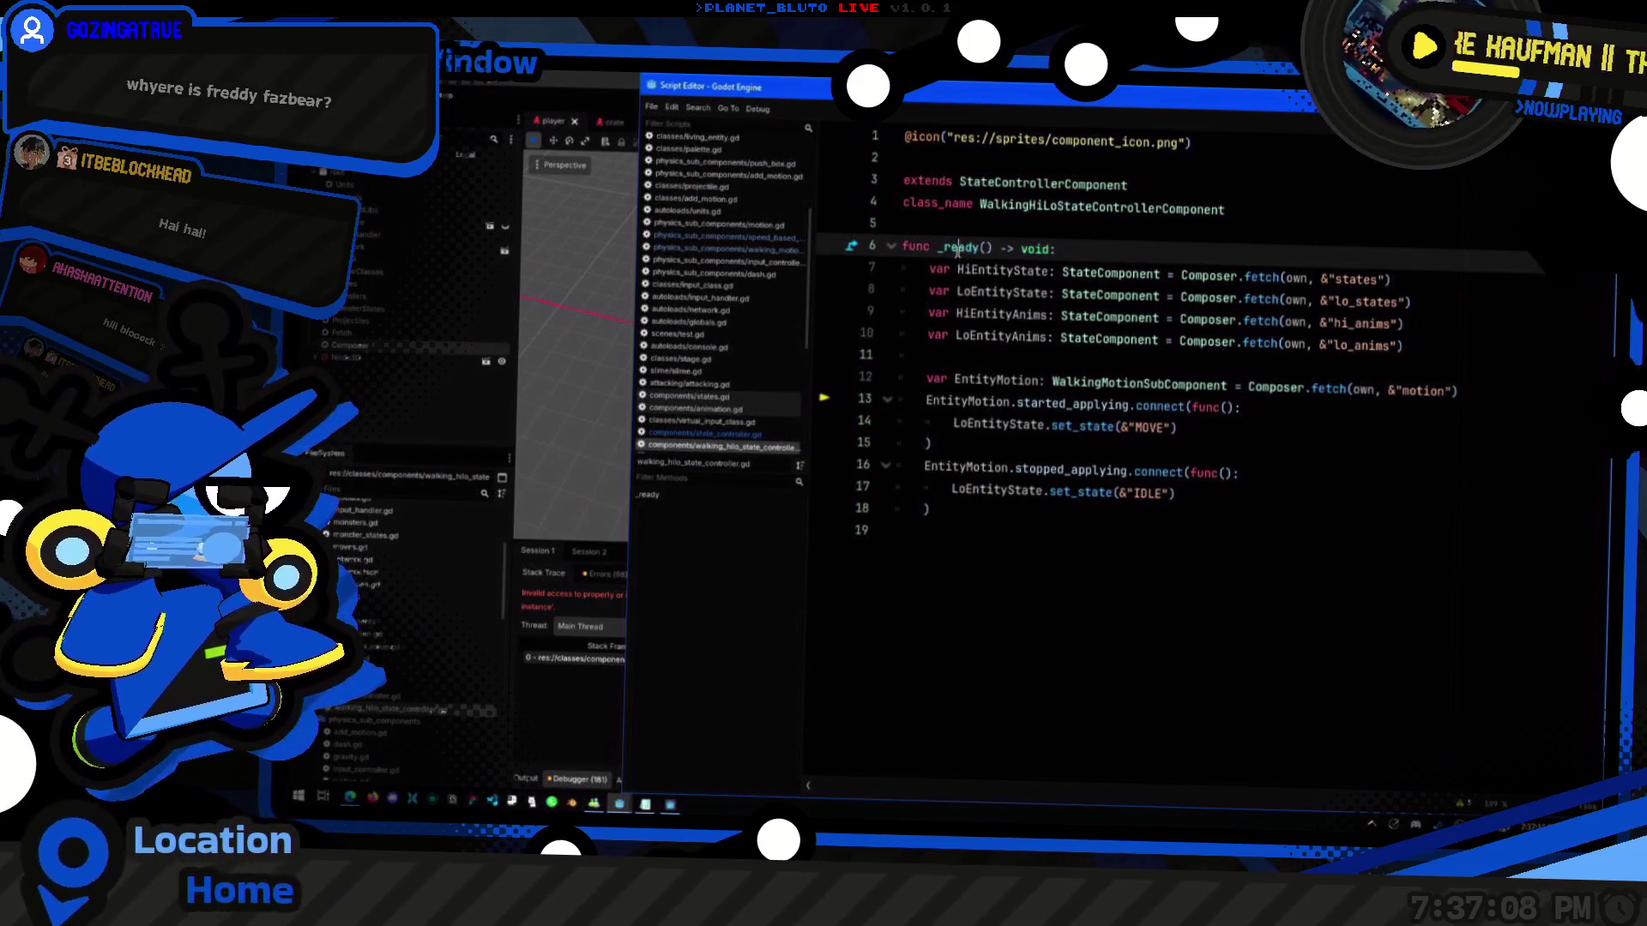
ctrl+click(957, 255)
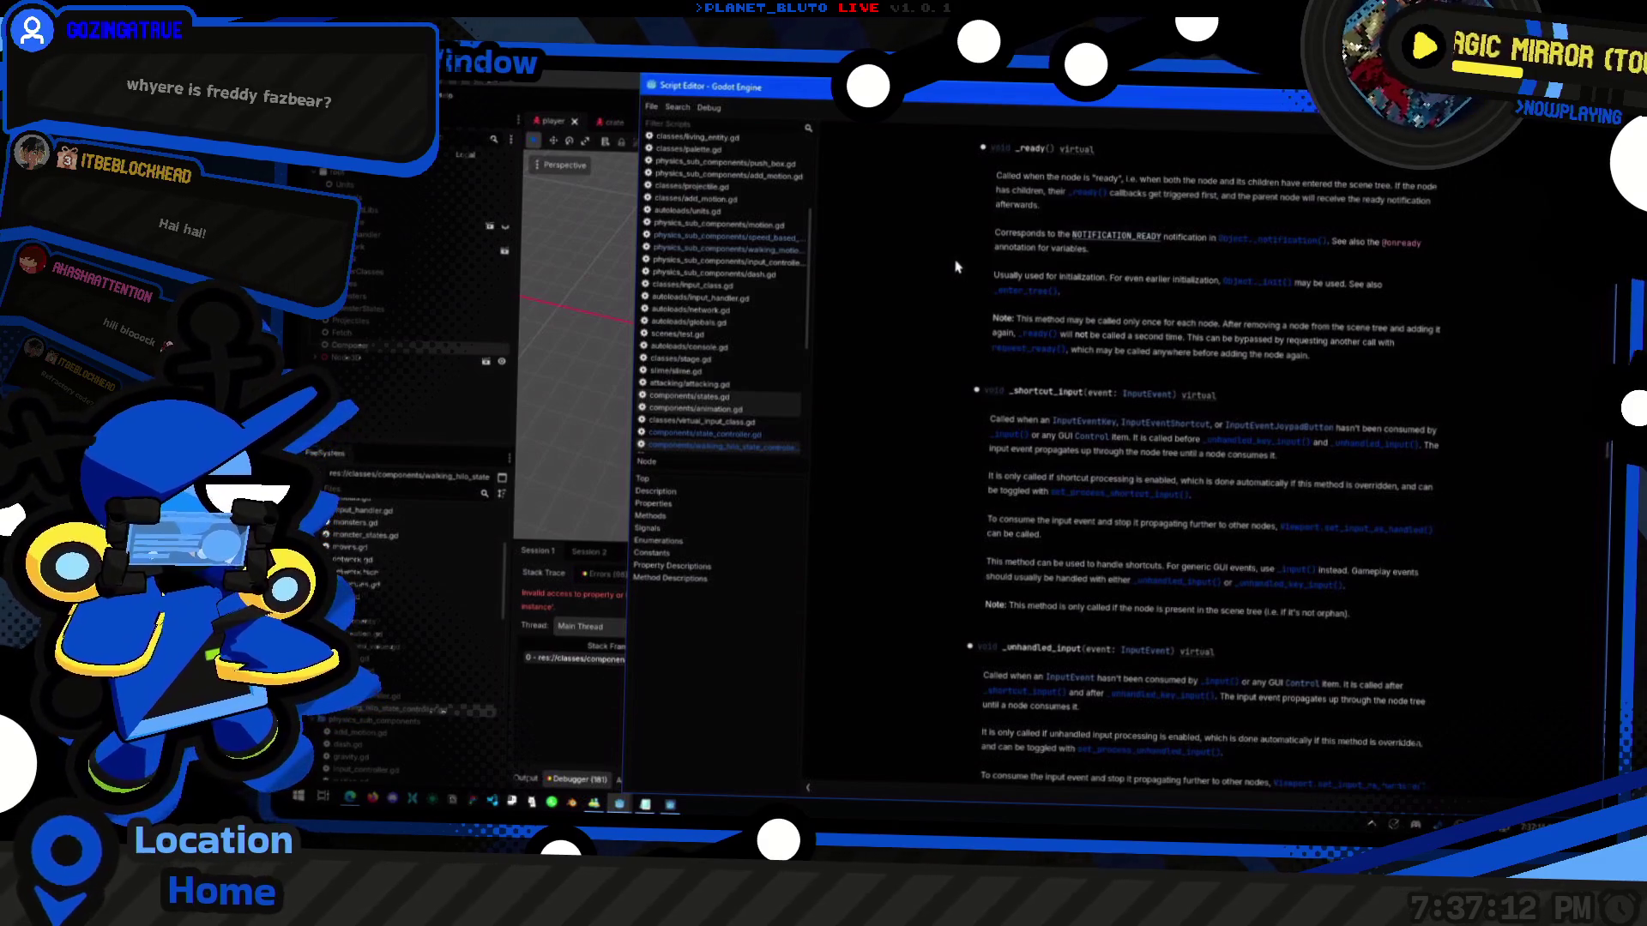
- Read through the _ready() documentation, then return to walking_hilo_state_controller.gd
scroll(961, 274, down, 5)
scroll(972, 290, down, 2)
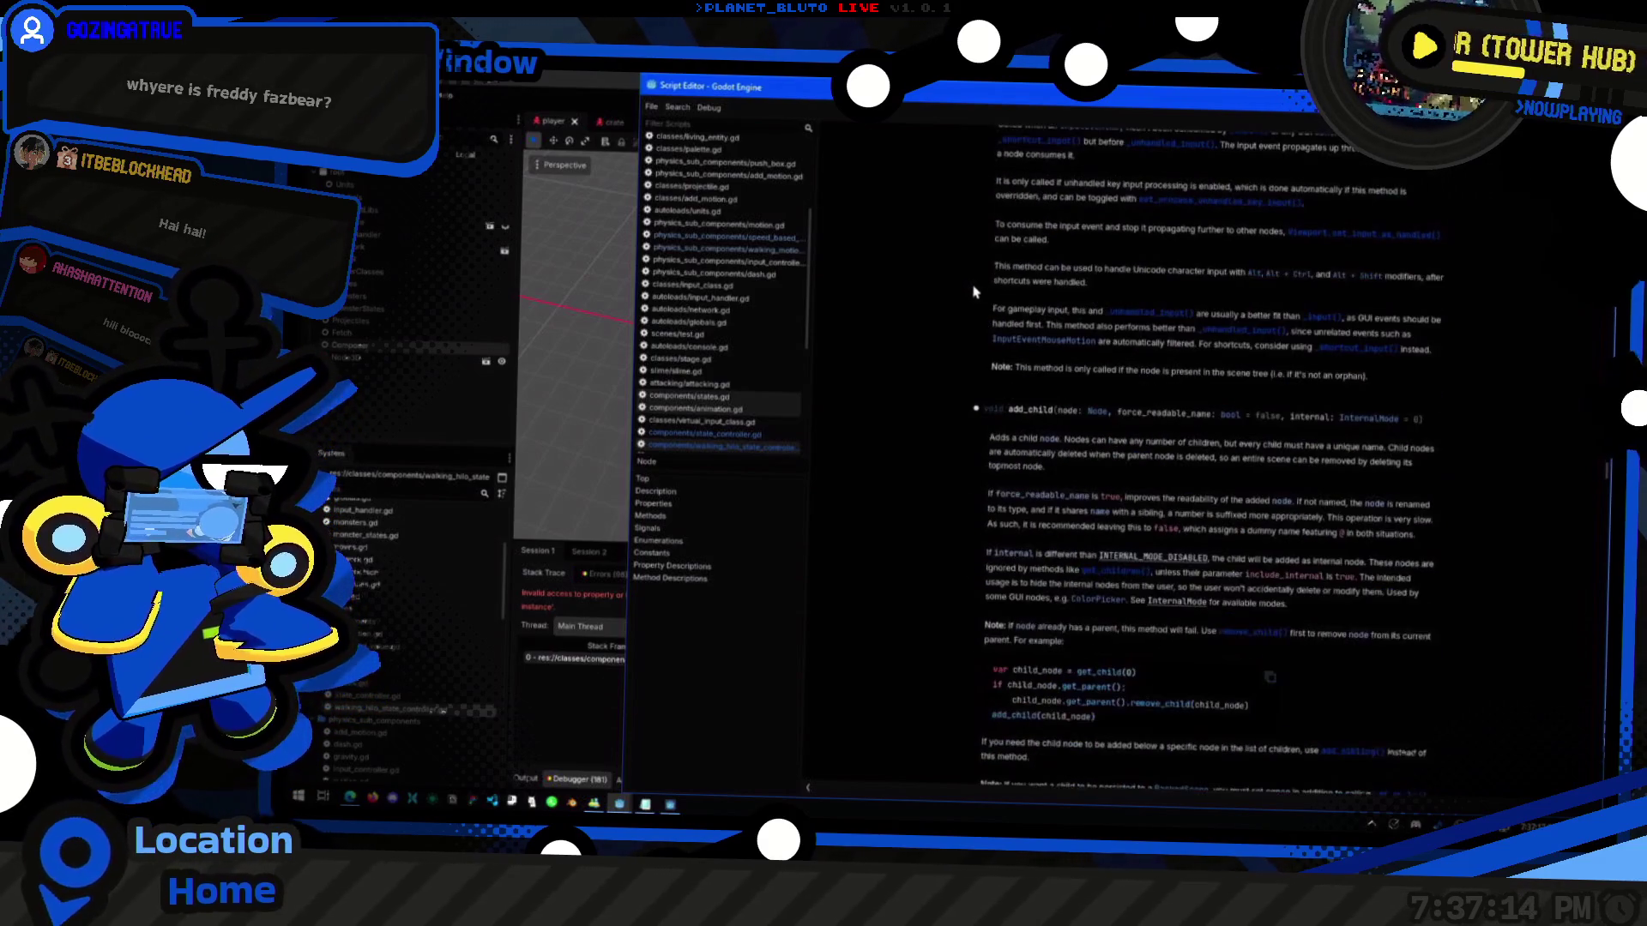
scroll(975, 292, up, 15)
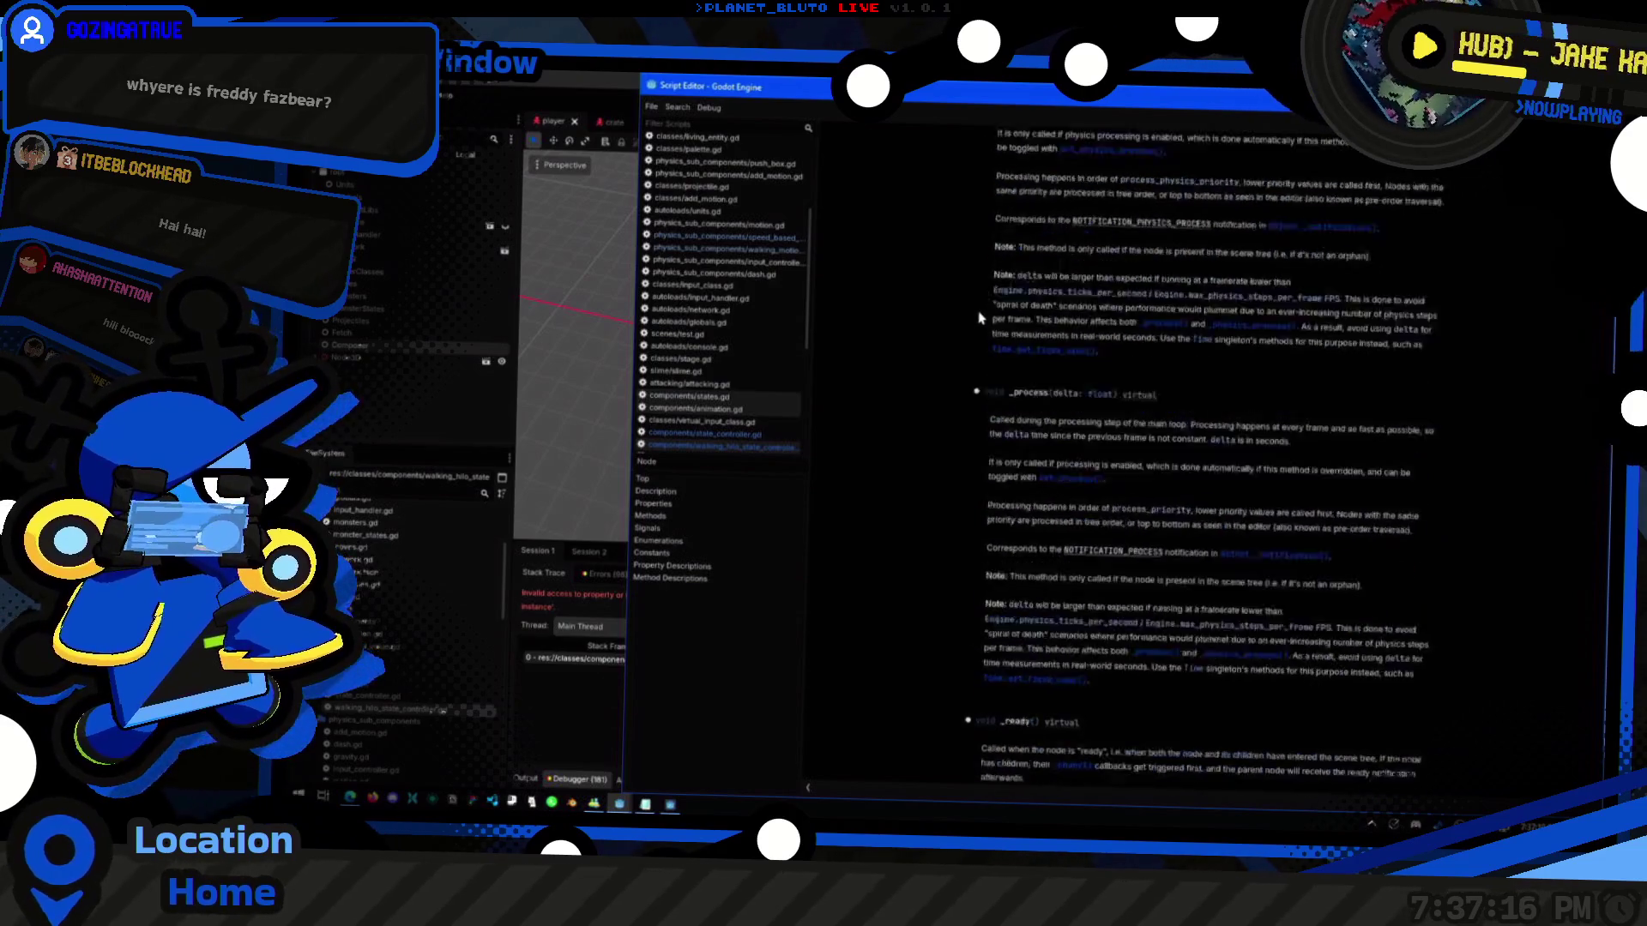
scroll(978, 324, up, 9)
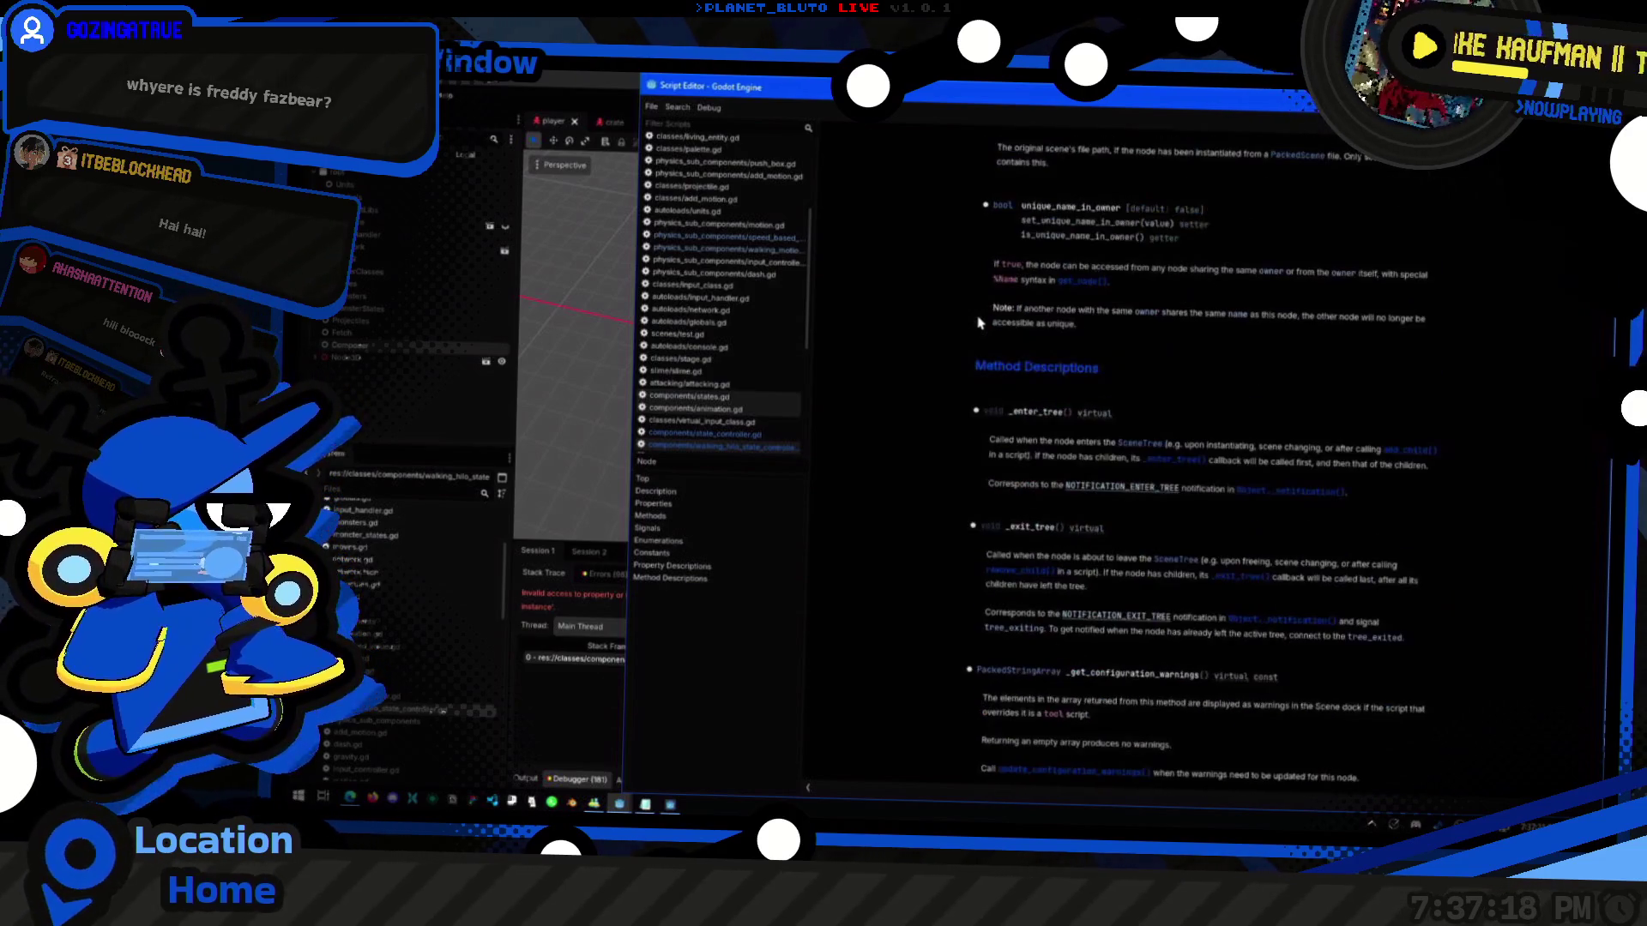
scroll(984, 330, up, 4)
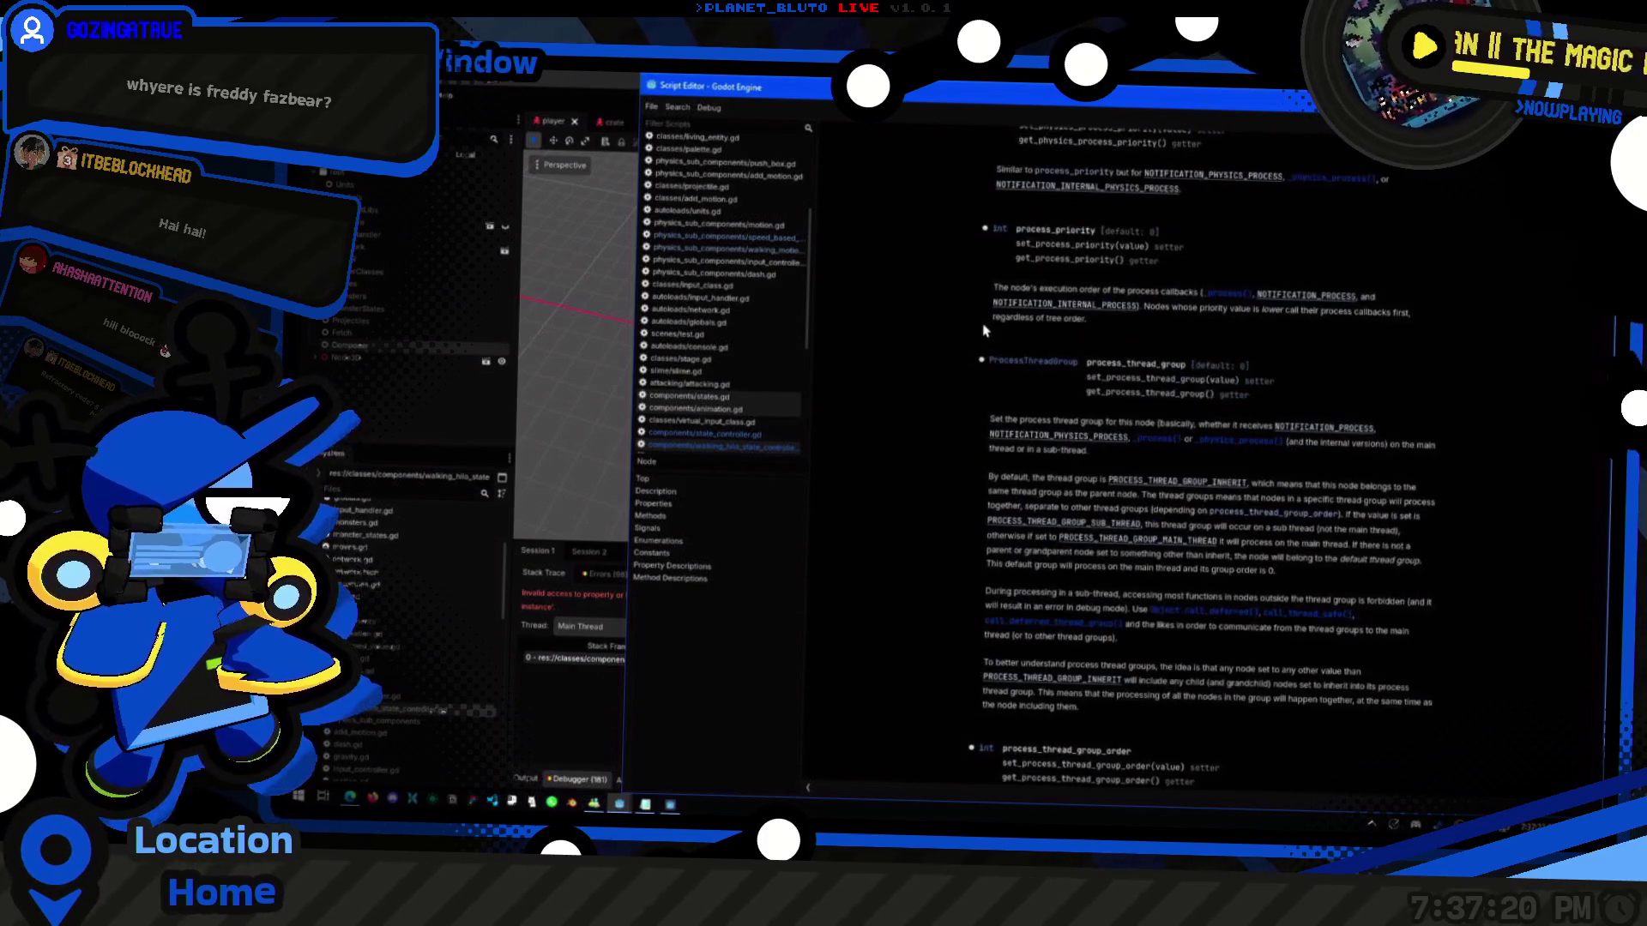
key(ctrl+w)
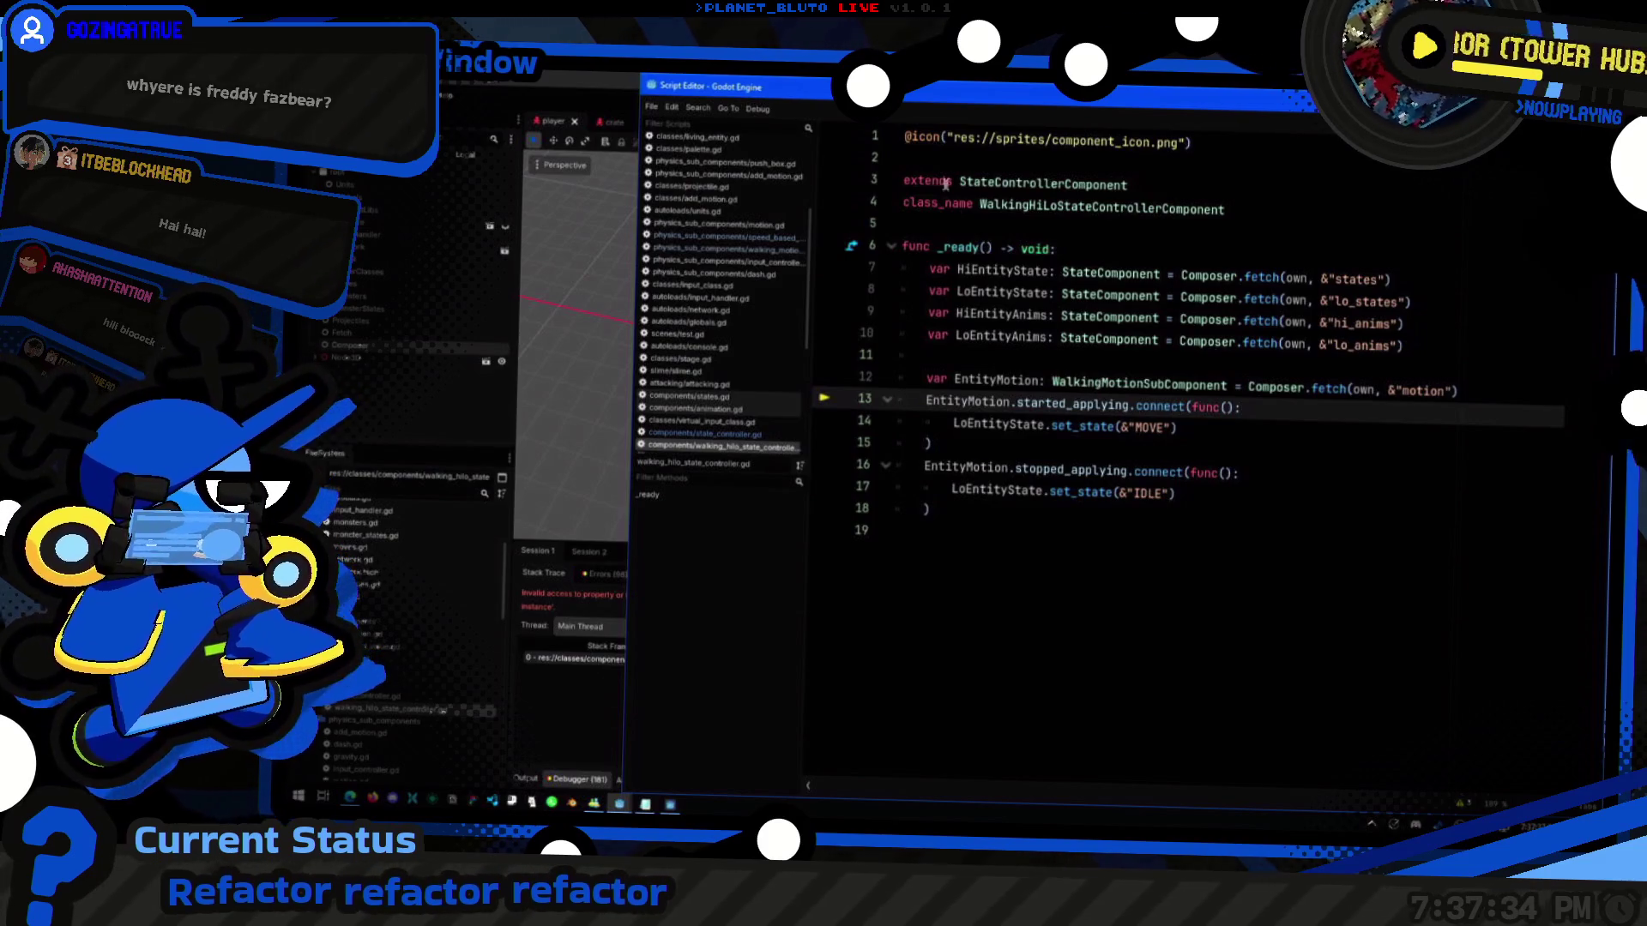
- Open composer.gd to review its component-returning code
double_click(957, 248)
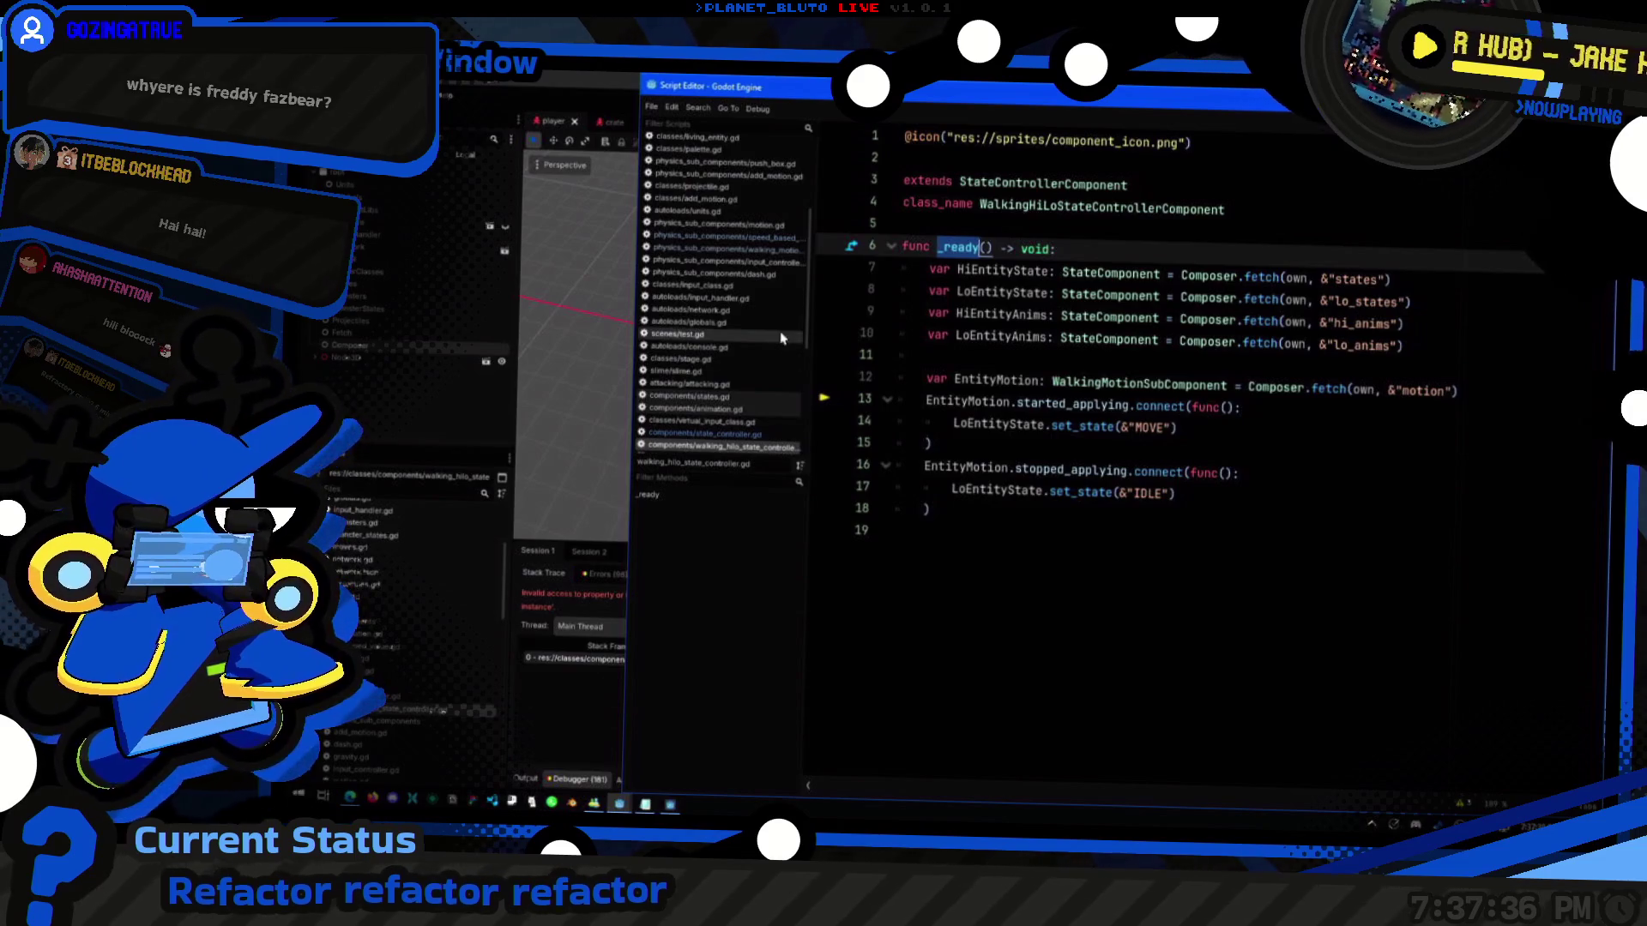
scroll(754, 343, up, 5)
click(716, 222)
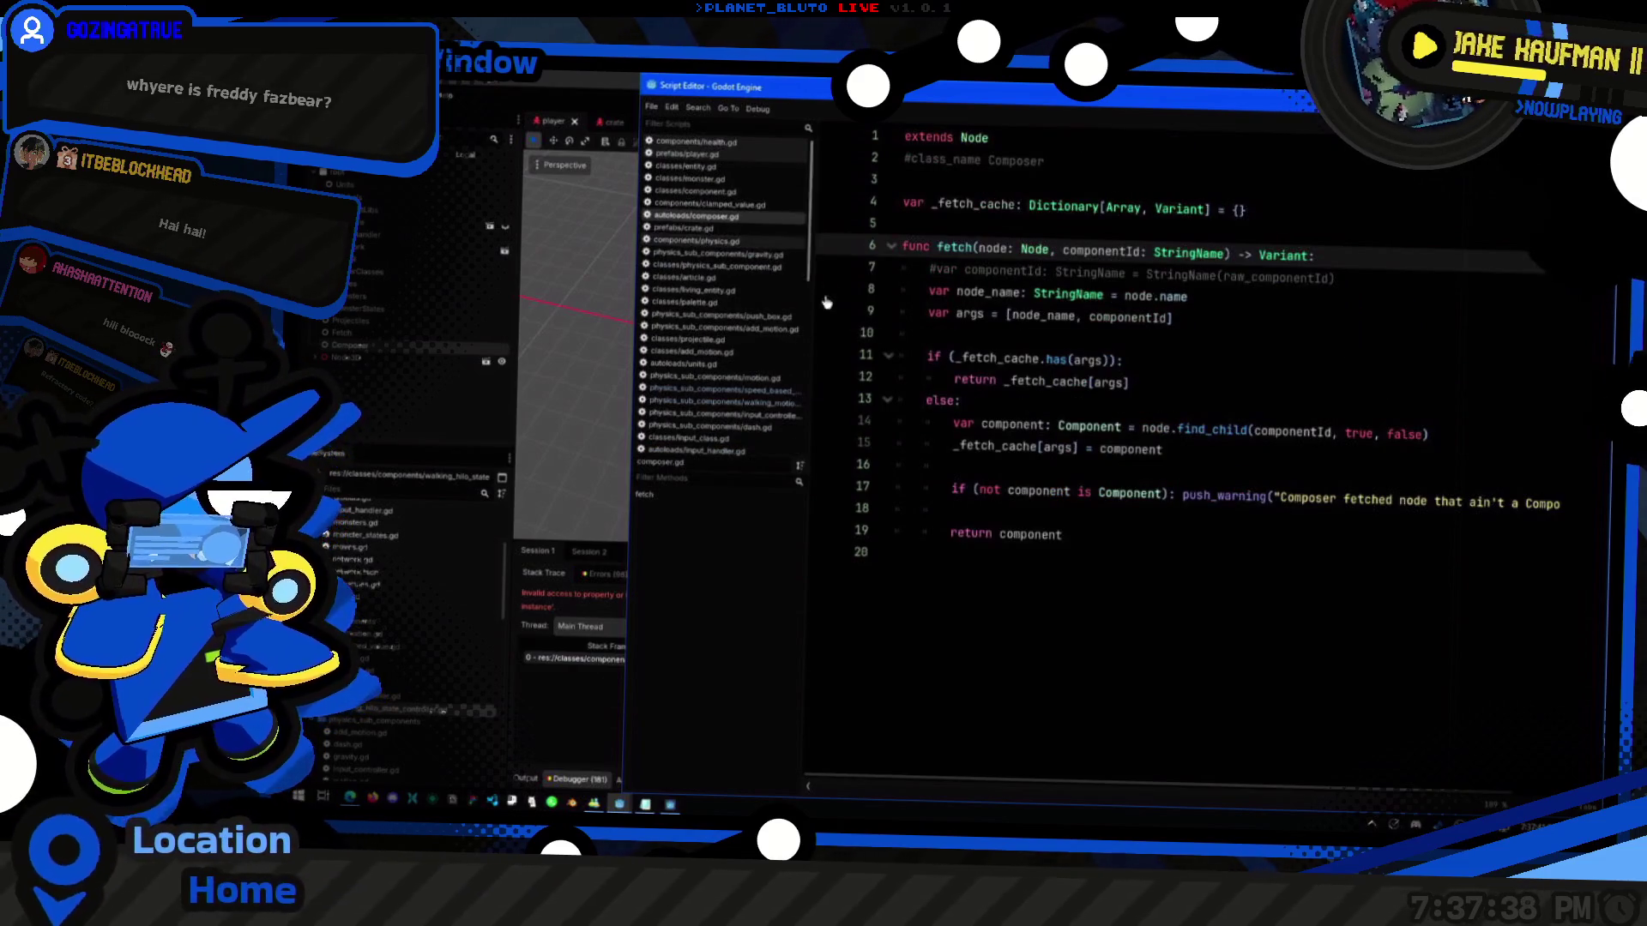
click(1145, 544)
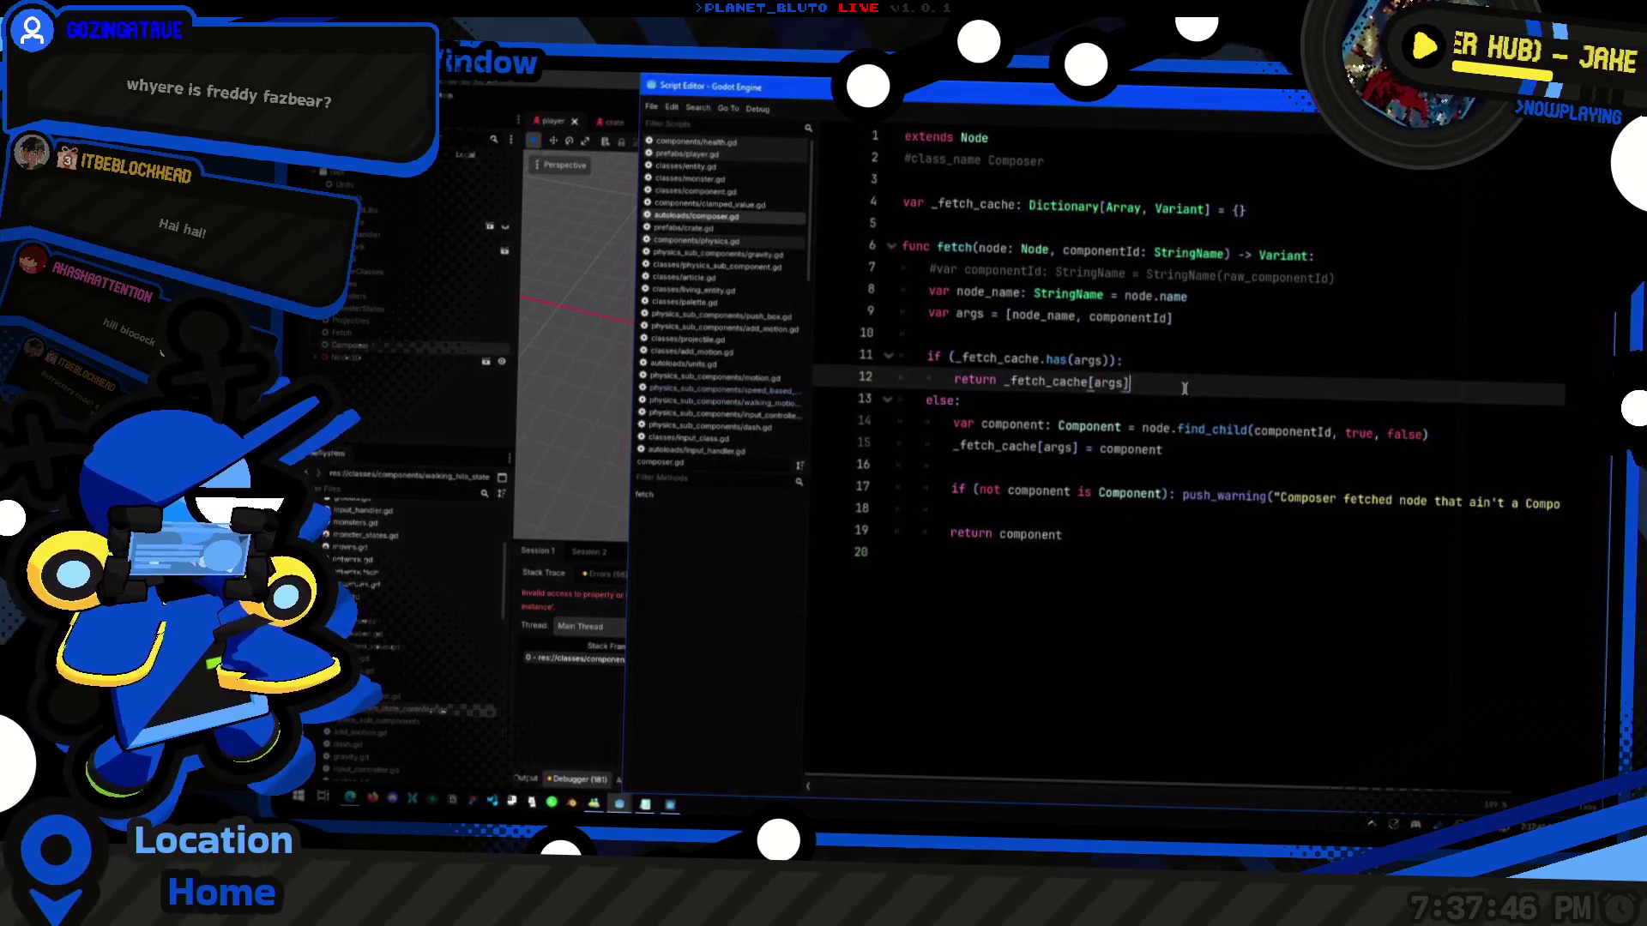
- Browse the motion scripts and composer.gd, then reopen walking_hilo_state_controller.gd
click(755, 392)
click(756, 401)
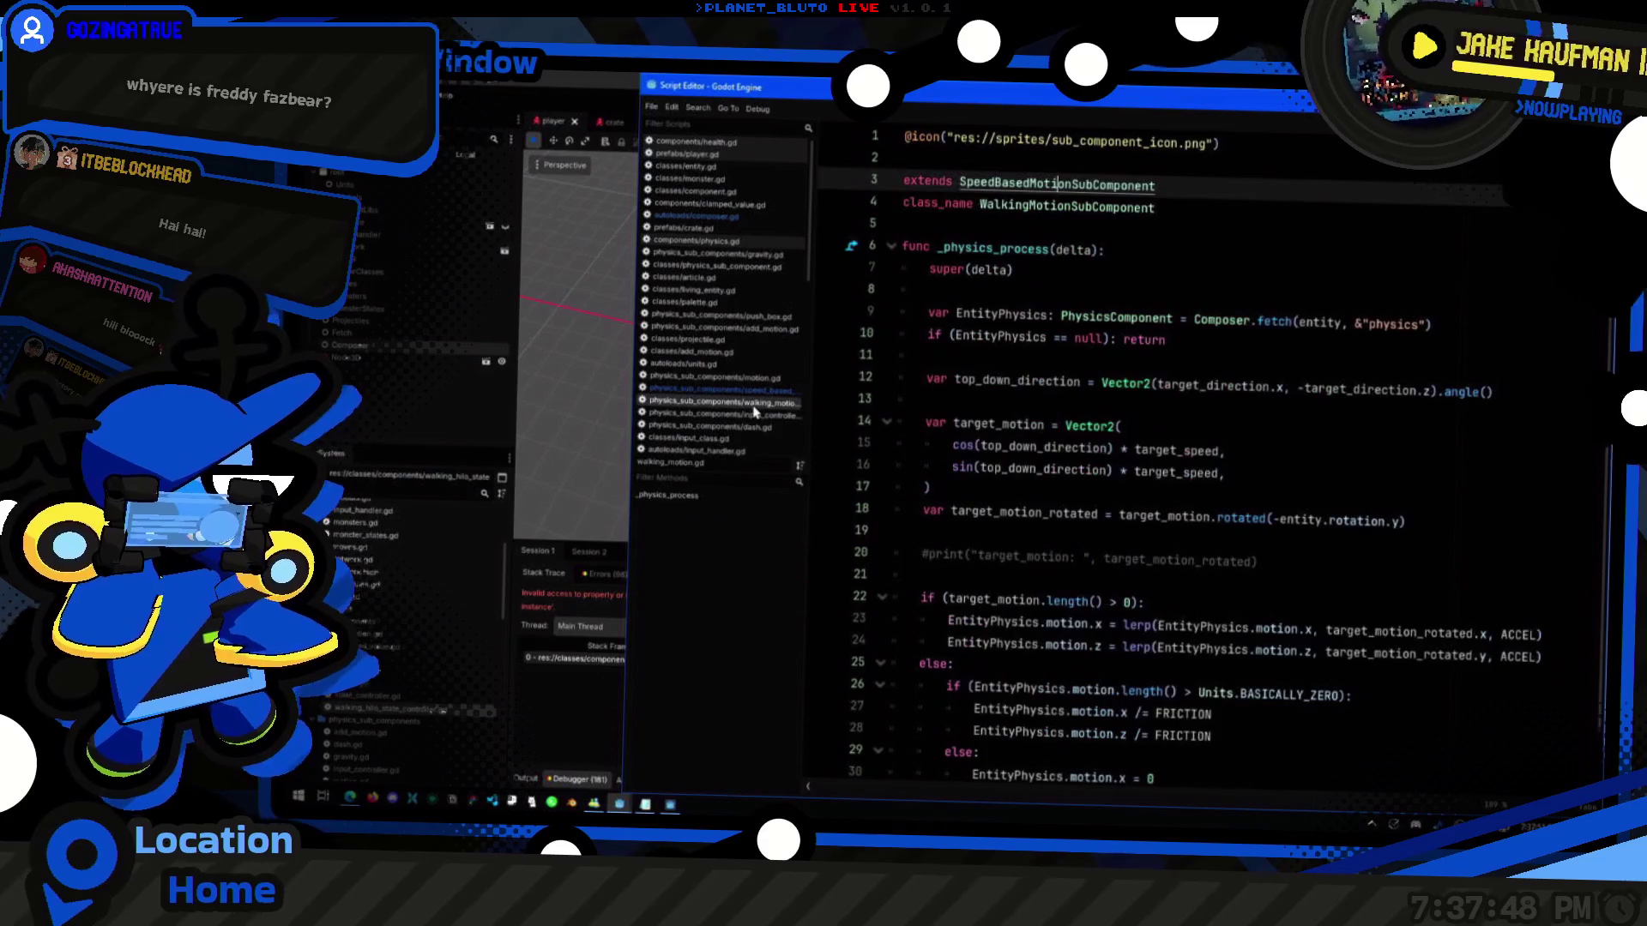
click(757, 390)
click(737, 377)
click(698, 217)
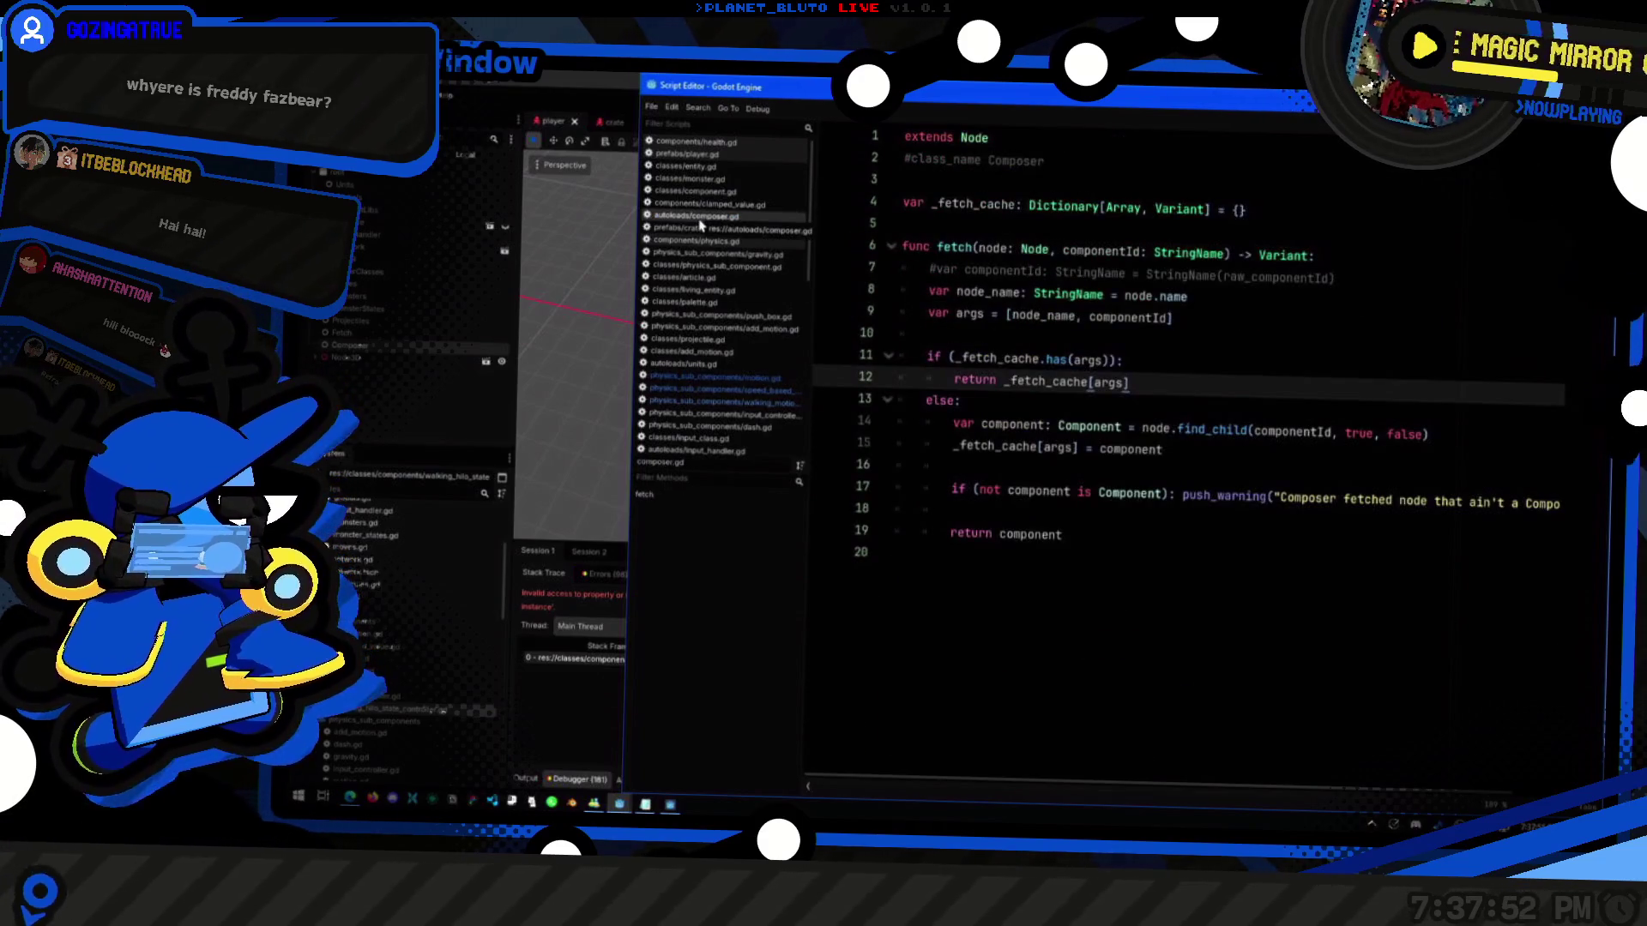
scroll(712, 429, down, 5)
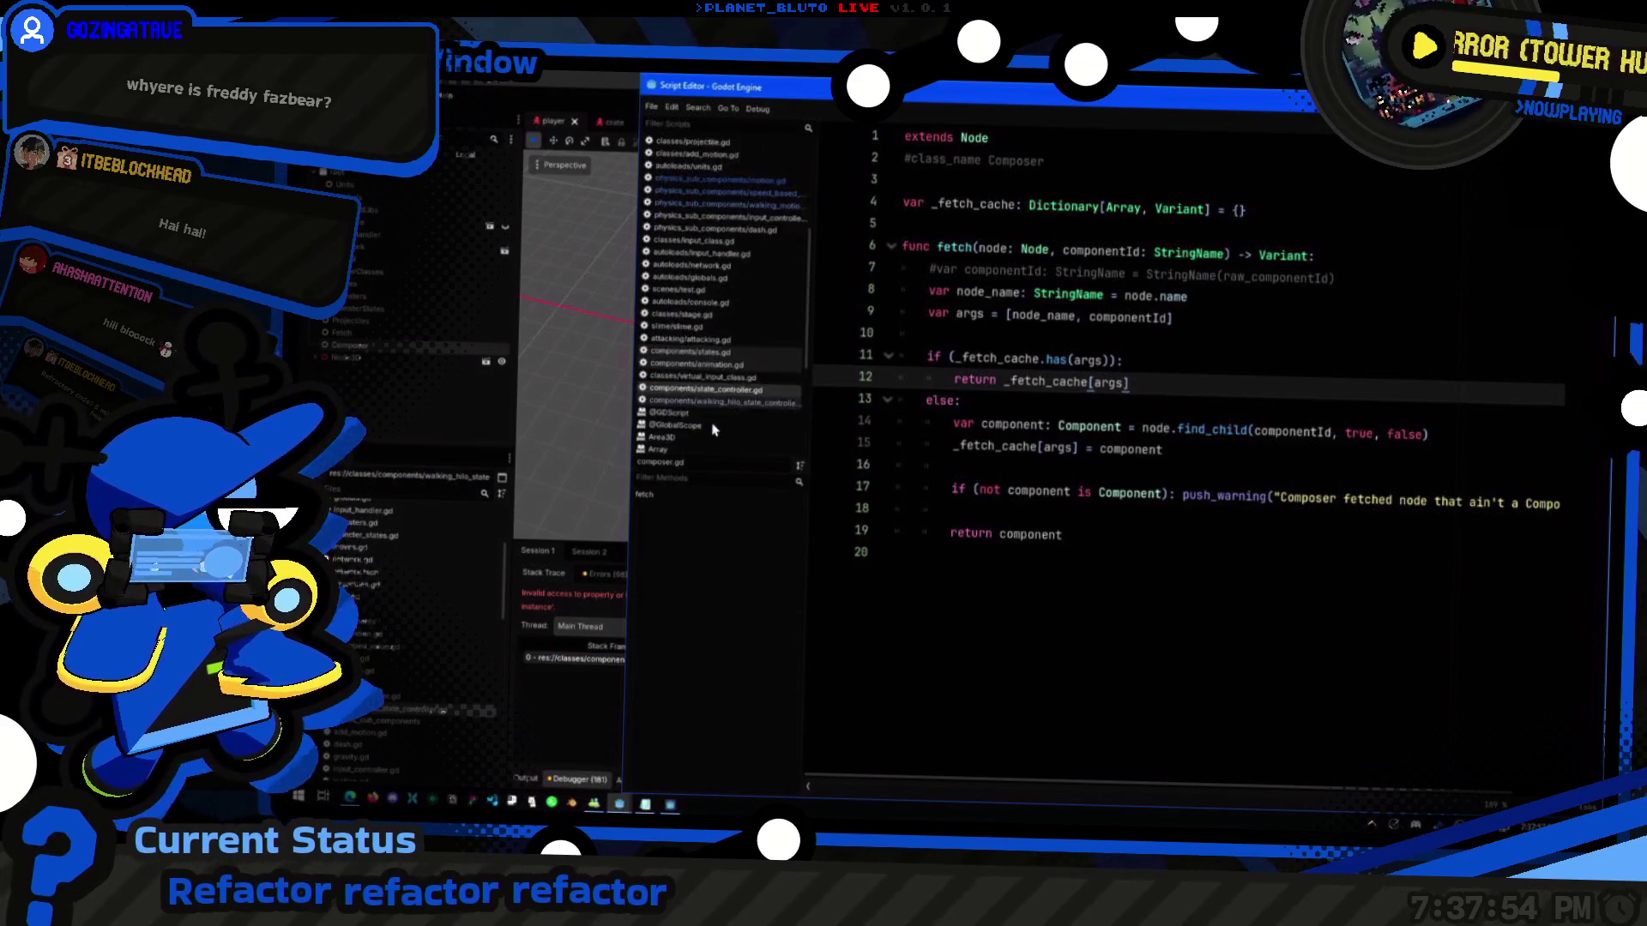
scroll(712, 429, down, 2)
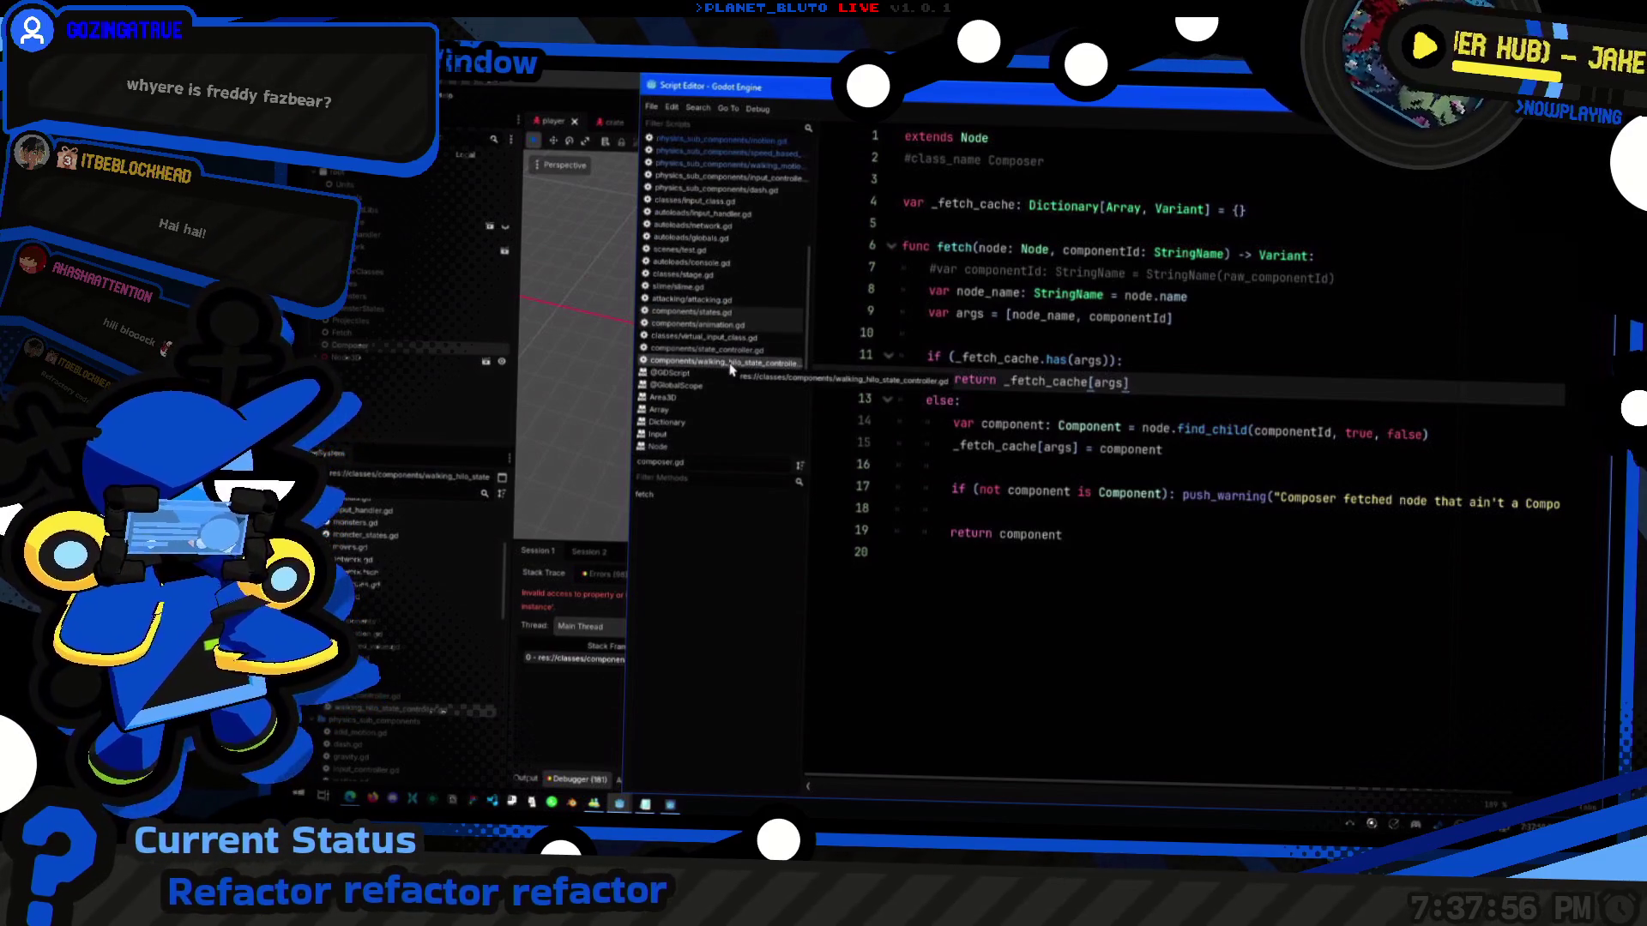
click(730, 364)
click(1048, 506)
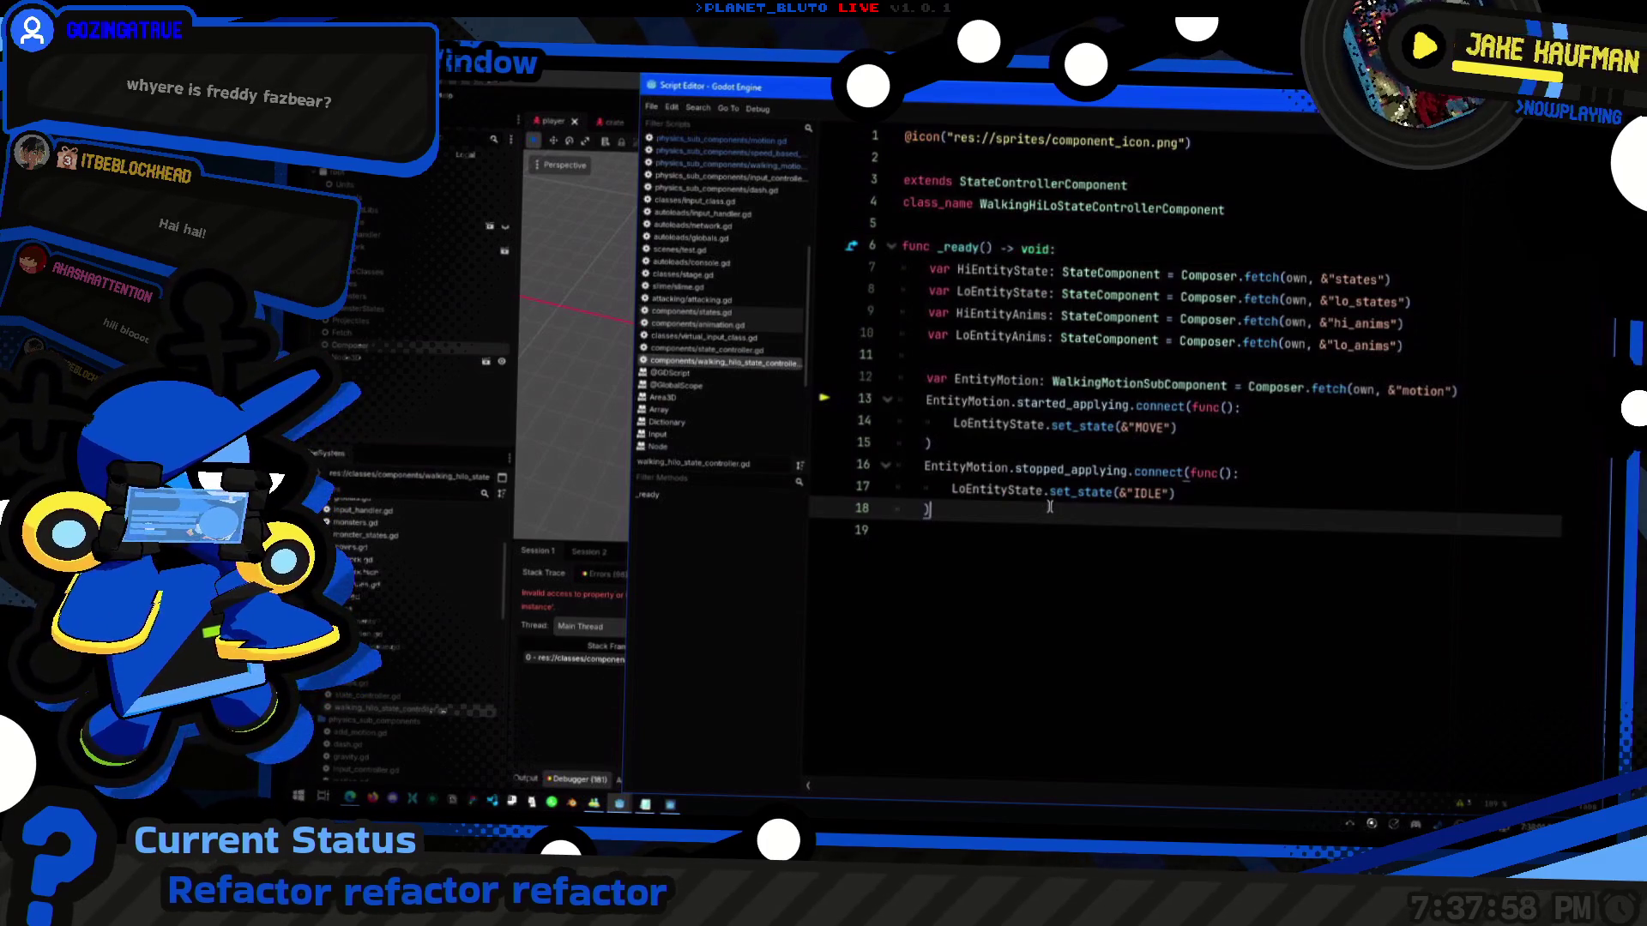
- Start renaming the _ready function on line 6 by typing _pr over it
double_click(957, 249)
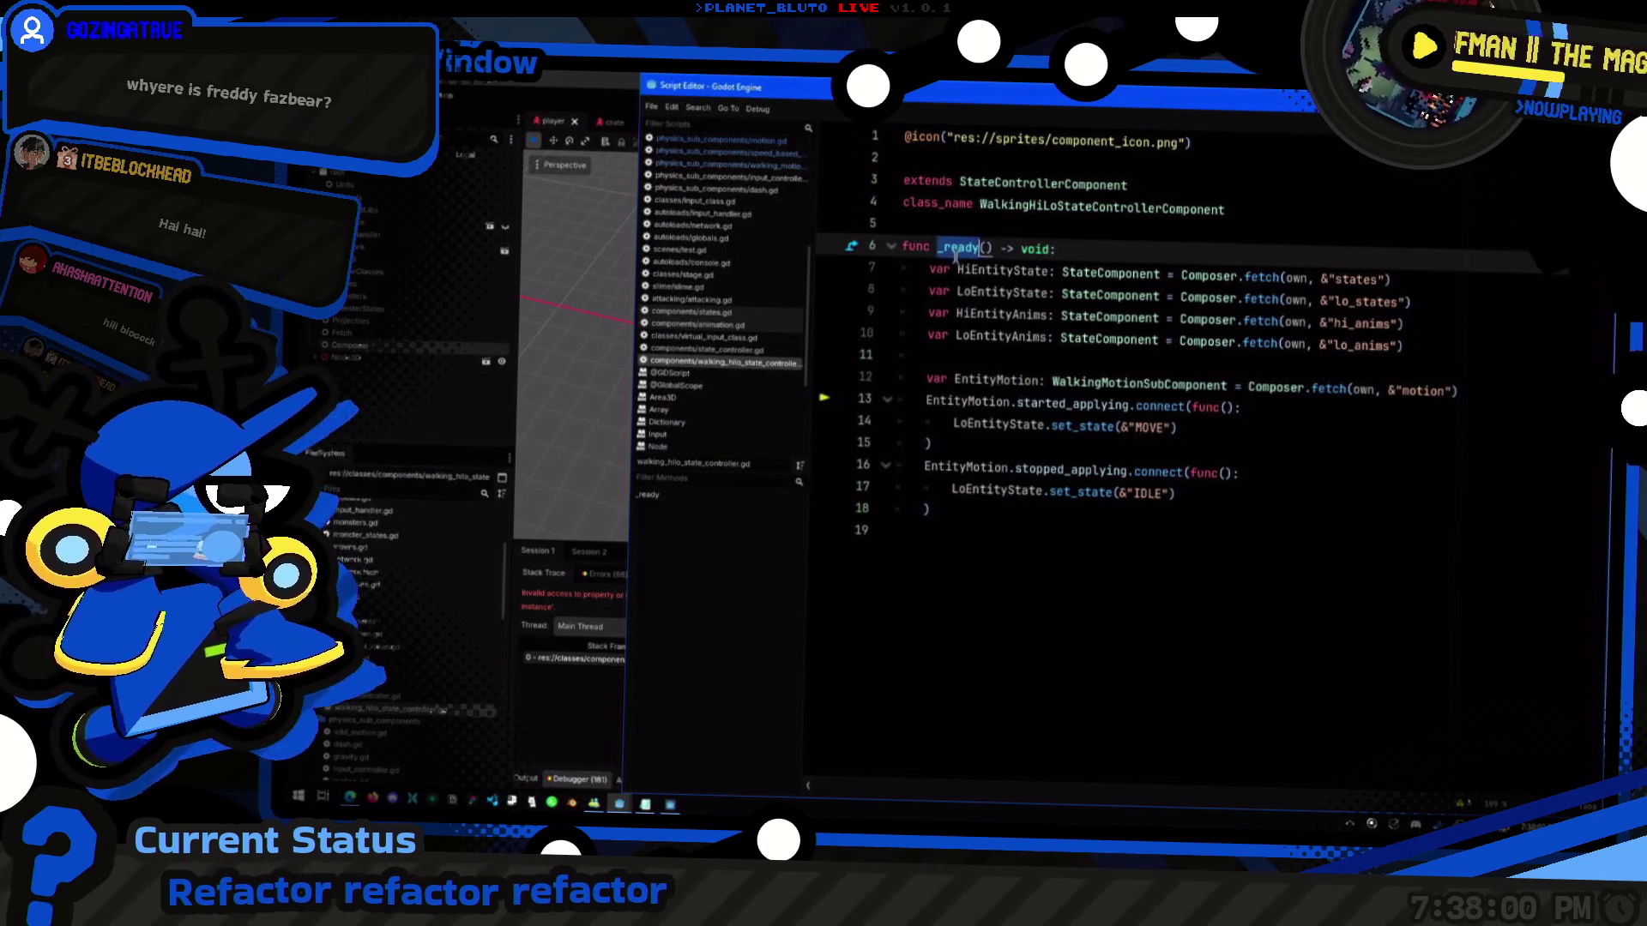
double_click(983, 383)
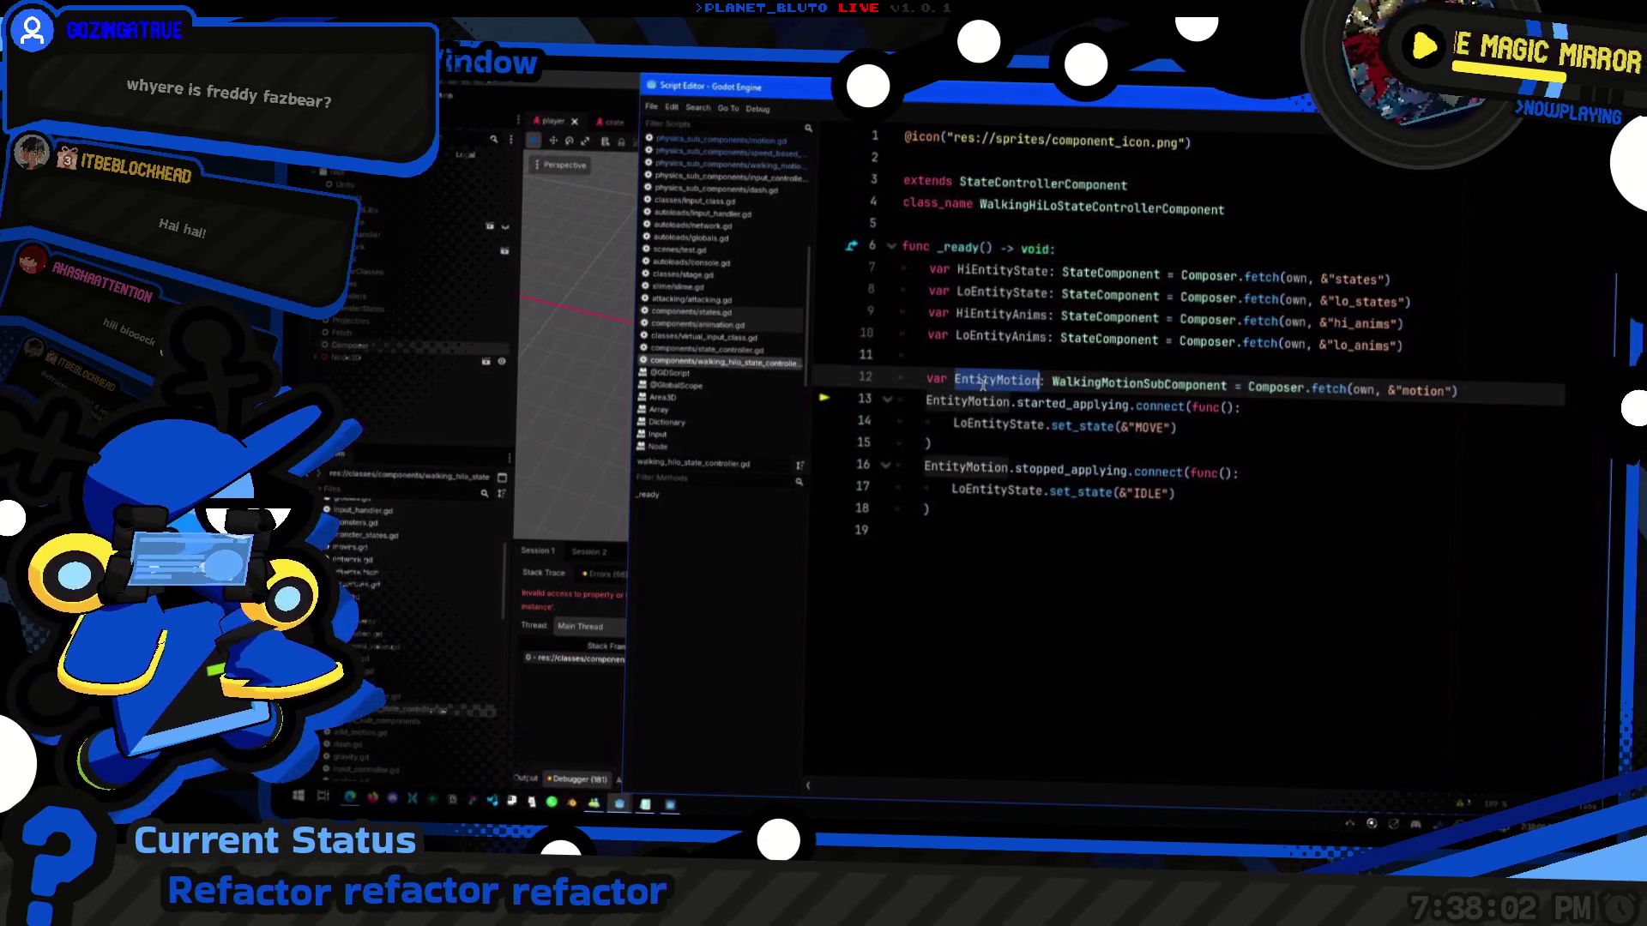
double_click(997, 337)
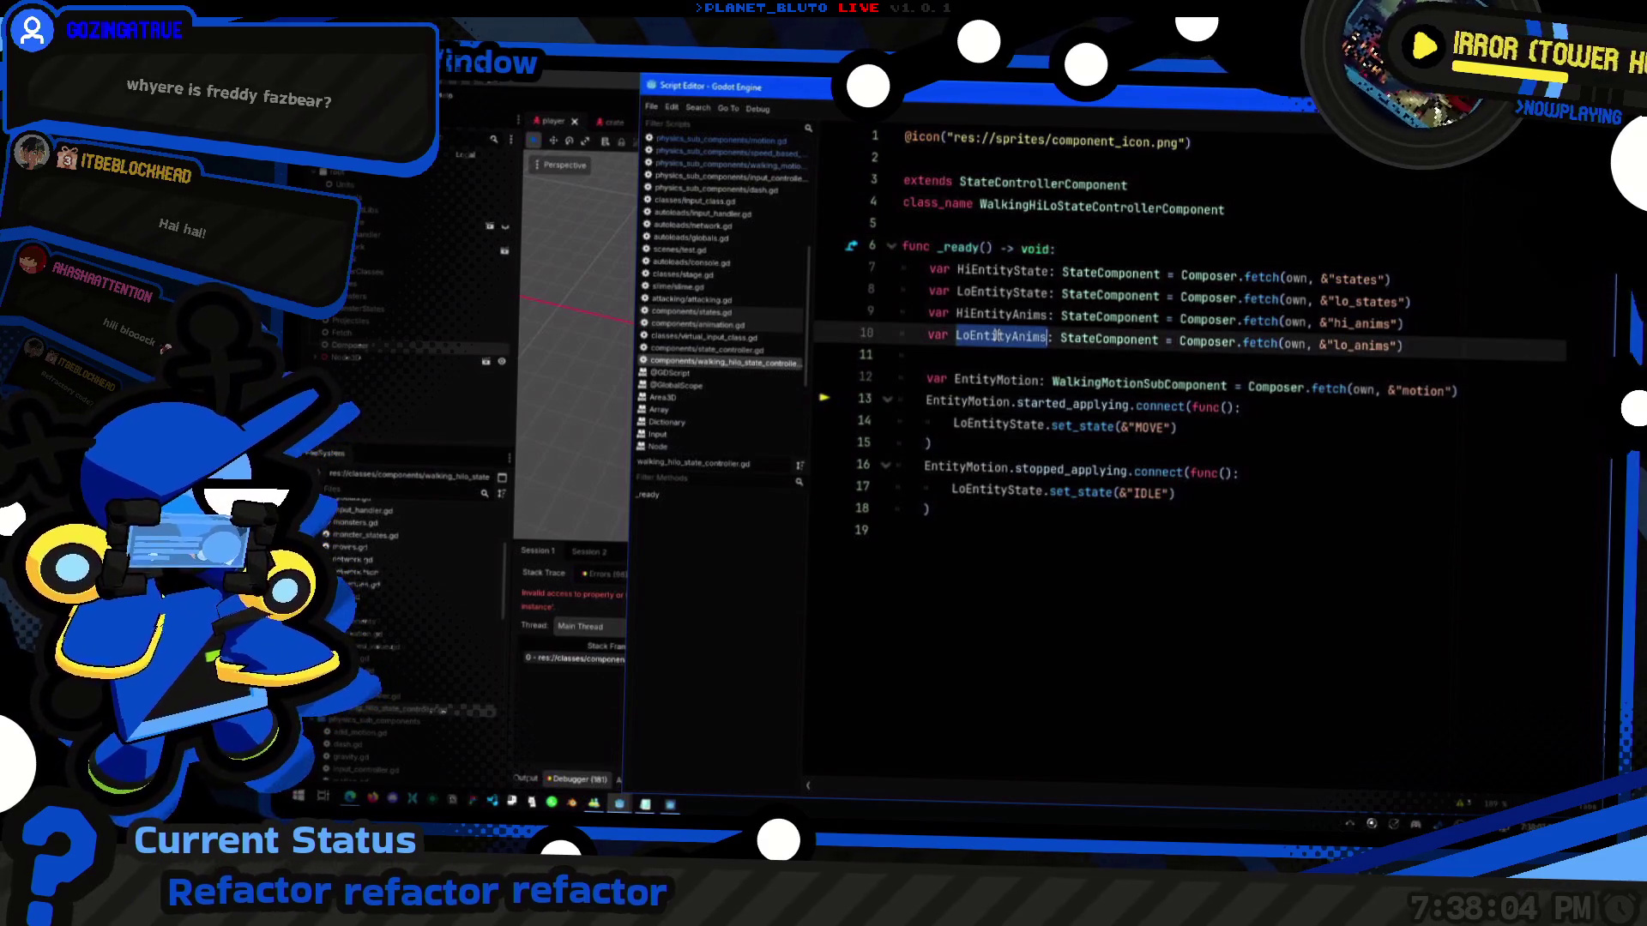
double_click(954, 248)
text(_p)
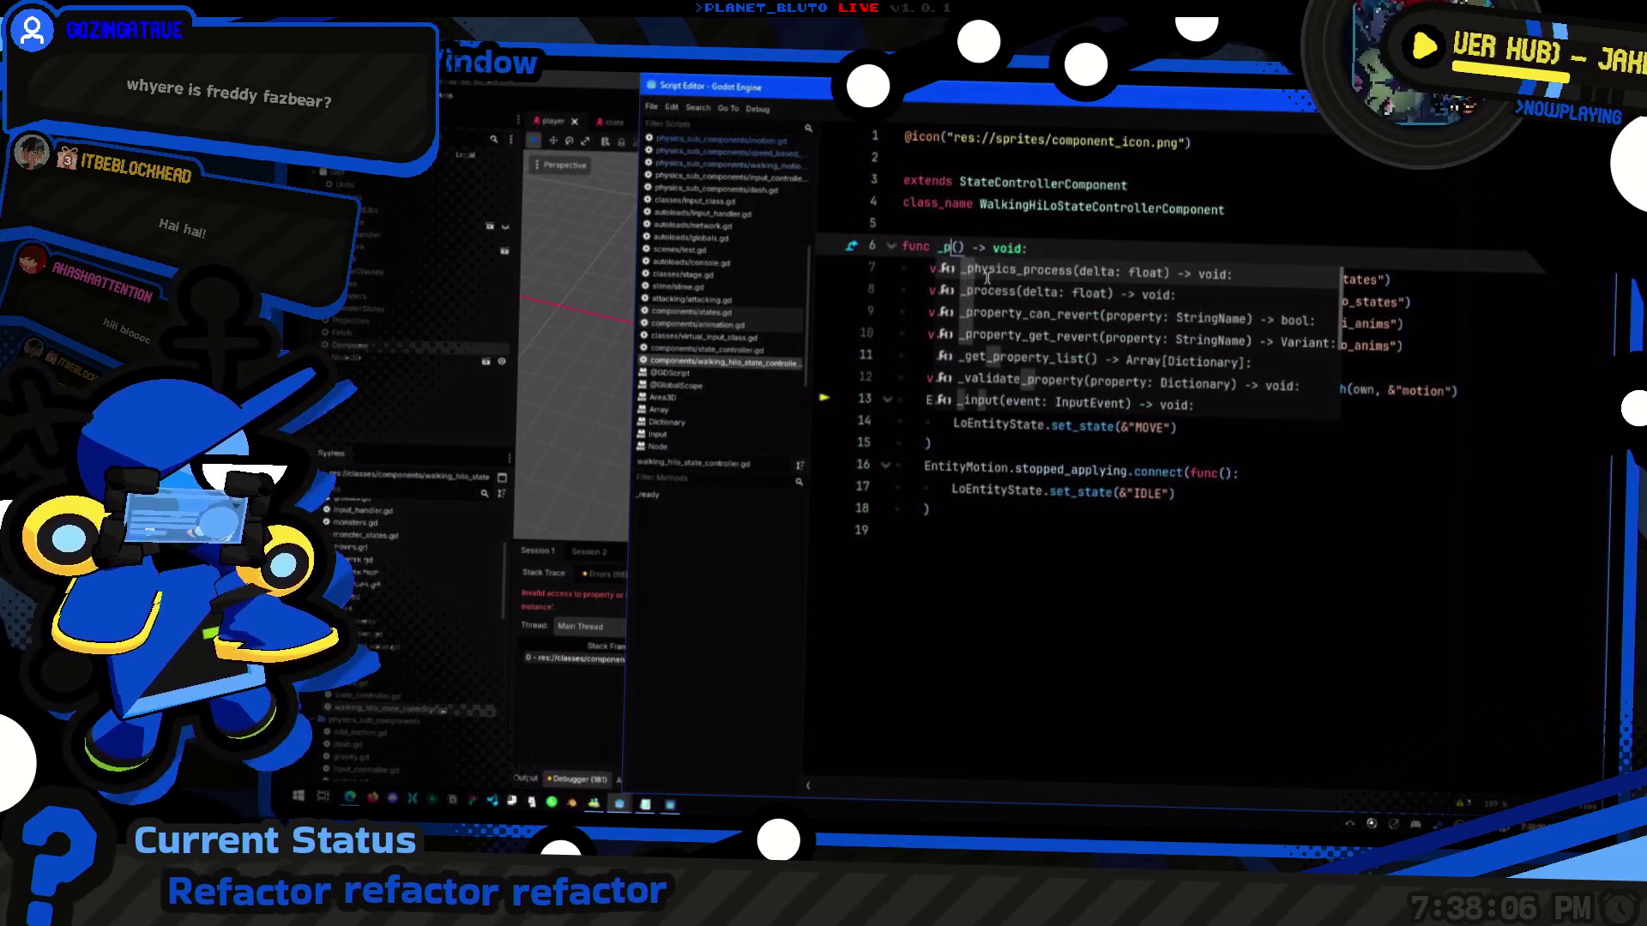
text(r)
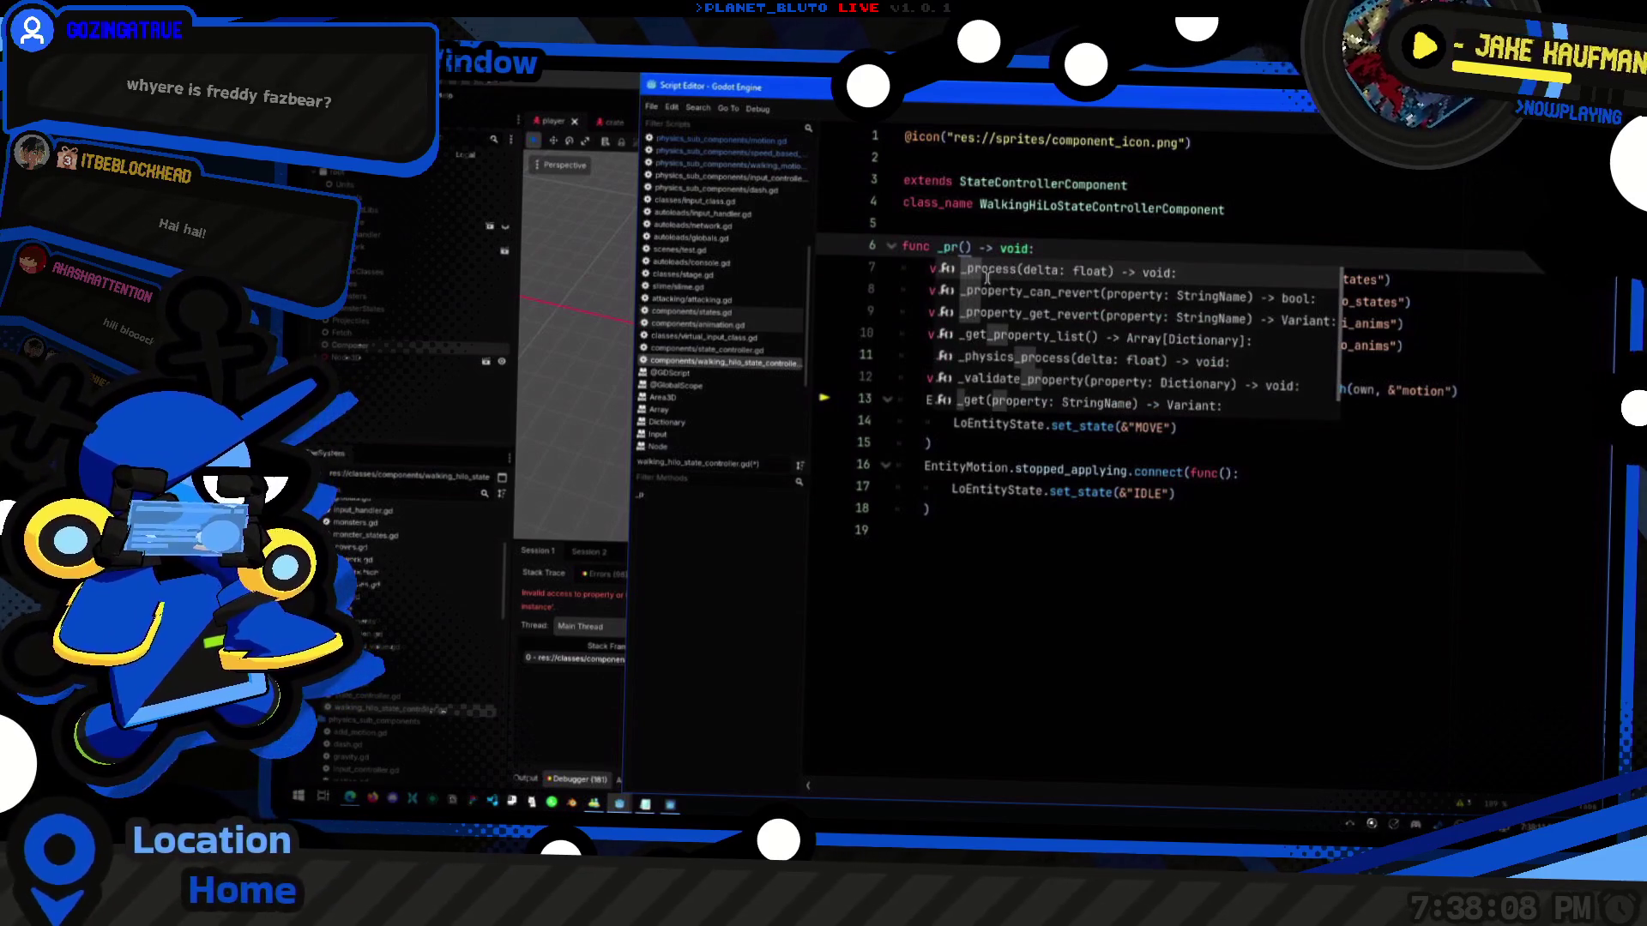
- Rename _ready to _setup and add an empty _process function above it
key(BackSpace)
key(BackSpace)
text(set)
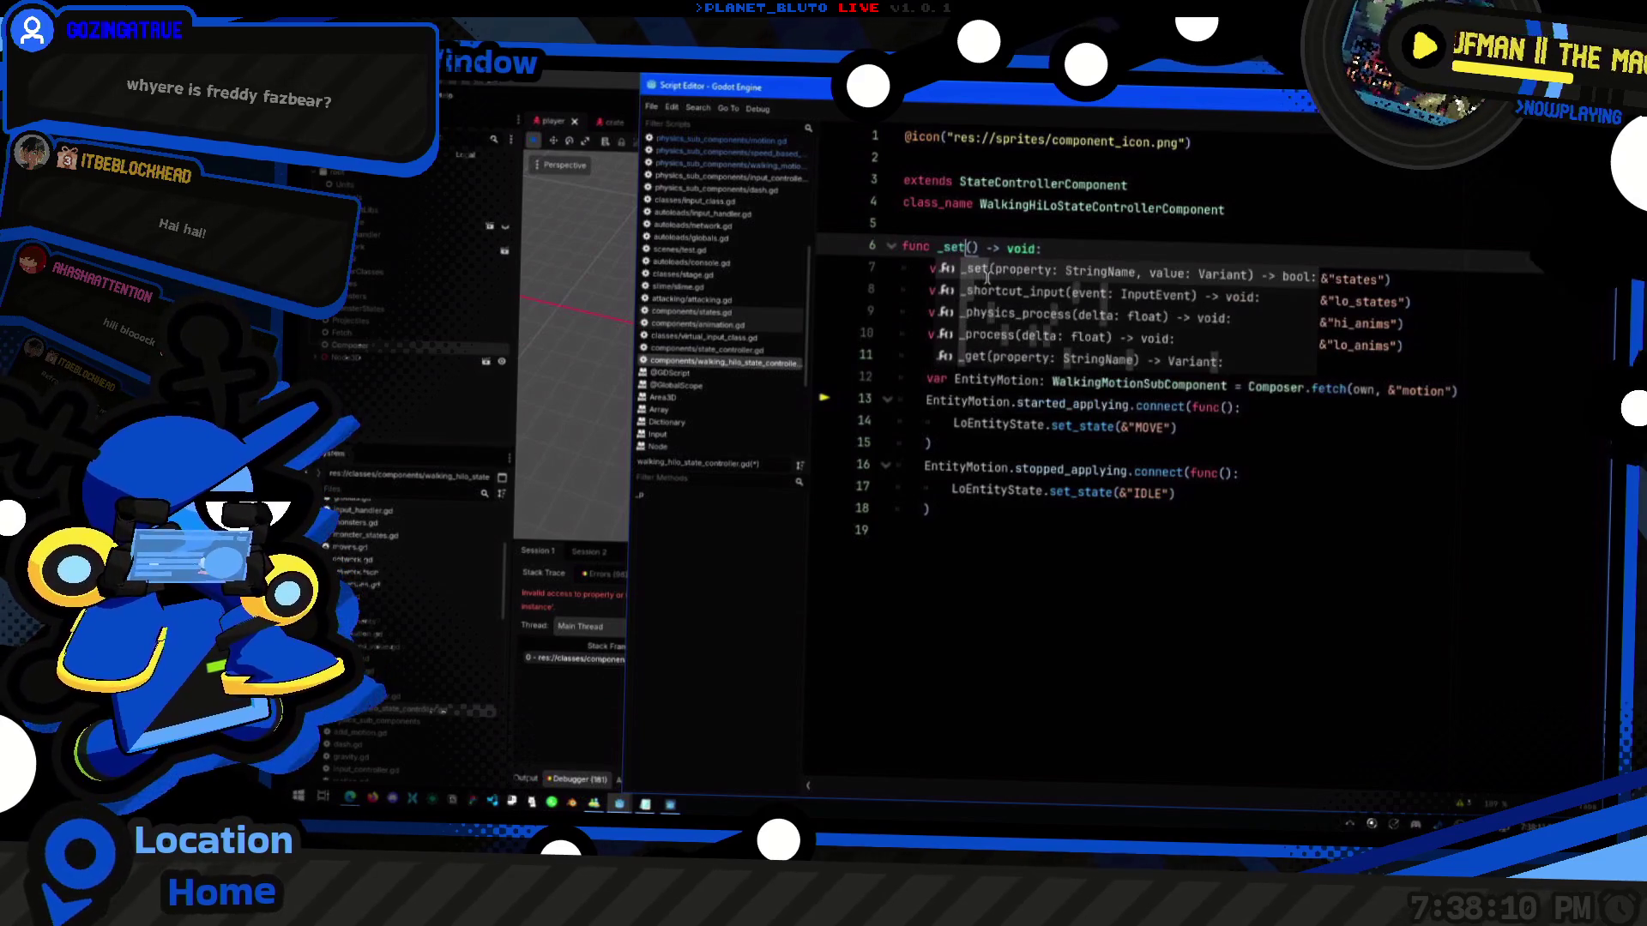
text(up)
key(Return)
key(Return)
text(func _p)
key(Down)
key(Return)
key(Return)
text(pass)
key(Down)
key(Down)
key(Down)
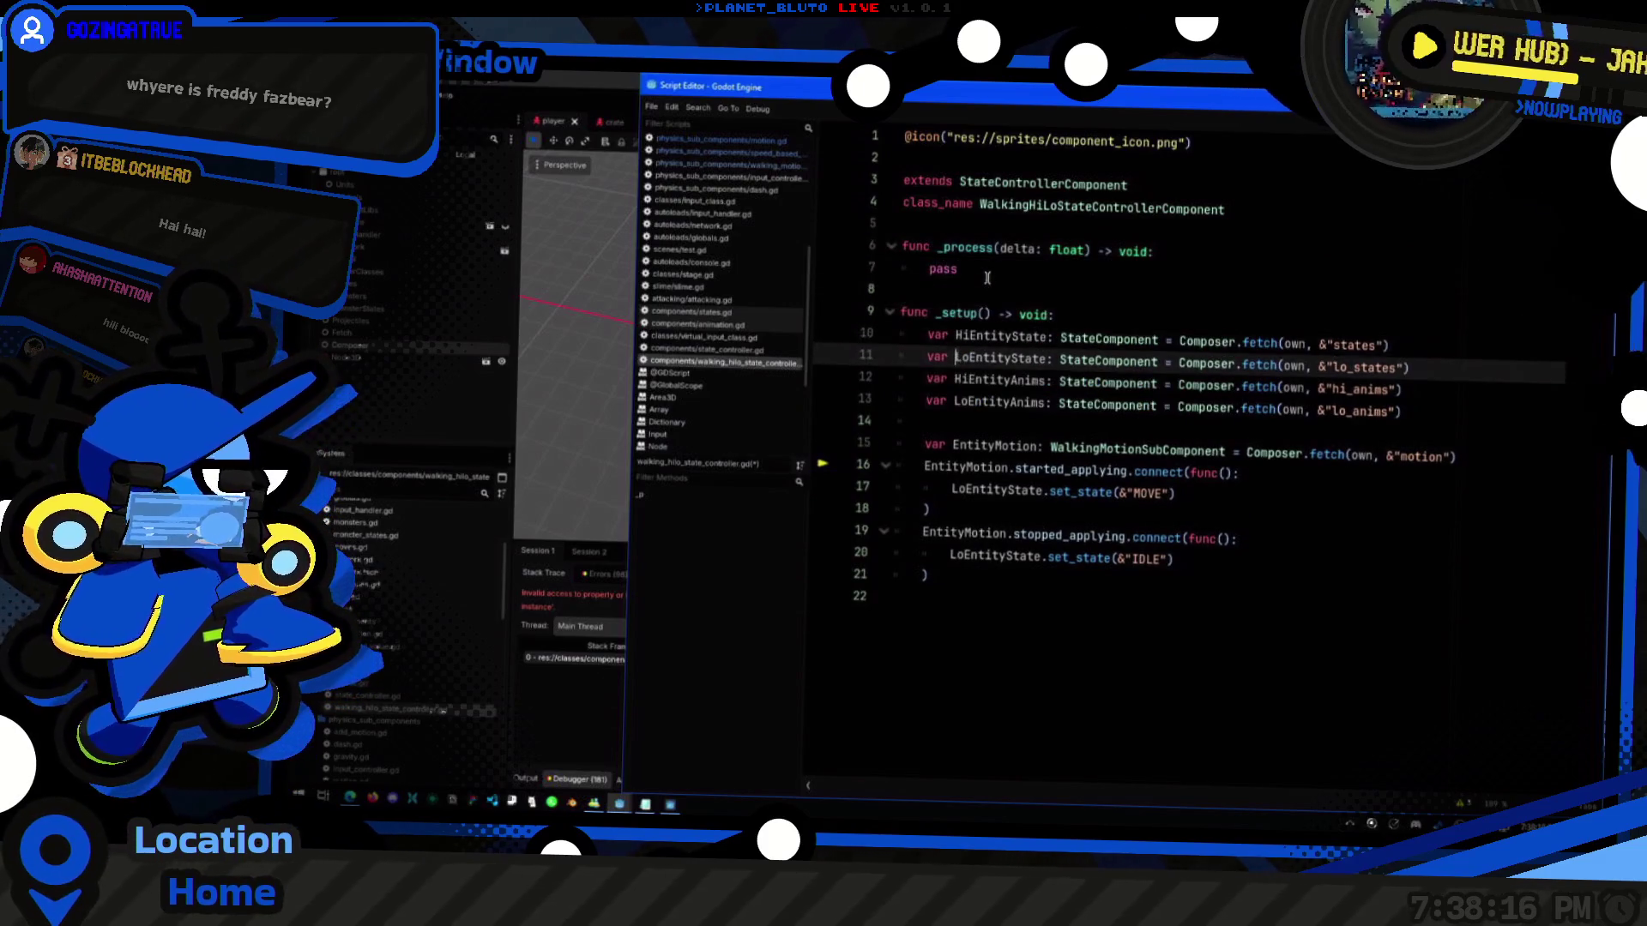
key(Up)
key(Up)
click(987, 276)
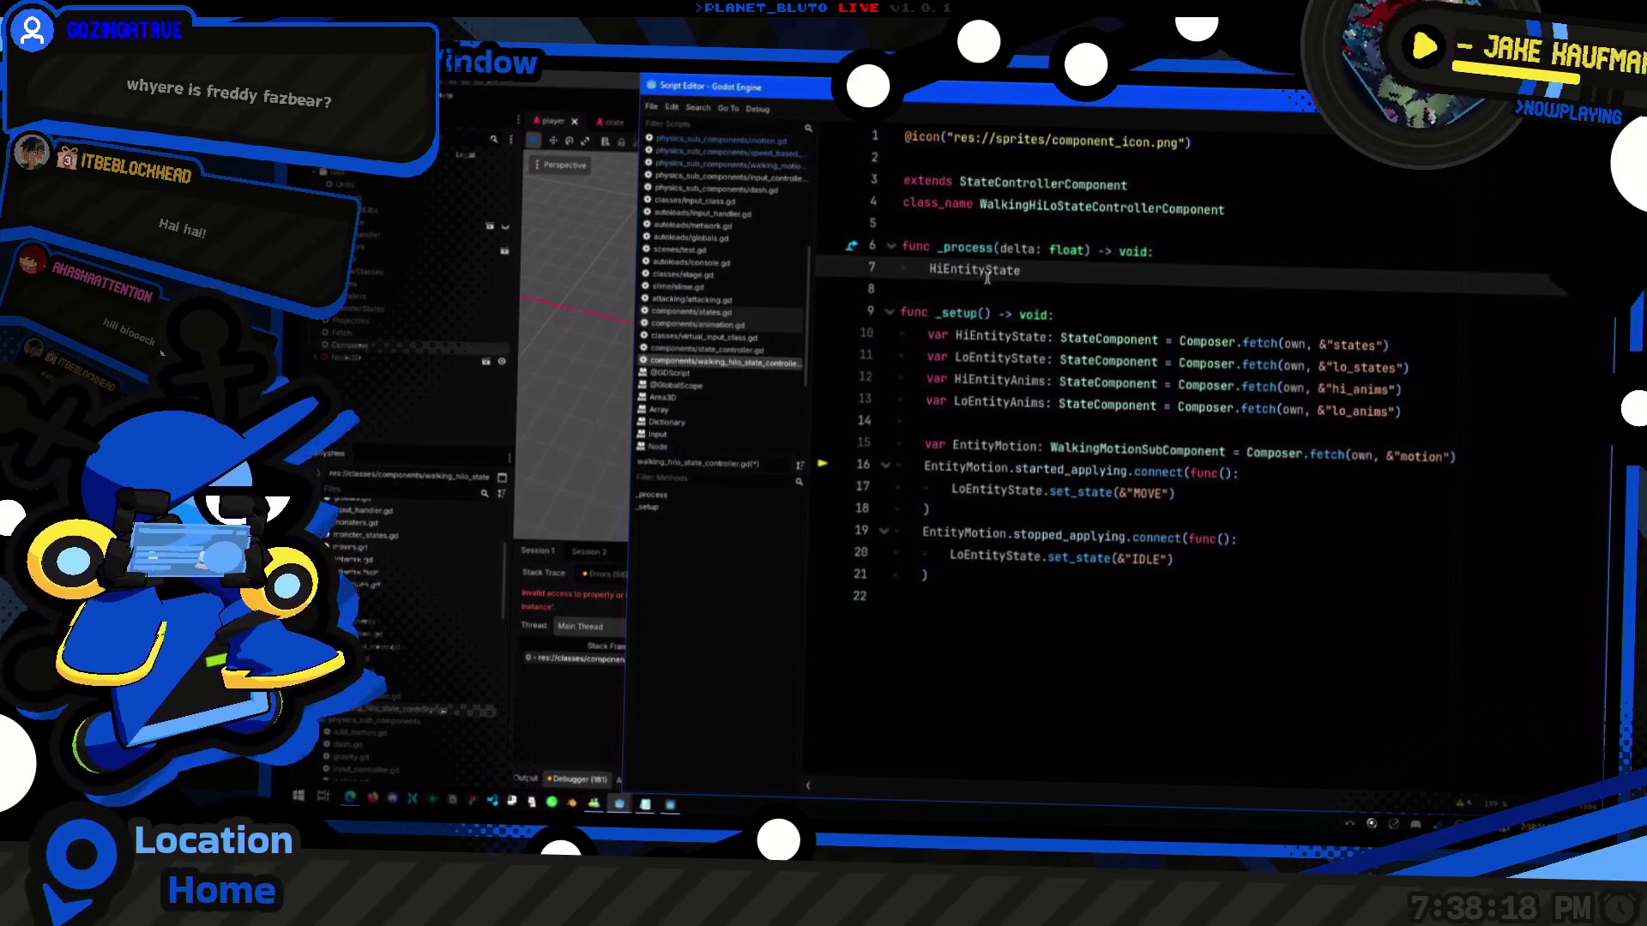
- Make _process test that the Composer.fetch call is not null and setup hasn't run
click(1190, 341)
key(shift+End)
key(ctrl+c)
key(Up)
key(Up)
key(Up)
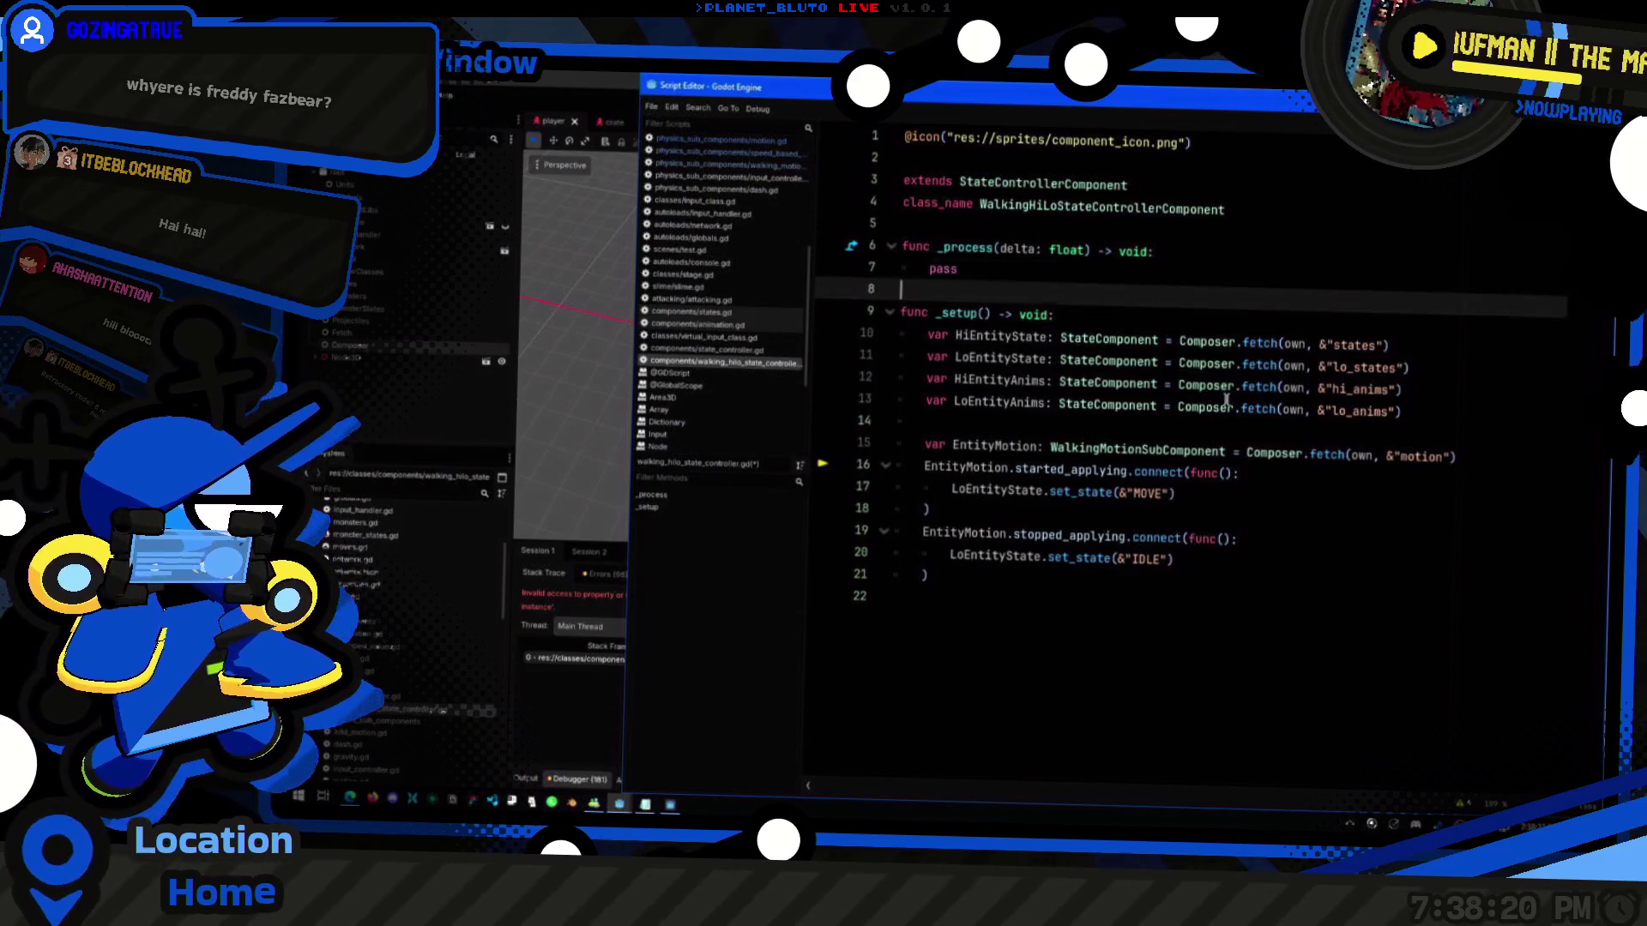
key(shift+Home)
key(ctrl+v)
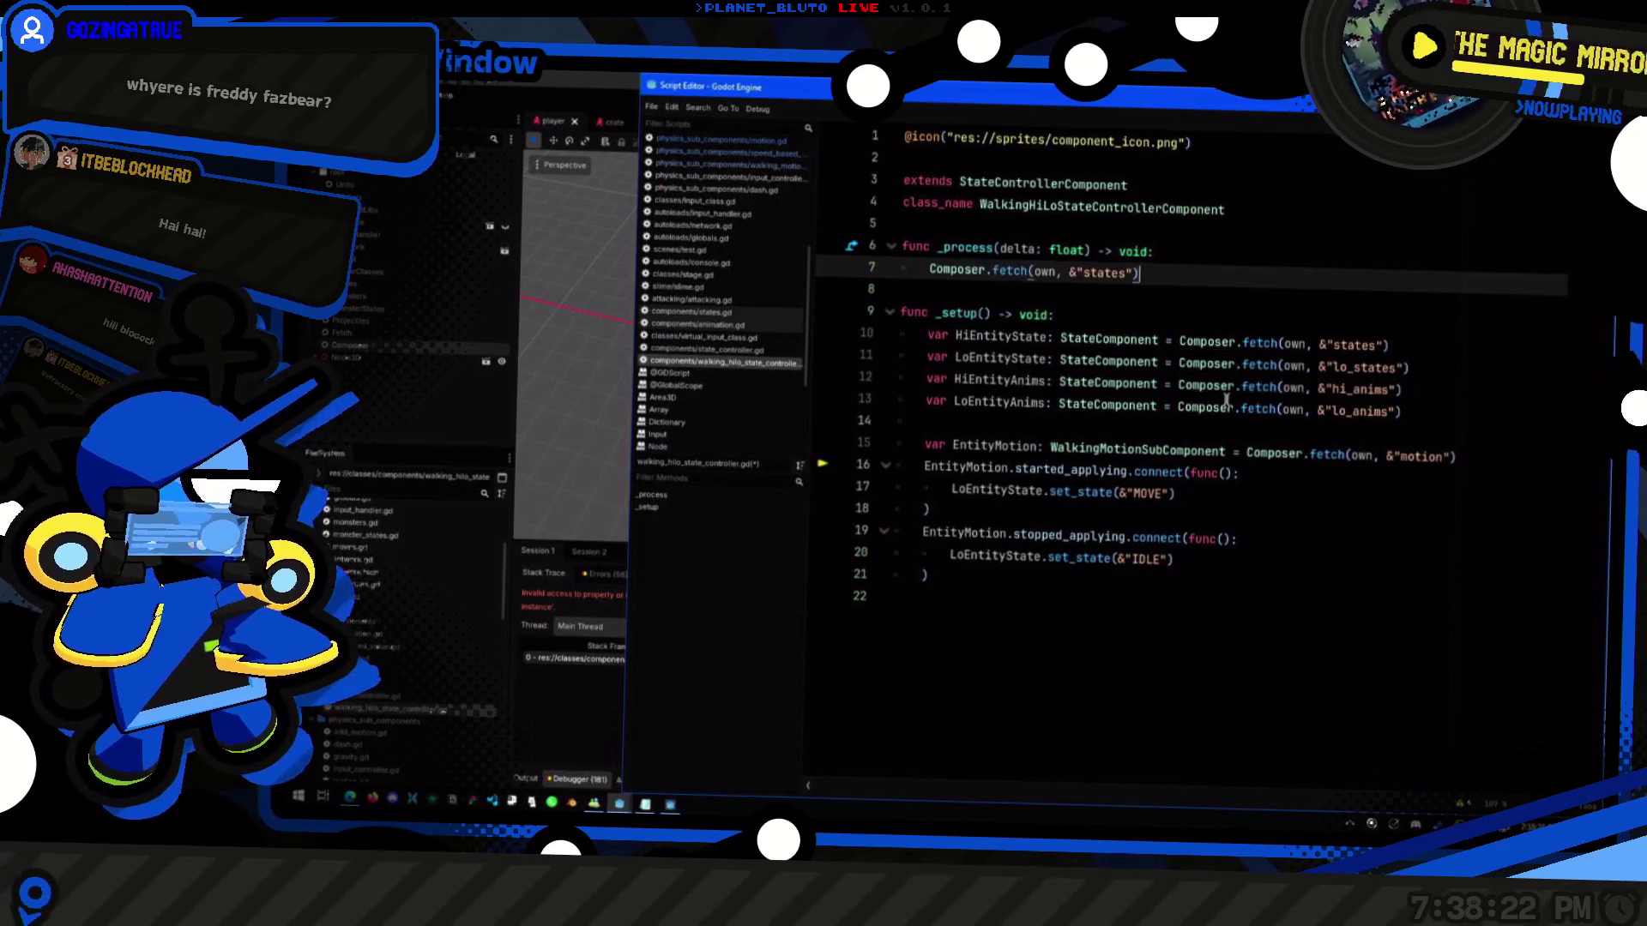
key(Home)
text(if ()
key(End)
text():)
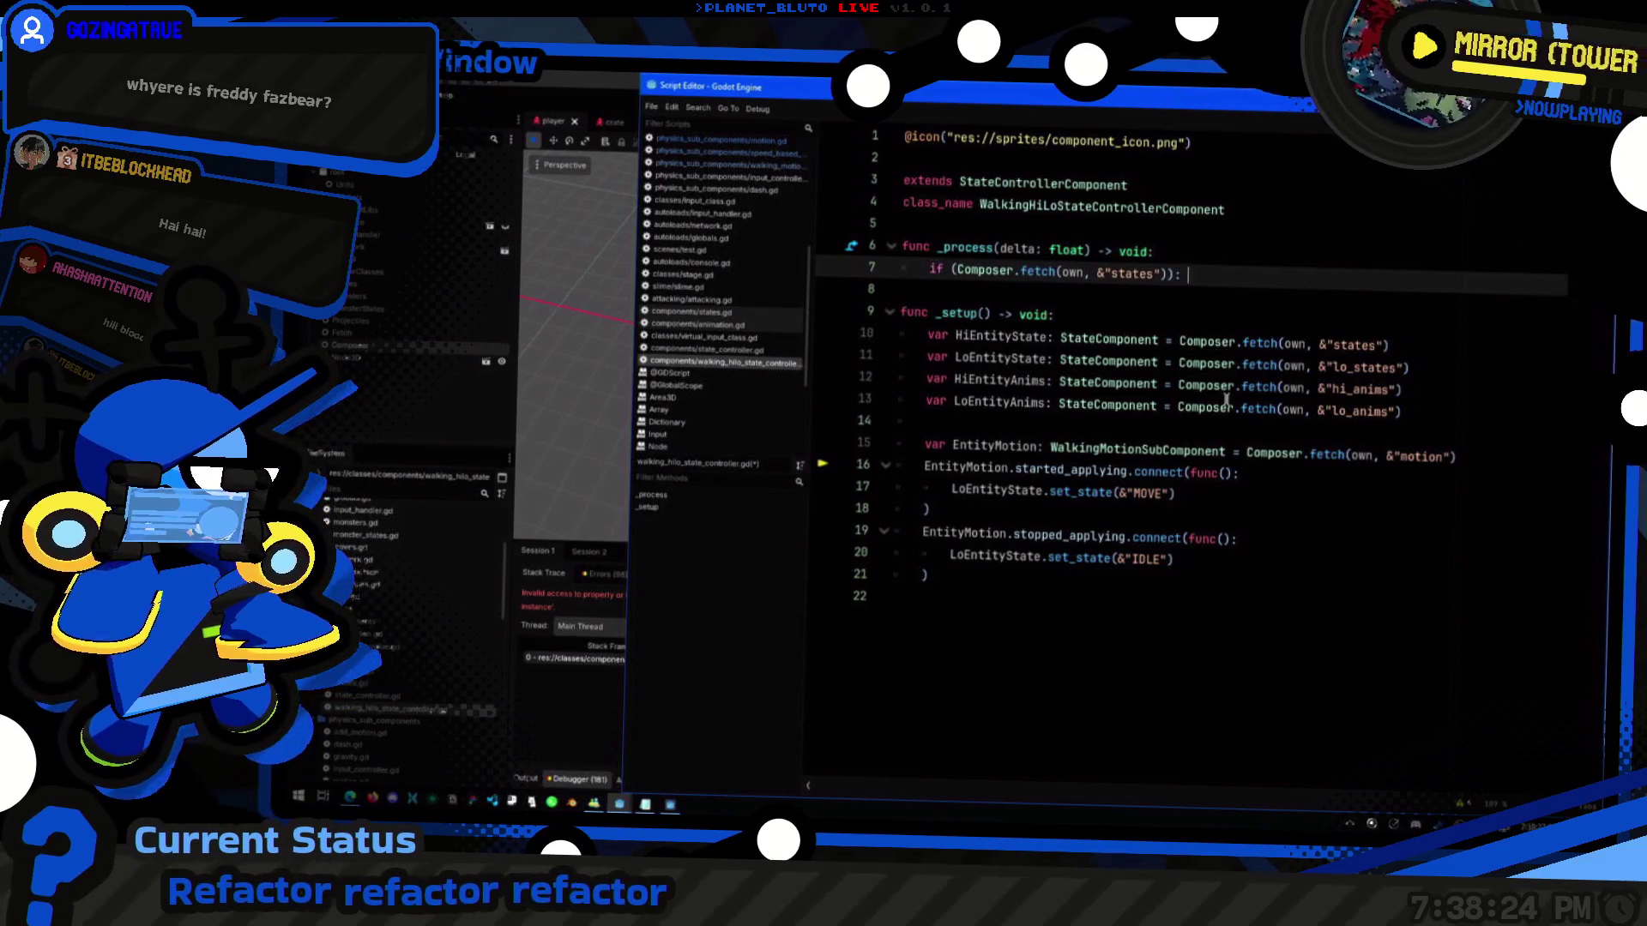
text( != null and n)
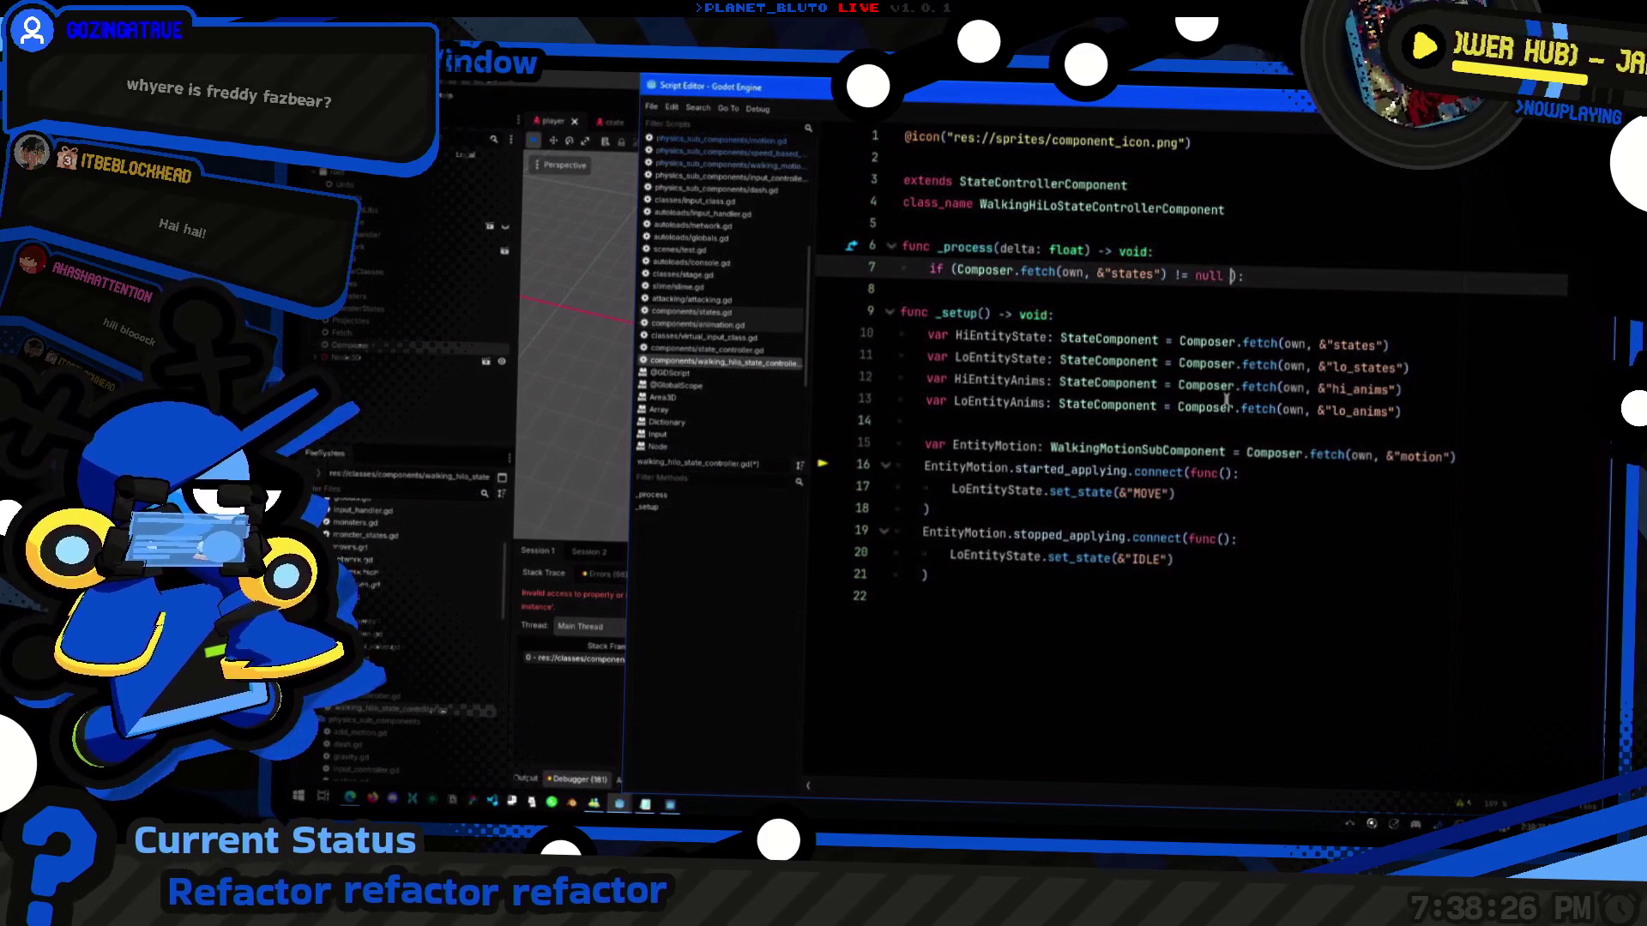
text(ot setup)
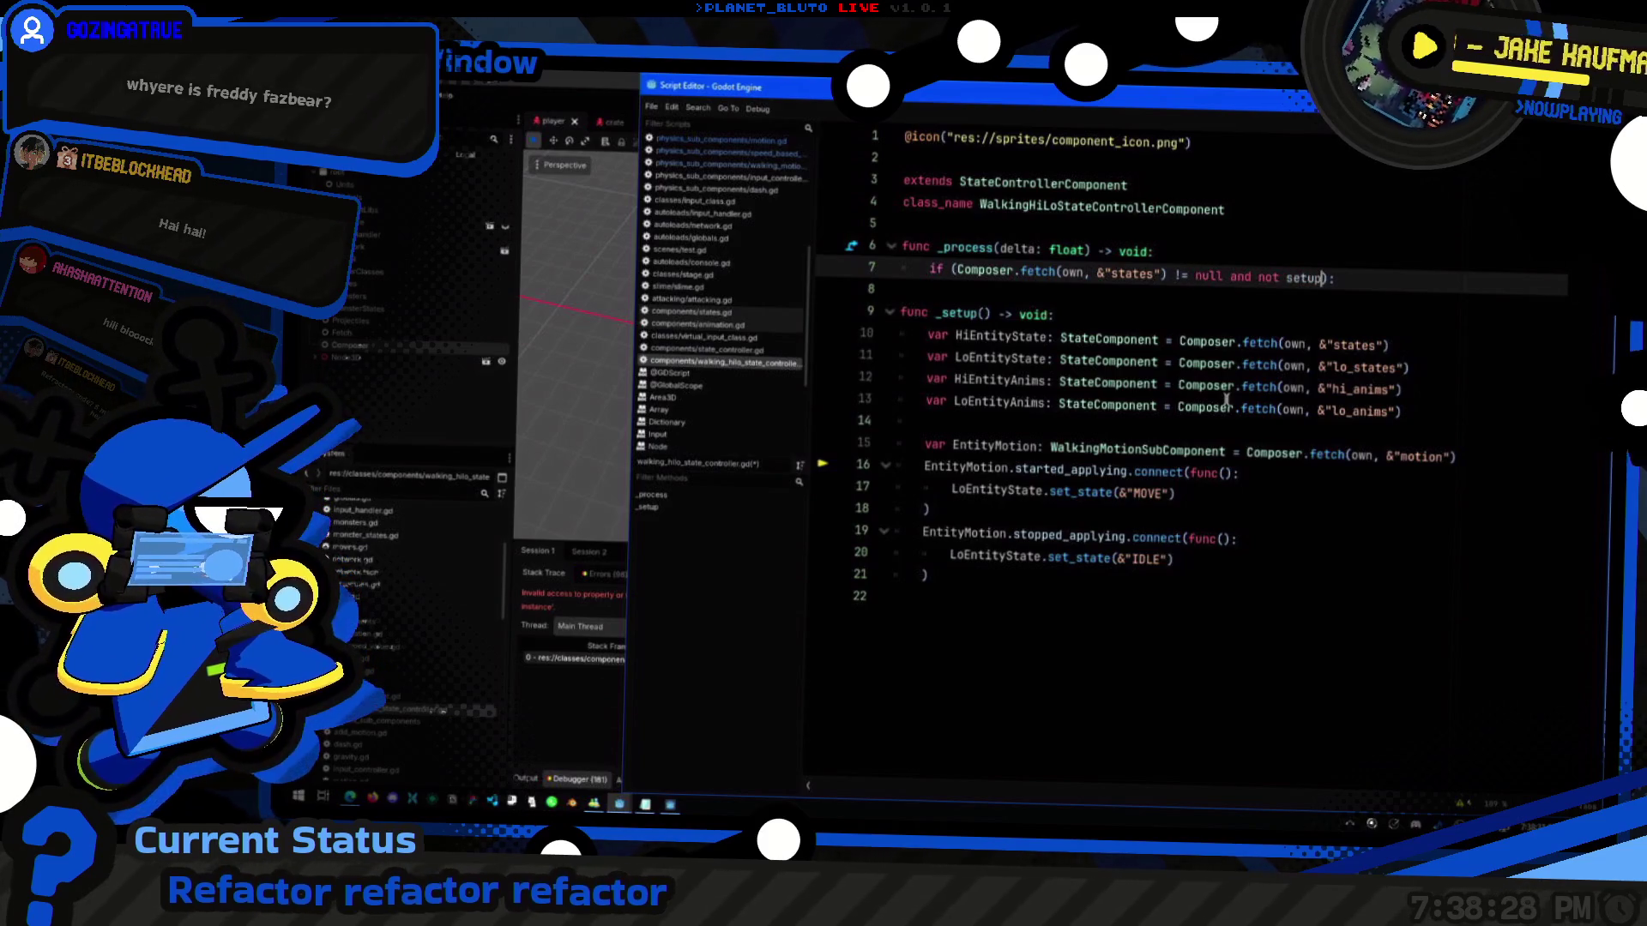
key(Escape)
- Declare a setup flag variable initialised to false above _process
key(Up)
key(Up)
key(Return)
key(Return)
key(Up)
text(var setup)
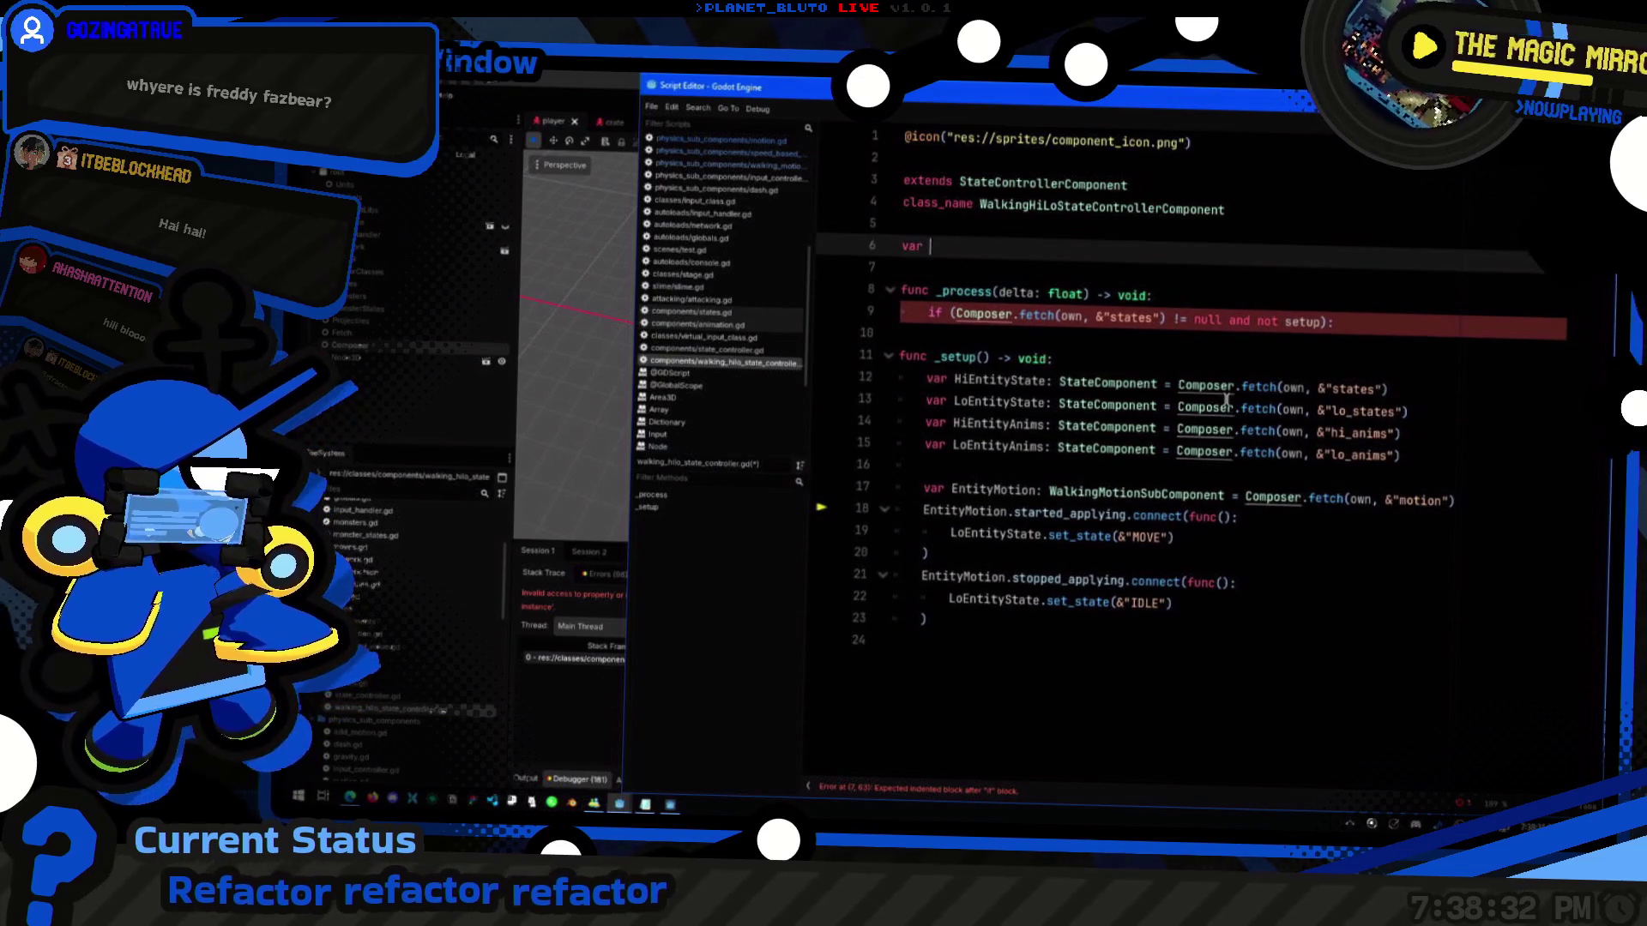
text(_)
key(End)
text(= false)
key(Home)
key(Right)
key(Right)
key(Right)
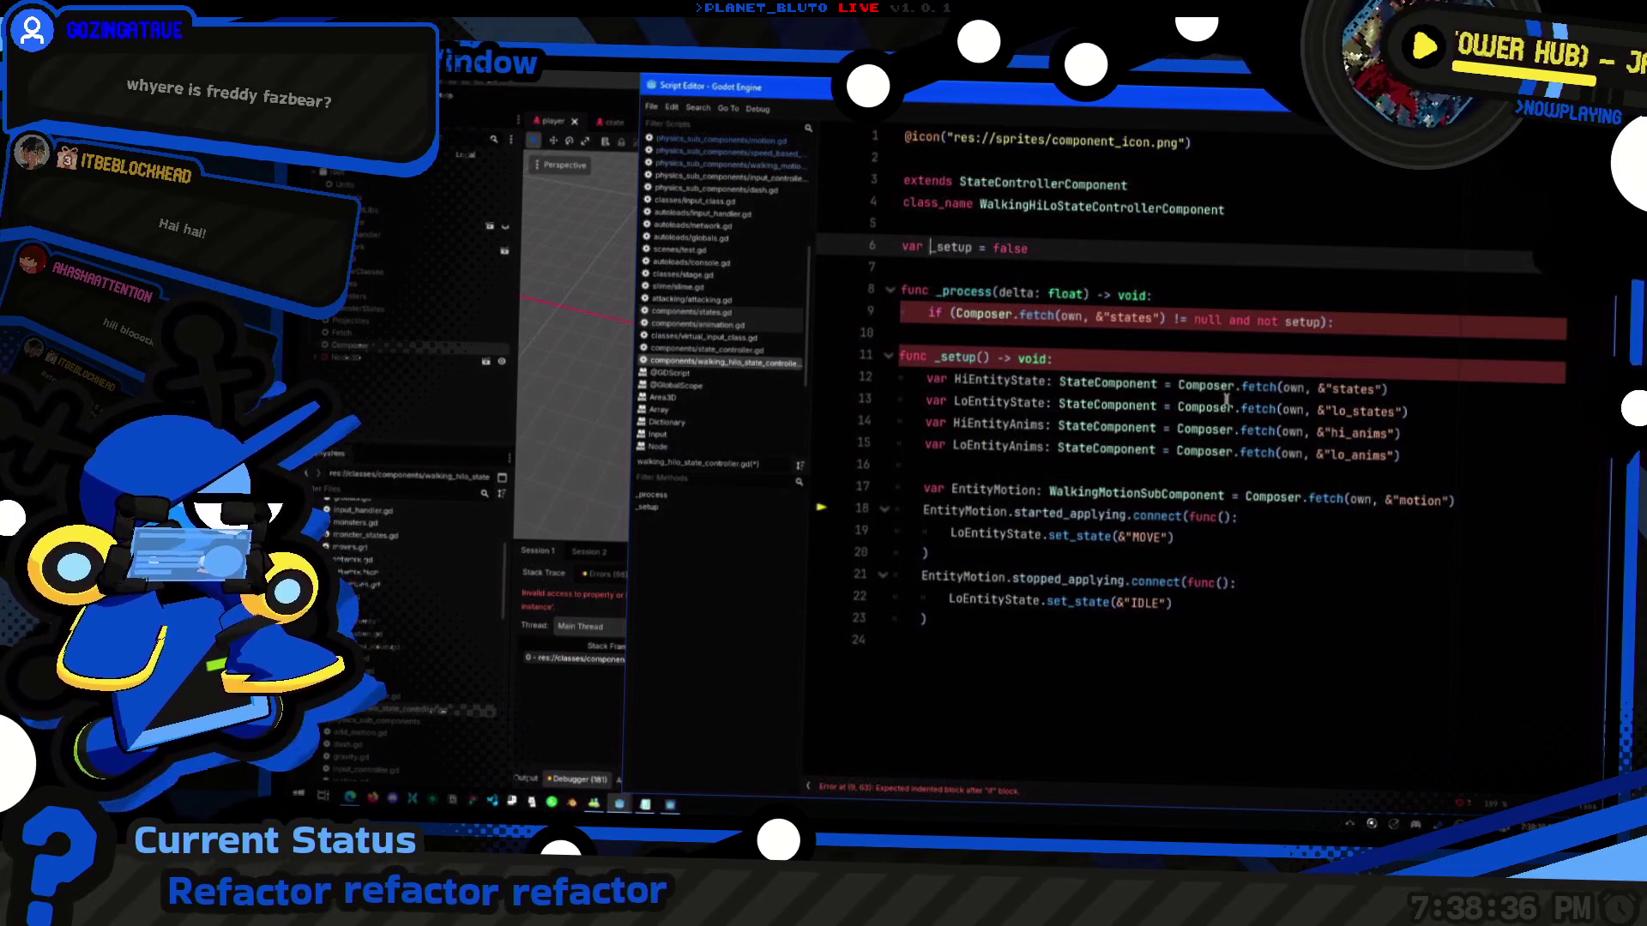
text(+)
text(_prev)
key(ctrl+Right)
- Point the _process condition at the flag and call _setup() inside it
key(Down)
key(Down)
key(Down)
key(ctrl+Right)
key(ctrl+Right)
key(ctrl+Right)
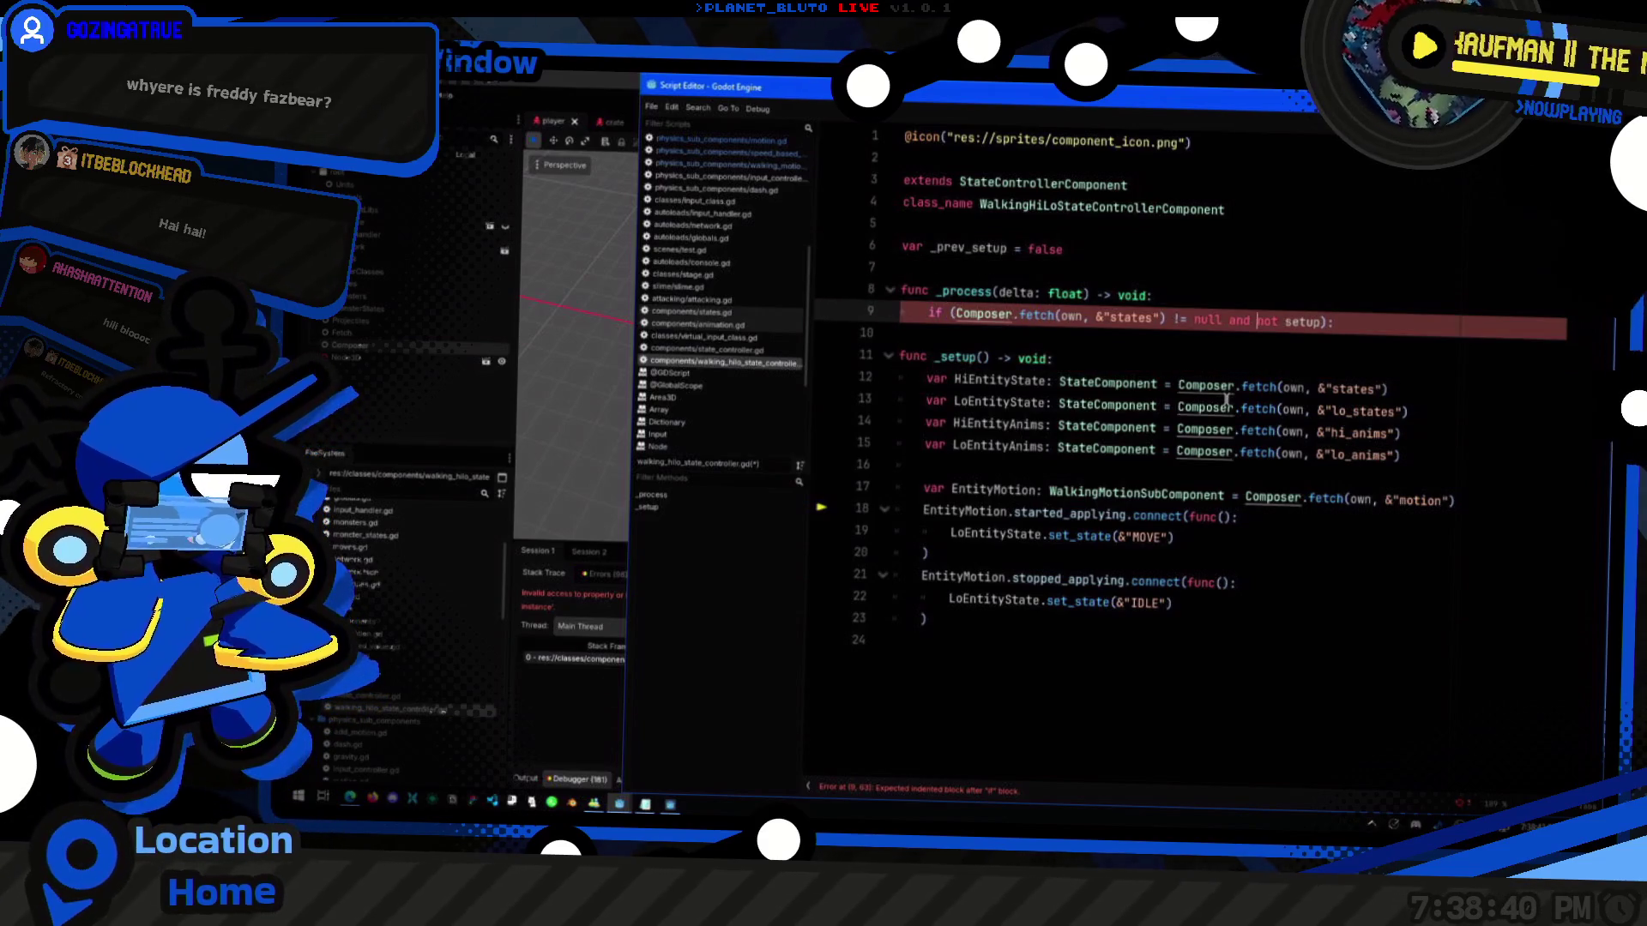
key(Return)
key(End)
text(_se)
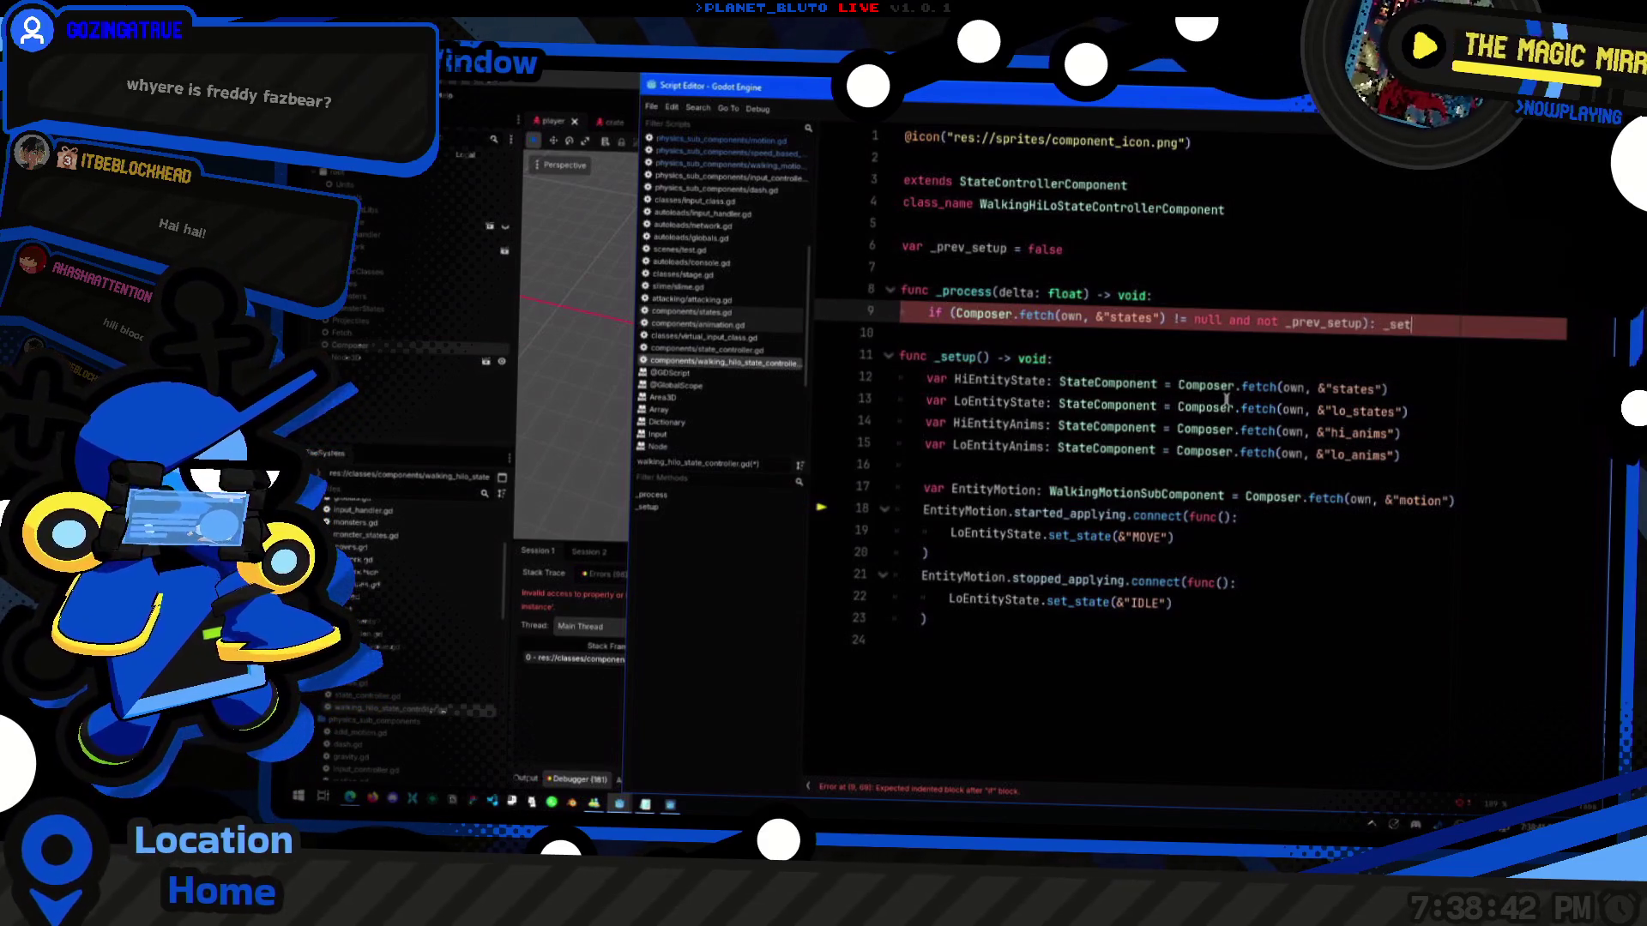
key(Return)
key(Home)
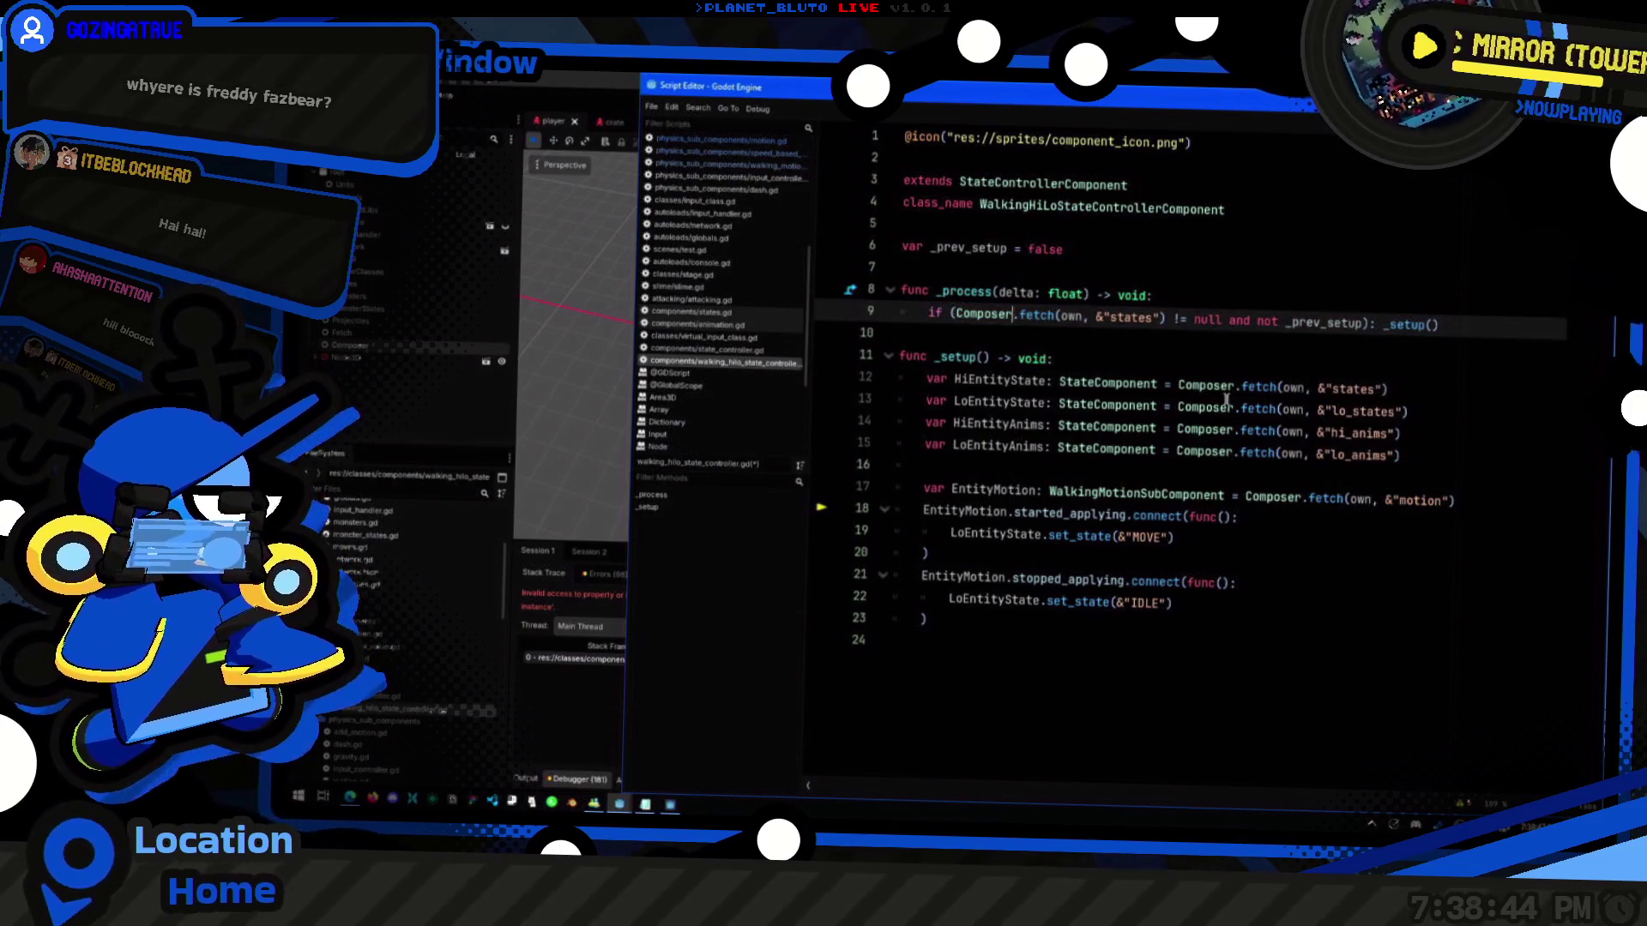
- Set _ran_setup to true at the top of the _setup function
click(1272, 369)
key(Return)
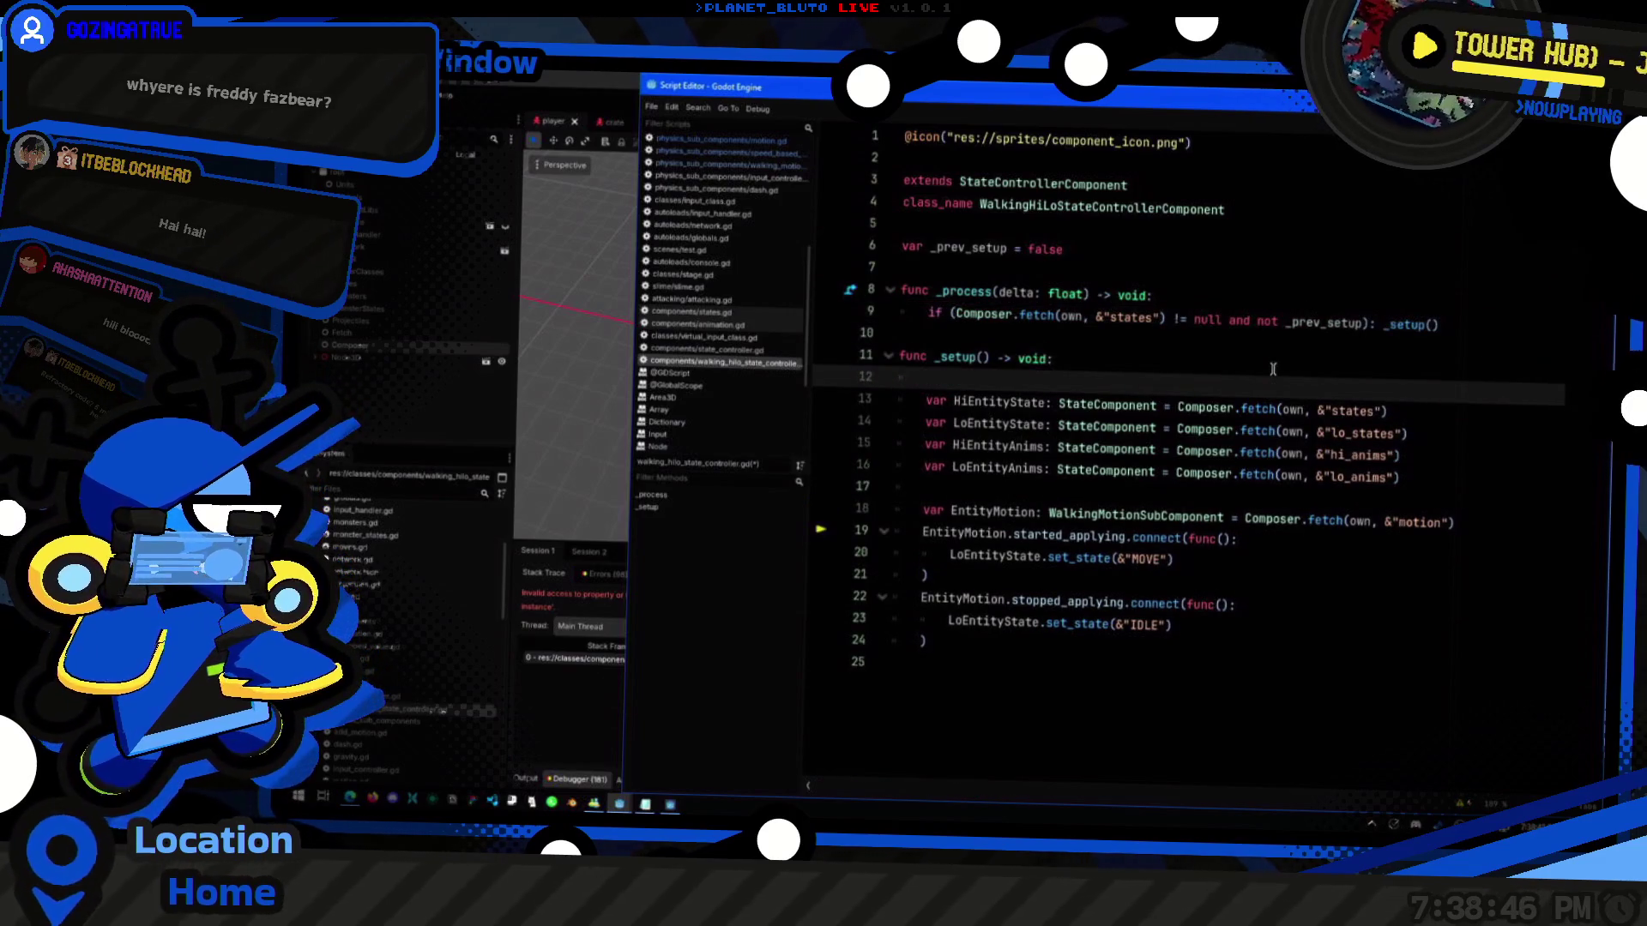
key(Return)
text(ran_setup = tru)
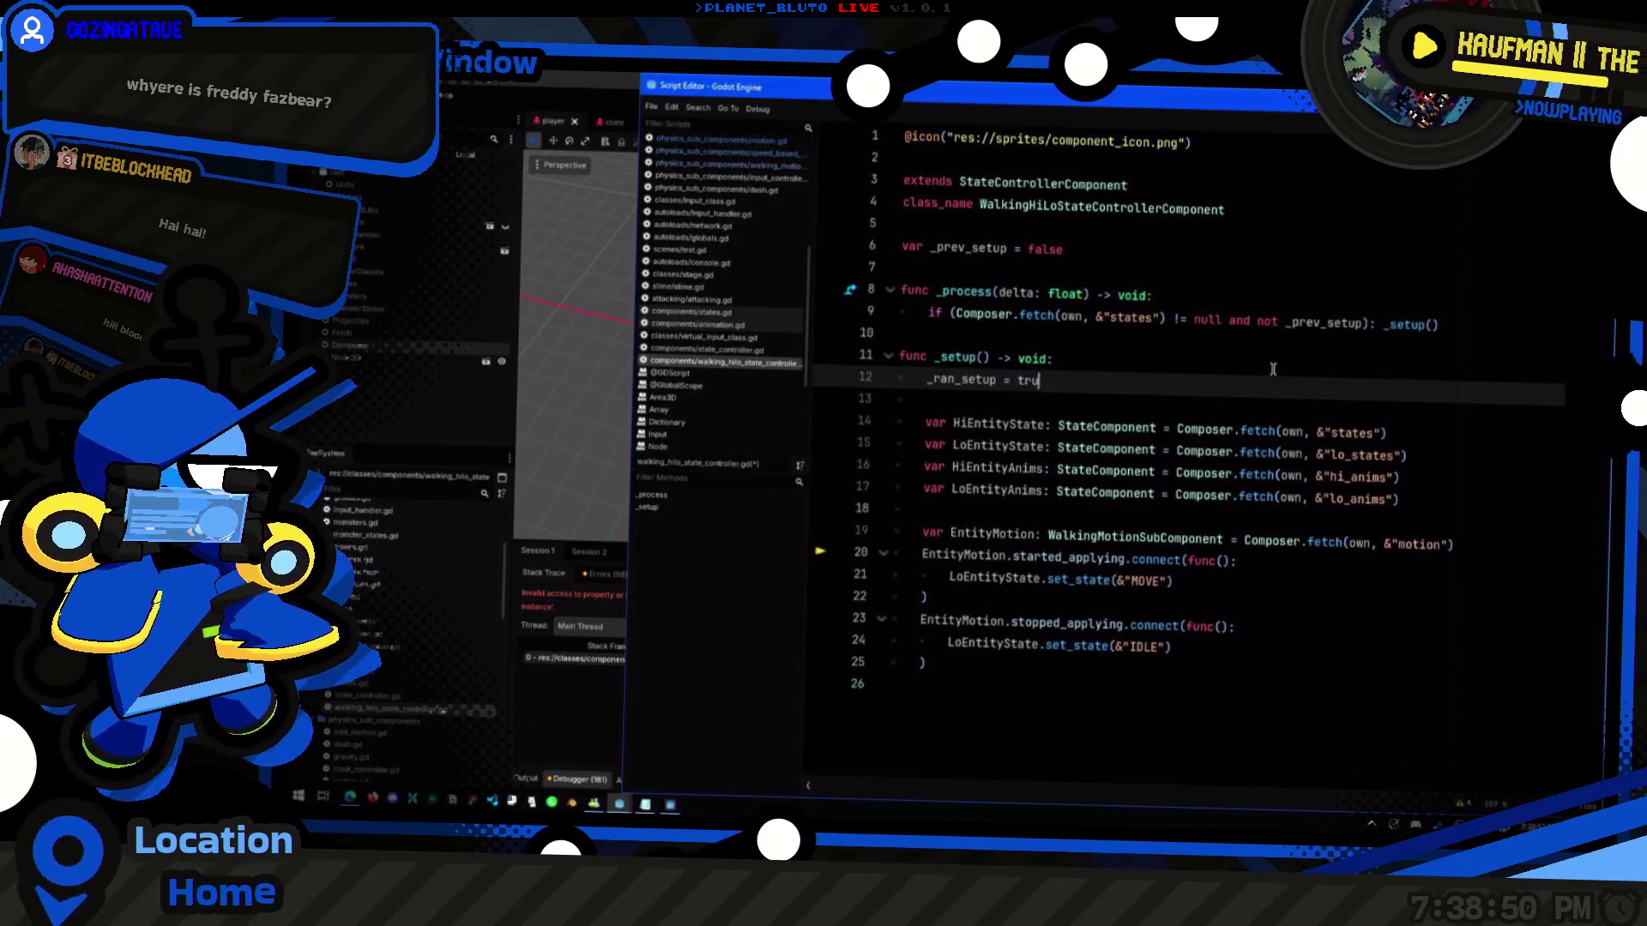
key(ctrl+d)
- Rename the flag to _ran_setup in its declaration and condition, then save and run
click(993, 248)
double_click(969, 248)
text(_ran_setup)
click(1344, 324)
double_click(1345, 324)
text(_ran_setup)
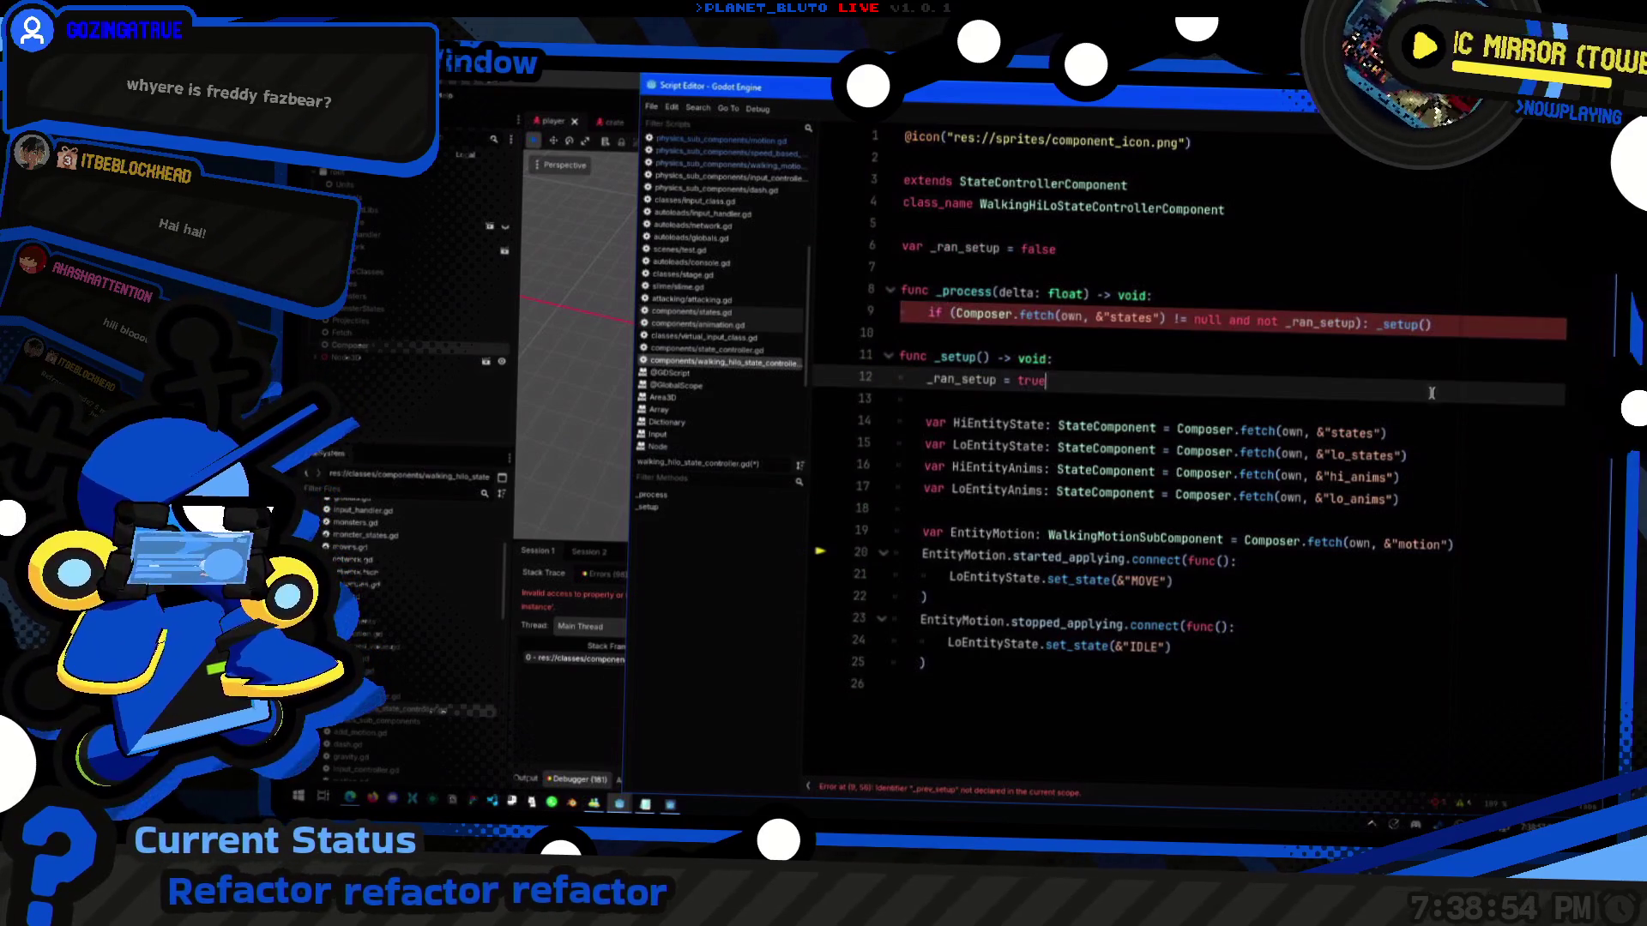
click(1461, 499)
key(F5)
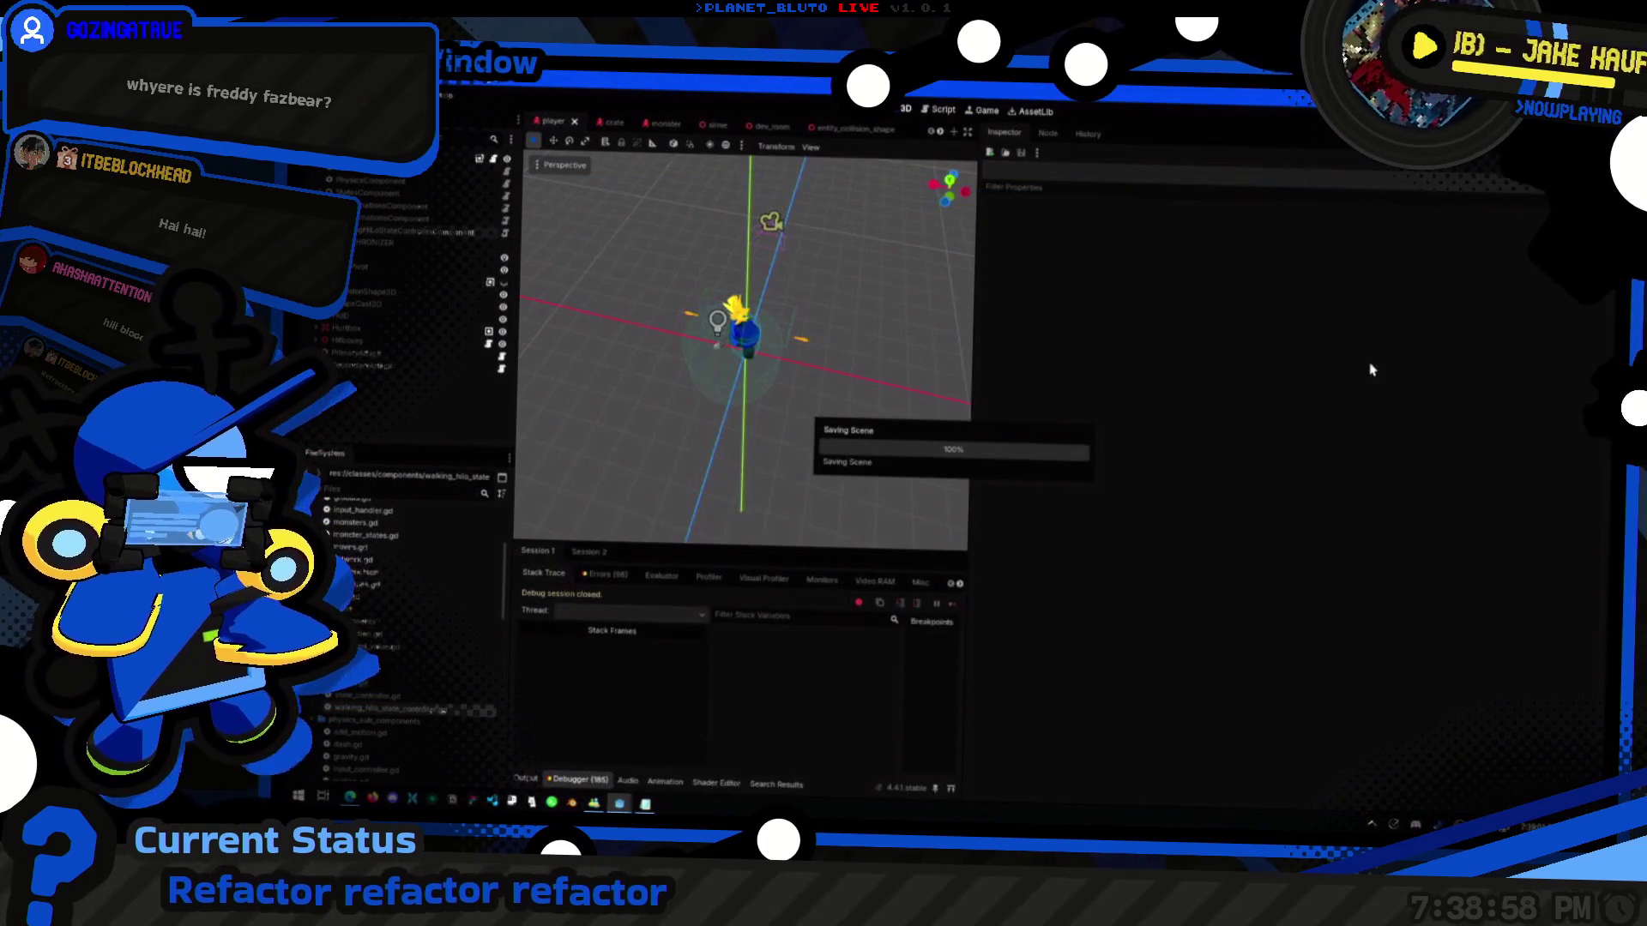
- Start the game, then inspect the EntityMotion variable on line 19 after the type error
click(738, 278)
click(743, 330)
click(1040, 358)
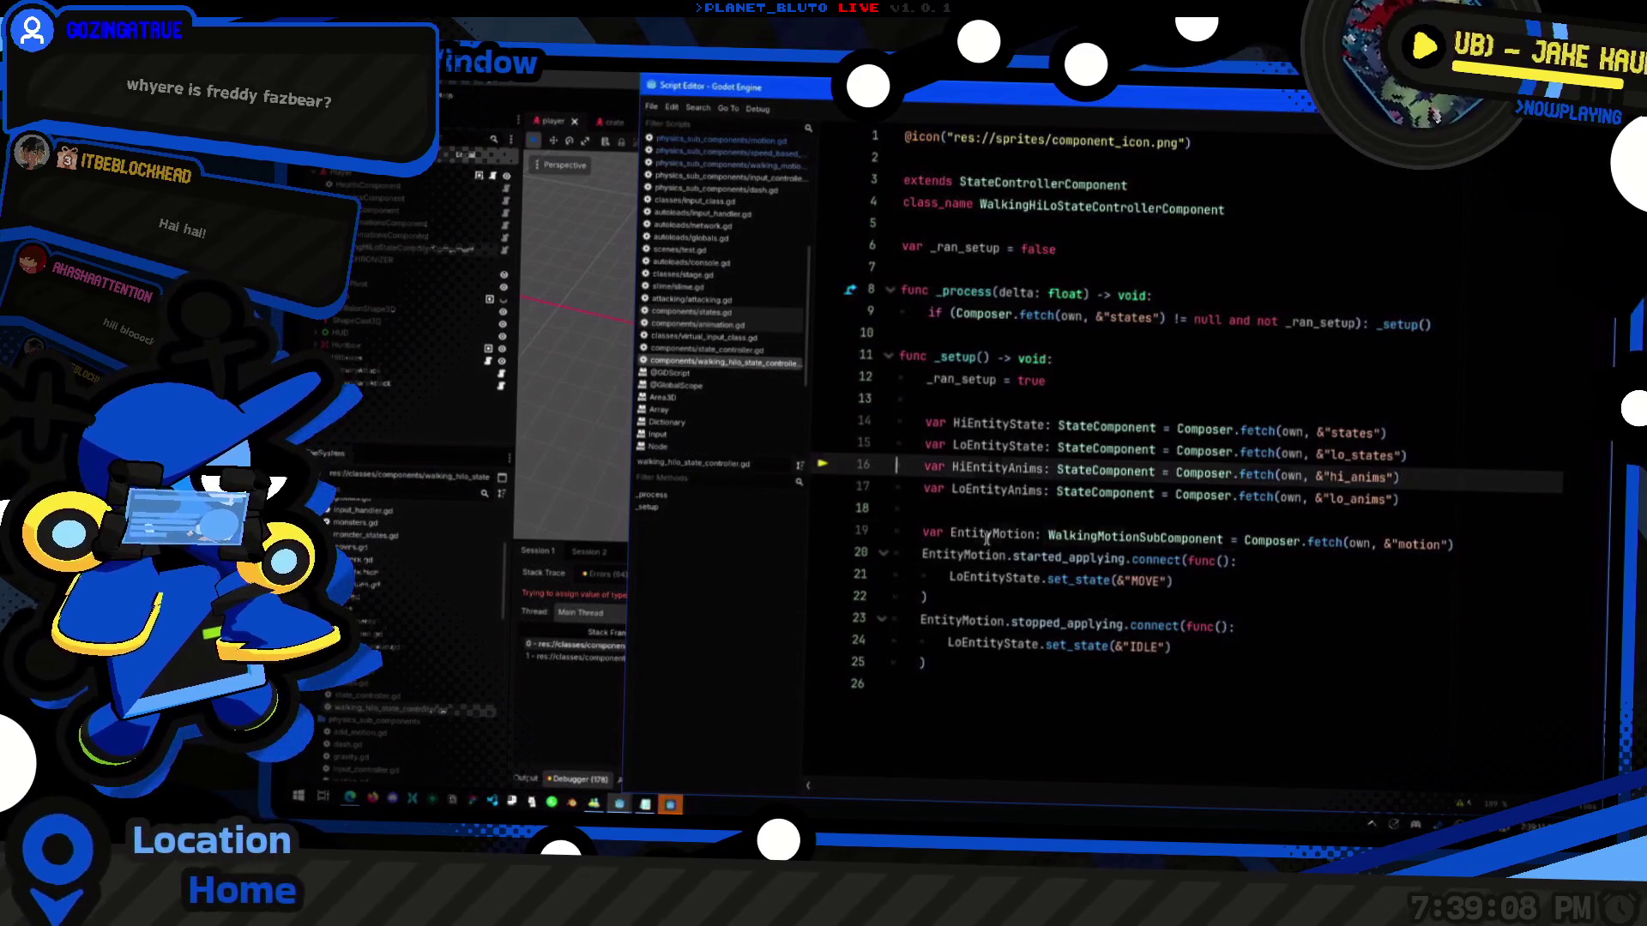
double_click(986, 537)
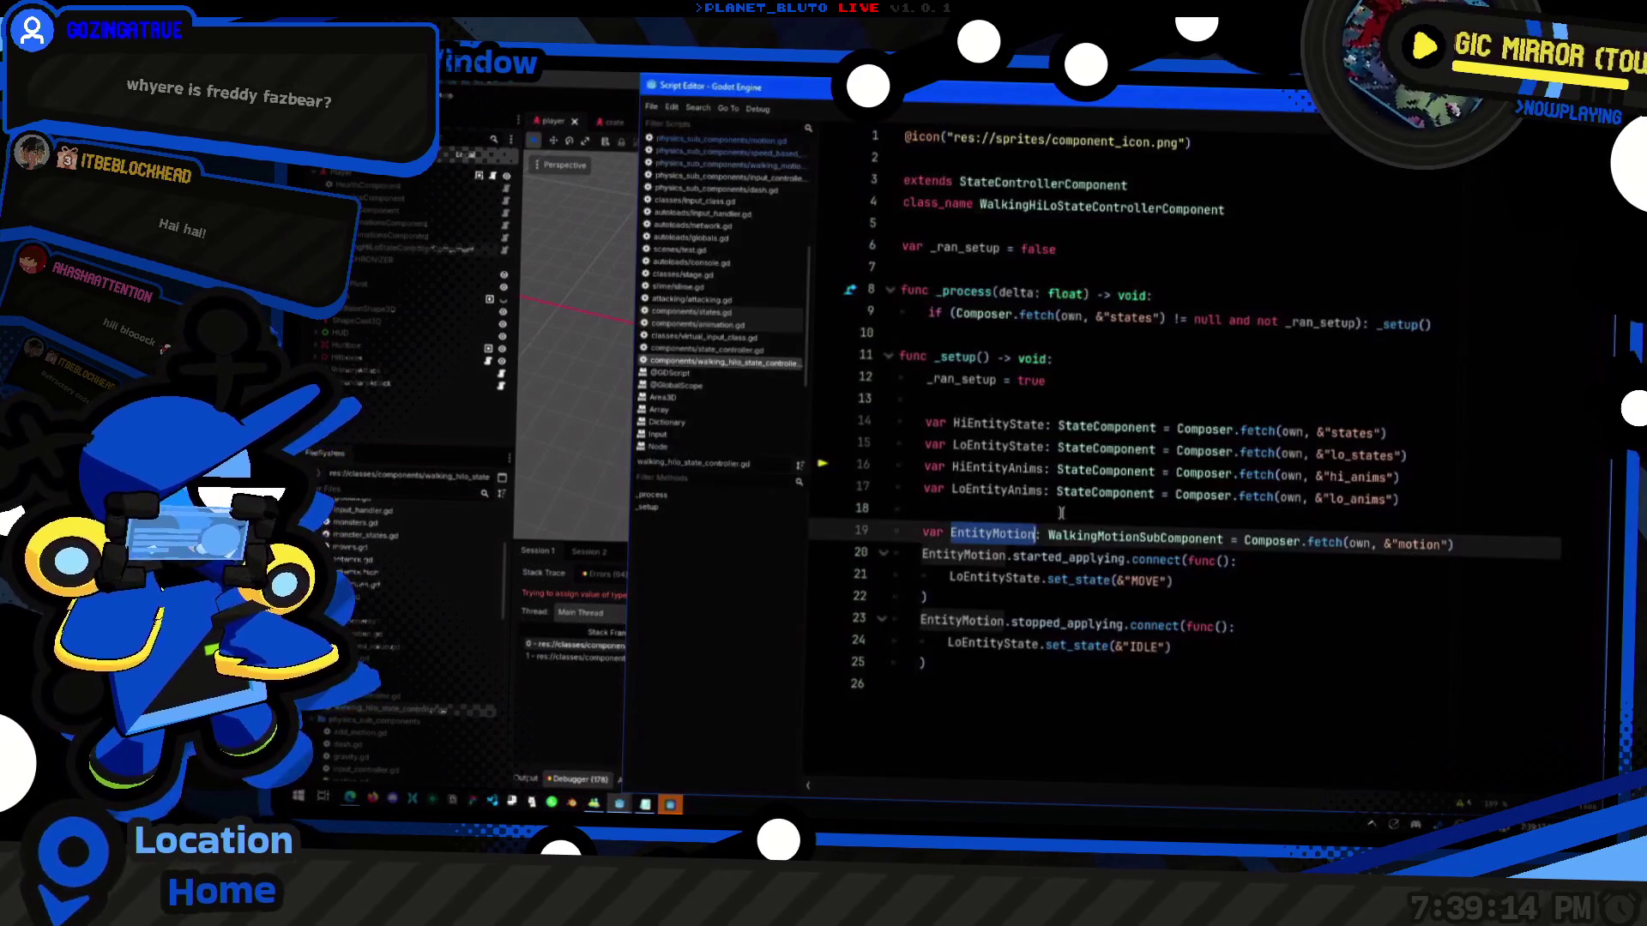
- Change HiEntityAnims and LoEntityAnims types from StateComponent to AnimationComponent, then save and run
click(1106, 474)
double_click(1106, 472)
text(Ani)
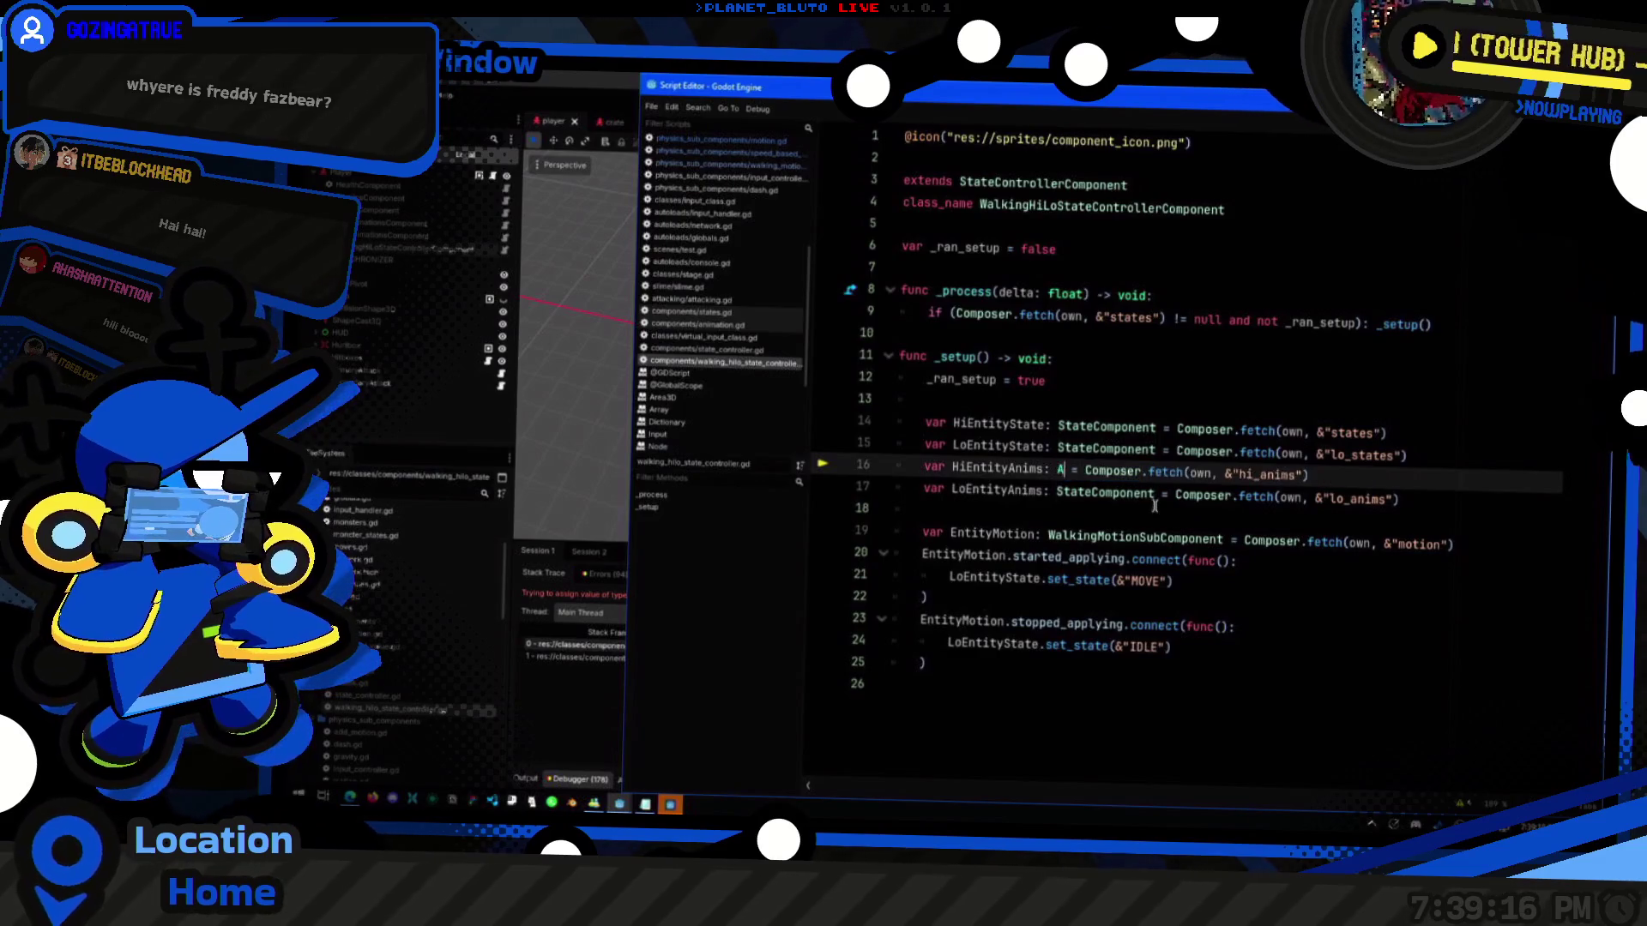
text(m)
key(Return)
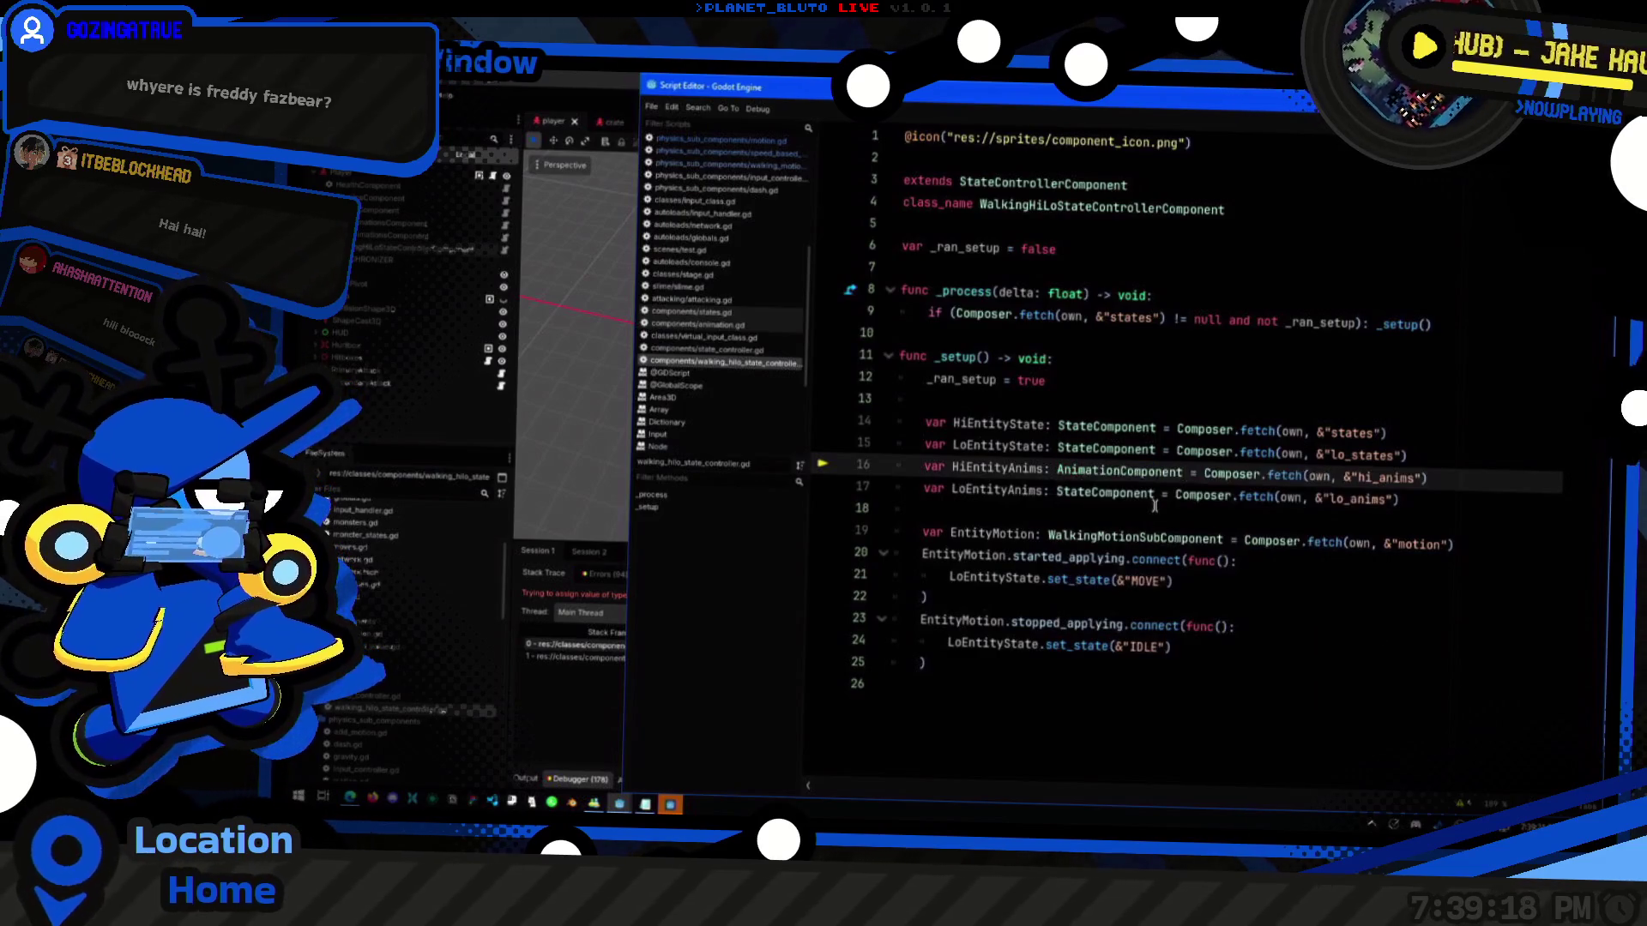
double_click(1155, 506)
text(AnimationComponent)
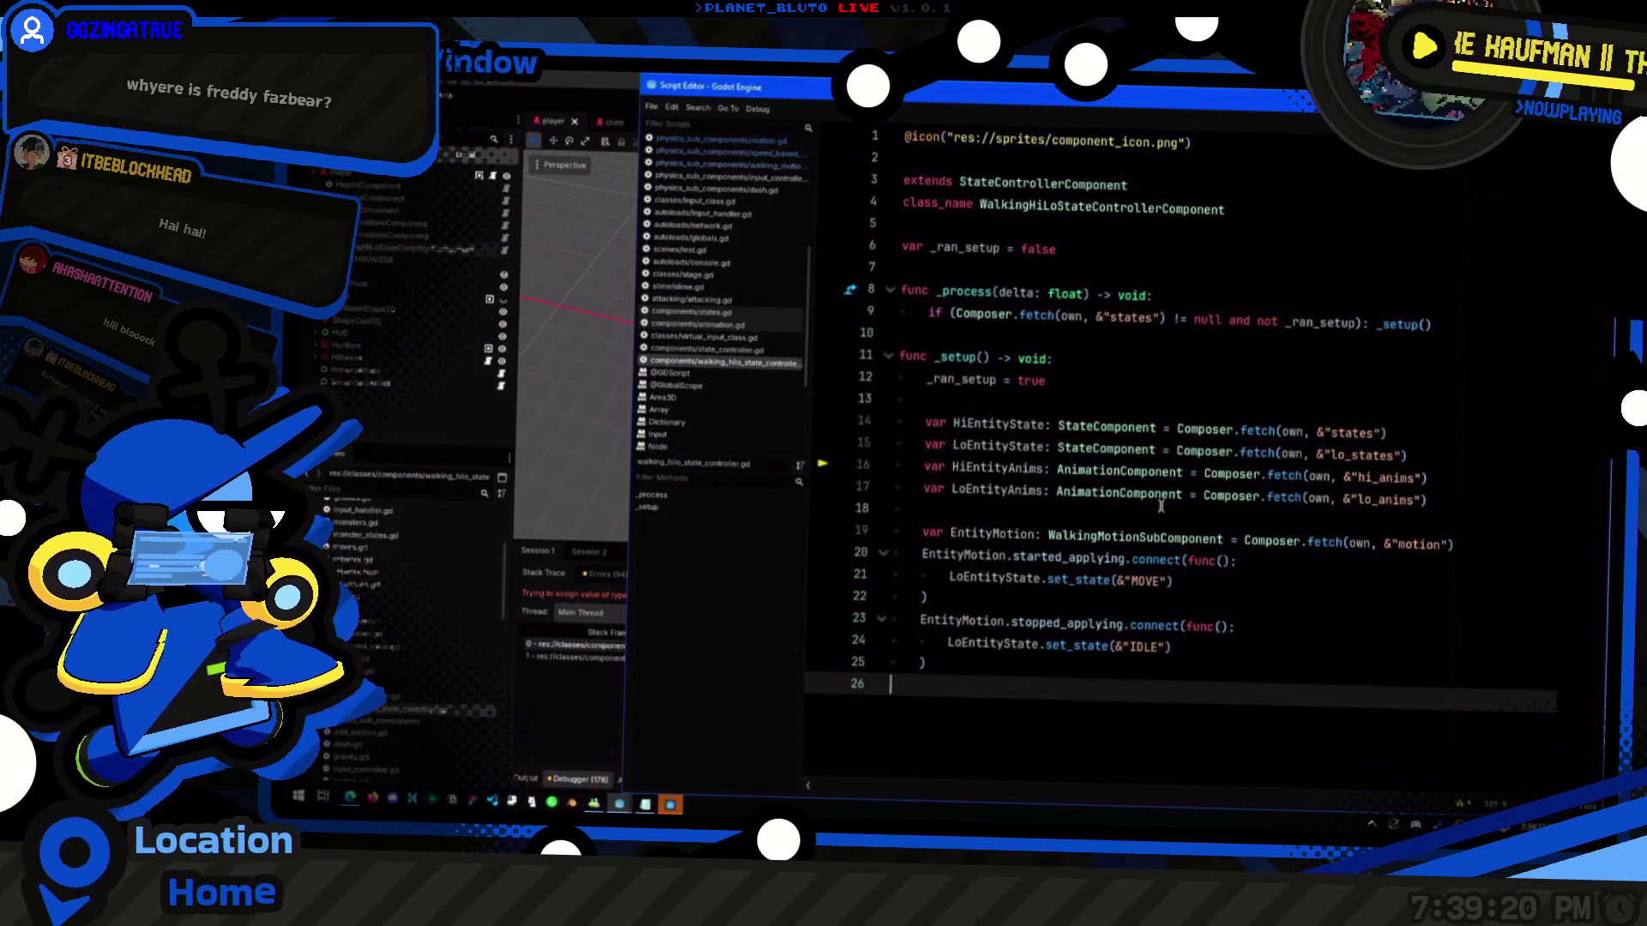
key(F5)
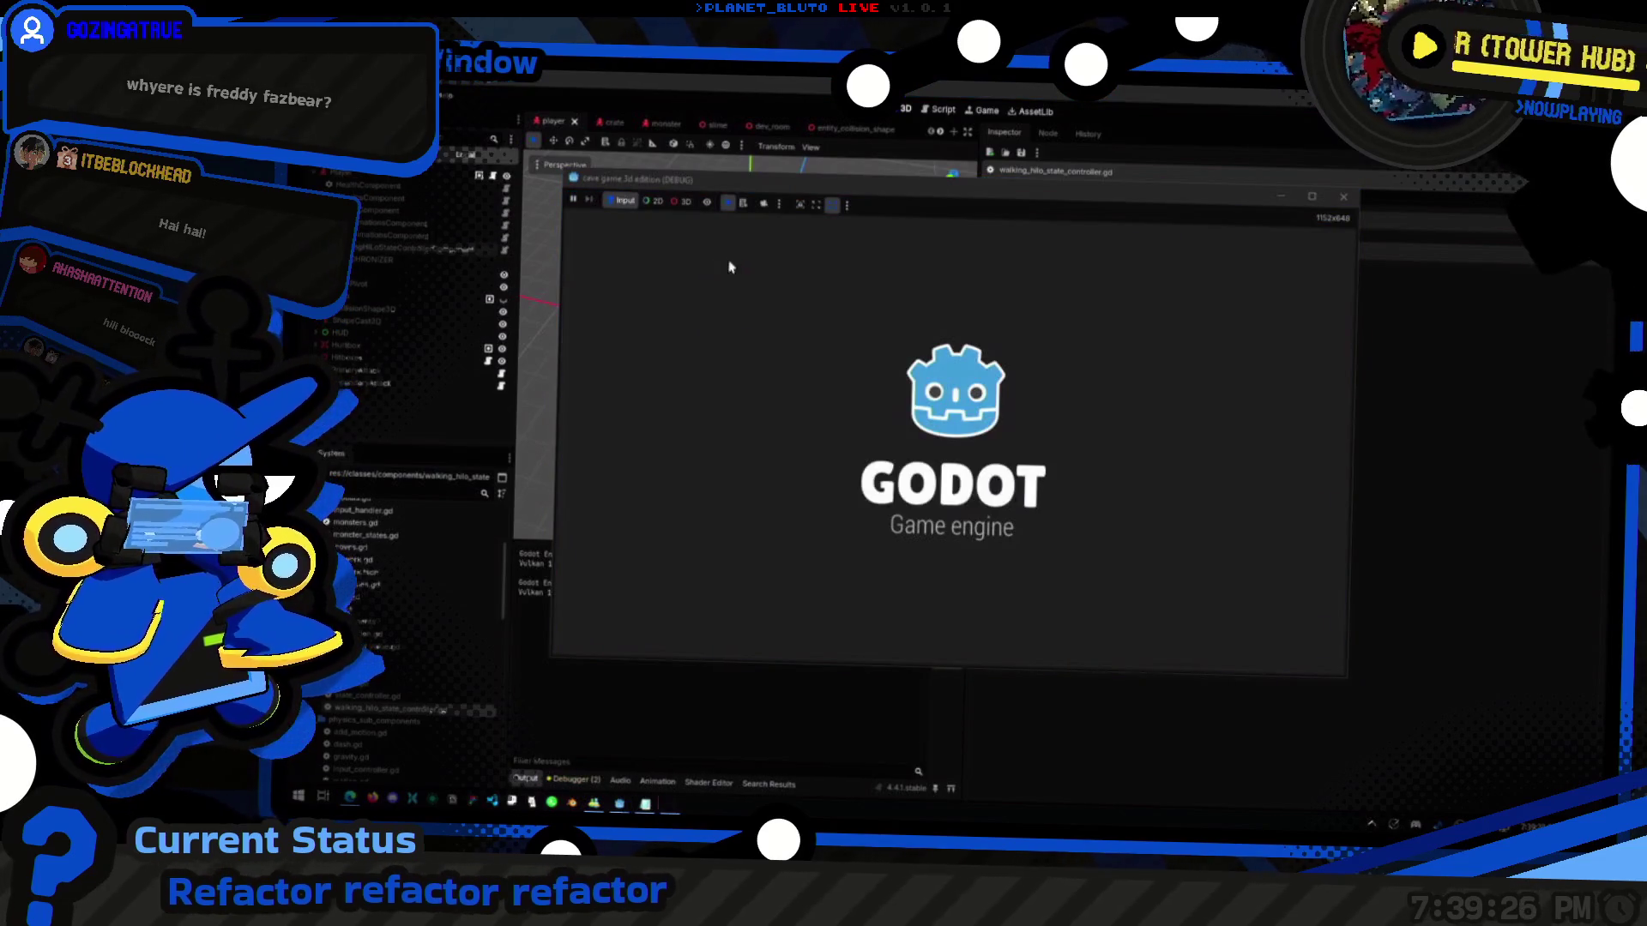
- Start the game as the knight and walk it to test the animation
click(730, 271)
click(732, 297)
click(1045, 361)
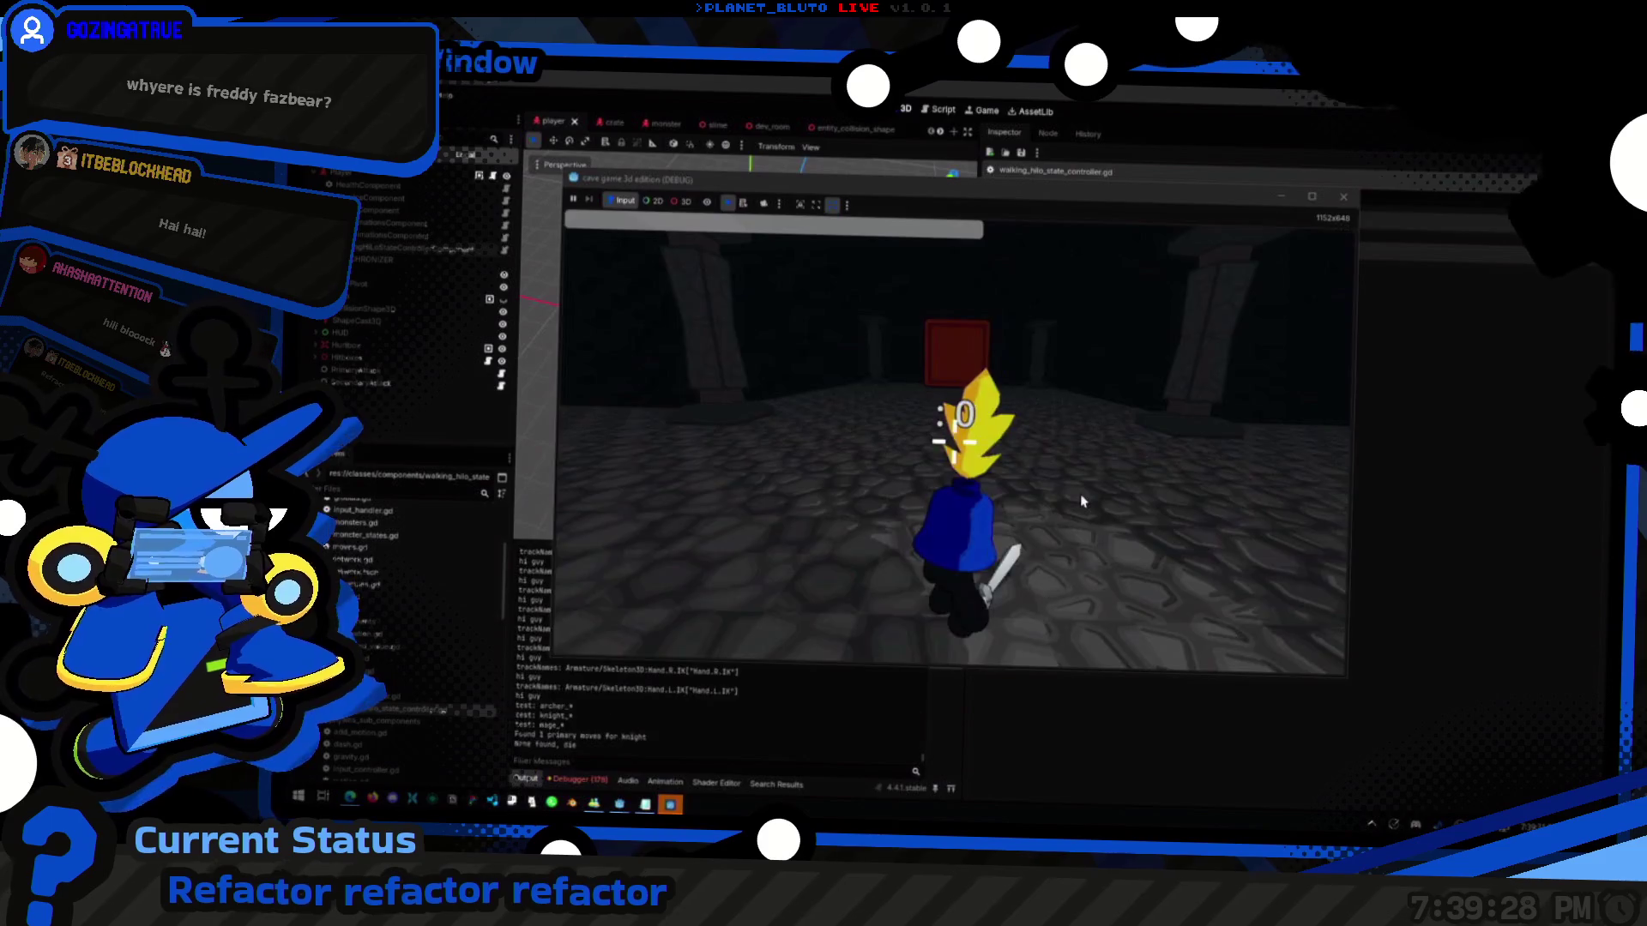
key(s)
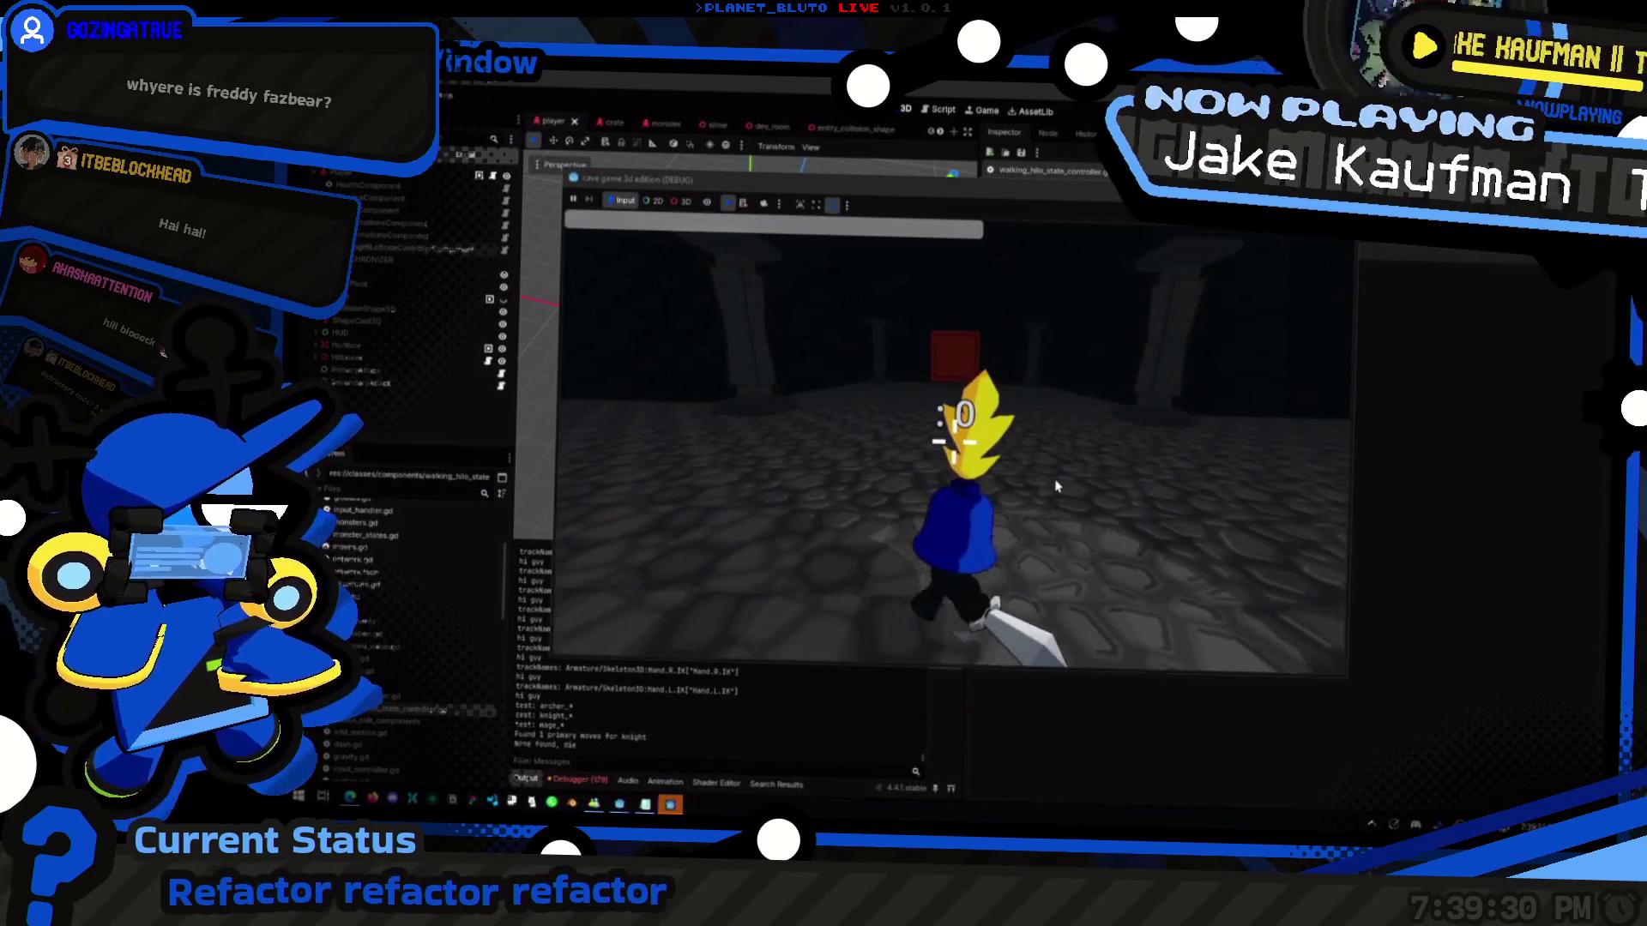
key(w)
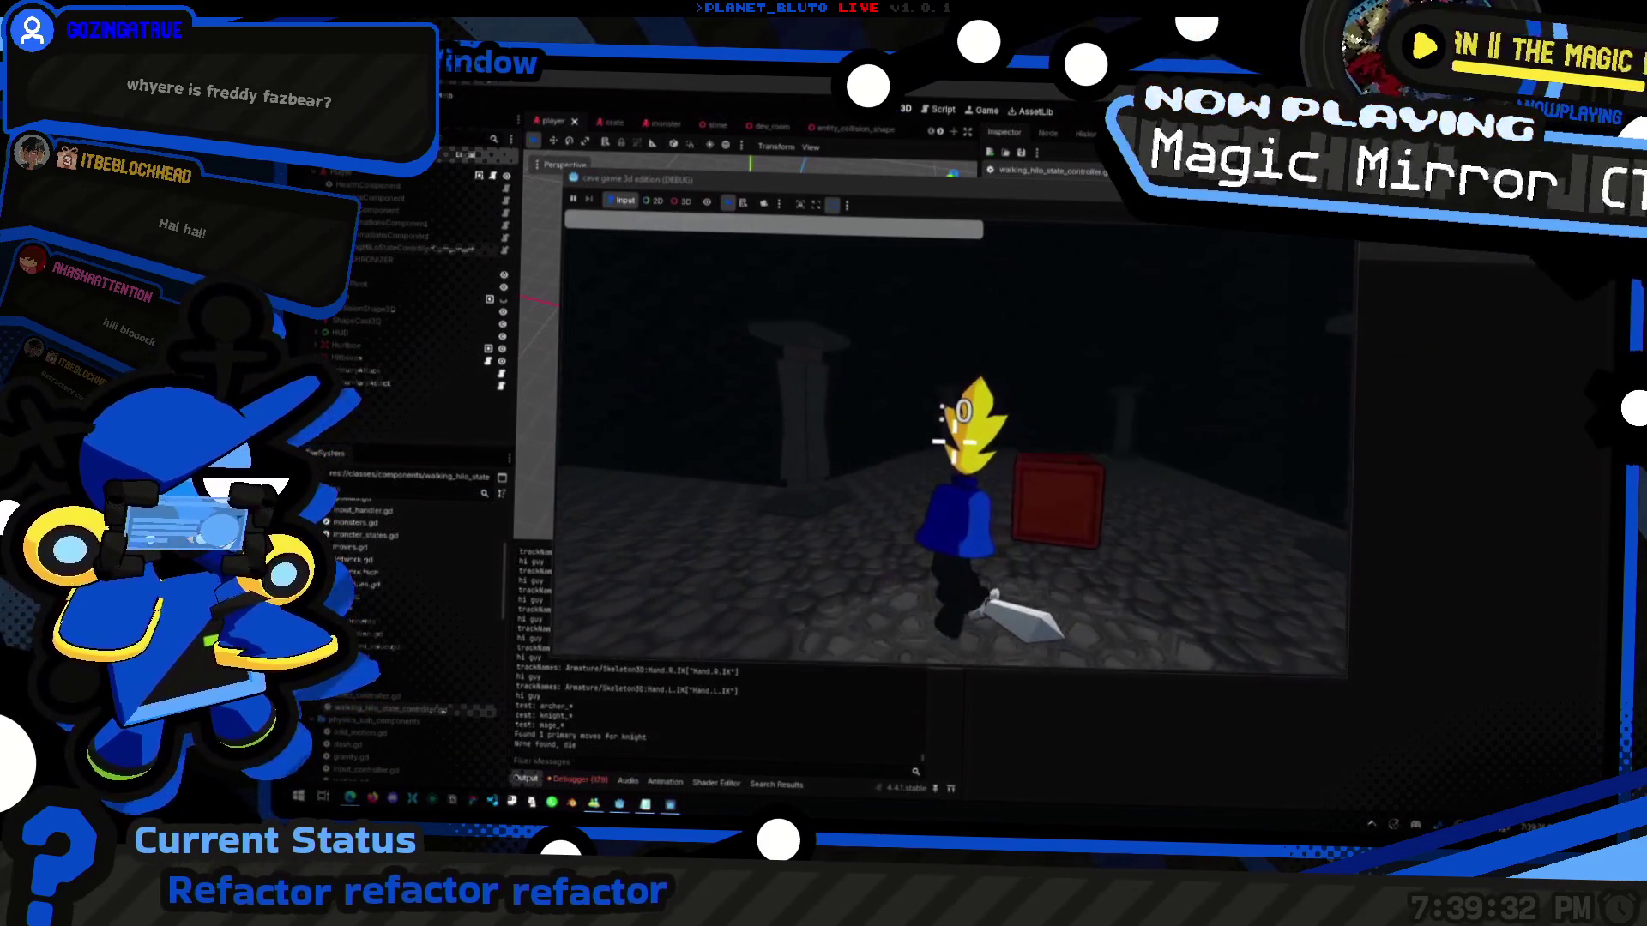
- Open input_controller.gd, select the state-switching lines 38–42, and rerun the game
key(alt+Tab)
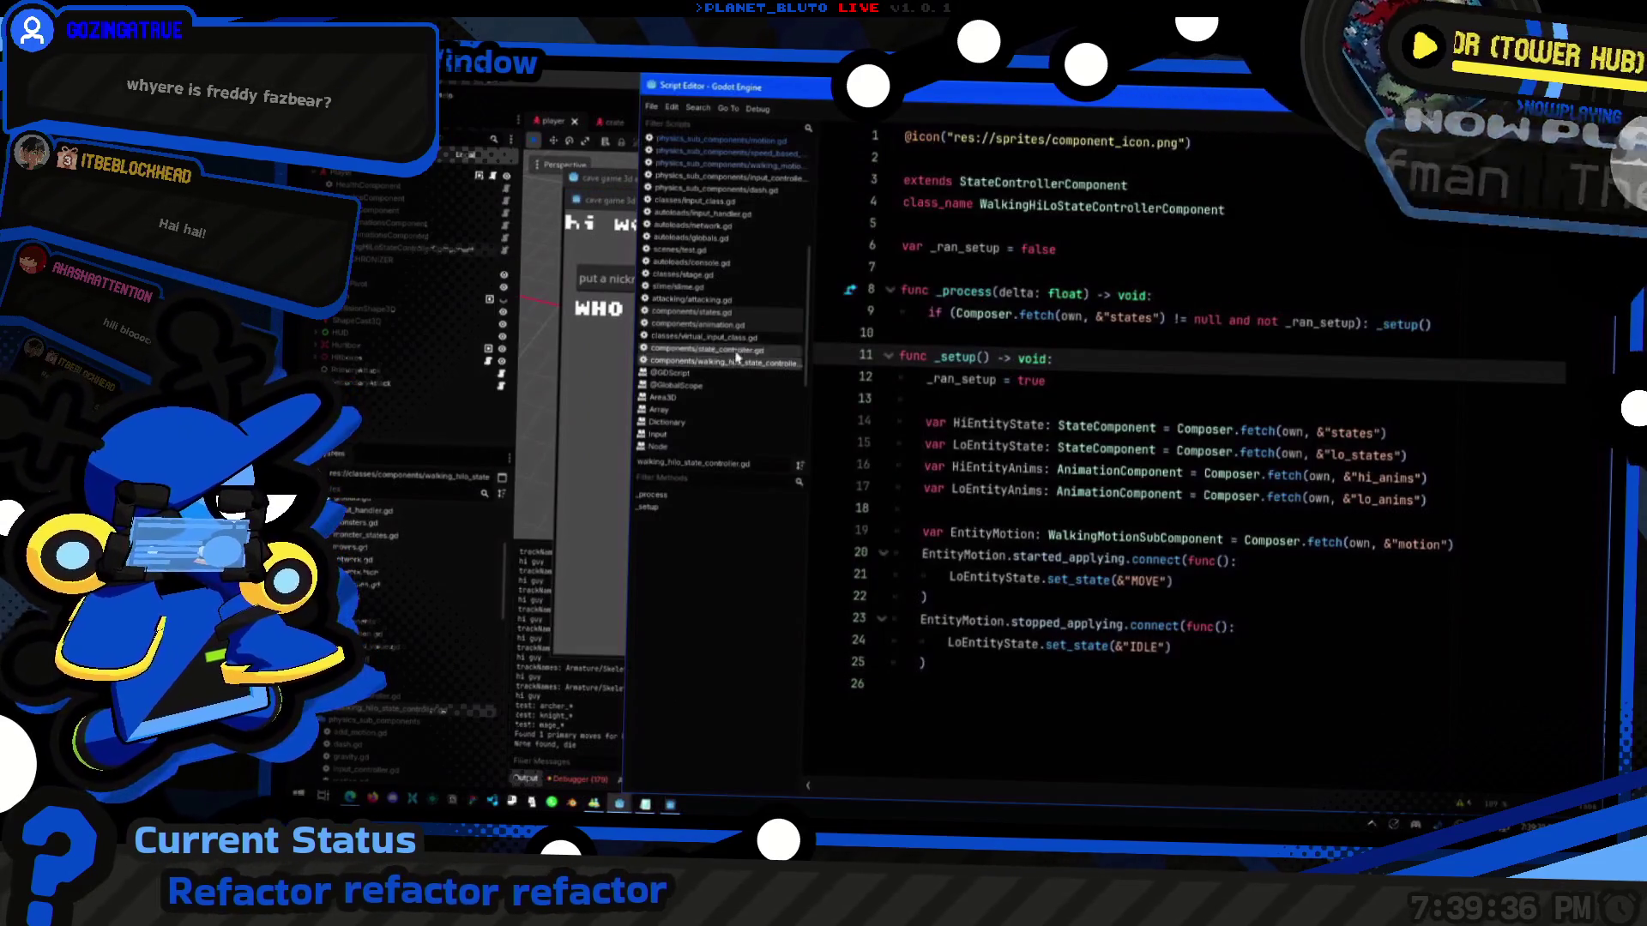
click(720, 337)
scroll(754, 345, down, 1)
scroll(754, 345, up, 3)
click(725, 217)
drag(1200, 737, 781, 649)
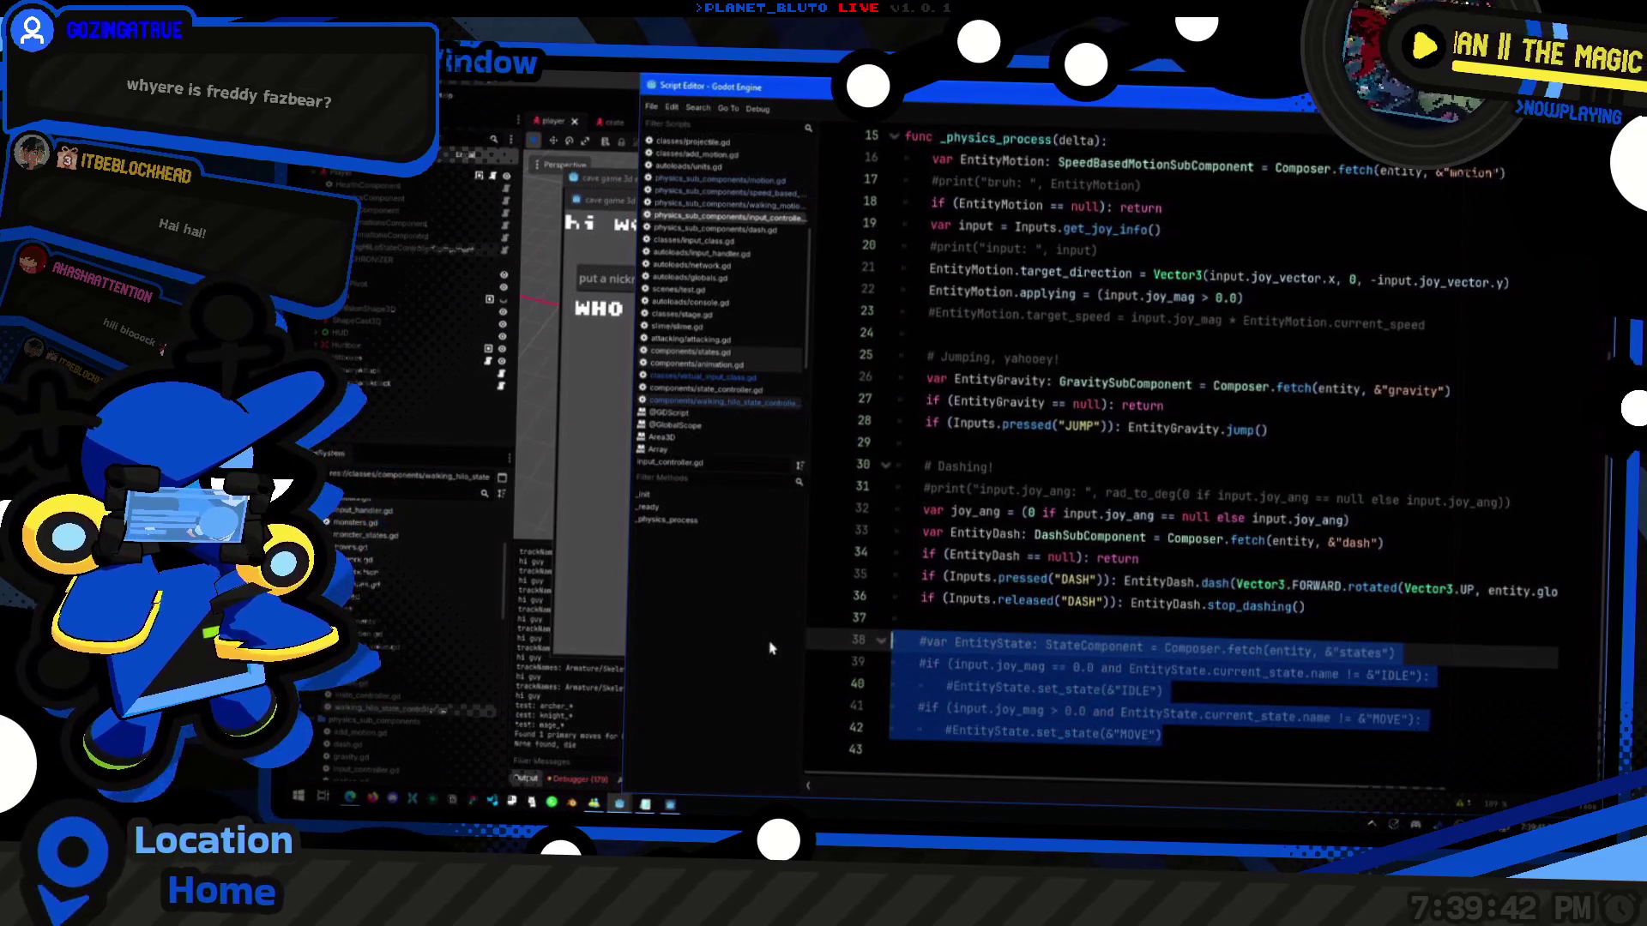
key(F5)
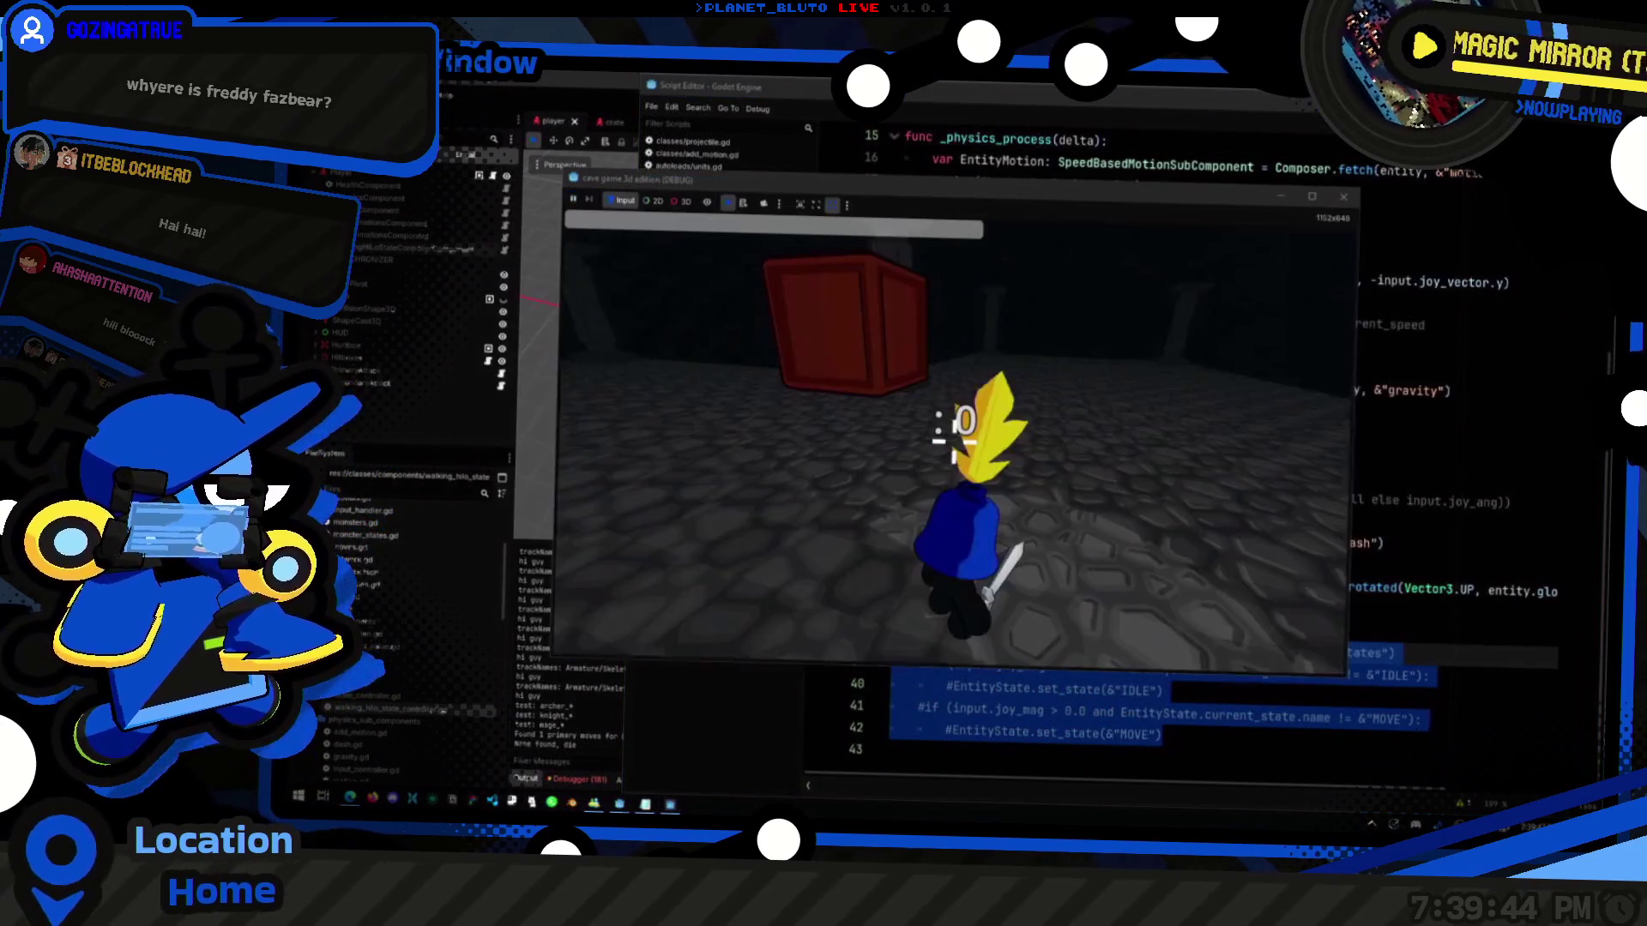
- Walk the knight around the cave past the pillars and up to the red crate
key(w)
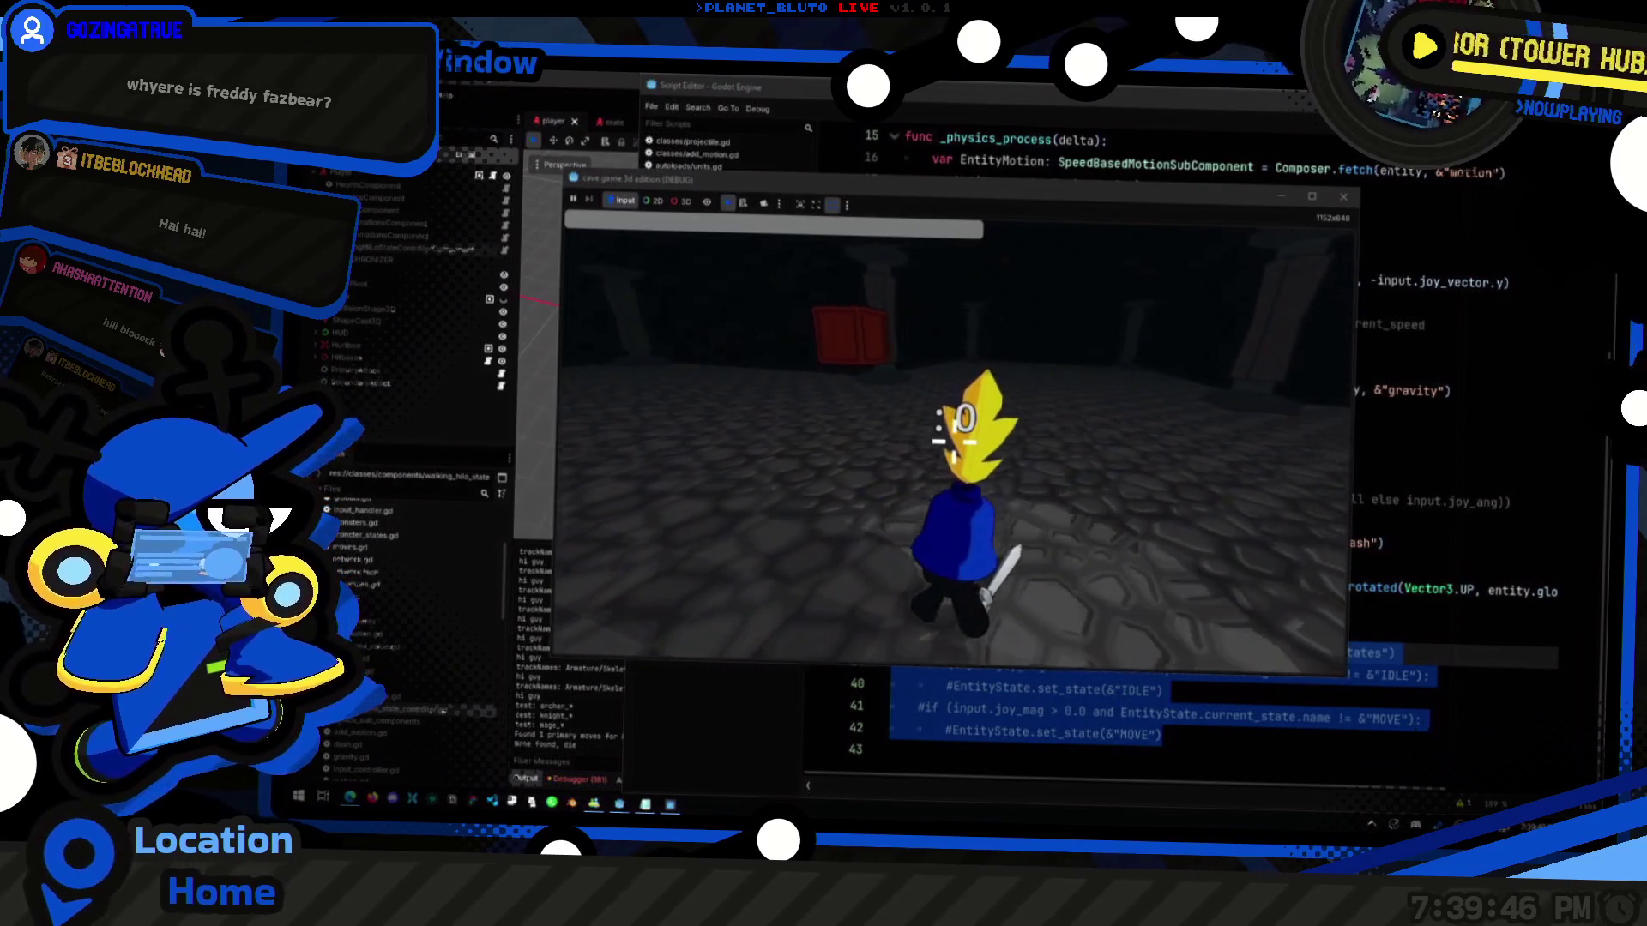
key(d)
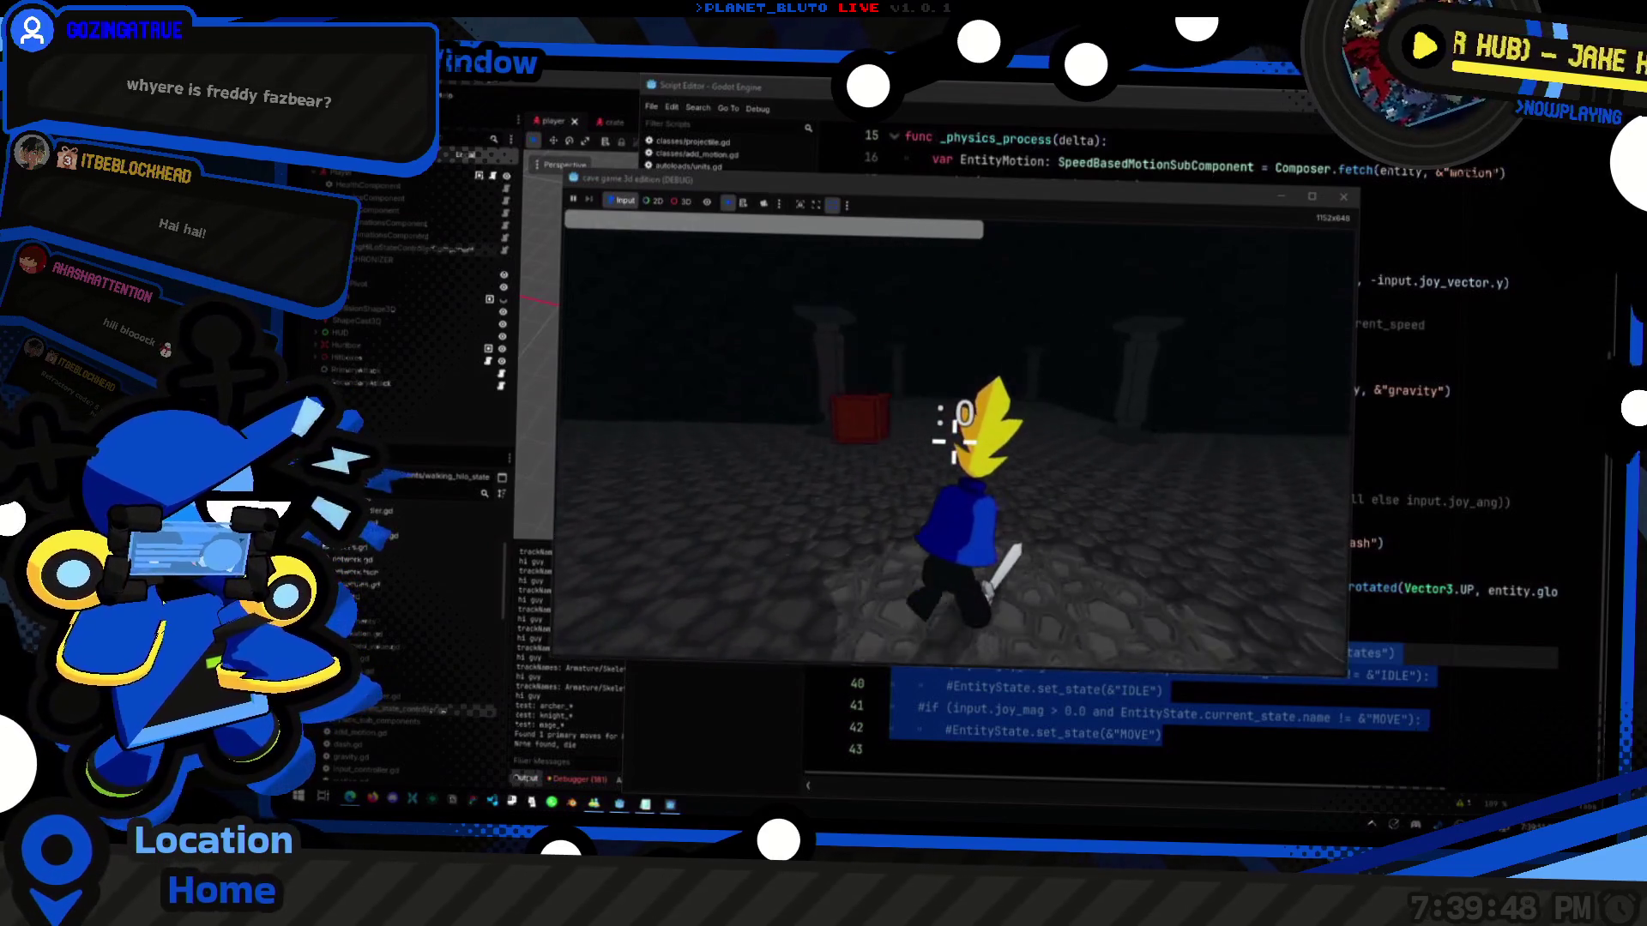
key(a)
key(d)
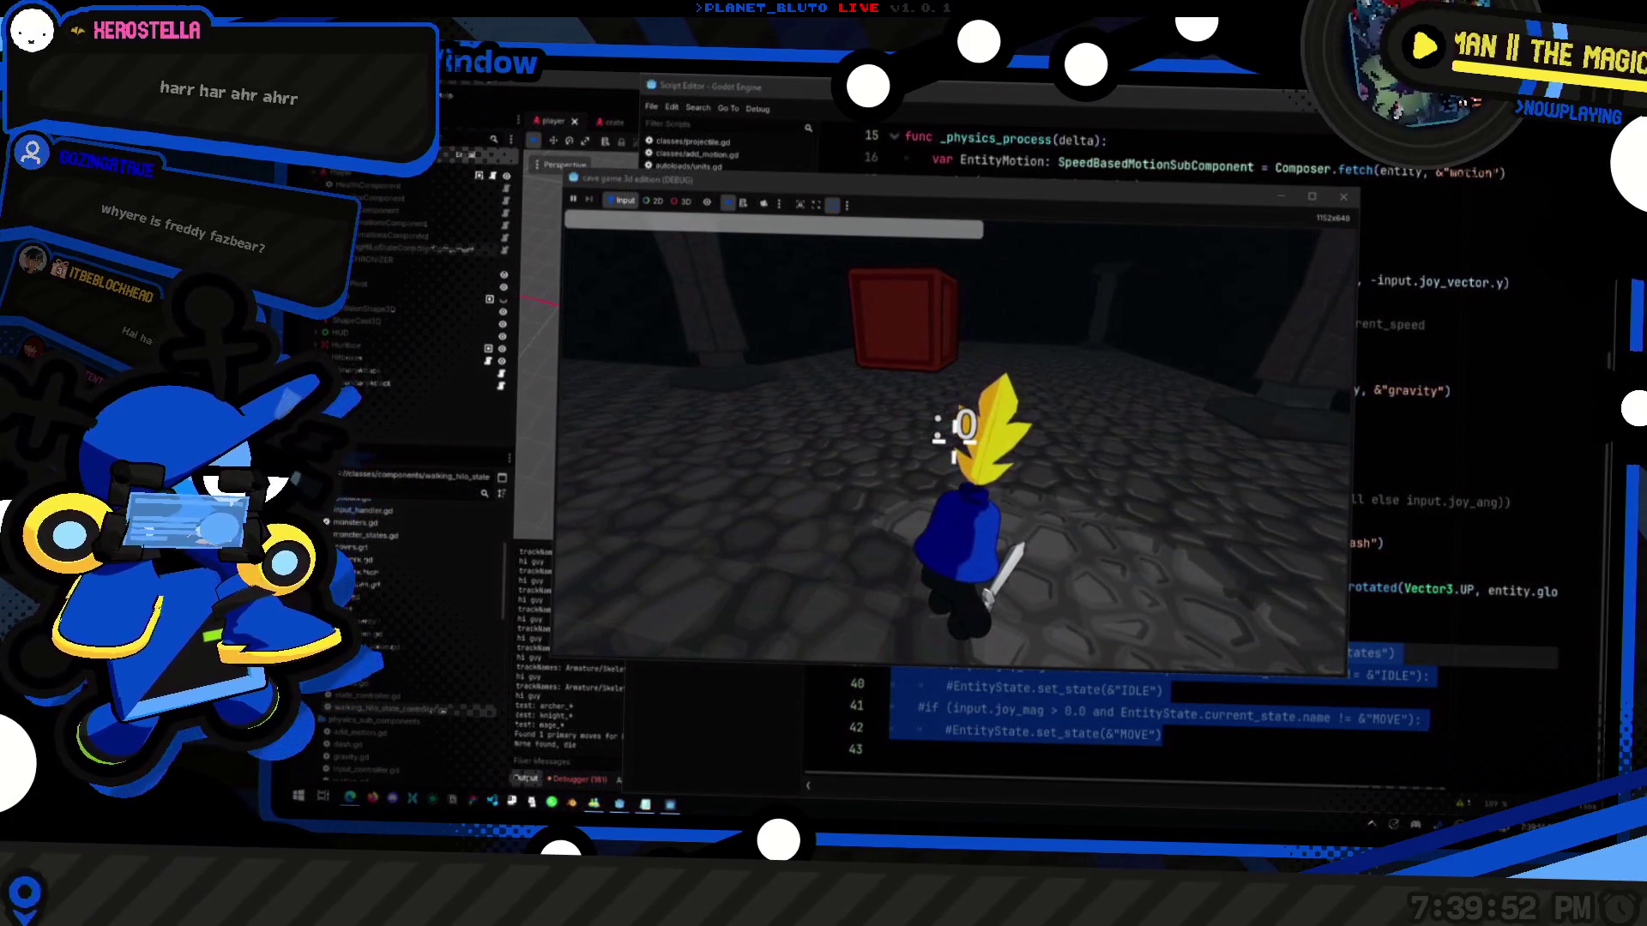
key(s)
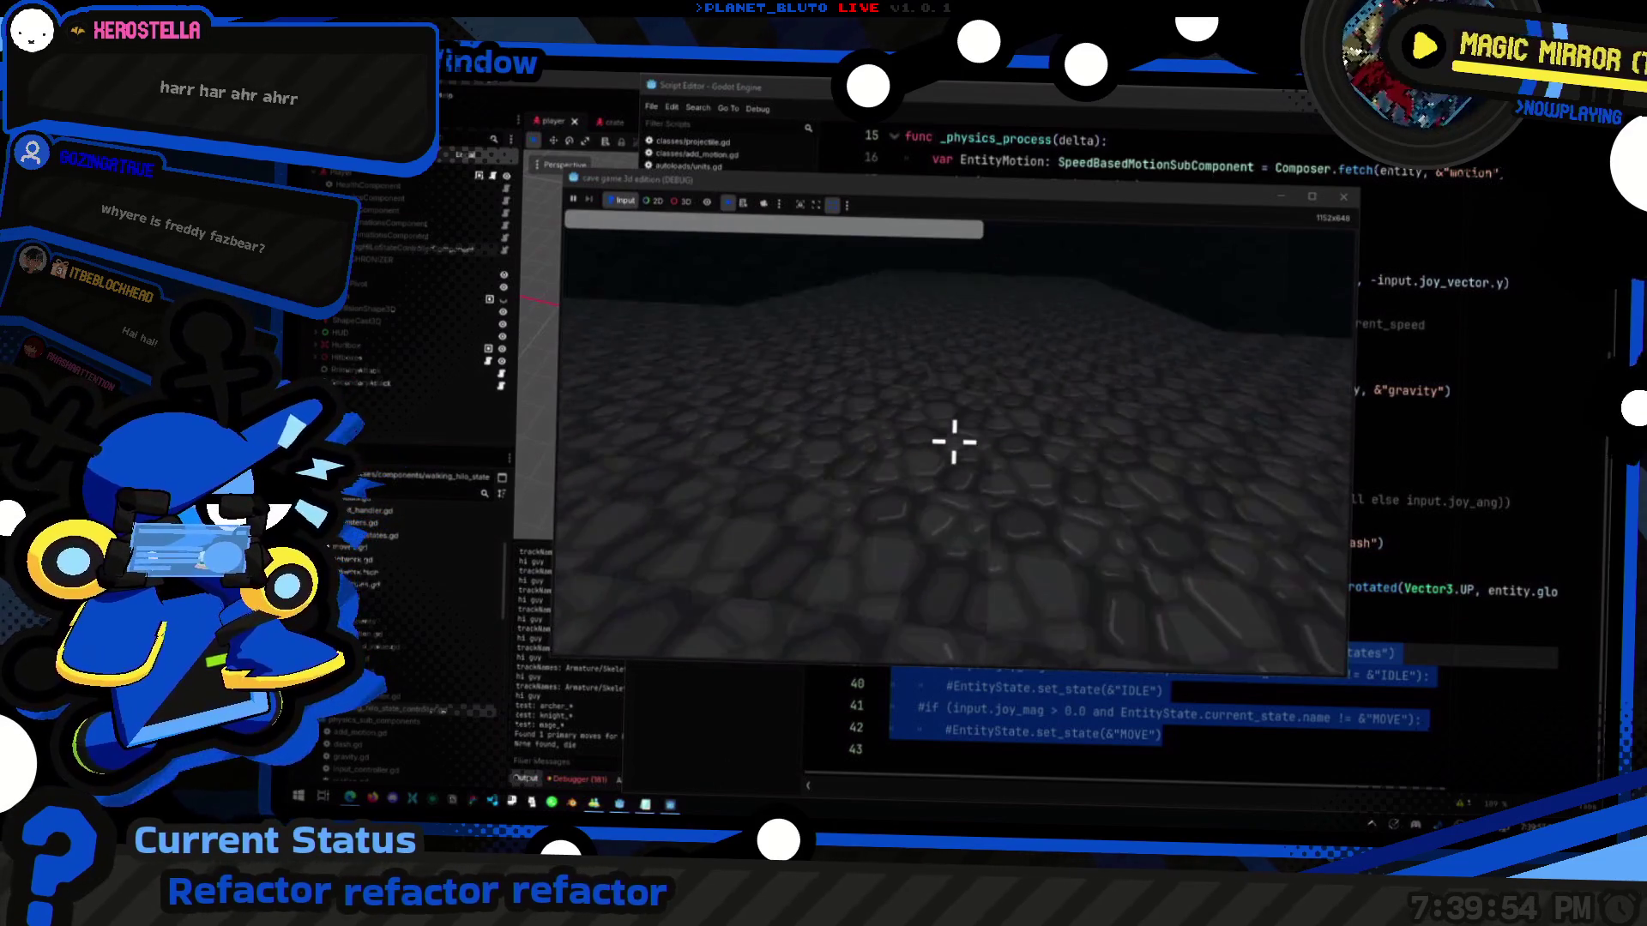
key(w)
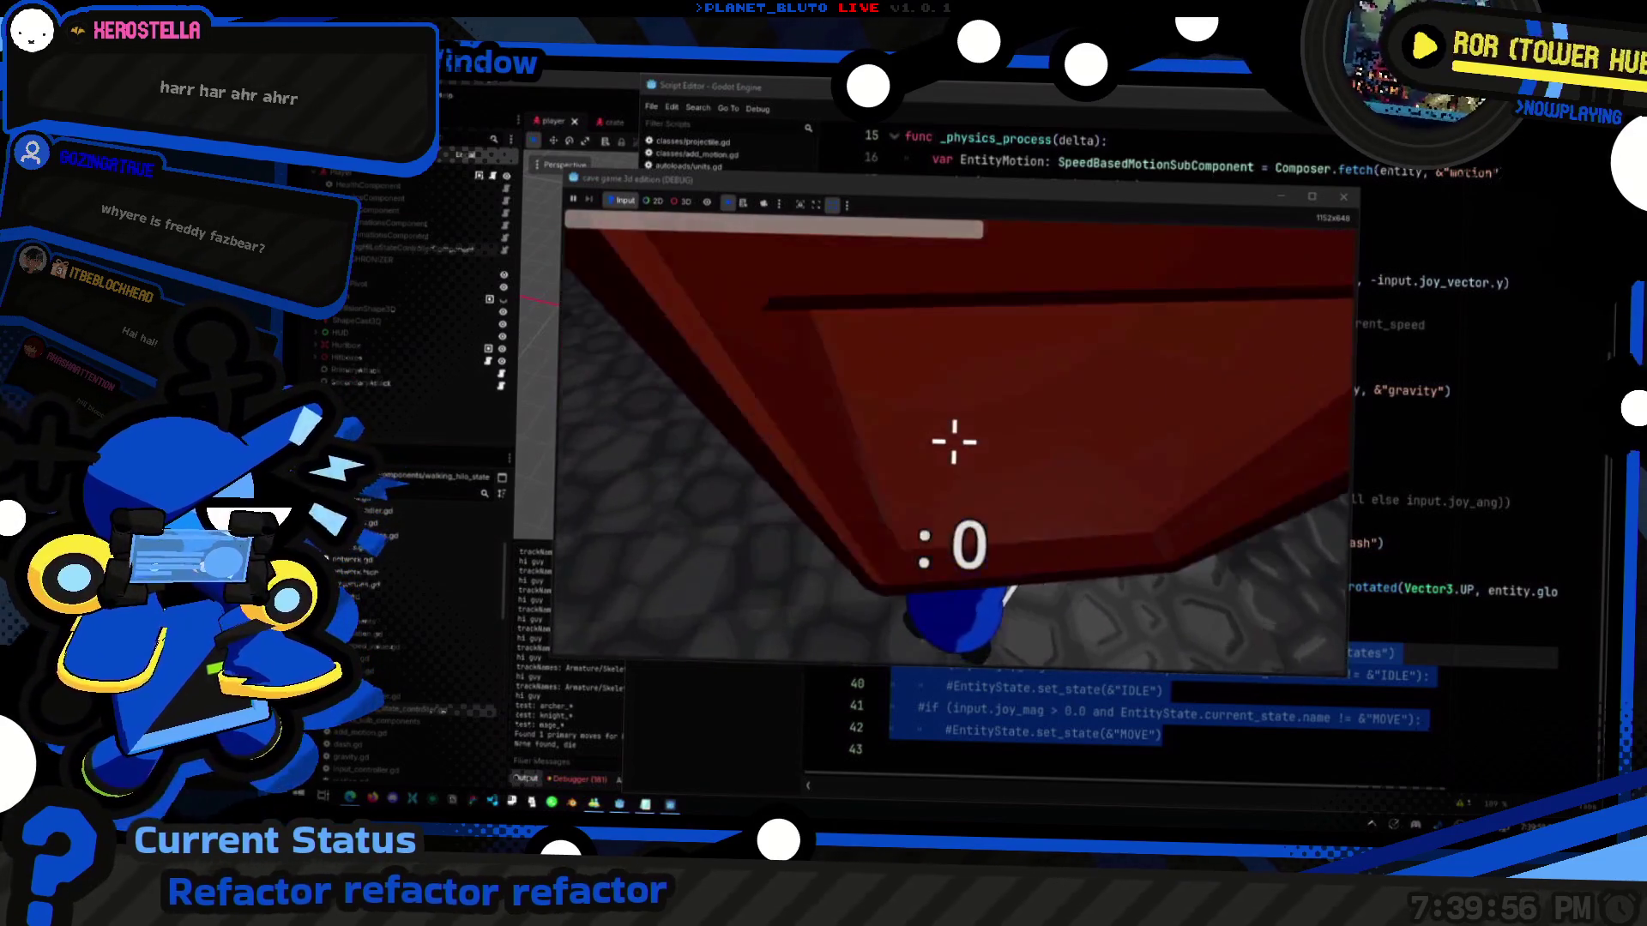
key(w)
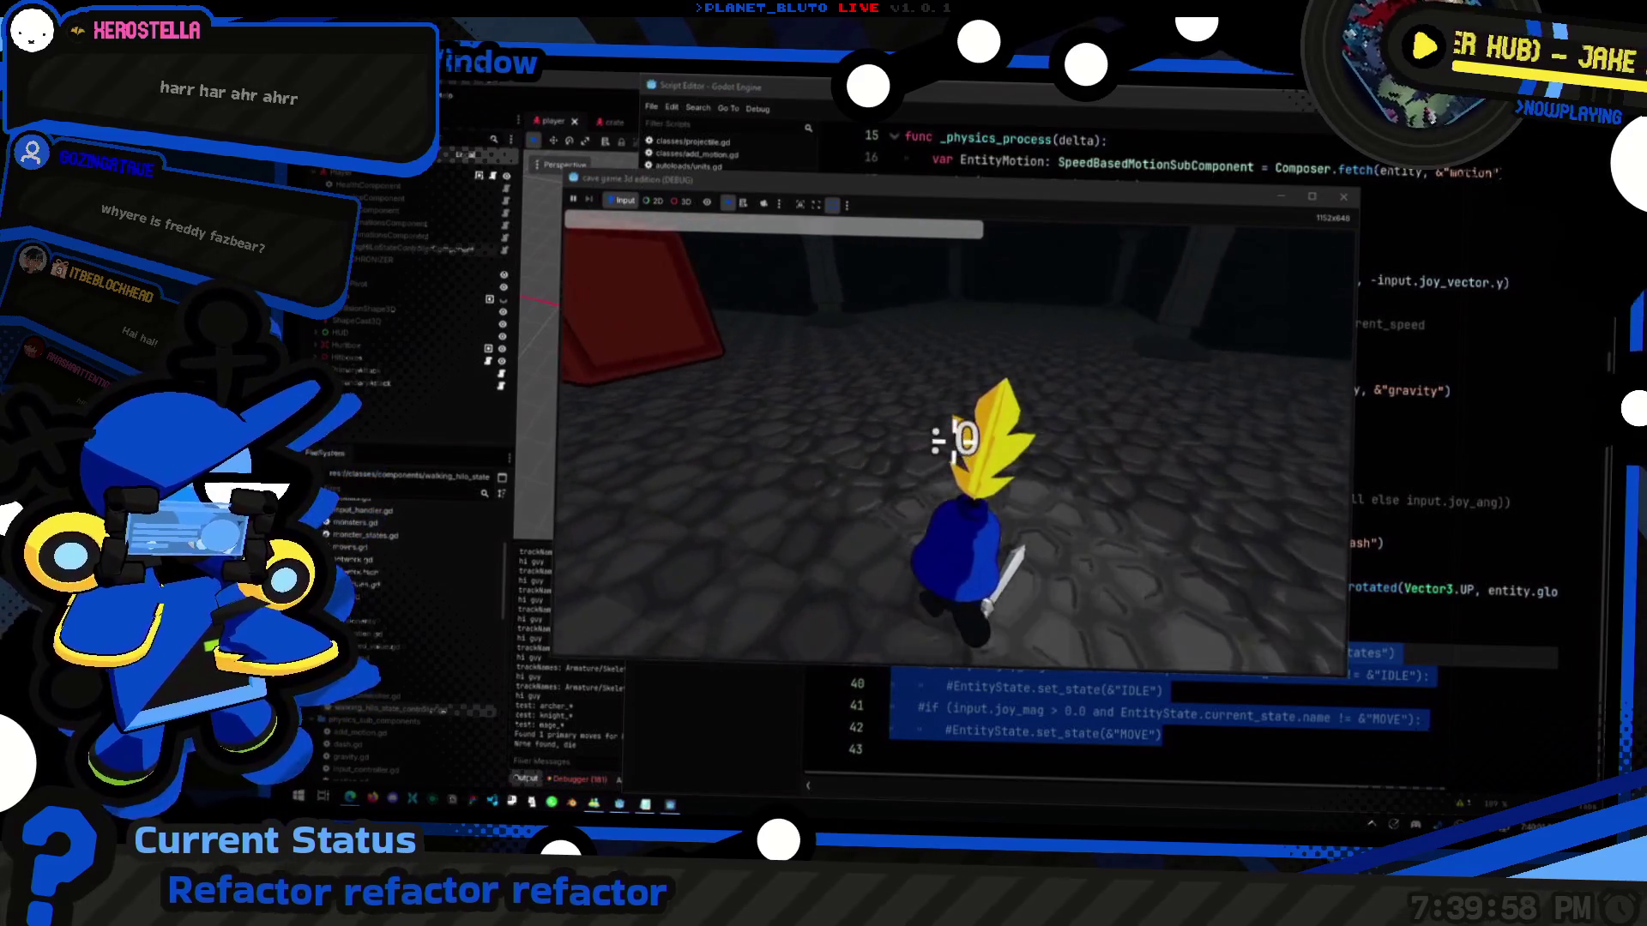
key(d)
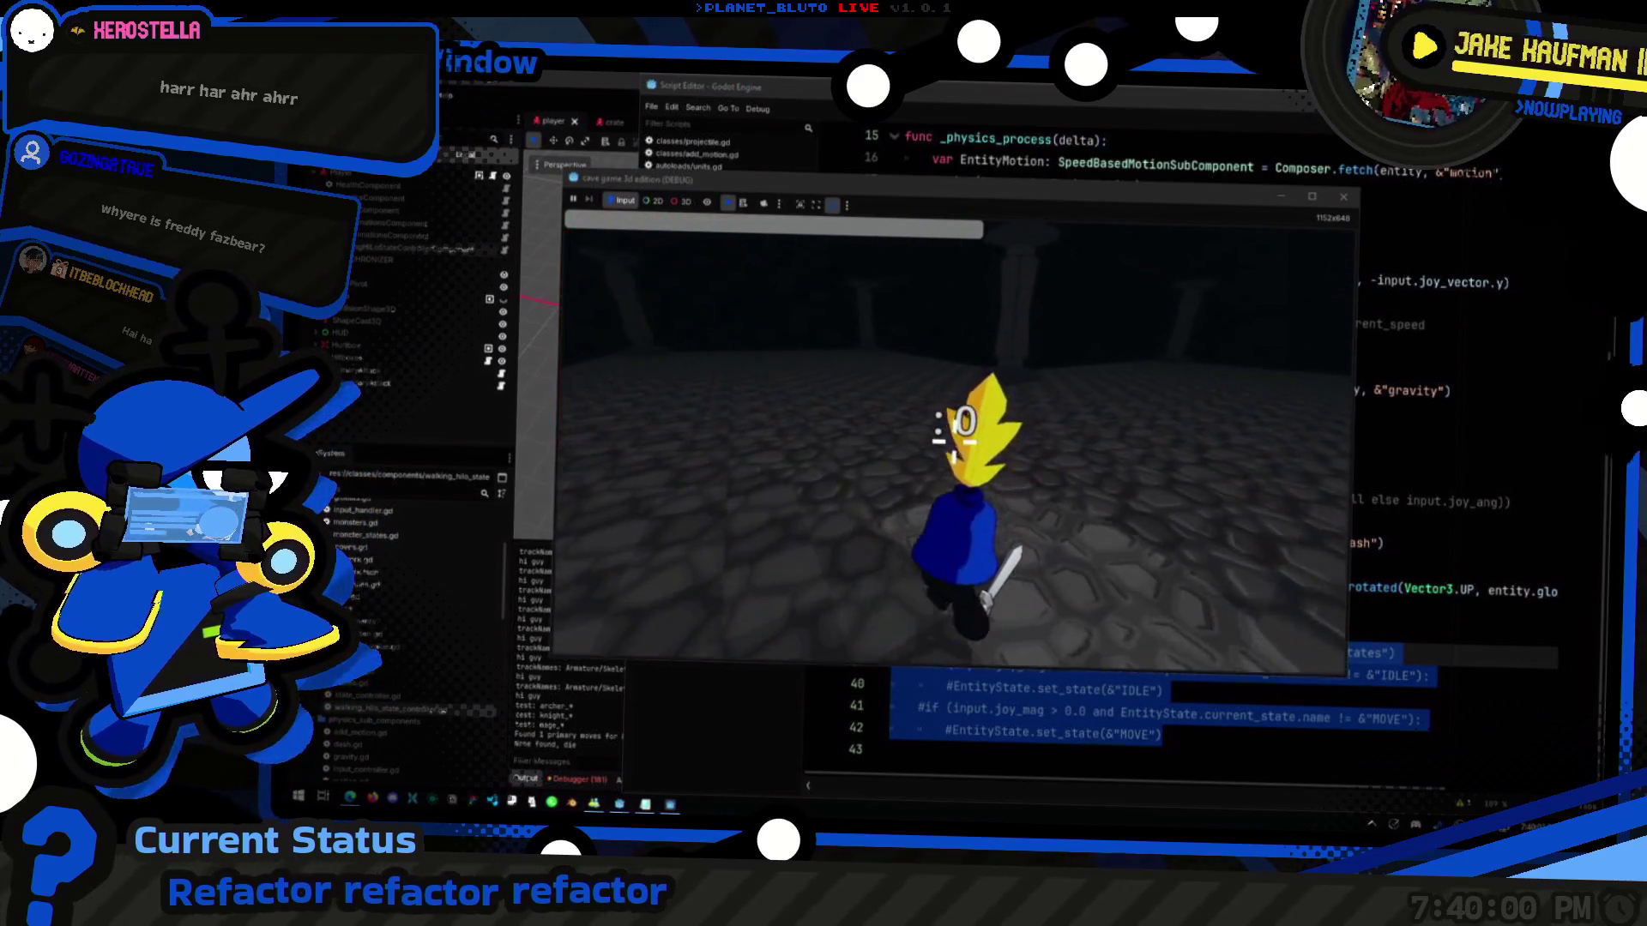
key(a)
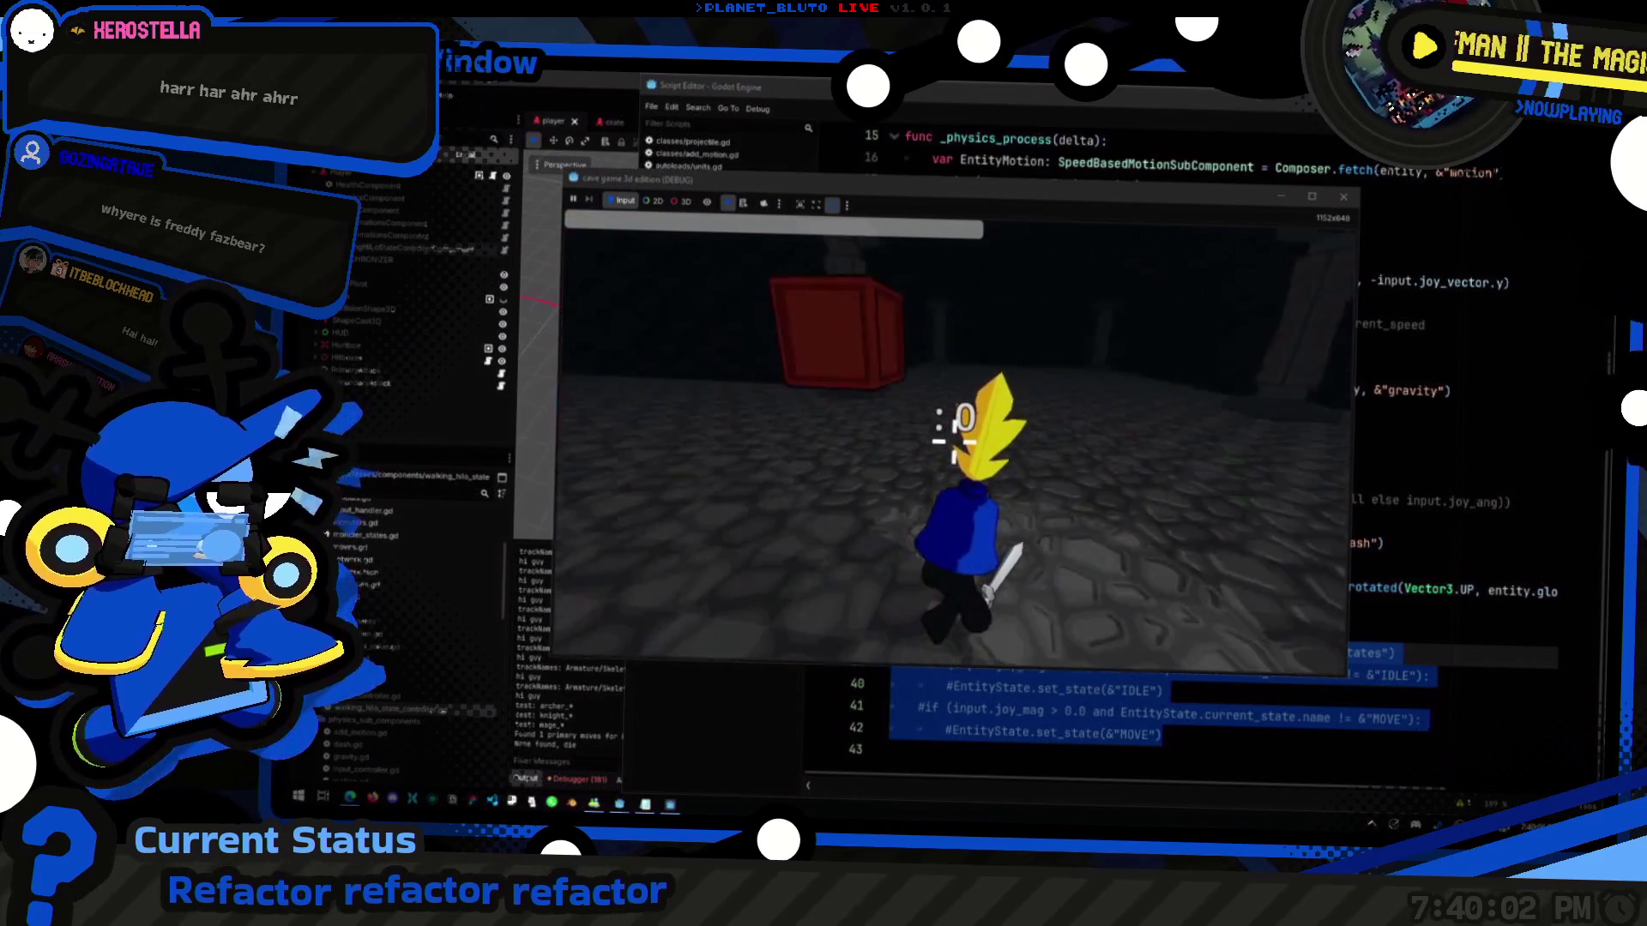
key(d)
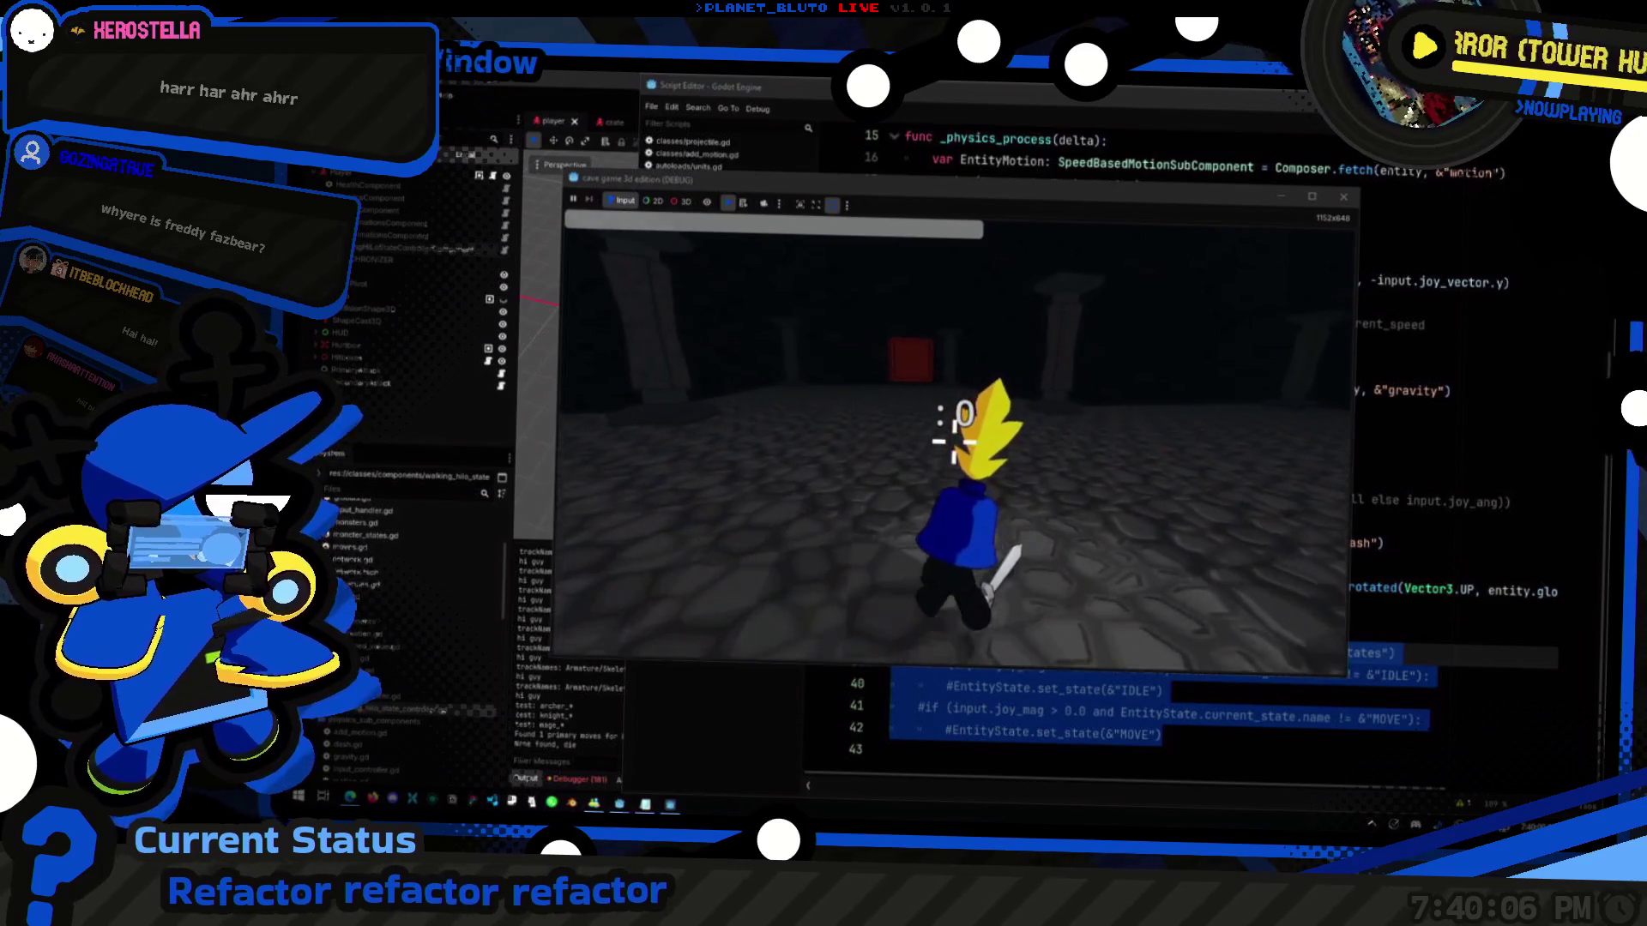
key(d)
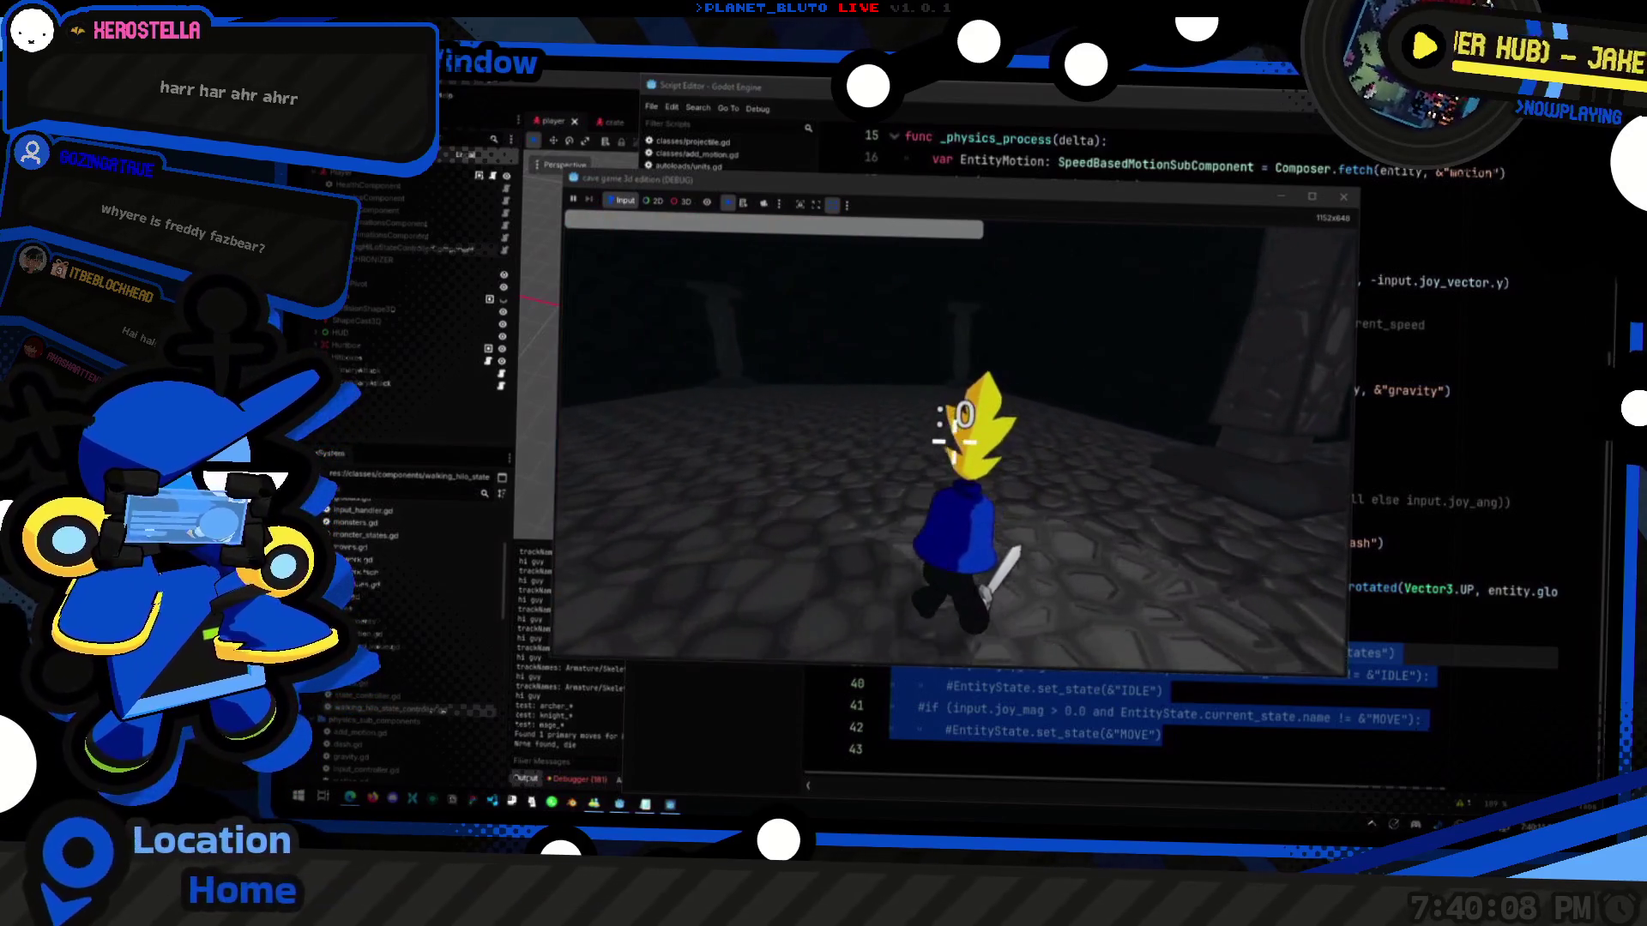
key(d)
key(a)
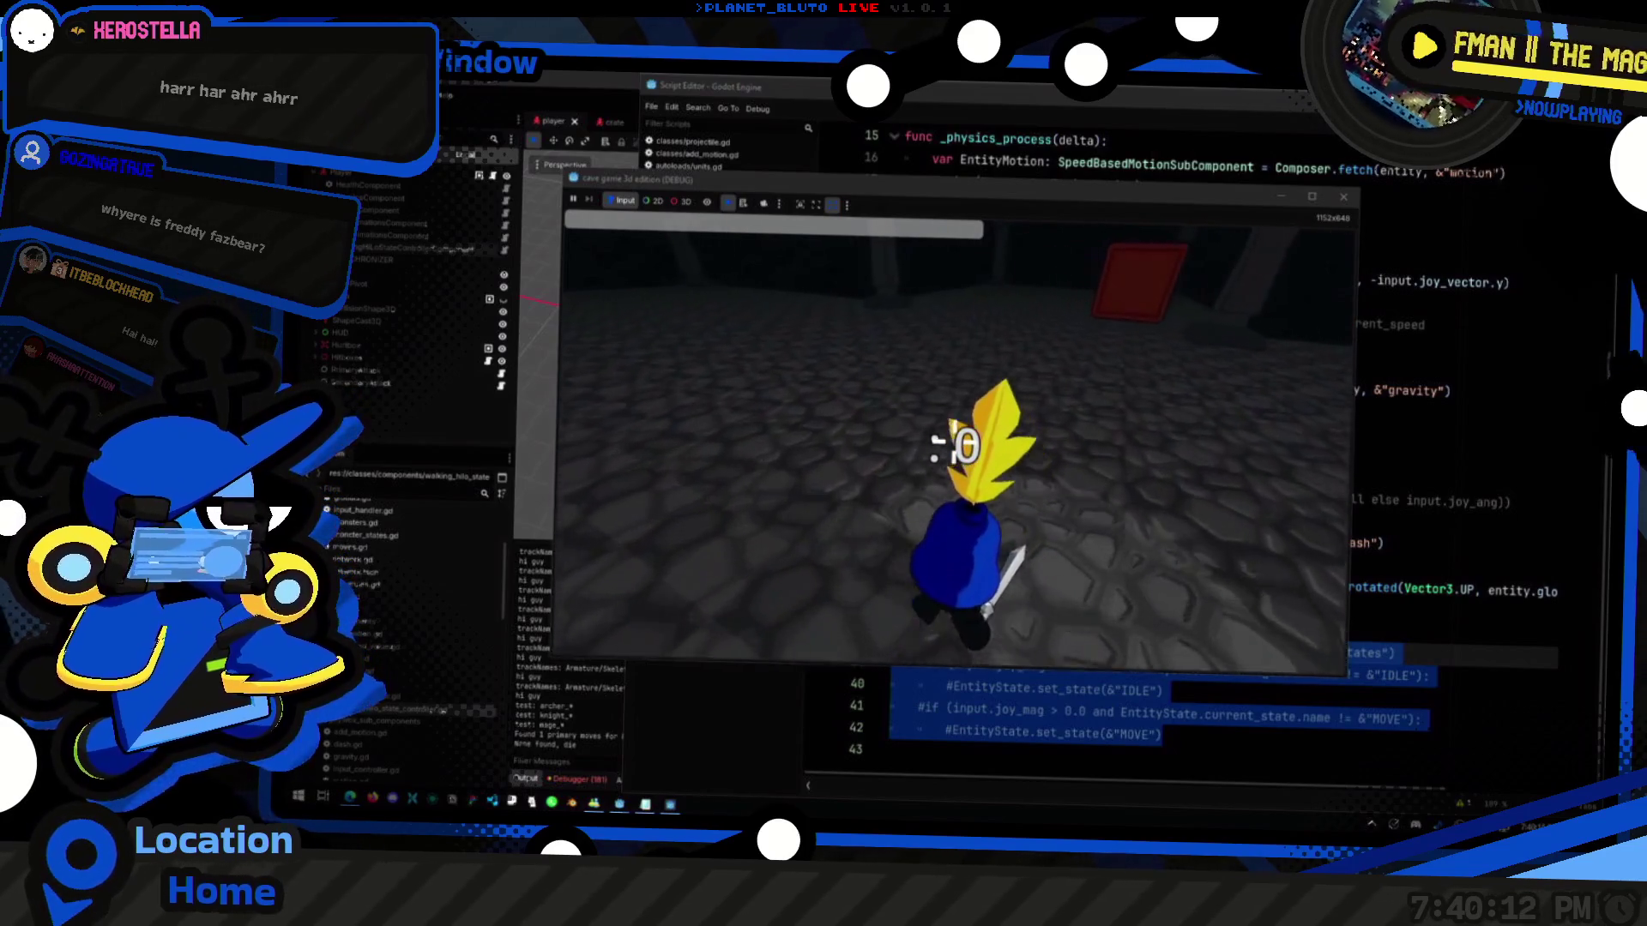
key(d)
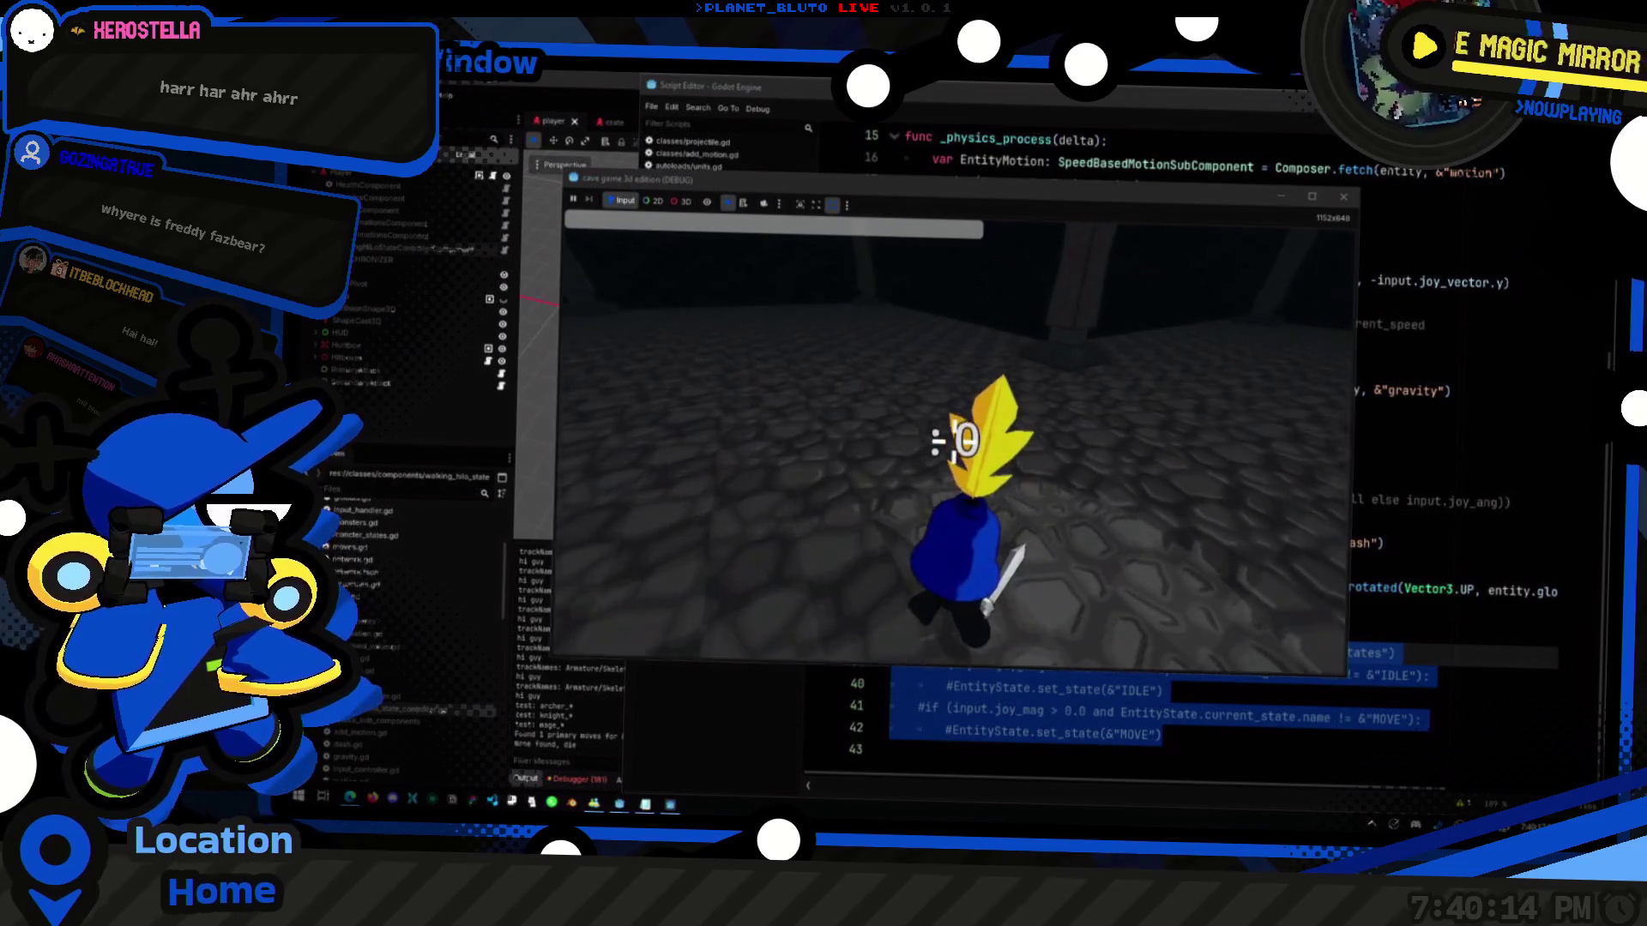
key(a)
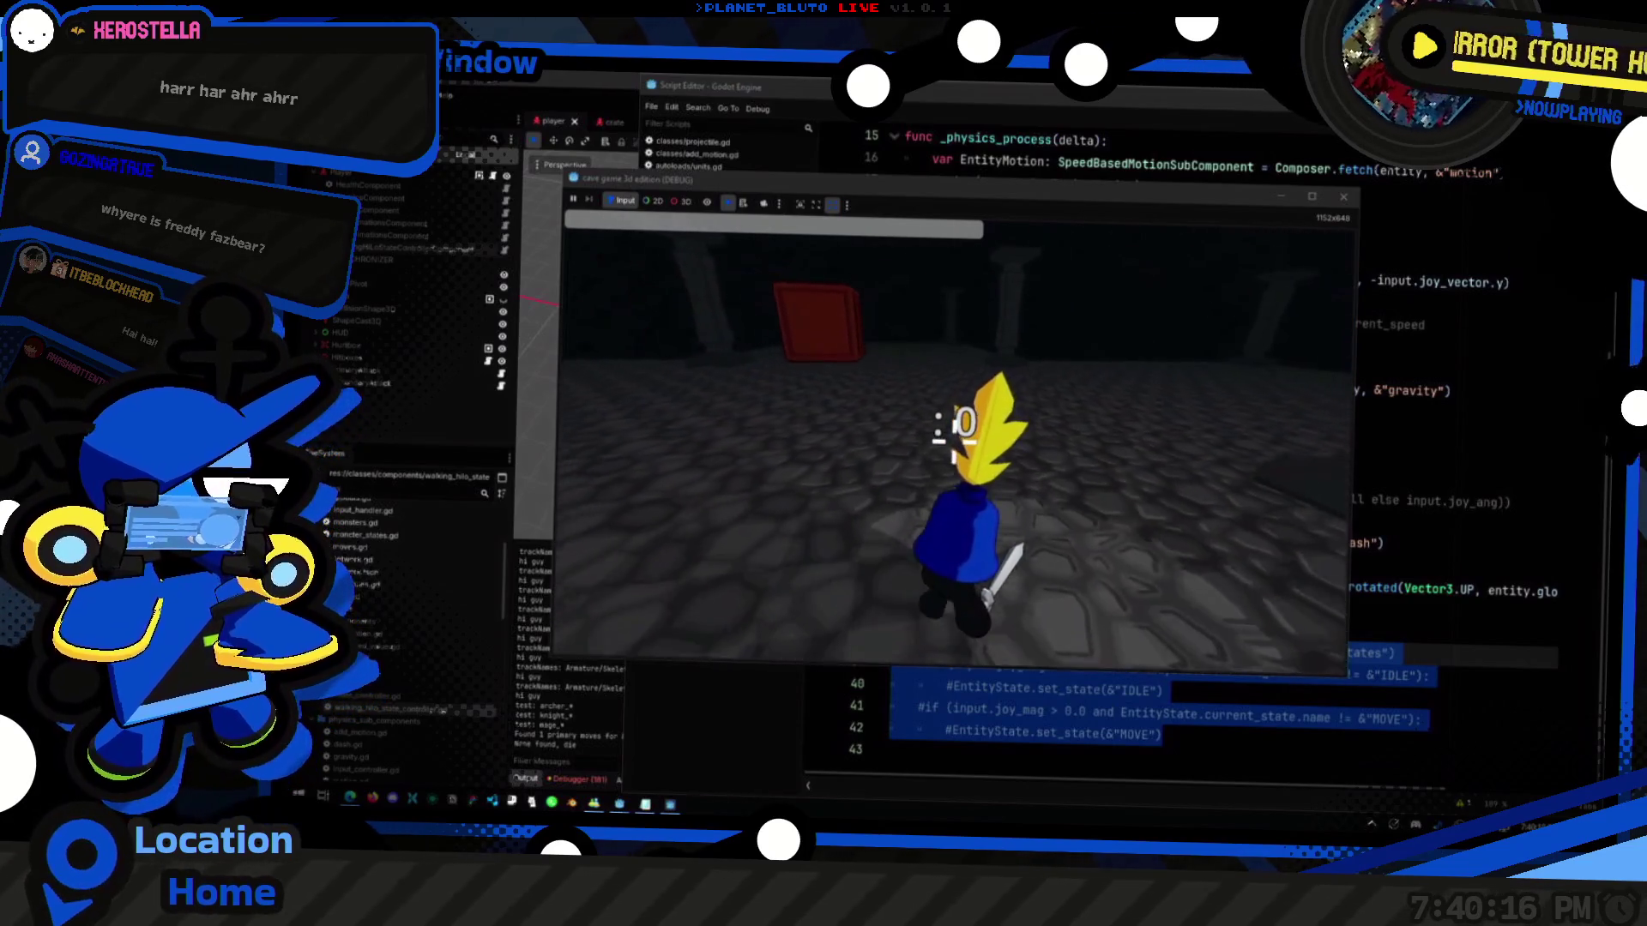
key(a)
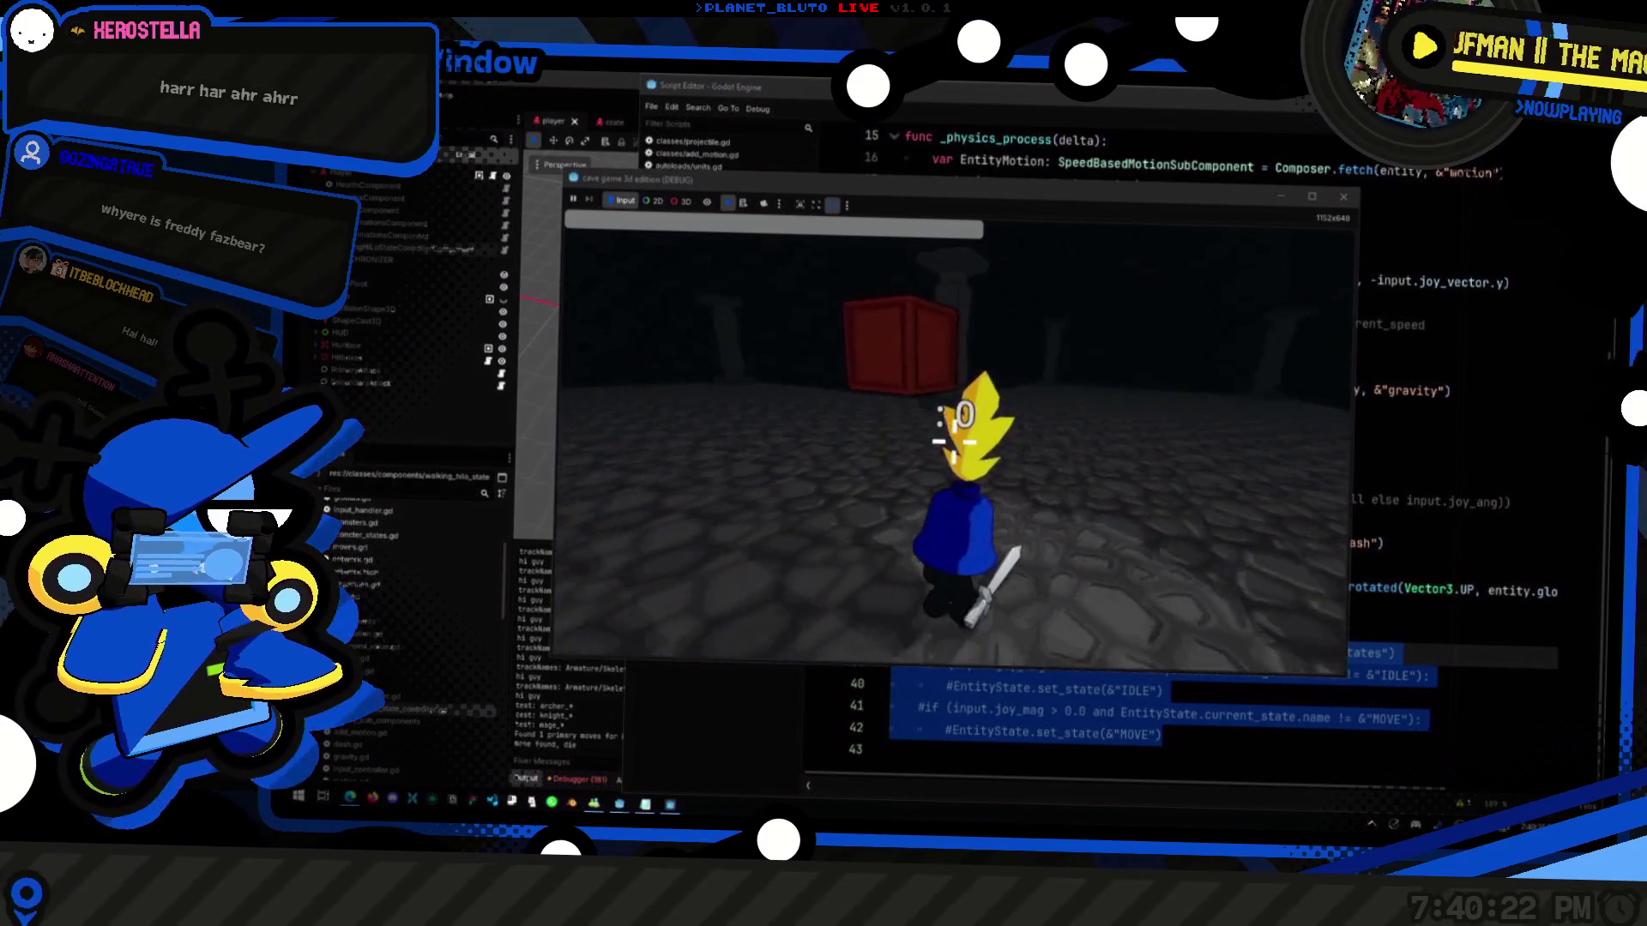
key(d)
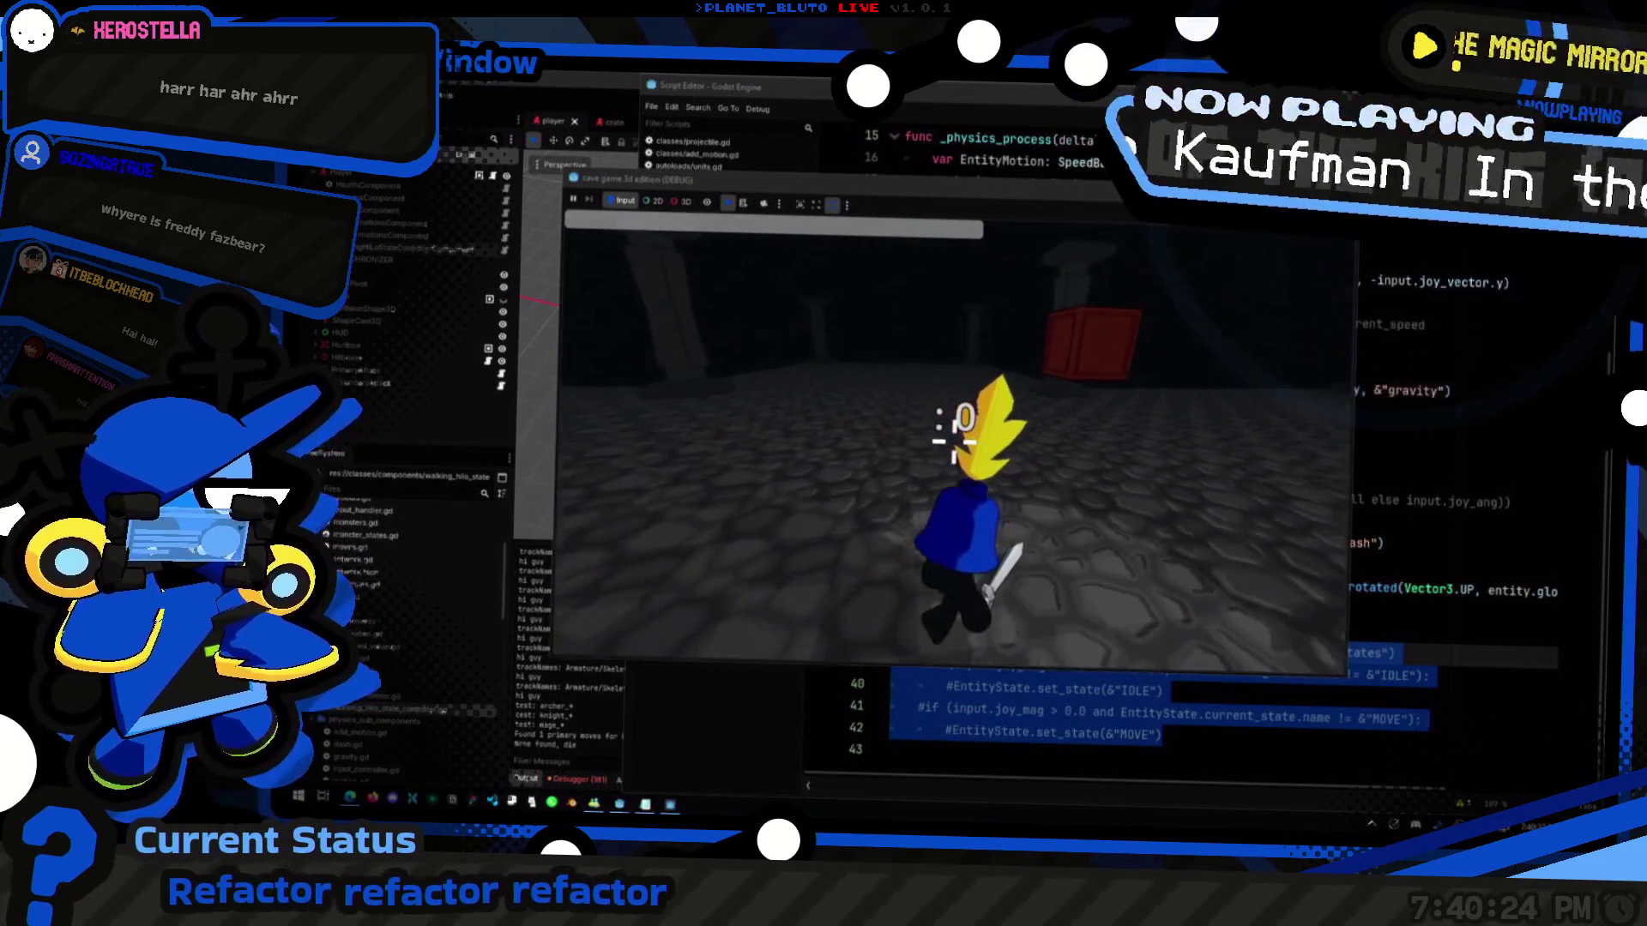
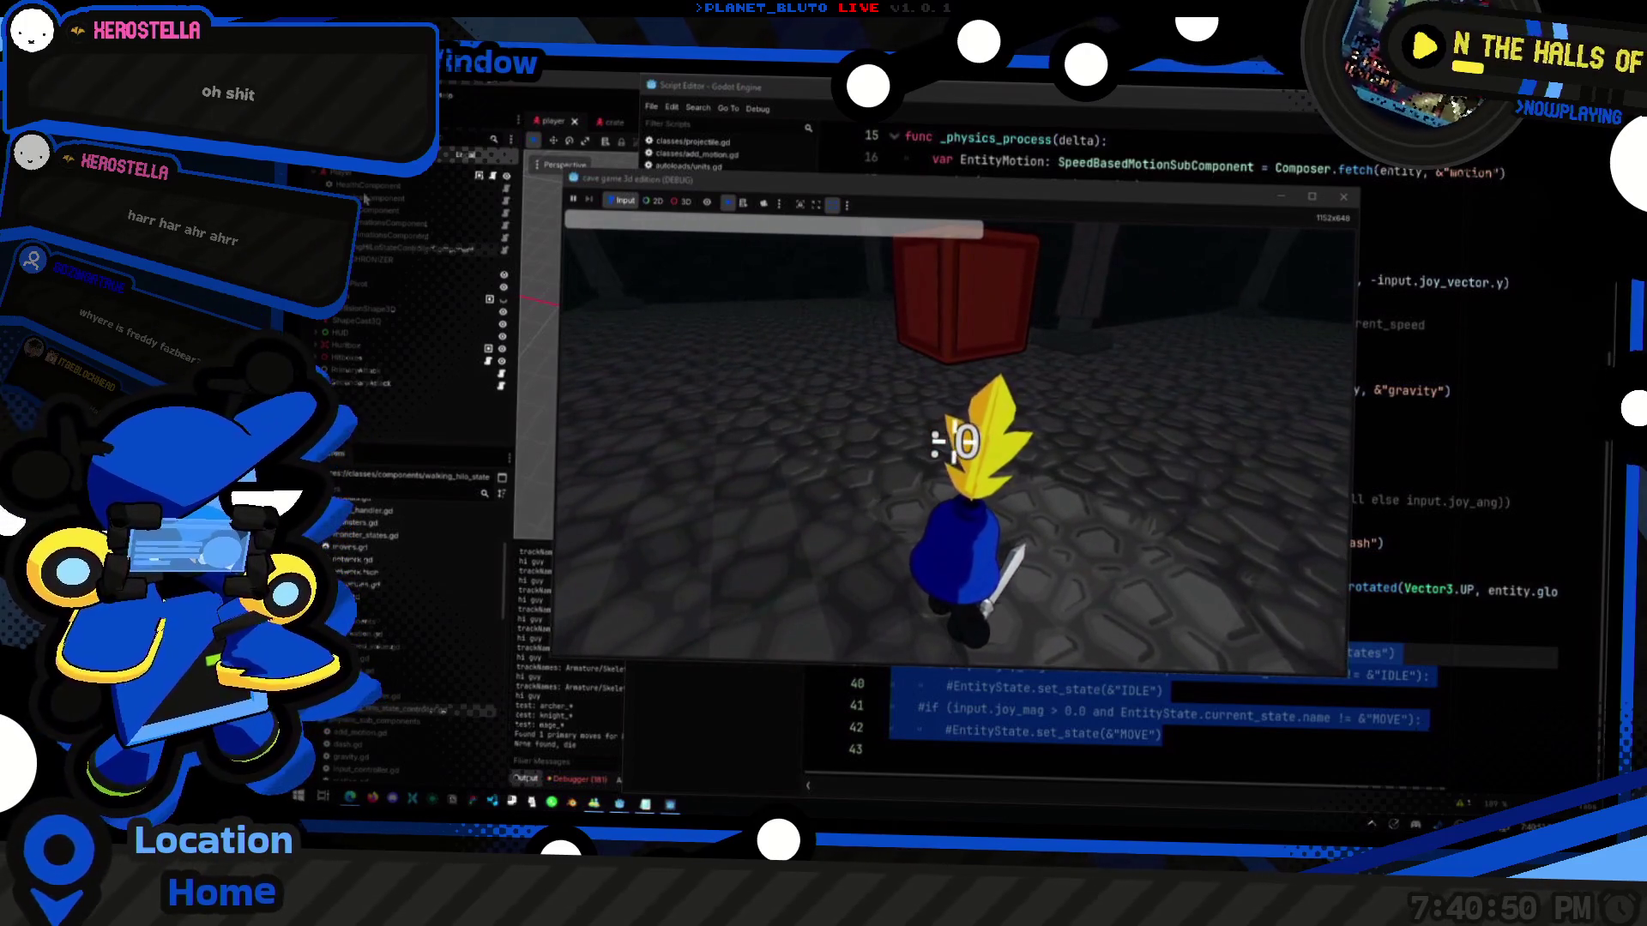
- Stop the running game and dismiss the Add Node dialog without adding anything
key(F8)
key(ctrl+a)
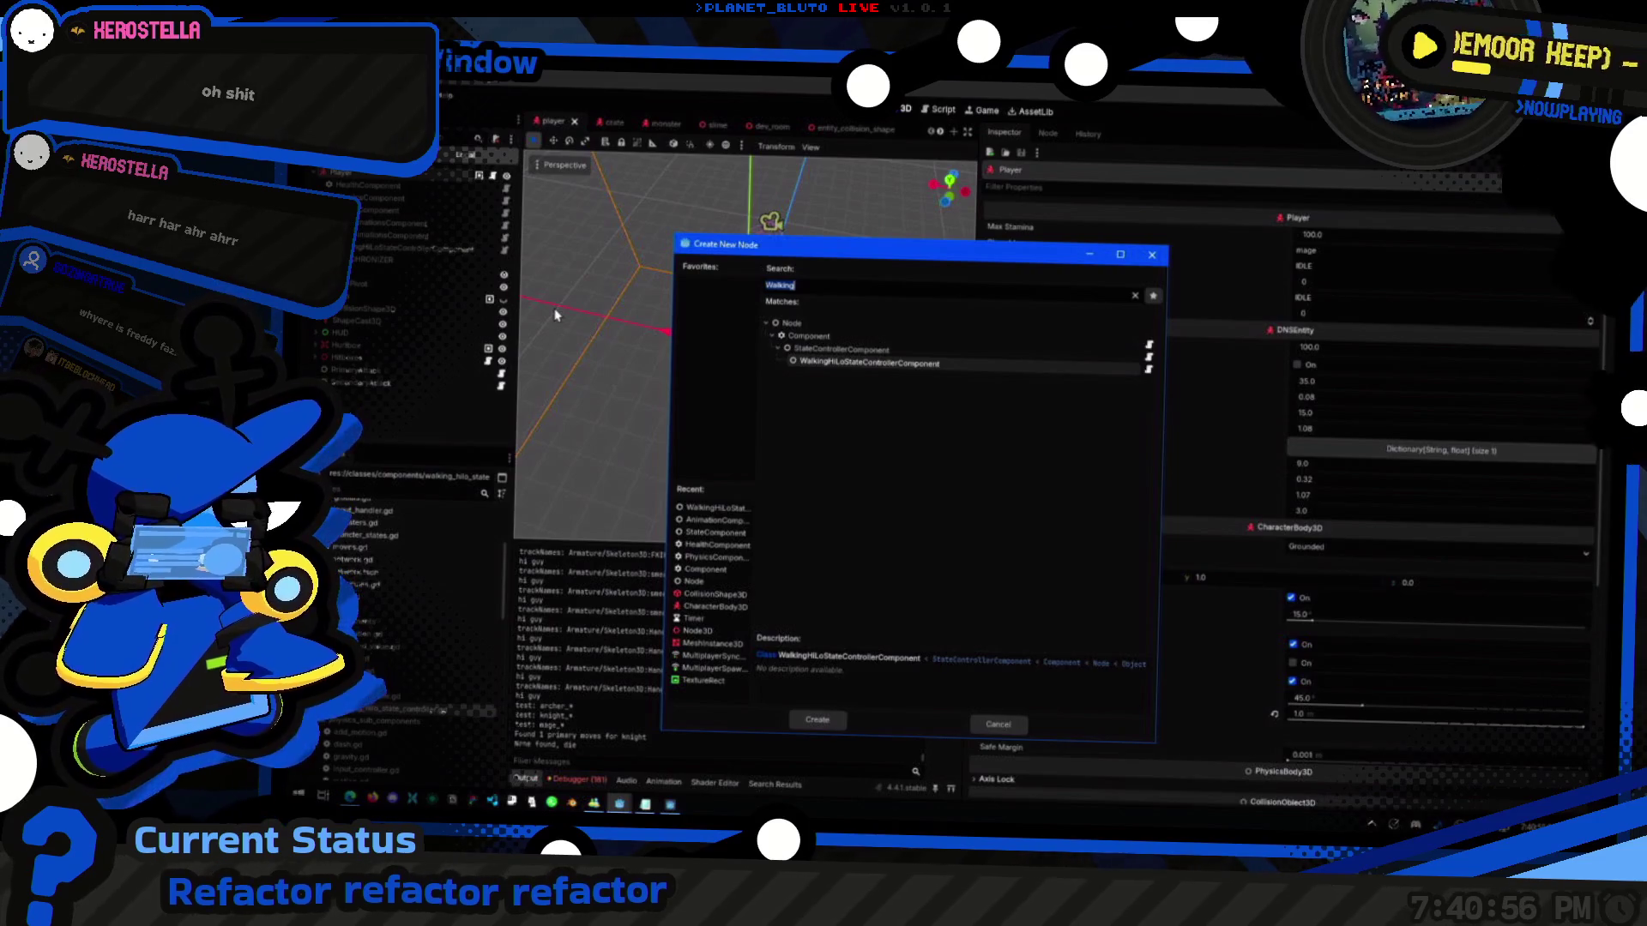
key(Escape)
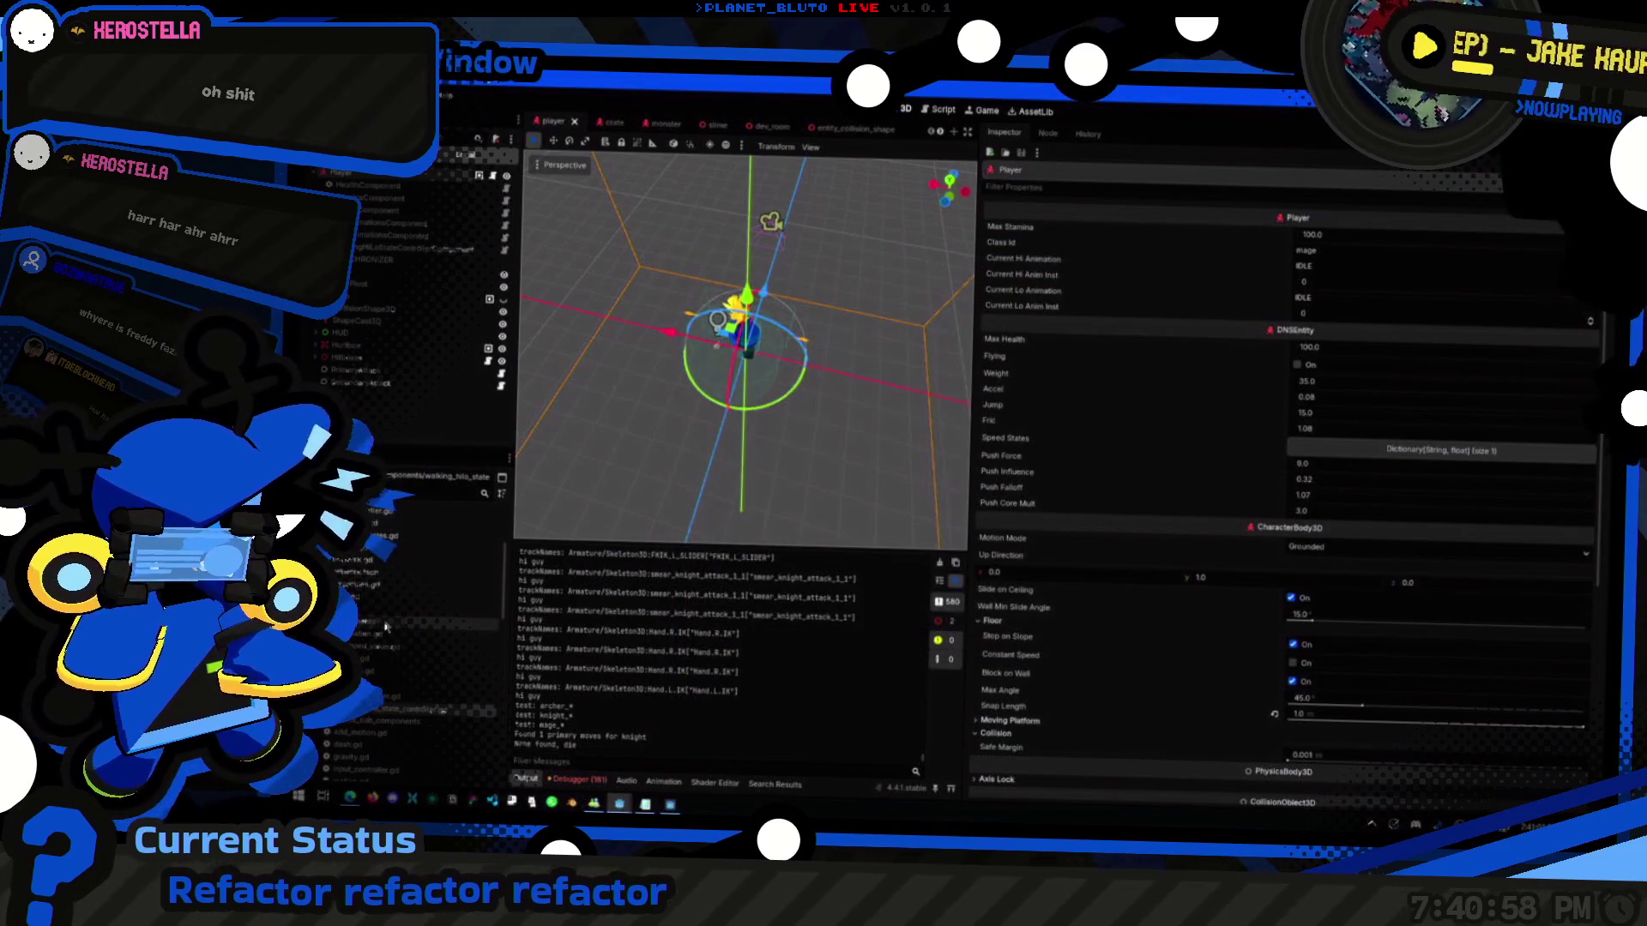
- Create a new pivot_controller.gd script in the components folder
right_click(442, 626)
mouse_move(463, 588)
click(583, 626)
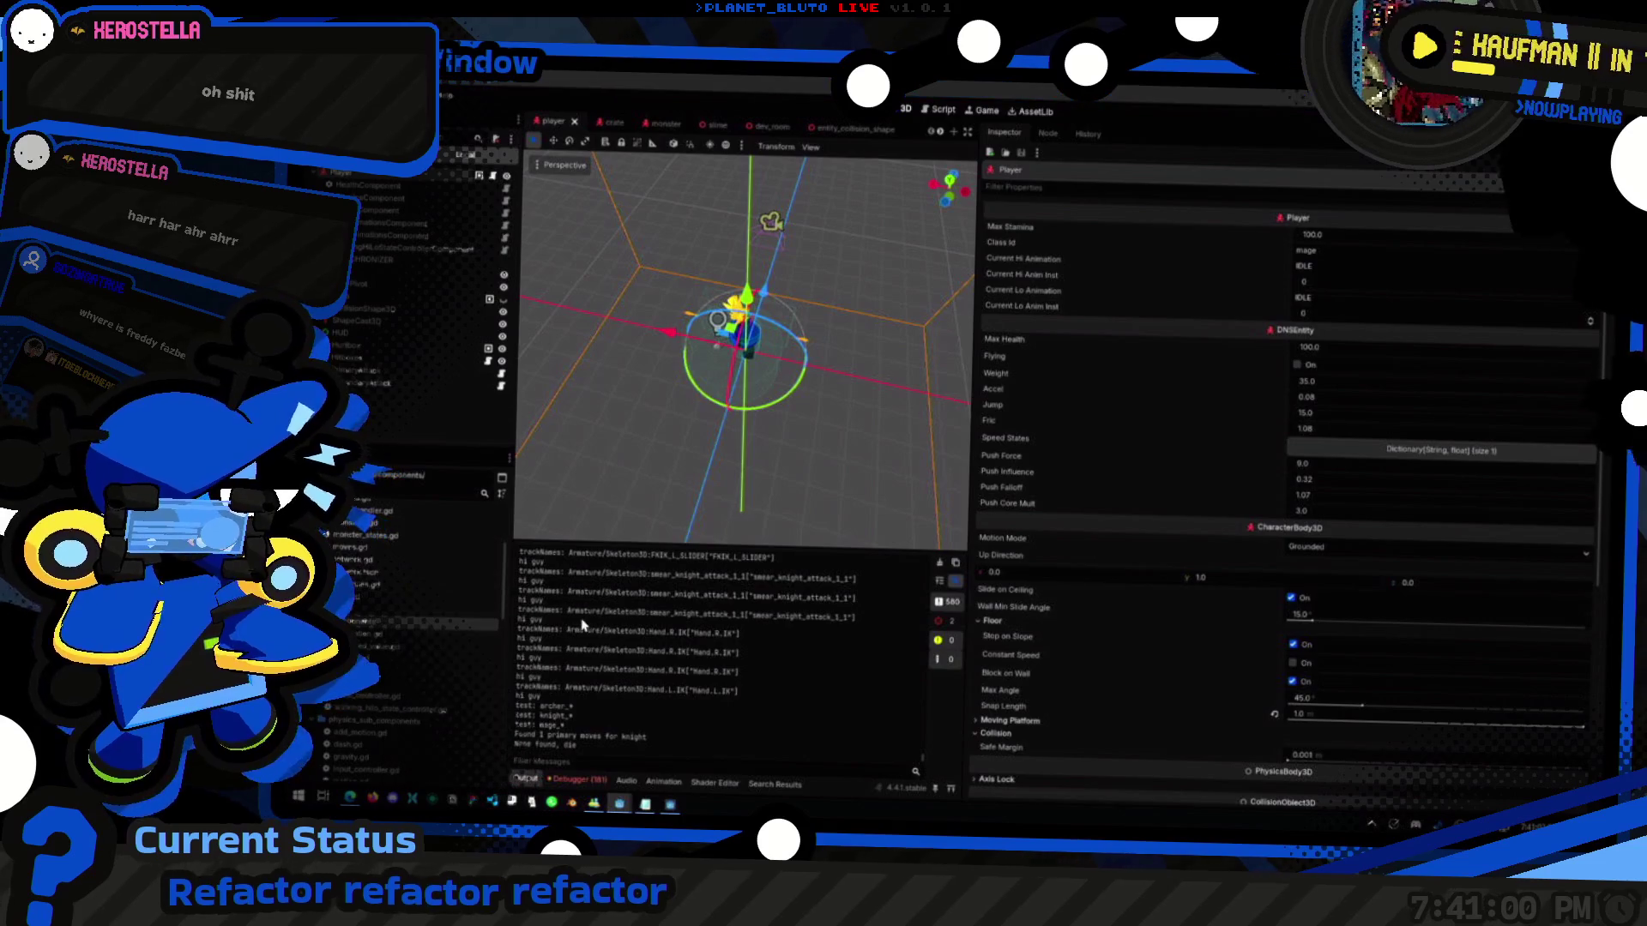
text(pivot_c)
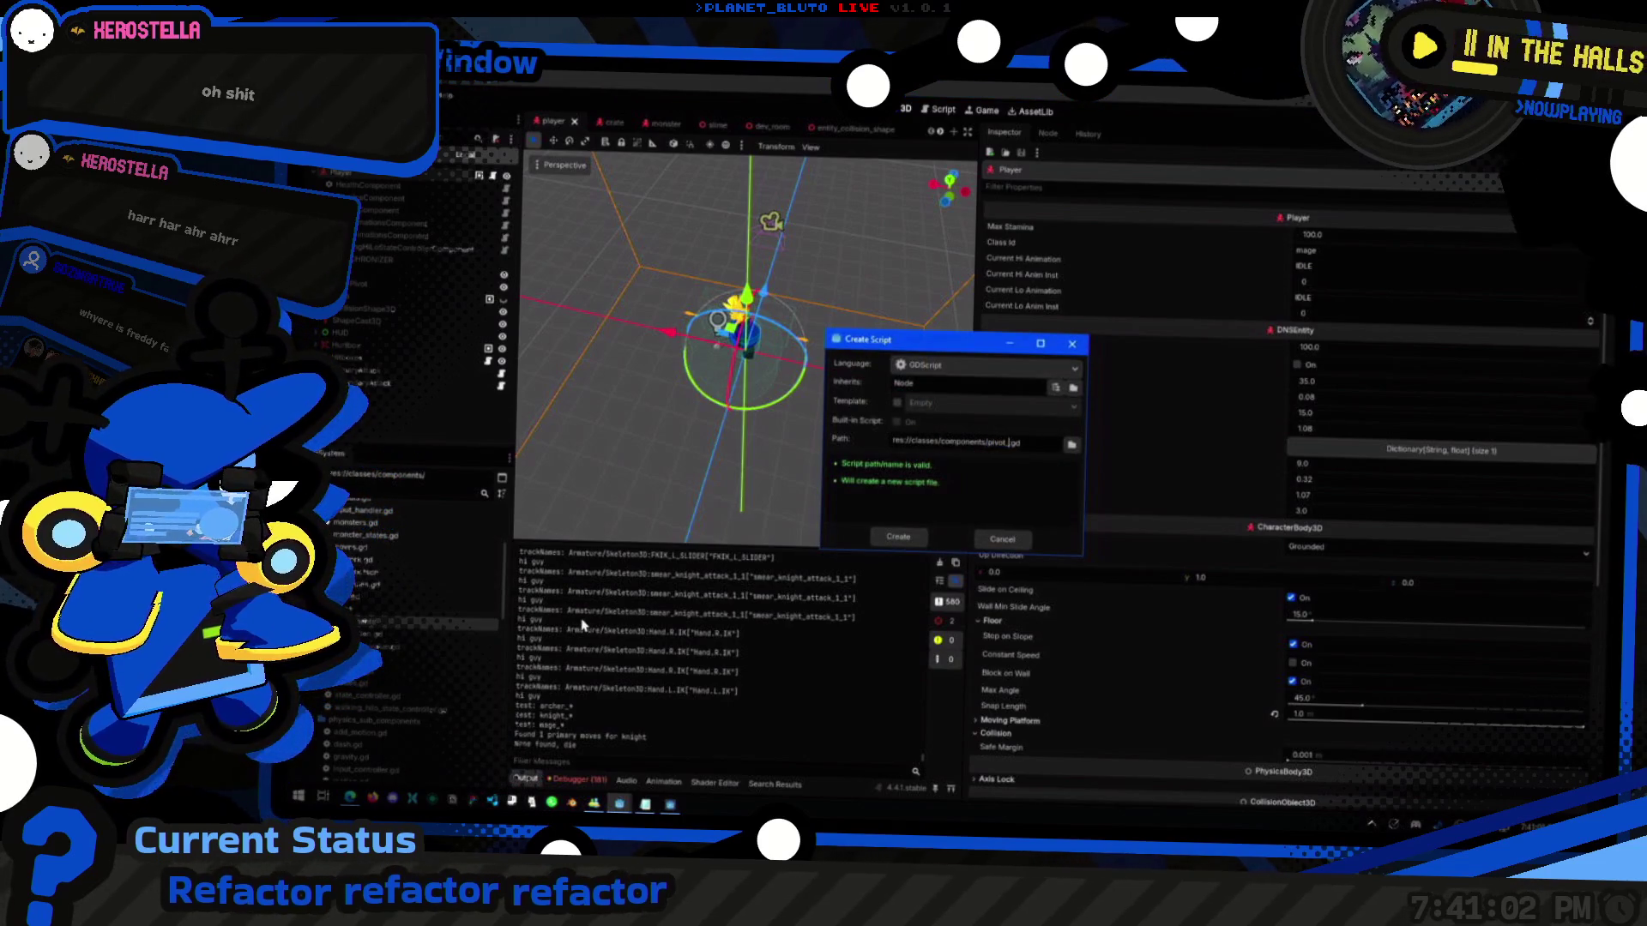
text(ontroller)
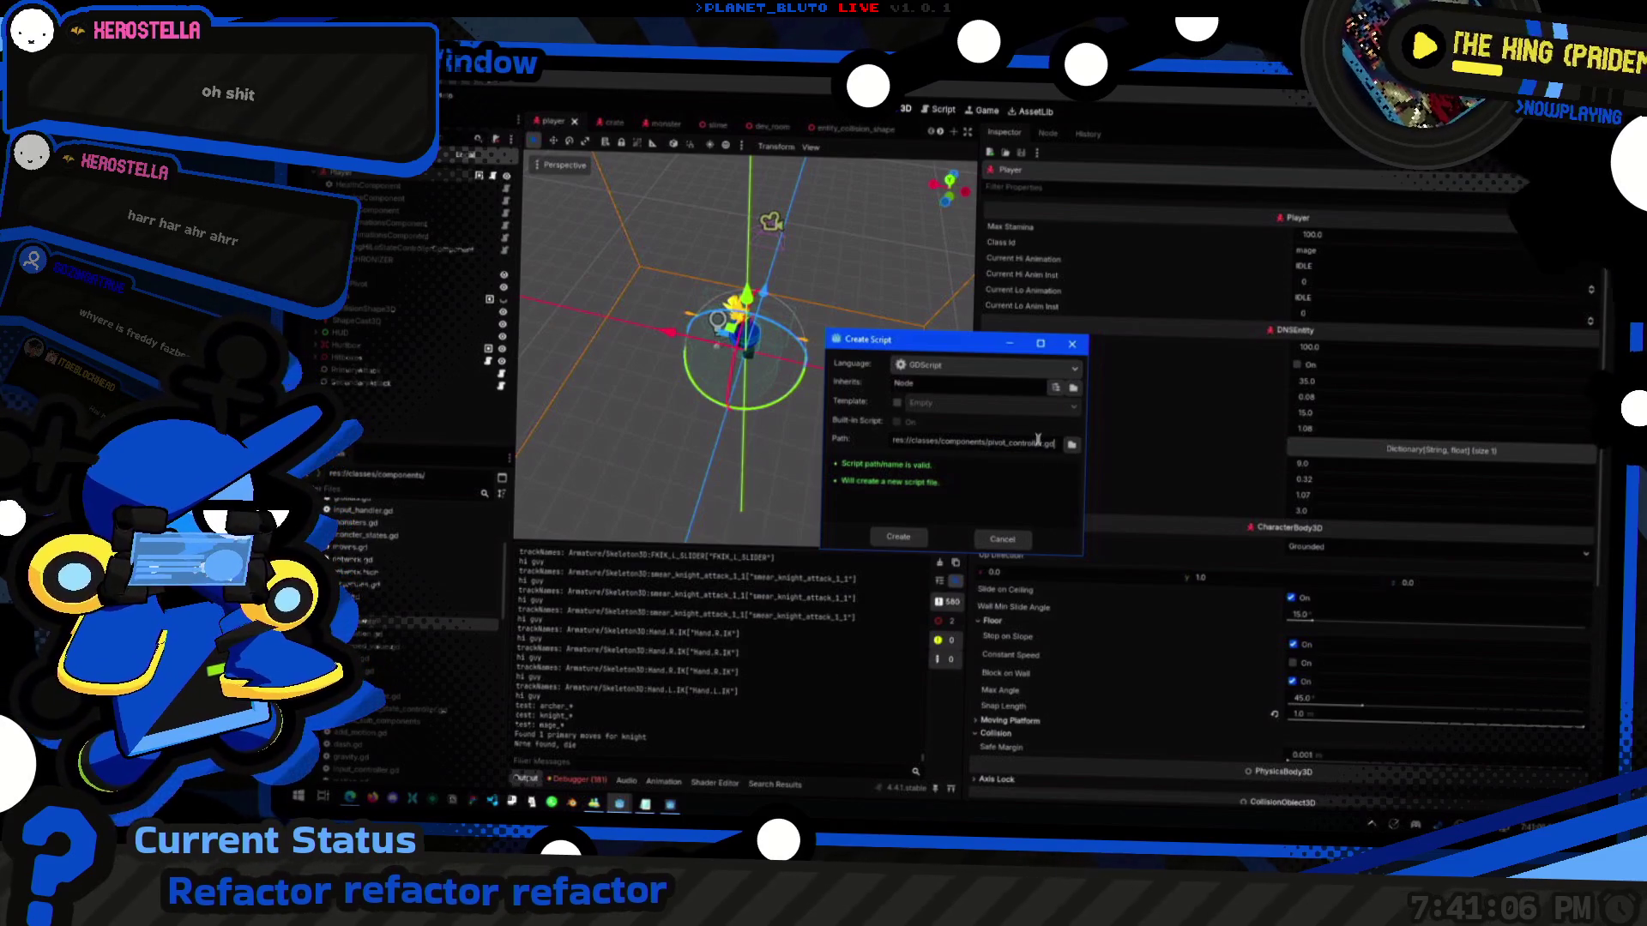
click(868, 537)
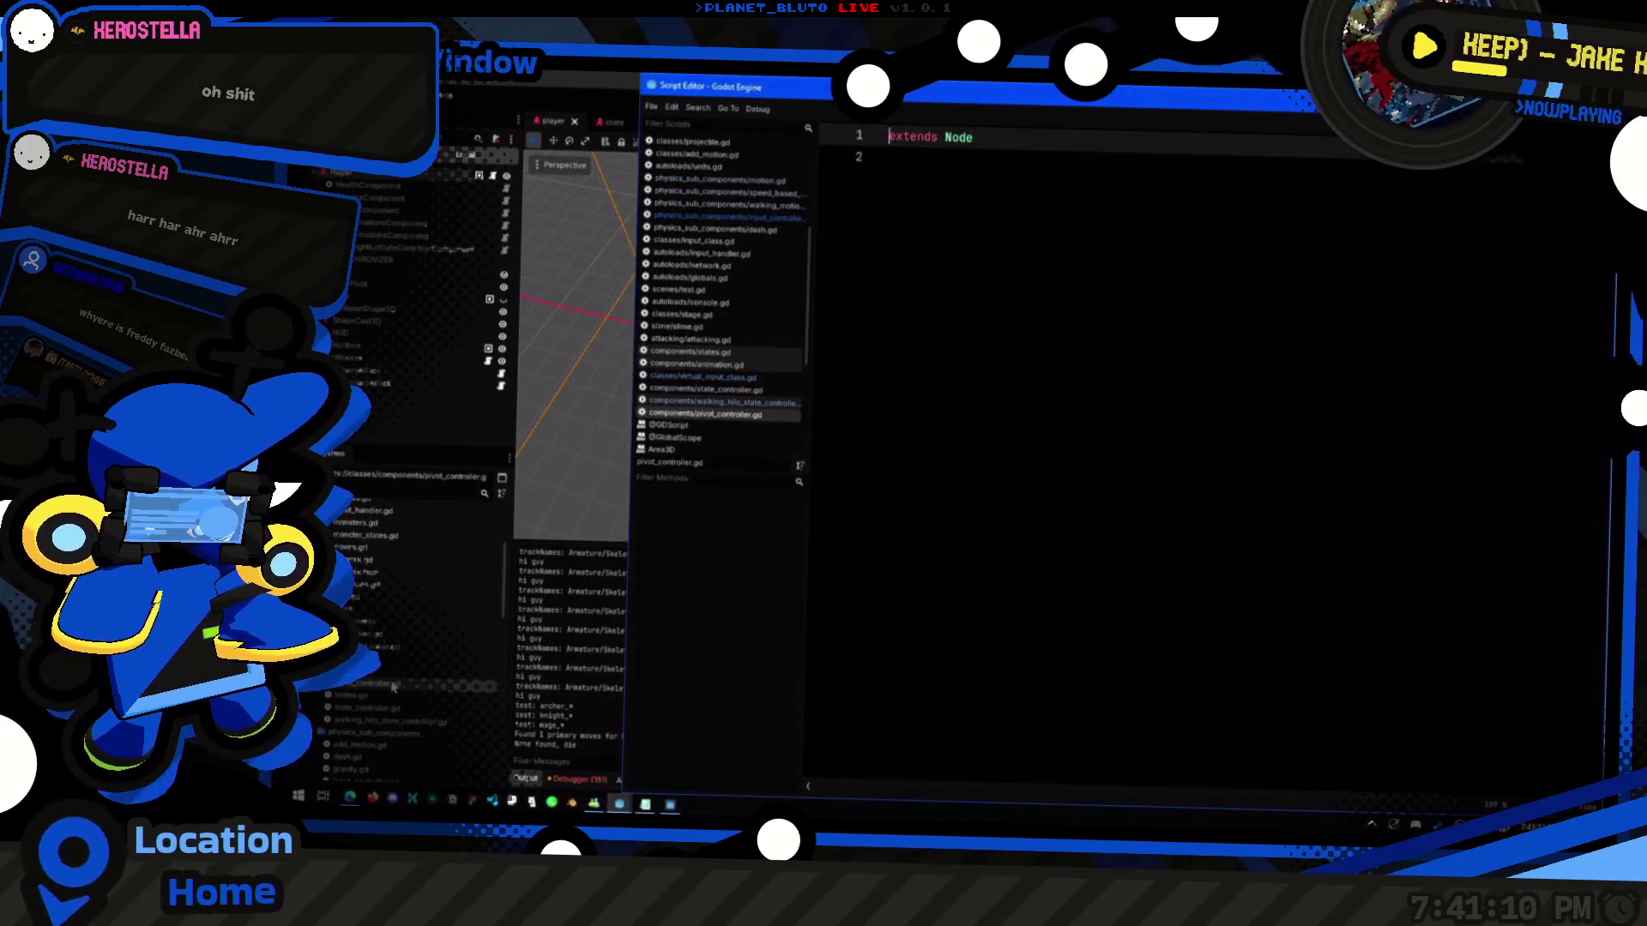
- Delete pivot_controller.gd from the project and open input_controller.gd
click(1109, 459)
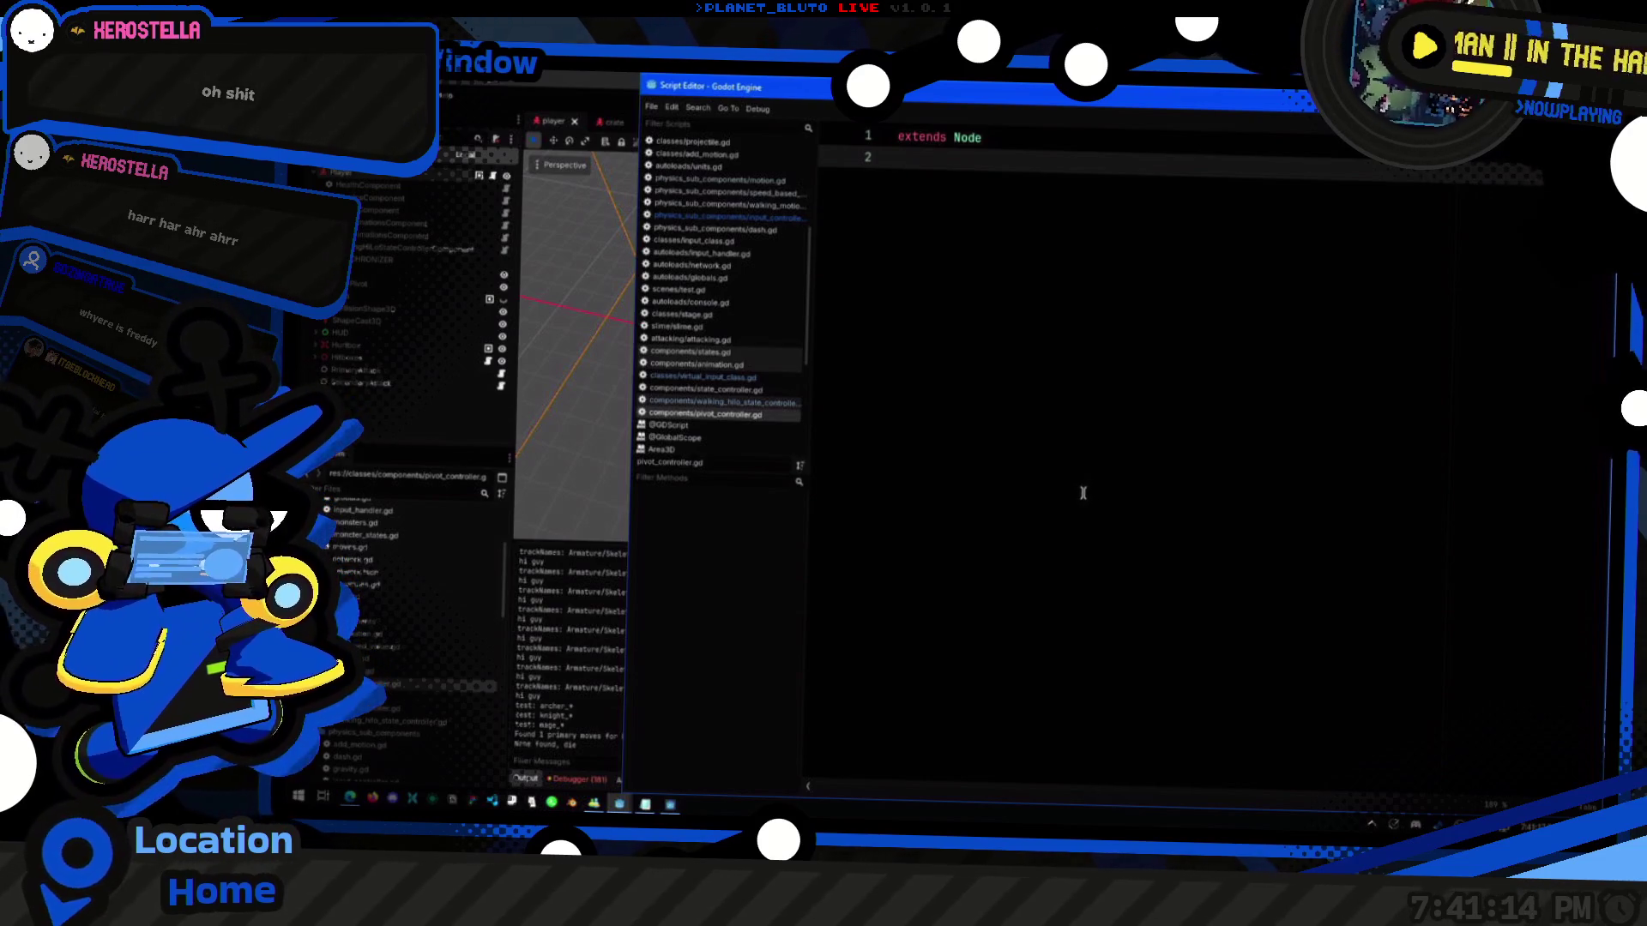
click(404, 702)
key(Delete)
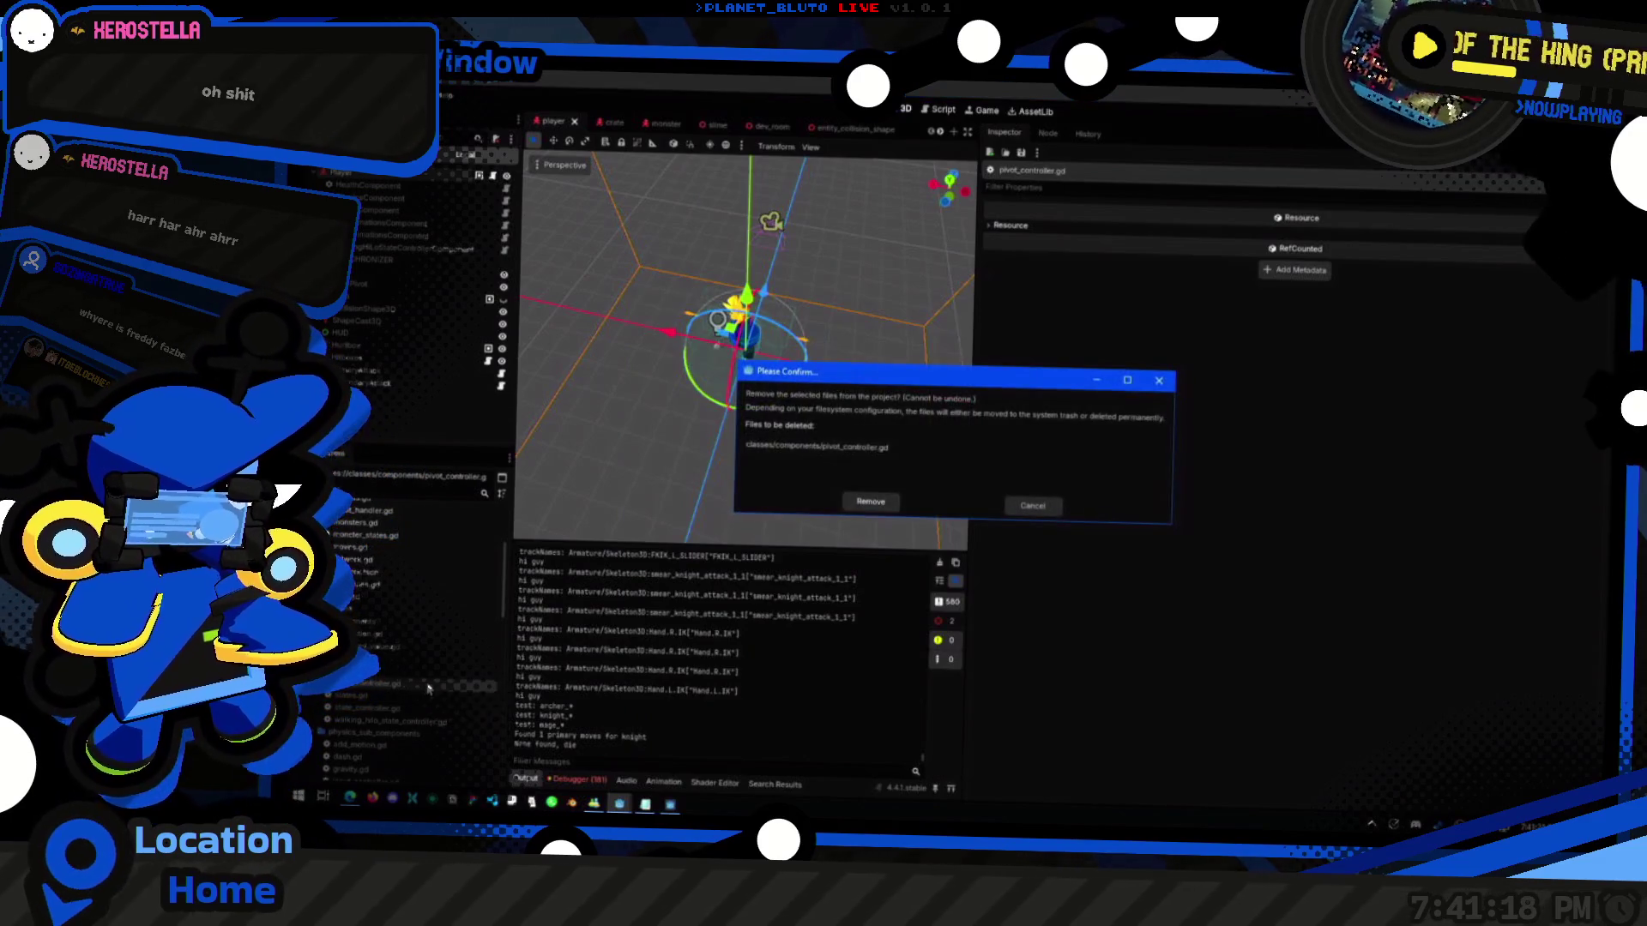
click(870, 501)
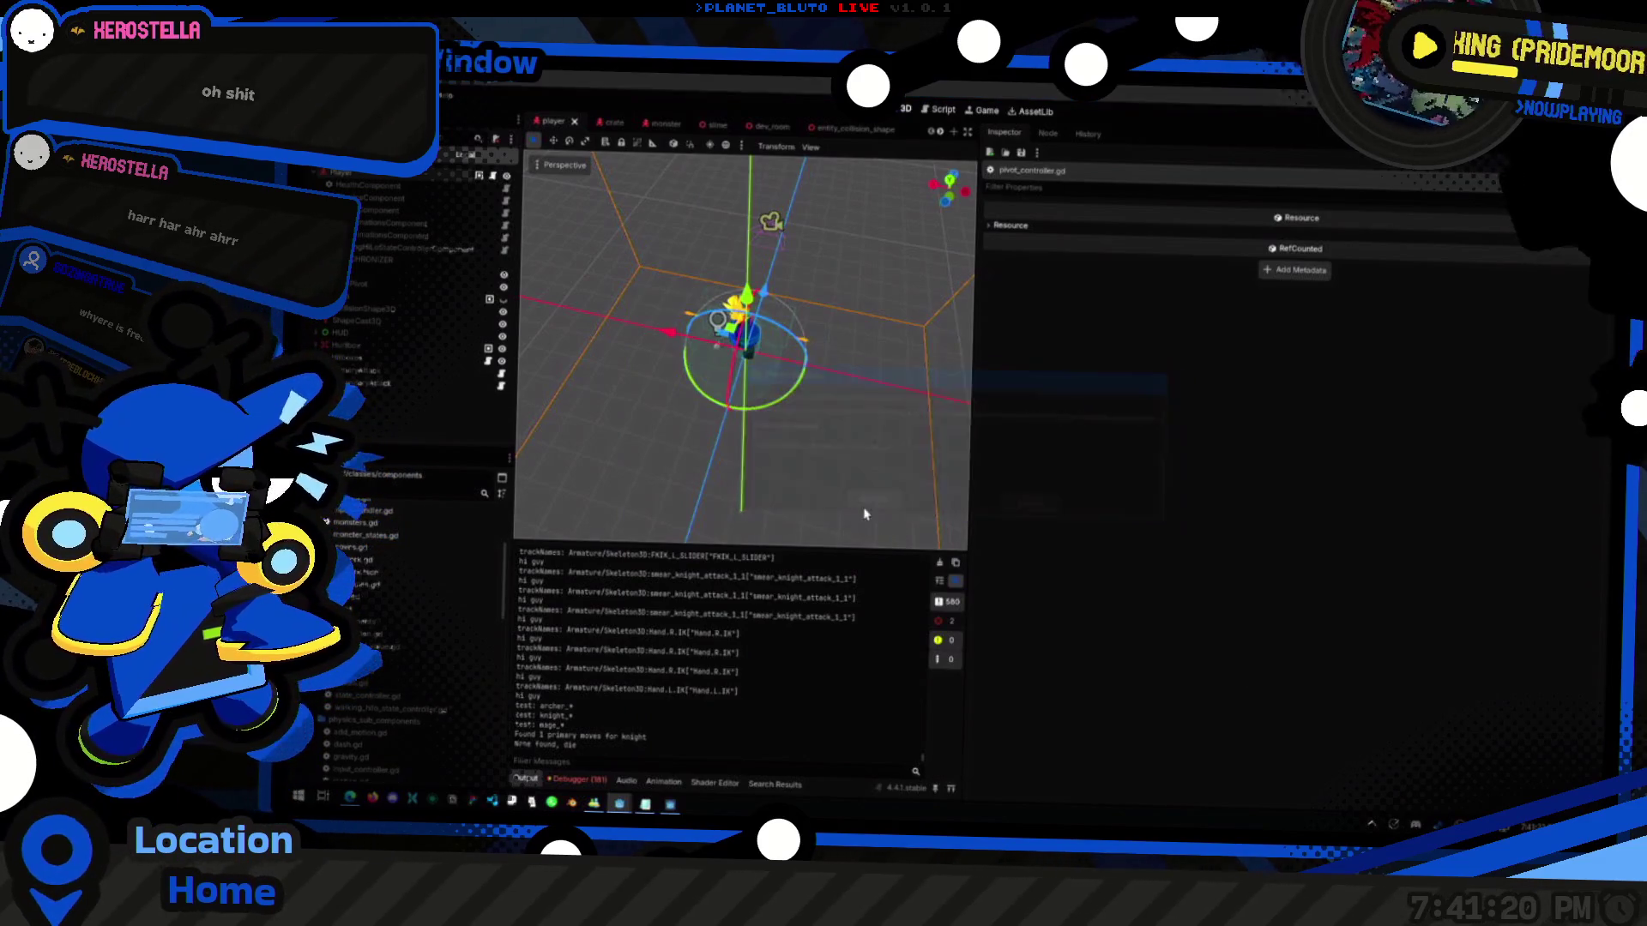
double_click(408, 633)
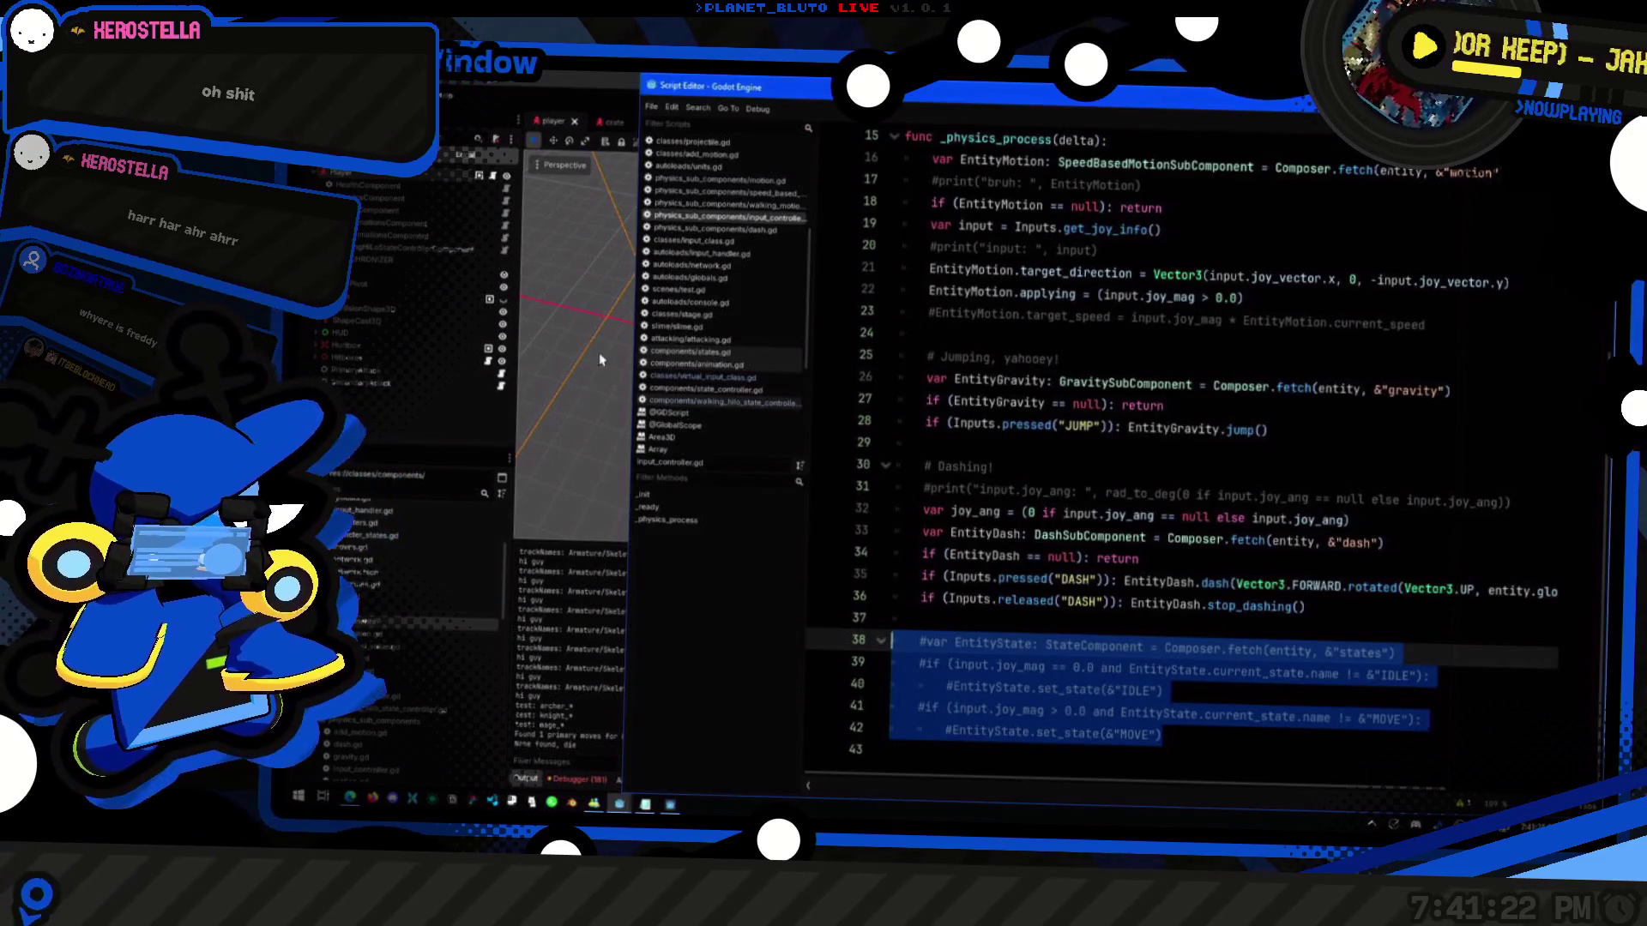
- Create pivot_rotater.gd in the physics_sub_components folder and open it for editing
click(413, 221)
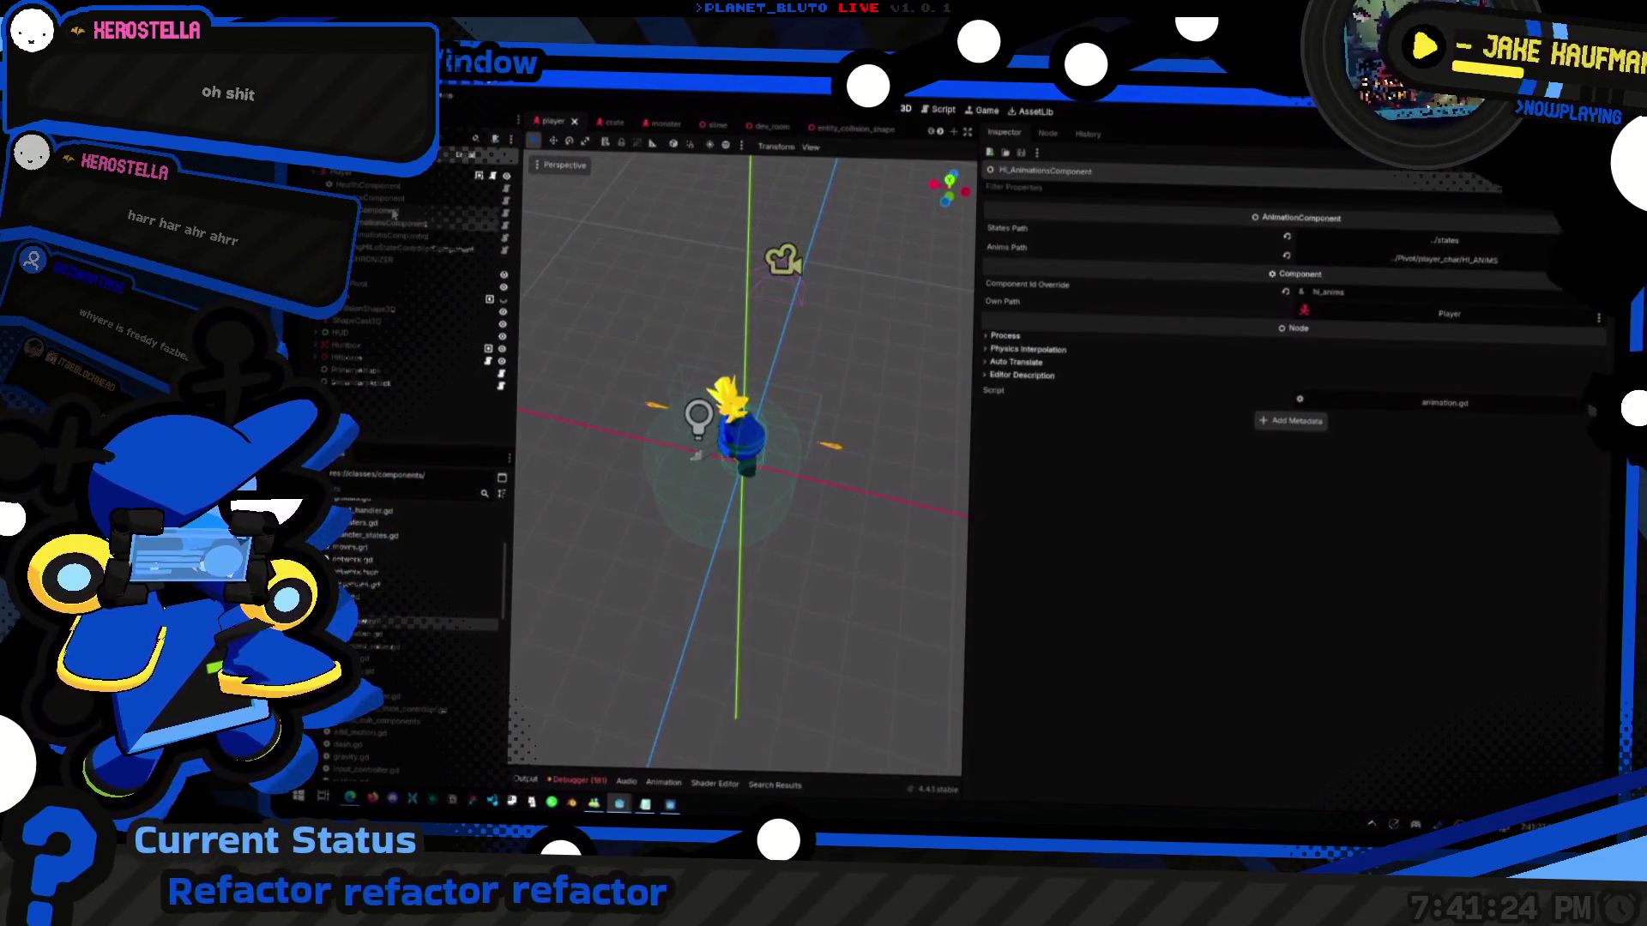
key(alt+Tab)
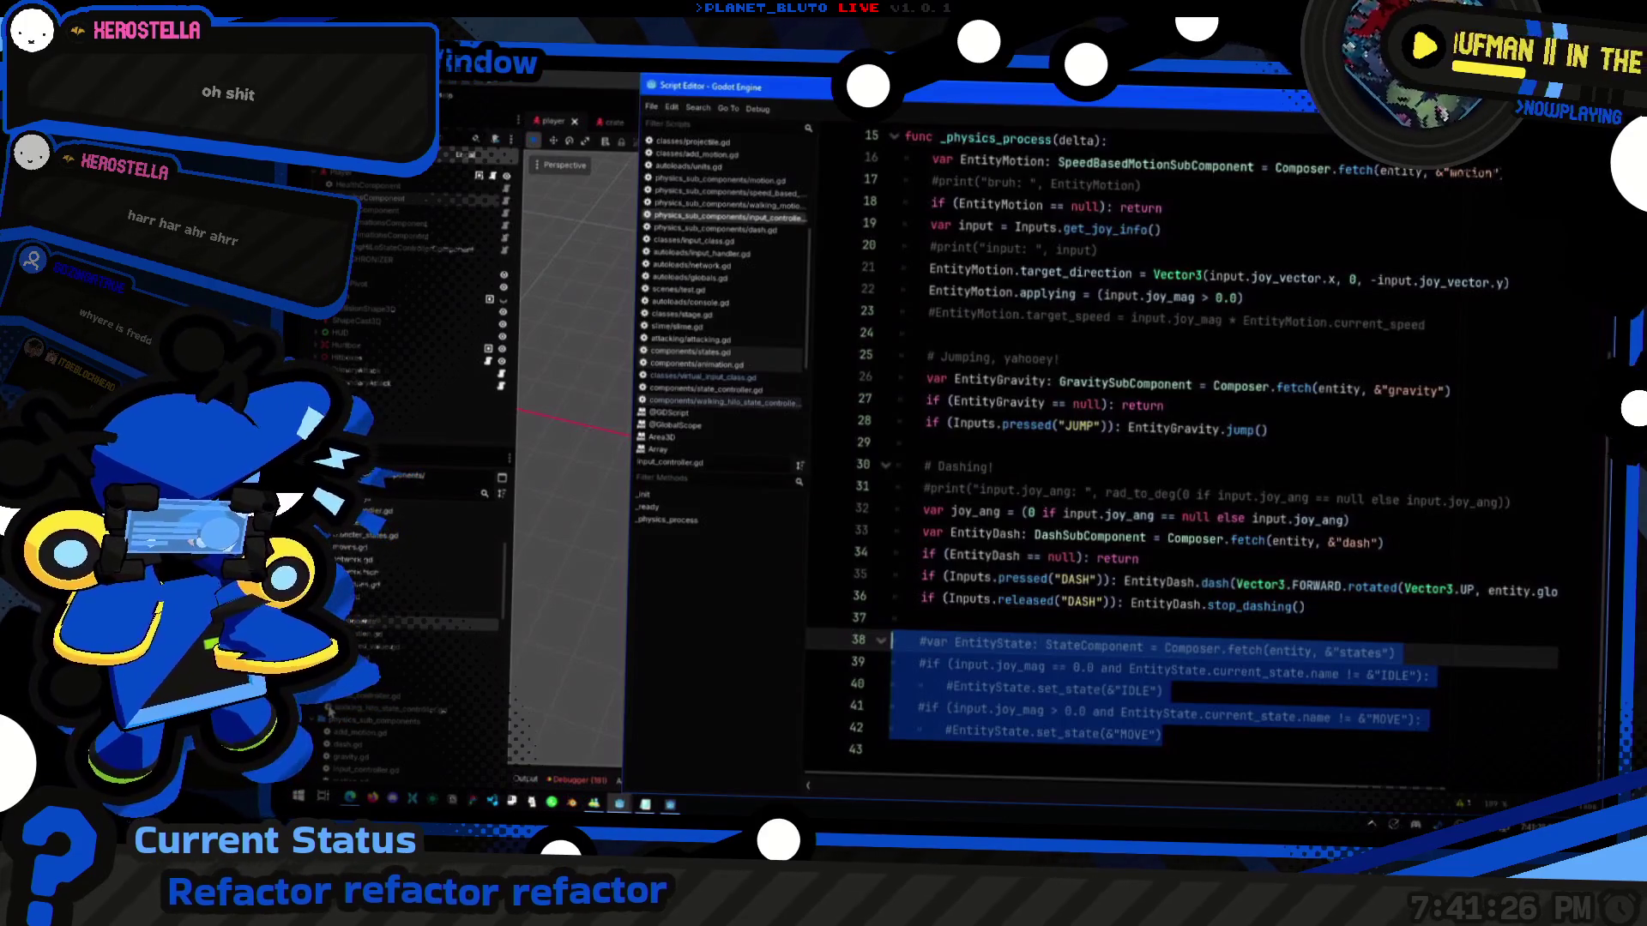
click(329, 709)
right_click(360, 583)
mouse_move(404, 589)
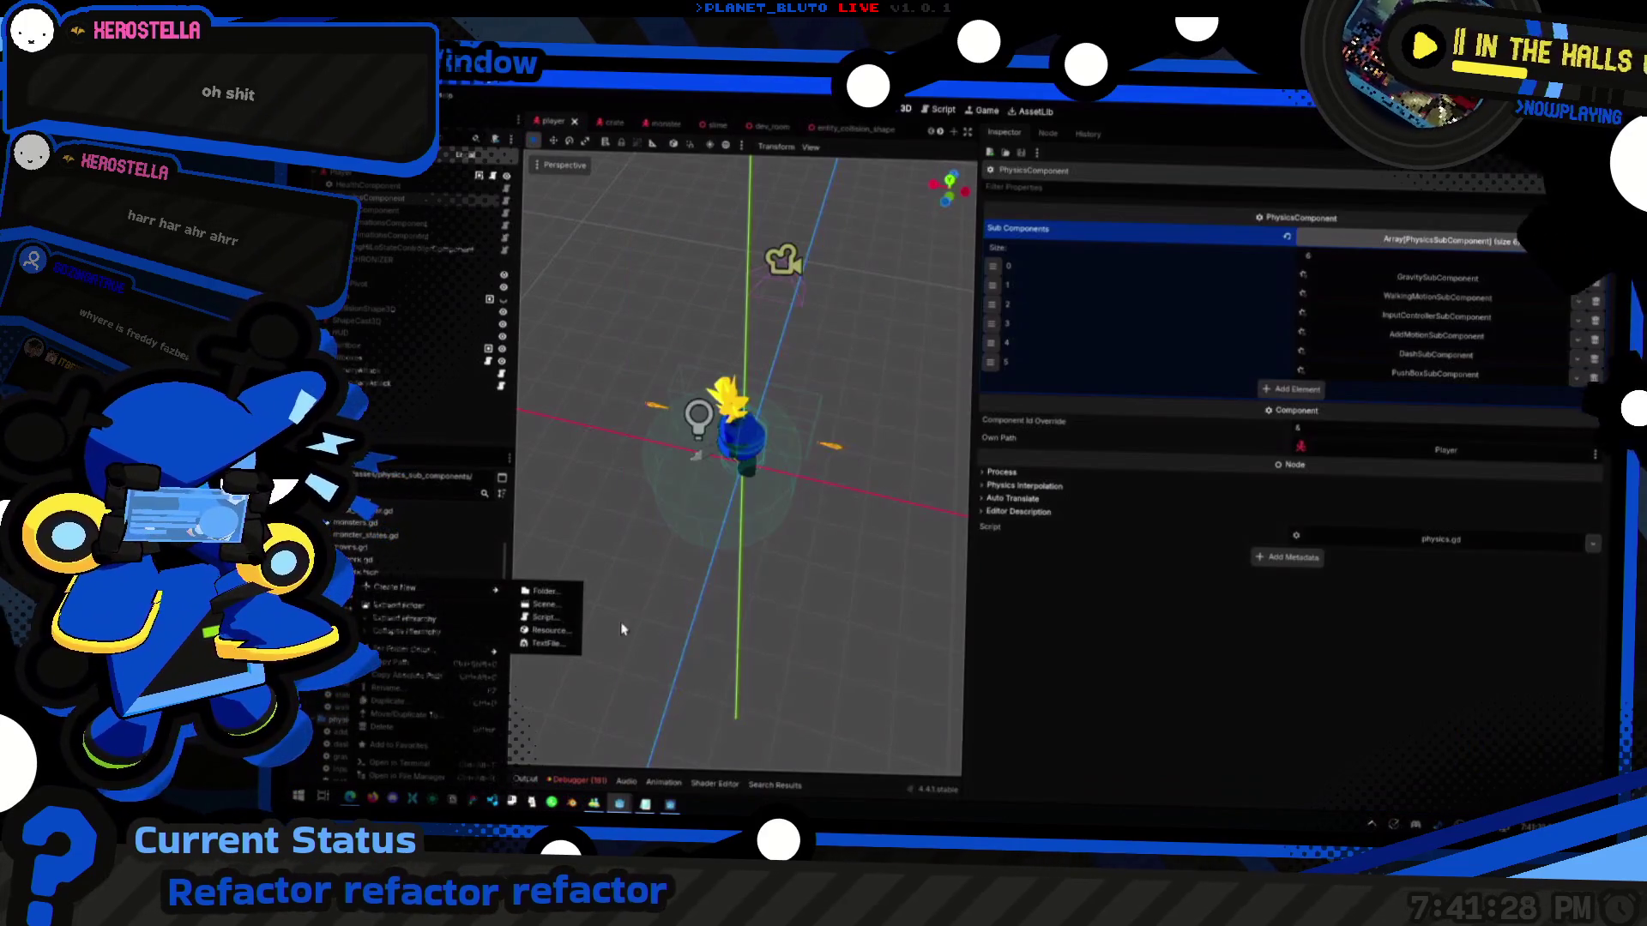
click(544, 618)
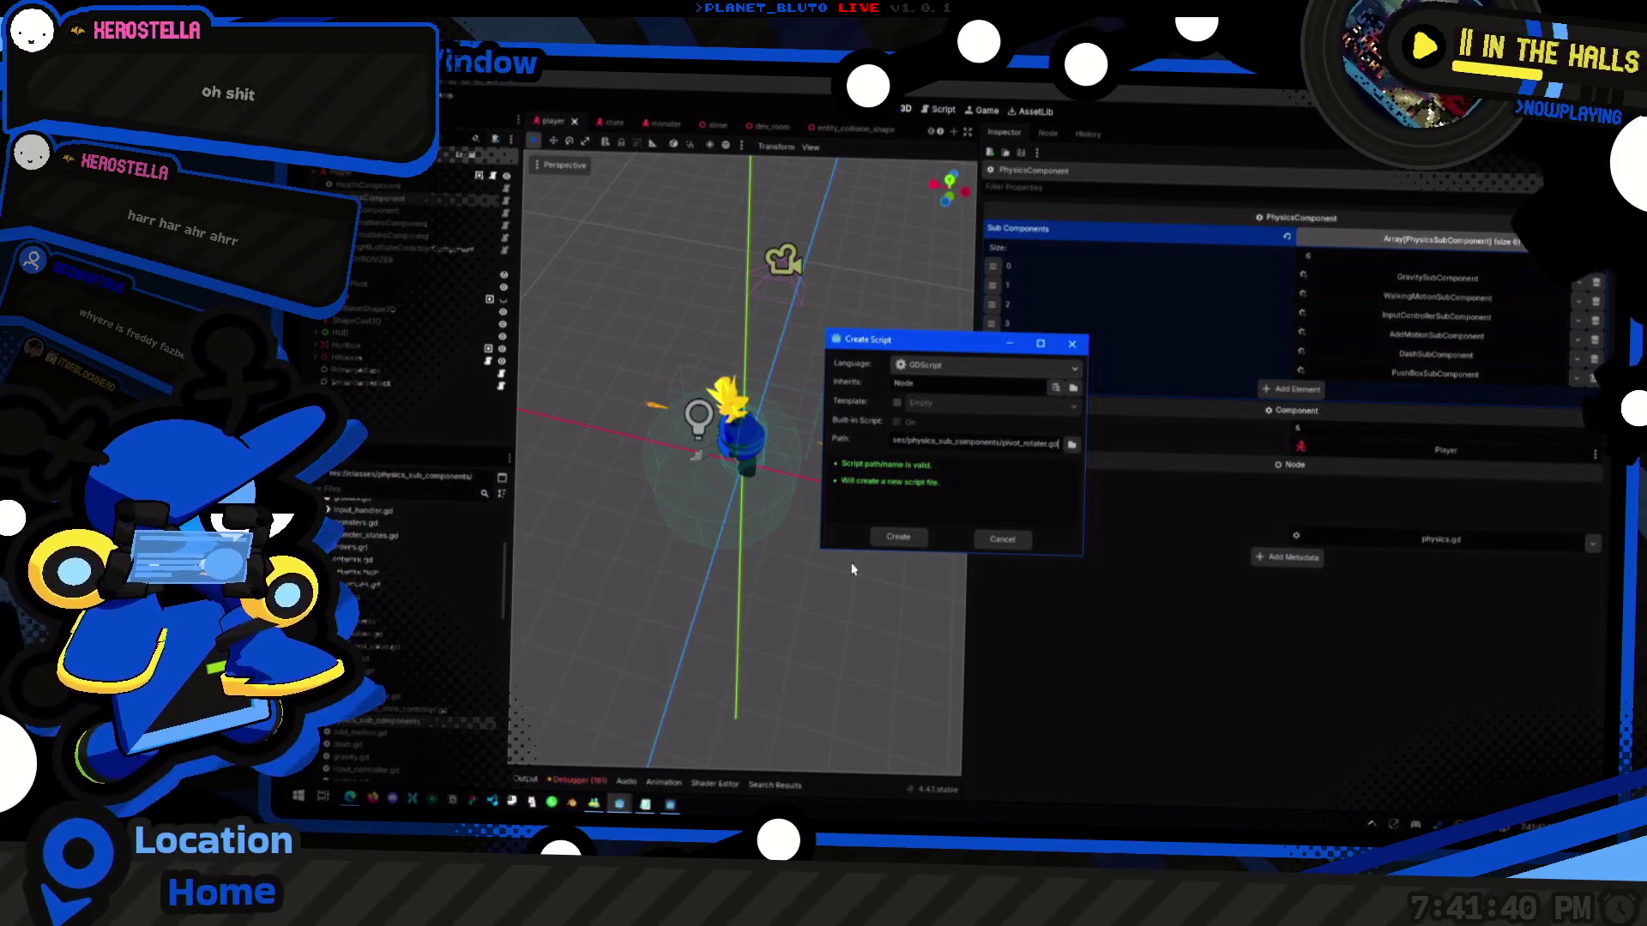
click(894, 538)
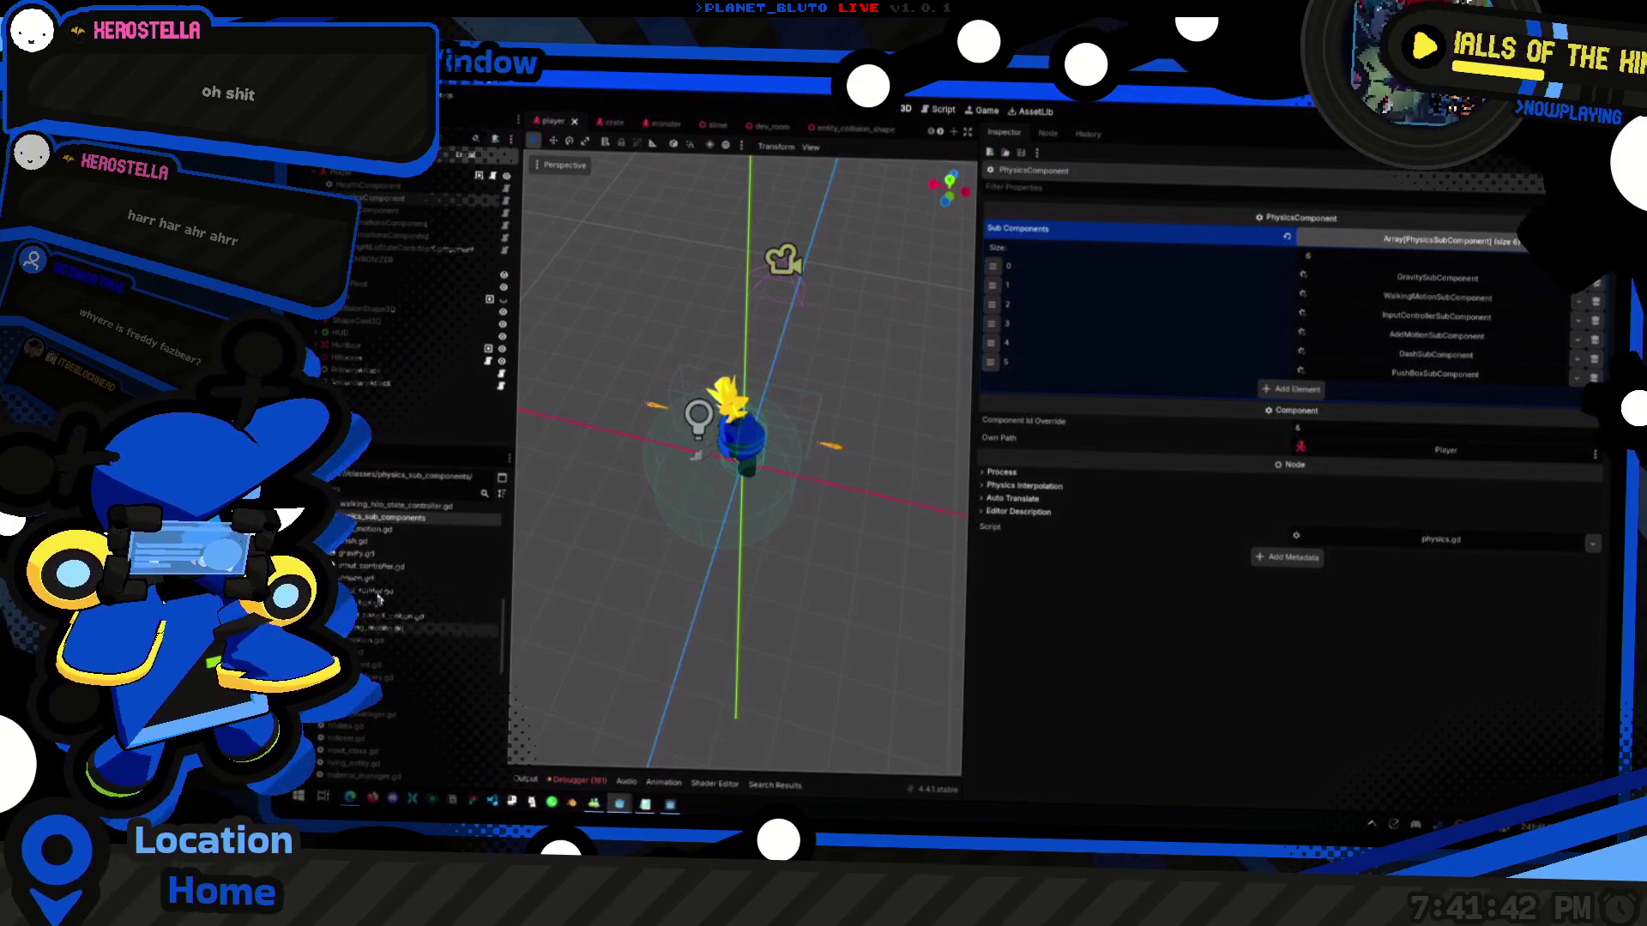
double_click(399, 593)
- Make the script extend PhysicsSubComponent with class_name PivotRotaterSubComponent
key(BackSpace)
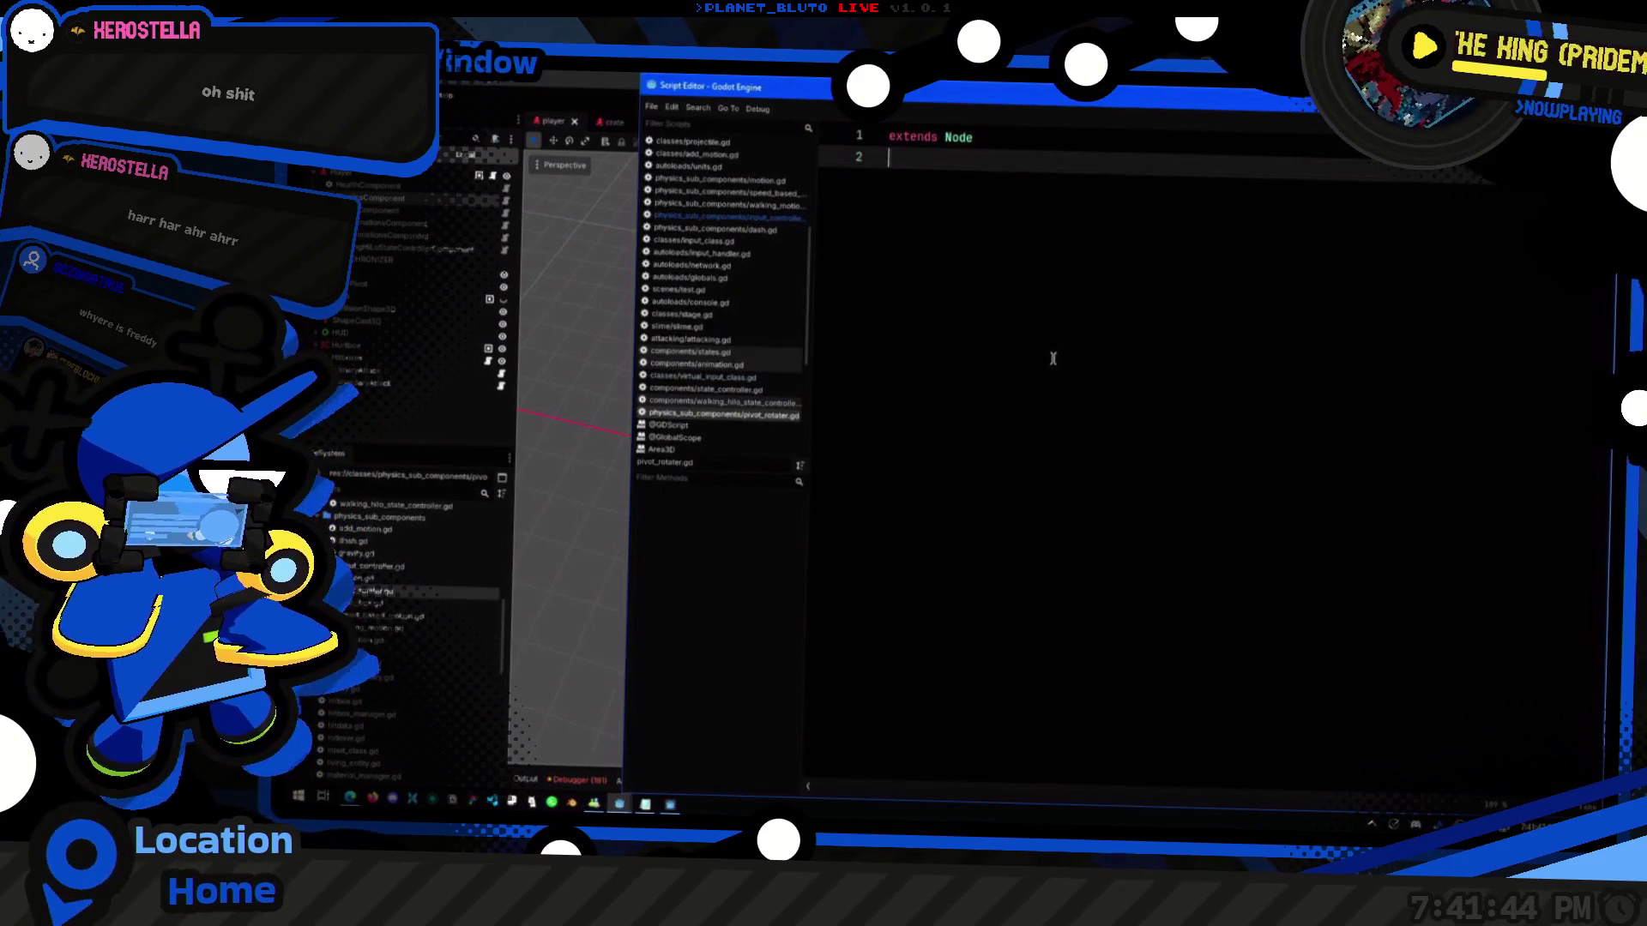
key(ctrl+shift+Left)
text(hysicsS)
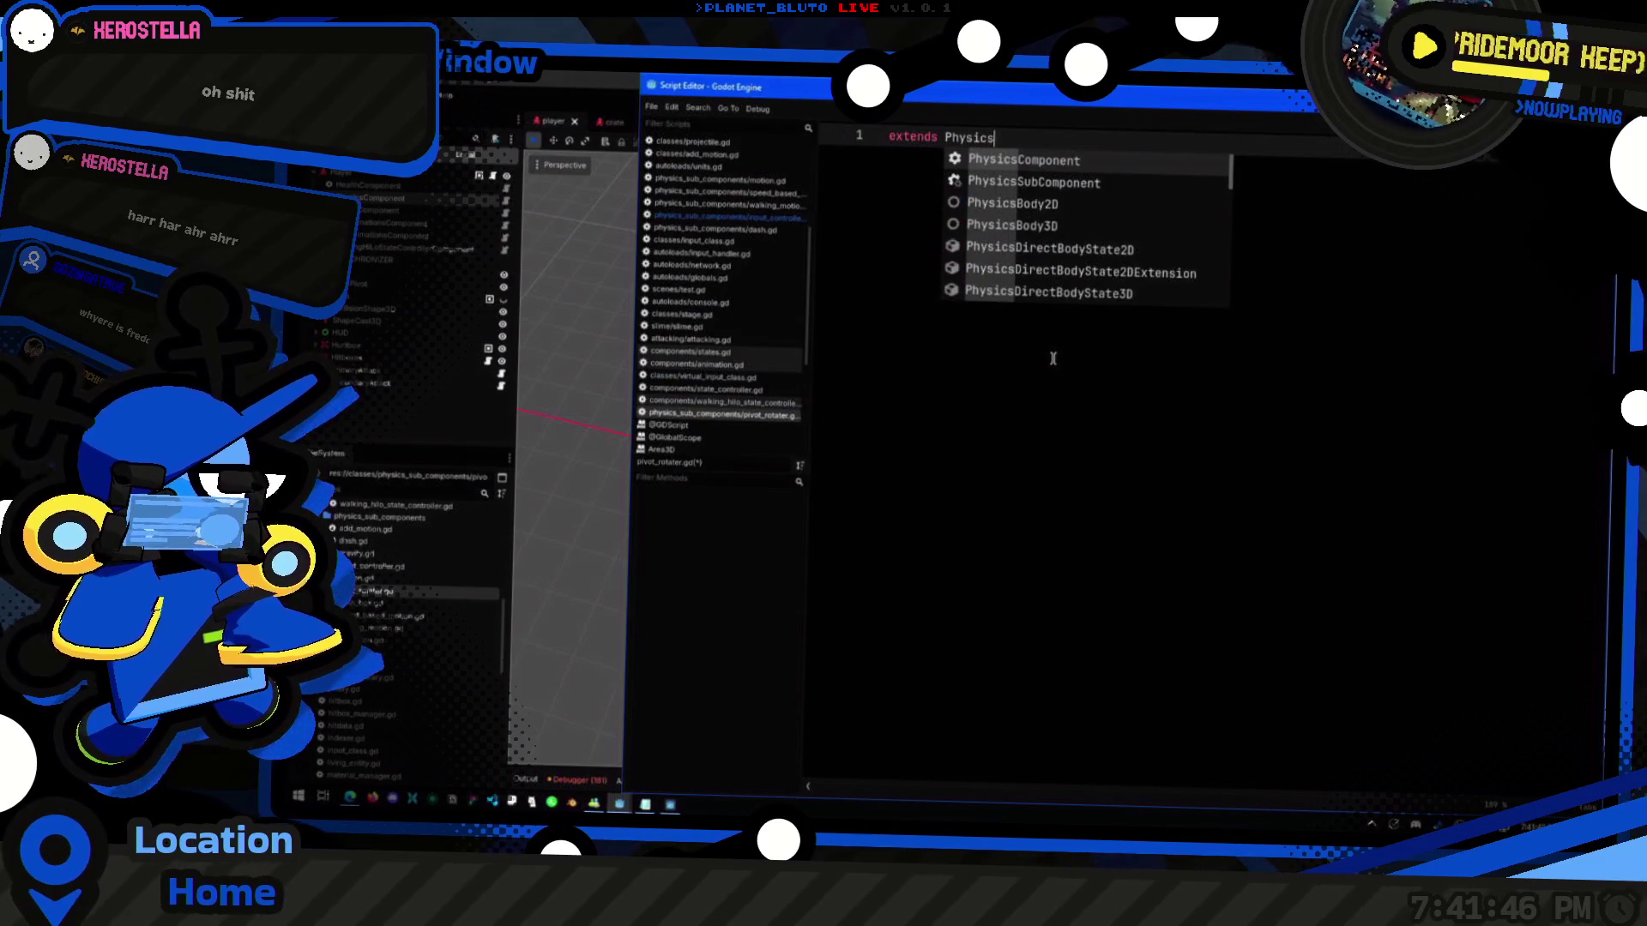
key(Return)
key(Return)
text(c)
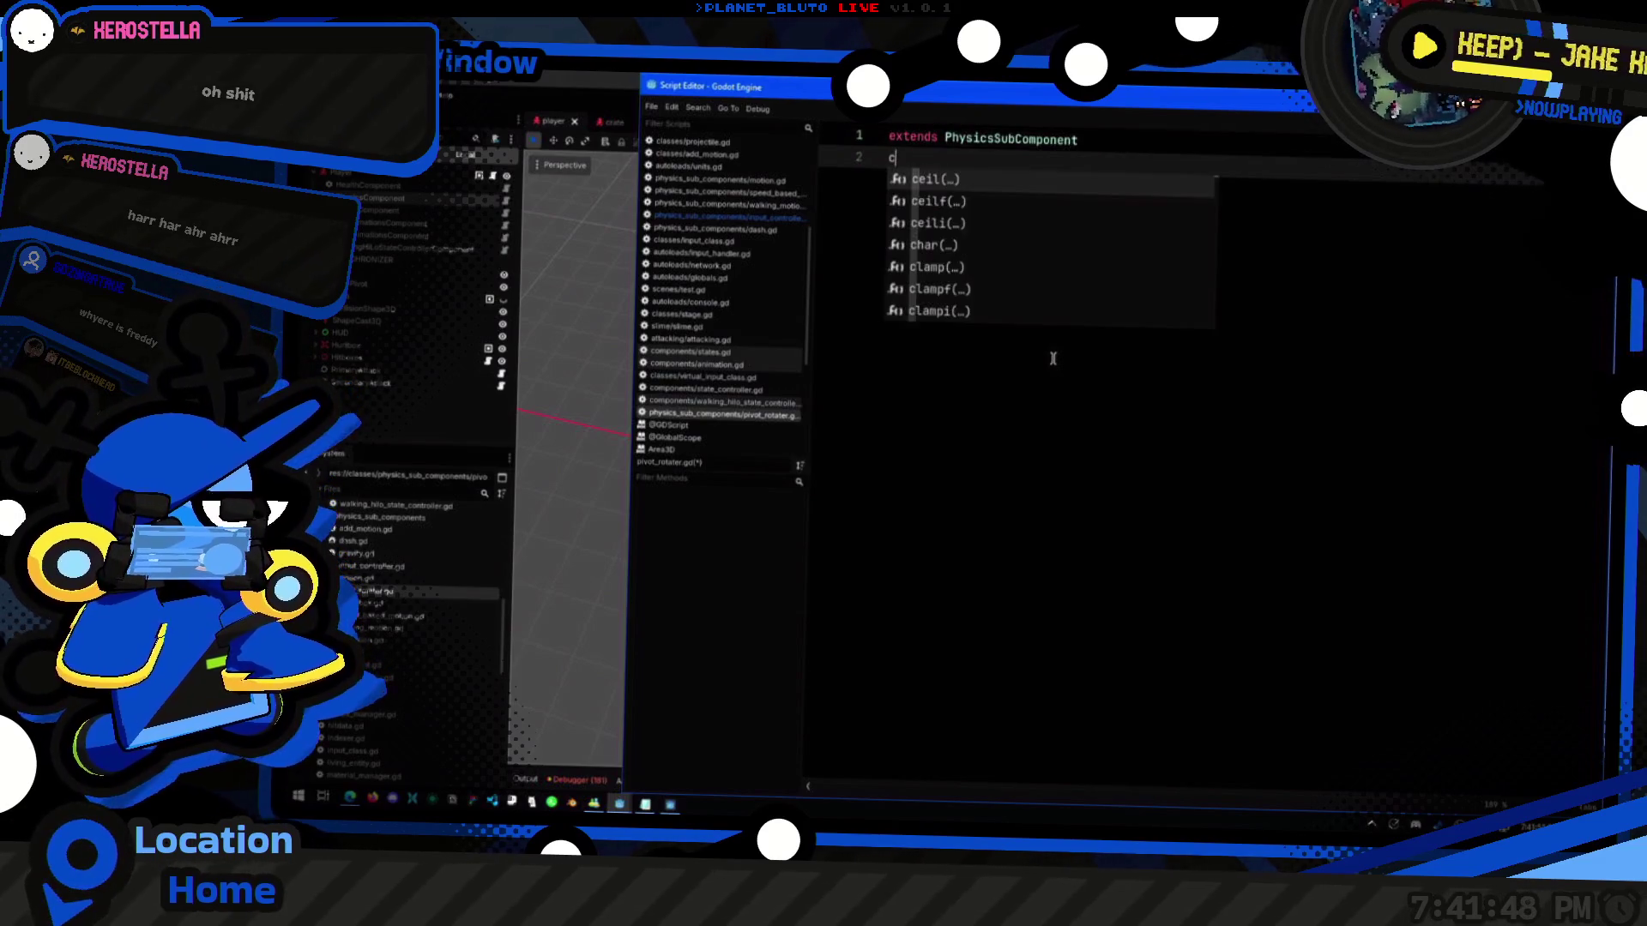
key(BackSpace)
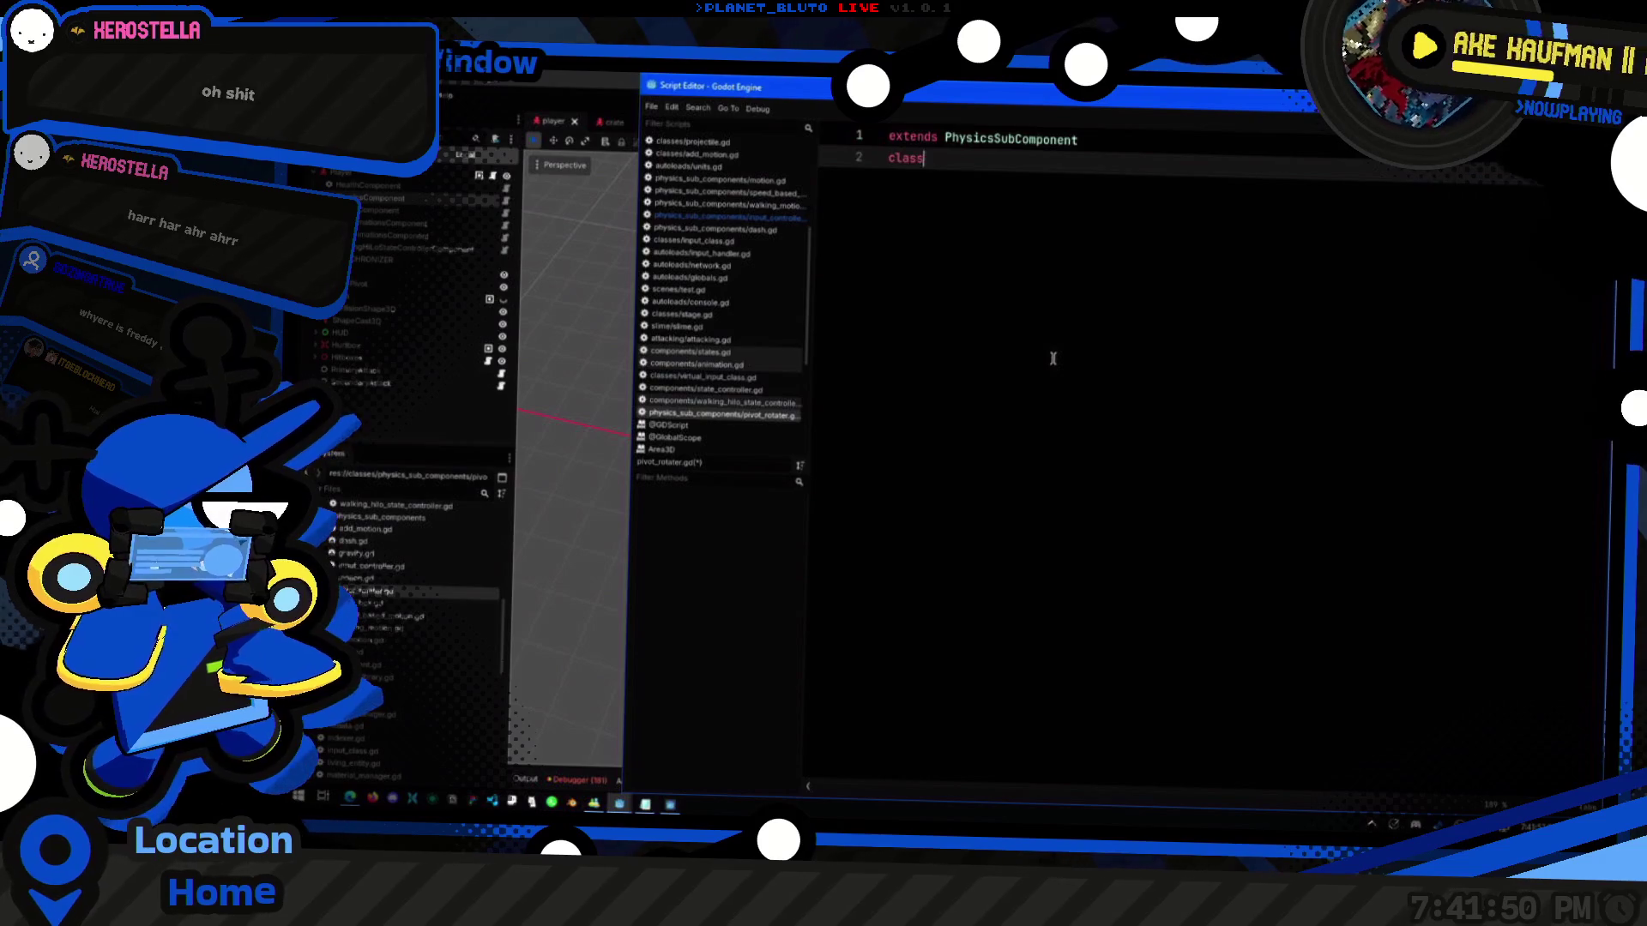
text(name )
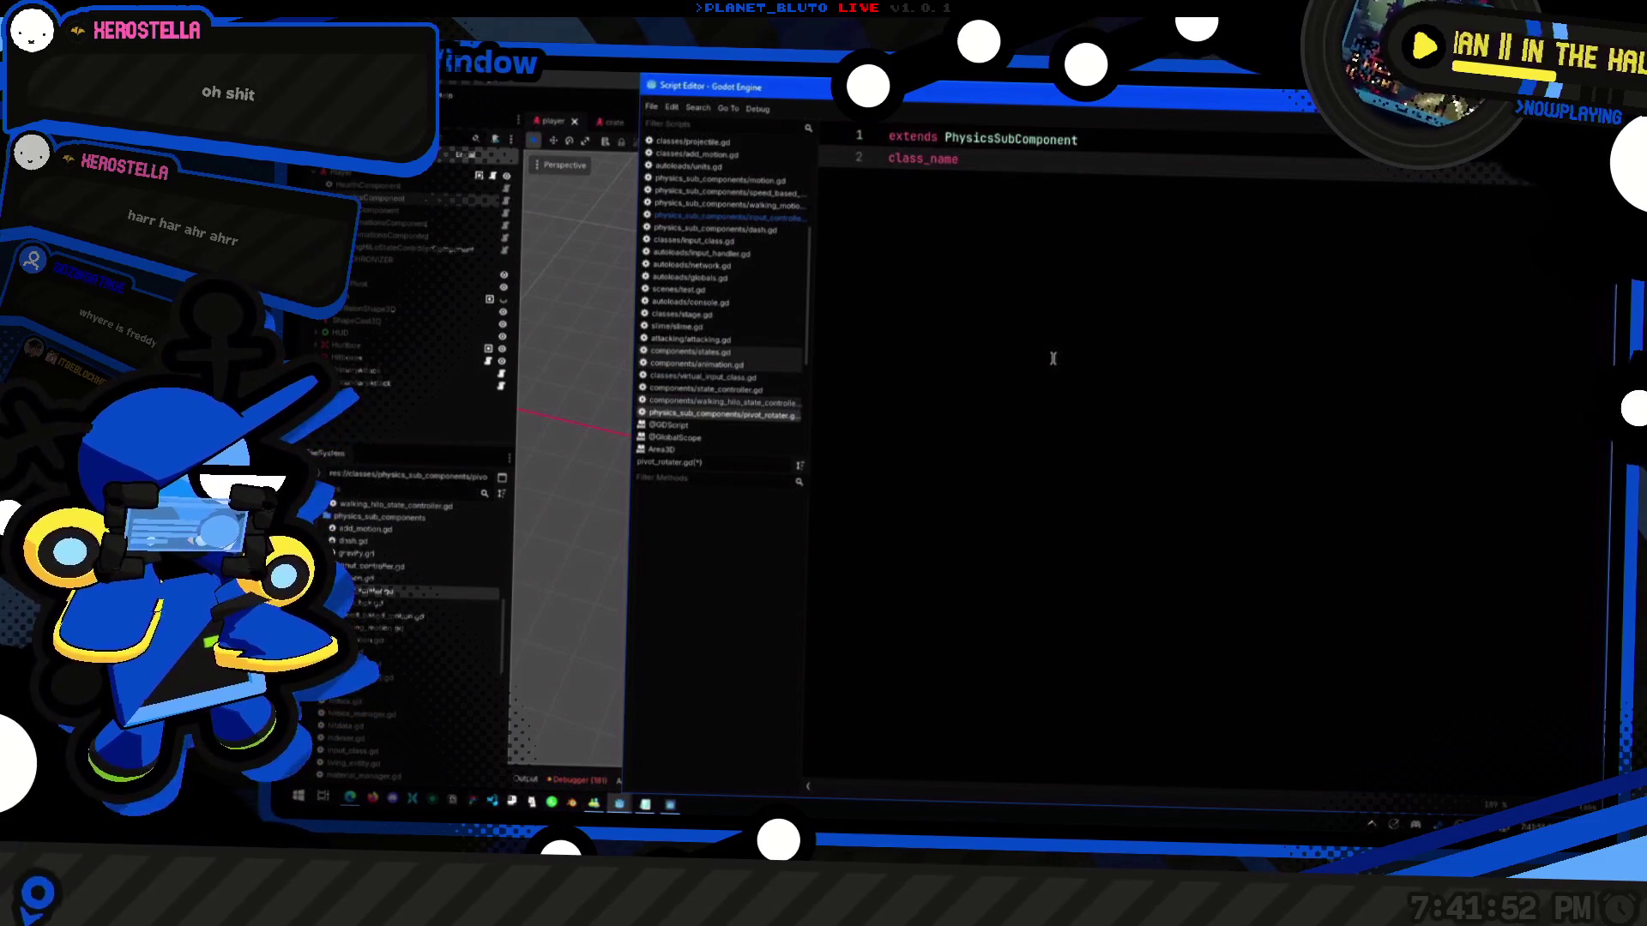
text(Pivot)
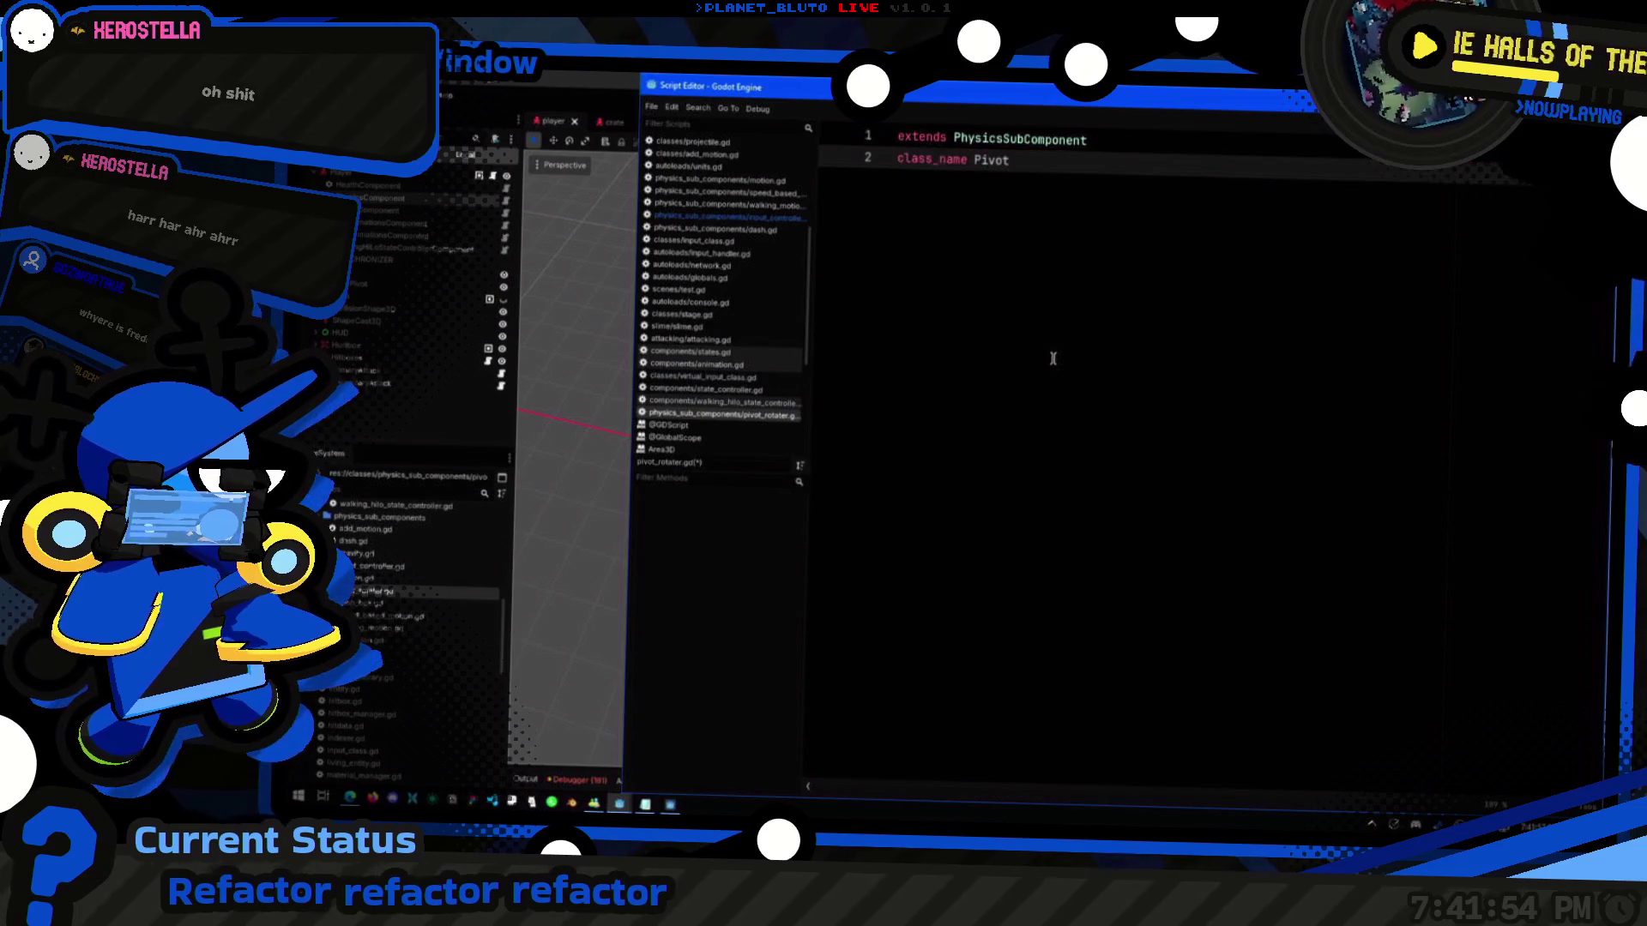
text(RotaterSubComponent)
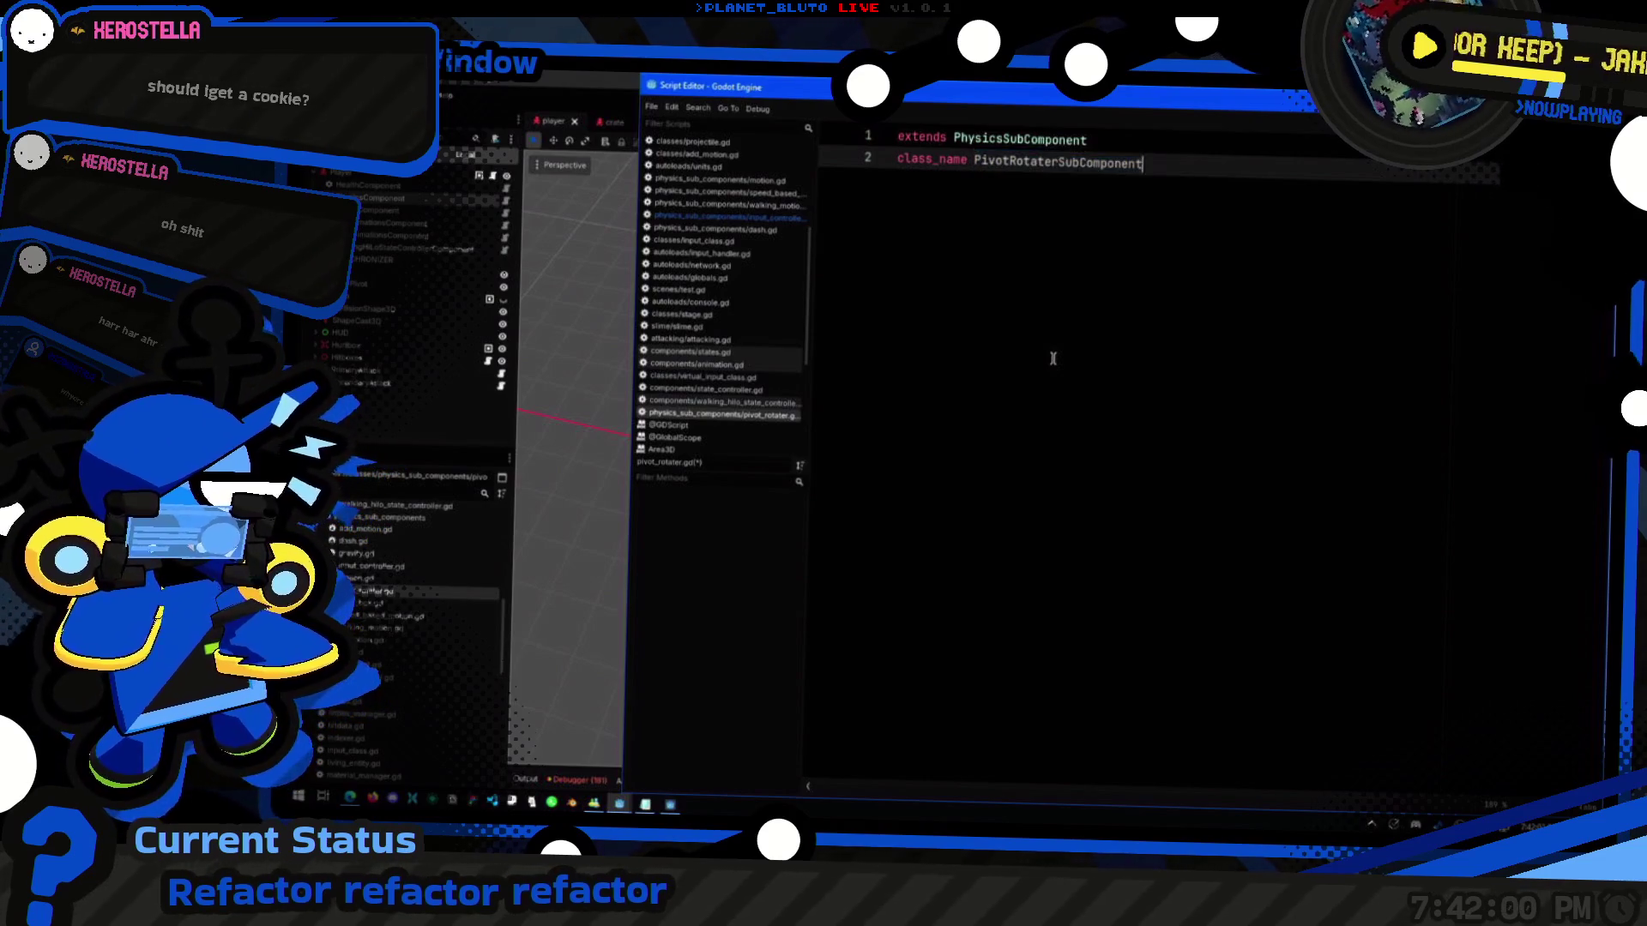
key(Return)
key(Return)
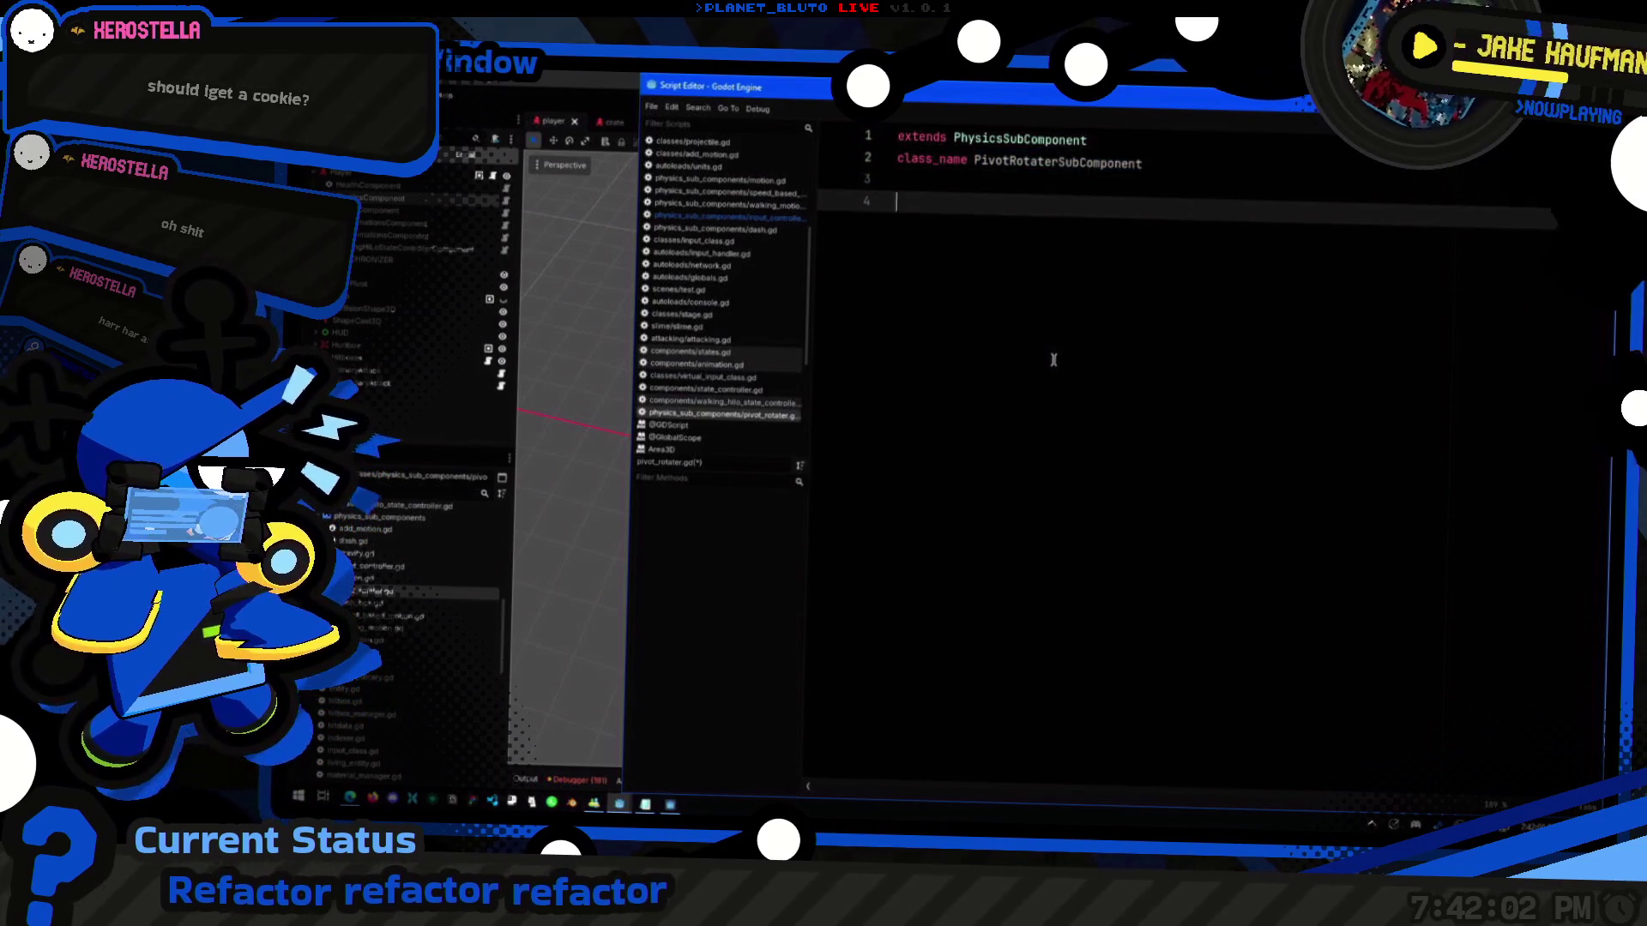
- Add a _physics_process(delta) function containing pass
text(func _phy)
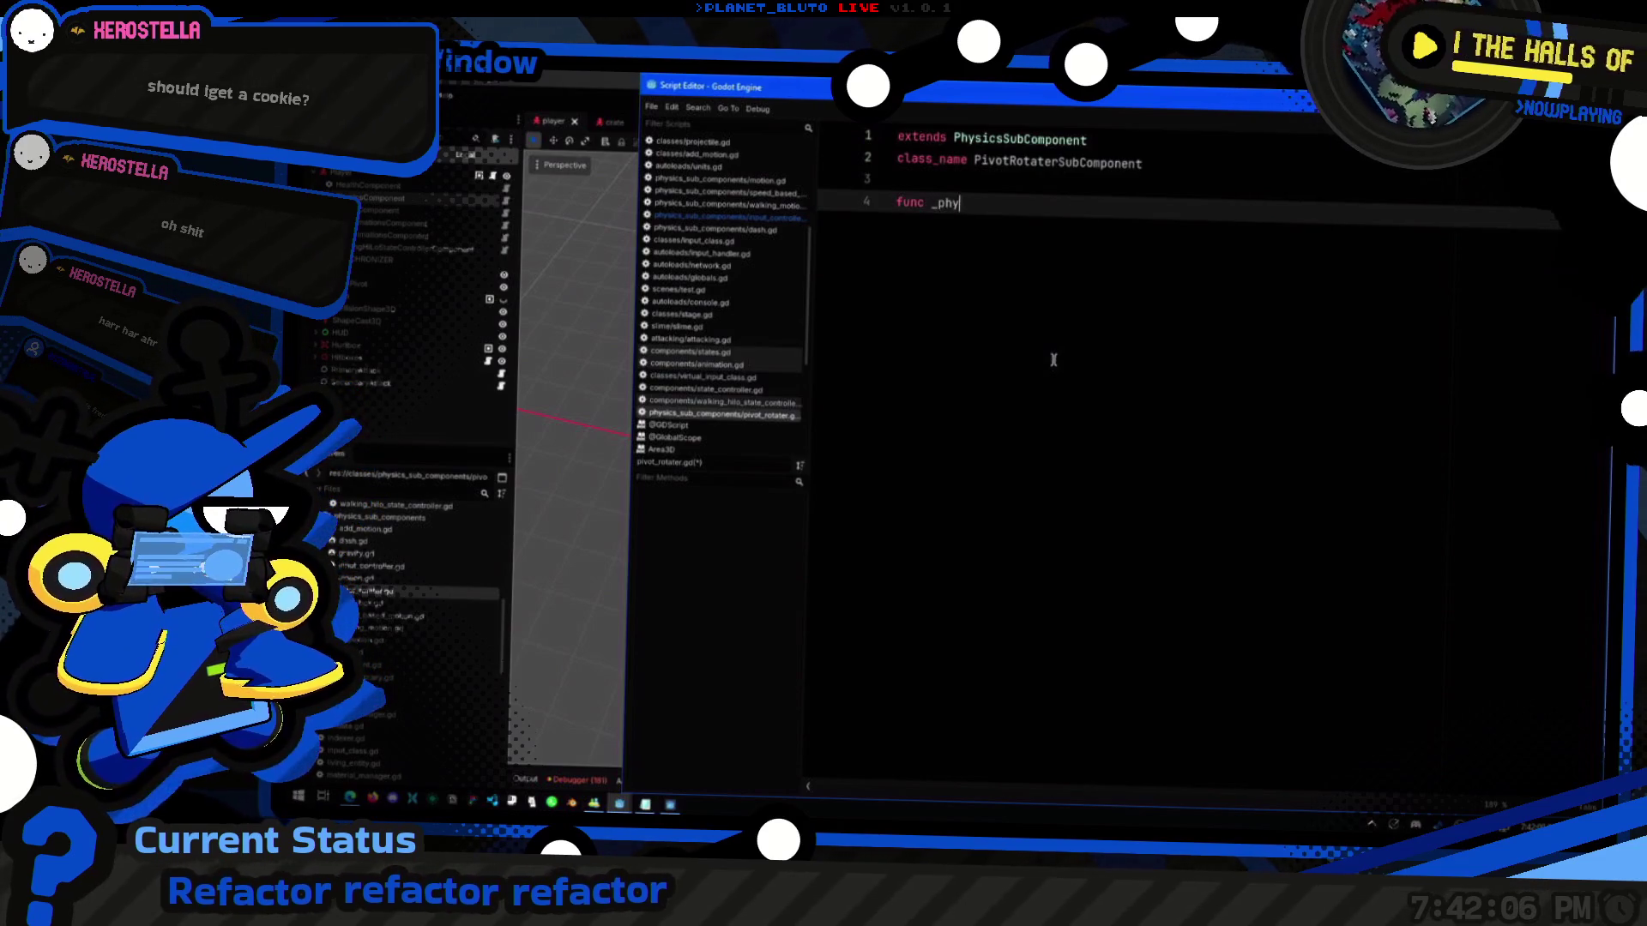
text(sics)
text(process(d)
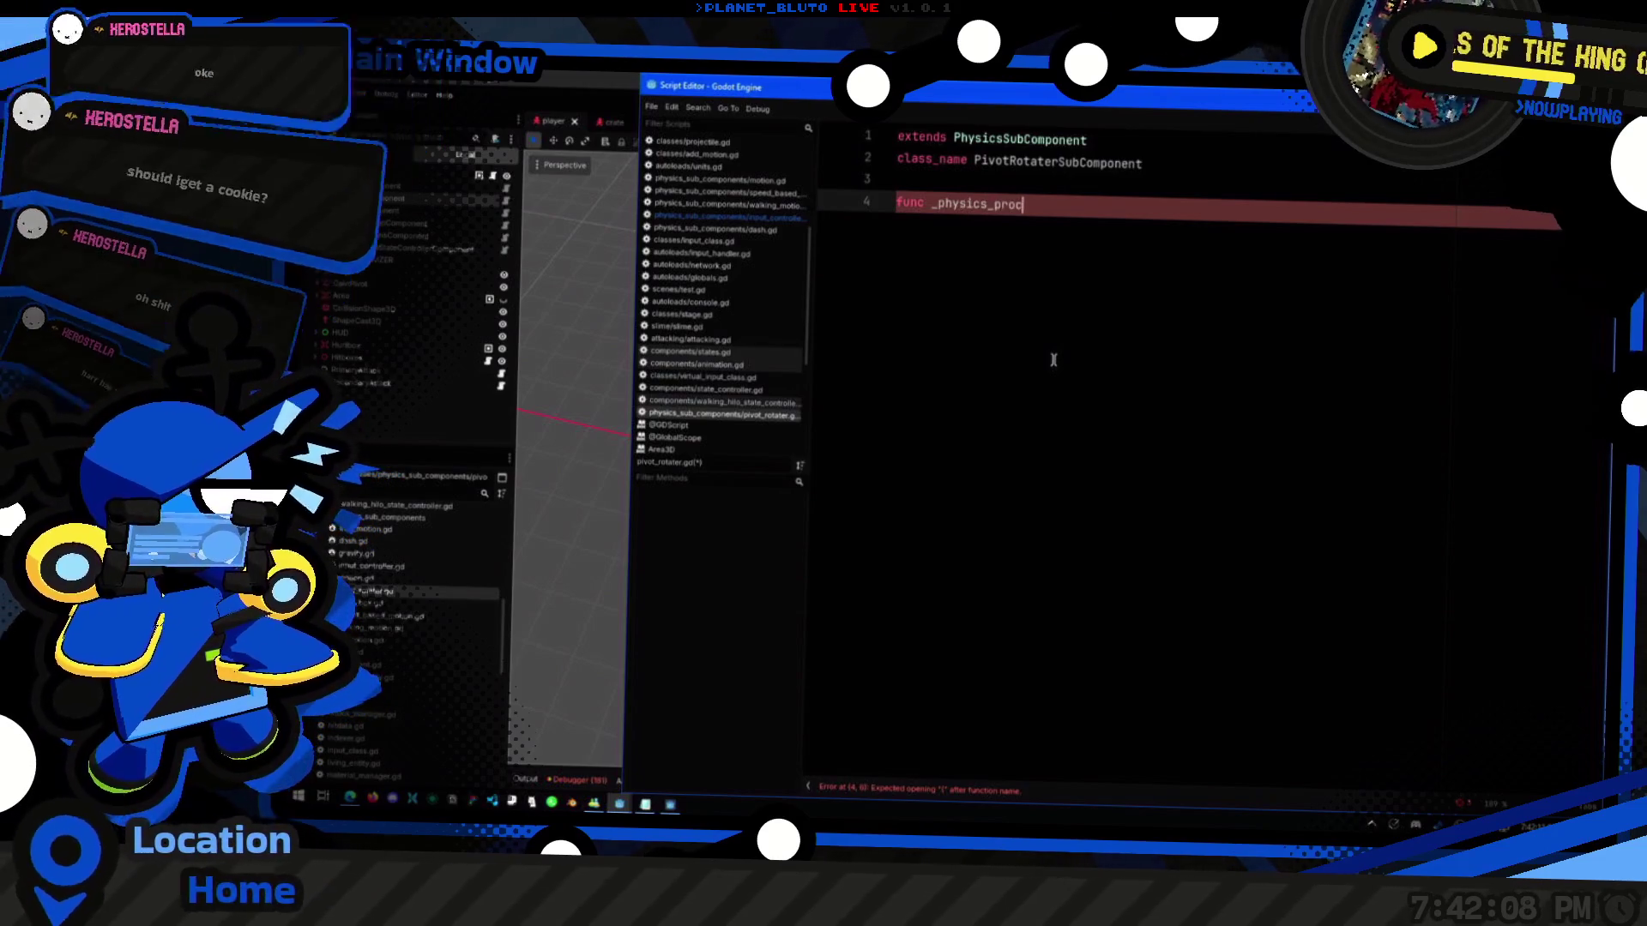
text(elta))
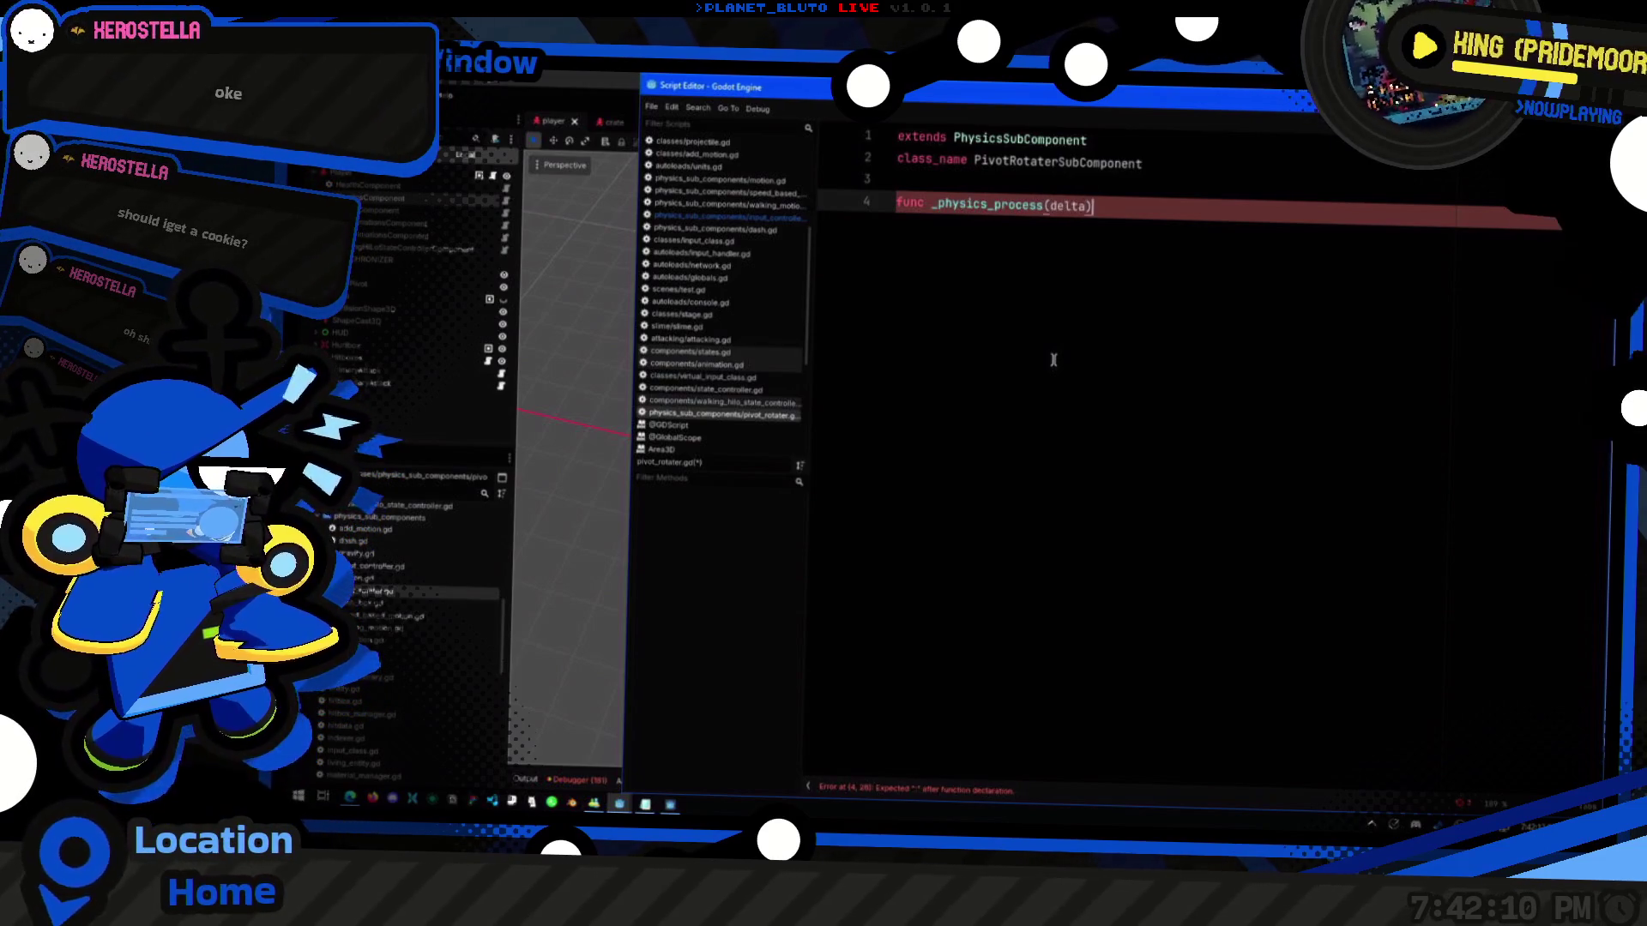
text(:)
key(Return)
text(pass)
key(Up)
key(Home)
key(Return)
key(Up)
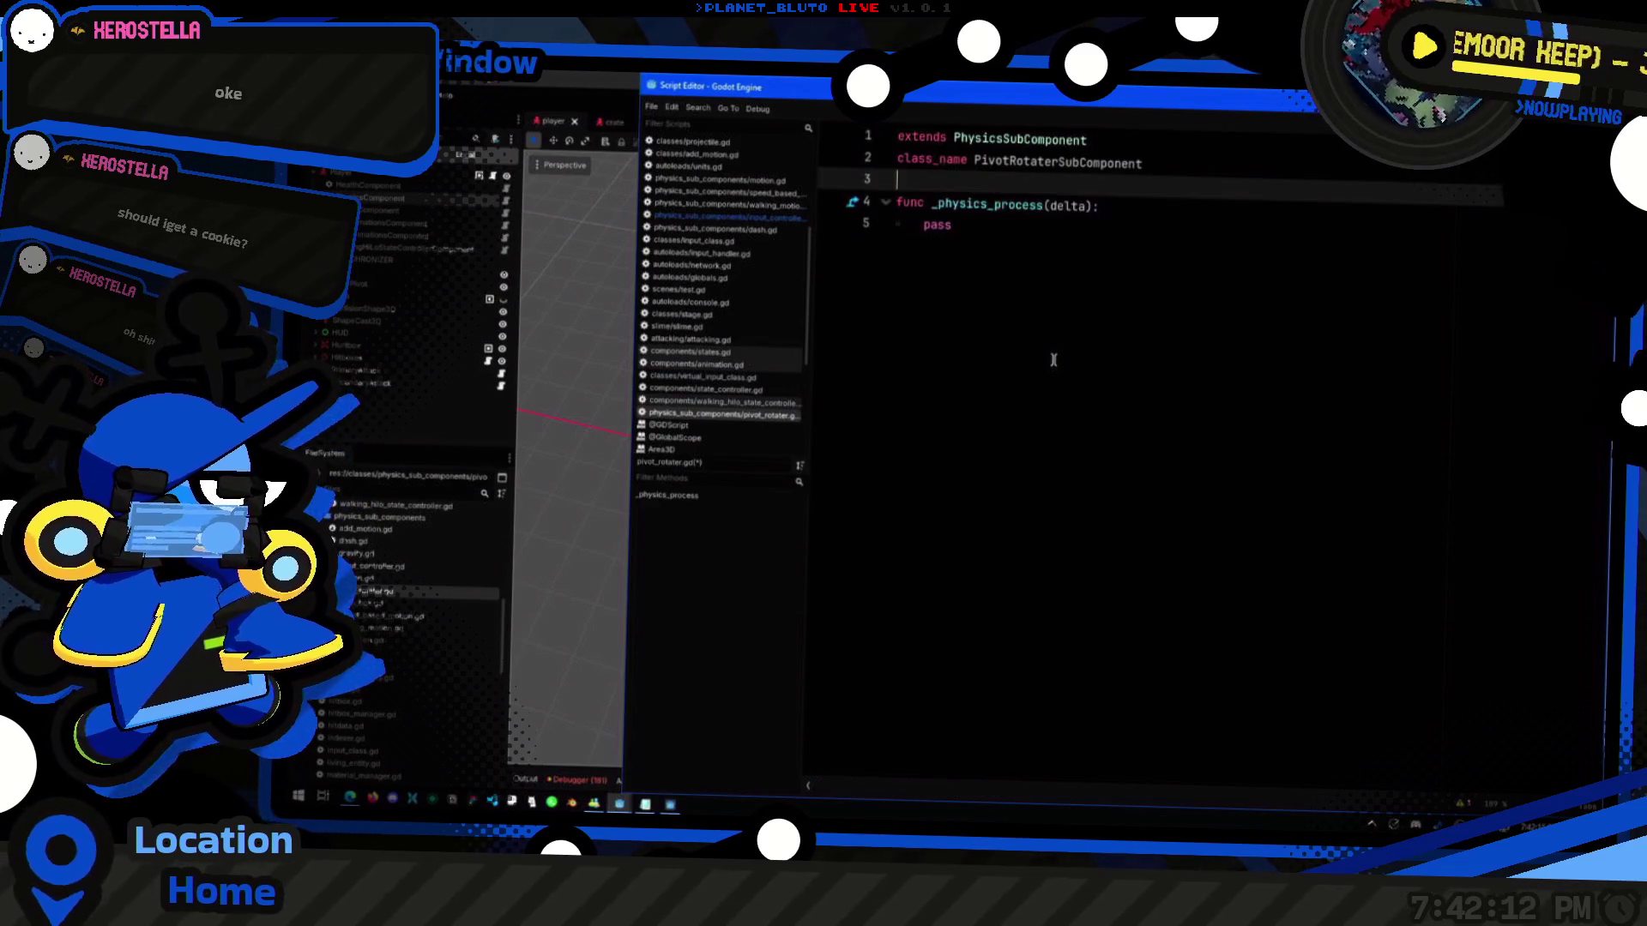
key(Return)
key(Up)
- Add an _init setting componentId to "pivot_rotater" and pre = false, then switch to player.gd
text(func _i)
key(Return)
key(Return)
text(comp)
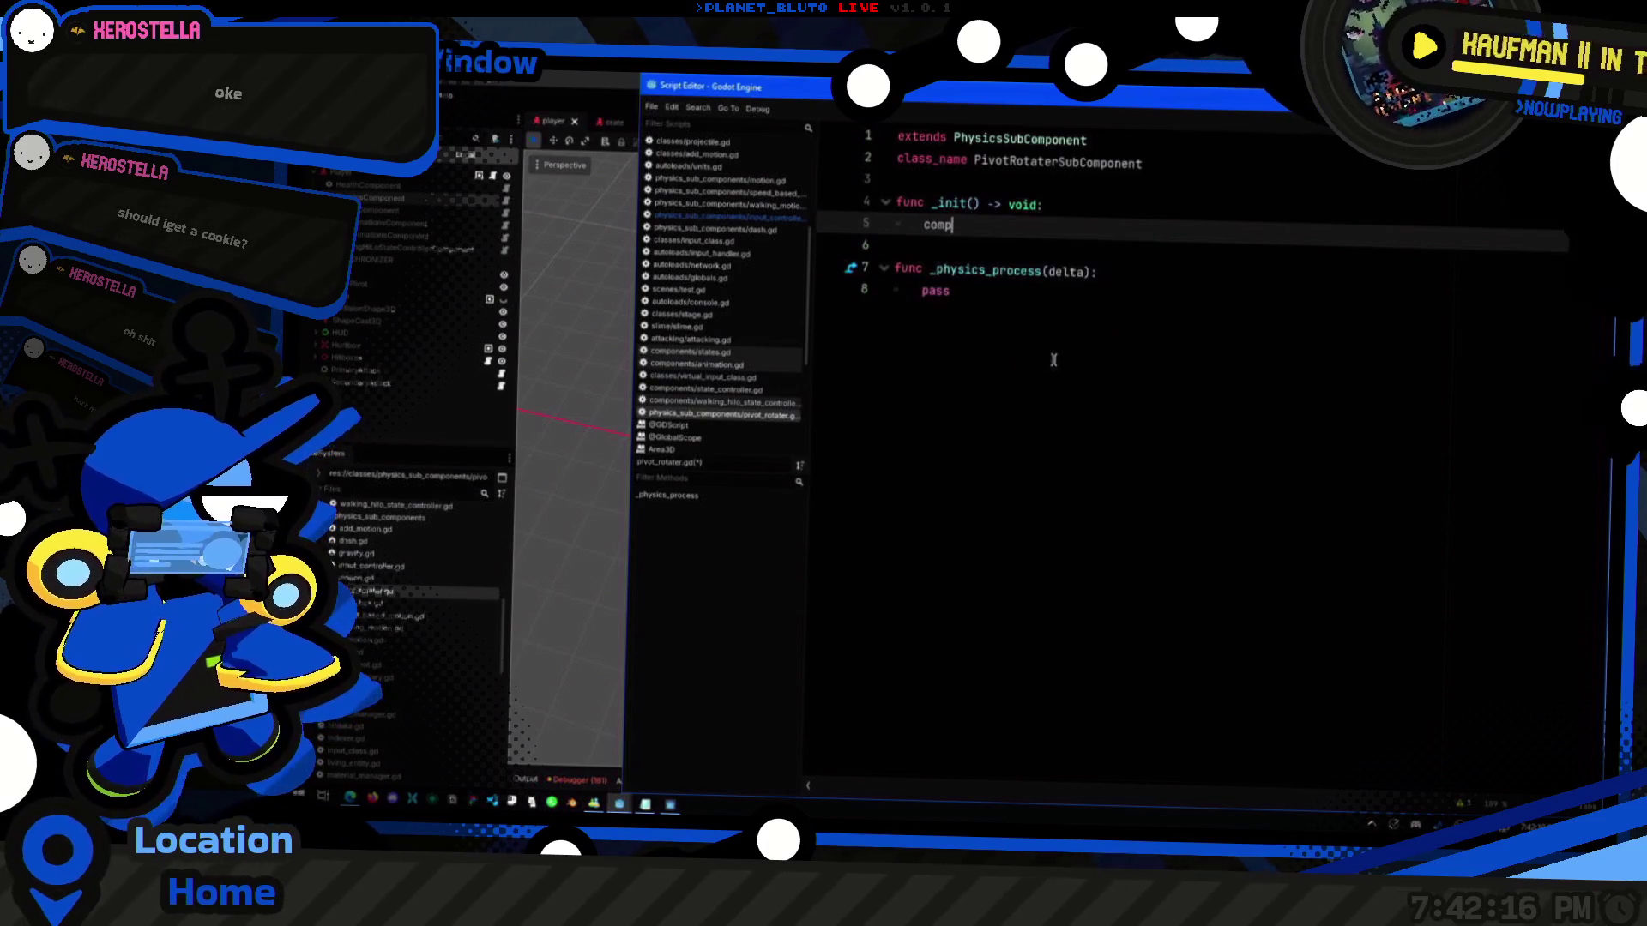
key(Return)
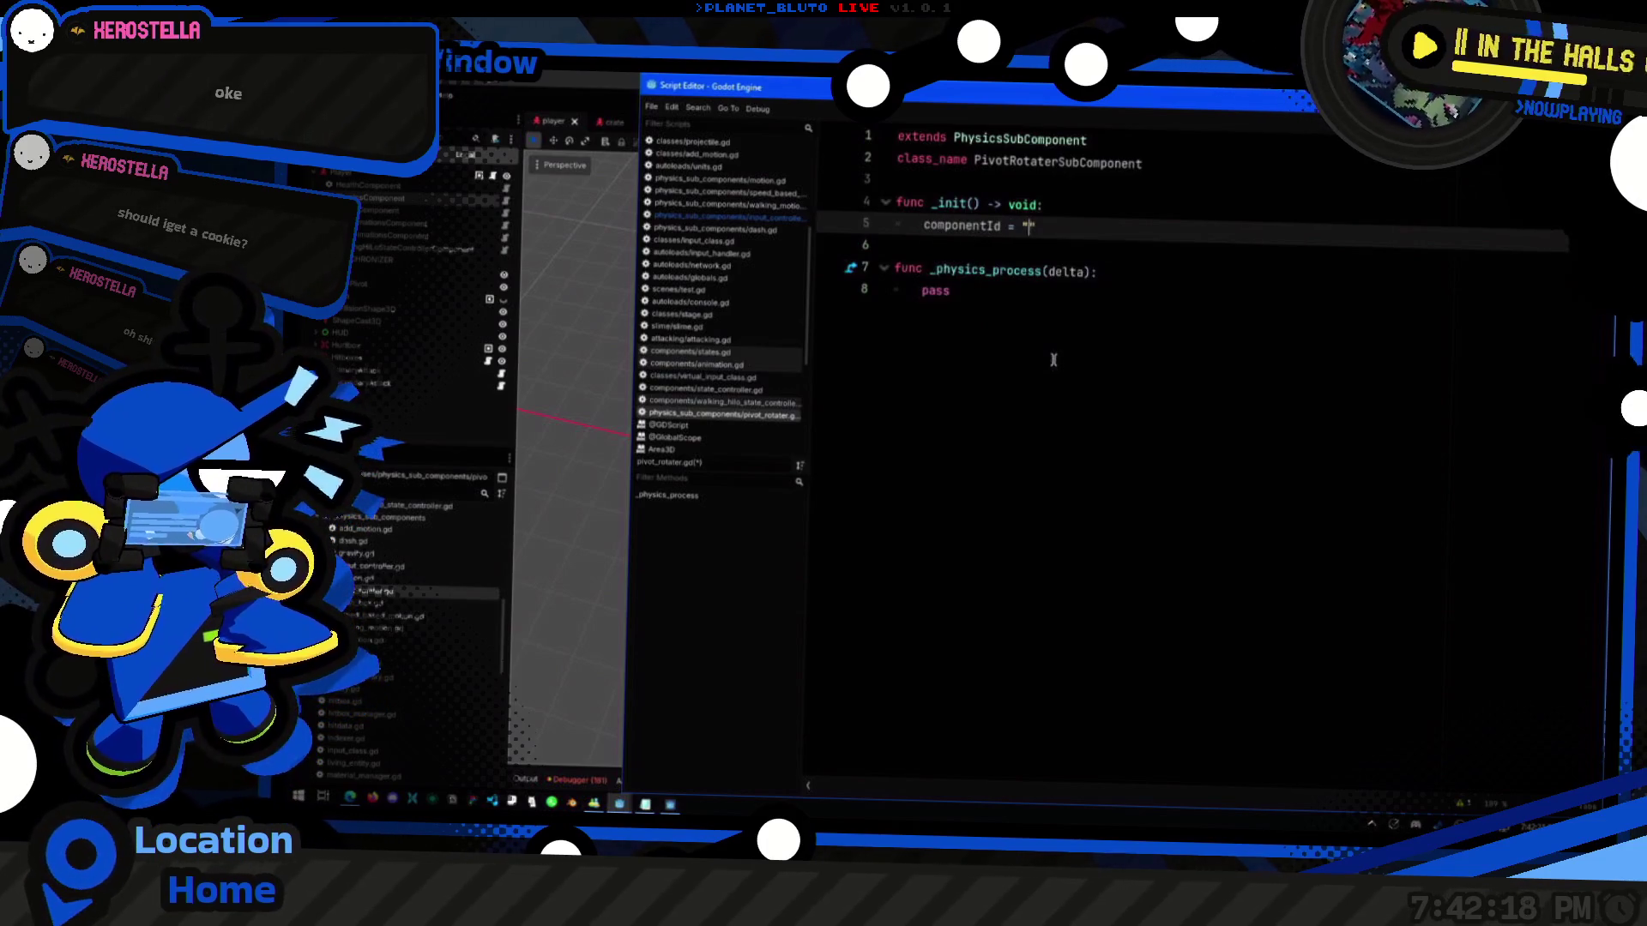
text(pivot_)
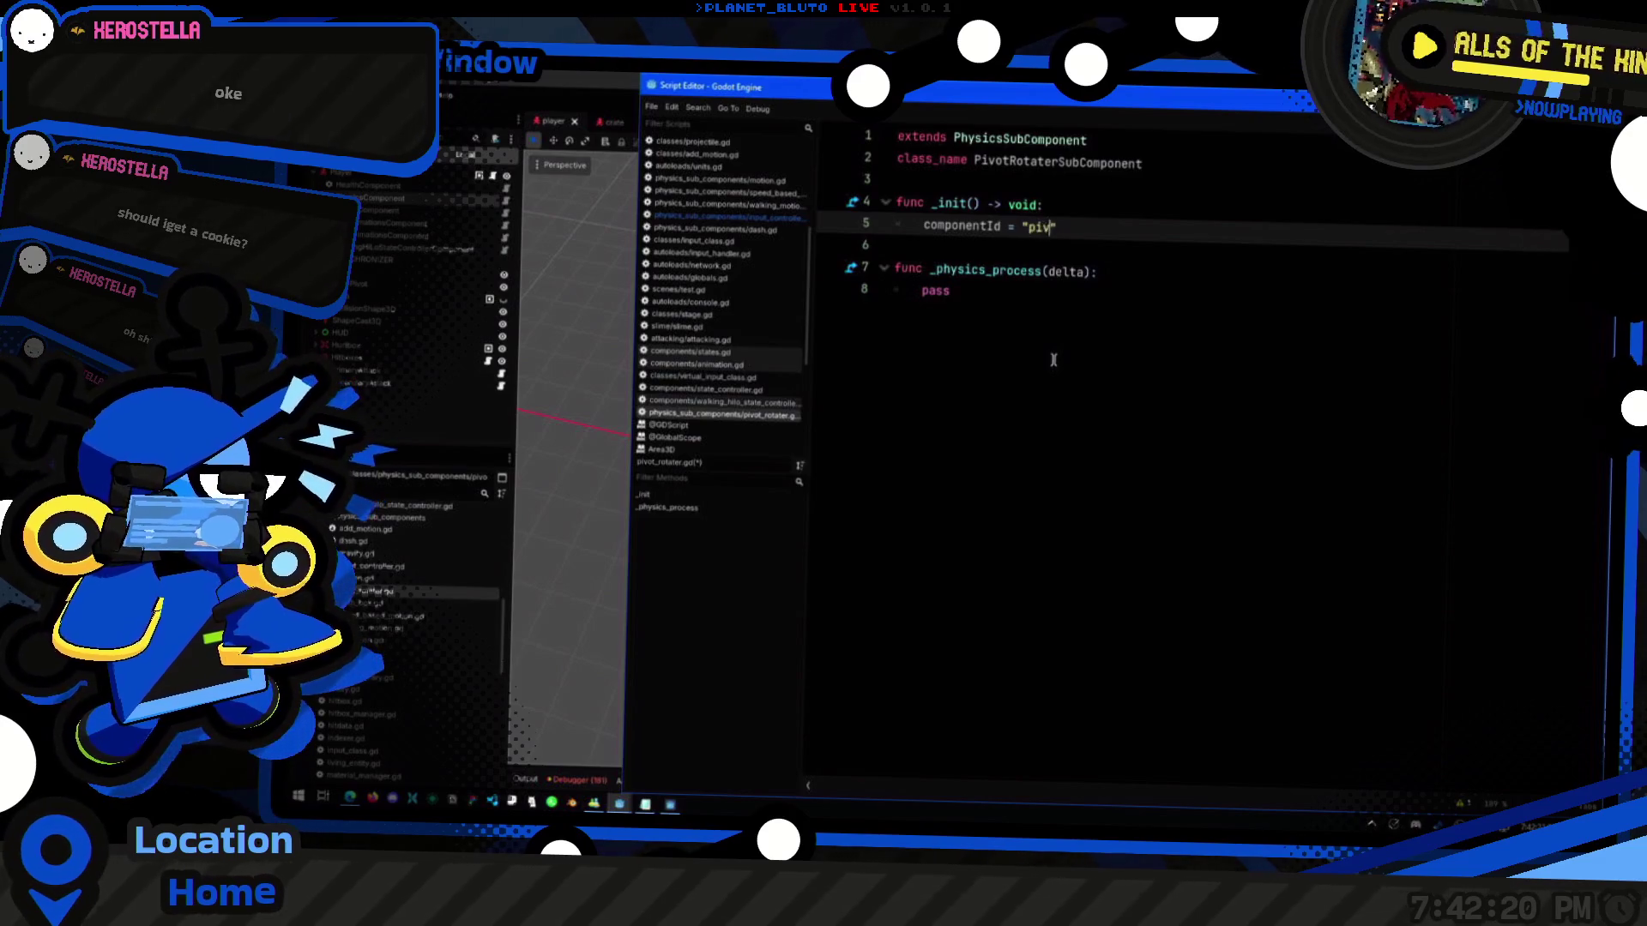
text(rotater)
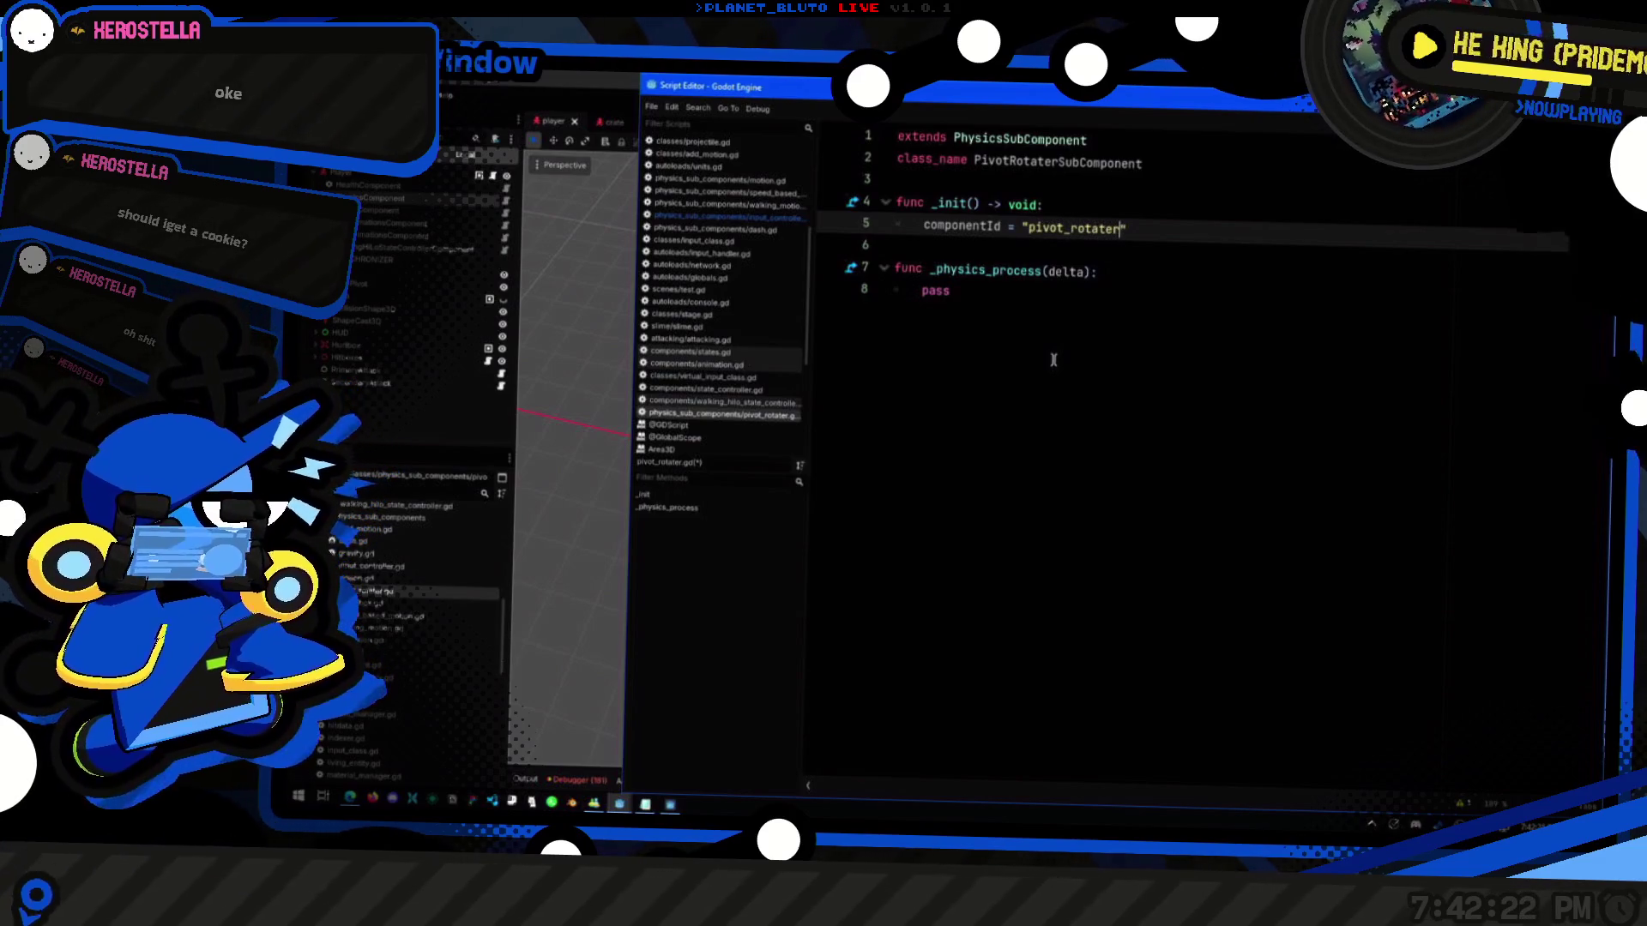
key(ctrl+shift+Left)
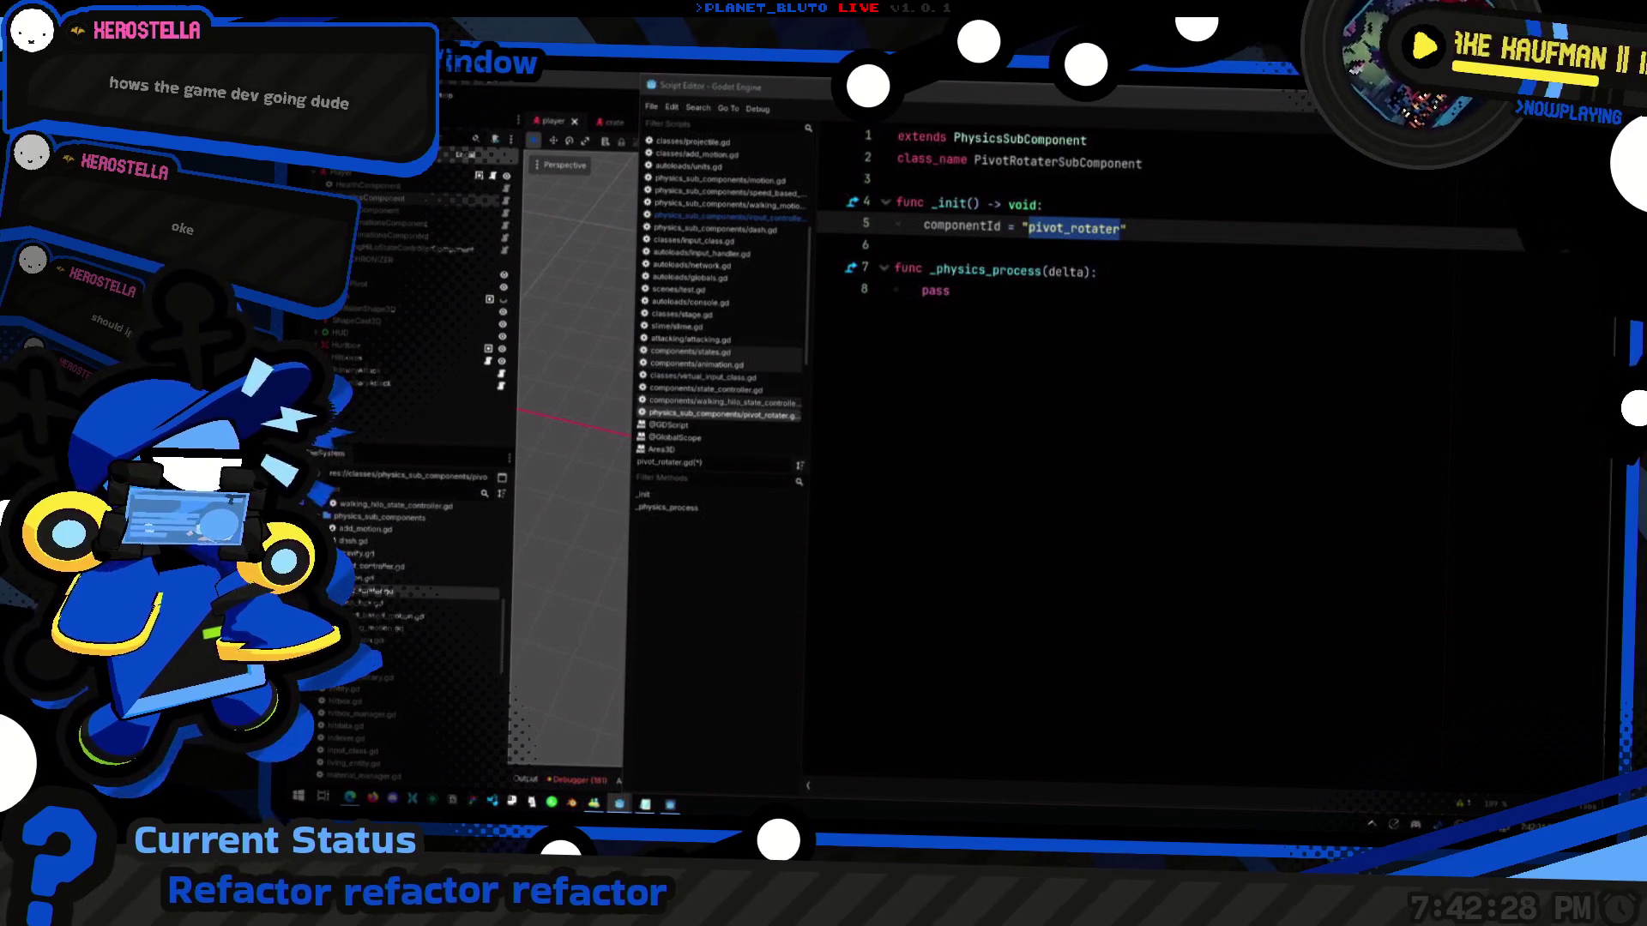
click(1197, 235)
key(Return)
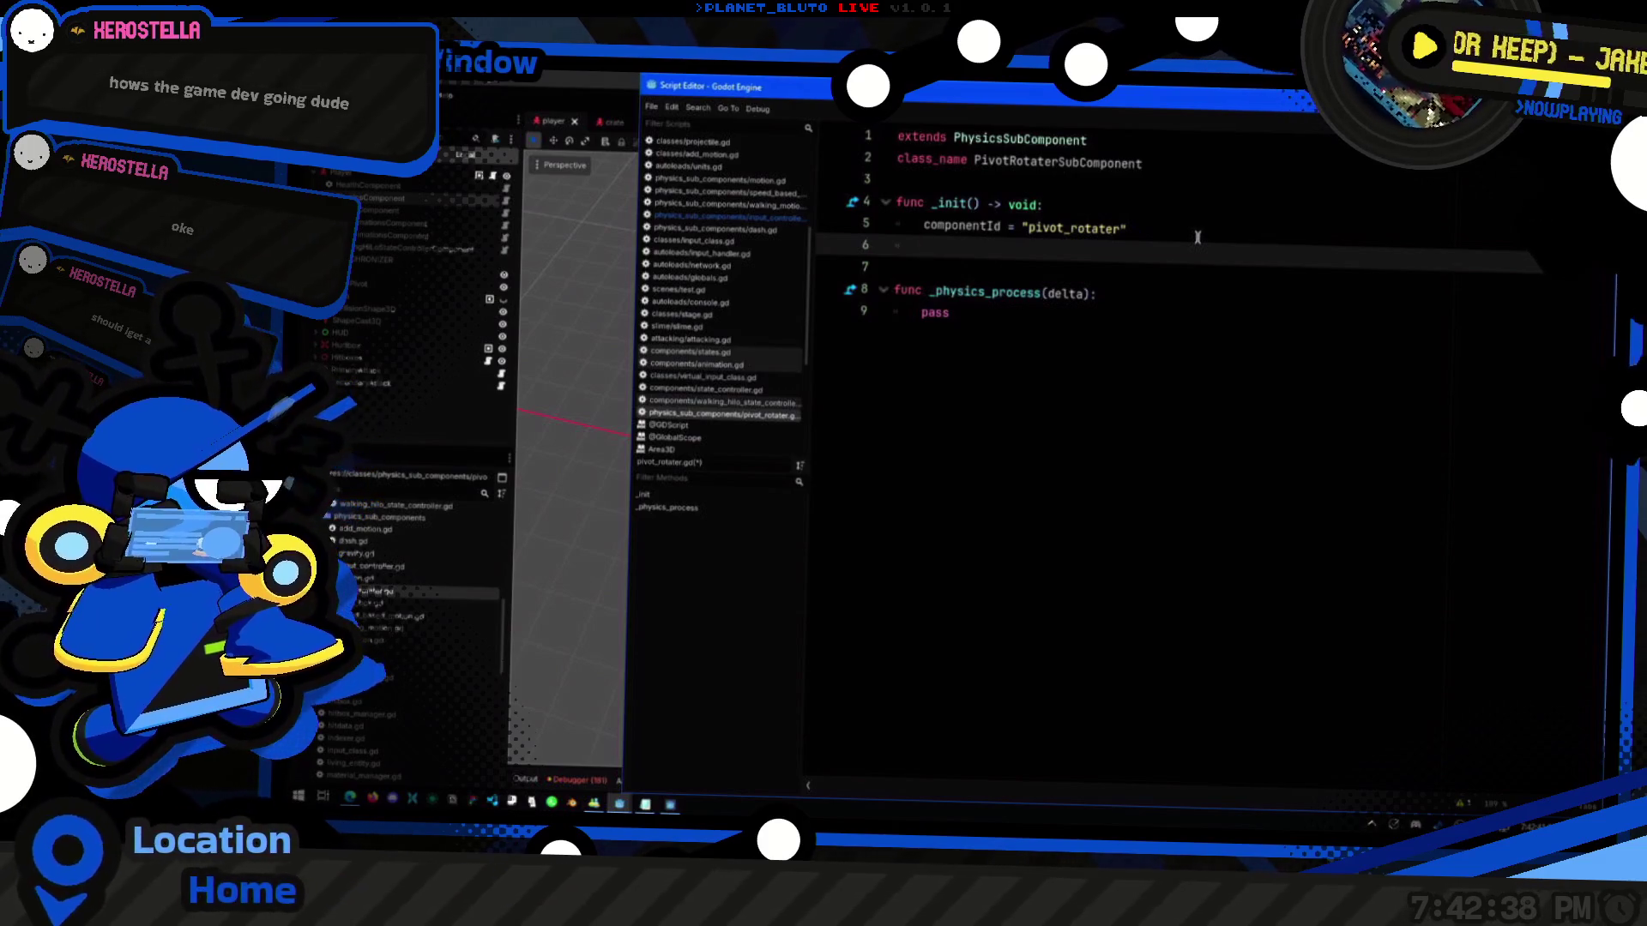
text(pre = false)
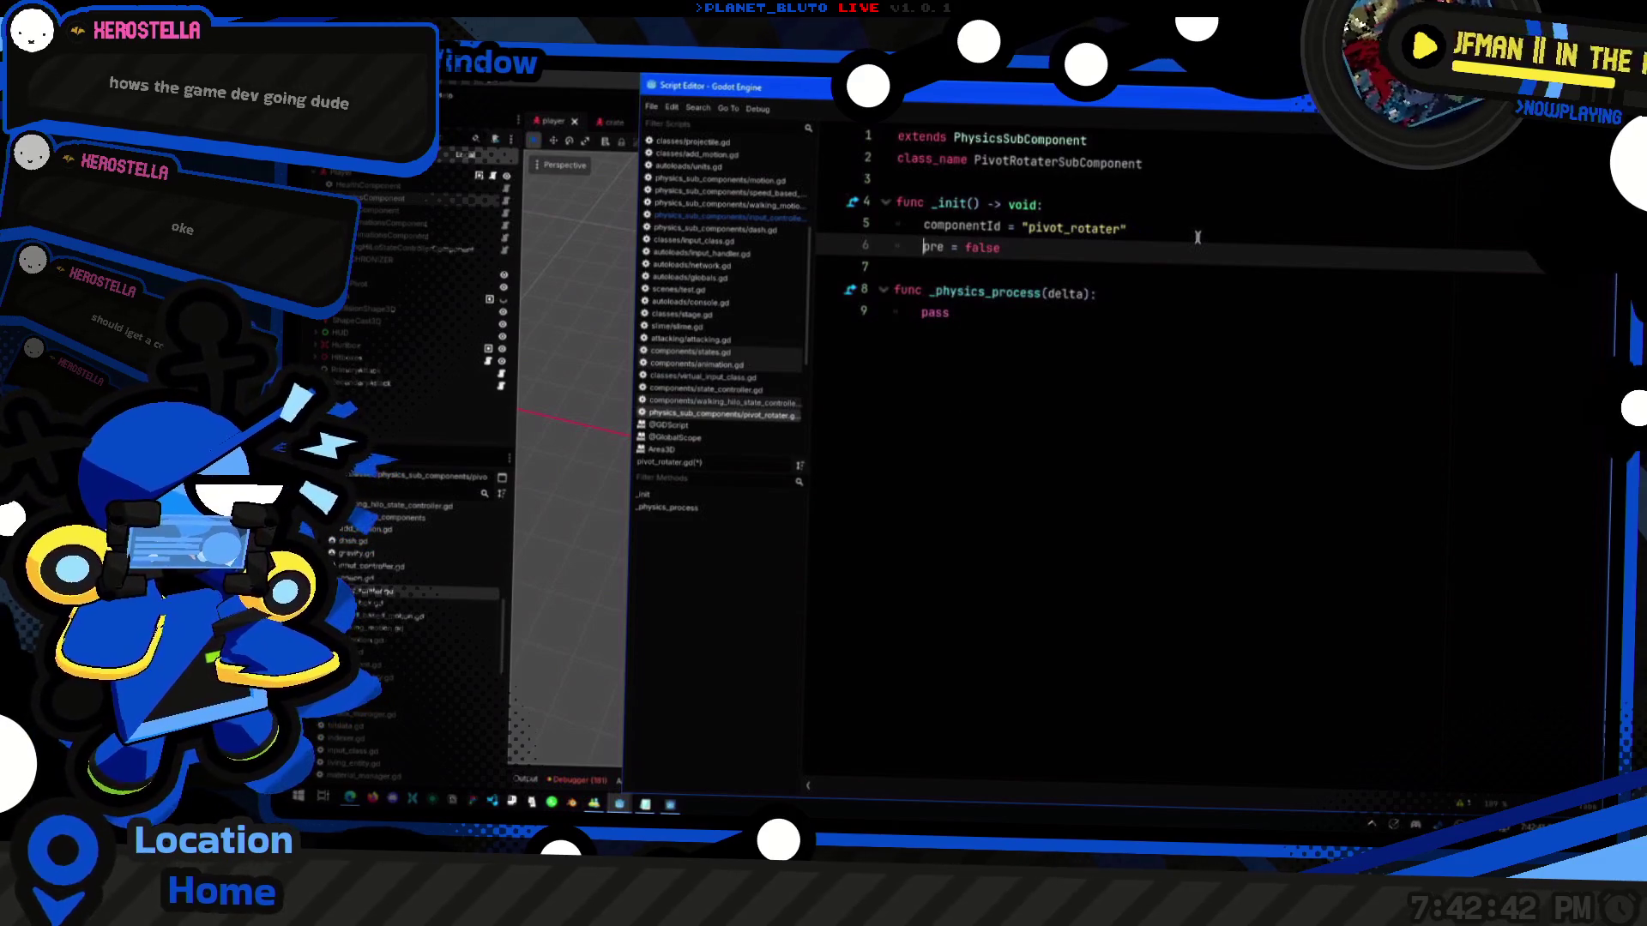
key(Down)
key(Down)
key(Down)
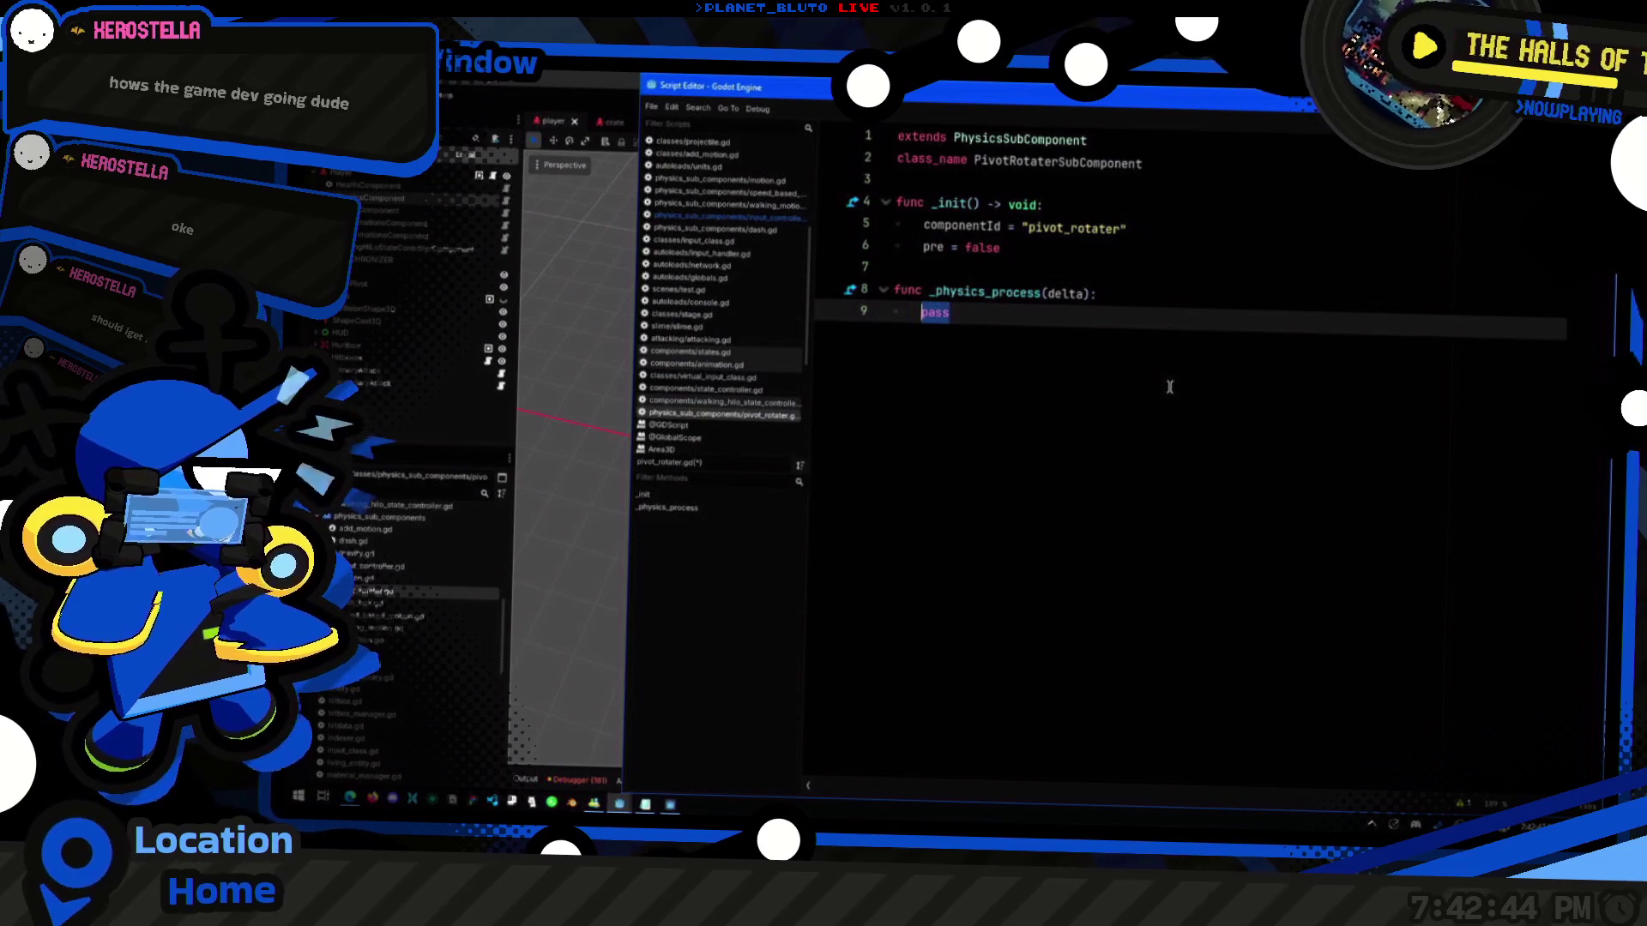
key(alt+Left)
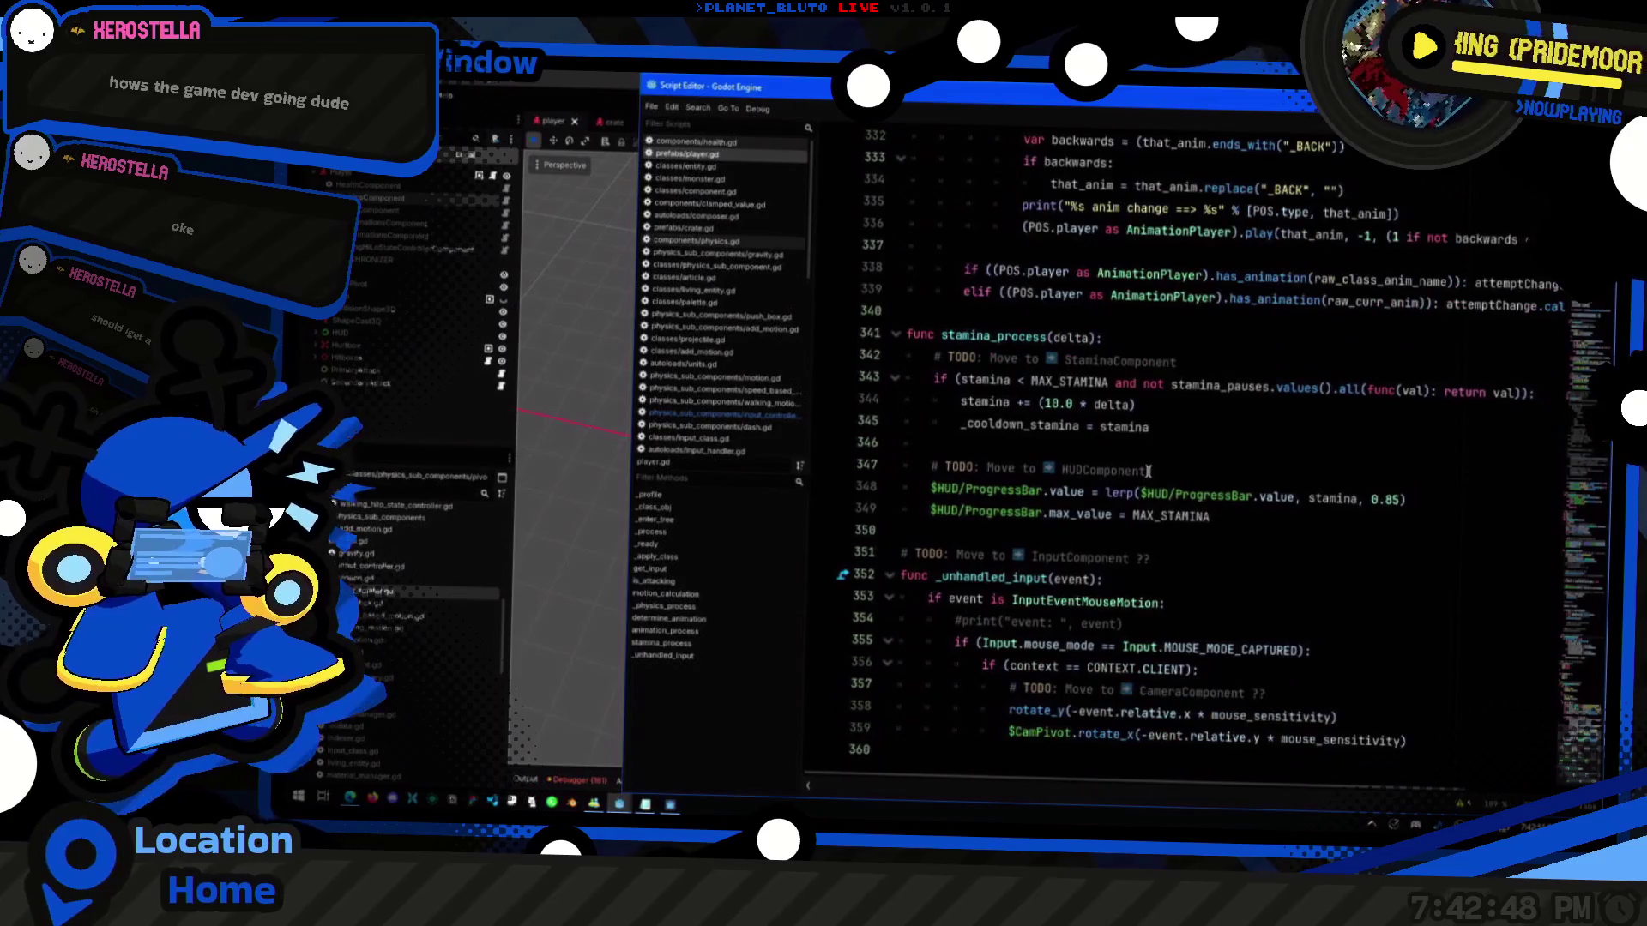
- Copy the pivot rotation code from player.gd into pivot_rotater.gd, replacing pass
scroll(1132, 523, up, 10)
scroll(1130, 529, up, 20)
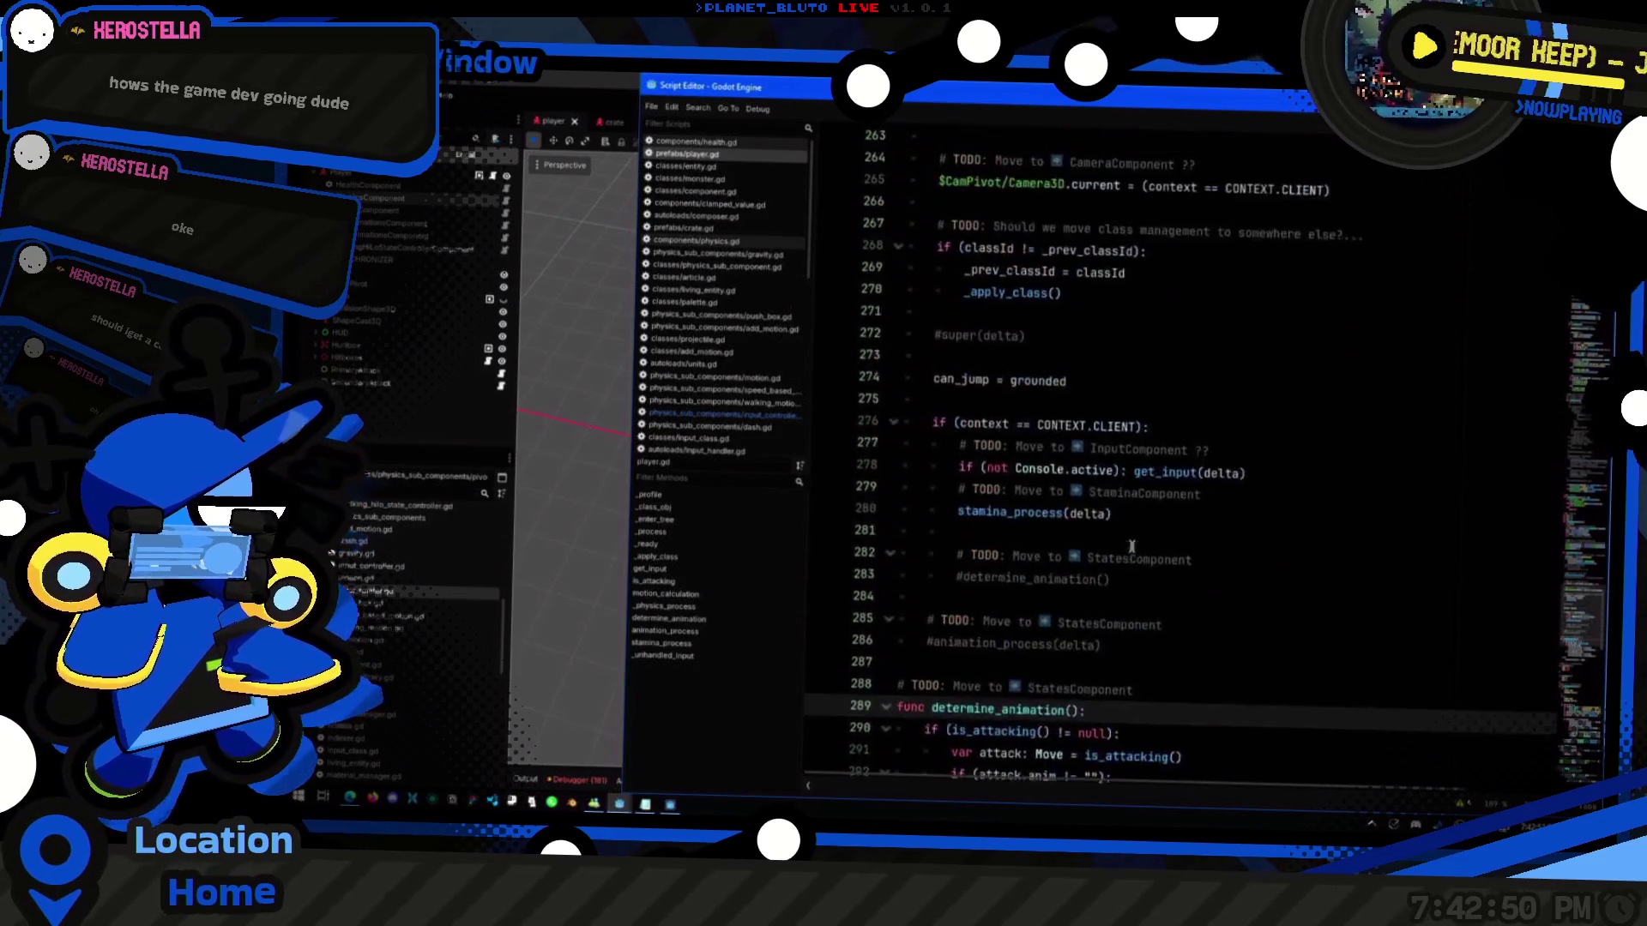
drag(1151, 547, 697, 295)
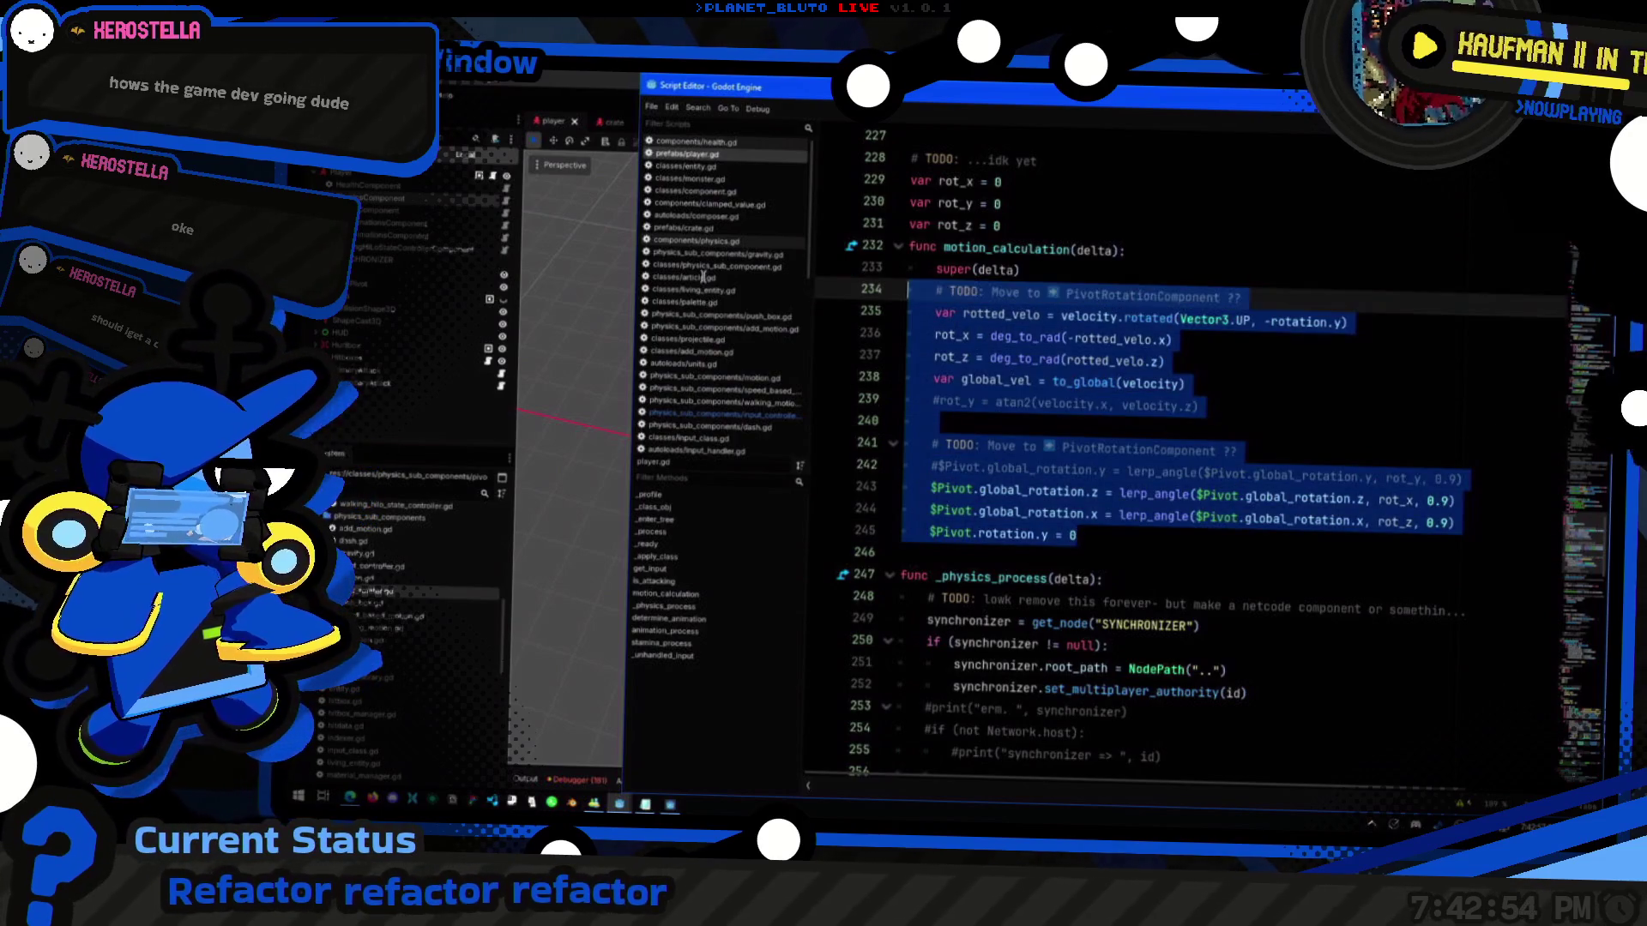
click(746, 402)
click(746, 415)
scroll(761, 432, down, 3)
scroll(761, 431, down, 5)
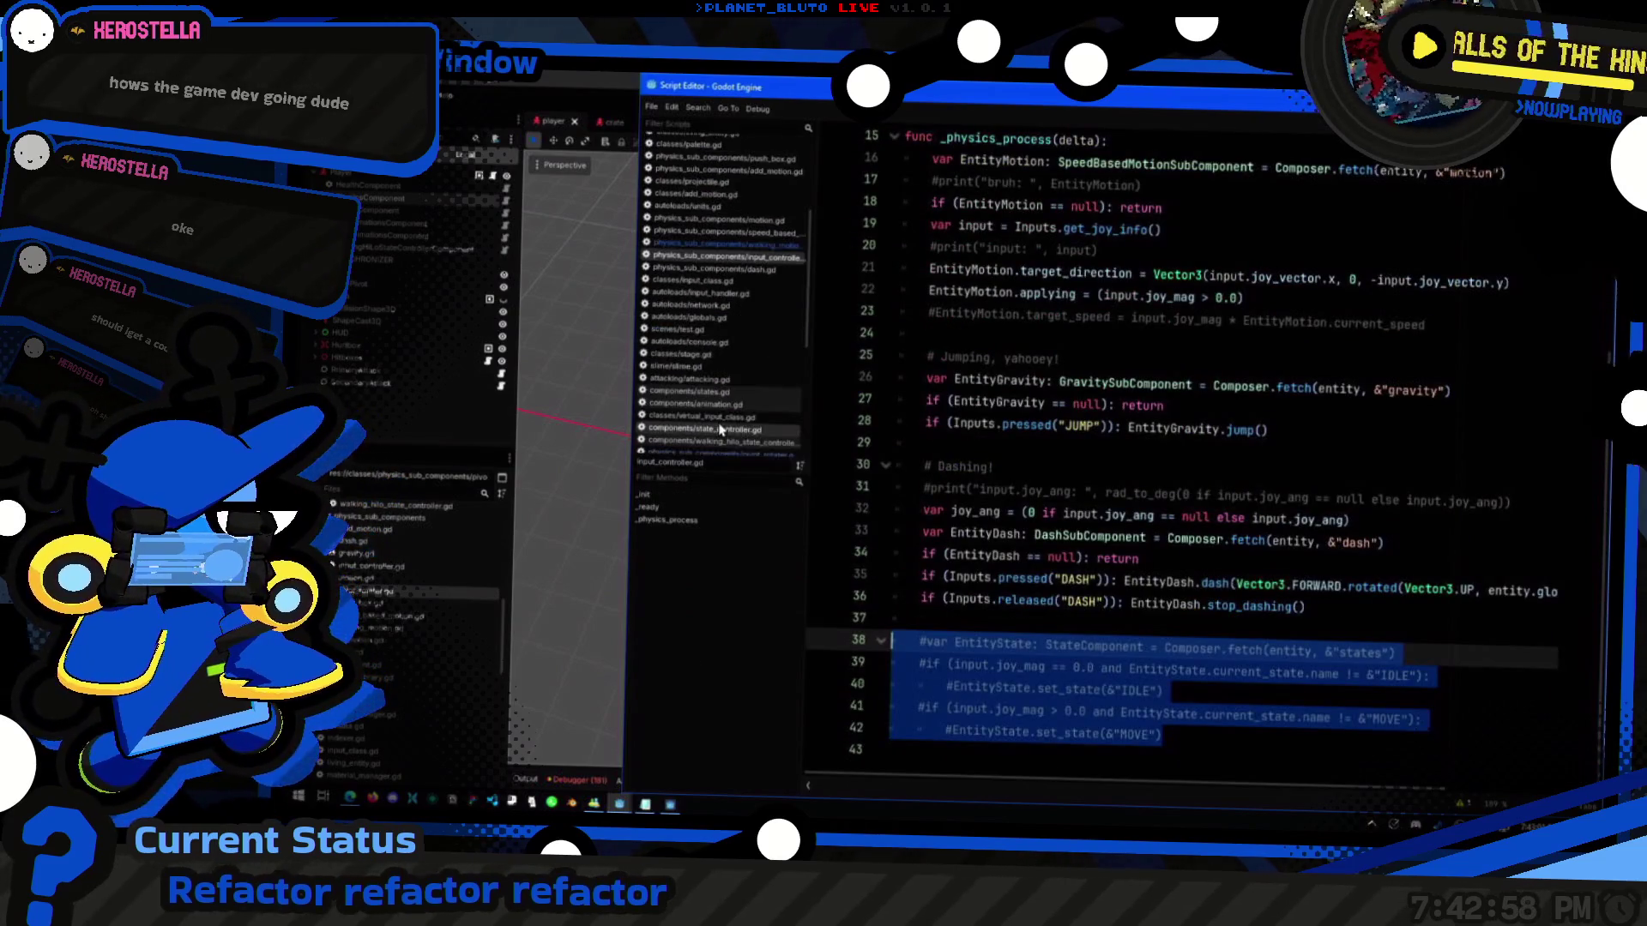
click(725, 375)
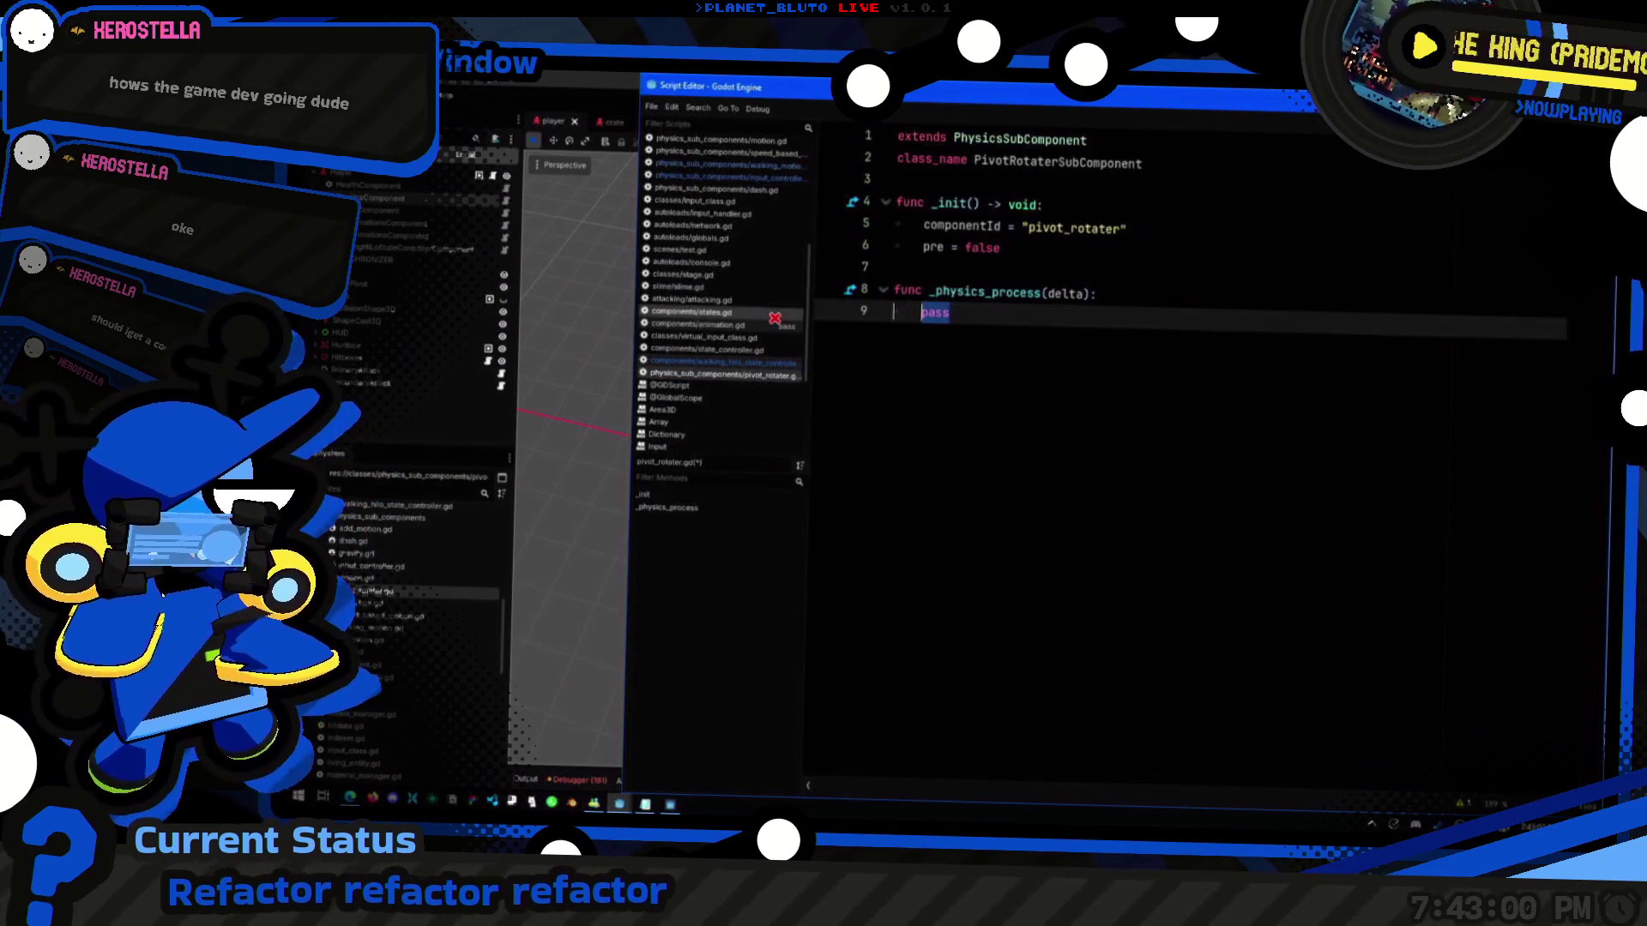
key(ctrl+v)
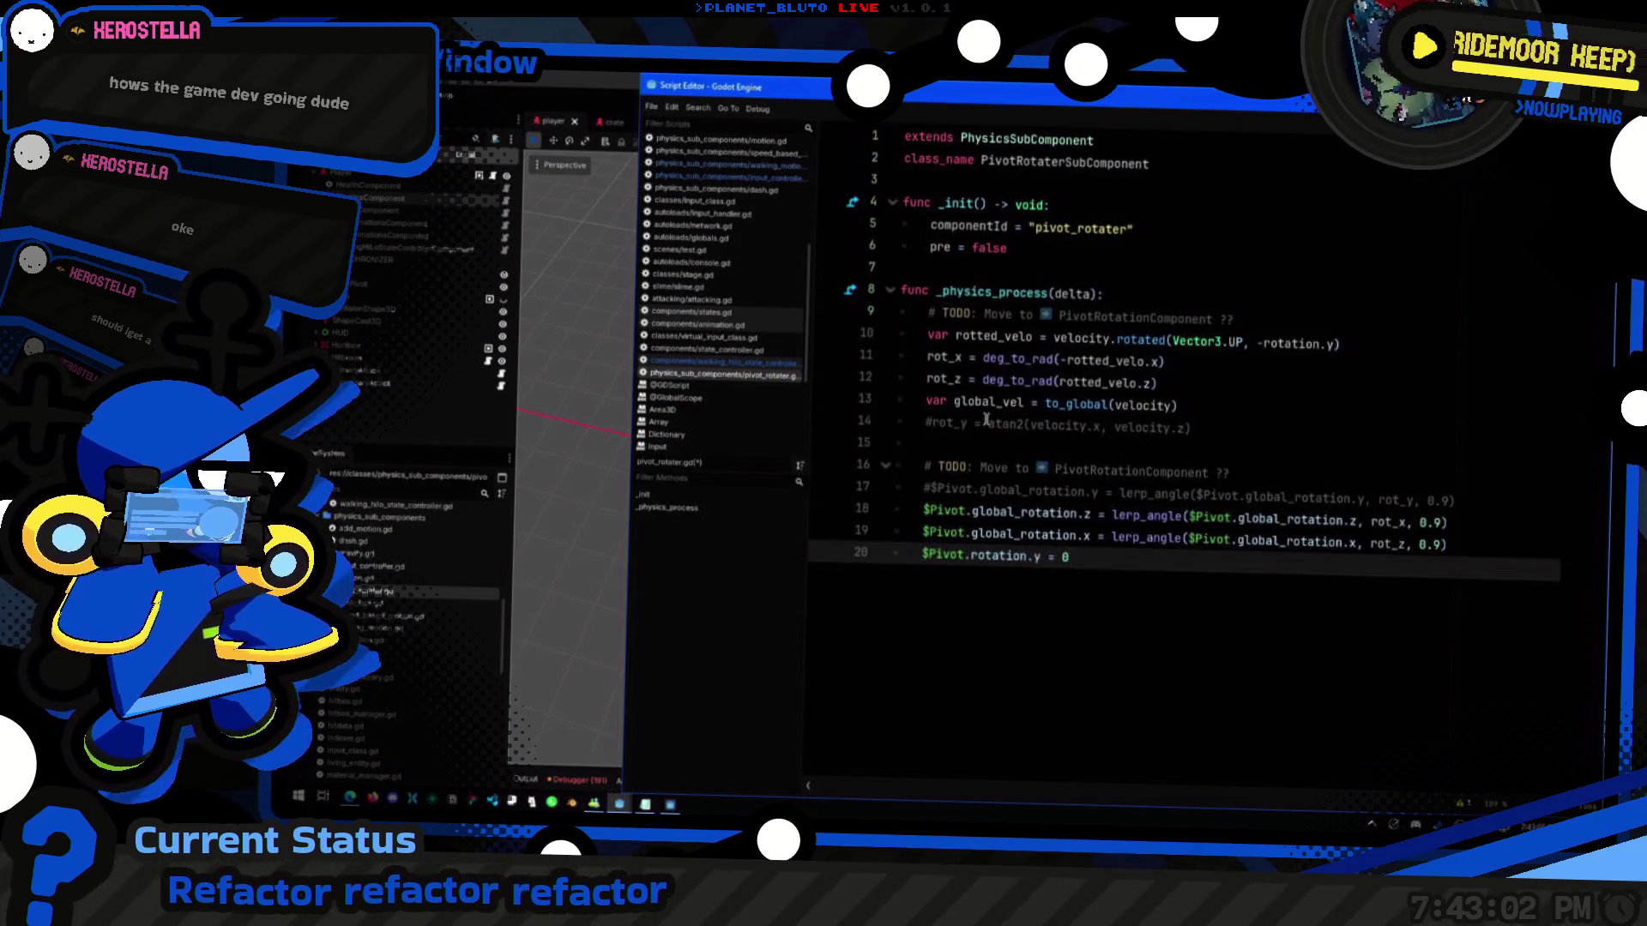
- Delete the commented TODO and $Pivot rotation.y lines from the pasted code
click(1076, 463)
key(shift+Down)
key(shift+Down)
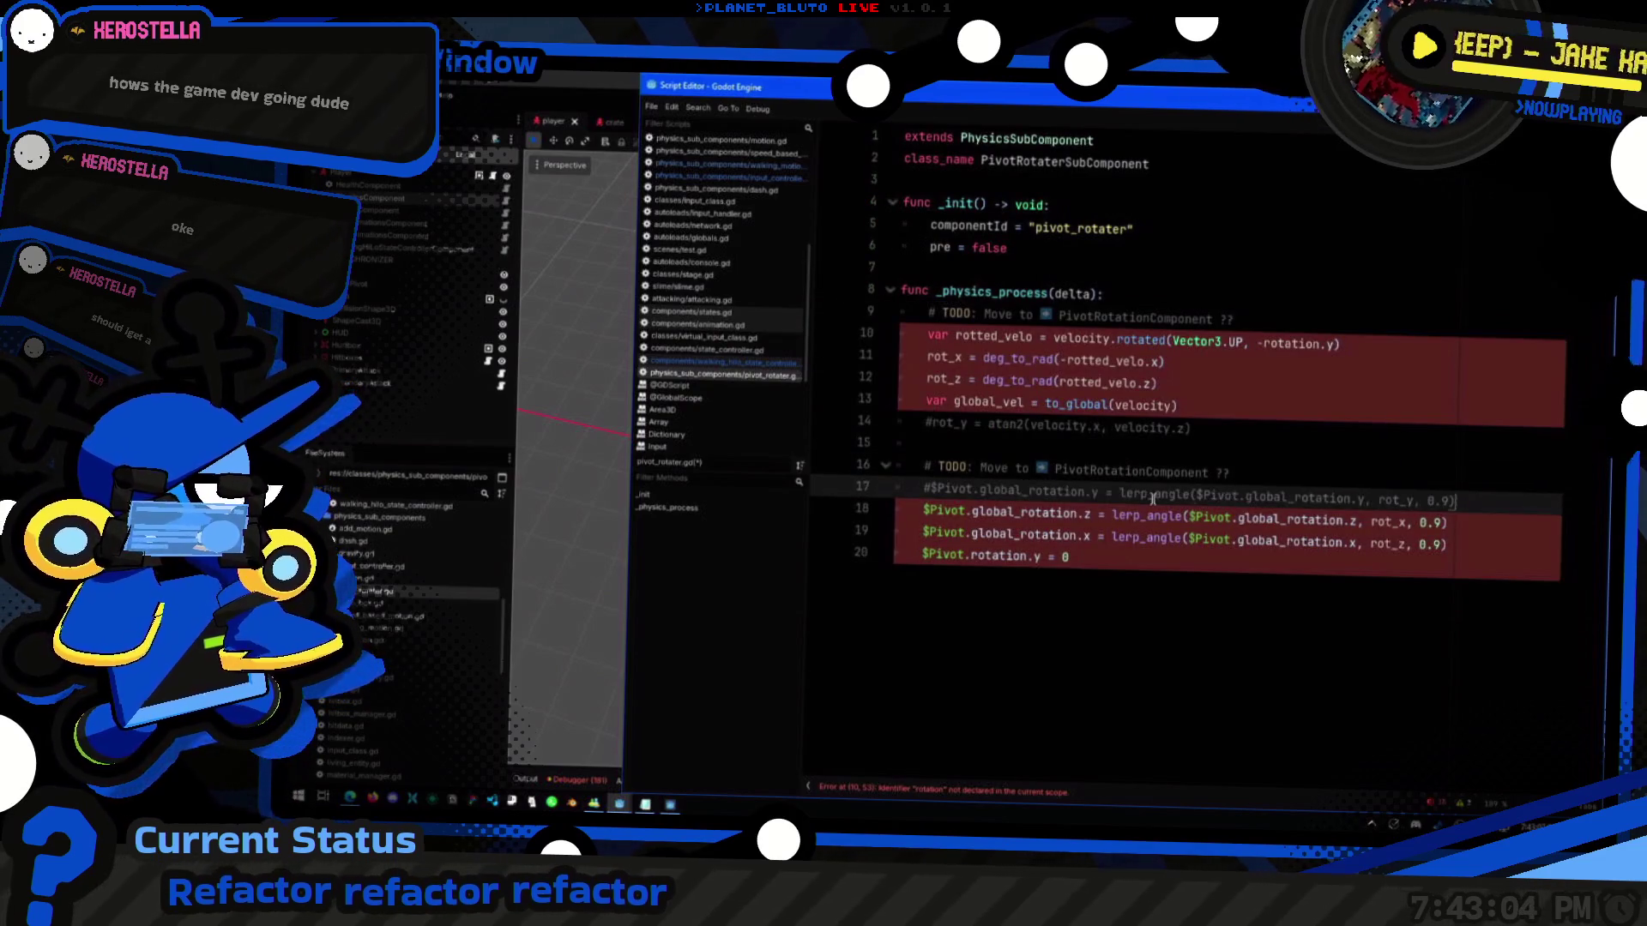
key(BackSpace)
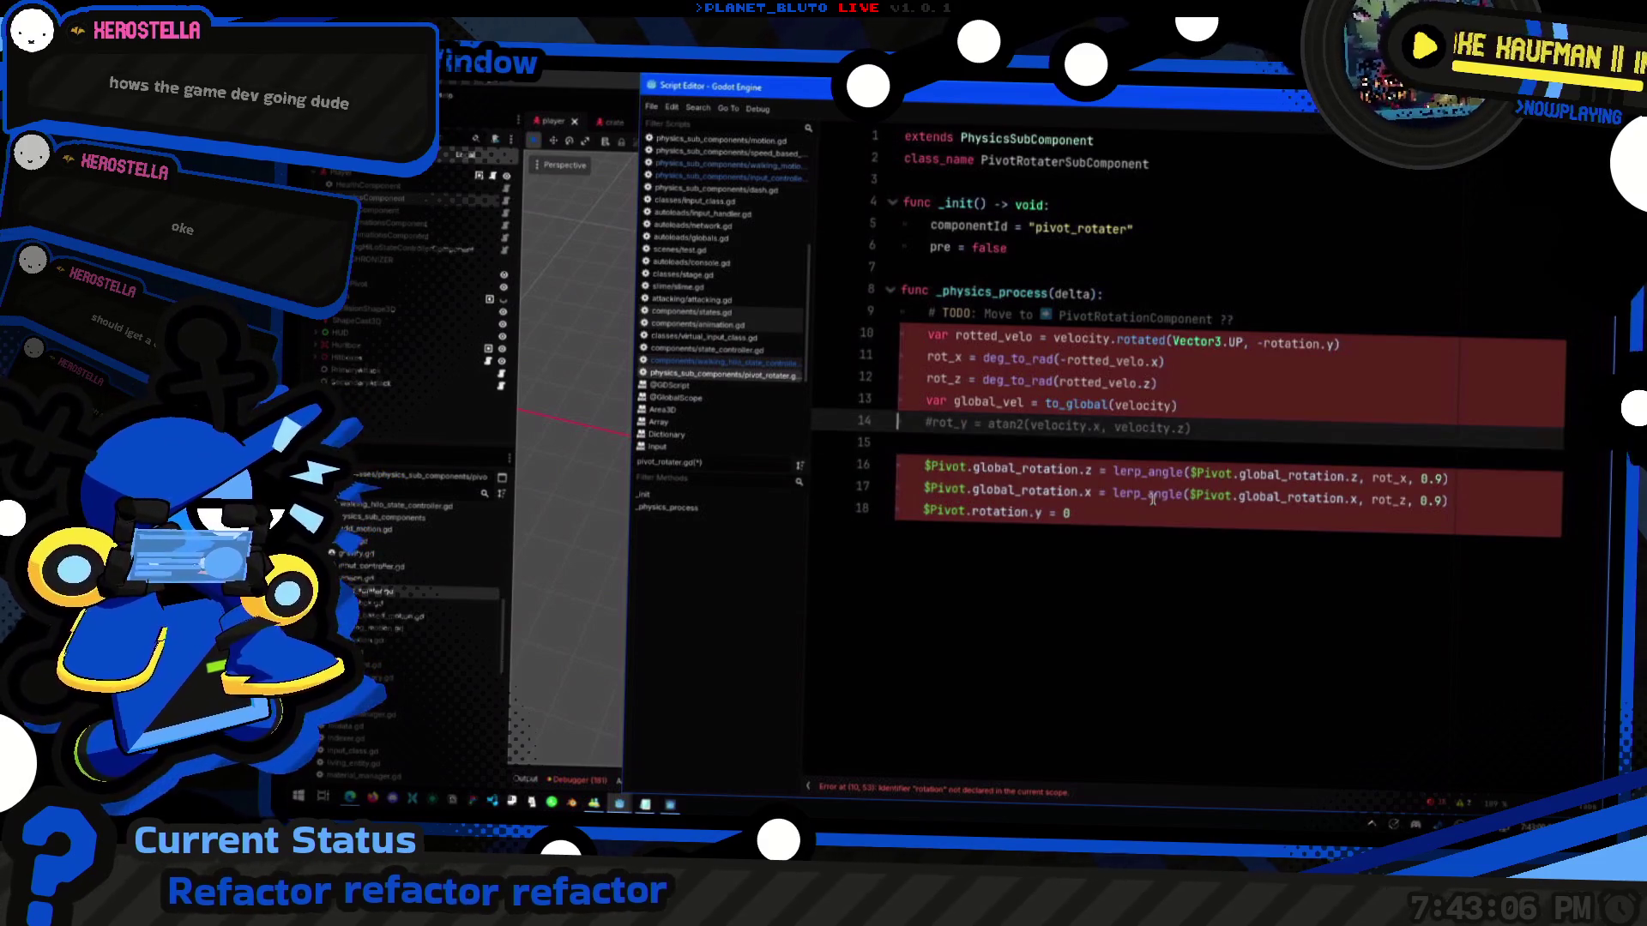
- Delete the commented rot_y line and the remaining TODO comment
key(shift+Up)
key(BackSpace)
key(Up)
key(Up)
key(End)
key(Up)
key(Up)
key(Up)
key(shift+Up)
key(BackSpace)
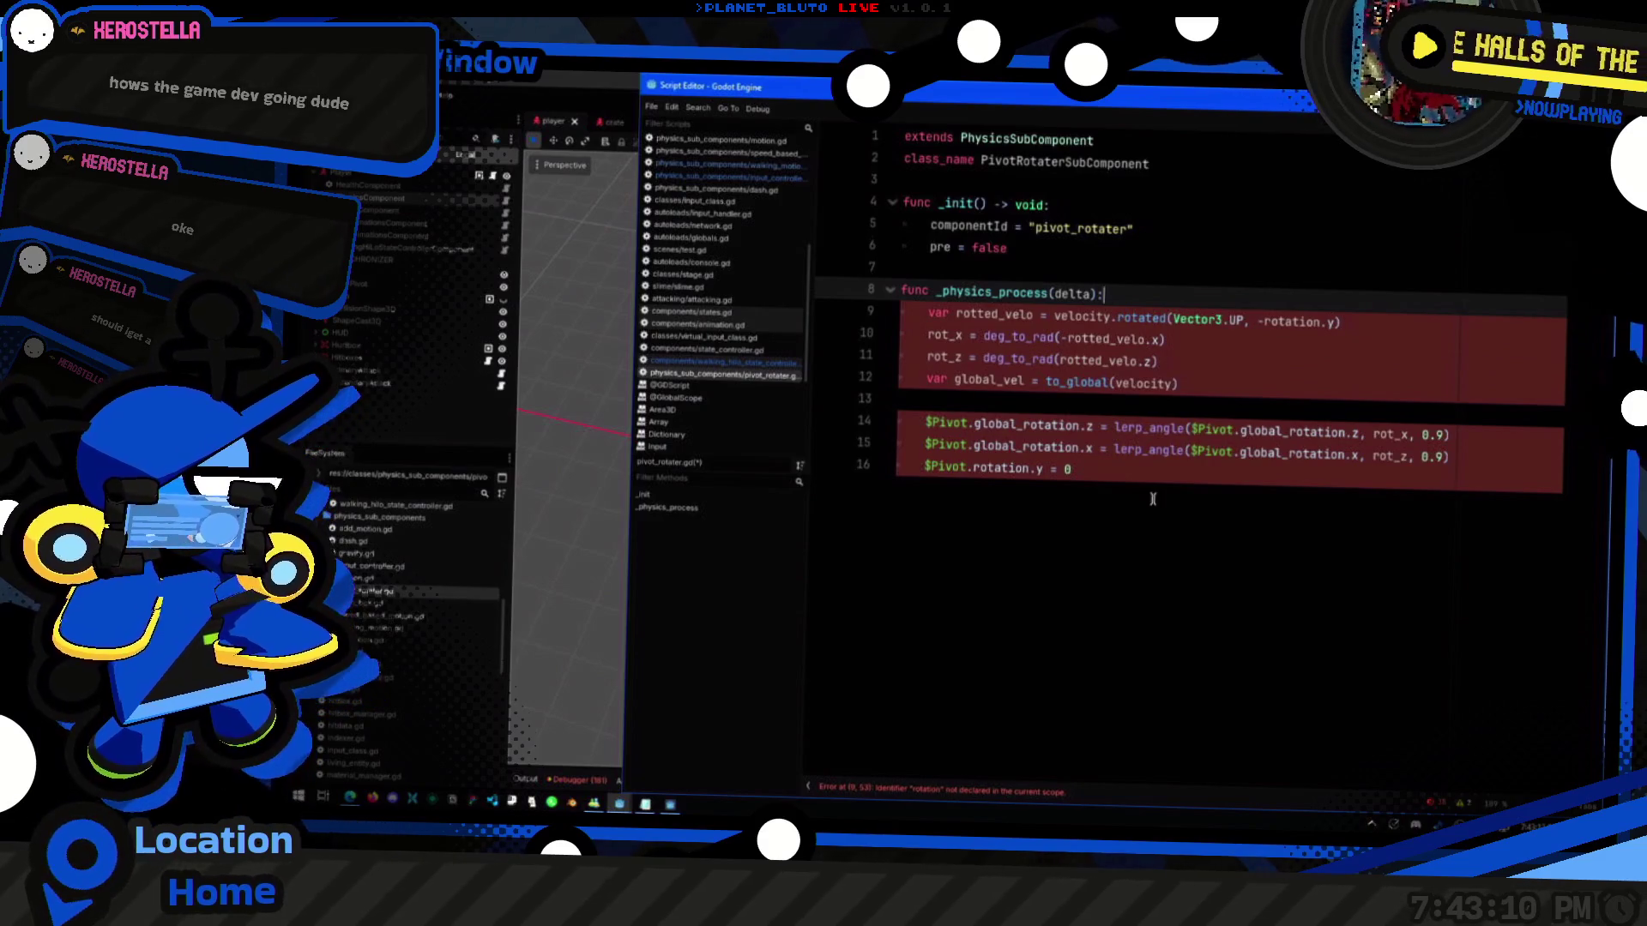
- Prefix velocity and rotation.y with entity. in the rotation code
key(Down)
text(entity.)
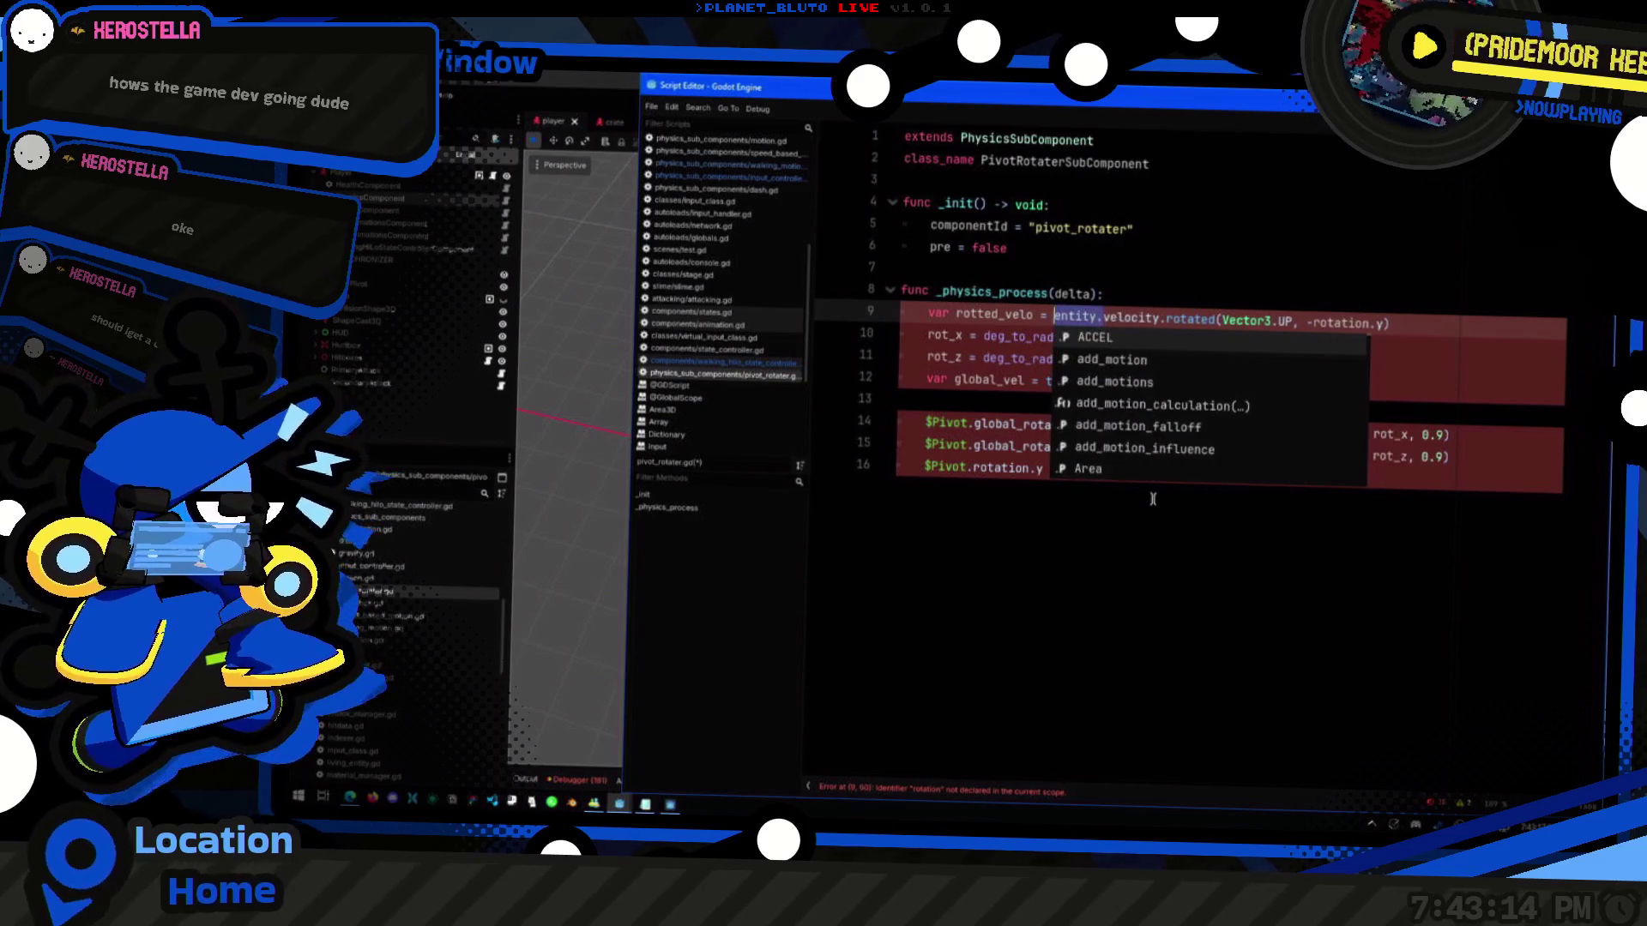
click(1315, 322)
text(entity.)
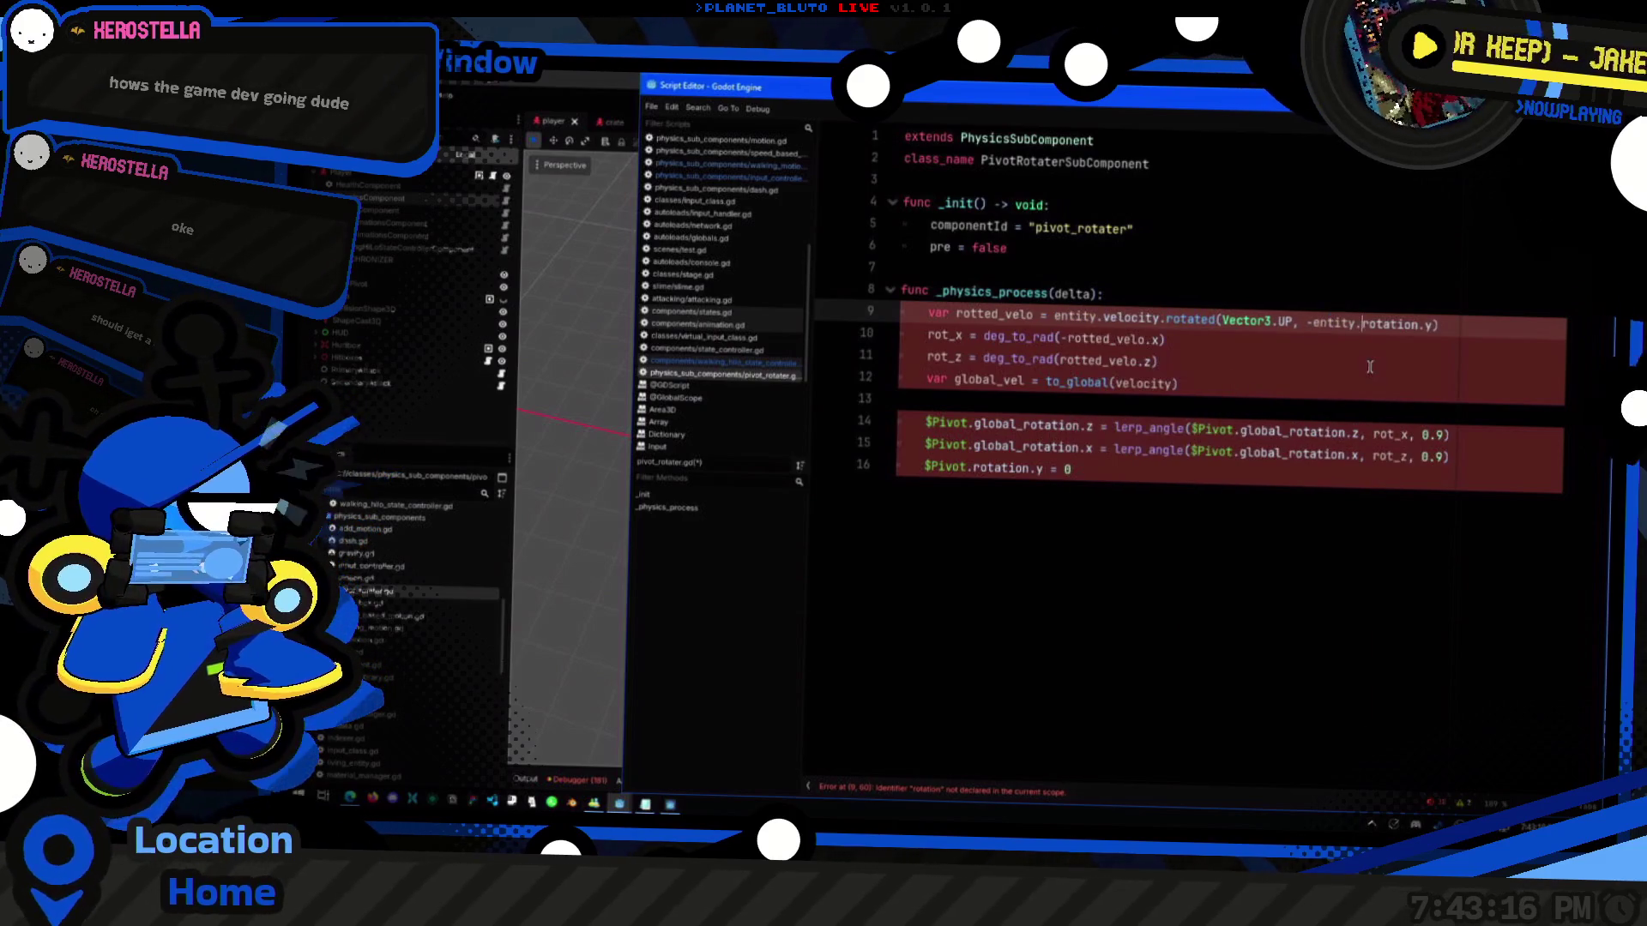
click(946, 331)
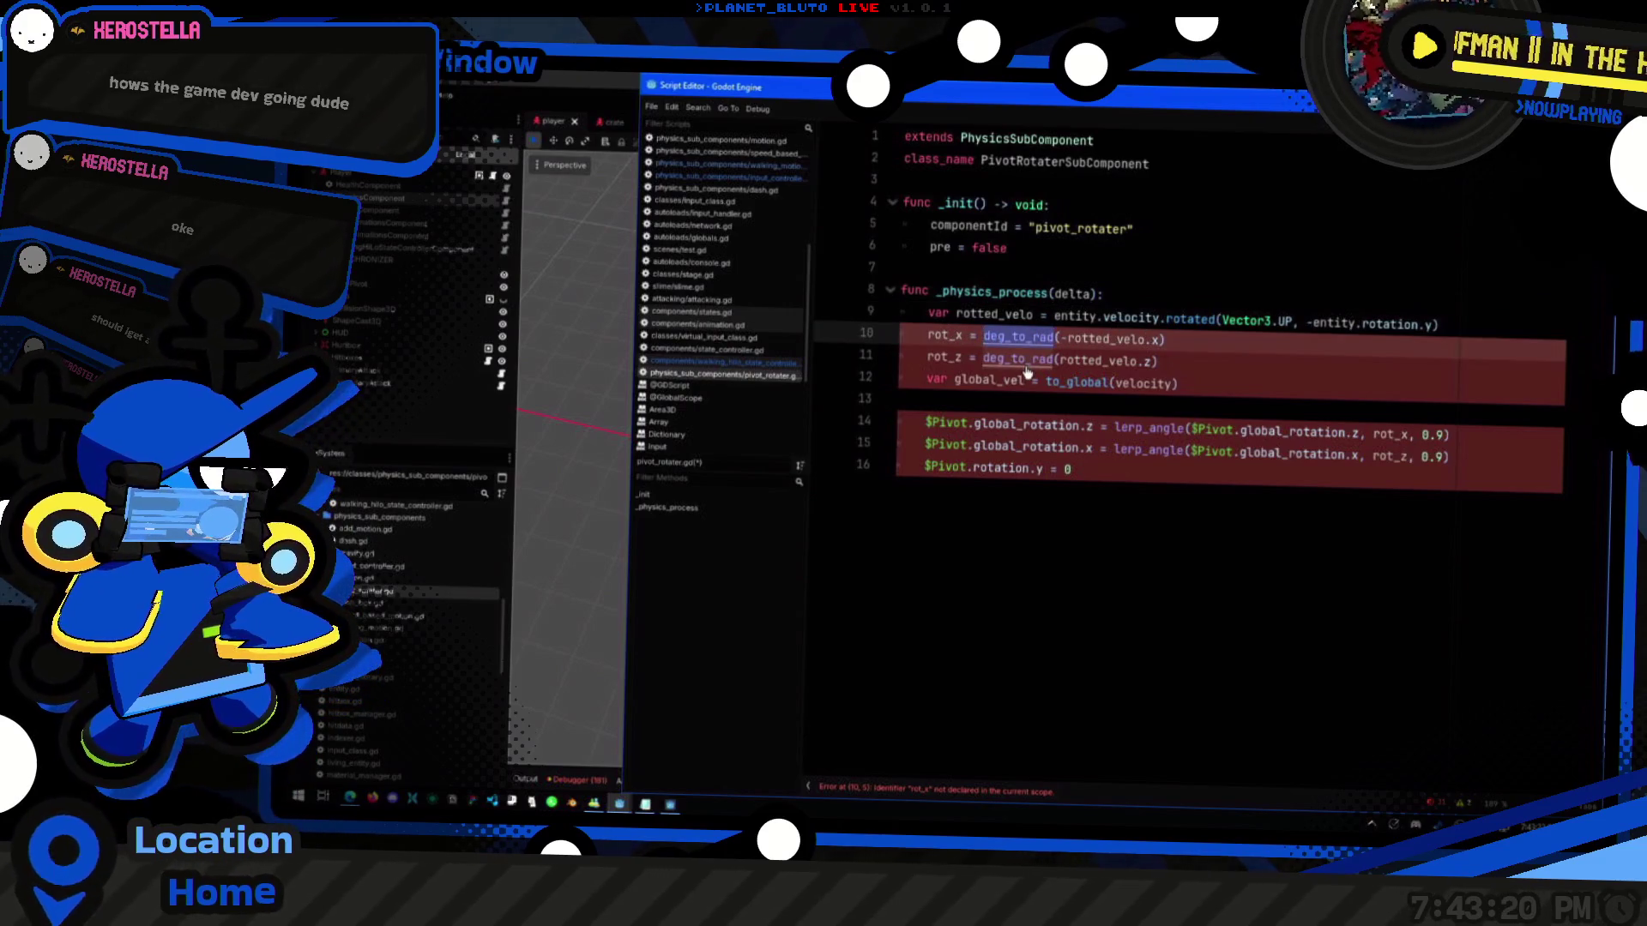
- Add a var rot_x declaration below _init and duplicate it for a second axis
click(984, 272)
key(Return)
key(Return)
key(Up)
text(var)
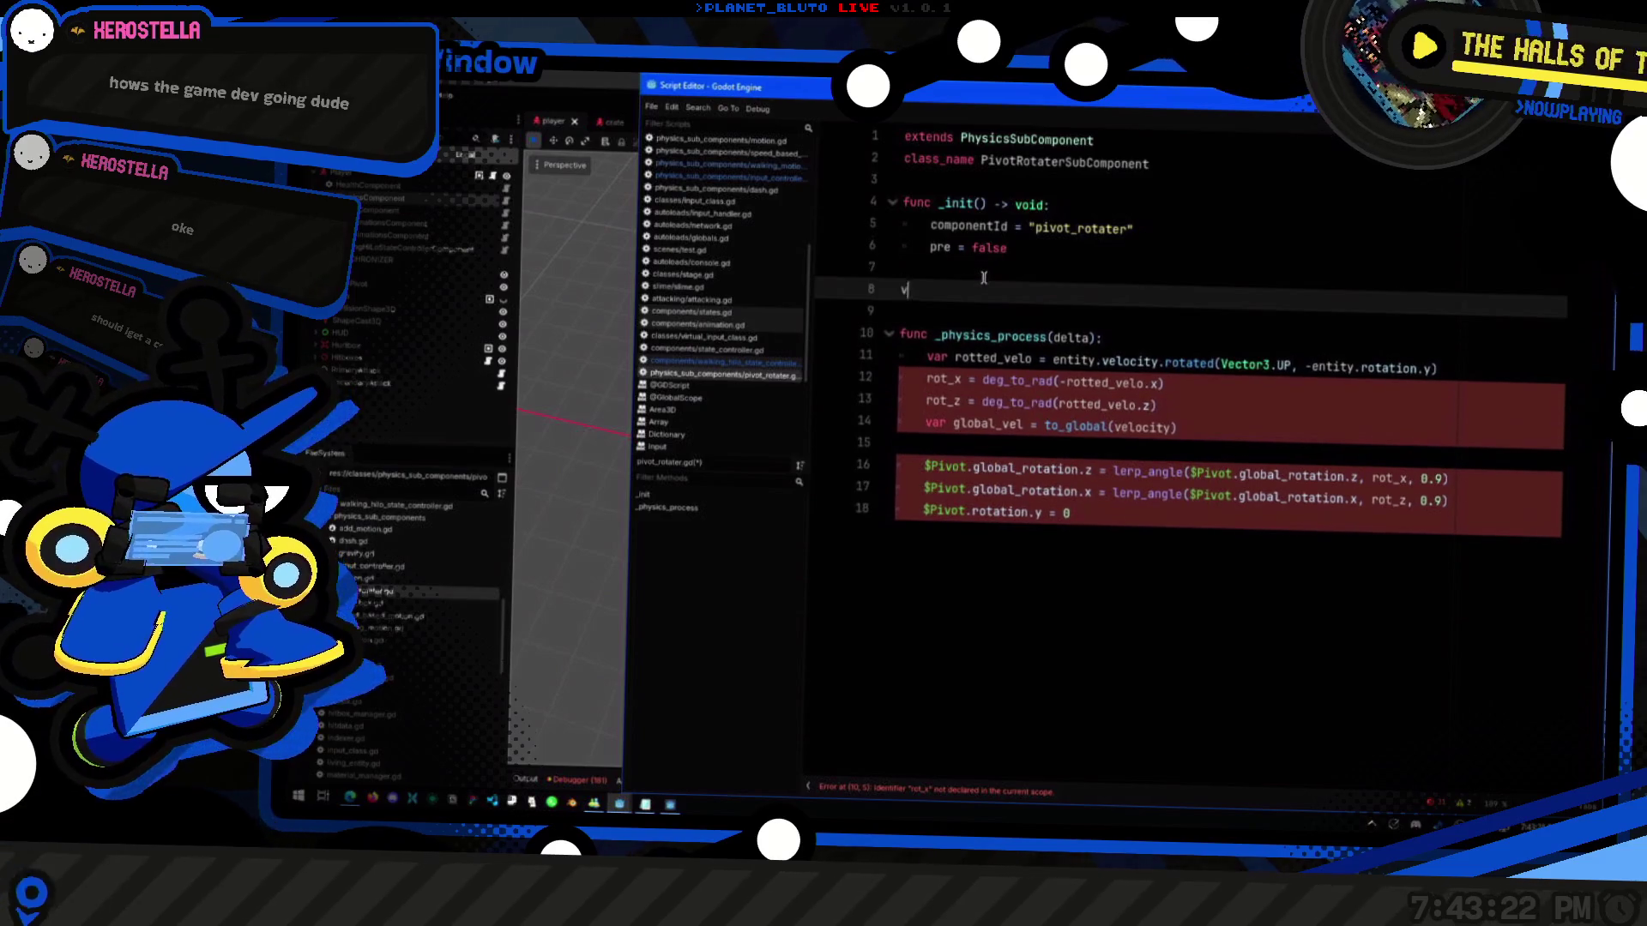
text( rot_x = 0.0)
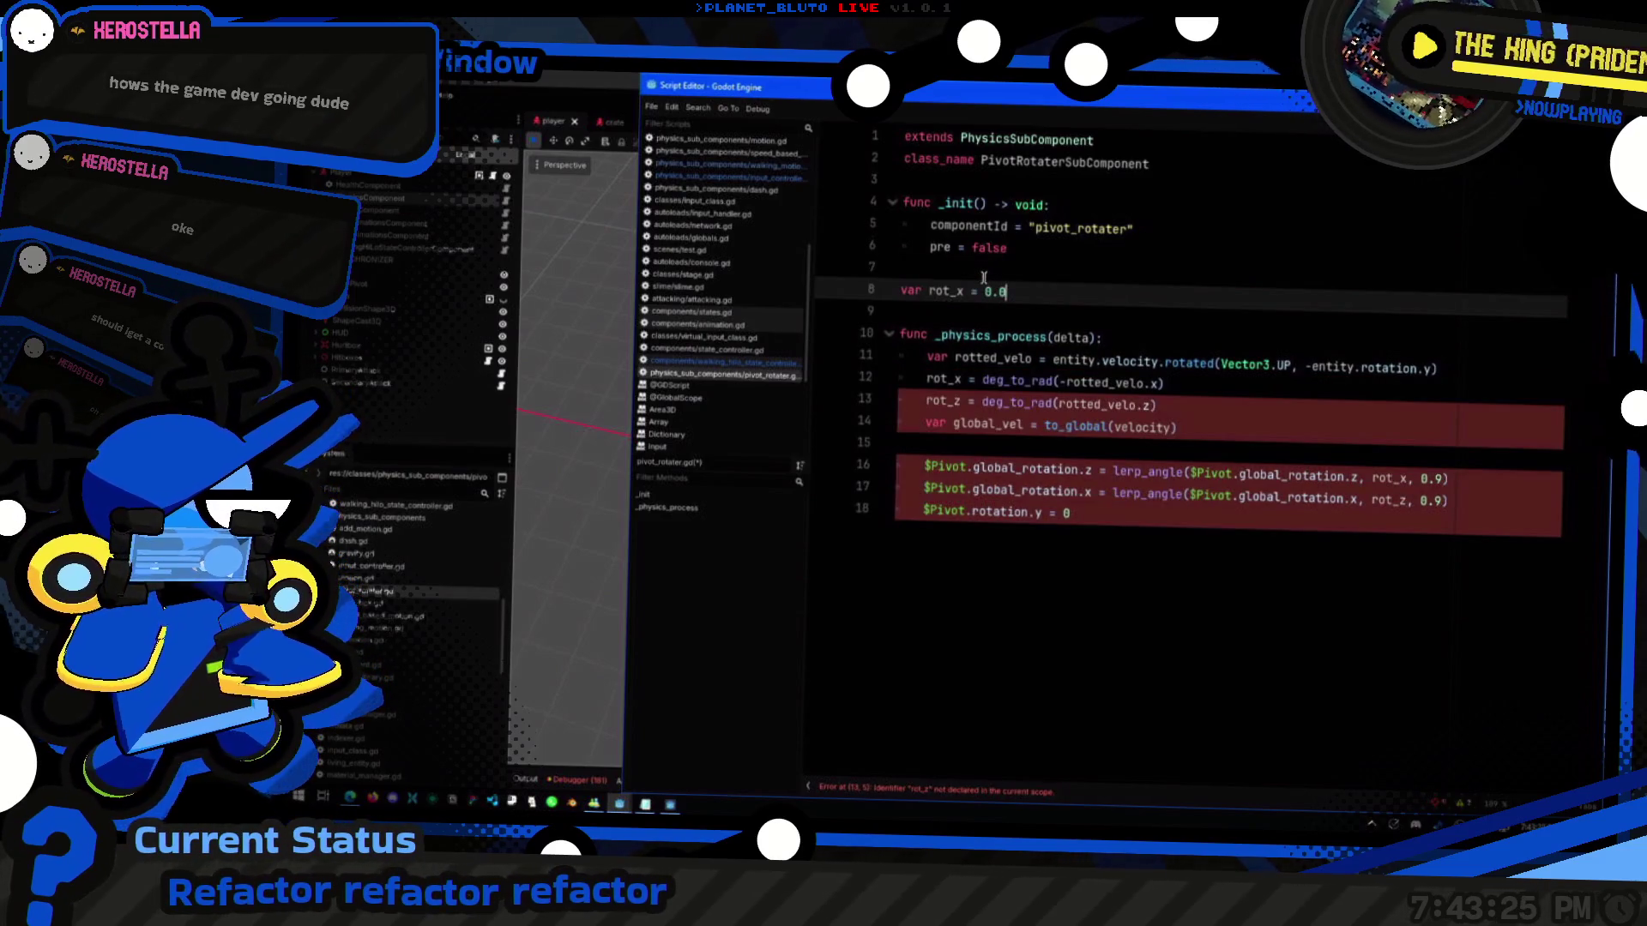
key(ctrl+shift+d)
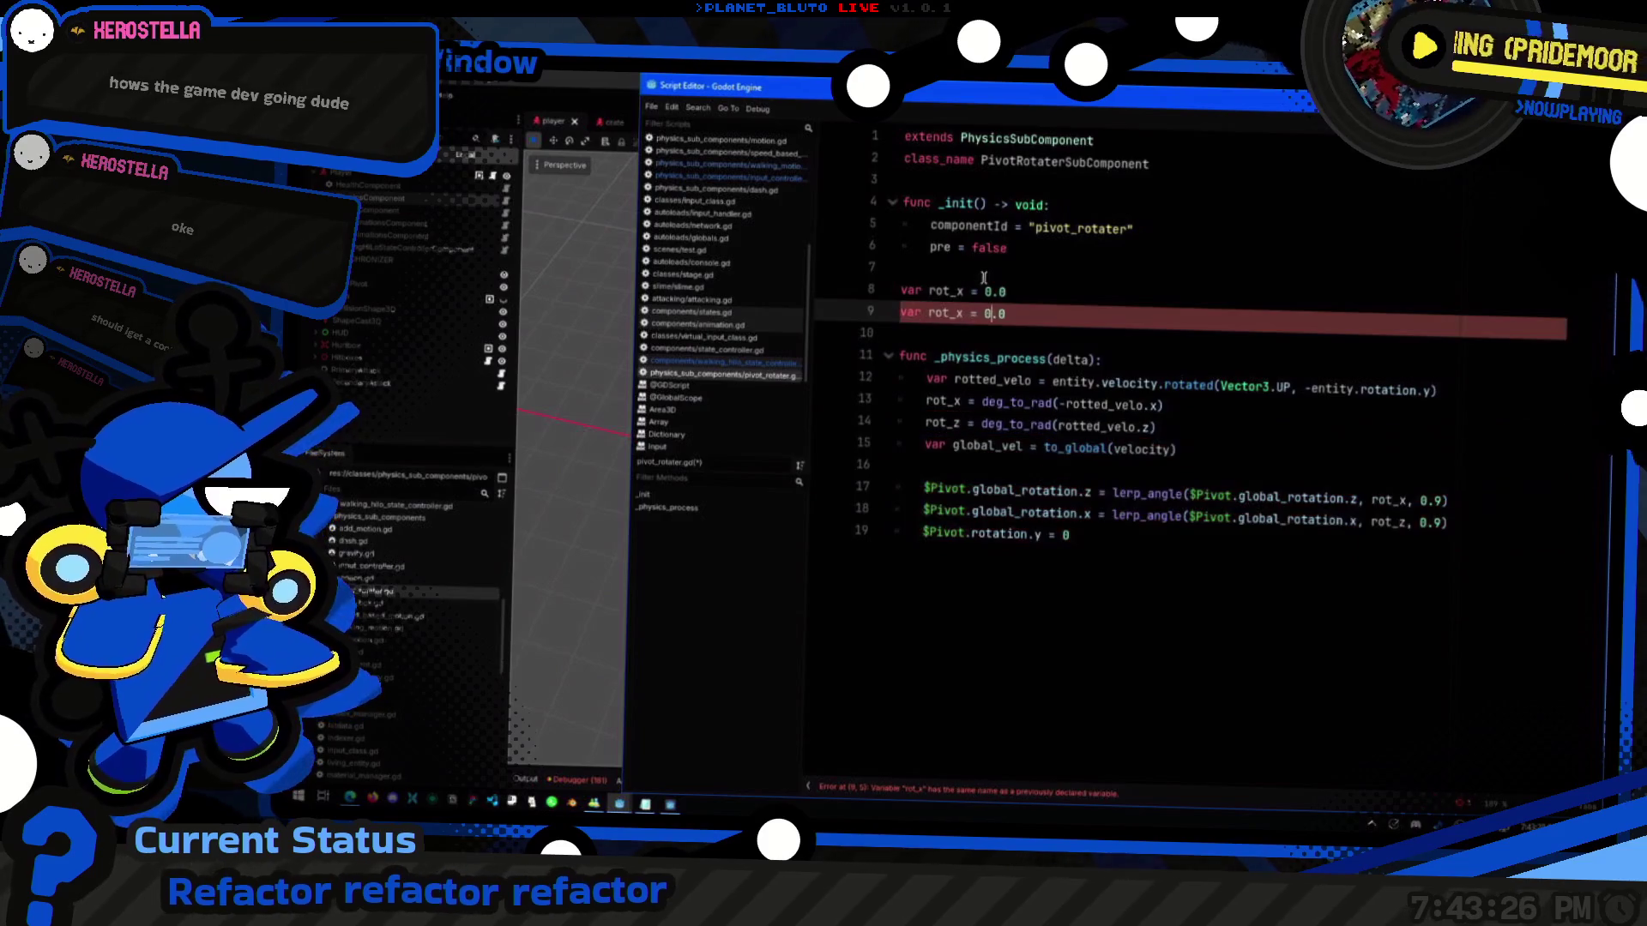
key(BackSpace)
text(0)
key(Left)
key(Left)
key(Left)
key(BackSpace)
text(y)
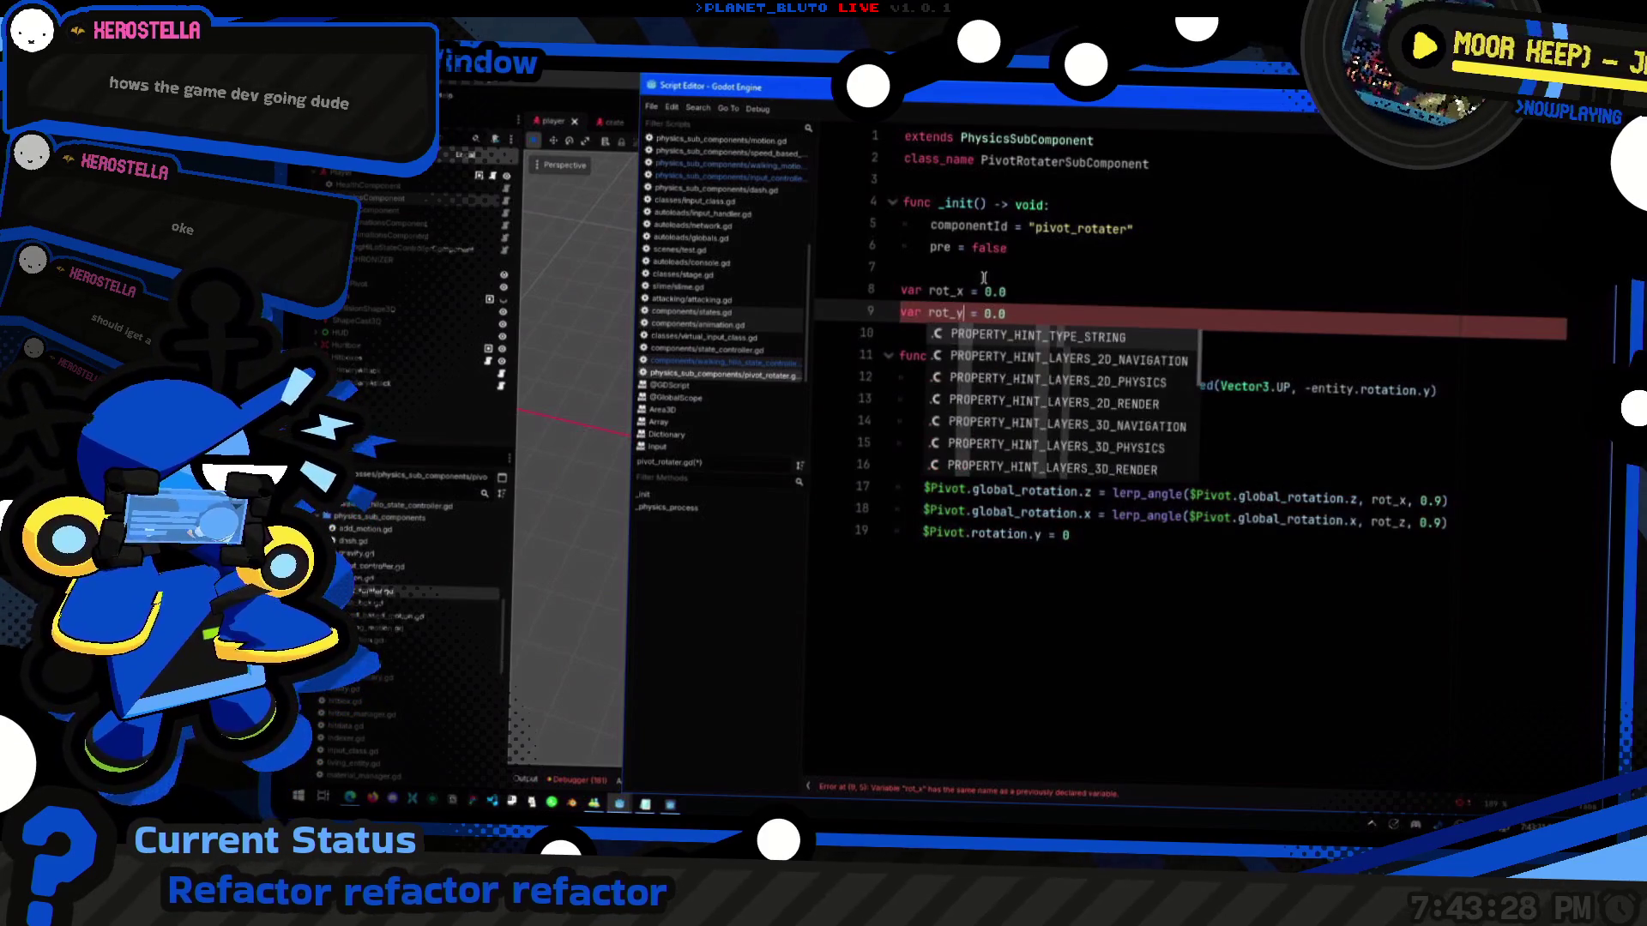
- Move both declarations to the top of the script and rename the second to rot_z
key(shift+Home)
key(shift+Up)
key(alt+Up)
key(alt+Up)
key(alt+Up)
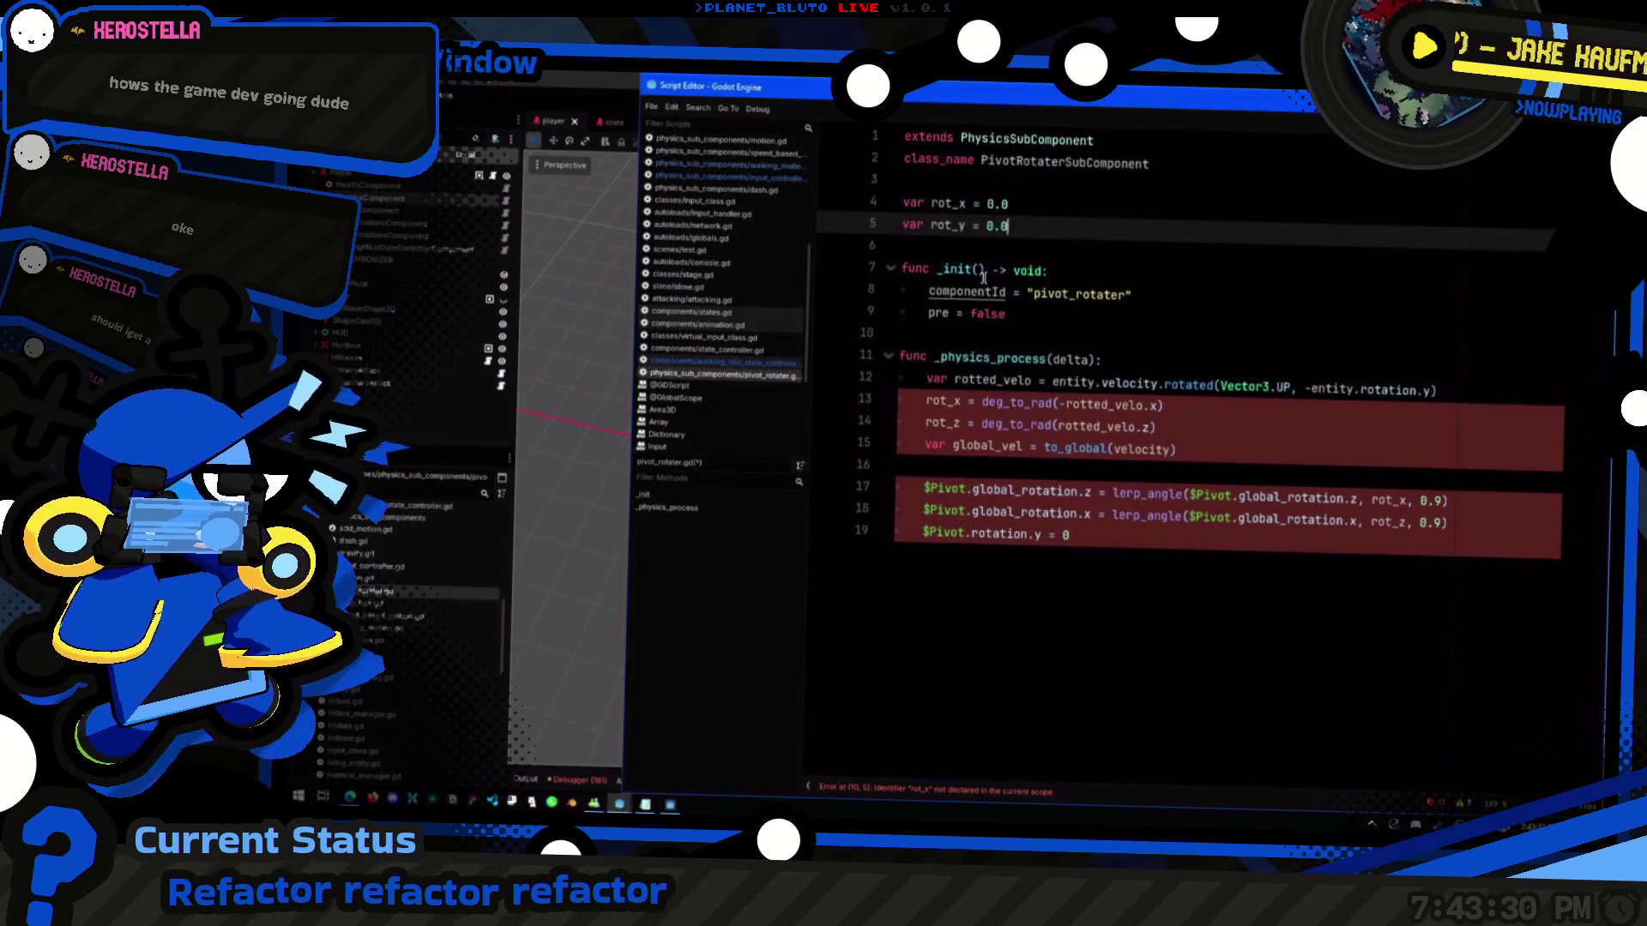
key(End)
key(Left)
key(Left)
key(Left)
key(BackSpace)
text(z)
key(End)
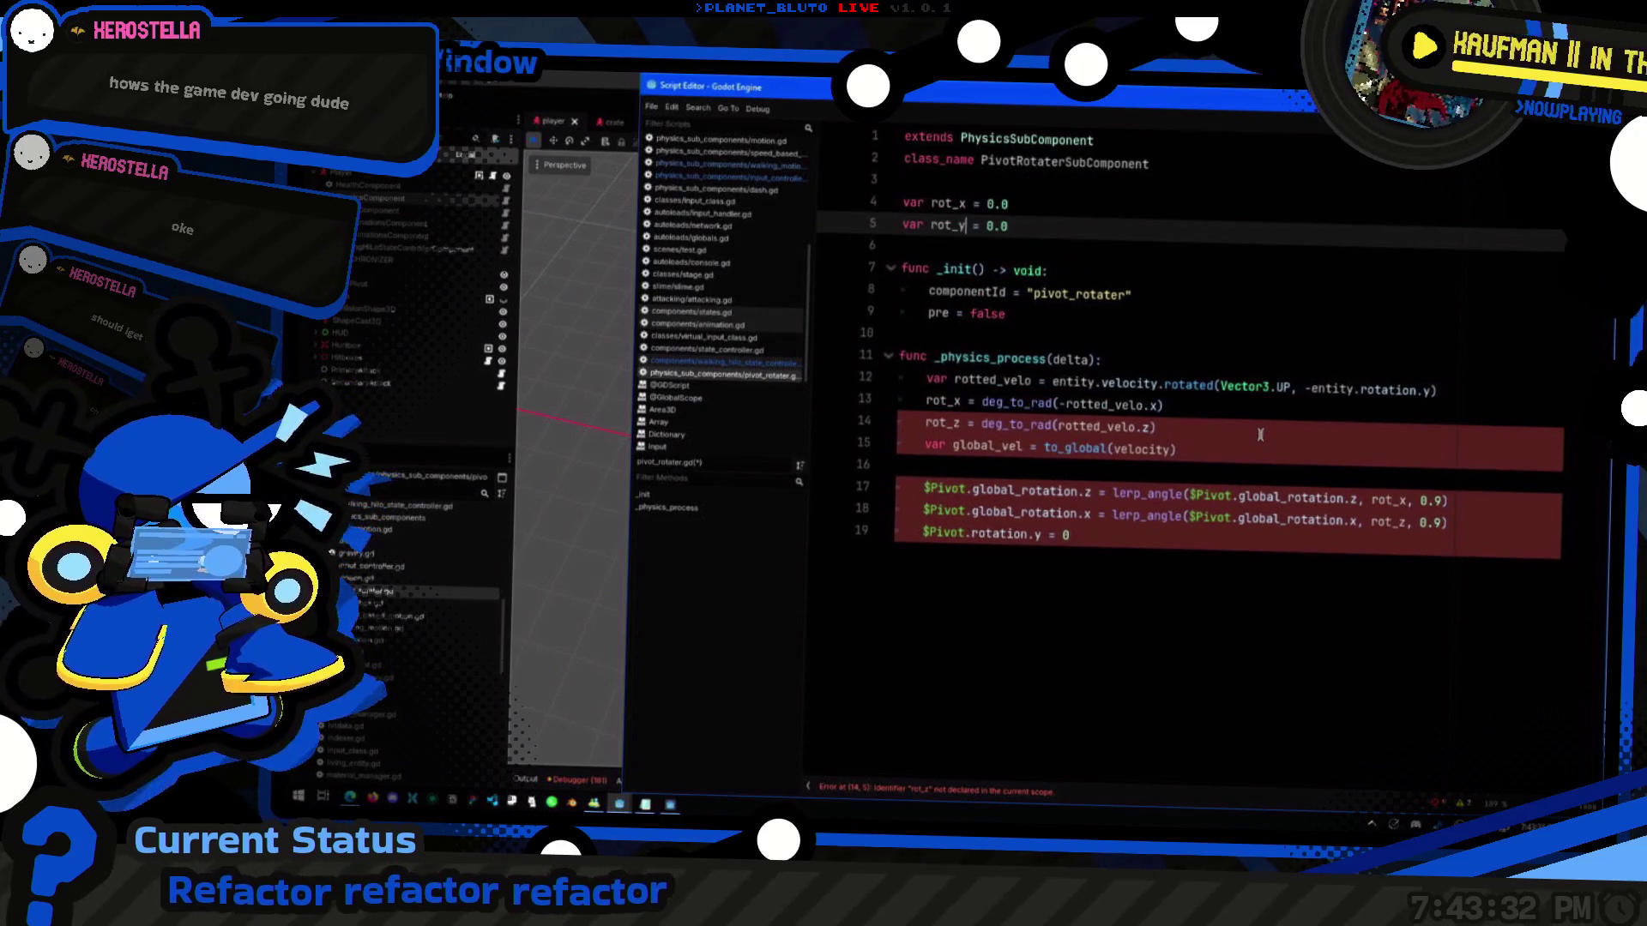
- Change the global_vel line to pass entity.velocity into to_global
click(1260, 437)
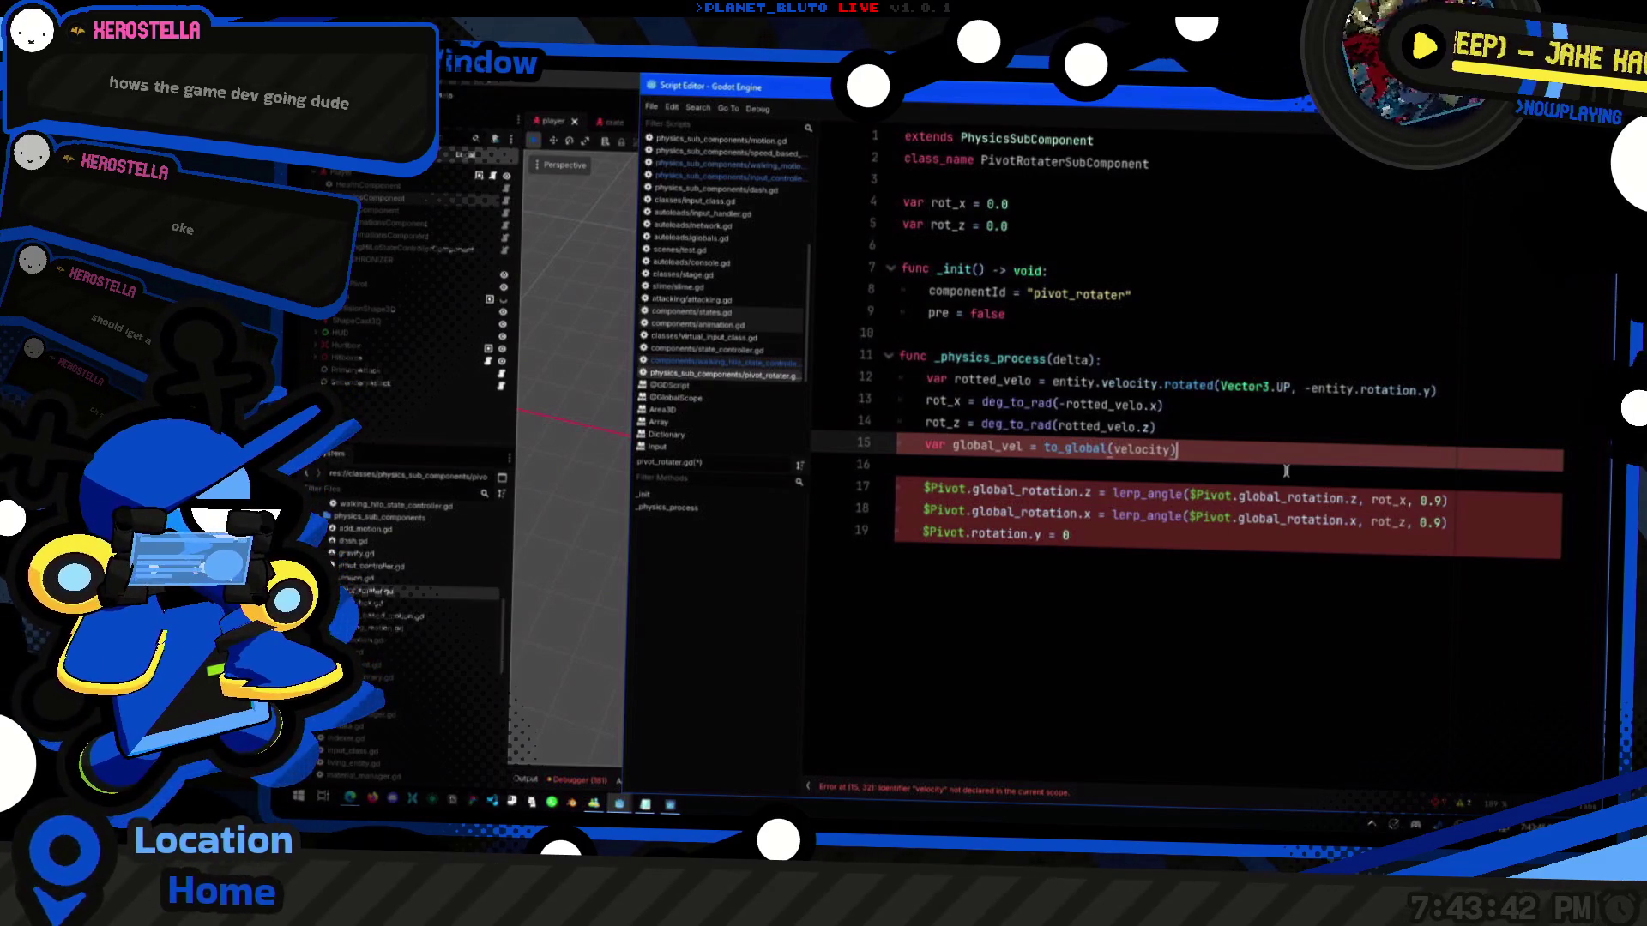
text(entity)
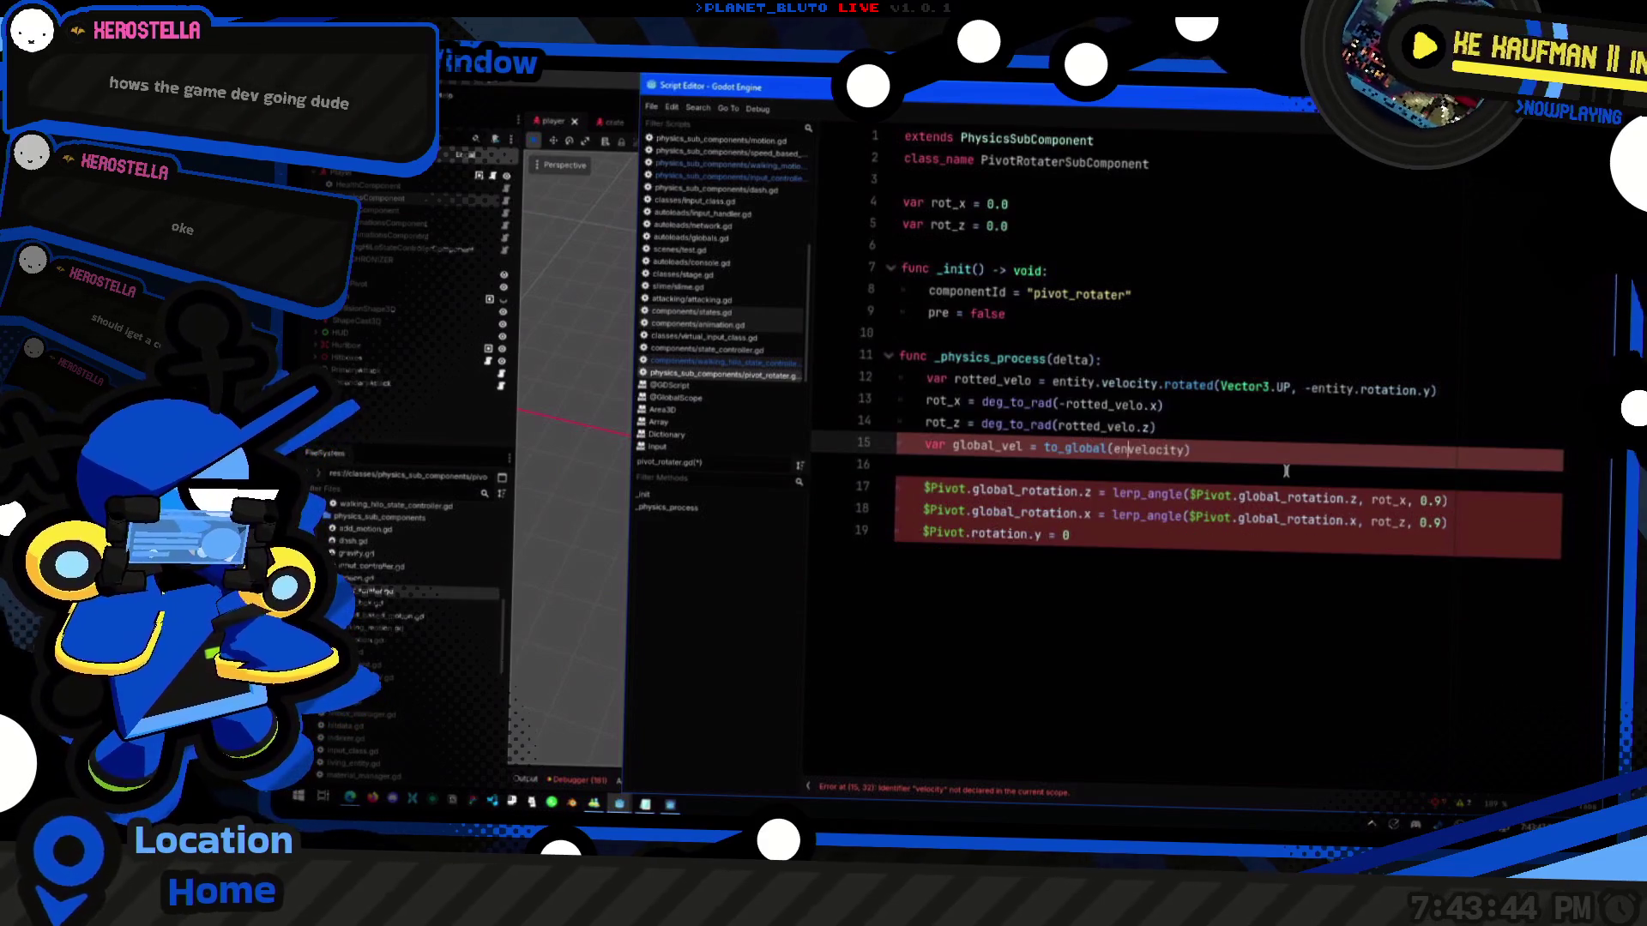
text(.)
key(End)
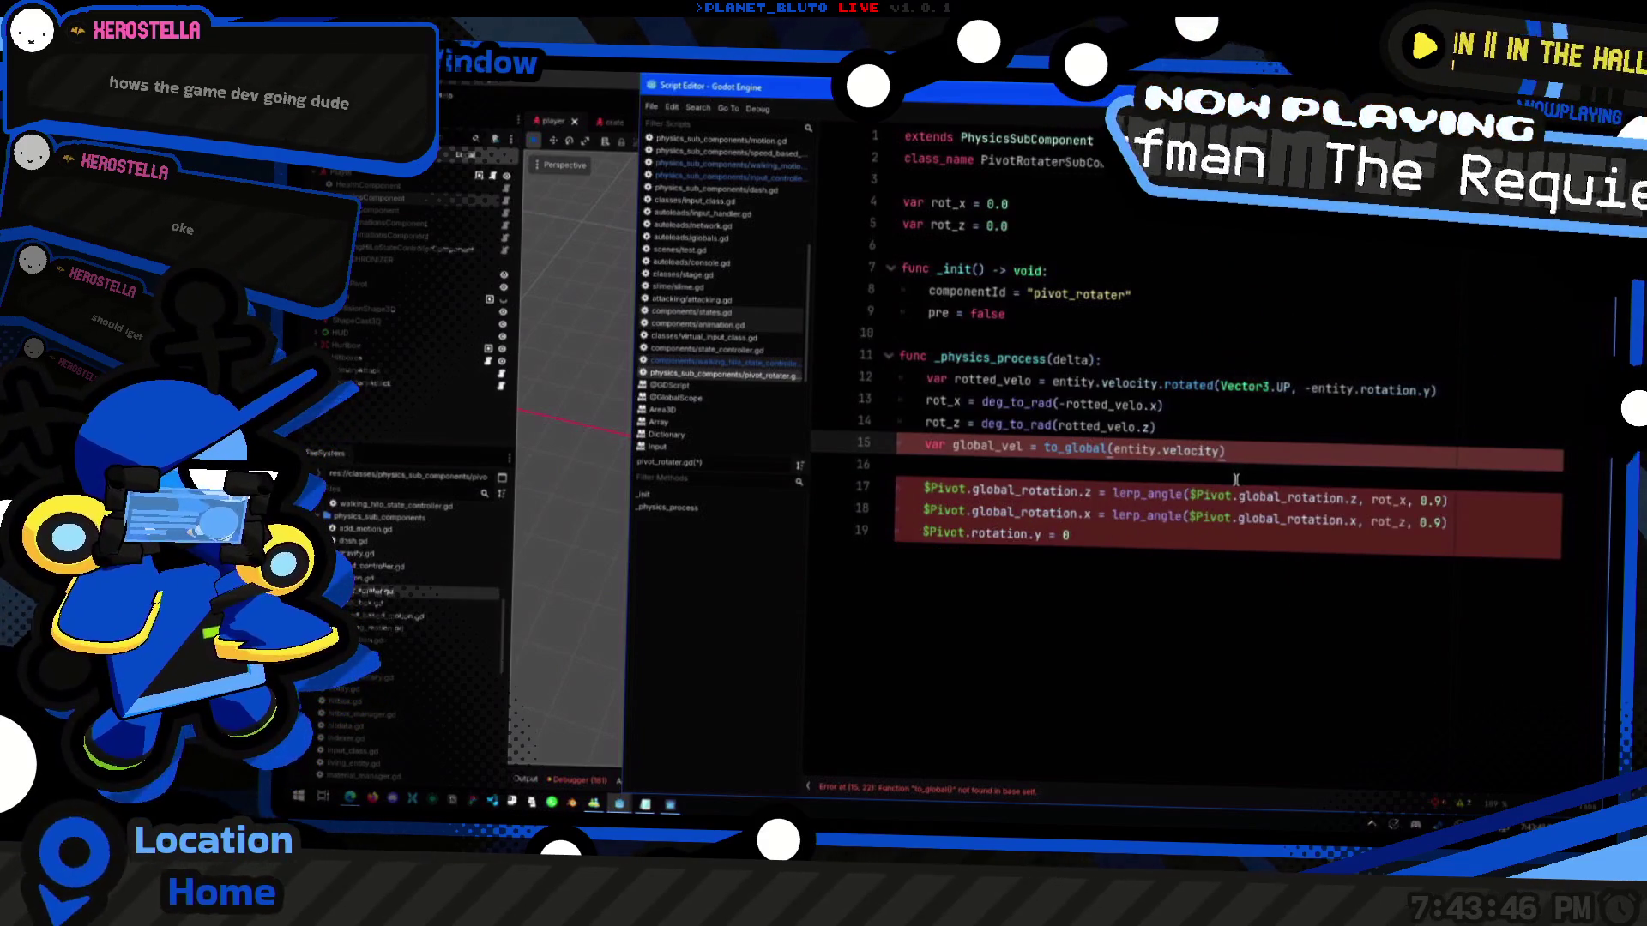
key(Left)
key(Left)
key(Left)
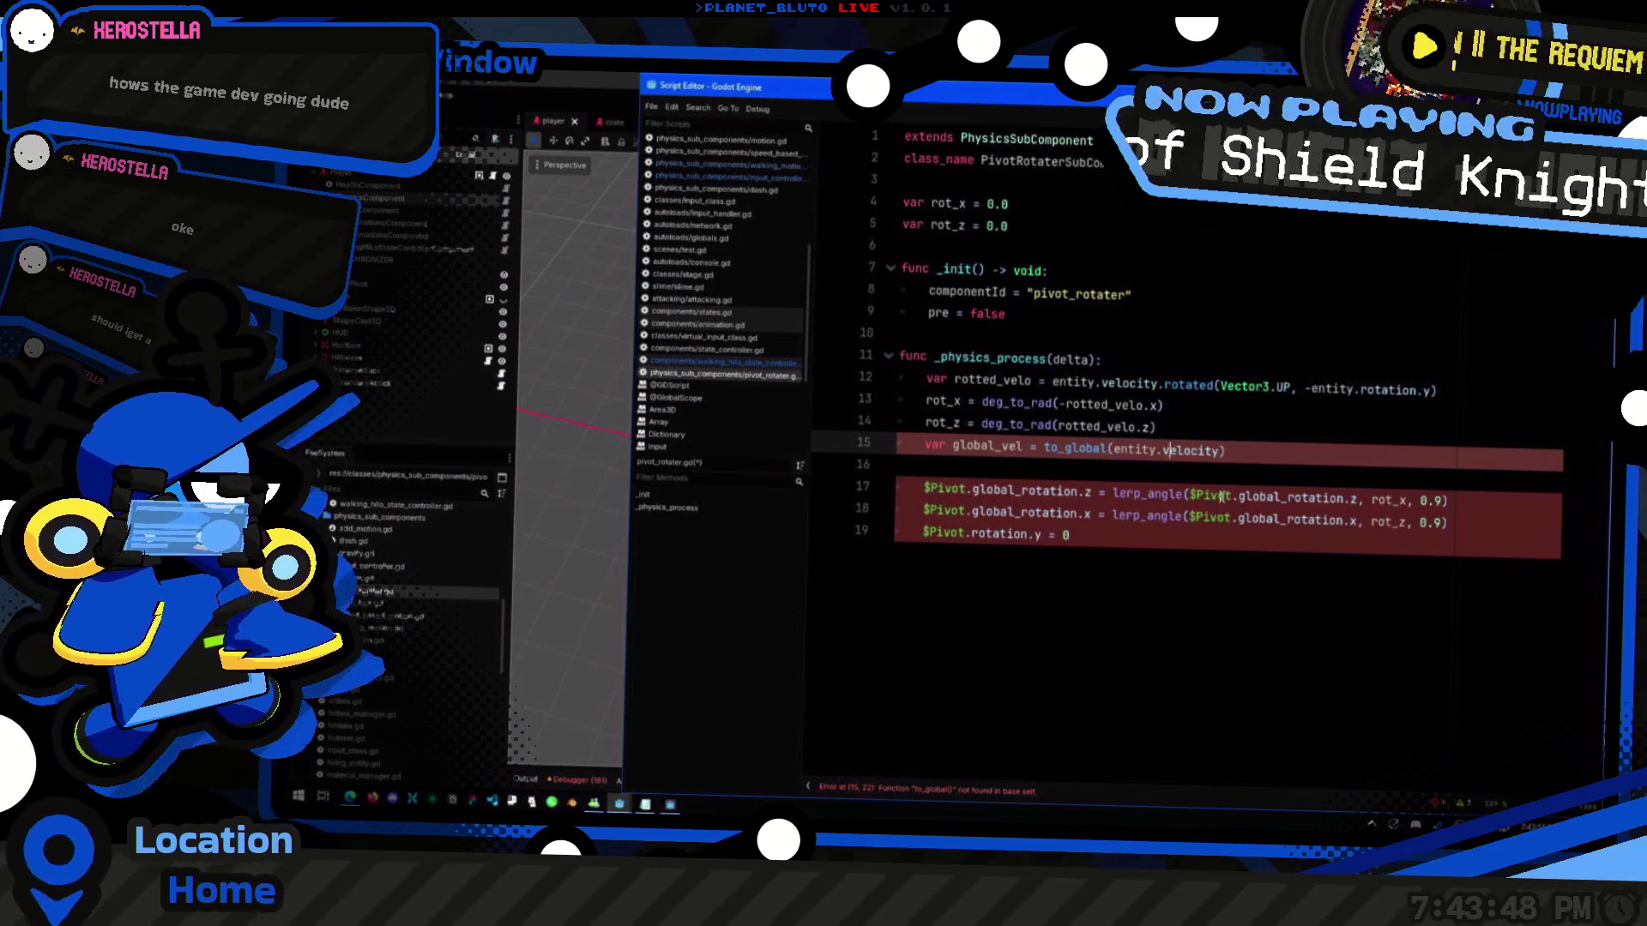
click(1102, 222)
key(Up)
key(Up)
key(Return)
key(Return)
key(Up)
text(@export va)
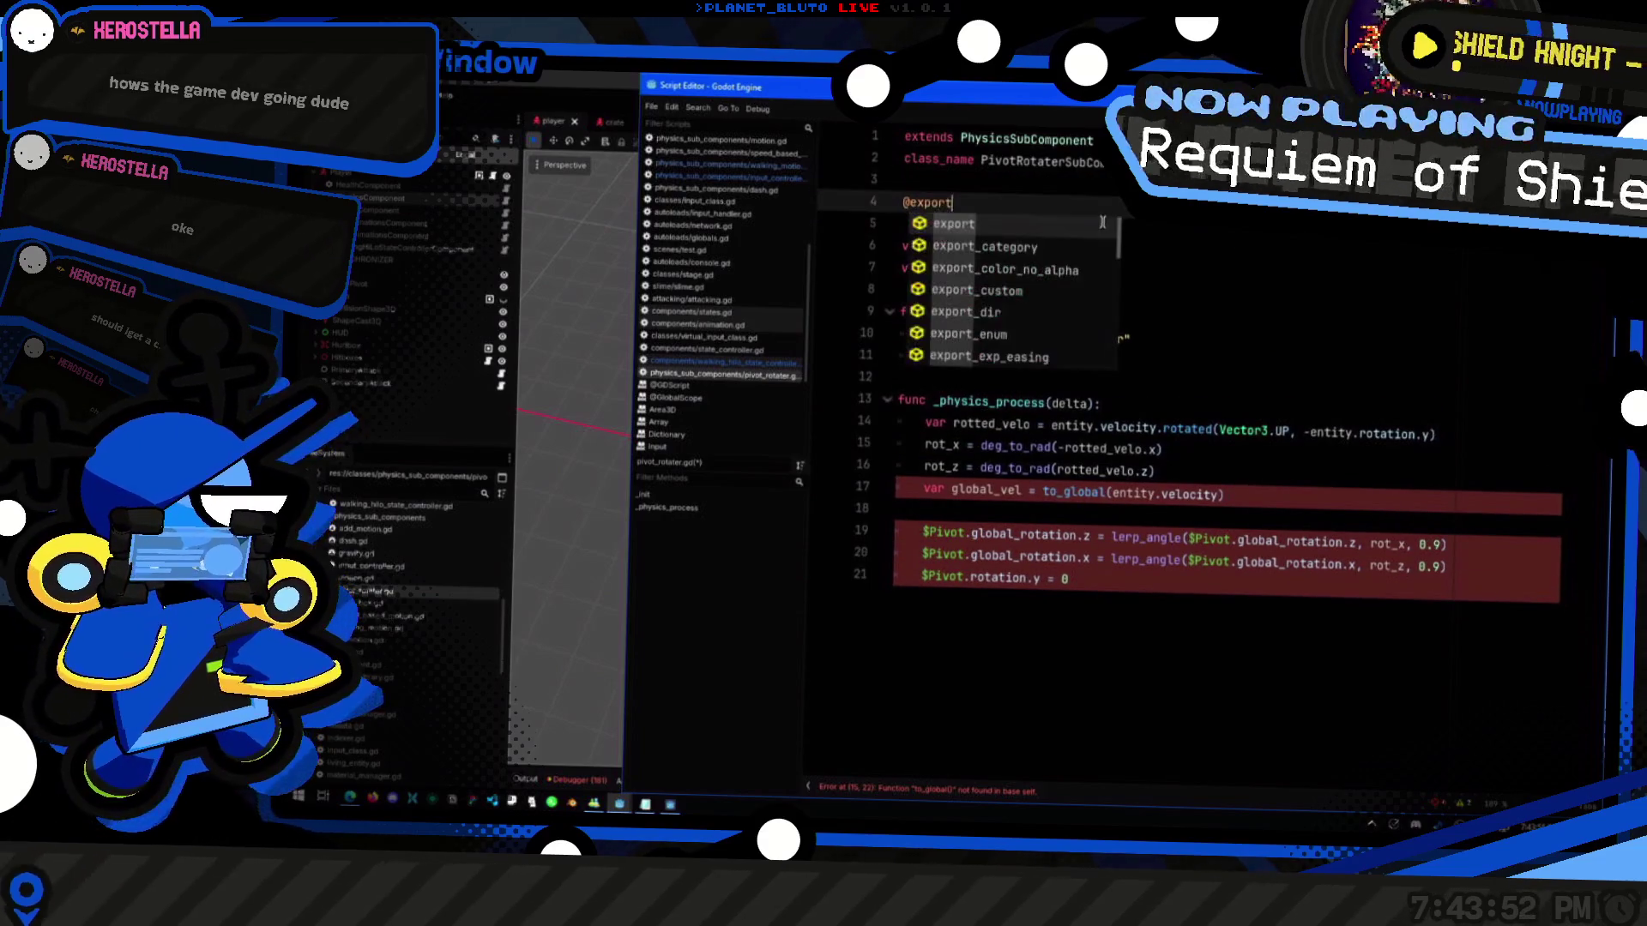
text(r pivot_)
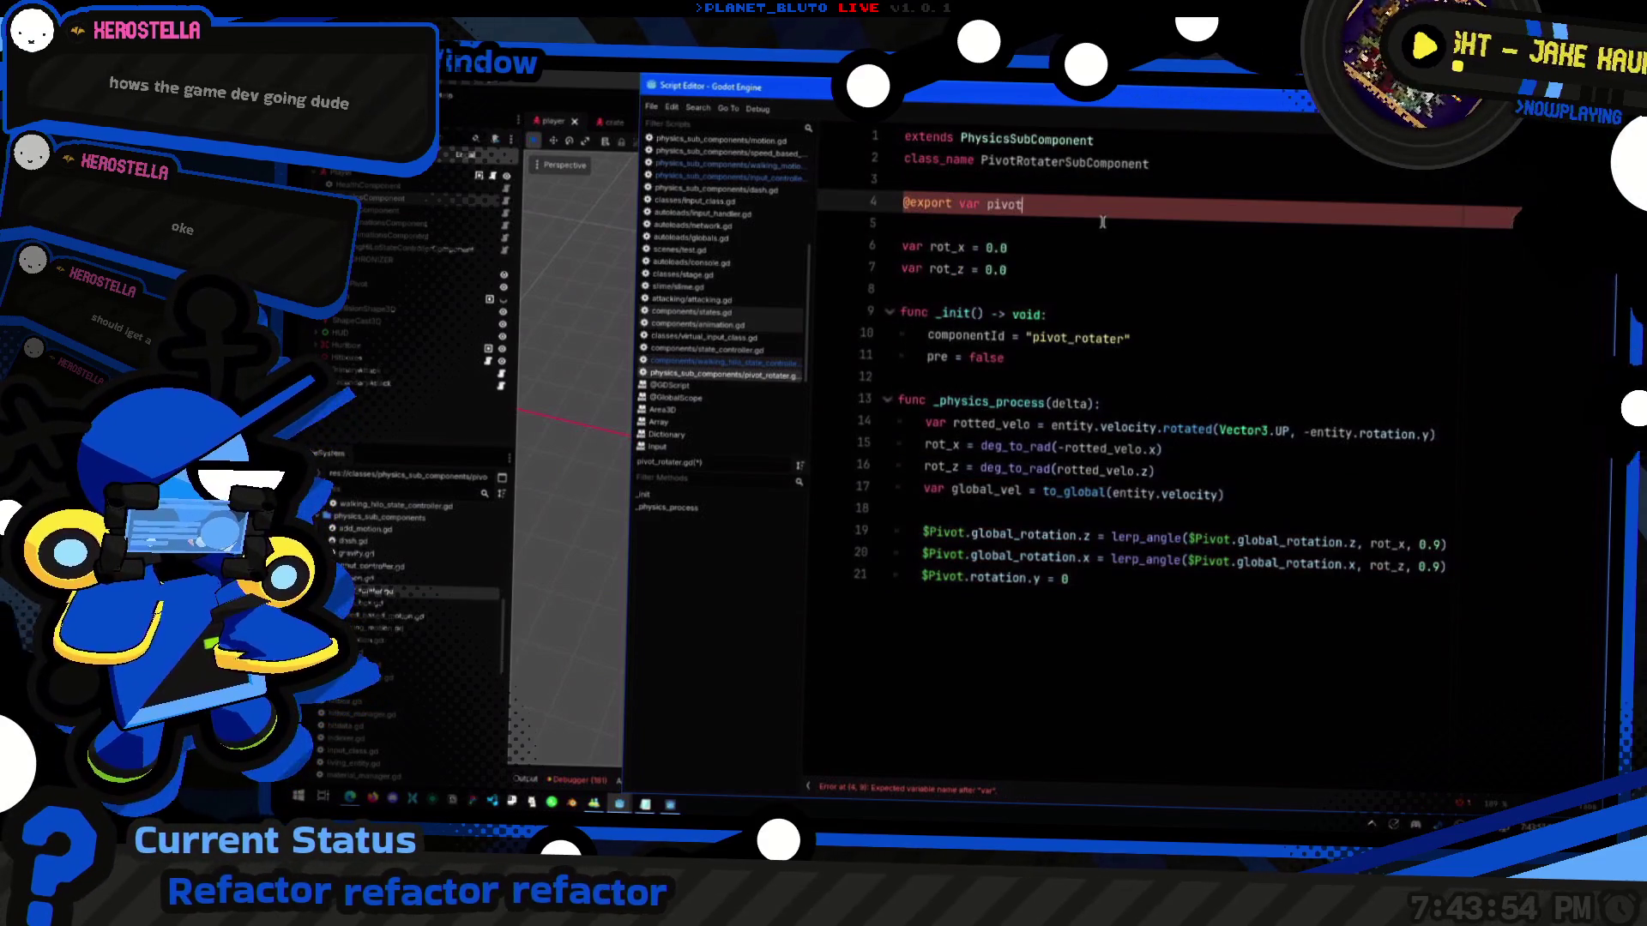
text(path: N)
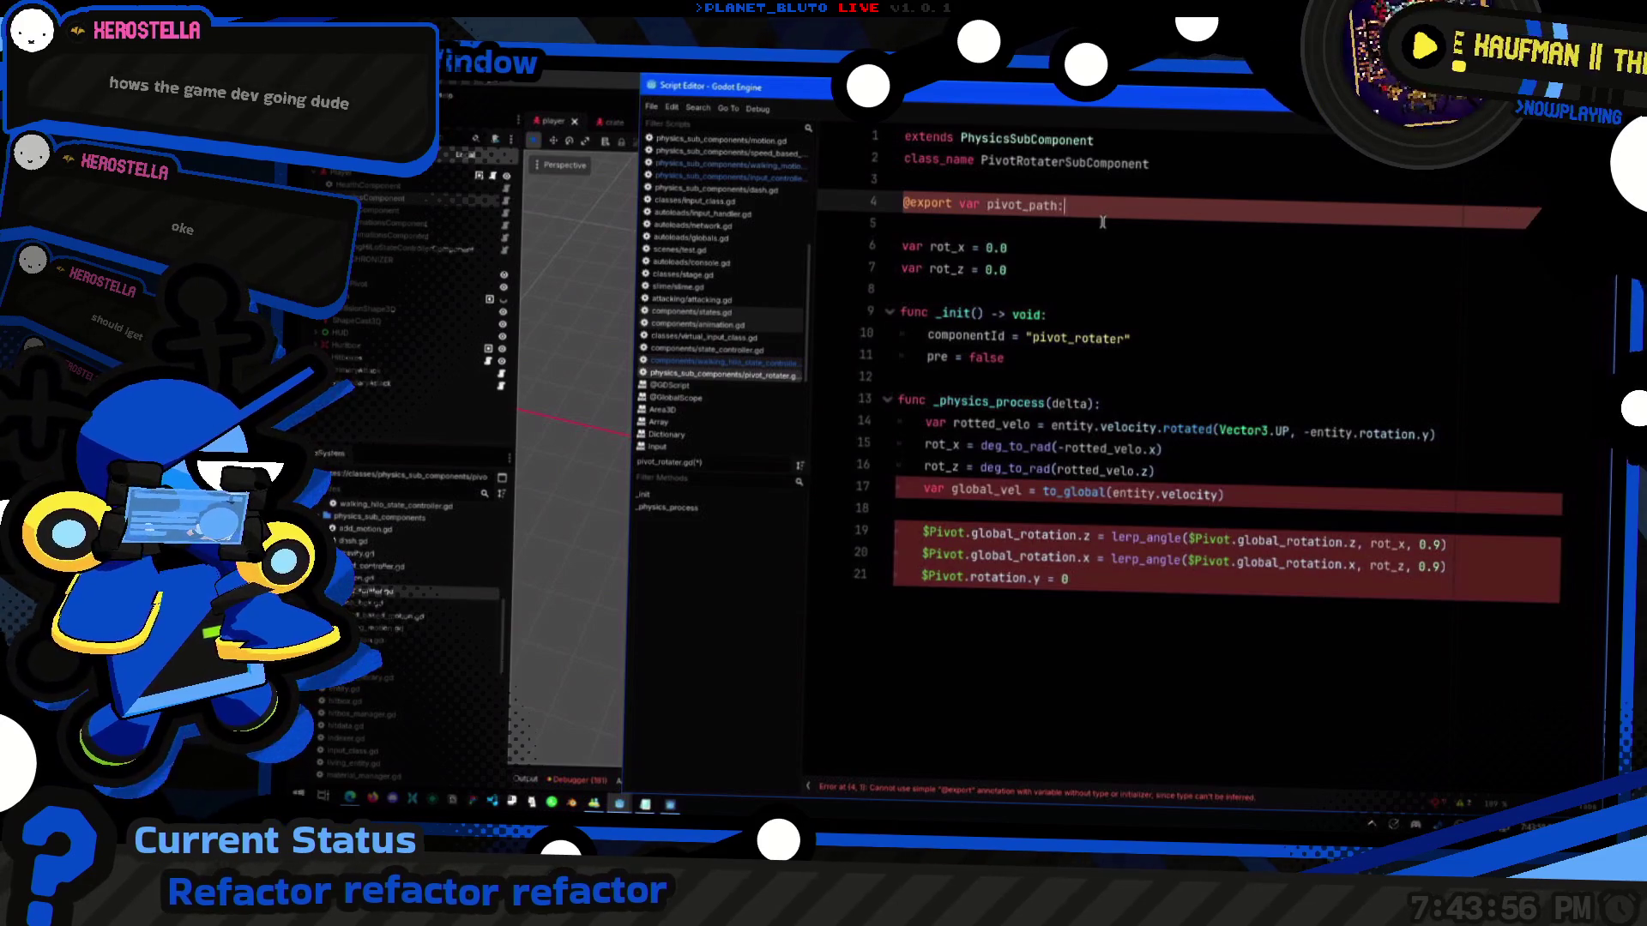
text(odePath)
key(Return)
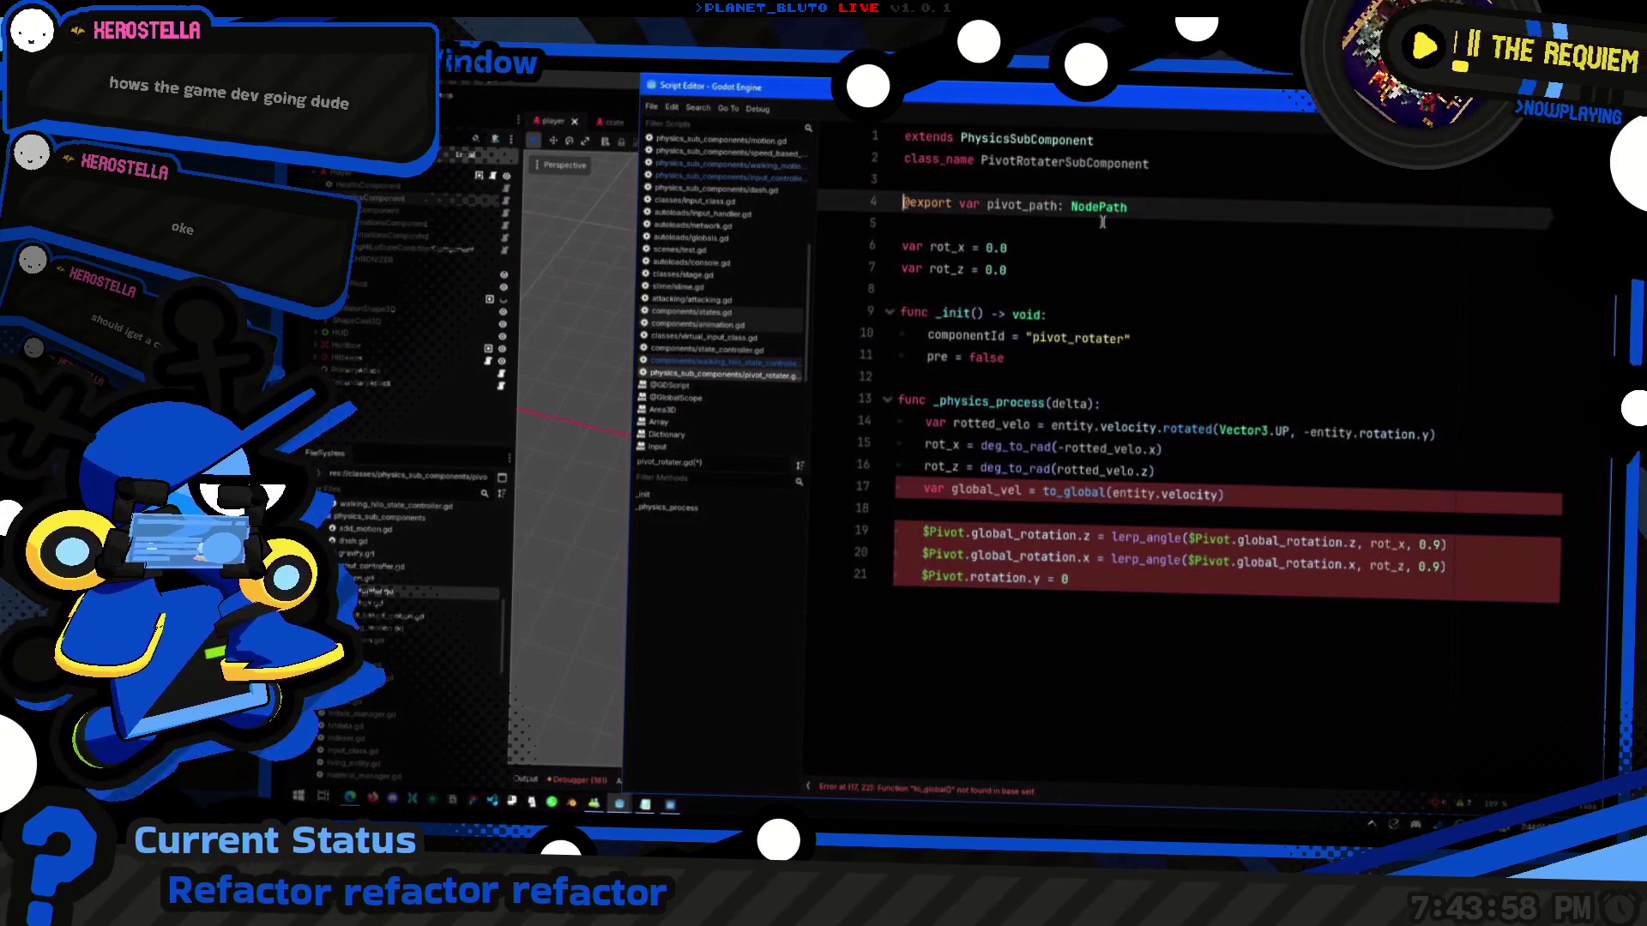
- Add a _ready() function calling super() before a pivot_path line, checking the parent's _ready
key(Down)
key(Down)
key(Down)
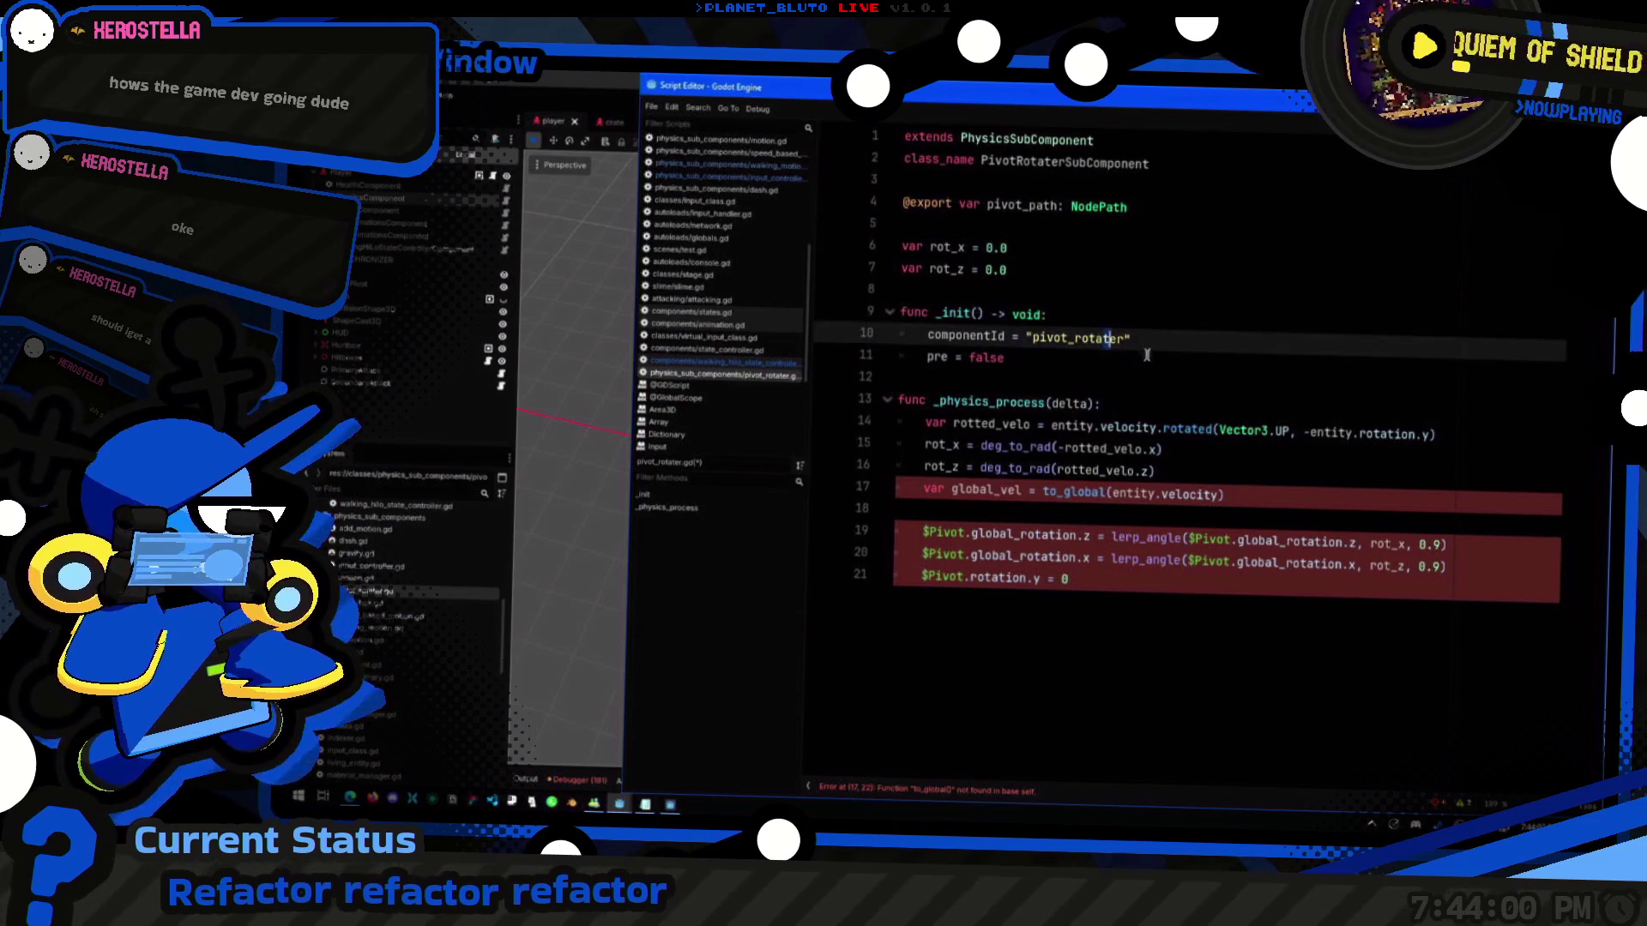
key(Return)
key(Return)
text(func _)
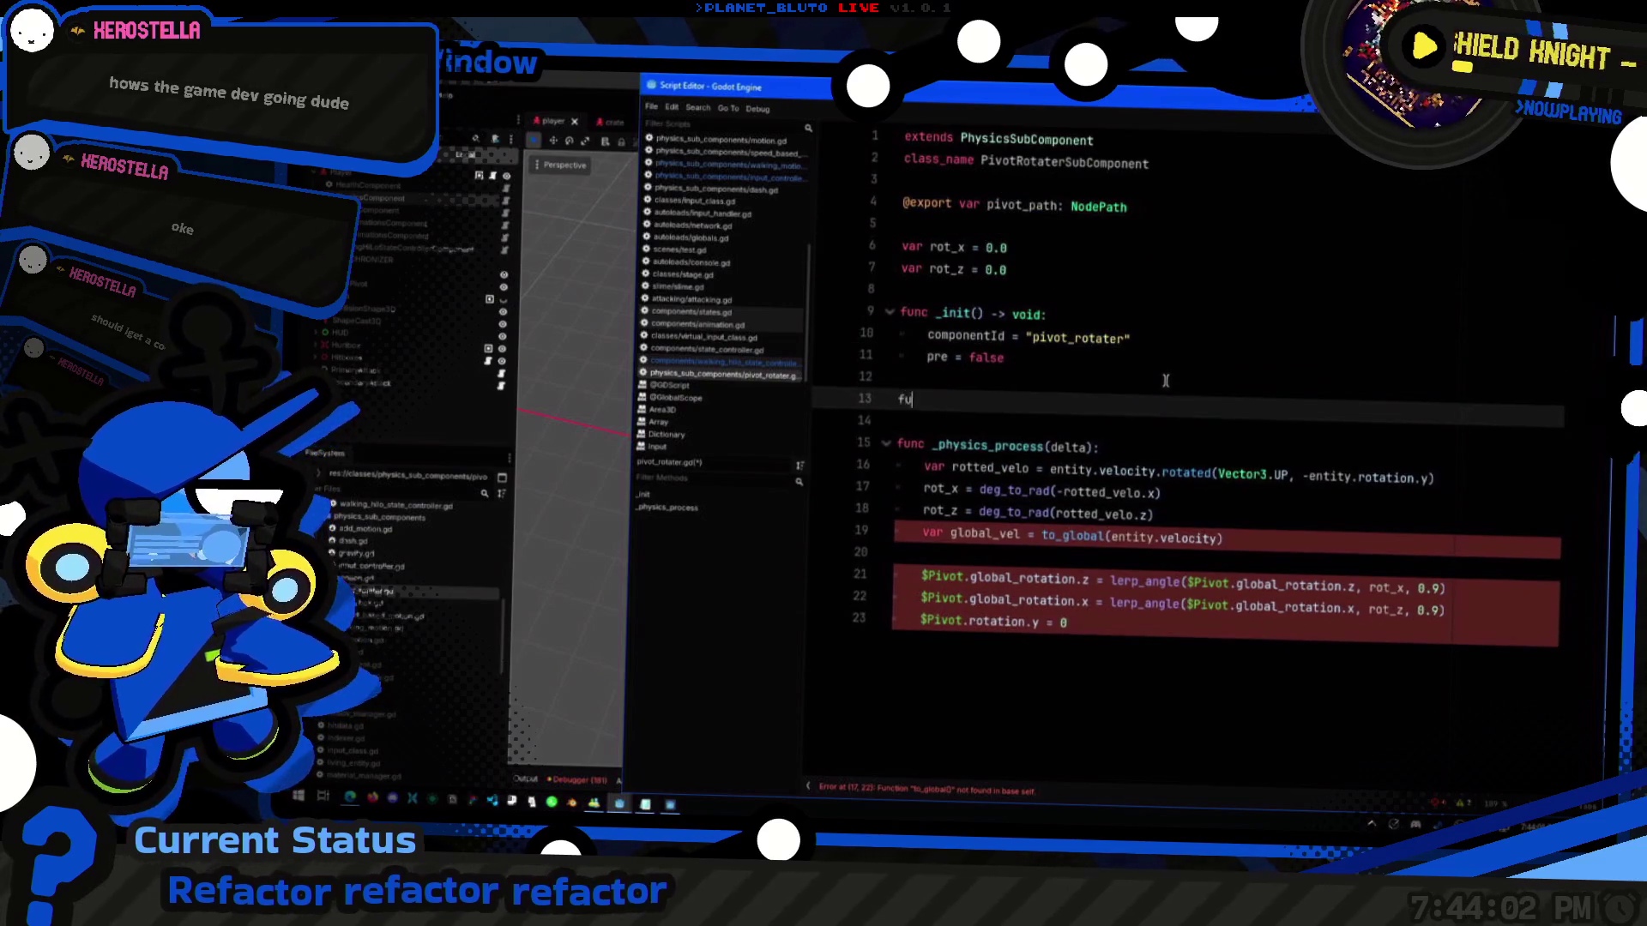
text(ready()
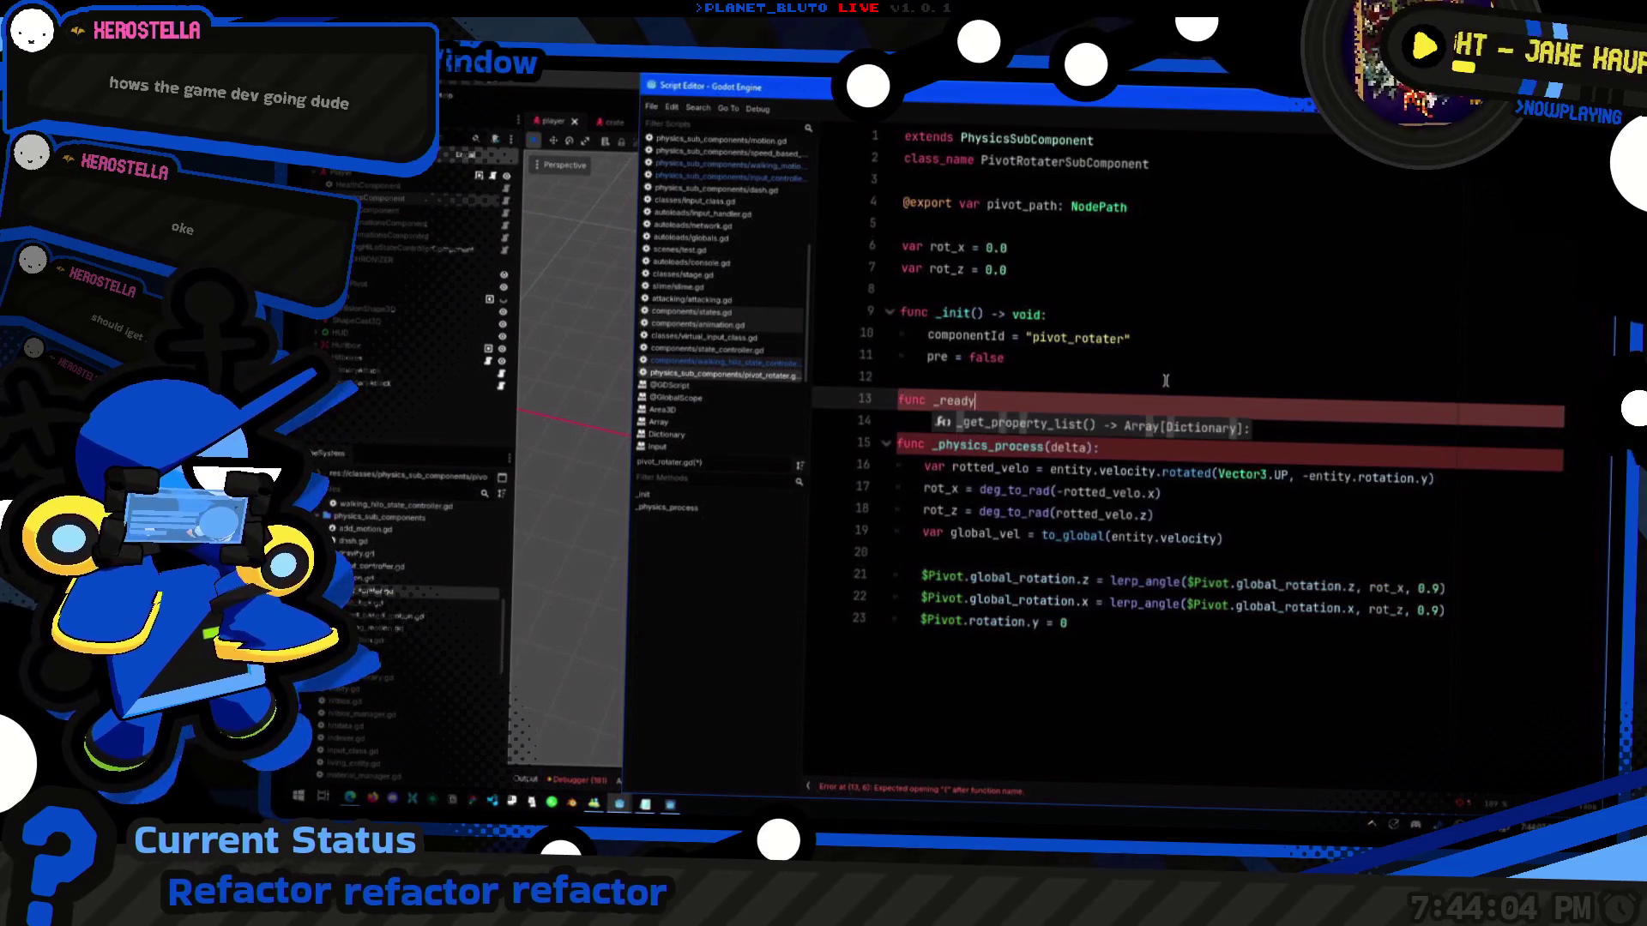
text():)
key(Return)
text(pivot_path.)
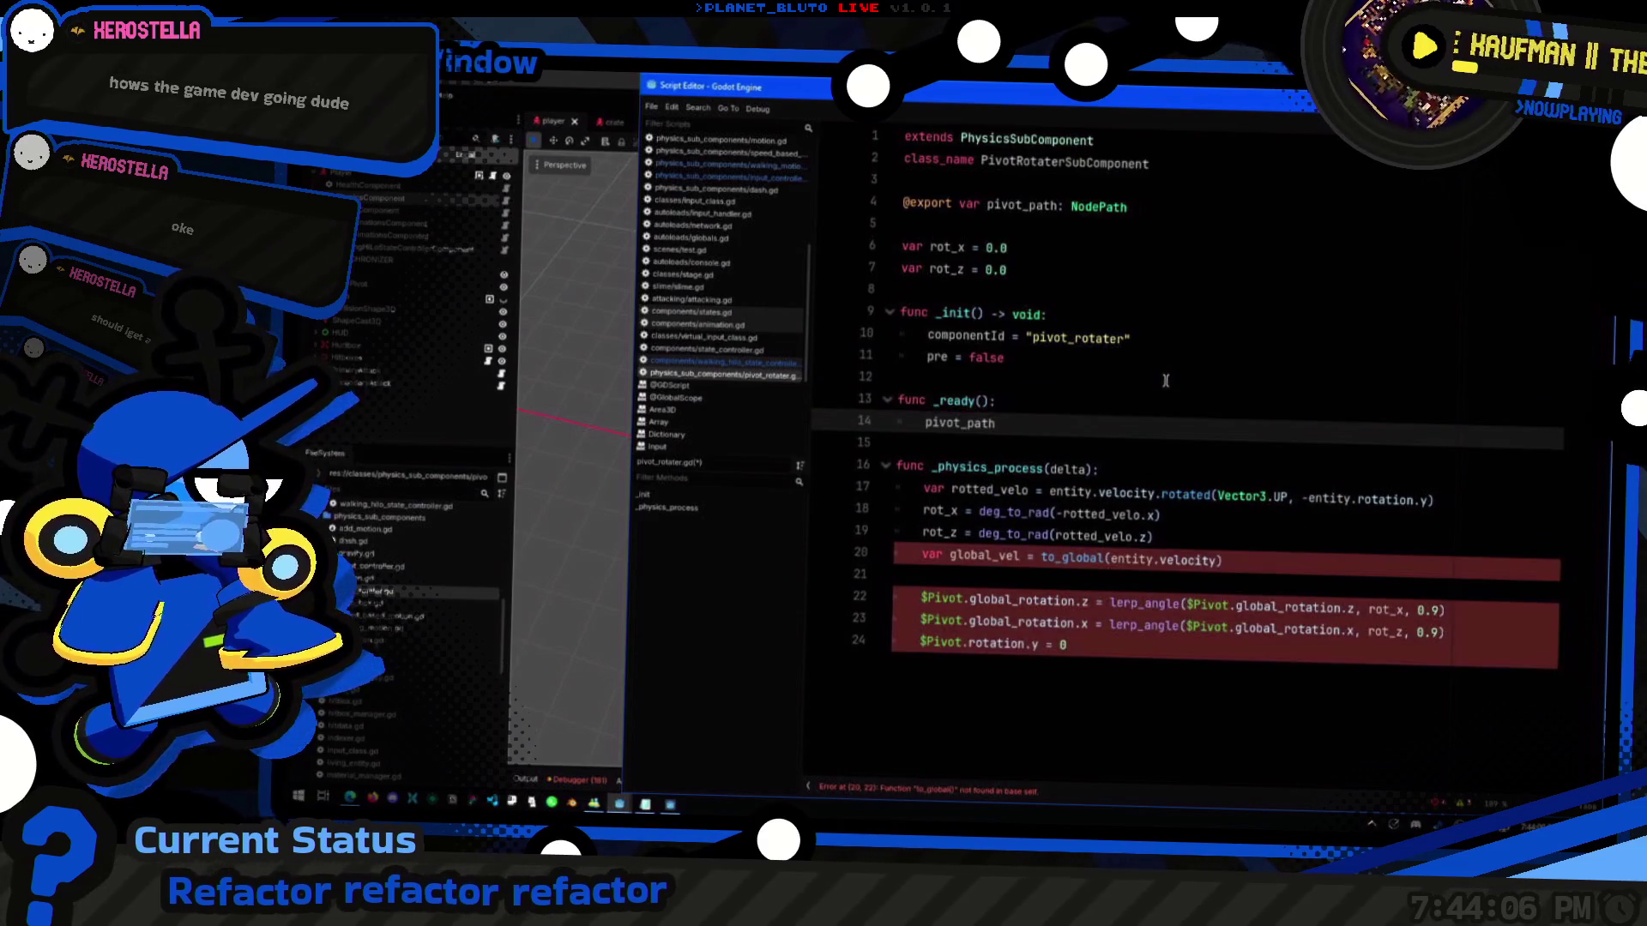
key(BackSpace)
key(ctrl+shift+Return)
text(supoer()
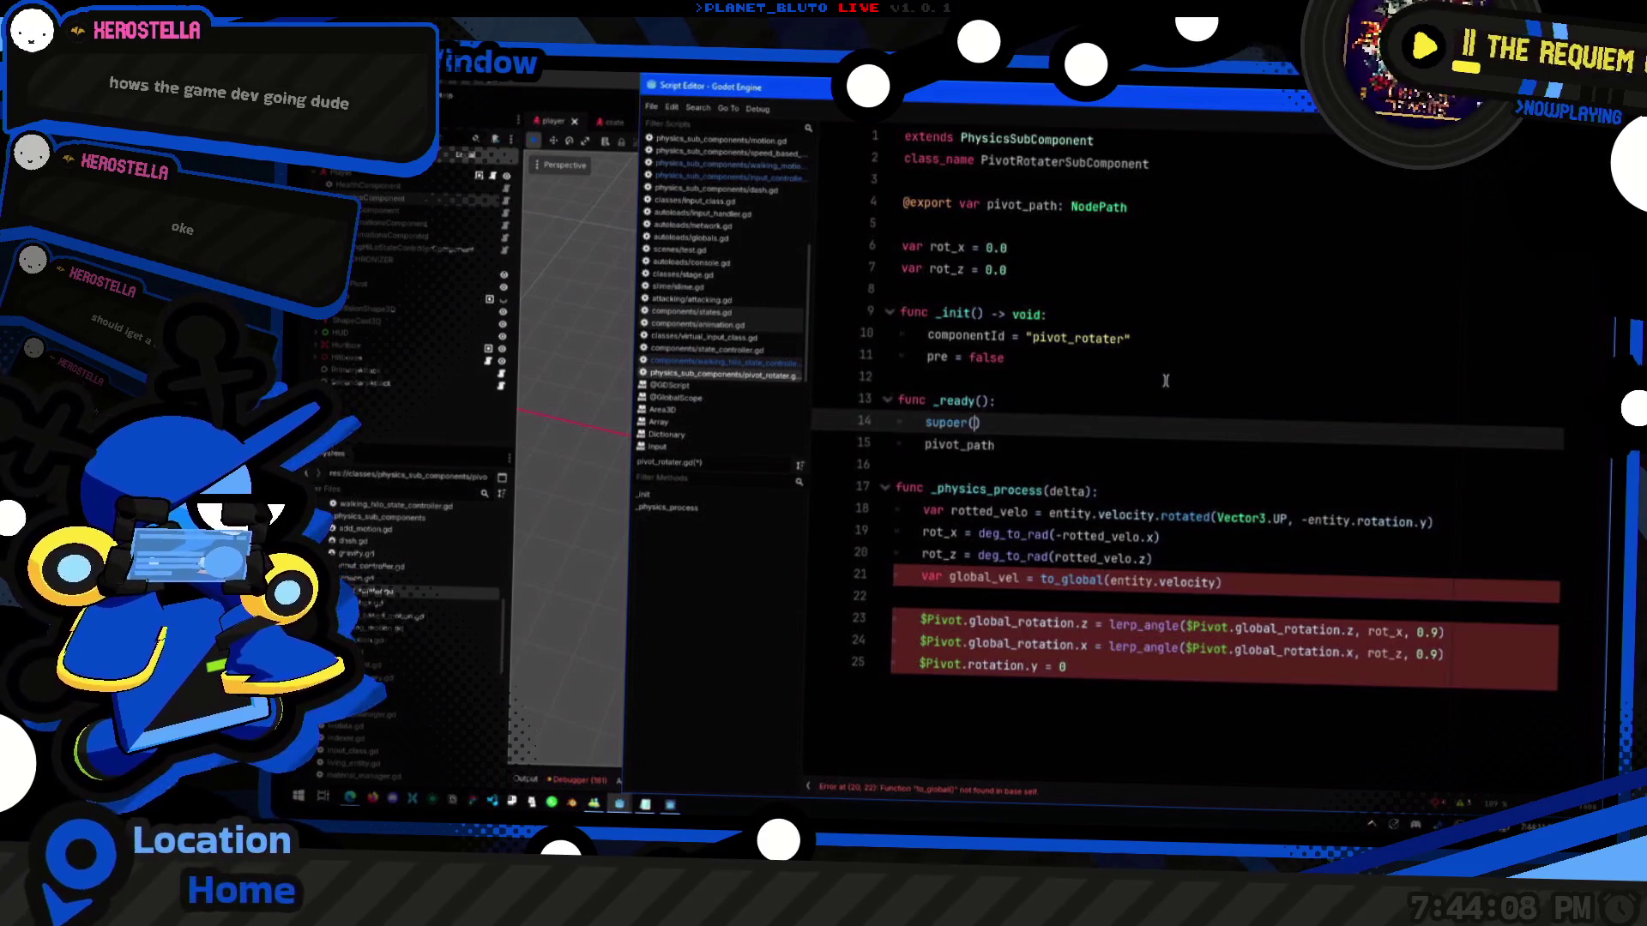
text(.)
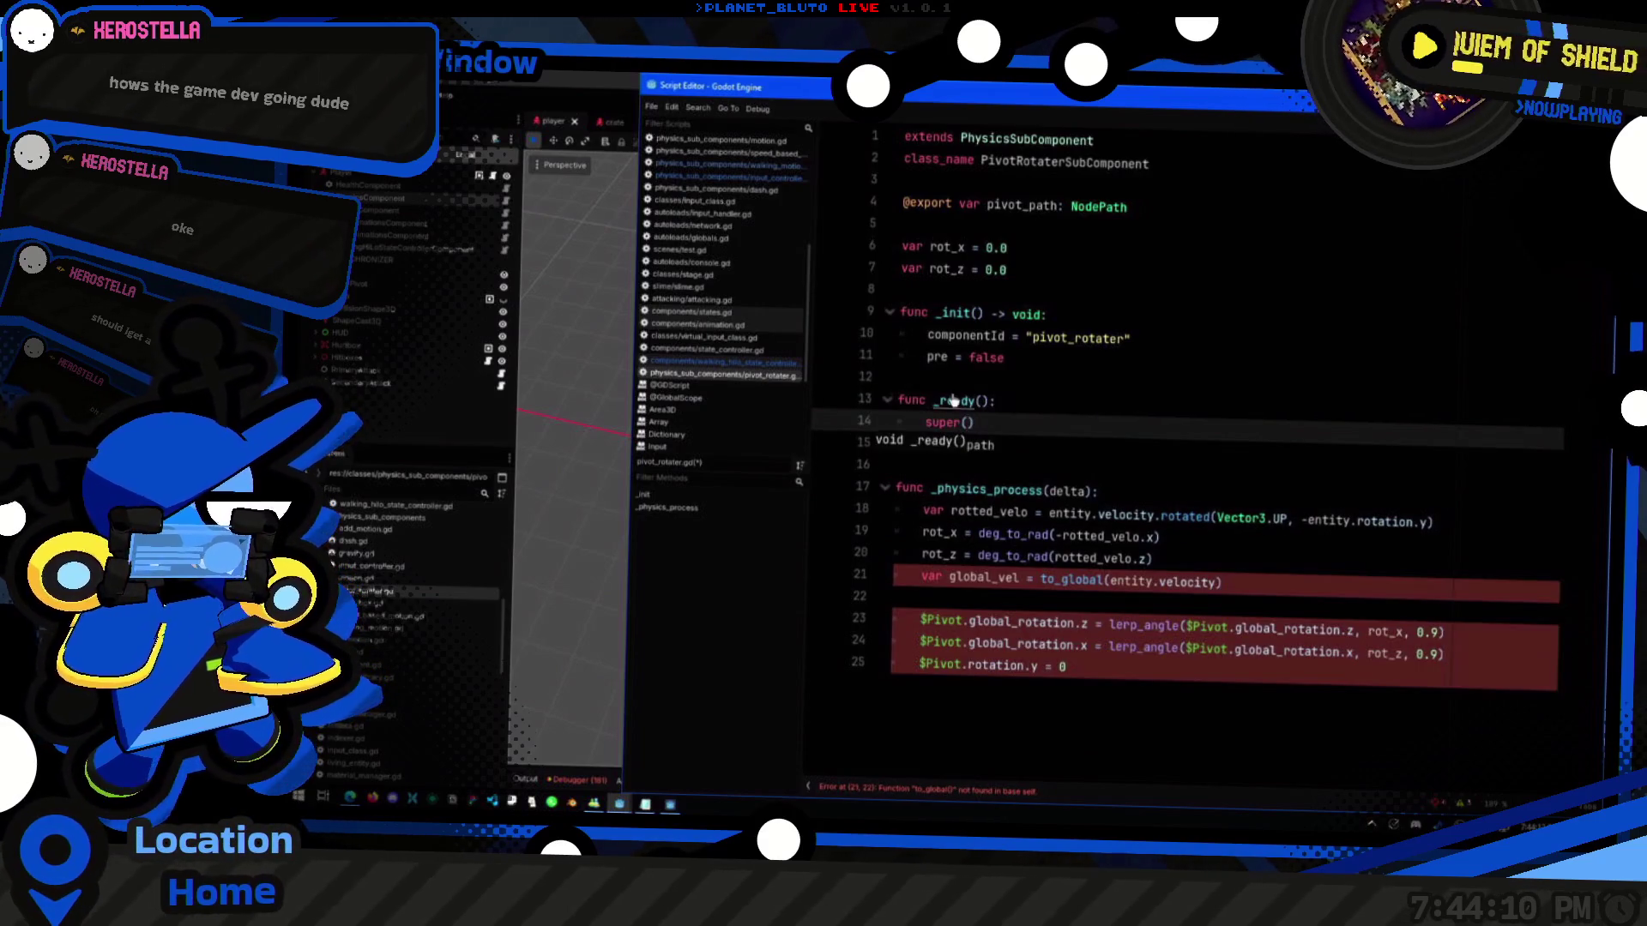
ctrl+click(957, 400)
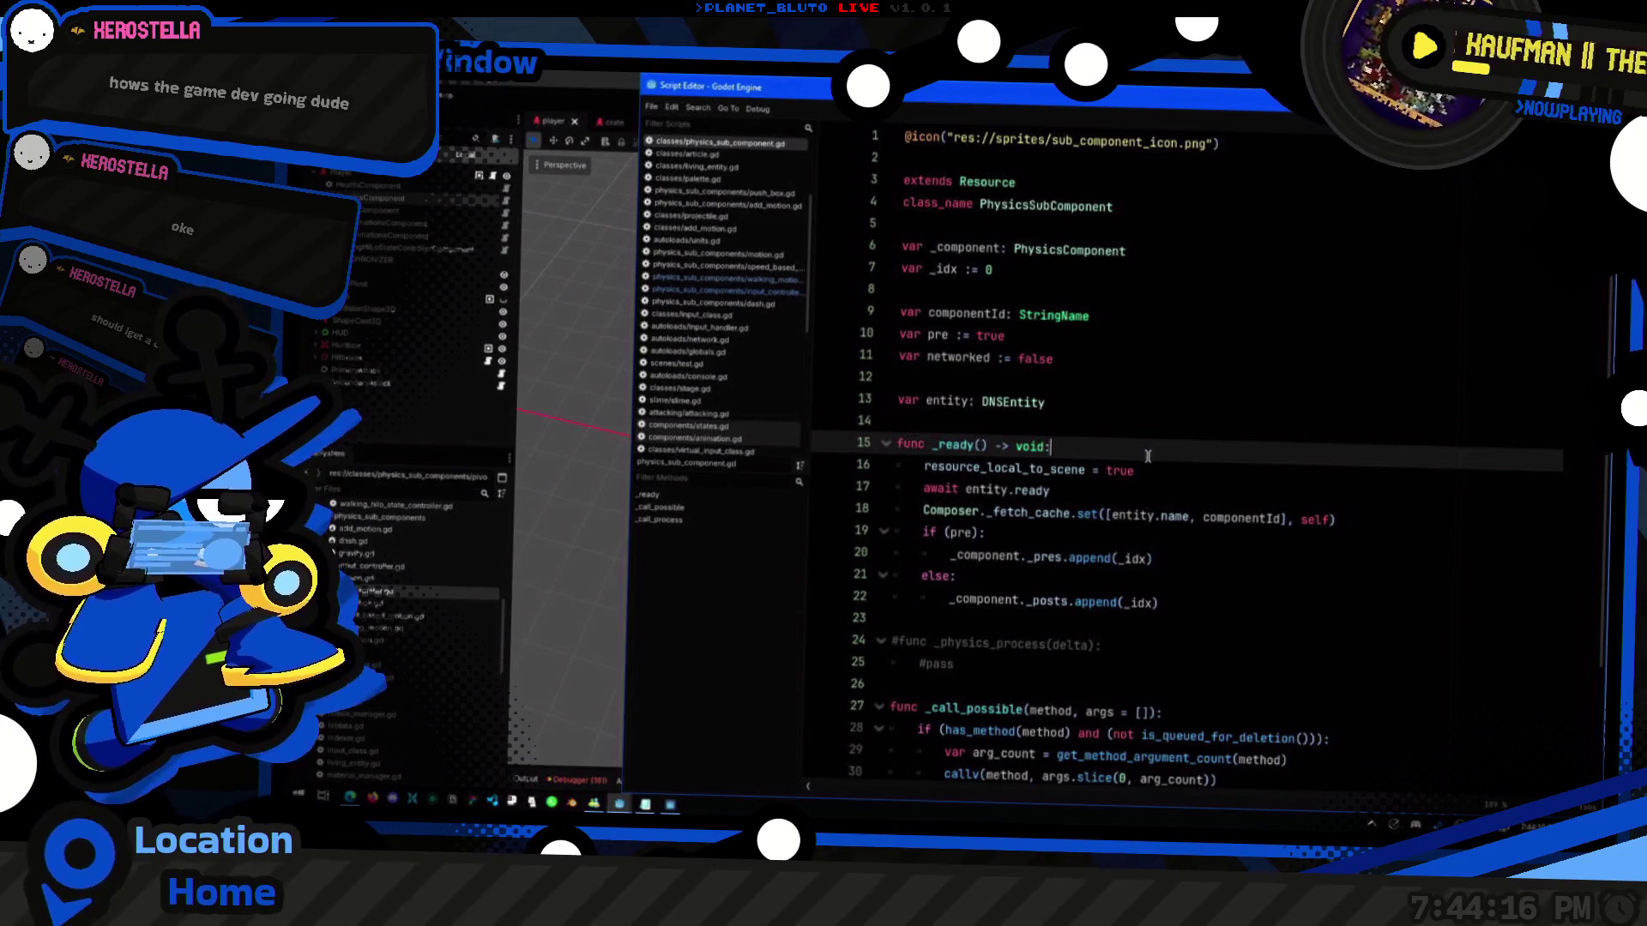
key(alt+Left)
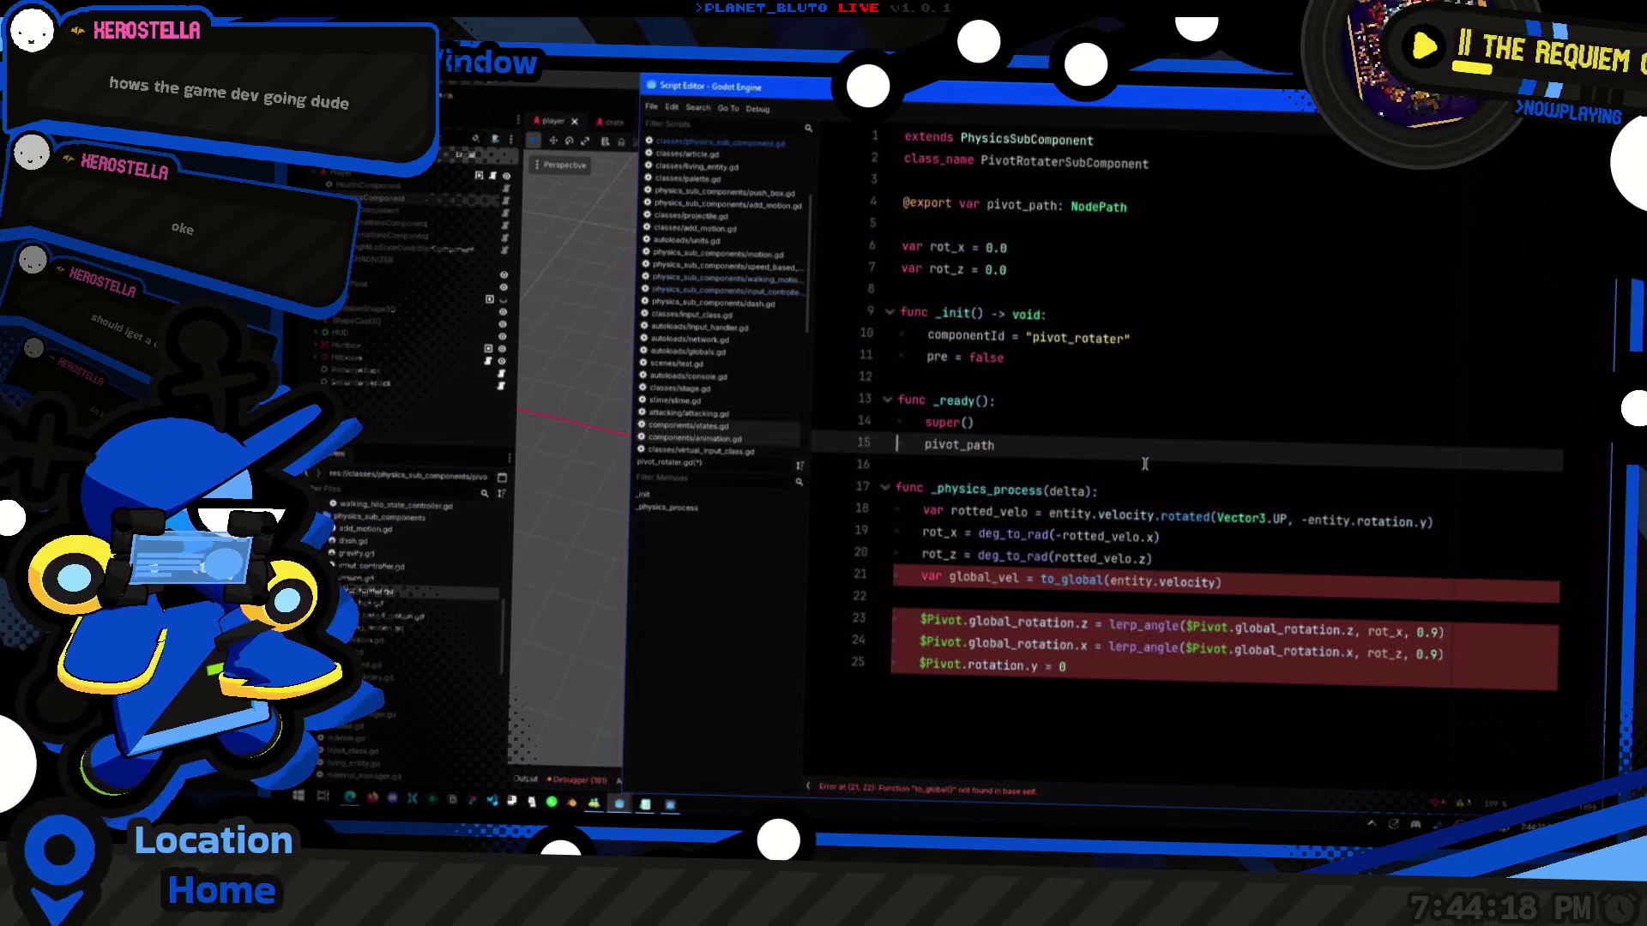
- Rewrite the pivot_path line as get_node(pivot_path), consulting the parent script's _ready code
key(BackSpace)
key(BackSpace)
key(BackSpace)
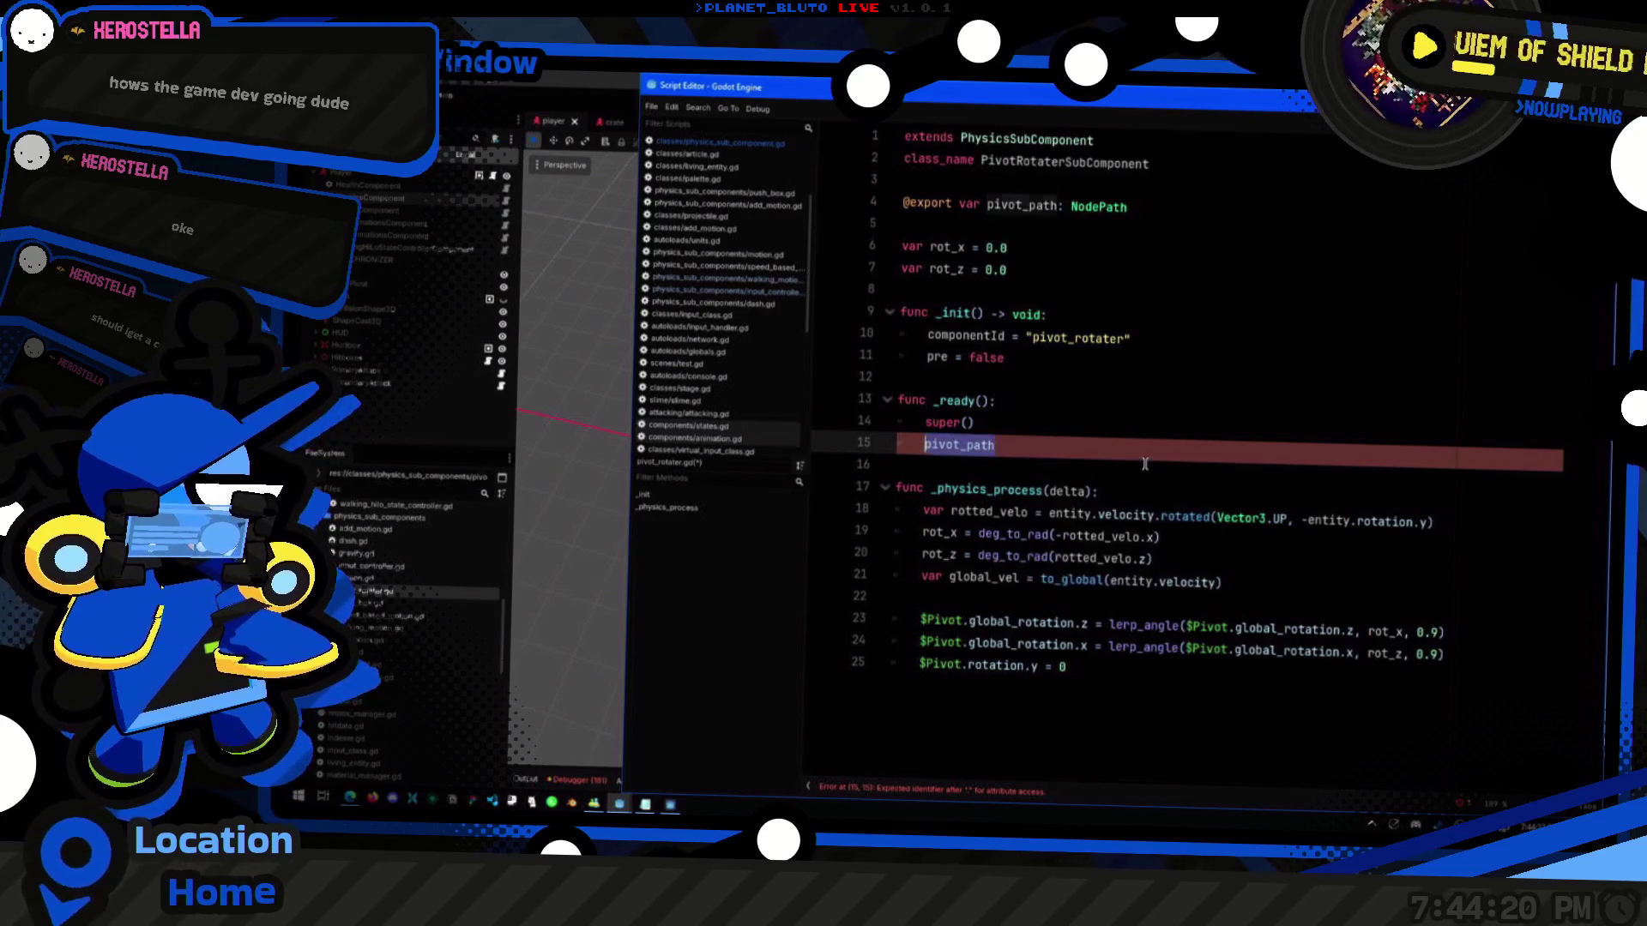
text(get_node()
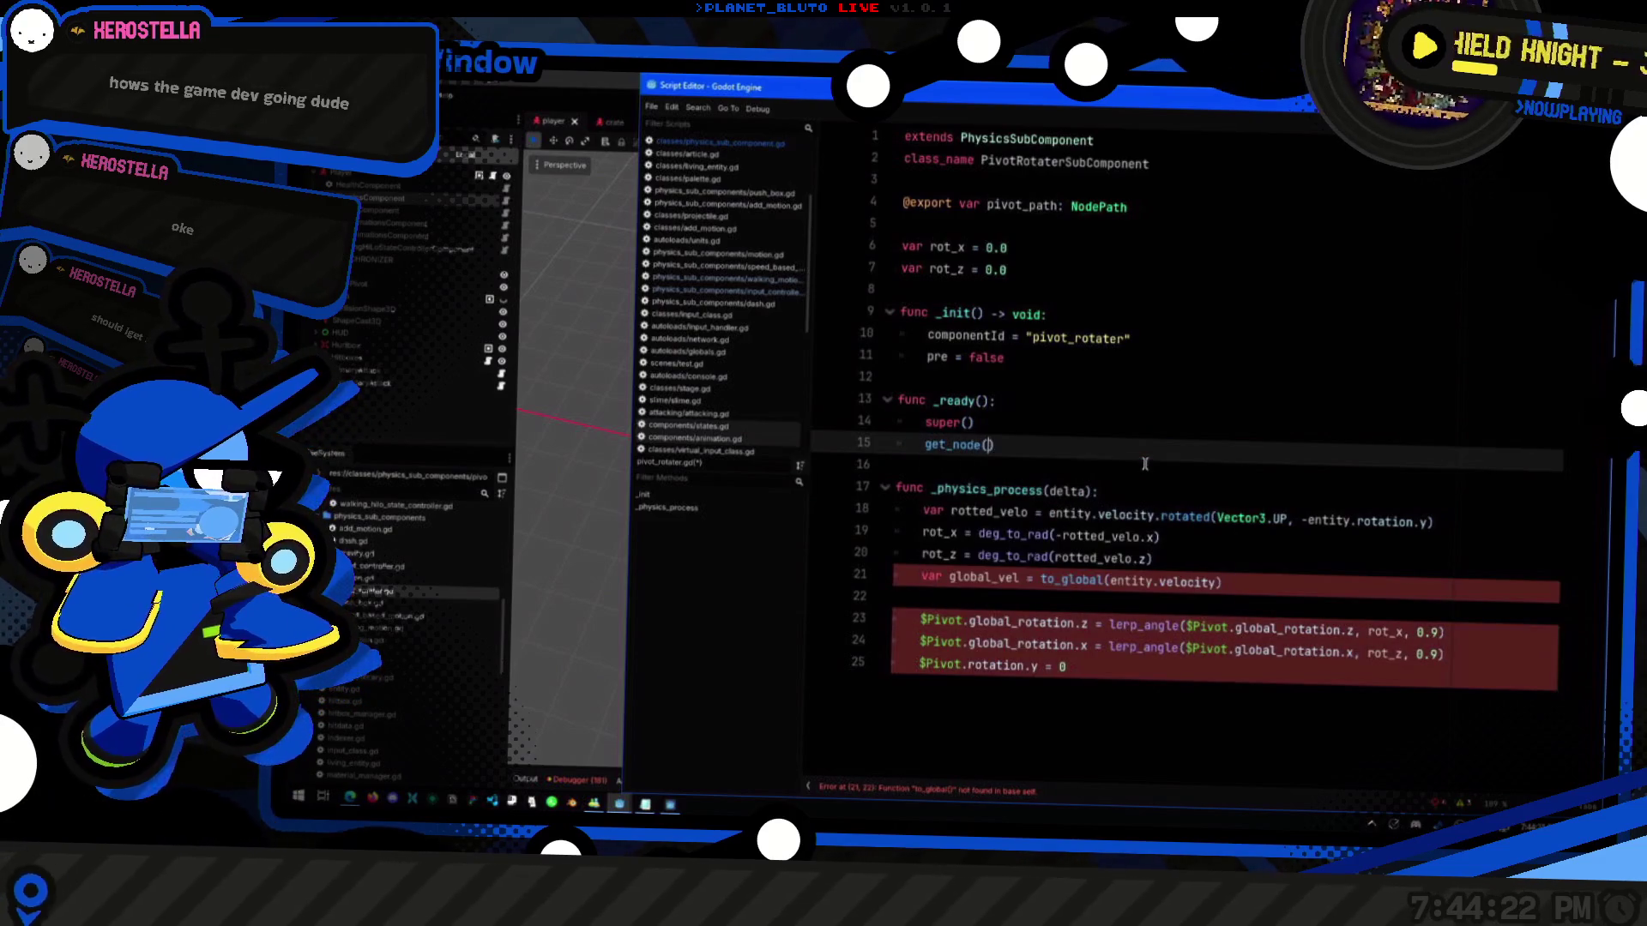
text(pivot_path)
ctrl+click(957, 421)
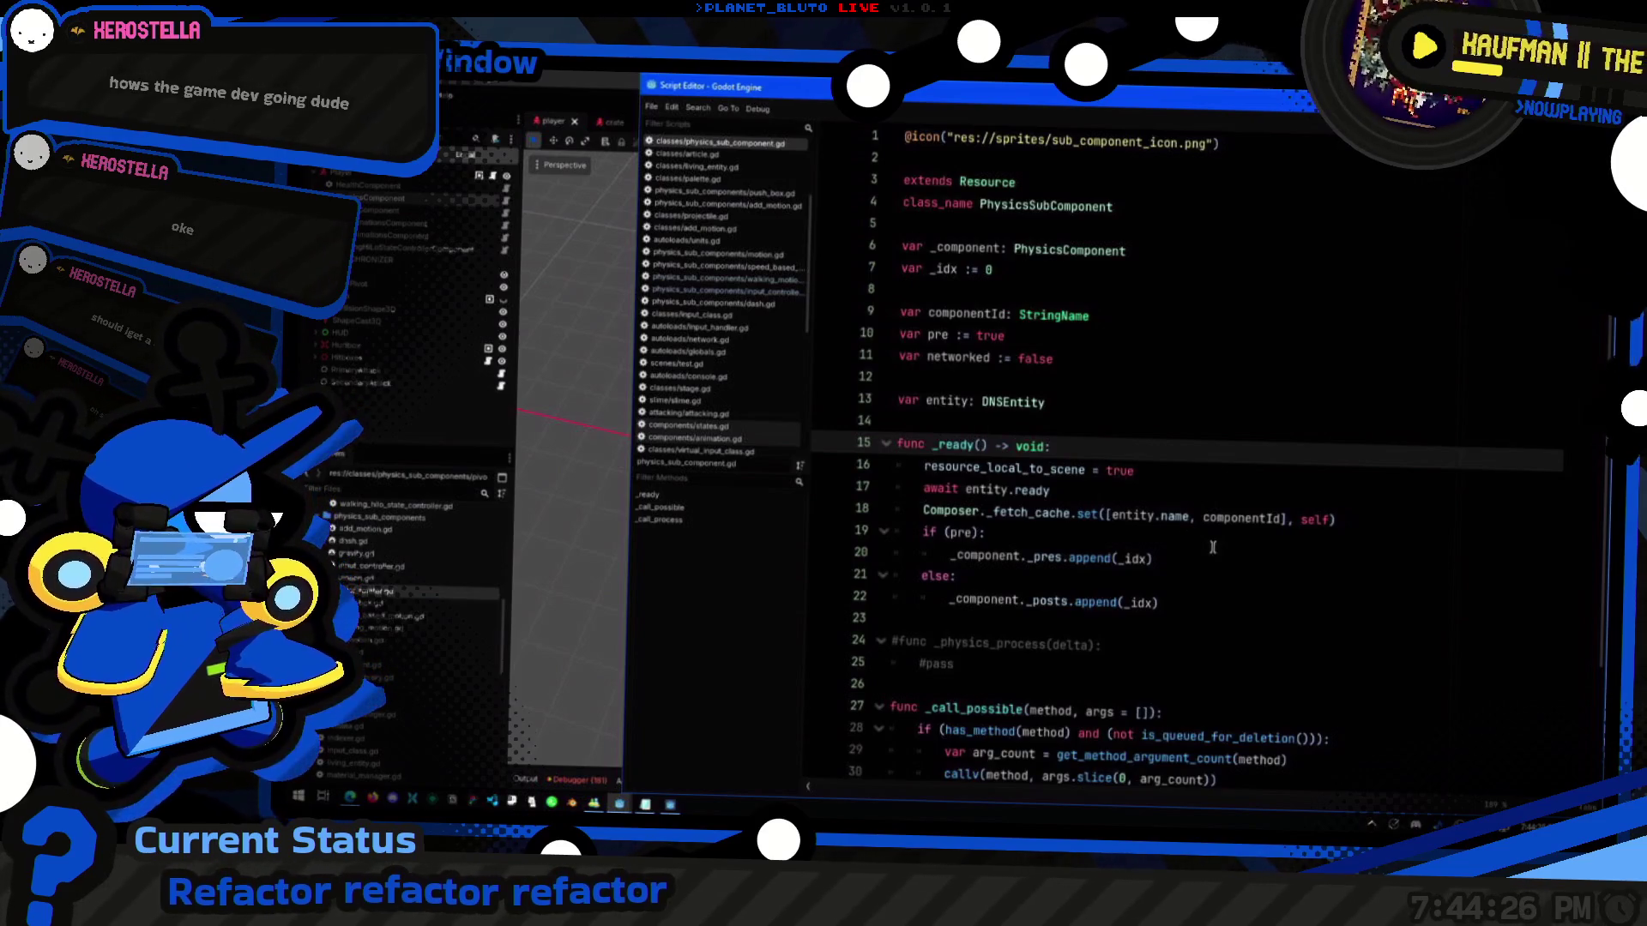
scroll(1213, 546, down, 1)
scroll(1213, 546, up, 2)
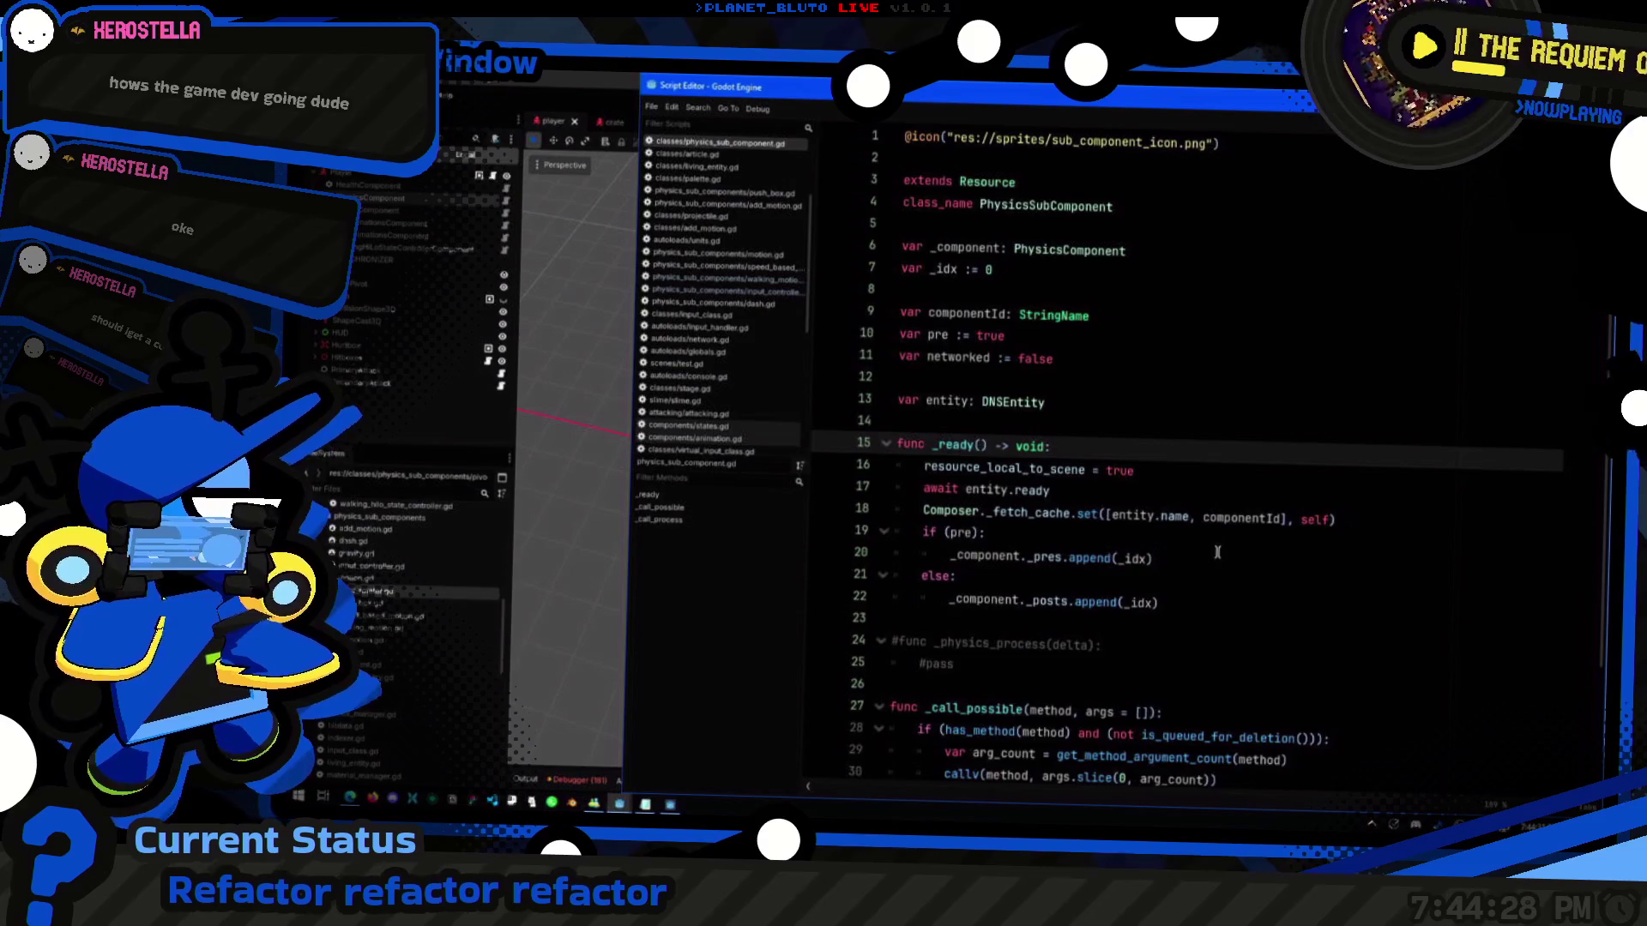
key(alt+Left)
key(Down)
key(Down)
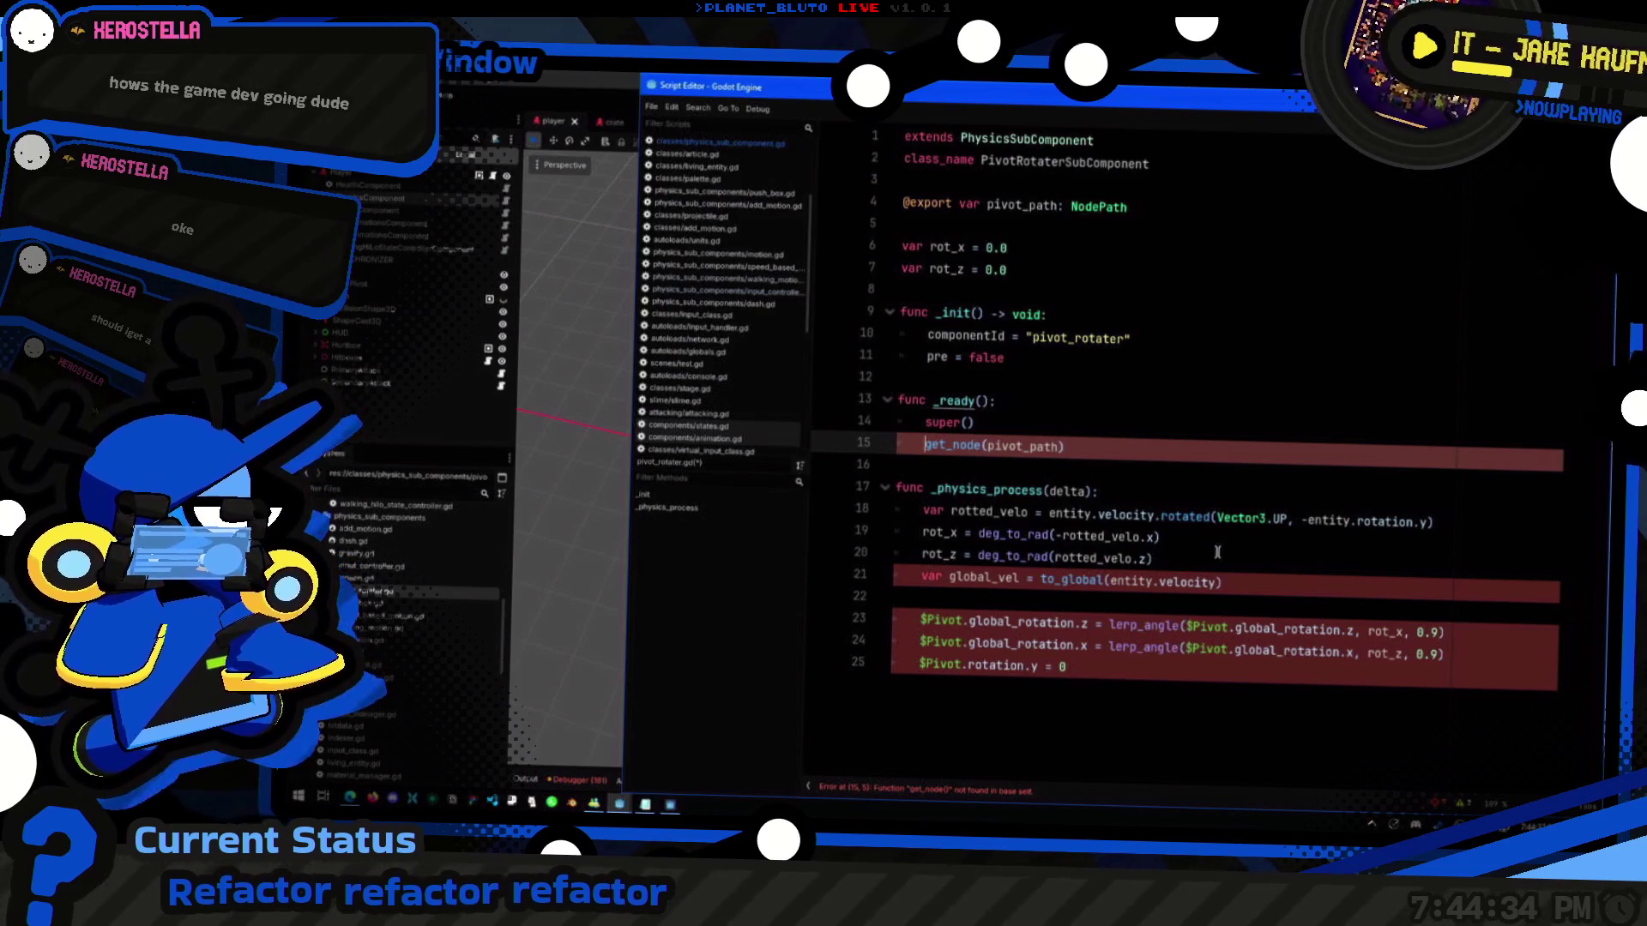
- Call get_node on _component instead of entity in _ready
text(entity.)
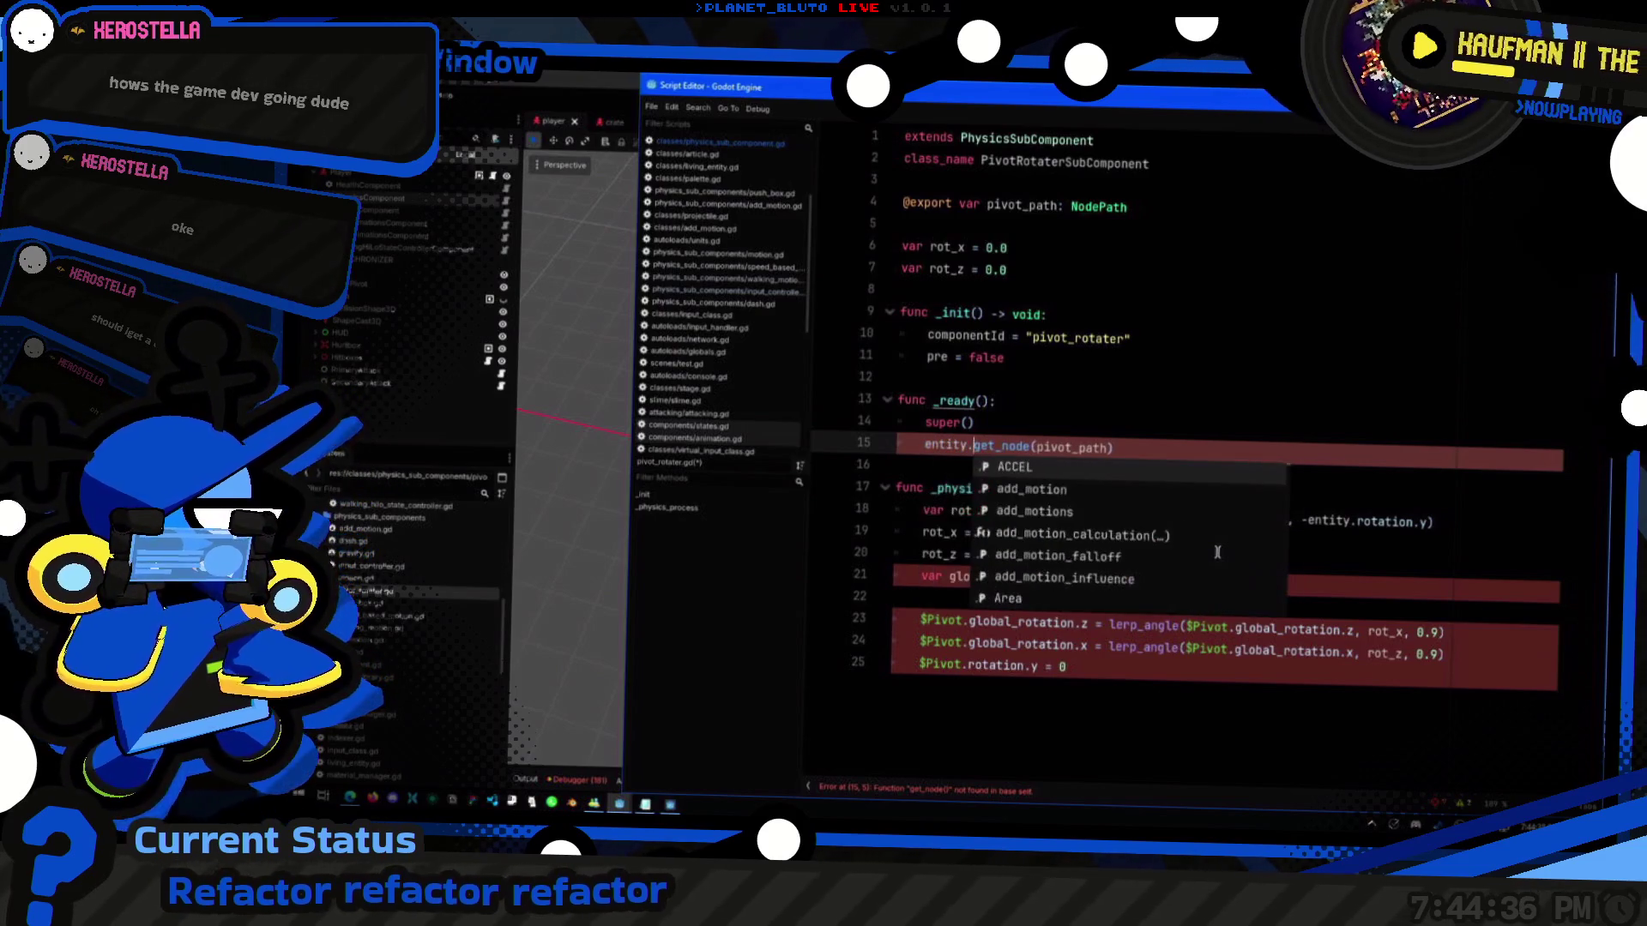
key(Home)
text(var)
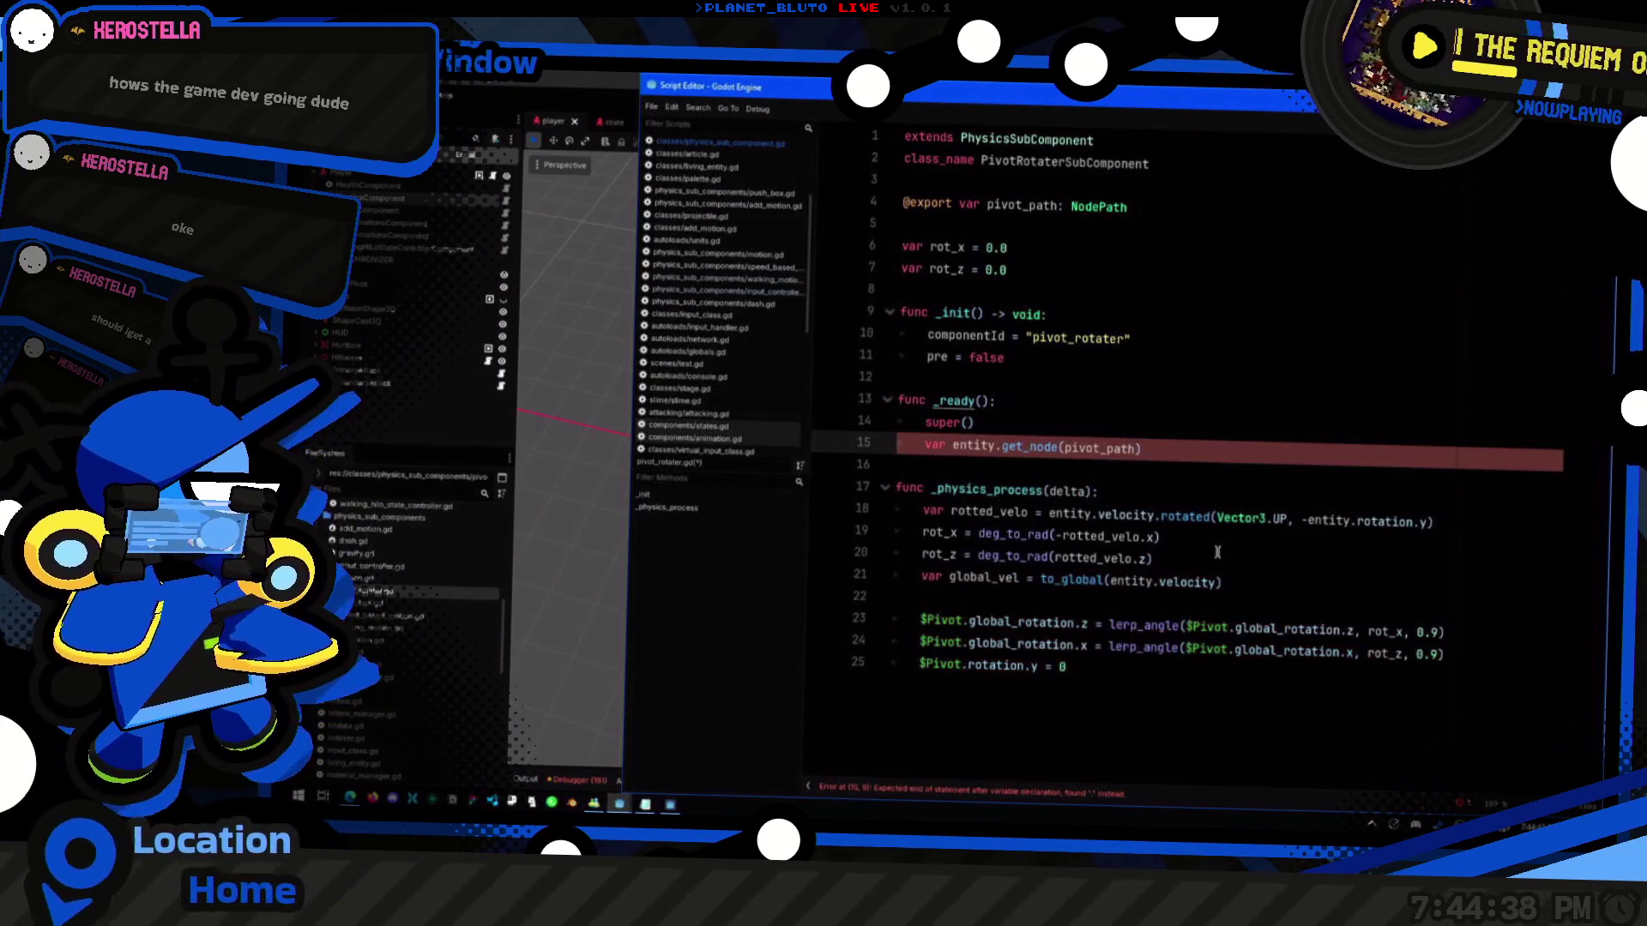
key(ctrl+shift+Left)
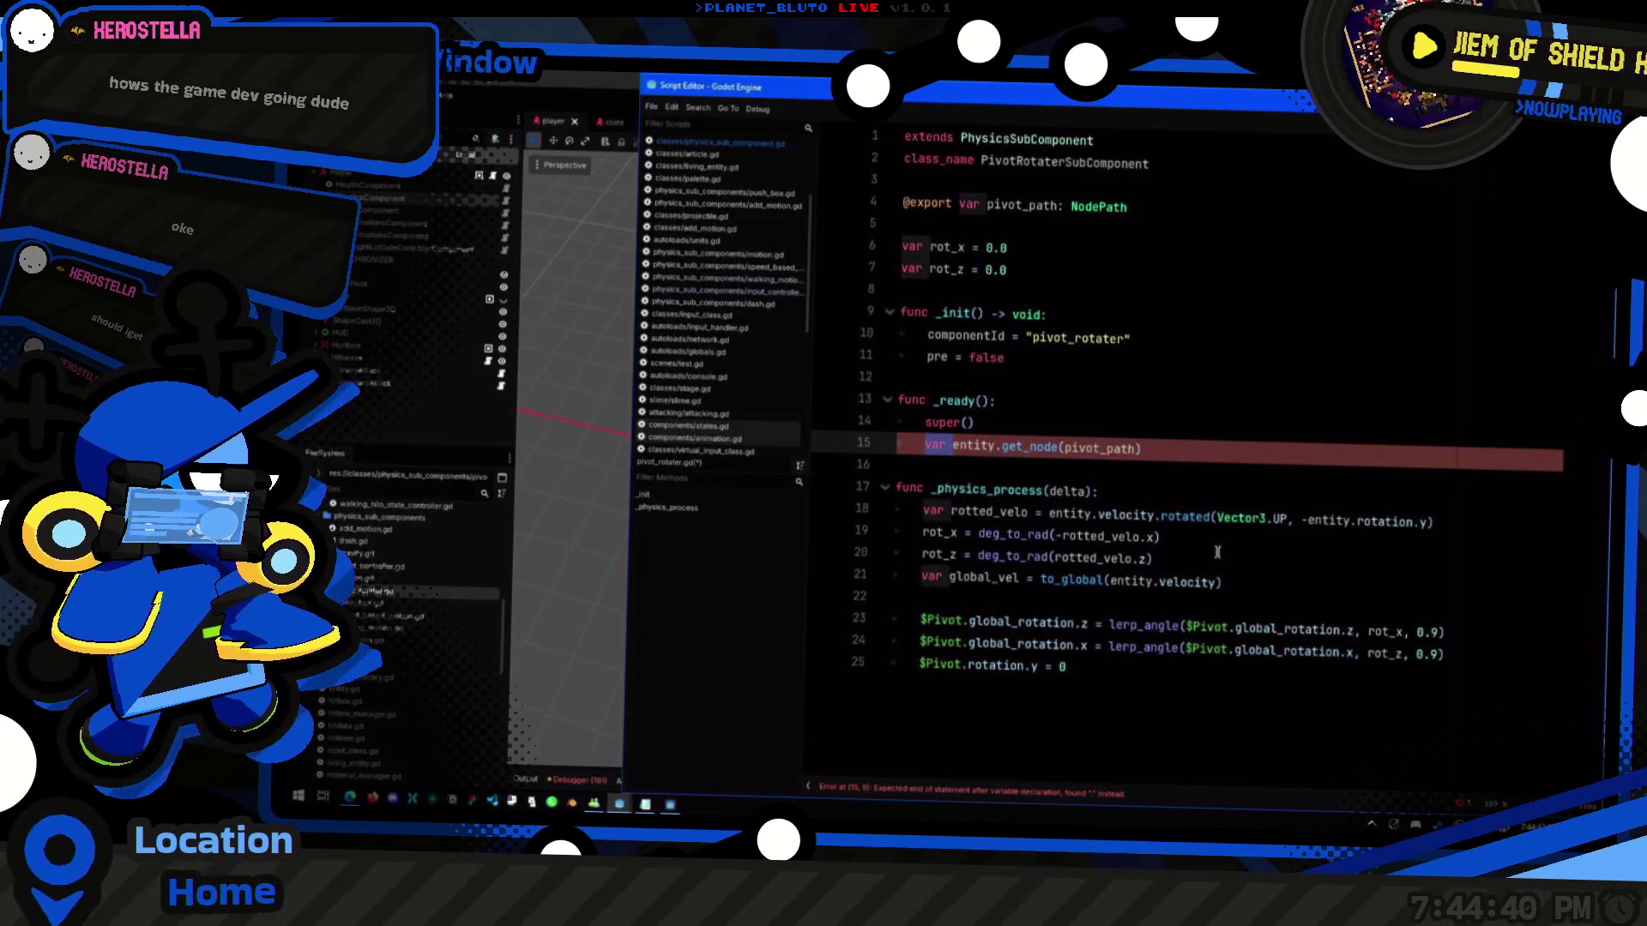
key(Right)
key(ctrl+BackSpace)
key(ctrl+BackSpace)
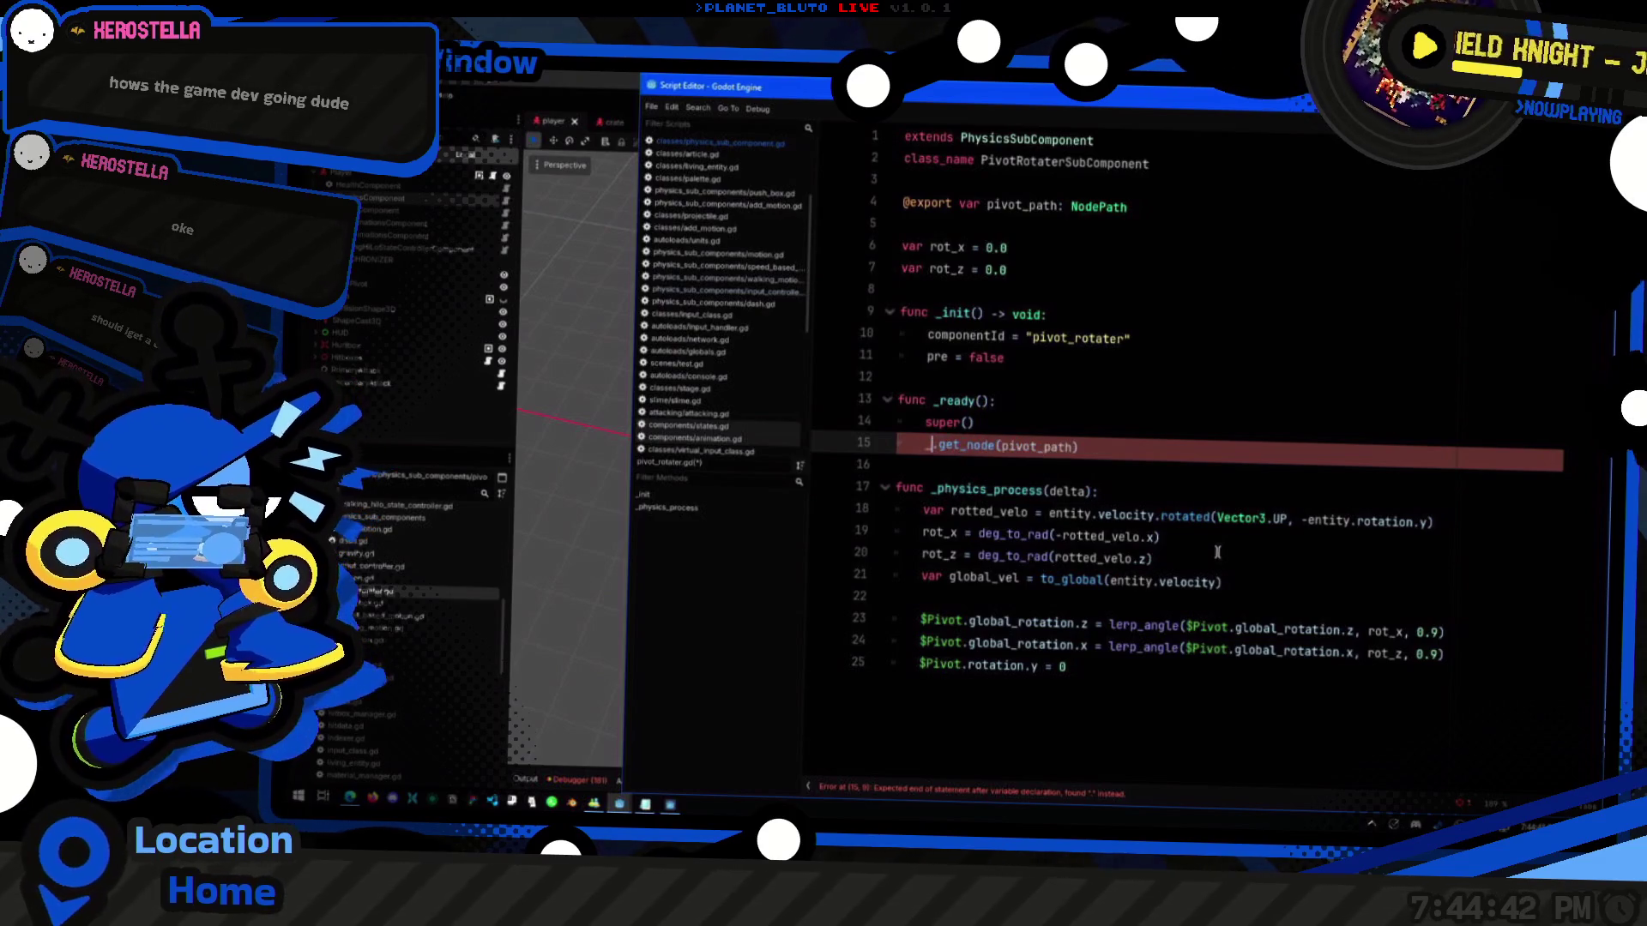
text(_com)
key(Return)
- Make the line assign pivot = _component.get_node(pivot_path)
key(Home)
text(var pivot =)
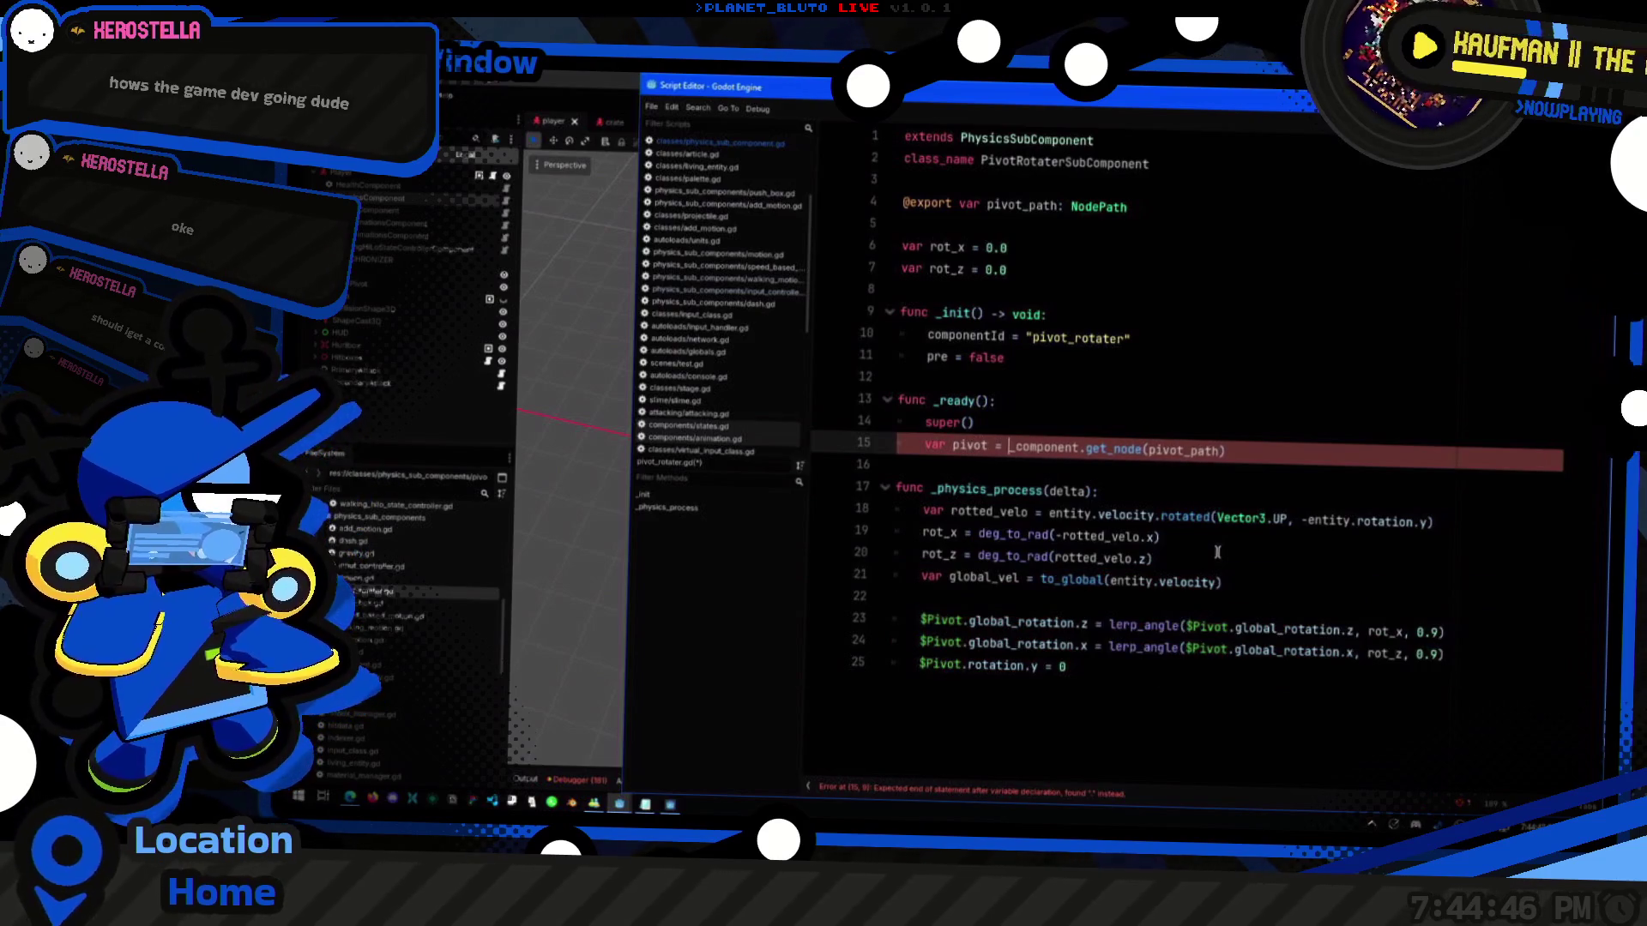
key(Escape)
key(Home)
key(shift+ctrl+Right)
key(shift+Right)
key(BackSpace)
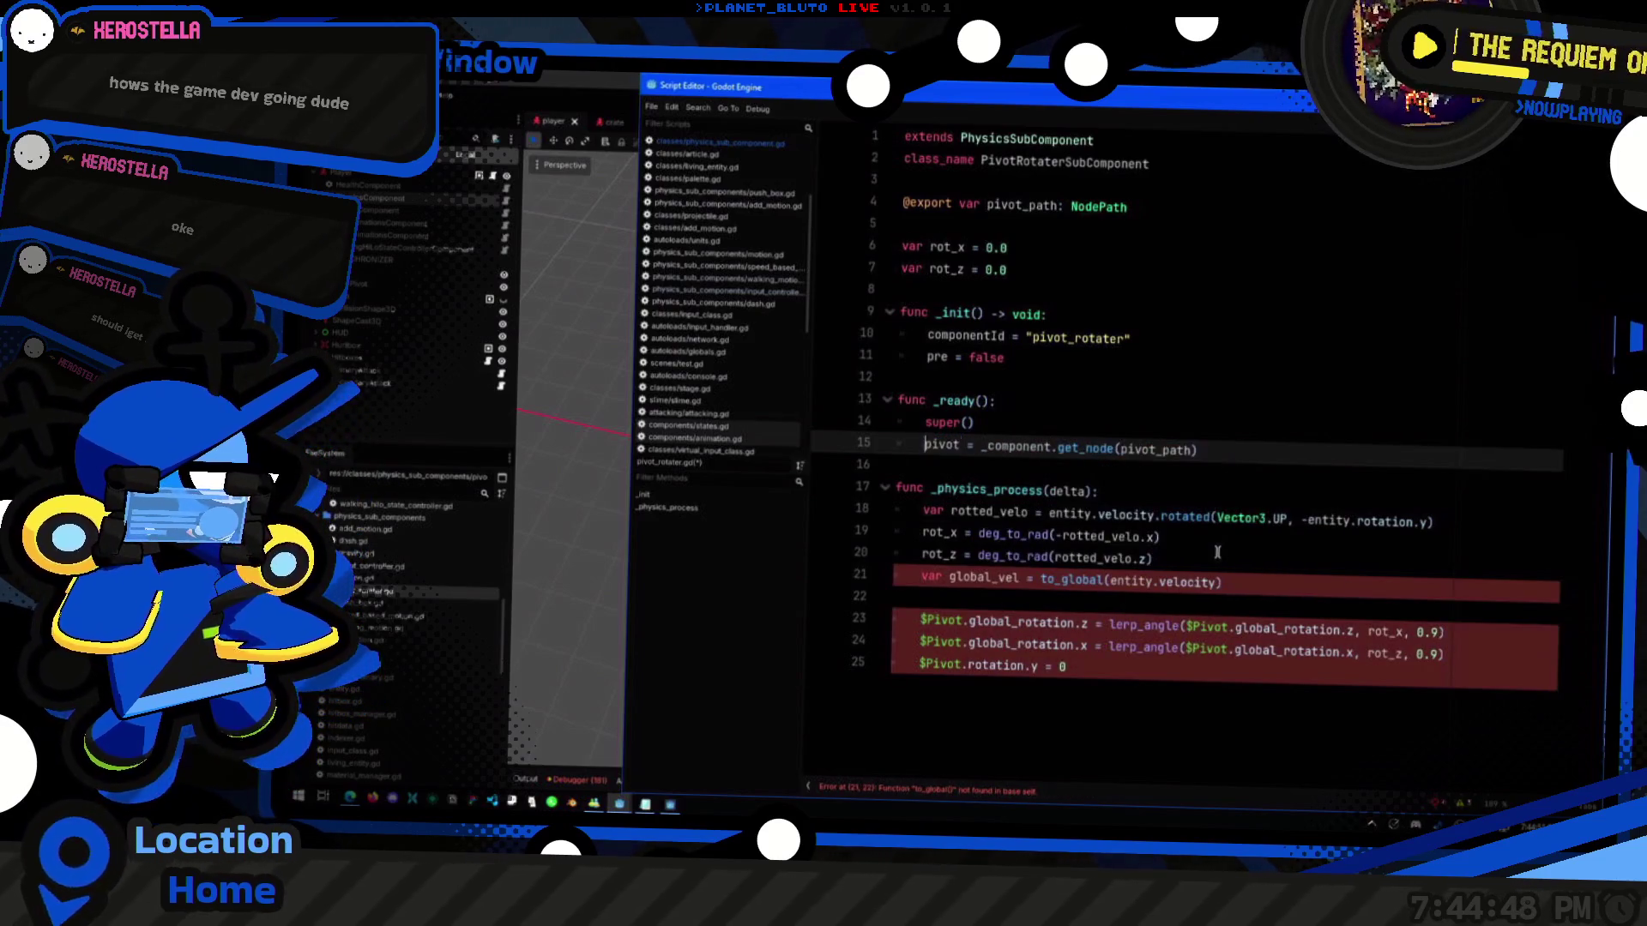
- Declare var pivot: Node3D near the top of the script
click(1205, 238)
key(Return)
key(Up)
text(var)
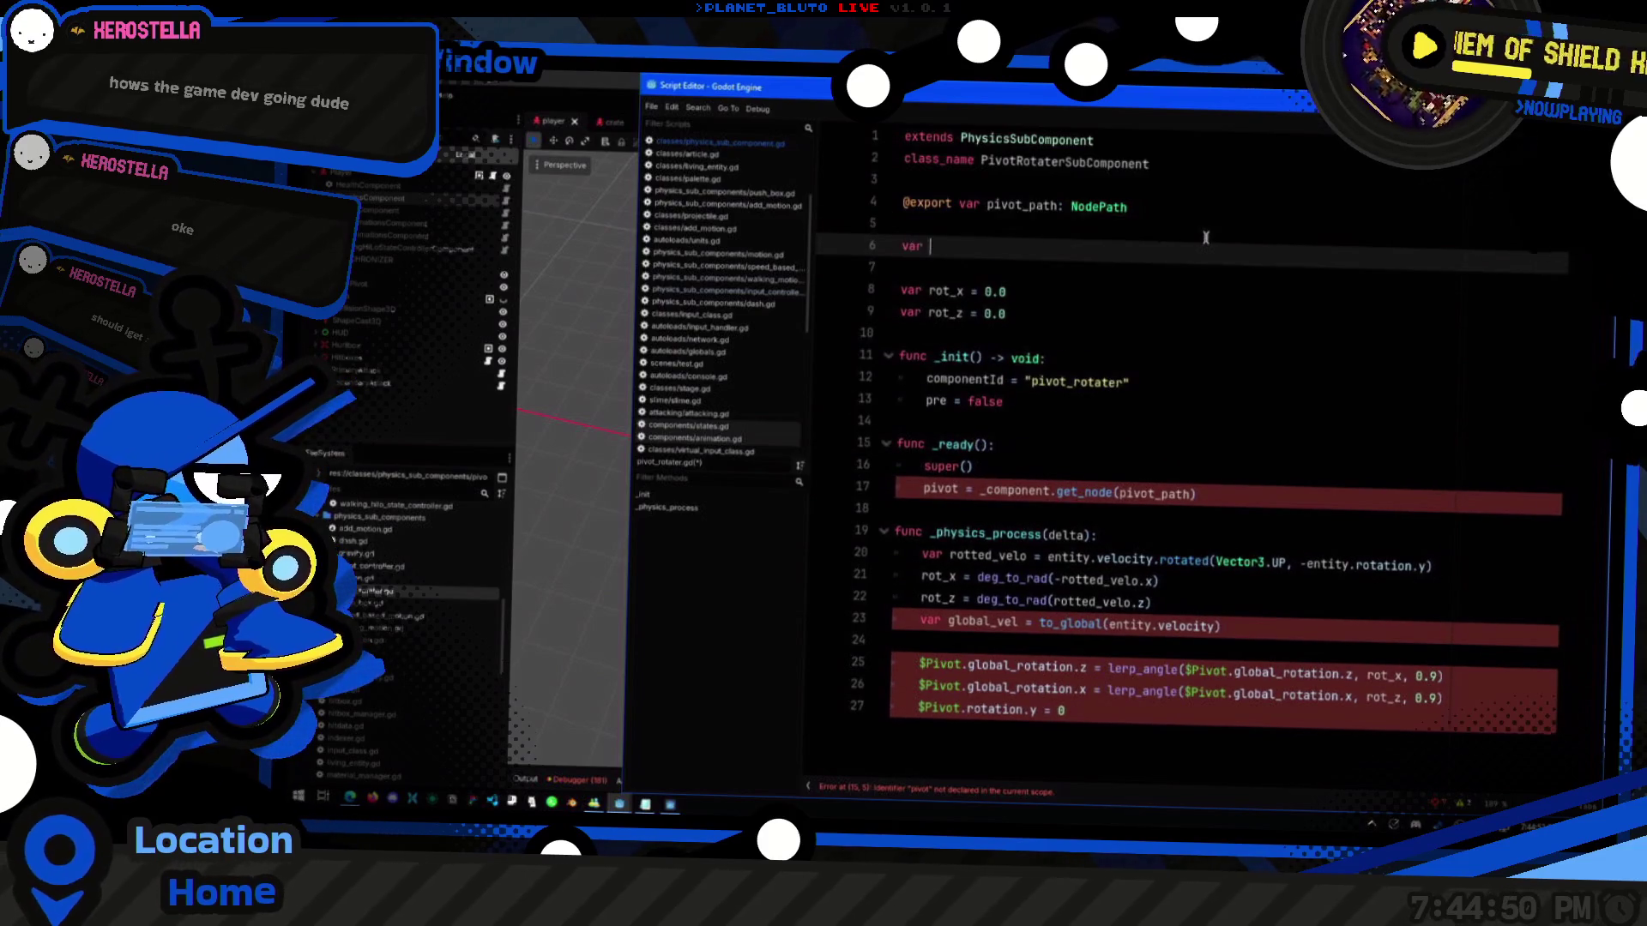
text( pivot: Node)
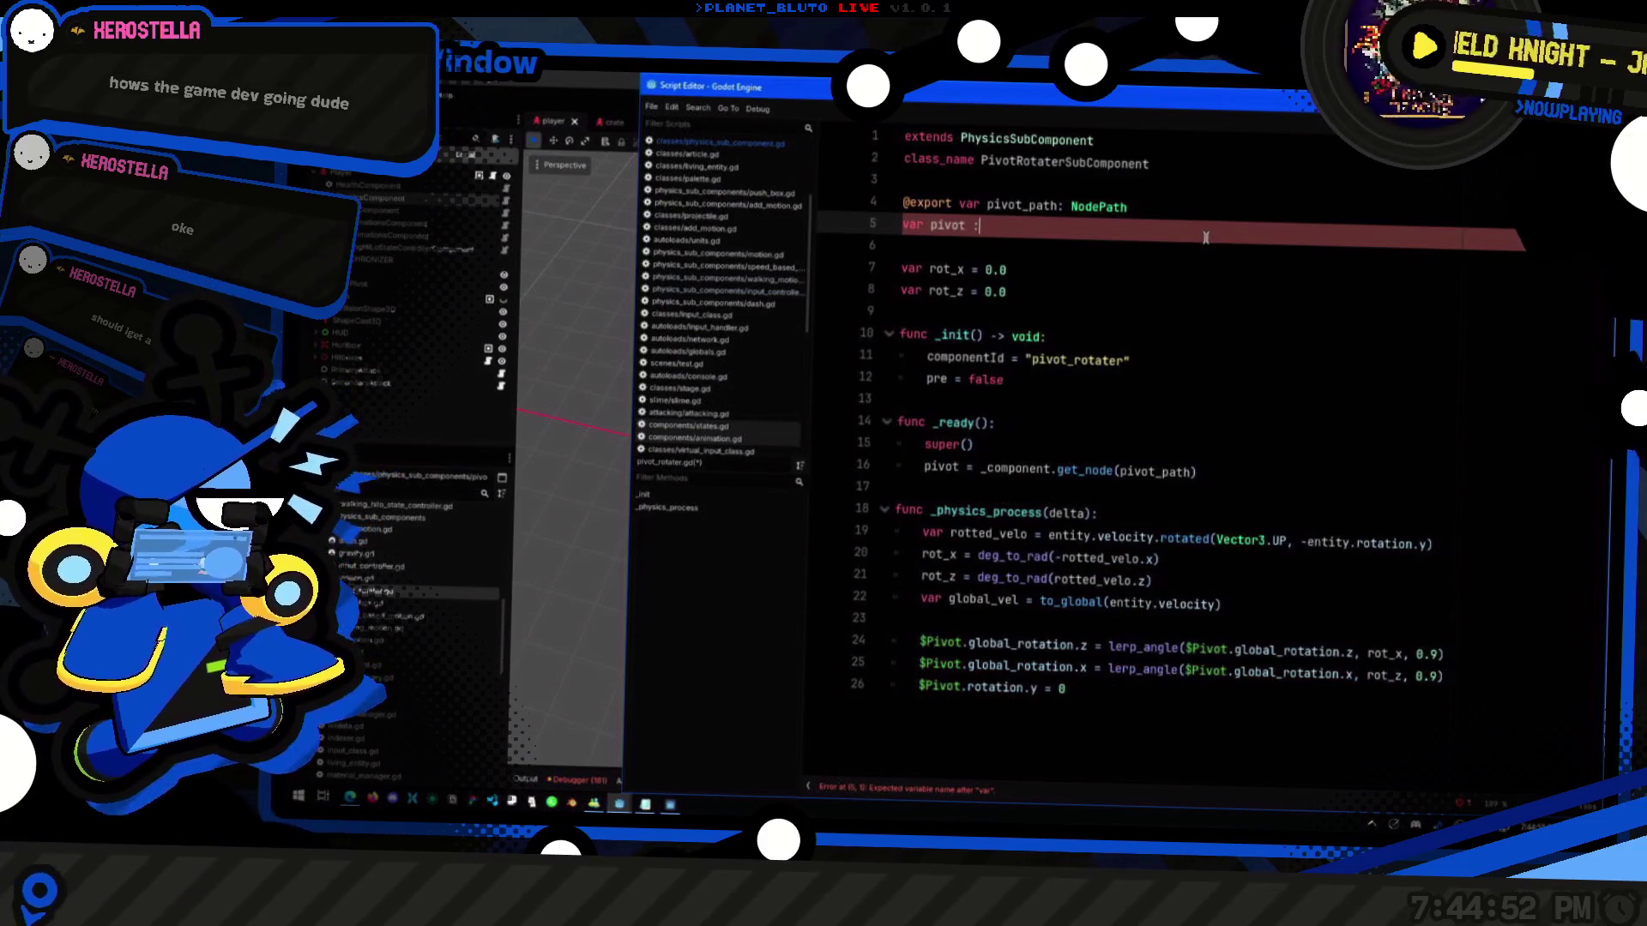
text(3D)
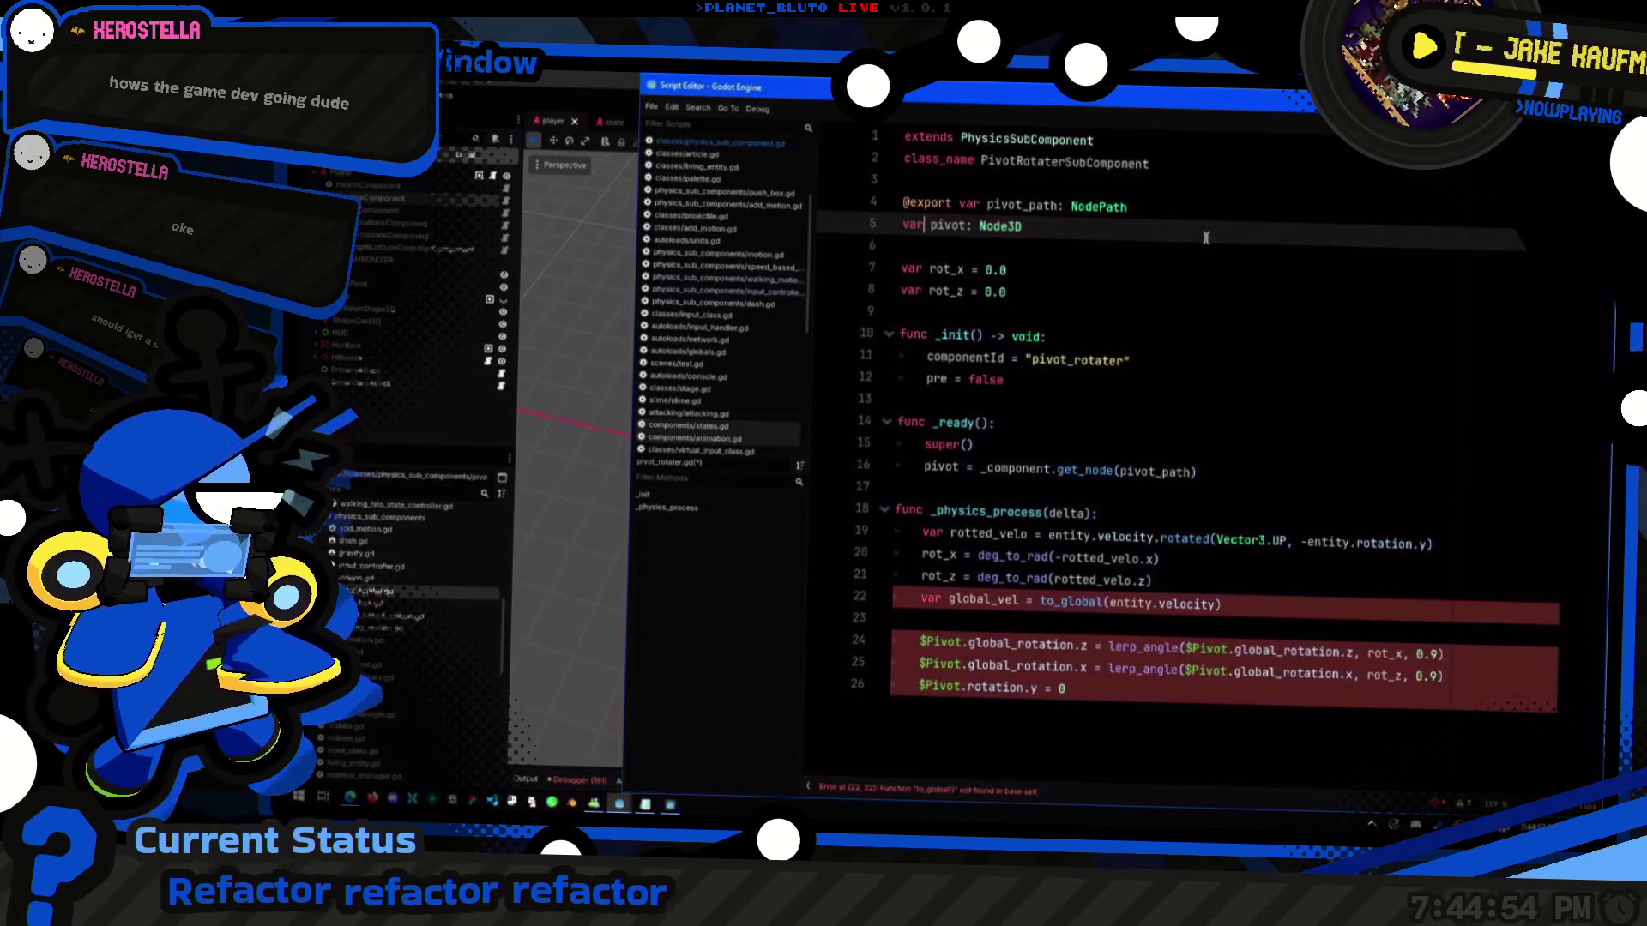
- Make the global_vel line use pivot.to_global
click(1040, 601)
text(pivot)
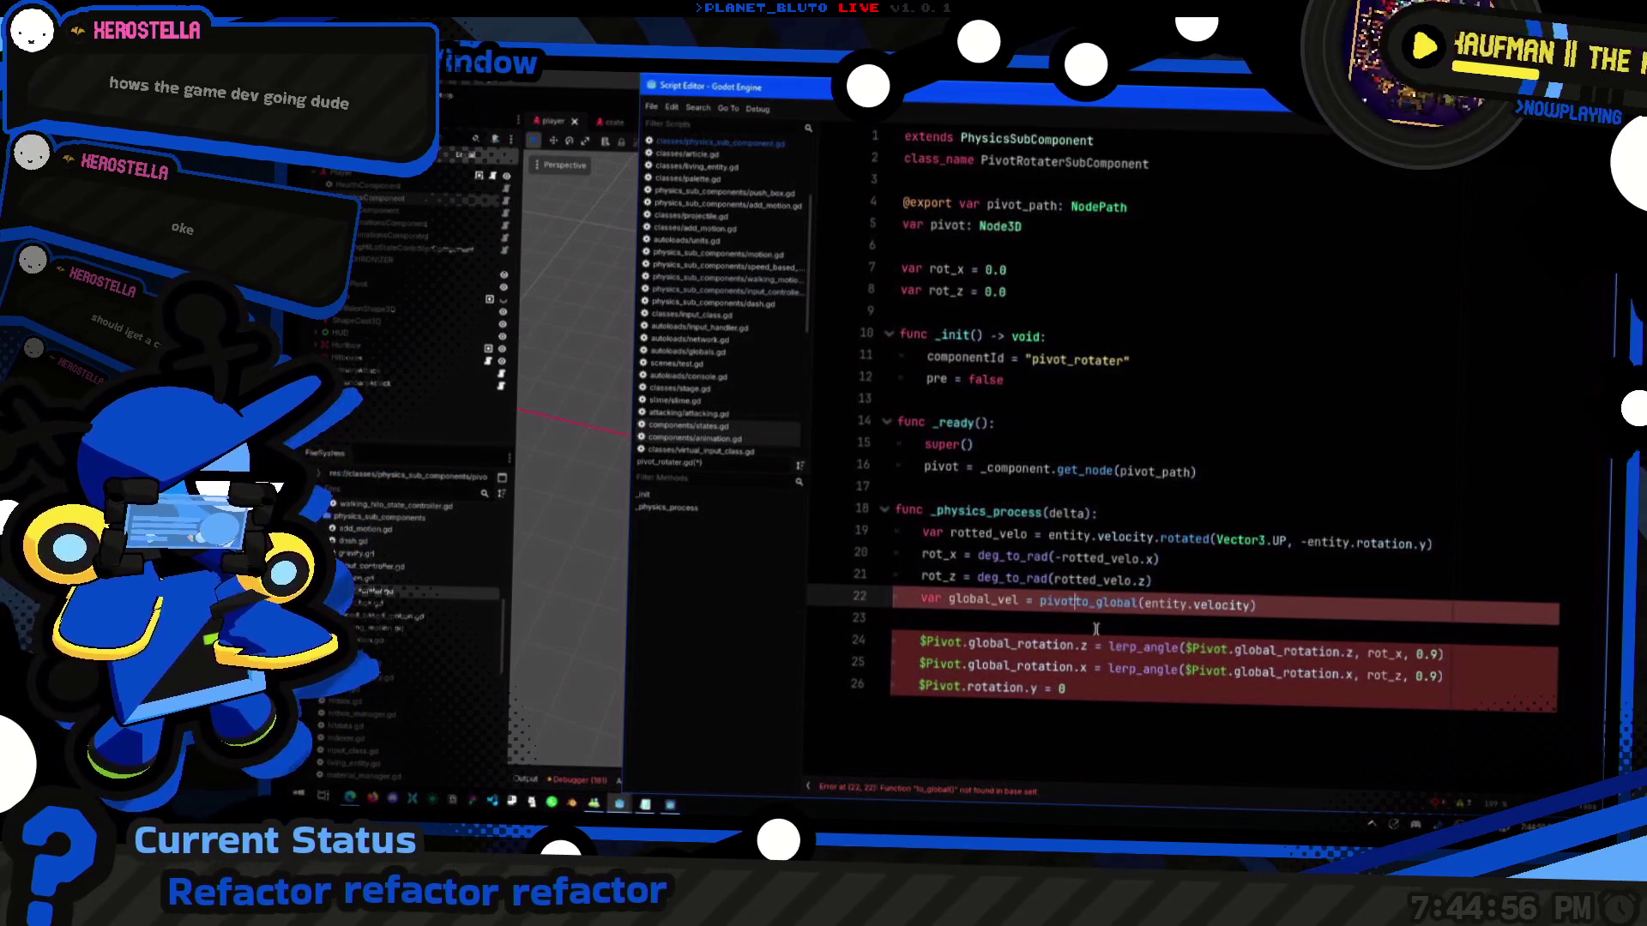
text(.)
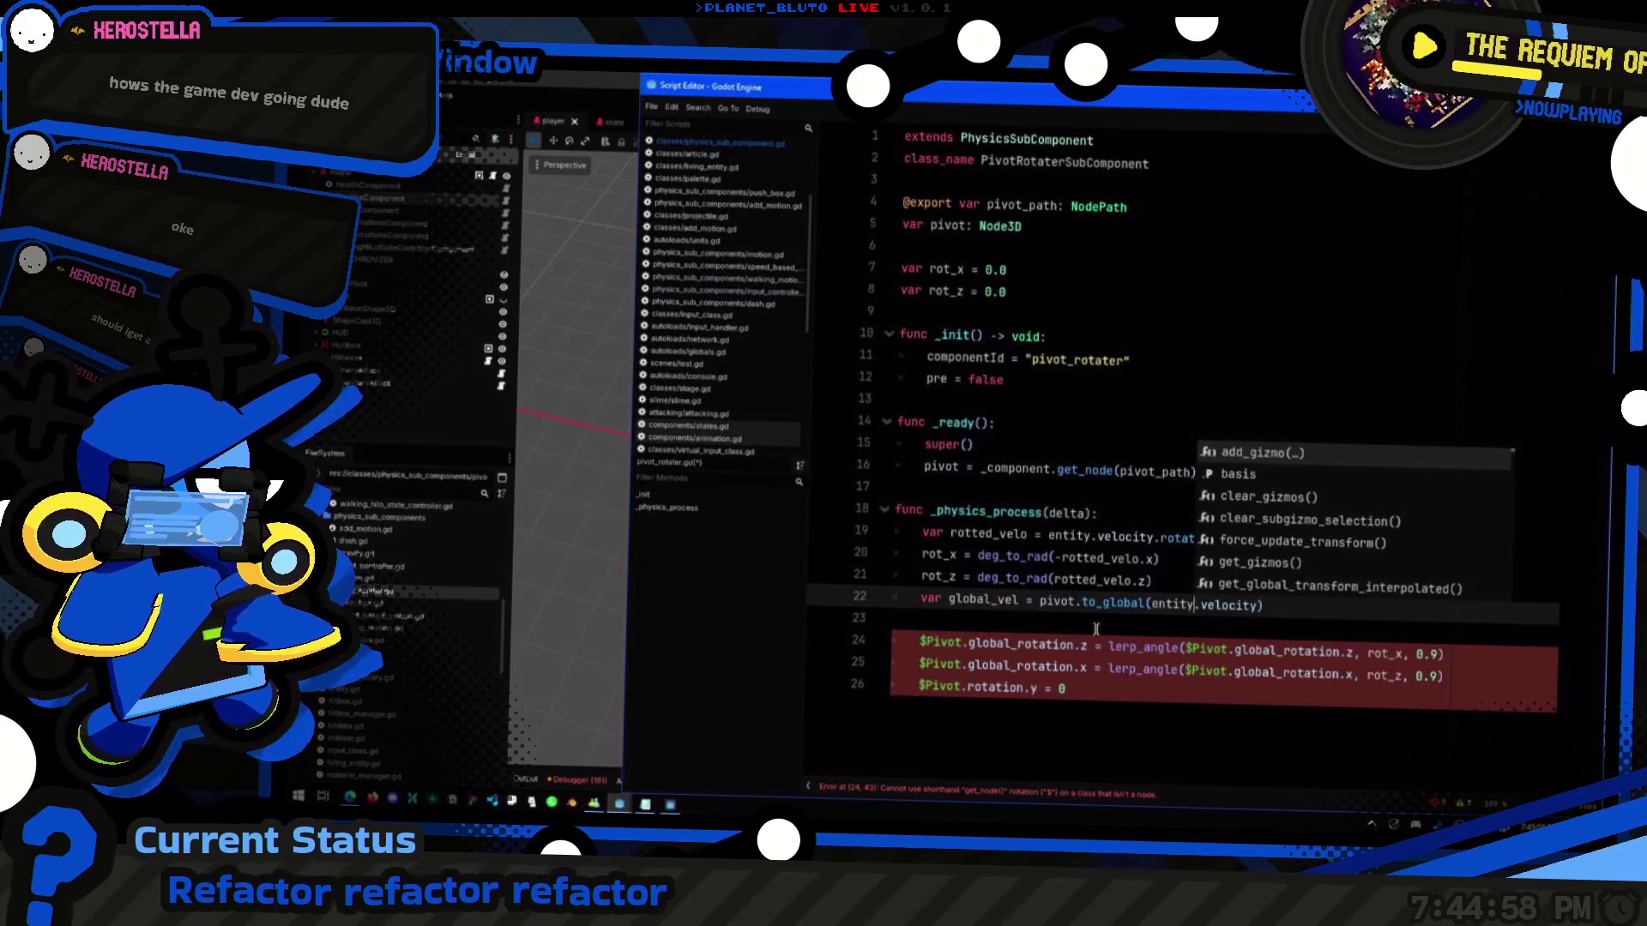
key(End)
key(Down)
key(Down)
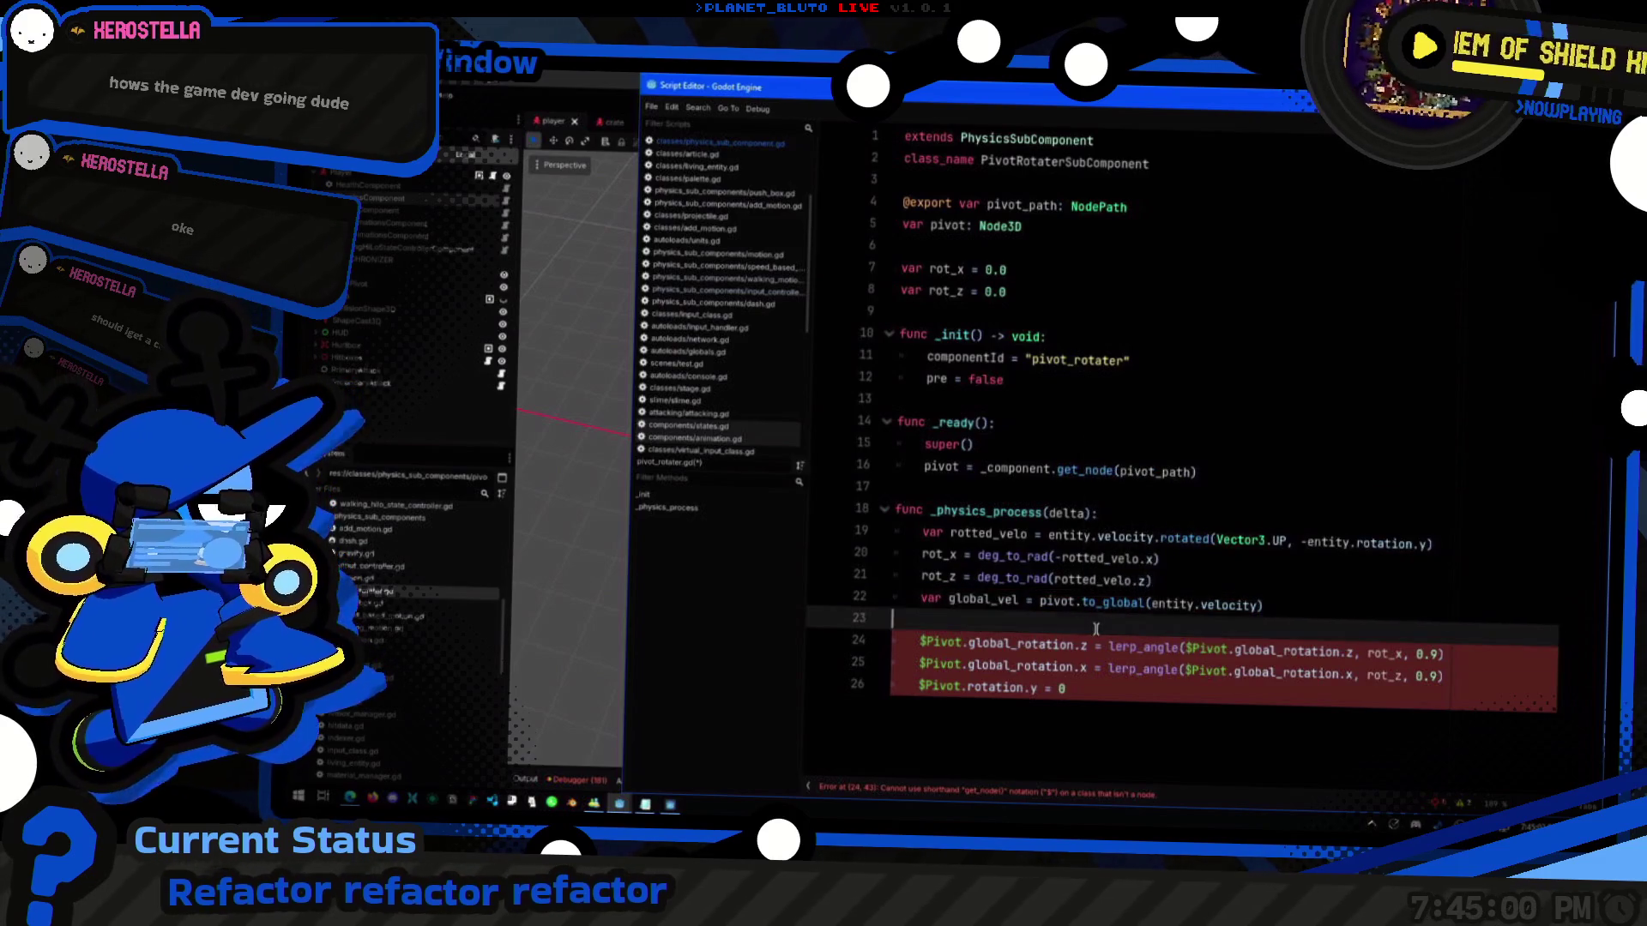
- Replace the first $Pivot references in _physics_process, on line 24, with pivot
key(ctrl+shift+Right)
text(pivot)
key(Home)
key(ctrl+shift+Right)
text(pivot)
key(Down)
key(Home)
key(ctrl+shift+Right)
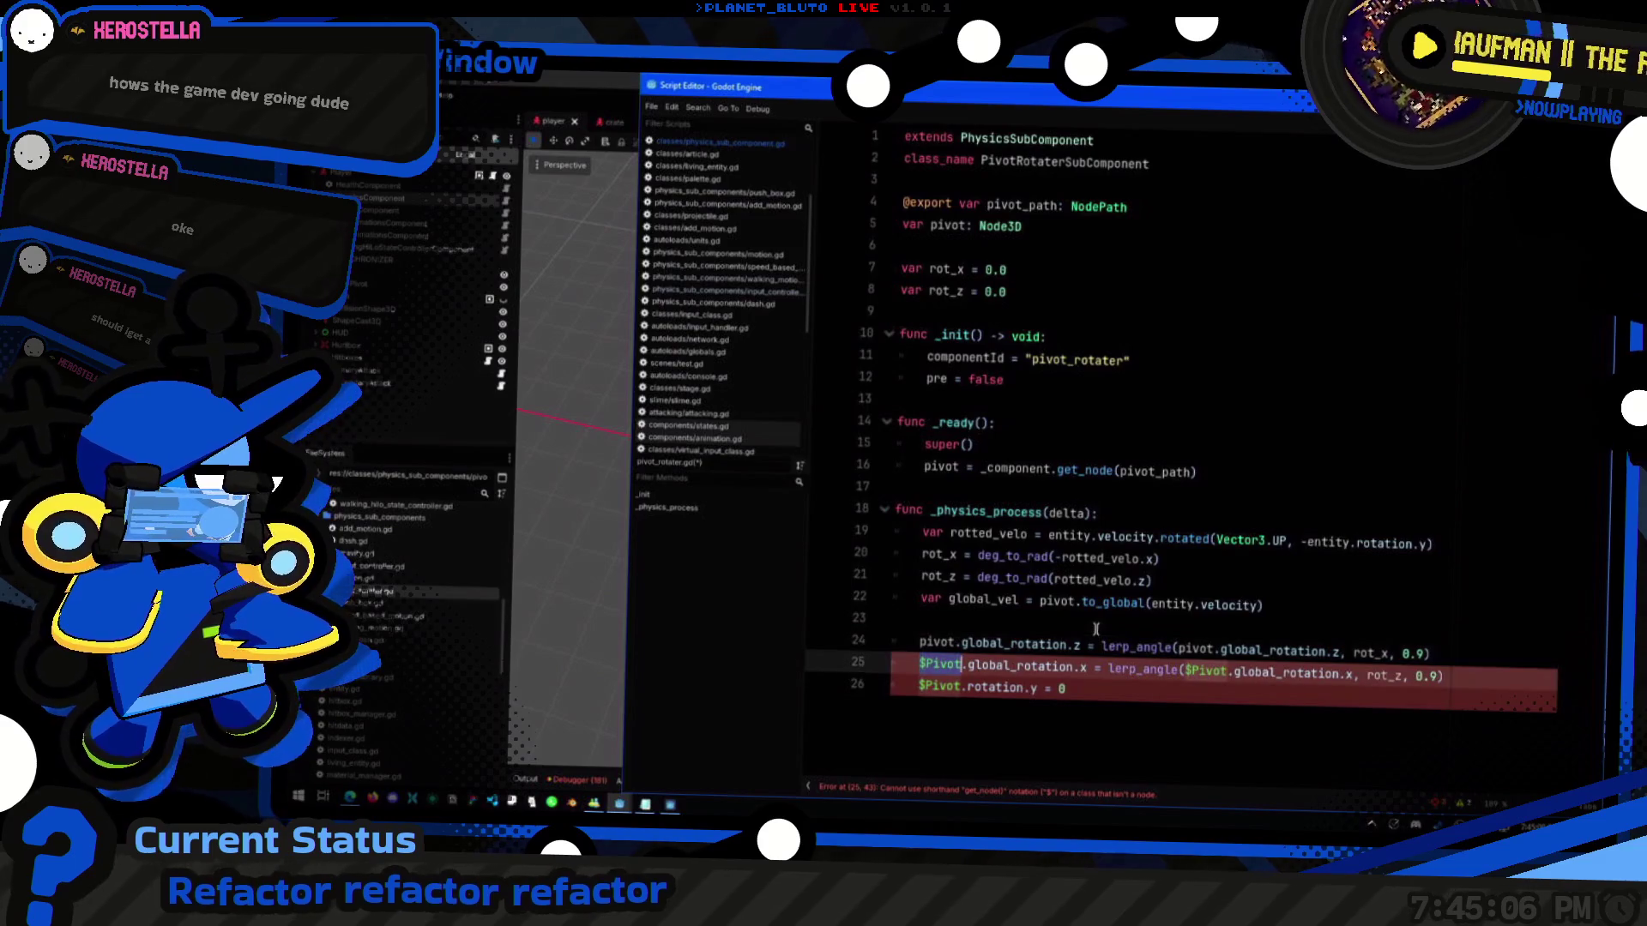
text(pivot)
- Replace the remaining $Pivot references on lines 25–26, including inside lerp_angle, with pivot
key(Down)
key(Home)
key(ctrl+shift+Right)
text(pivot)
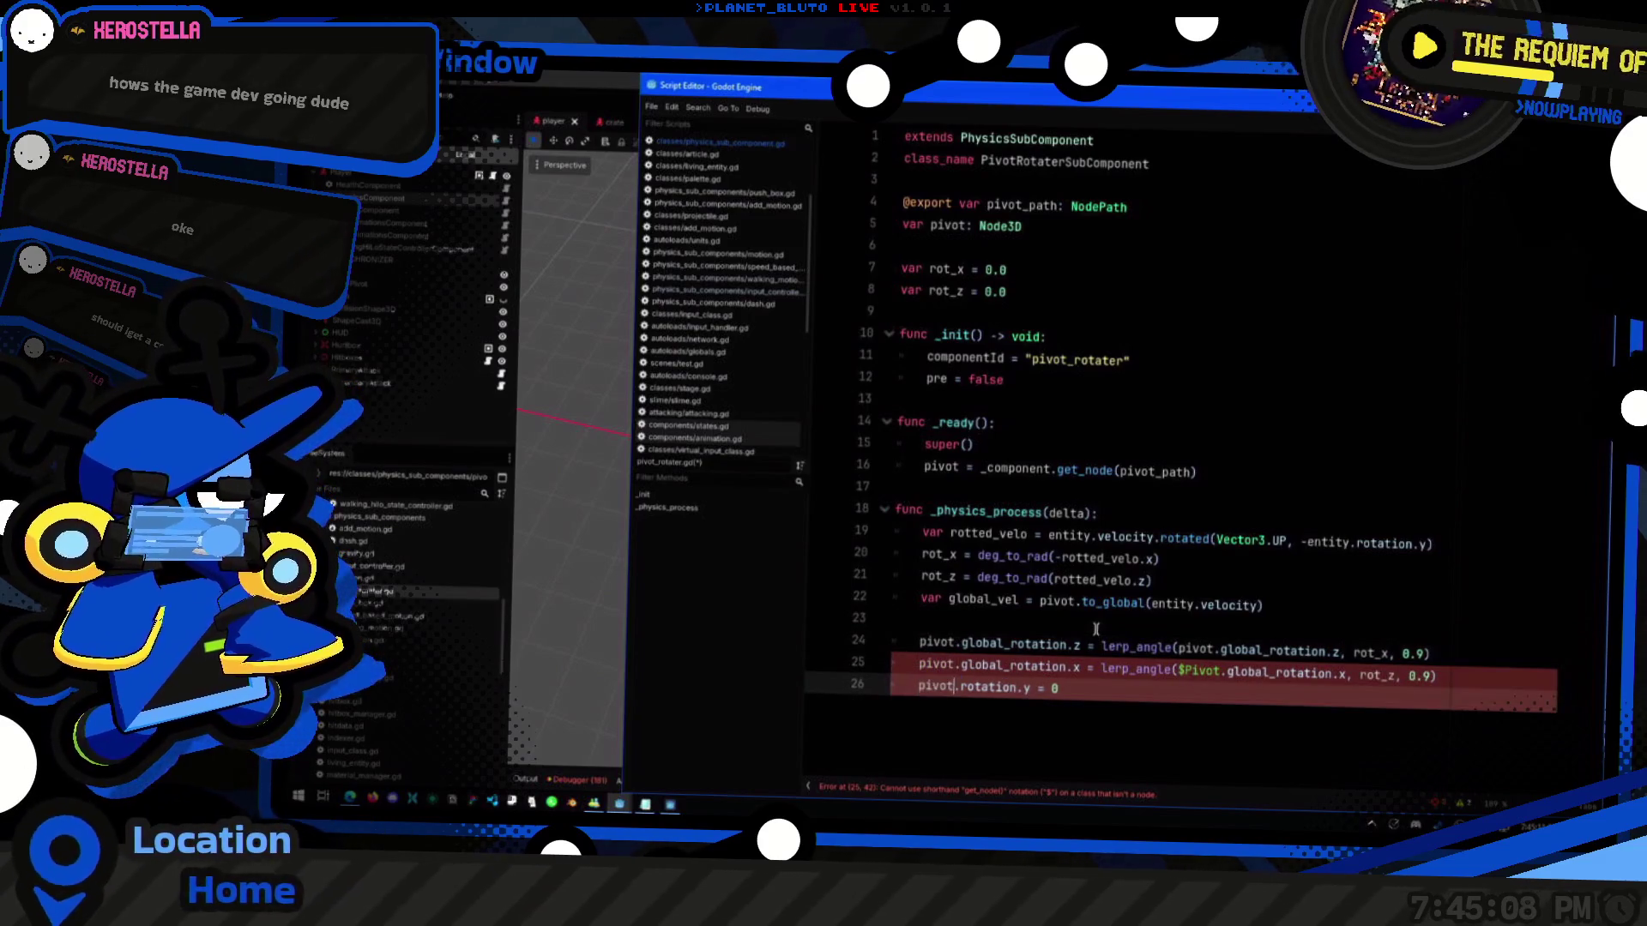
click(1178, 674)
key(ctrl+shift+Right)
text(pivot)
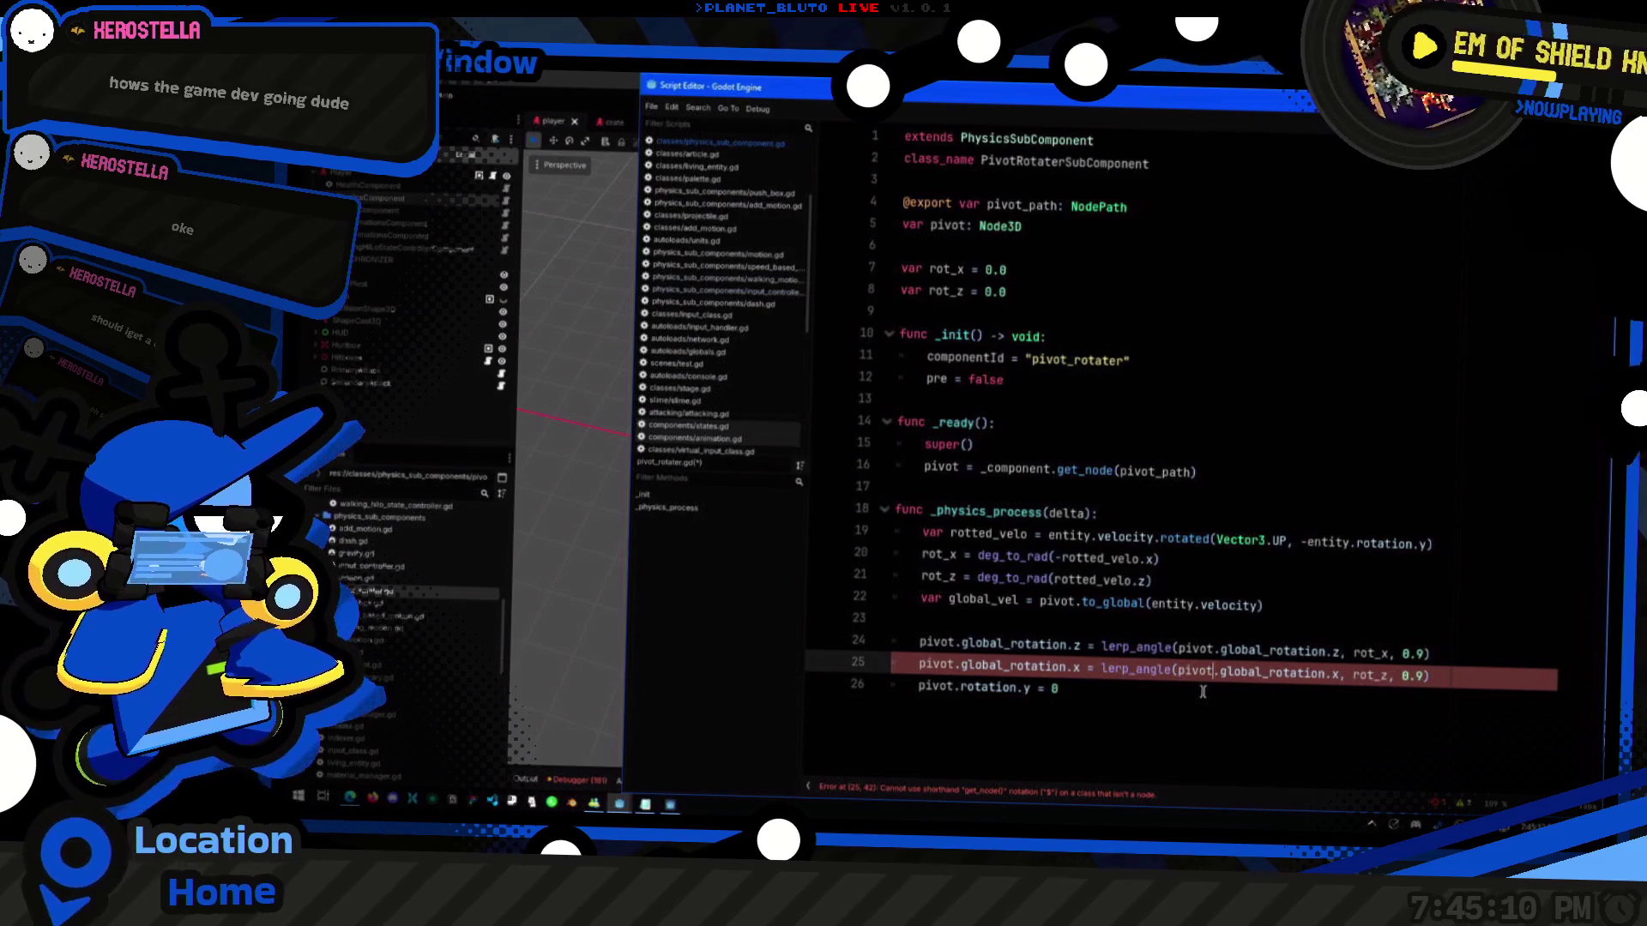
key(End)
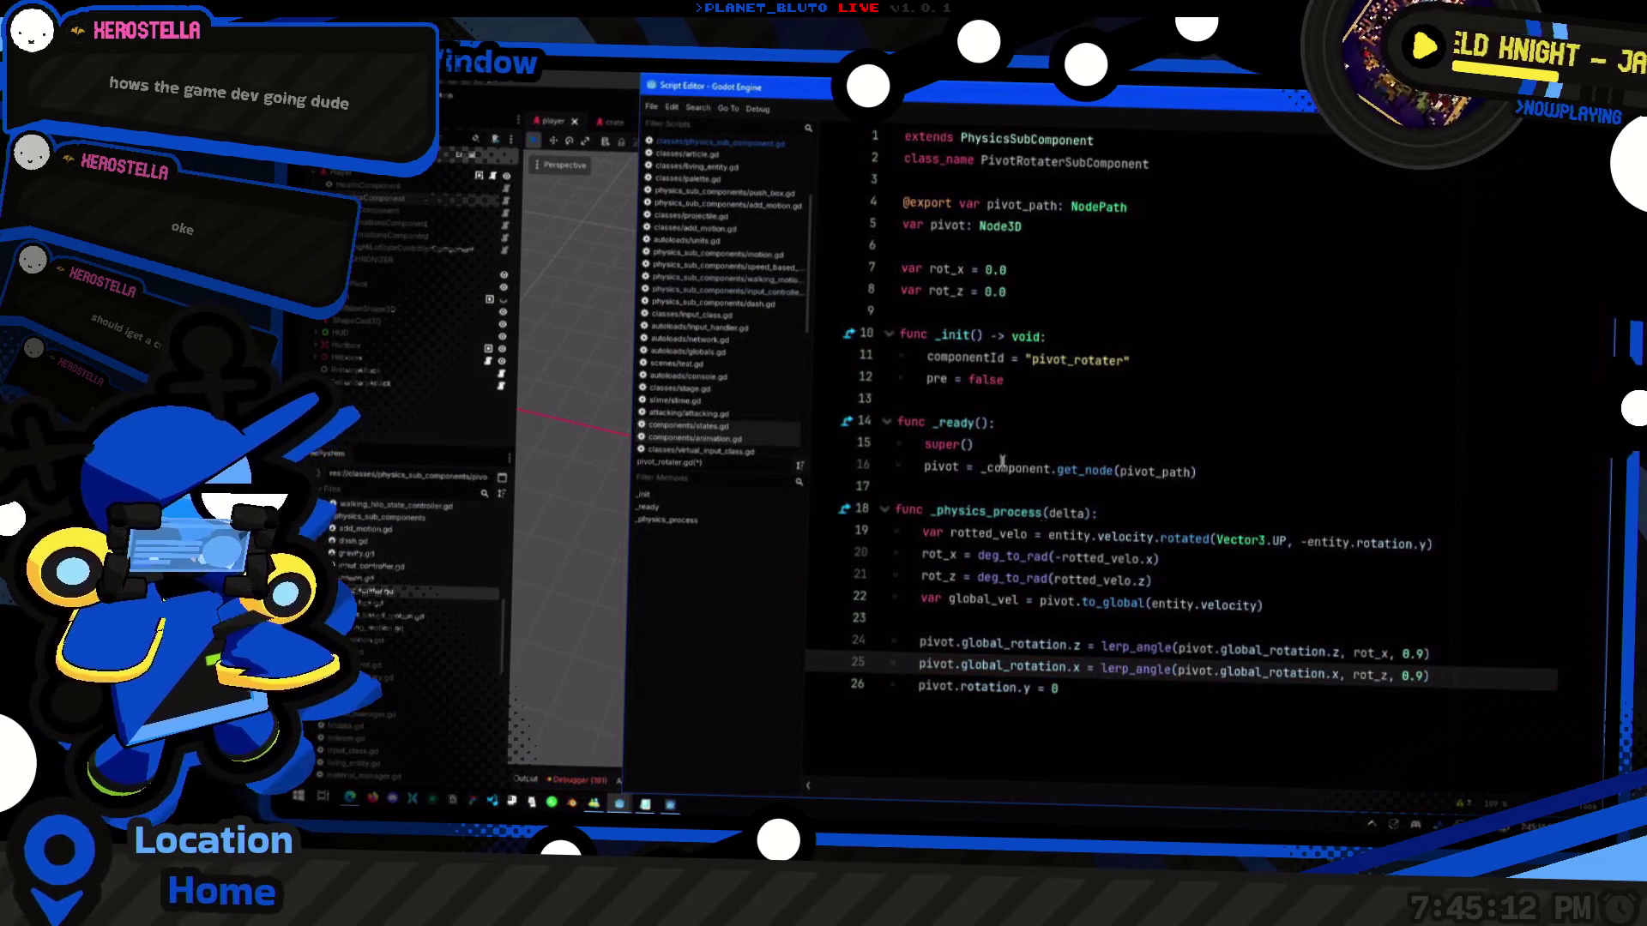
- Give the exported pivot_path a default value of ^"../Pivot"
click(1230, 243)
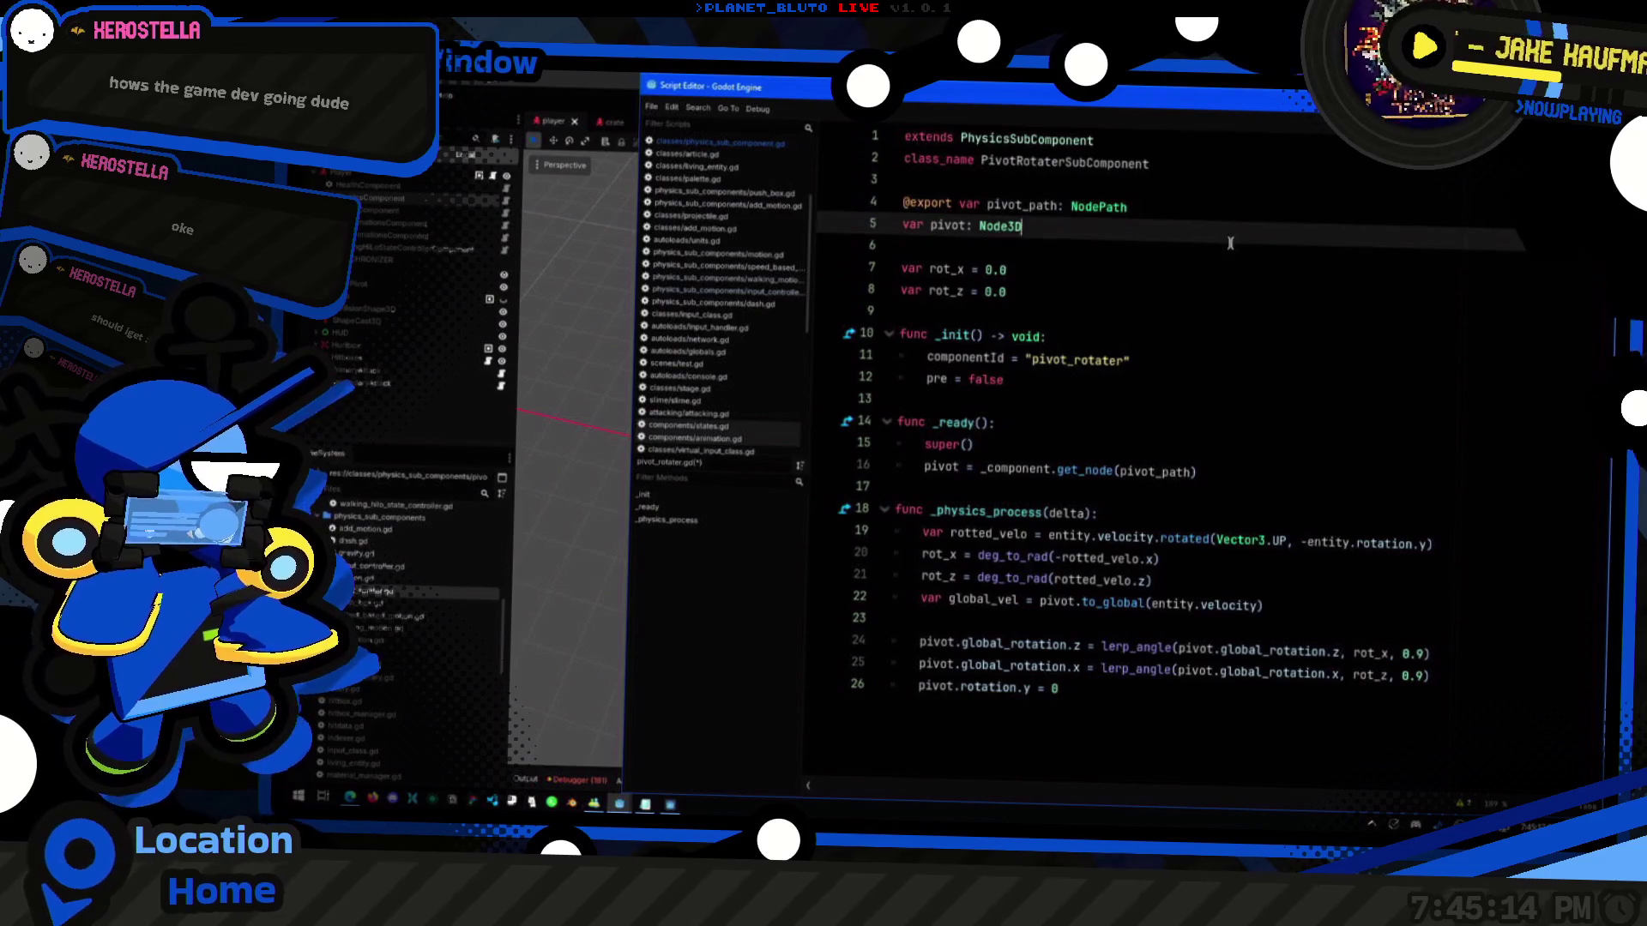
click(1228, 218)
text(= N)
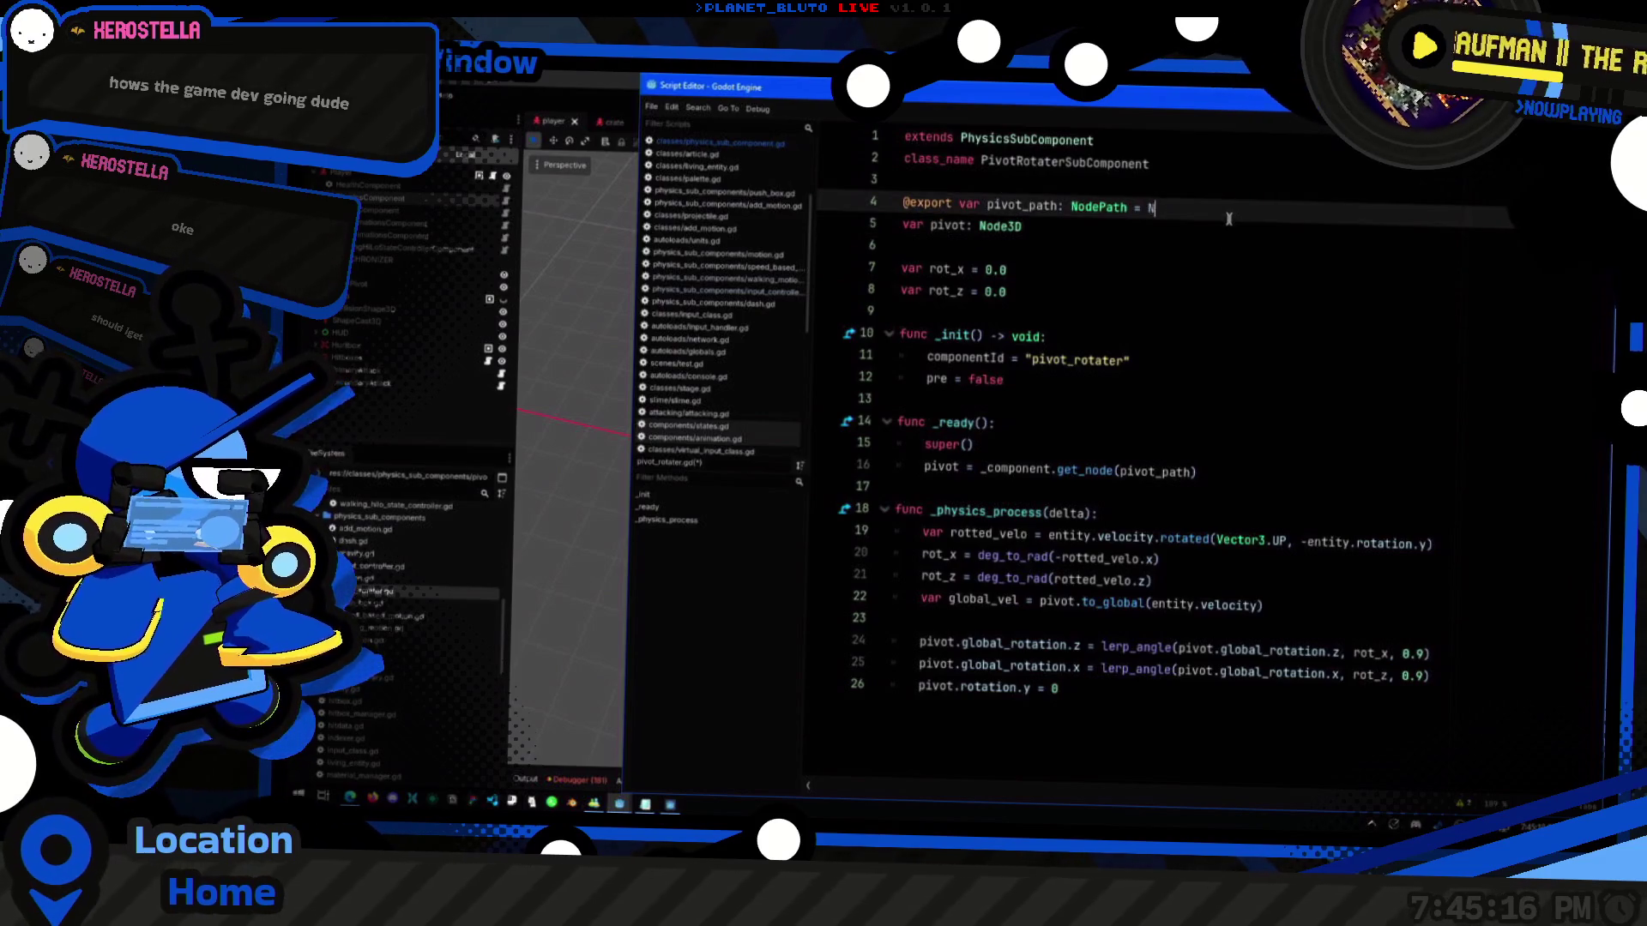
text(odePath(")
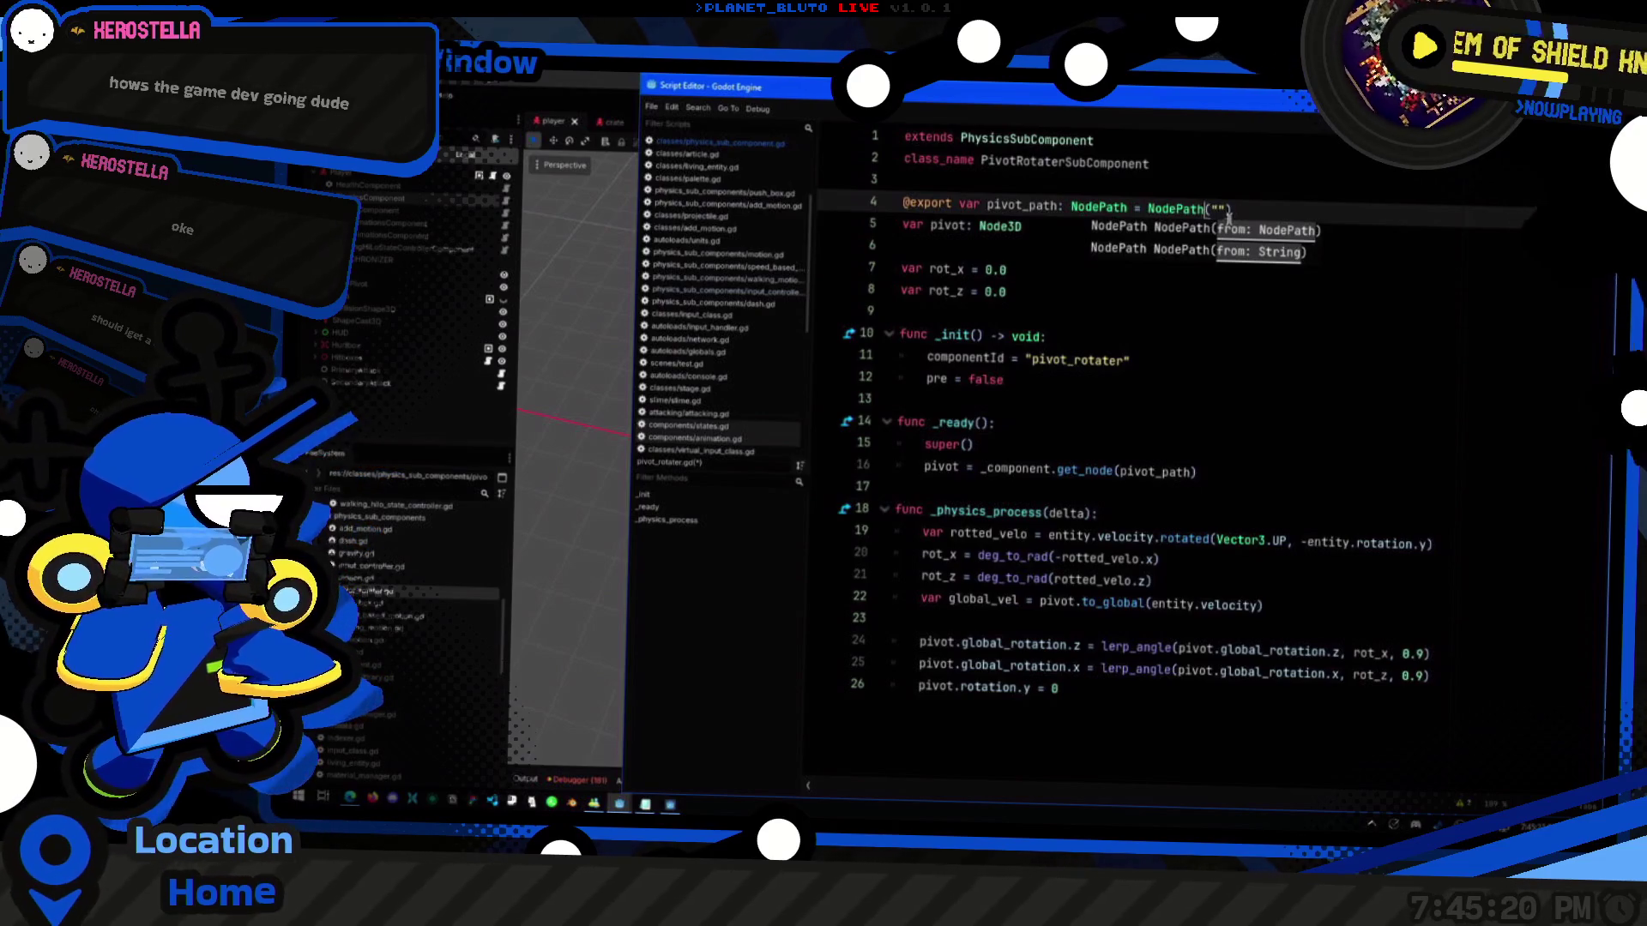
key(BackSpace)
key(BackSpace)
key(BackSpace)
text("")
text(^"../Piv)
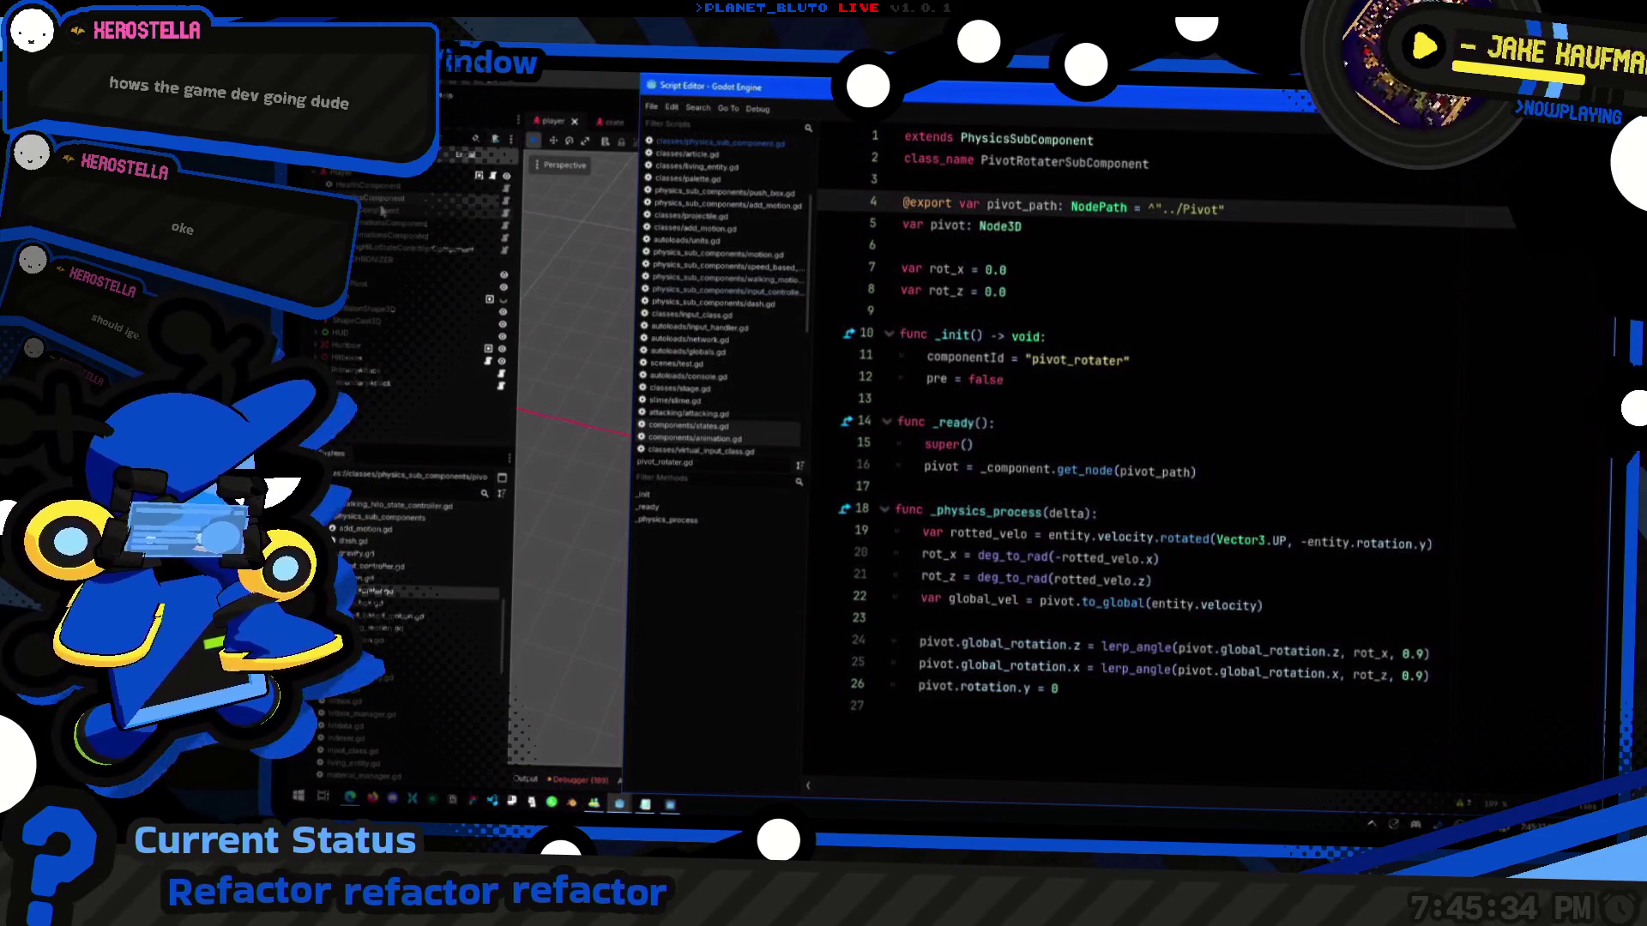
click(382, 210)
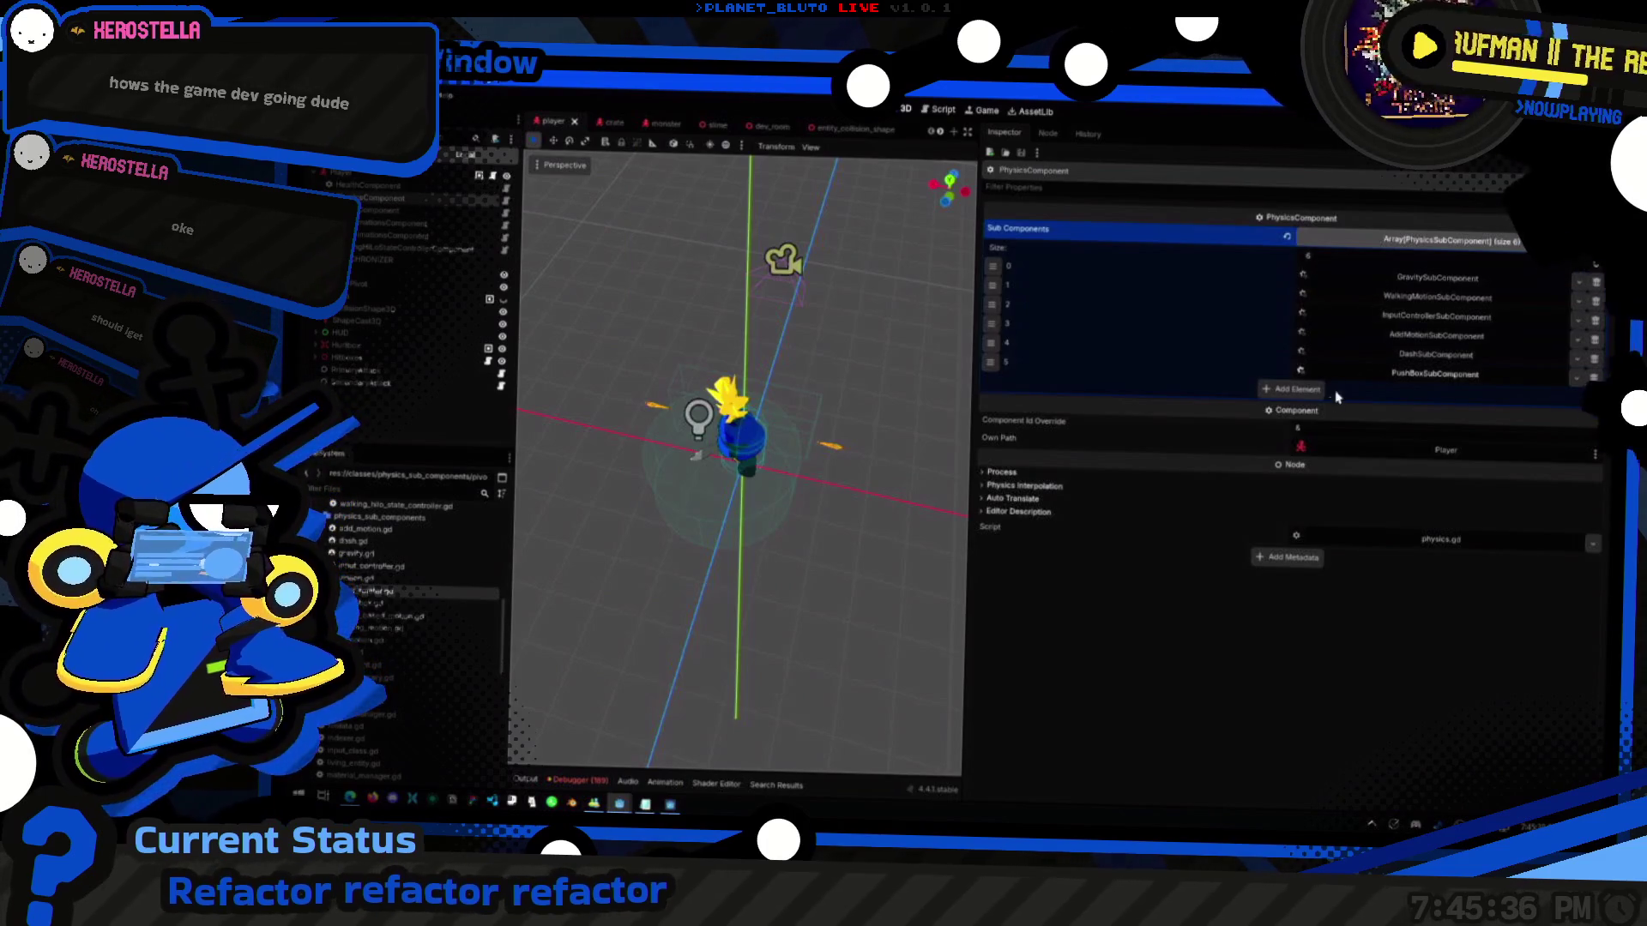
- Add a new PivotRotaterSubComponent element to the PhysicsComponent's Sub Components array
click(1314, 390)
click(1360, 393)
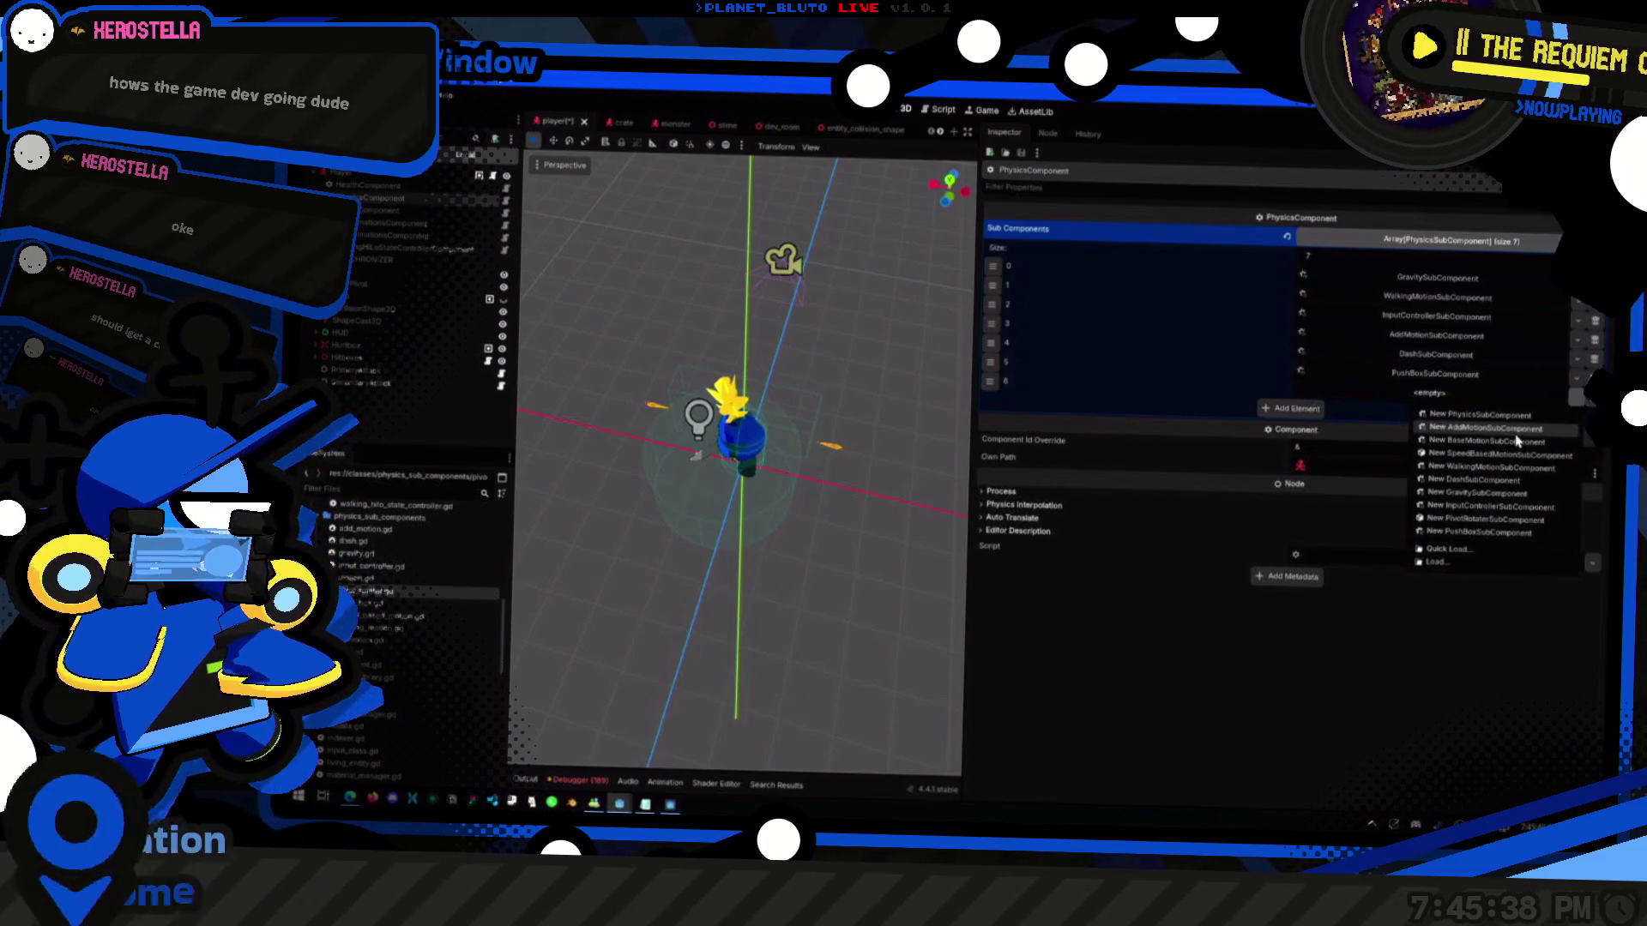
click(1482, 520)
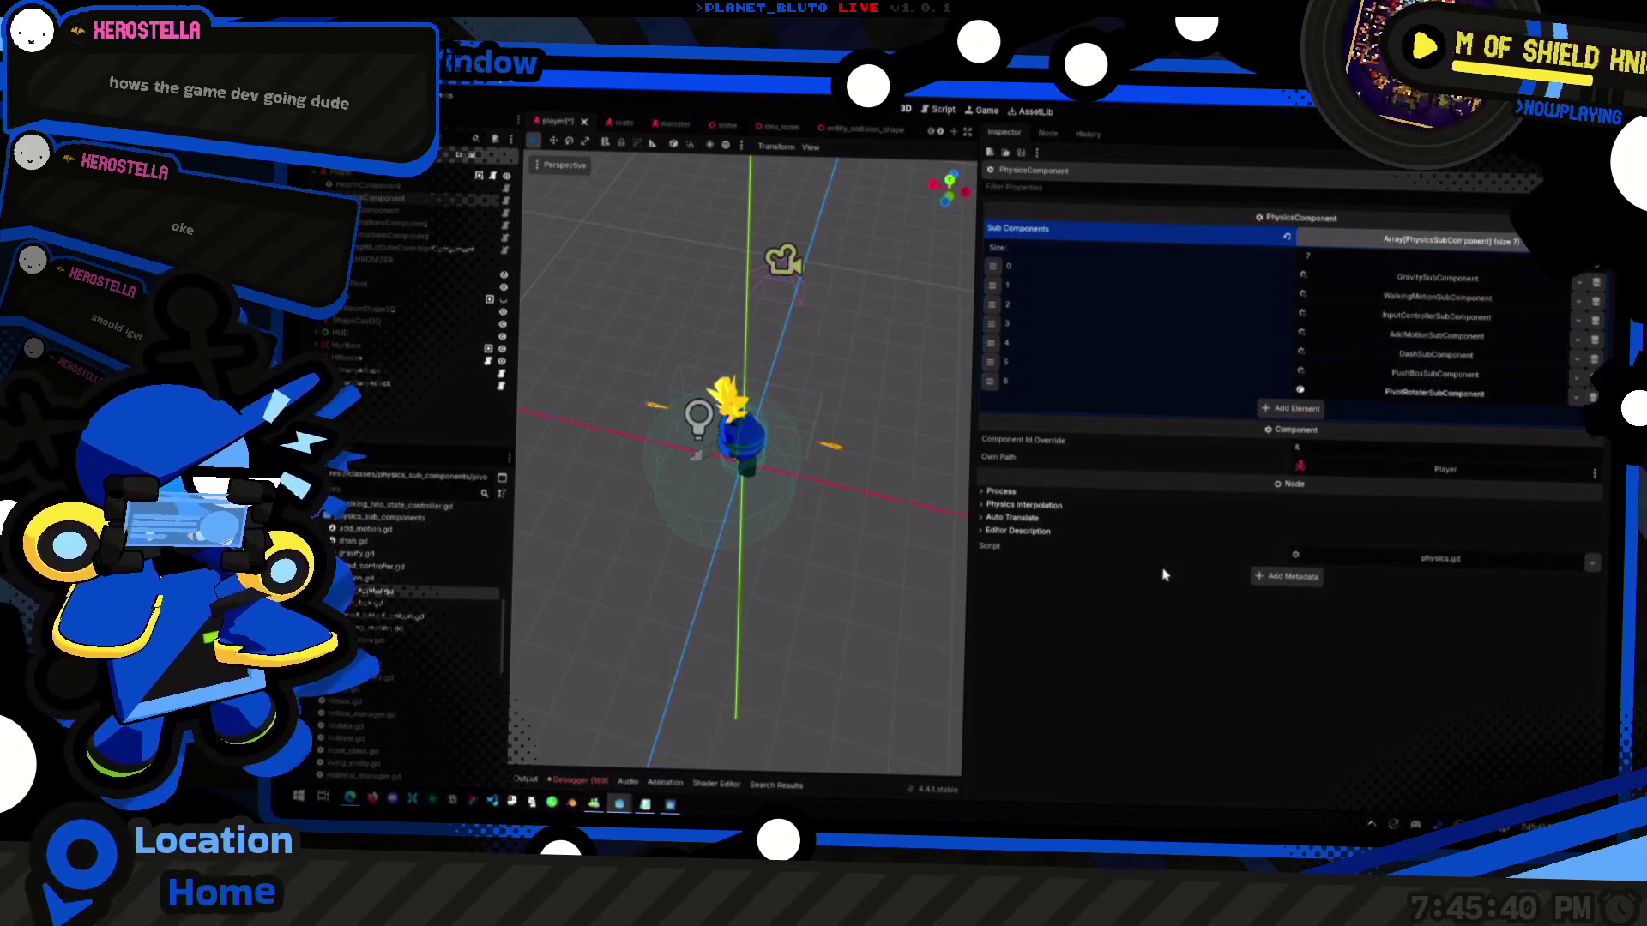
key(alt+Tab)
click(1150, 135)
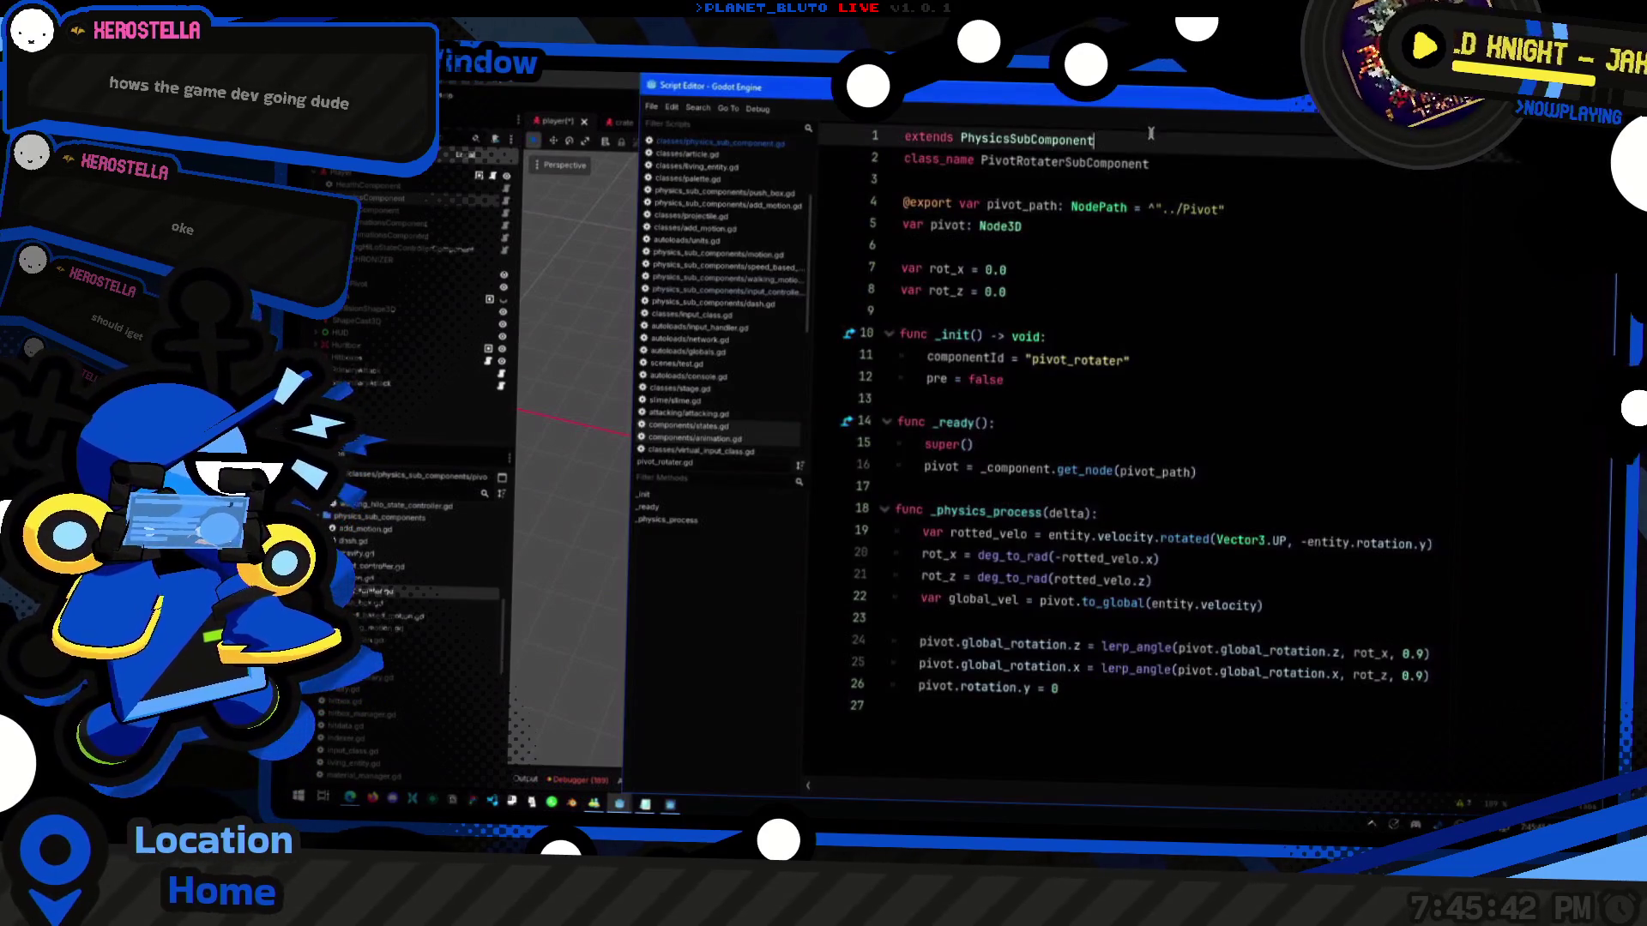
key(Home)
key(Return)
key(Return)
key(Up)
key(Up)
ctrl+click(1034, 183)
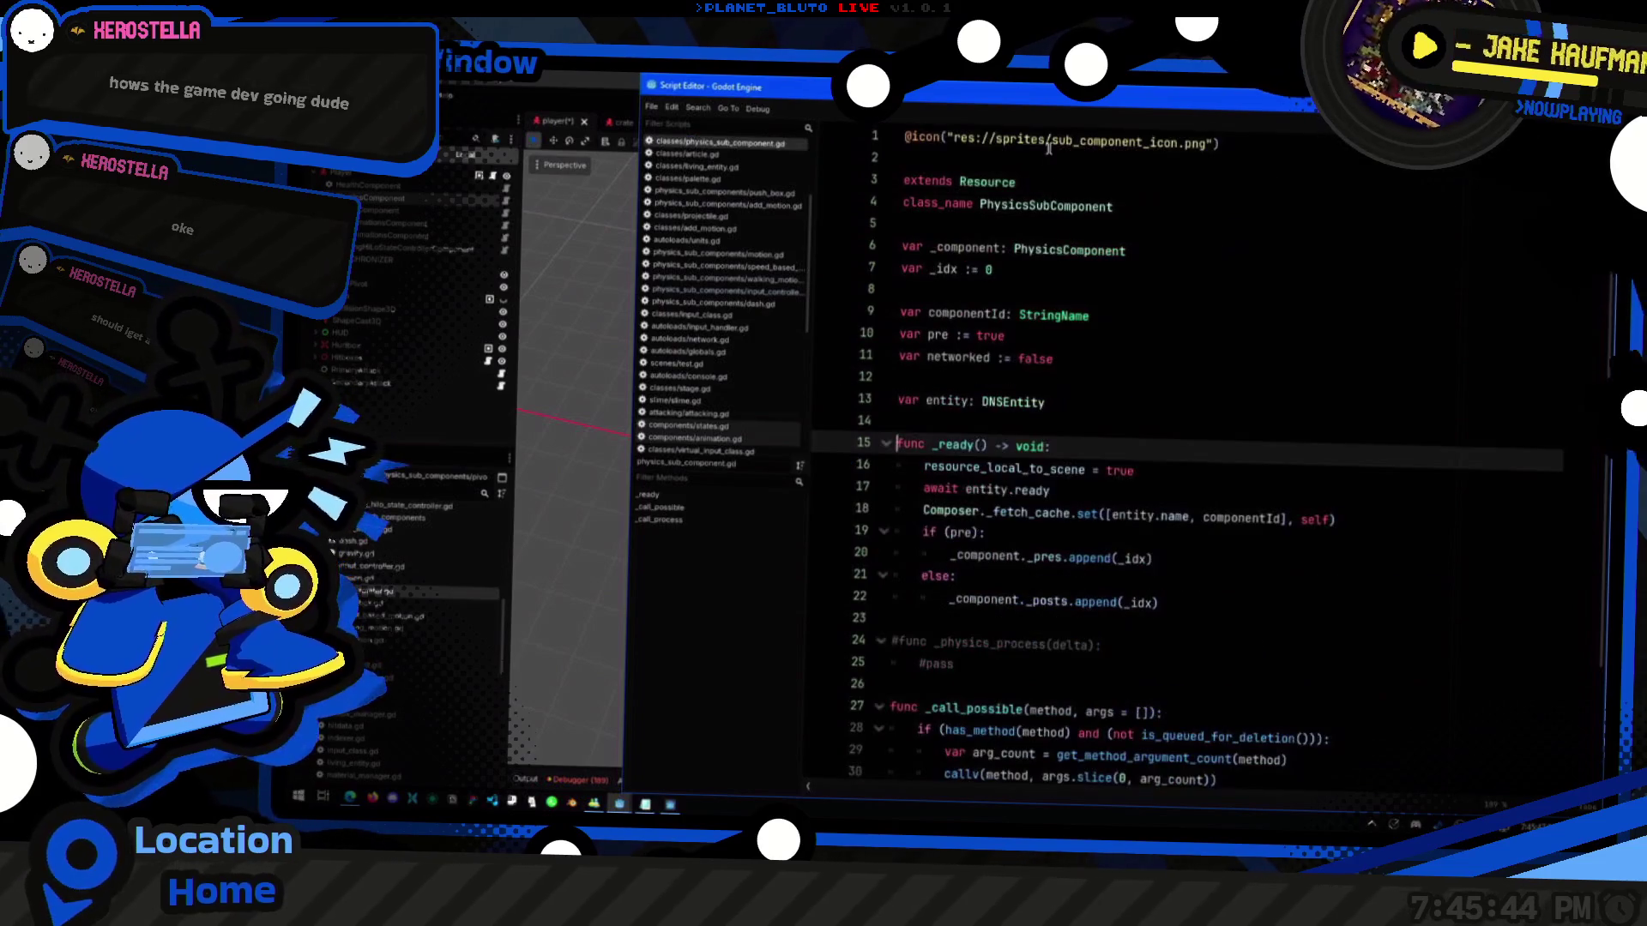
click(1050, 146)
key(ctrl+c)
key(alt+Left)
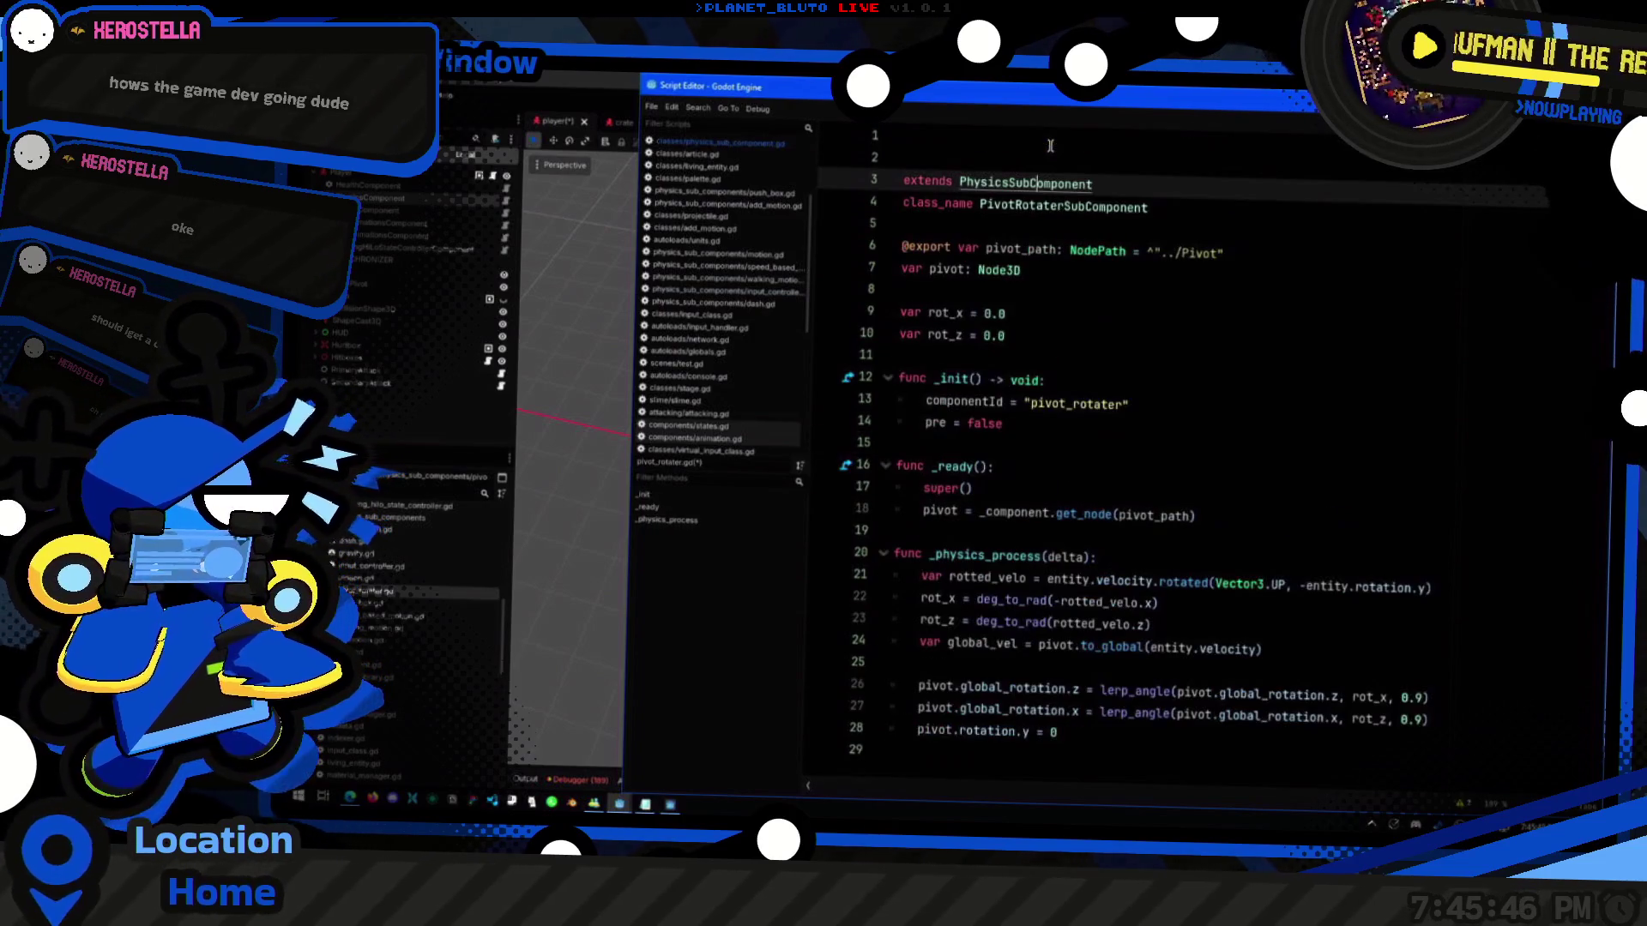
key(ctrl+v)
key(alt+Tab)
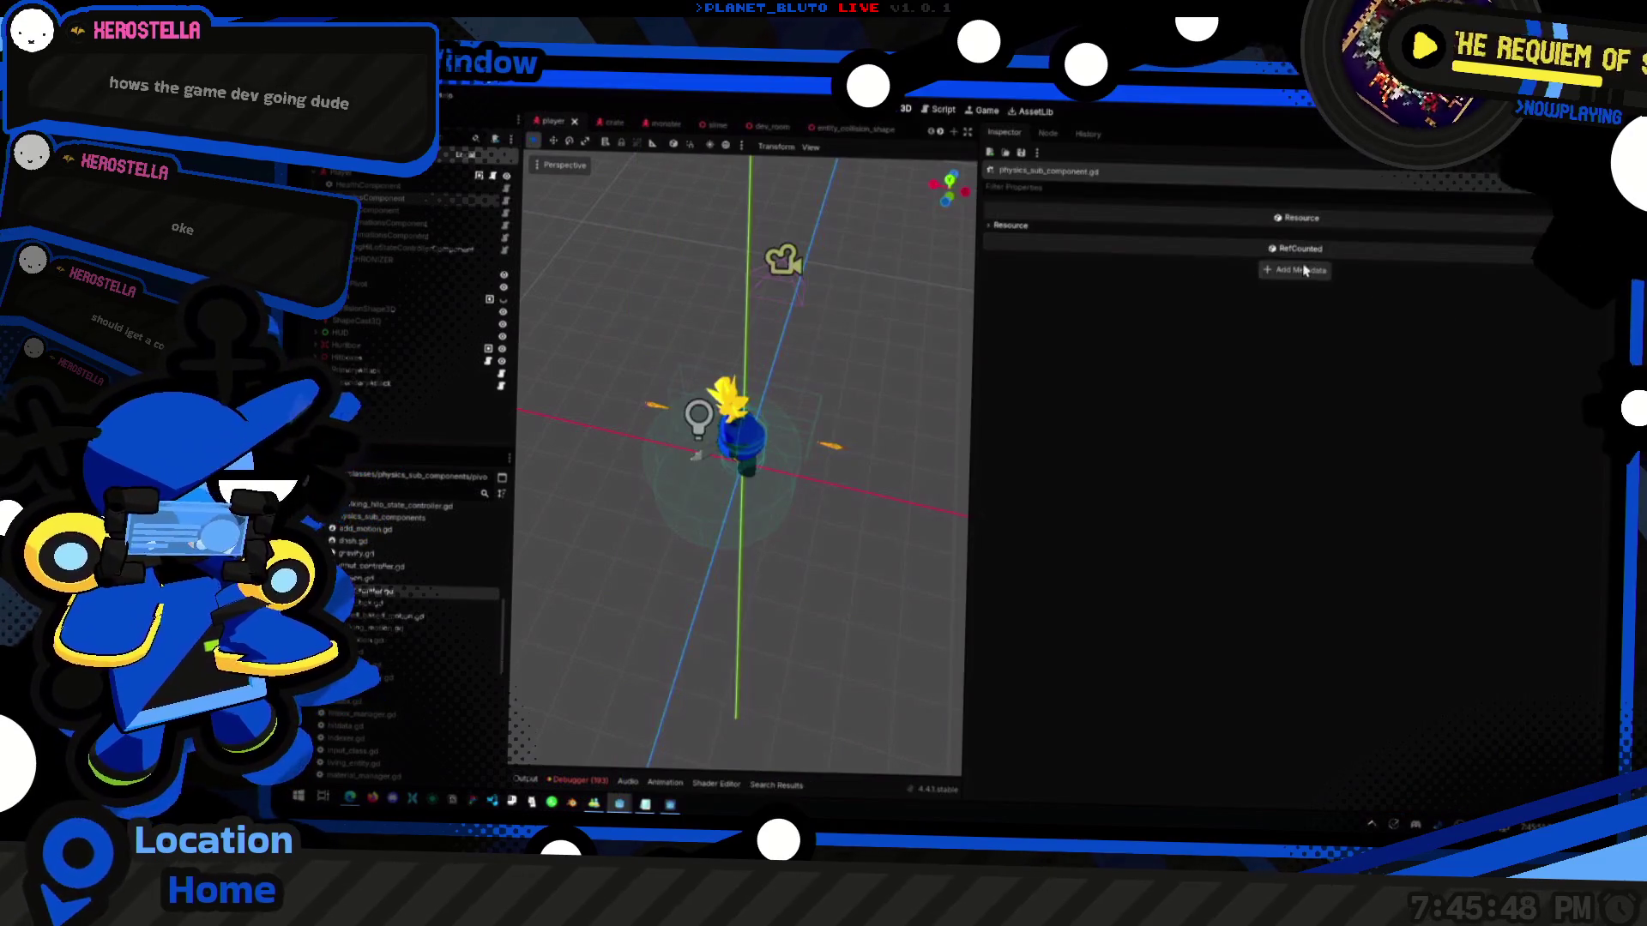
- Check the PivotRotaterSubComponent's Pivot Path in the PhysicsComponent, then save the player scene
click(385, 224)
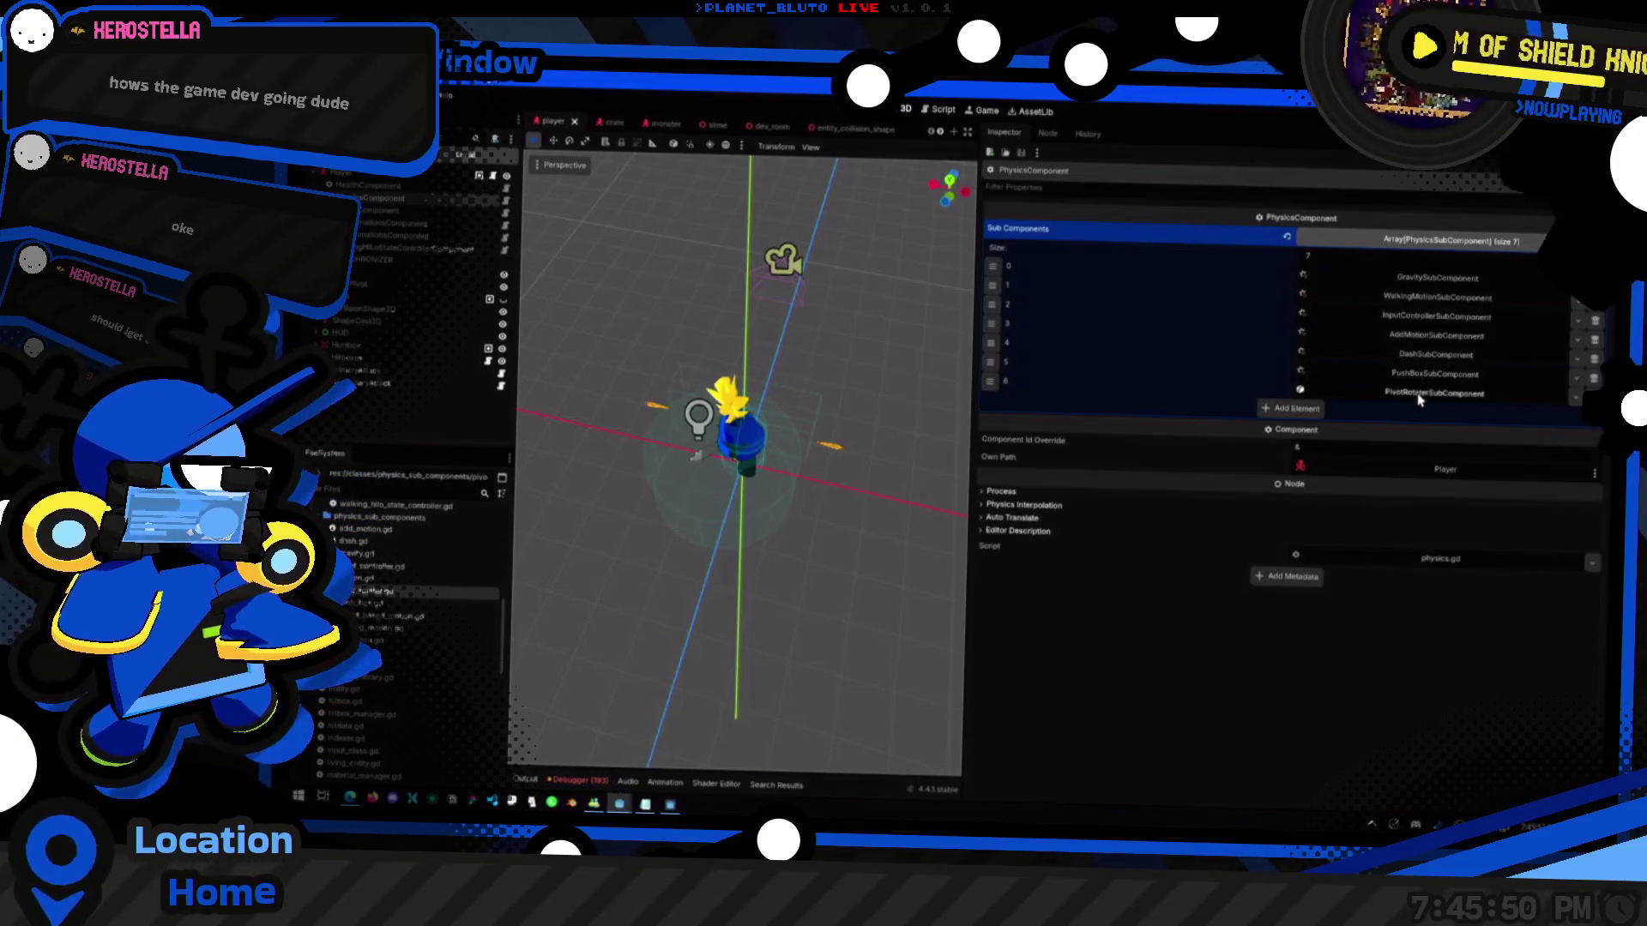
click(1419, 396)
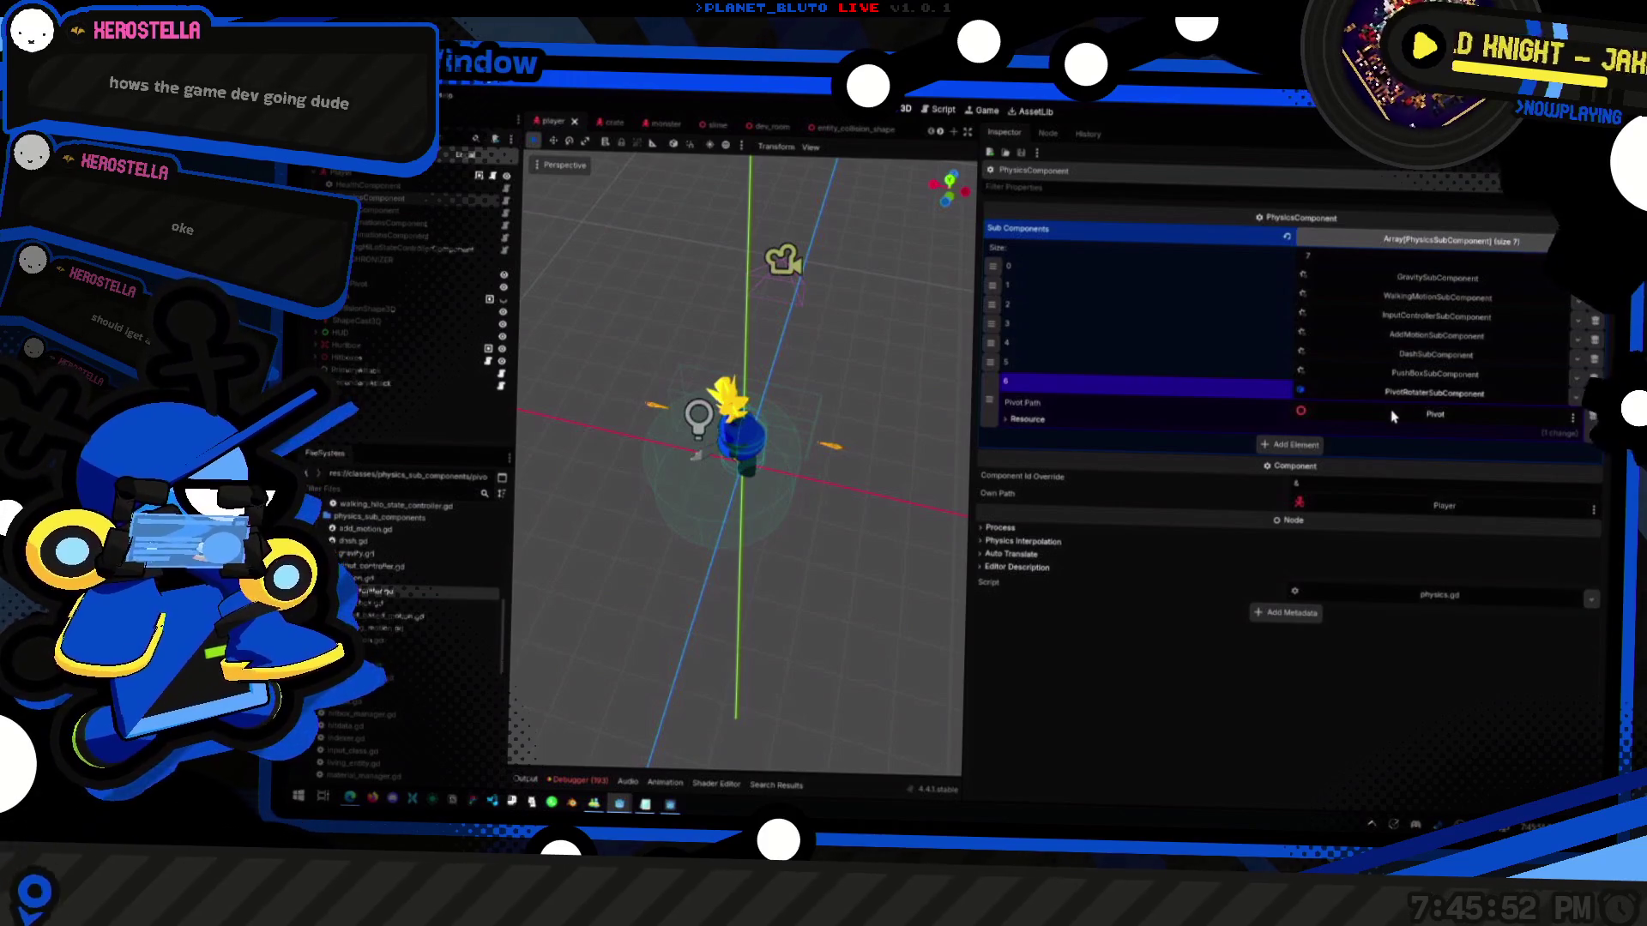
click(1397, 395)
key(ctrl+s)
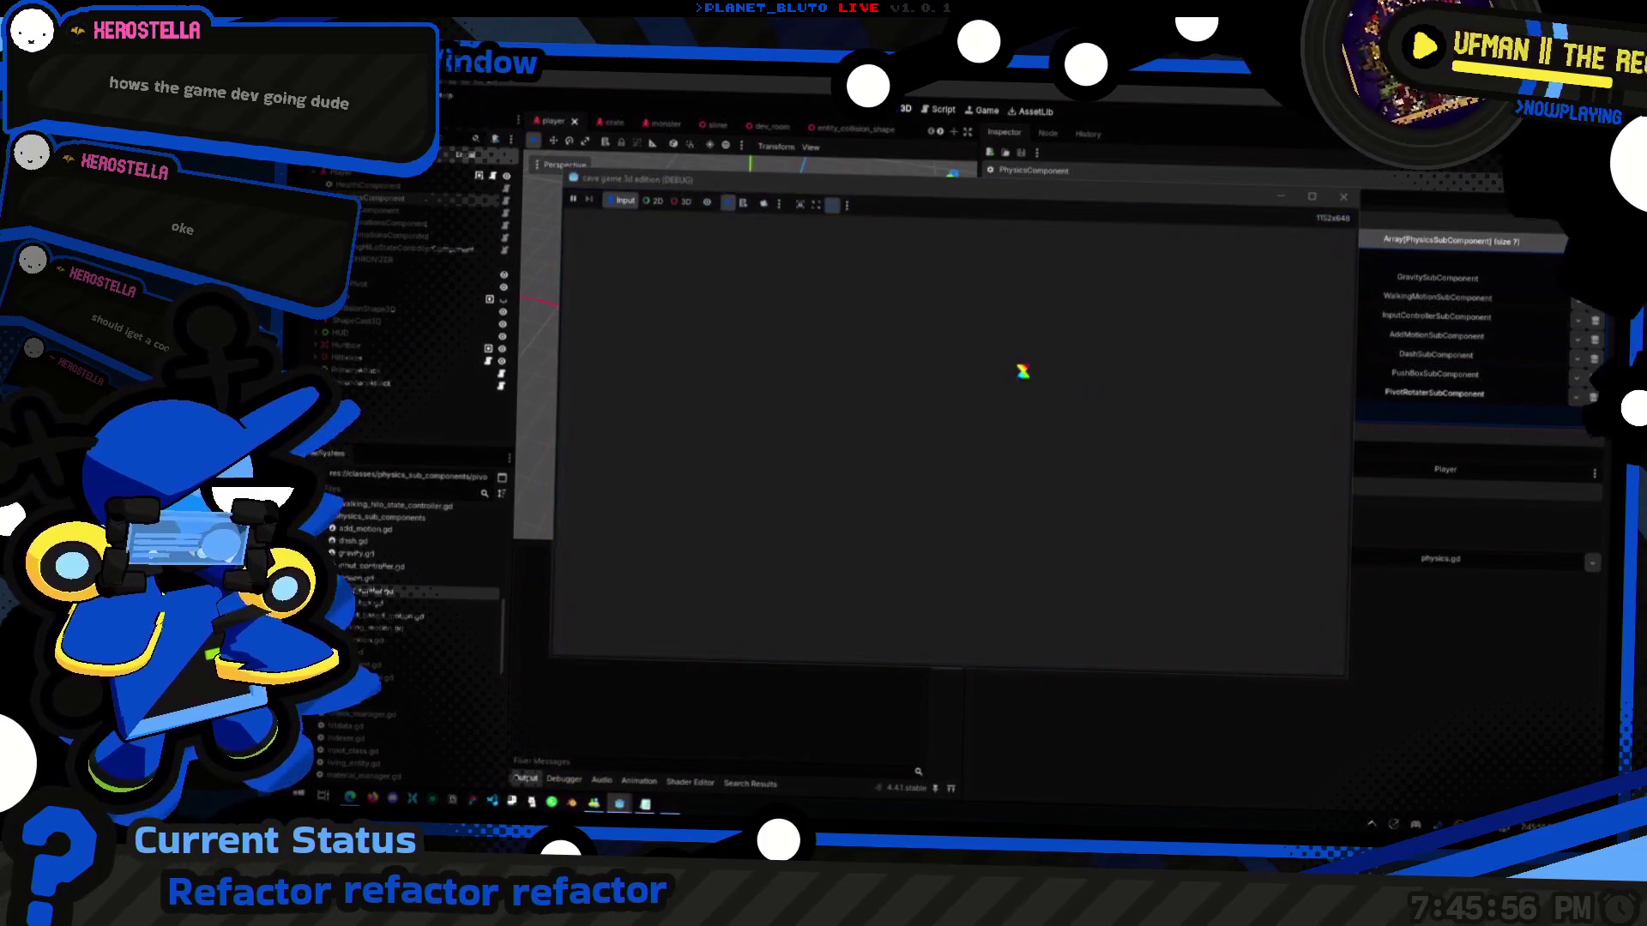
- Choose Knight as the character class and host a game in the cave level
click(740, 281)
click(741, 344)
click(739, 281)
click(744, 327)
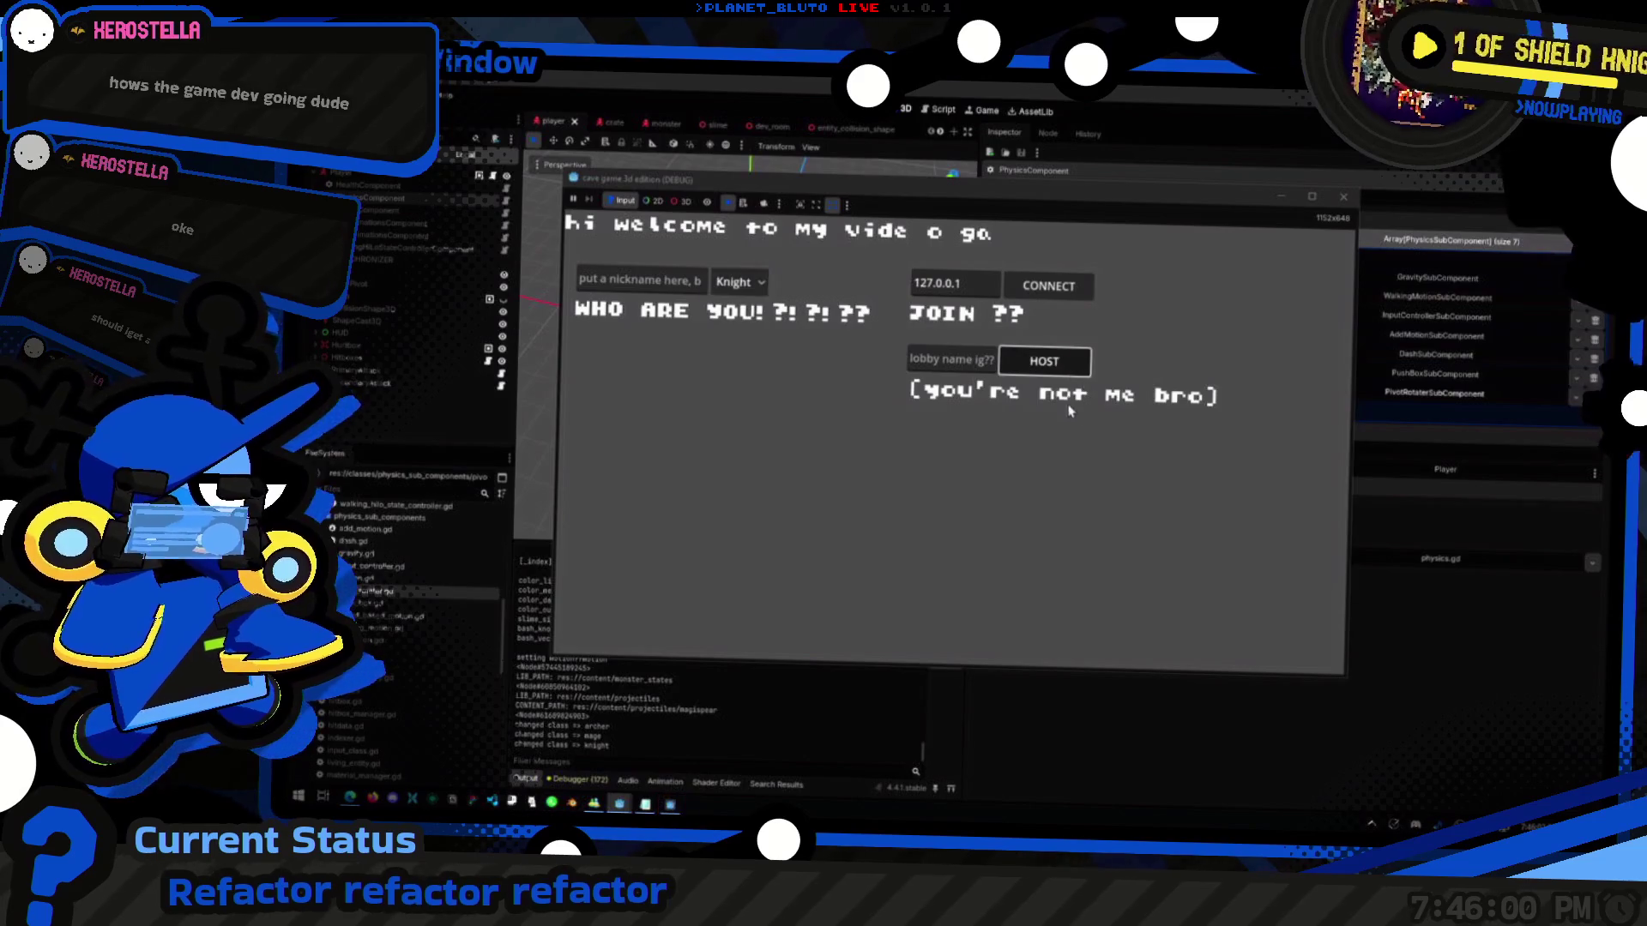
click(1043, 361)
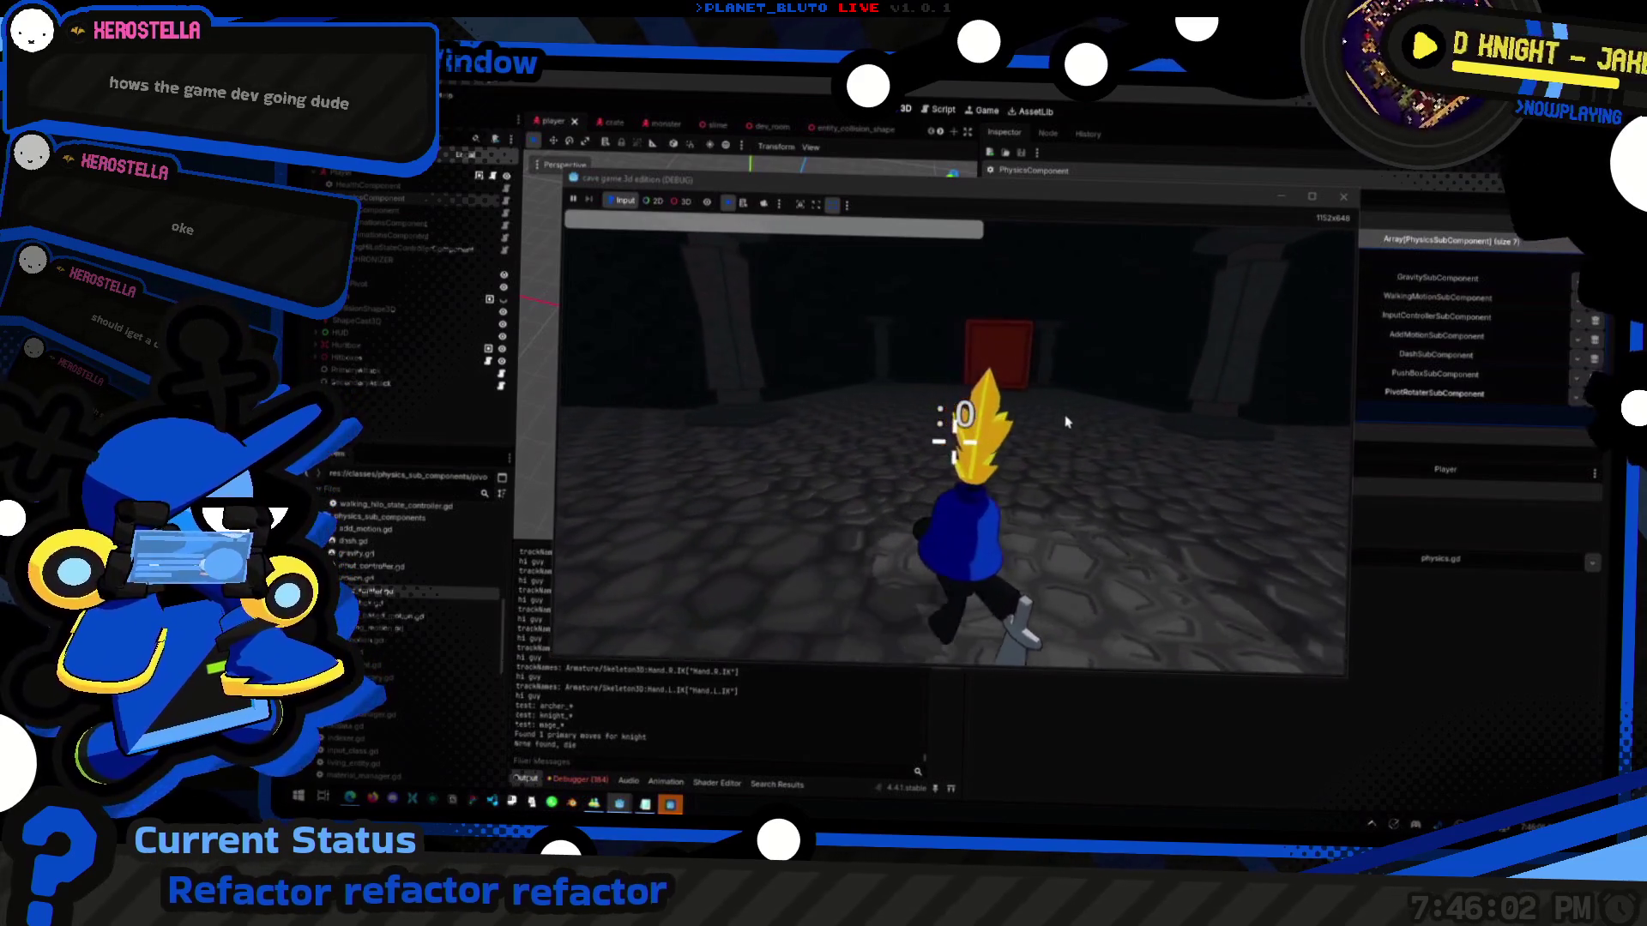
- Walk and turn the knight around the cave, past the pillars and red door, with WASD
key(w)
key(w)
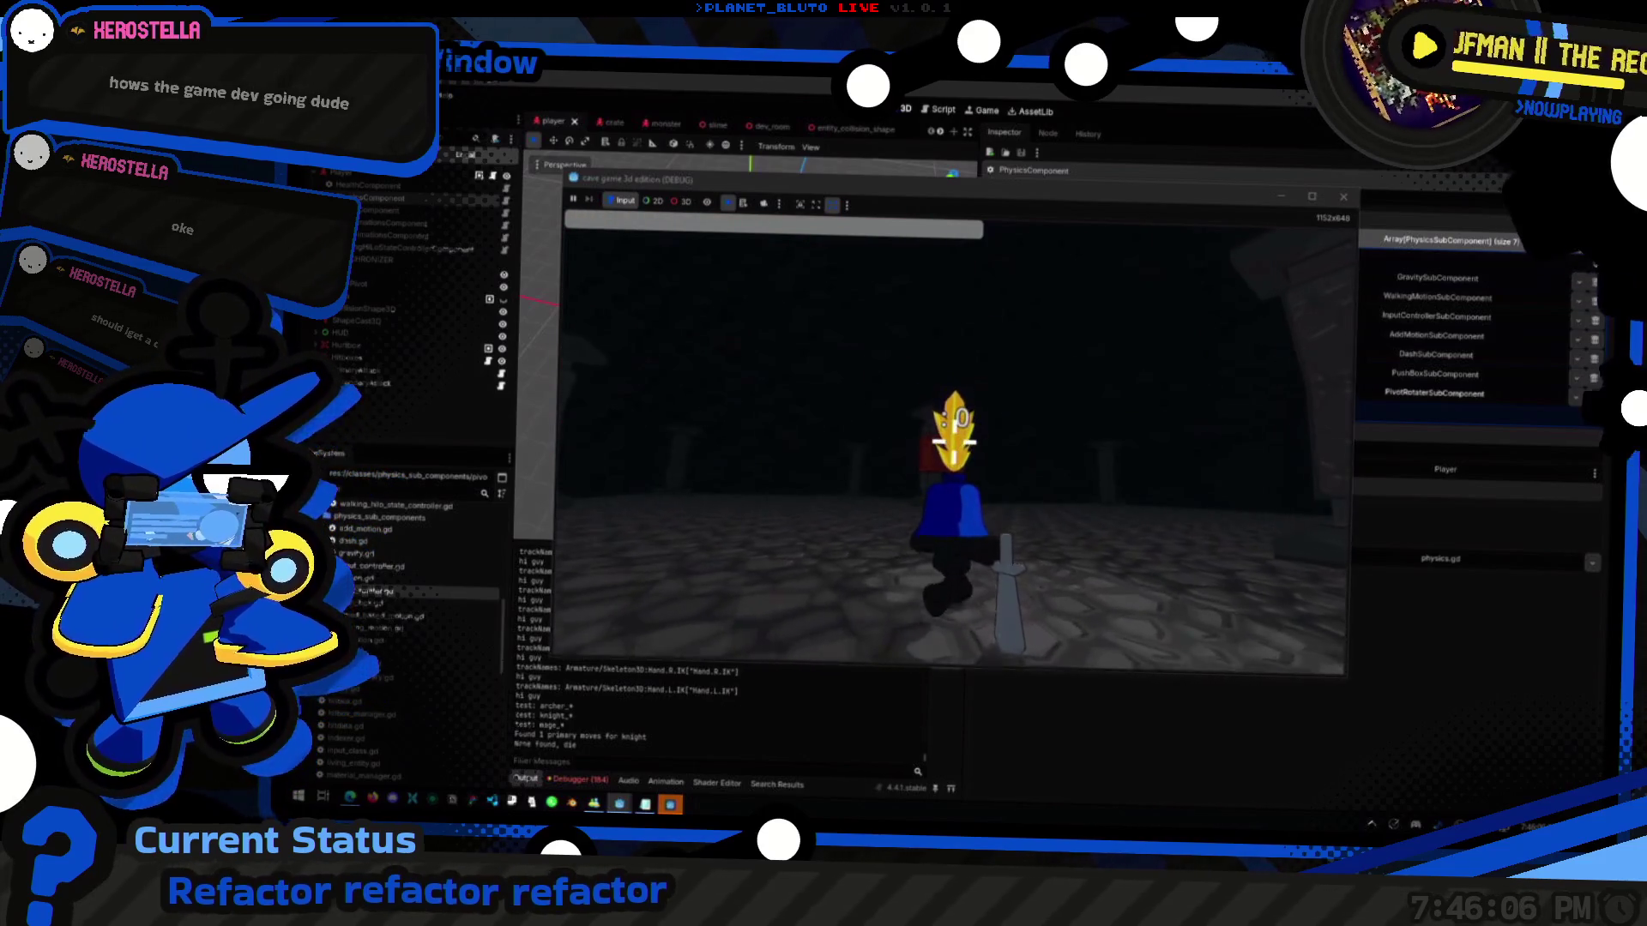
key(w)
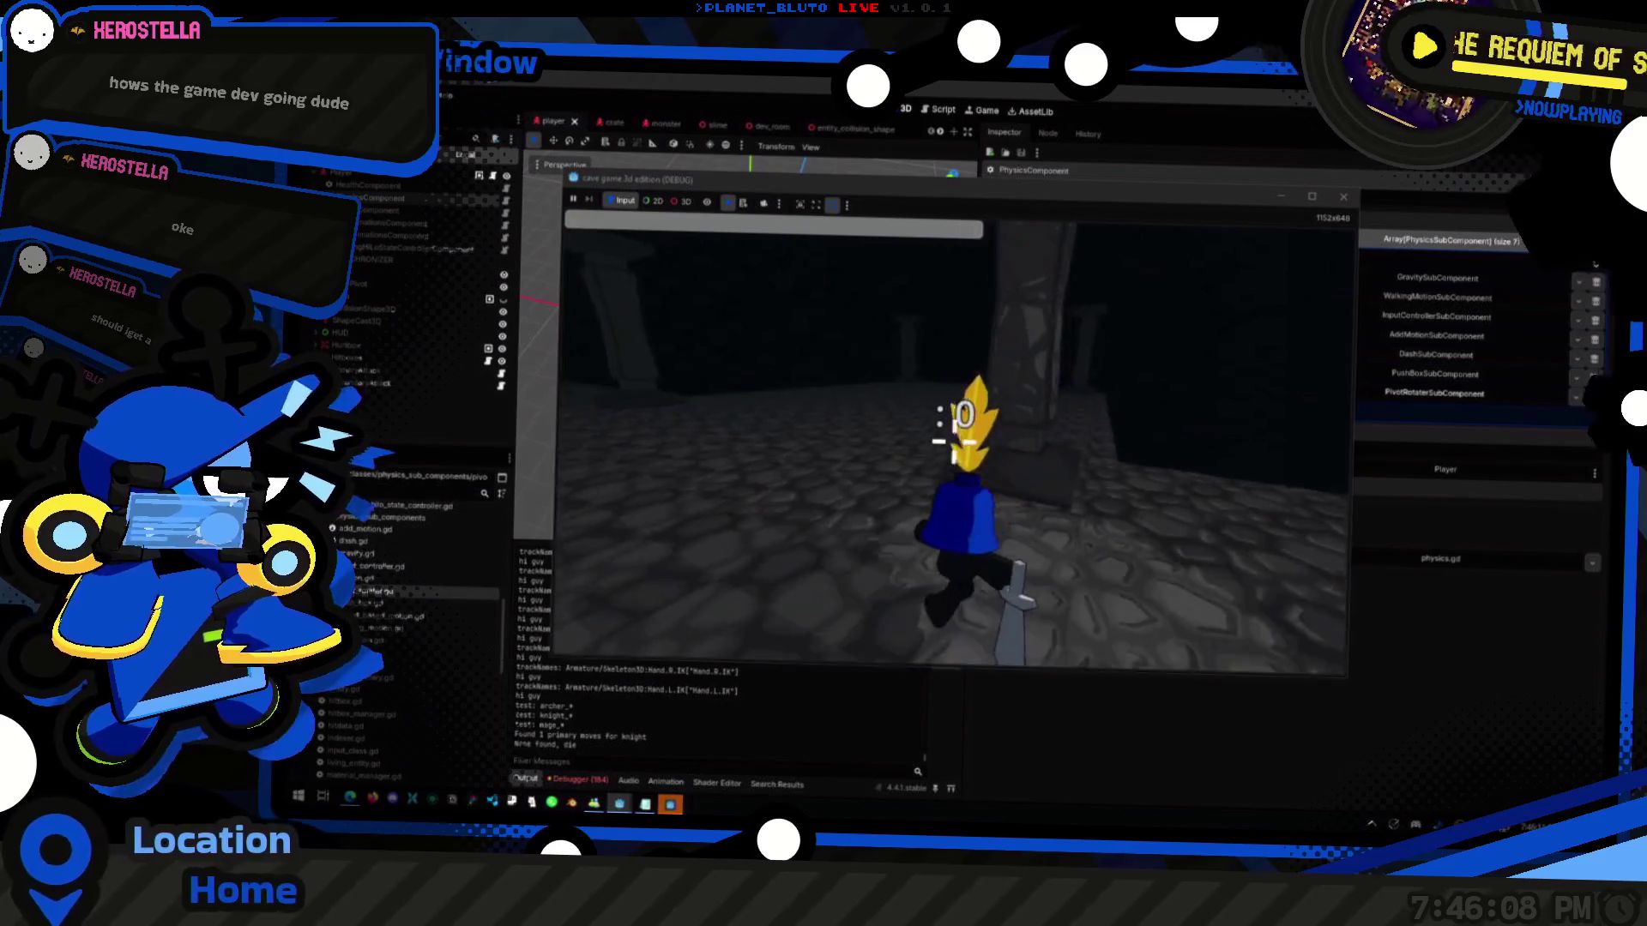
key(w)
key(w)
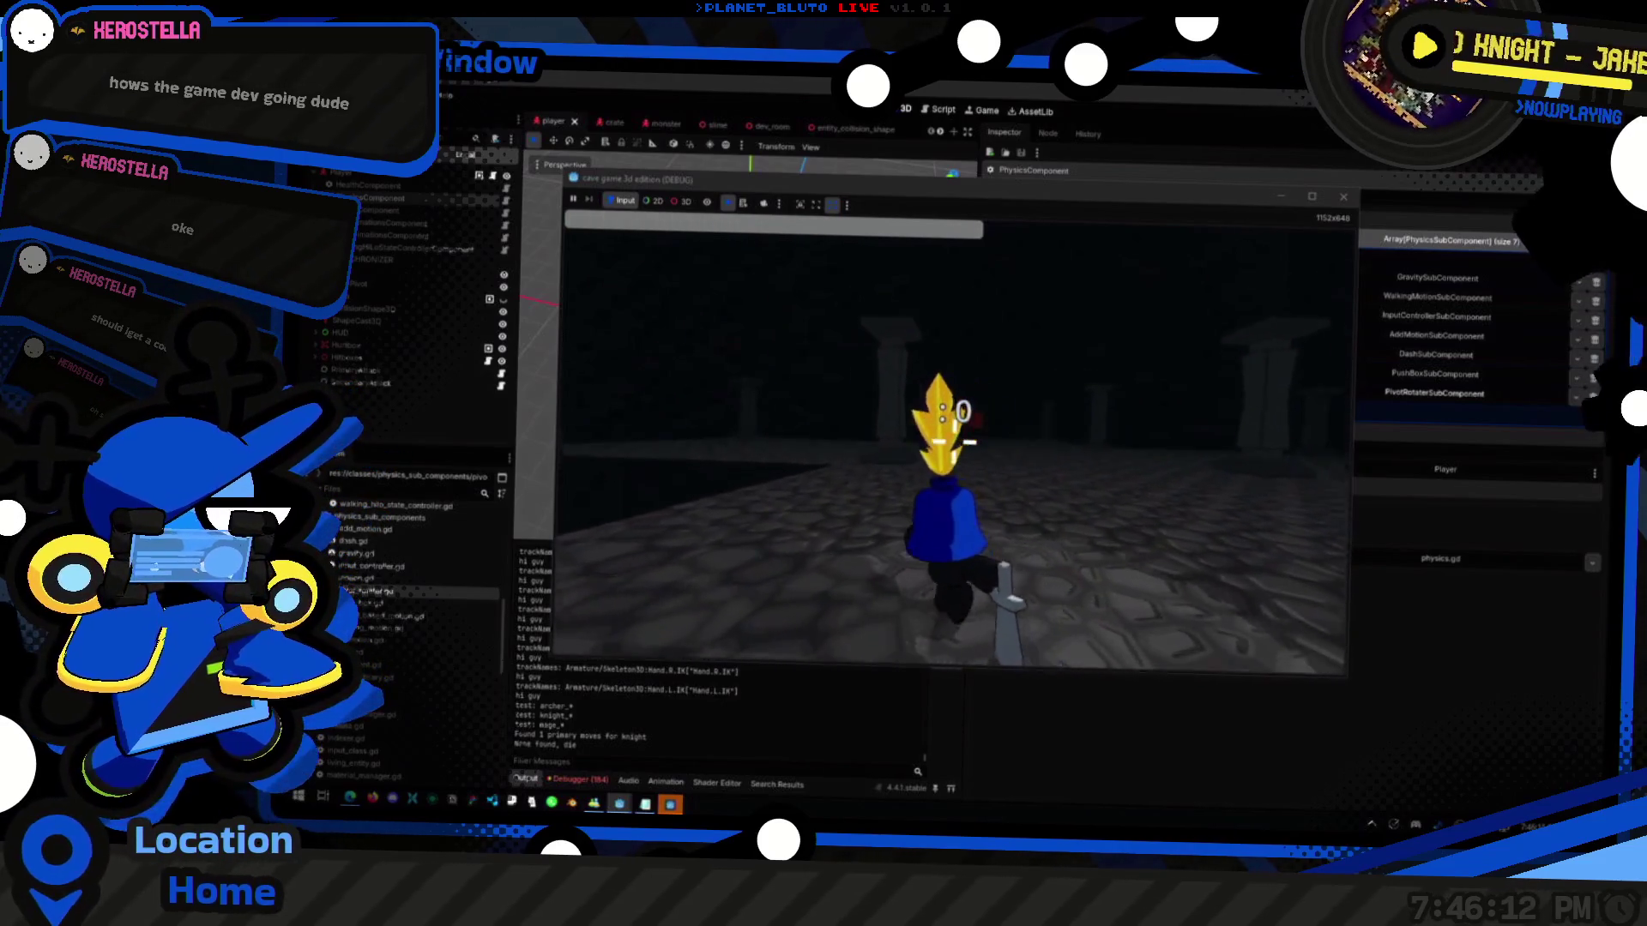
key(w)
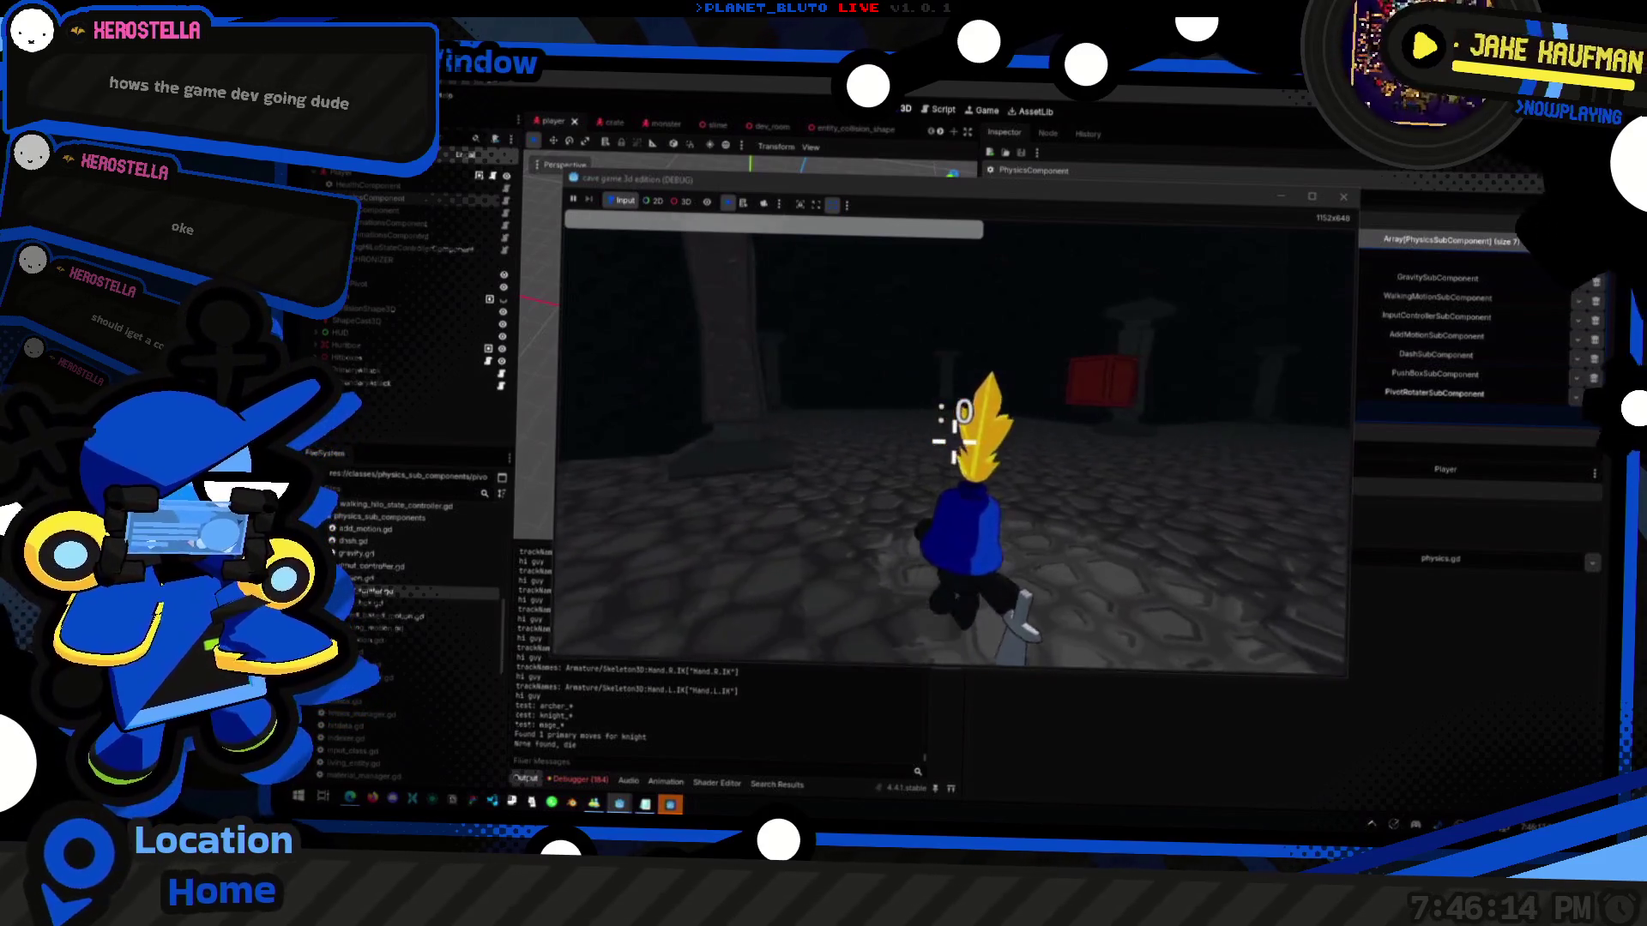
key(w)
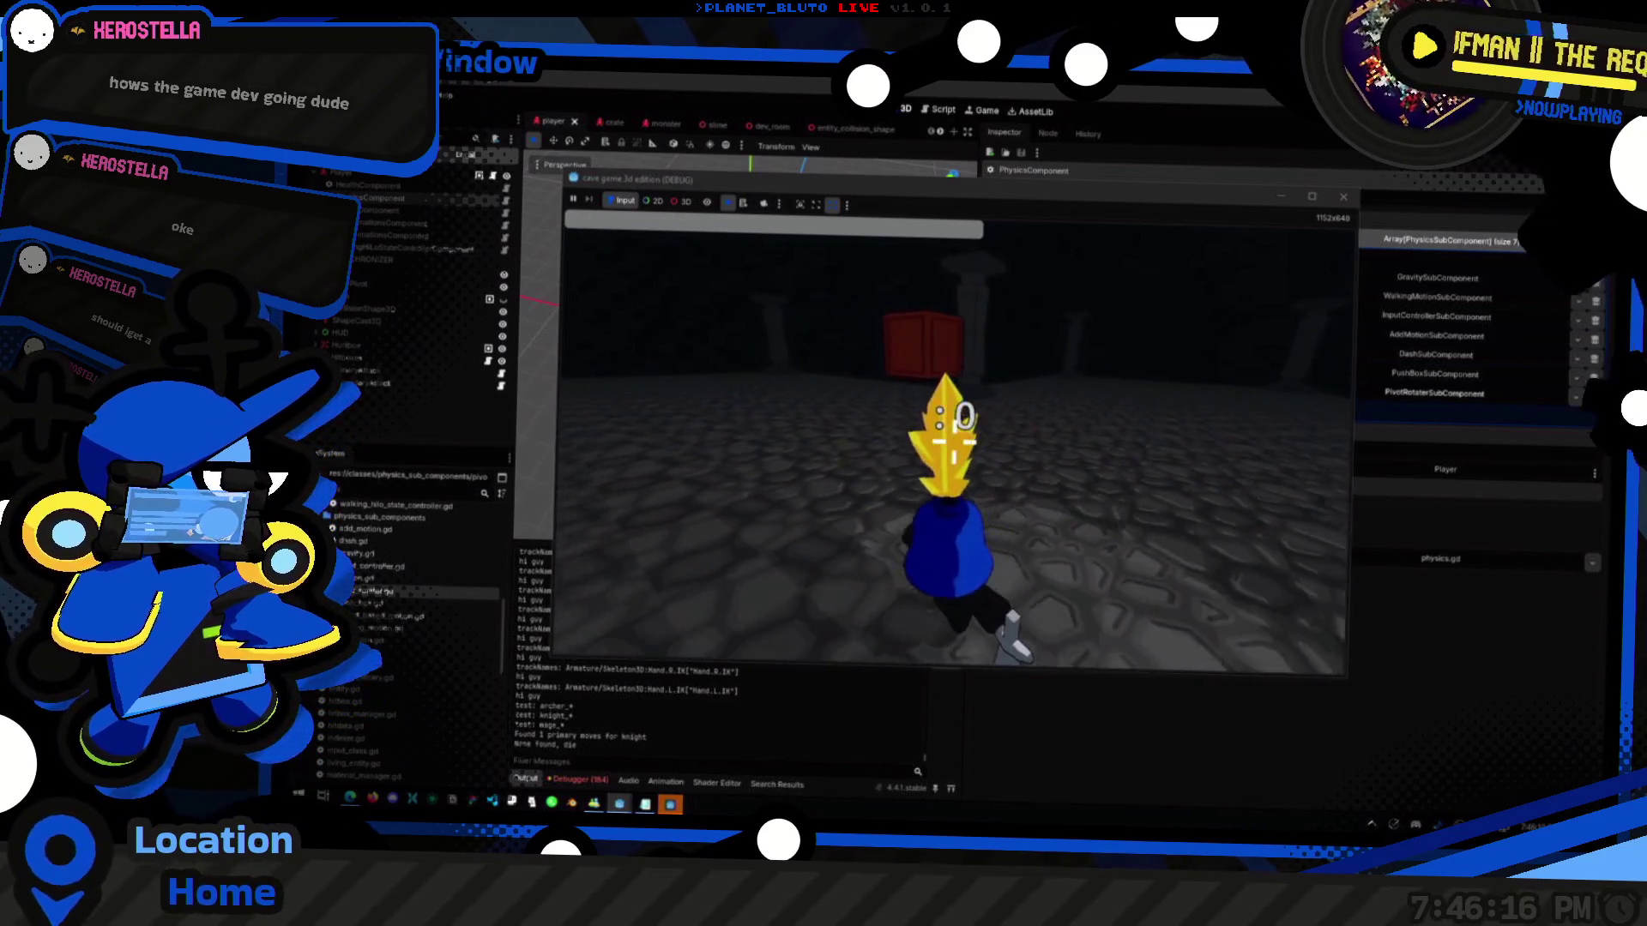
key(w)
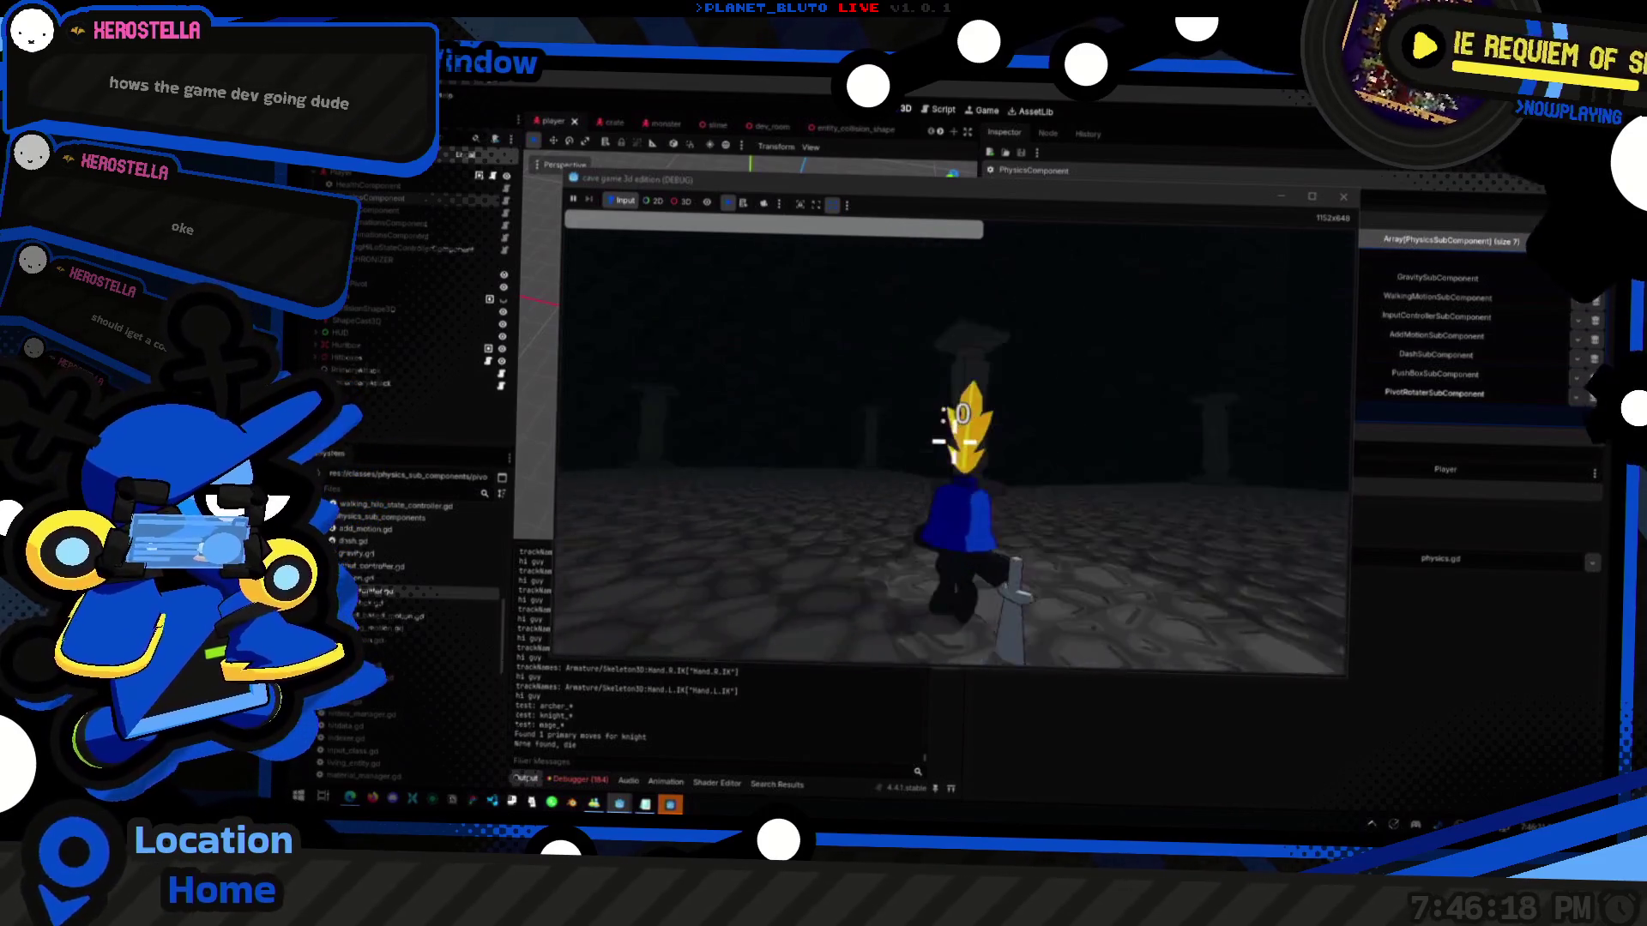
key(w)
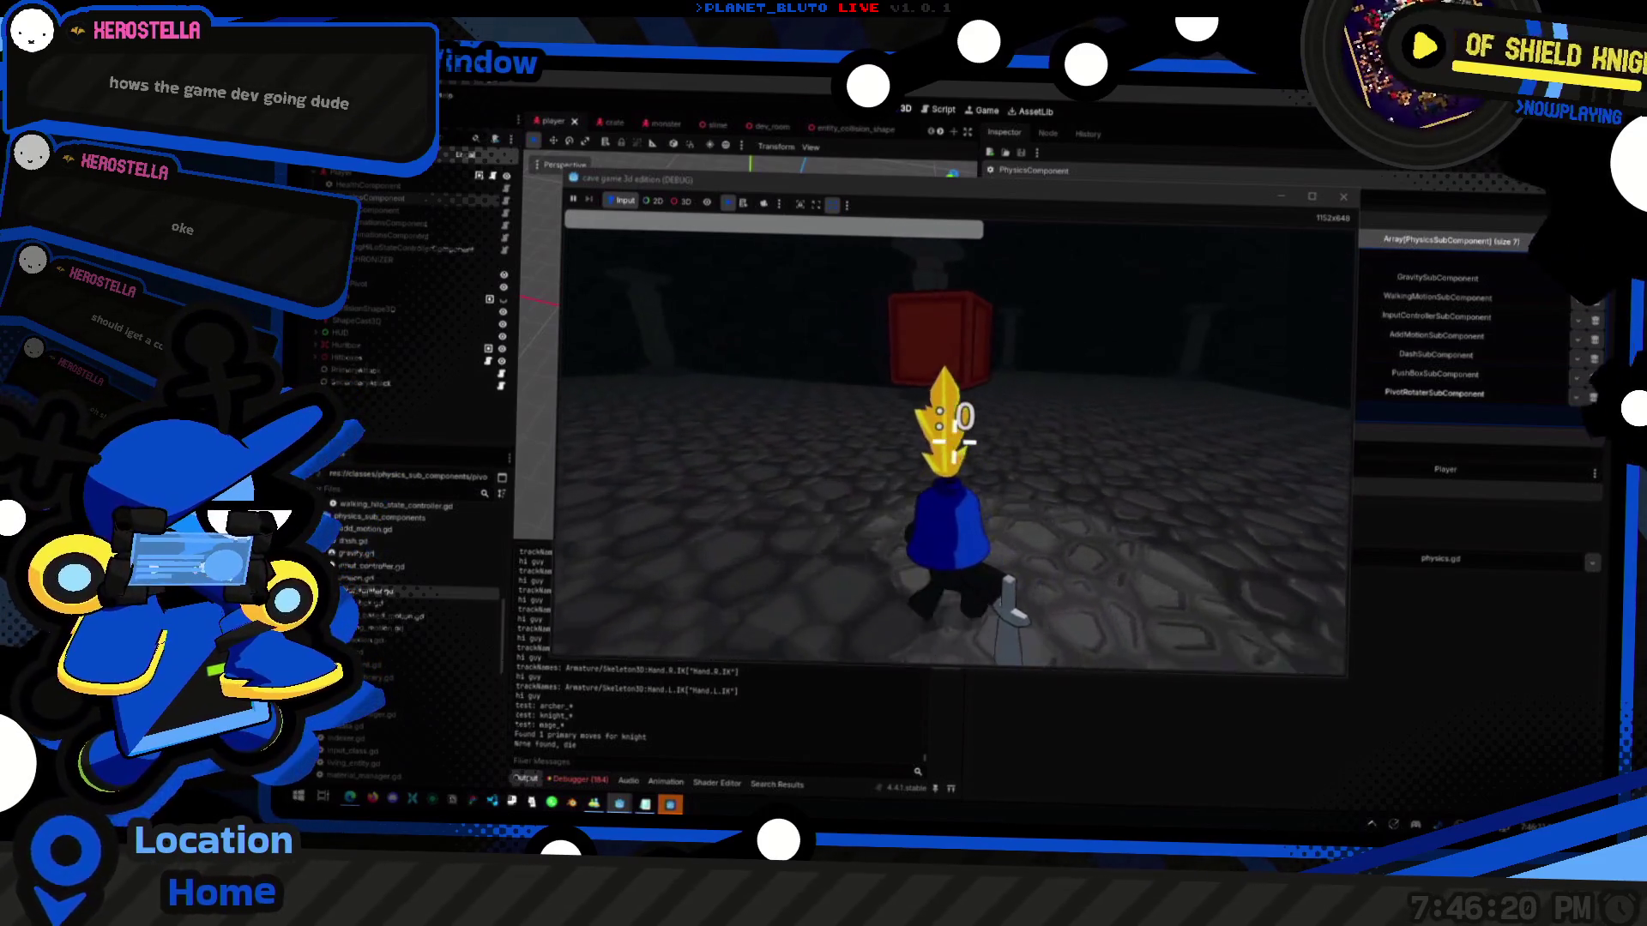
key(s)
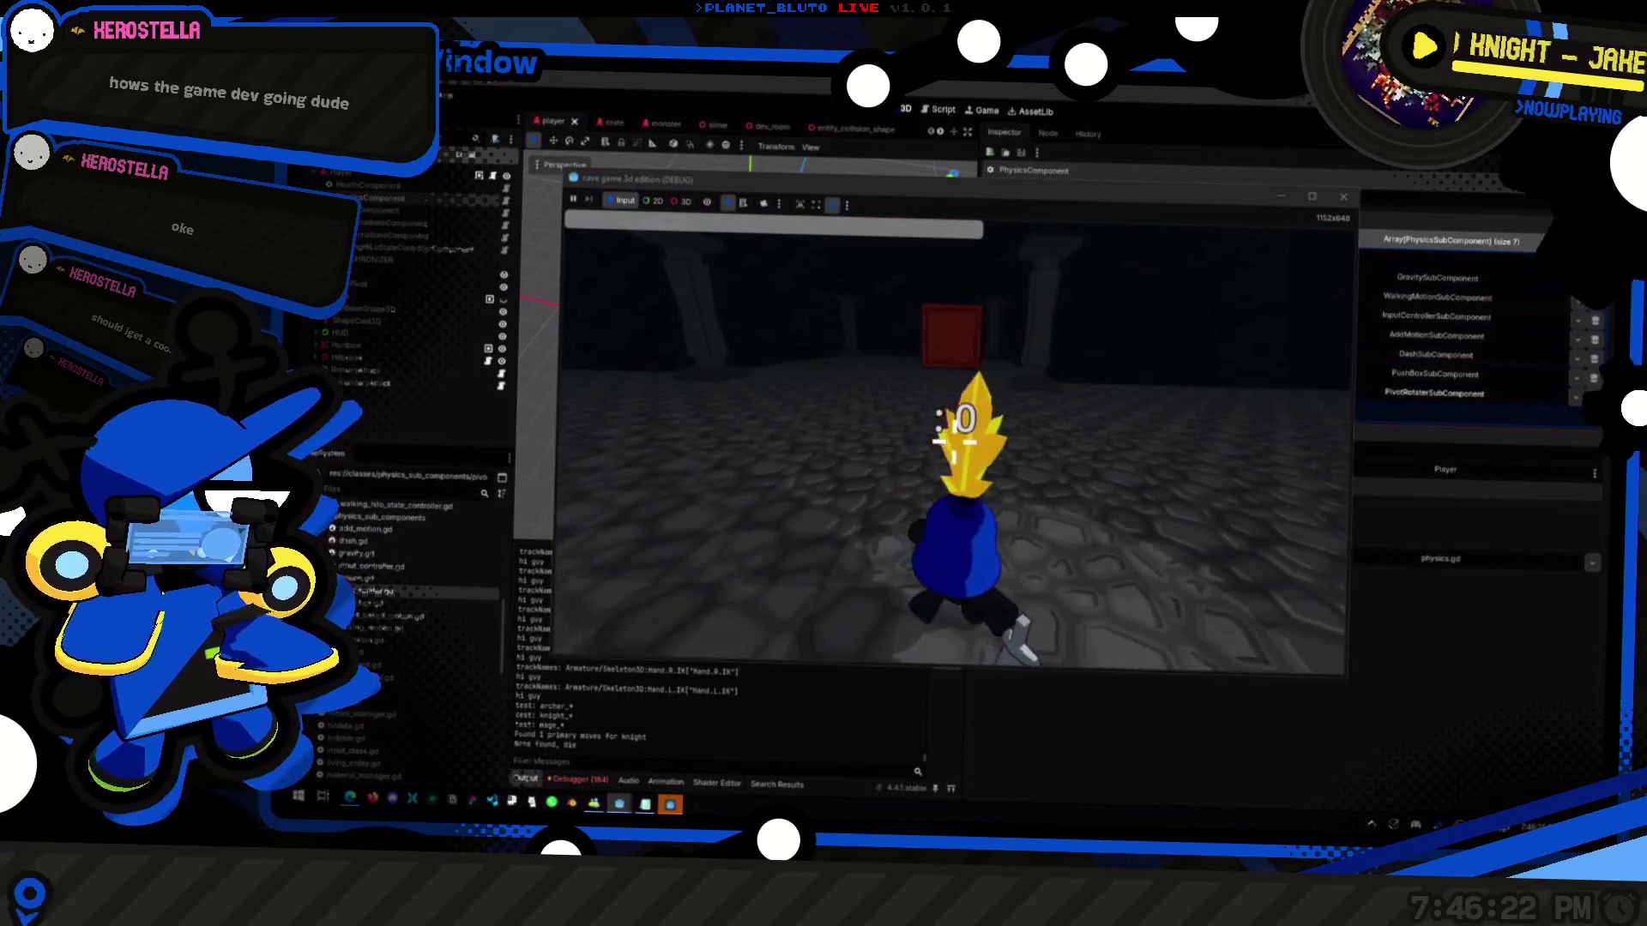
key(d)
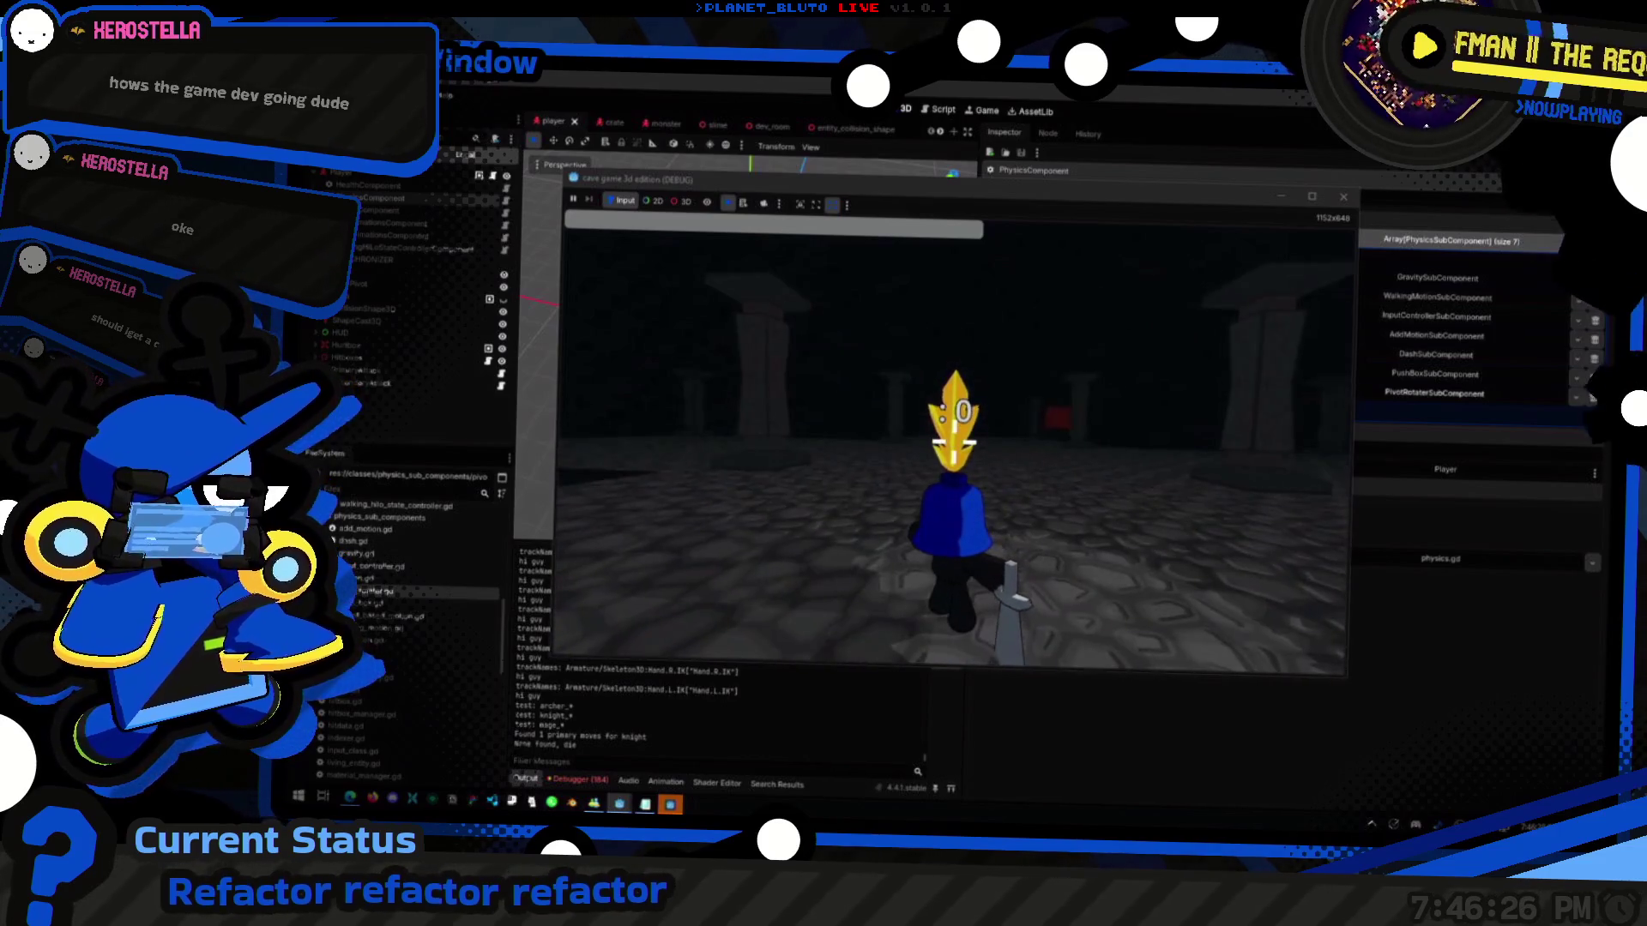
key(d)
key(a)
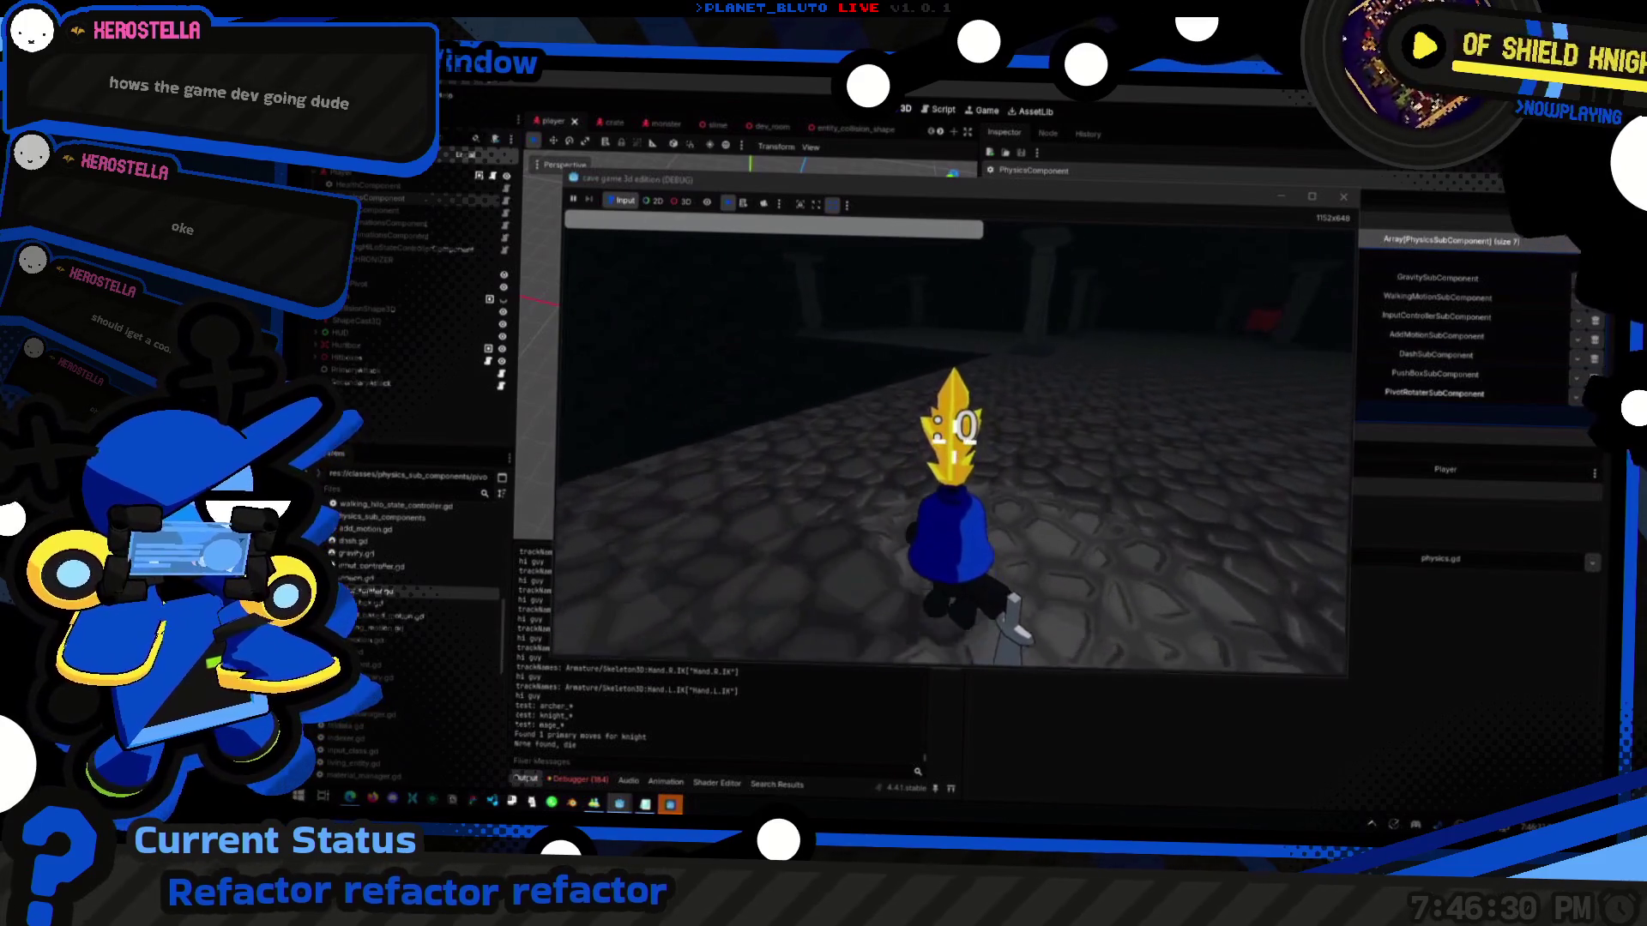
key(d)
key(a)
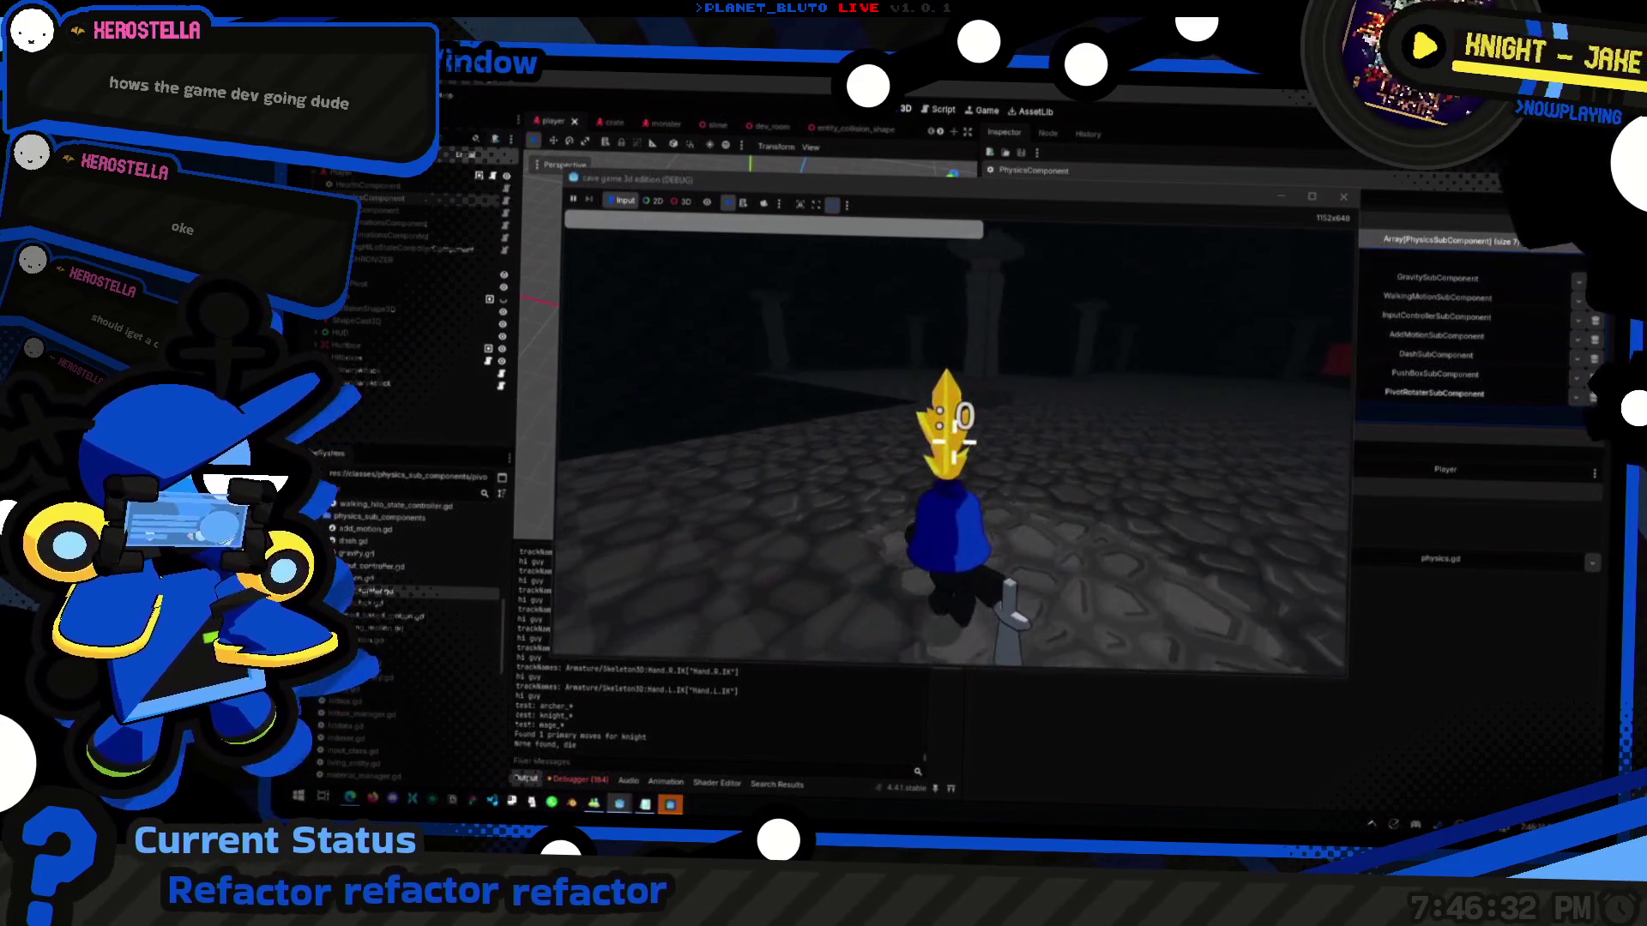
key(a)
key(d)
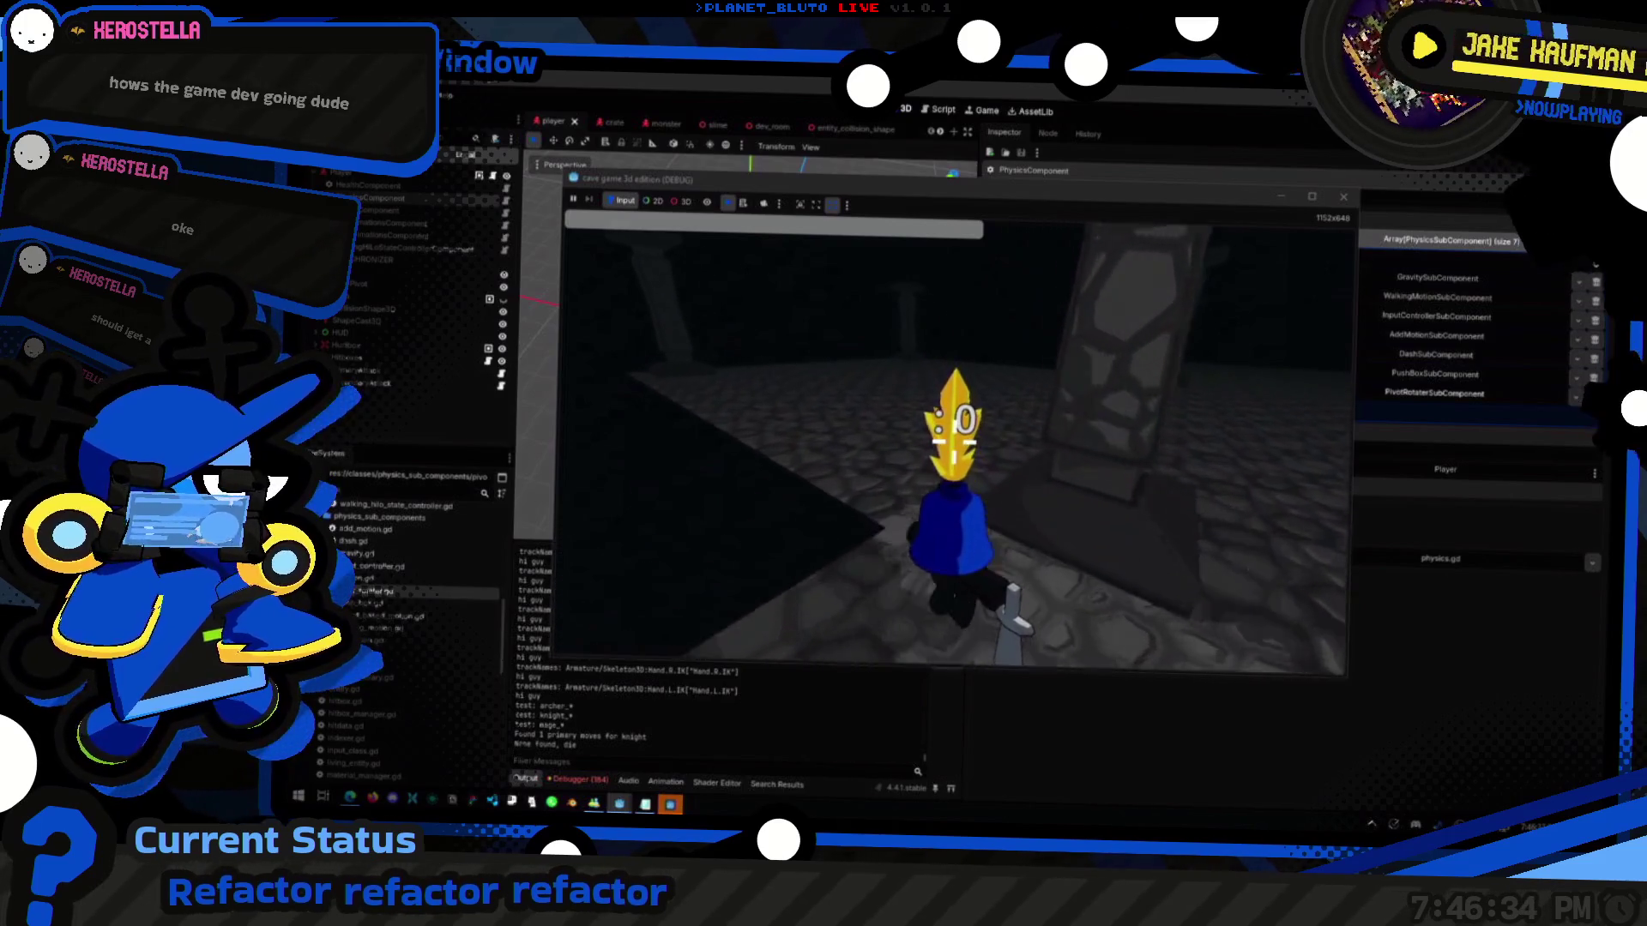
key(d)
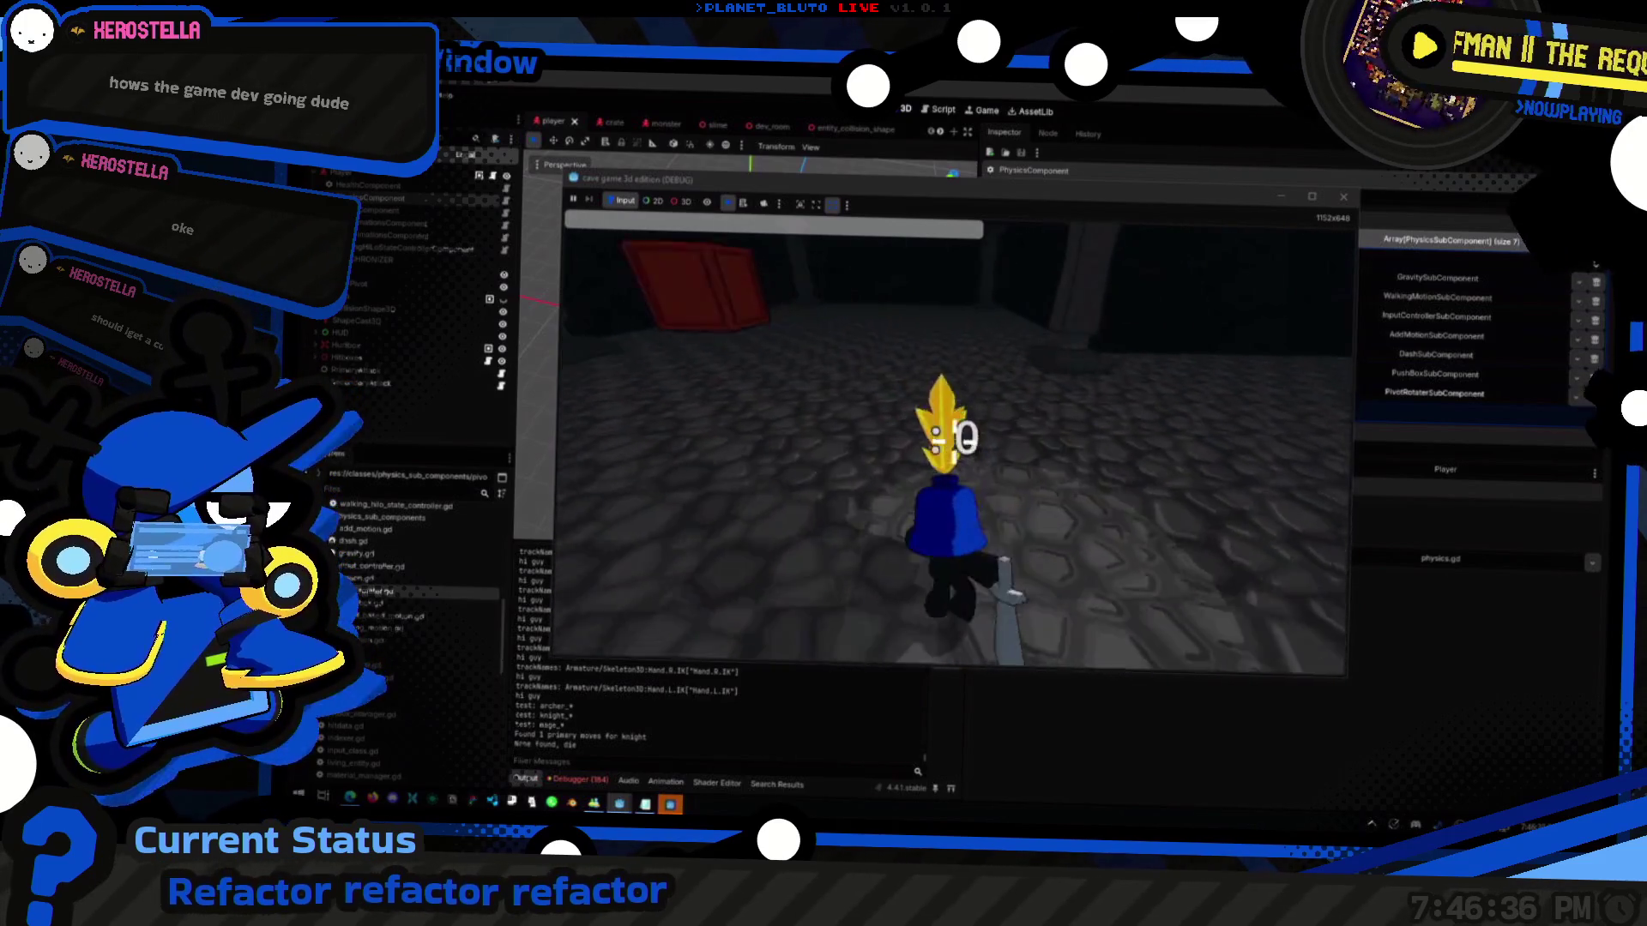
key(w)
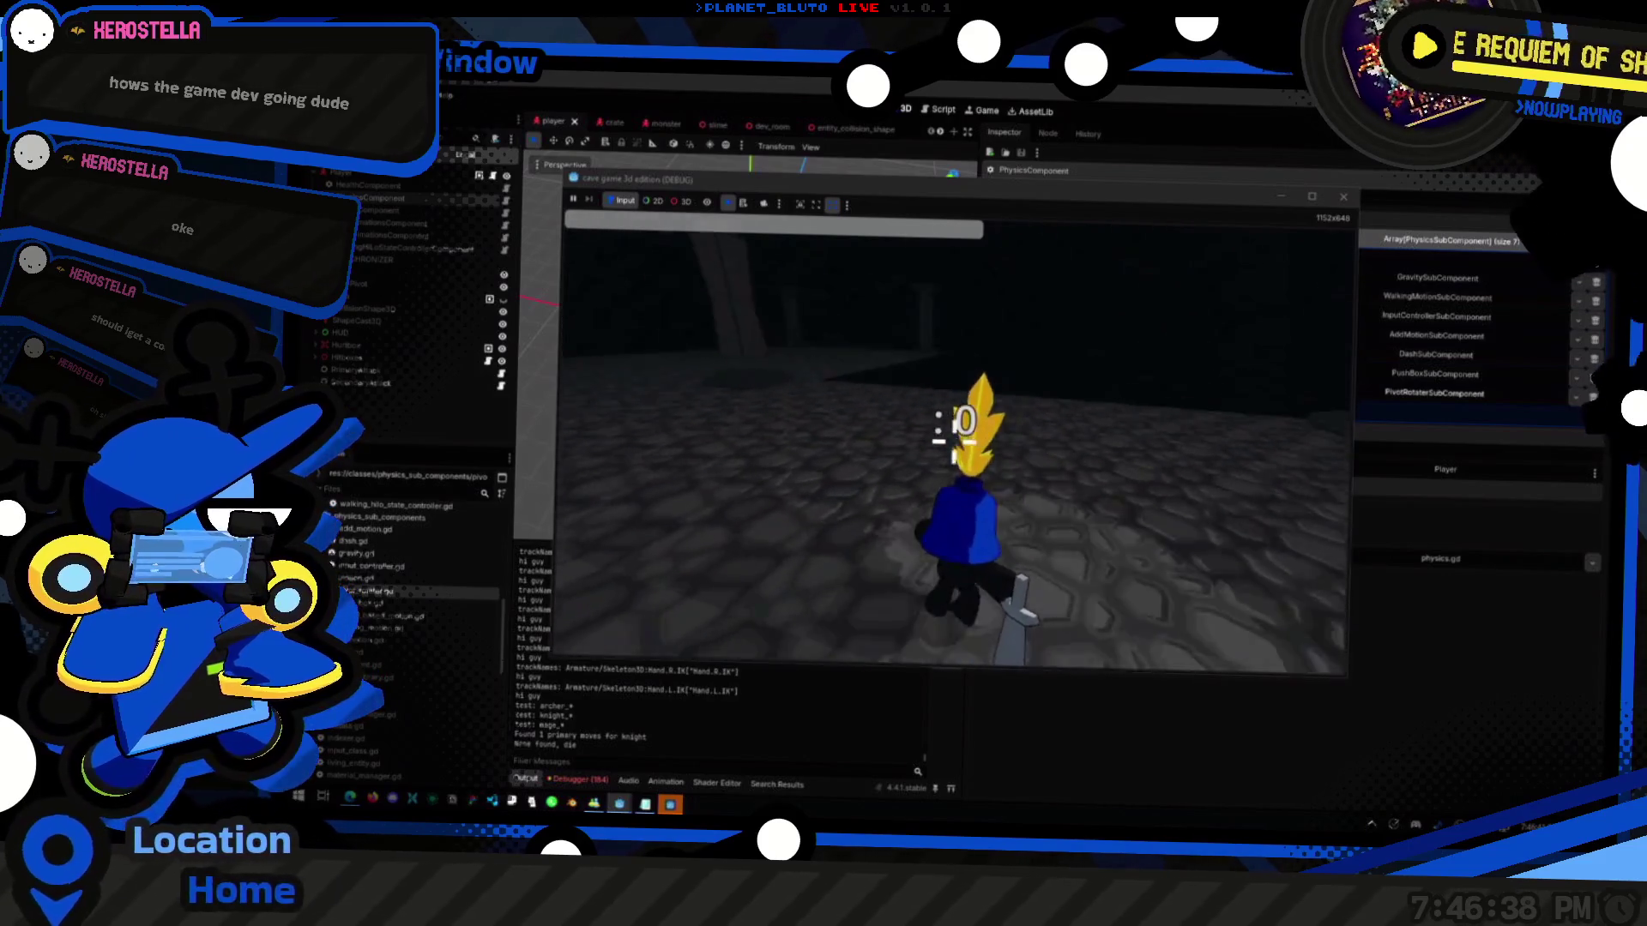
key(w)
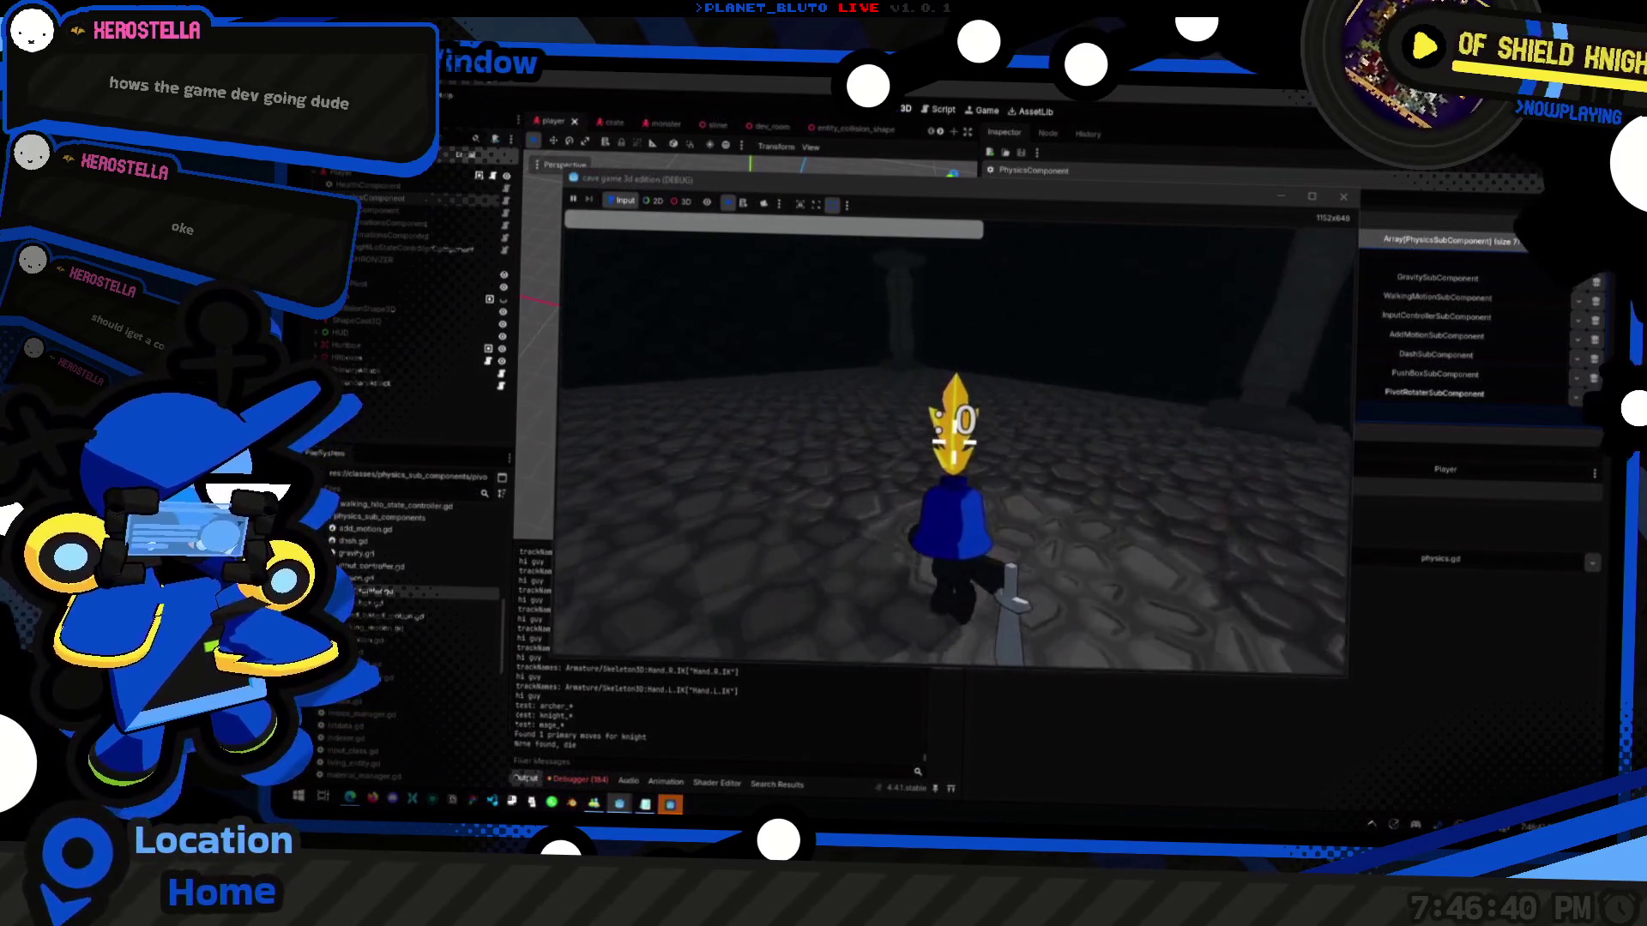
key(w)
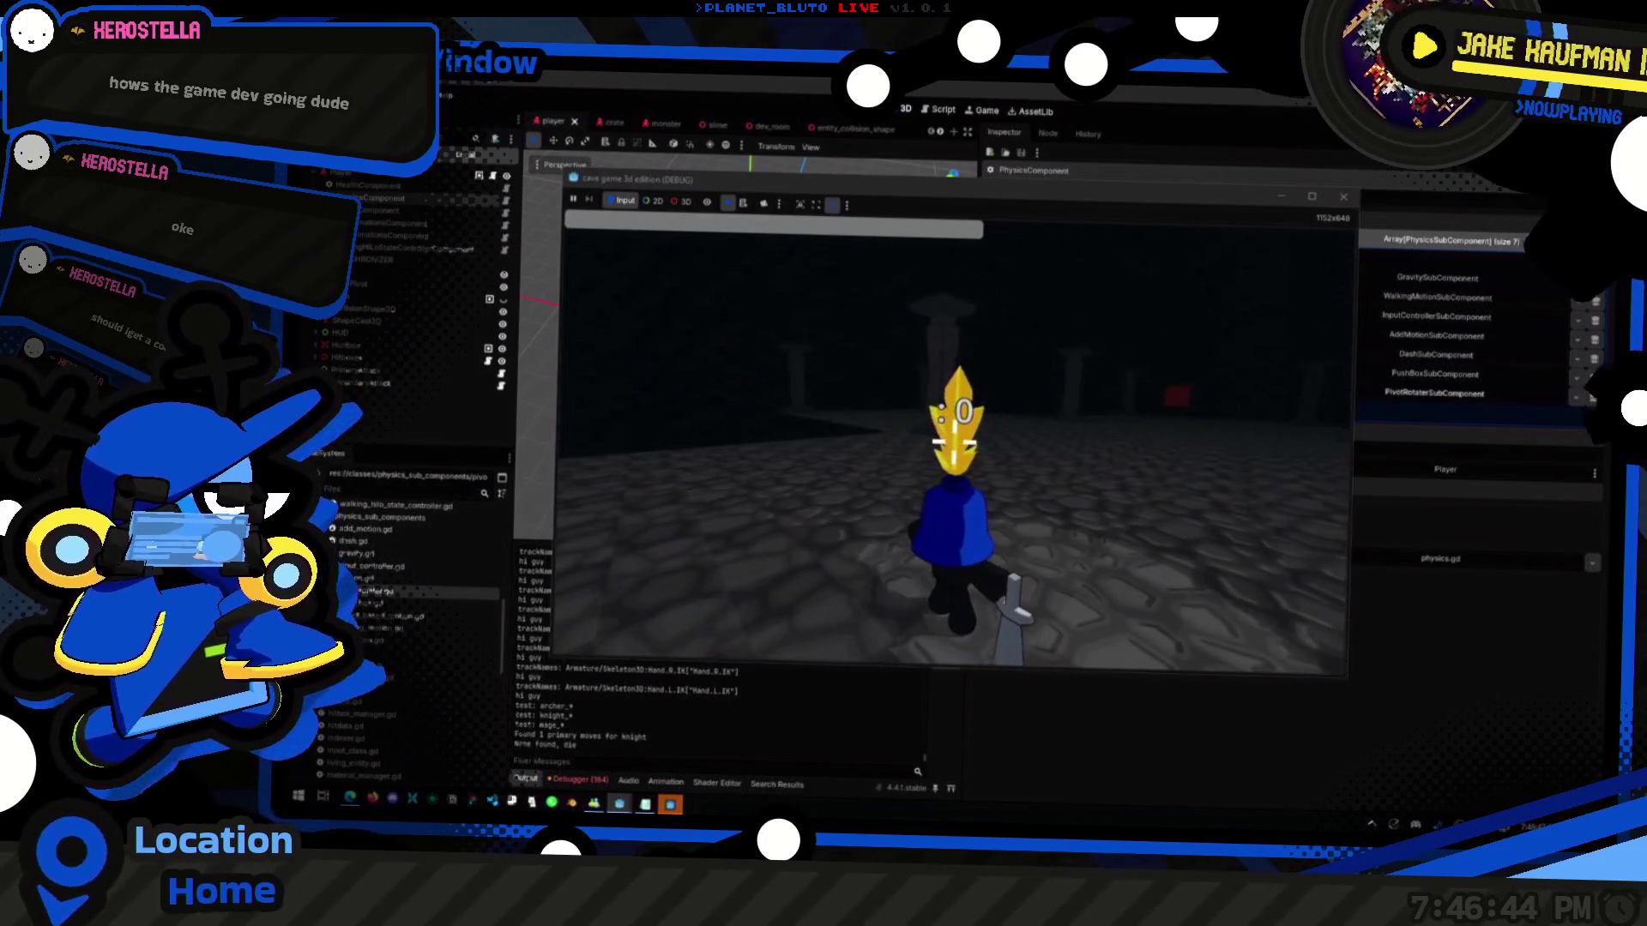
key(w)
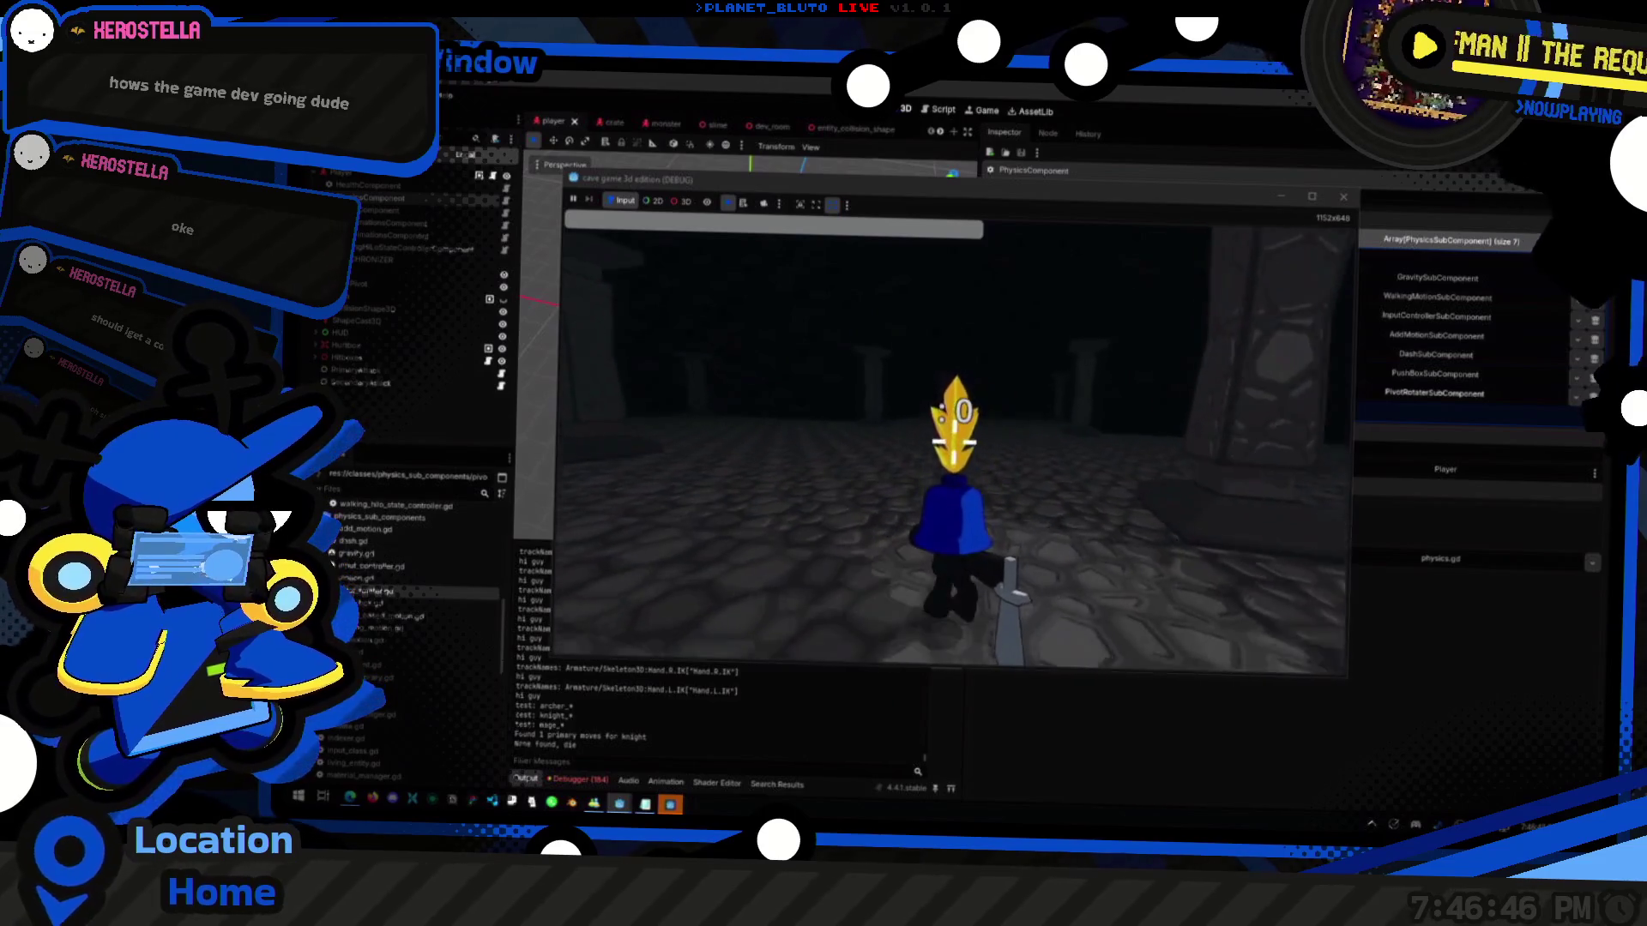
key(w)
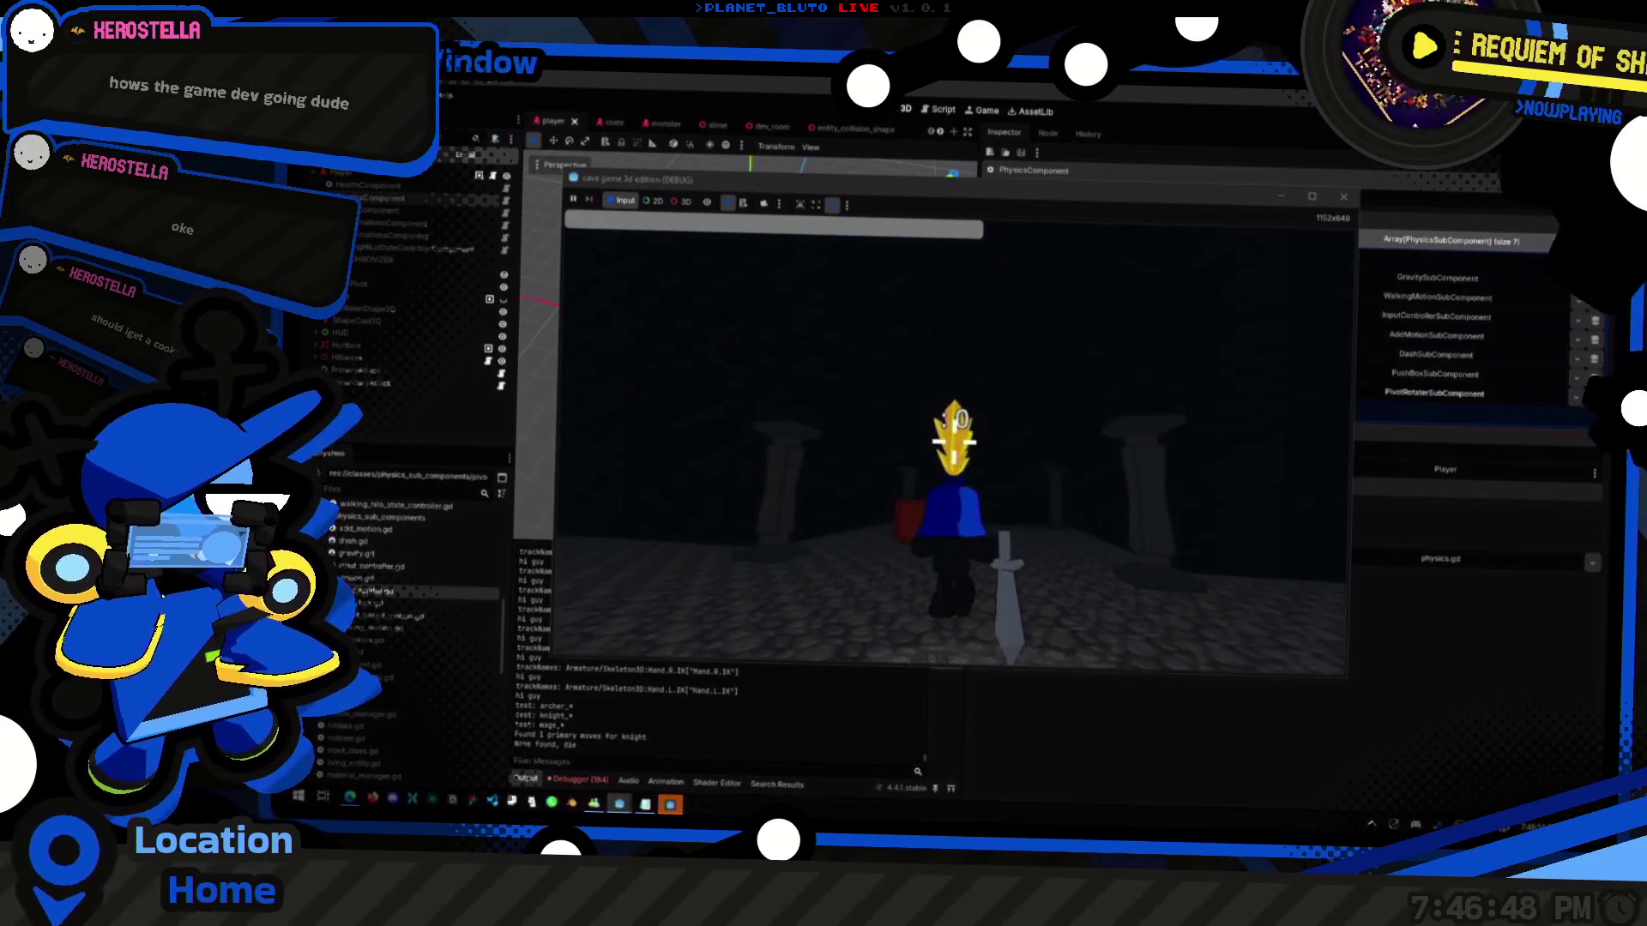
key(w)
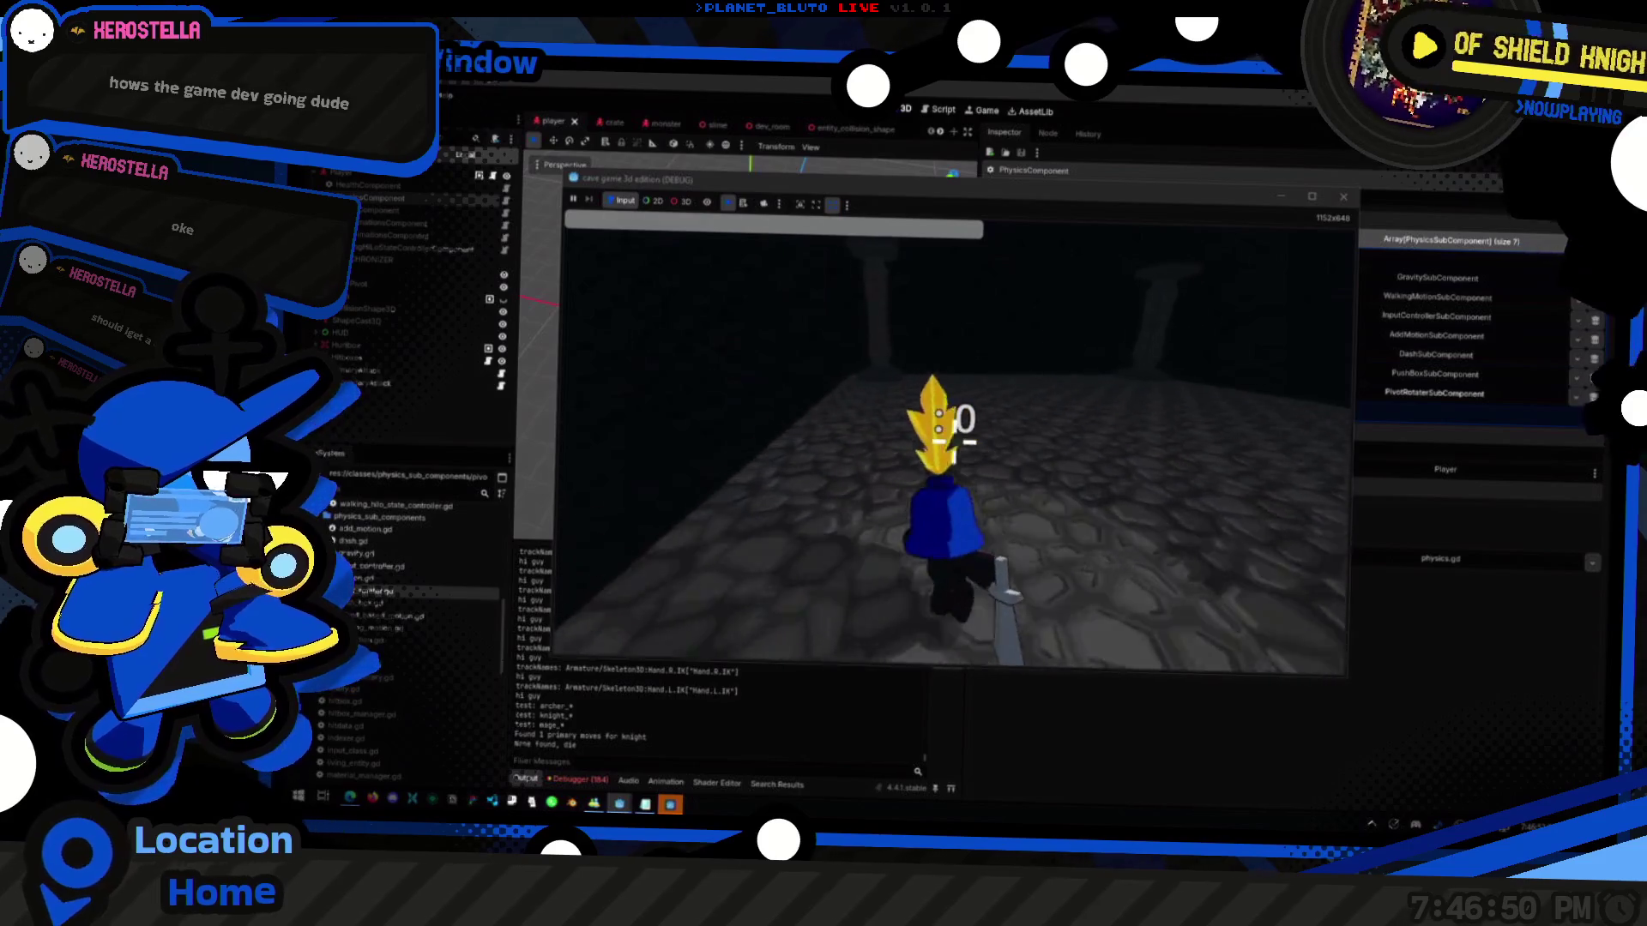
key(w)
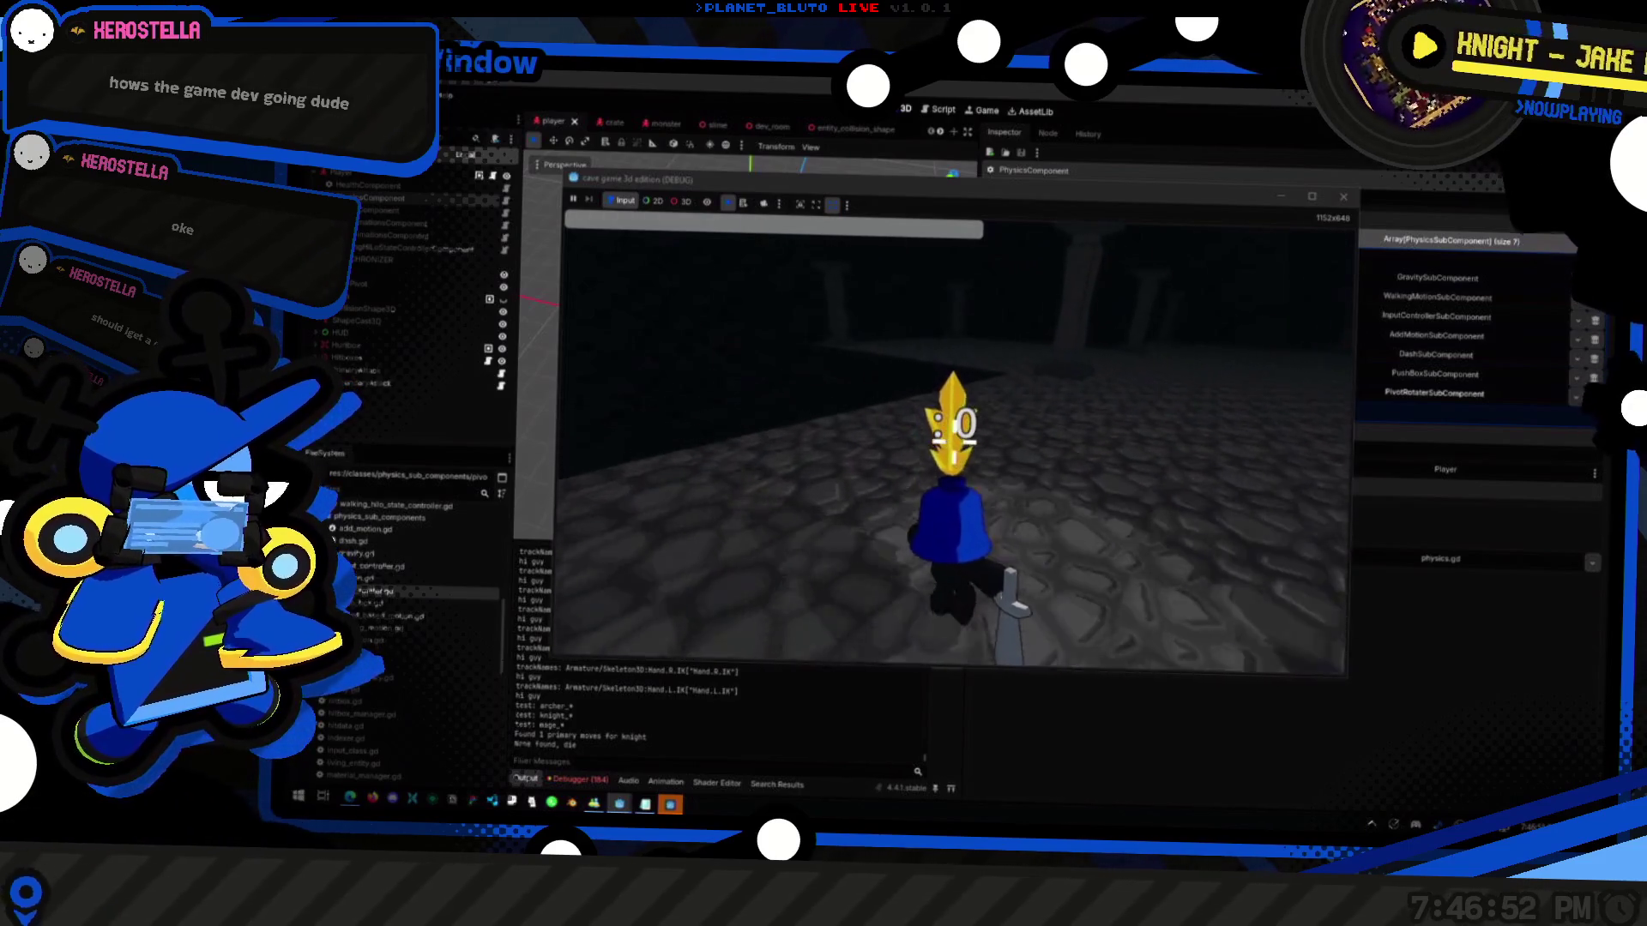
key(w)
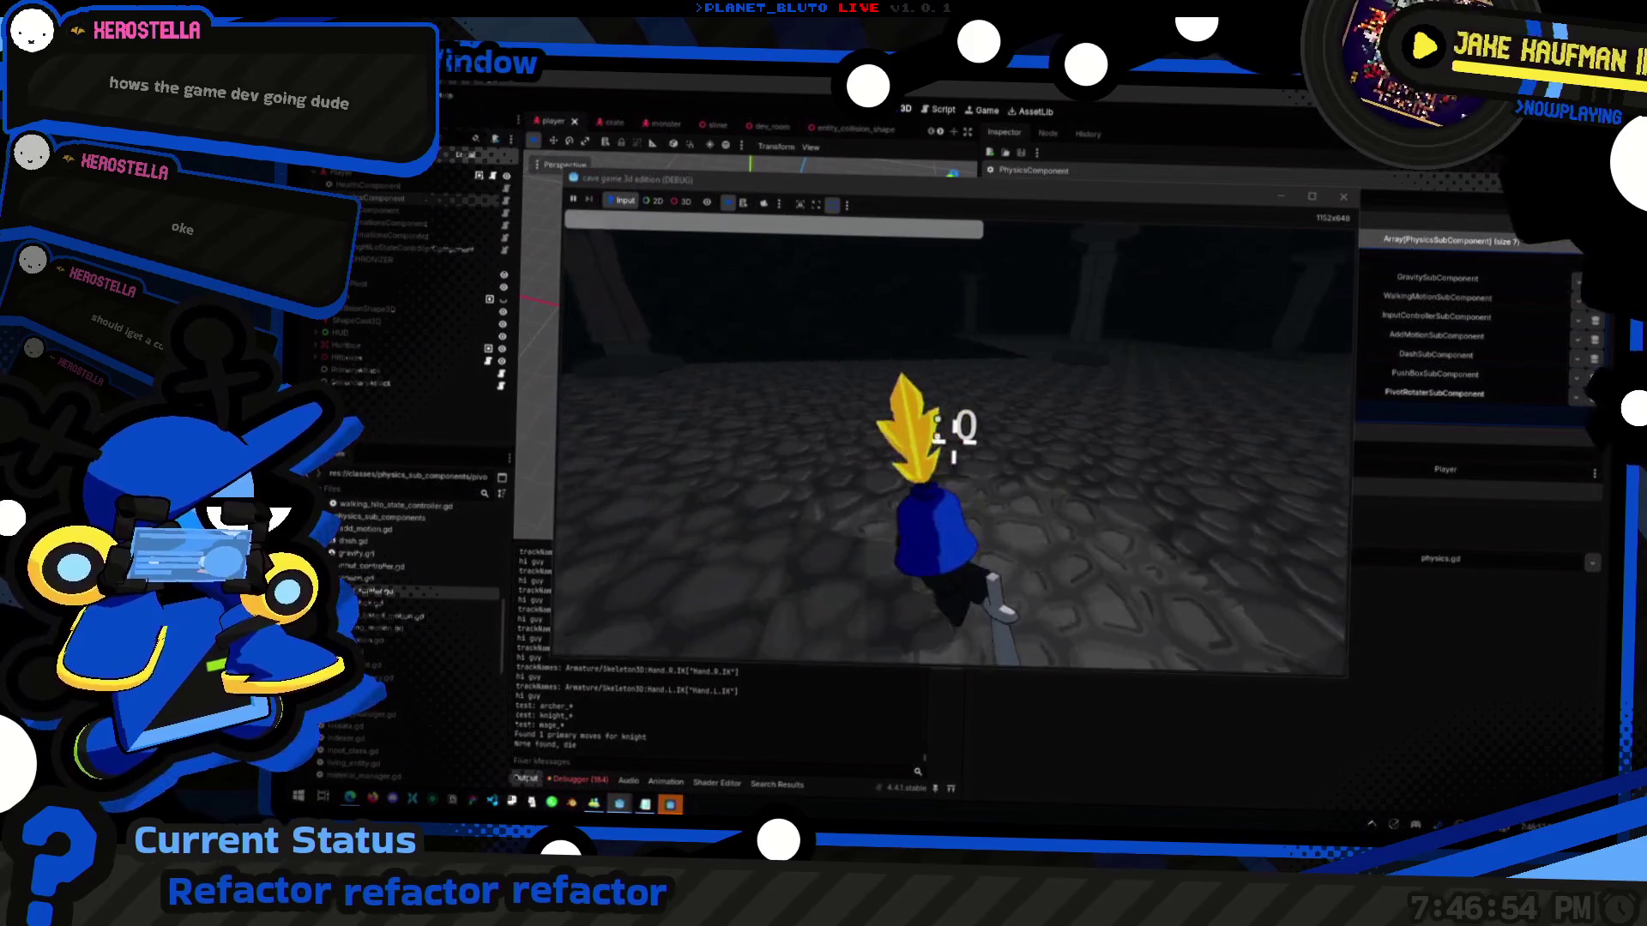
key(w)
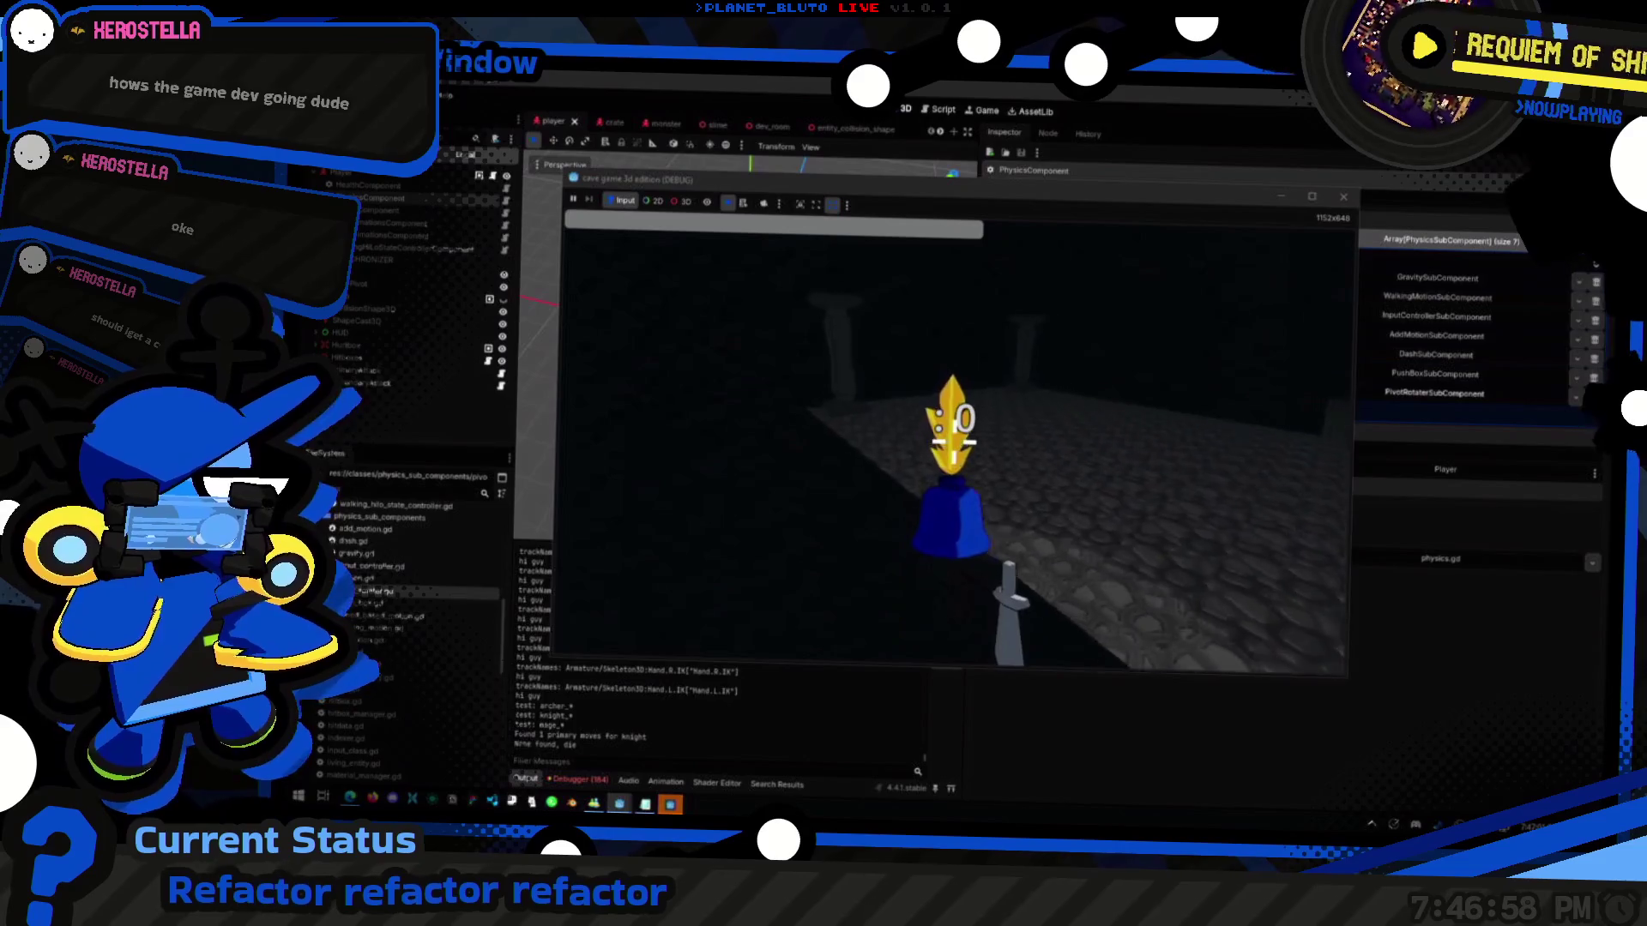
key(w)
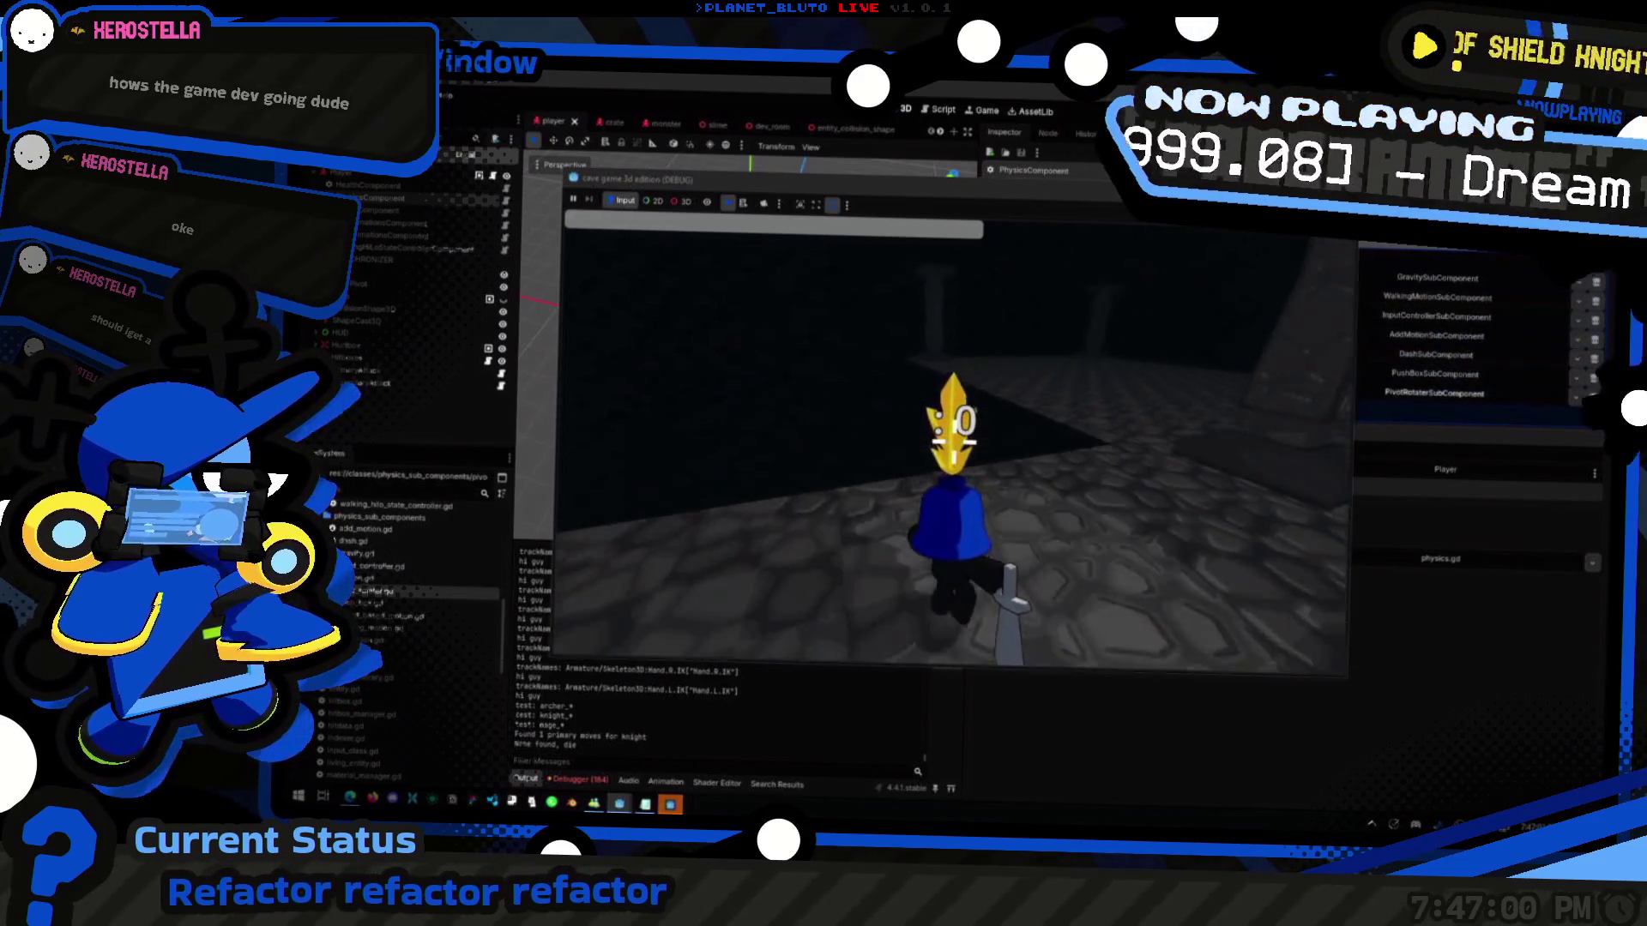
key(w)
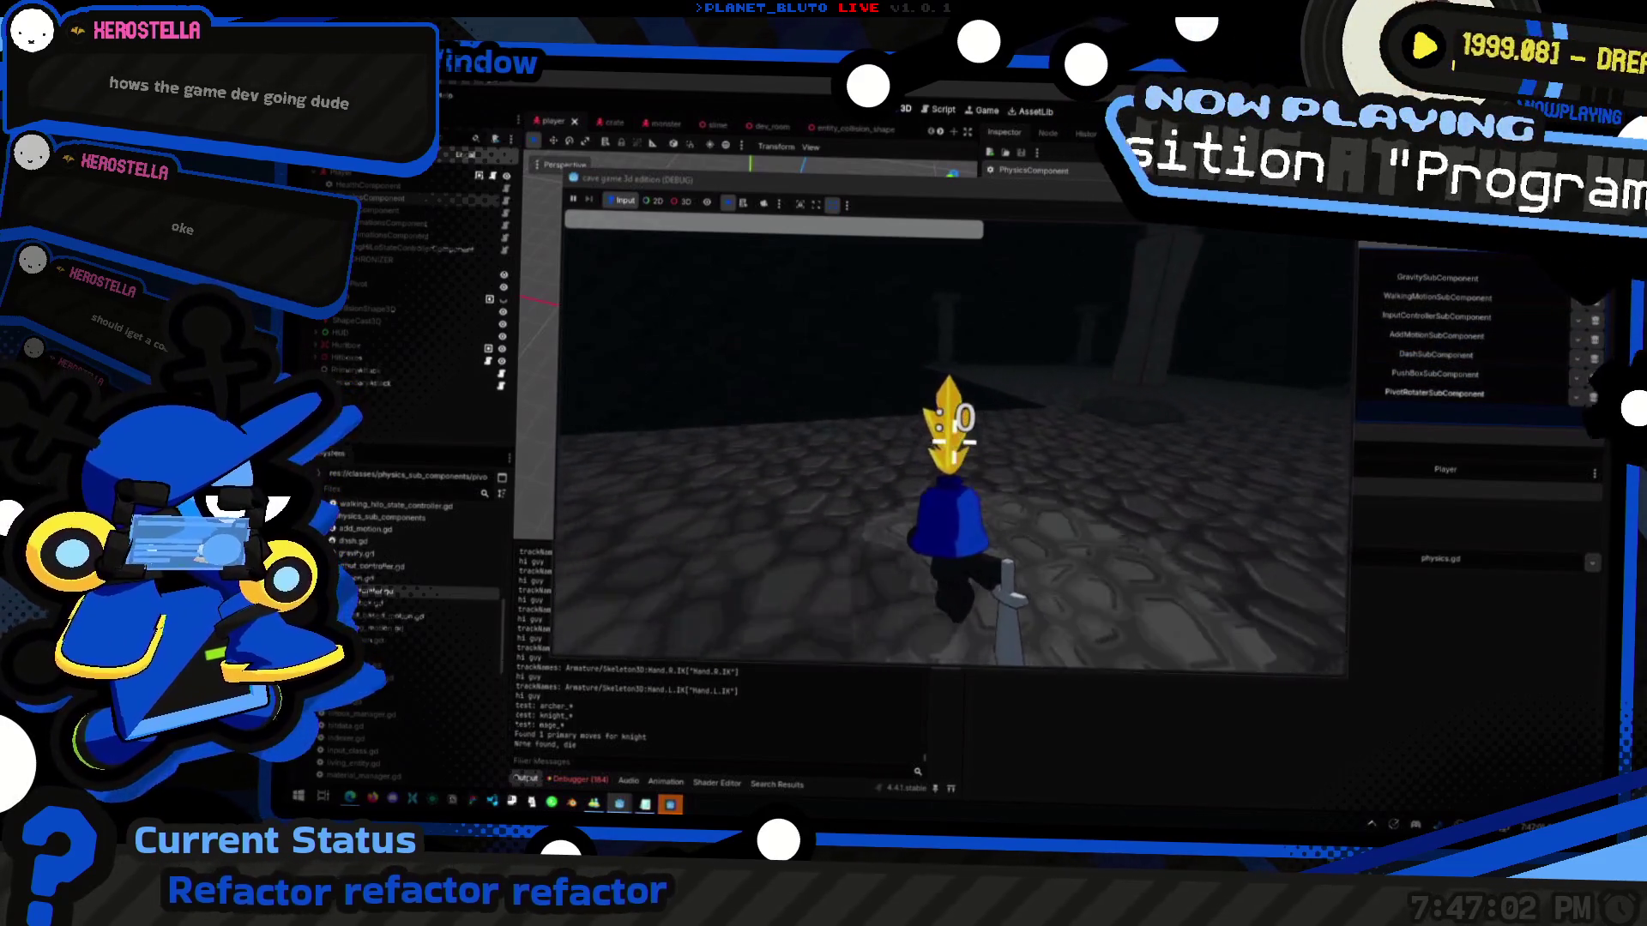
key(w)
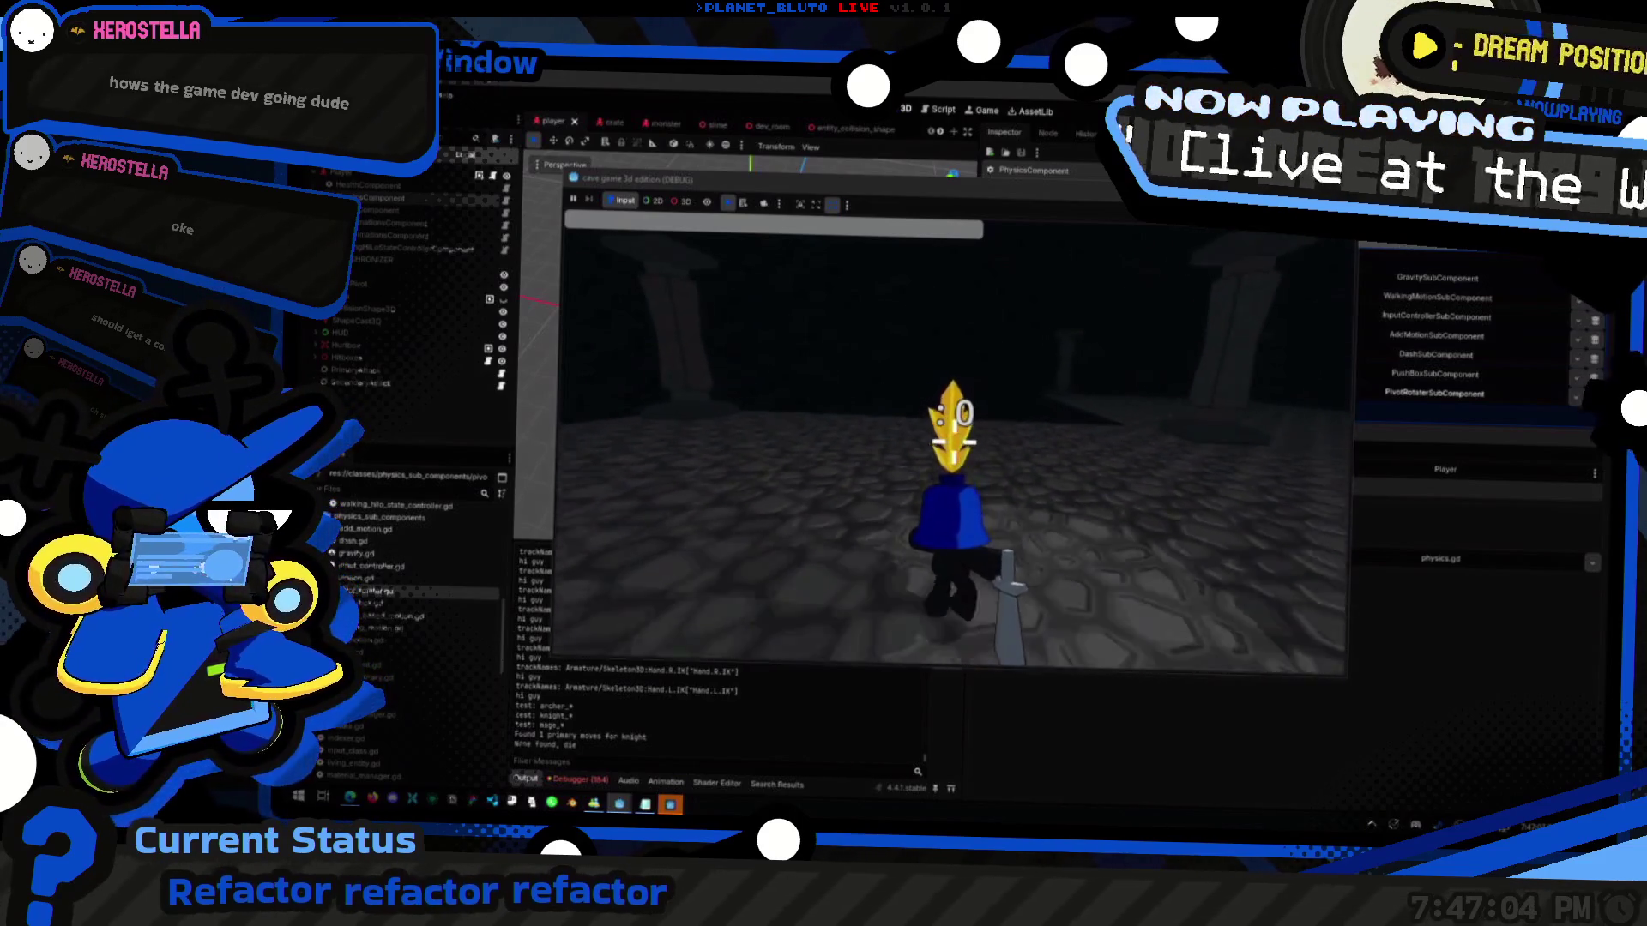
key(w)
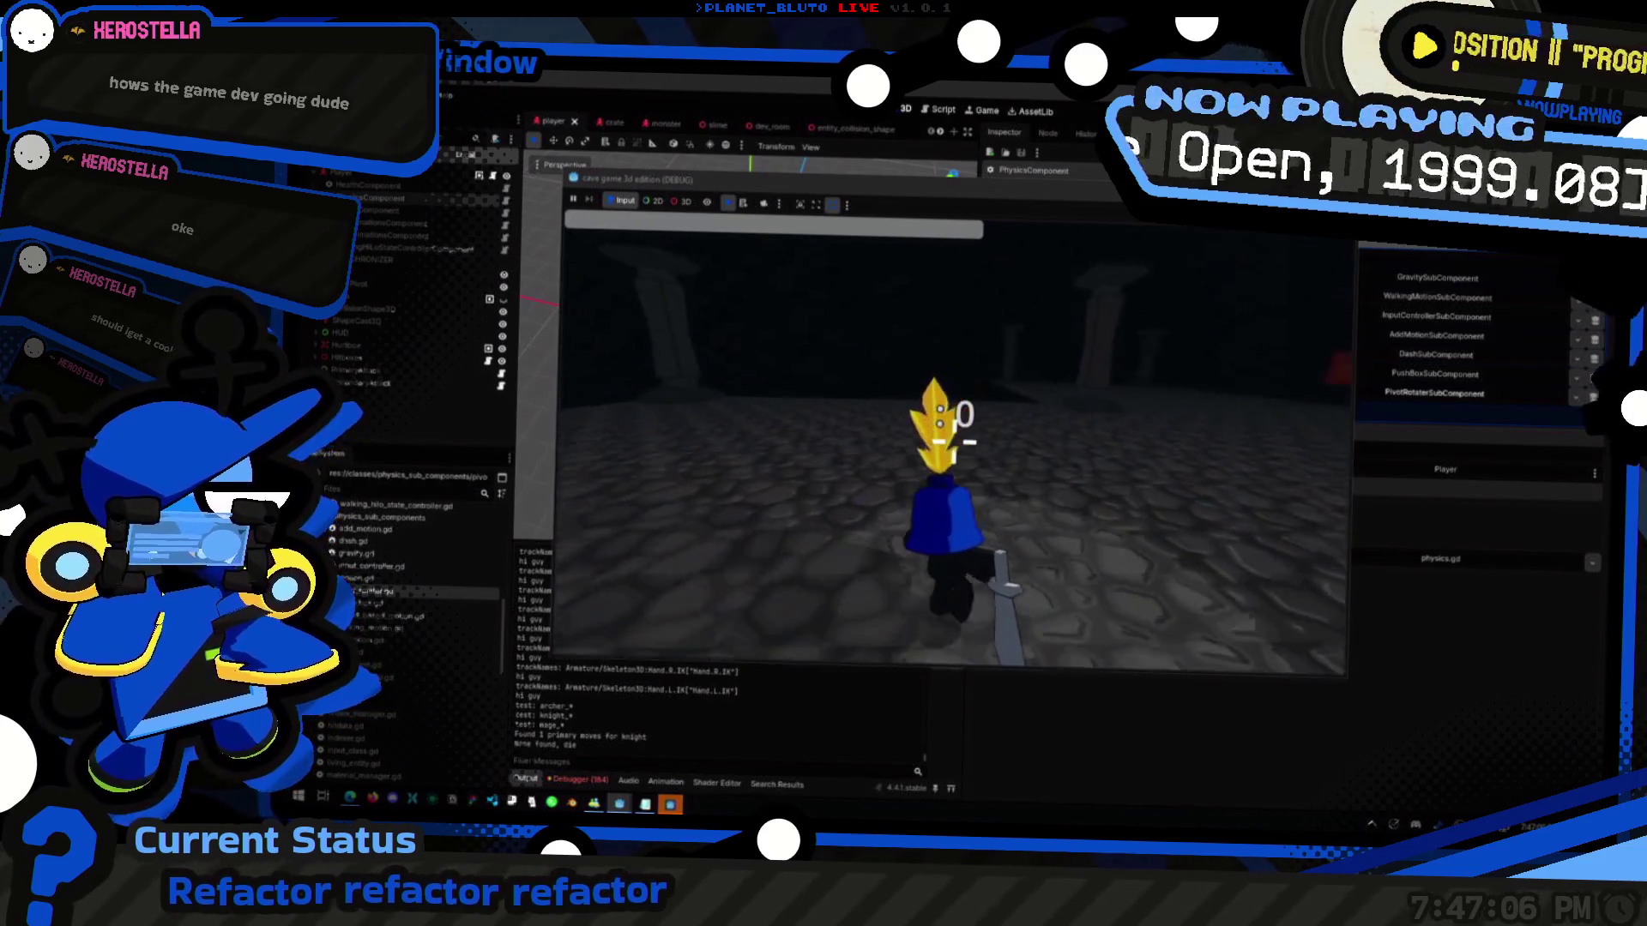
key(w)
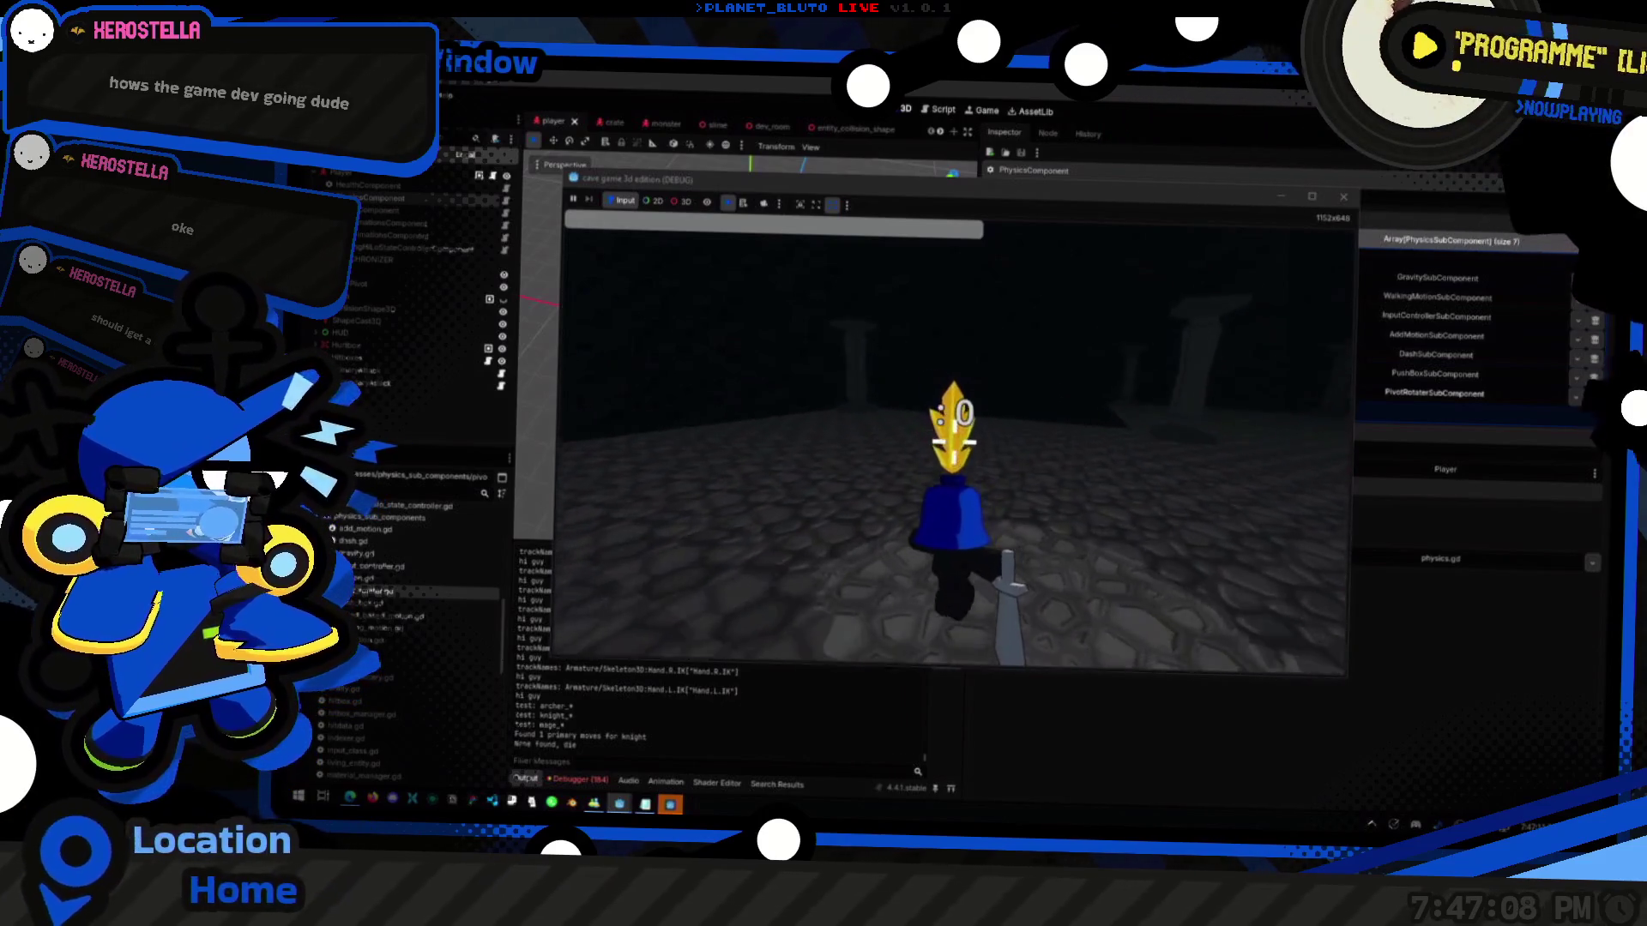
key(w)
key(w)
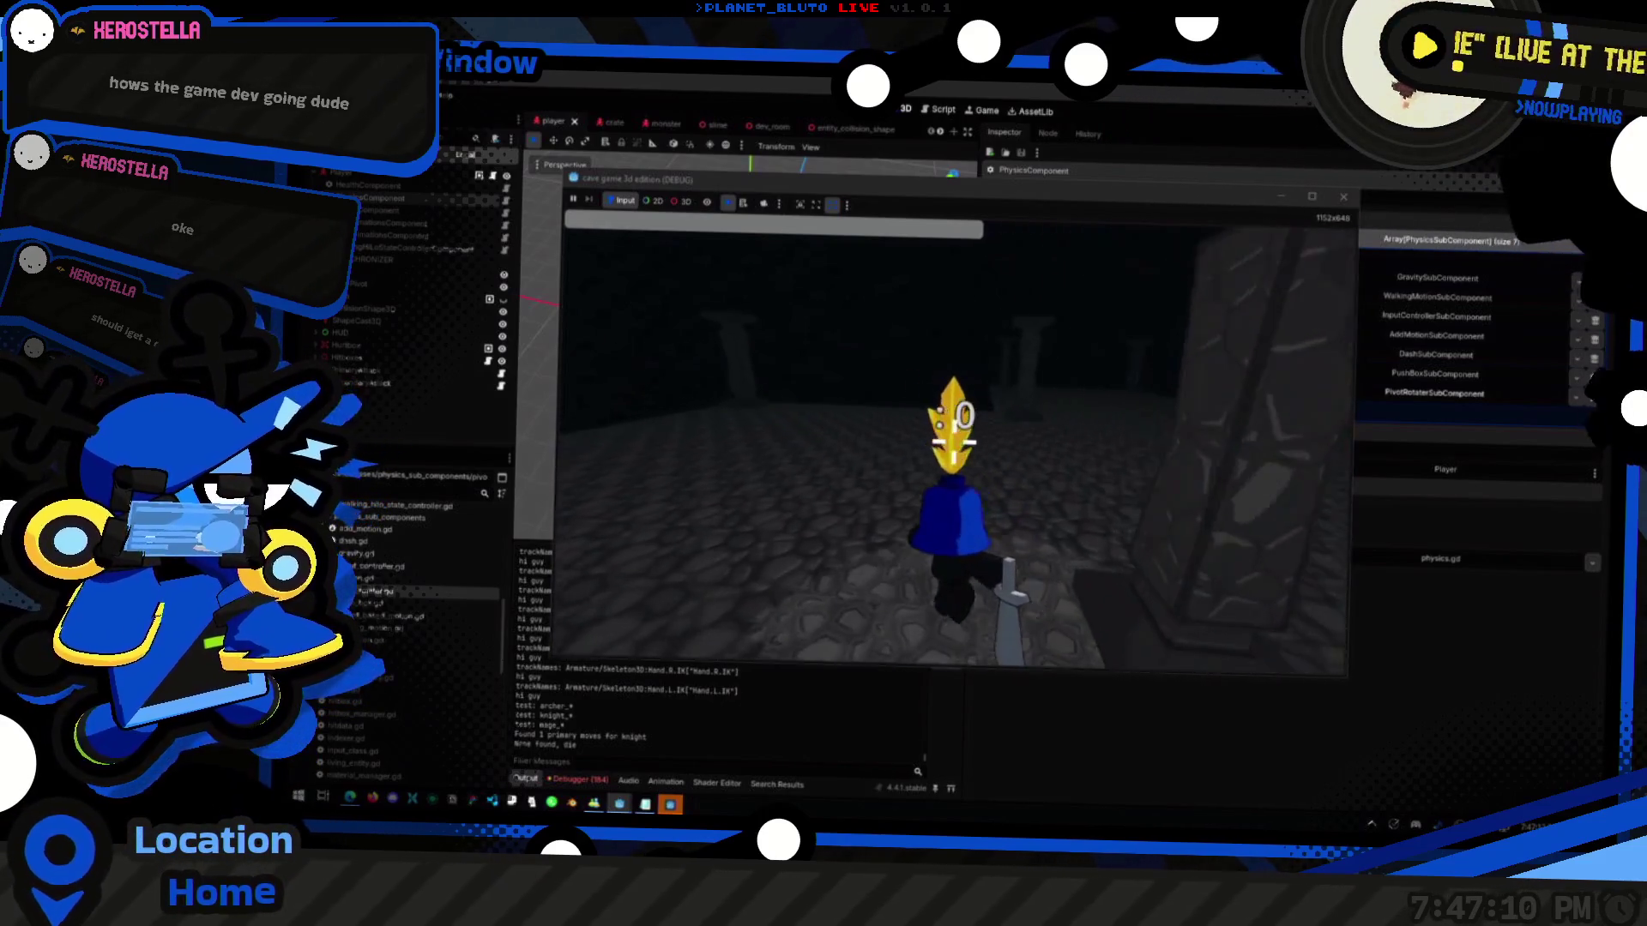
key(w)
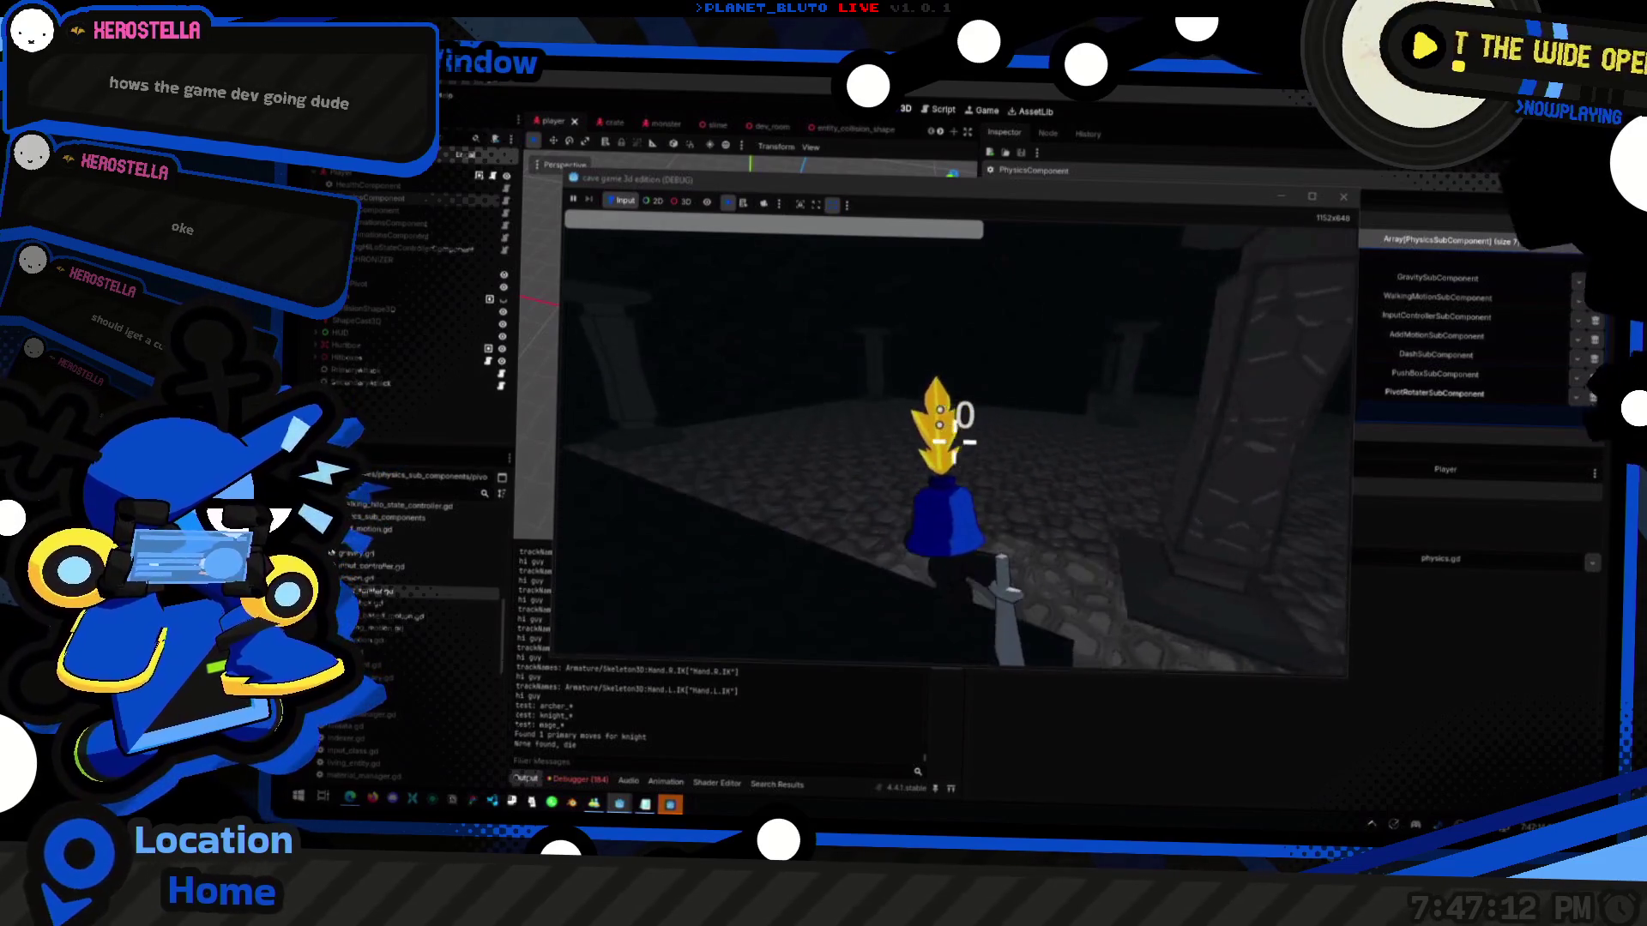
key(w)
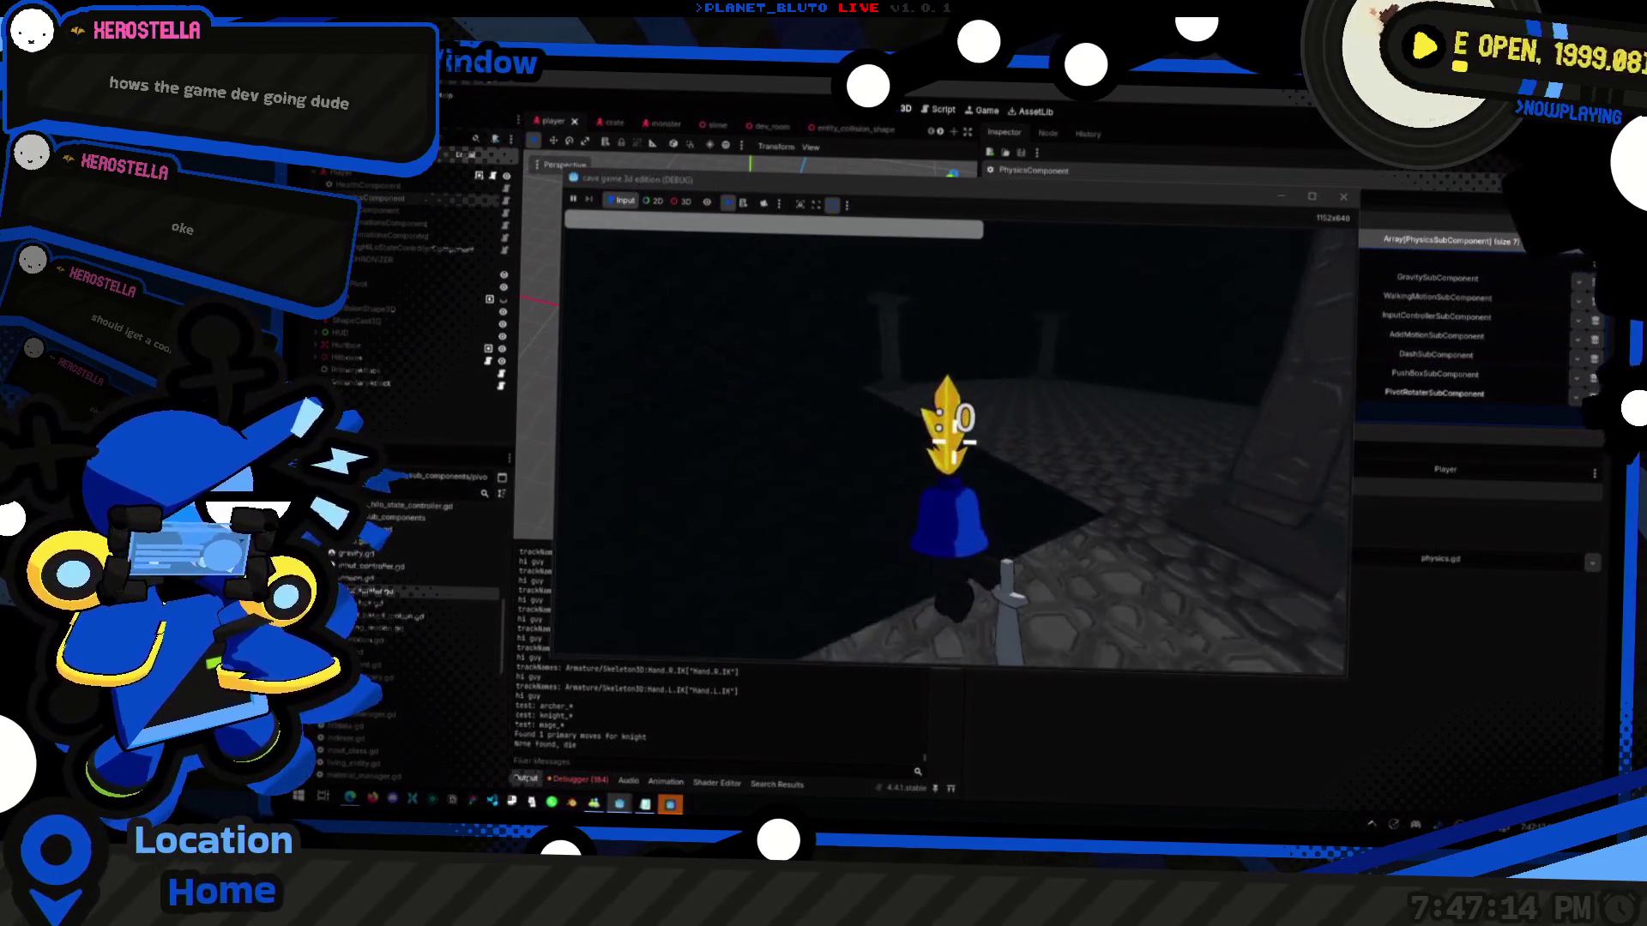
key(w)
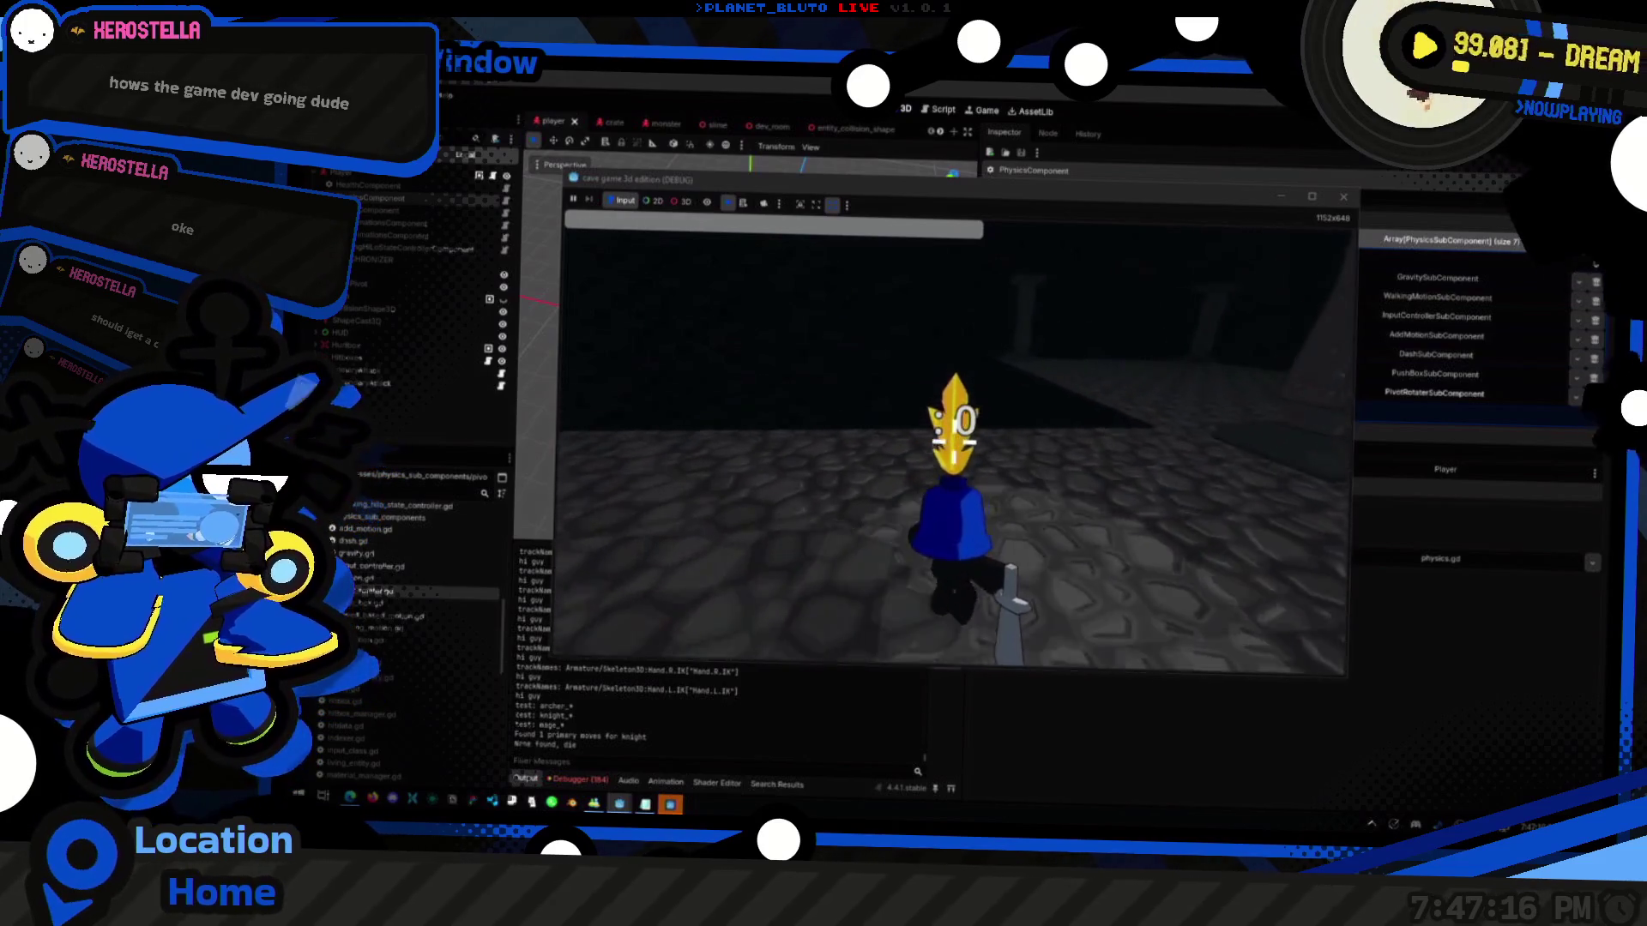
key(w)
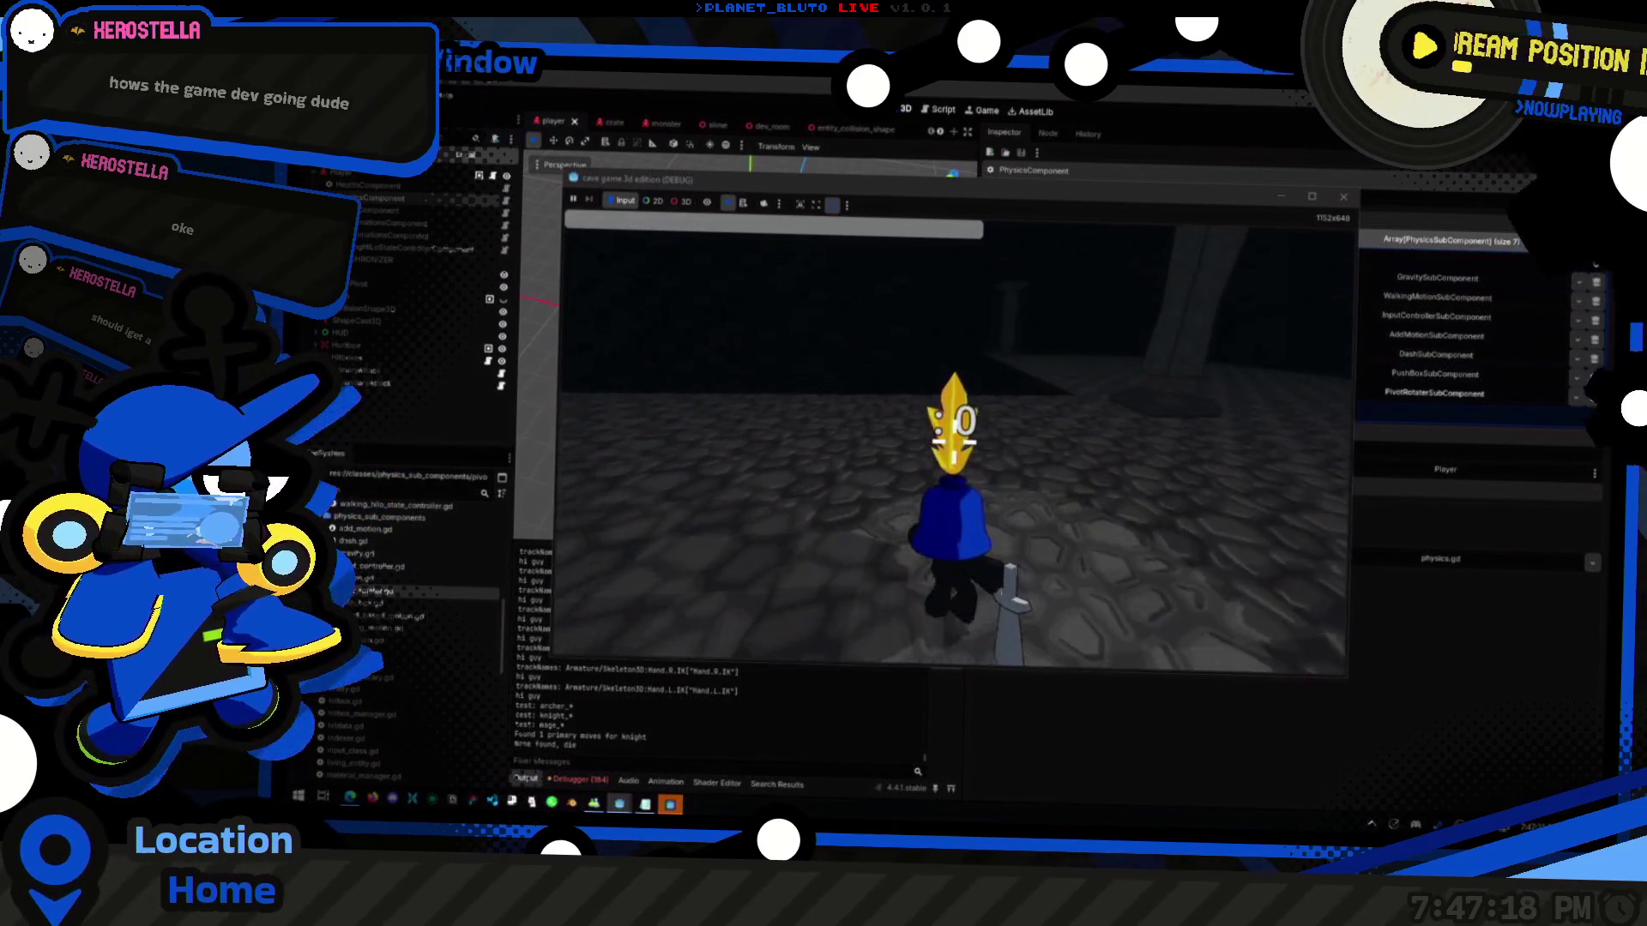
key(w)
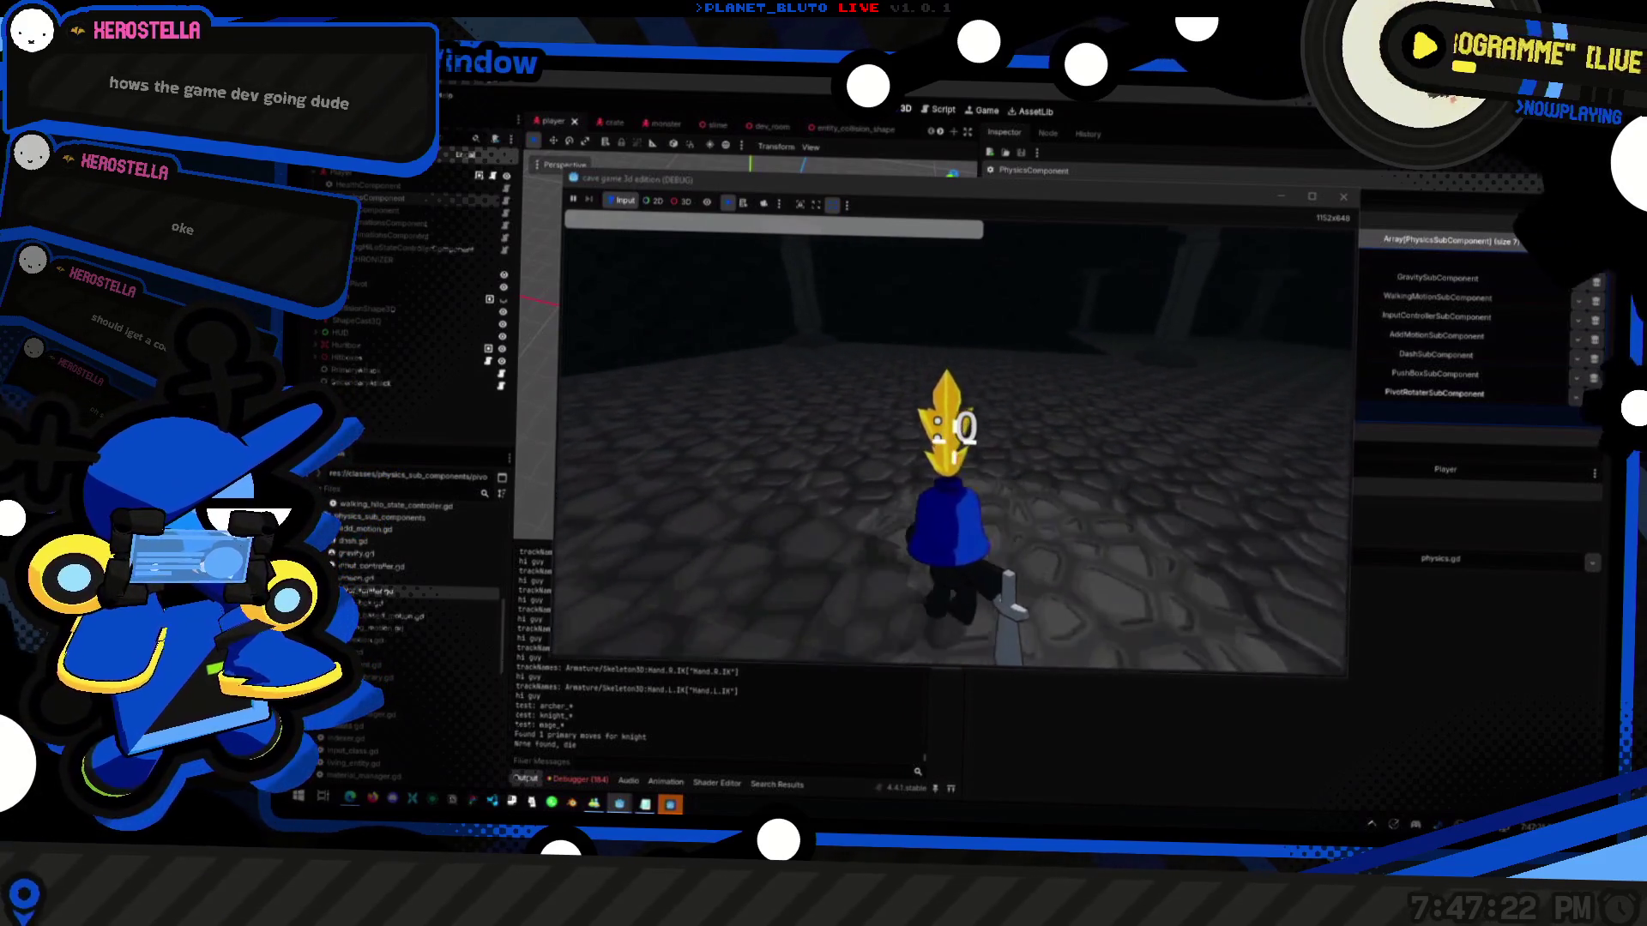
key(w)
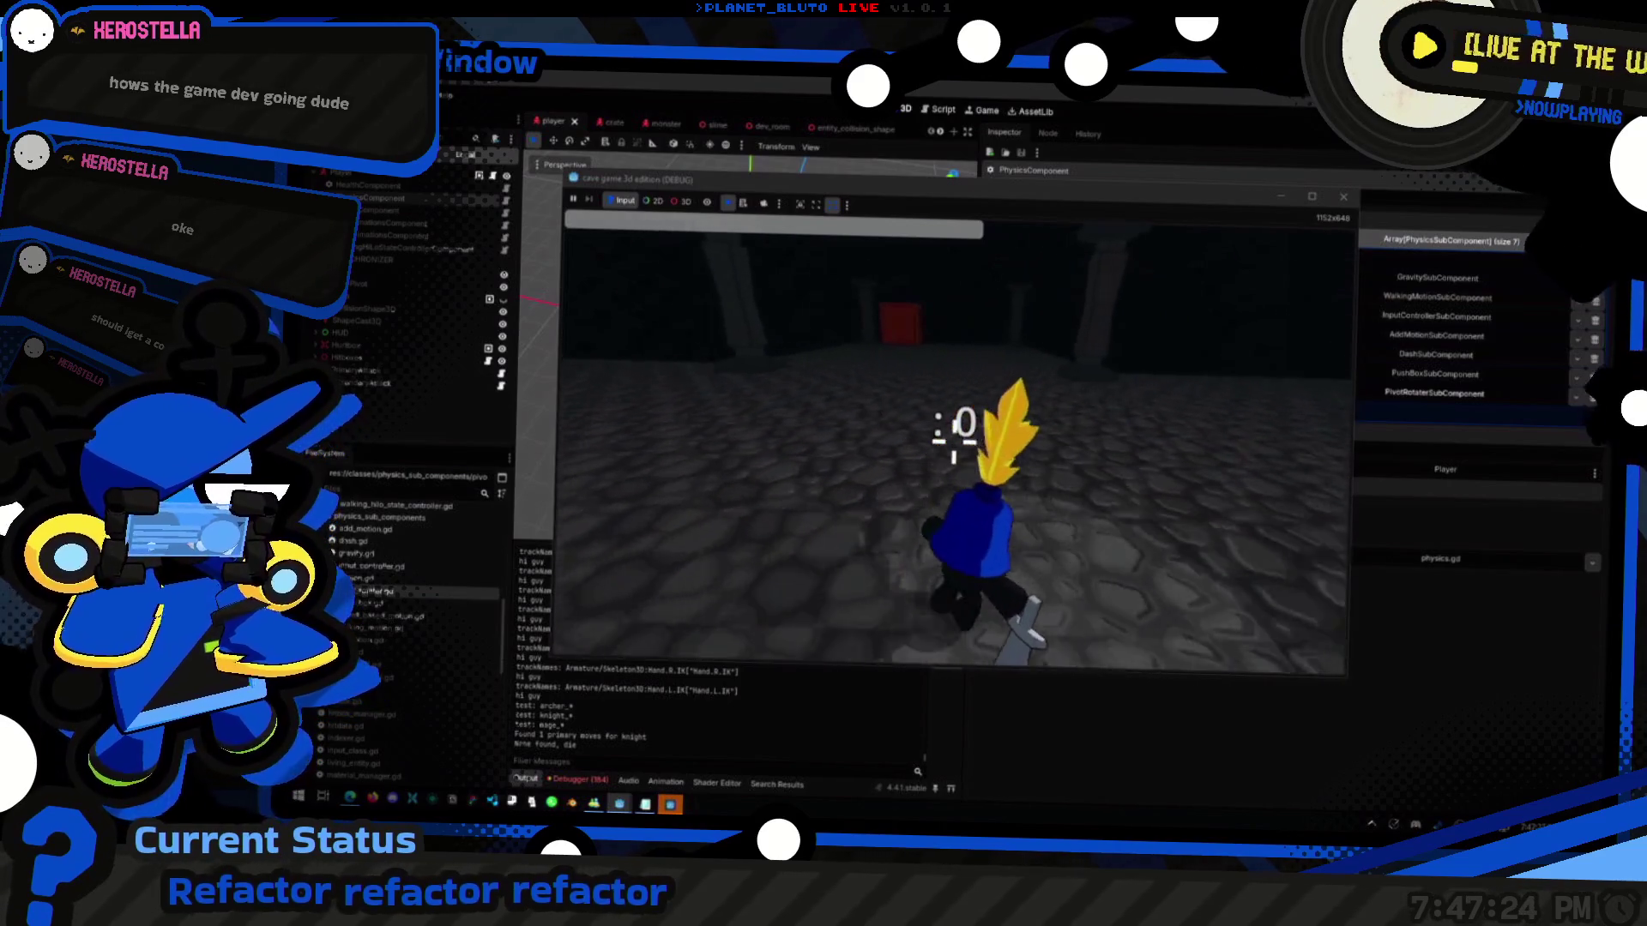
key(w)
key(w)
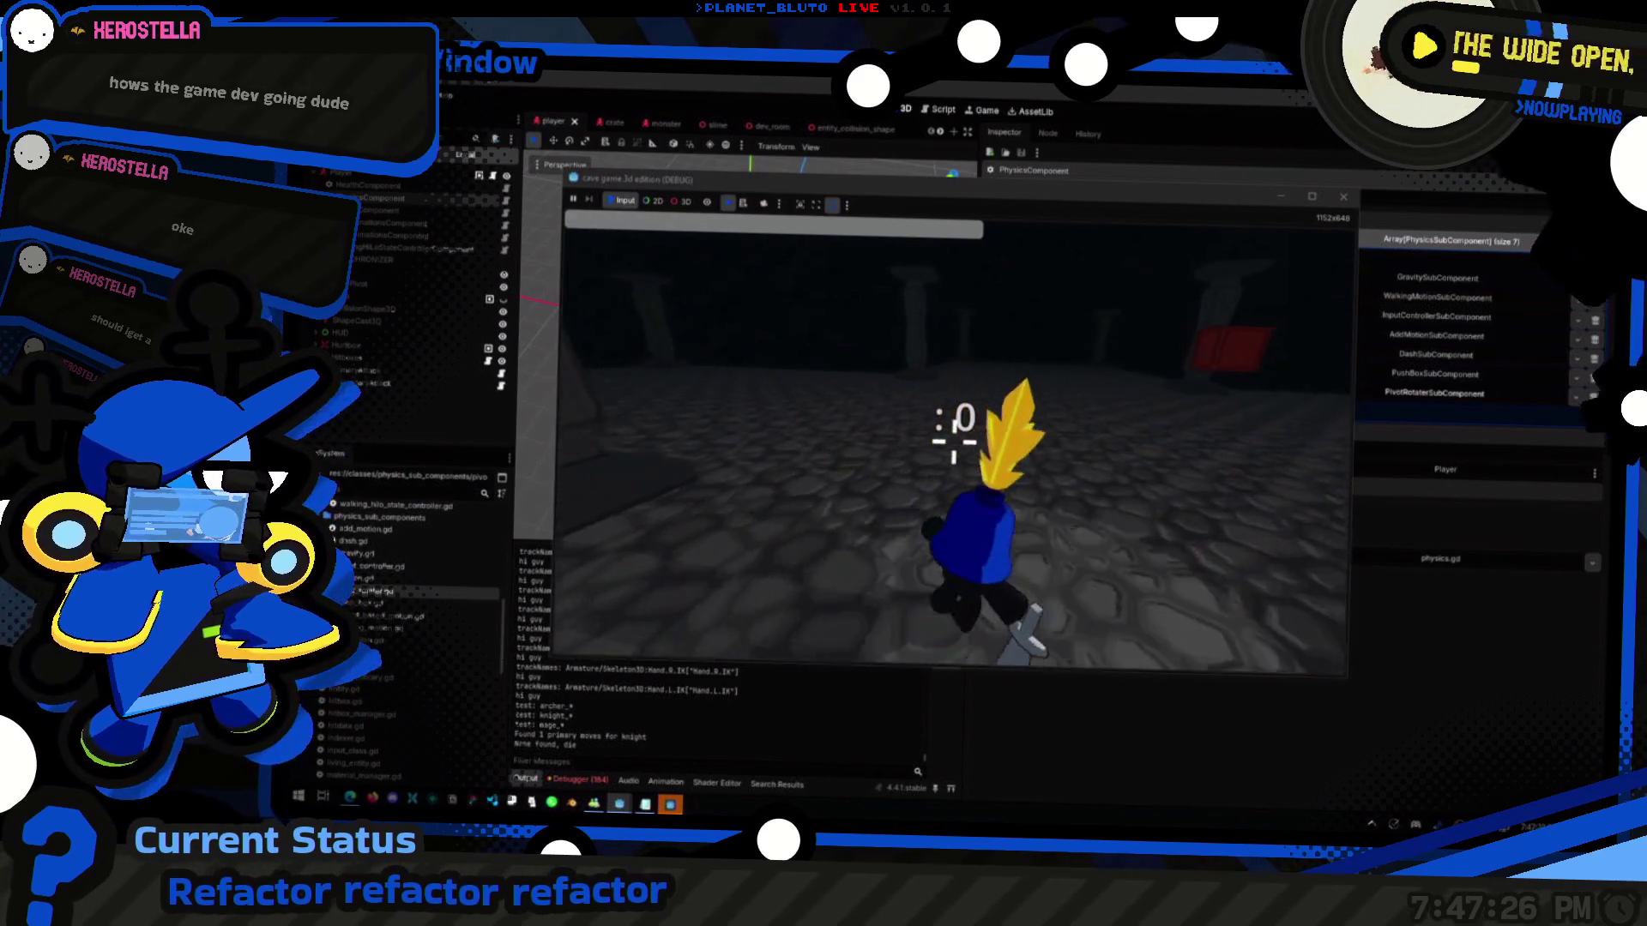
key(w)
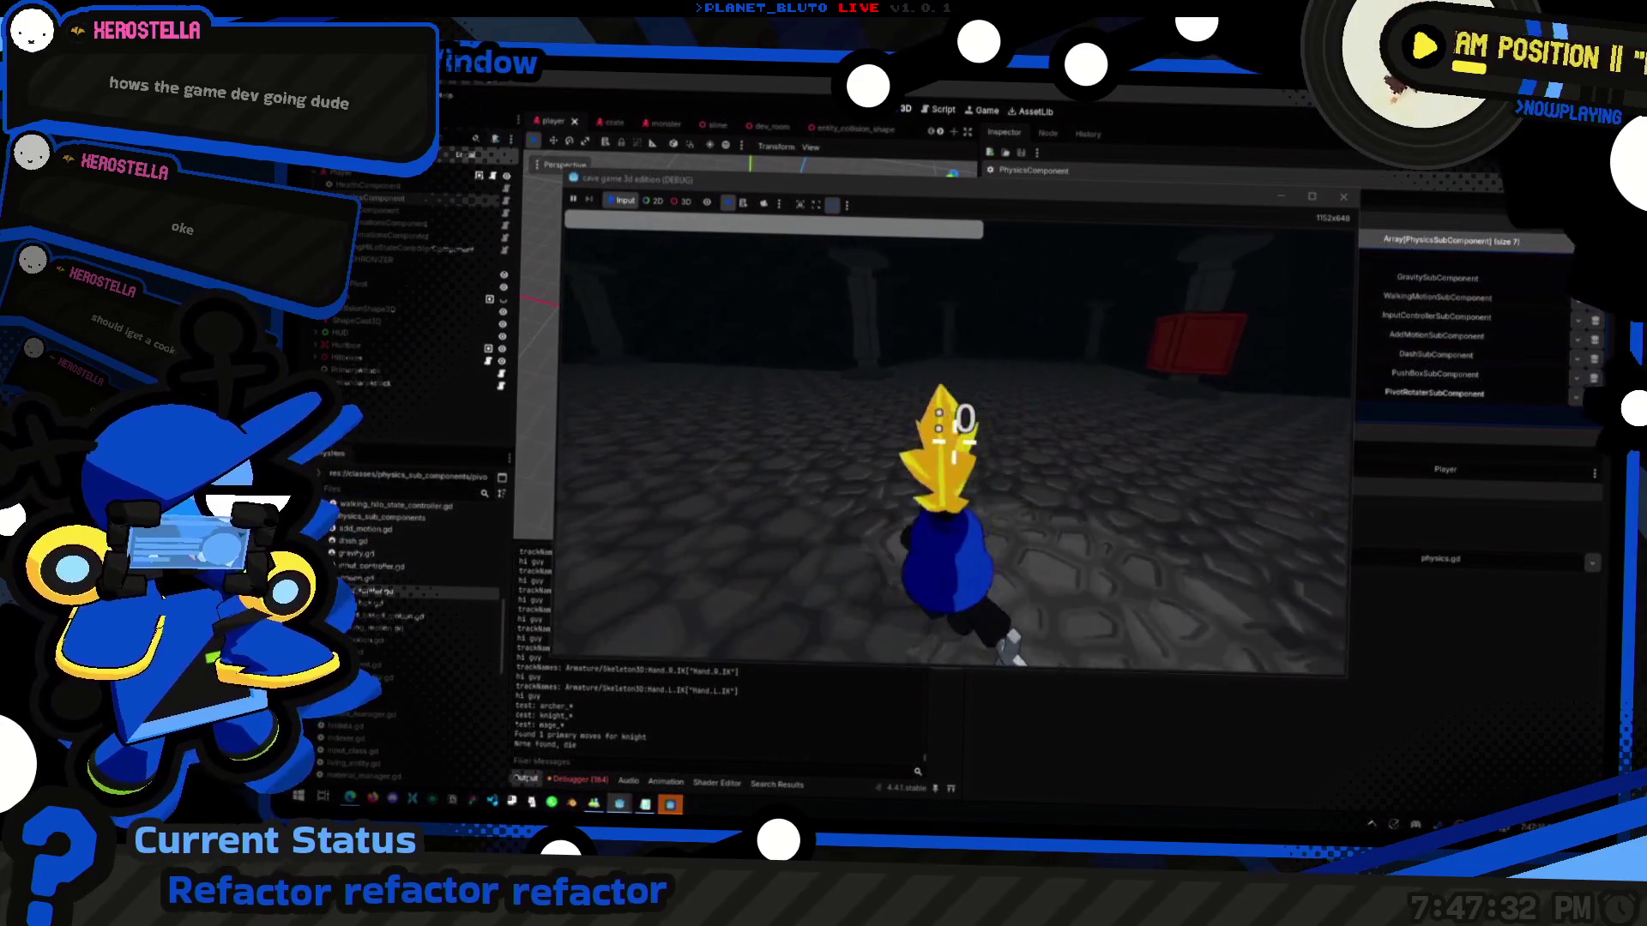
key(d)
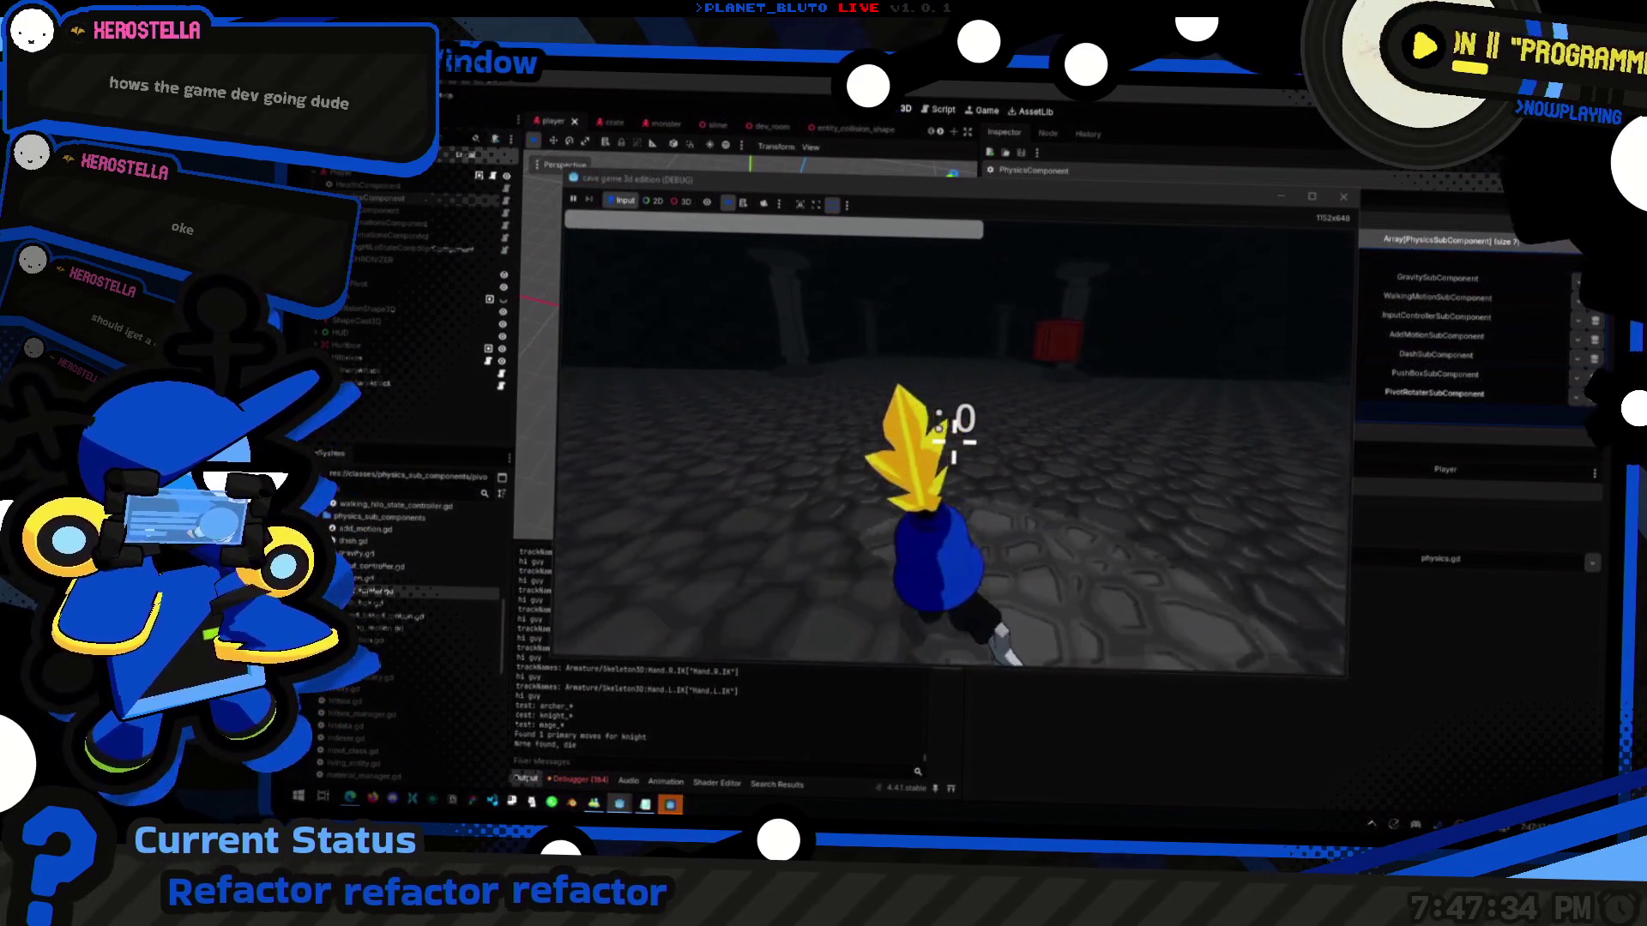
key(w)
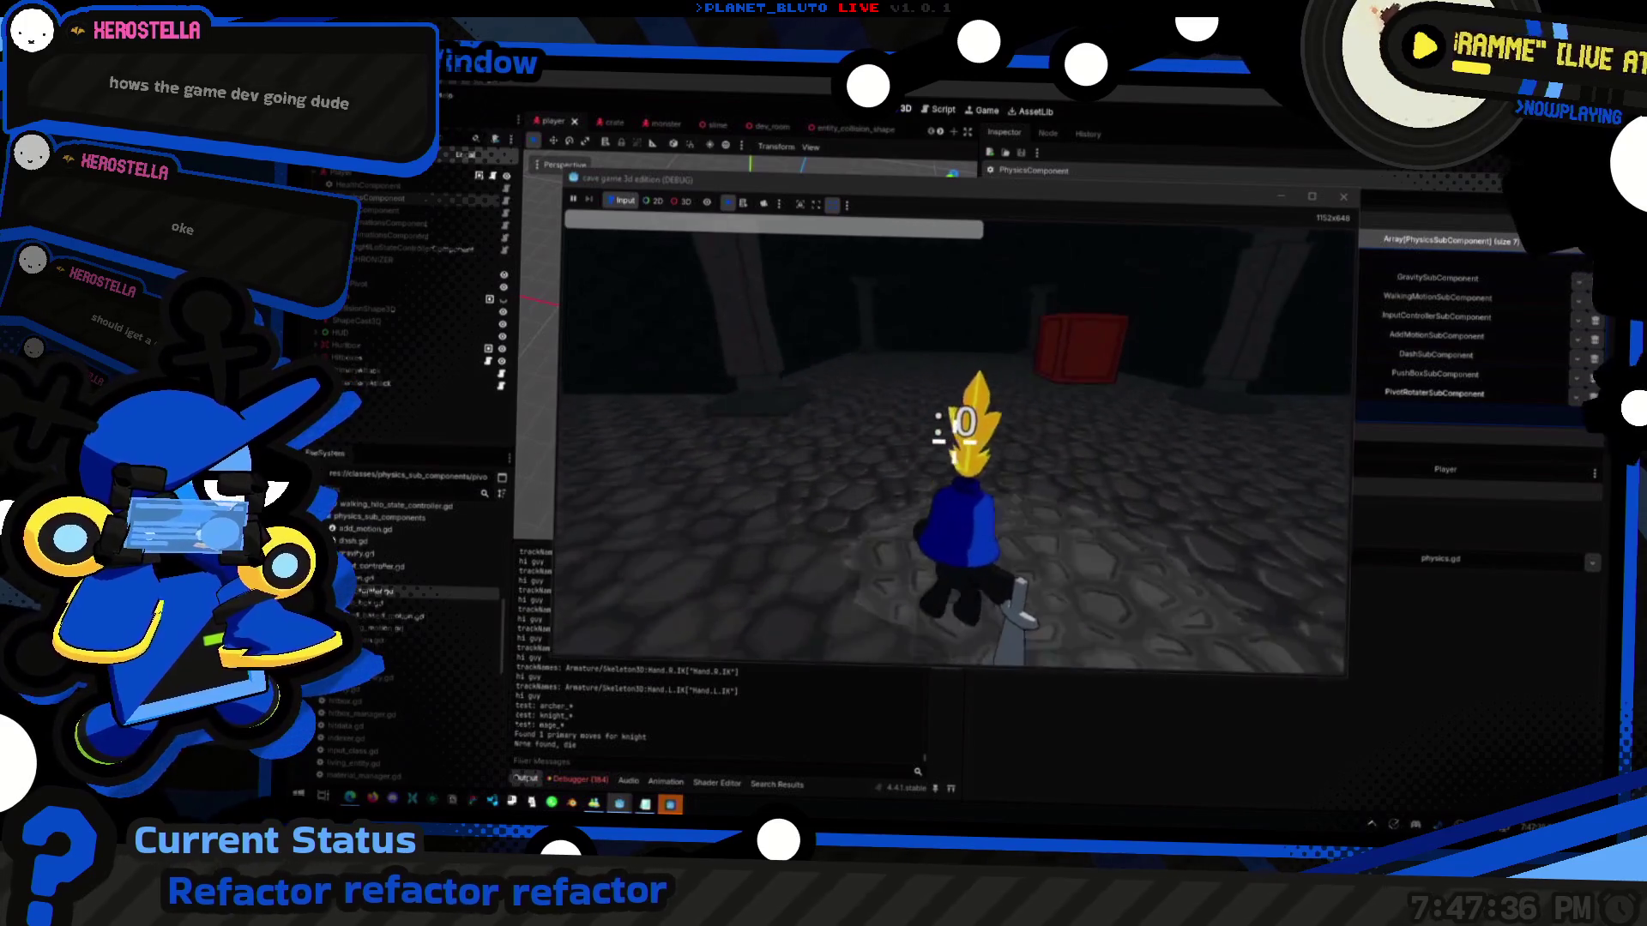
key(s)
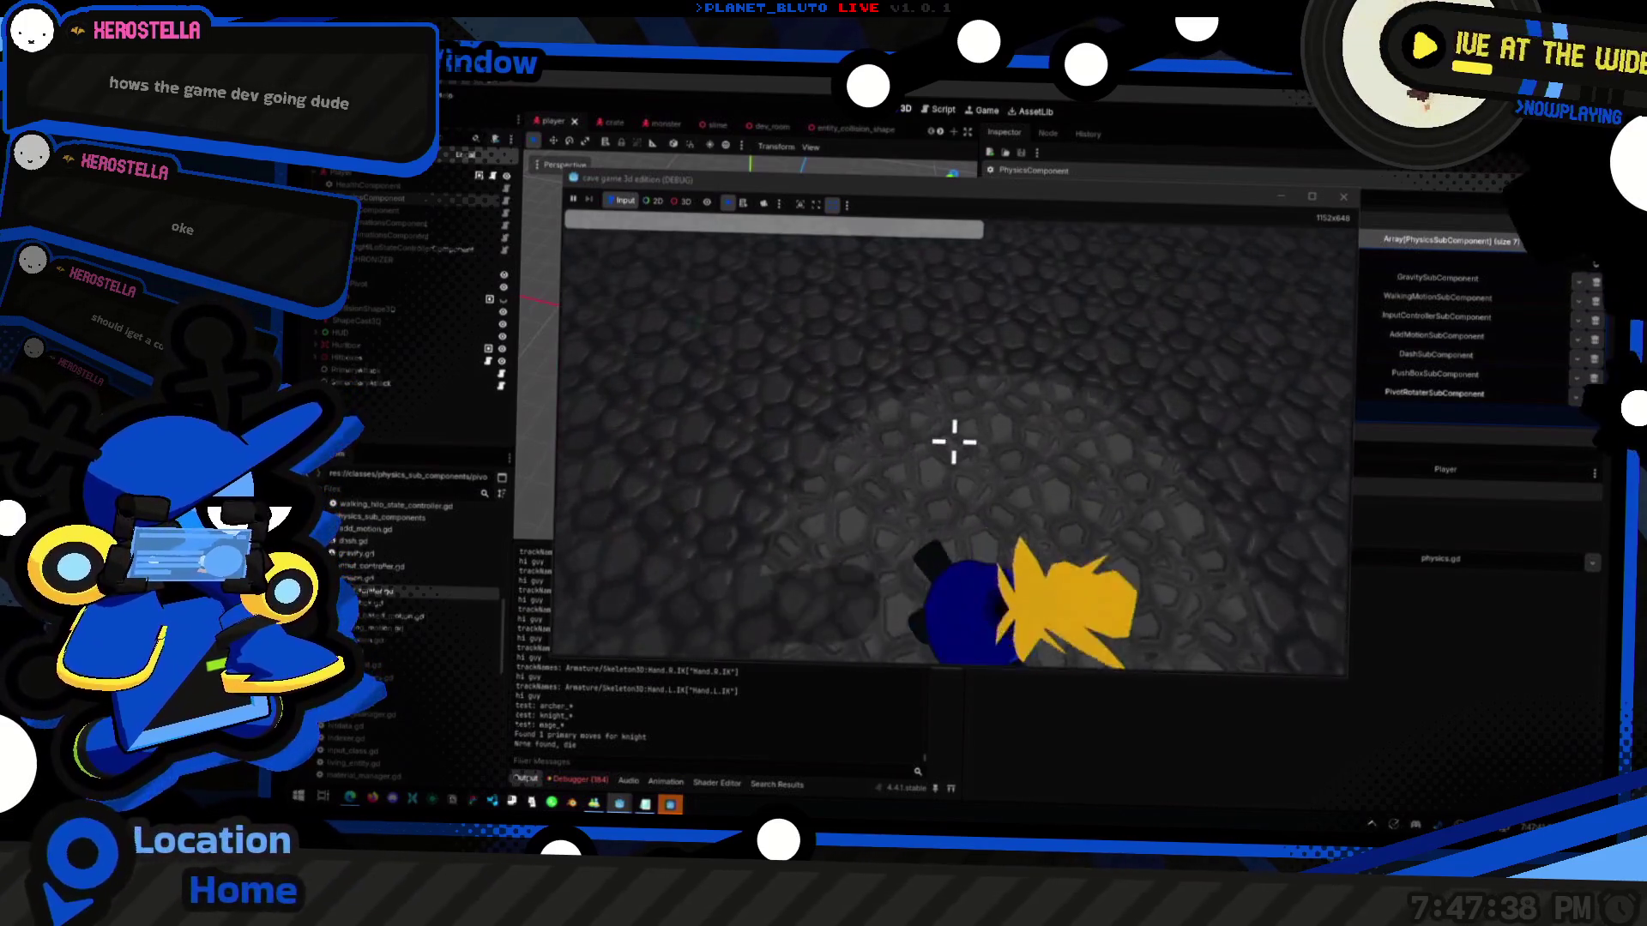
key(w)
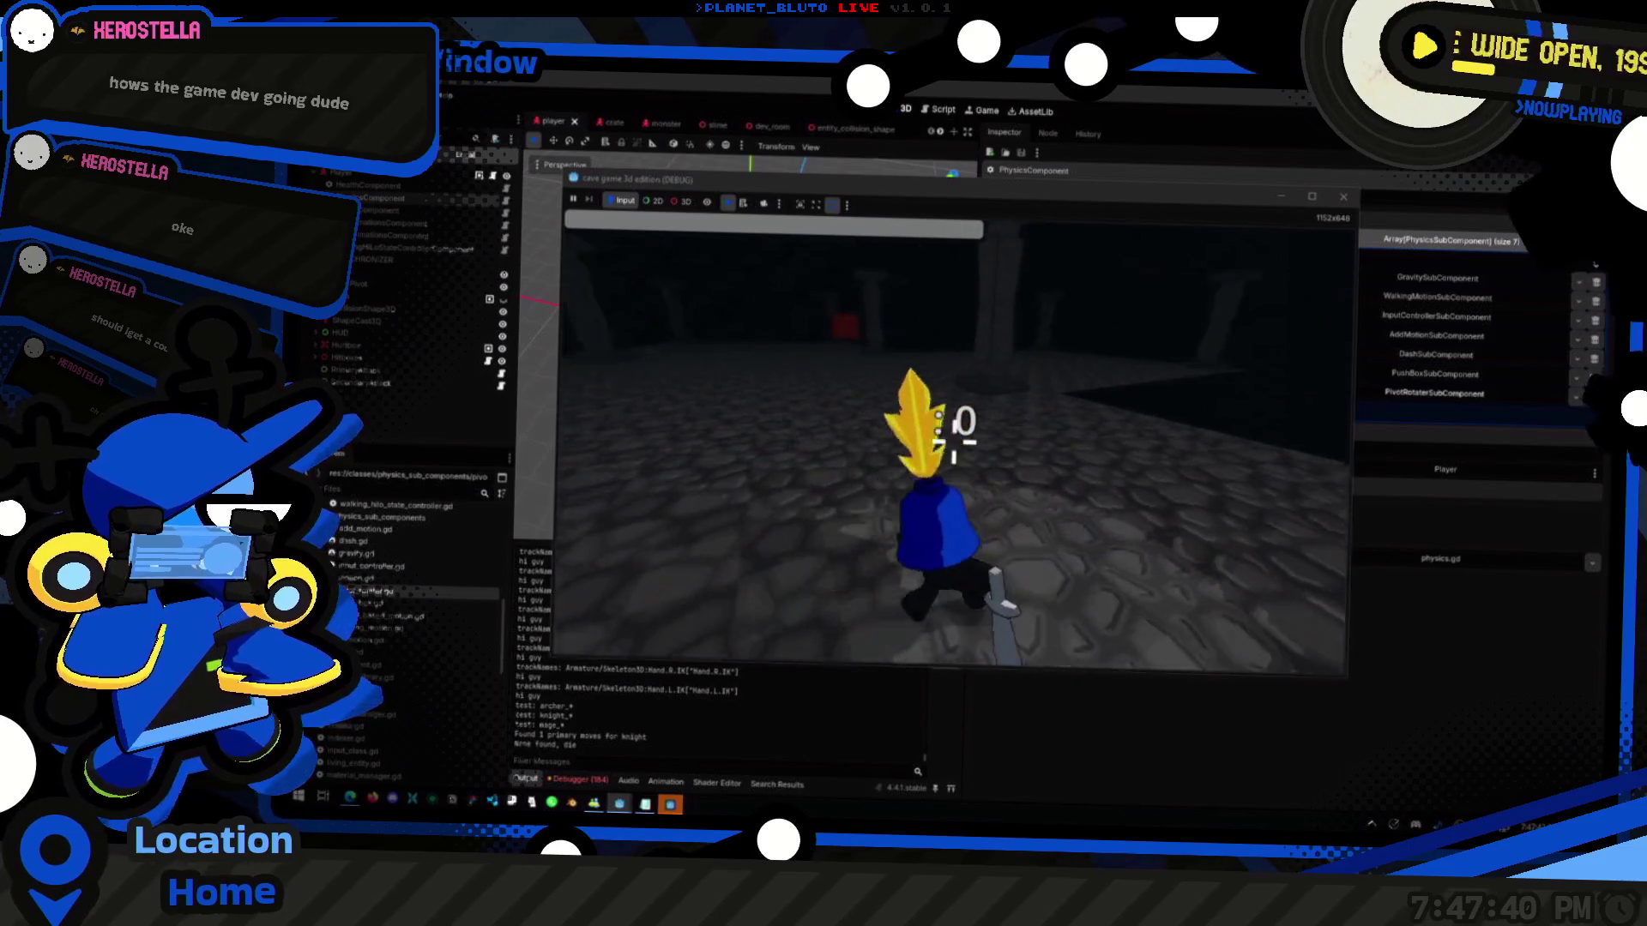
key(d)
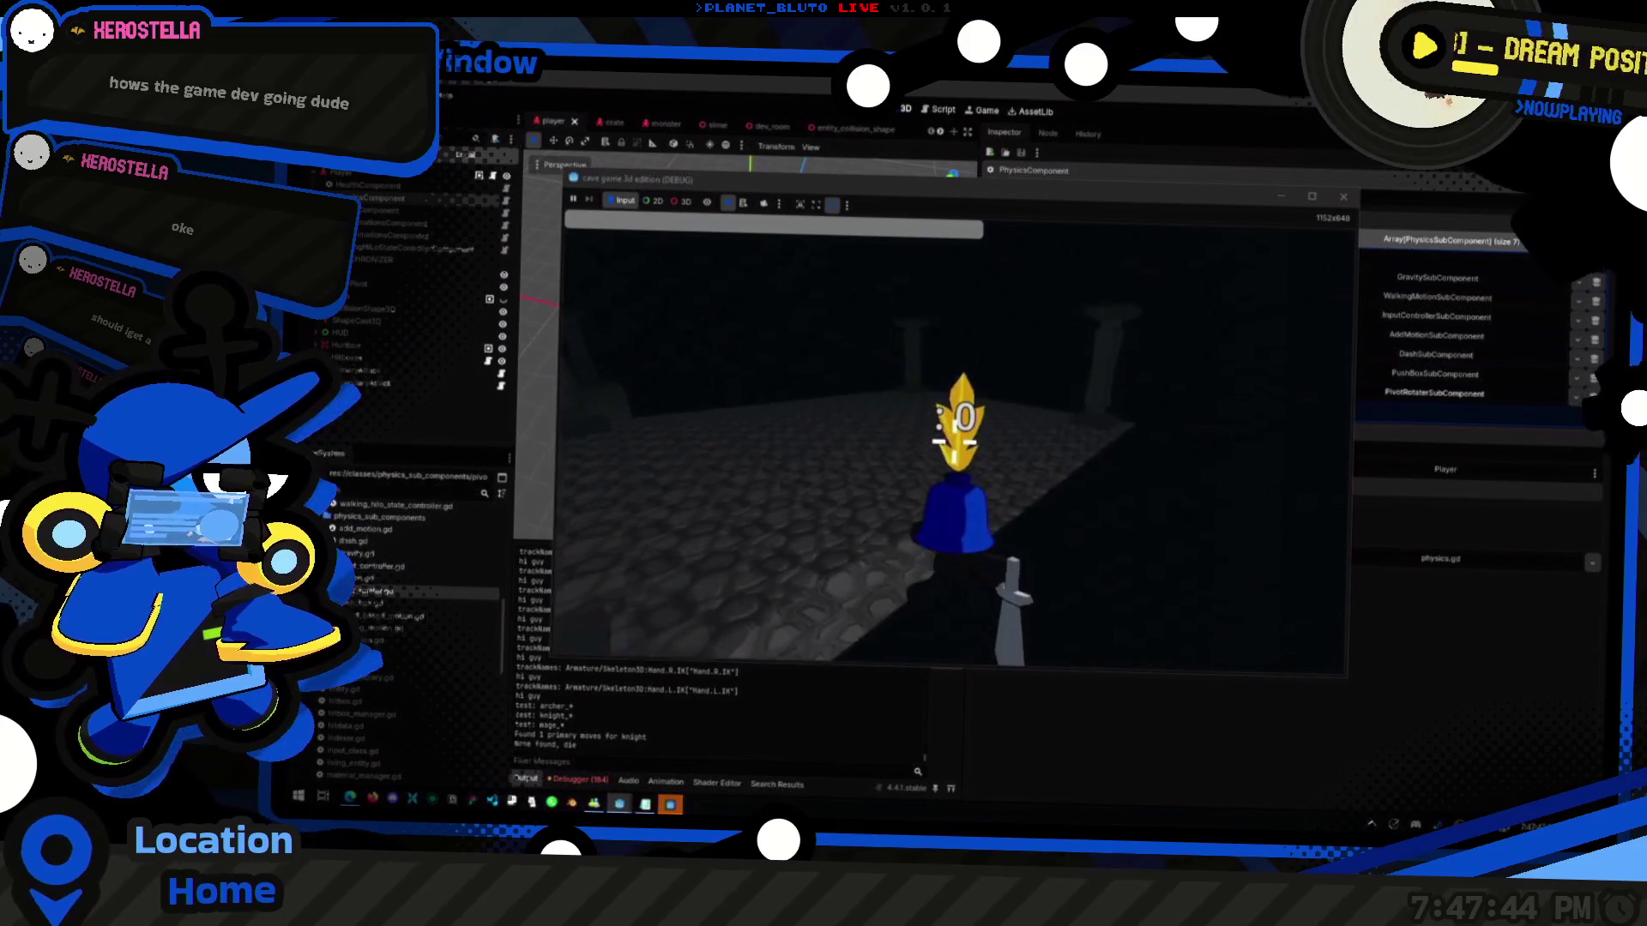
key(d)
key(w)
key(a)
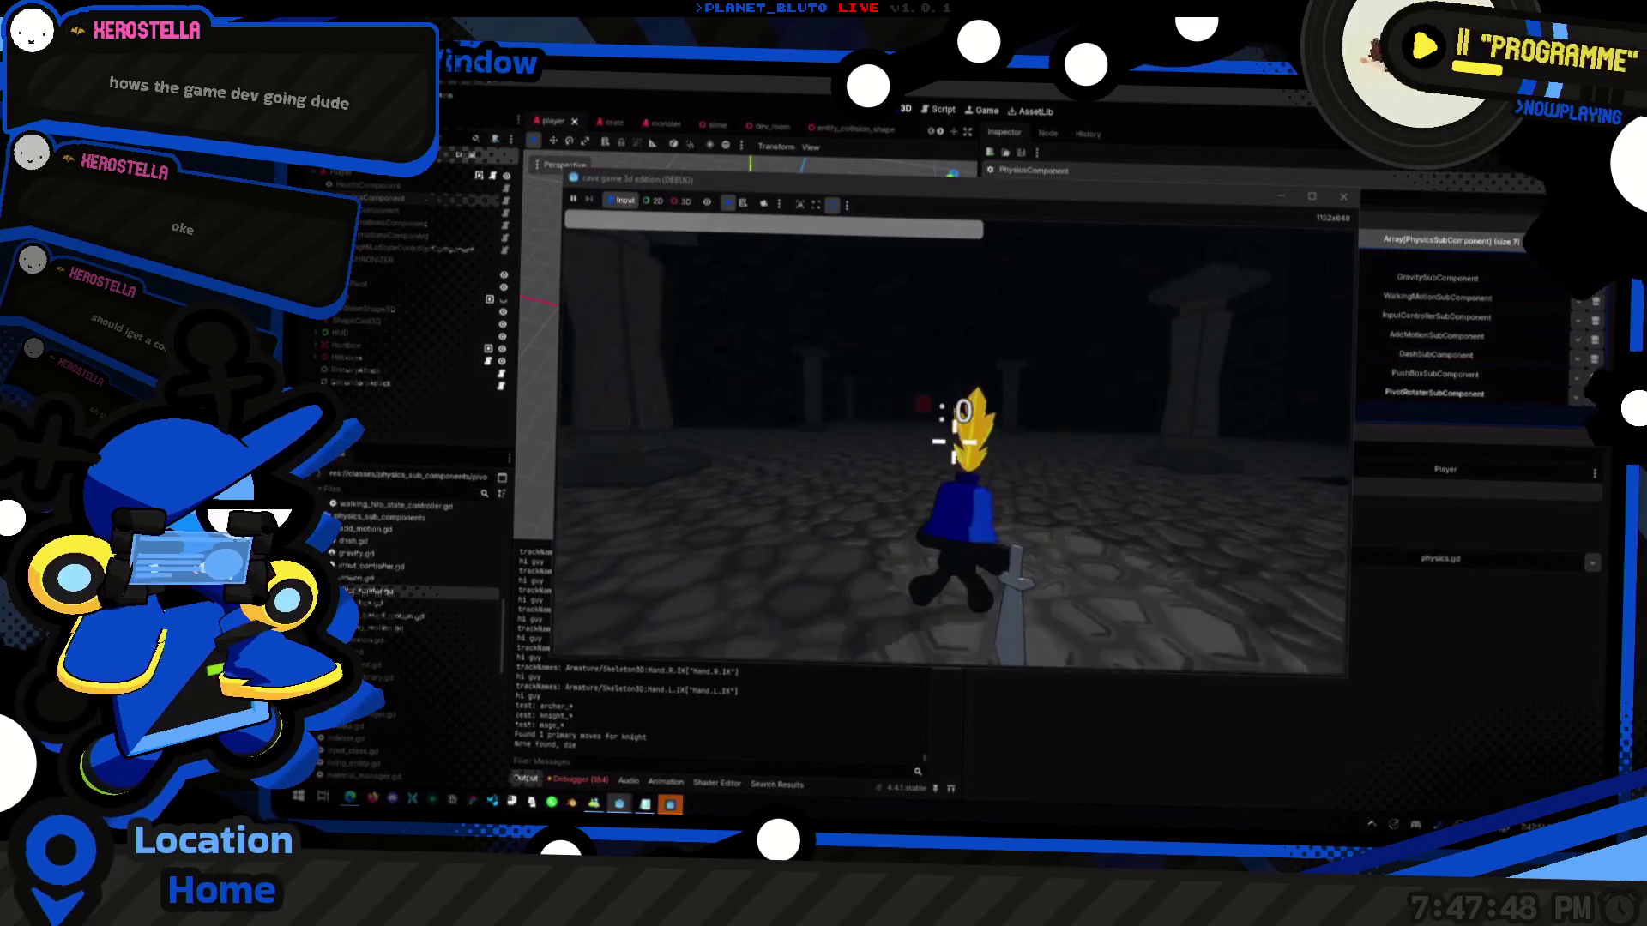
key(d)
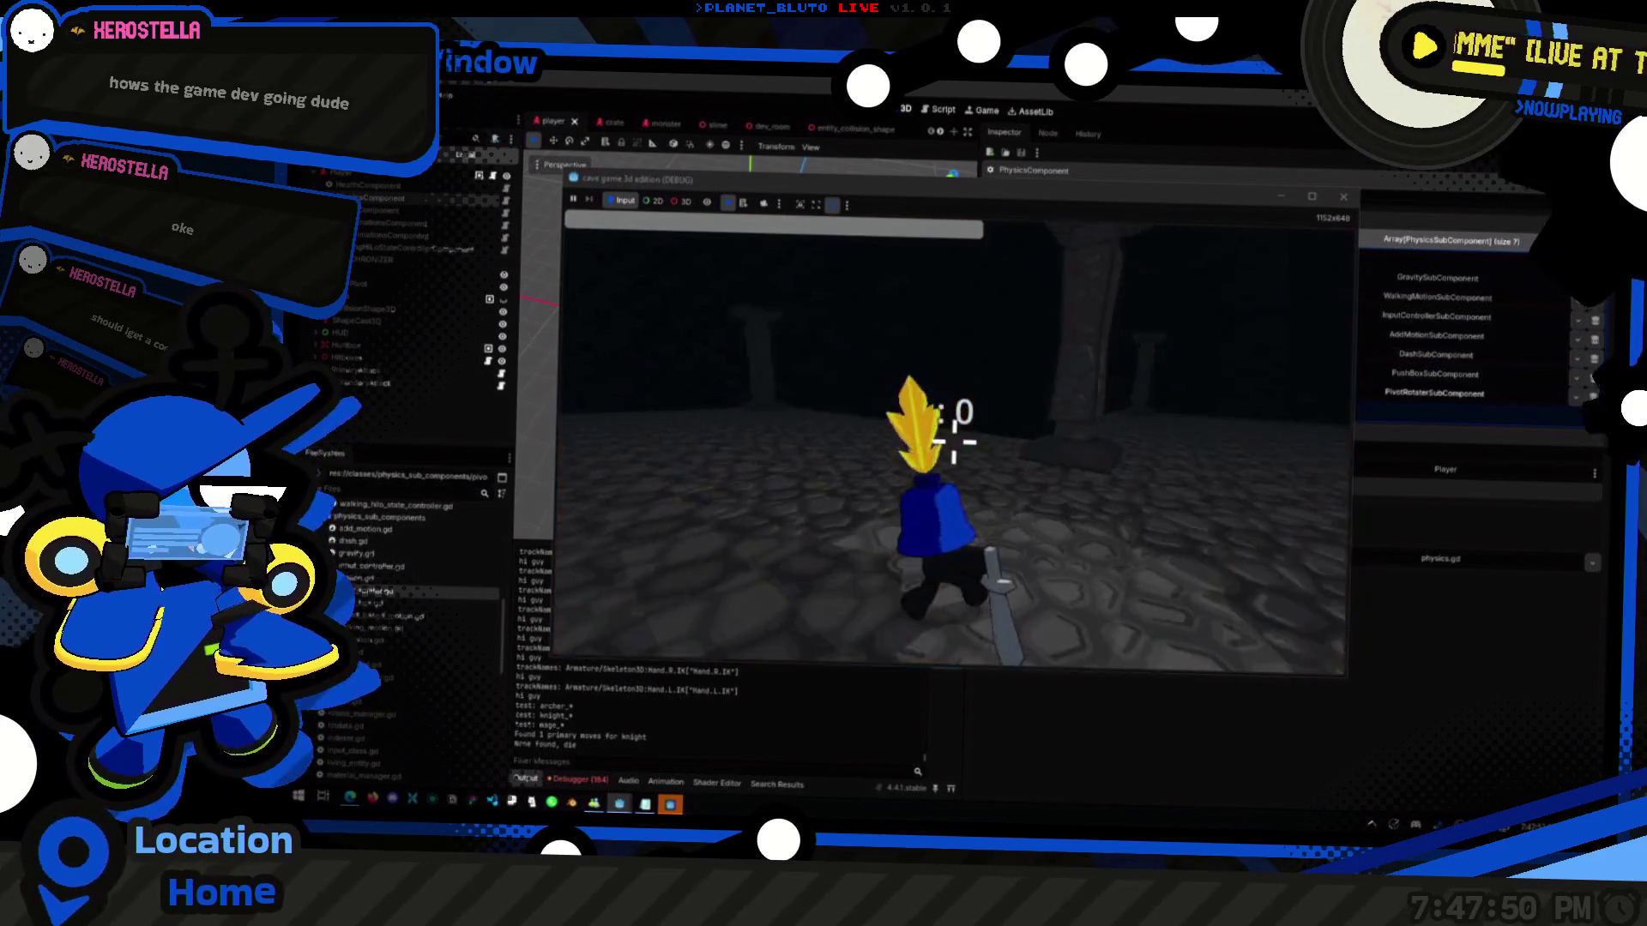
key(a)
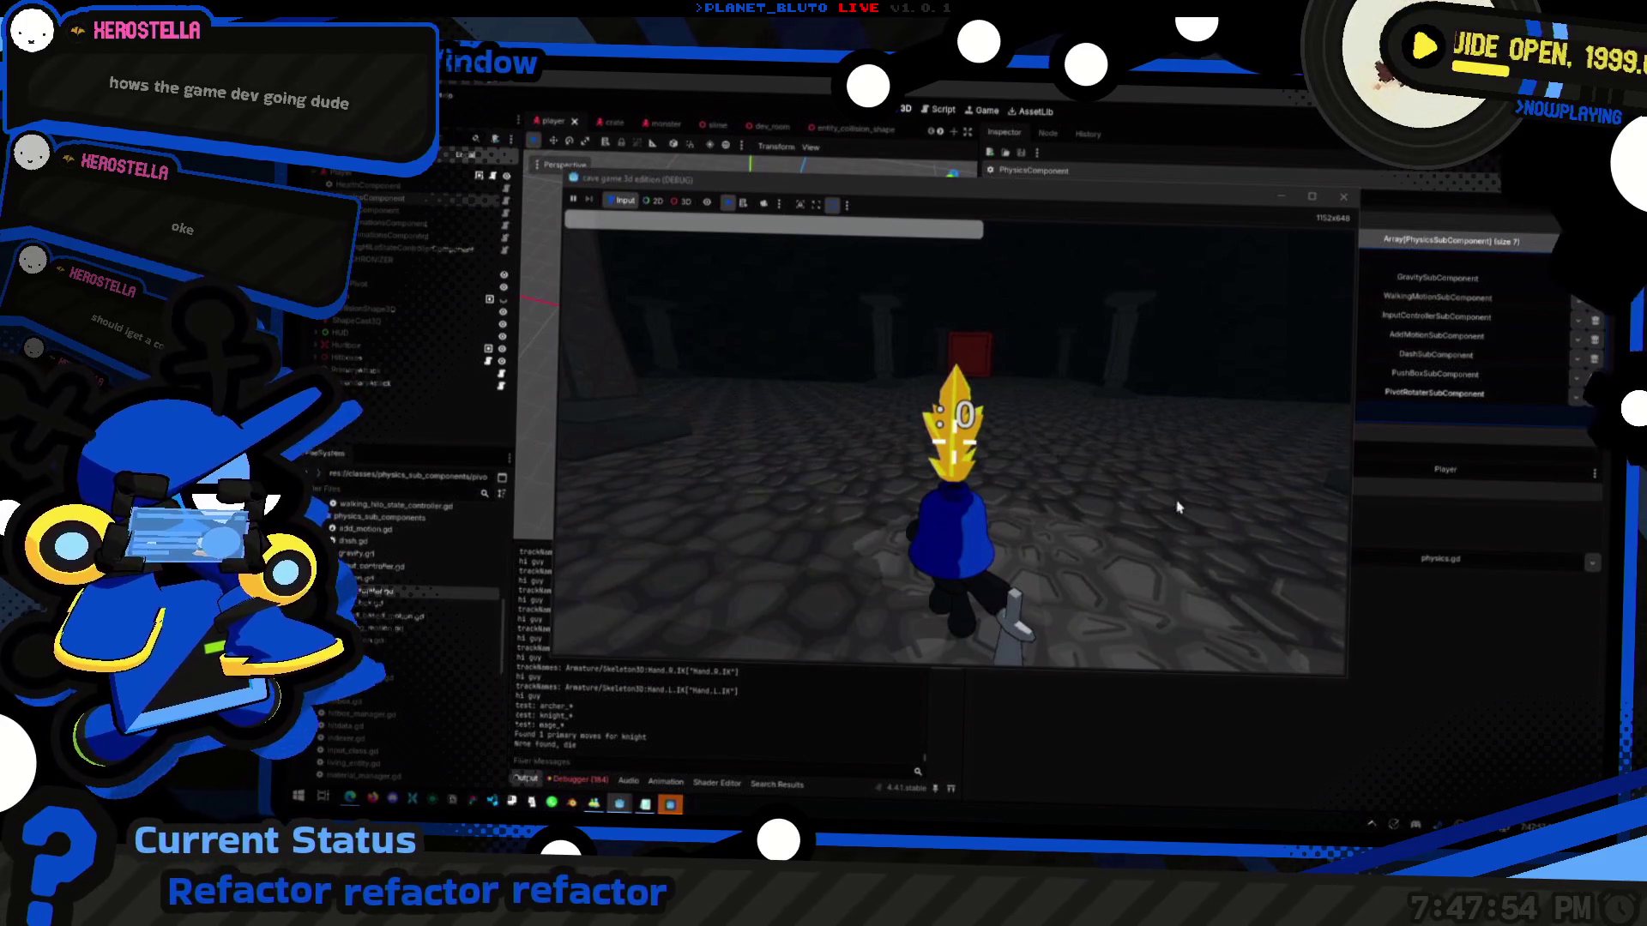
key(alt+Tab)
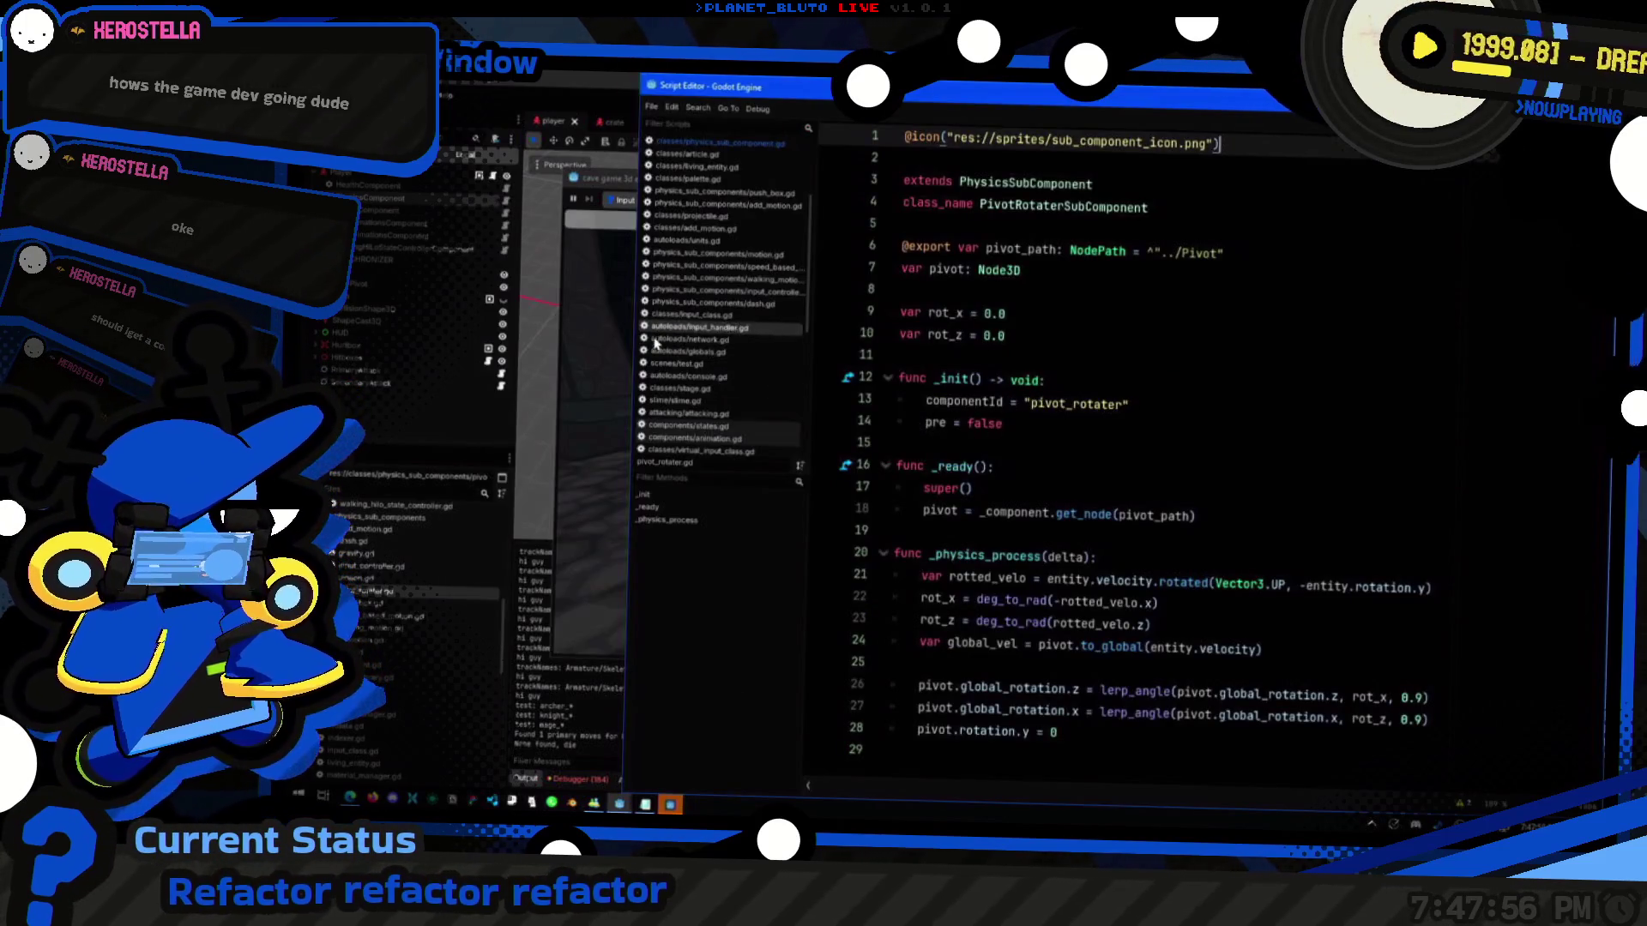
- In walking_hilo_state_controller.gd, paste a copy of the set_state line above the motion setup
scroll(720, 403, down, 3)
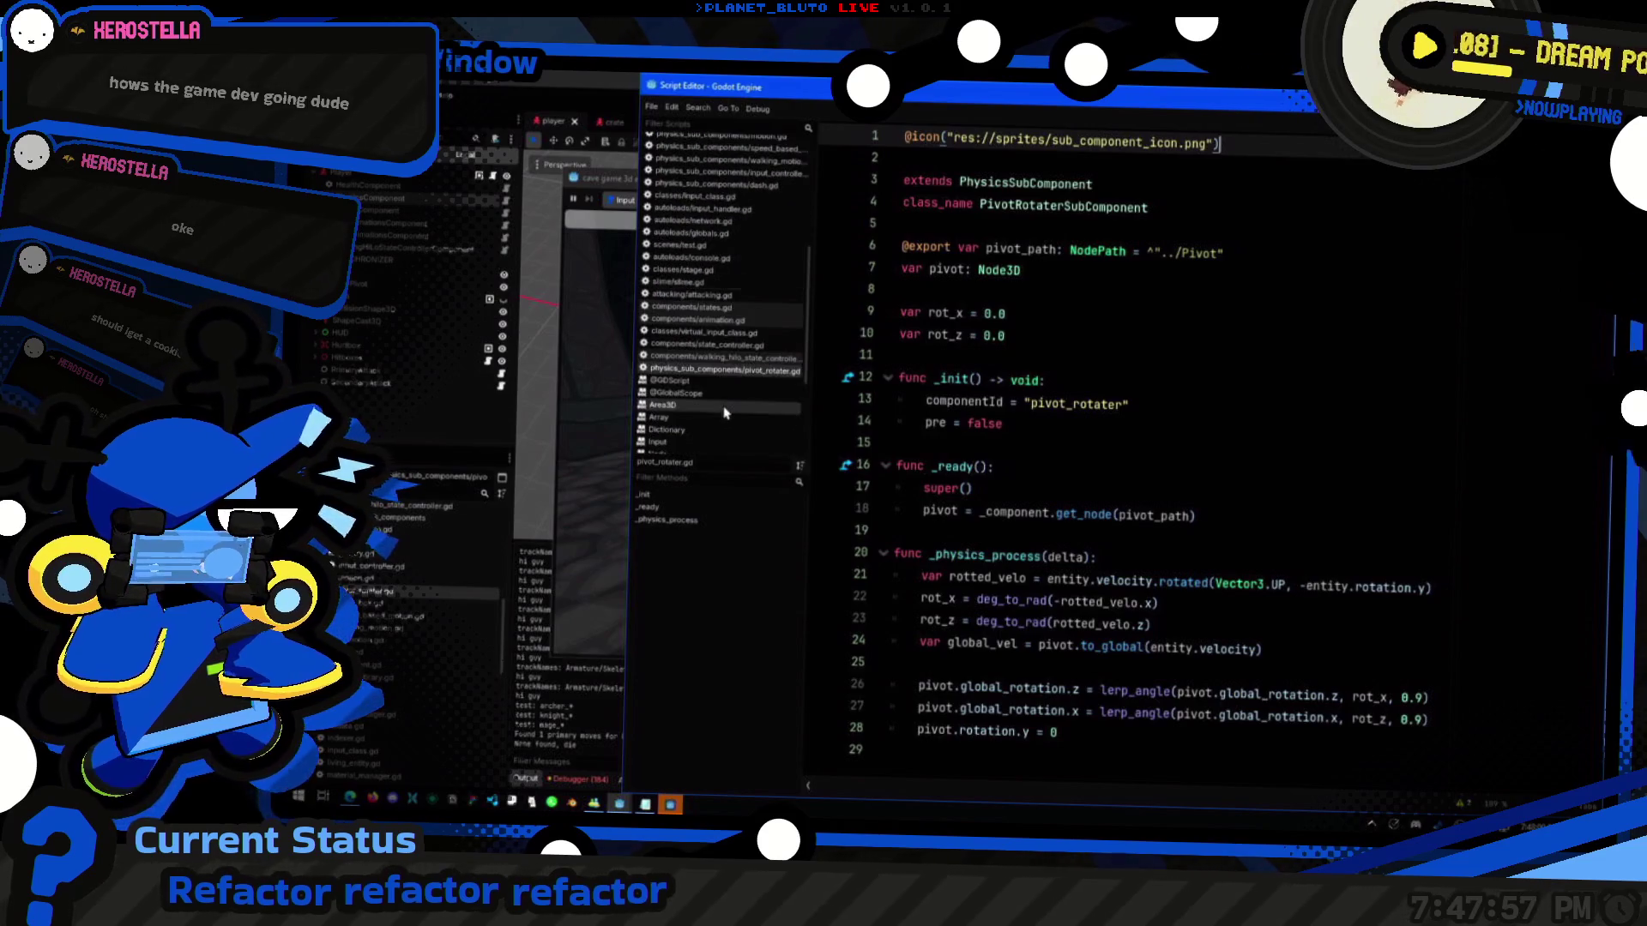
click(752, 358)
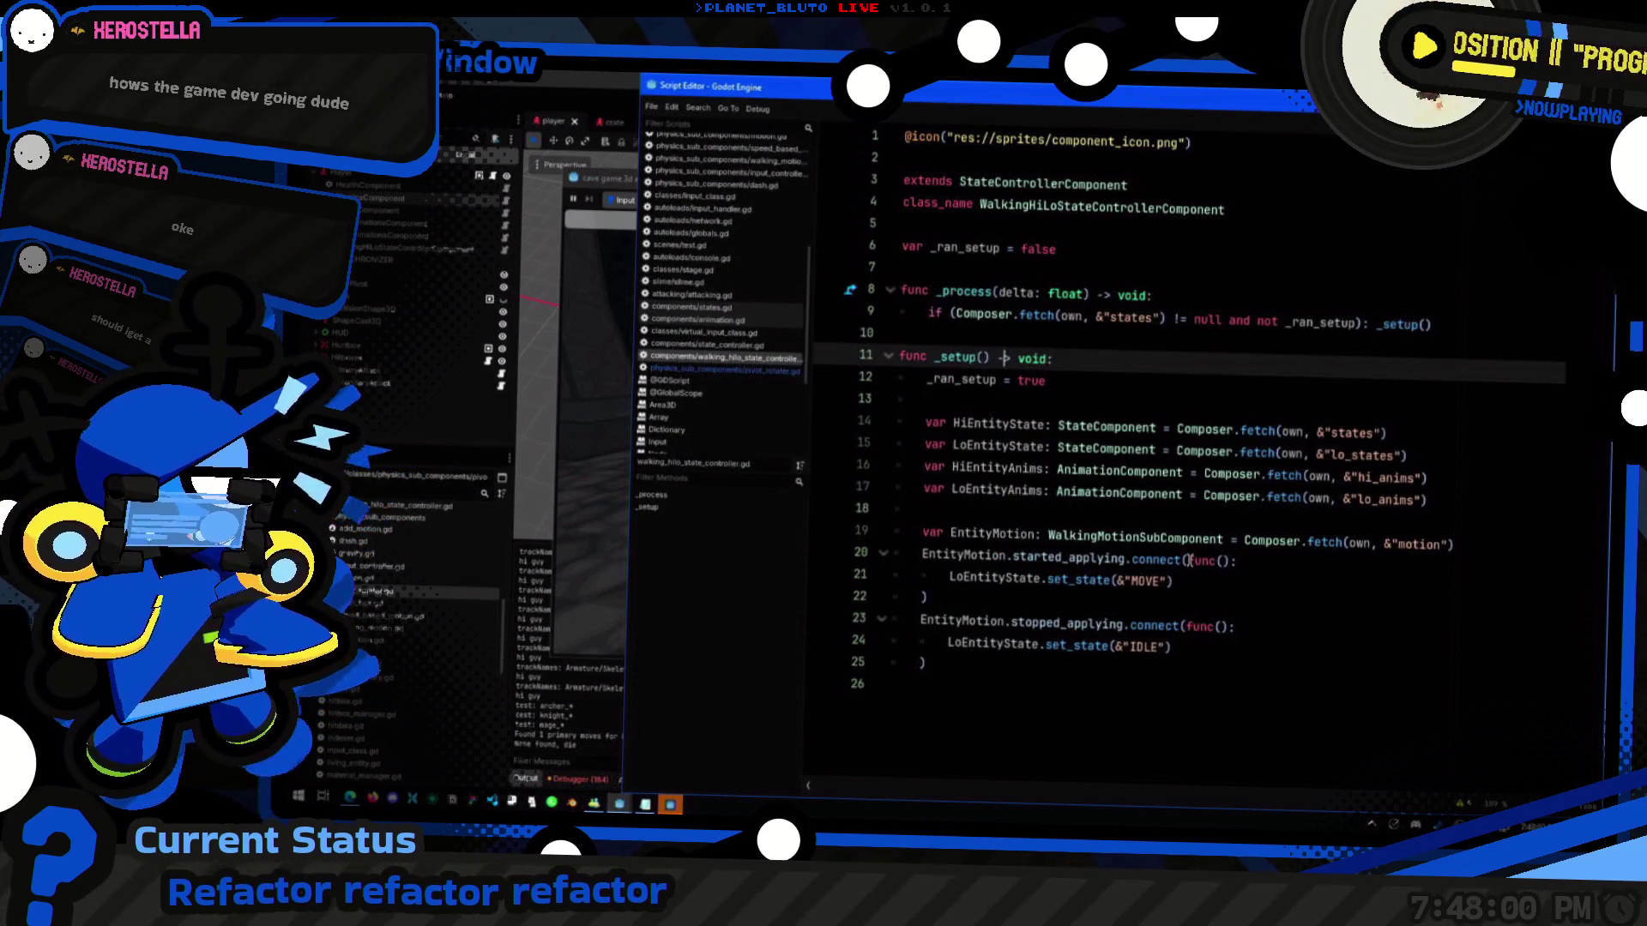
click(1239, 586)
key(shift+Home)
key(ctrl+c)
key(End)
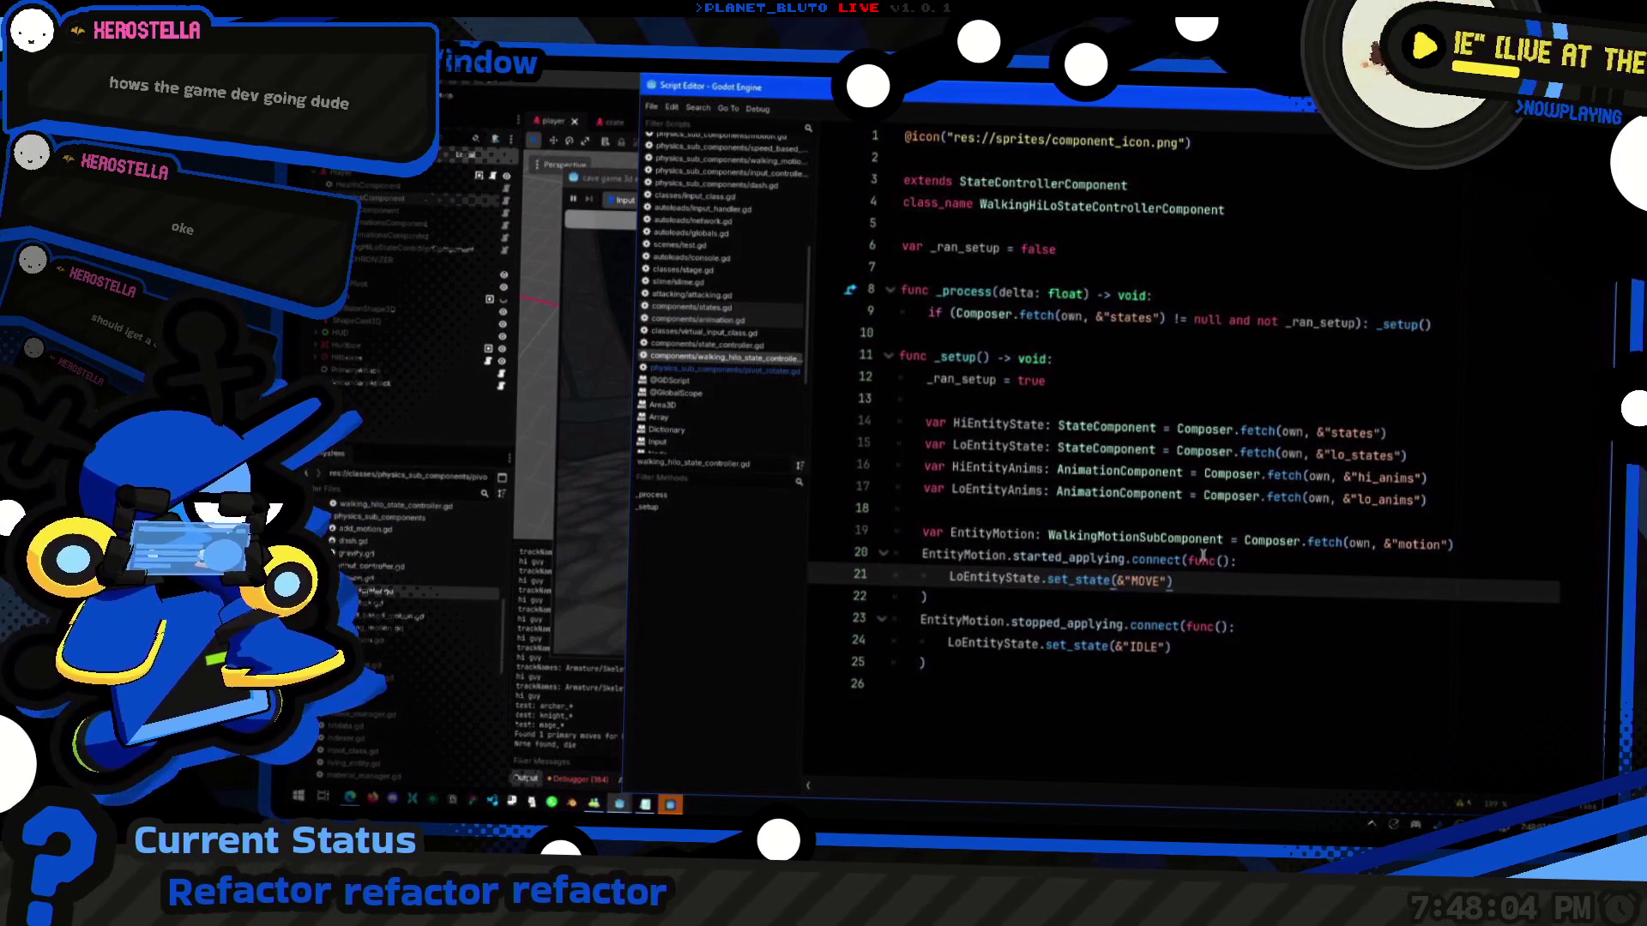
key(Up)
key(Up)
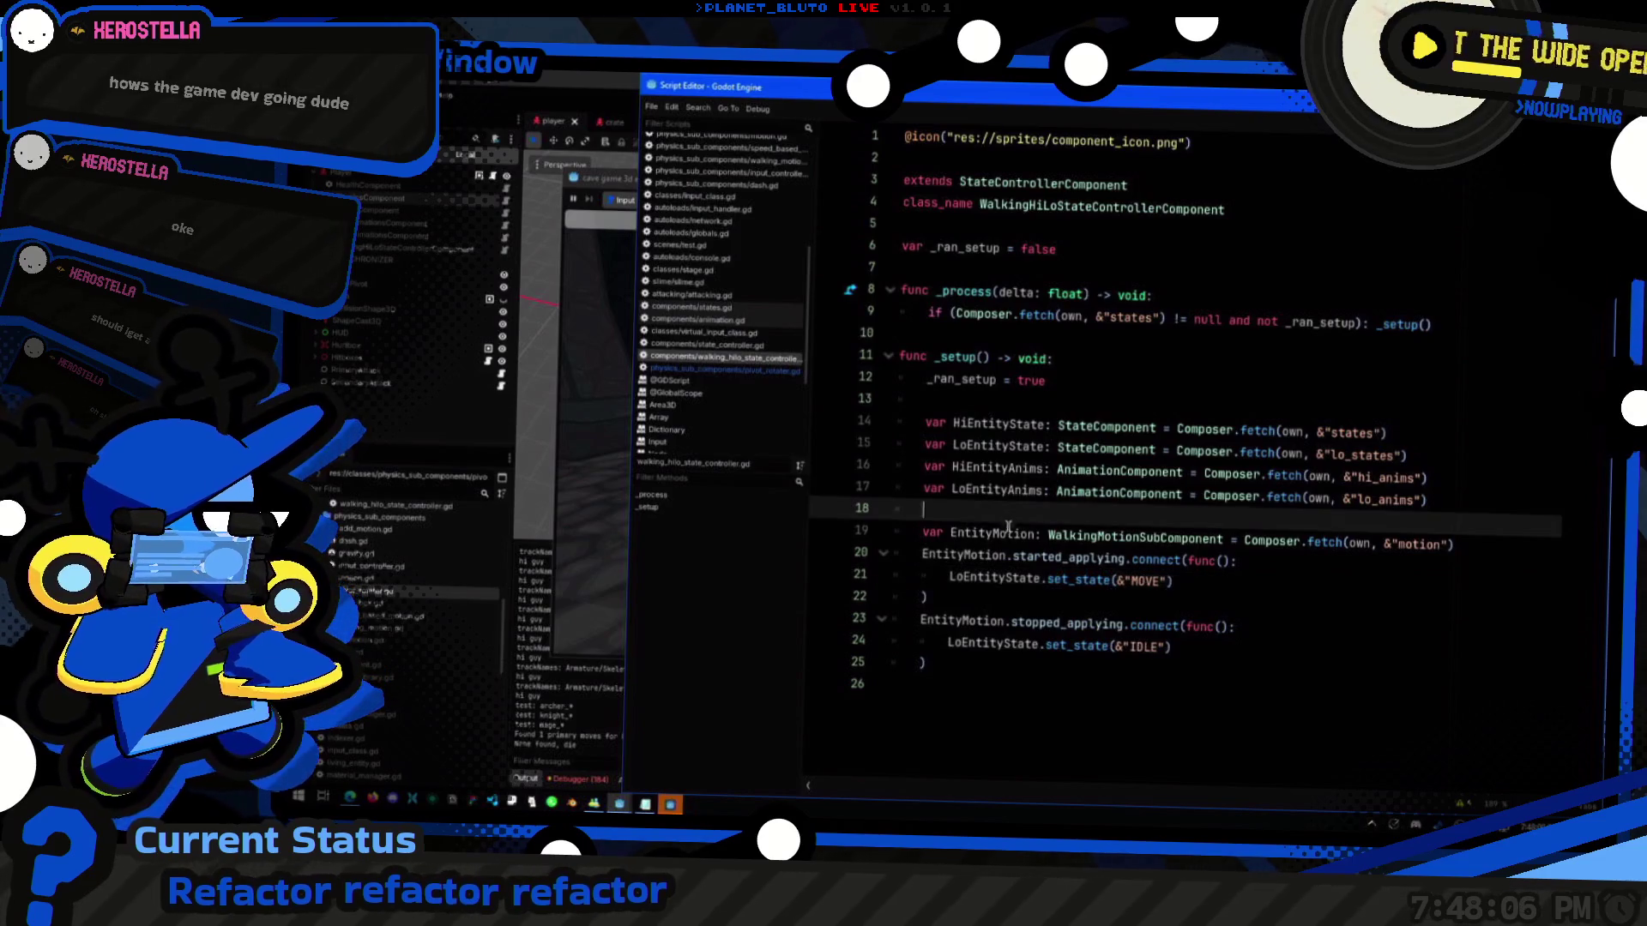
key(Return)
key(Return)
key(ctrl+v)
- Change the pasted line to HiEntityState IDLE and duplicate it for LoEntityState IDLE
key(ctrl+shift+Right)
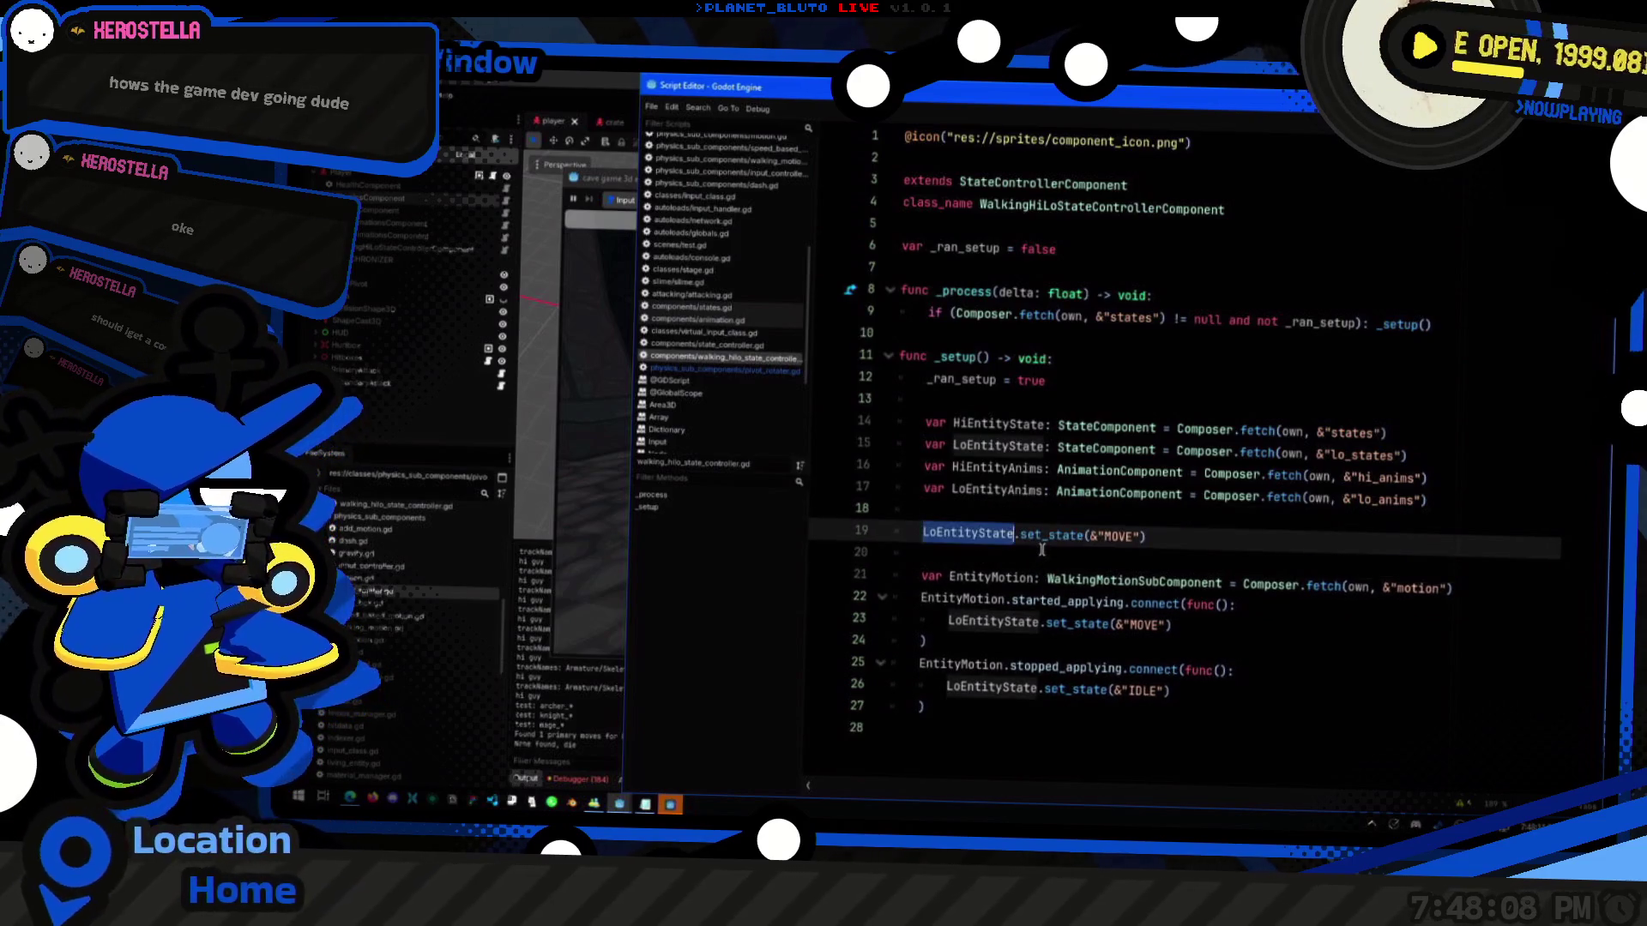
text(Hi)
key(Down)
key(Return)
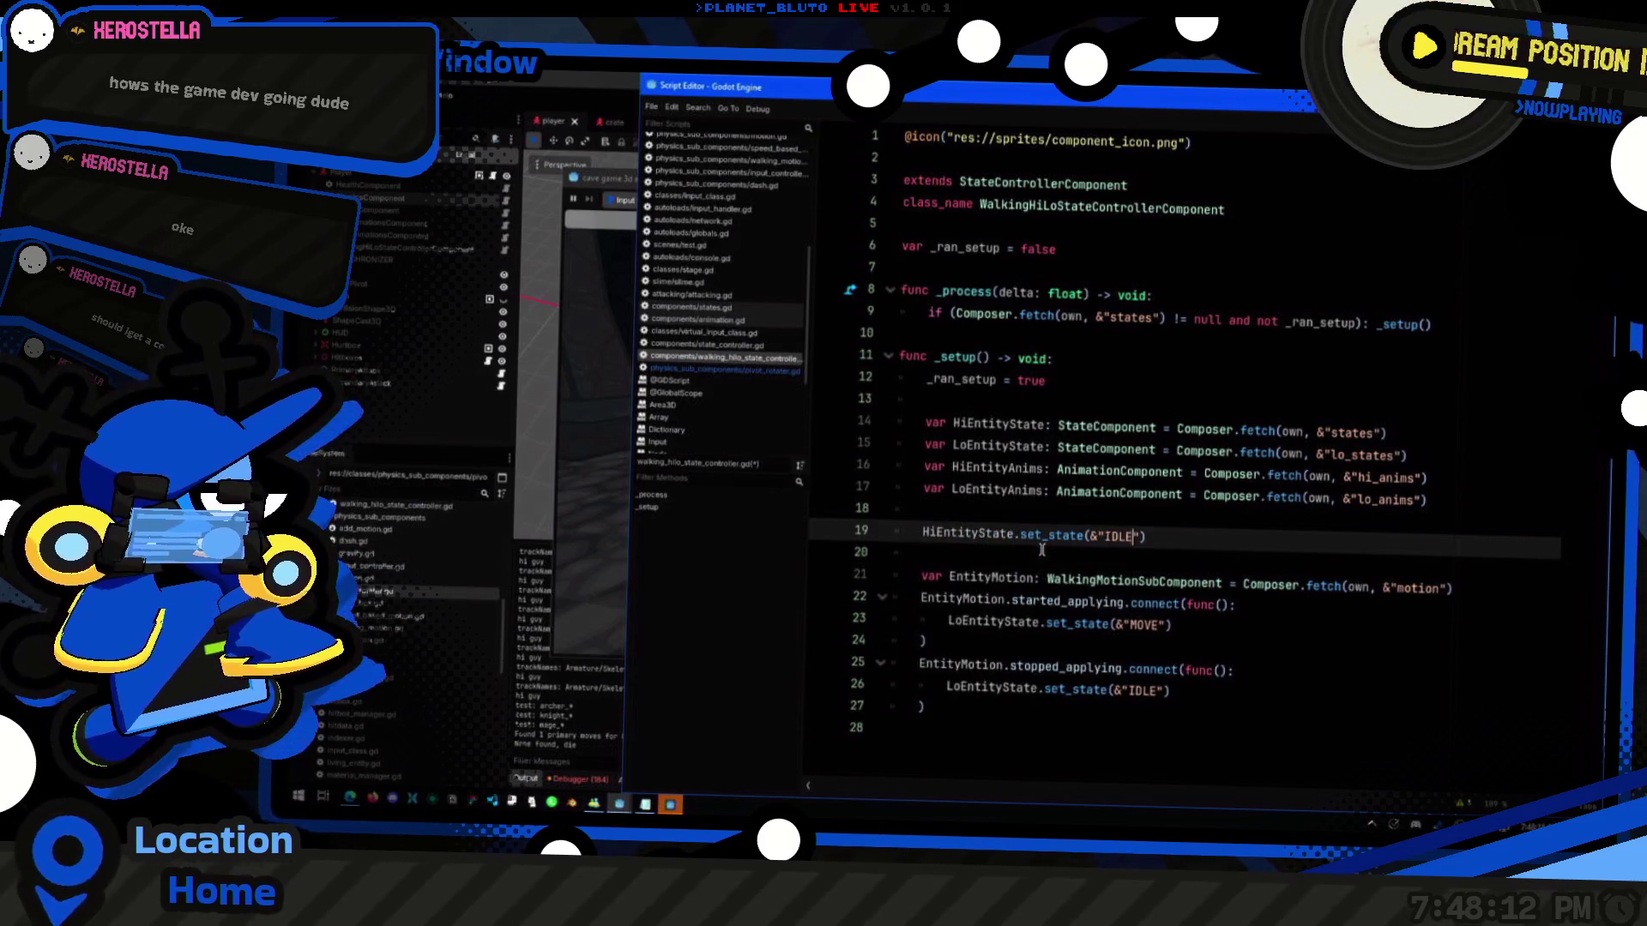
key(ctrl+shift+d)
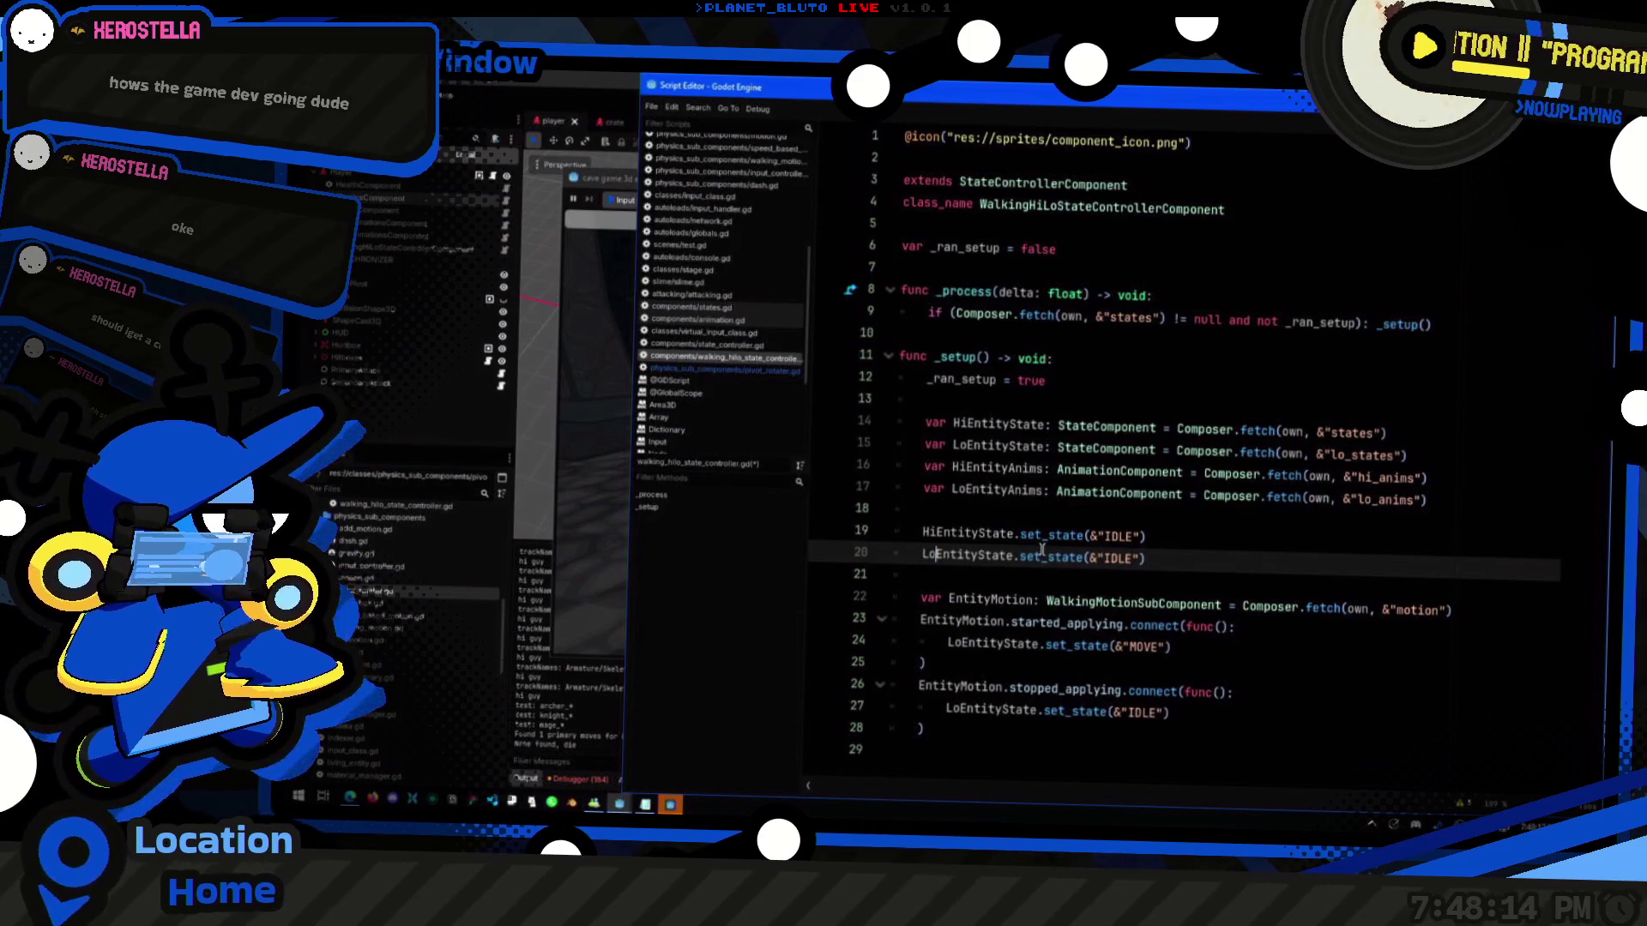
key(Escape)
key(End)
key(alt+Tab)
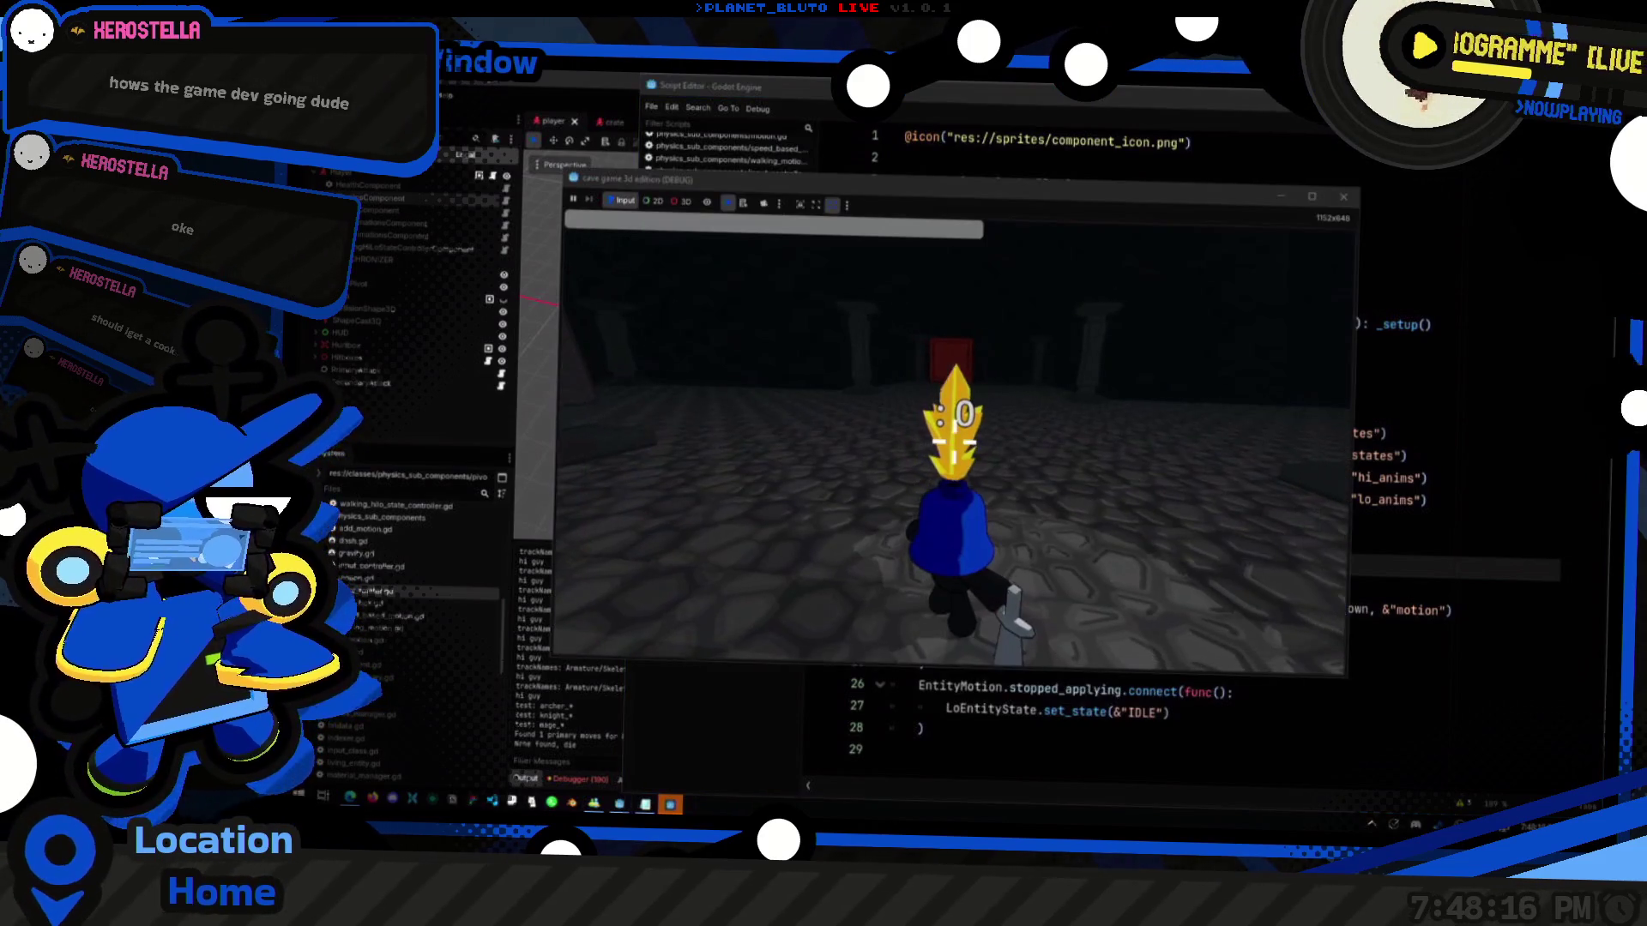
- Relaunch the game with the edited script, pick the Knight class and host a game
key(alt+Tab)
key(F5)
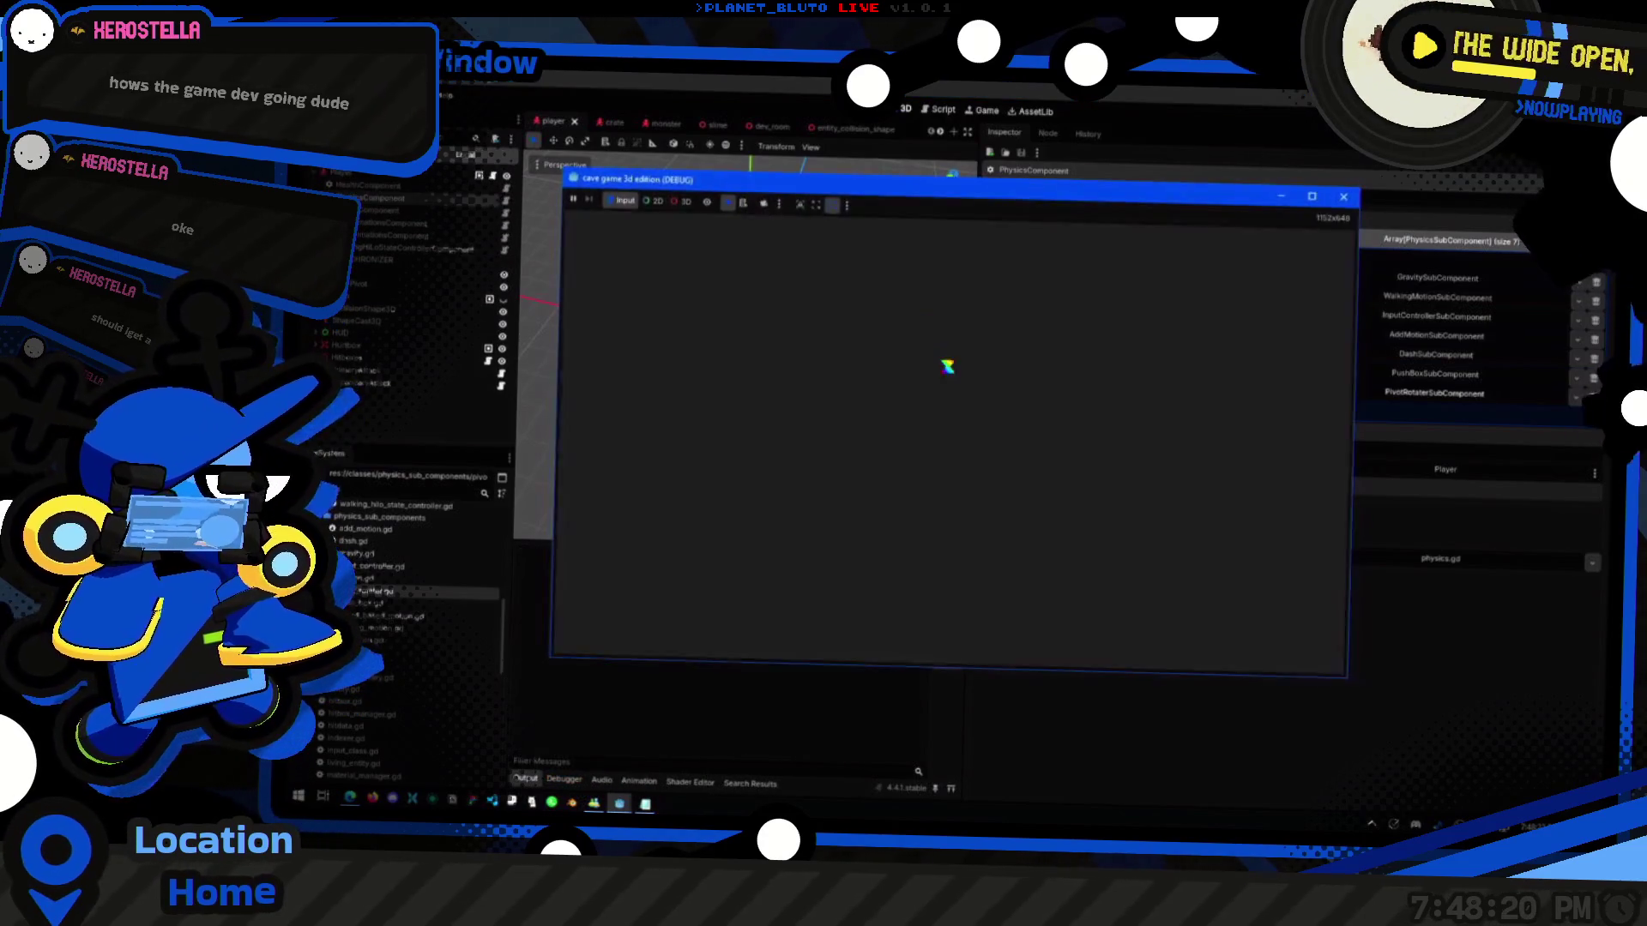
click(740, 282)
click(742, 305)
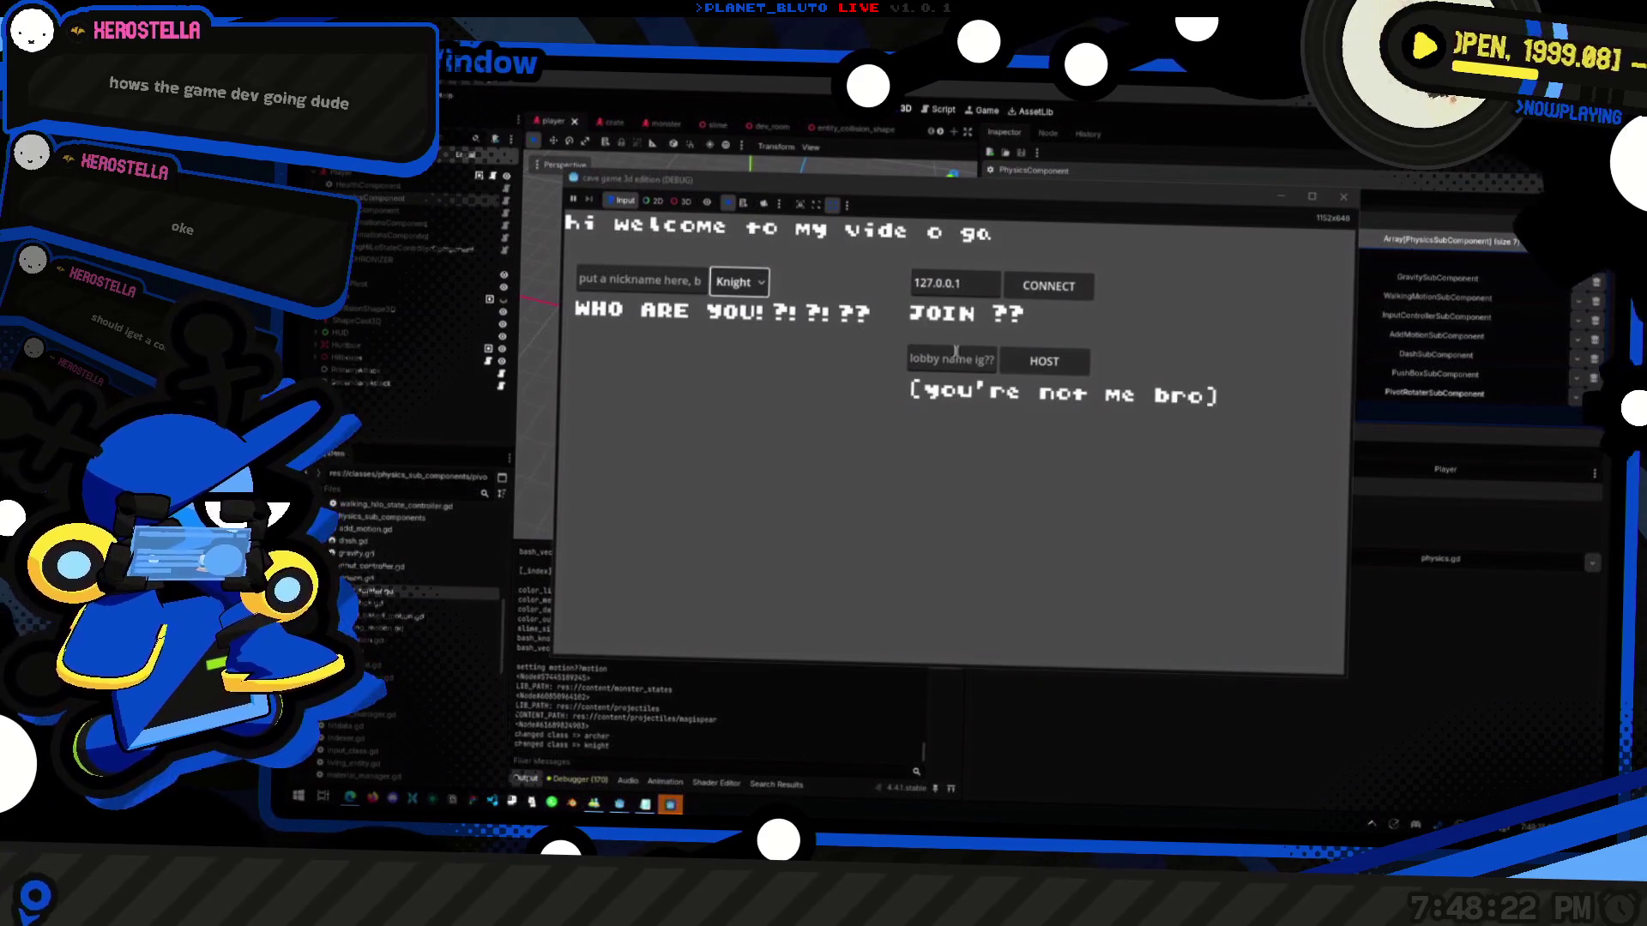
click(1044, 361)
- Walk the knight around the cave past the red crate and pillars, then return to the script editor
key(w)
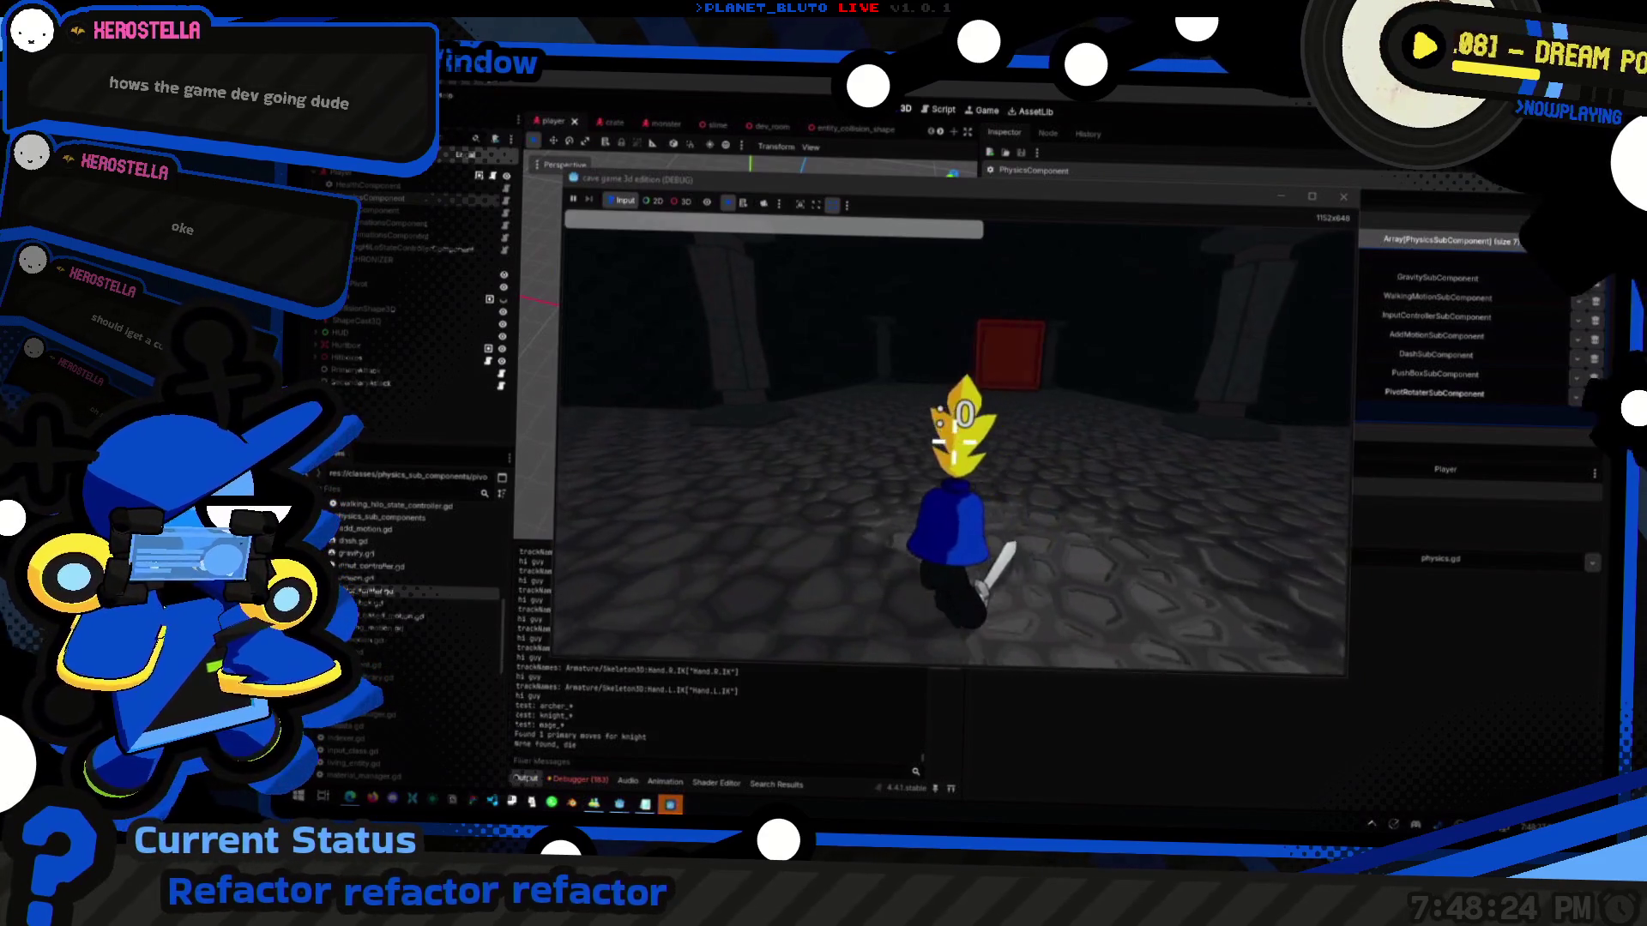
key(w)
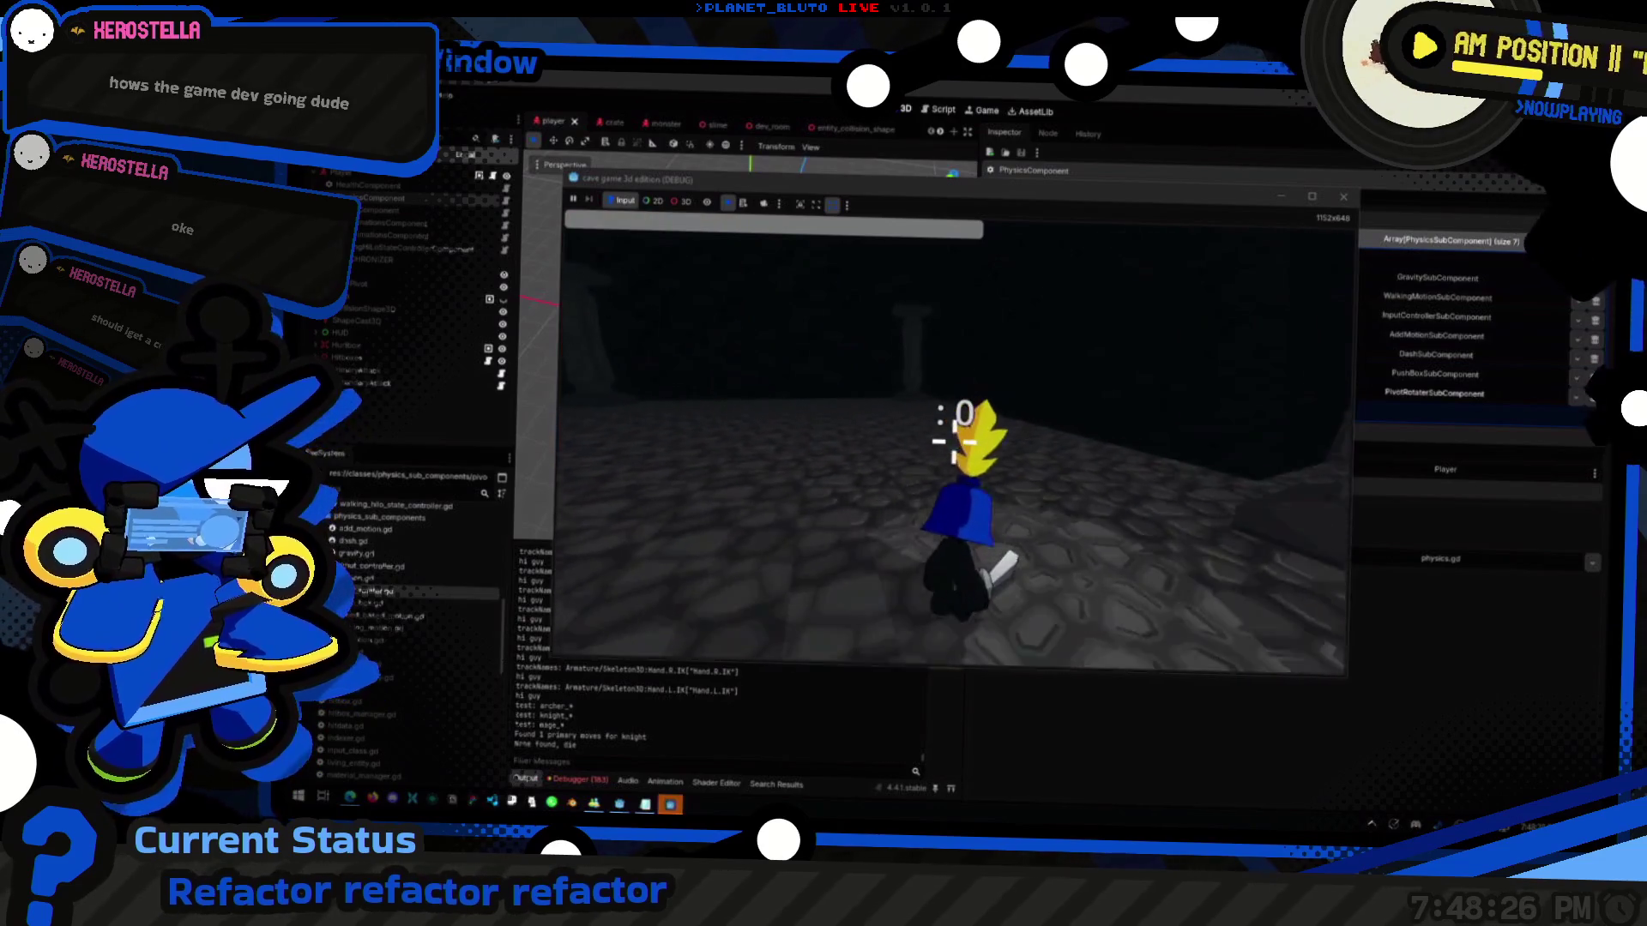
key(w)
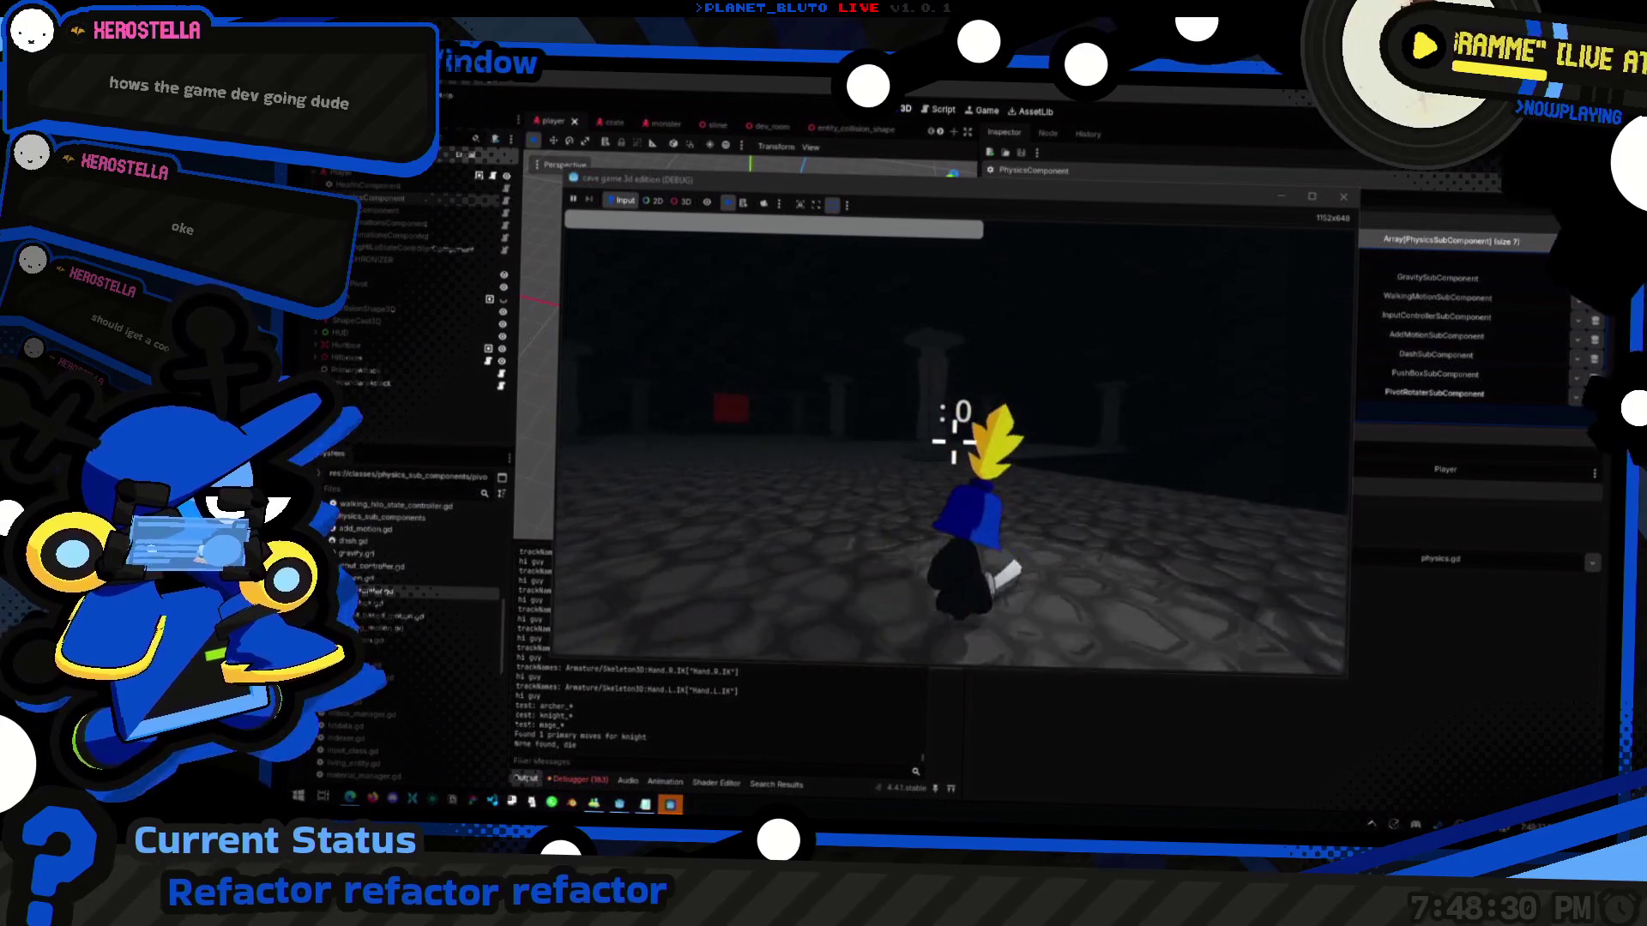
key(w)
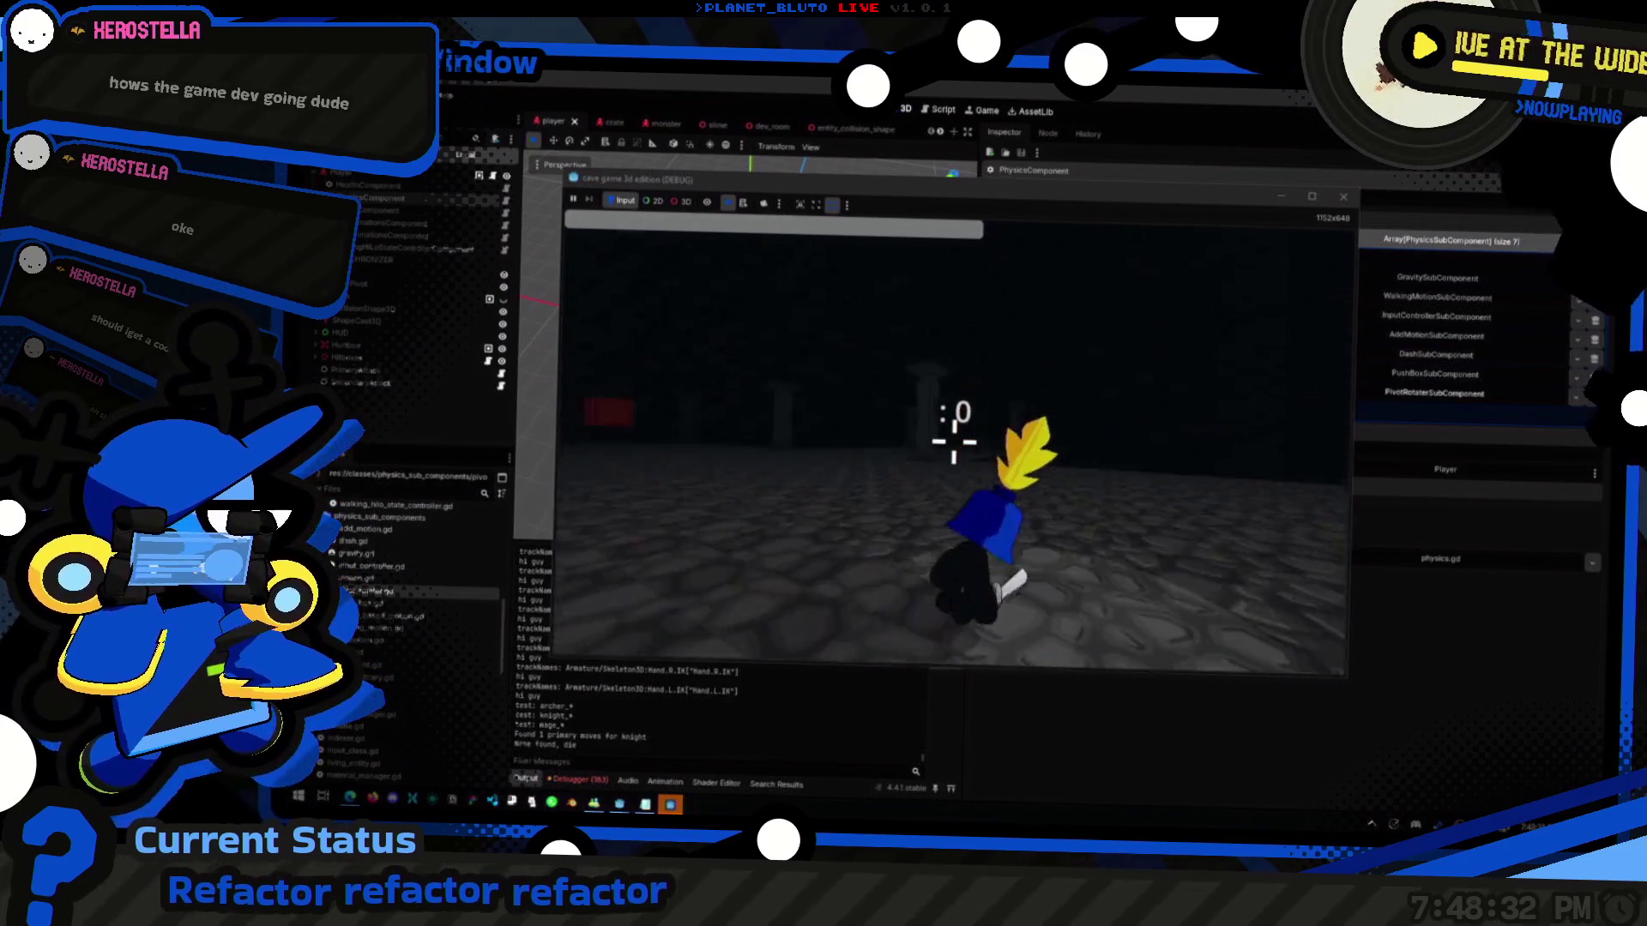
key(w)
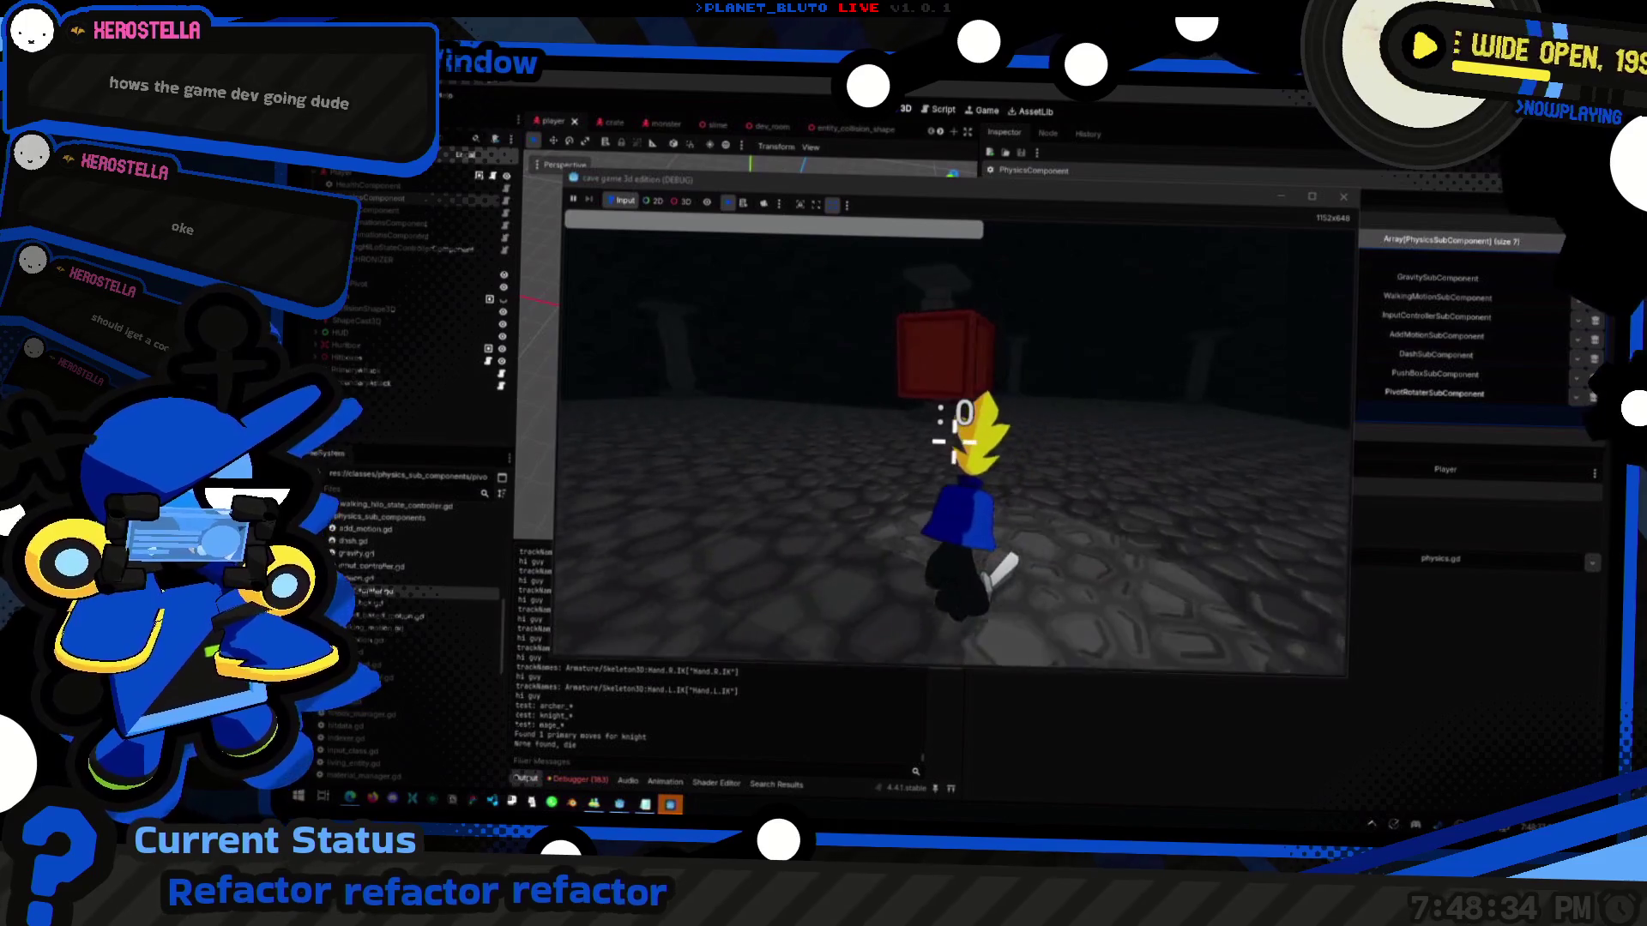
key(w)
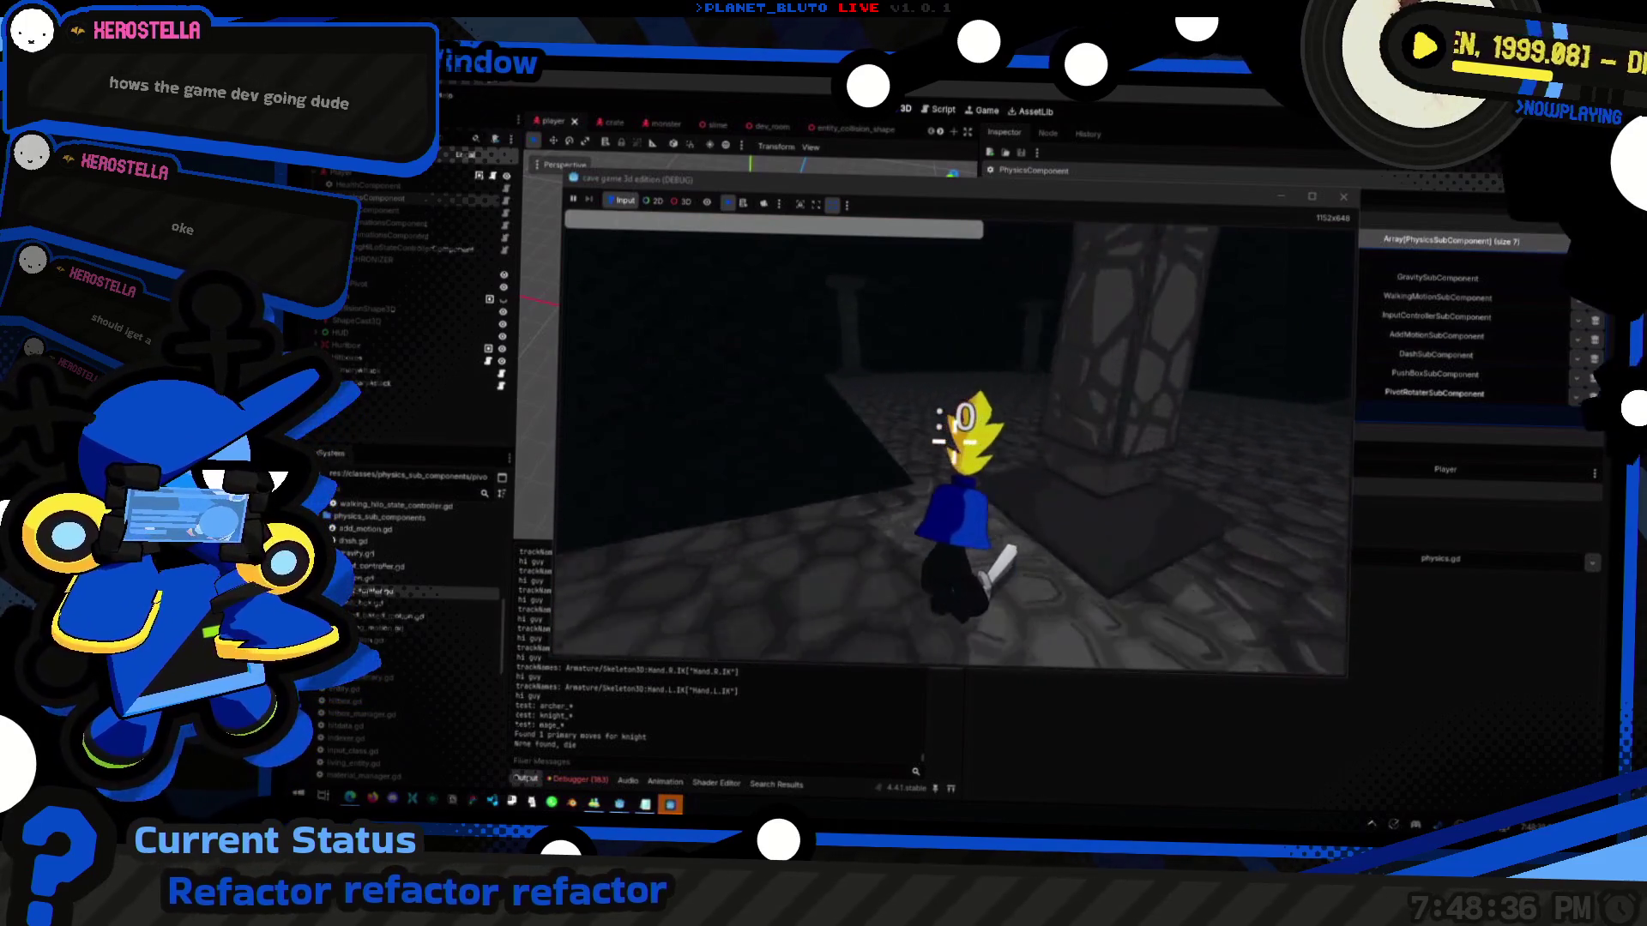
key(w)
key(w)
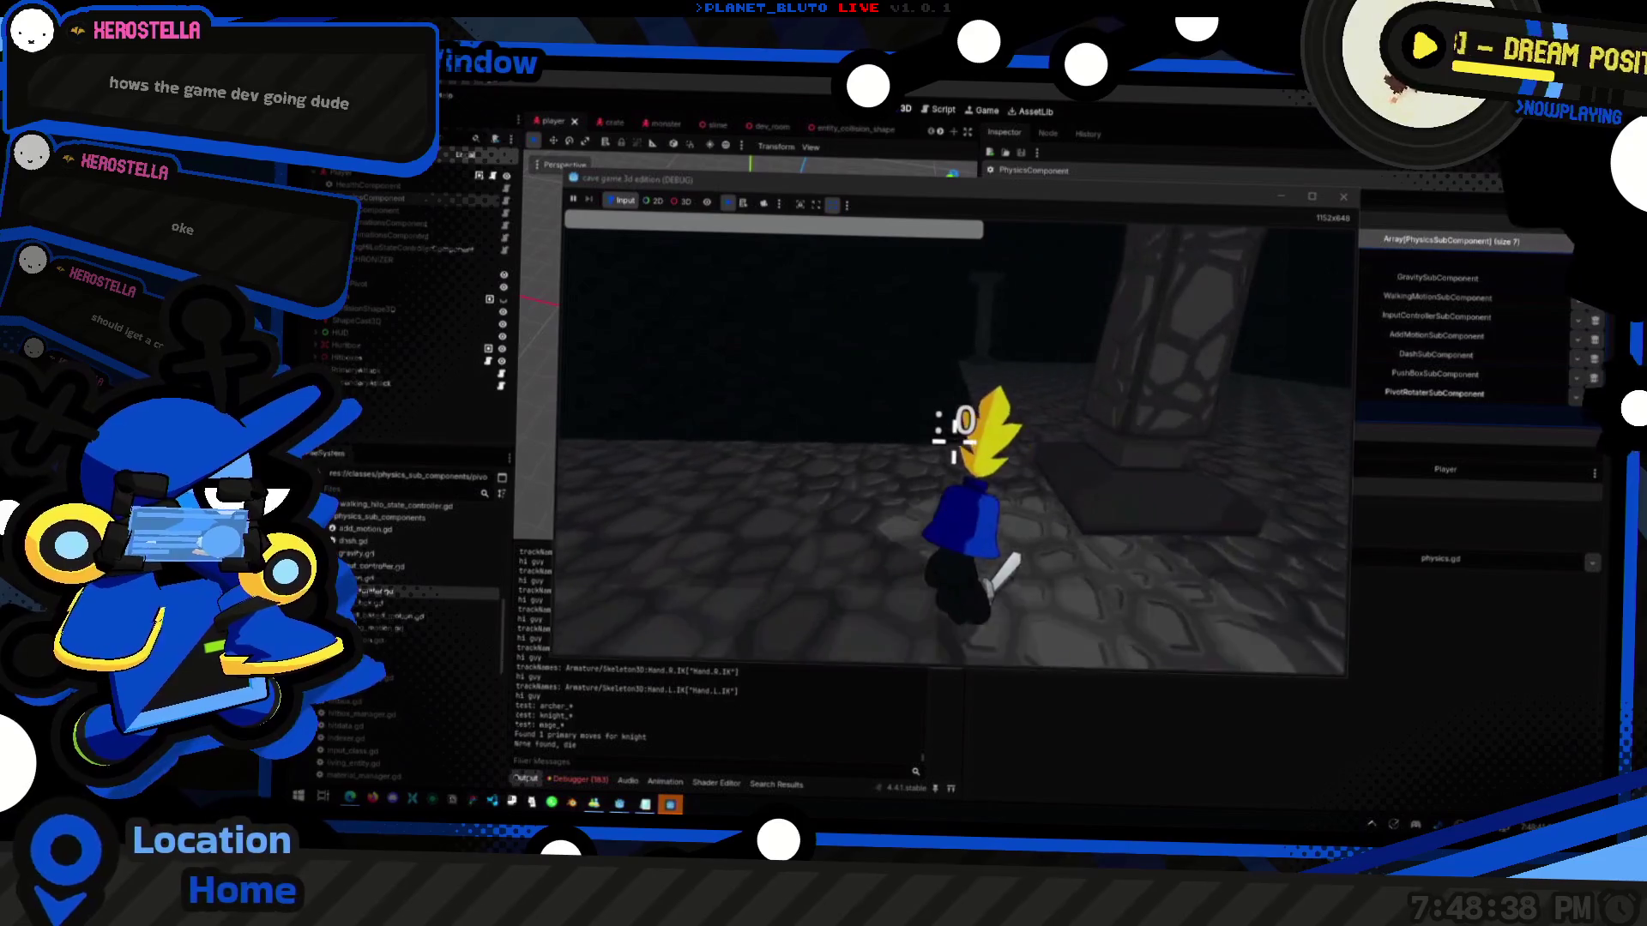
key(w)
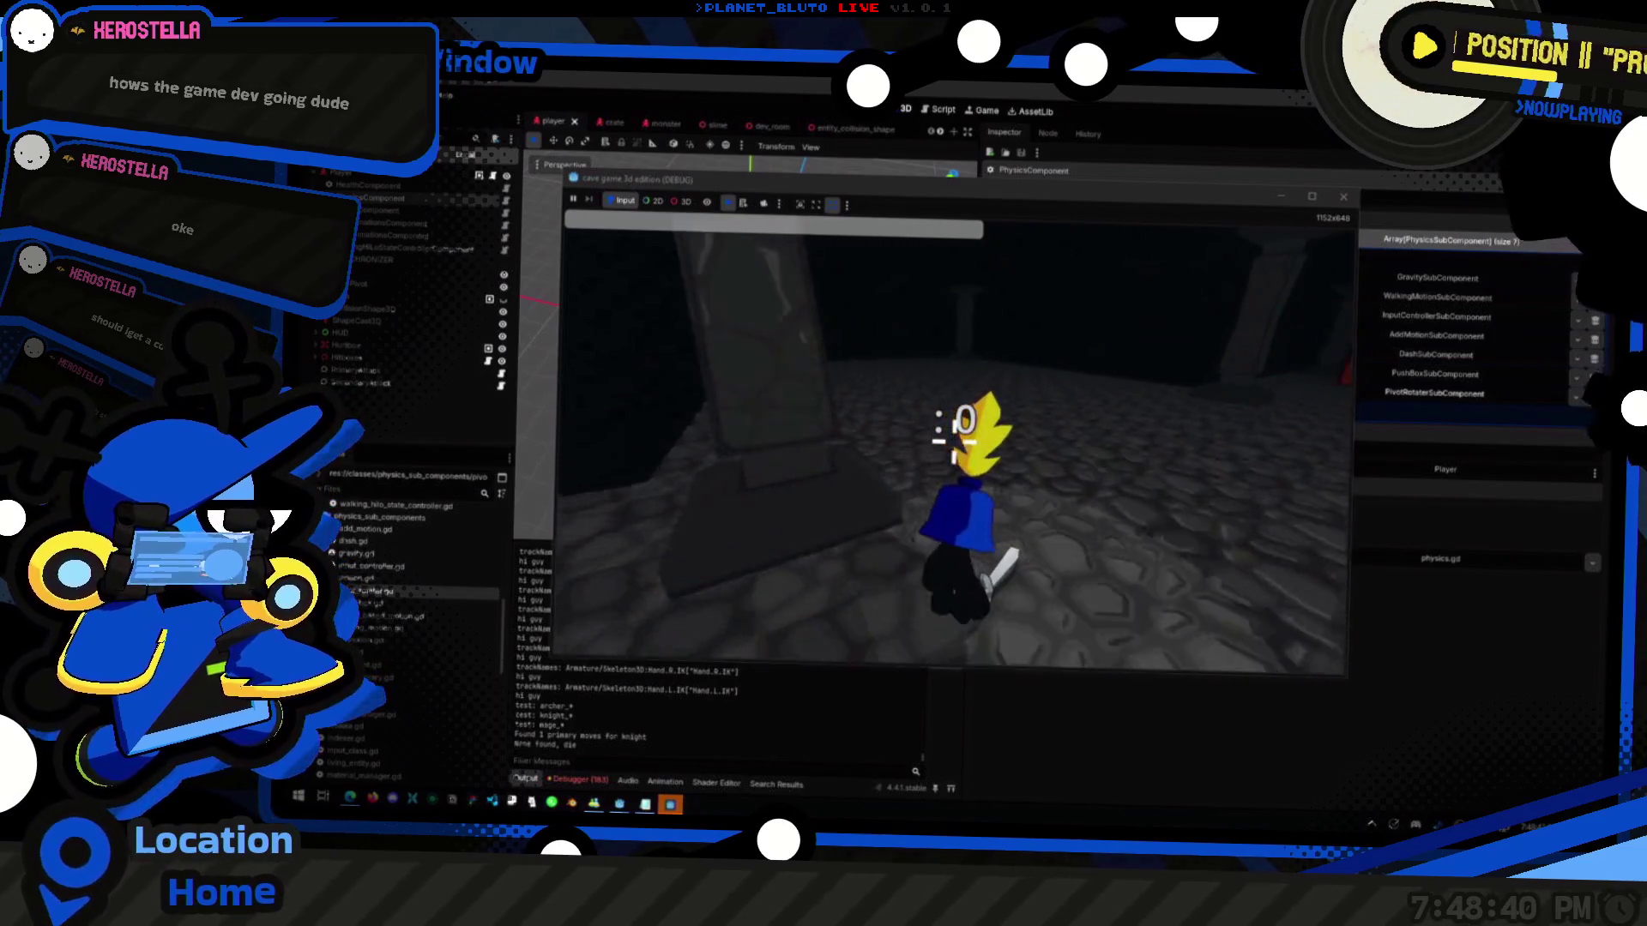
key(w)
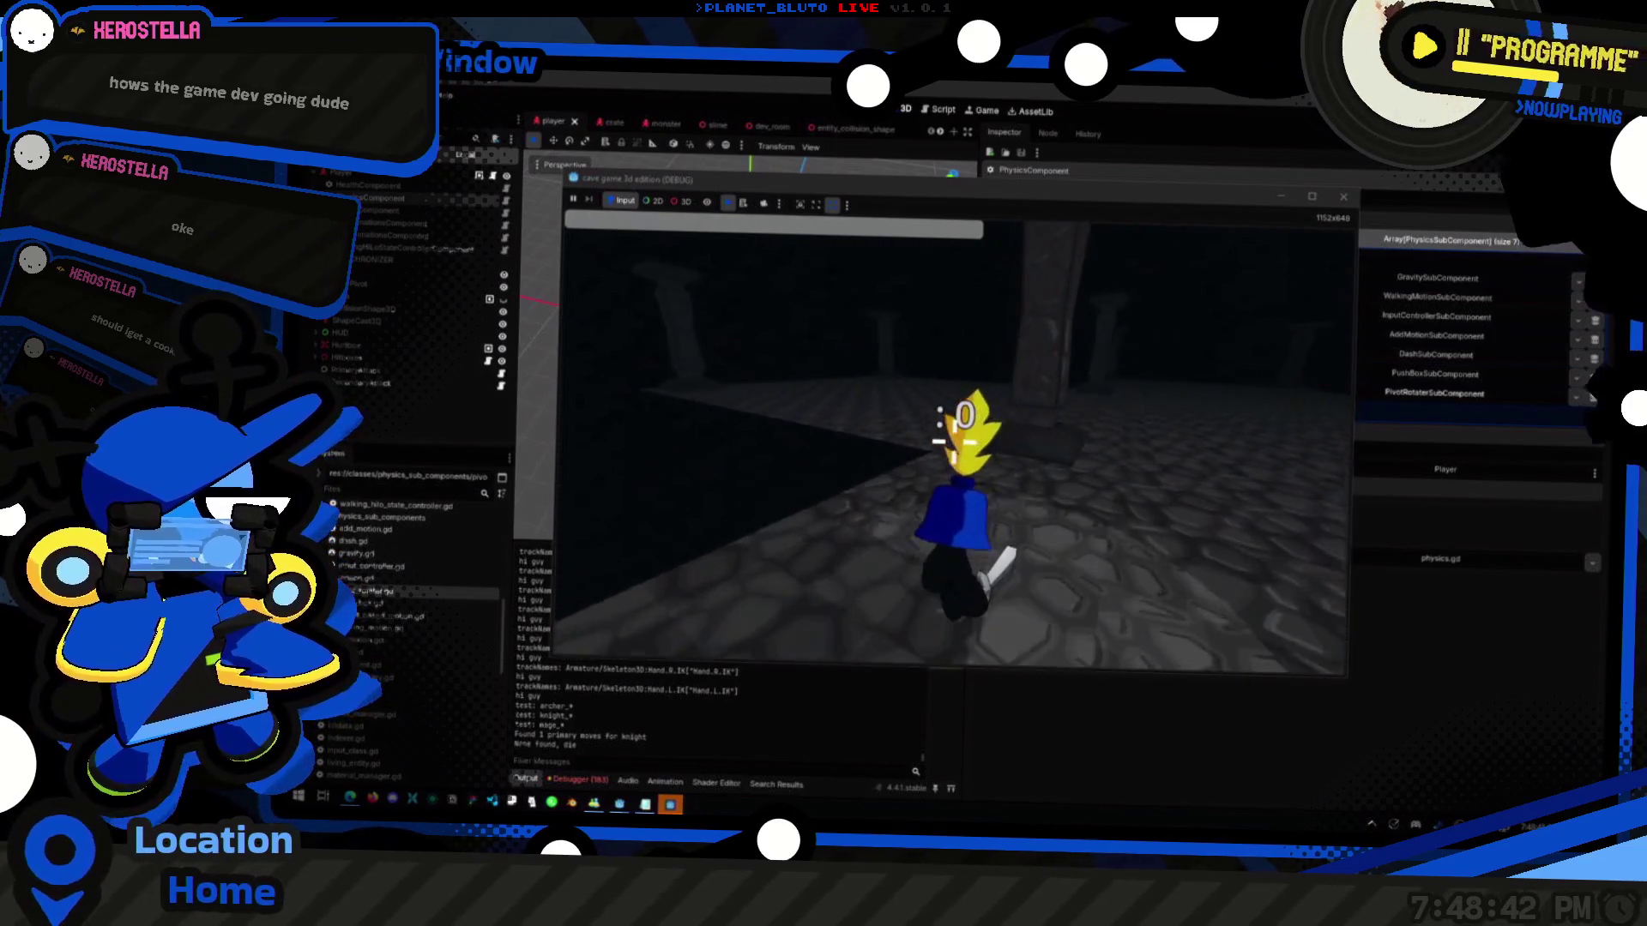
key(w)
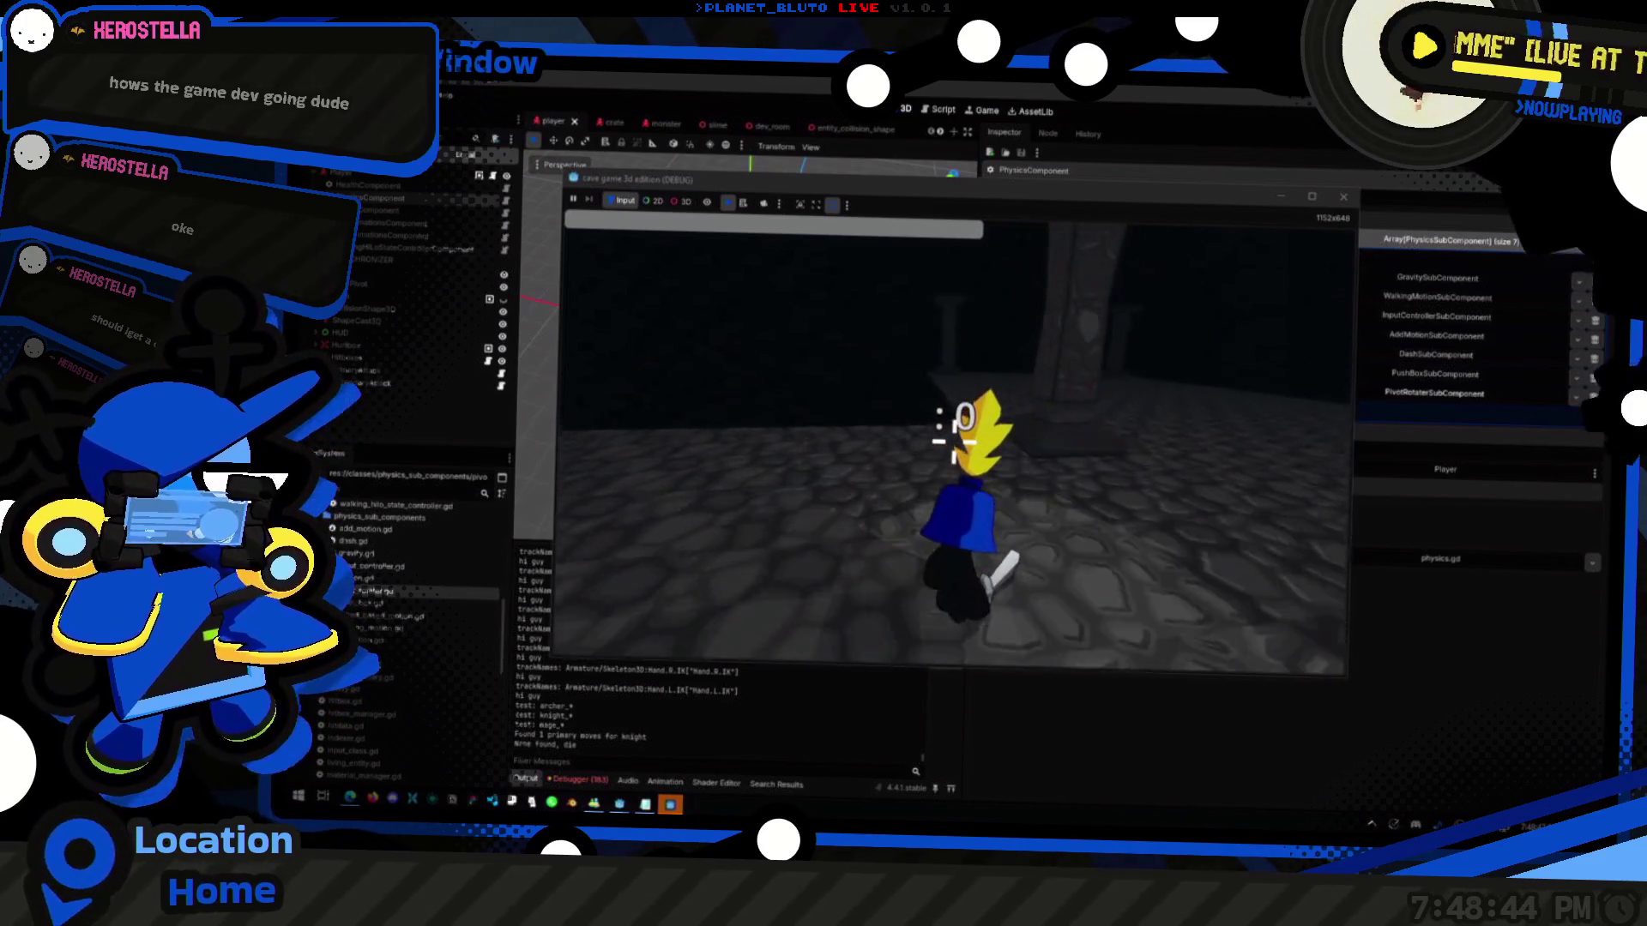
key(w)
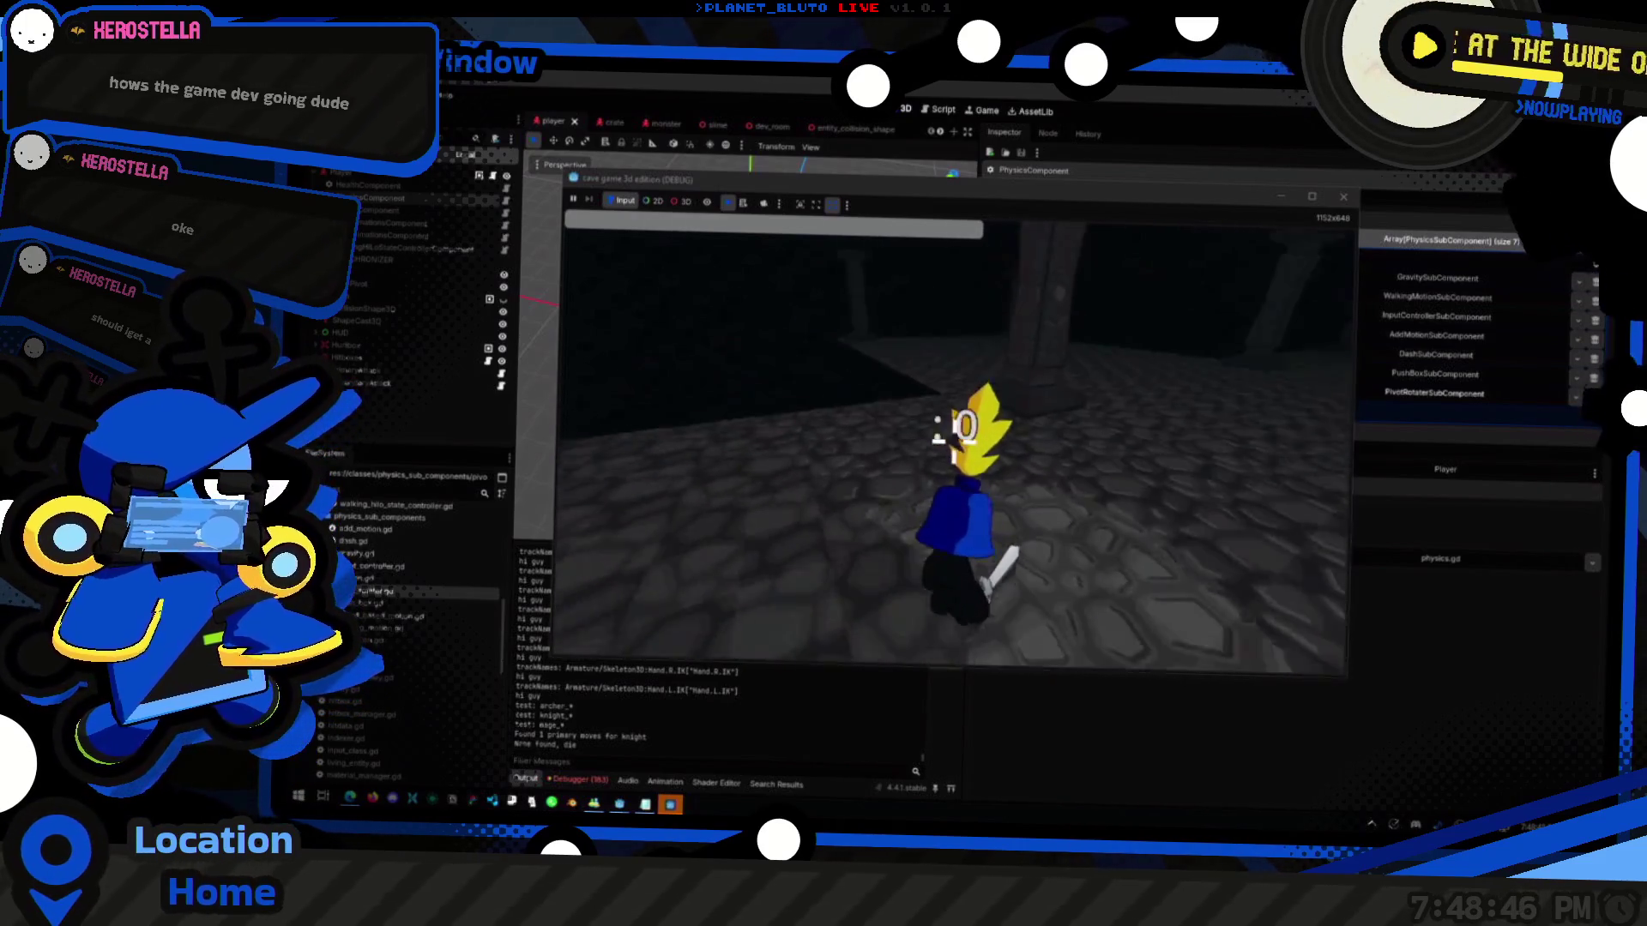
key(w)
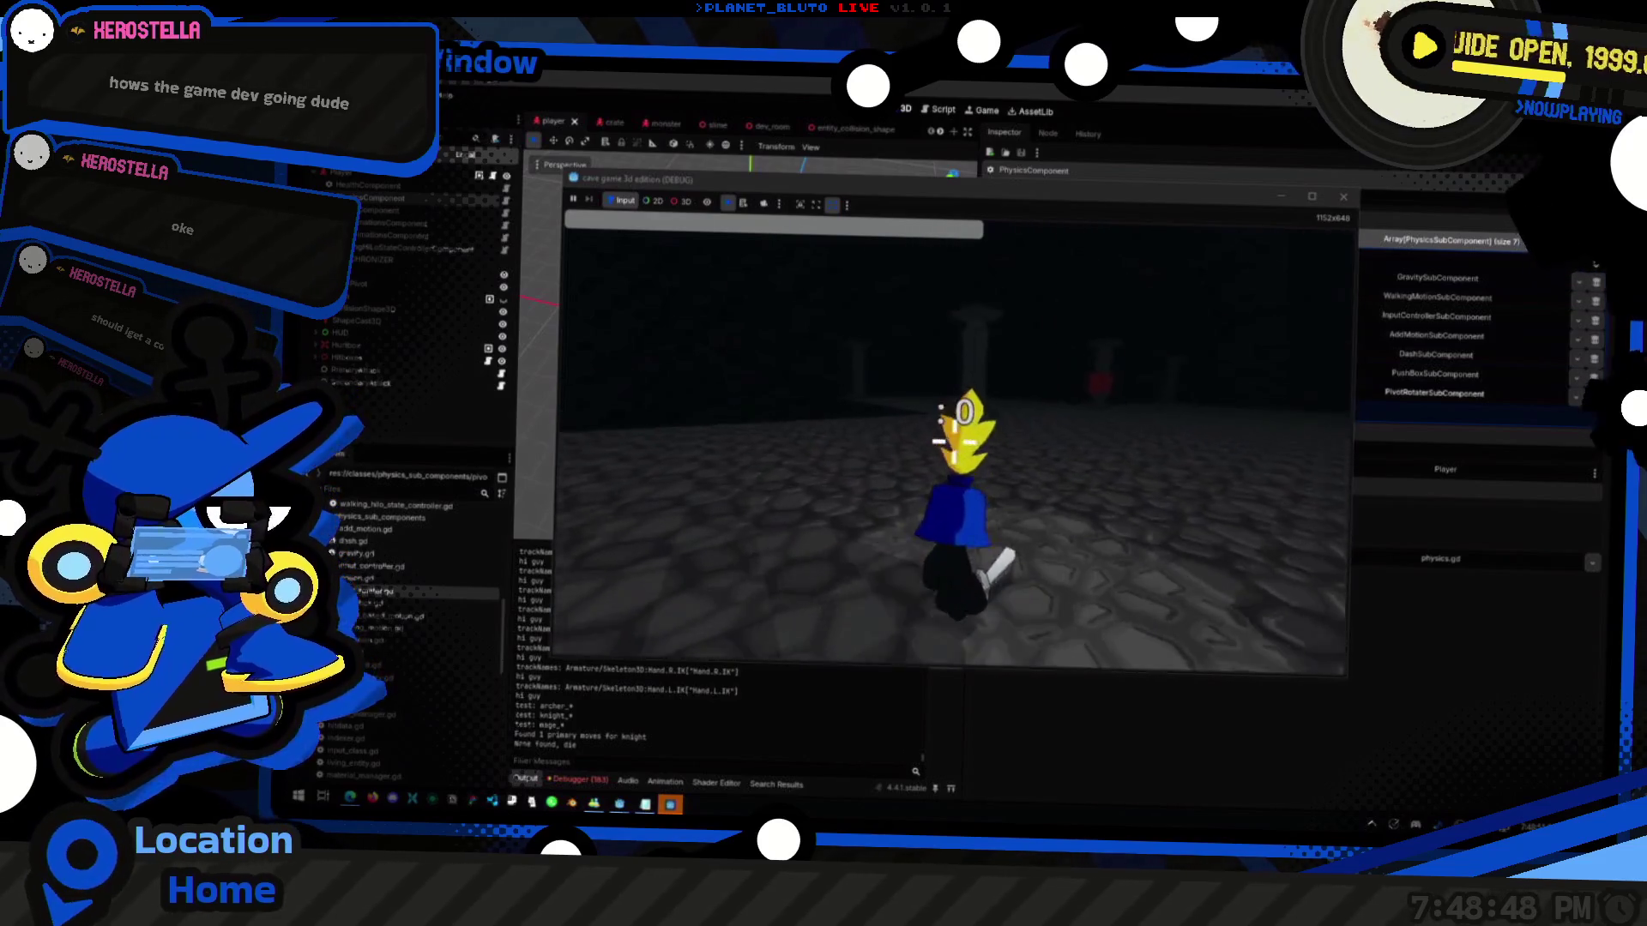
key(w)
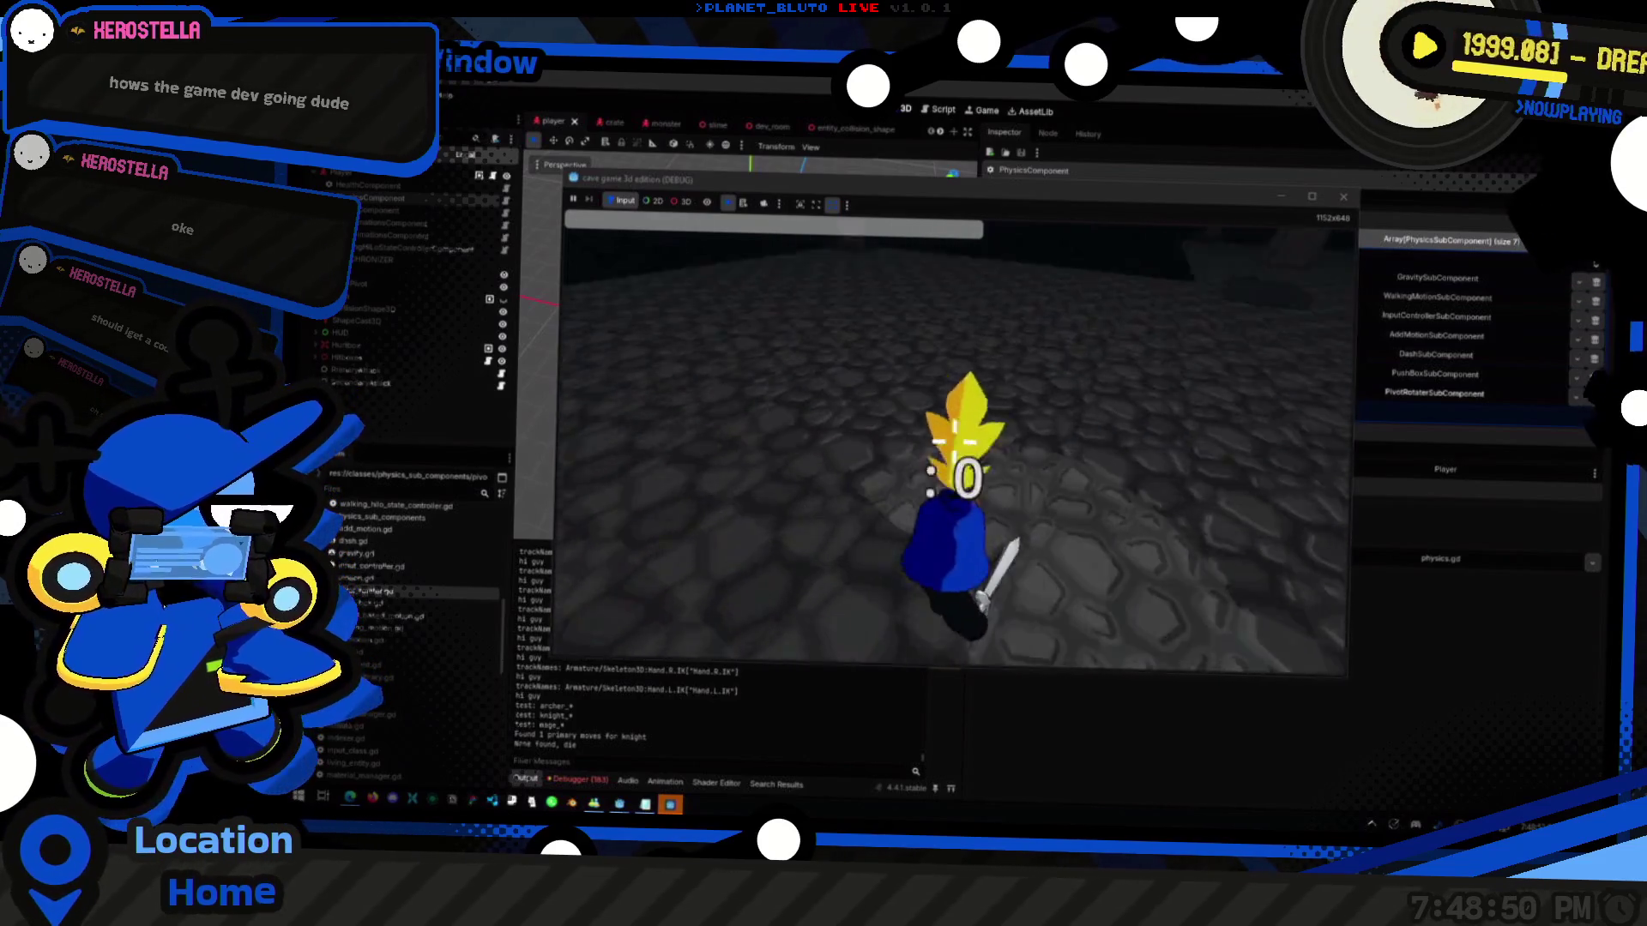
key(w)
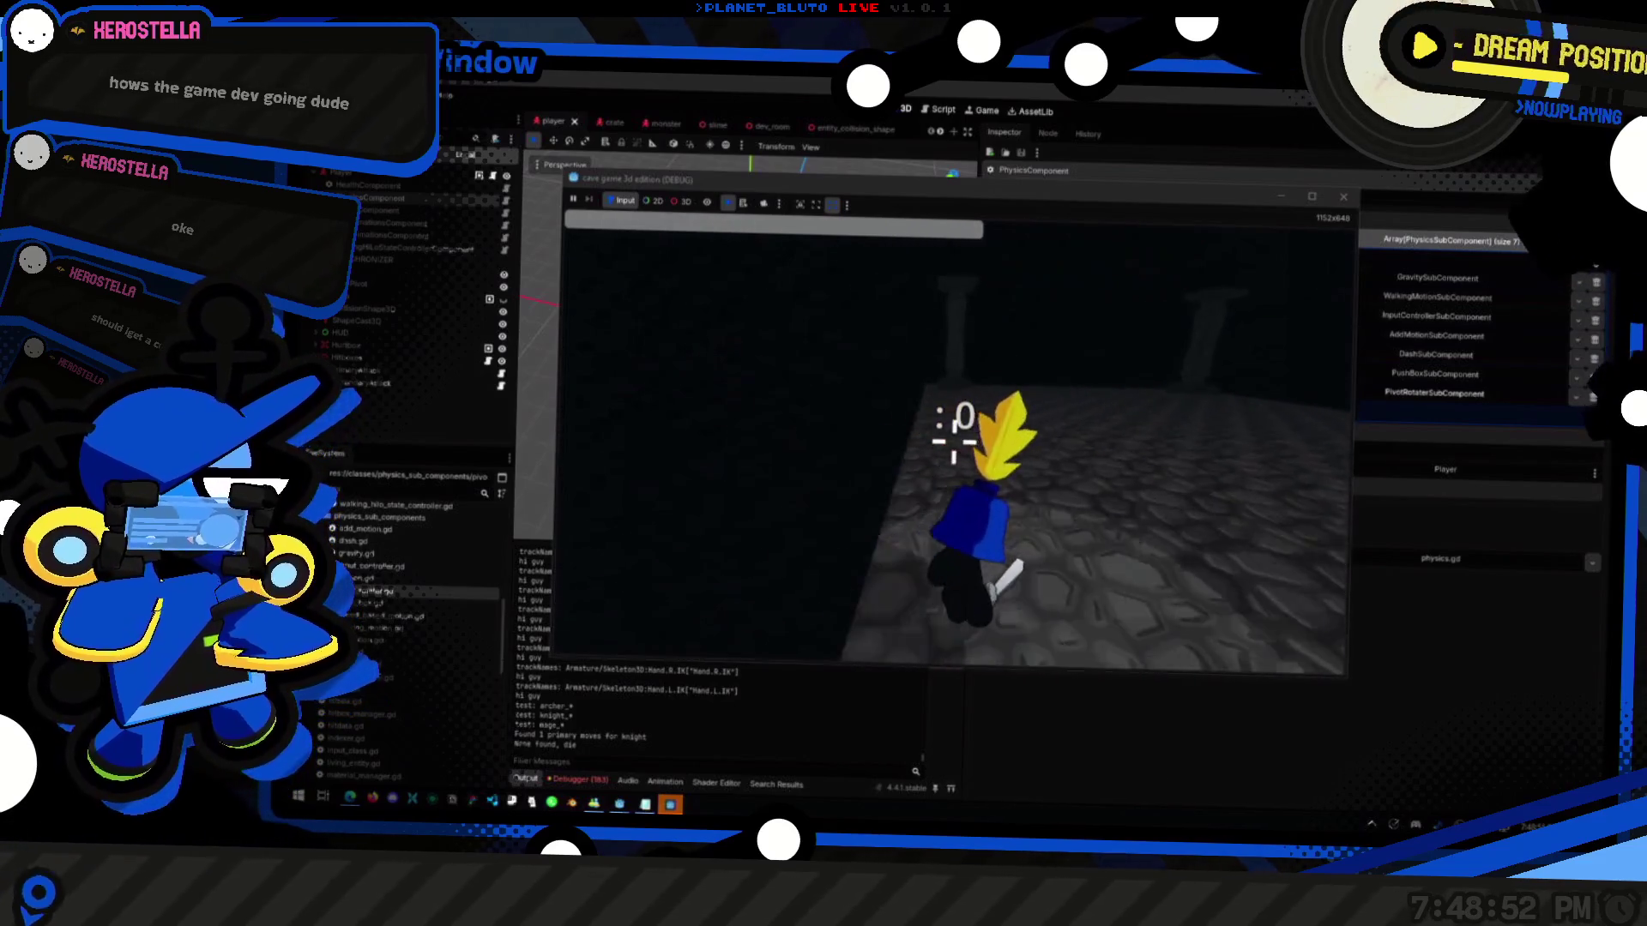
key(w)
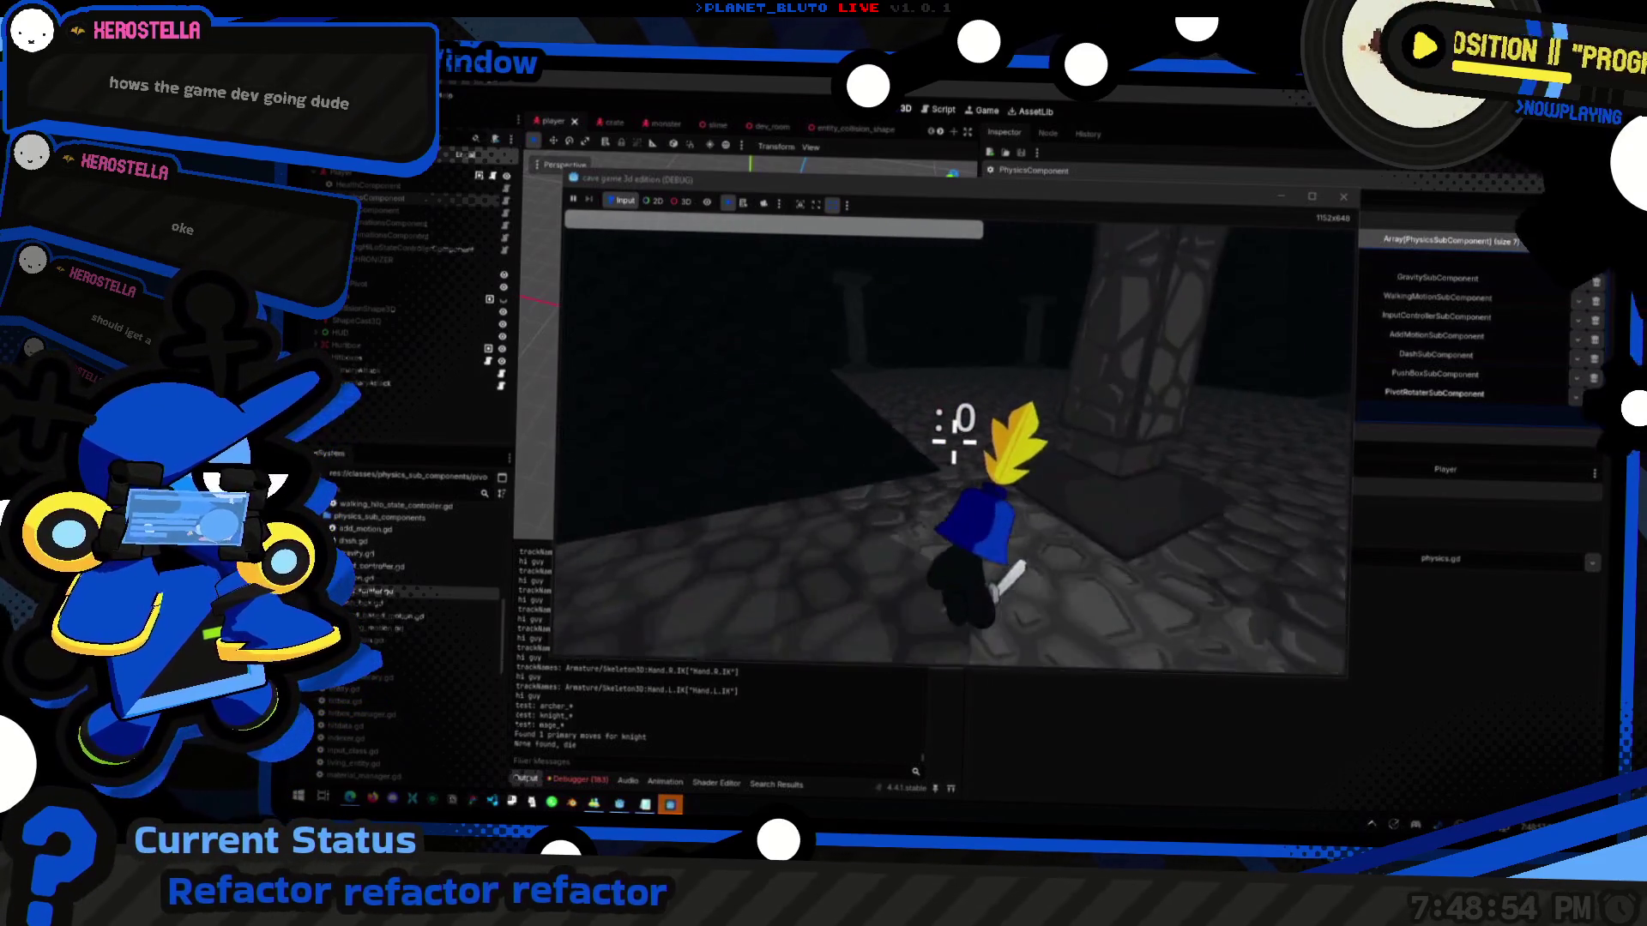
key(w)
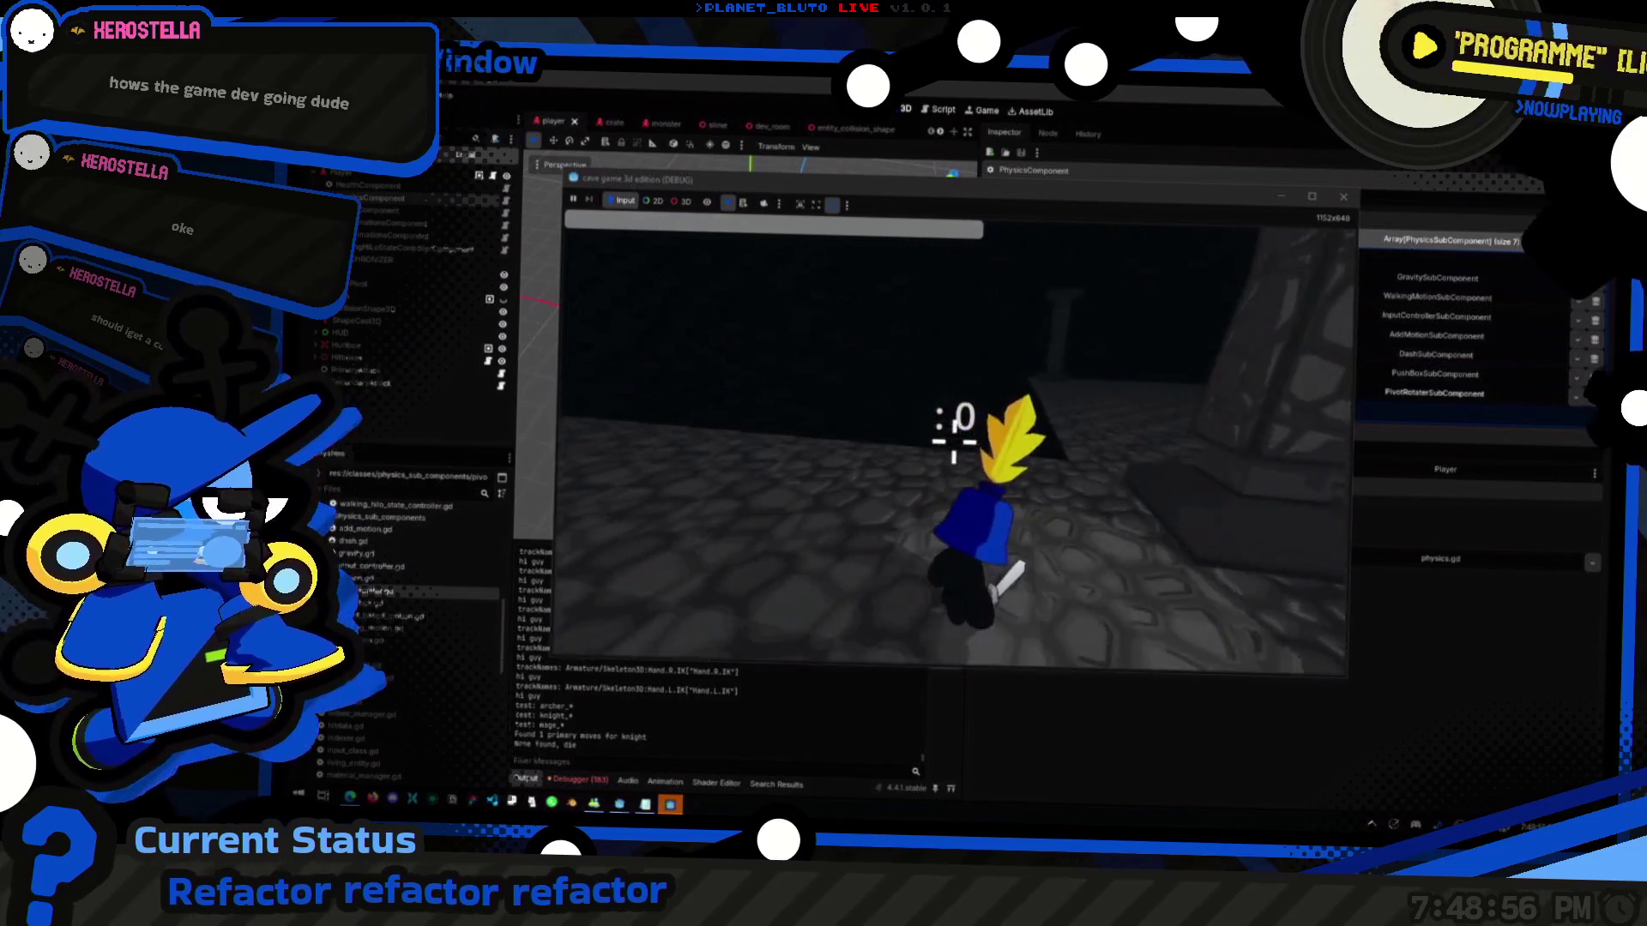
key(w)
key(w)
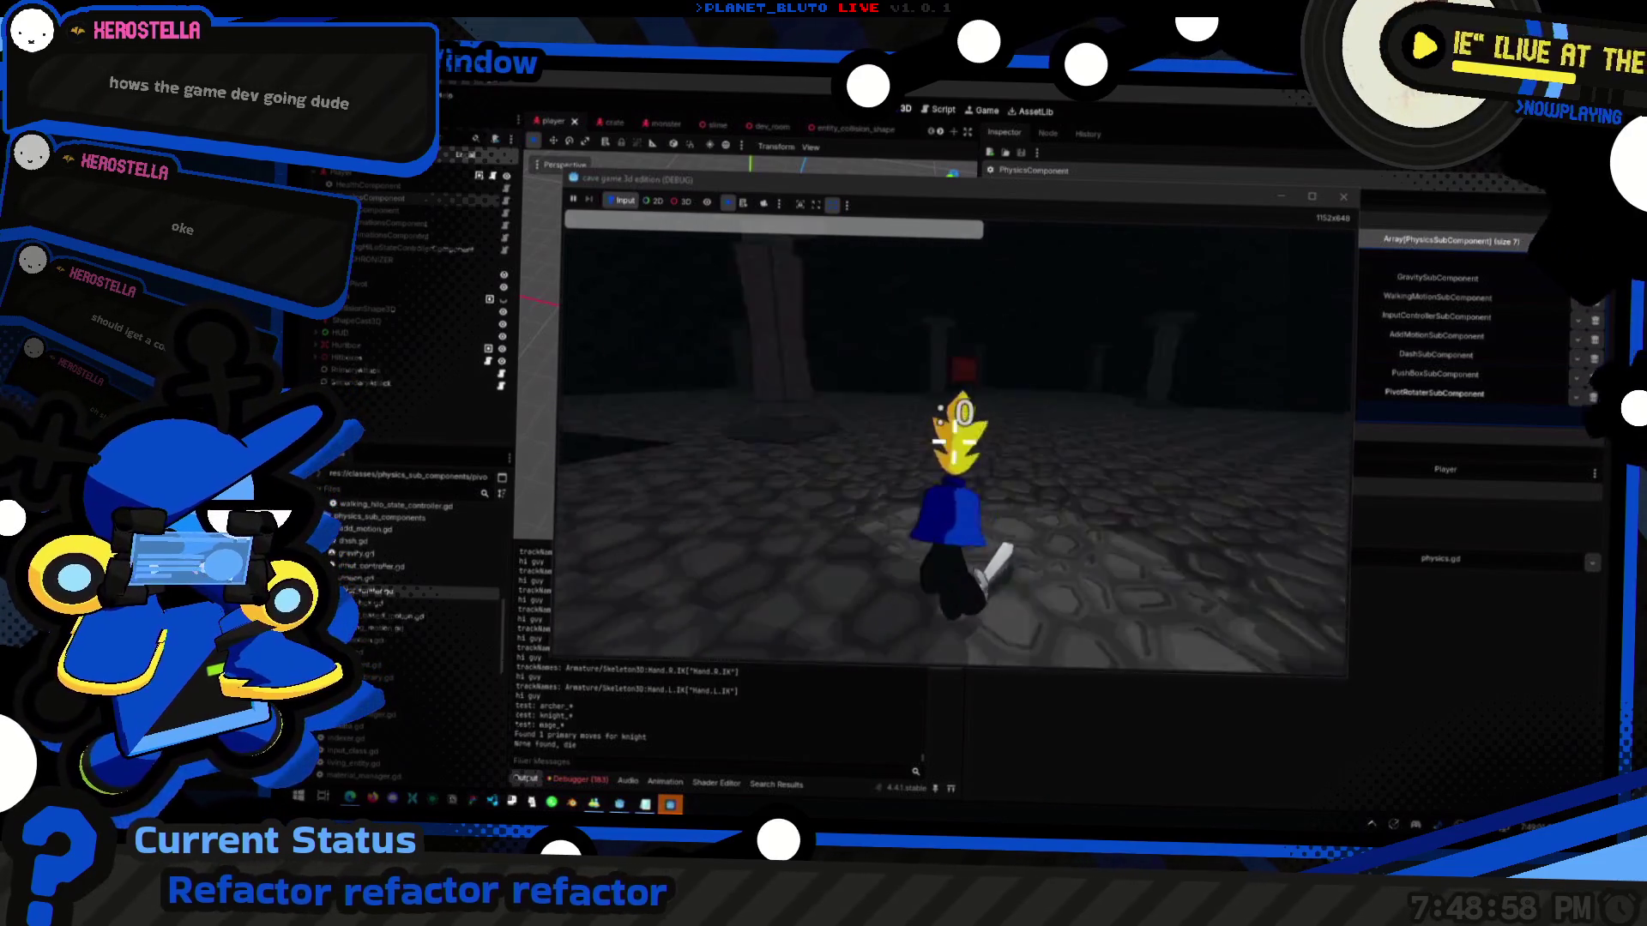
key(w)
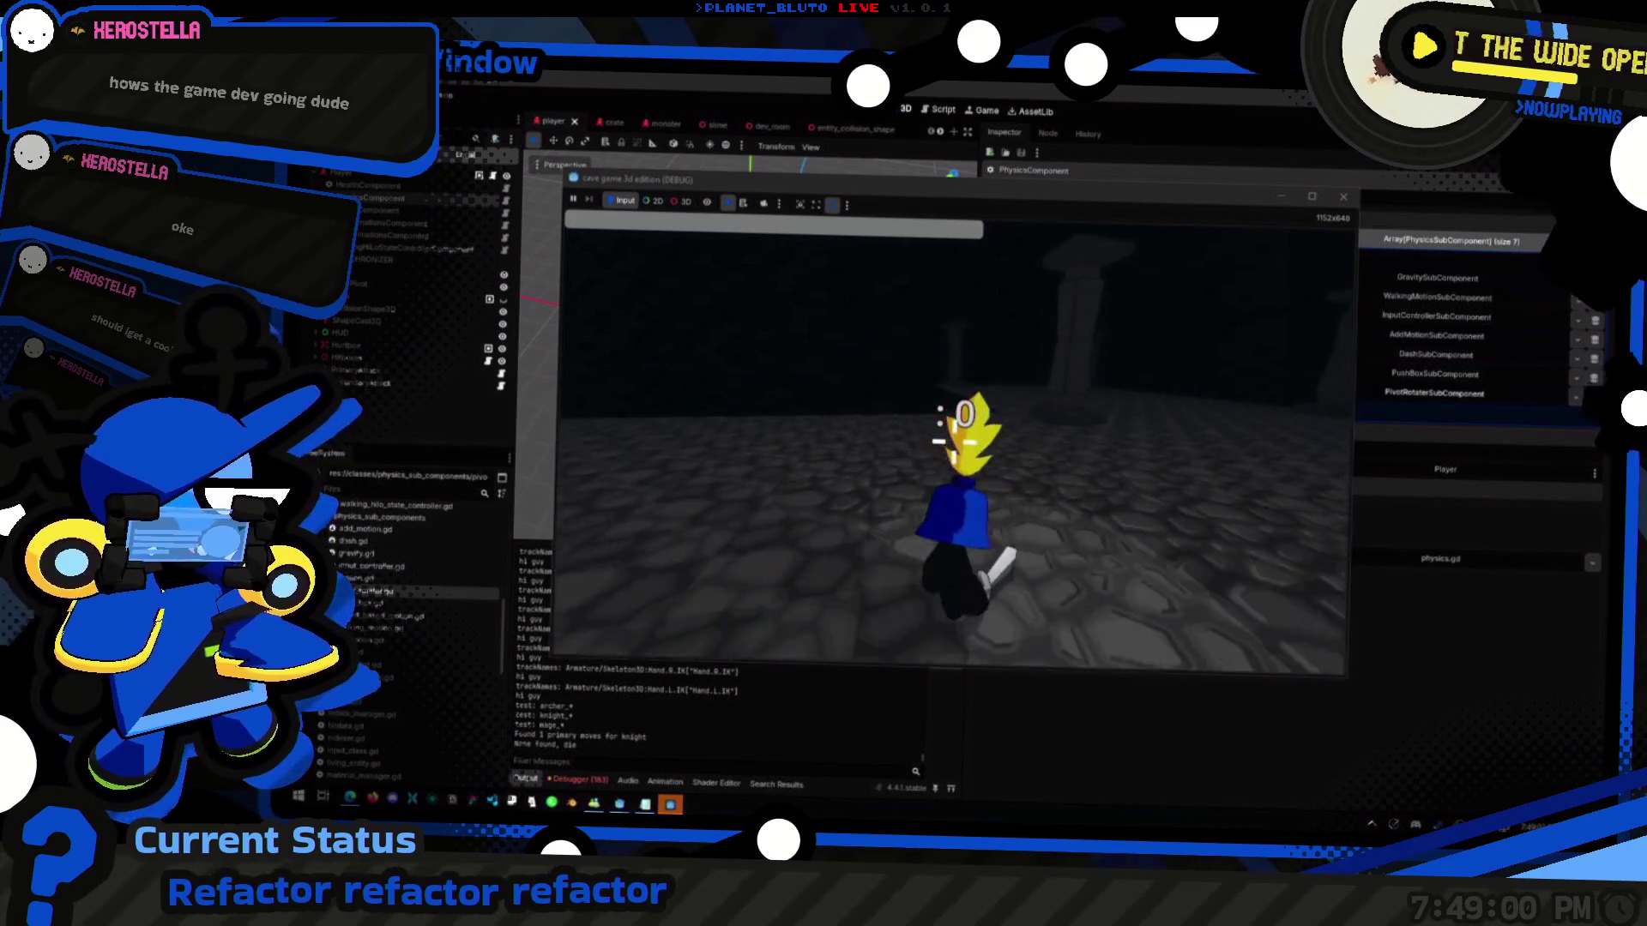
key(w)
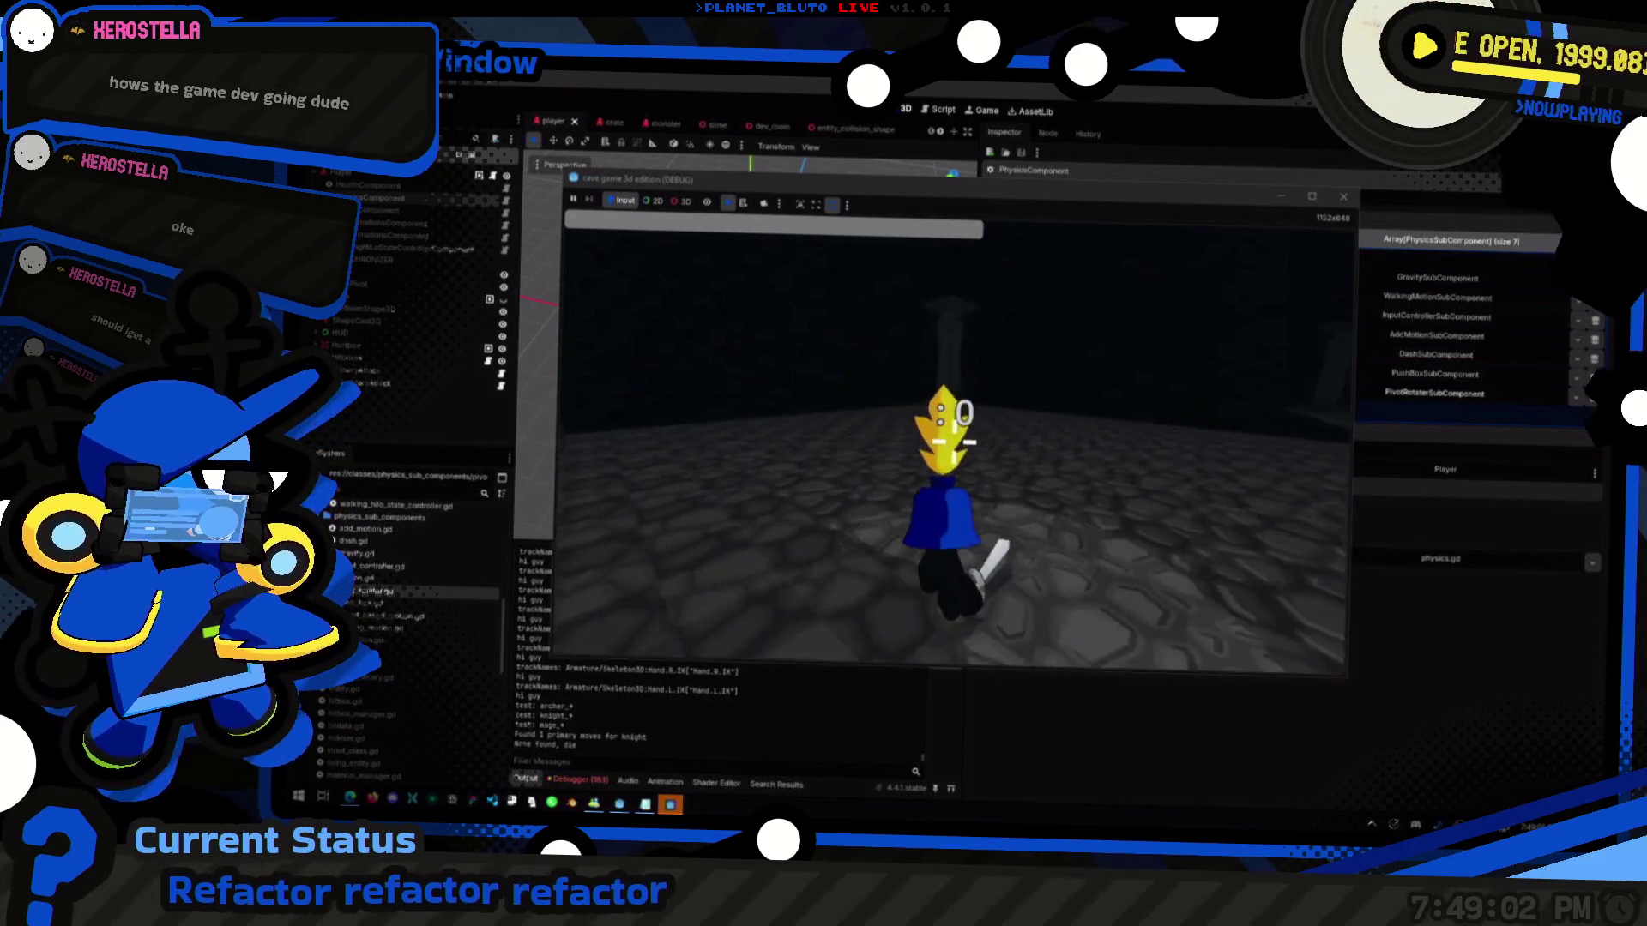
key(w)
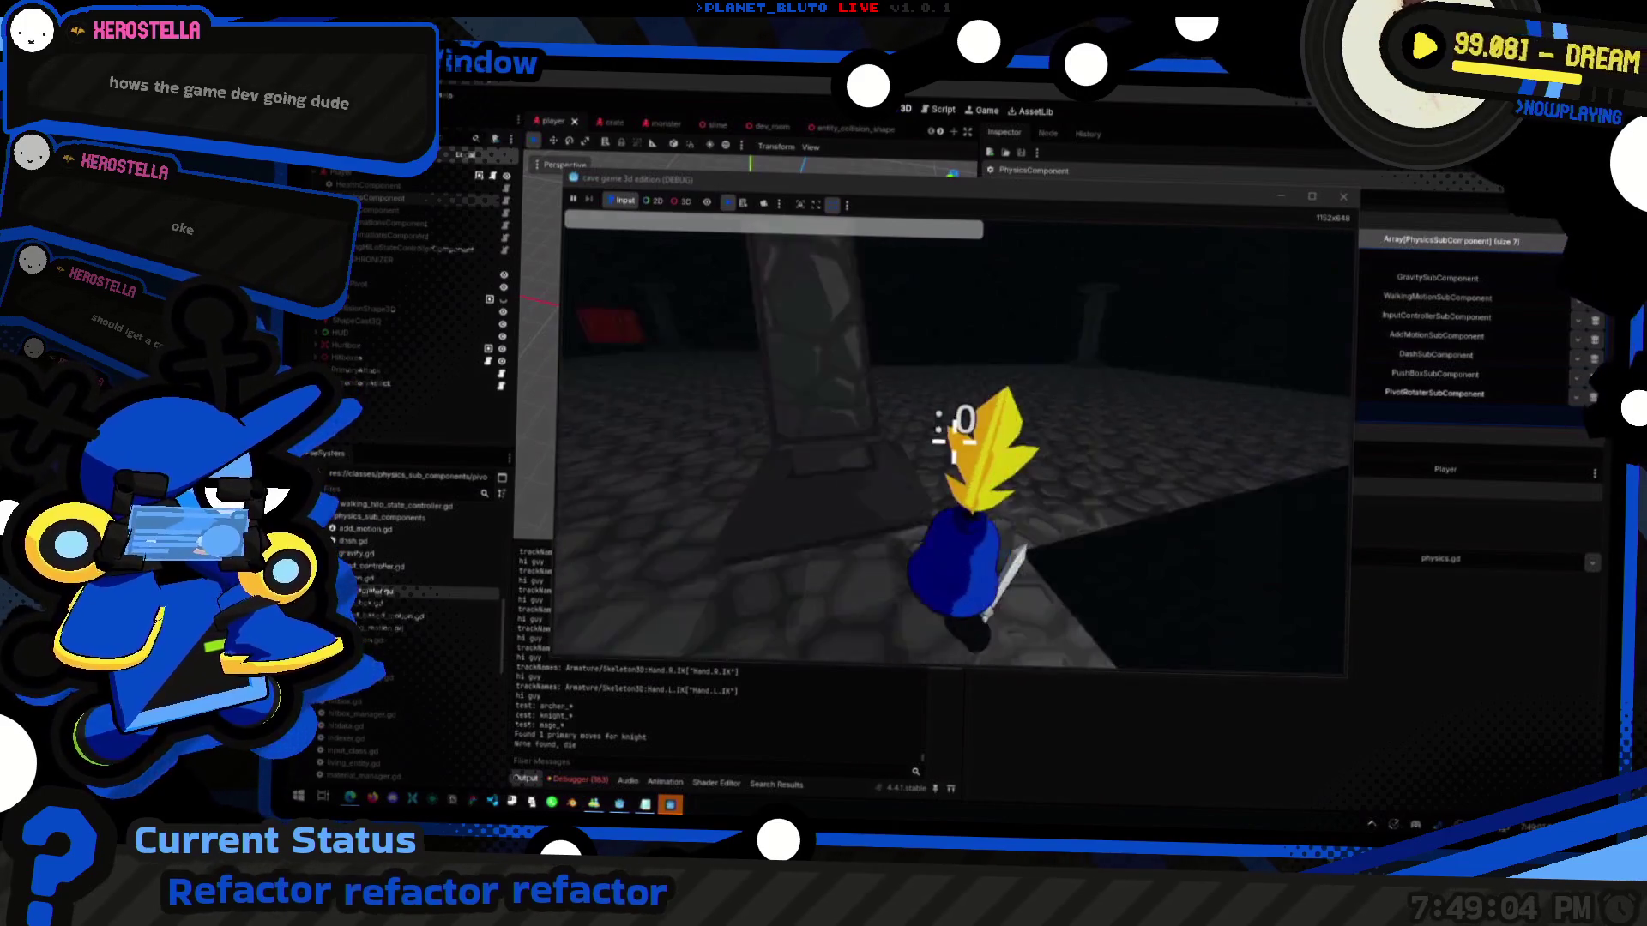
key(w)
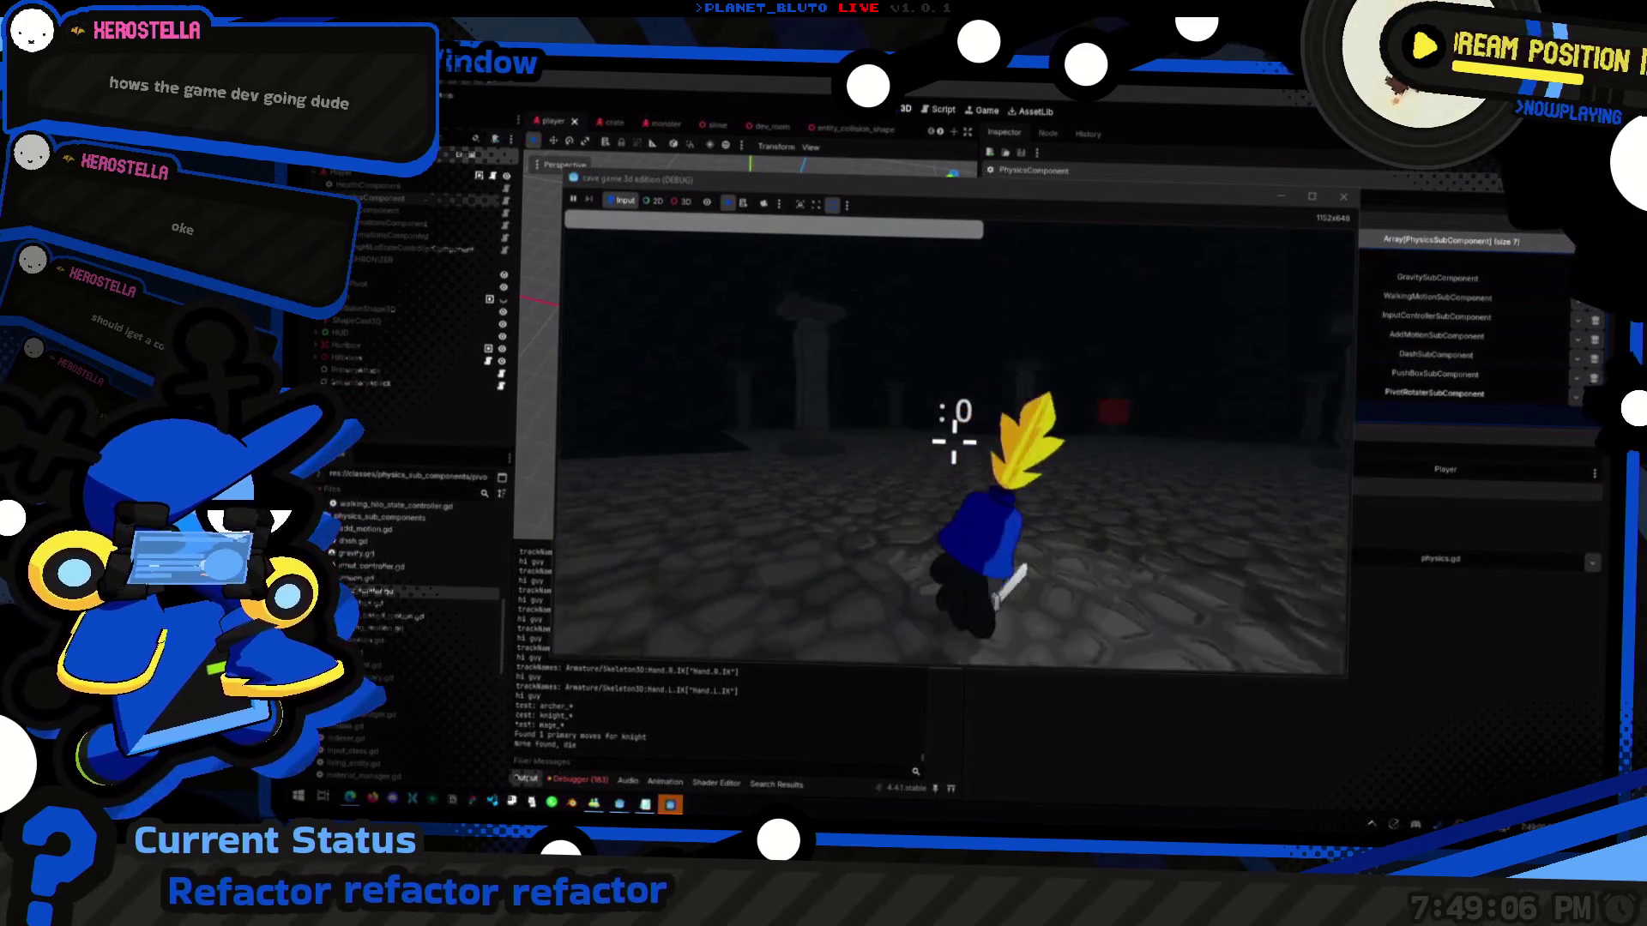
key(w)
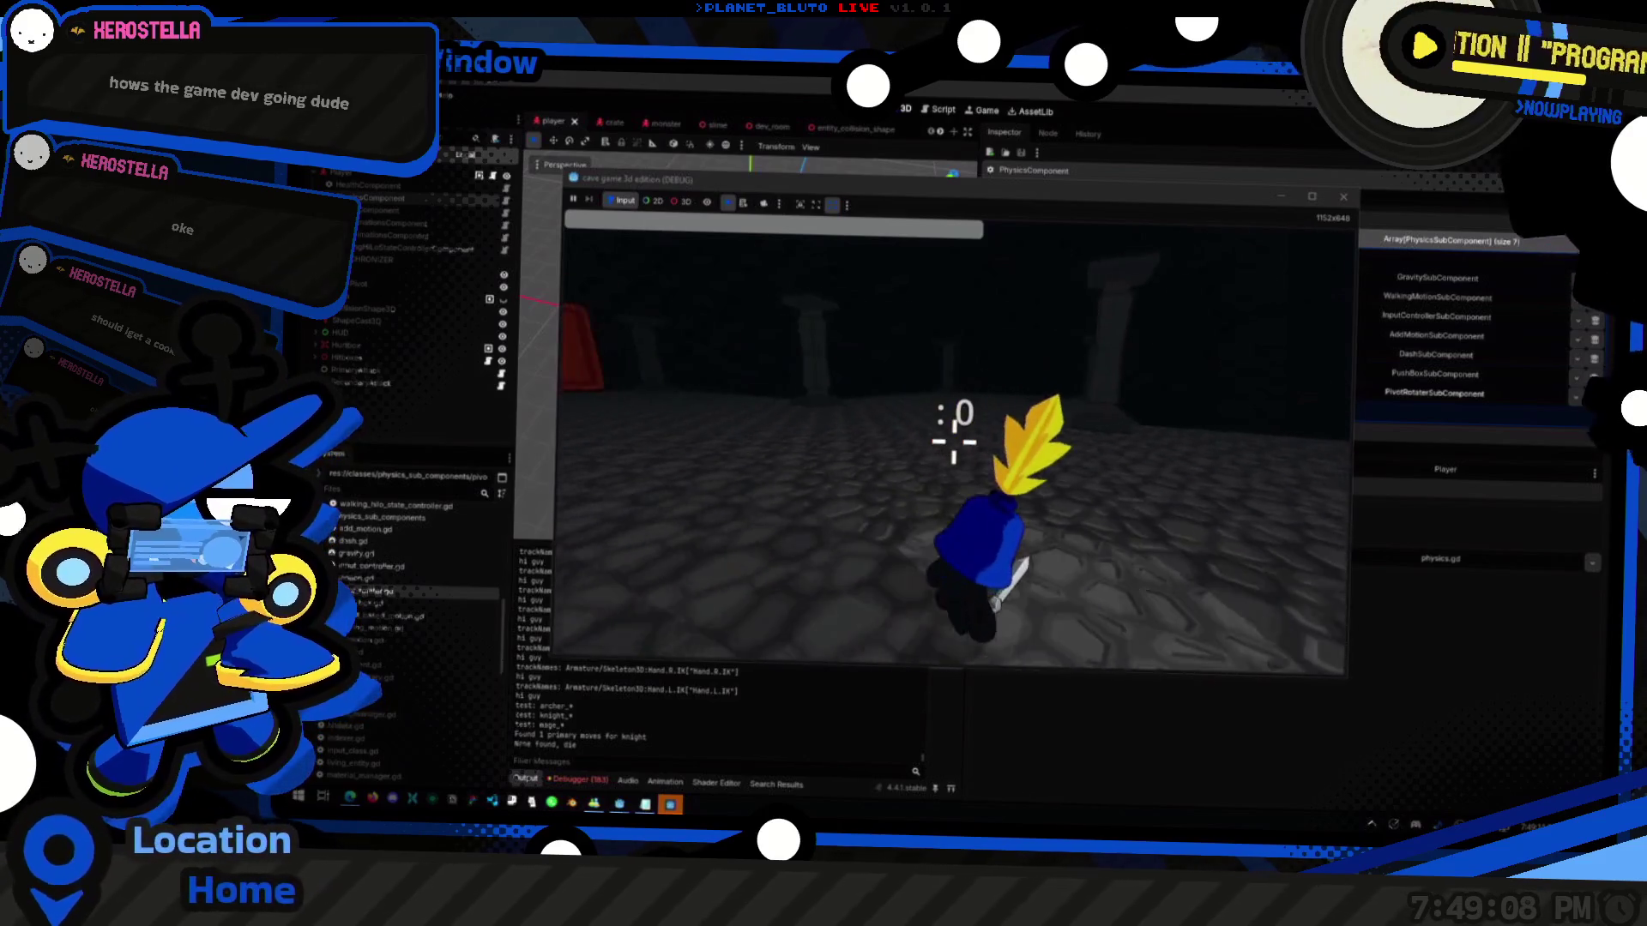
key(w)
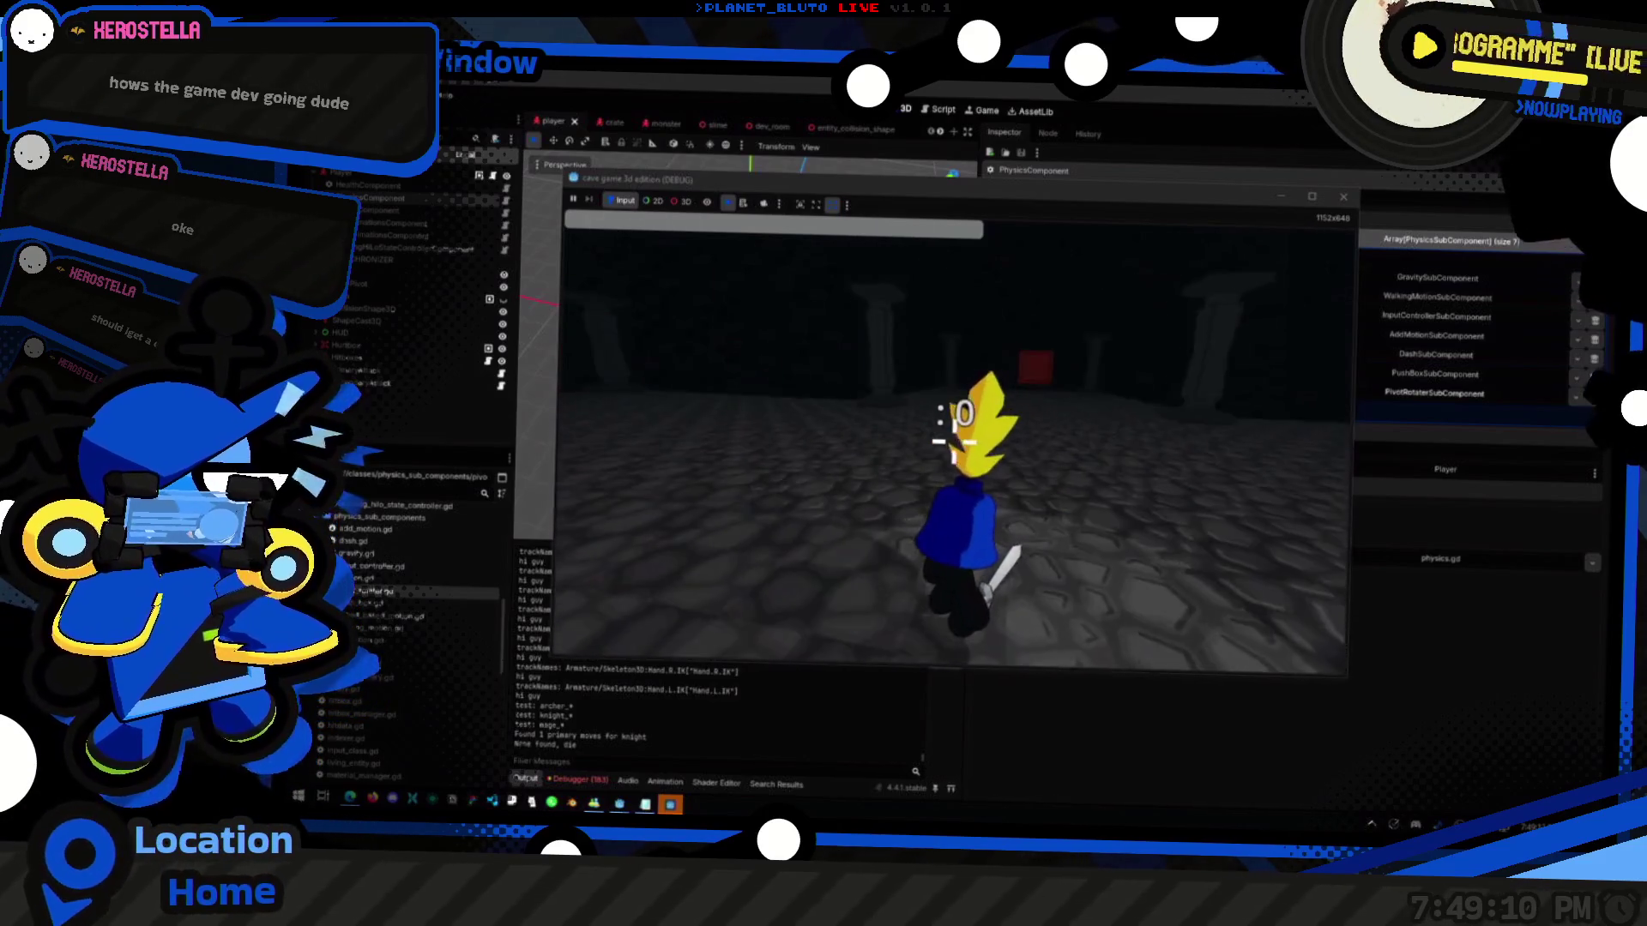
key(alt+Tab)
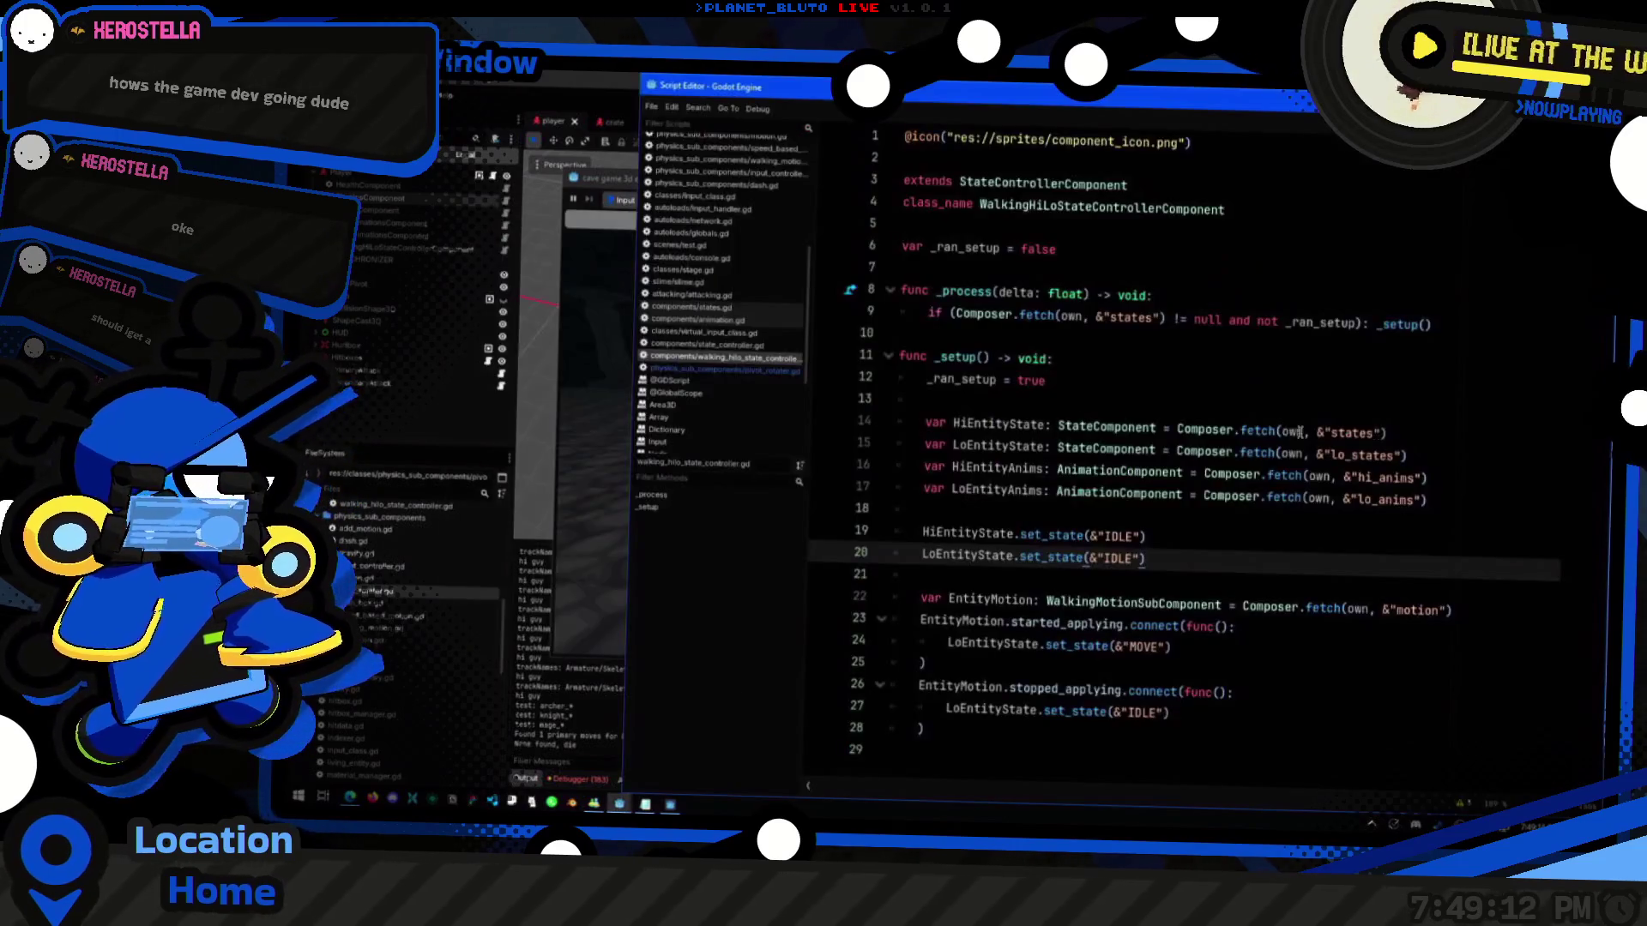
- Review the _setup fetch lines 17–20 in the controller script, then bring the running game forward
click(1417, 502)
click(1452, 456)
click(1452, 478)
click(1454, 498)
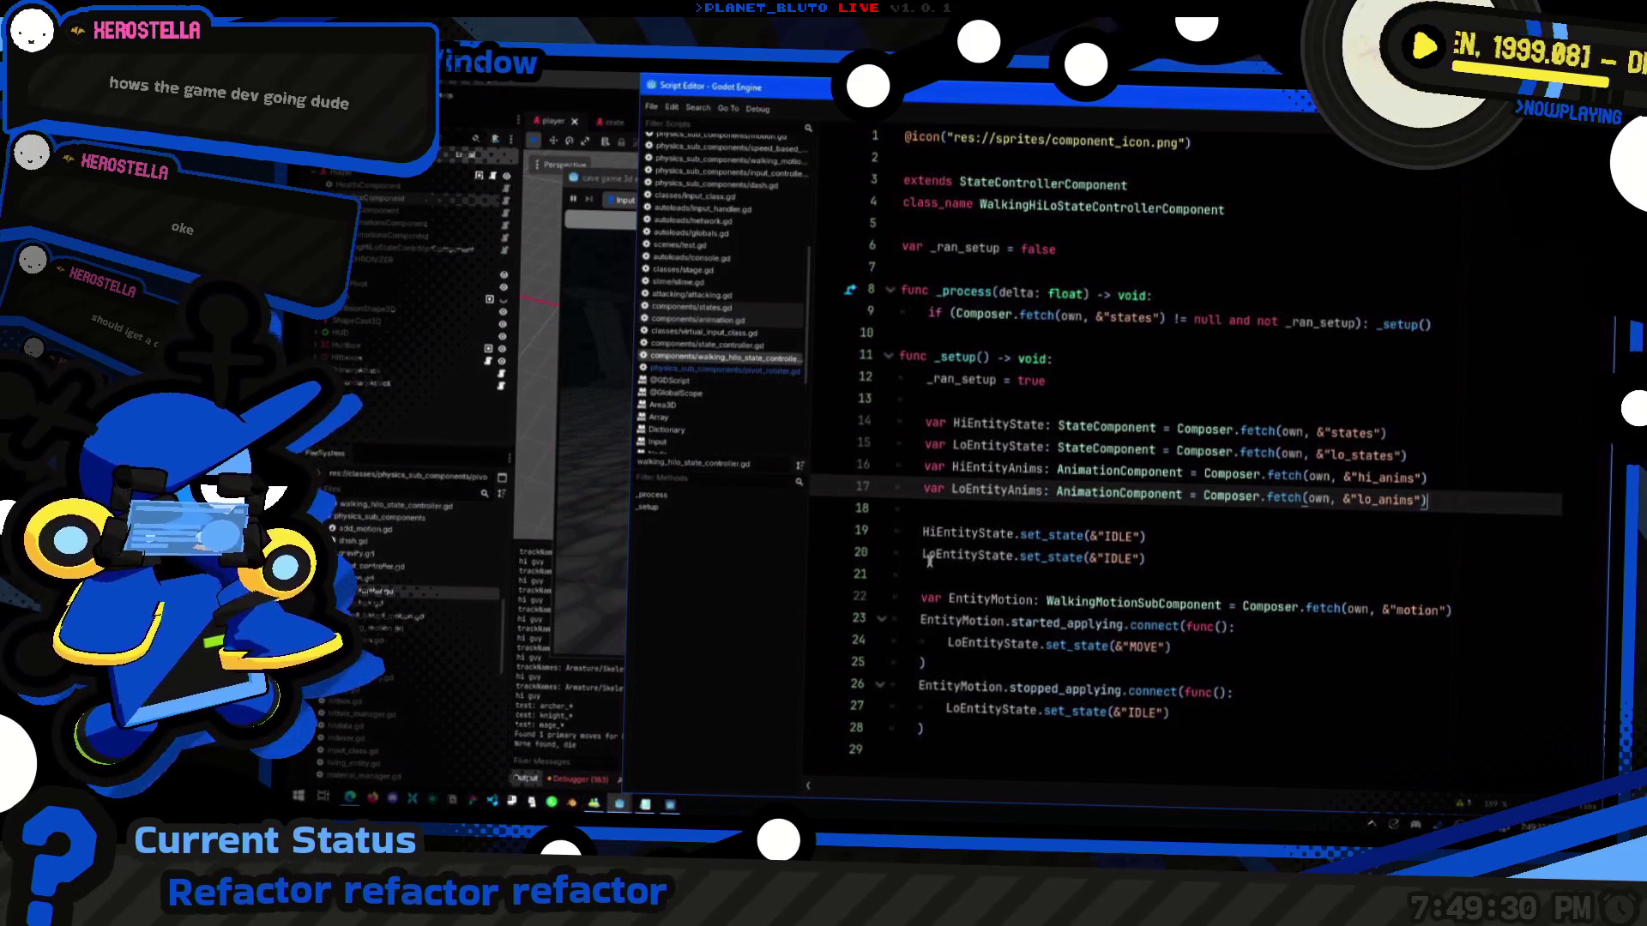
click(1184, 562)
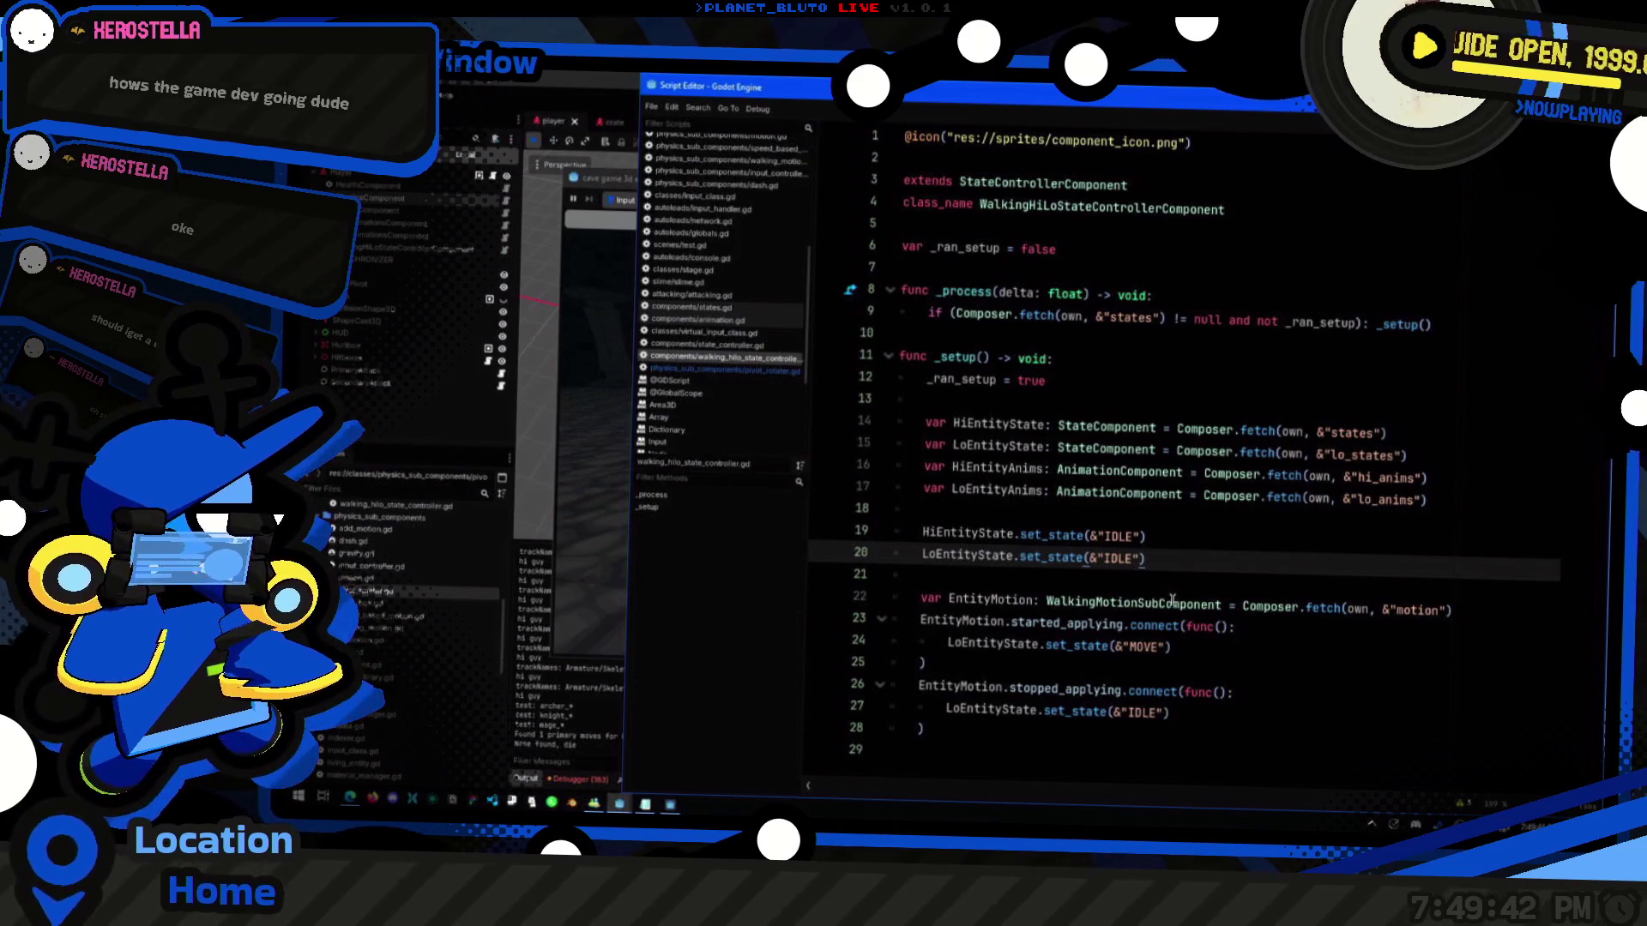
key(alt+Tab)
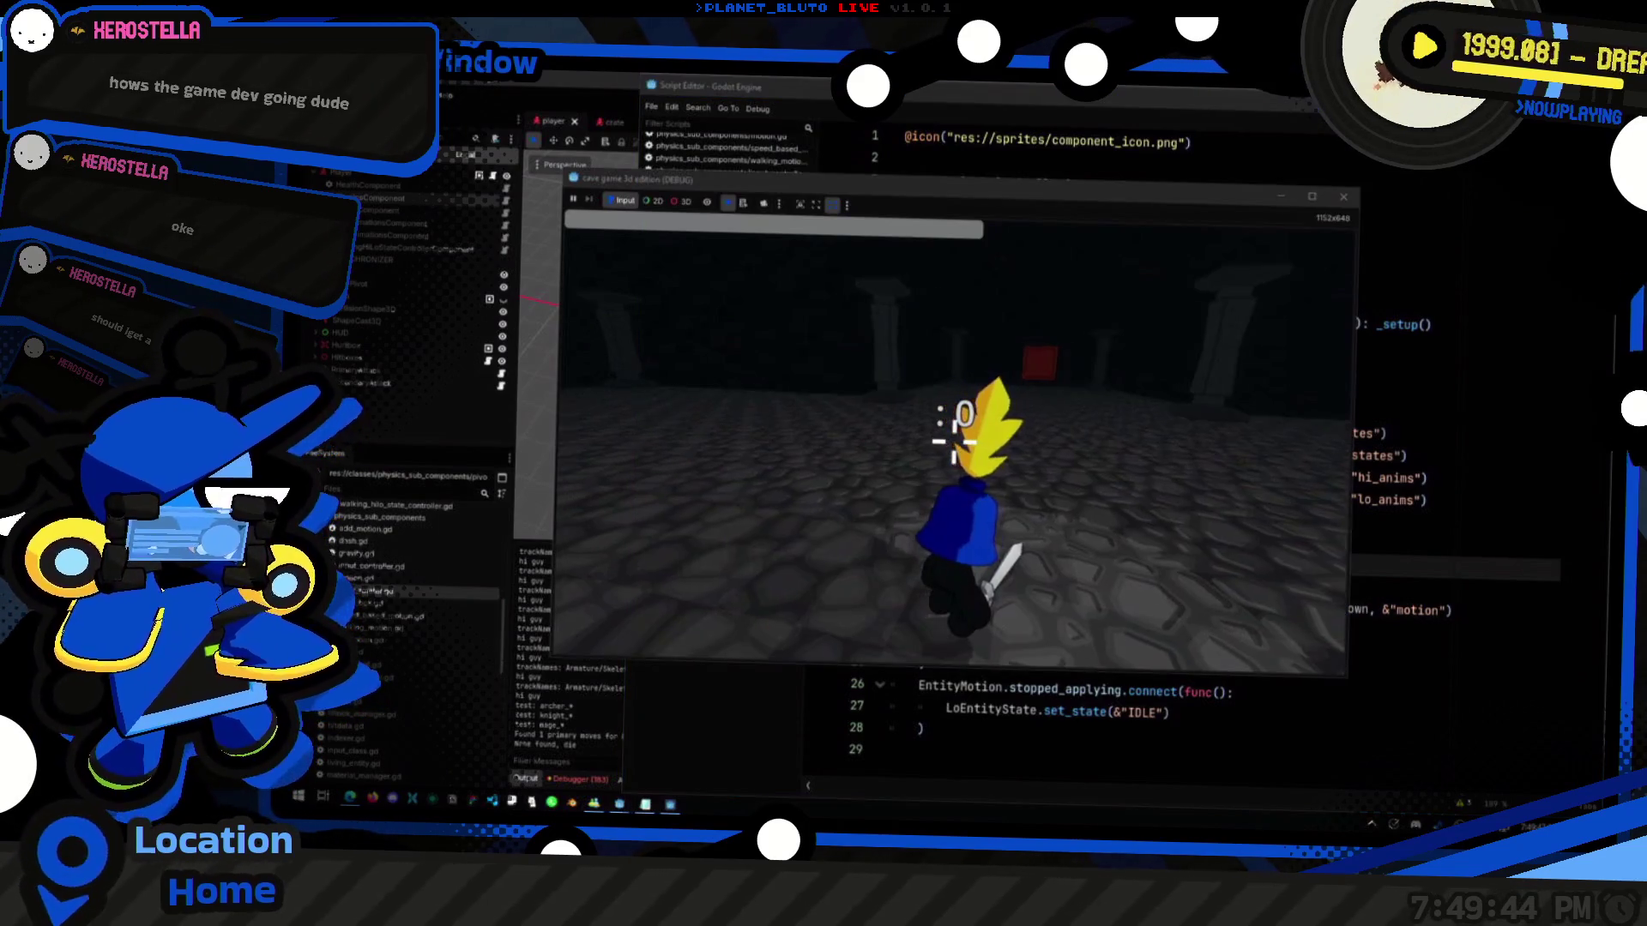
- Walk the knight between the pillars toward the cobbled platform, then return to the script editor
key(w)
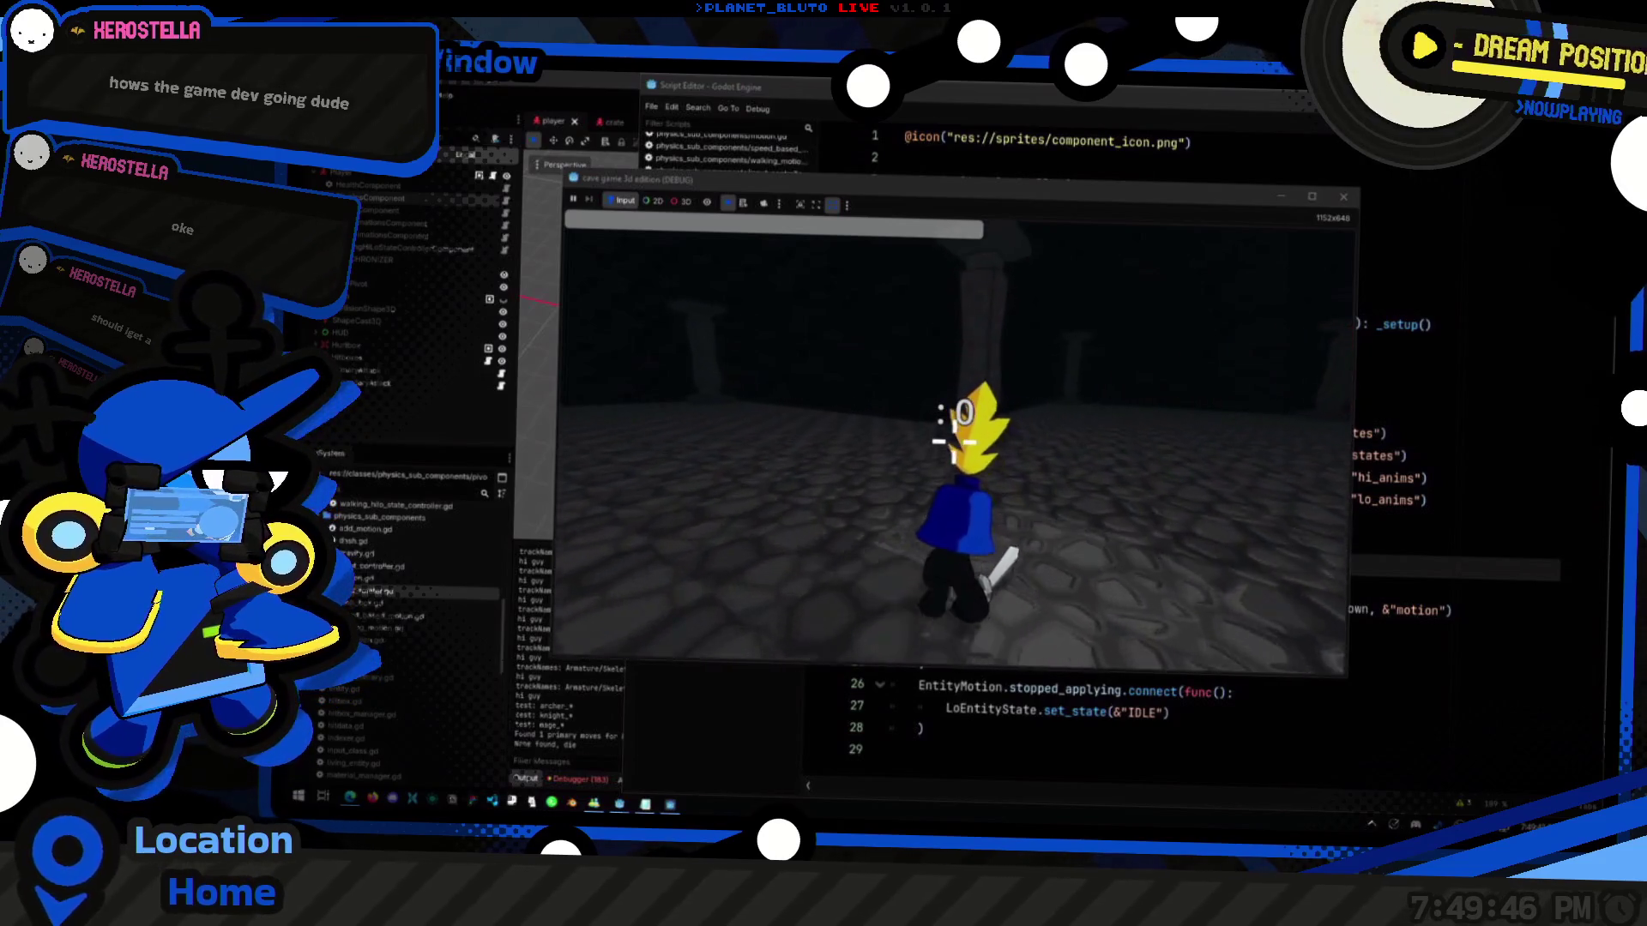
key(d)
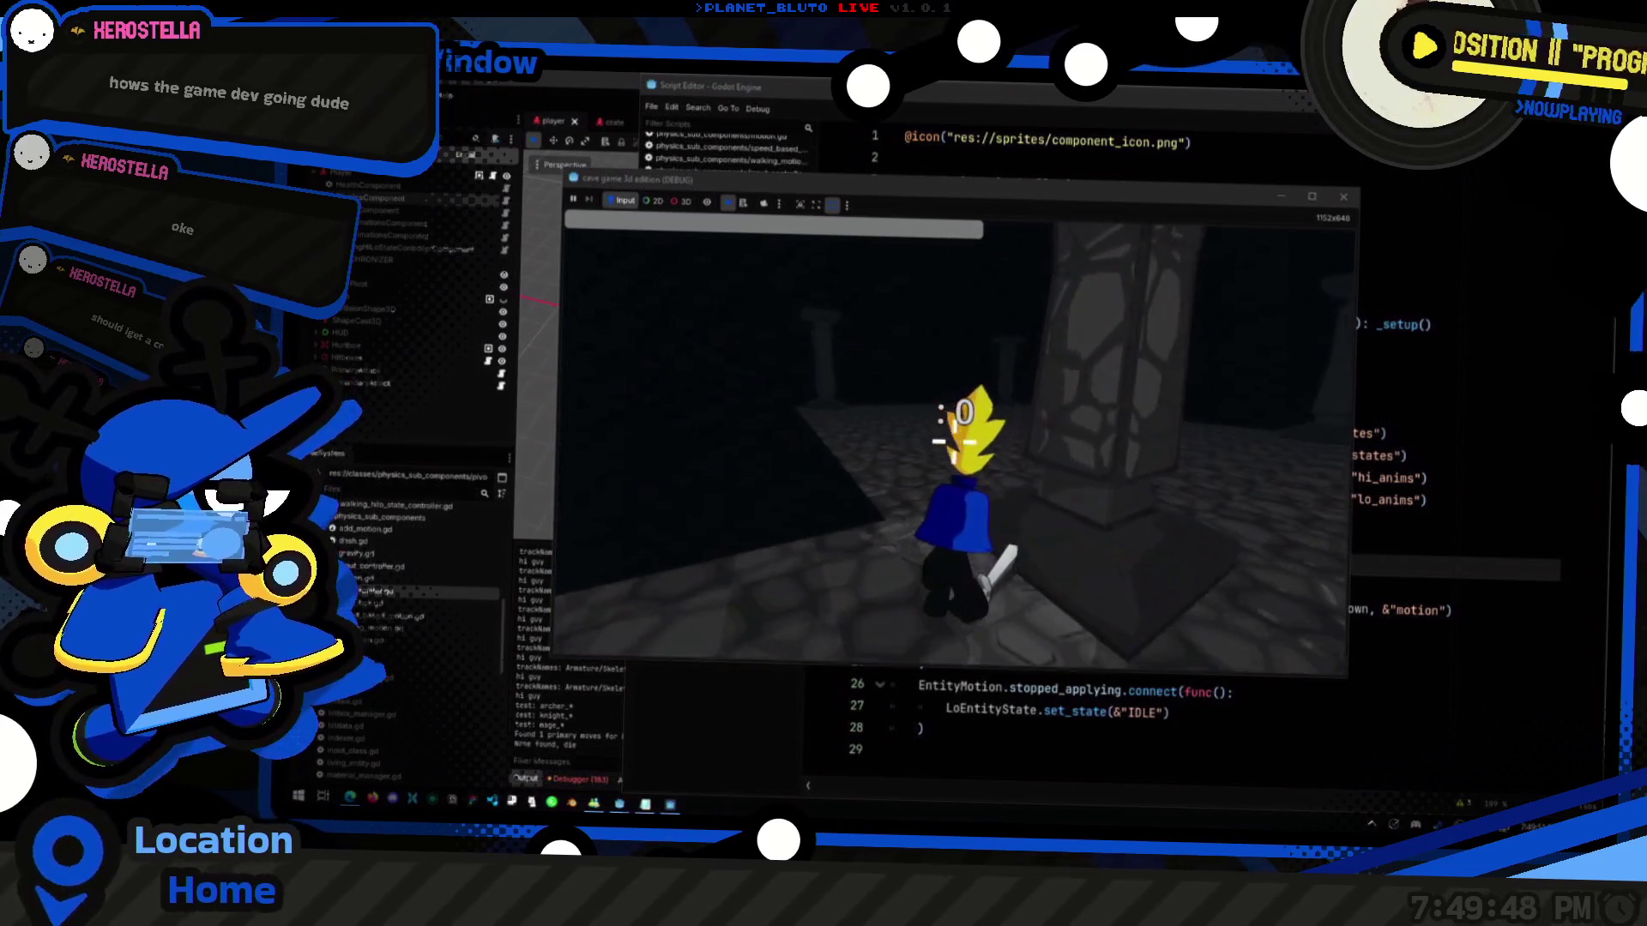
key(w)
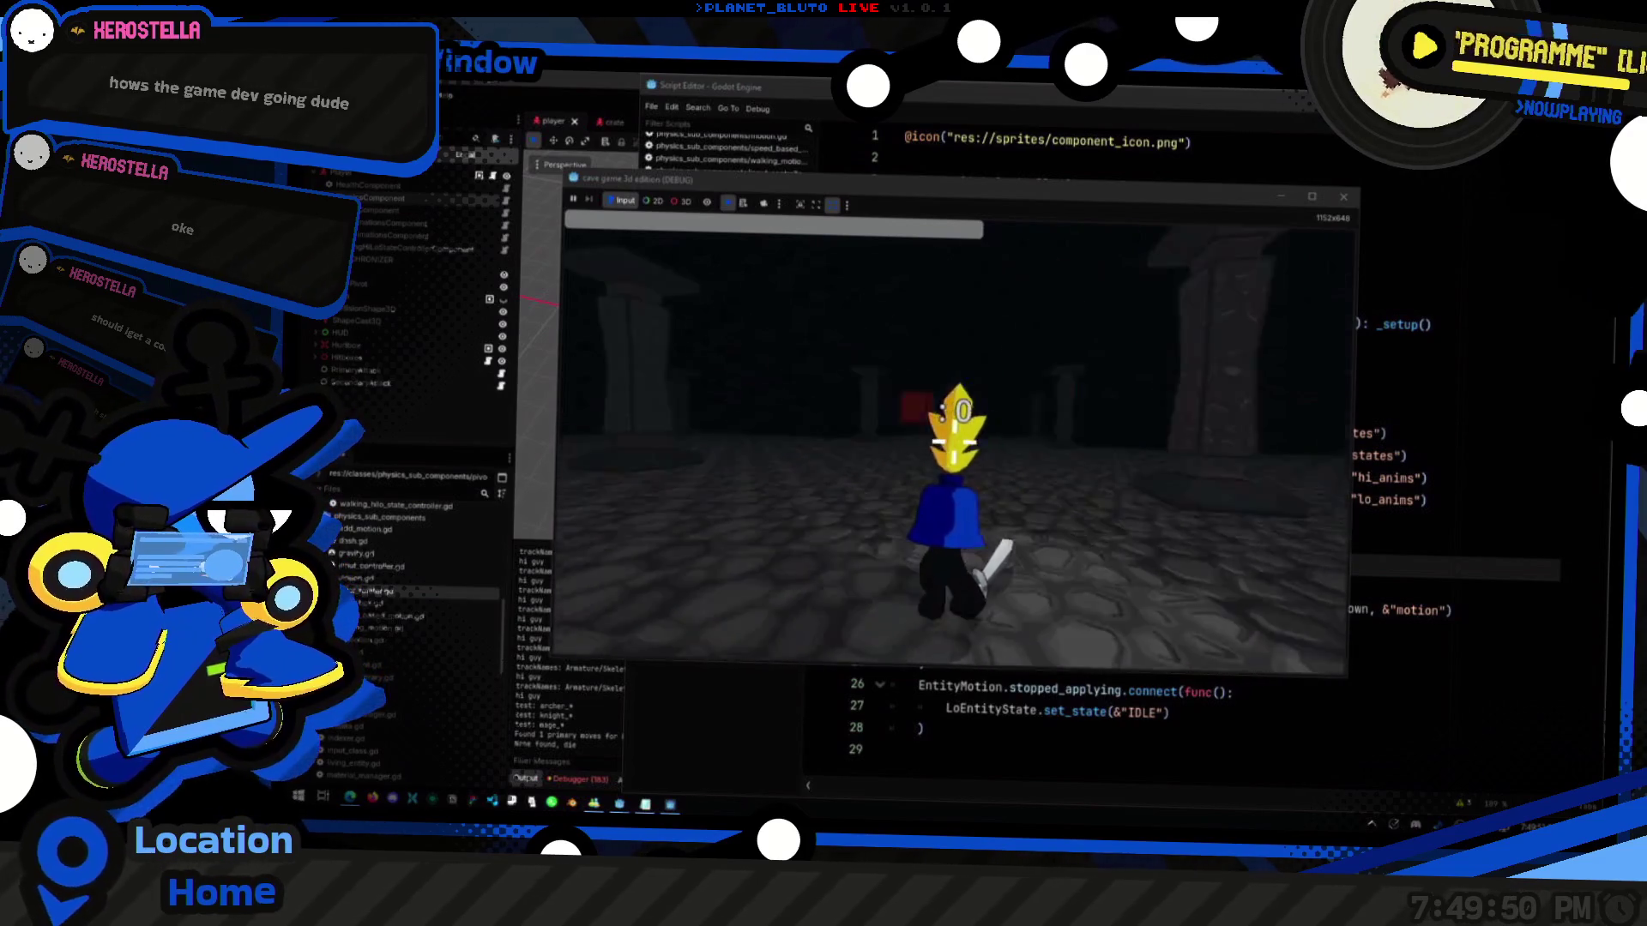
key(w)
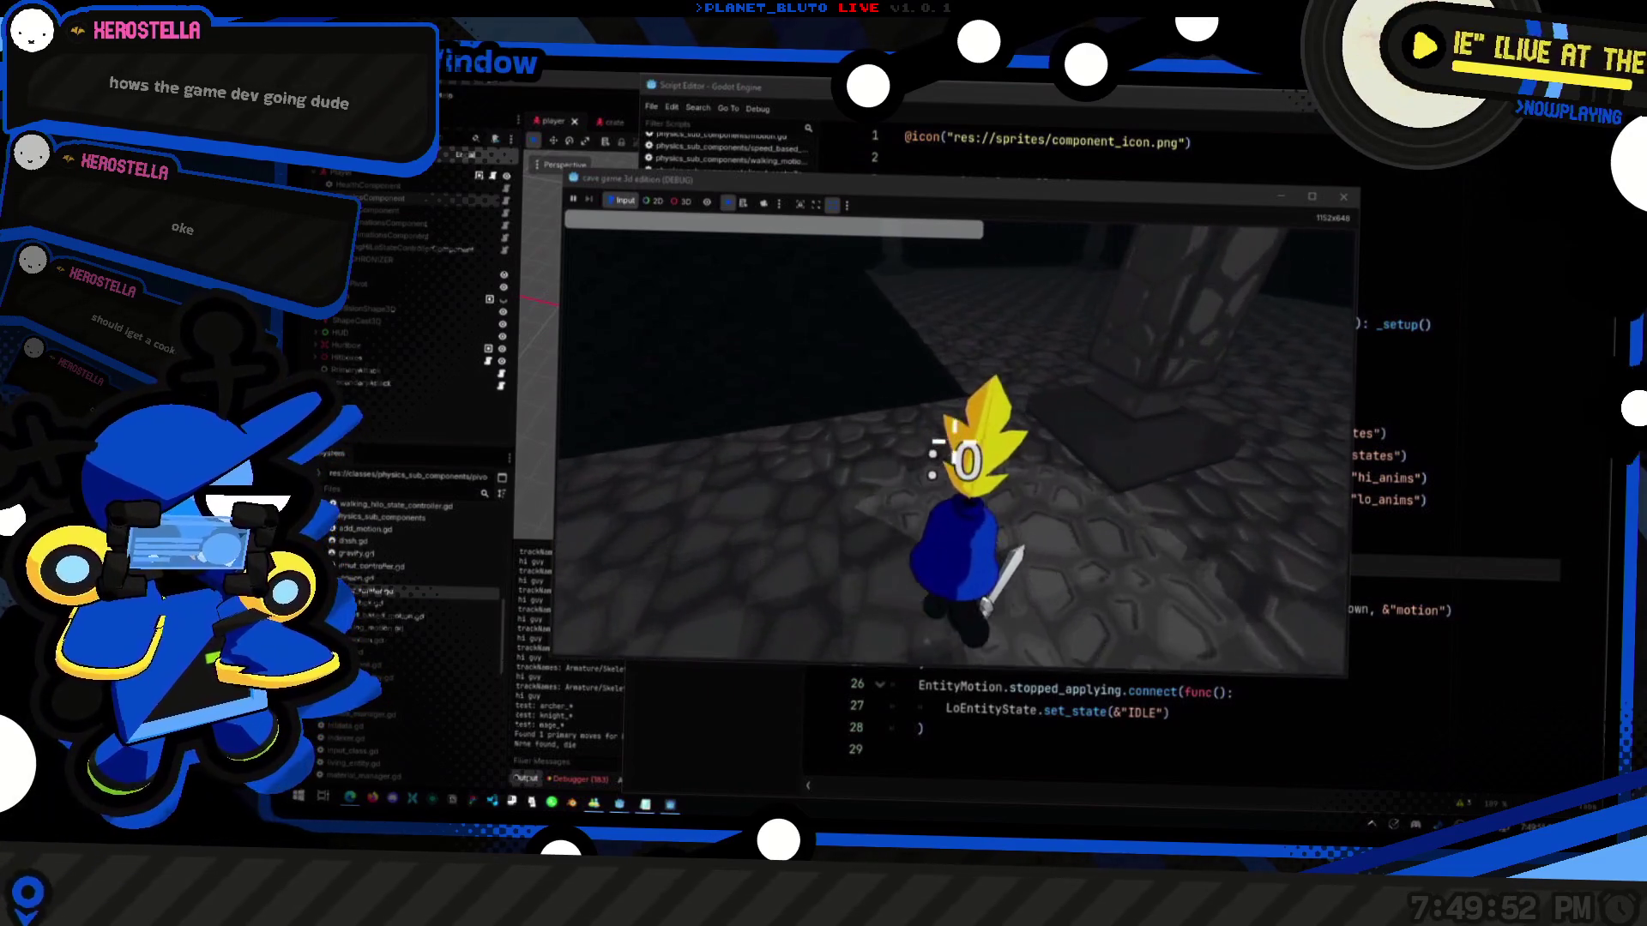
key(alt+Tab)
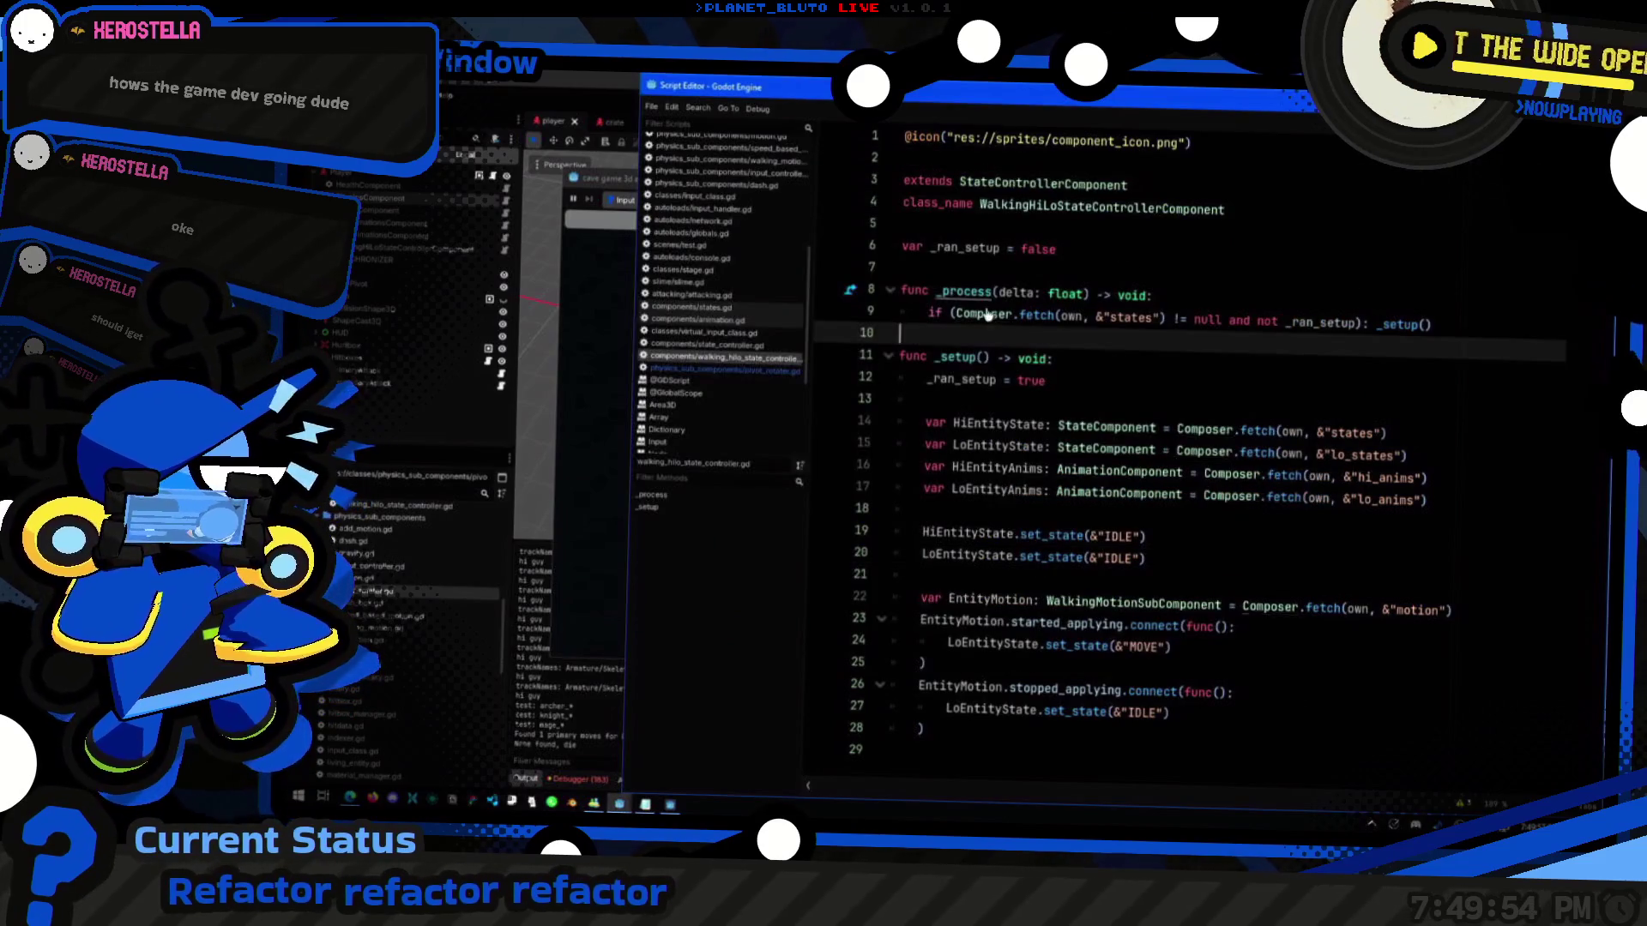
- Compare composer.gd's fetch with the controller script, then comment out the line 9 _setup check
ctrl+click(1037, 326)
key(alt+Tab)
key(alt+Tab)
key(alt+Left)
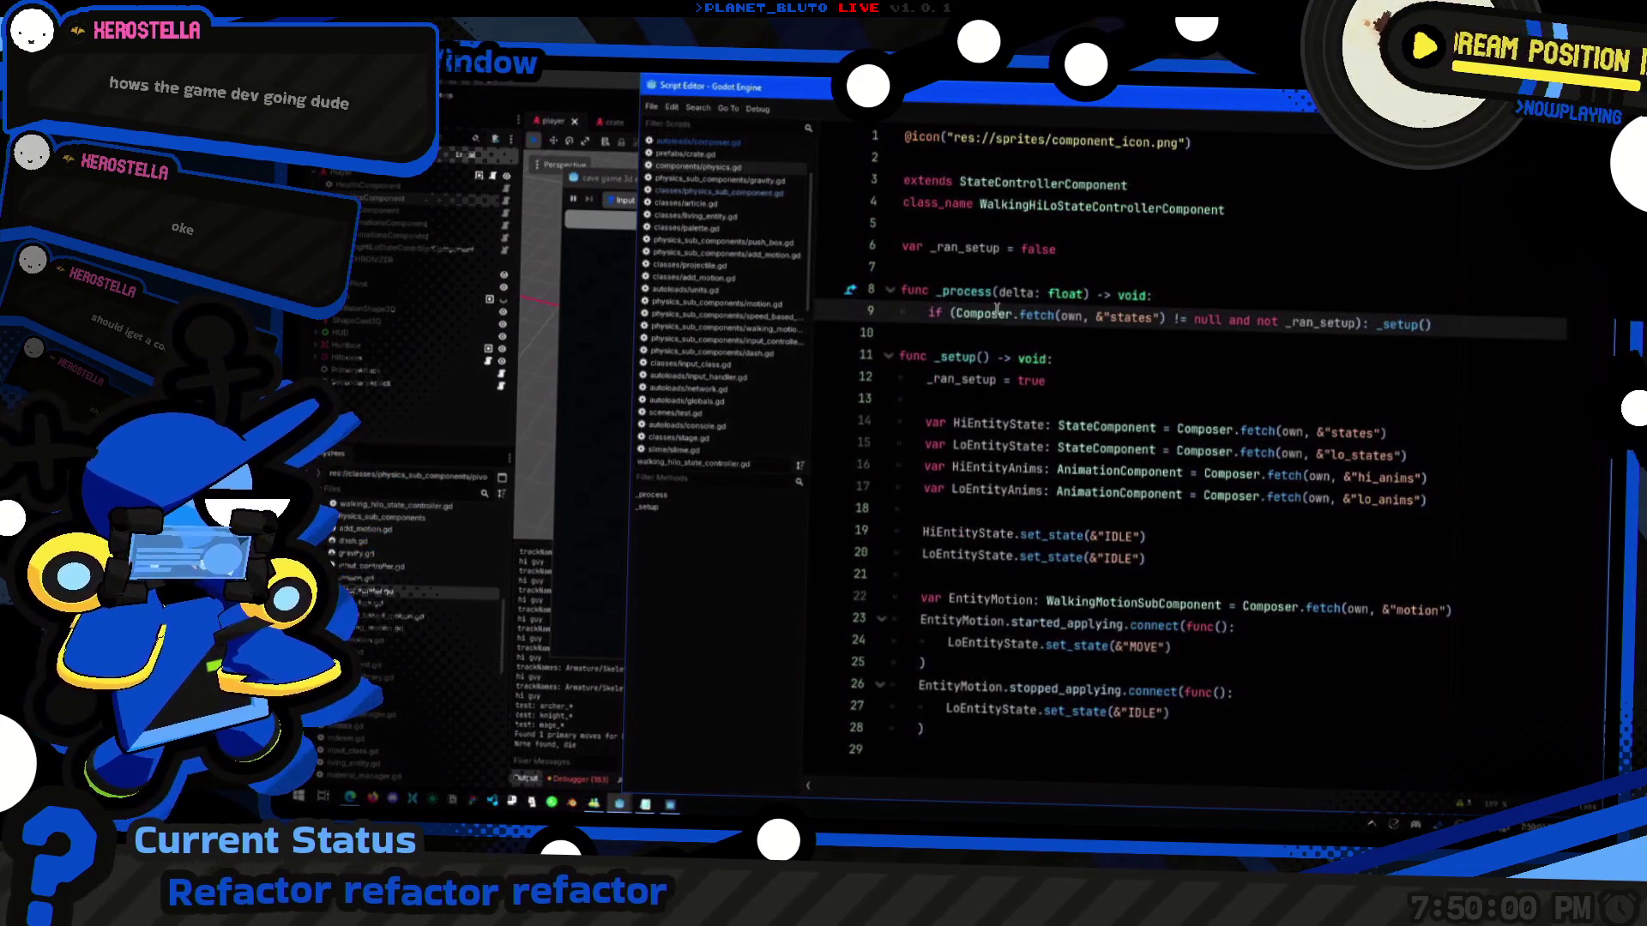
key(alt+Right)
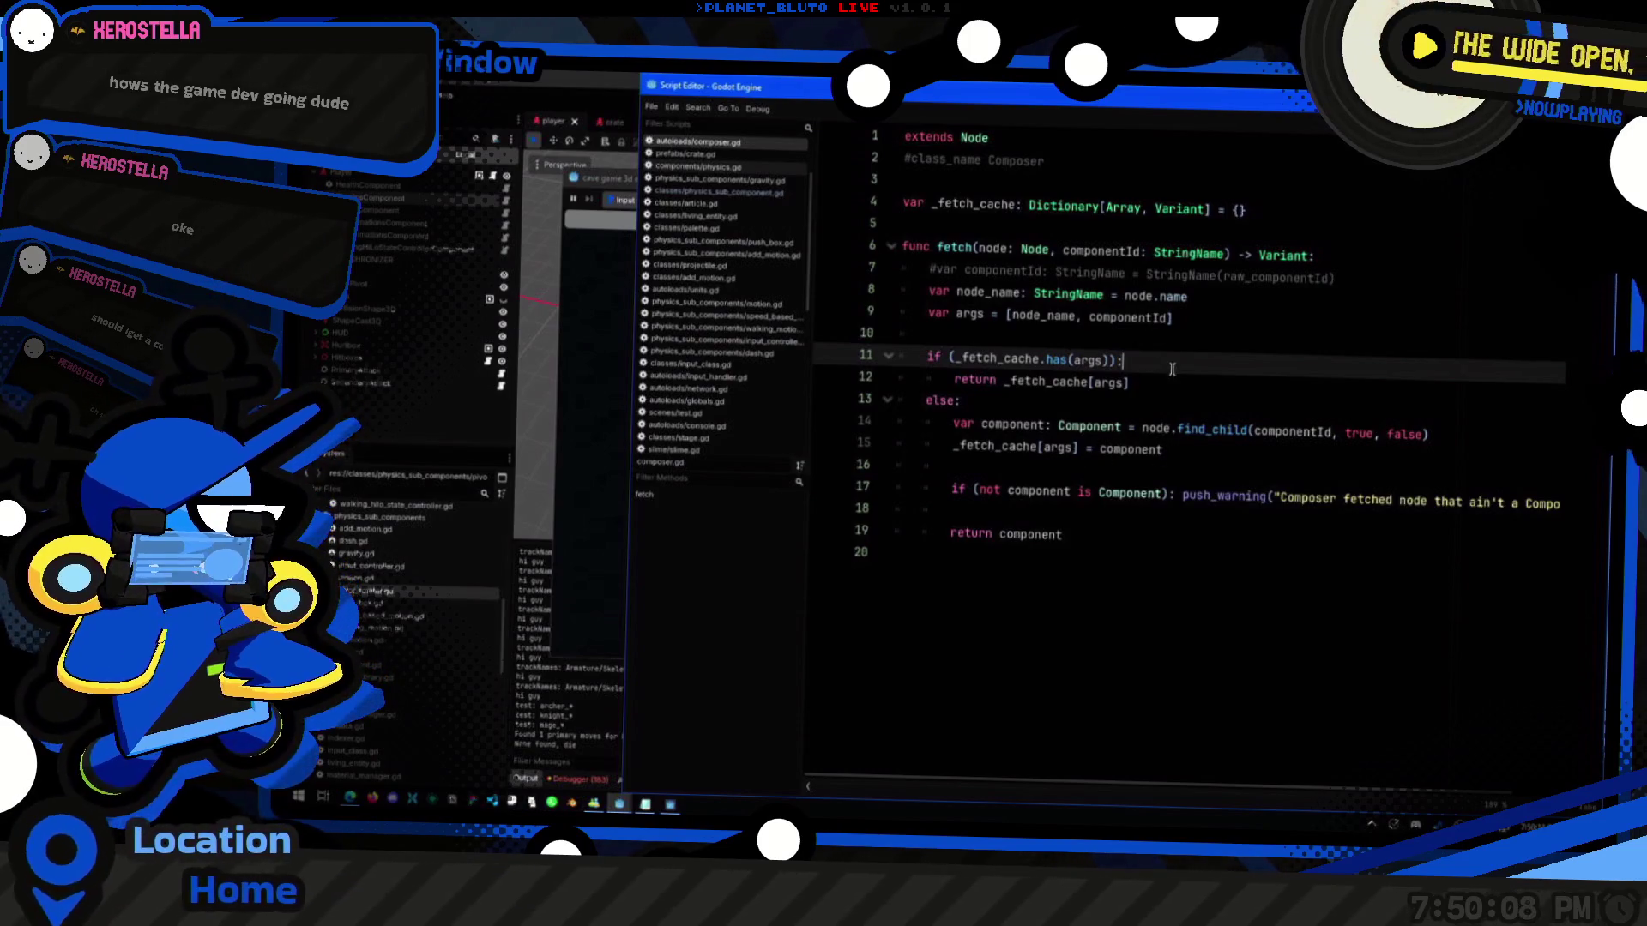
key(alt+Left)
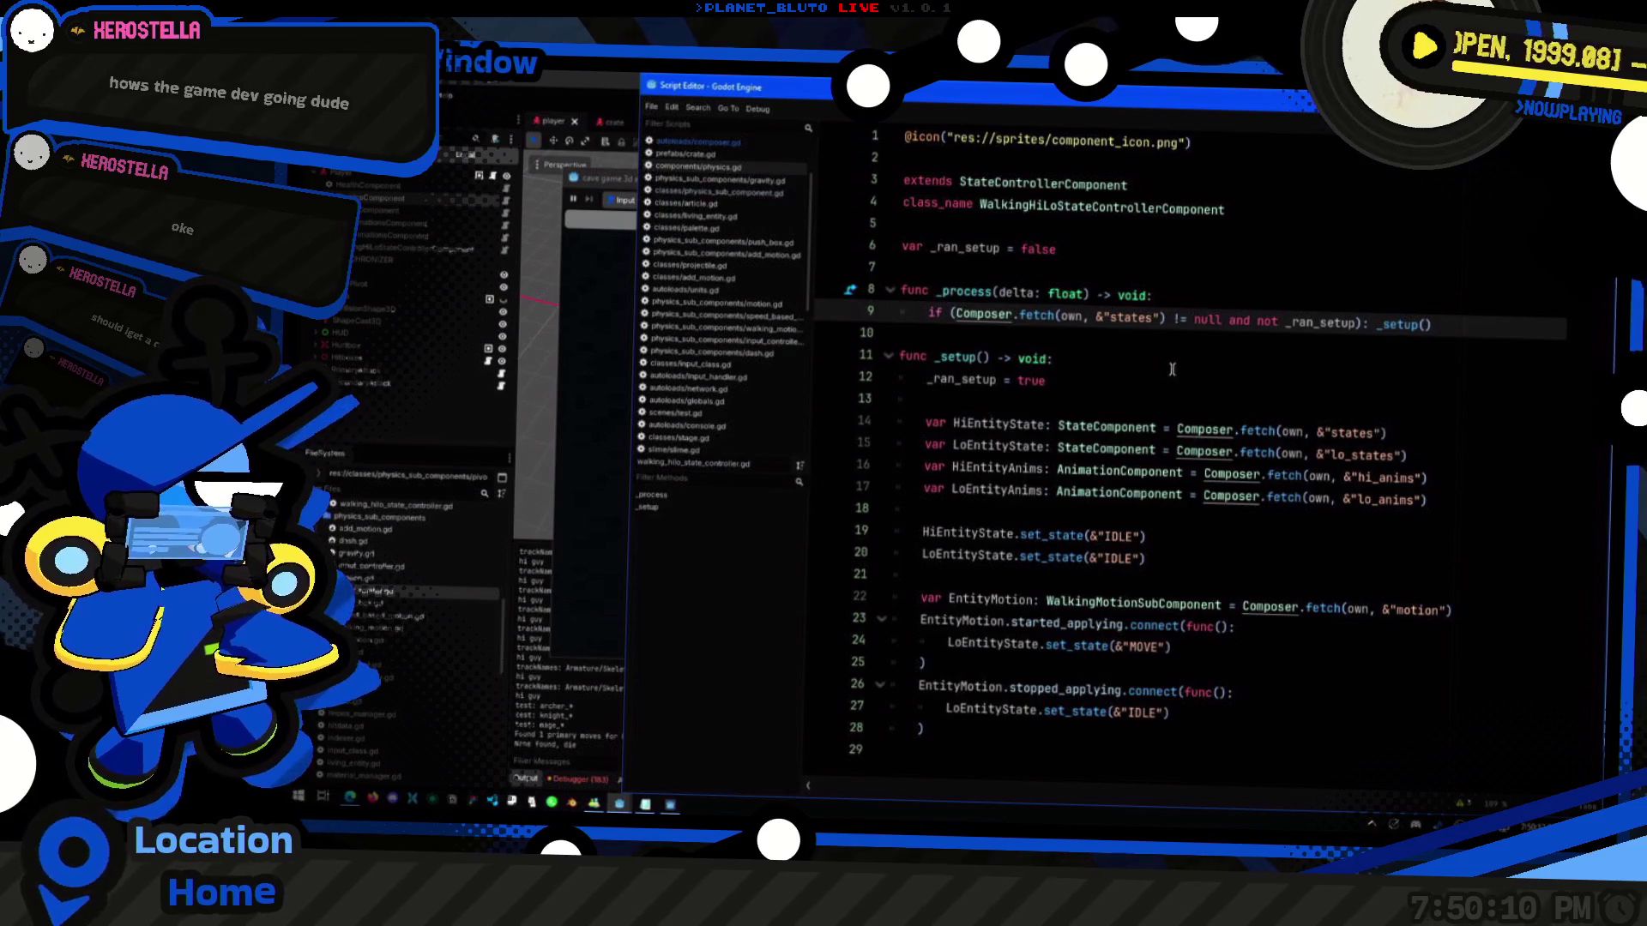
key(ctrl+k)
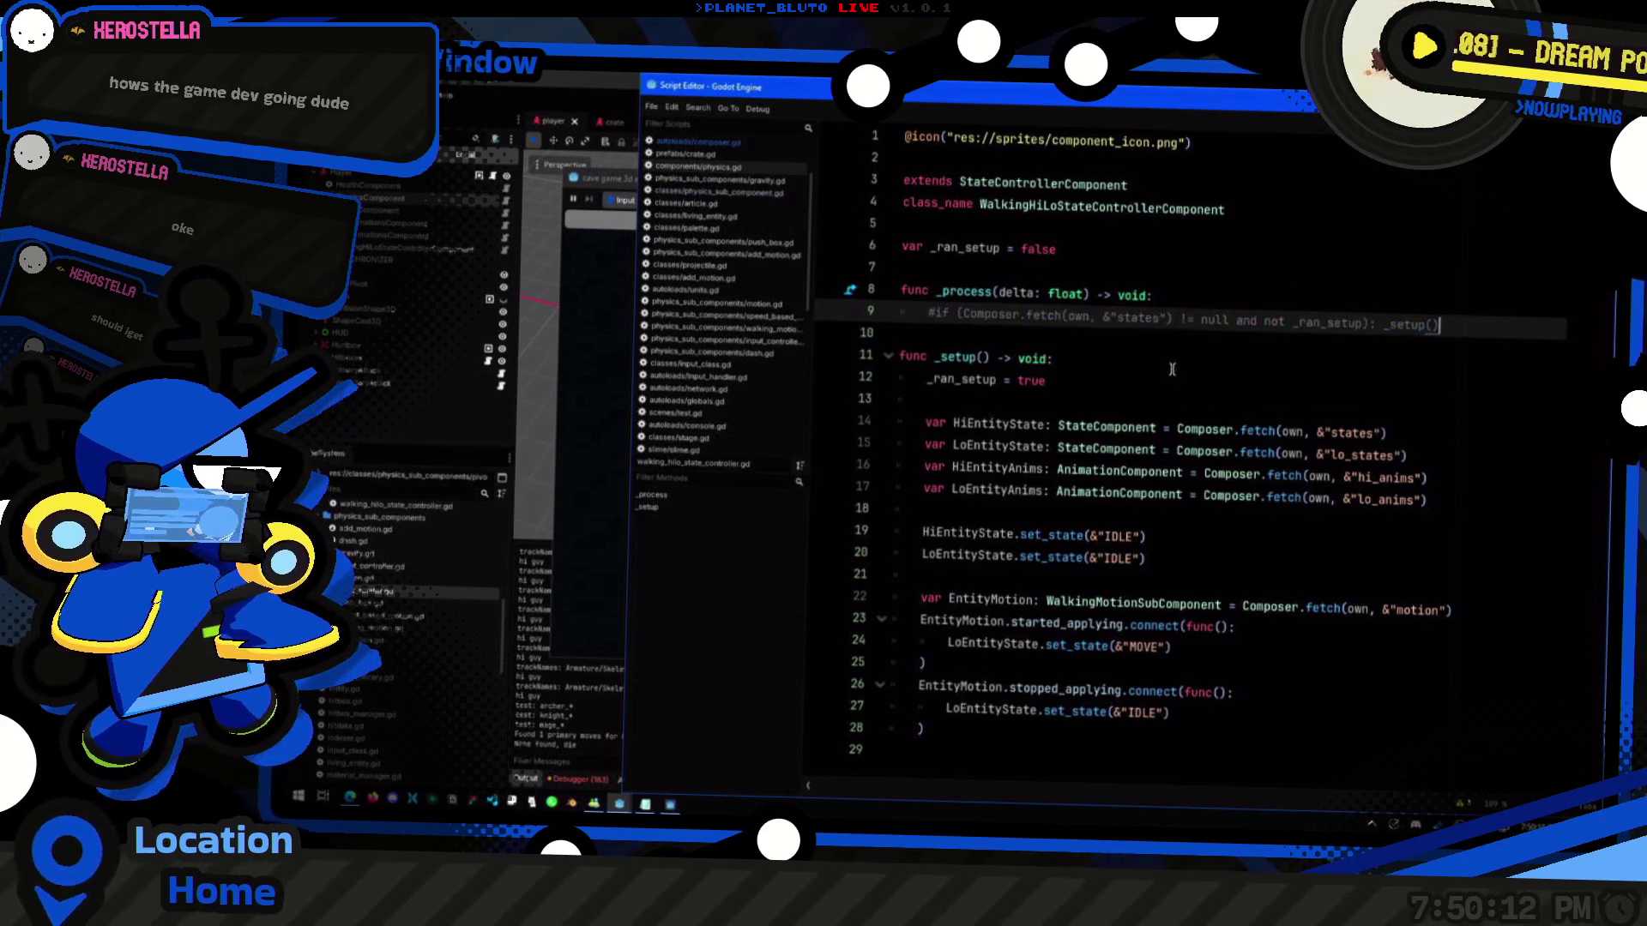
- Add a new line in _process, draft a Composer connect call, then clear it again
key(Up)
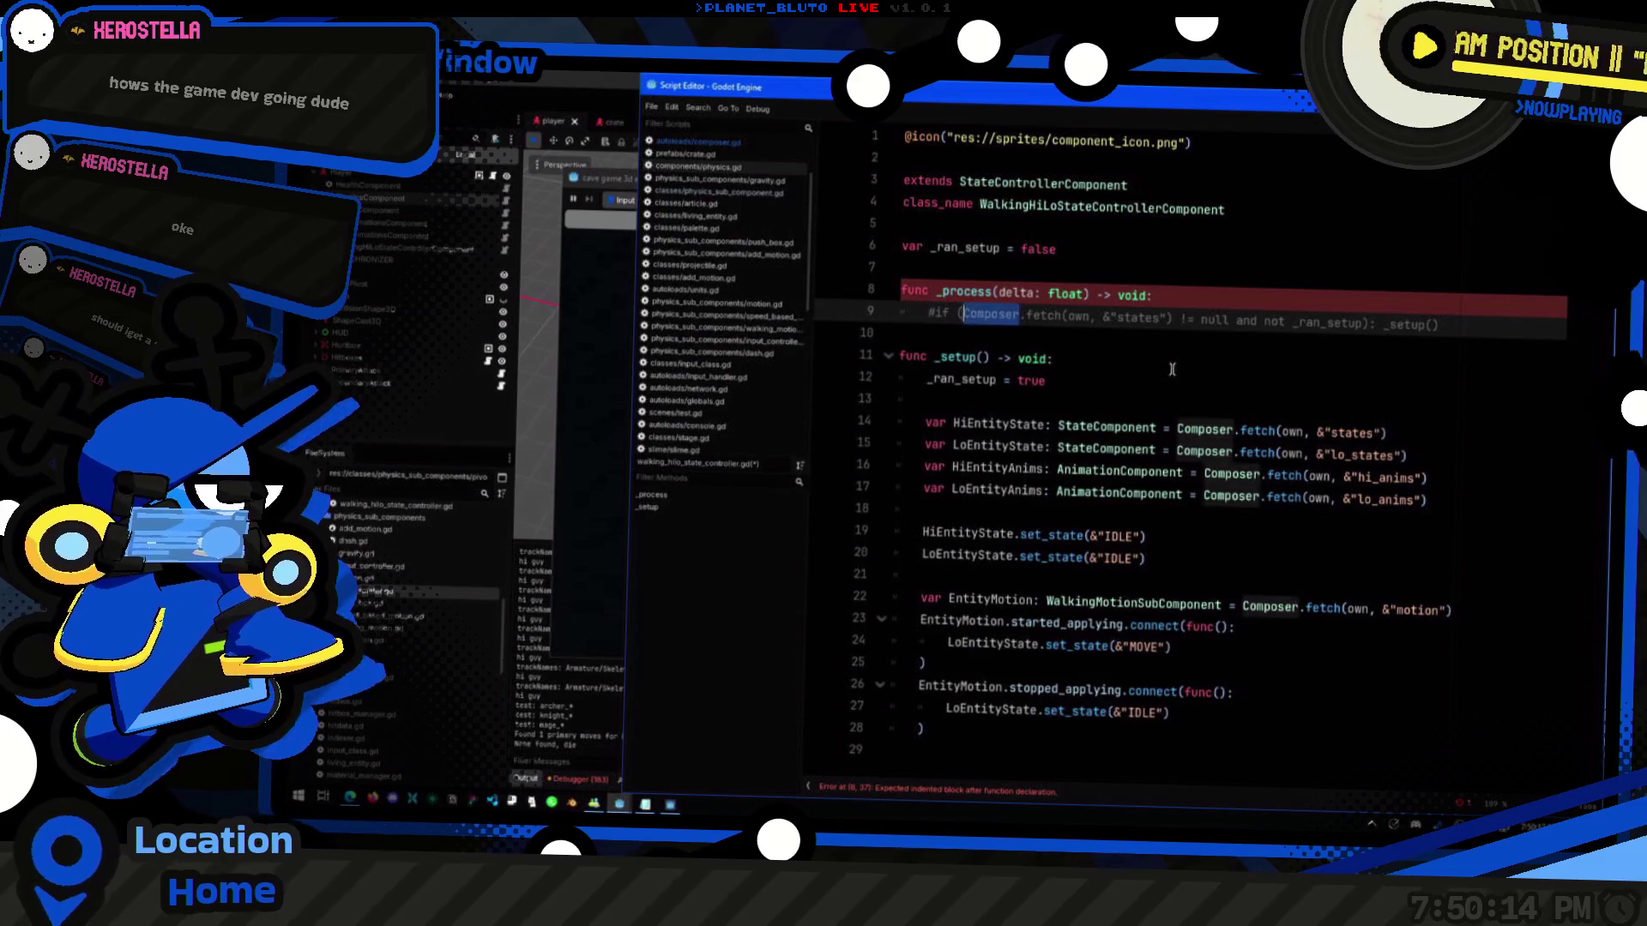
key(Return)
text(Composer._set)
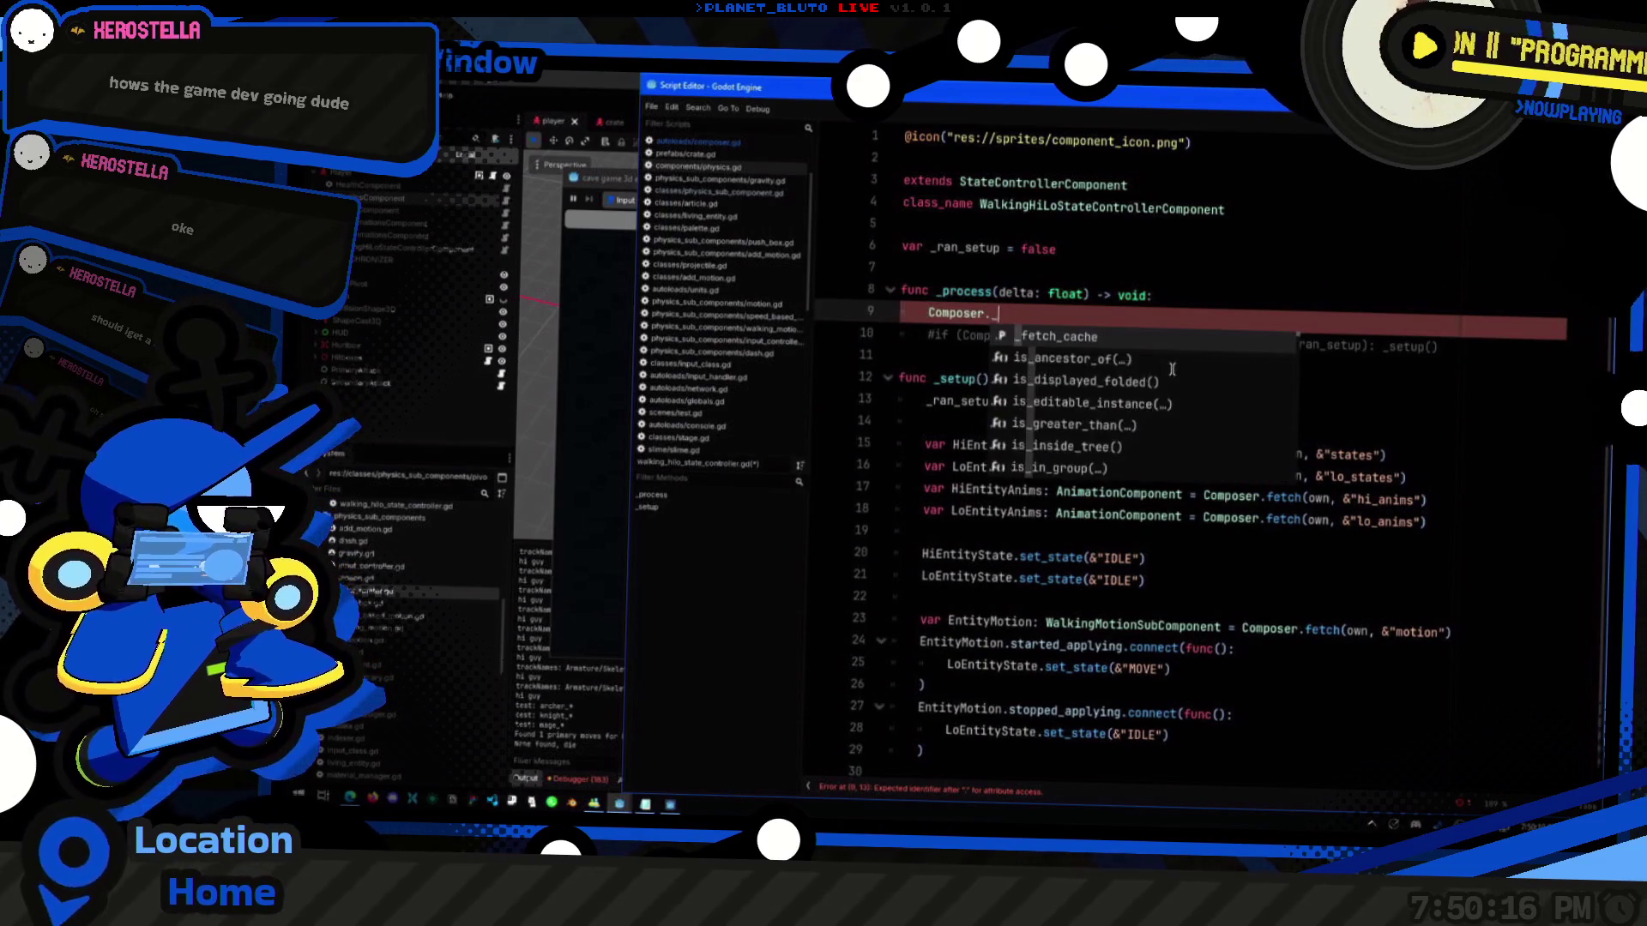
key(BackSpace)
key(BackSpace)
key(BackSpace)
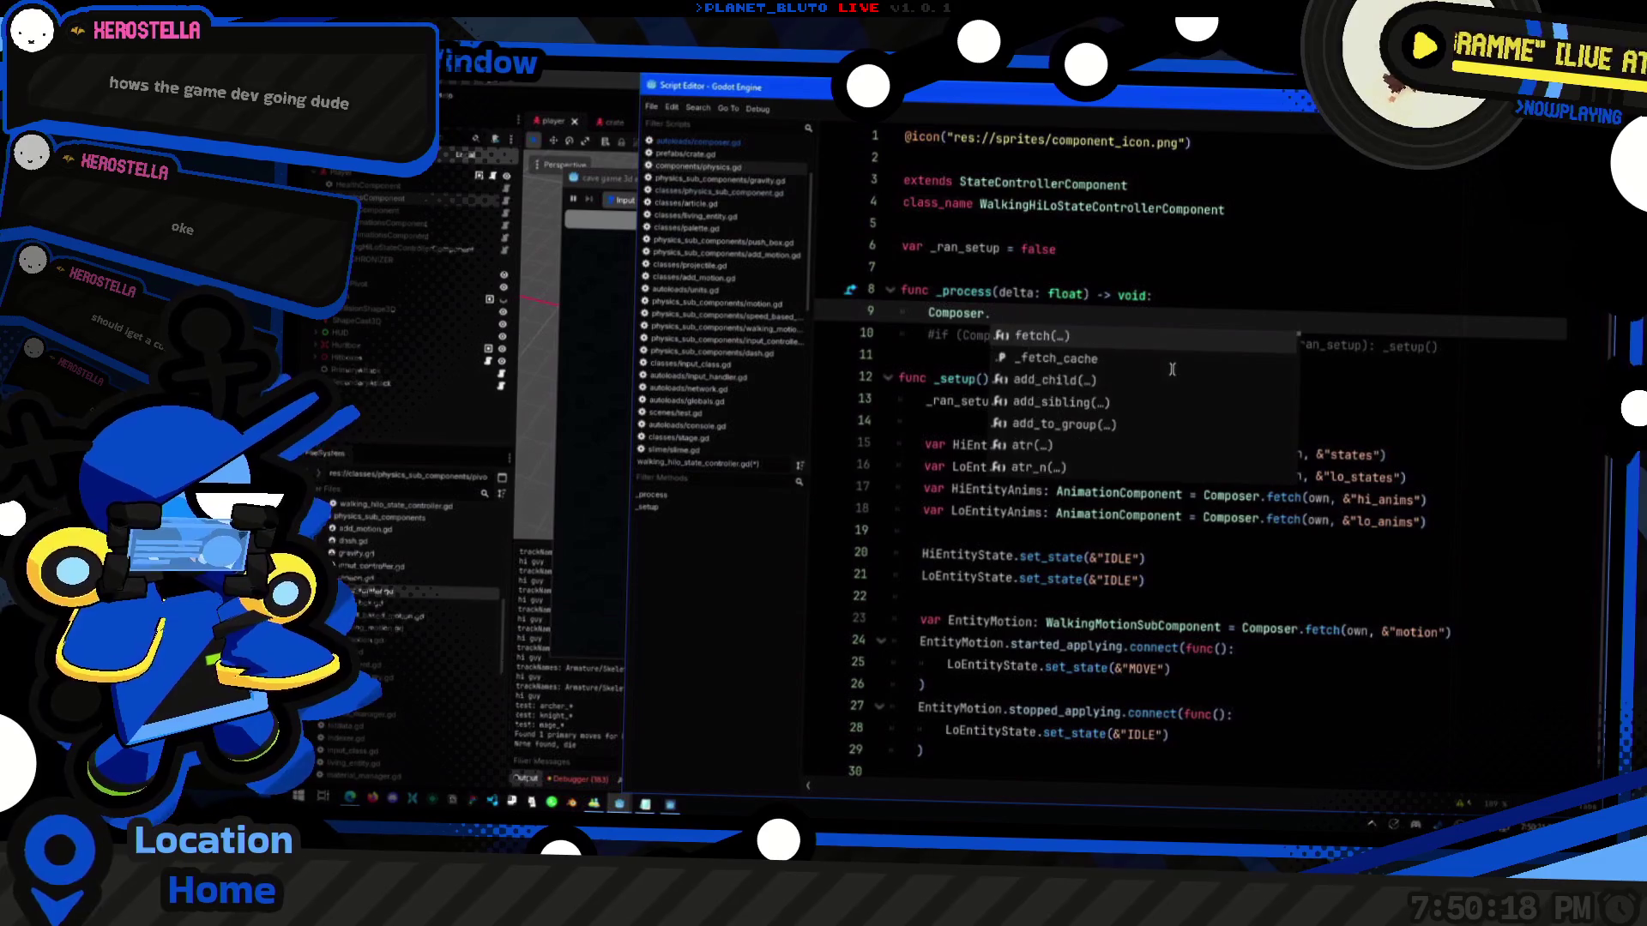
text(connect()
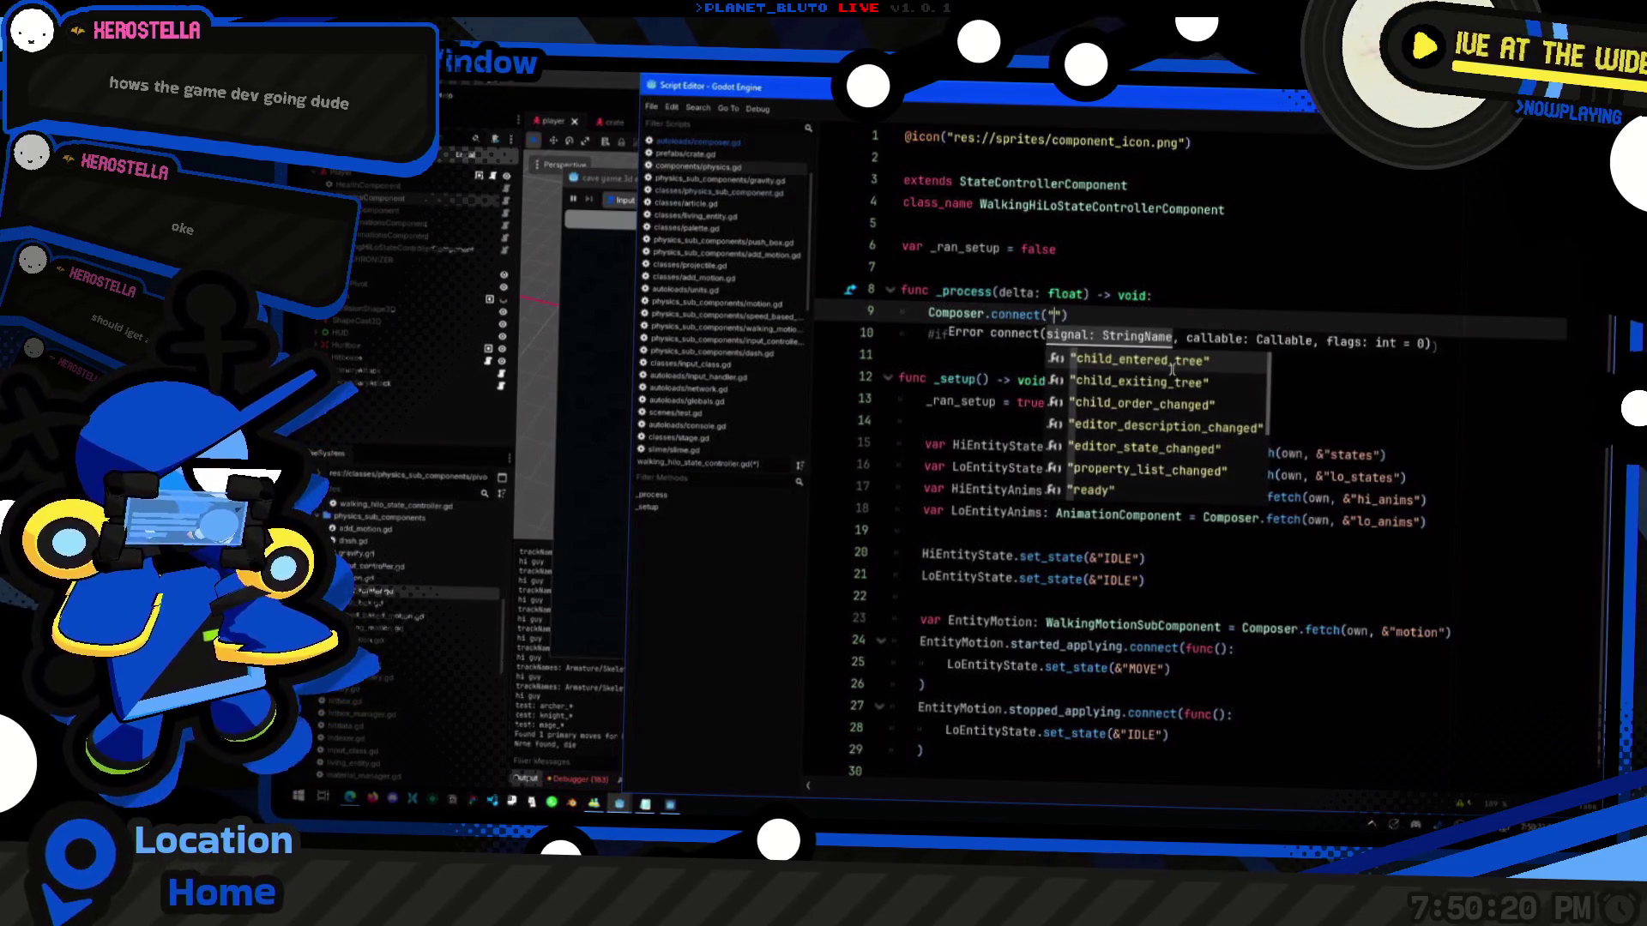
text("PLAYER_1")
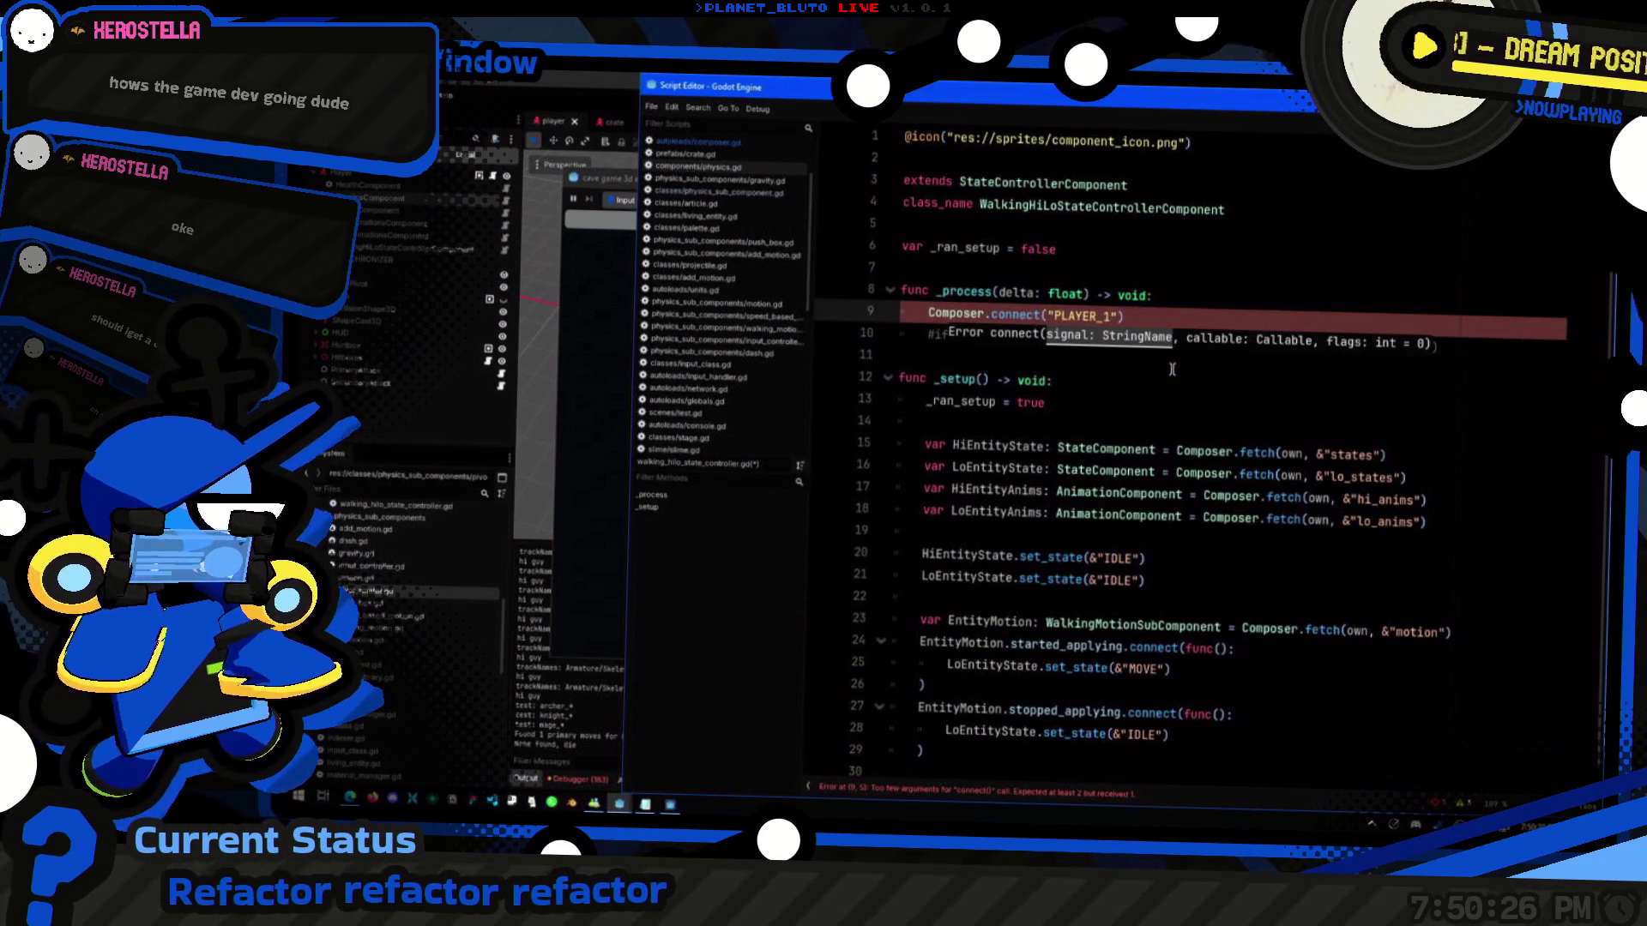
key(End)
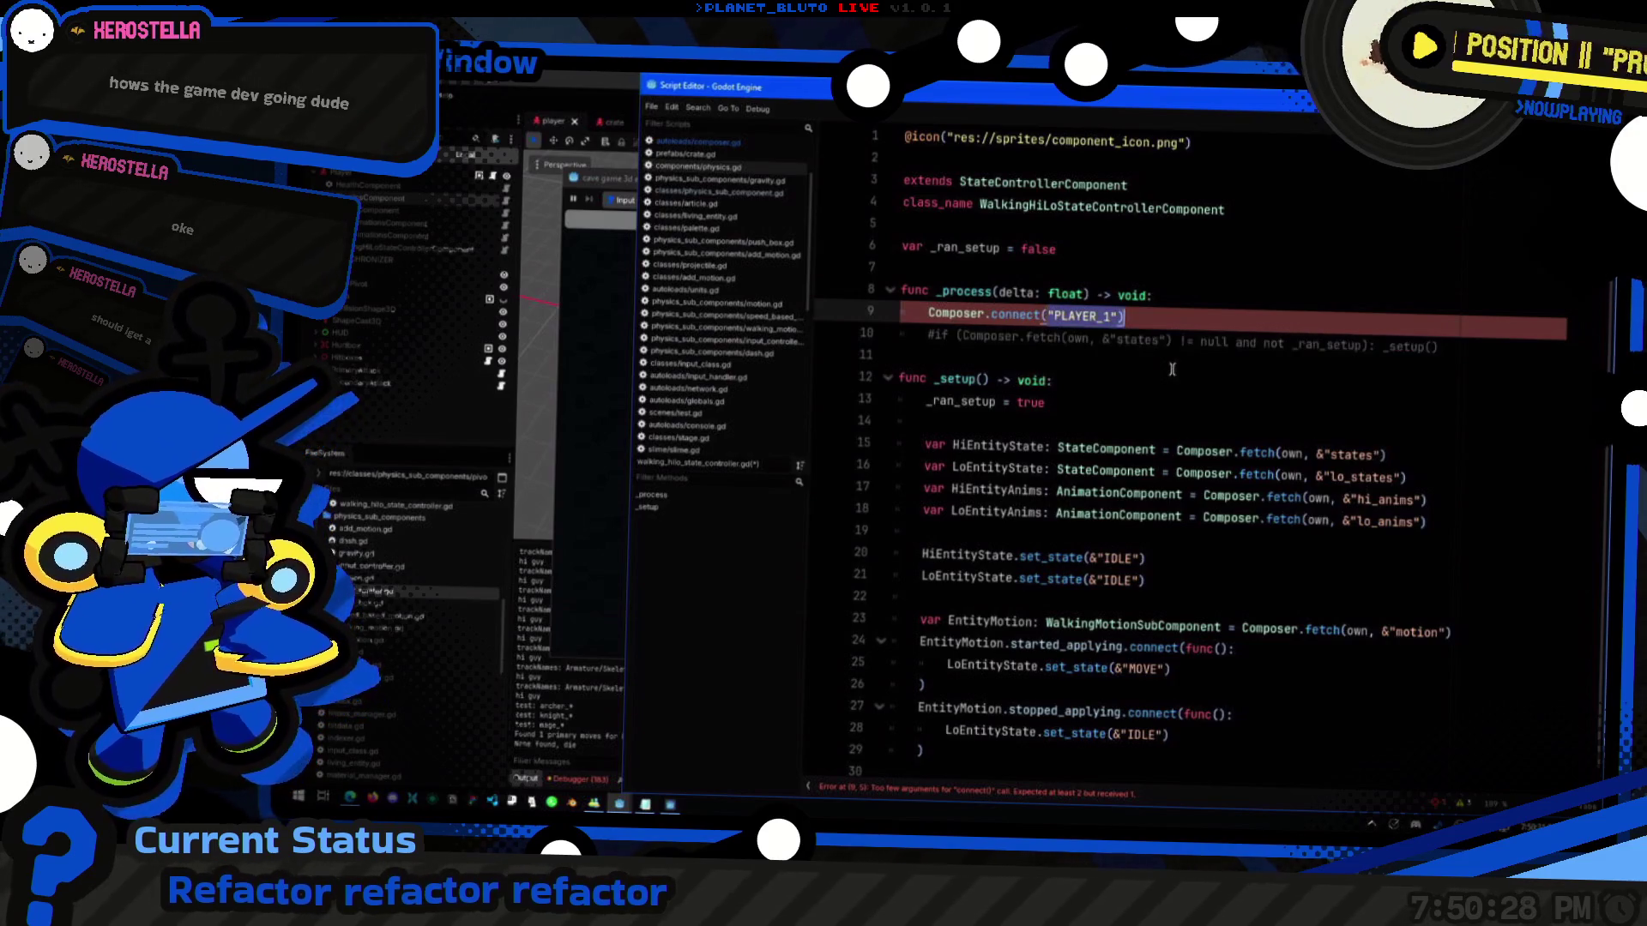
key(shift+Home)
key(BackSpace)
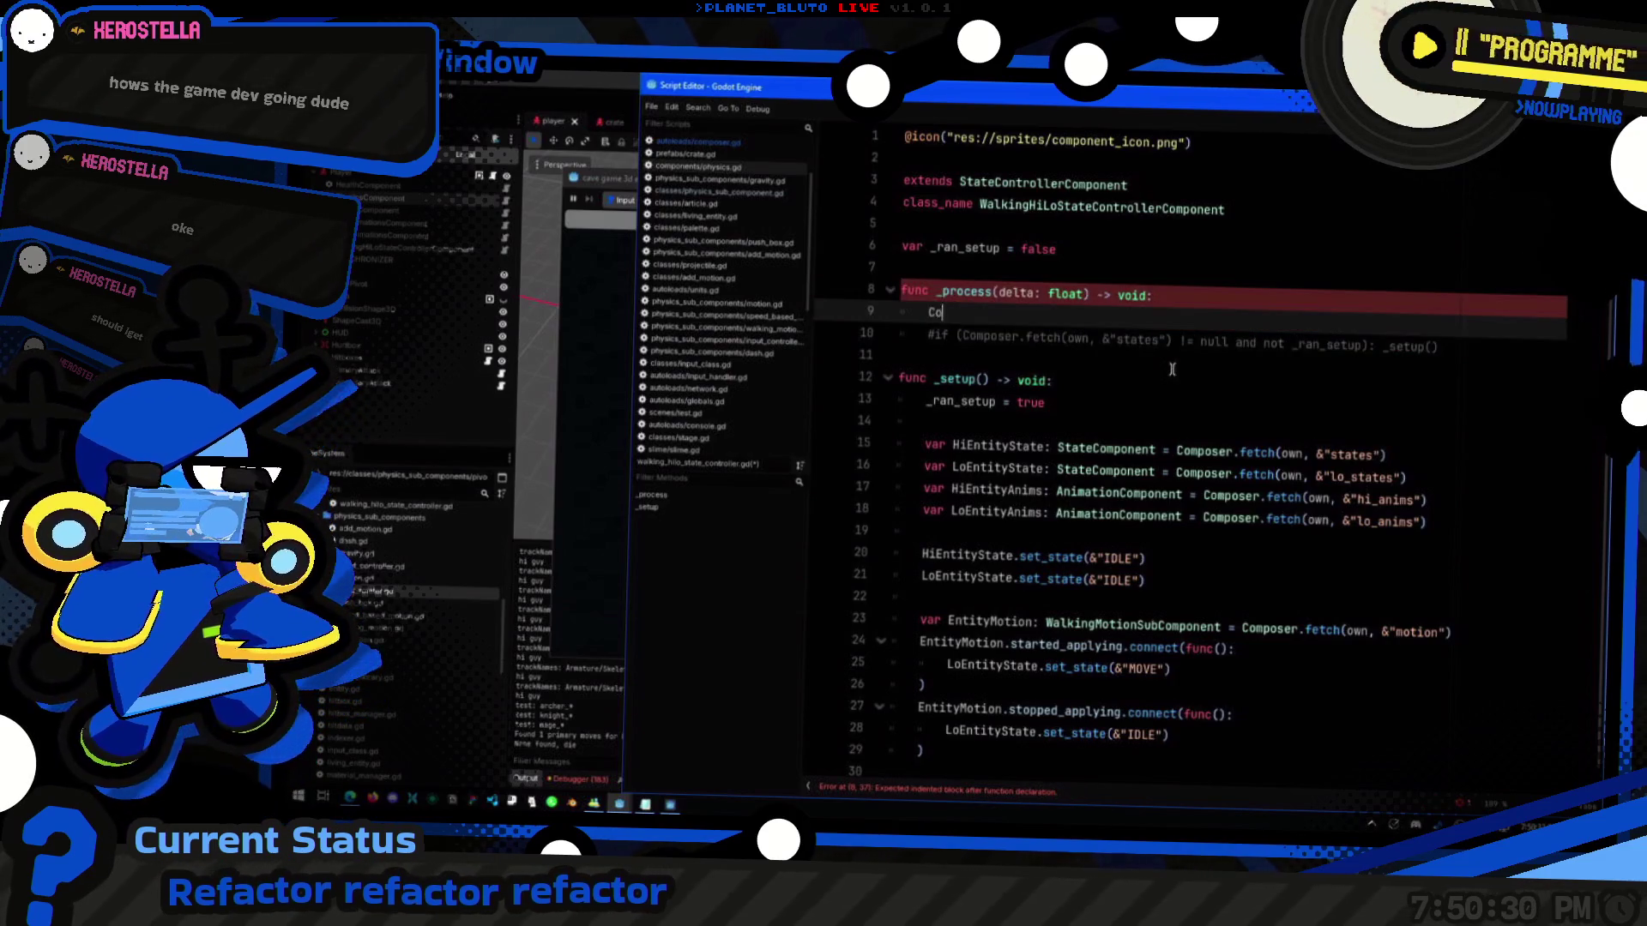
key(BackSpace)
key(BackSpace)
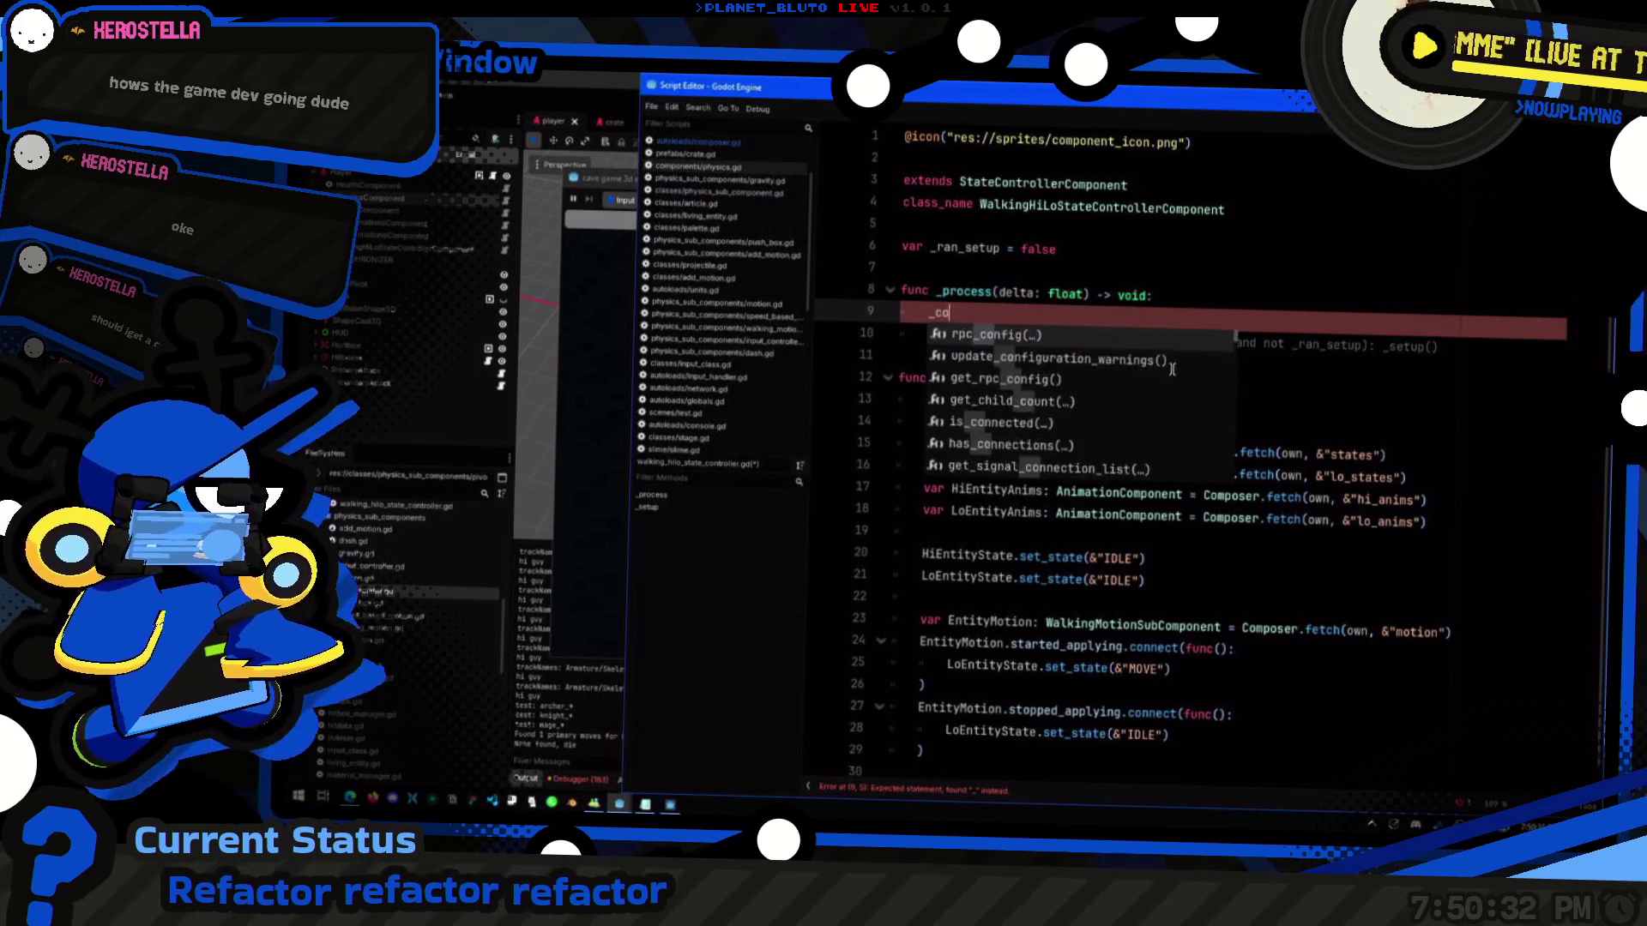
key(BackSpace)
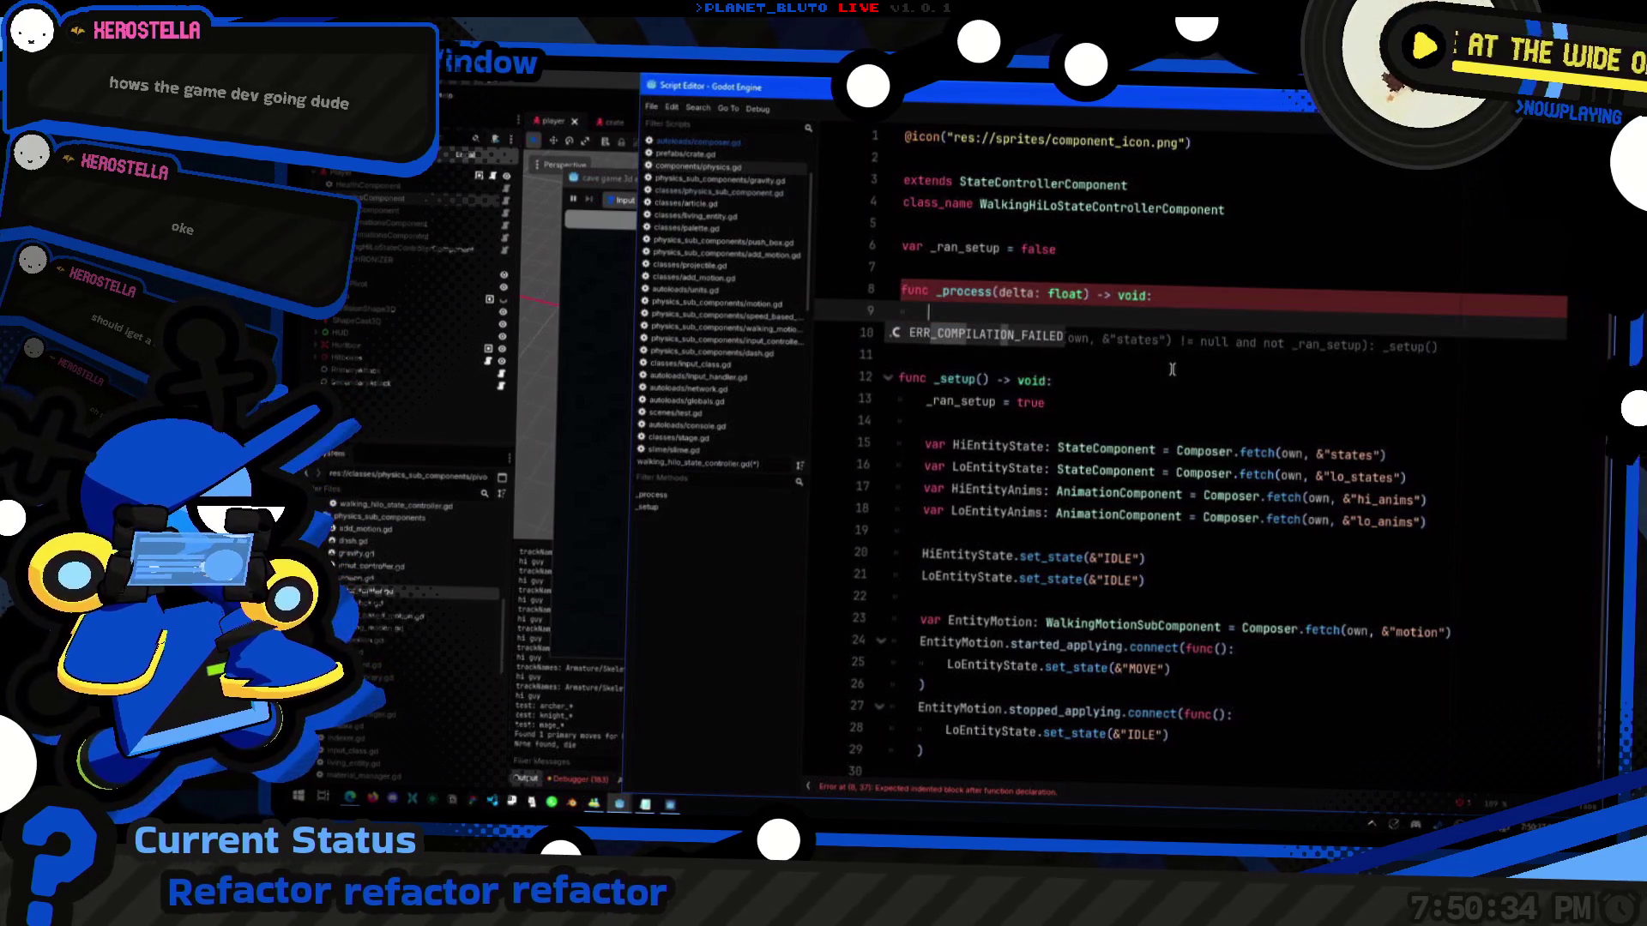
- Write composer_ready.connect(_setup) on line 9 of _process
text(_composer_ready()
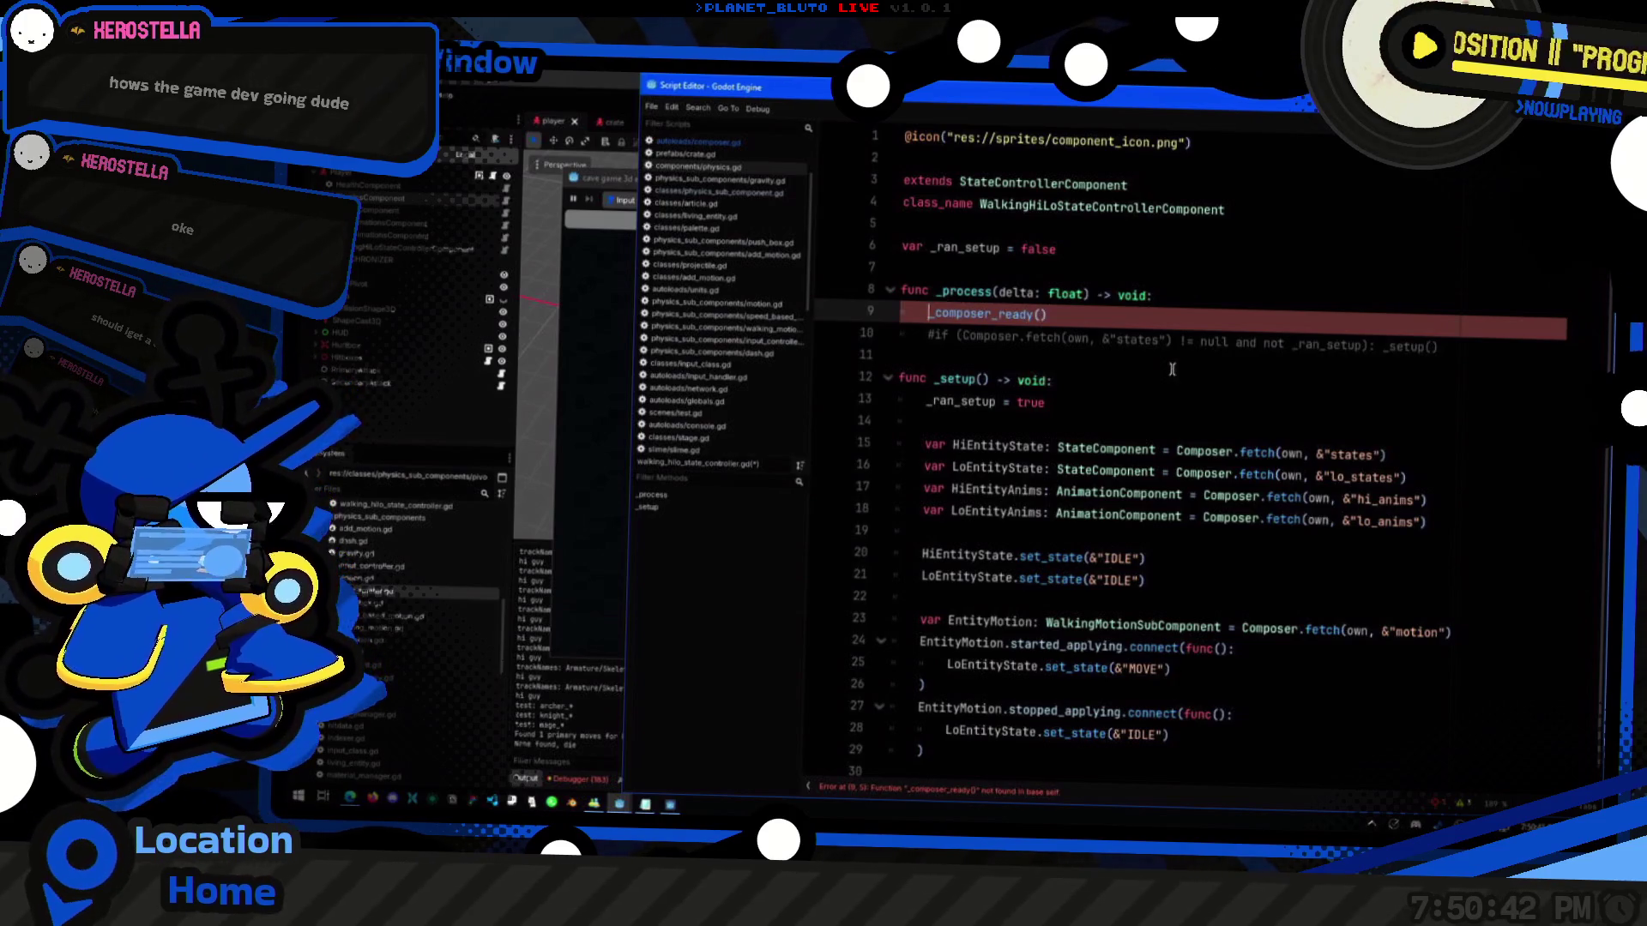
key(Delete)
key(ctrl+Right)
text(.)
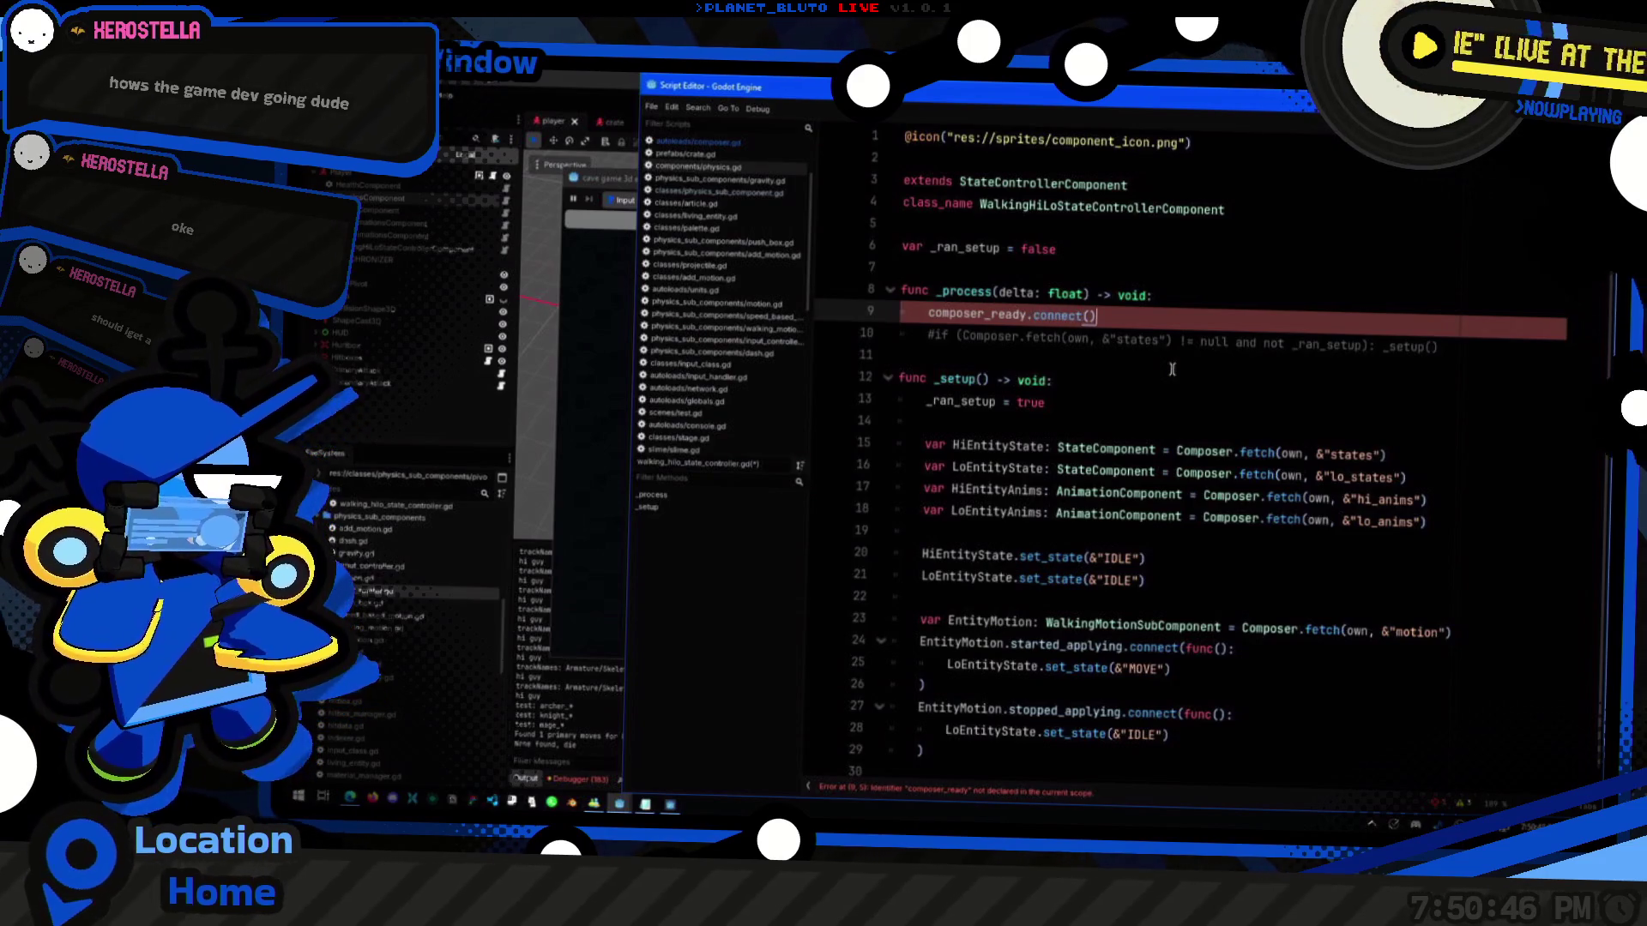
key(BackSpace)
text(_)
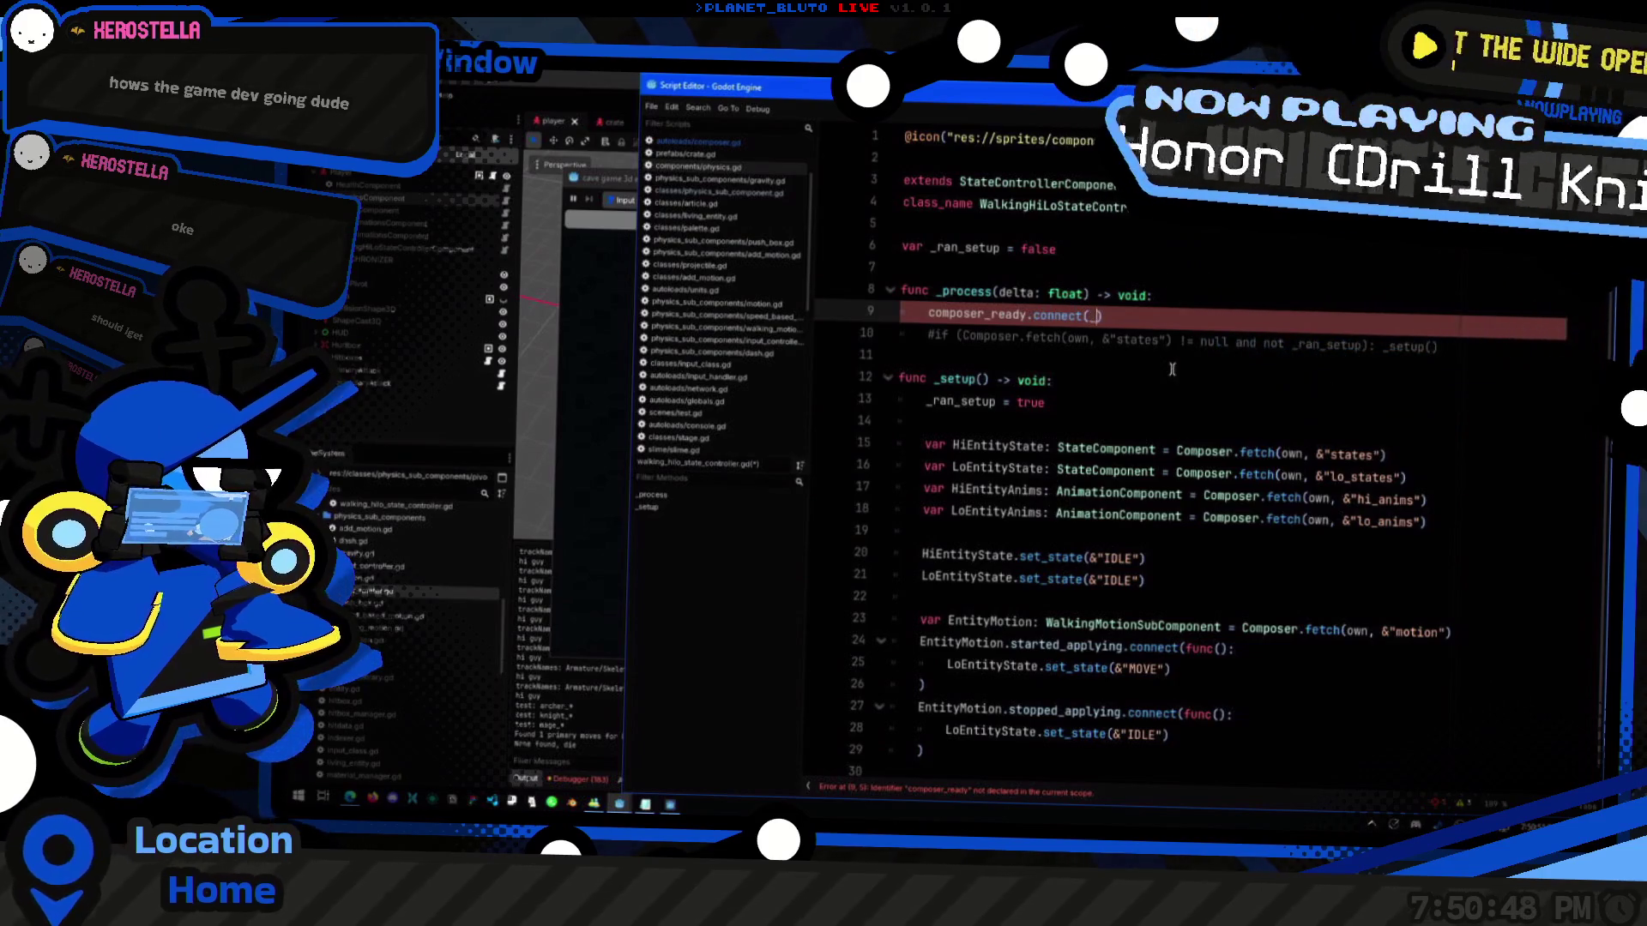
text(setup)
- Inspect the StateControllerComponent class definition and return to the previous script
double_click(995, 312)
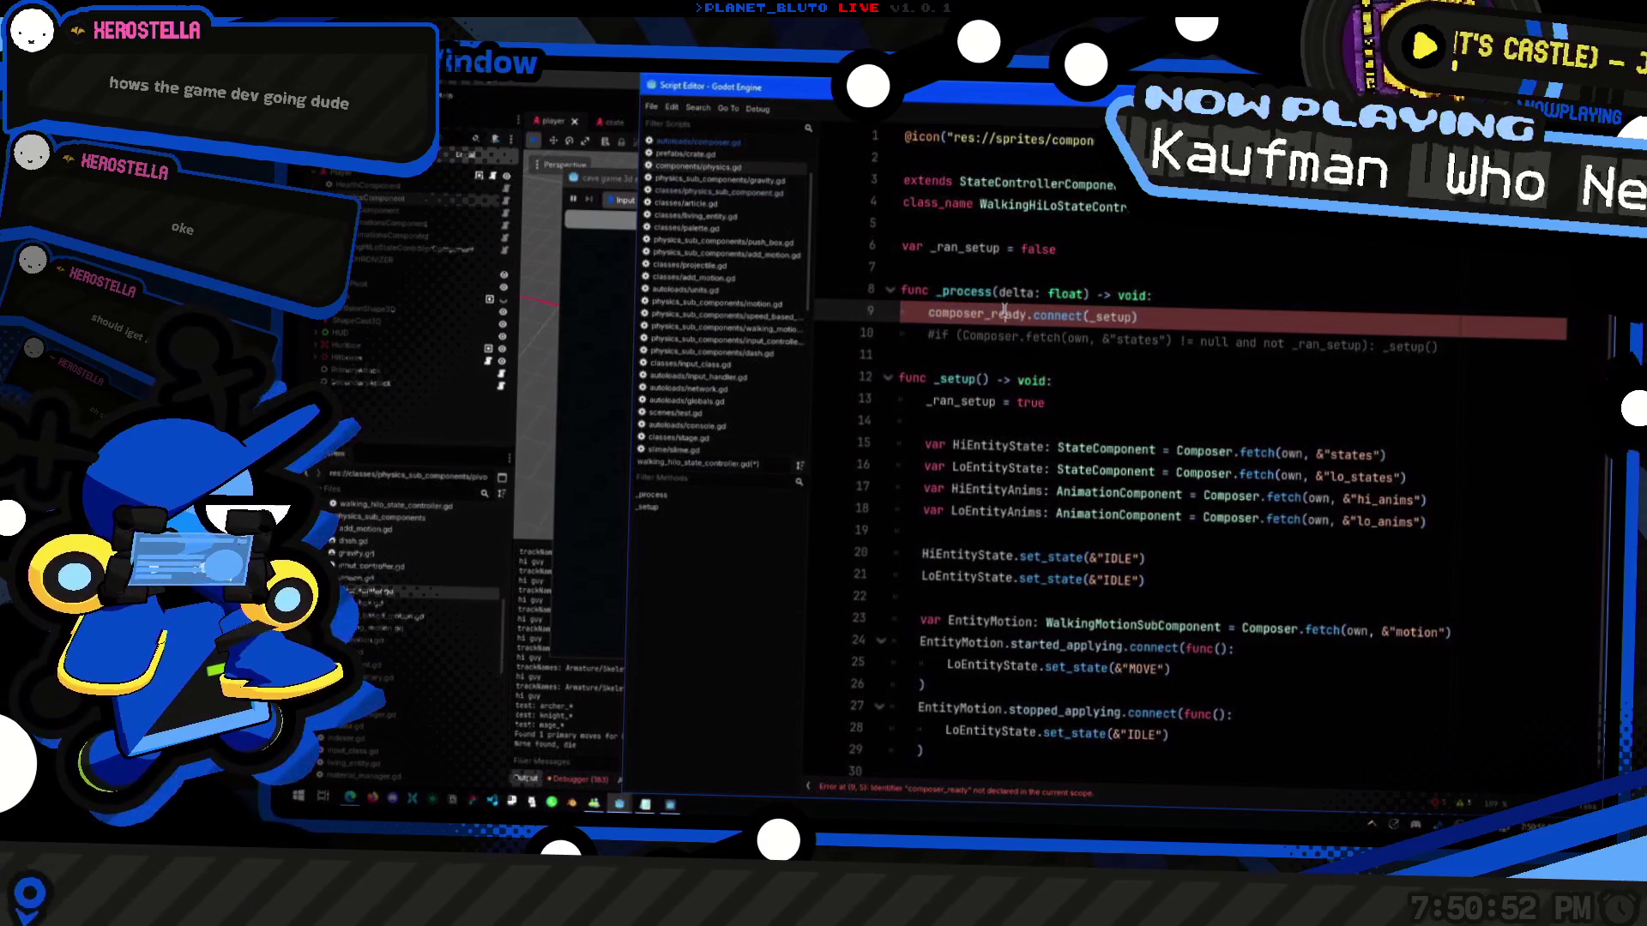
ctrl+click(1009, 183)
key(alt+Left)
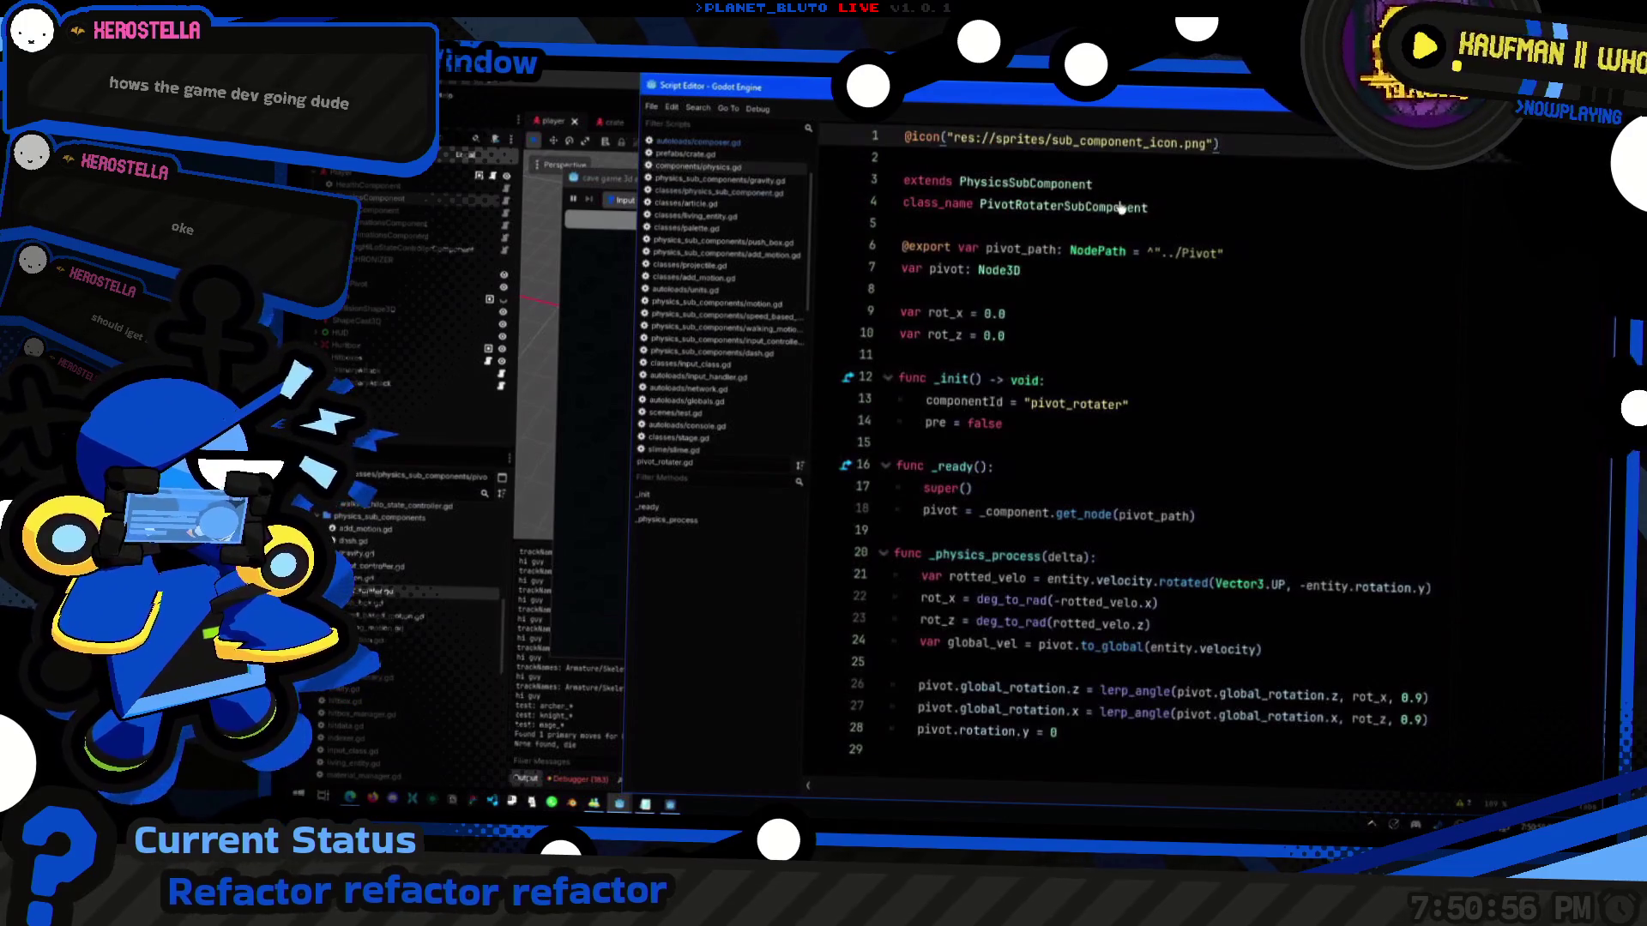
- Quick-open component.gd by searching 'Componen' and start a new line below its class name
click(1121, 206)
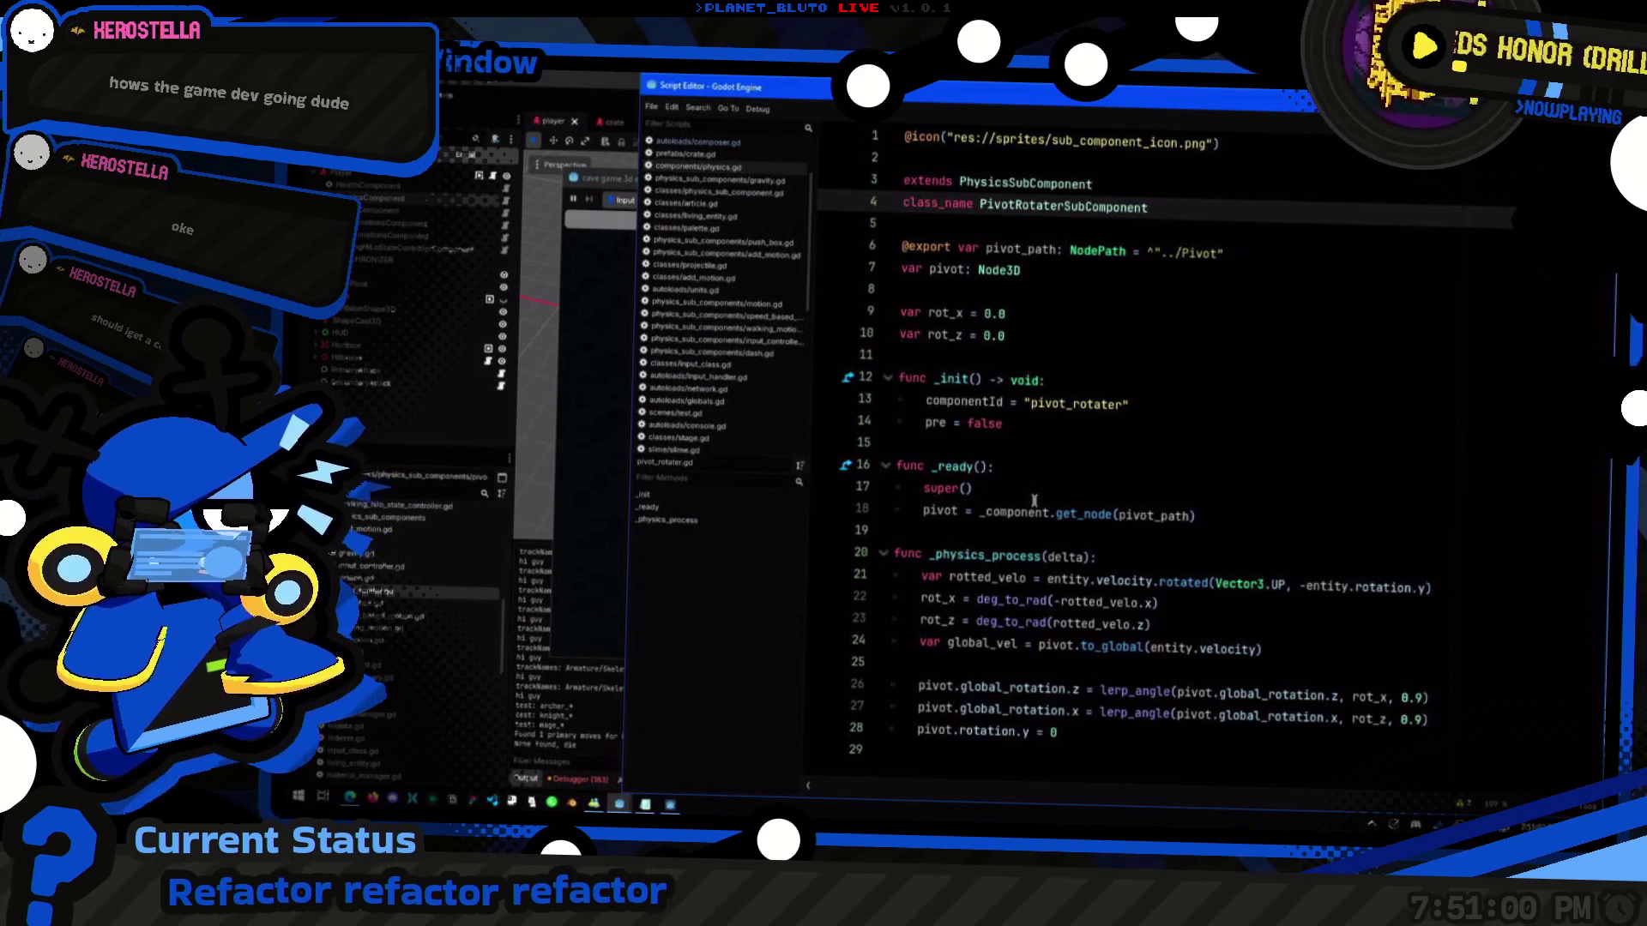
key(shift+alt+o)
text(Componen)
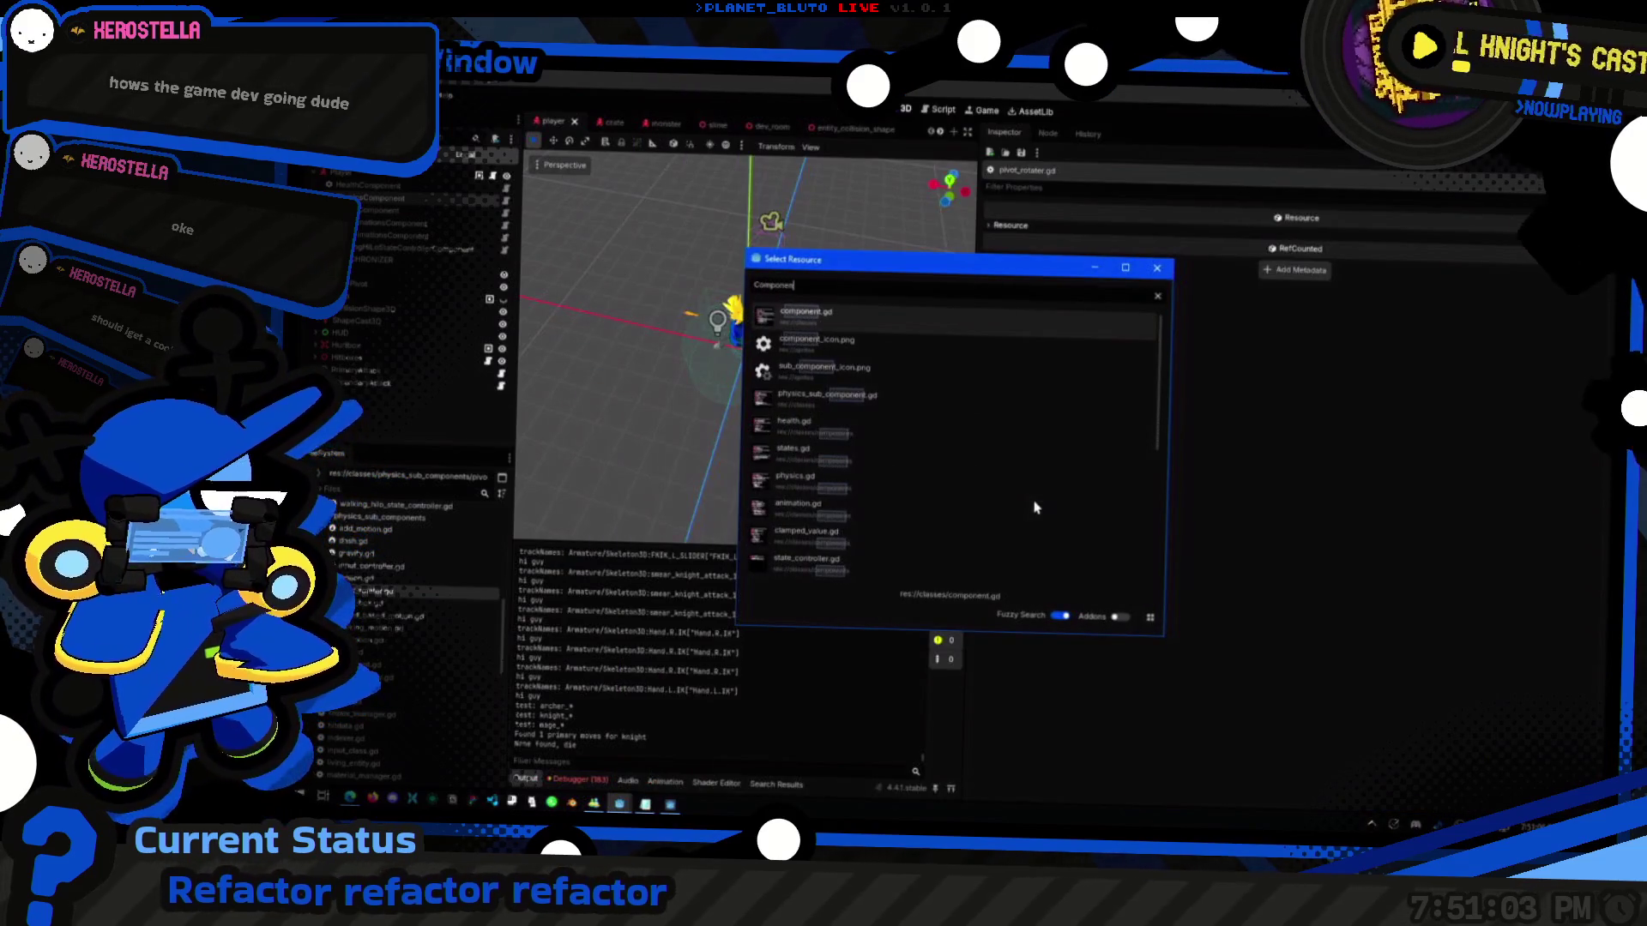
key(Return)
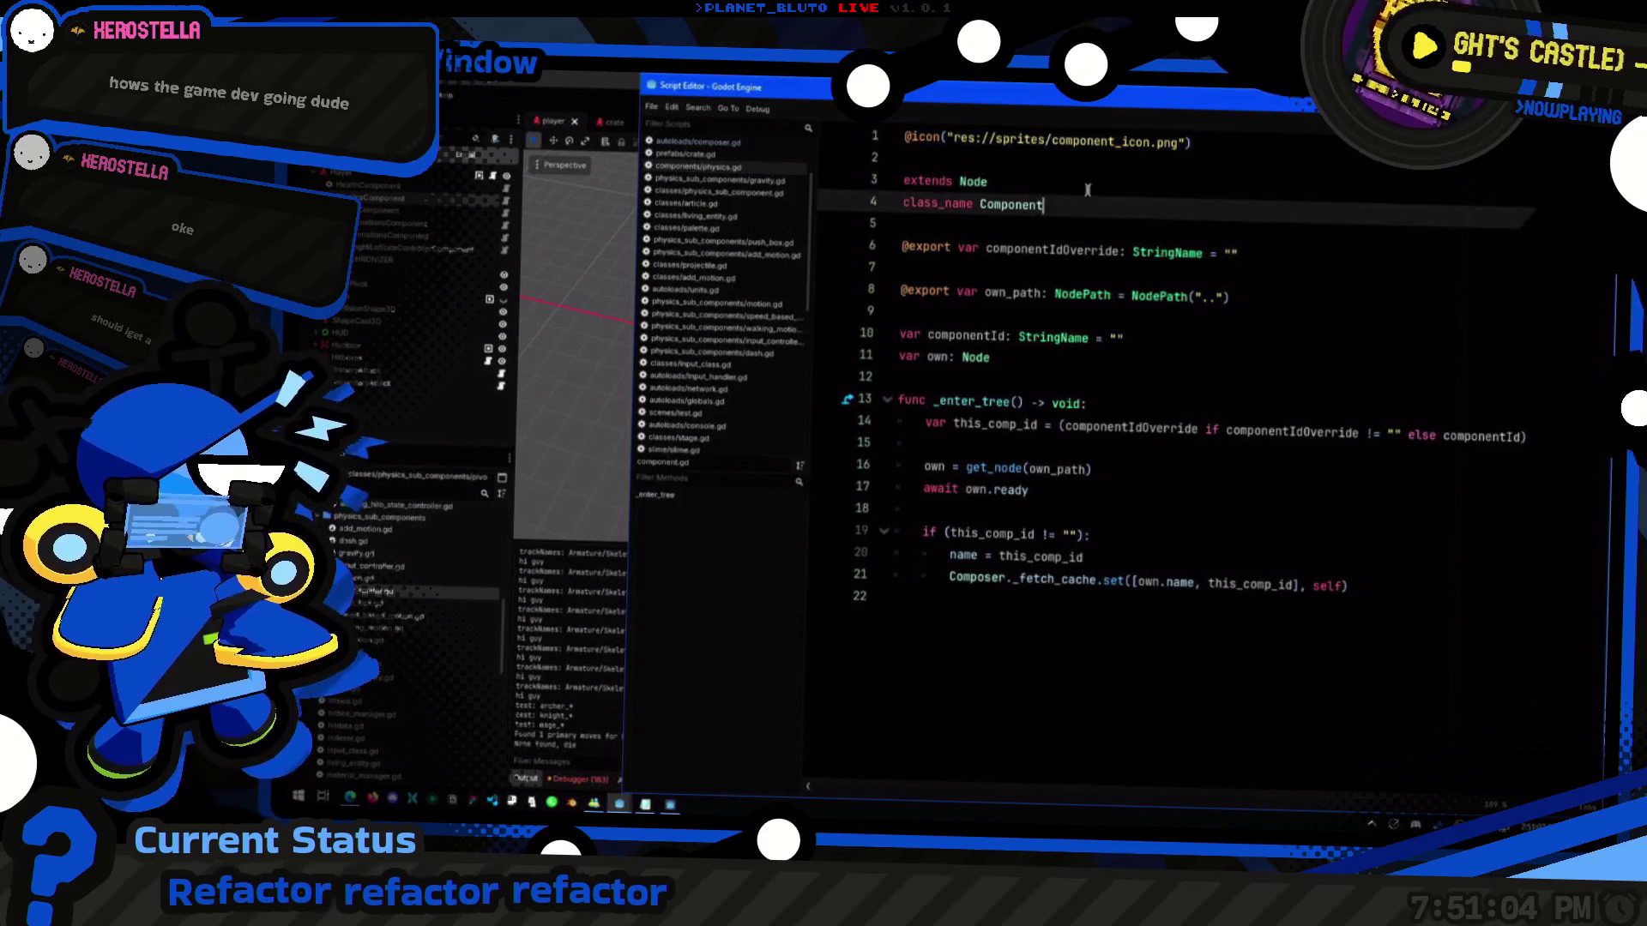
key(Return)
- Declare signal composer_ready() on line 6 of component.gd
text(signal composer_ready)
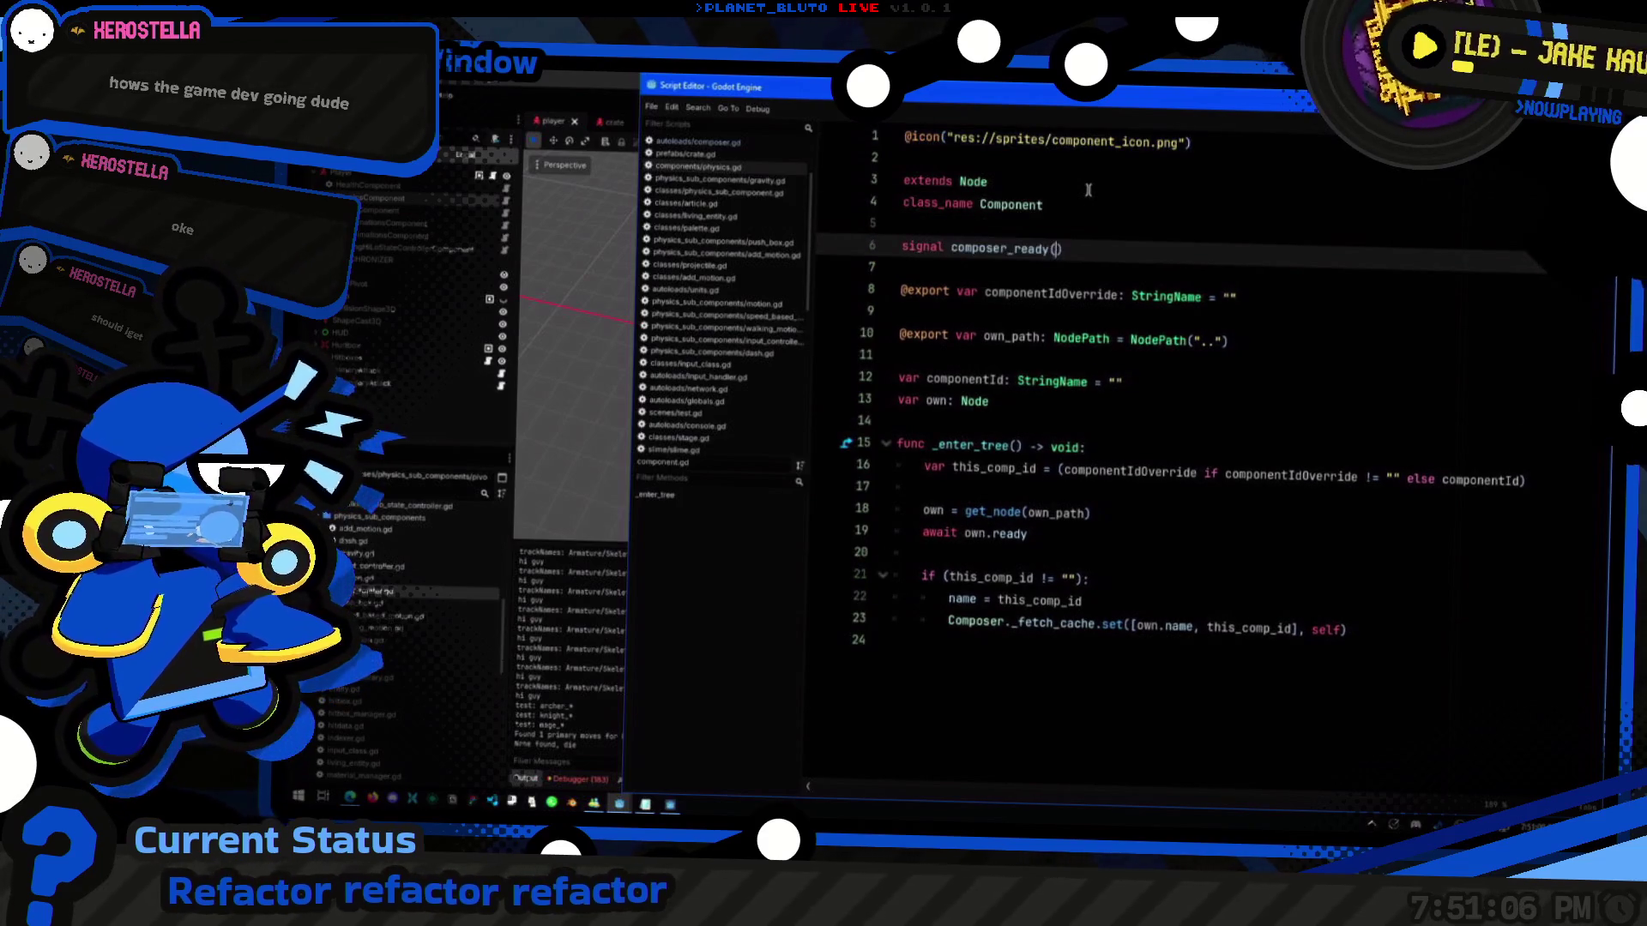
text(())
double_click(1000, 249)
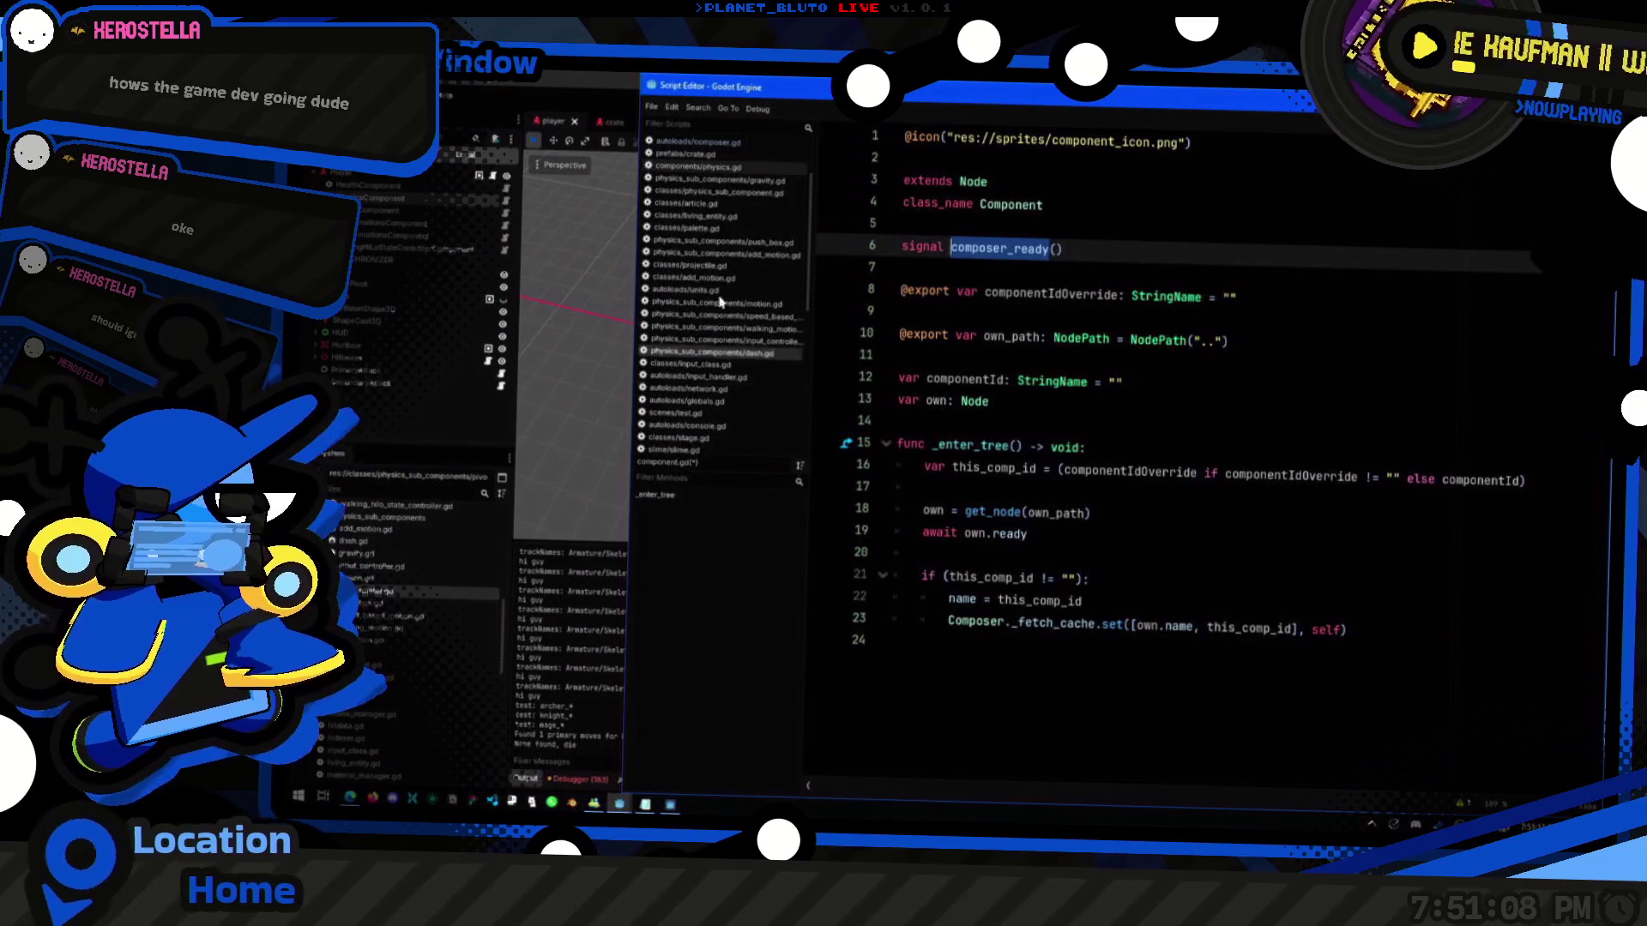
scroll(726, 204, up, 2)
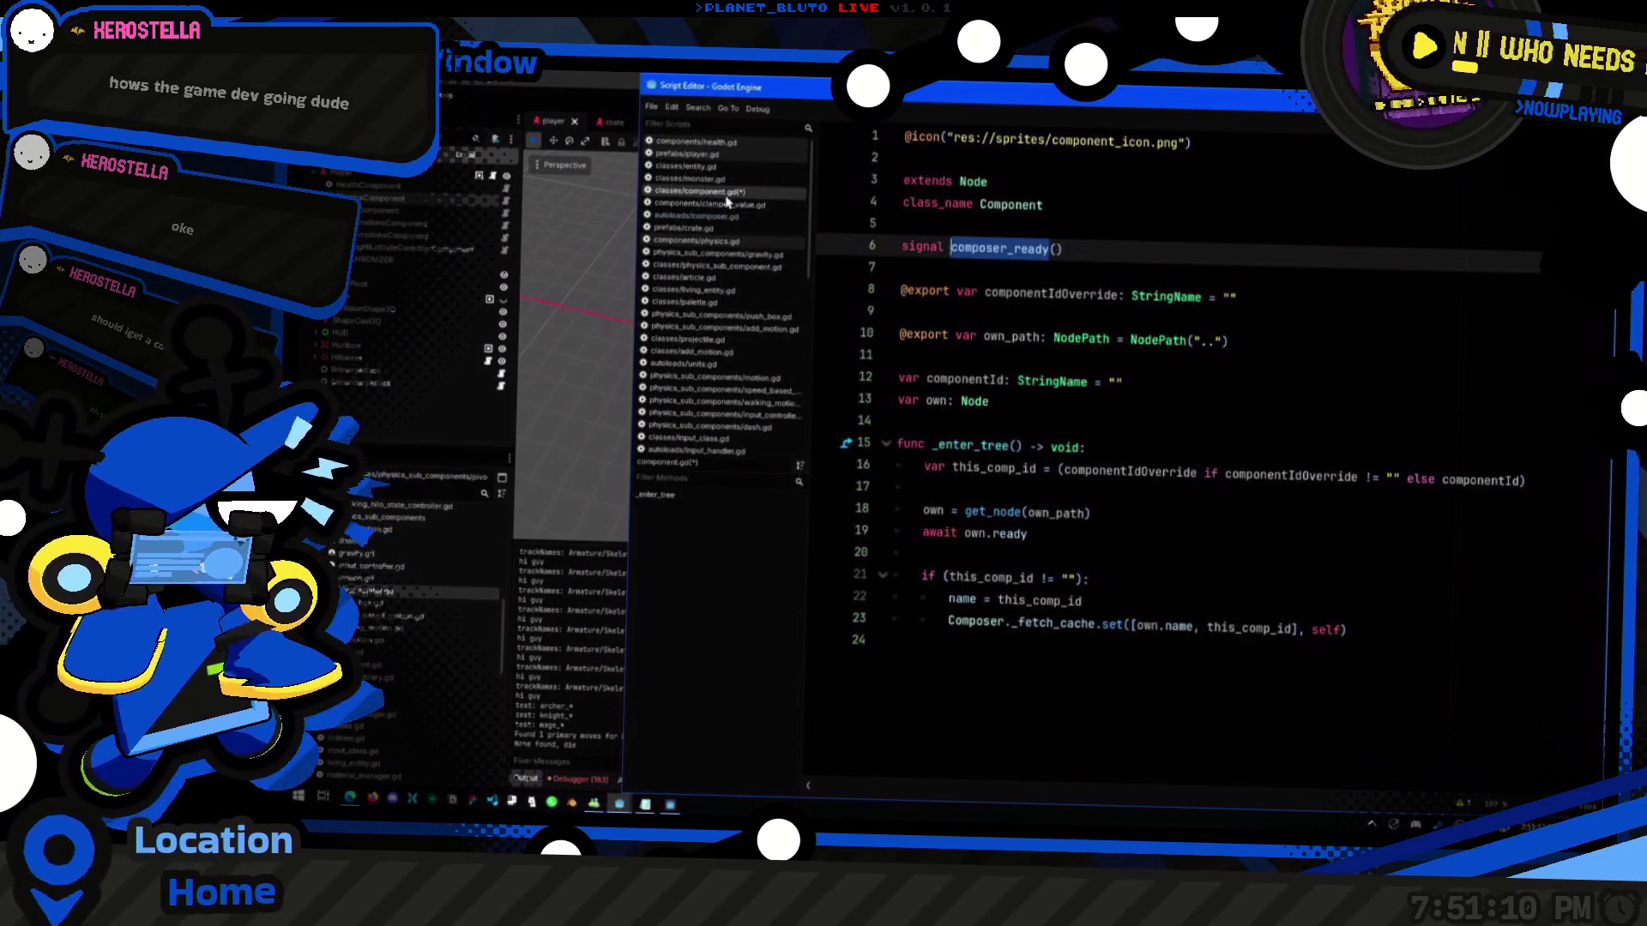
- In composer.gd's fetch, insert a line after line 15 and remove the unfinished component text
click(726, 216)
click(1158, 512)
key(Up)
key(Up)
key(Up)
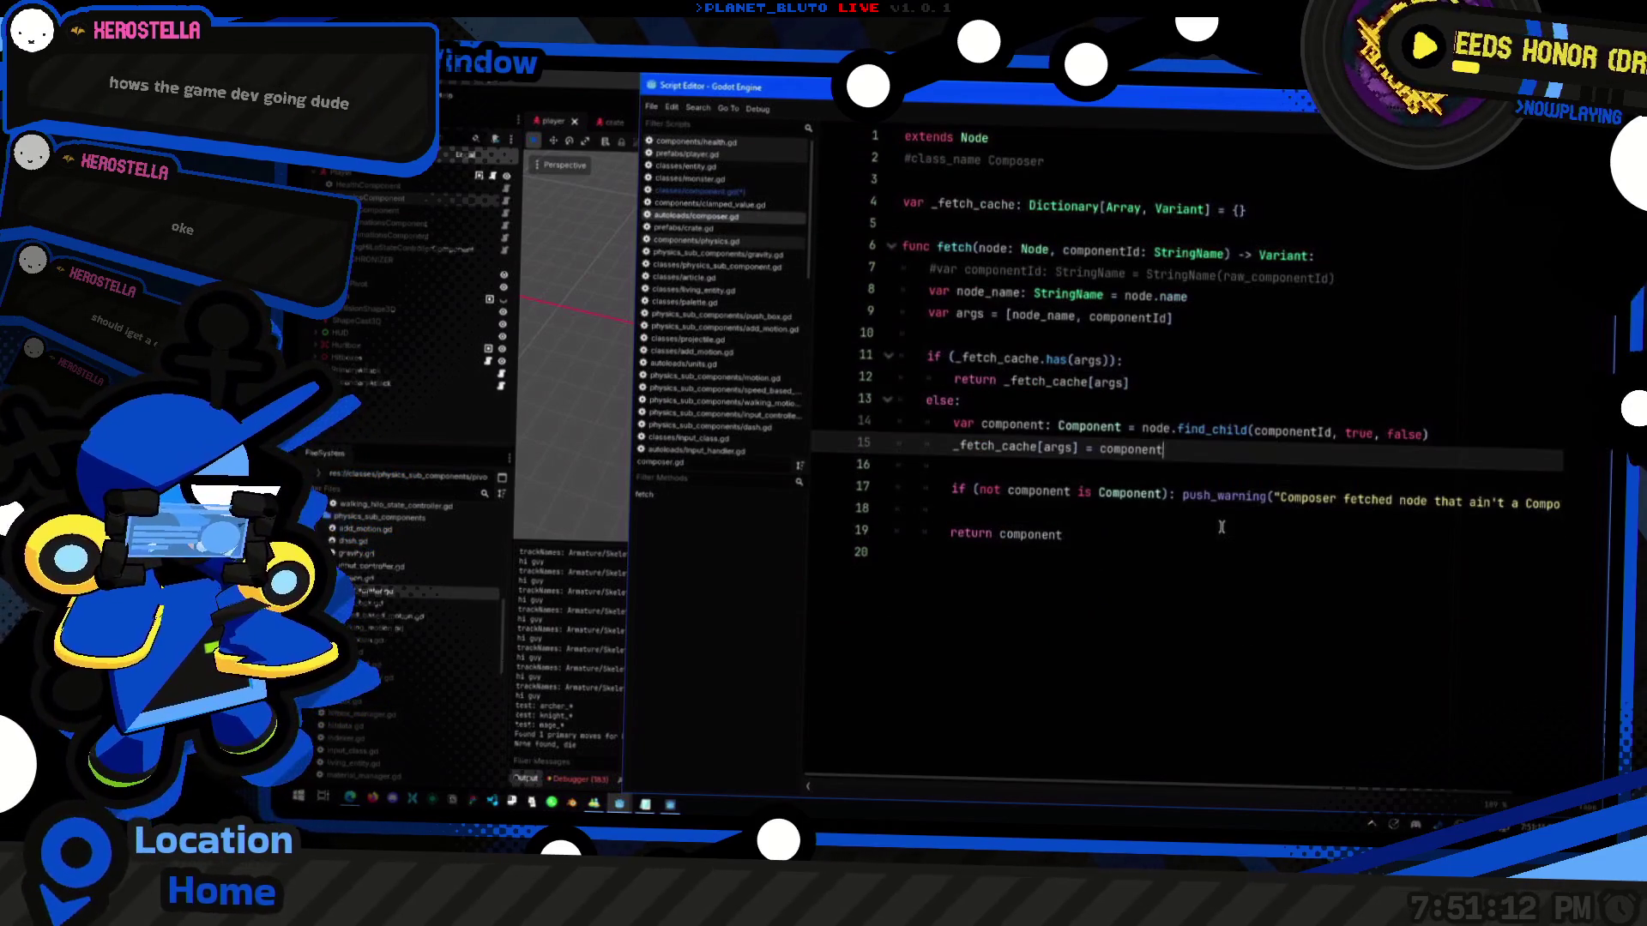
key(Return)
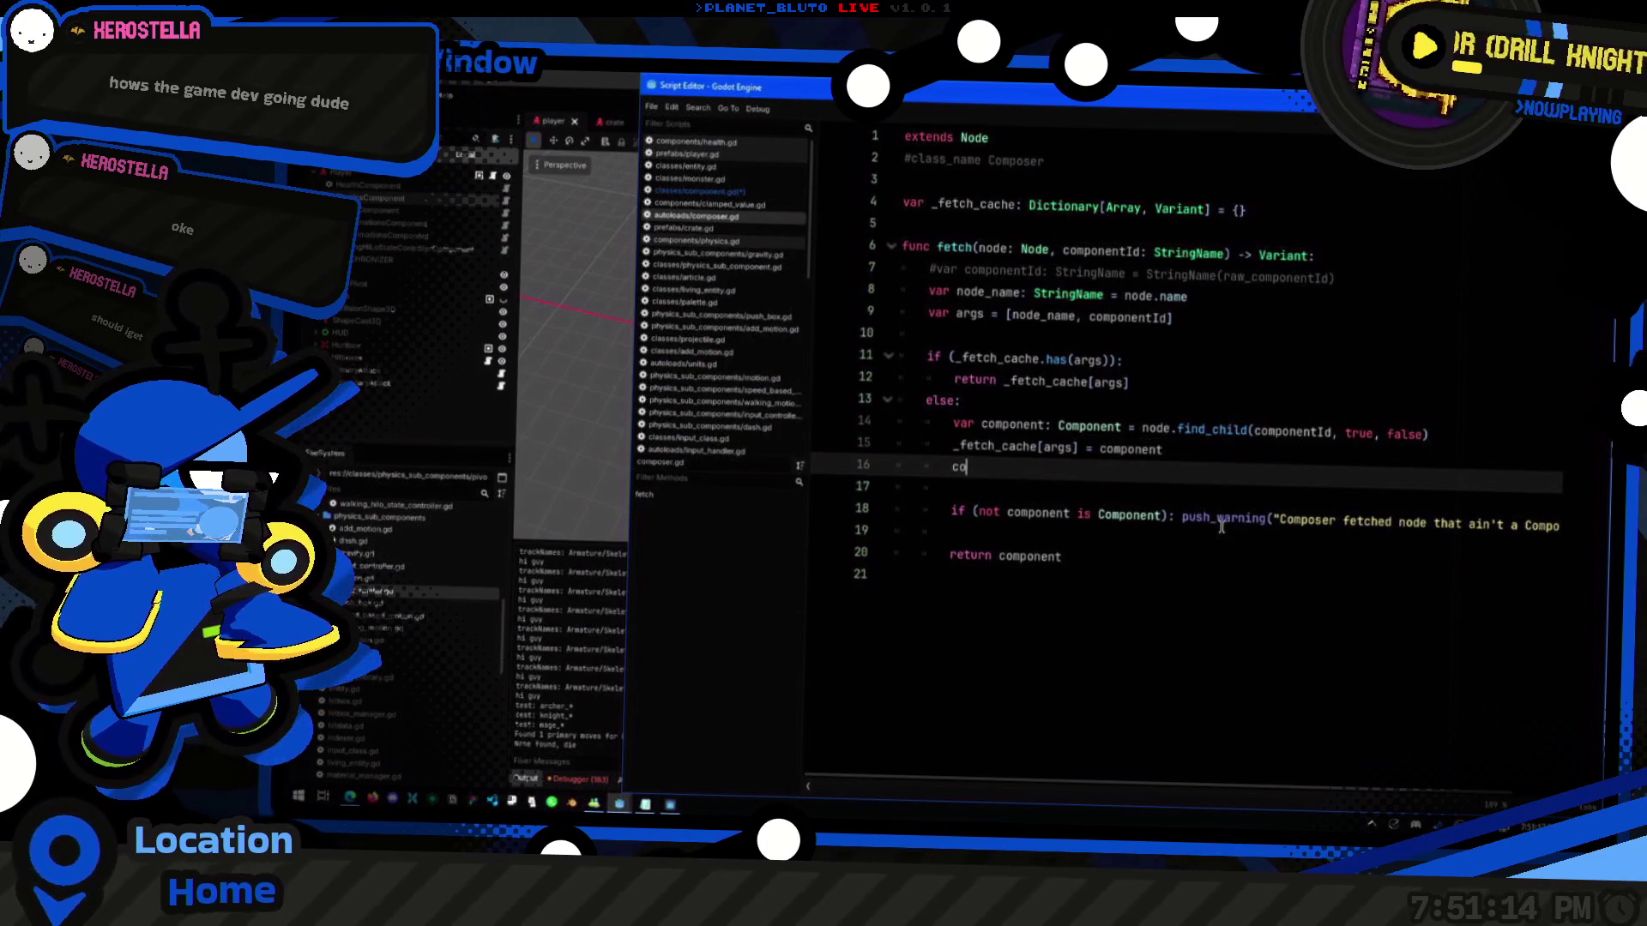
text(mponent)
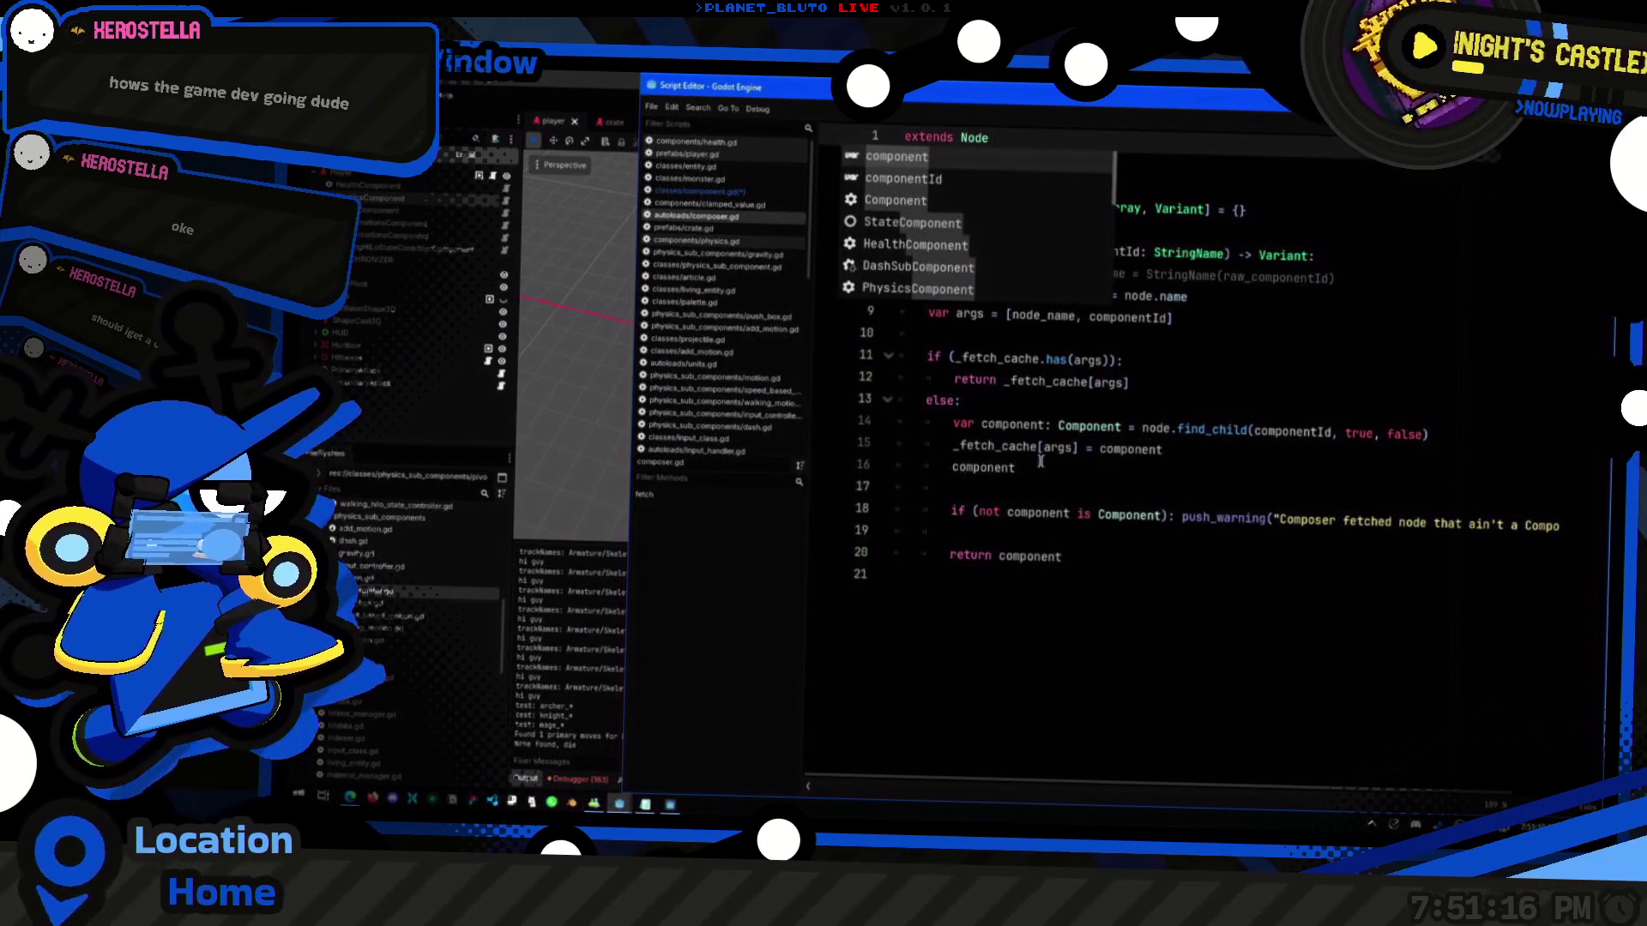
key(Escape)
double_click(1040, 462)
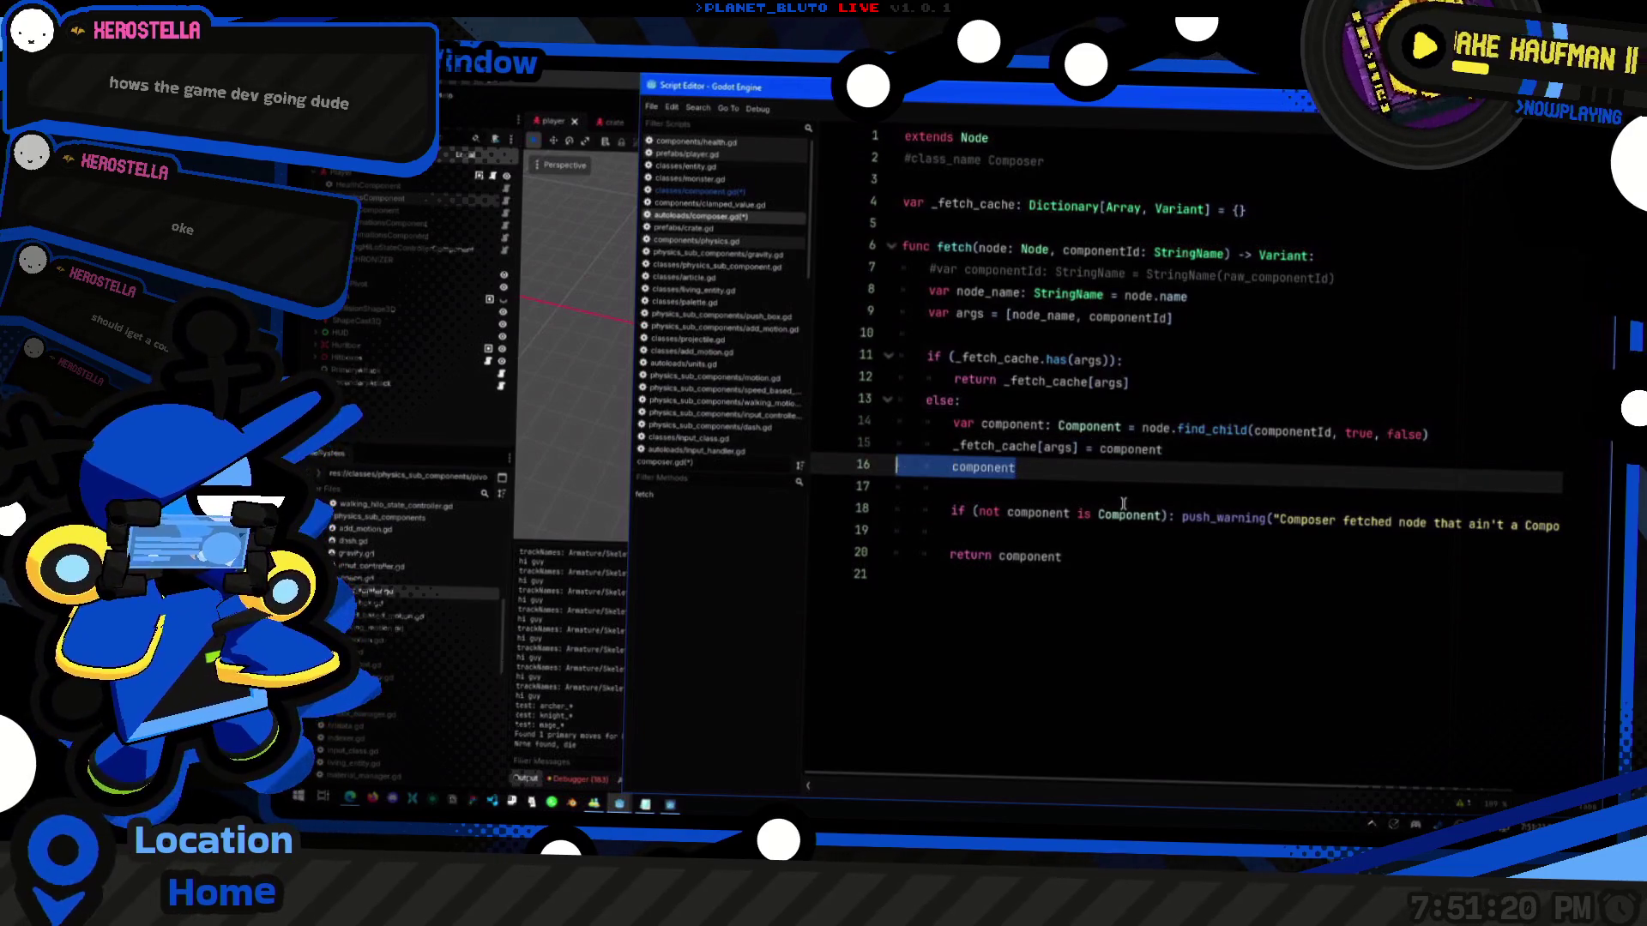
key(BackSpace)
key(BackSpace)
key(BackSpace)
- Move push_warning onto its own line under a new else: branch
click(1123, 503)
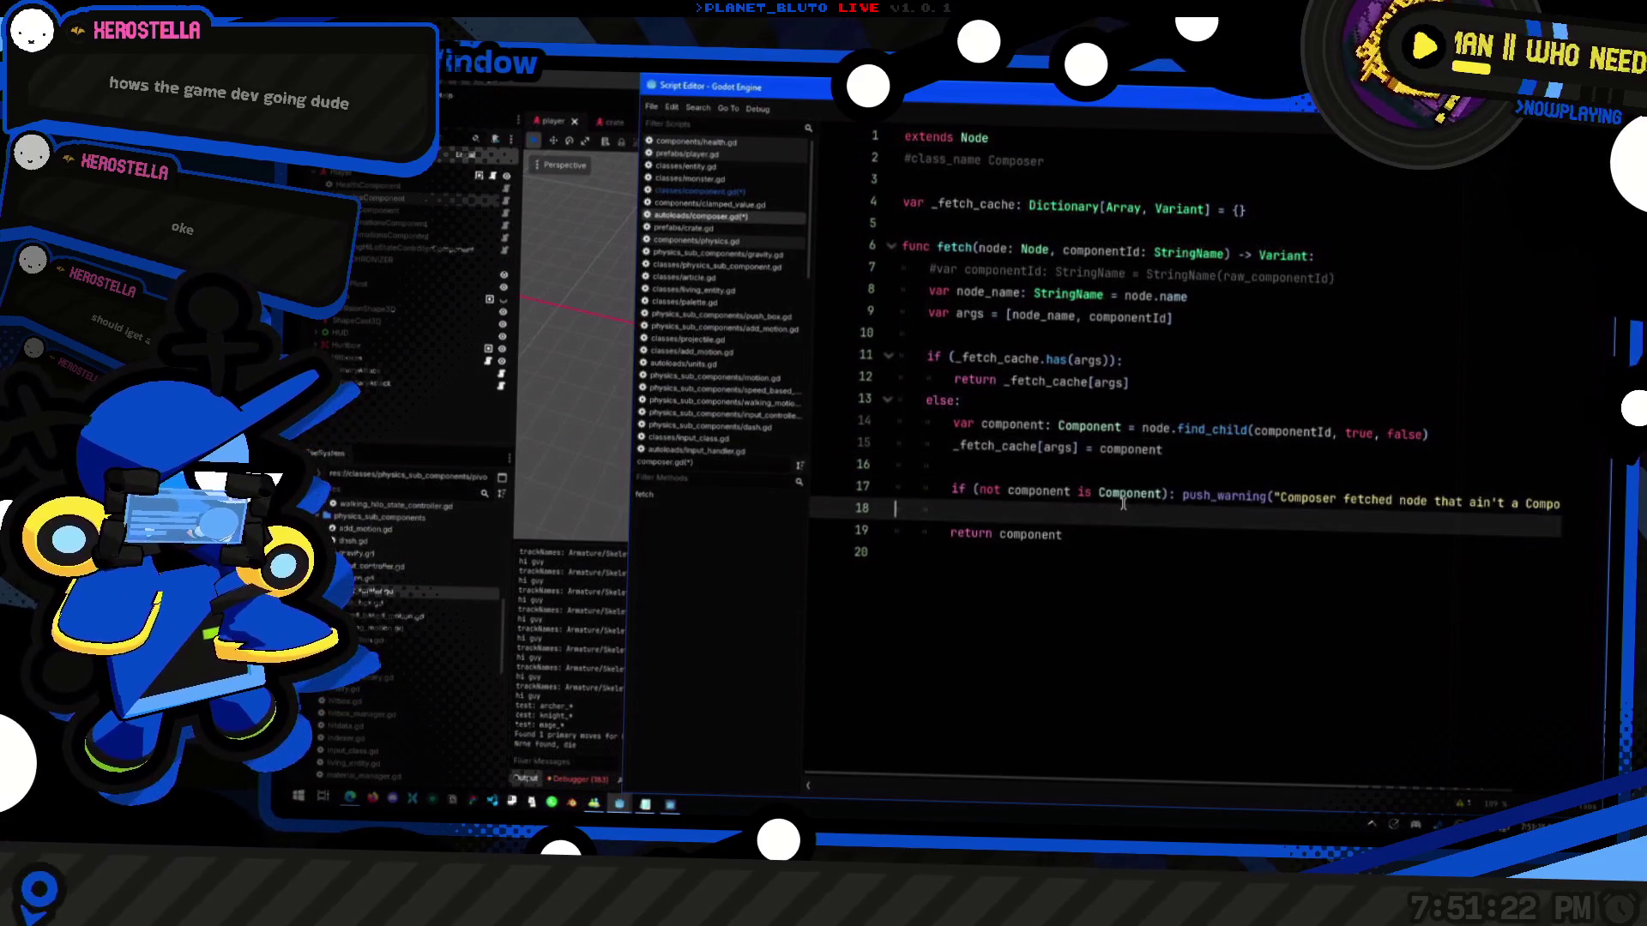
key(ctrl+Right)
key(ctrl+Right)
key(ctrl+Right)
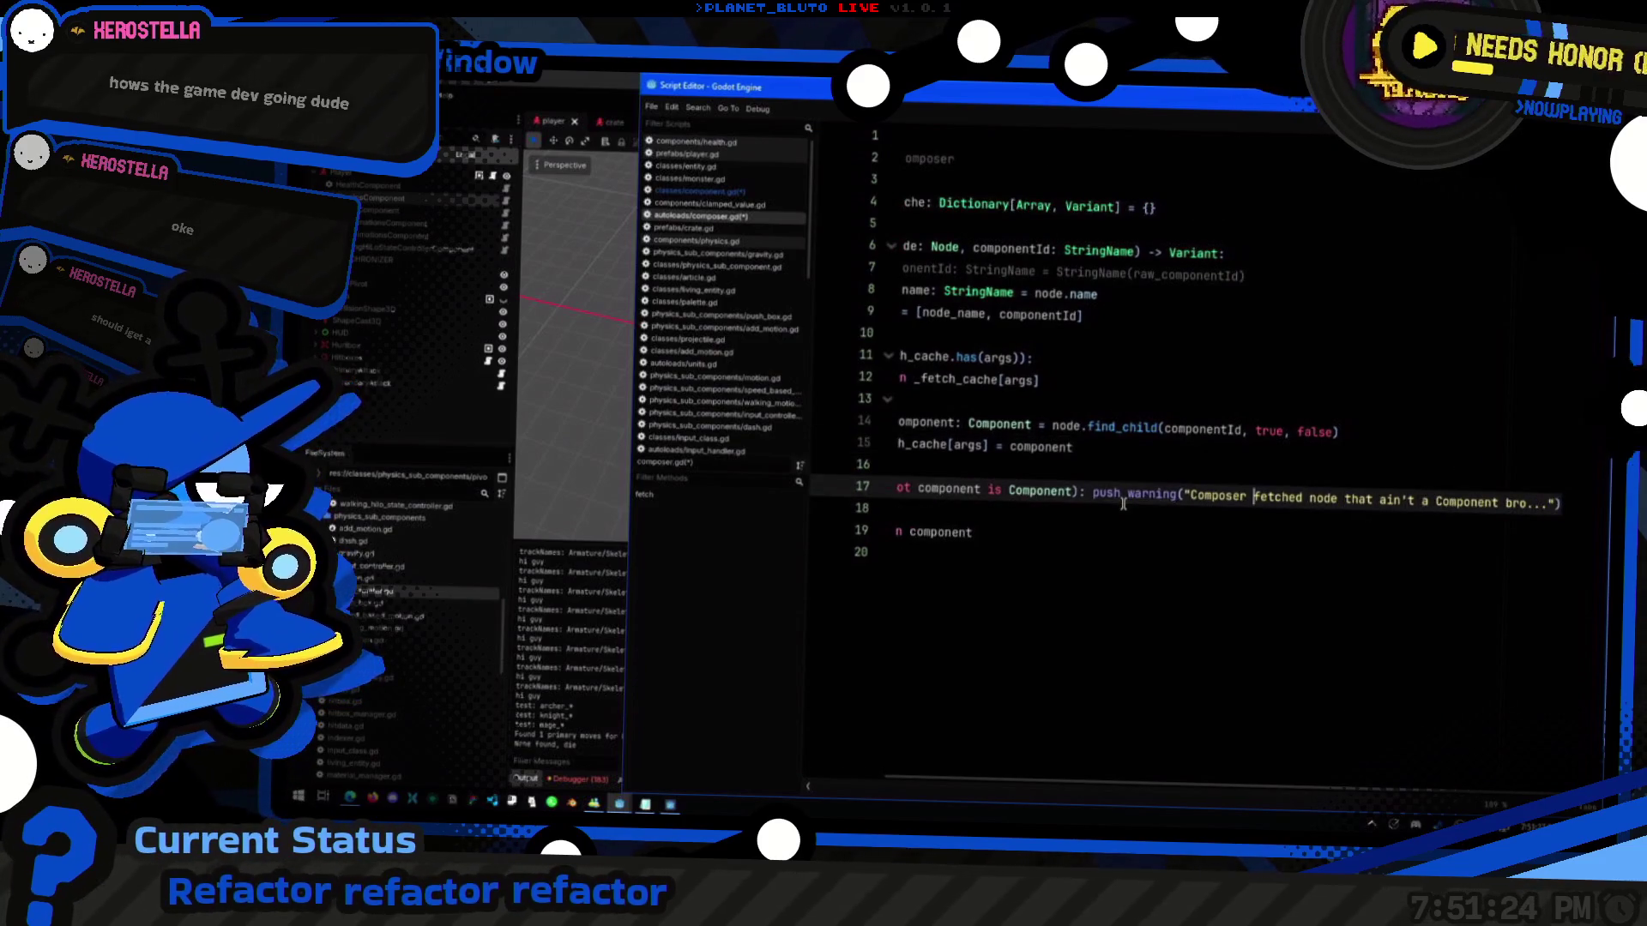
key(Home)
key(ctrl+Right)
key(ctrl+Right)
key(ctrl+Right)
key(ctrl+Left)
key(ctrl+Left)
key(ctrl+Left)
key(Return)
key(Return)
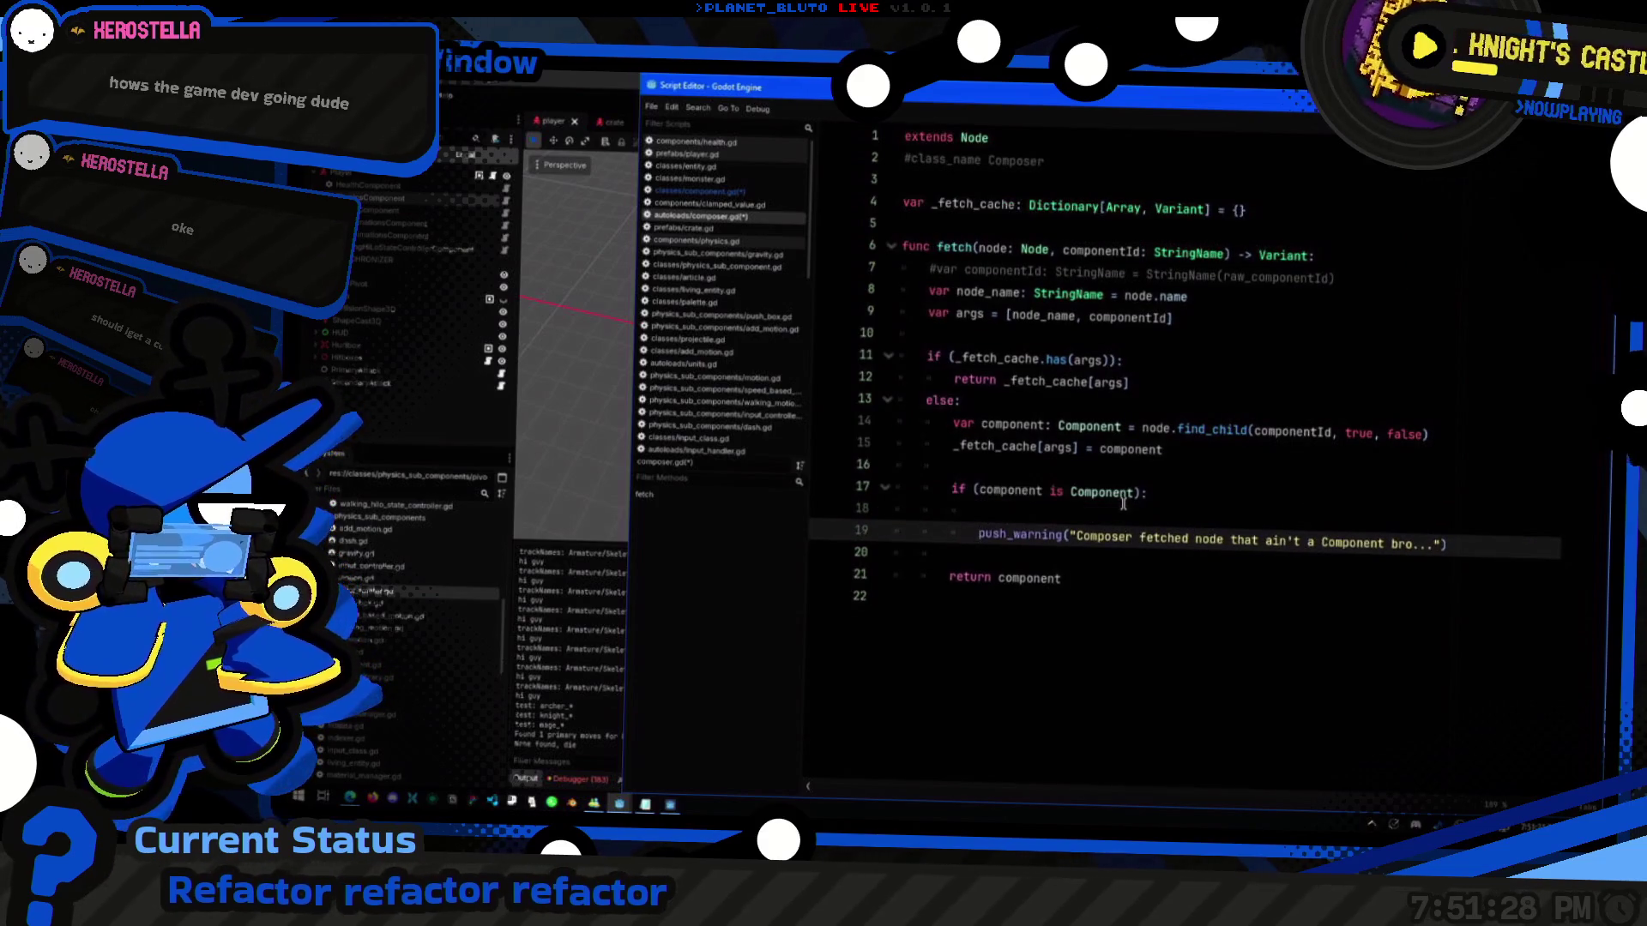
key(BackSpace)
text(else:)
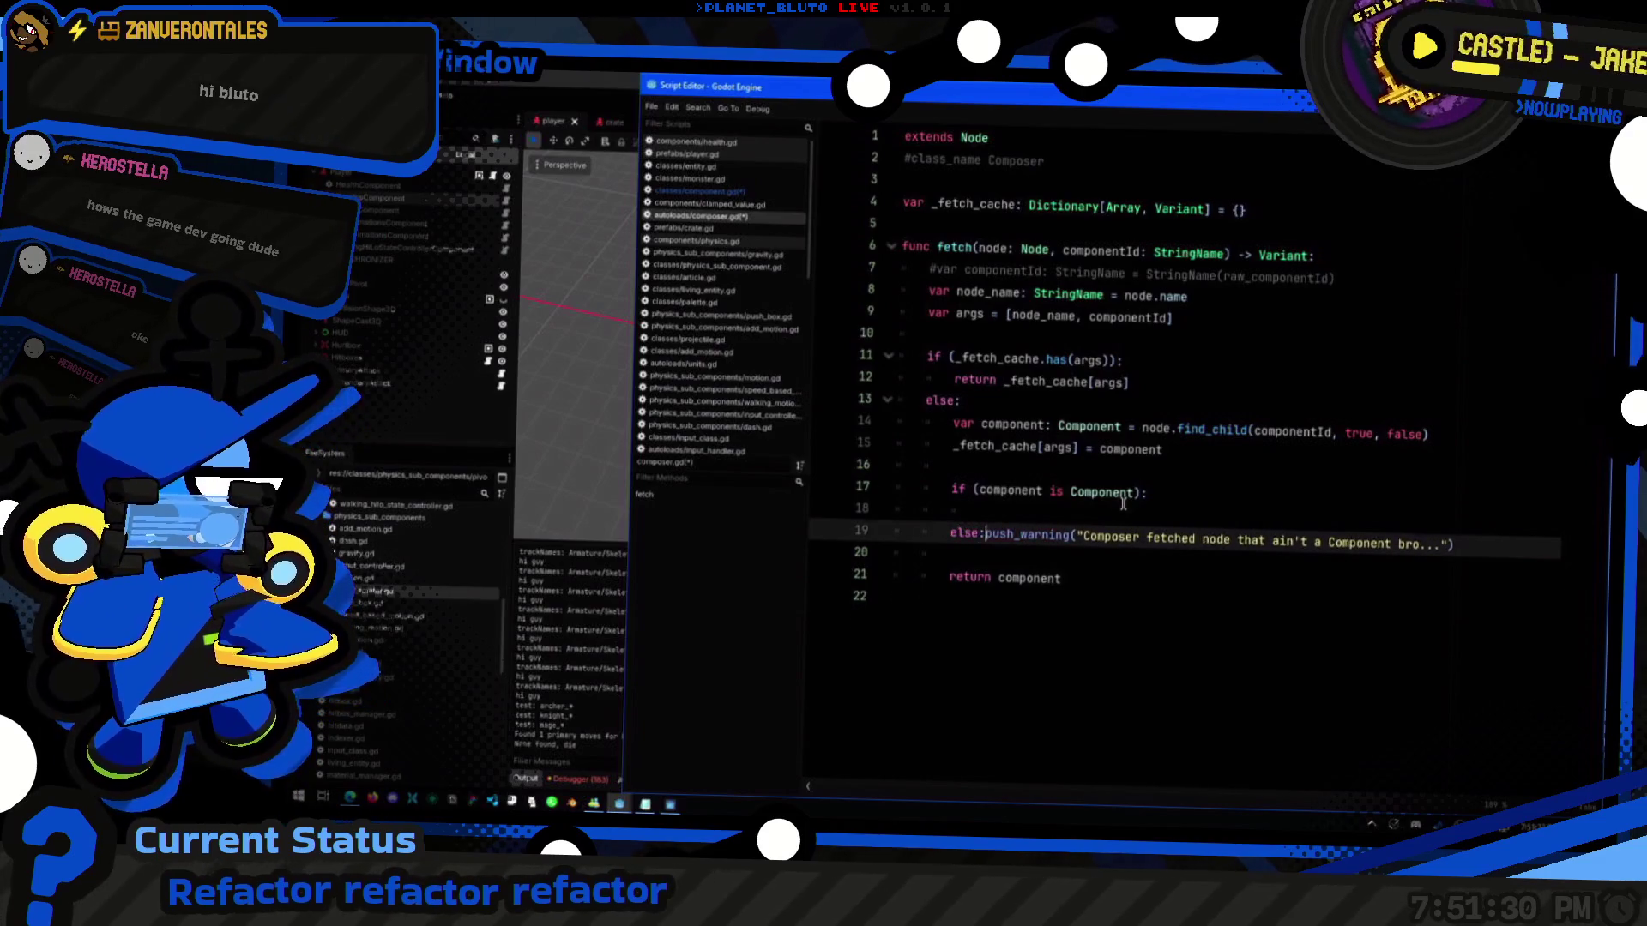
key(Return)
- Add component.composer_ready.emit() inside the if branch and save composer.gd
key(Up)
key(Up)
text(component.)
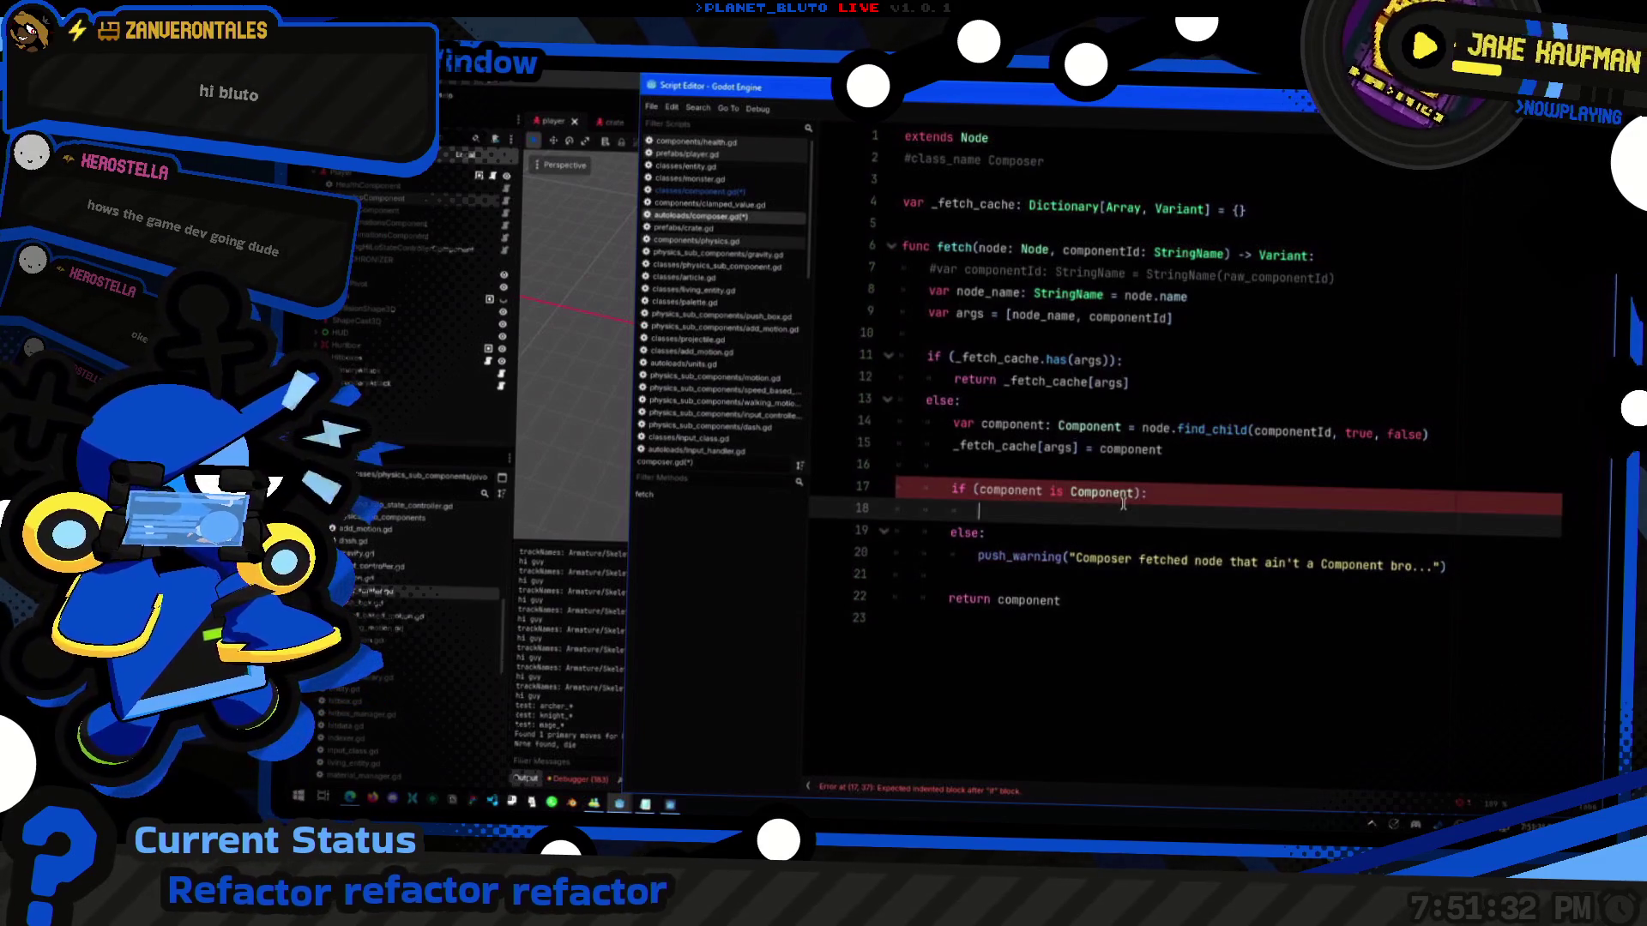
text(composer_ready.em)
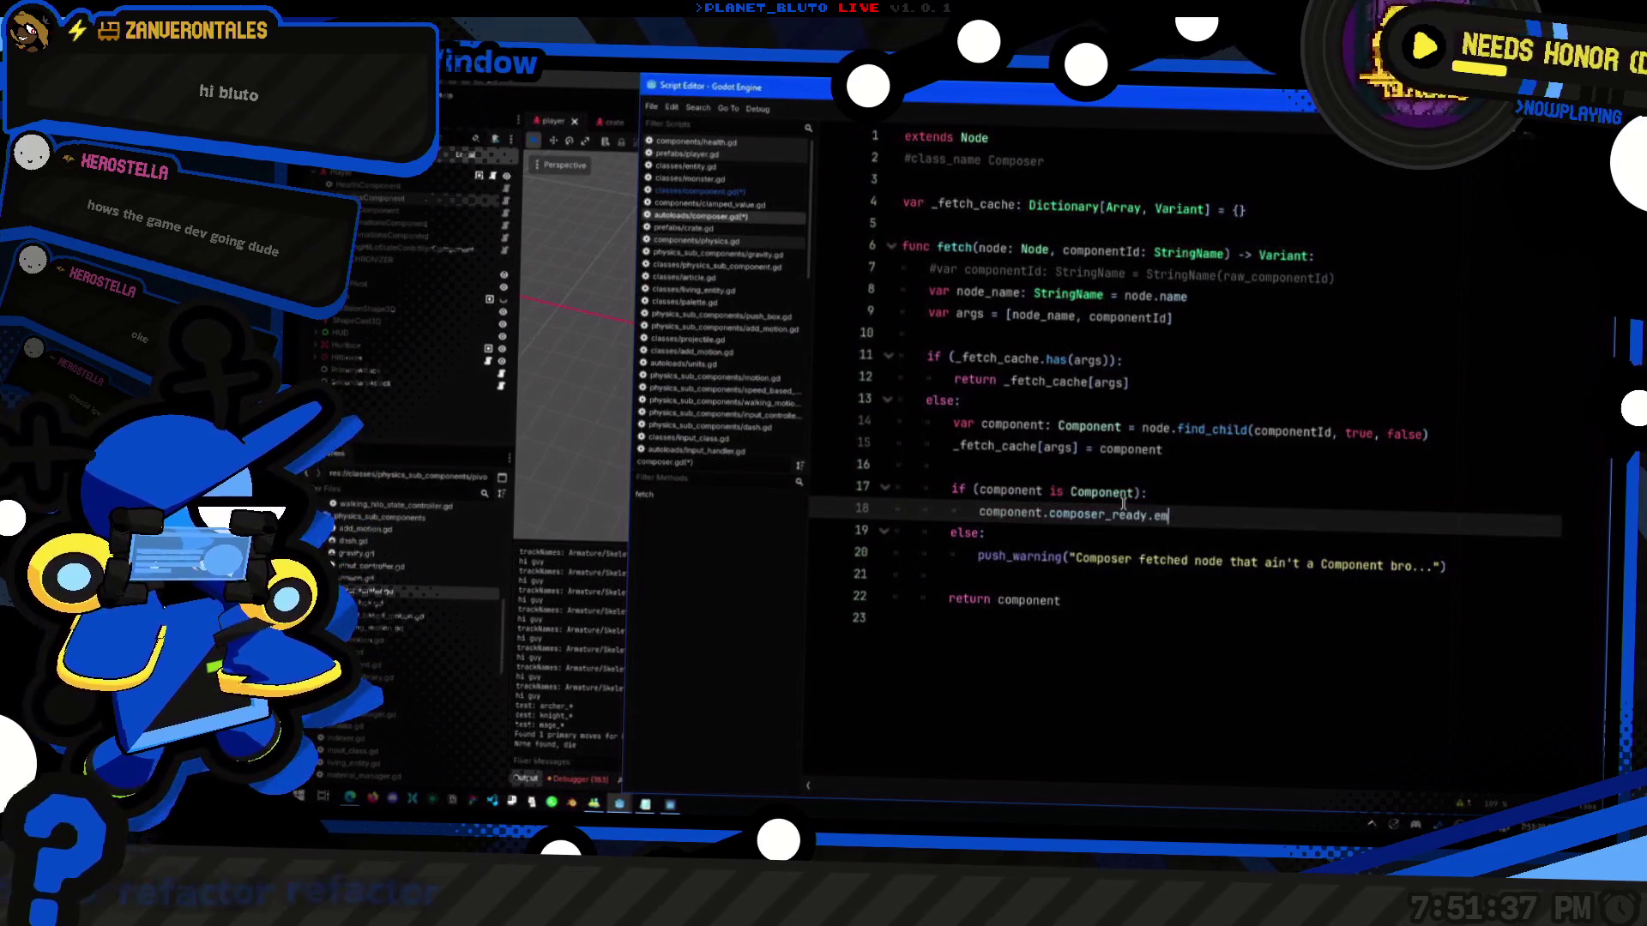
key(Return)
key(Home)
key(ctrl+s)
click(1284, 519)
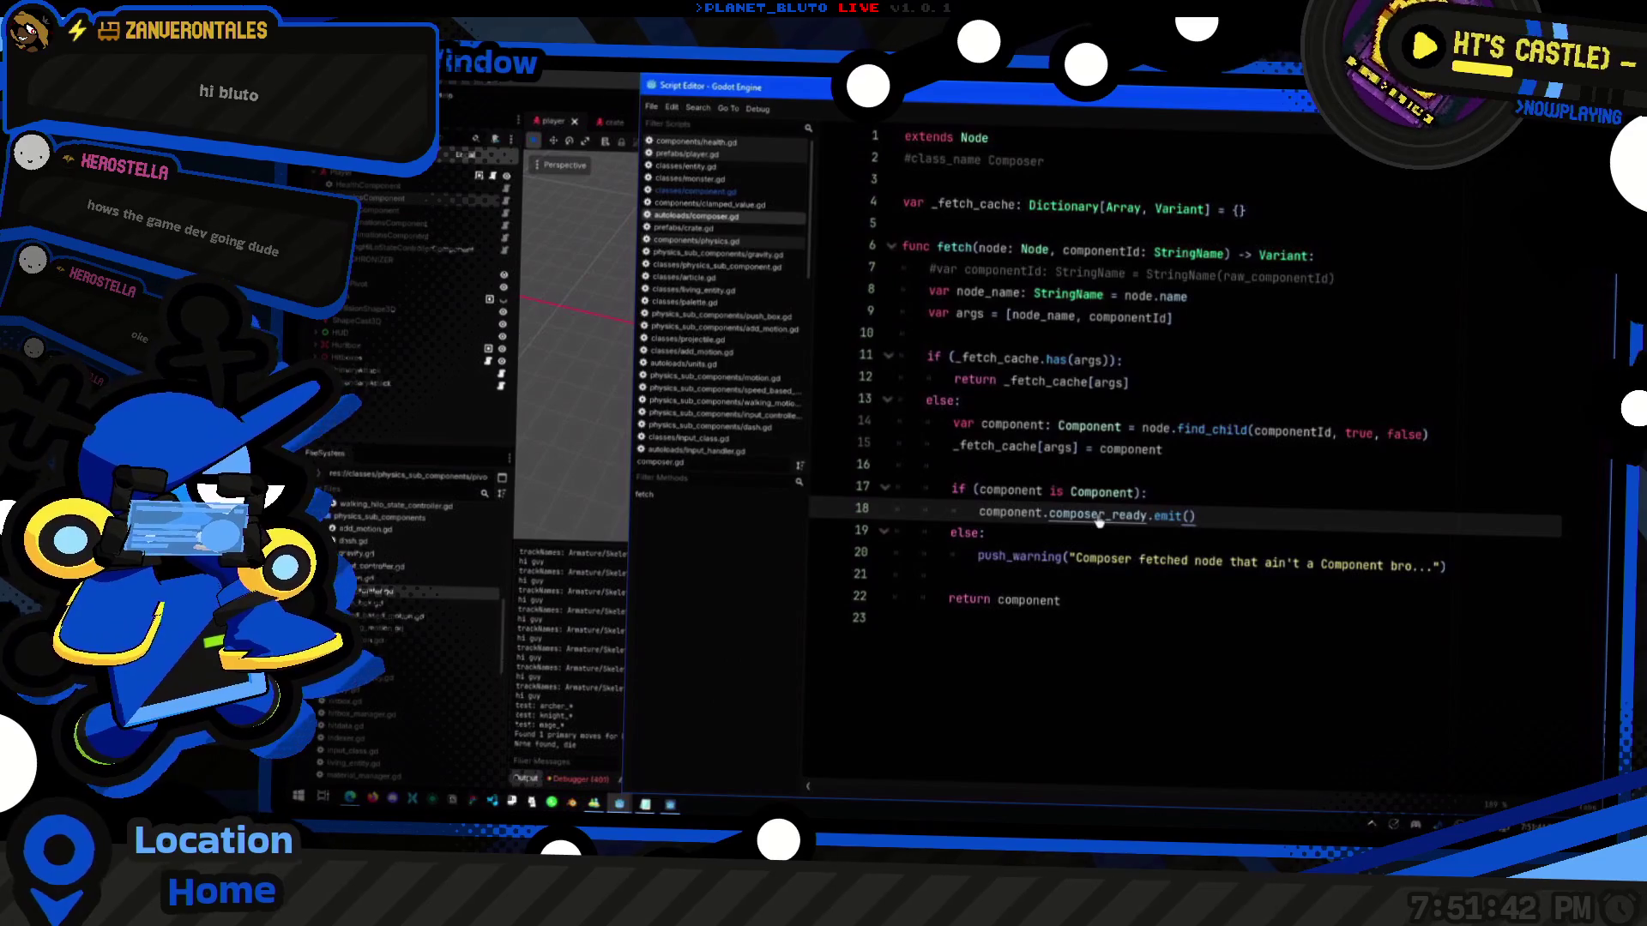
- Search the project for composer_ready and open its connect(_setup) usage in the controller
ctrl+click(1090, 514)
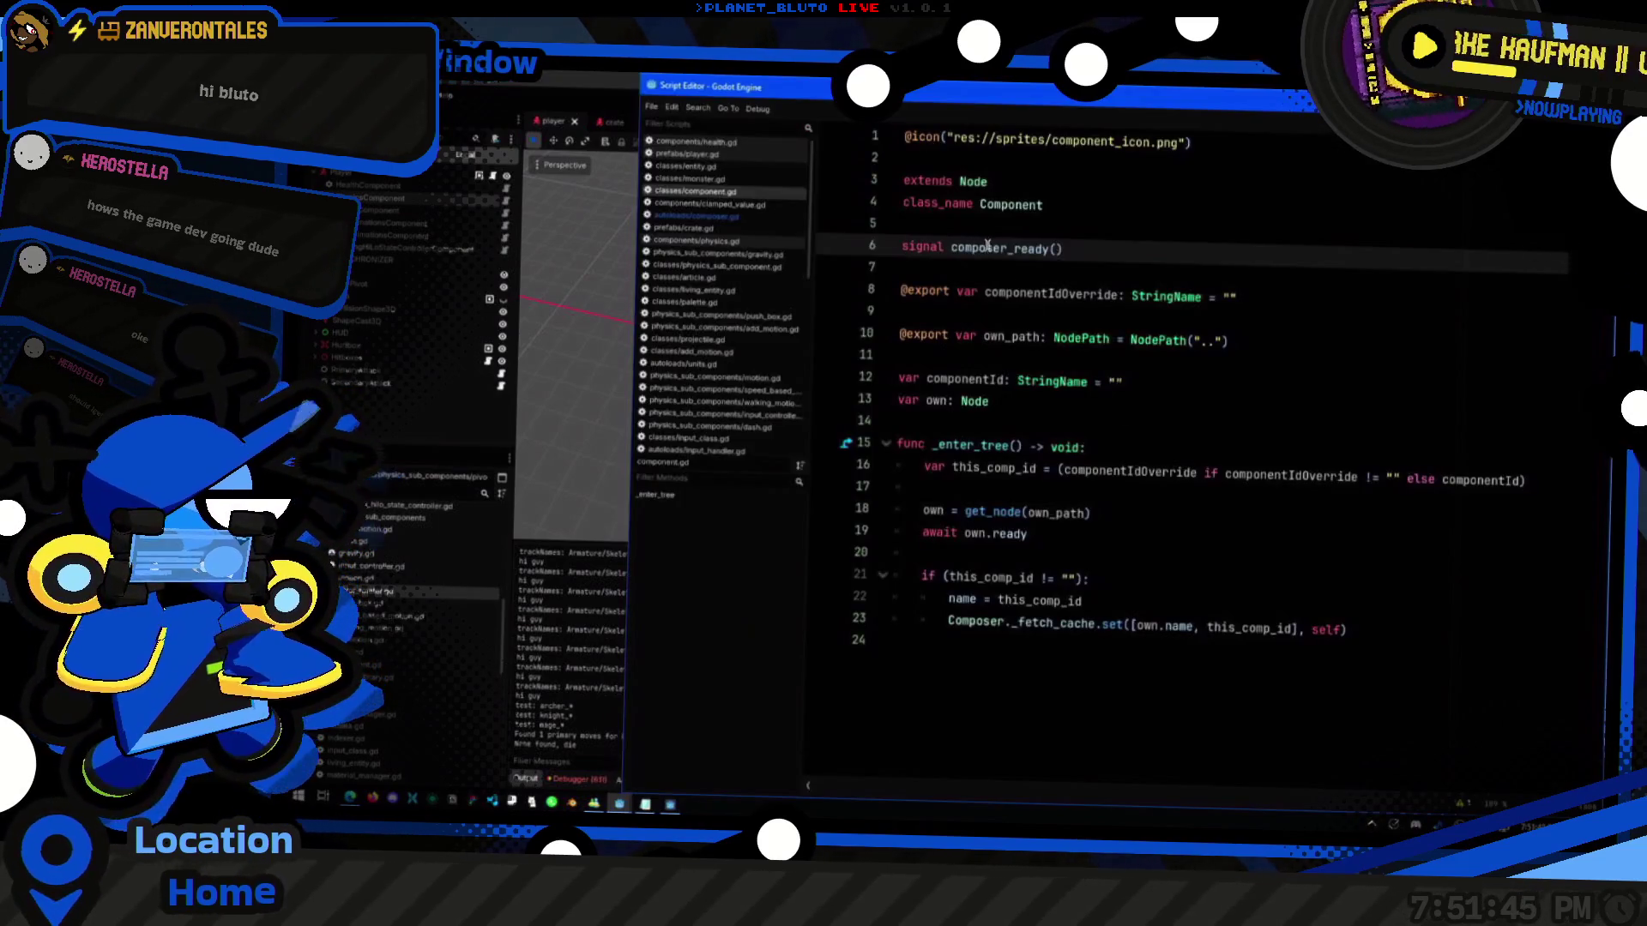
double_click(987, 248)
key(ctrl+shift+f)
key(Return)
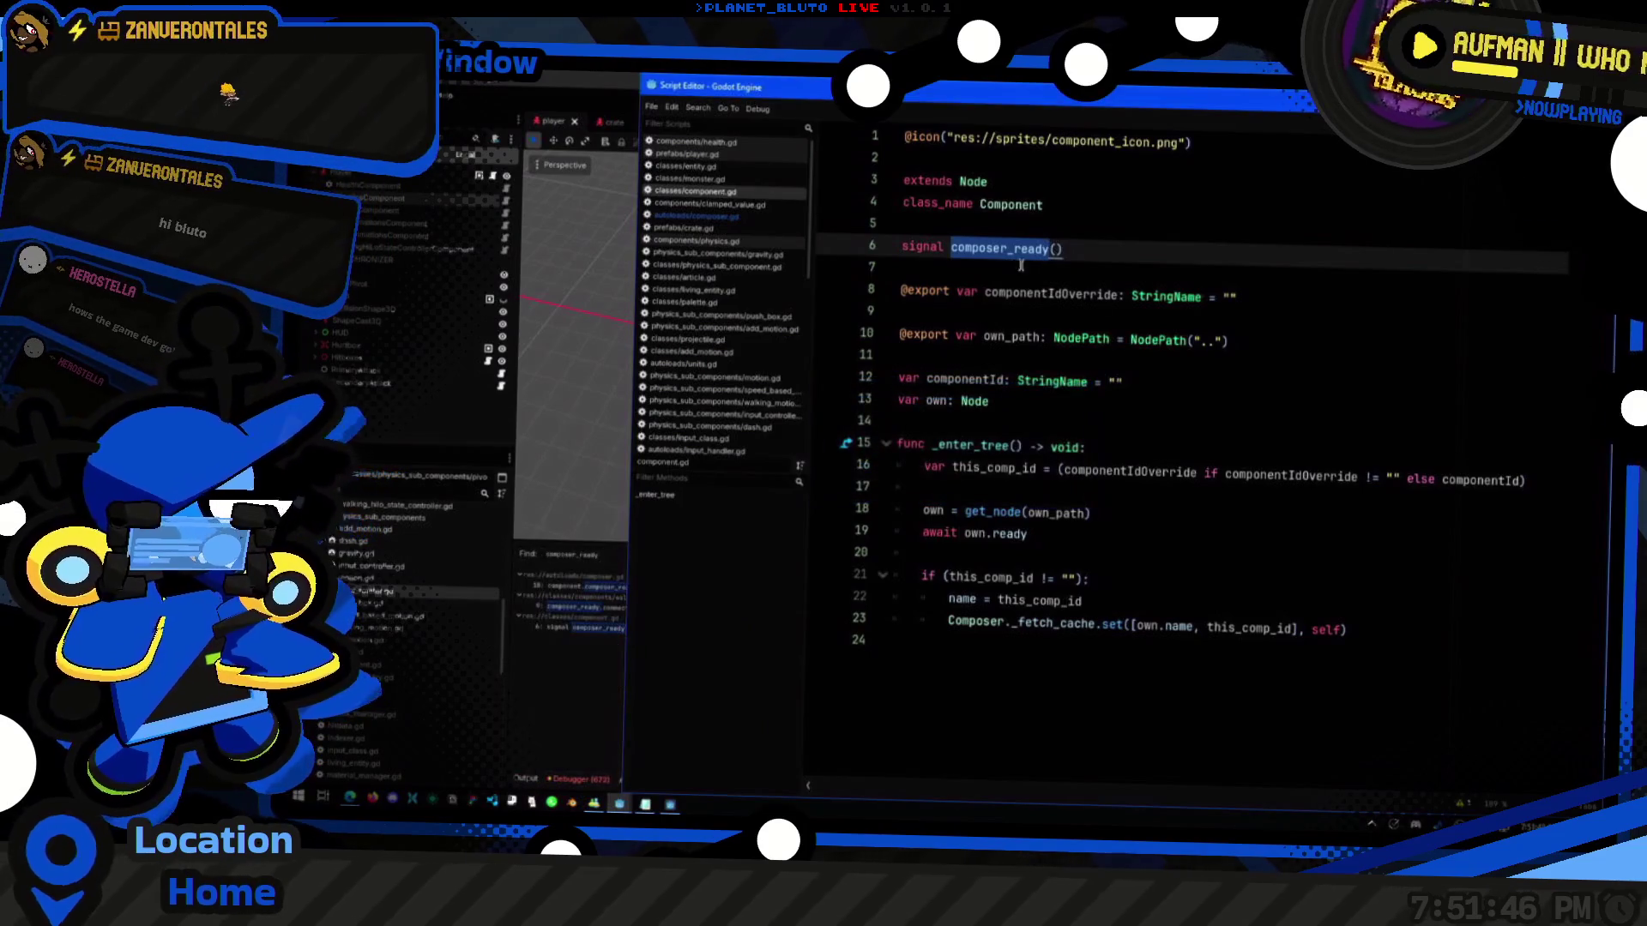
click(589, 607)
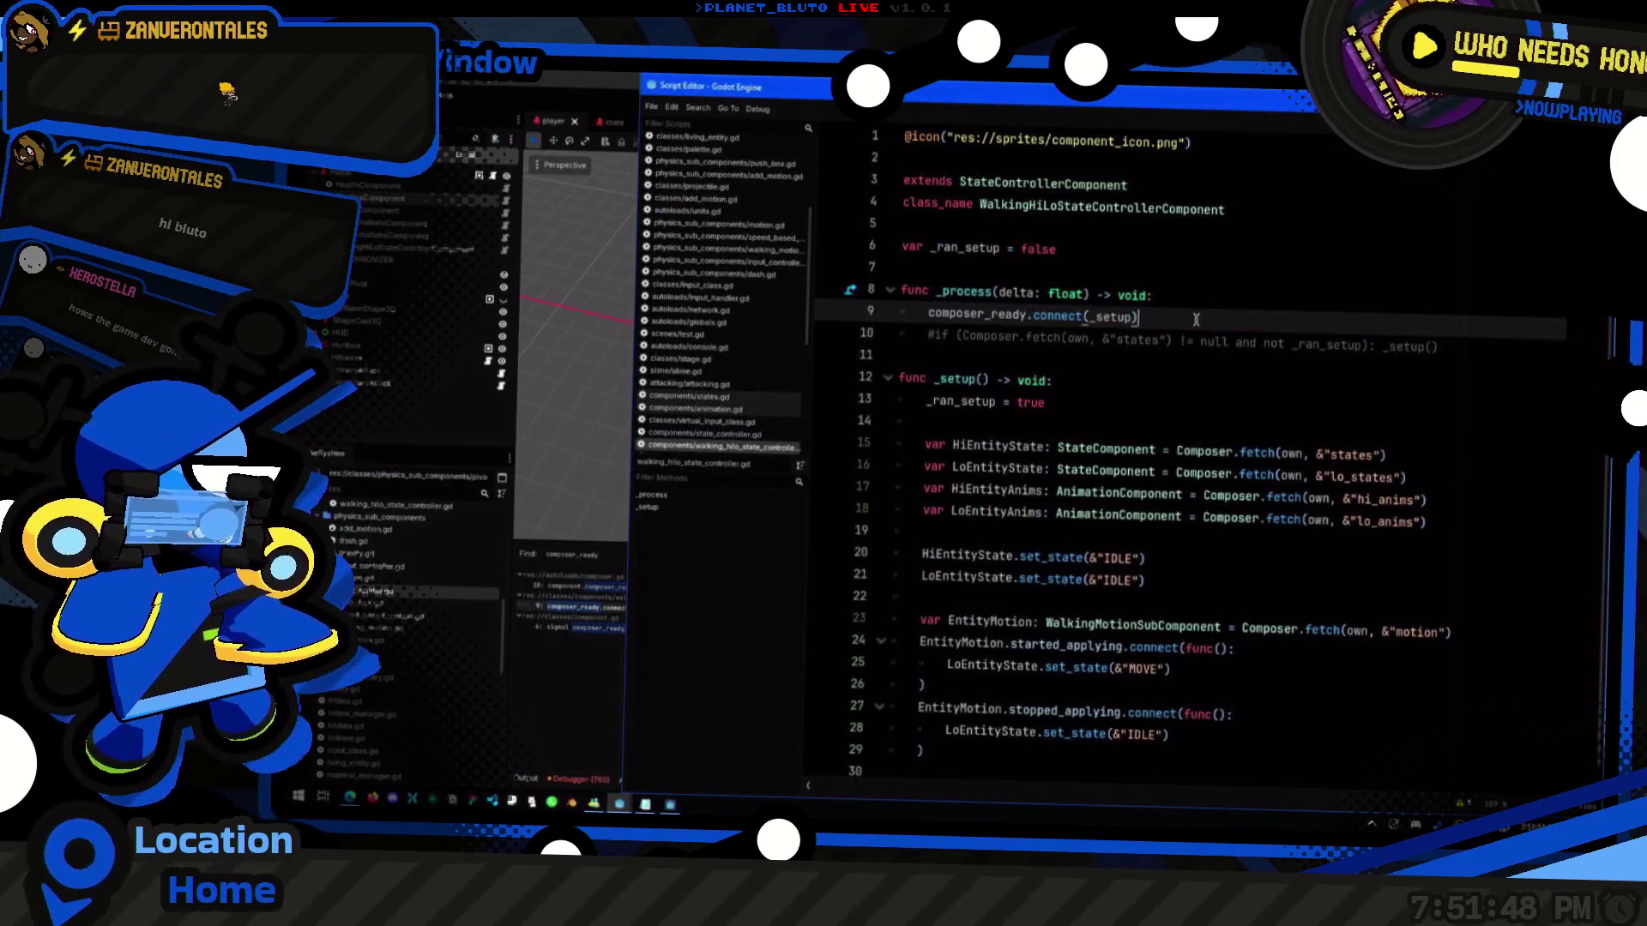
- Run the game as a Knight hosting the cave level, then return to the editor
key(F5)
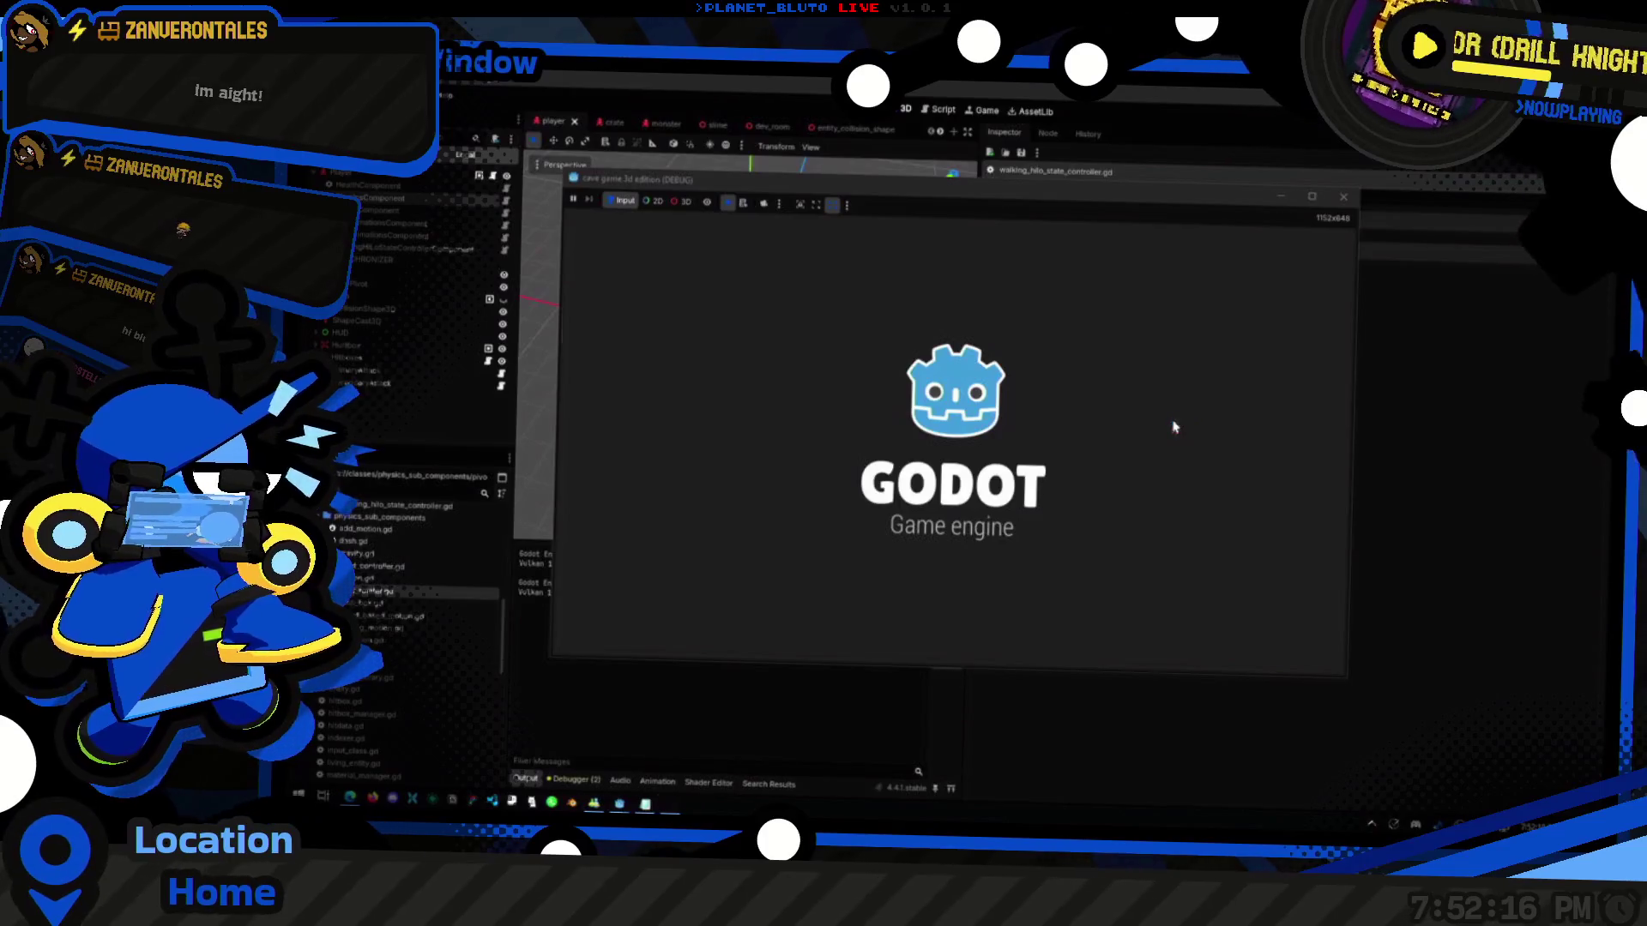
click(736, 283)
click(744, 327)
click(1042, 358)
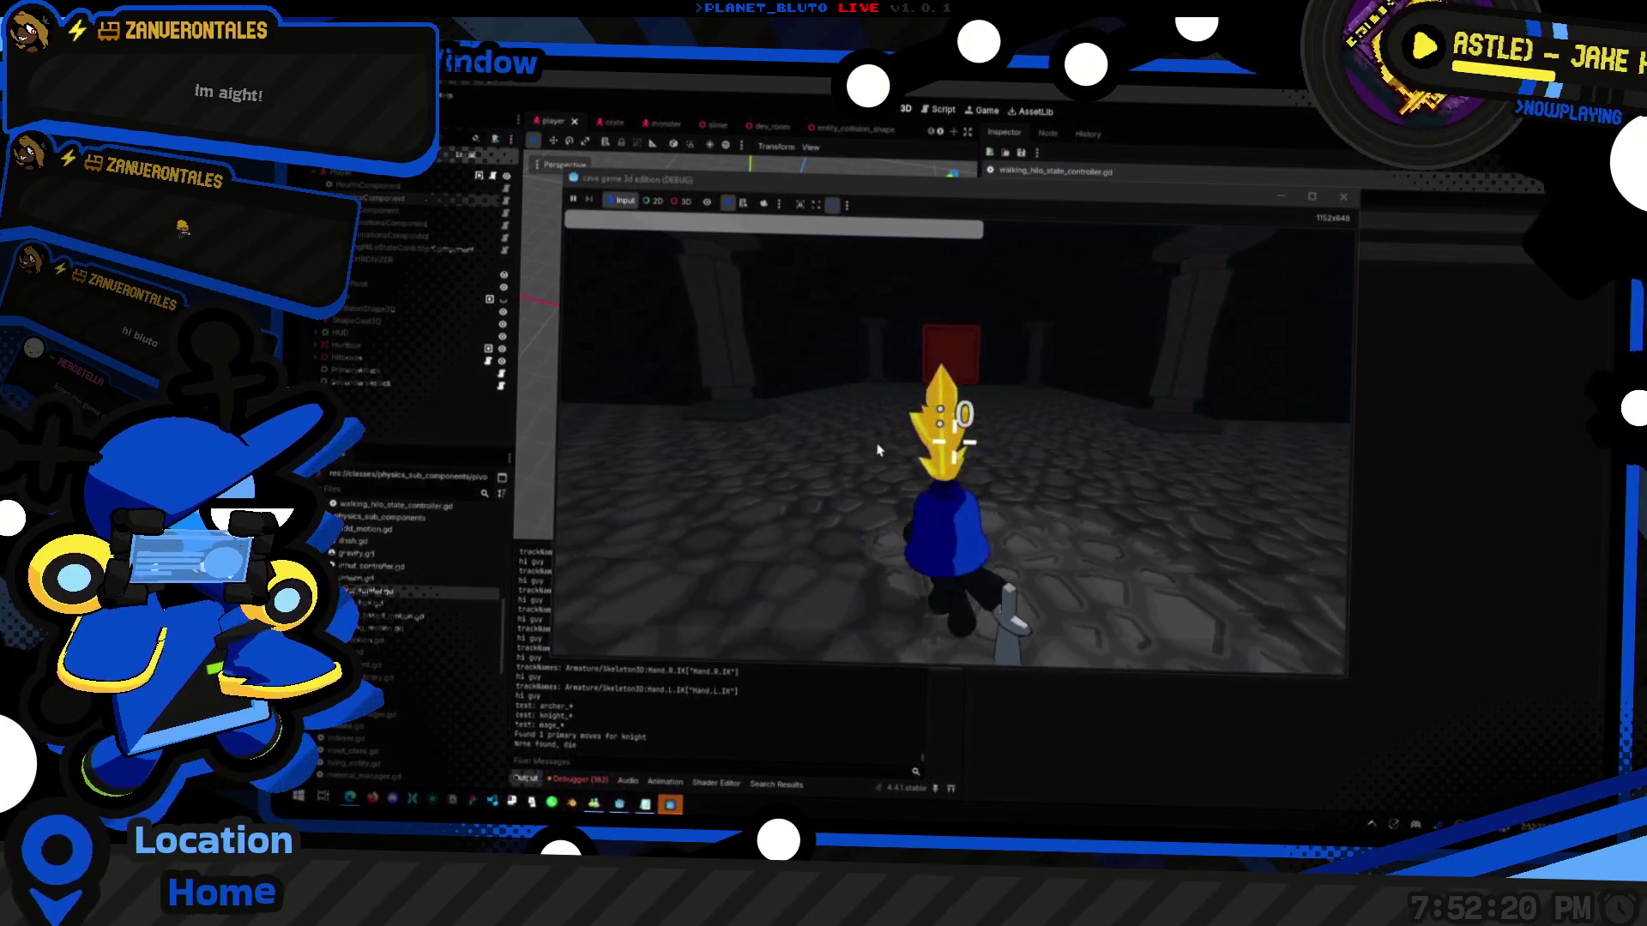
key(alt+Tab)
key(alt+Tab)
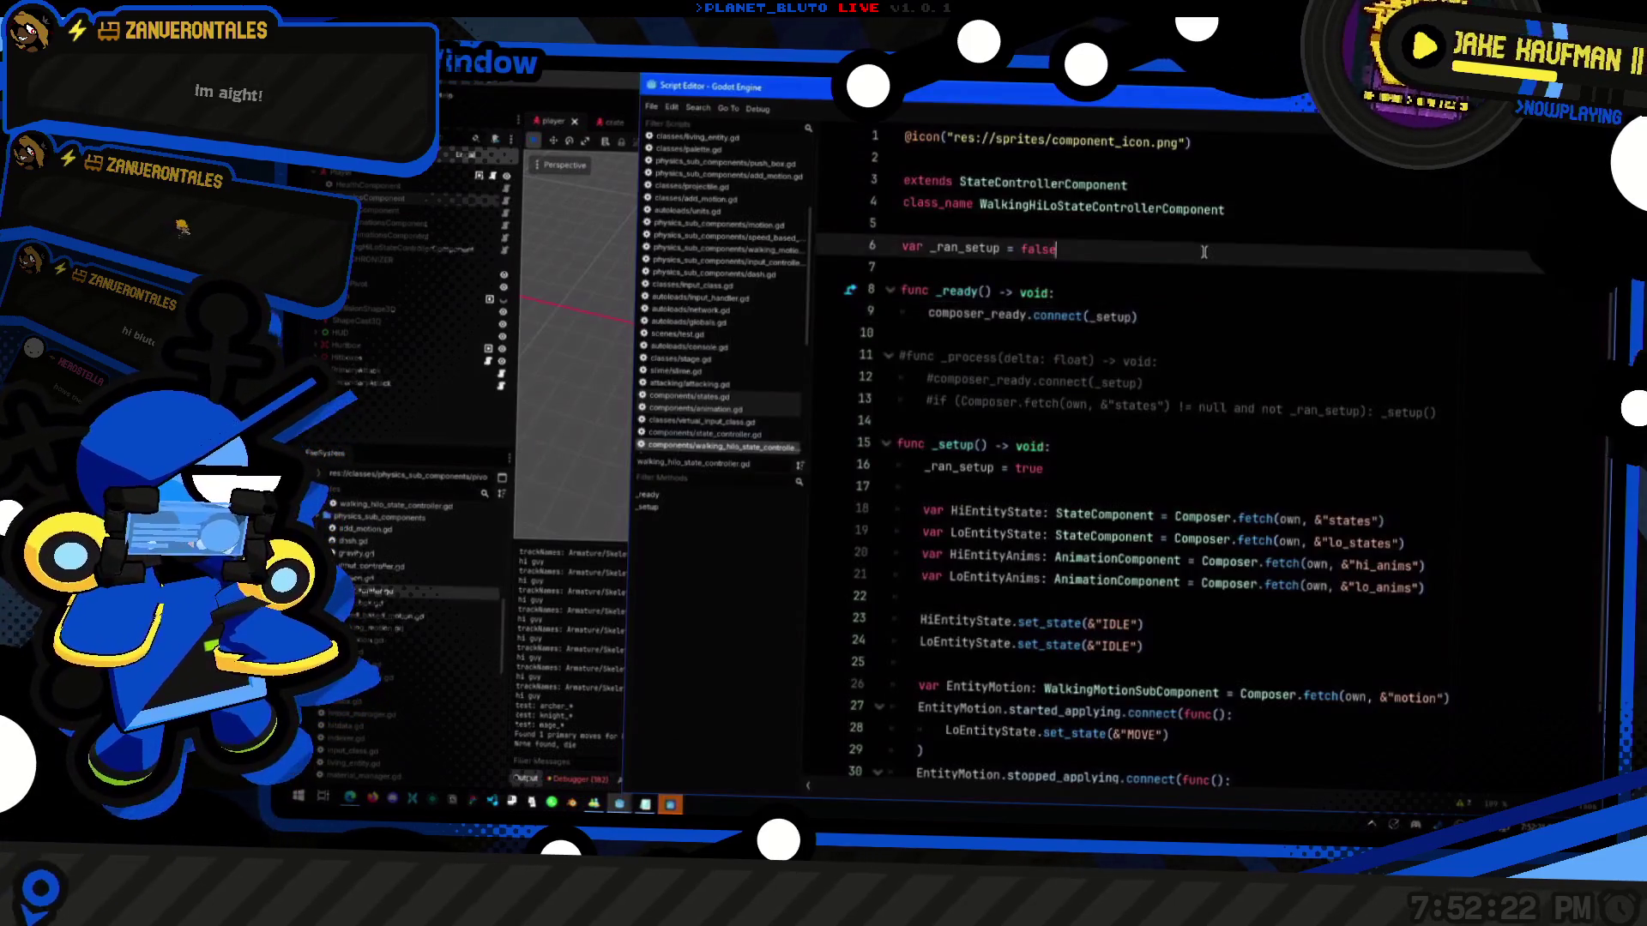
- Check the StateControllerComponent definition and return to composer_ready on line 9 of the controller
ctrl+click(1055, 186)
key(alt+Tab)
key(alt+Tab)
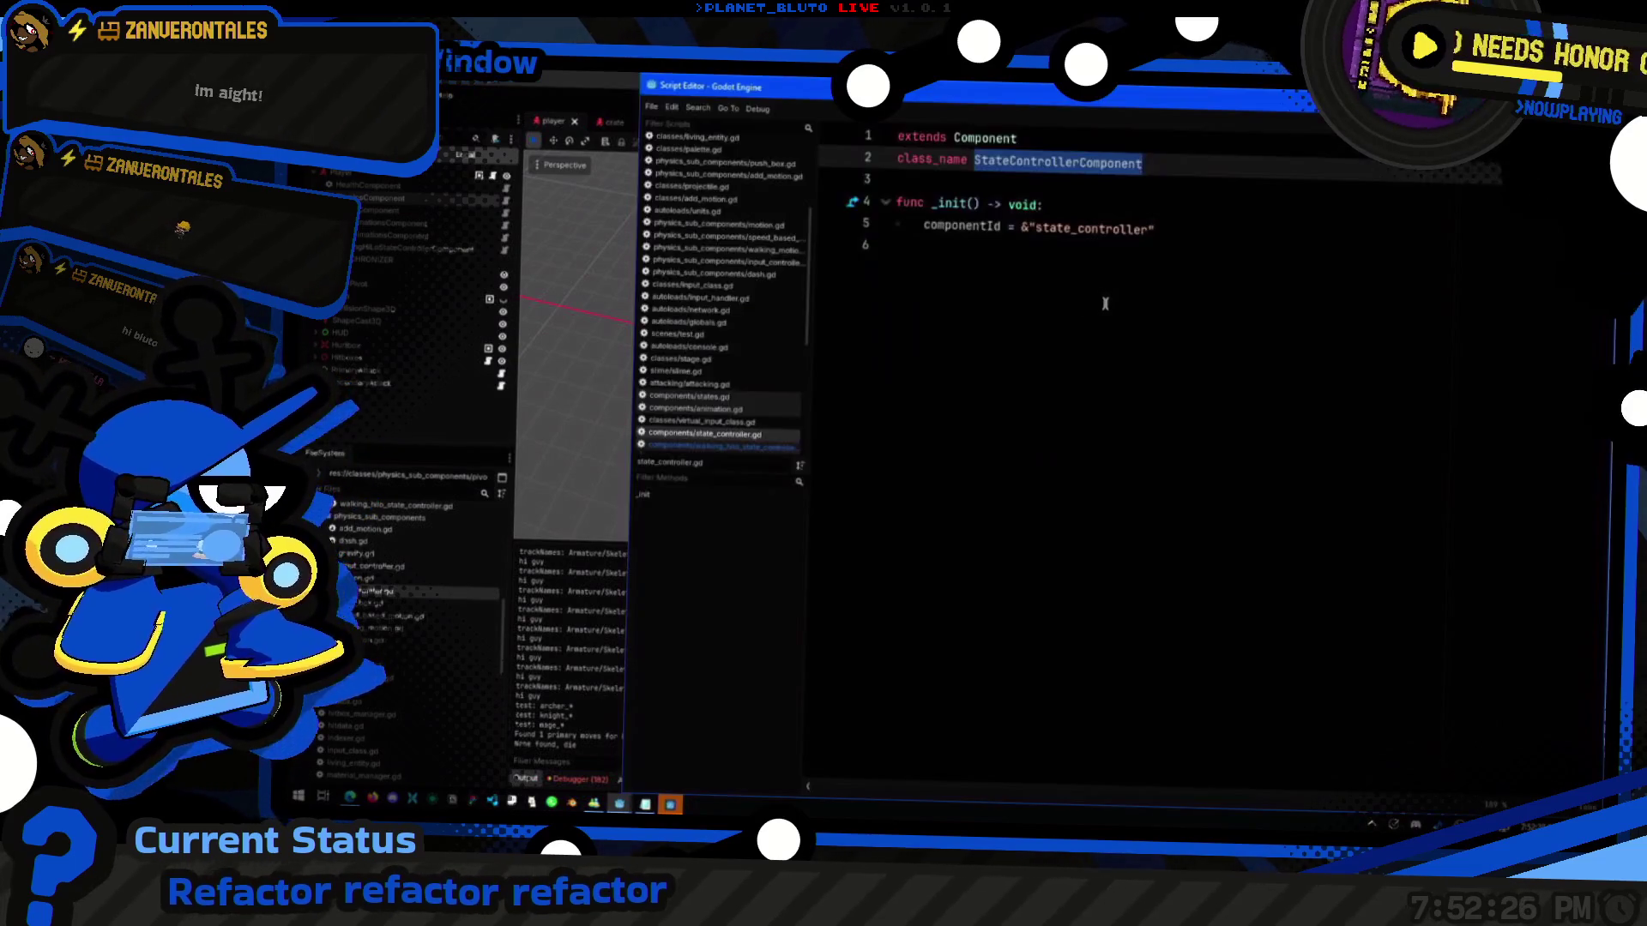
key(alt+Left)
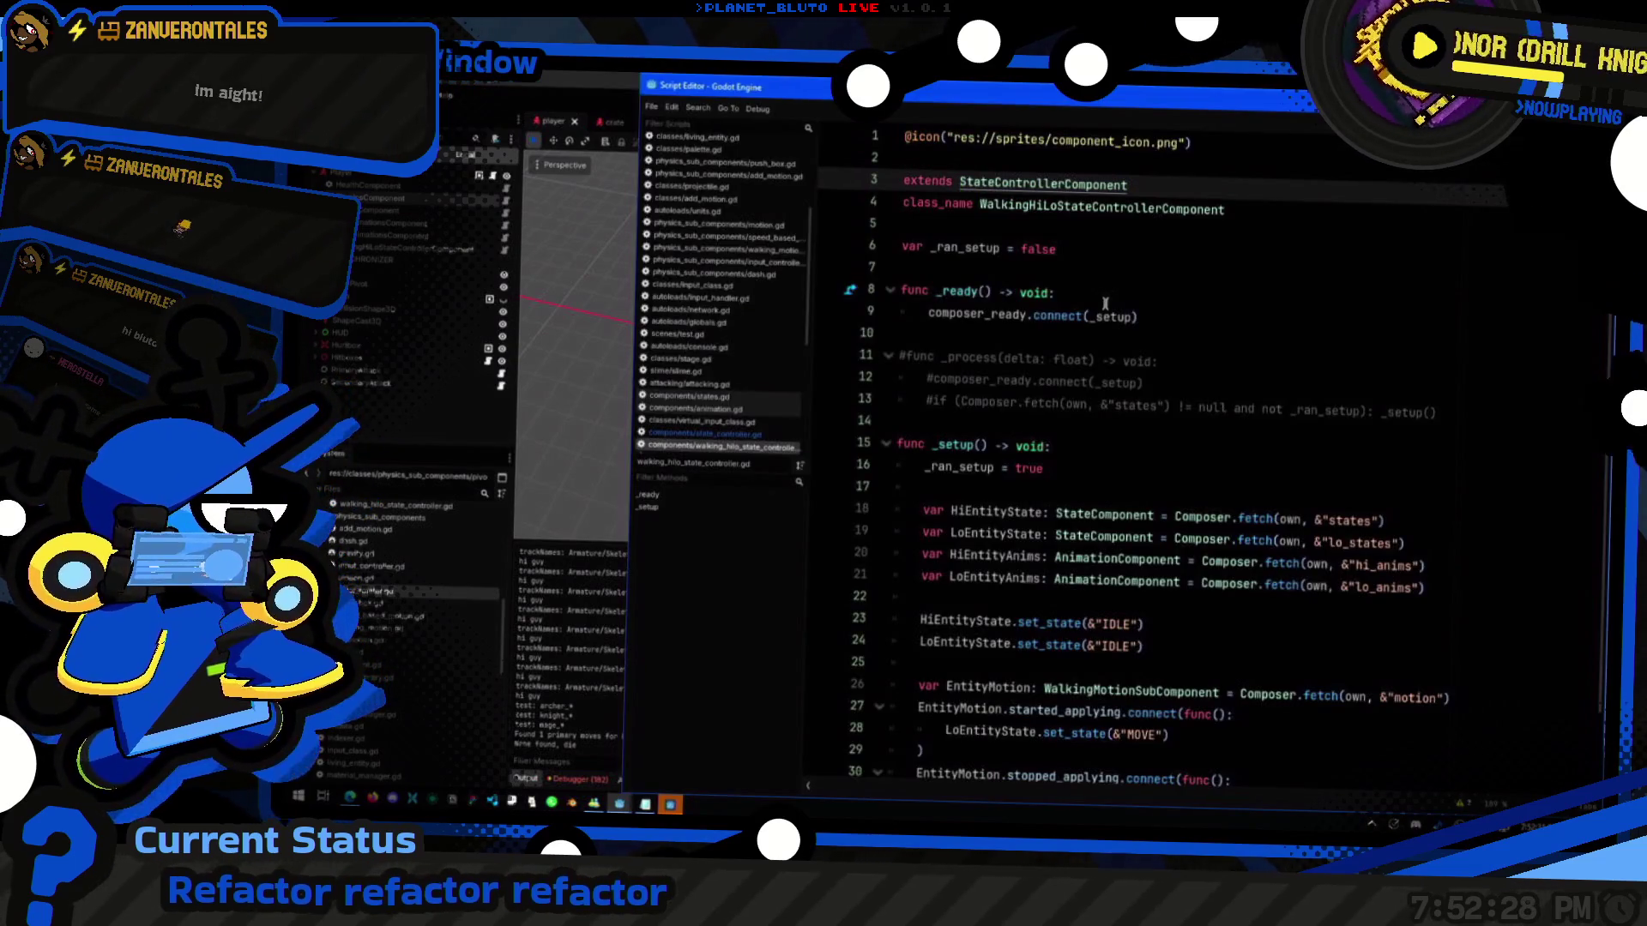
double_click(993, 314)
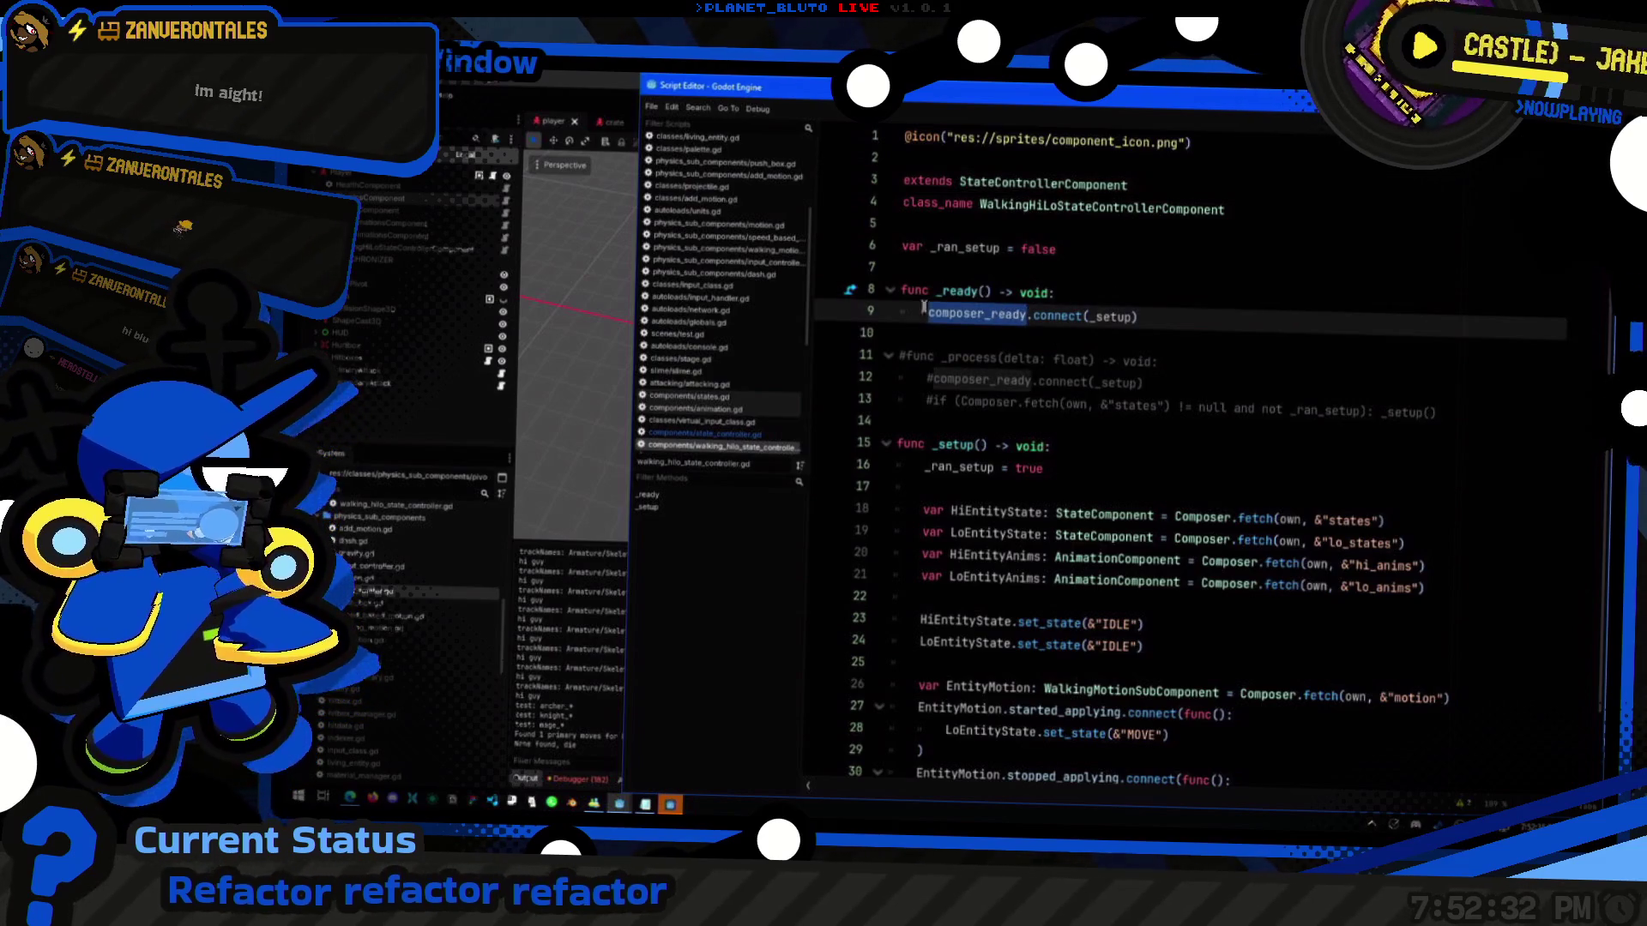
- In composer.gd's fetch, delete the composer_ready emit line and the else line
scroll(1004, 315, down, 1)
scroll(1003, 316, up, 1)
scroll(729, 258, up, 4)
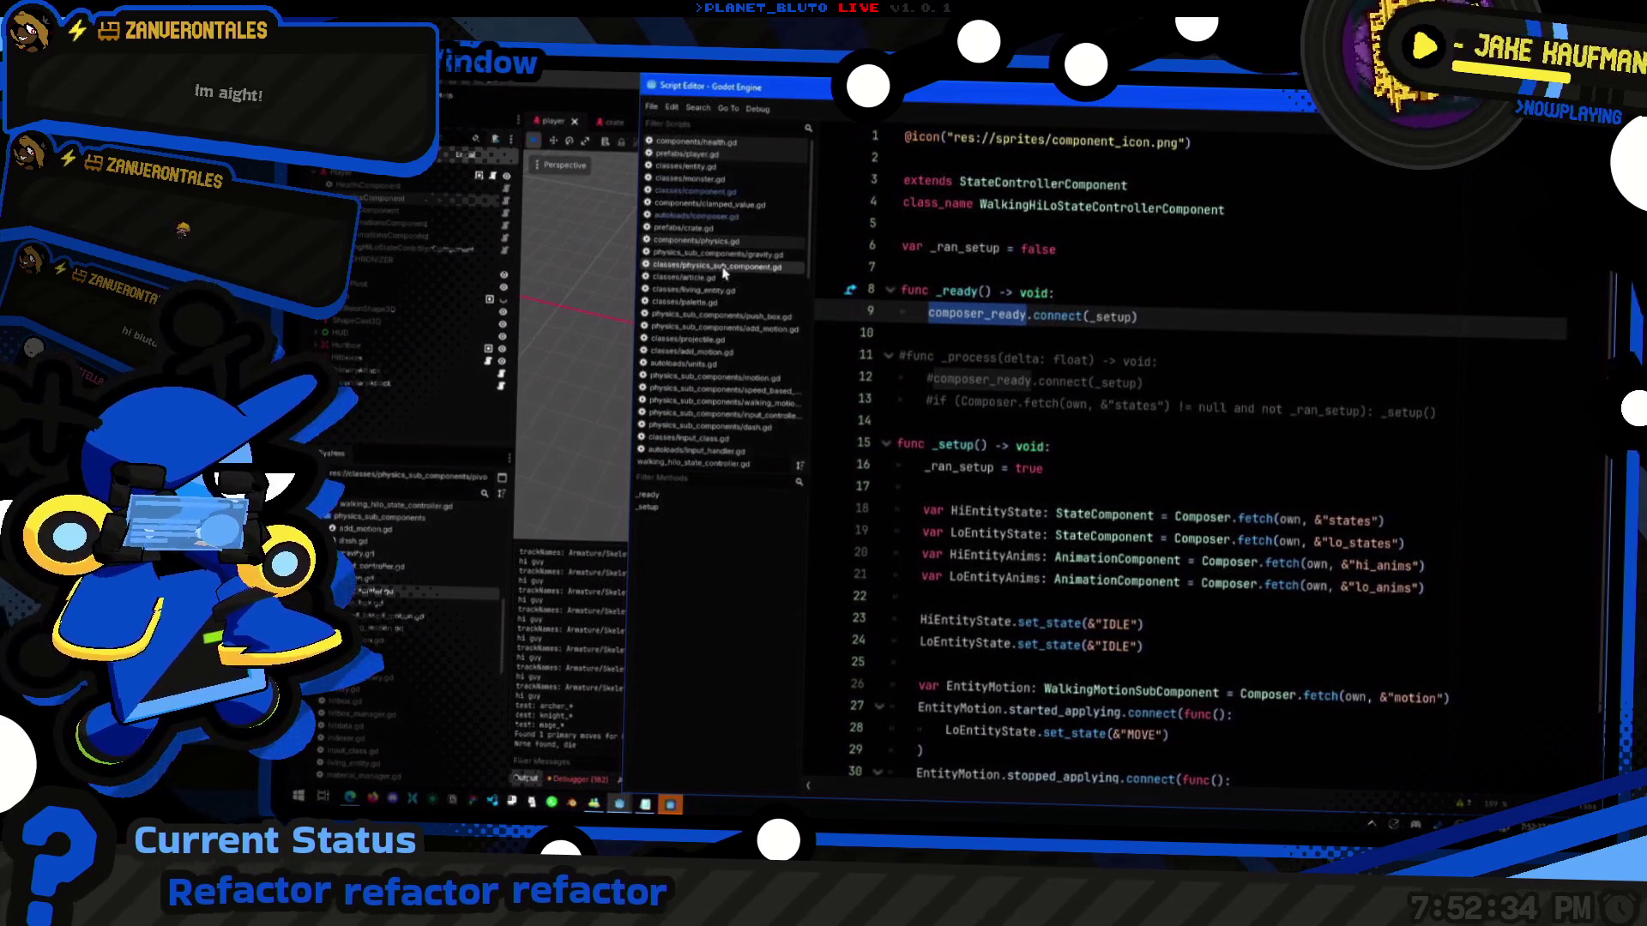
click(731, 216)
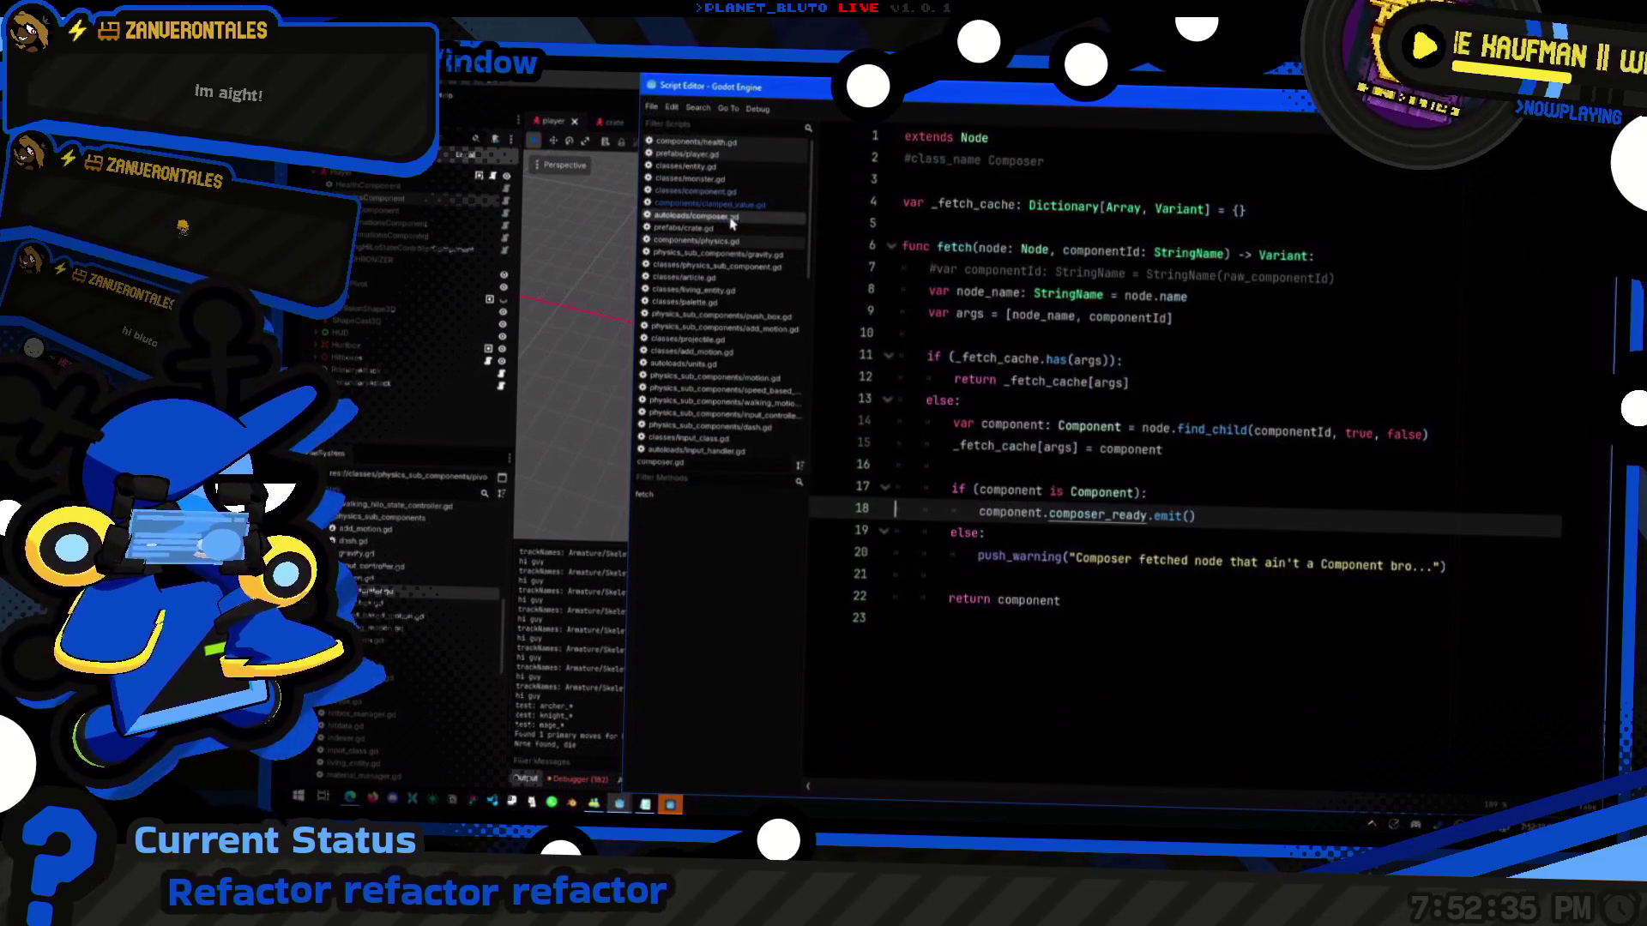
click(1312, 508)
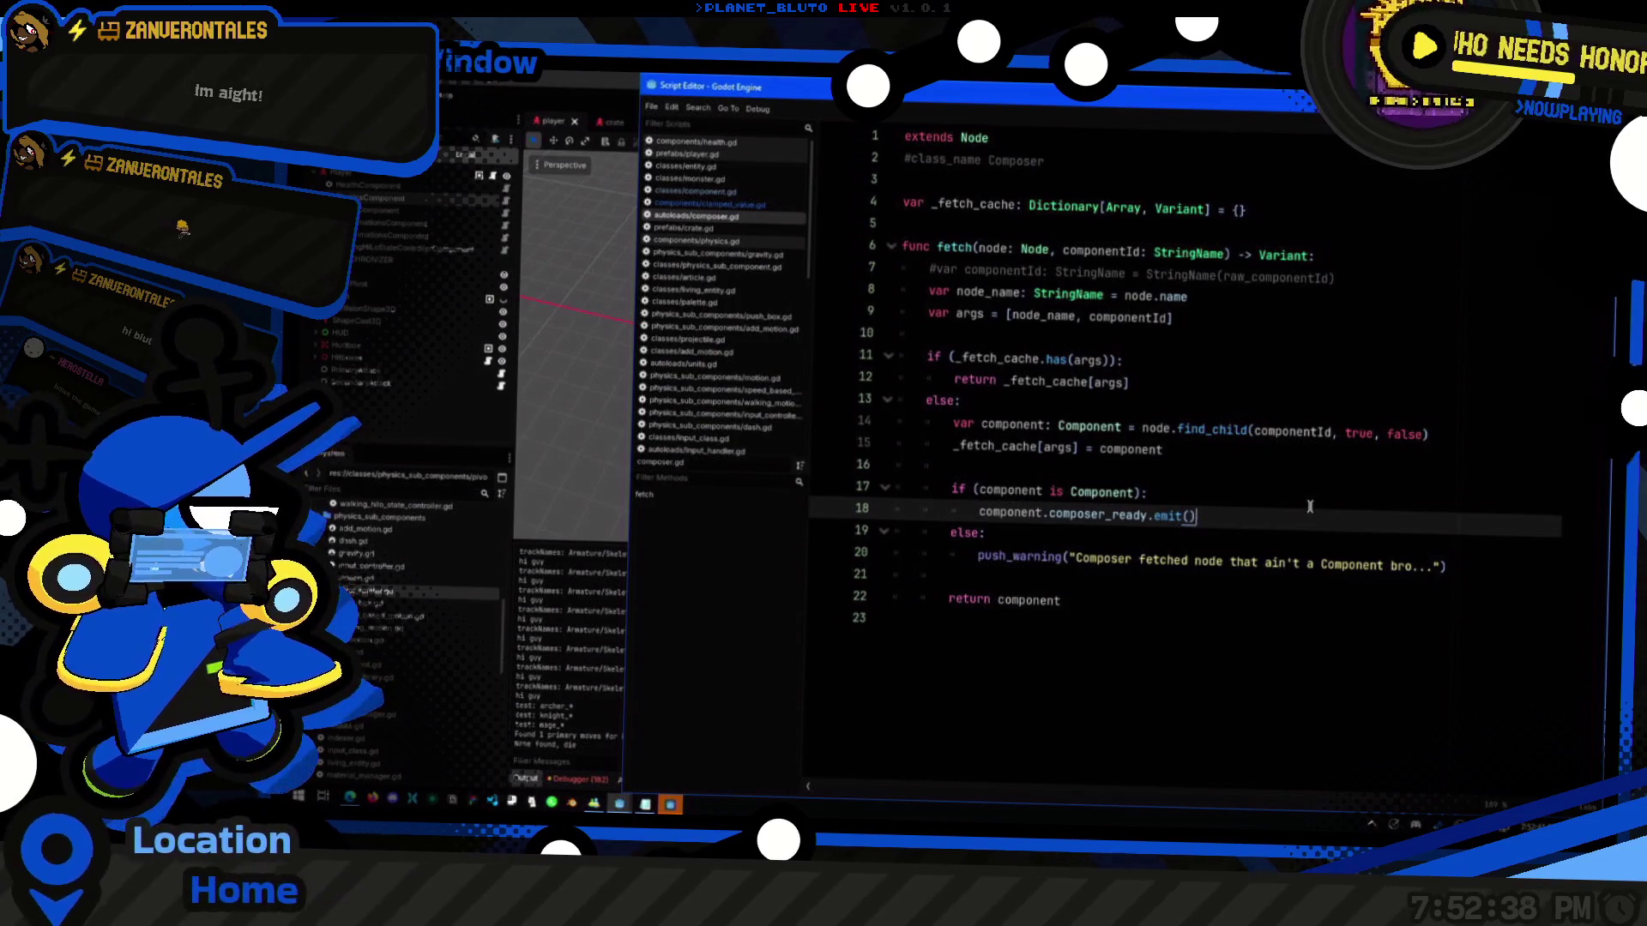
key(shift+Home)
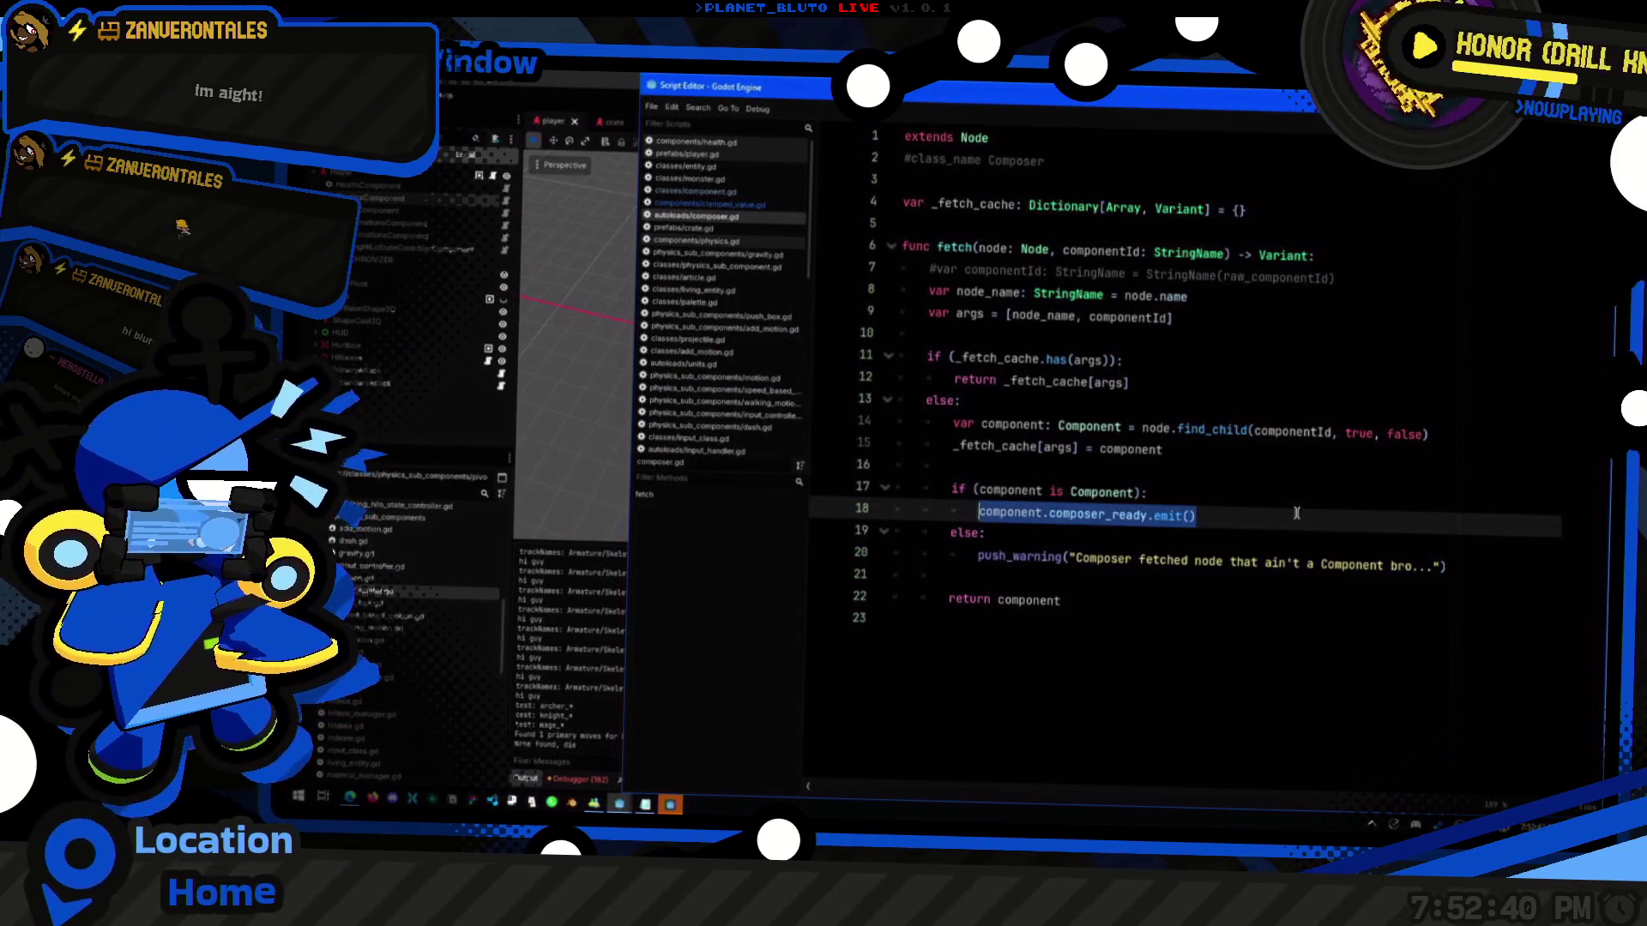
key(BackSpace)
key(ctrl+shift+k)
key(ctrl+shift+k)
key(BackSpace)
key(BackSpace)
key(BackSpace)
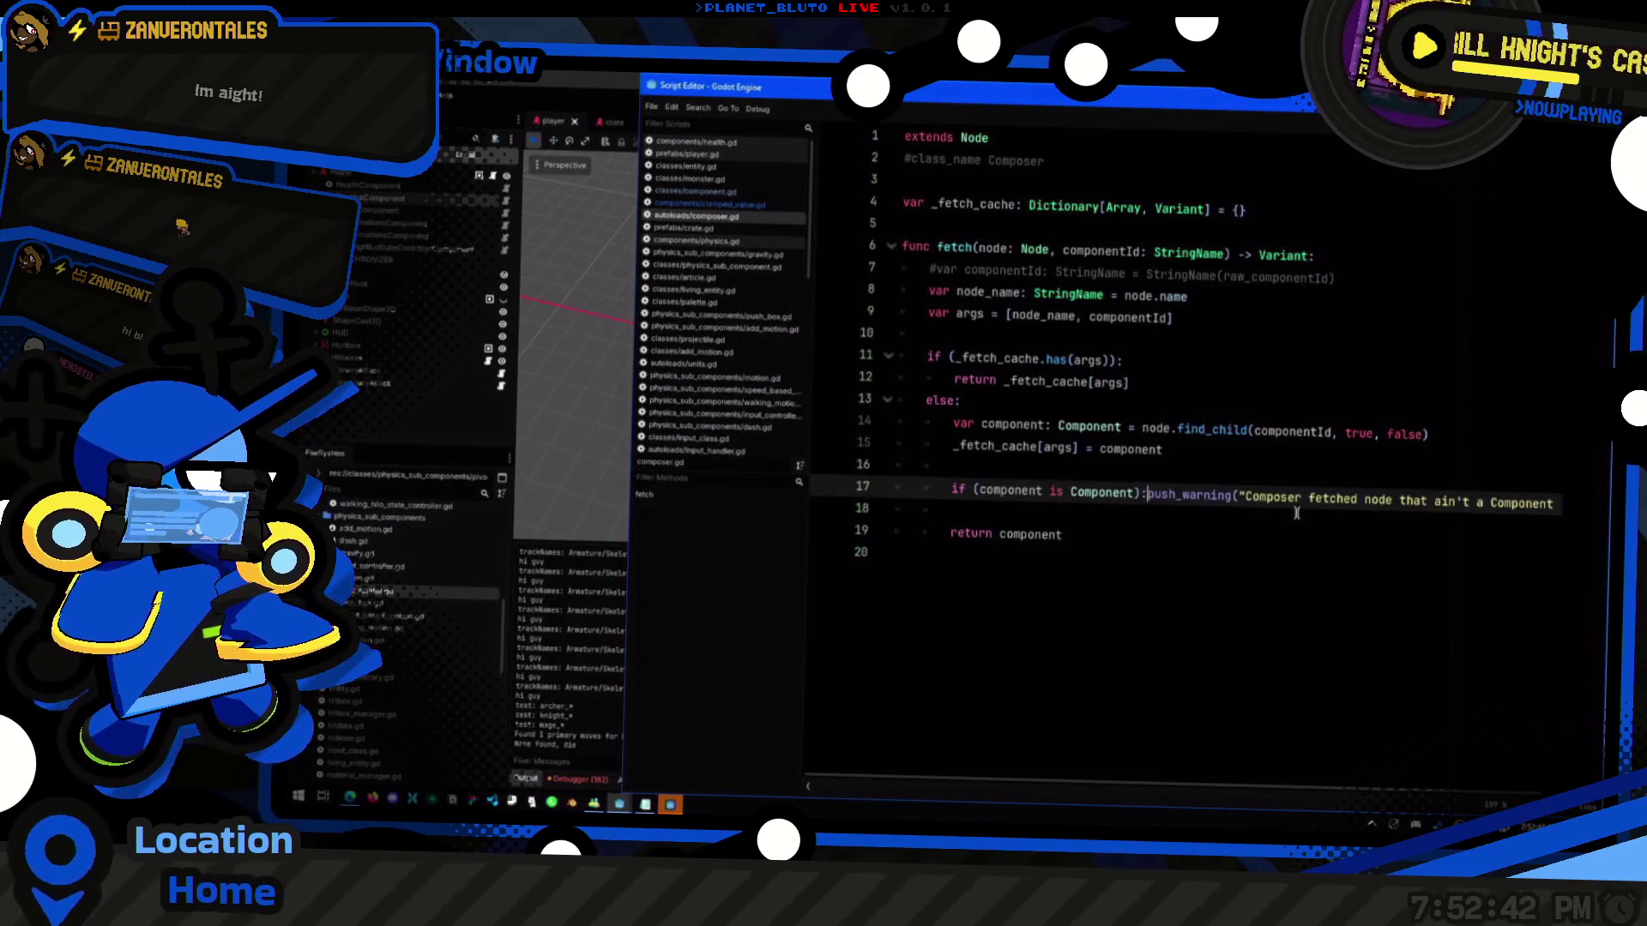
- Add func _add_to_cache(key: Array, variant: Variant) below the cache variable
double_click(1179, 489)
click(950, 225)
key(Return)
key(Return)
key(Up)
text(fun)
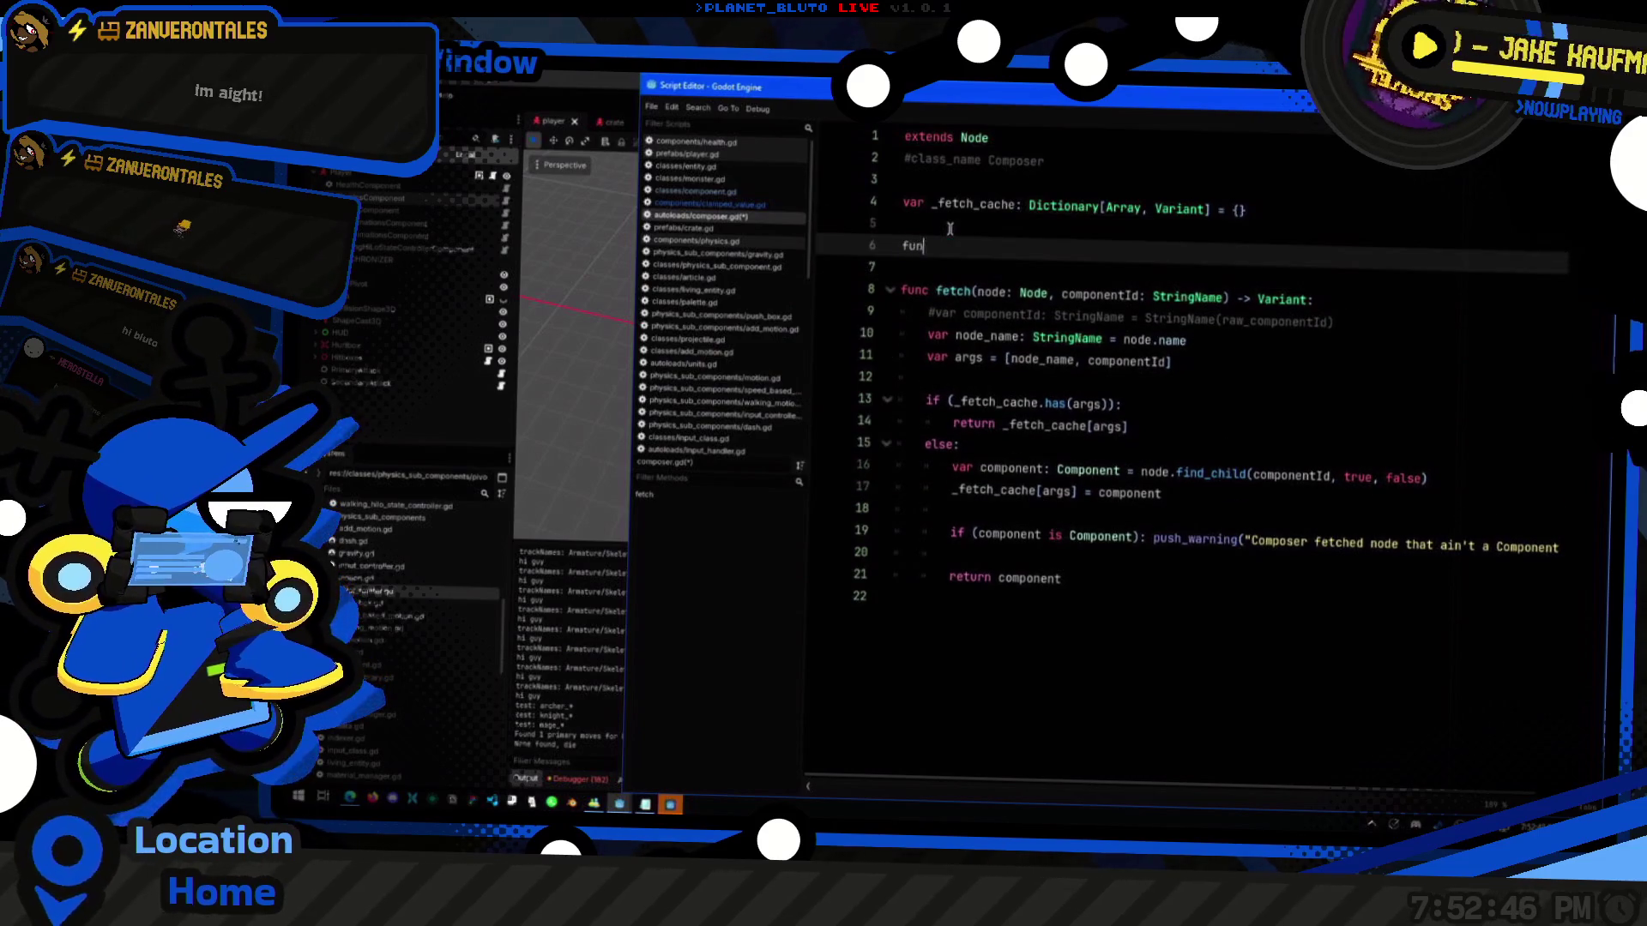
text(c _add_toc)
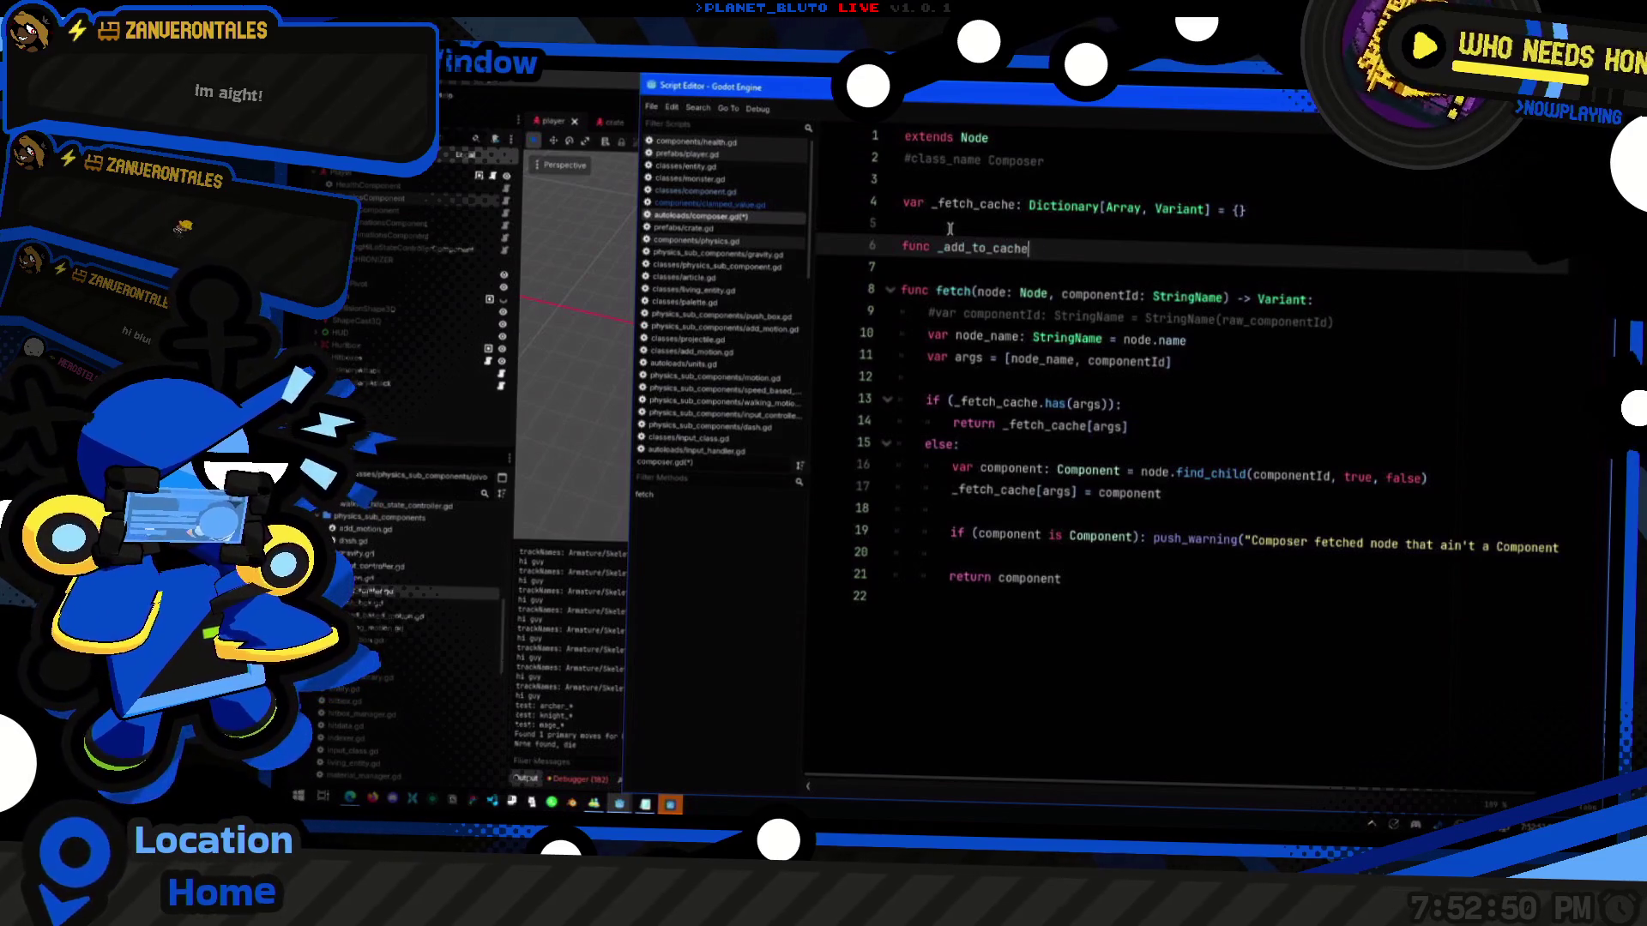
key(Up)
key(Up)
key(ctrl+Right)
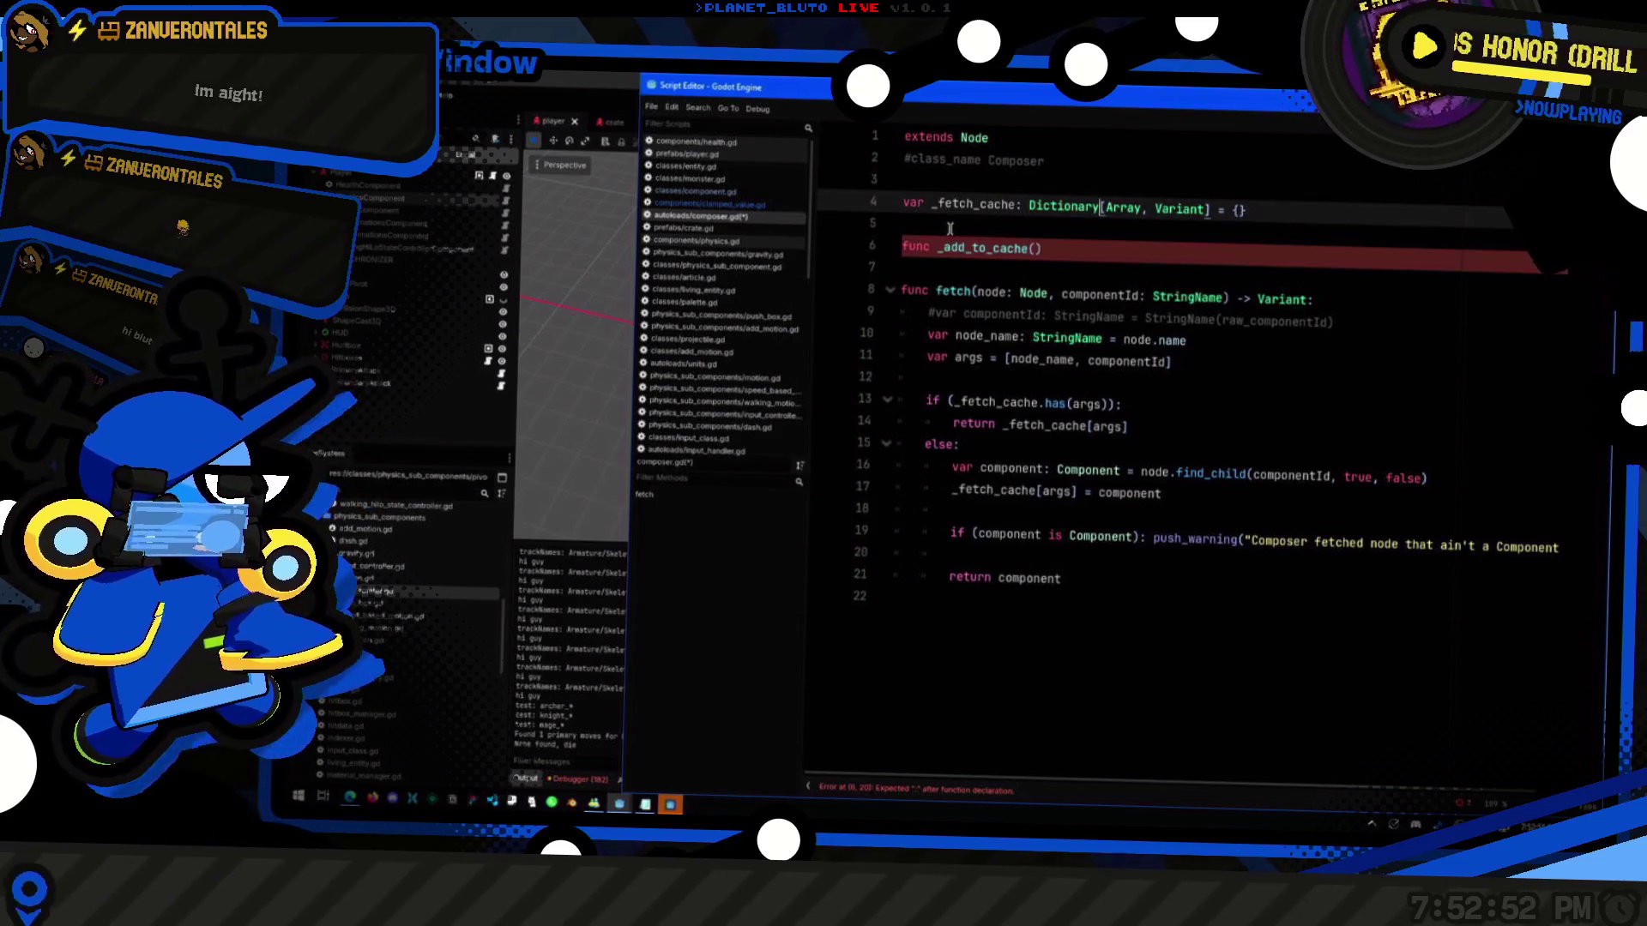
key(Left)
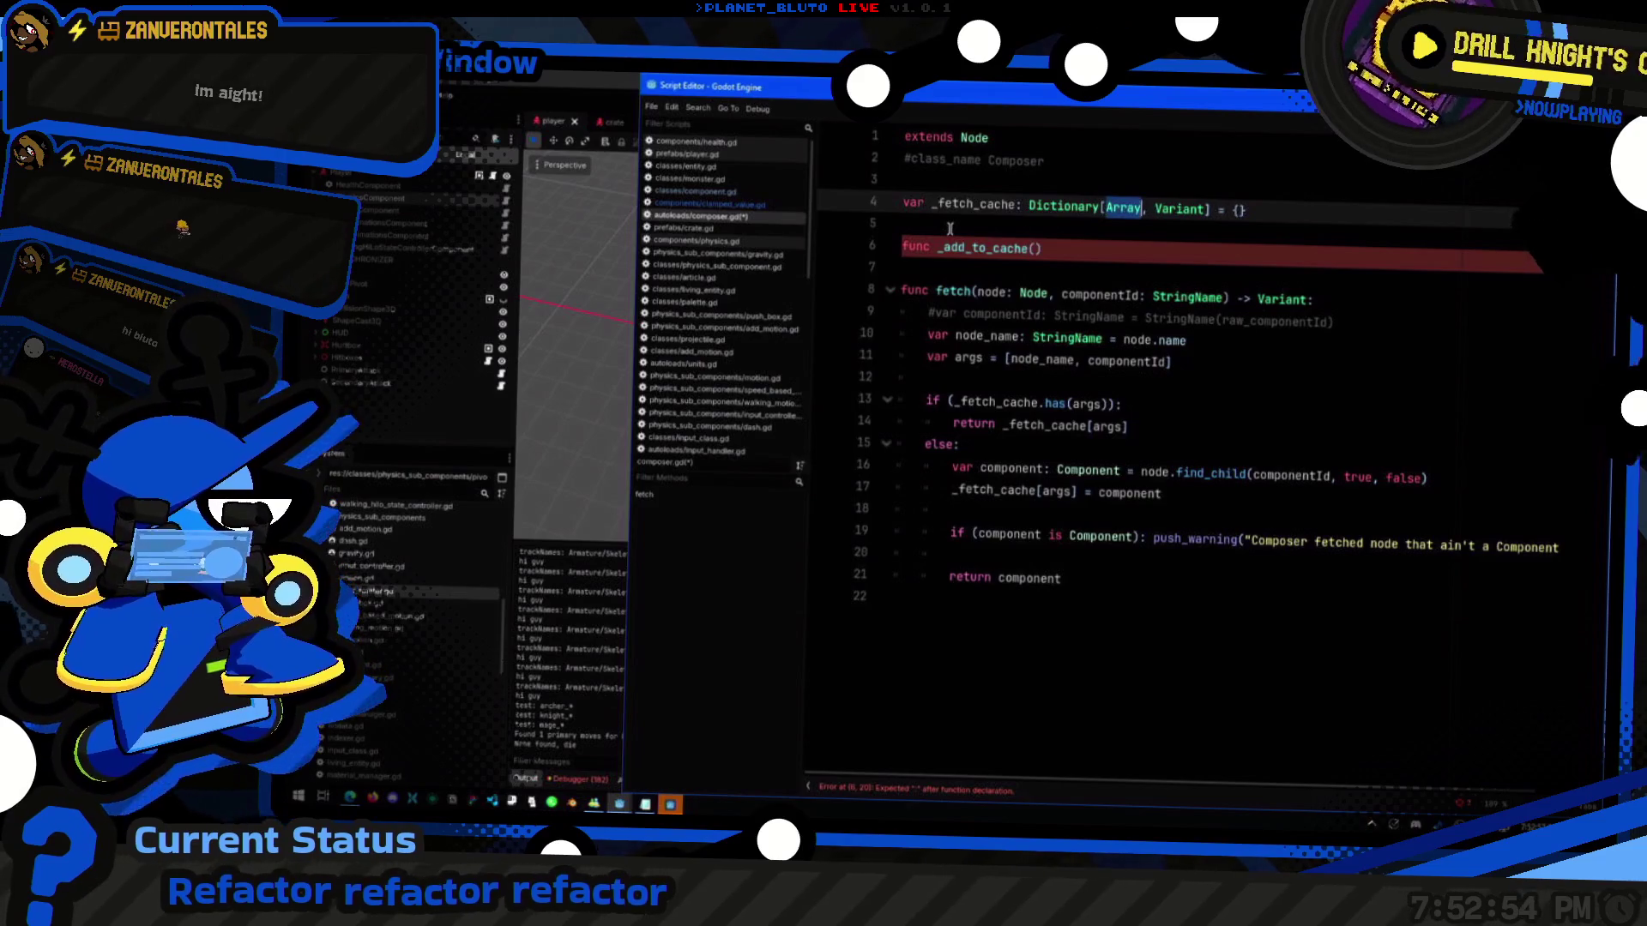
key(Down)
key(Down)
key(Left)
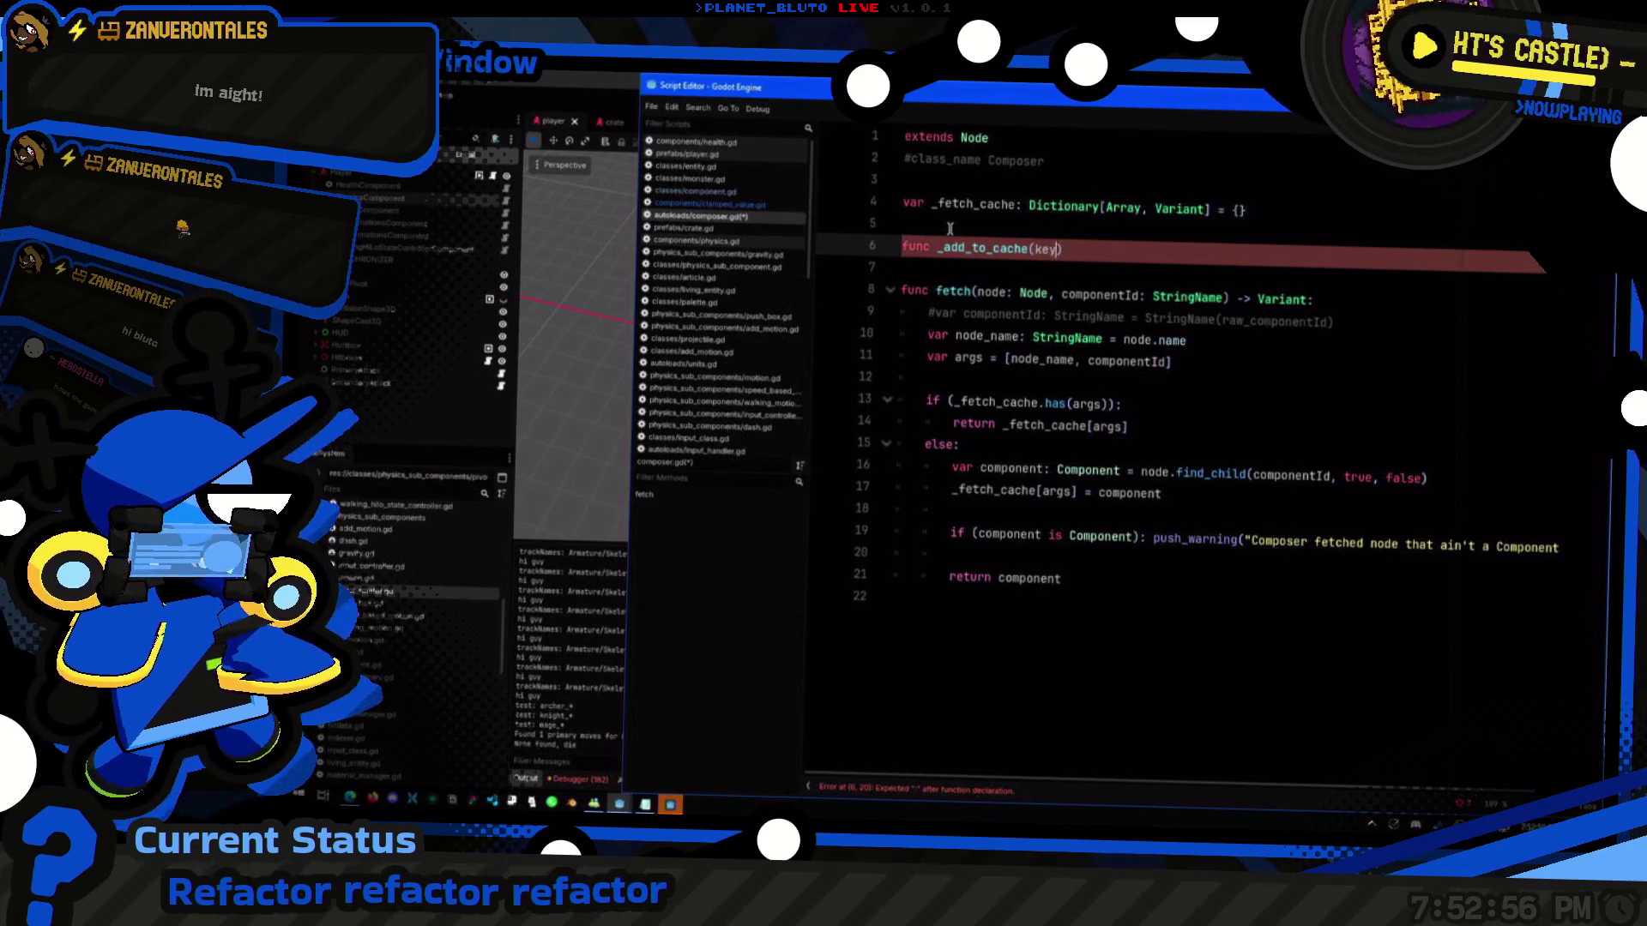
text(, variant: )
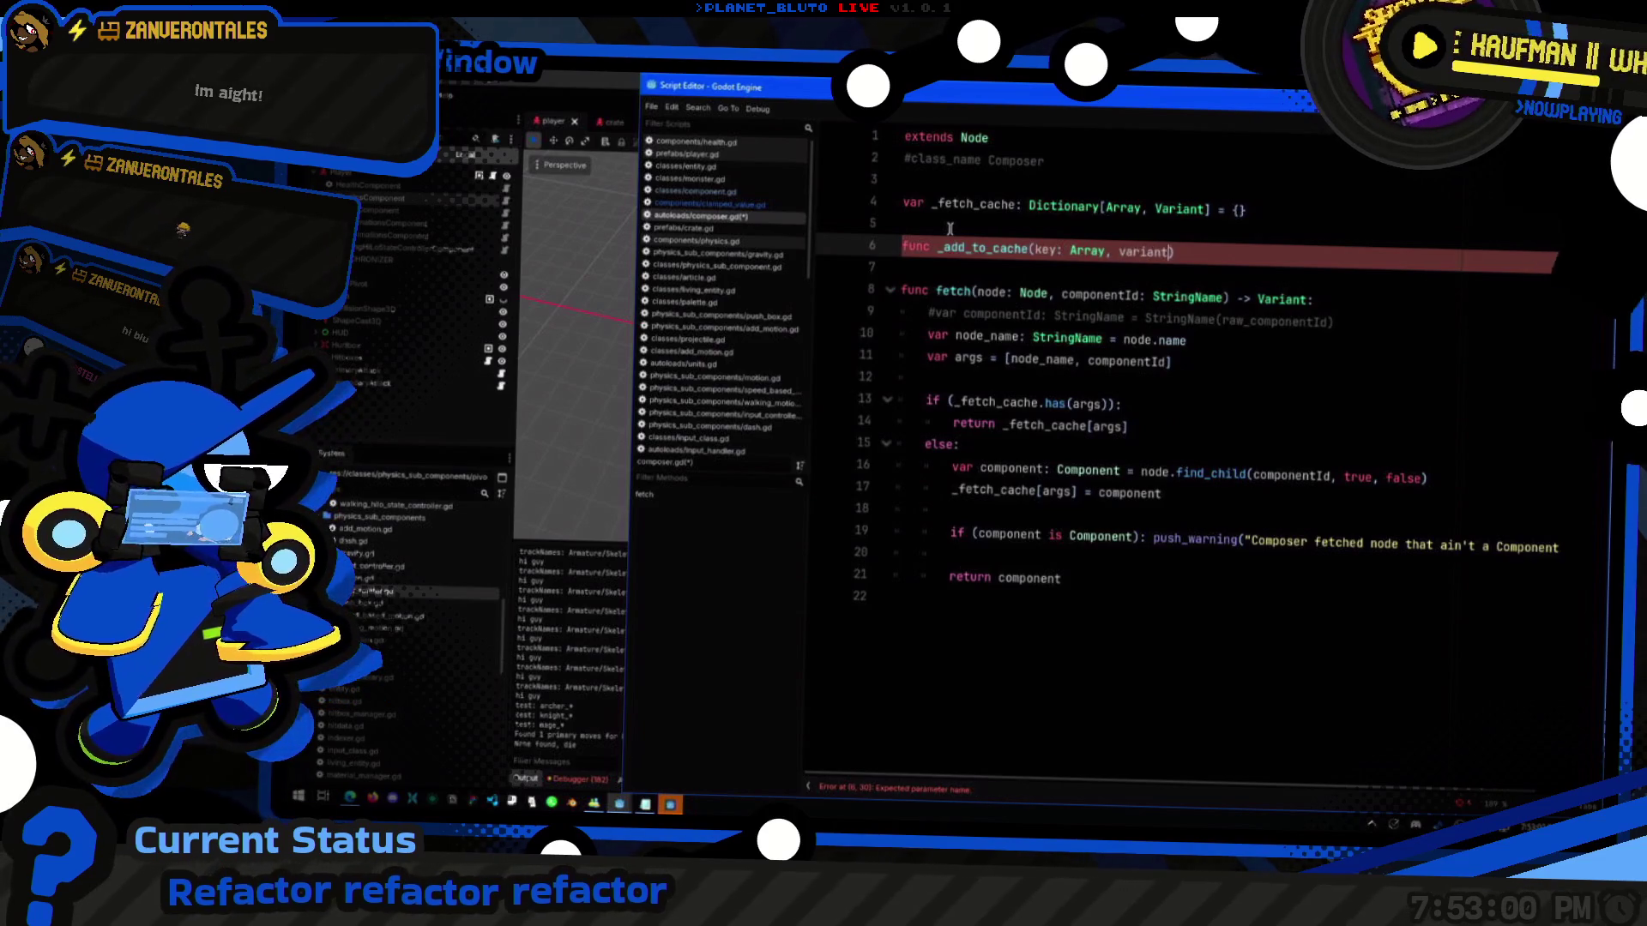
text(Variant))
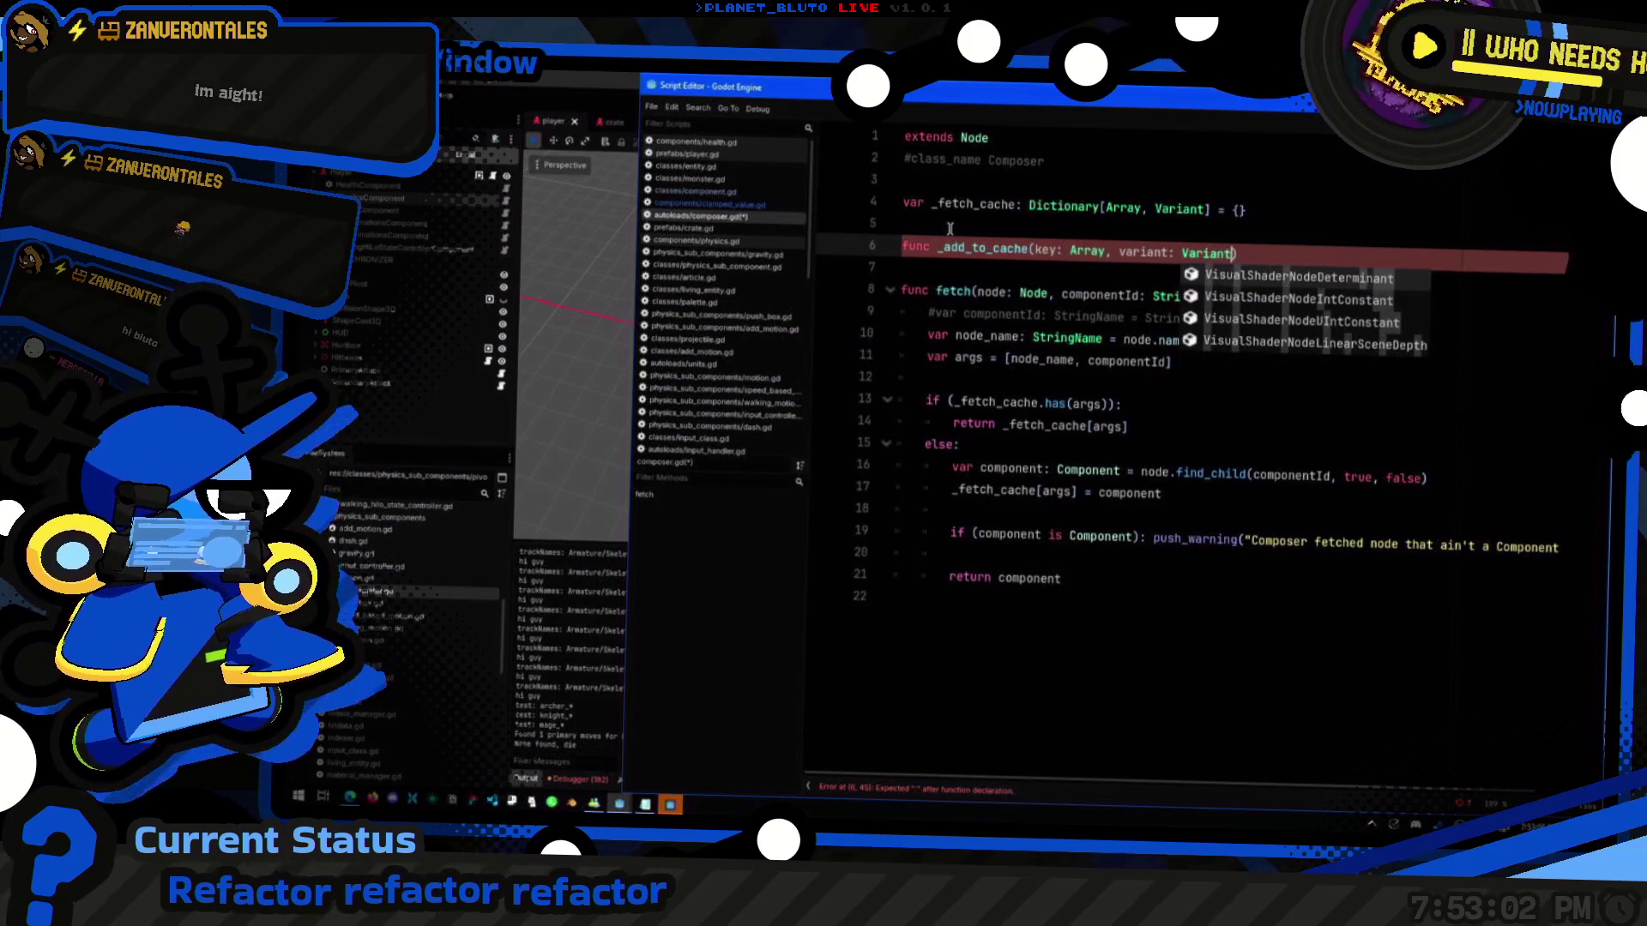
- Write its body: if variant is Component, call variant.composer_ready.emit()
key(Return)
text(Array)
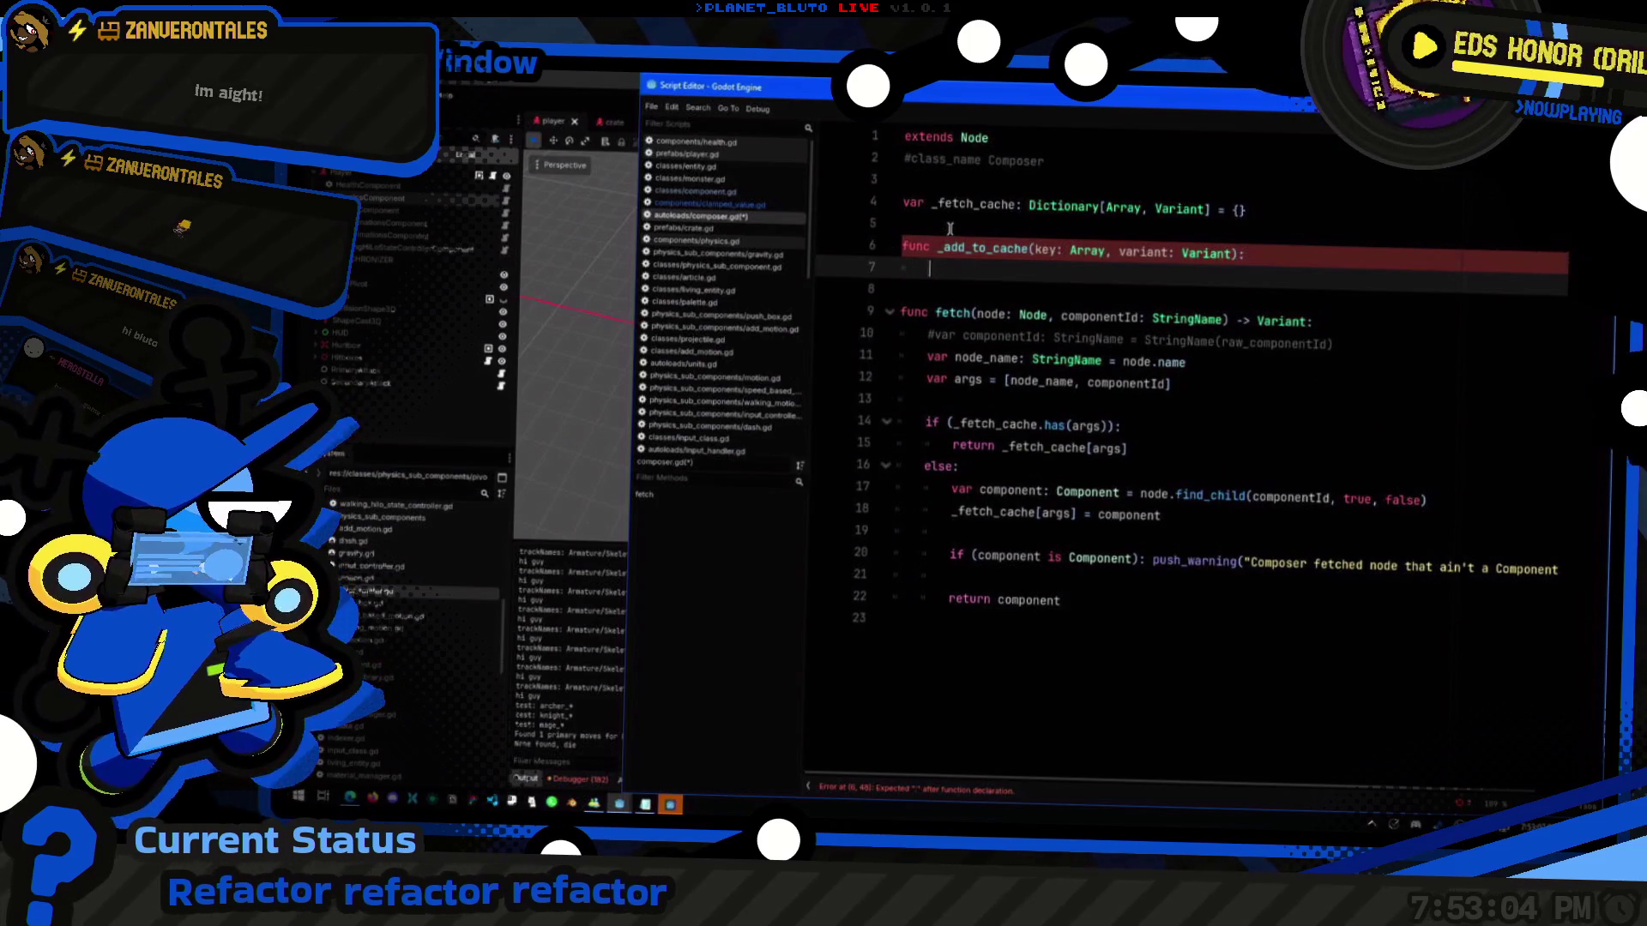
text(variant)
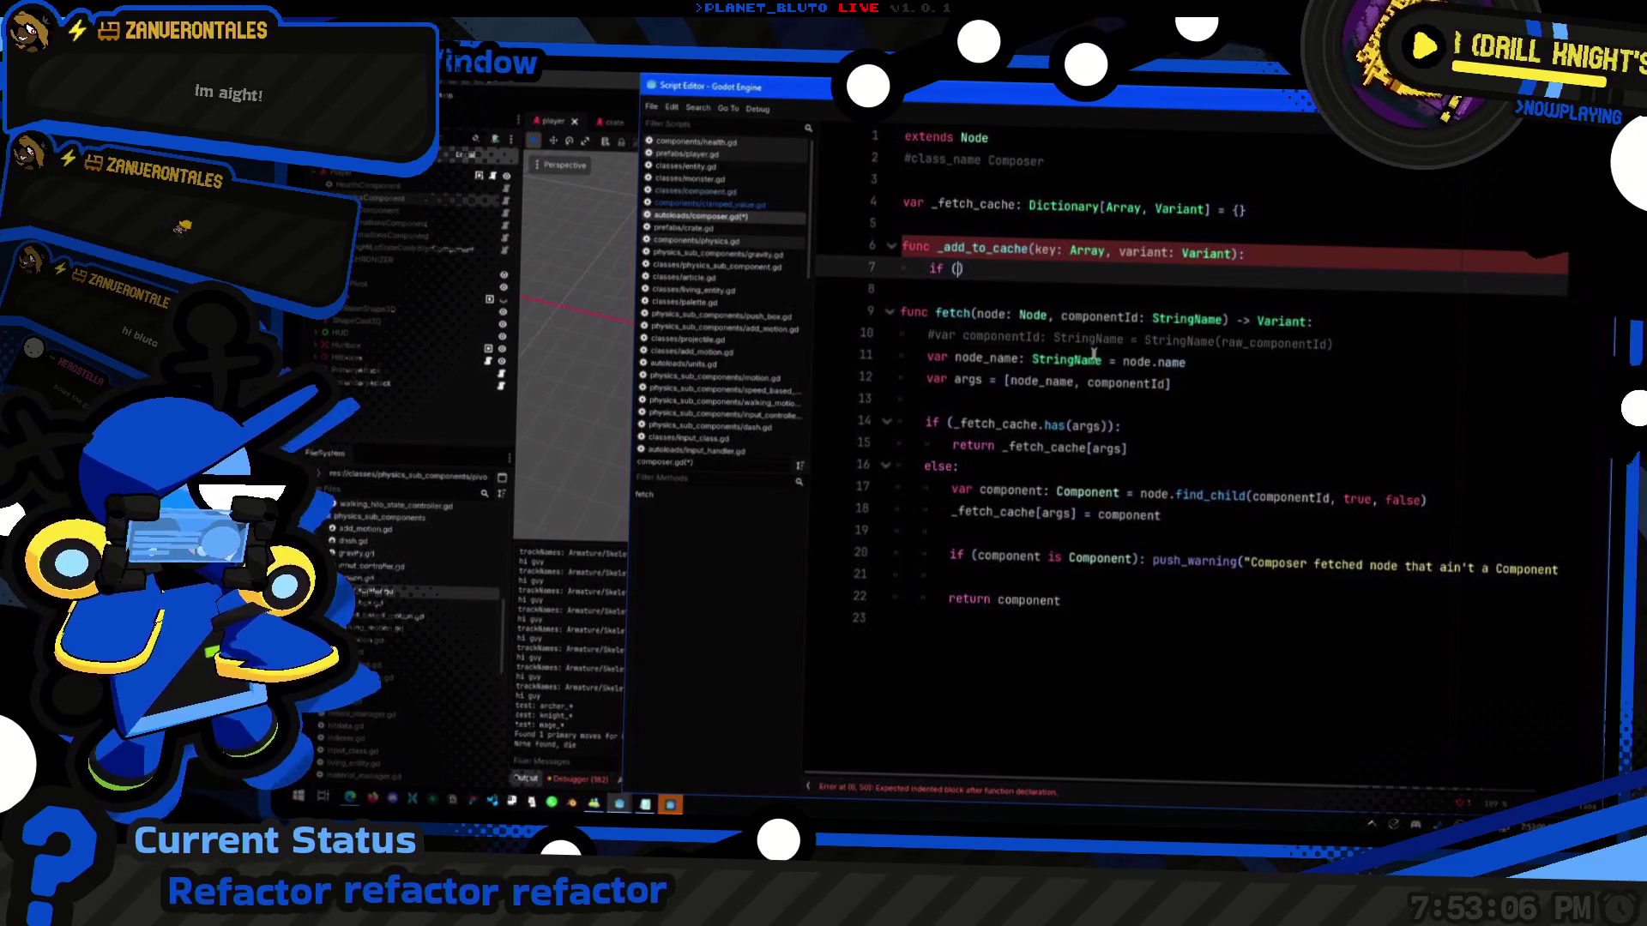
text( is Component)
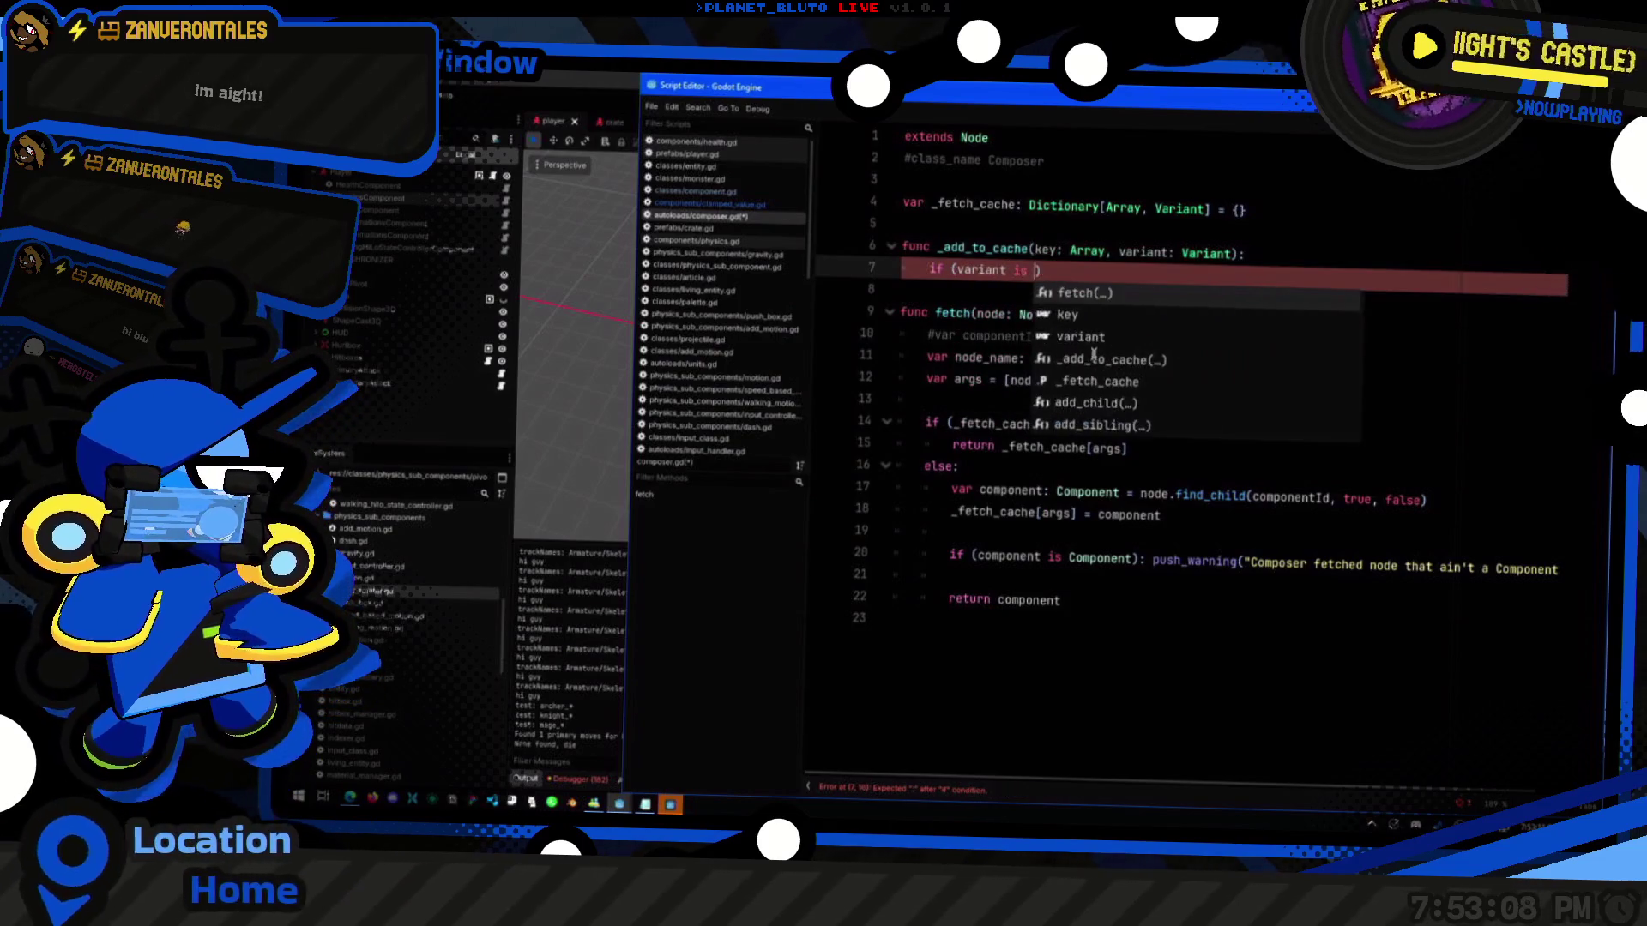
text(: composer_ready.connect(_setup))
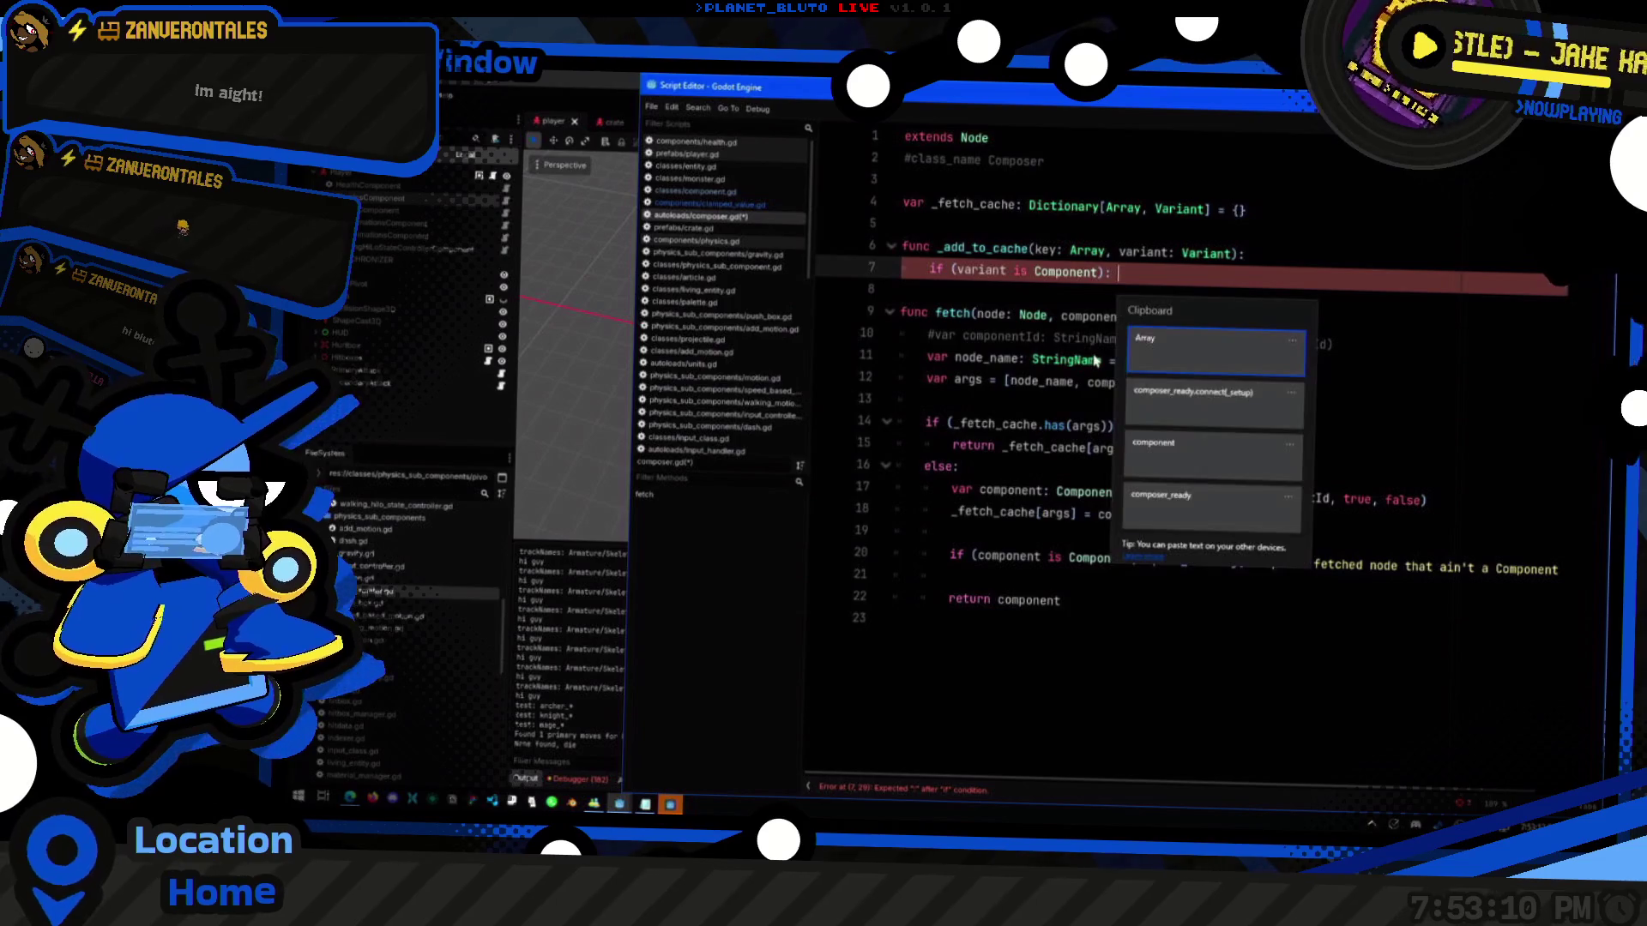
key(ctrl+Left)
key(ctrl+Left)
key(ctrl+Left)
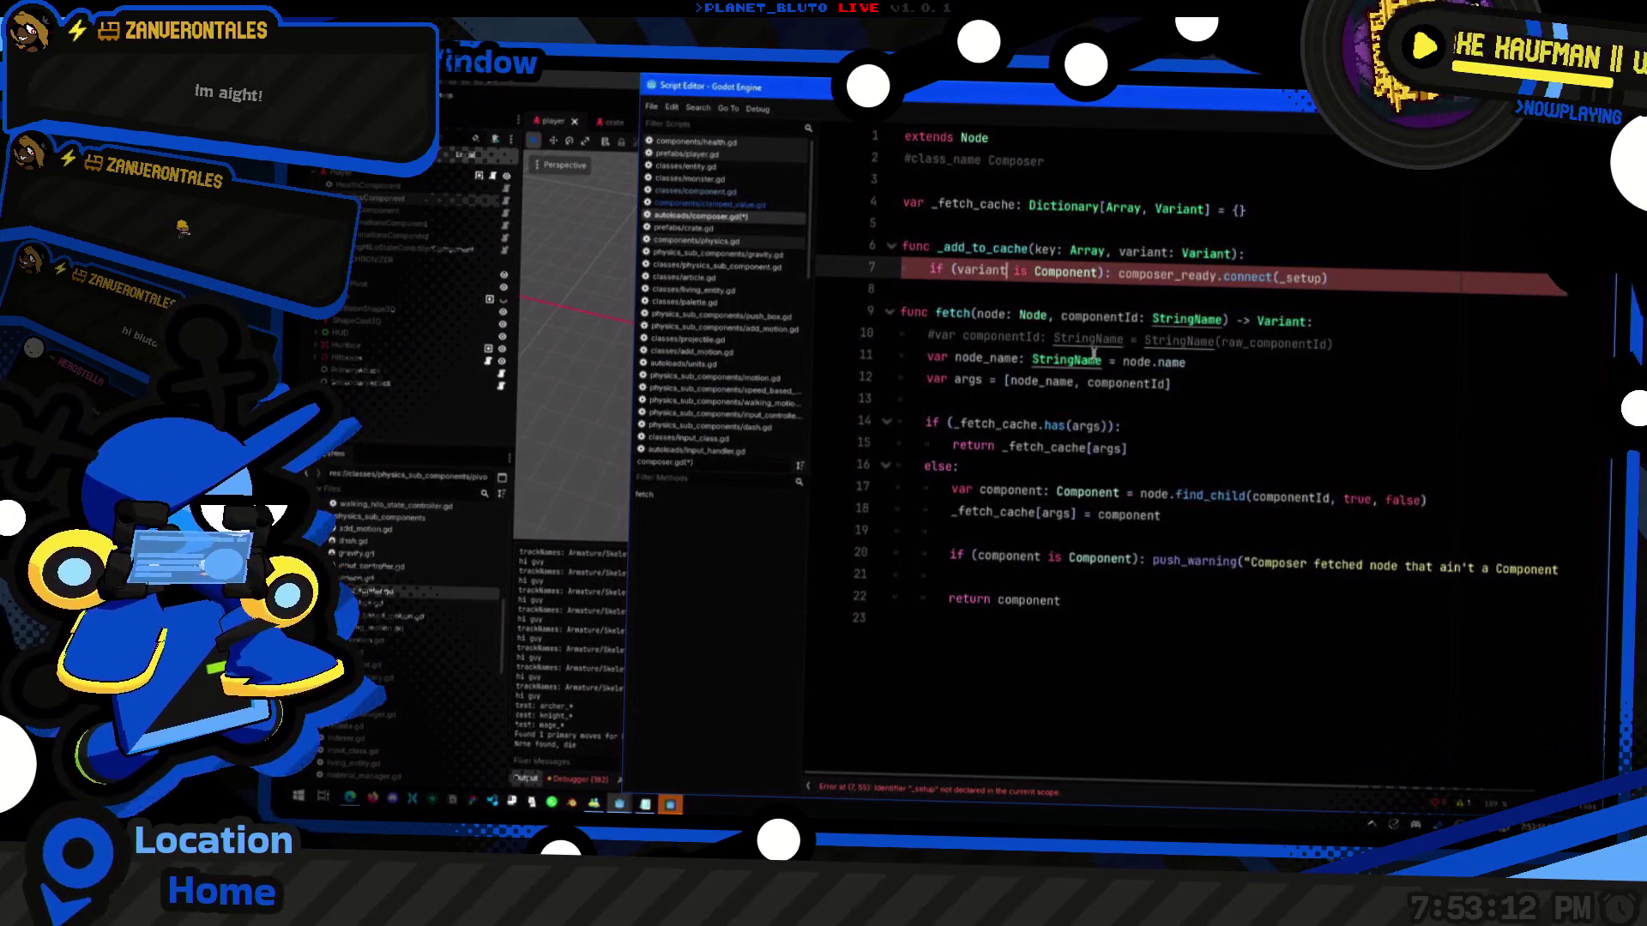
key(ctrl+Right)
key(ctrl+Right)
key(ctrl+Right)
key(shift+End)
text(variant.composer)
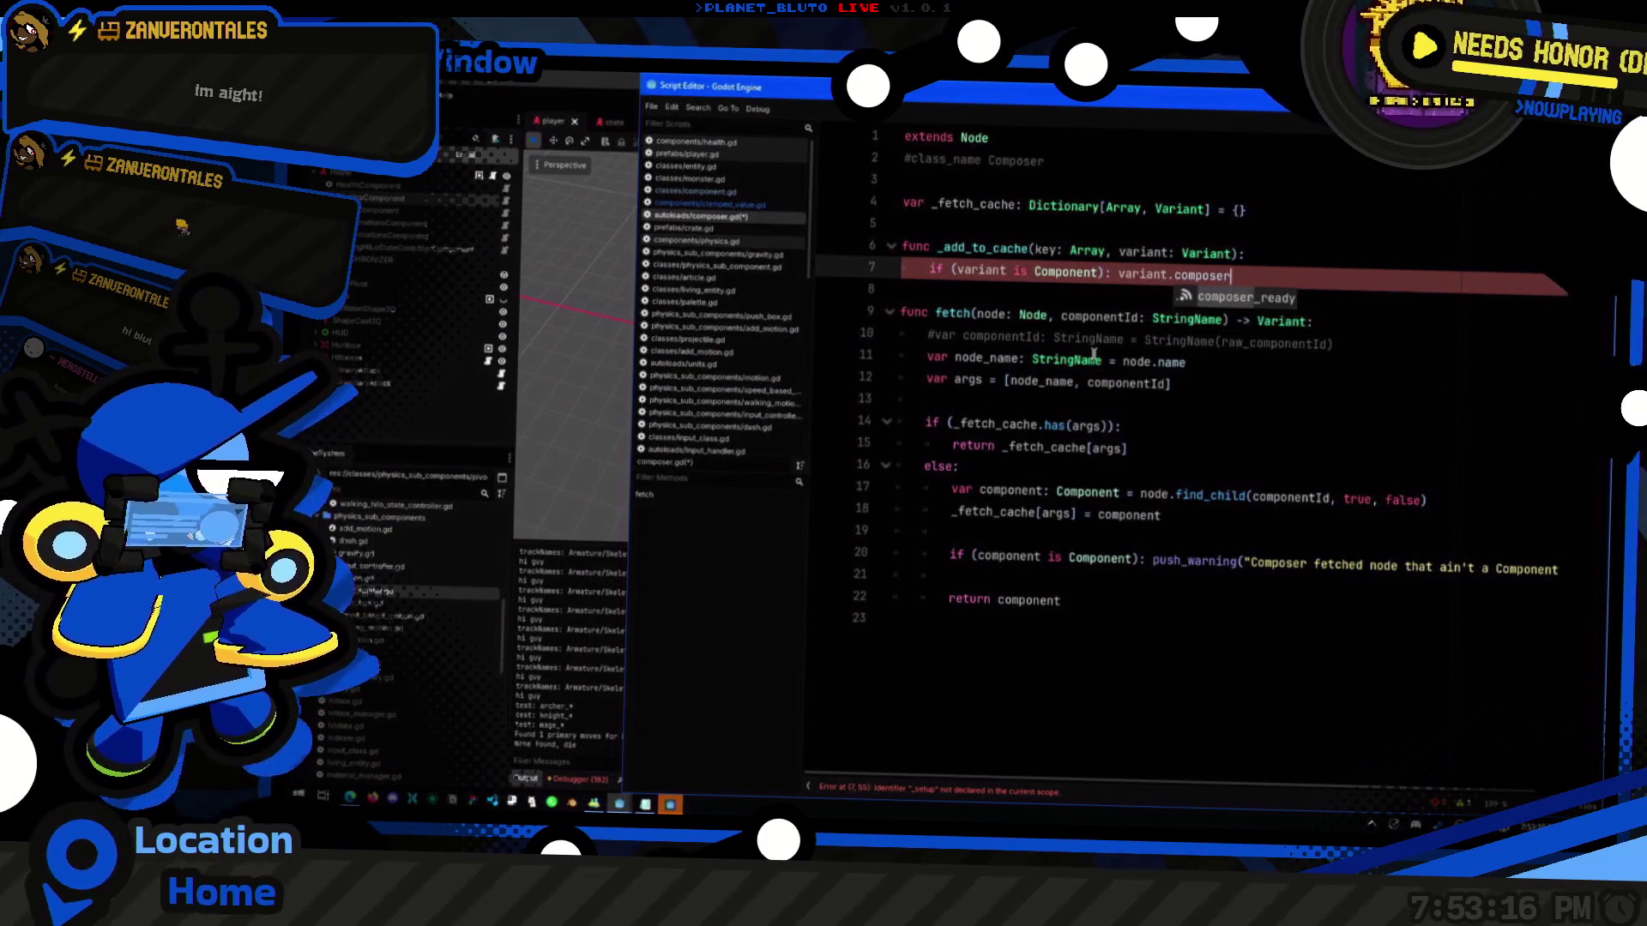
key(Return)
text(.emit())
key(Home)
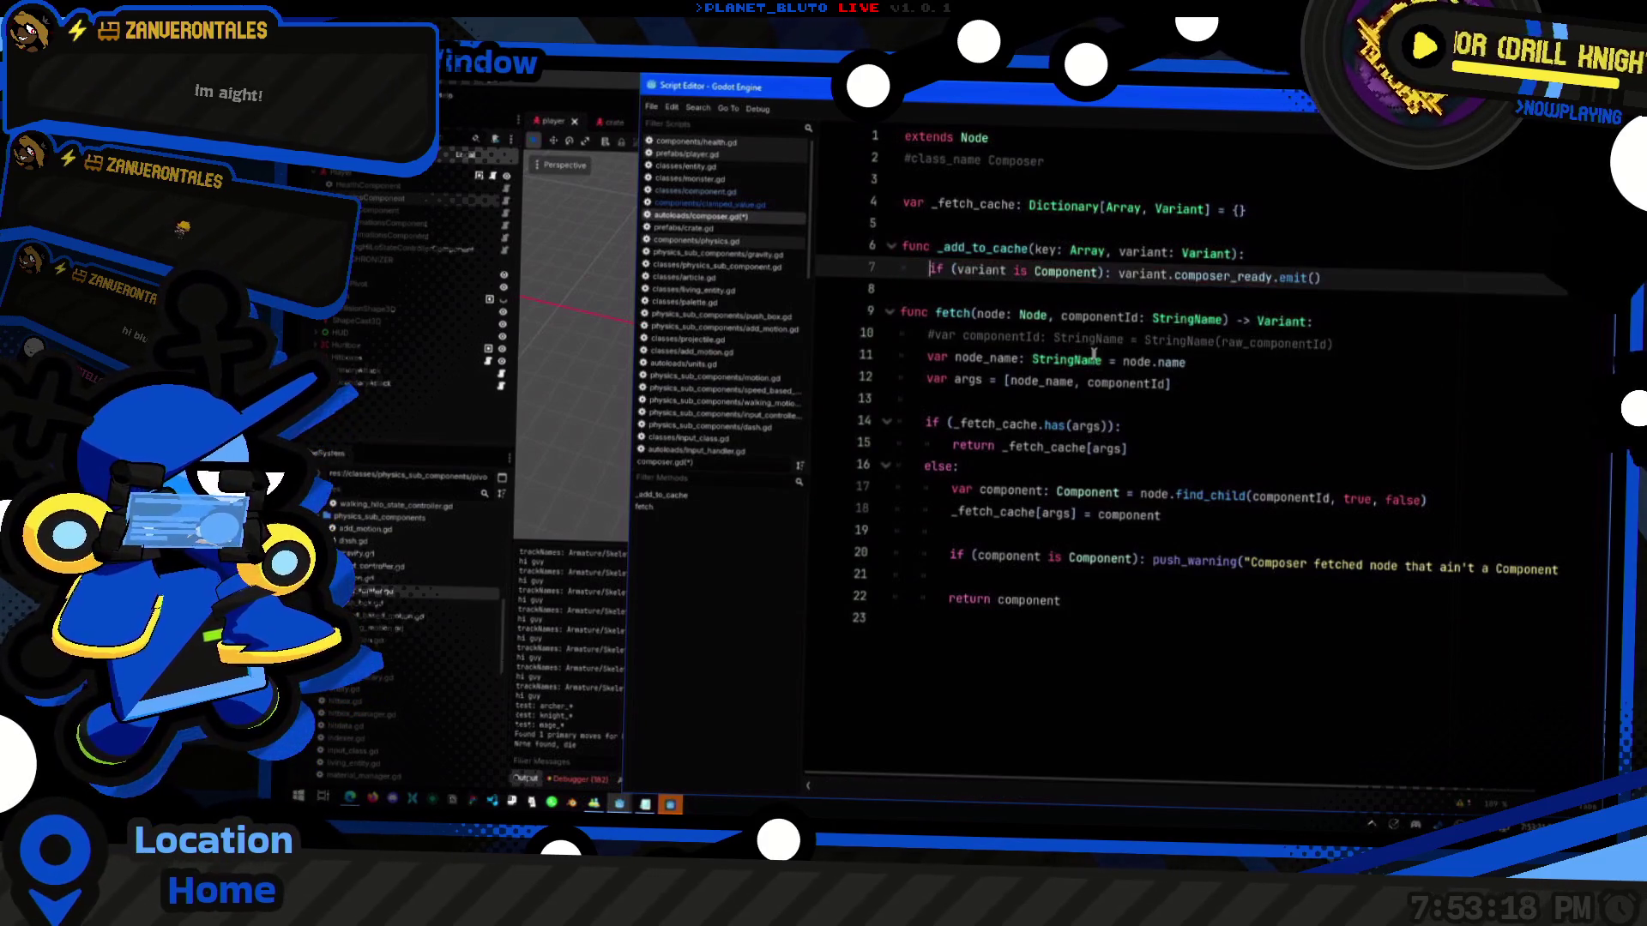
key(ctrl+shift+Return)
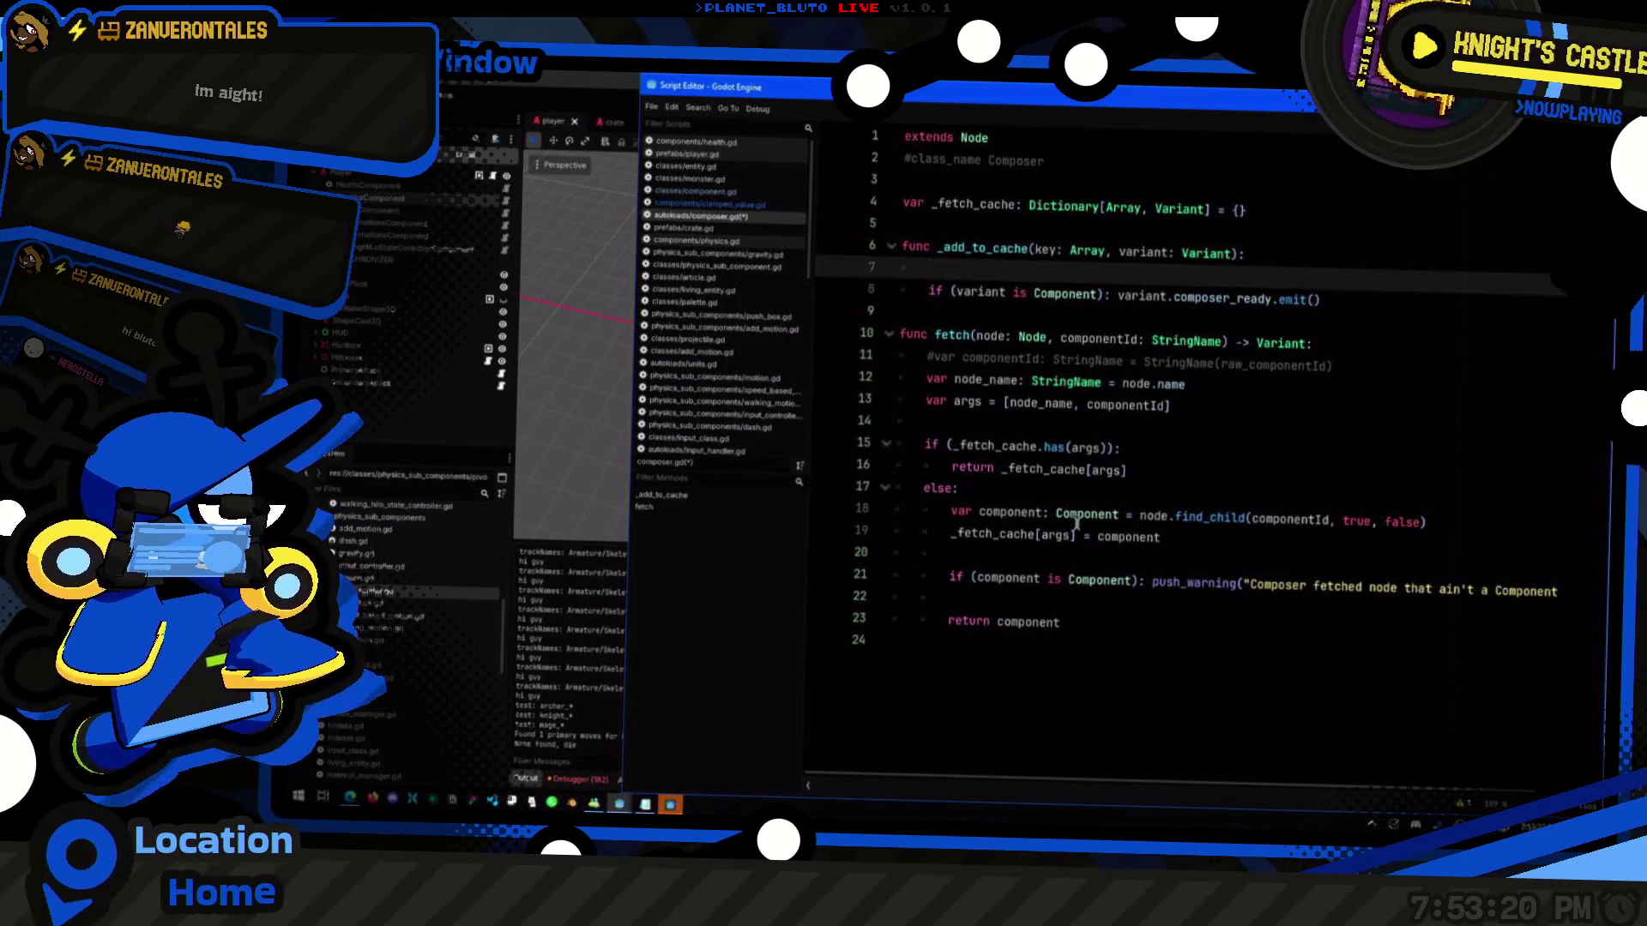
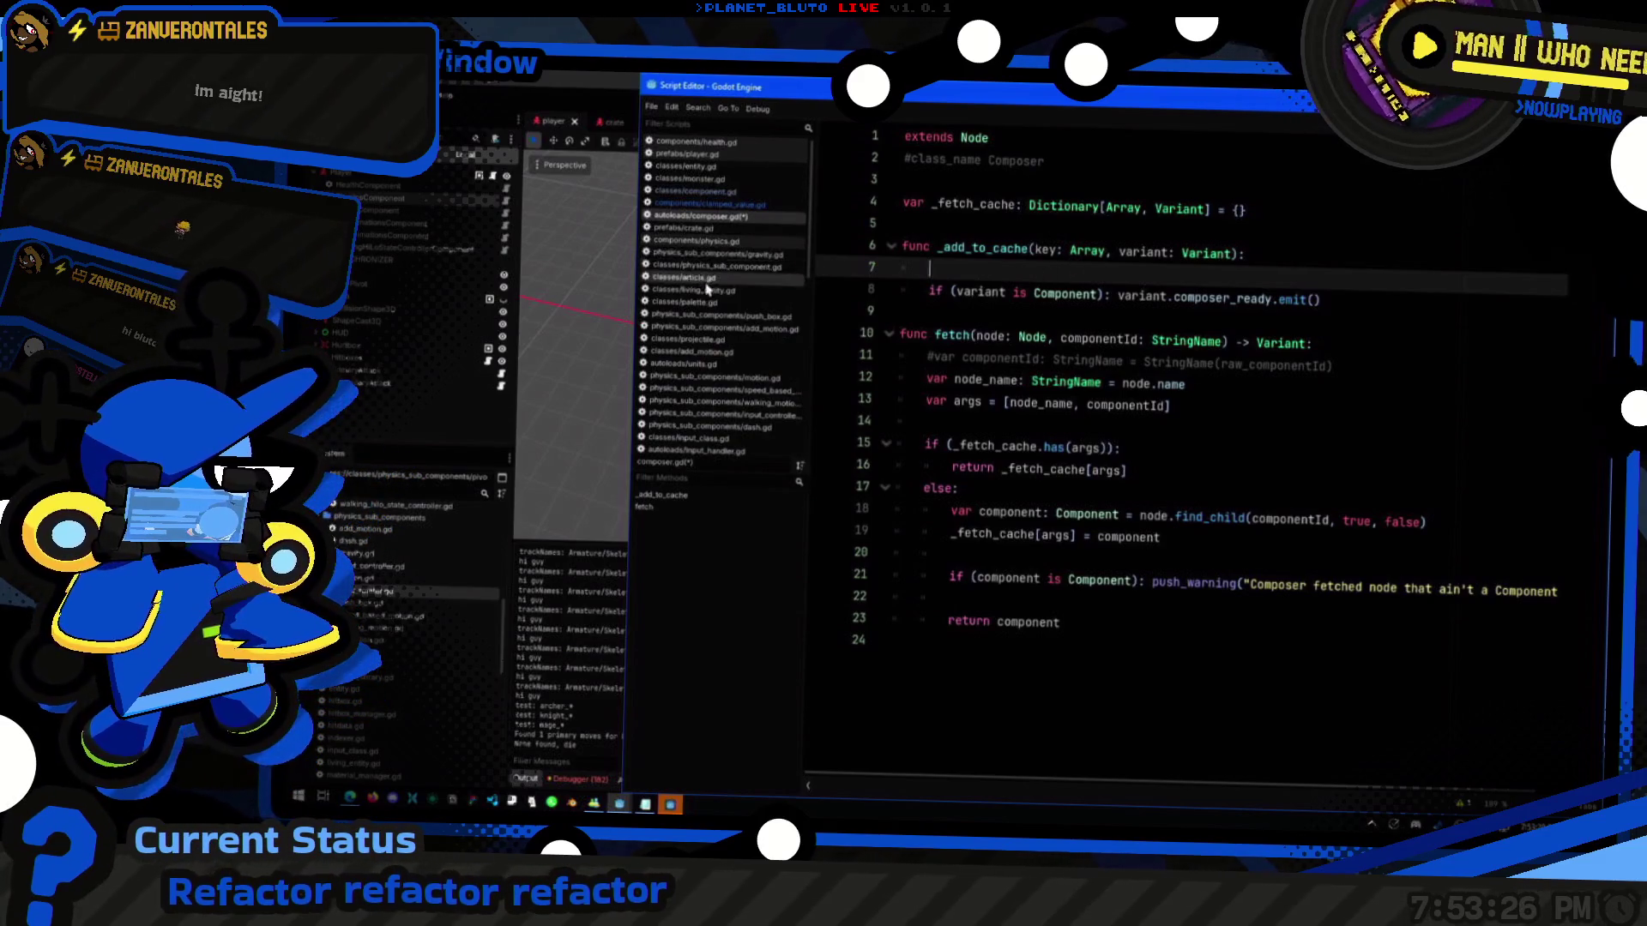
- In component.gd, select the 'Composer._fetch_cache.set' call on line 23
click(696, 192)
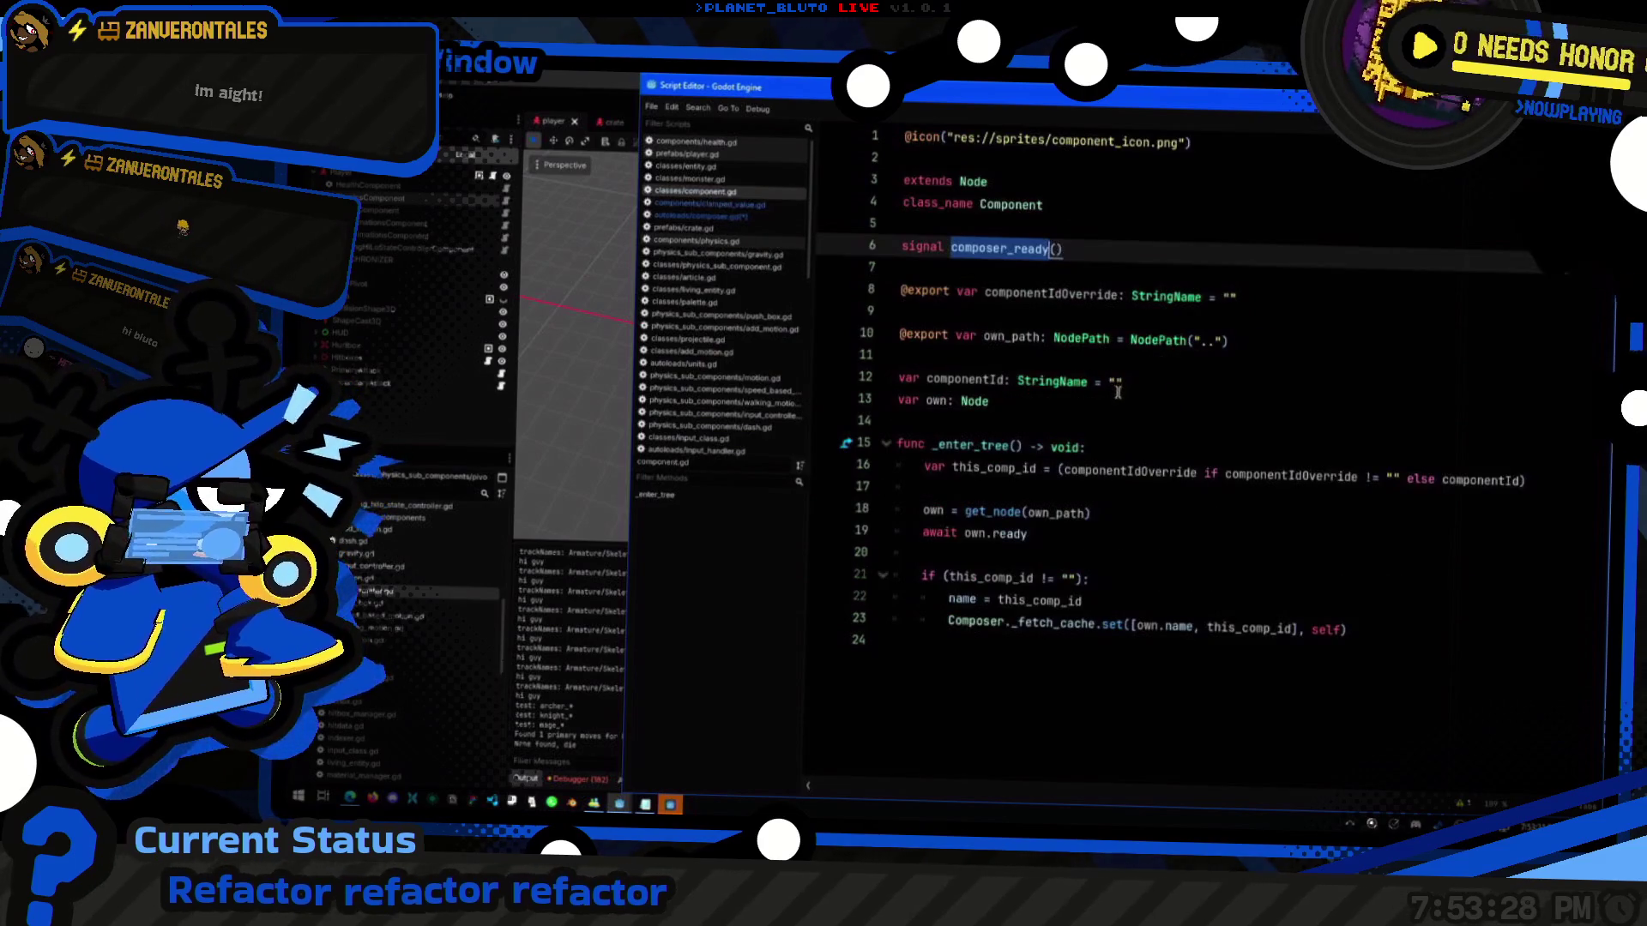
click(1145, 515)
click(1140, 603)
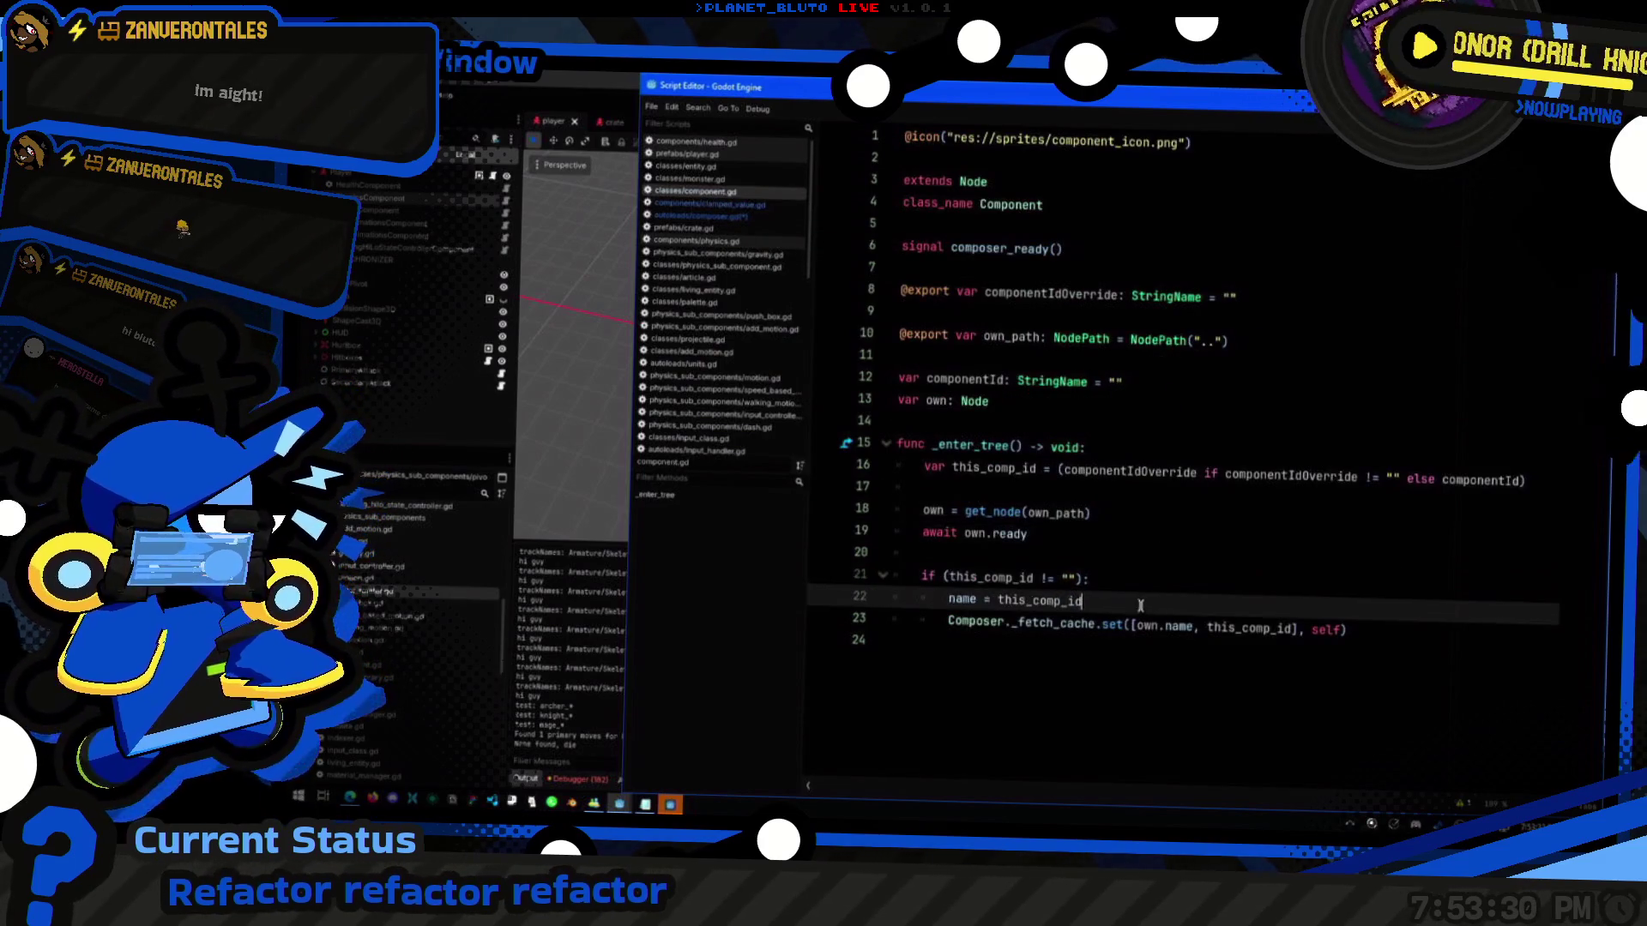
key(Down)
key(End)
key(shift+Home)
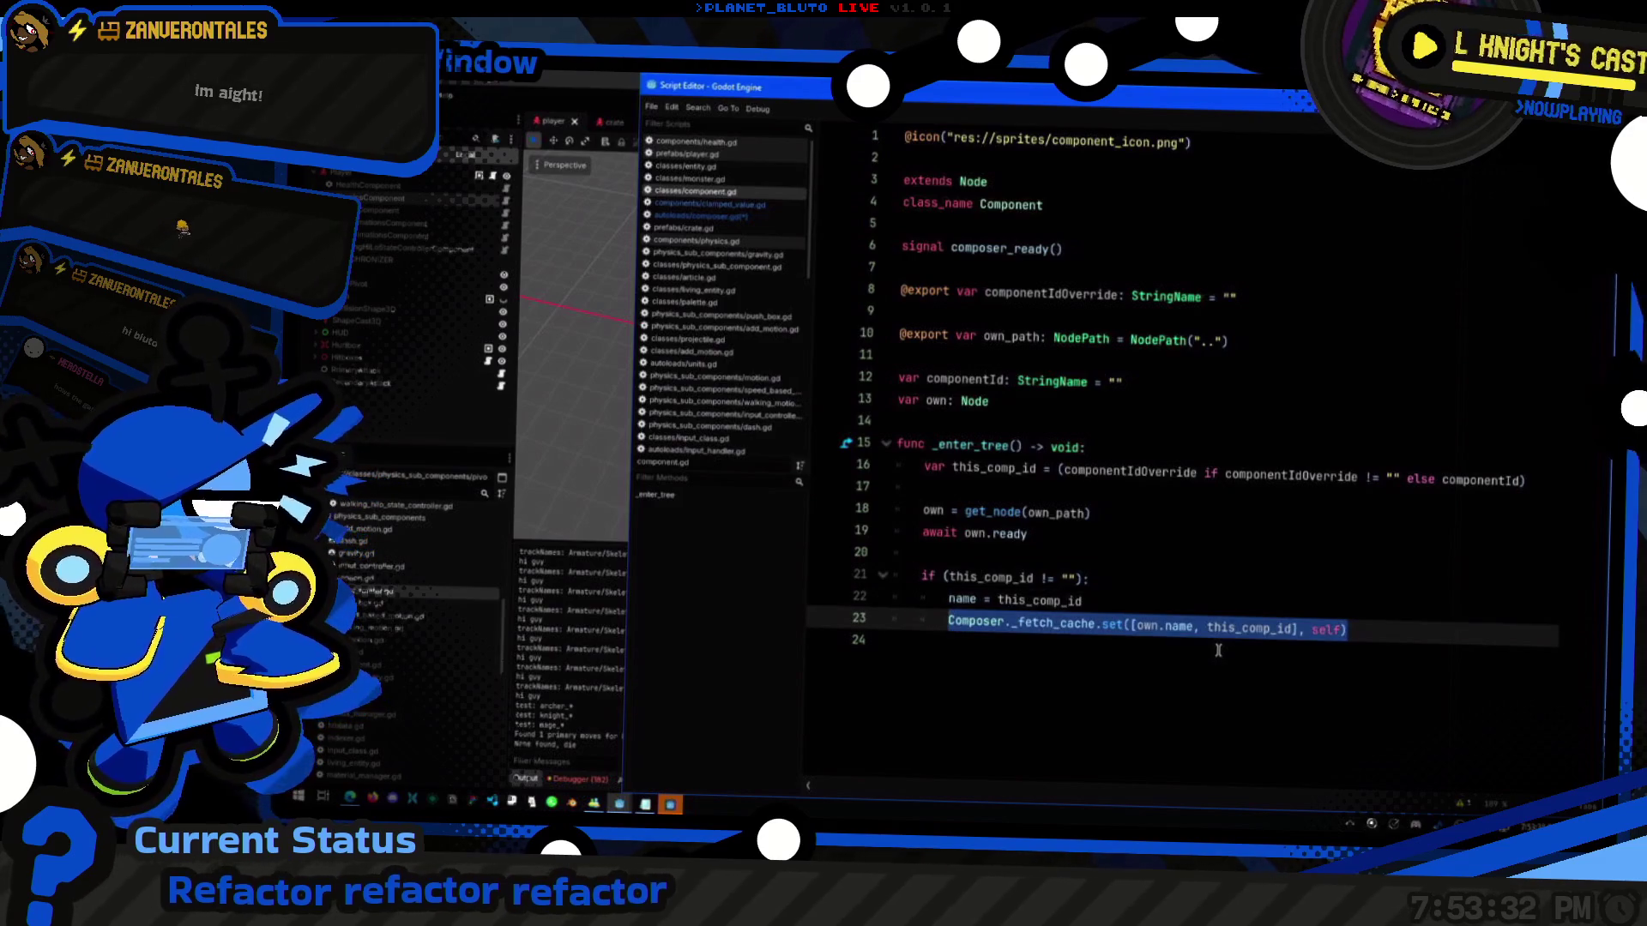
key(Left)
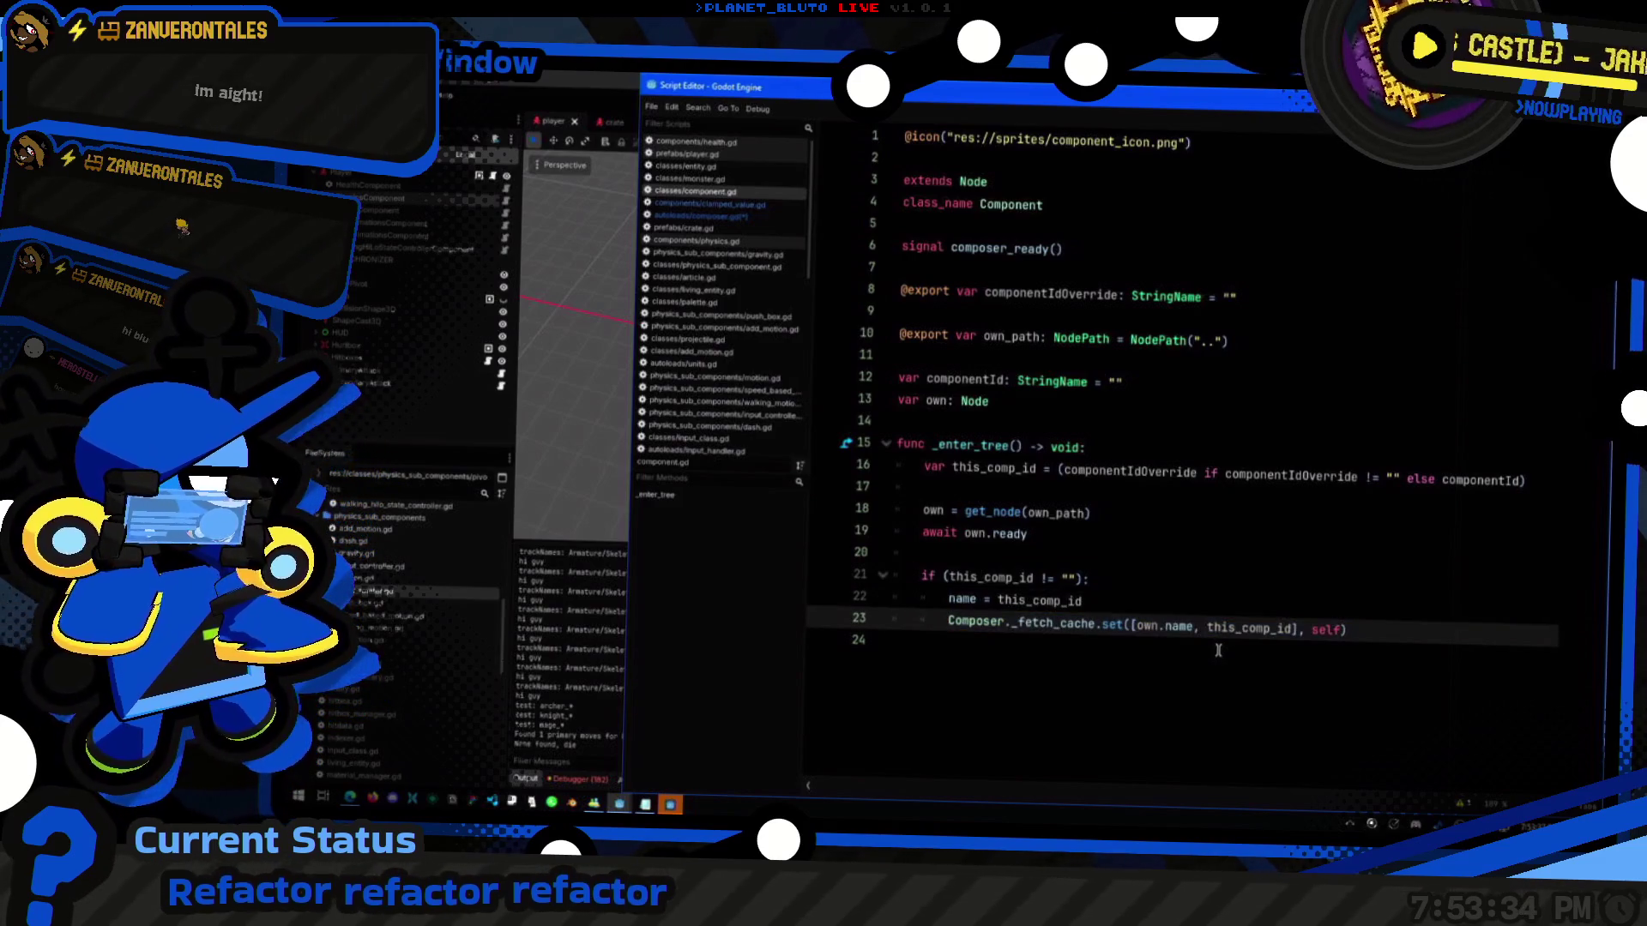
key(ctrl+shift+Right)
key(ctrl+shift+Right)
key(ctrl+shift+Right)
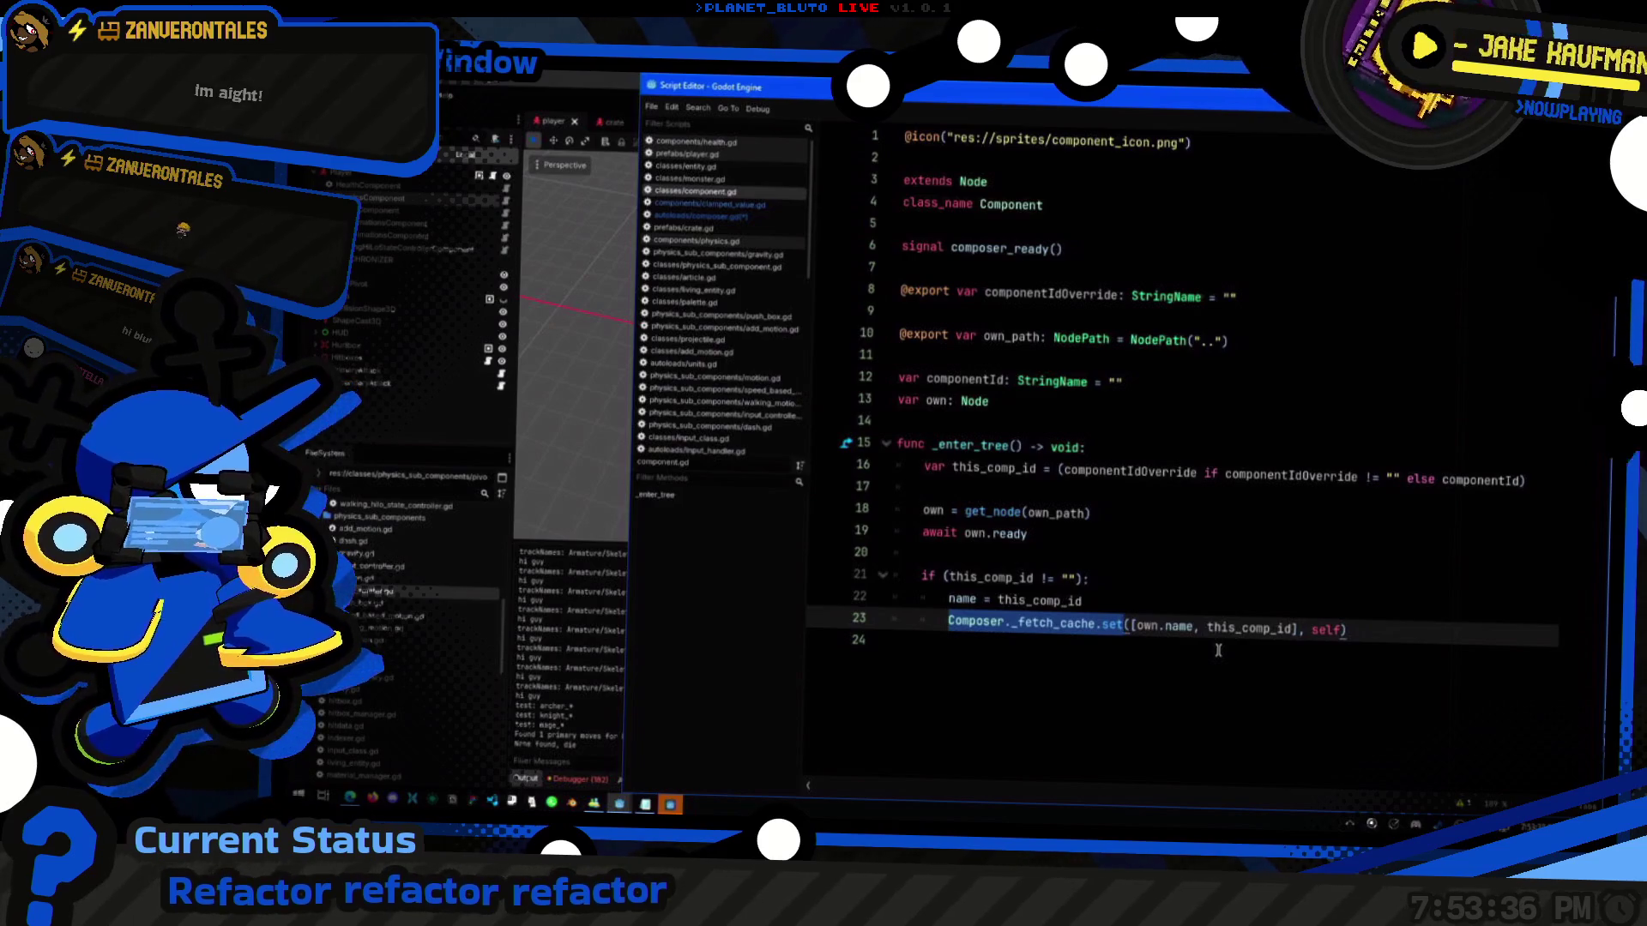
- Replace the selected call with 'Composer._add_to_cache' and go back to composer.gd
text(Composer._add_To)
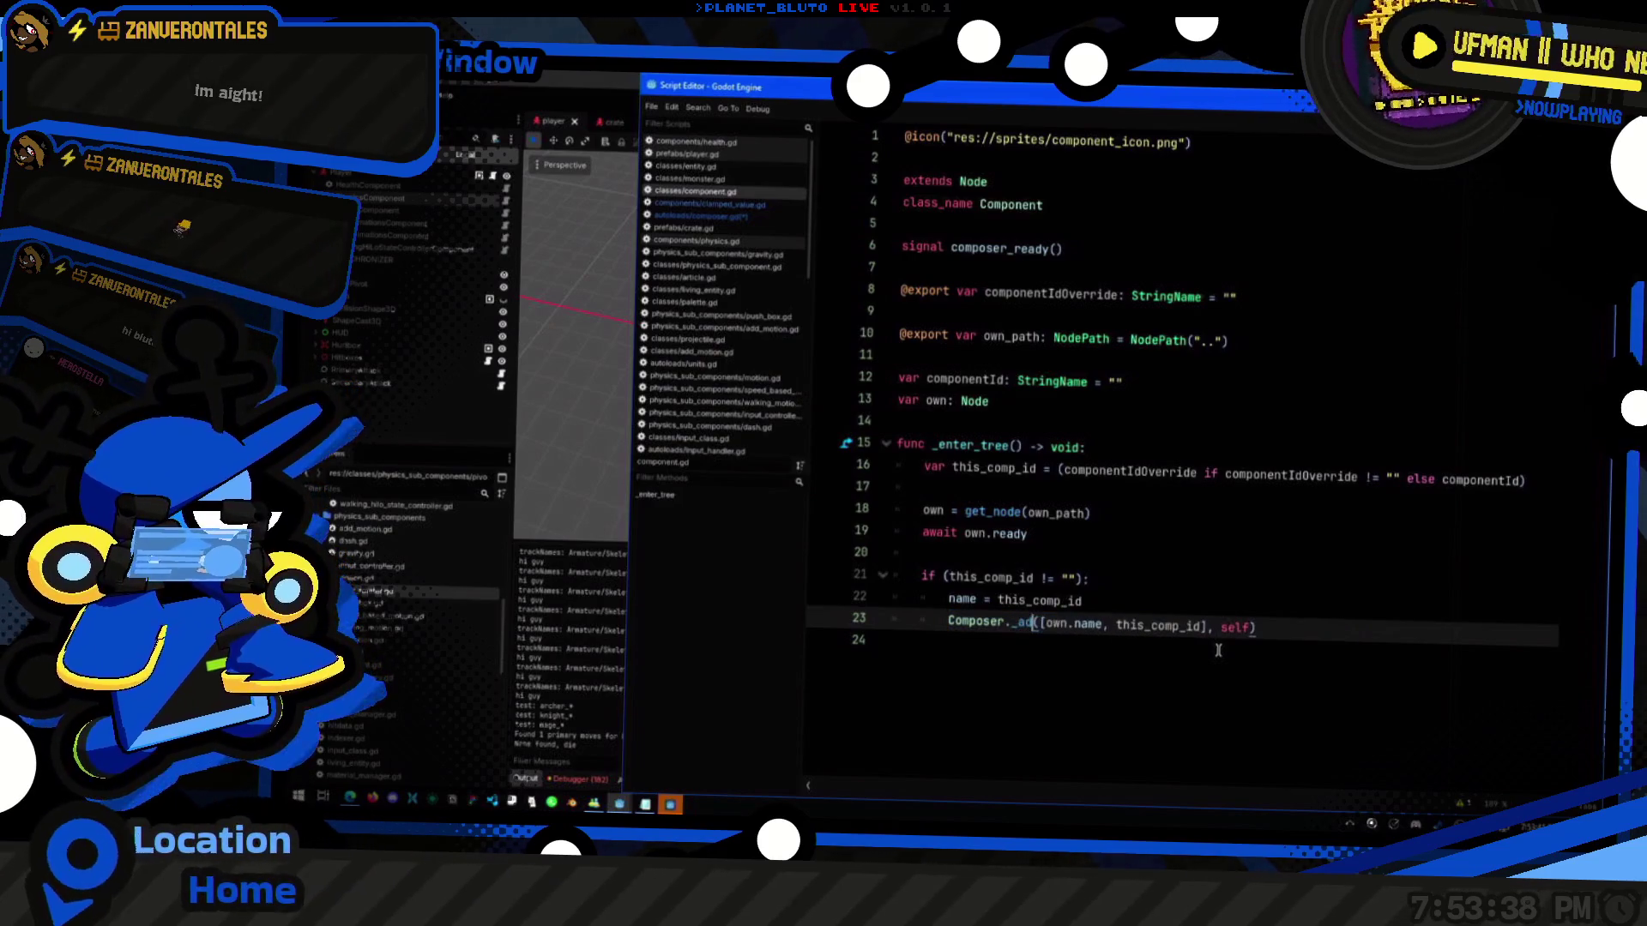
key(BackSpace)
key(BackSpace)
text(to)
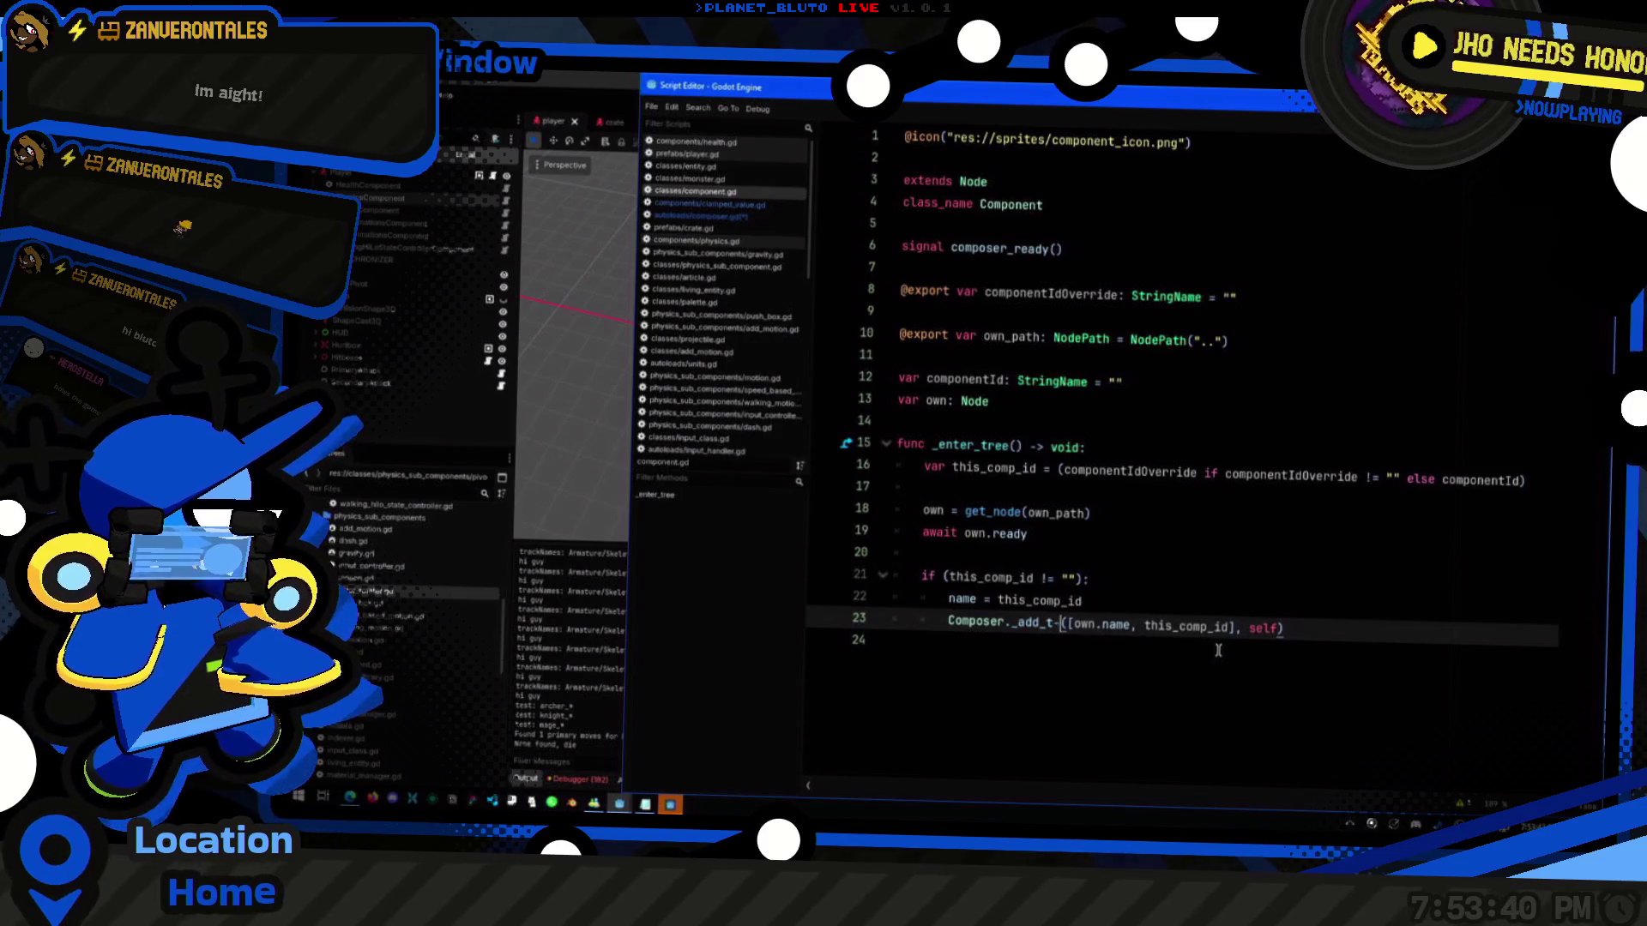
text(_cache)
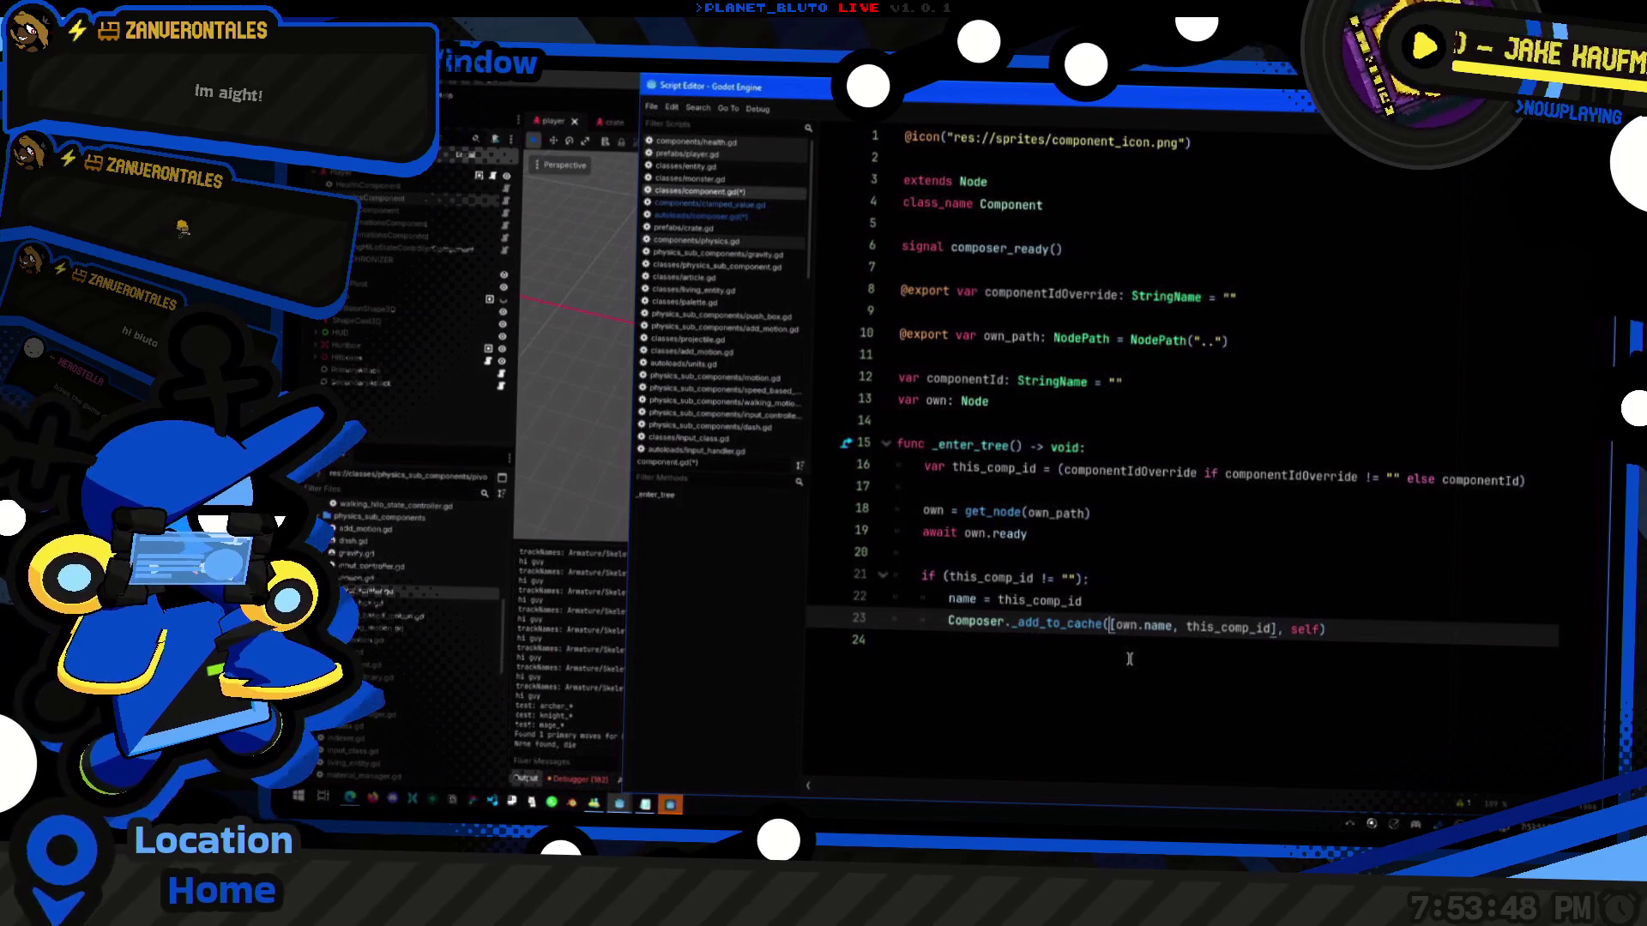
key(BackSpace)
key(BackSpace)
key(BackSpace)
text(_fetch_cache.set)
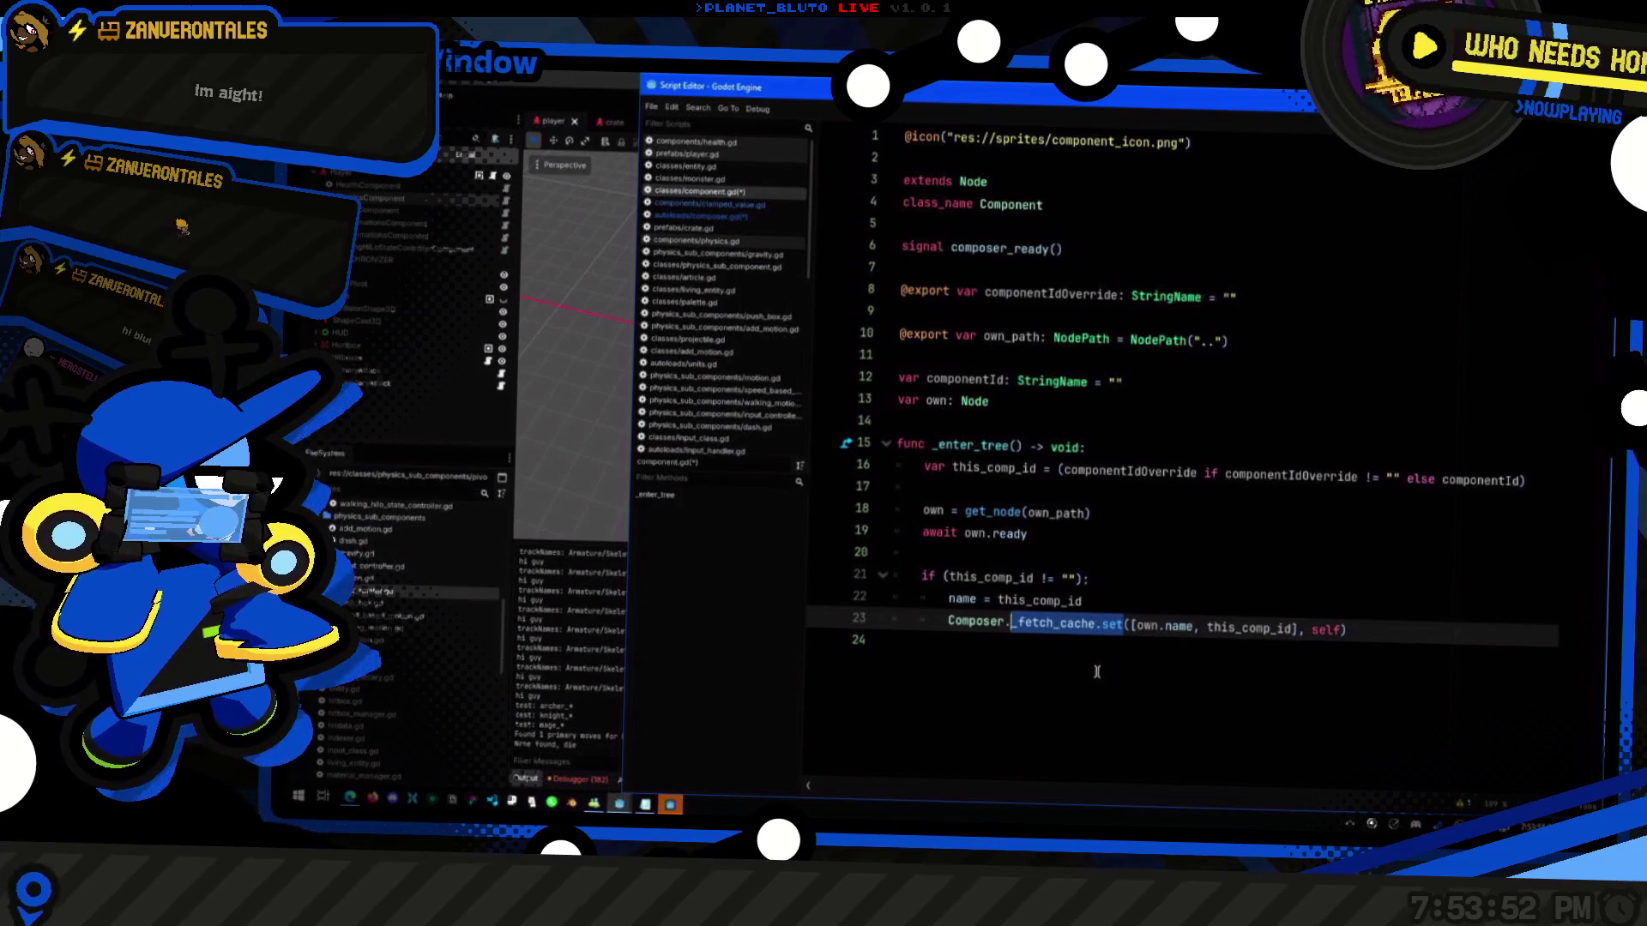
key(BackSpace)
text(_add_to_)
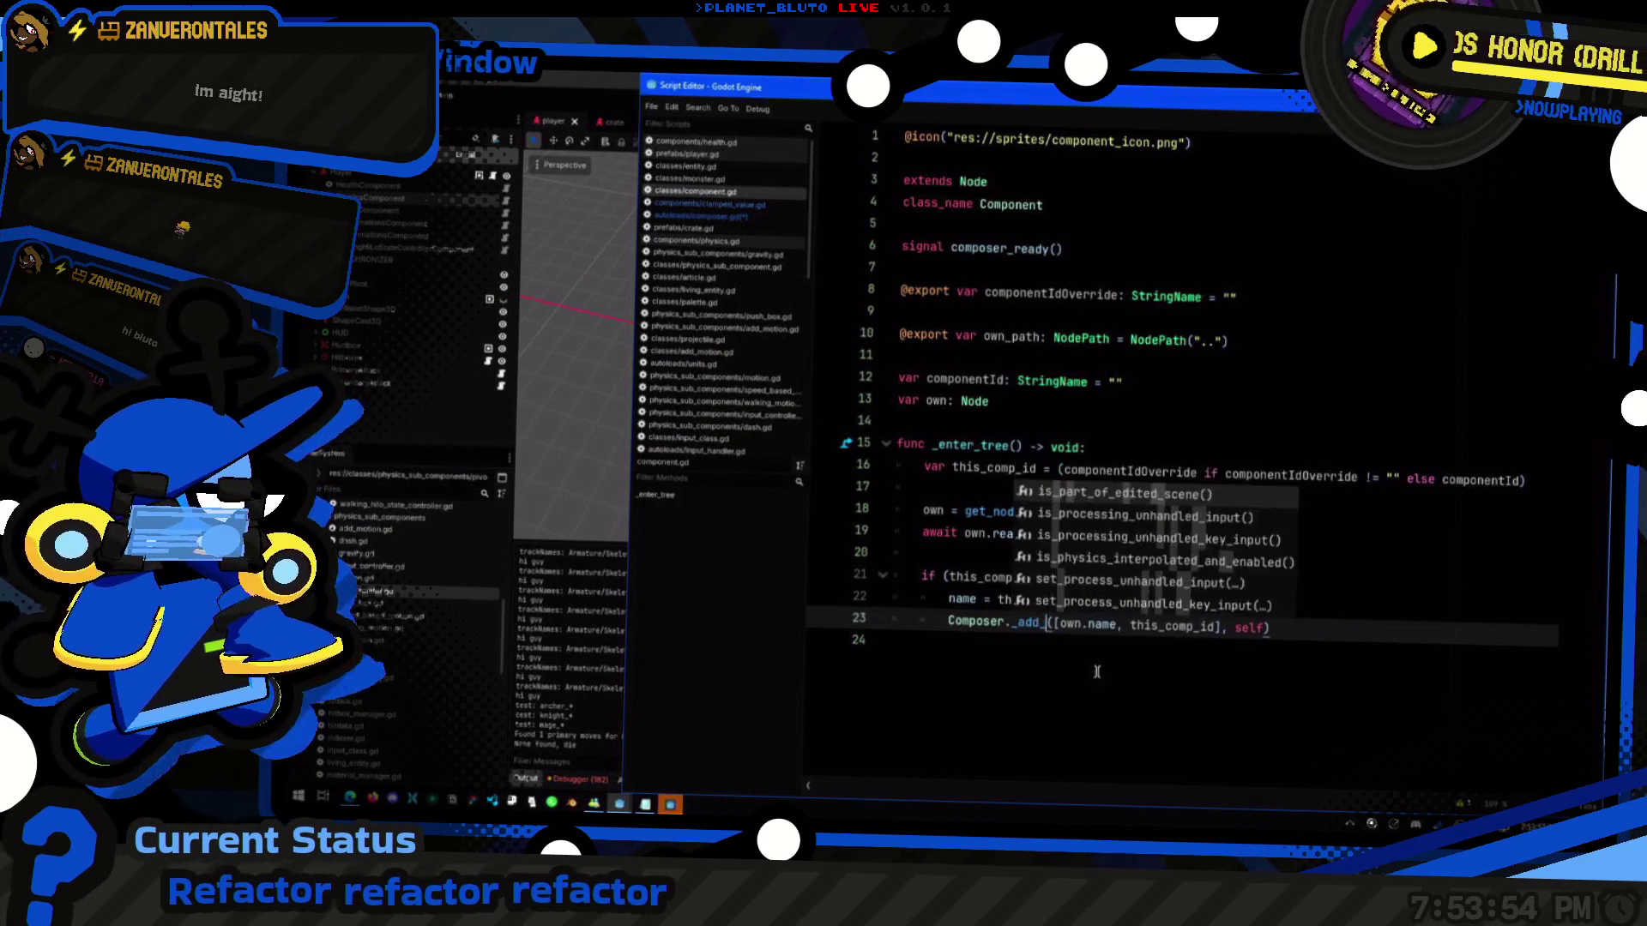
text(cache)
ctrl+click(967, 619)
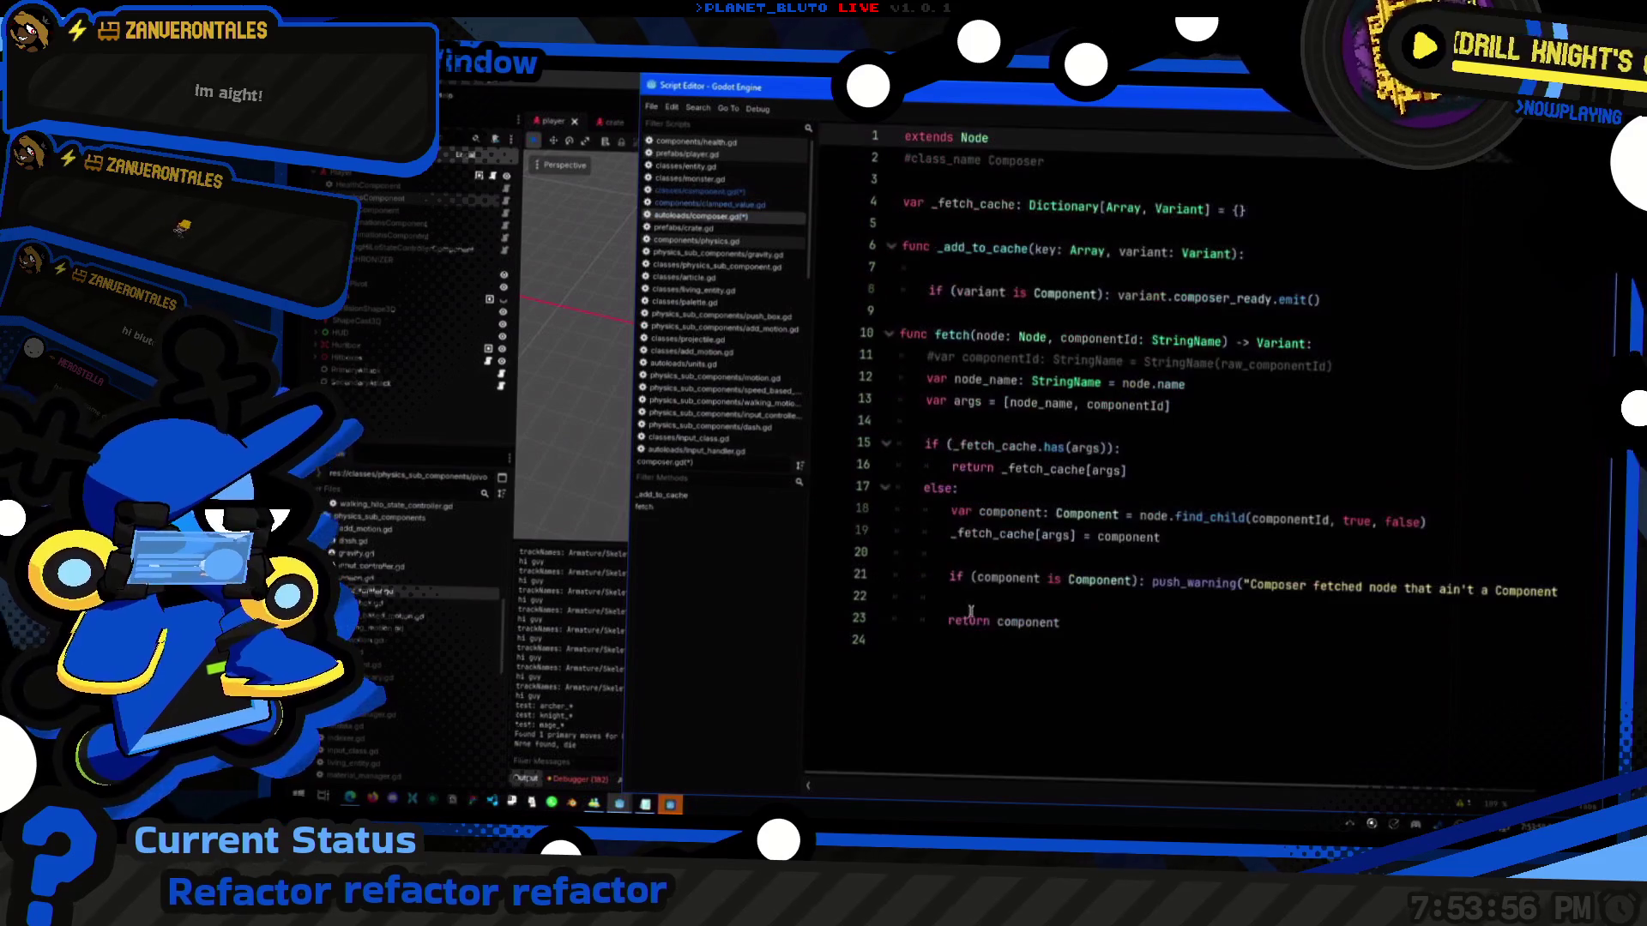
- Write '_fetch_cache.set(key, variant)' on line 7 of _add_to_cache
click(1047, 244)
click(1099, 269)
text(_fetch_cache.set)
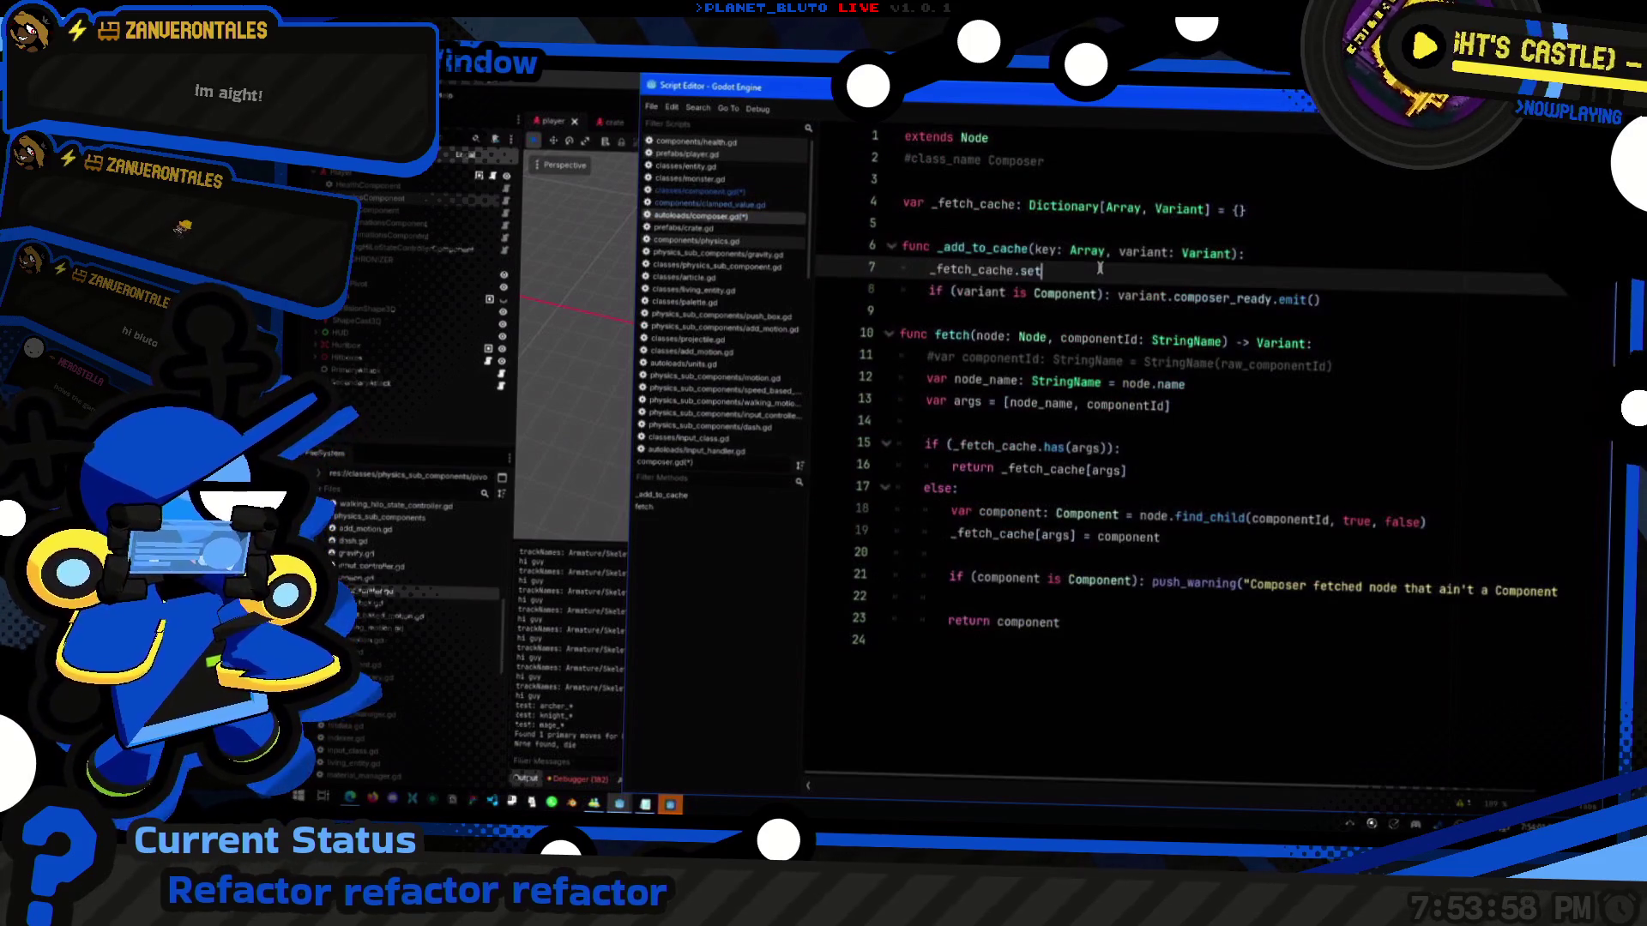
text(key, va)
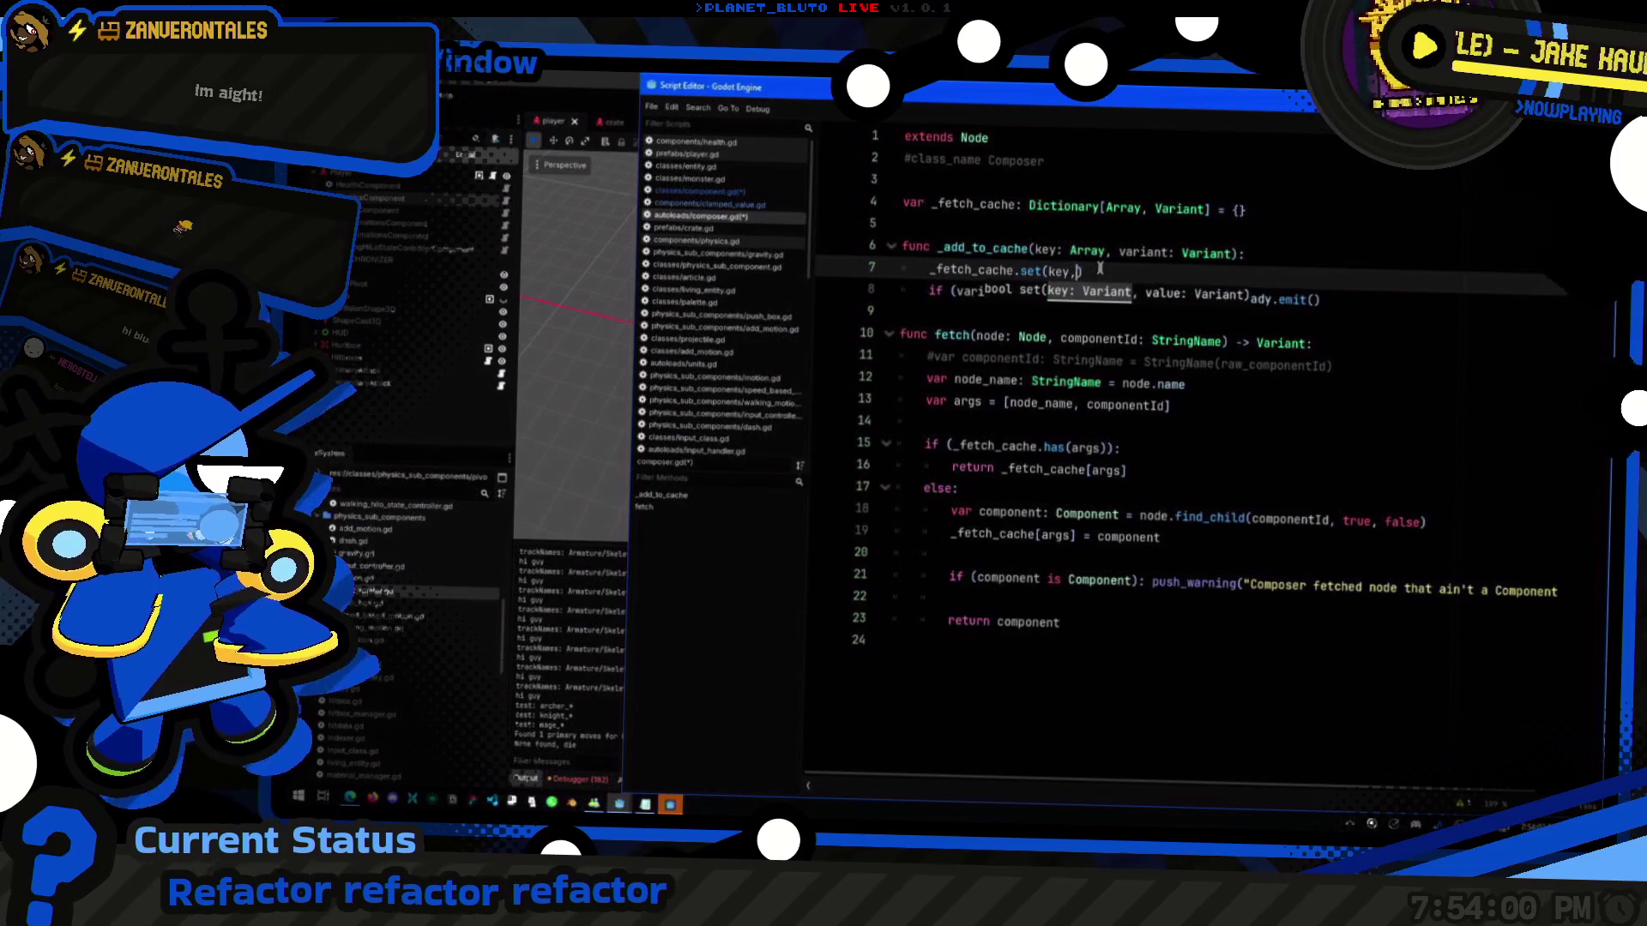
text(riant))
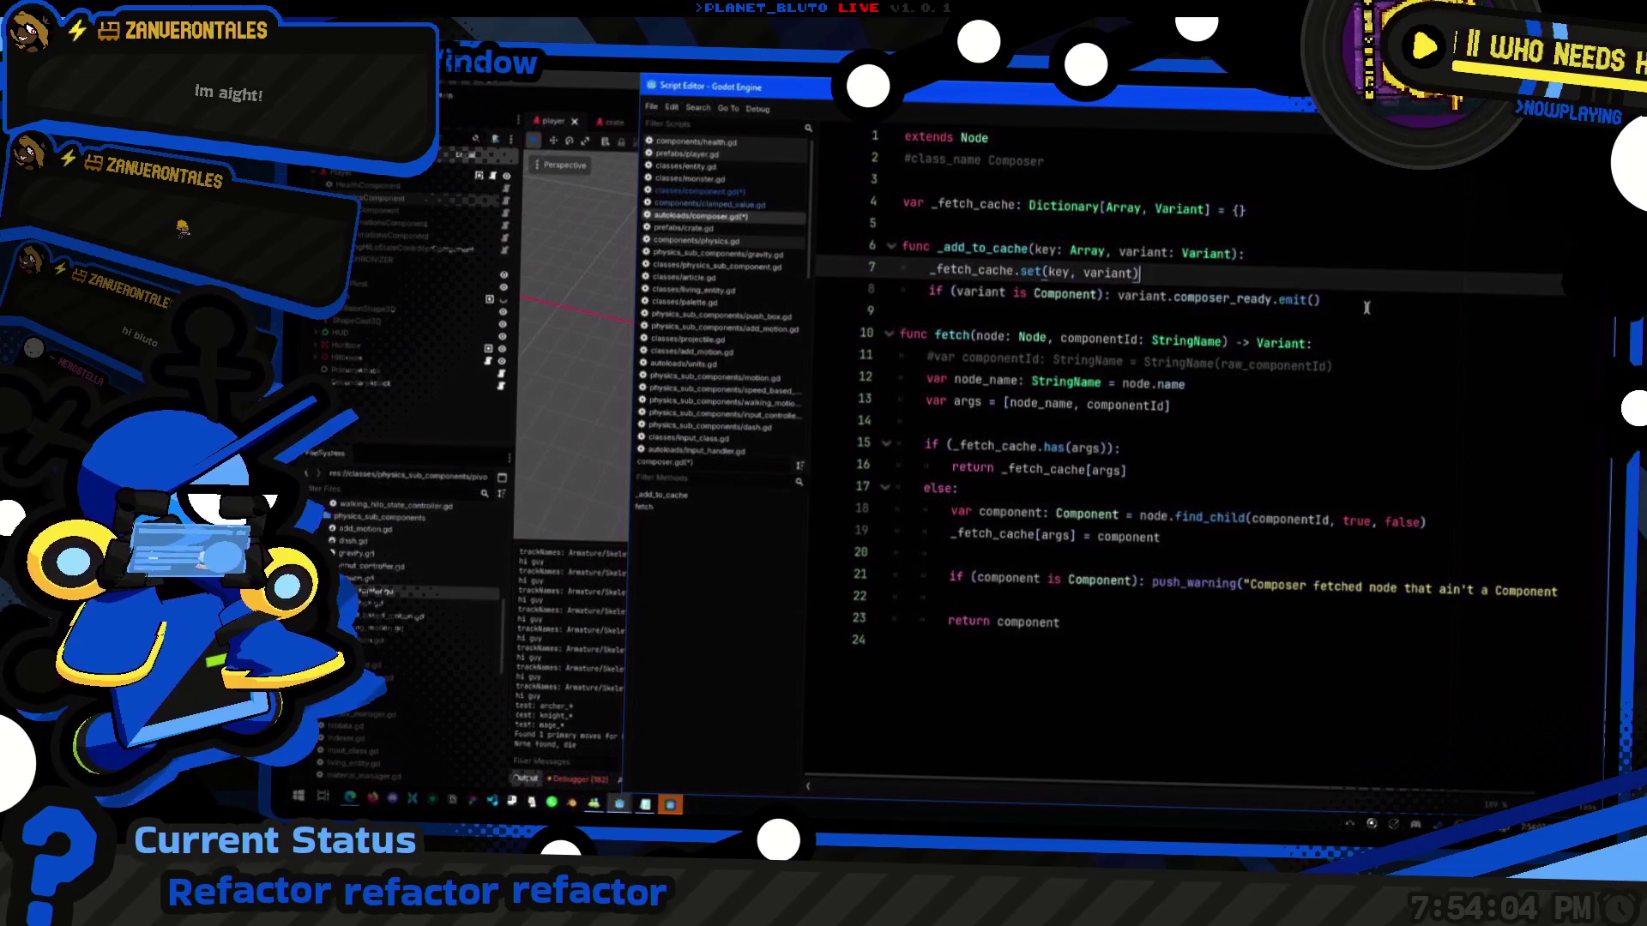
click(1366, 307)
- Run the project with F5 and pick a different character class in the game menu
key(F5)
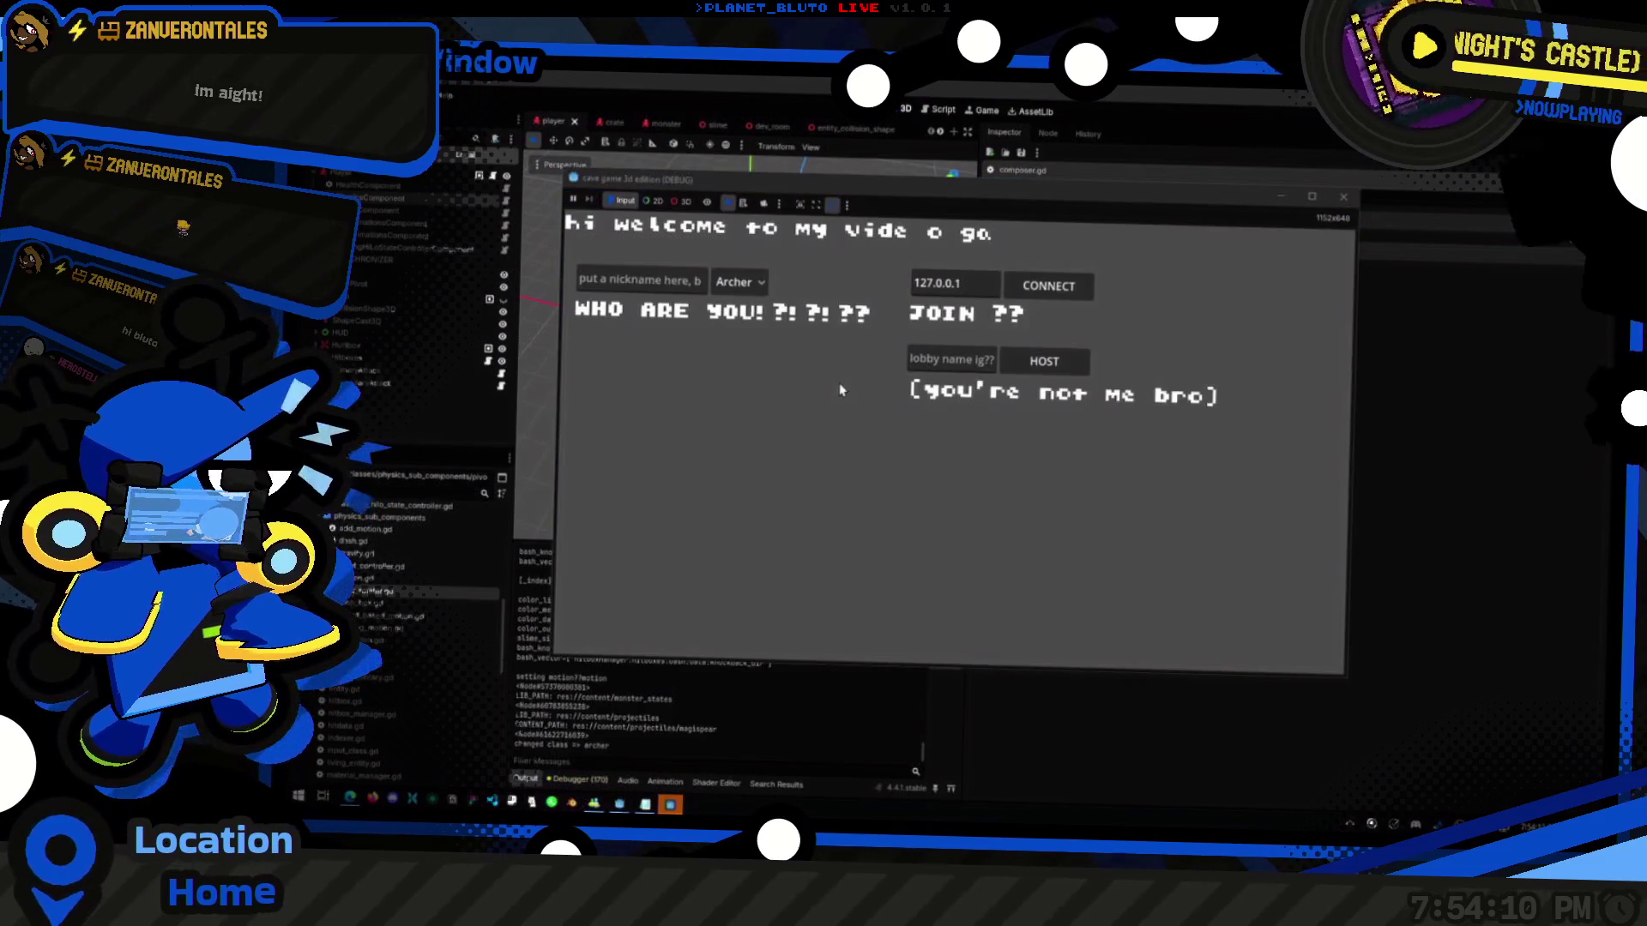
click(740, 282)
click(736, 327)
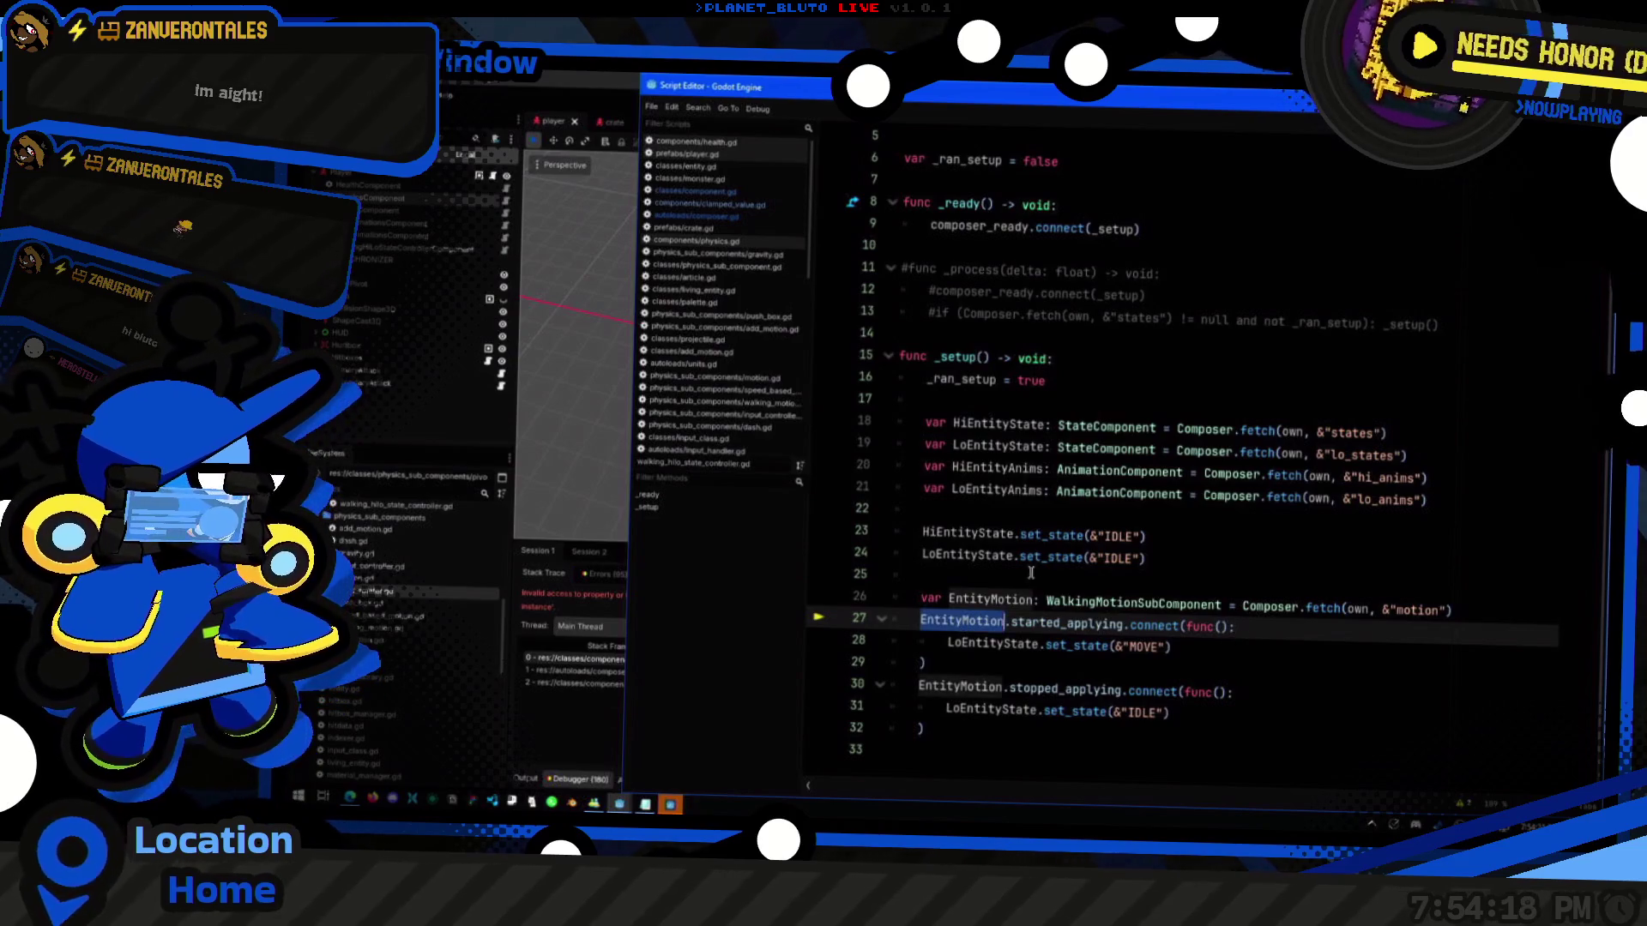
- Review the composer_ready connection in walking_hilo_state_controller.gd, then composer.gd's _add_to_cache
click(1274, 537)
click(1262, 554)
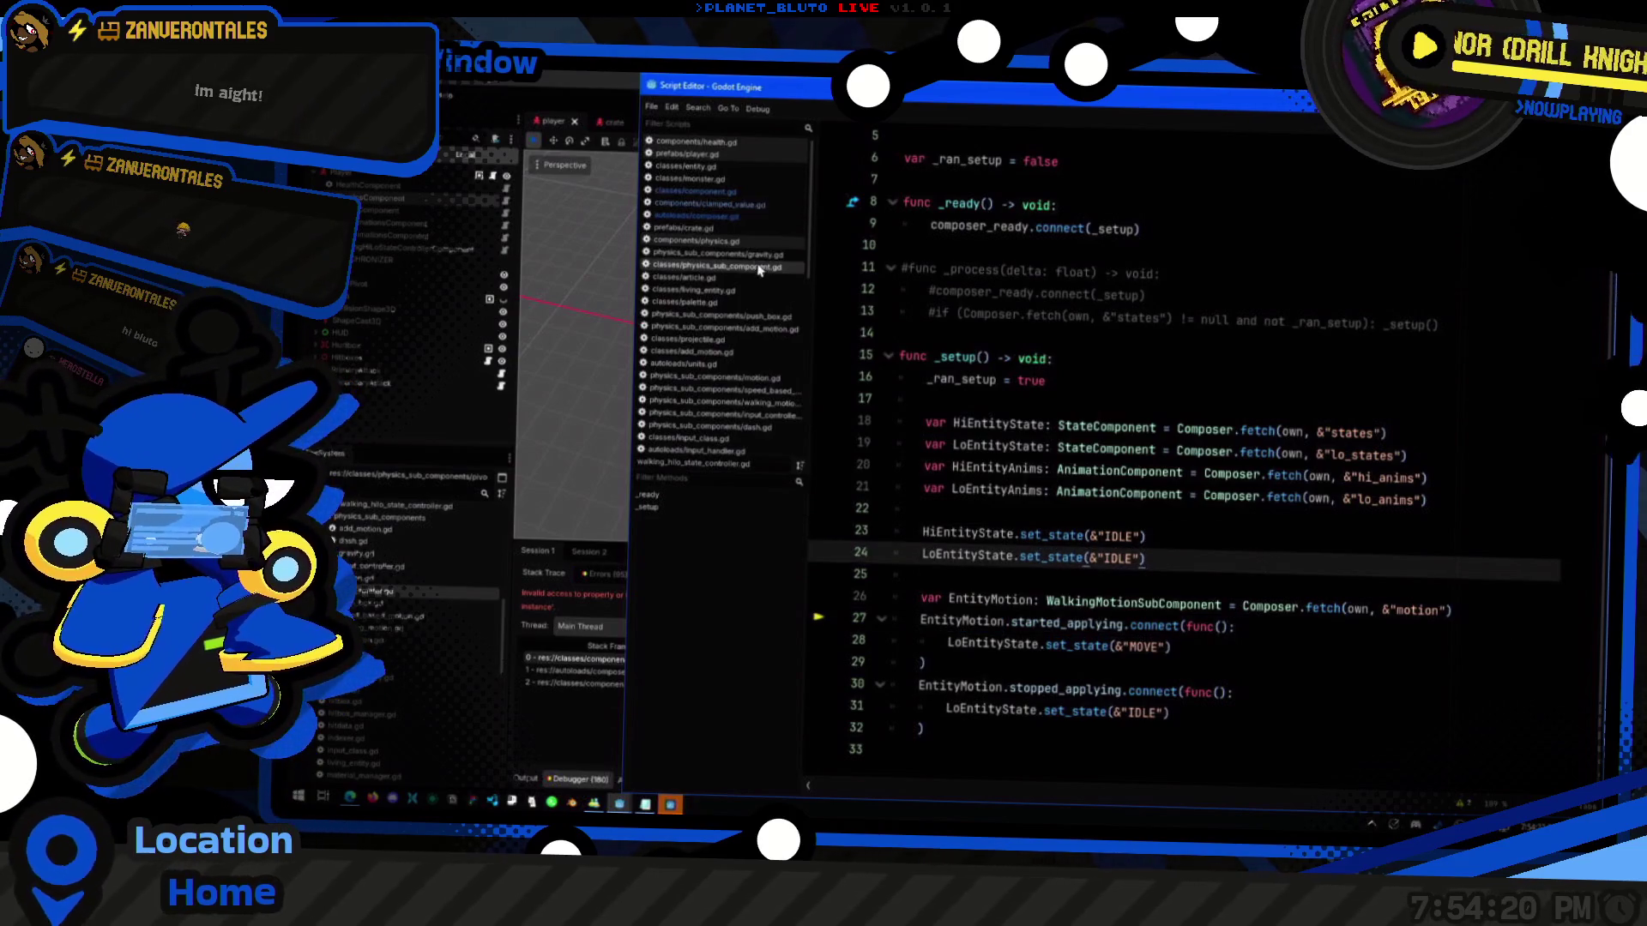
scroll(1141, 302, up, 2)
click(1179, 314)
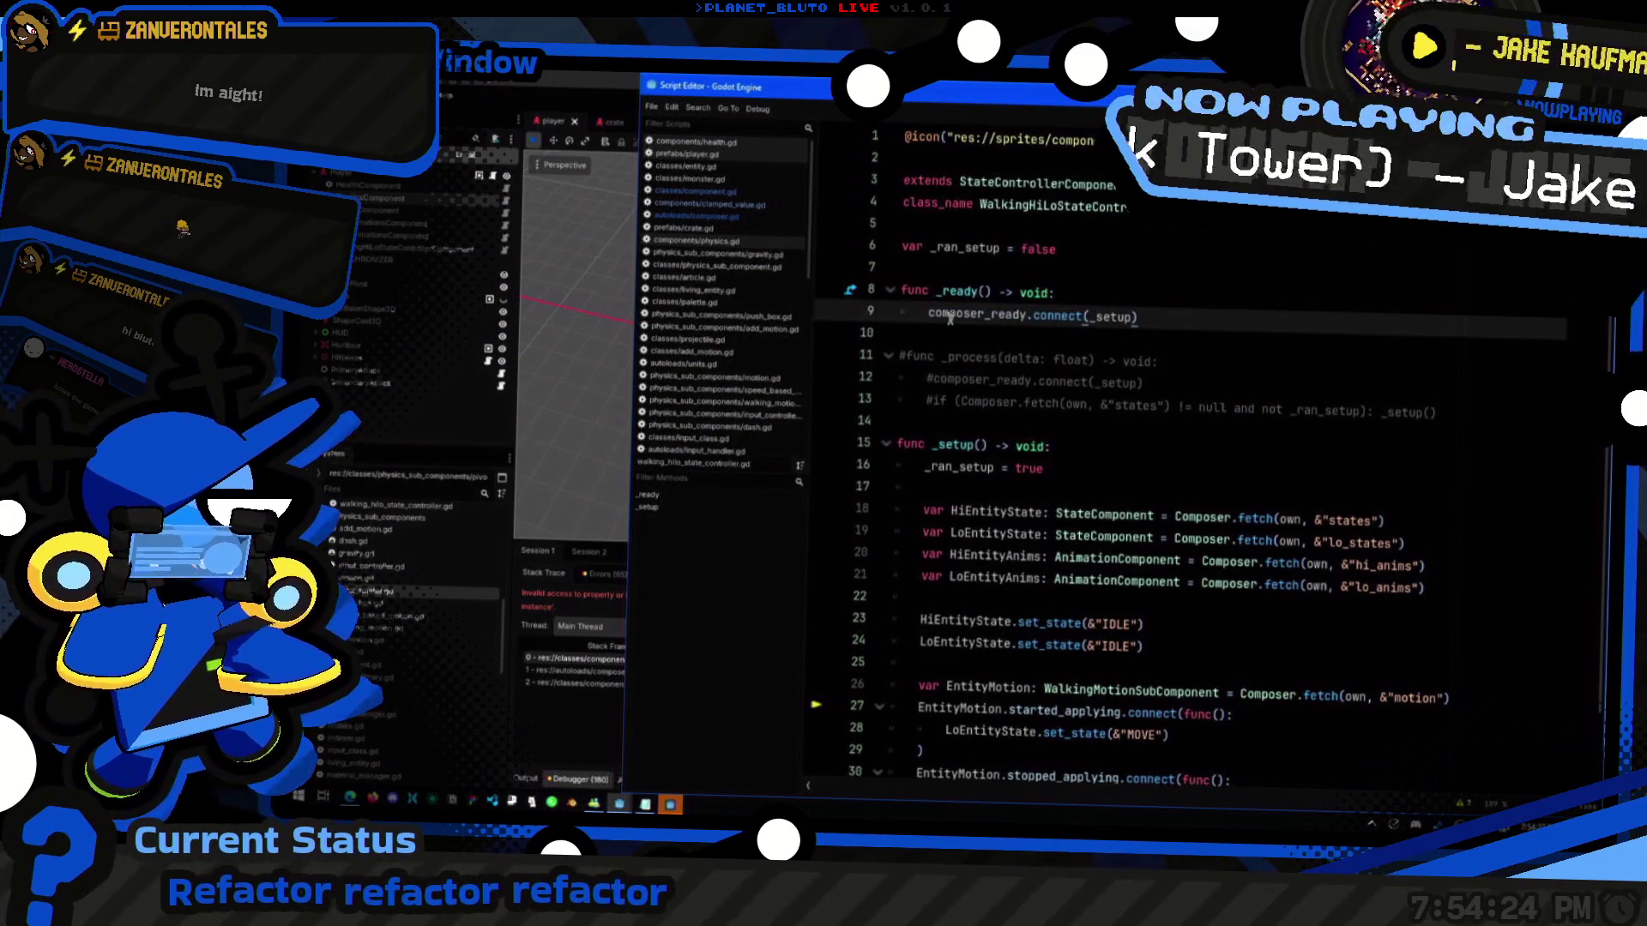
double_click(976, 314)
click(1087, 182)
click(694, 216)
click(1235, 280)
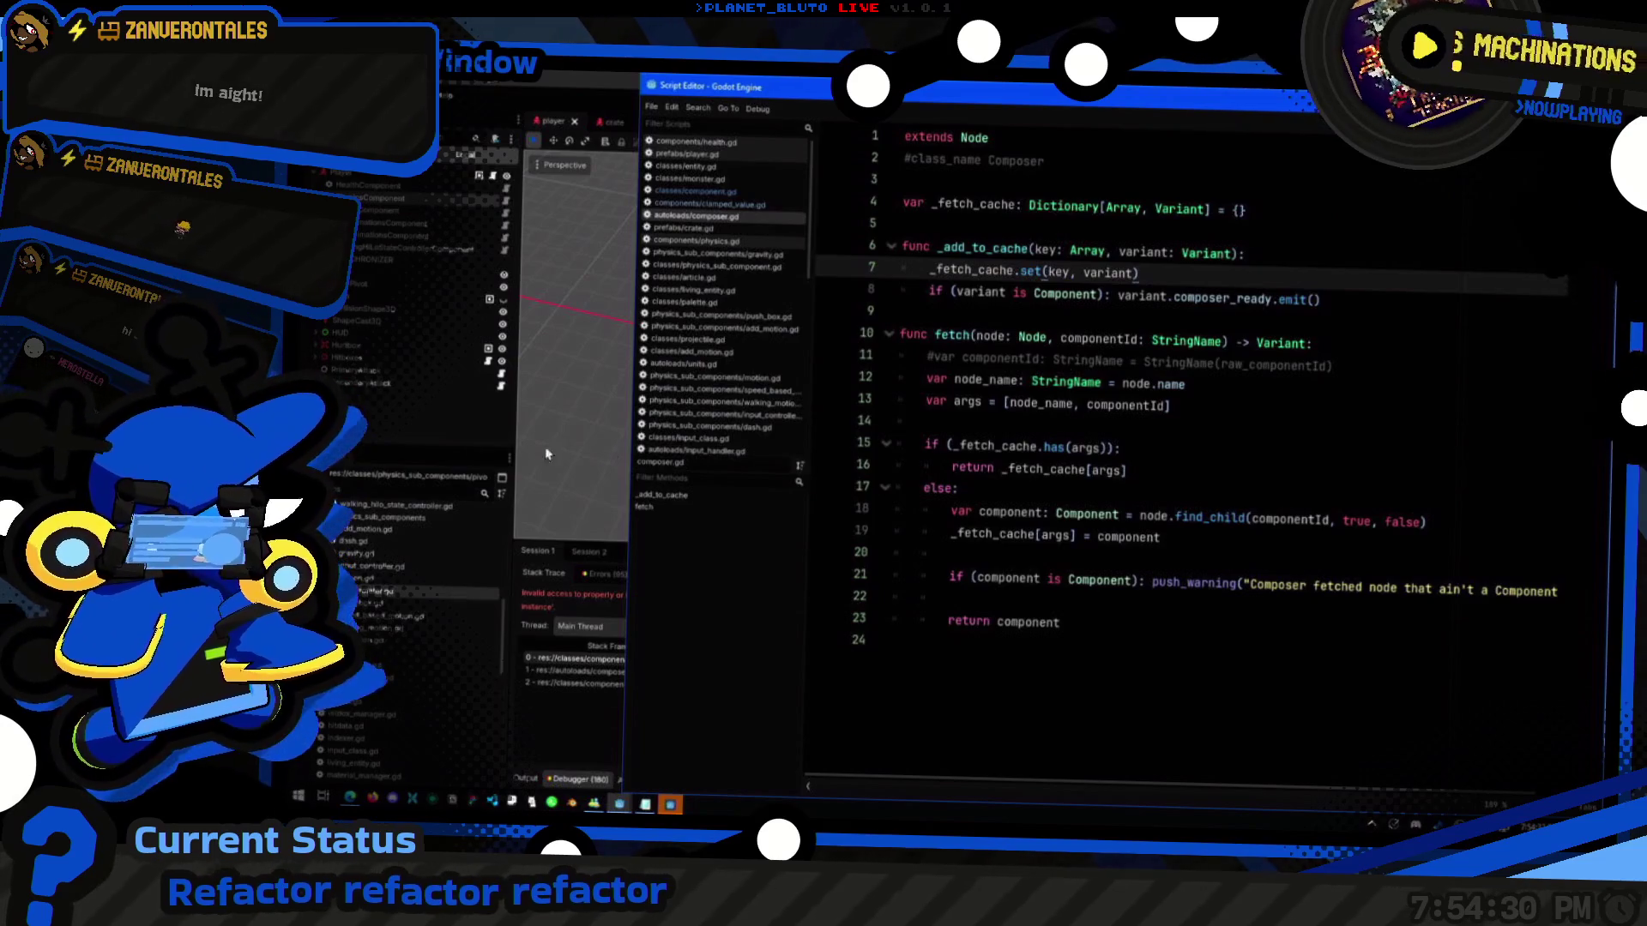
- Inspect the running Composer's Fetch Cache (8 PLAYER_1 entries), then return to the script editor
click(383, 283)
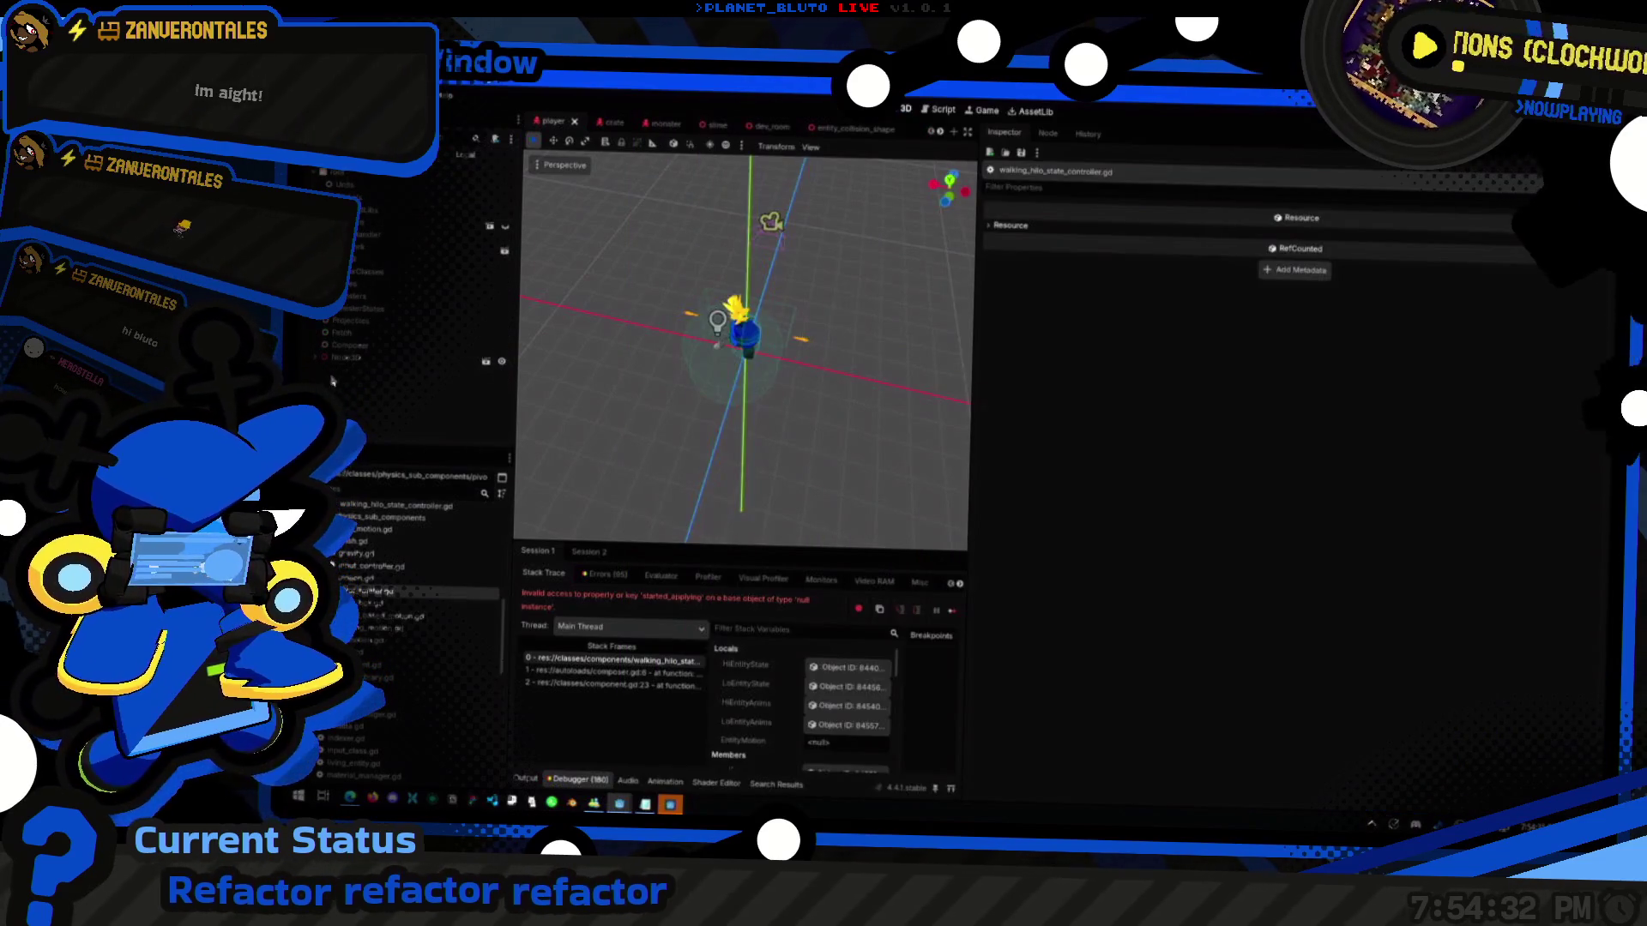
click(352, 344)
click(1463, 238)
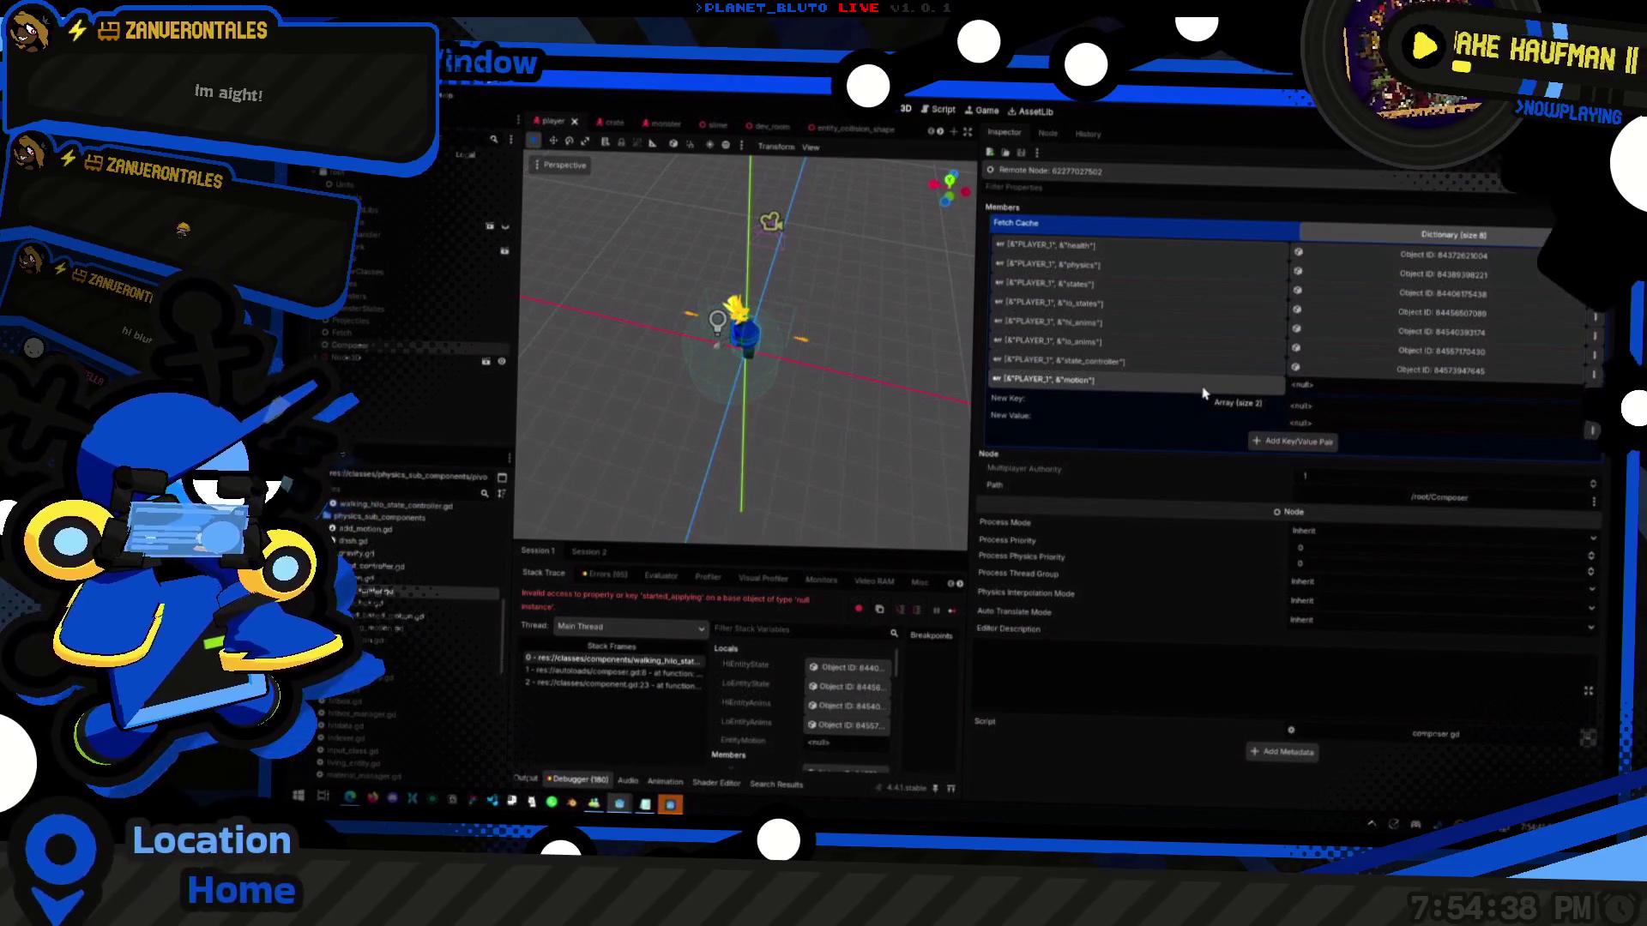
scroll(403, 257, down, 3)
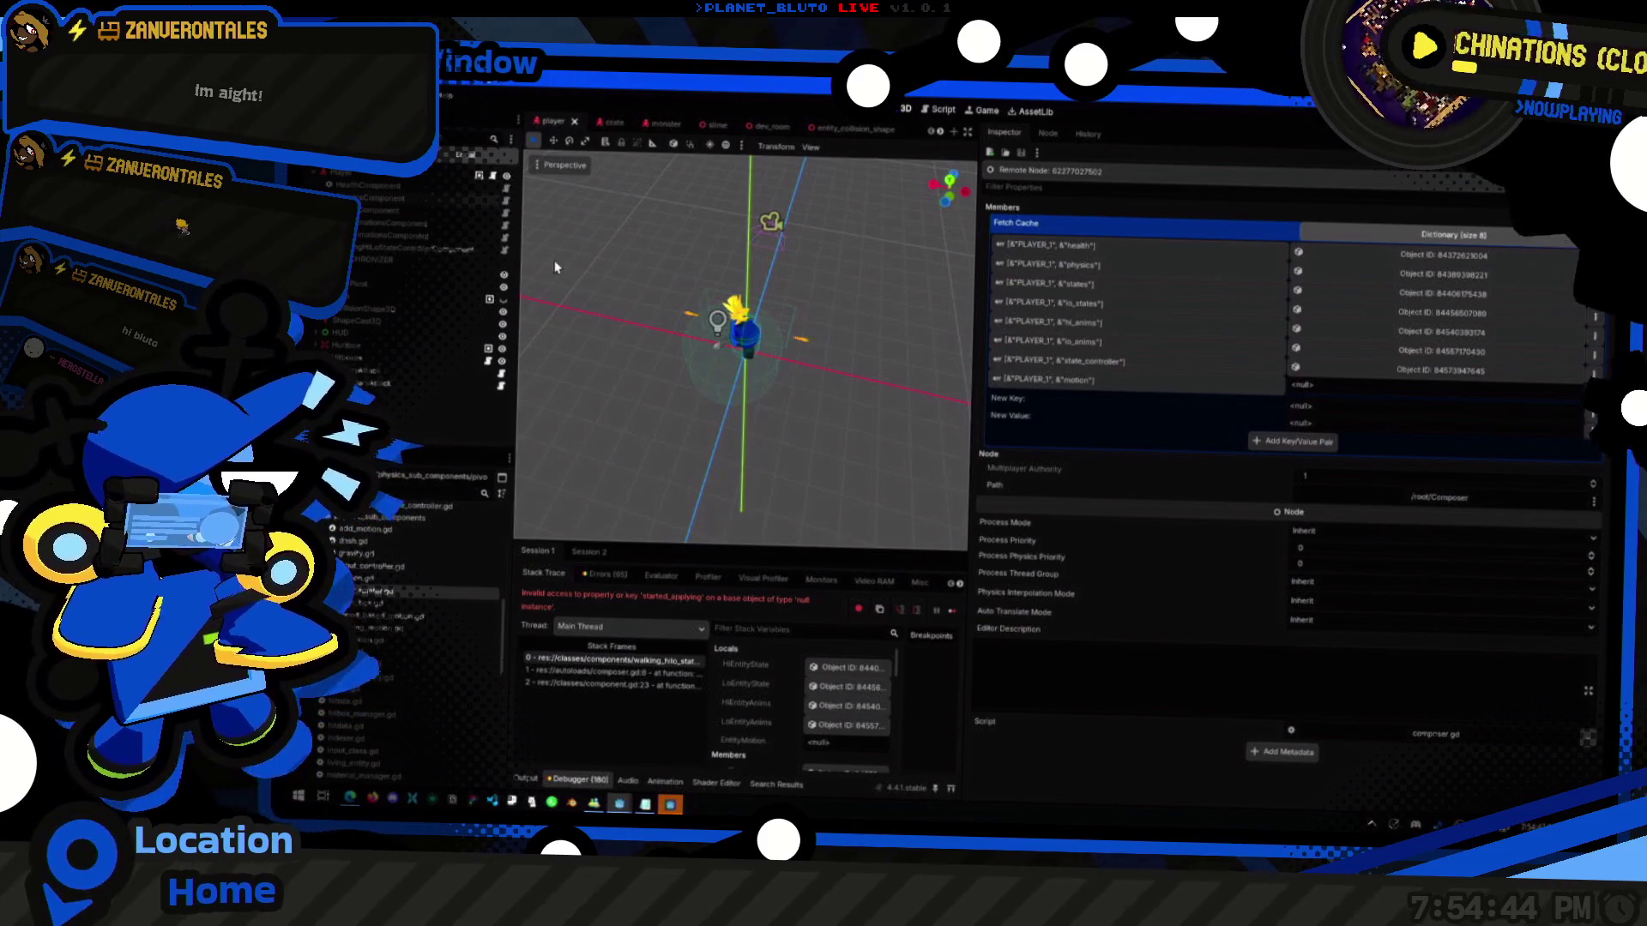
key(ctrl+F3)
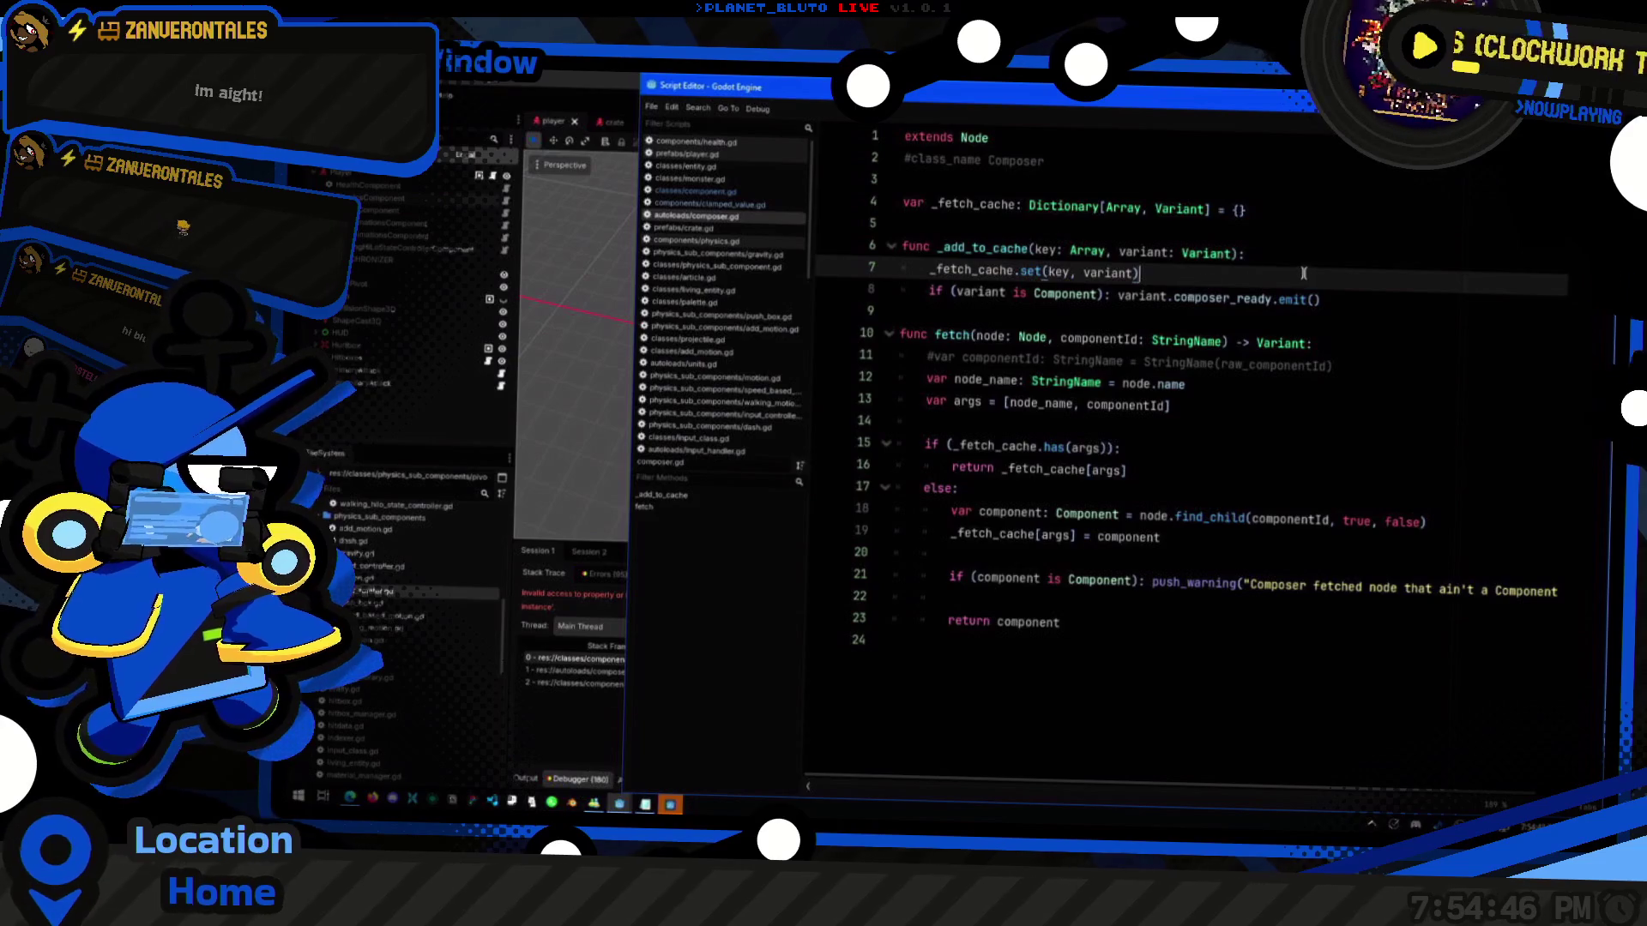
- Insert 'await get_tree().process_frame' on its own line before the composer_ready emit, then rerun with F5
click(1382, 303)
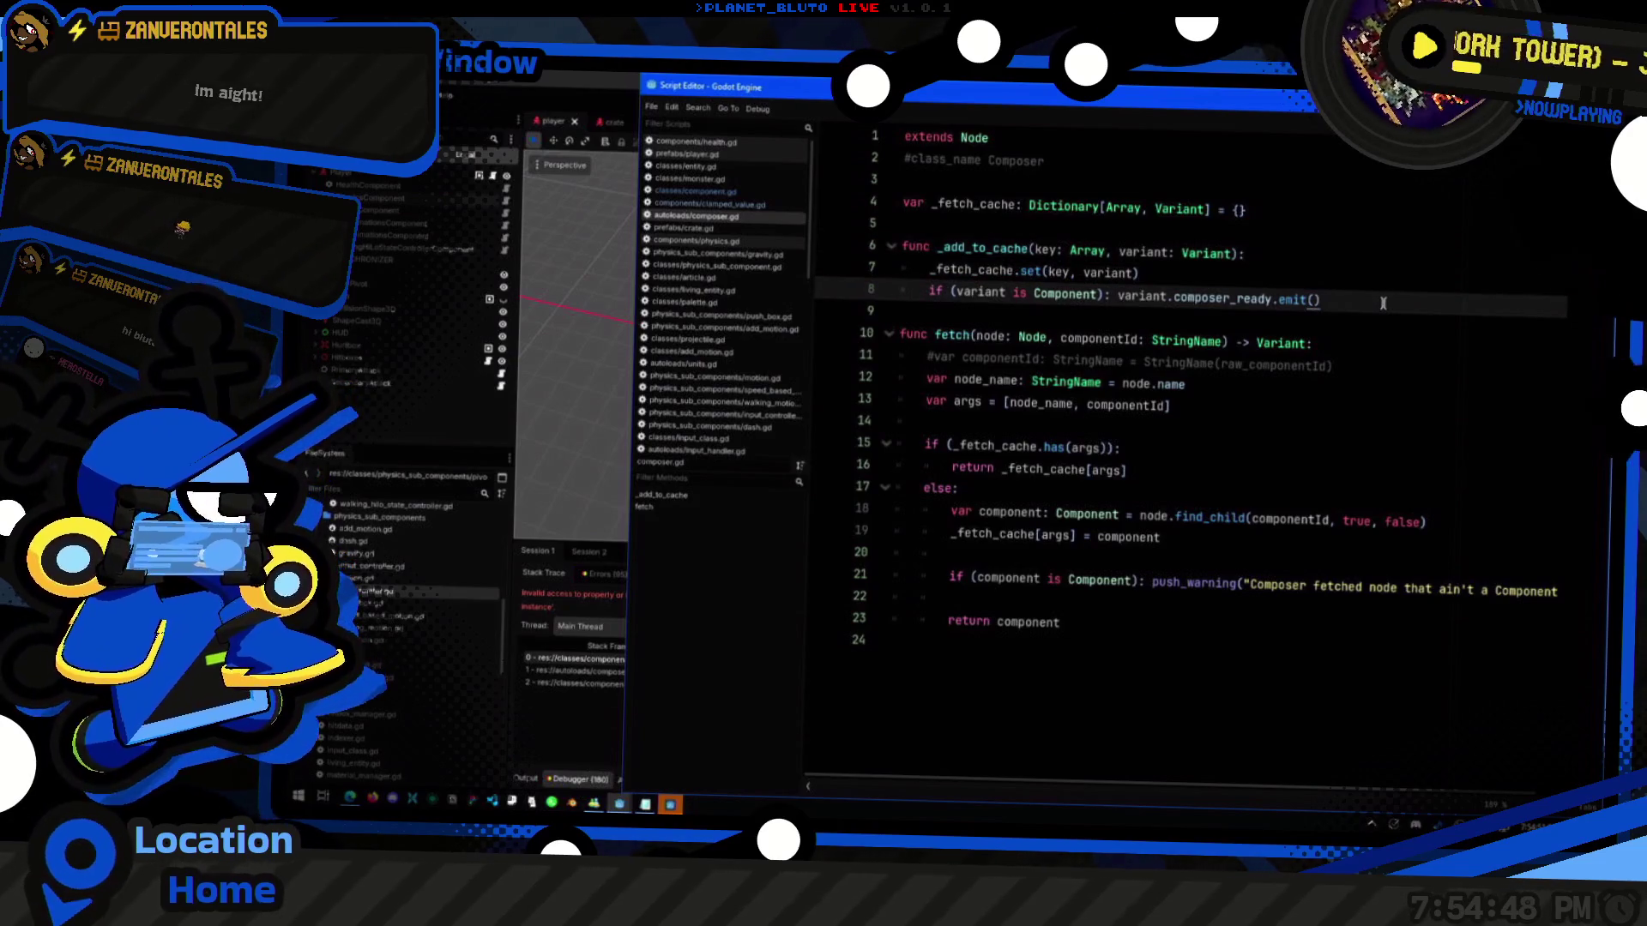
click(1143, 278)
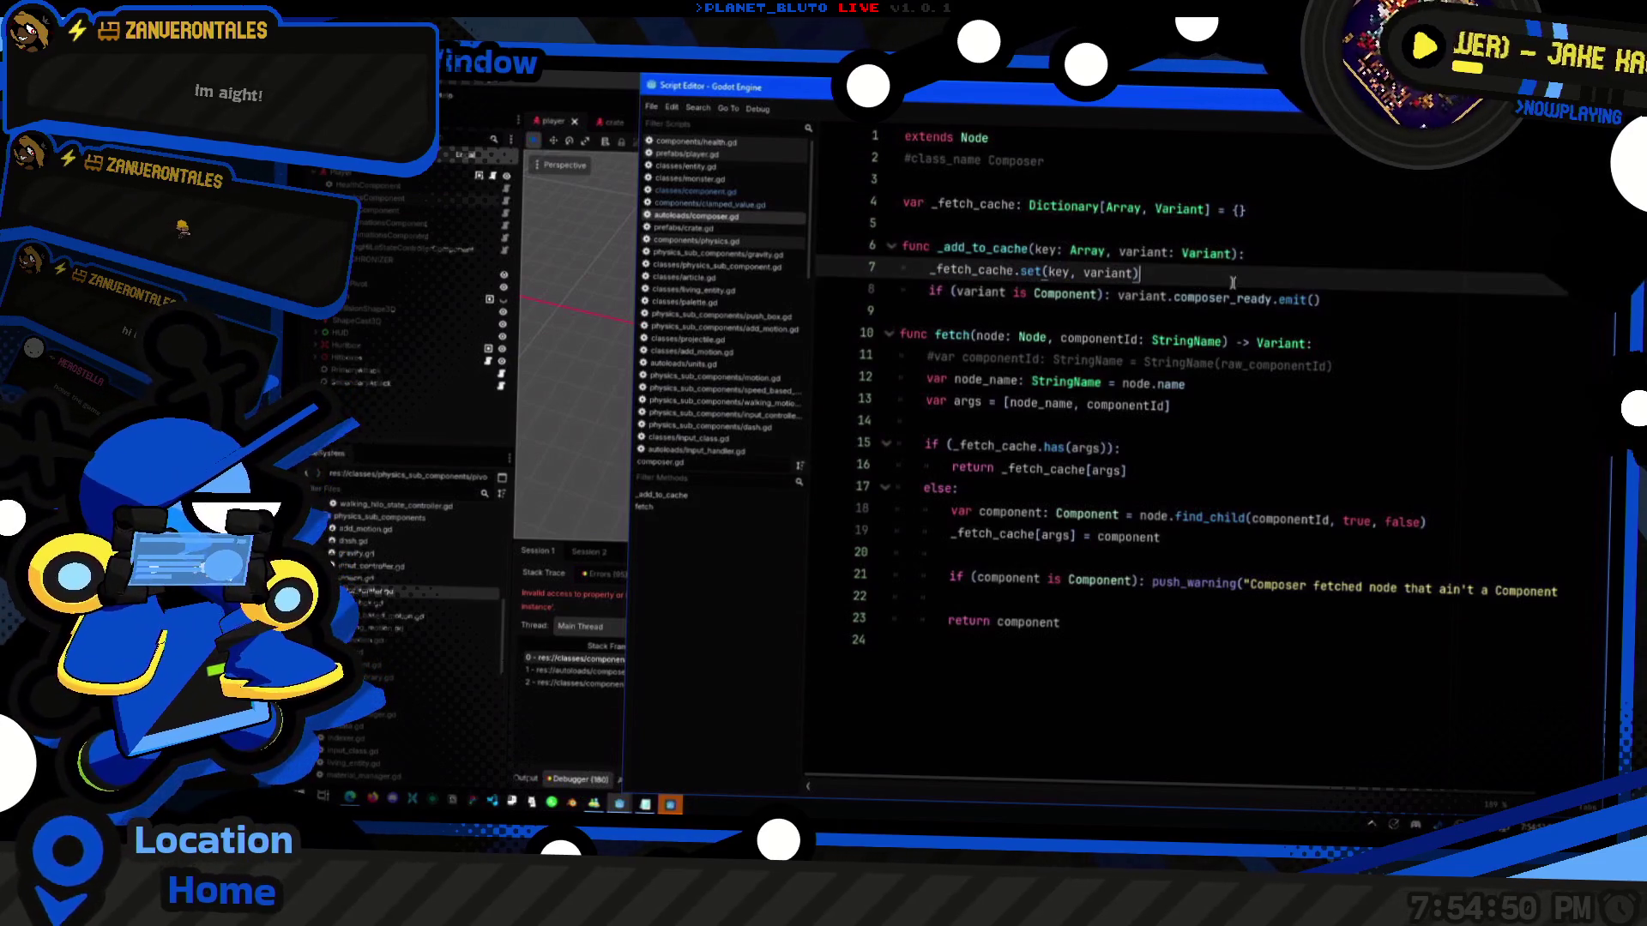
click(1118, 295)
key(Return)
key(Return)
click(1173, 317)
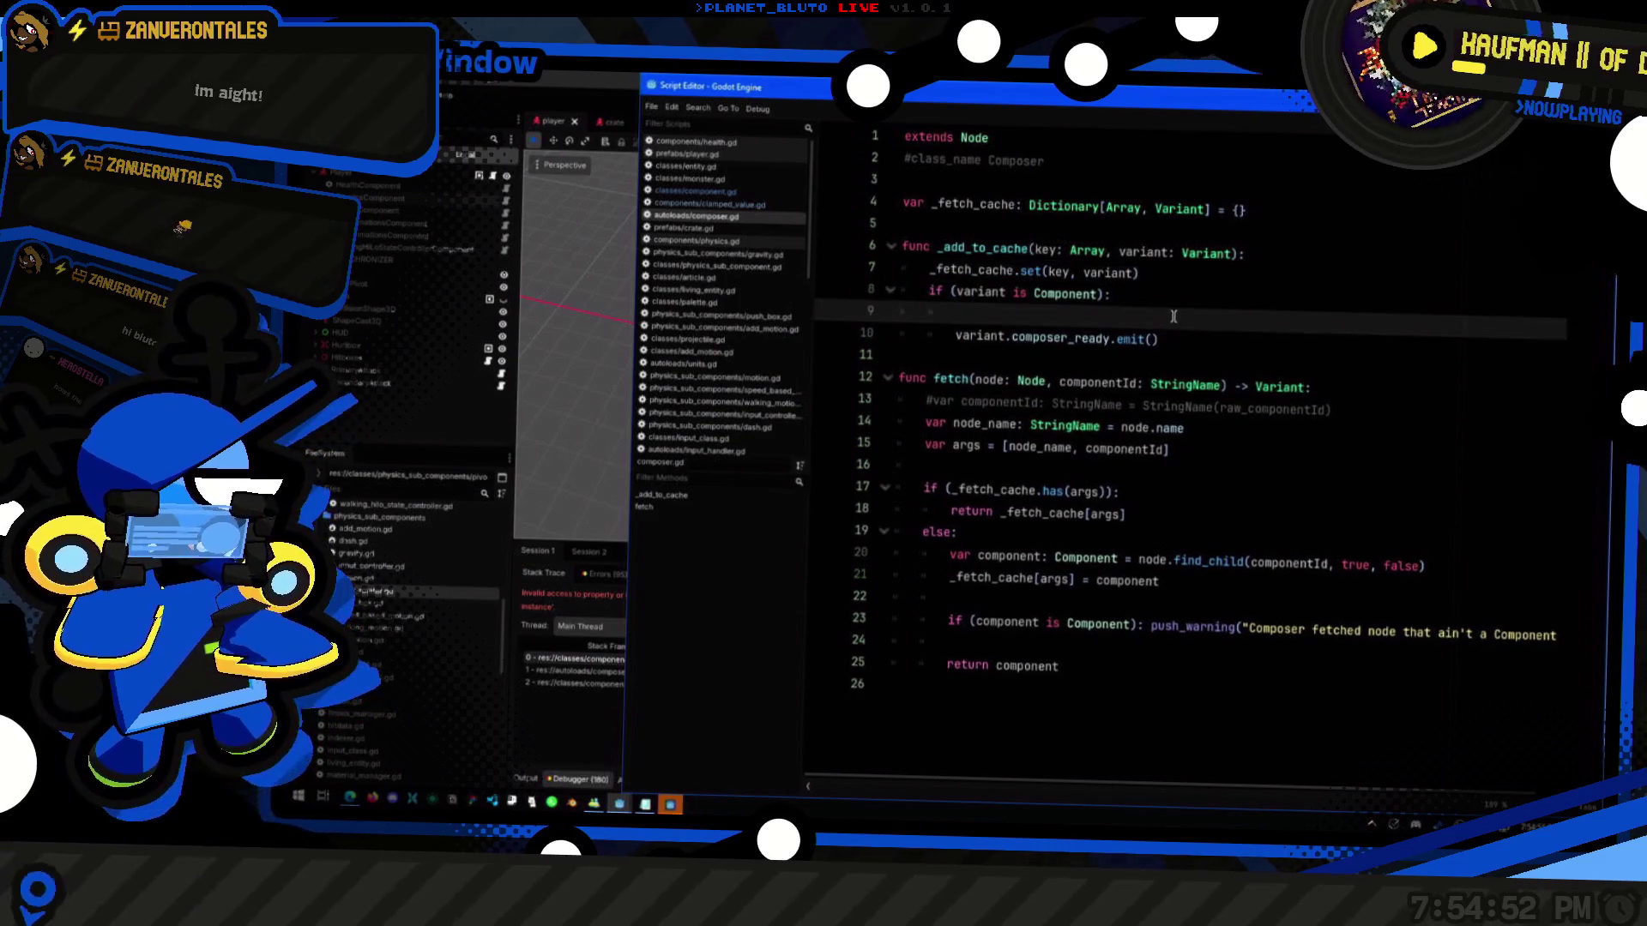
text(_tree().pr)
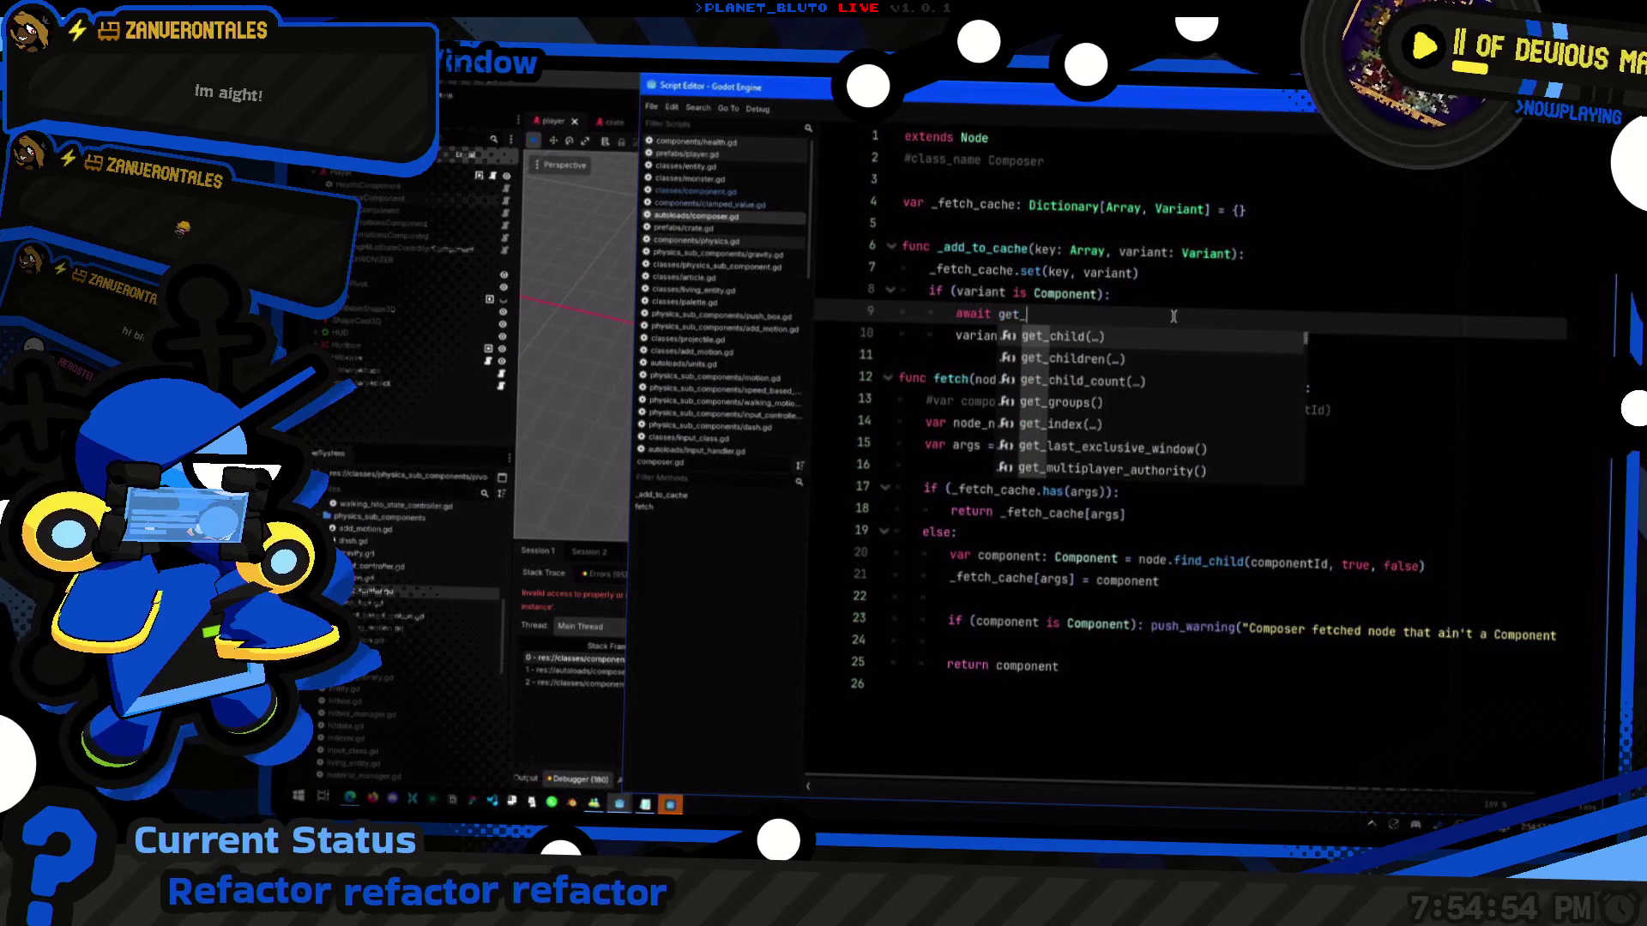
key(Return)
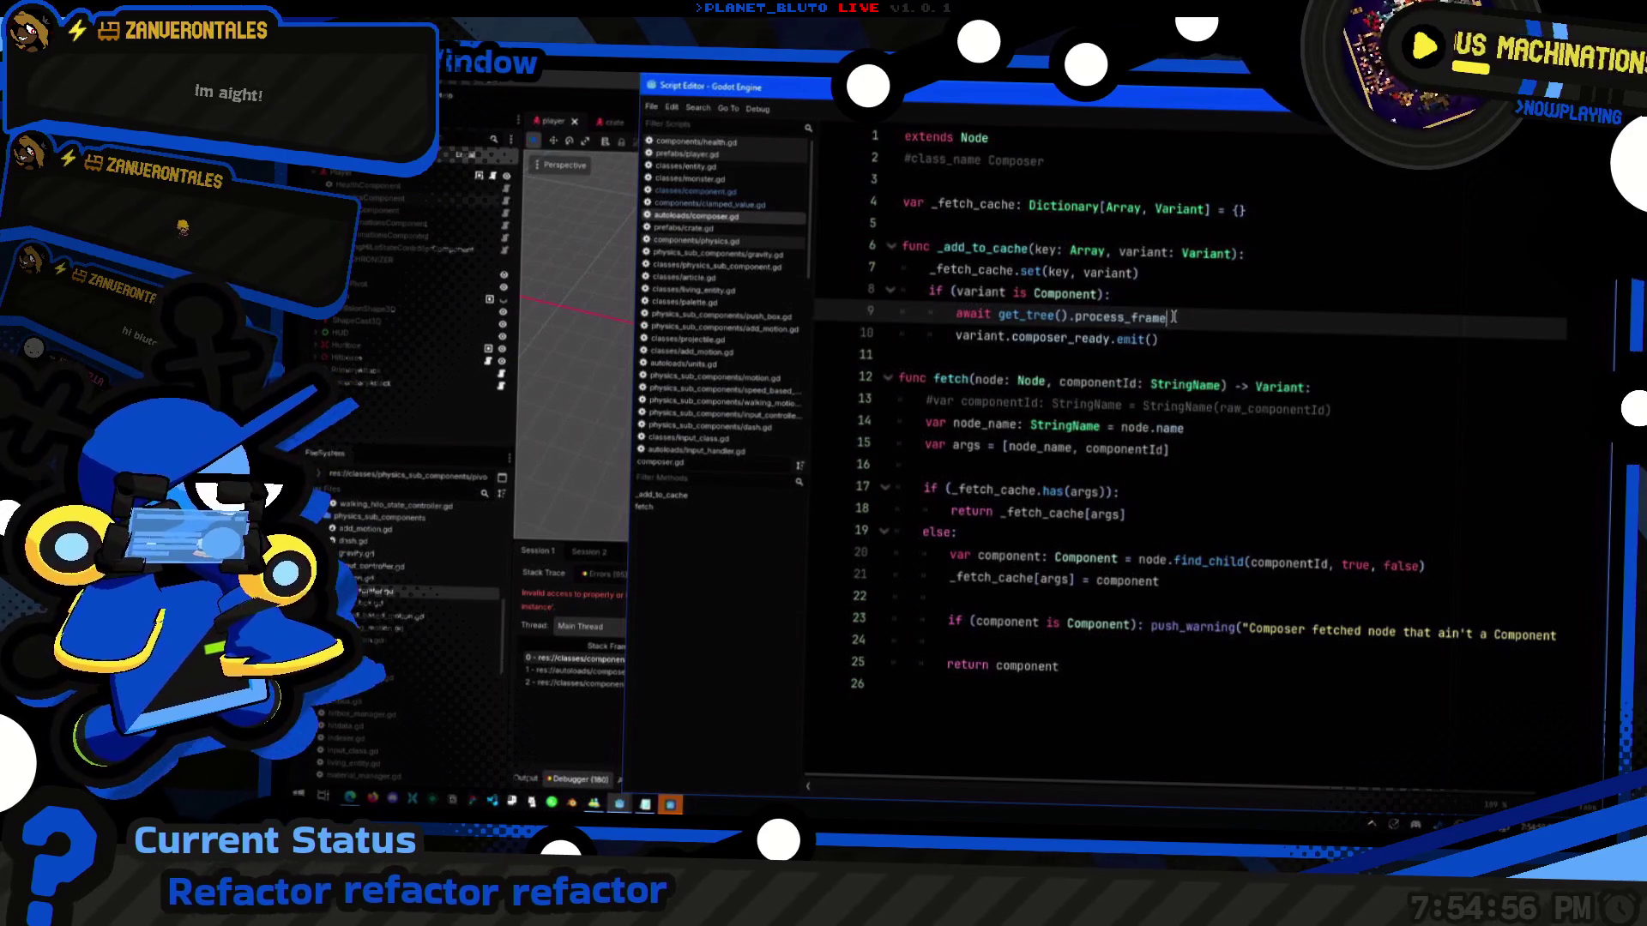
key(F5)
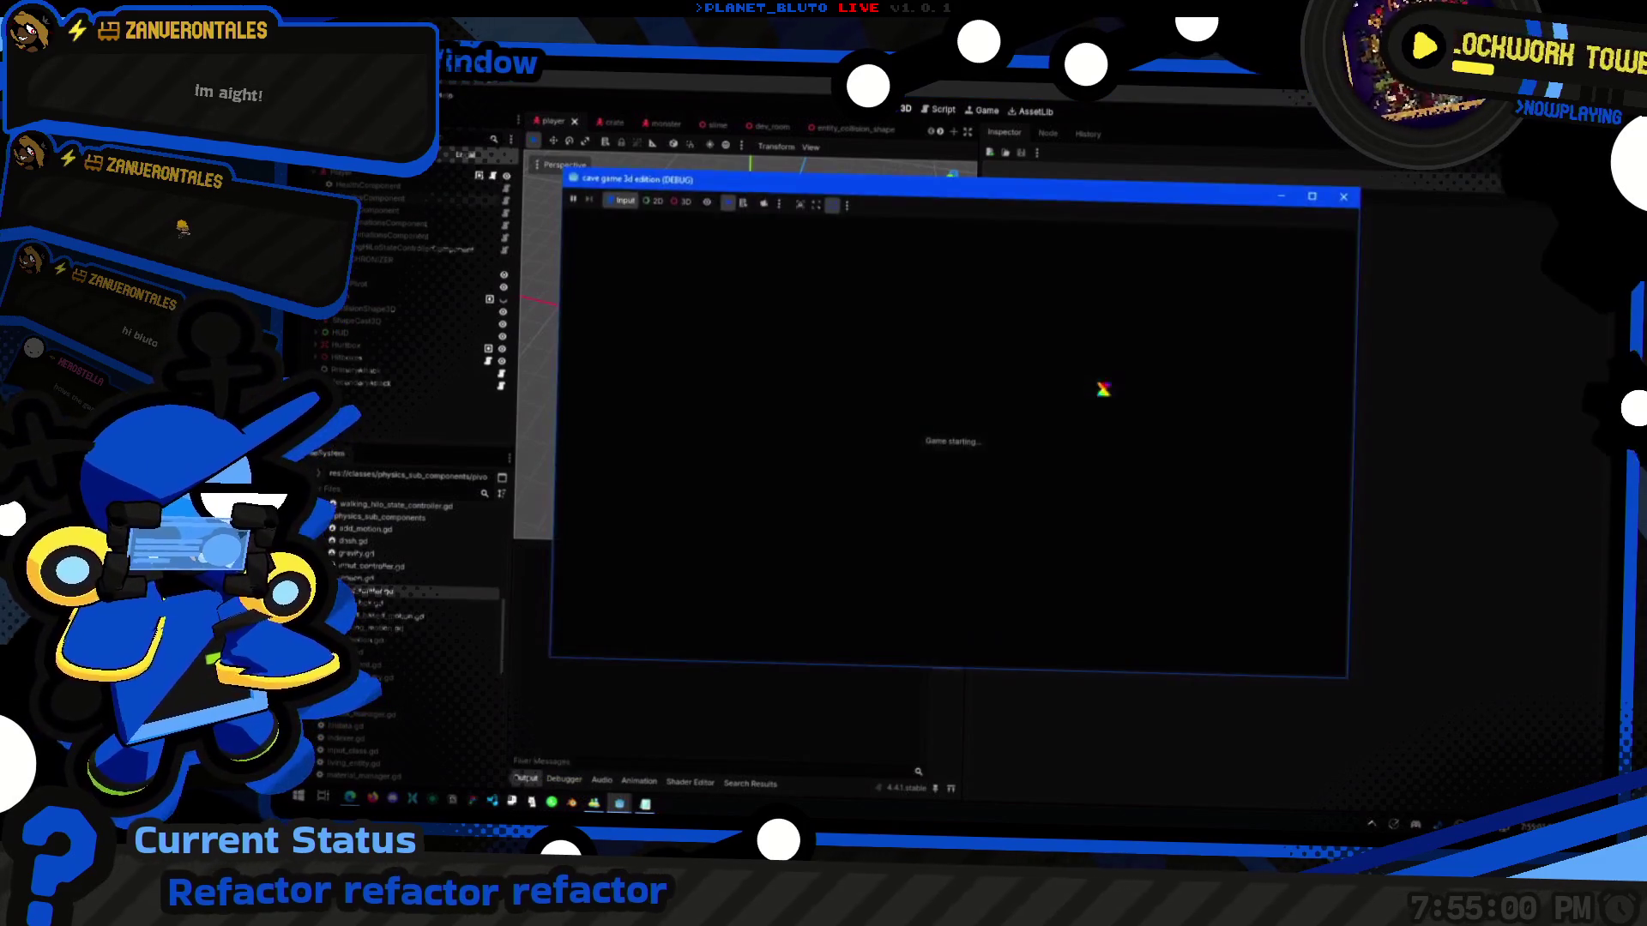
- Choose the Knight class and host a game to load the cave scene
click(753, 282)
click(744, 327)
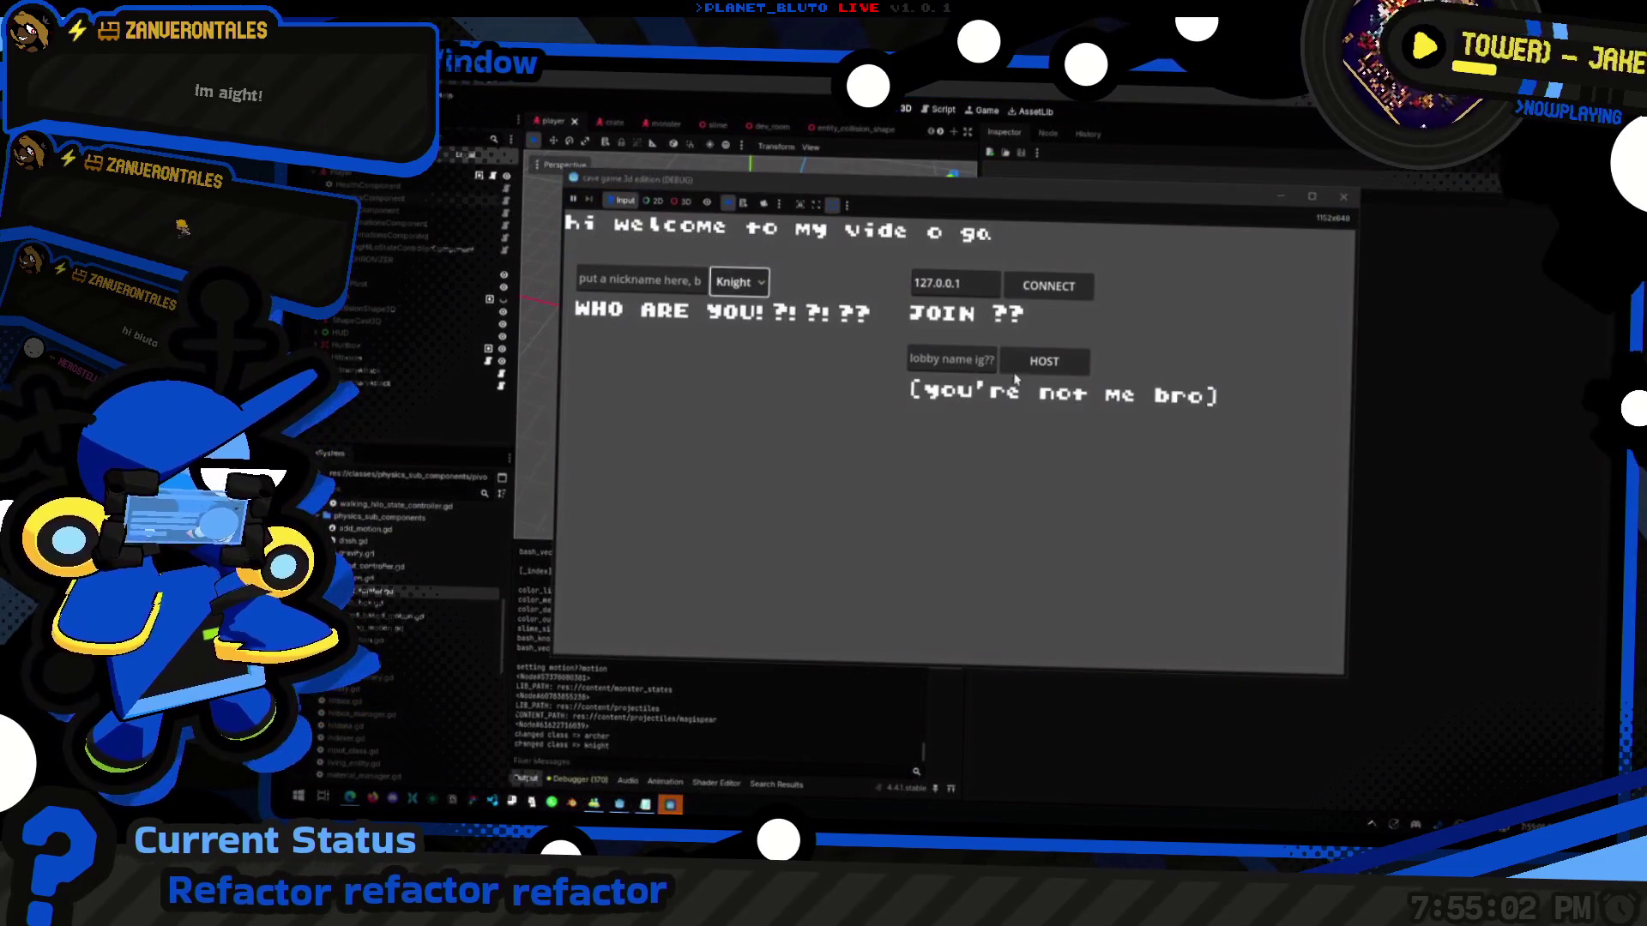
click(1044, 361)
- Walk the knight around the cave past the red crate and pillars, then stop the game with F8
key(w)
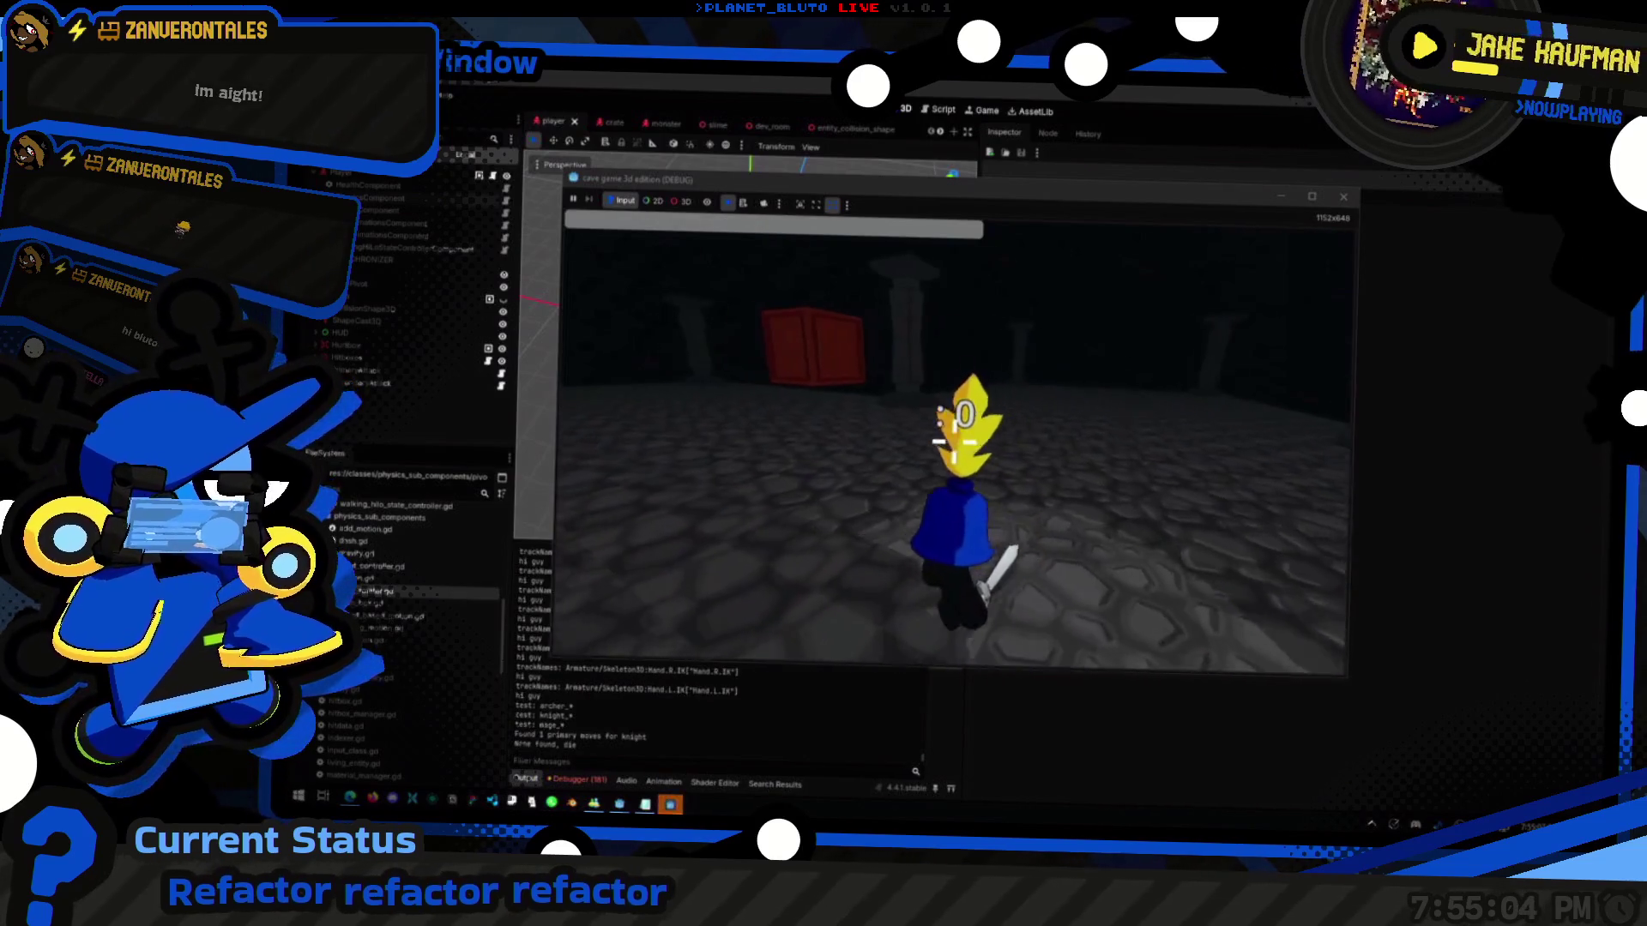
key(s)
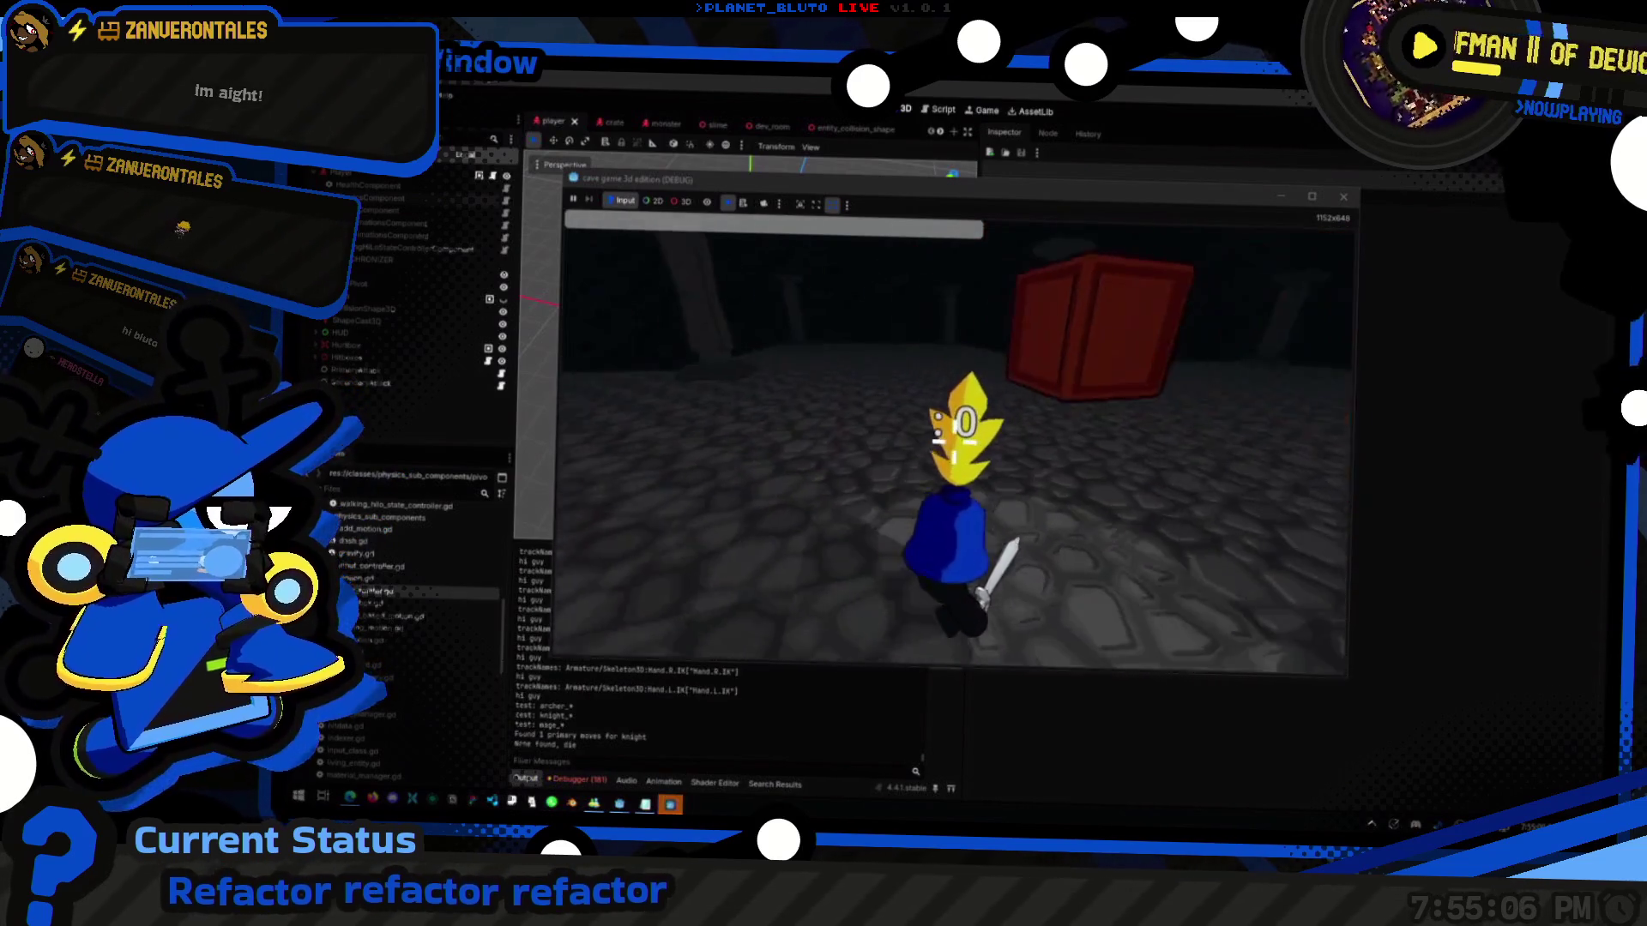
key(d)
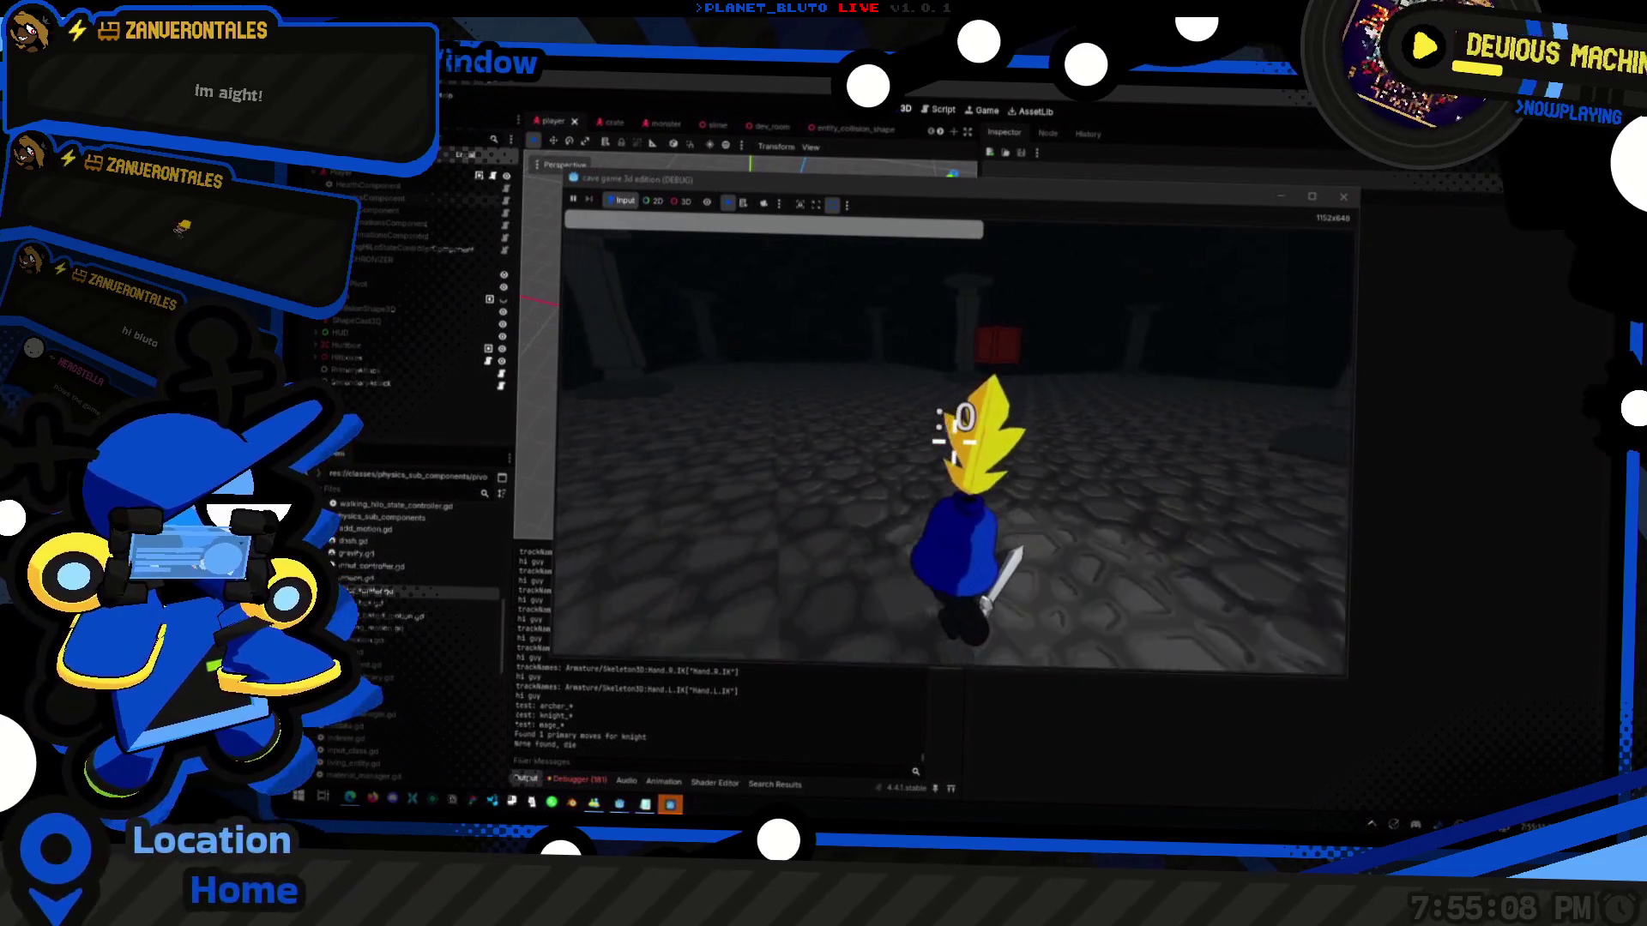
key(w)
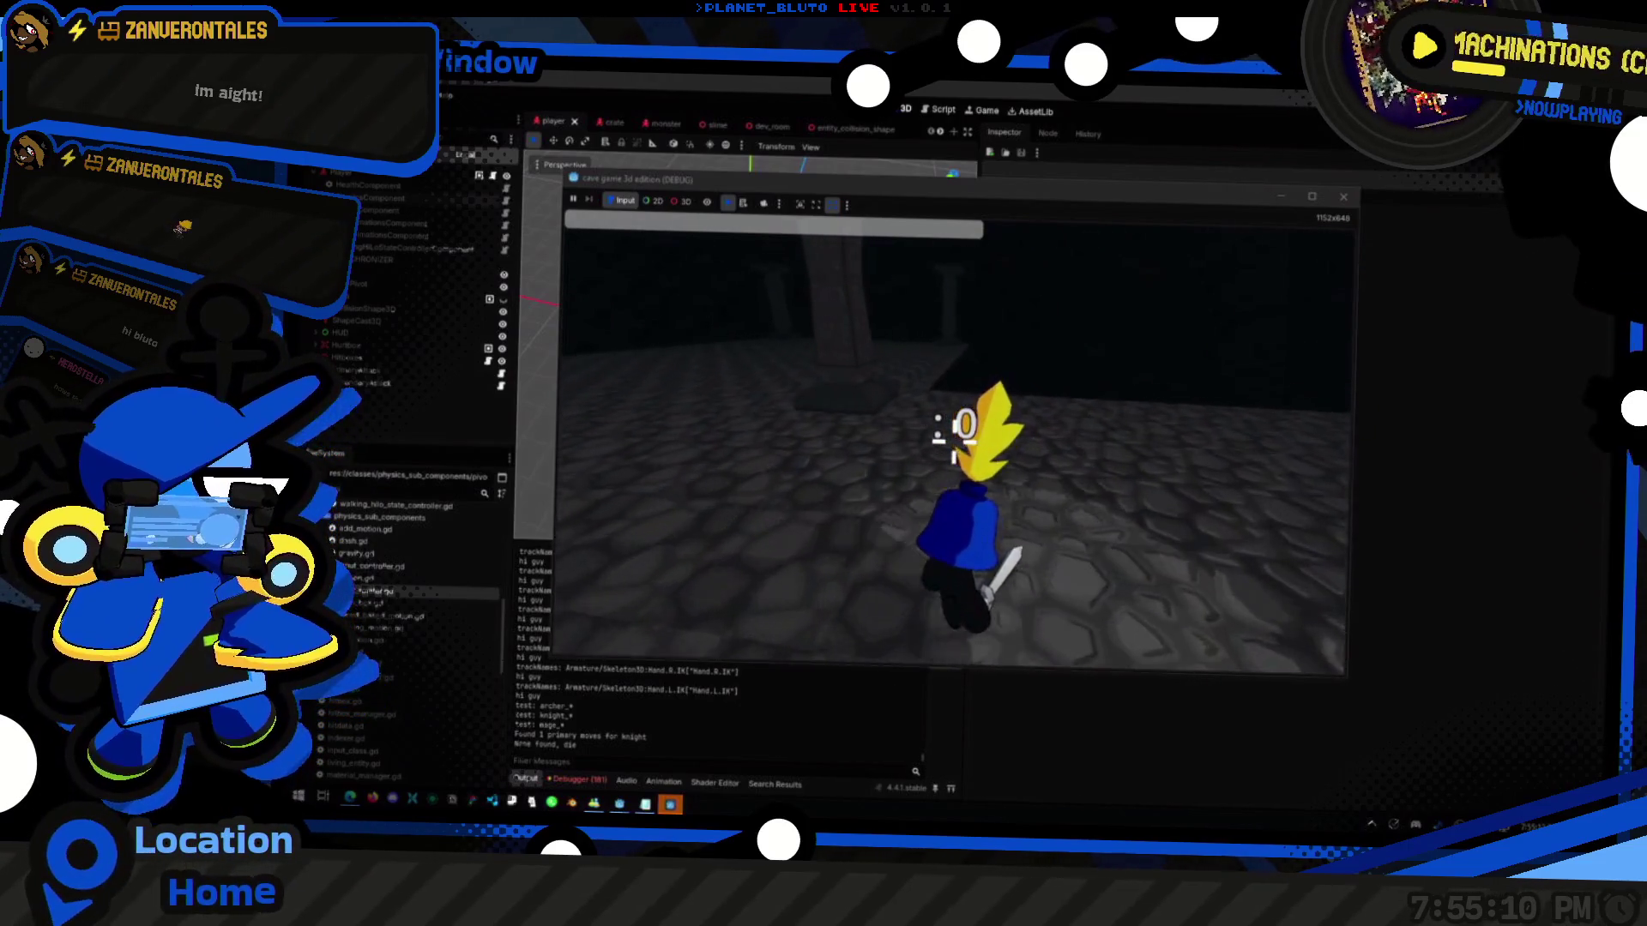
key(d)
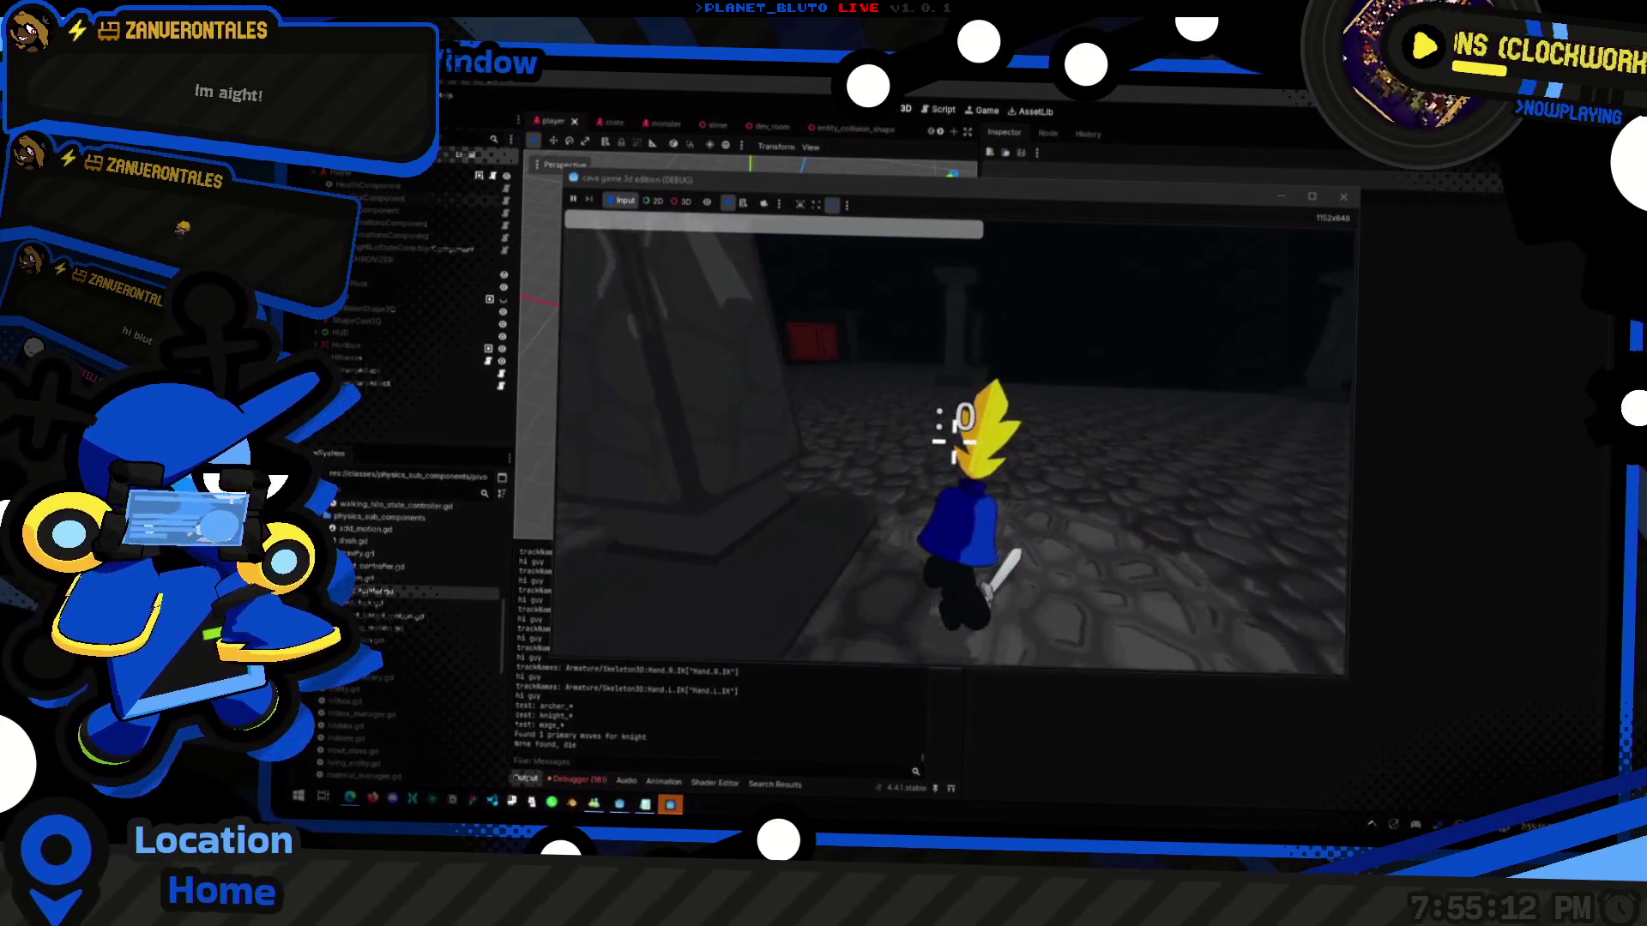
key(d)
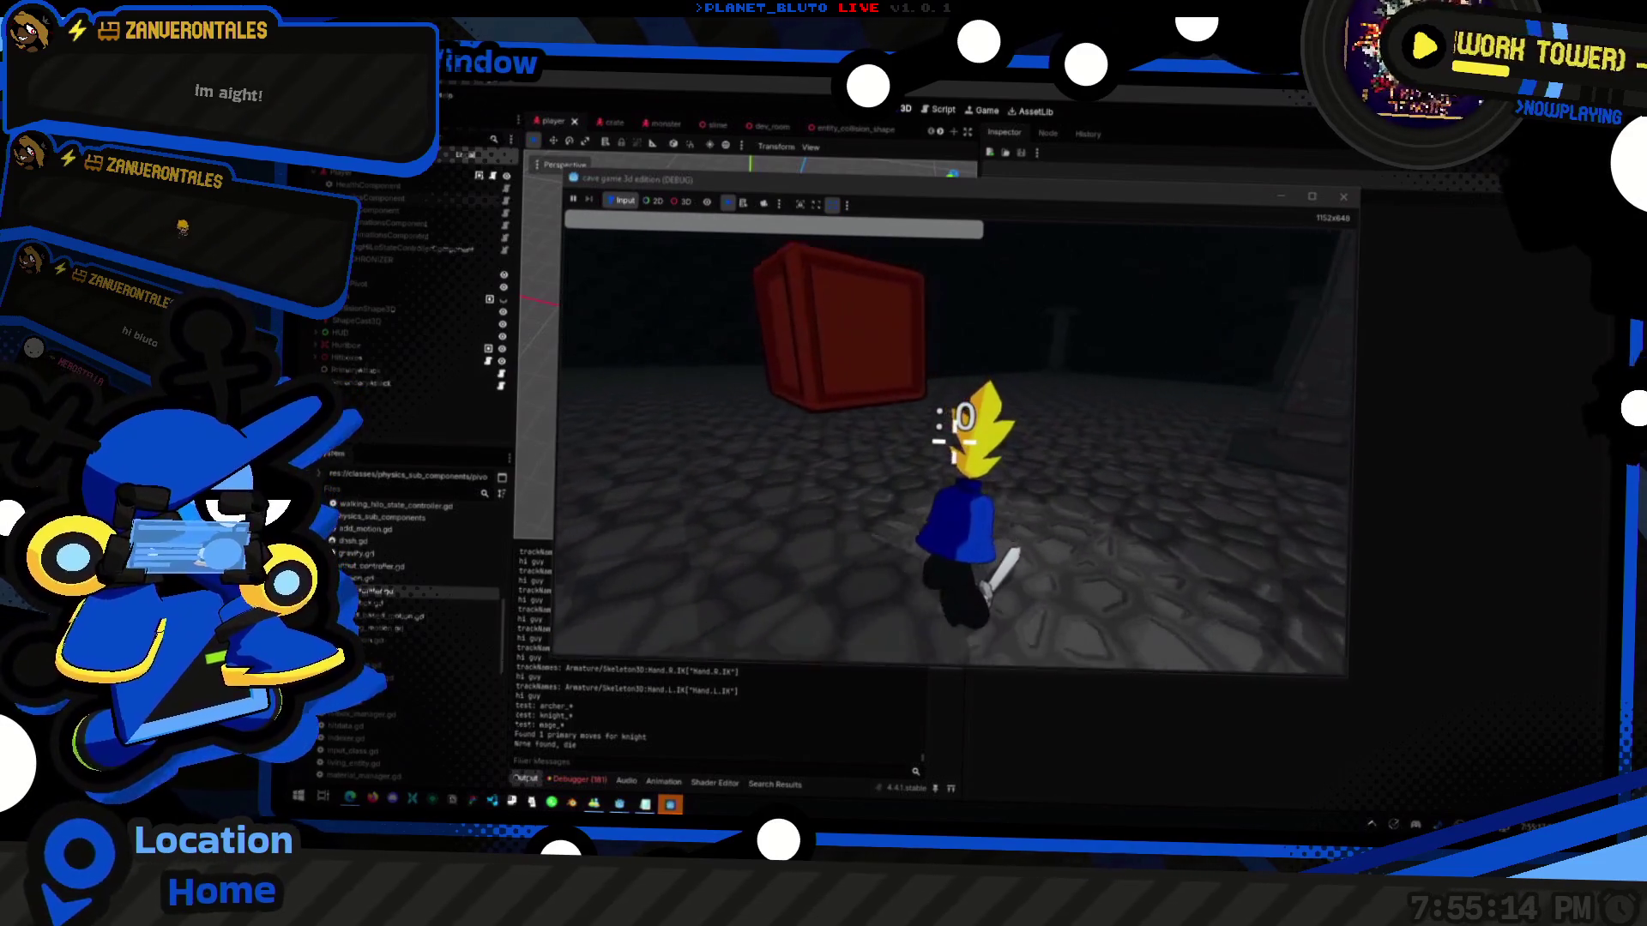
key(a)
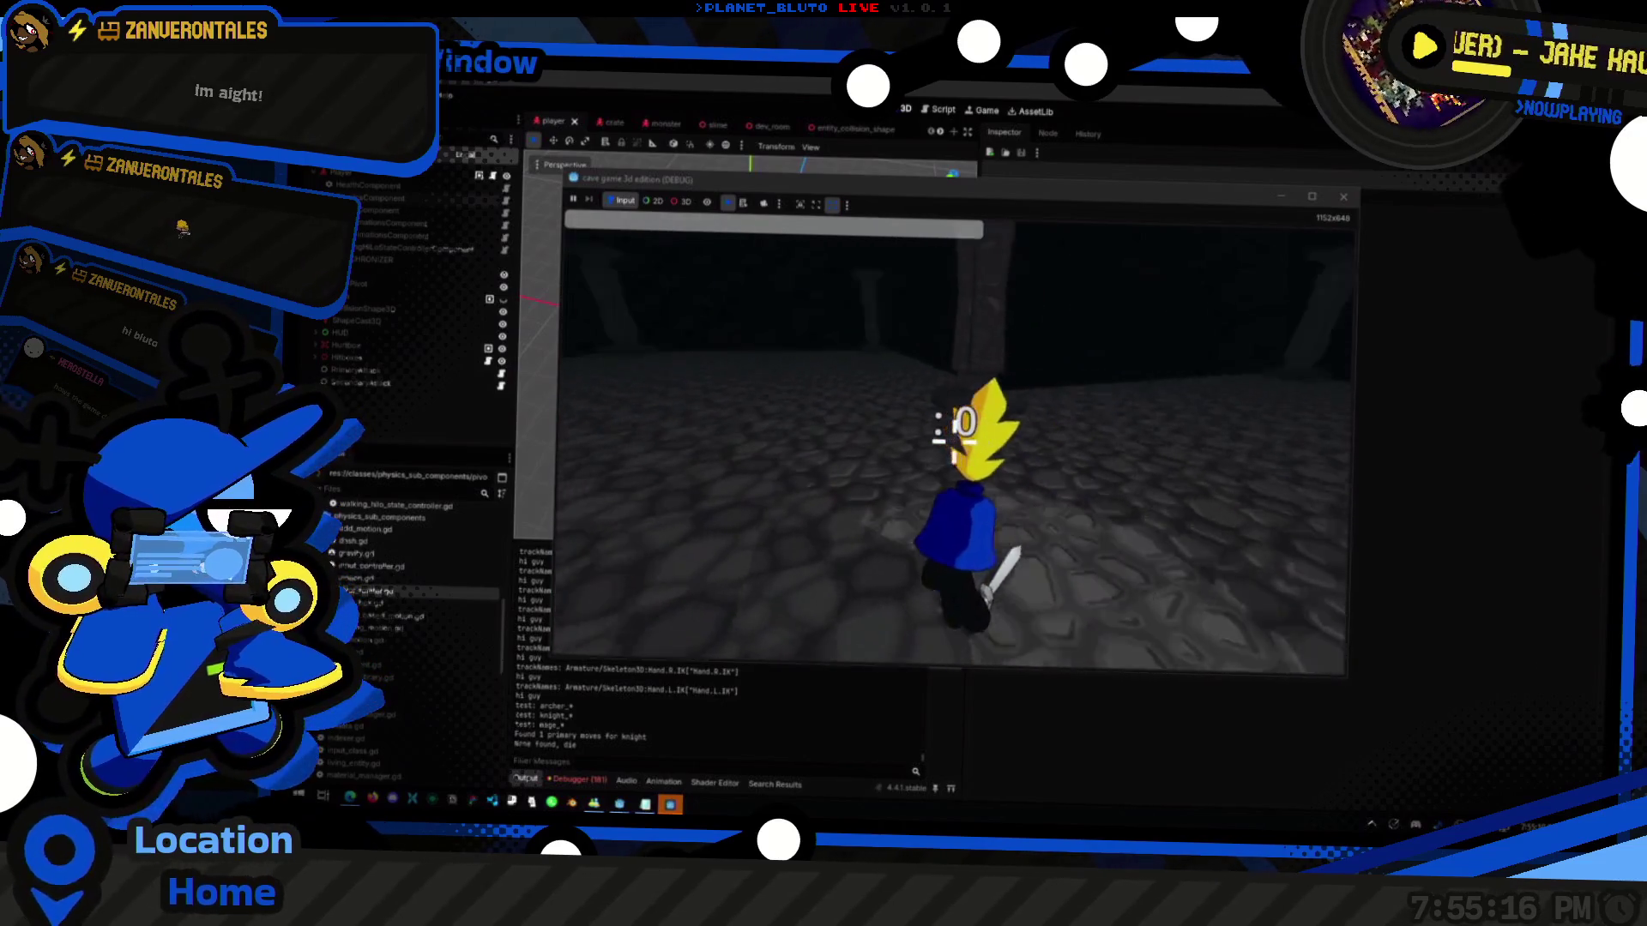
key(a)
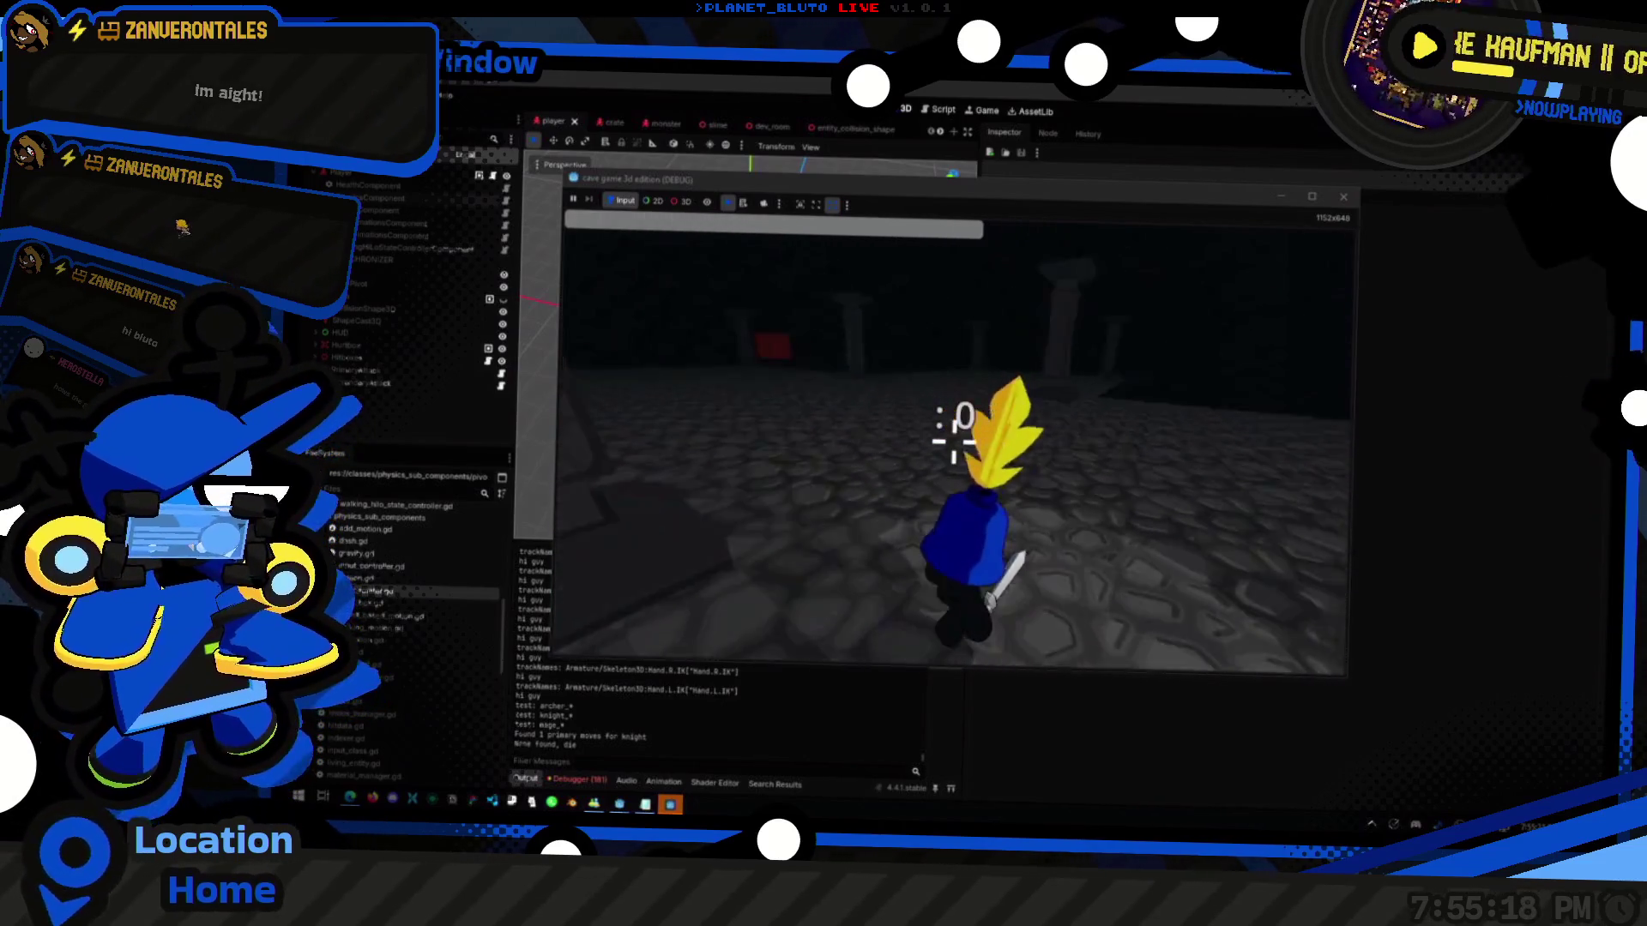
key(w)
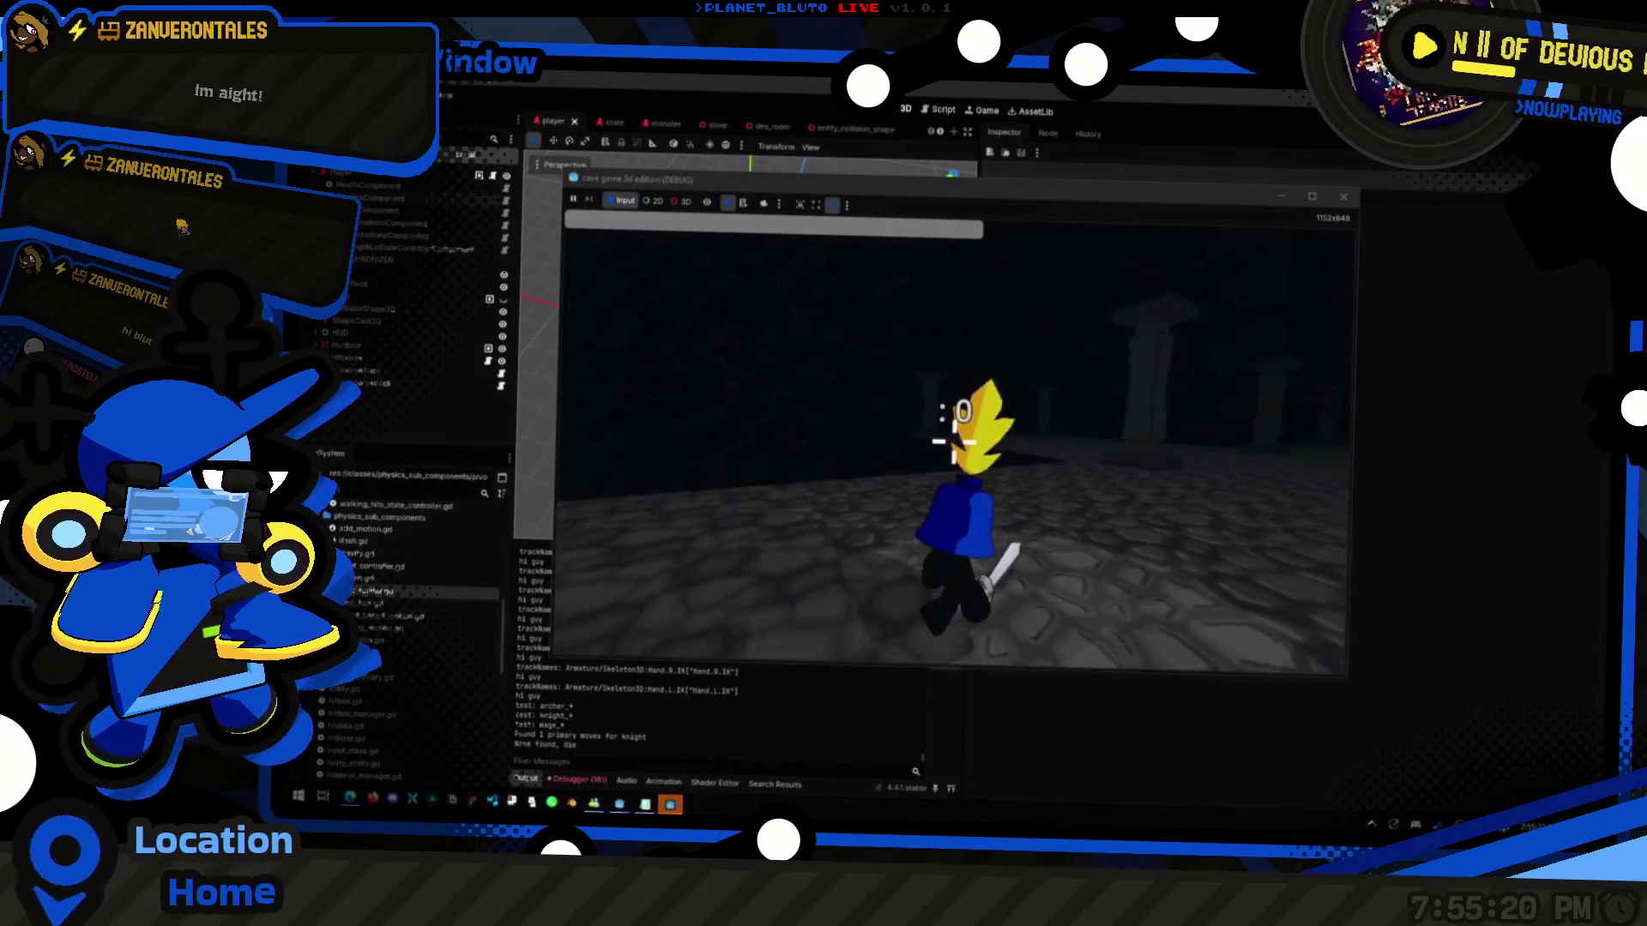
key(w)
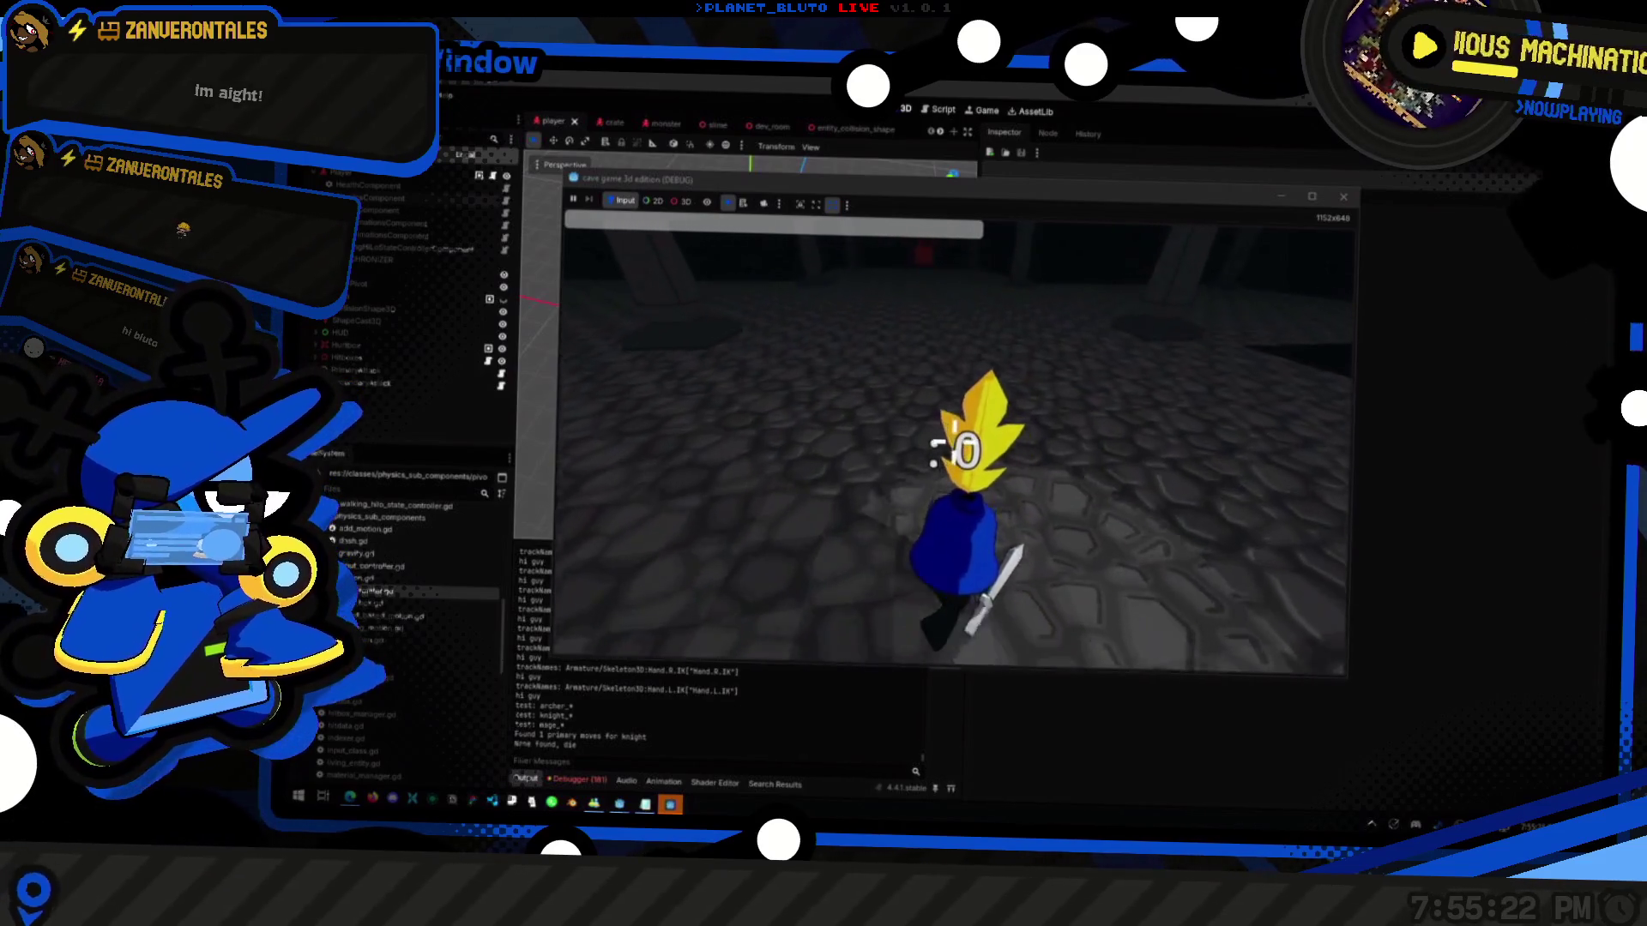
key(w)
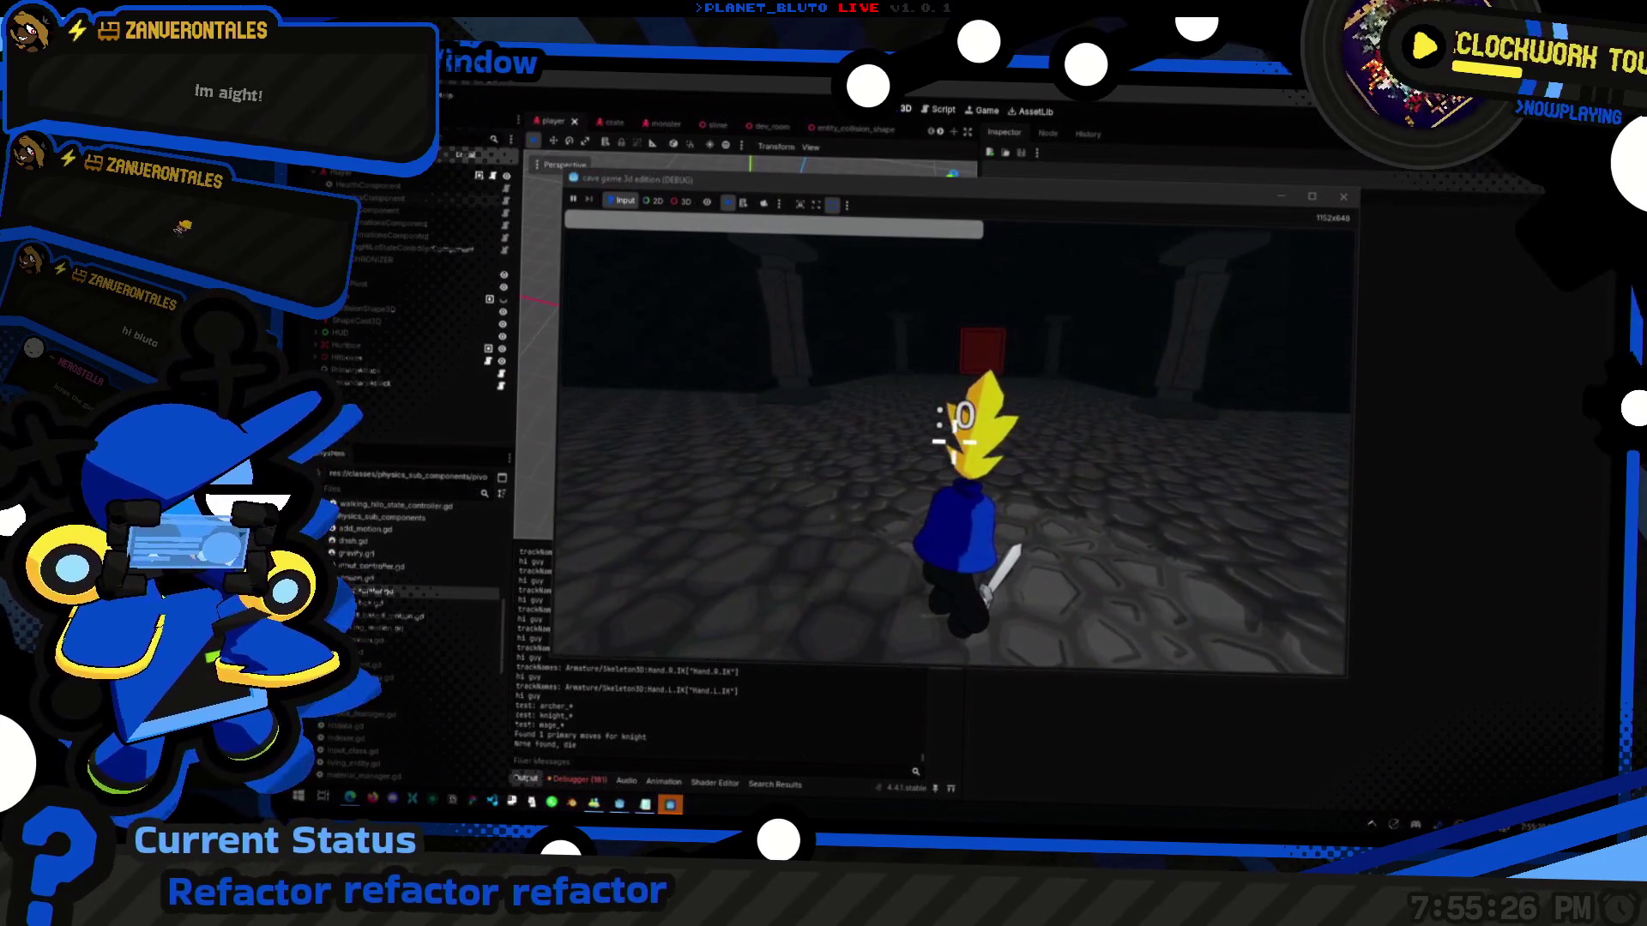
key(w)
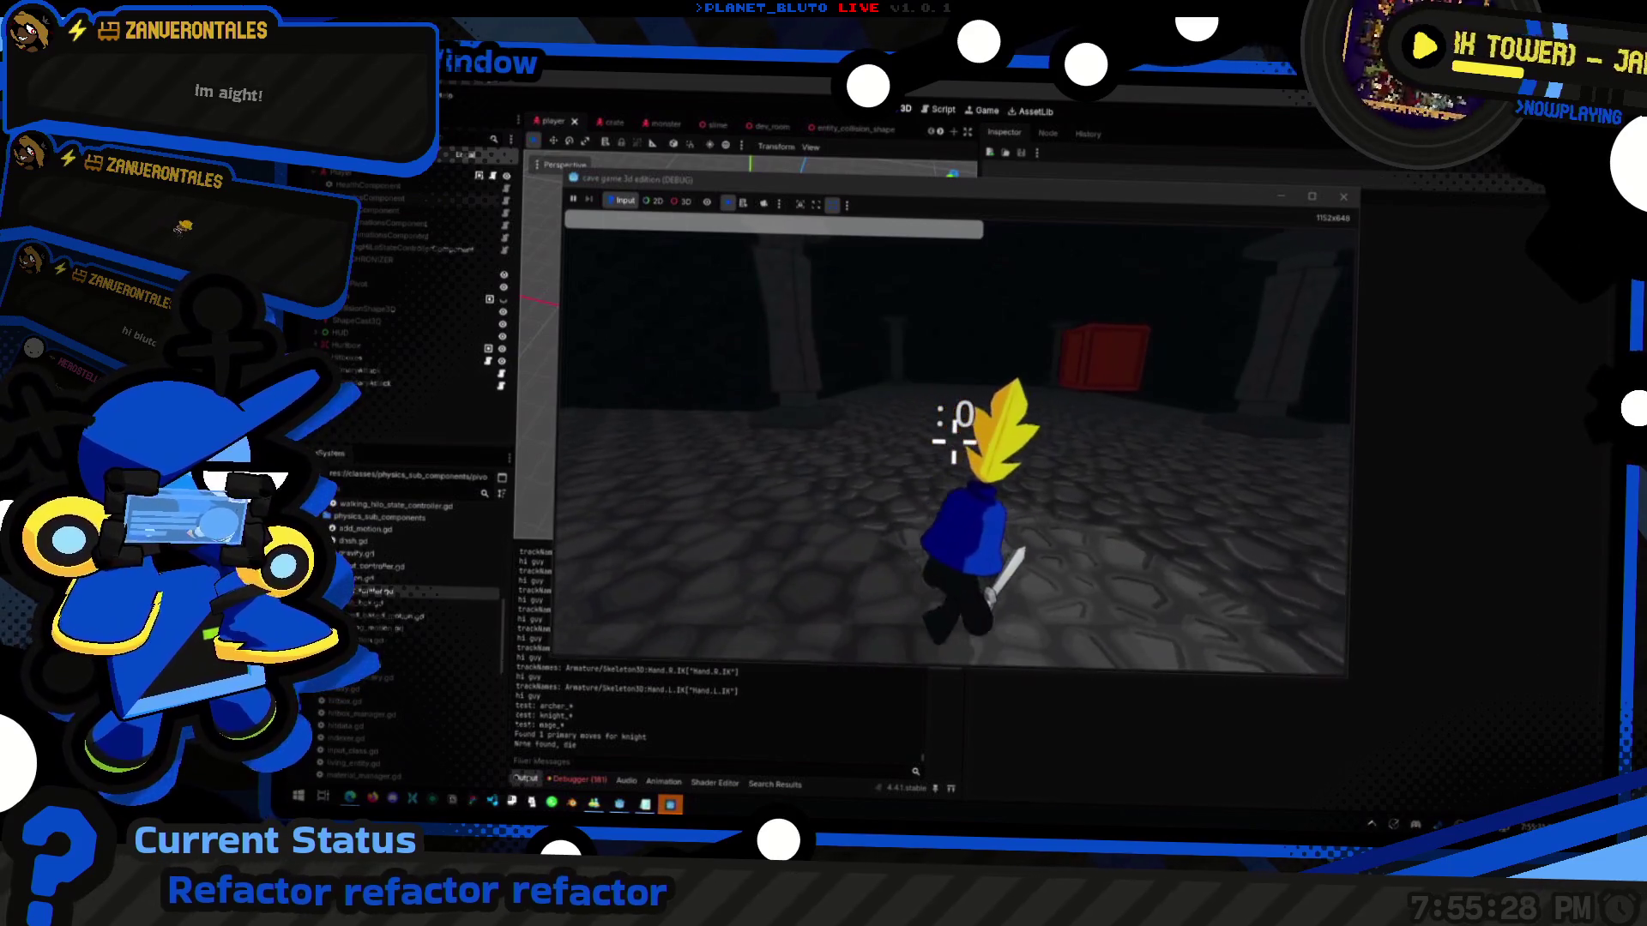
key(w)
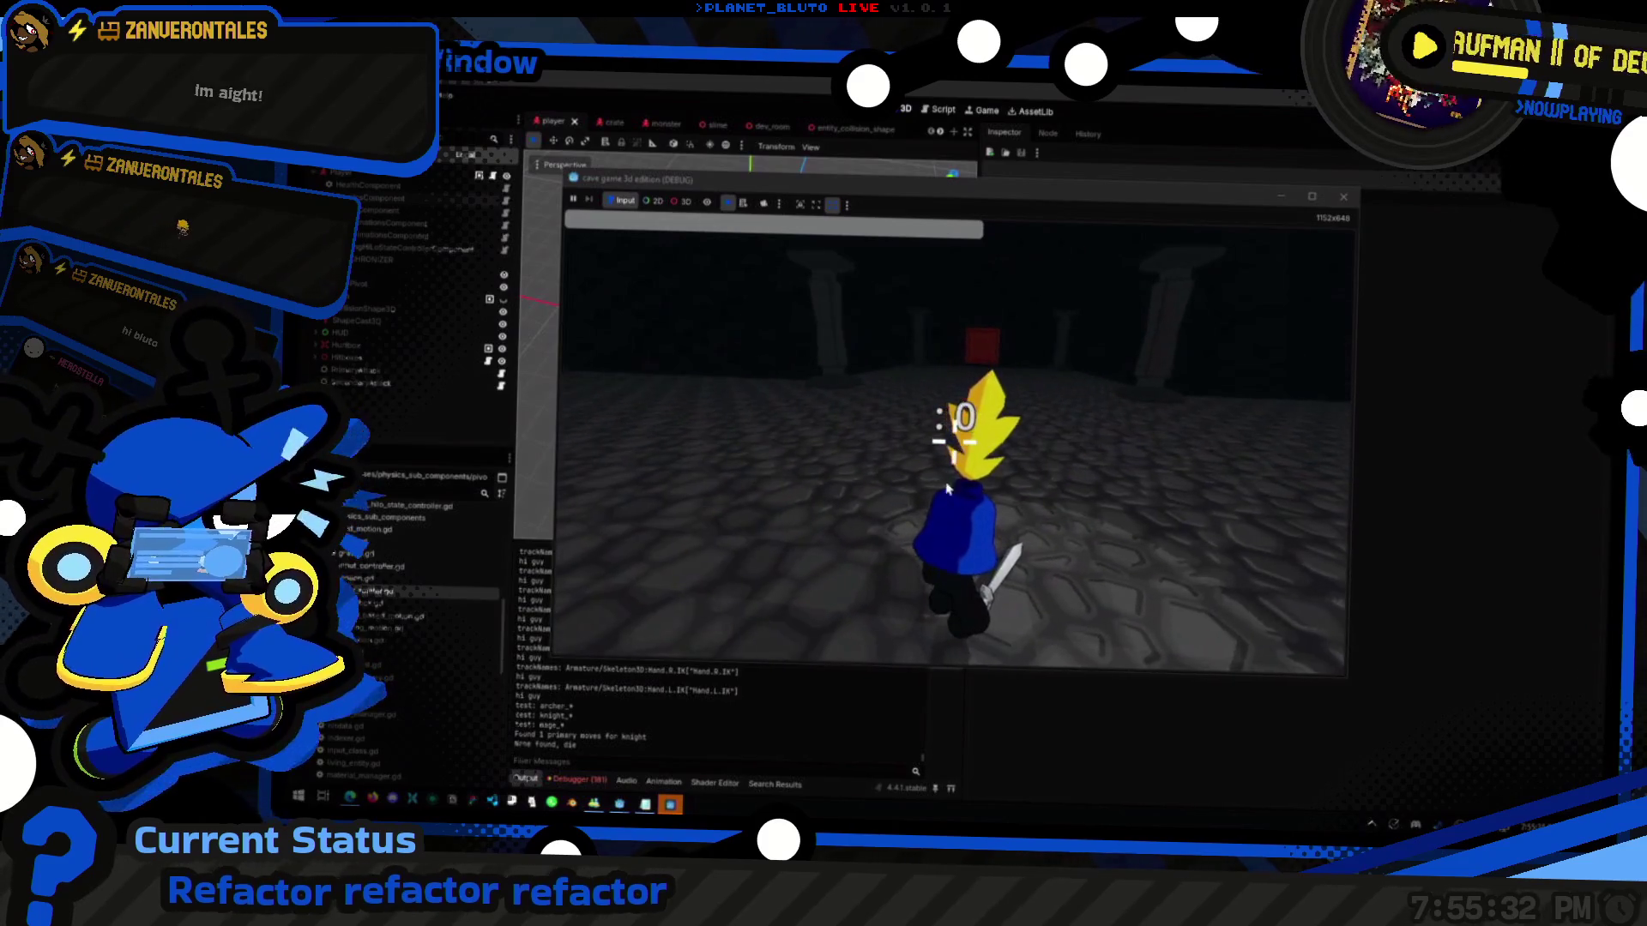
key(F8)
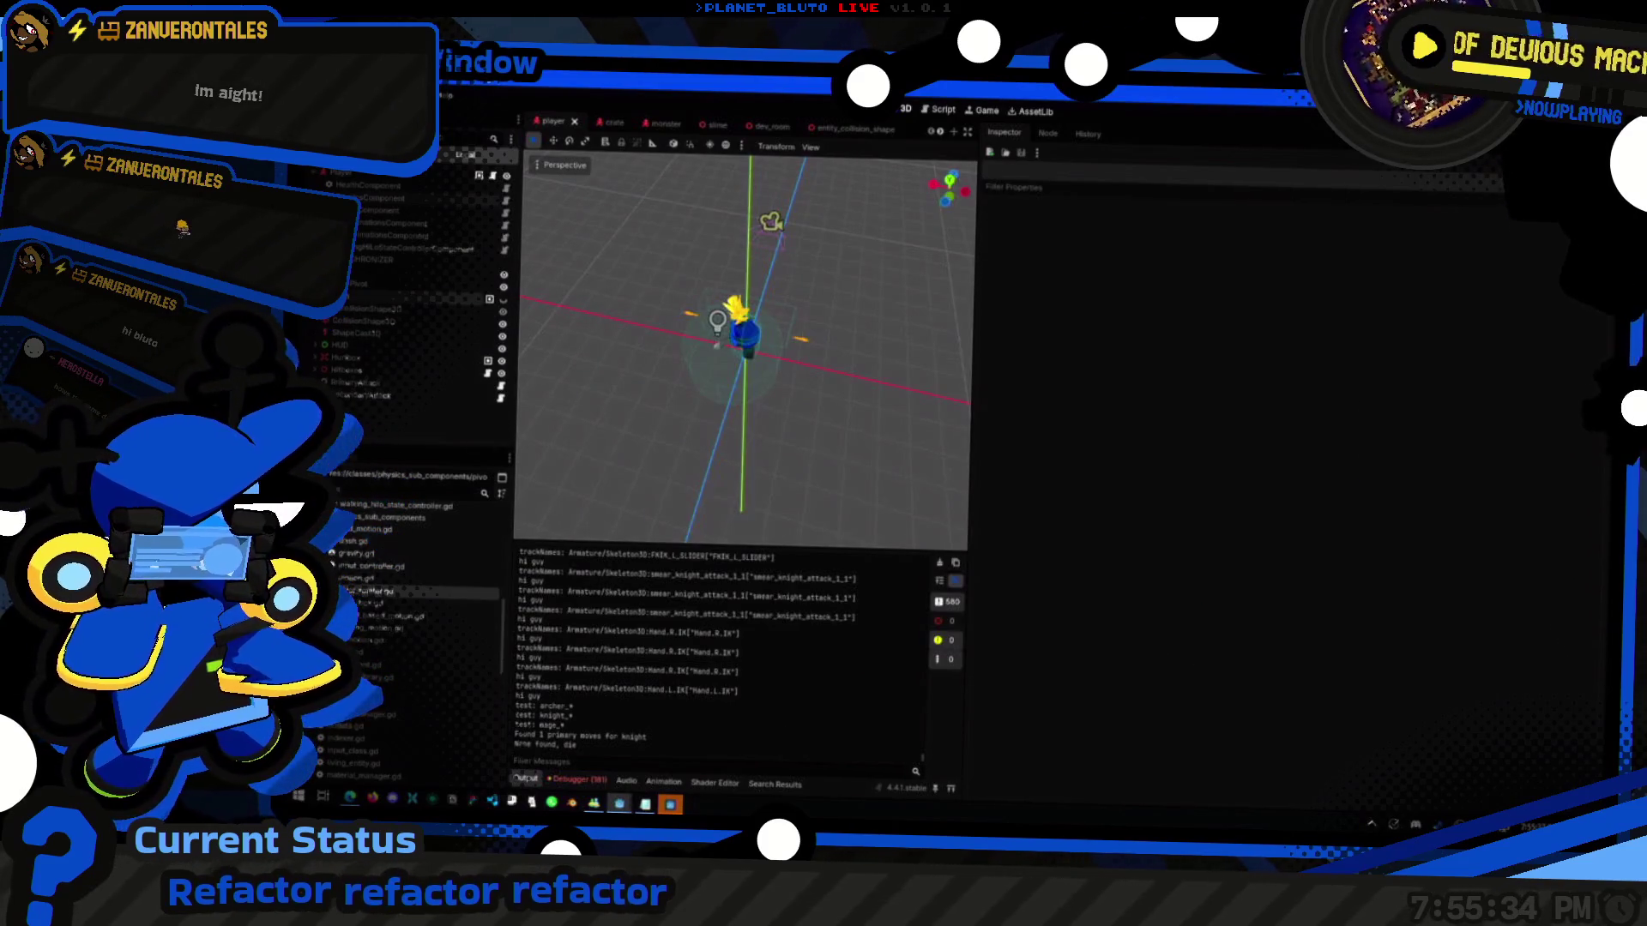
- Select the AnimationPlayer node and enlarge the animation timeline to show the IDLE tracks
click(371, 347)
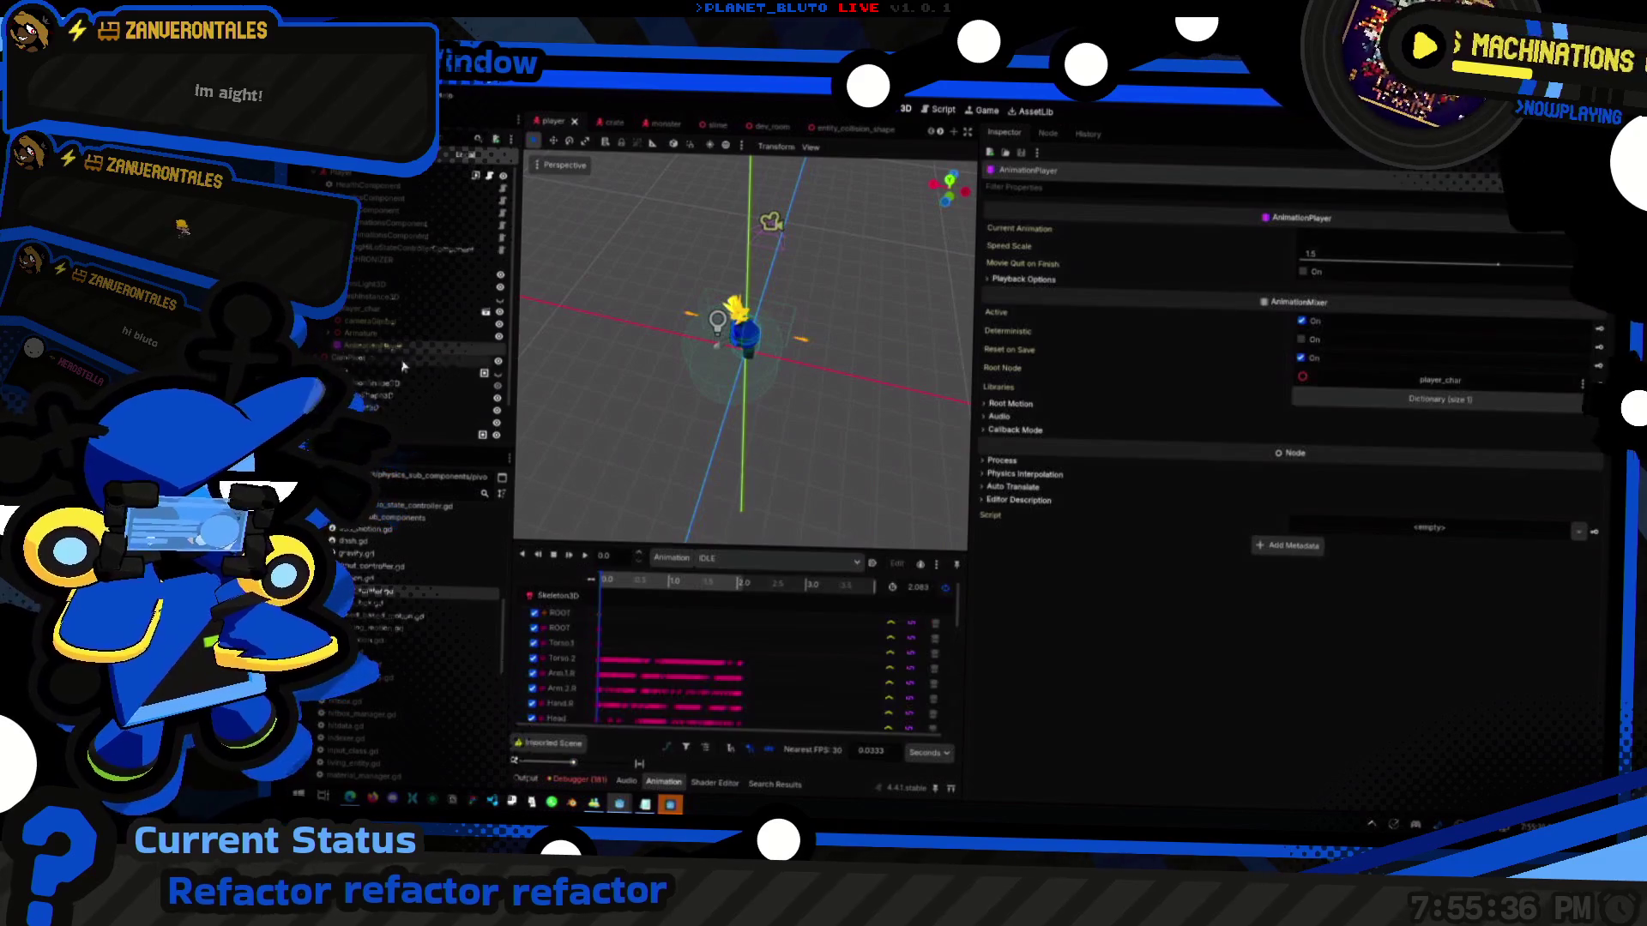
drag(742, 547, 754, 326)
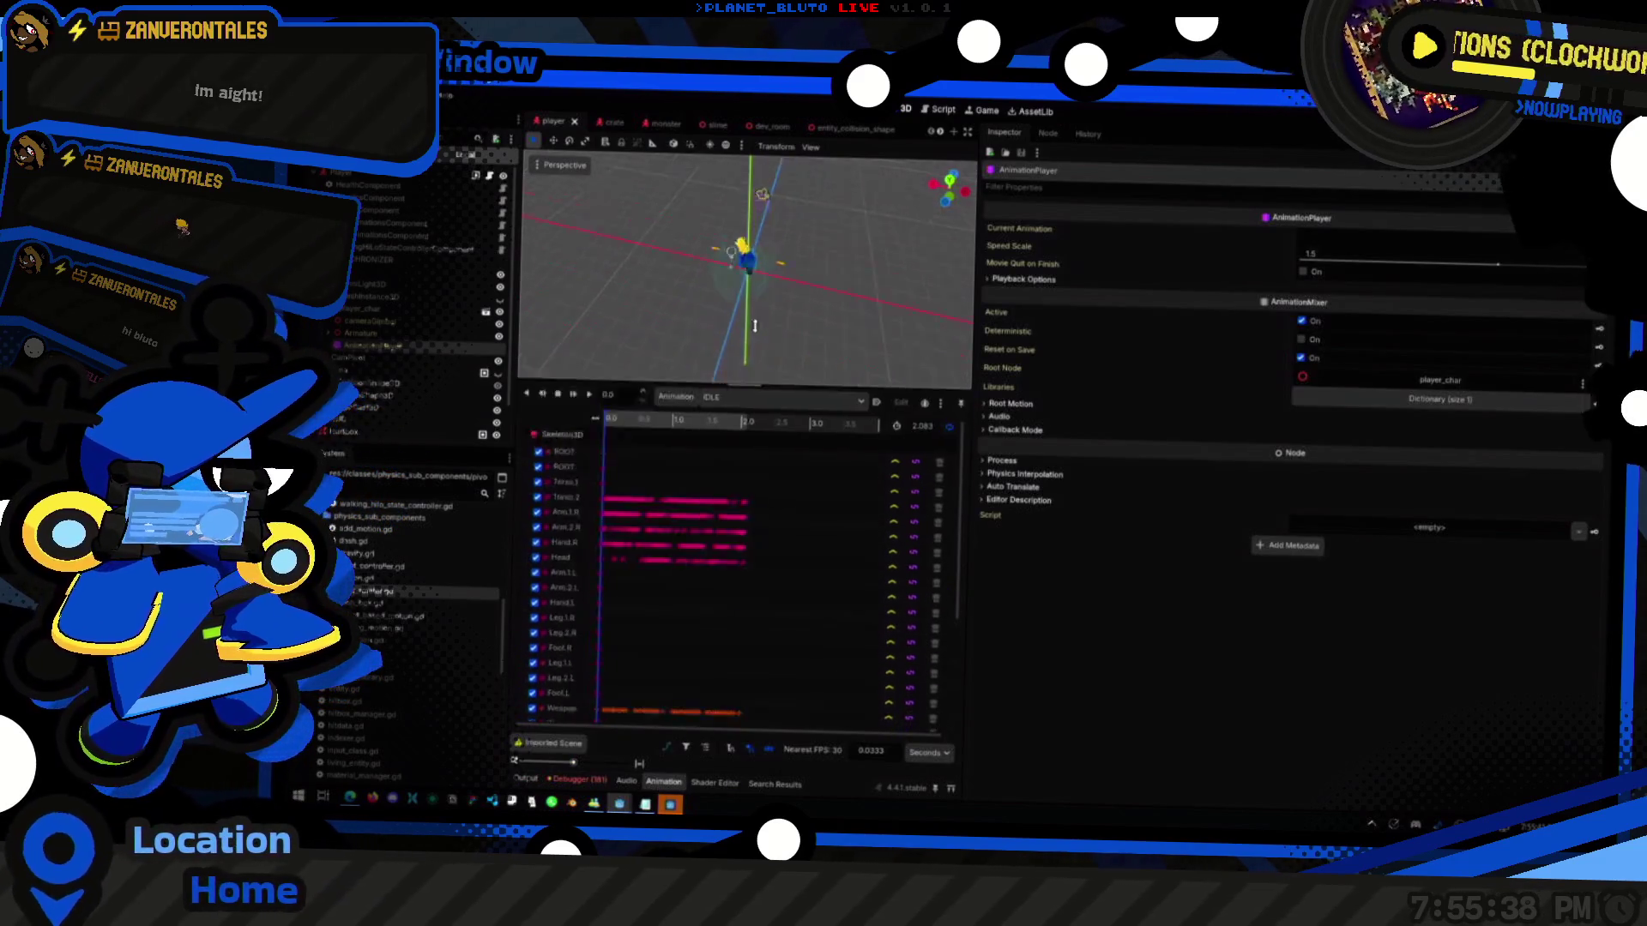
scroll(623, 572, down, 3)
ctrl+scroll(624, 572, up, 5)
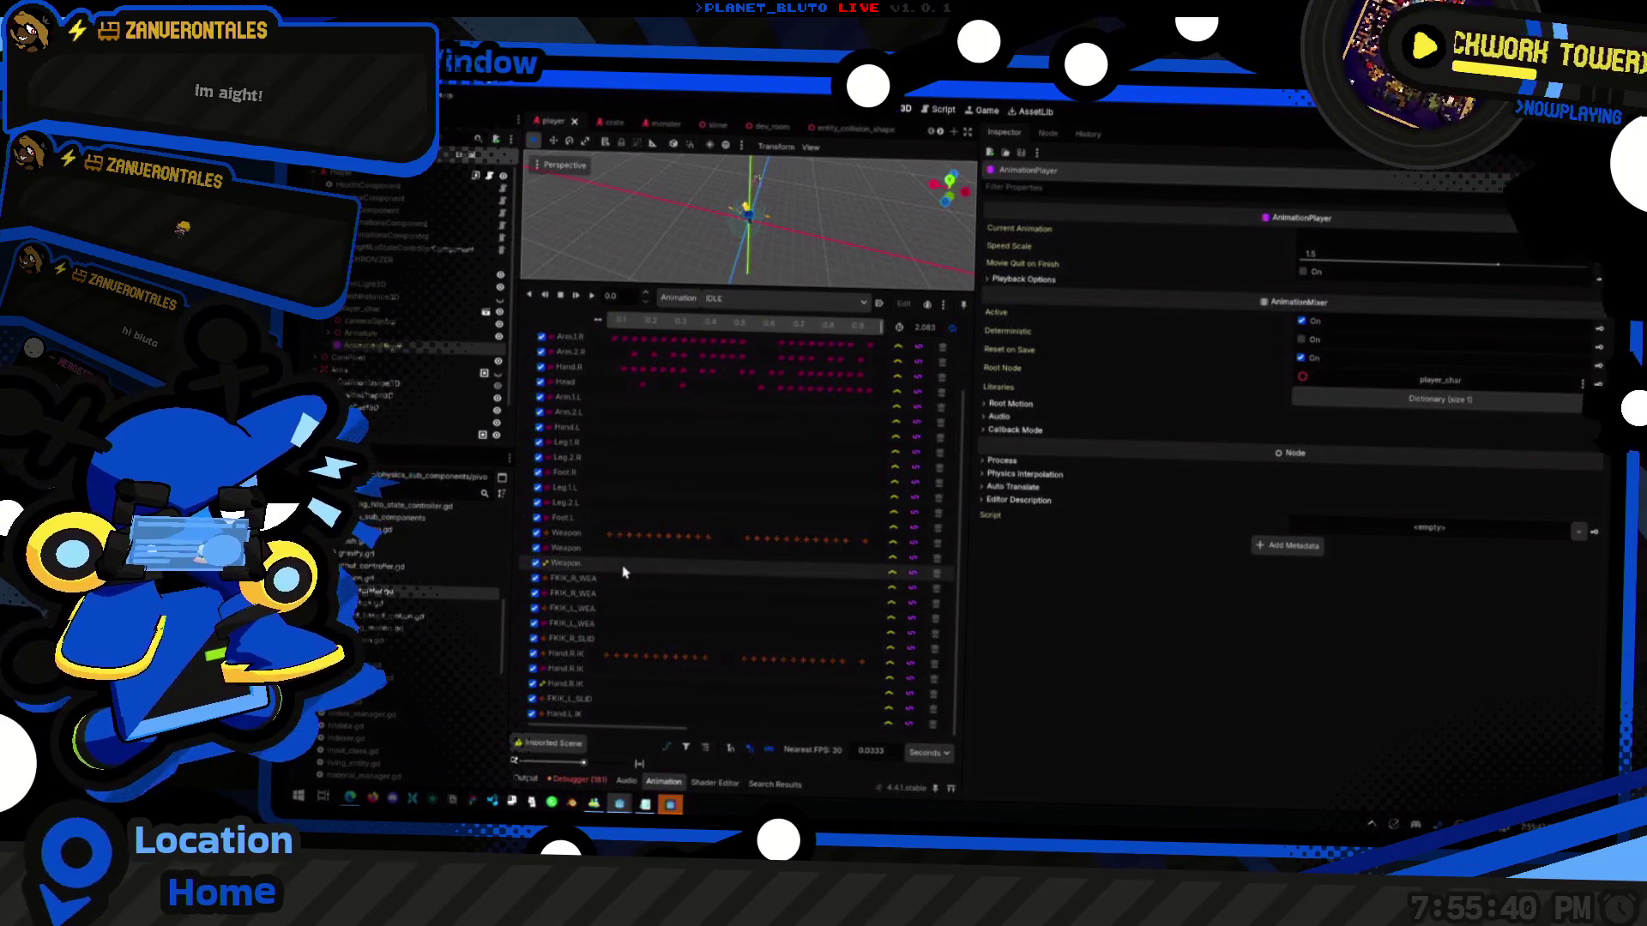
scroll(623, 572, left, 1)
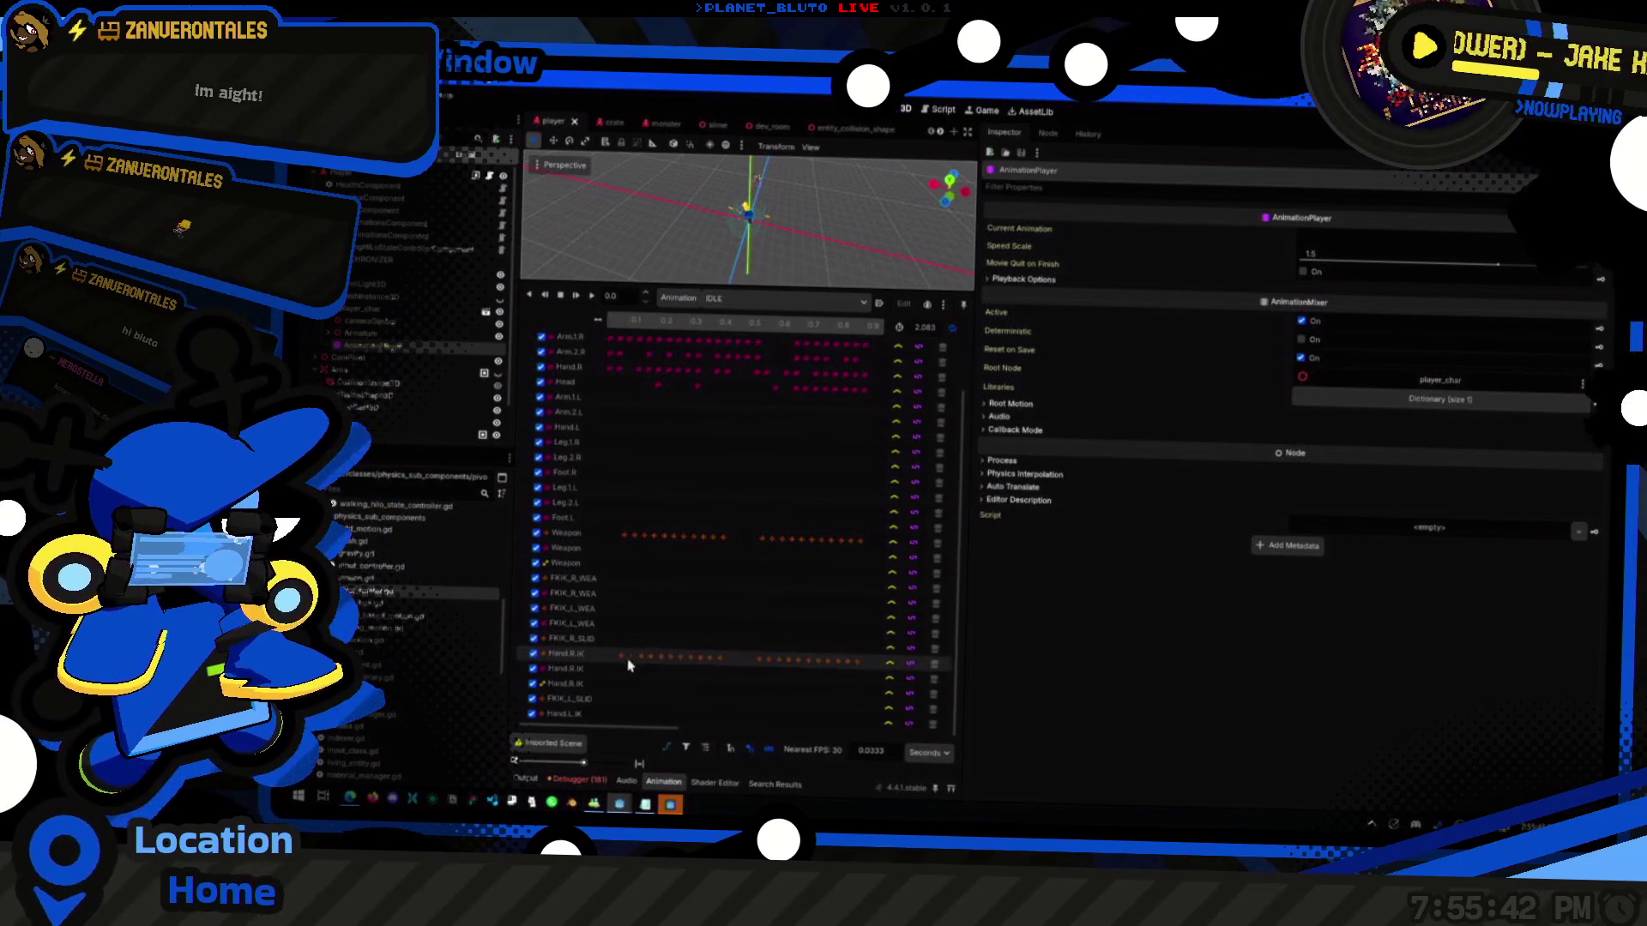
scroll(652, 677, up, 3)
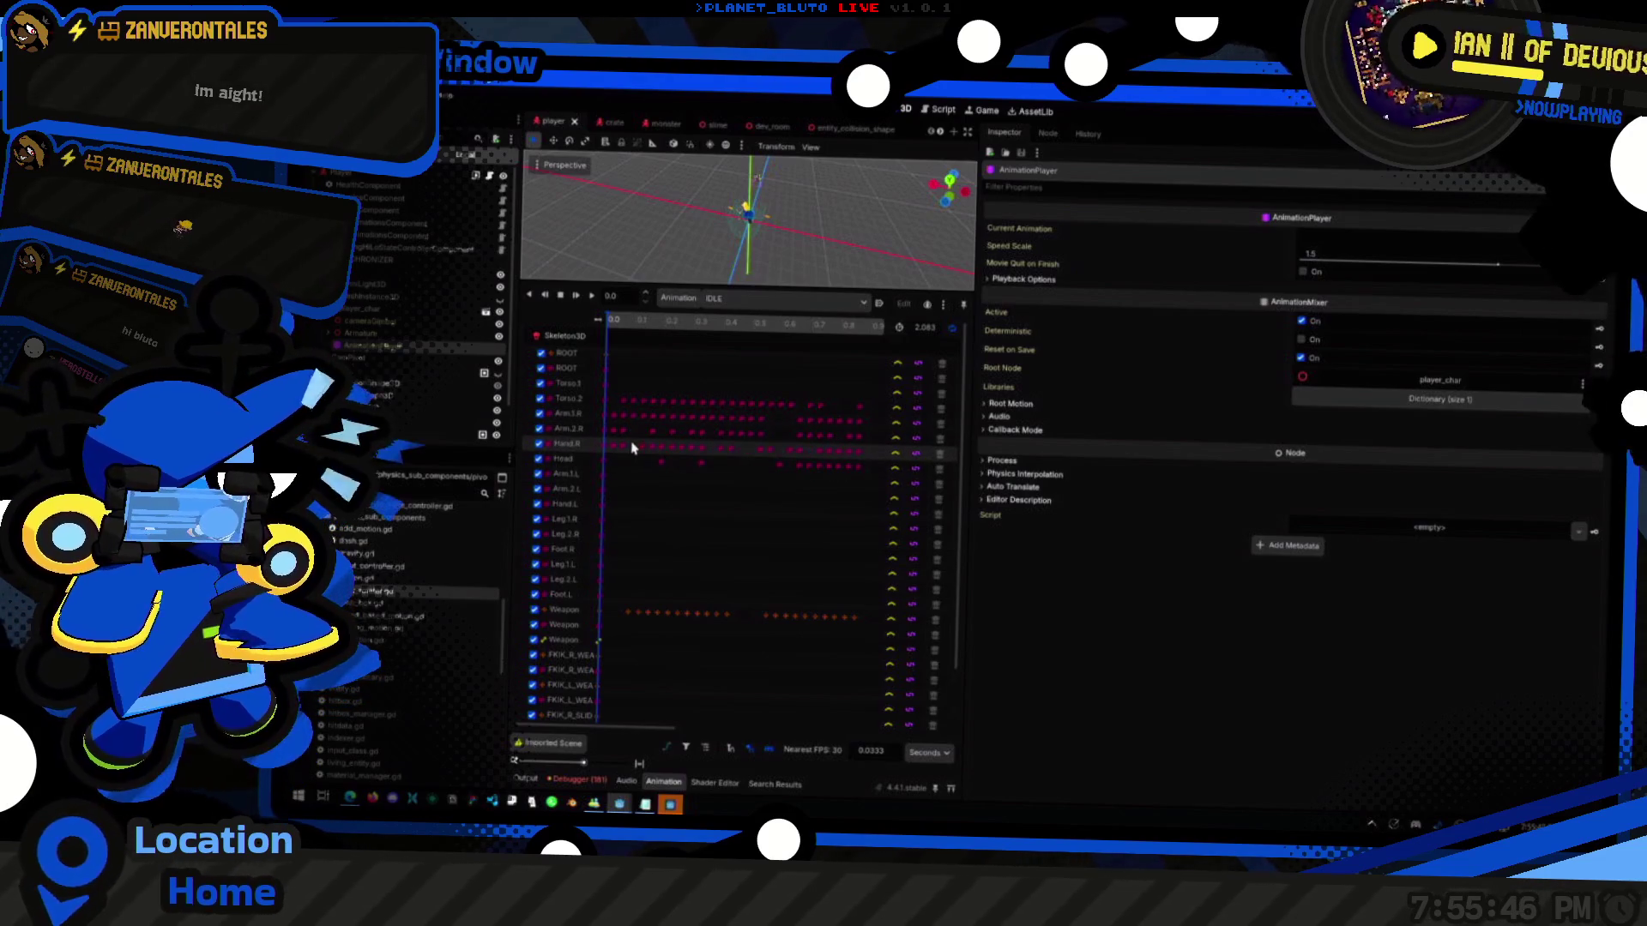
- Box-select the first keyframes of the arm, Hand.R and head tracks
drag(600, 457, 605, 423)
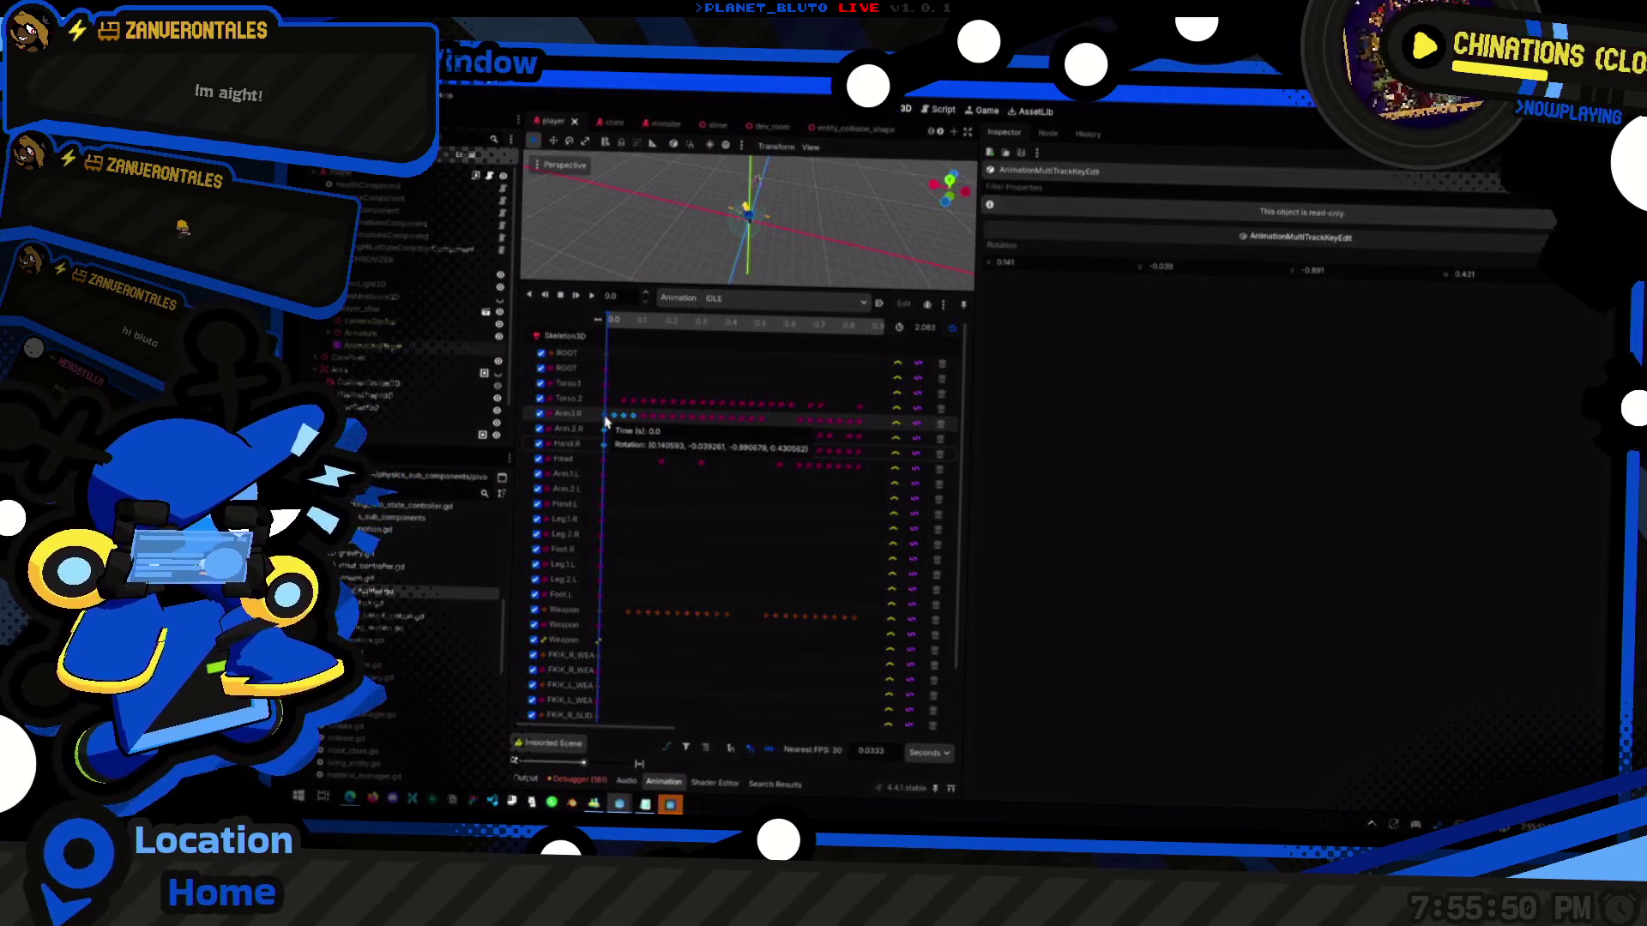
click(624, 462)
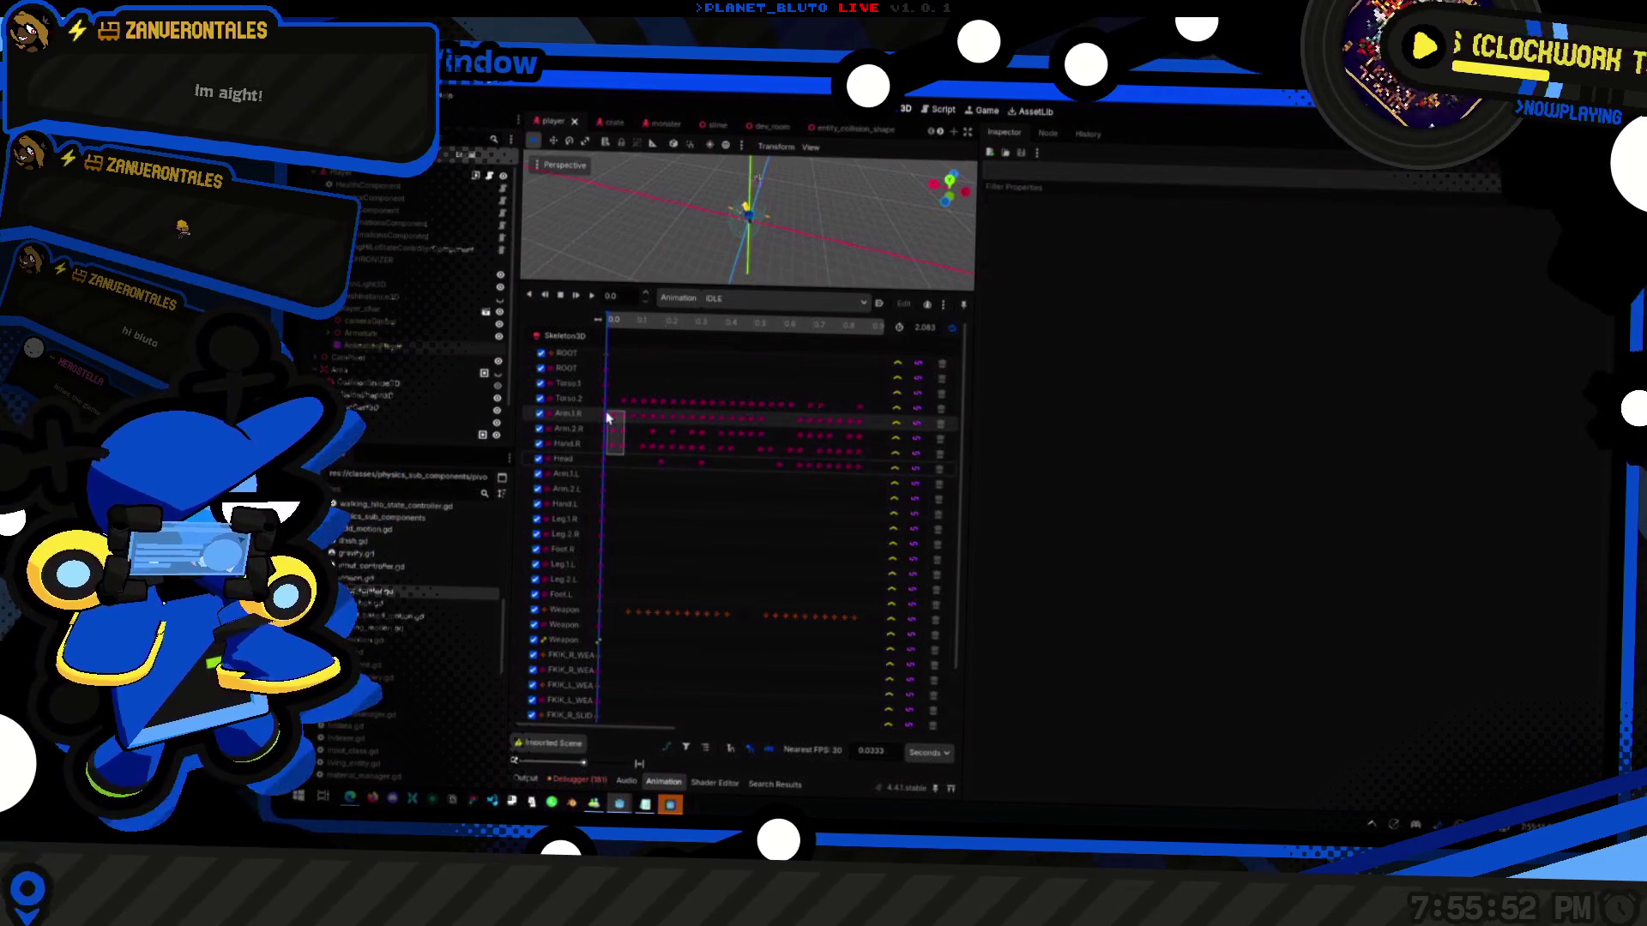
drag(607, 418, 605, 415)
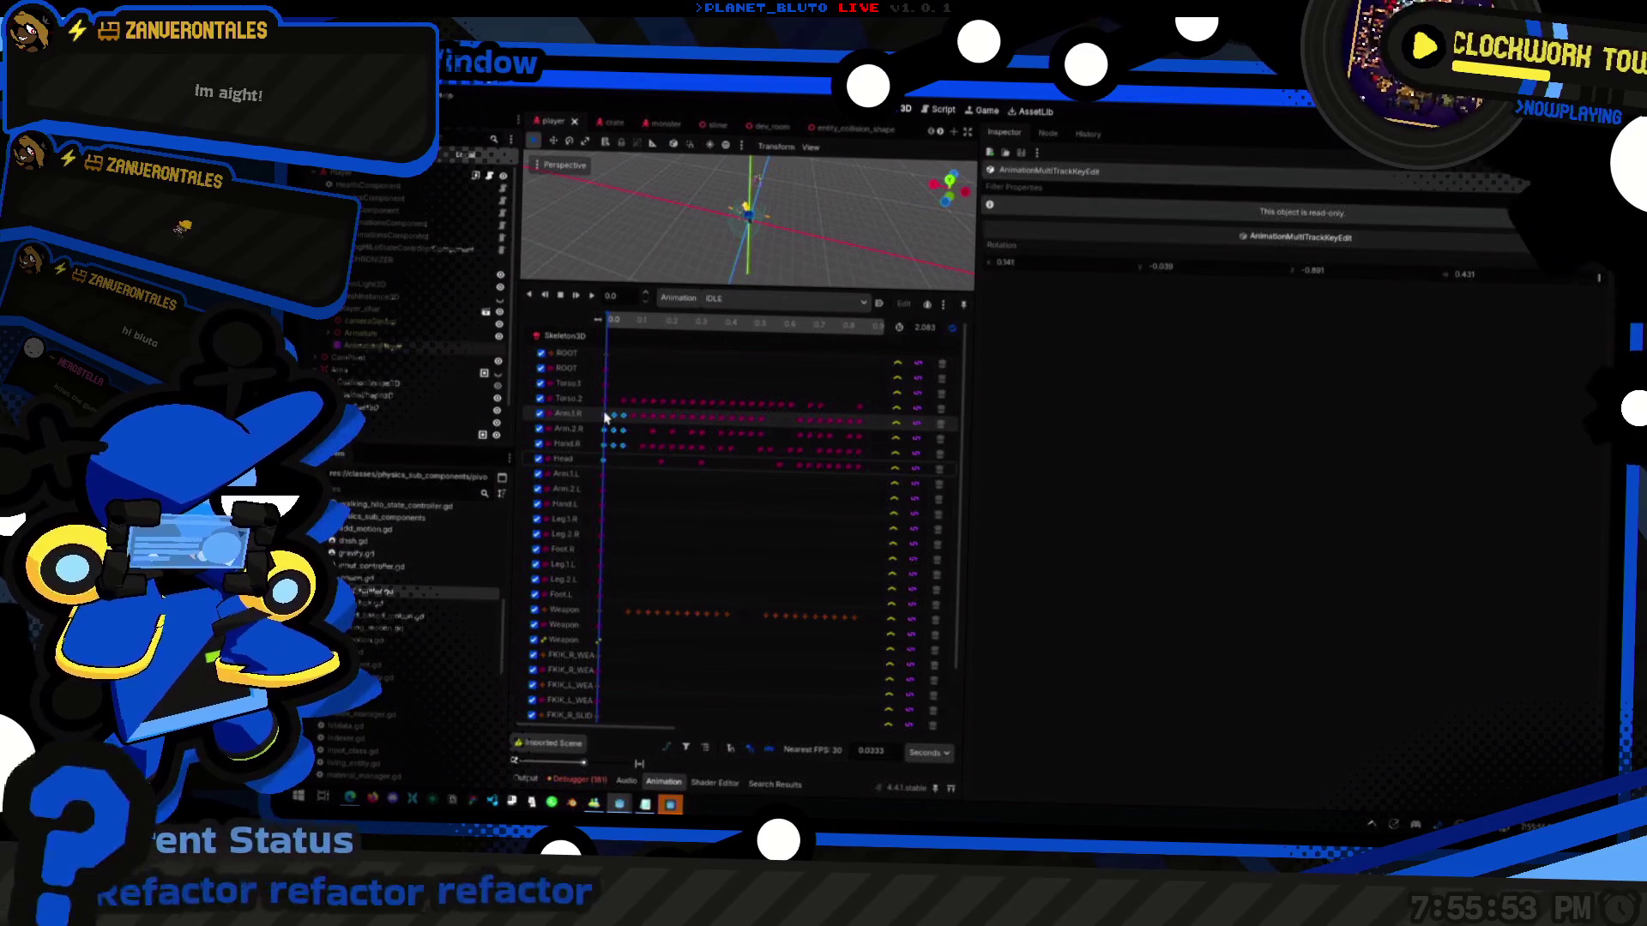
click(624, 452)
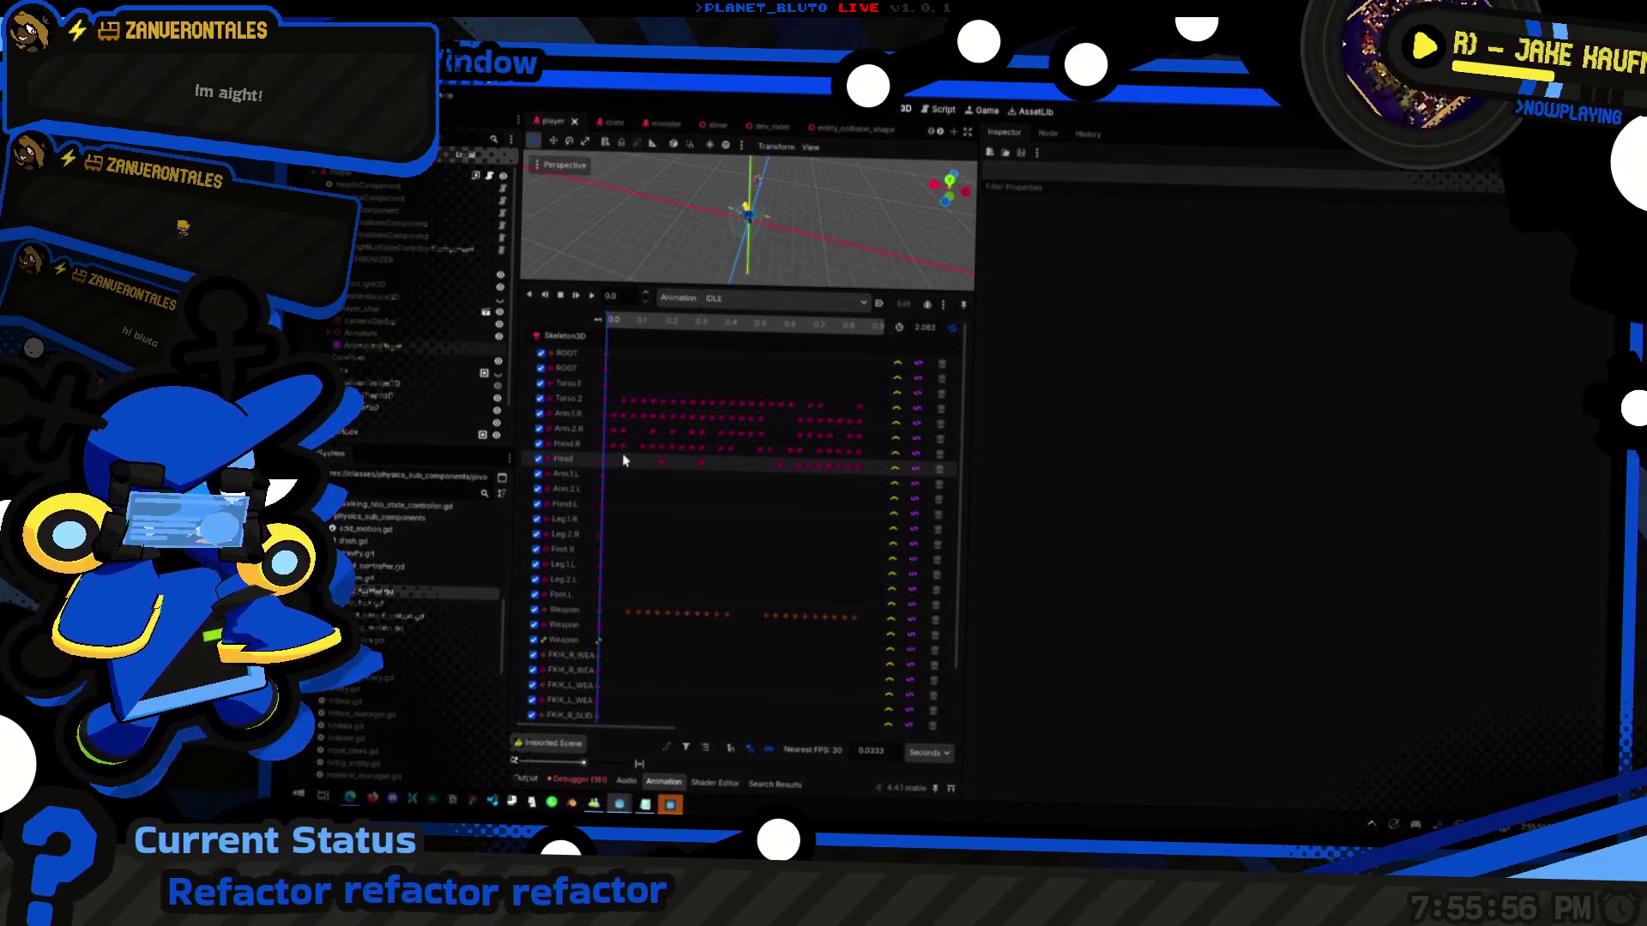
click(614, 446)
mouse_move(624, 463)
mouse_down()
mouse_move(600, 407)
mouse_move(581, 468)
mouse_up()
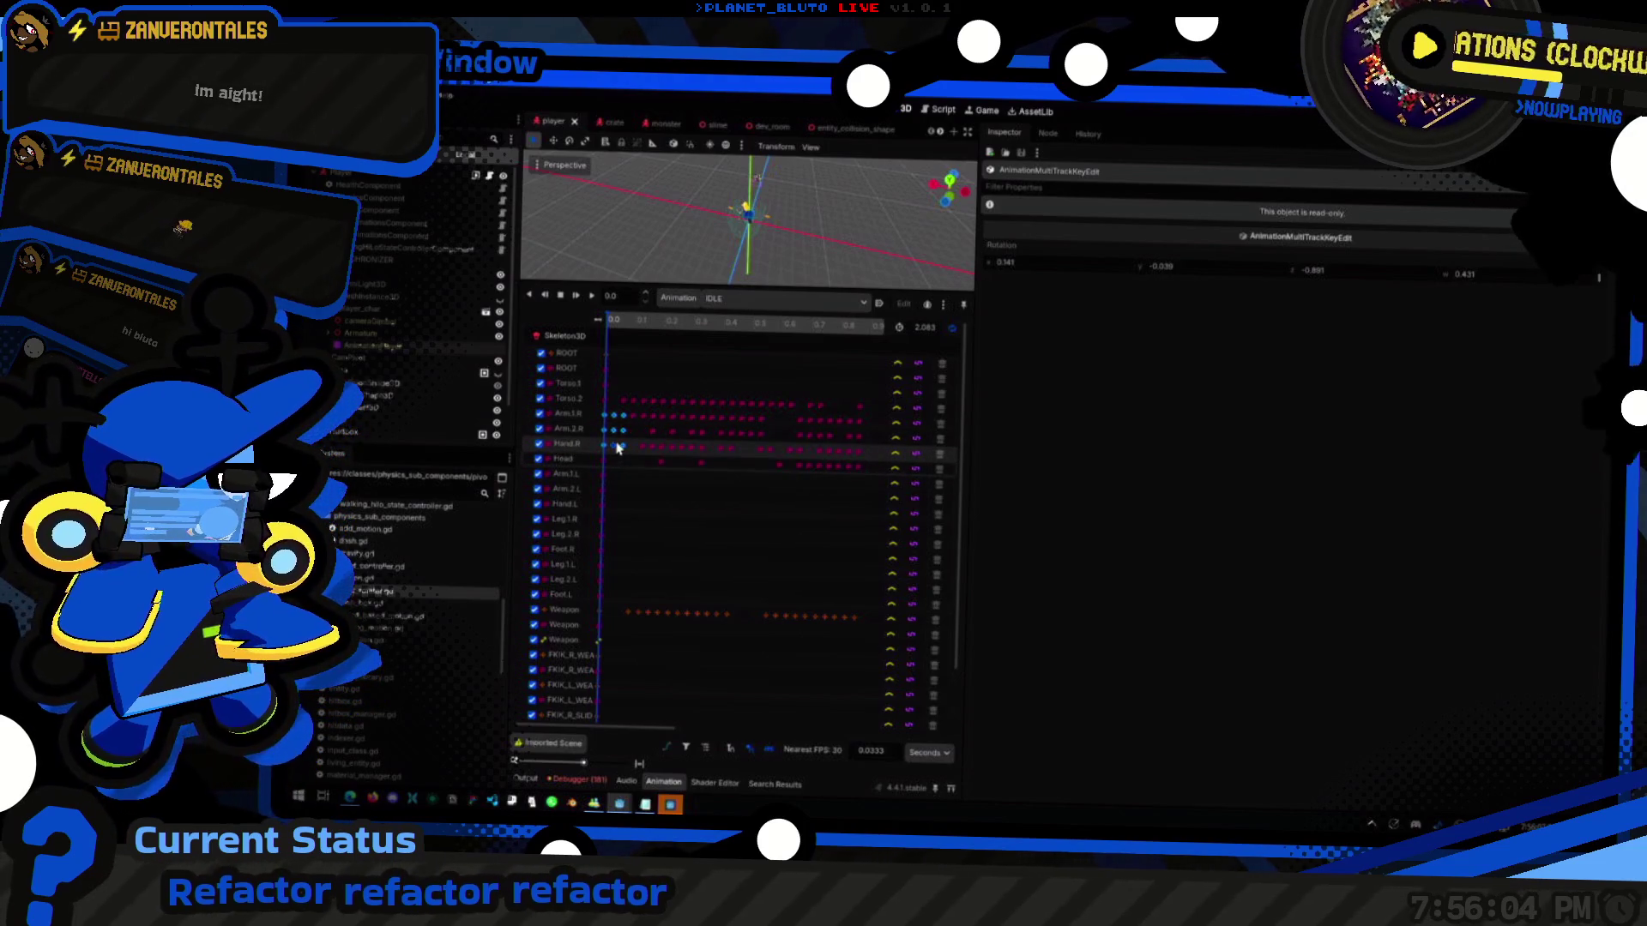
- Relaunch the game and walk the character around the cave, past the red crate and pillars
key(F5)
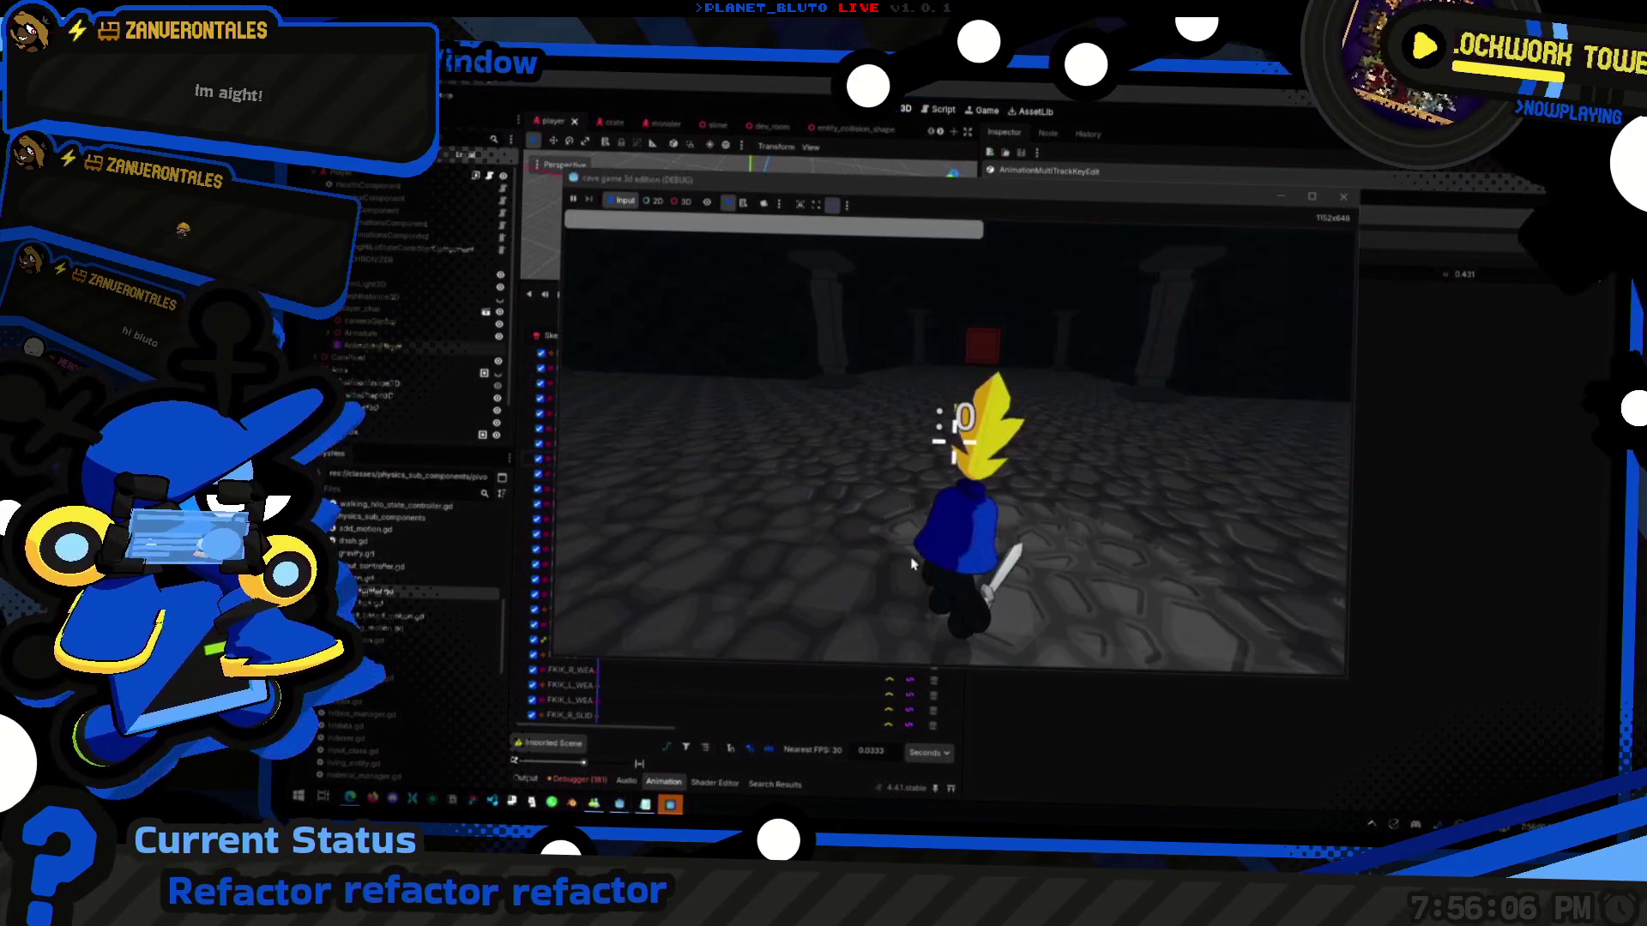
key(w)
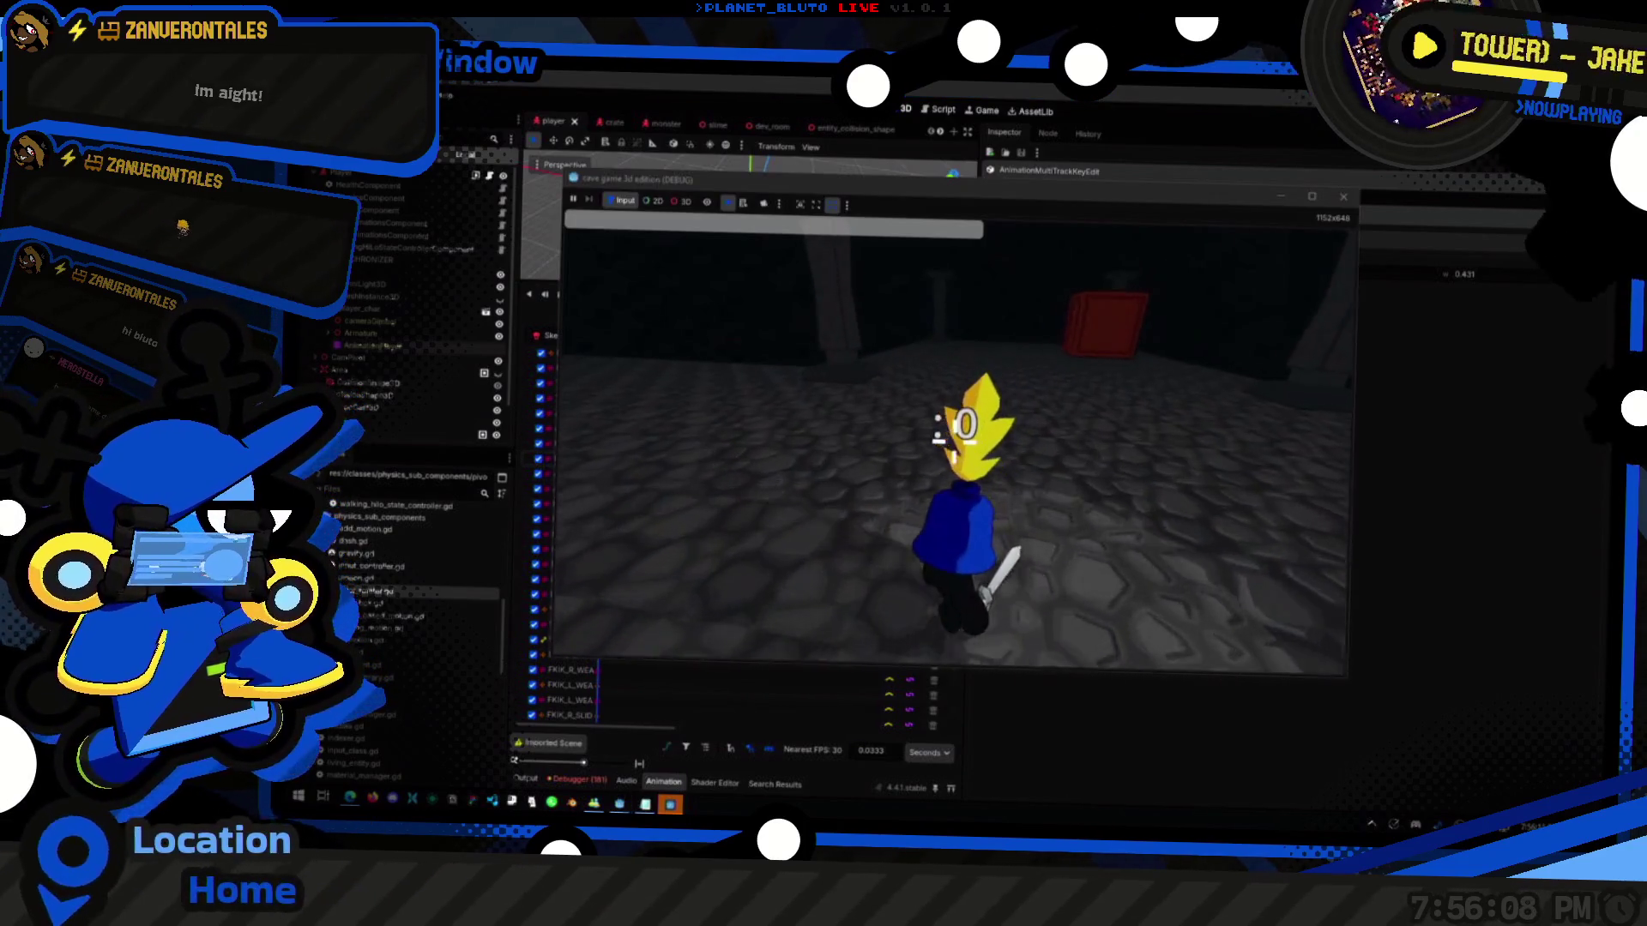
key(a)
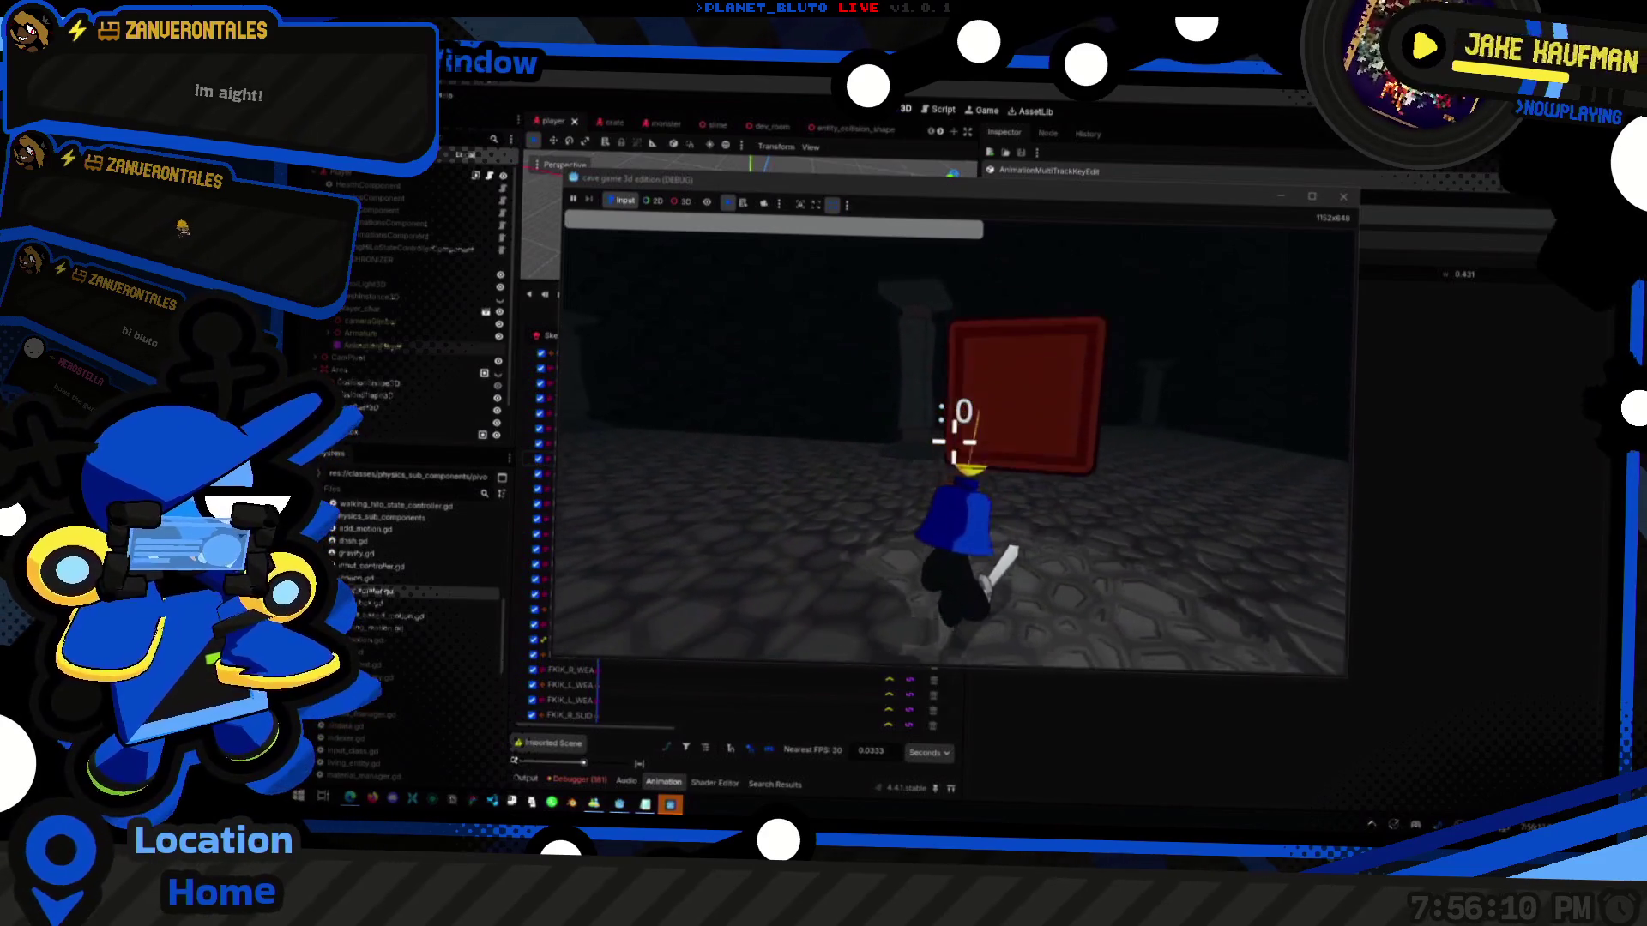
key(w)
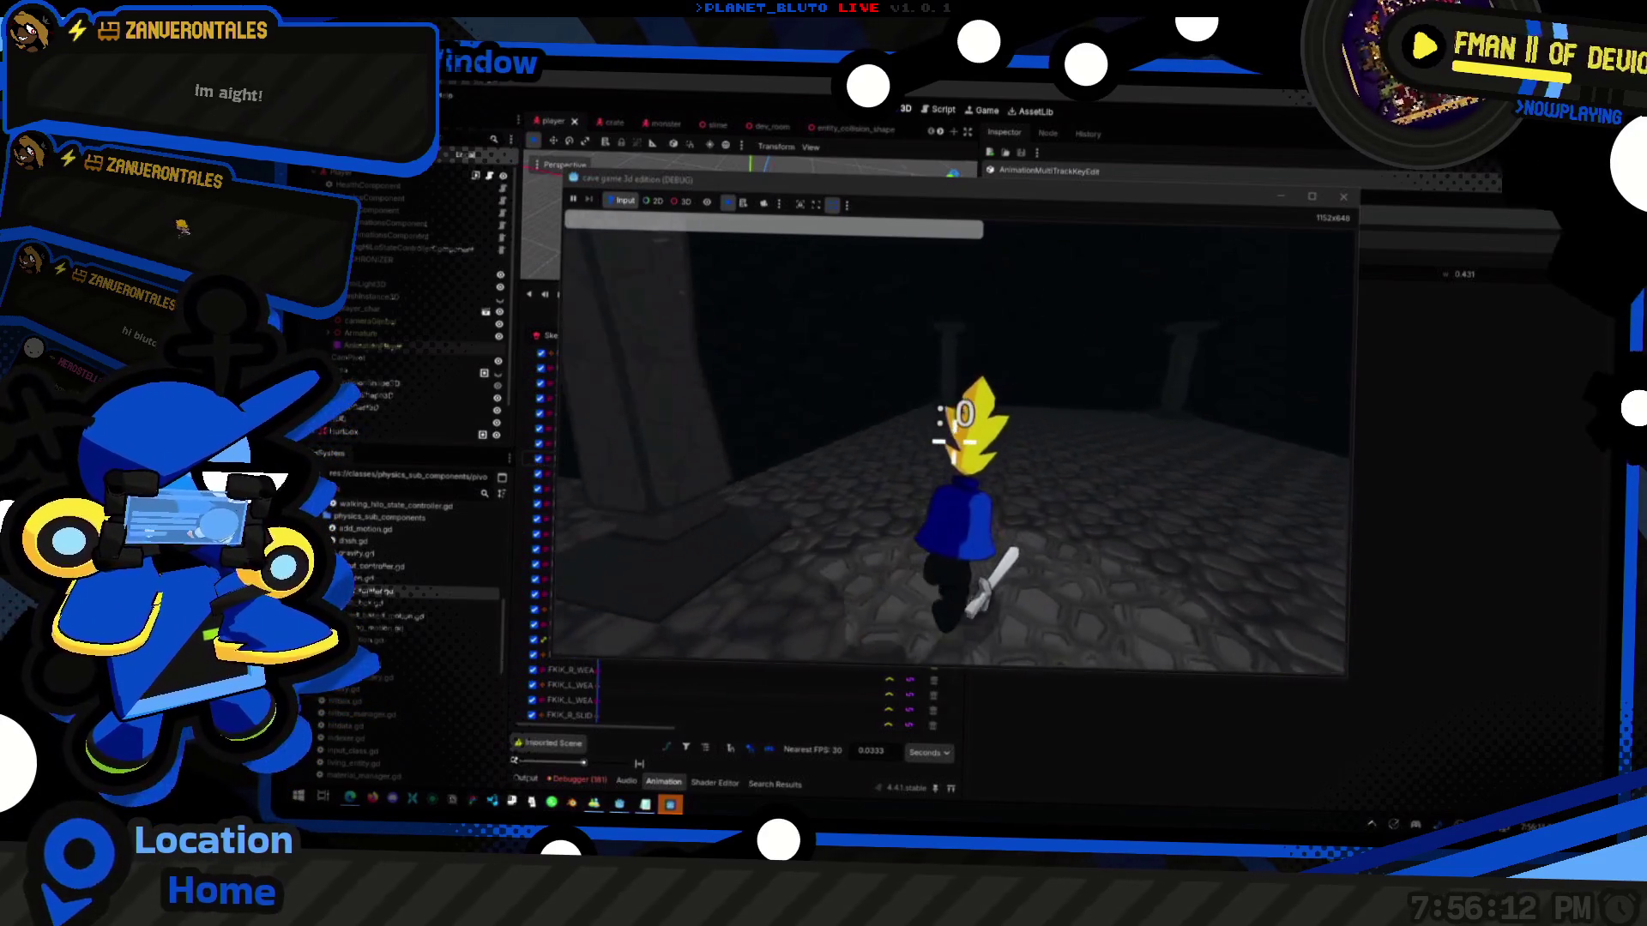
key(d)
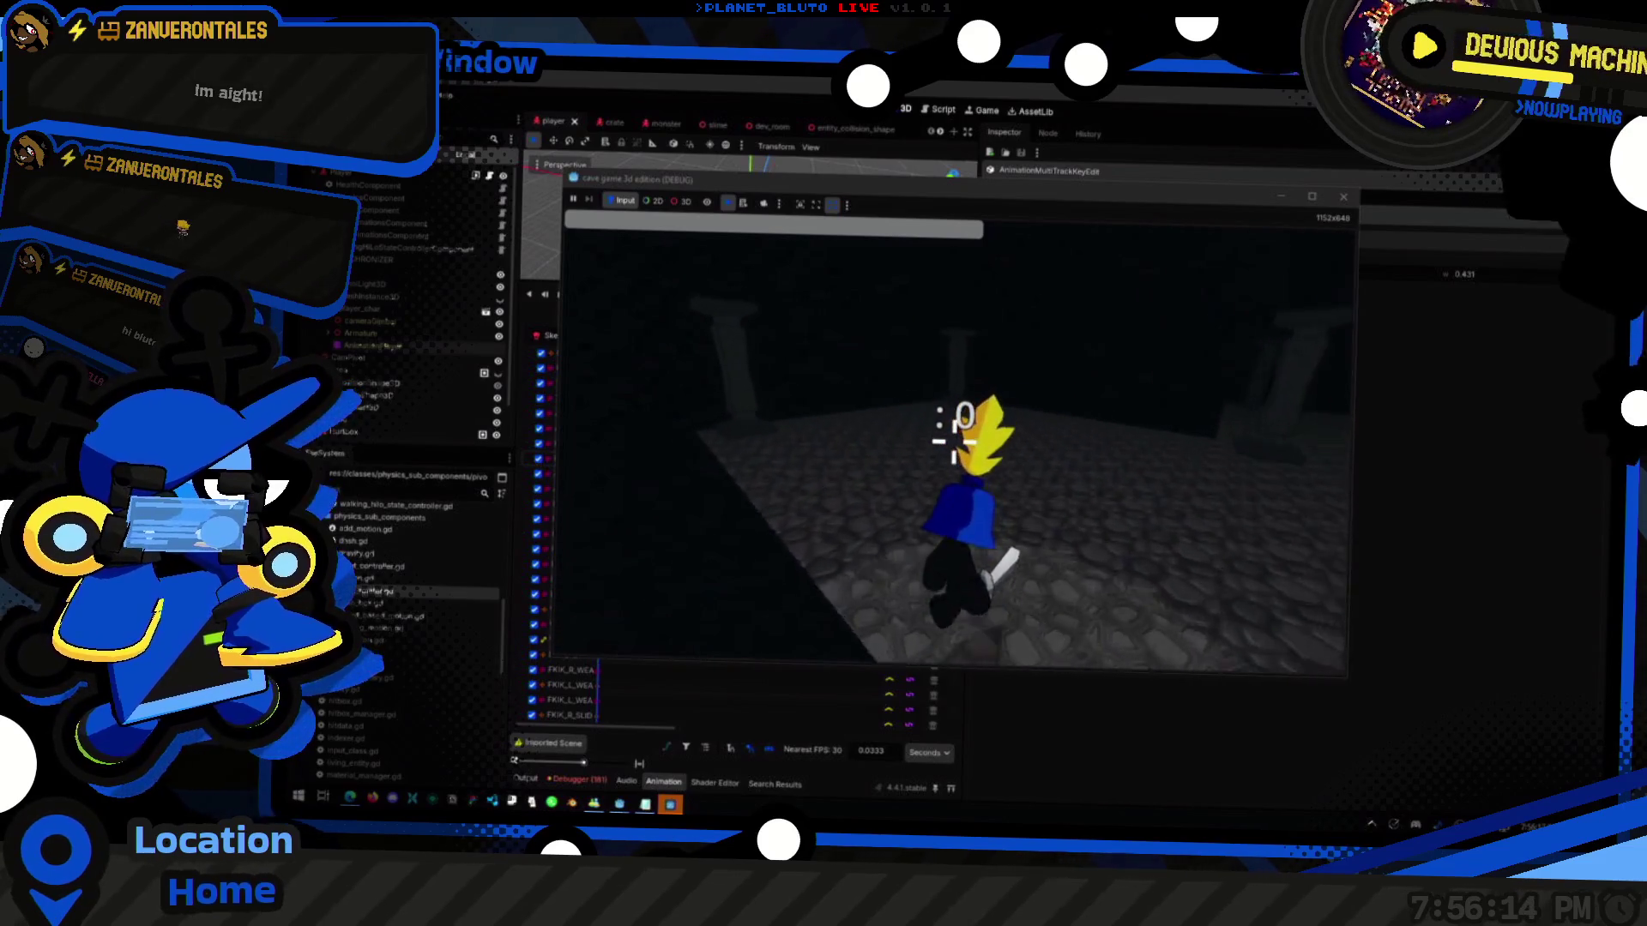
key(a)
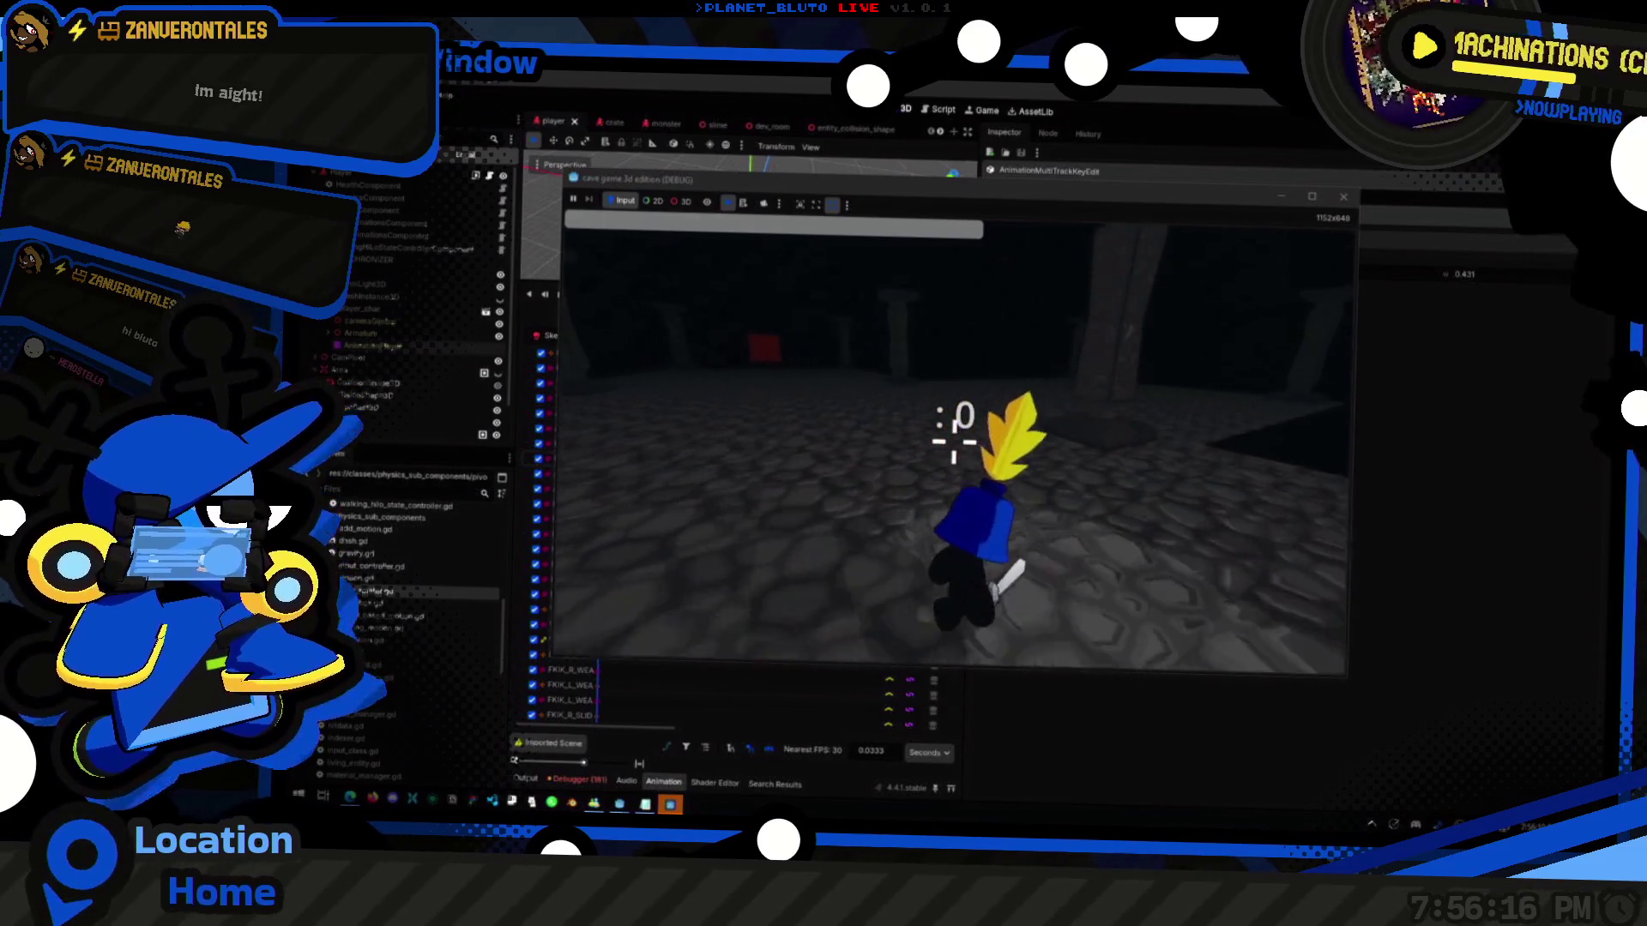
key(w)
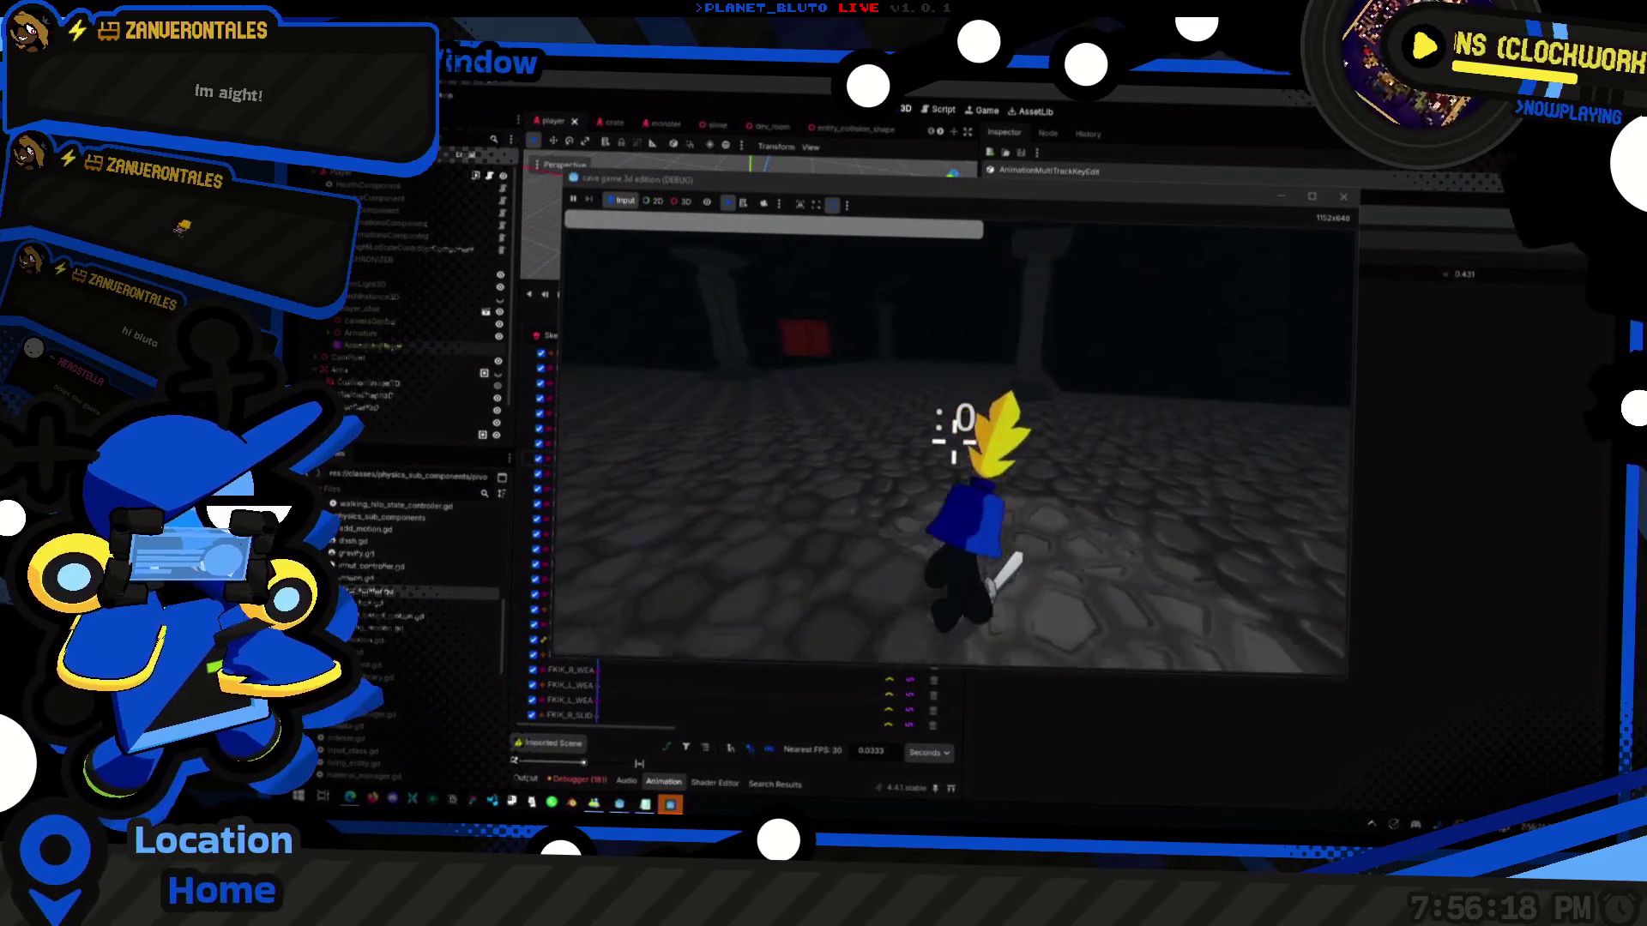
key(d)
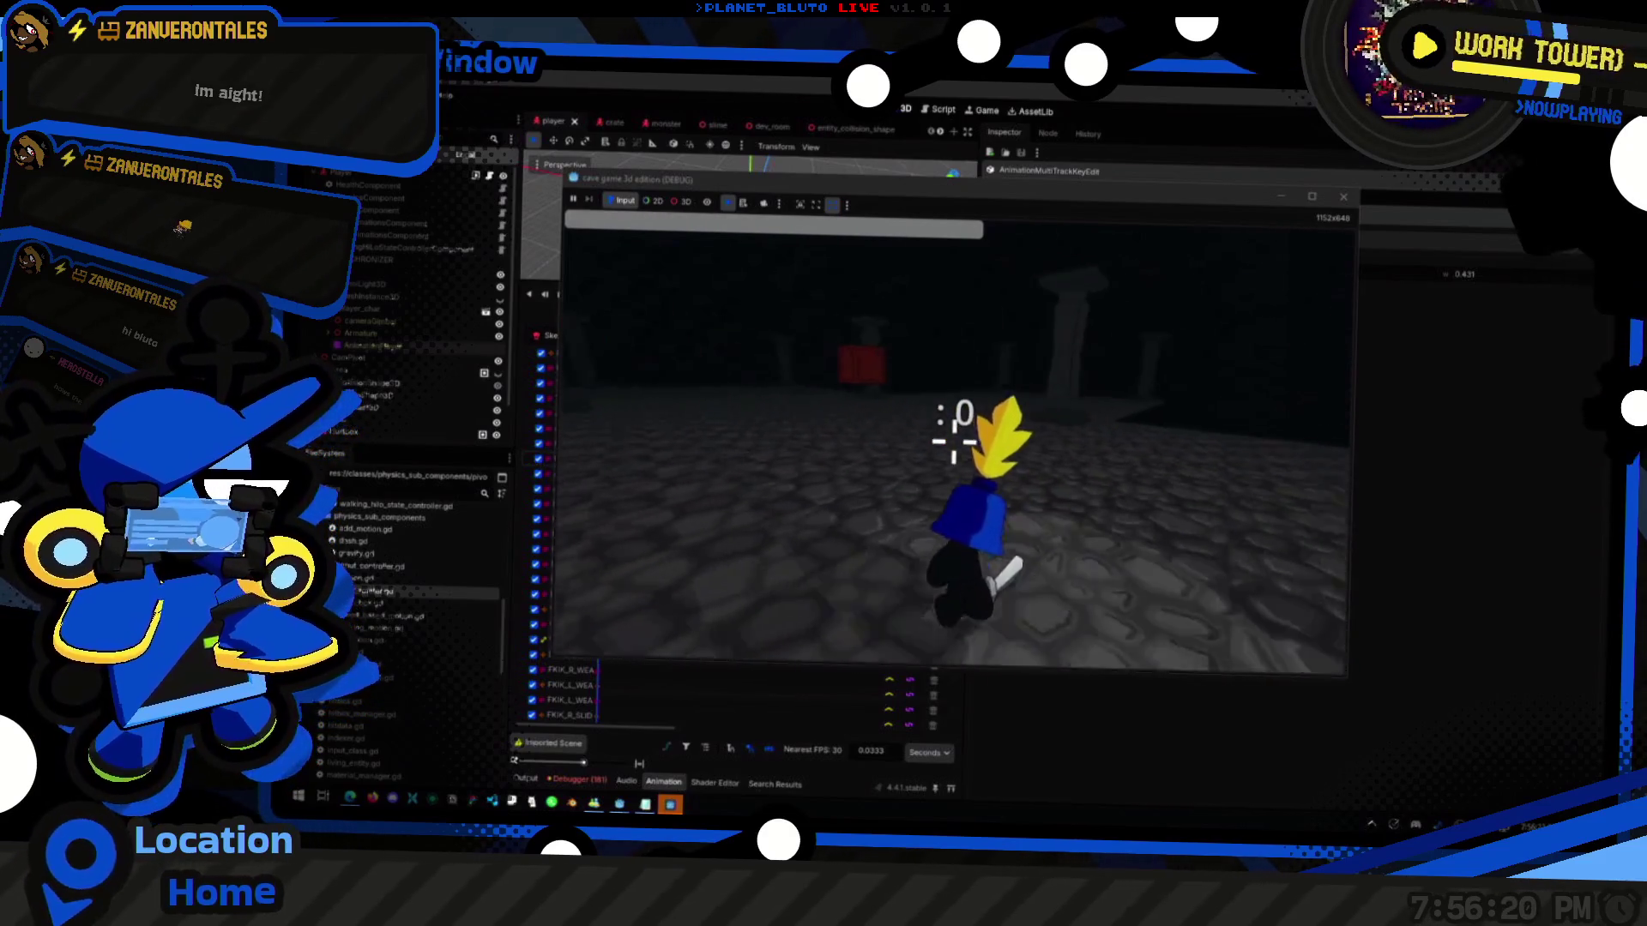
key(s)
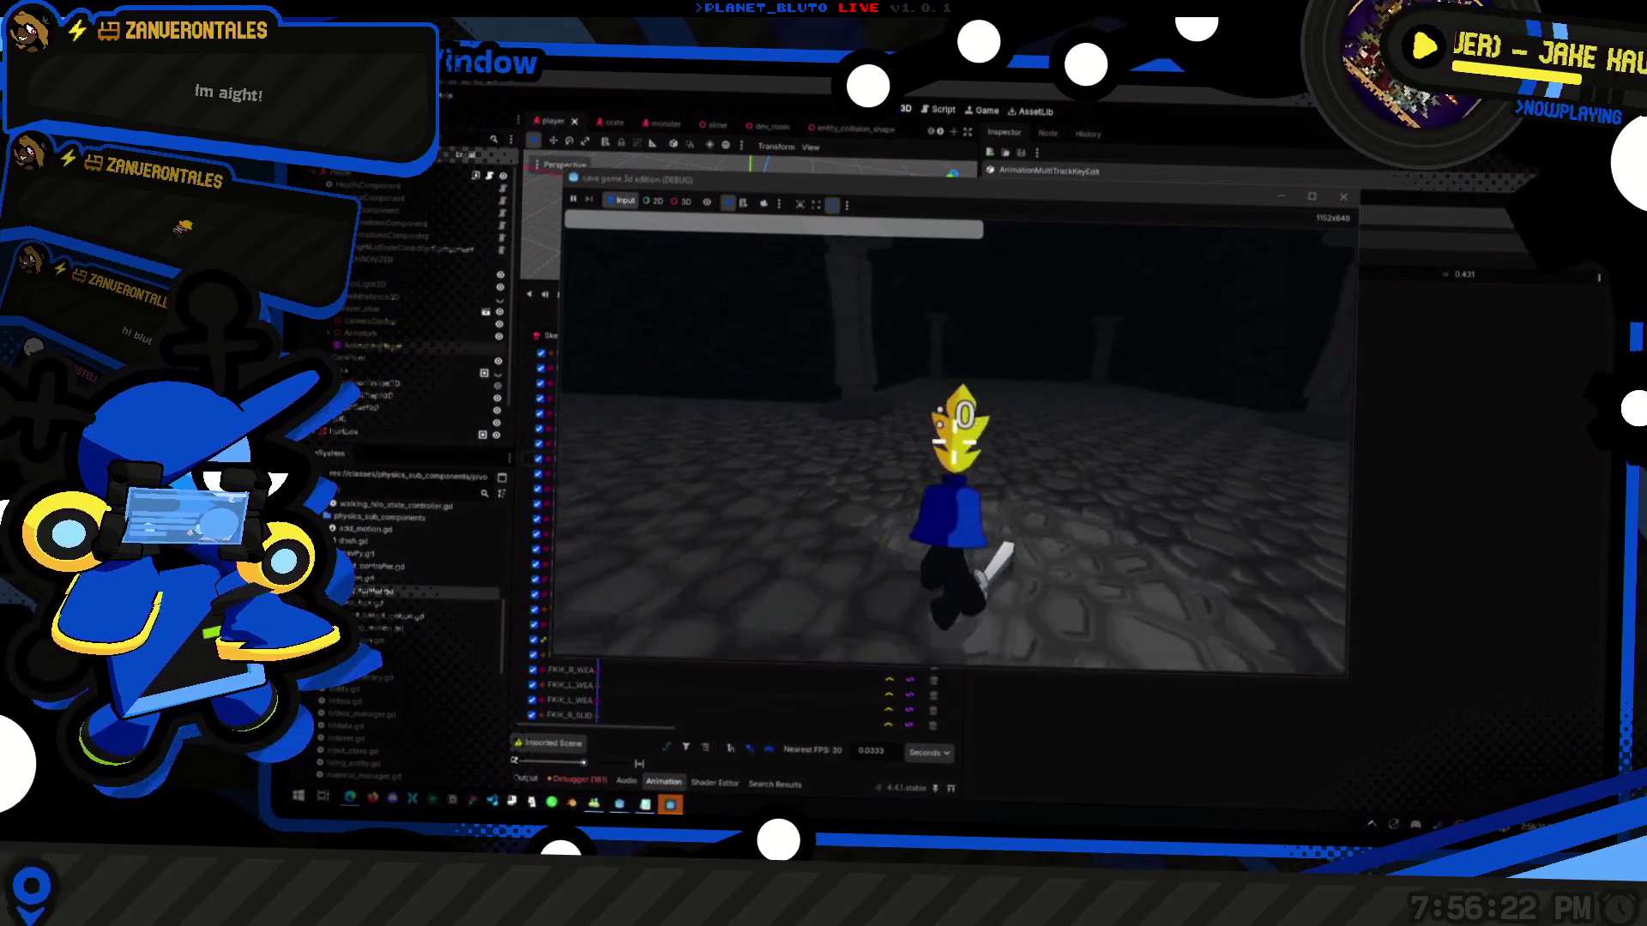
key(w)
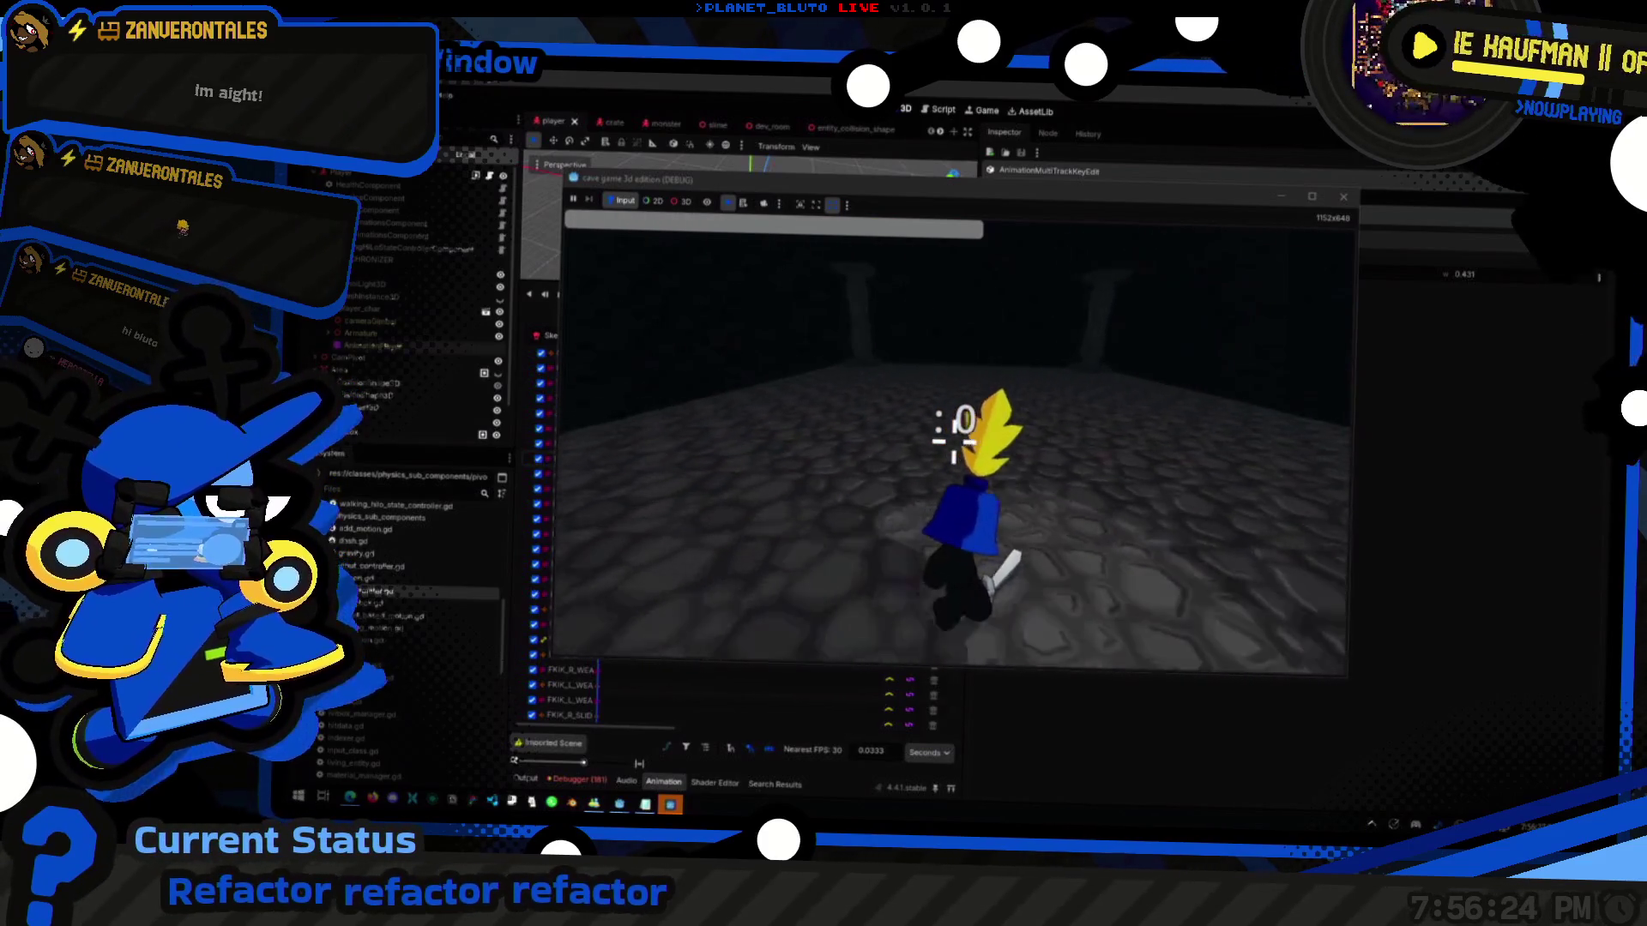
key(w)
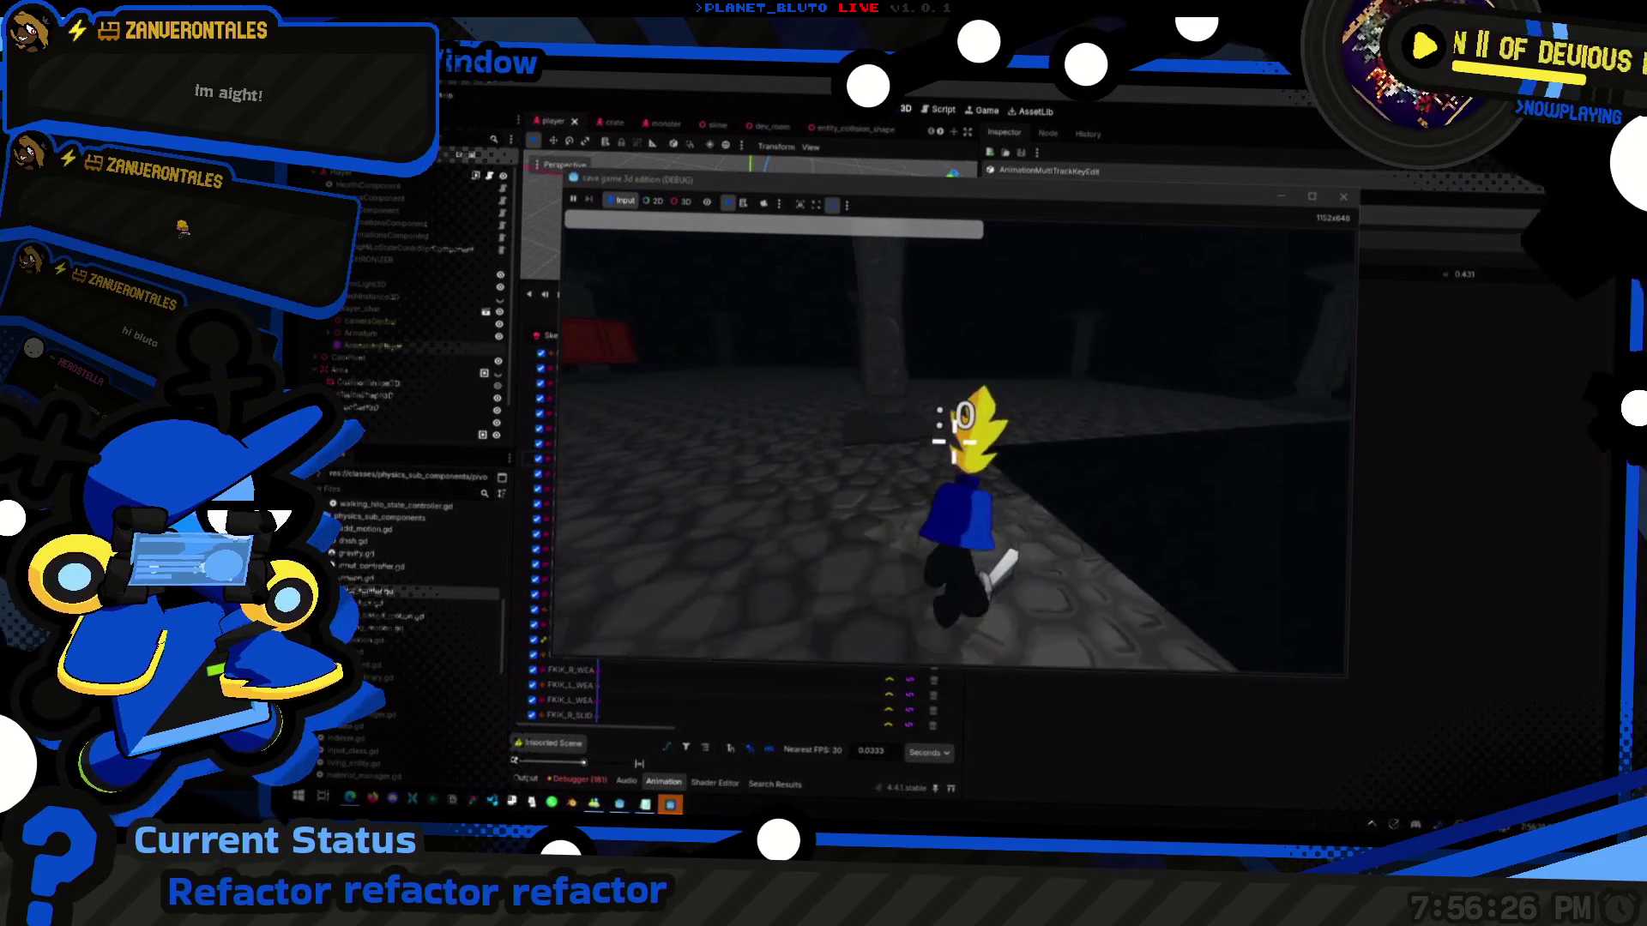
key(w)
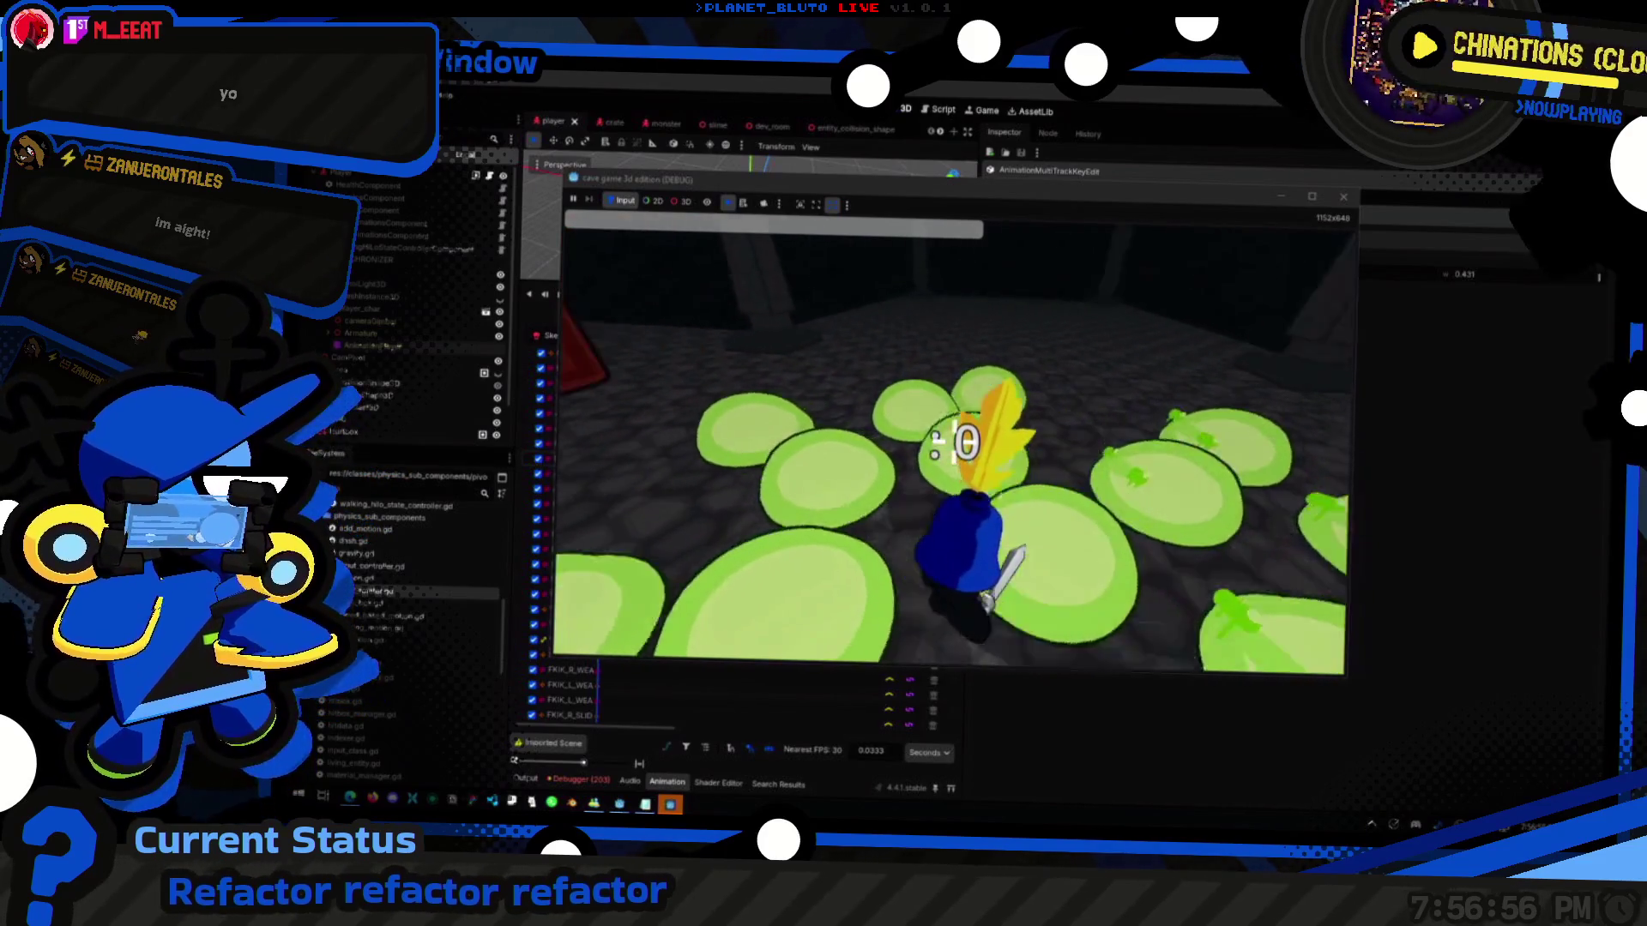
- Spawn batches of ten slimes with 'mon slime 10 %RAND' from the in-game console, yielding Magma and Snow Slimes
key(grave)
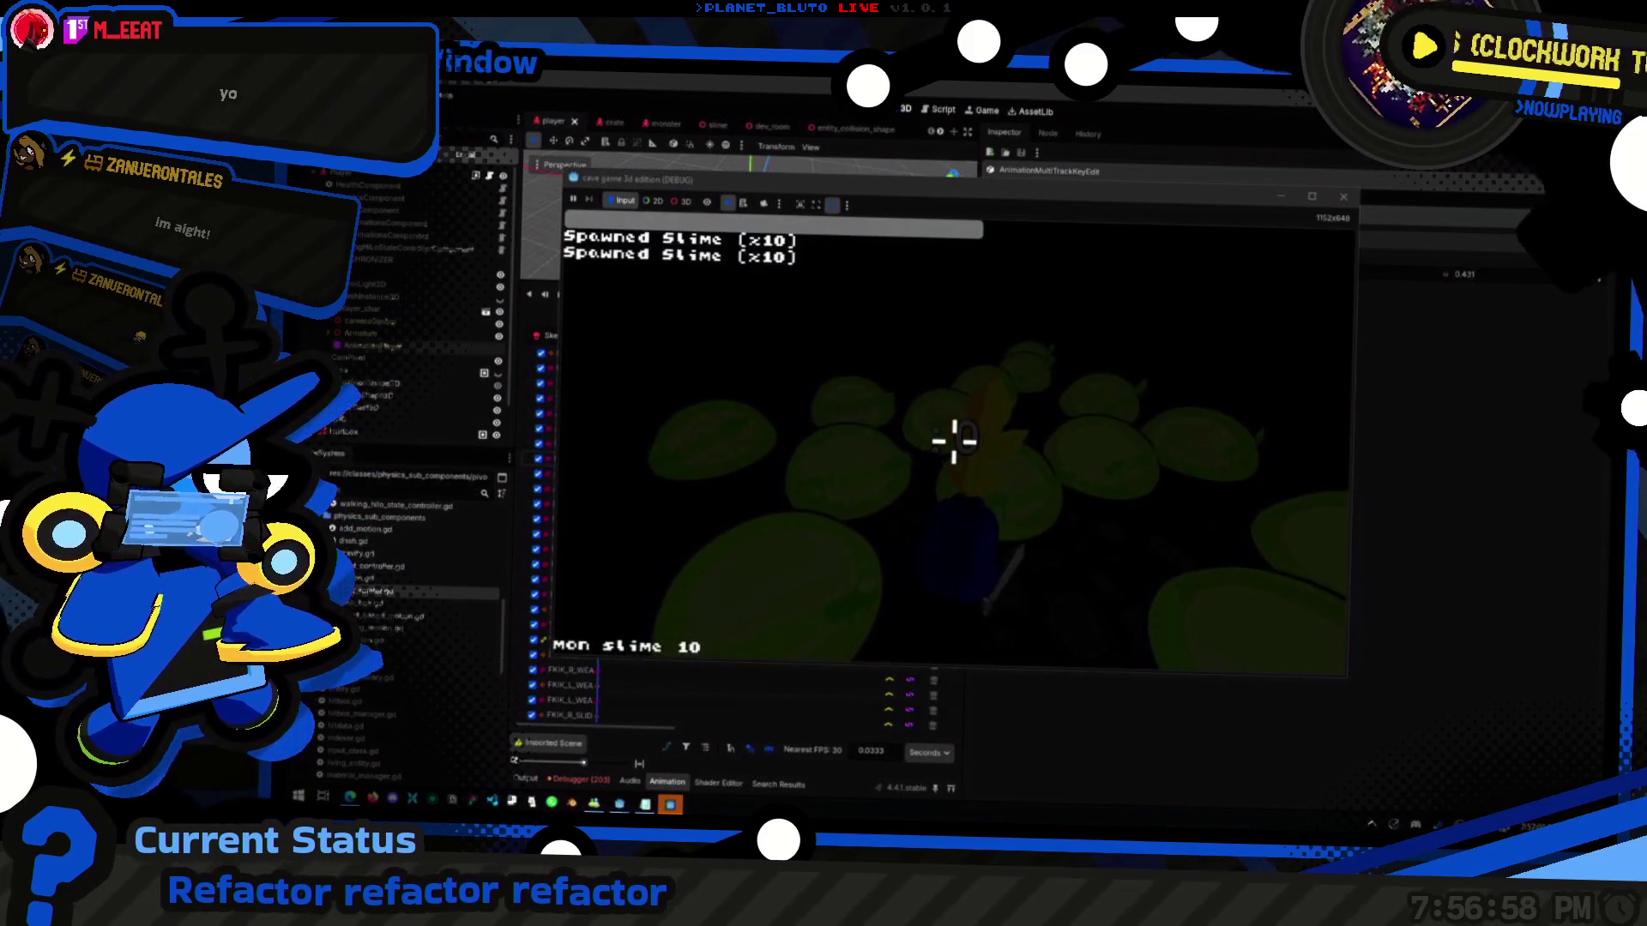
key(grave)
key(grave)
key(Up)
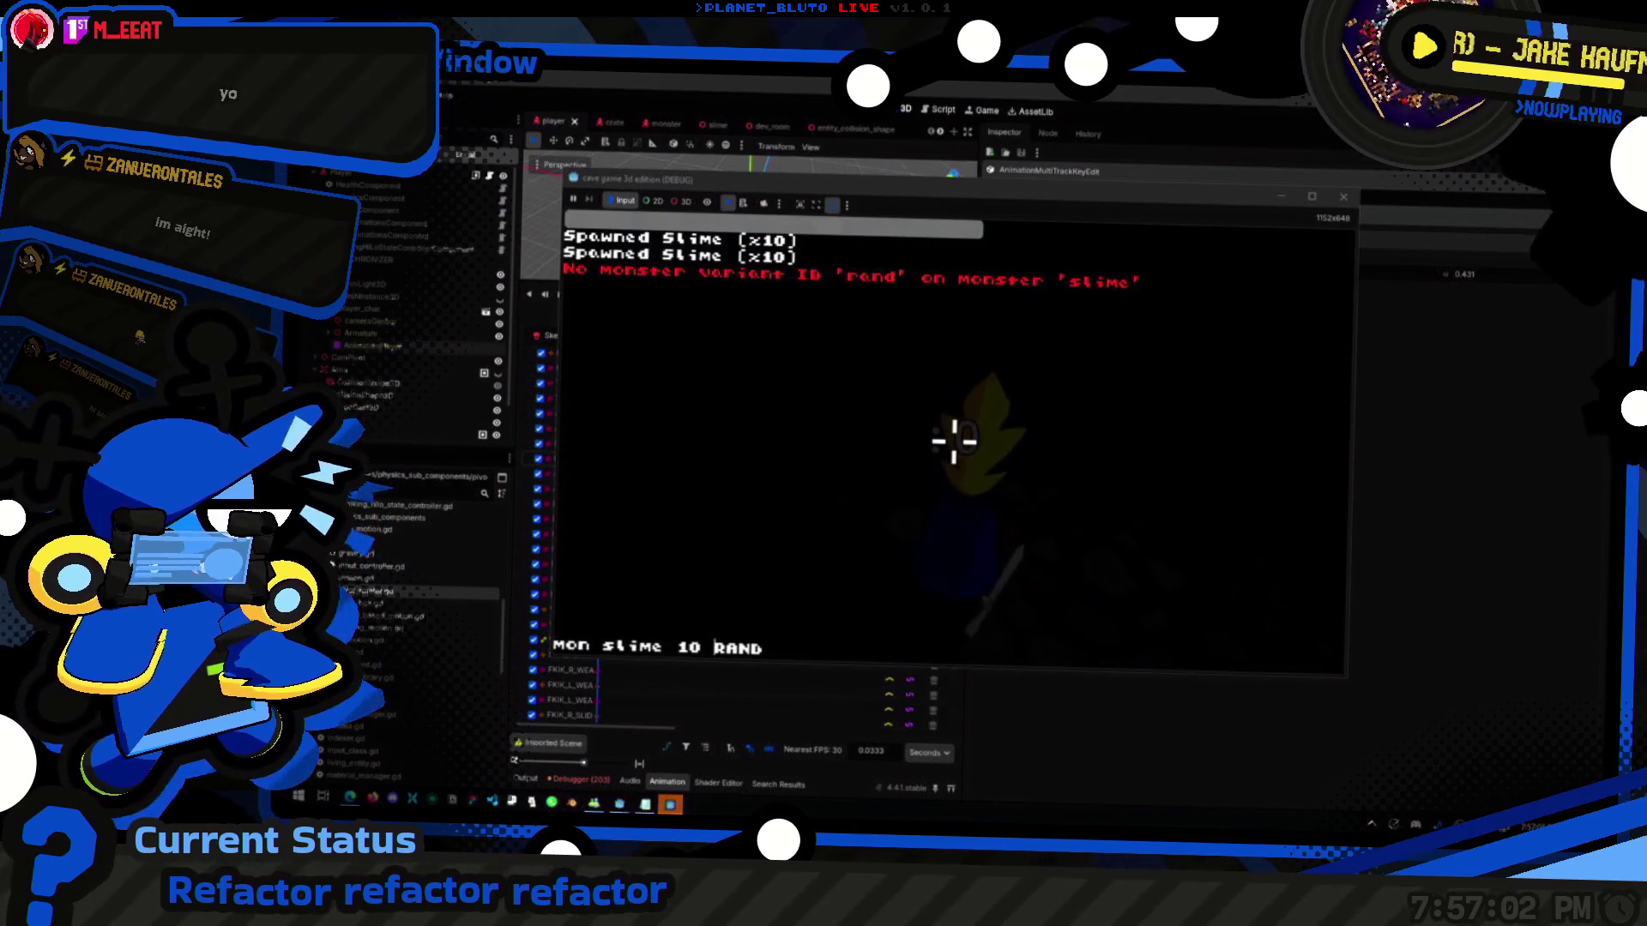
key(grave)
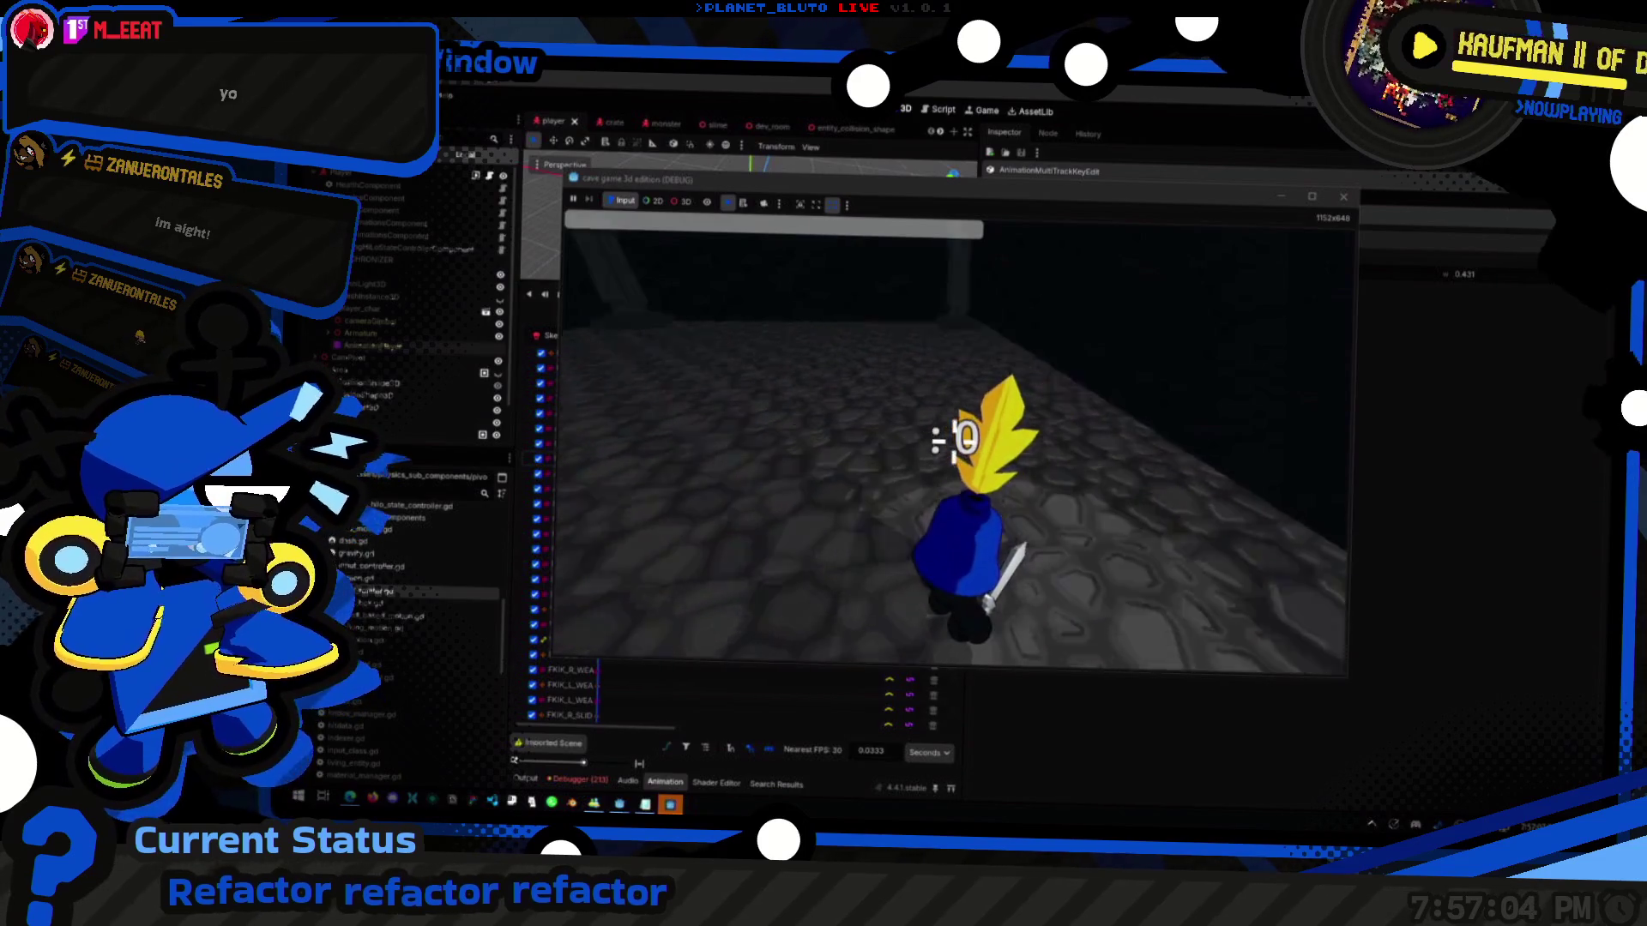
key(grave)
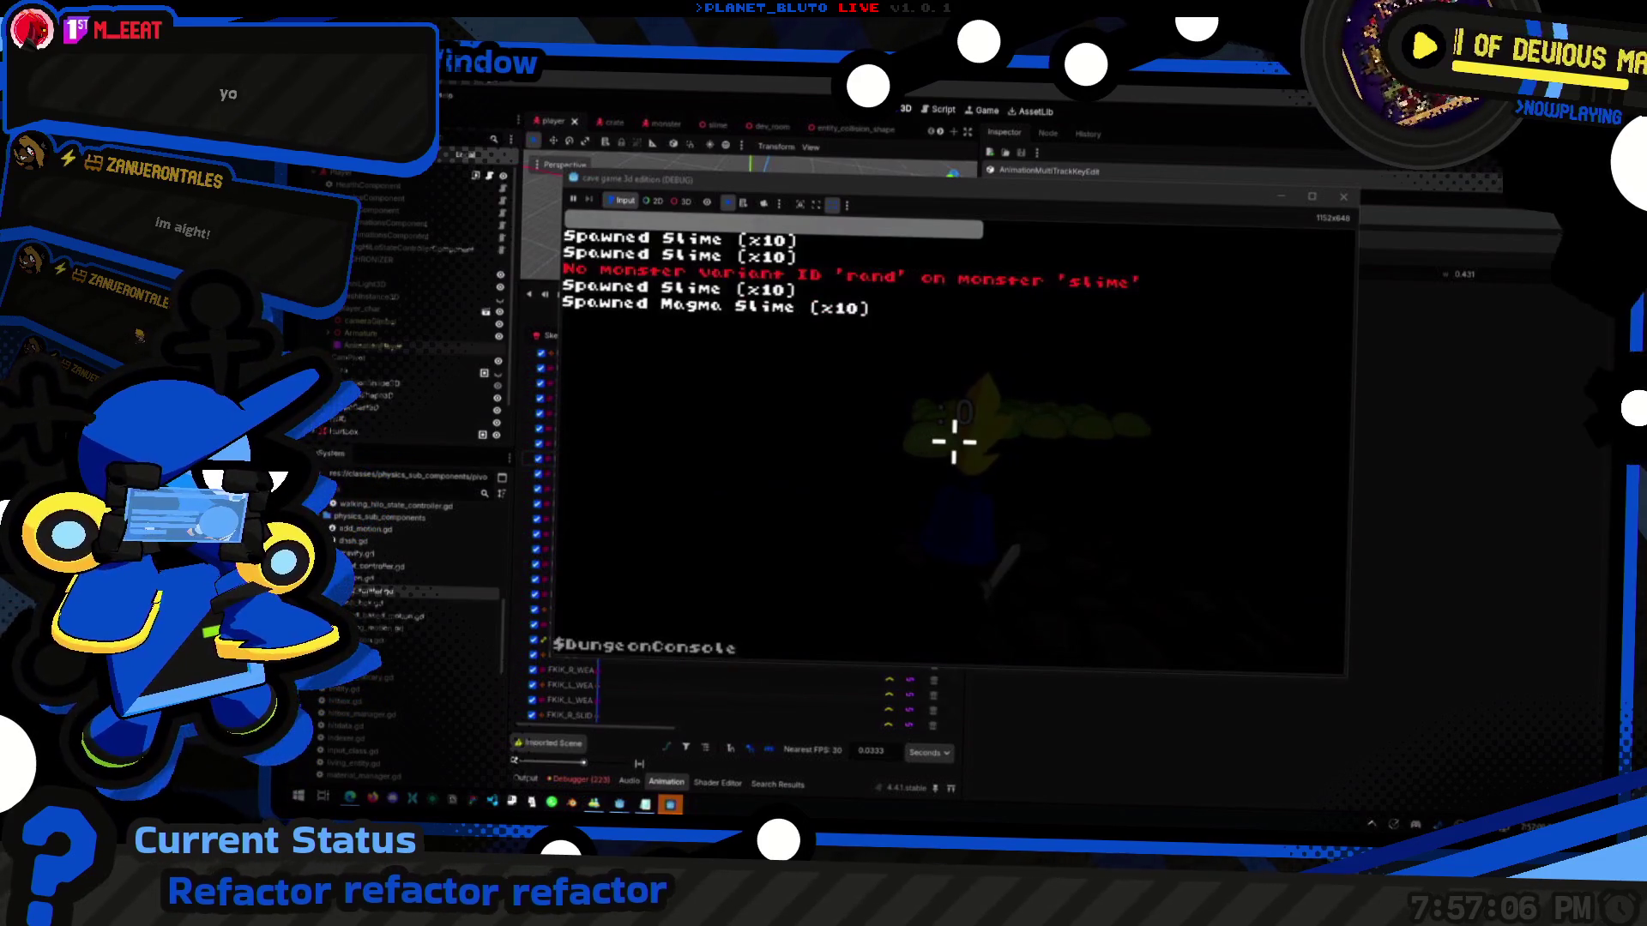
key(grave)
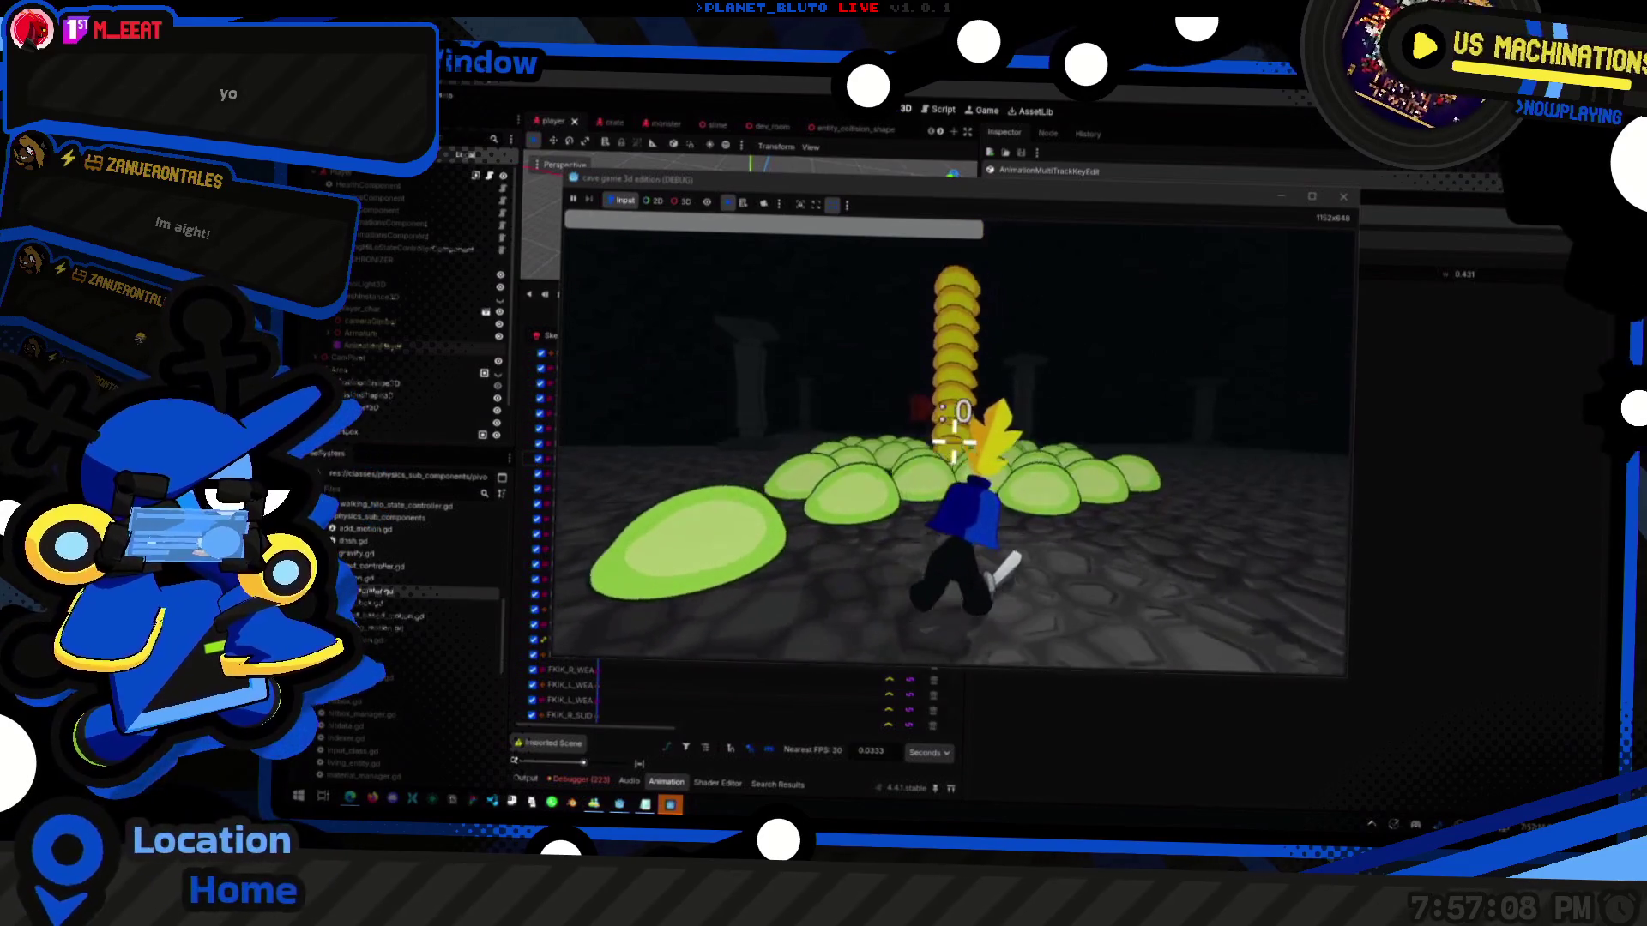
key(grave)
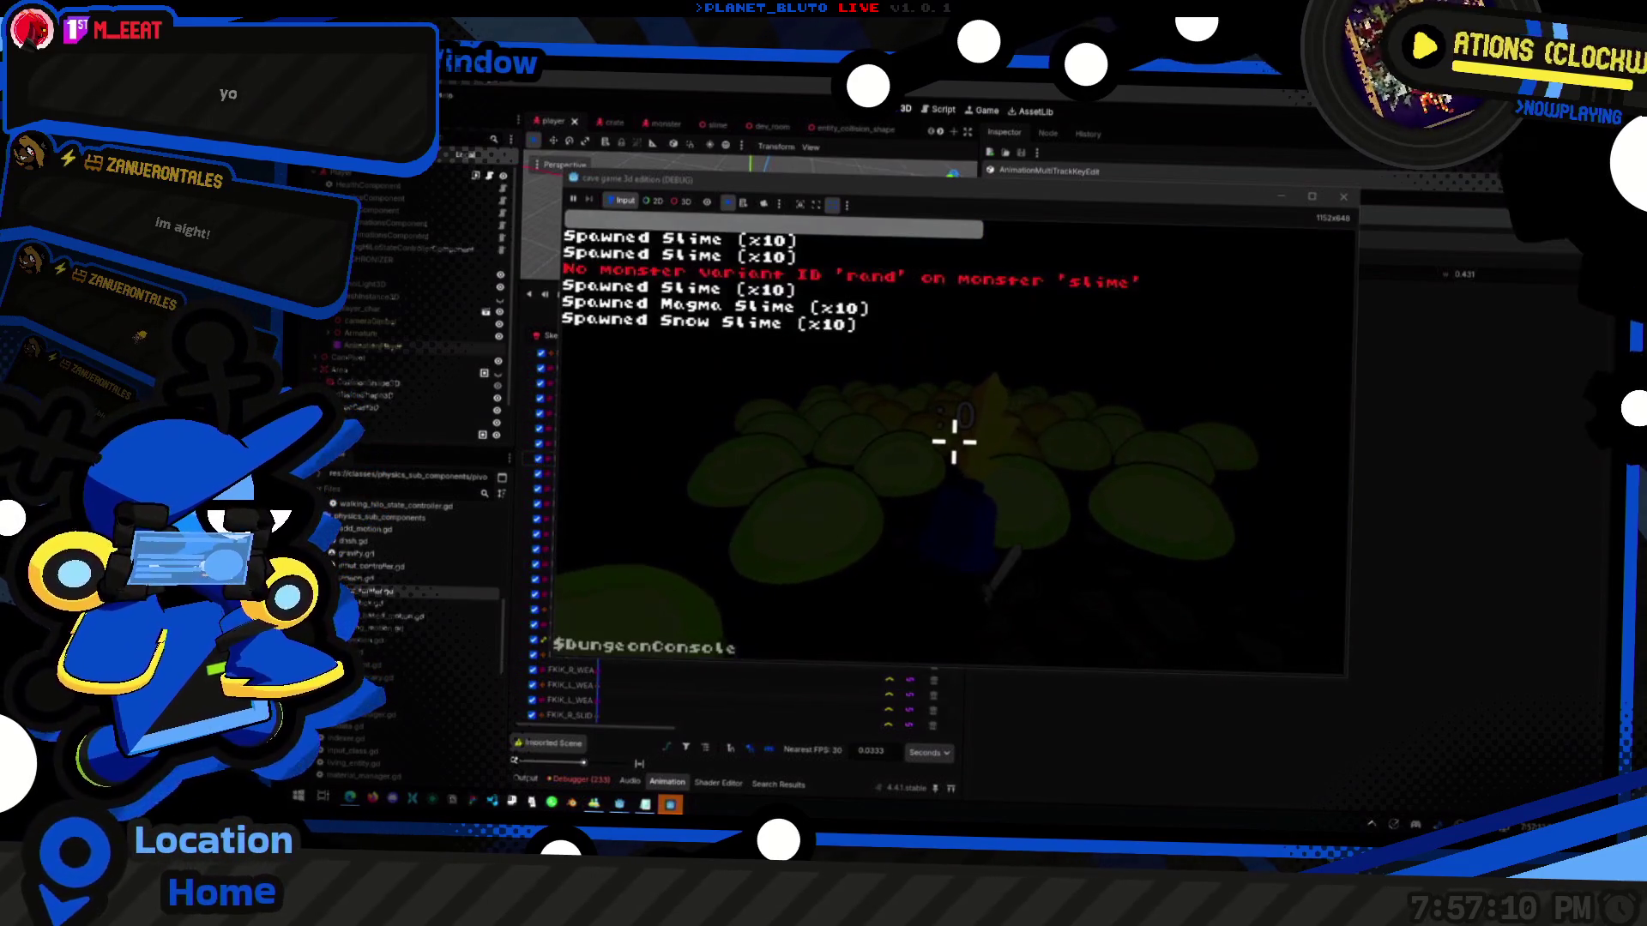
key(grave)
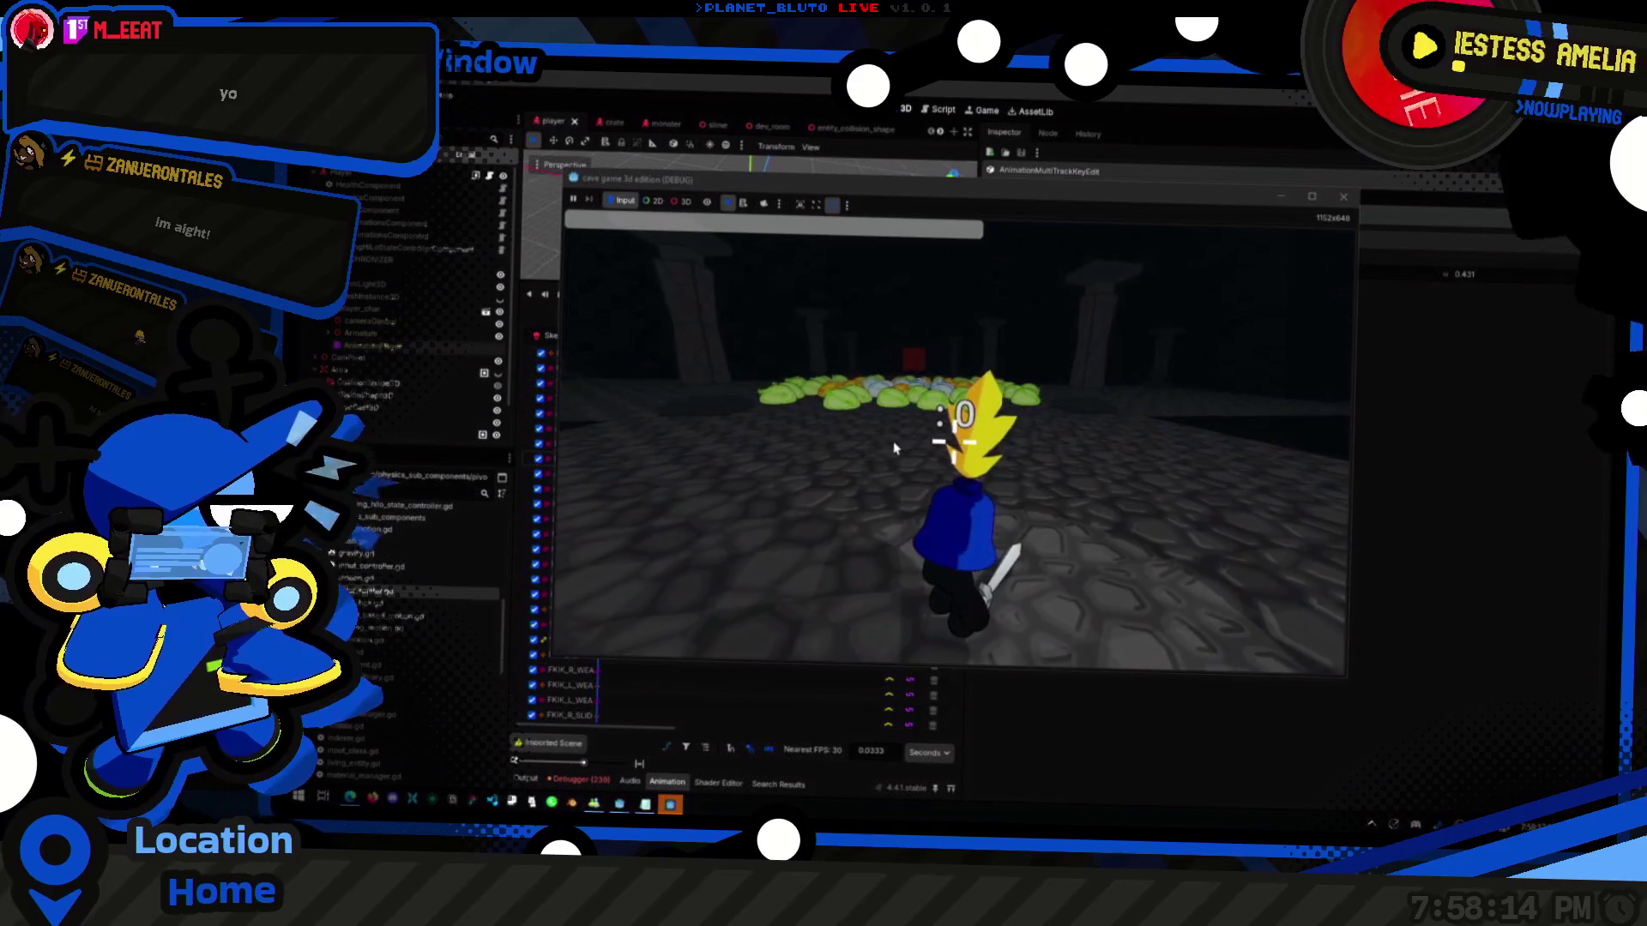
- Stop the game with F8 and switch windows with Alt+Tab
key(F8)
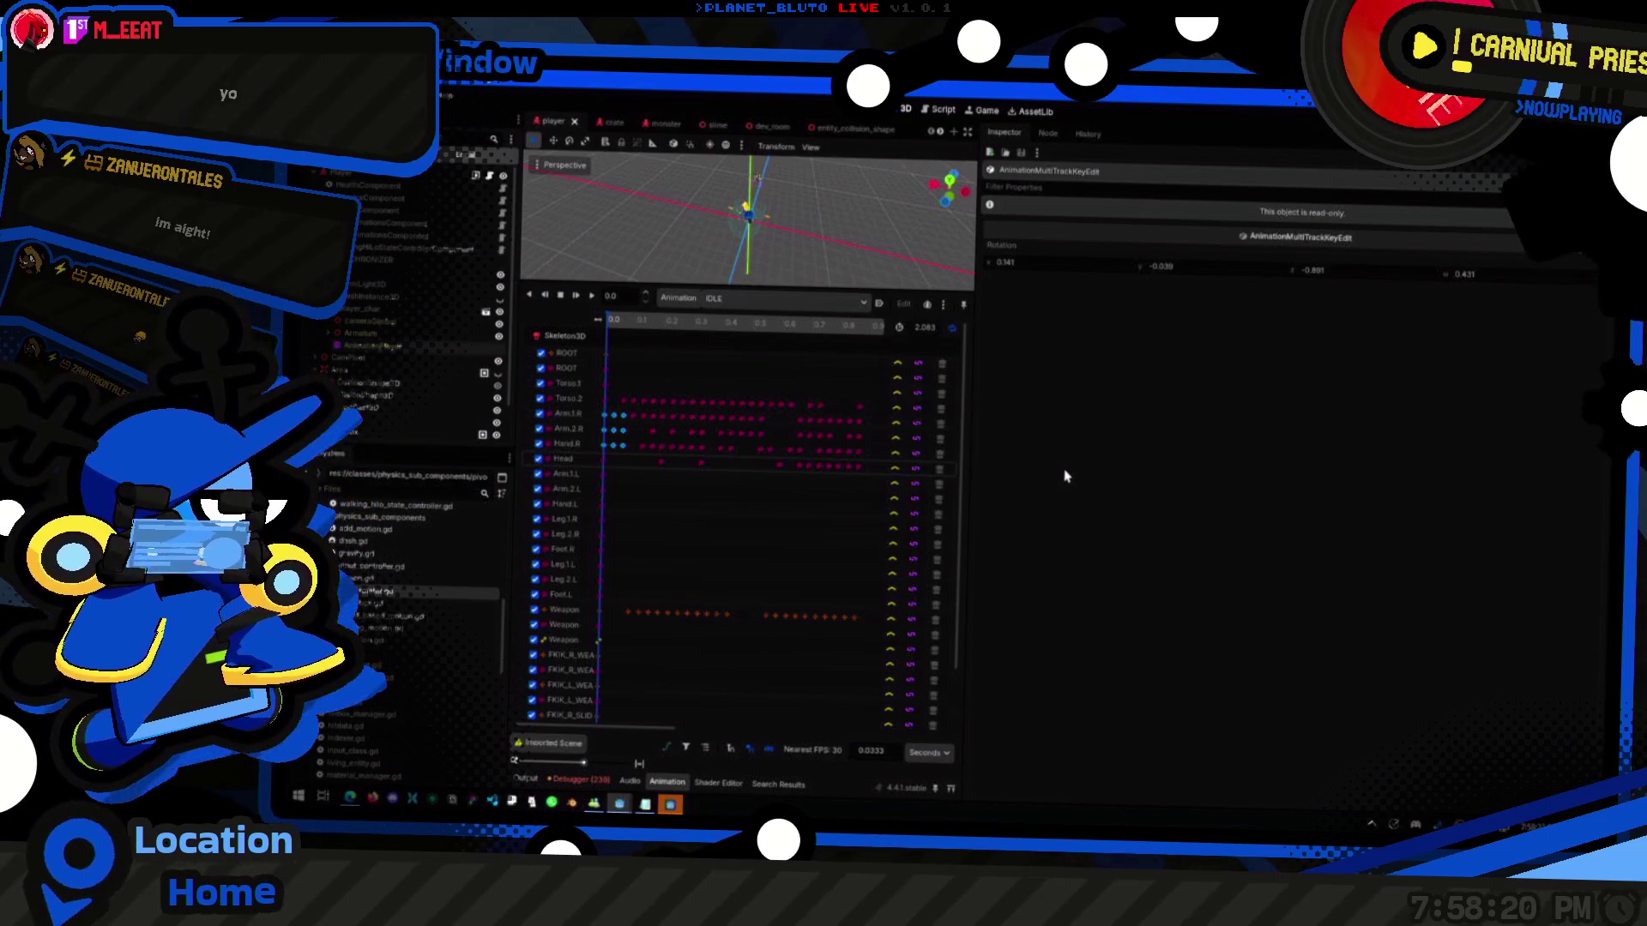
key(alt+Tab)
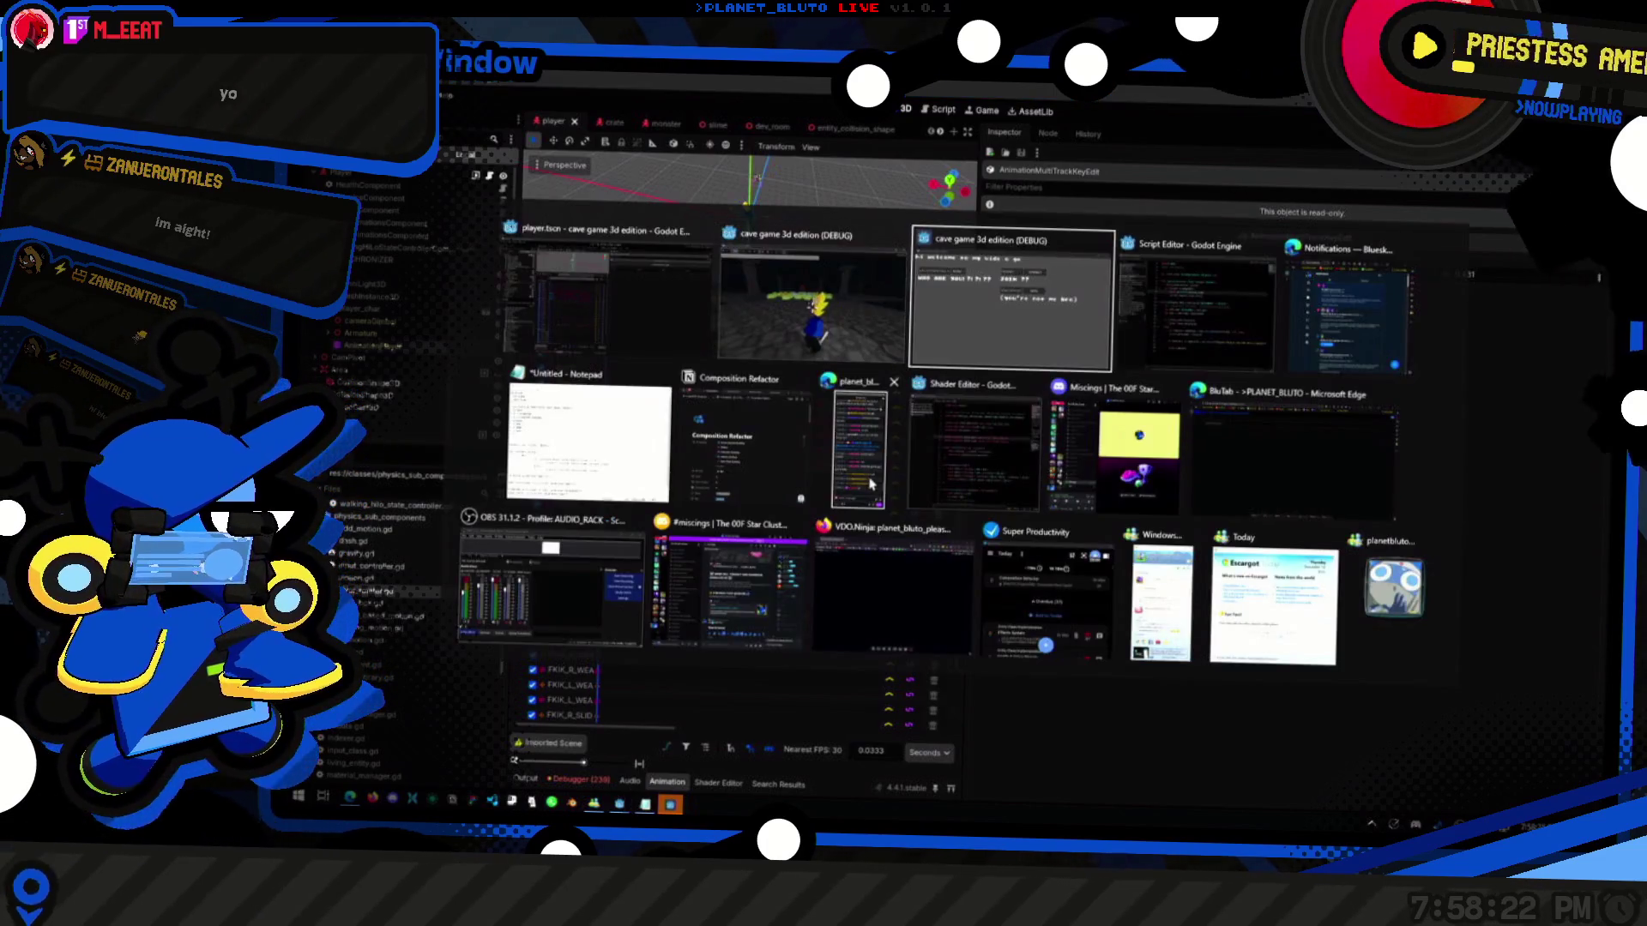
- Look over component.gd and composer.gd's _add_to_cache definition, then bring the main editor forward
click(1254, 515)
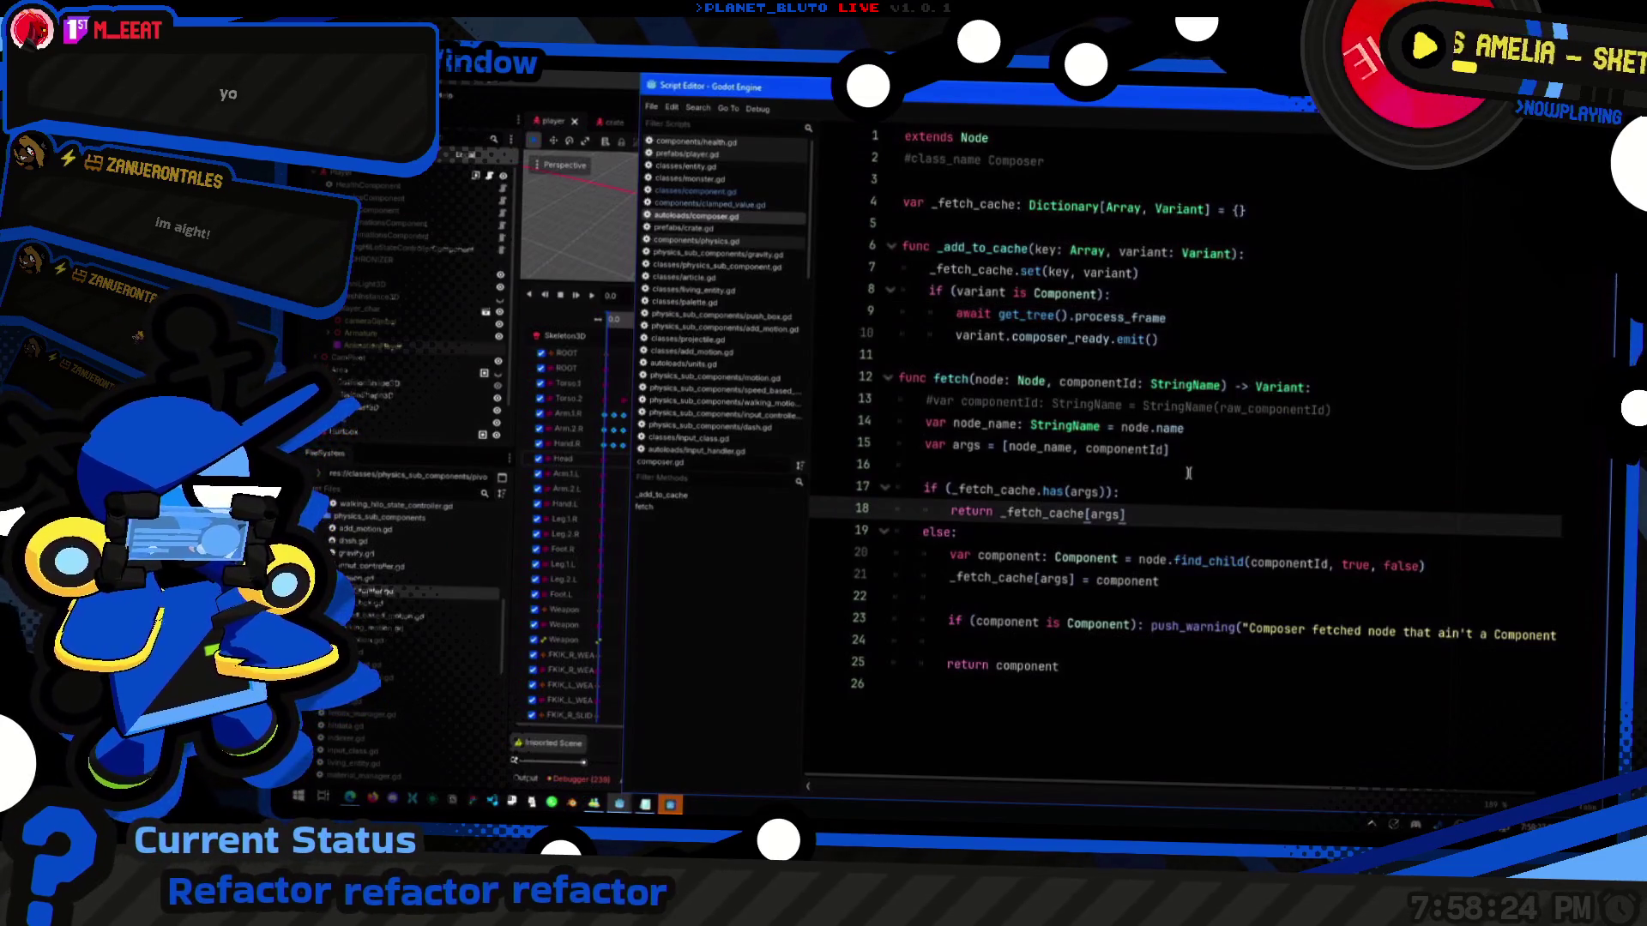
click(1181, 336)
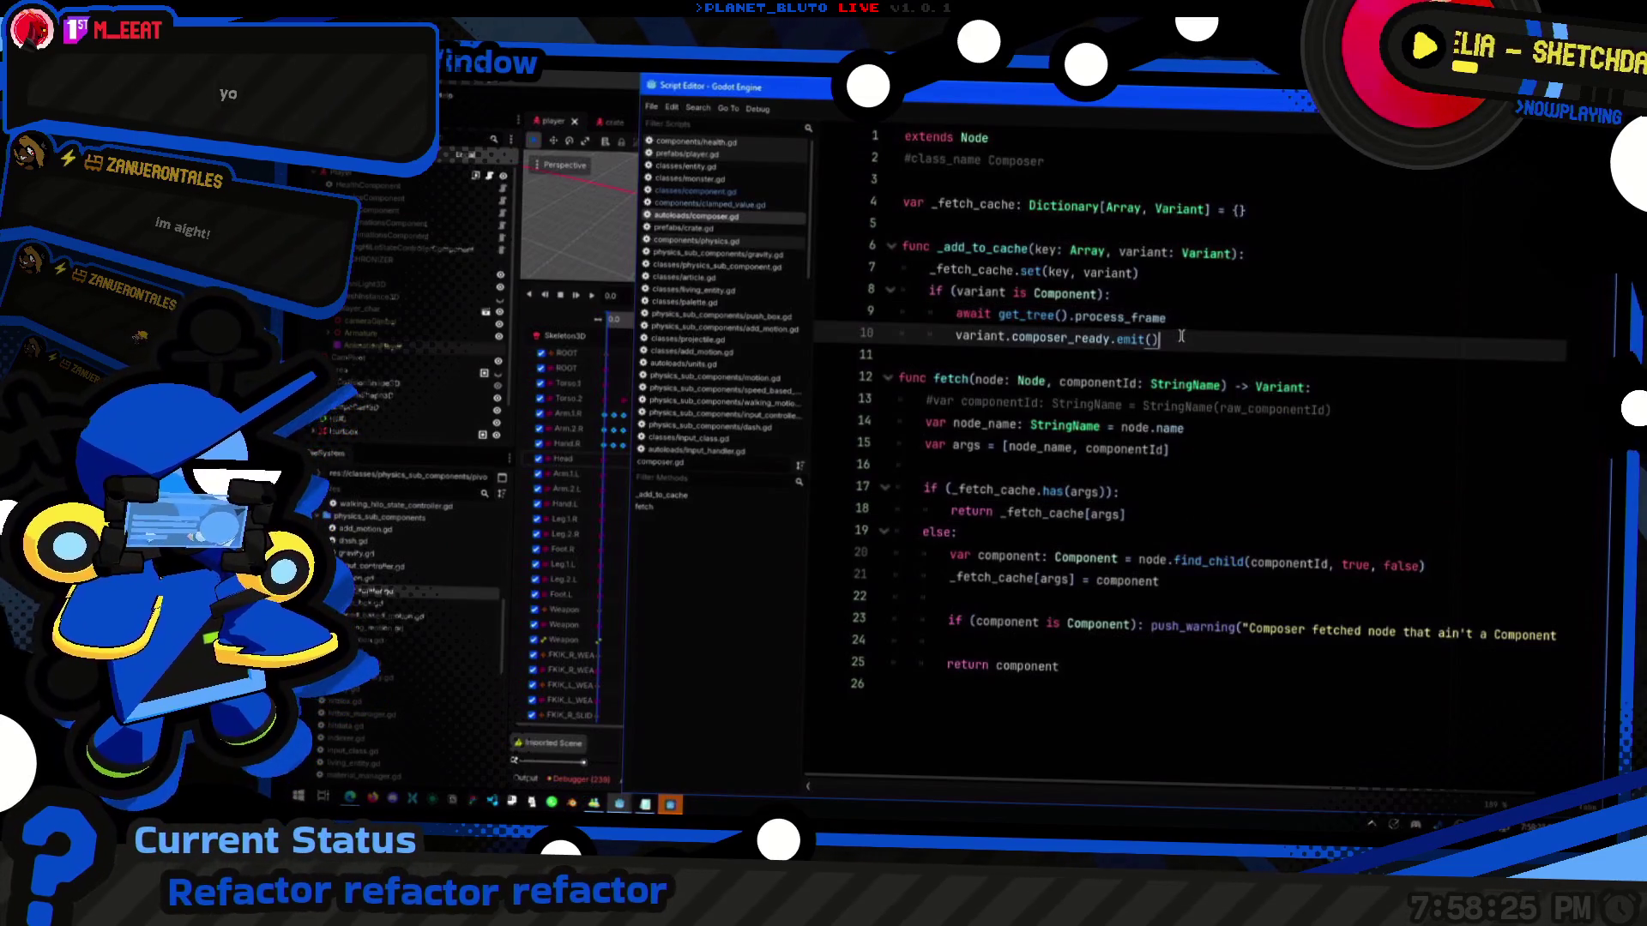
click(735, 193)
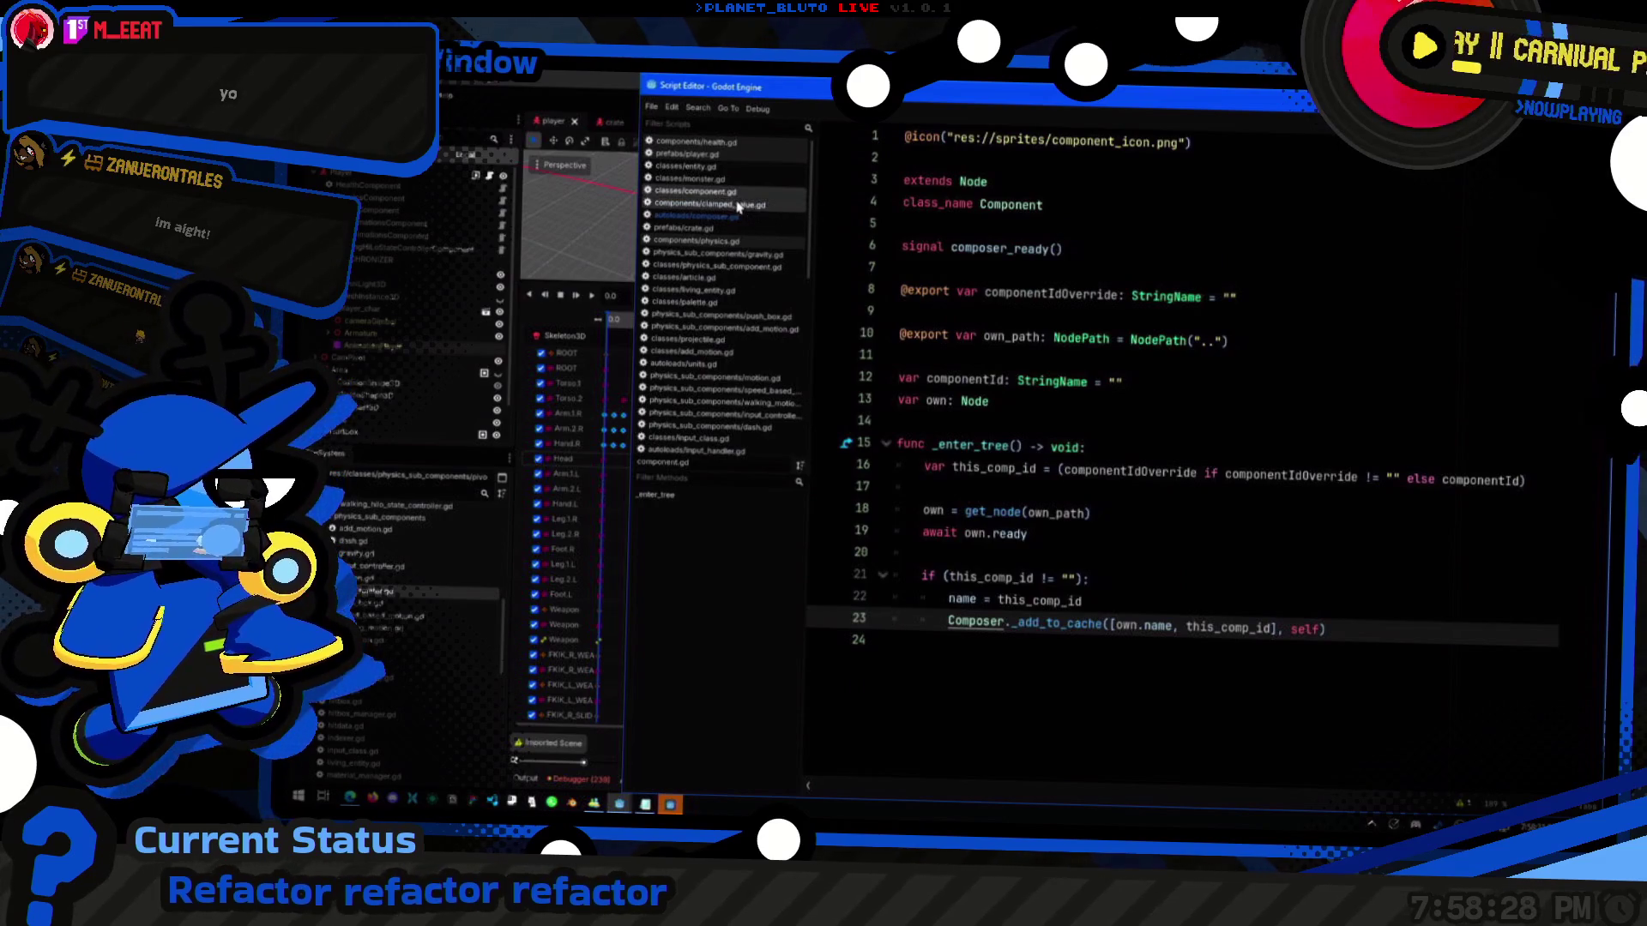
ctrl+click(1056, 635)
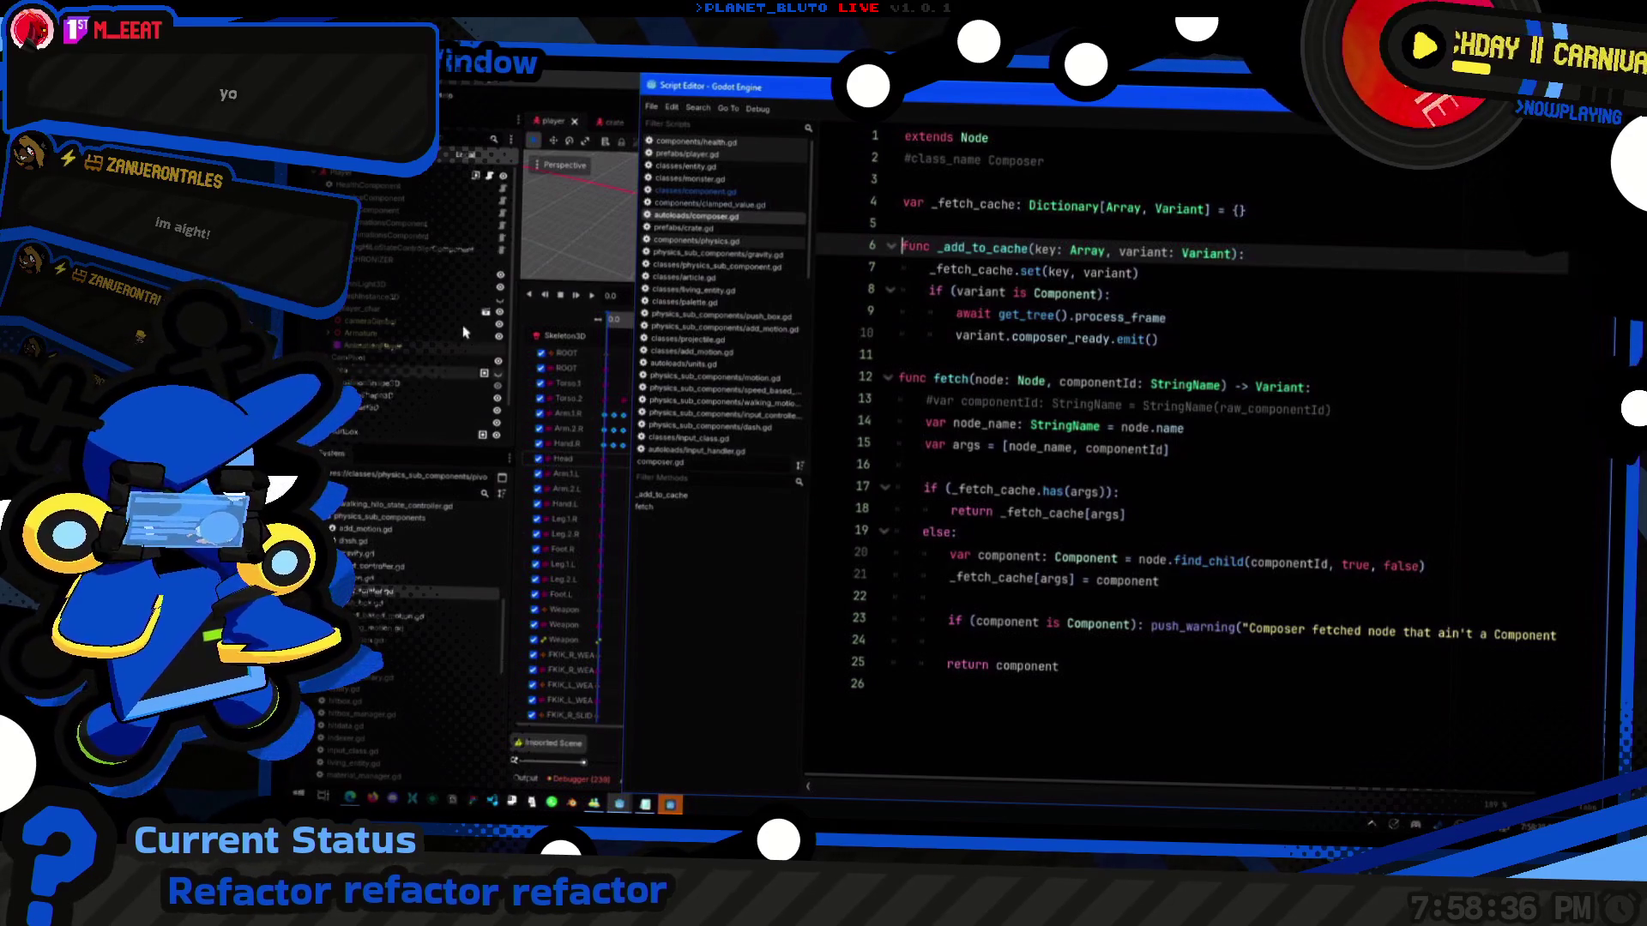
click(463, 127)
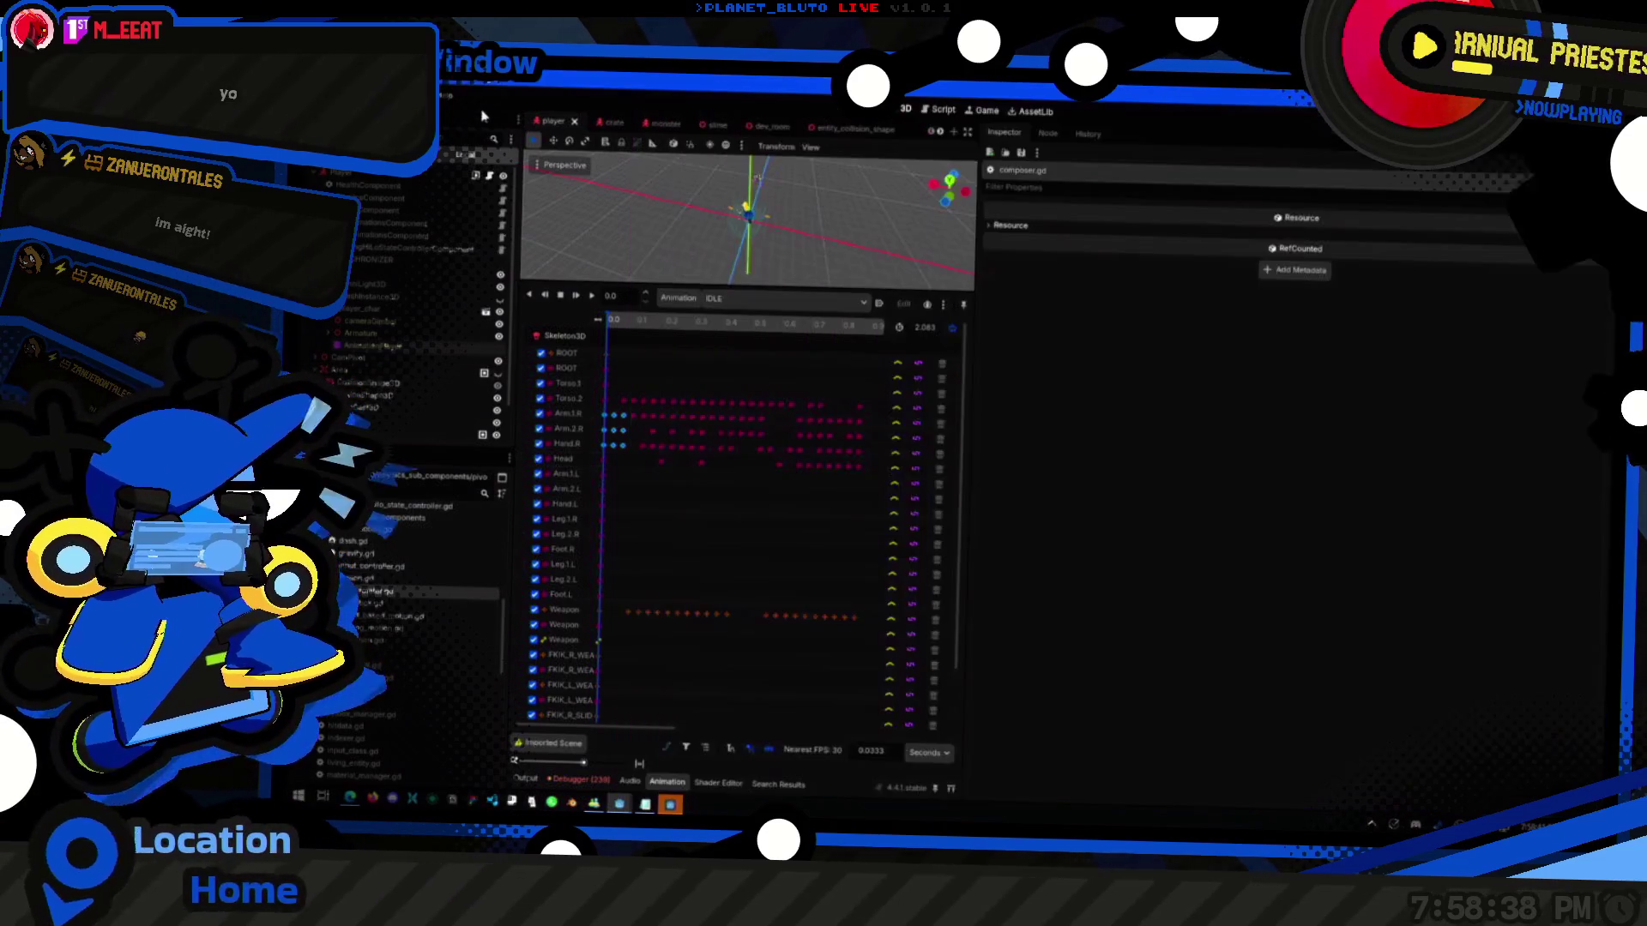
- Quit to the project list, reopen the project, and select the WalkingHiLoStateControllerComponent node
click(381, 105)
click(446, 236)
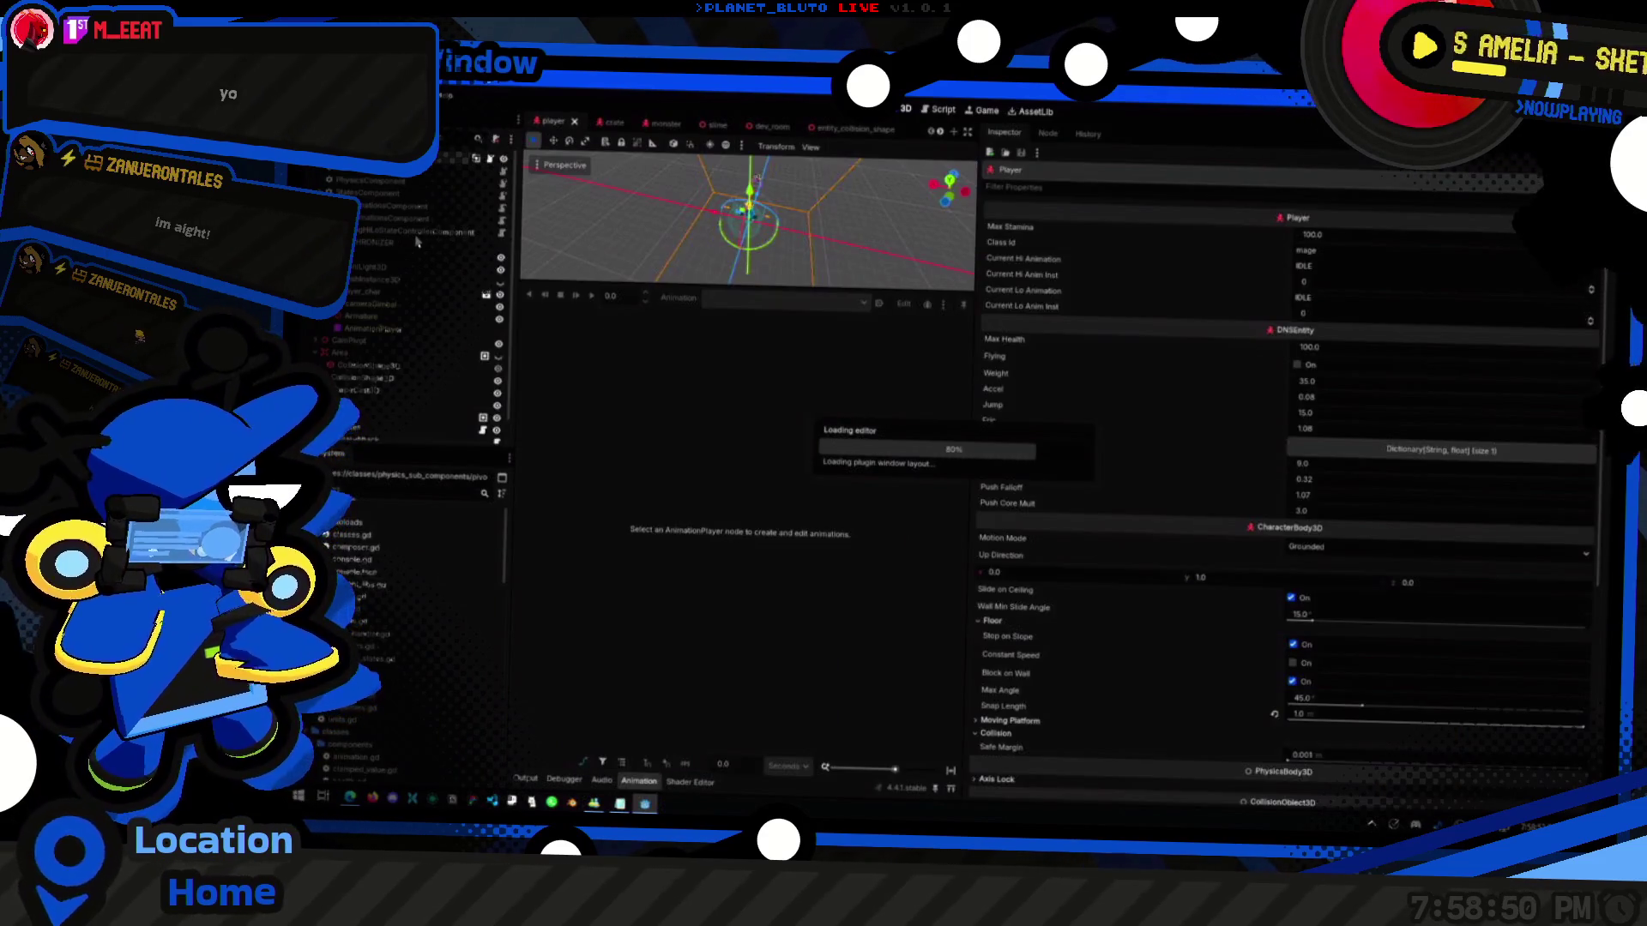
click(418, 233)
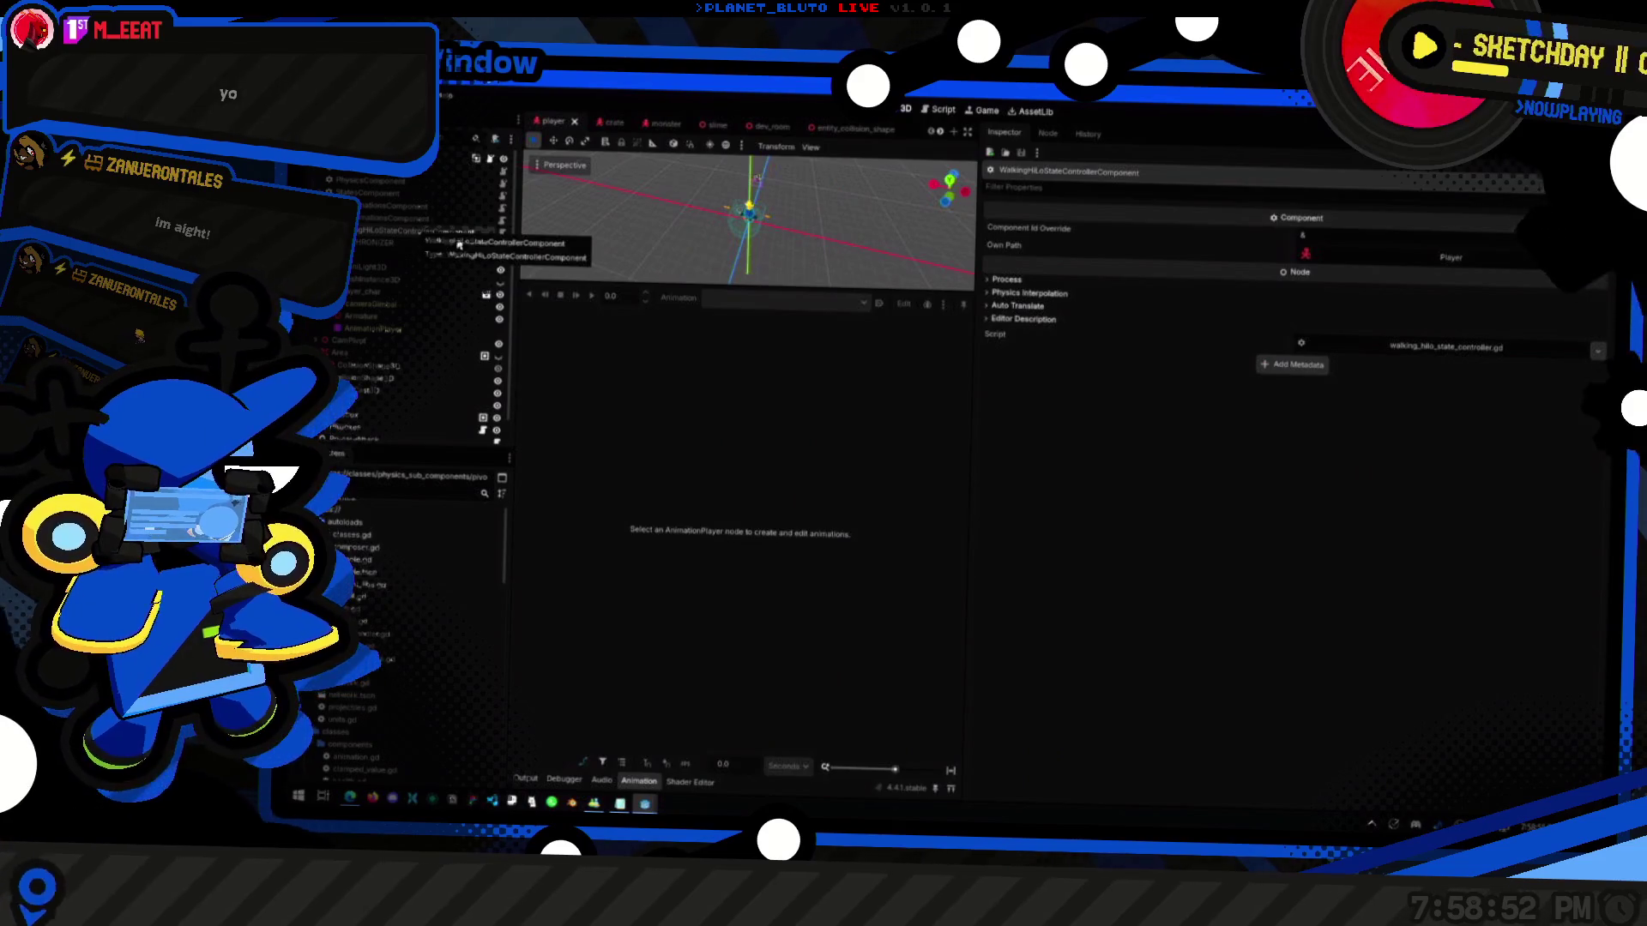
- Save and run the game, host it with the Knight class, and open the in-game console
key(alt+Tab)
key(alt+Tab)
key(ctrl+s)
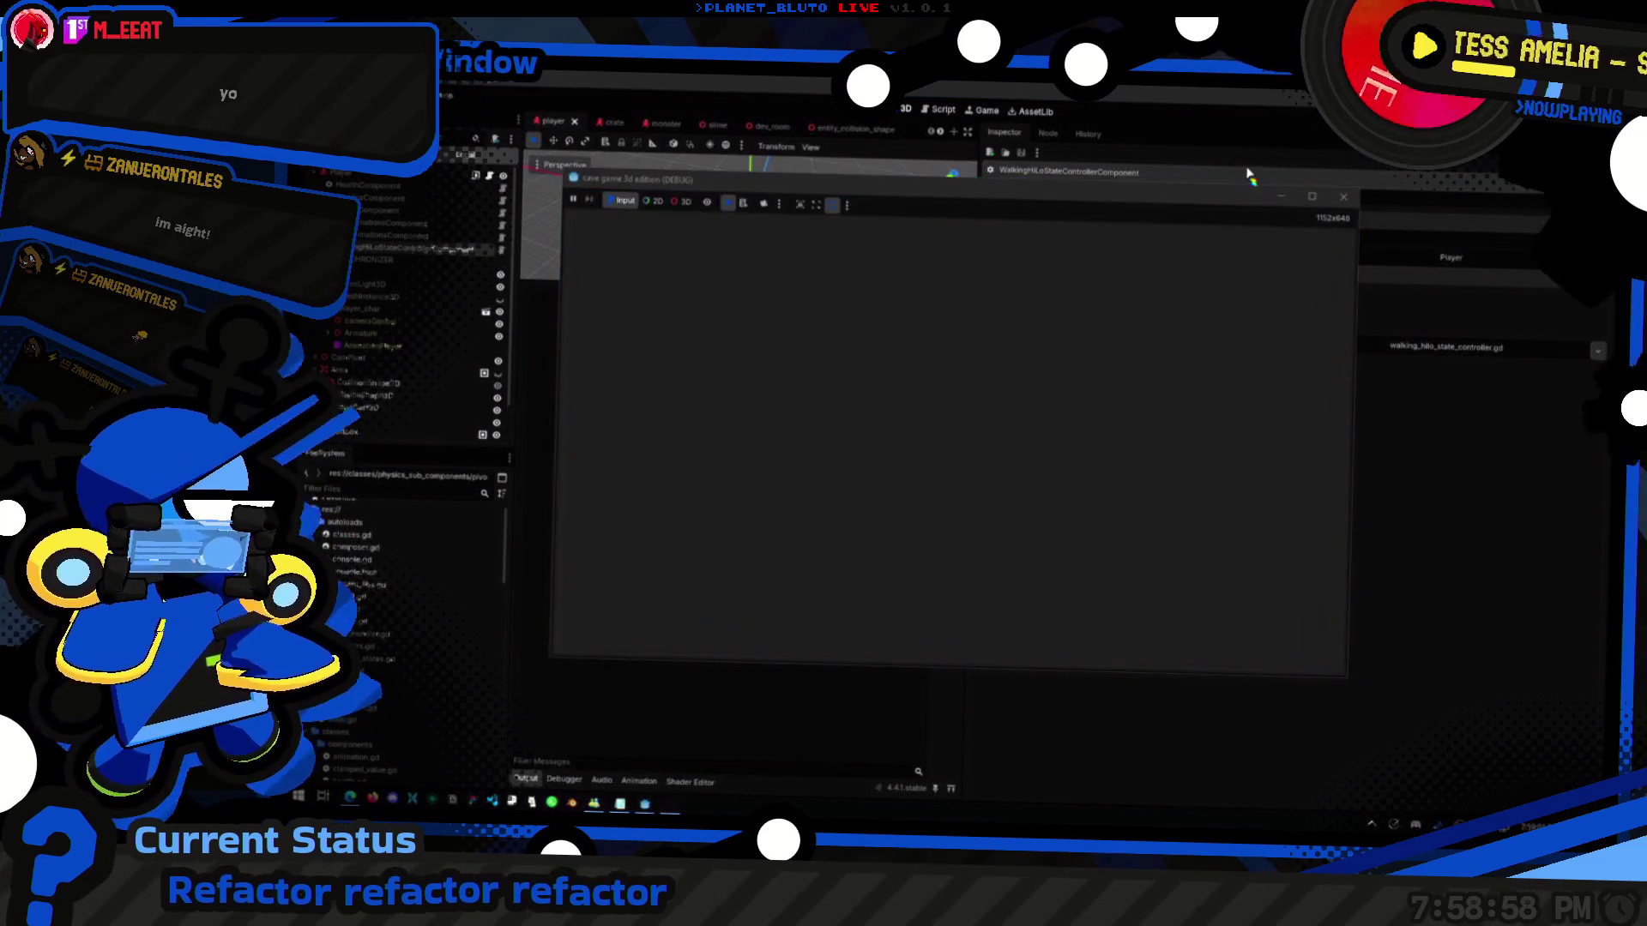
click(739, 282)
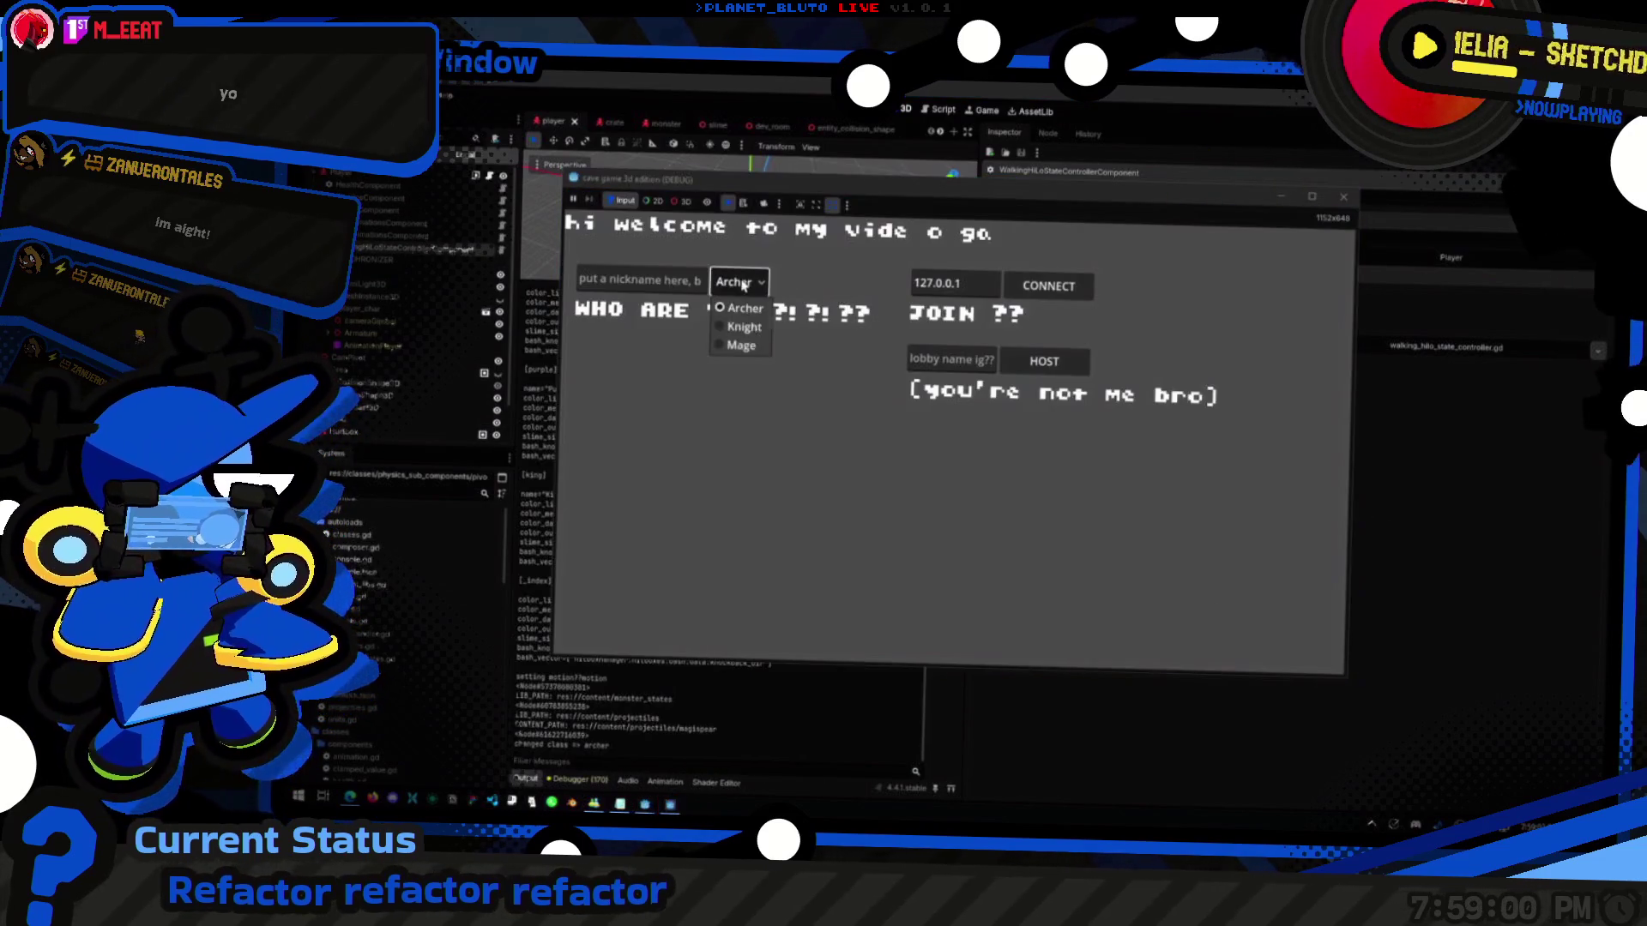
click(744, 328)
click(1048, 363)
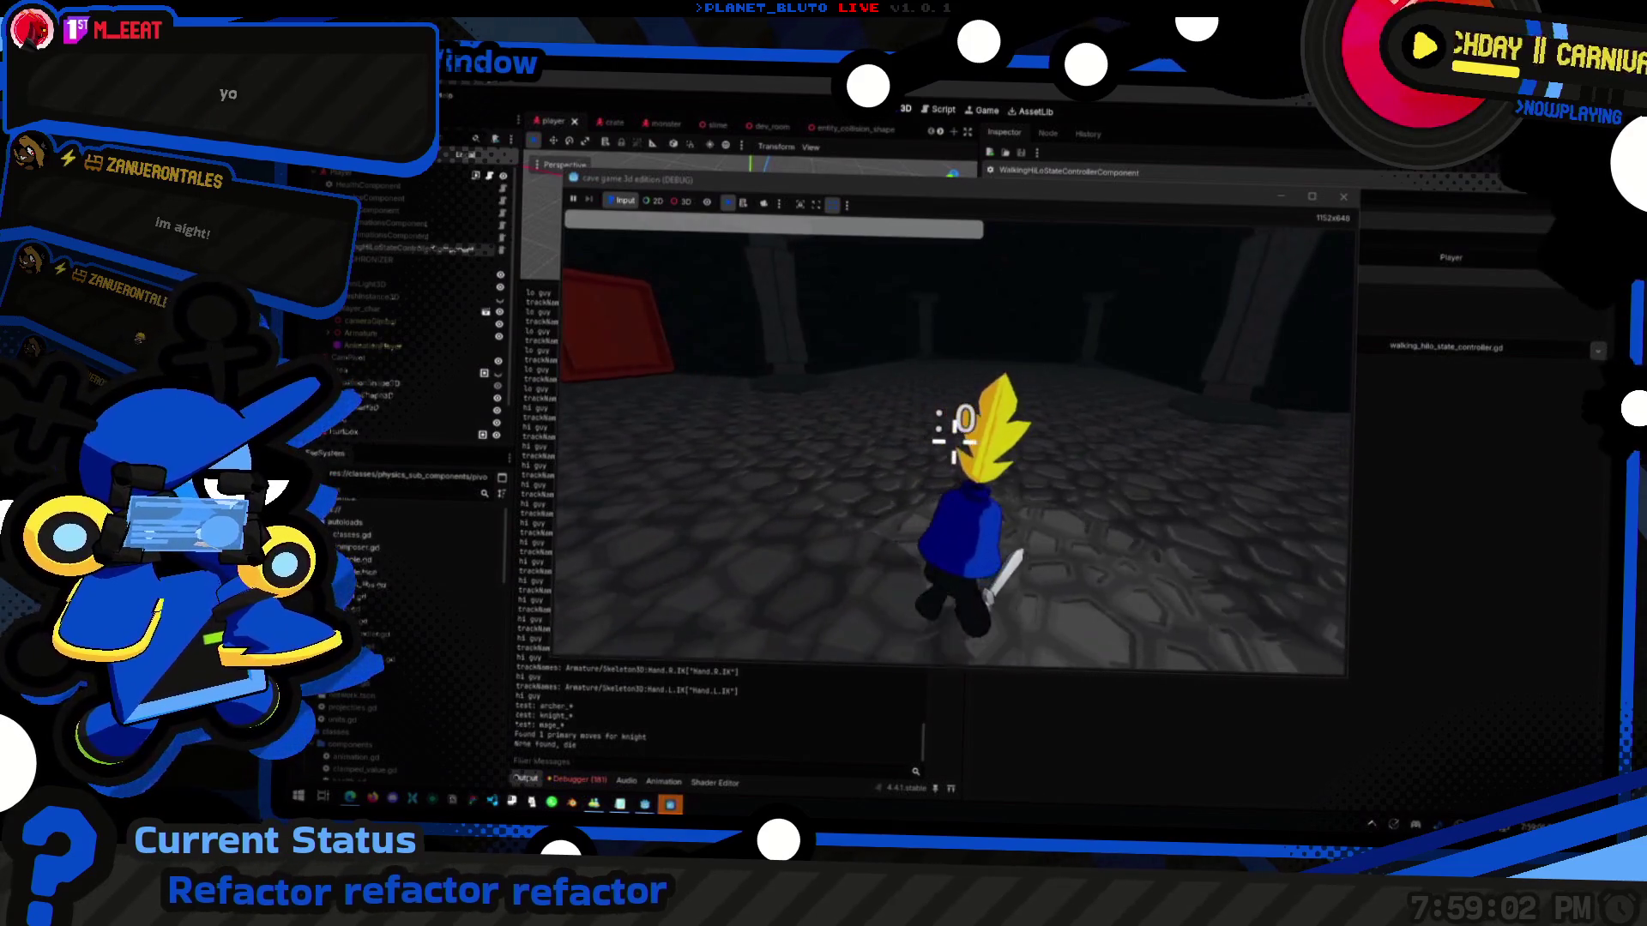
key(grave)
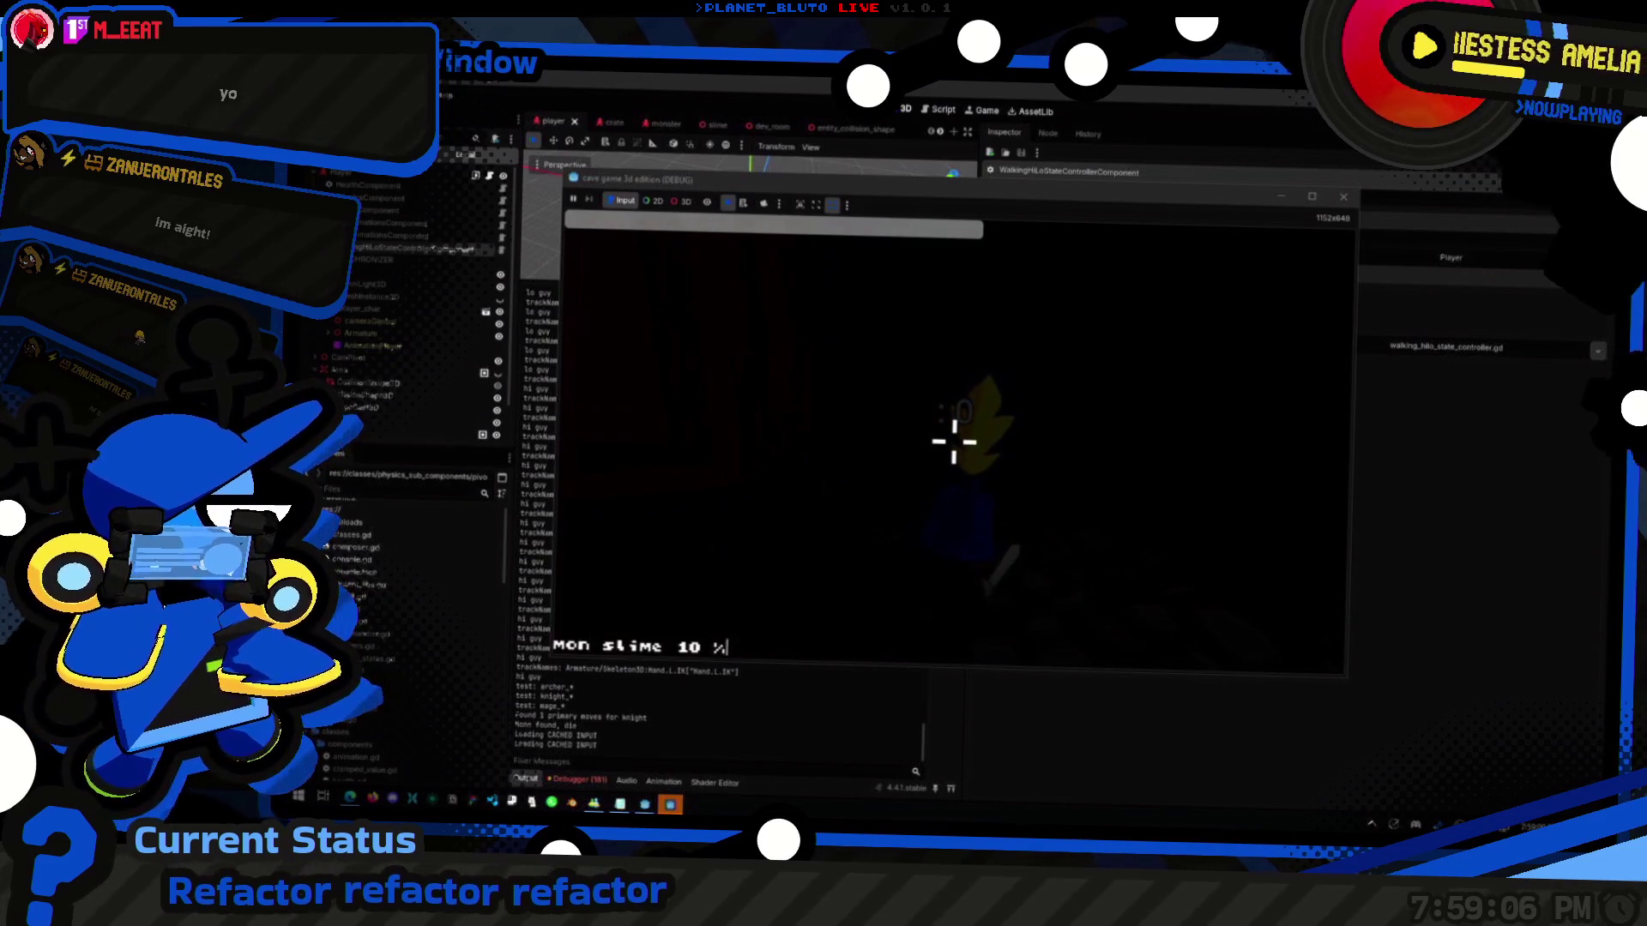
- Run 'mon slime 10 %RAND' four times to spawn random slime batches, then close the console
key(Return)
key(Up)
key(Return)
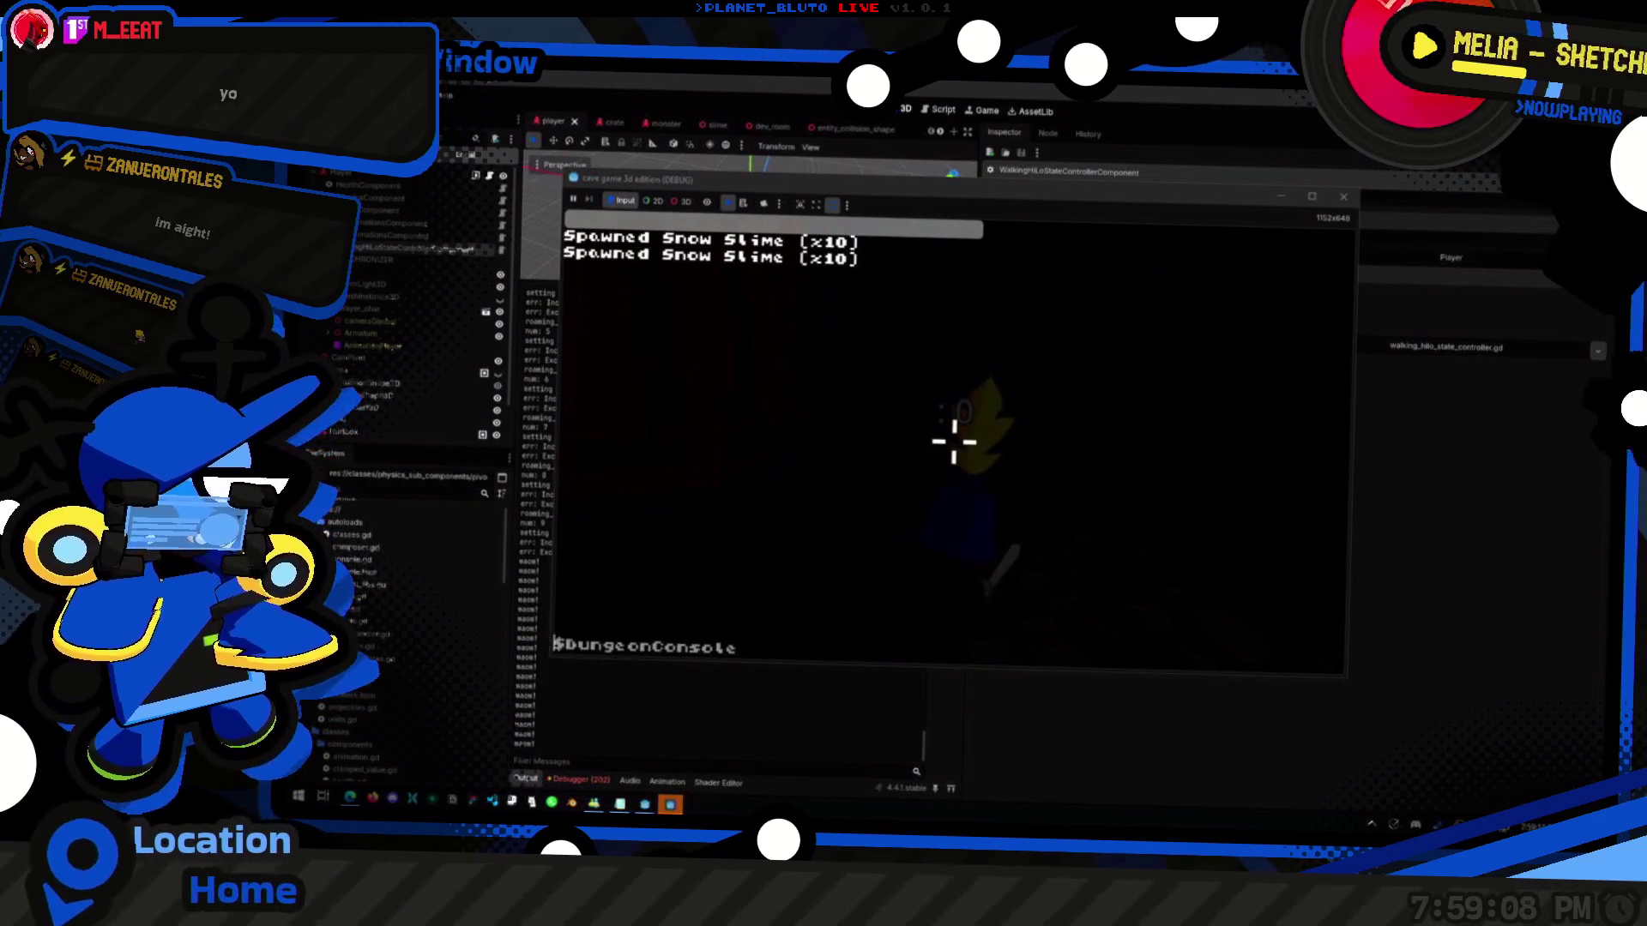
key(Up)
key(Return)
key(Up)
key(Return)
key(grave)
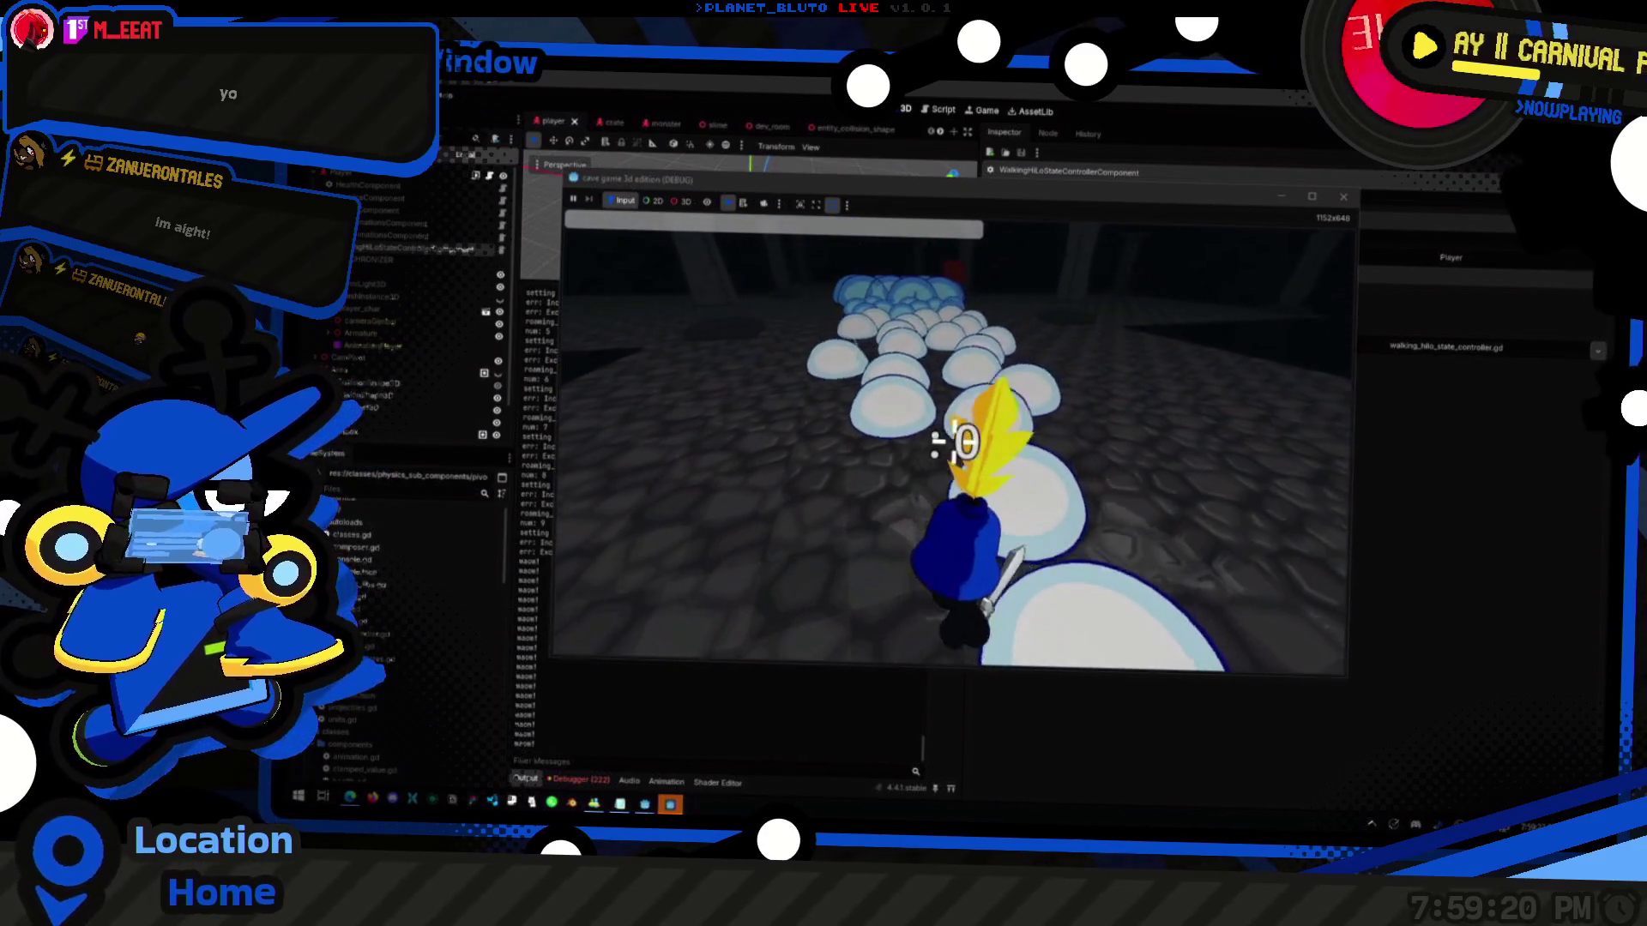
- Spawn two more batches, including ten King Slimes, viewing the crowd in between, then reopen the console
key(grave)
key(Return)
key(grave)
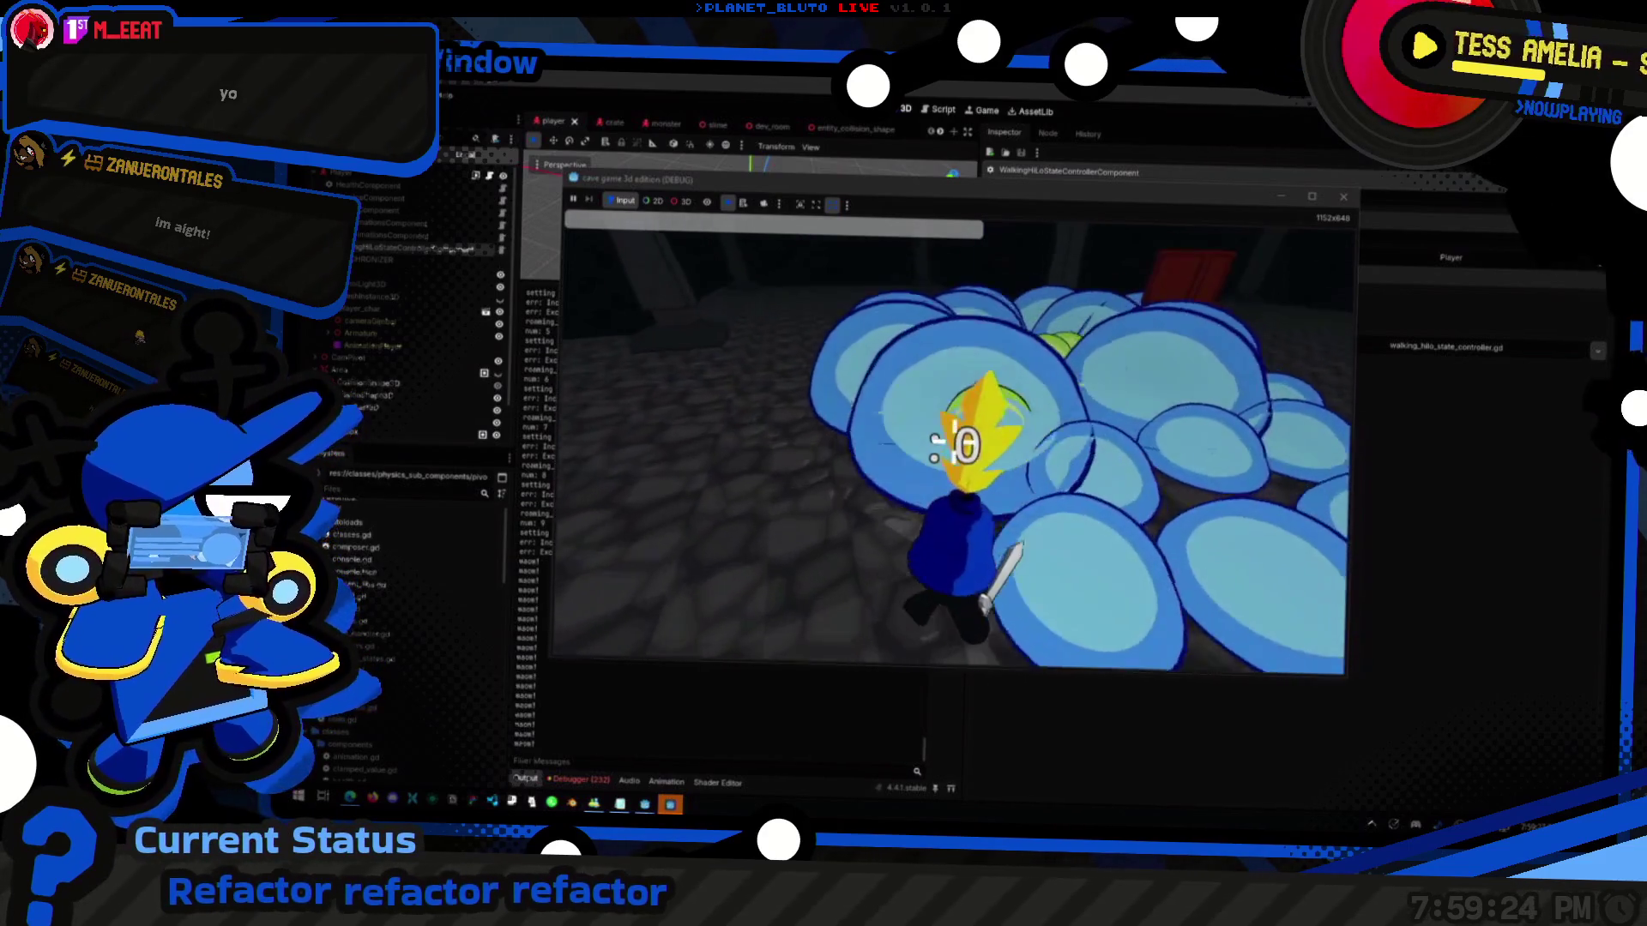
key(grave)
key(Up)
key(Up)
key(Return)
key(grave)
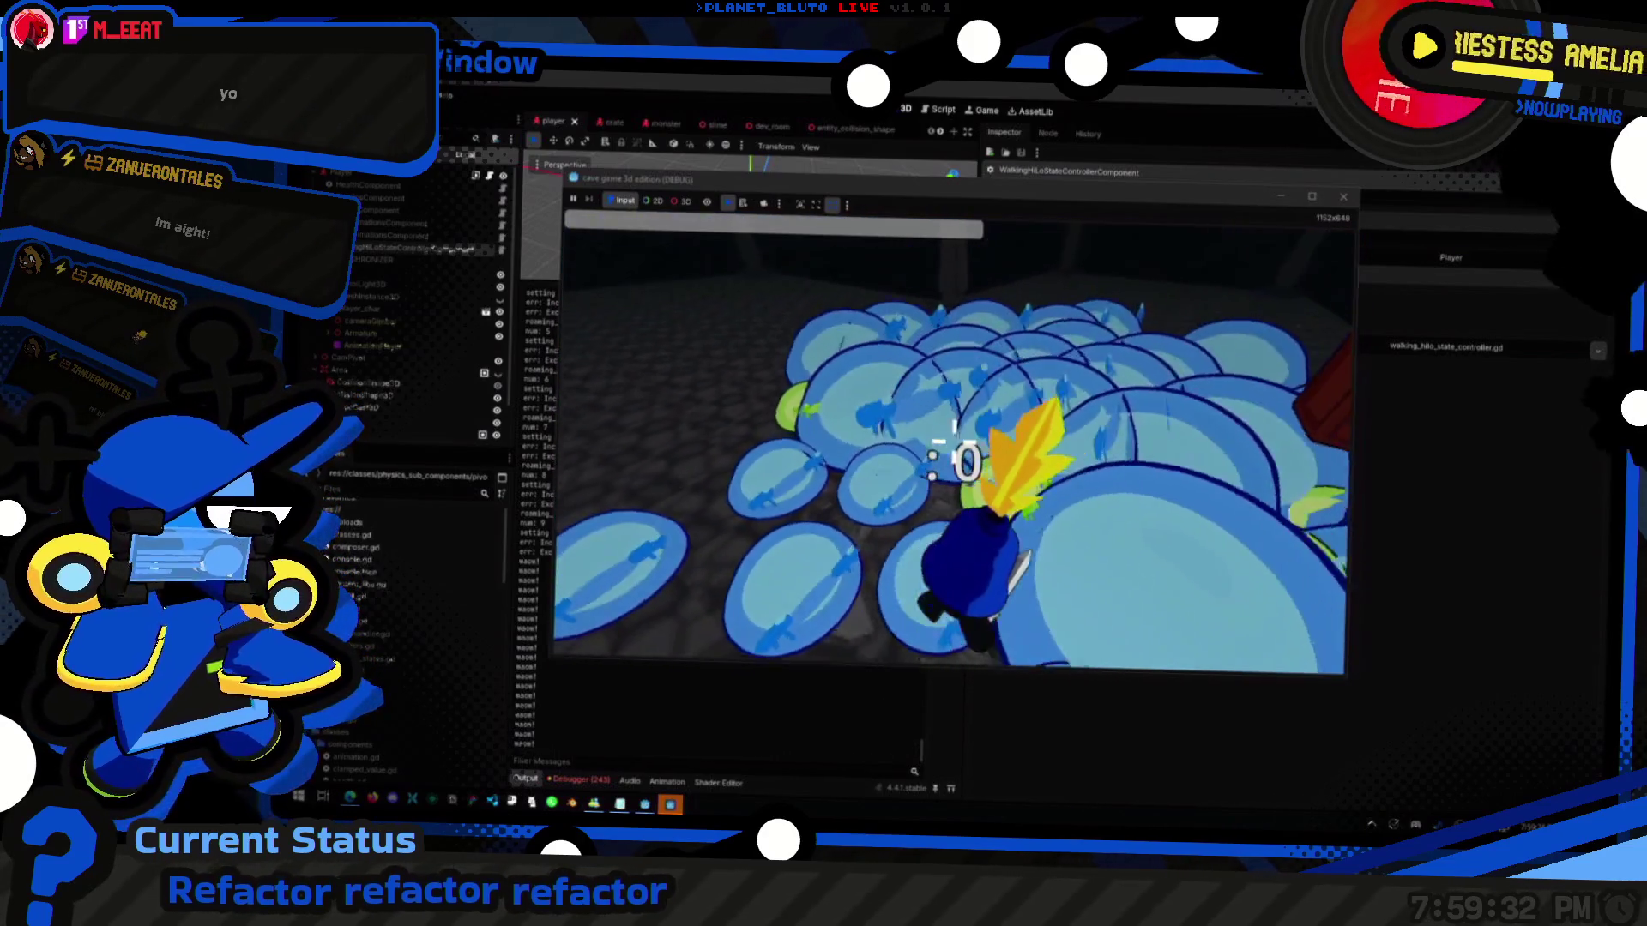
key(grave)
key(grave)
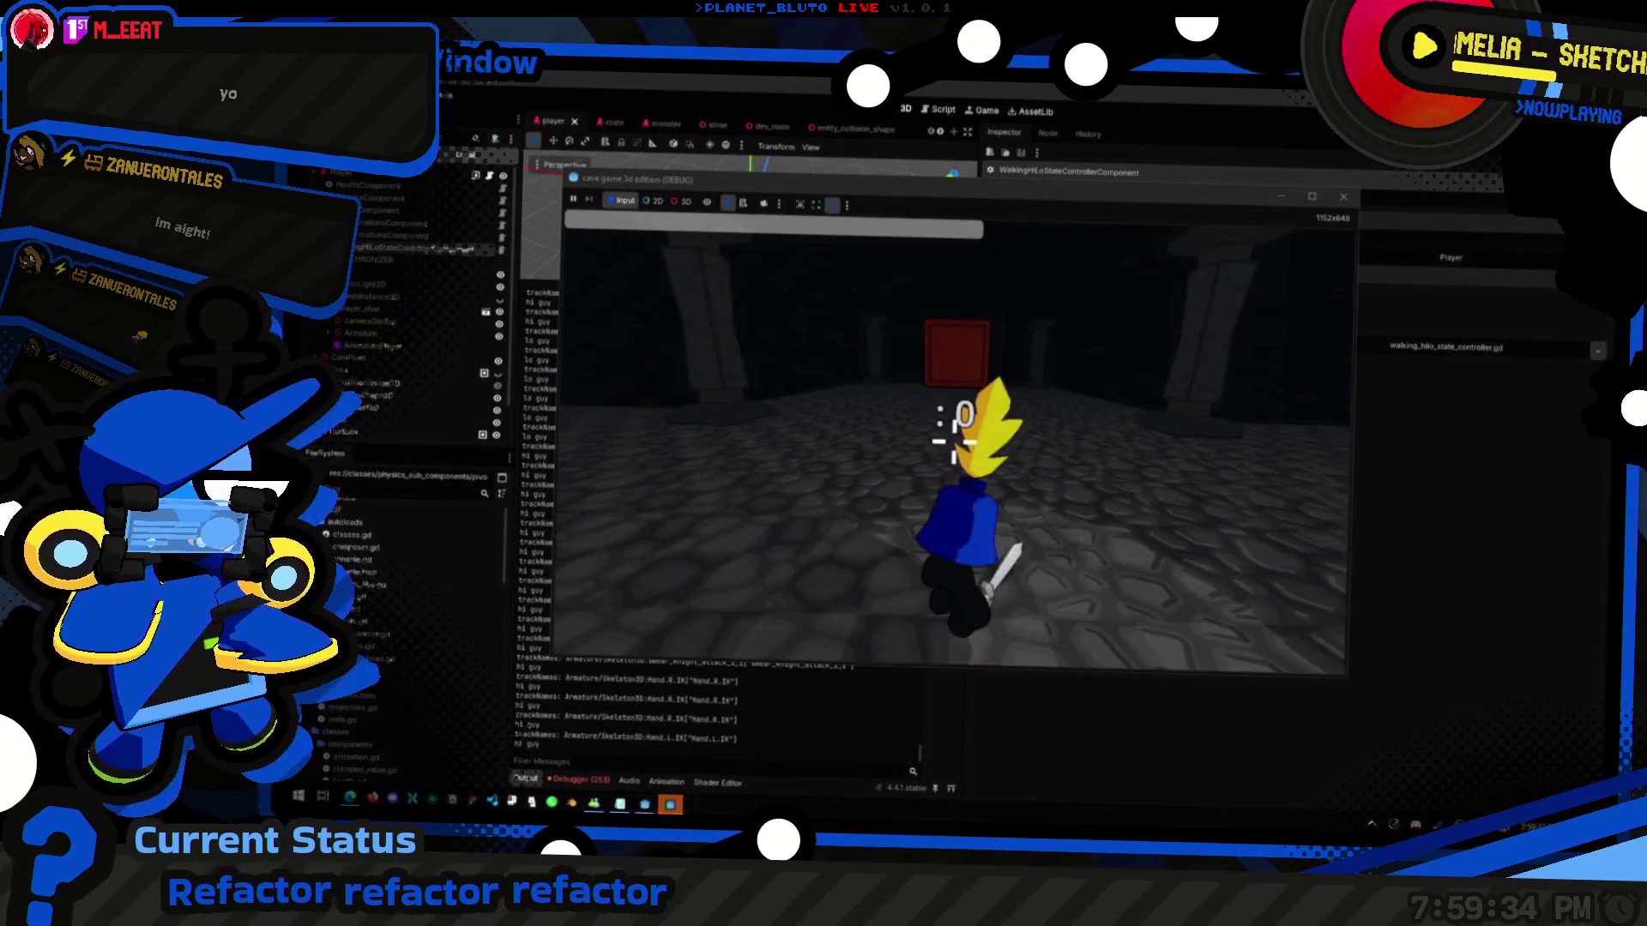
key(grave)
- Spawn another ten King Slimes, then enter and run the Snow Slime spawn command
key(Up)
key(Return)
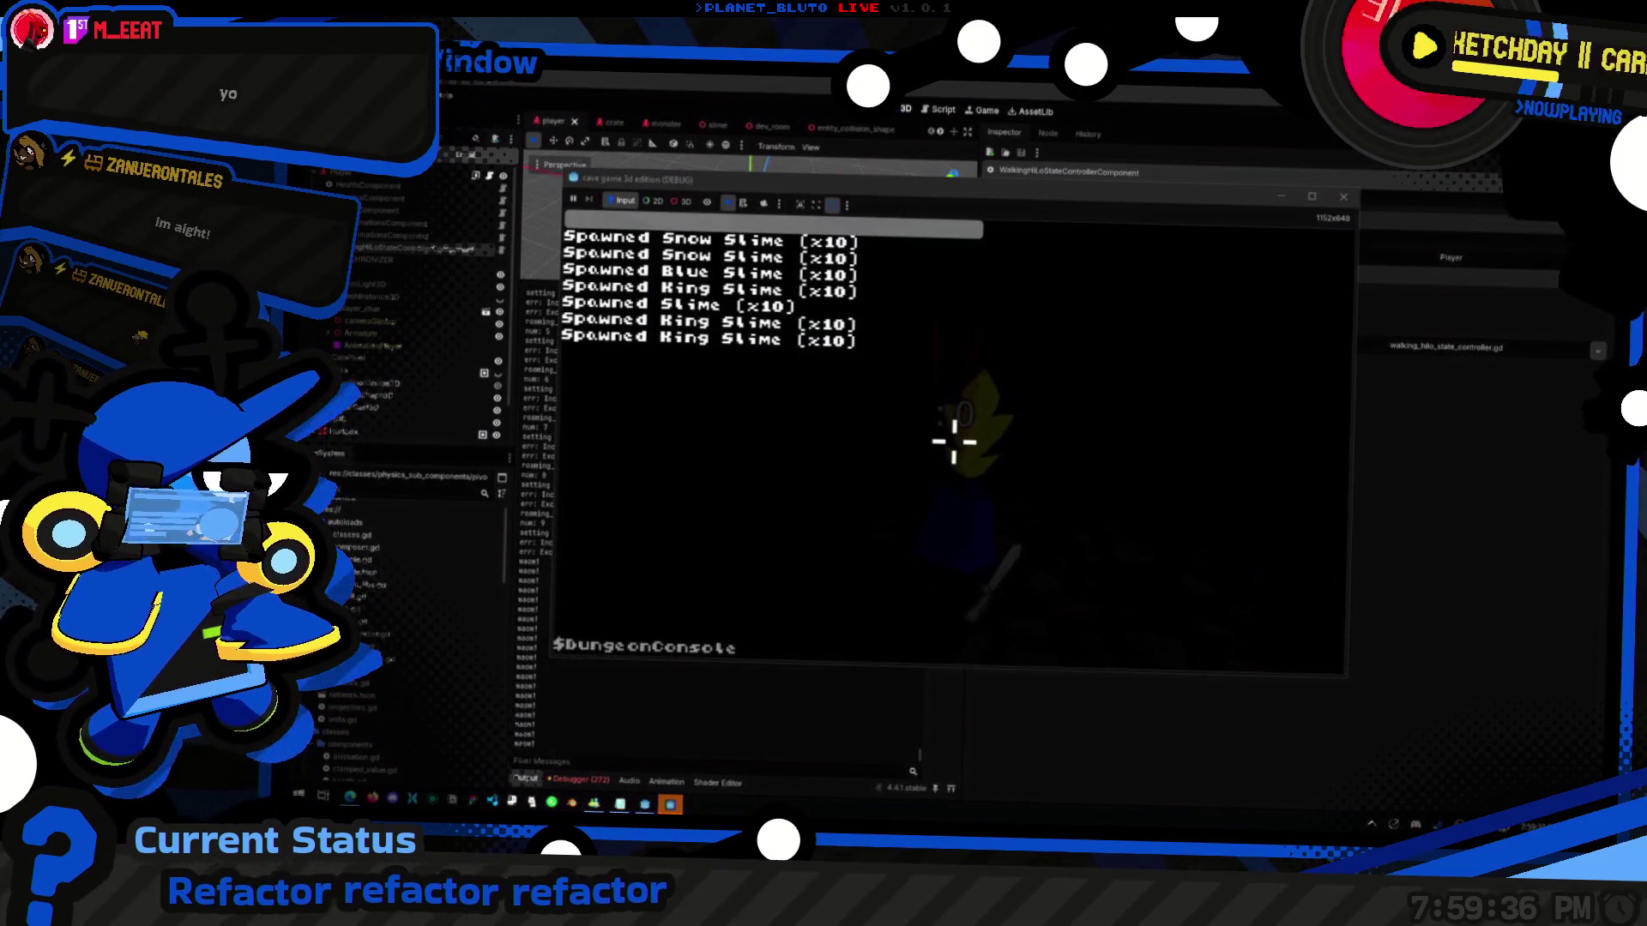
text(o.s)
key(BackSpace)
key(BackSpace)
key(BackSpace)
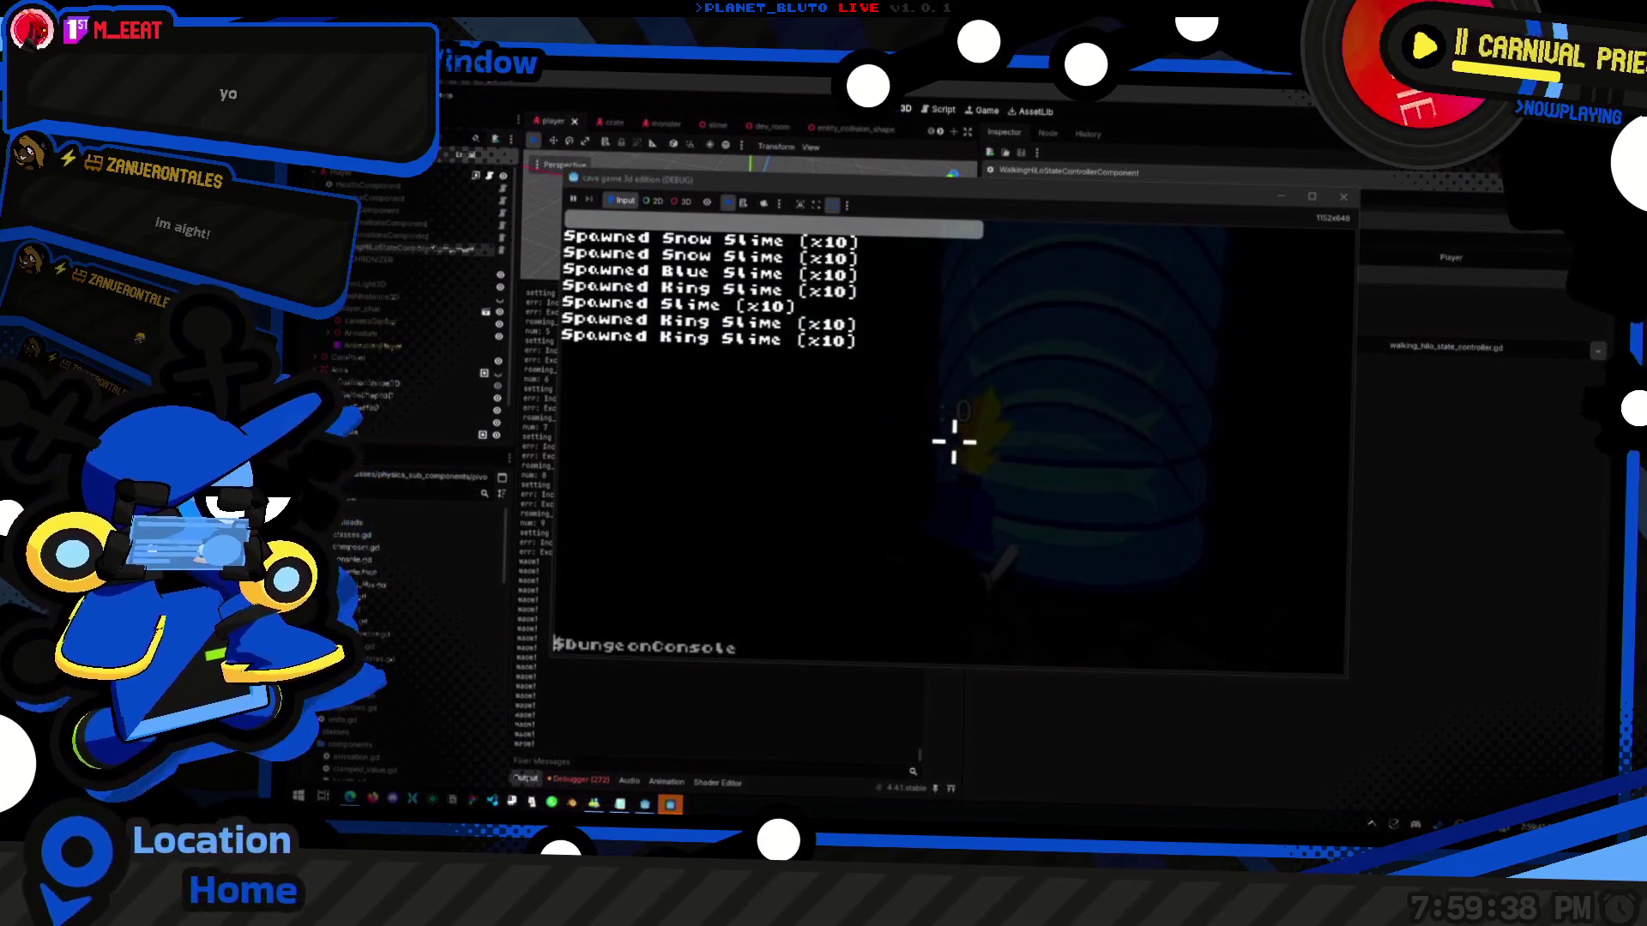
text(rs)
key(Return)
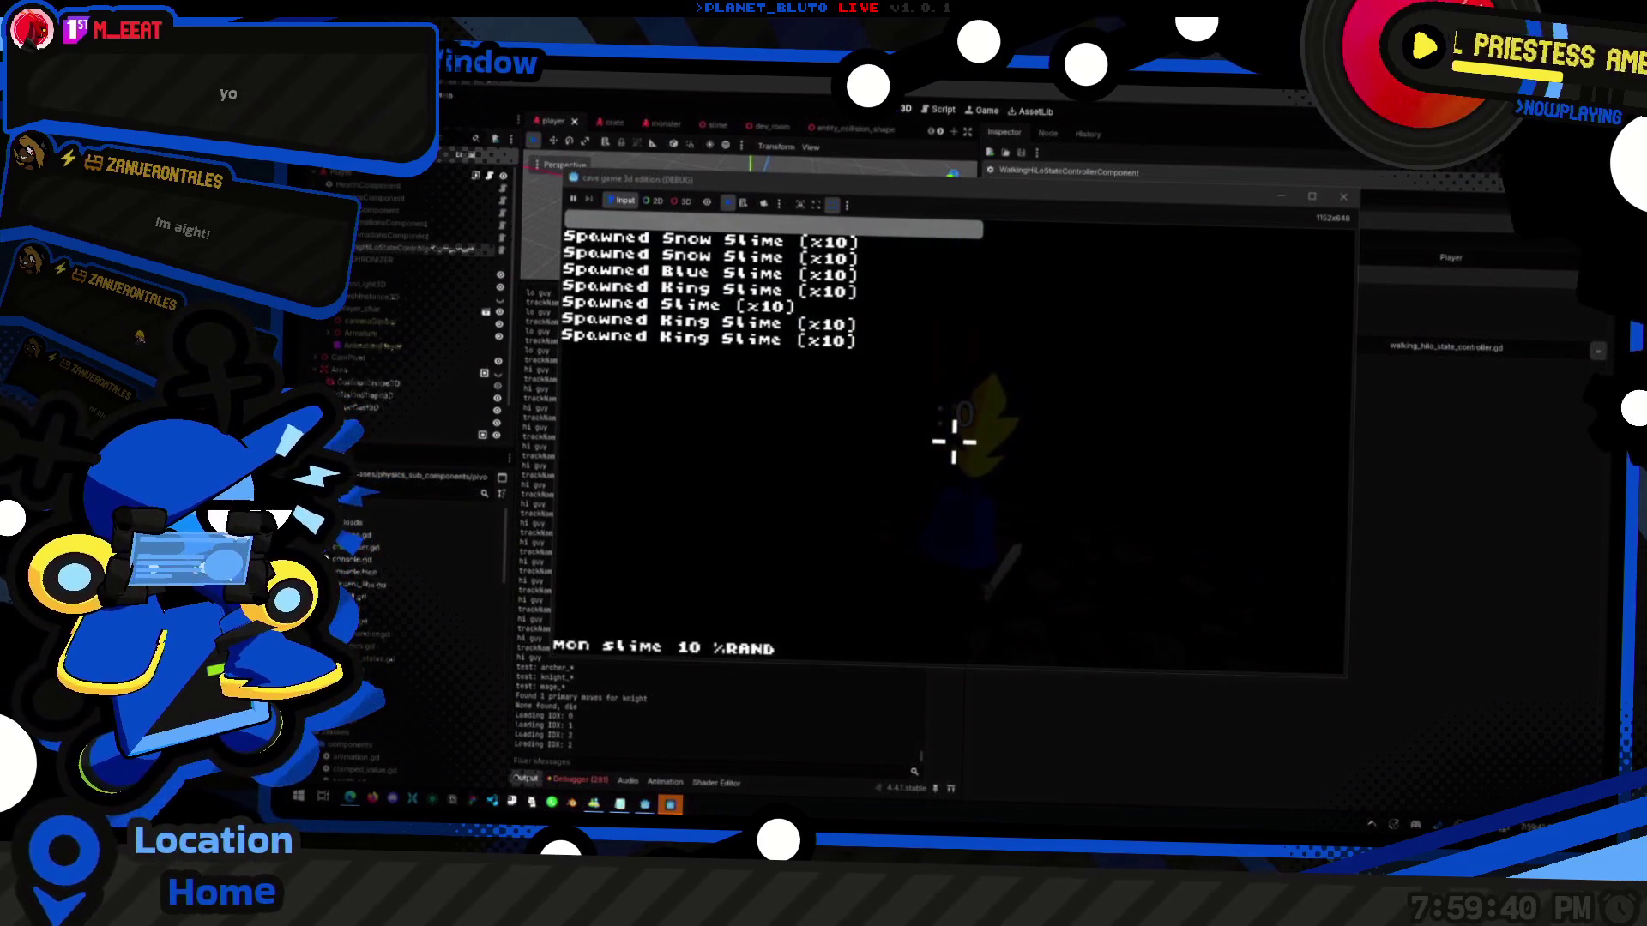
- Spawn ten Blue Slimes and ten Magma Slimes, then close the console
key(Up)
key(Return)
key(Up)
key(Return)
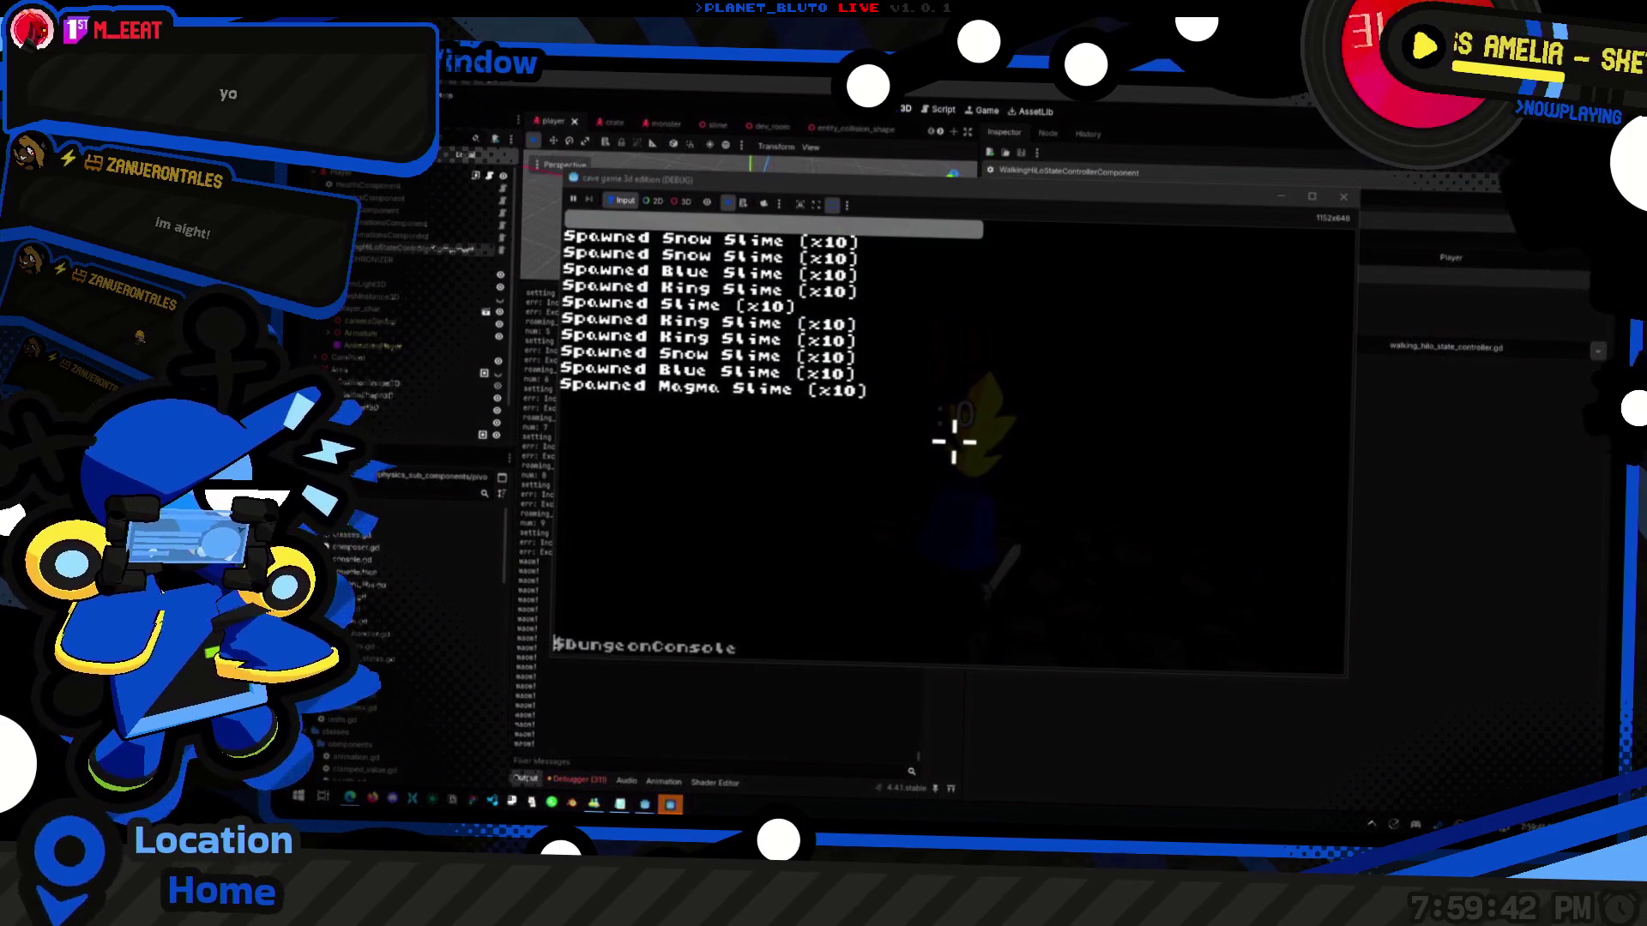
key(grave)
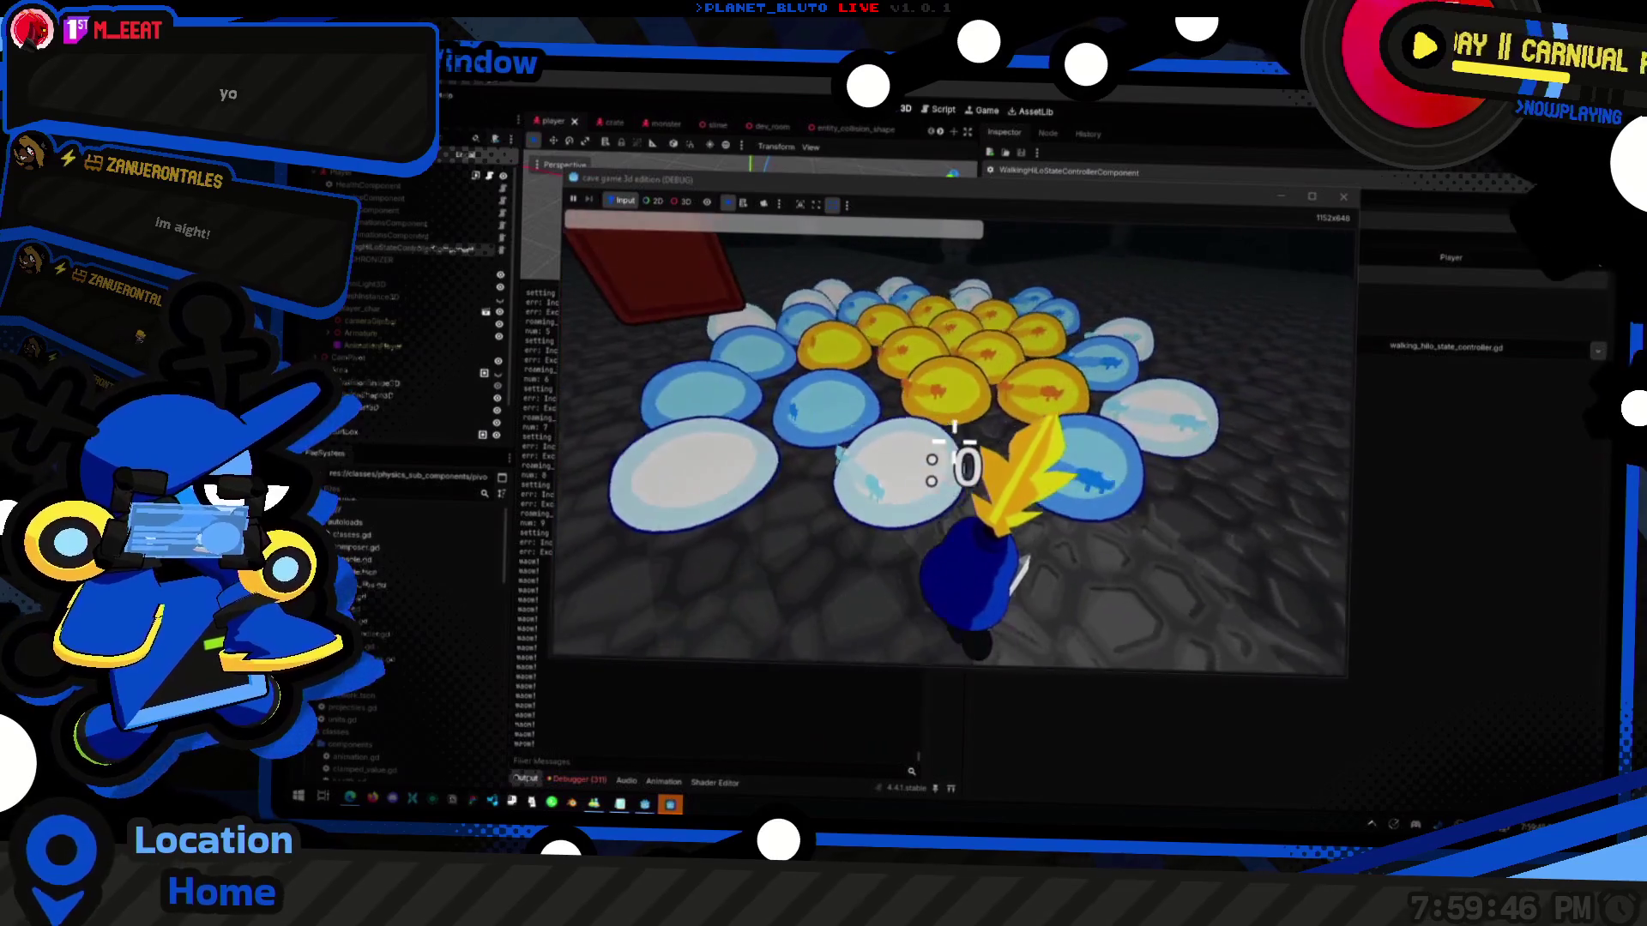
- Walk the Knight into the slime pile and across the slime field, then back far away
key(w)
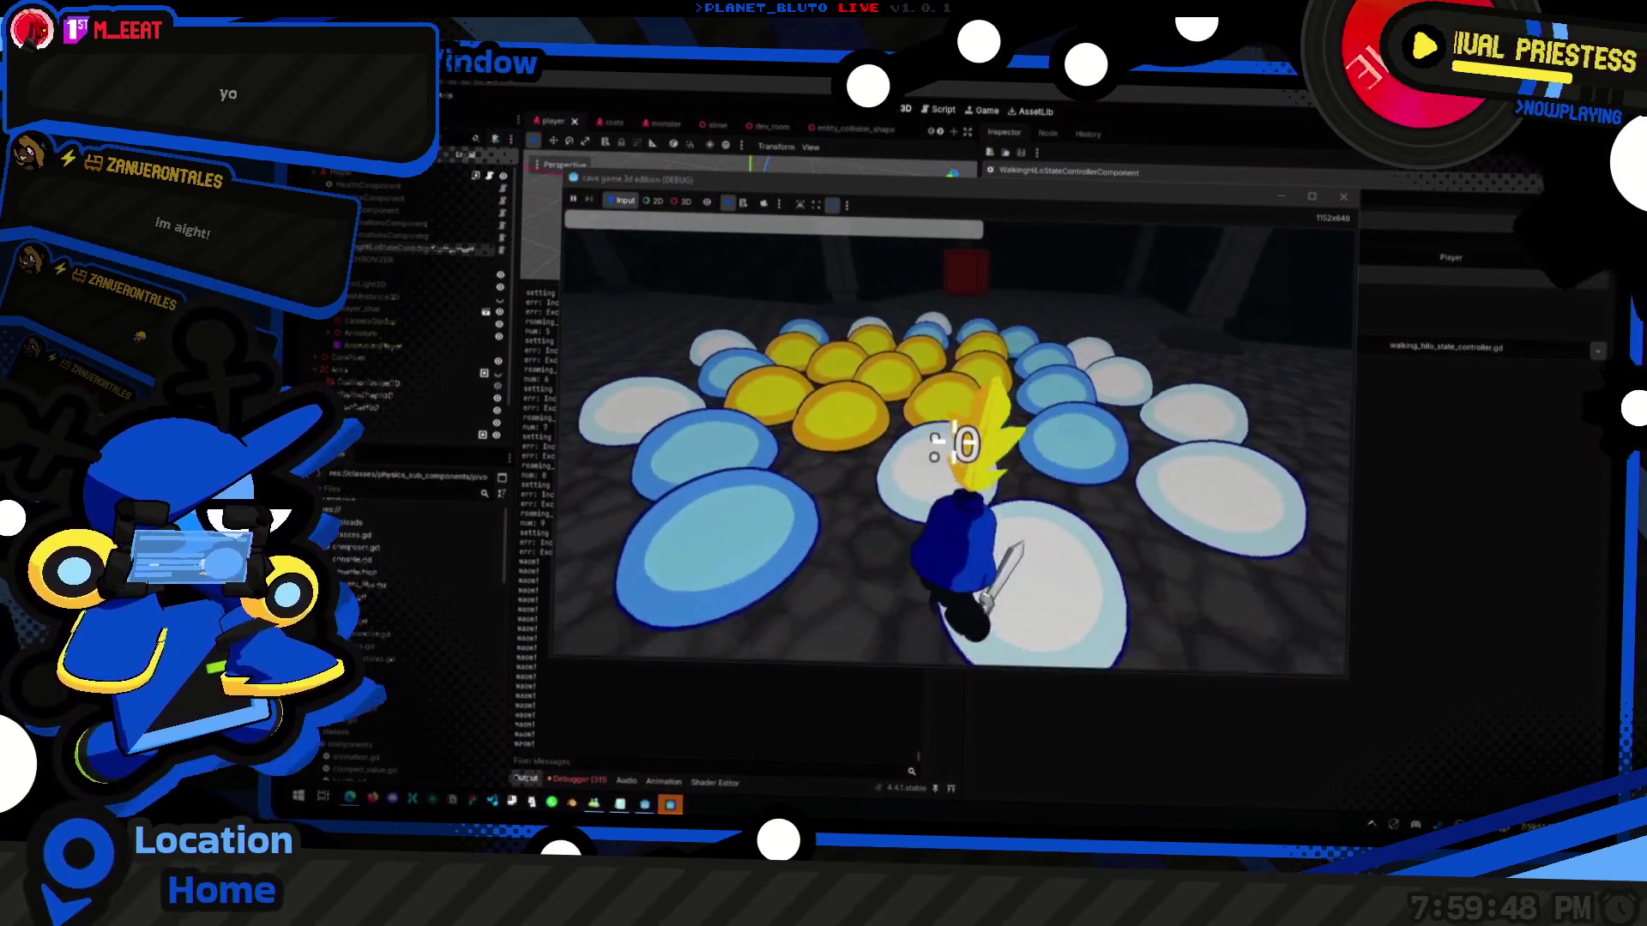
key(s)
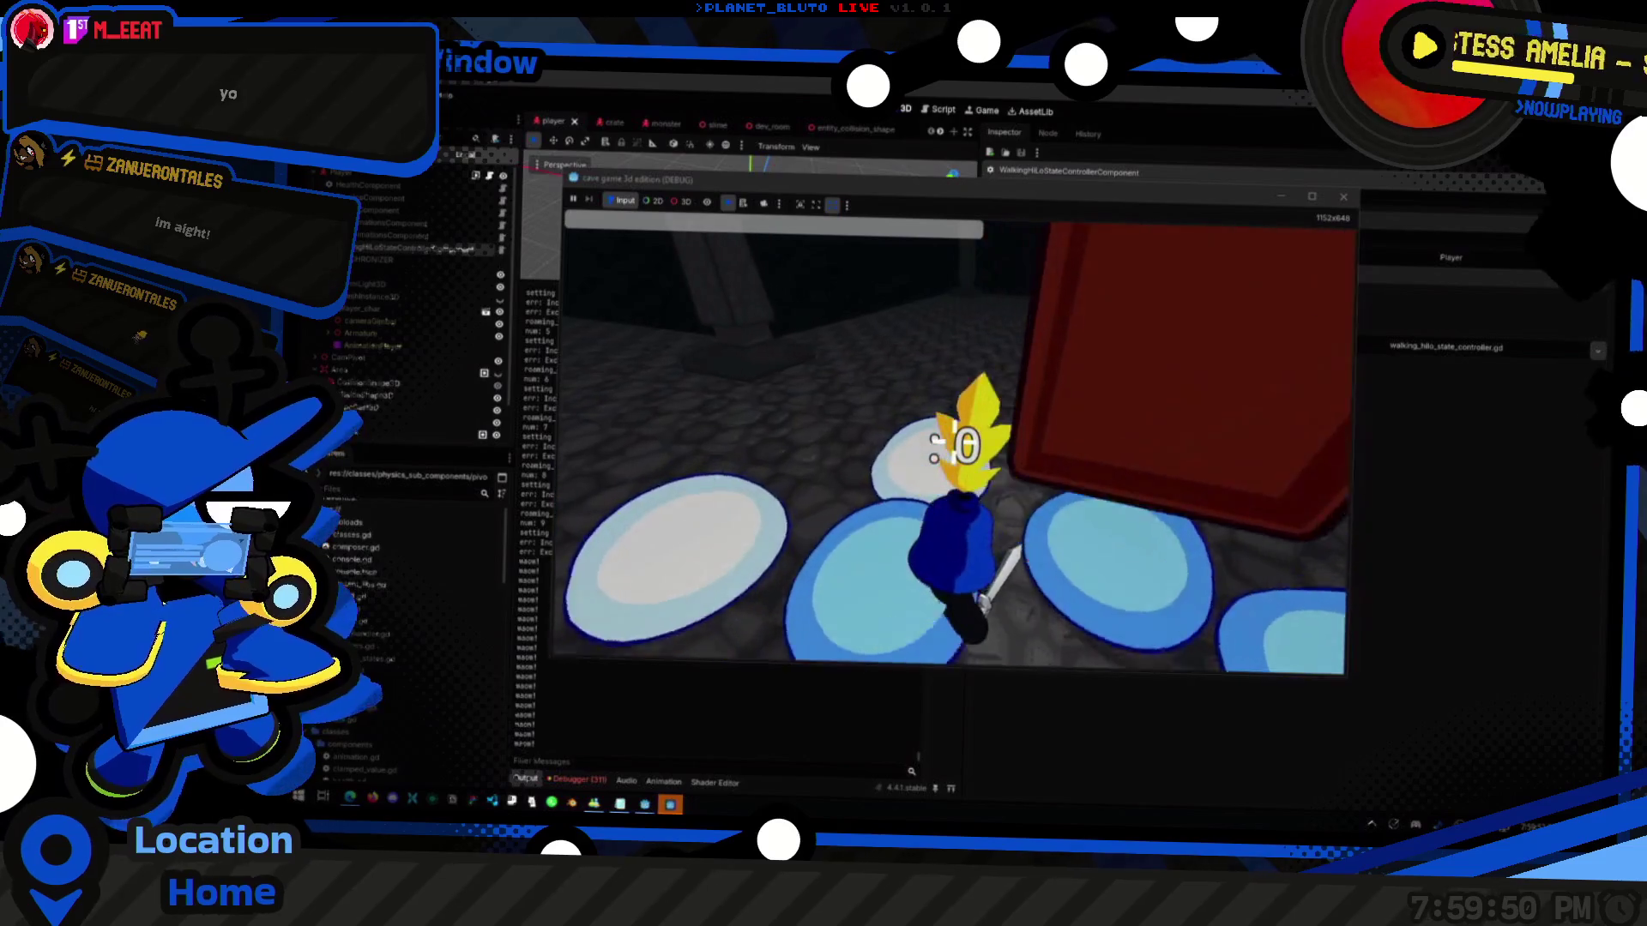
key(w)
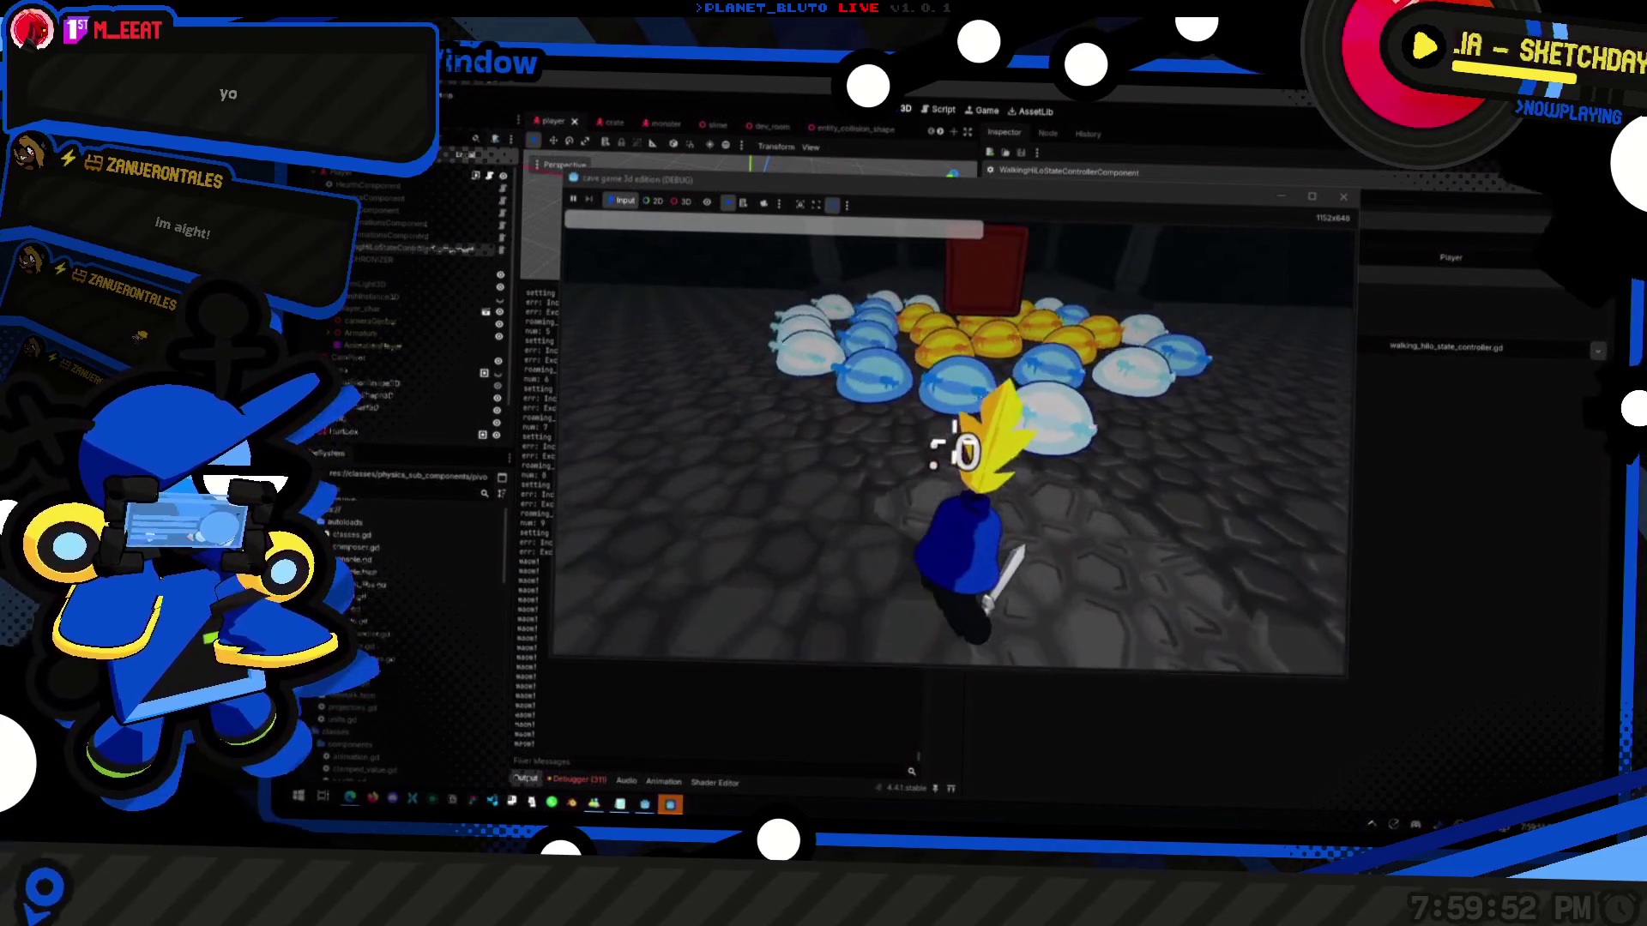
key(w)
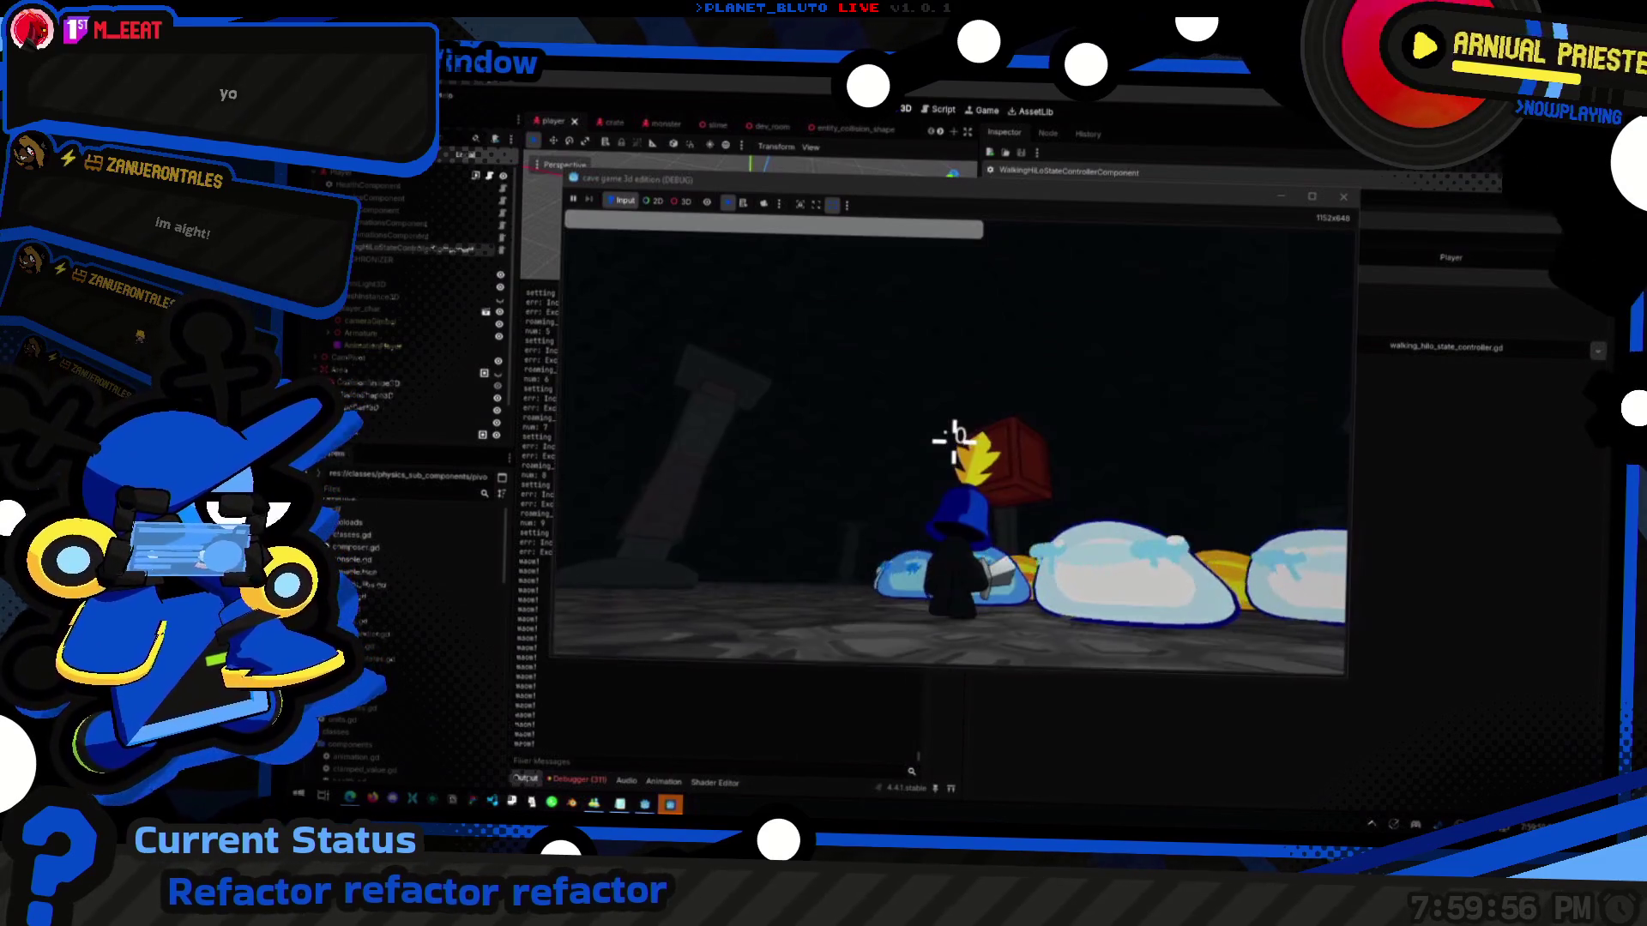
key(w)
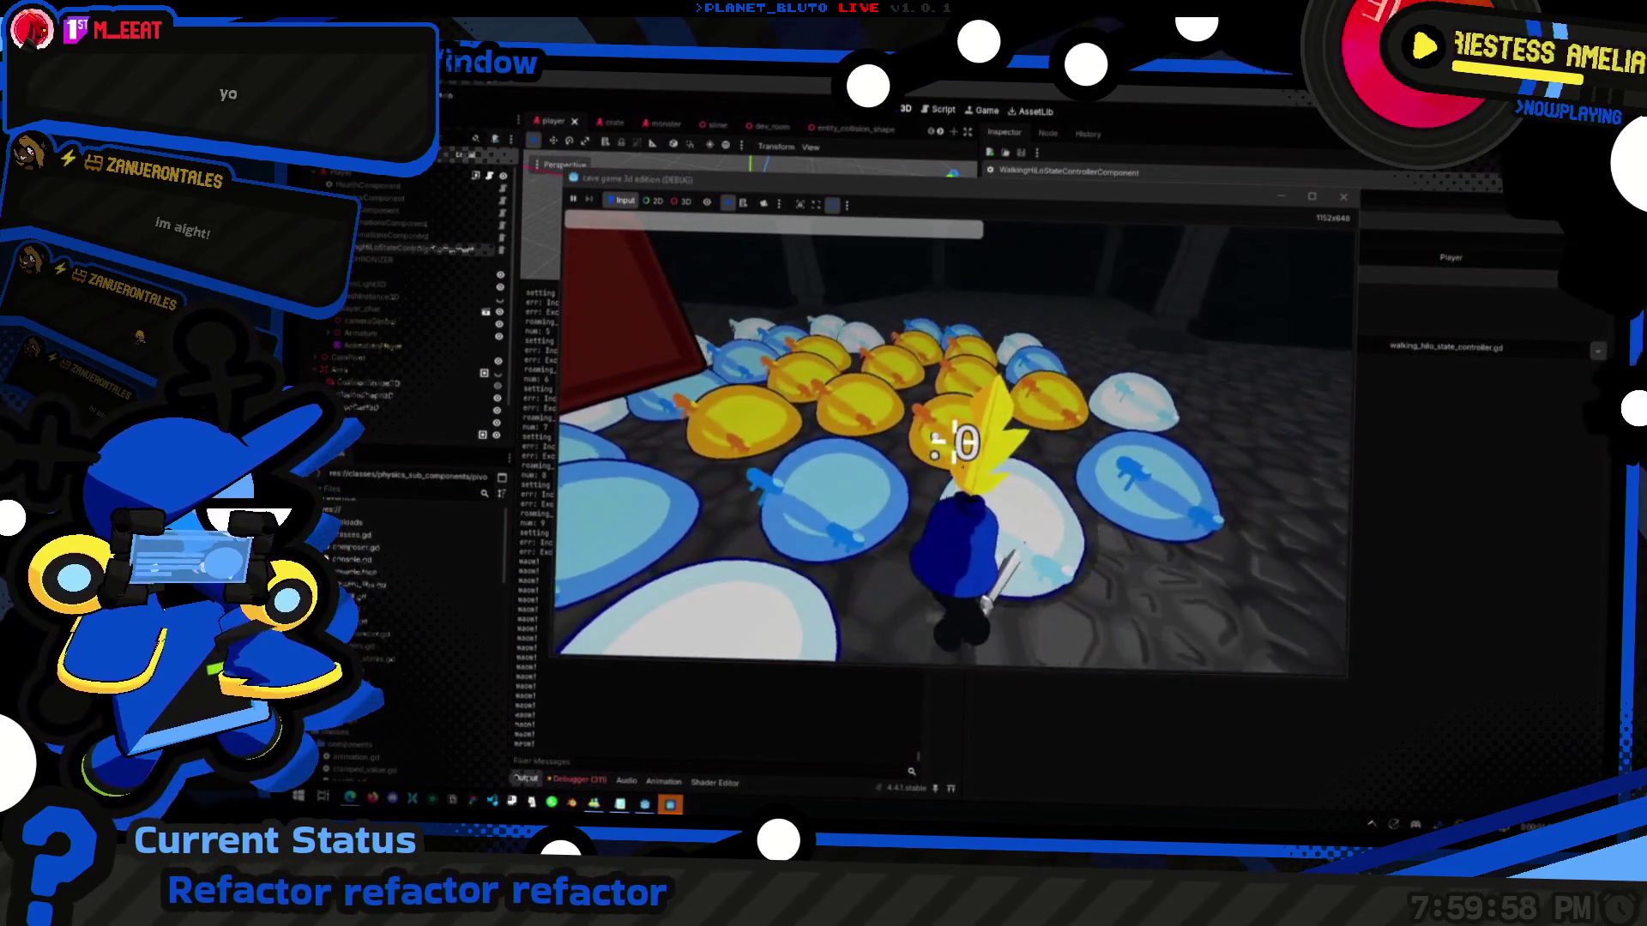
key(w)
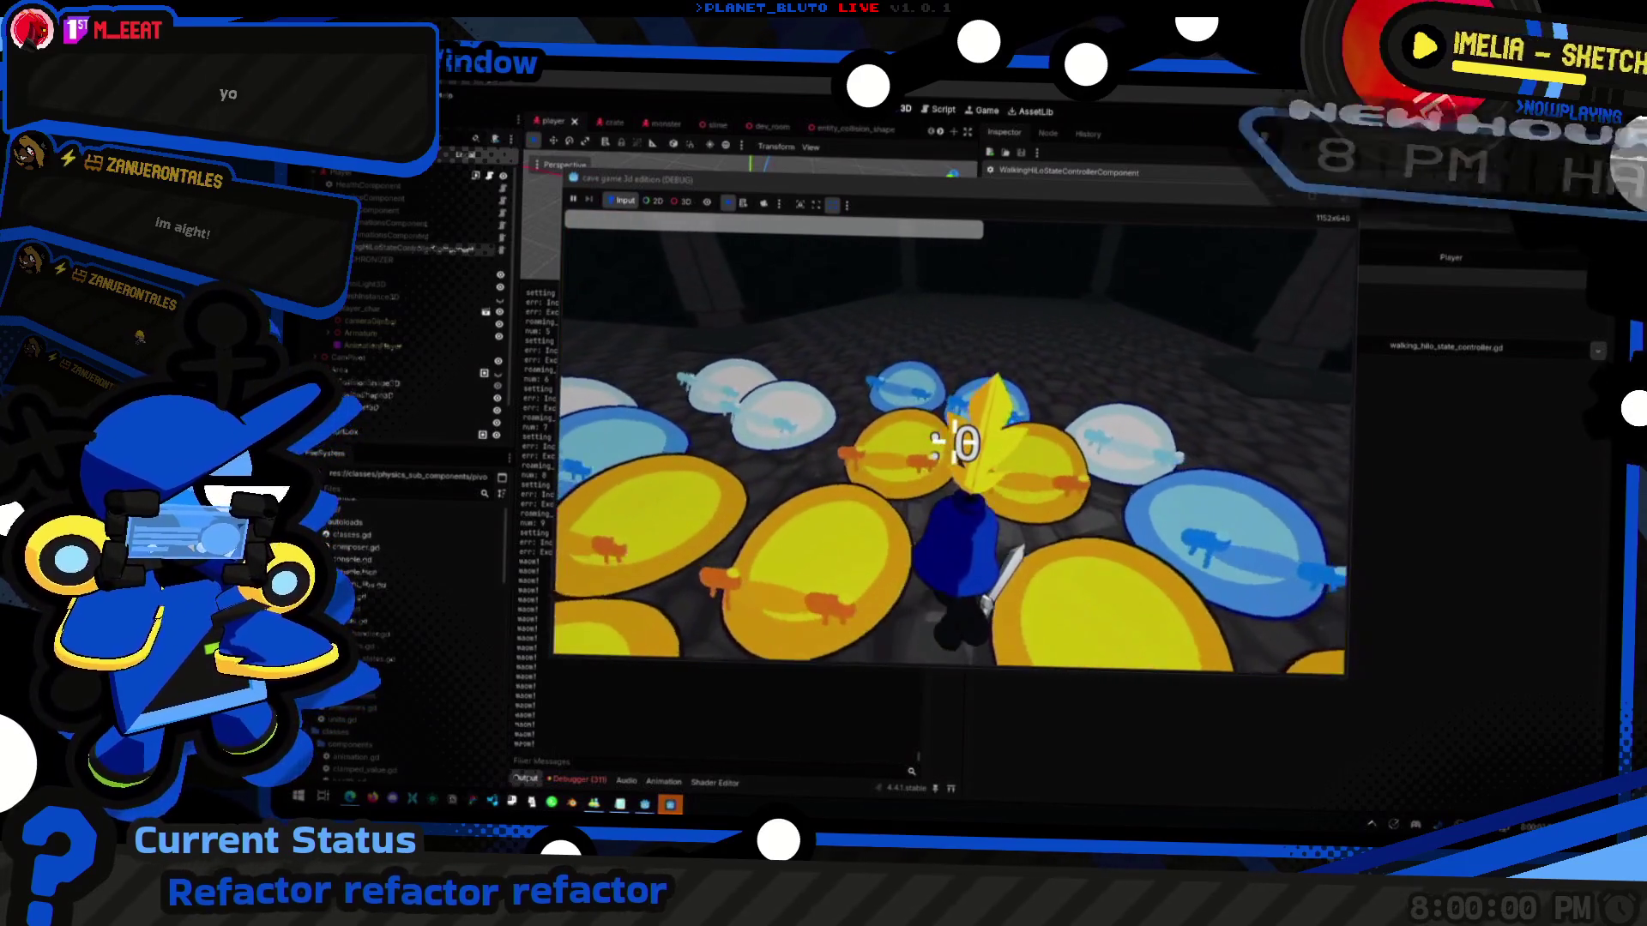
key(w)
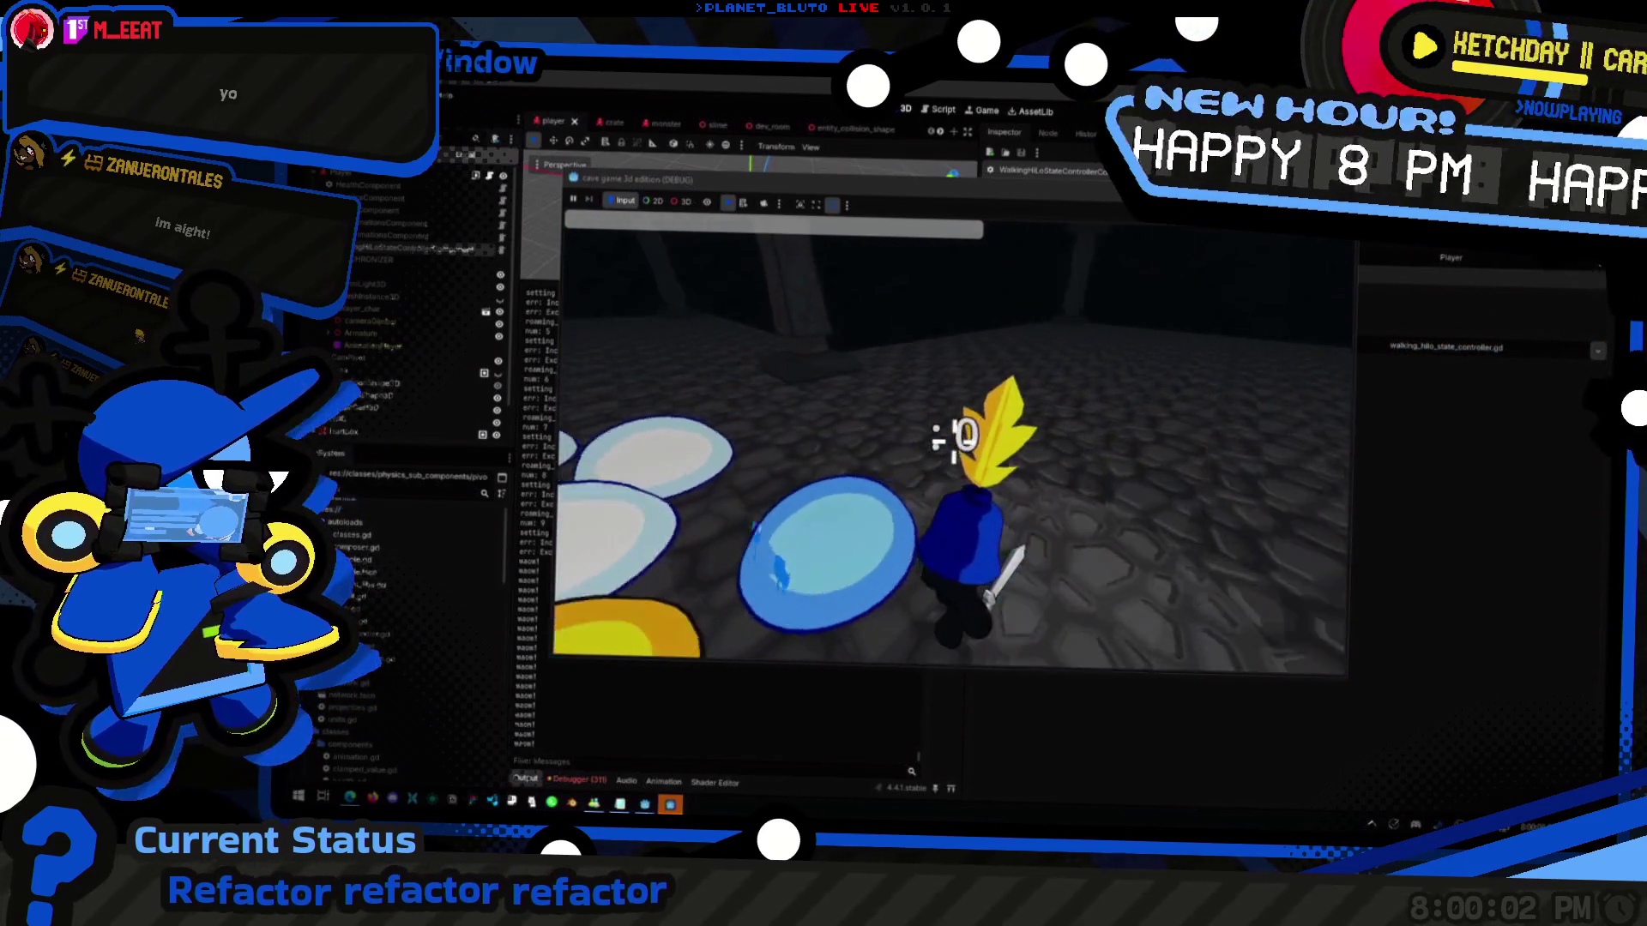
key(w)
key(w)
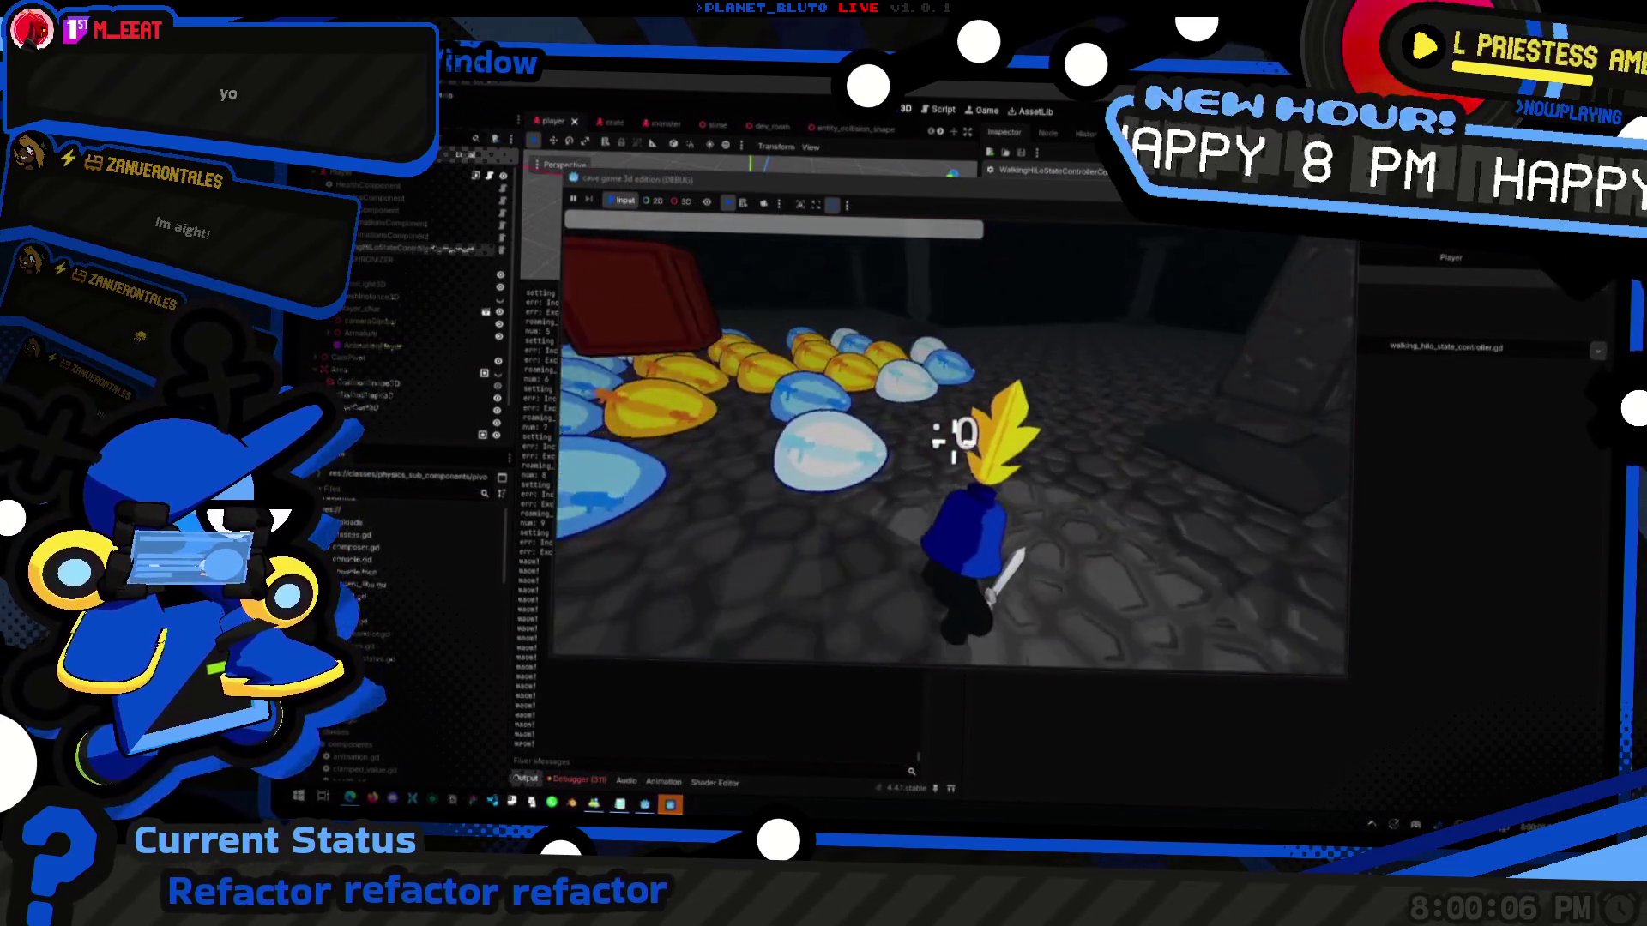
key(w)
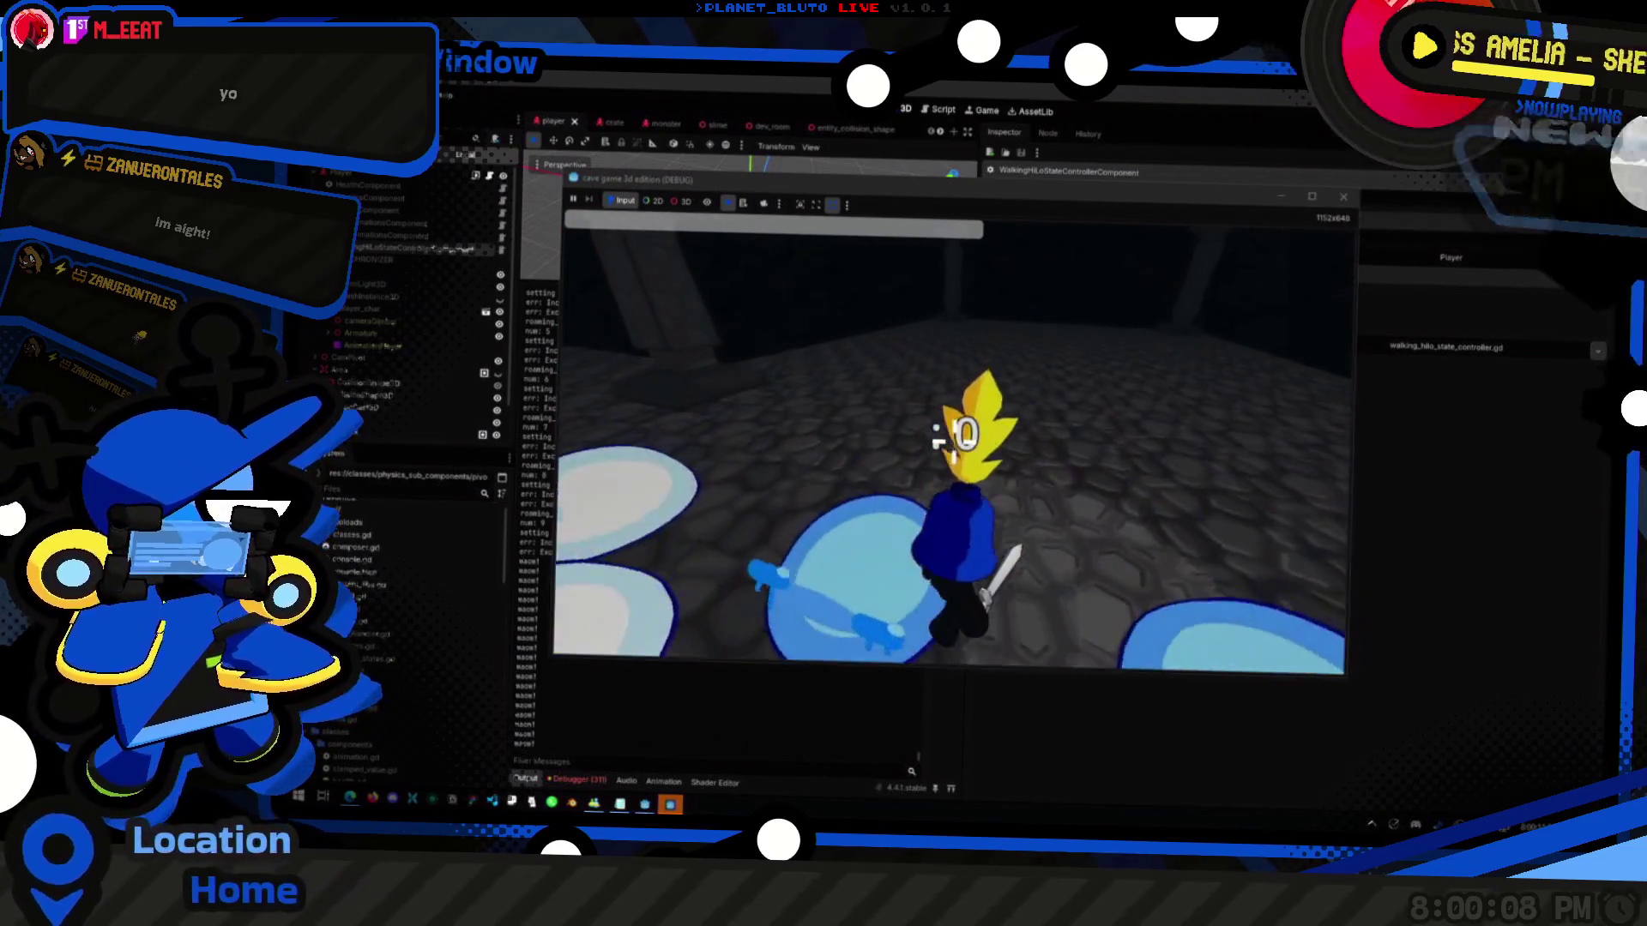
key(w)
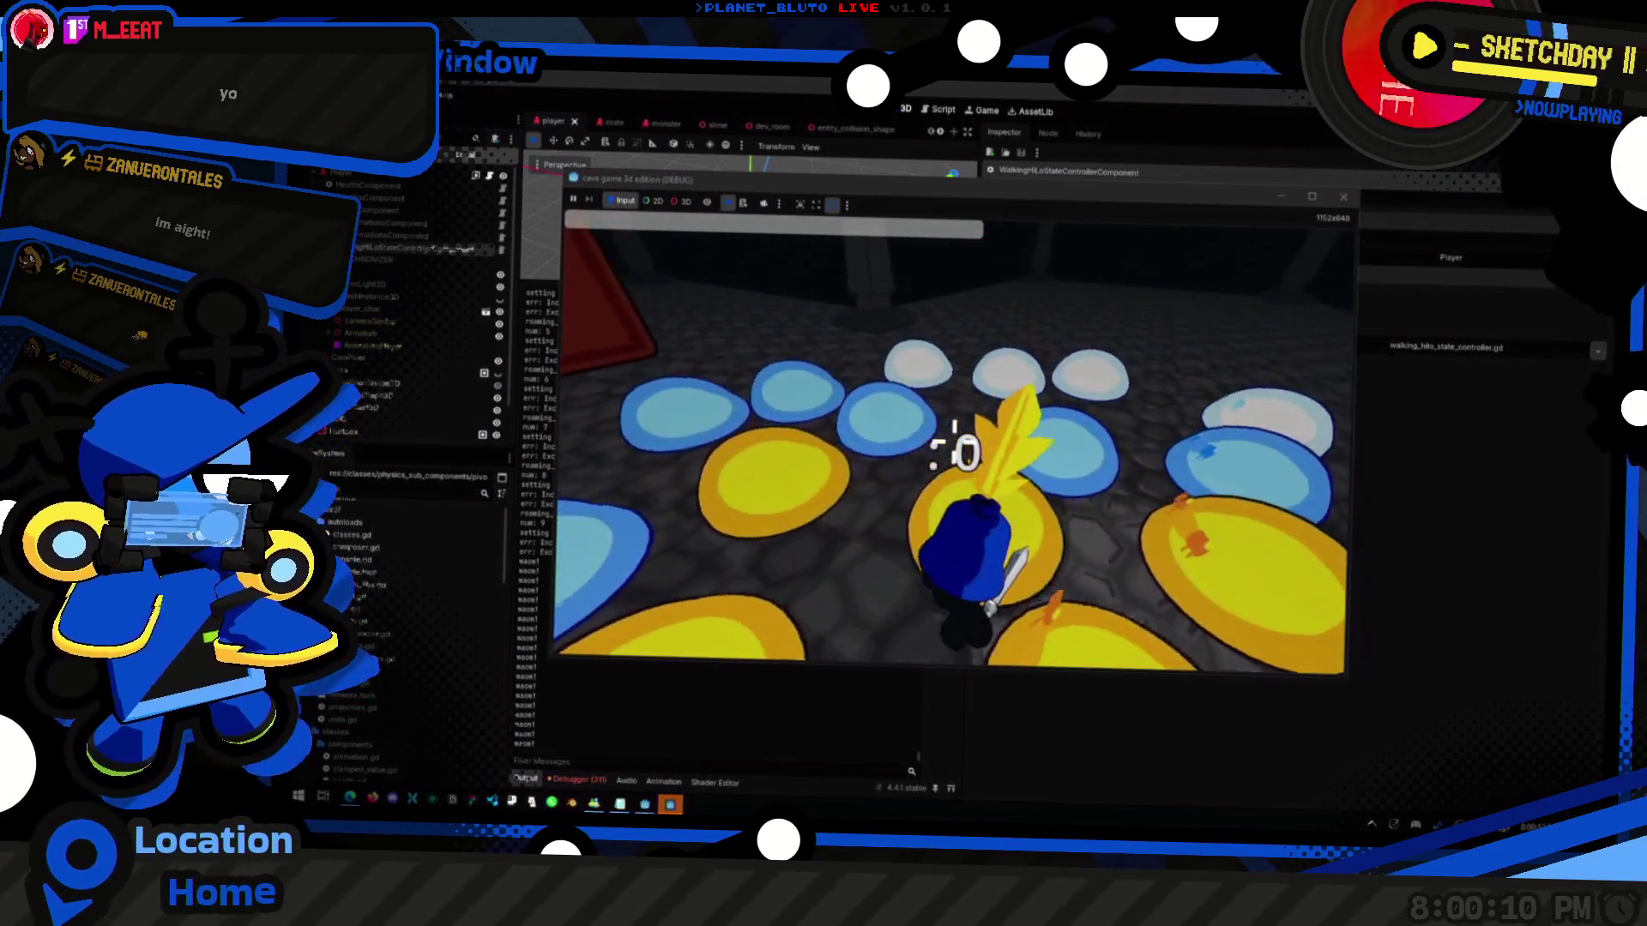
key(w)
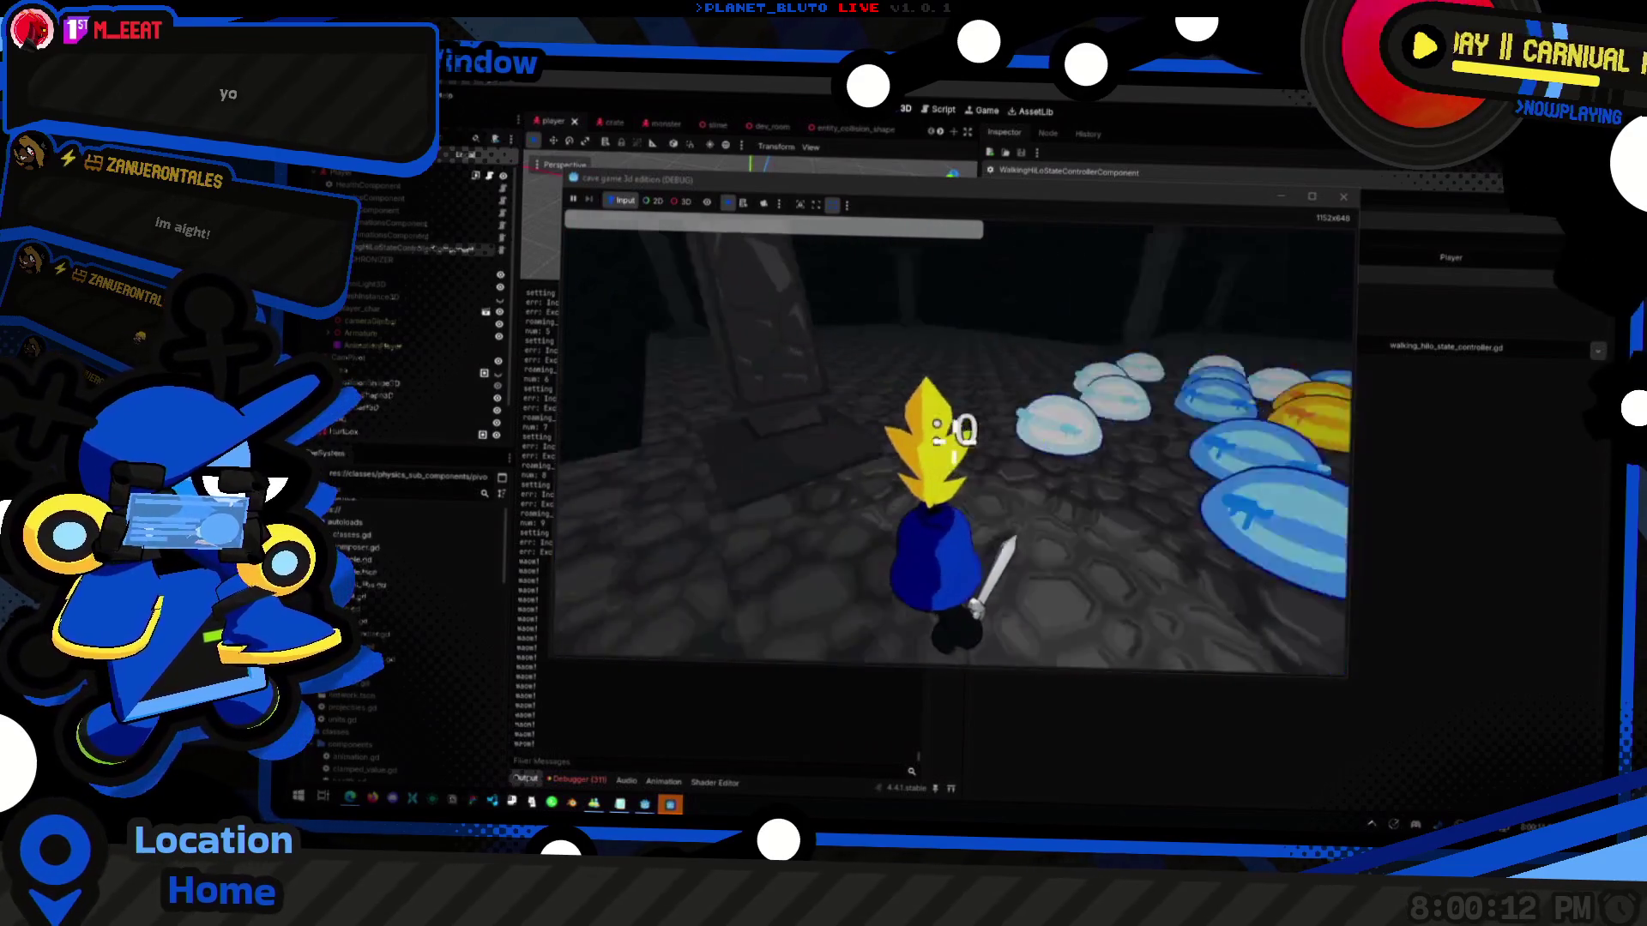
key(w)
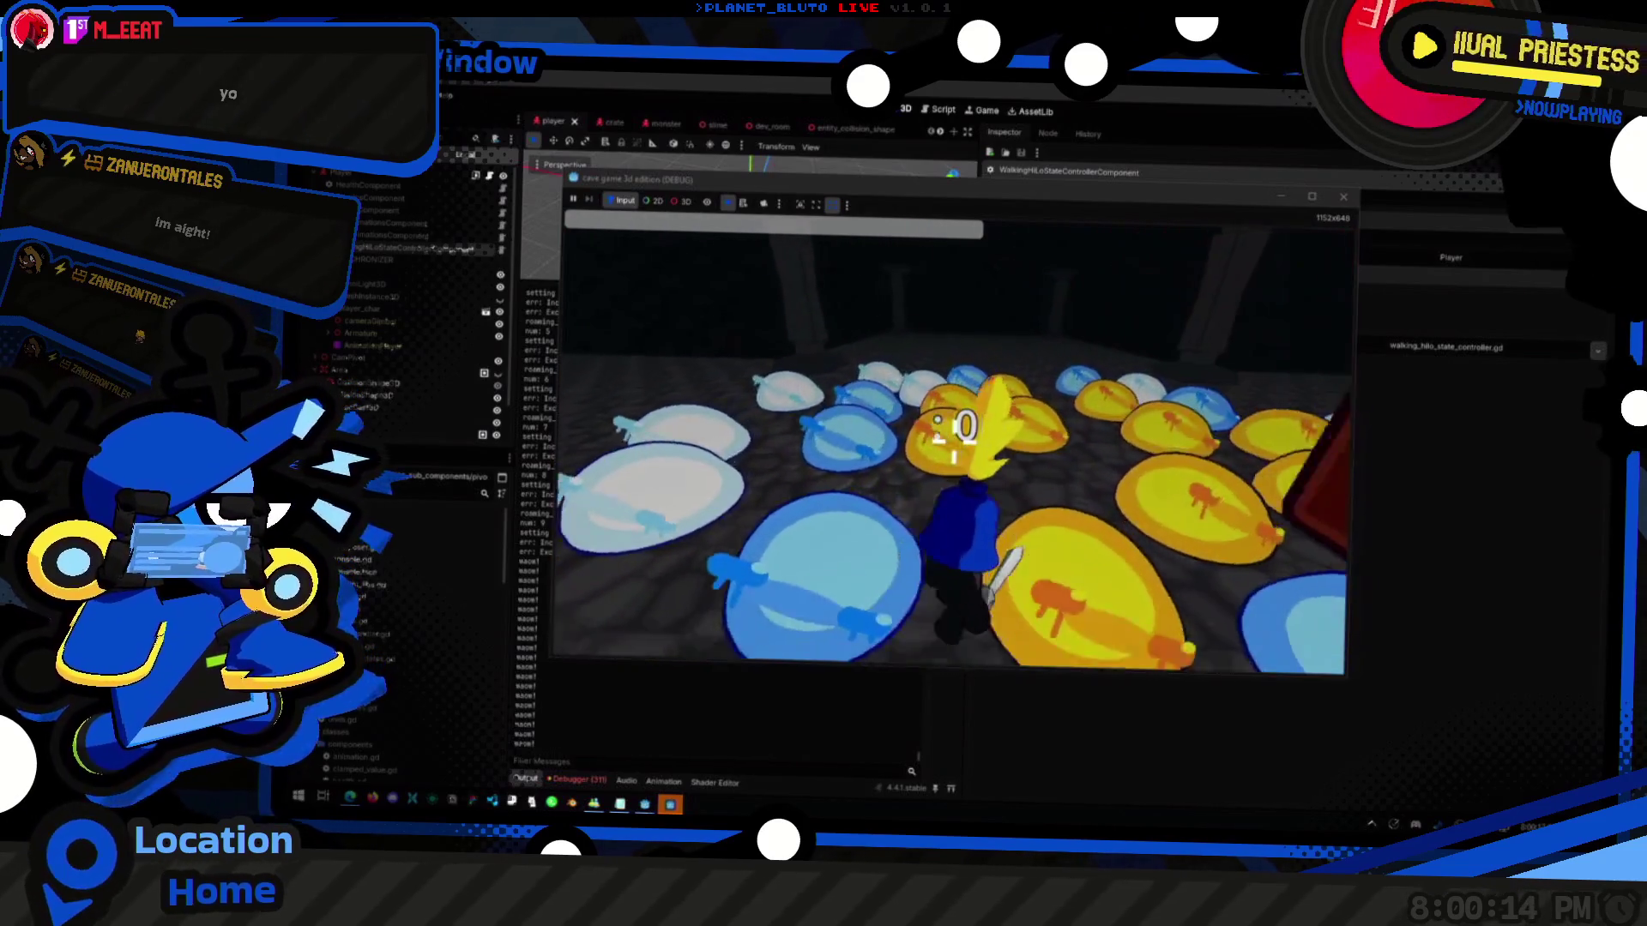
key(w)
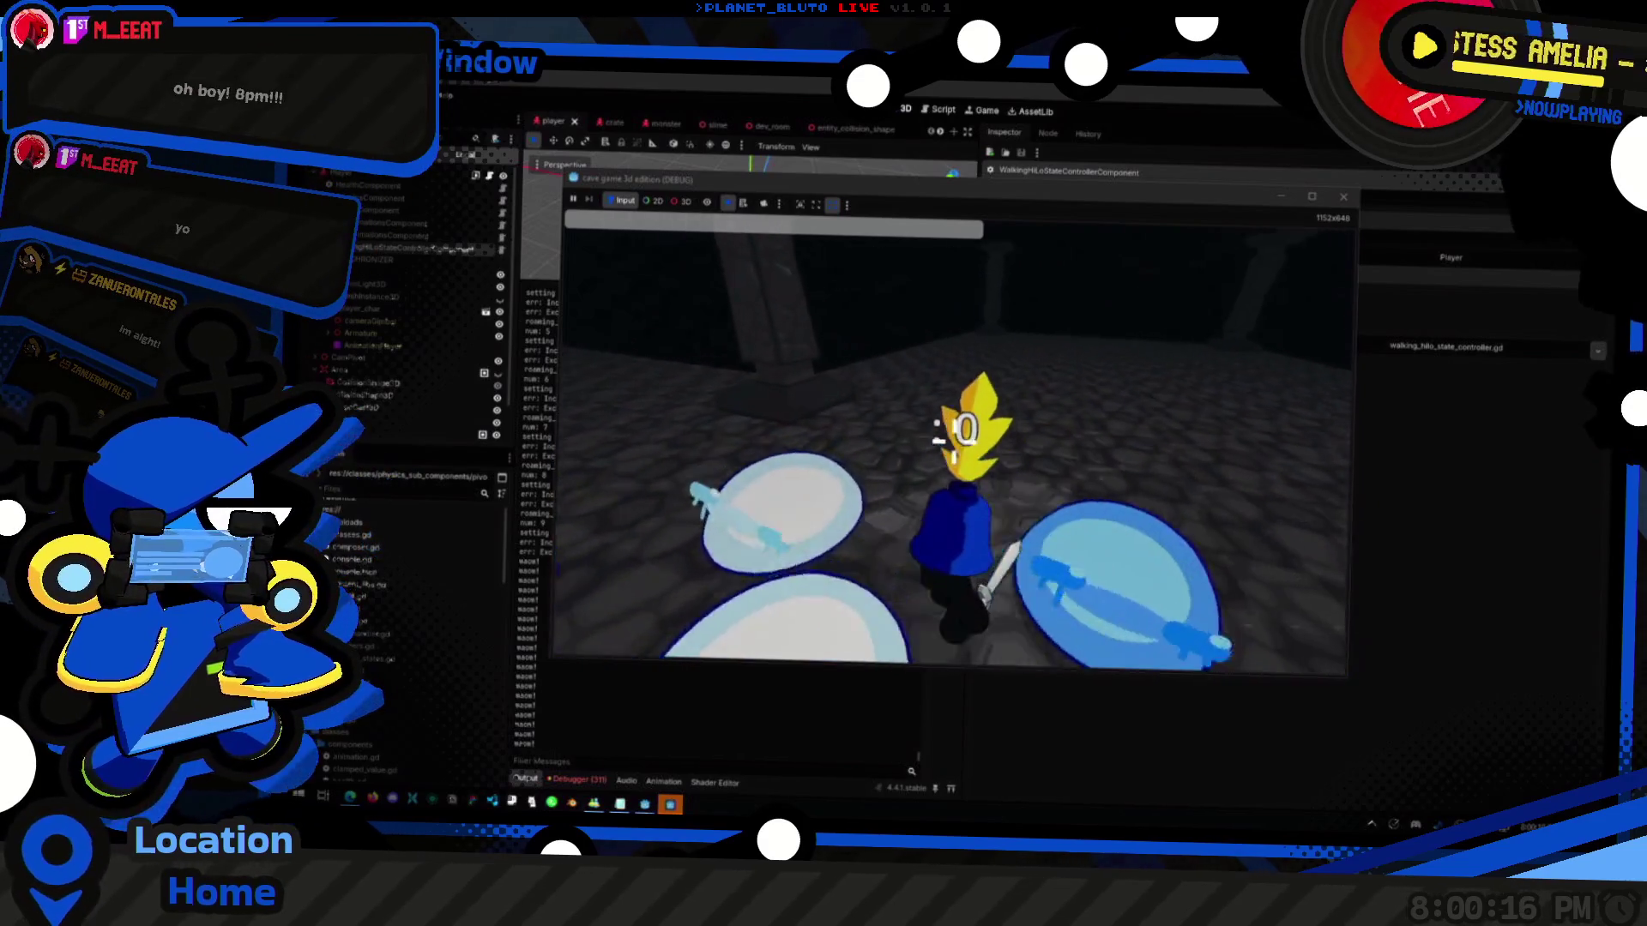
key(w)
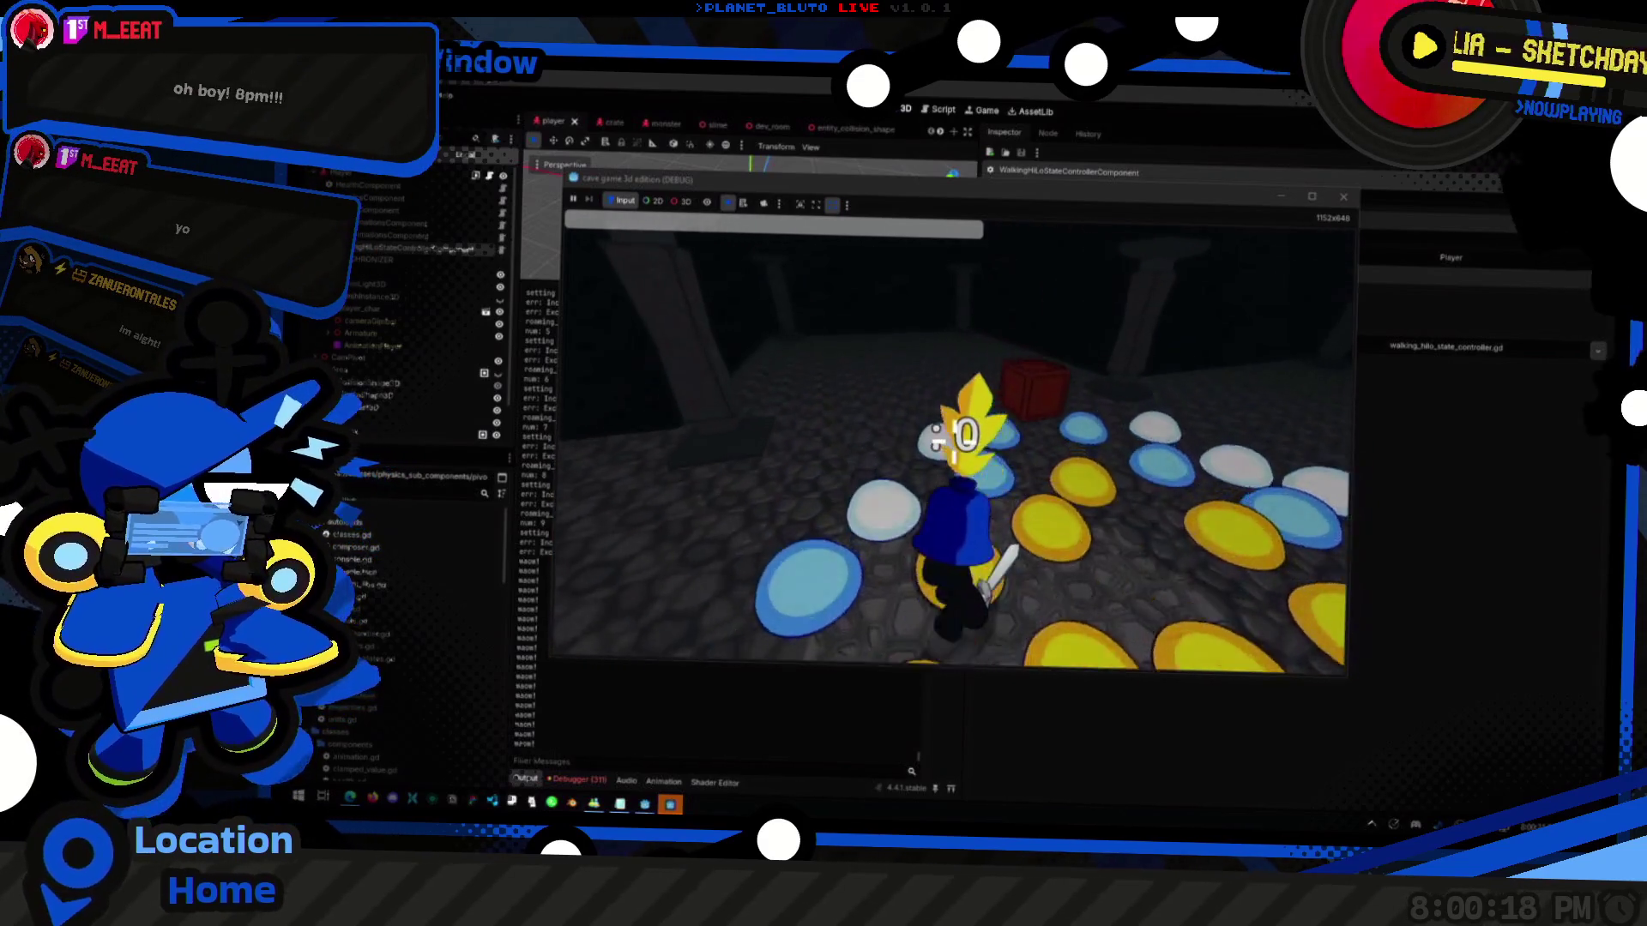
key(w)
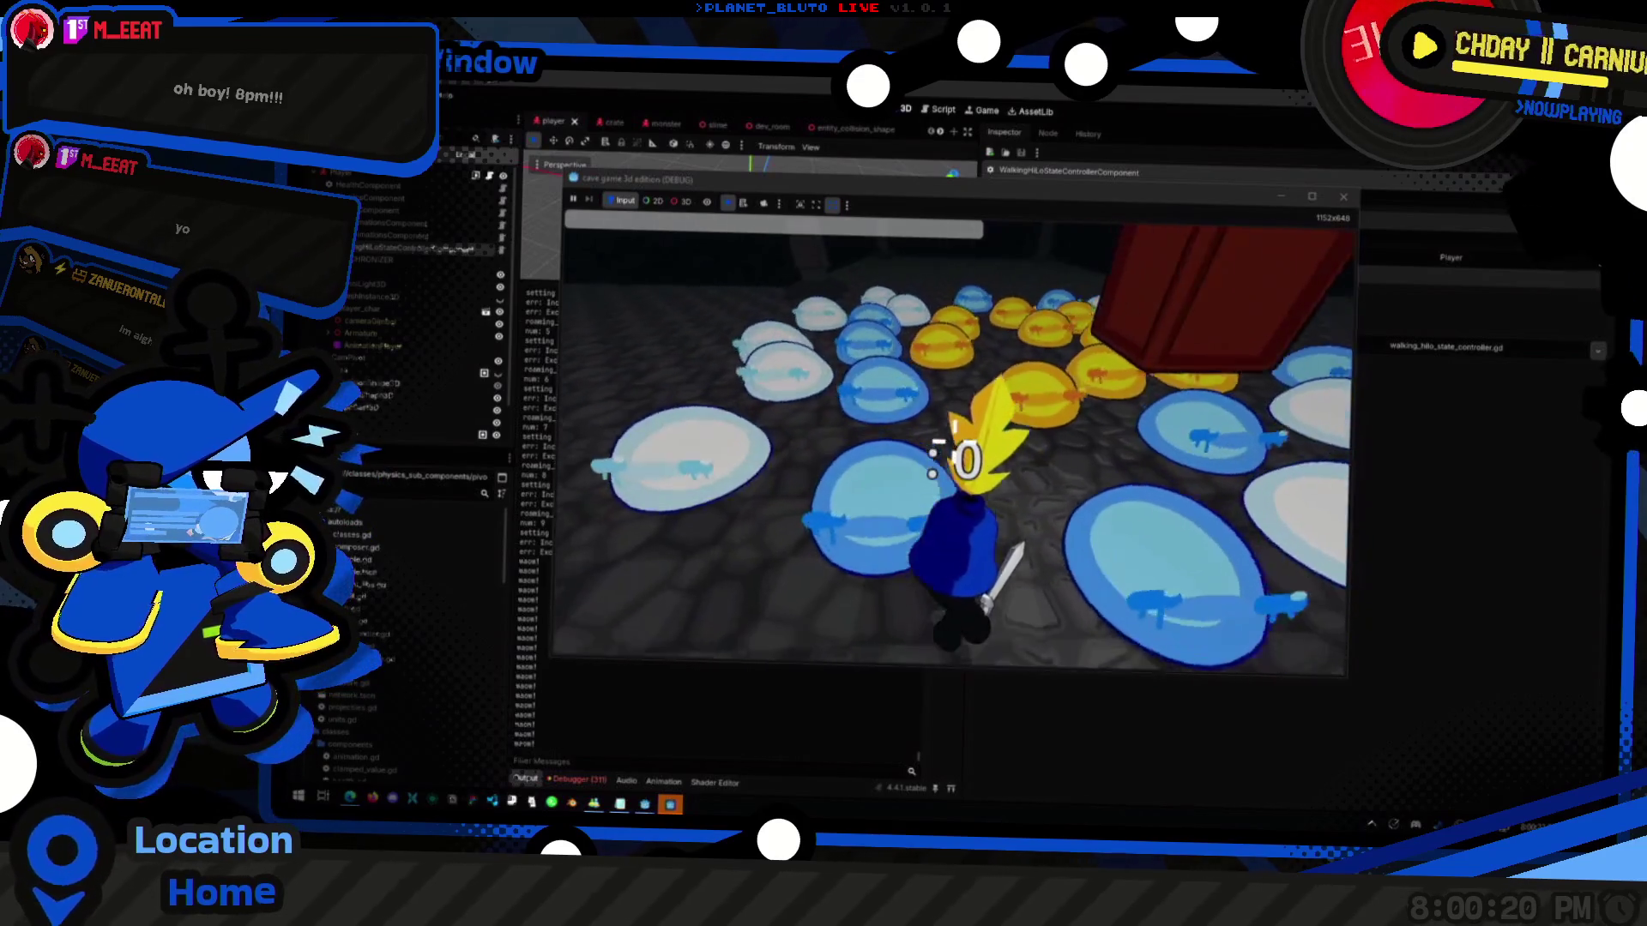
key(w)
key(w)
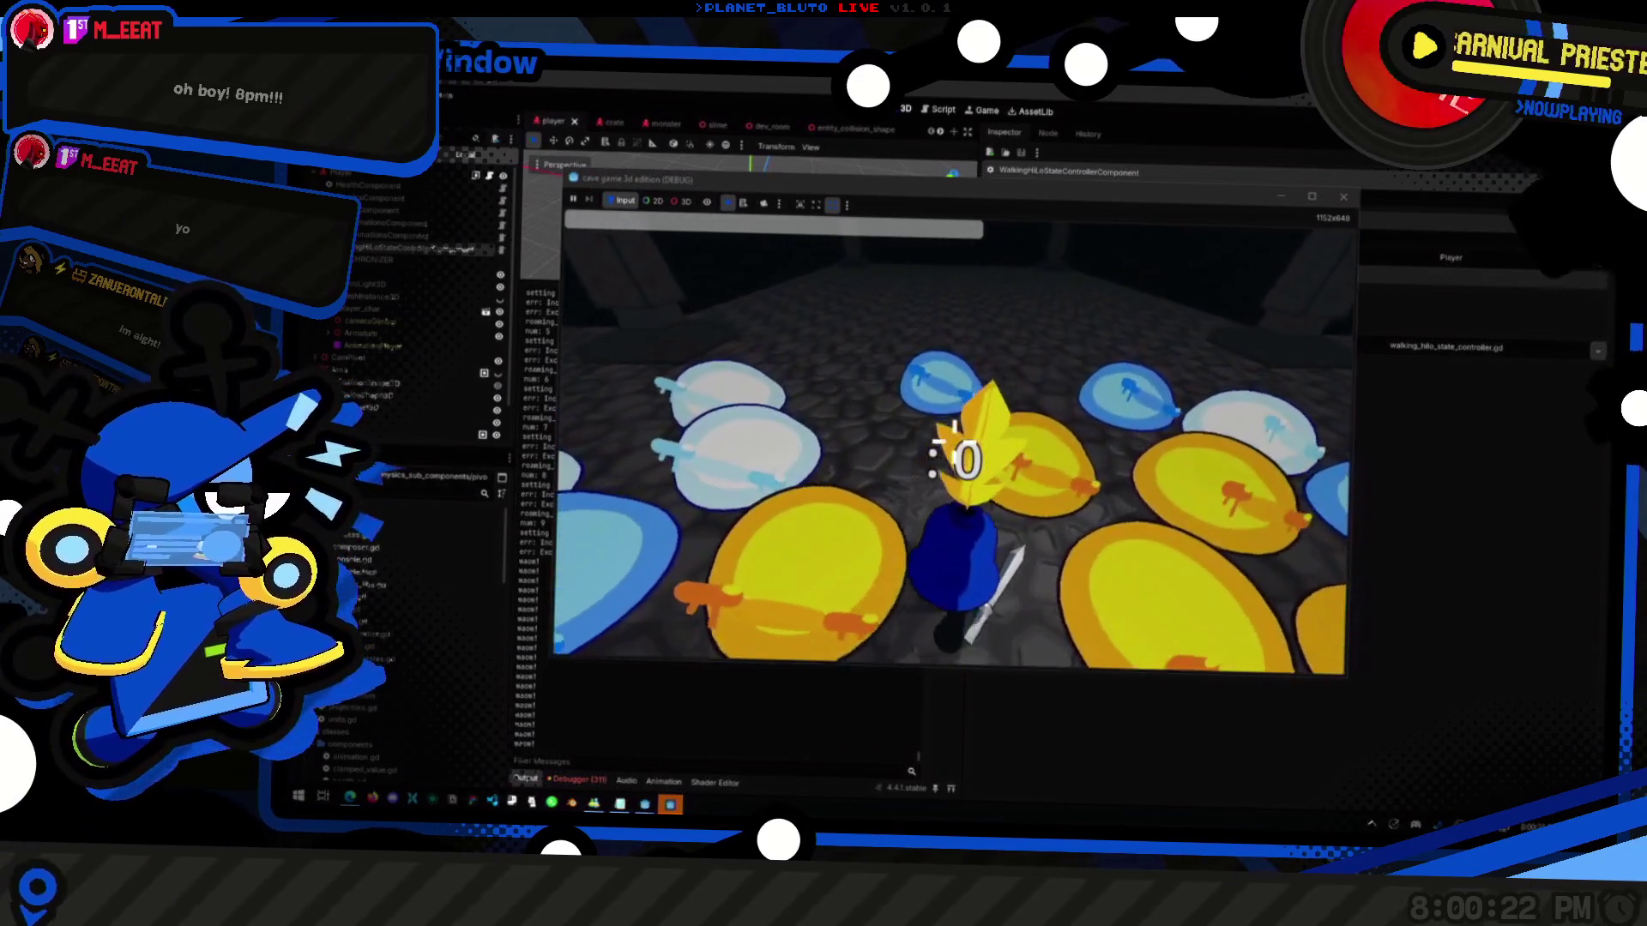
key(w)
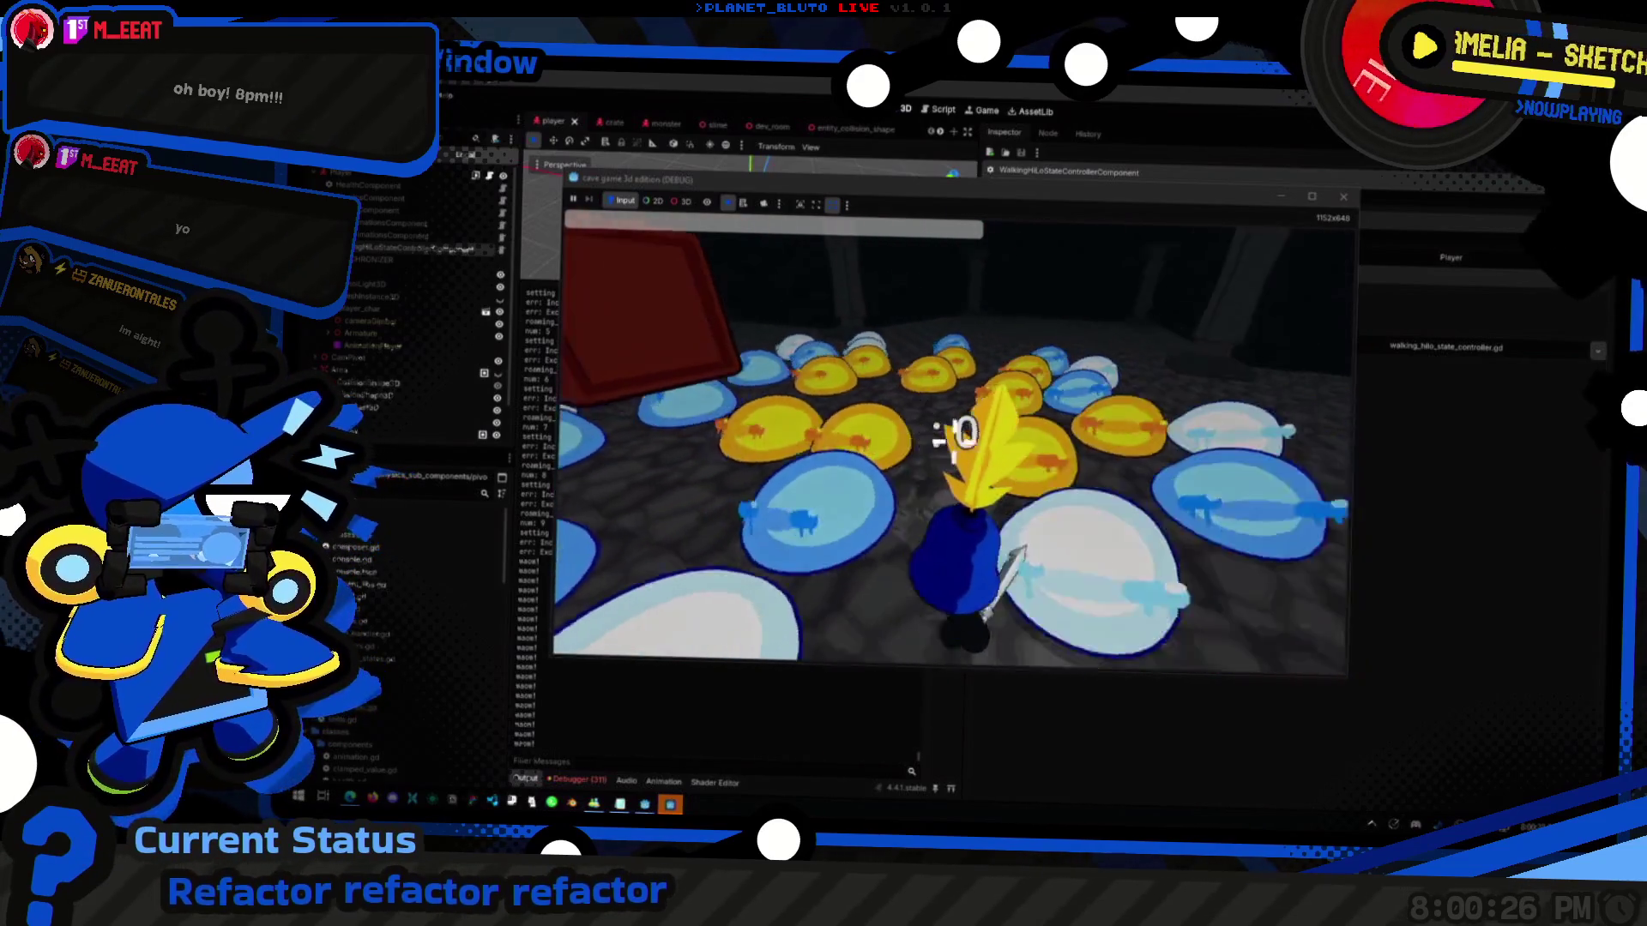
key(s)
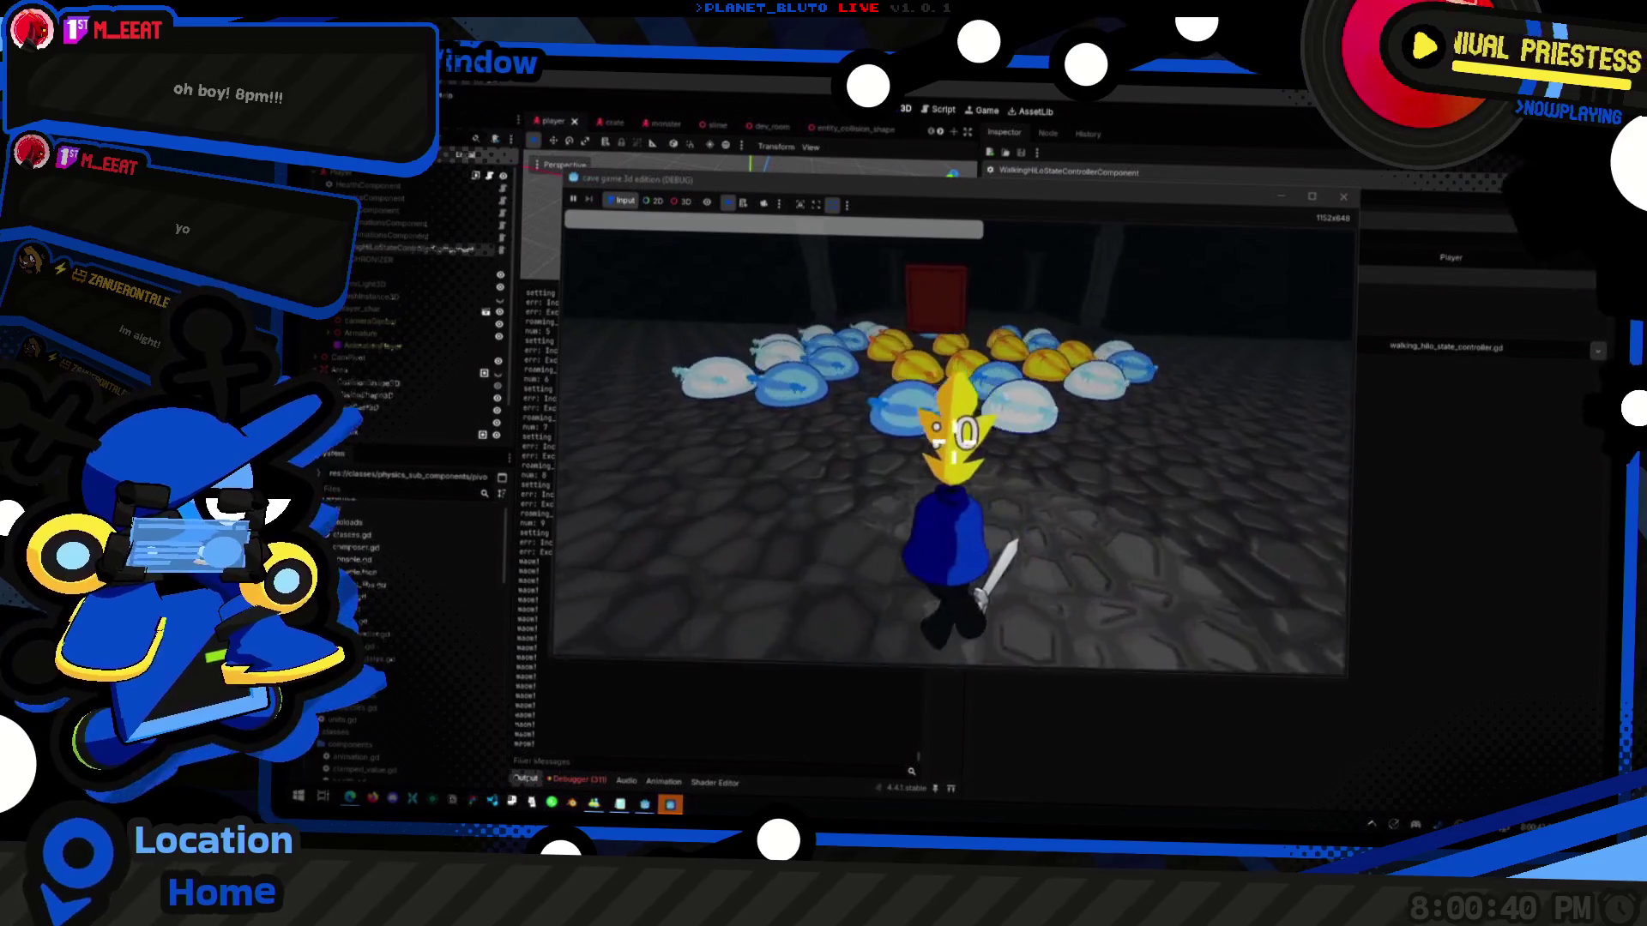
- Walk back toward the red crate and push into the slime cluster
key(w)
key(w)
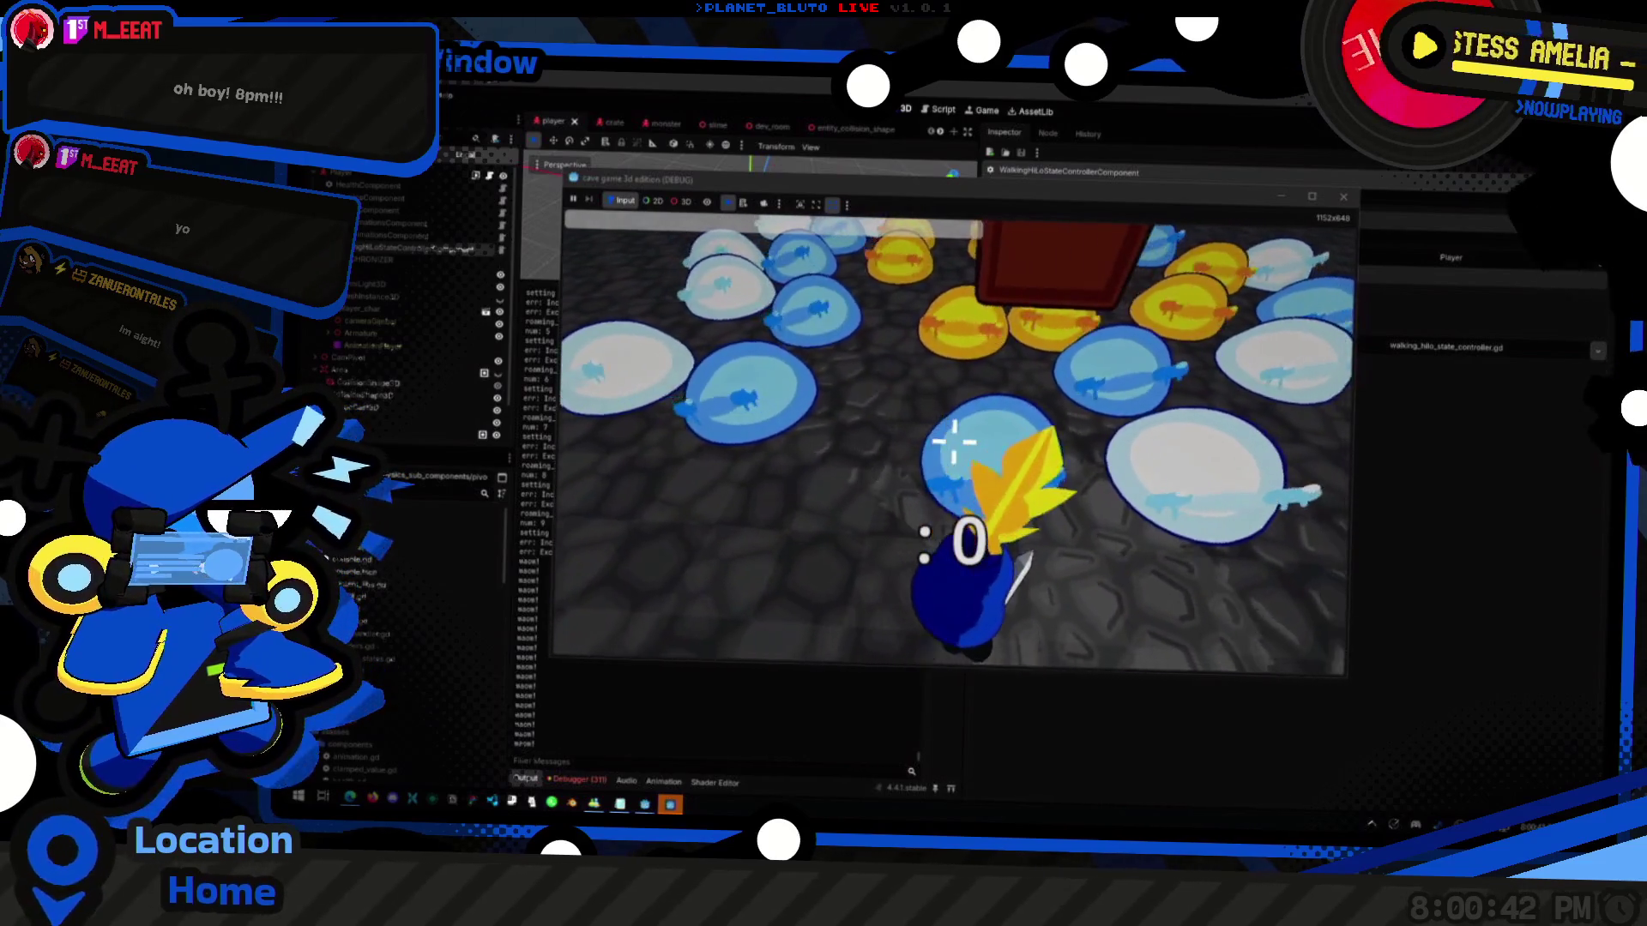
key(w)
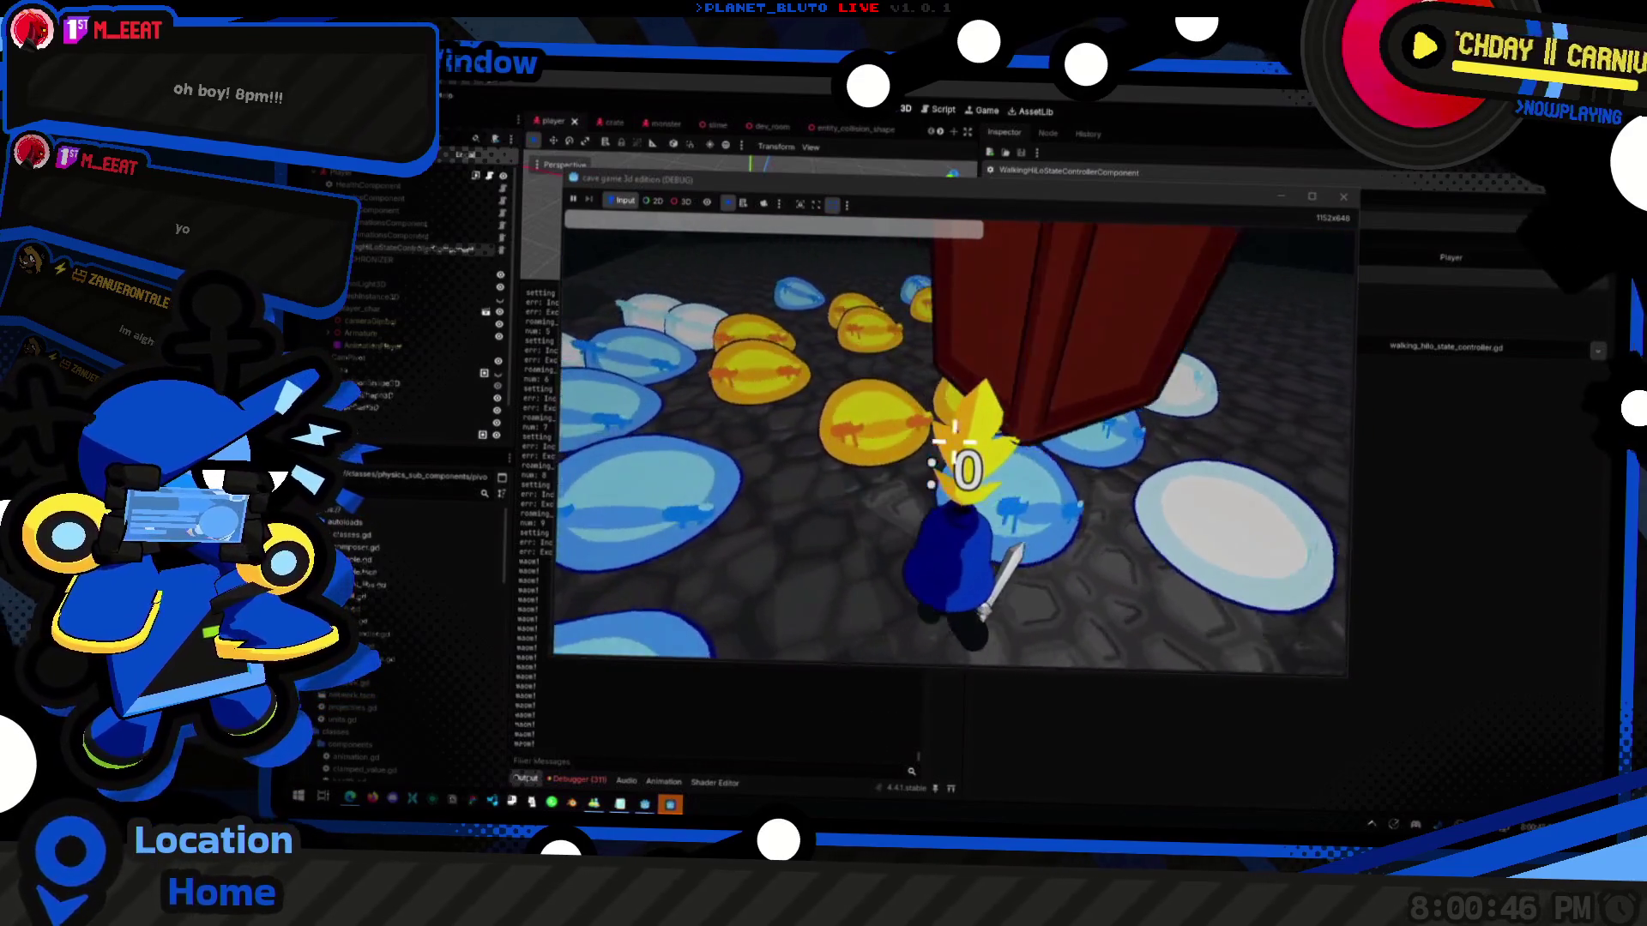
key(w)
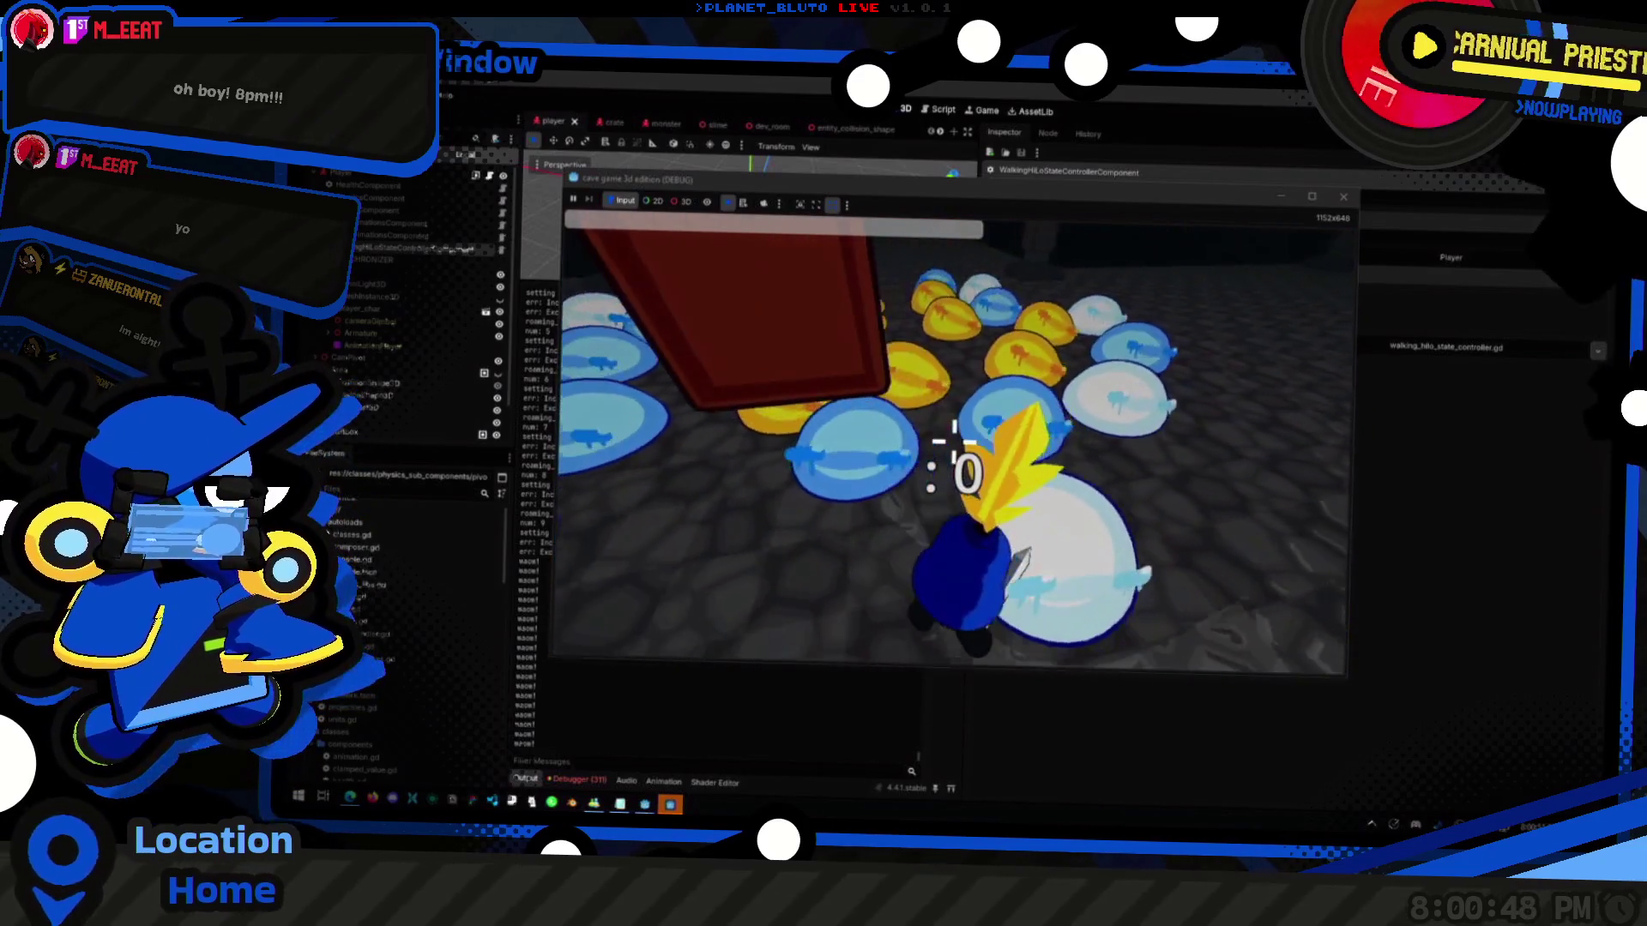
key(s)
key(a)
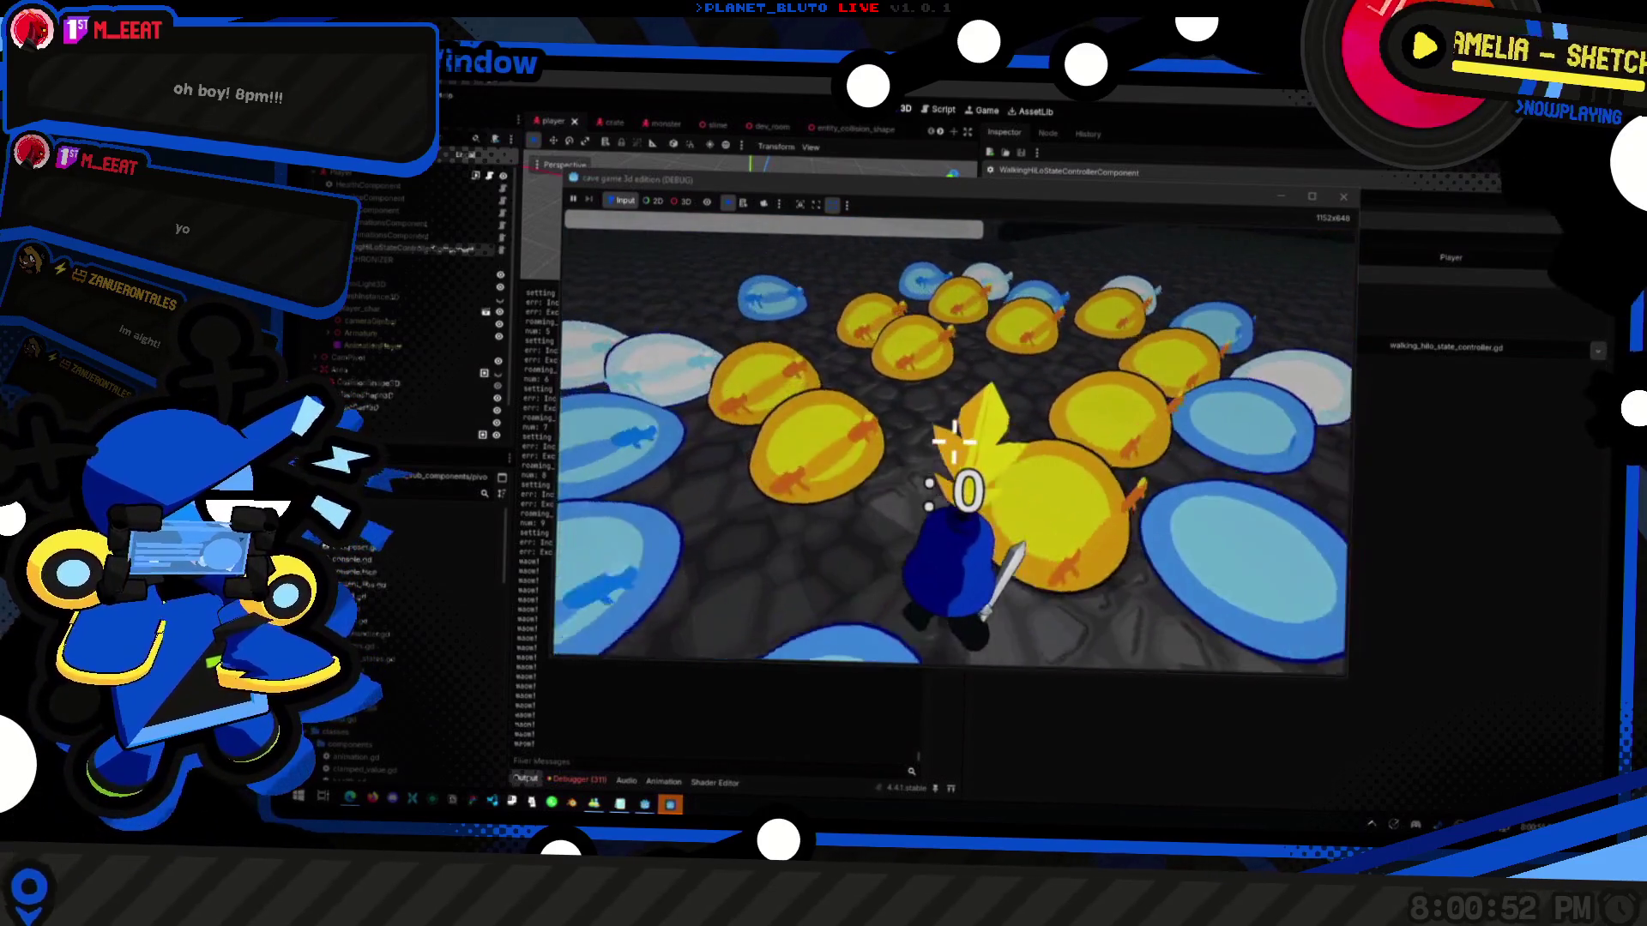
key(w)
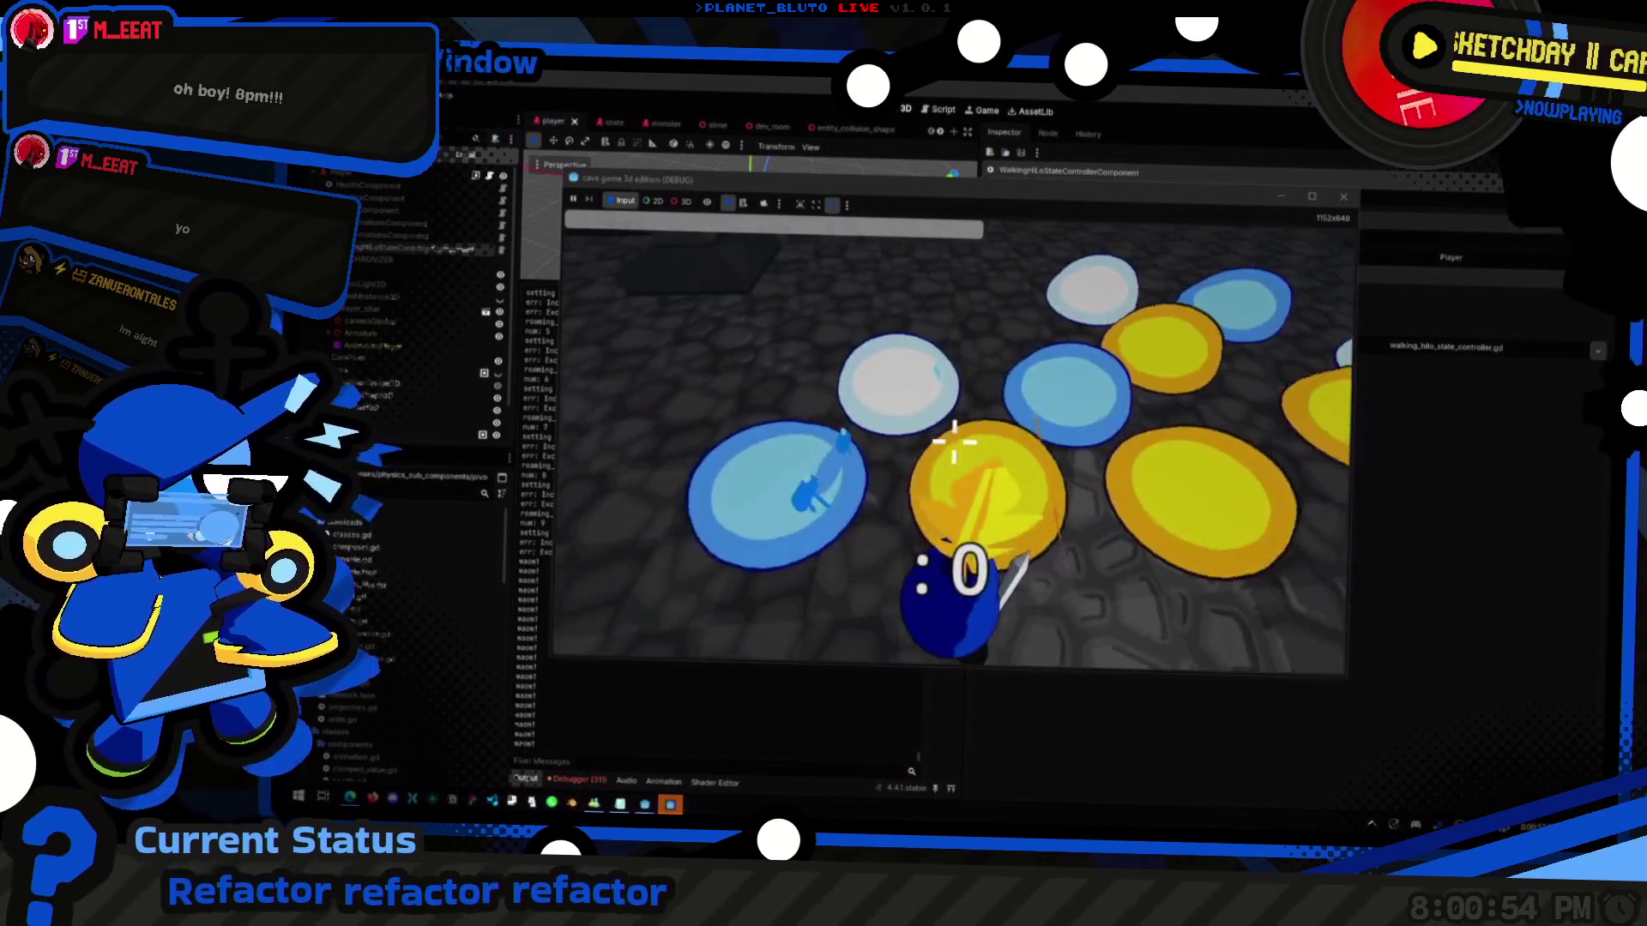
key(w)
key(w)
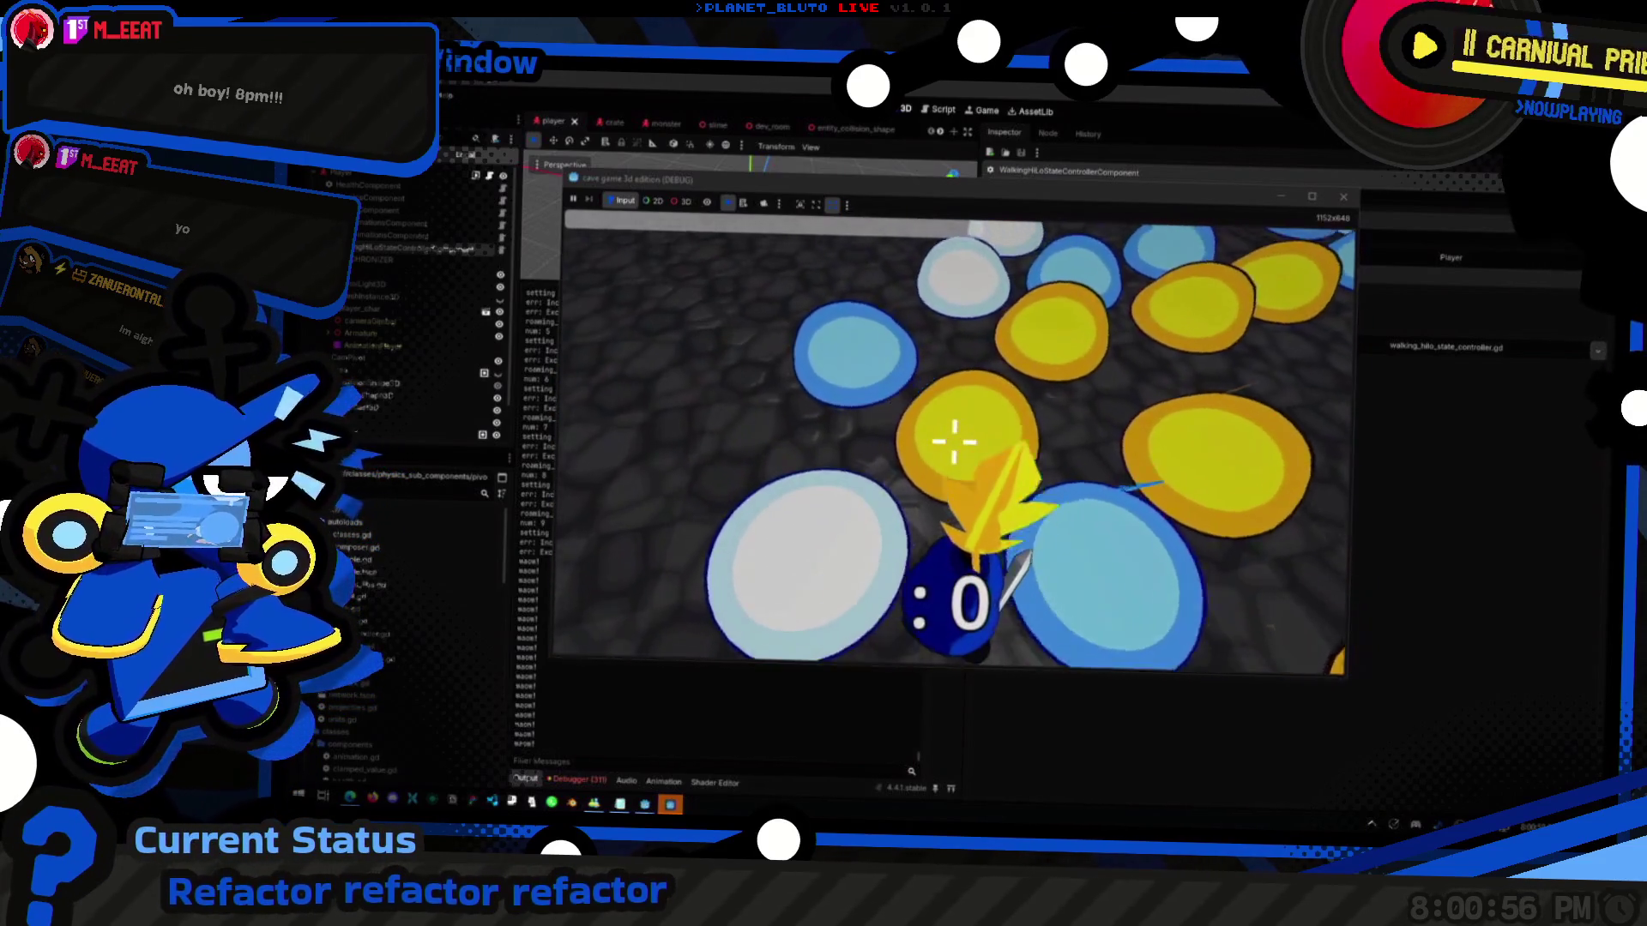
key(w)
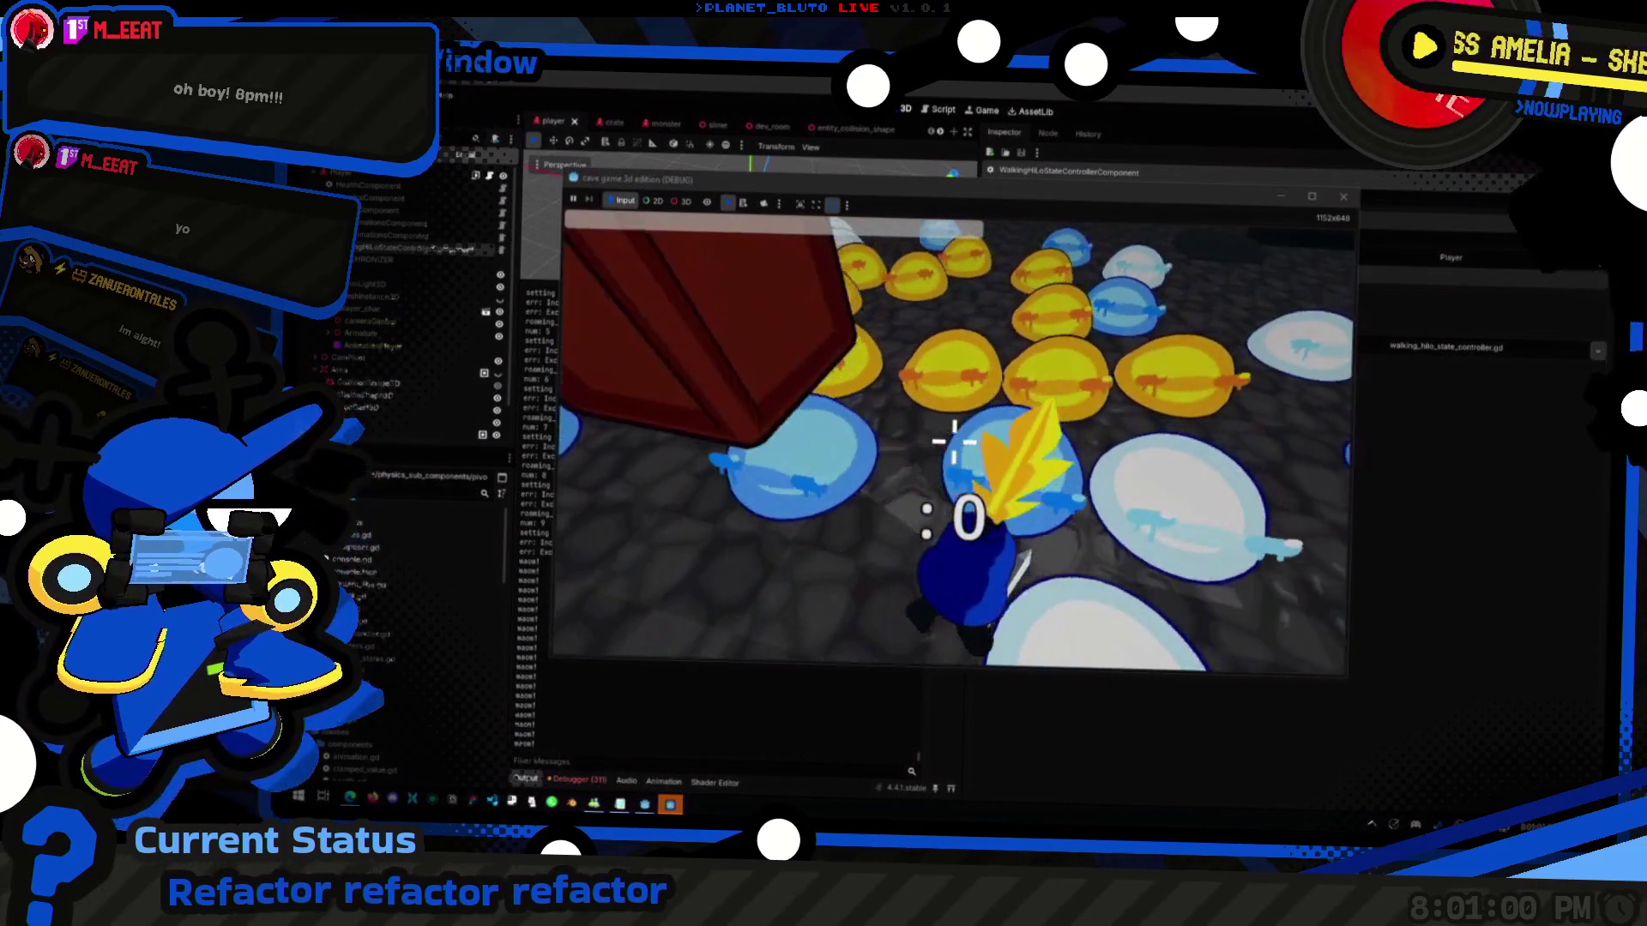
key(w)
key(w)
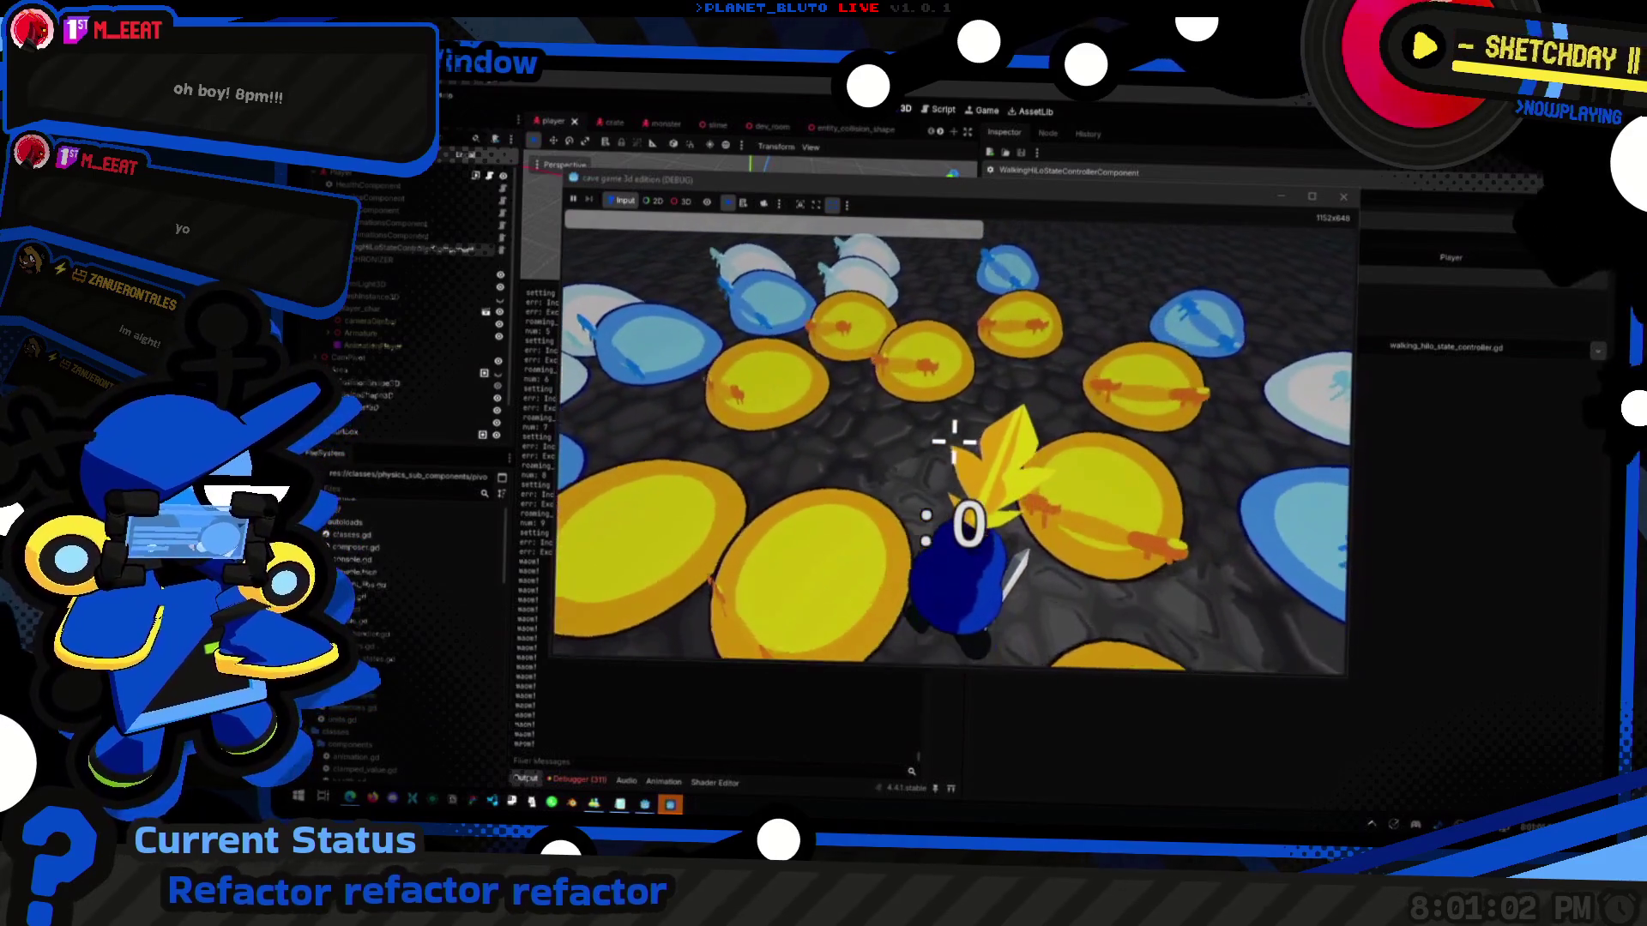
key(w)
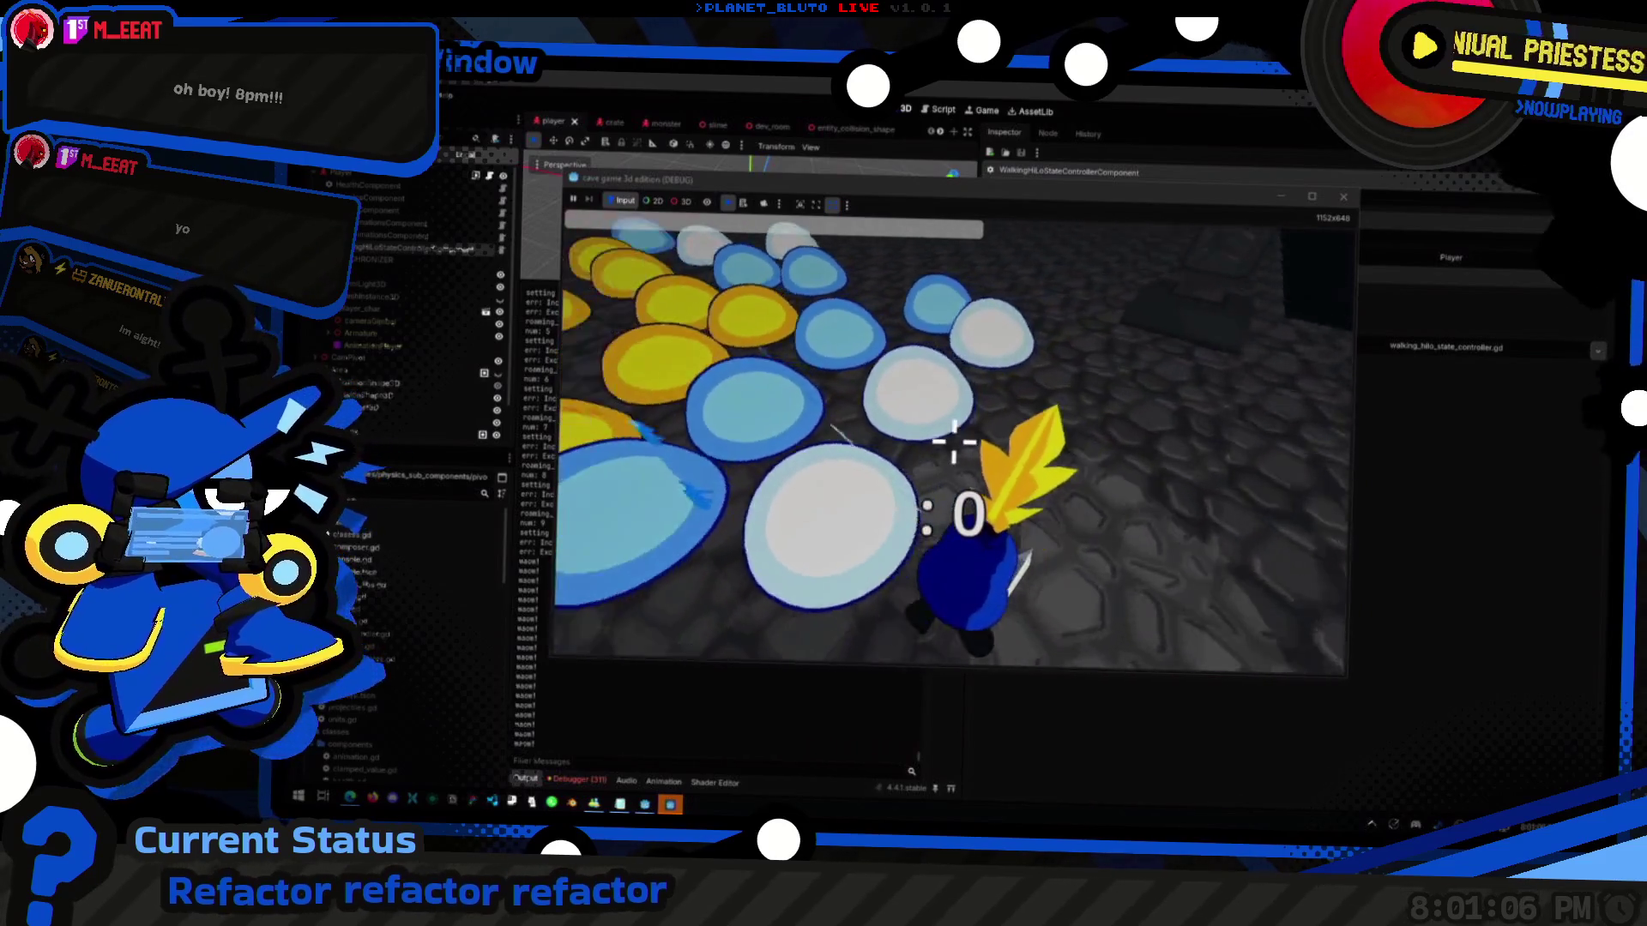
key(s)
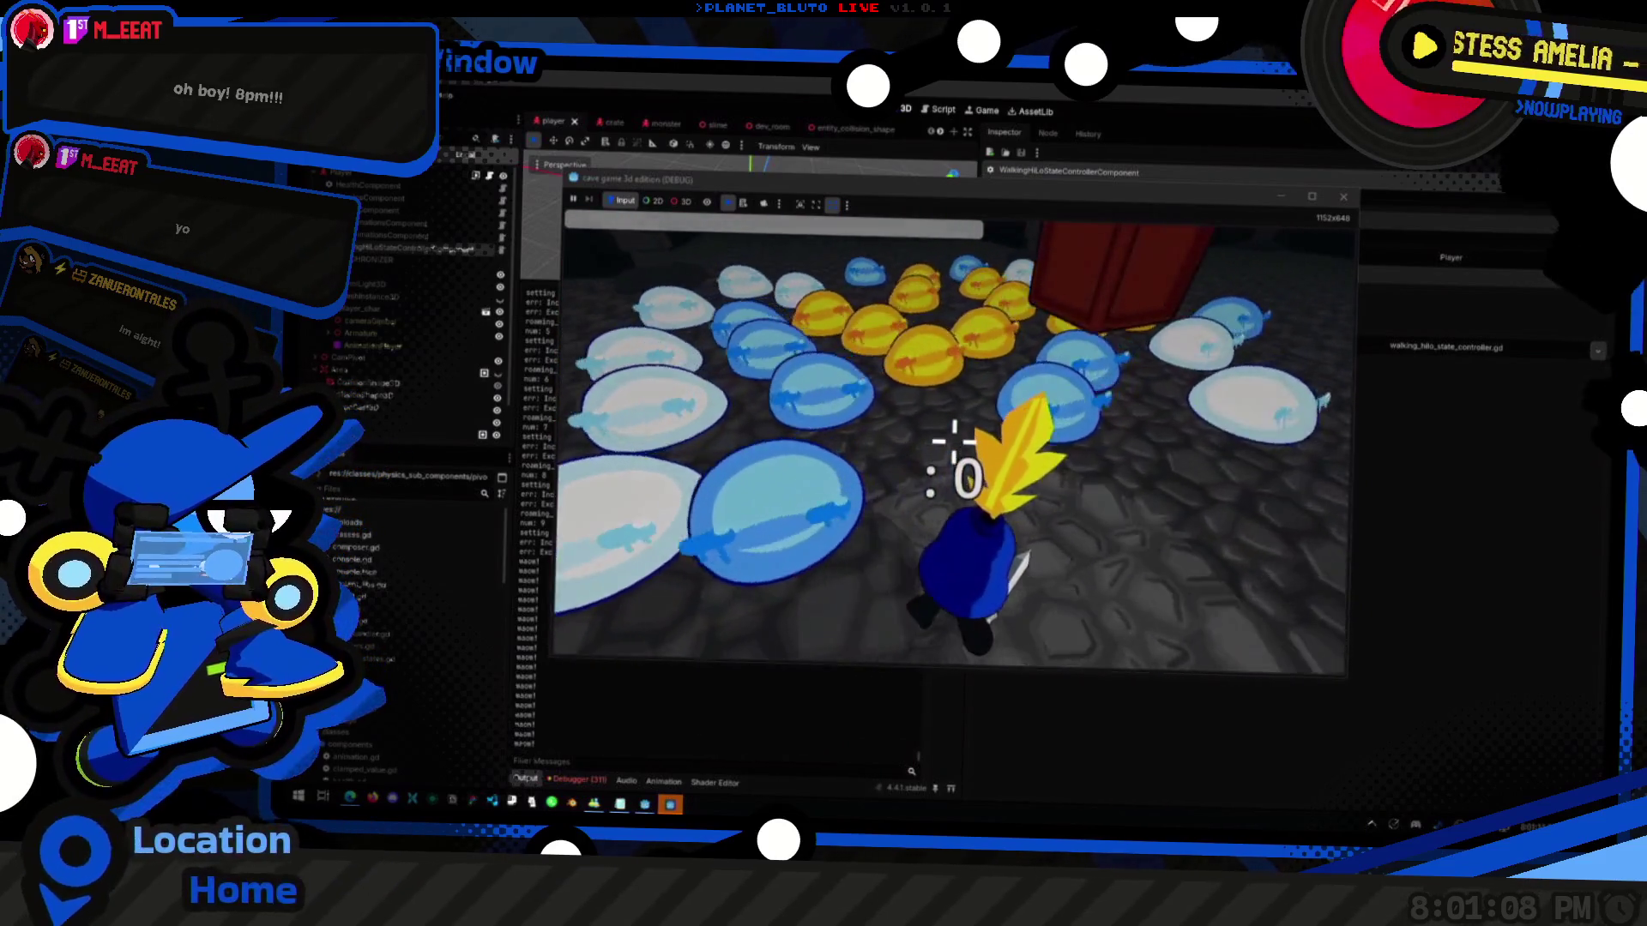
key(w)
key(w)
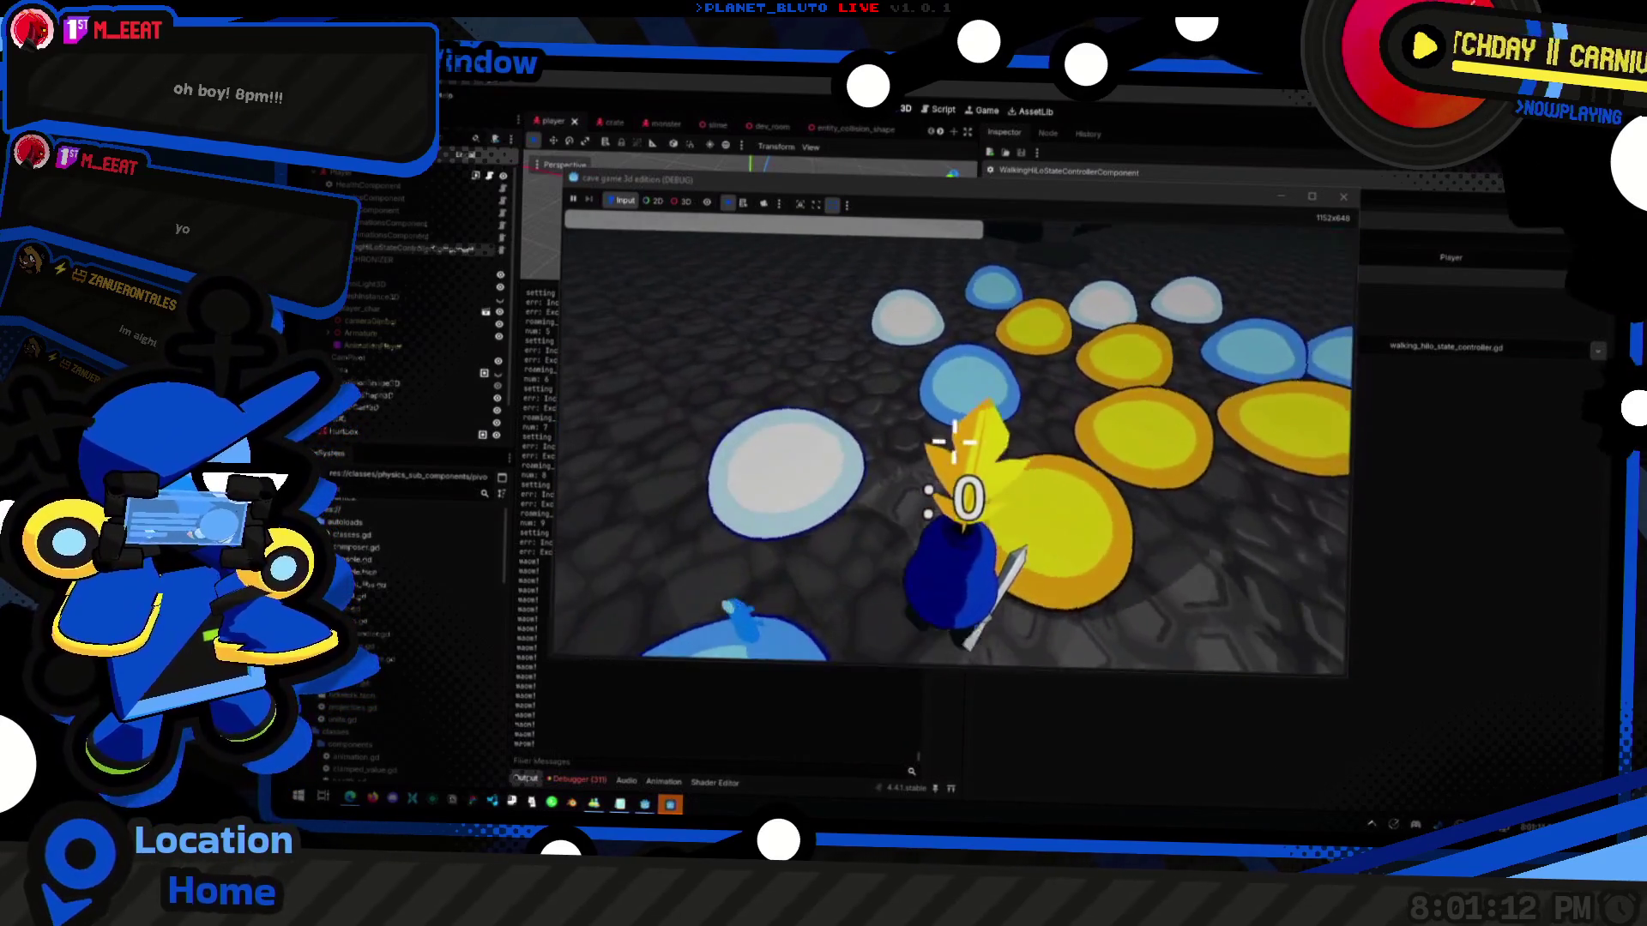
key(w)
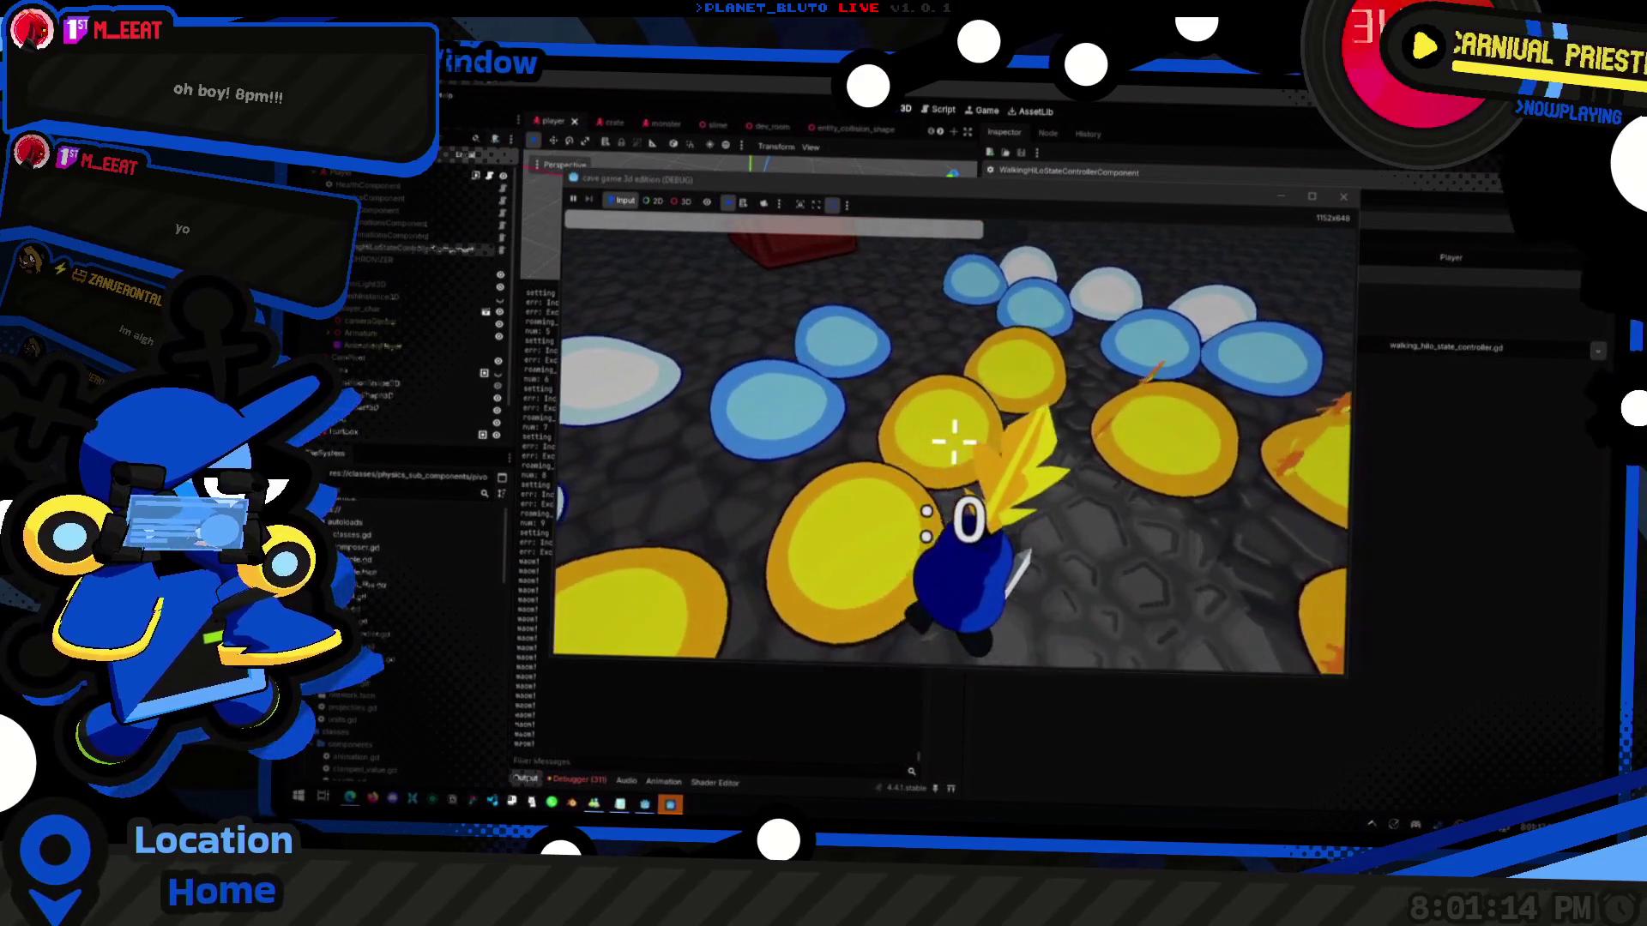
key(w)
key(w)
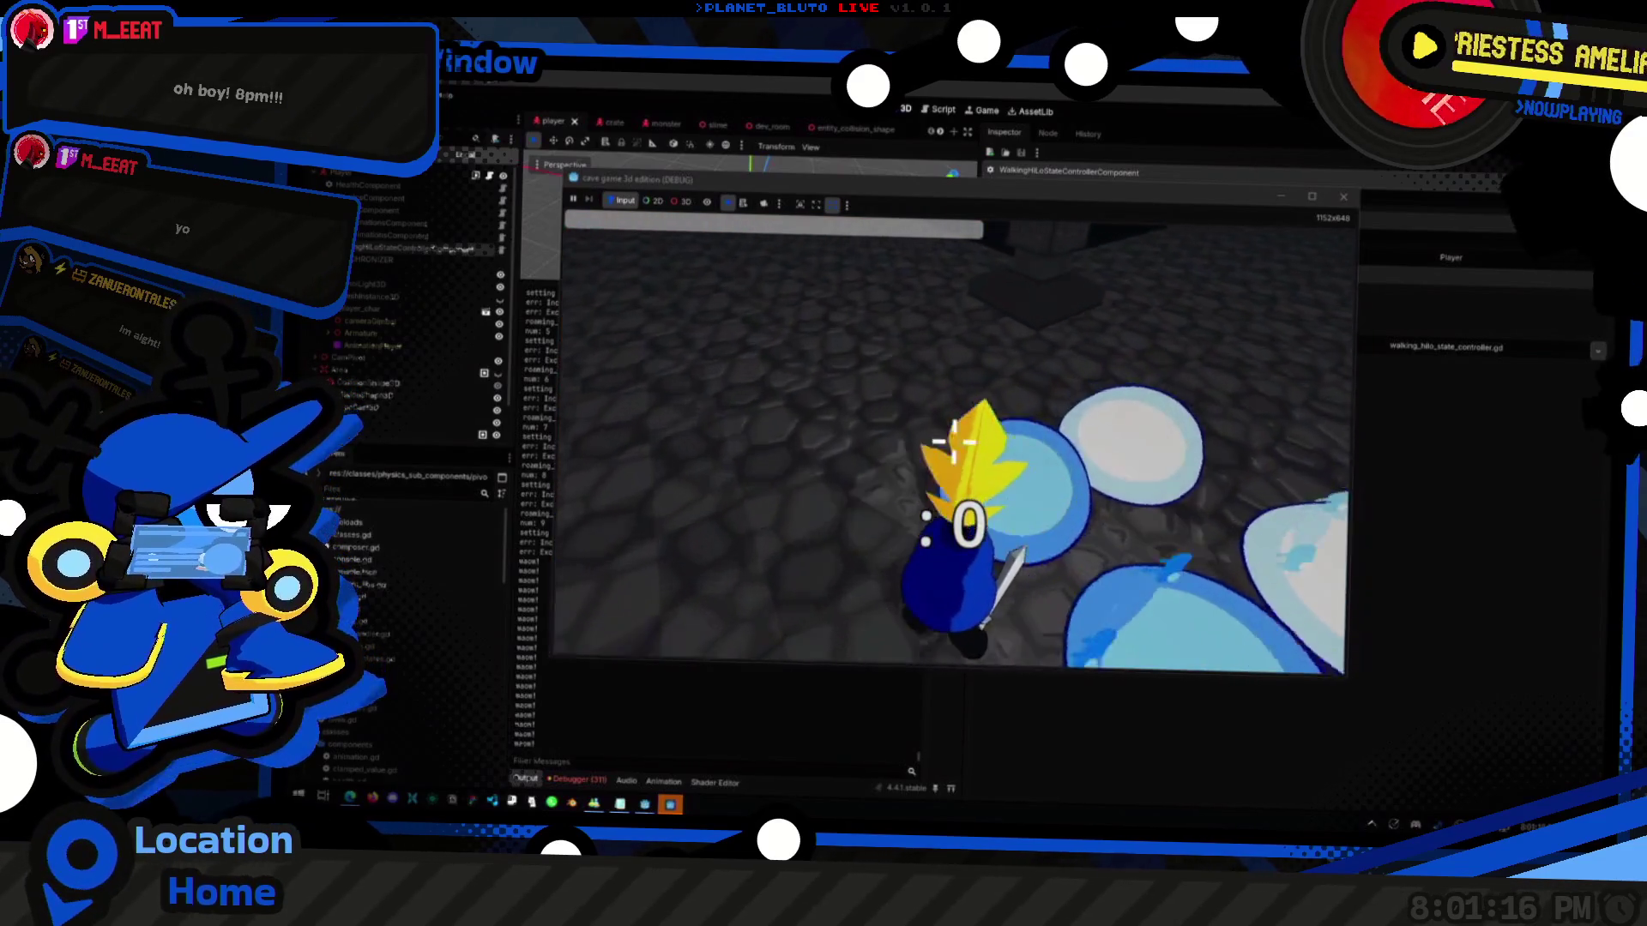
key(w)
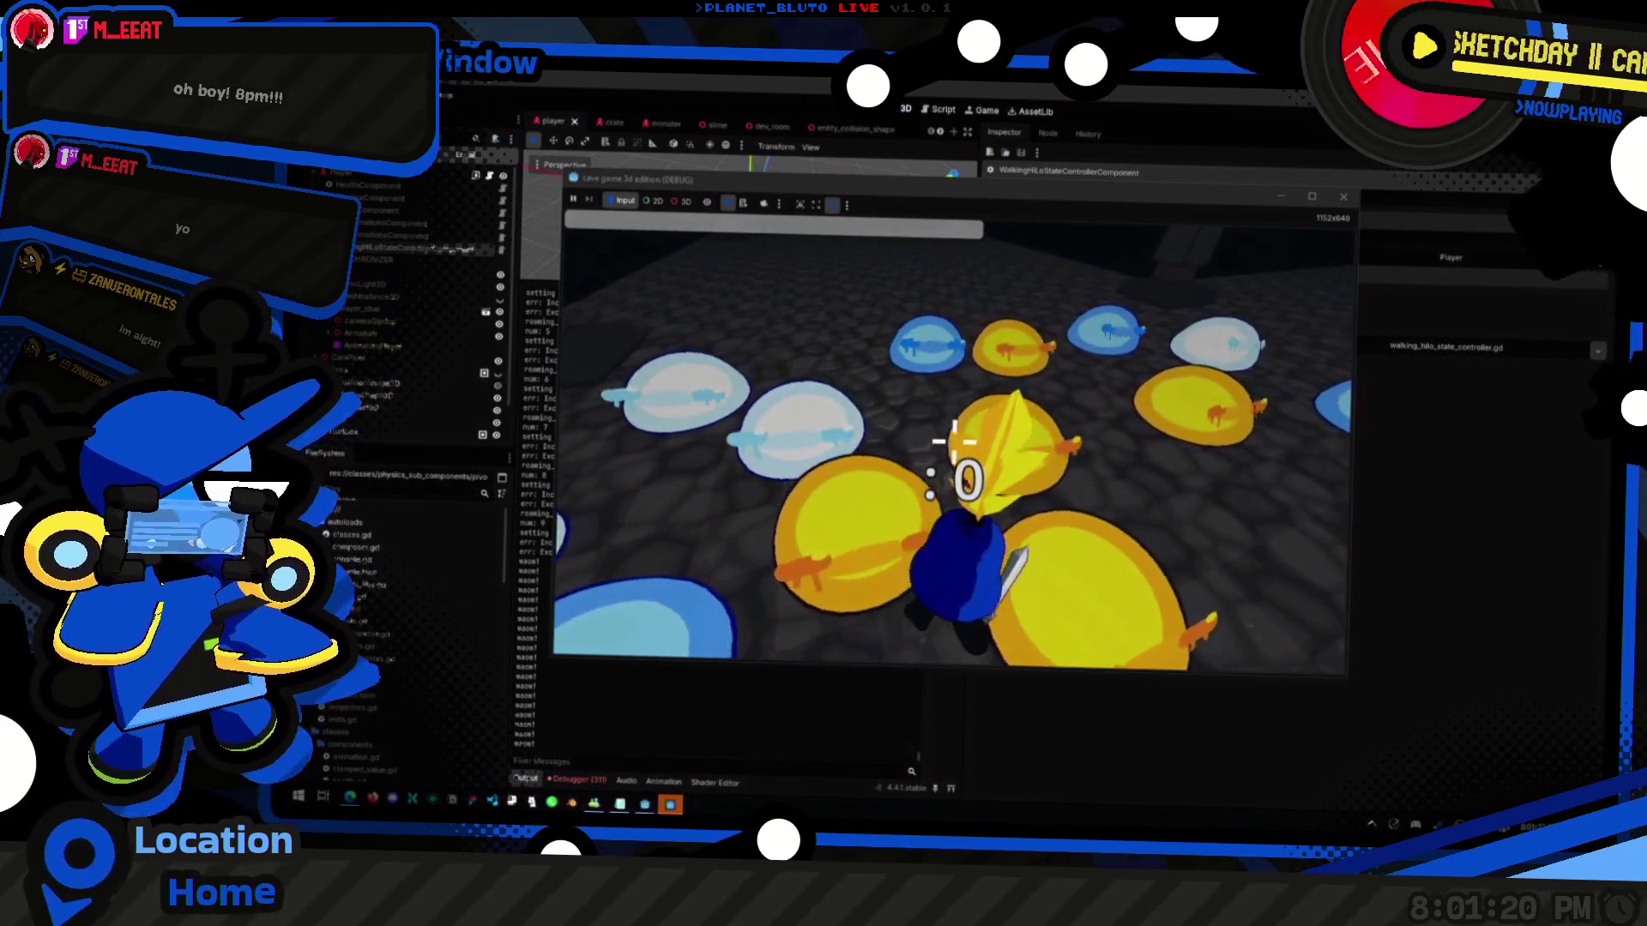
key(w)
key(w)
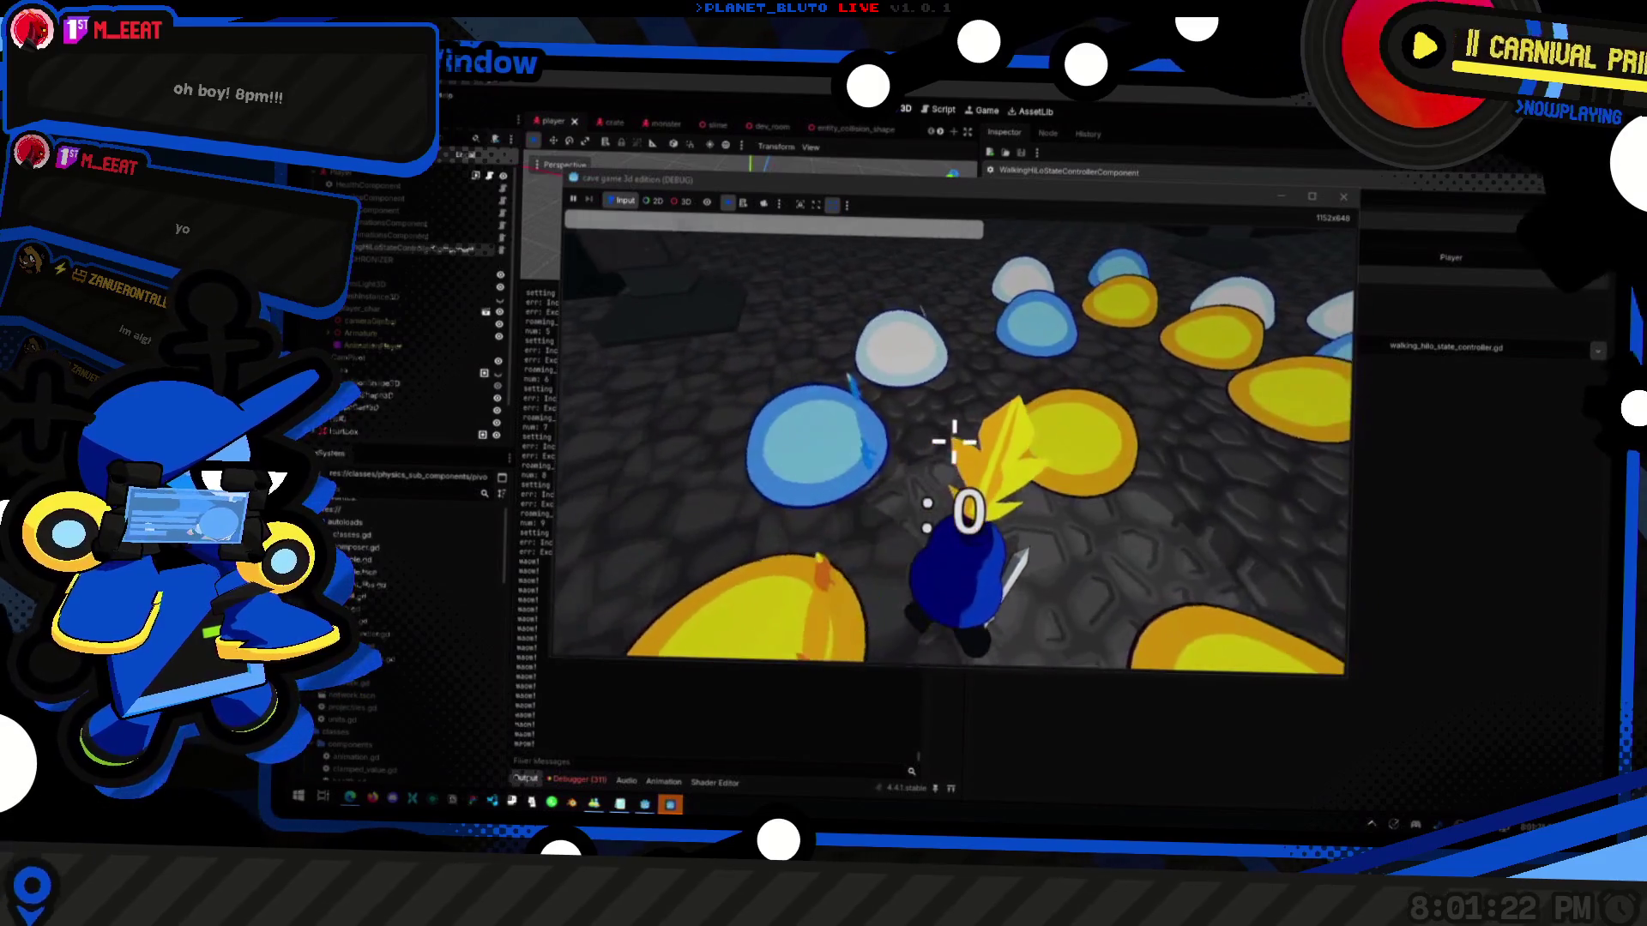
key(w)
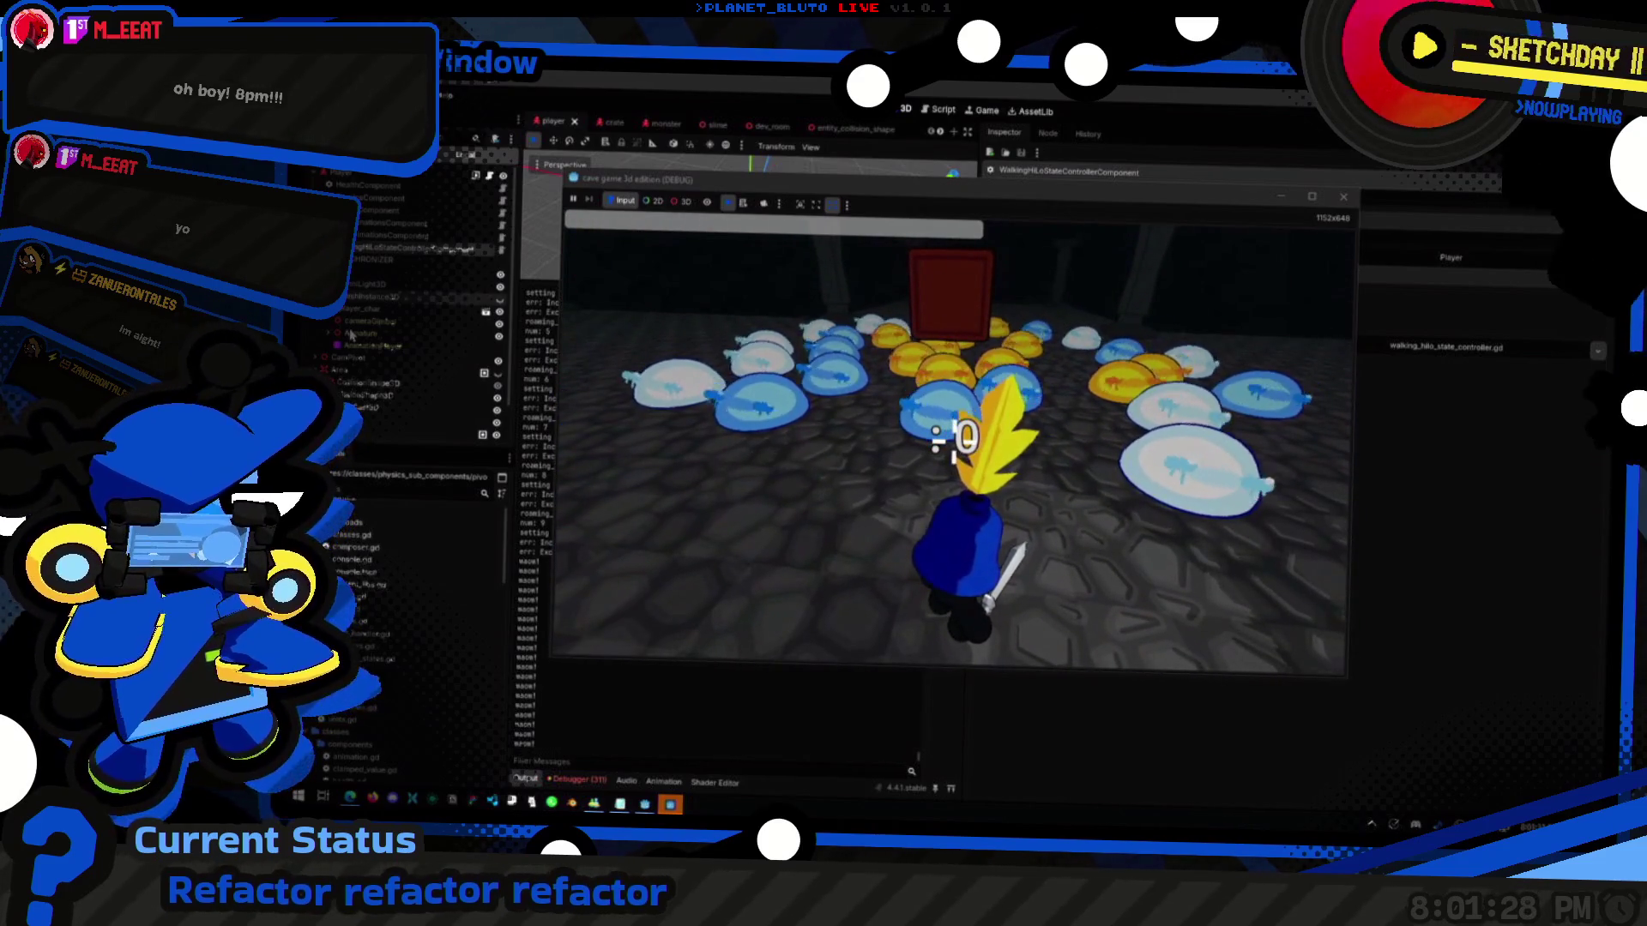
- Strafe and swing the camera around while walking through the slime crowd, then back away
key(a)
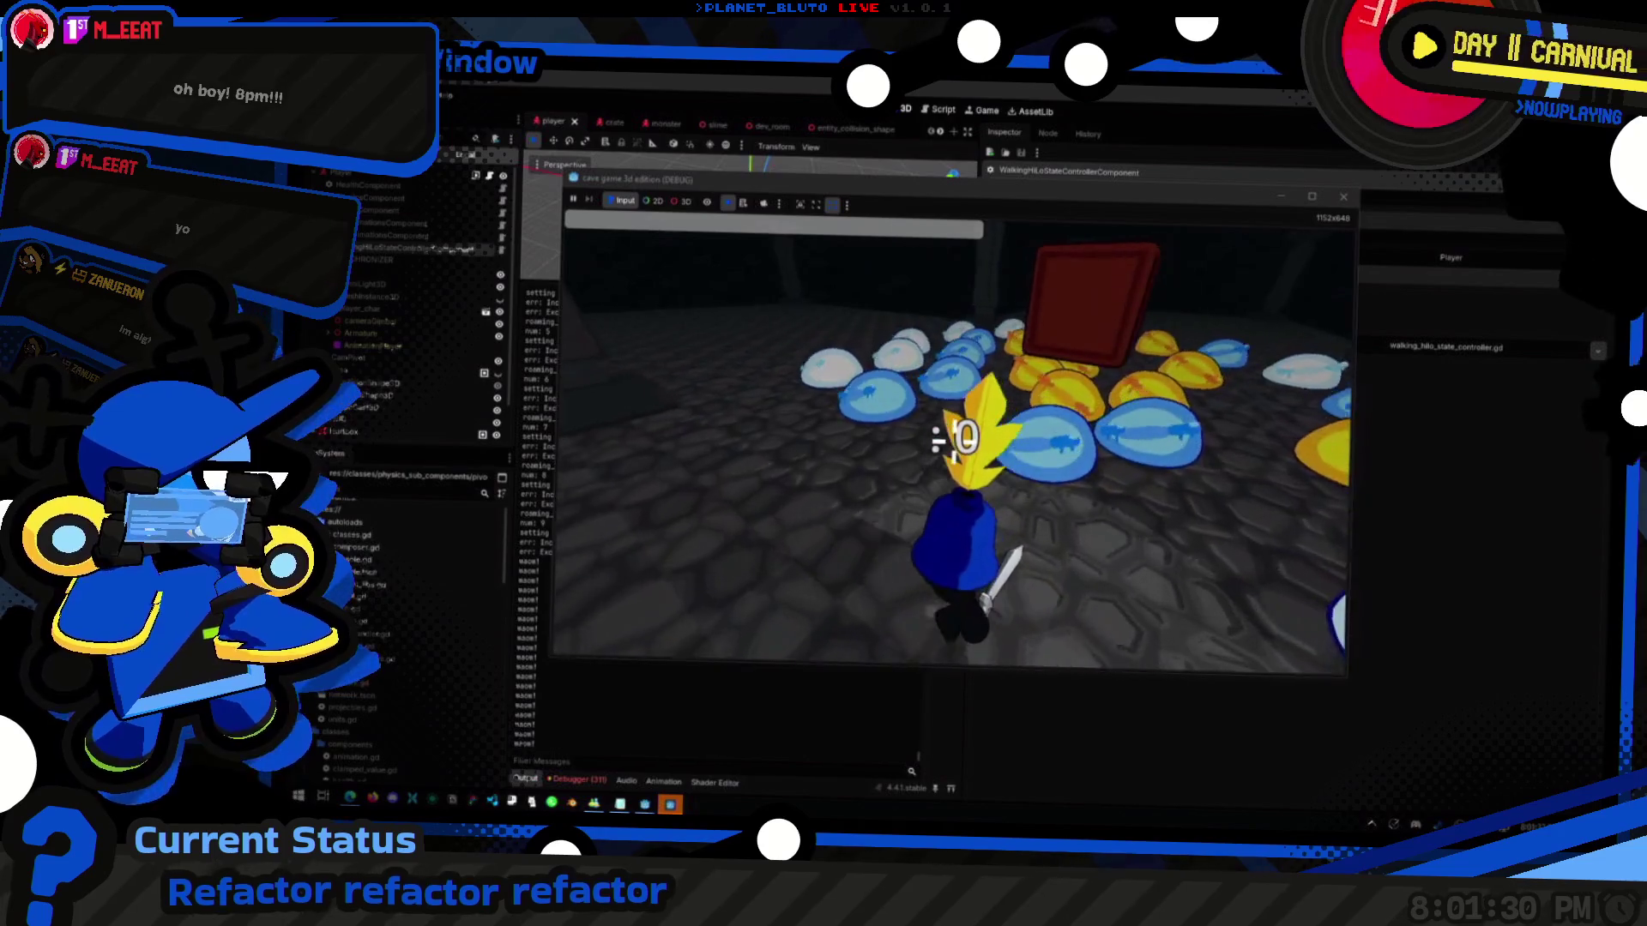
key(w)
key(a)
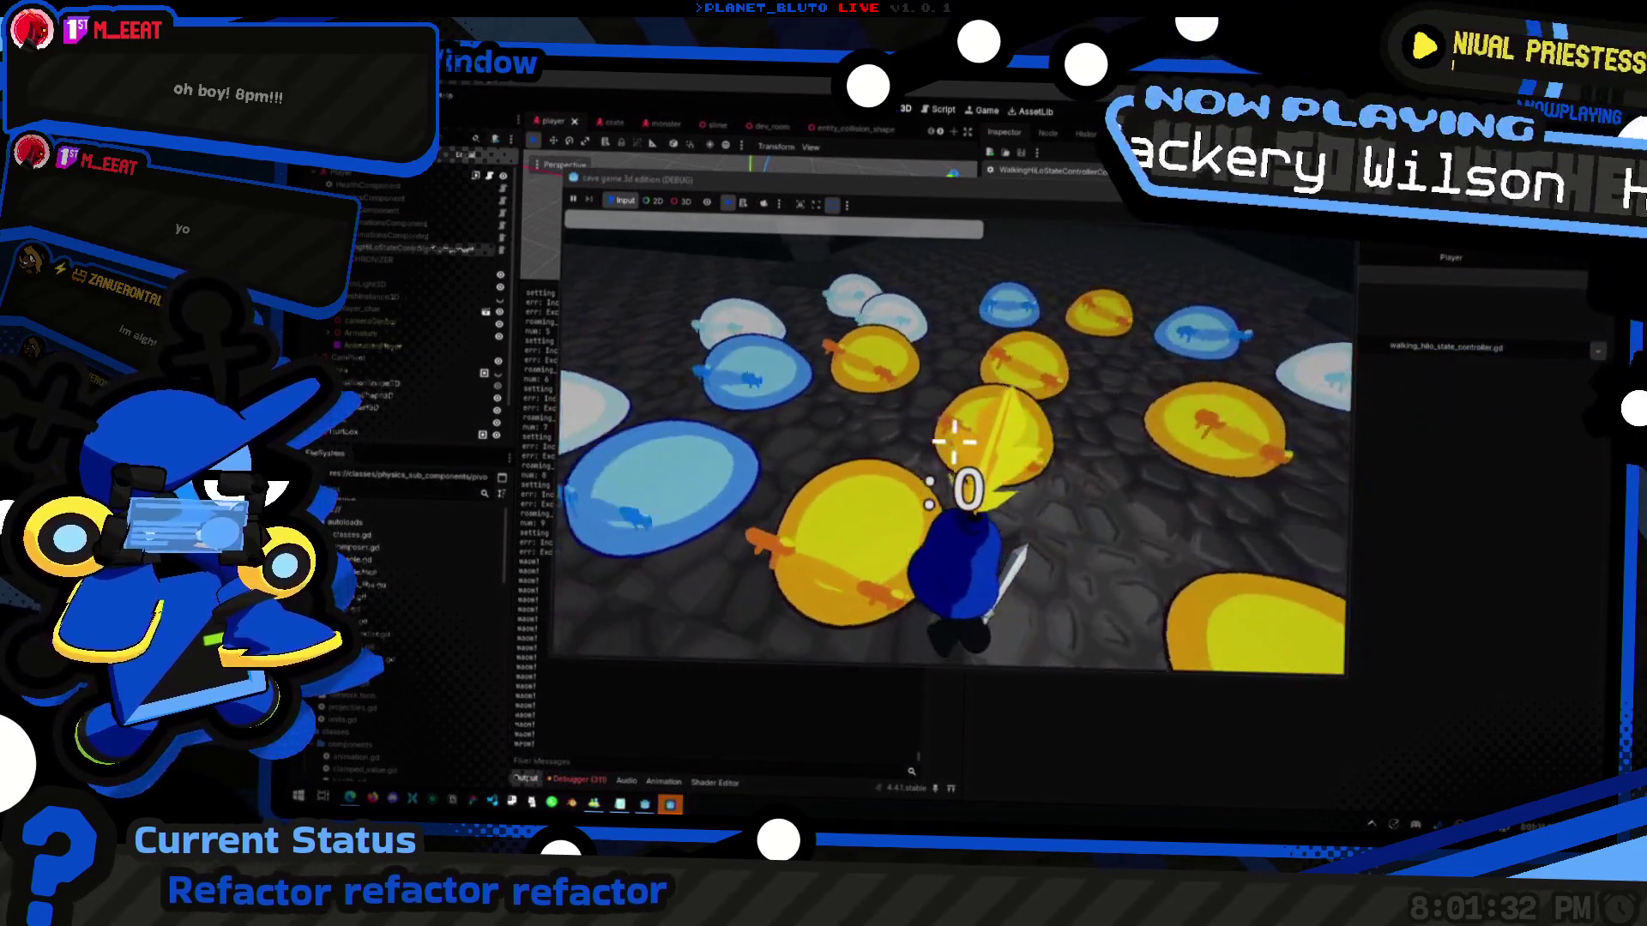
key(w)
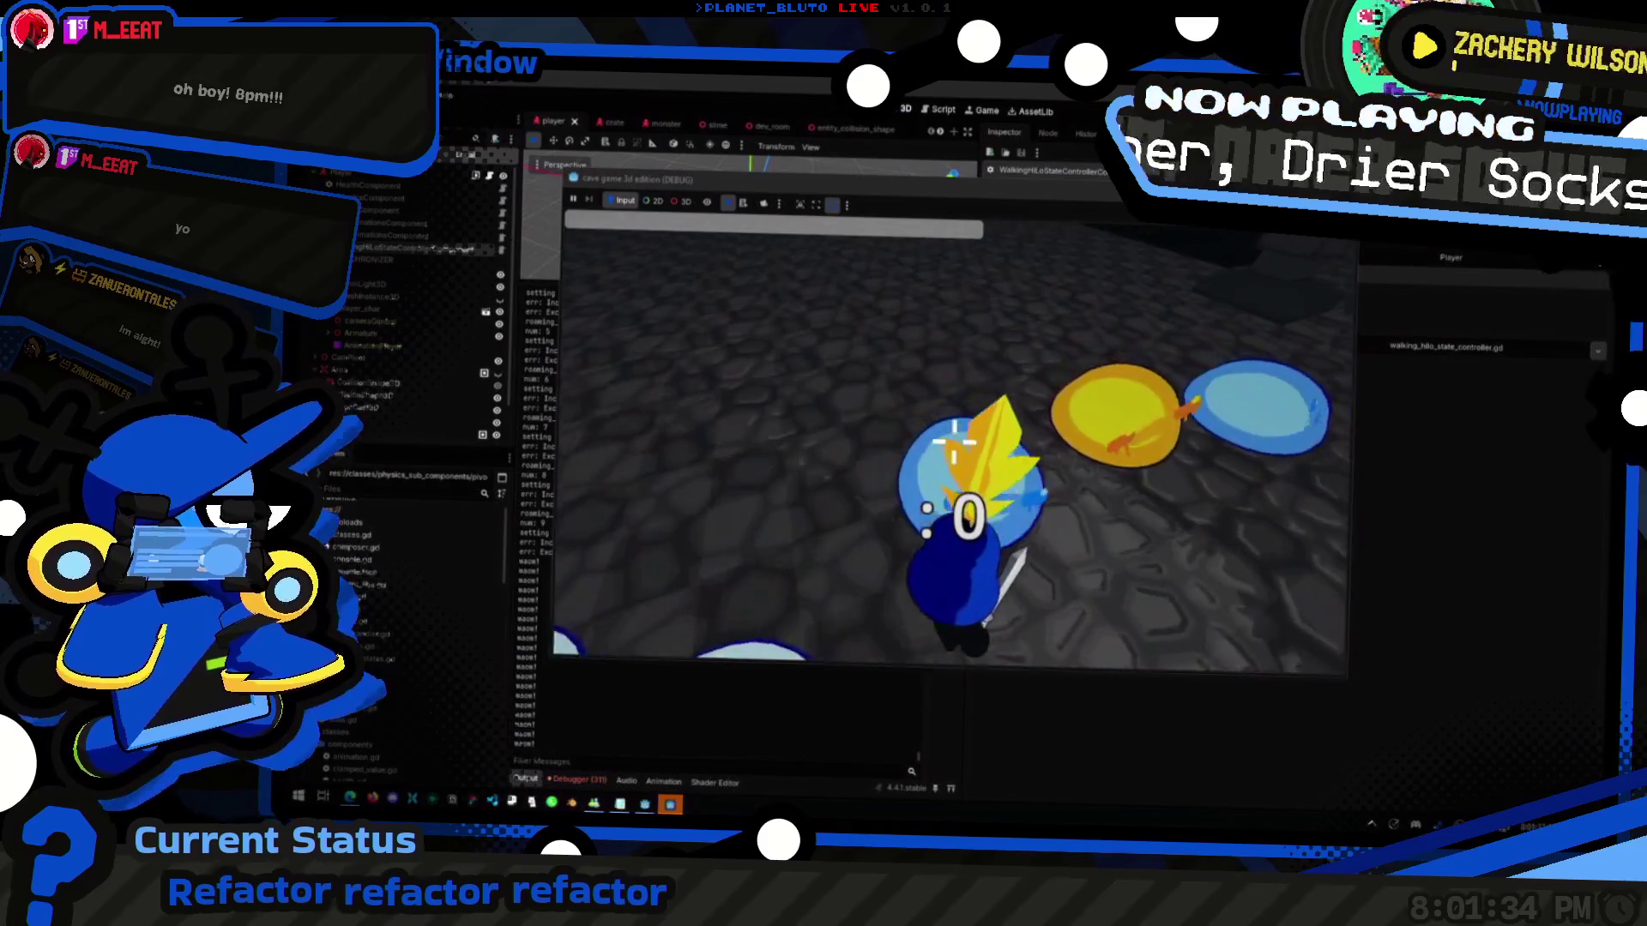
key(w)
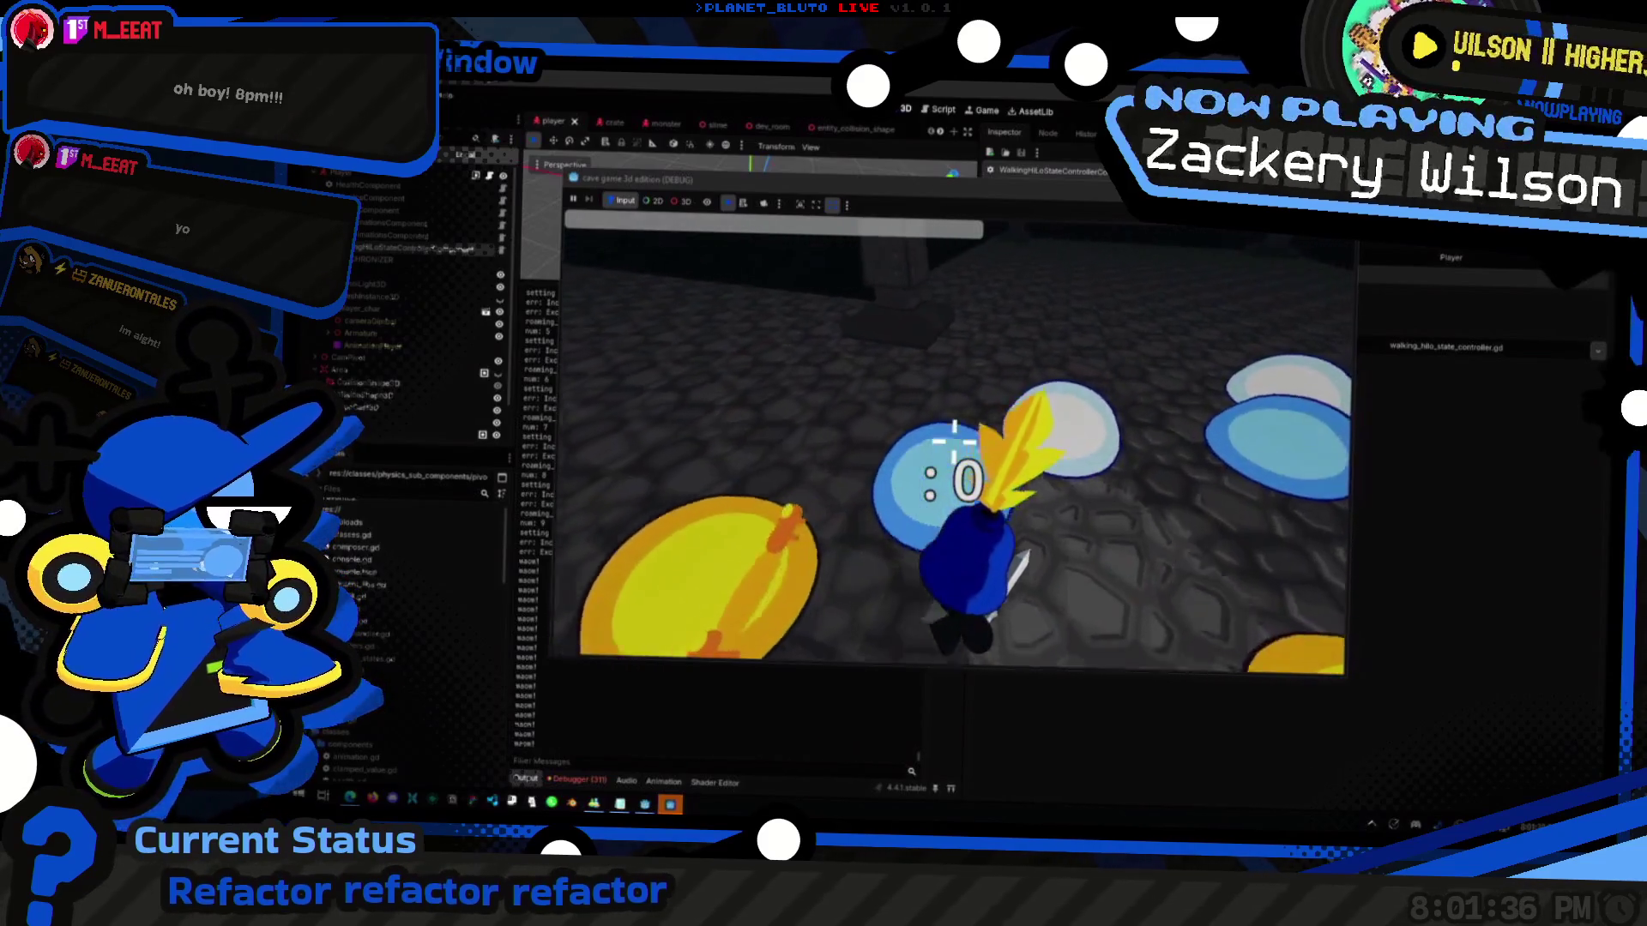
key(w)
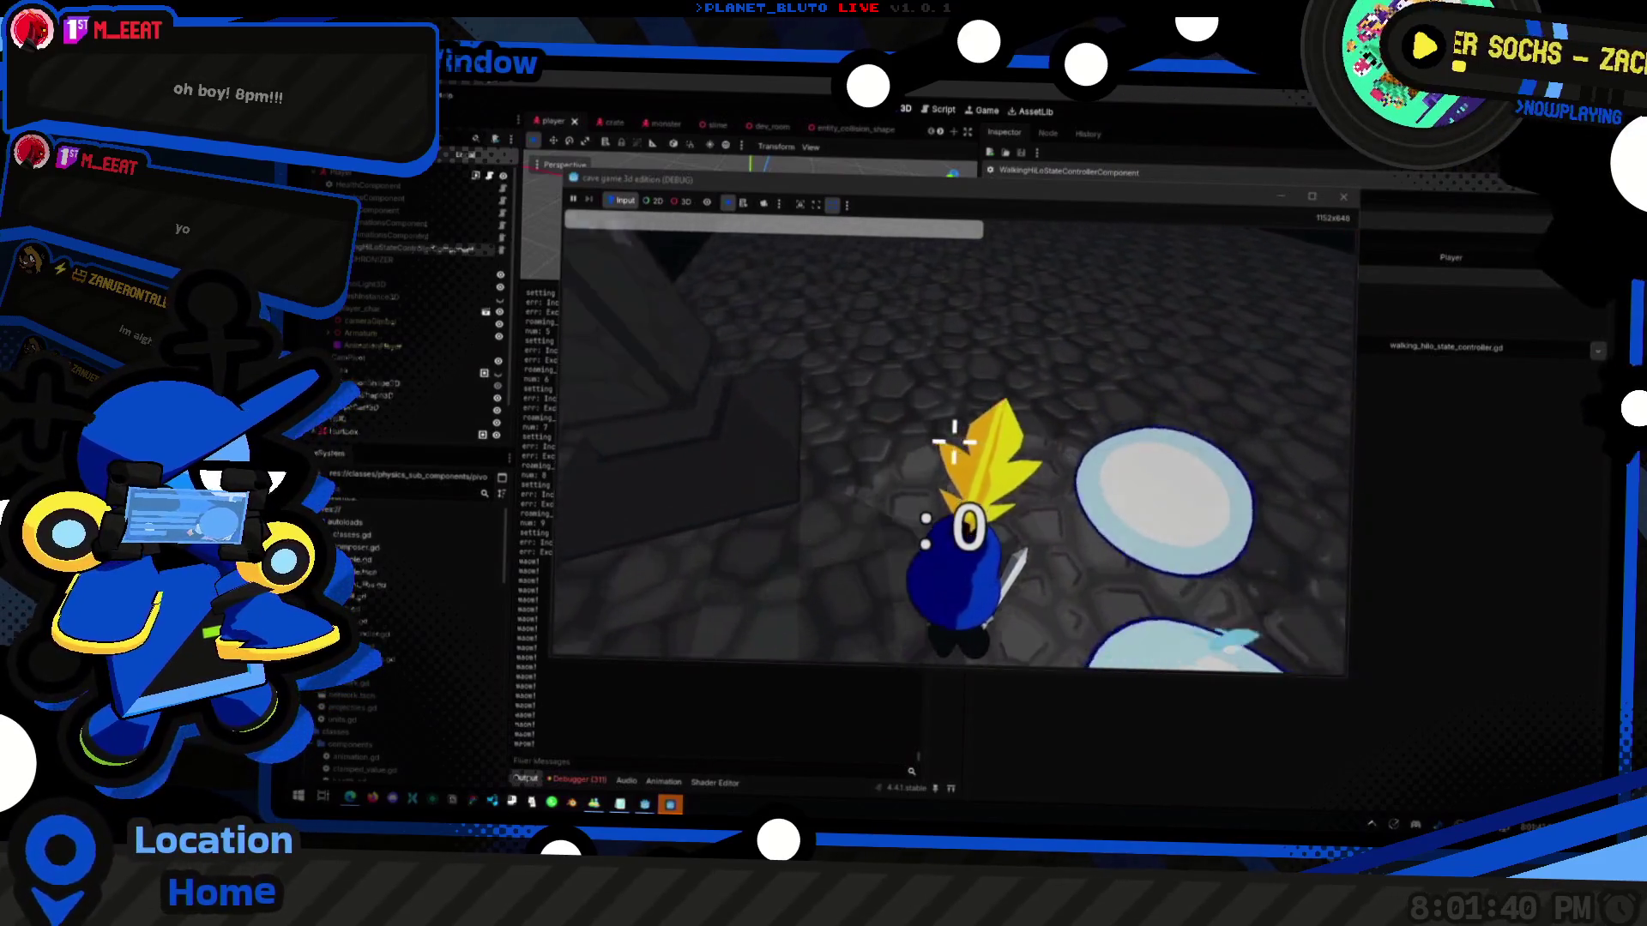
key(w)
key(a)
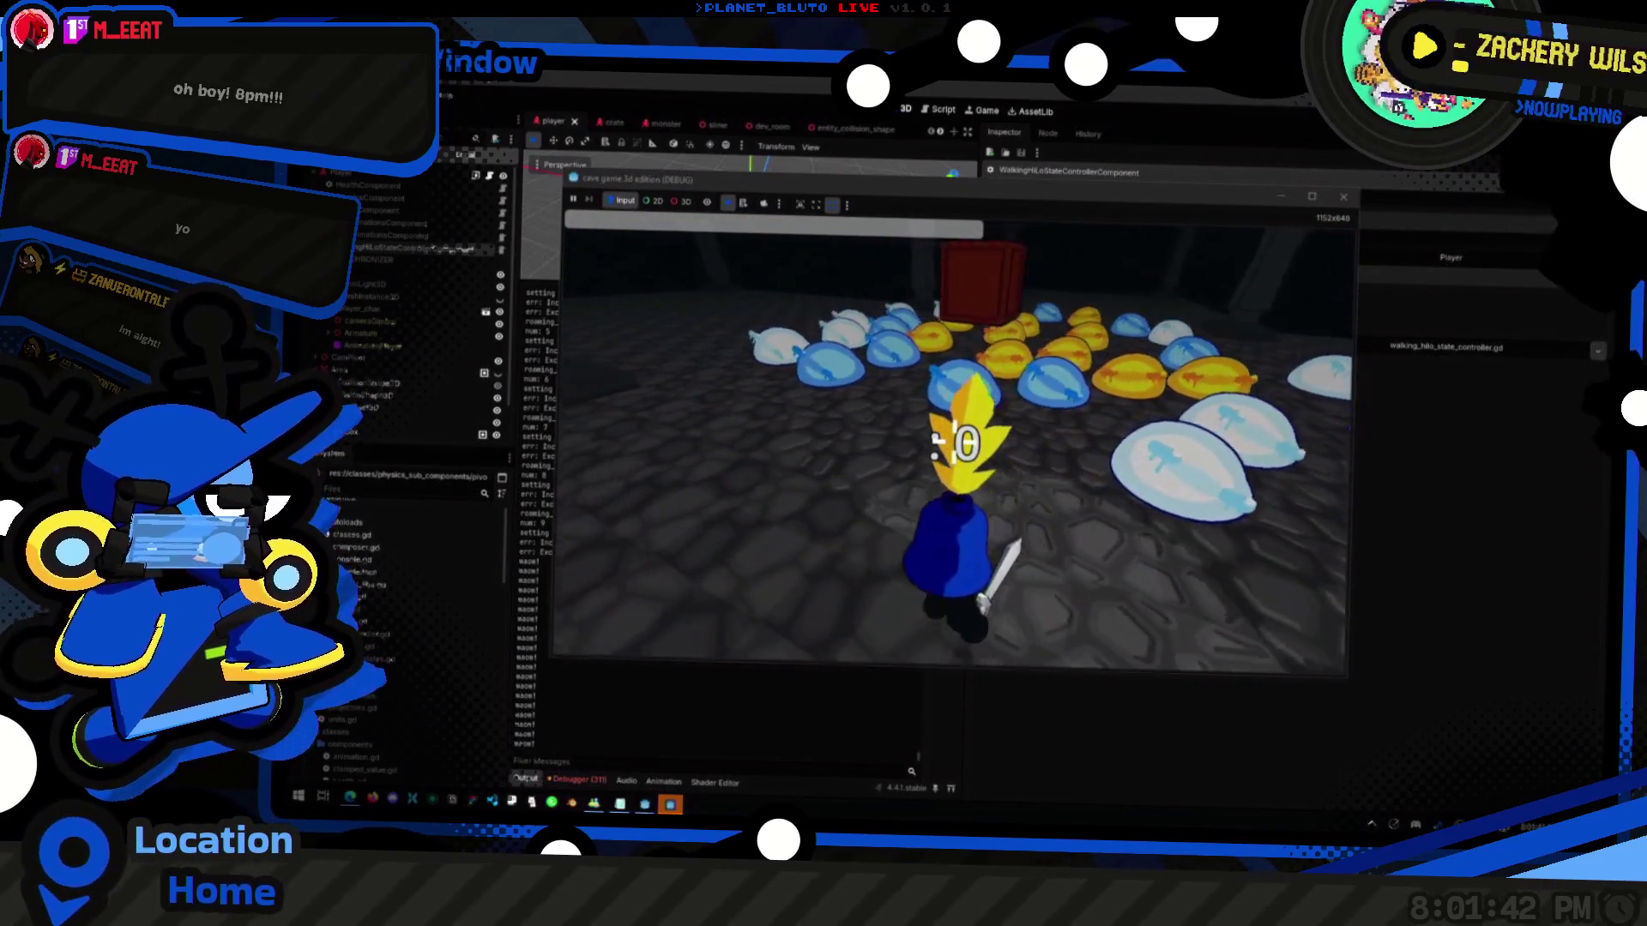
key(w)
key(a)
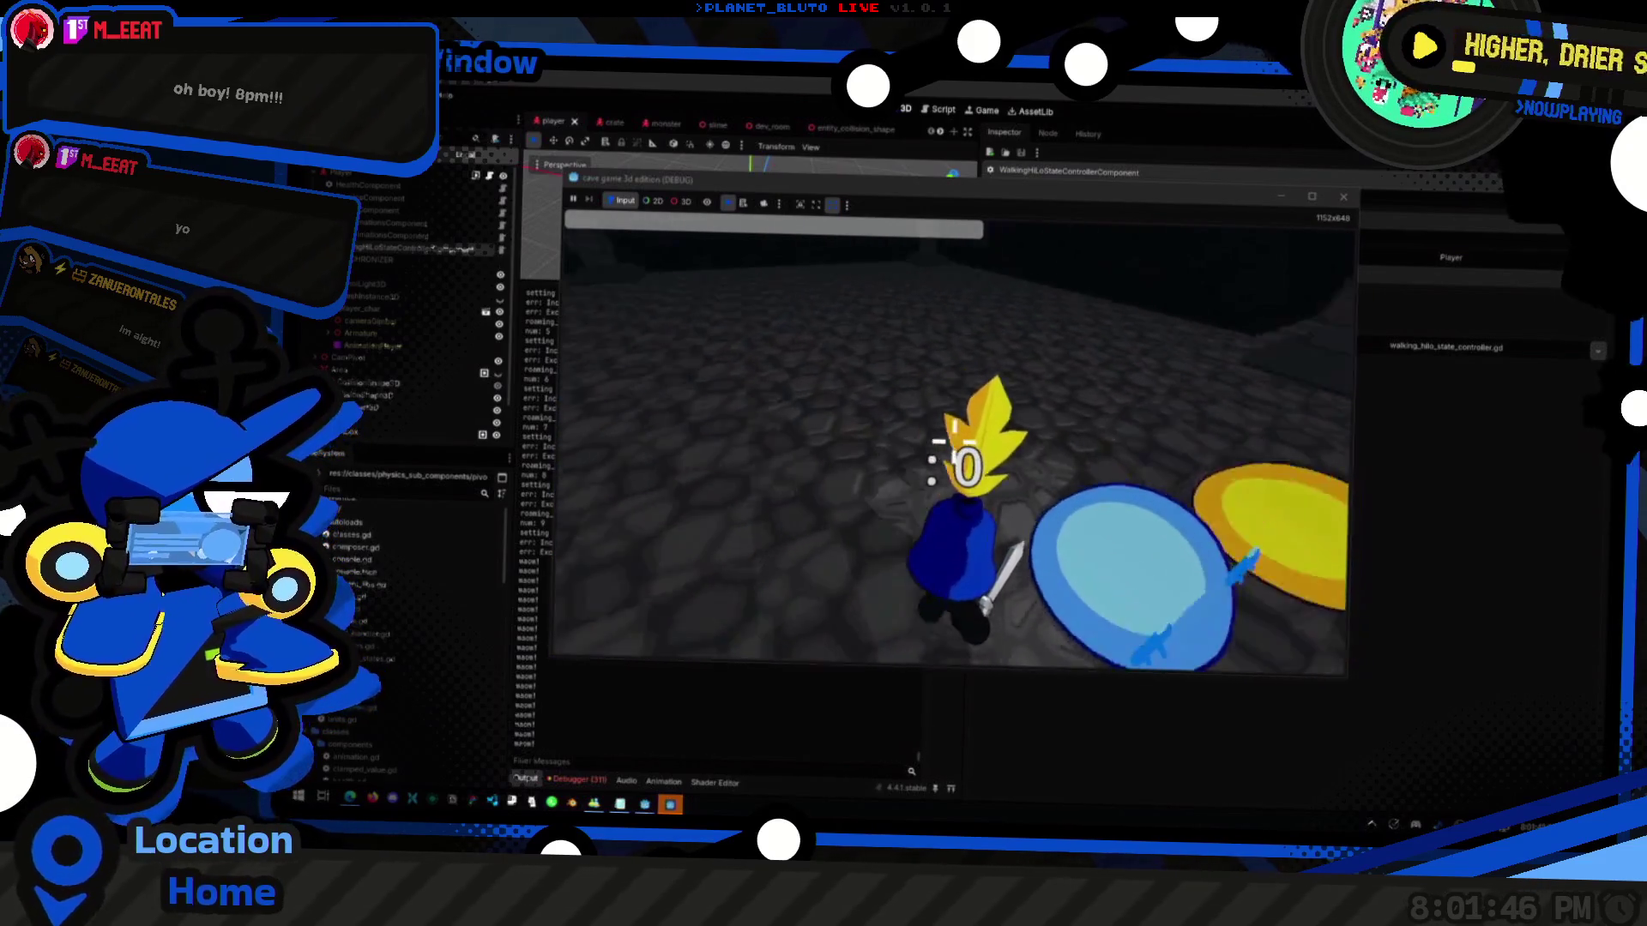
key(w)
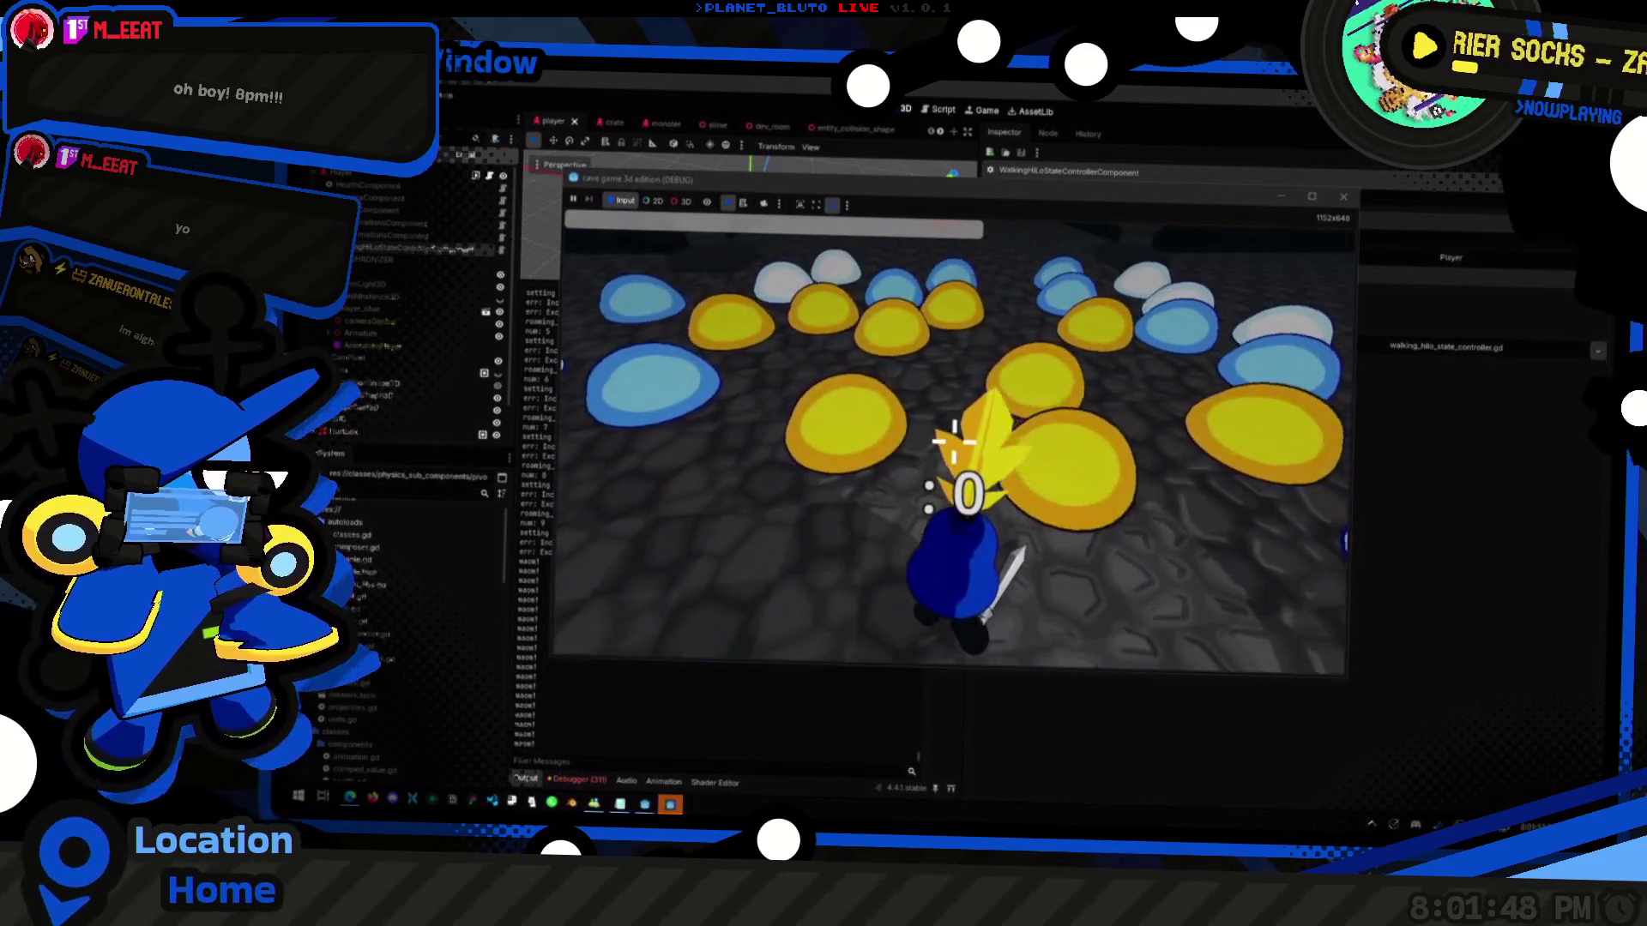
key(w)
key(w)
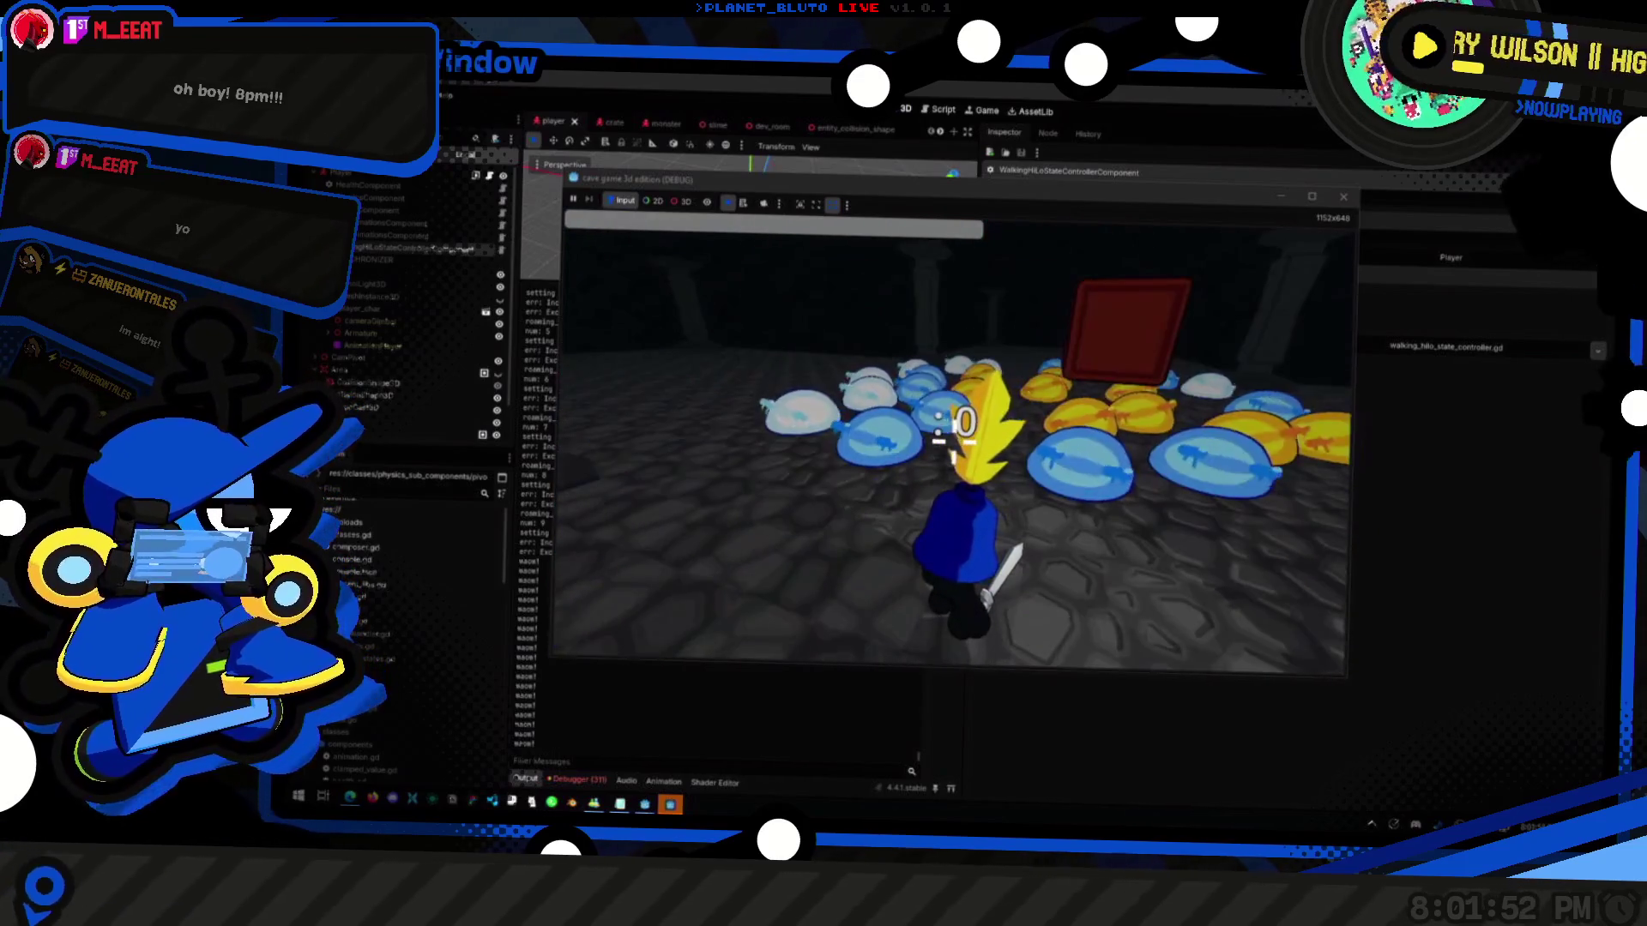
key(a)
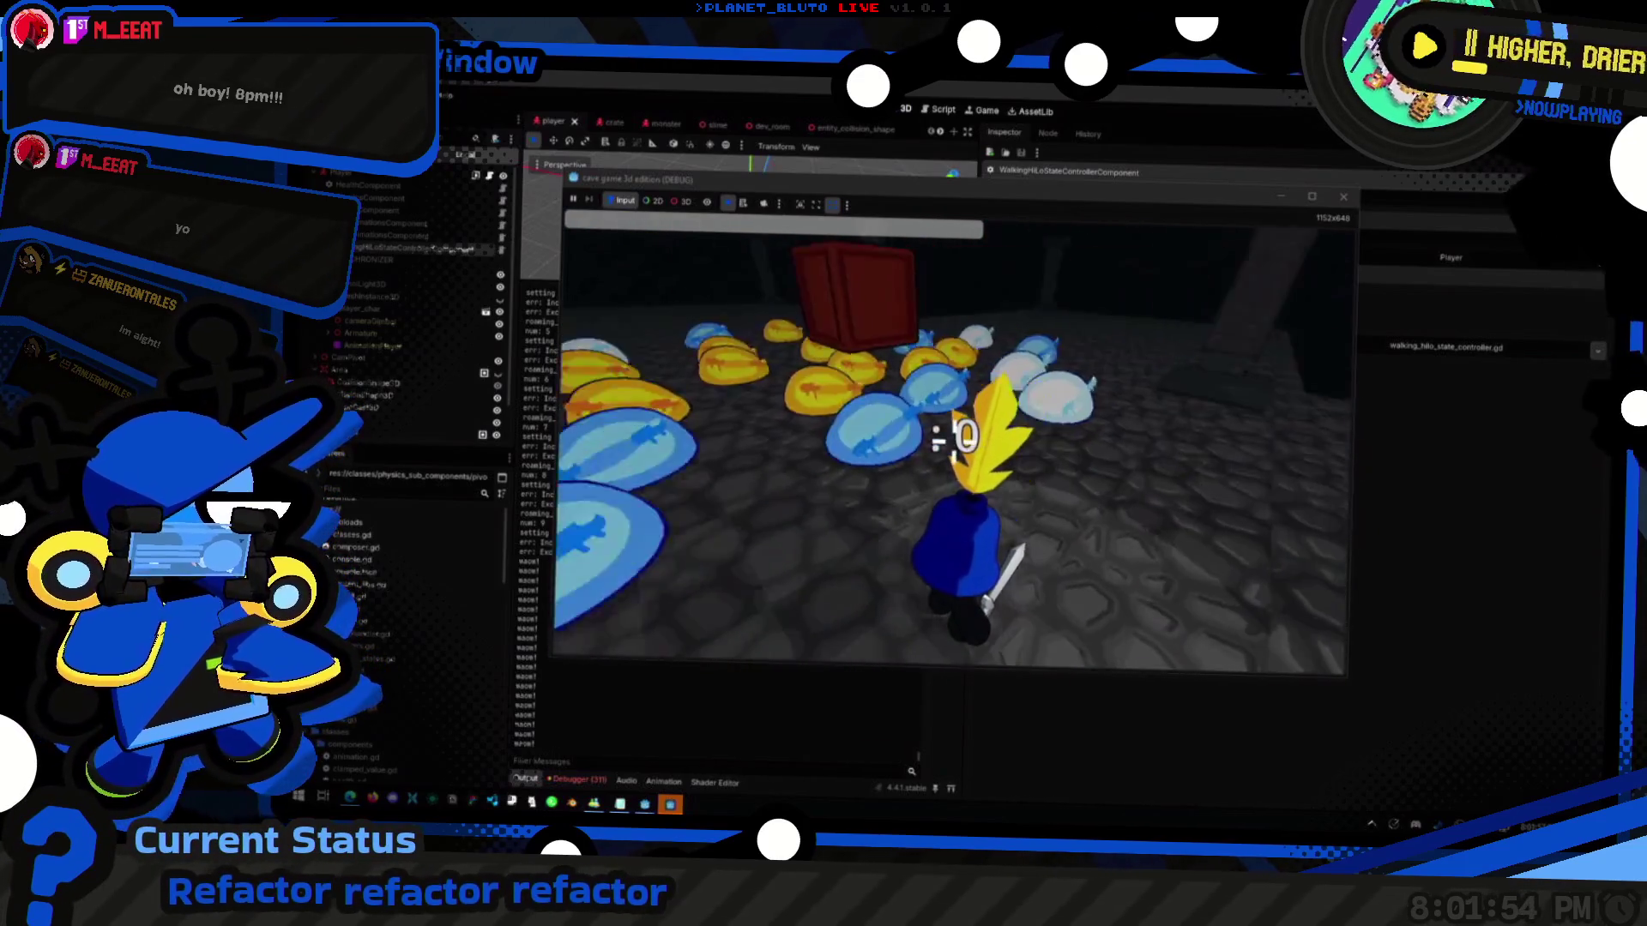
key(d)
key(d)
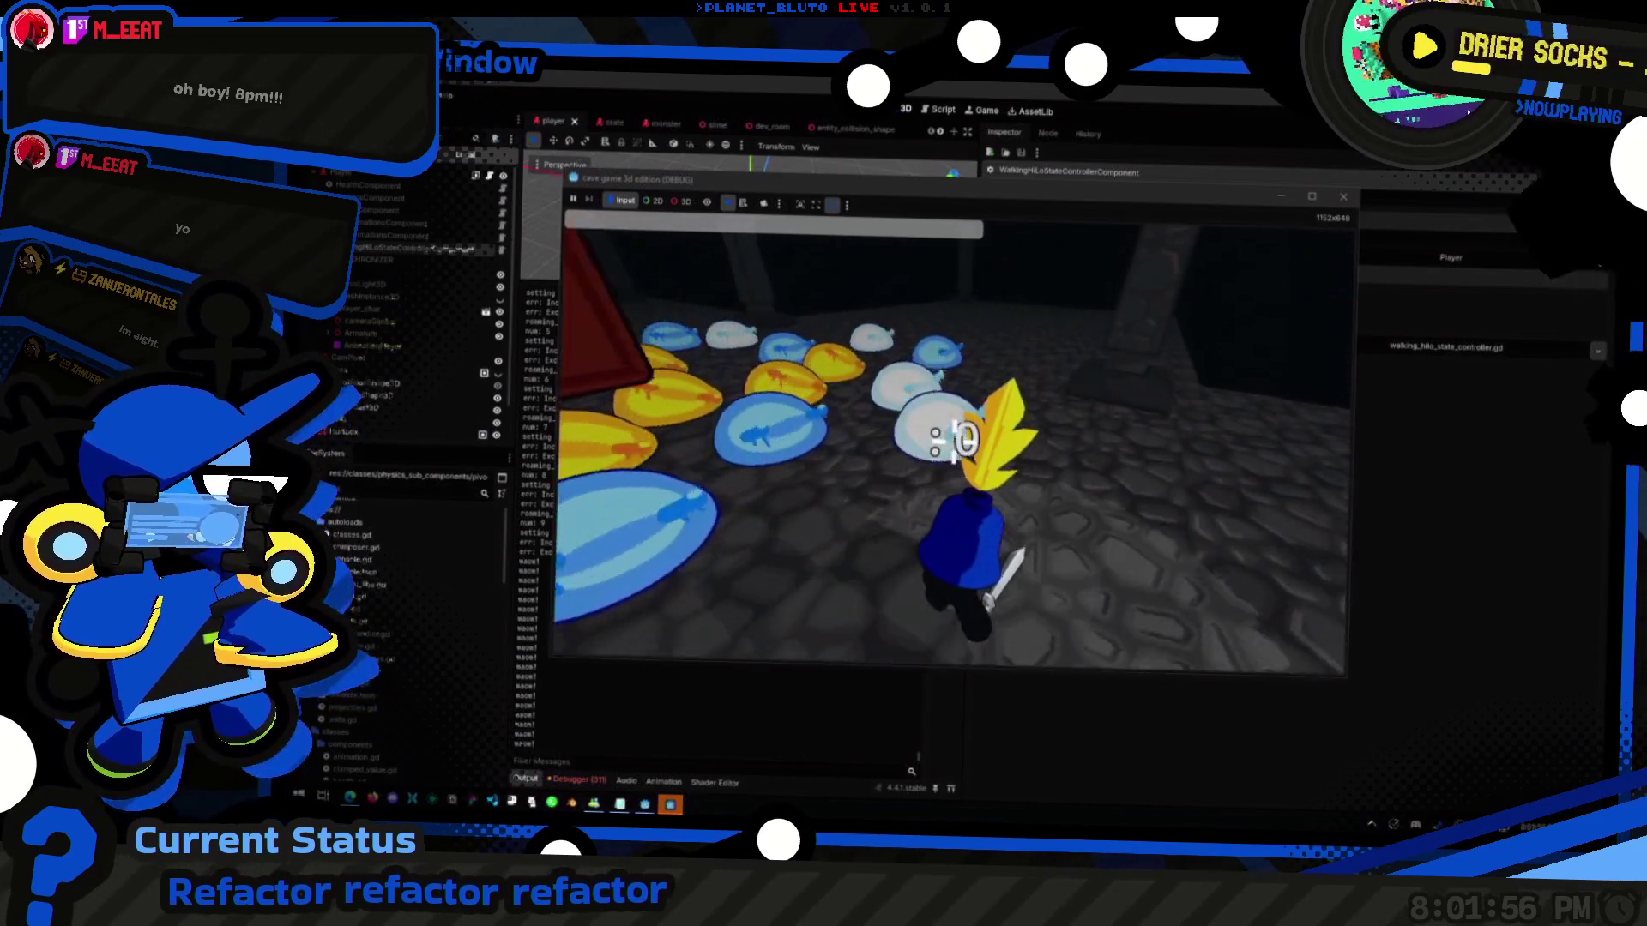
key(d)
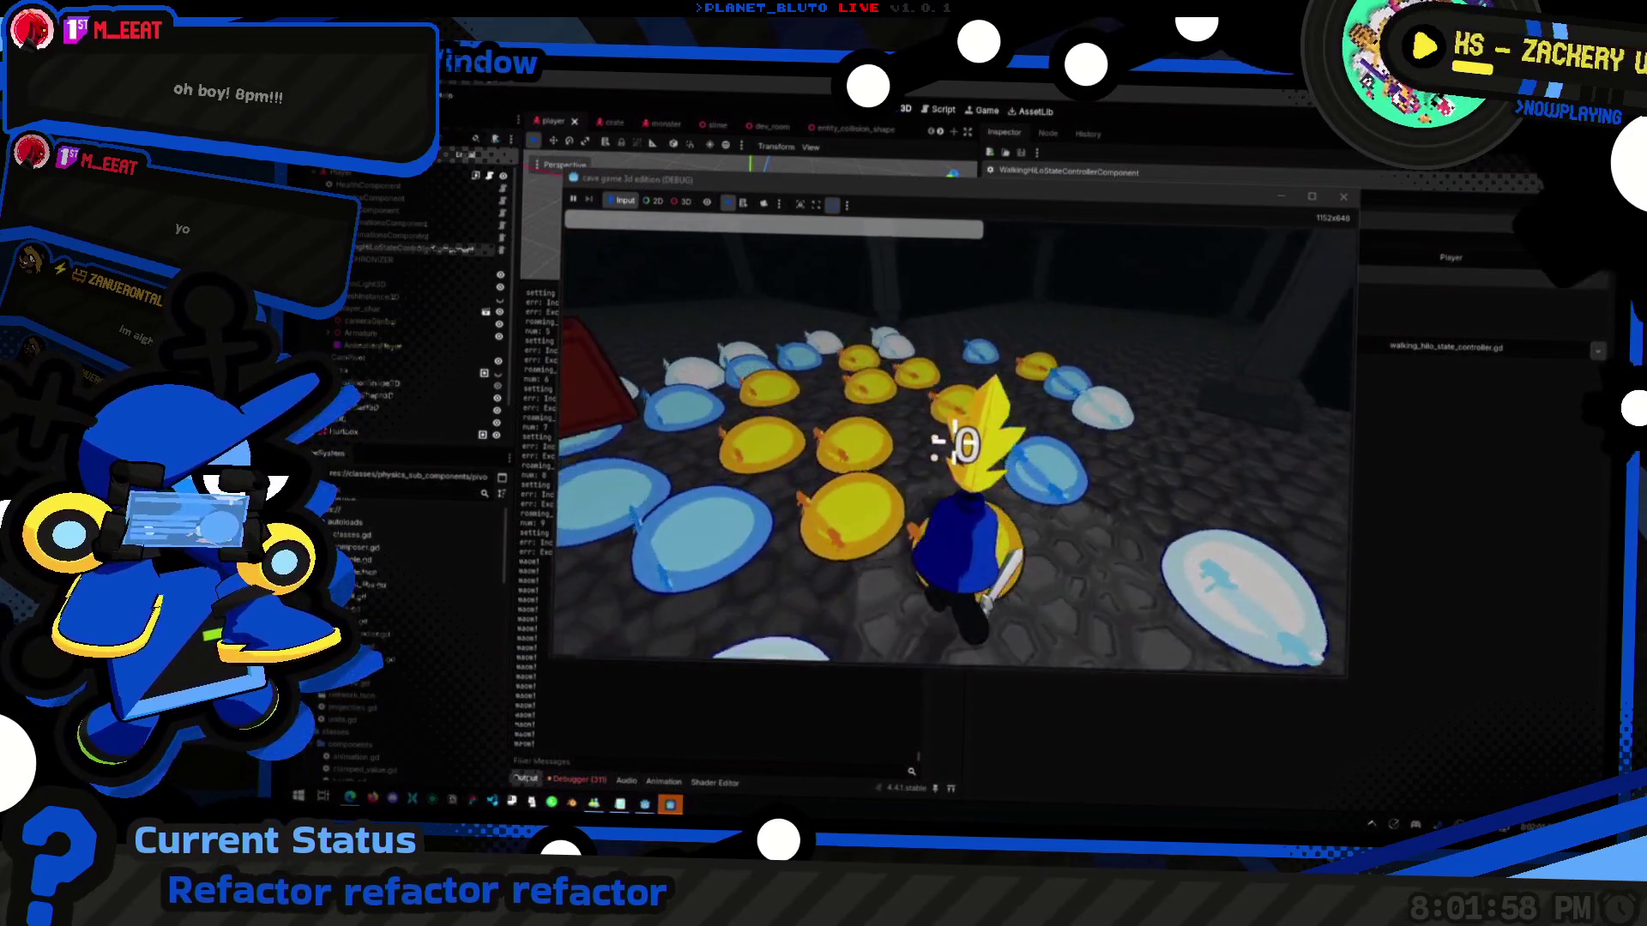
key(w)
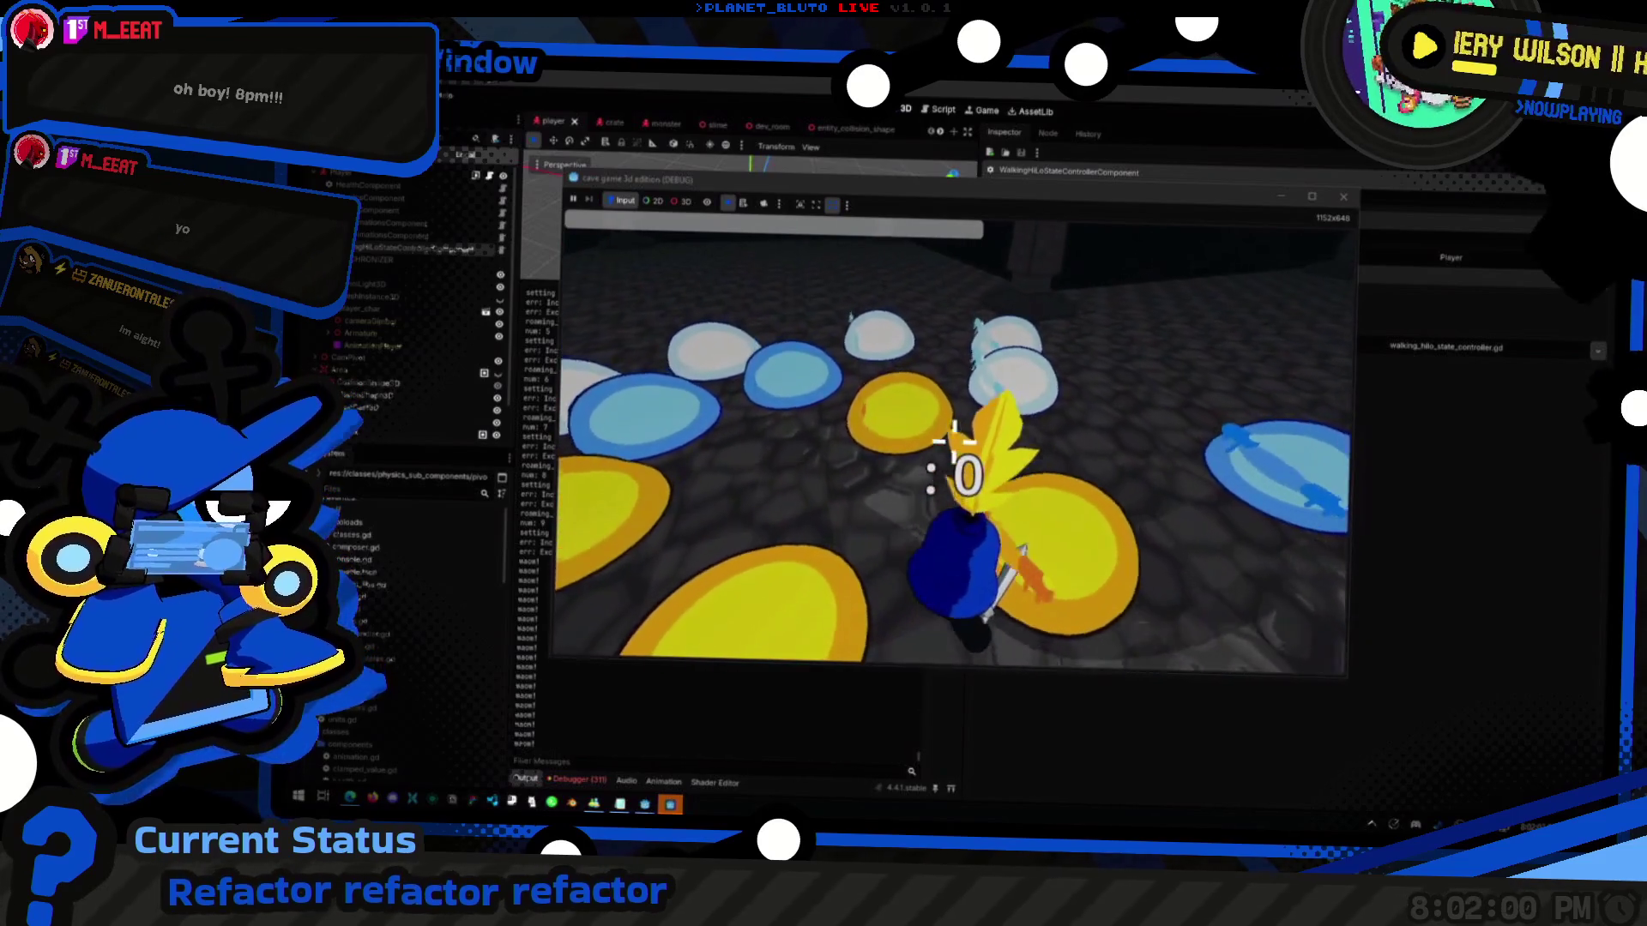
key(a)
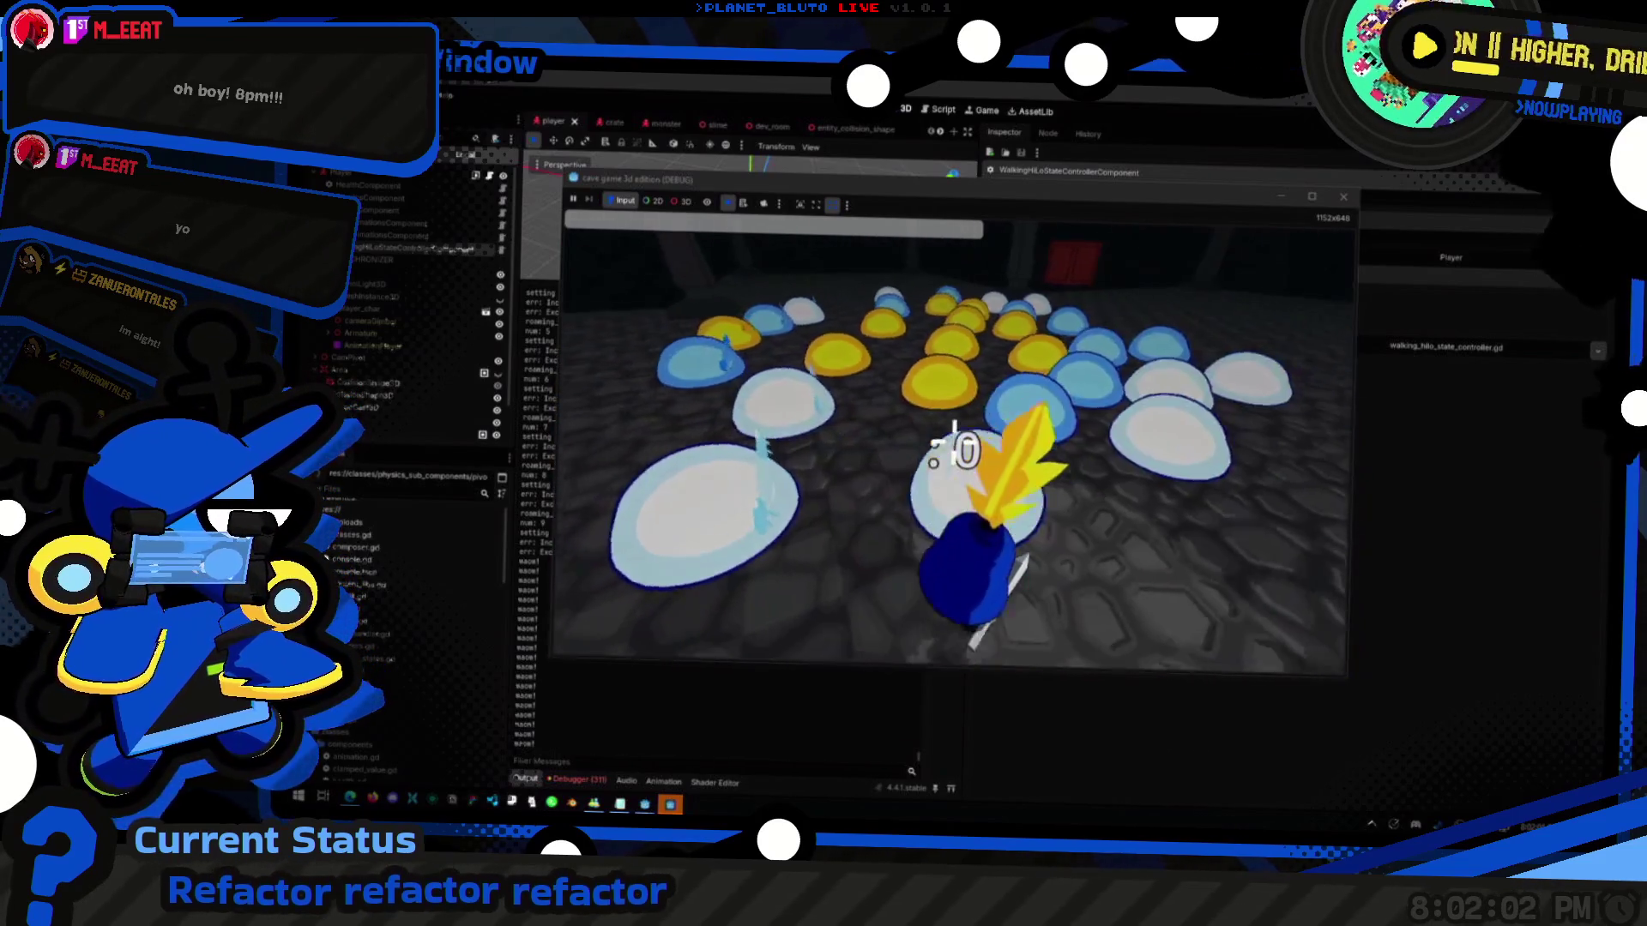
key(s)
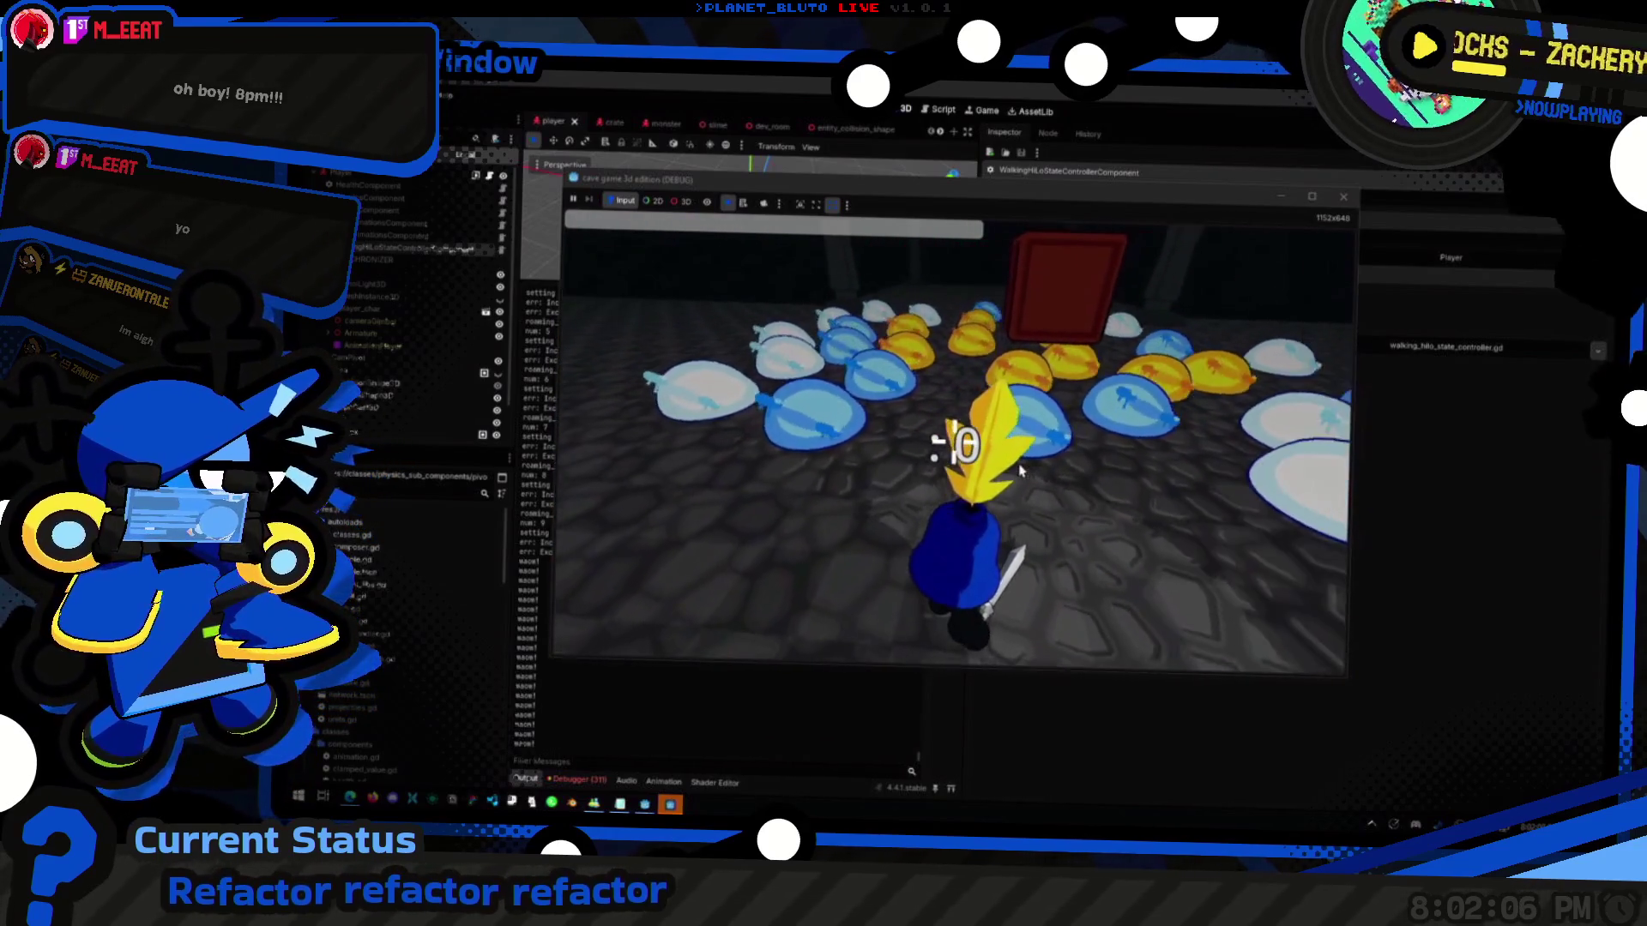
key(alt+Tab)
key(alt+Tab)
key(alt+Tab)
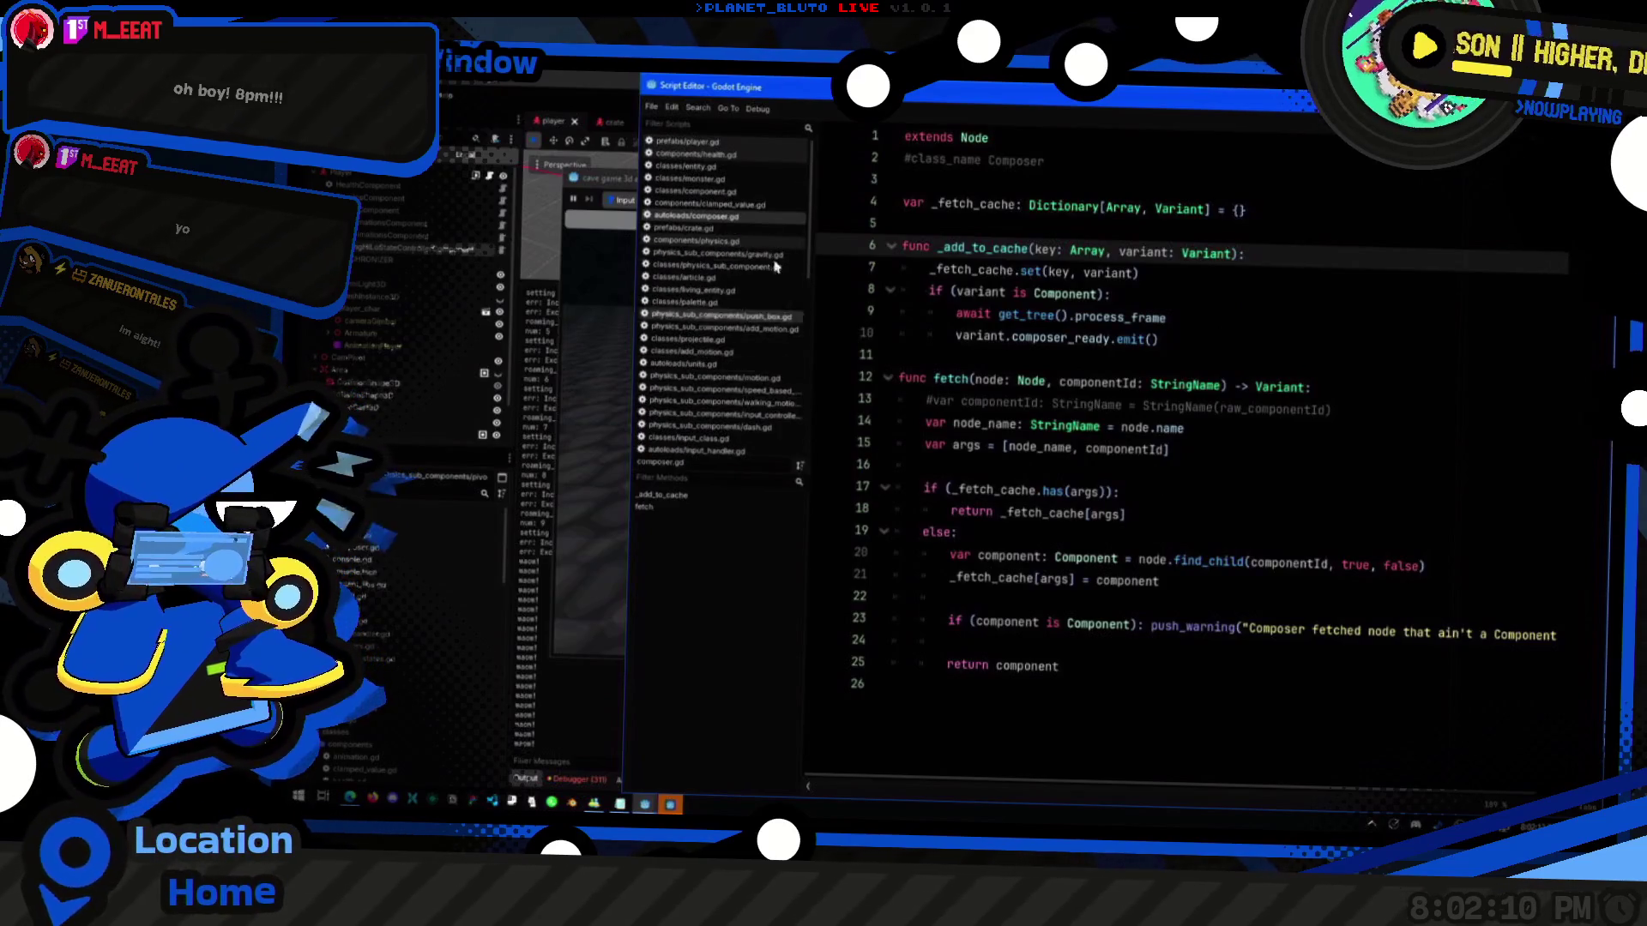
- Browse state_controller.gd, push_box.gd, gravity.gd and living_entity.gd in the script list
scroll(734, 312, down, 5)
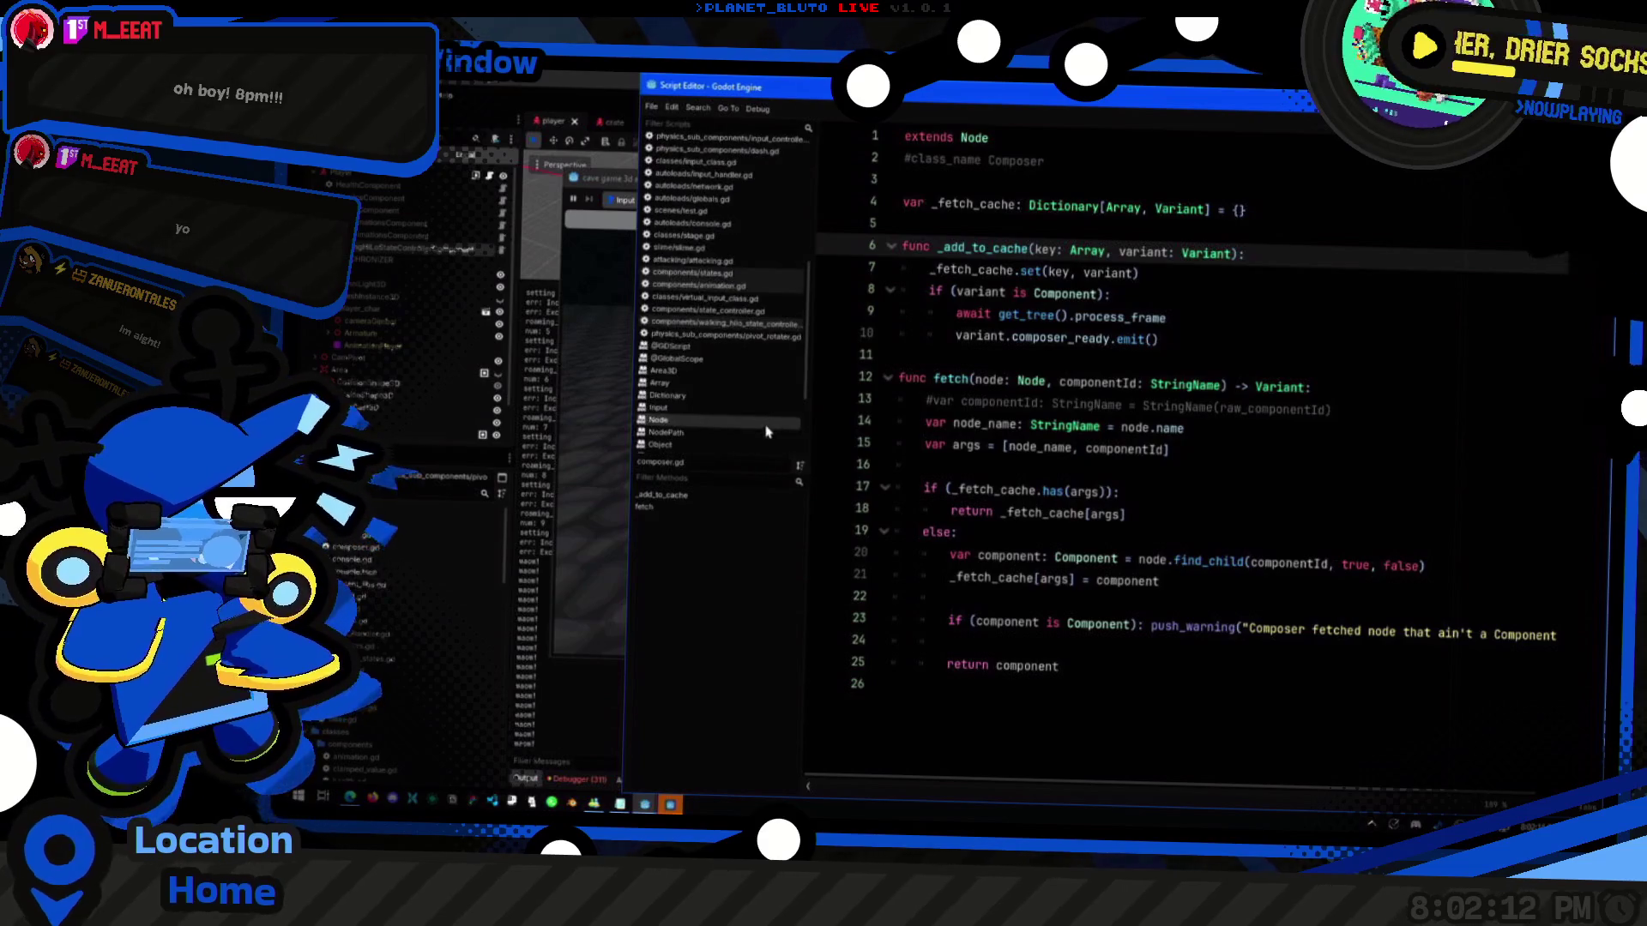
click(753, 309)
scroll(725, 317, up, 5)
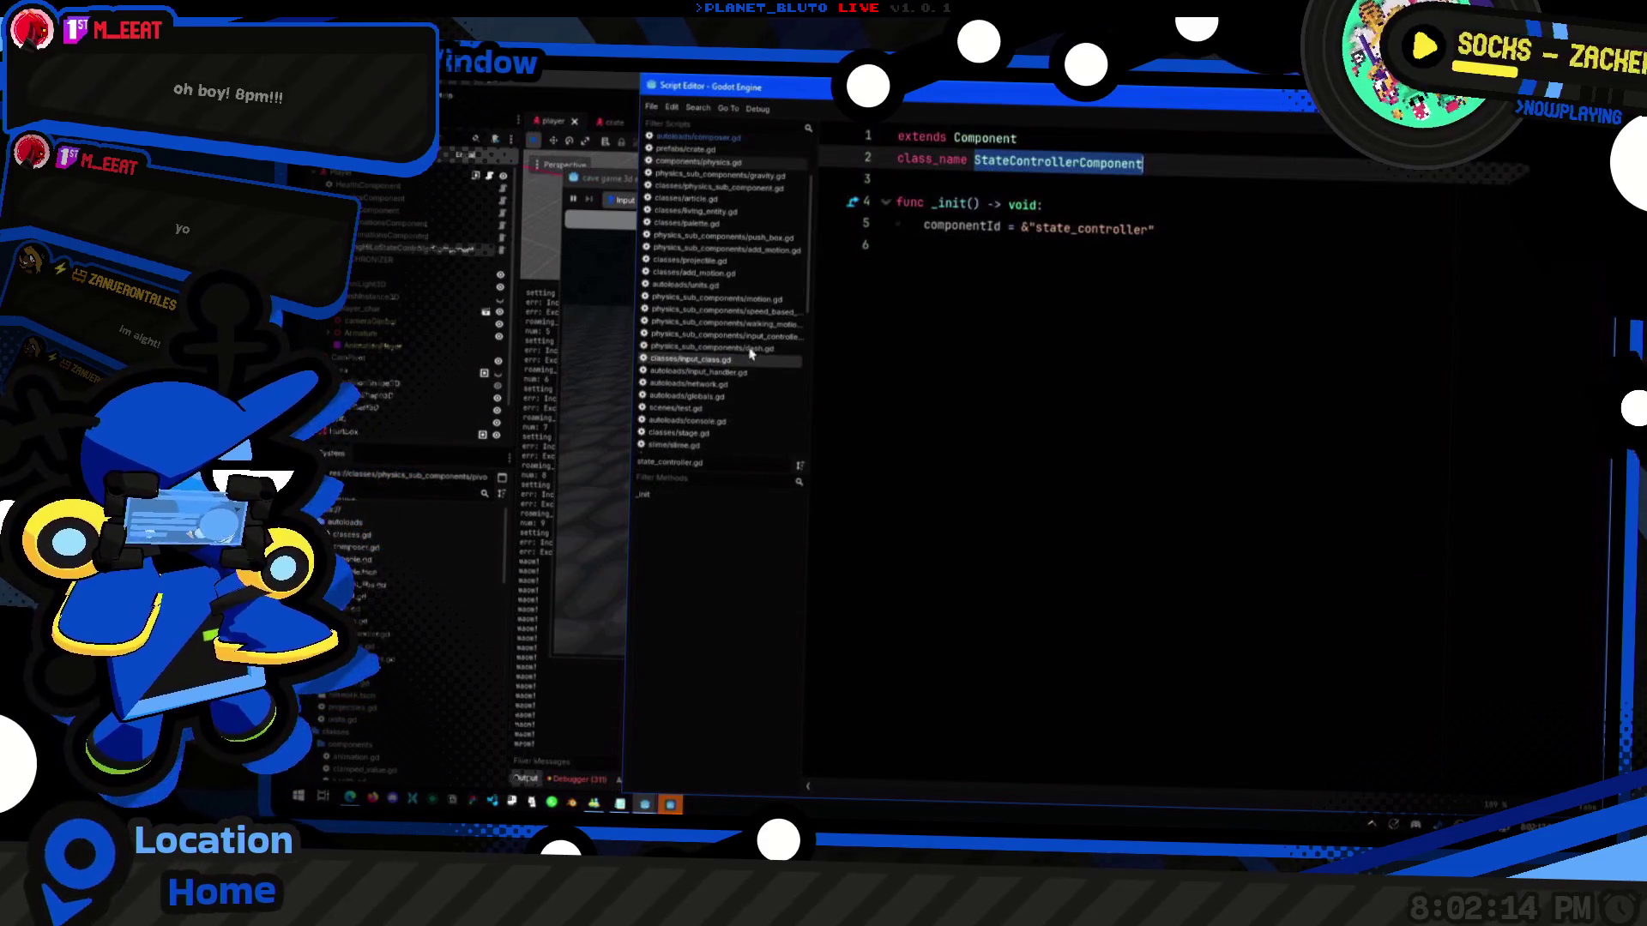
click(746, 336)
click(754, 299)
scroll(754, 301, up, 2)
click(755, 316)
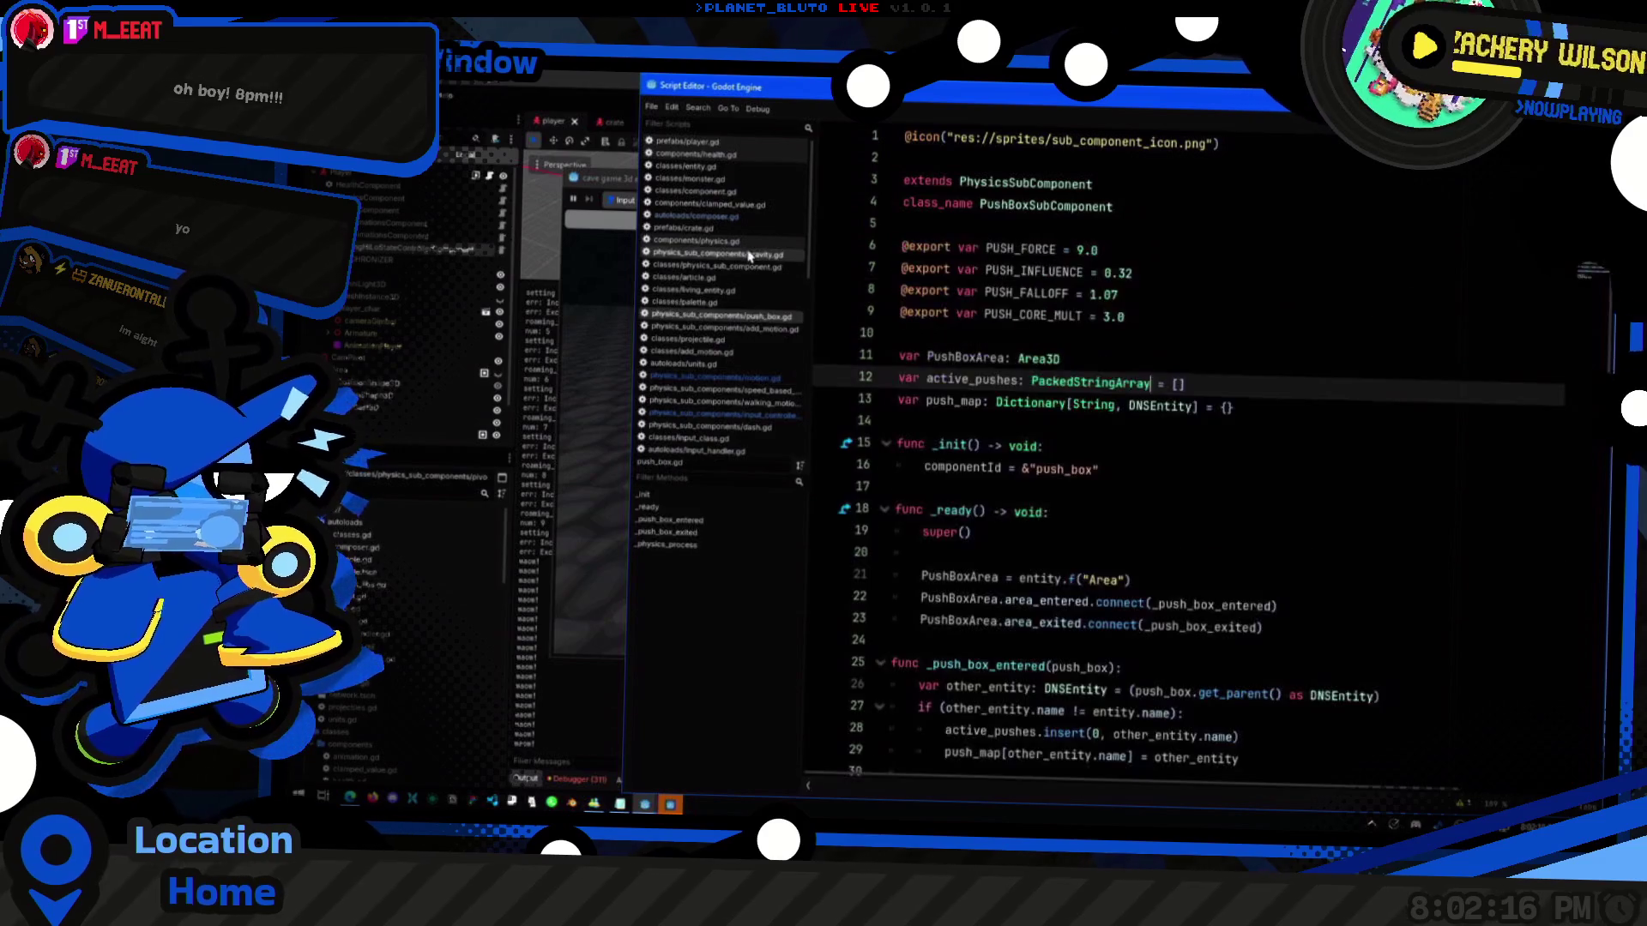
click(748, 255)
click(743, 290)
click(1154, 407)
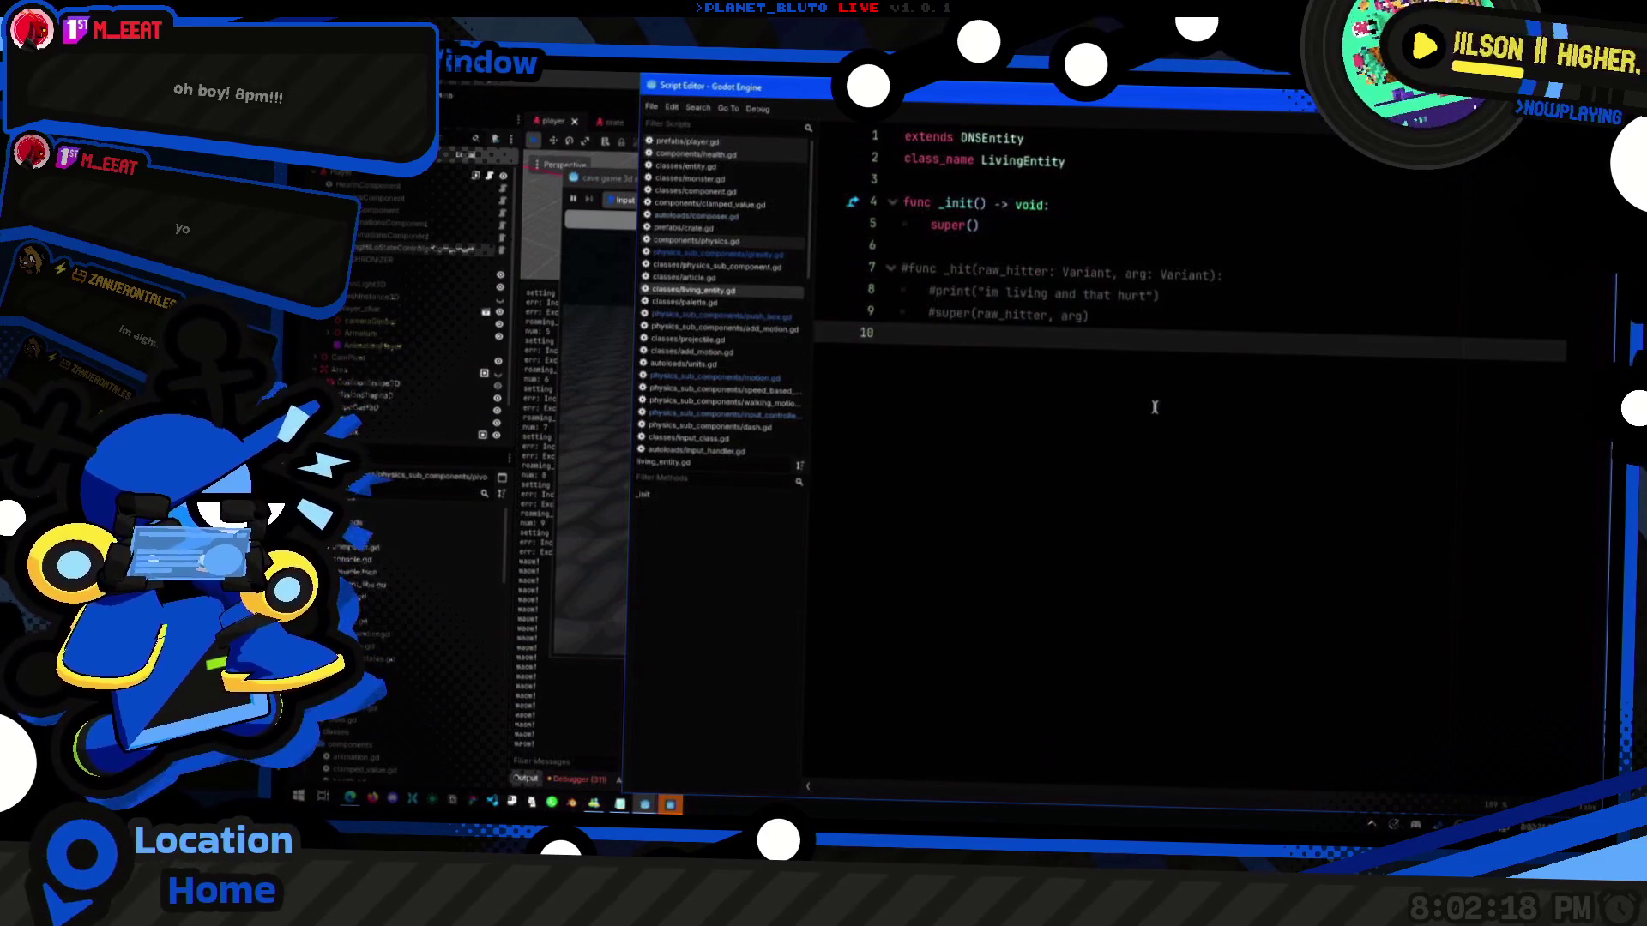
- Quick-open 'anim' to load animation.gd
key(ctrl+alt+o)
text(anim)
key(Return)
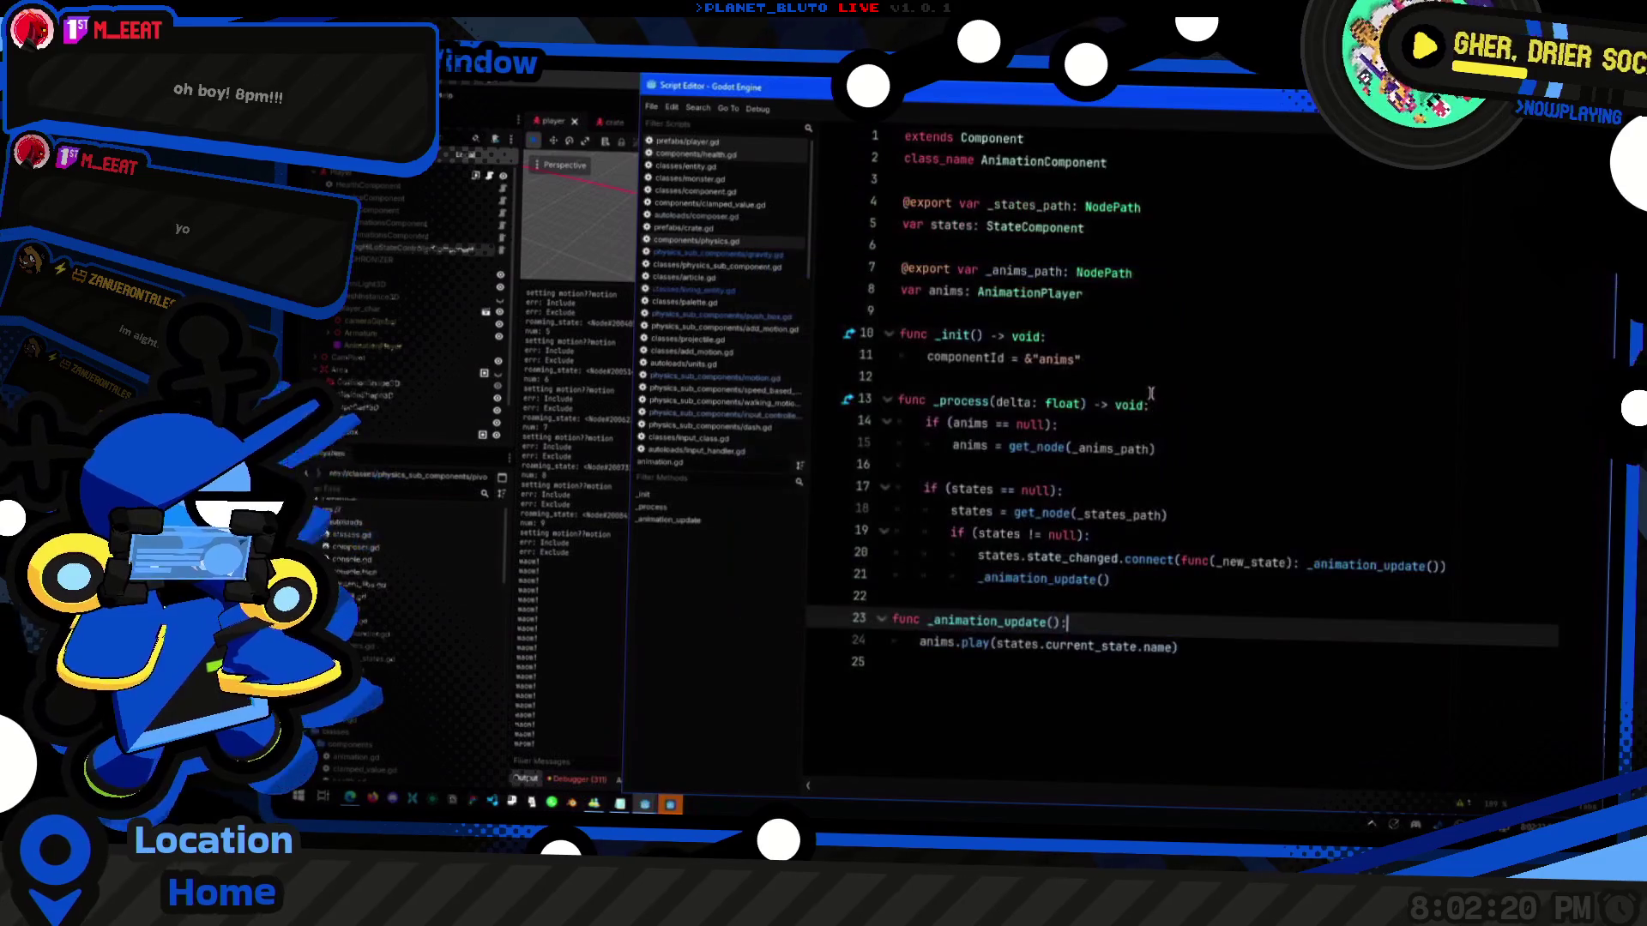
- In _animation_update, add the comparison anims.current_animation != states.current_state.name on a new line
double_click(921, 635)
key(Up)
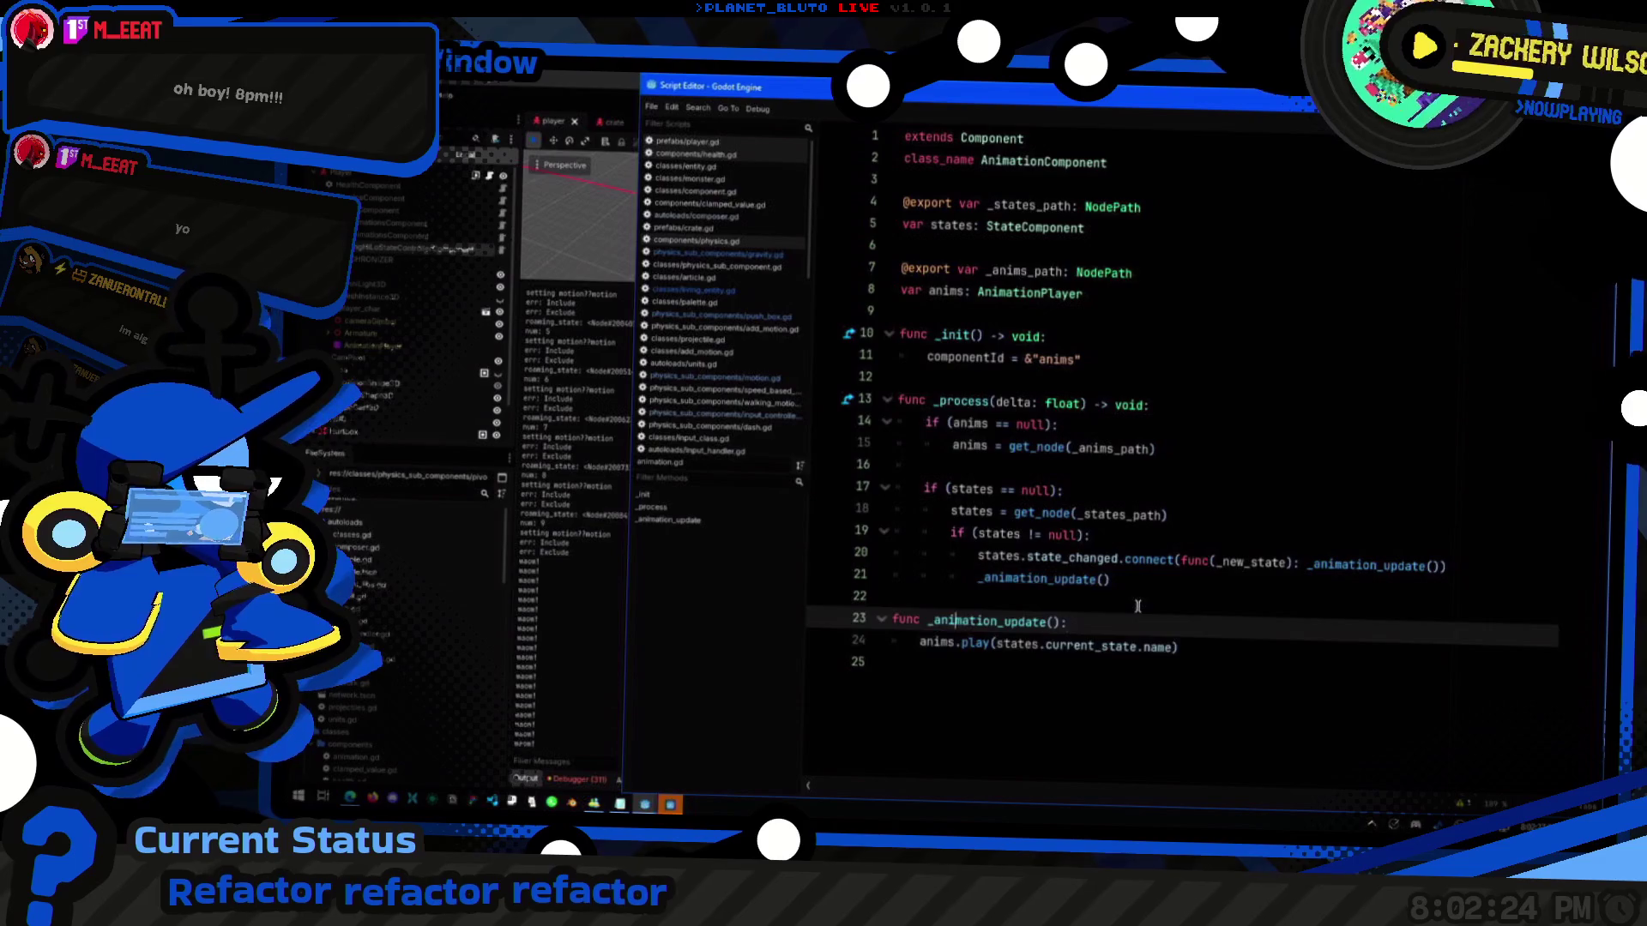
key(End)
key(Return)
text(anims.crurrent_an)
key(Return)
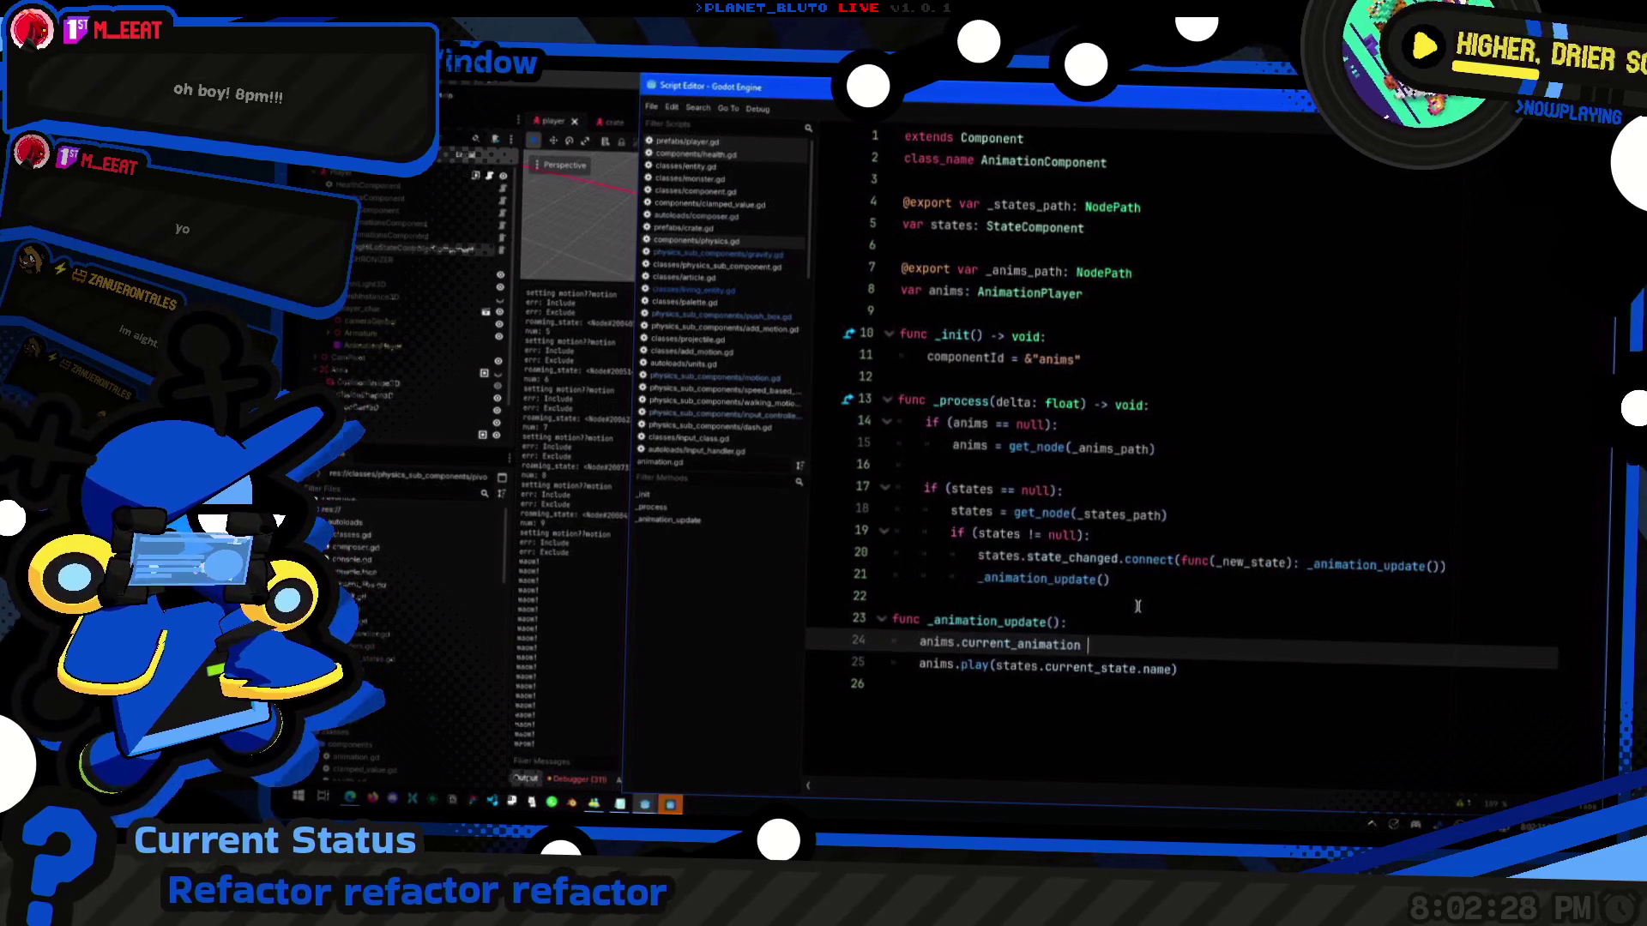
text(!=)
key(Up)
key(End)
key(Return)
key(BackSpace)
text(states.current_state.name)
- Turn the comparison into an if condition and indent anims.play beneath it
key(shift+Home)
text(()
key(Home)
text(if)
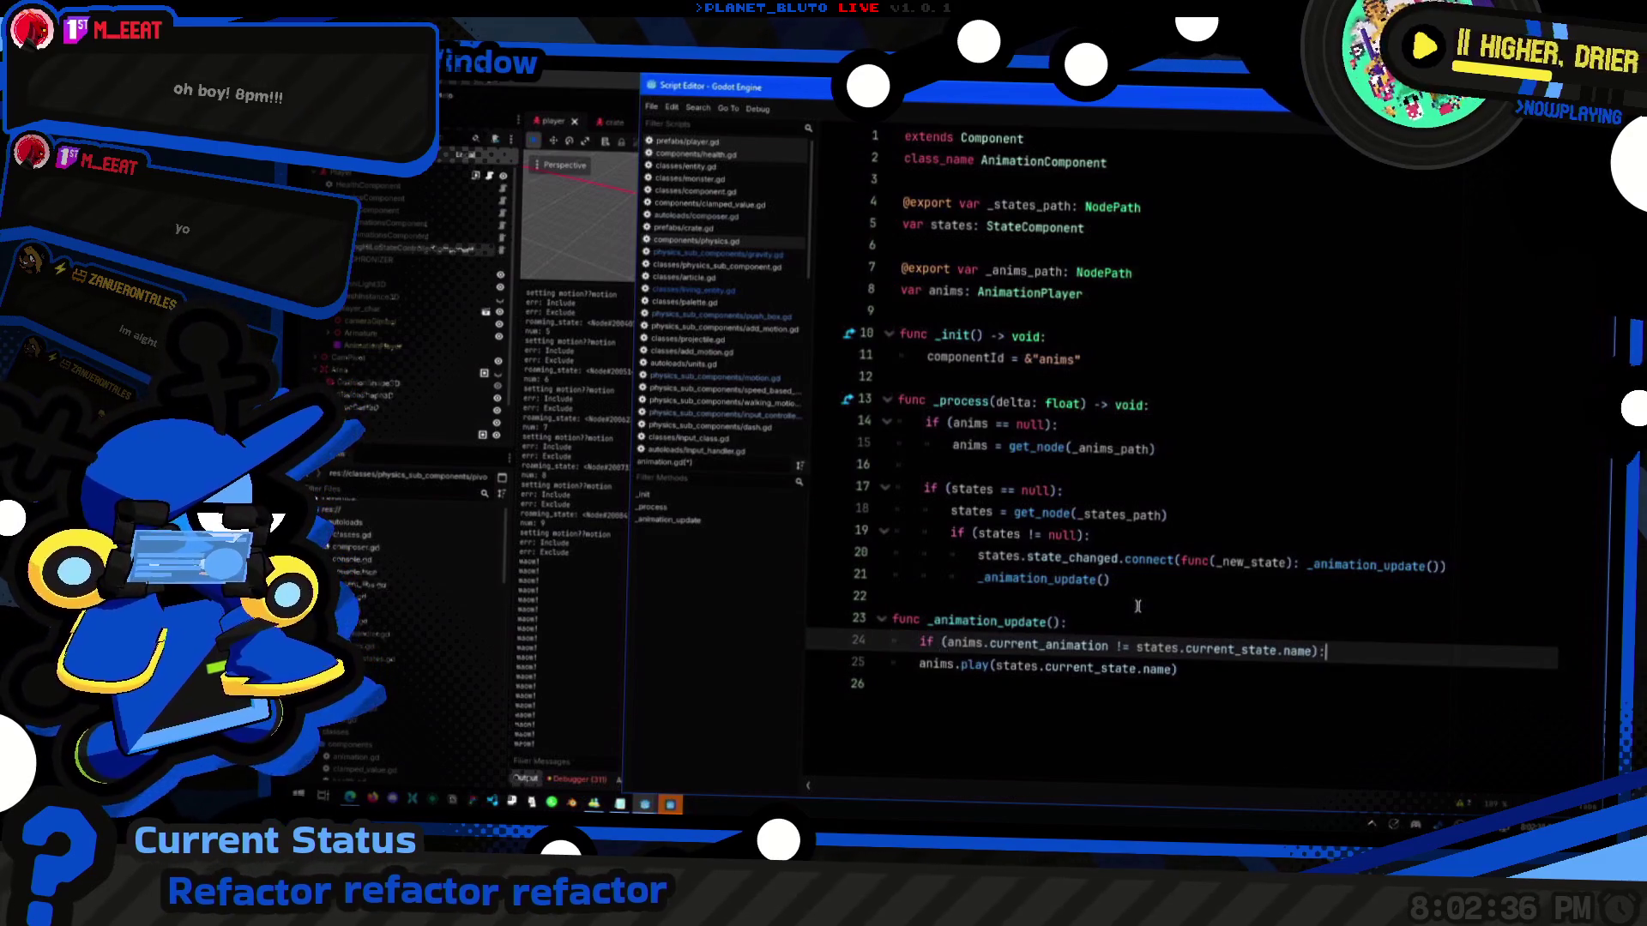
key(End)
text(:)
key(Down)
key(Home)
key(Tab)
key(End)
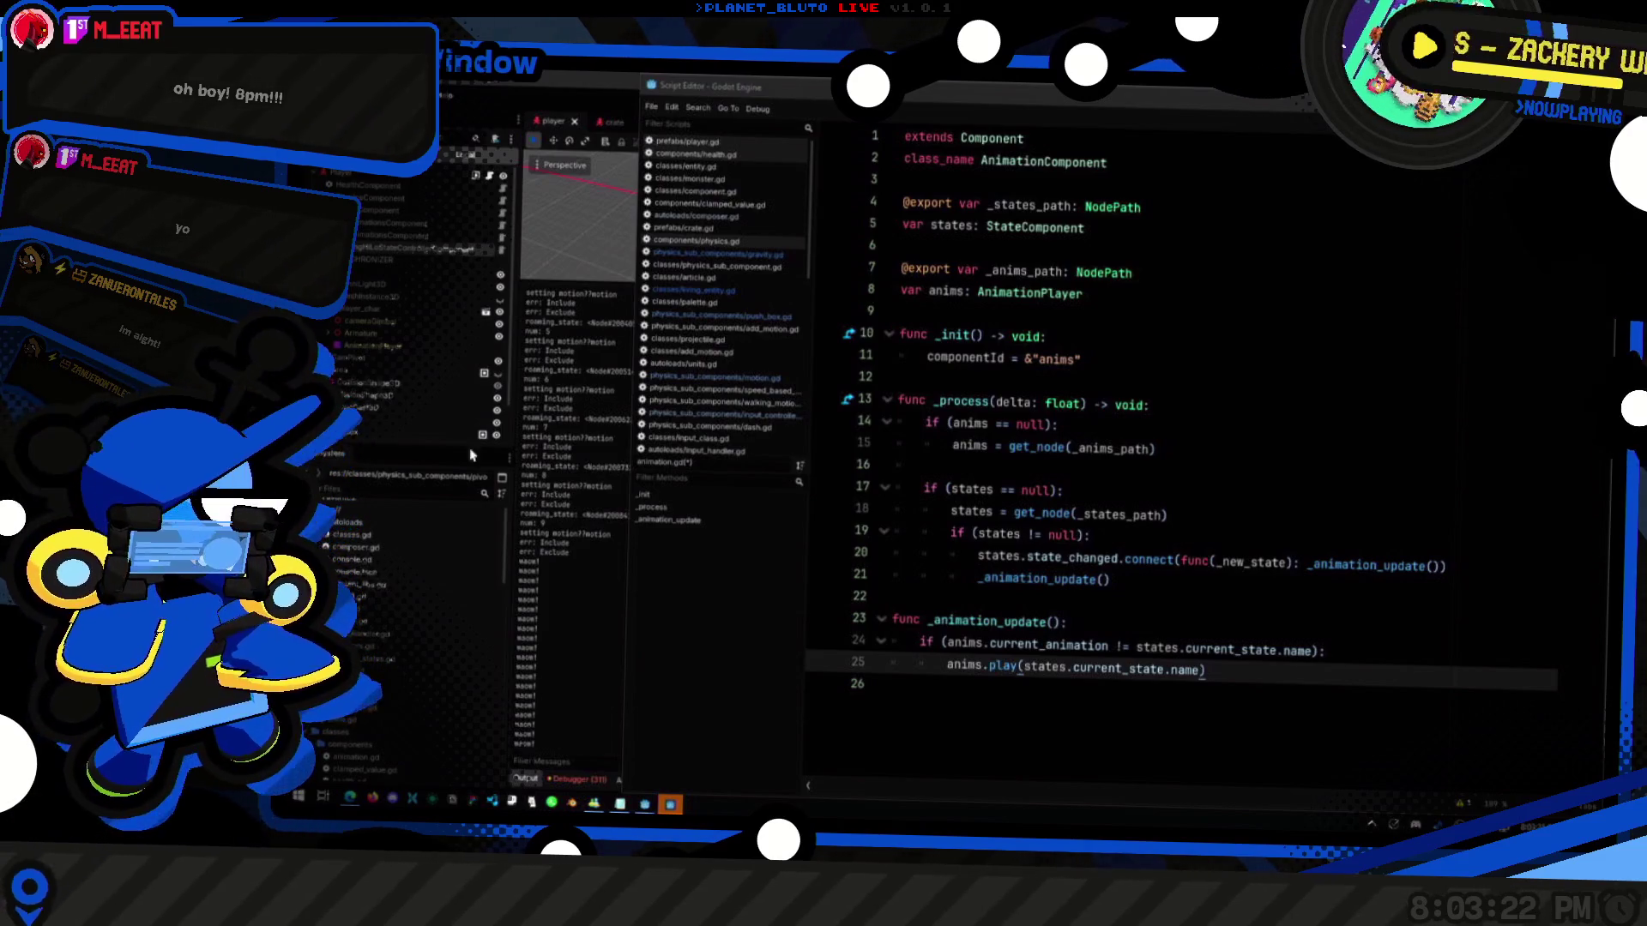
click(1102, 429)
key(alt+Tab)
key(alt+Tab)
key(alt+Tab)
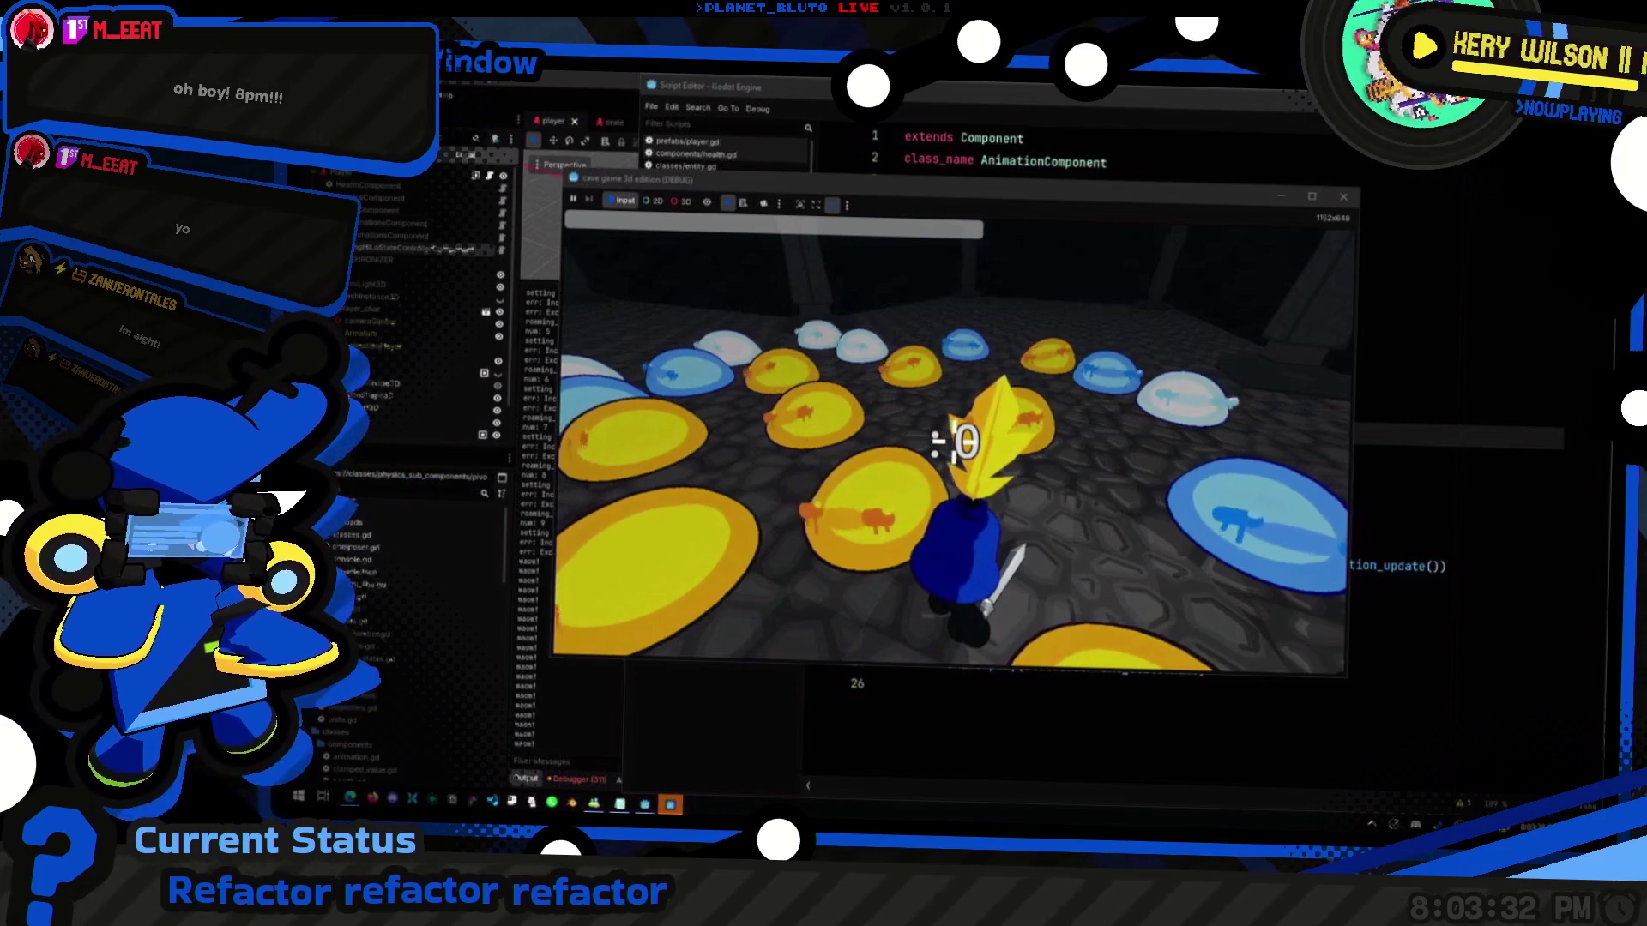
- Walk the character left and forward into the slimes, then return to the script editor
key(a)
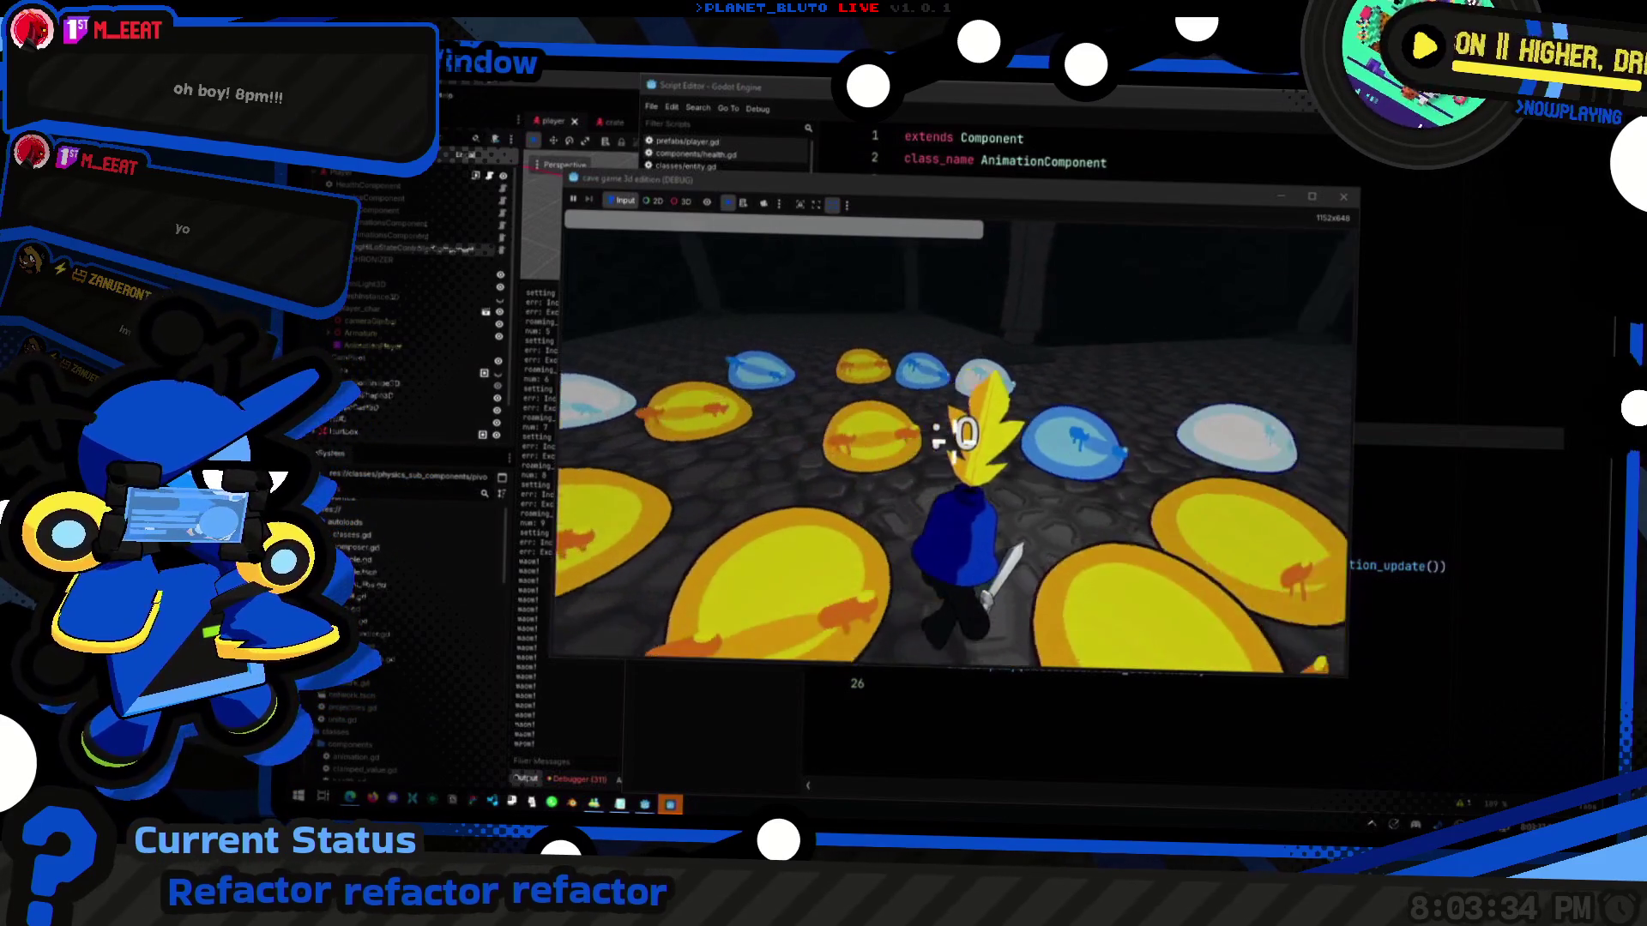
key(w)
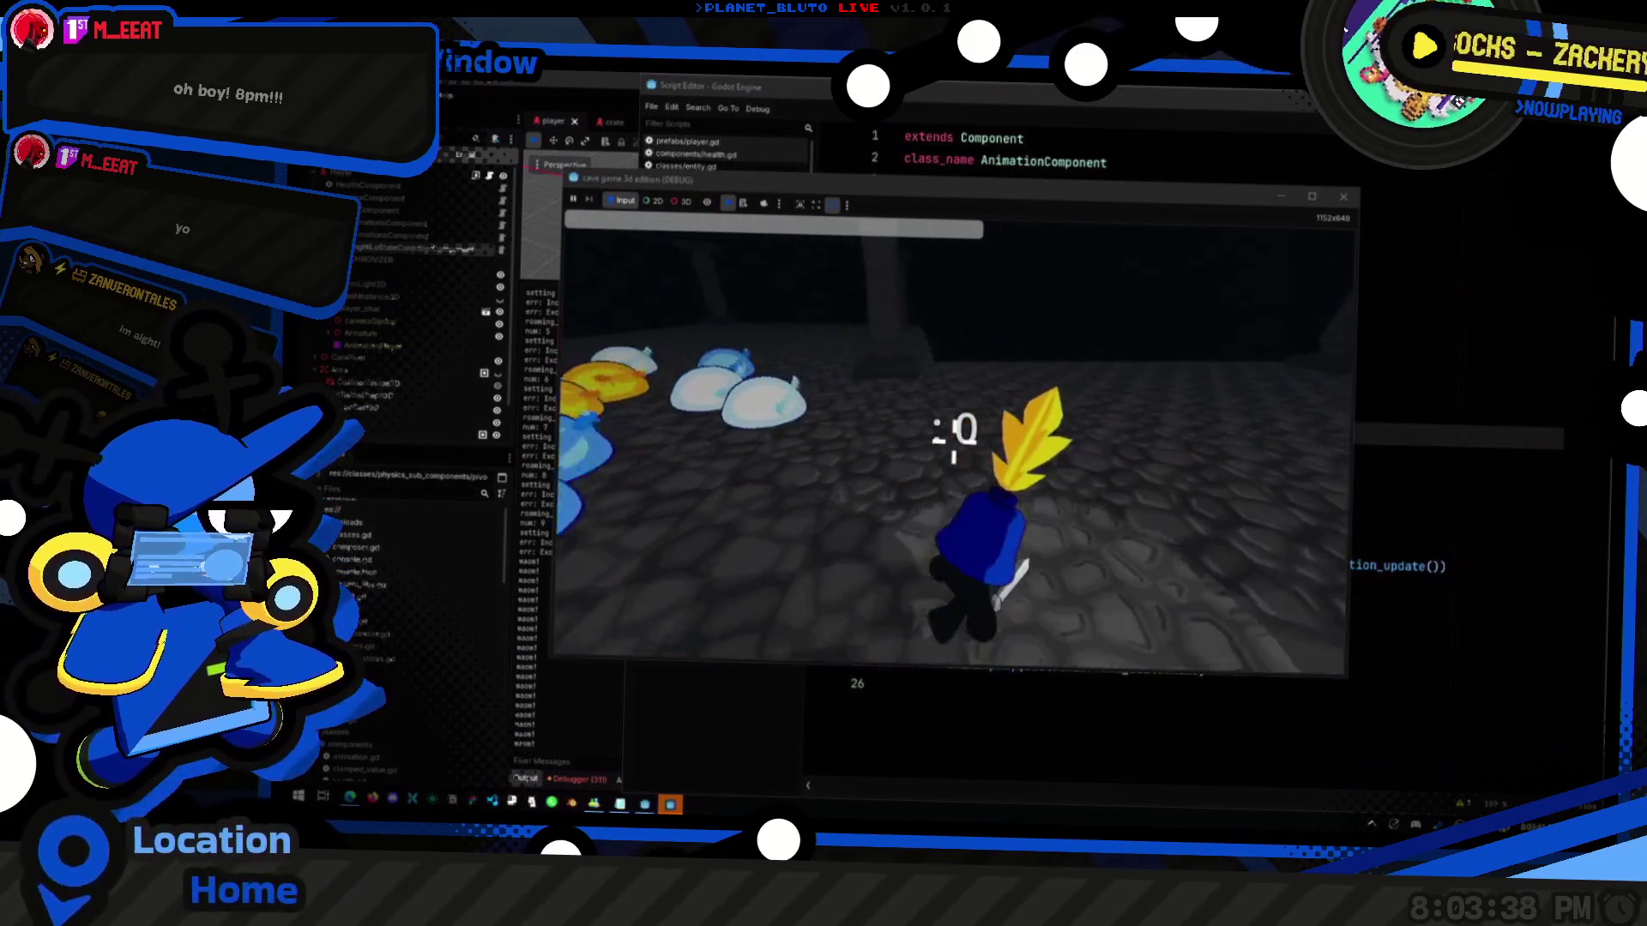
key(alt+Tab)
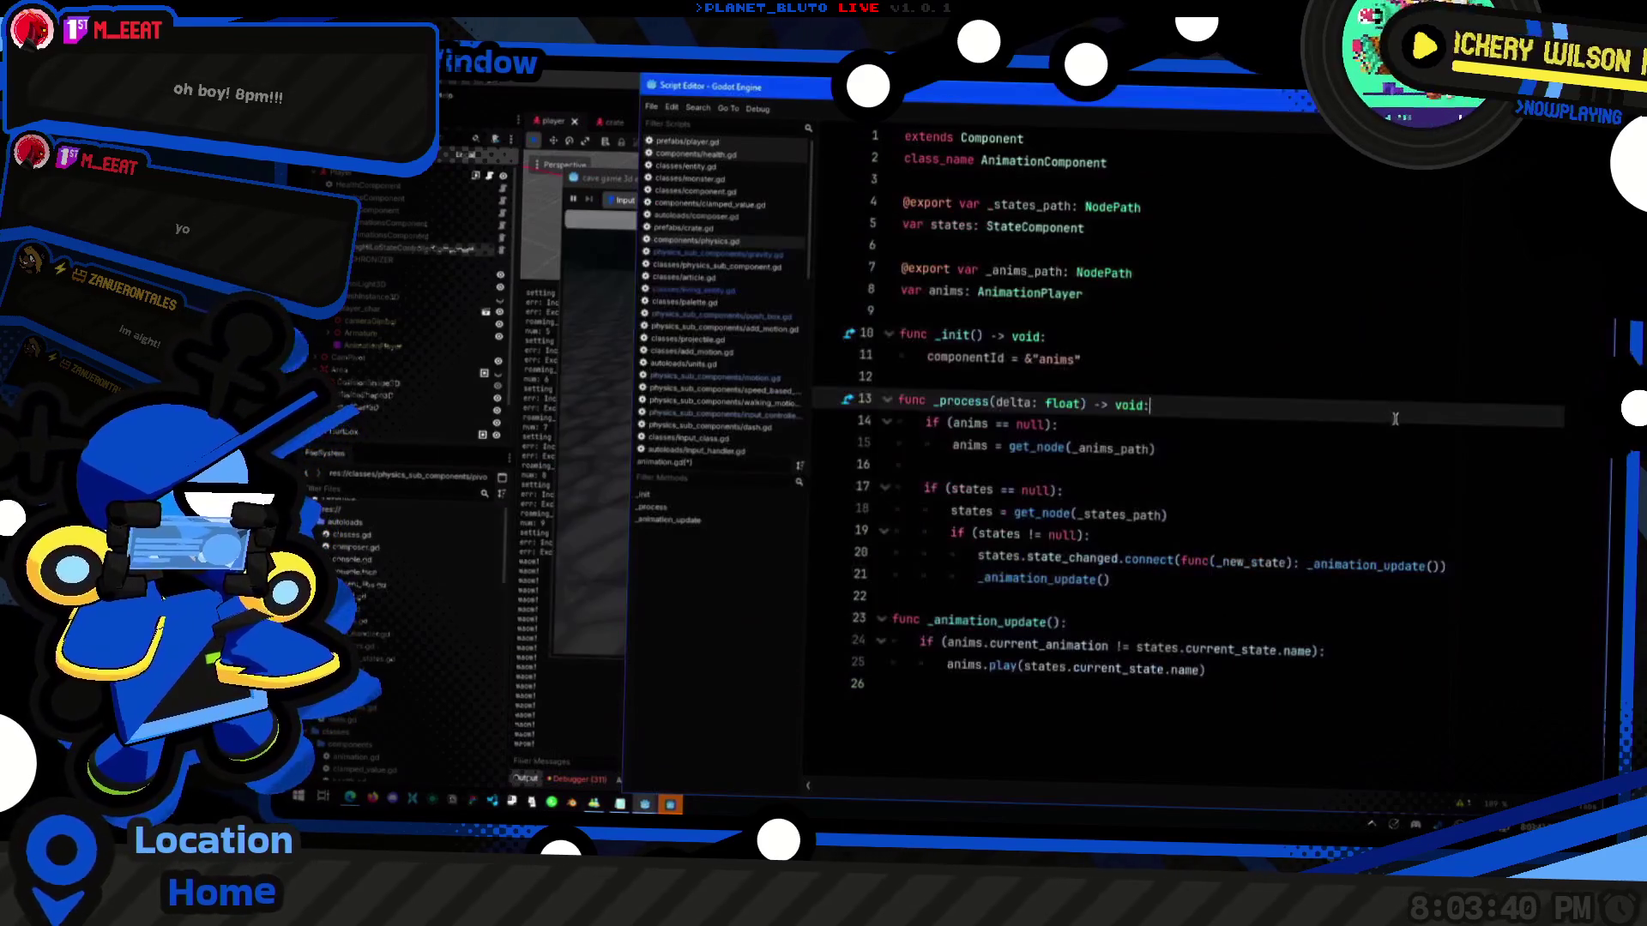
- Inspect the player's StatesComponent, LO_AnimationsComponent, WalkingHiLoStateControllerComponent and Pivot nodes in the Inspector
click(395, 257)
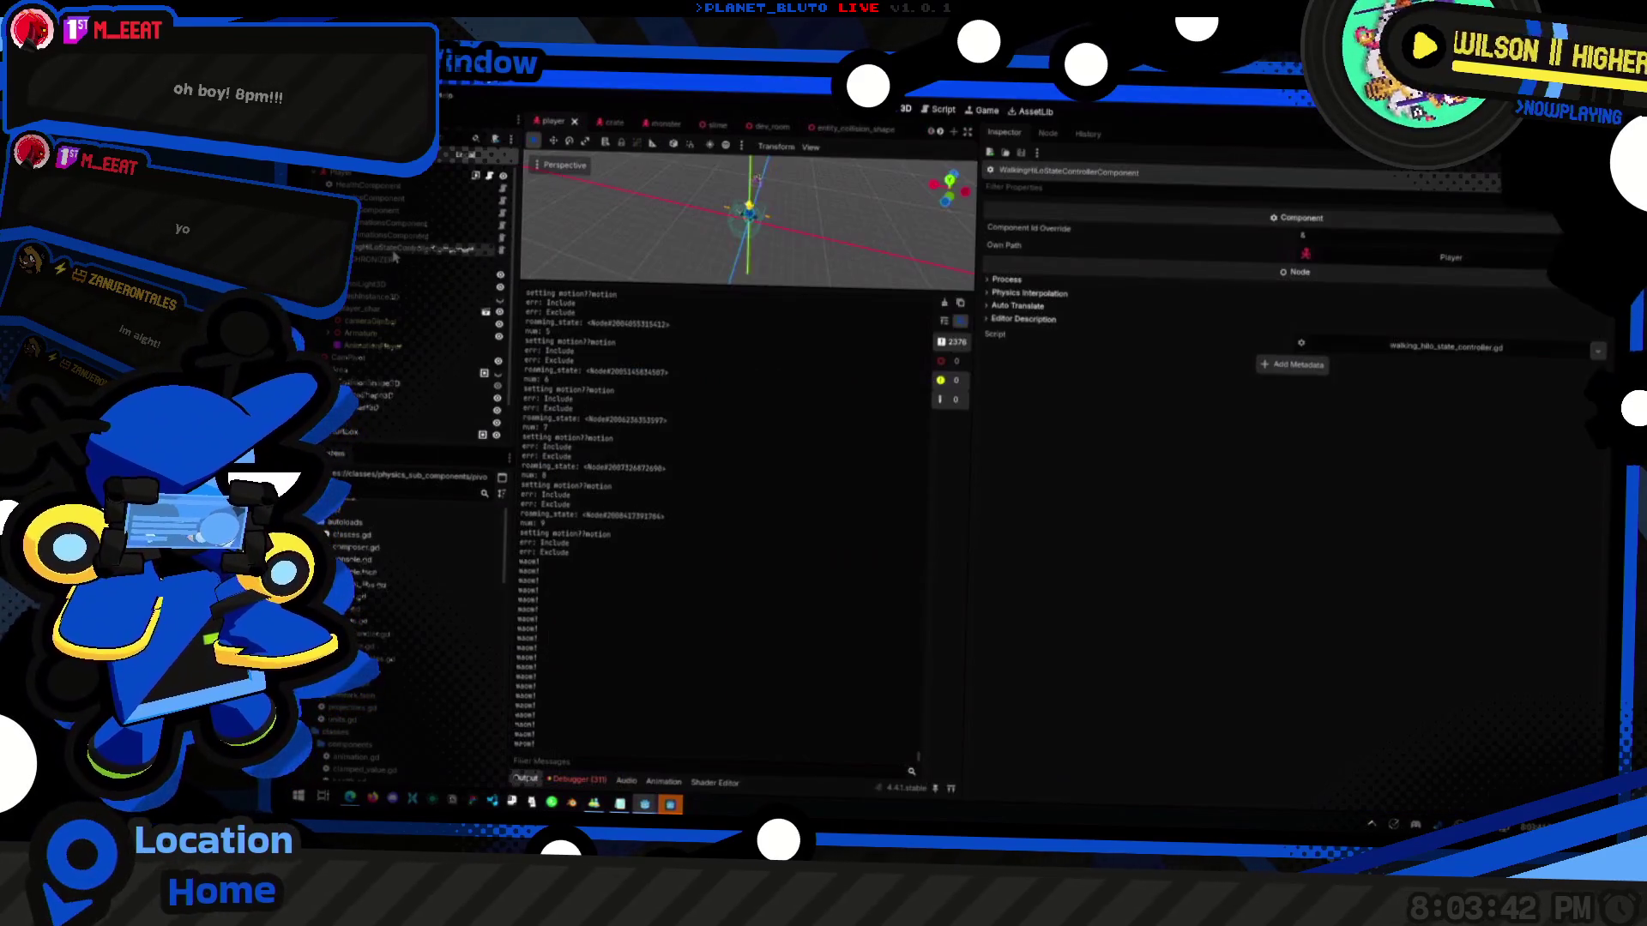
click(399, 211)
click(402, 195)
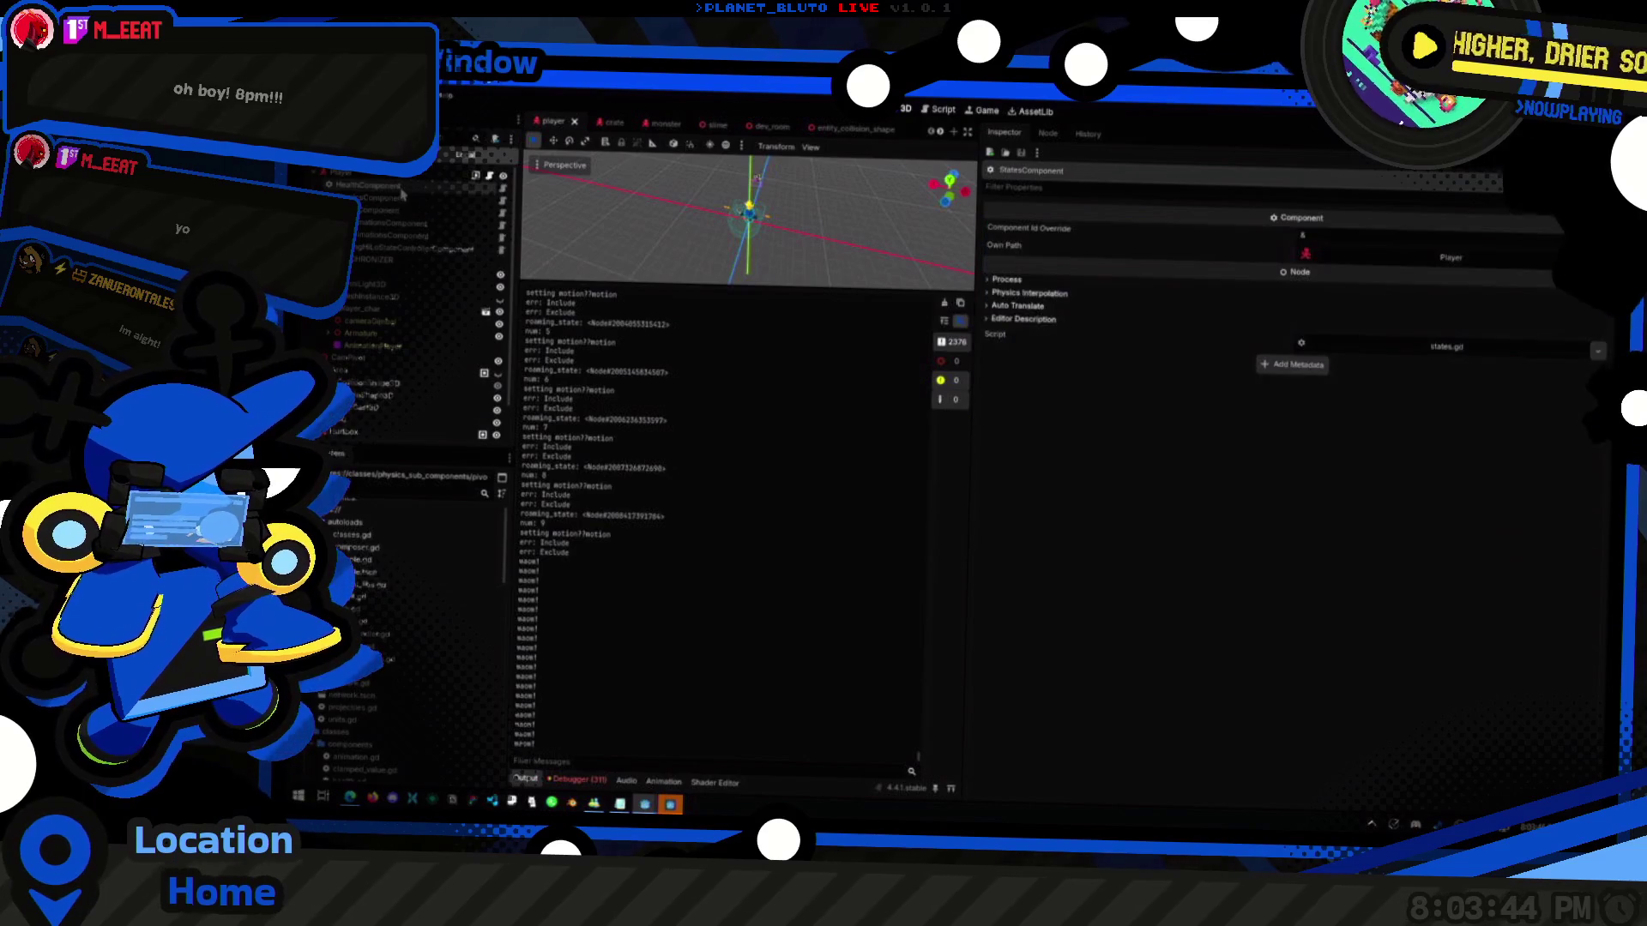
click(406, 235)
click(413, 251)
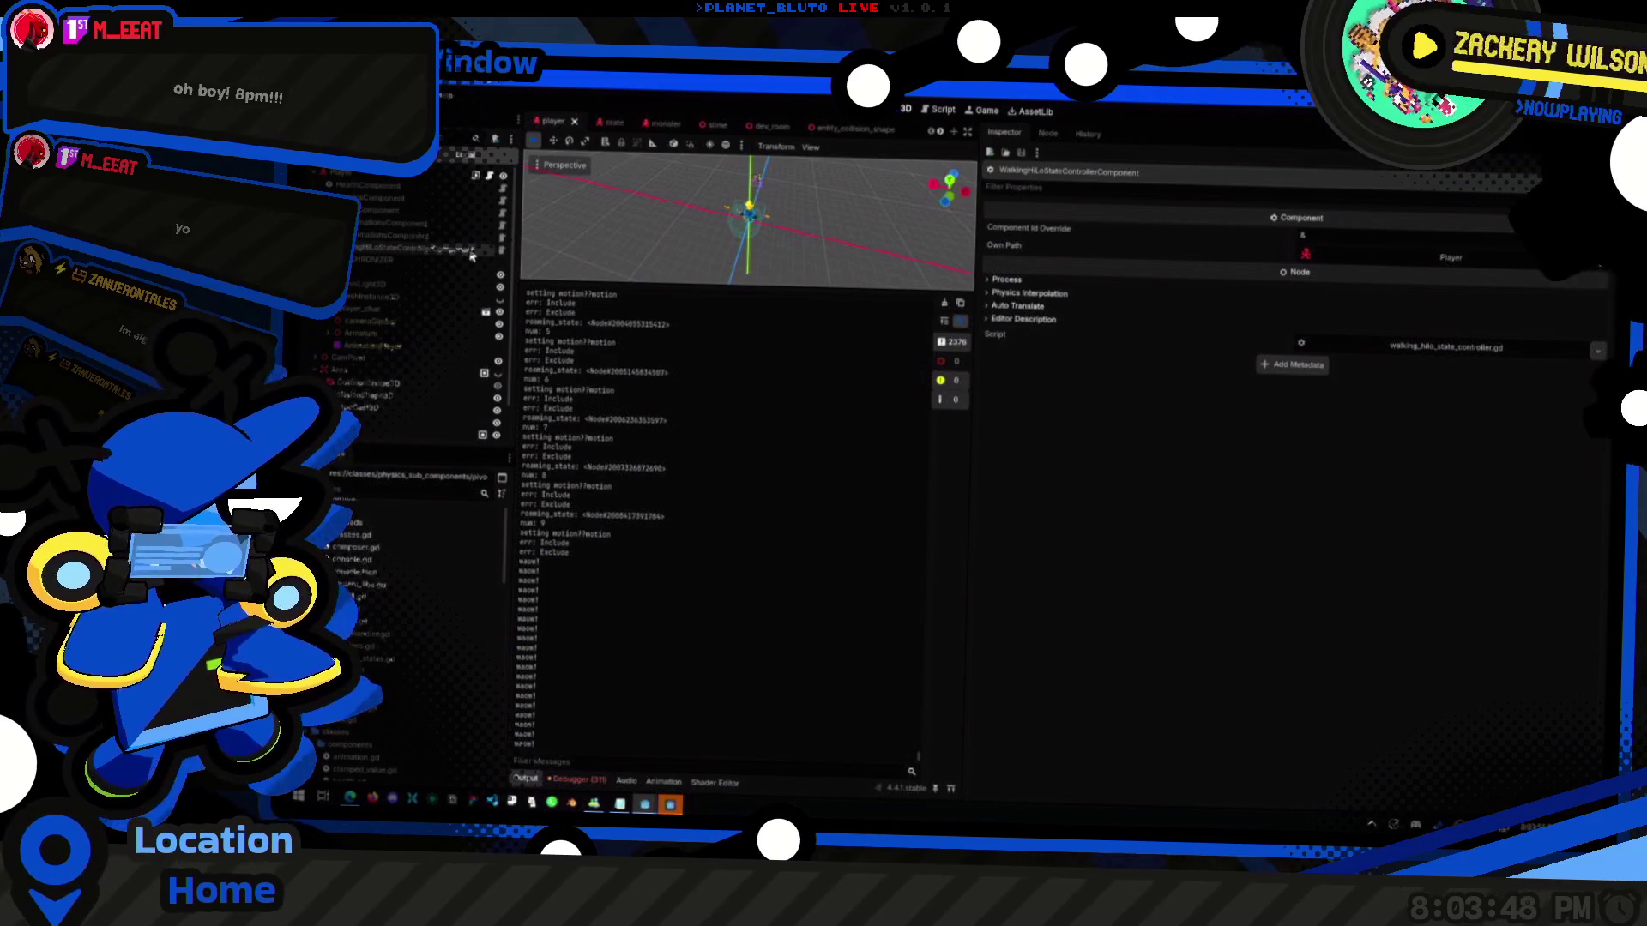
click(406, 235)
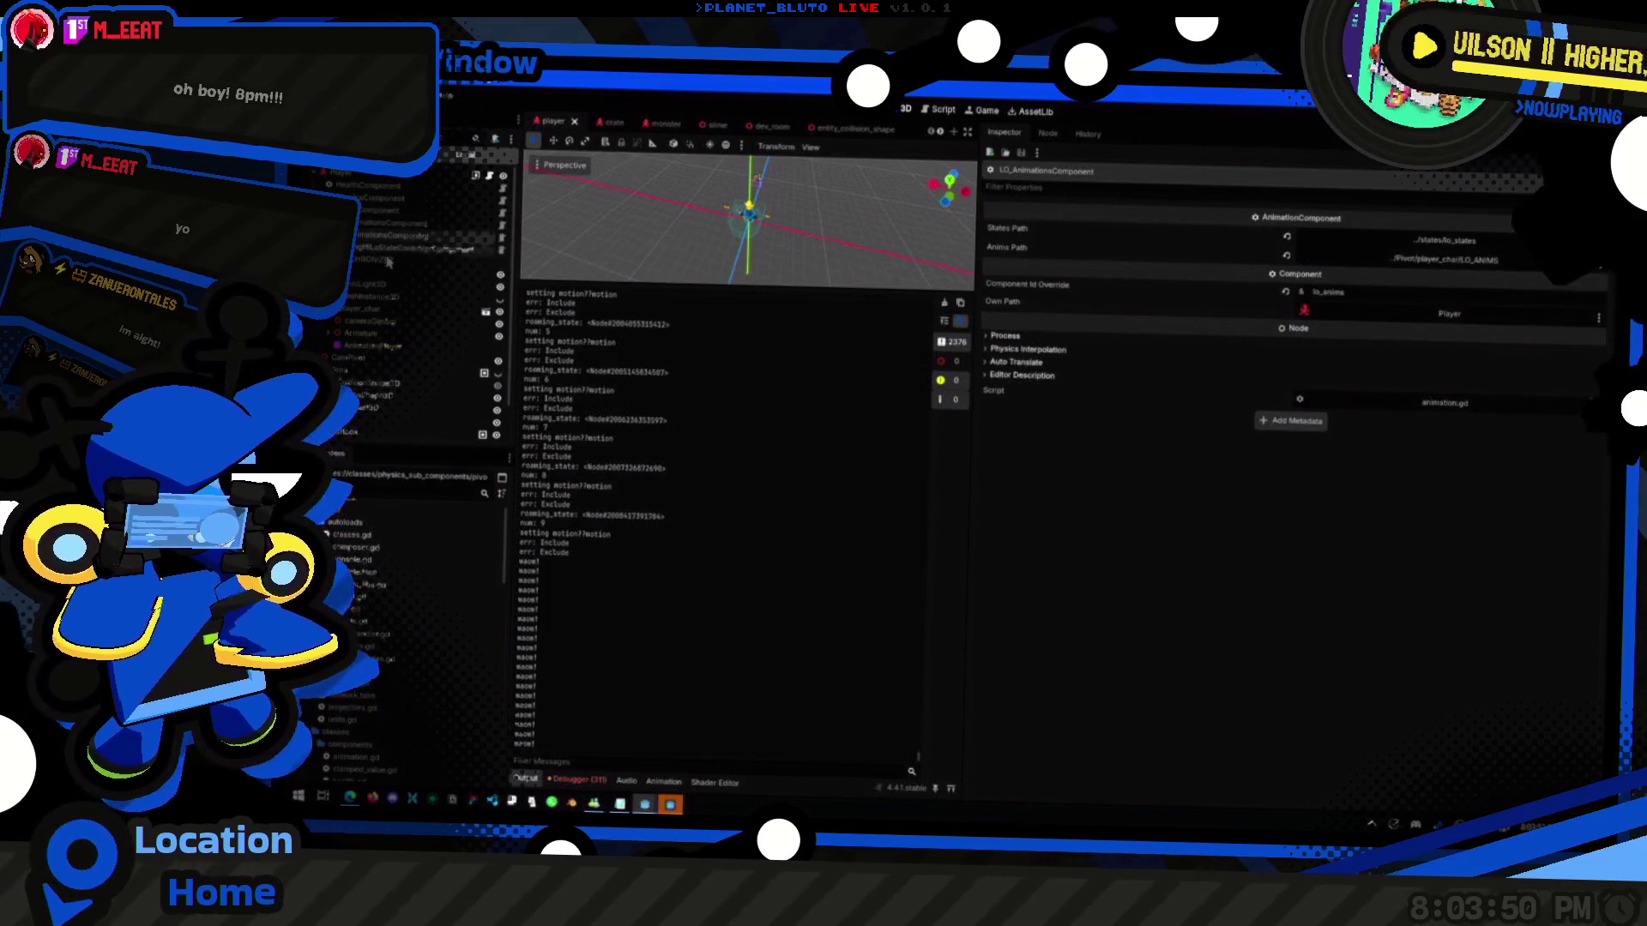
click(361, 284)
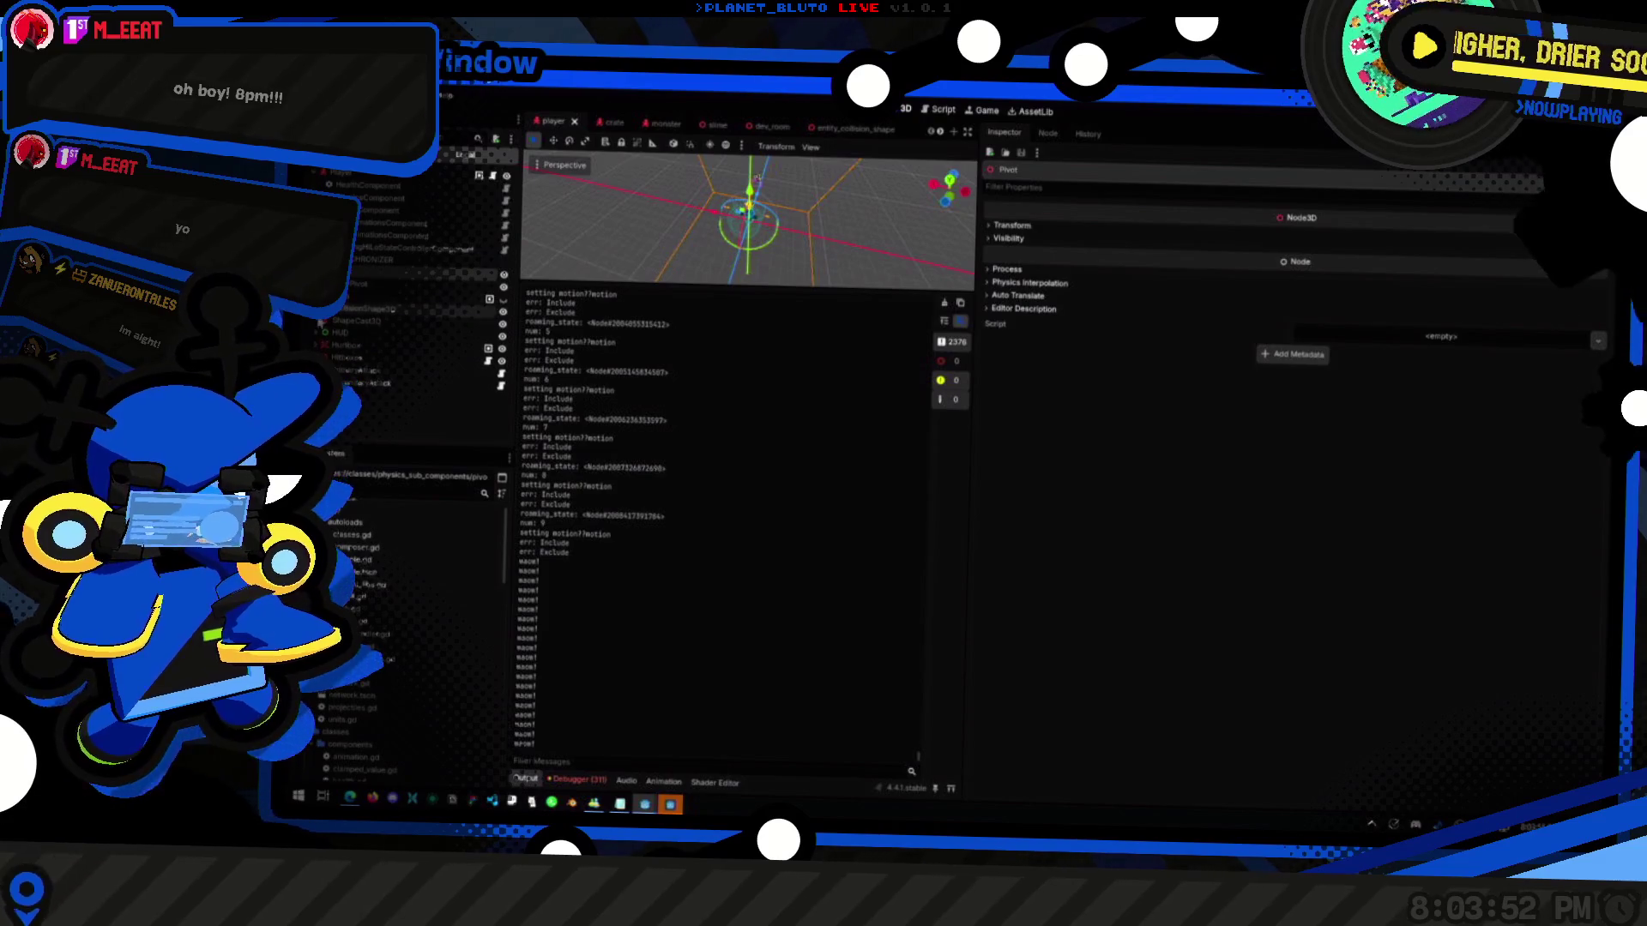
- Inspect the StatesComponent and PhysicsComponent, expanding a component to reveal its child nodes
click(369, 247)
click(367, 225)
click(361, 238)
click(367, 224)
click(361, 237)
click(386, 199)
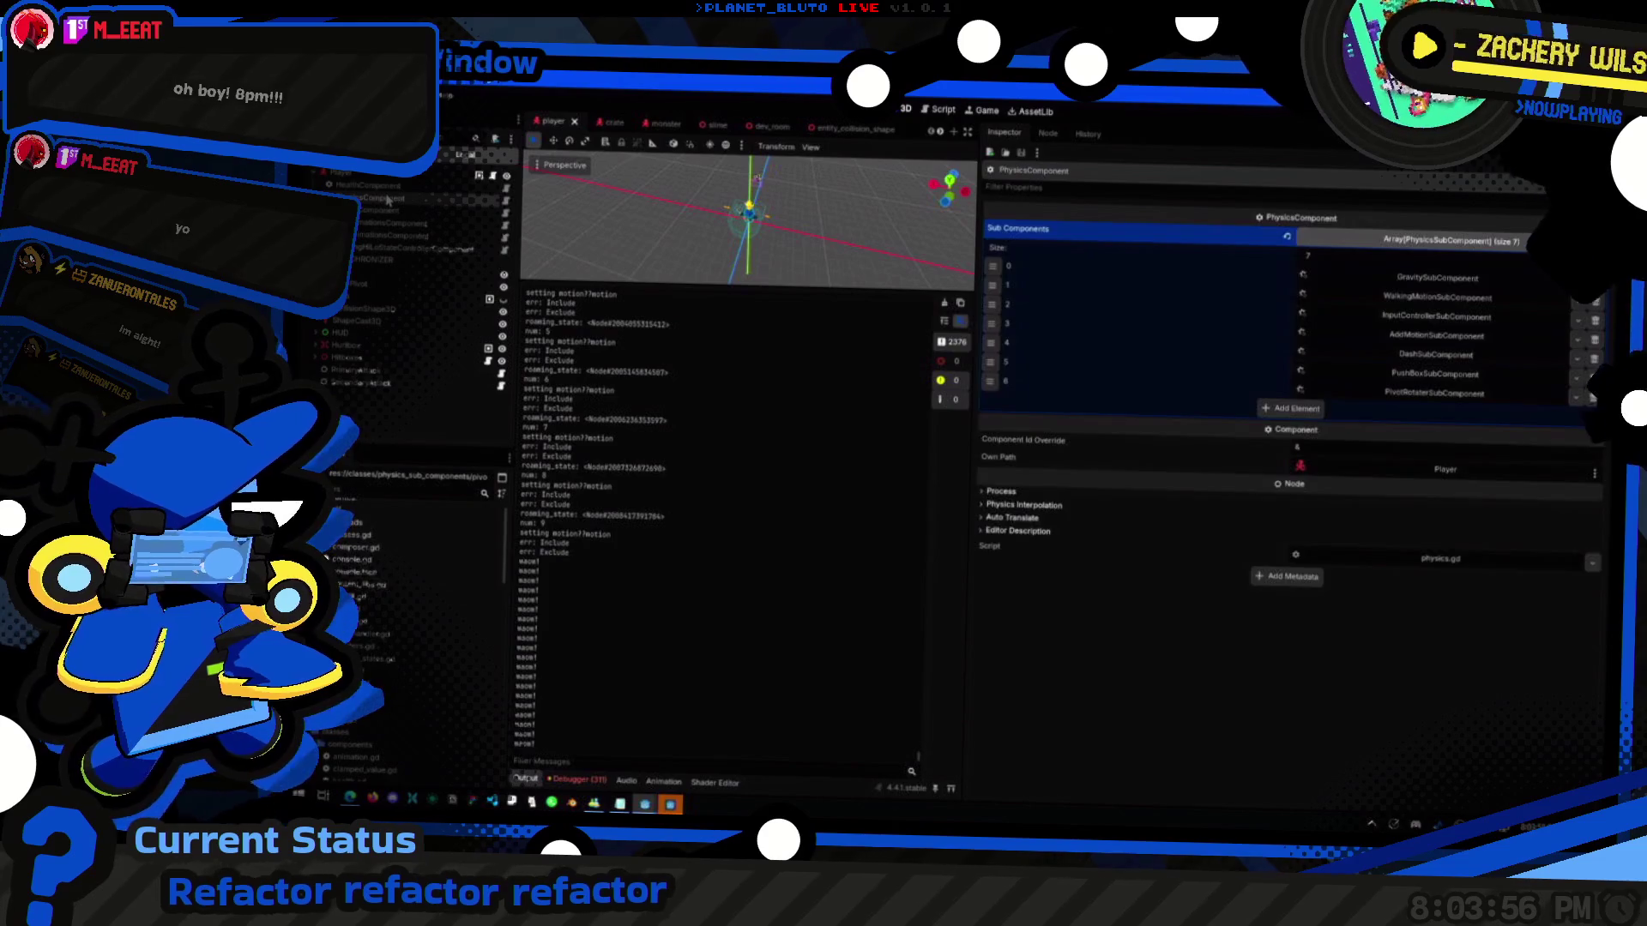
click(321, 210)
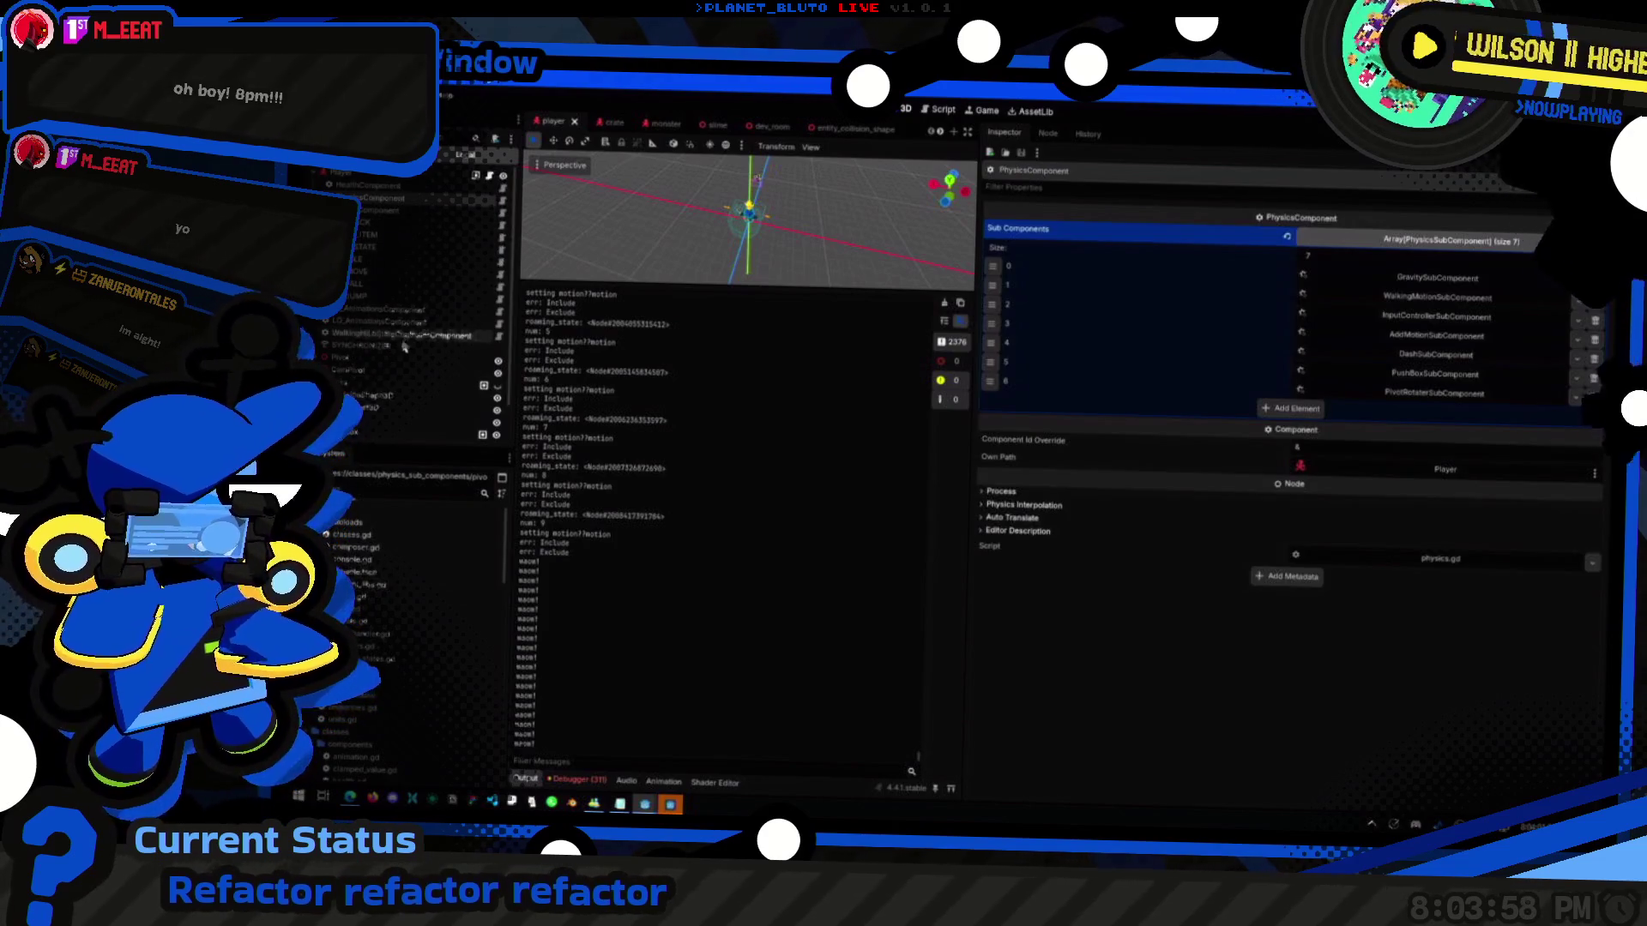
click(419, 186)
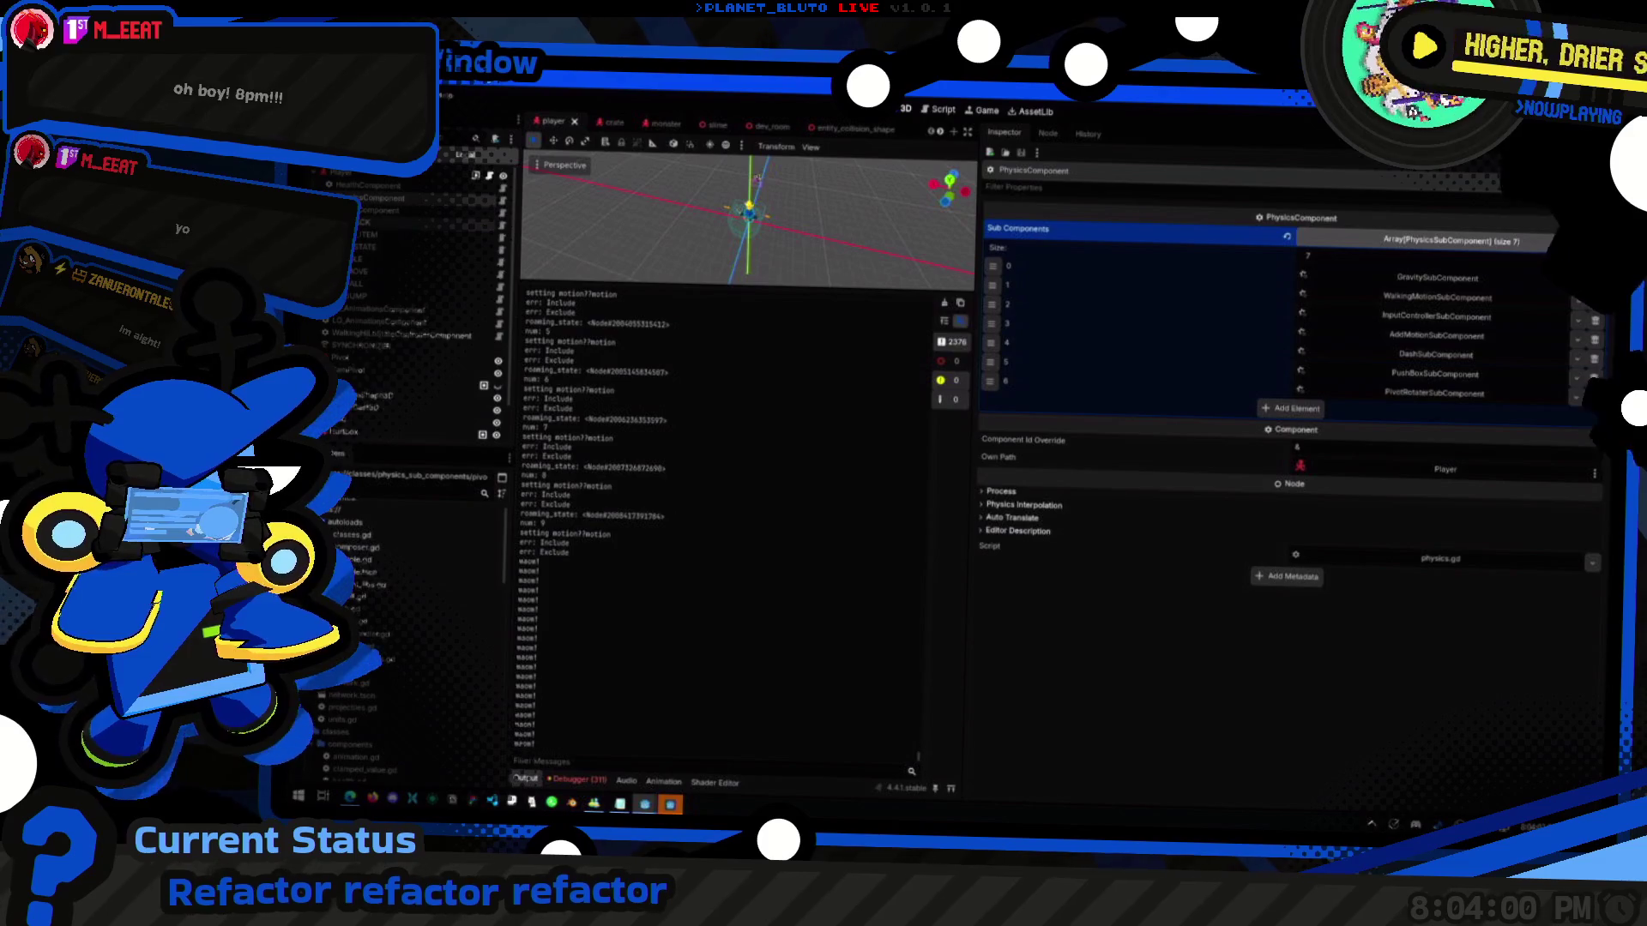
- Review line 18 of the animation component script, then show the debugger's Errors list
click(1270, 491)
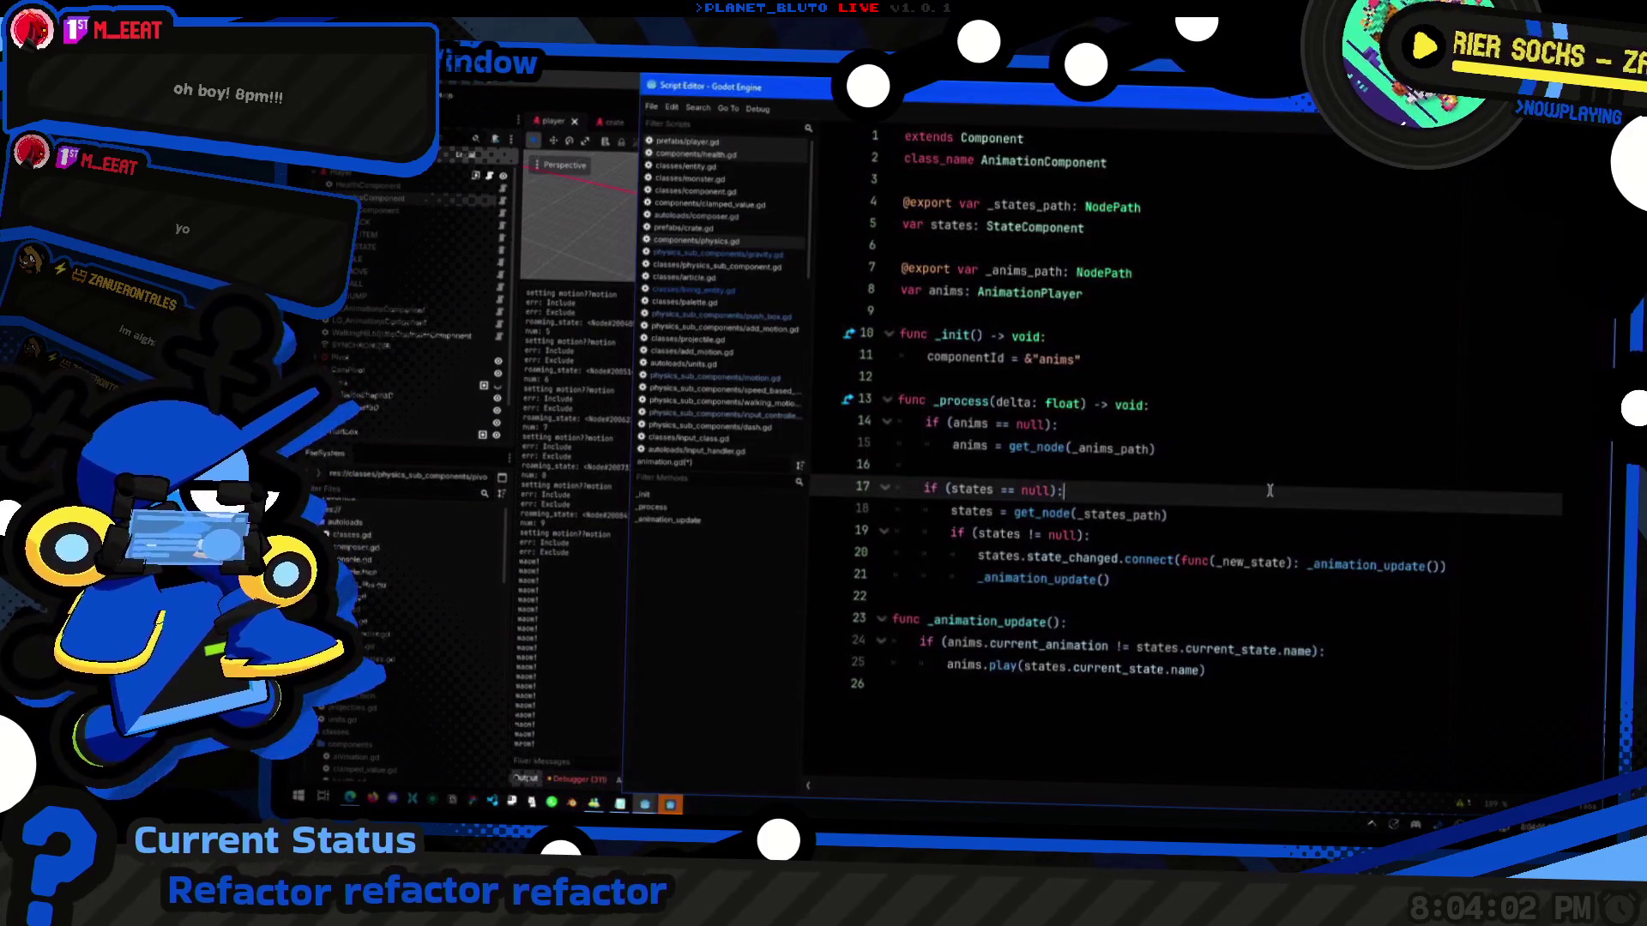
click(1248, 513)
key(alt+Tab)
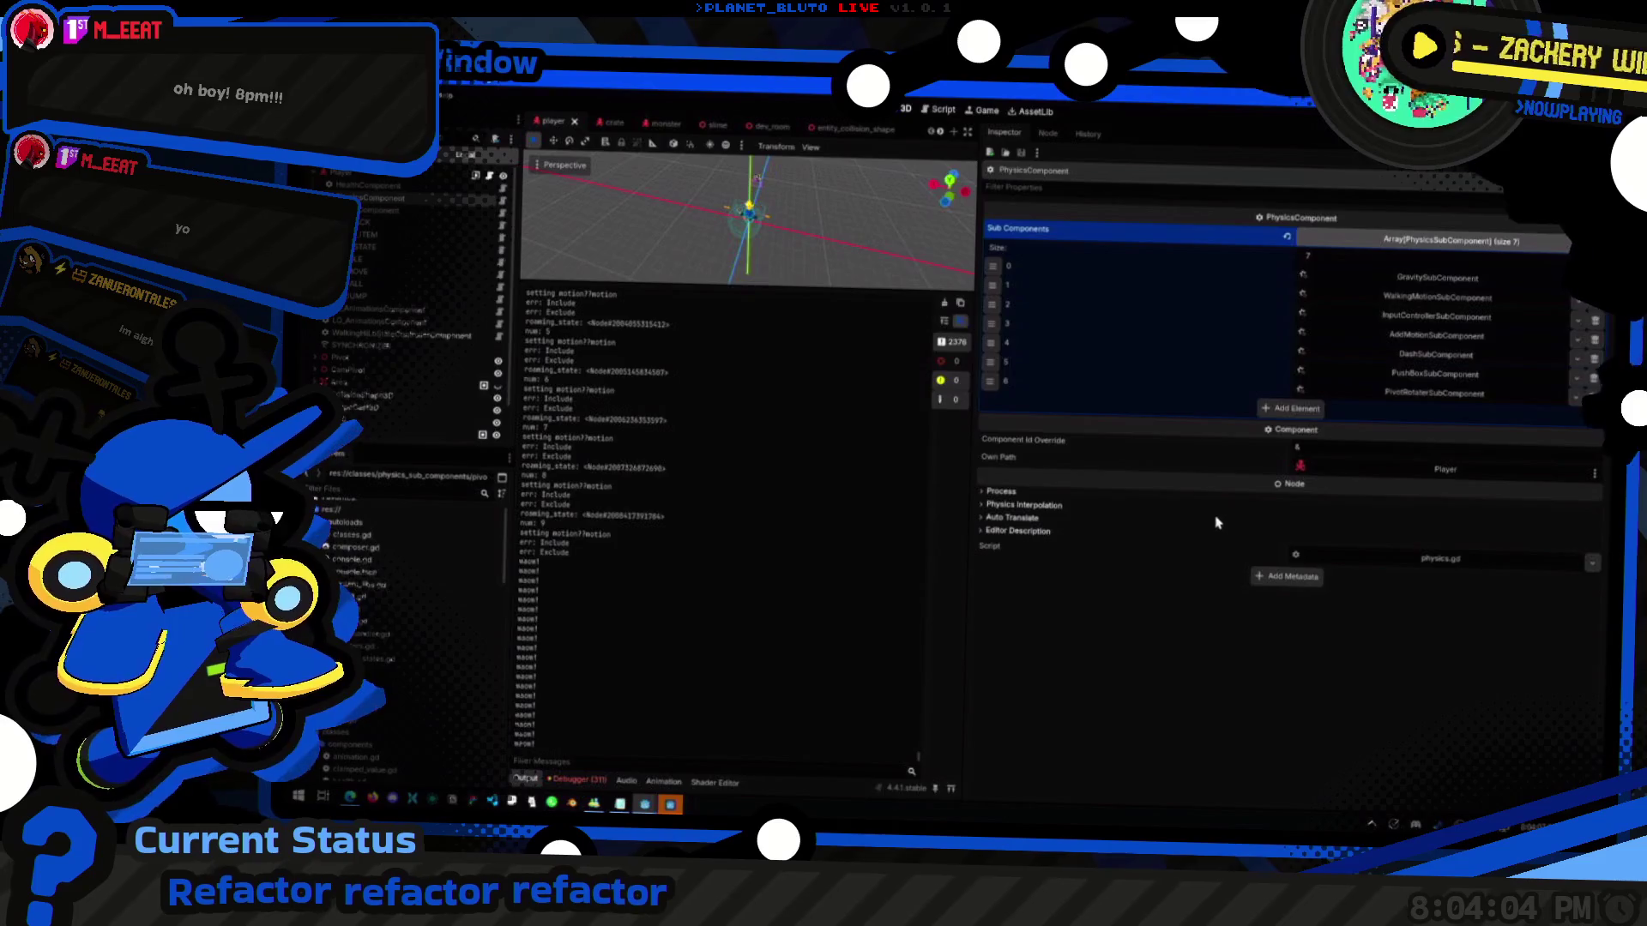
key(alt+Tab)
click(1196, 532)
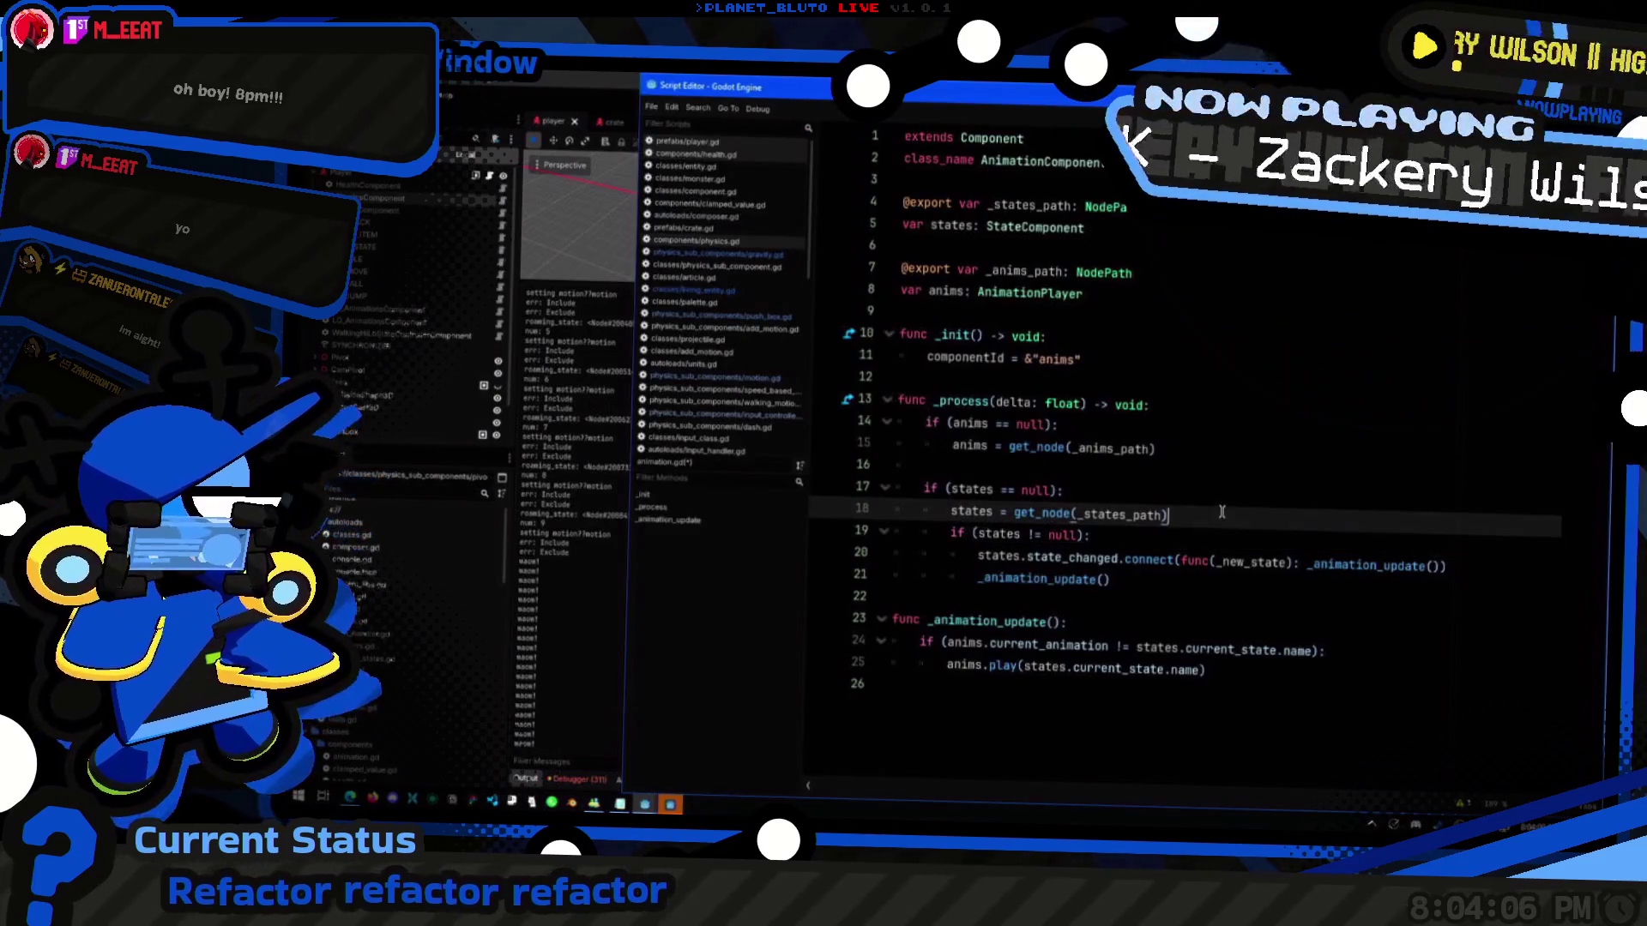
click(1221, 512)
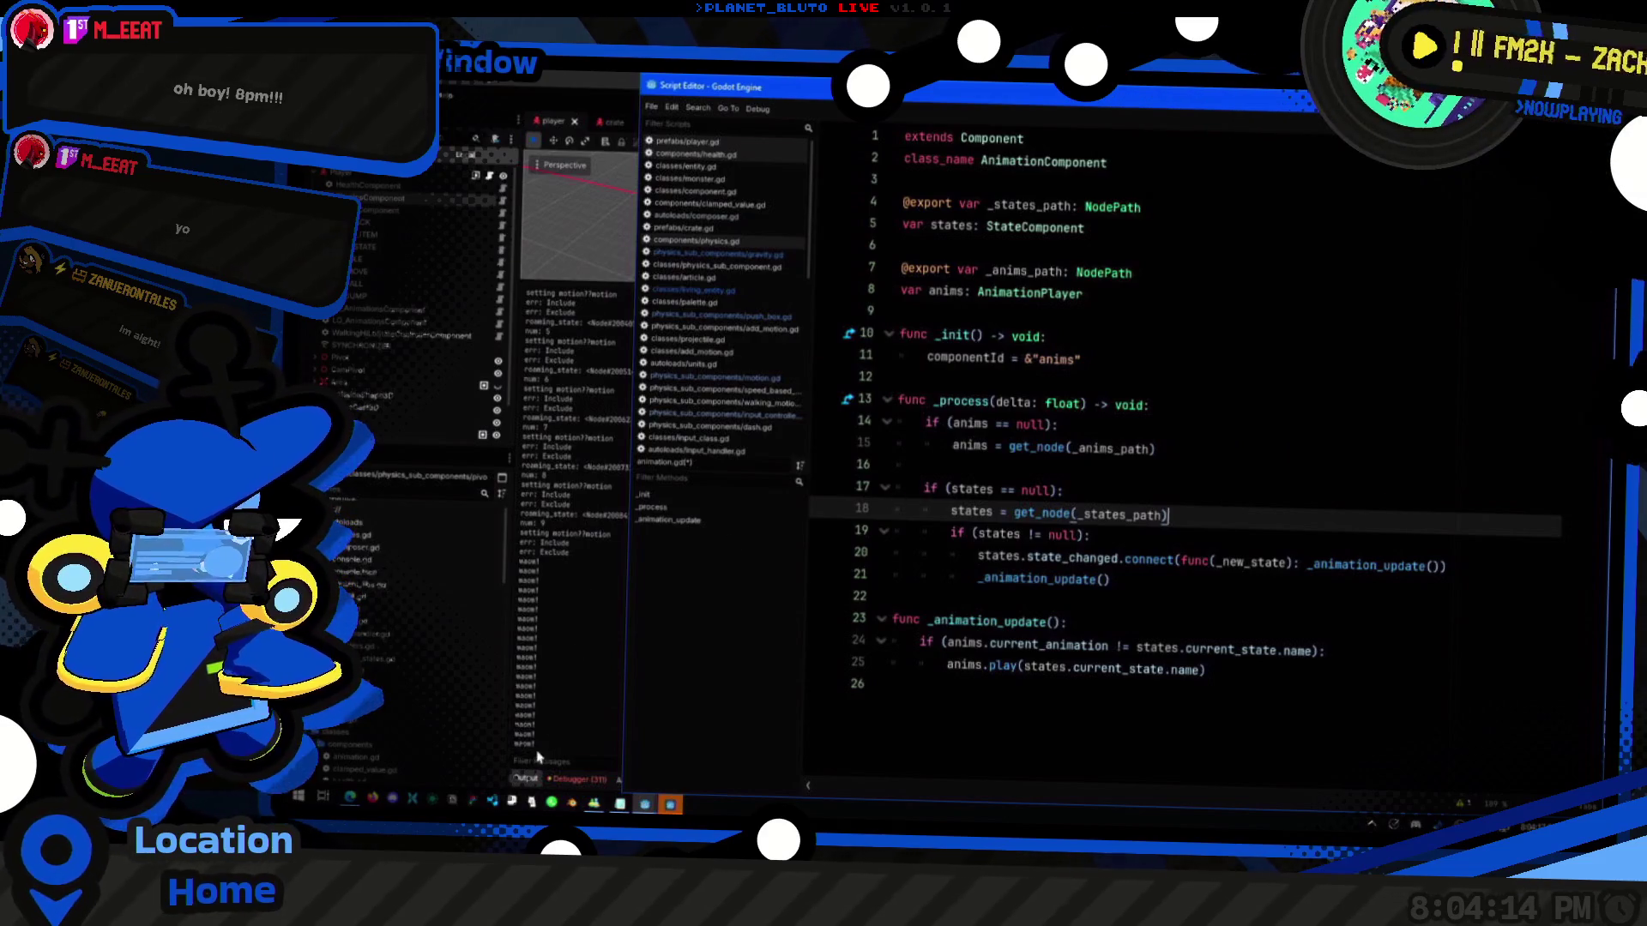
click(619, 801)
click(628, 316)
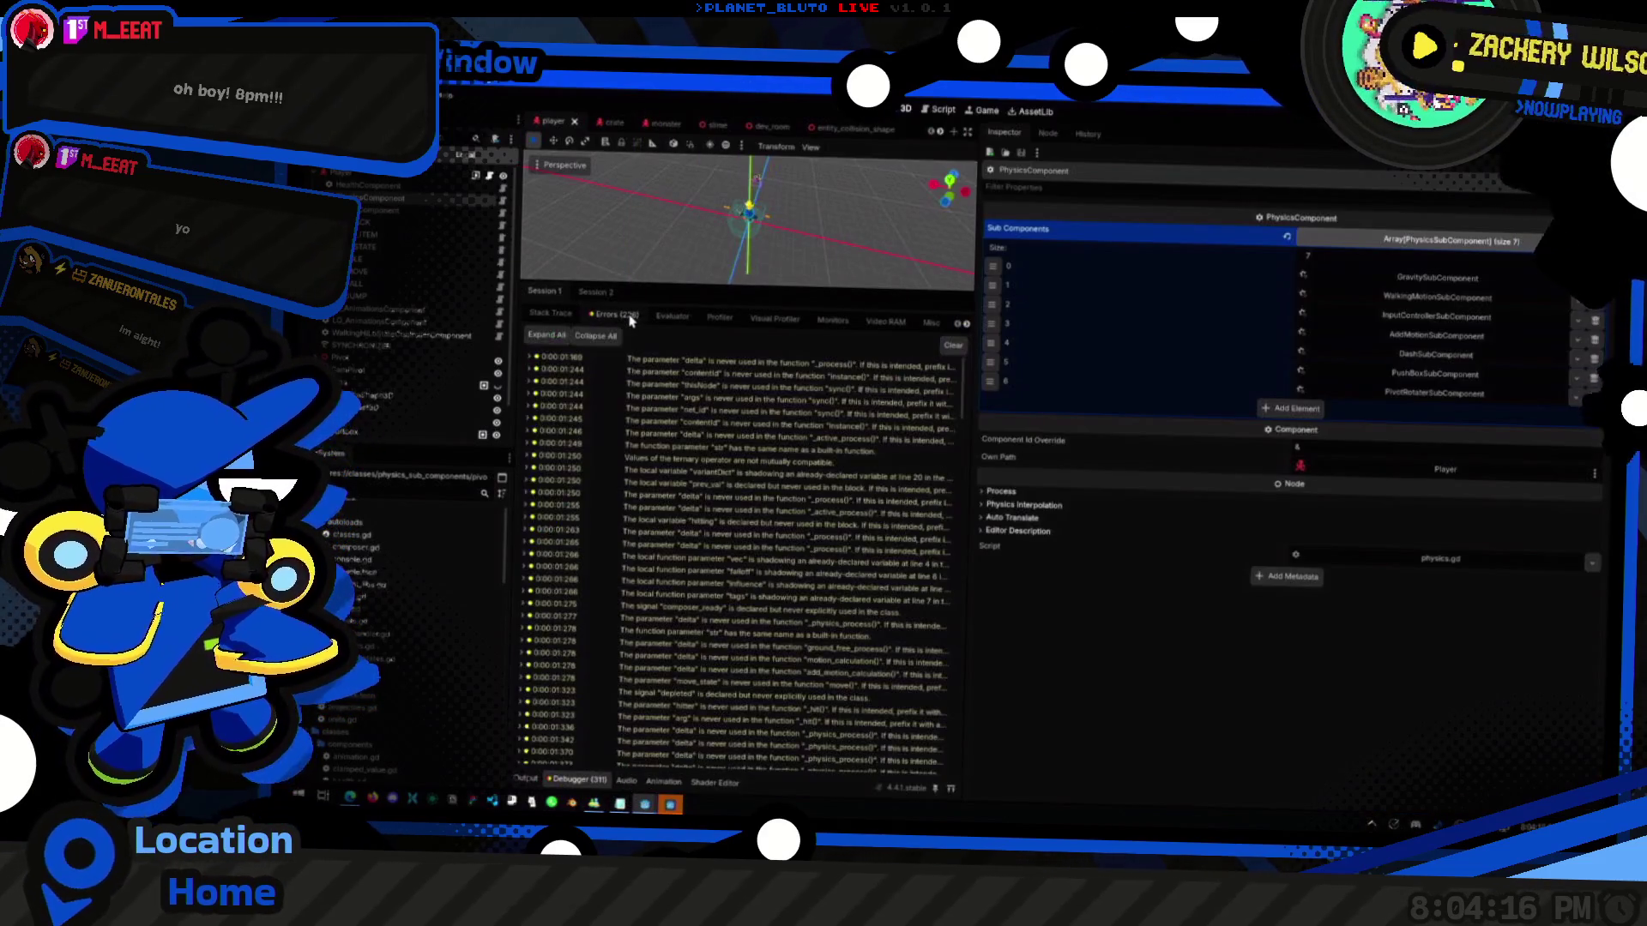
- Open entity.gd at the erroring line 90 and comment out the hit signal connection
scroll(686, 471, down, 20)
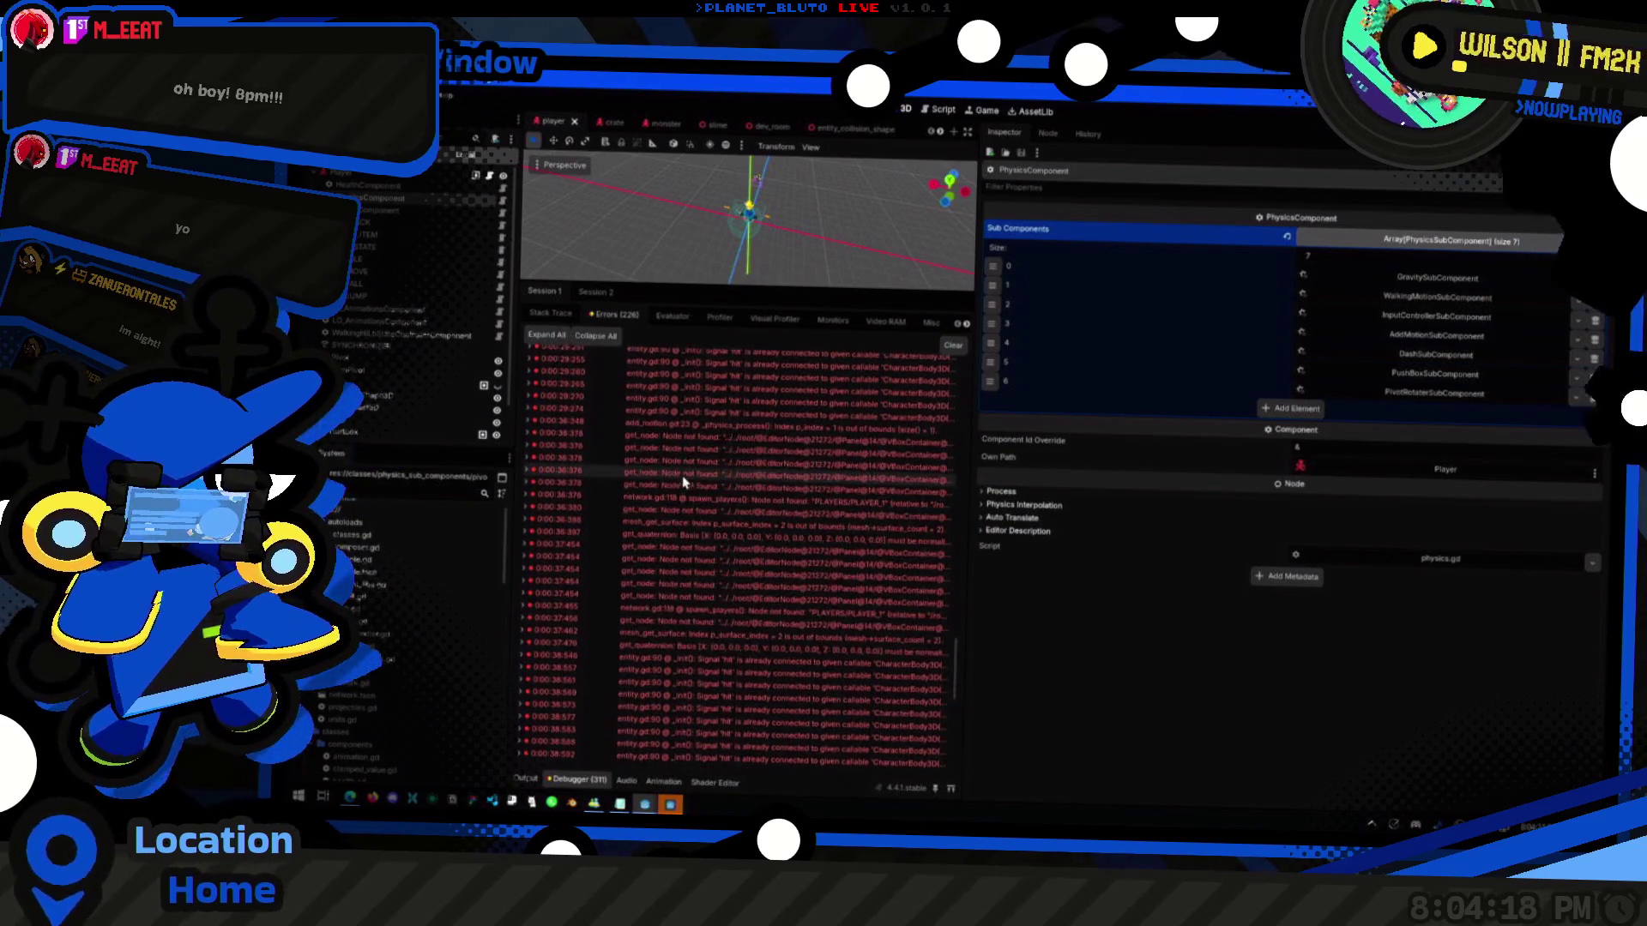
mouse_move(690, 474)
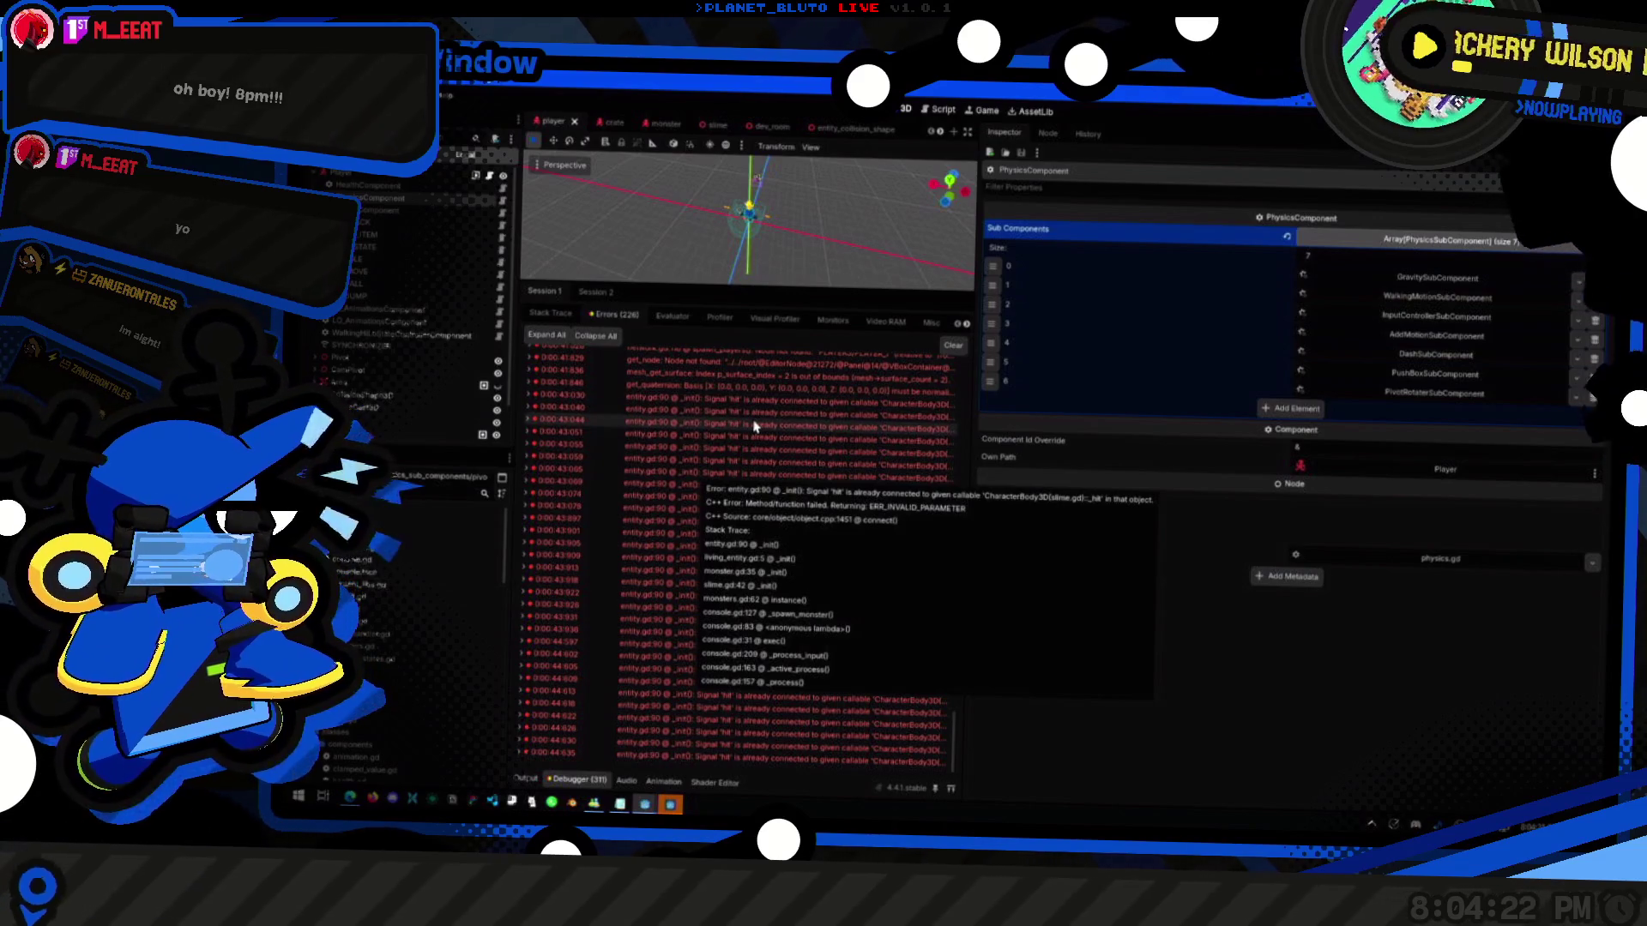
click(733, 465)
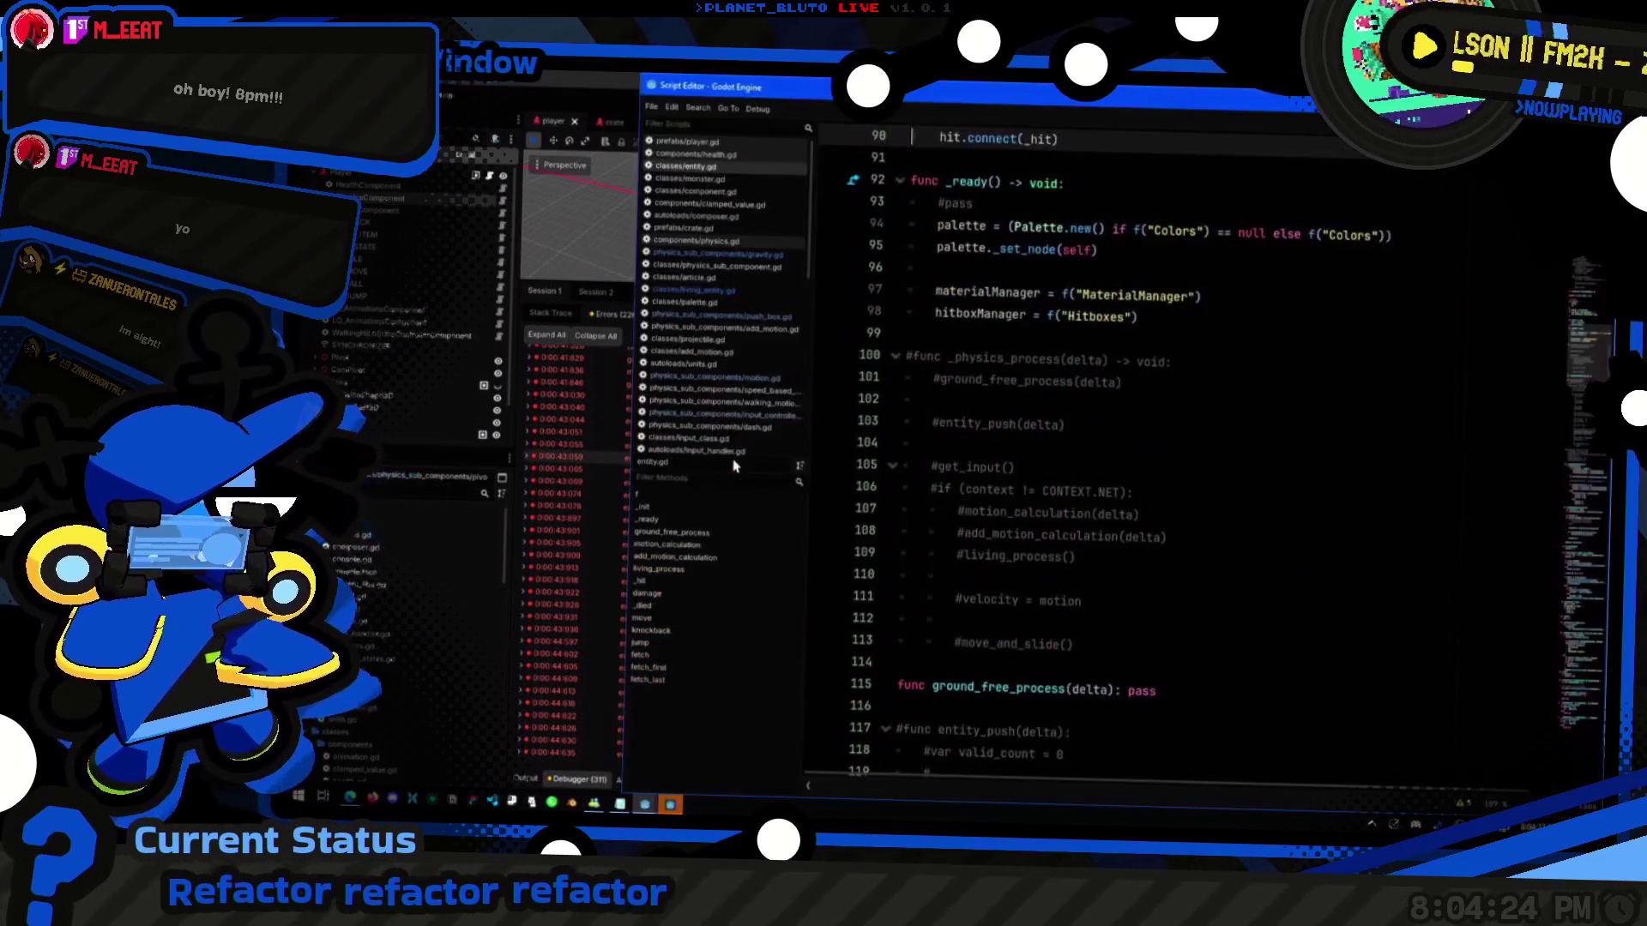
scroll(1105, 472, up, 4)
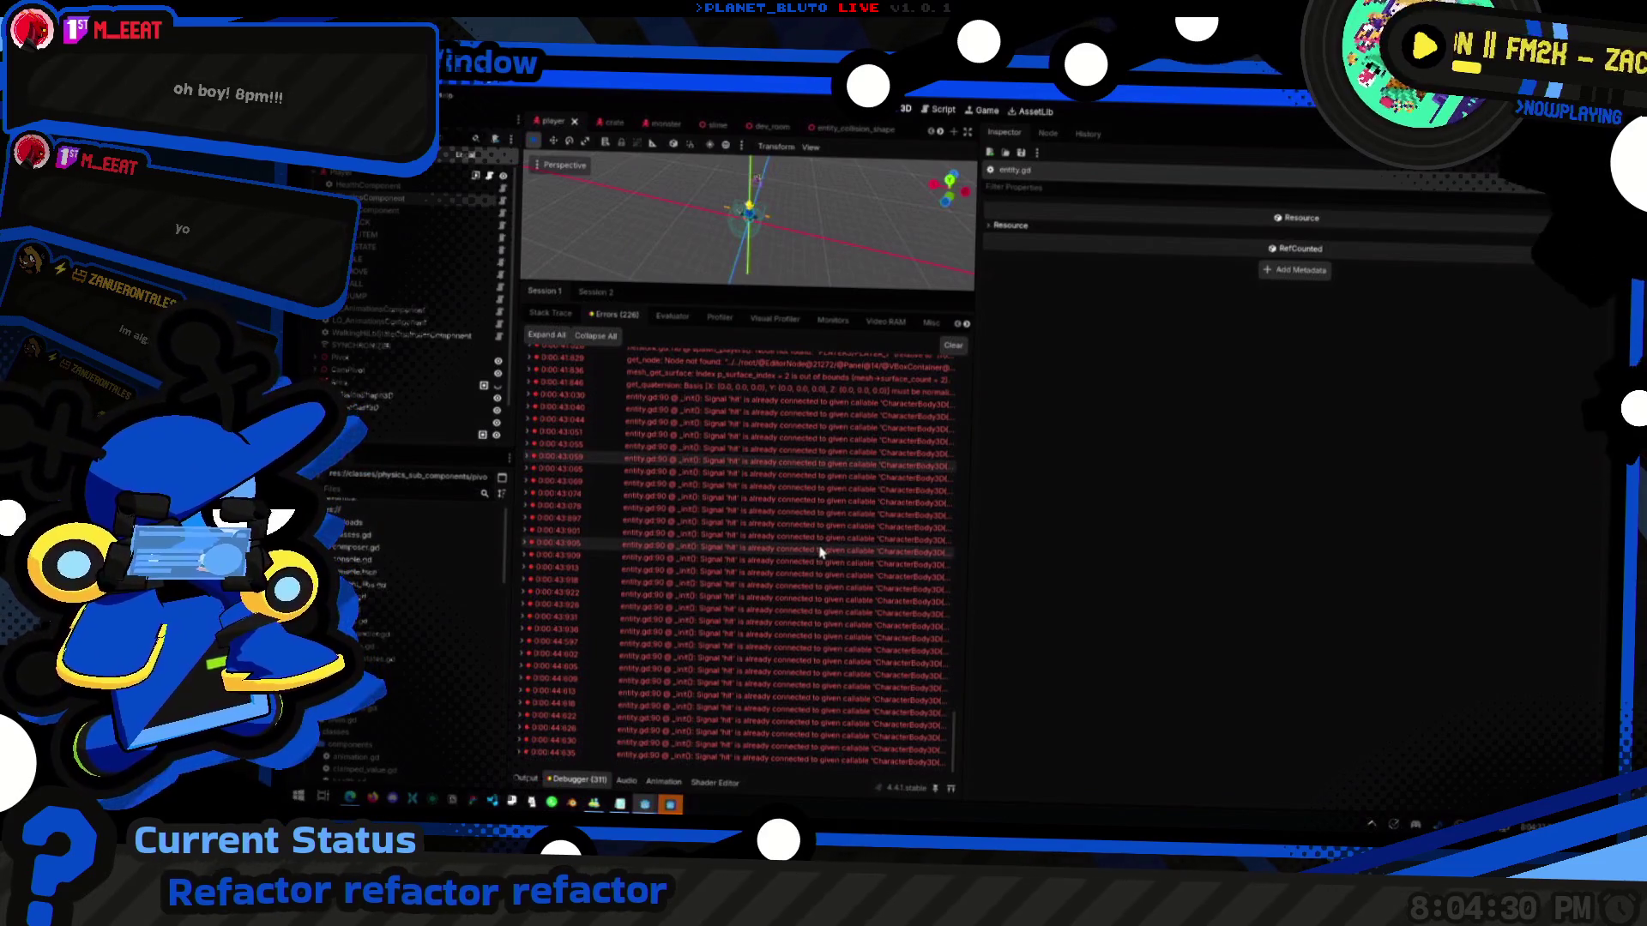
mouse_move(821, 552)
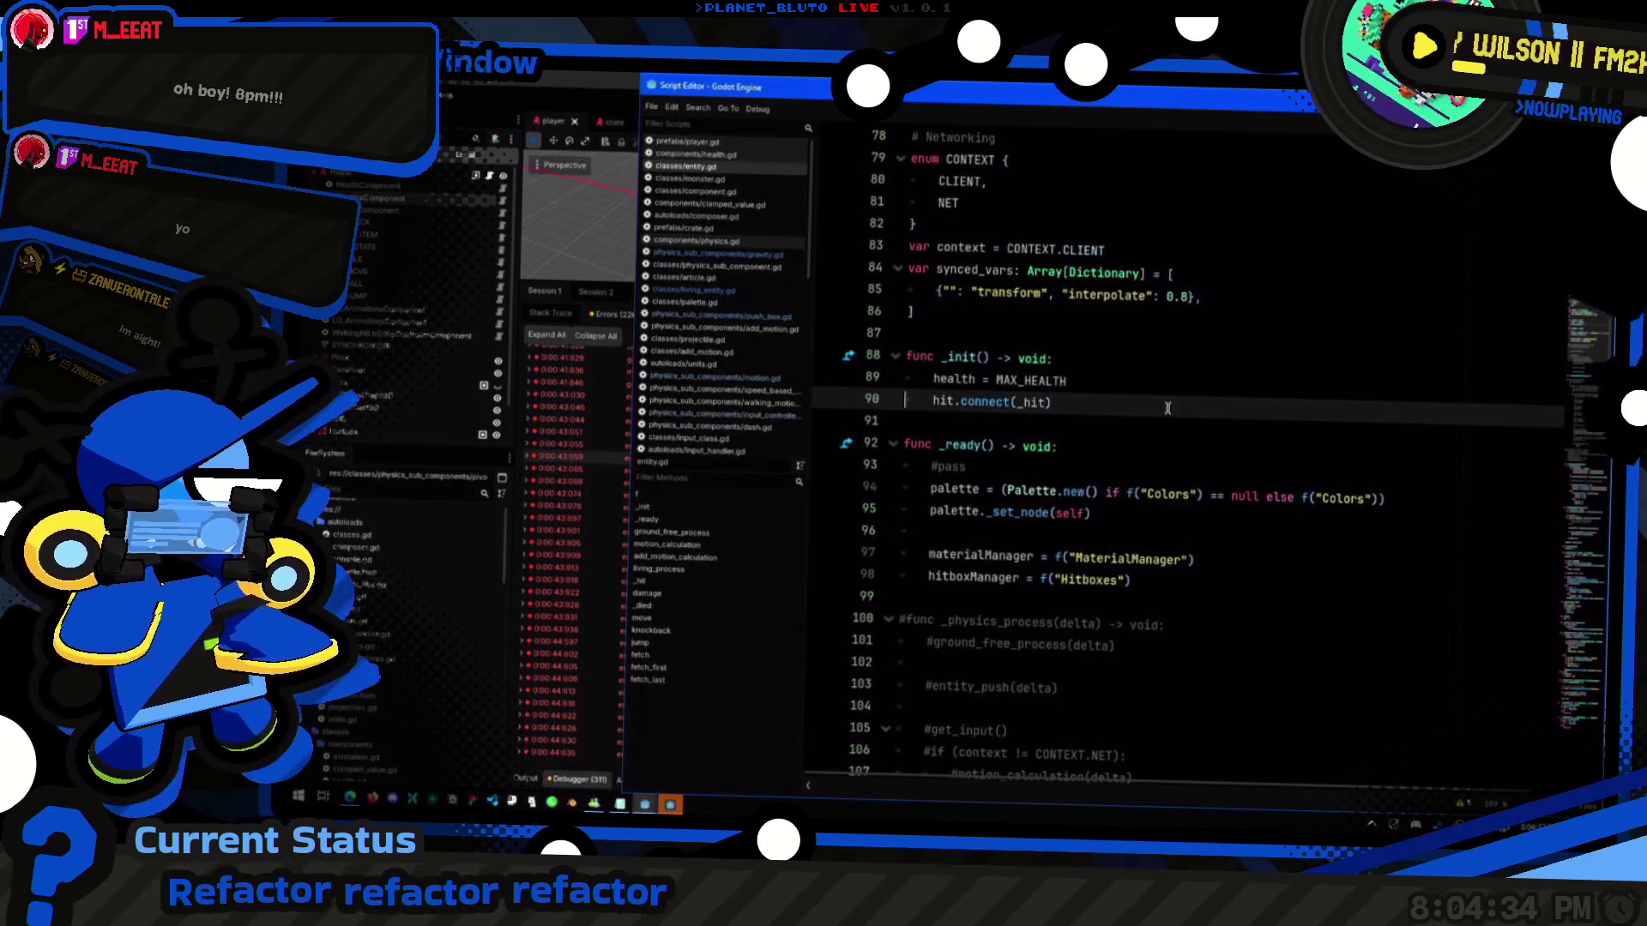
click(1155, 399)
key(ctrl+k)
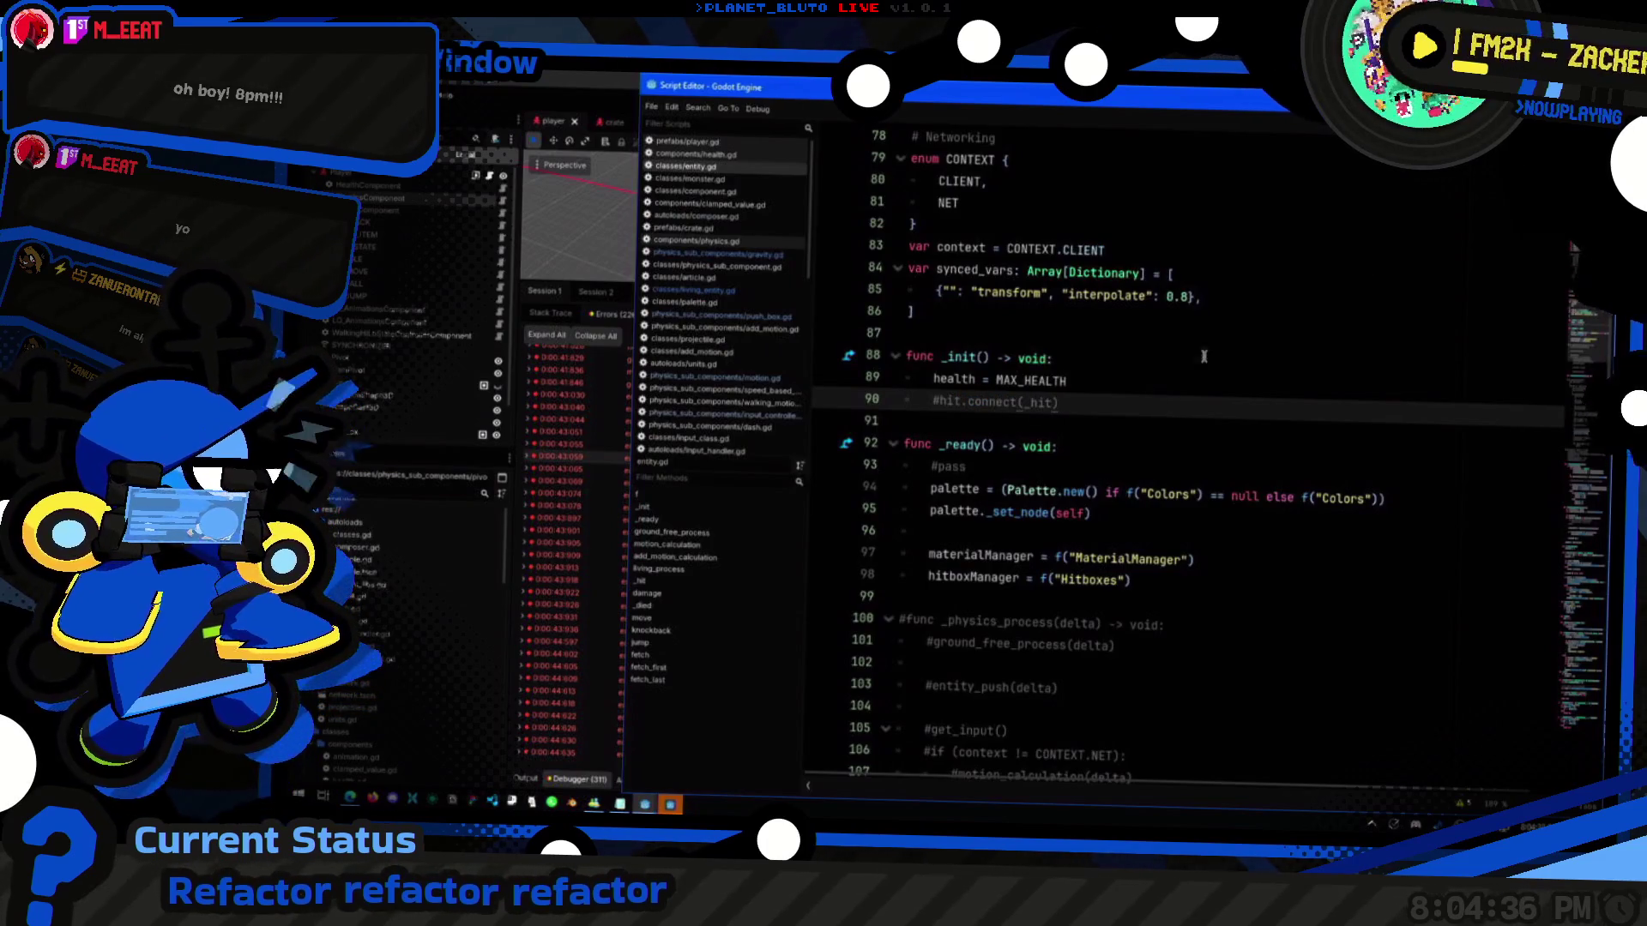
- Uncomment hit.connect(_hit) on line 90 of entity.gd again
scroll(1097, 393, up, 20)
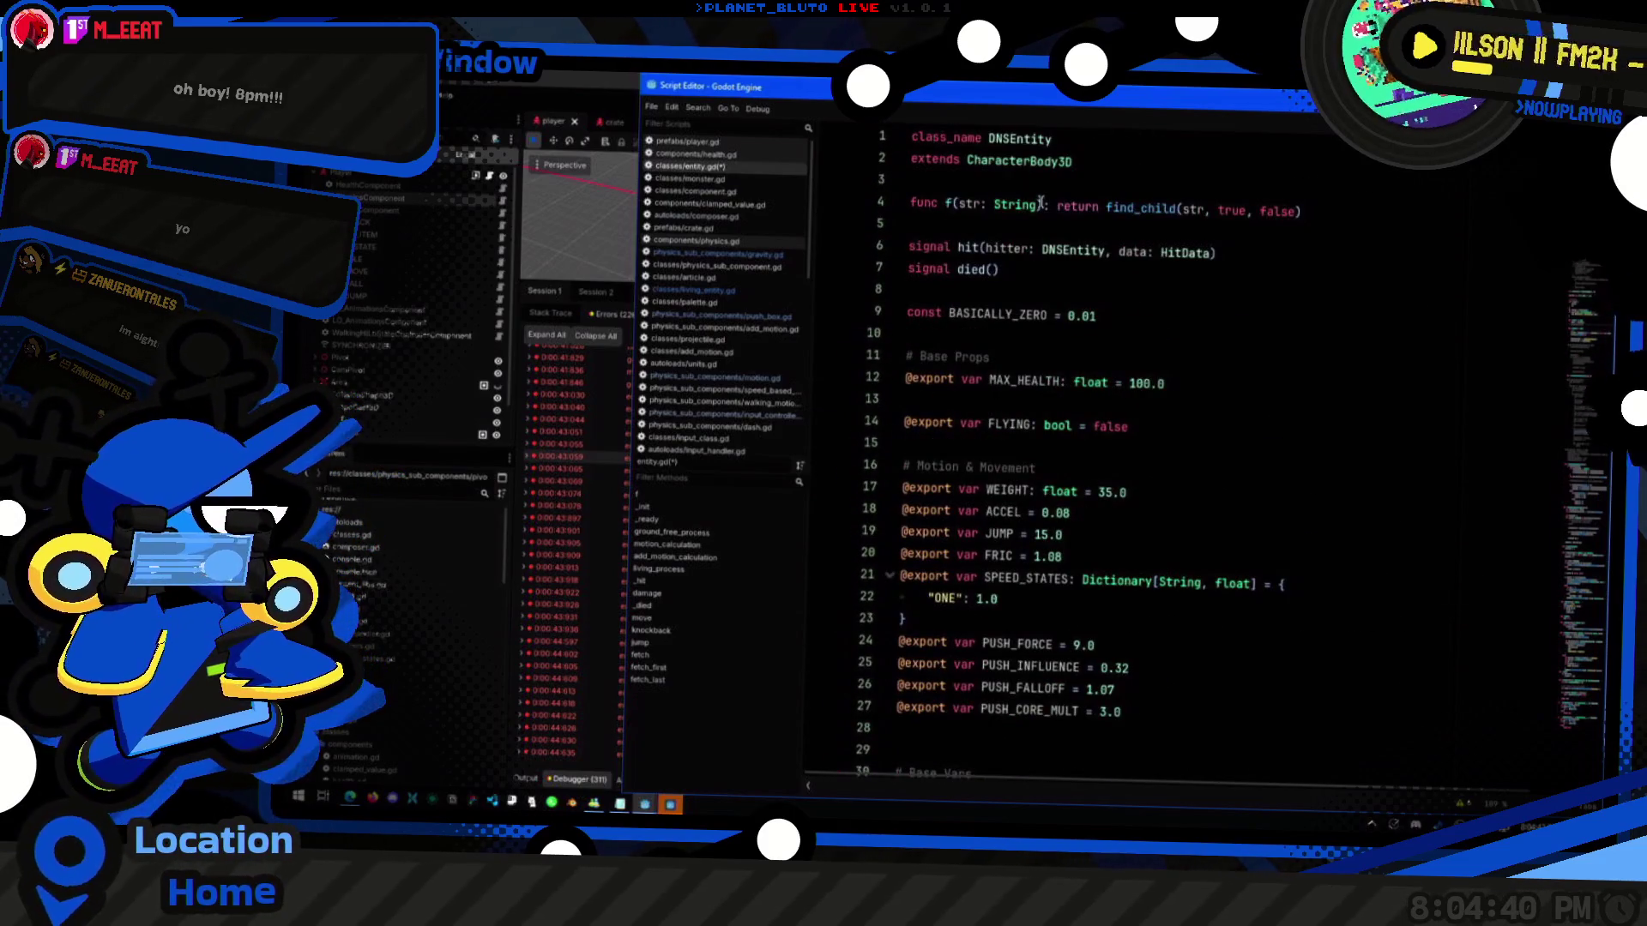
key(alt+Tab)
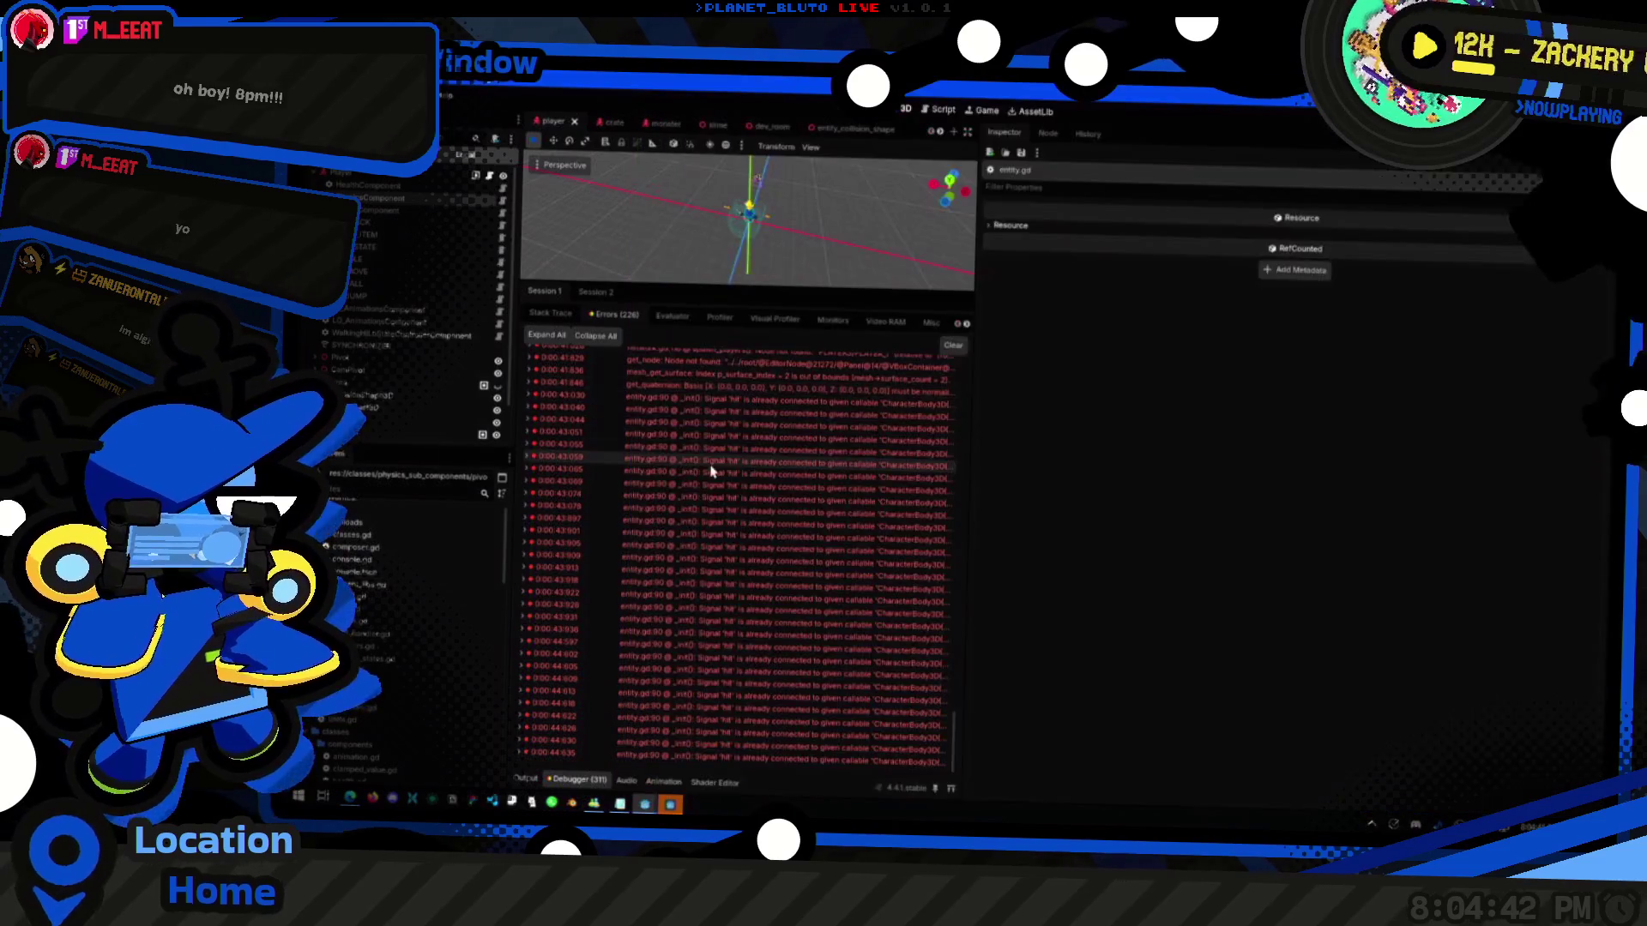
key(alt+Tab)
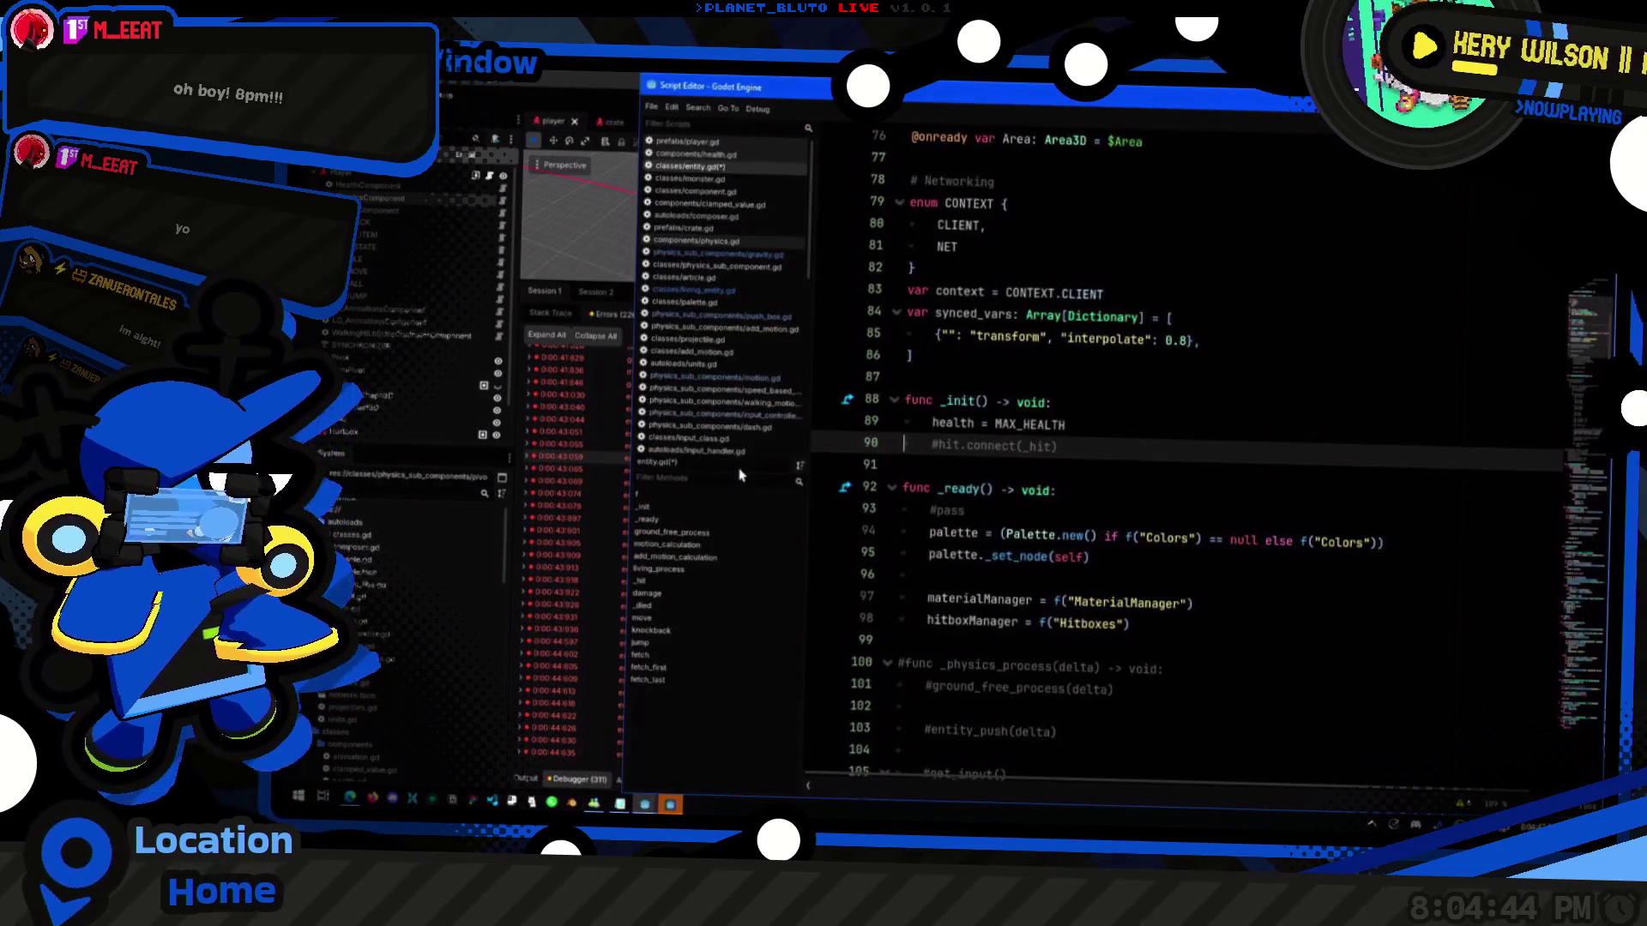
click(1142, 431)
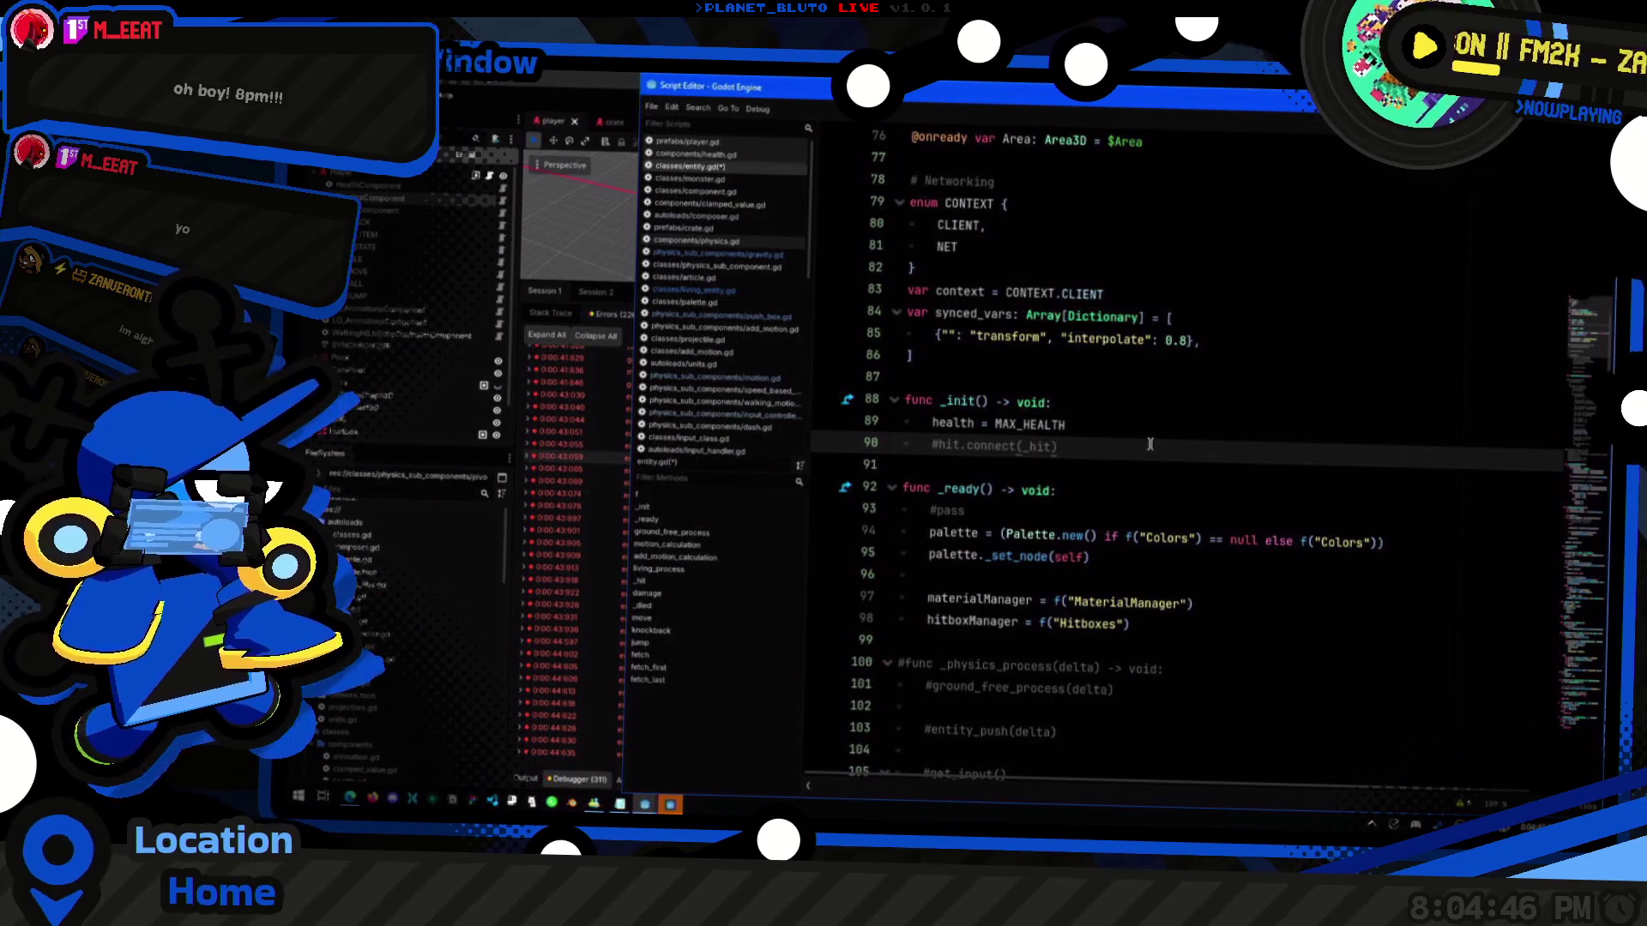
scroll(1146, 446, up, 10)
scroll(1149, 449, up, 15)
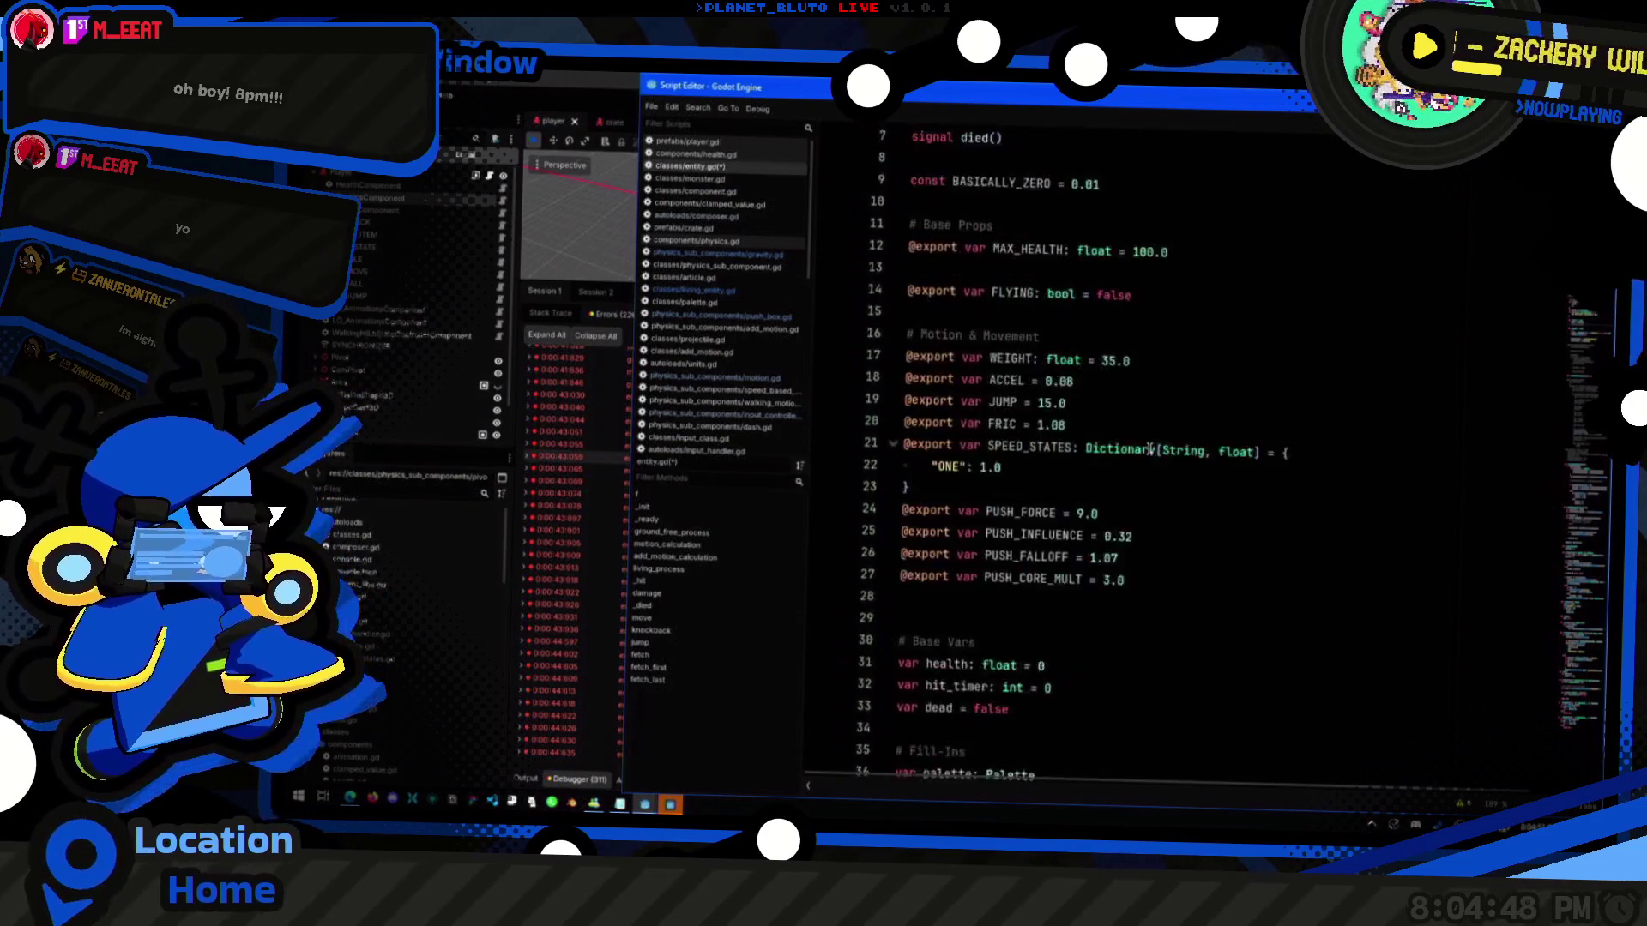
scroll(1150, 446, down, 20)
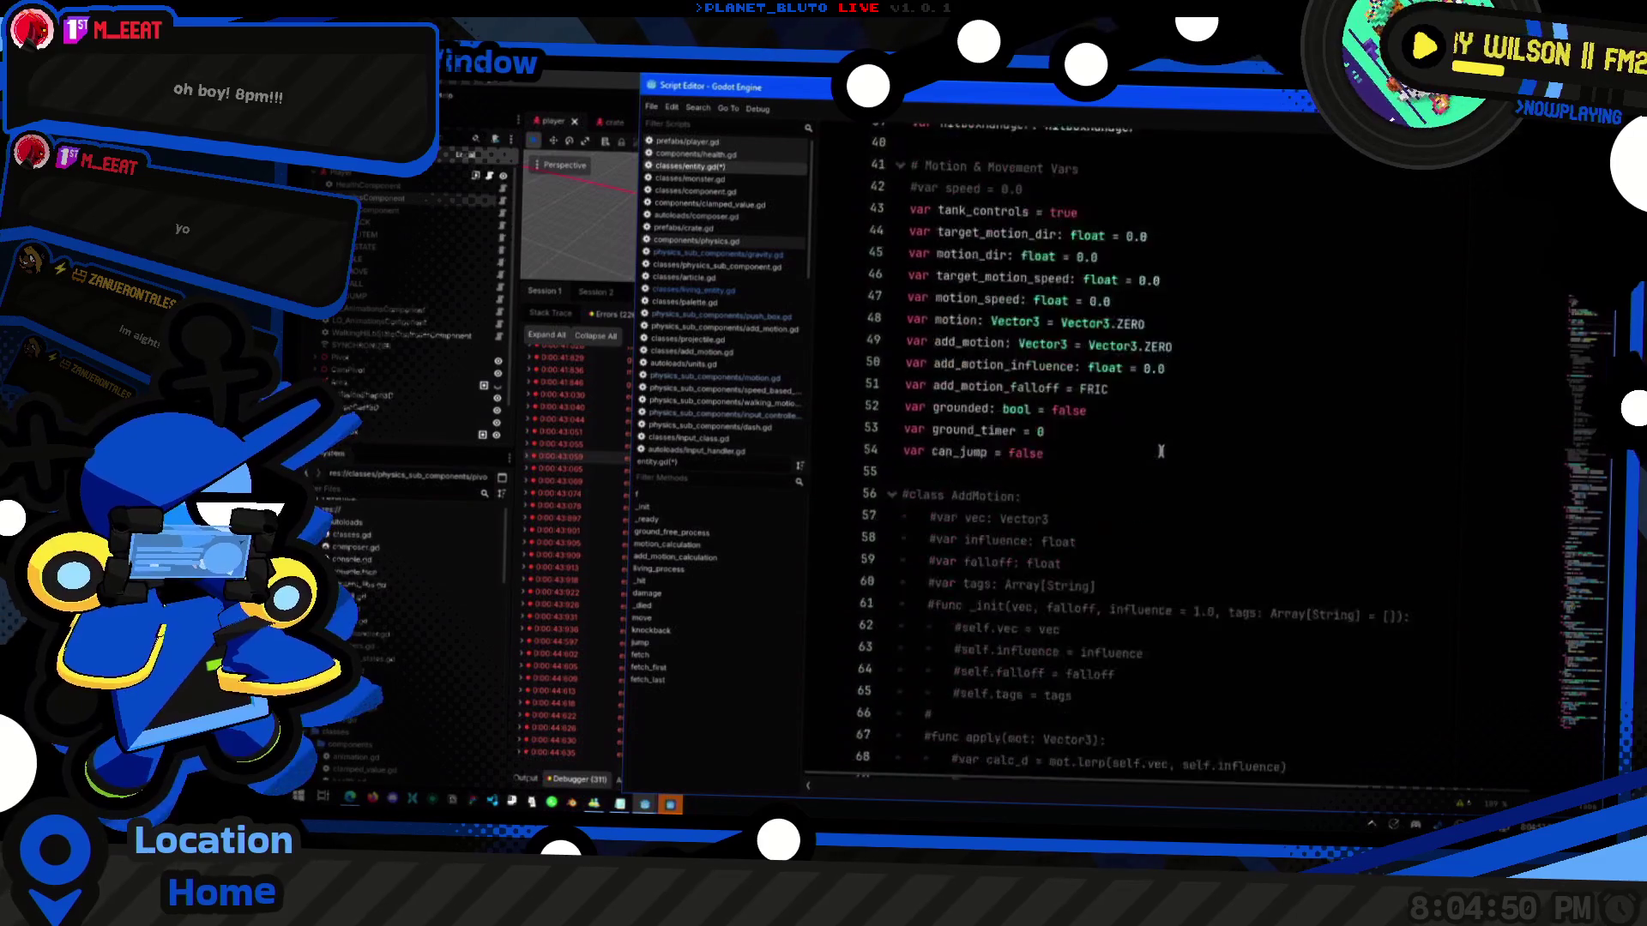
key(ctrl+k)
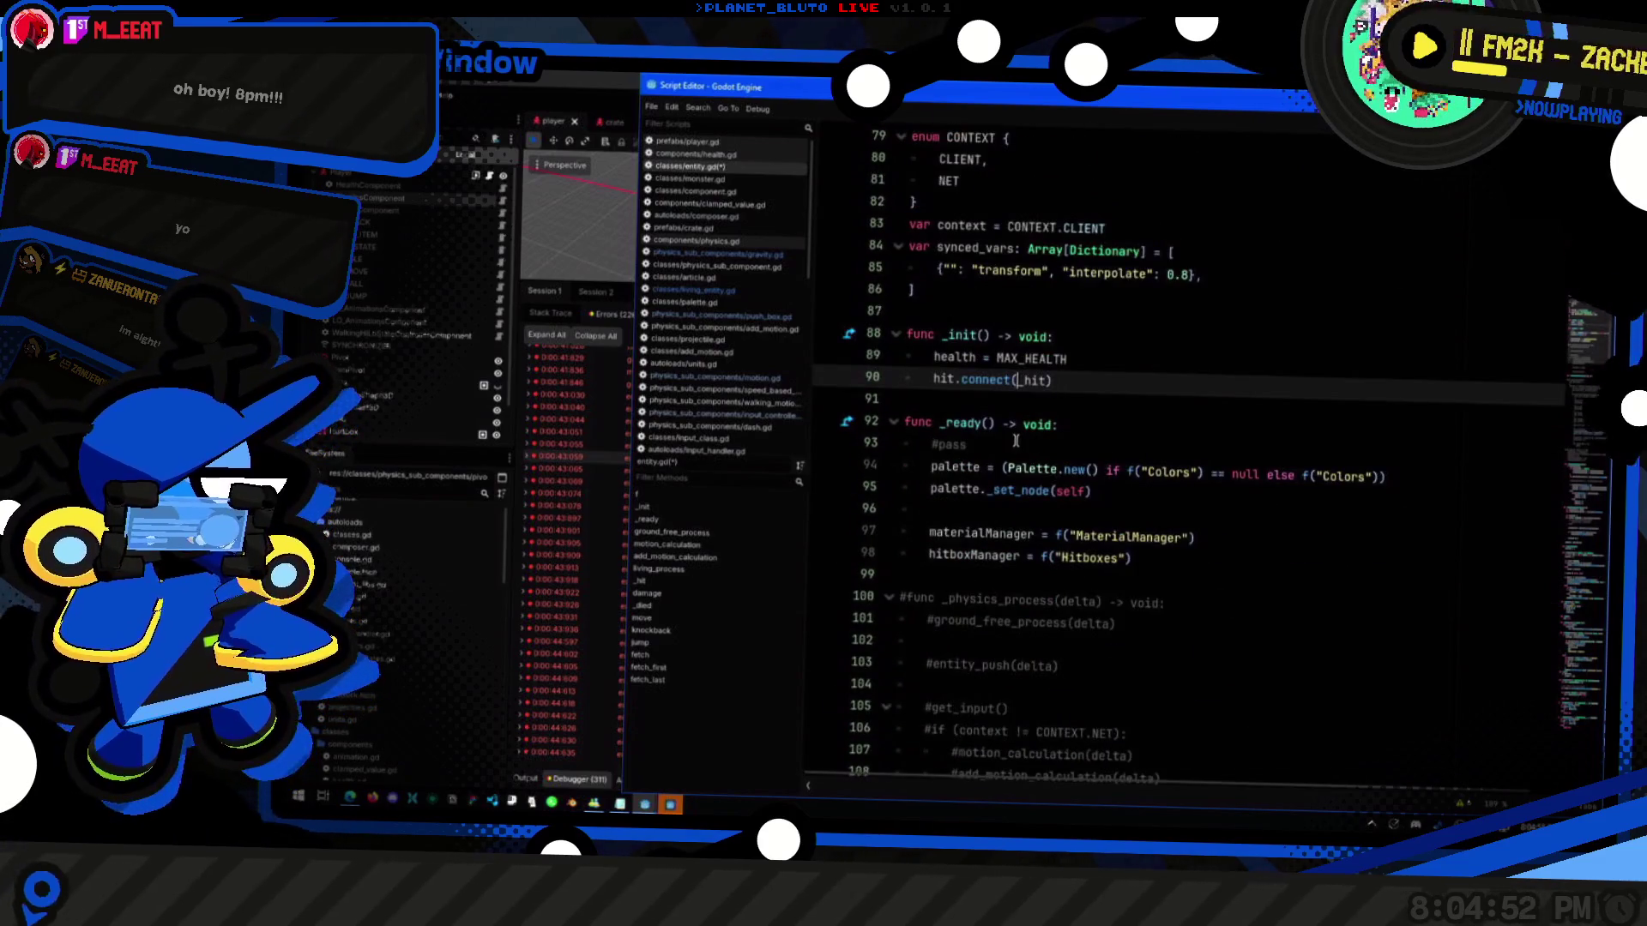
- Select hit.connect and search all project scripts for 'hit.connect'
key(ctrl+shift+Left)
key(ctrl+shift+Left)
key(ctrl+shift+Left)
key(ctrl+shift+f)
key(Return)
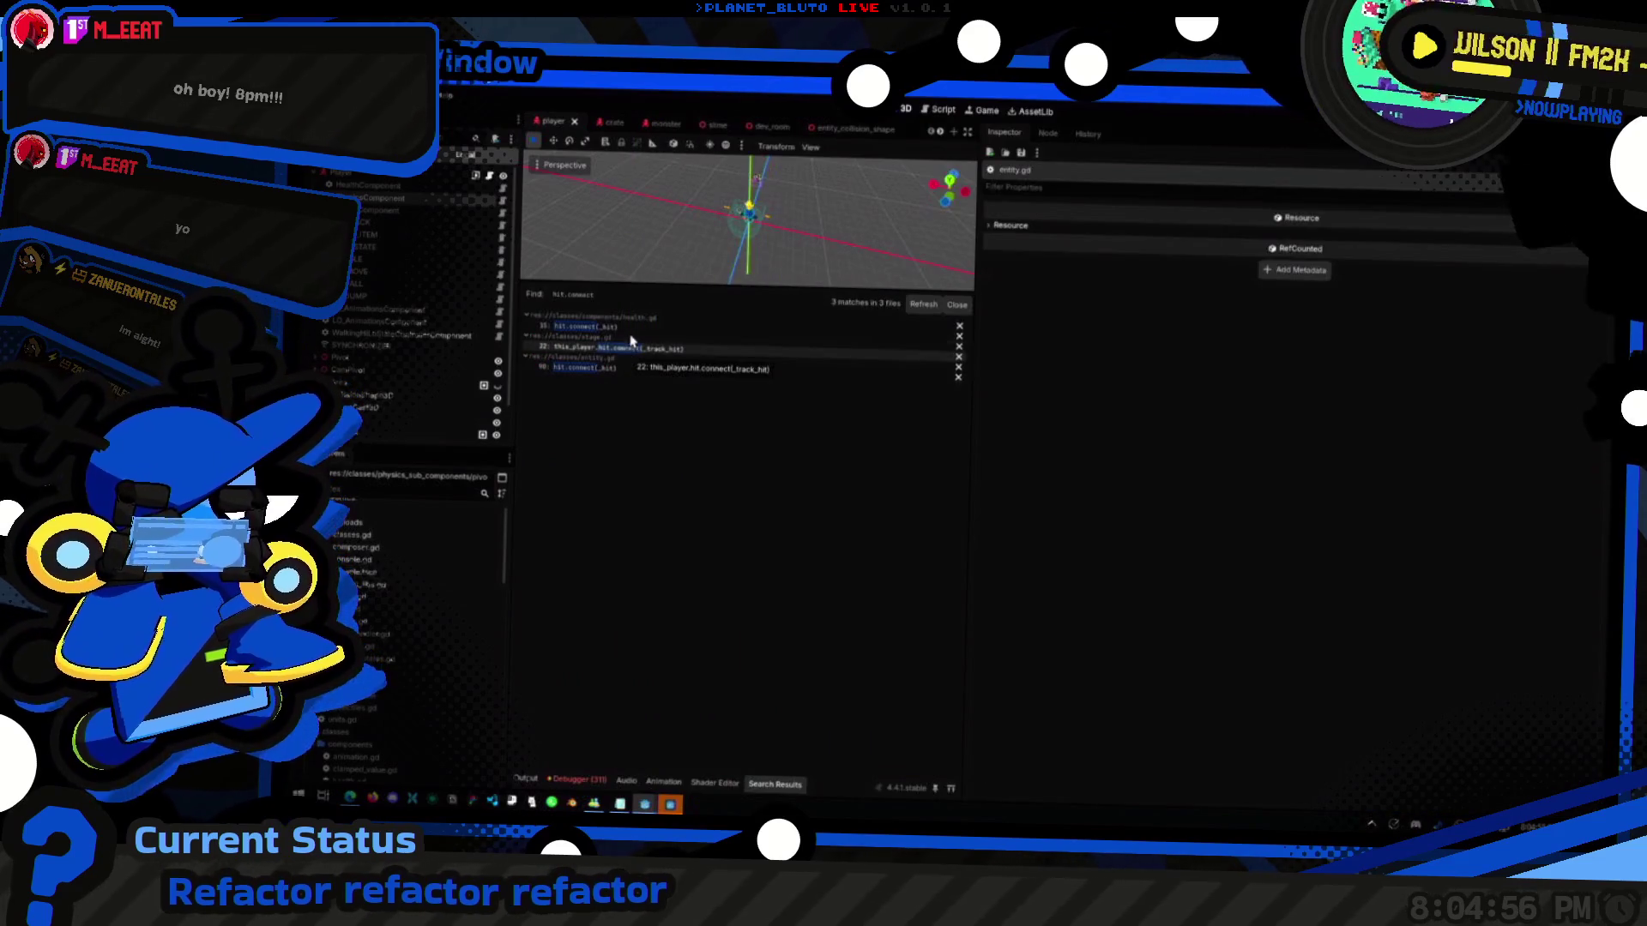
- Open the hit.connect matches in health.gd and entity.gd, then show the debugger errors
click(619, 329)
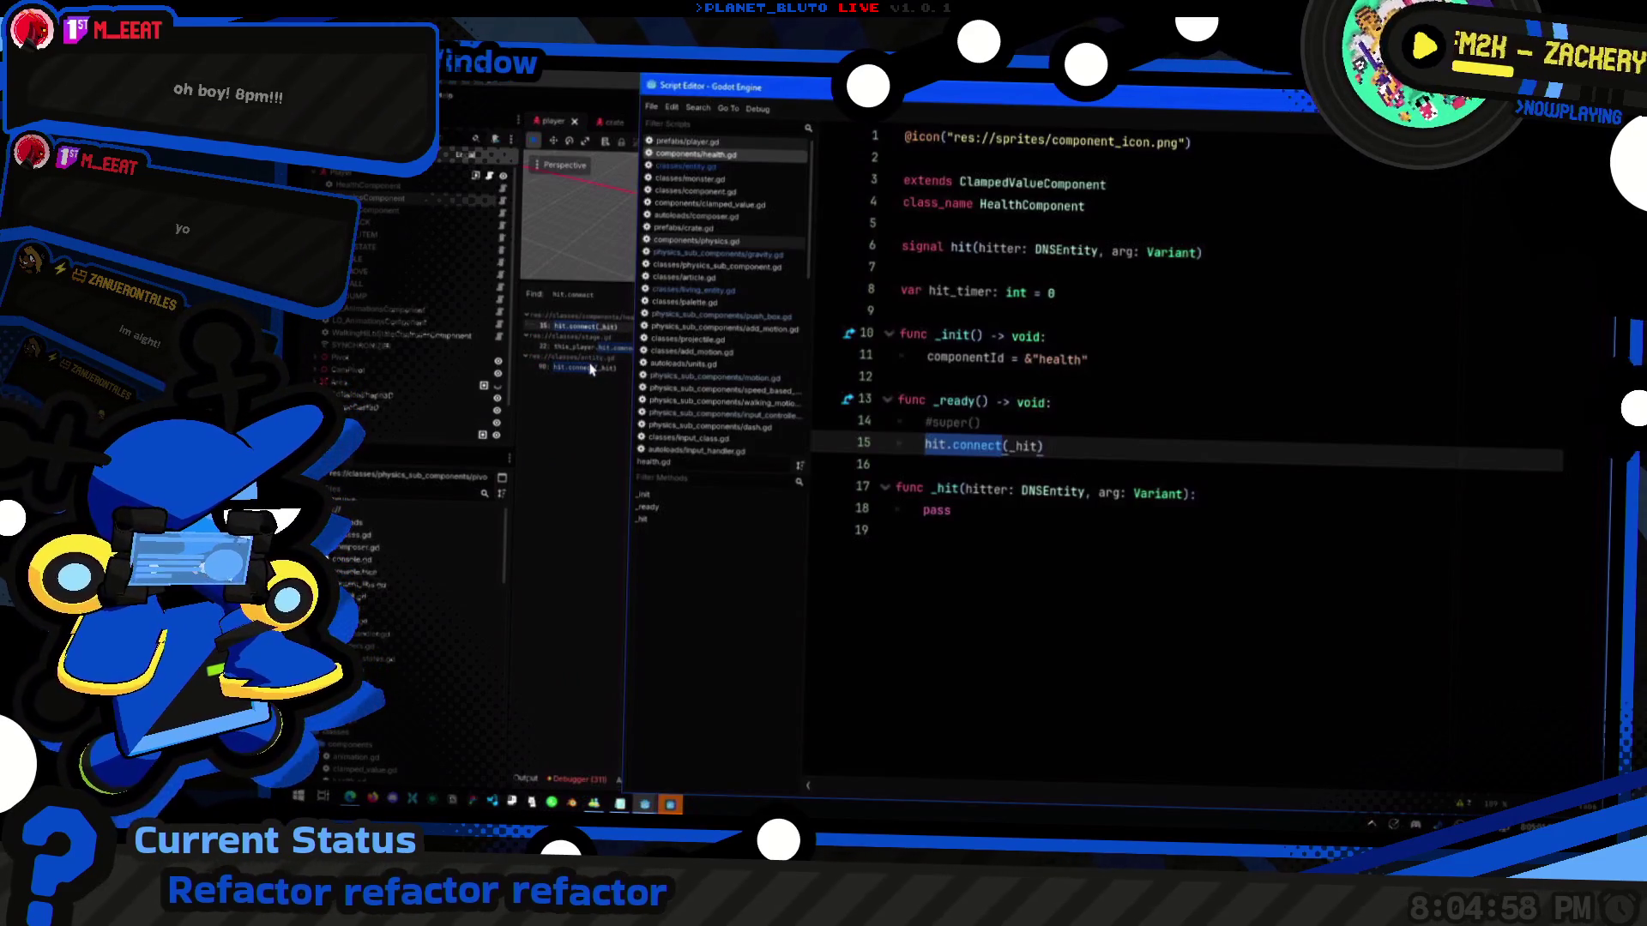
click(590, 369)
click(592, 378)
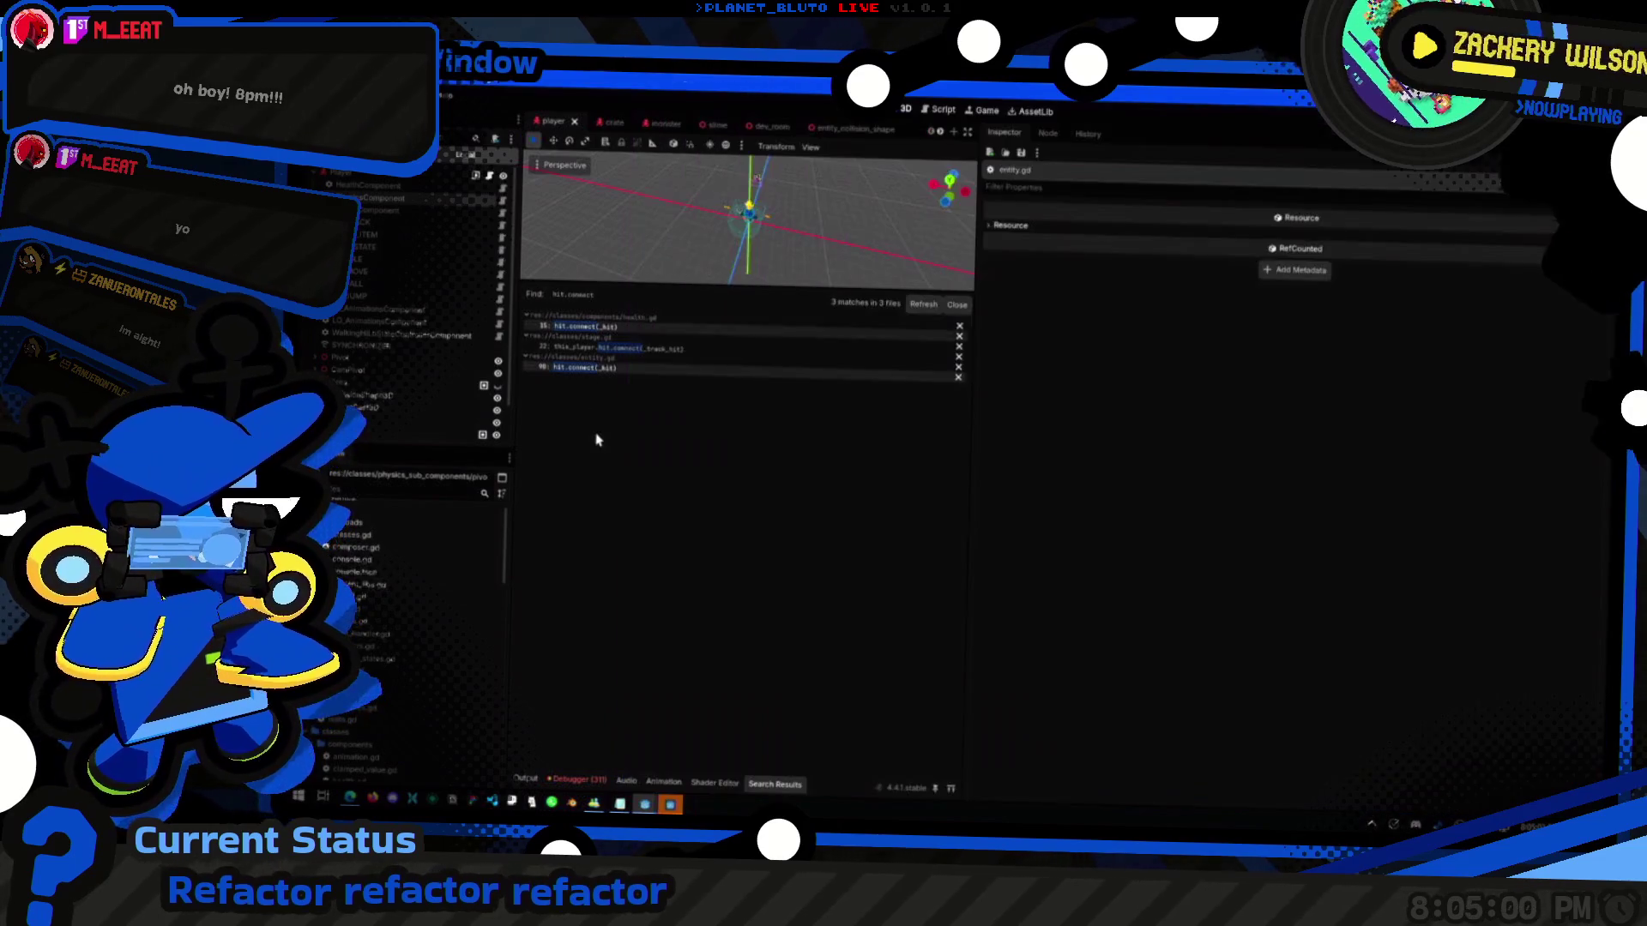
click(575, 779)
- Jump from the 'Signal hit is already connected' error to entity.gd line 90's _hit callback
mouse_move(768, 588)
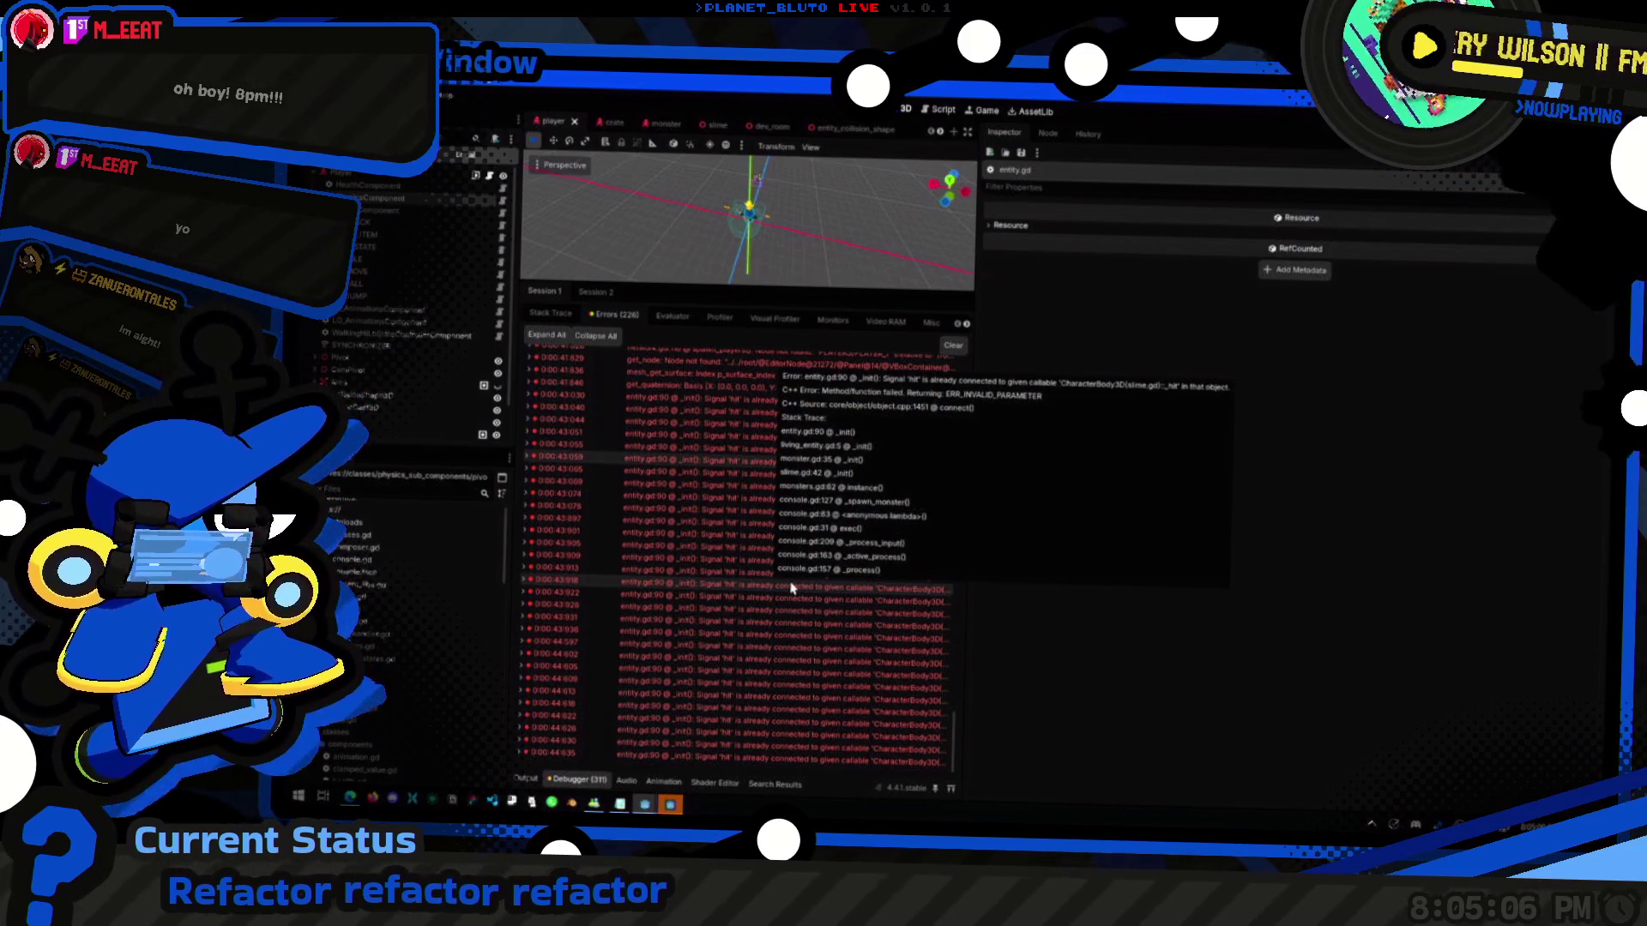
double_click(791, 589)
click(613, 686)
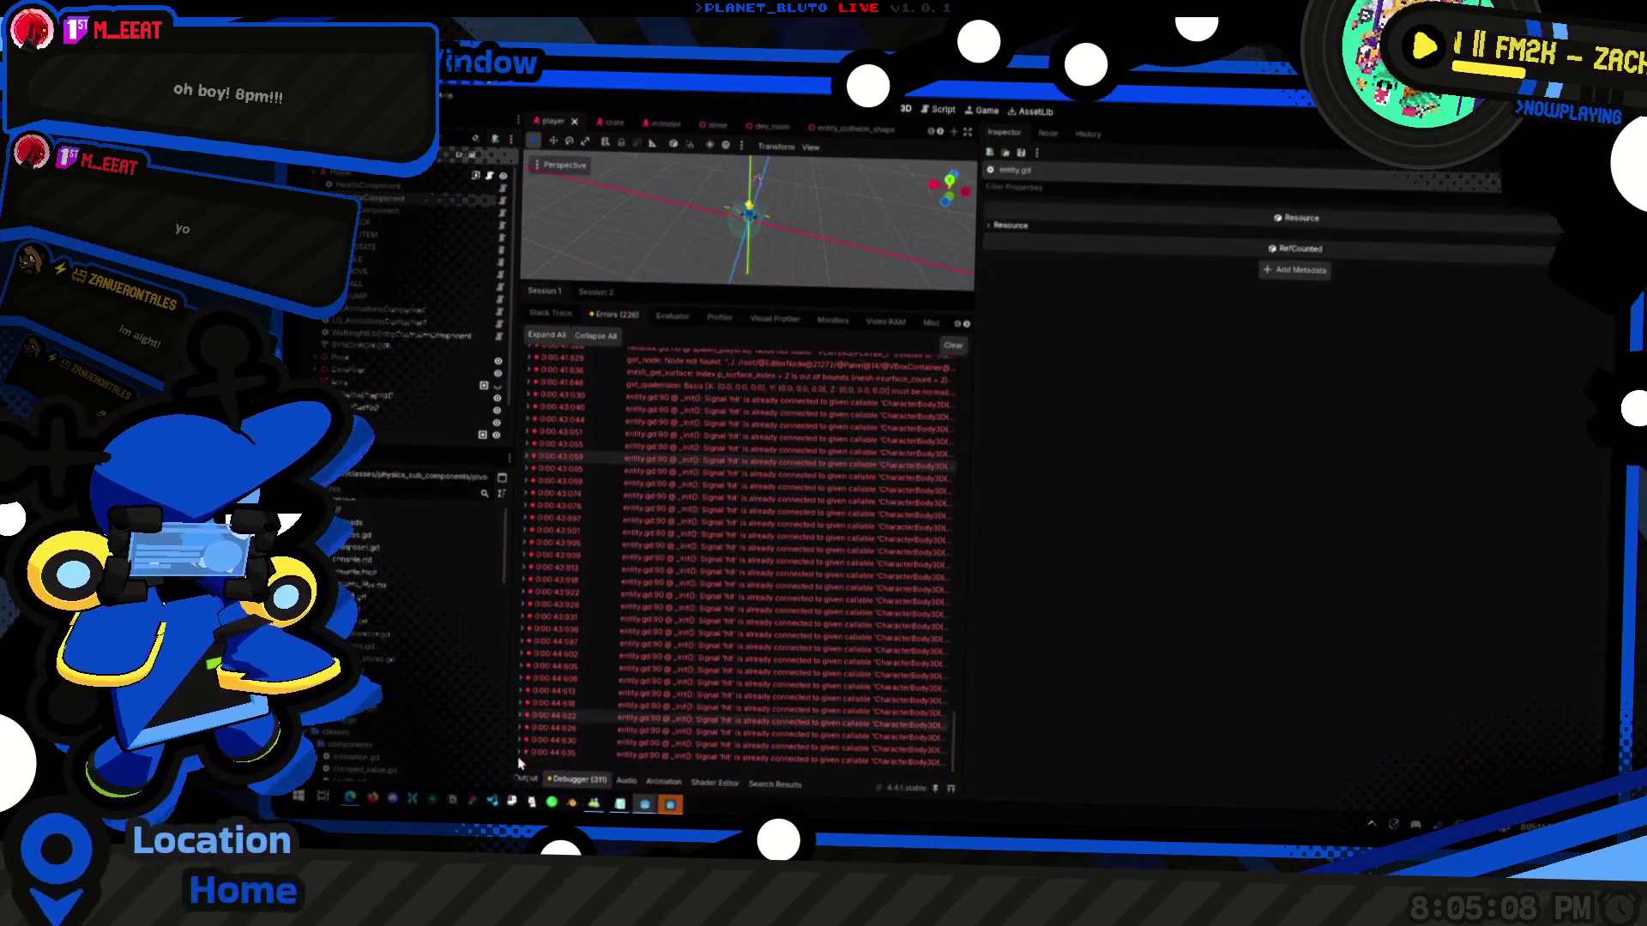
key(alt+Tab)
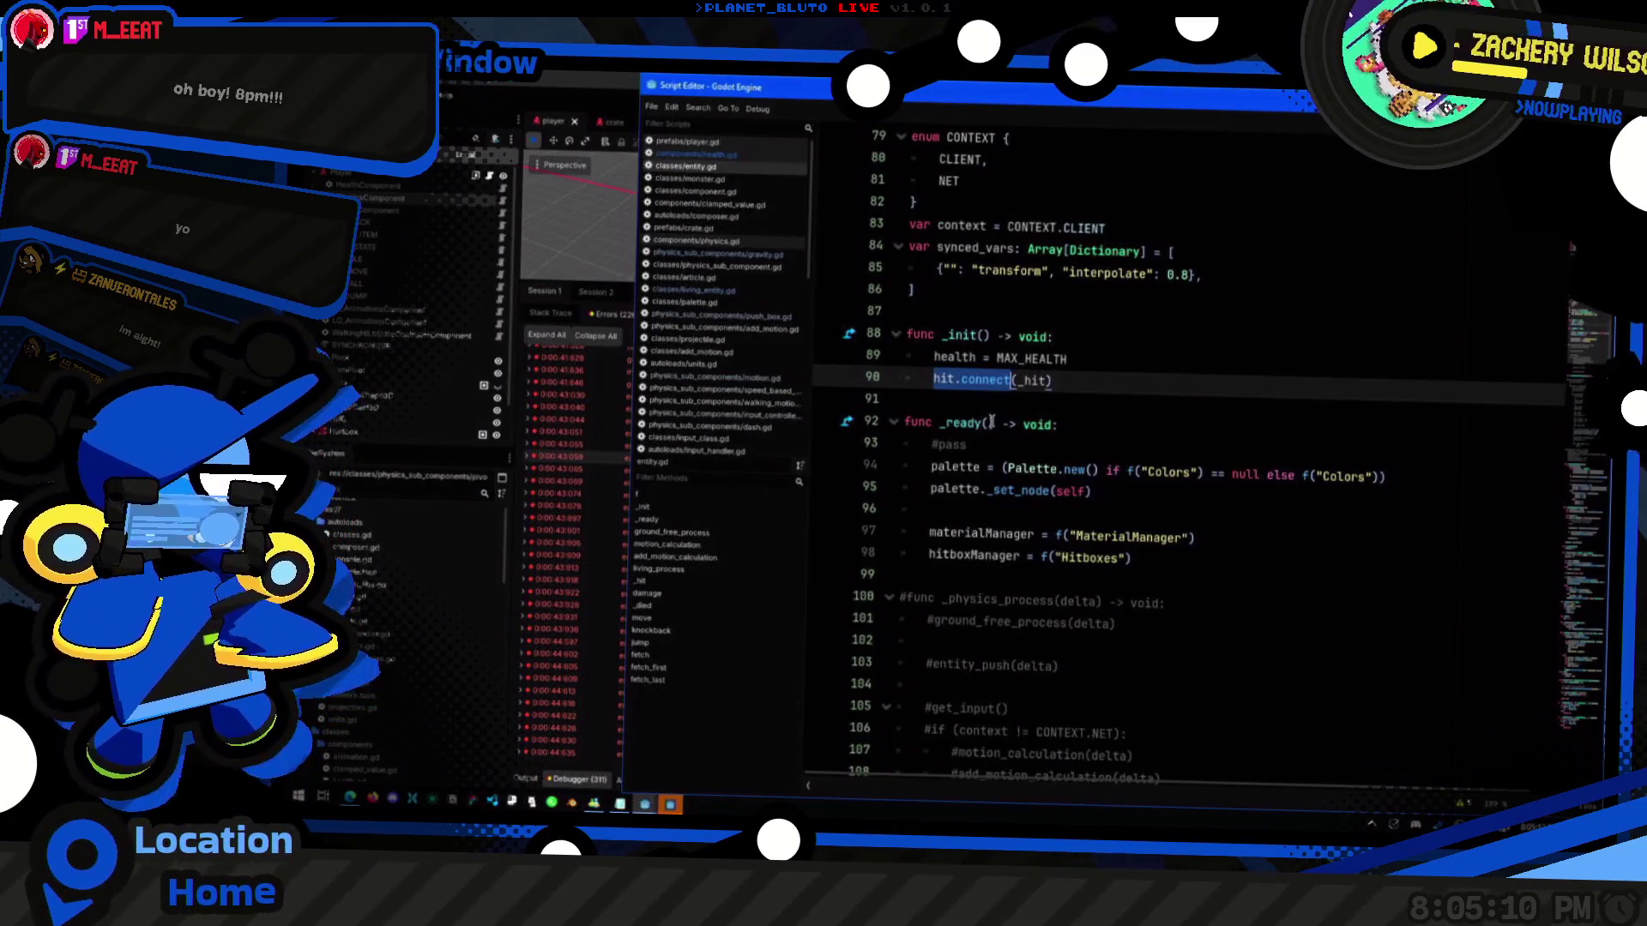
double_click(1028, 380)
key(alt+Tab)
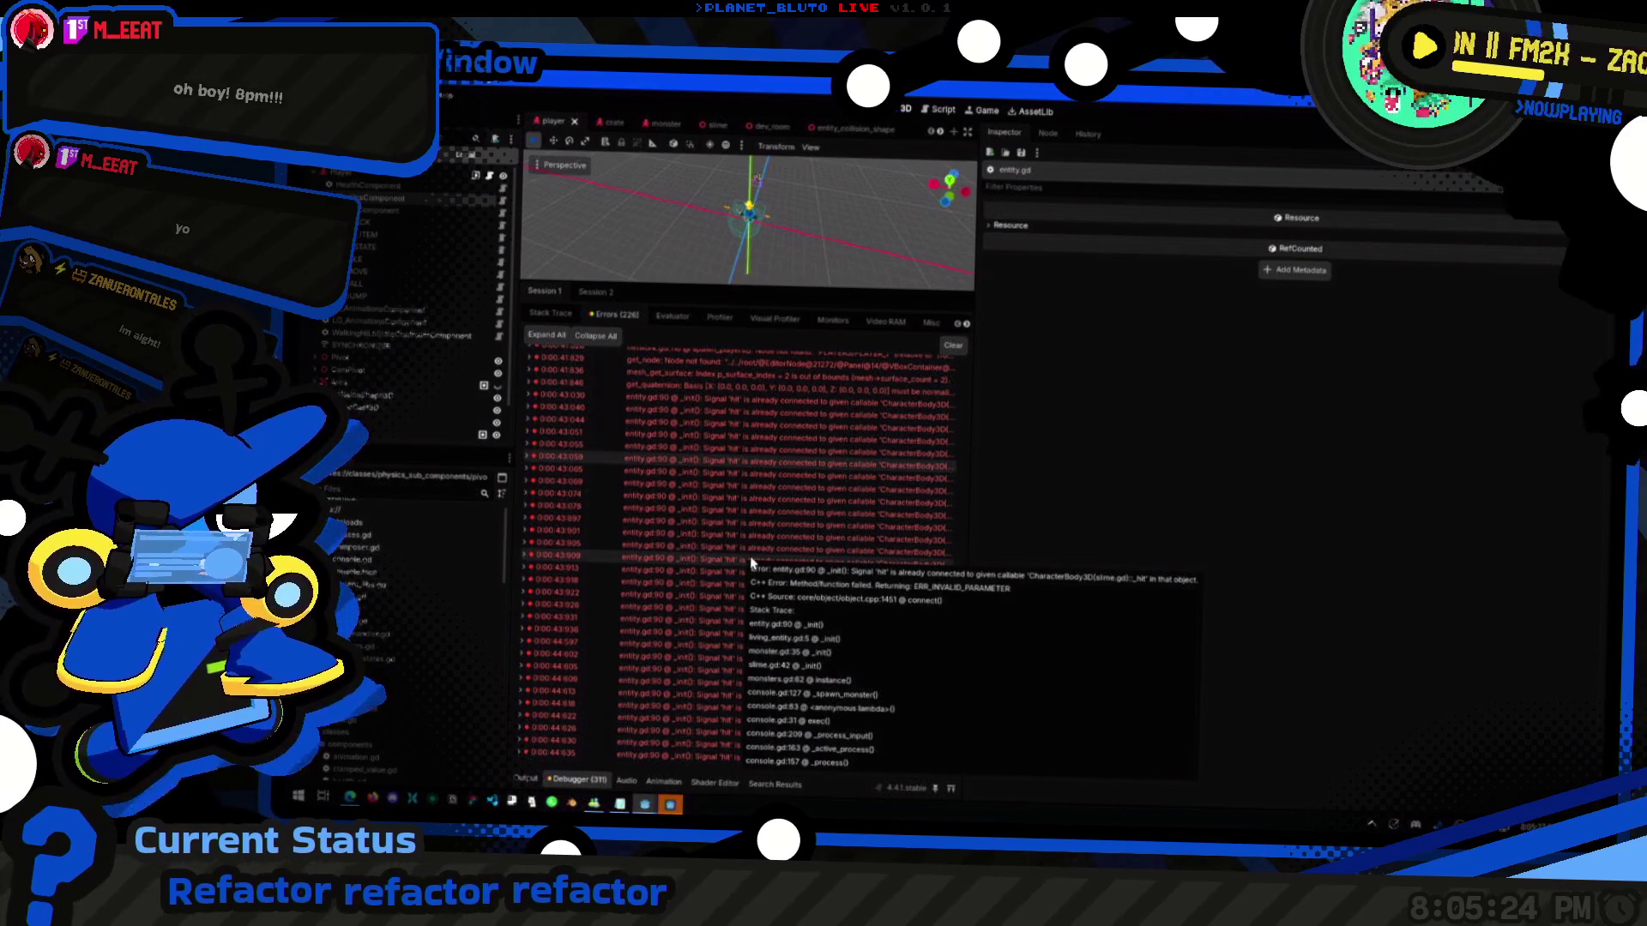
- Review entity.gd's line 90 connection and its _hit function
click(824, 643)
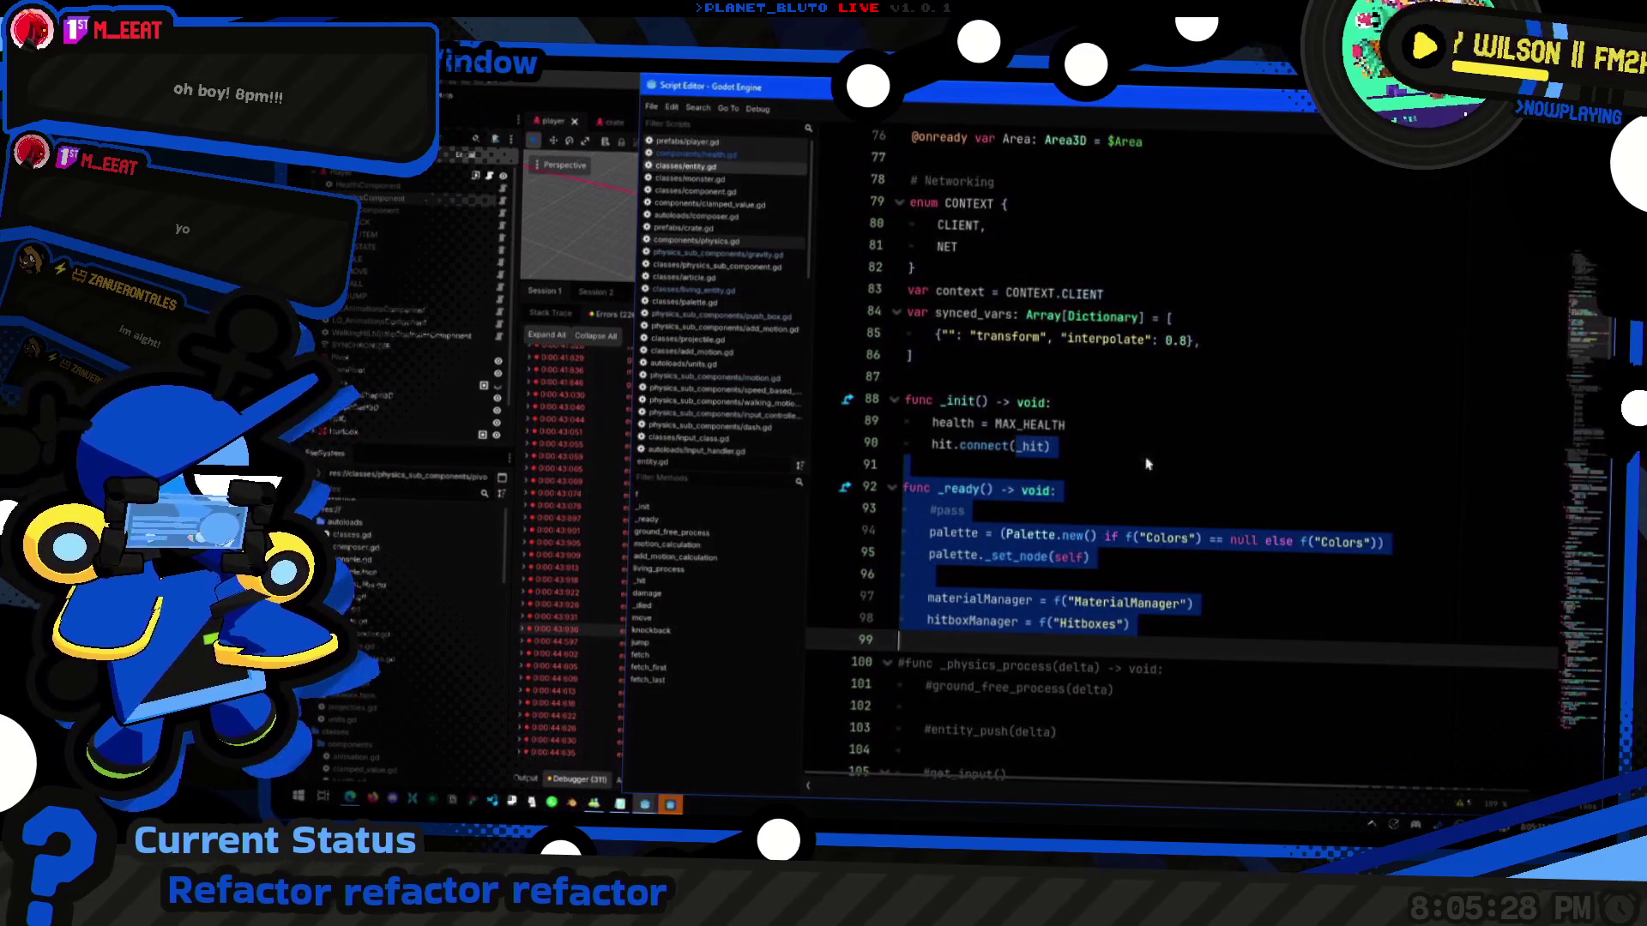
click(1147, 429)
scroll(1147, 453, down, 5)
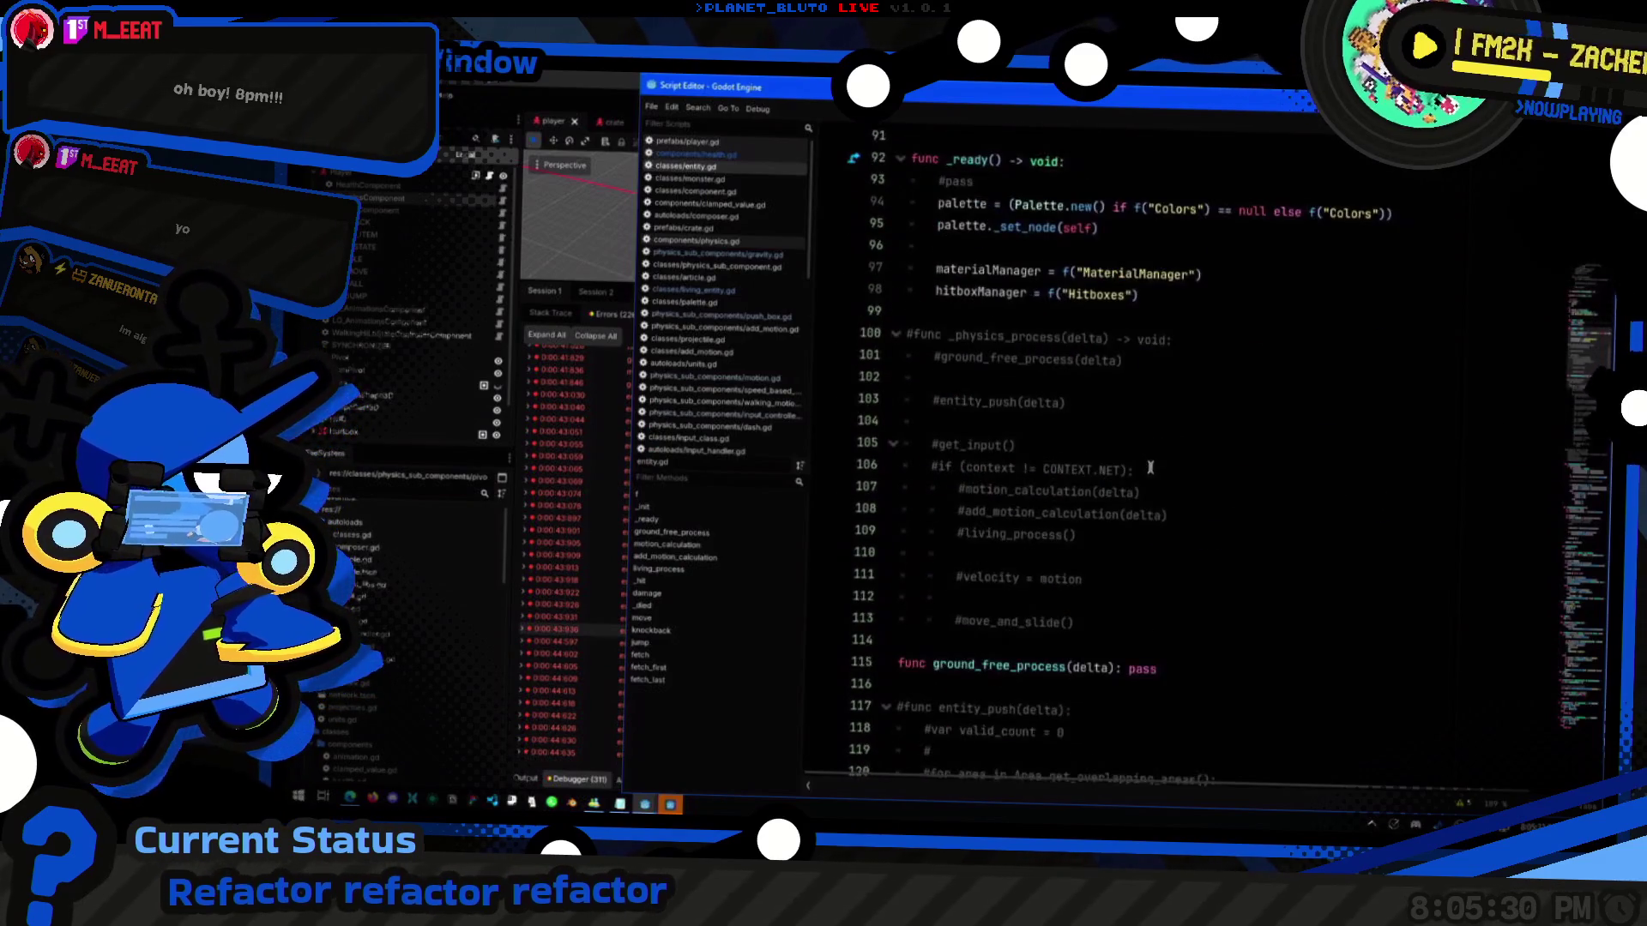
scroll(1147, 453, up, 6)
click(1096, 512)
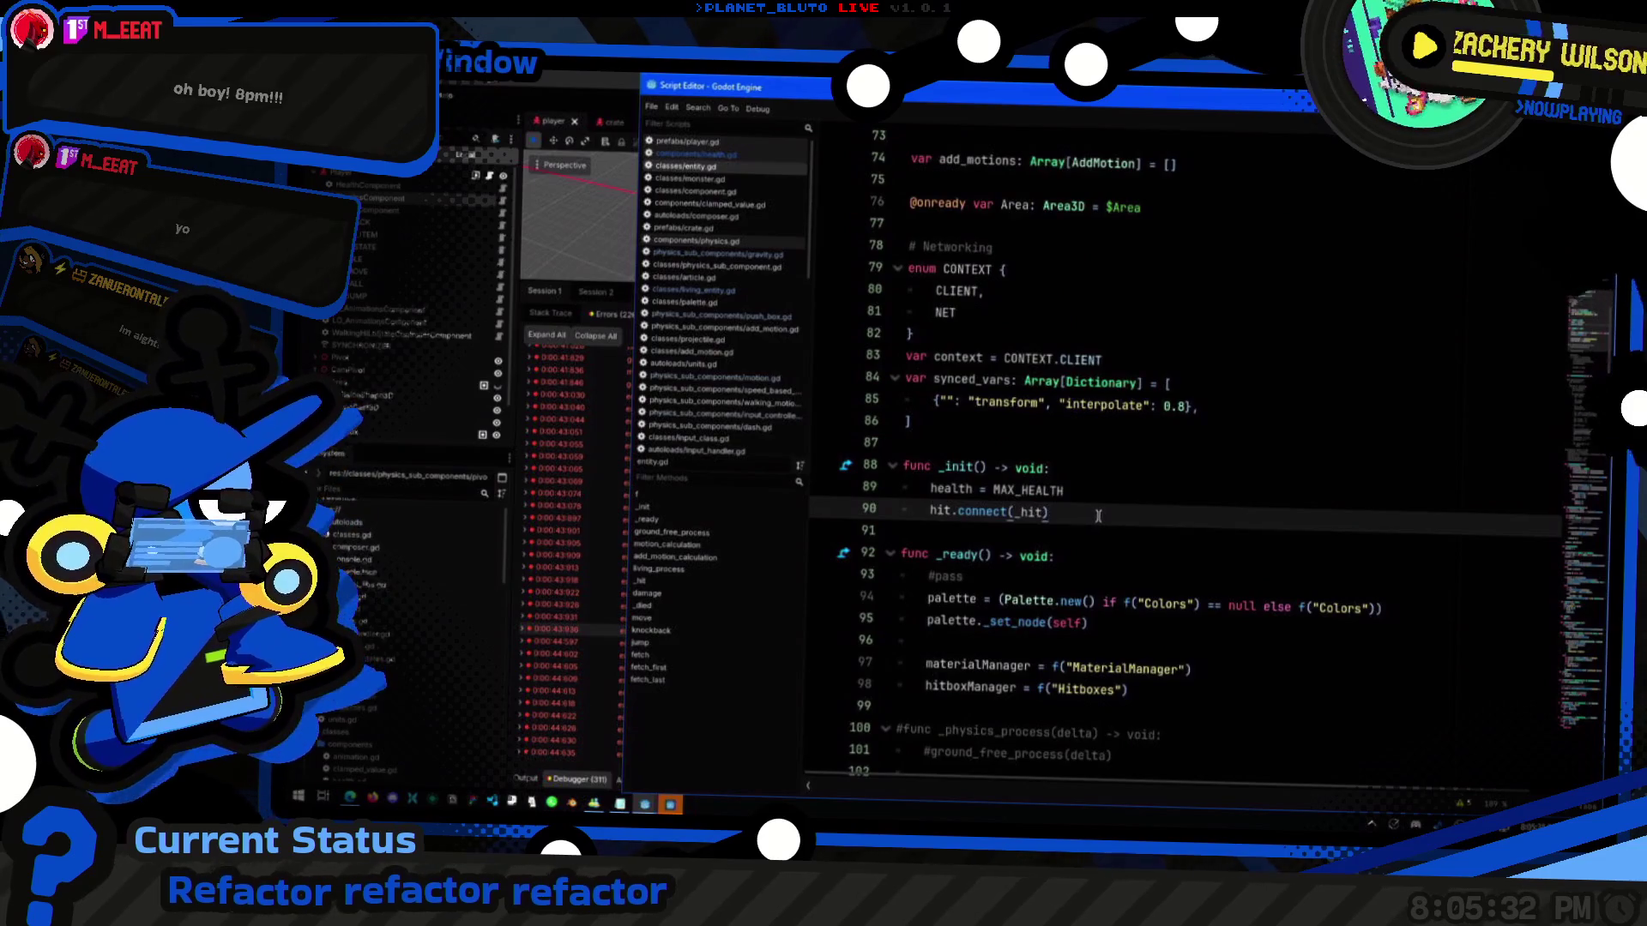
scroll(1098, 515, up, 20)
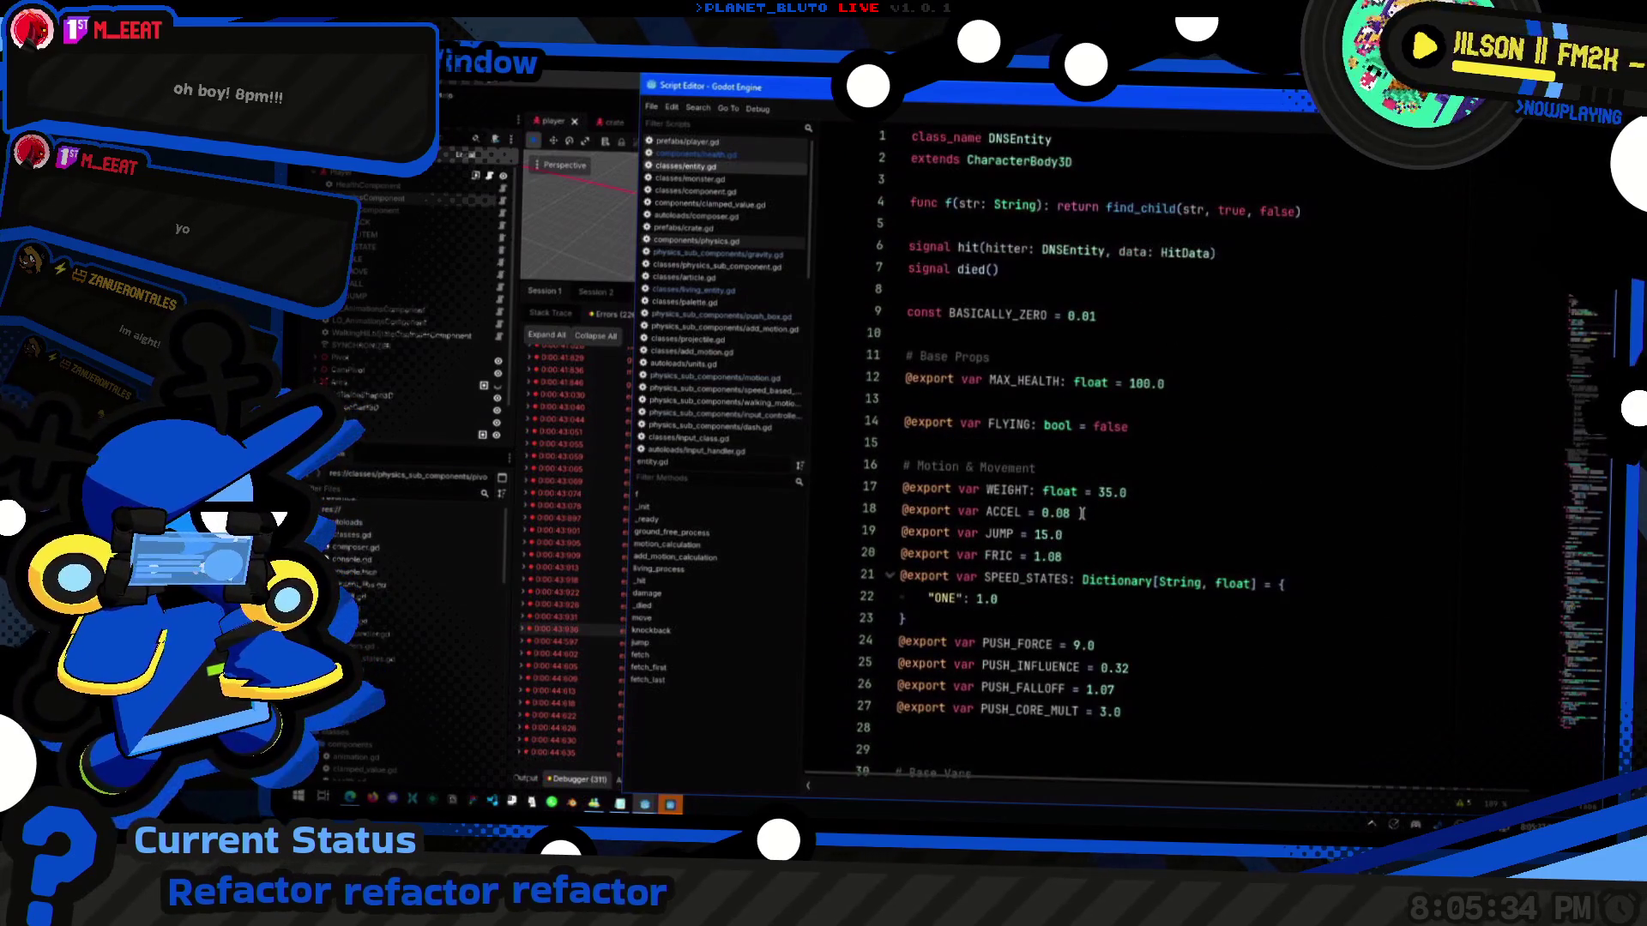
scroll(1094, 463, down, 20)
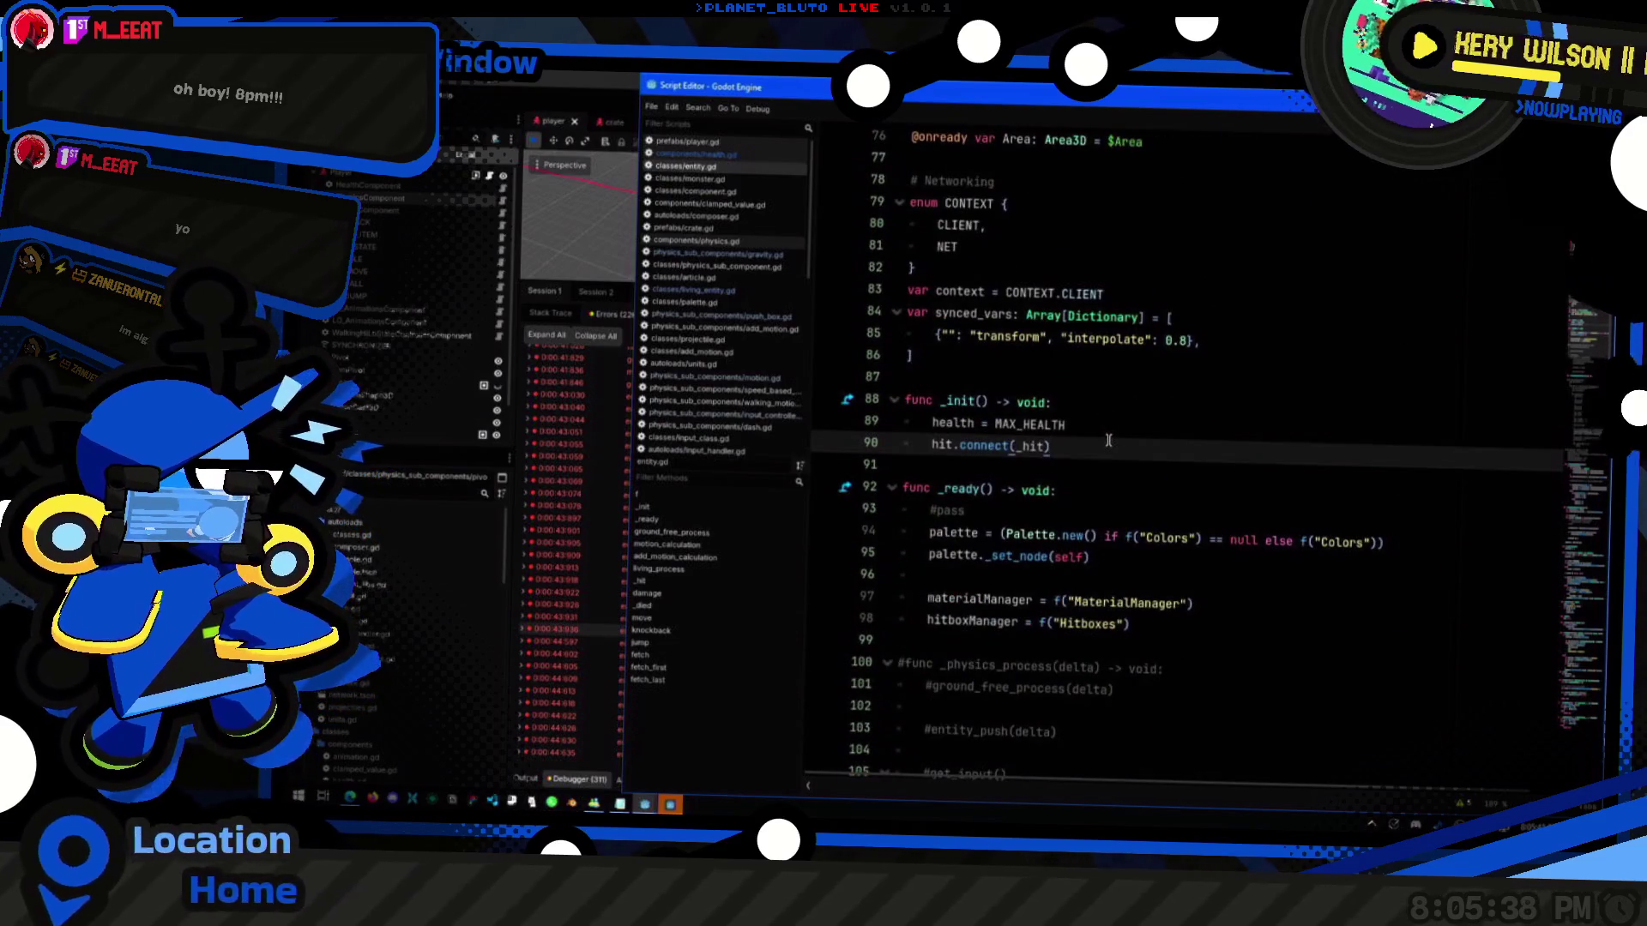
click(663, 584)
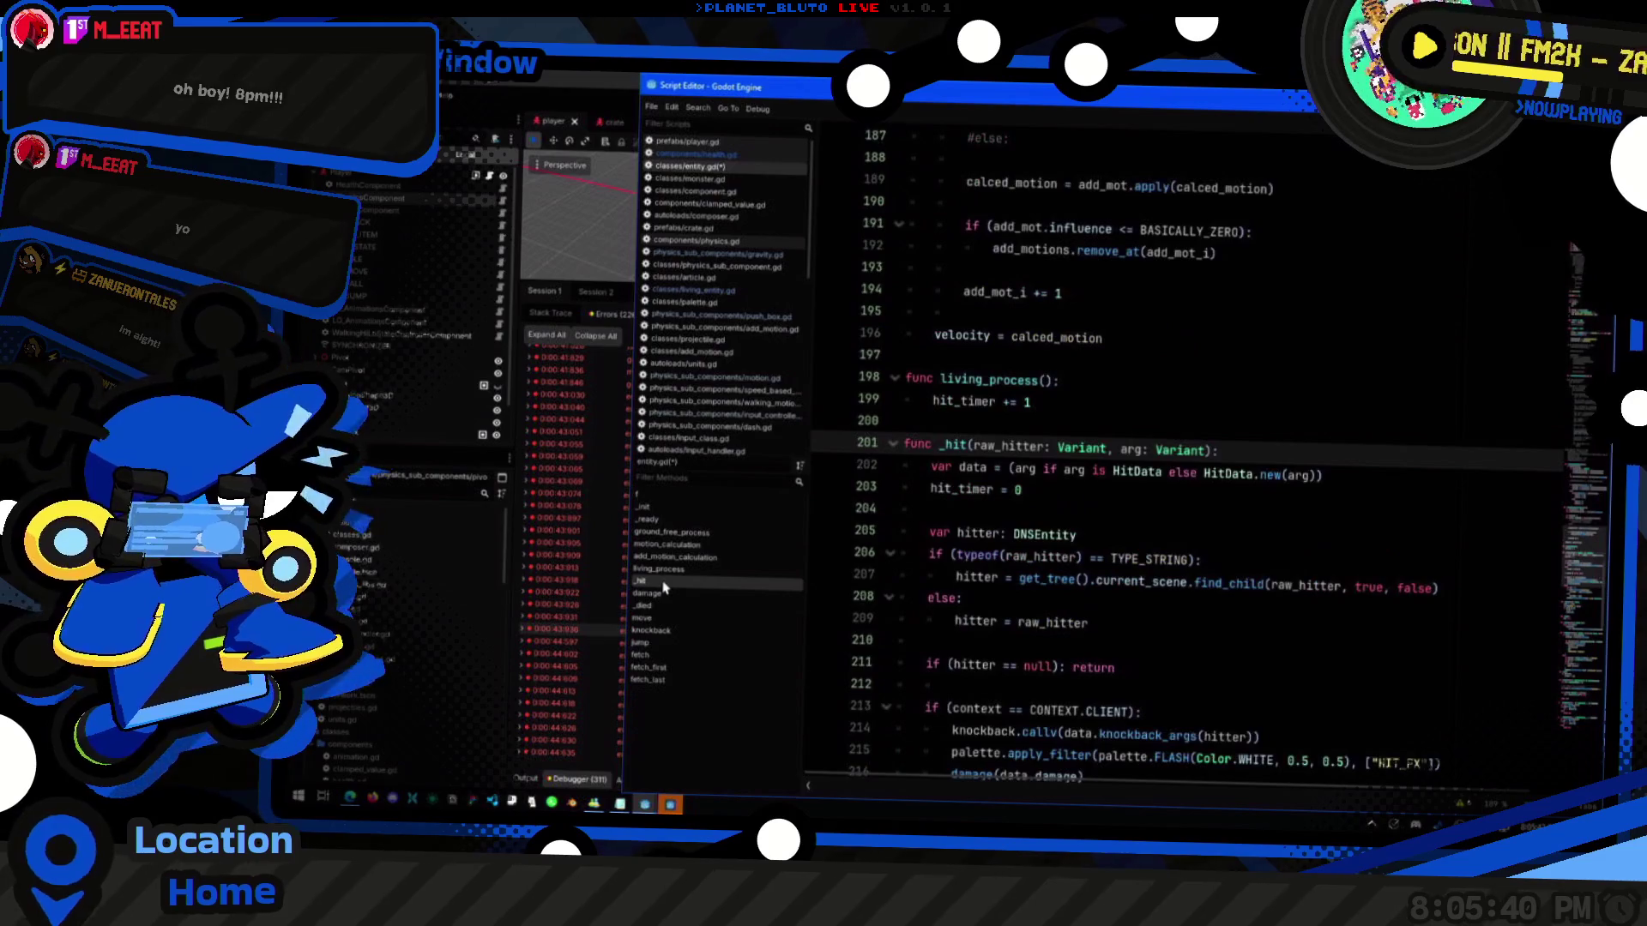
scroll(1112, 530, down, 5)
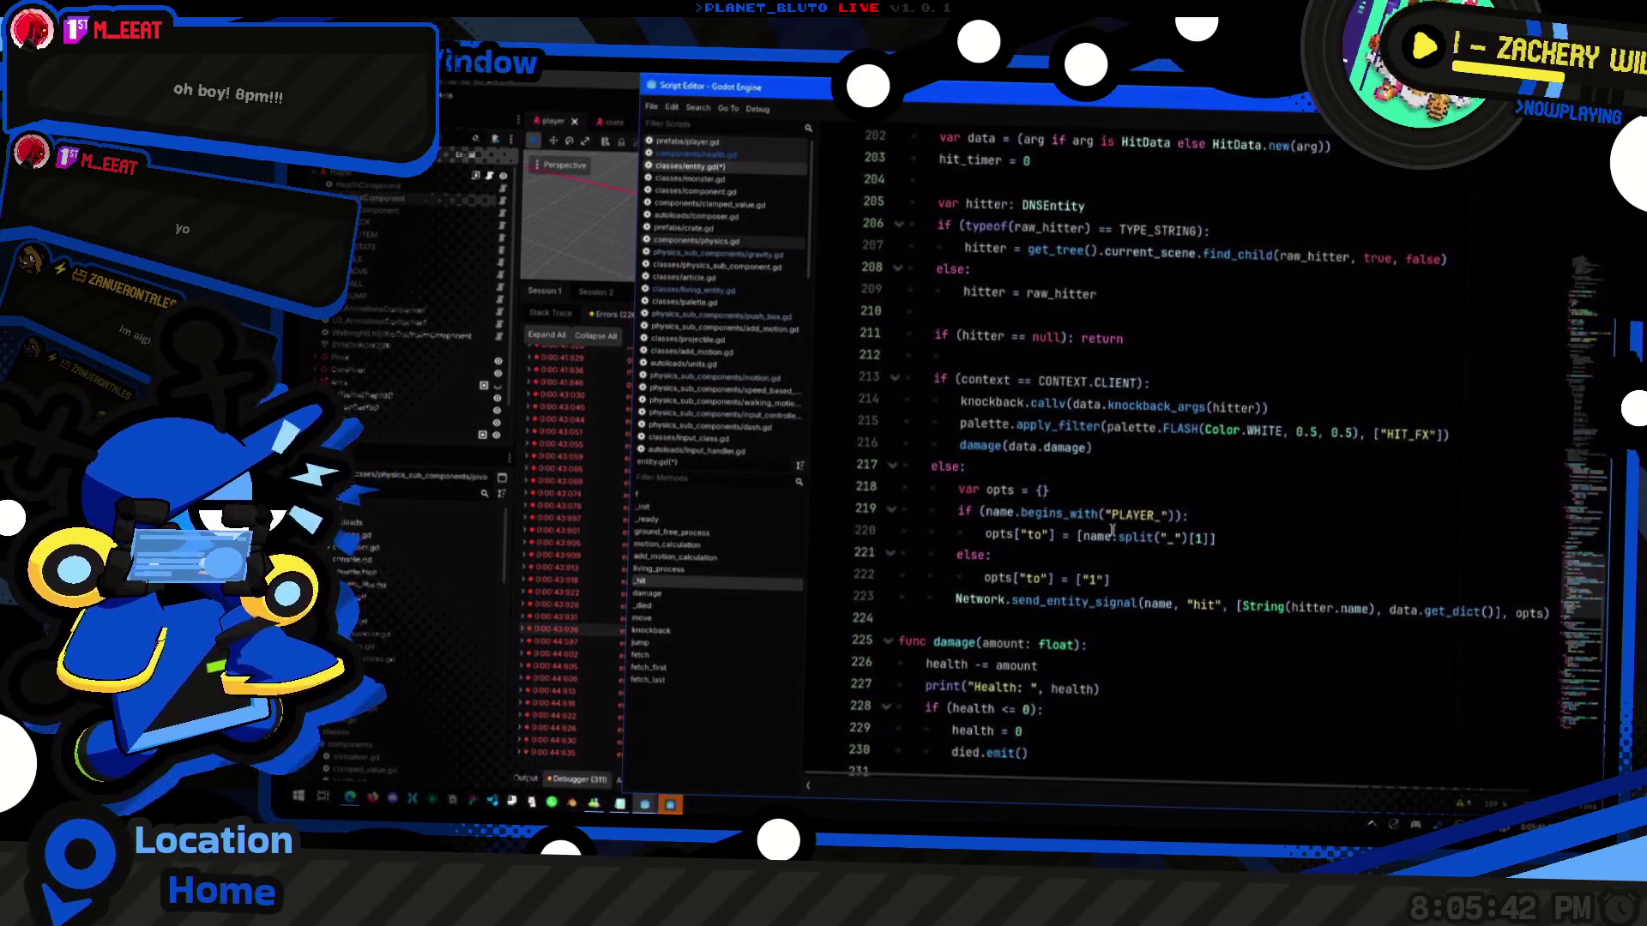
scroll(1112, 529, up, 1)
key(alt+Tab)
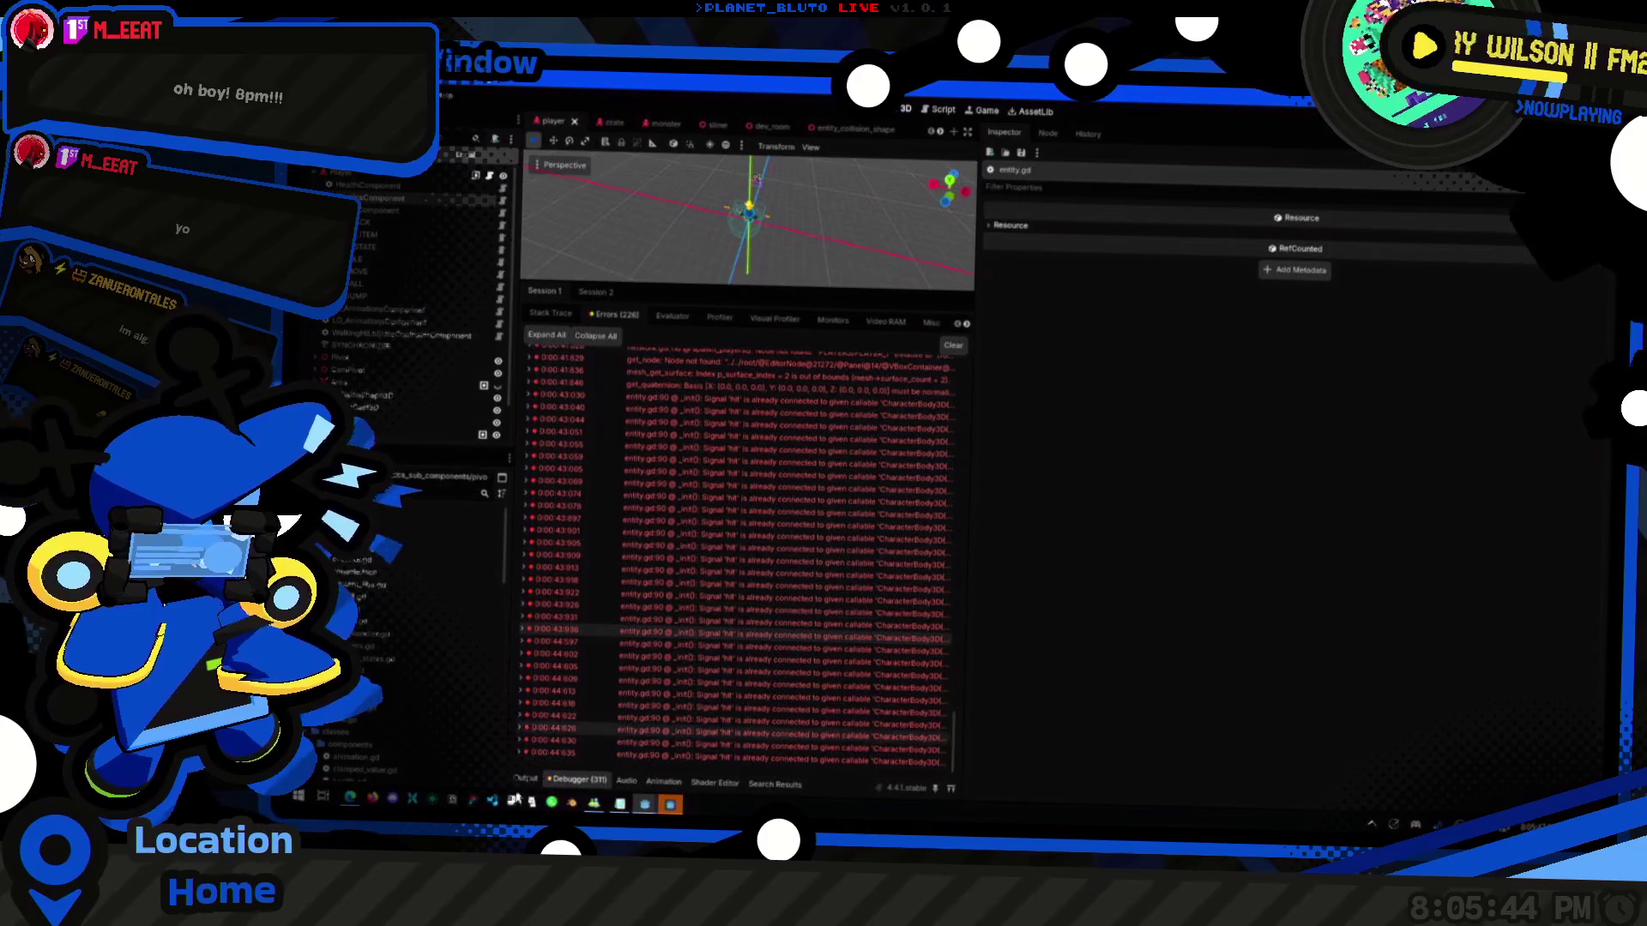
- Show the Output log, inspect HealthComponent and its health.gd script, then save and run with F5
click(526, 781)
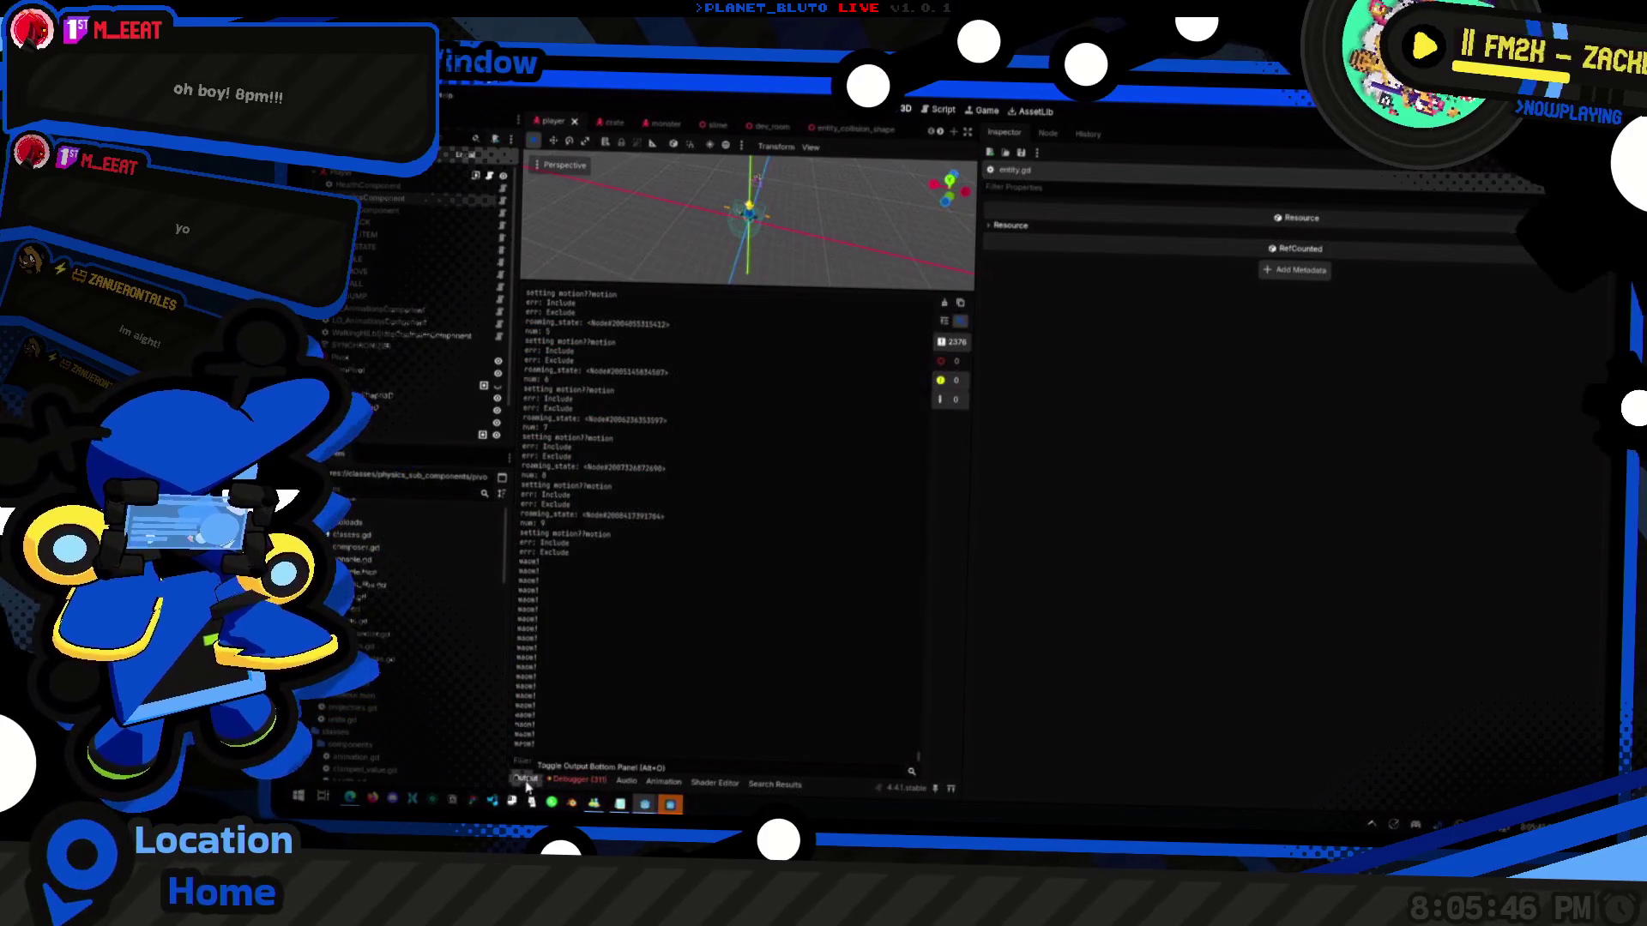
key(alt+Tab)
key(alt+Tab)
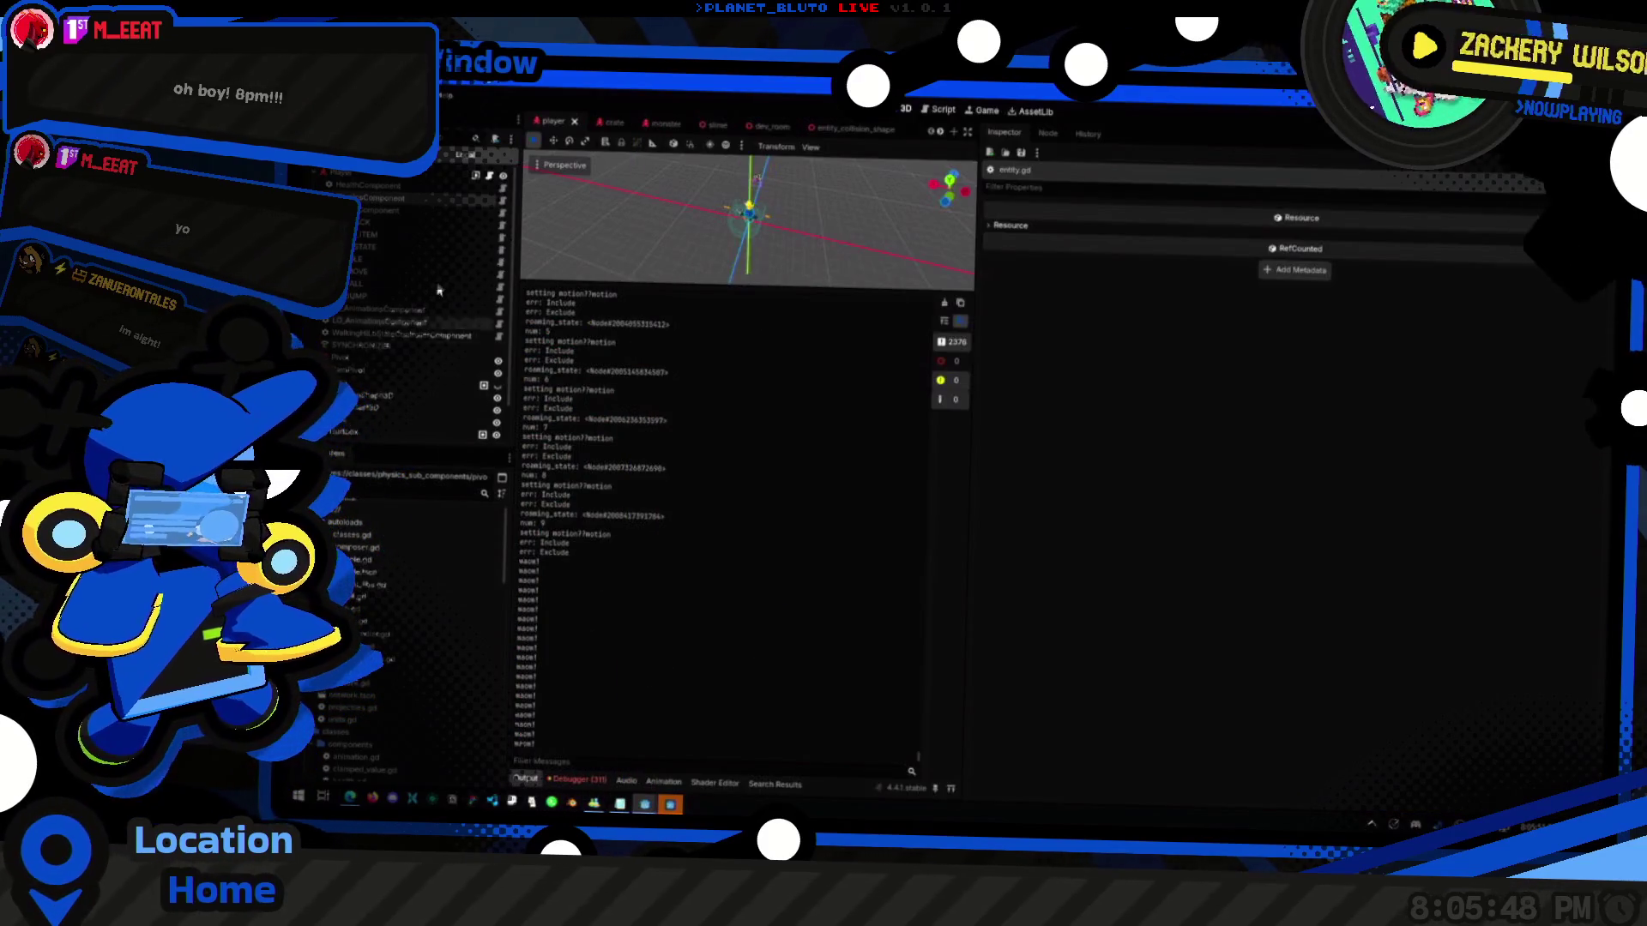
click(410, 199)
click(502, 198)
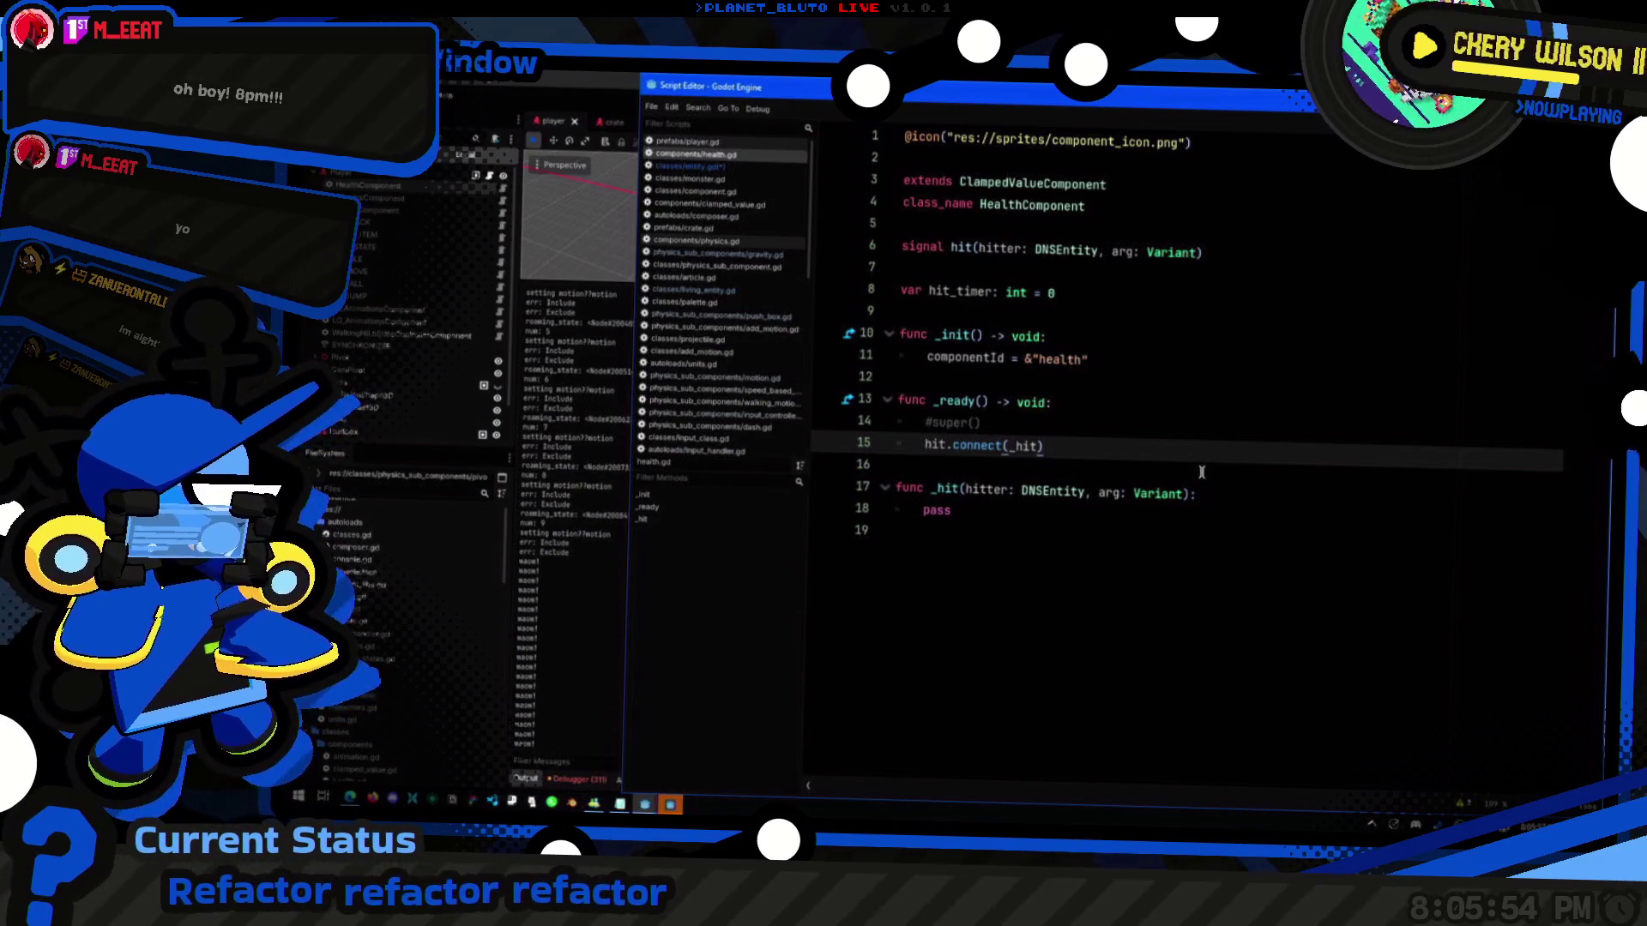
key(alt+Tab)
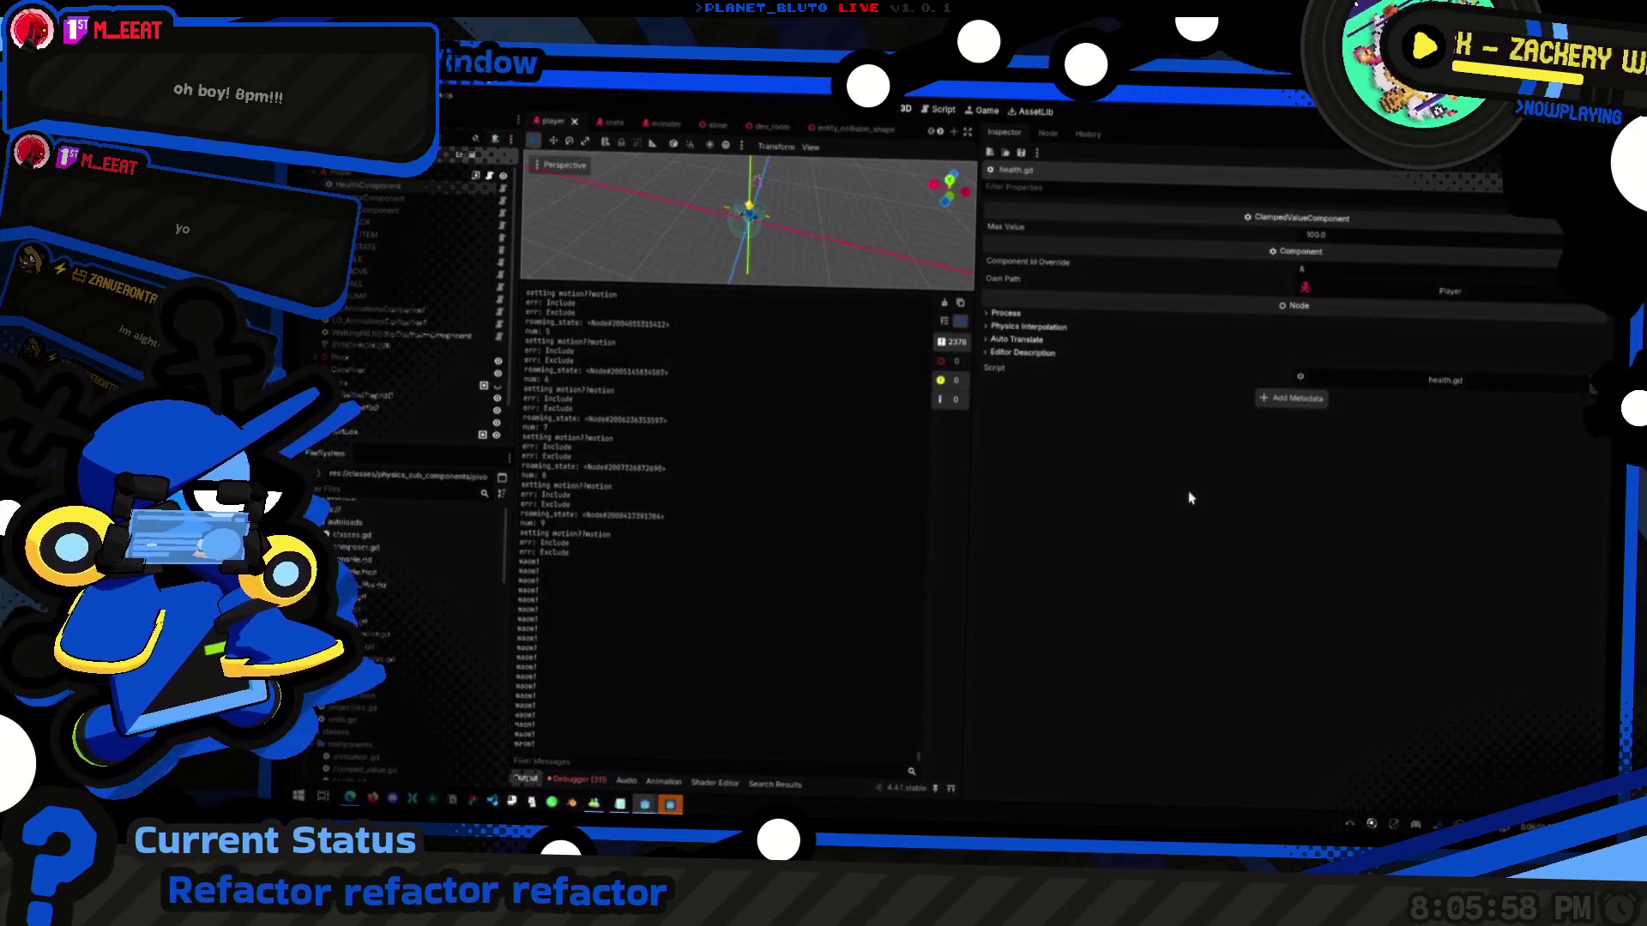
key(alt+Tab)
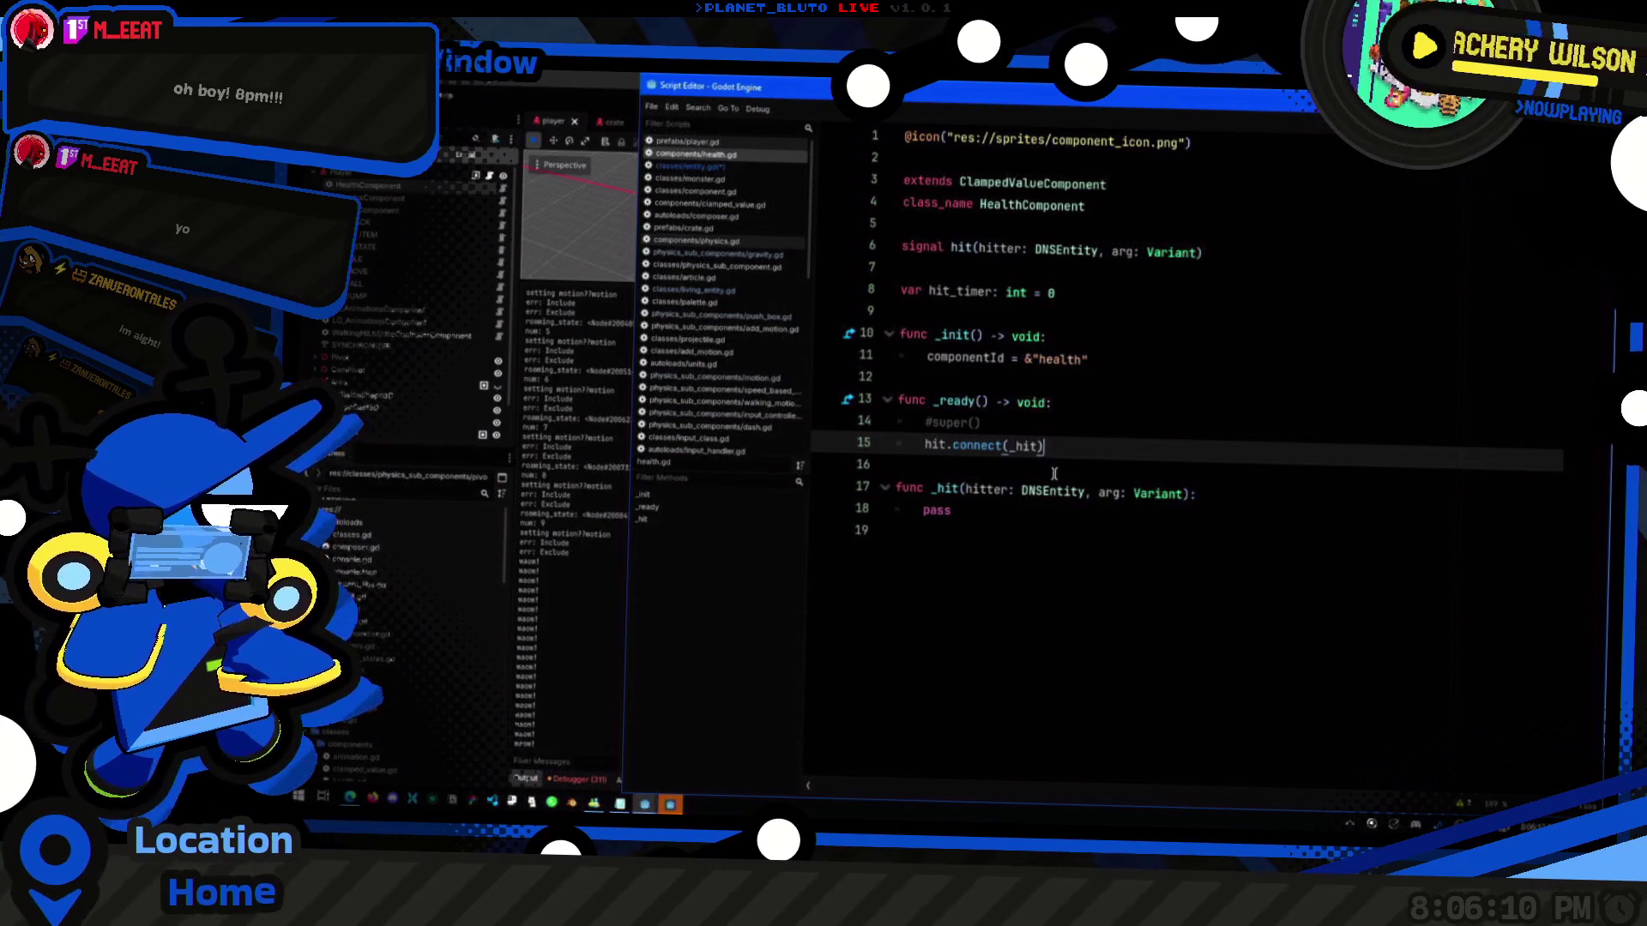
key(alt+Tab)
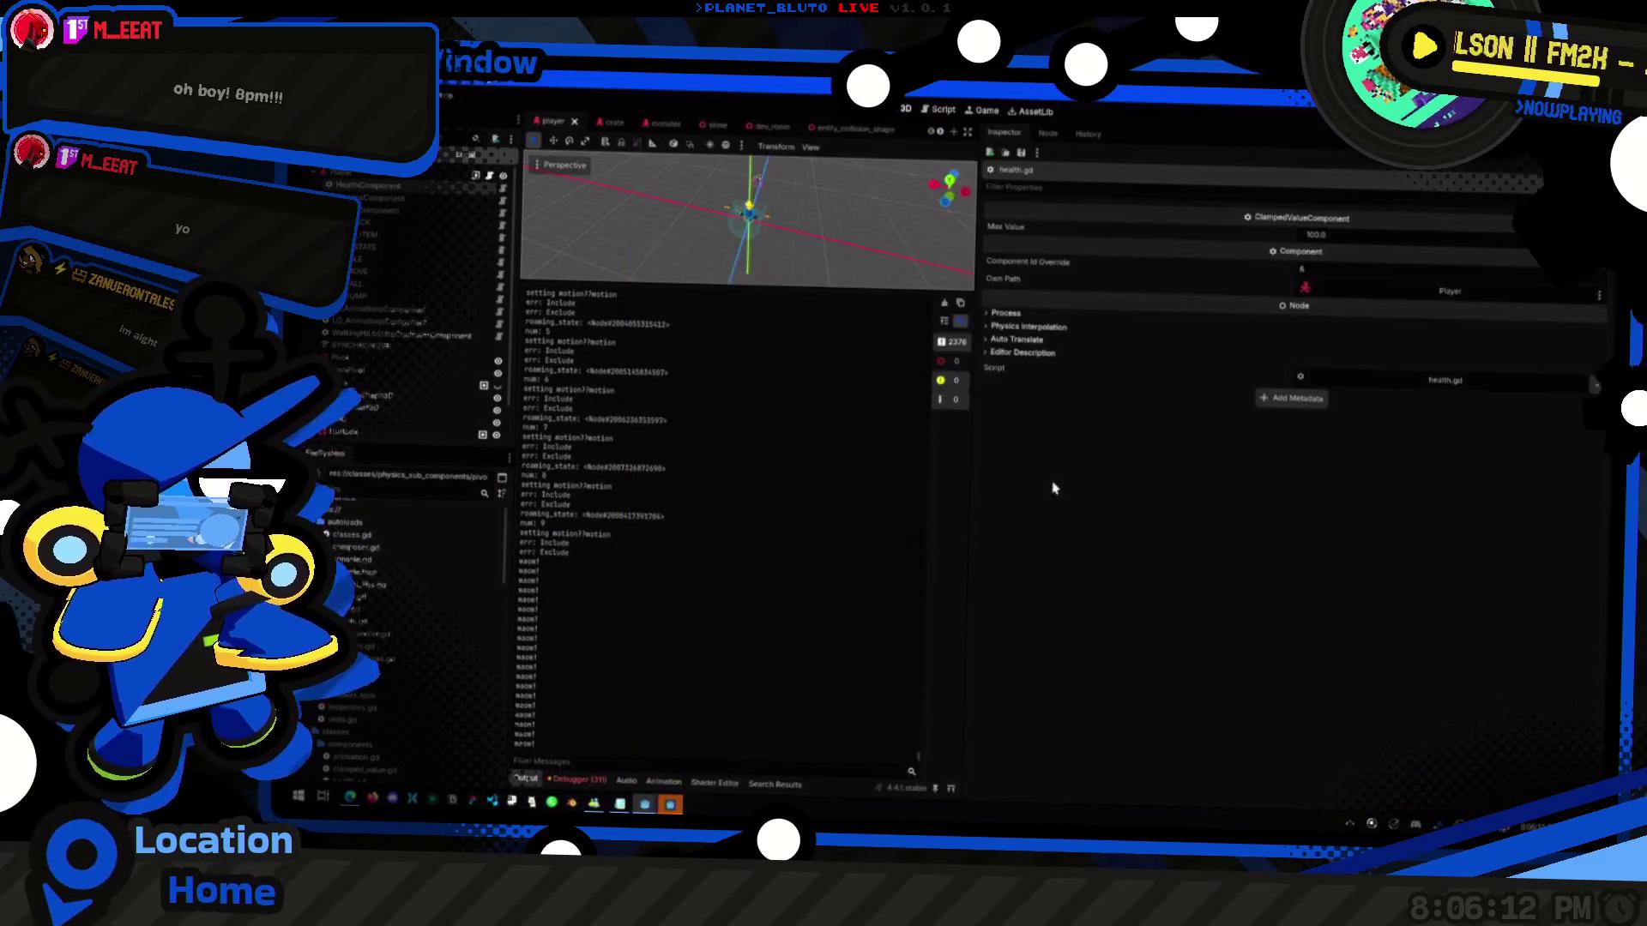
key(F5)
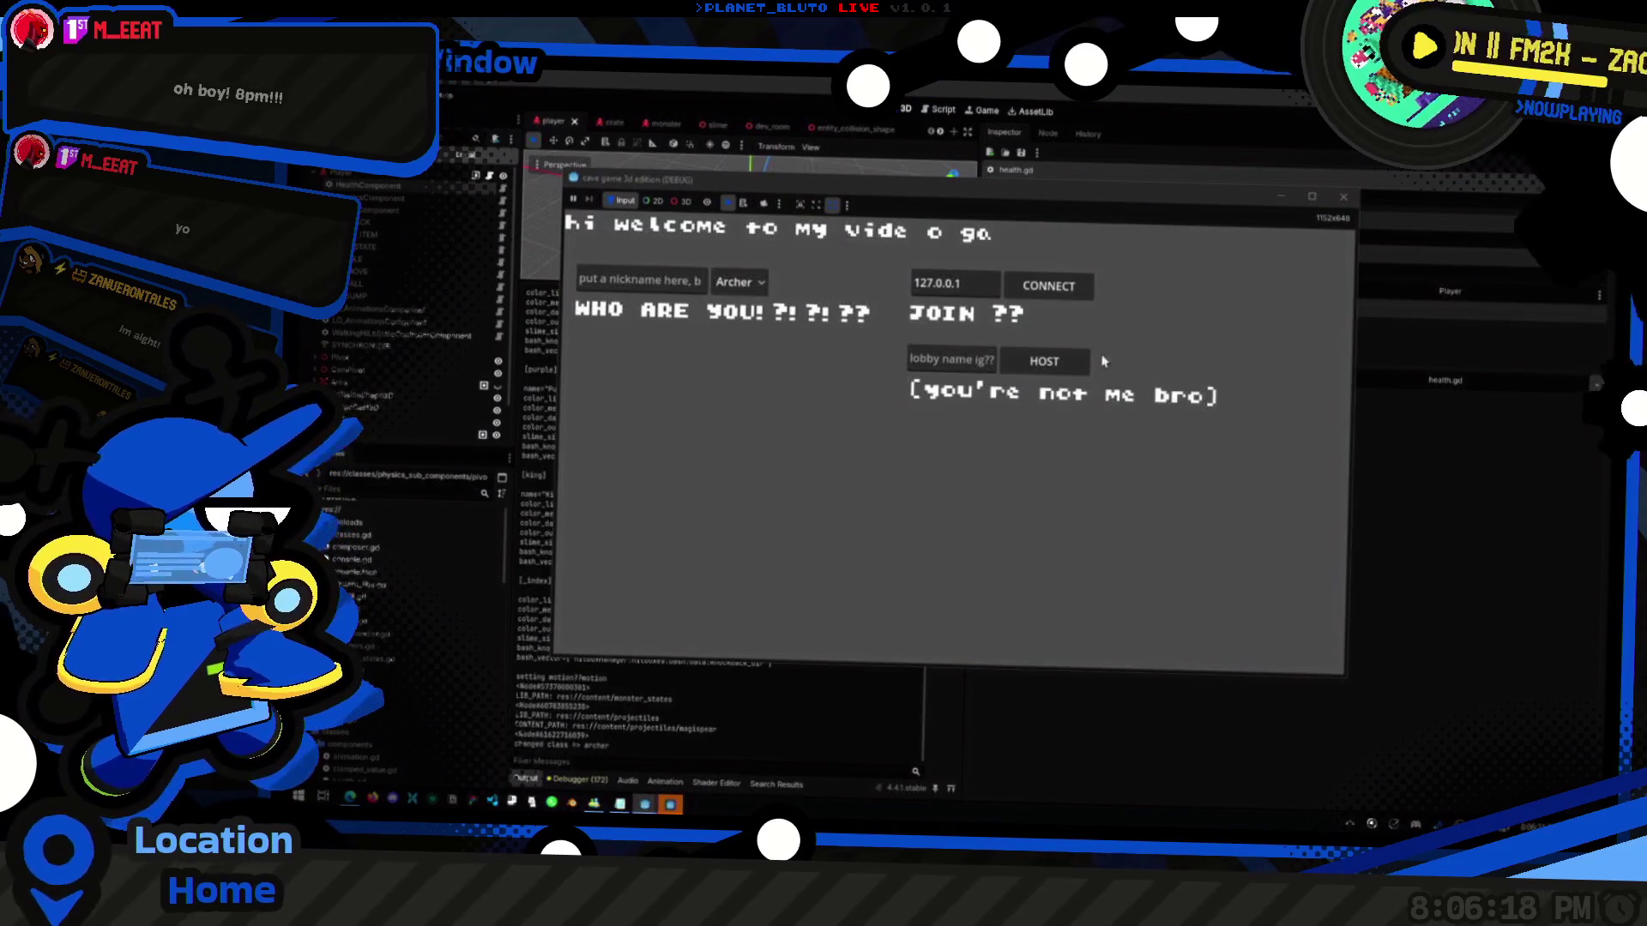
- Choose Knight as the character class and host a game
click(739, 283)
click(739, 331)
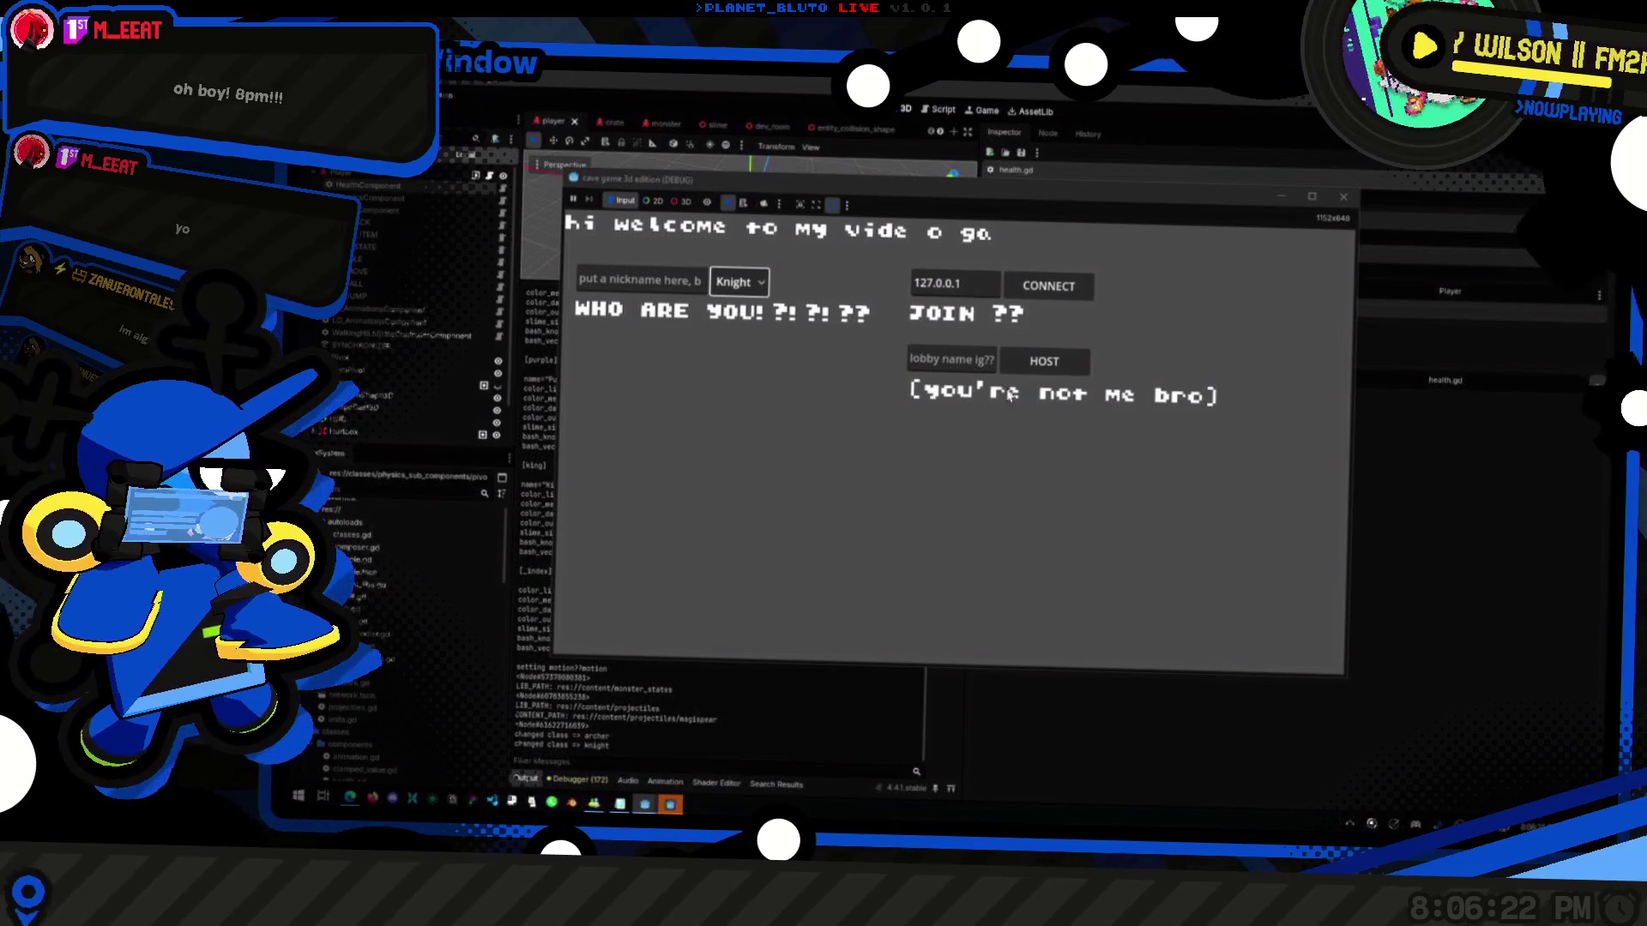
click(1042, 361)
- Spawn twenty slimes with the console command 'mon slime 20', then close the console
key(grave)
text(mon slime 20)
key(Return)
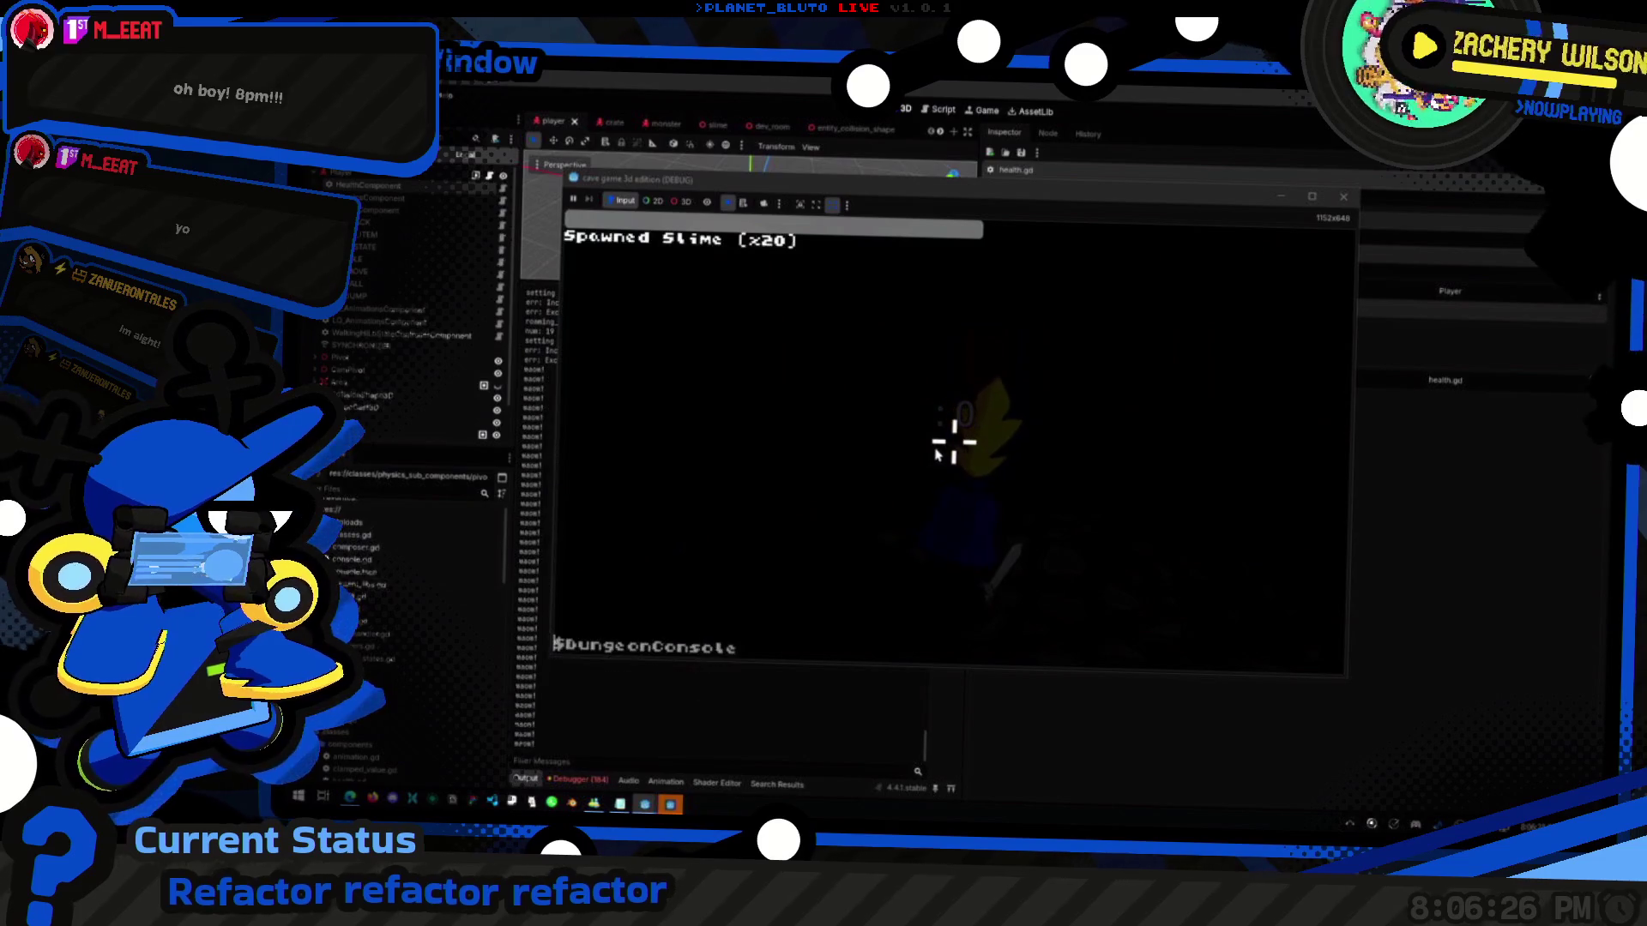
click(577, 779)
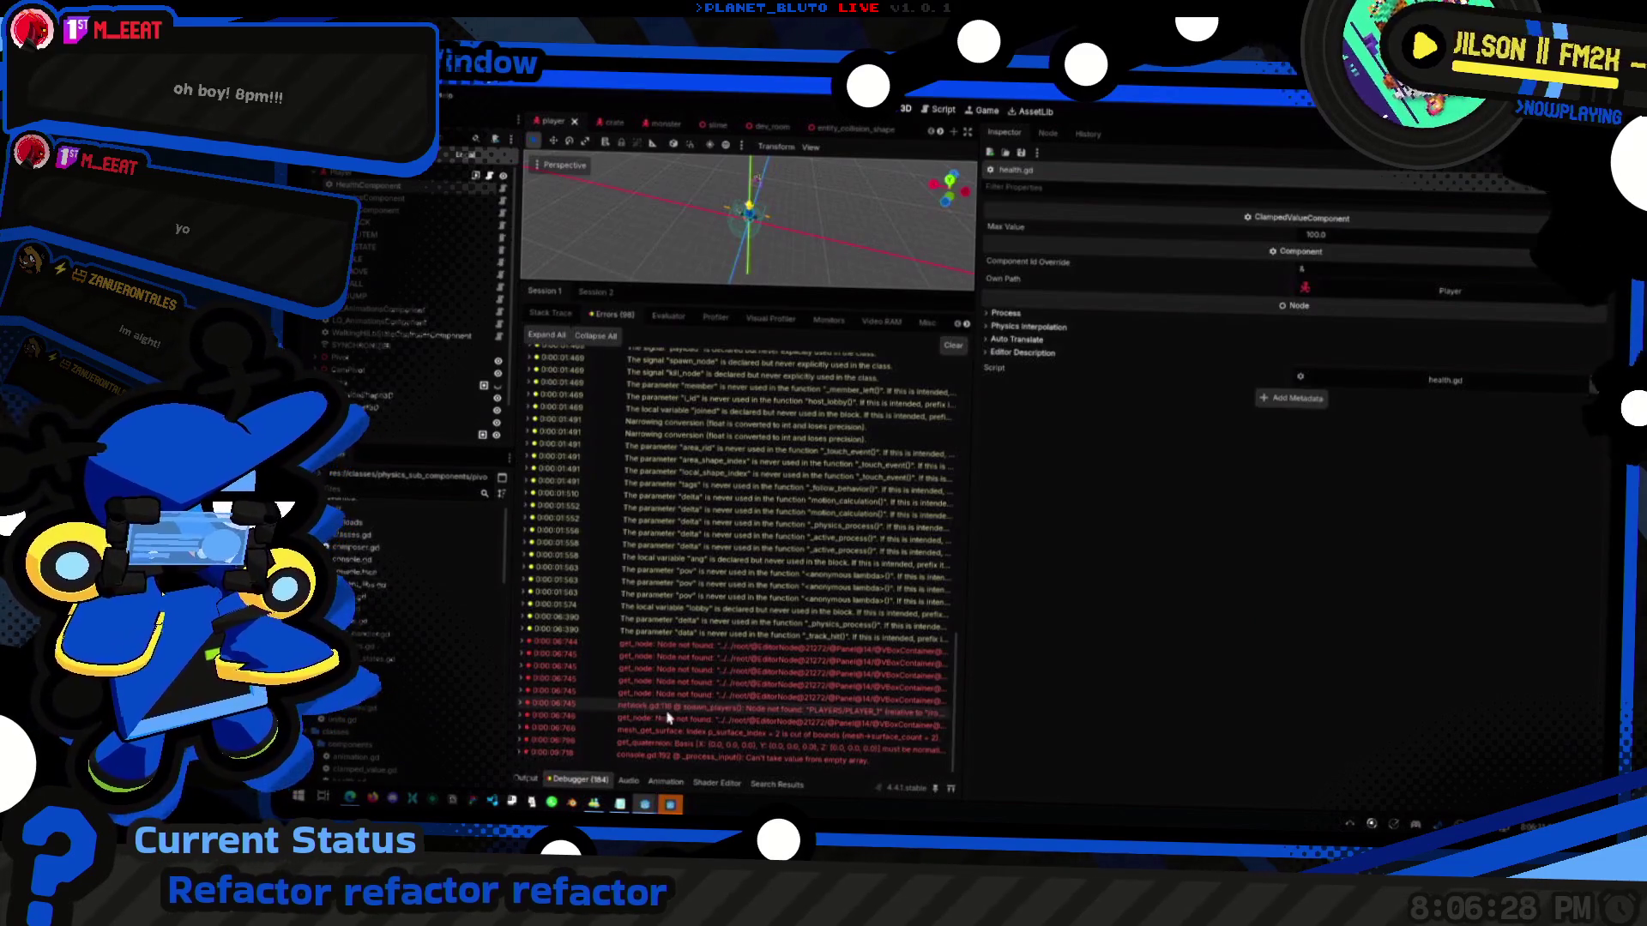
click(778, 643)
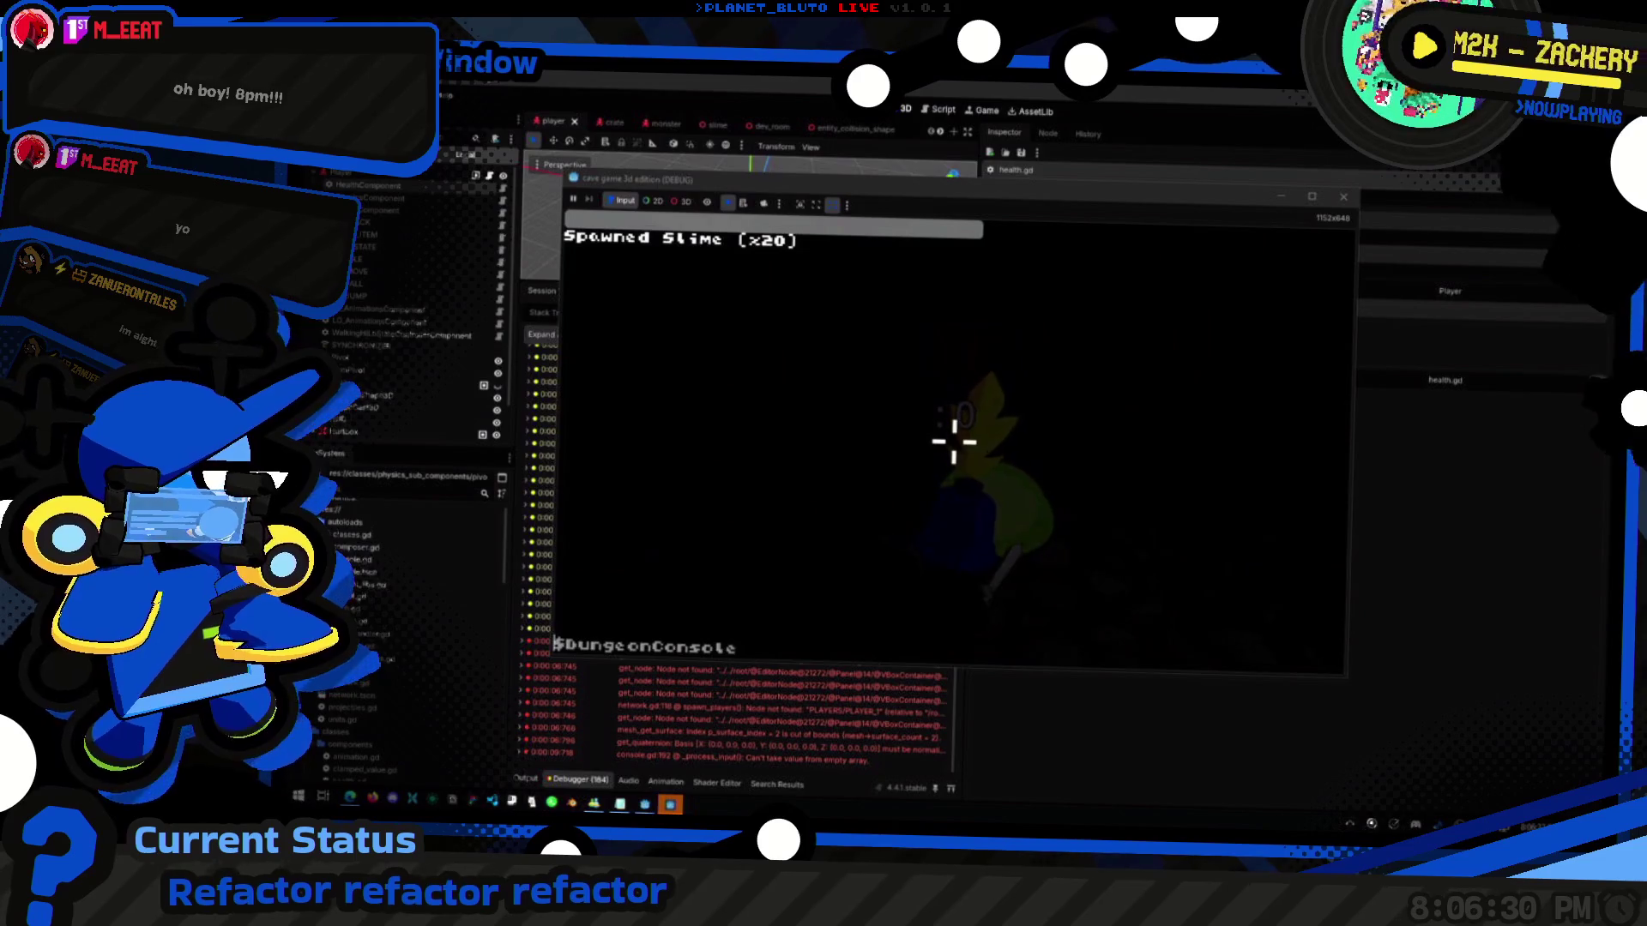
key(grave)
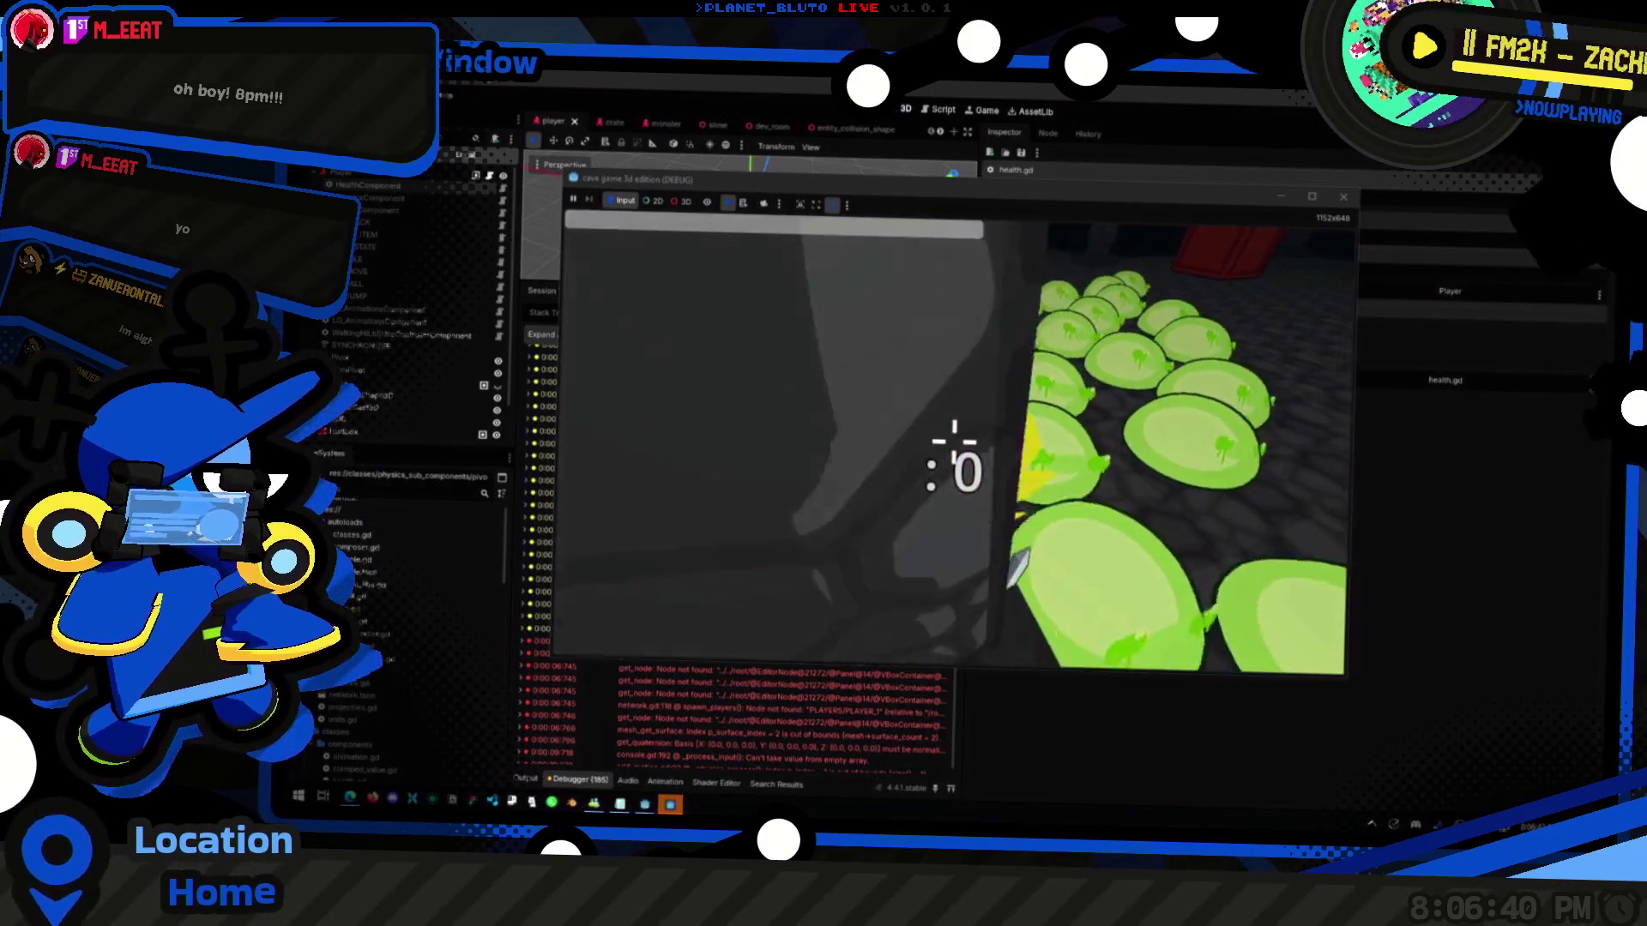
- Roam the knight through the cave among the spawned slimes, then reopen the in-game console
key(grave)
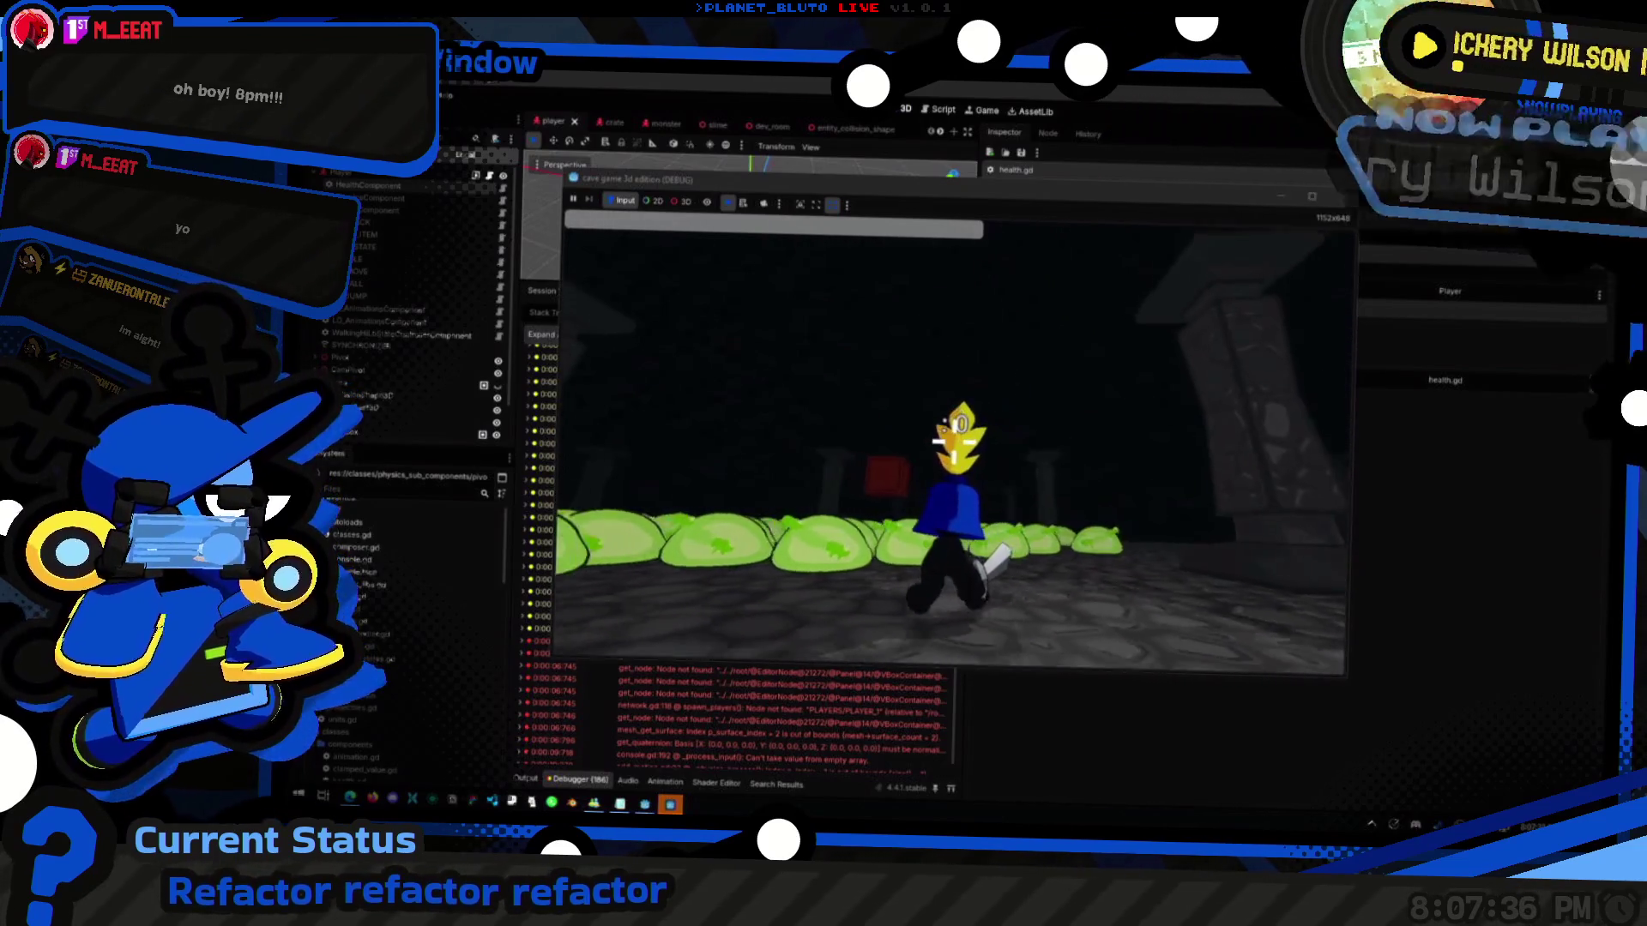
- Spawn more slimes from the in-game console, then switch back to health.gd
key(grave)
key(grave)
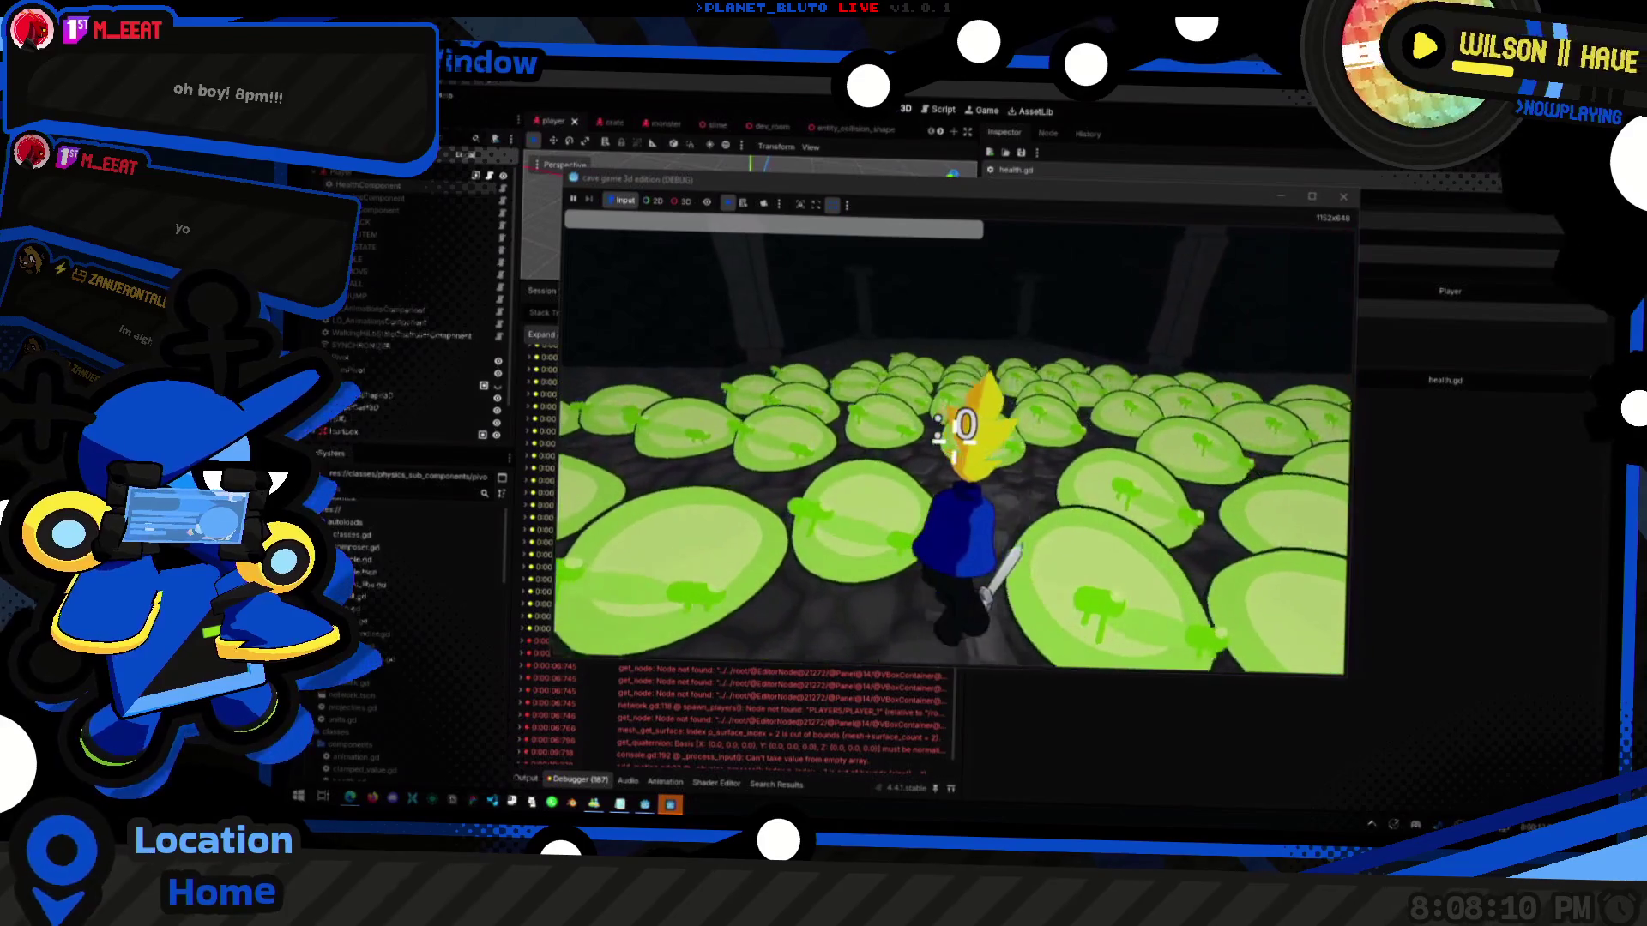
key(alt+Tab)
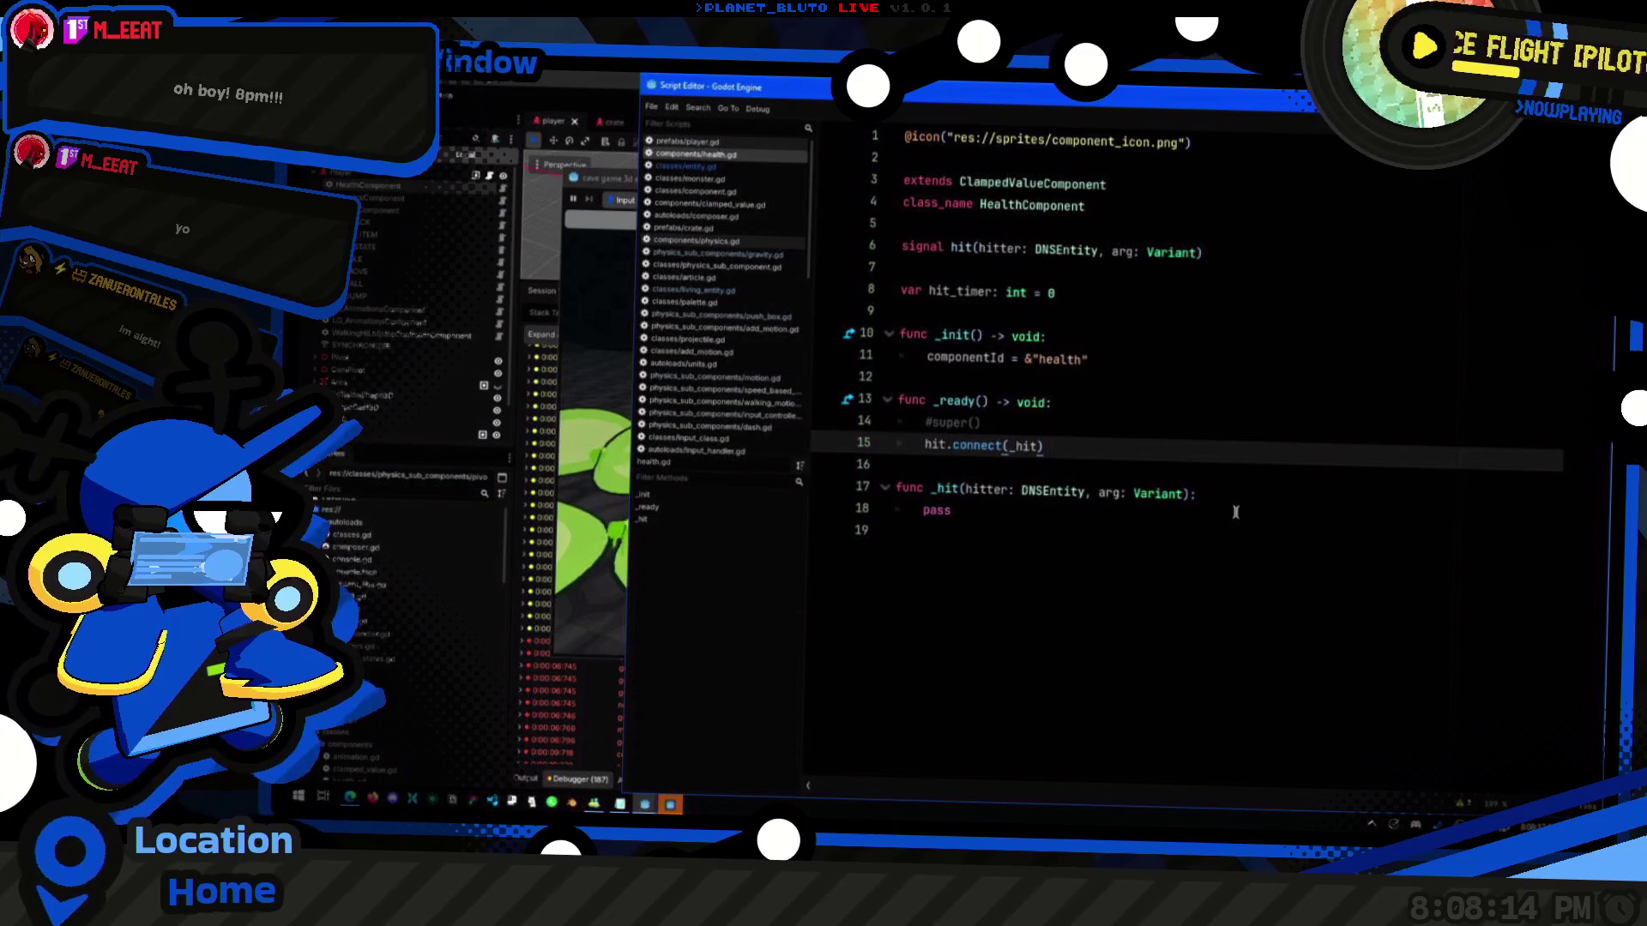
- Review health.gd's _ready and commented super() call, then entity.gd's _hit function
click(1132, 403)
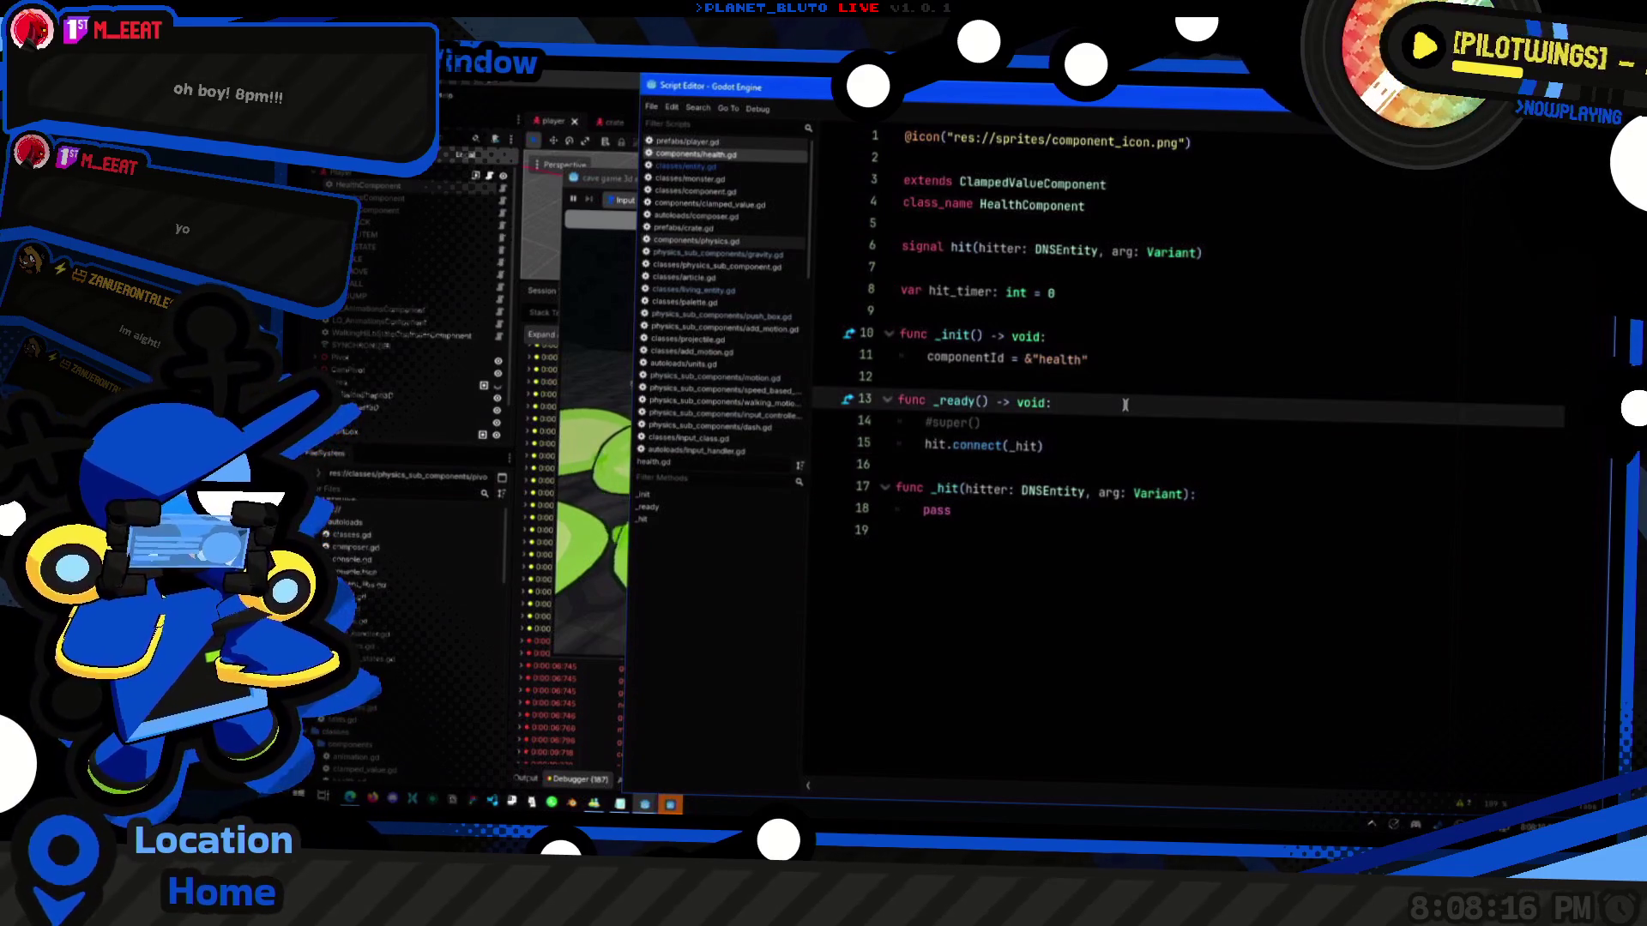
click(1077, 426)
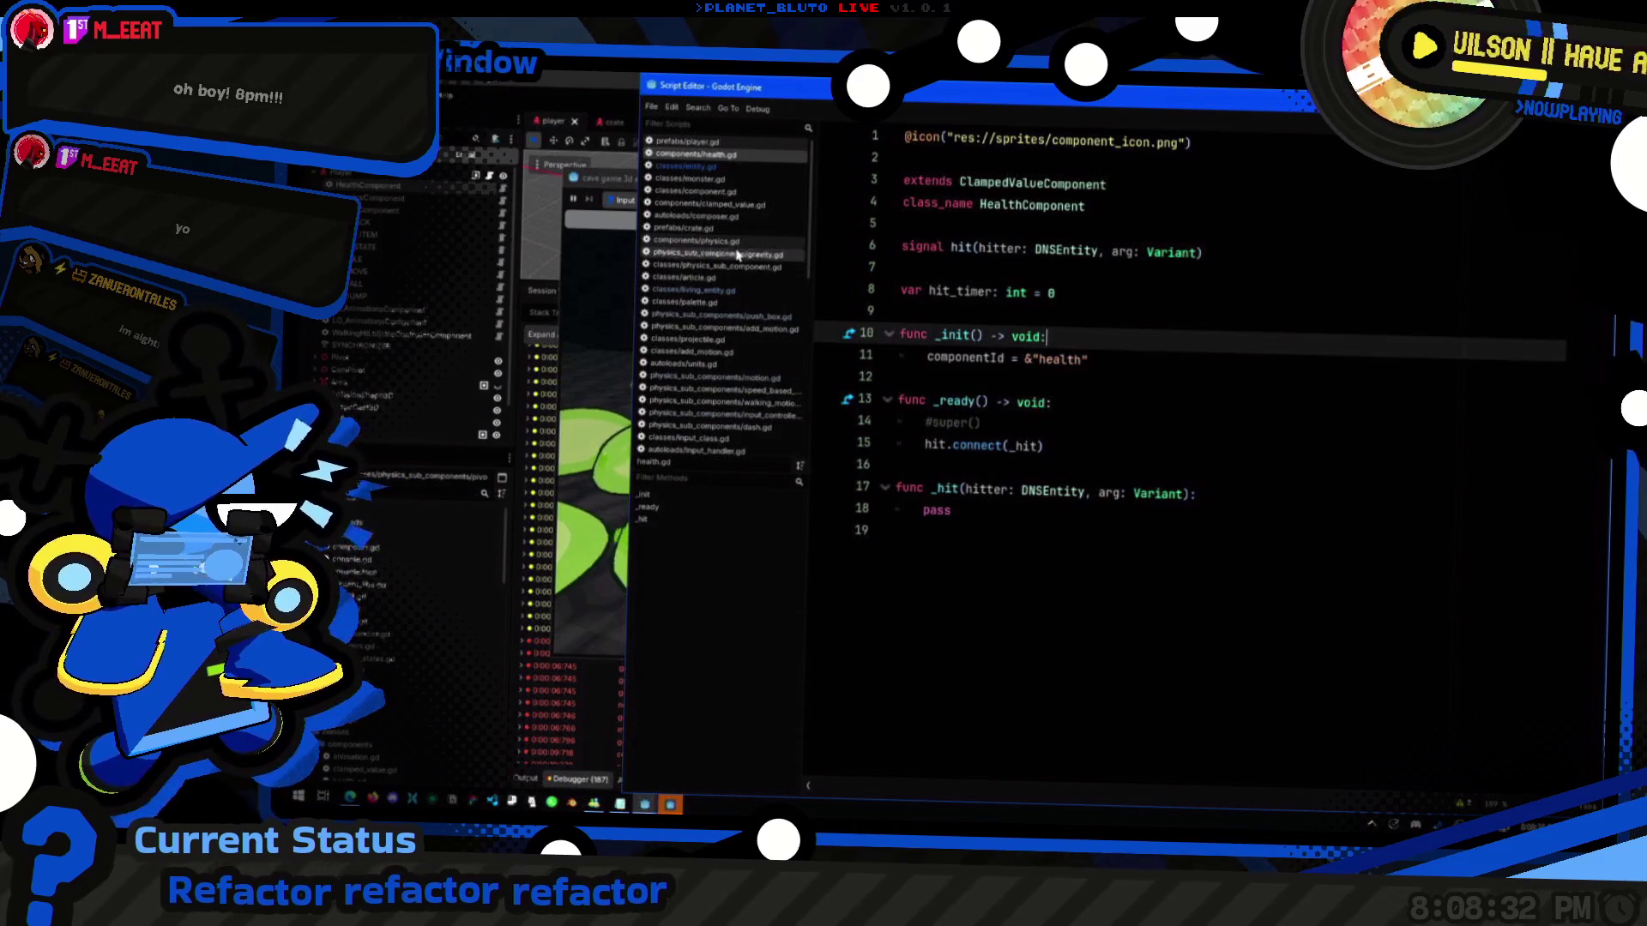
click(752, 169)
scroll(696, 361, down, 5)
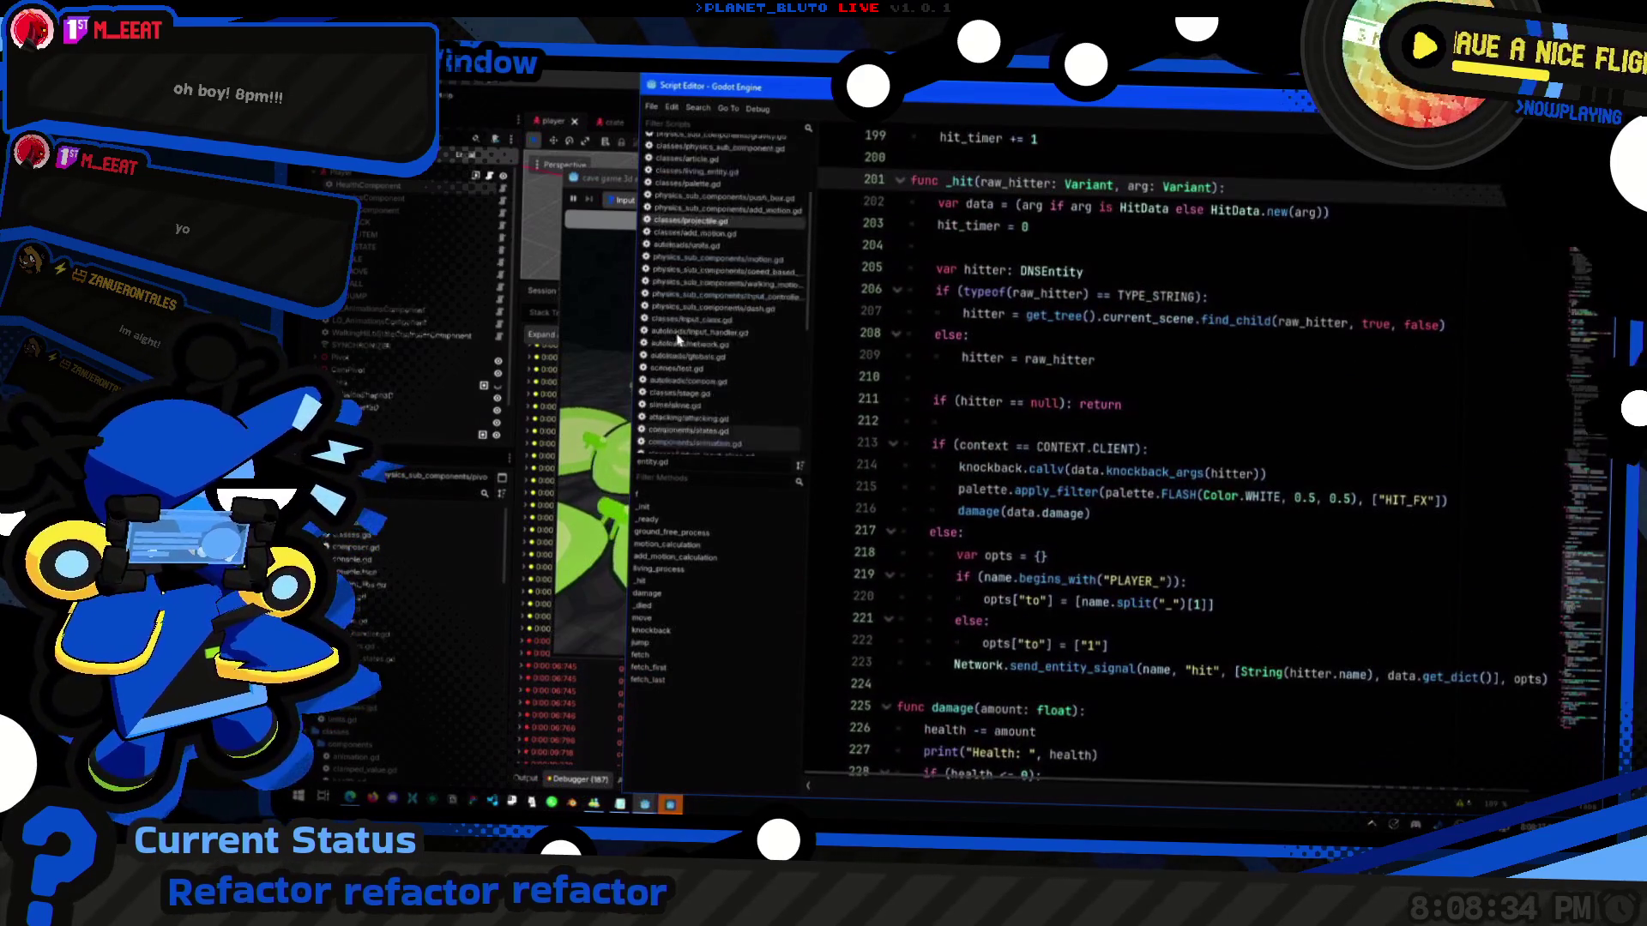
scroll(697, 360, up, 5)
- Page through projectile.gd, palette.gd and player.gd, ending on components/animation.gd
click(704, 260)
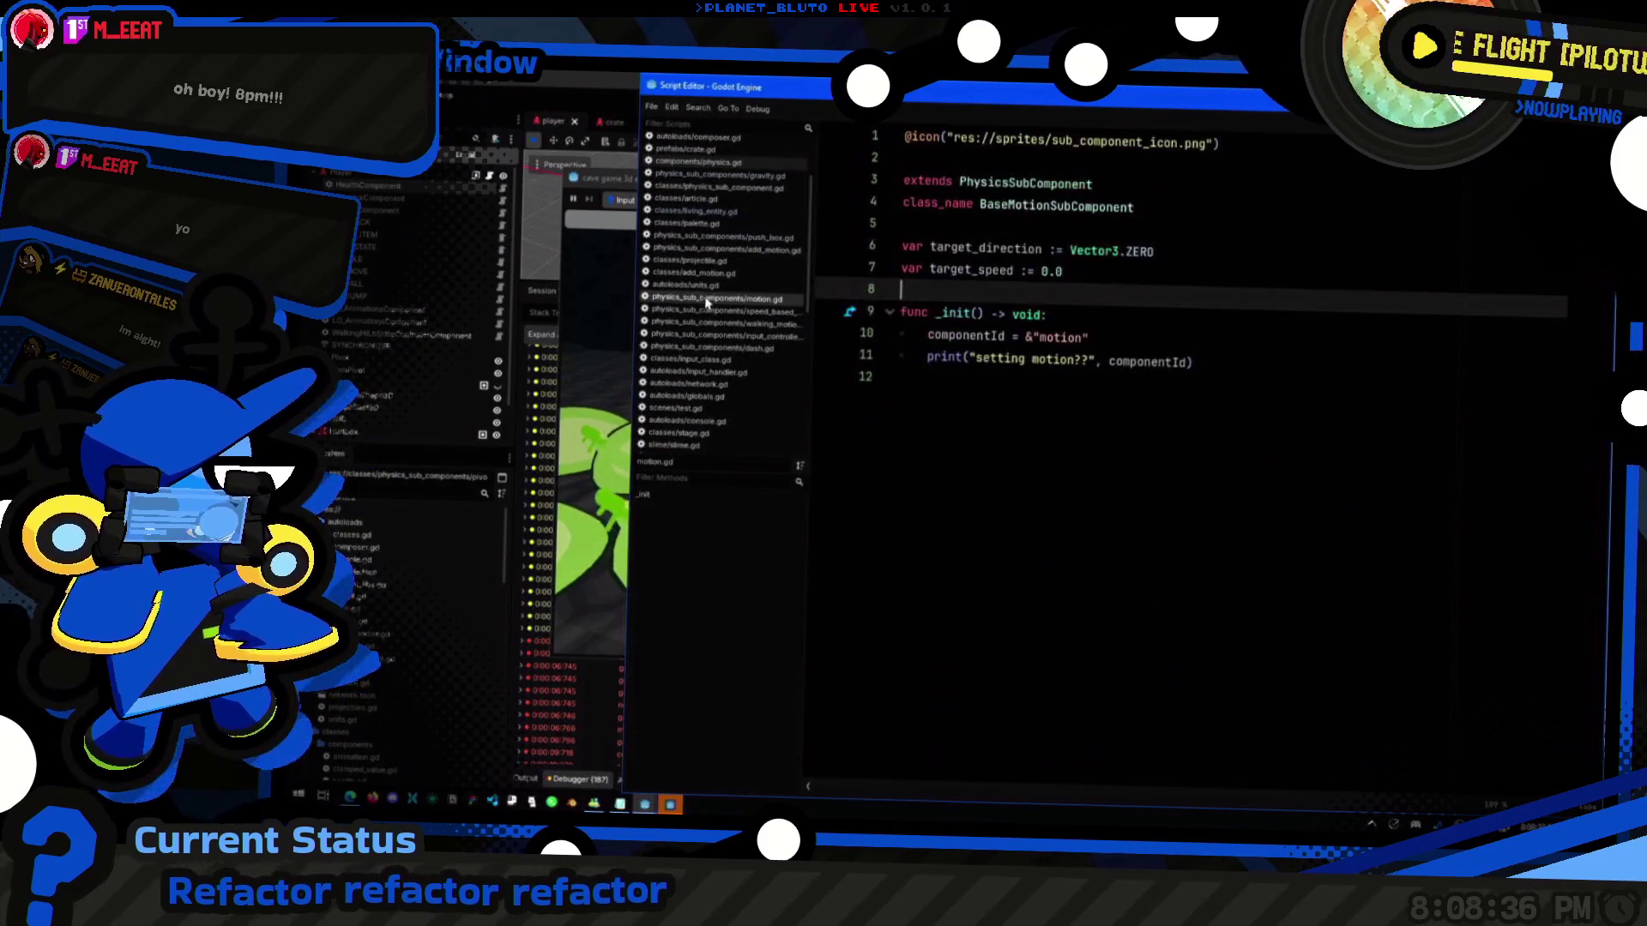
click(747, 225)
scroll(746, 249, up, 2)
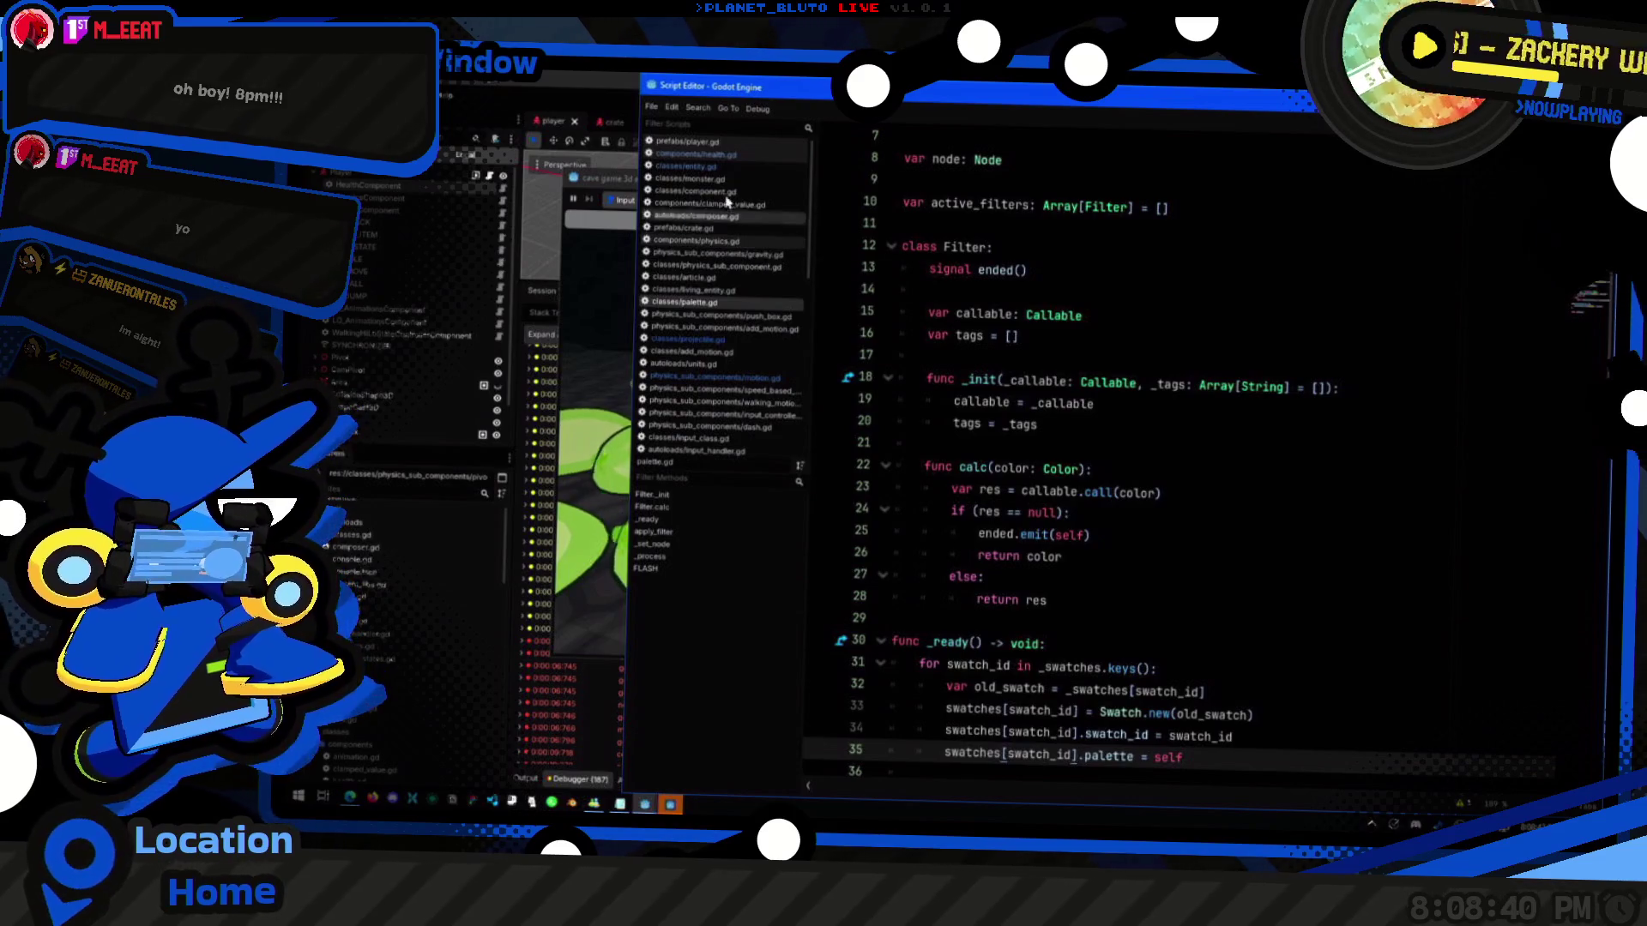
click(694, 142)
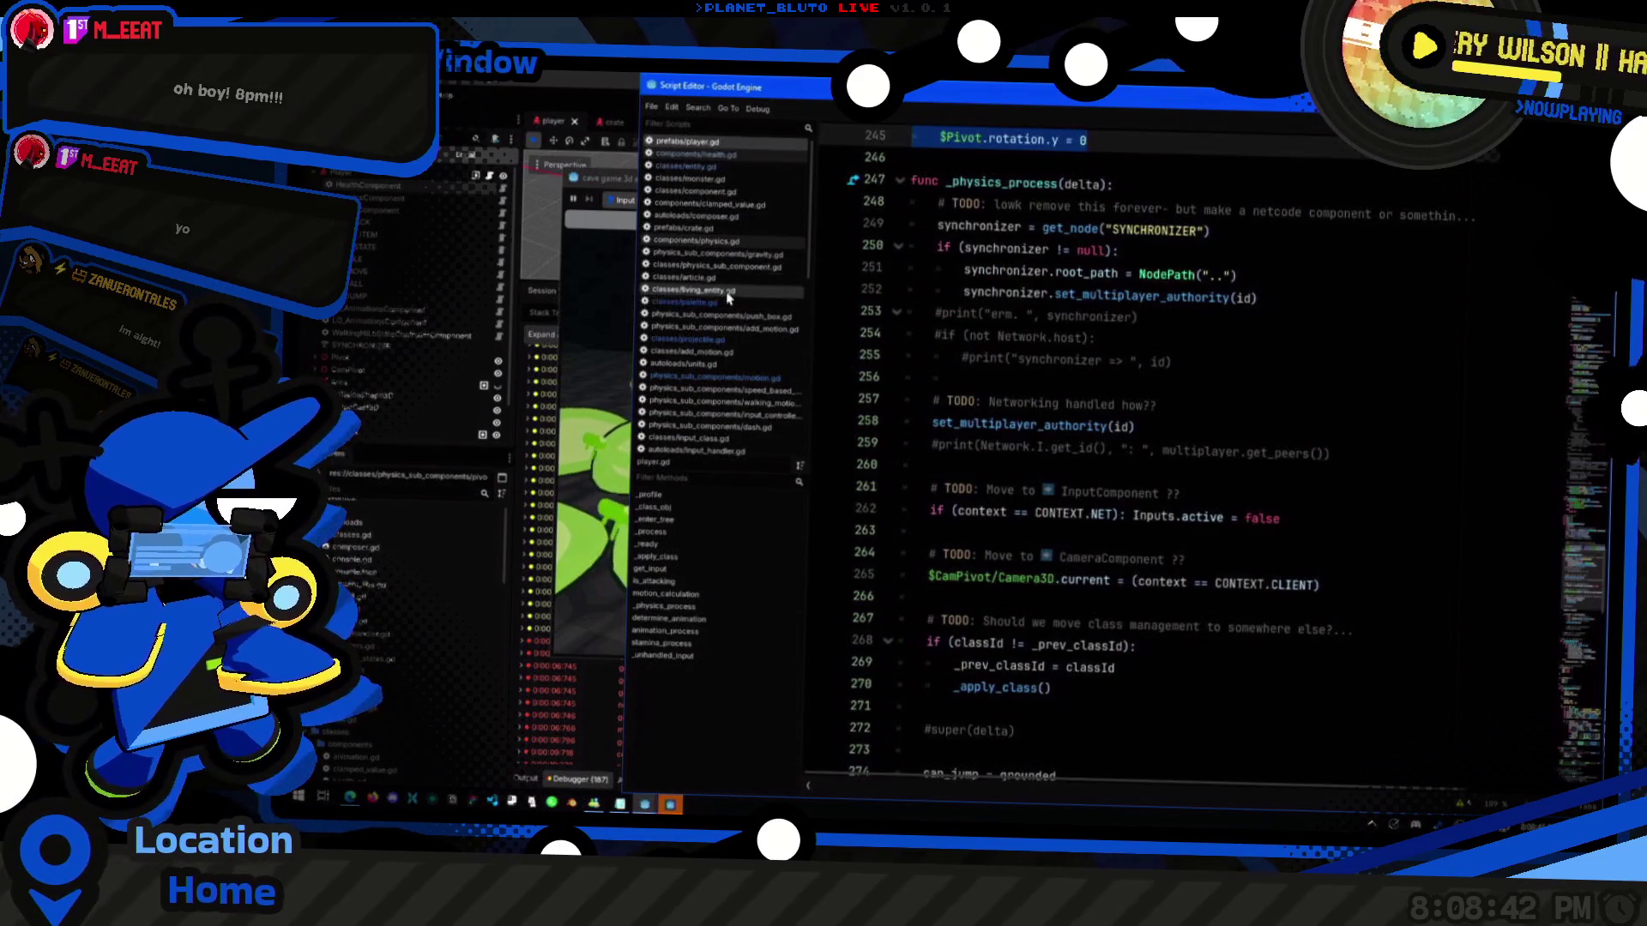
scroll(724, 325, down, 5)
click(733, 394)
click(739, 404)
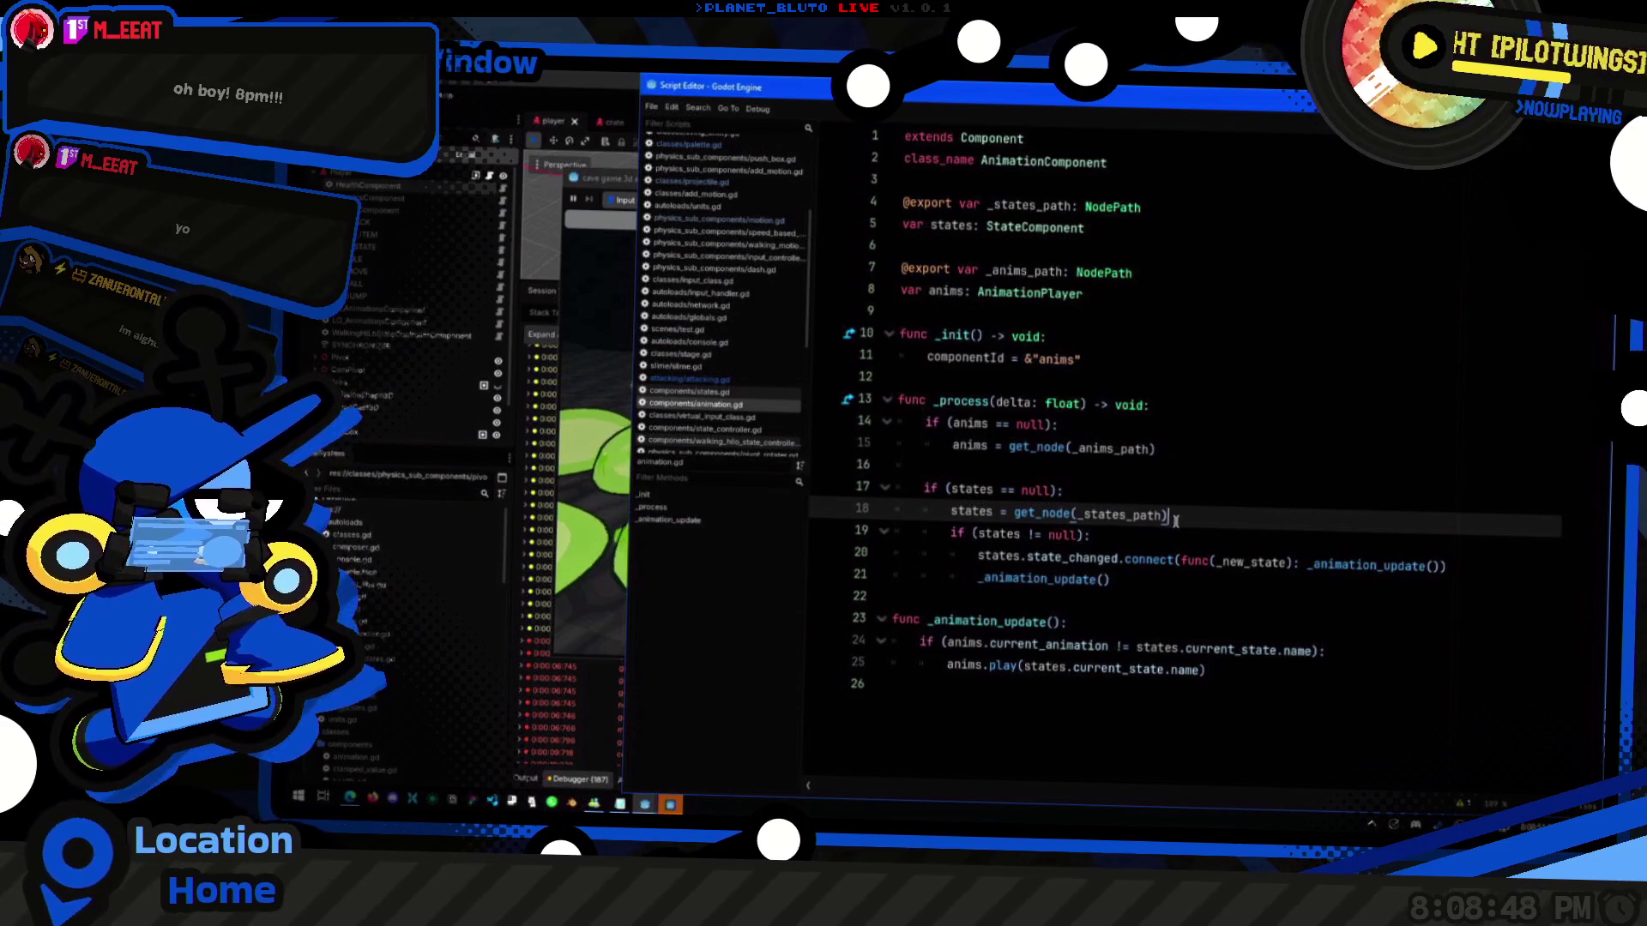
- Walk the knight forward with W through the slime field, turn left toward the red box, then return
key(alt+Tab)
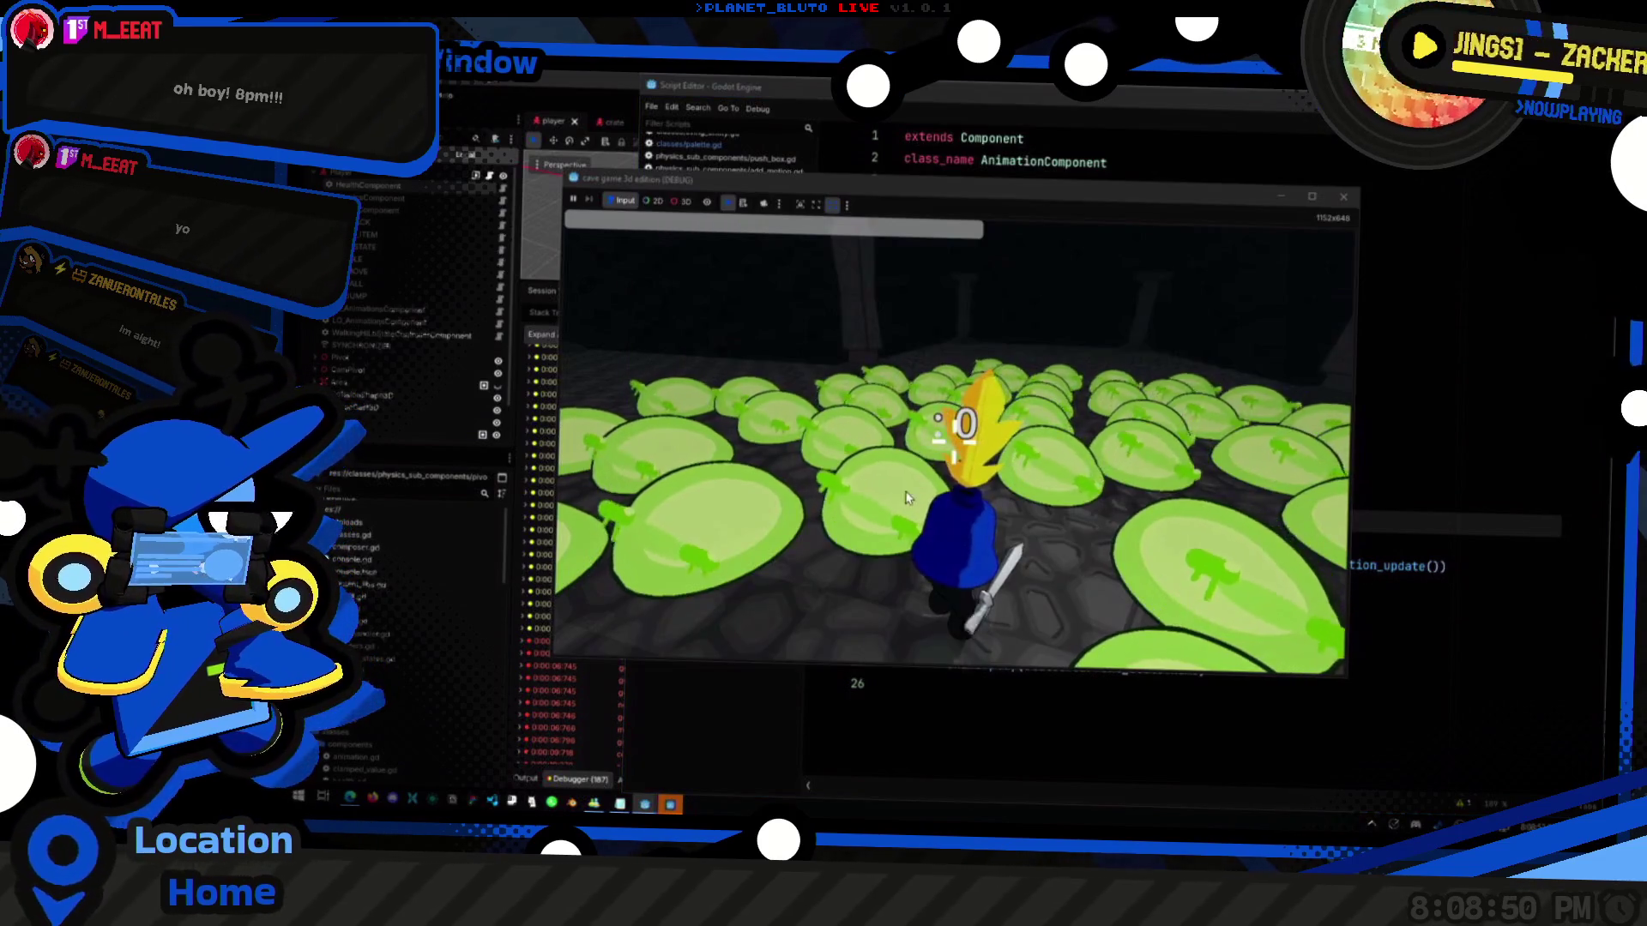
key(w)
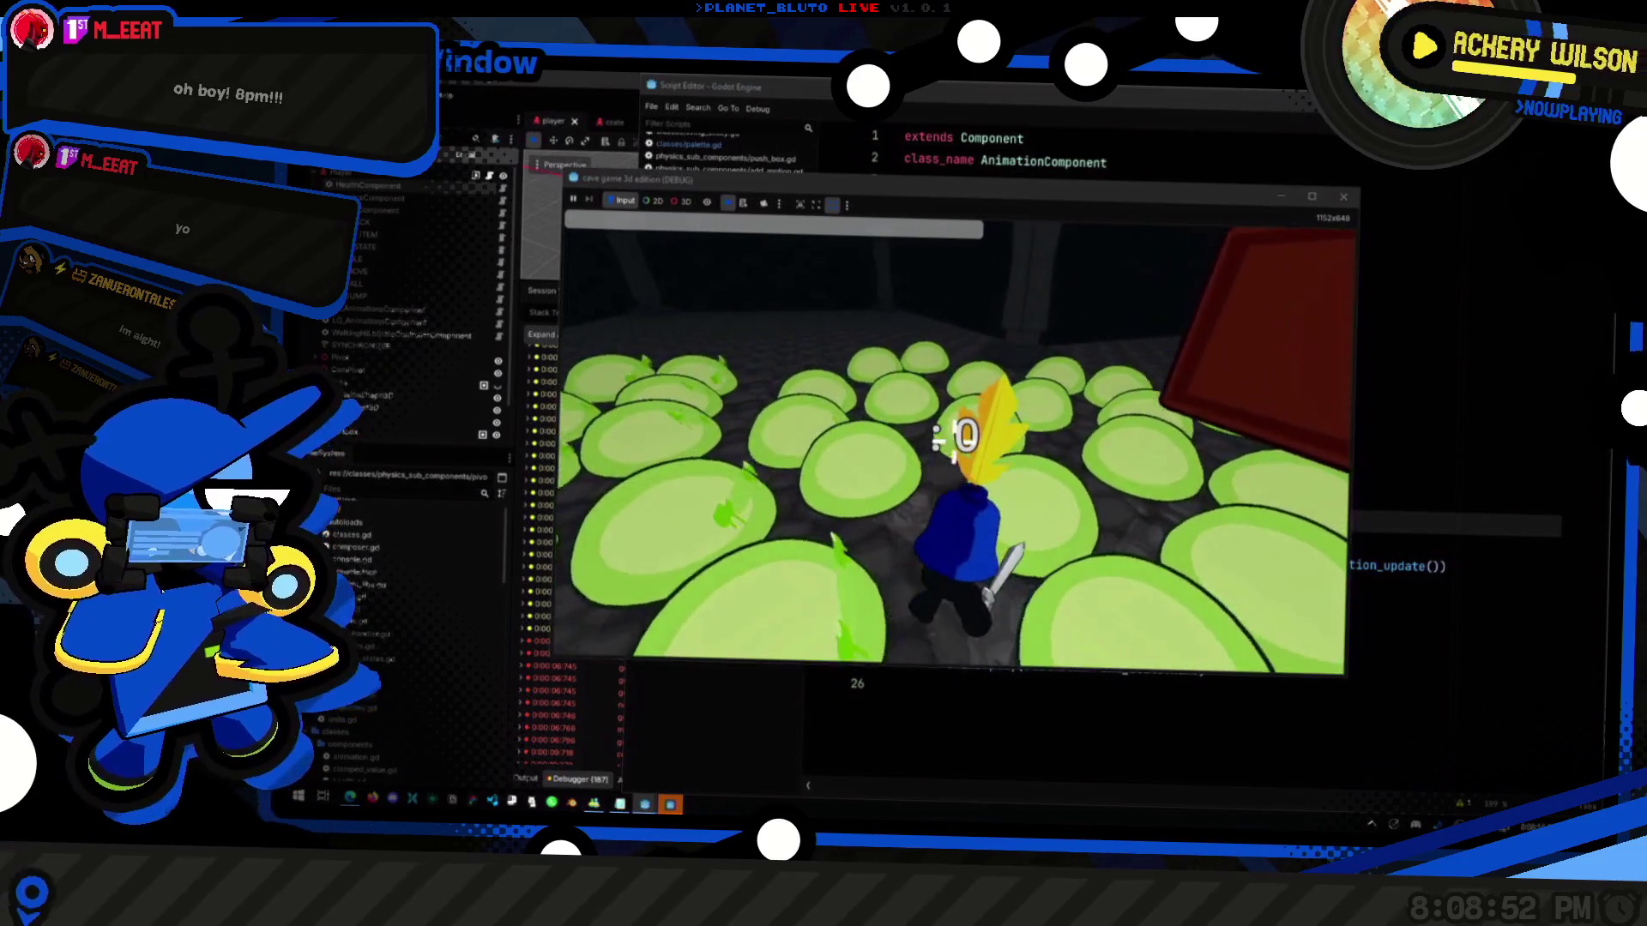
key(w)
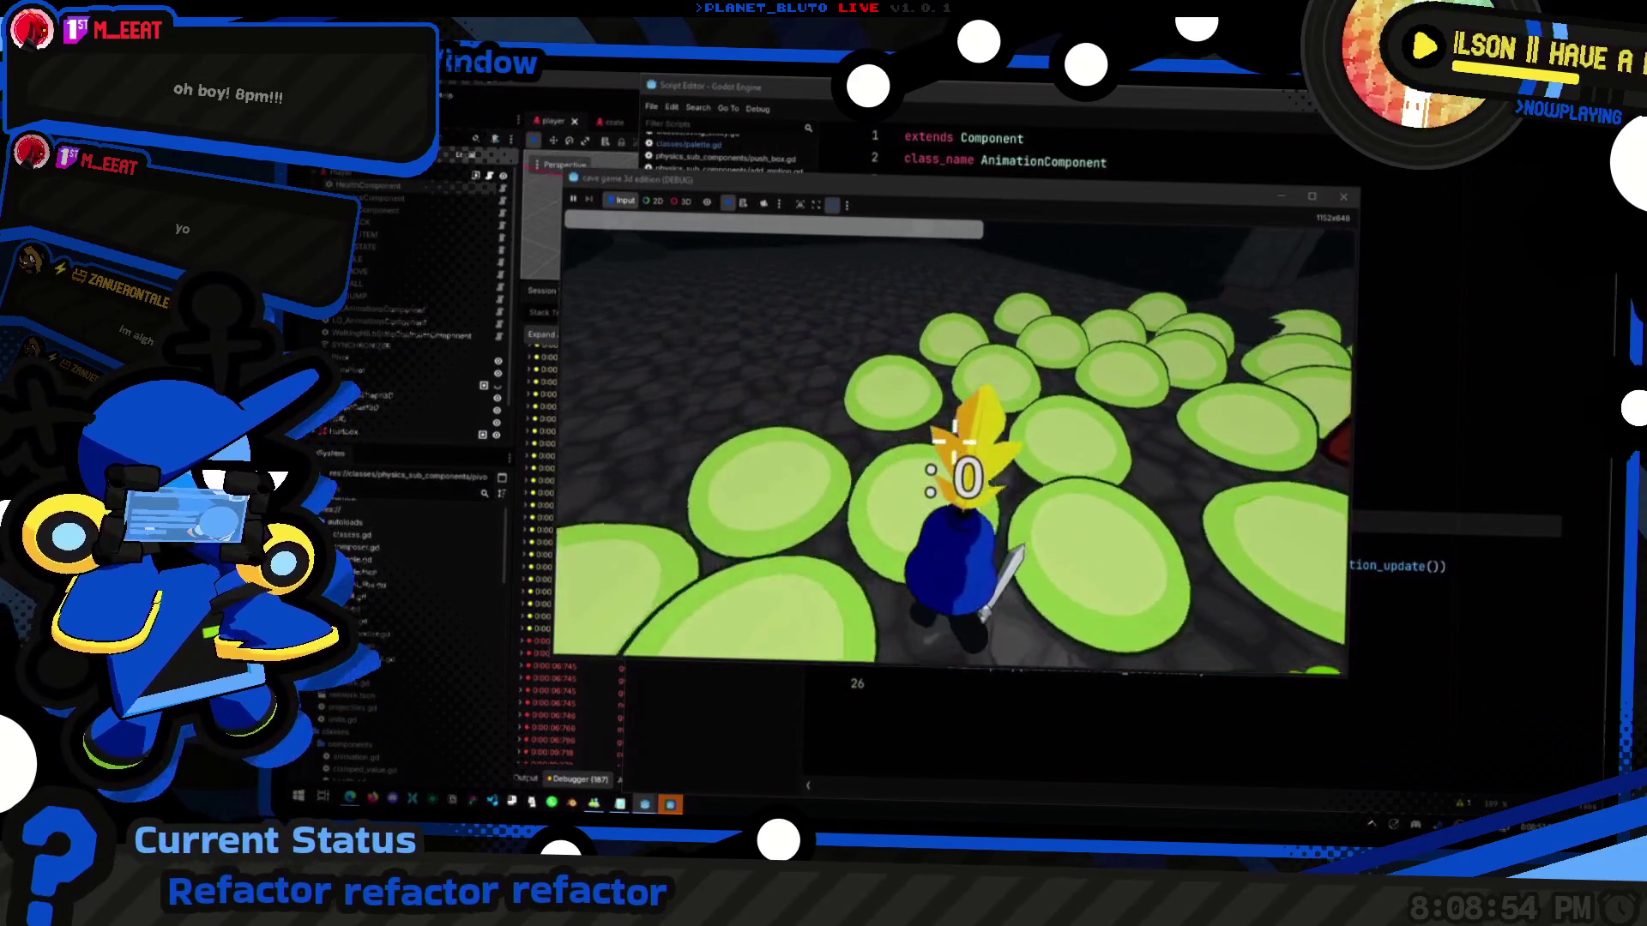
key(w)
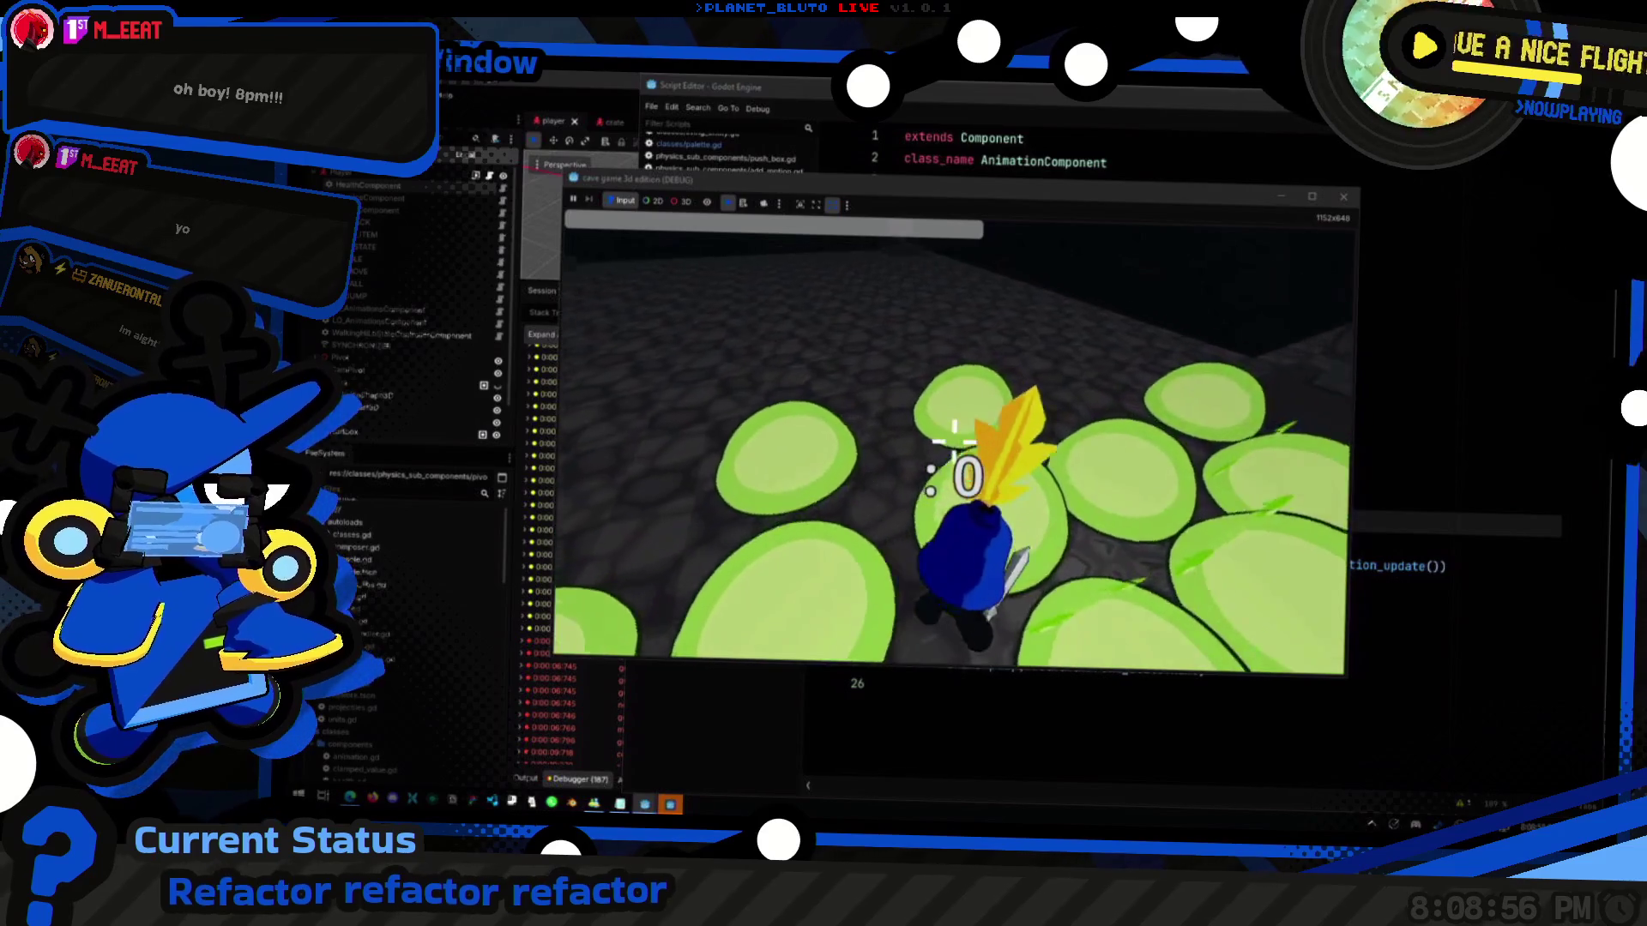
key(w)
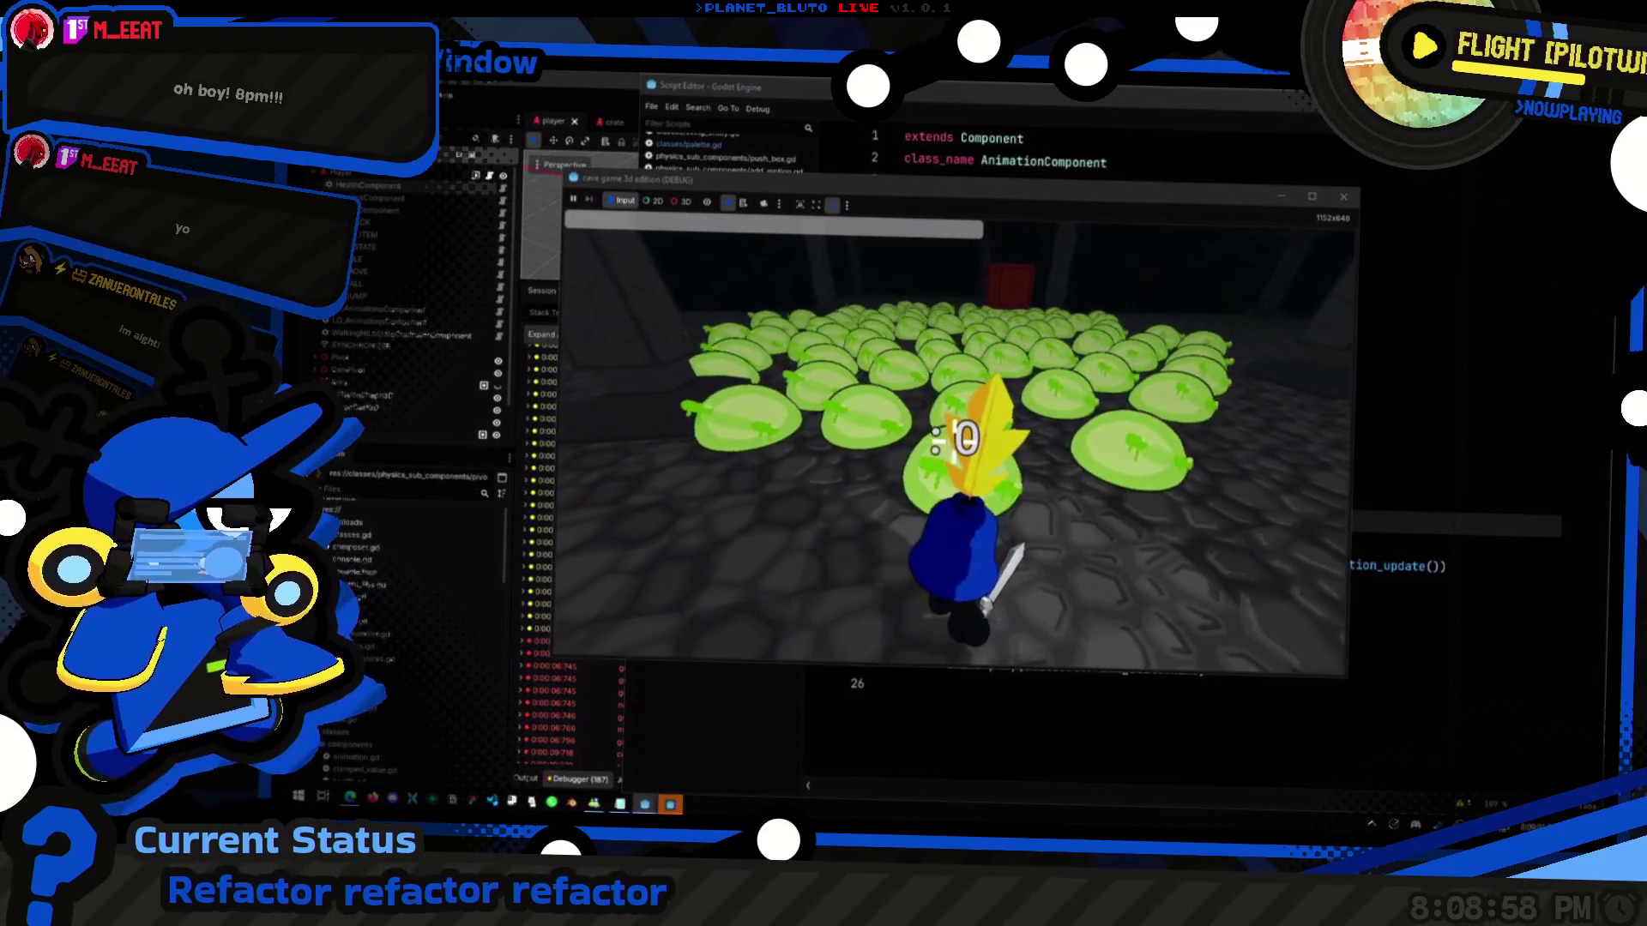
key(w)
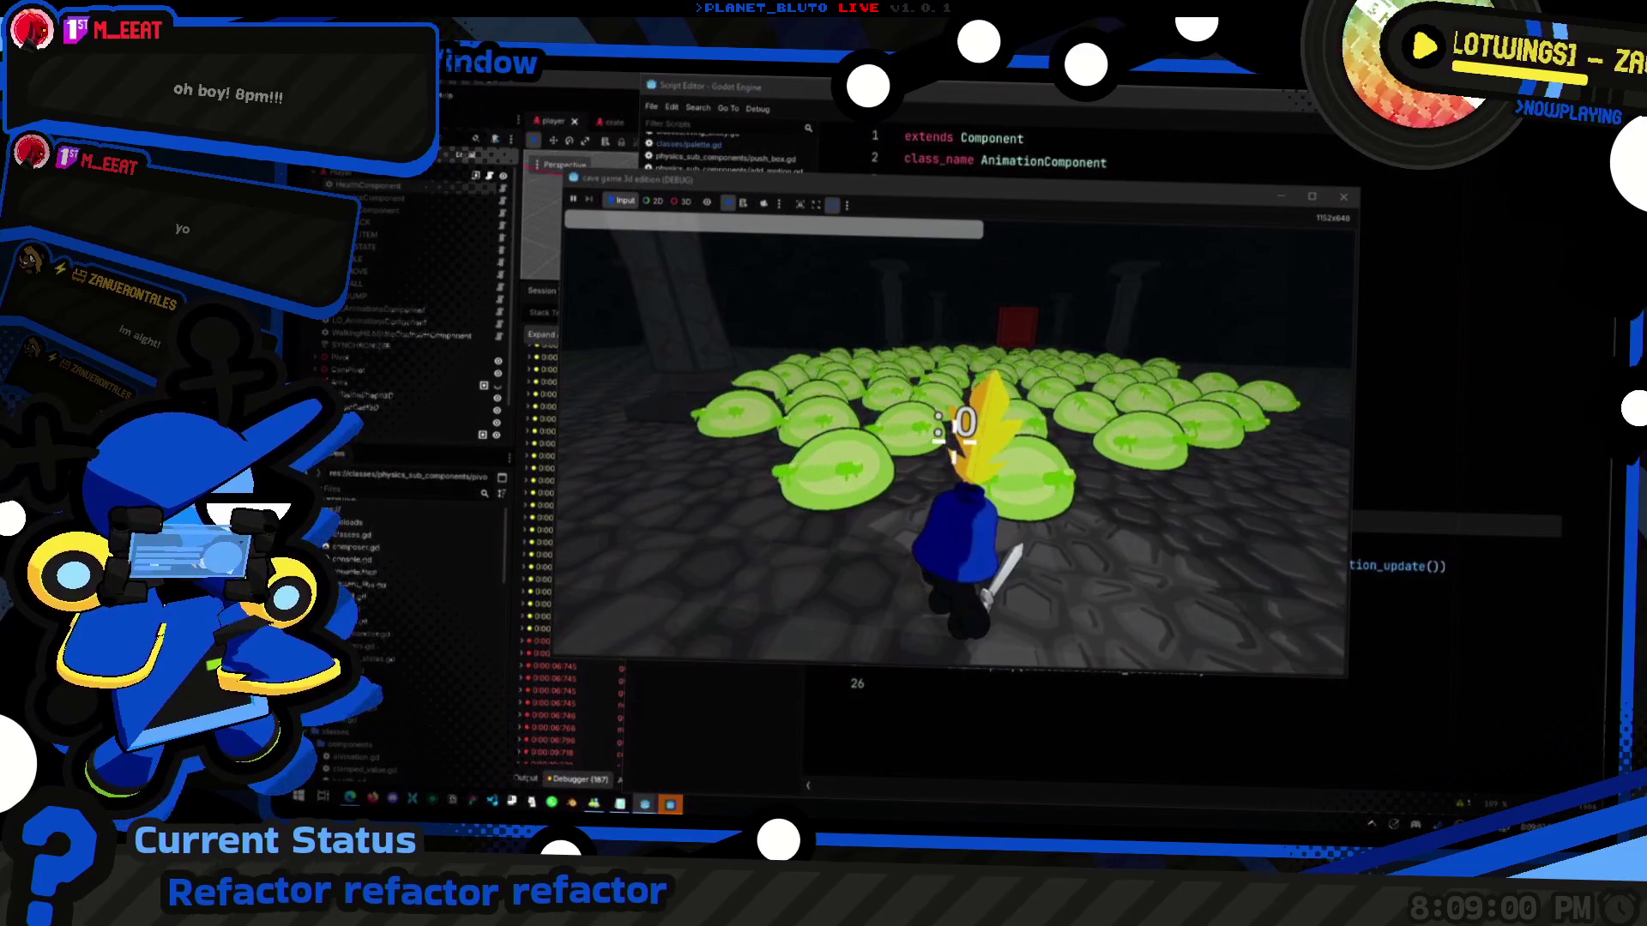
key(w)
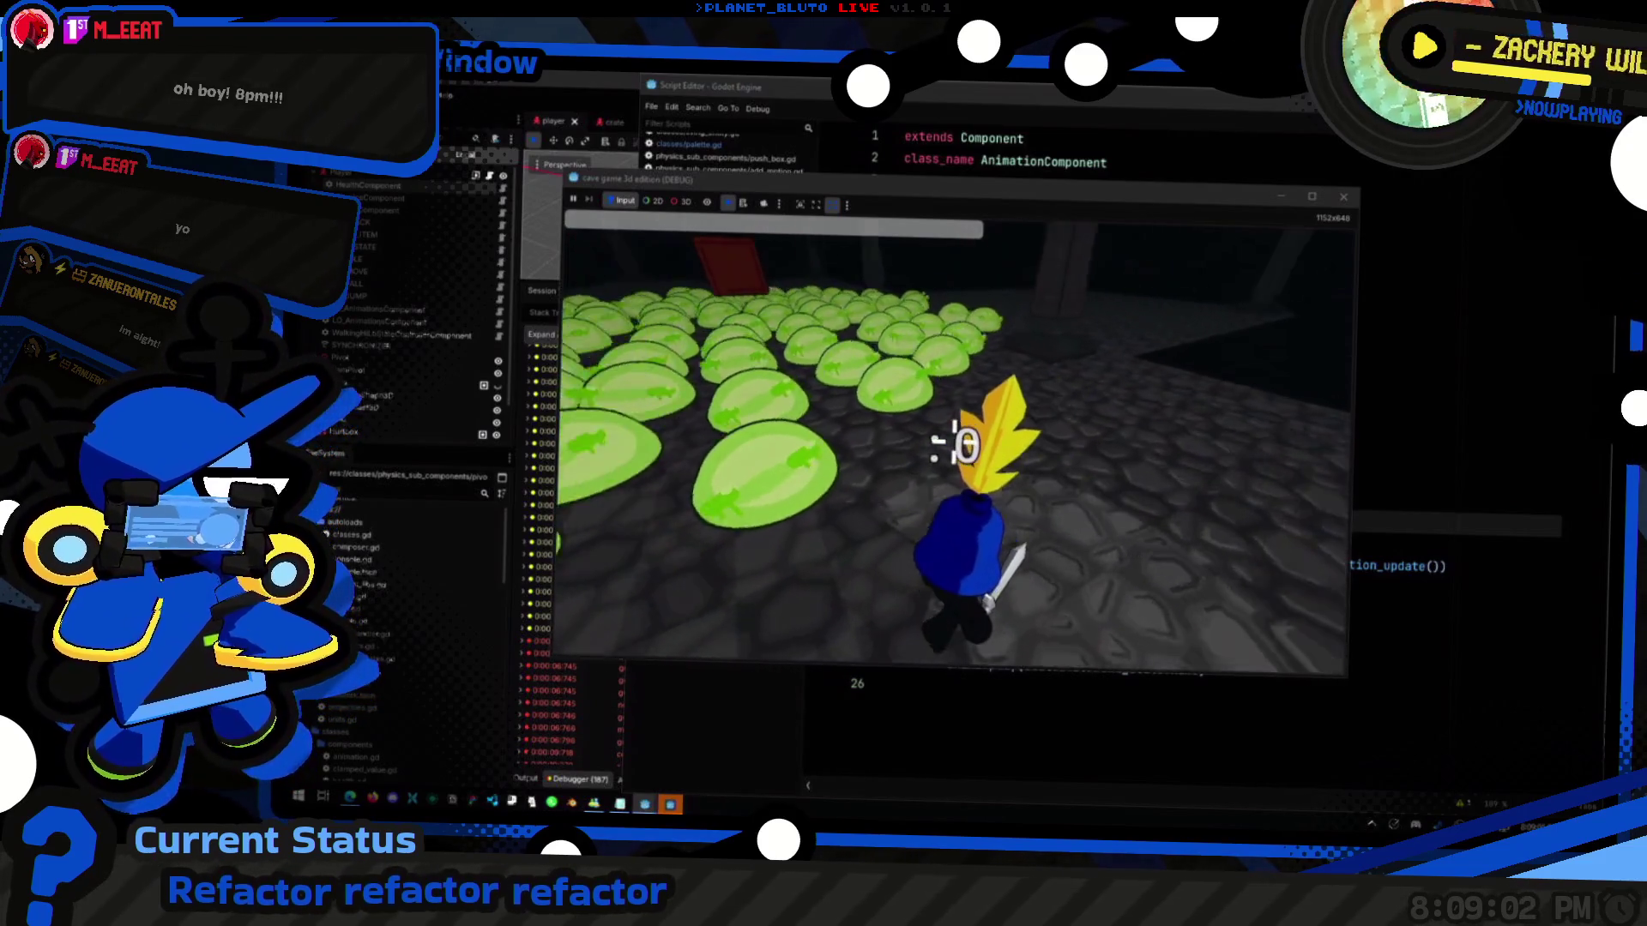
key(w)
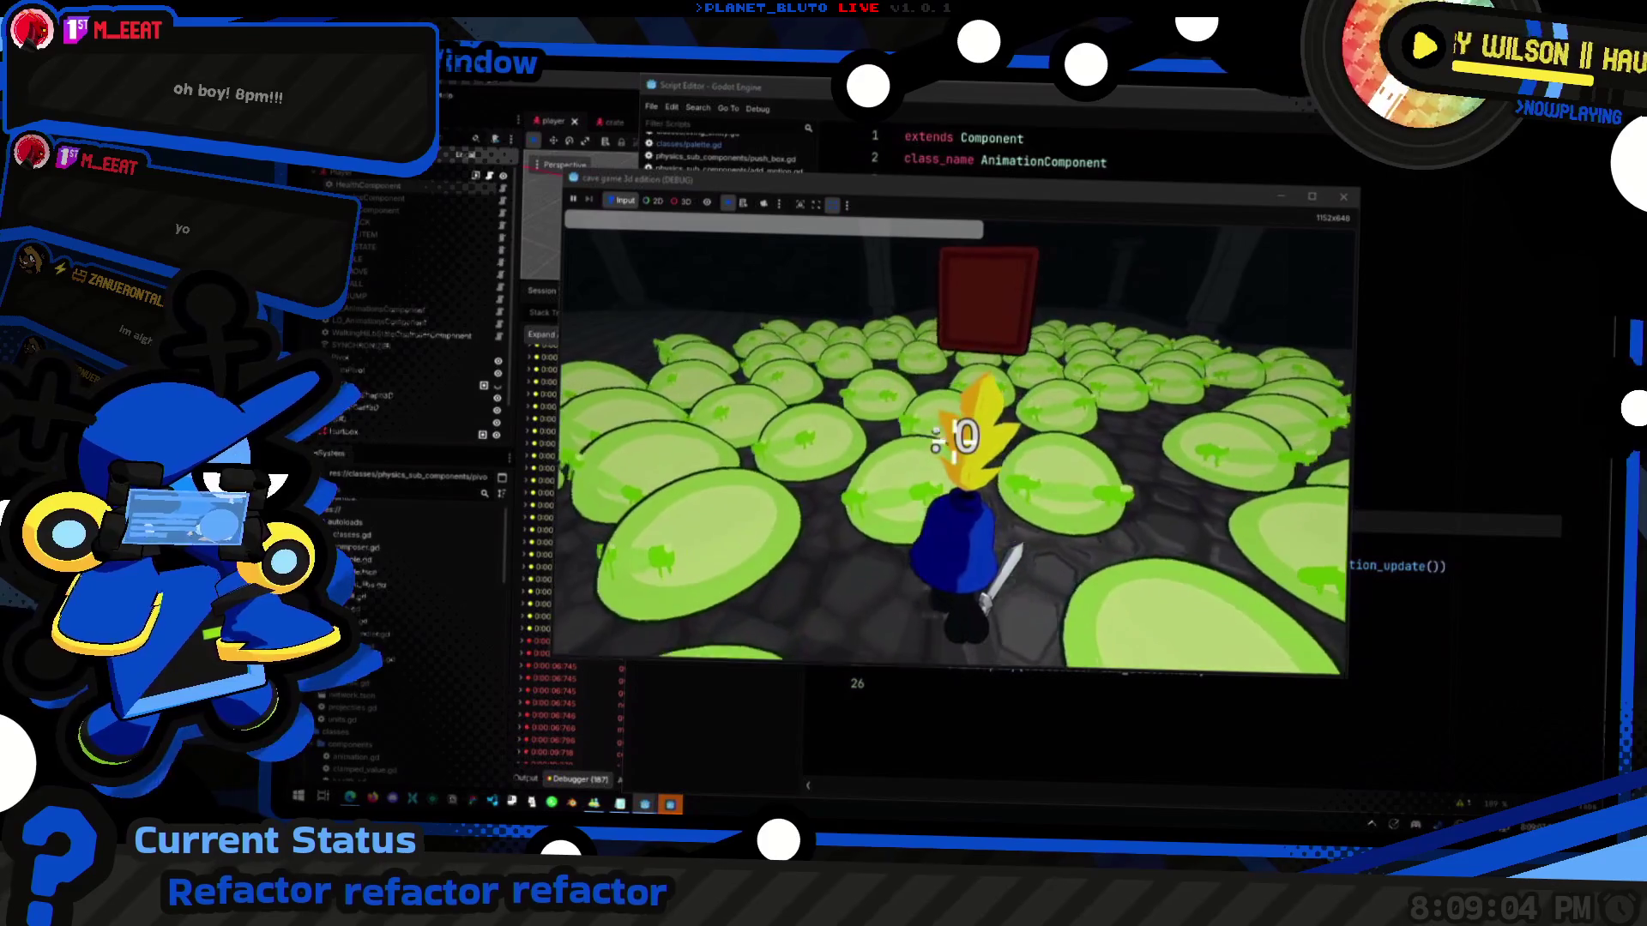
key(a)
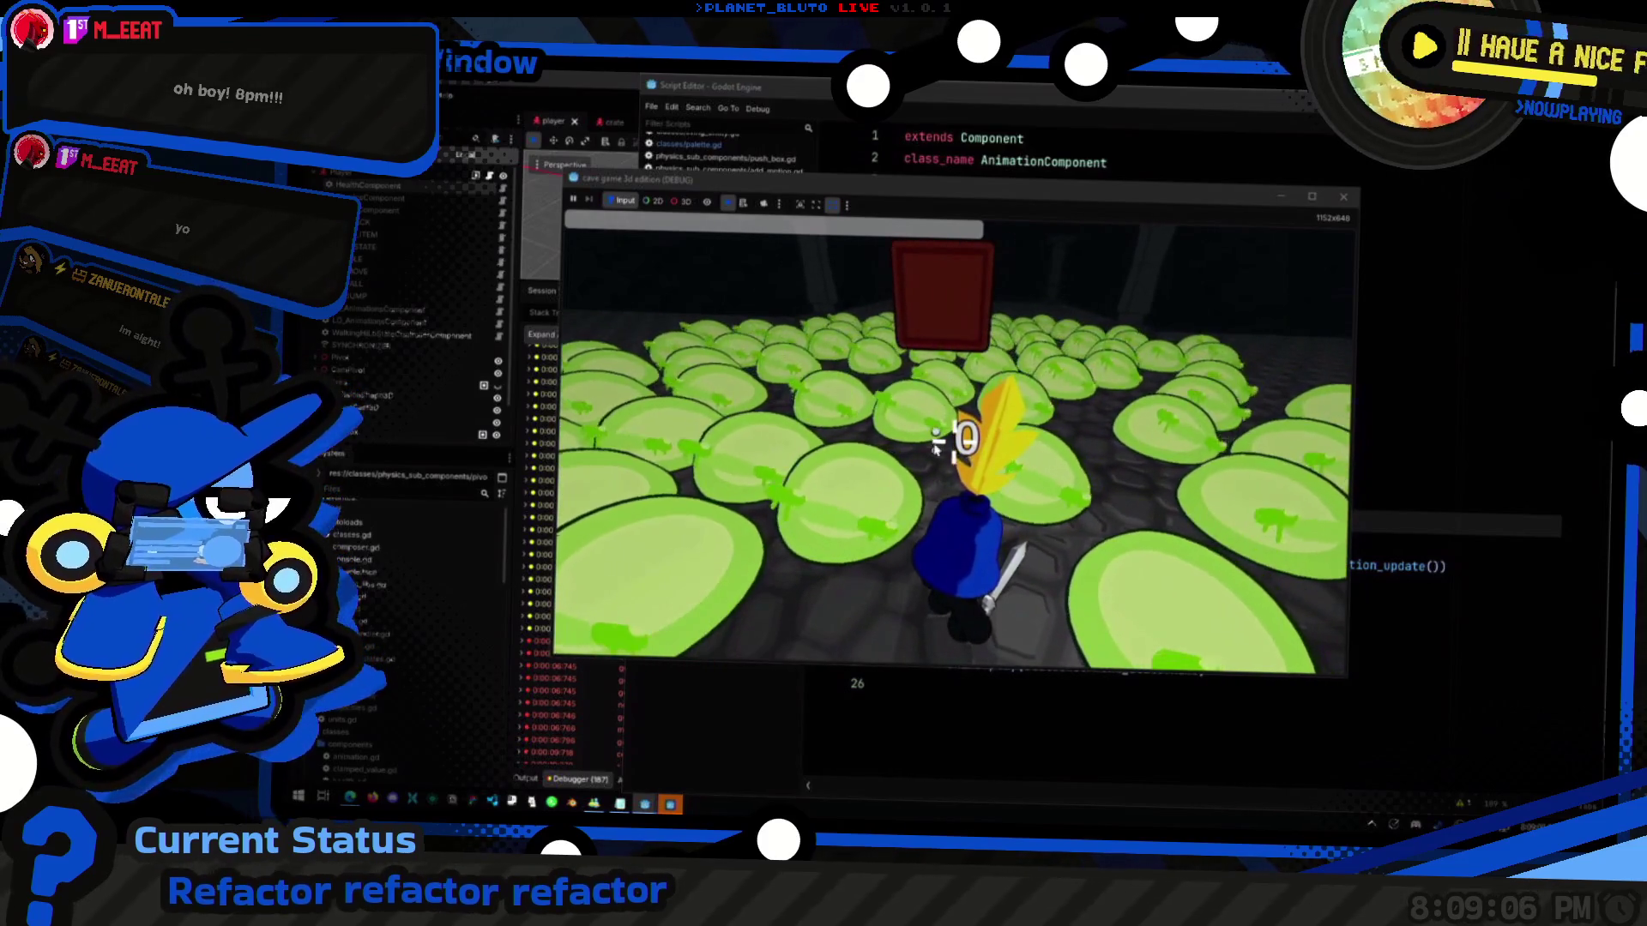
key(alt+Tab)
key(alt+Tab)
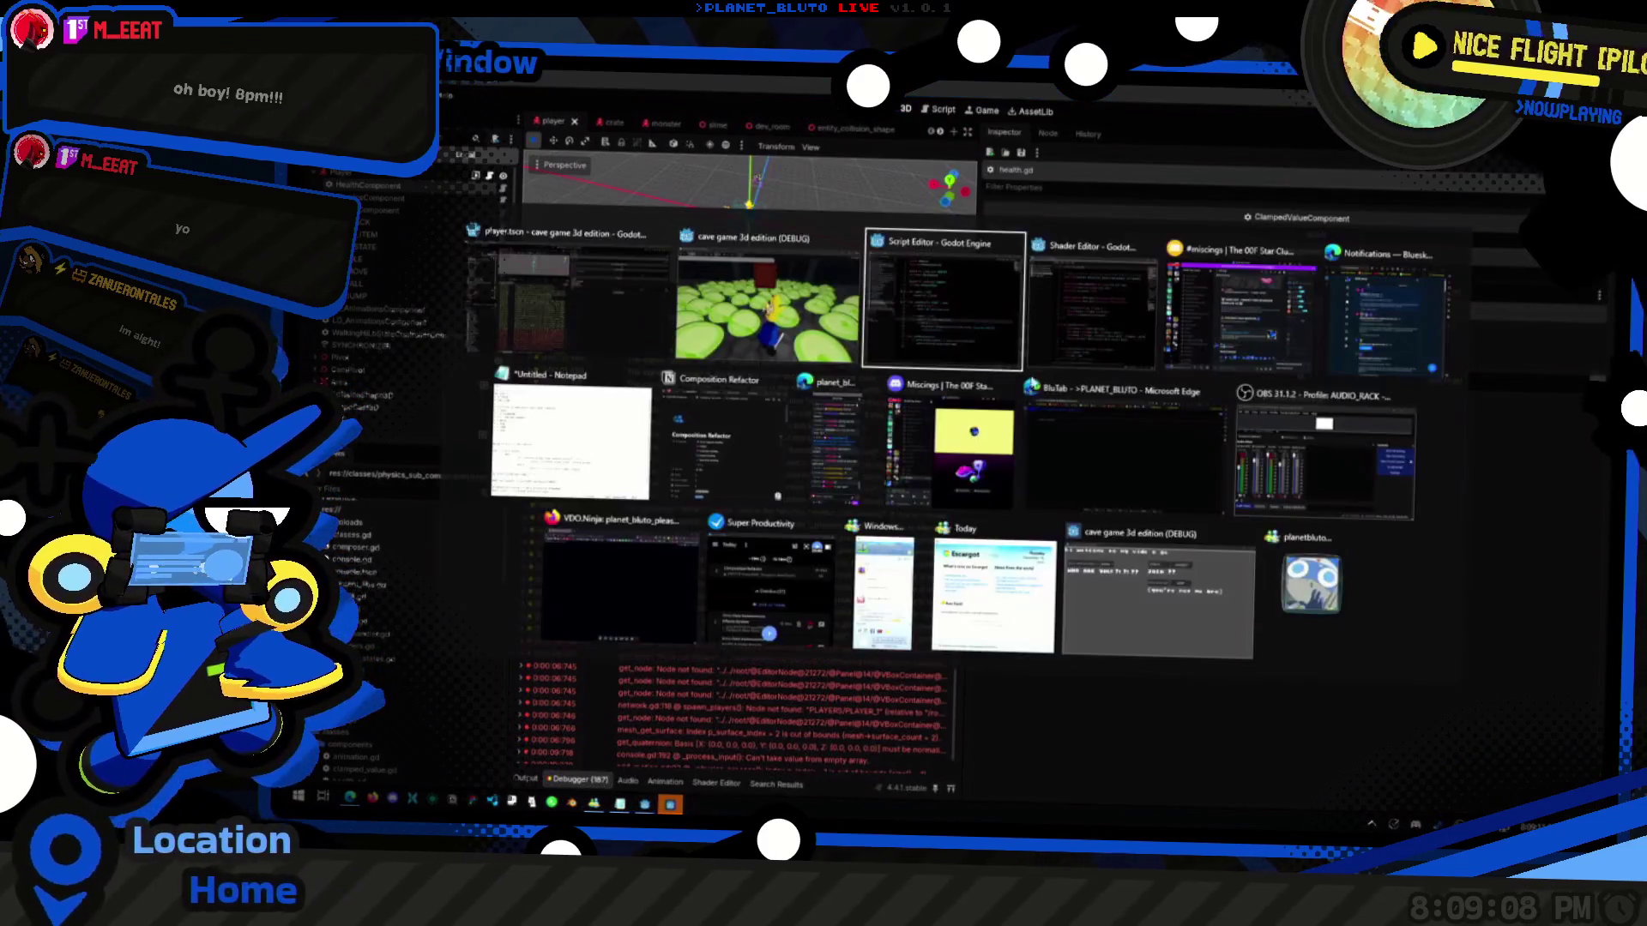
key(alt+Tab)
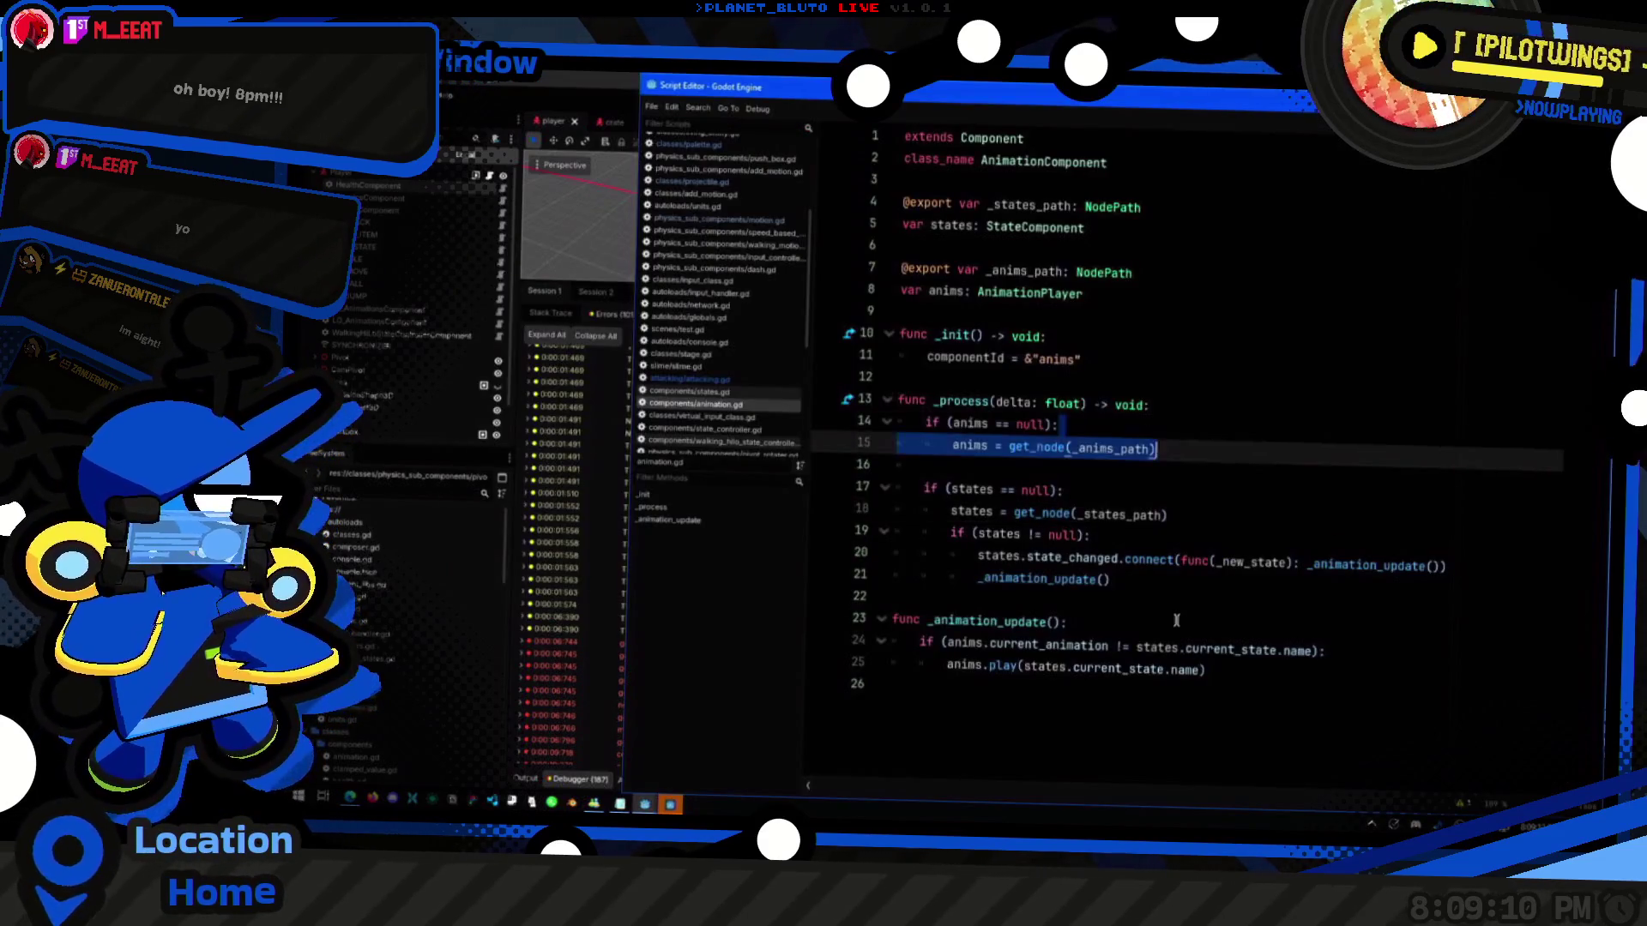
- Review animation.gd's _animation_update function and the current_animation documentation
click(1208, 580)
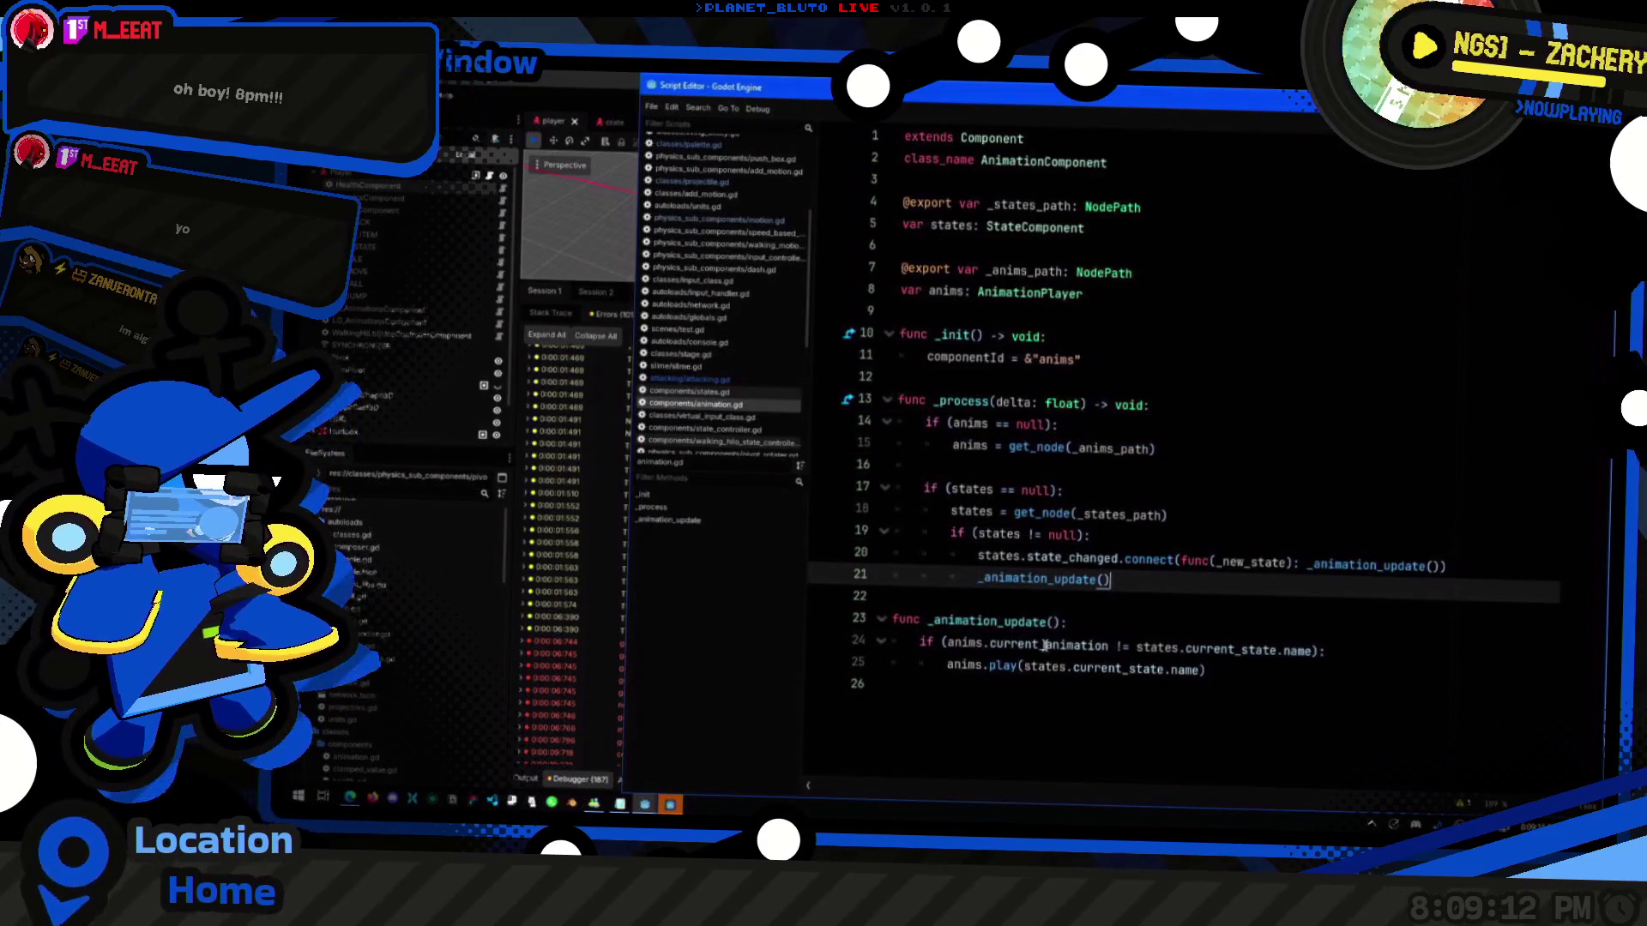
click(1144, 621)
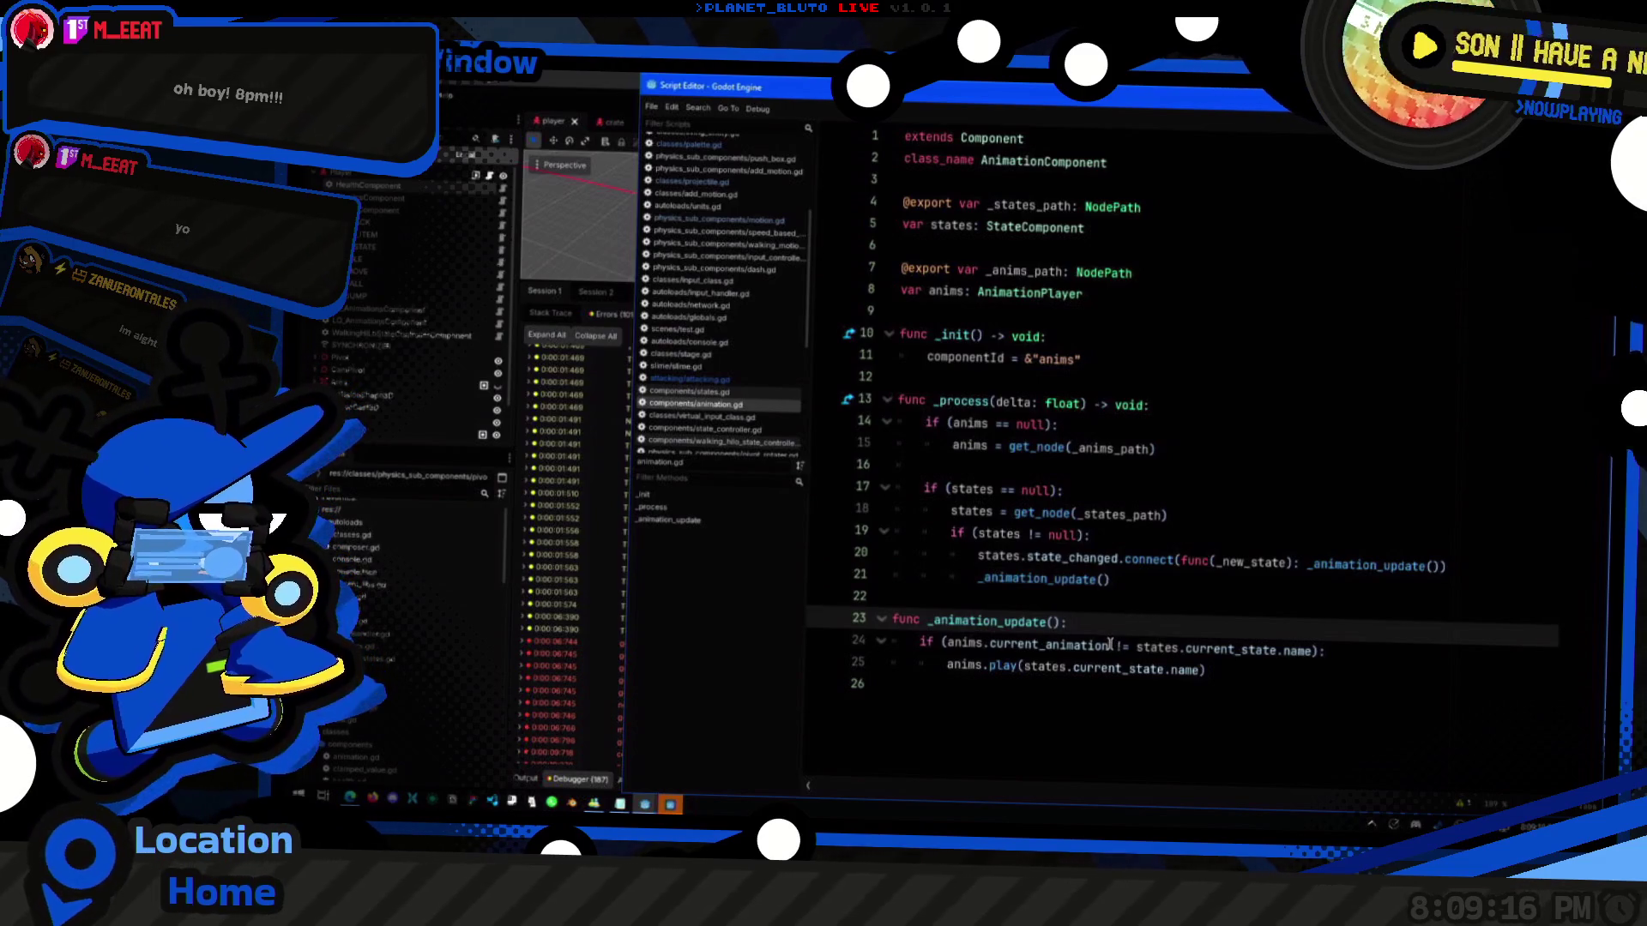
mouse_move(1100, 647)
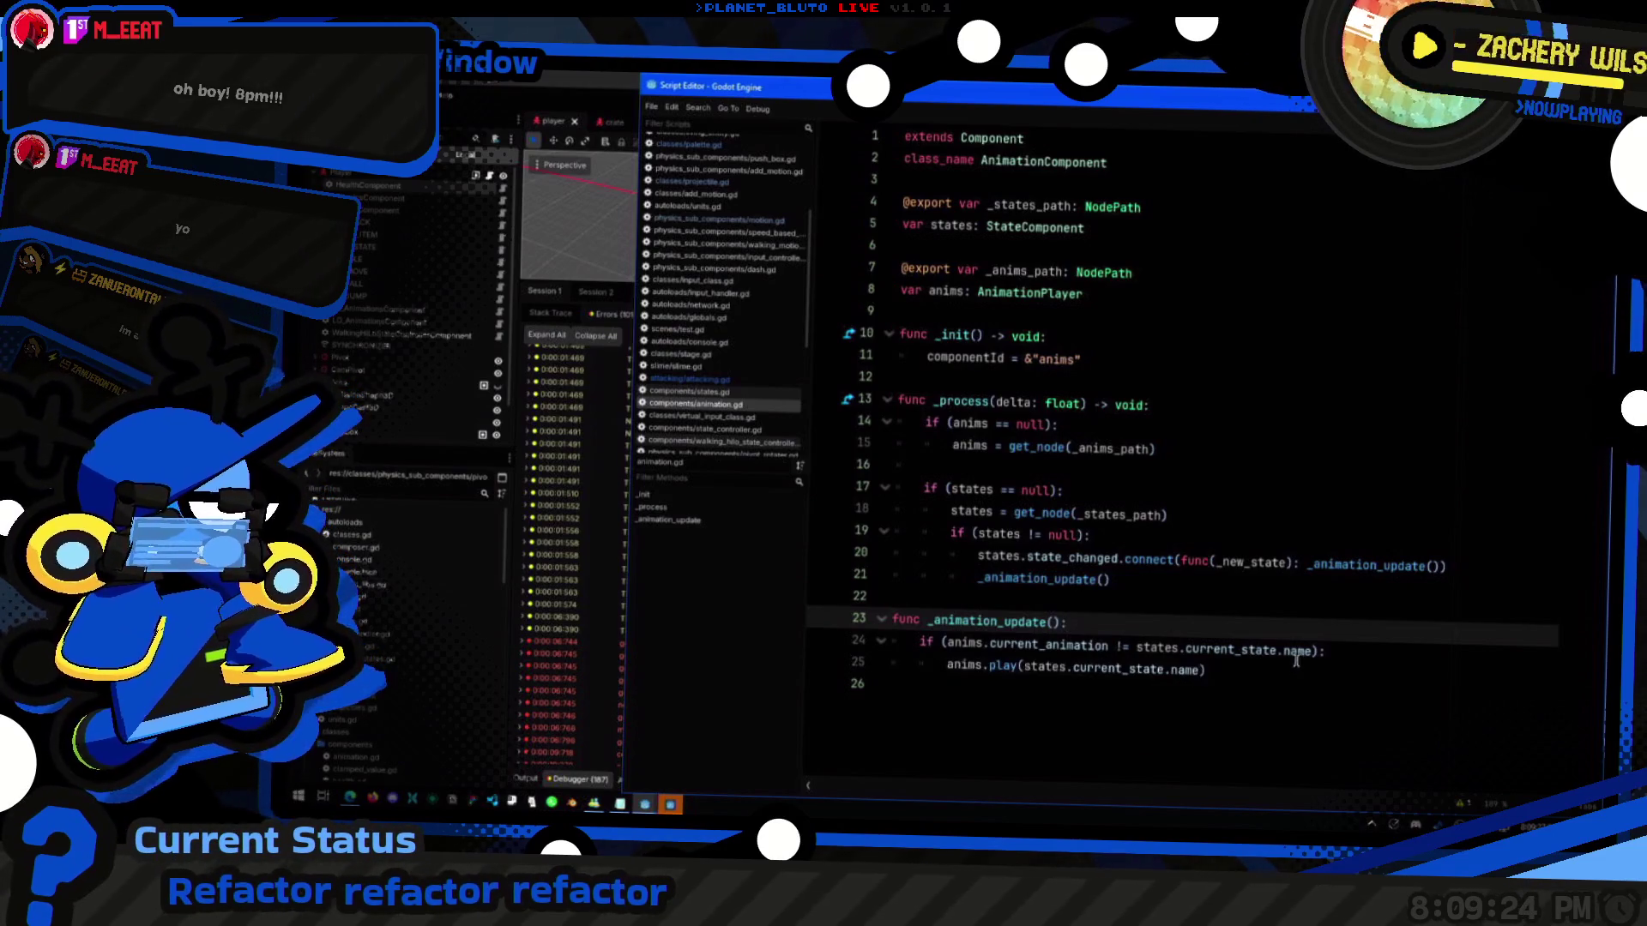
click(1282, 651)
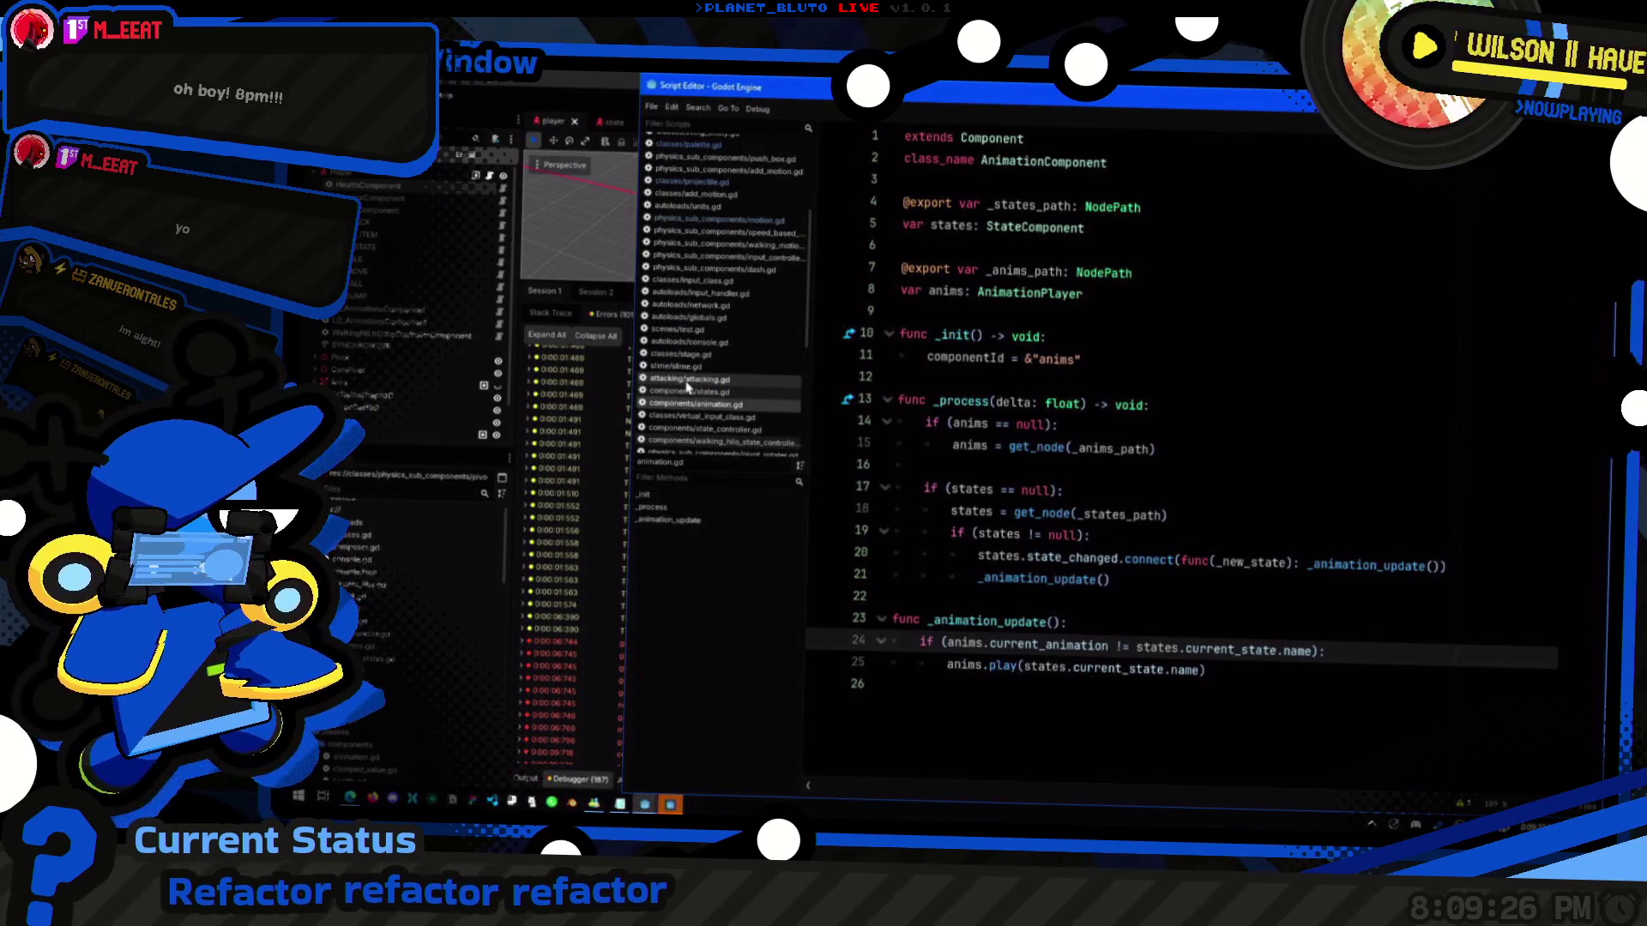
scroll(686, 369, down, 1)
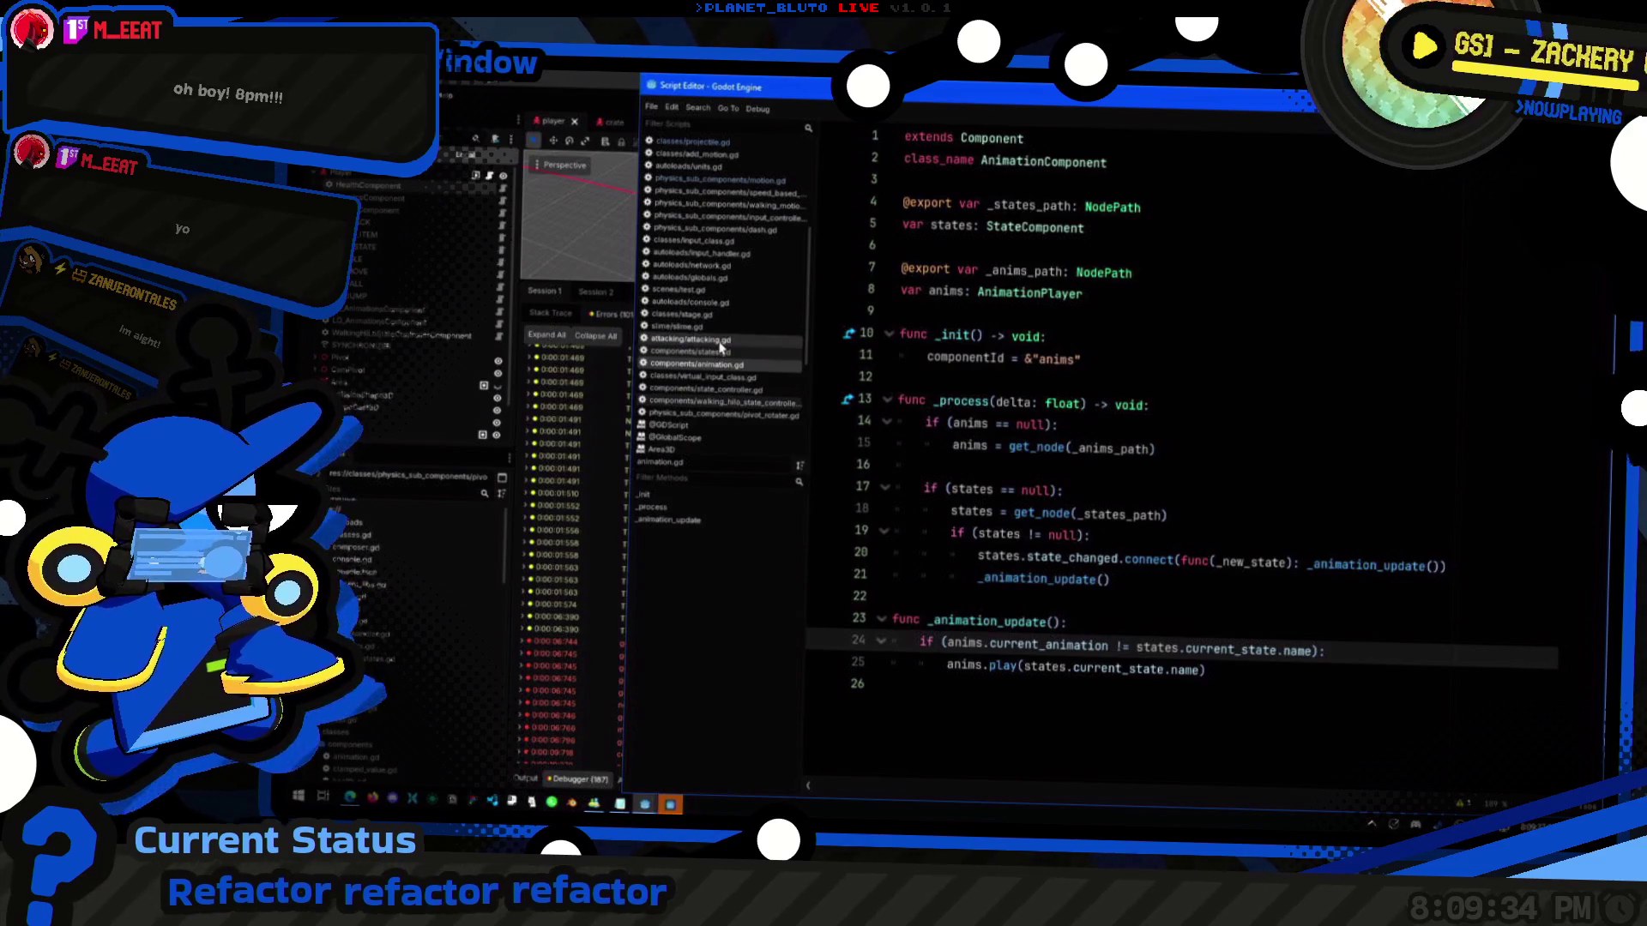
- View attacking.gd, then walking_hilo_state_controller.gd with its _setup signal connections
click(690, 338)
scroll(1113, 454, down, 6)
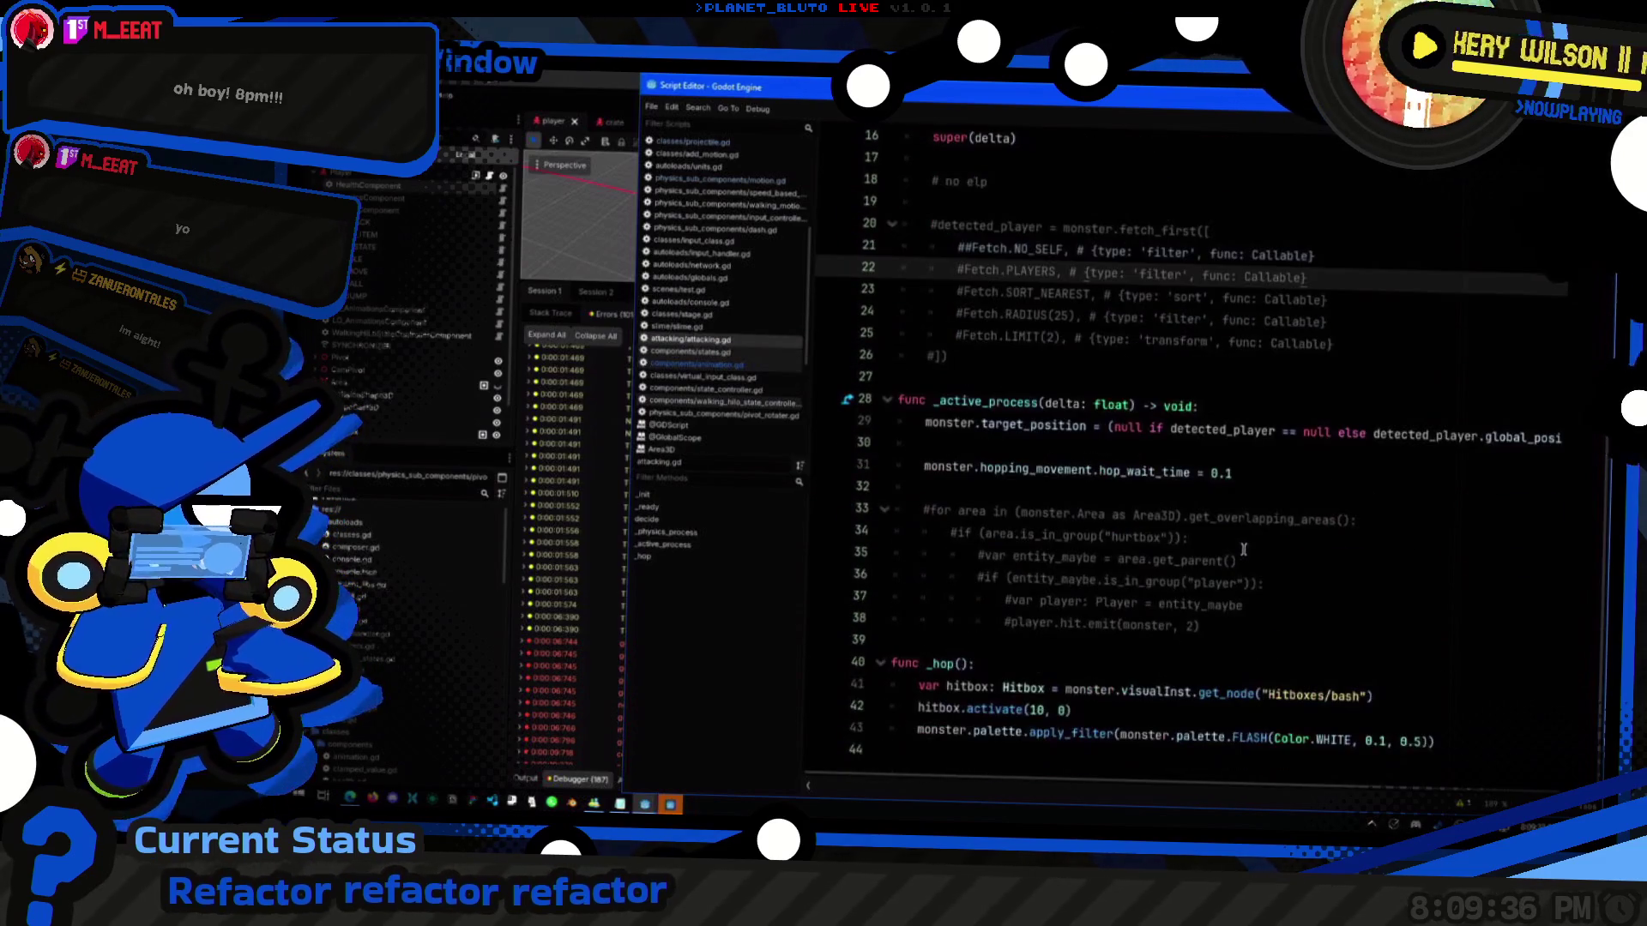
scroll(1029, 429, up, 5)
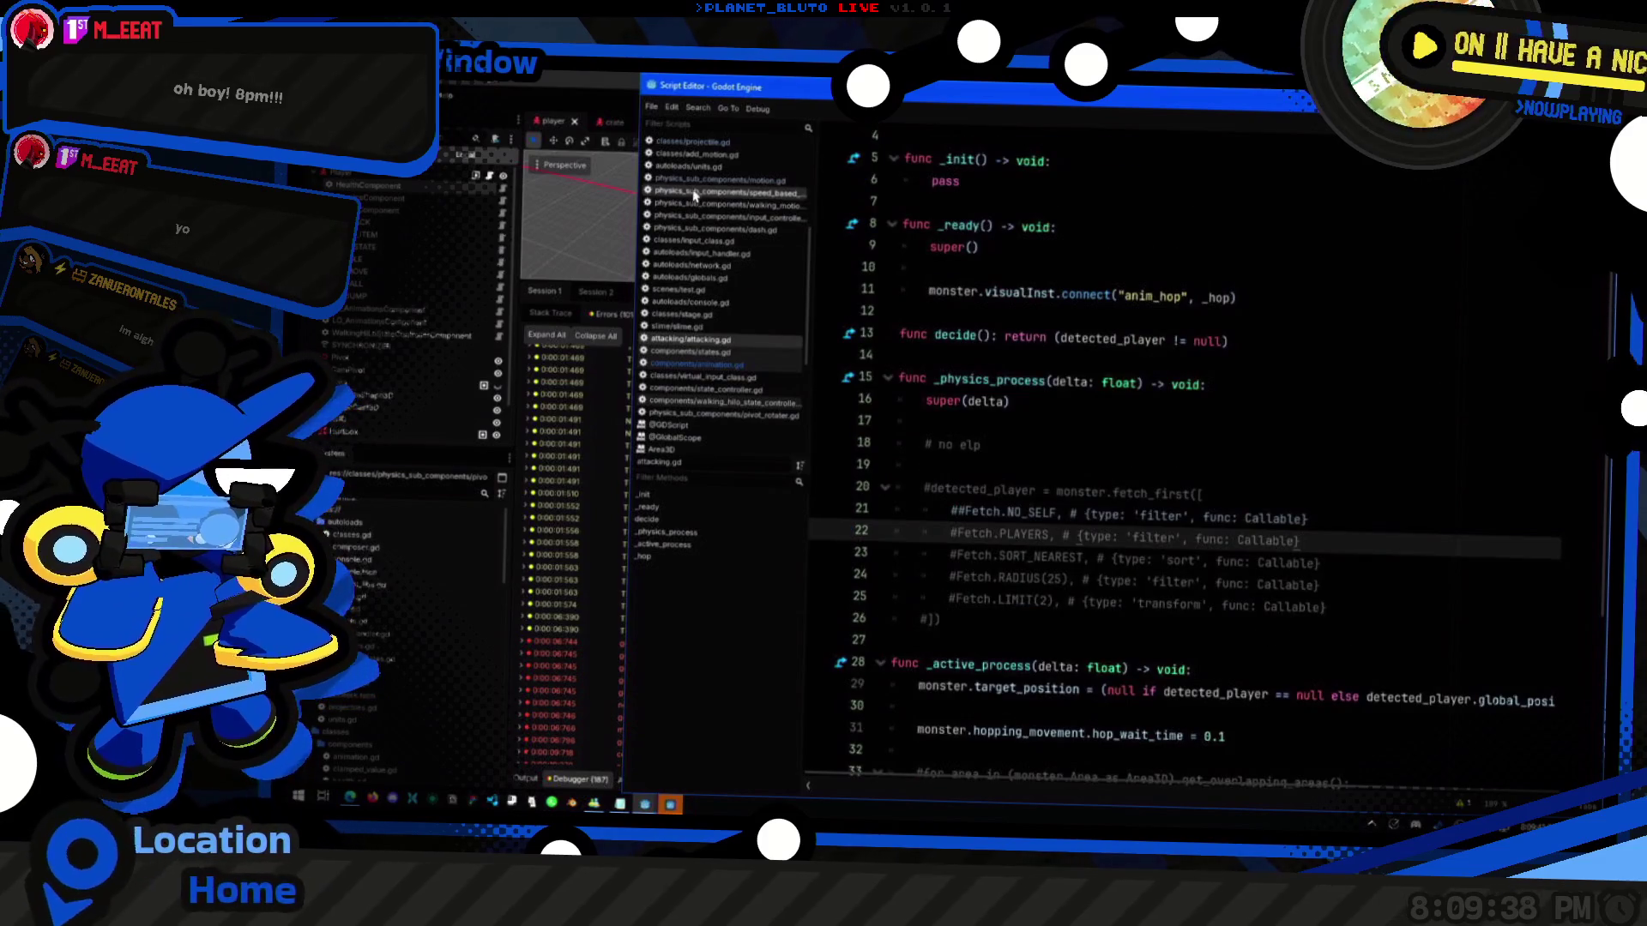
click(745, 405)
scroll(1244, 593, down, 2)
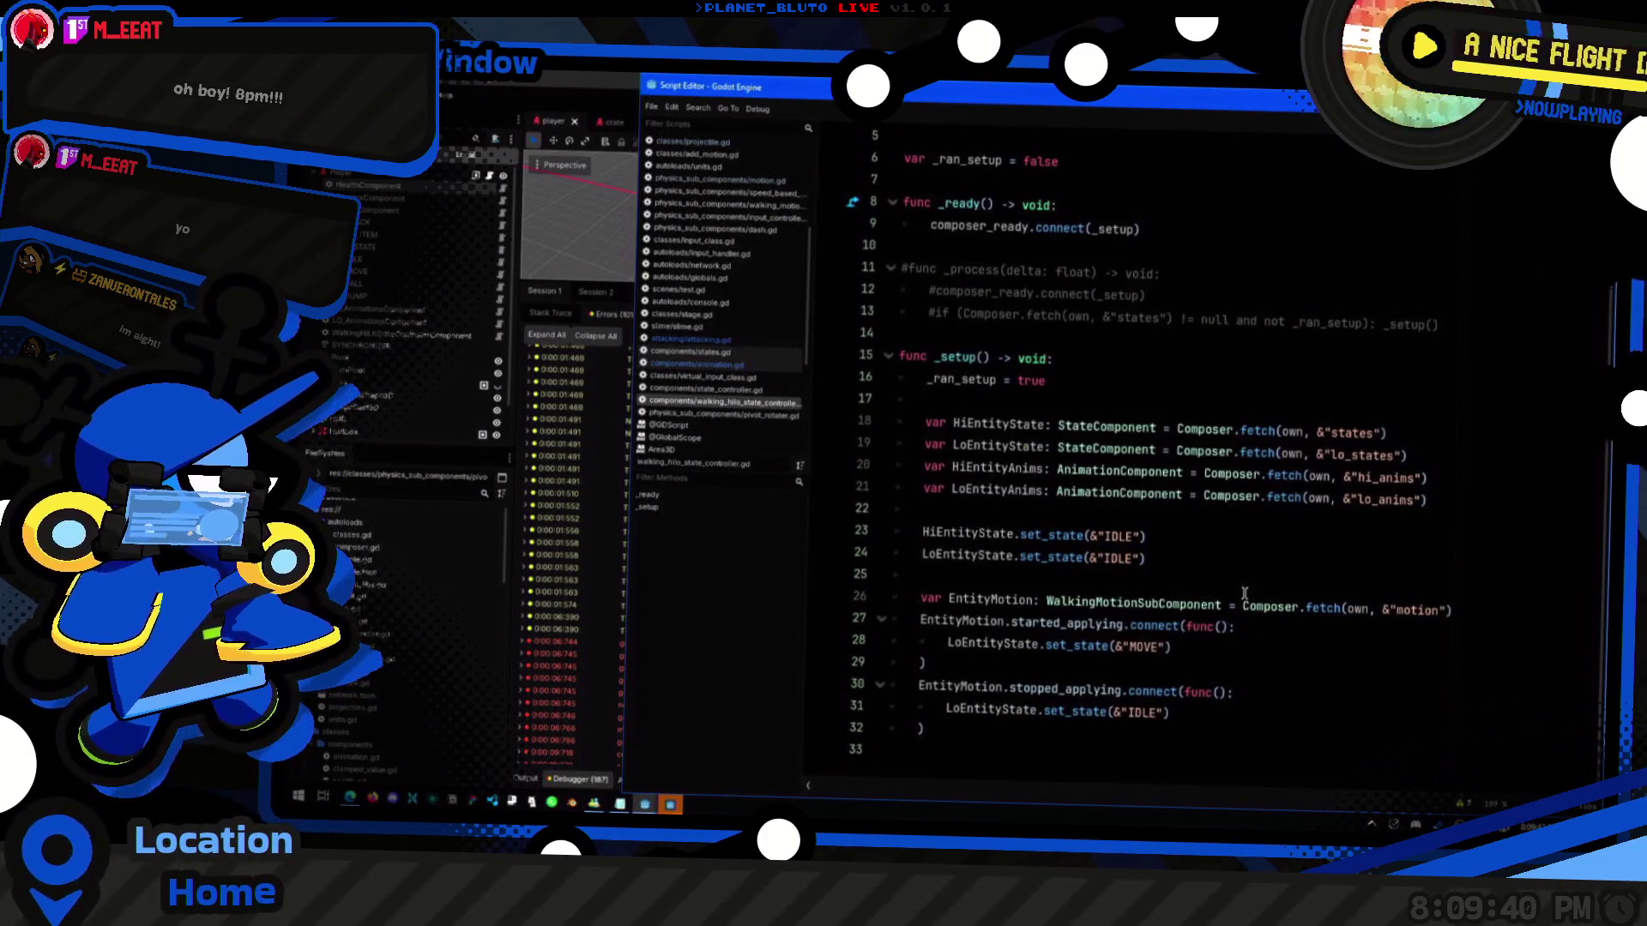